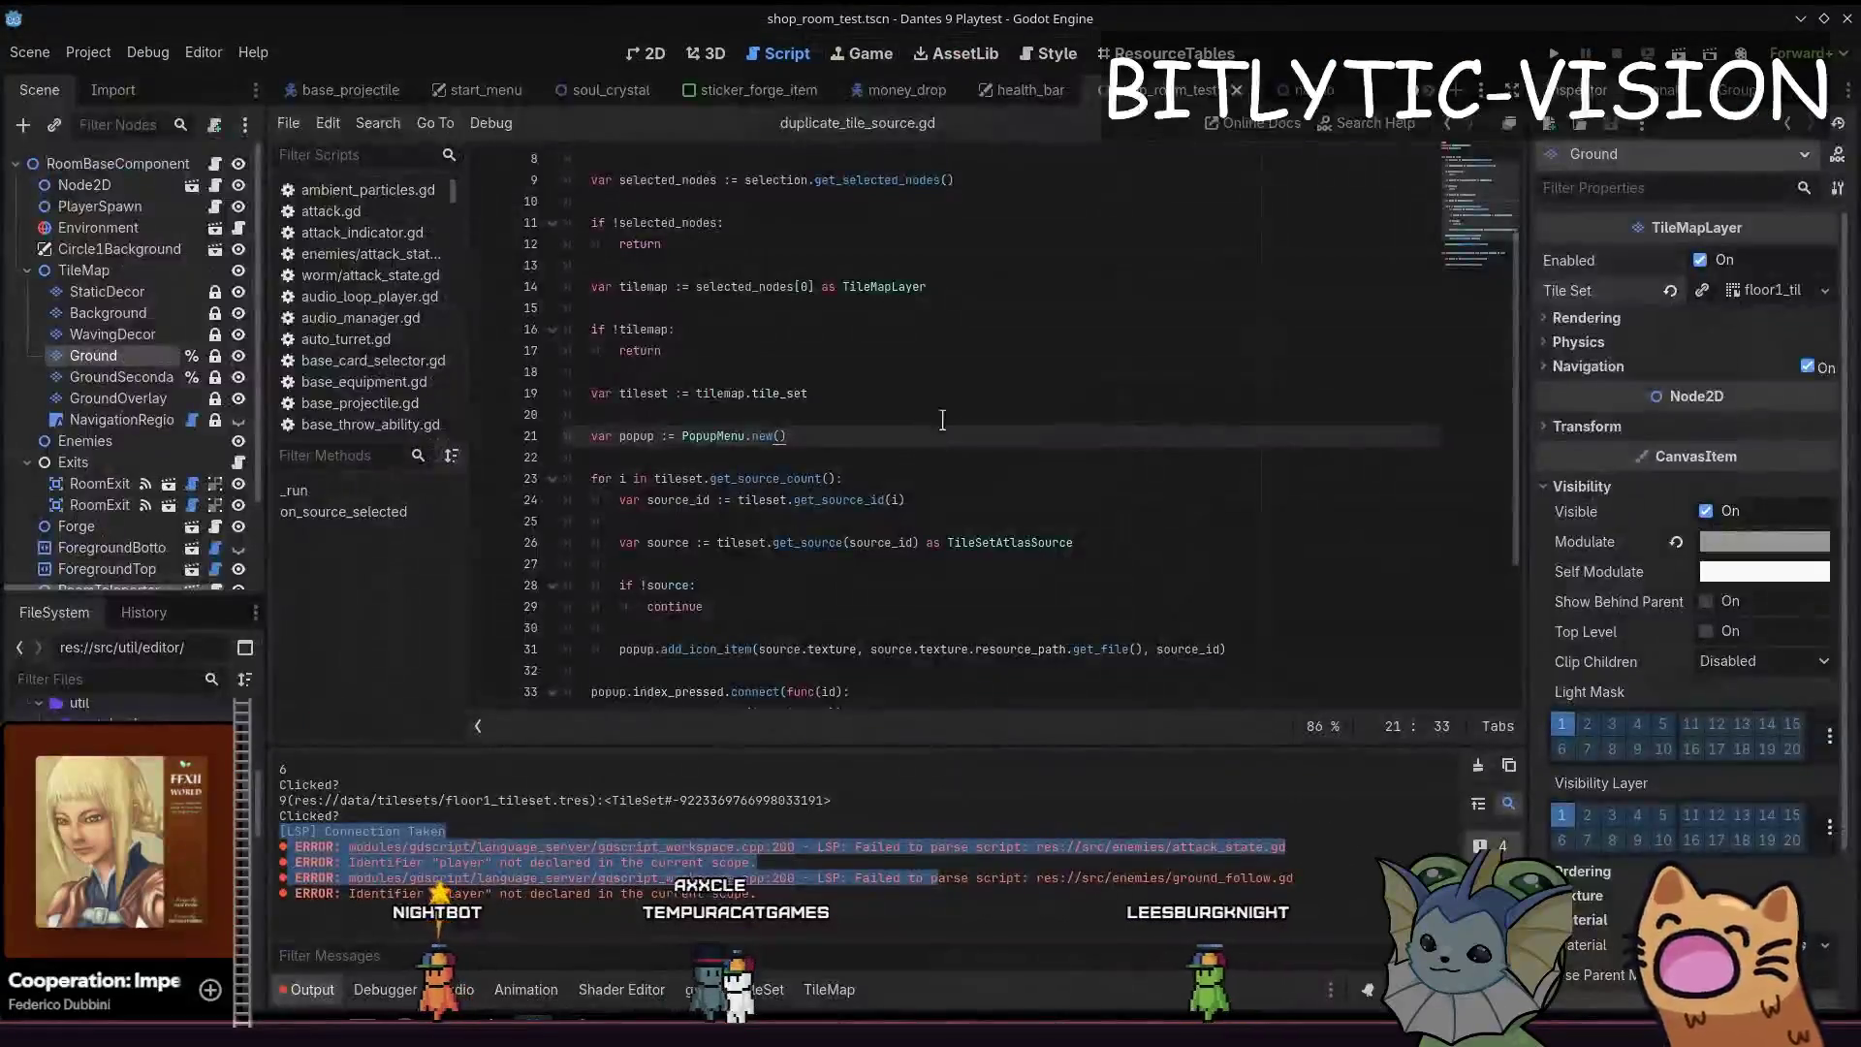
# Return to the duplicate_tile_source script in Godot and save the room scene
pyautogui.click(944, 477)
pyautogui.hotkey('ctrl', 's')
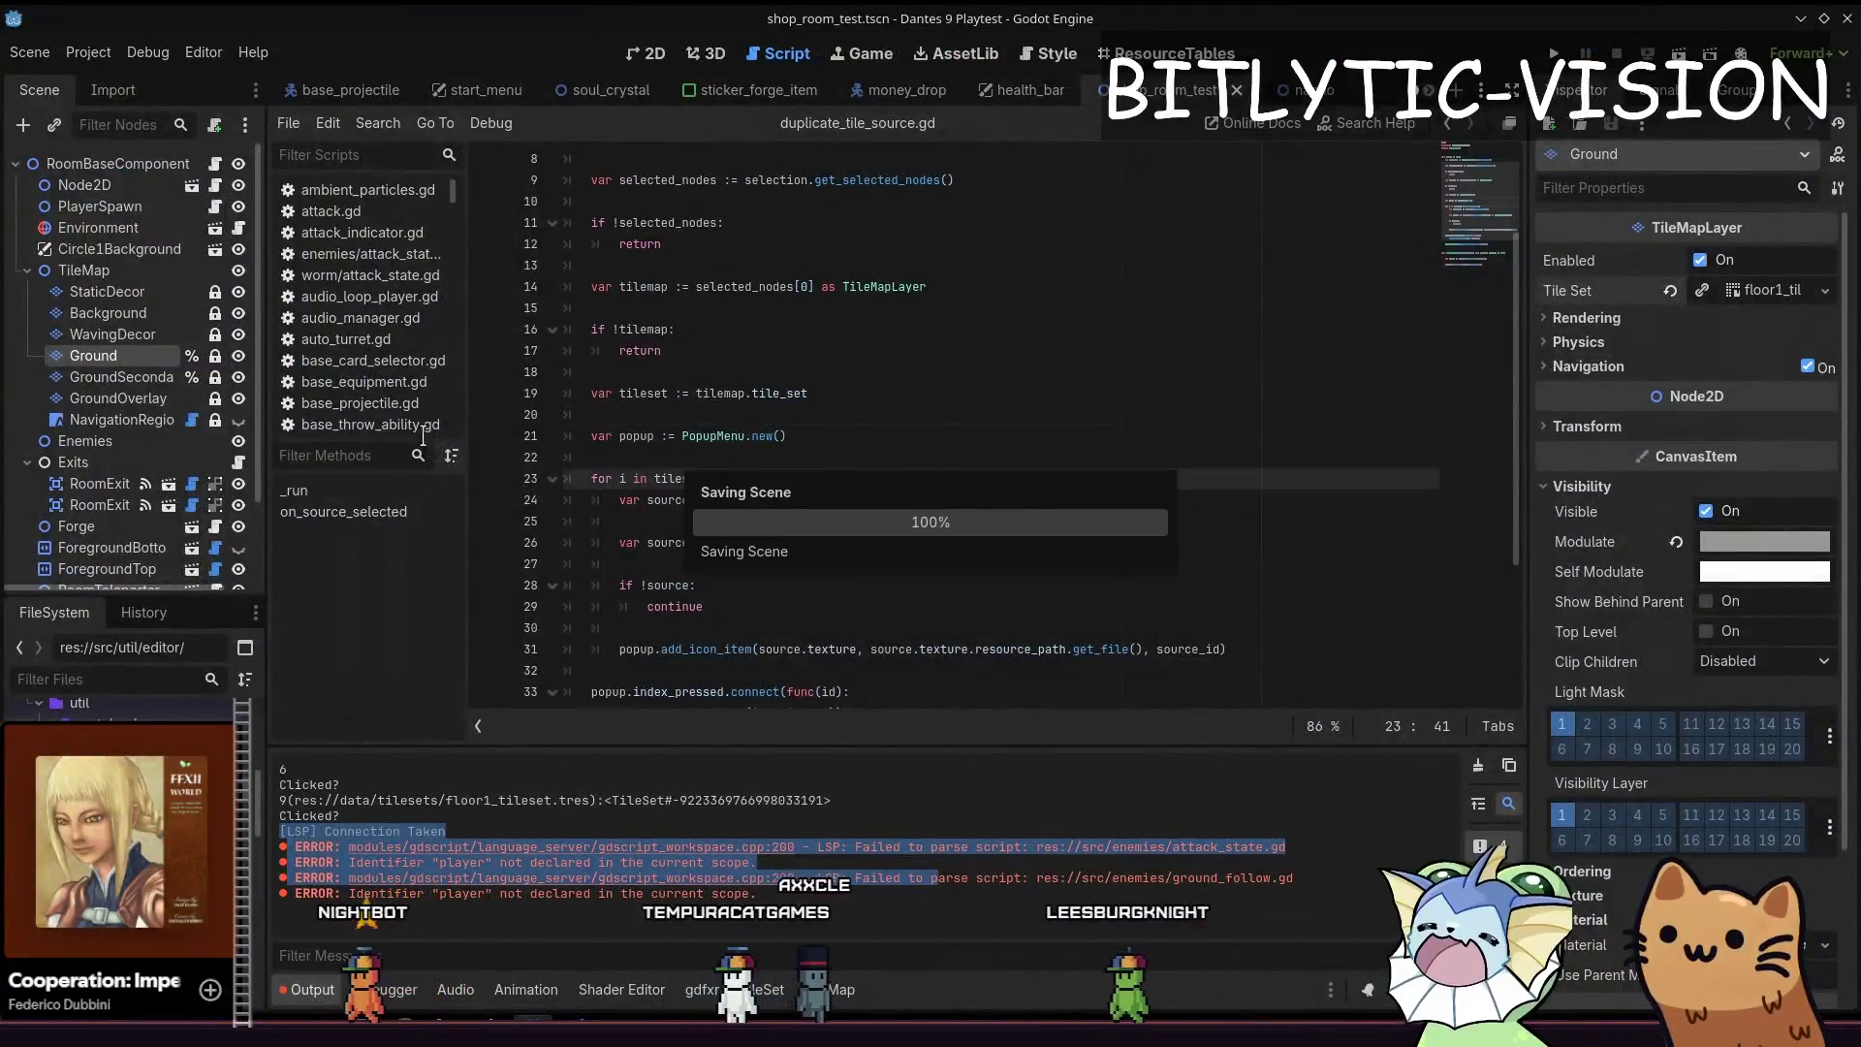
# Run the Duplicate Tile Source command on the Ground tilemap, choosing shop_decor_set1.png
pyautogui.click(95, 354)
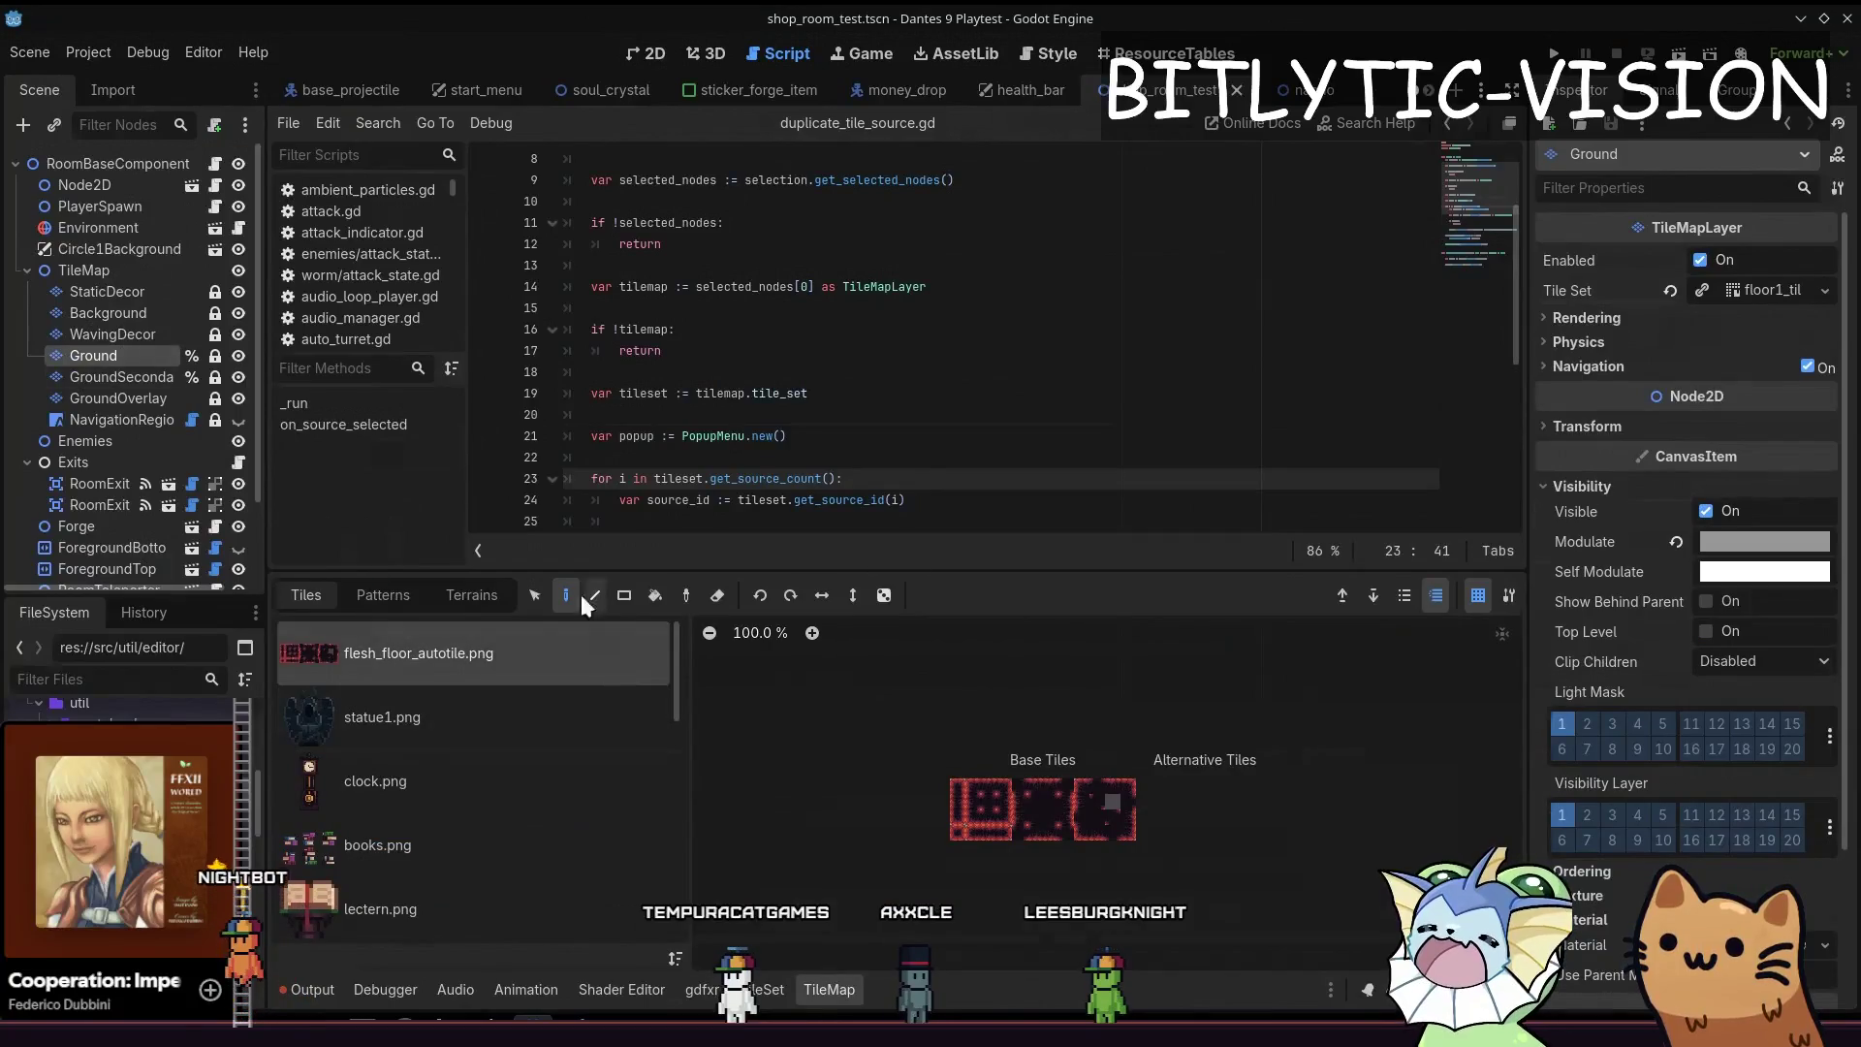
pyautogui.moveTo(599, 571); pyautogui.dragTo(598, 358)
pyautogui.scroll(-3, 550, 662)
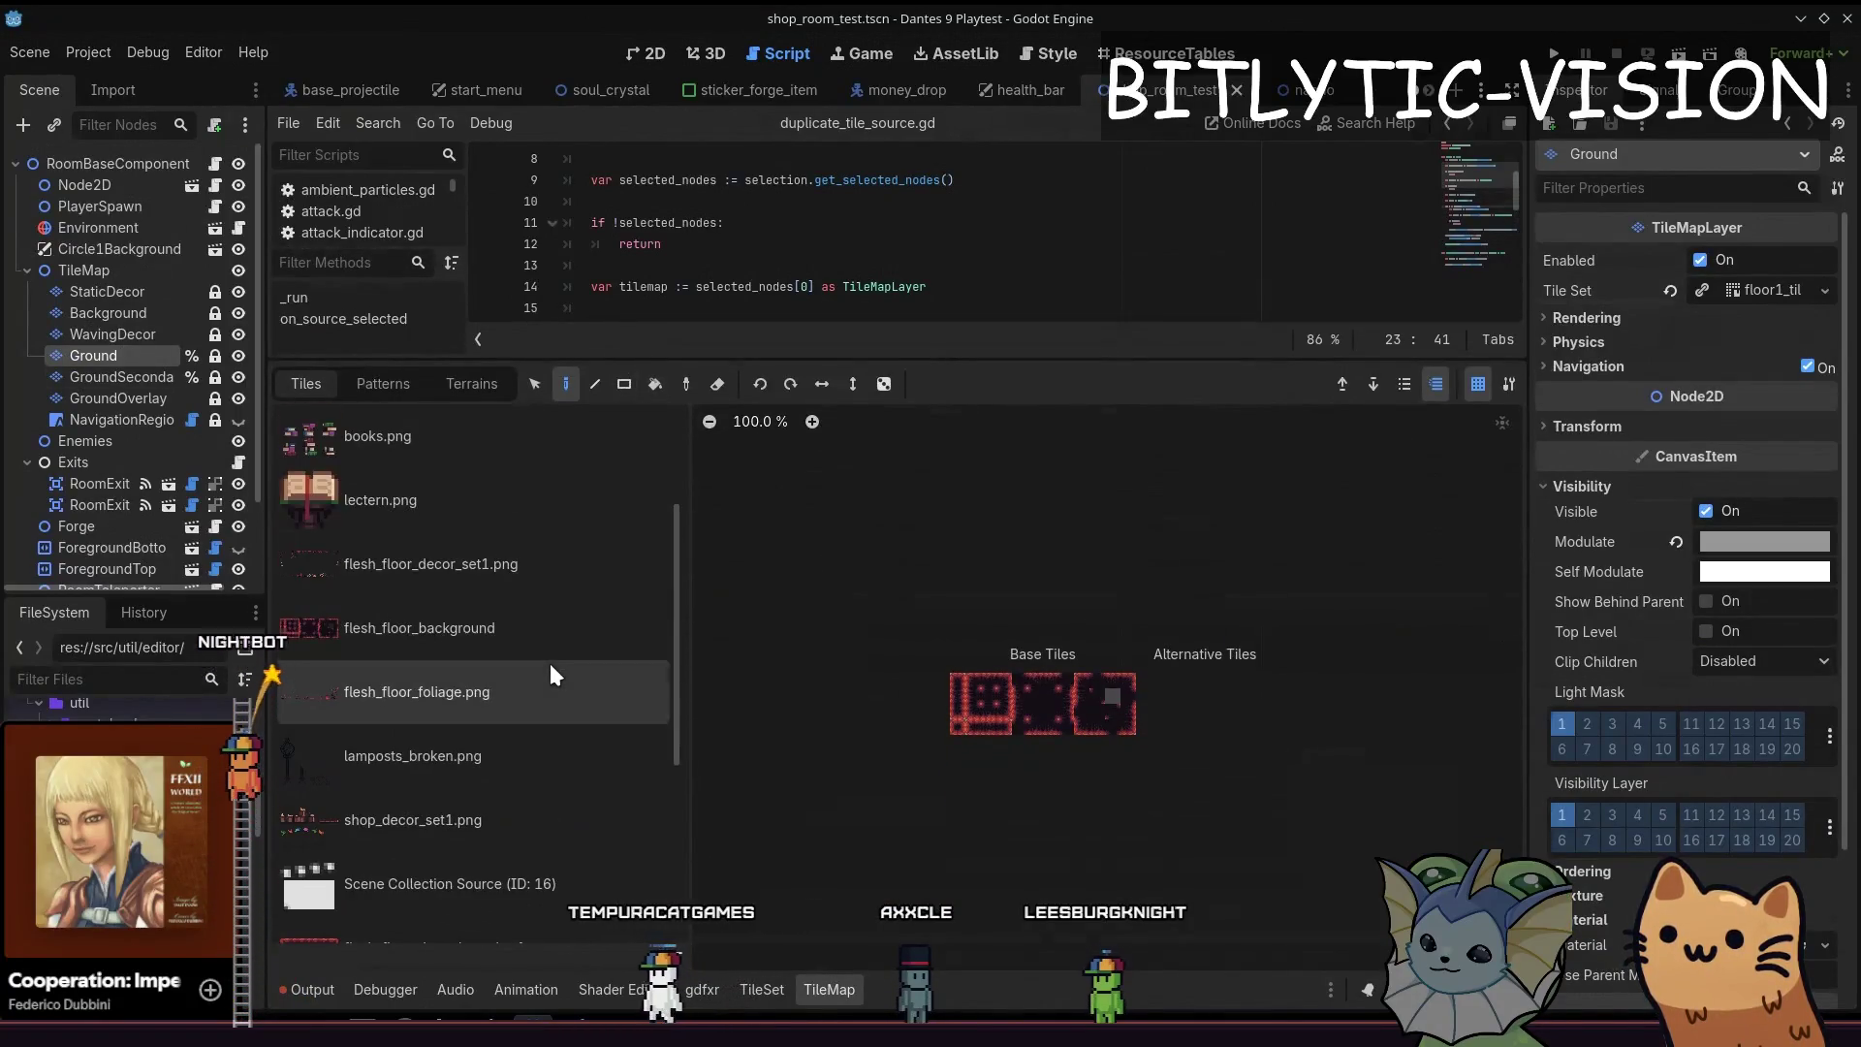
pyautogui.scroll(-5, 549, 664)
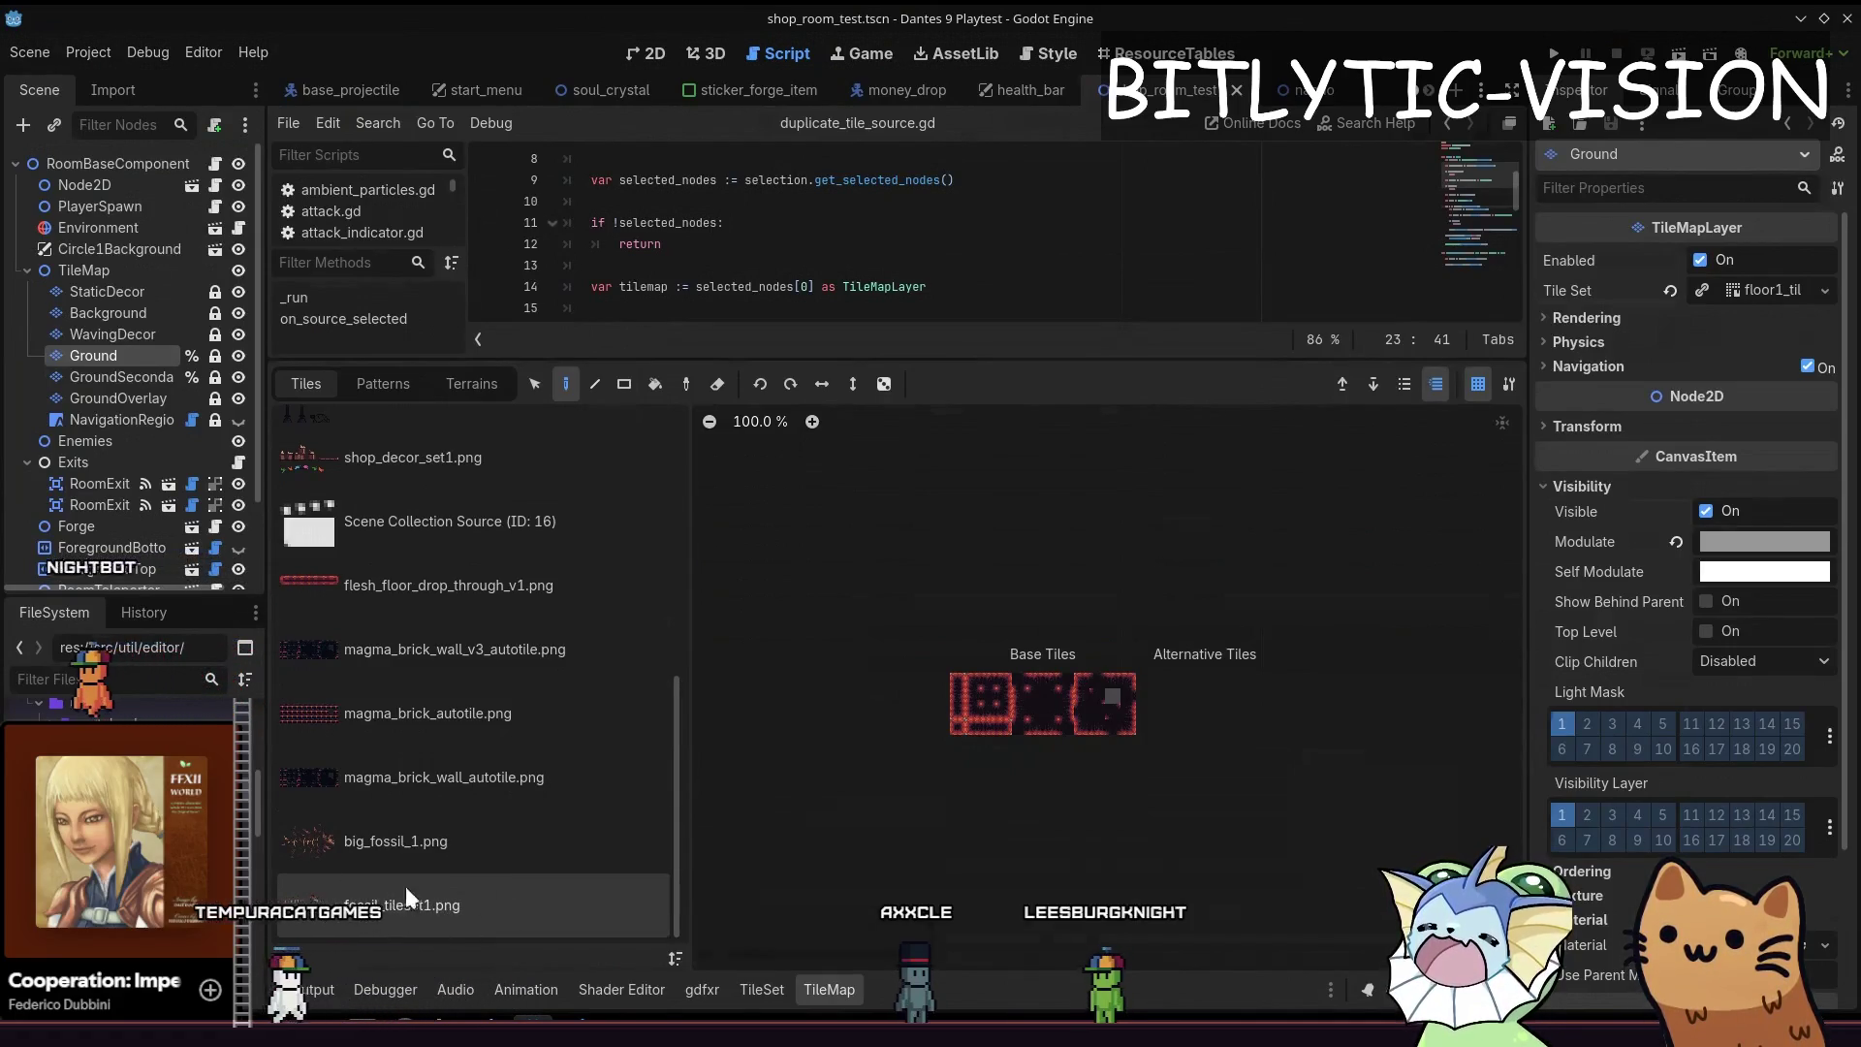
pyautogui.scroll(3, 386, 755)
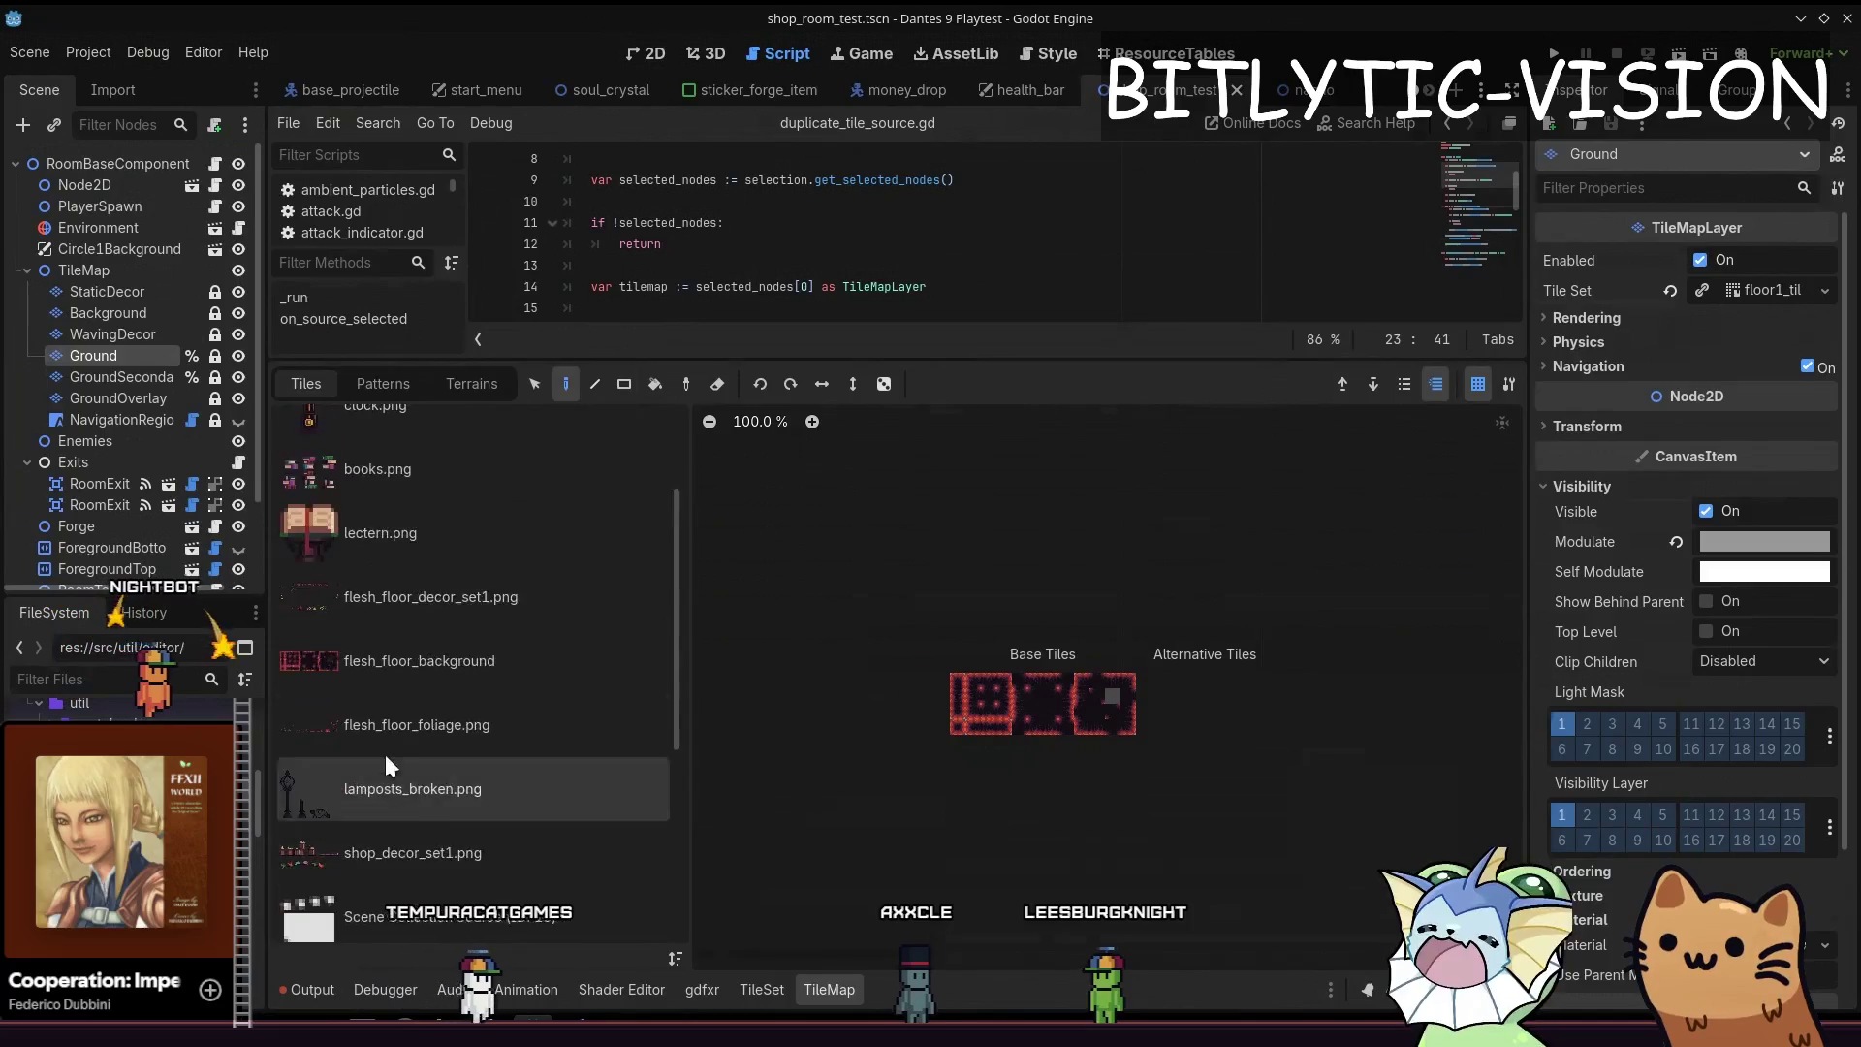
pyautogui.scroll(2, 409, 447)
pyautogui.moveTo(682, 480); pyautogui.dragTo(664, 787)
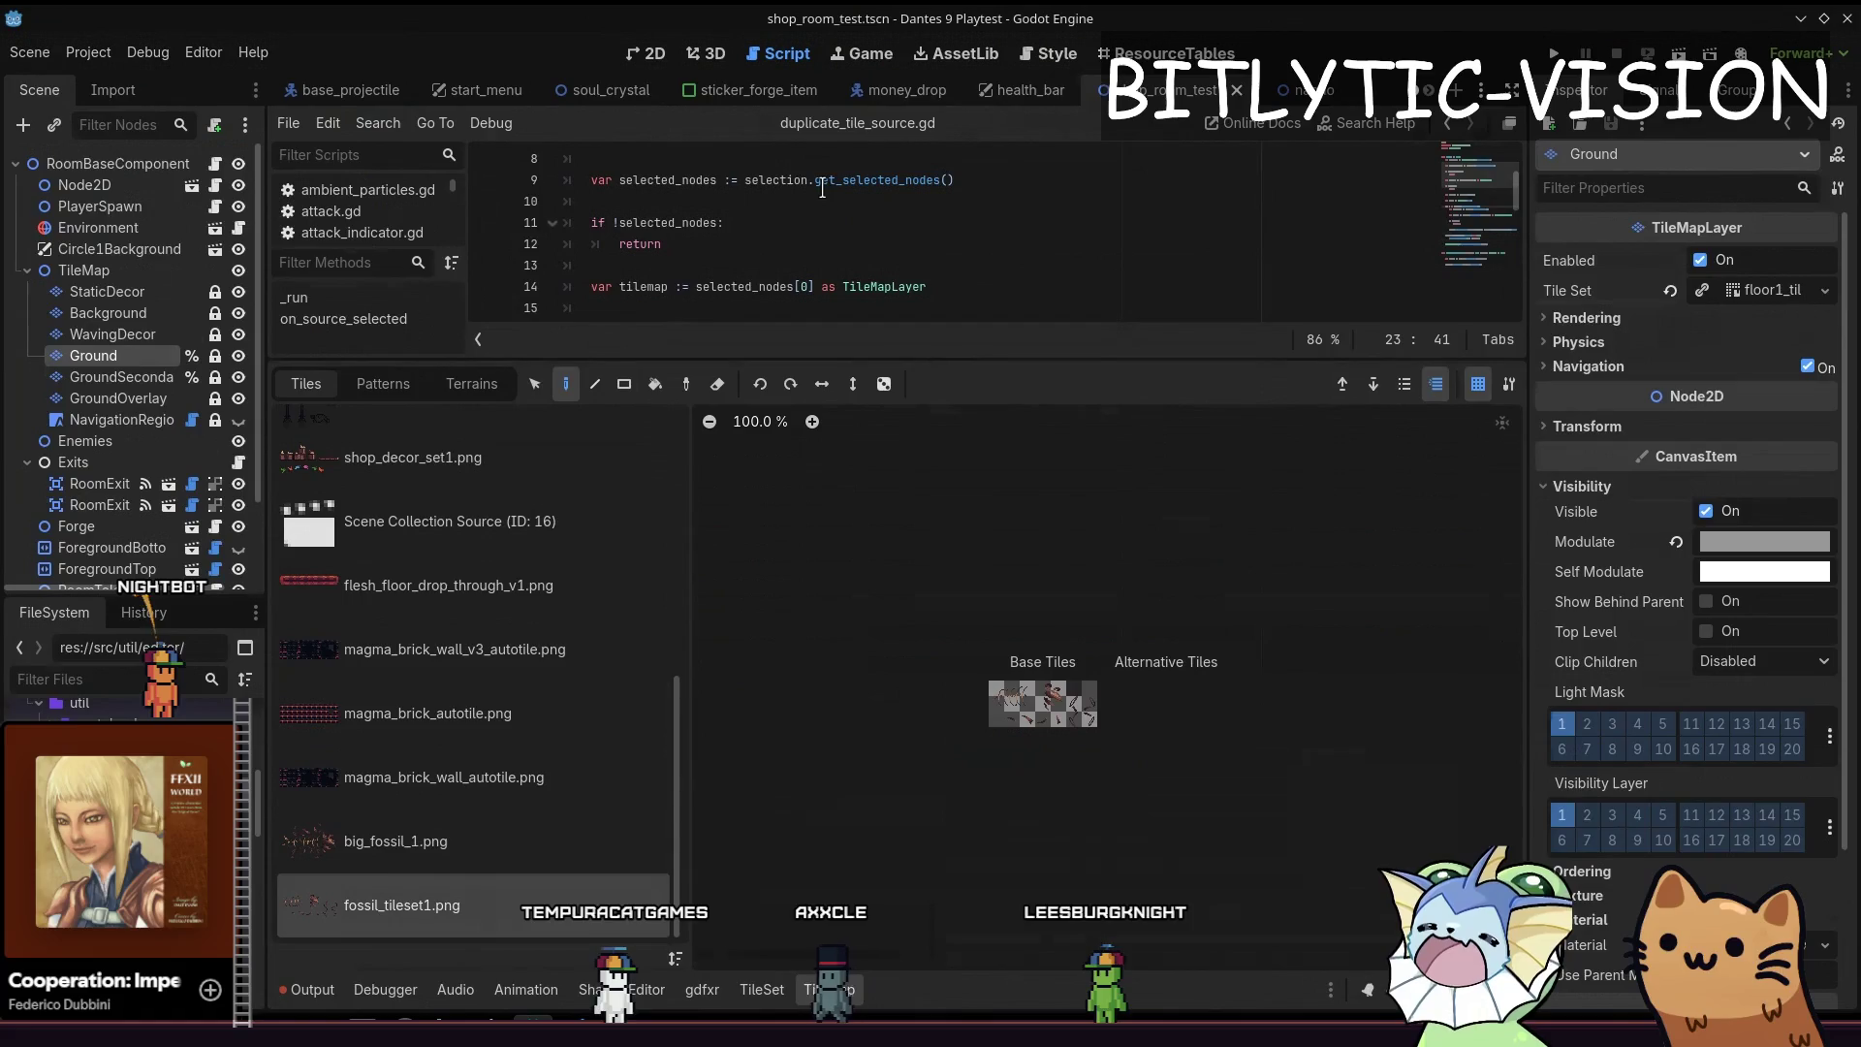
pyautogui.hotkey('ctrl', 'shift', 'p')
pyautogui.write('duplicate')
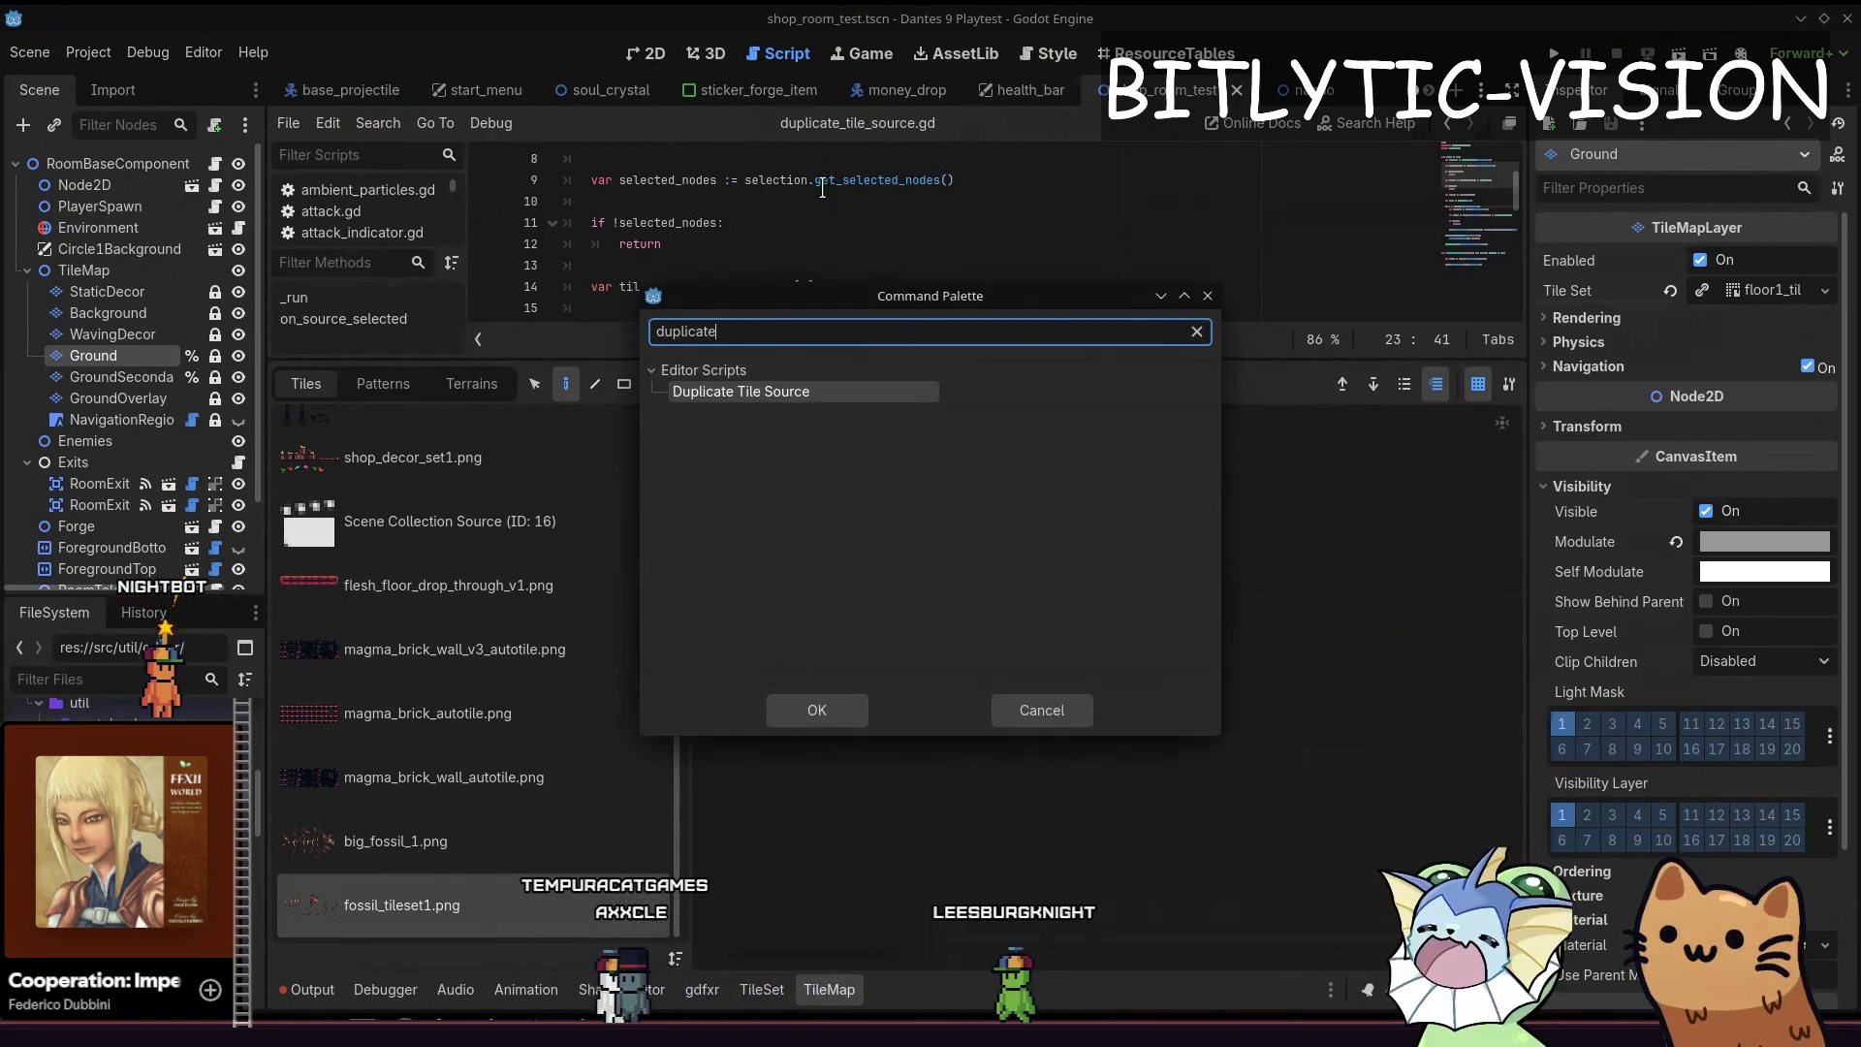
pyautogui.press('Return')
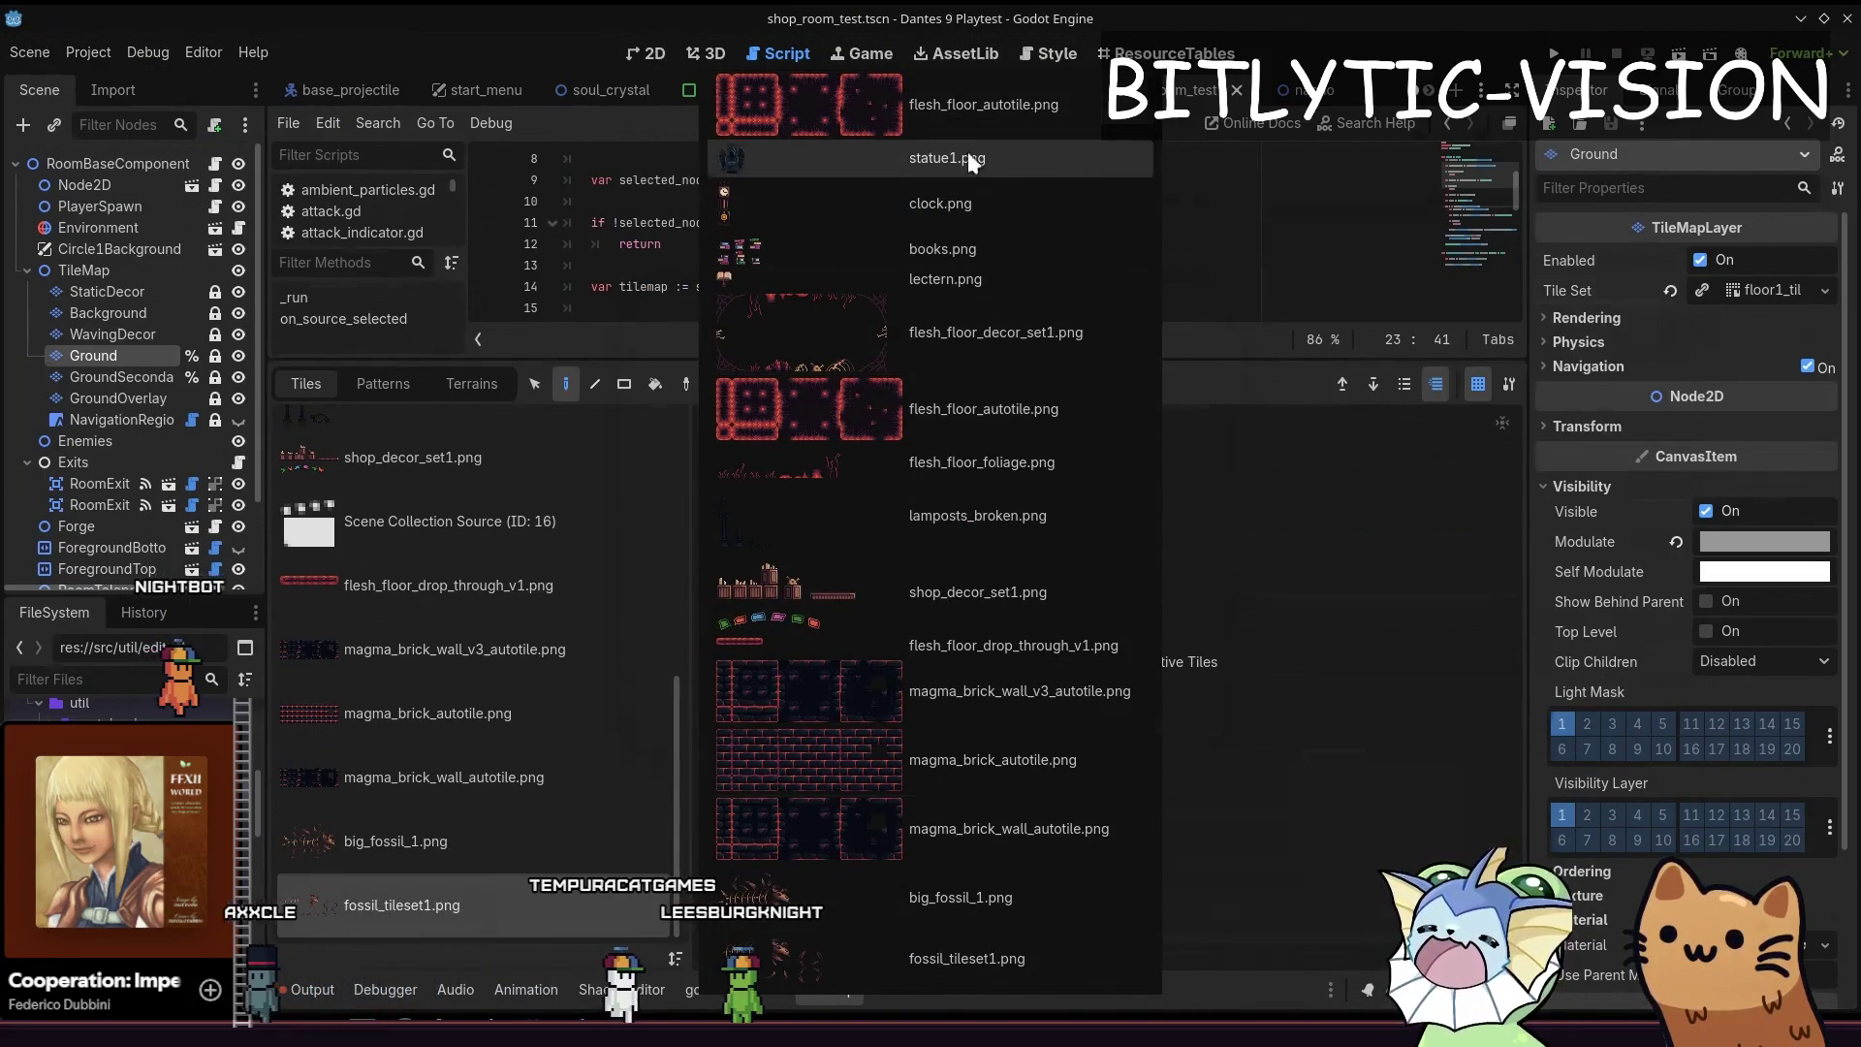
pyautogui.click(955, 960)
pyautogui.scroll(2, 538, 808)
pyautogui.scroll(4, 523, 768)
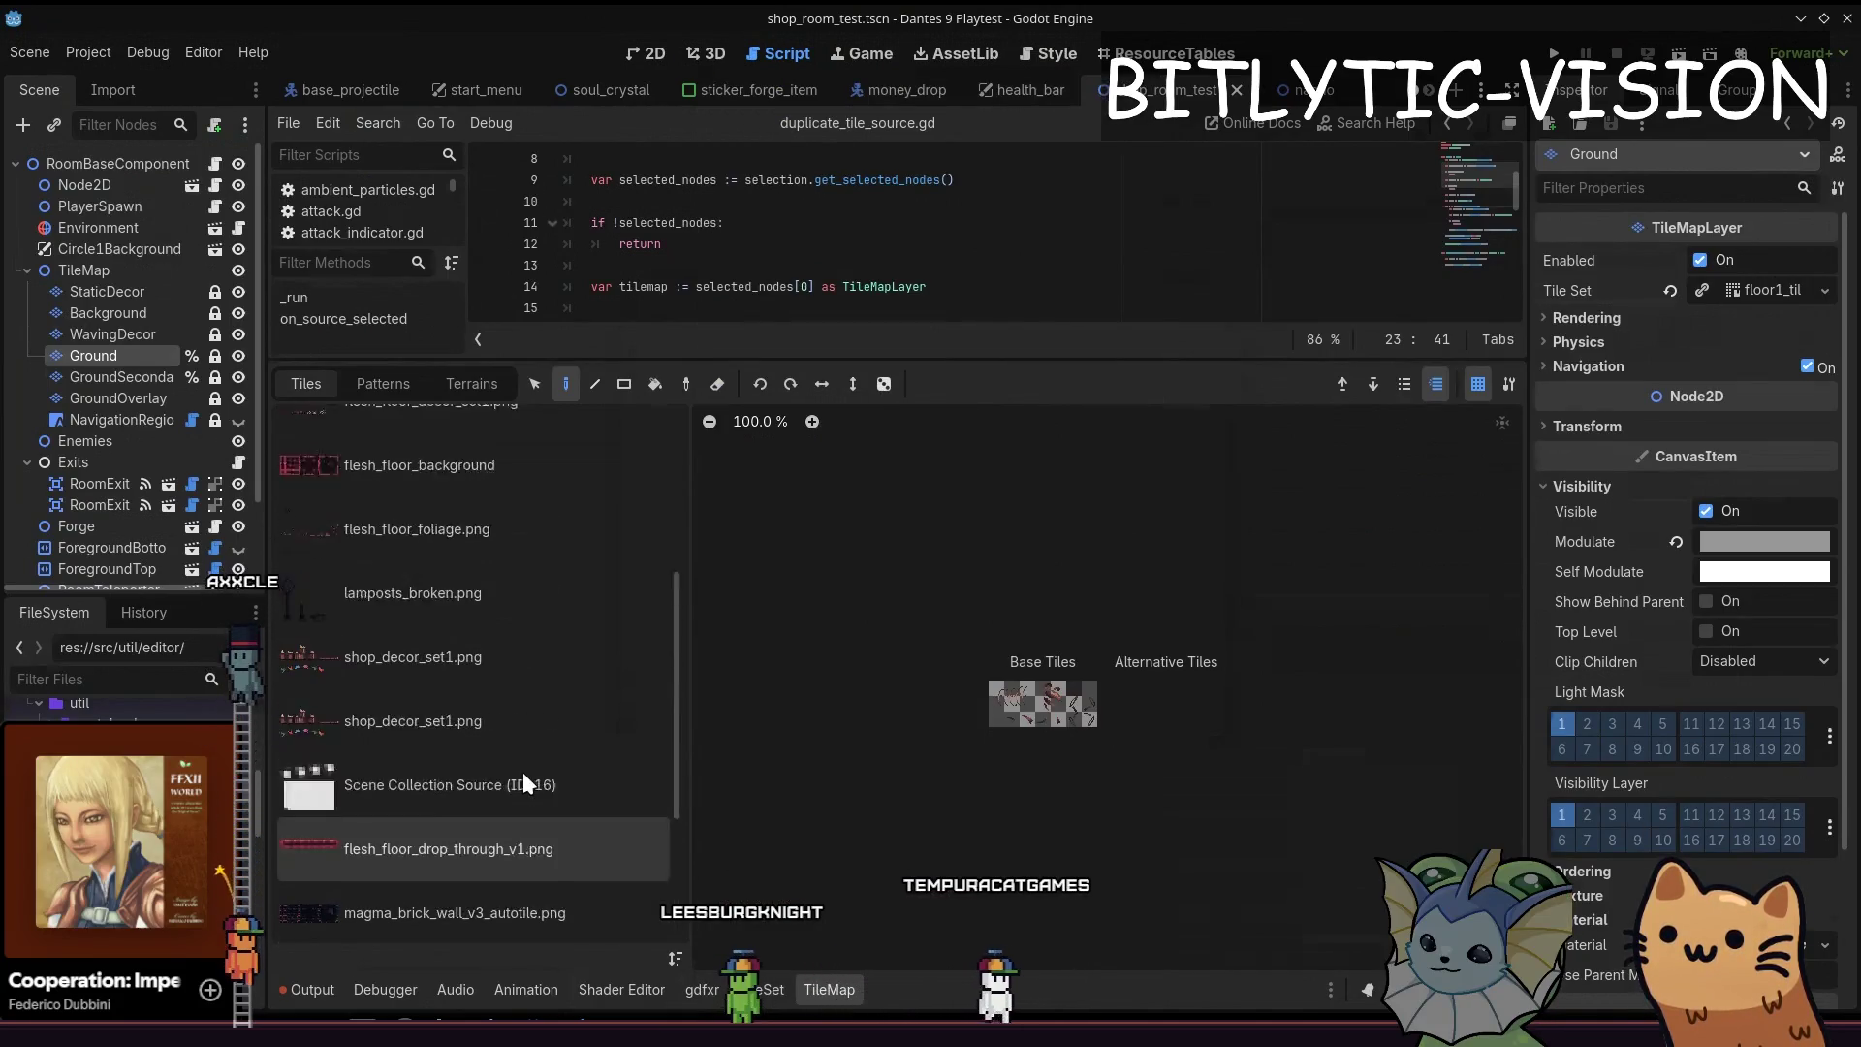
pyautogui.scroll(4, 523, 769)
pyautogui.scroll(-1, 521, 767)
pyautogui.scroll(-2, 499, 635)
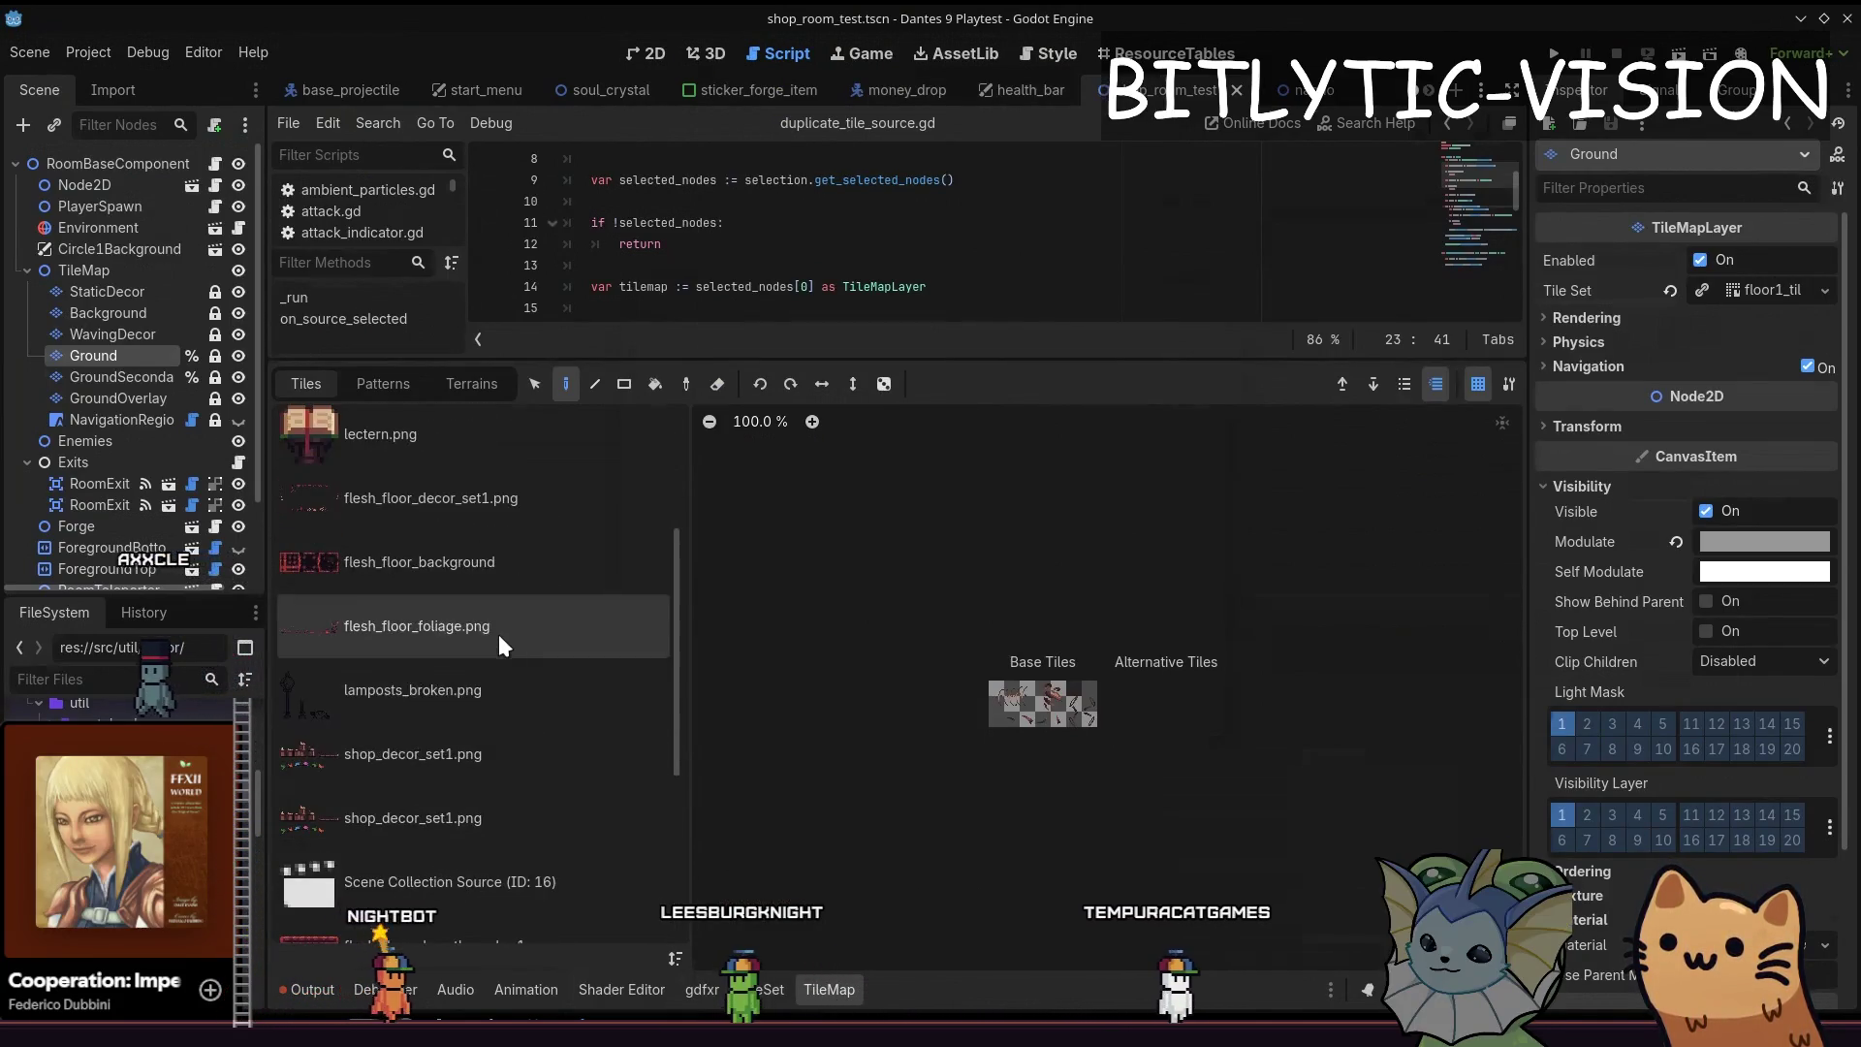
pyautogui.scroll(-3, 492, 628)
pyautogui.scroll(-2, 495, 629)
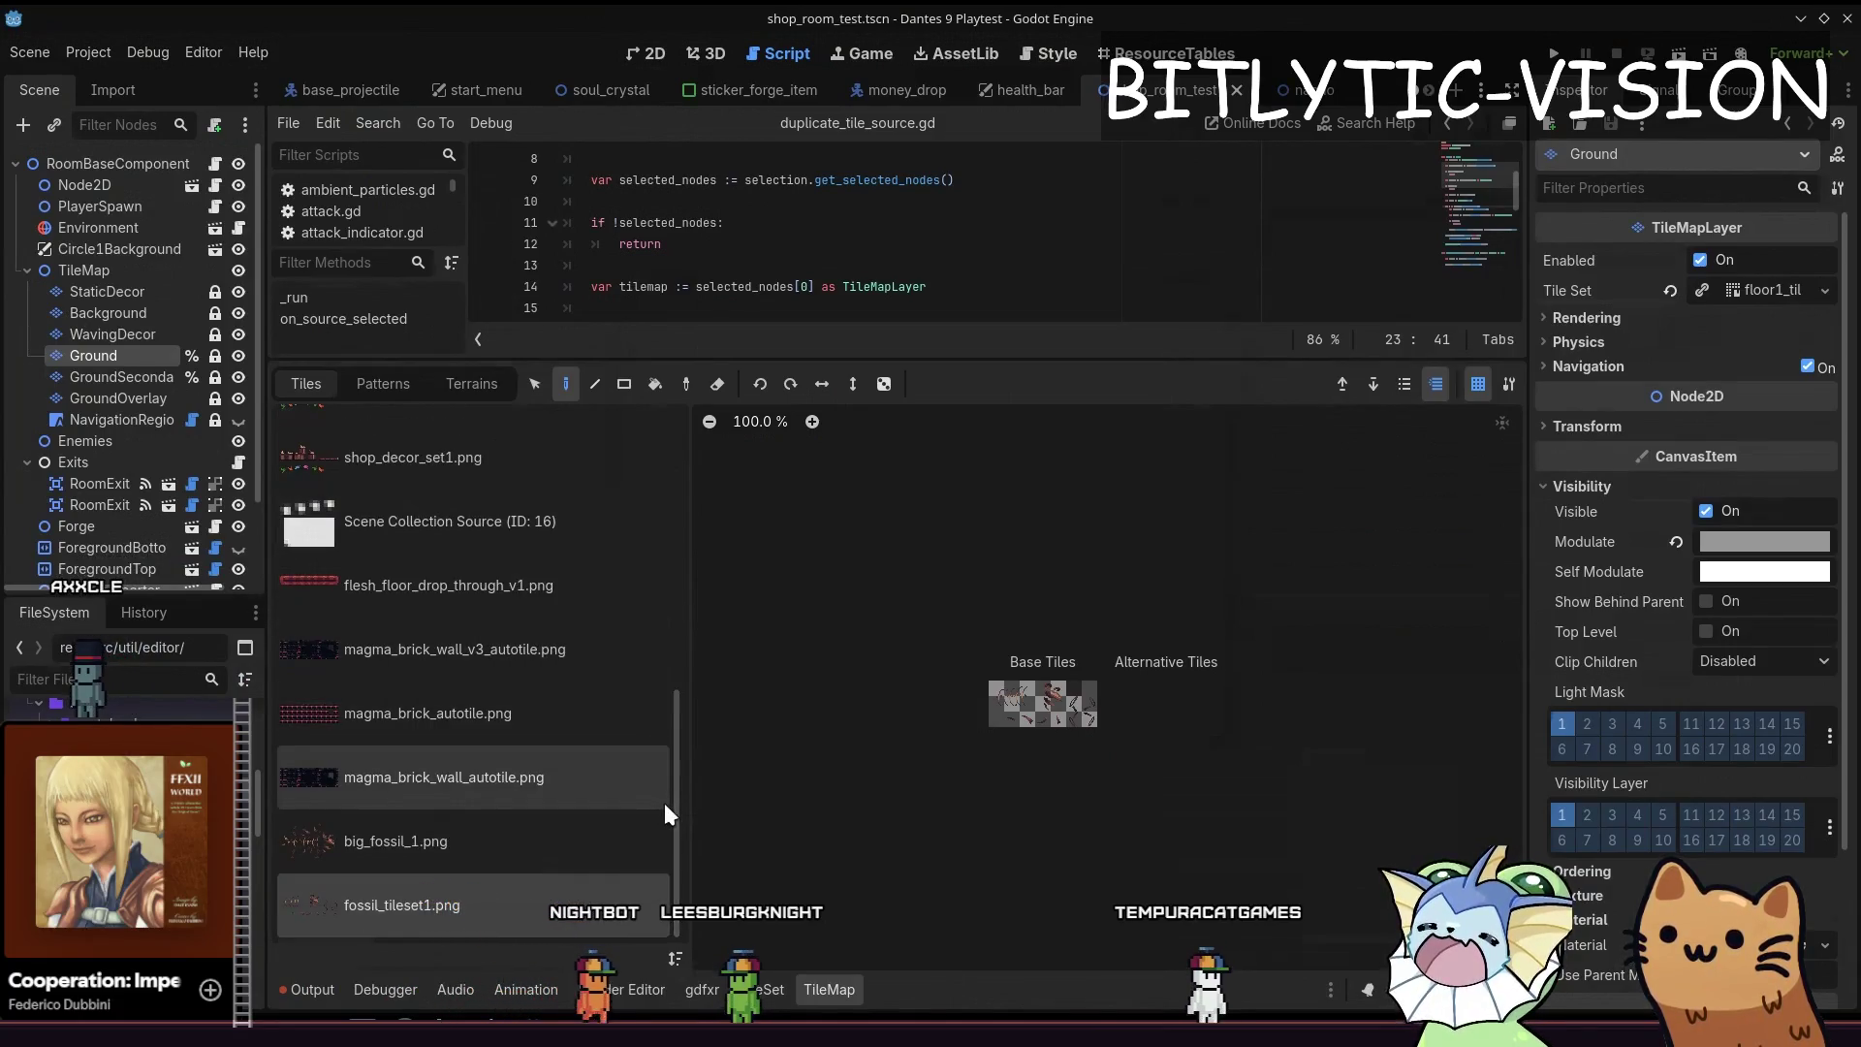
pyautogui.moveTo(671, 805)
pyautogui.mouseDown()
pyautogui.moveTo(672, 785)
pyautogui.moveTo(677, 831)
pyautogui.mouseUp()
# Browse through the duplicate_tile_source script around lines 8 to 17
pyautogui.click(810, 321)
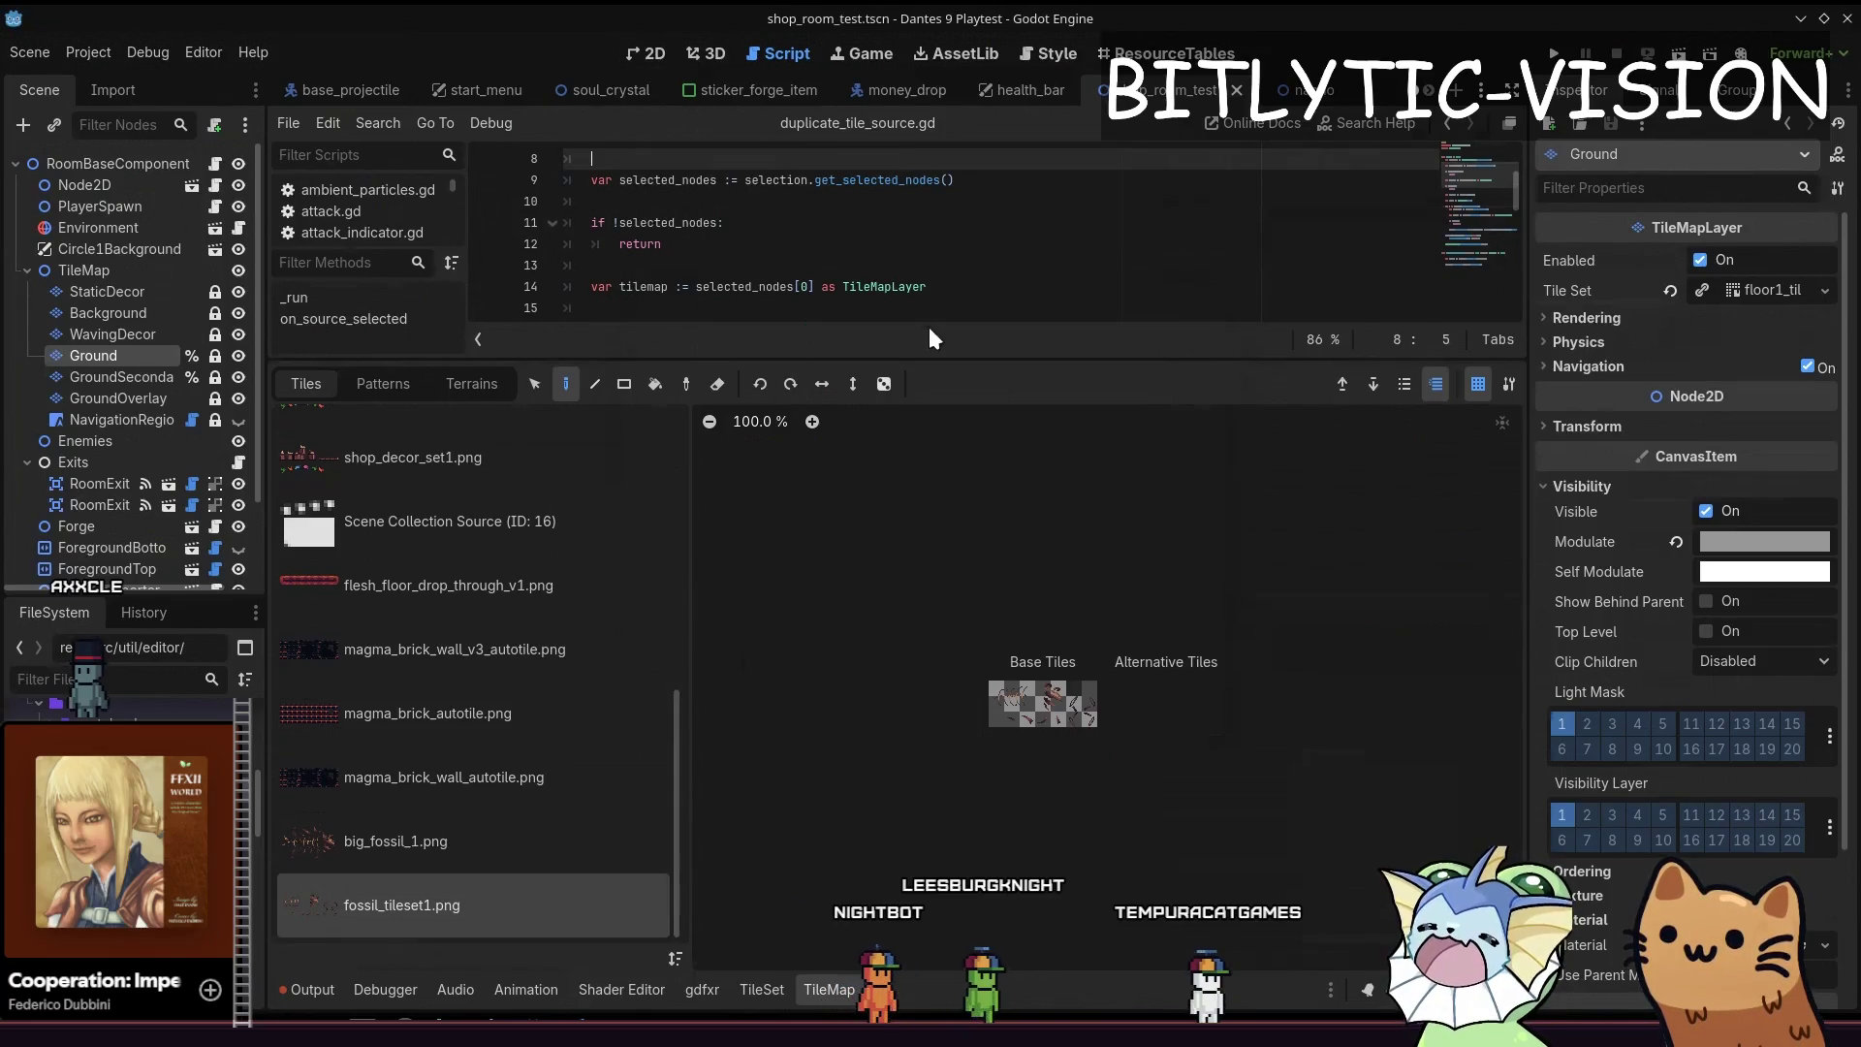
pyautogui.moveTo(960, 355); pyautogui.dragTo(960, 589)
pyautogui.click(669, 351)
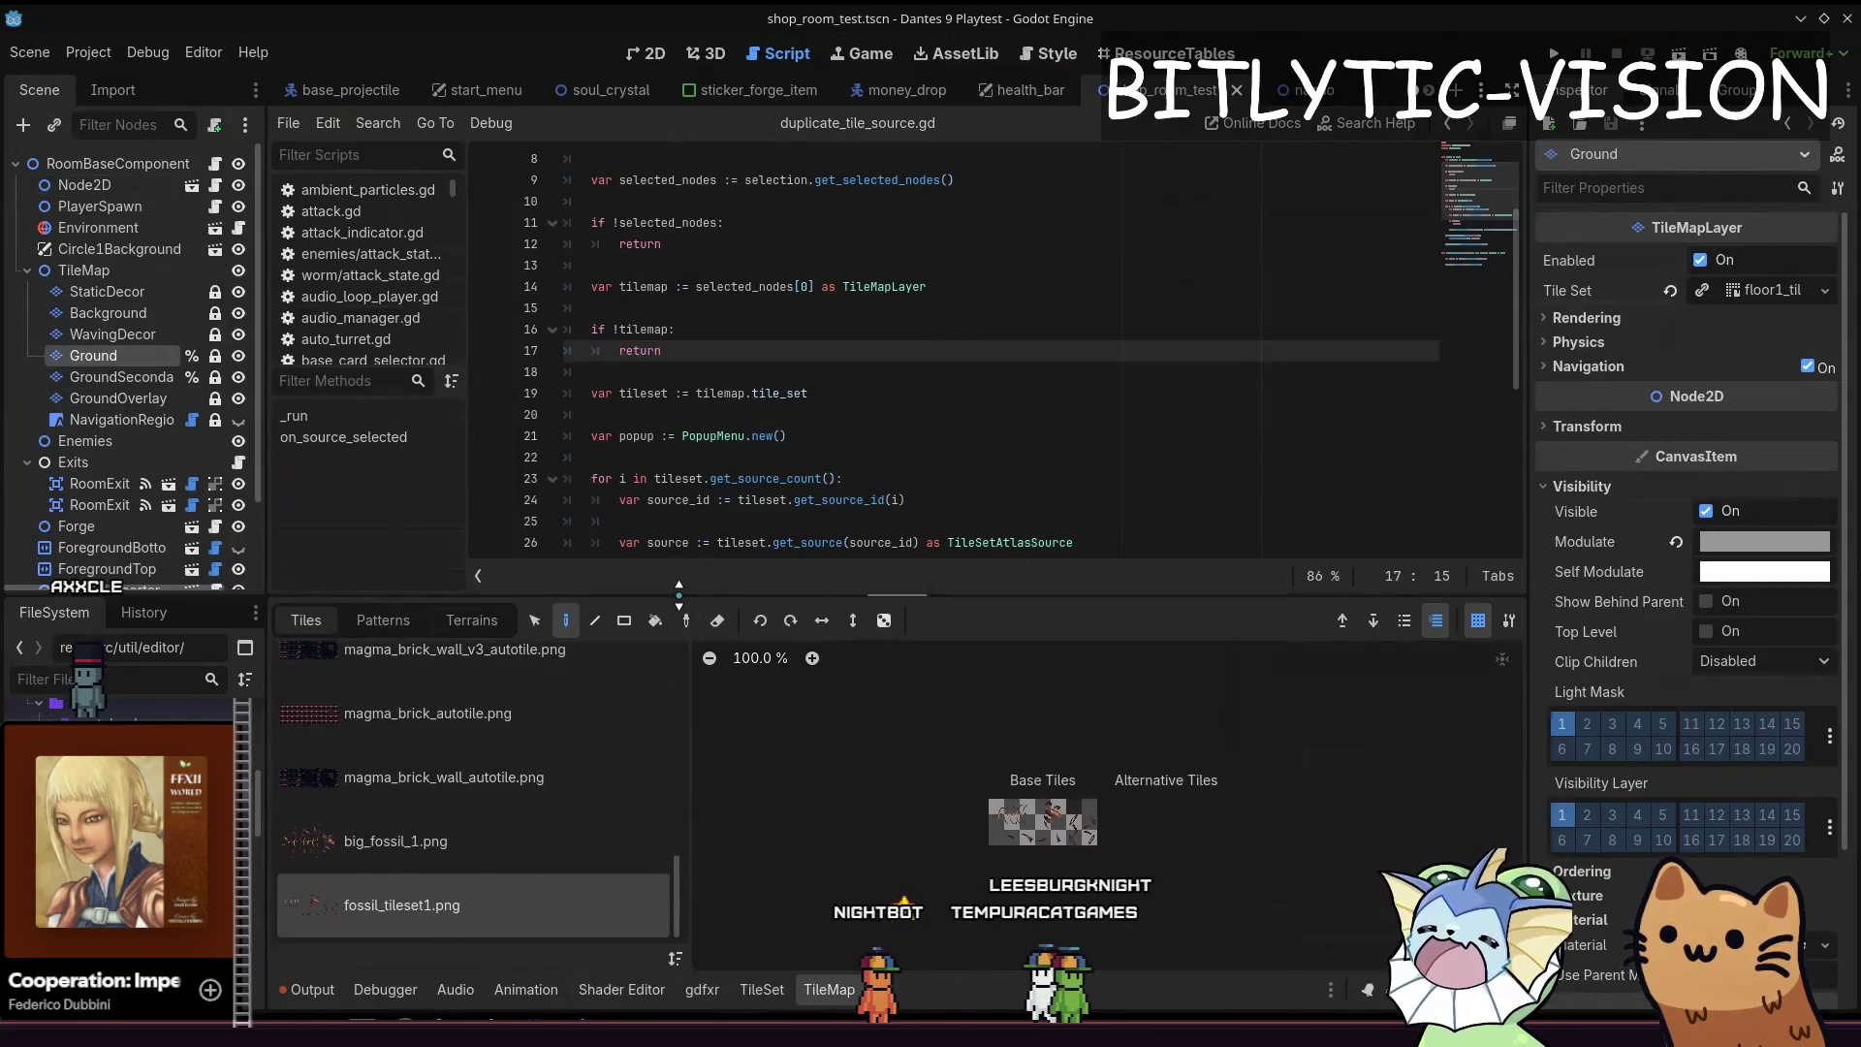
pyautogui.scroll(2, 535, 768)
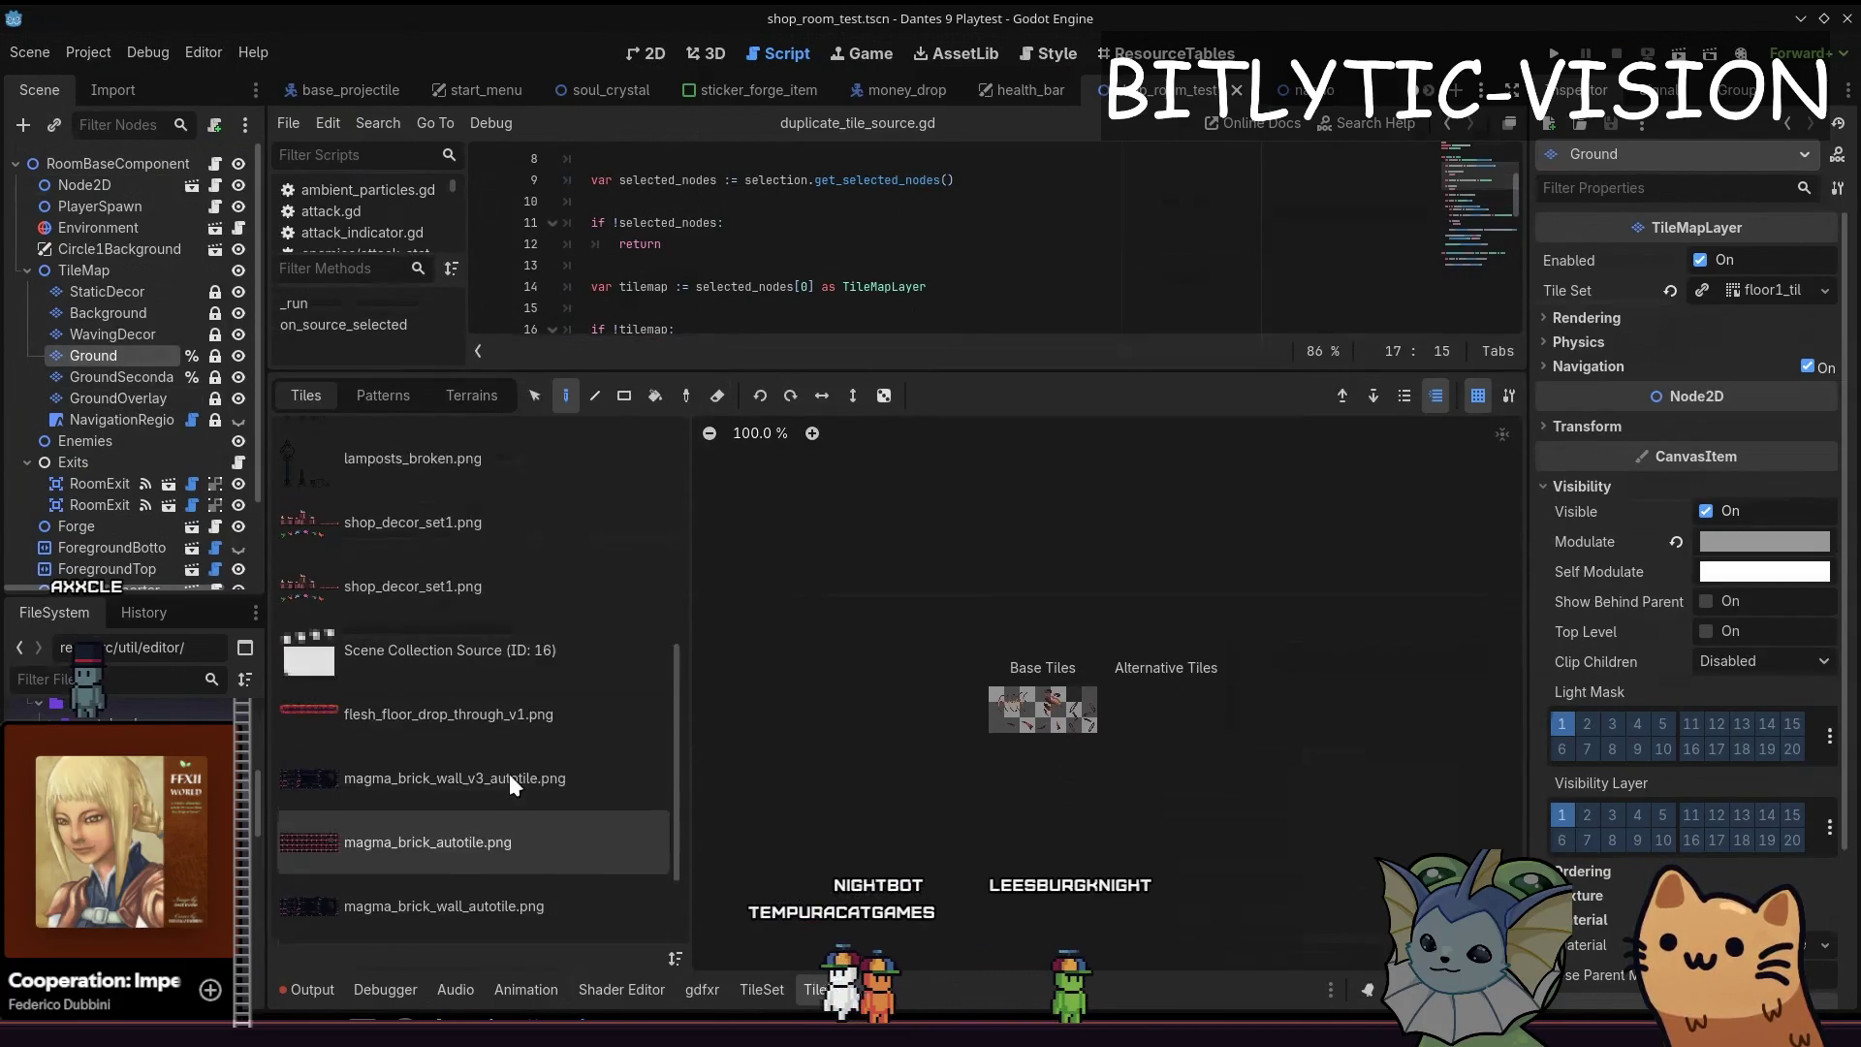
pyautogui.scroll(1, 510, 778)
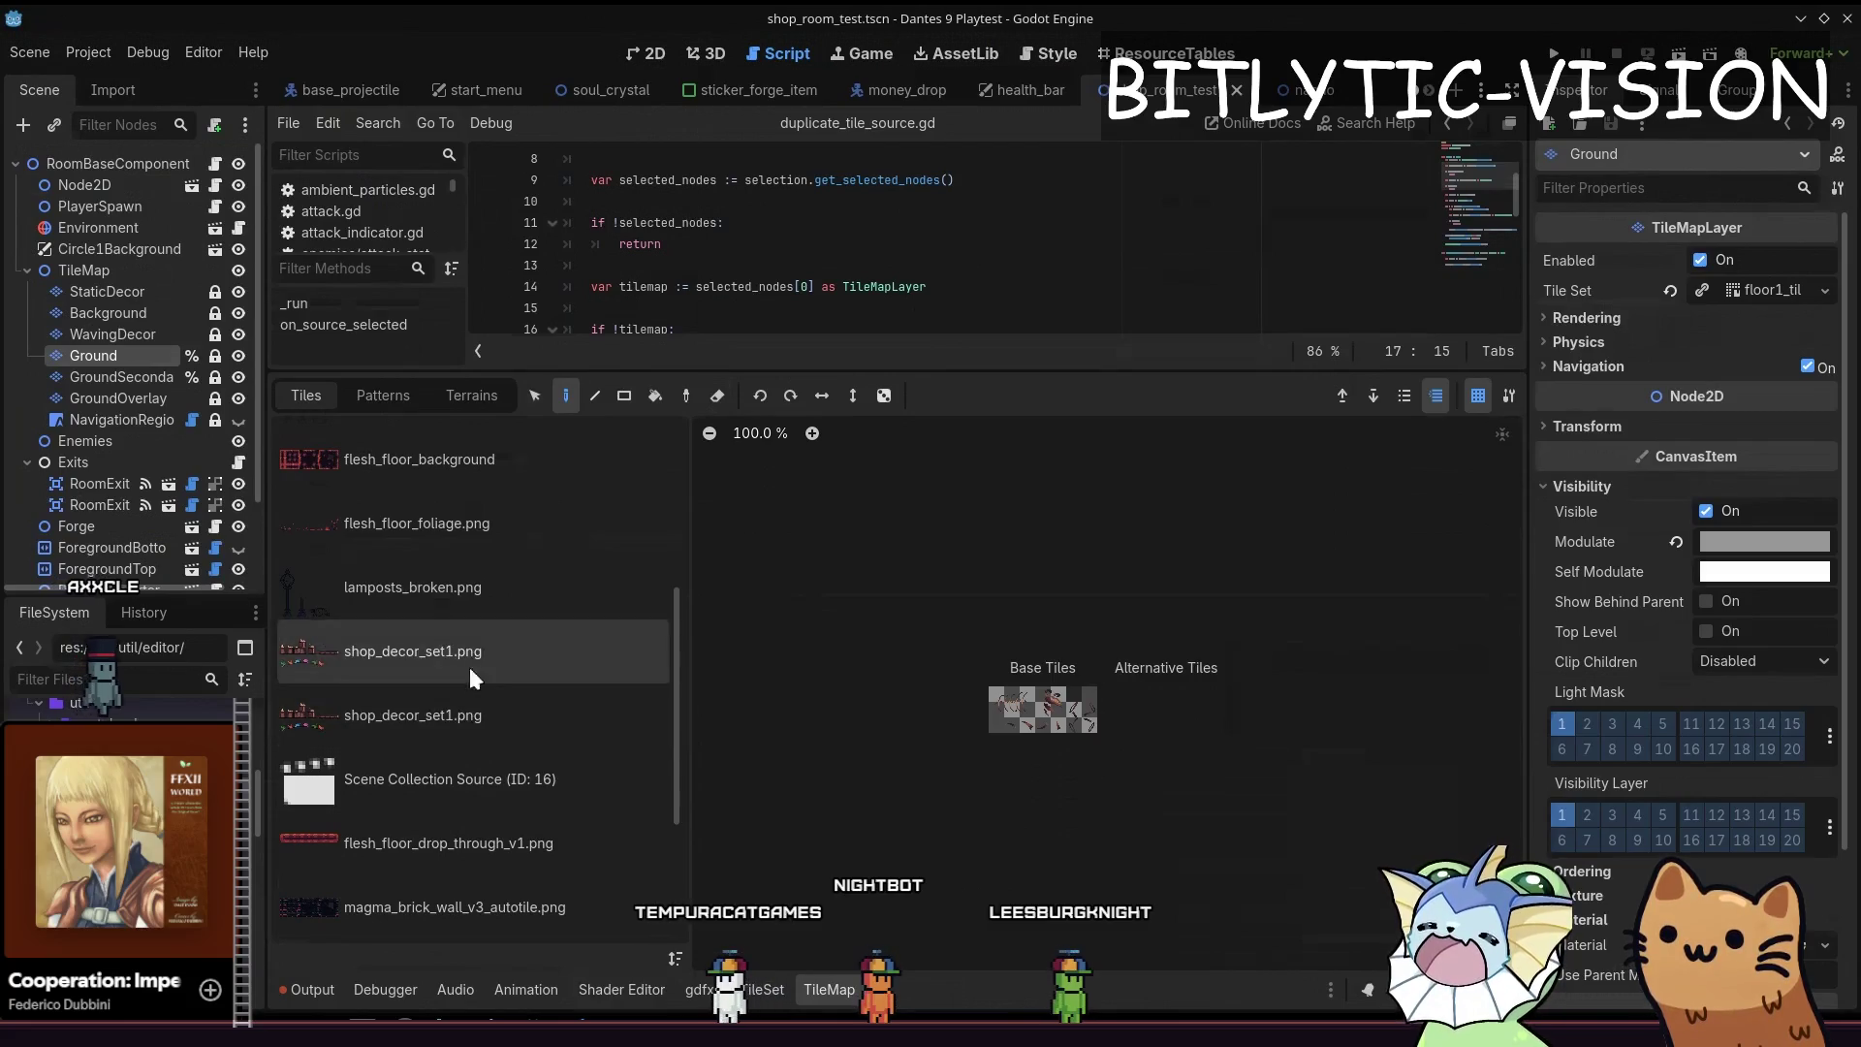
pyautogui.click(926, 243)
# Save the scene, review the new atlas source lines in floor1_tileset.tres in VS Code, and return to Godot
pyautogui.hotkey('ctrl', 's')
pyautogui.hotkey('alt', 'Tab')
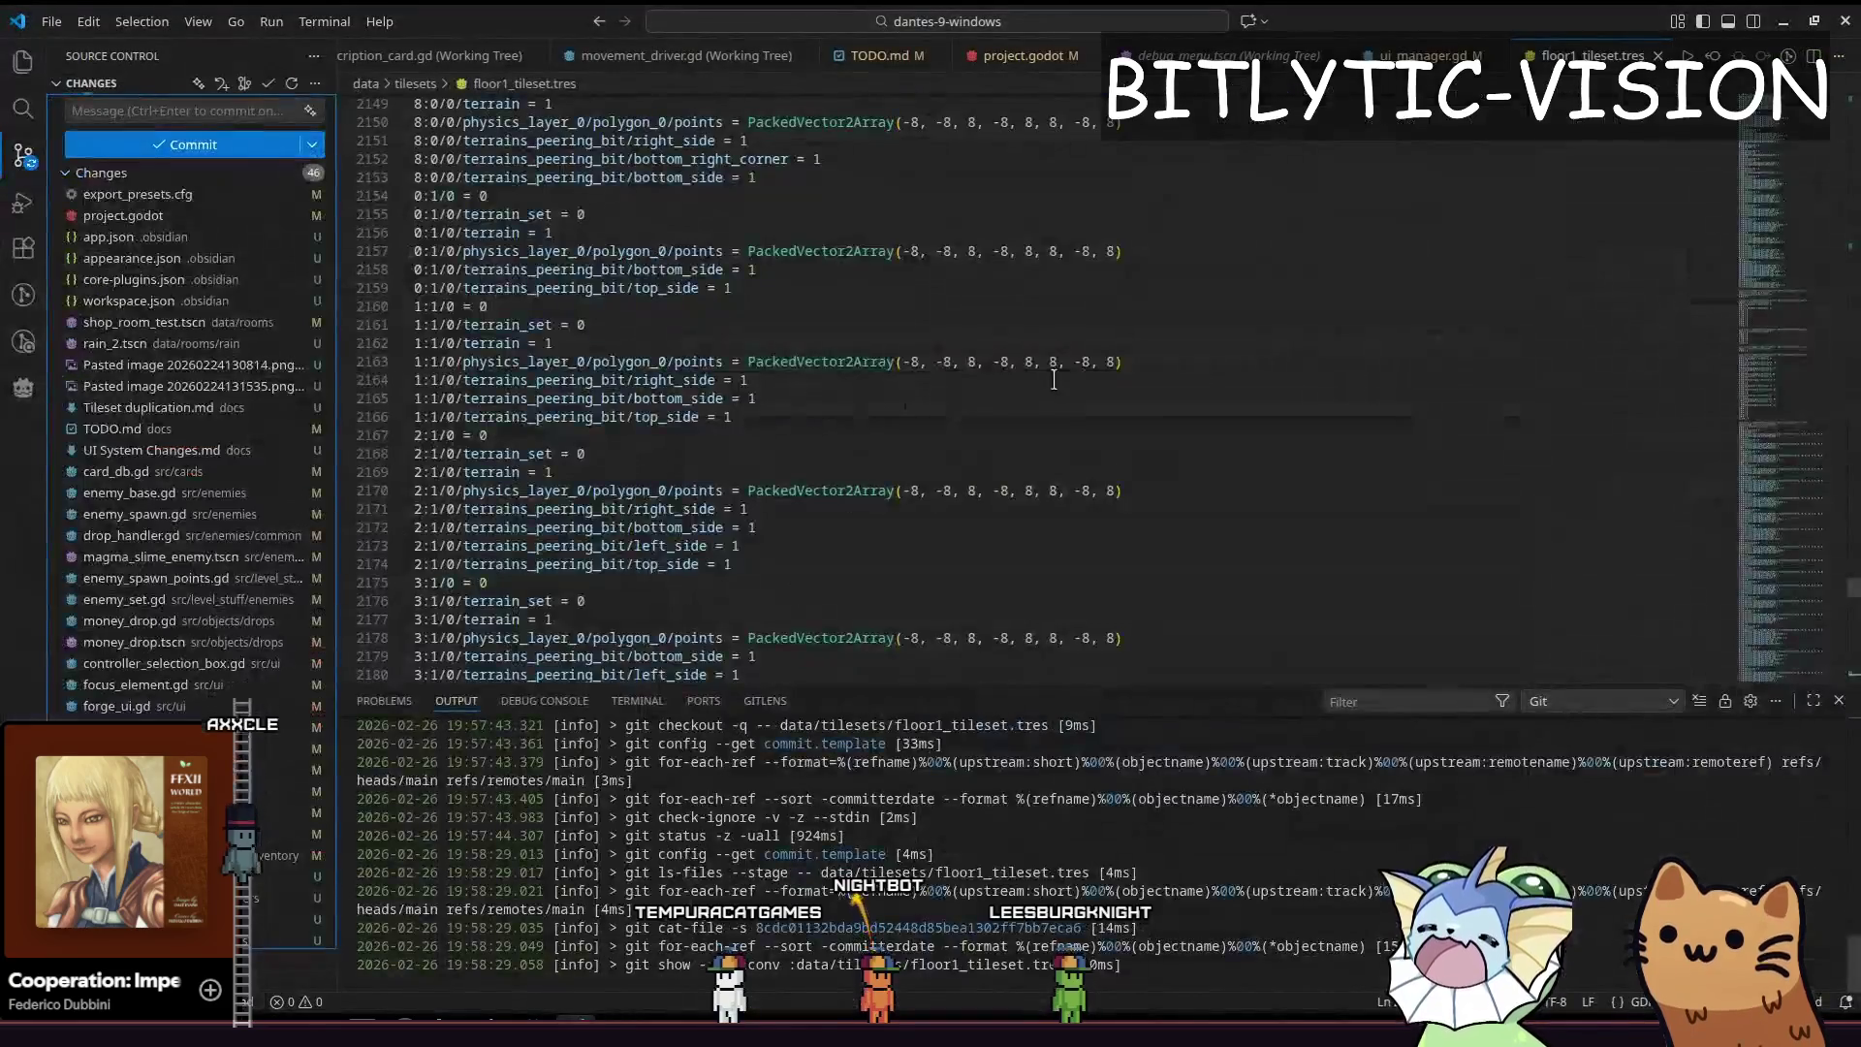
pyautogui.moveTo(1794, 586)
pyautogui.mouseDown()
pyautogui.moveTo(1809, 246)
pyautogui.moveTo(1814, 269)
pyautogui.mouseUp()
pyautogui.moveTo(494, 293)
pyautogui.mouseDown()
pyautogui.moveTo(518, 356)
pyautogui.moveTo(724, 587)
pyautogui.mouseUp()
pyautogui.hotkey('ctrl', 'c')
pyautogui.hotkey('alt', 'Tab')
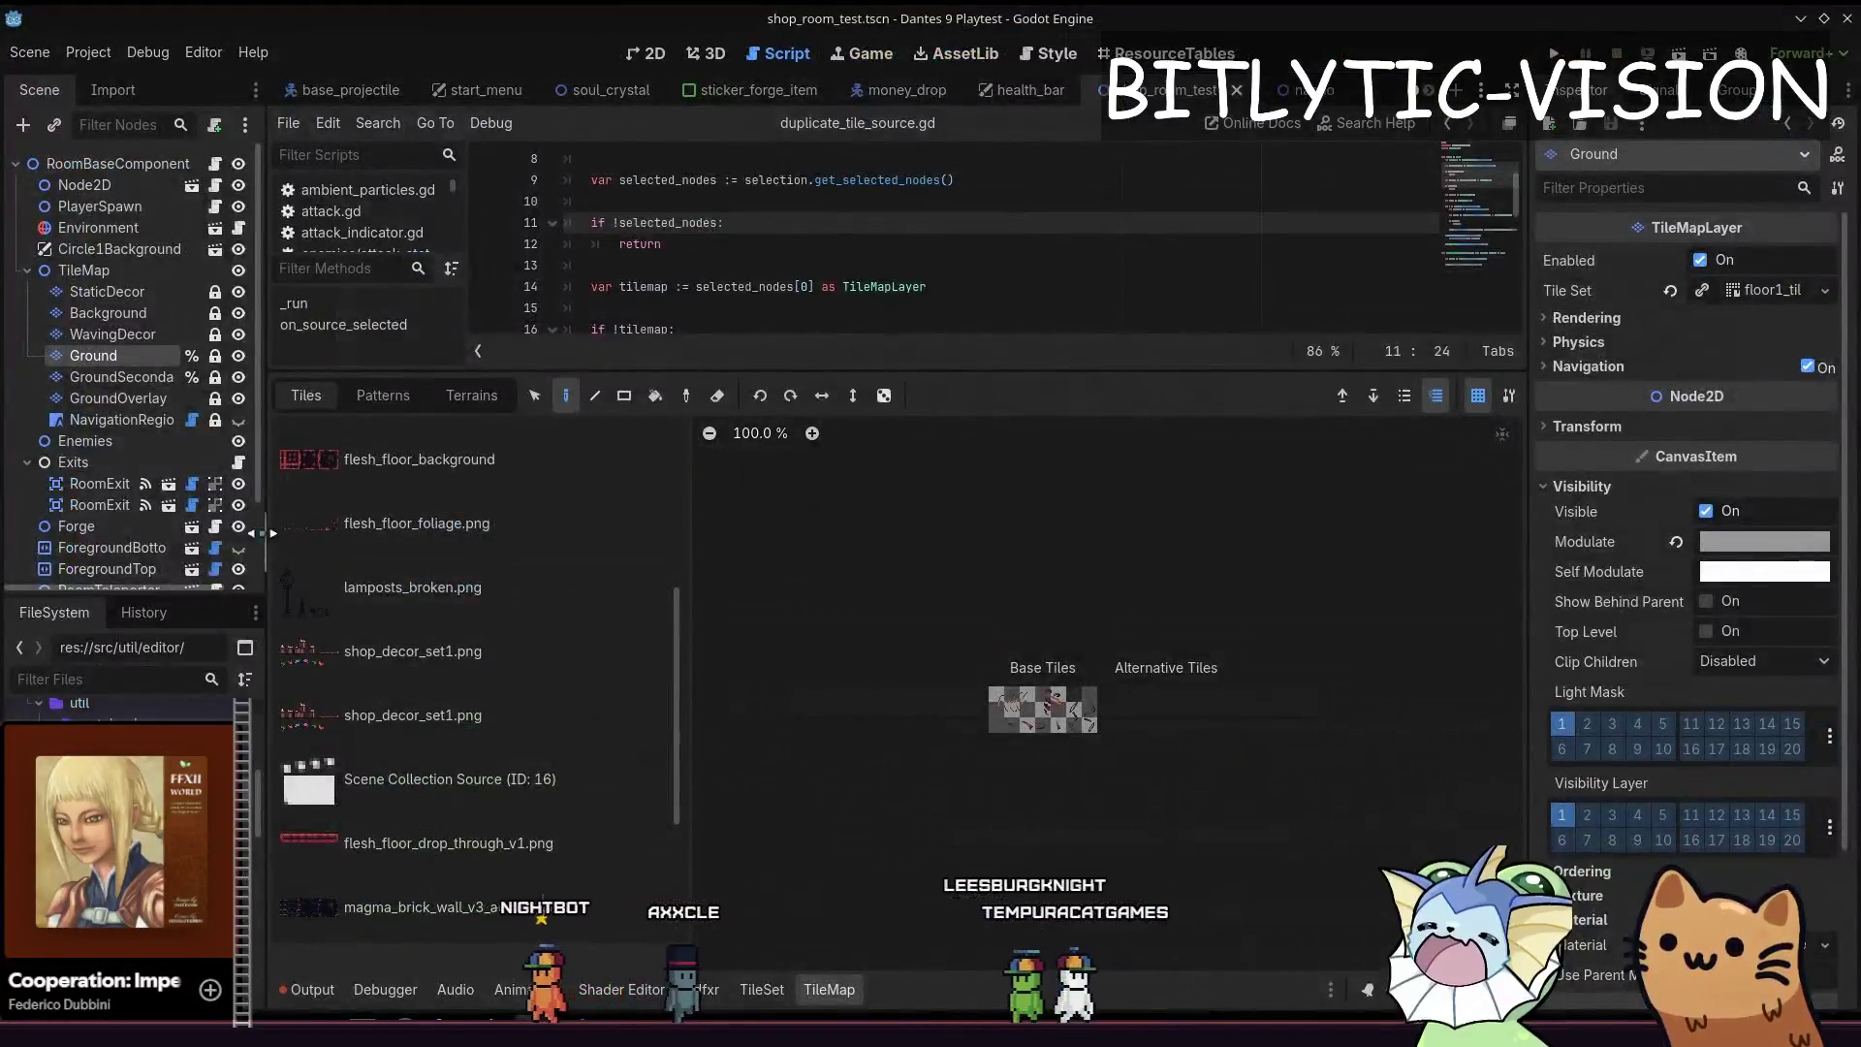
pyautogui.scroll(-4, 481, 654)
# Show the TileSet editor enlarged with atlas source 24 and the script's popup callback at line 34
pyautogui.click(902, 266)
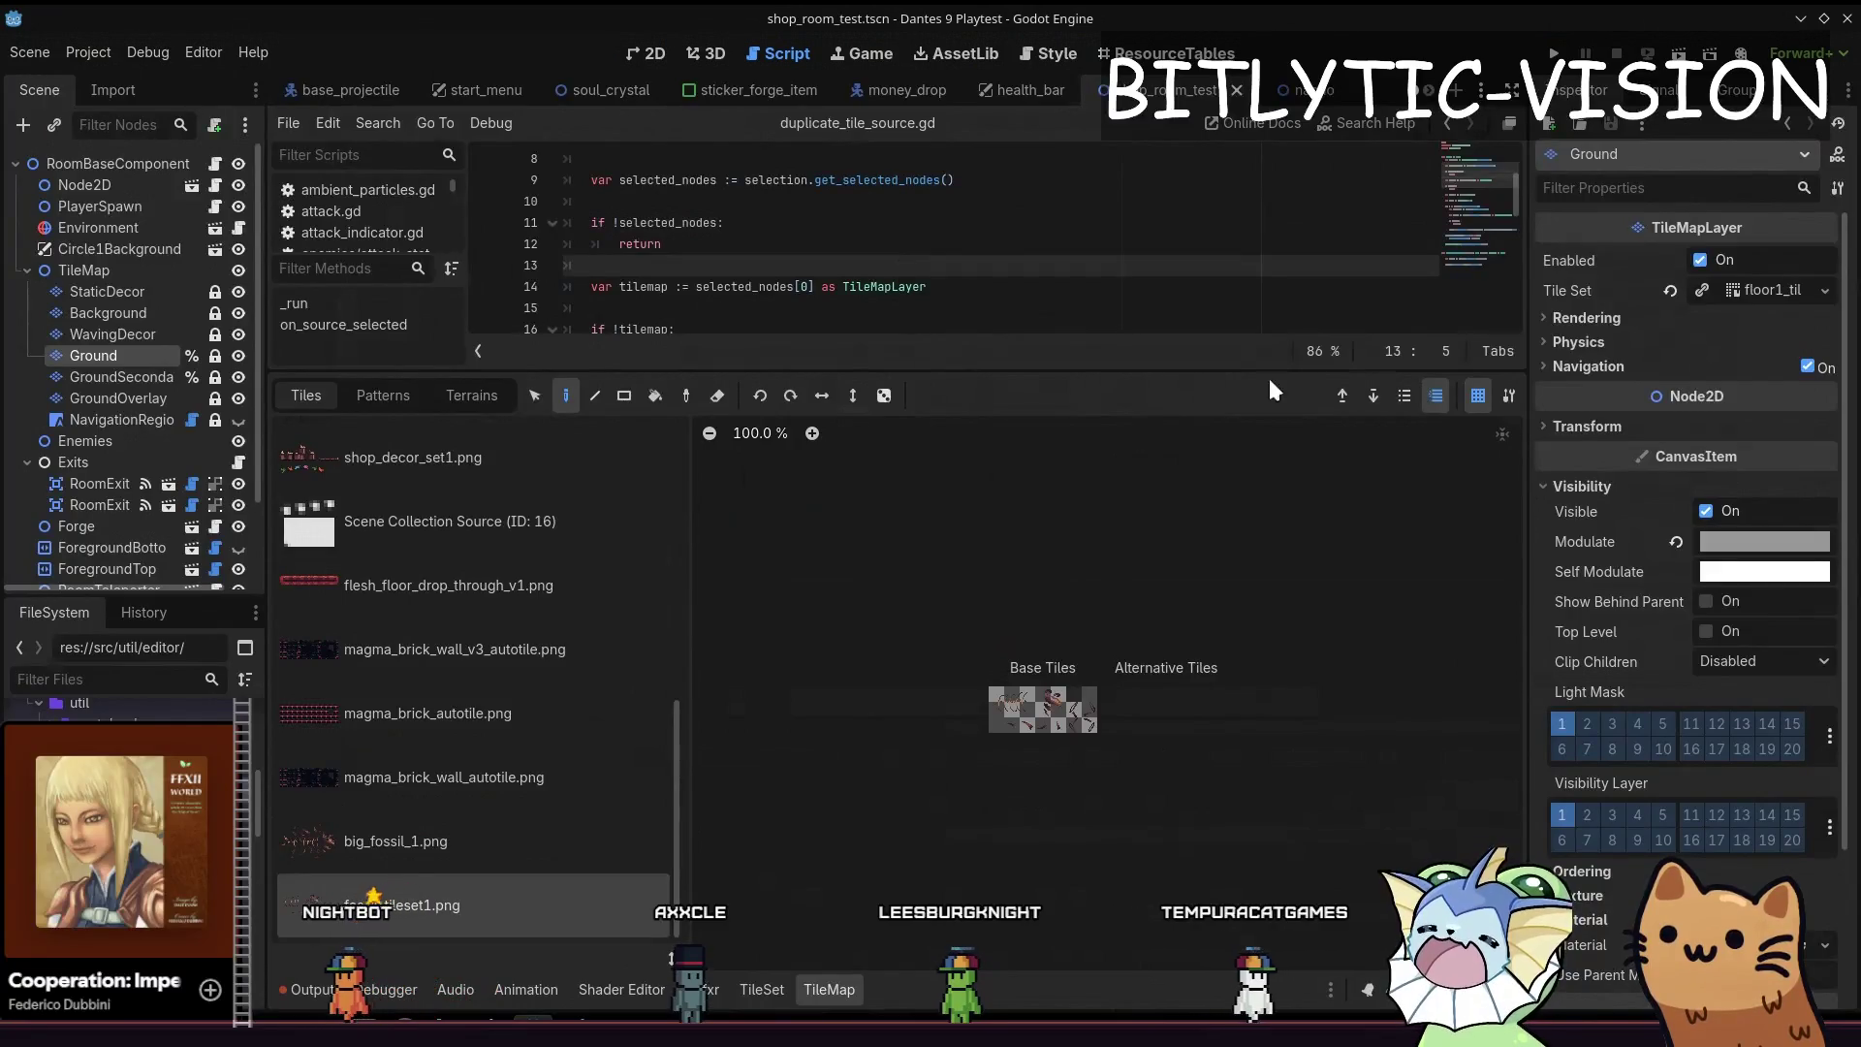
pyautogui.click(804, 998)
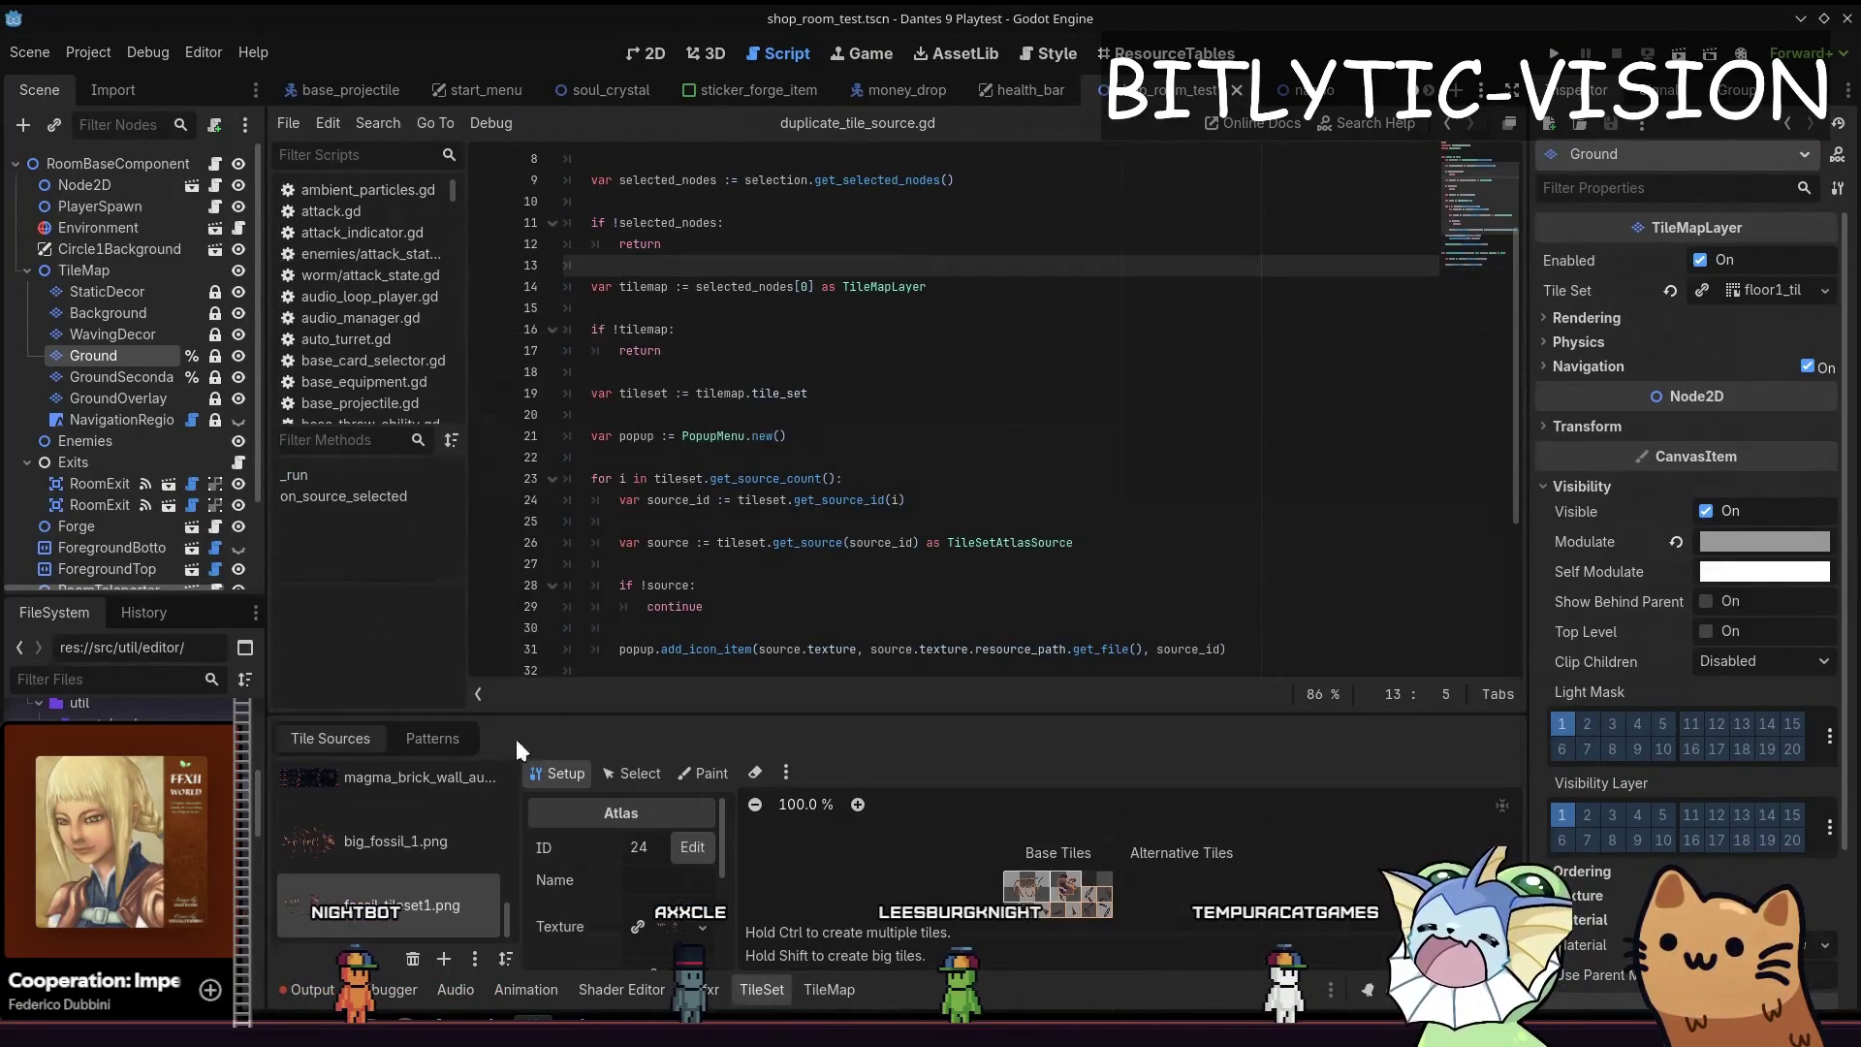
pyautogui.moveTo(568, 717); pyautogui.dragTo(568, 443)
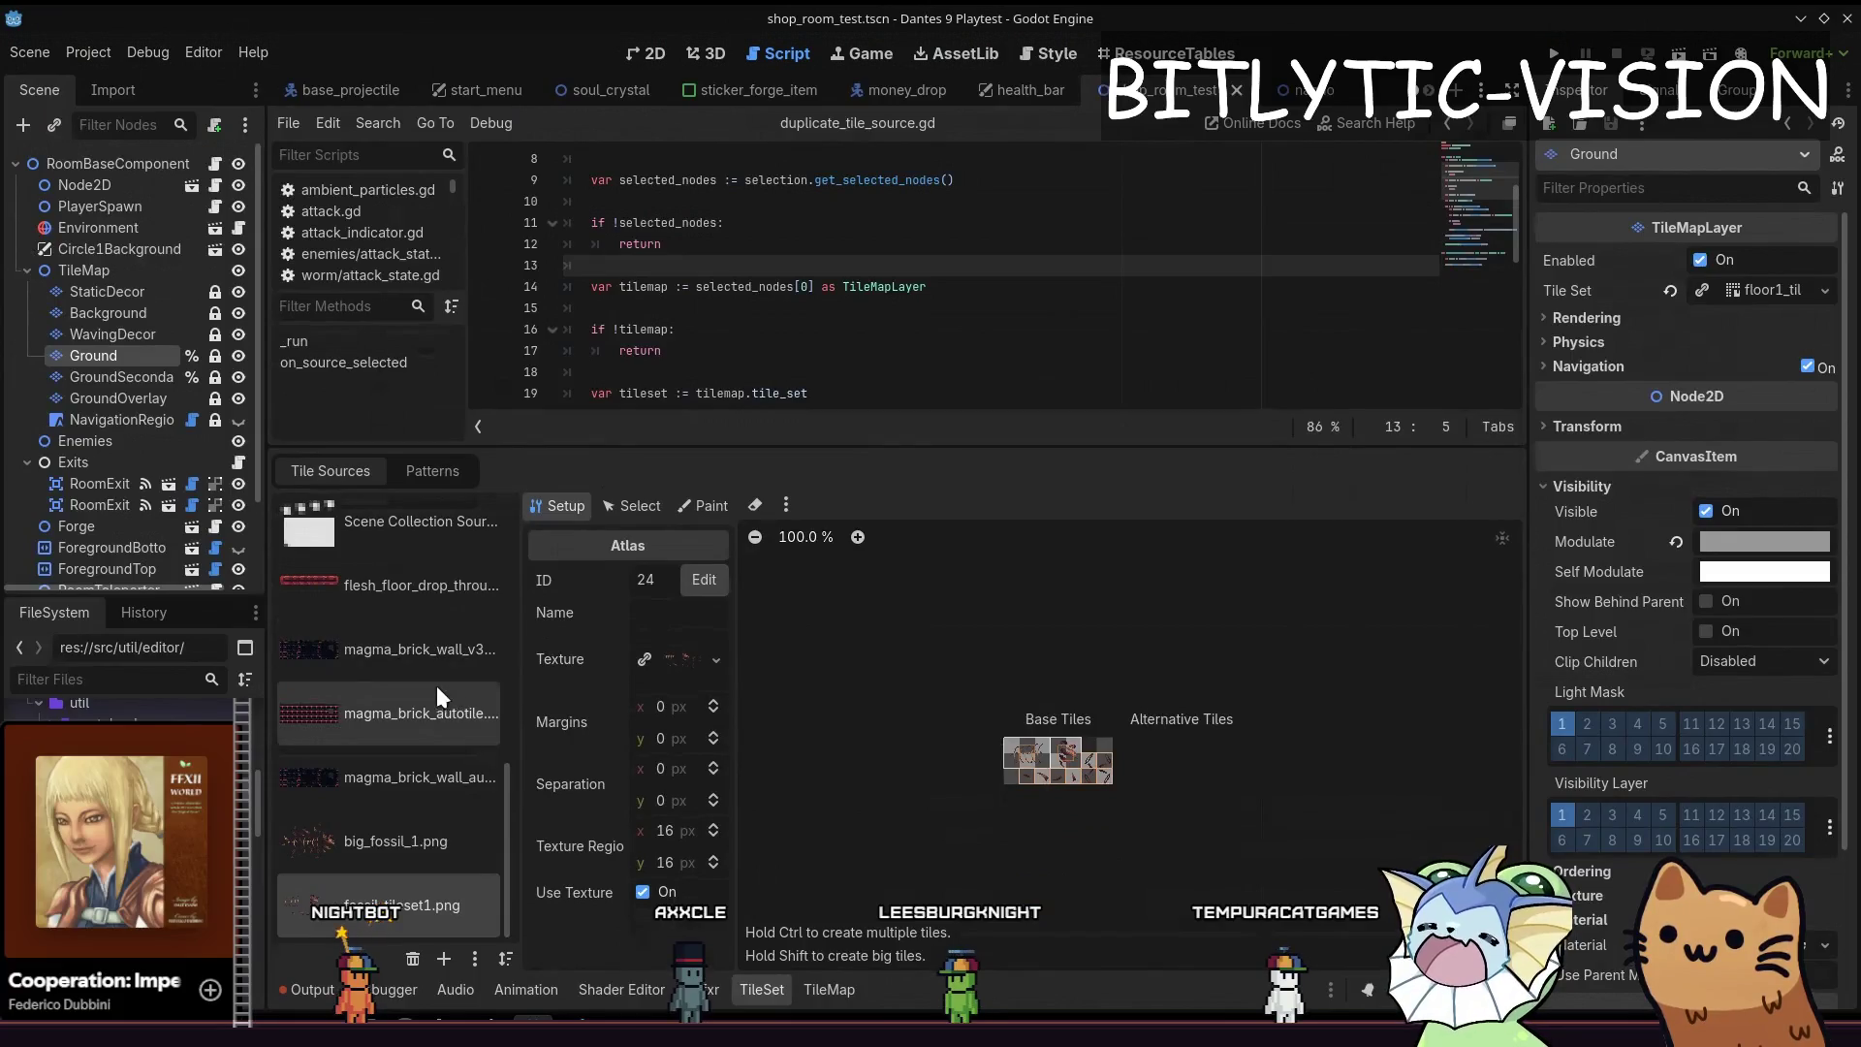
pyautogui.scroll(-1, 779, 330)
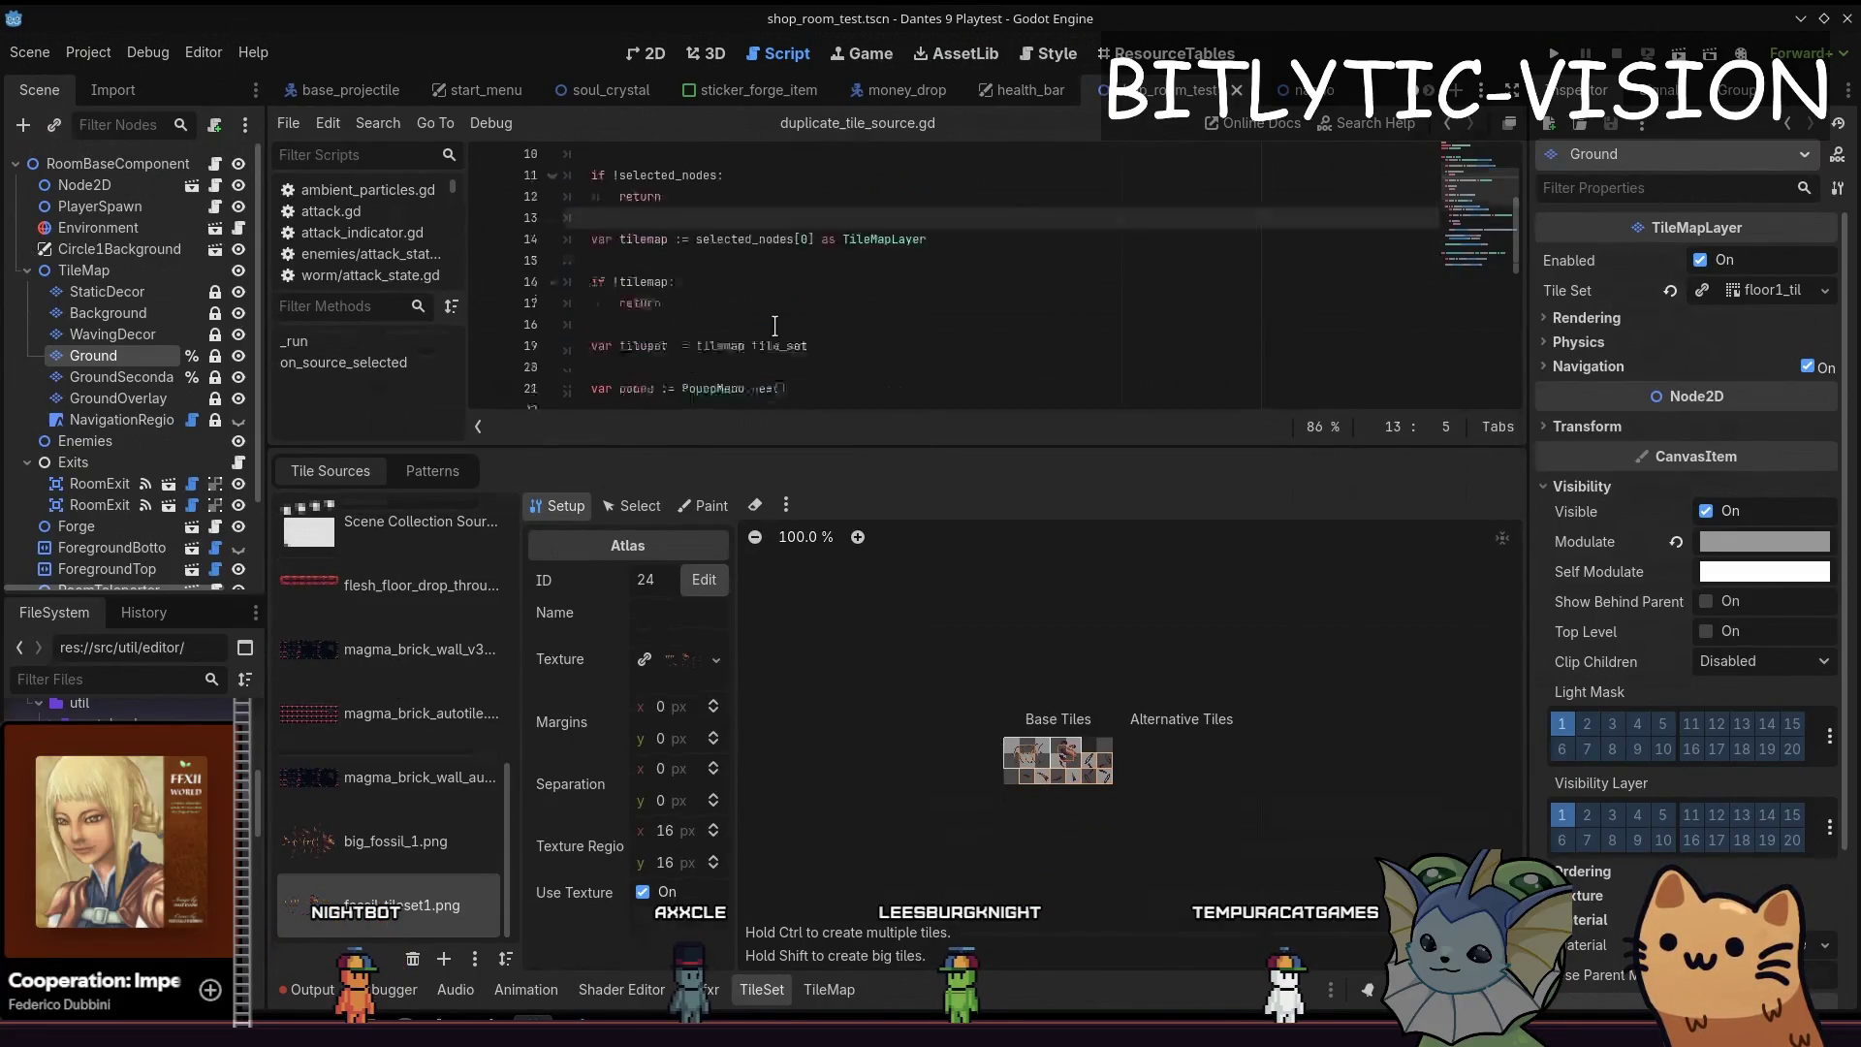
pyautogui.scroll(-4, 778, 329)
pyautogui.scroll(-2, 815, 319)
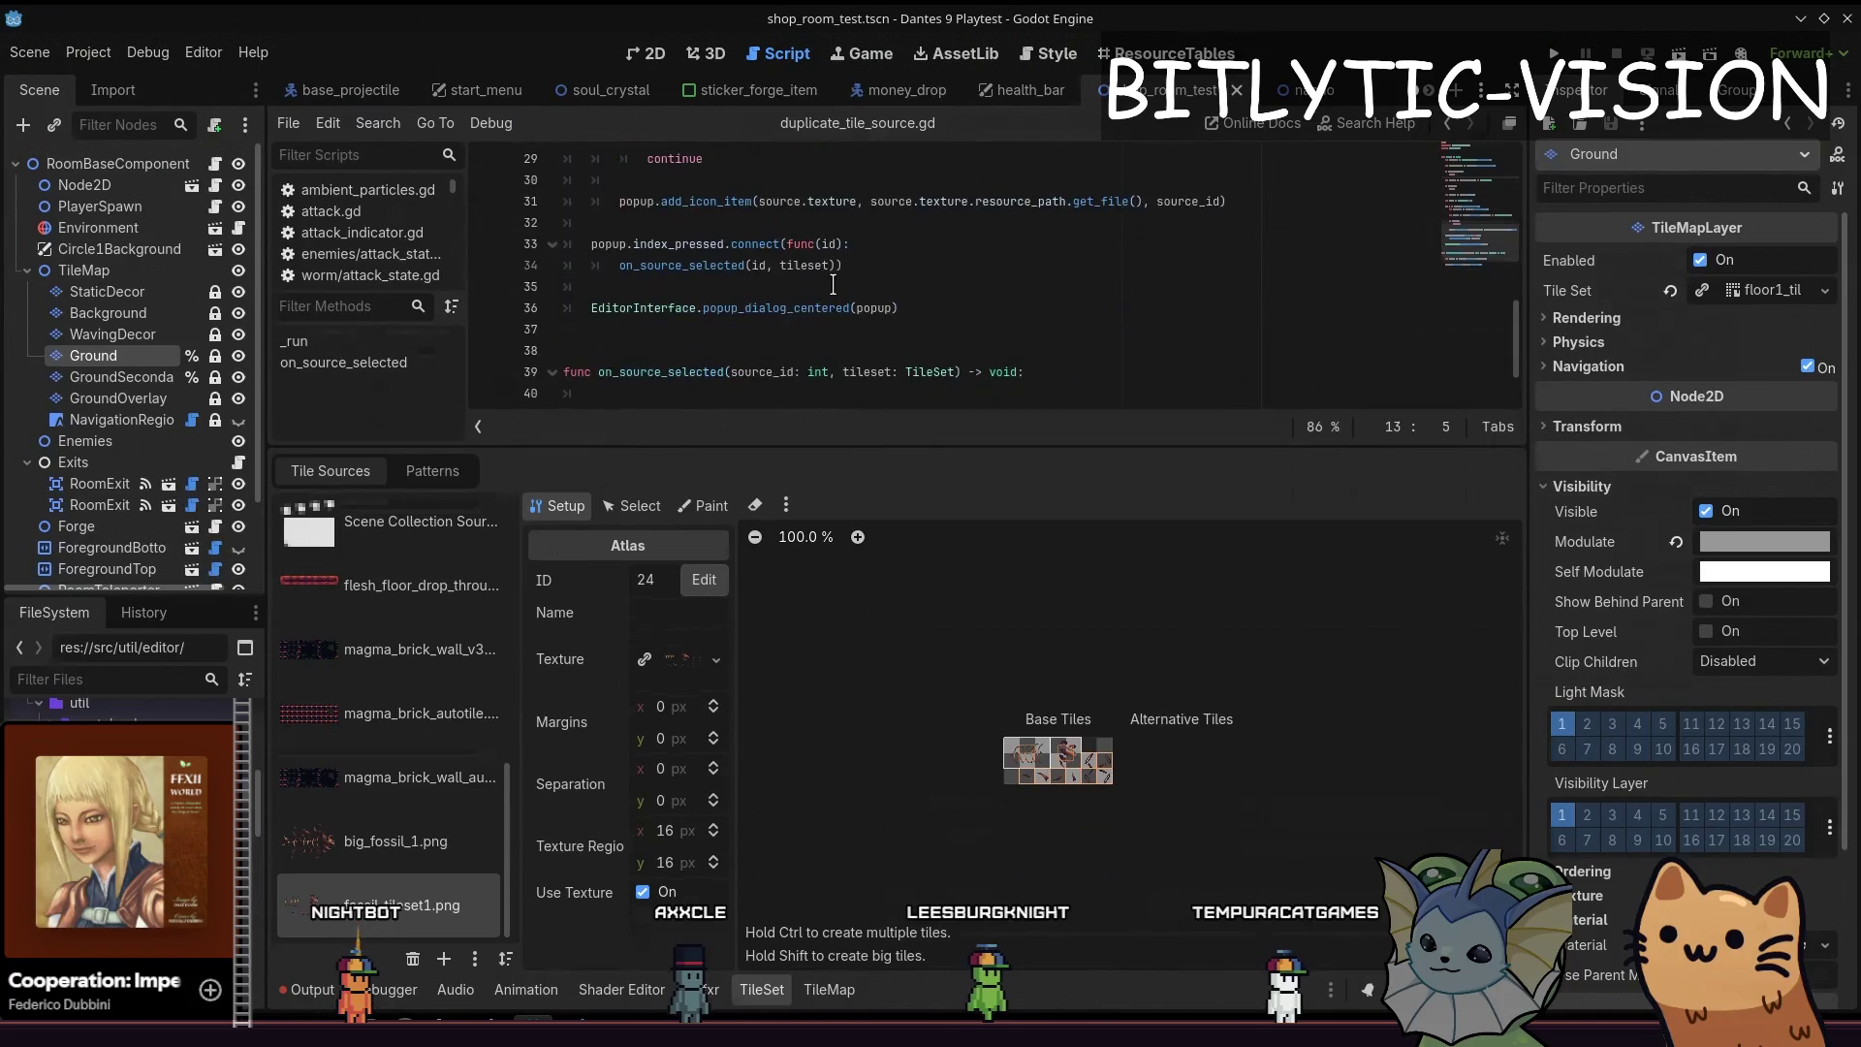
pyautogui.scroll(1, 867, 246)
pyautogui.click(874, 330)
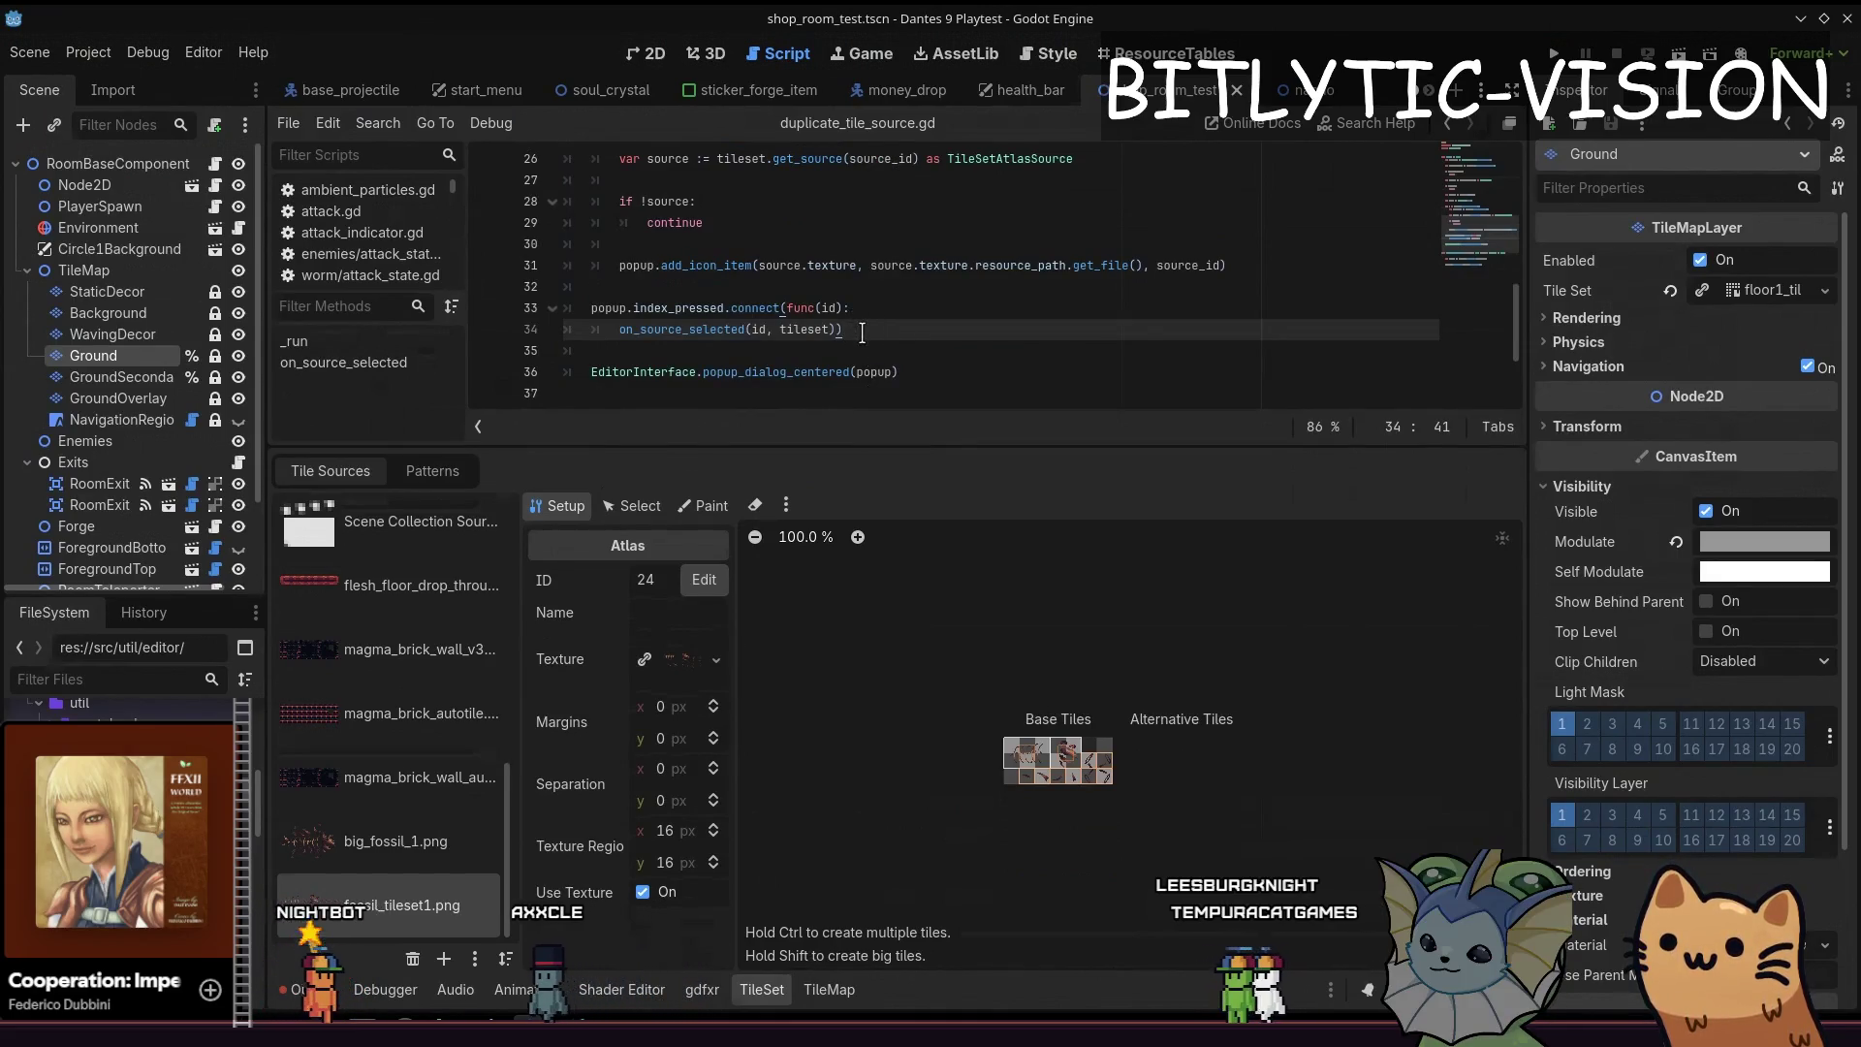
pyautogui.scroll(1, 862, 331)
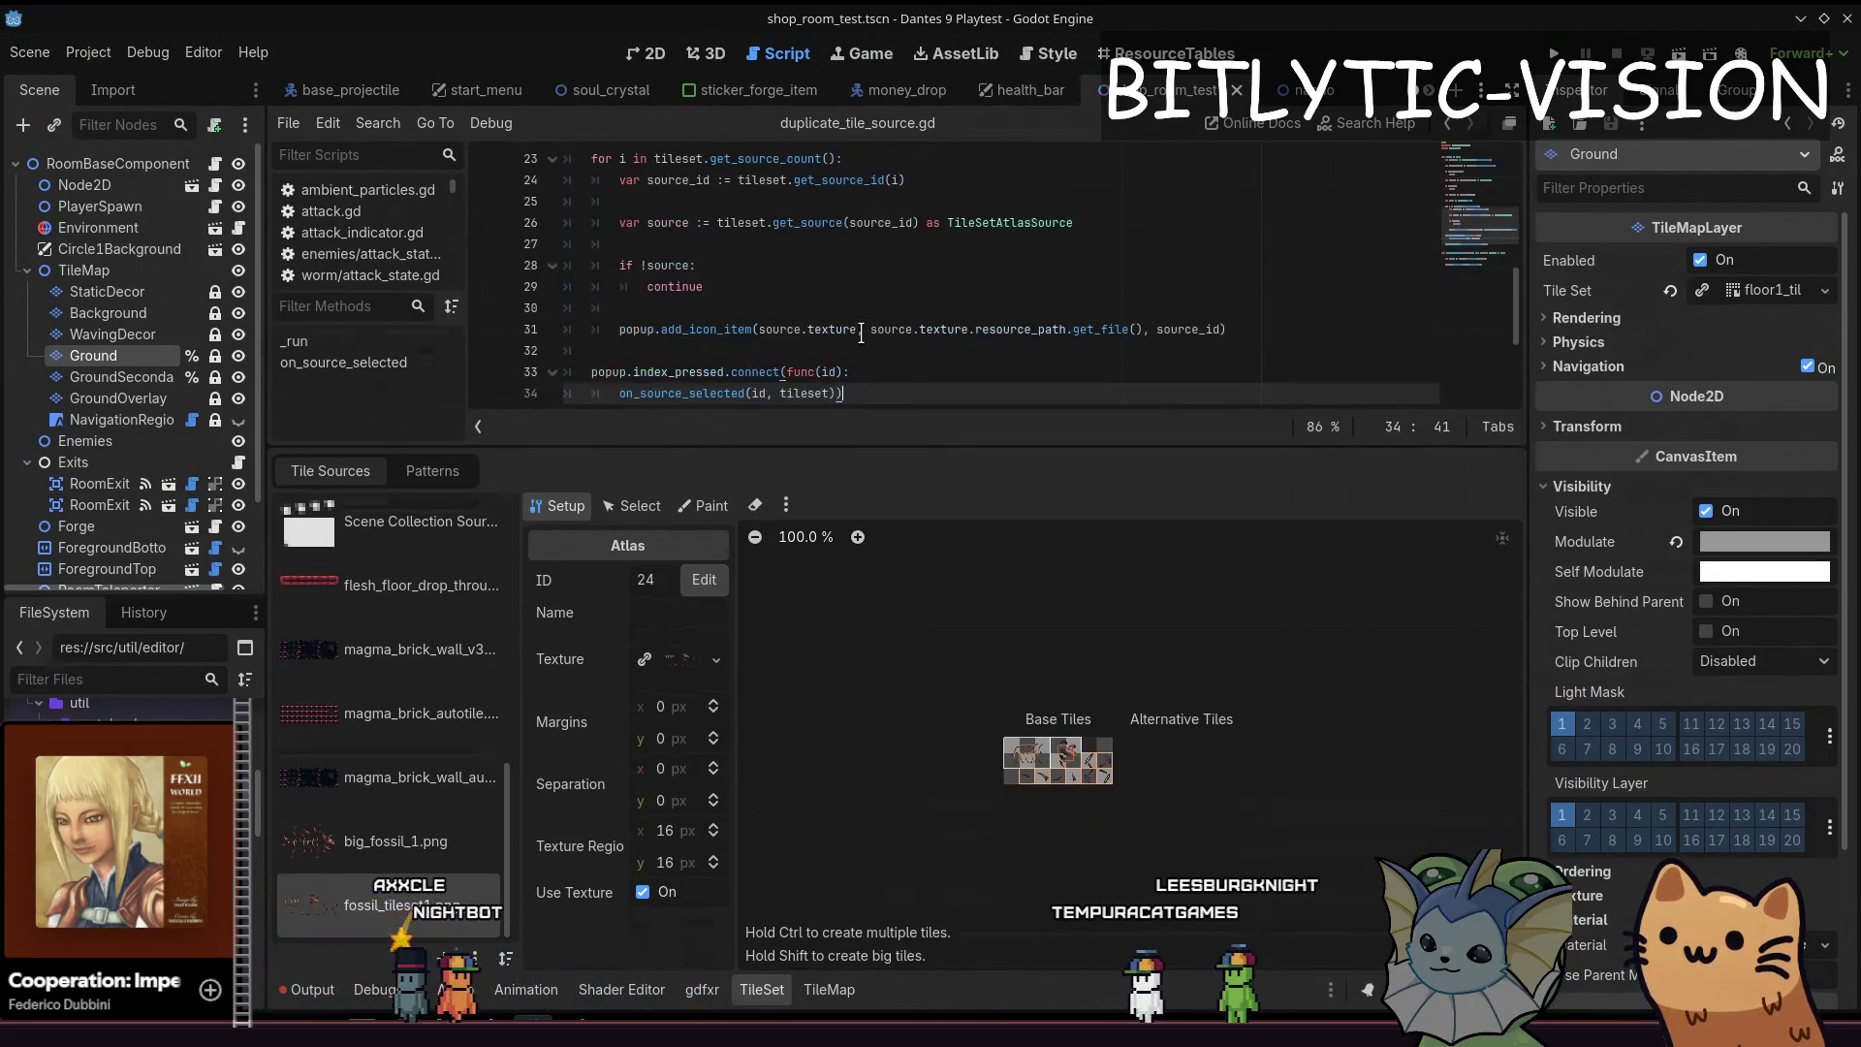
# Save the script, then run Duplicate Tile Source and pick a source image to copy
pyautogui.doubleClick(690, 375)
pyautogui.write('id_pressed')
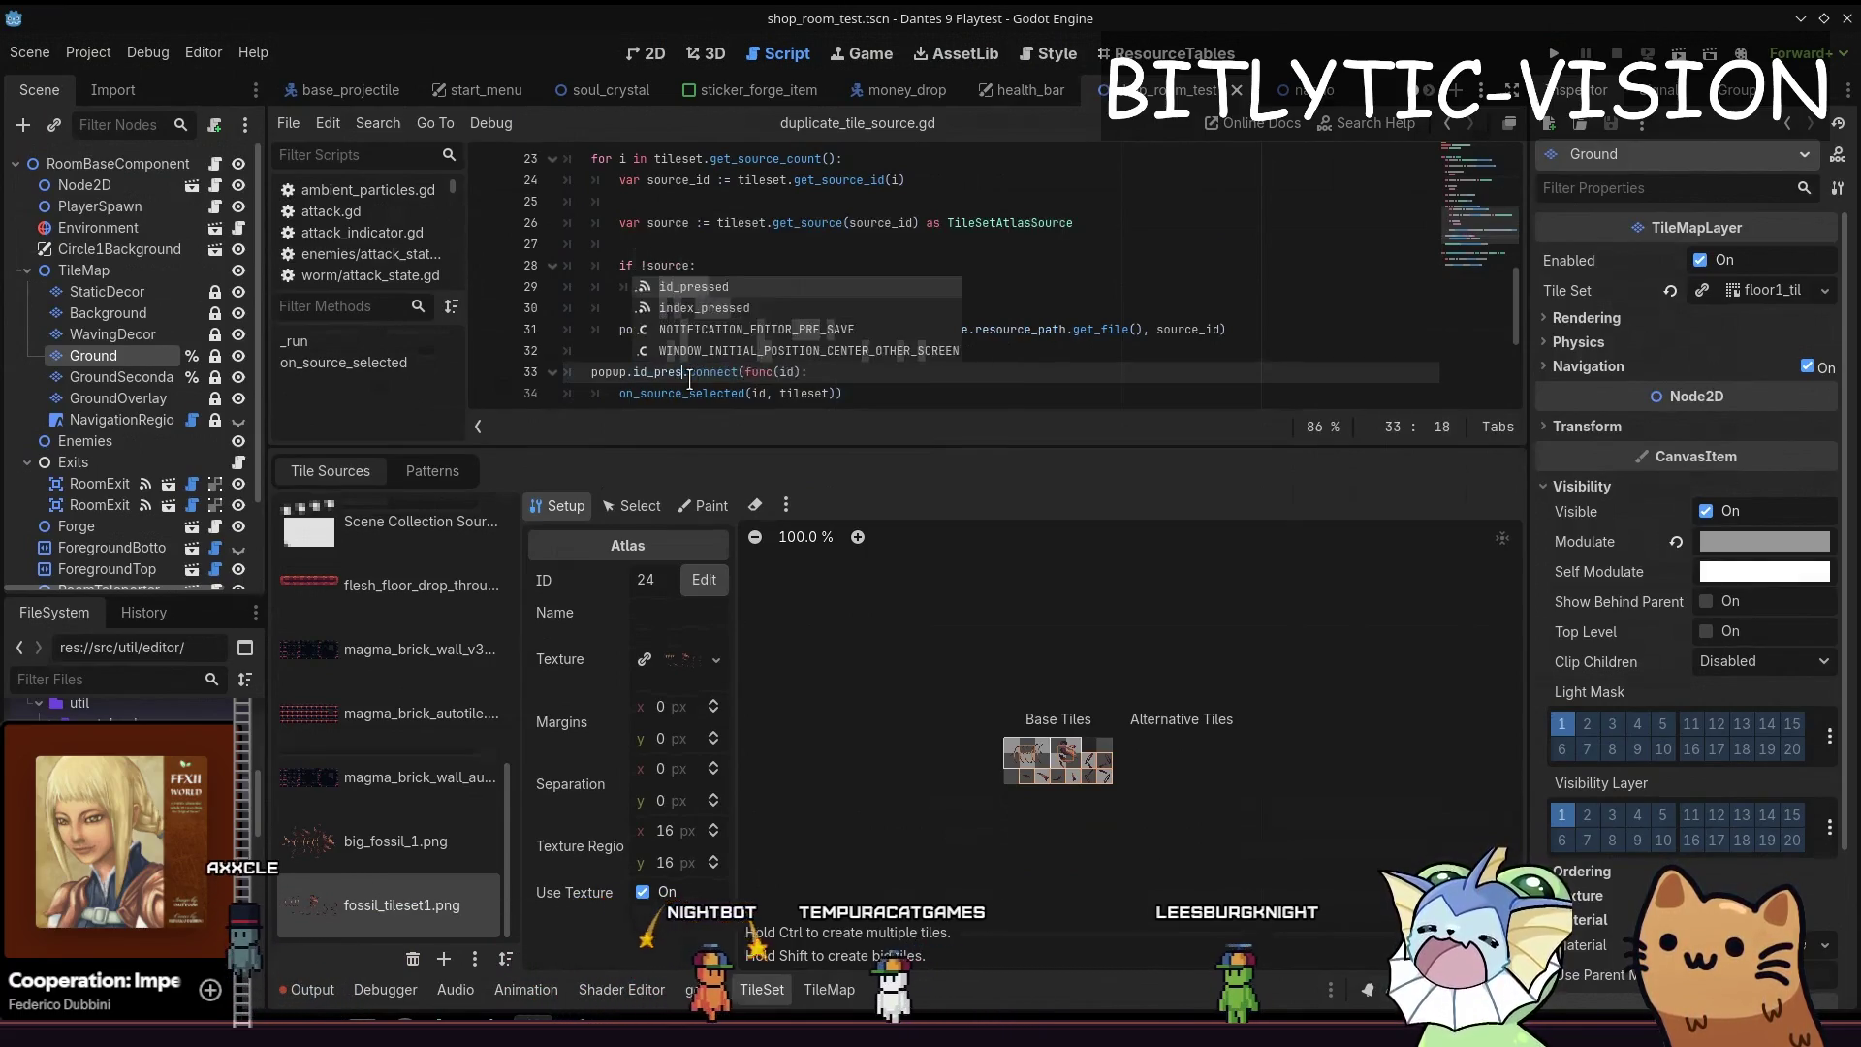
pyautogui.press('Escape')
pyautogui.hotkey('ctrl', 's')
pyautogui.click(938, 303)
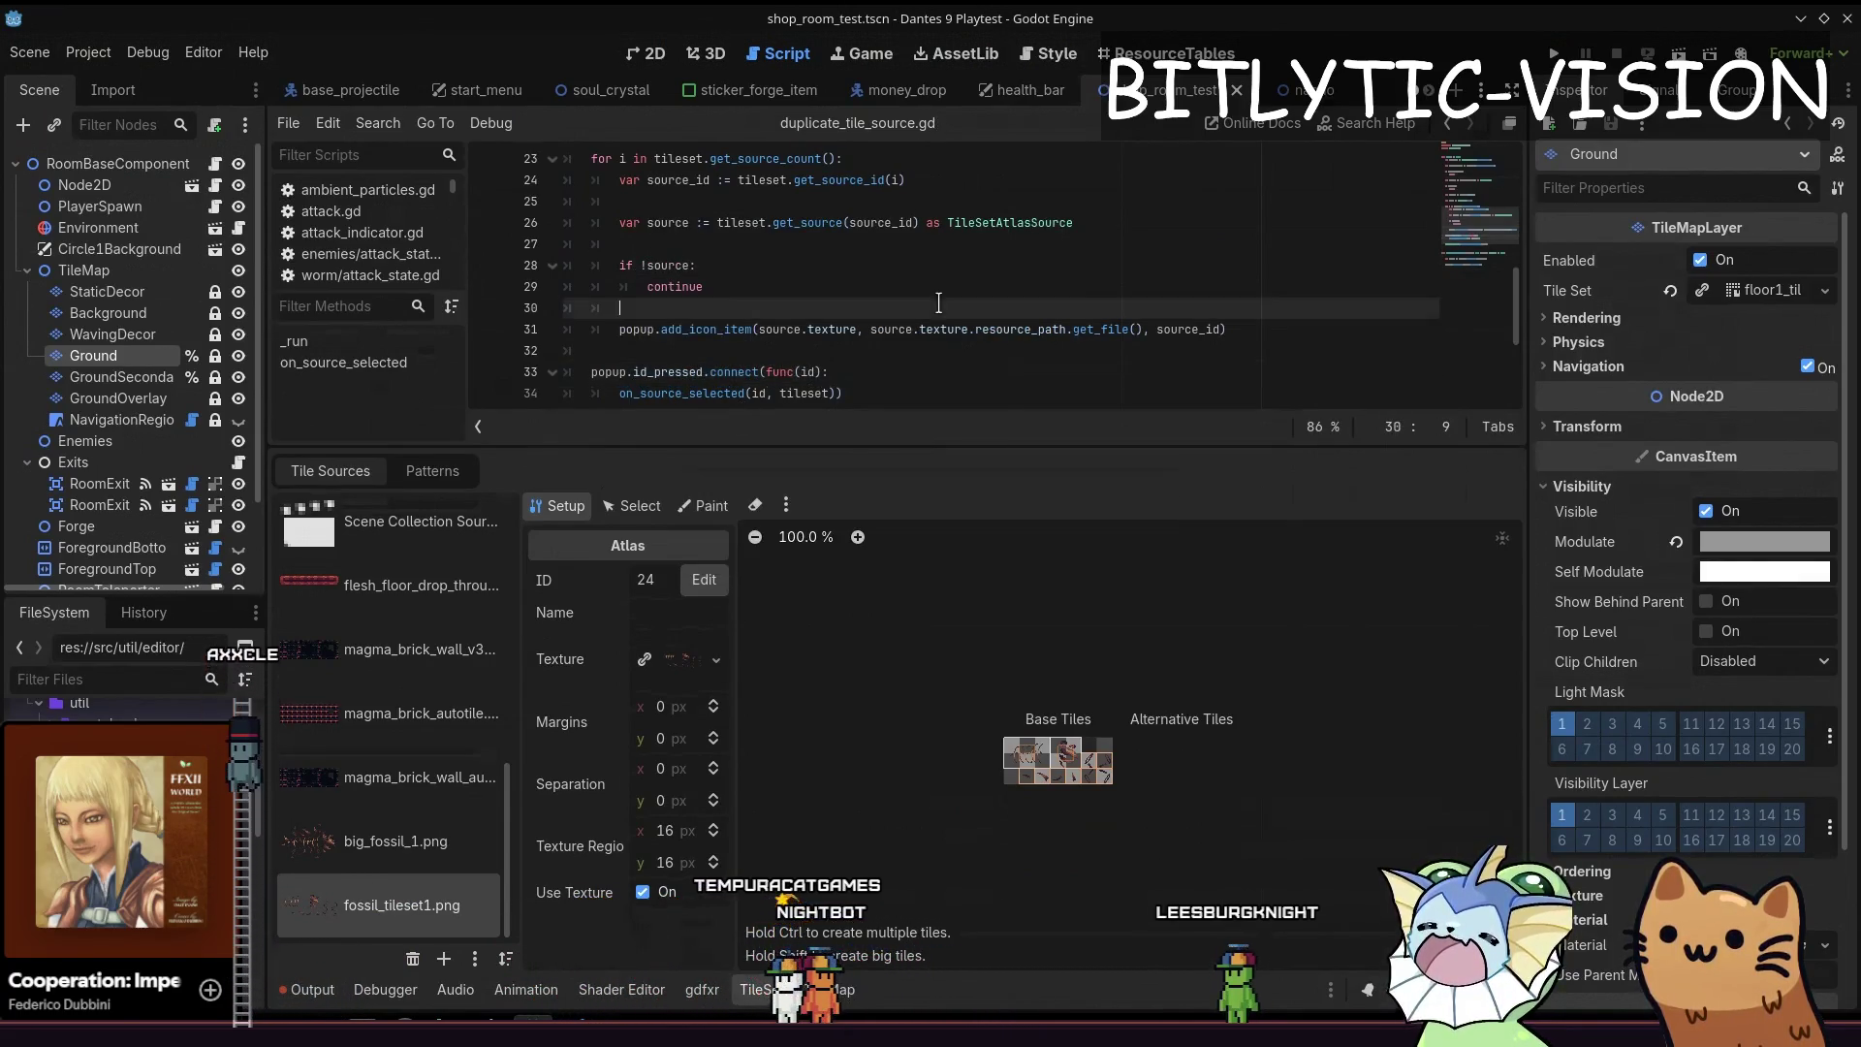
pyautogui.hotkey('ctrl', 'shift', 'p')
pyautogui.write('duplicate')
pyautogui.press('Return')
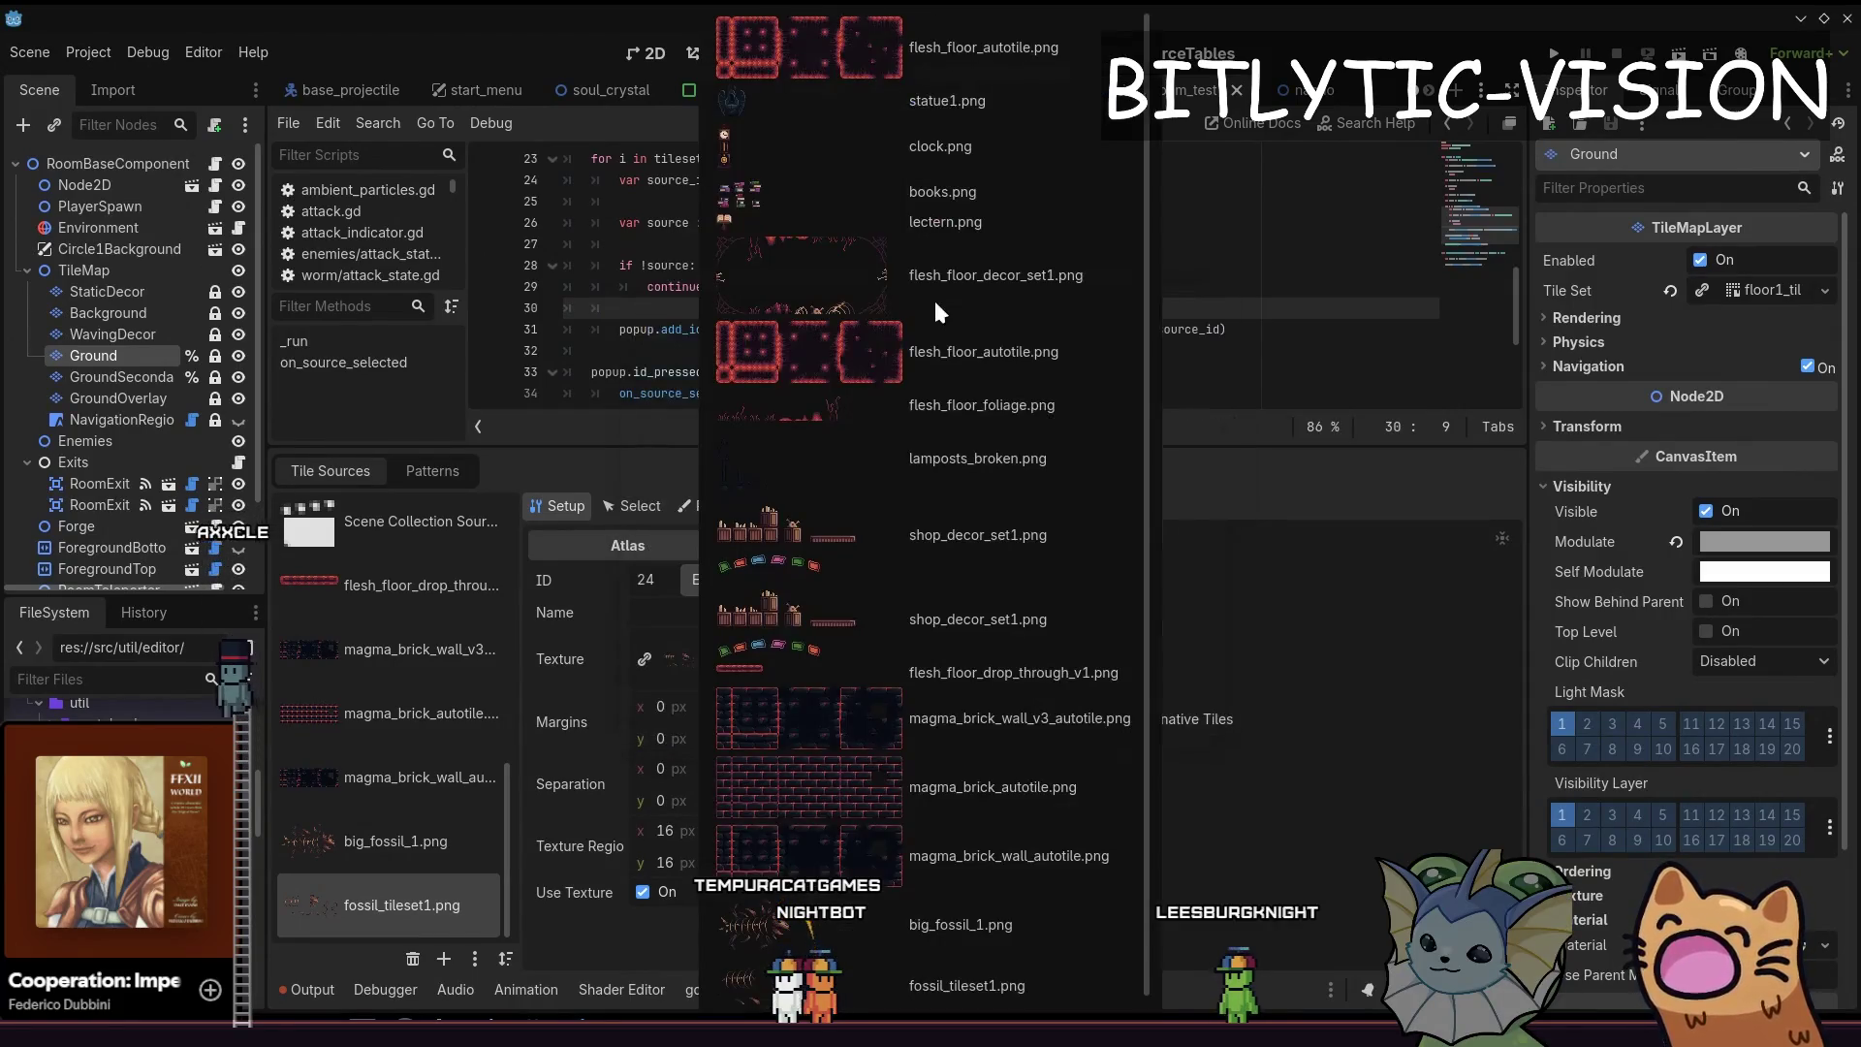
pyautogui.click(980, 840)
pyautogui.scroll(3, 424, 805)
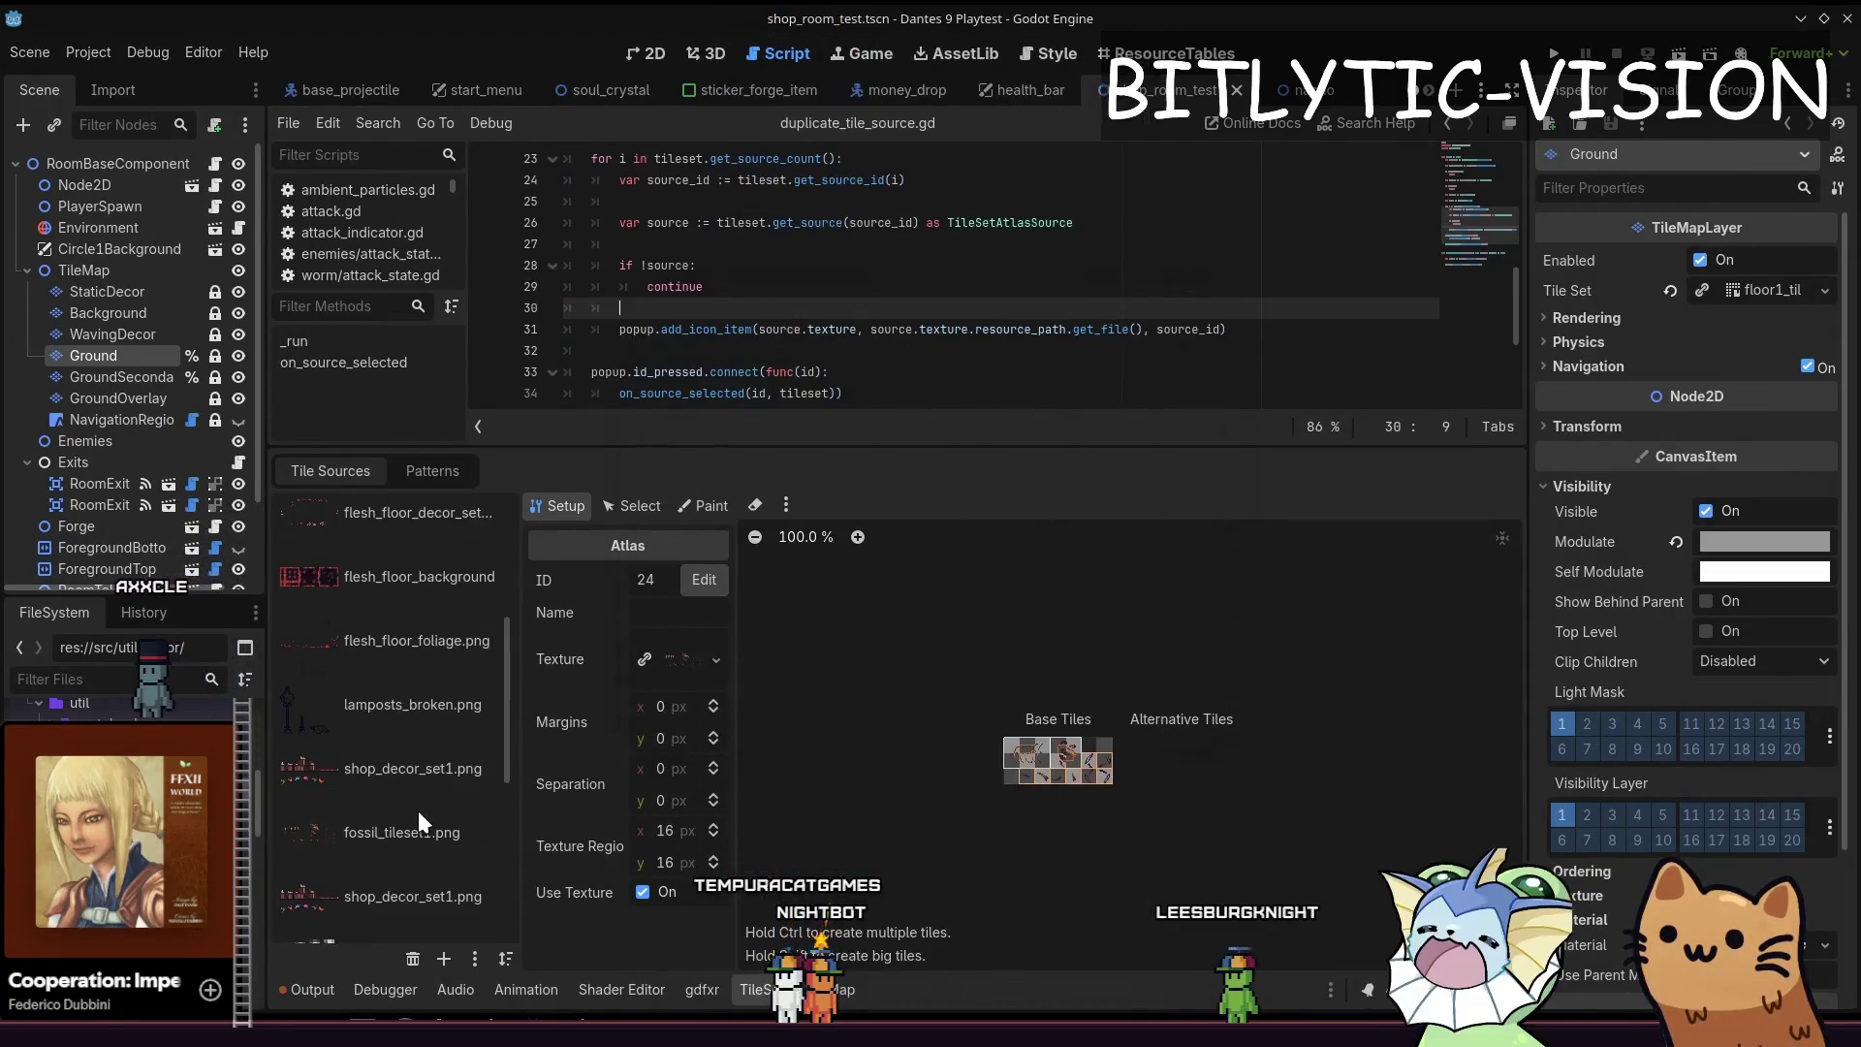
pyautogui.scroll(-5, 418, 815)
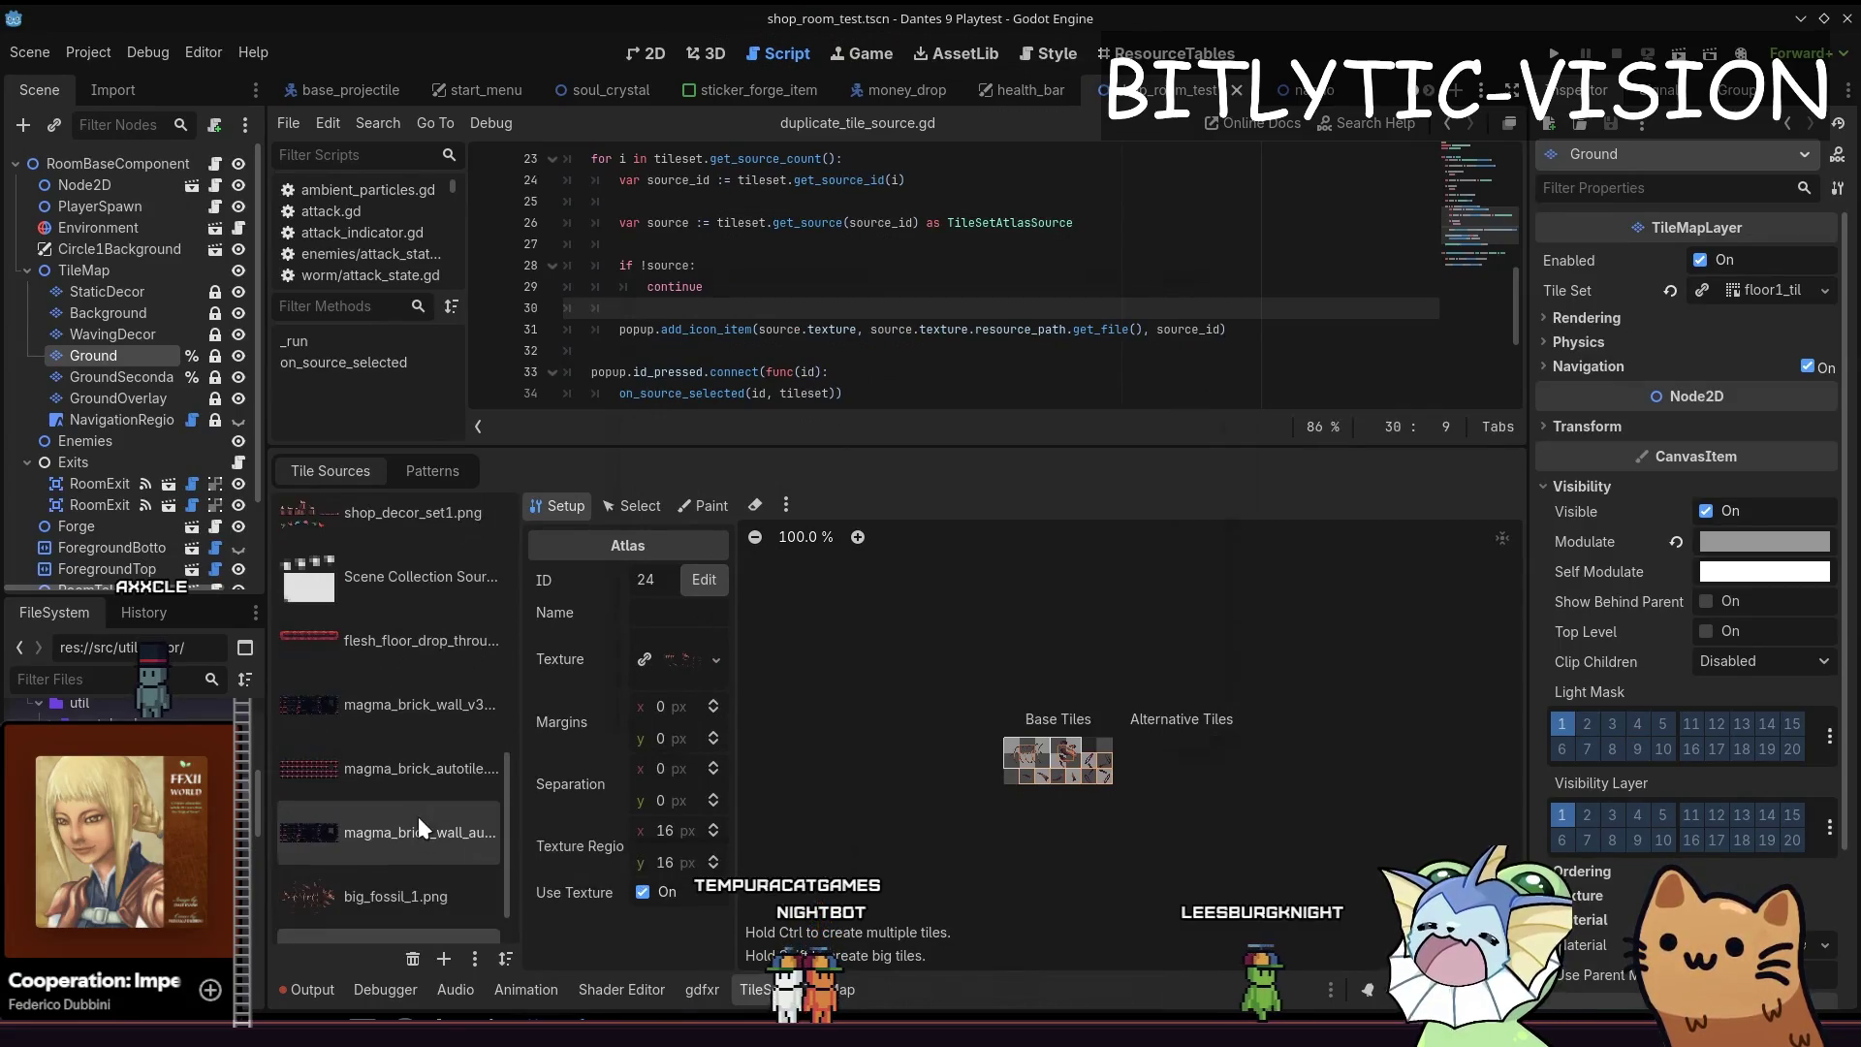
pyautogui.scroll(5, 423, 815)
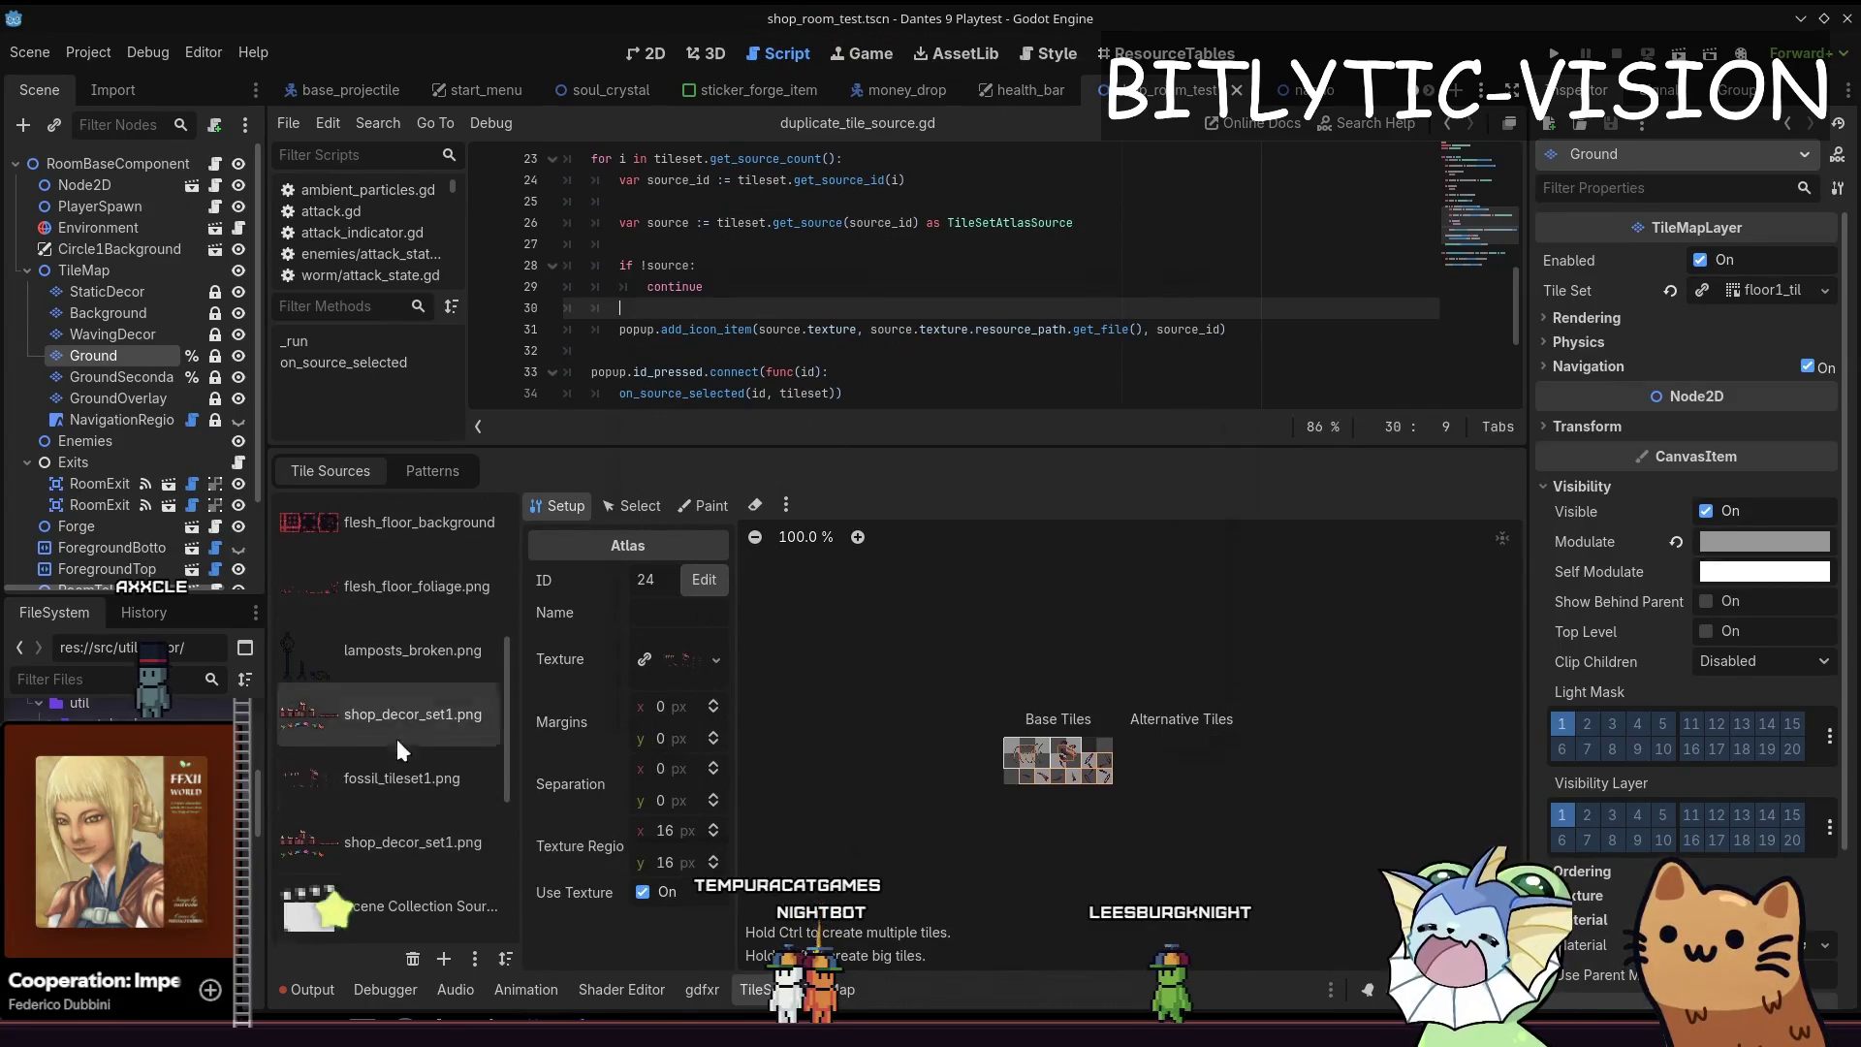
pyautogui.scroll(4, 415, 618)
# Inspect the flesh_floor_autotile.png source in the list and save the scene
pyautogui.click(414, 540)
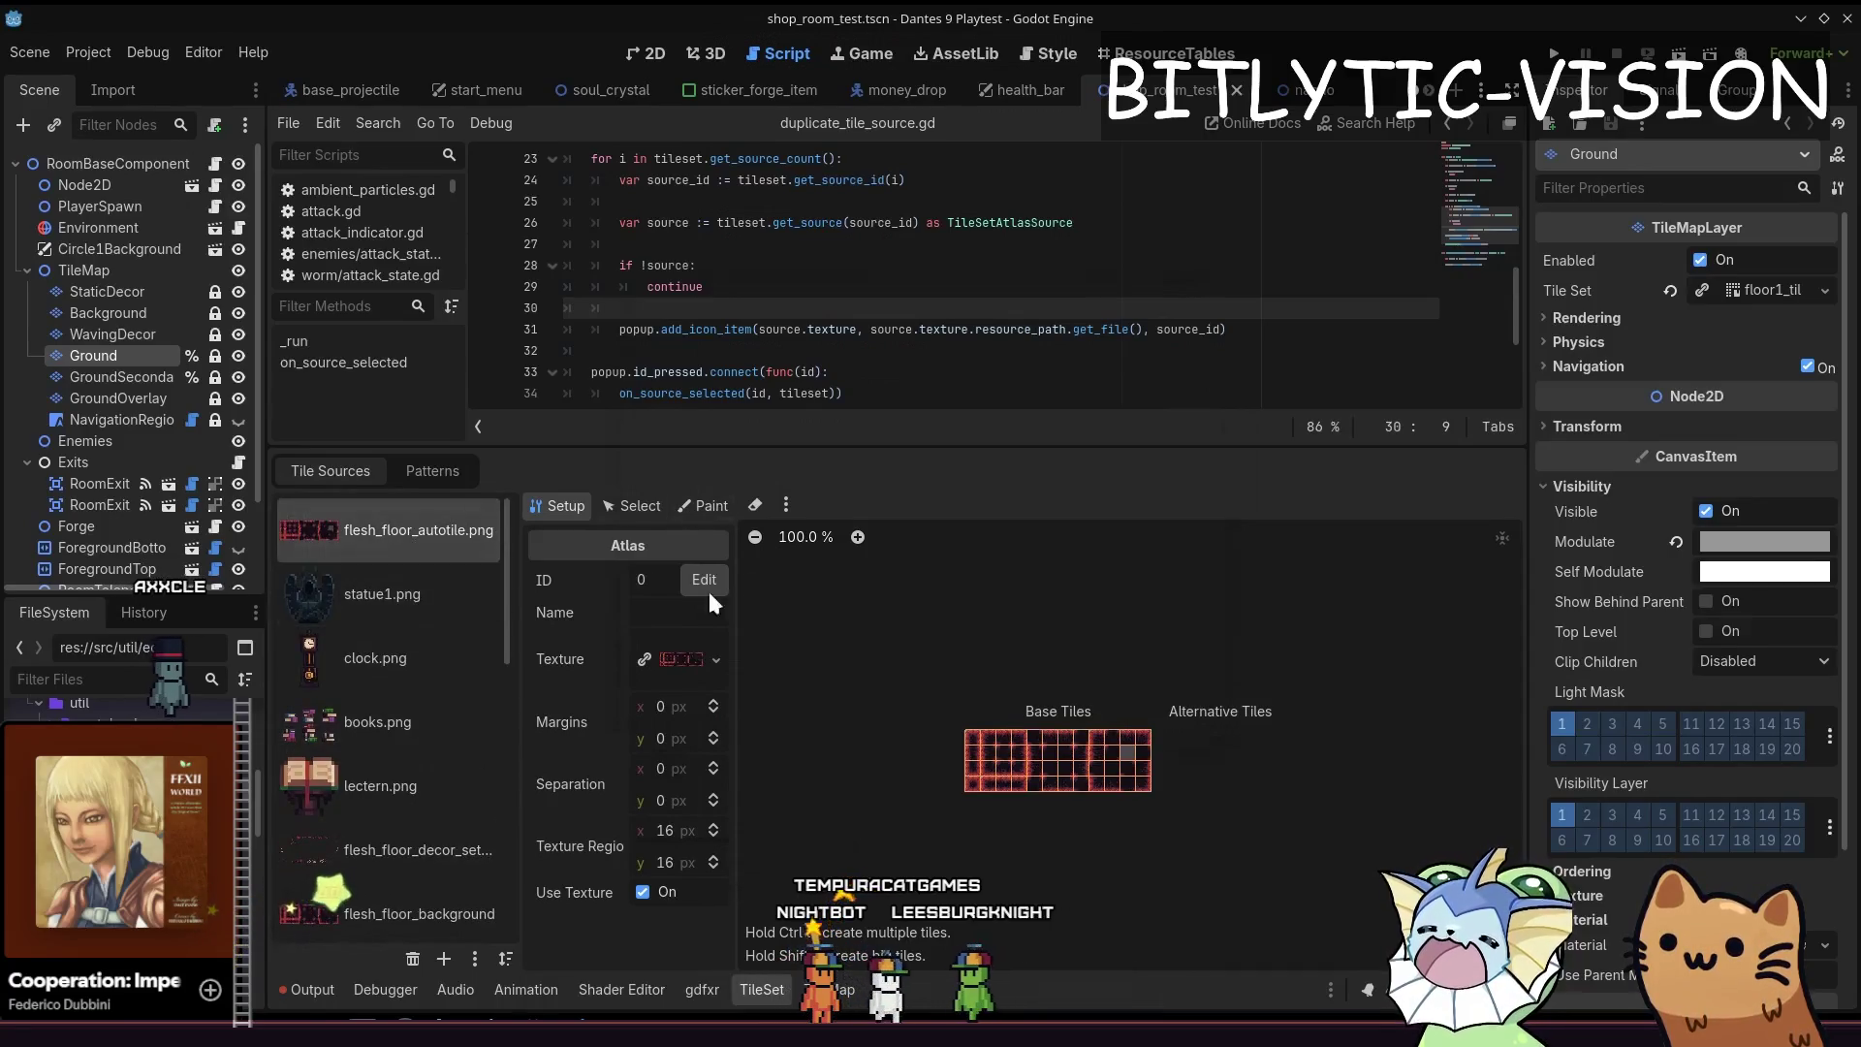
pyautogui.click(458, 570)
pyautogui.hotkey('ctrl', 's')
pyautogui.click(381, 534)
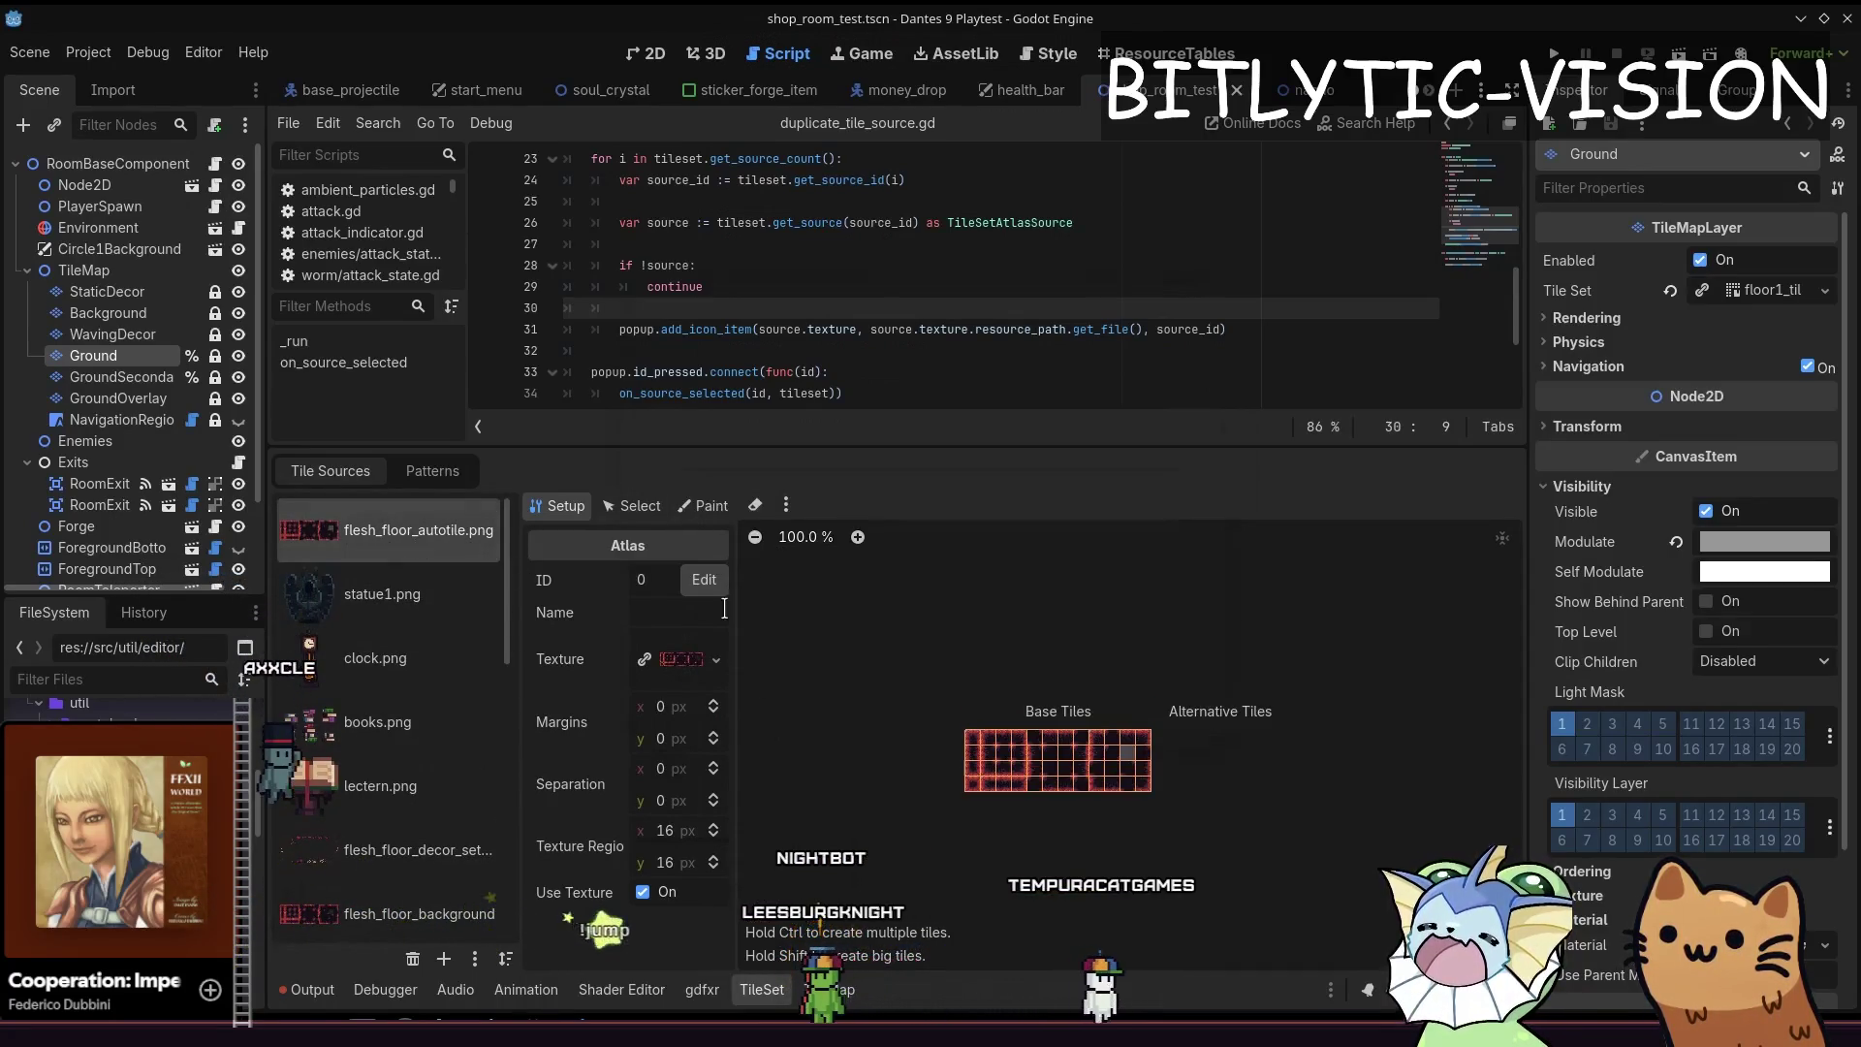
pyautogui.moveTo(795, 447); pyautogui.dragTo(796, 539)
pyautogui.click(946, 435)
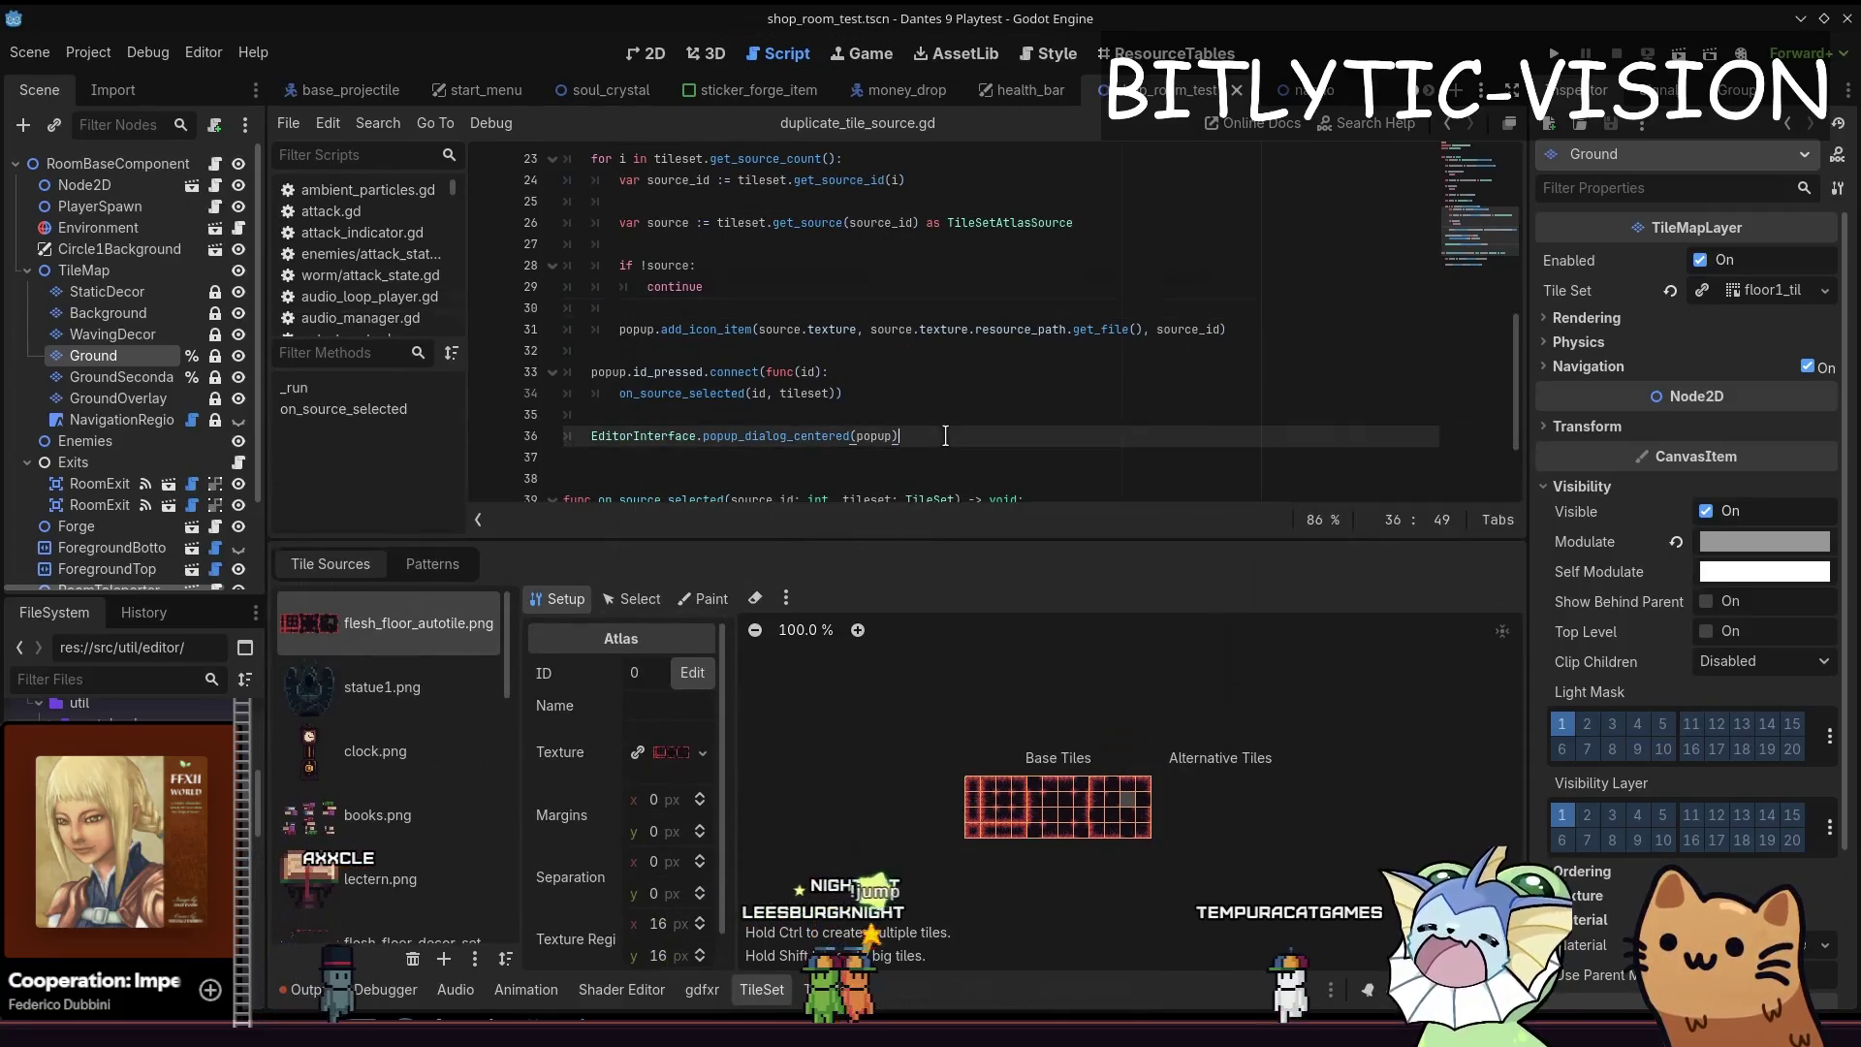
# Duplicate flesh_floor_autotile.png again, check the new source ID 12, save and switch to VS Code
pyautogui.hotkey('ctrl', 'shift', 'p')
pyautogui.write('dupli')
pyautogui.press('Return')
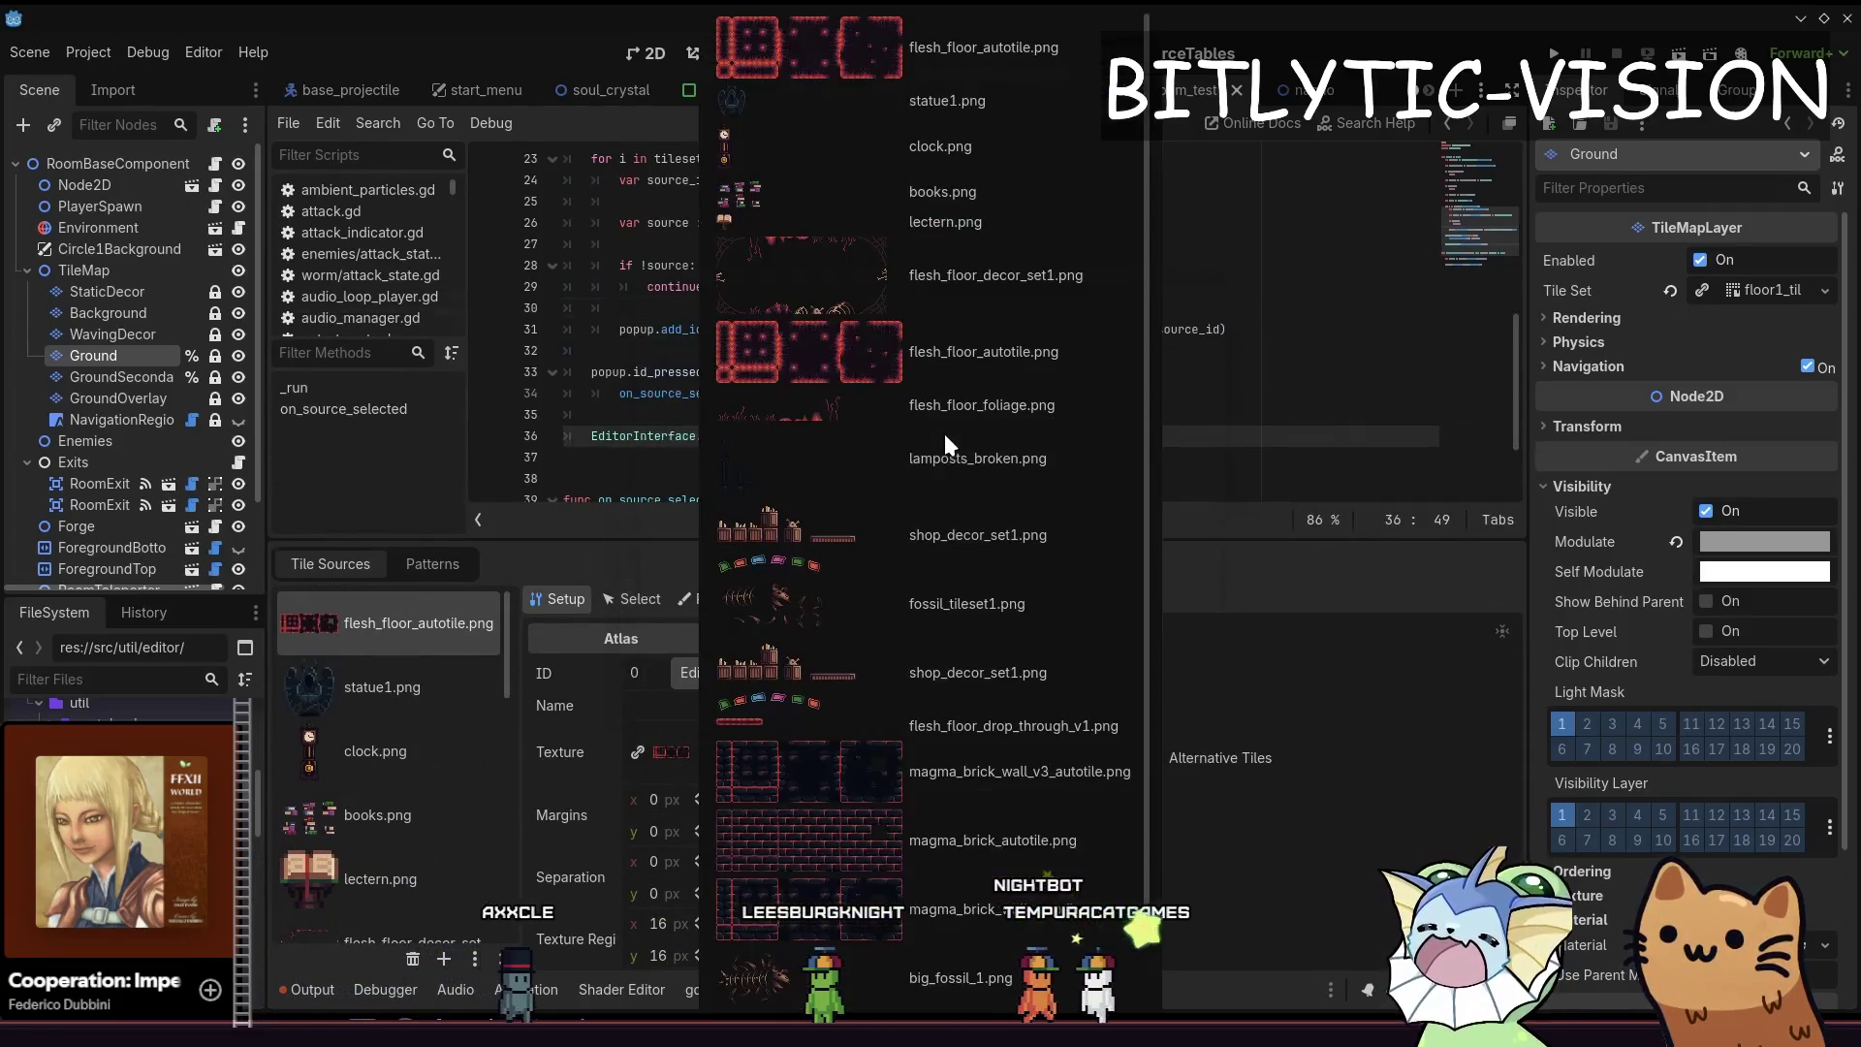
pyautogui.click(956, 55)
pyautogui.moveTo(508, 648)
pyautogui.mouseDown()
pyautogui.moveTo(508, 843)
pyautogui.moveTo(514, 642)
pyautogui.moveTo(505, 771)
pyautogui.mouseUp()
pyautogui.click(441, 809)
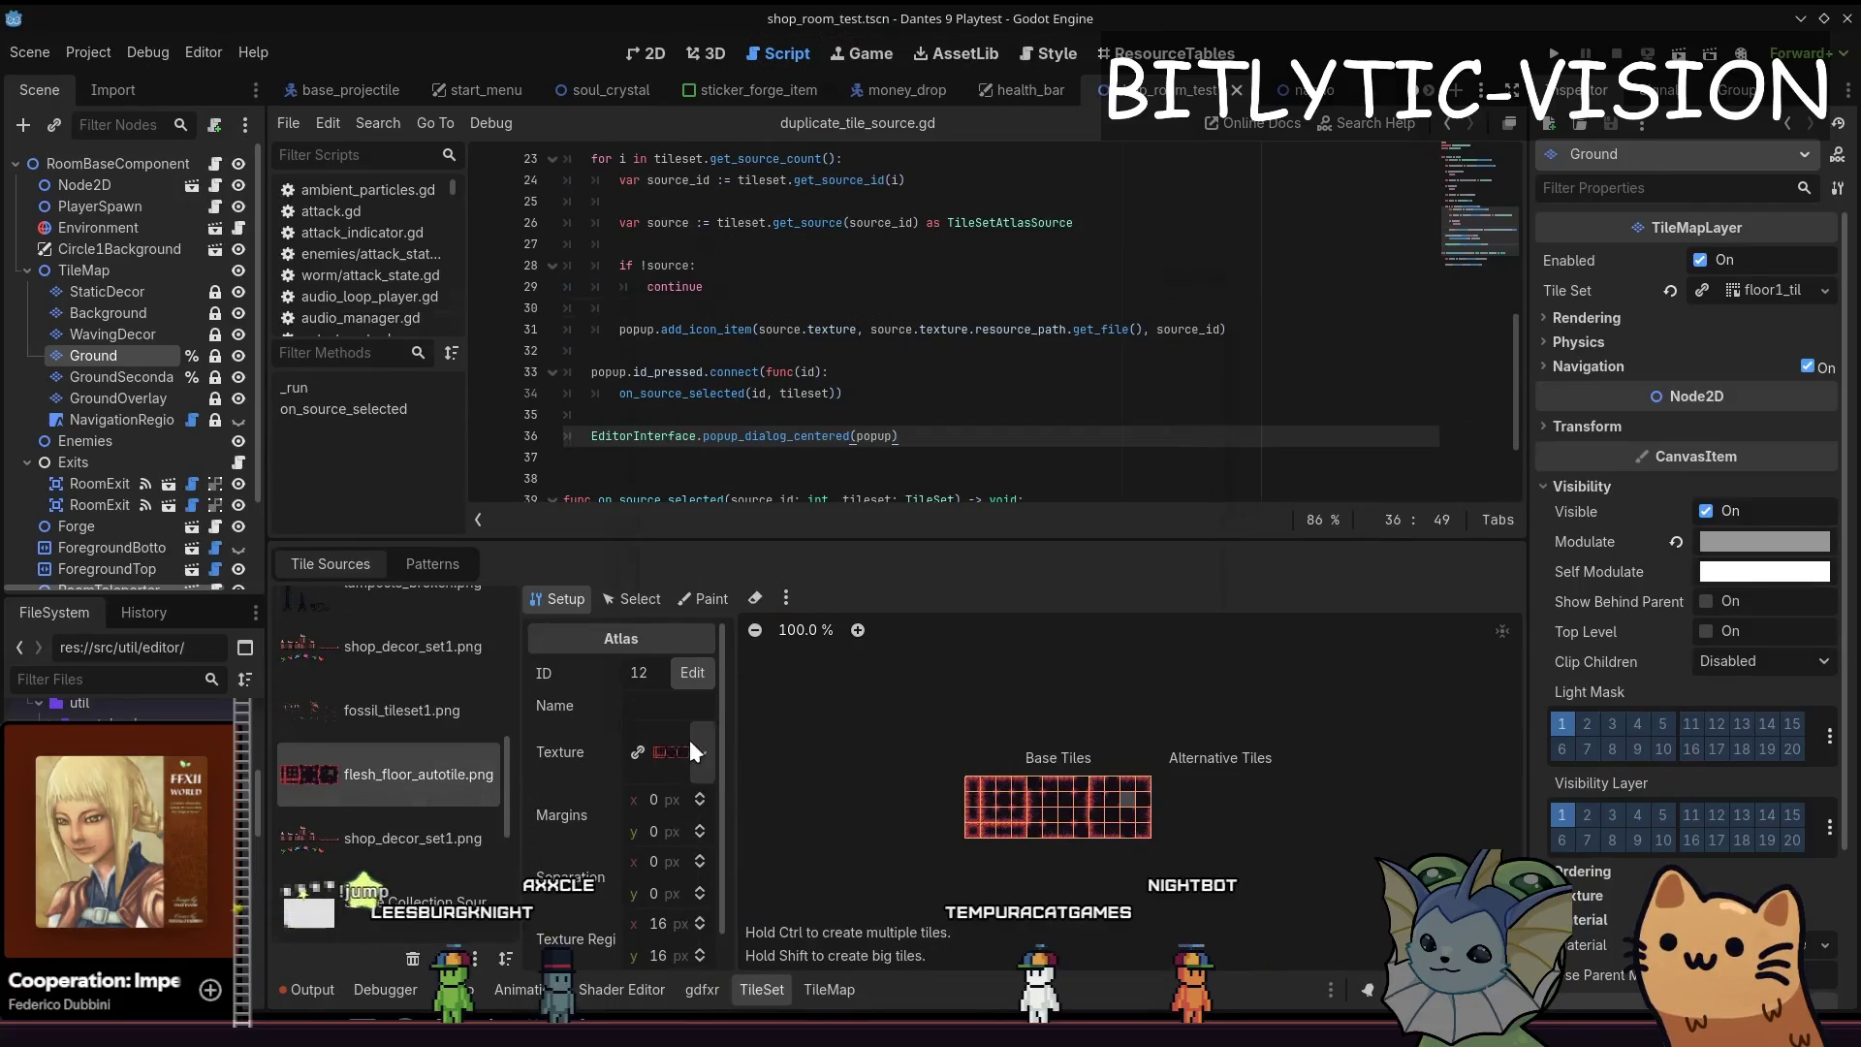
pyautogui.click(413, 838)
pyautogui.hotkey('ctrl', 's')
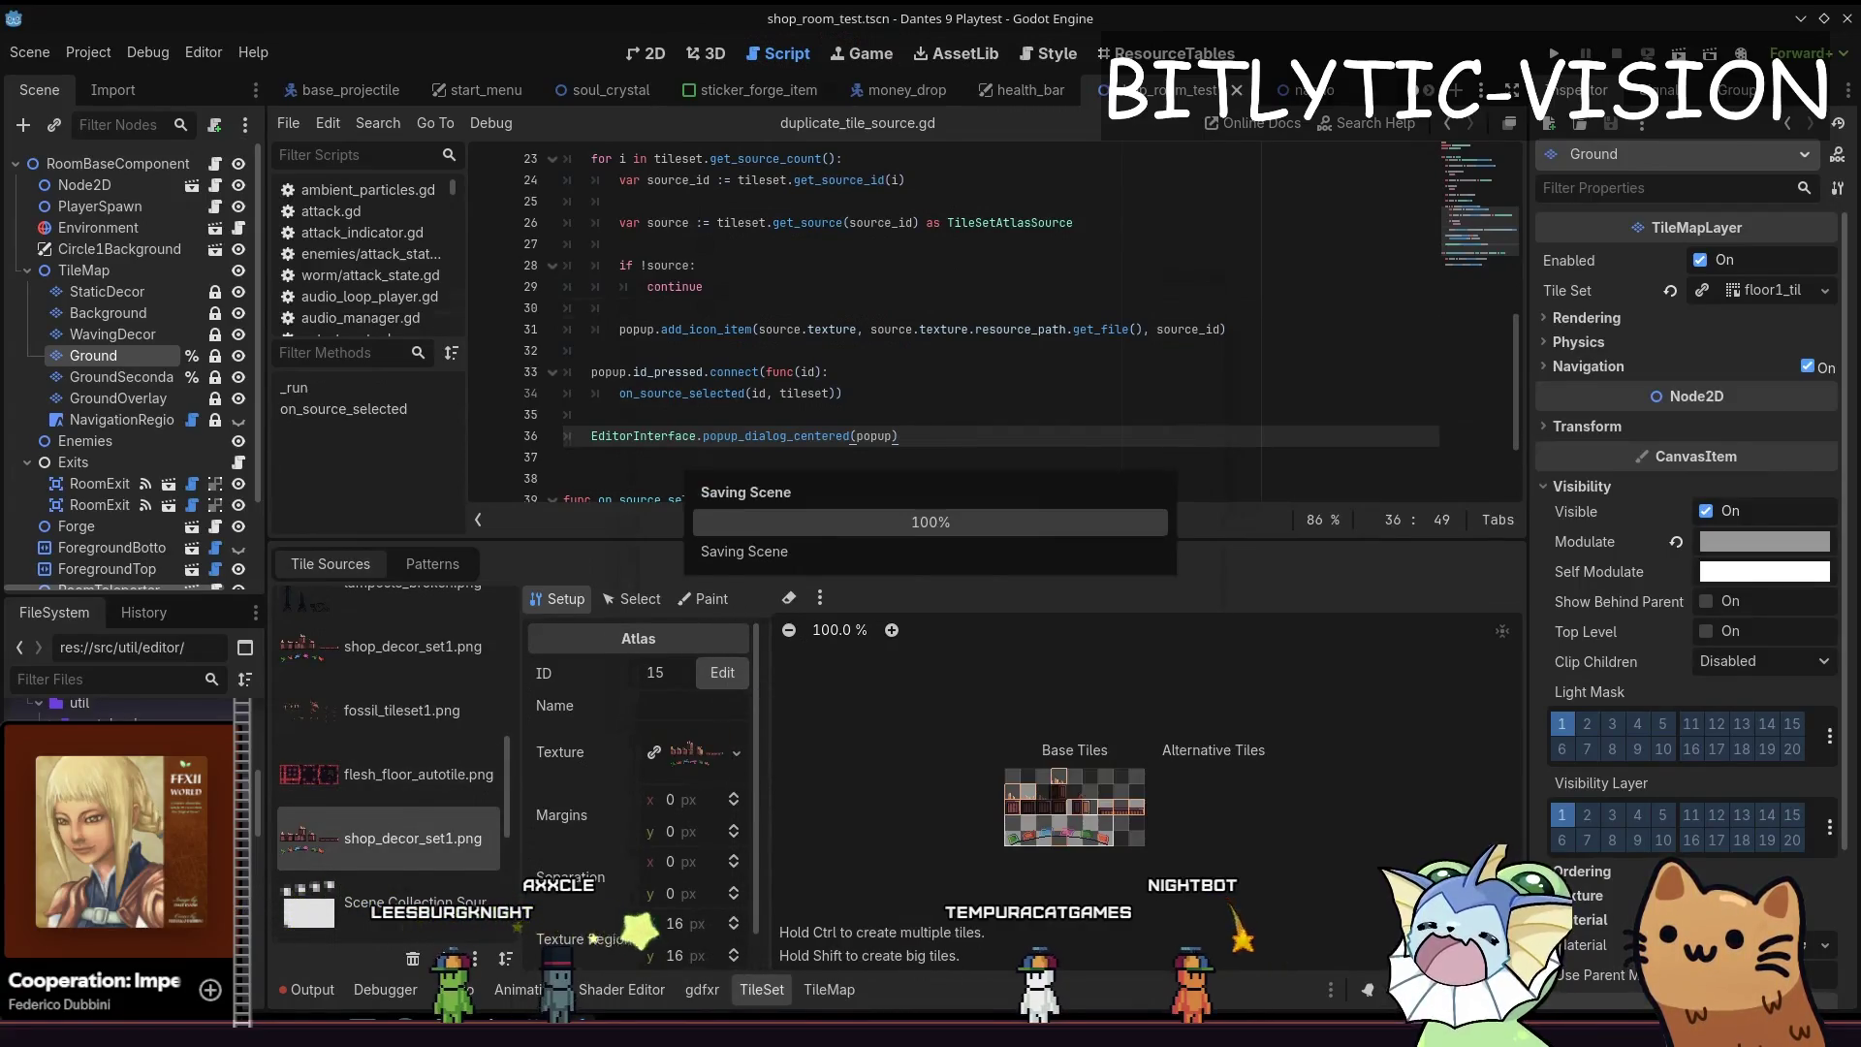
pyautogui.hotkey('alt', 'Tab')
pyautogui.scroll(-5, 1823, 243)
pyautogui.scroll(-5, 1828, 274)
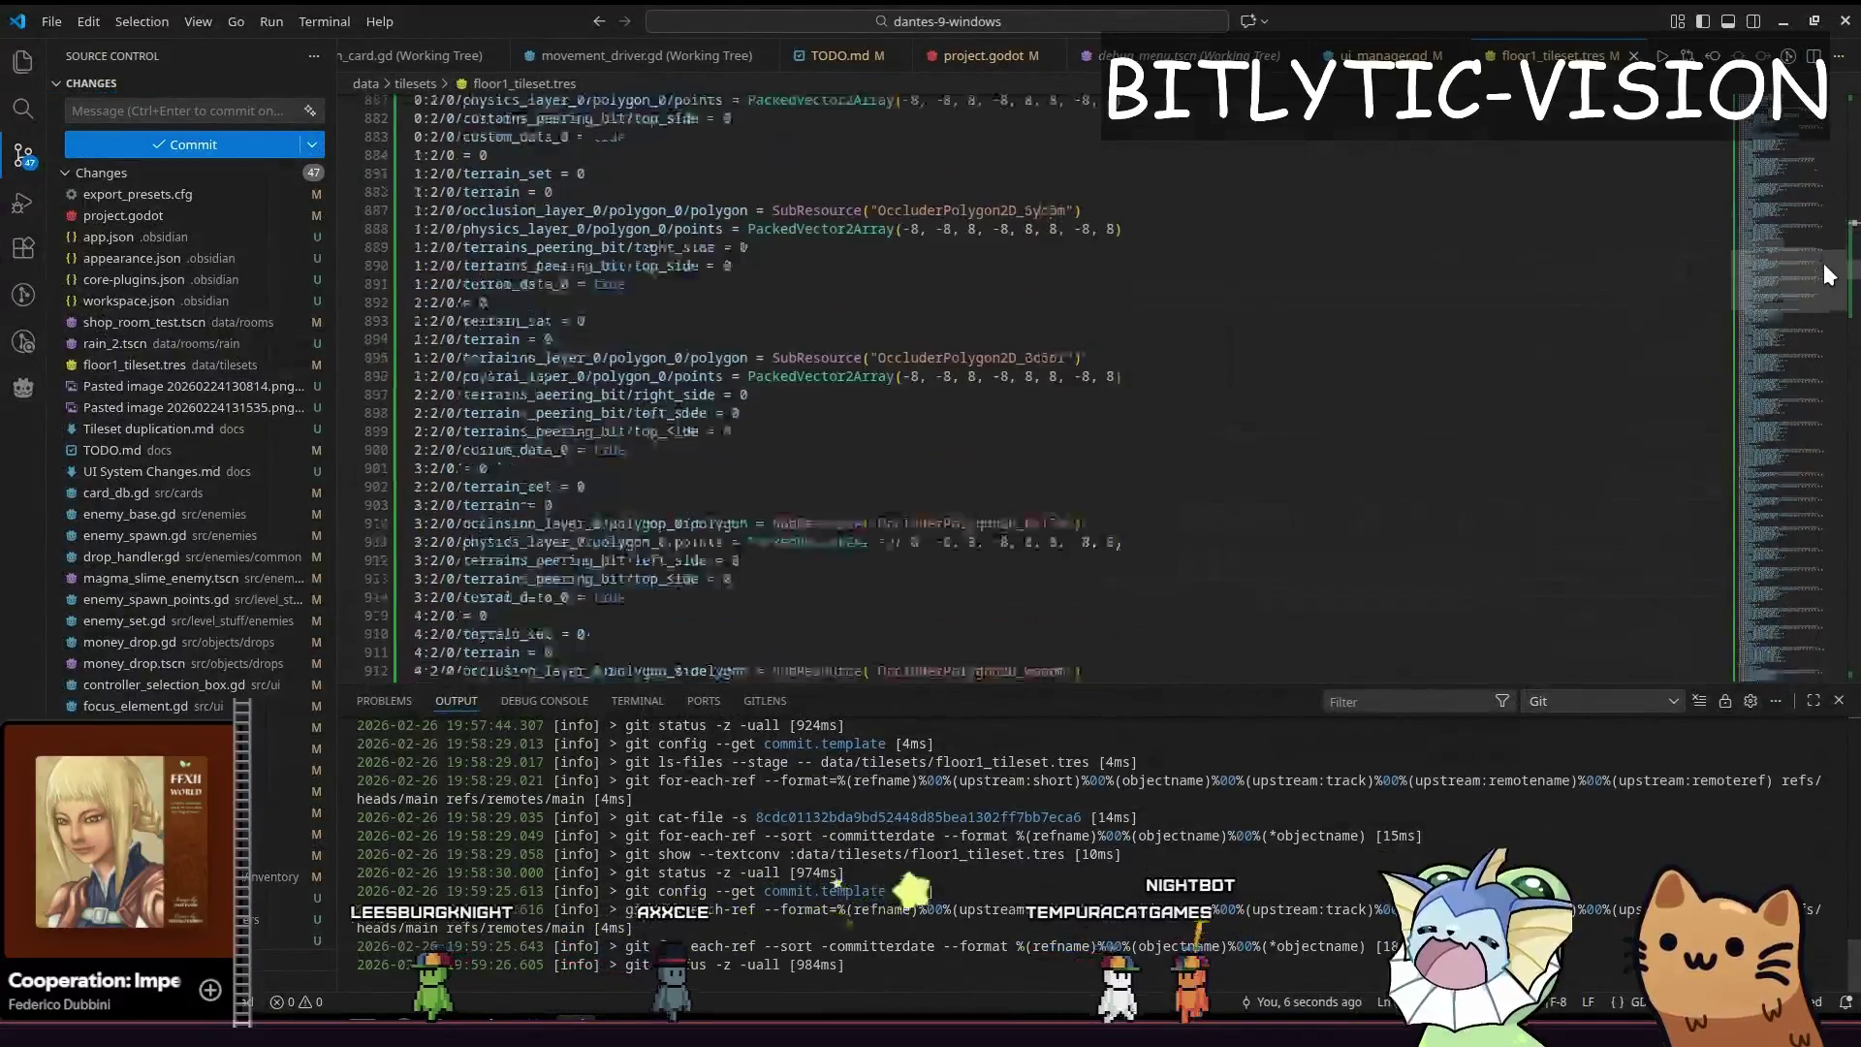
pyautogui.moveTo(465, 640); pyautogui.dragTo(456, 187)
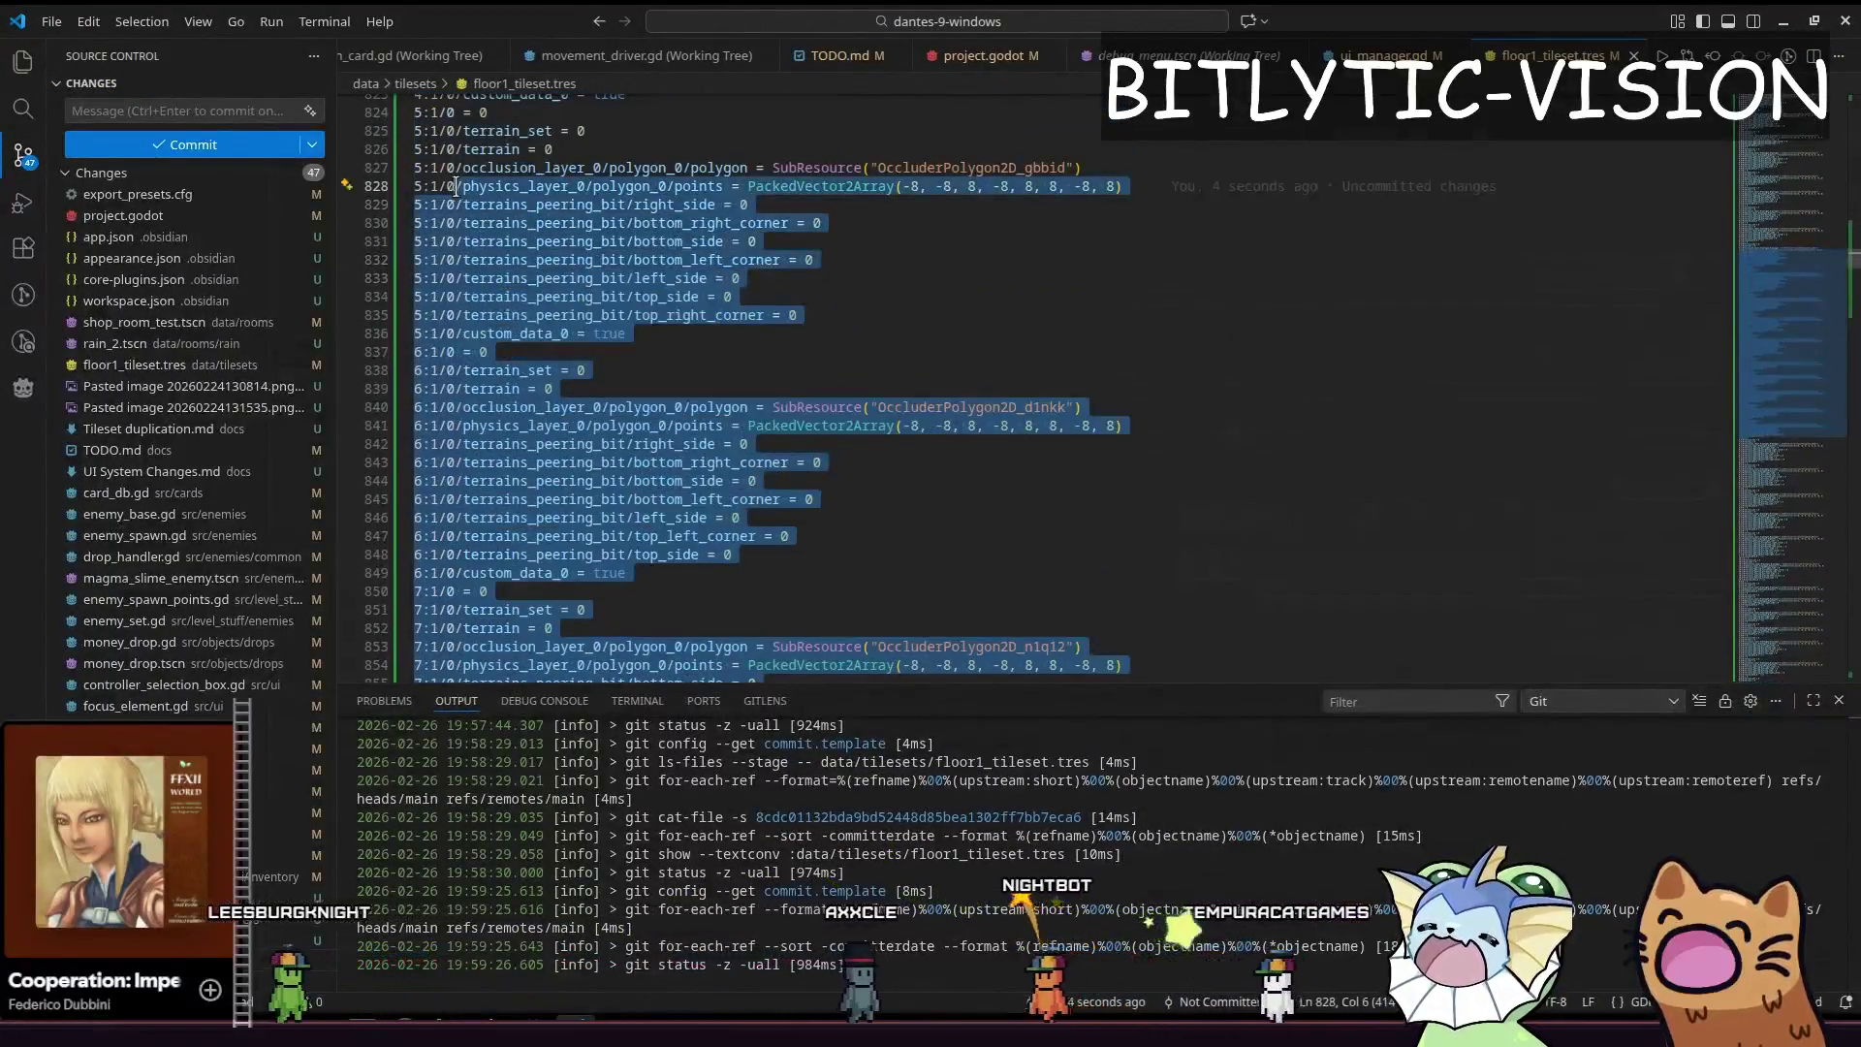
pyautogui.moveTo(455, 186)
pyautogui.mouseDown()
pyautogui.moveTo(462, 235)
pyautogui.moveTo(596, 88)
pyautogui.mouseUp()
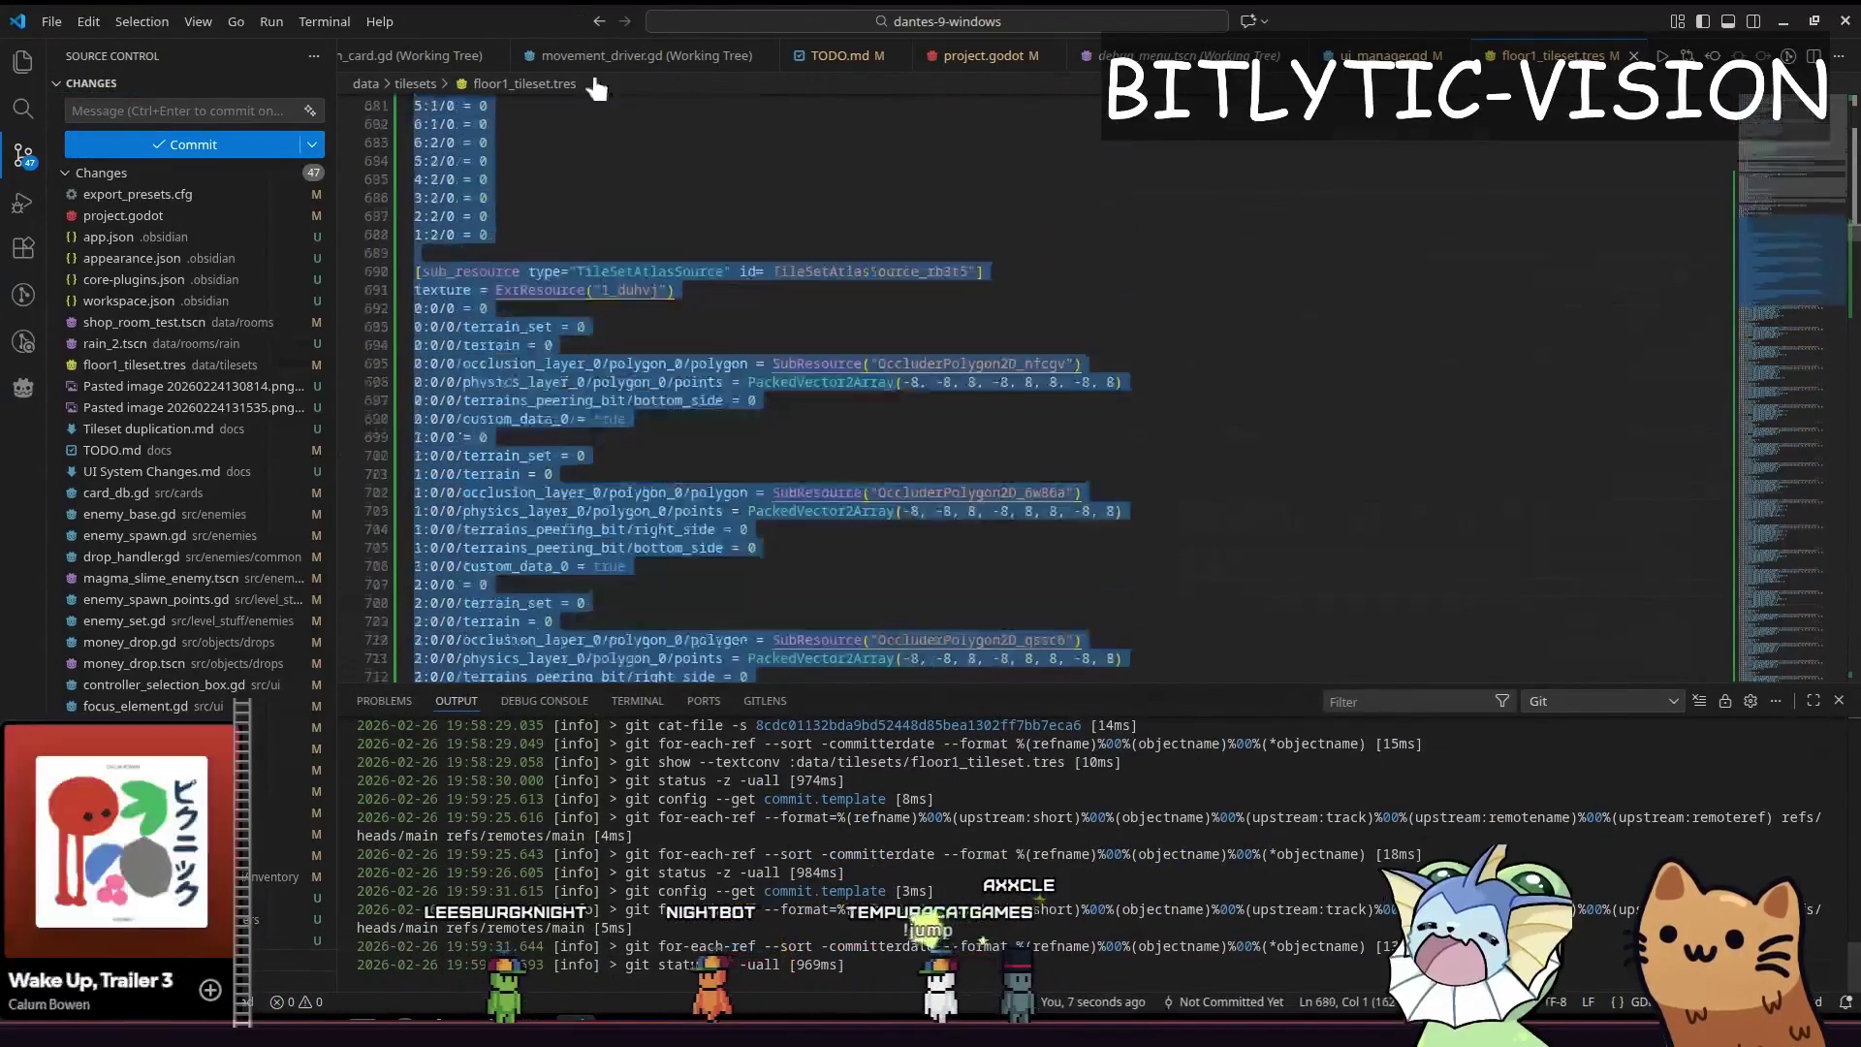
# Switch back from VS Code to the Godot editor
pyautogui.hotkey('alt', 'Tab')
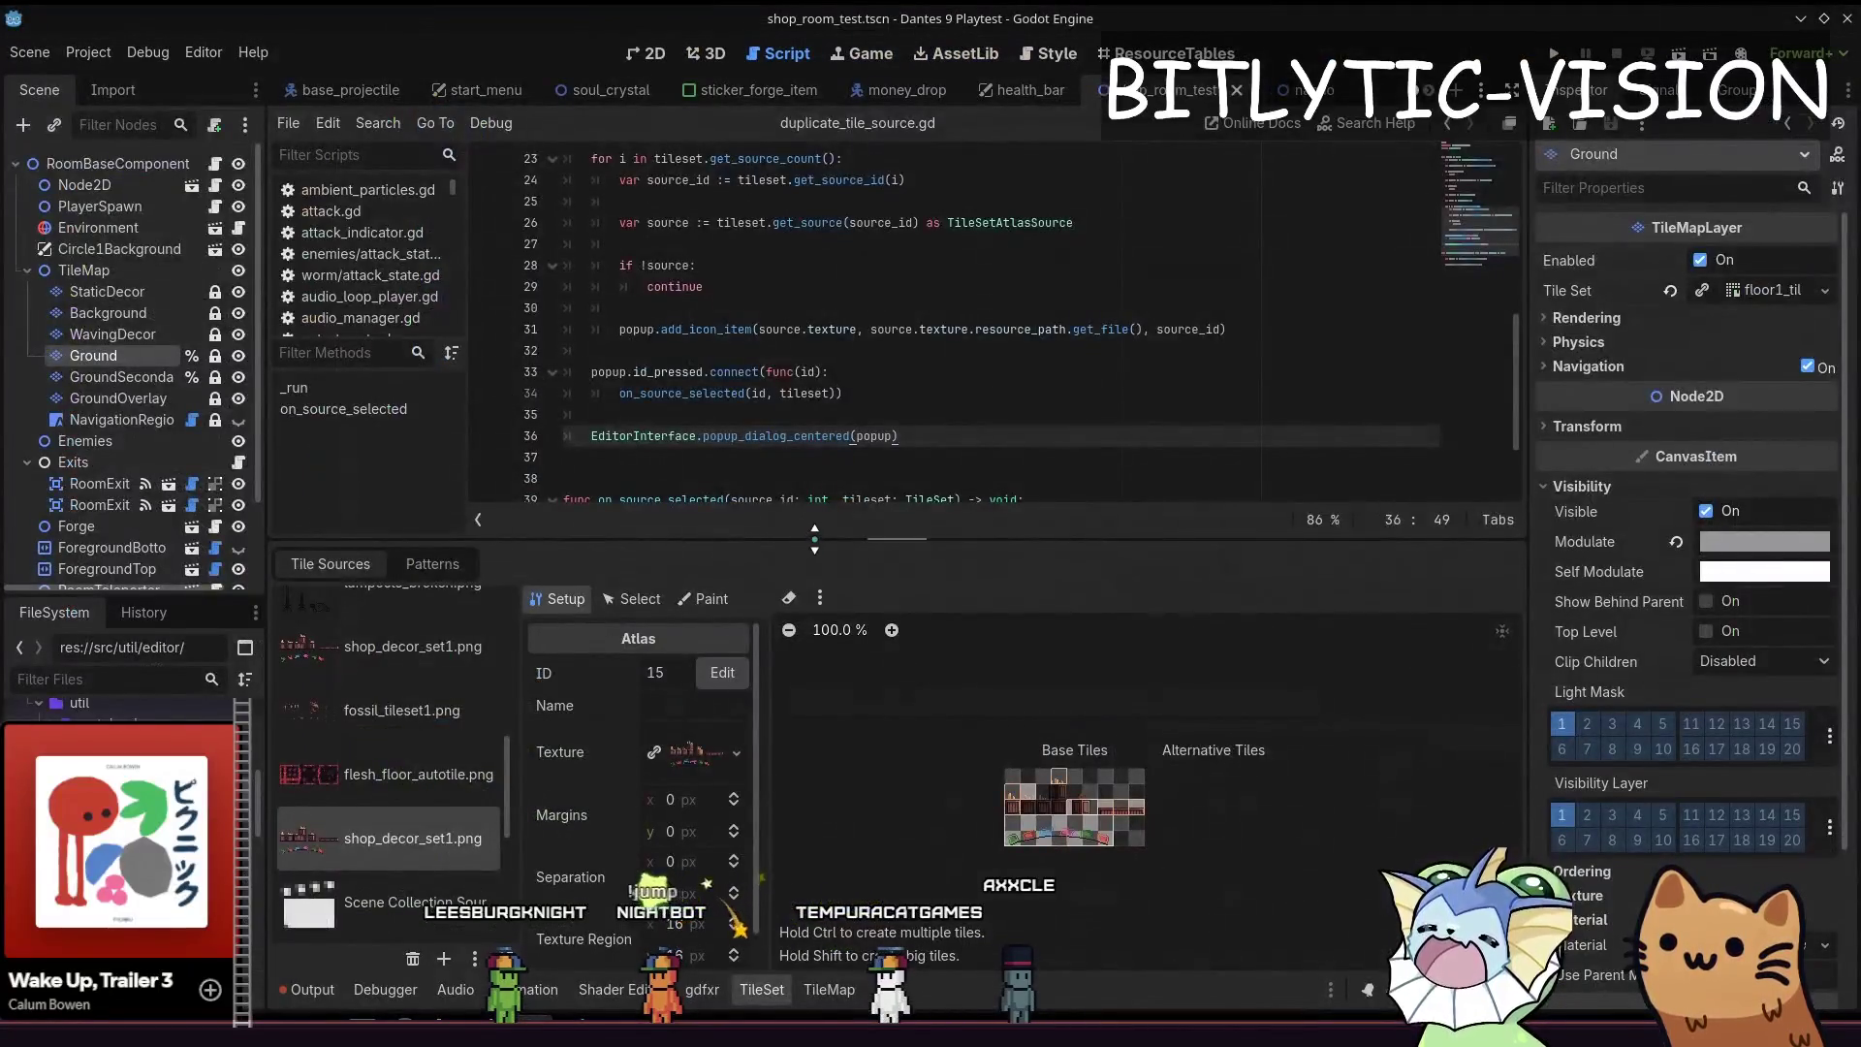
pyautogui.moveTo(815, 540); pyautogui.dragTo(815, 521)
pyautogui.scroll(-2, 947, 369)
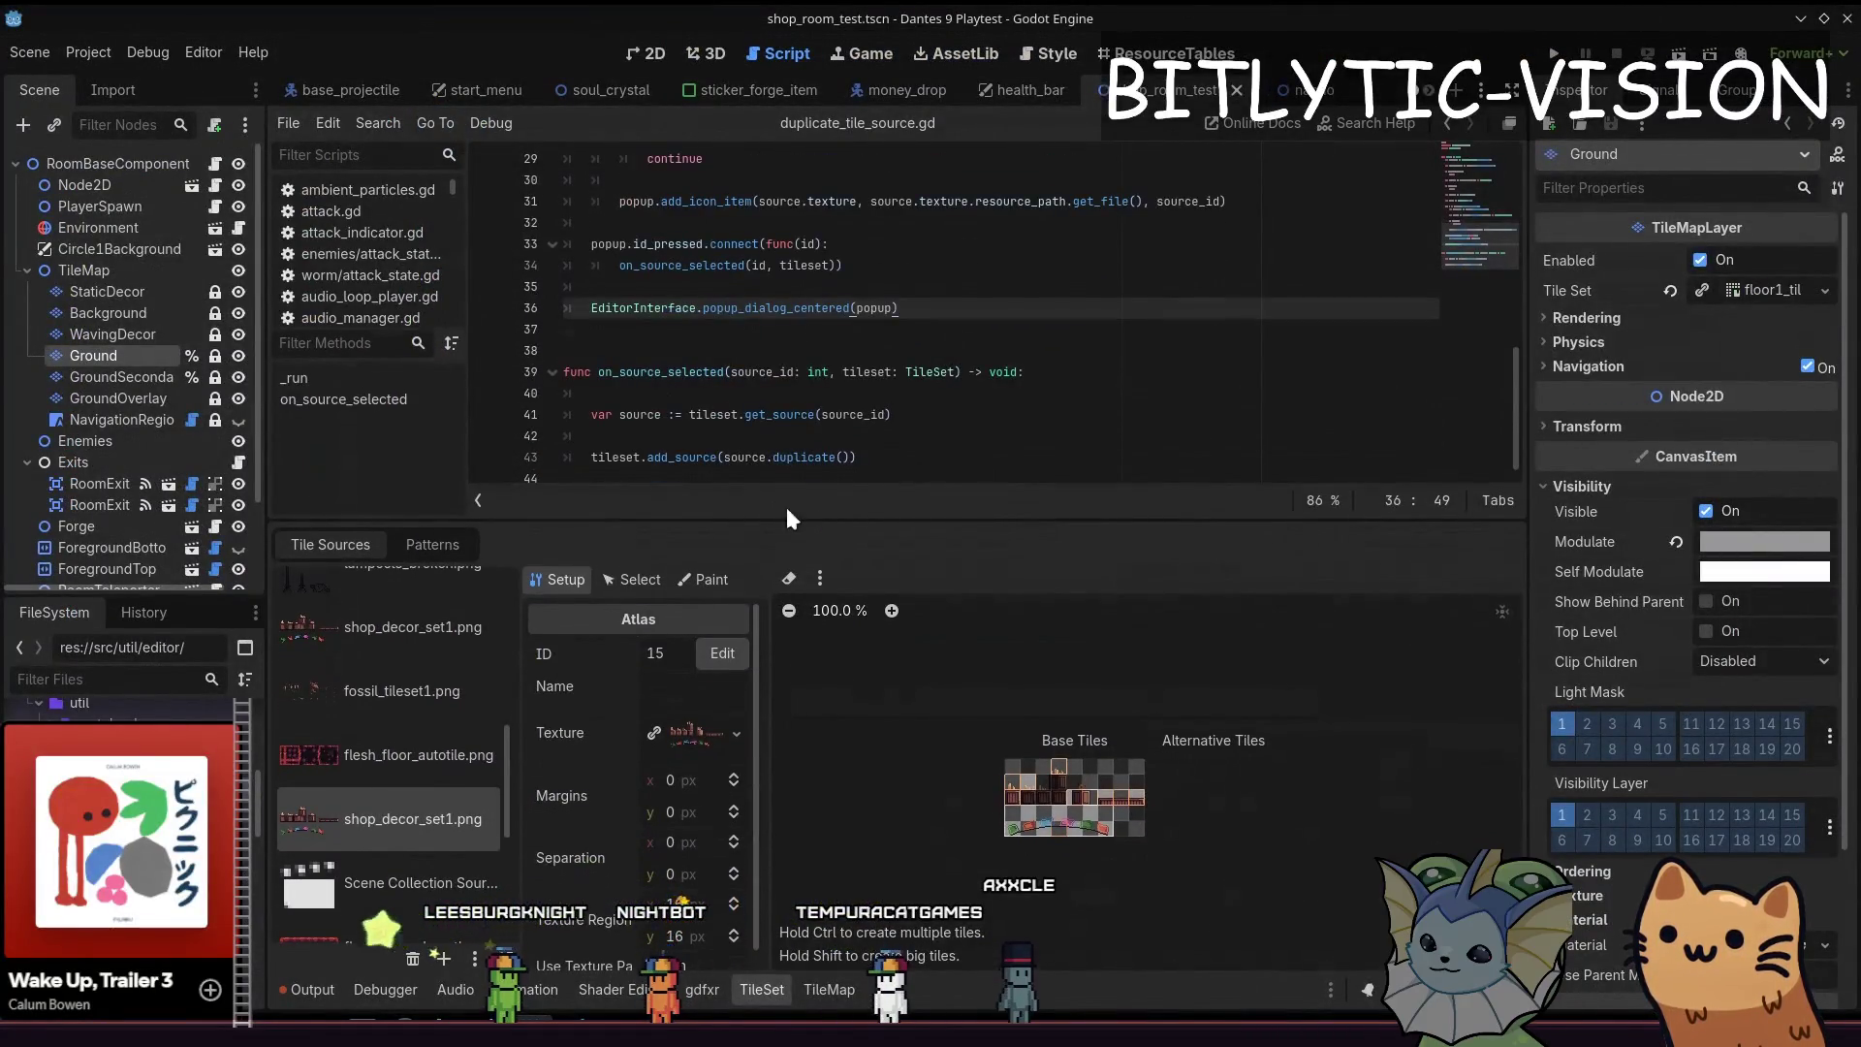
pyautogui.scroll(-3, 385, 757)
# Select flesh_floor_background and sort the tile sources by name
pyautogui.click(434, 813)
pyautogui.scroll(3, 430, 807)
pyautogui.click(427, 645)
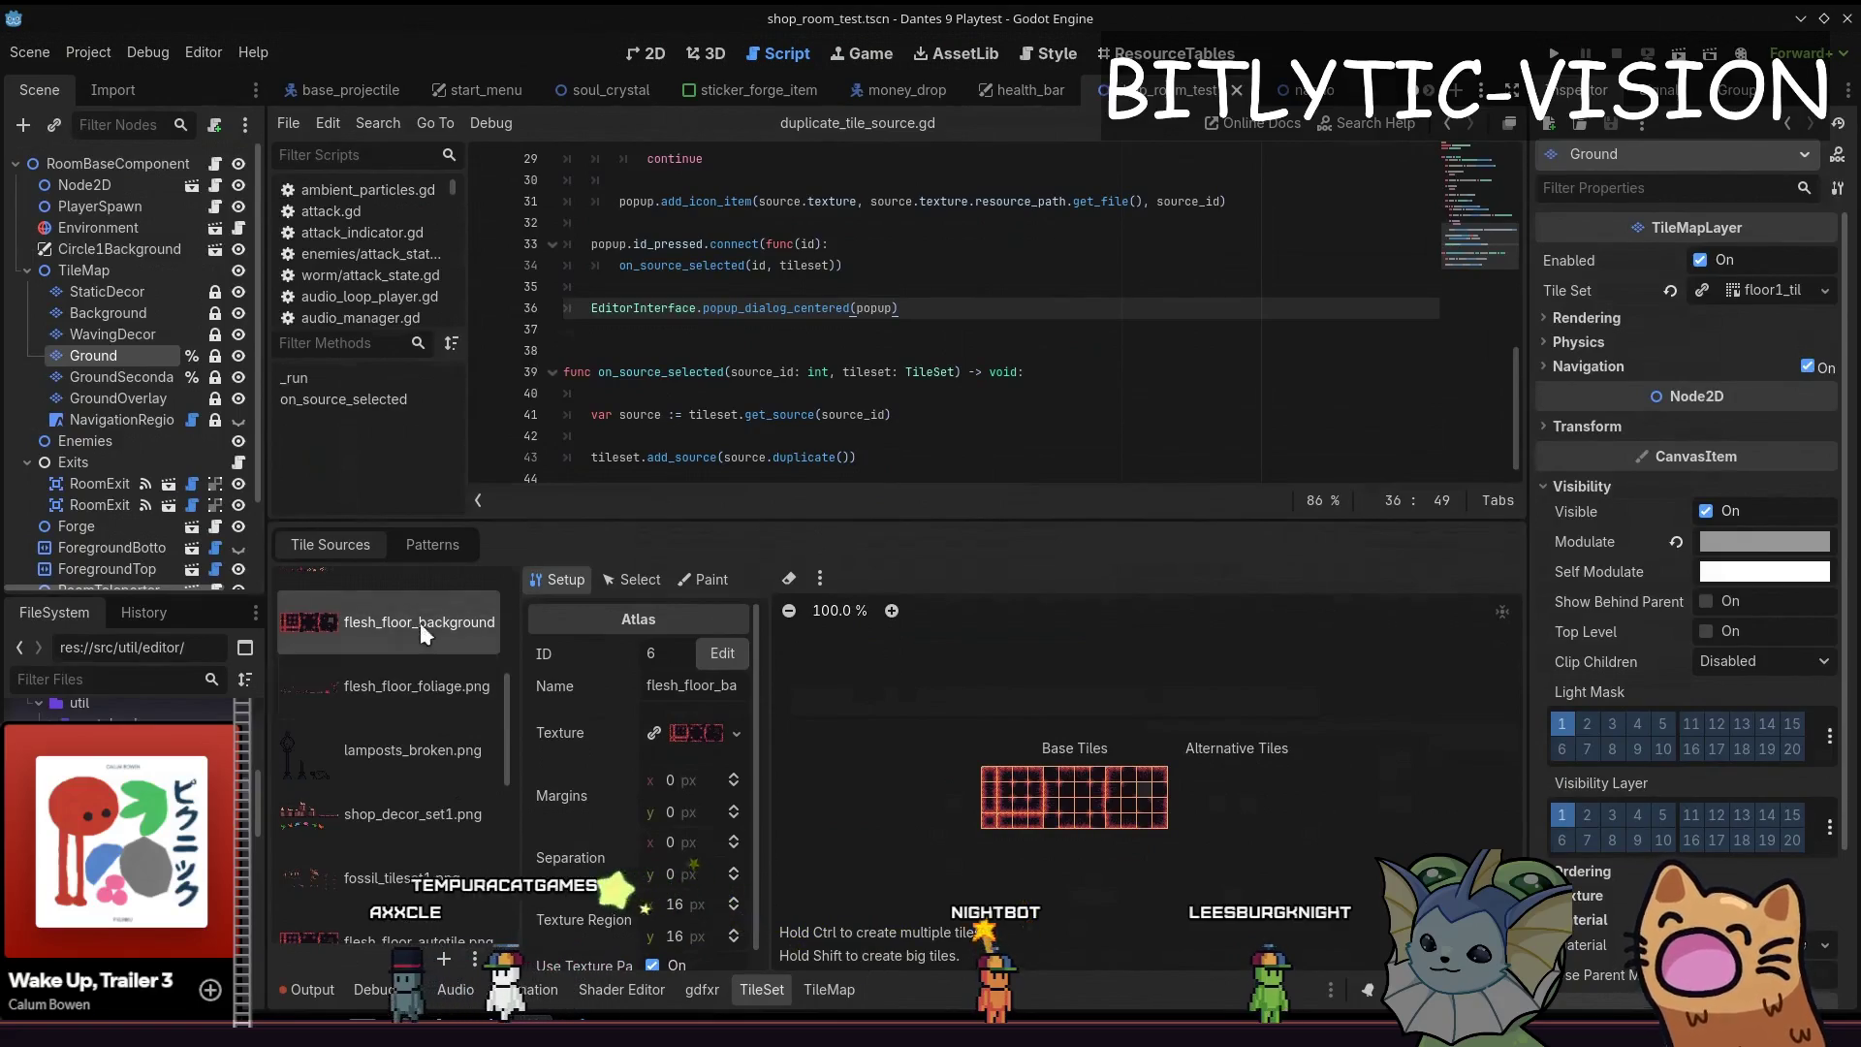
pyautogui.click(505, 959)
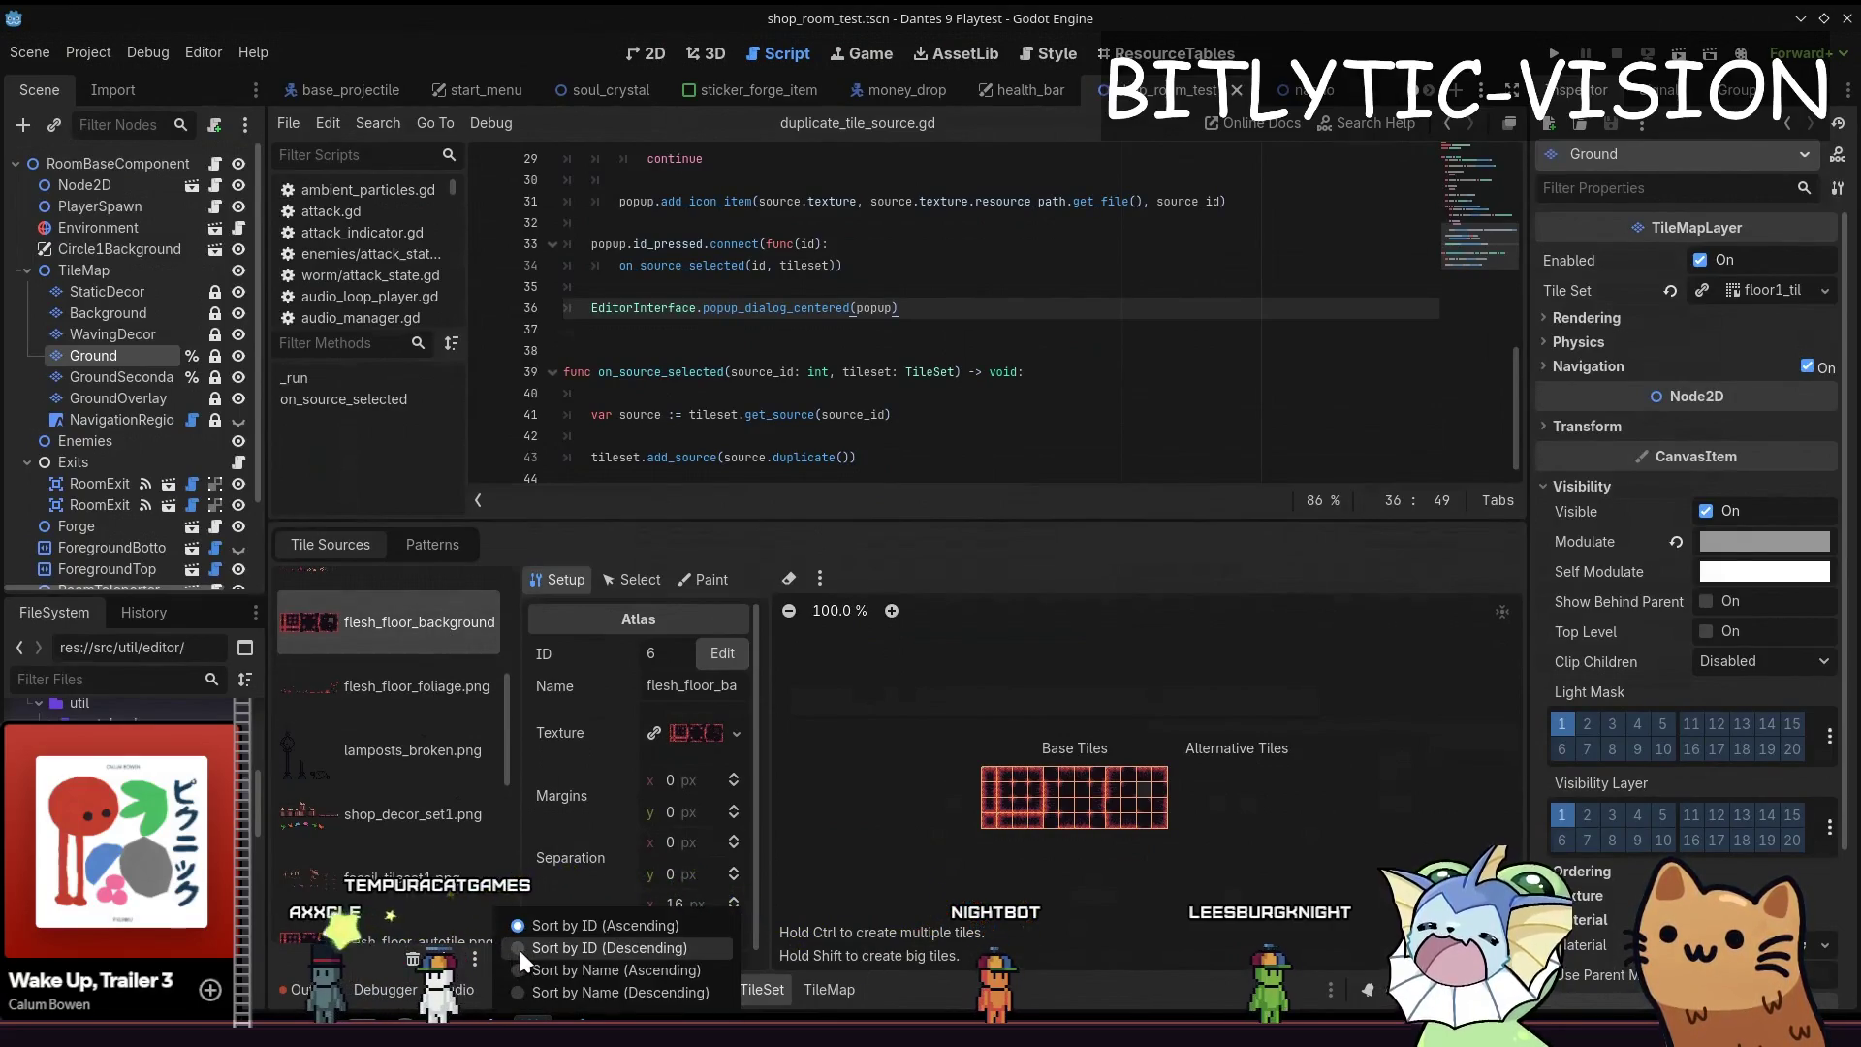
pyautogui.click(520, 949)
pyautogui.click(538, 968)
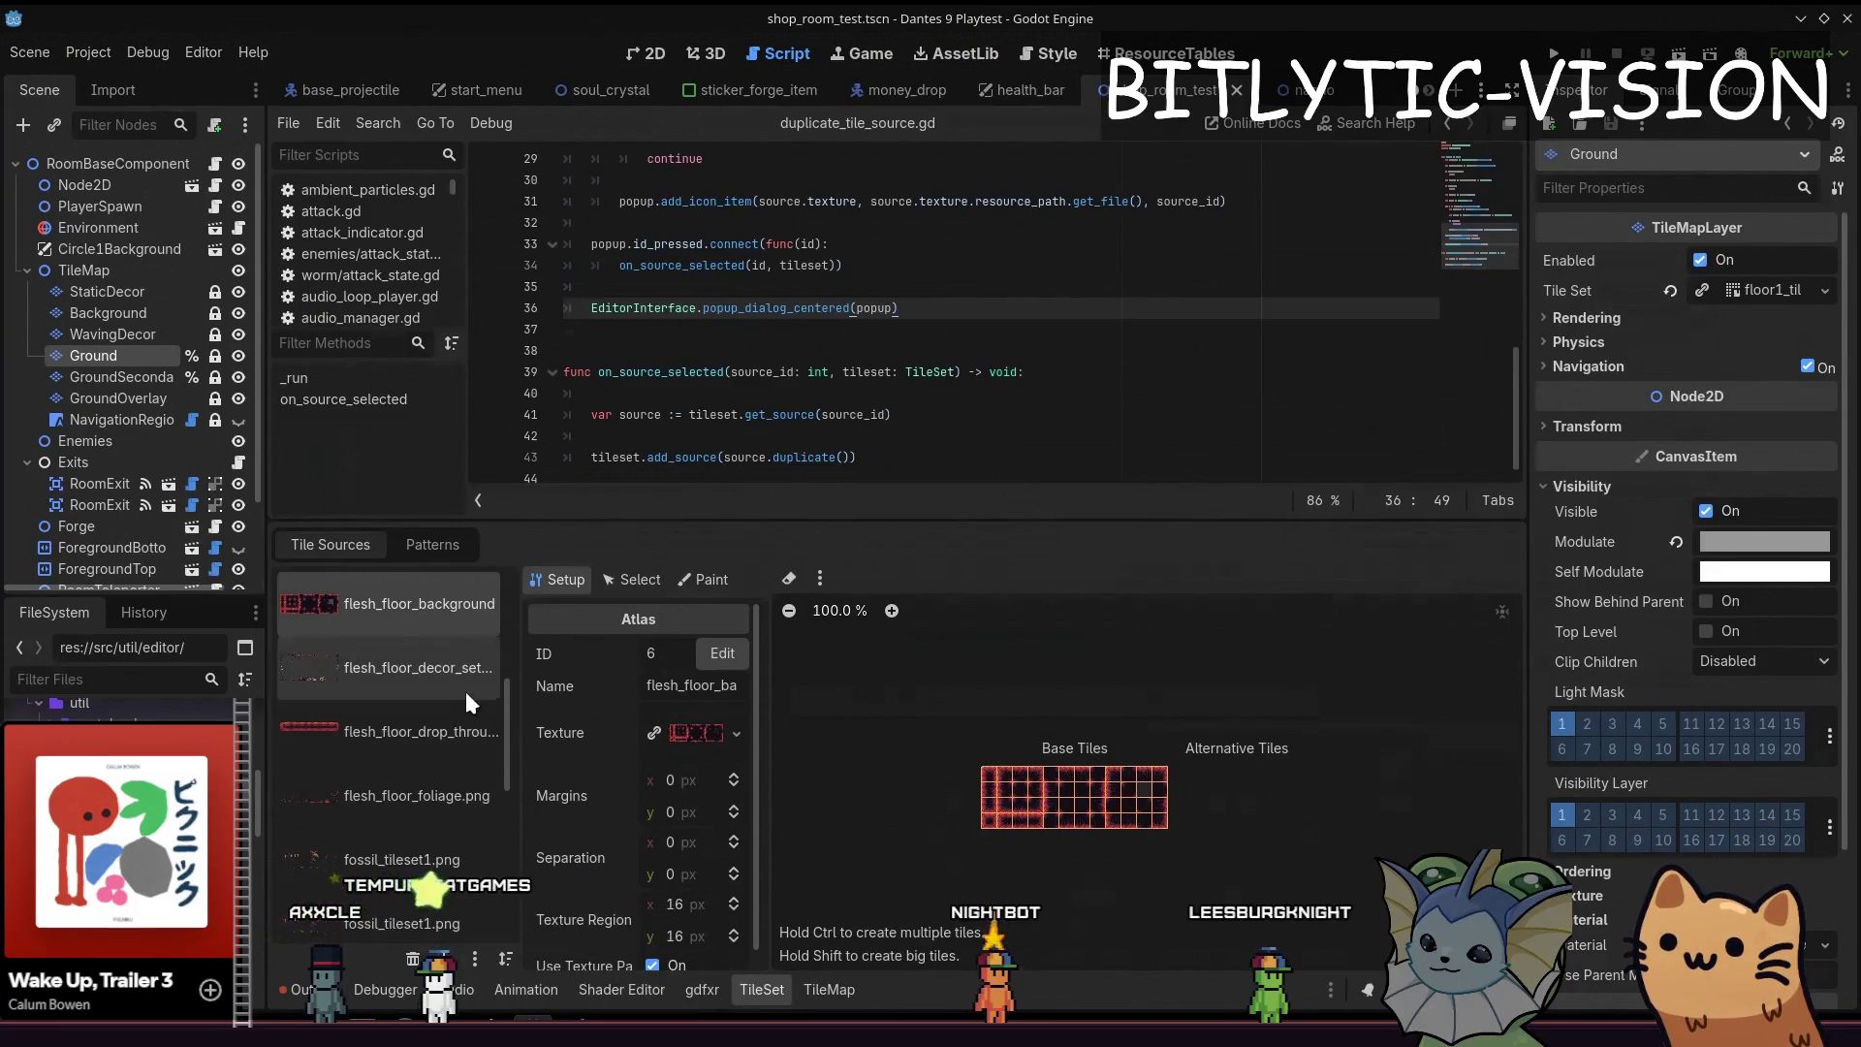
pyautogui.scroll(2, 466, 691)
pyautogui.scroll(3, 471, 696)
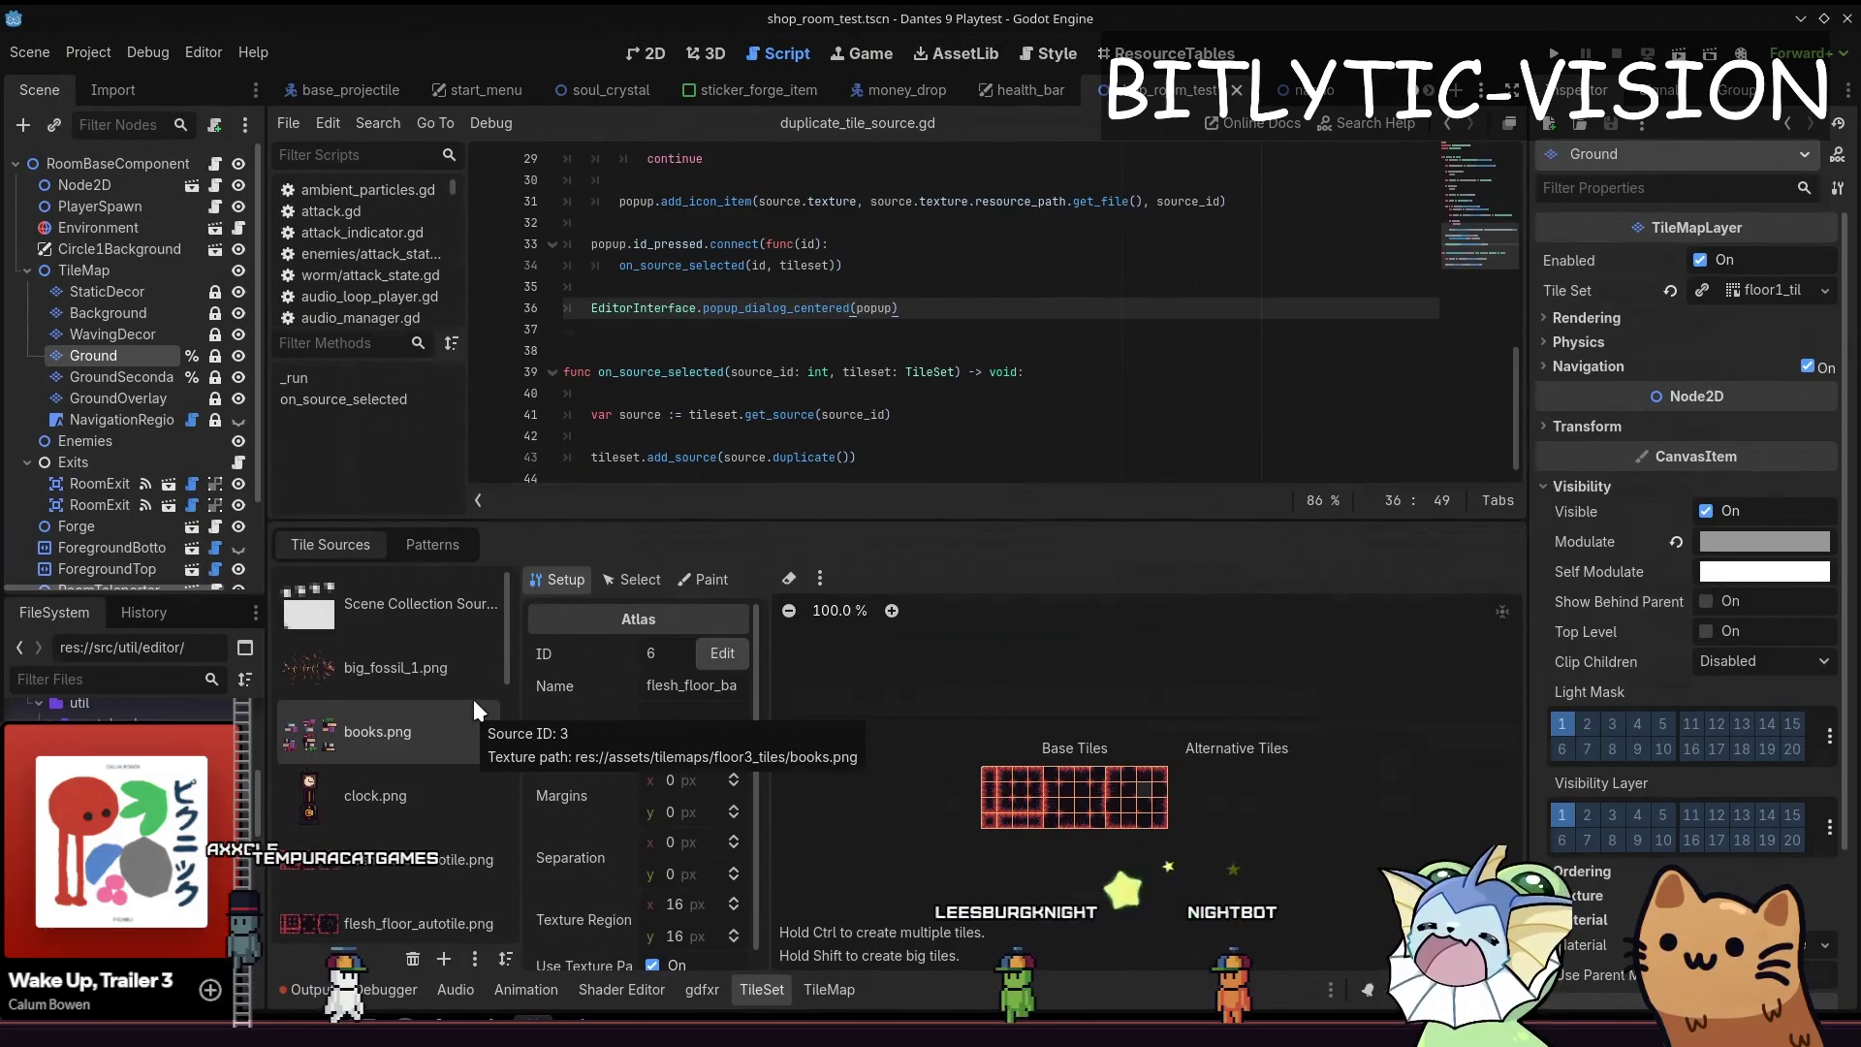
pyautogui.click(842, 372)
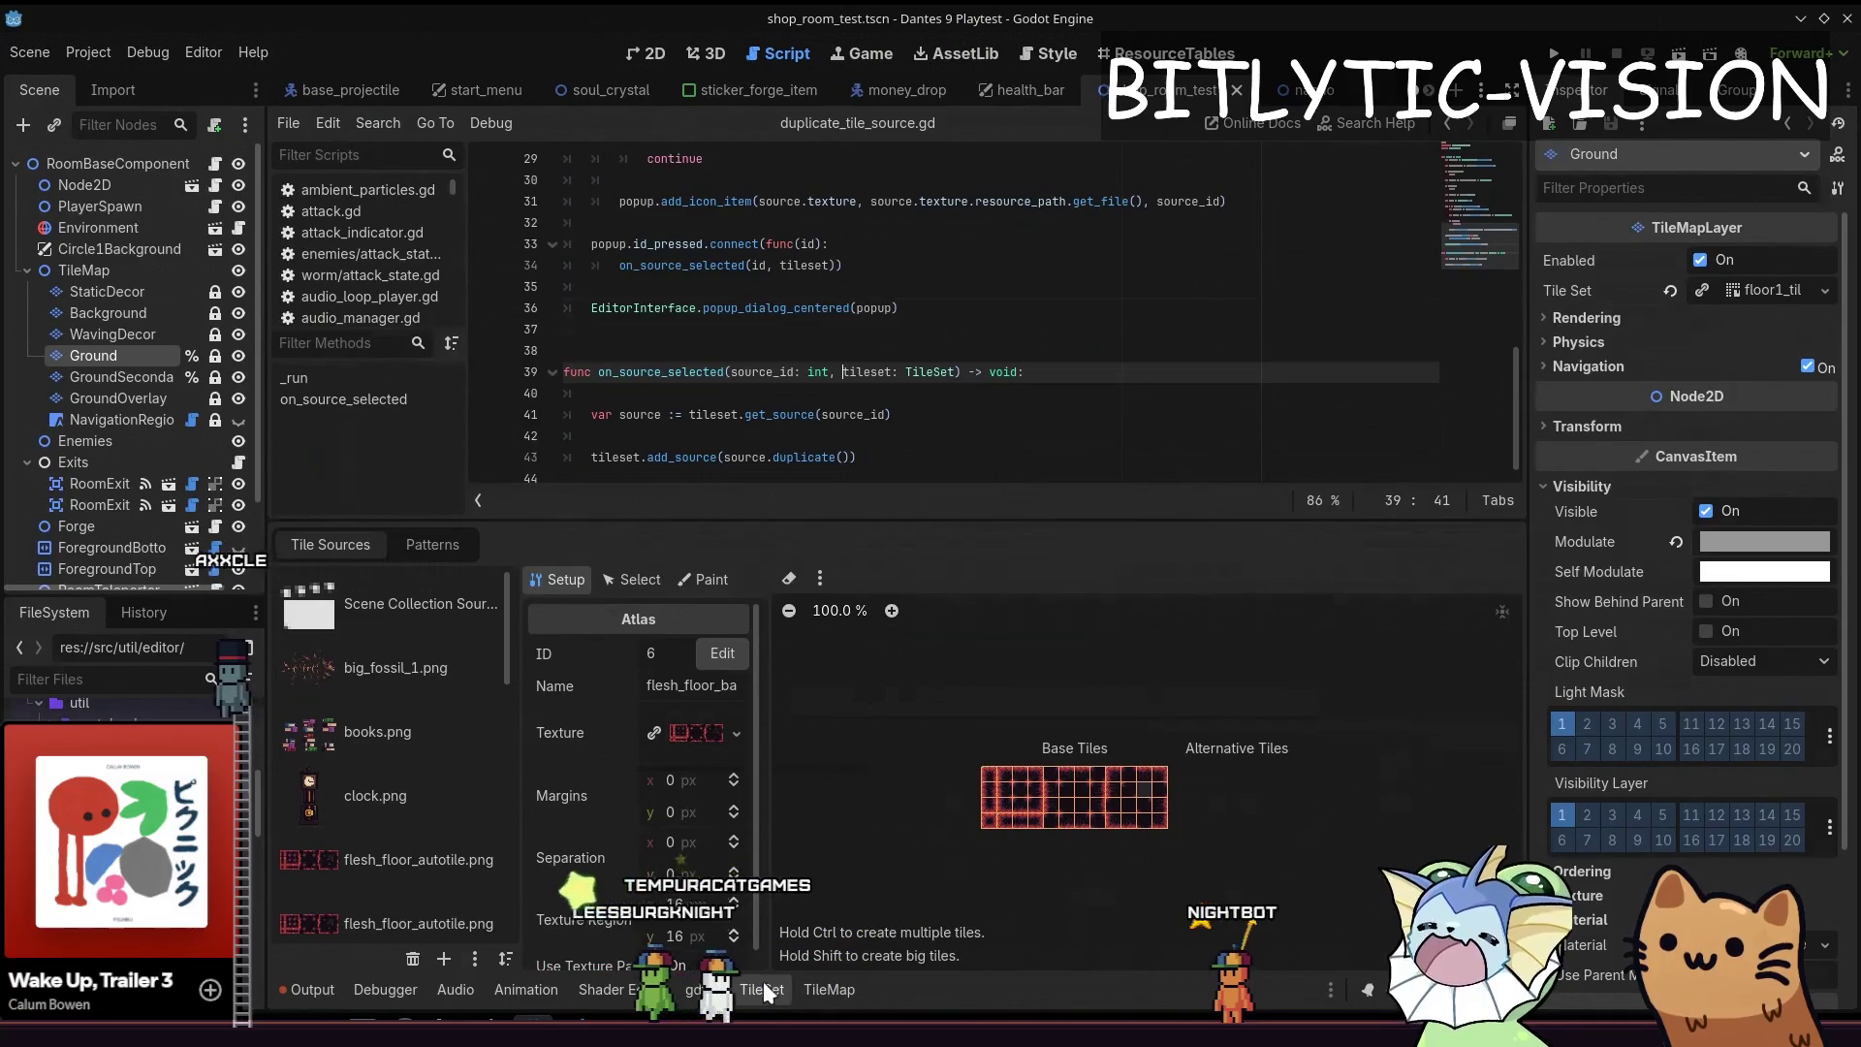
# Discard the uncommitted floor1_tileset.tres changes in VS Code Git and return to Godot
pyautogui.hotkey('alt', 'Tab')
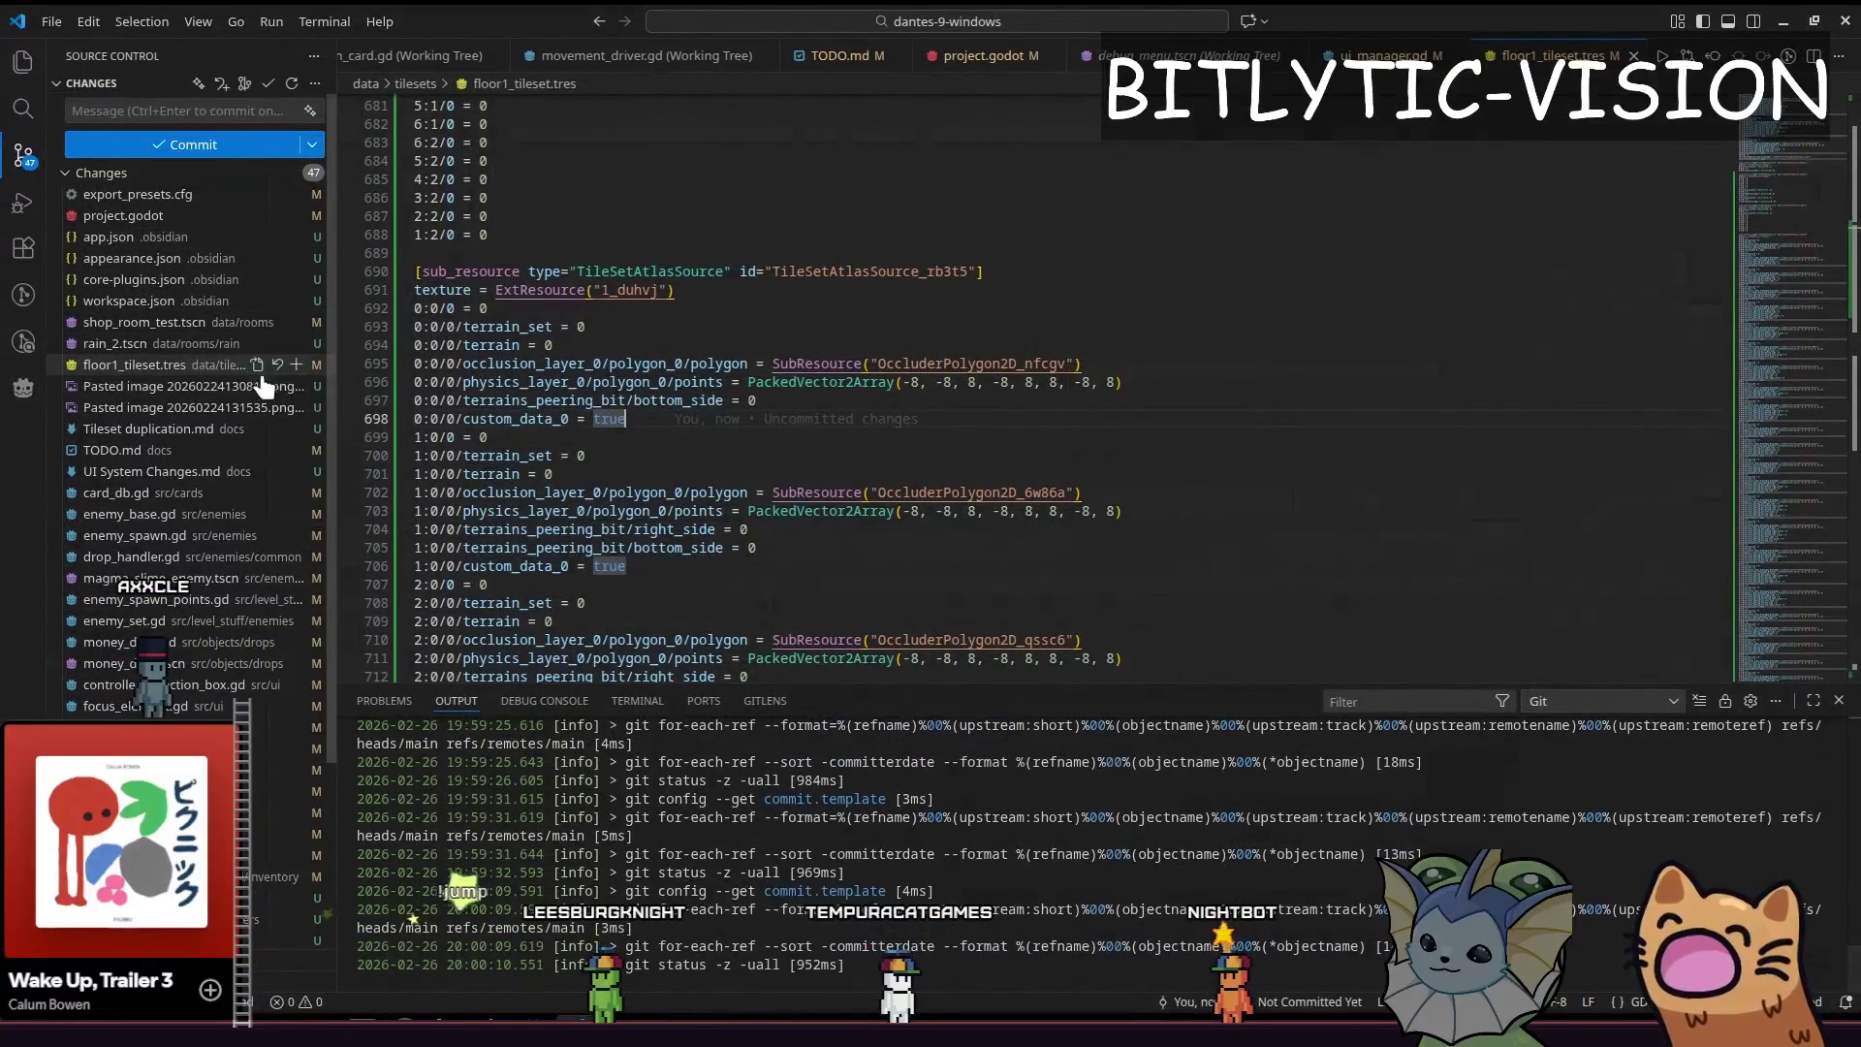
pyautogui.click(277, 365)
pyautogui.click(979, 552)
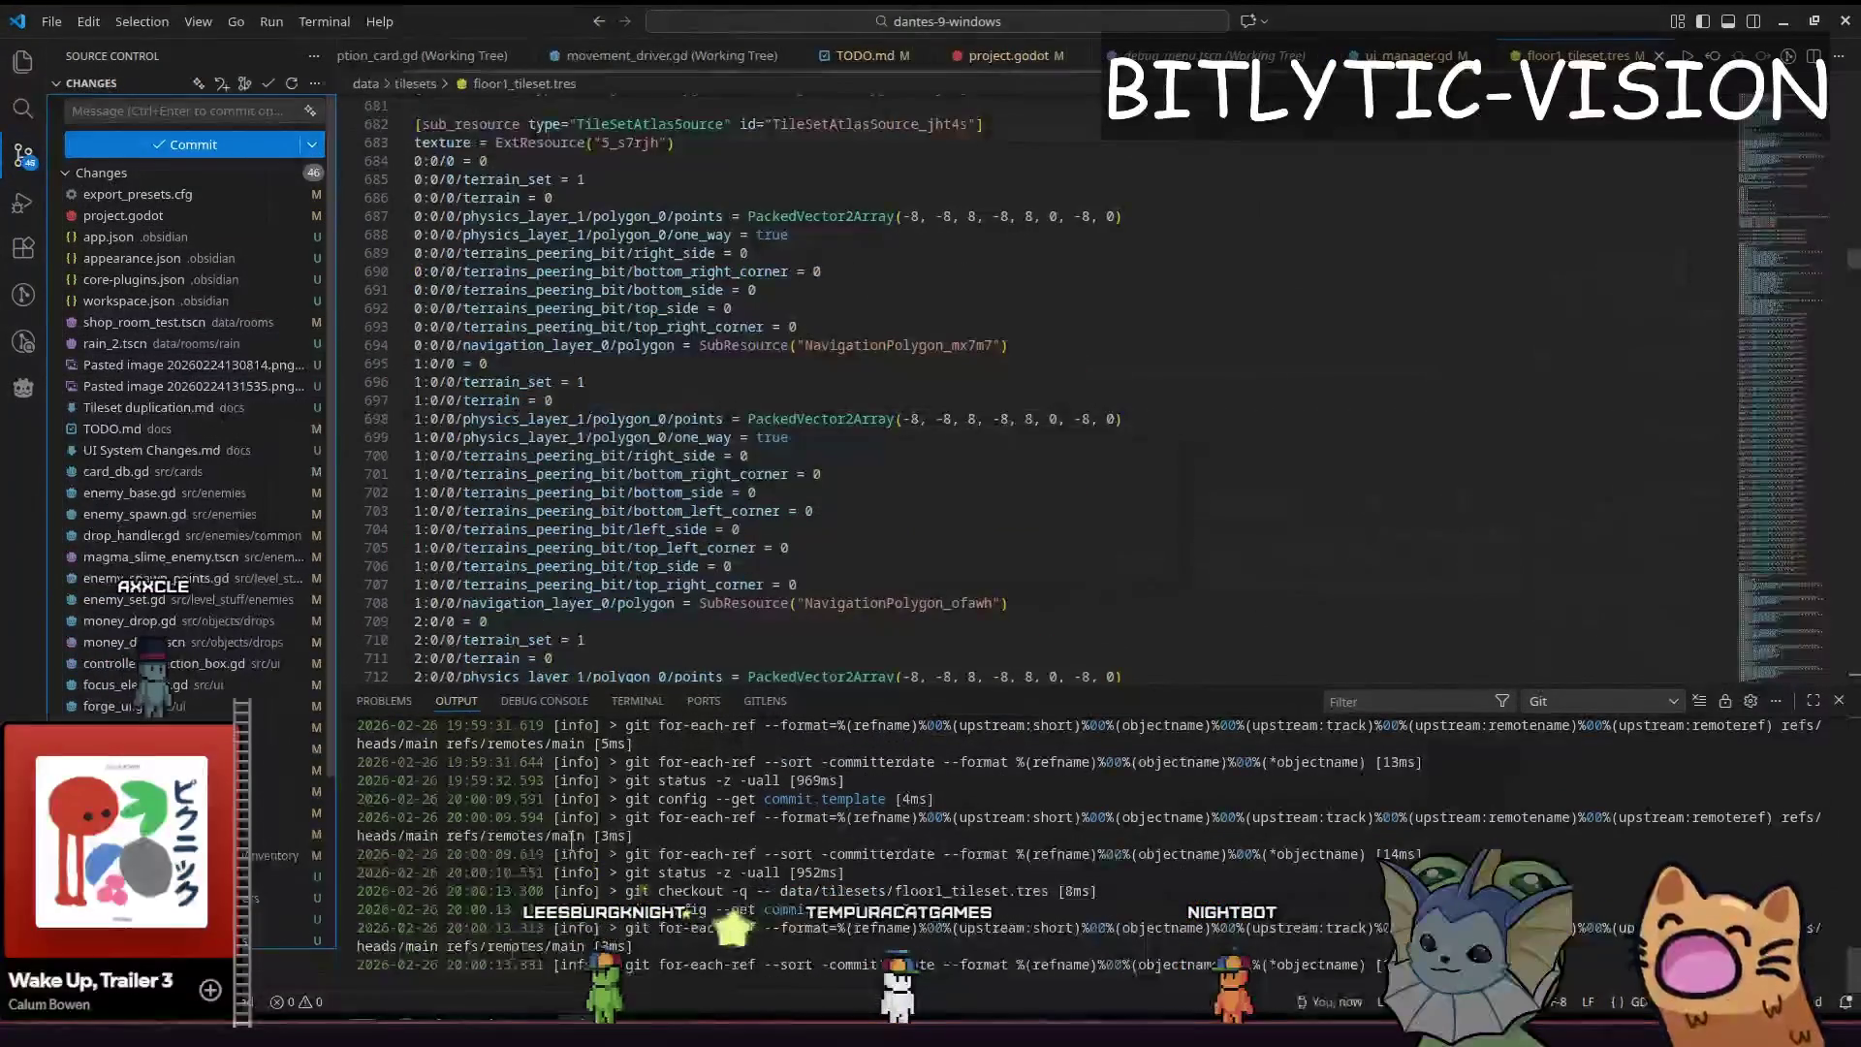
pyautogui.hotkey('alt', 'Tab')
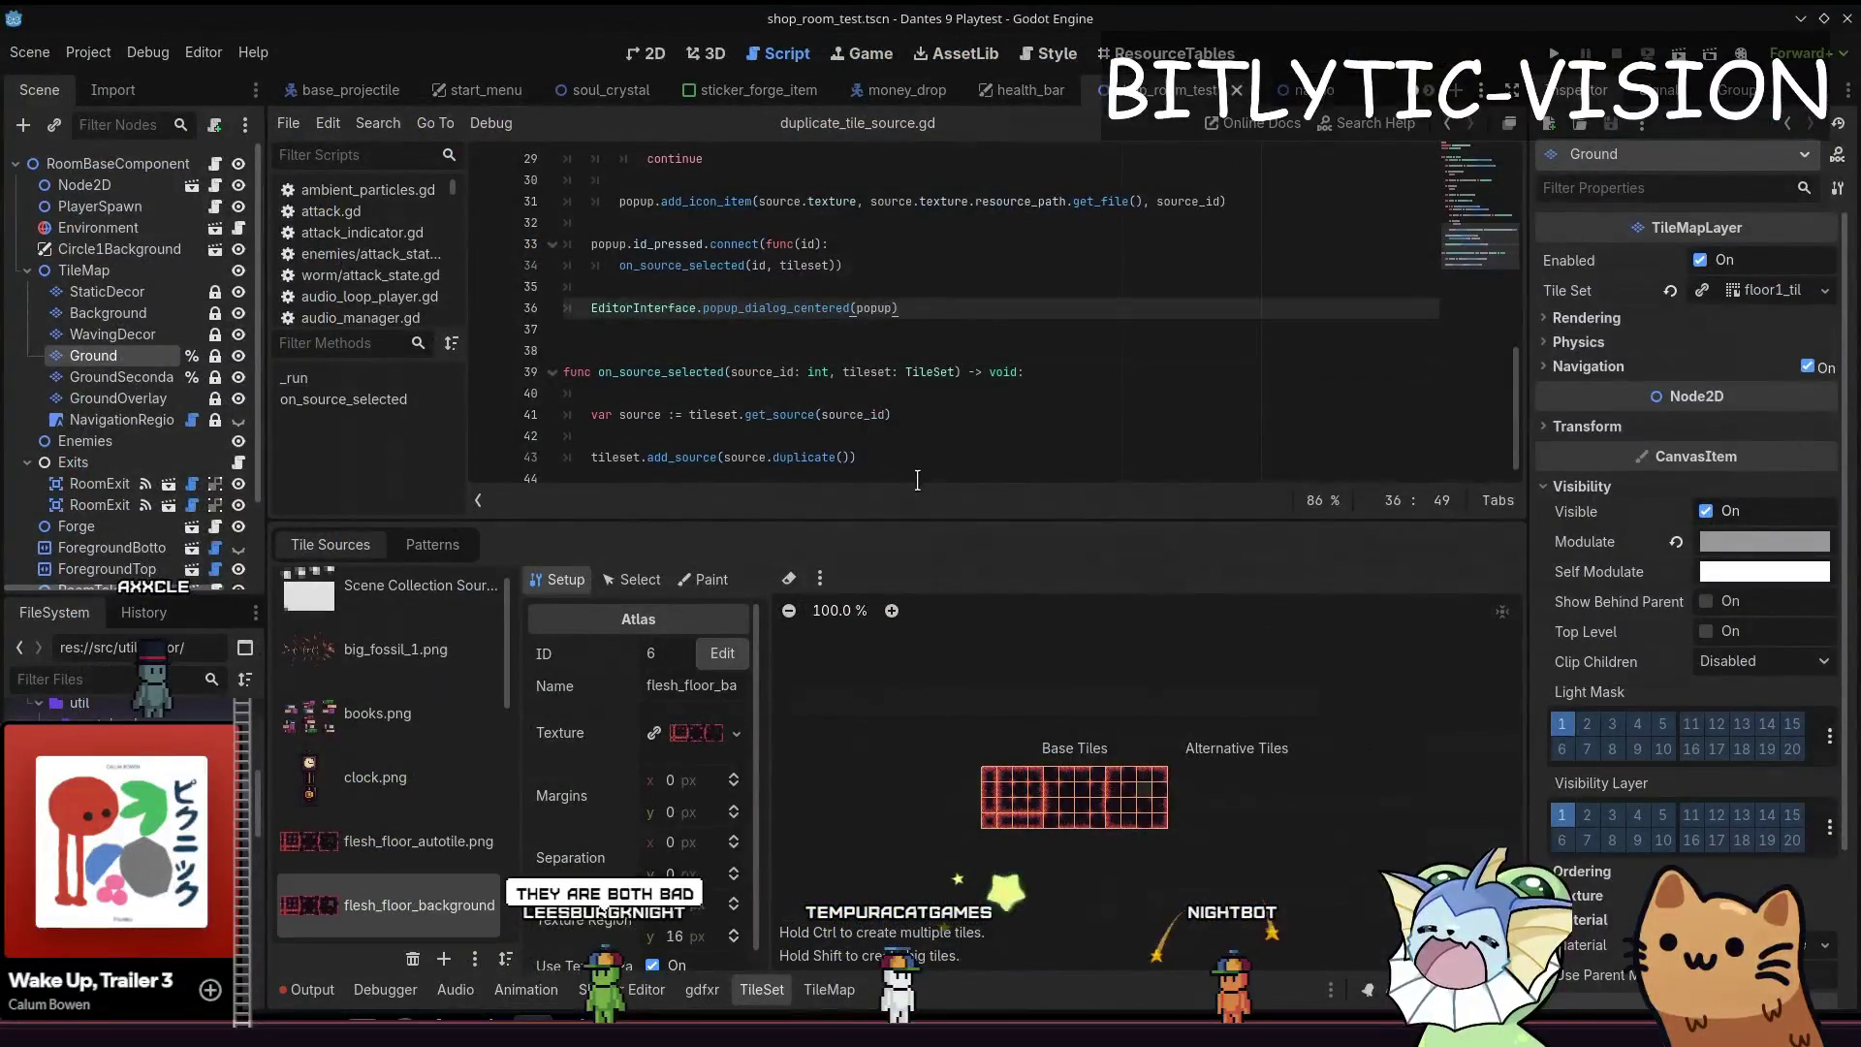
pyautogui.scroll(-3, 445, 773)
pyautogui.scroll(2, 462, 759)
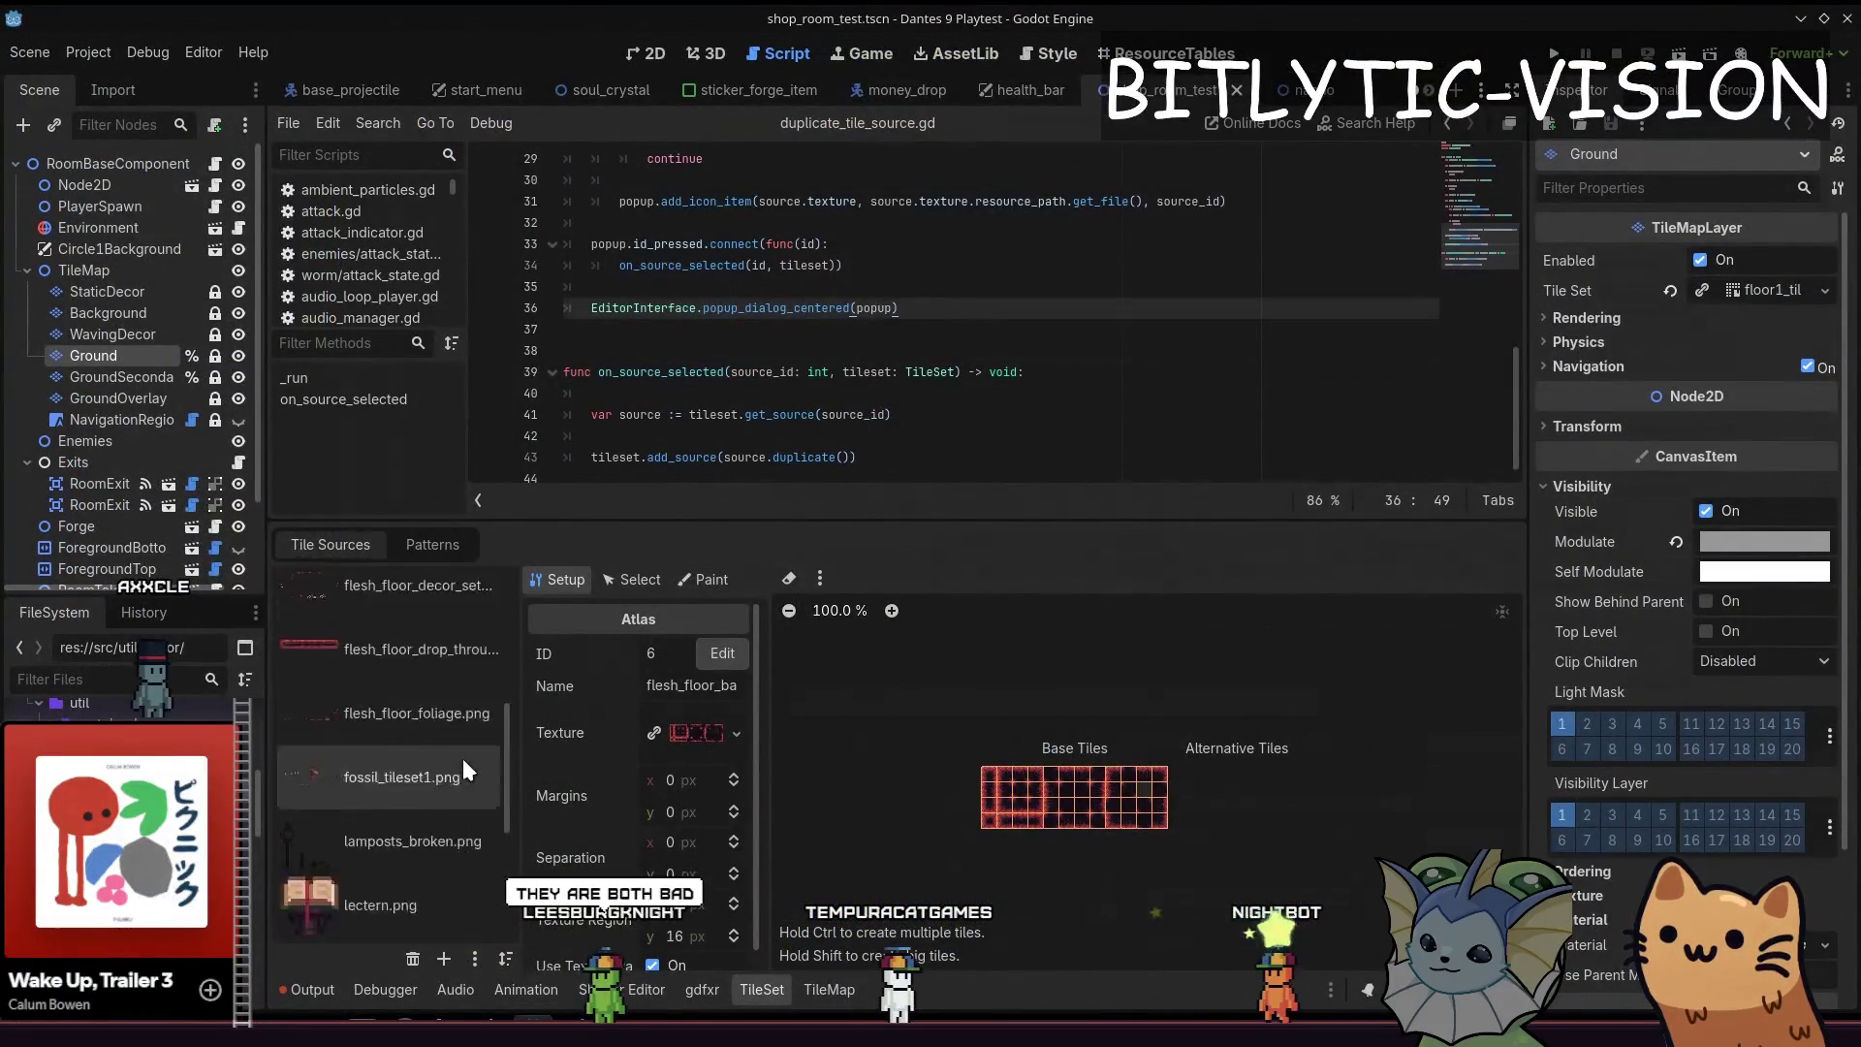
pyautogui.scroll(3, 463, 757)
# Check the sort menu unchanged and move to the on_source_selected callback around line 34
pyautogui.click(505, 958)
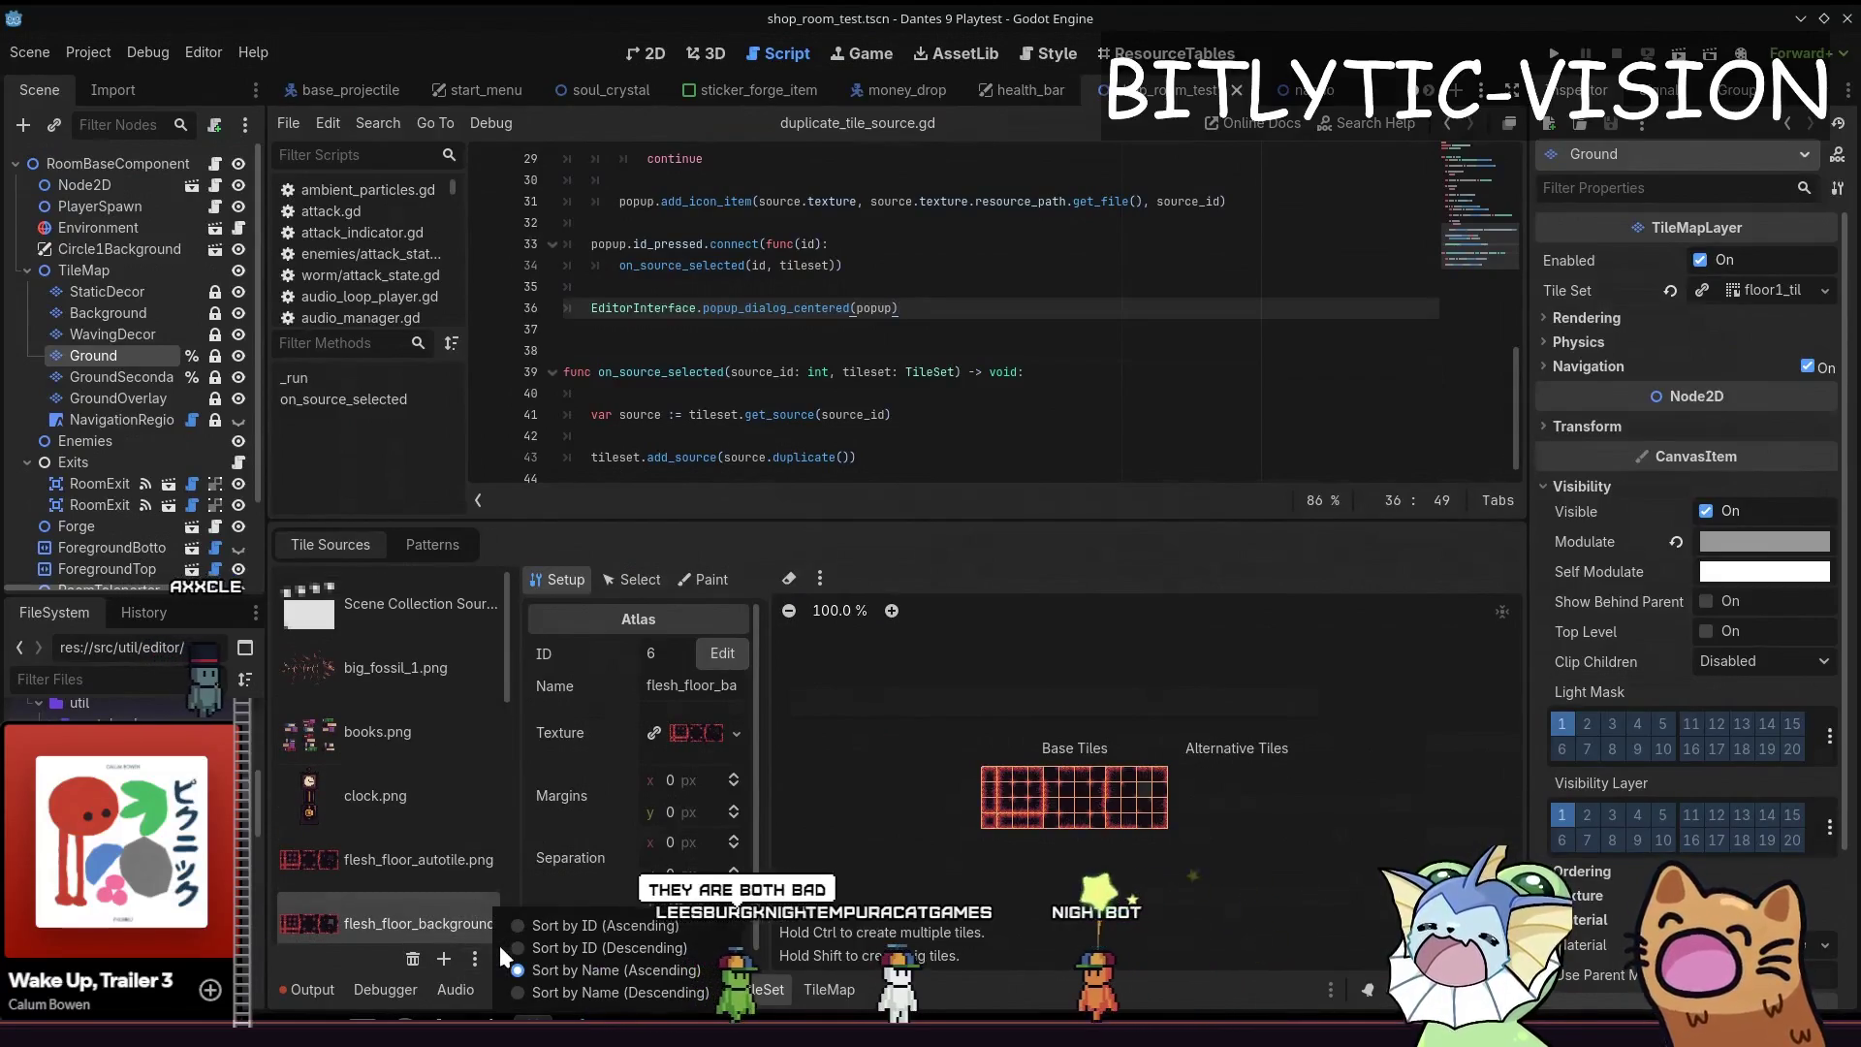
pyautogui.click(766, 457)
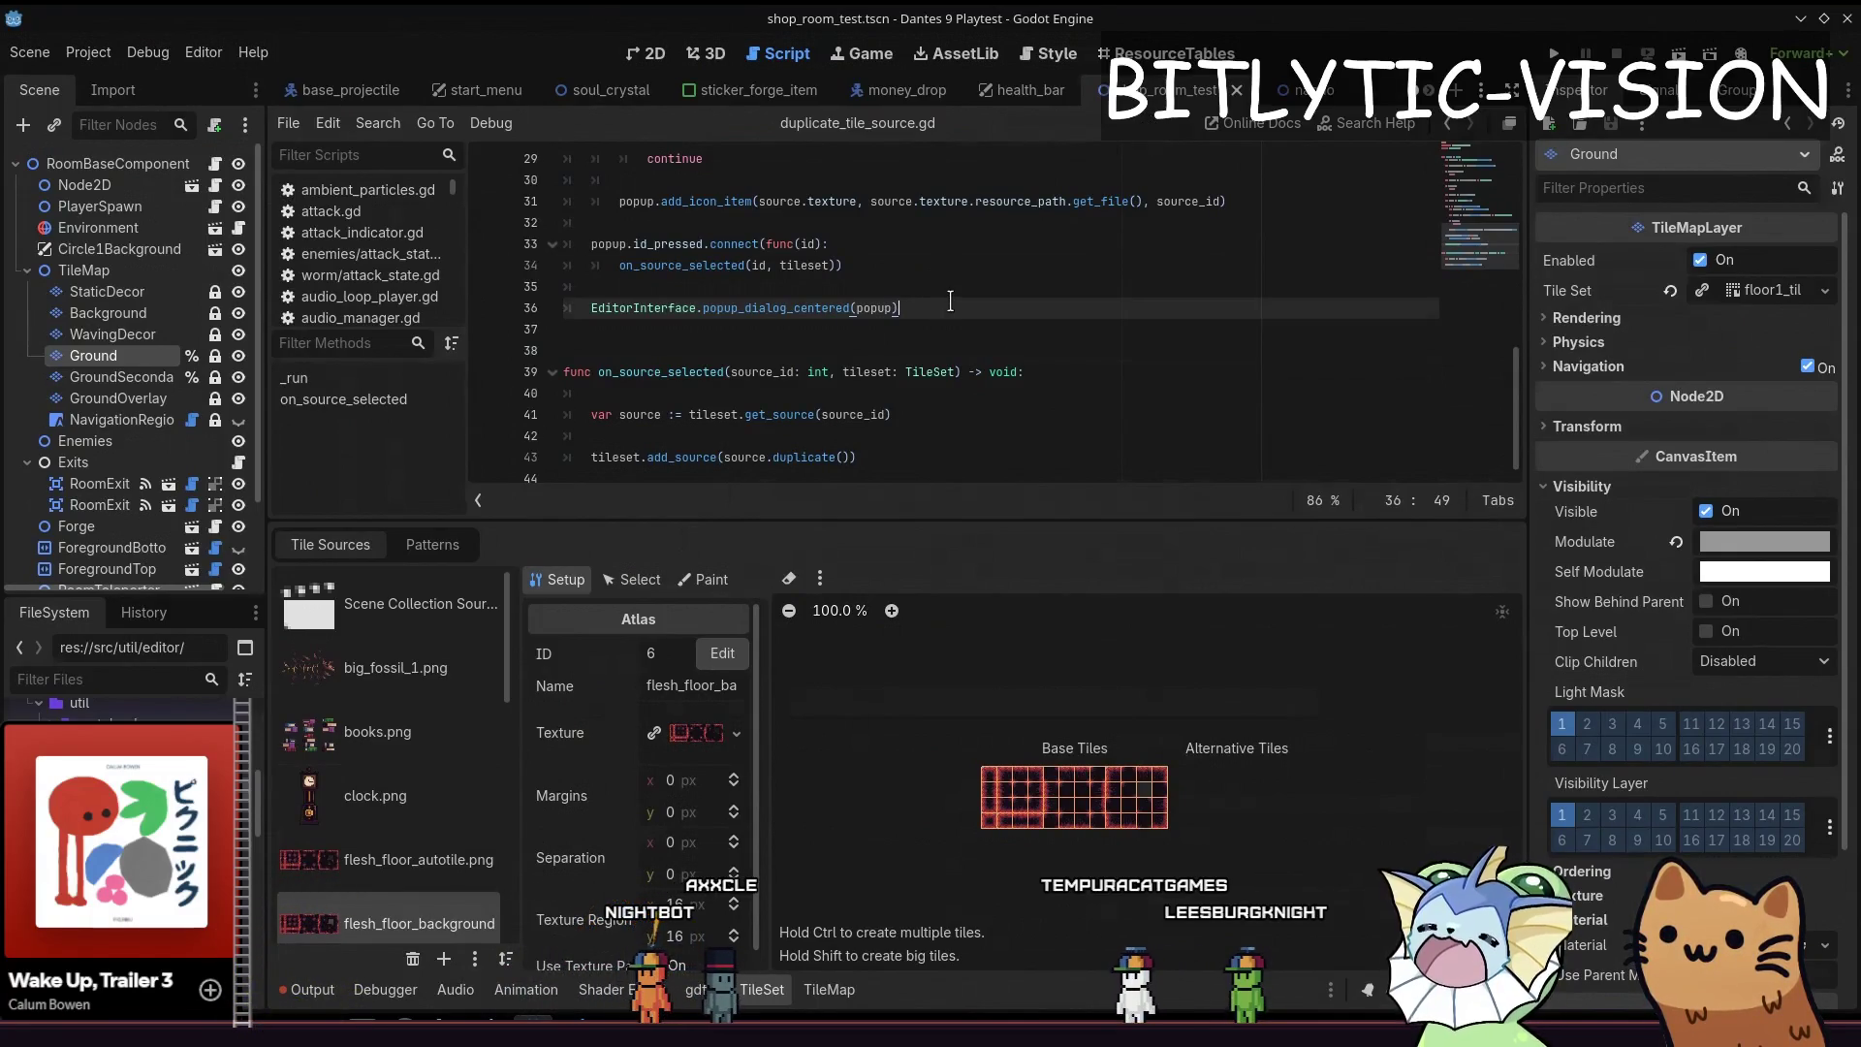
pyautogui.keyDown('shift'); pyautogui.click(930, 250); pyautogui.keyUp('shift')
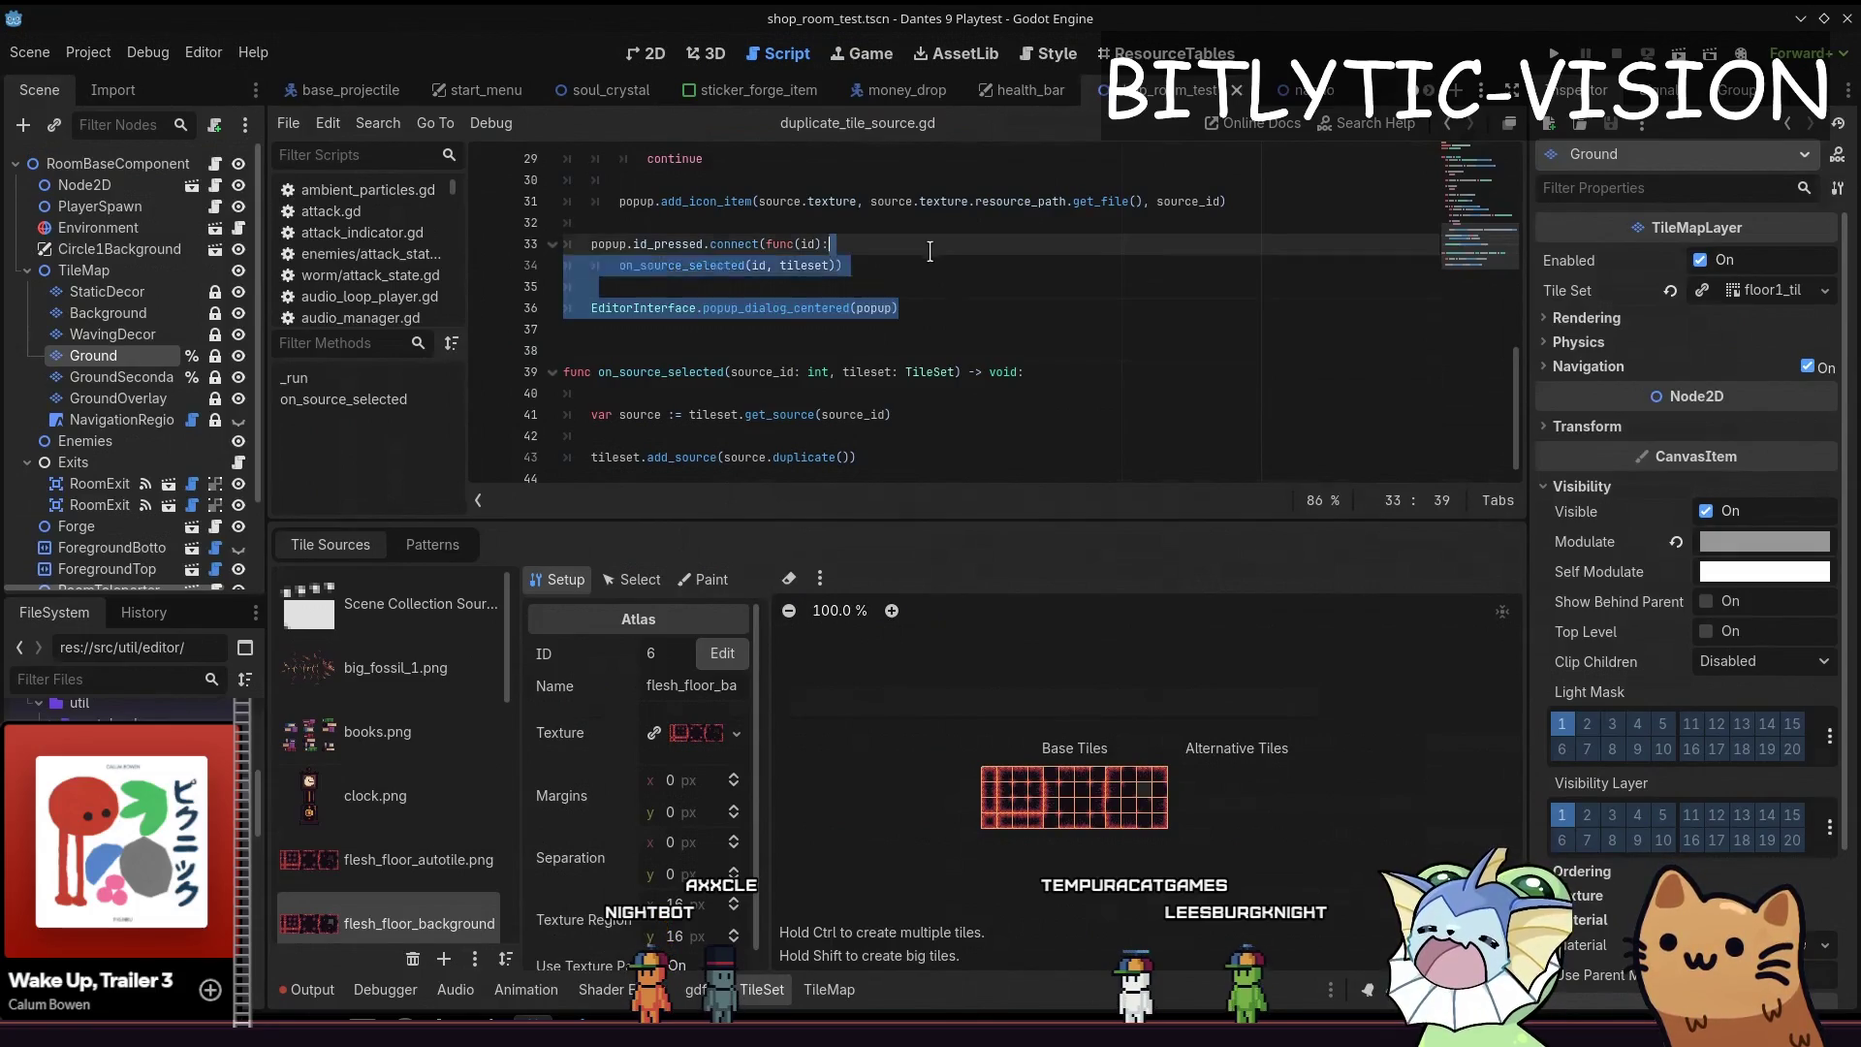
pyautogui.click(930, 265)
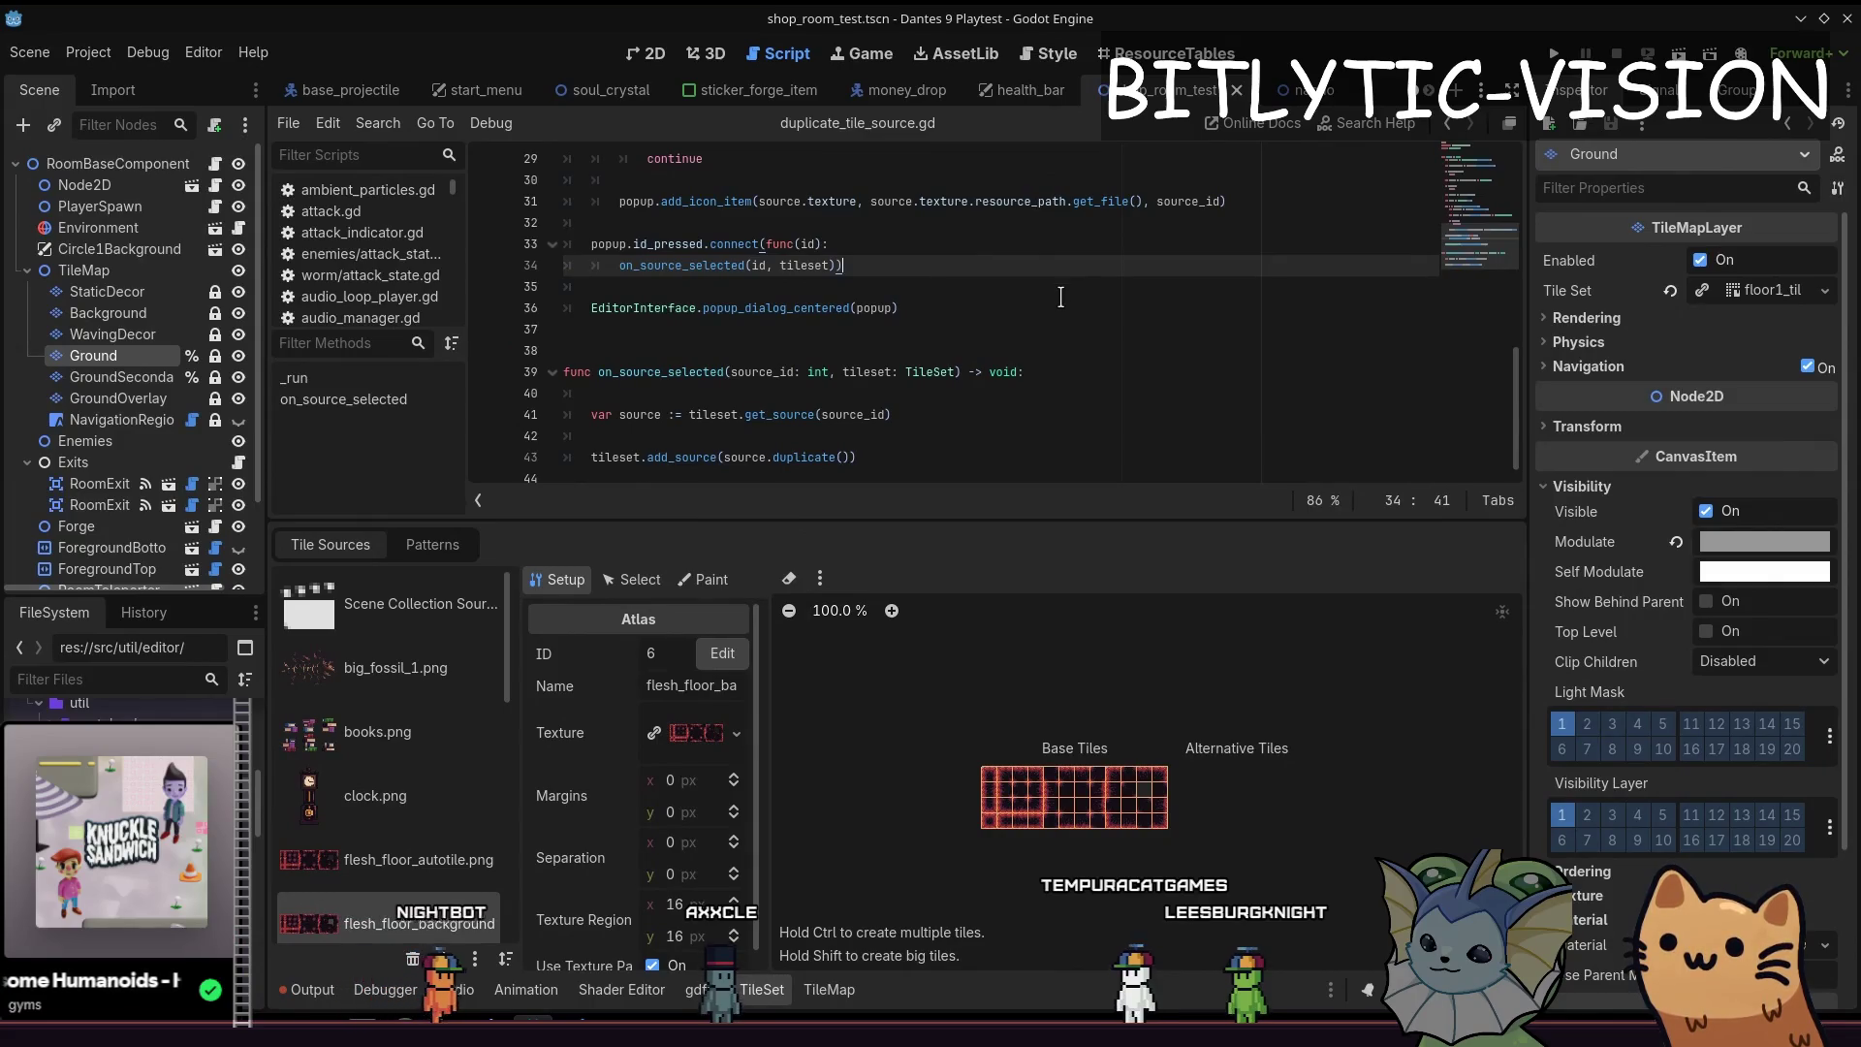
# Finish on_source_selected to call tileset.add_source(source.duplicate()) and save
pyautogui.click(924, 288)
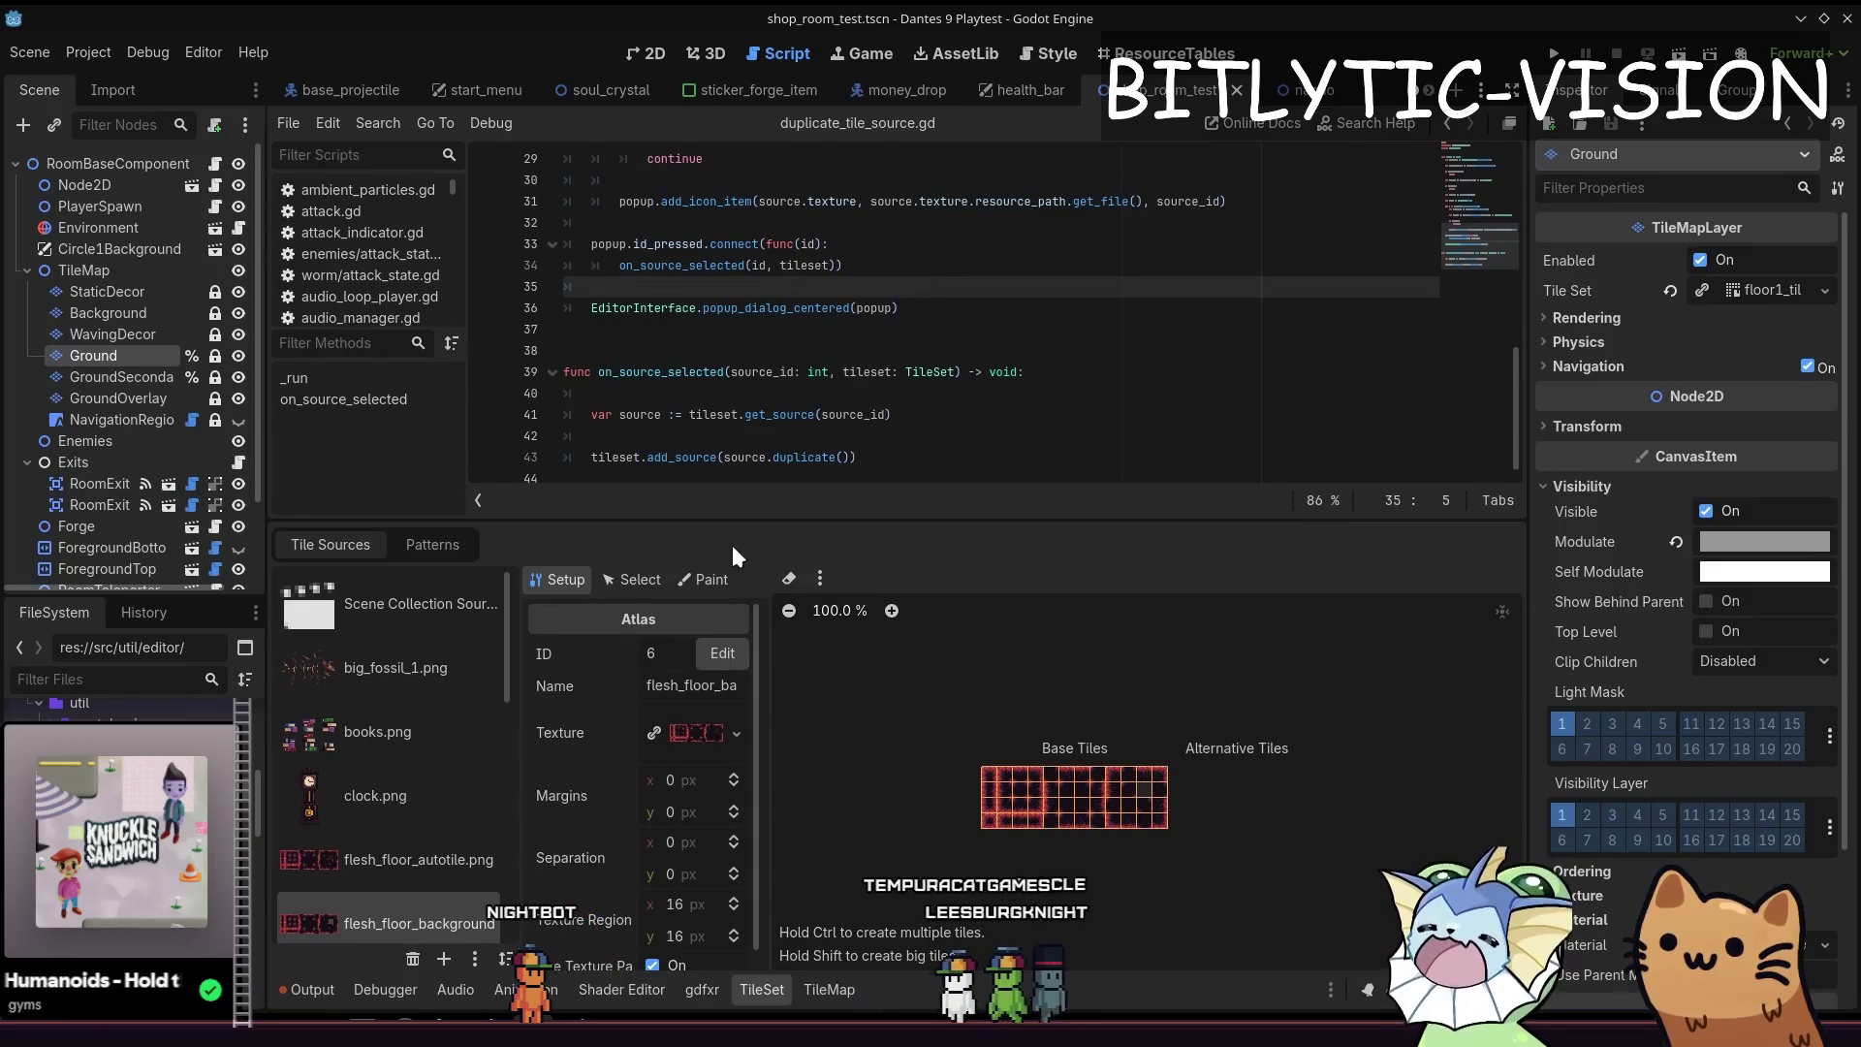
pyautogui.scroll(1, 757, 465)
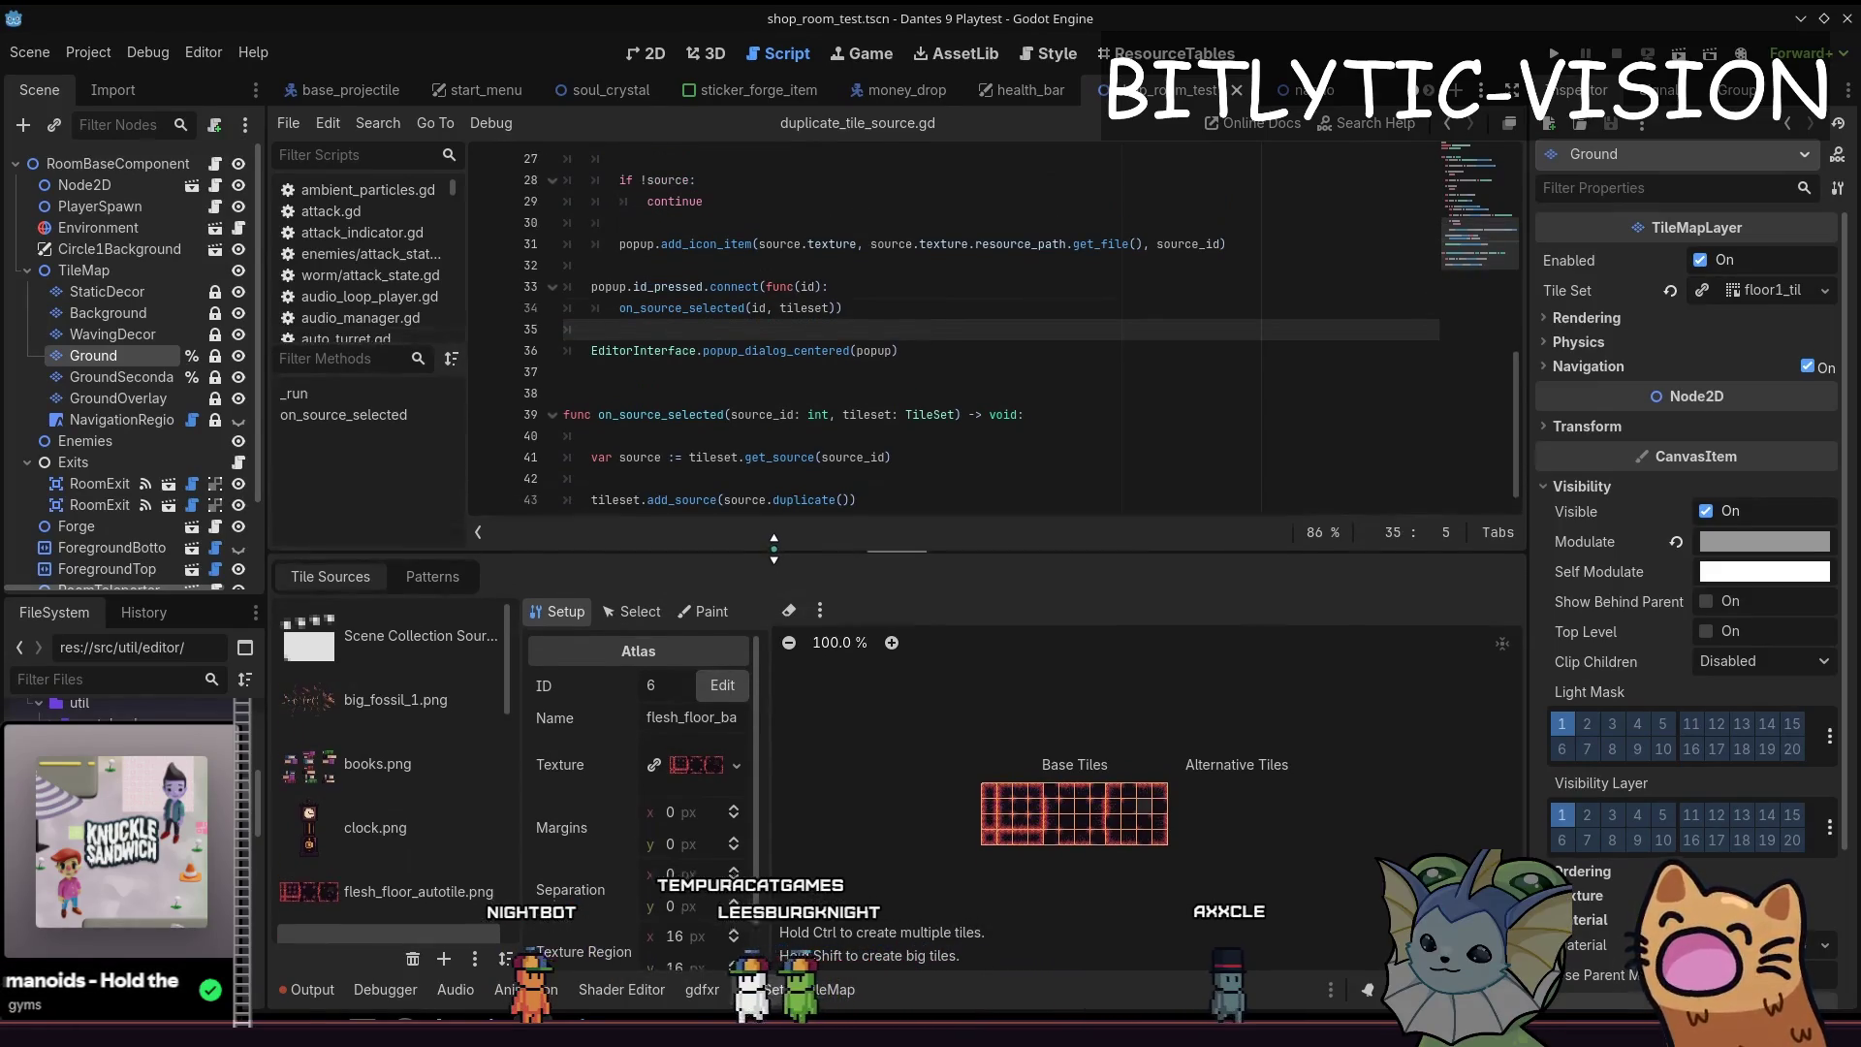
pyautogui.scroll(-3, 466, 611)
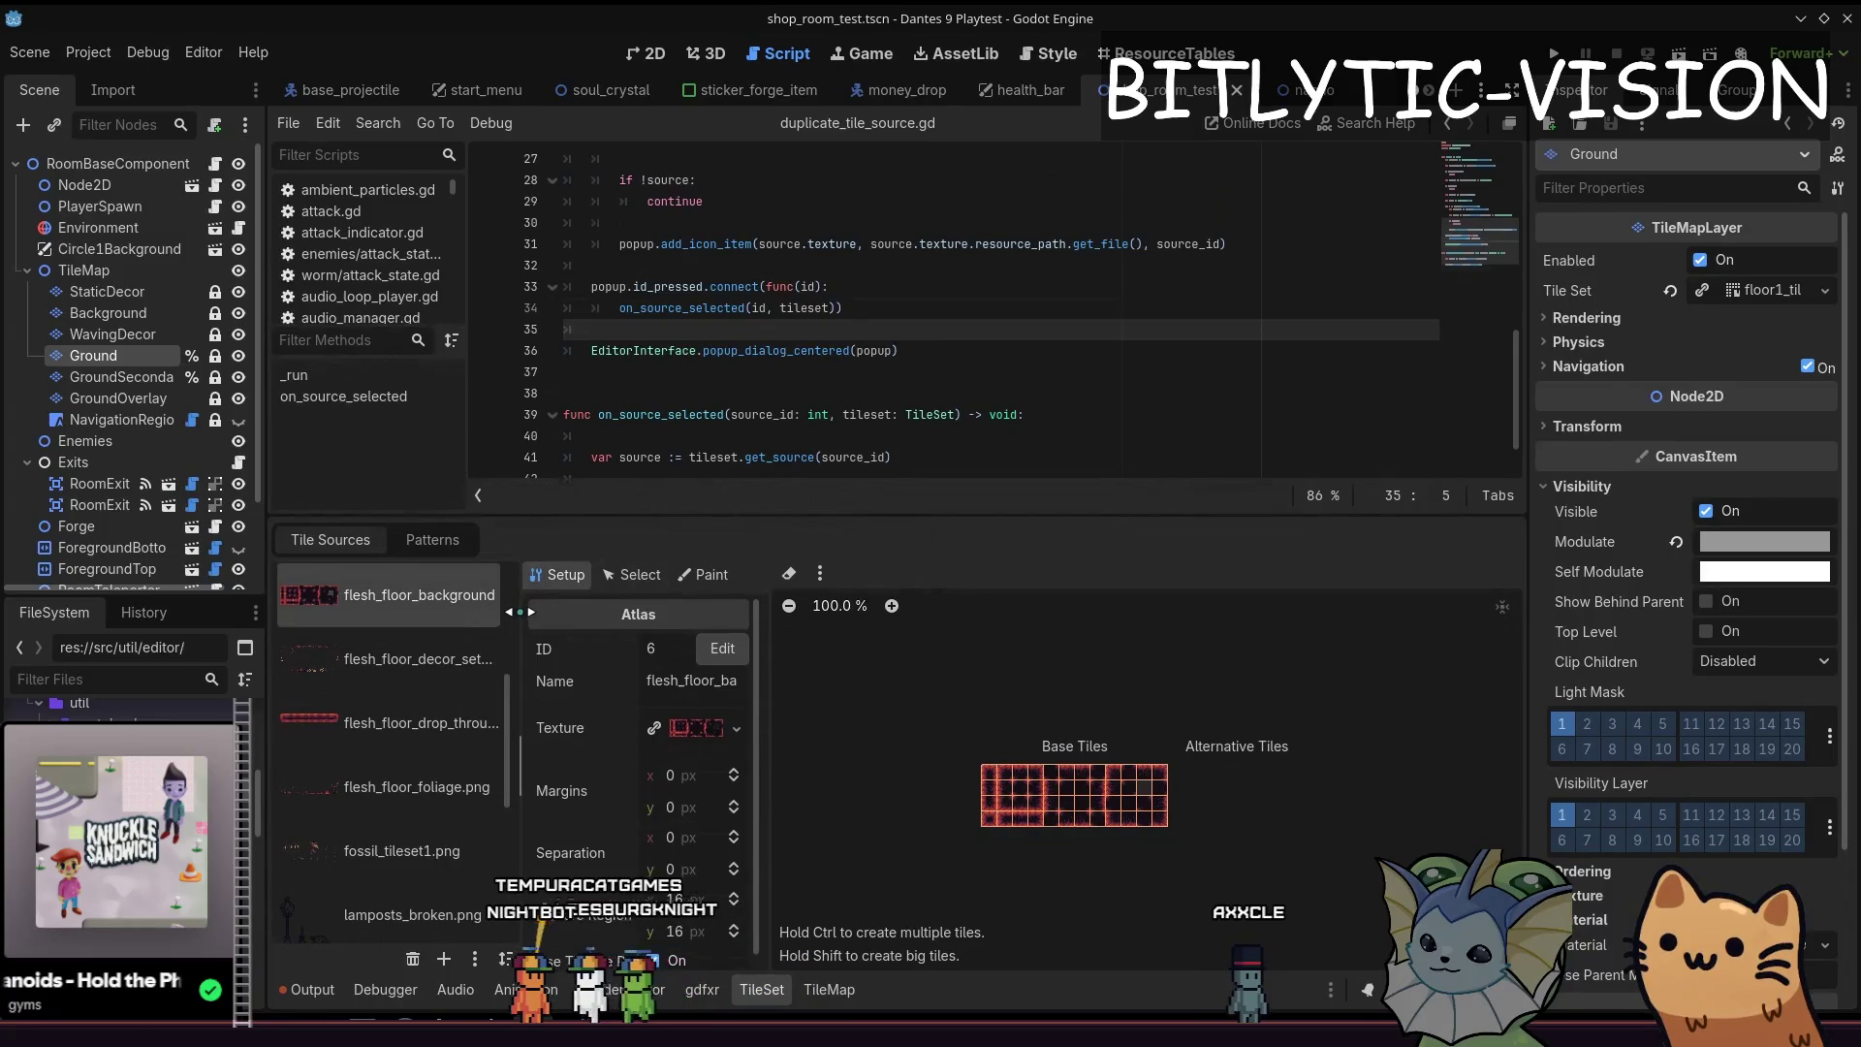
pyautogui.scroll(3, 503, 619)
pyautogui.scroll(1, 446, 664)
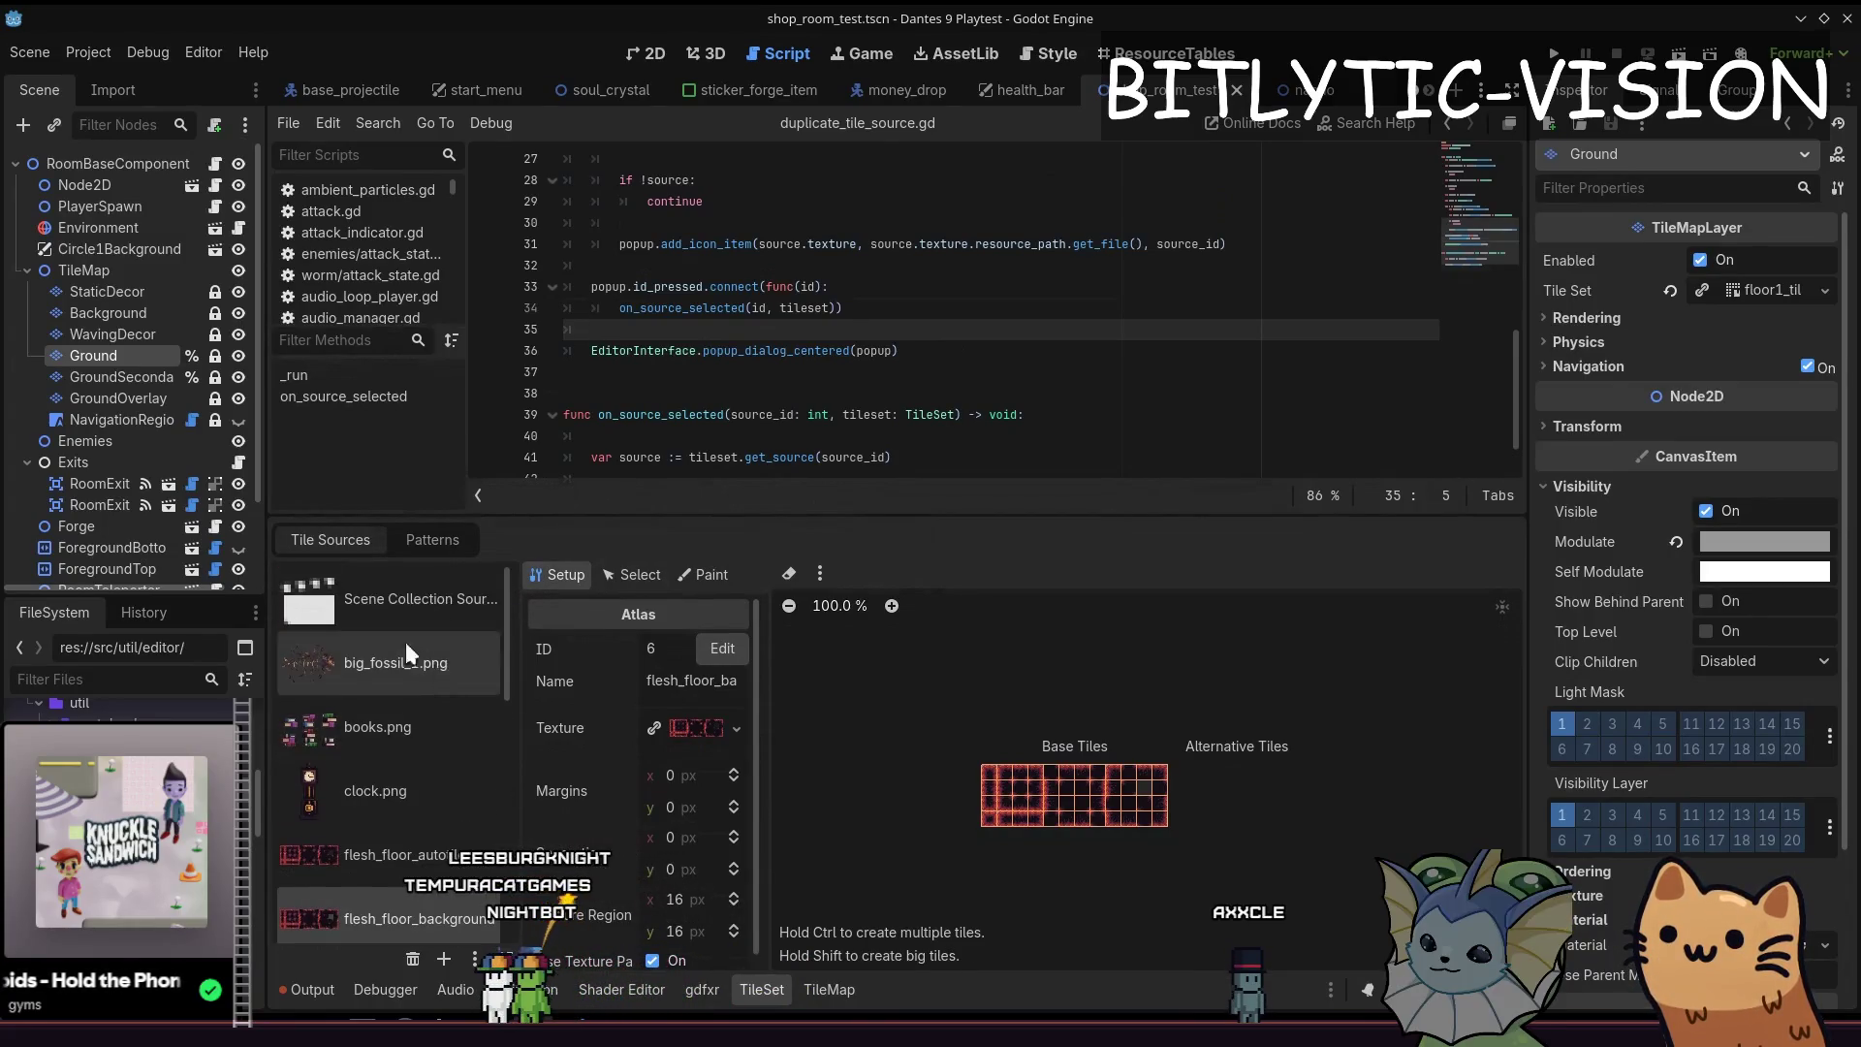
pyautogui.hotkey('ctrl', 'z')
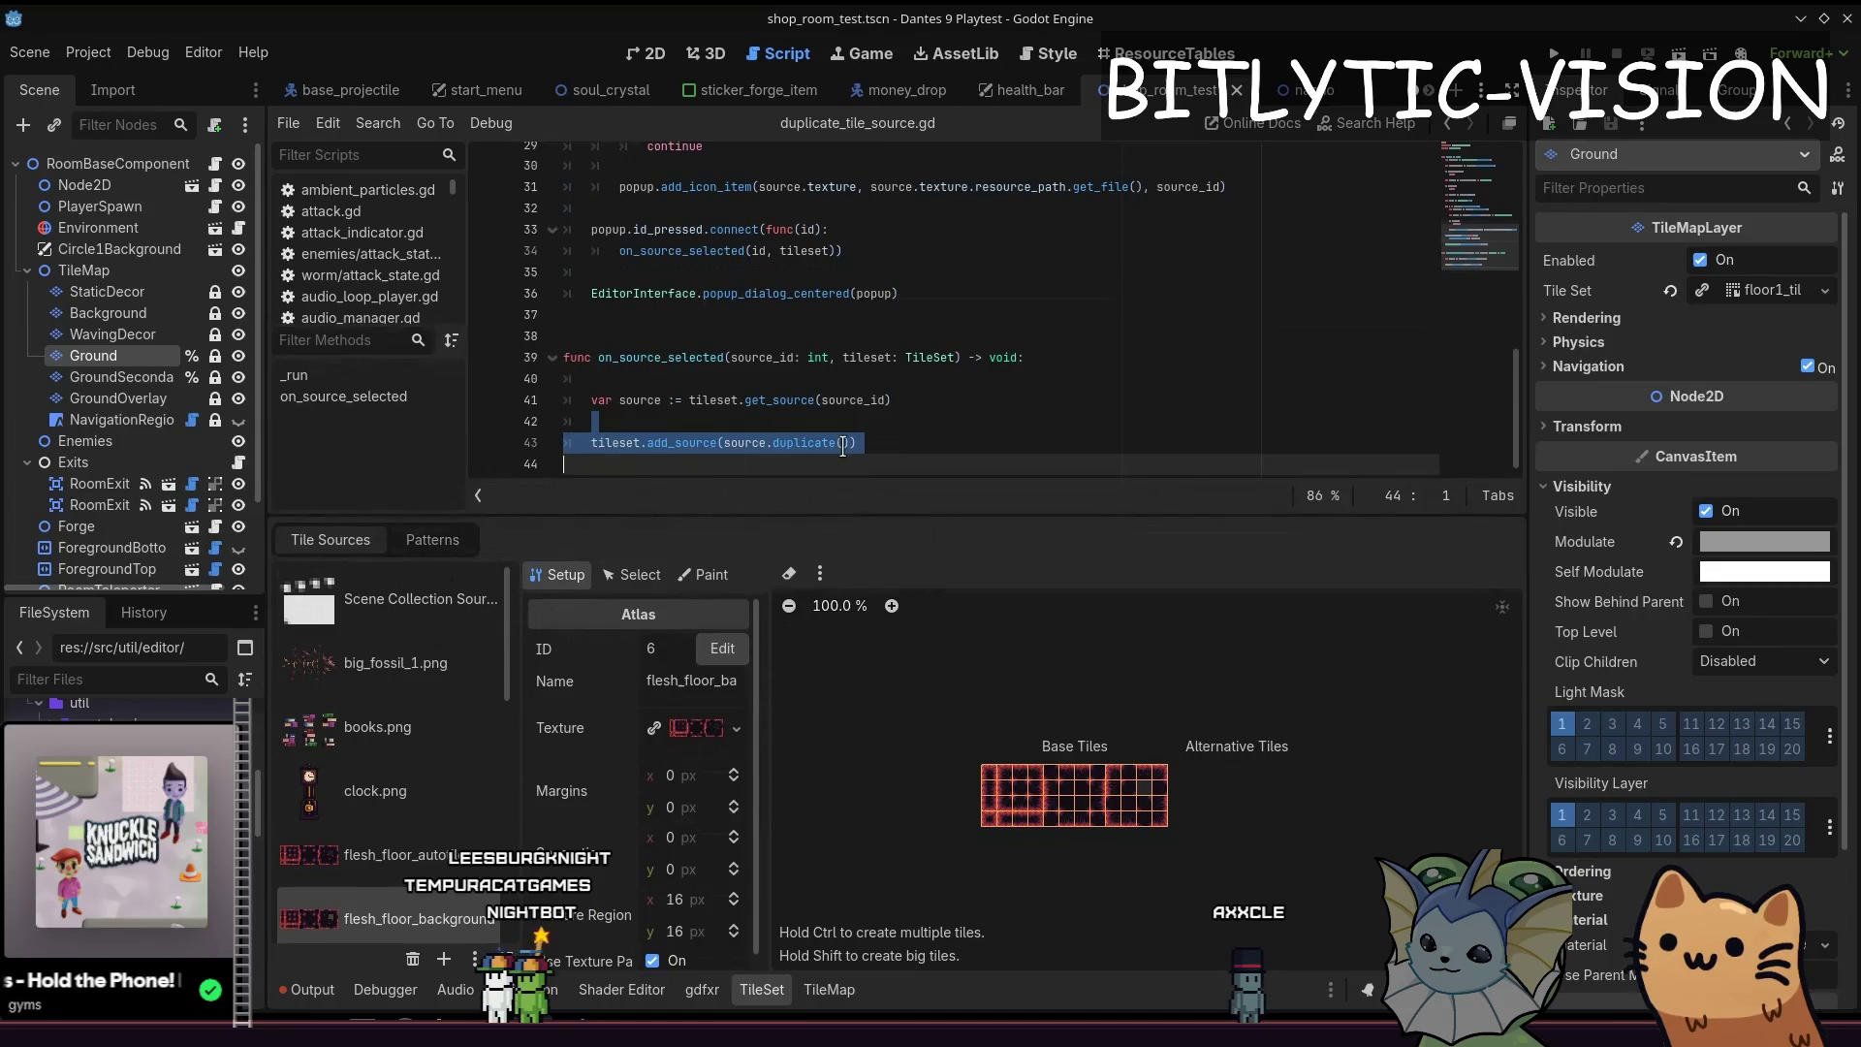
pyautogui.click(888, 441)
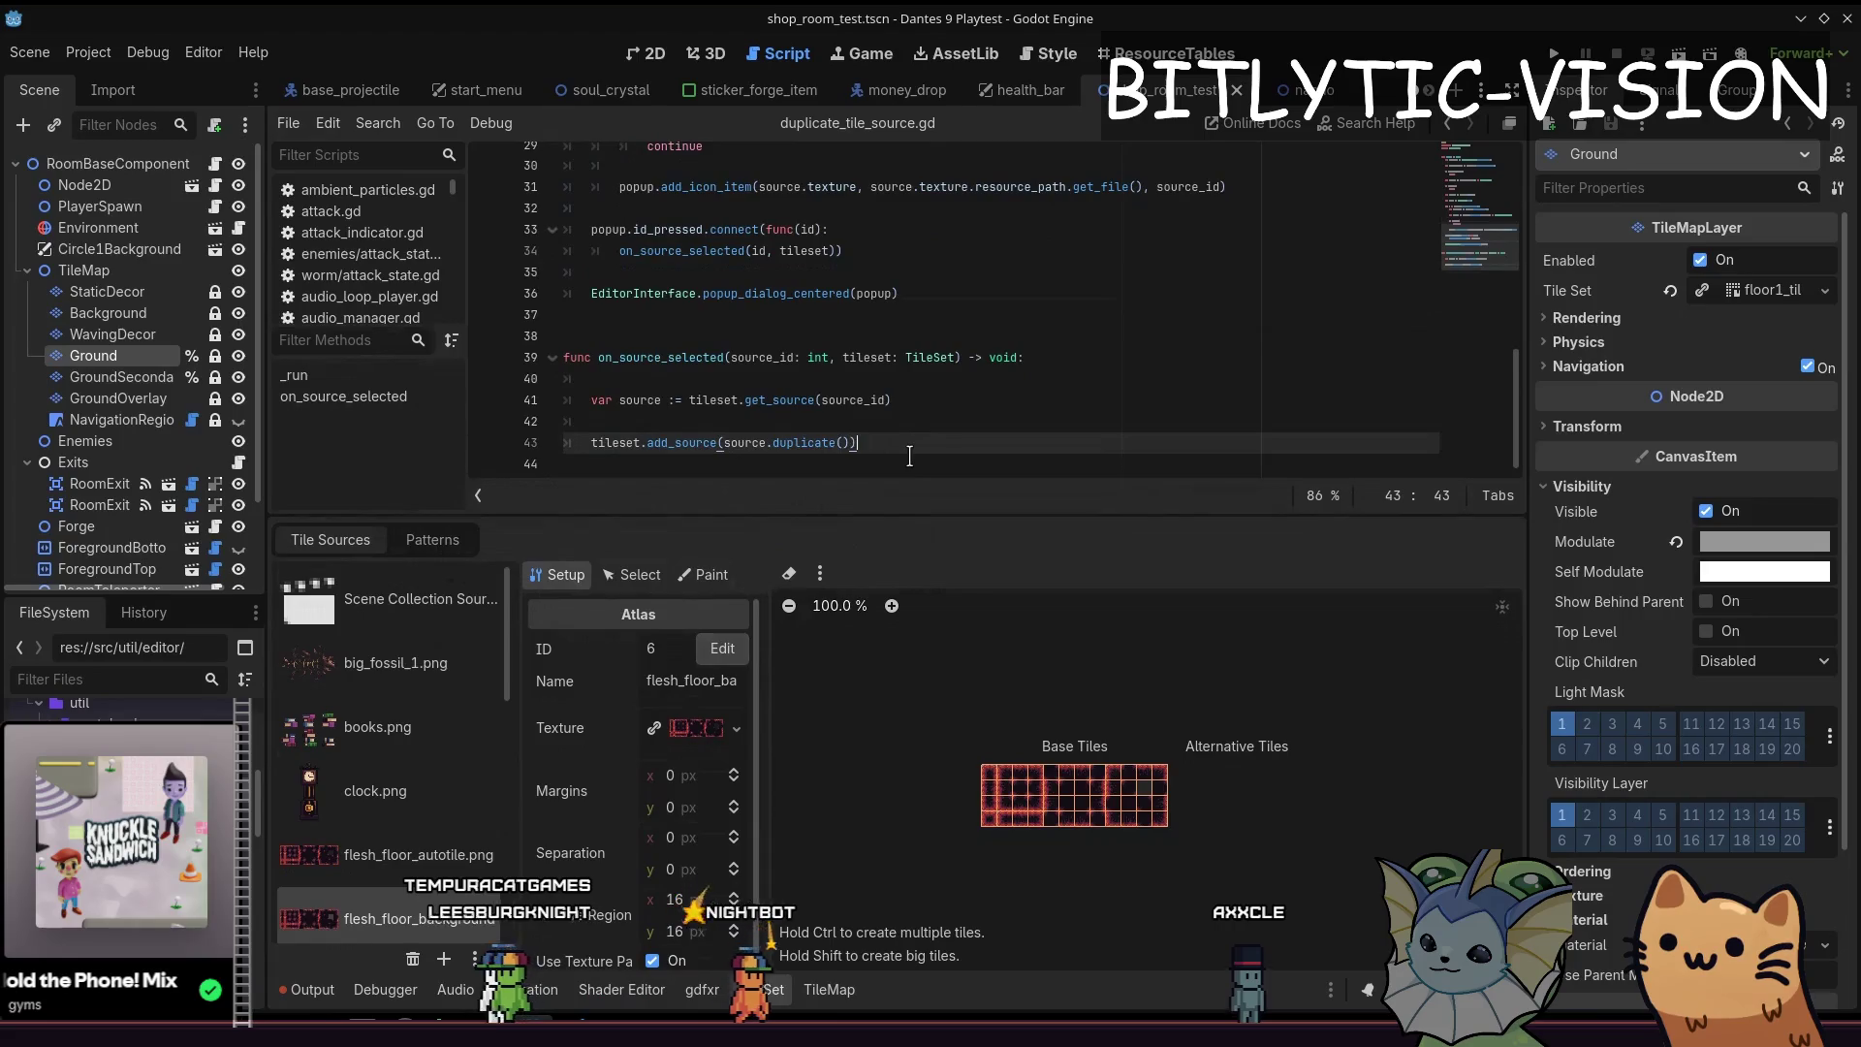
pyautogui.hotkey('ctrl', 's')
# Run Duplicate Tile Source from the command palette and choose flesh_floor_autotile.png
pyautogui.hotkey('ctrl', 'shift', 'p')
pyautogui.write('dupl')
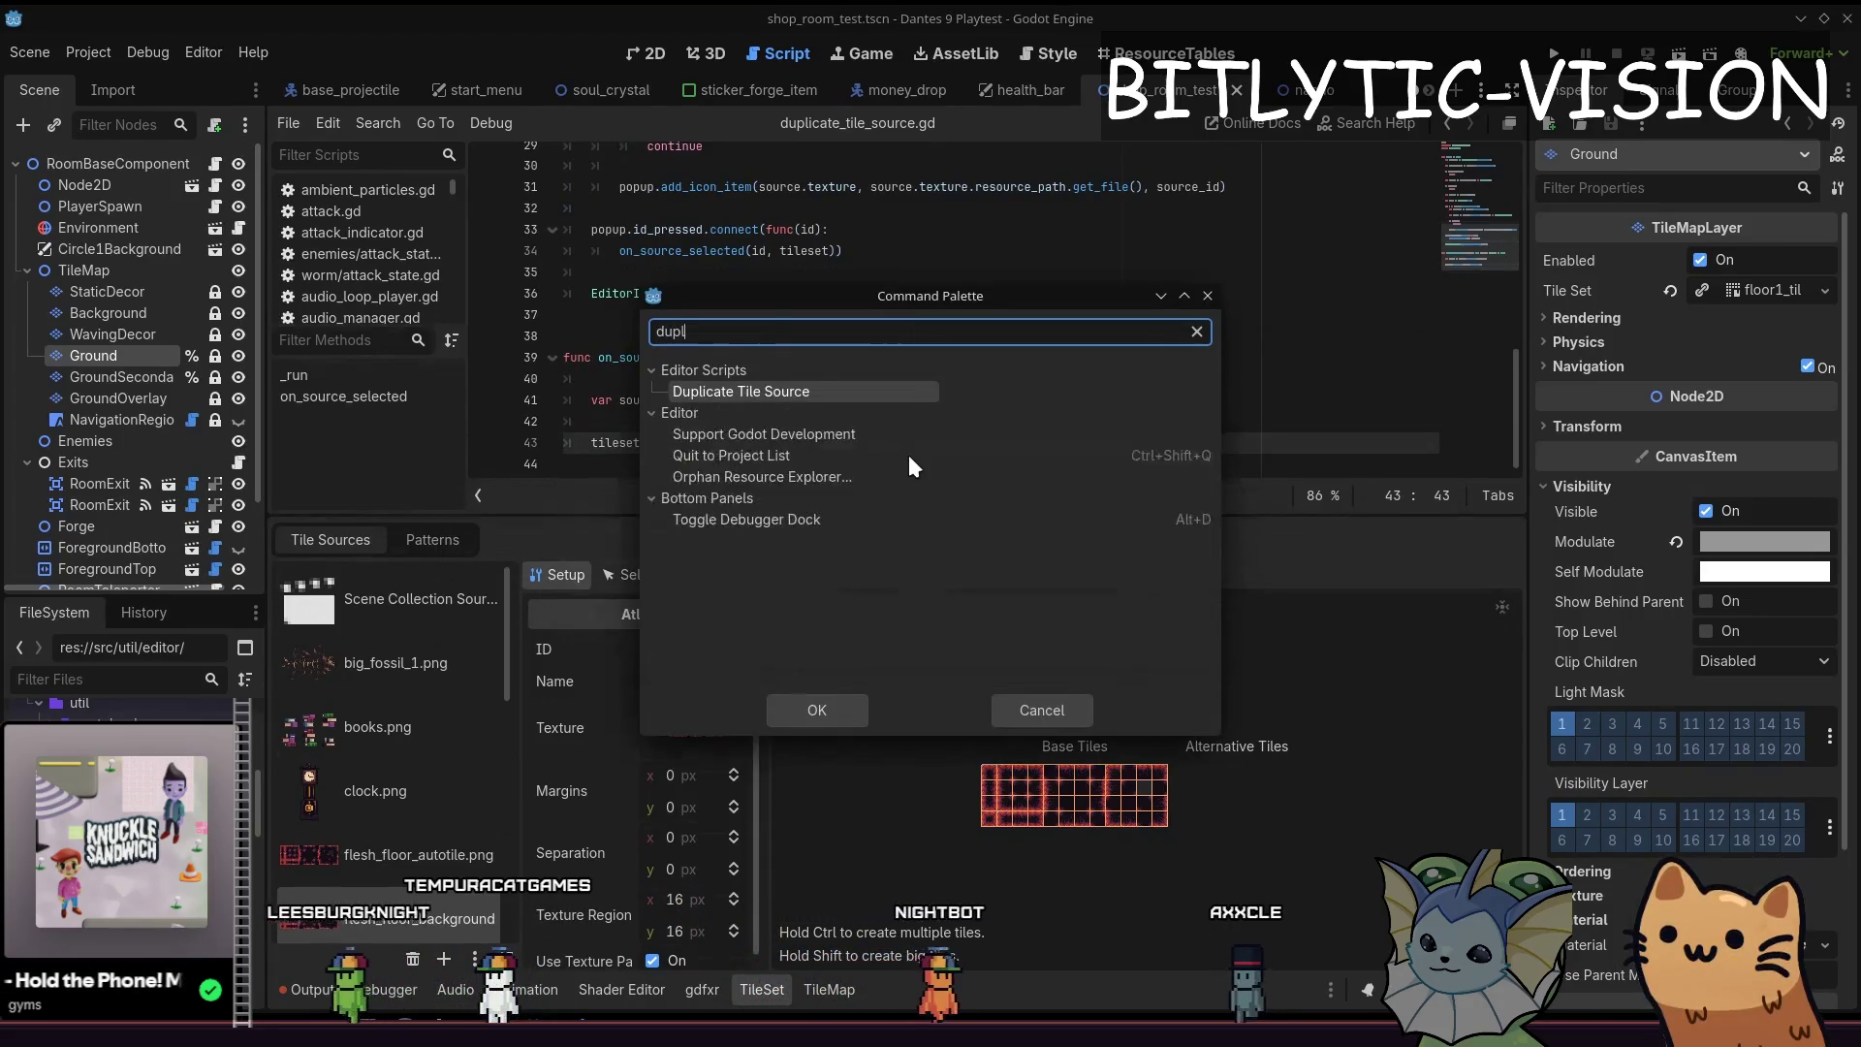
pyautogui.press('Return')
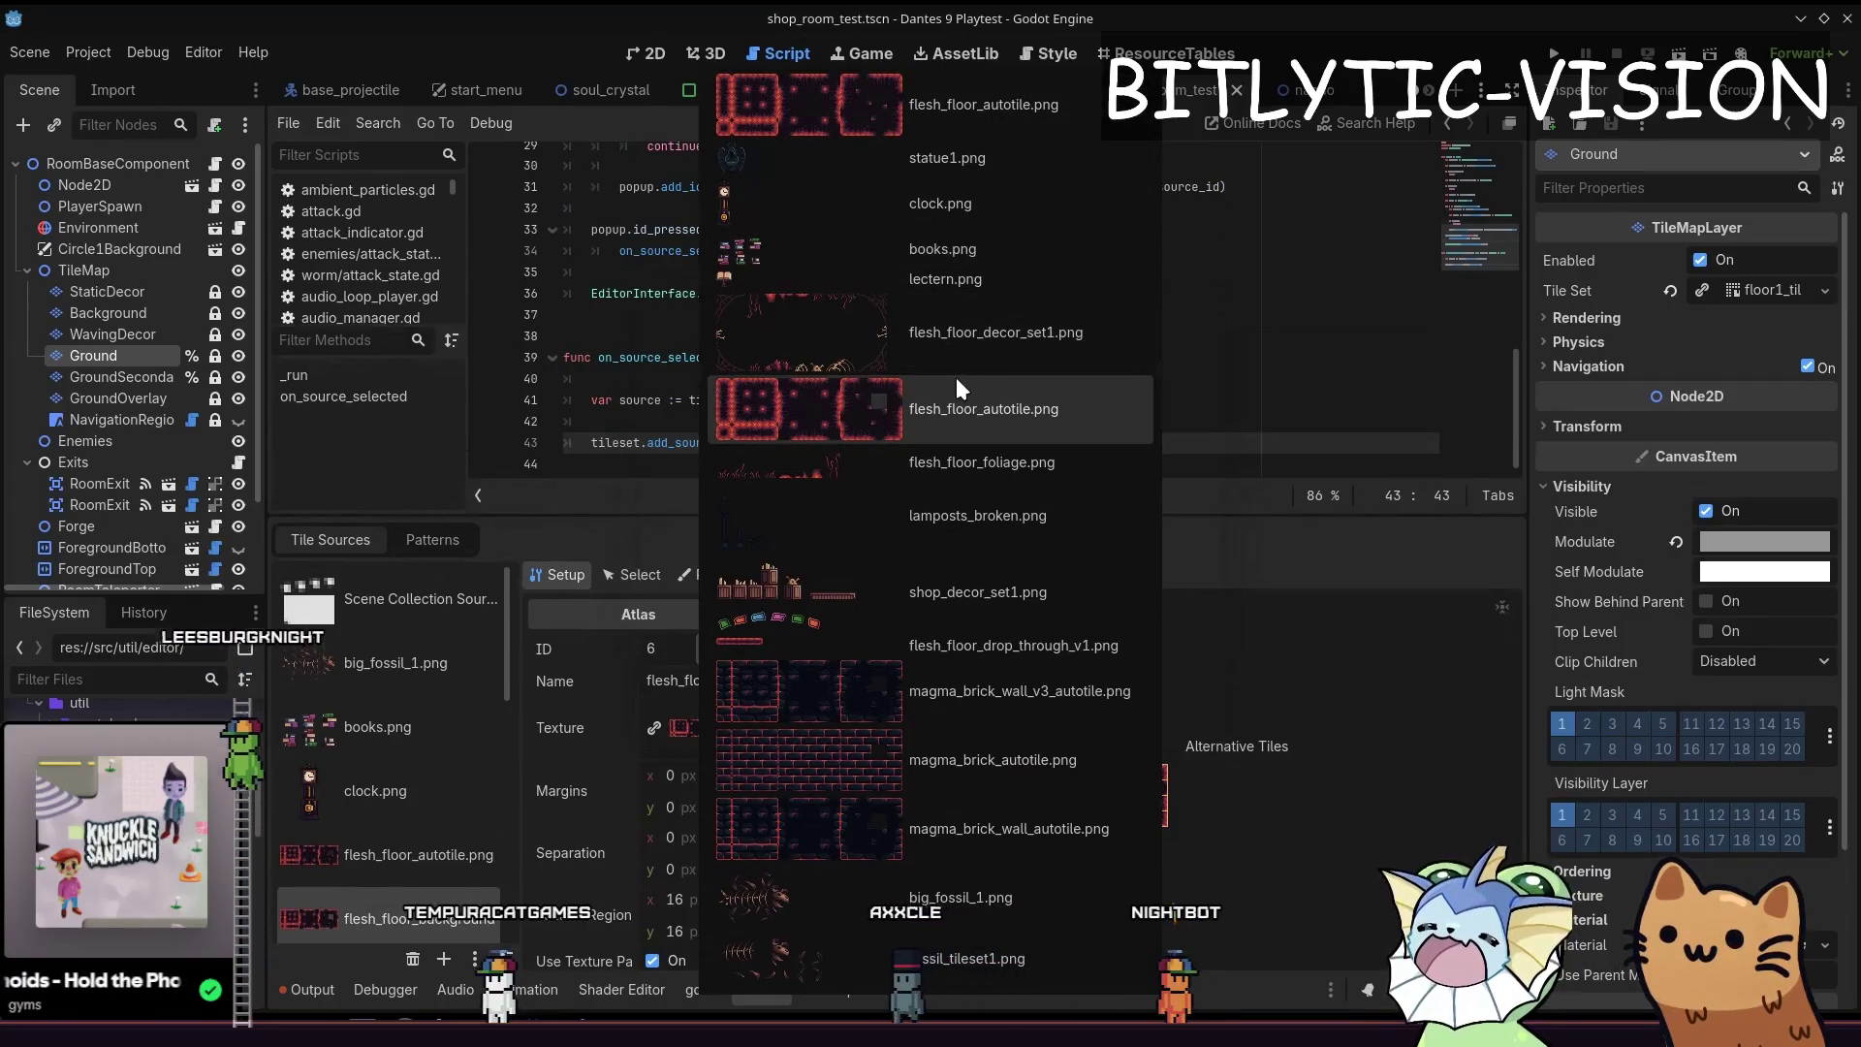
pyautogui.click(1016, 396)
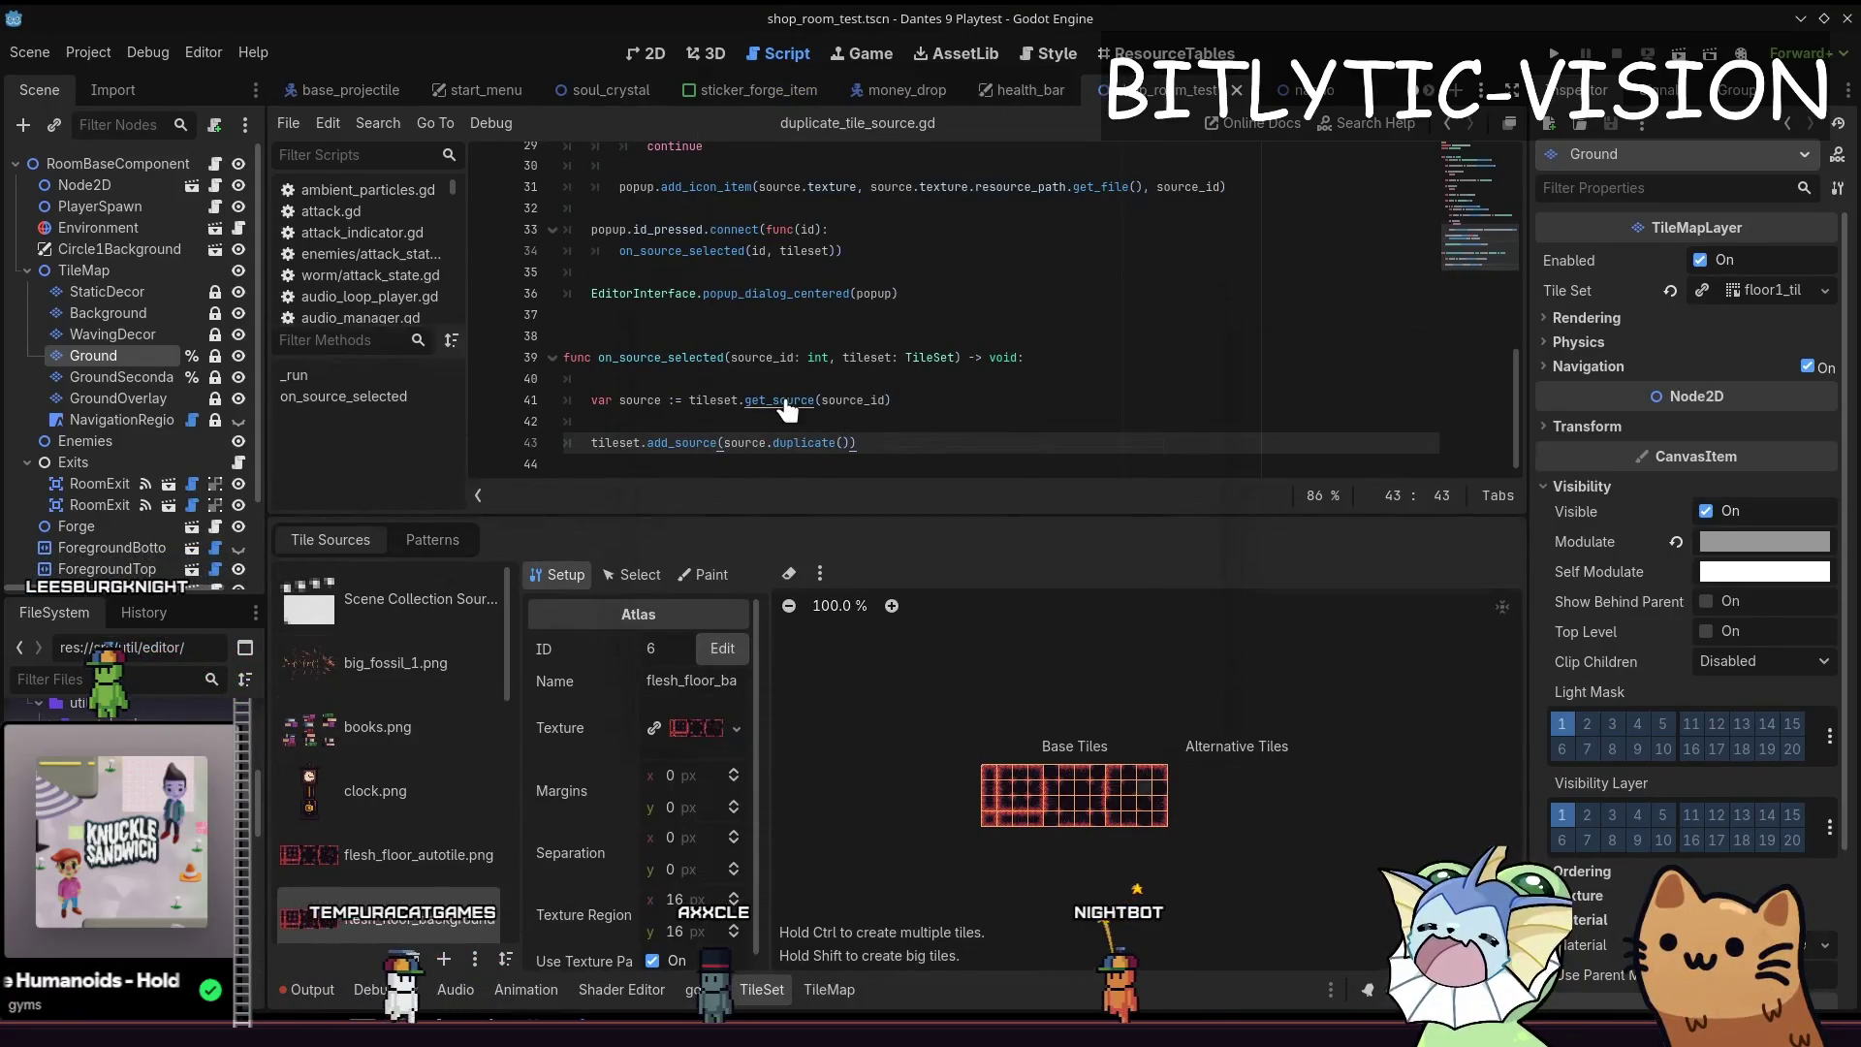
pyautogui.scroll(2, 787, 379)
pyautogui.scroll(1, 852, 281)
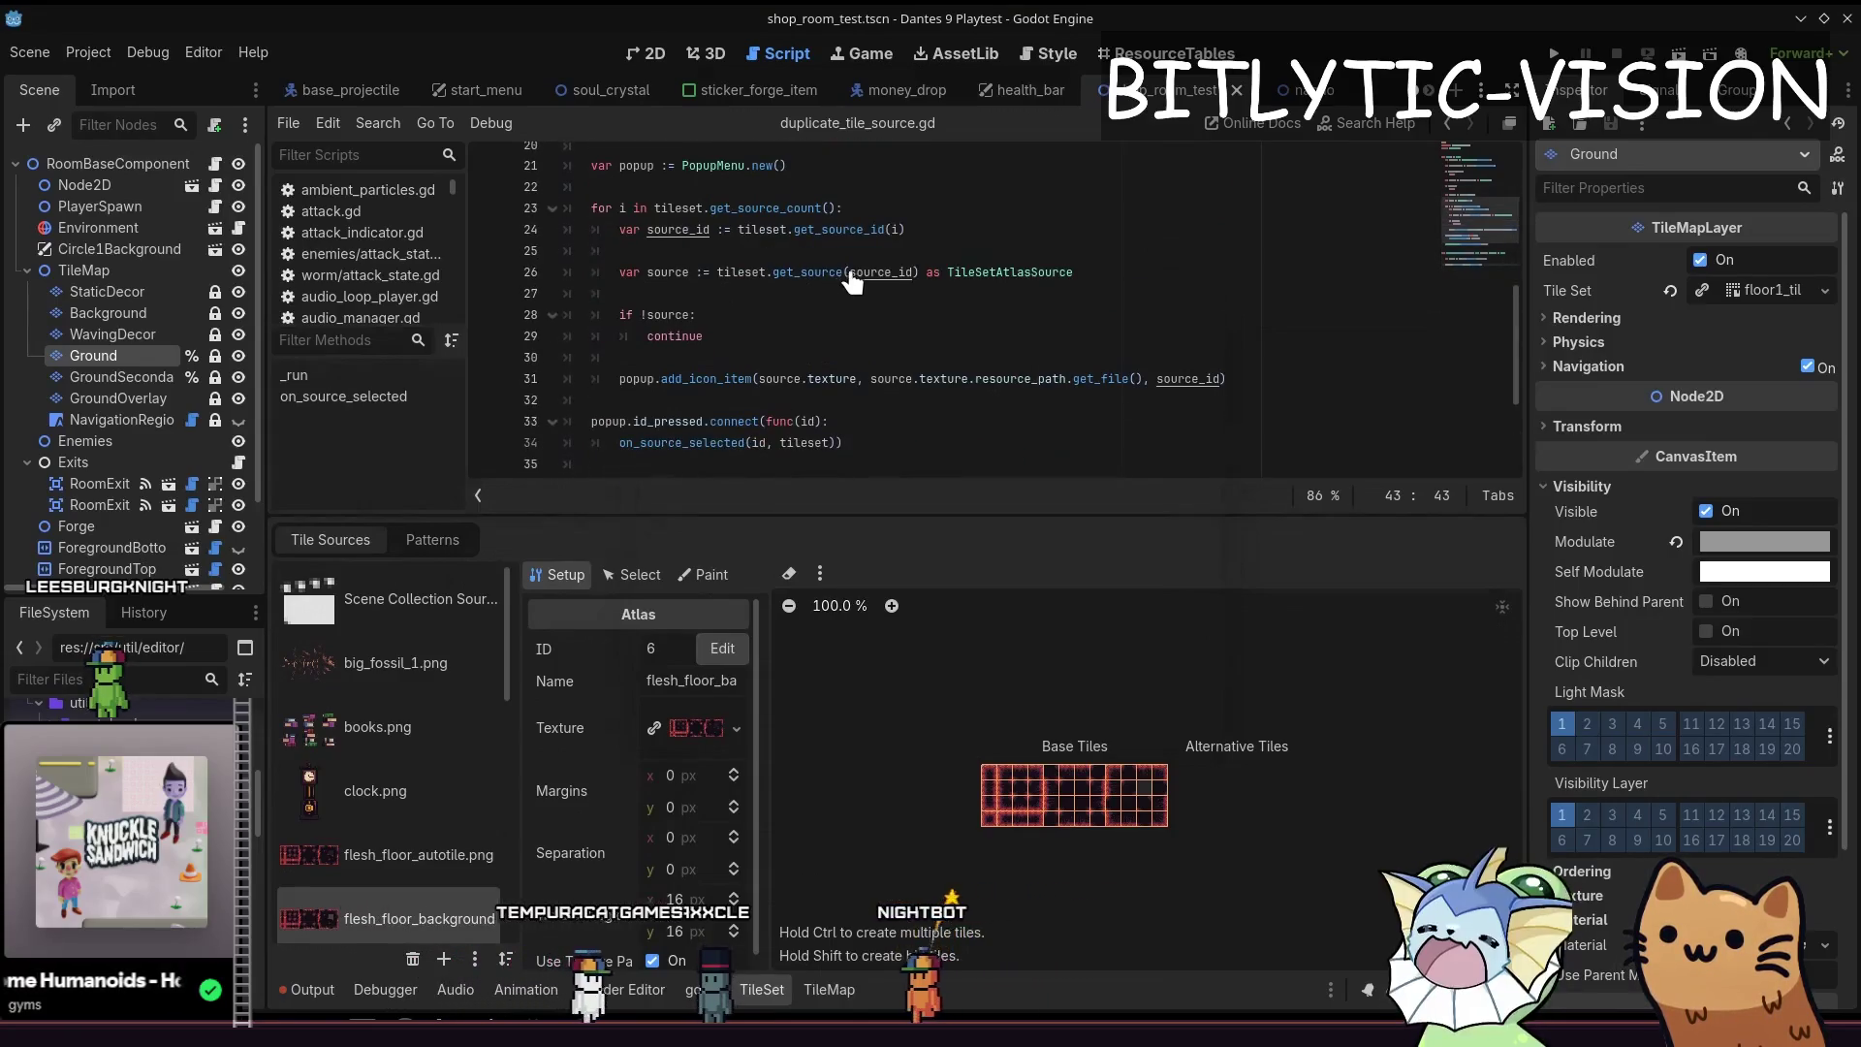
# Go to the add_icon_item call on line 31 and look up the TileSetAtlasSource documentation
pyautogui.click(1143, 380)
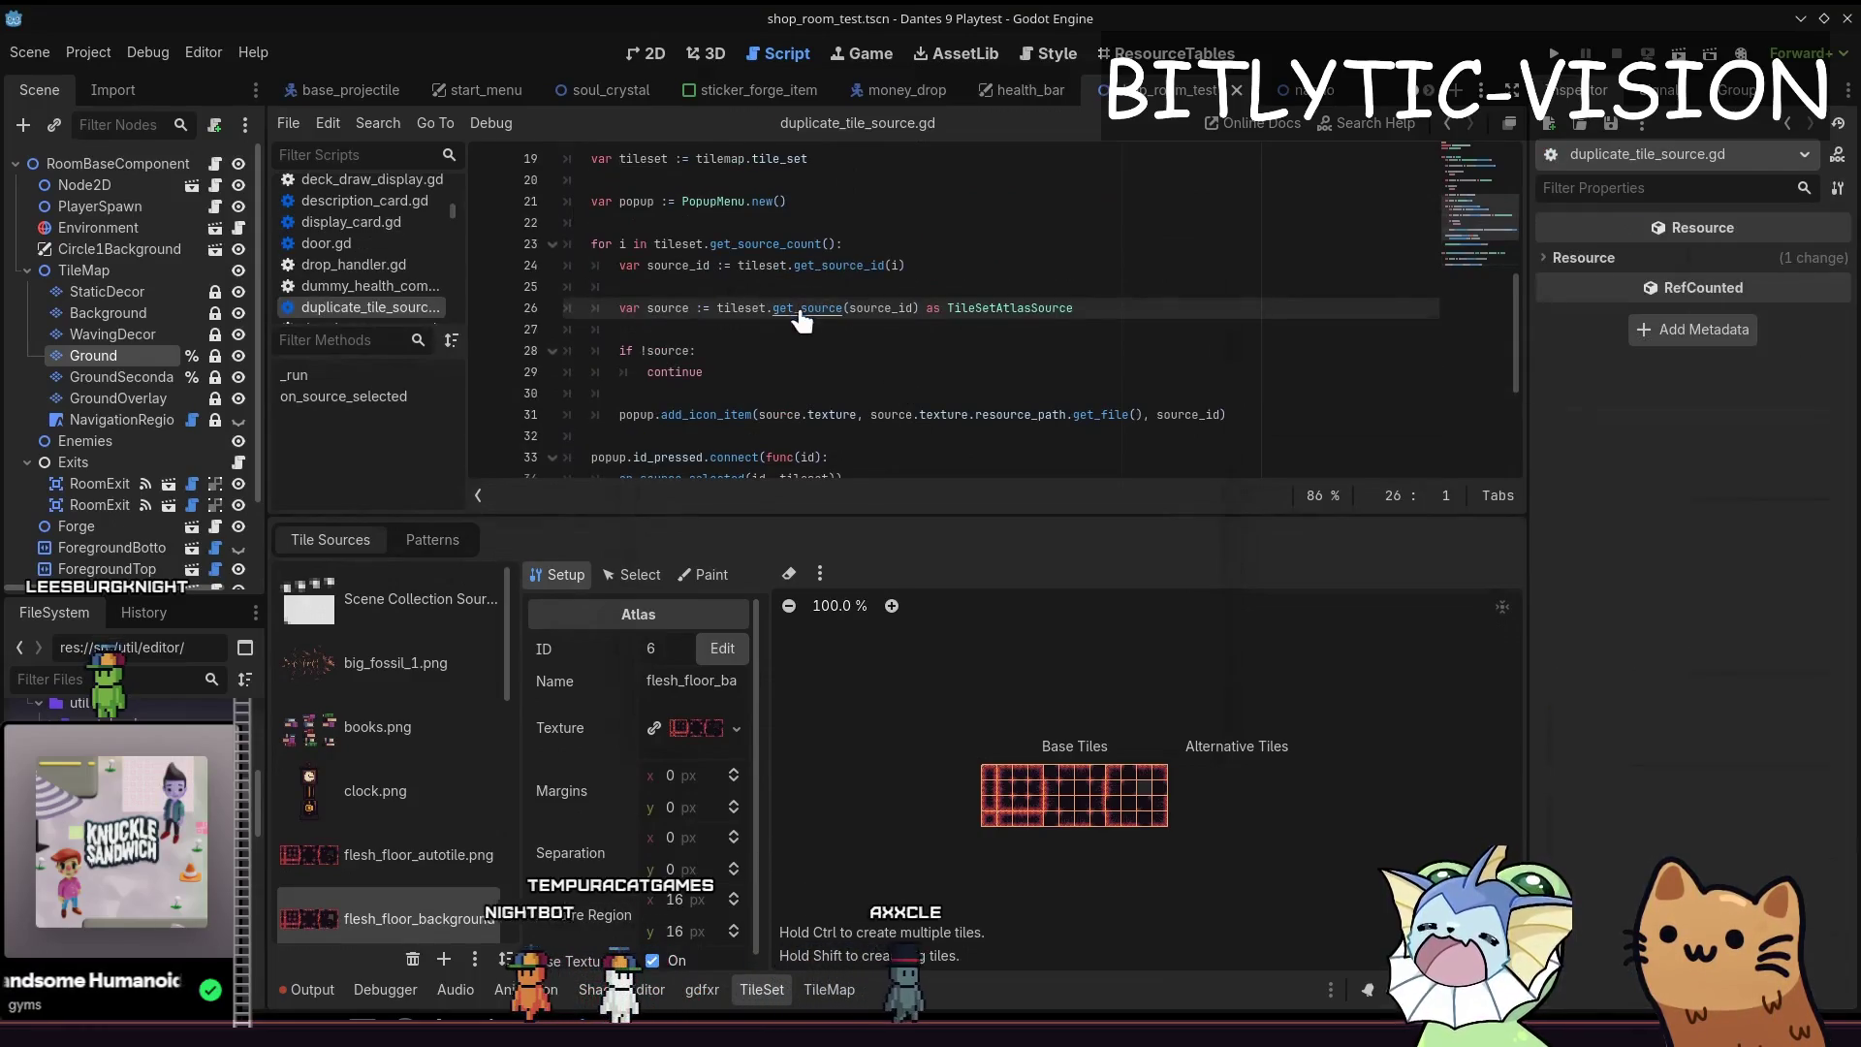
pyautogui.keyDown('ctrl'); pyautogui.click(948, 311); pyautogui.keyUp('ctrl')
pyautogui.scroll(-5, 700, 299)
pyautogui.scroll(-3, 699, 292)
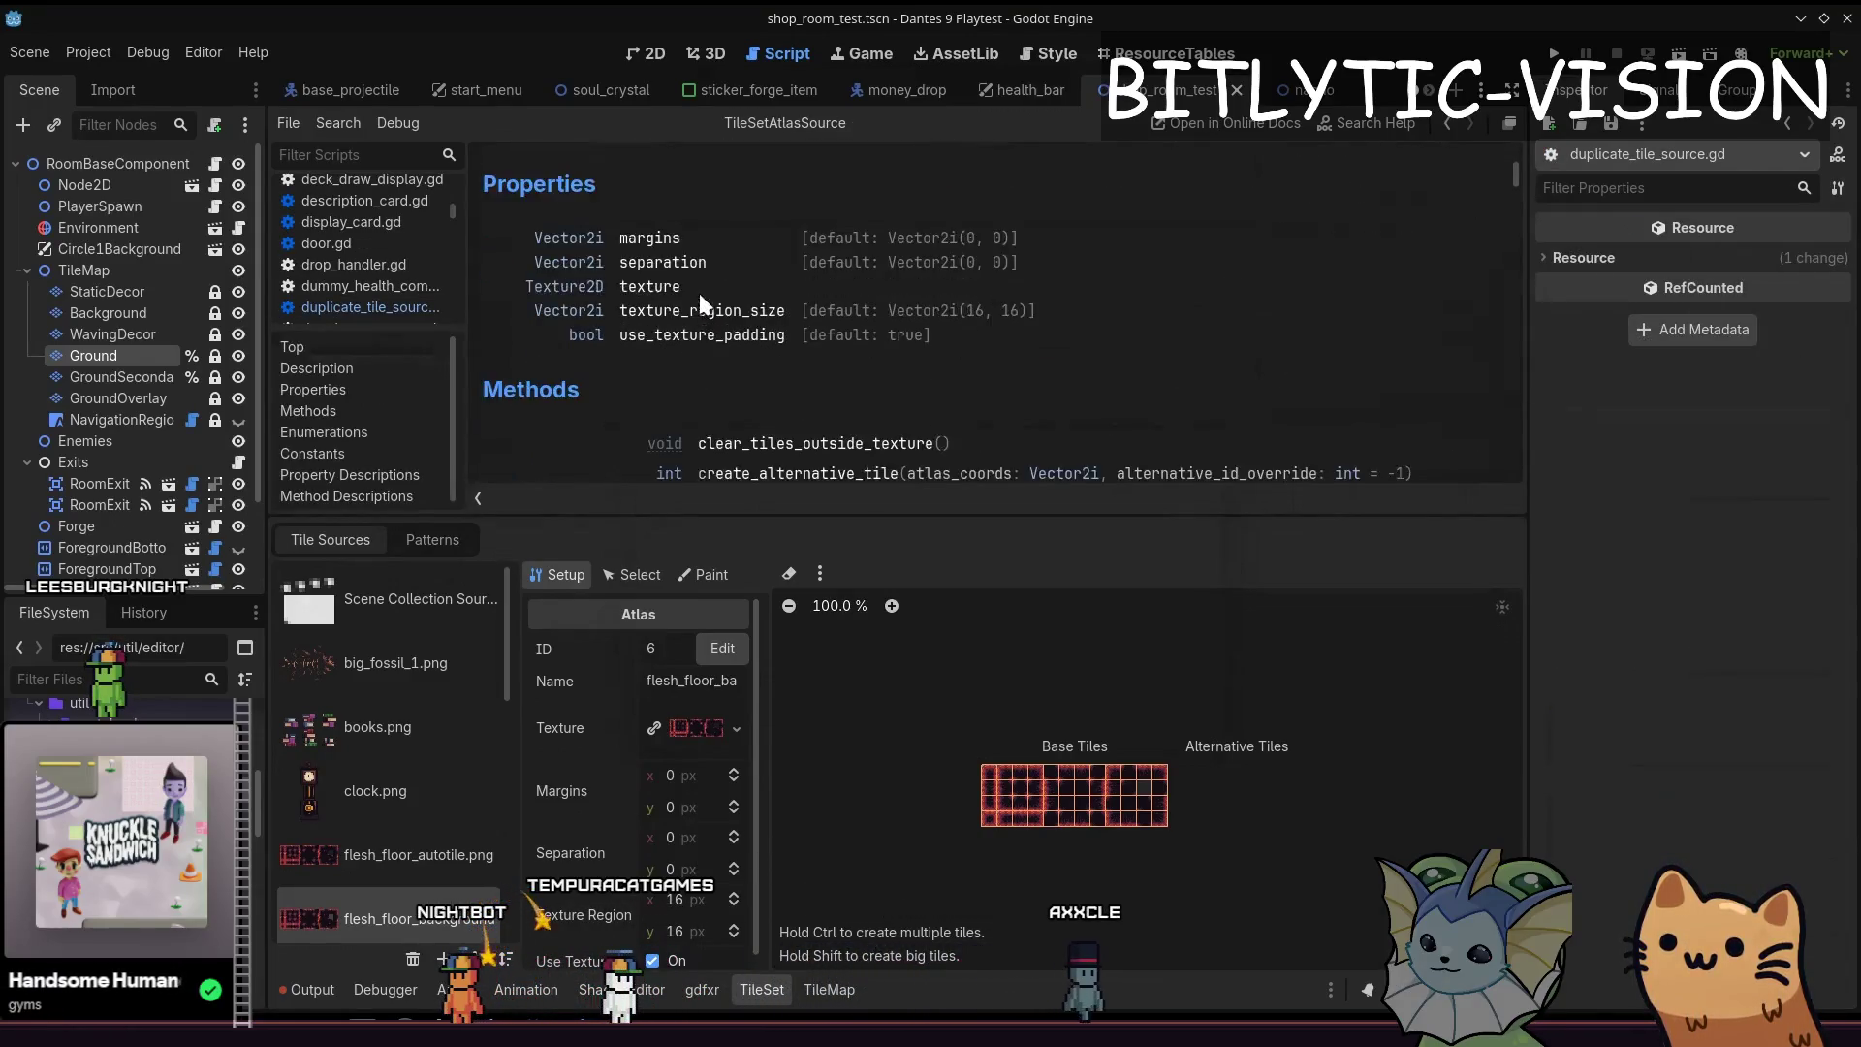
pyautogui.scroll(-1, 697, 228)
pyautogui.scroll(-3, 785, 262)
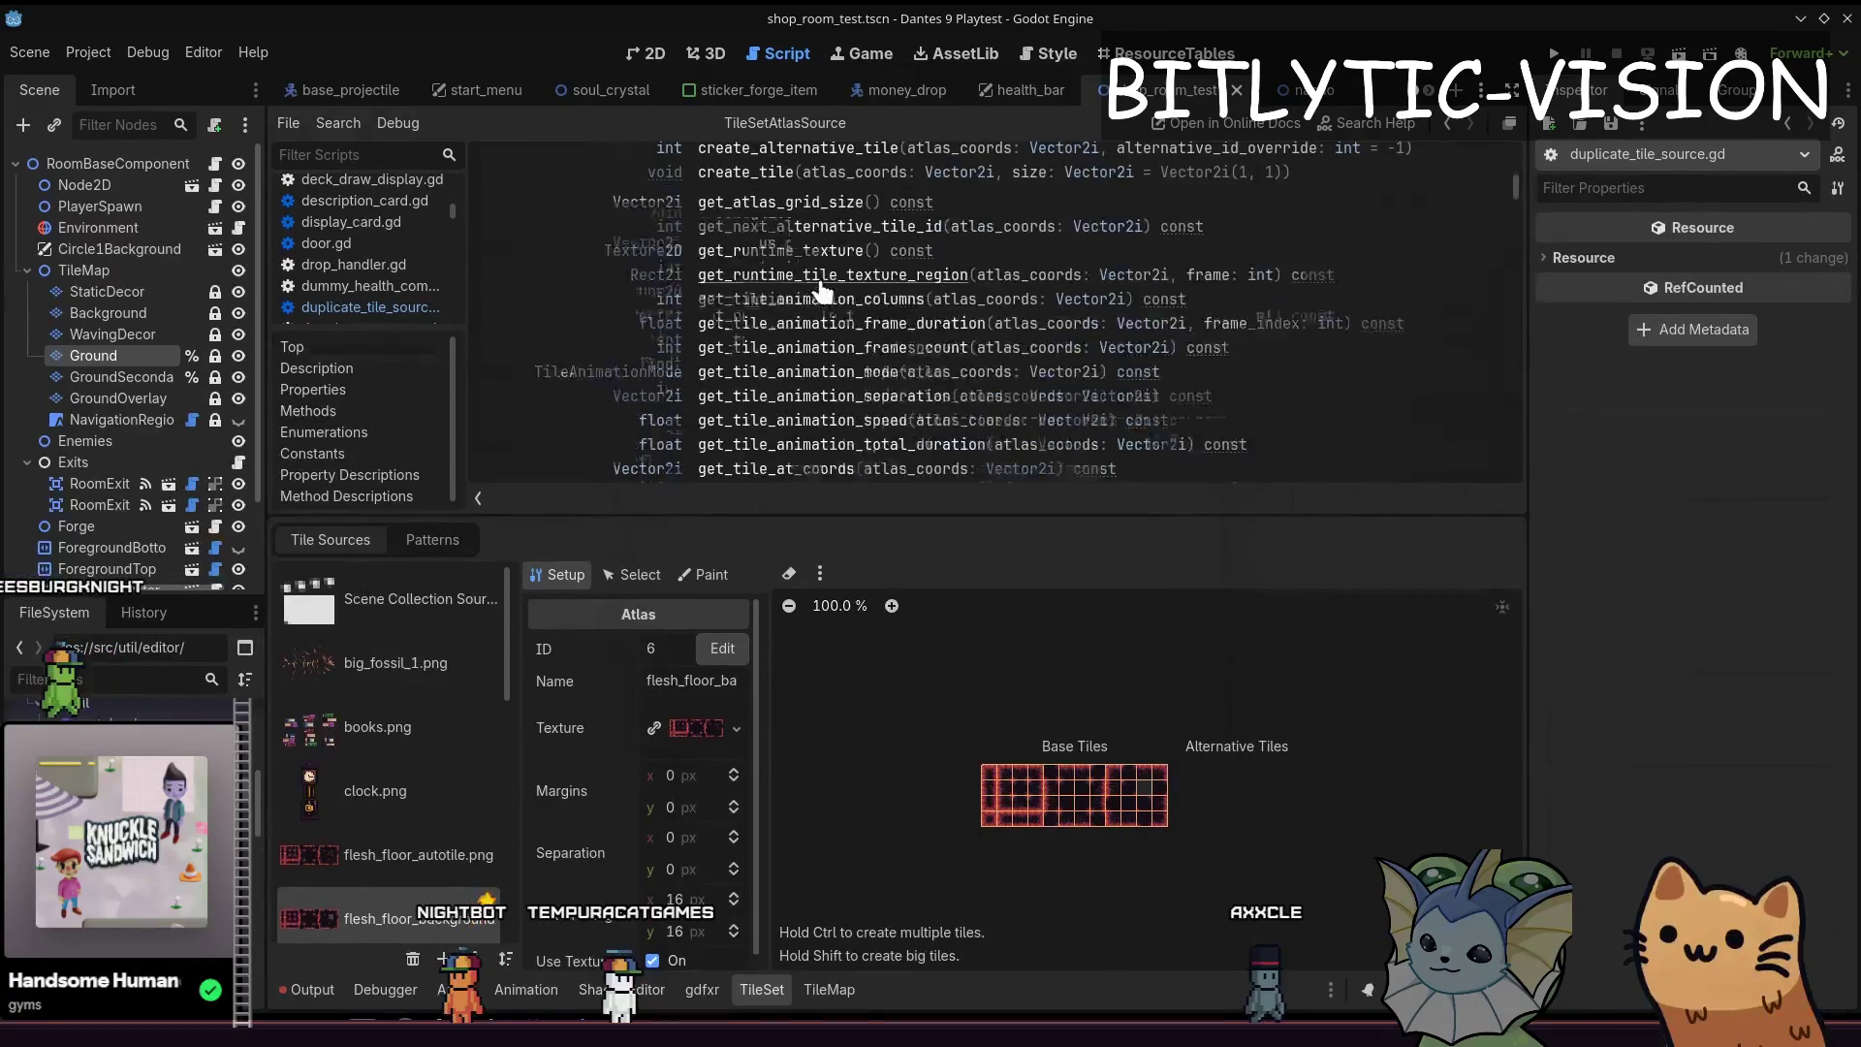
pyautogui.scroll(-2, 839, 287)
pyautogui.scroll(-2, 1358, 346)
pyautogui.scroll(-2, 1356, 347)
pyautogui.scroll(-2, 1357, 346)
pyautogui.moveTo(1008, 520); pyautogui.dragTo(1036, 786)
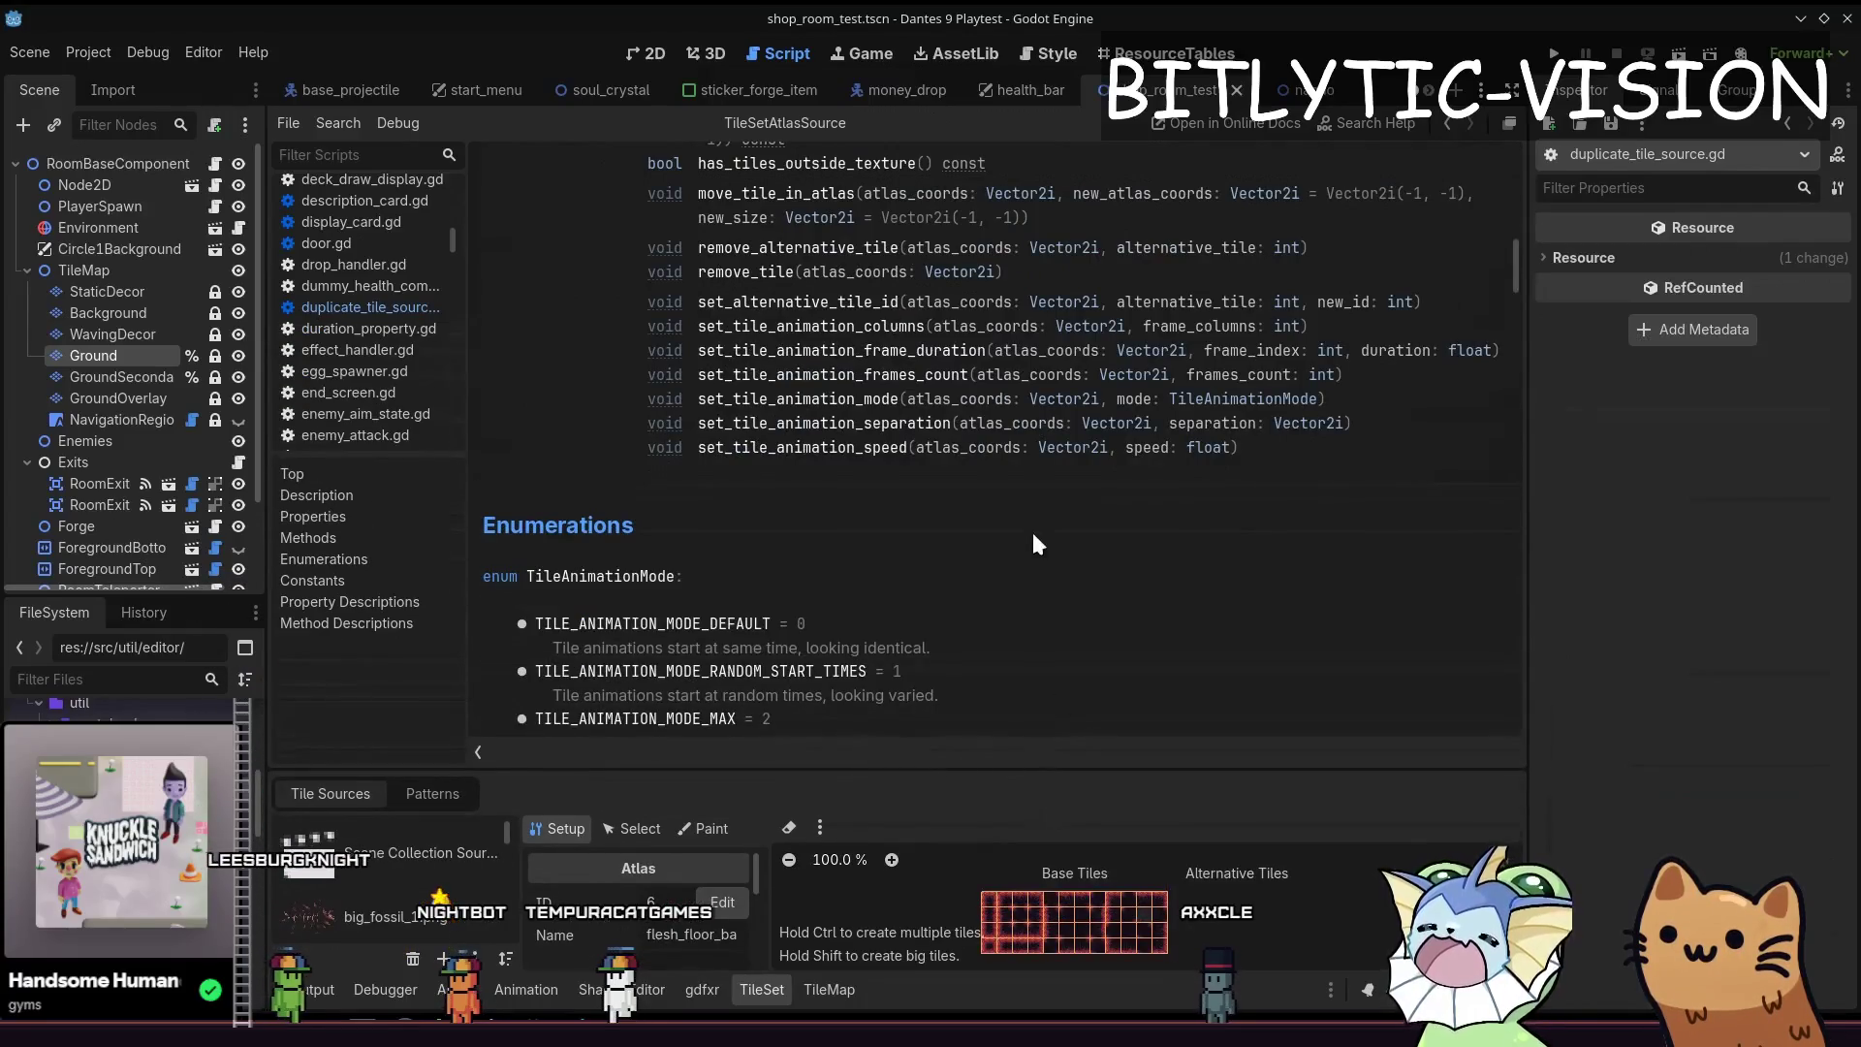
pyautogui.scroll(5, 1031, 530)
pyautogui.scroll(5, 996, 531)
pyautogui.click(618, 187)
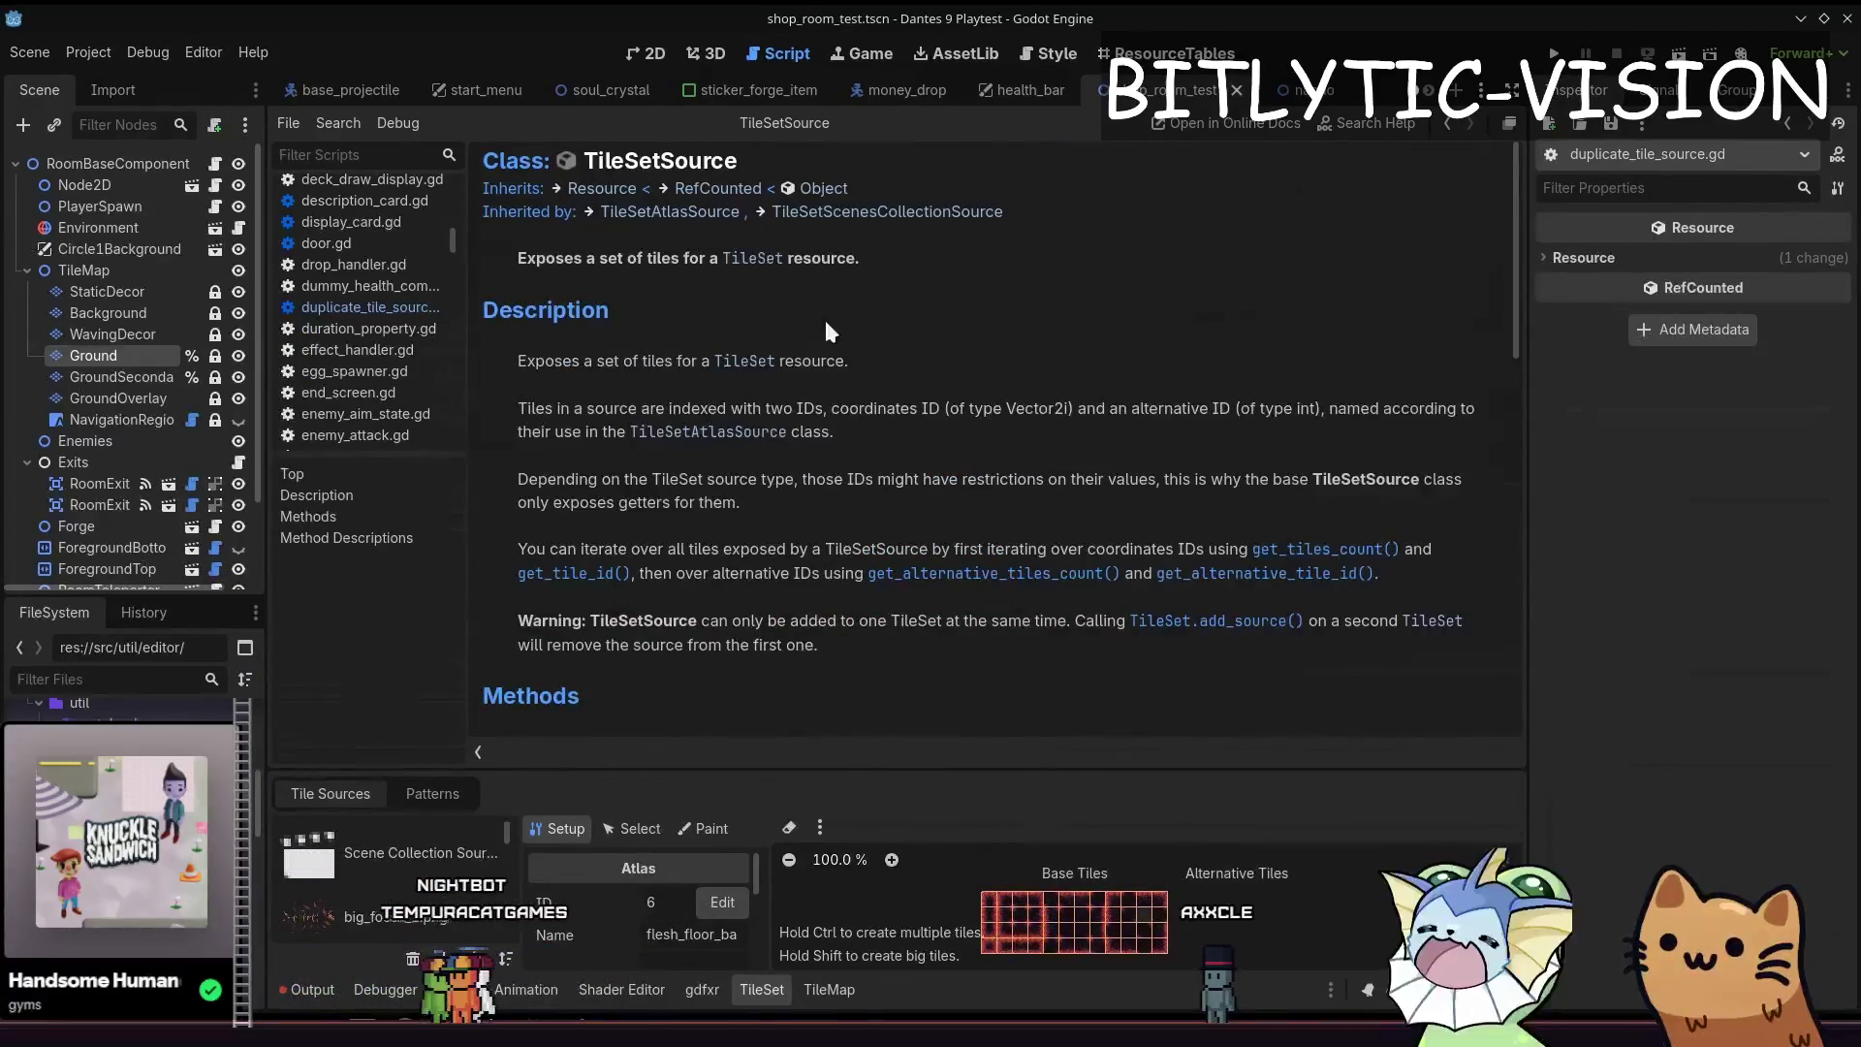
pyautogui.scroll(-3, 754, 350)
pyautogui.scroll(-2, 869, 523)
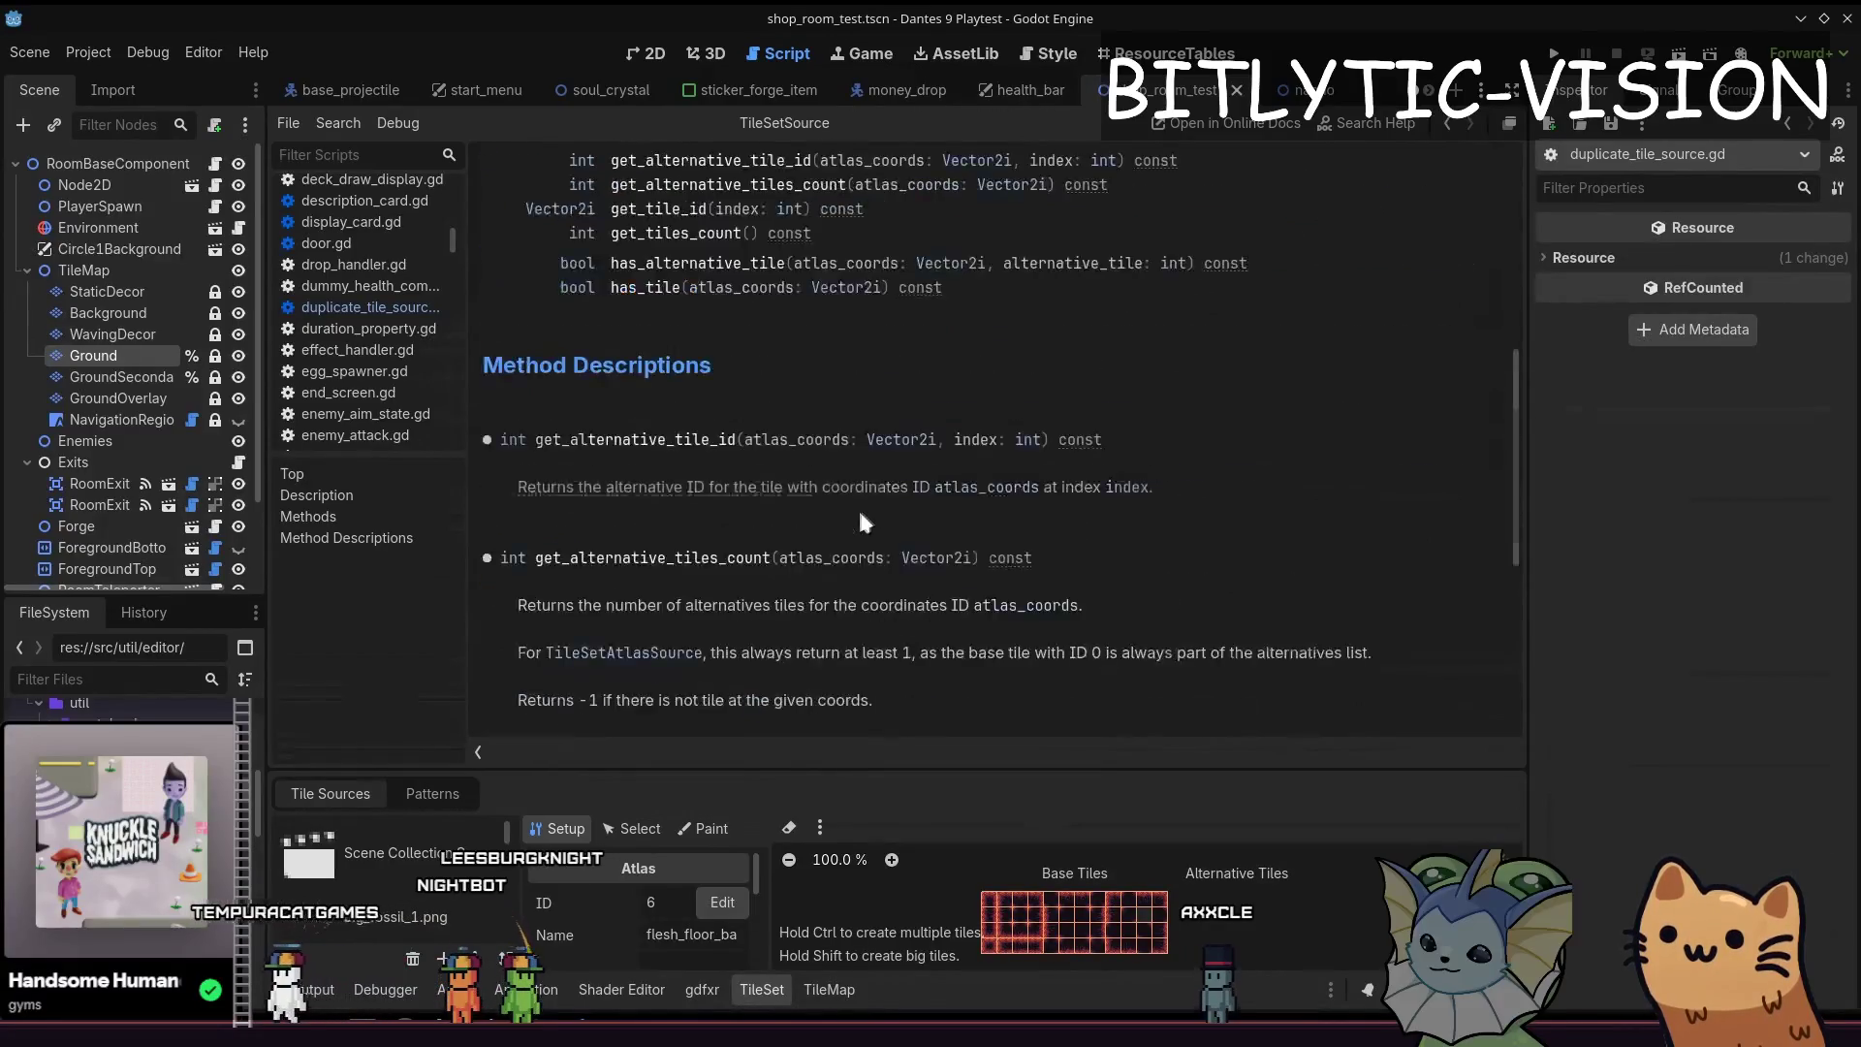
pyautogui.scroll(5, 859, 506)
pyautogui.scroll(1, 854, 473)
pyautogui.scroll(-3, 848, 415)
pyautogui.scroll(-4, 843, 376)
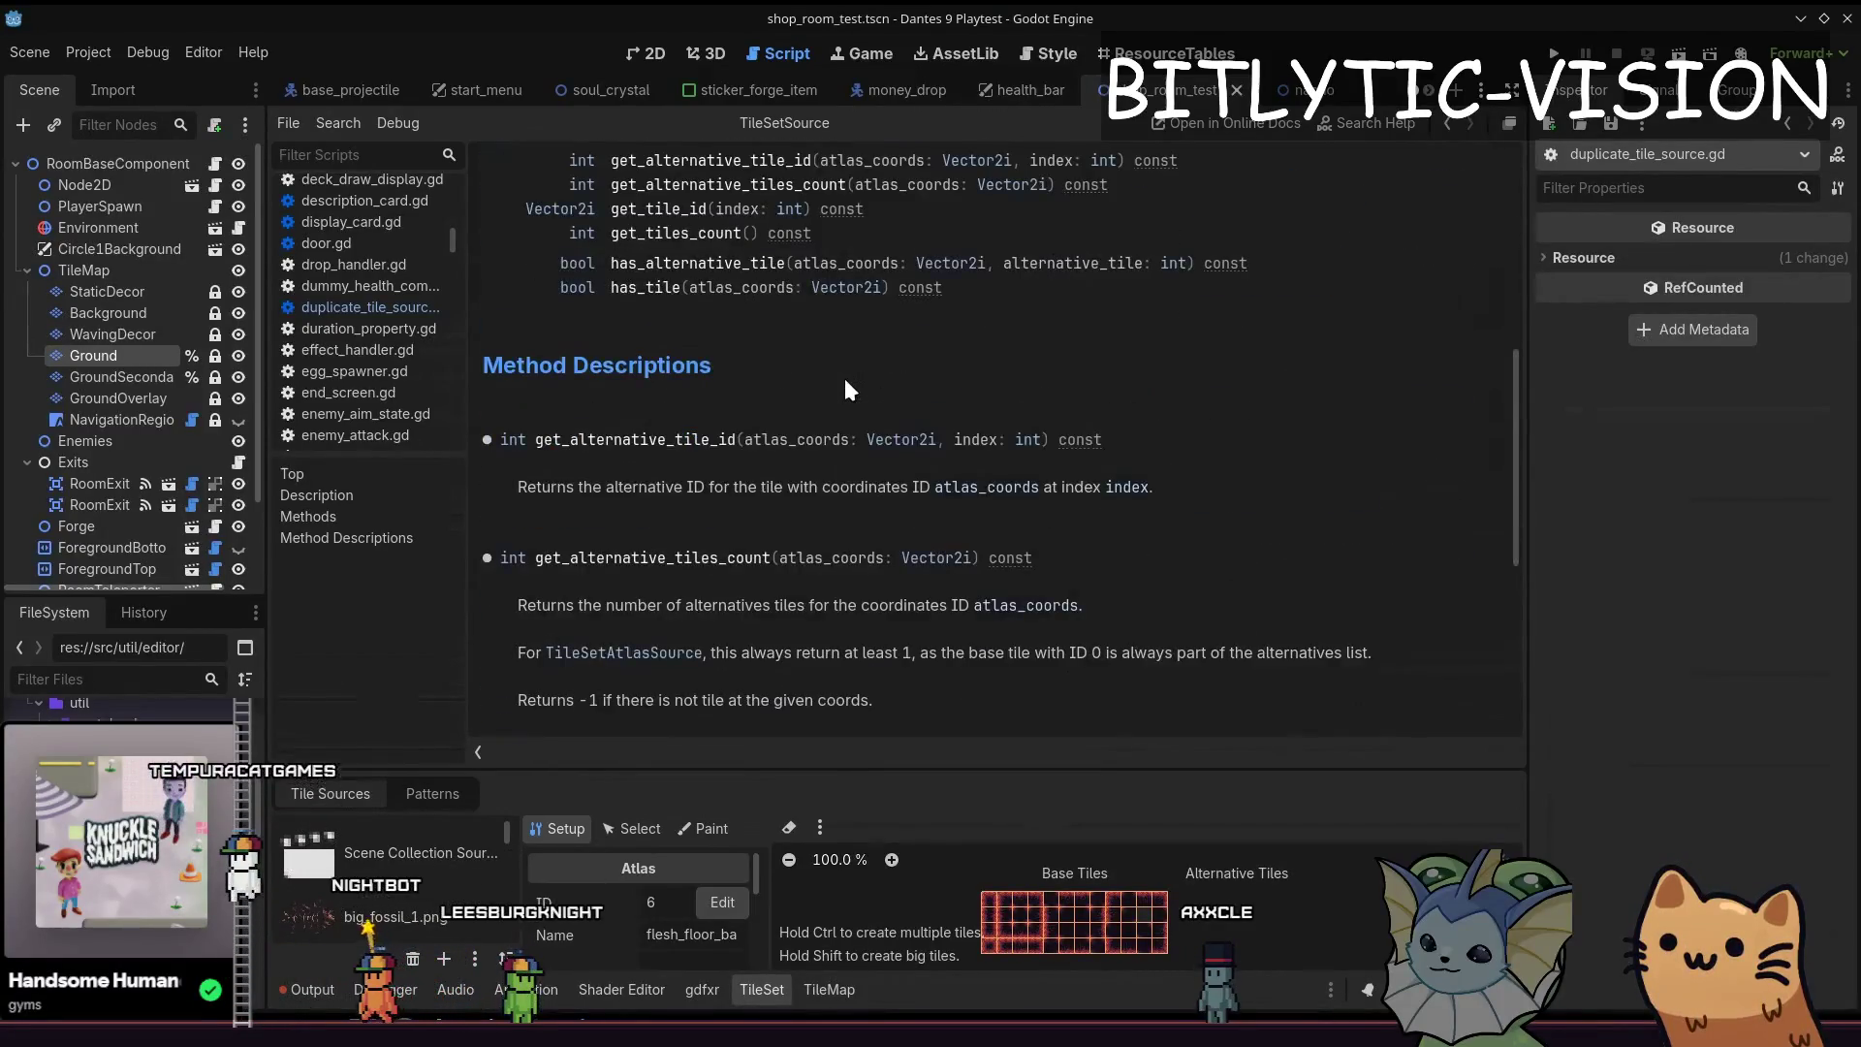
pyautogui.scroll(2, 841, 385)
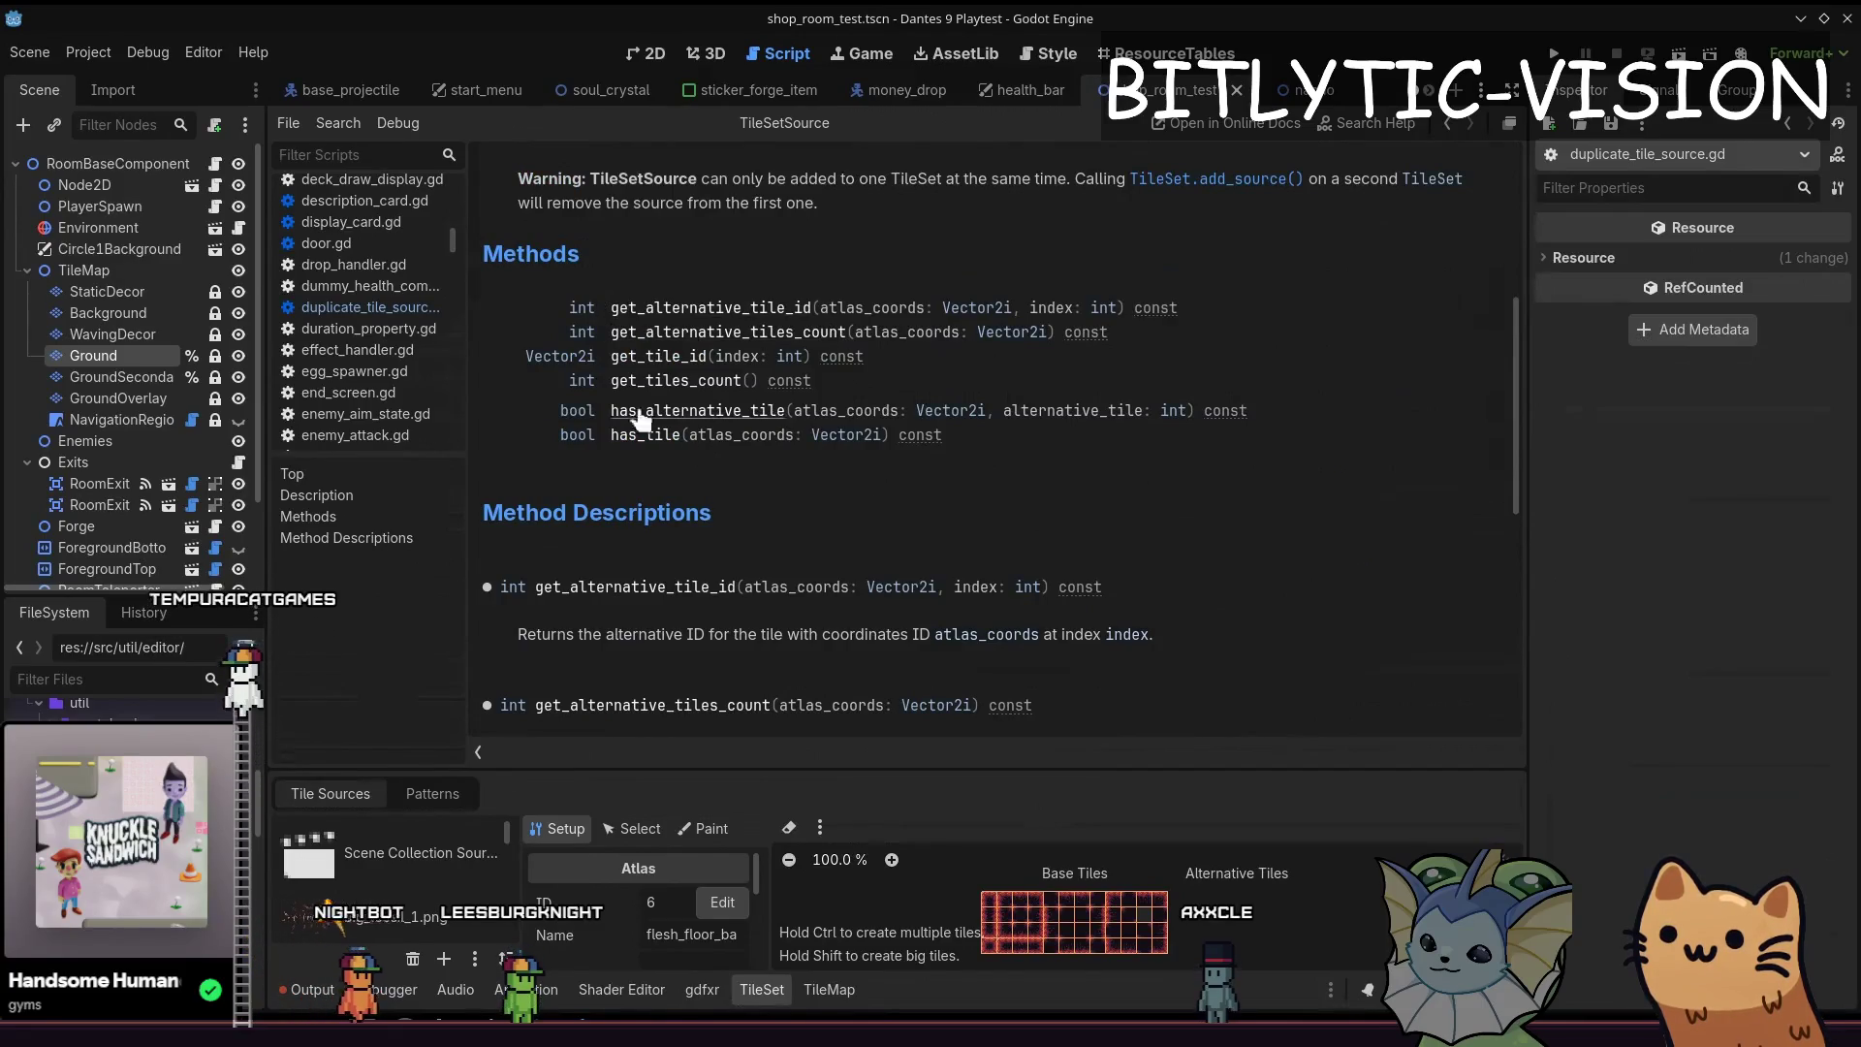
pyautogui.scroll(6, 698, 363)
pyautogui.click(600, 187)
pyautogui.scroll(-3, 843, 444)
pyautogui.hotkey('alt', 'Left')
pyautogui.hotkey('alt', 'Left')
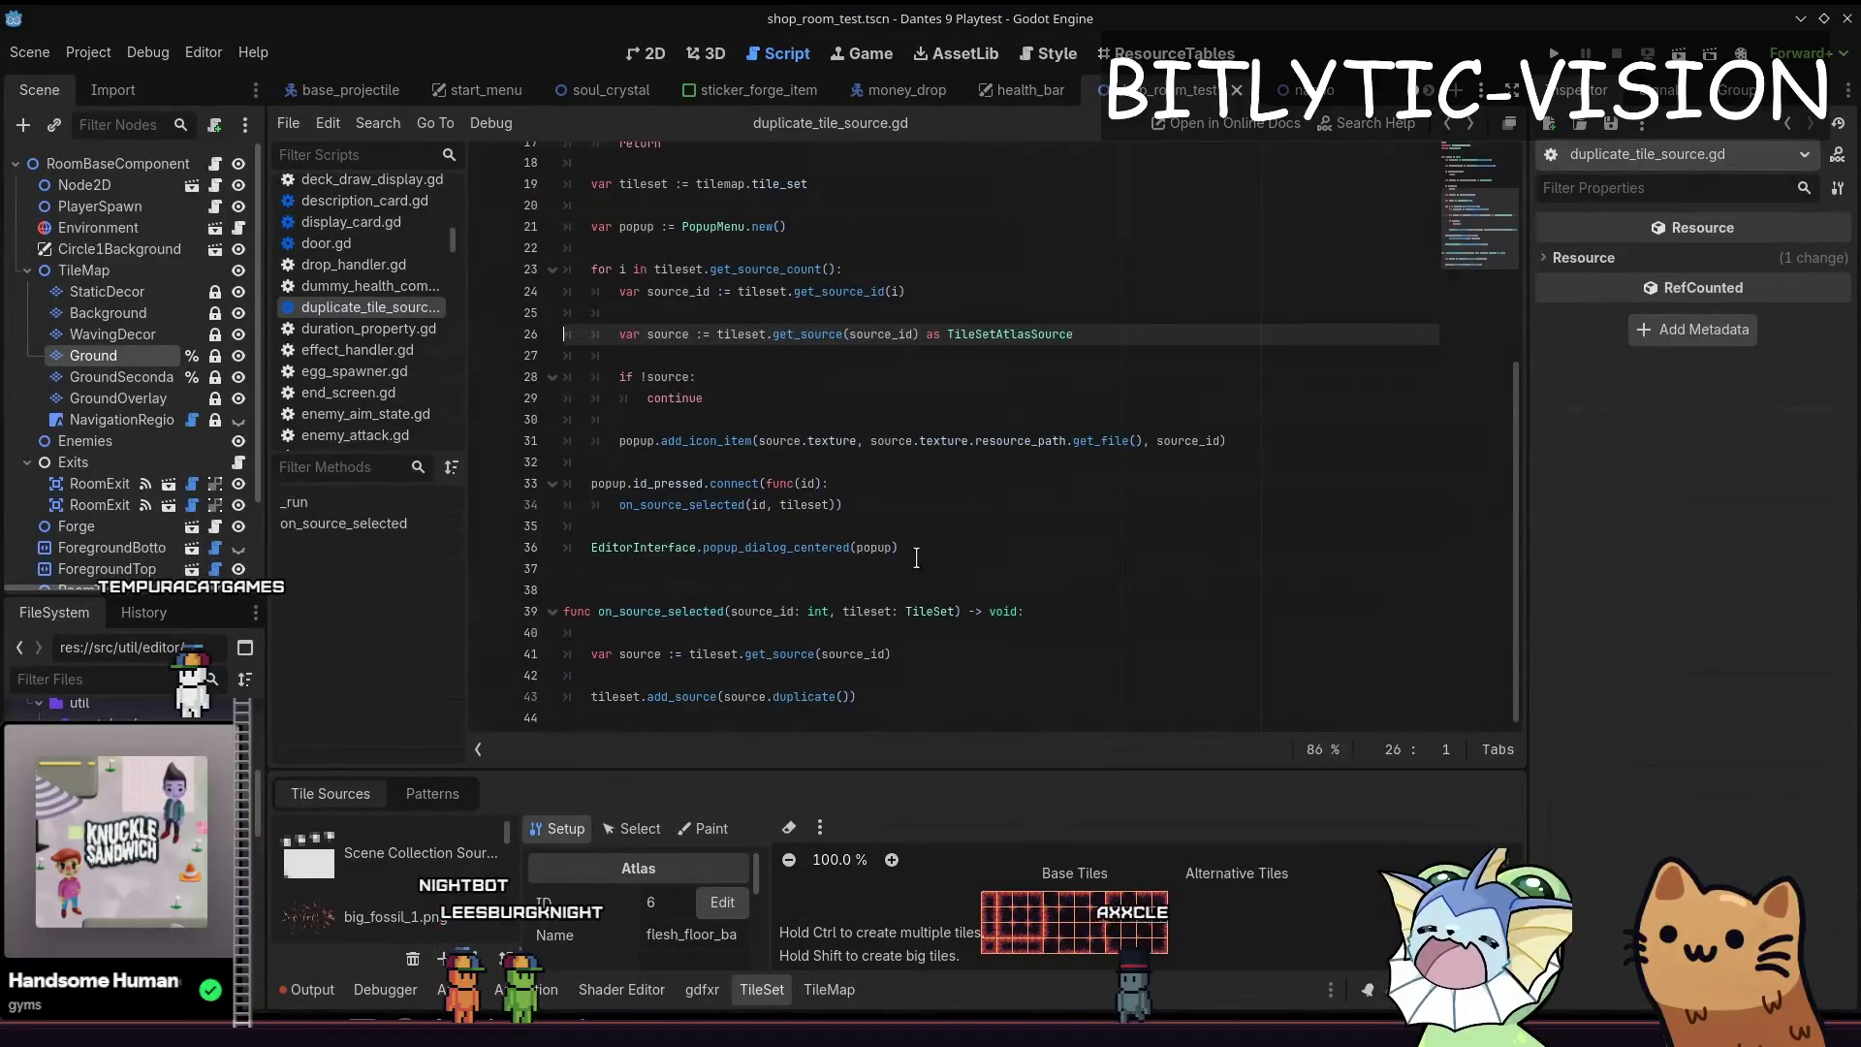
# Remove the texture.resource_path.get_file() expression from the add_icon_item call on line 31
pyautogui.click(1108, 334)
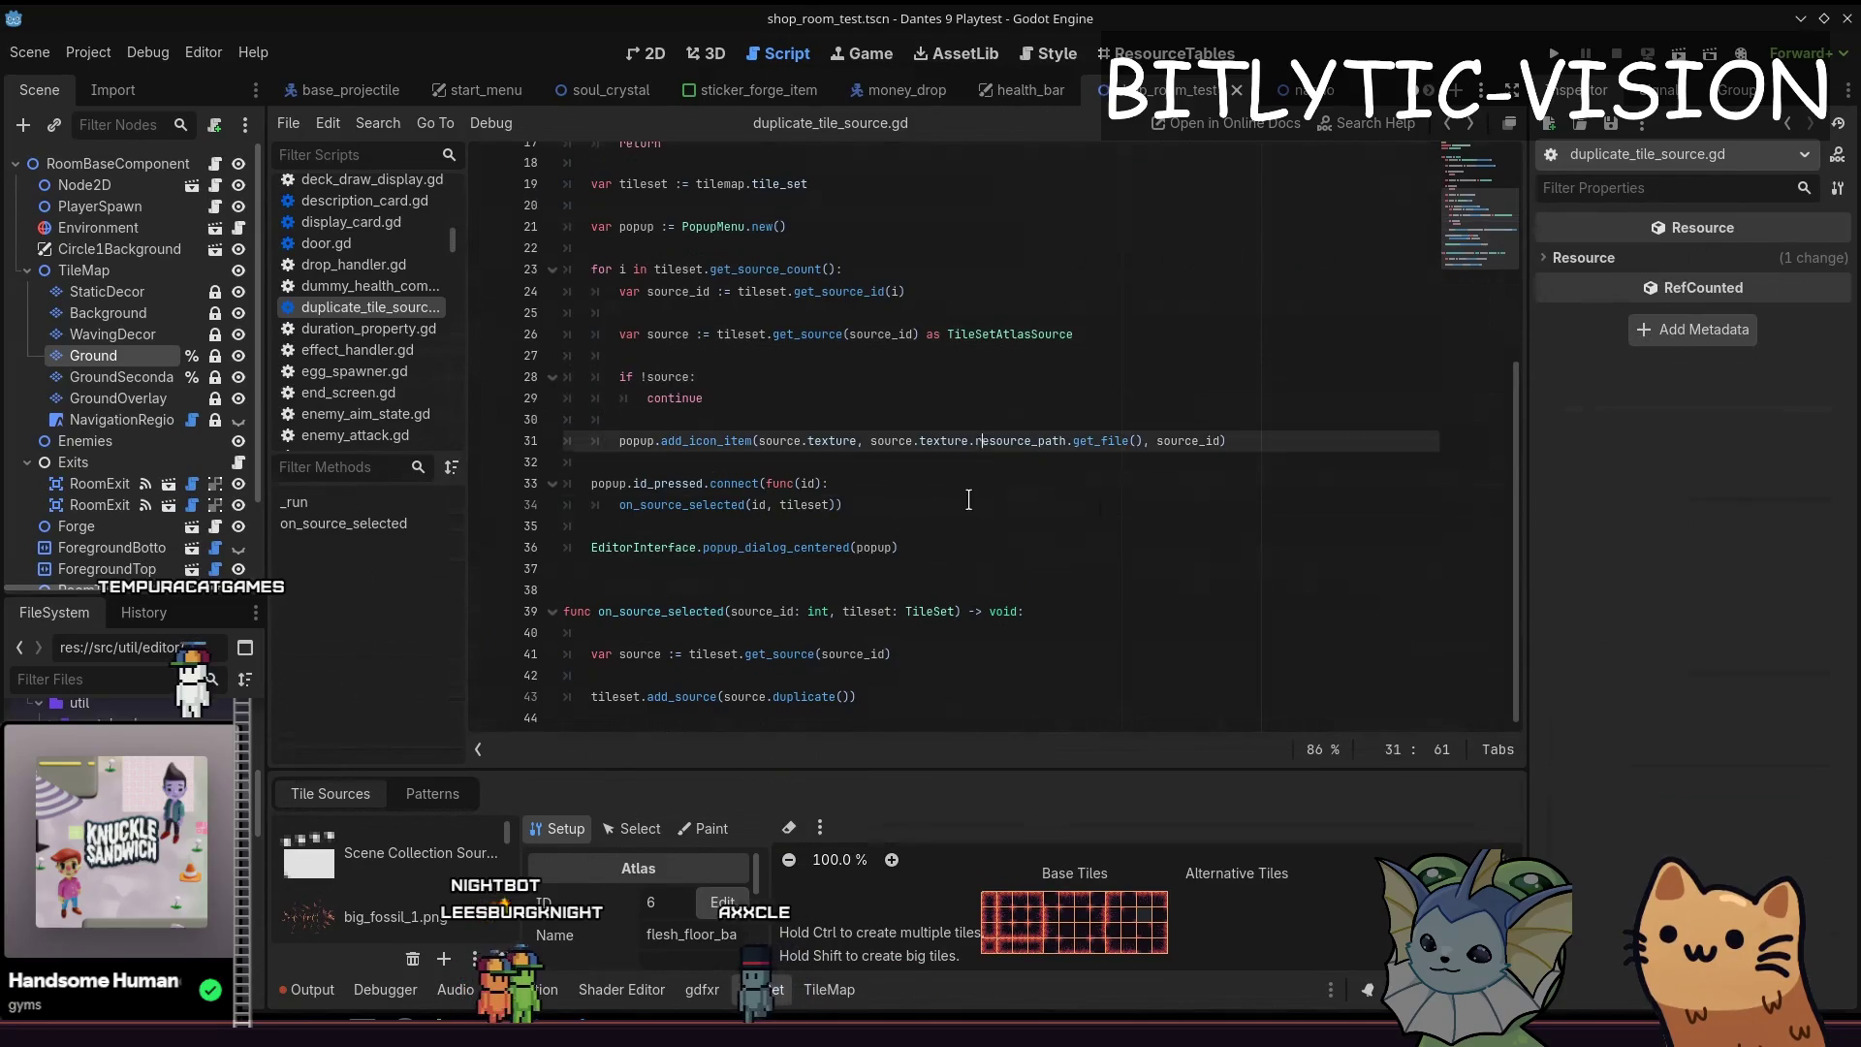
pyautogui.click(970, 356)
pyautogui.press('Tab')
pyautogui.press('Tab')
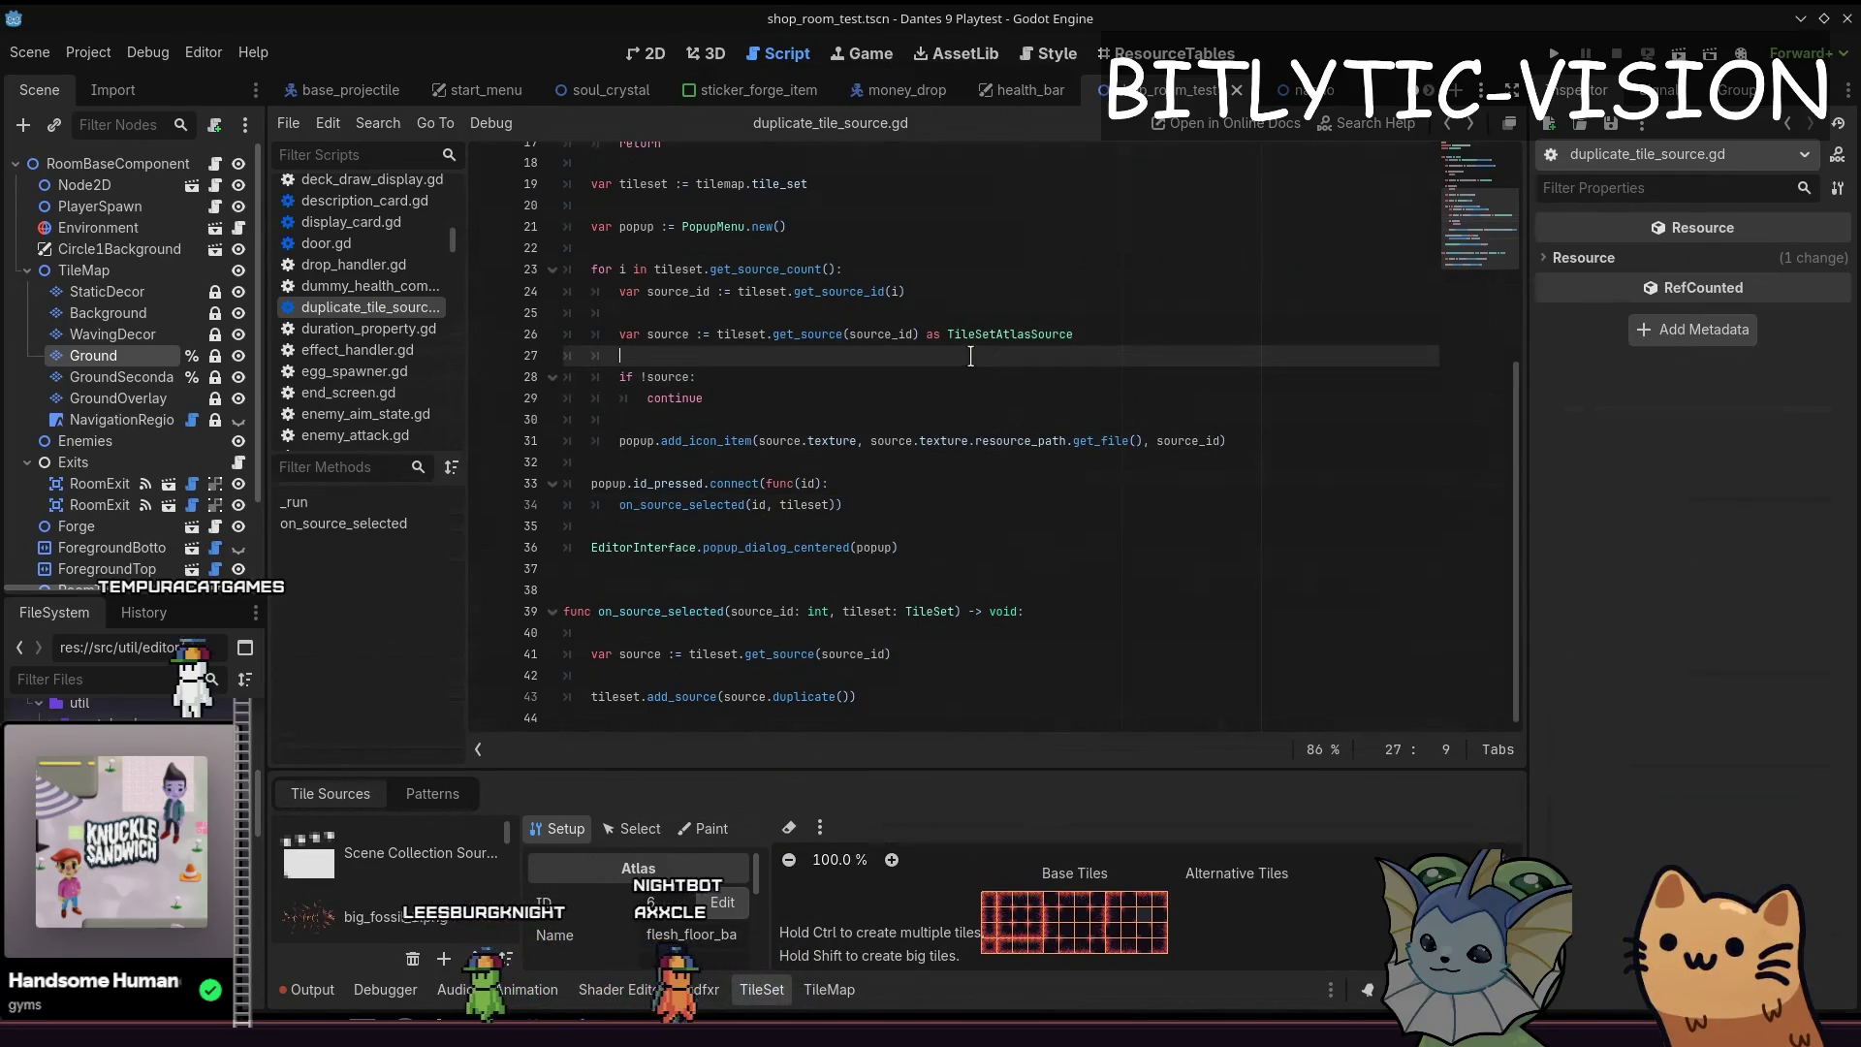
pyautogui.press('Down')
pyautogui.press('Down')
pyautogui.press('Down')
pyautogui.press('End')
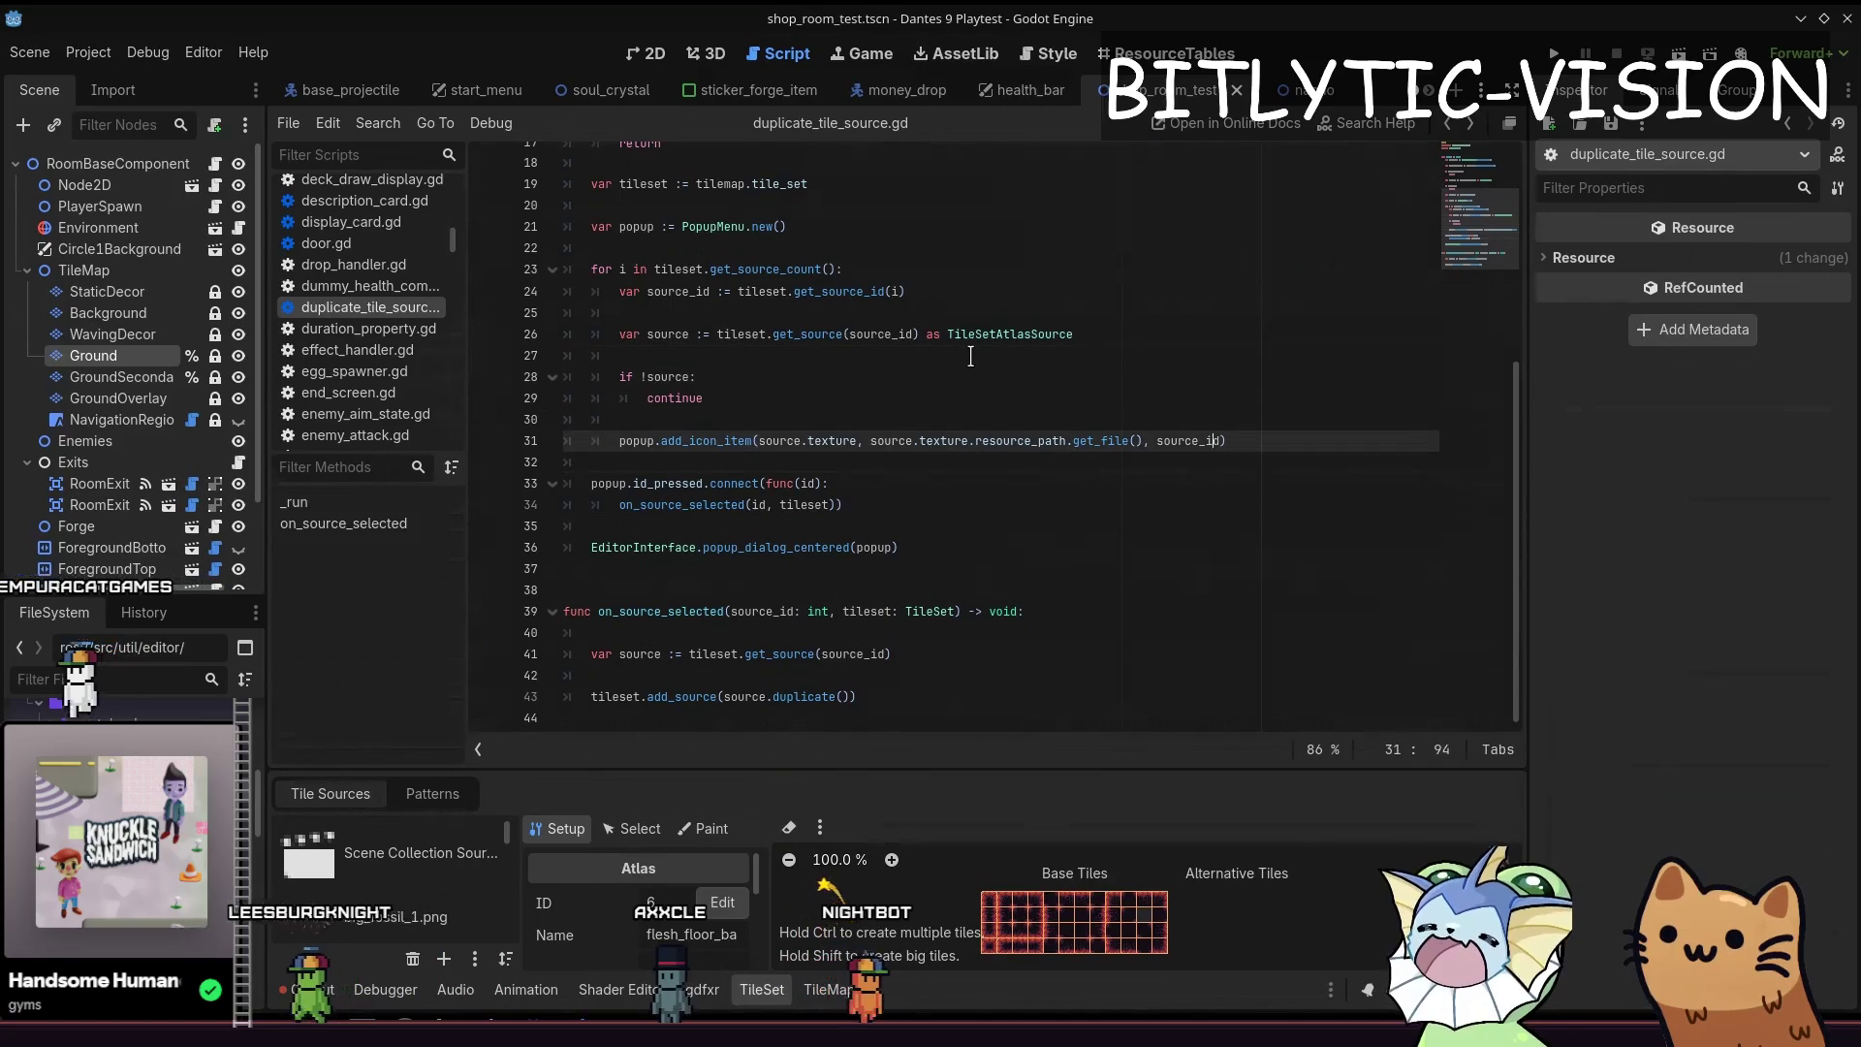
pyautogui.hotkey('ctrl', 'Left')
pyautogui.hotkey('ctrl', 'Left')
pyautogui.hotkey('ctrl', 'shift', 'Left')
pyautogui.hotkey('ctrl', 'shift', 'Left')
pyautogui.hotkey('ctrl', 'shift', 'Left')
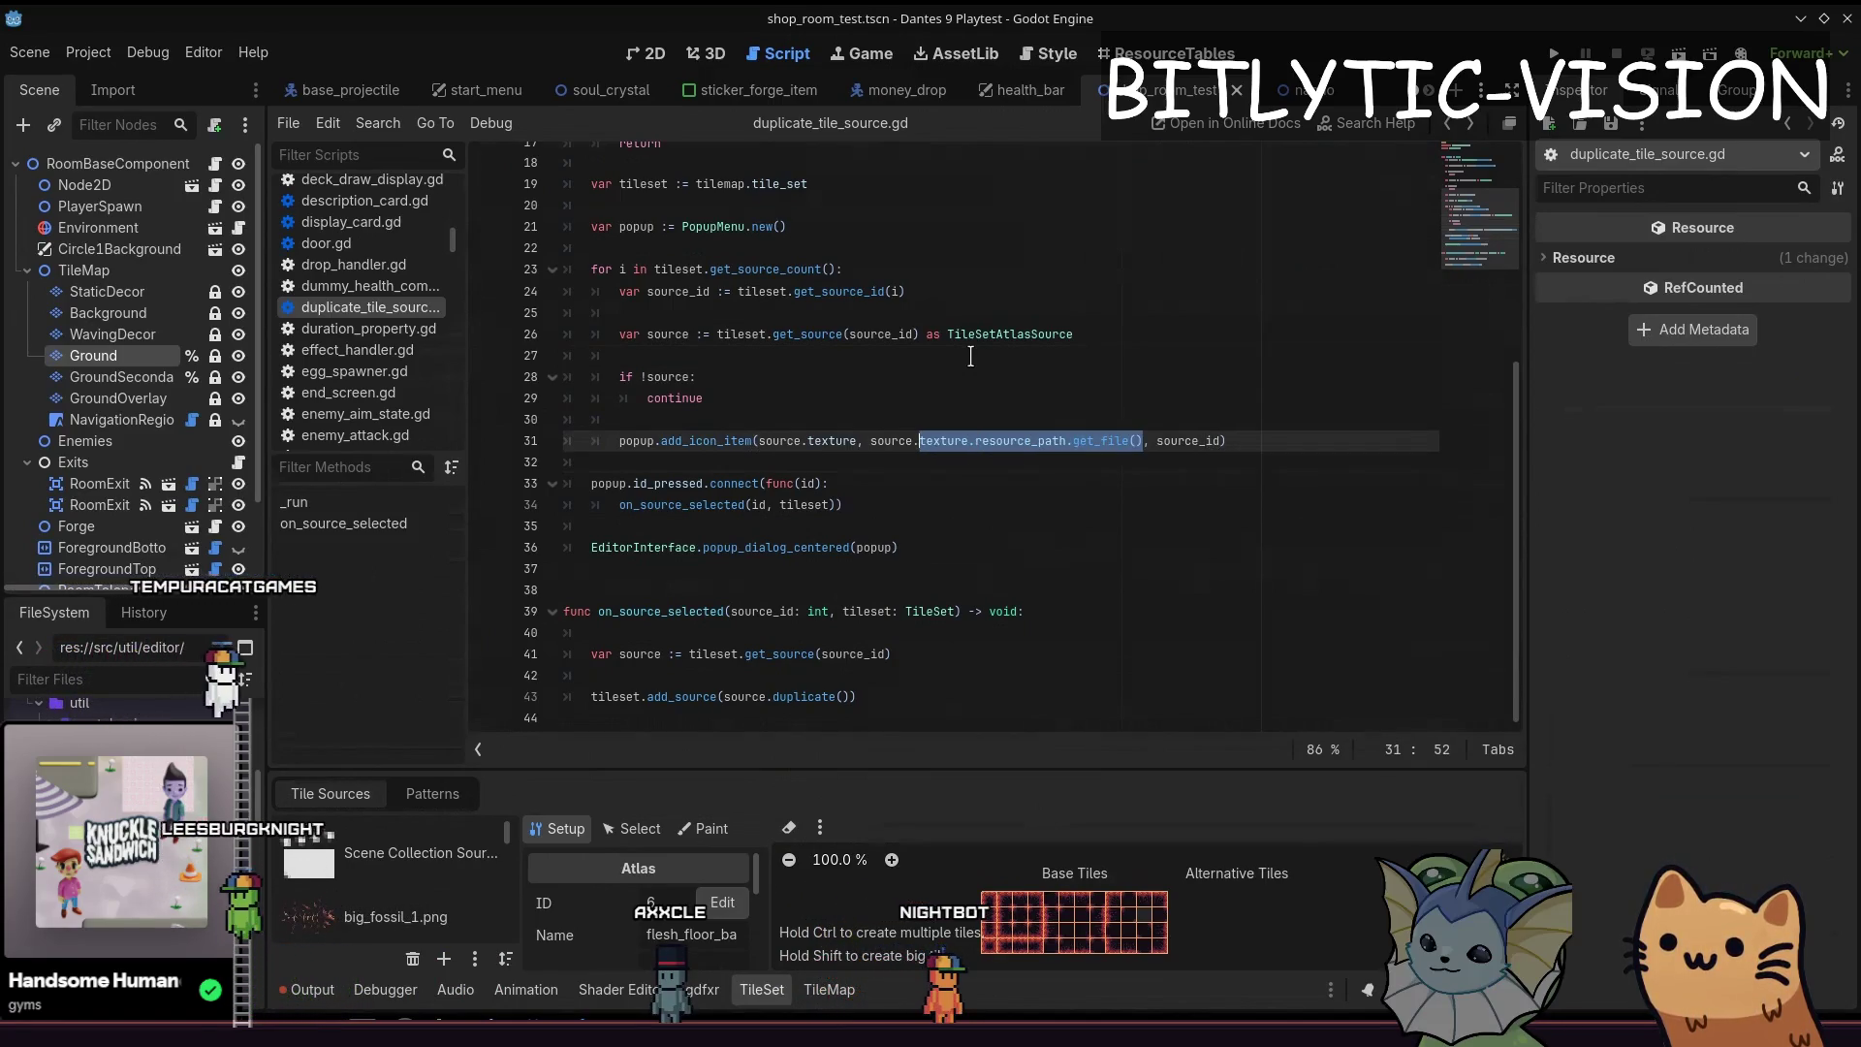
pyautogui.write('texture.')
pyautogui.press('BackSpace')
pyautogui.press('BackSpace')
pyautogui.press('BackSpace')
pyautogui.write('resource_name')
# Label items with source.resource_name instead, save, and reopen the command palette
pyautogui.hotkey('ctrl', 'Left')
pyautogui.write('ame')
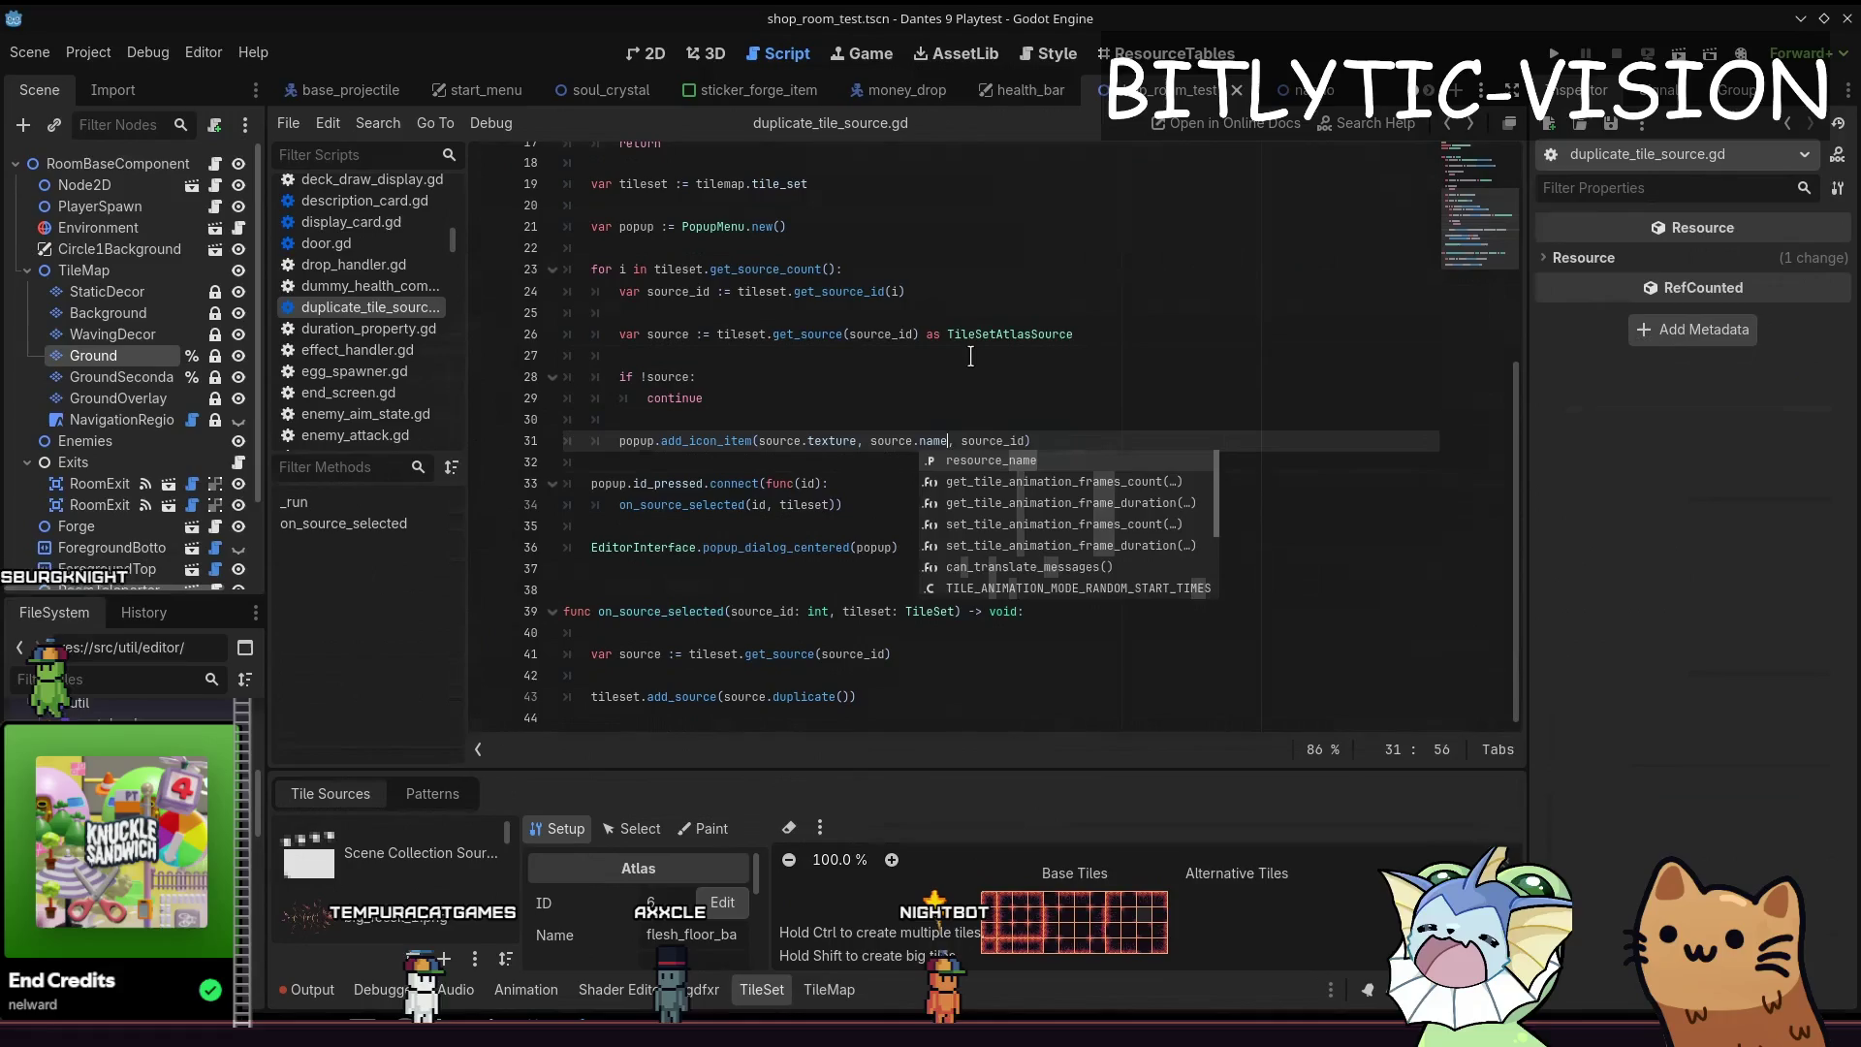
pyautogui.press('Return')
pyautogui.click(1242, 434)
pyautogui.hotkey('ctrl', 's')
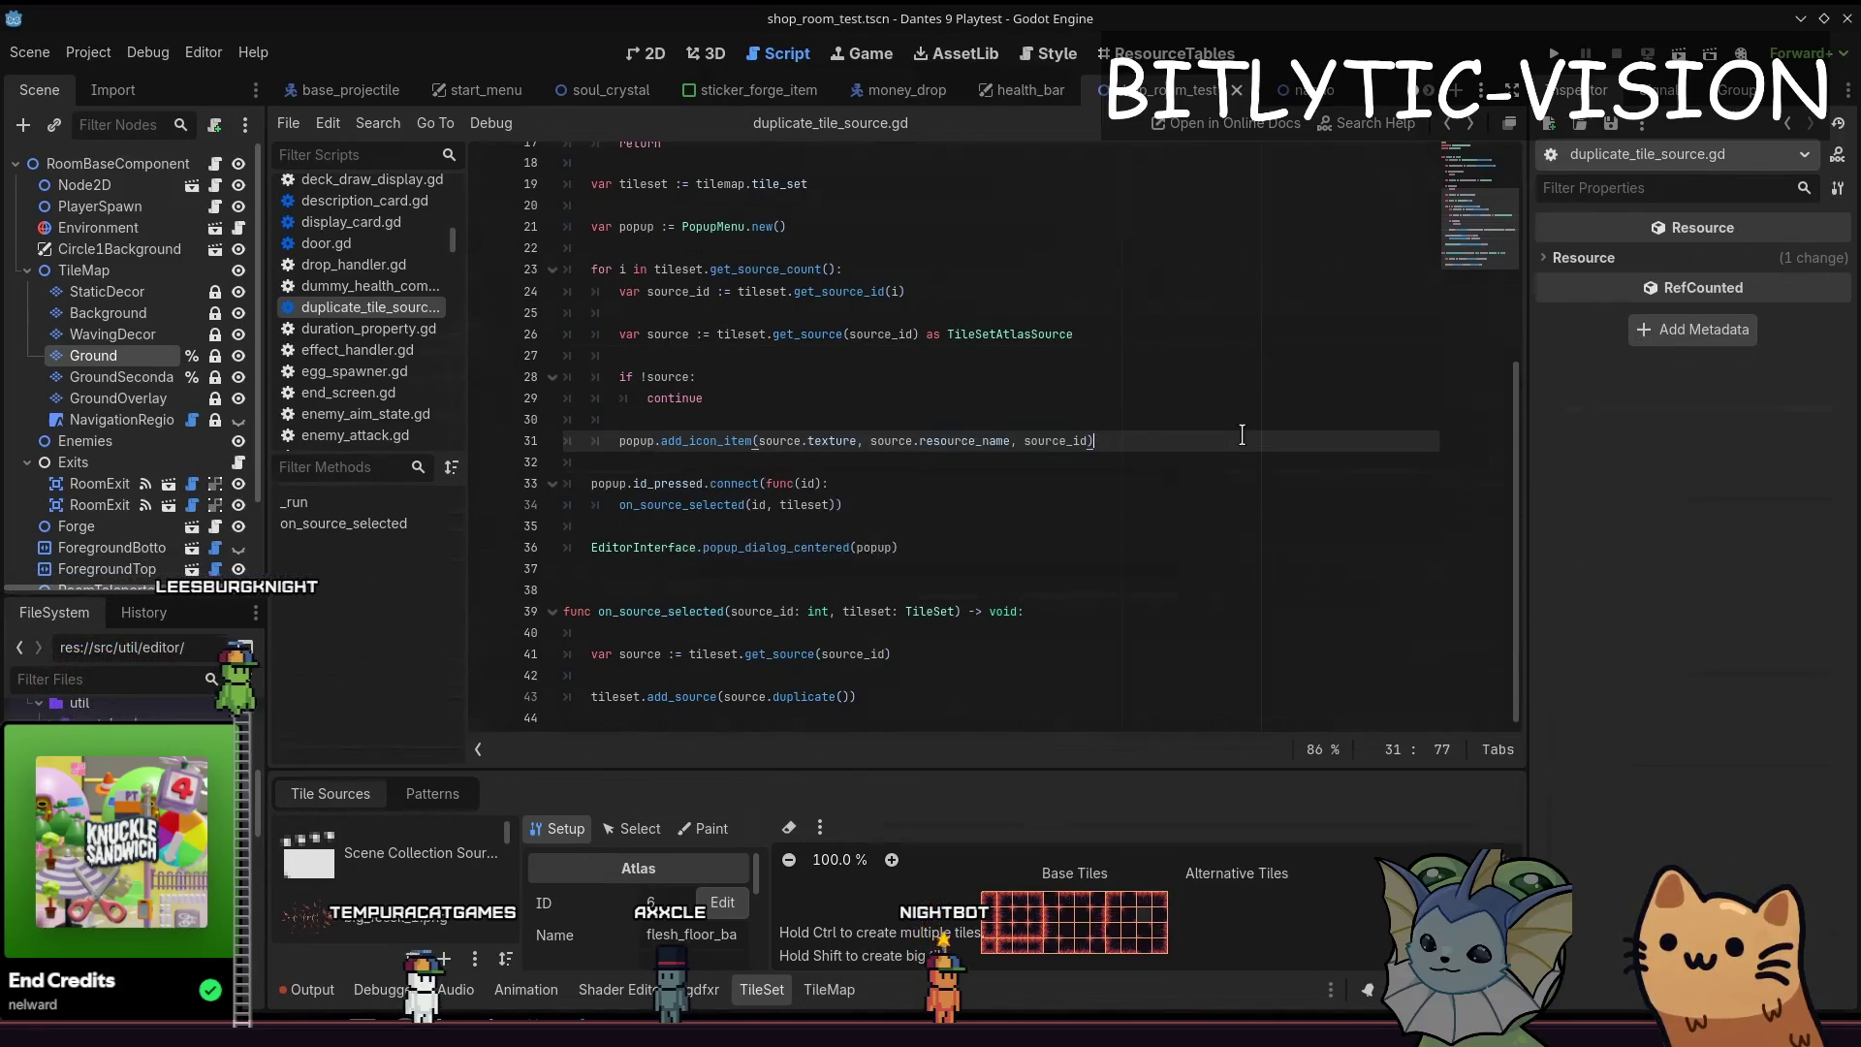
pyautogui.hotkey('ctrl', 'shift', 'p')
pyautogui.write('dupli')
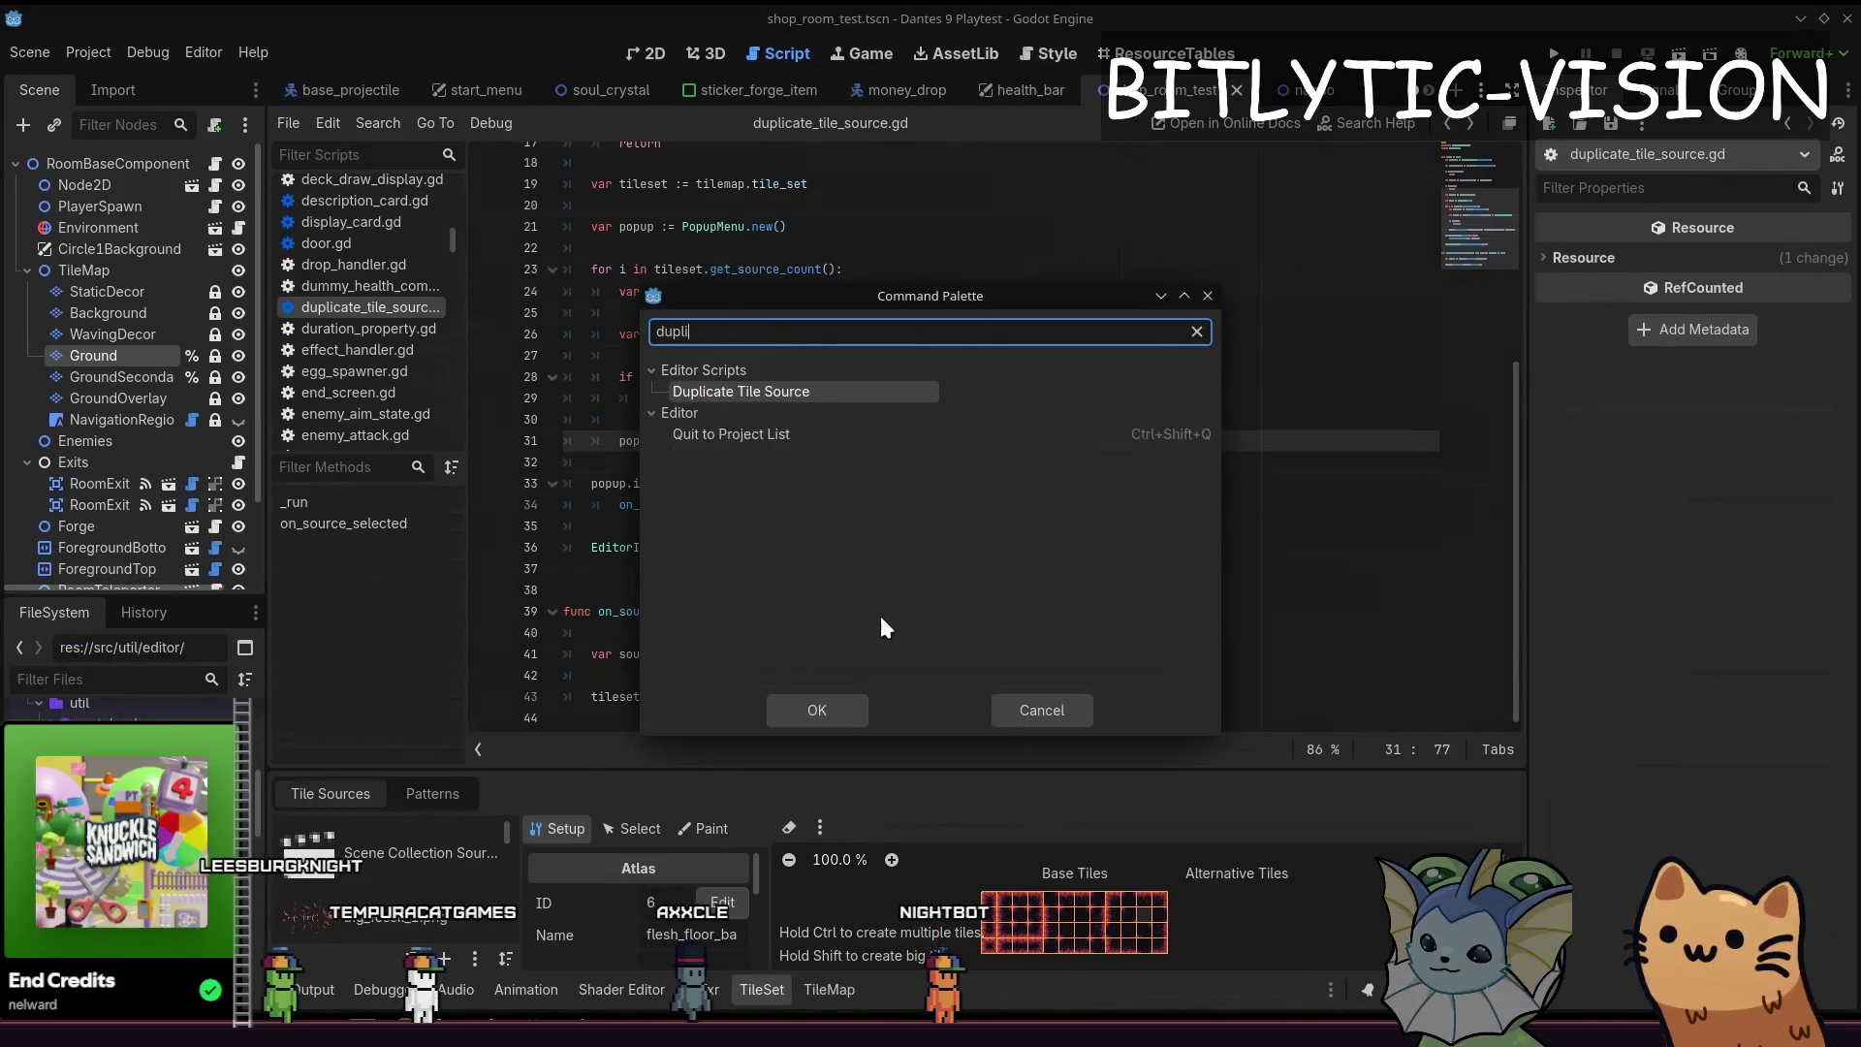
# Run Duplicate Tile Source to check the picker labels, then begin a source_name line above add_icon_item
pyautogui.press('Return')
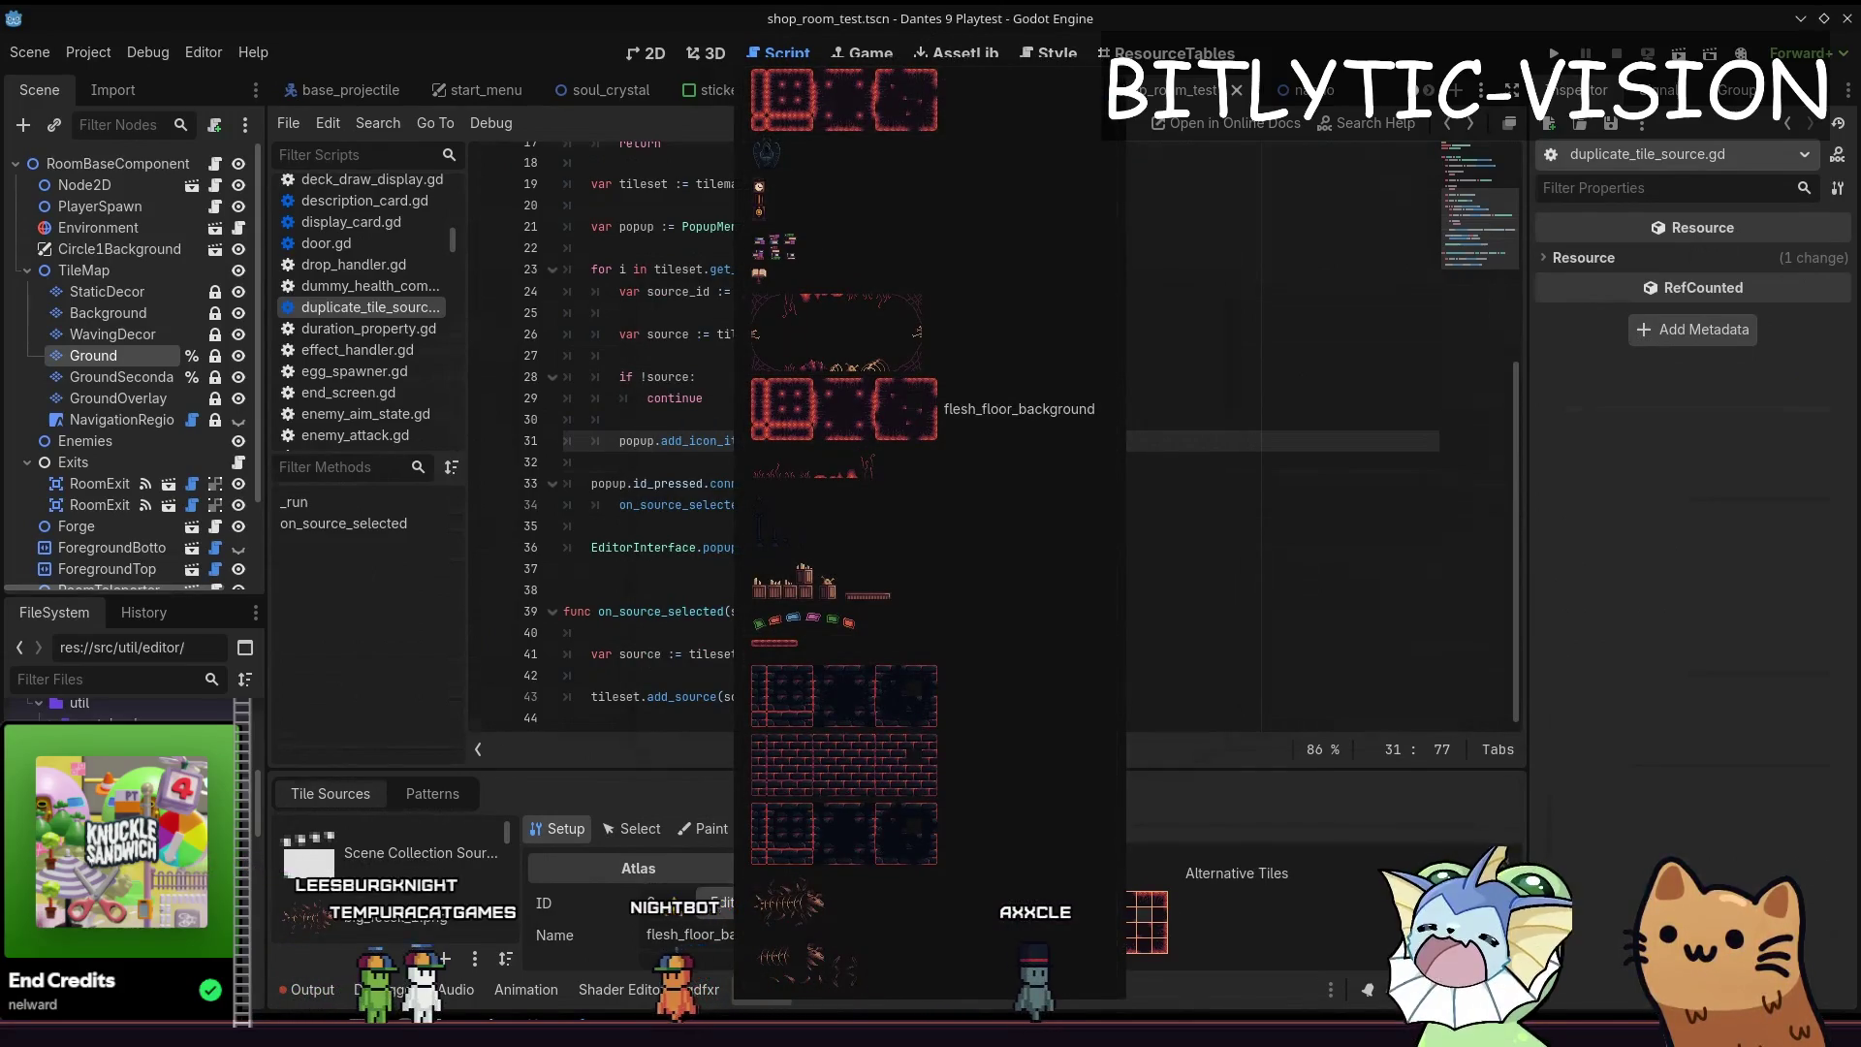
pyautogui.click(843, 408)
pyautogui.hotkey('ctrl', 'shift', 'Return')
pyautogui.hotkey('ctrl', 'shift', 'Return')
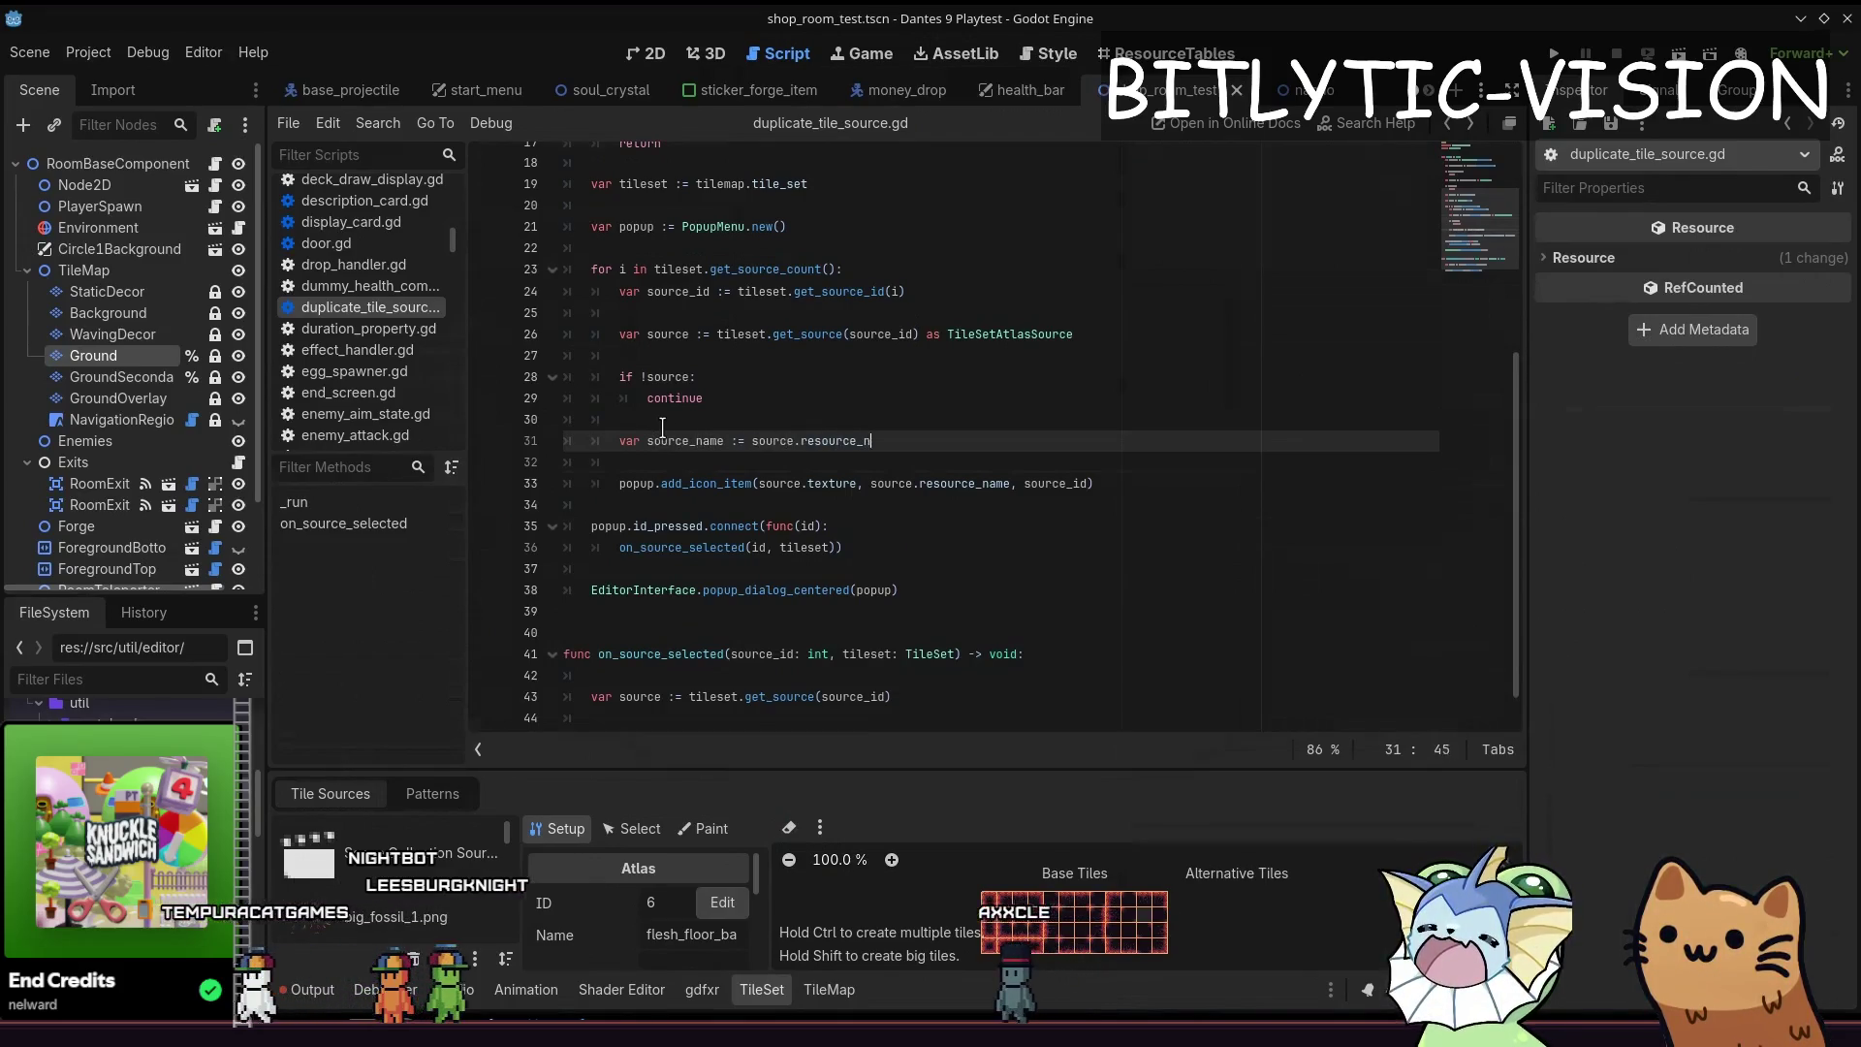
pyautogui.write('ame')
# Declare source_name with a fallback when empty and pass it to add_icon_item, then save
pyautogui.press('Return')
pyautogui.press('Return')
pyautogui.write('if !source_name:')
pyautogui.press('Return')
pyautogui.write('source_name = source.texture.')
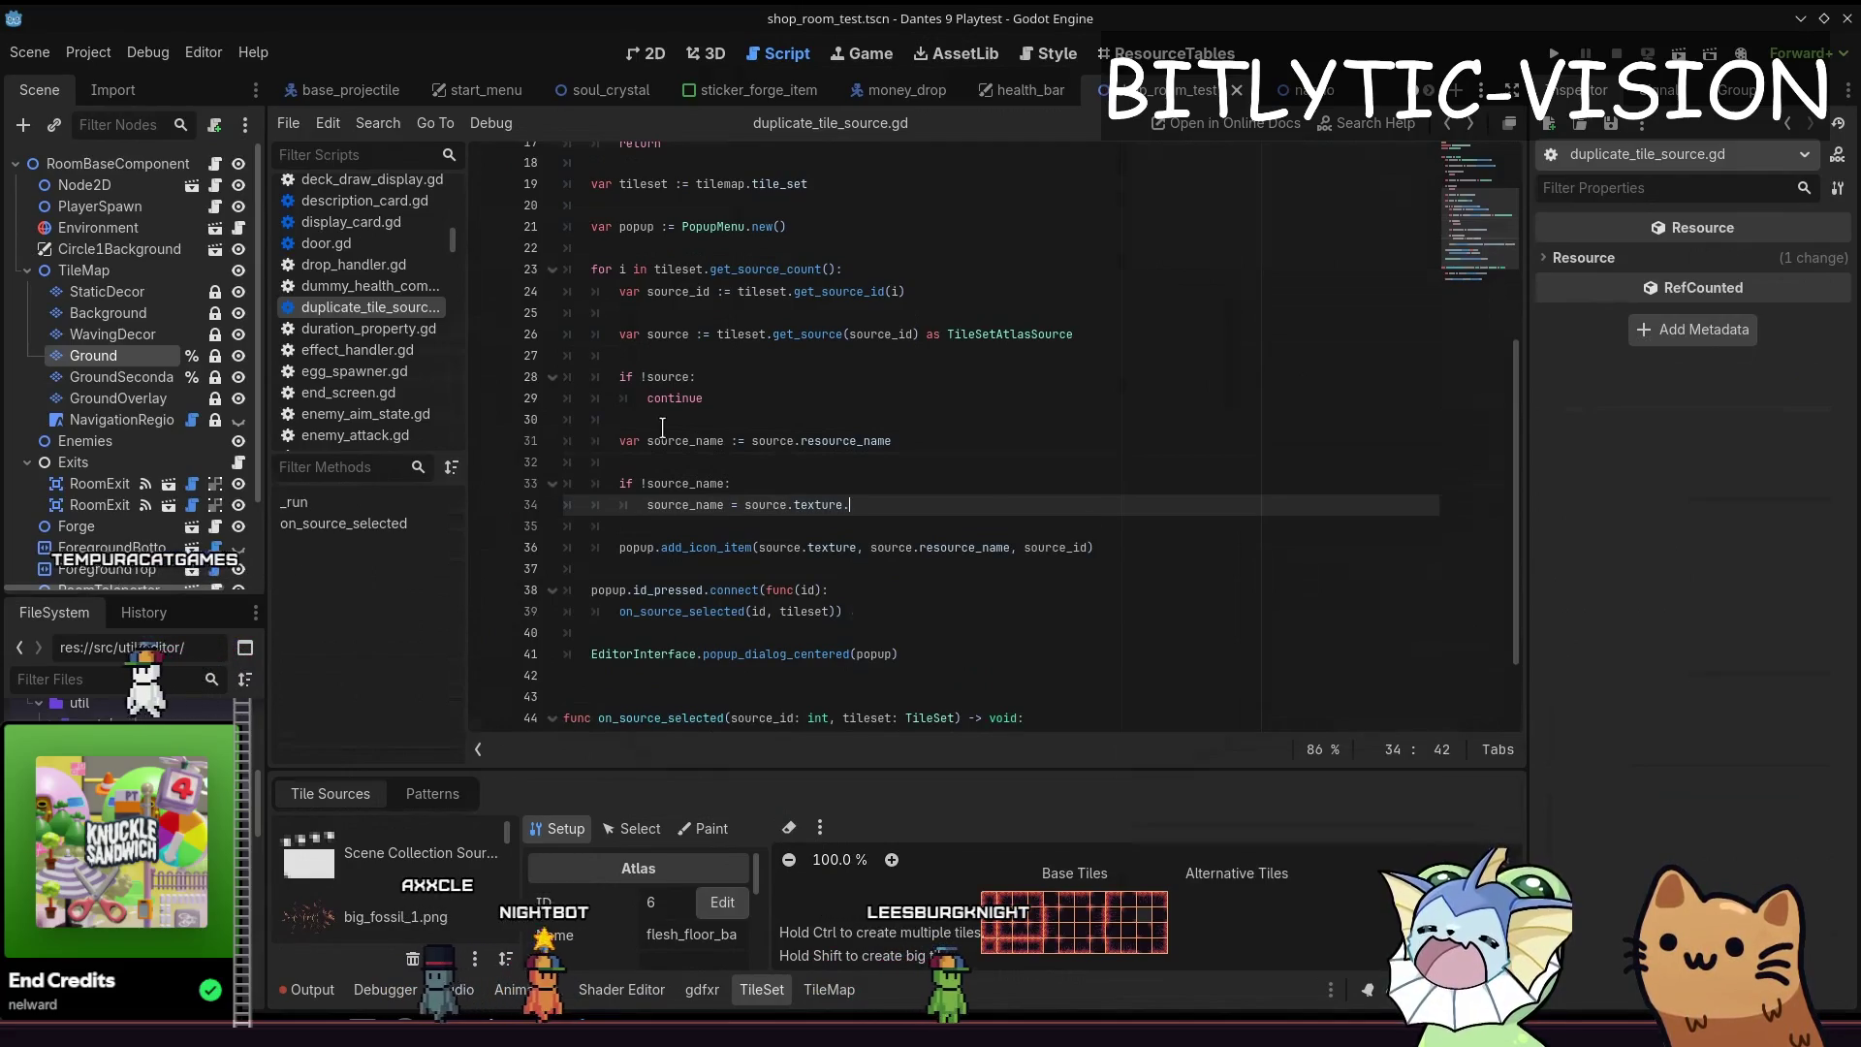
pyautogui.write('resource_')
pyautogui.press('Return')
pyautogui.hotkey('ctrl', 's')
pyautogui.press('Down')
pyautogui.press('Down')
pyautogui.hotkey('ctrl', 'shift', 'Right')
pyautogui.write('sour')
pyautogui.hotkey('ctrl', 's')
# Run the picker, correct the fallback to source.texture.resource_path.get_file(), save and rerun Duplicate Tile Source
pyautogui.hotkey('ctrl', 'shift', 'p')
pyautogui.write('duplicat')
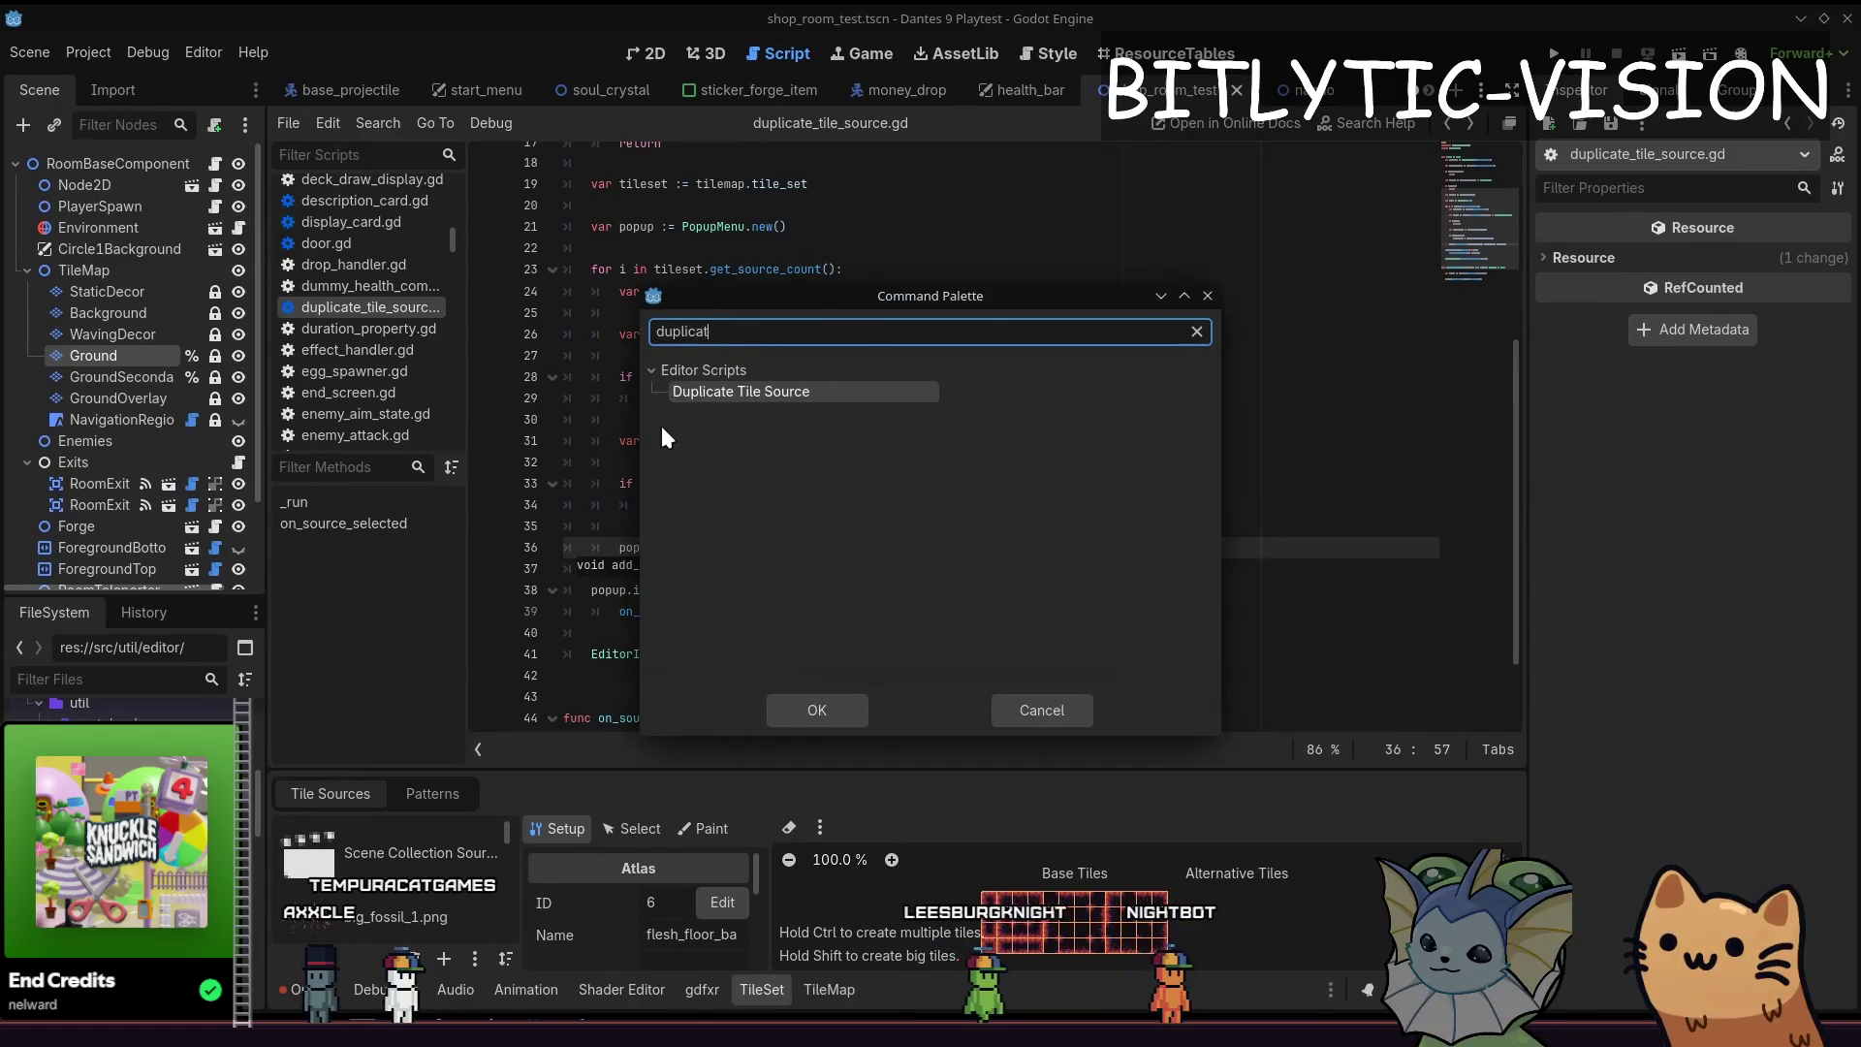
pyautogui.press('Return')
pyautogui.press('Escape')
pyautogui.hotkey('ctrl', 'z')
pyautogui.hotkey('ctrl', 'z')
pyautogui.write('re.re')
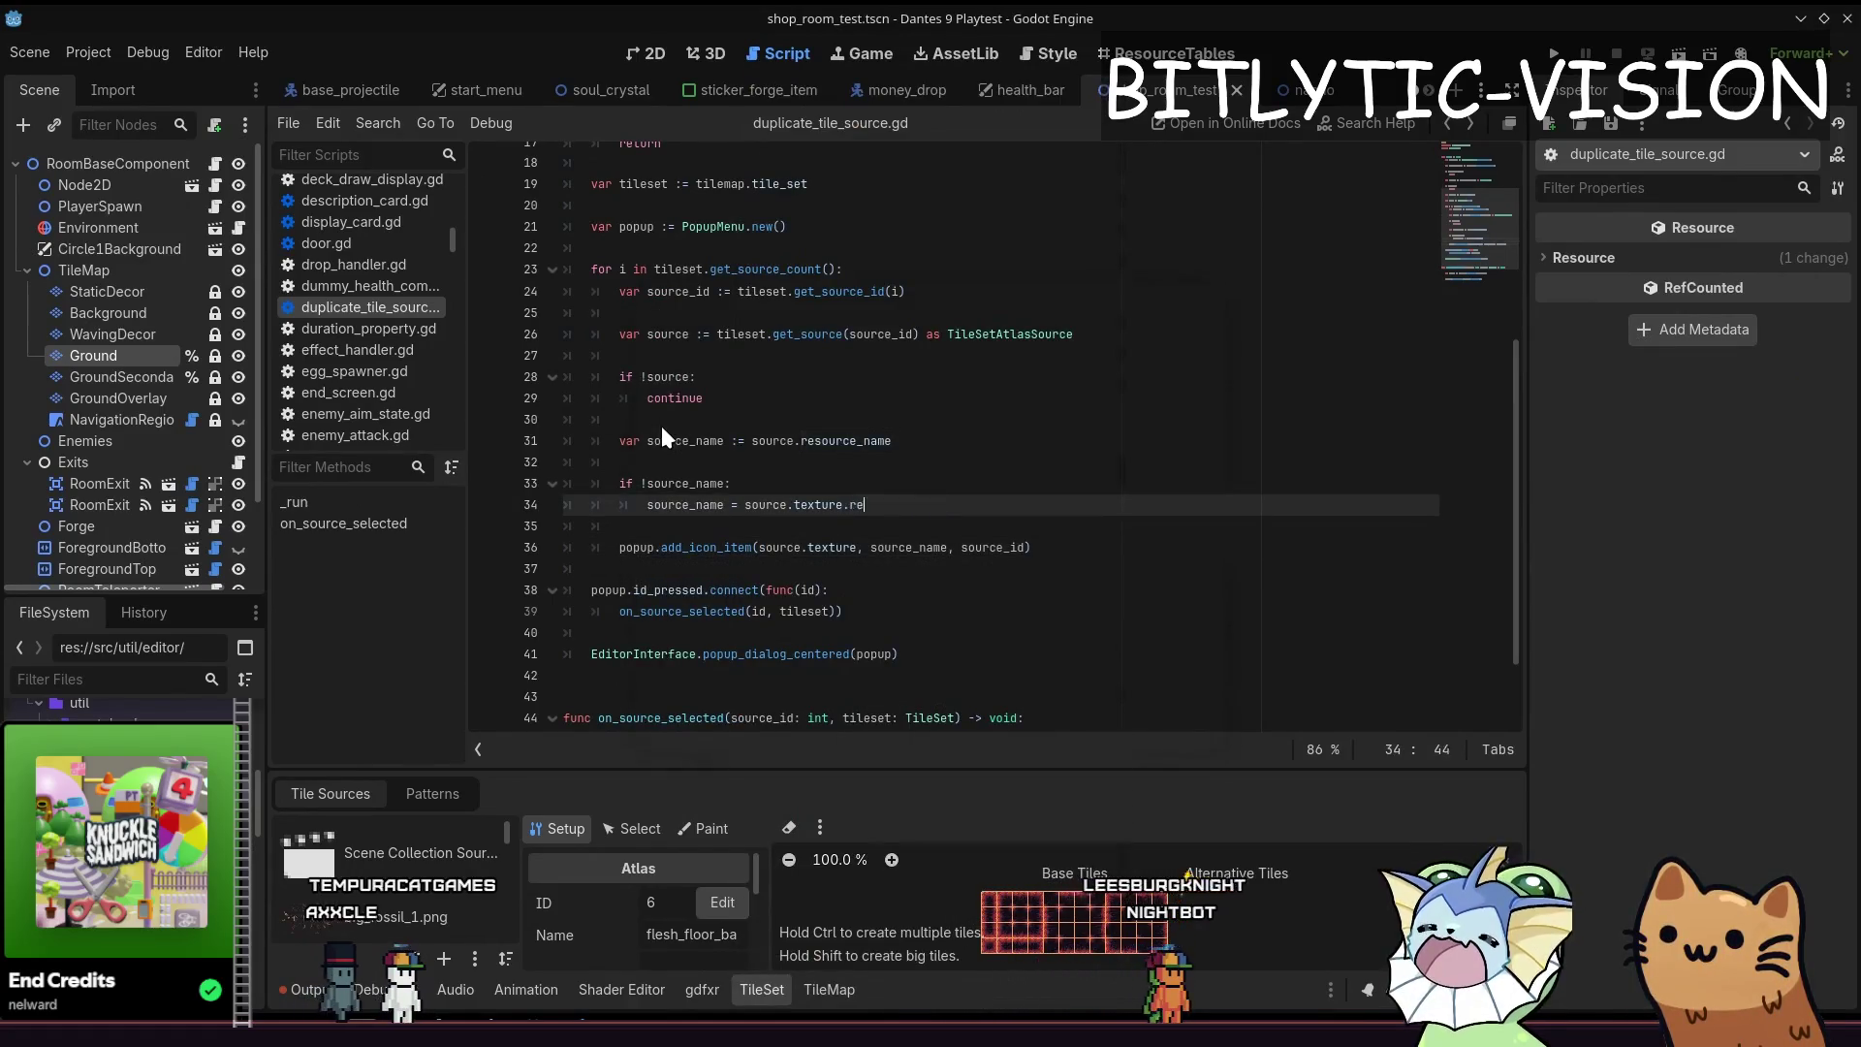
pyautogui.write('source_p')
pyautogui.press('Return')
pyautogui.write('.')
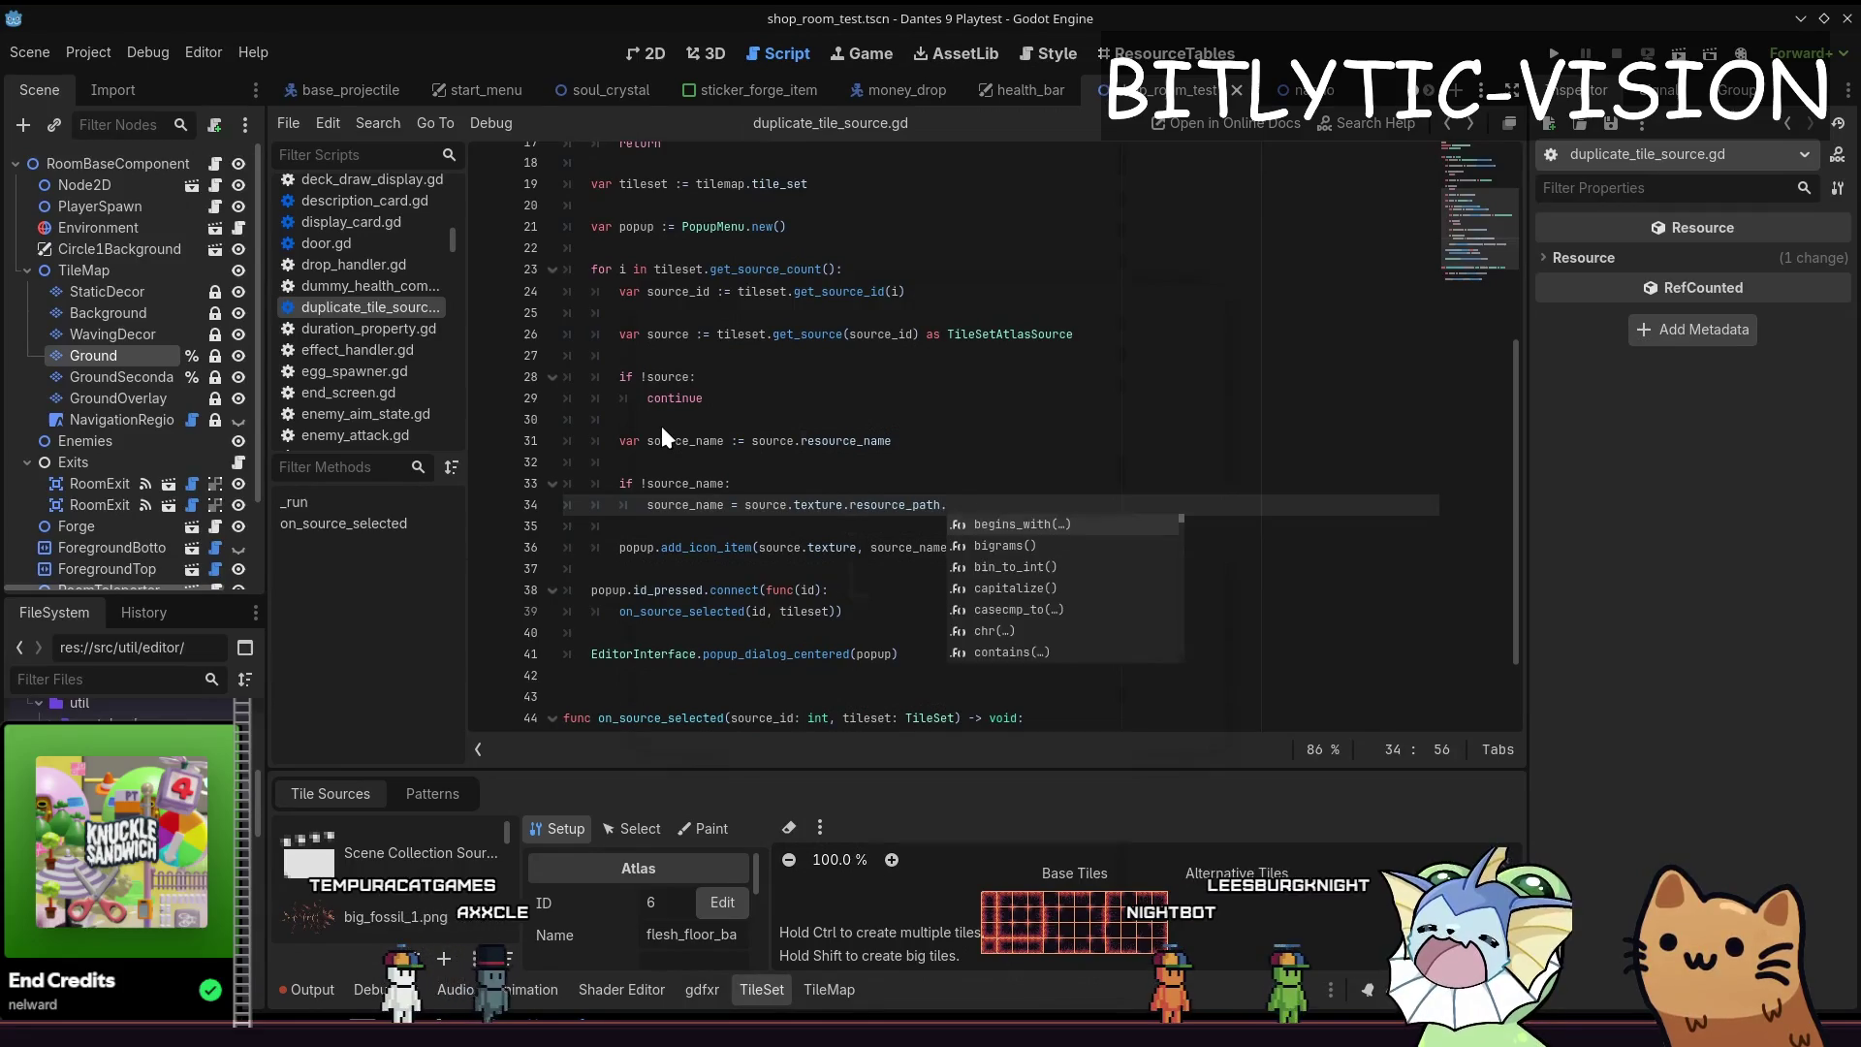
pyautogui.write('get_file()')
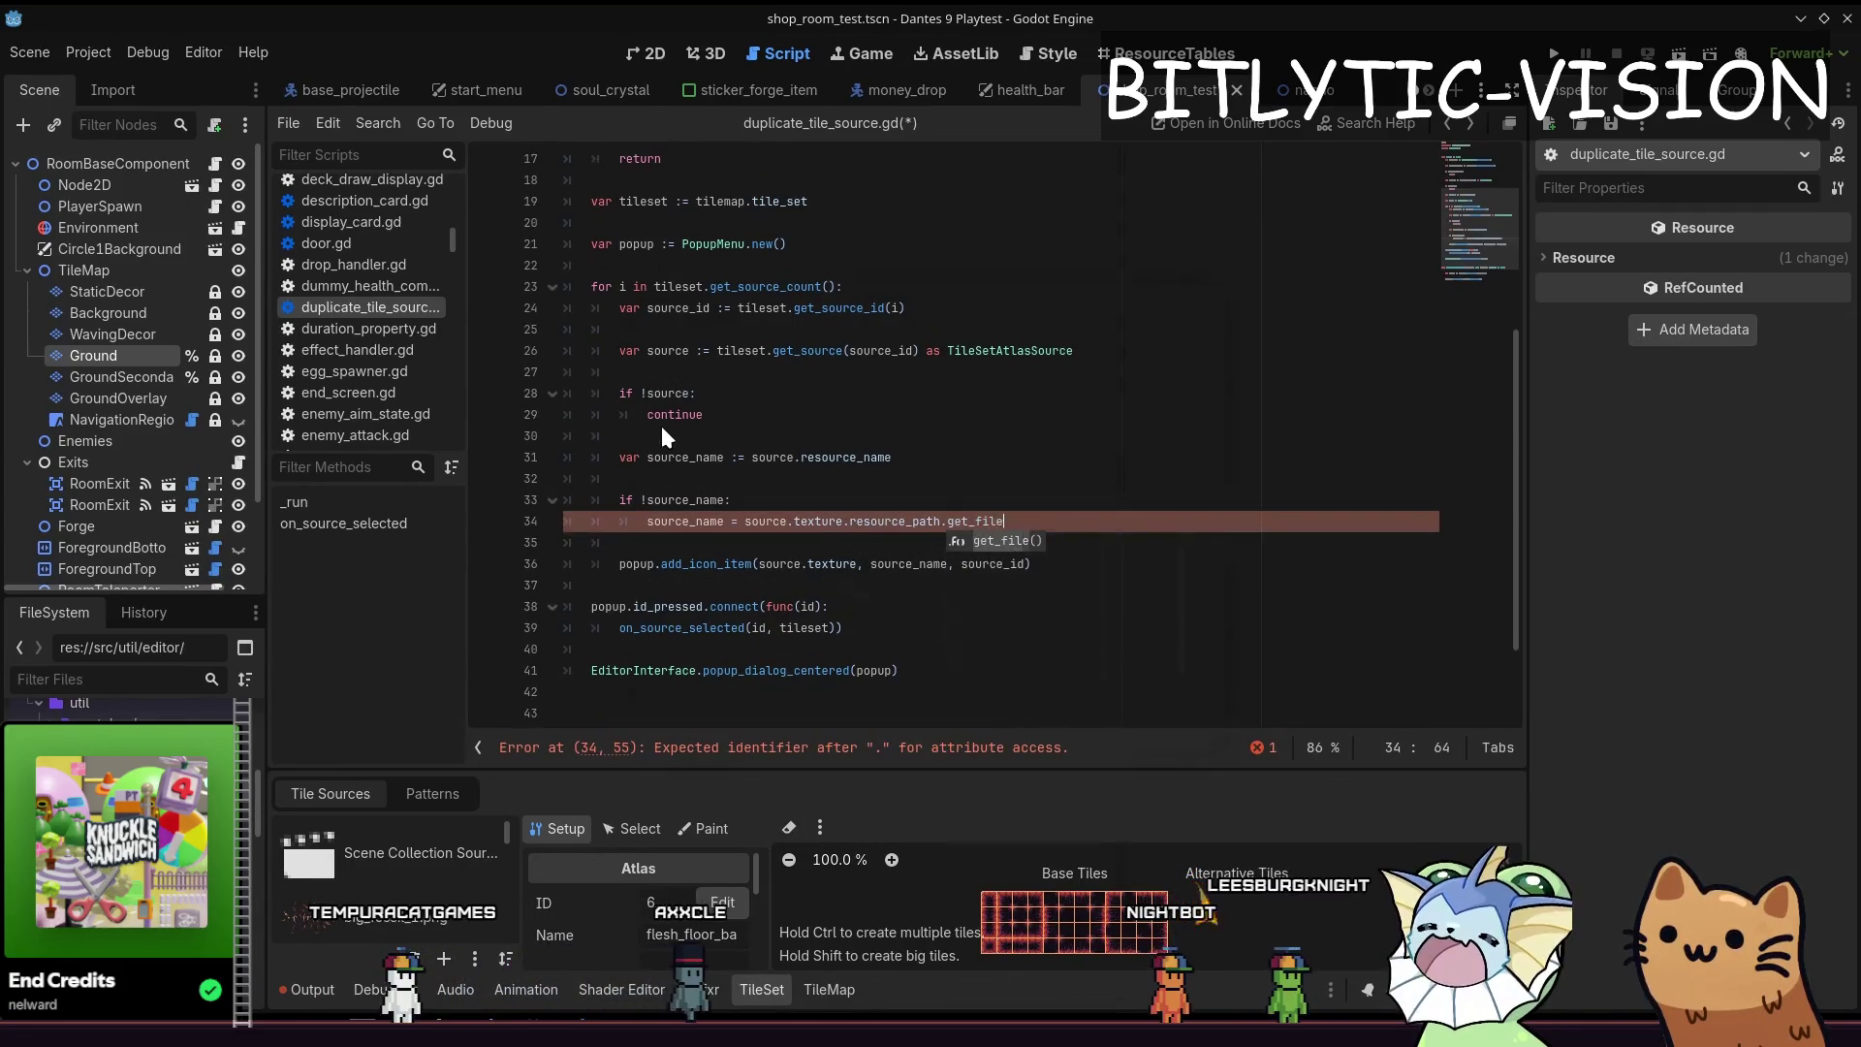
pyautogui.hotkey('ctrl', 's')
pyautogui.hotkey('ctrl', 'shift', 'p')
pyautogui.write('duplica')
pyautogui.press('Return')
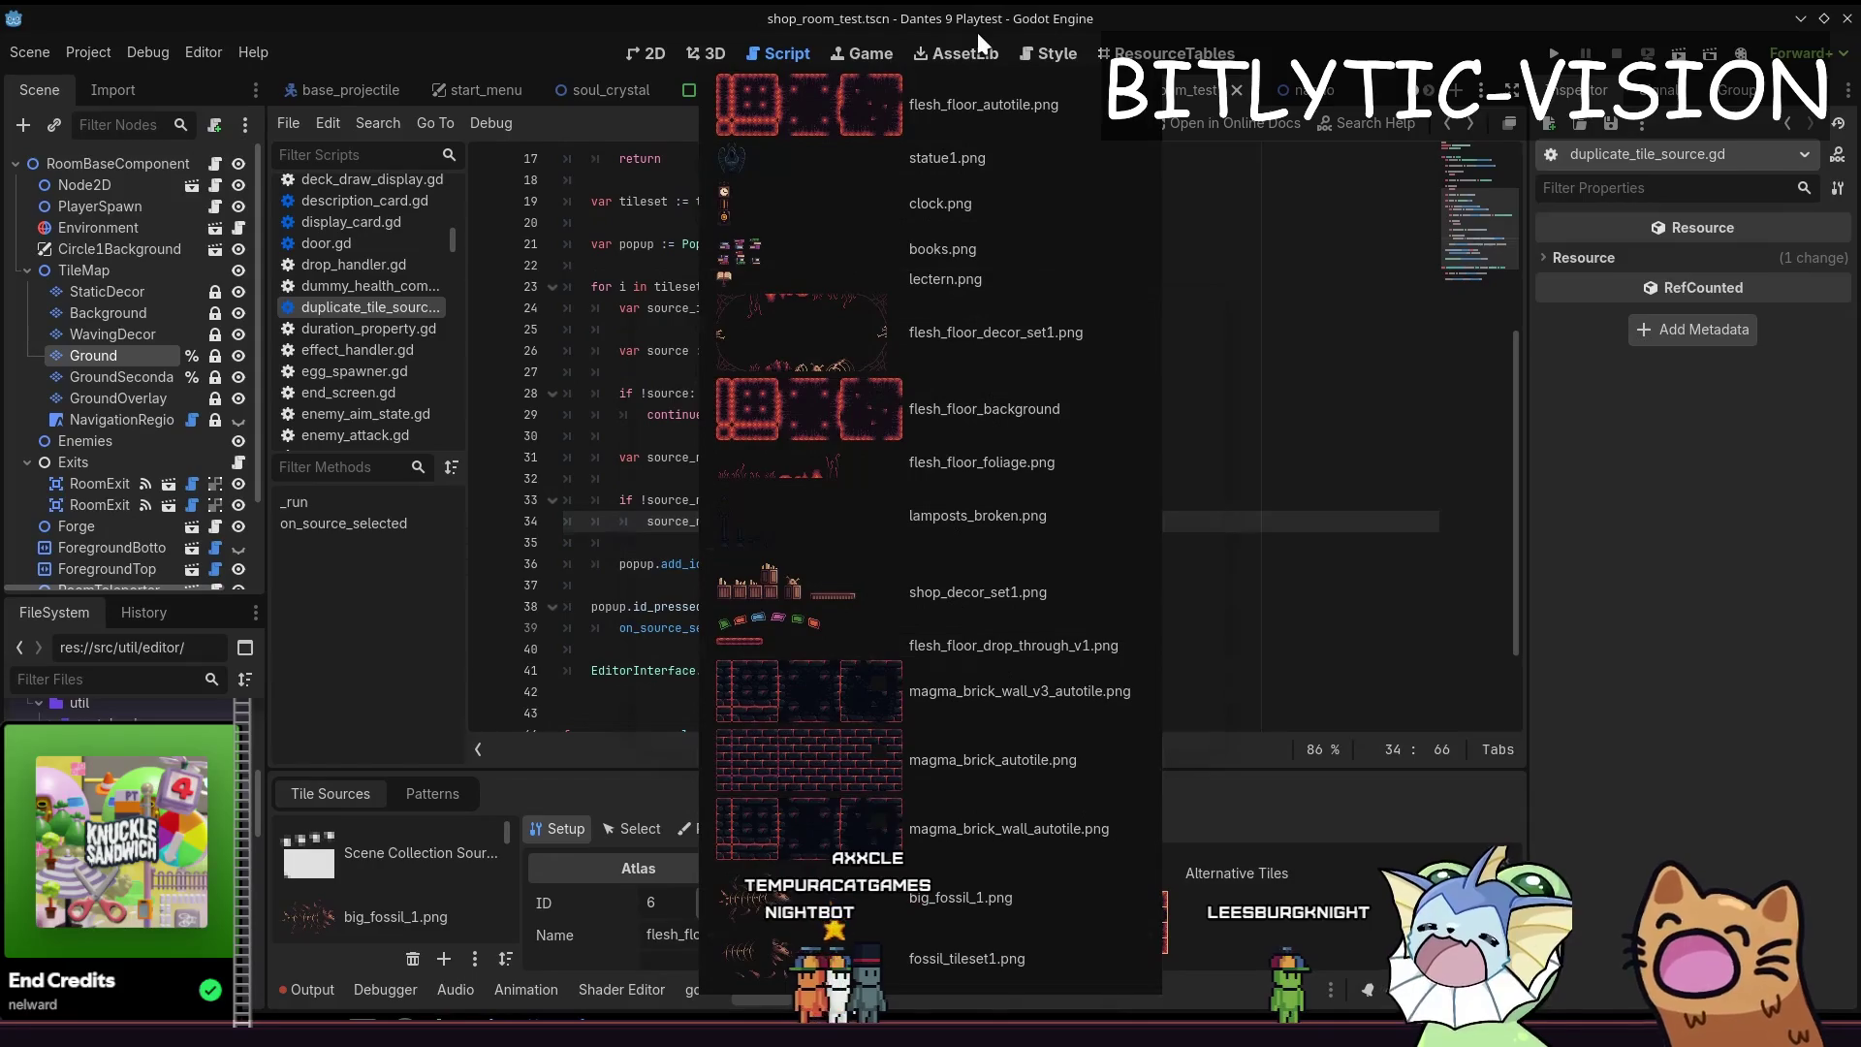
# Add popup.allow_search = true on line 22, save, and rerun Duplicate Tile Source to try searching
pyautogui.click(987, 79)
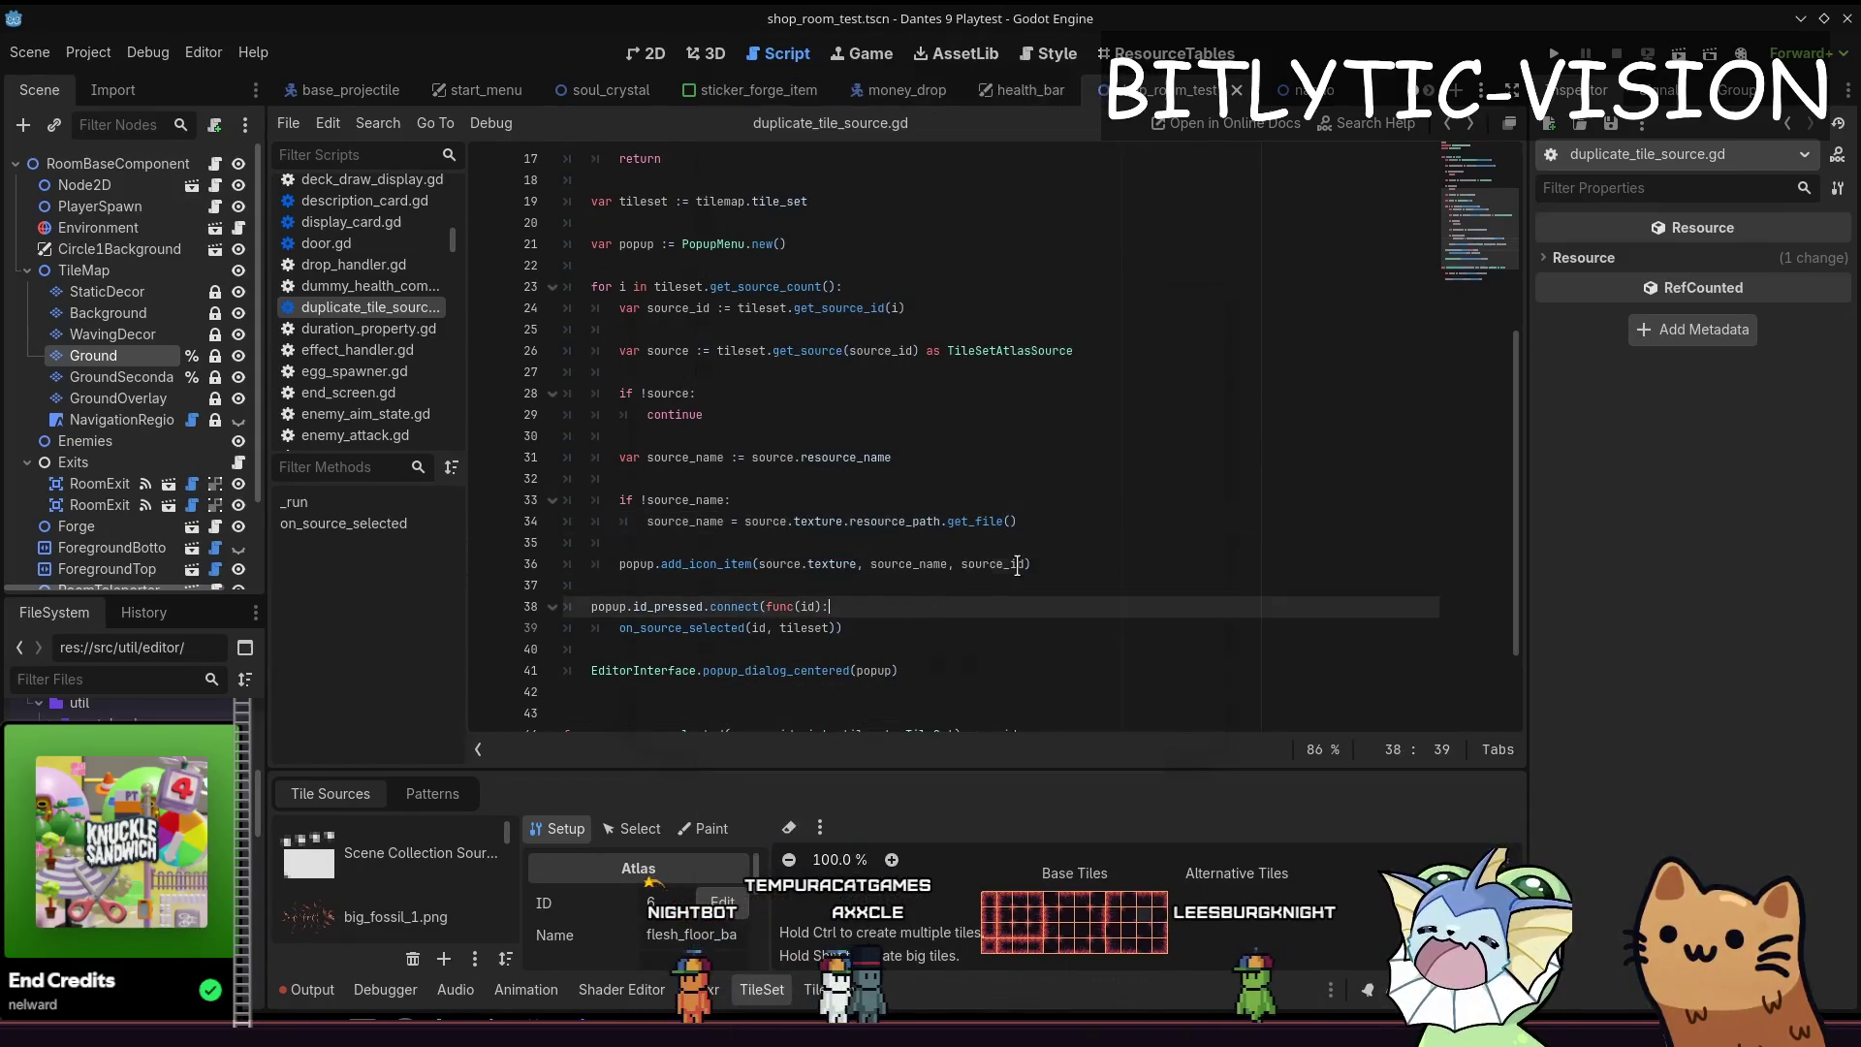
pyautogui.click(837, 245)
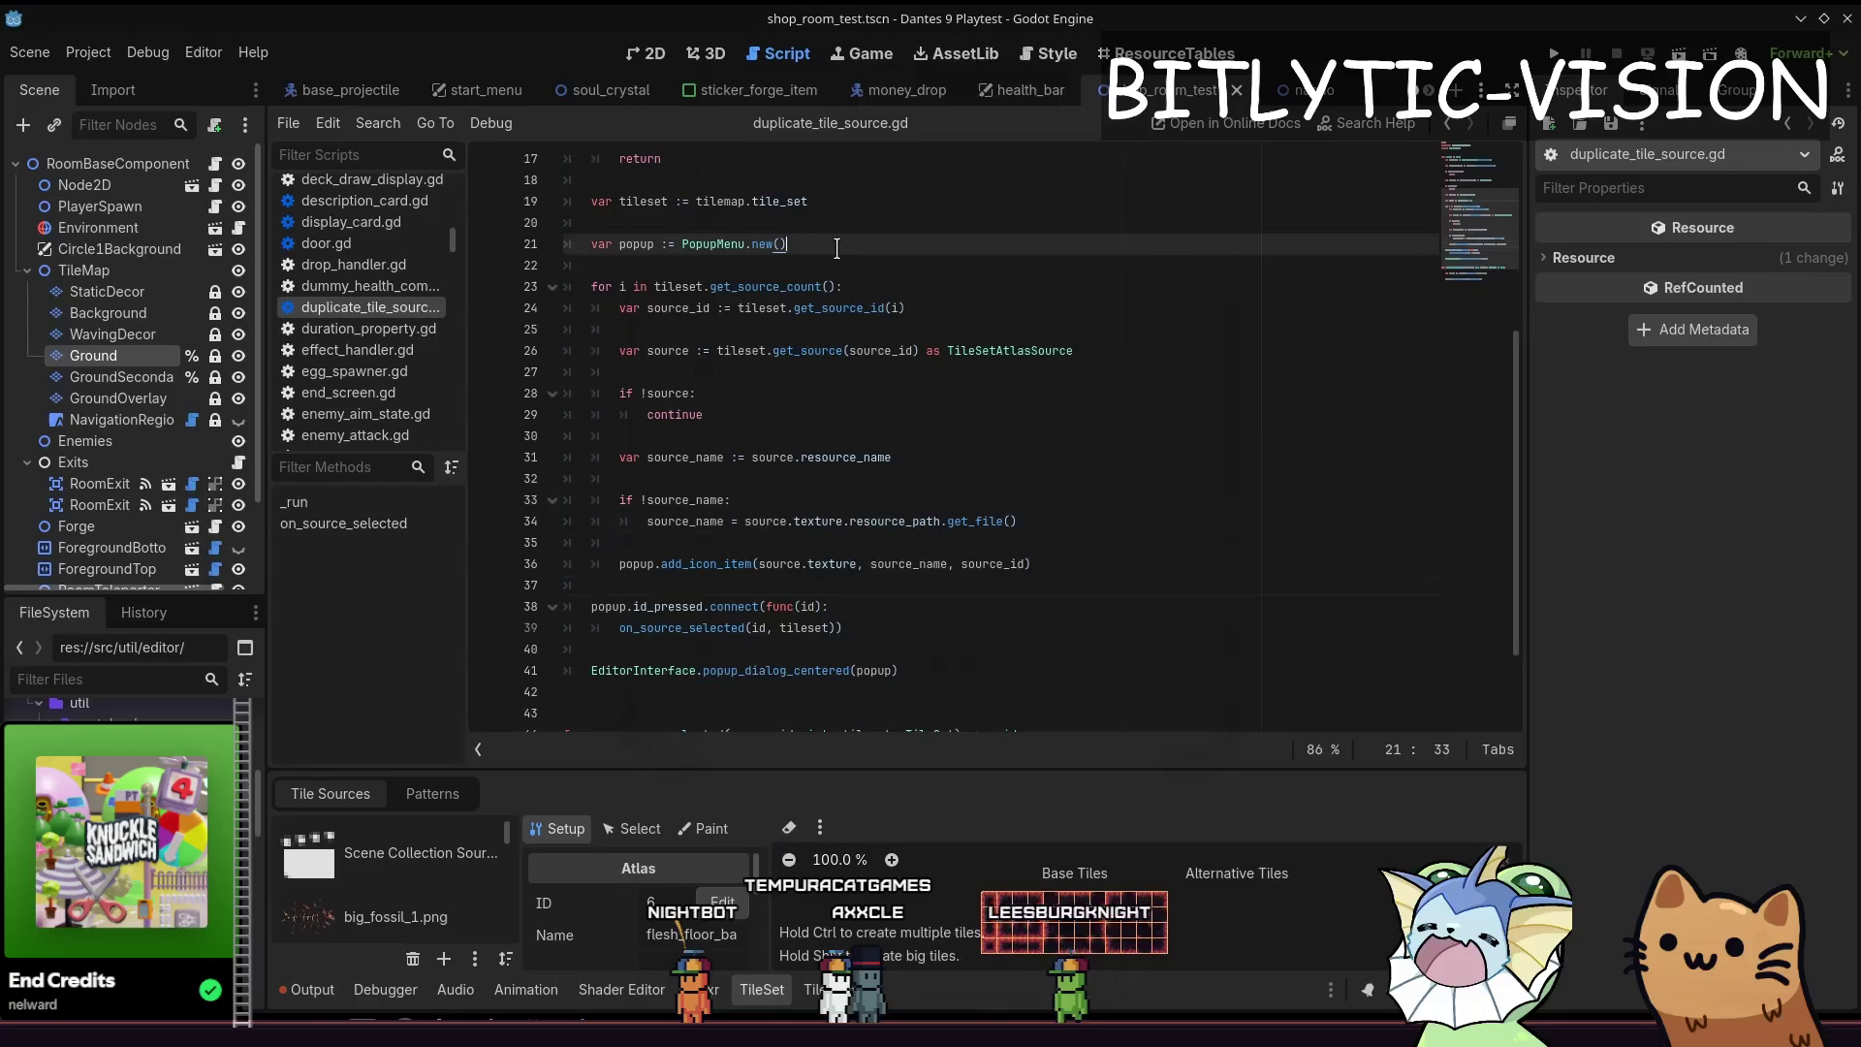
pyautogui.press('Return')
pyautogui.write('popup.allow_search = true')
pyautogui.hotkey('ctrl', 's')
pyautogui.hotkey('ctrl', 'shift', 'p')
pyautogui.write('duplicate')
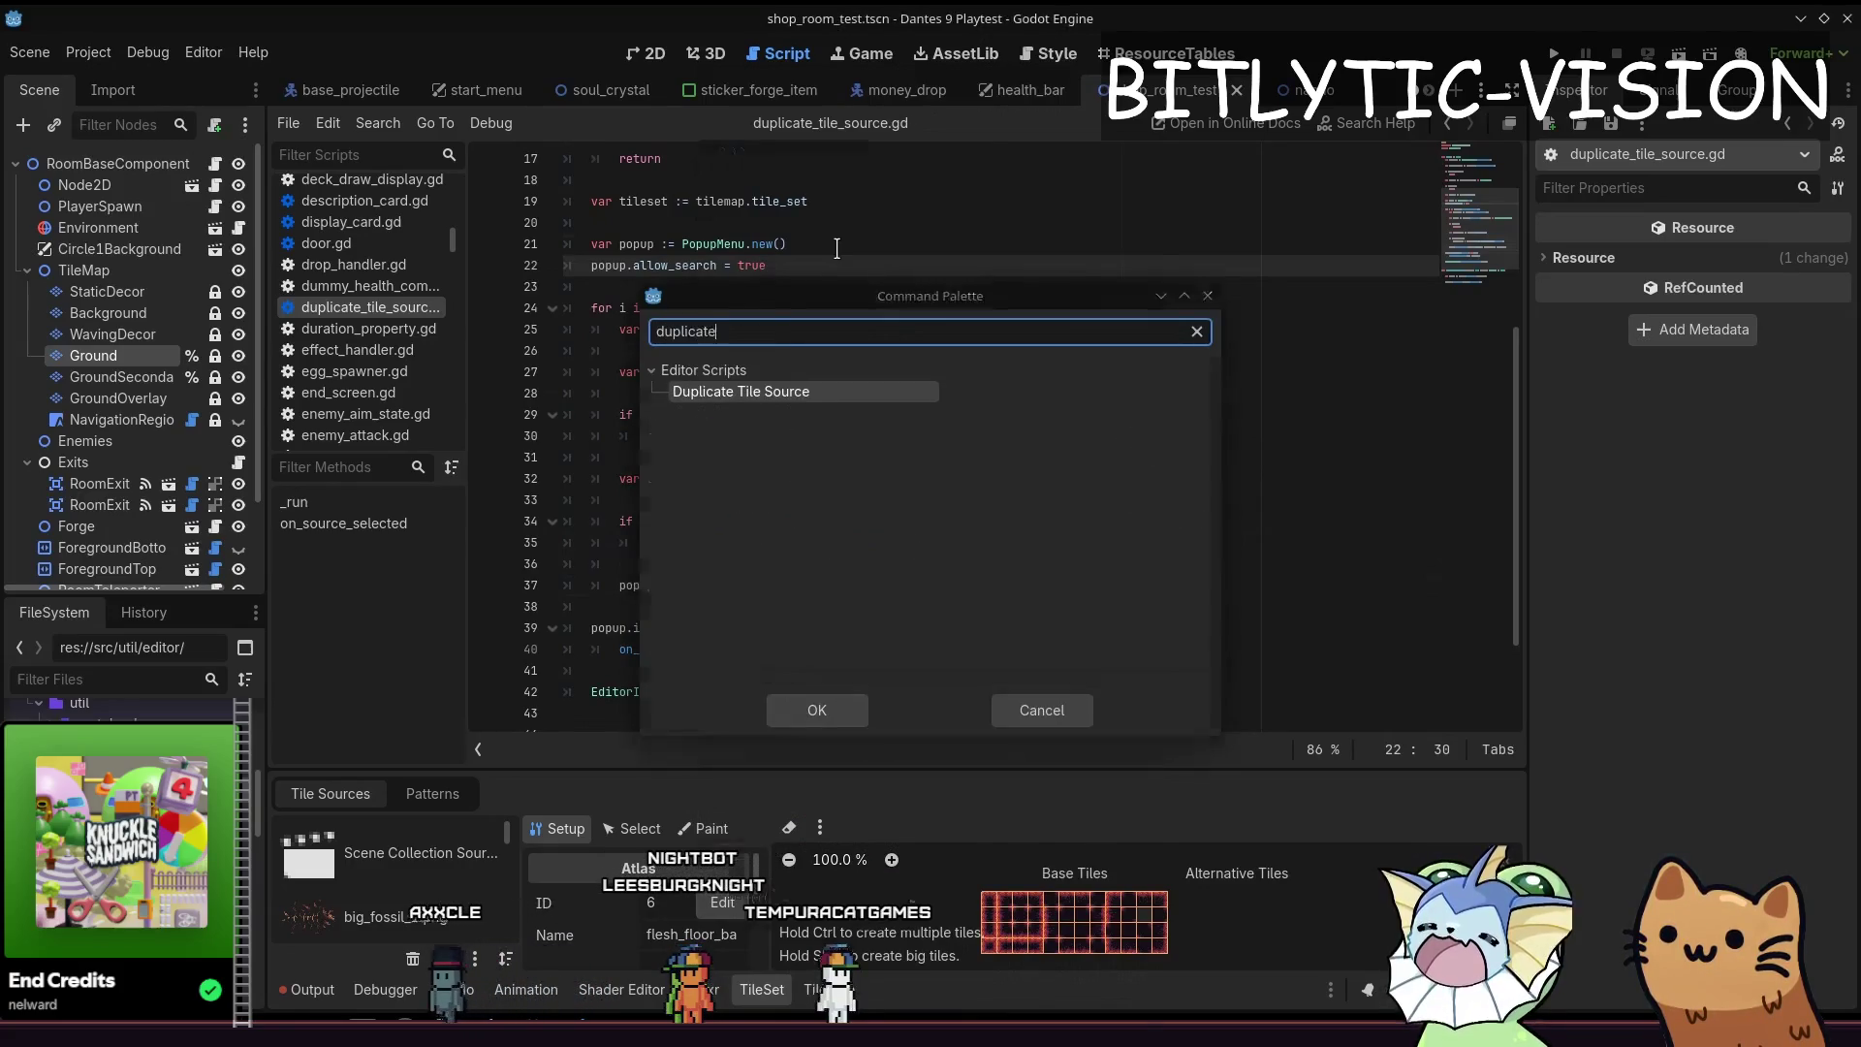
pyautogui.press('Return')
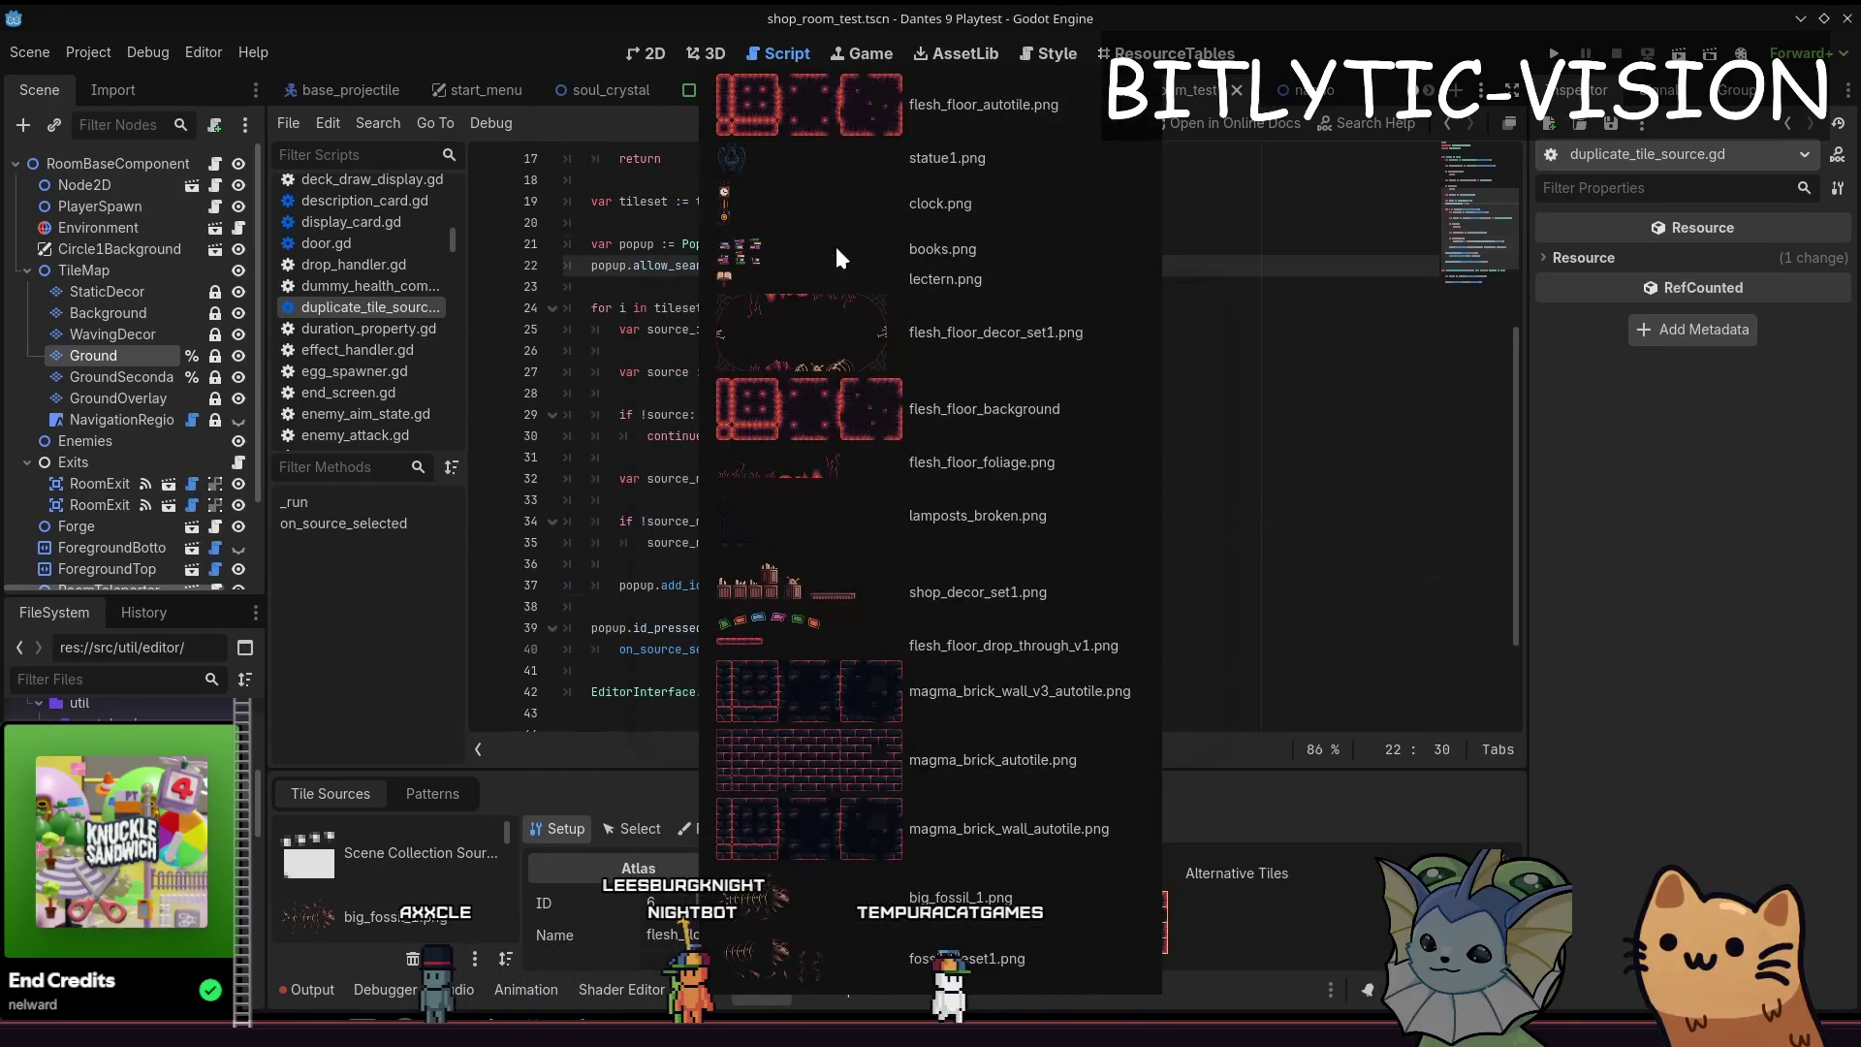
pyautogui.press('Escape')
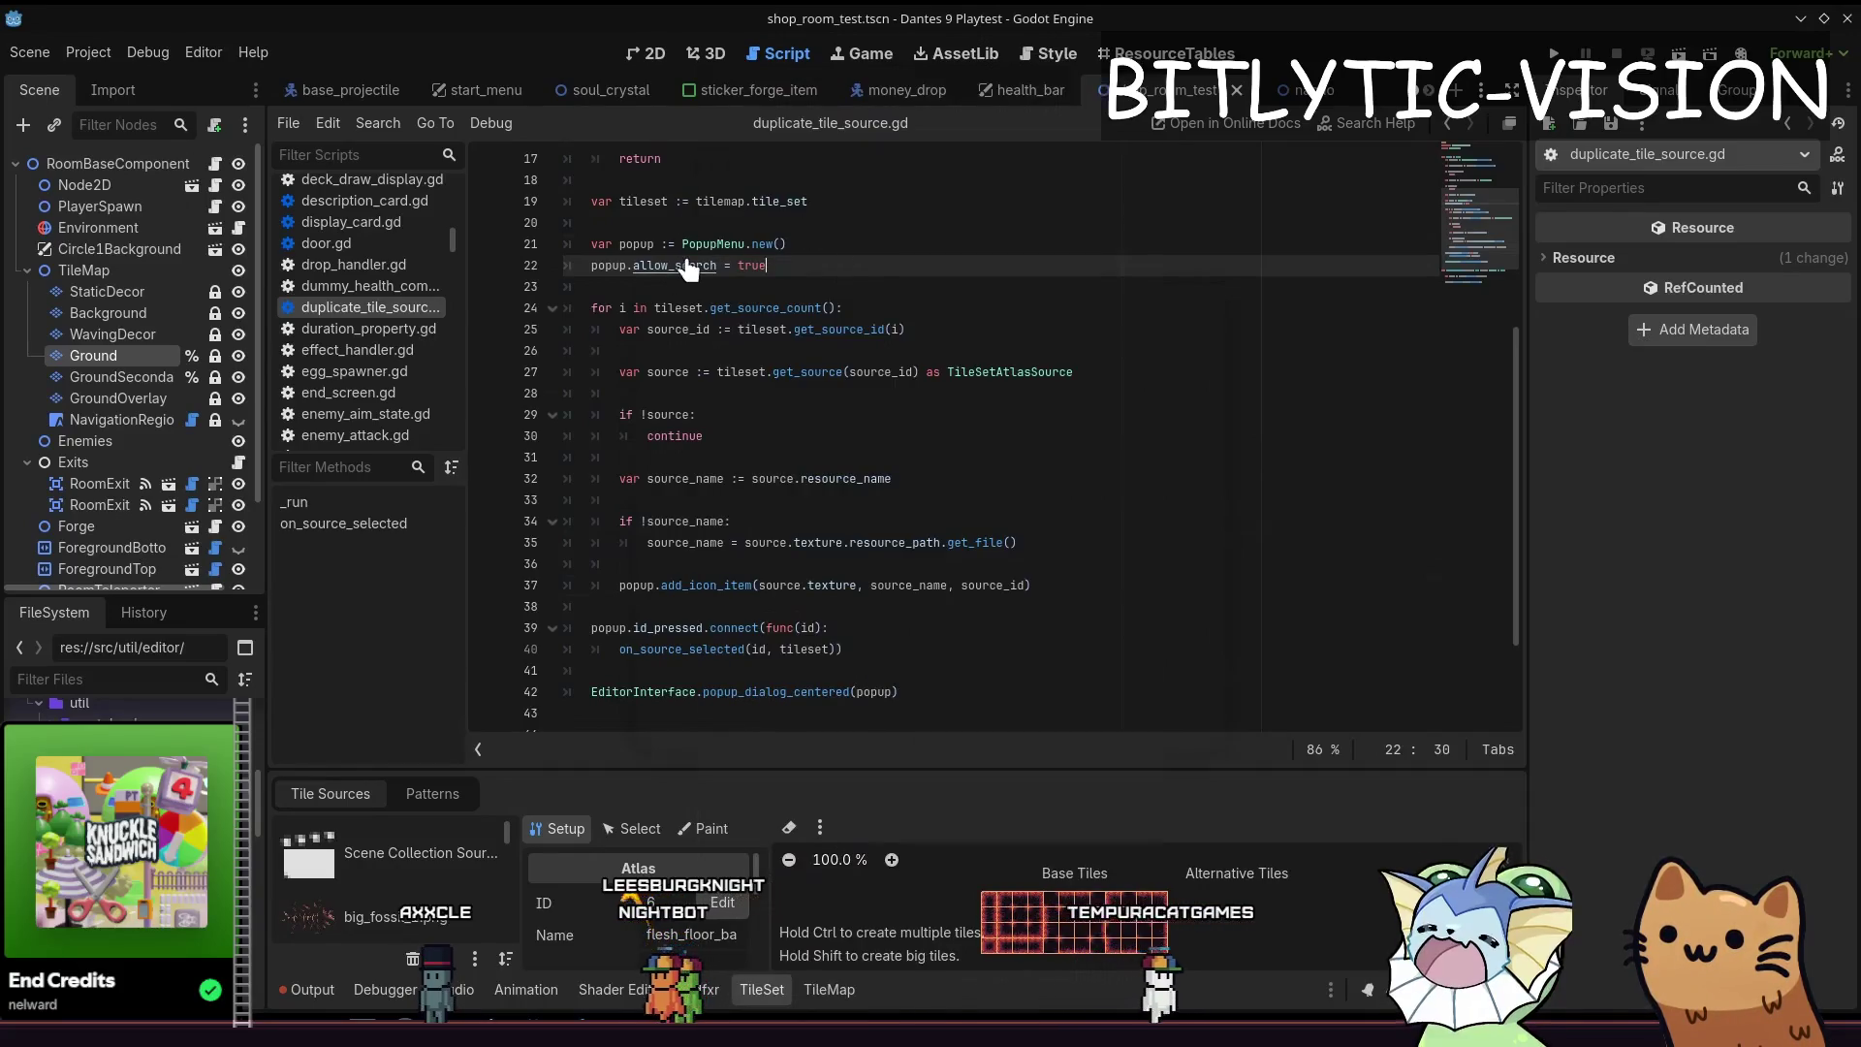
pyautogui.keyDown('ctrl'); pyautogui.click(689, 268); pyautogui.keyUp('ctrl')
pyautogui.moveTo(884, 281); pyautogui.dragTo(902, 278)
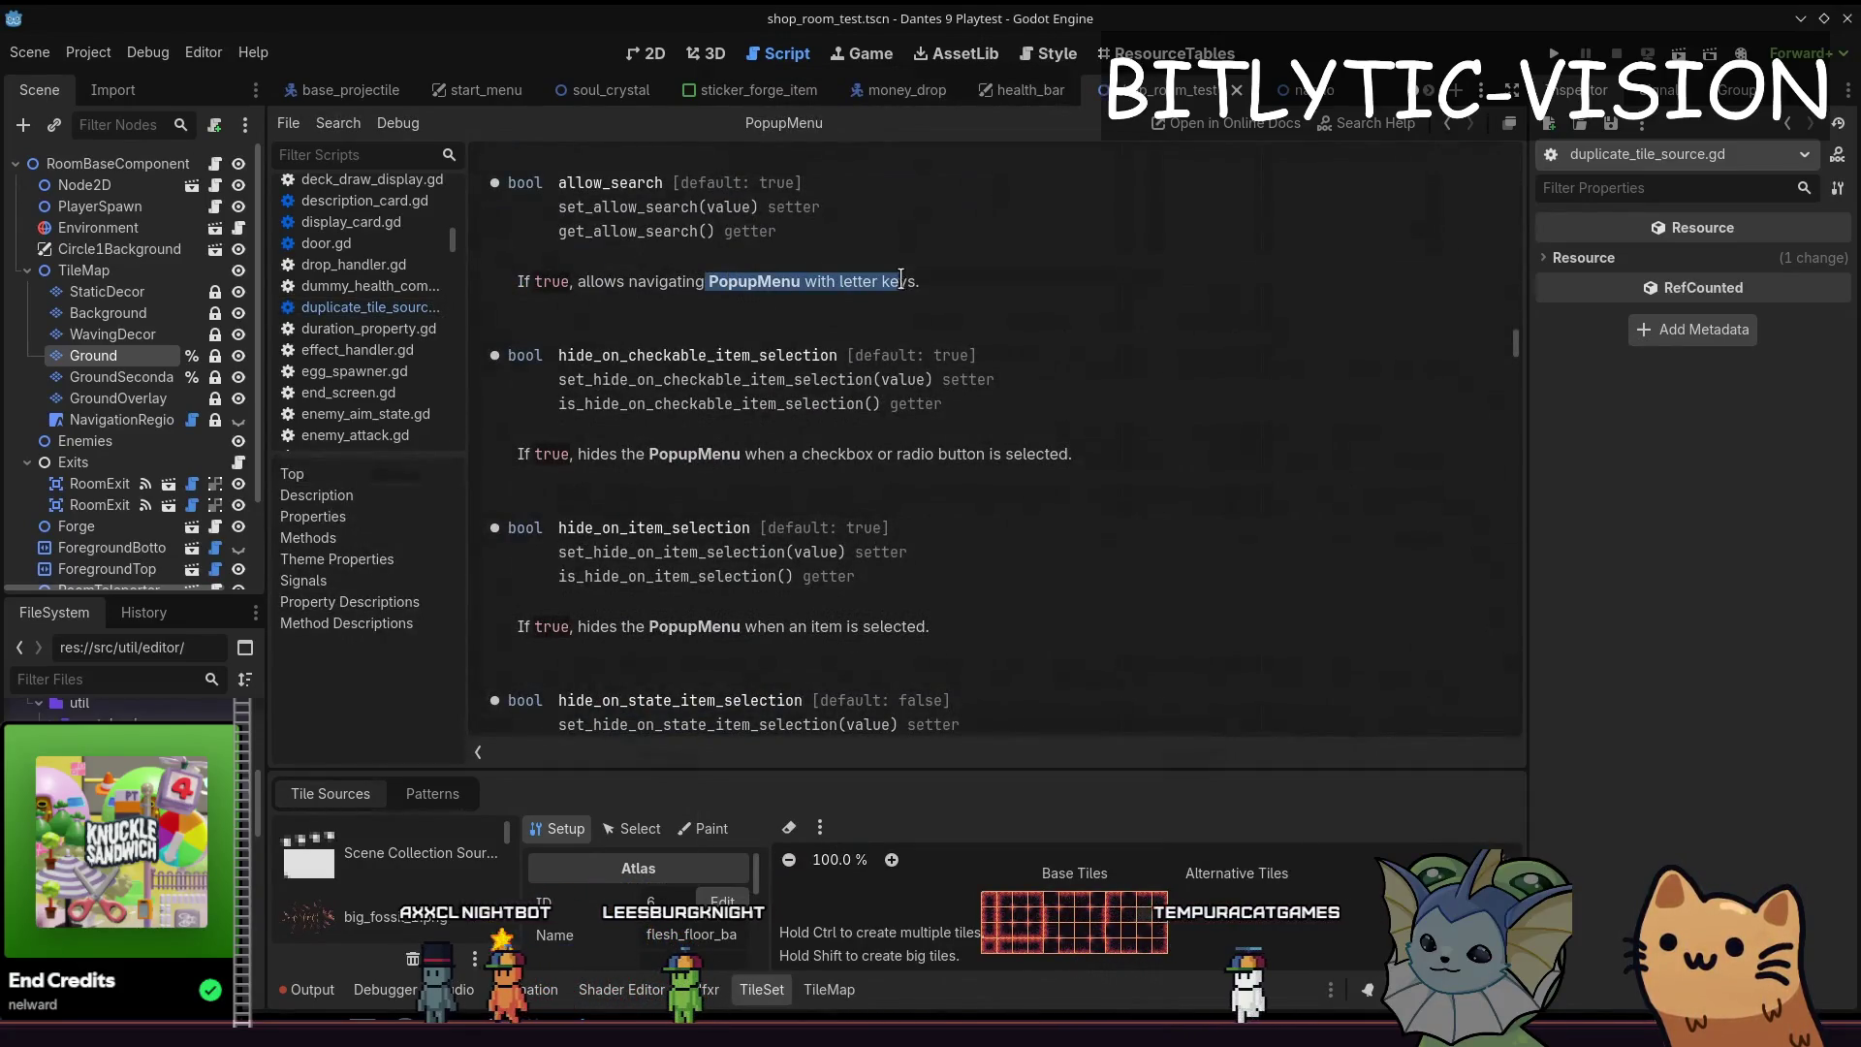
pyautogui.click(919, 304)
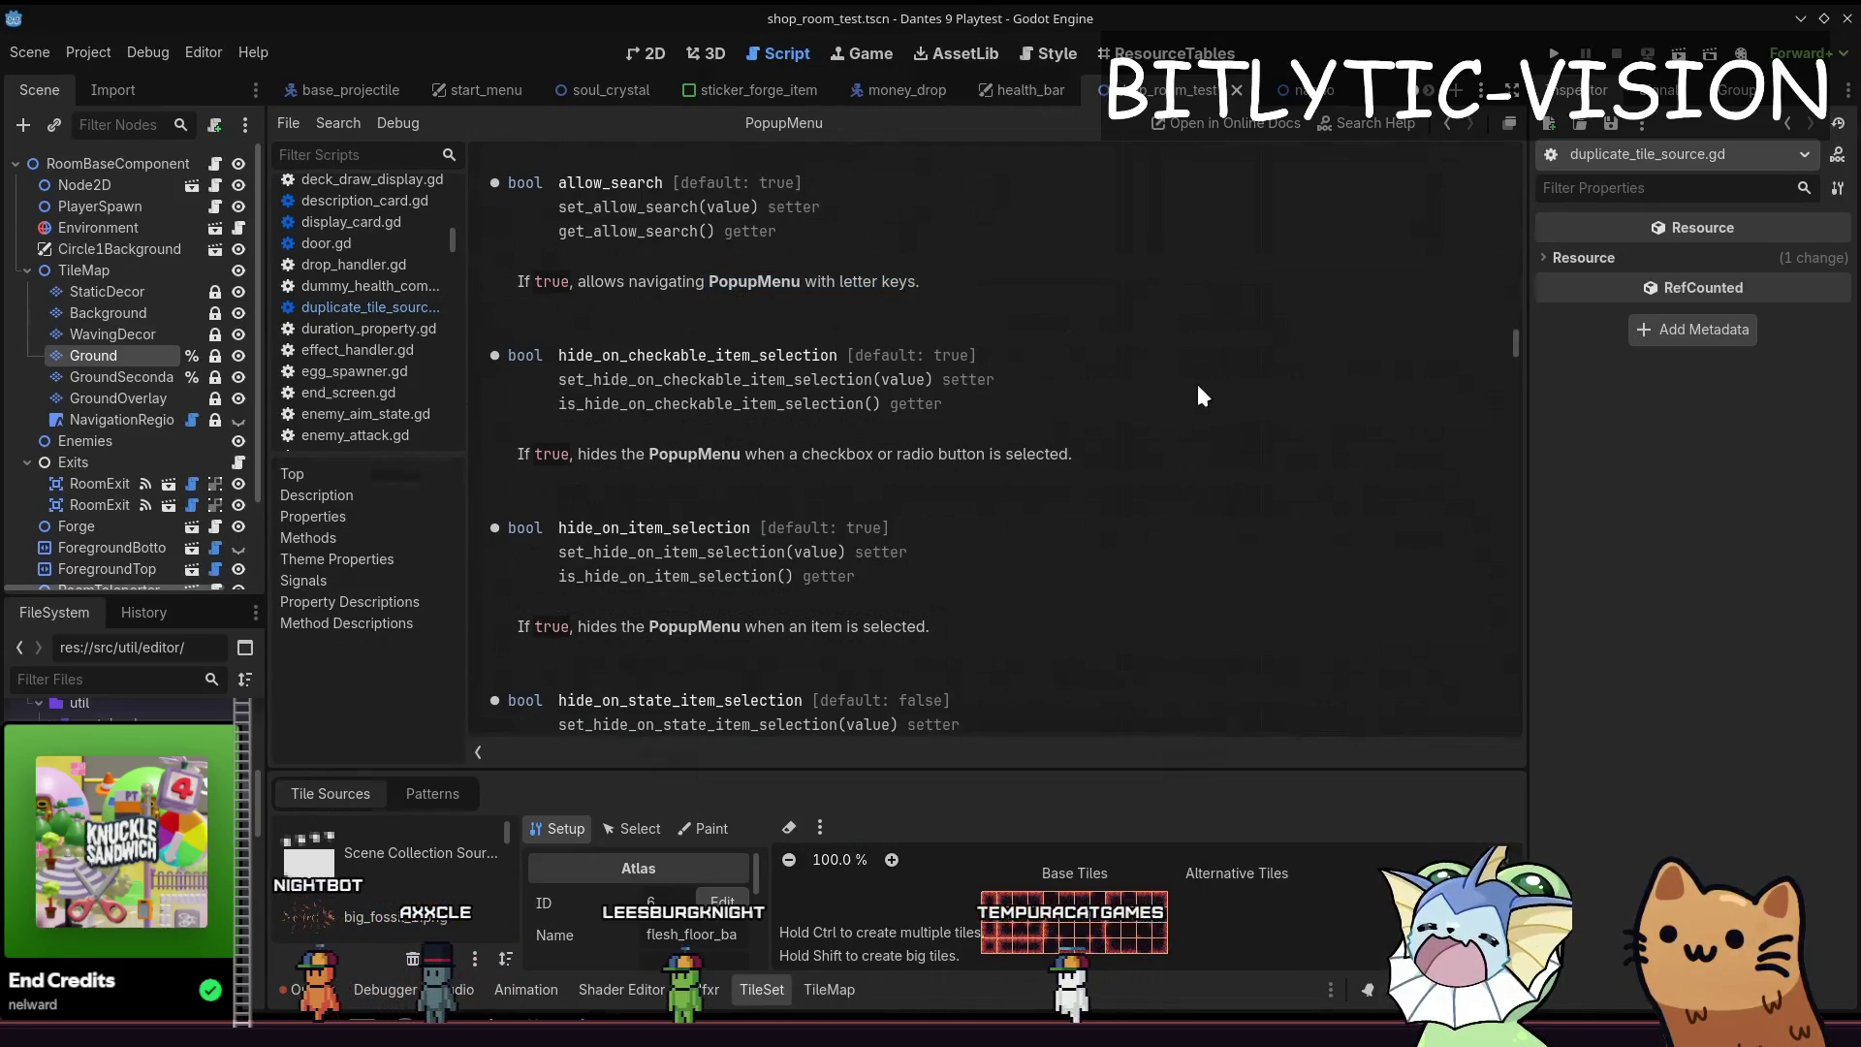
pyautogui.scroll(5, 1198, 396)
pyautogui.scroll(5, 931, 363)
pyautogui.scroll(5, 939, 446)
pyautogui.scroll(5, 937, 449)
pyautogui.scroll(5, 963, 465)
pyautogui.scroll(5, 964, 466)
pyautogui.scroll(5, 1043, 462)
pyautogui.scroll(5, 1061, 472)
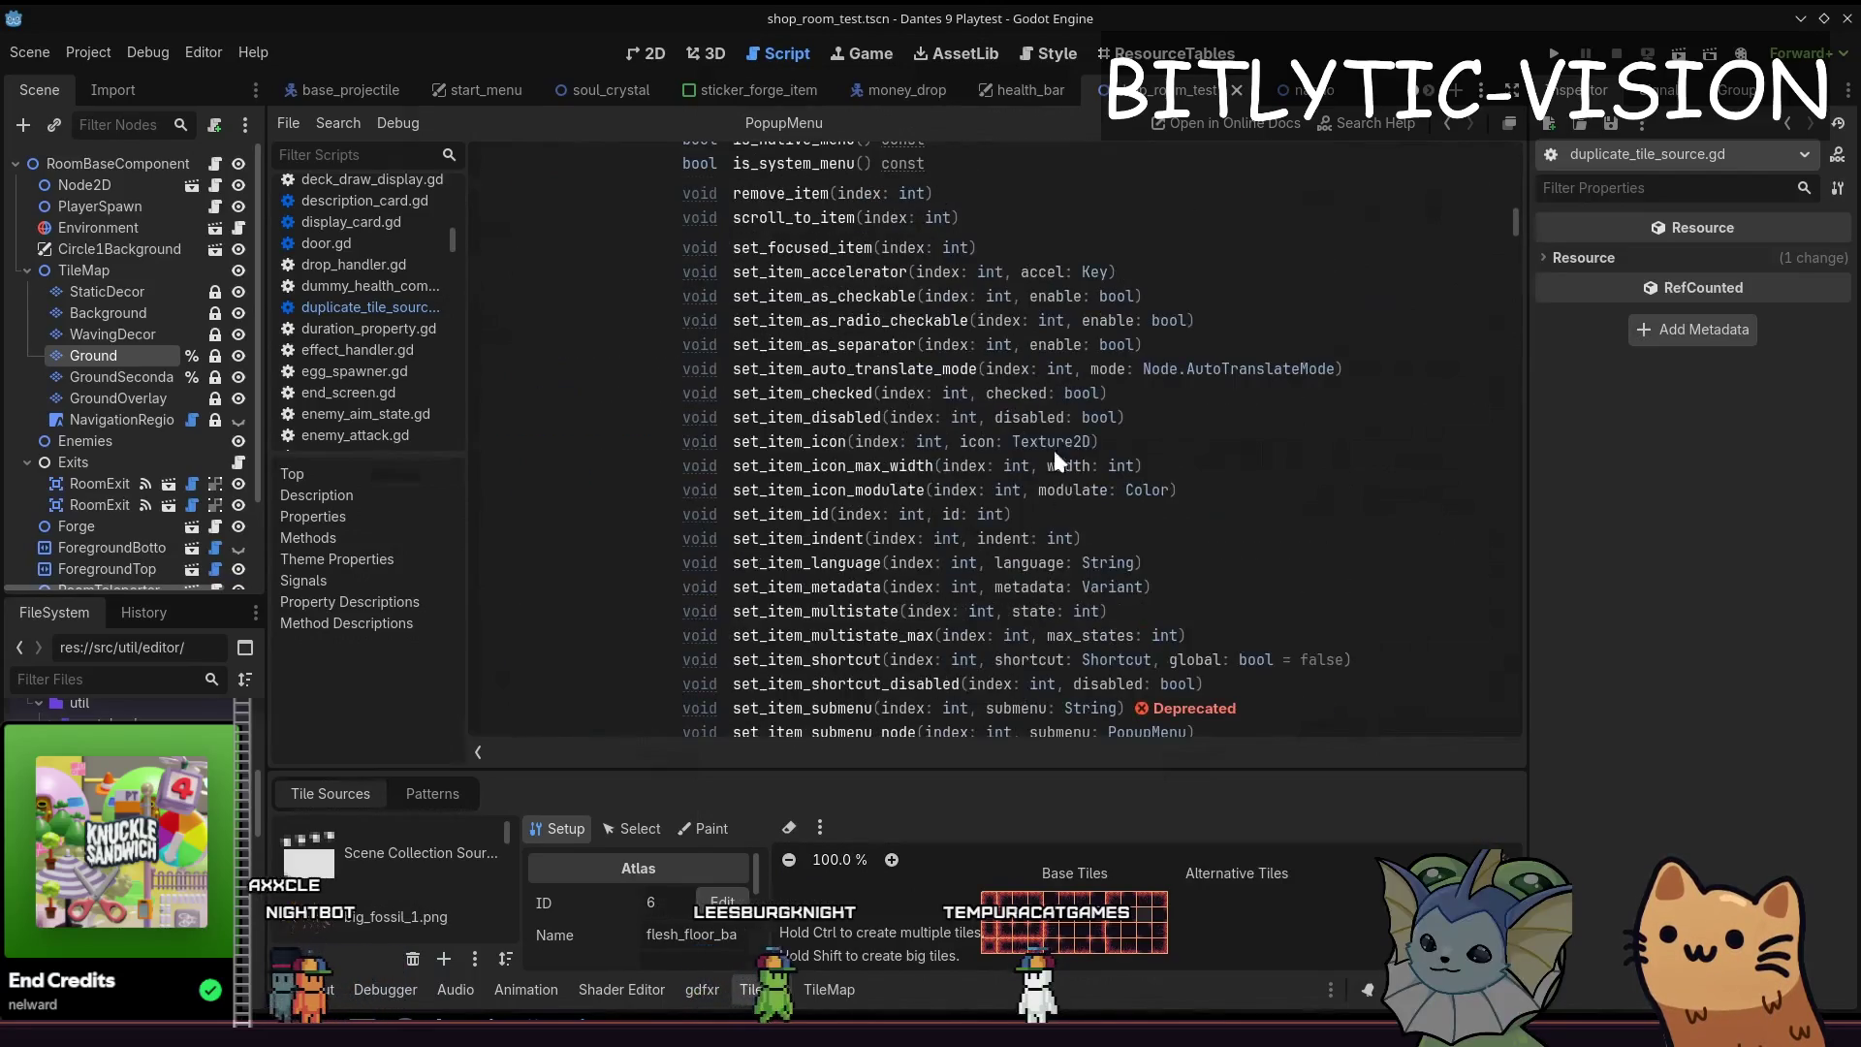
pyautogui.scroll(3, 1054, 460)
pyautogui.scroll(-3, 1074, 361)
pyautogui.scroll(-3, 1019, 408)
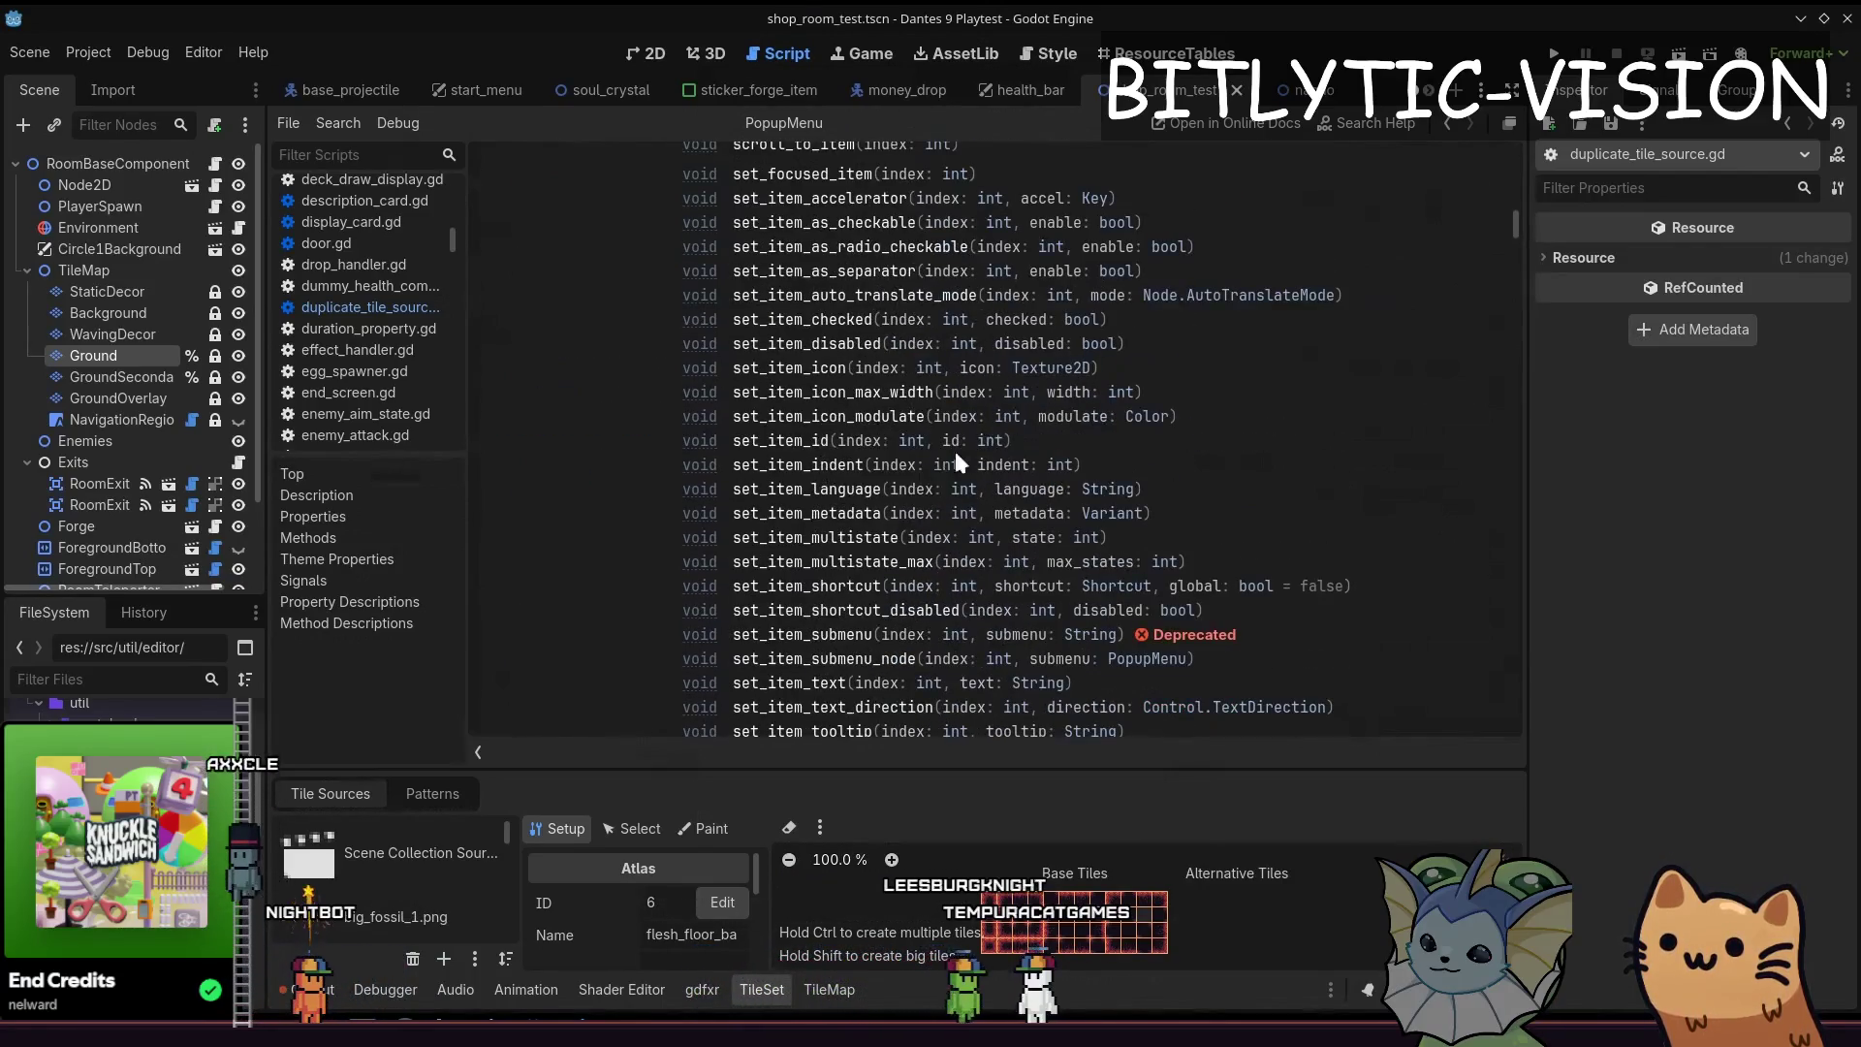
pyautogui.hotkey('ctrl', 'f')
pyautogui.write('search')
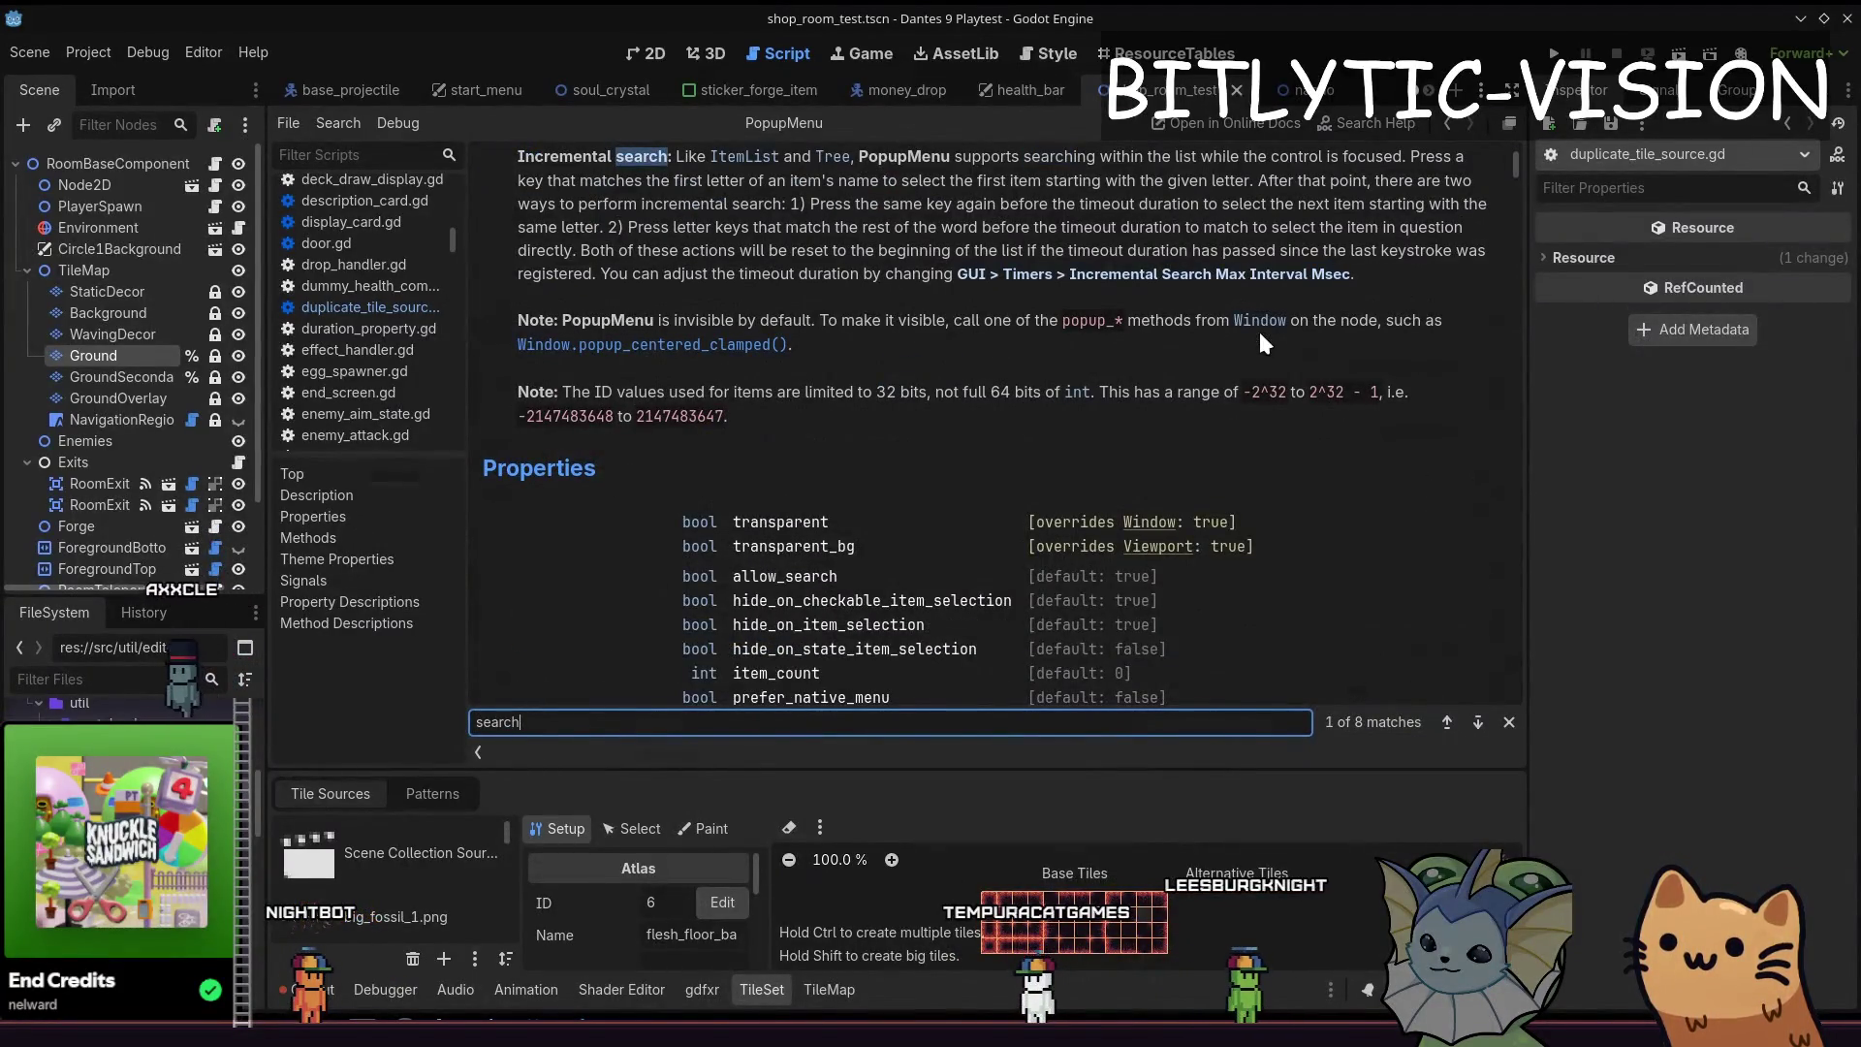
pyautogui.press('Return')
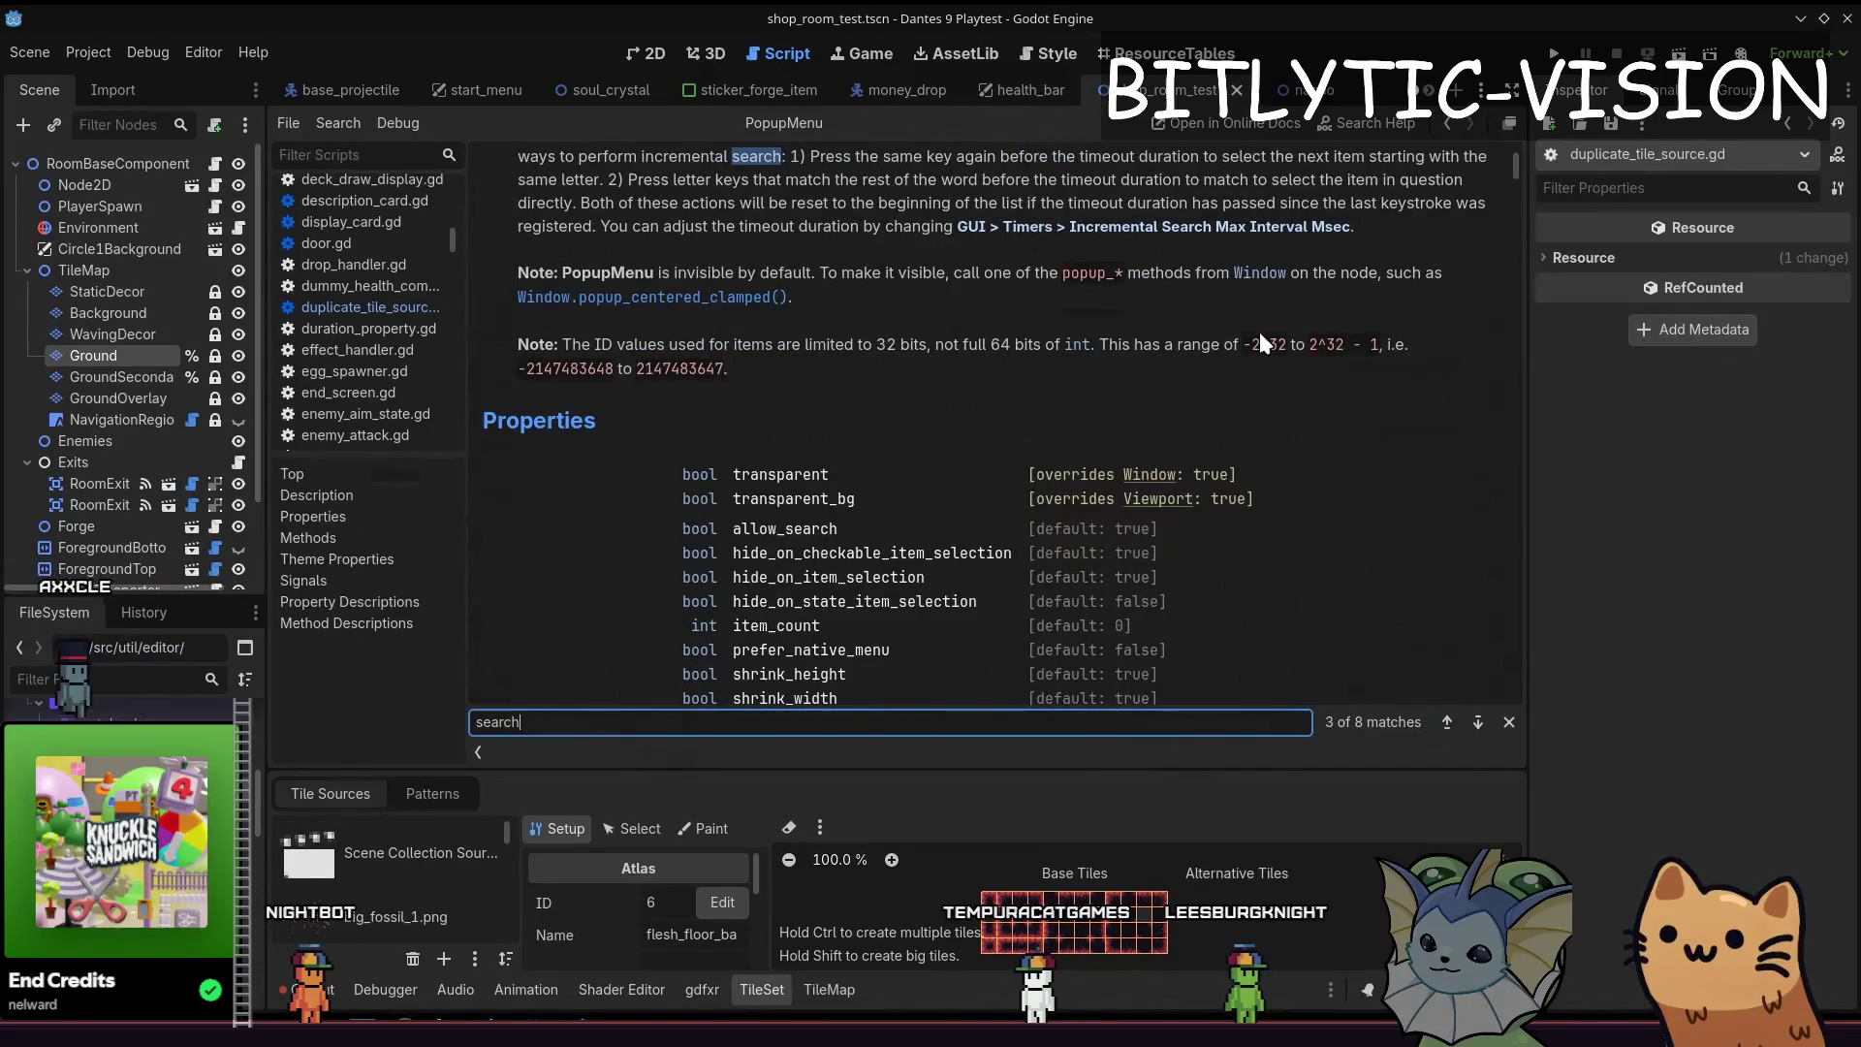
pyautogui.press('Return')
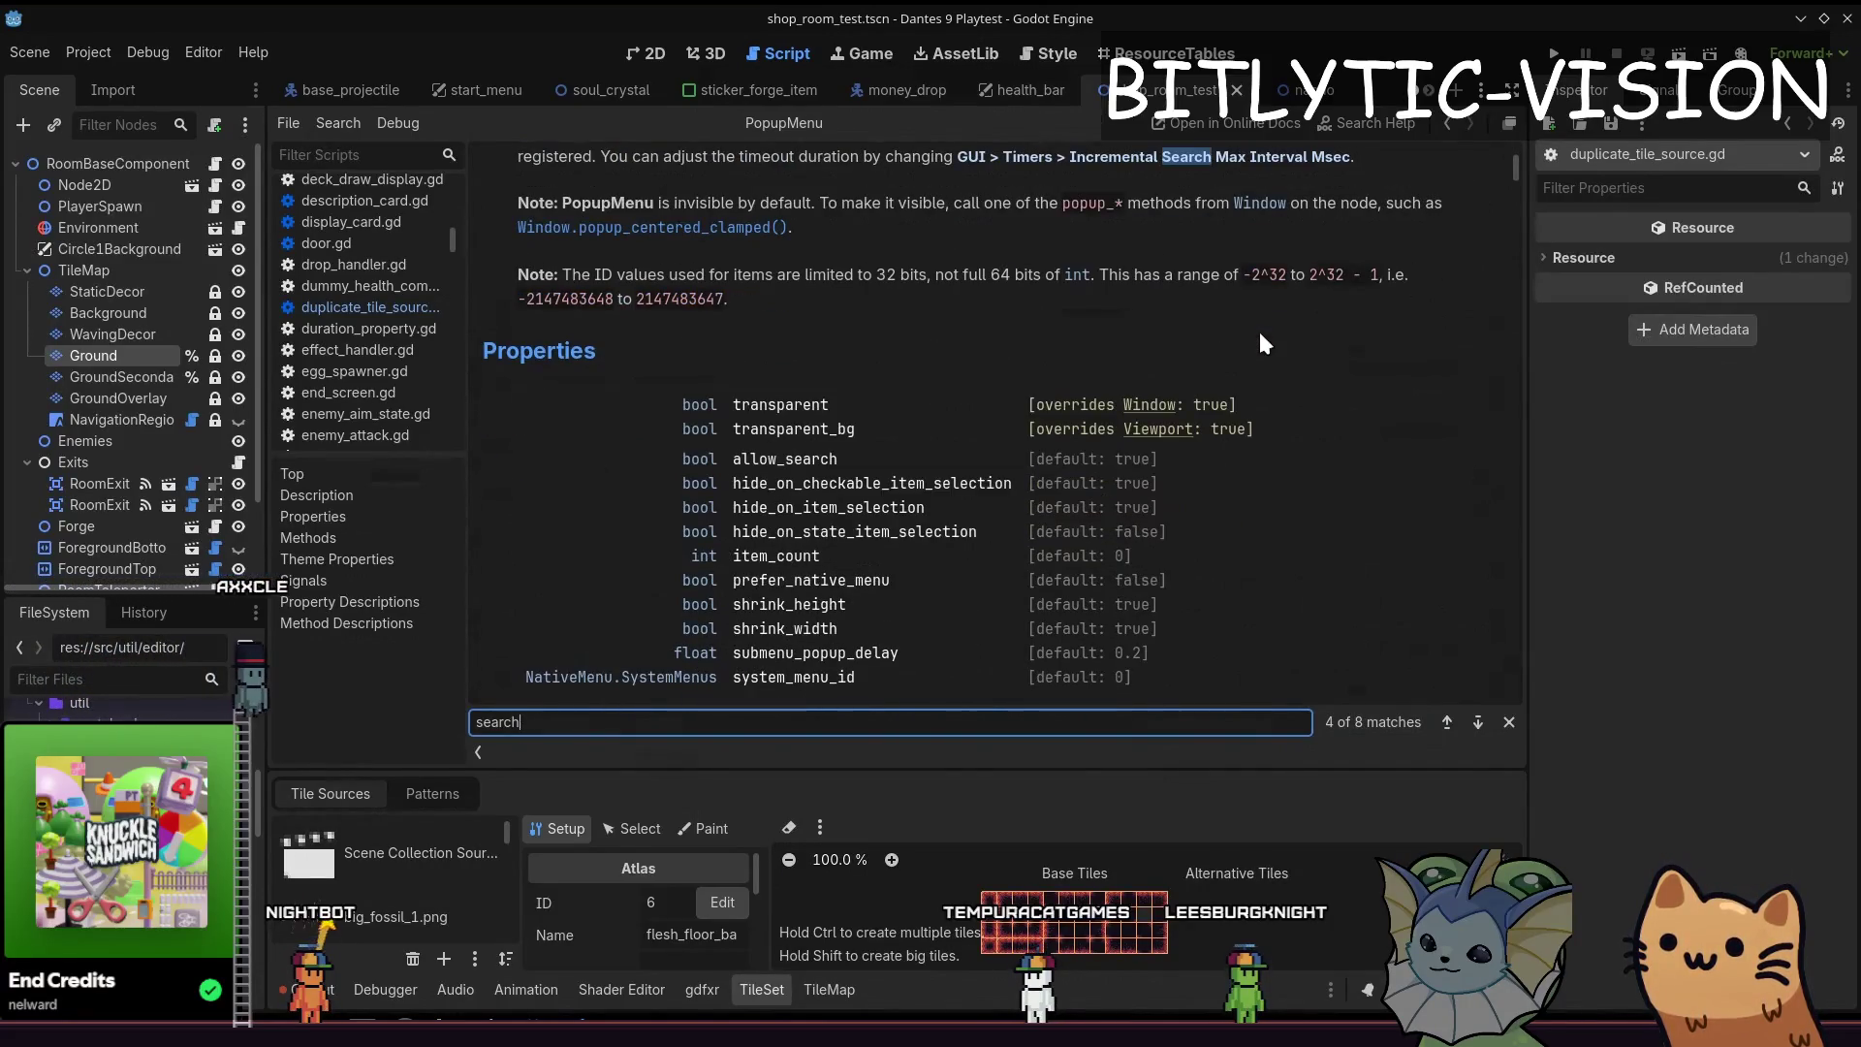
pyautogui.press('Return')
pyautogui.press('Return')
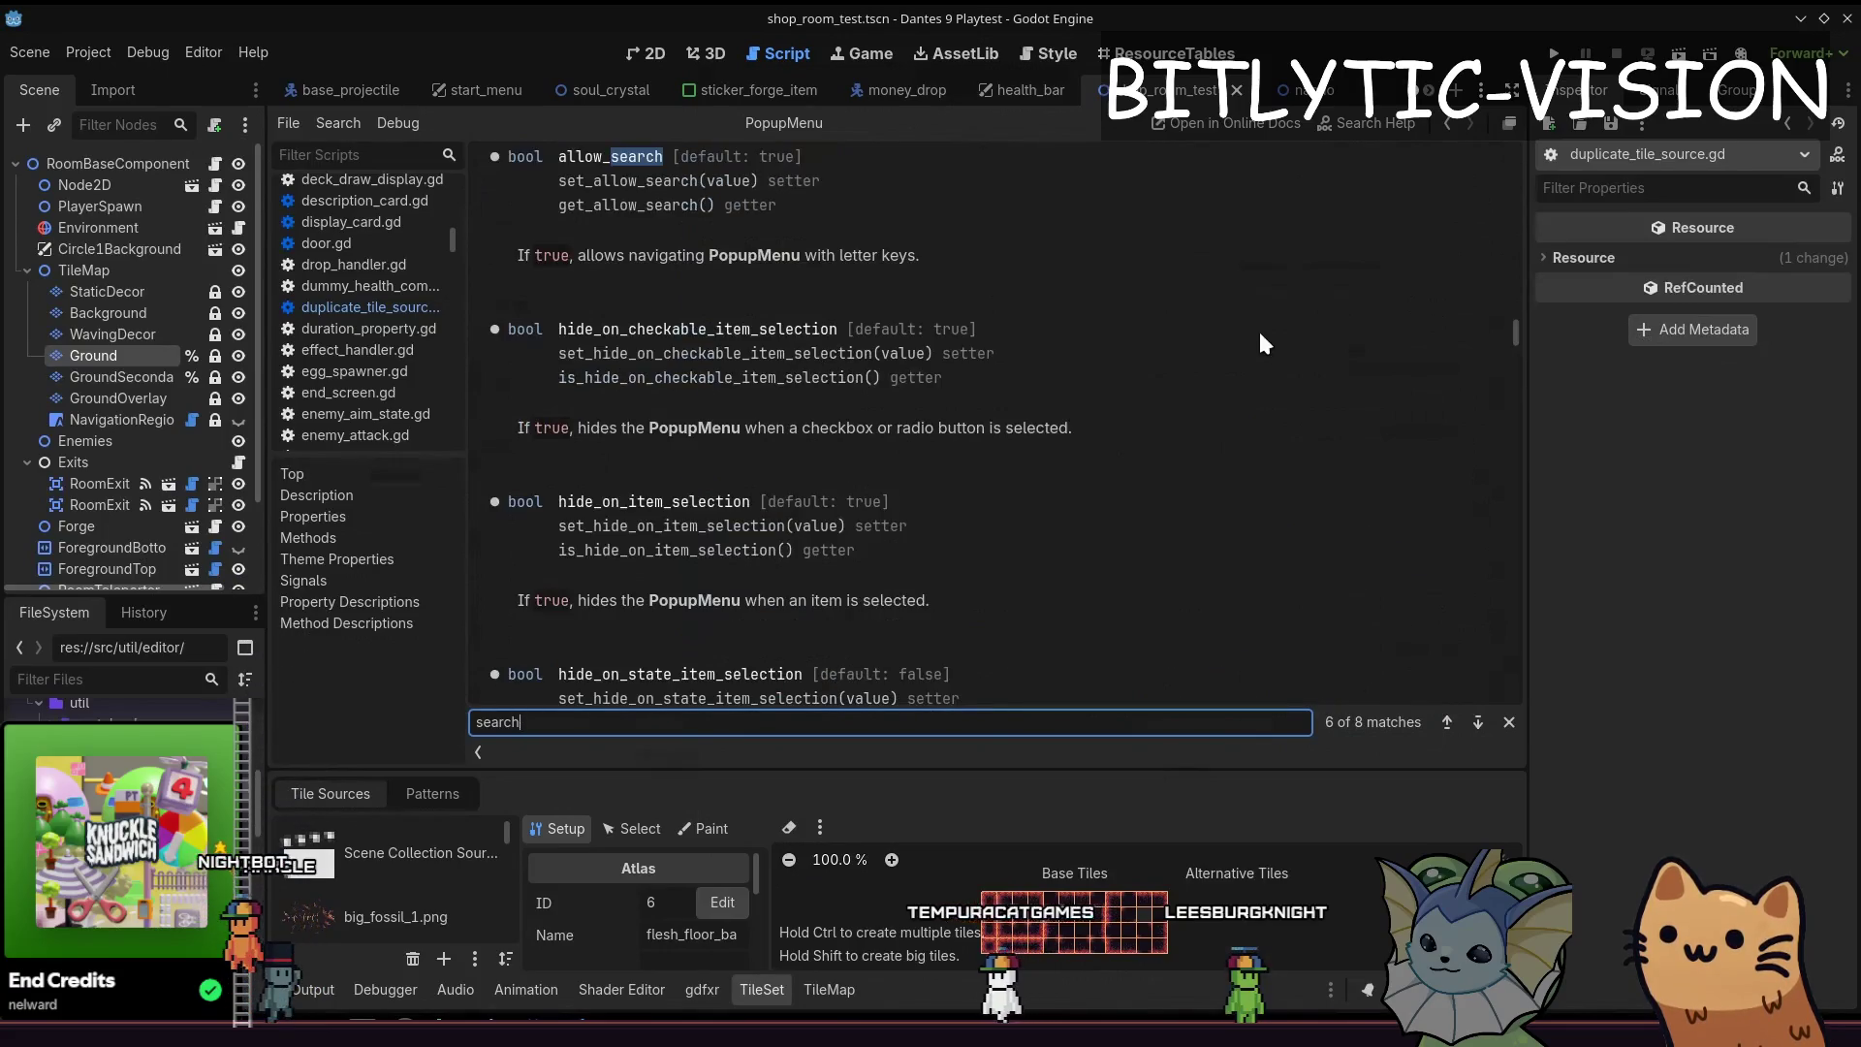
pyautogui.press('Return')
pyautogui.press('Return')
pyautogui.hotkey('ctrl', 'w')
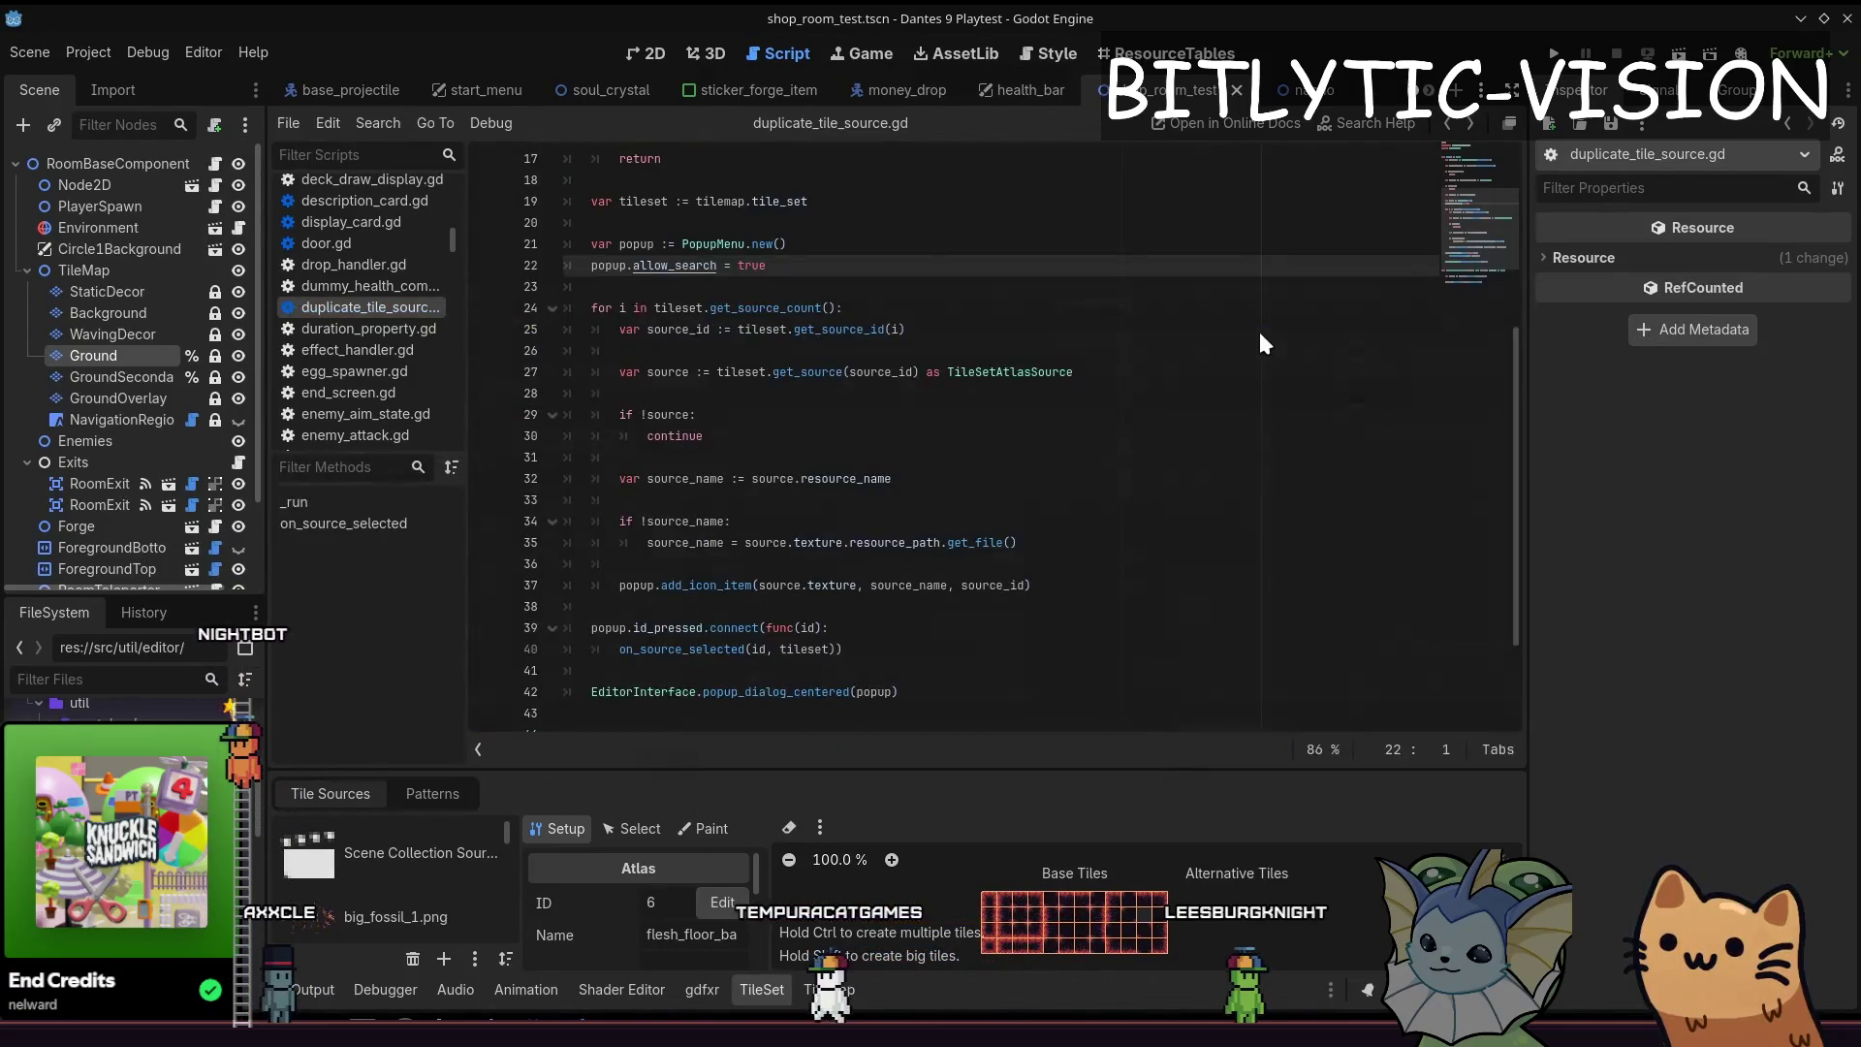
pyautogui.hotkey('ctrl', 'shift', 'p')
pyautogui.write('dupl')
pyautogui.press('Return')
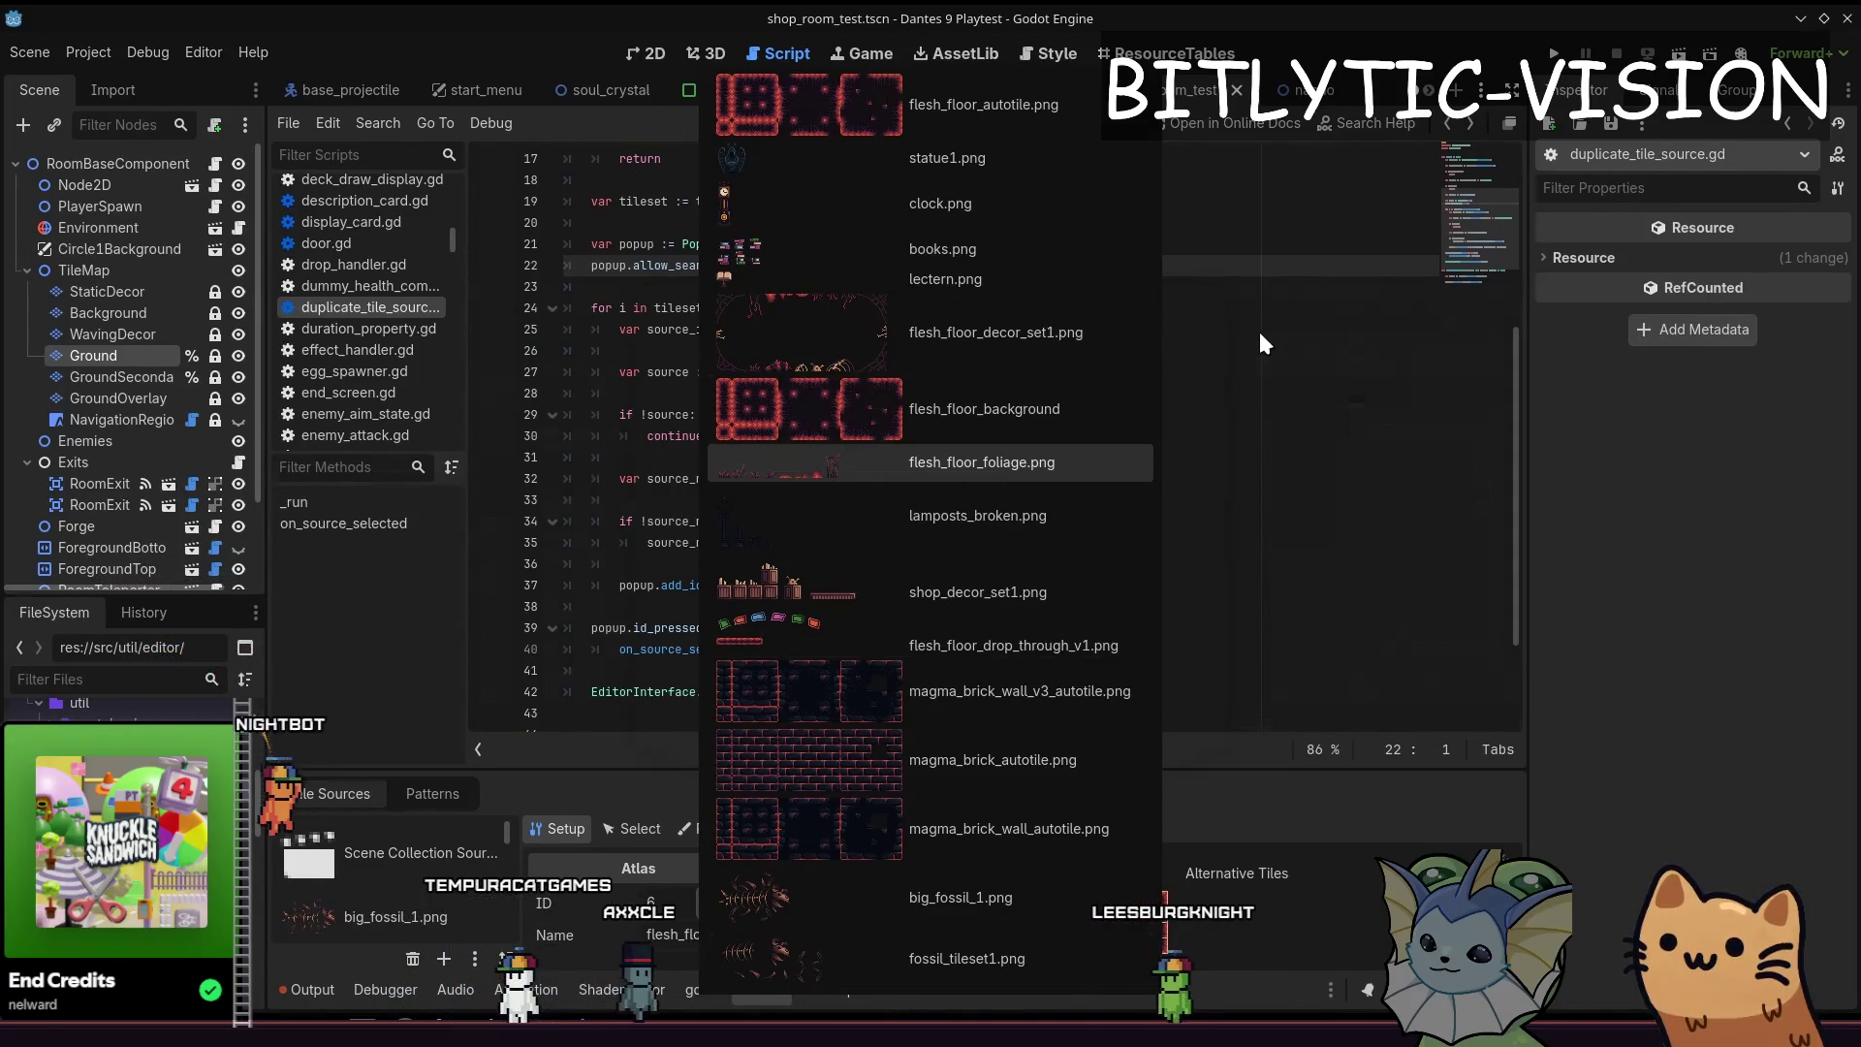
pyautogui.press('Up')
pyautogui.press('Up')
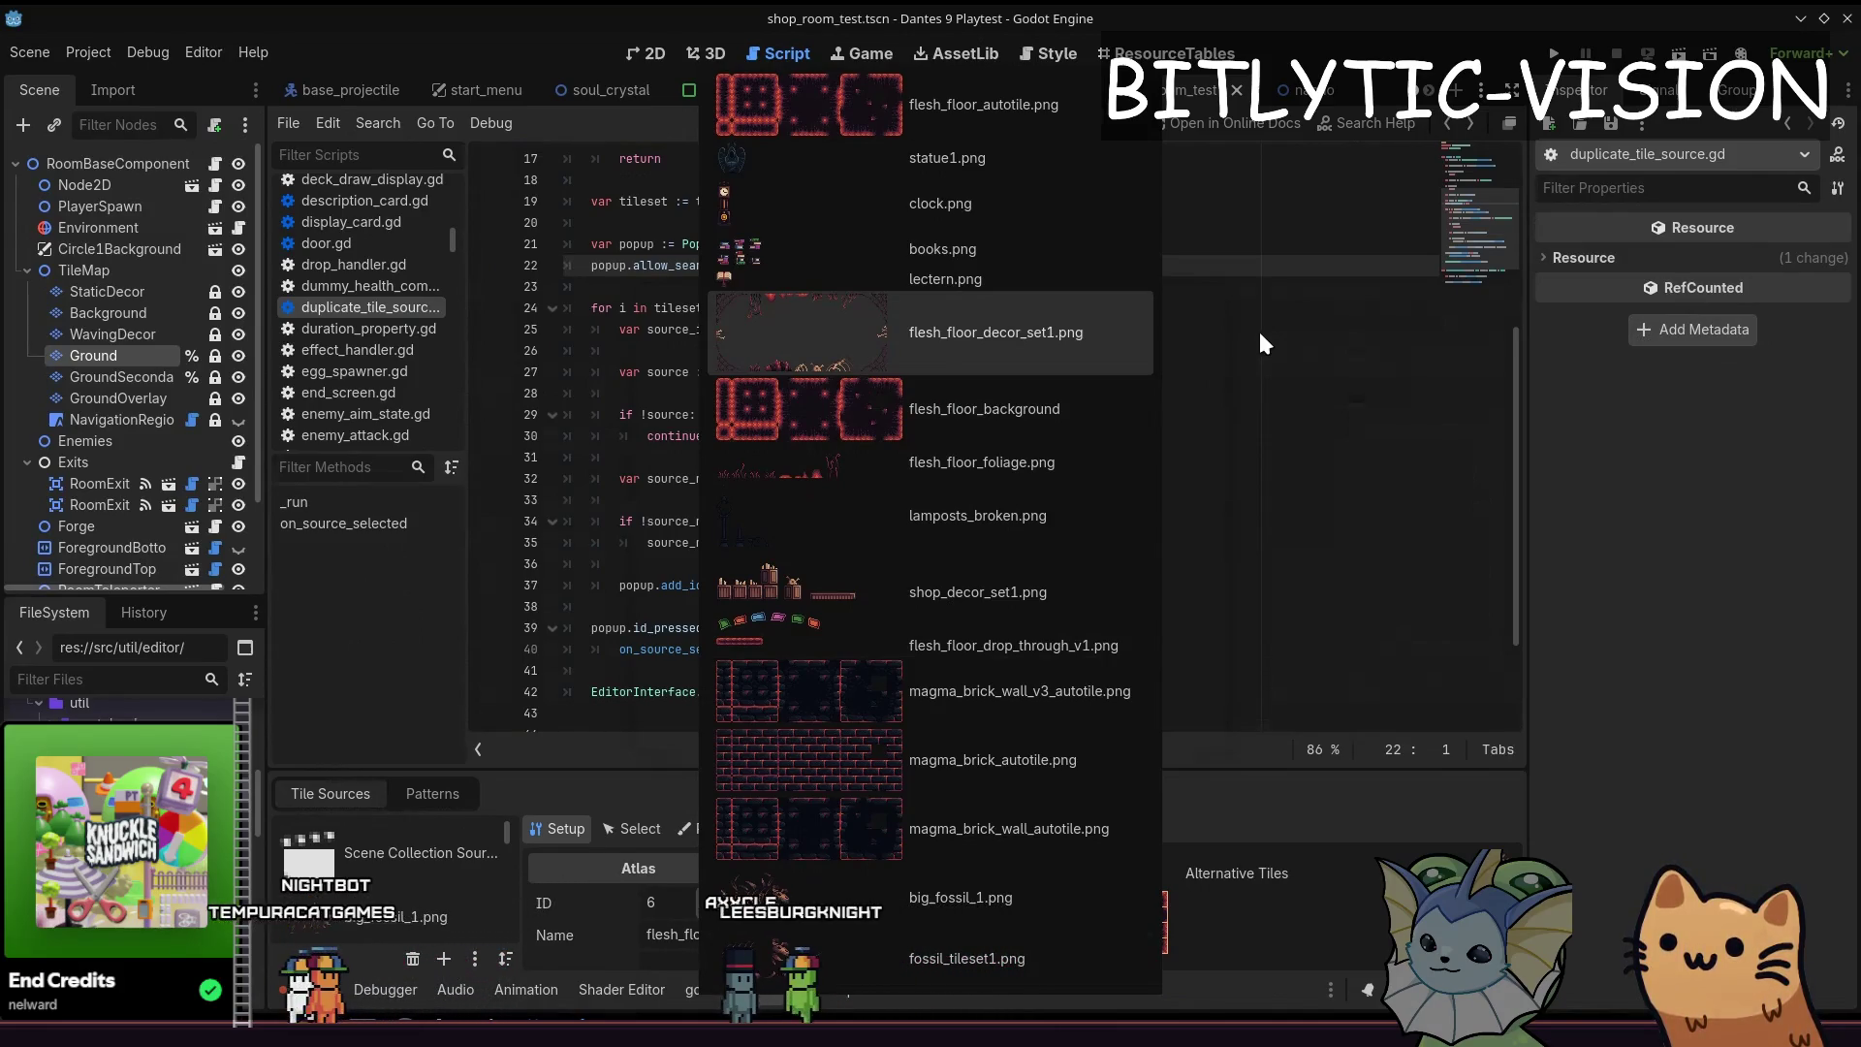
pyautogui.press('Up')
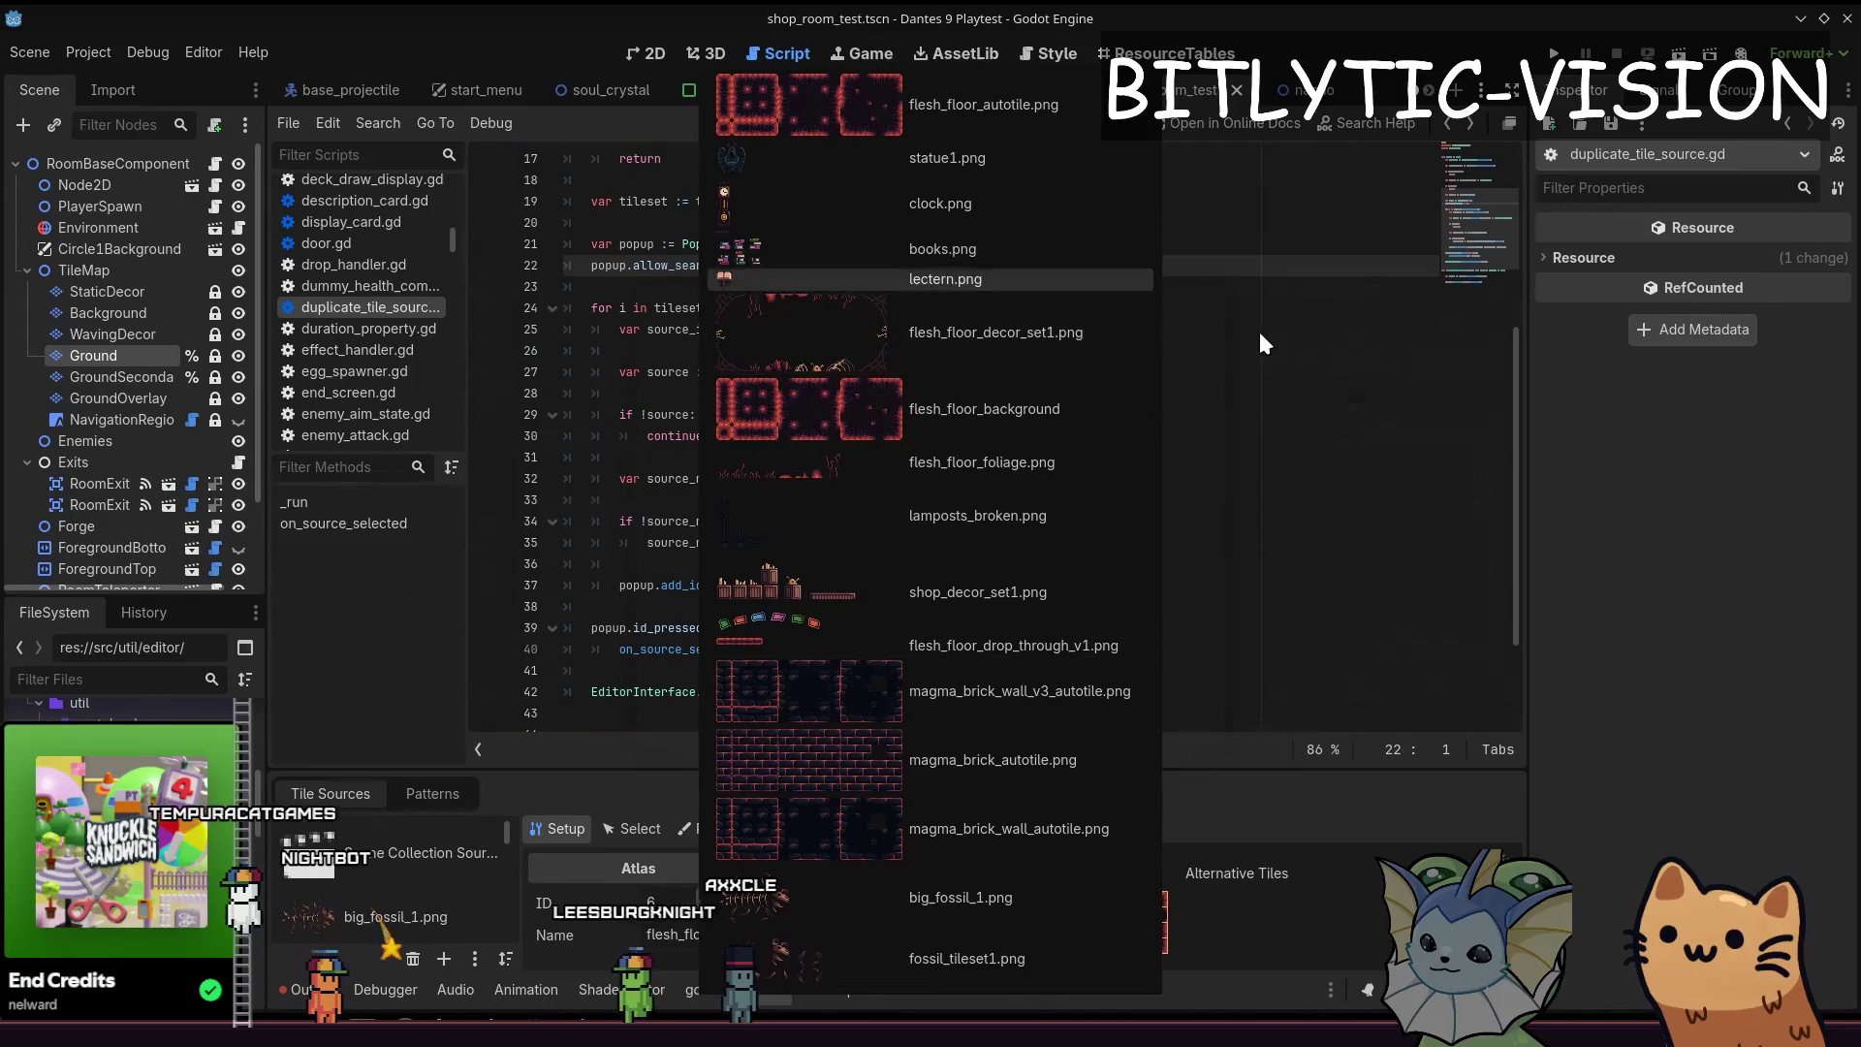
pyautogui.press('Up')
pyautogui.press('Up')
pyautogui.press('Escape')
pyautogui.hotkey('ctrl', 'shift', 'p')
pyautogui.write('duiplicate')
pyautogui.press('BackSpace')
pyautogui.press('BackSpace')
pyautogui.press('BackSpace')
pyautogui.write('plicate')
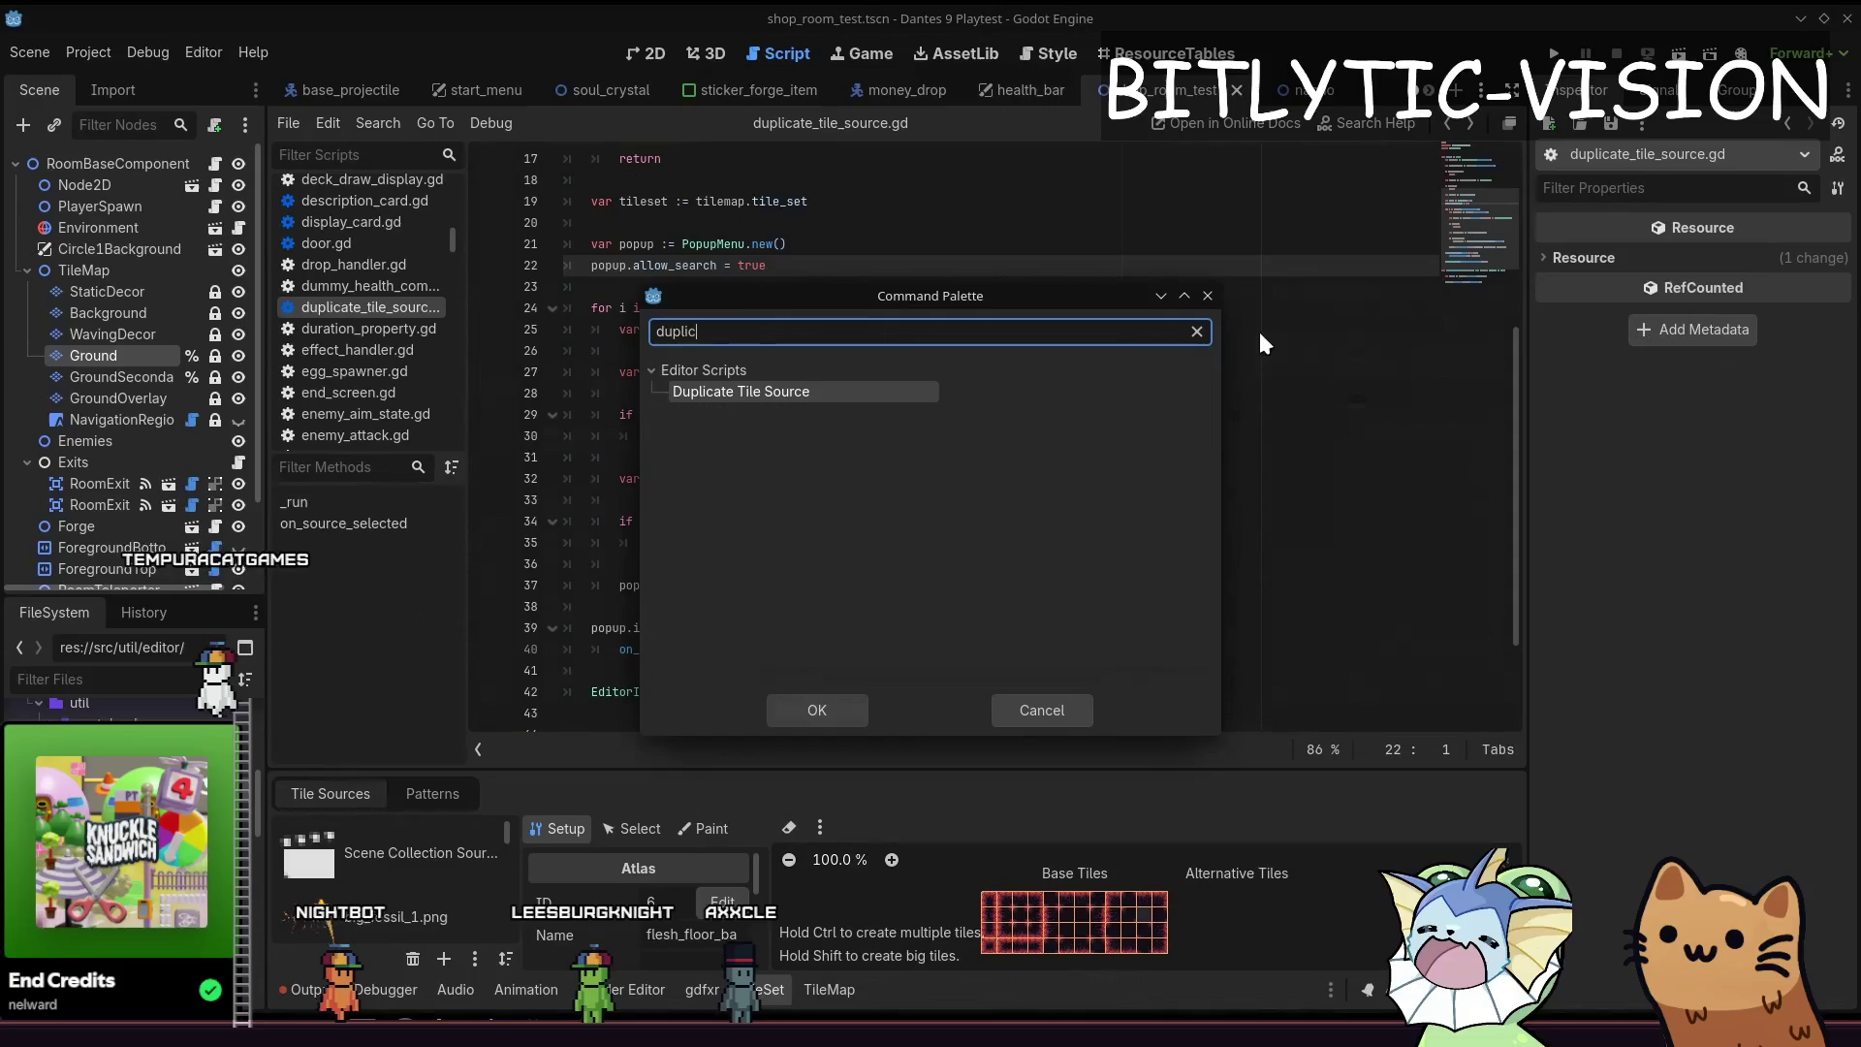
pyautogui.press('Return')
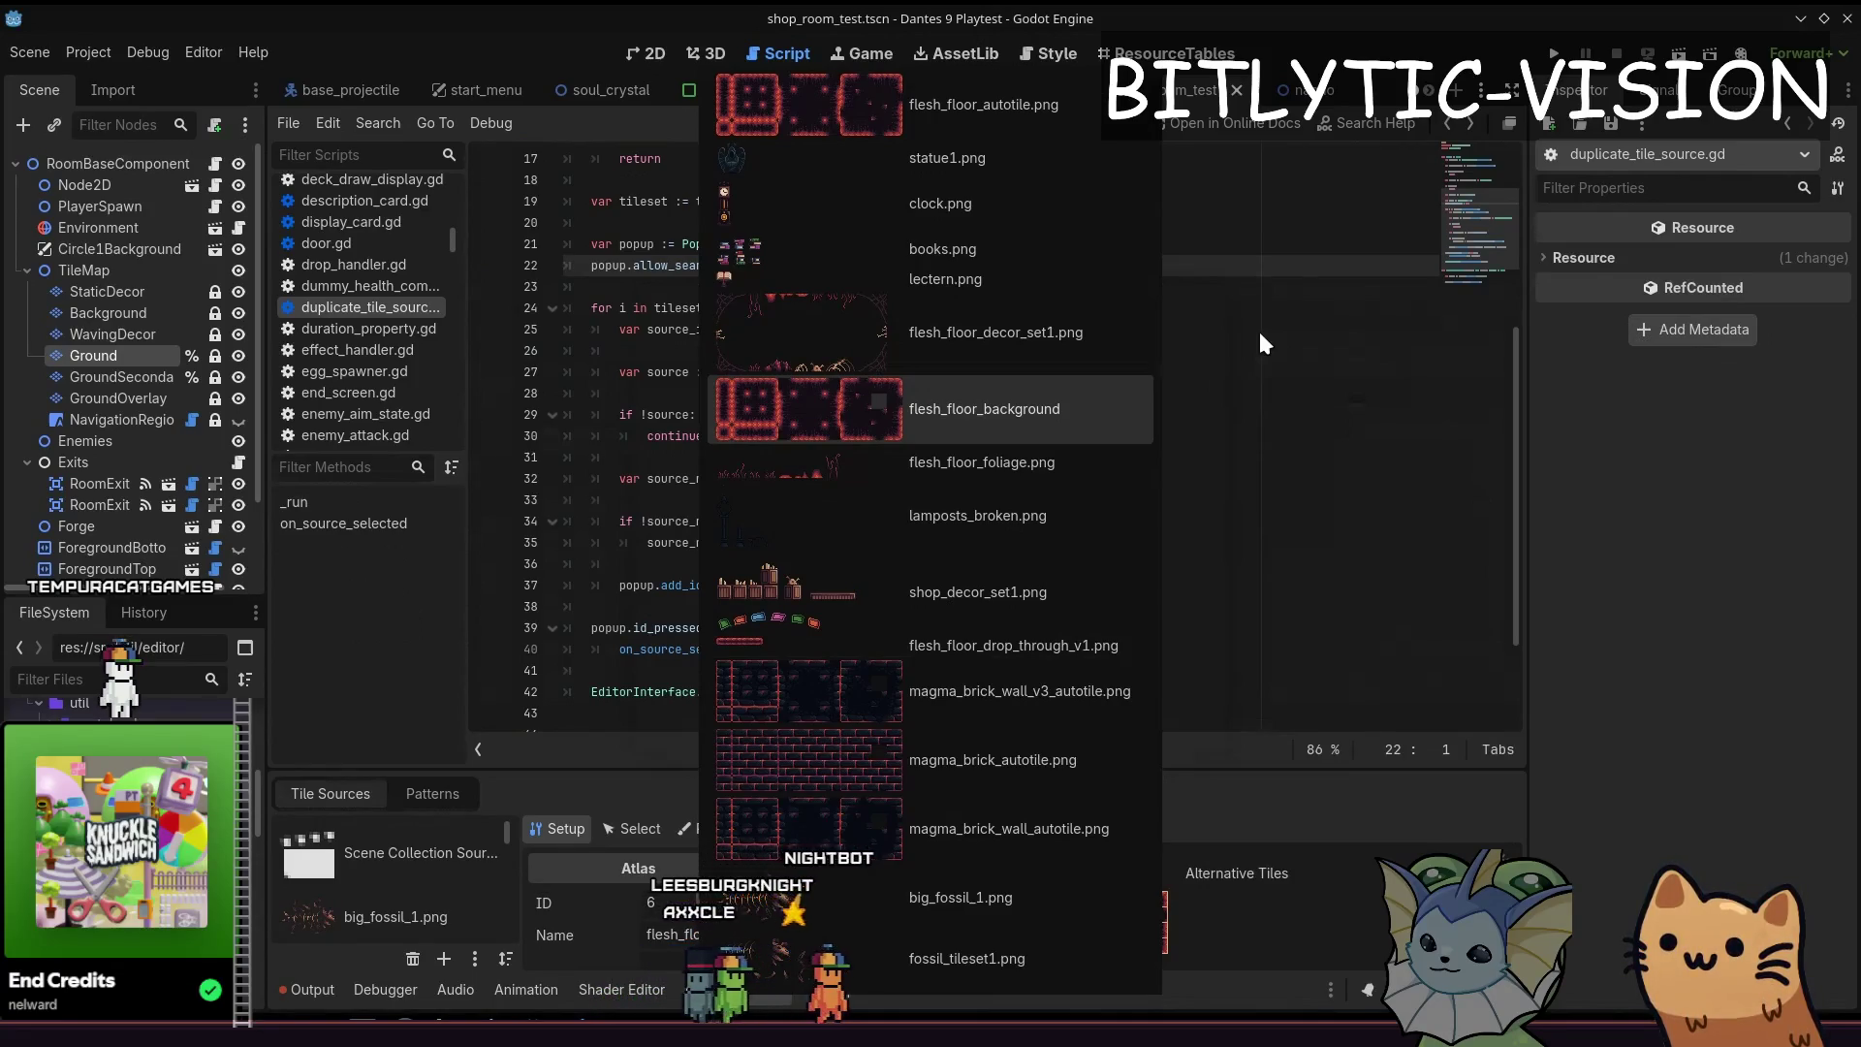
pyautogui.press('Escape')
pyautogui.hotkey('ctrl', 'shift', 'p')
pyautogui.write('duplicate')
pyautogui.press('Return')
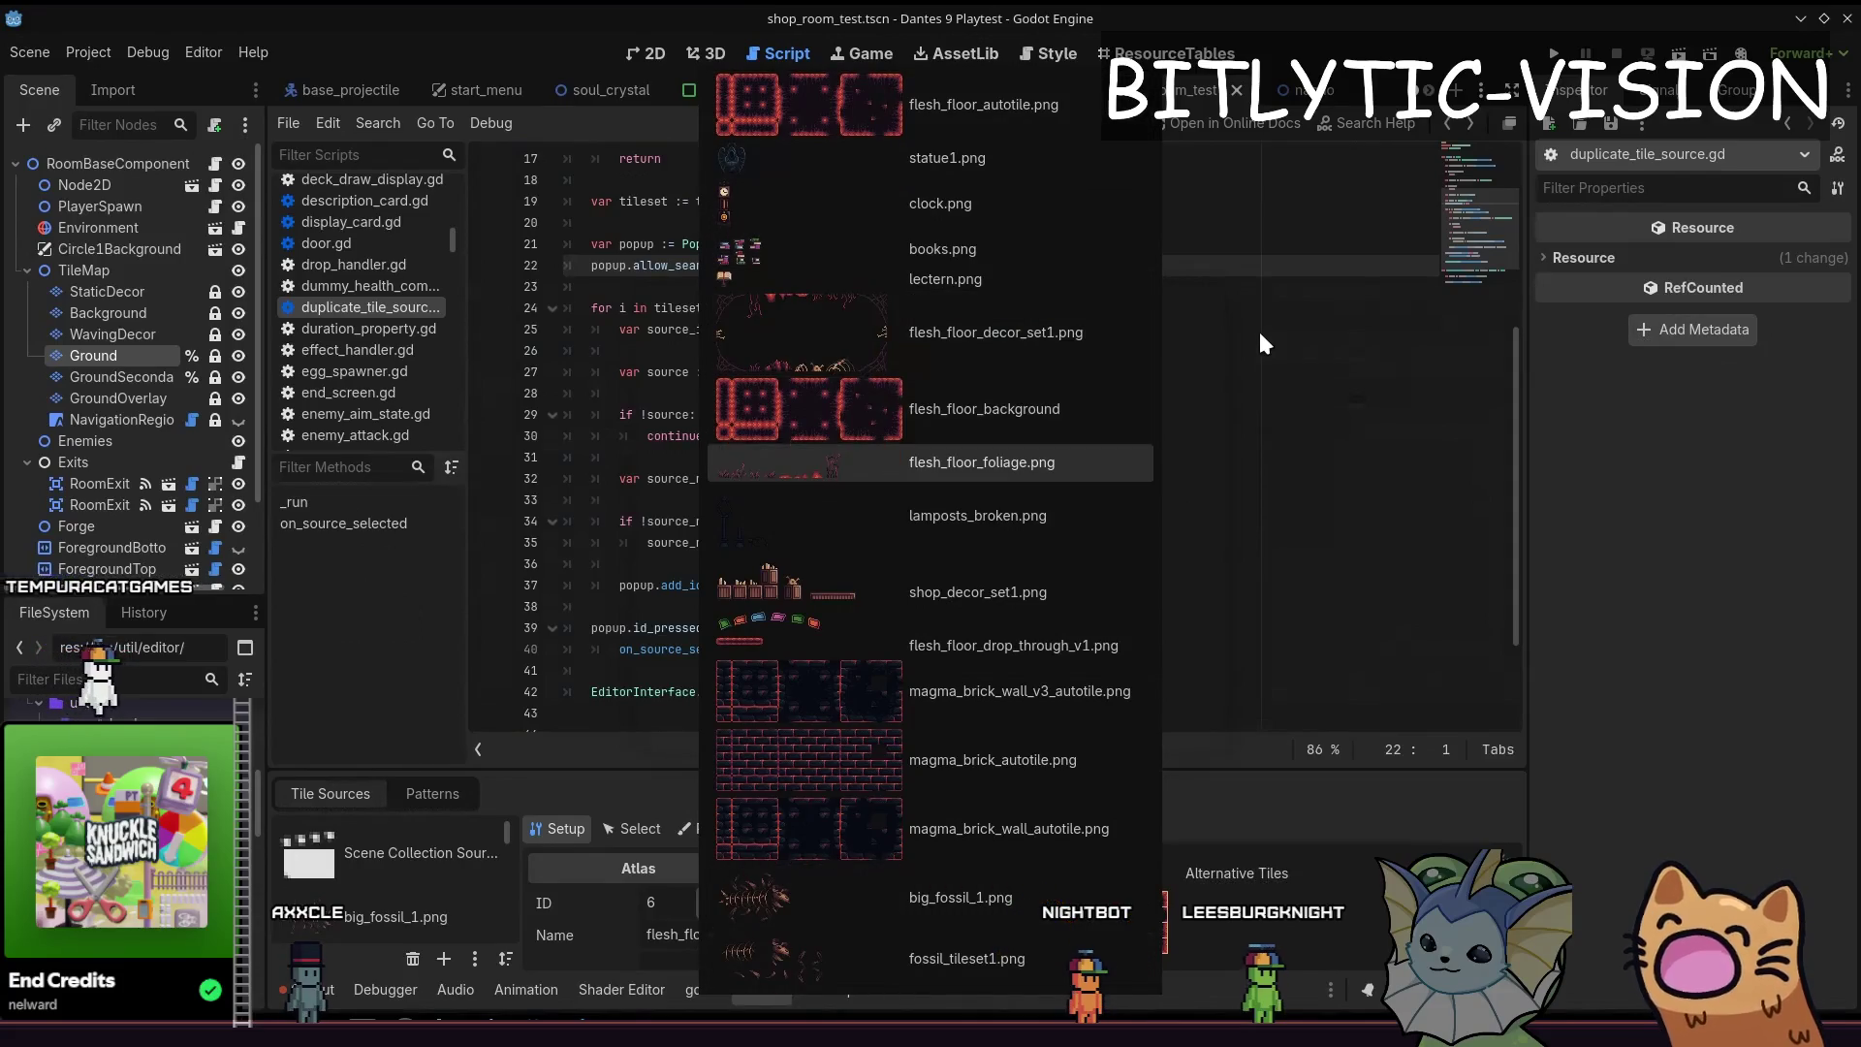
pyautogui.press('Return')
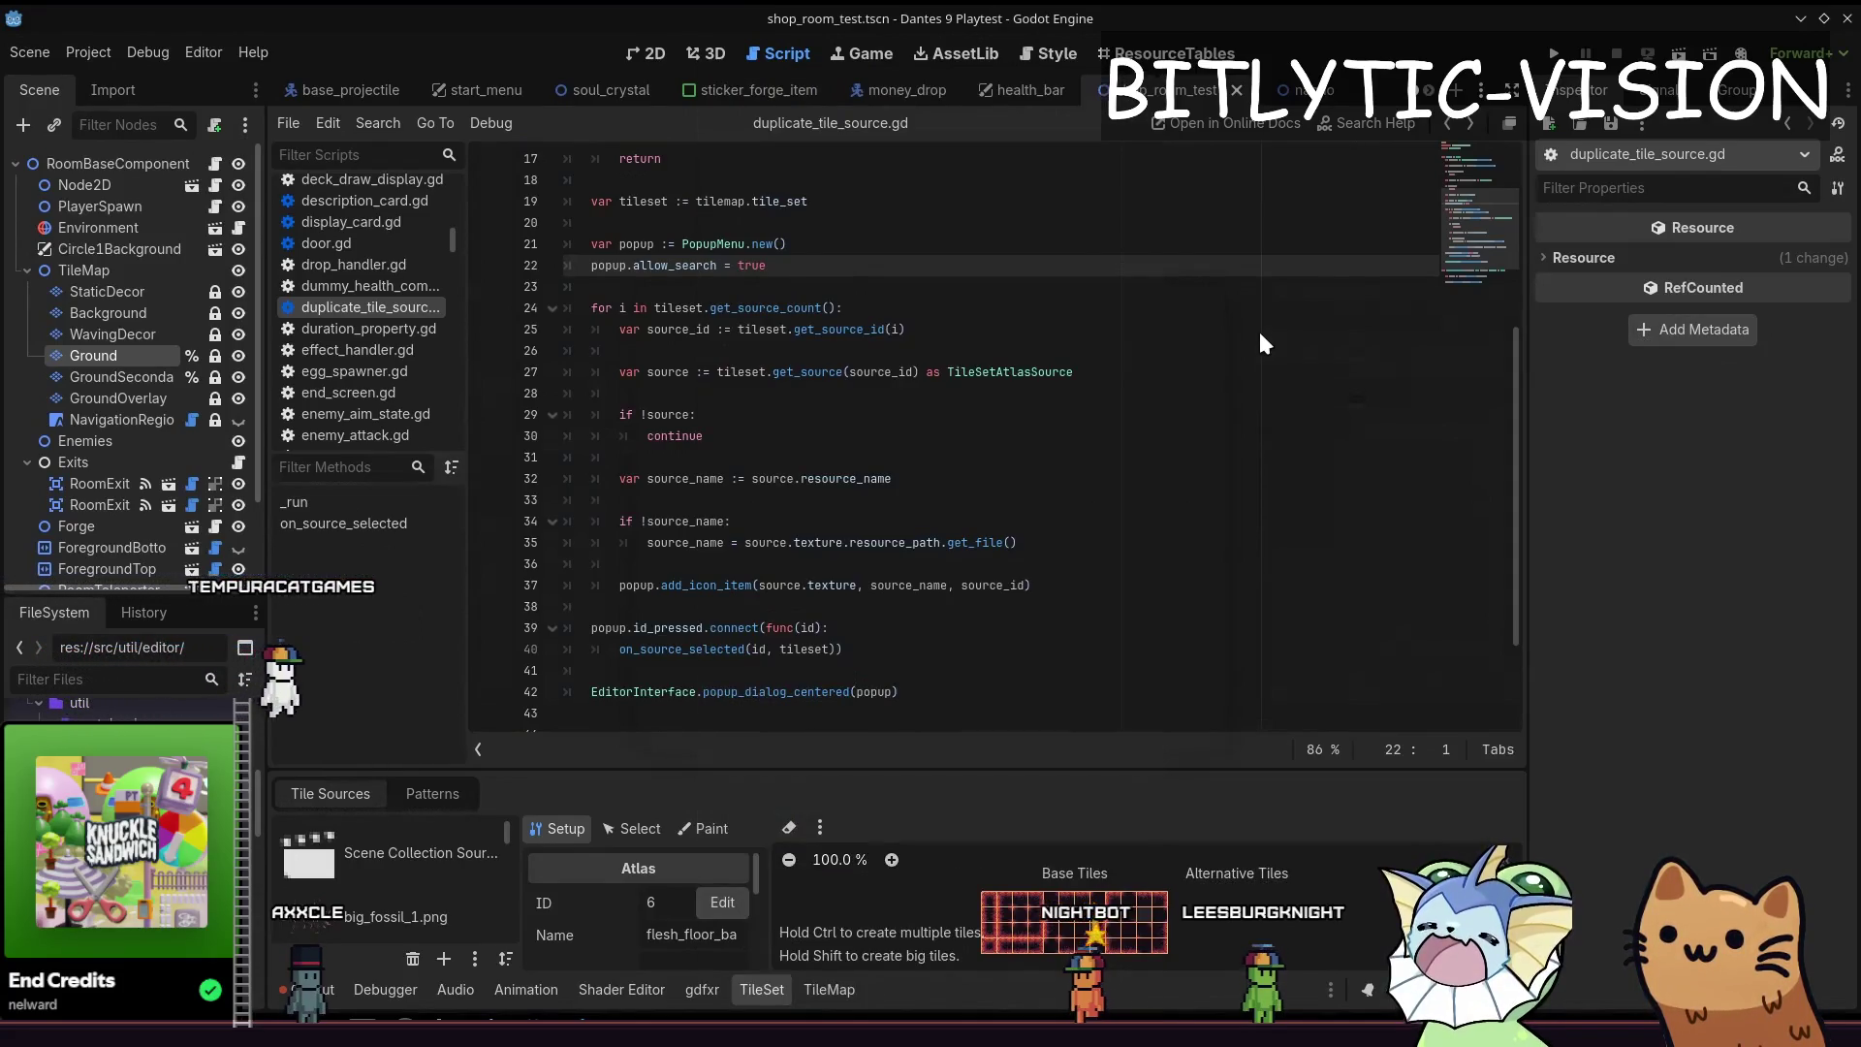
# Check the Output log, save, and rerun Duplicate Tile Source from the command palette
pyautogui.click(312, 989)
pyautogui.click(1005, 541)
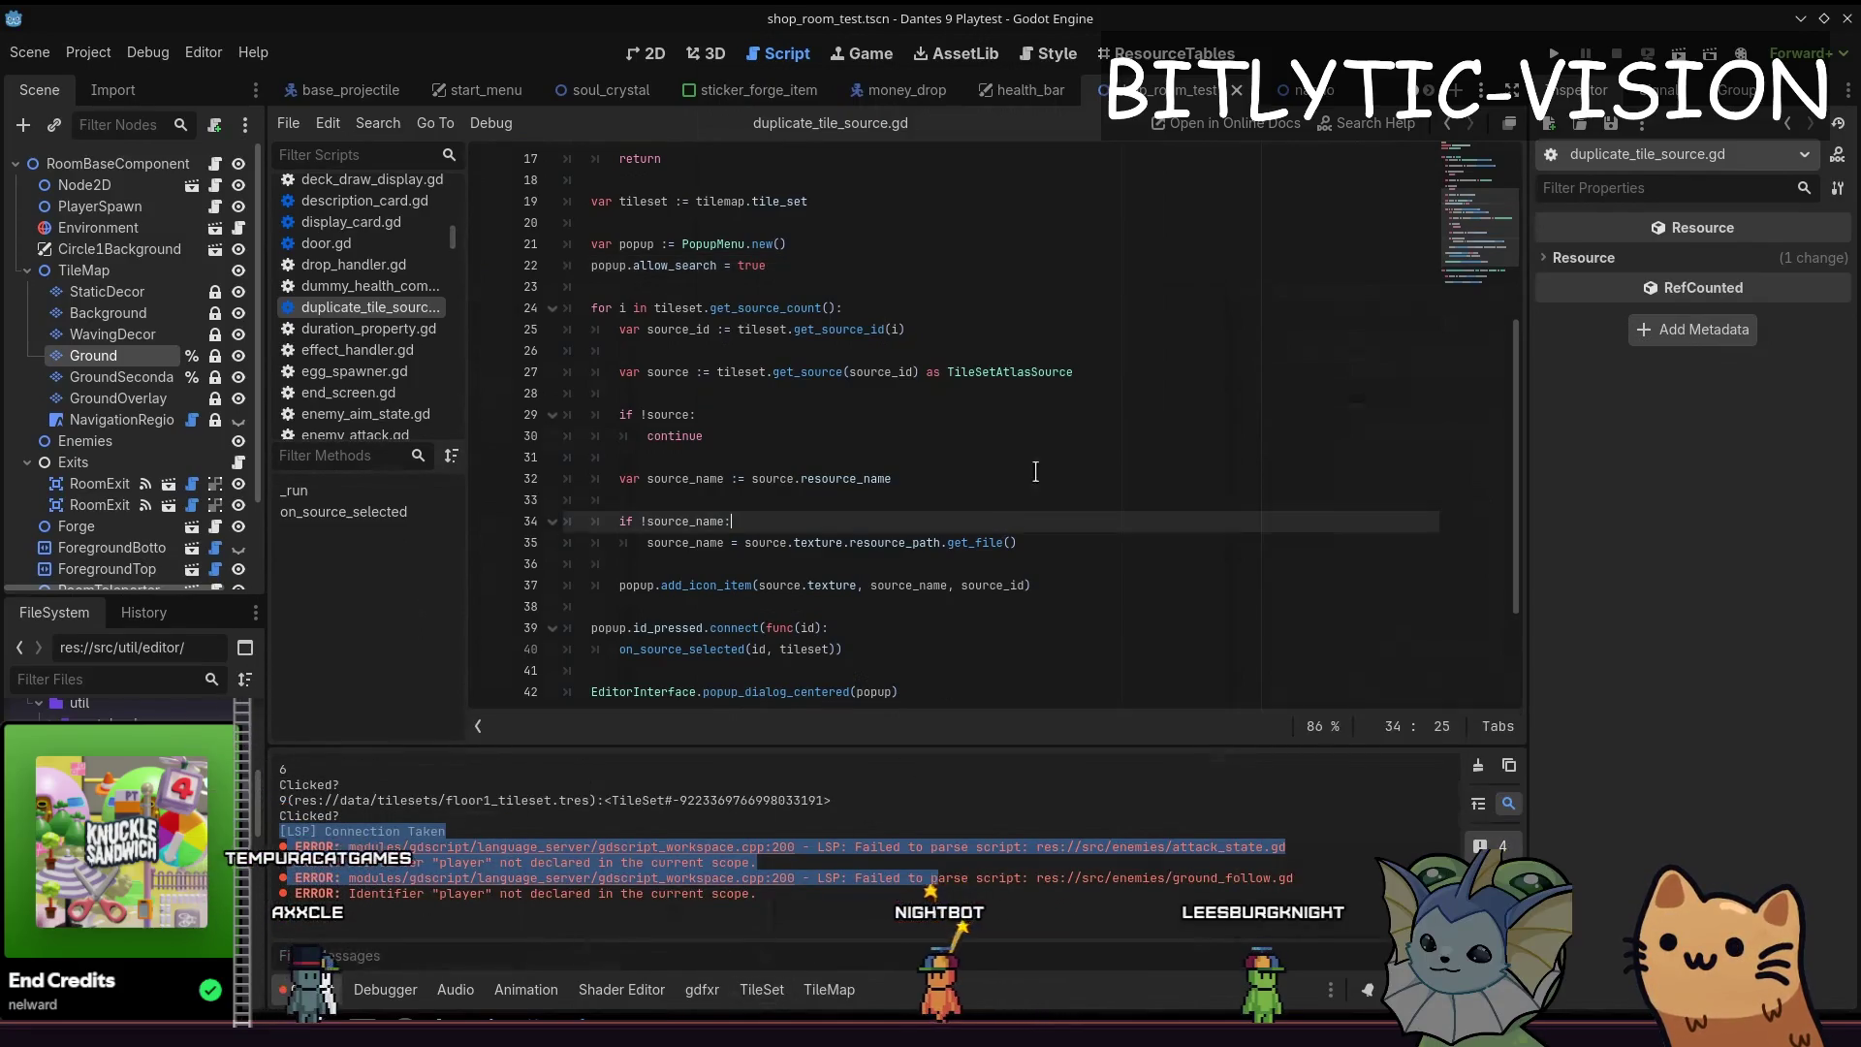
pyautogui.click(1069, 437)
pyautogui.hotkey('ctrl', 's')
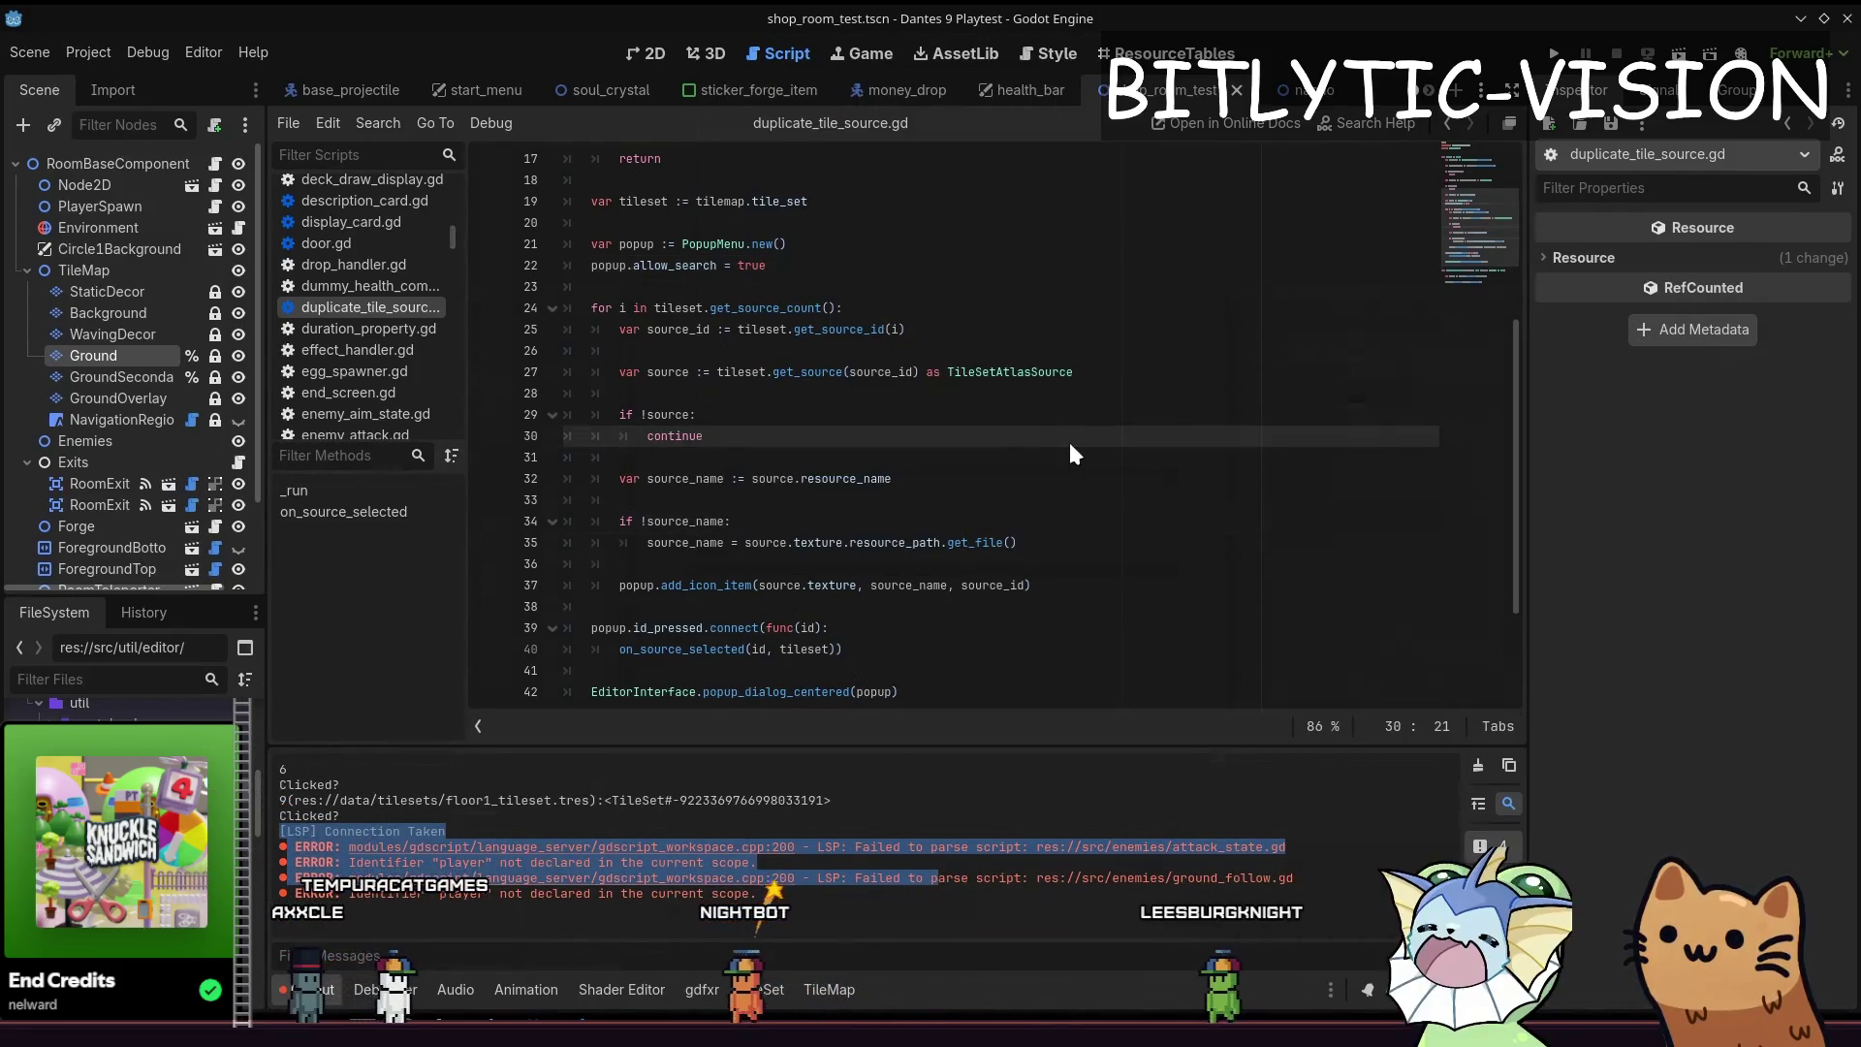
pyautogui.hotkey('alt', 'Tab')
pyautogui.hotkey('alt', 'shift', 'Tab')
pyautogui.hotkey('ctrl', 'shift', 'p')
pyautogui.write('dupli')
pyautogui.press('Return')
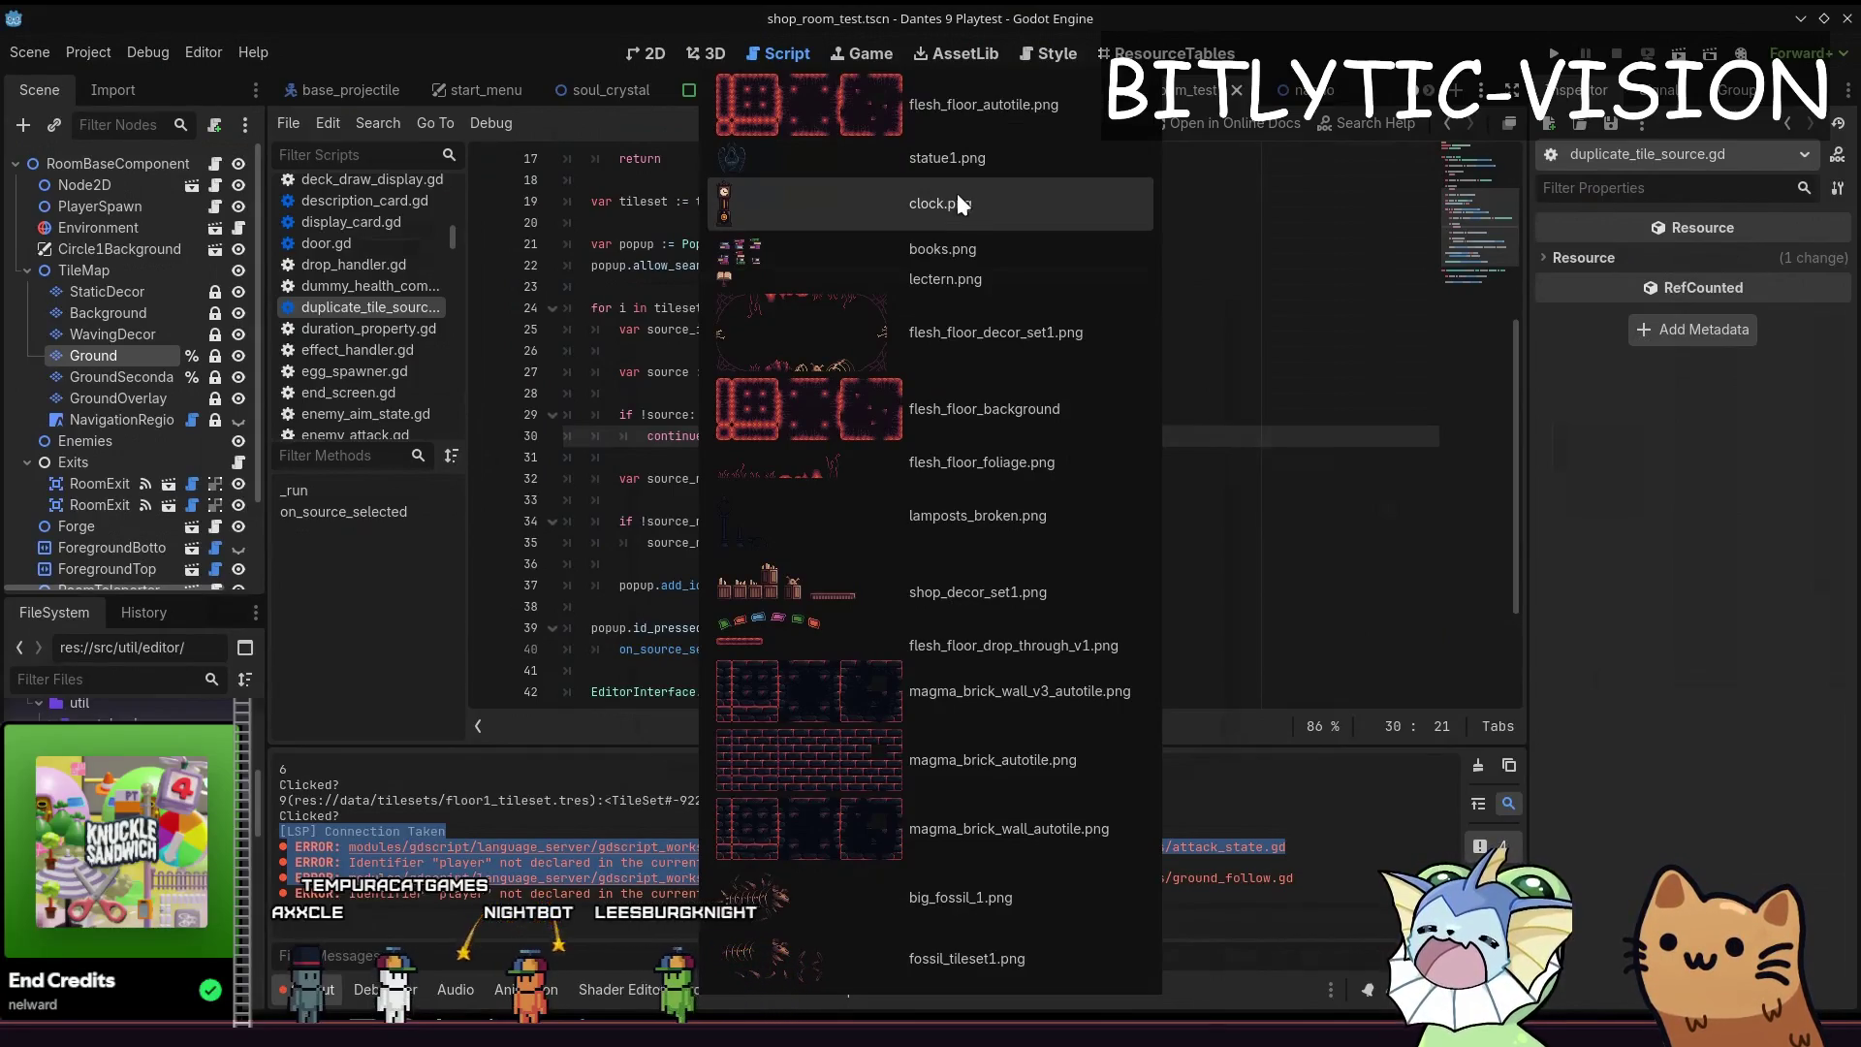
pyautogui.click(785, 241)
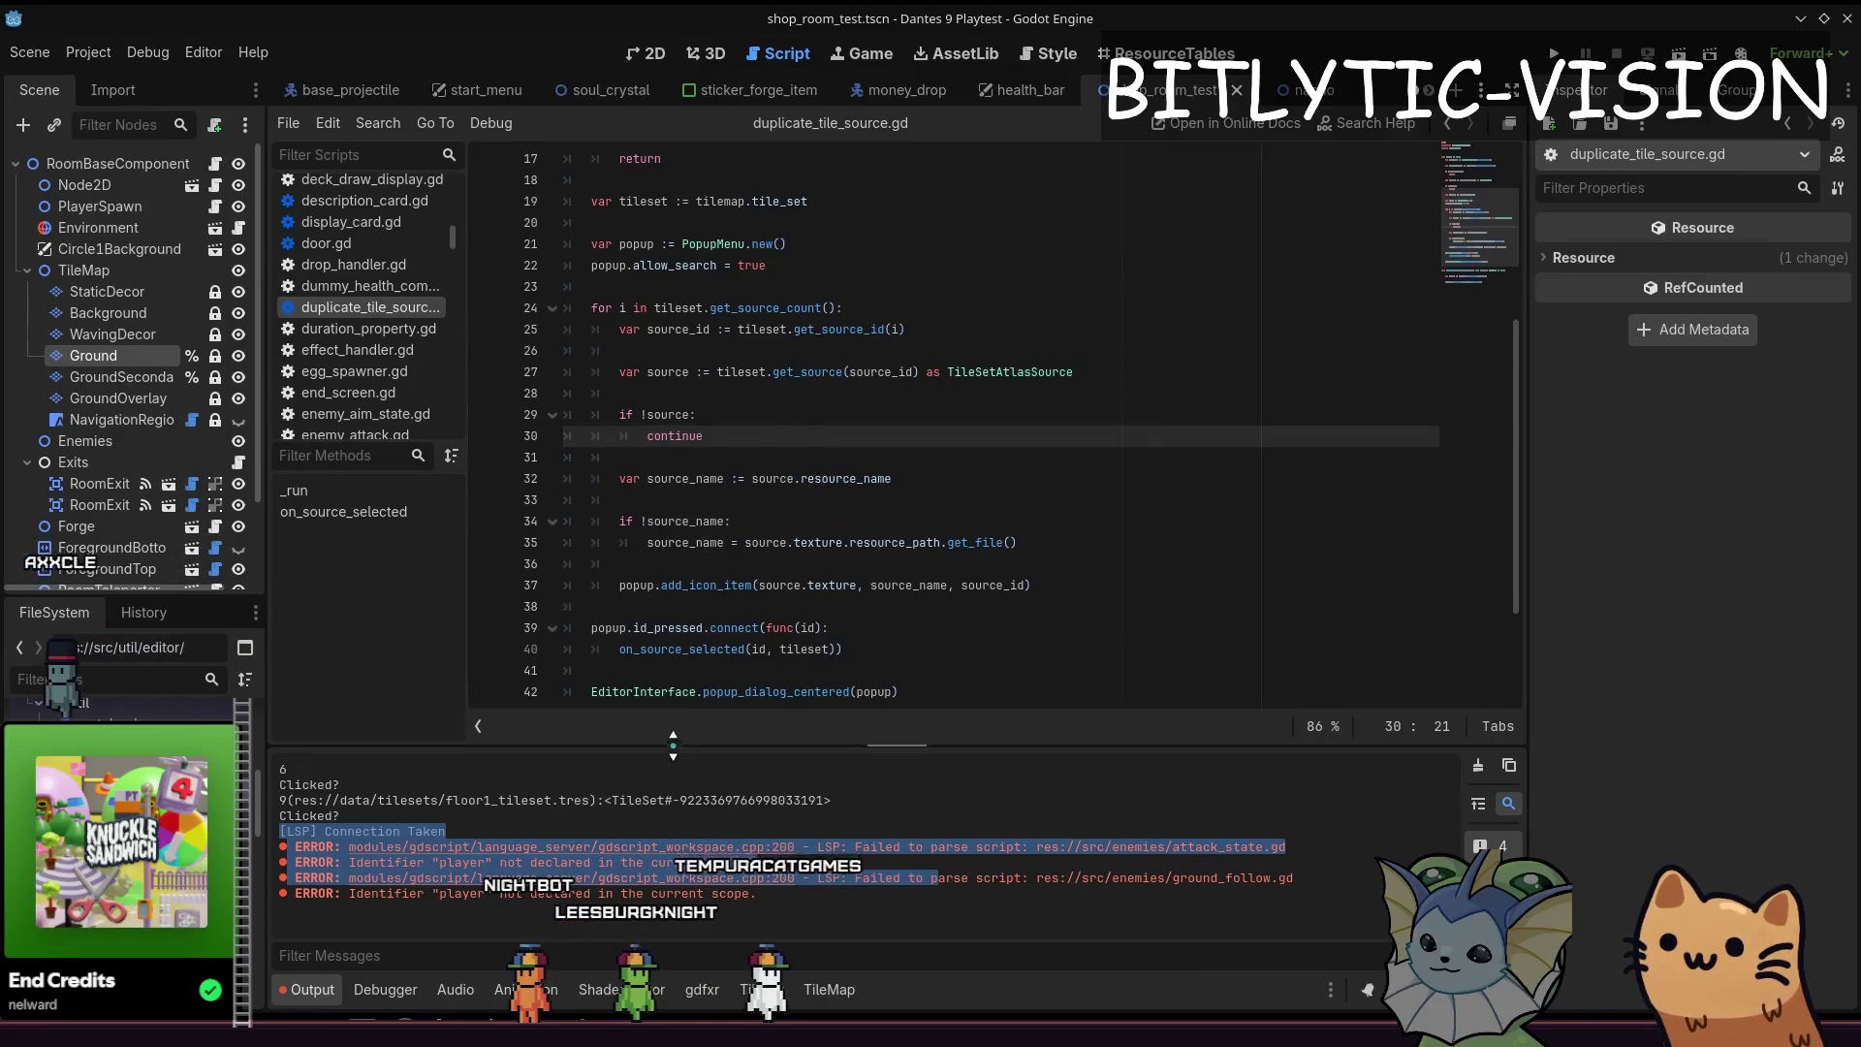
# Look over lines 30–33 of the script, then select the Ground tile map layer in the Scene dock
pyautogui.click(819, 478)
pyautogui.press('Up')
pyautogui.press('Up')
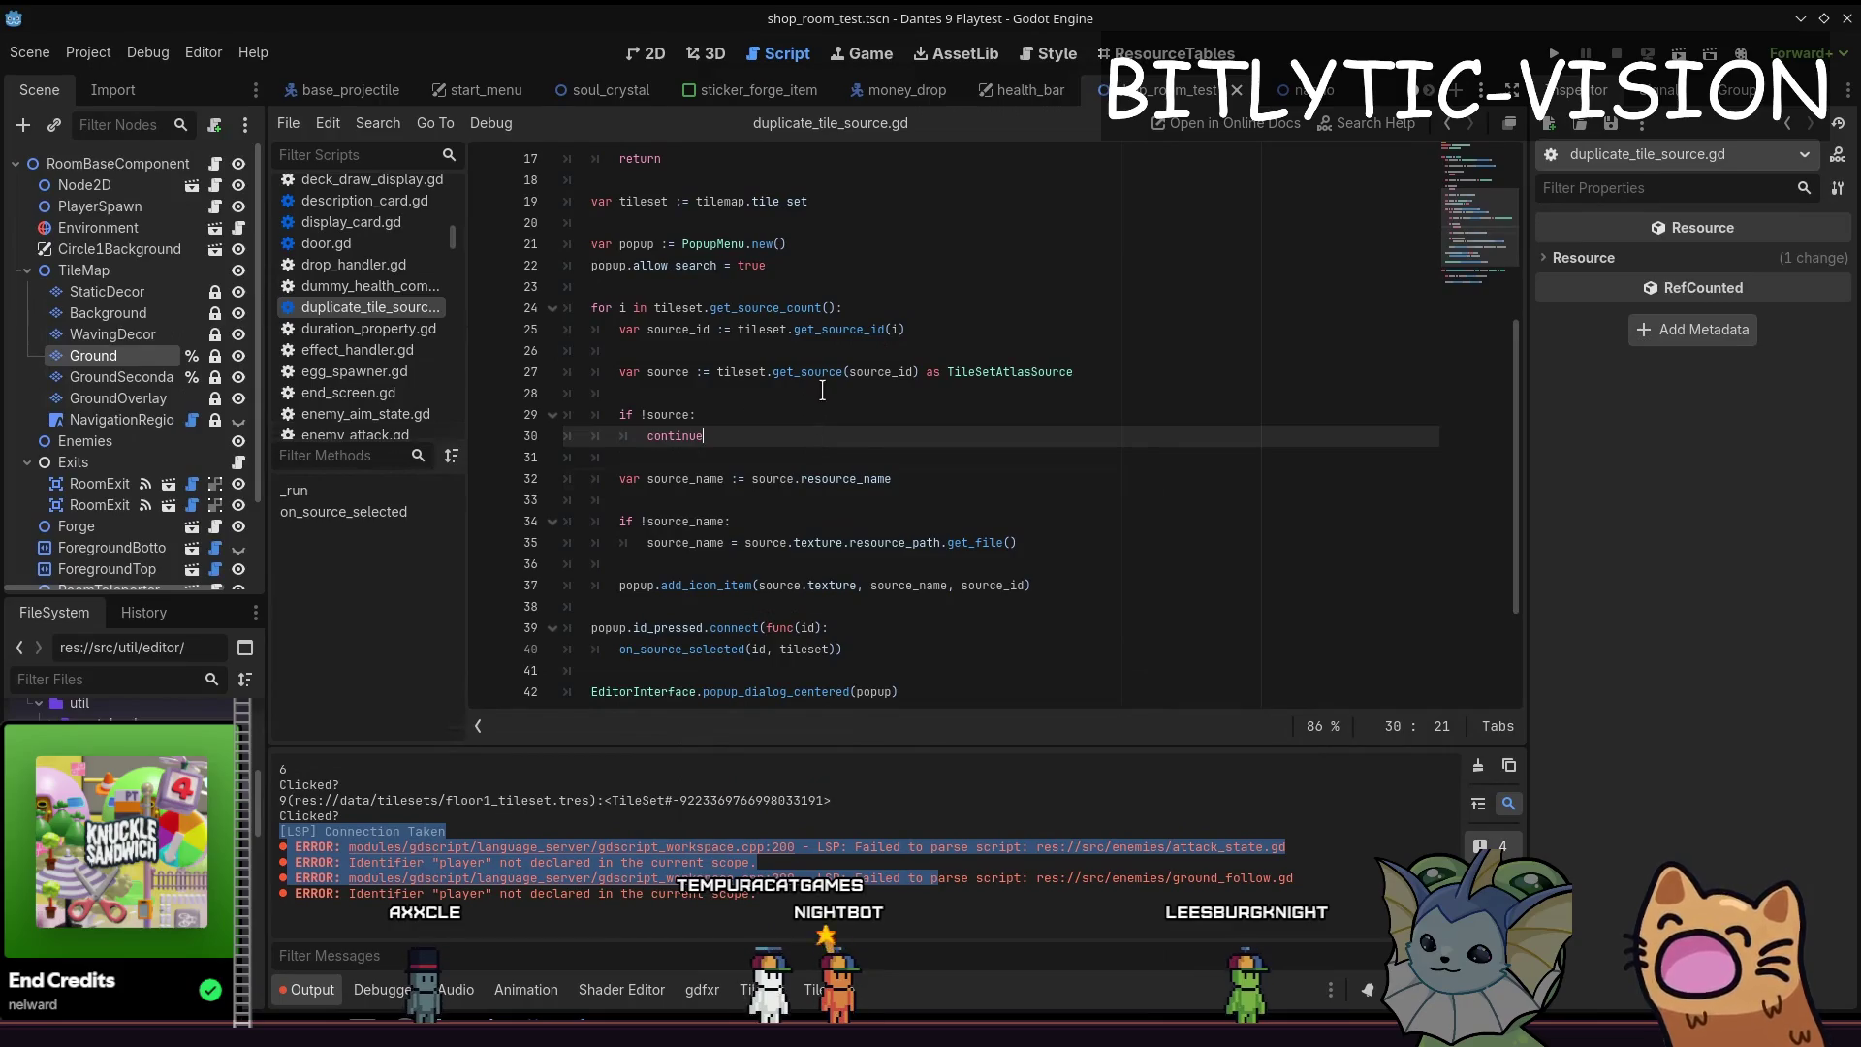
pyautogui.click(961, 502)
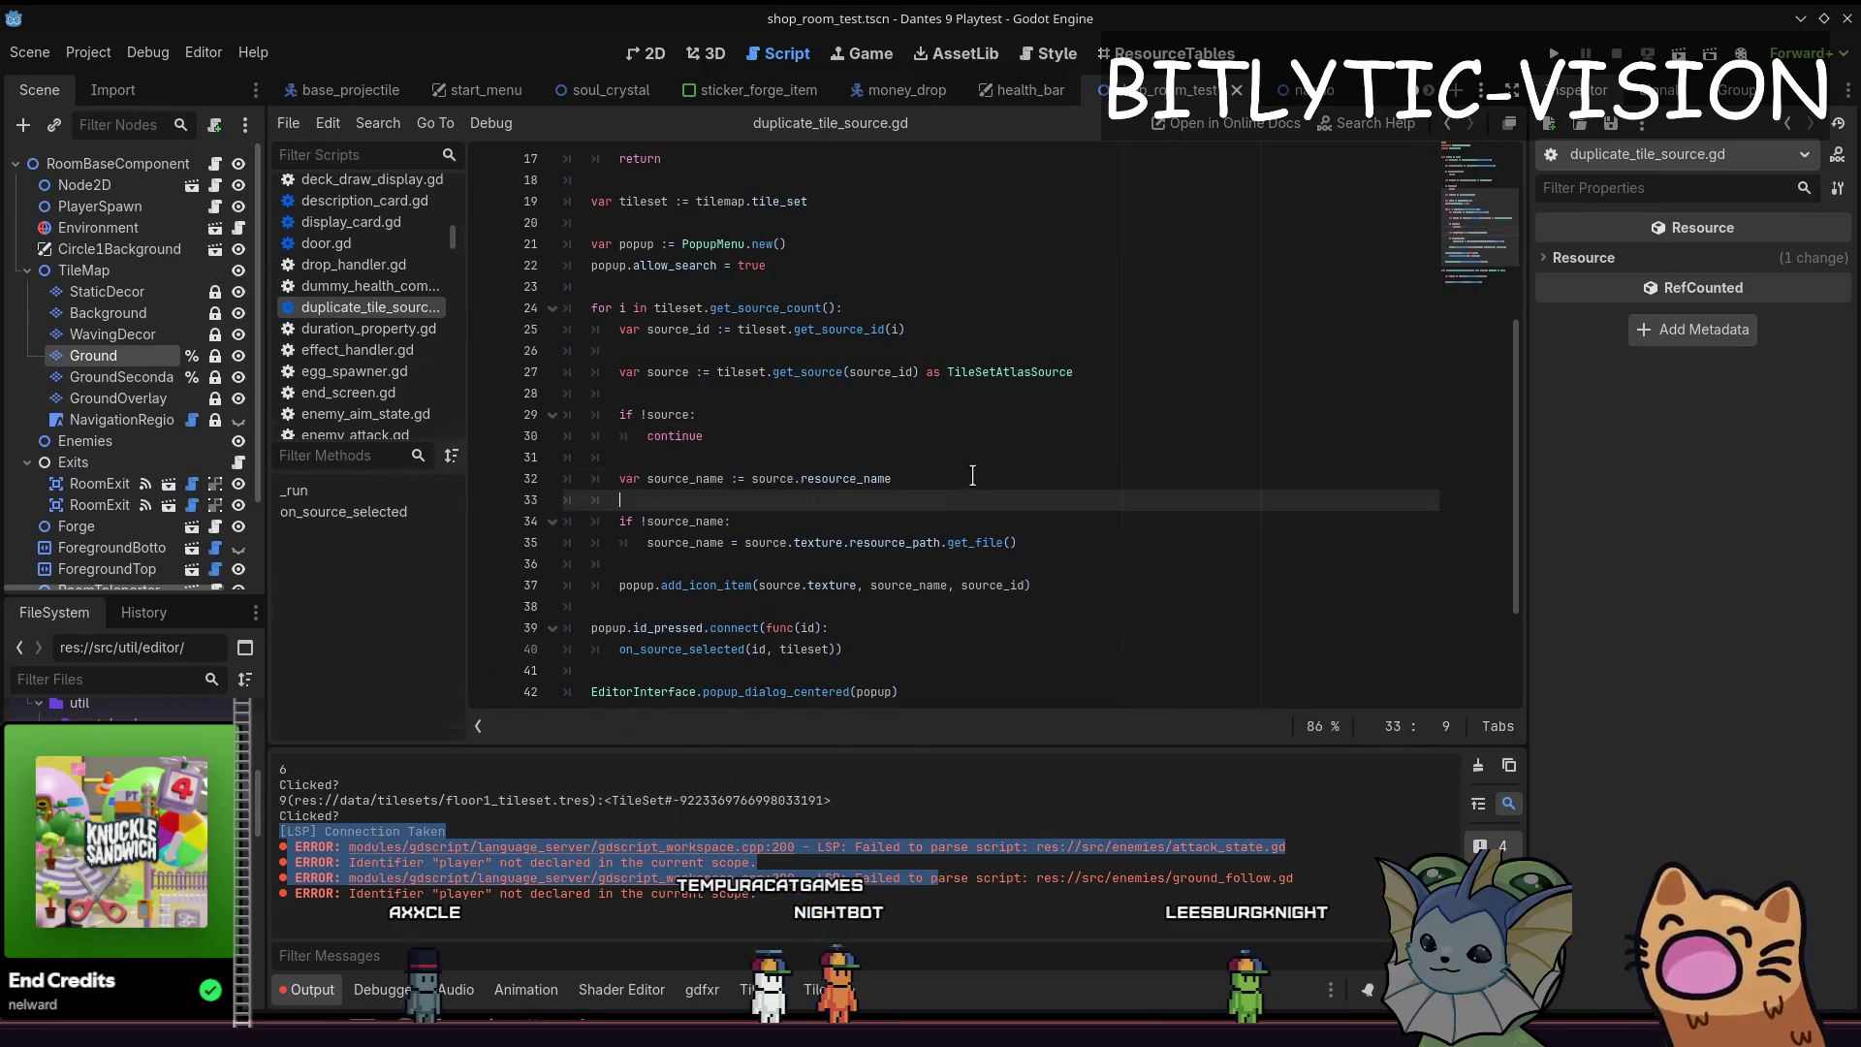
pyautogui.click(978, 460)
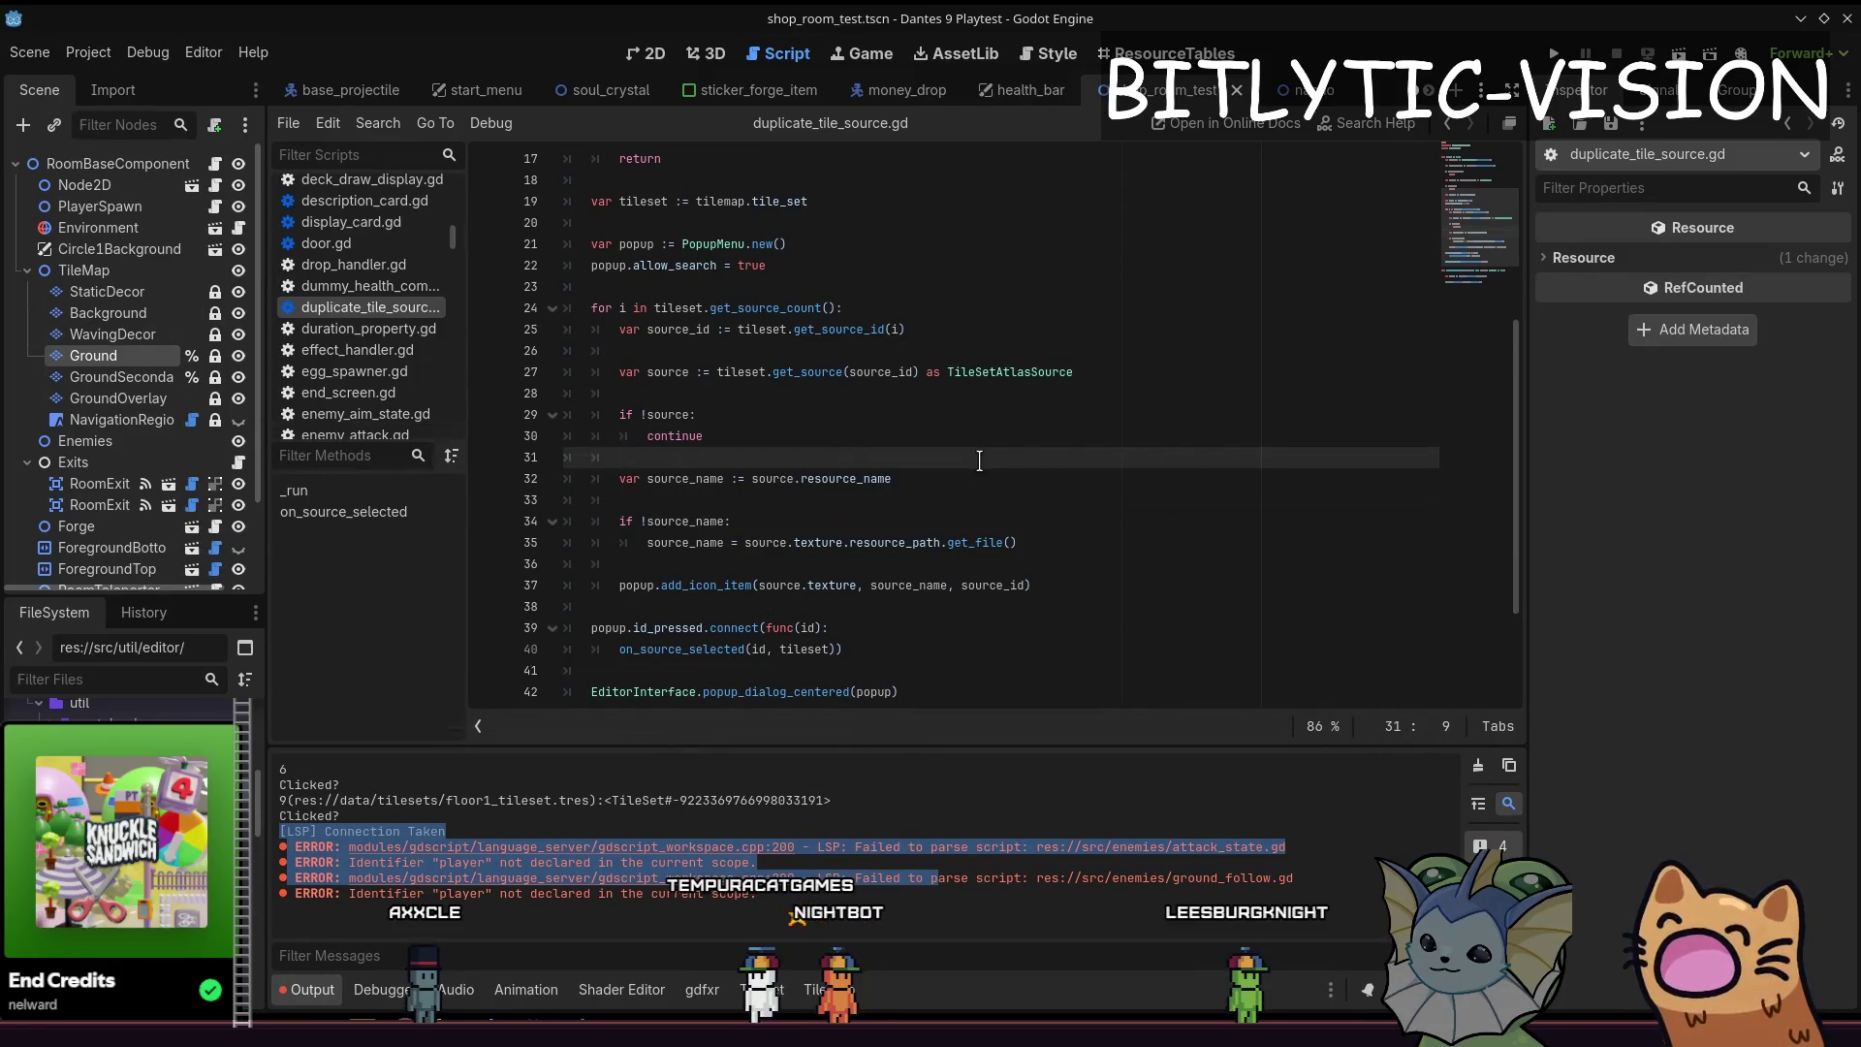
pyautogui.click(124, 375)
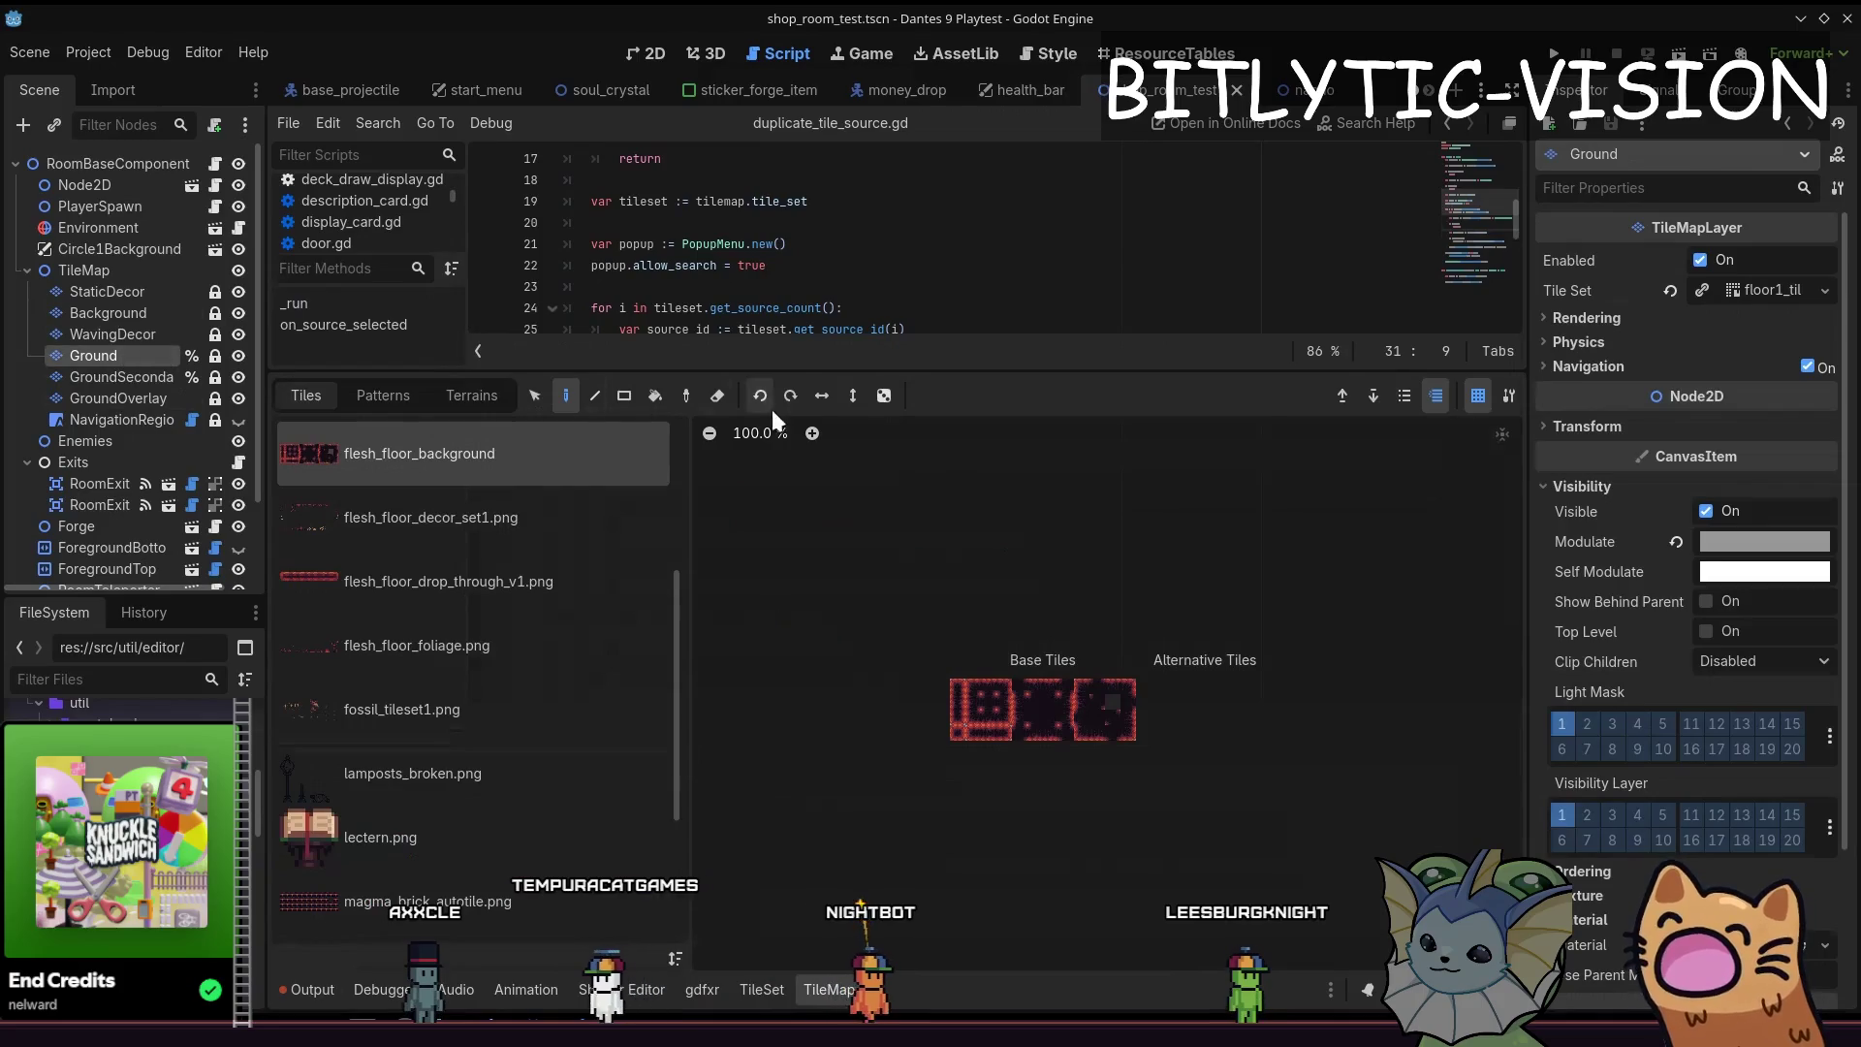
# Adjust the script editor splitter and switch the bottom panel to the TileSet editor
pyautogui.moveTo(796, 372); pyautogui.dragTo(795, 397)
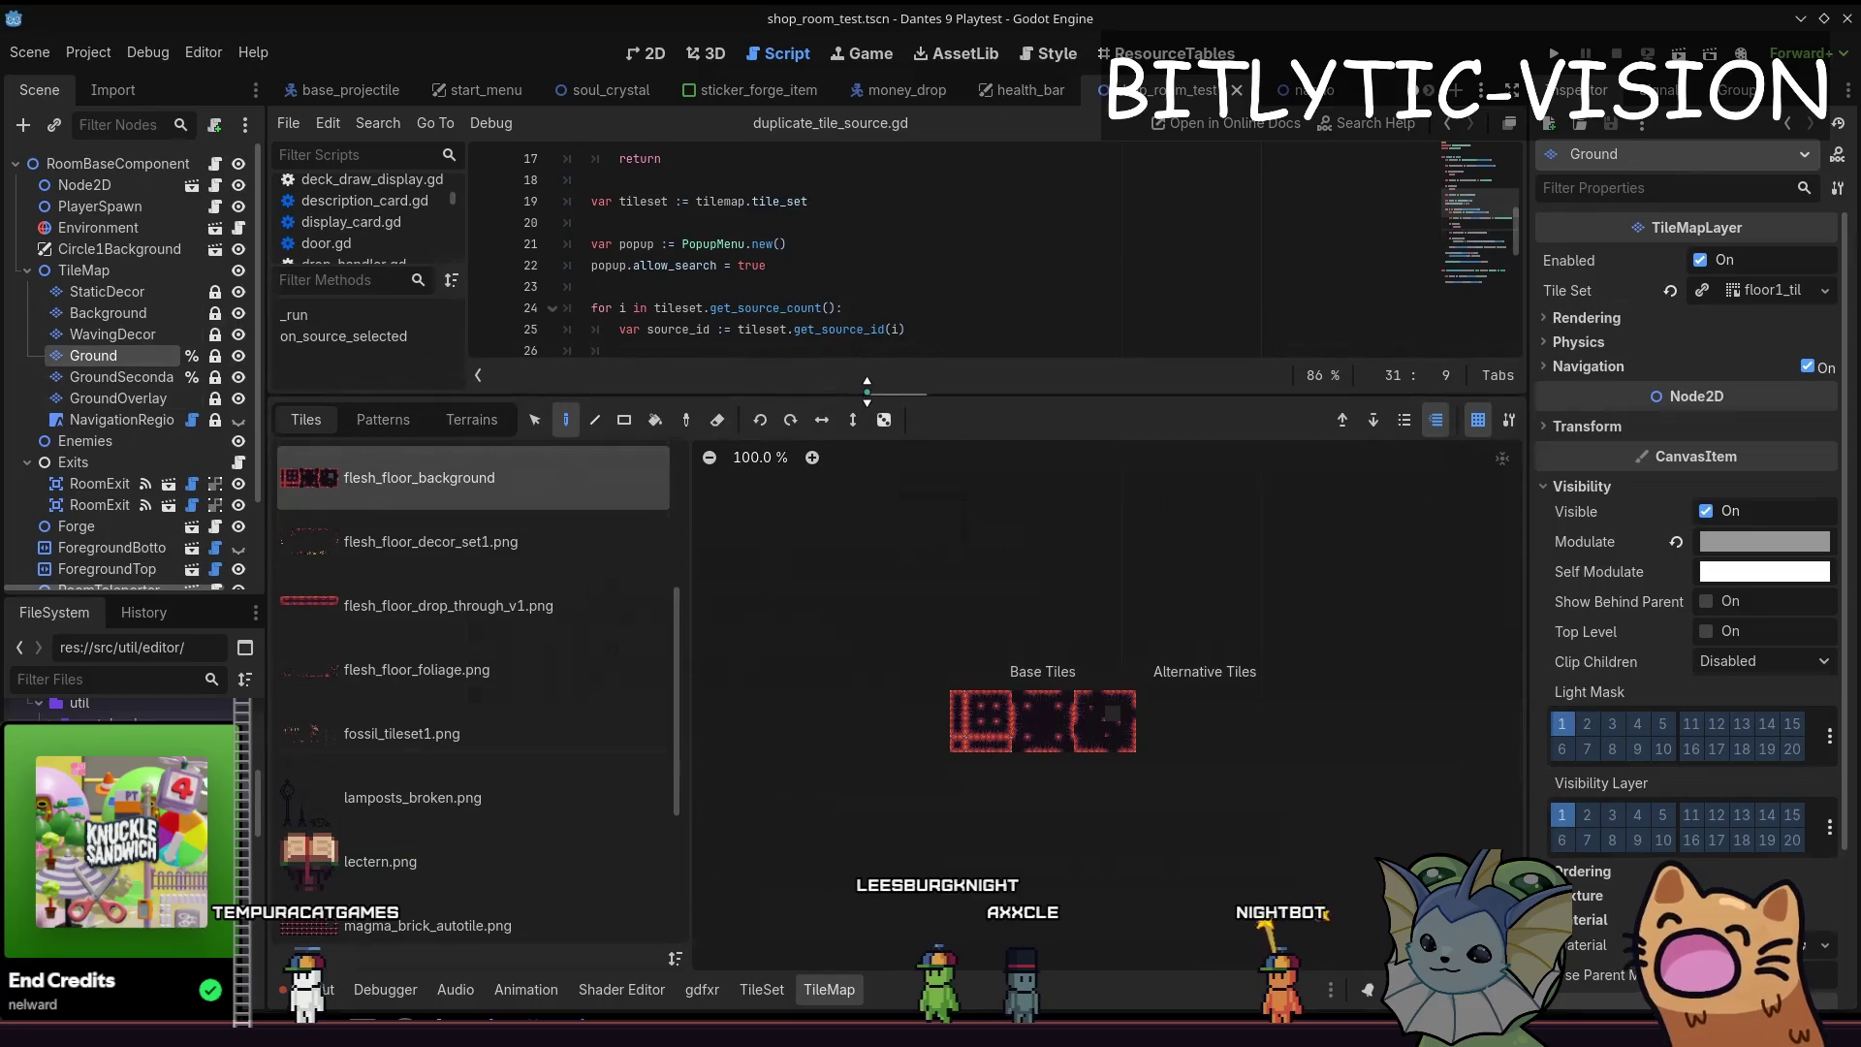
pyautogui.moveTo(868, 392); pyautogui.dragTo(881, 401)
pyautogui.scroll(-4, 603, 581)
pyautogui.scroll(5, 586, 598)
pyautogui.scroll(-5, 590, 588)
pyautogui.scroll(5, 618, 558)
pyautogui.scroll(4, 618, 558)
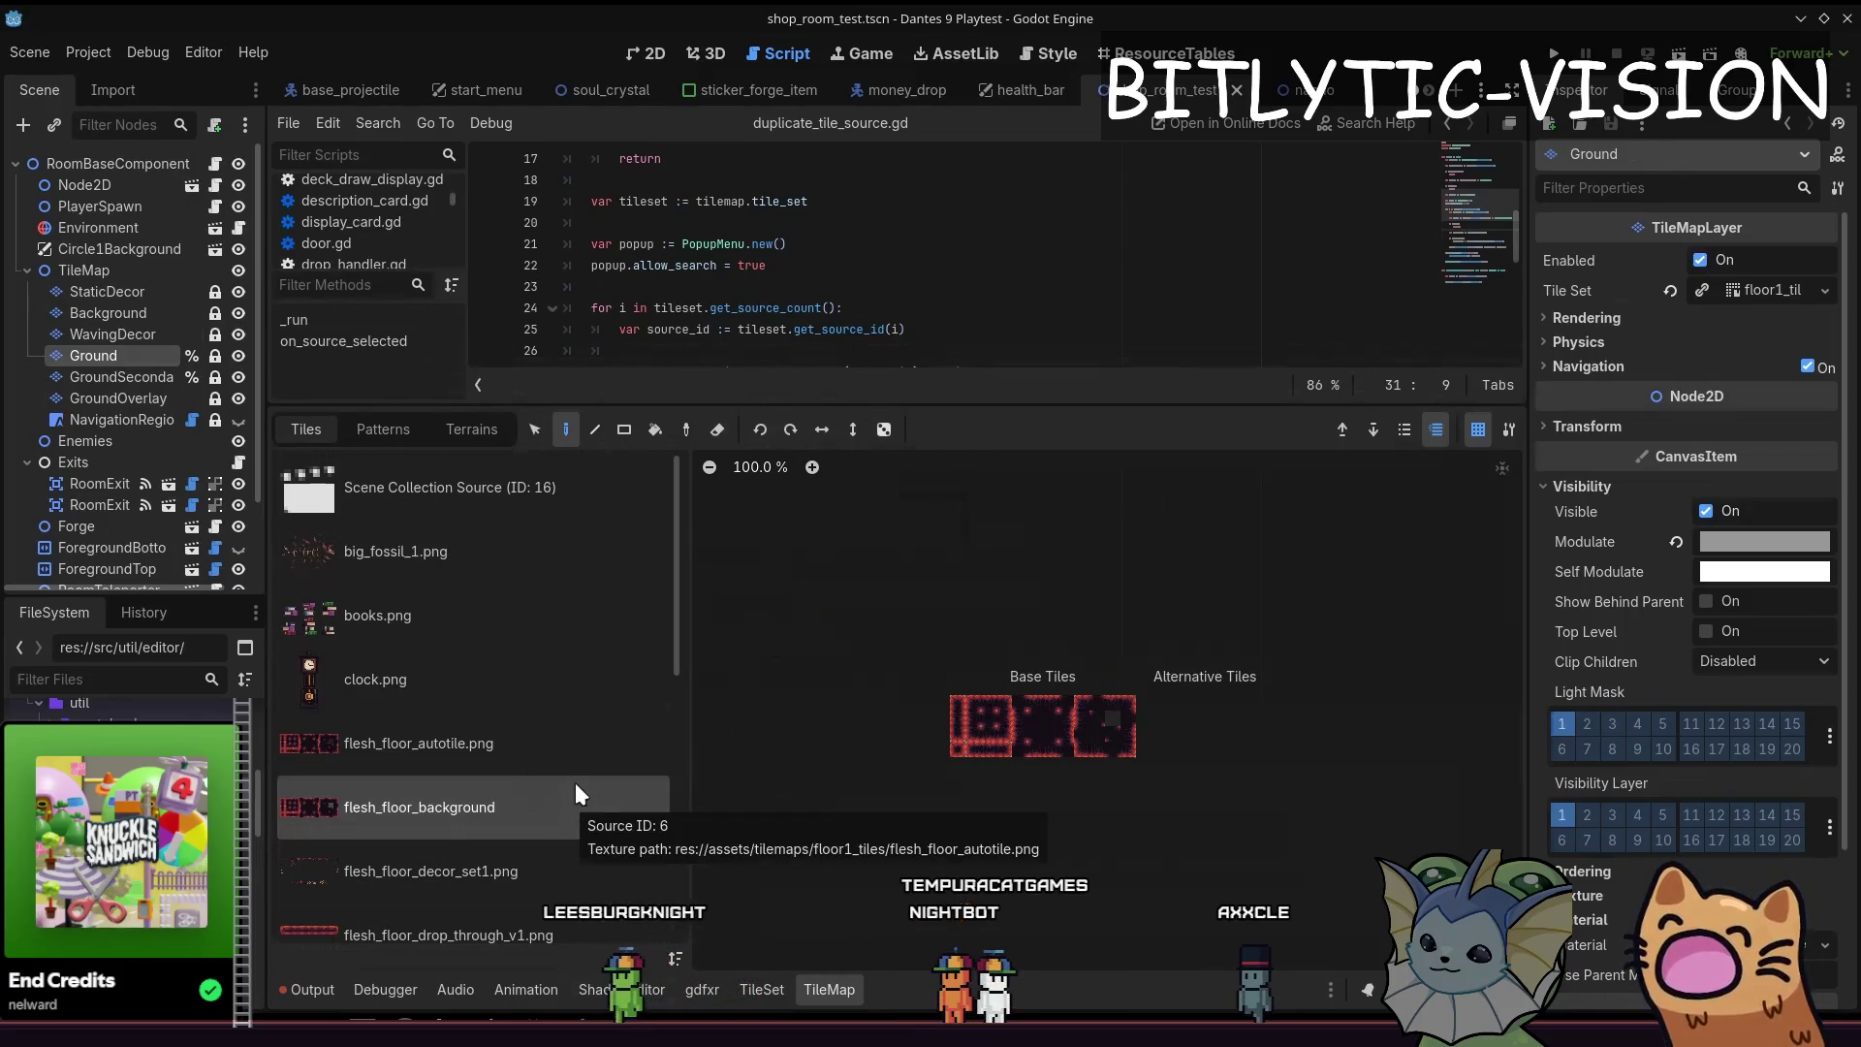
pyautogui.click(758, 221)
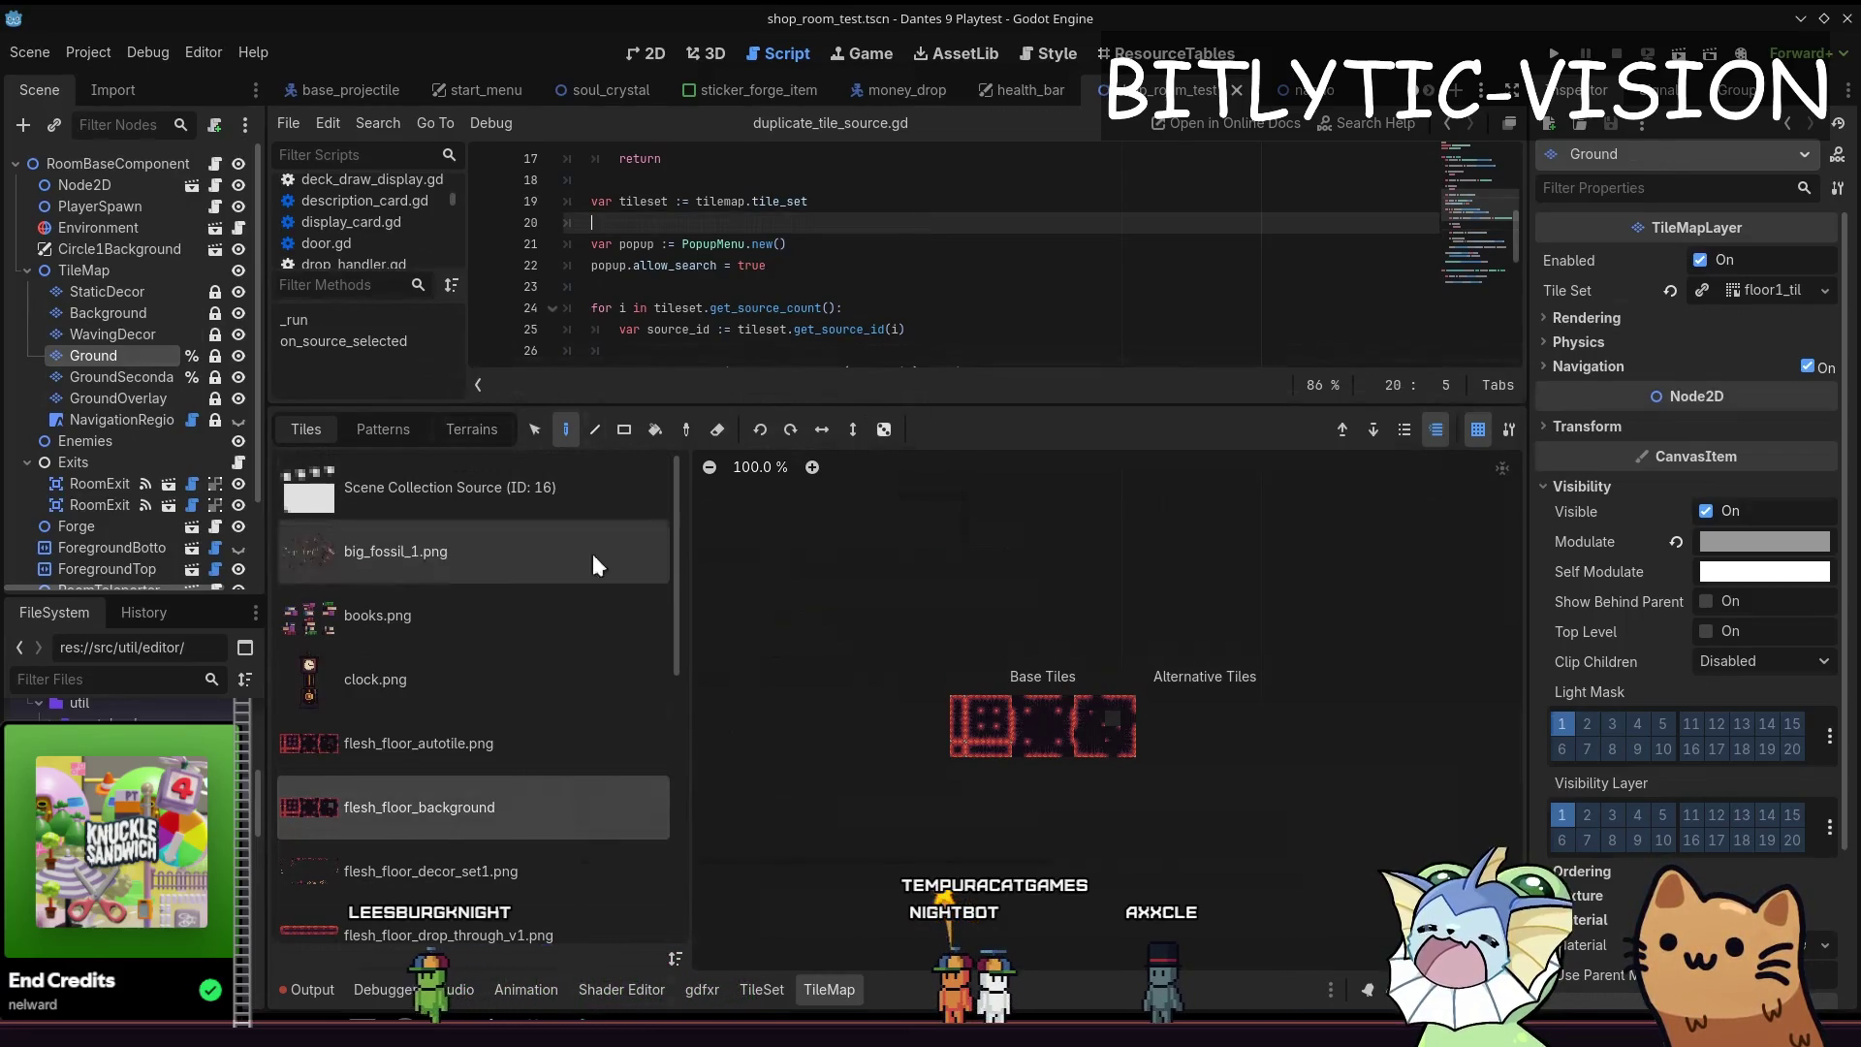
pyautogui.click(761, 989)
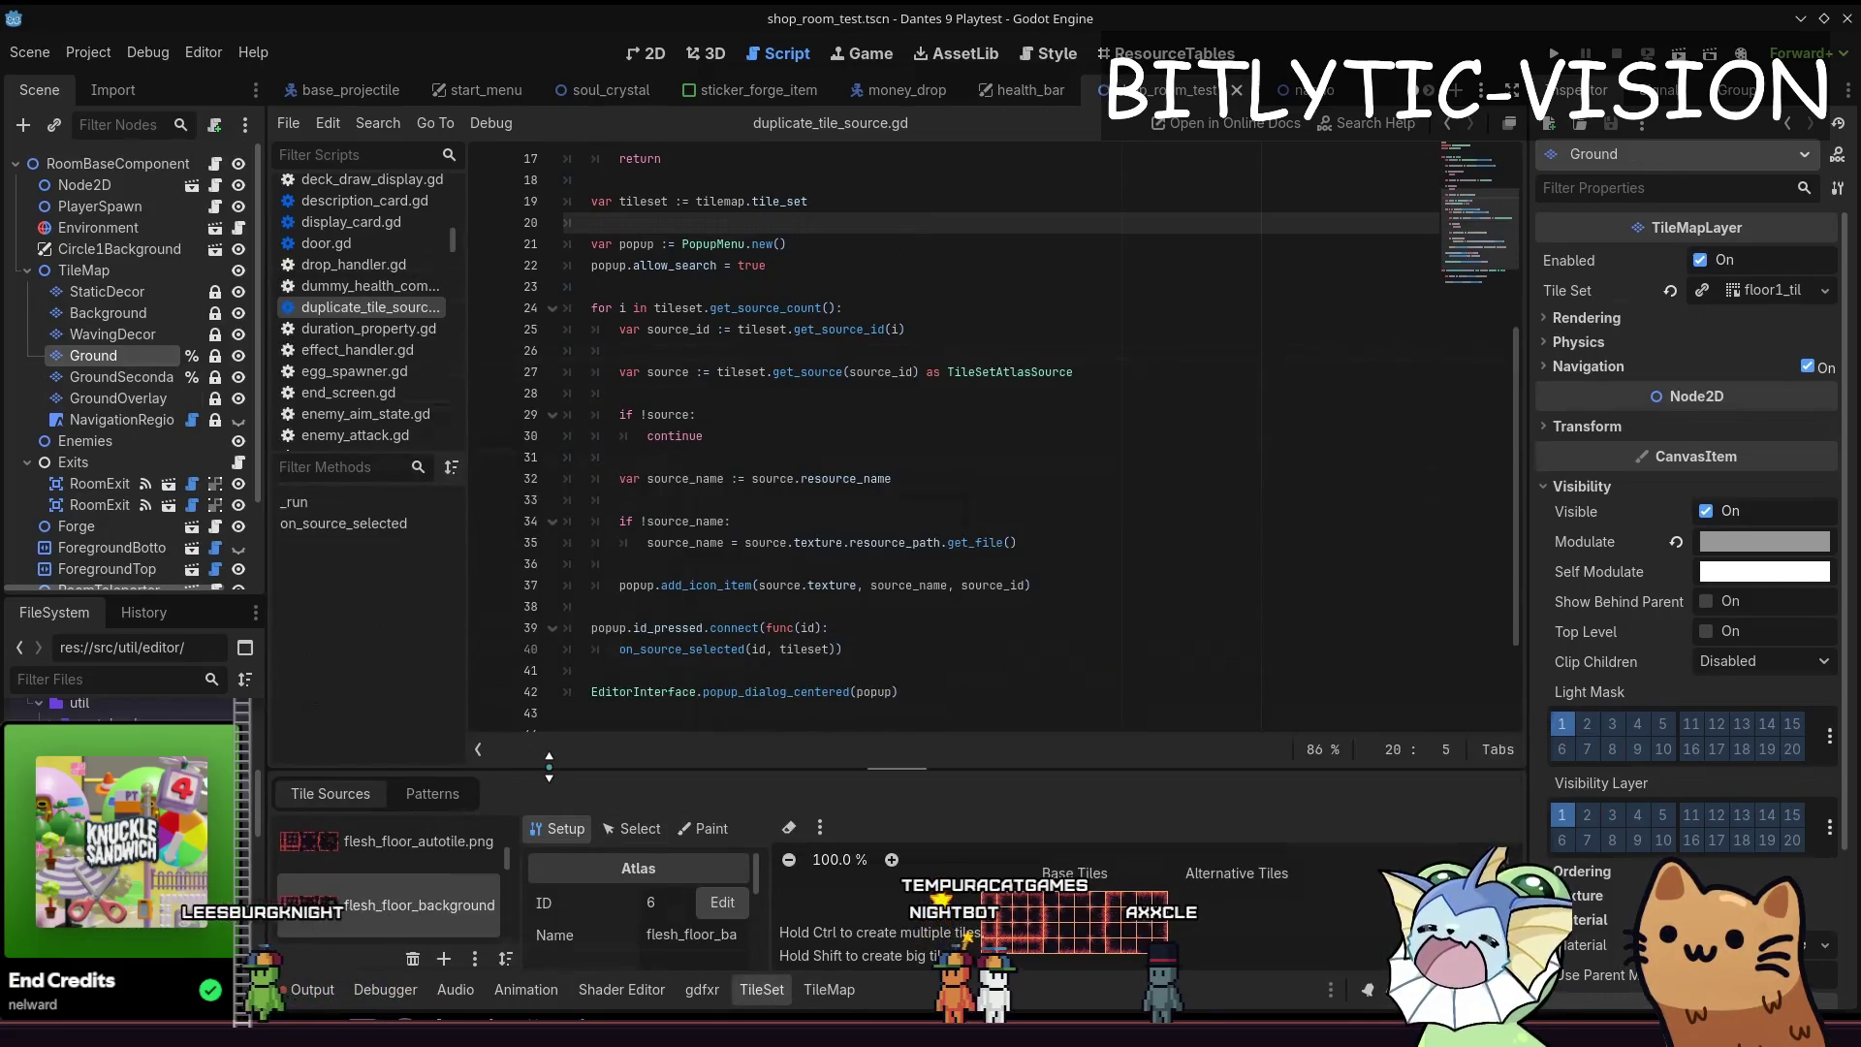
# Enlarge the TileSet editor, switch to Paint with the Terrains property, and settle on Terrain Set 0
pyautogui.moveTo(549, 762); pyautogui.dragTo(639, 296)
pyautogui.click(707, 390)
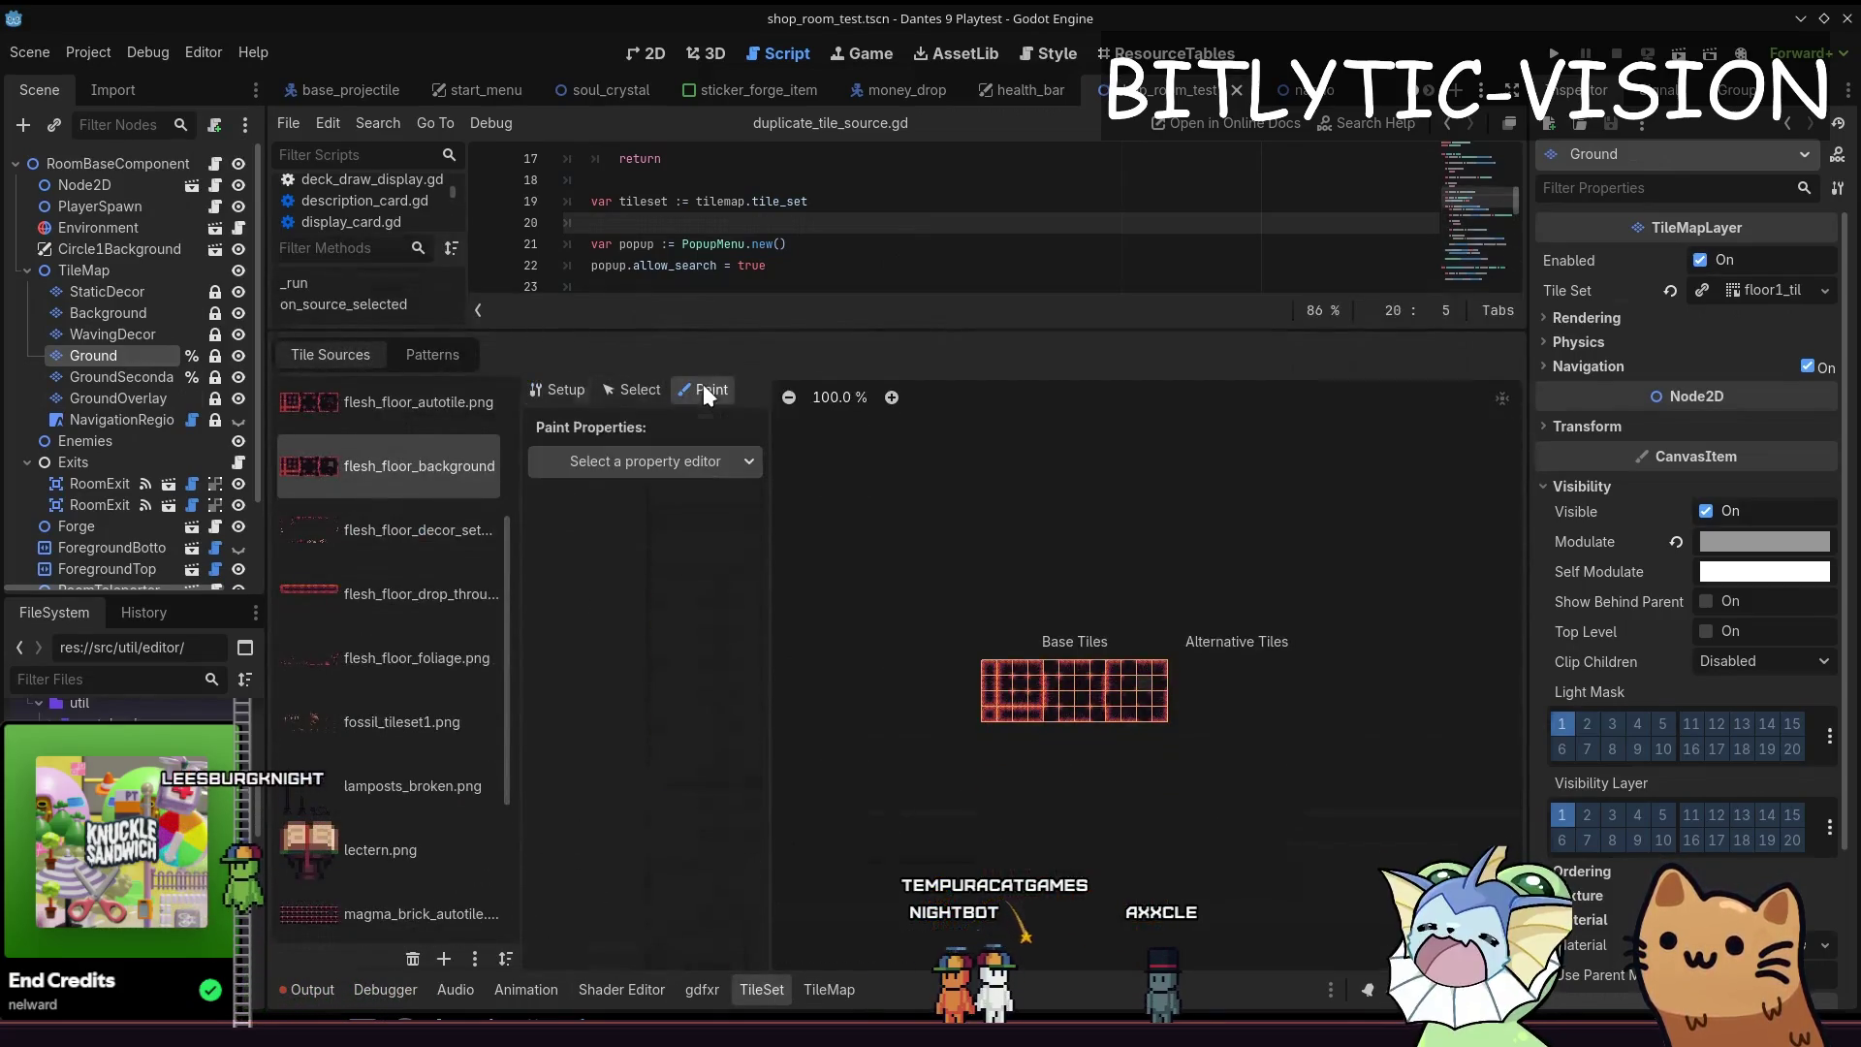
pyautogui.click(649, 463)
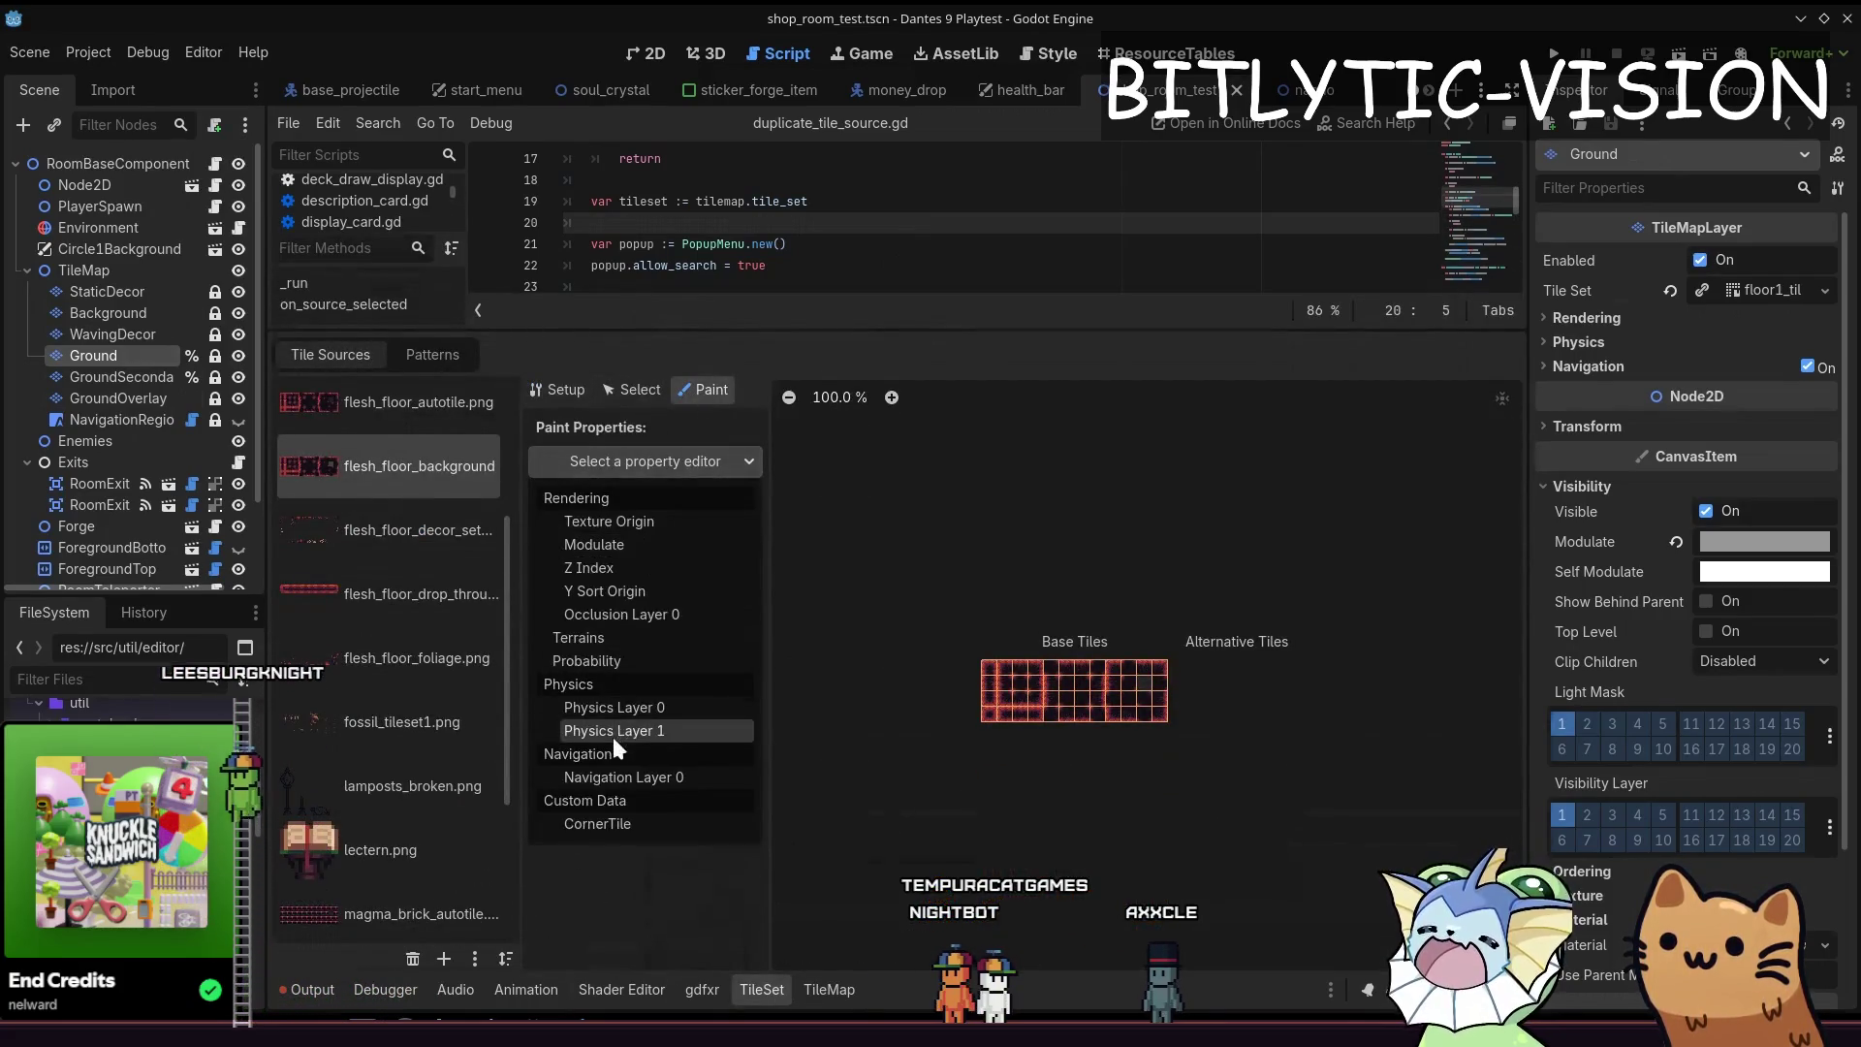
pyautogui.click(618, 634)
pyautogui.click(687, 531)
pyautogui.click(695, 579)
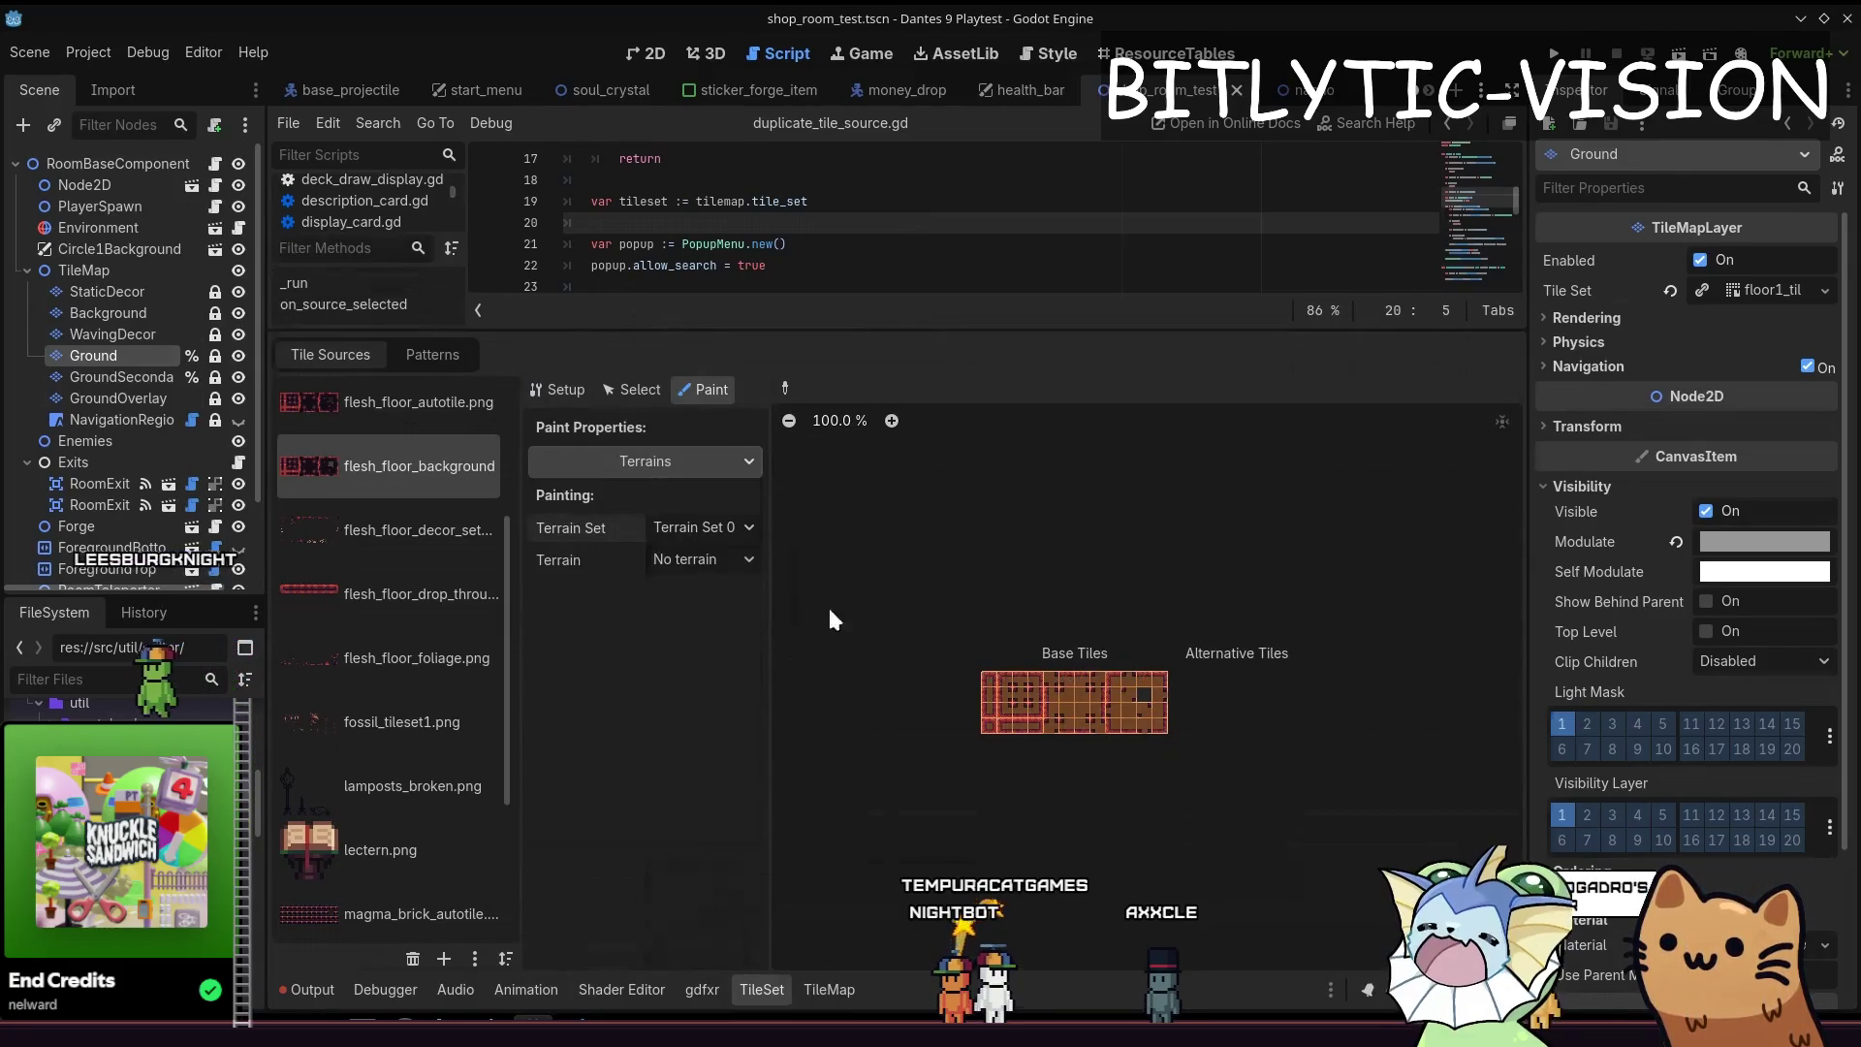
pyautogui.scroll(-2, 967, 654)
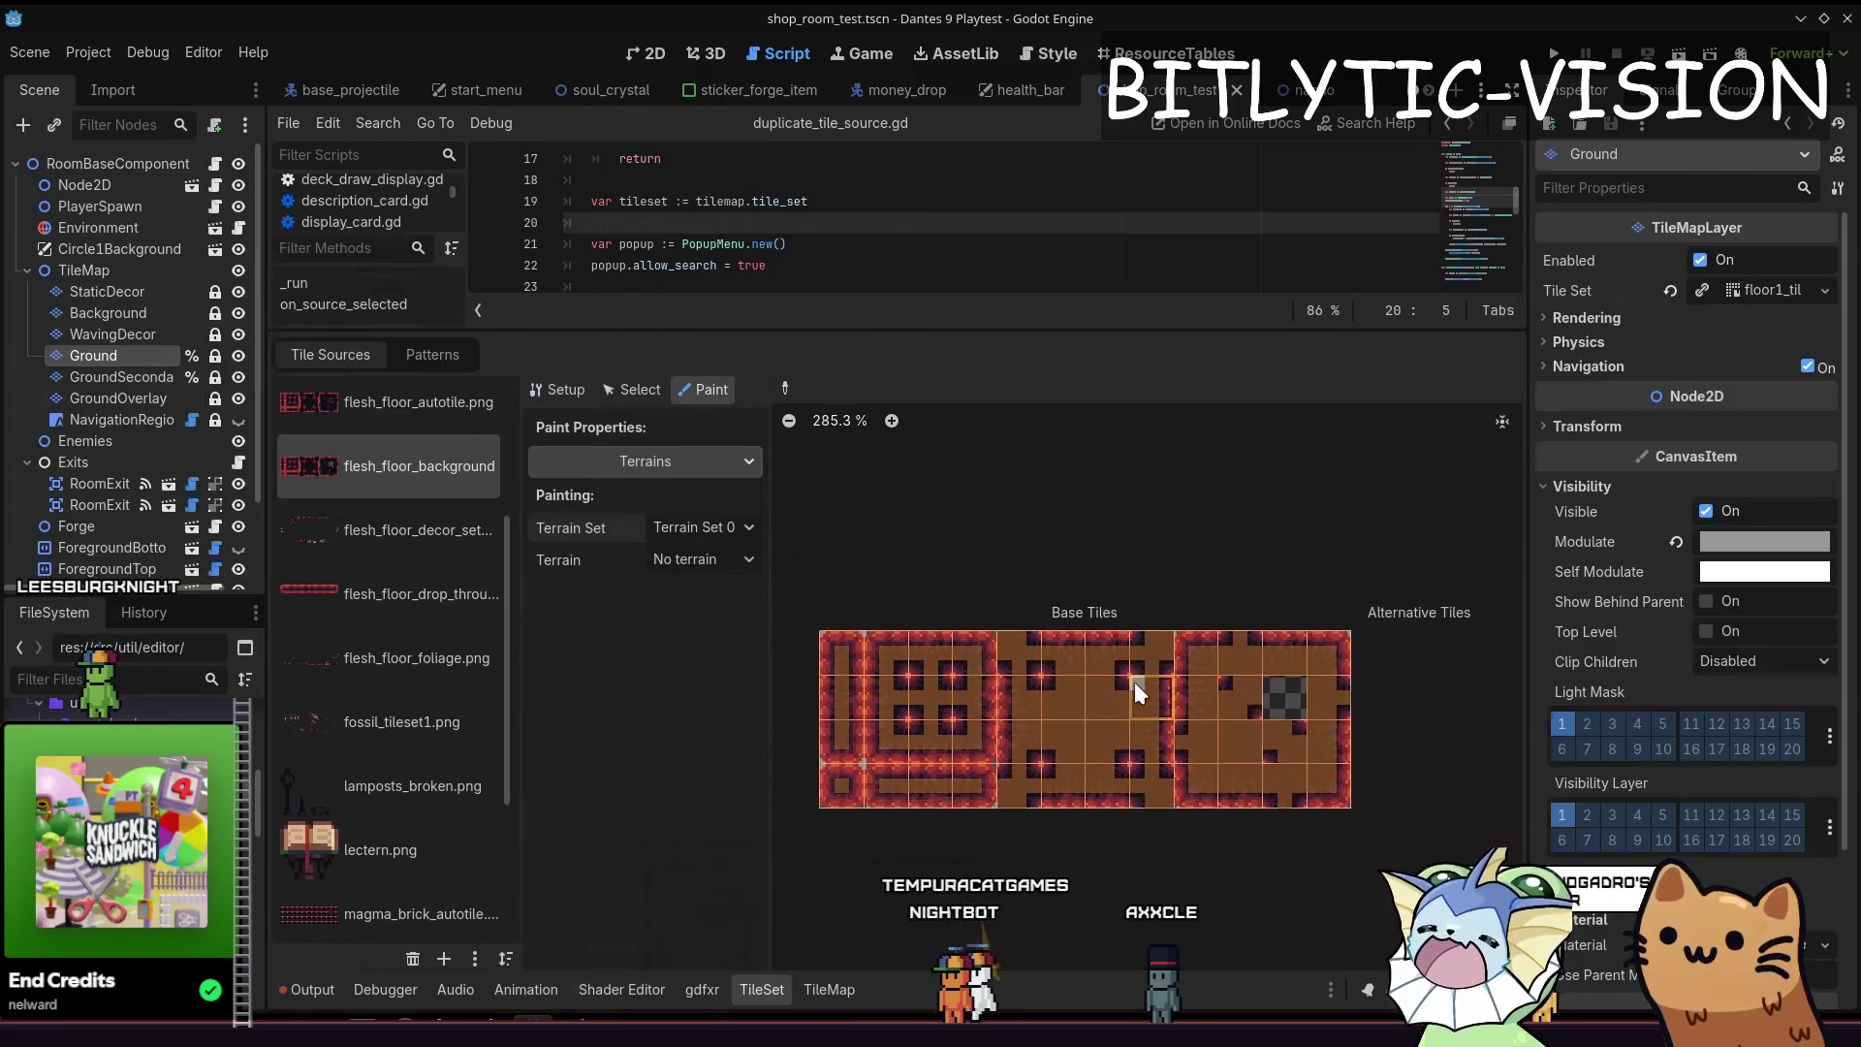
pyautogui.click(700, 523)
pyautogui.click(731, 606)
pyautogui.click(698, 526)
pyautogui.click(695, 583)
# Browse the terrain list, choose red_brick, and paint it onto the top-left flesh_floor_background atlas tiles
pyautogui.click(689, 559)
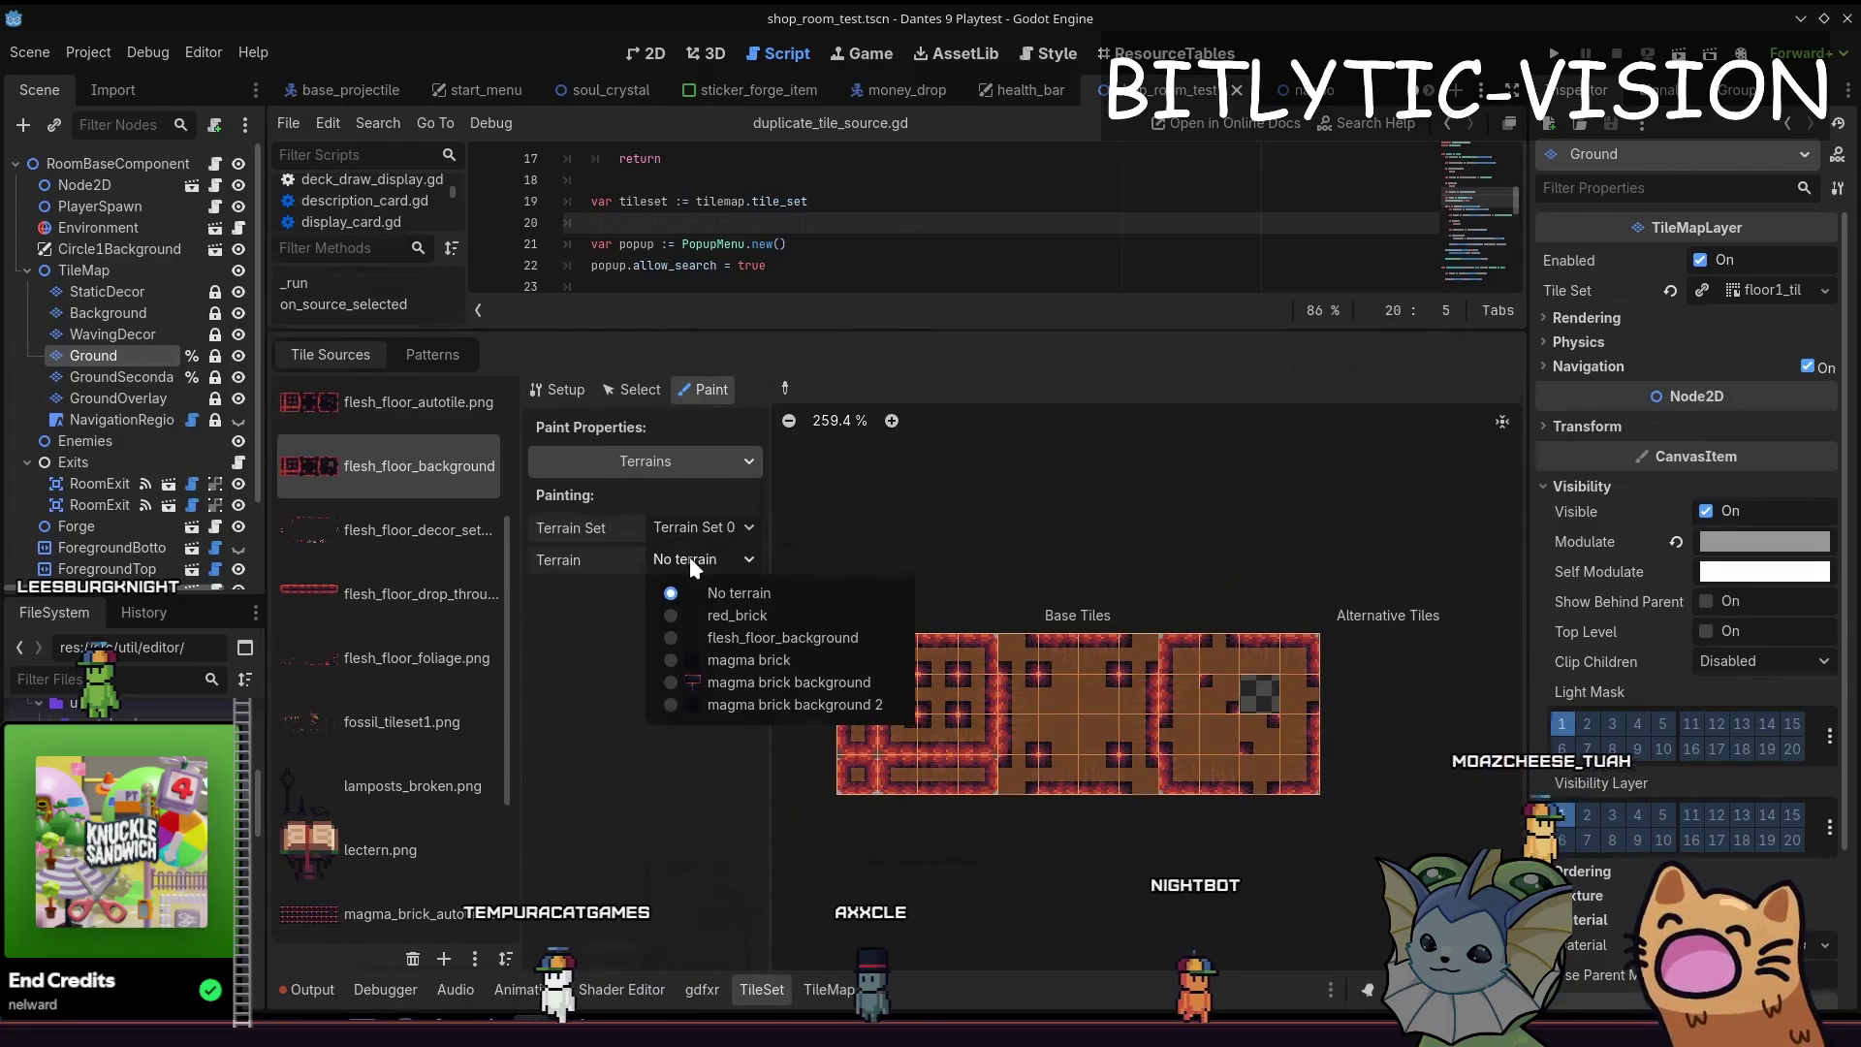
pyautogui.click(696, 526)
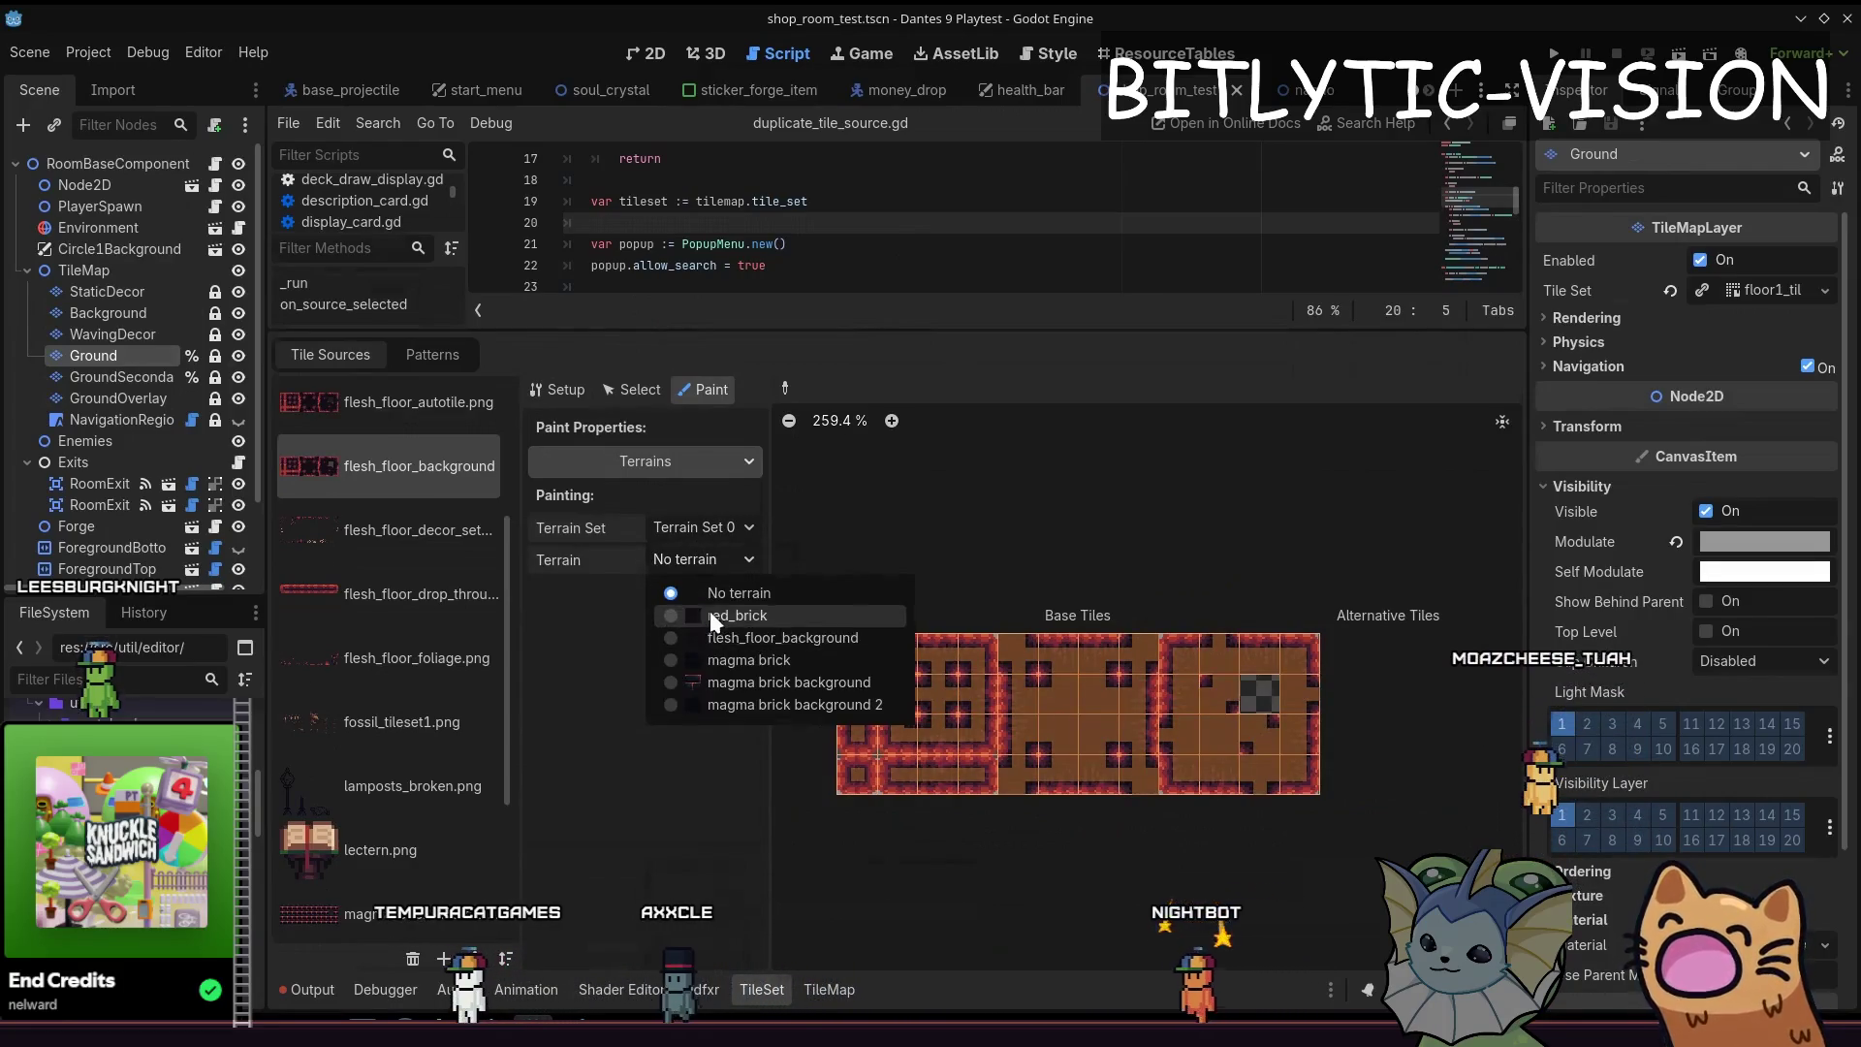
pyautogui.click(710, 591)
pyautogui.click(715, 562)
pyautogui.click(714, 561)
pyautogui.click(713, 631)
pyautogui.click(708, 563)
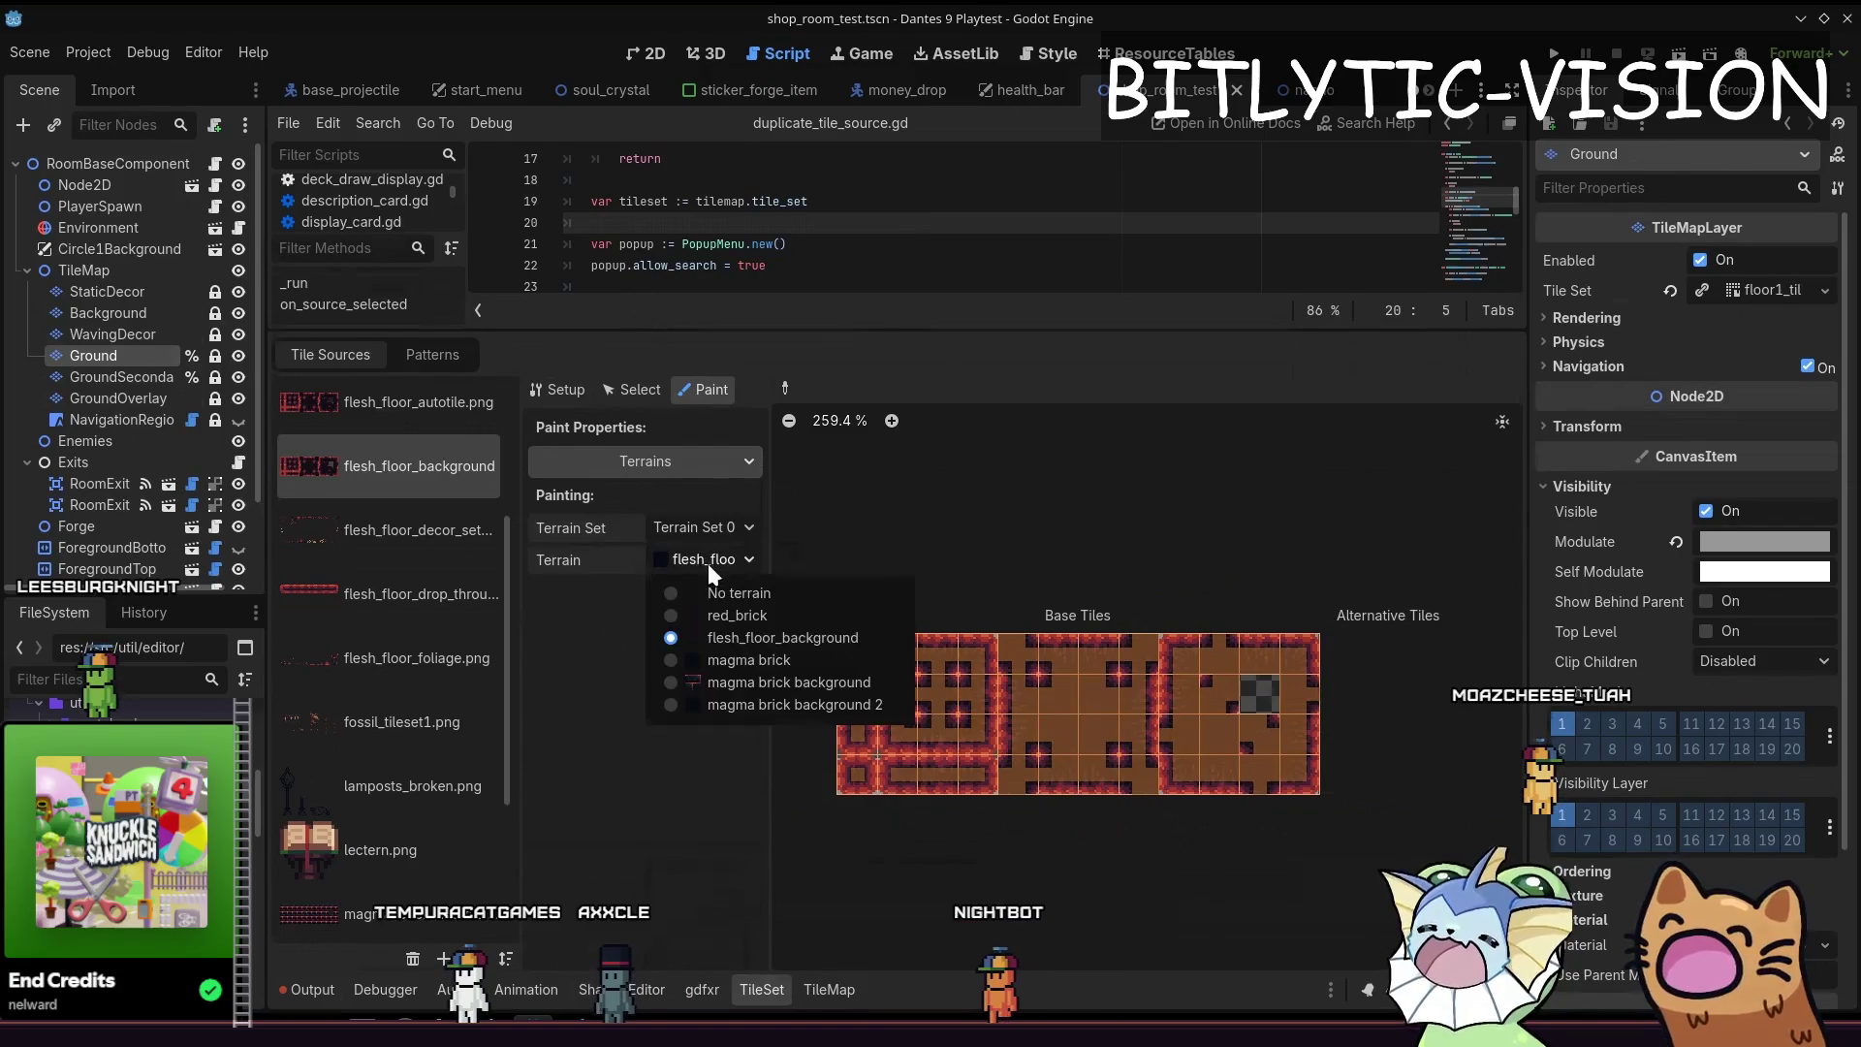
pyautogui.click(715, 616)
pyautogui.click(706, 561)
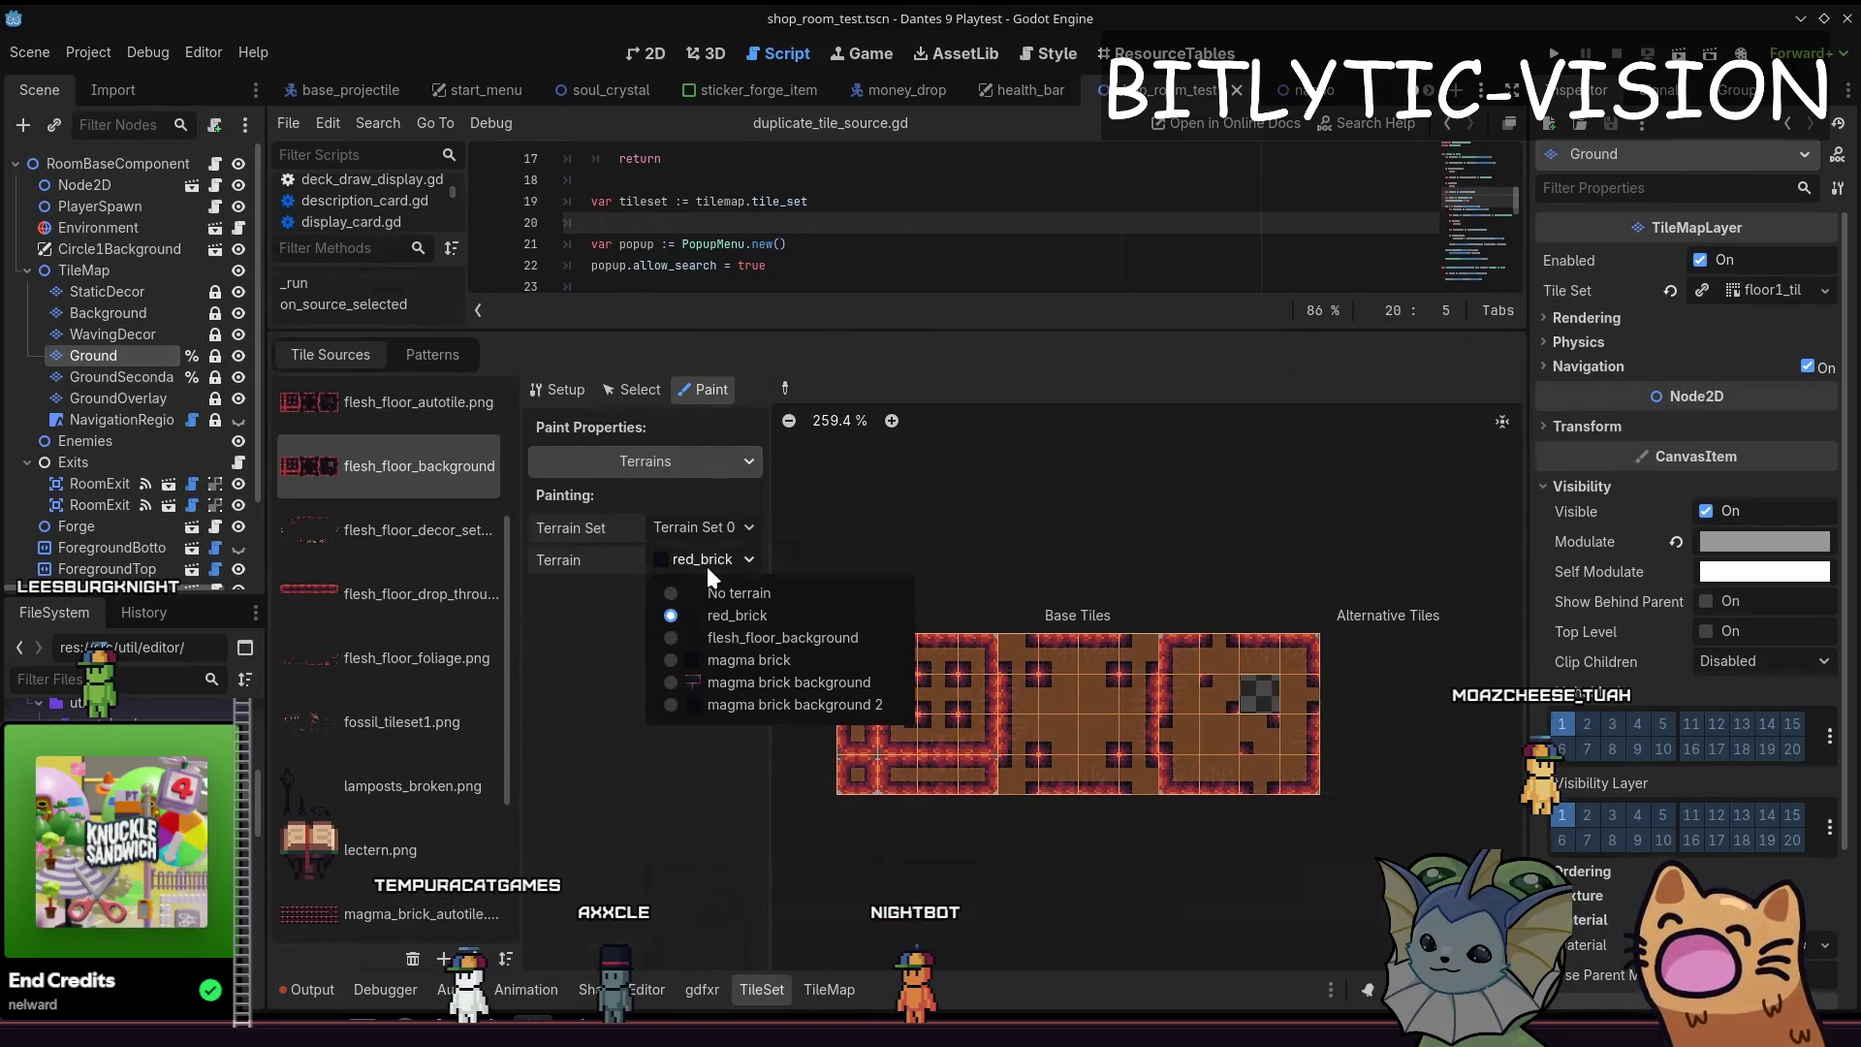
pyautogui.click(712, 658)
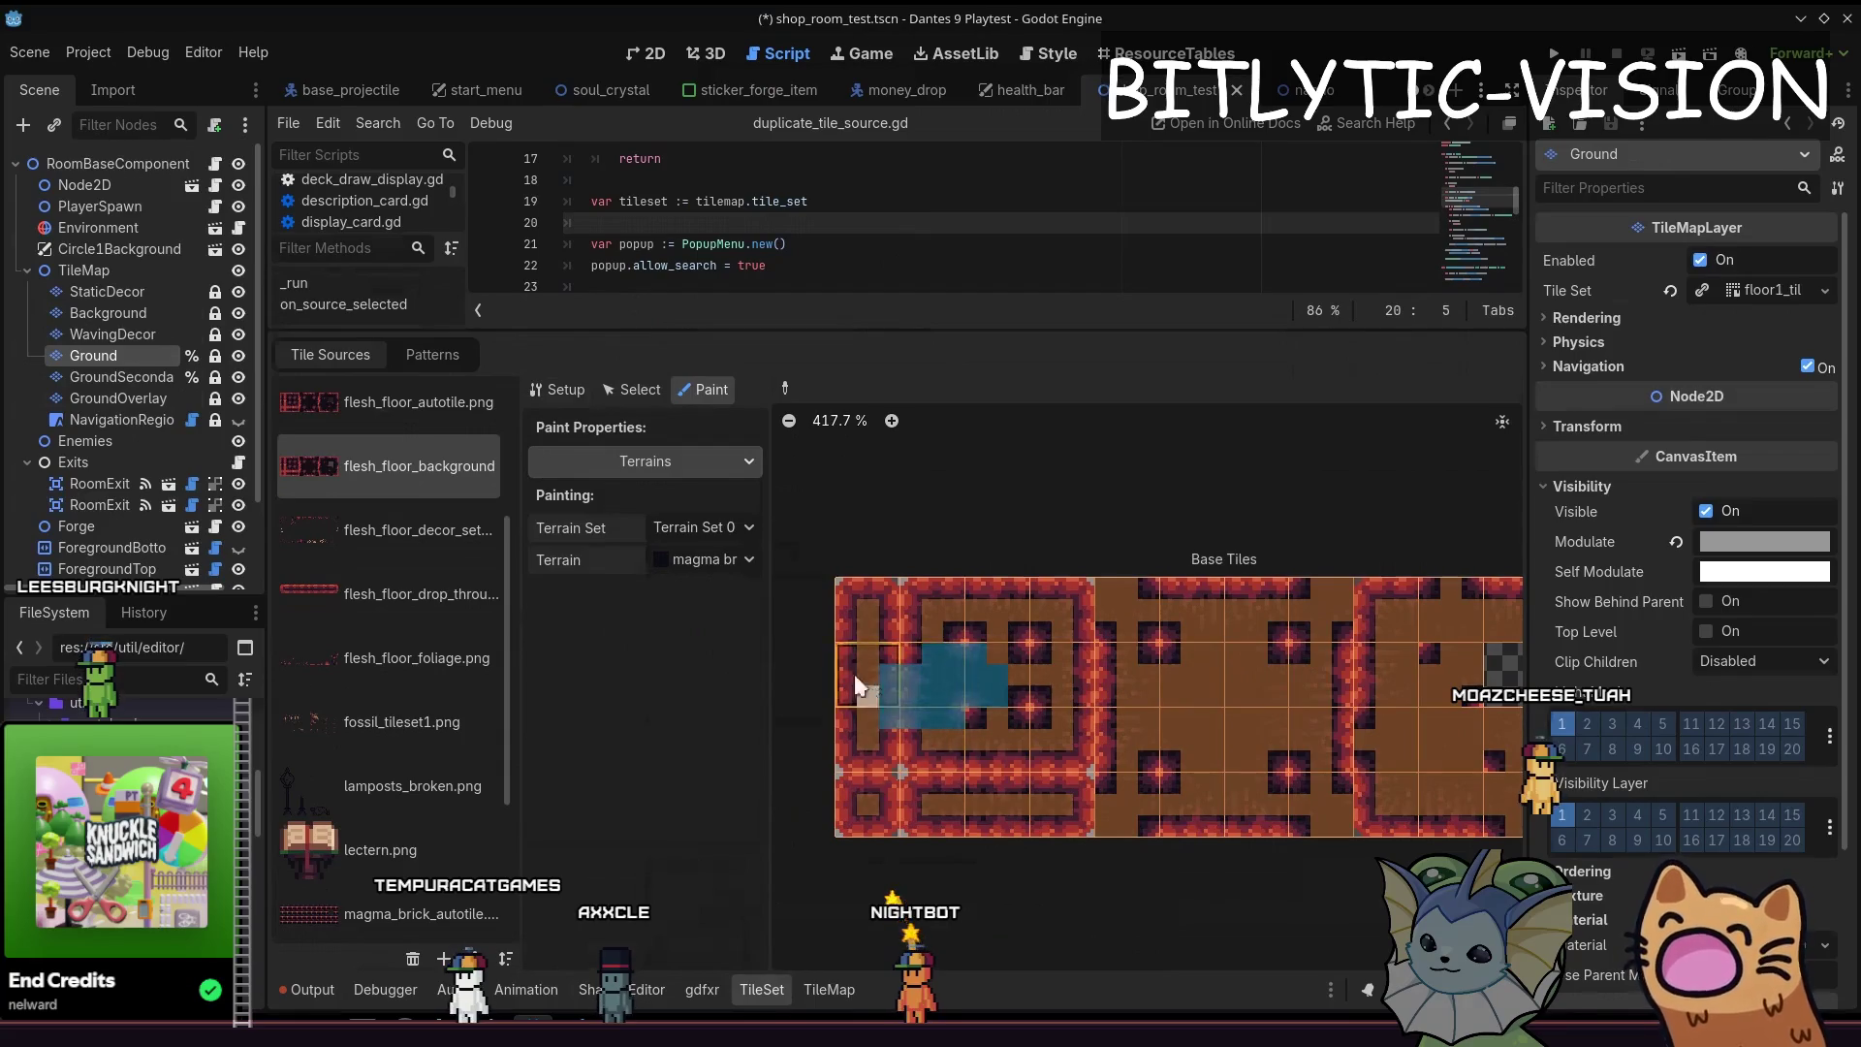
pyautogui.scroll(1, 859, 687)
pyautogui.click(685, 554)
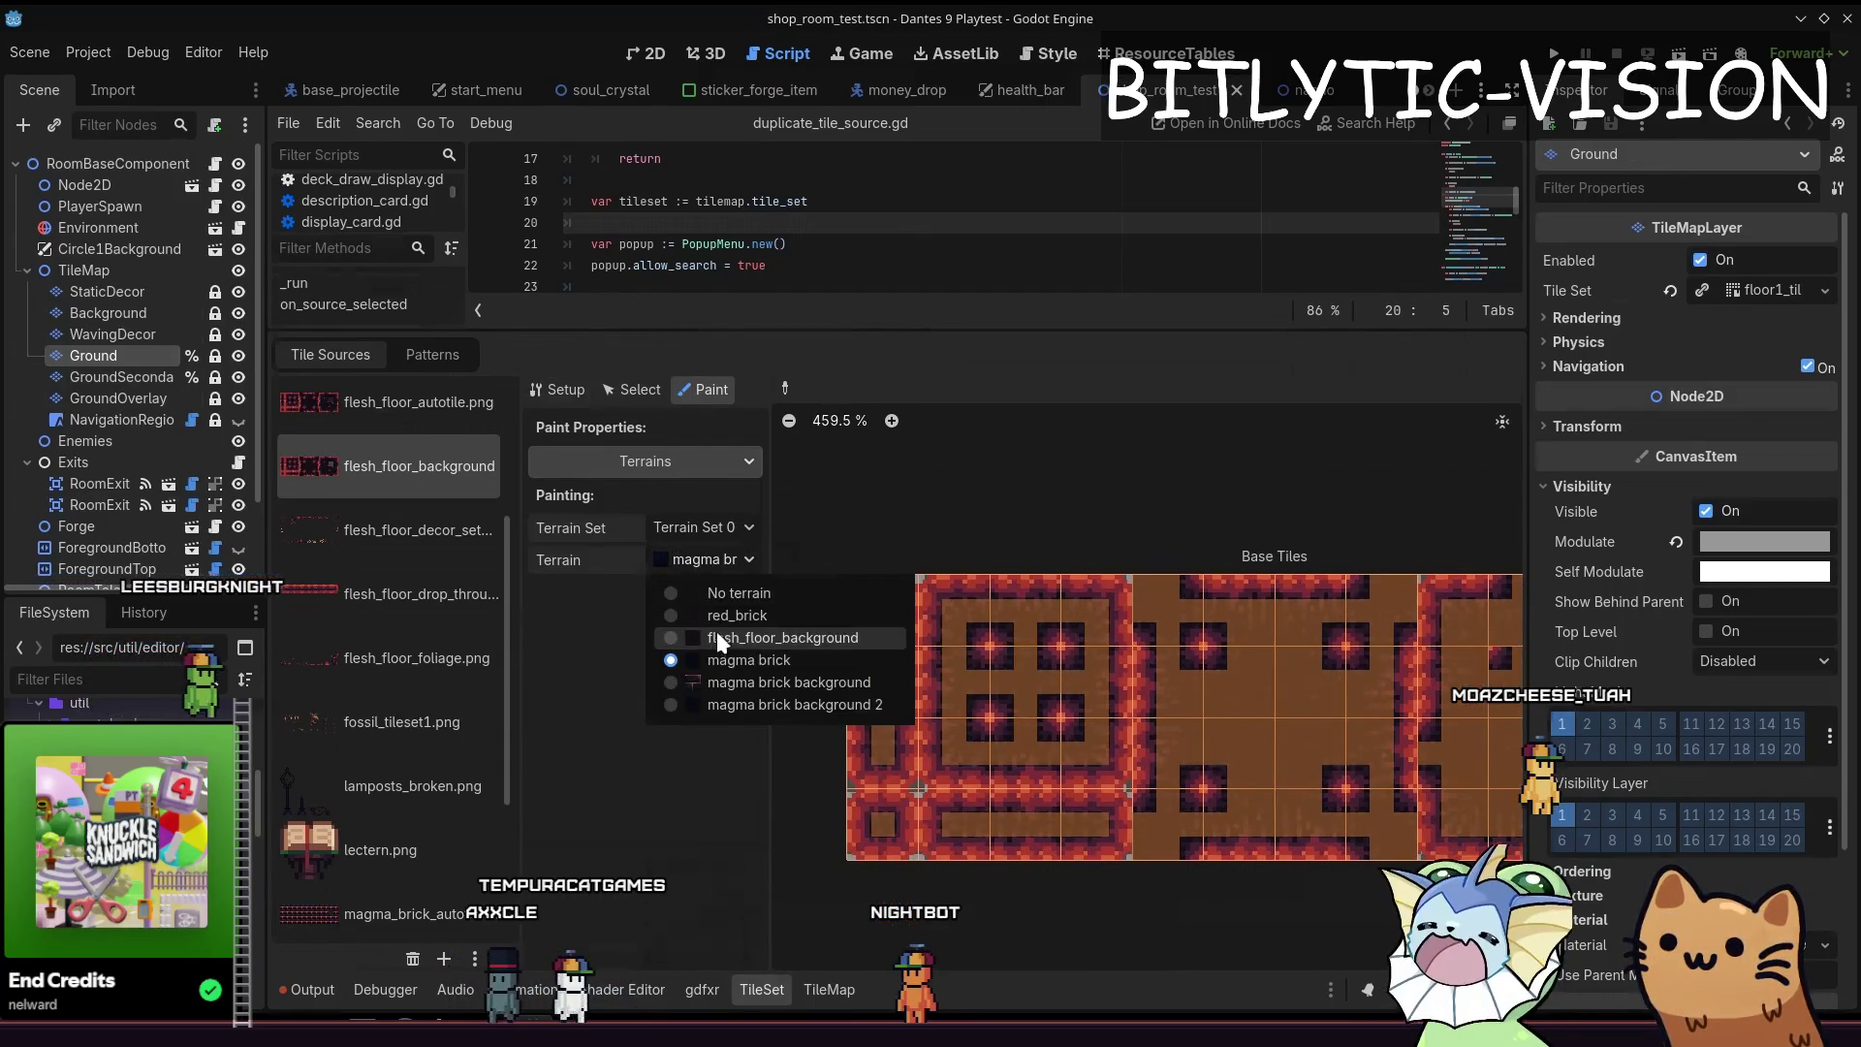
pyautogui.click(717, 632)
pyautogui.click(677, 561)
pyautogui.click(713, 615)
pyautogui.moveTo(1009, 640)
pyautogui.mouseDown()
pyautogui.moveTo(1017, 617)
pyautogui.moveTo(962, 621)
pyautogui.moveTo(936, 673)
pyautogui.mouseUp()
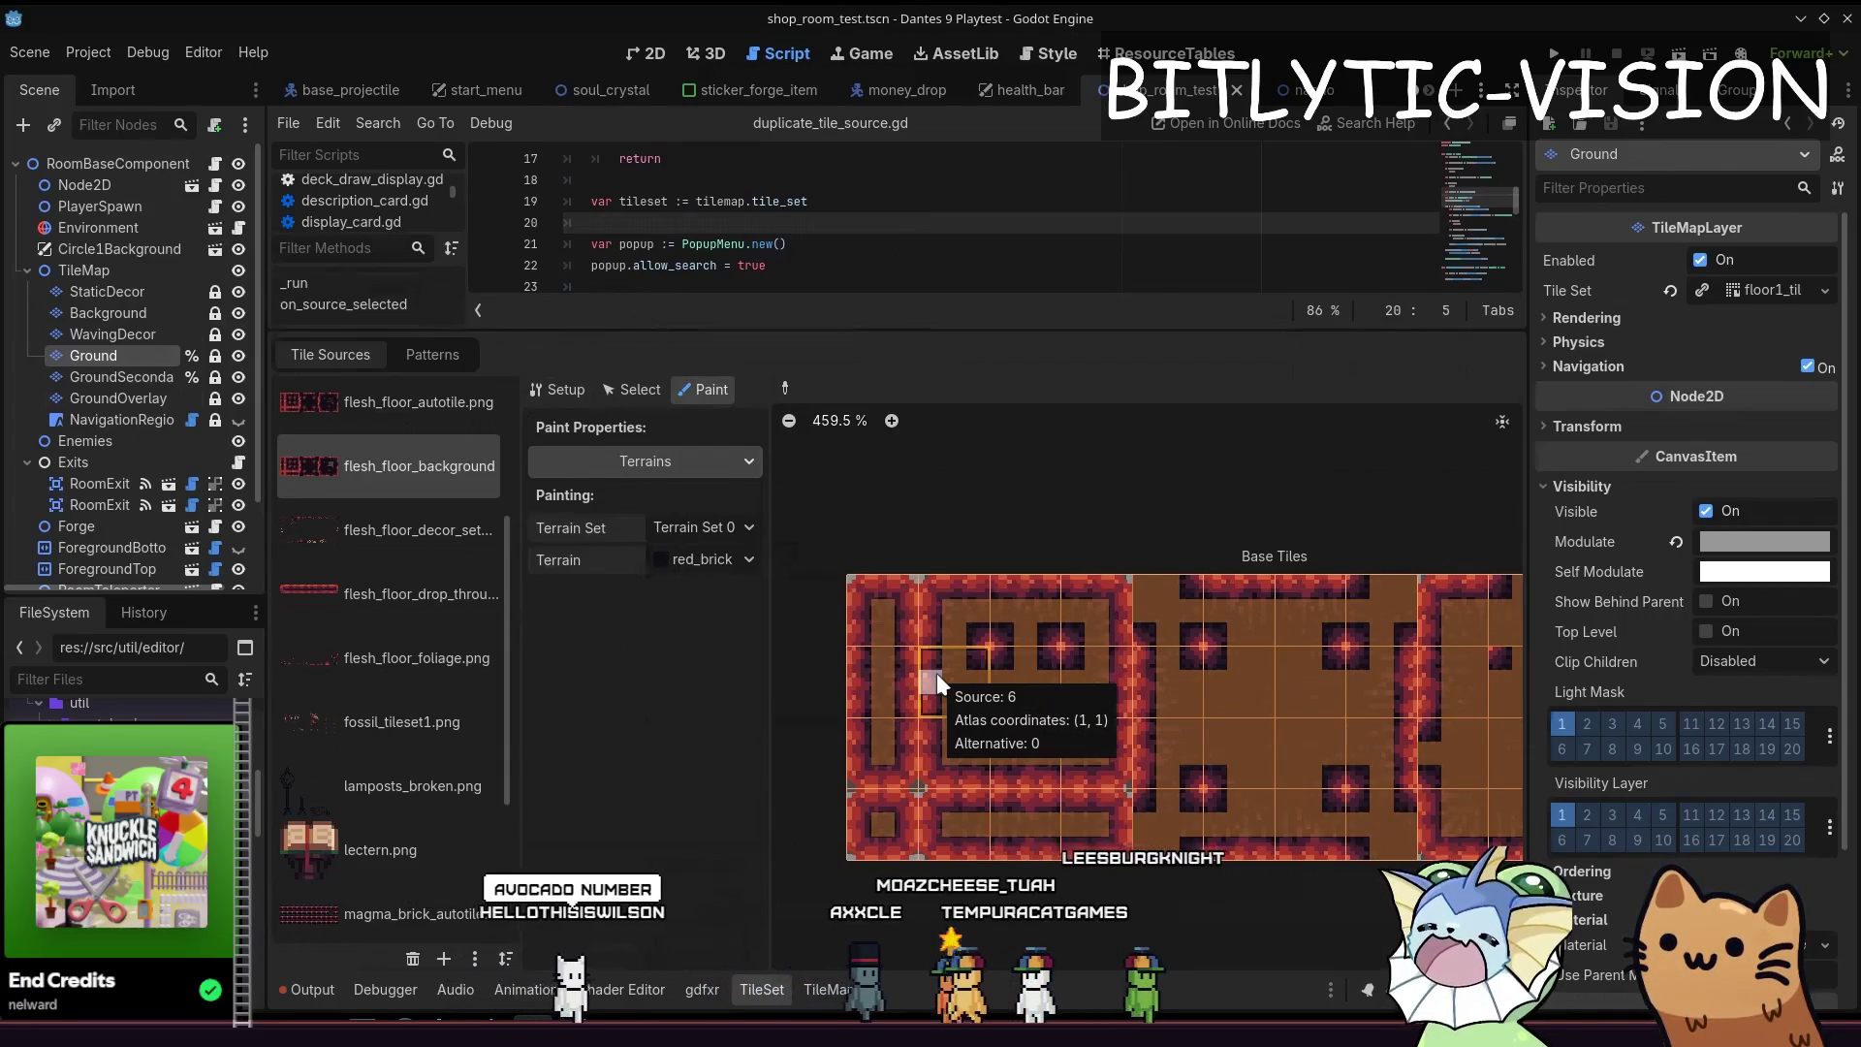
# Bring up the window switcher and cycle toward another open window
pyautogui.hotkey('alt', 'Tab')
pyautogui.press('Tab')
pyautogui.press('Tab')
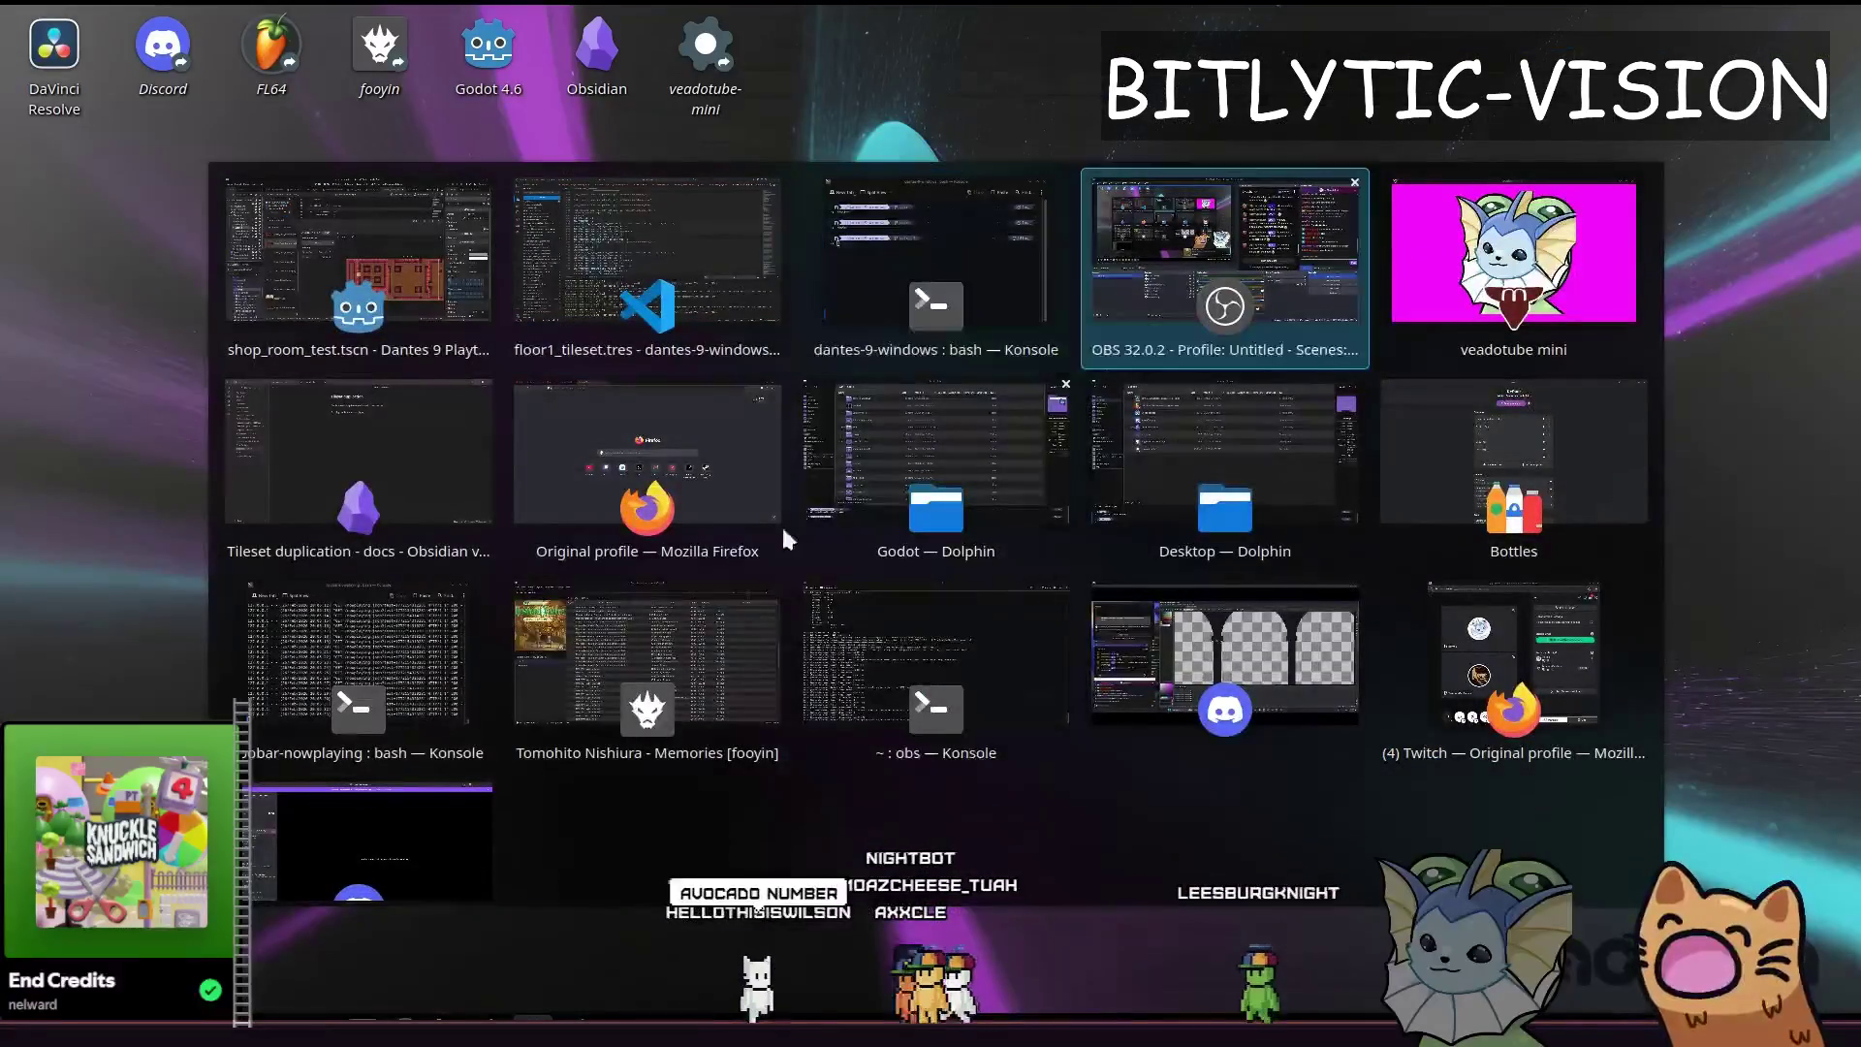
pyautogui.press('Tab')
pyautogui.press('Tab')
# Search Avogadro's number in Firefox (6.0221408e+23) and return to the Godot editor
pyautogui.hotkey('alt', 'Tab')
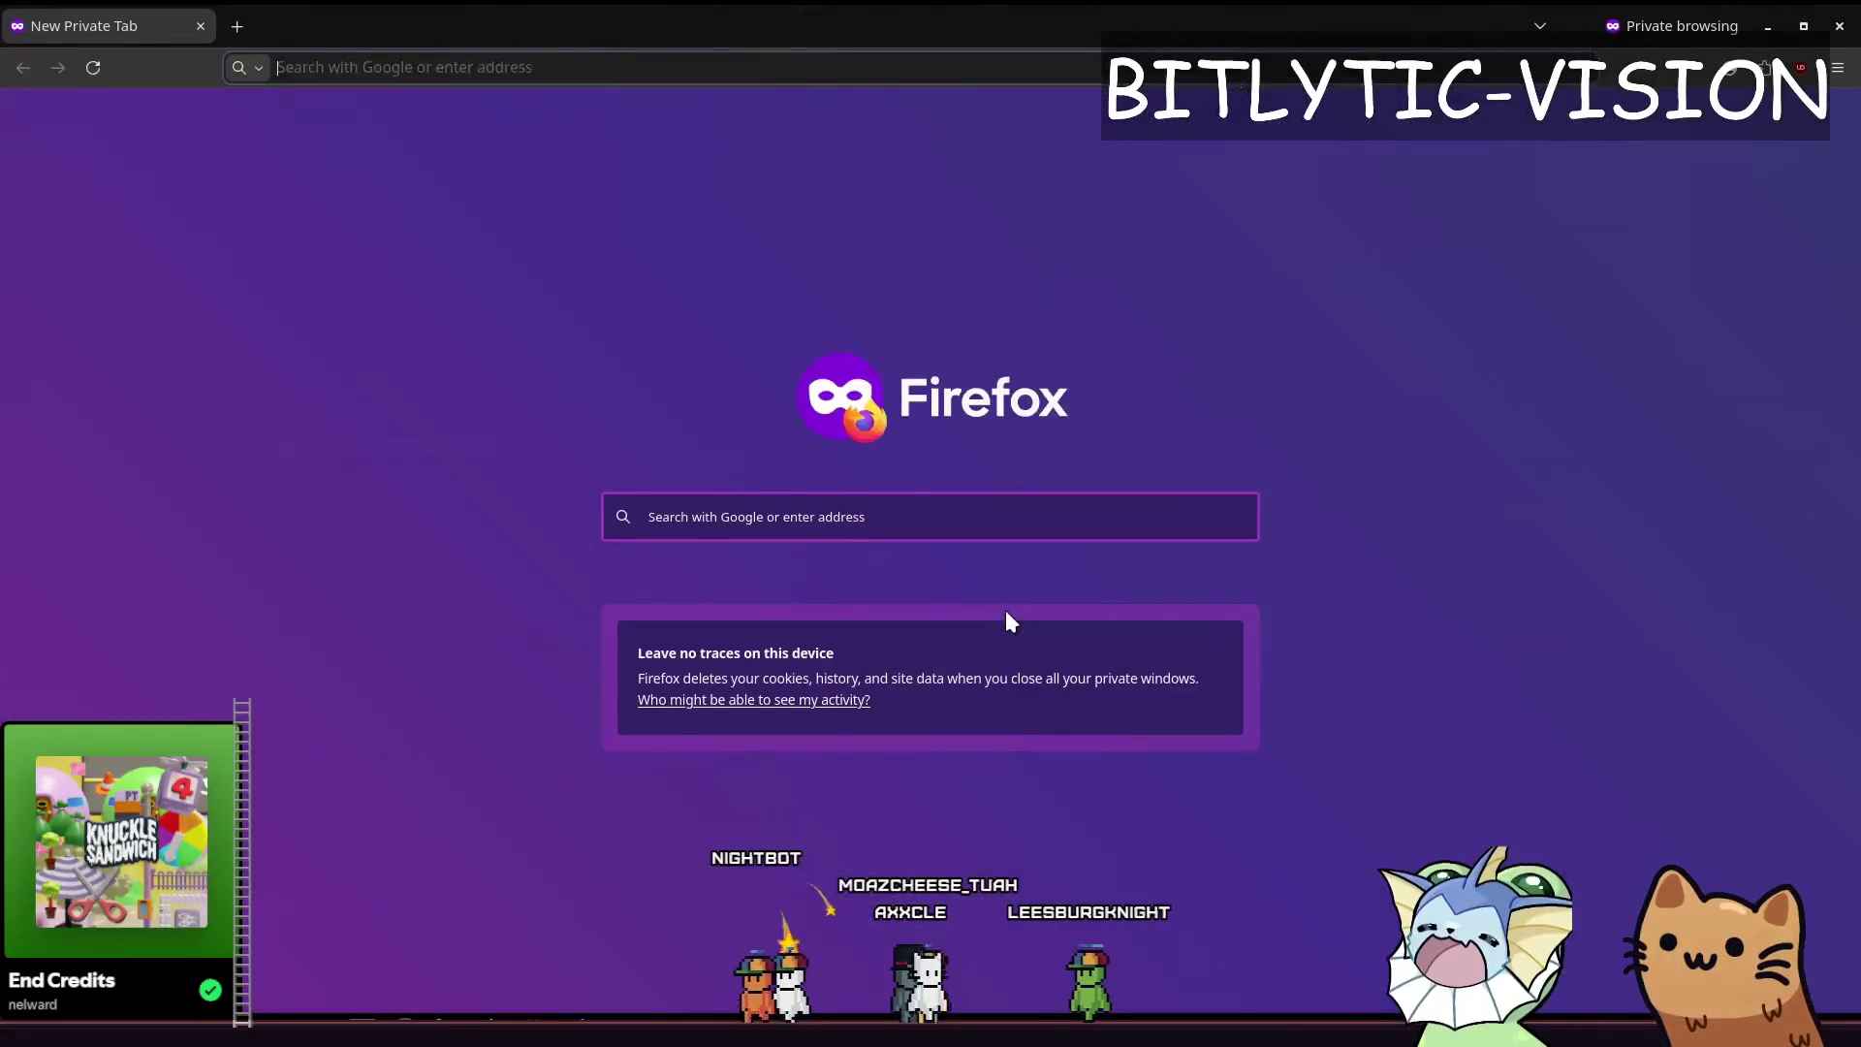
pyautogui.write("avagadro's number")
pyautogui.press('Return')
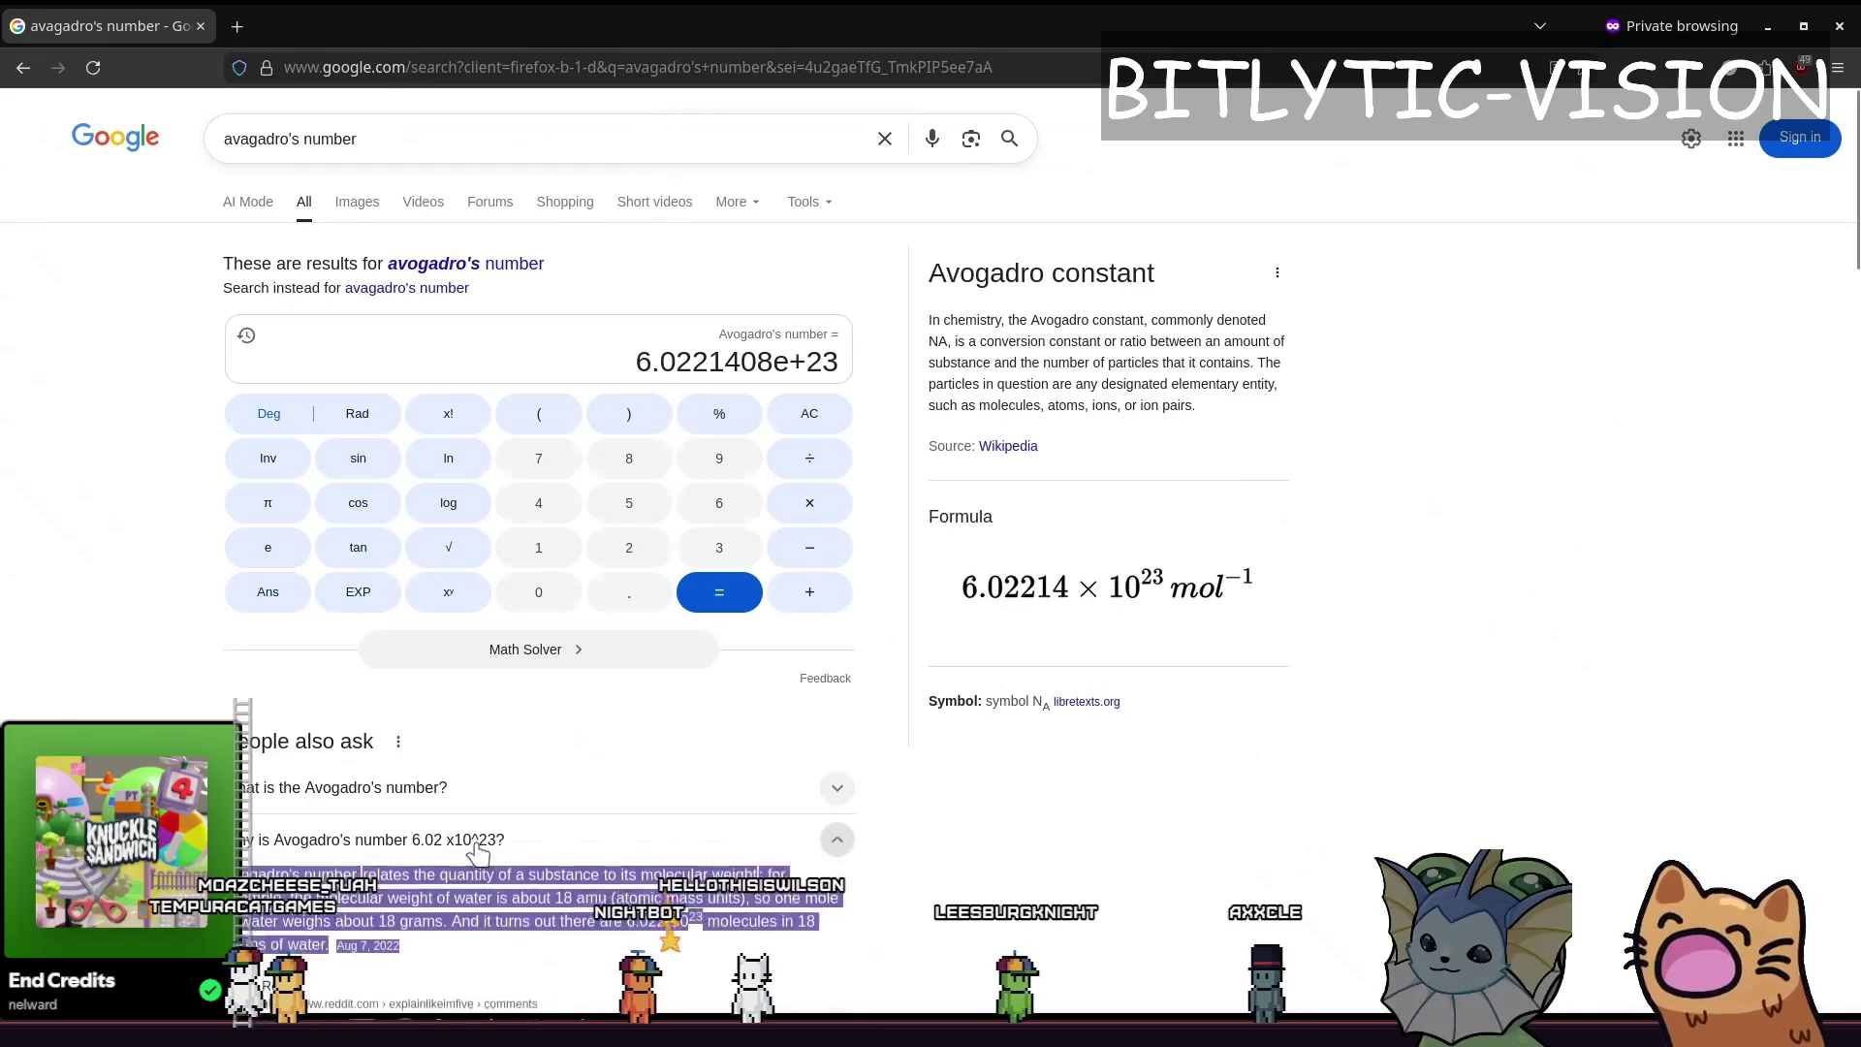
pyautogui.hotkey('alt', 'Tab')
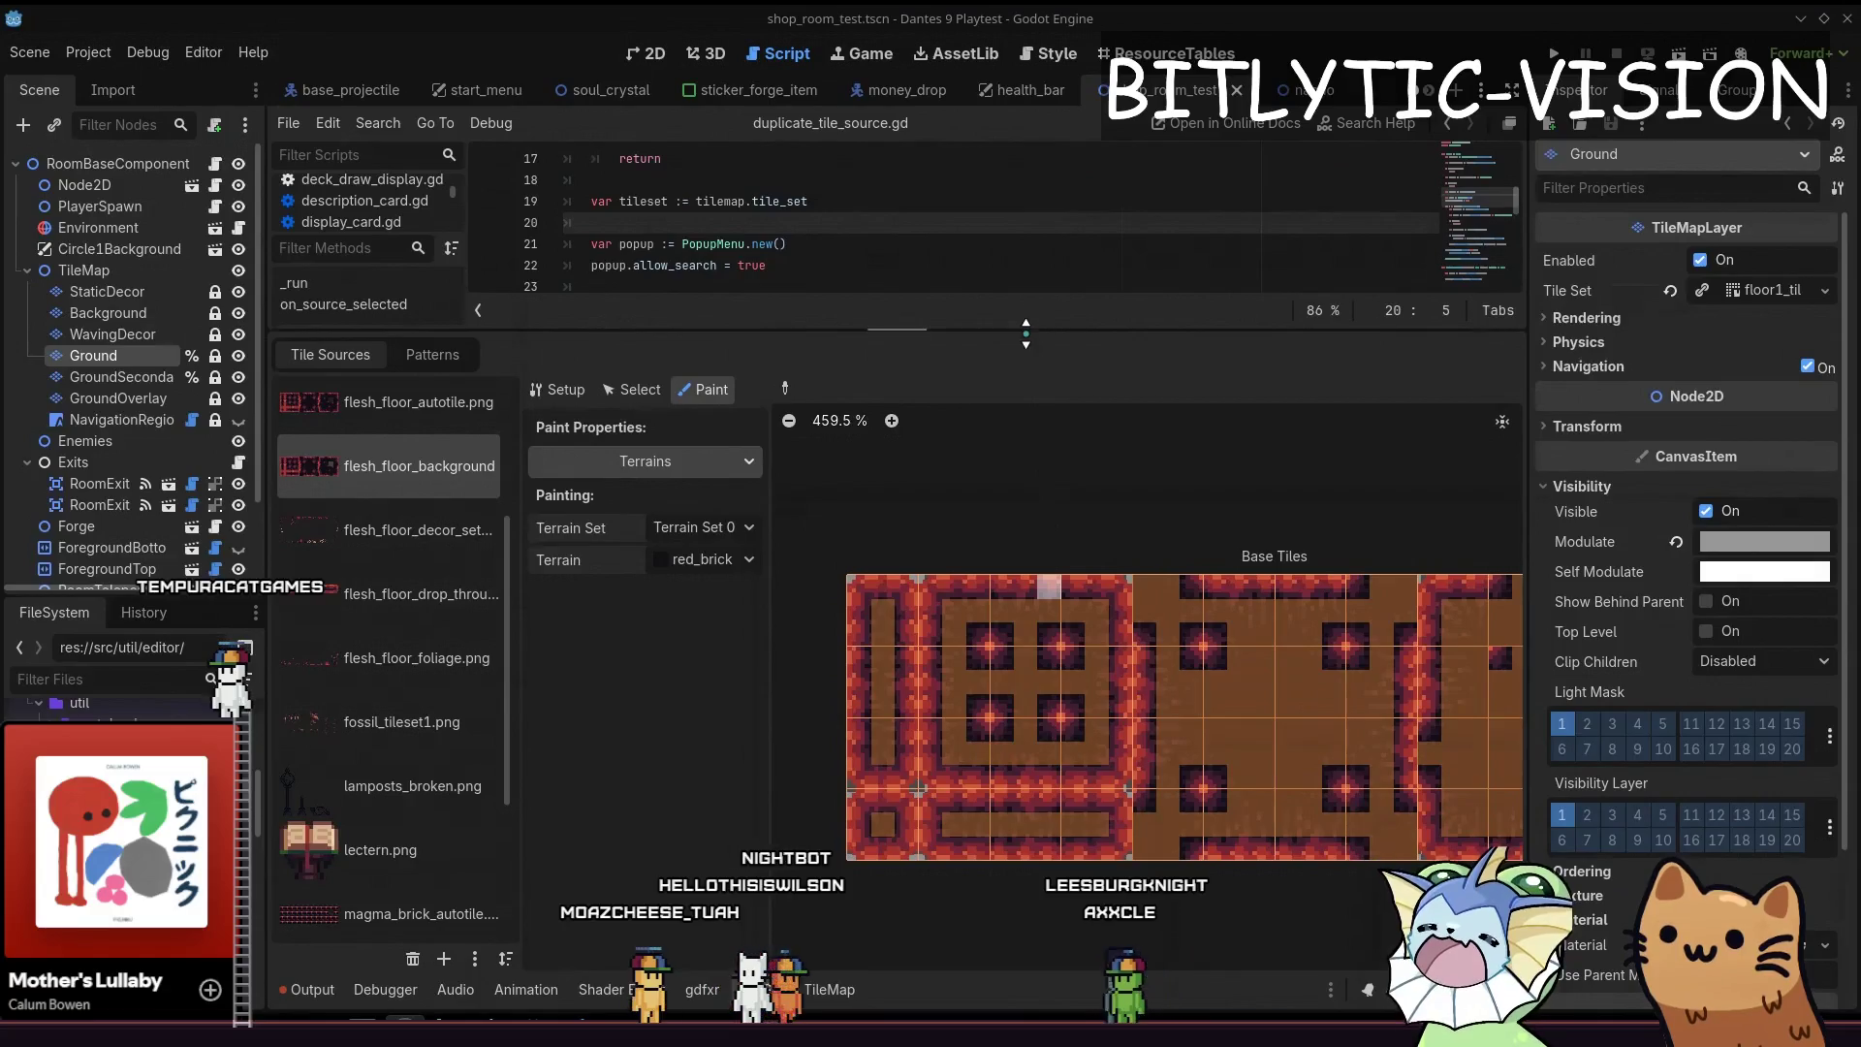
# Drag the bottom panel splitter down, highlight the loop on lines 19–30 then clear it, and switch to VS Code
pyautogui.moveTo(1026, 335); pyautogui.dragTo(992, 531)
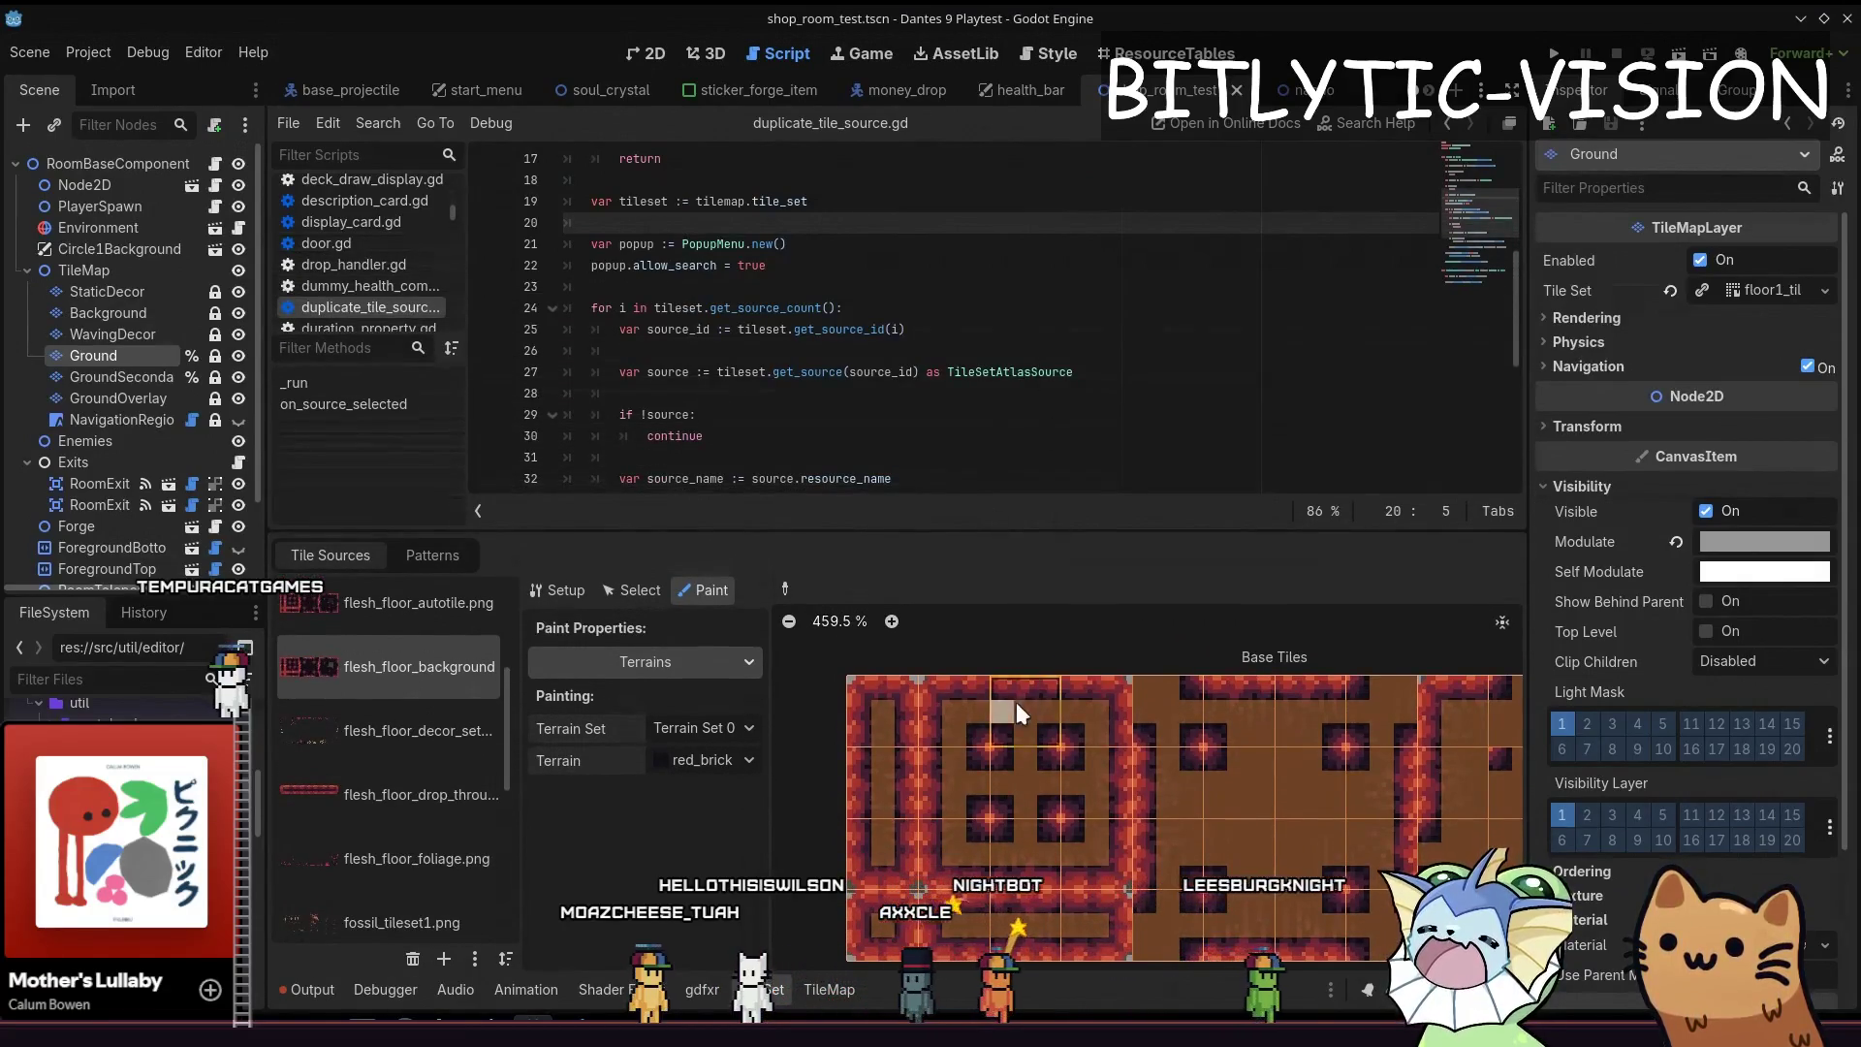
pyautogui.scroll(-2, 1037, 785)
pyautogui.scroll(-3, 1597, 722)
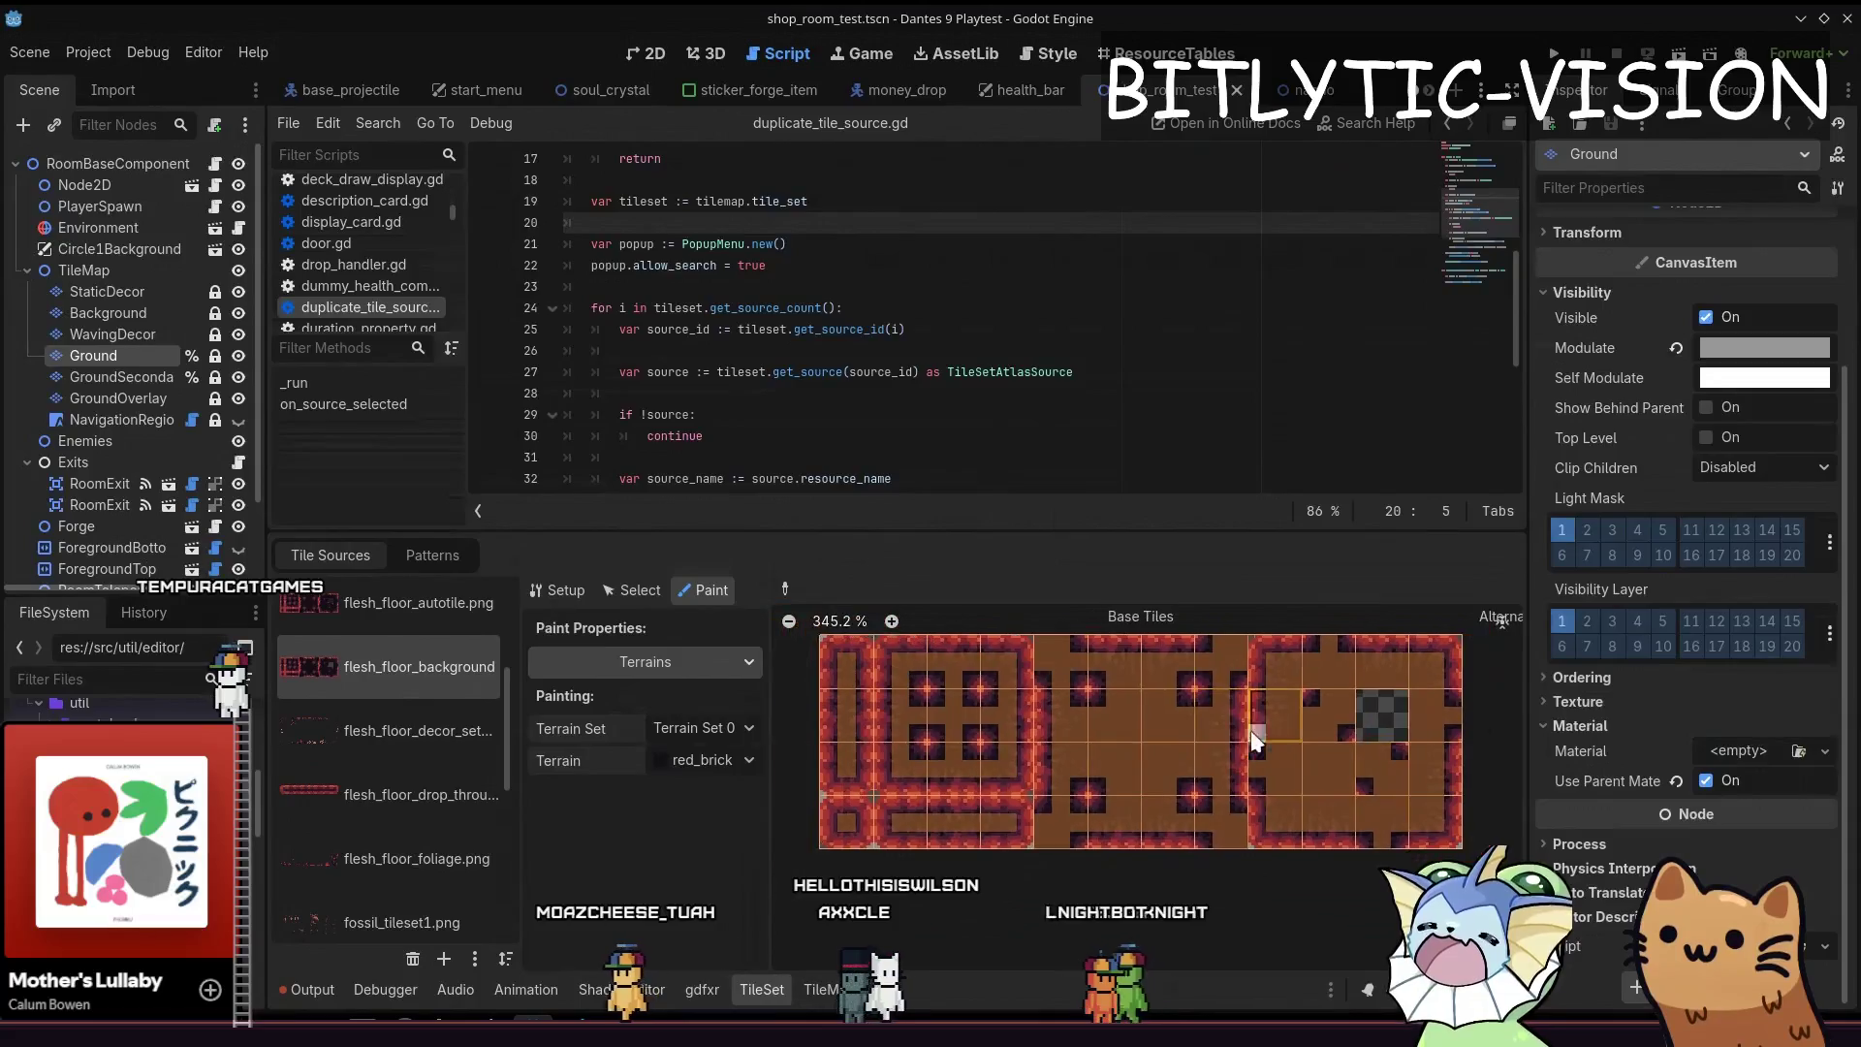
pyautogui.scroll(3, 1674, 726)
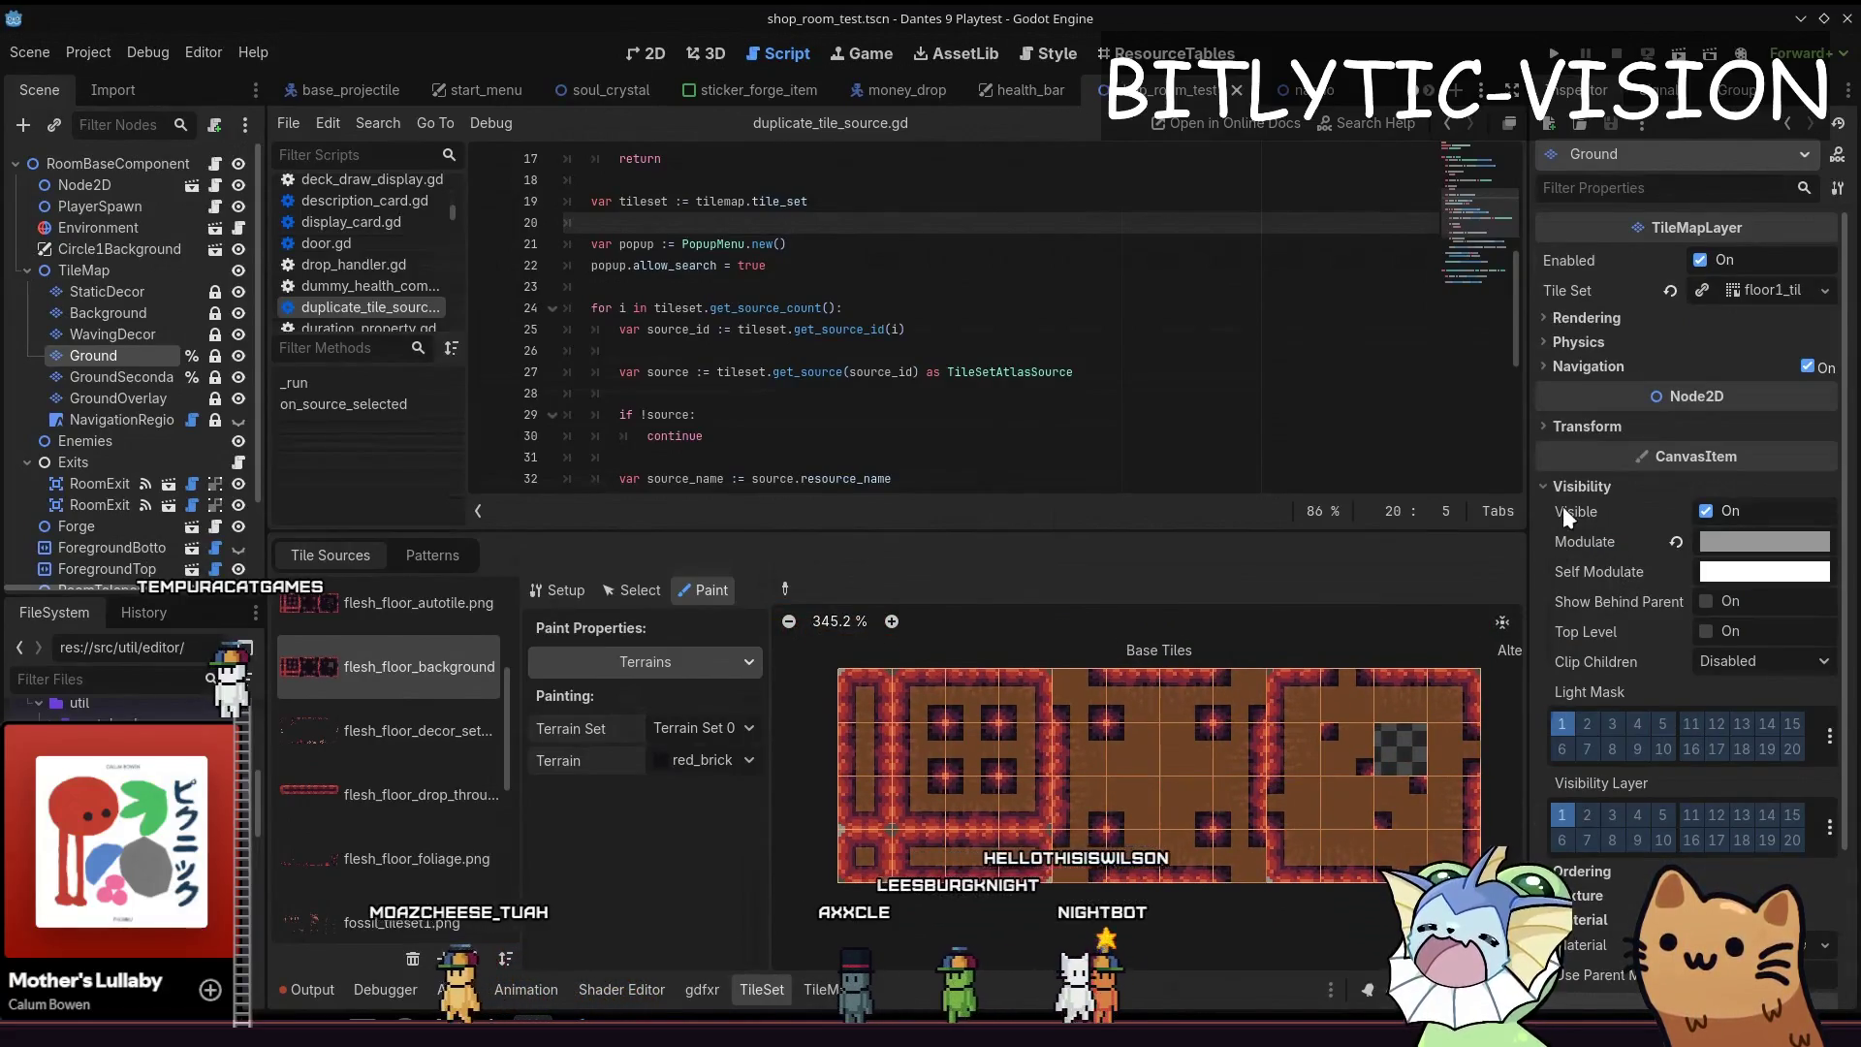
pyautogui.moveTo(704, 435); pyautogui.dragTo(533, 198)
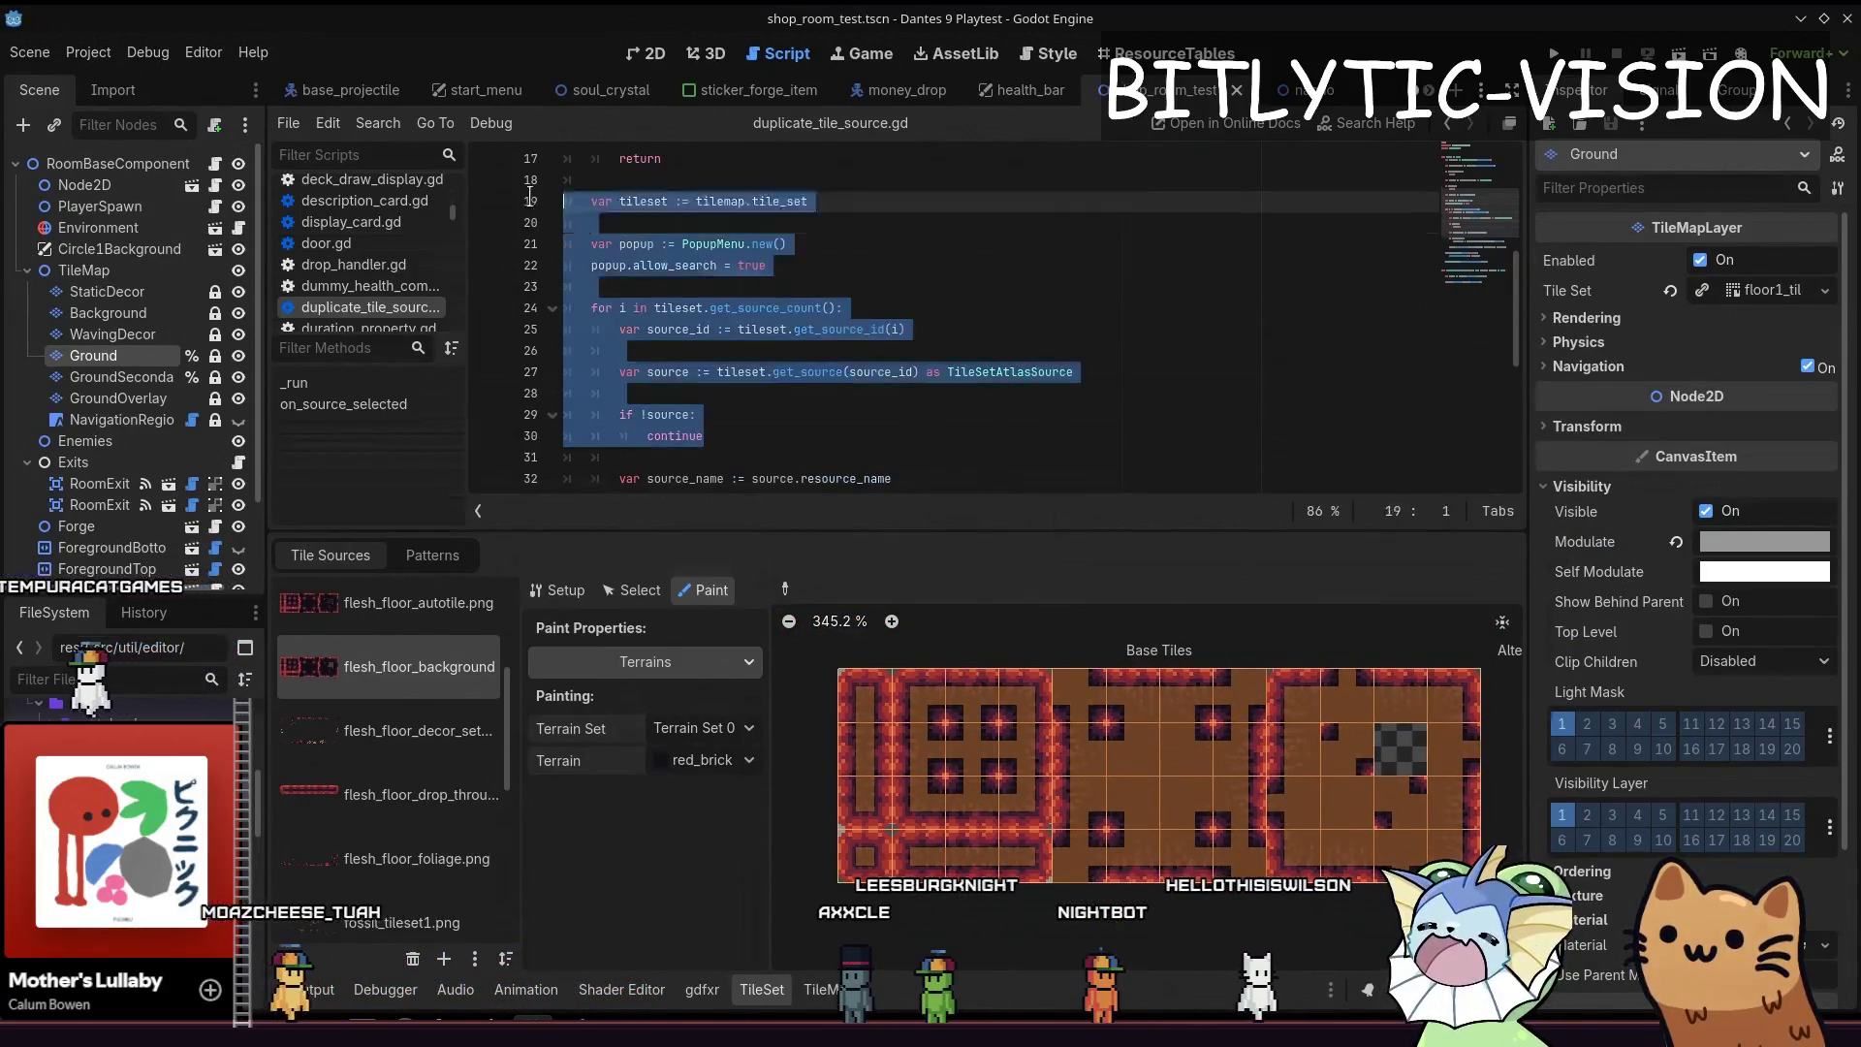
pyautogui.moveTo(704, 435); pyautogui.dragTo(568, 266)
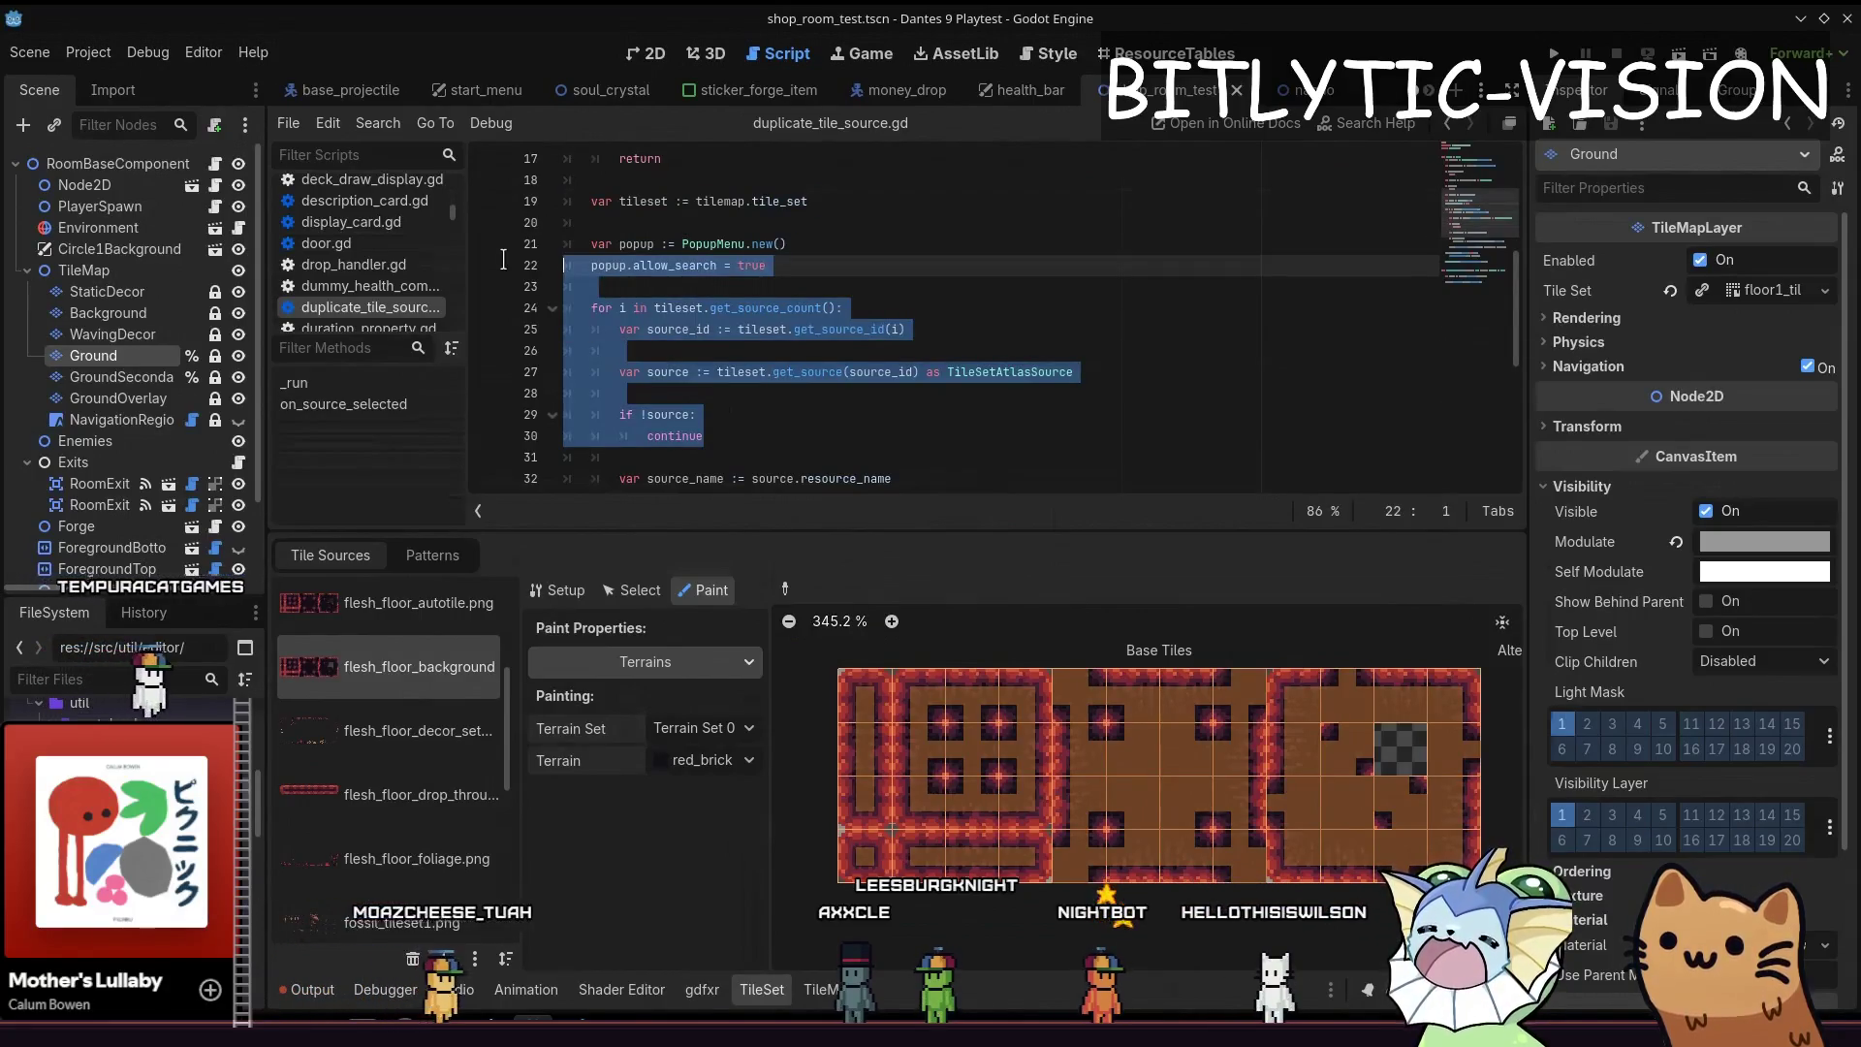
pyautogui.click(920, 455)
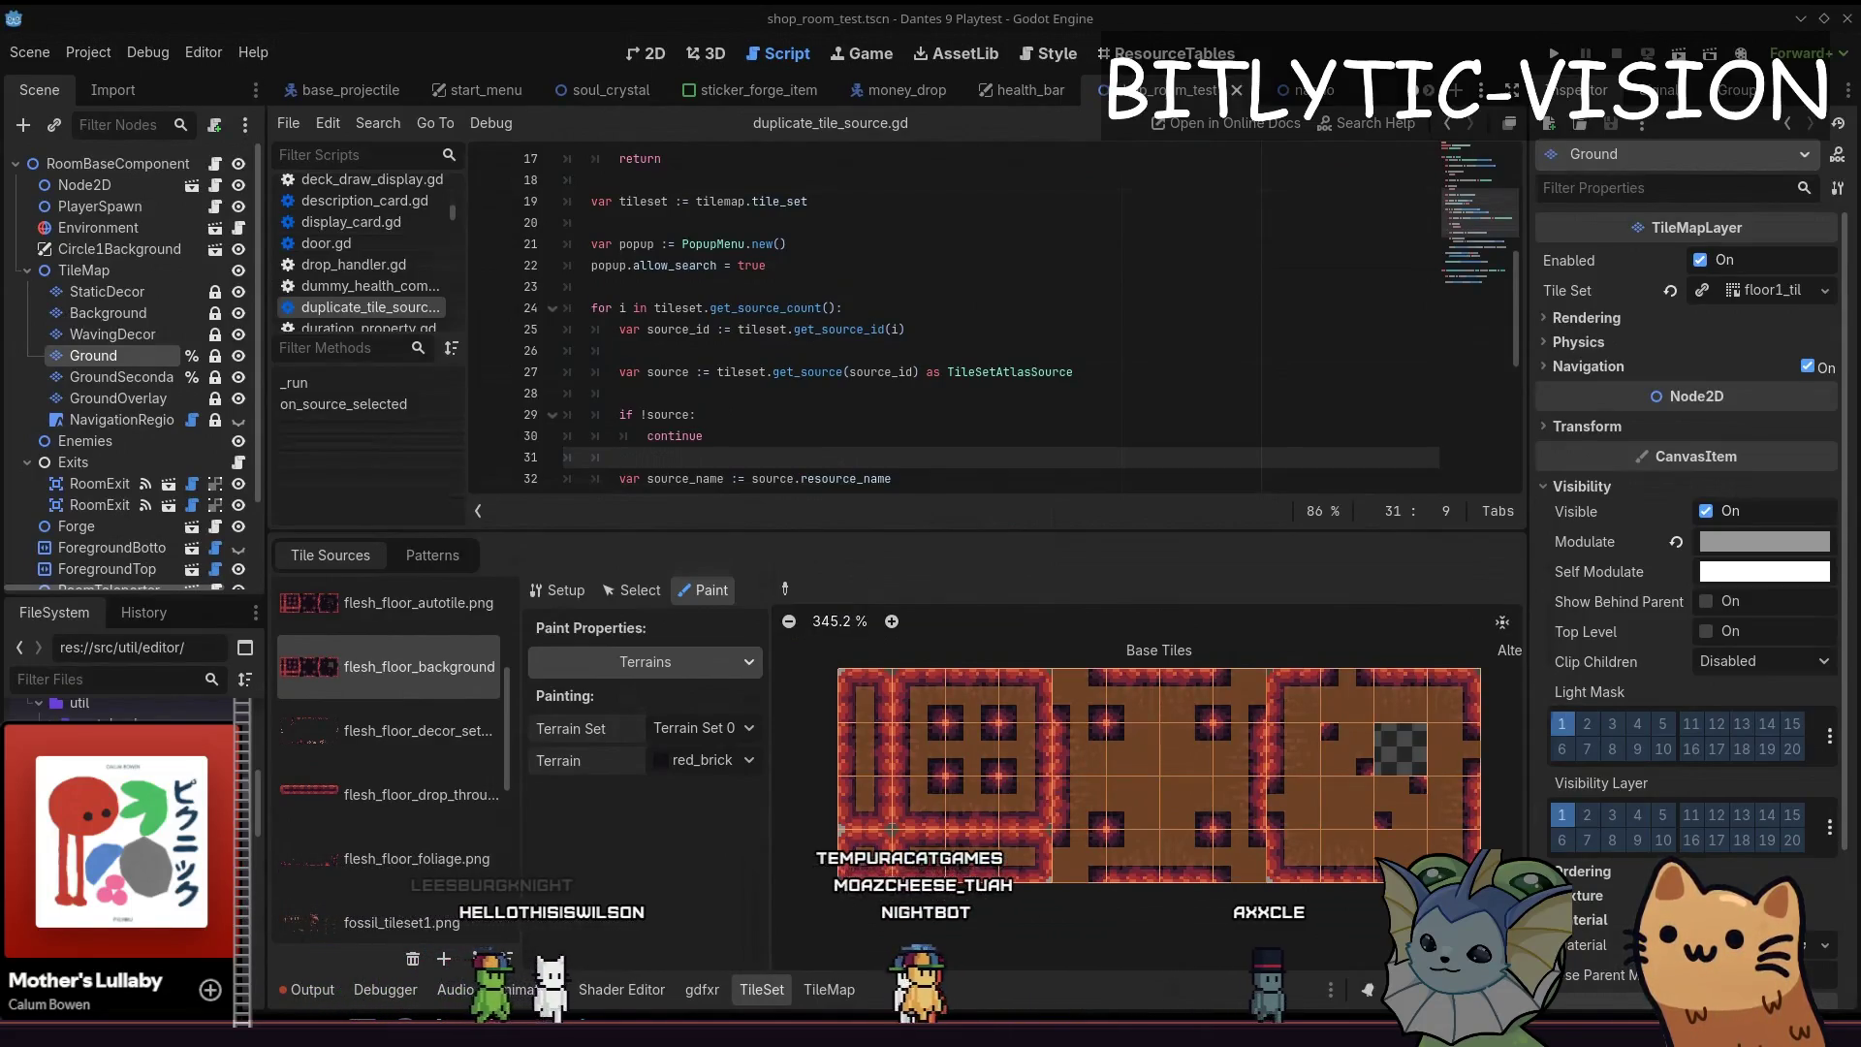
pyautogui.hotkey('alt', 'Tab')
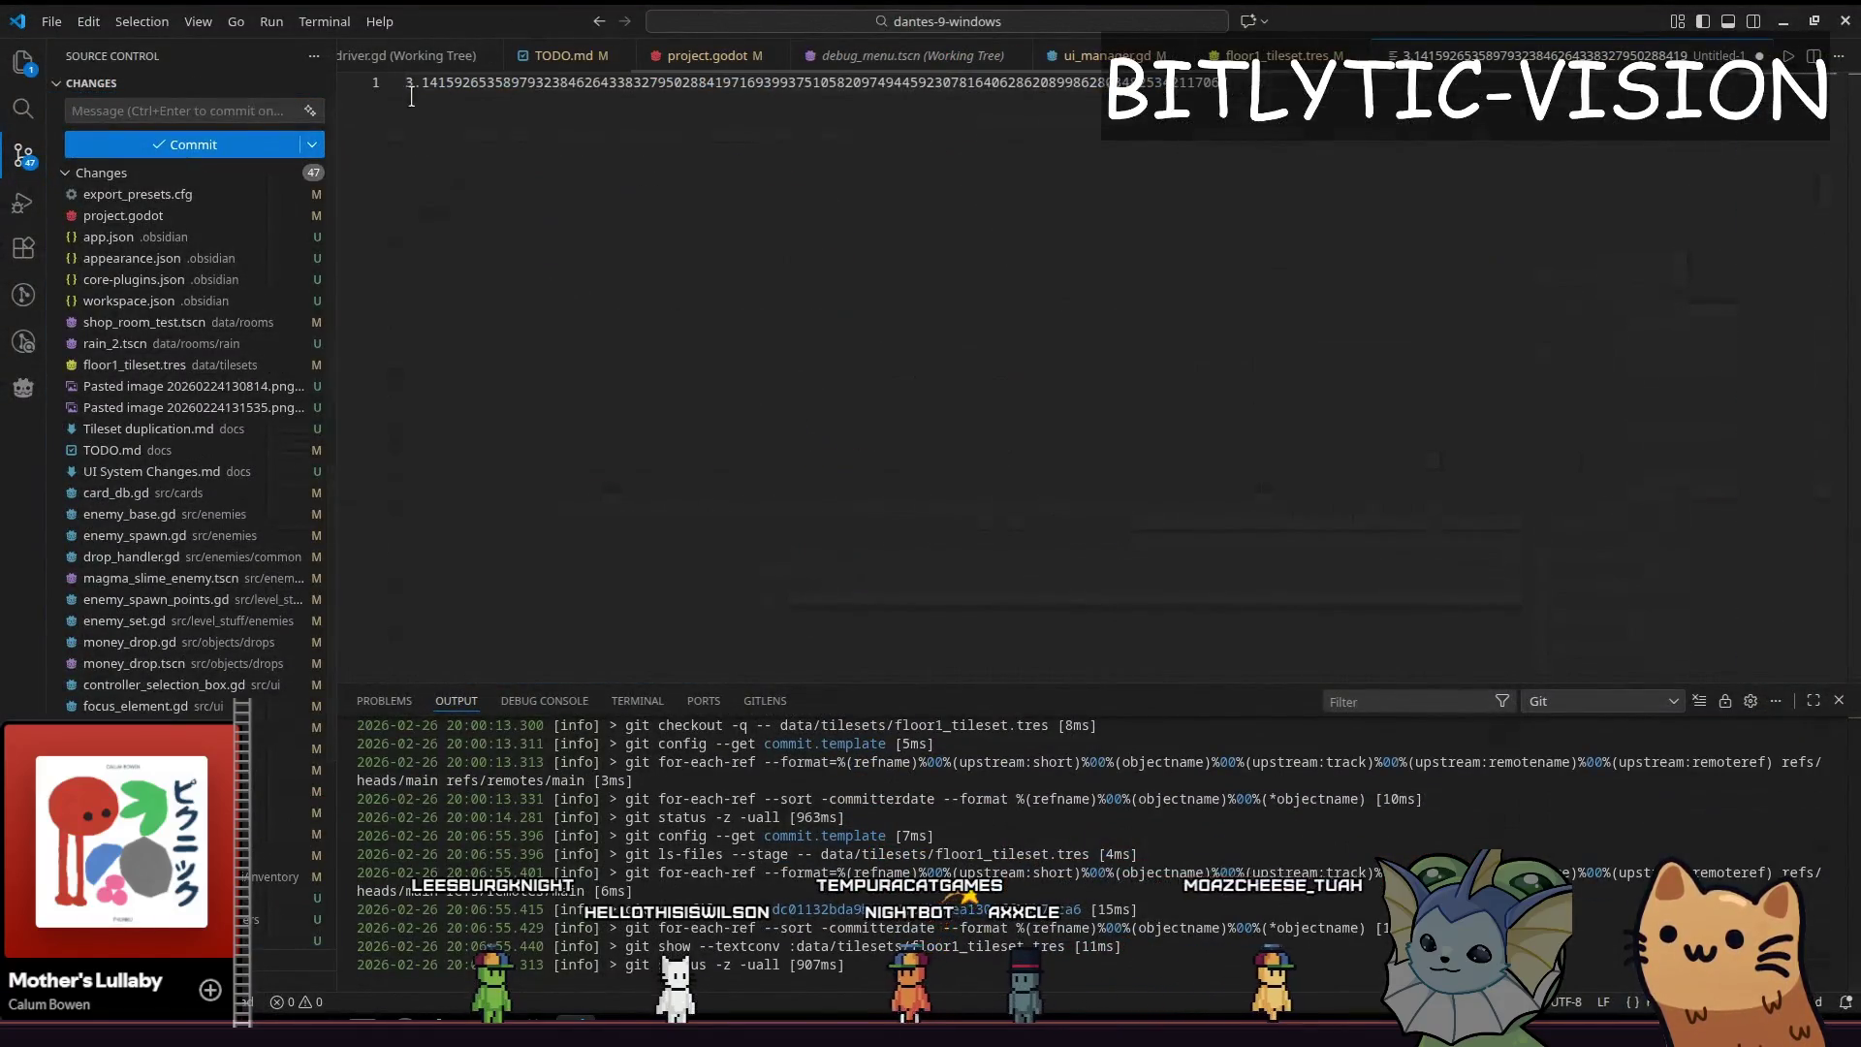
# Select the pi digits line, close the untitled tab and choose Don't Save
pyautogui.hotkey('ctrl', 'a')
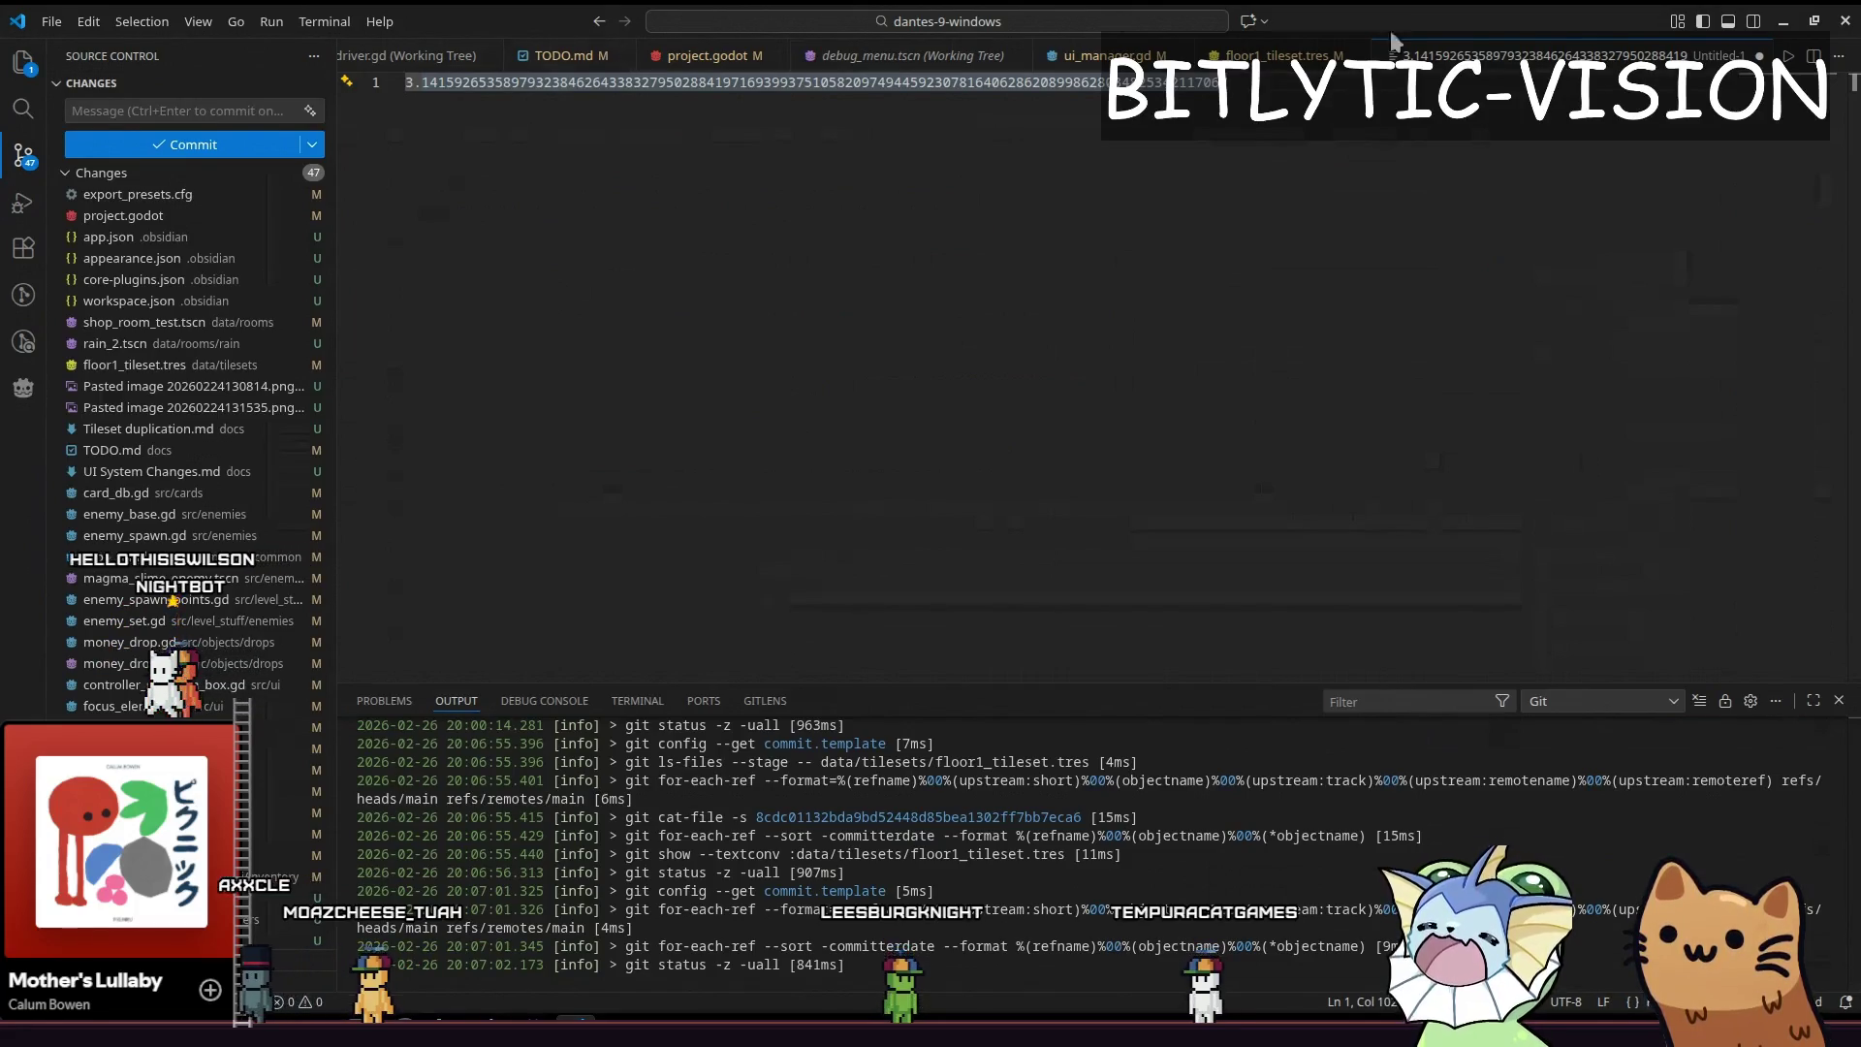
pyautogui.click(1842, 26)
pyautogui.click(849, 587)
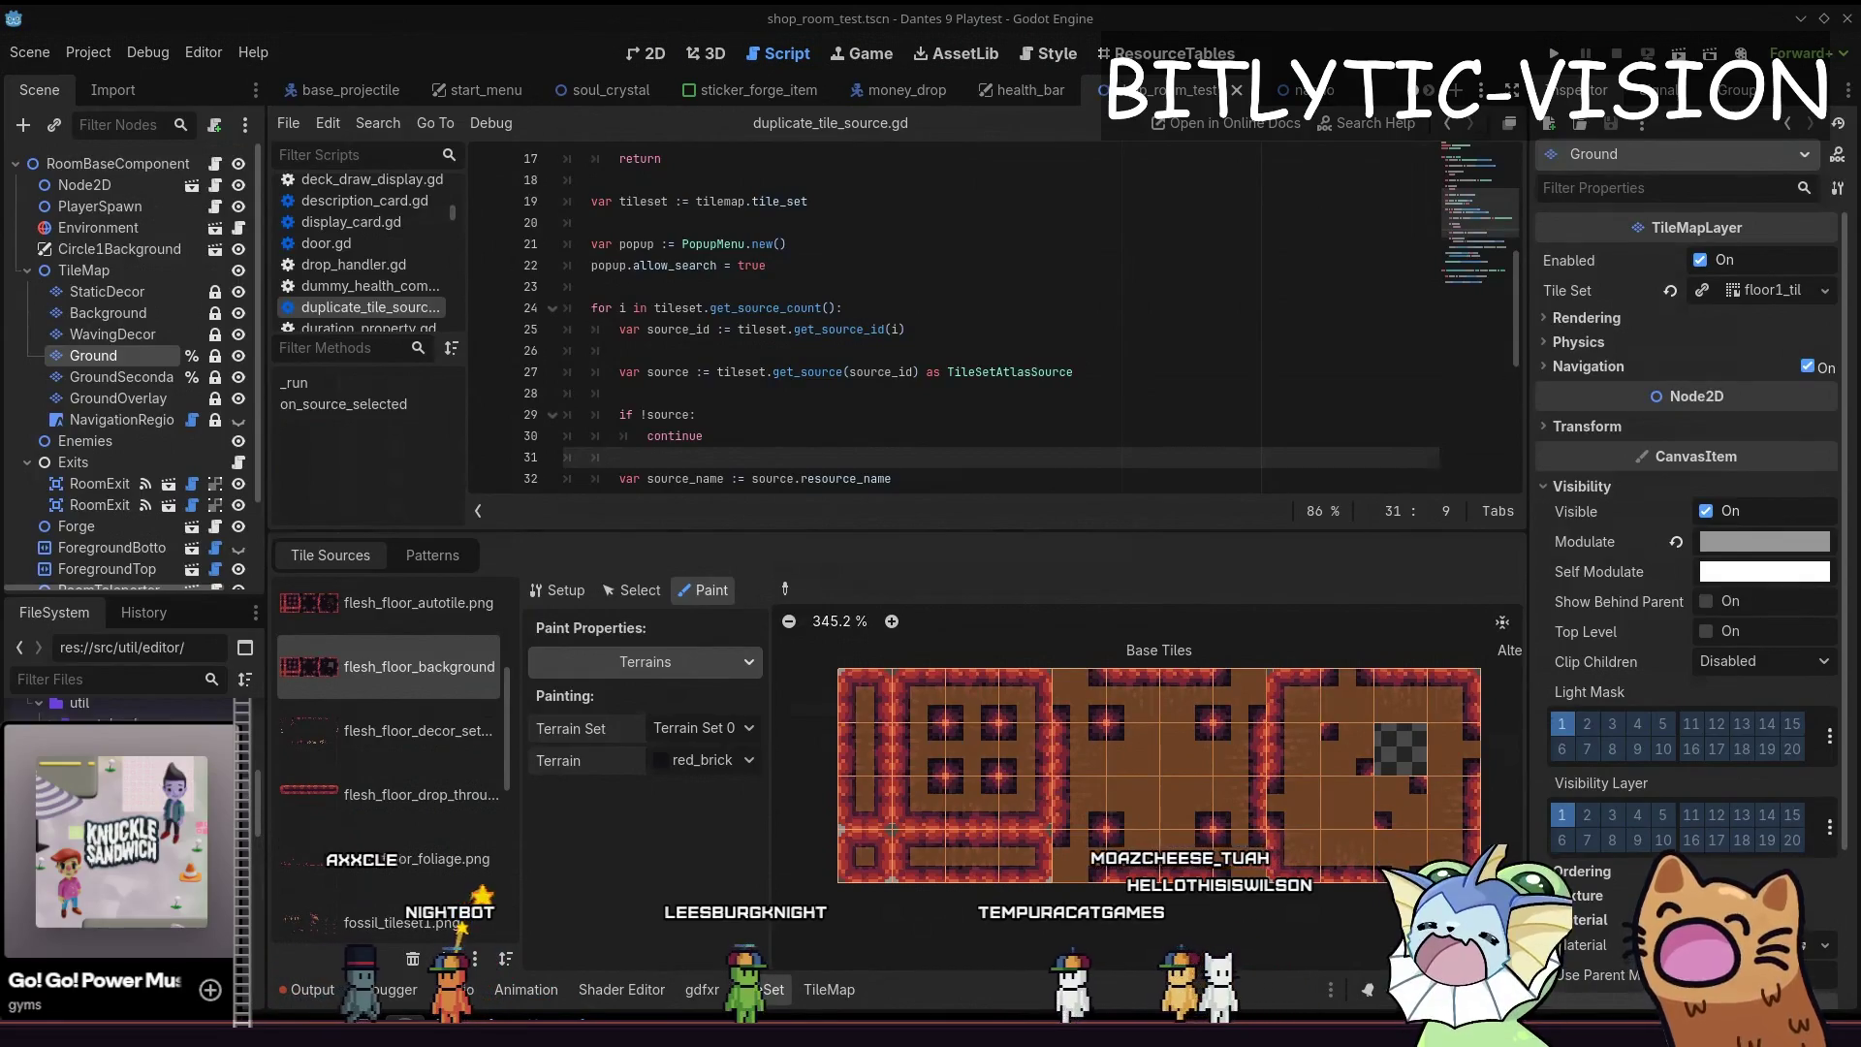
pyautogui.click(1290, 334)
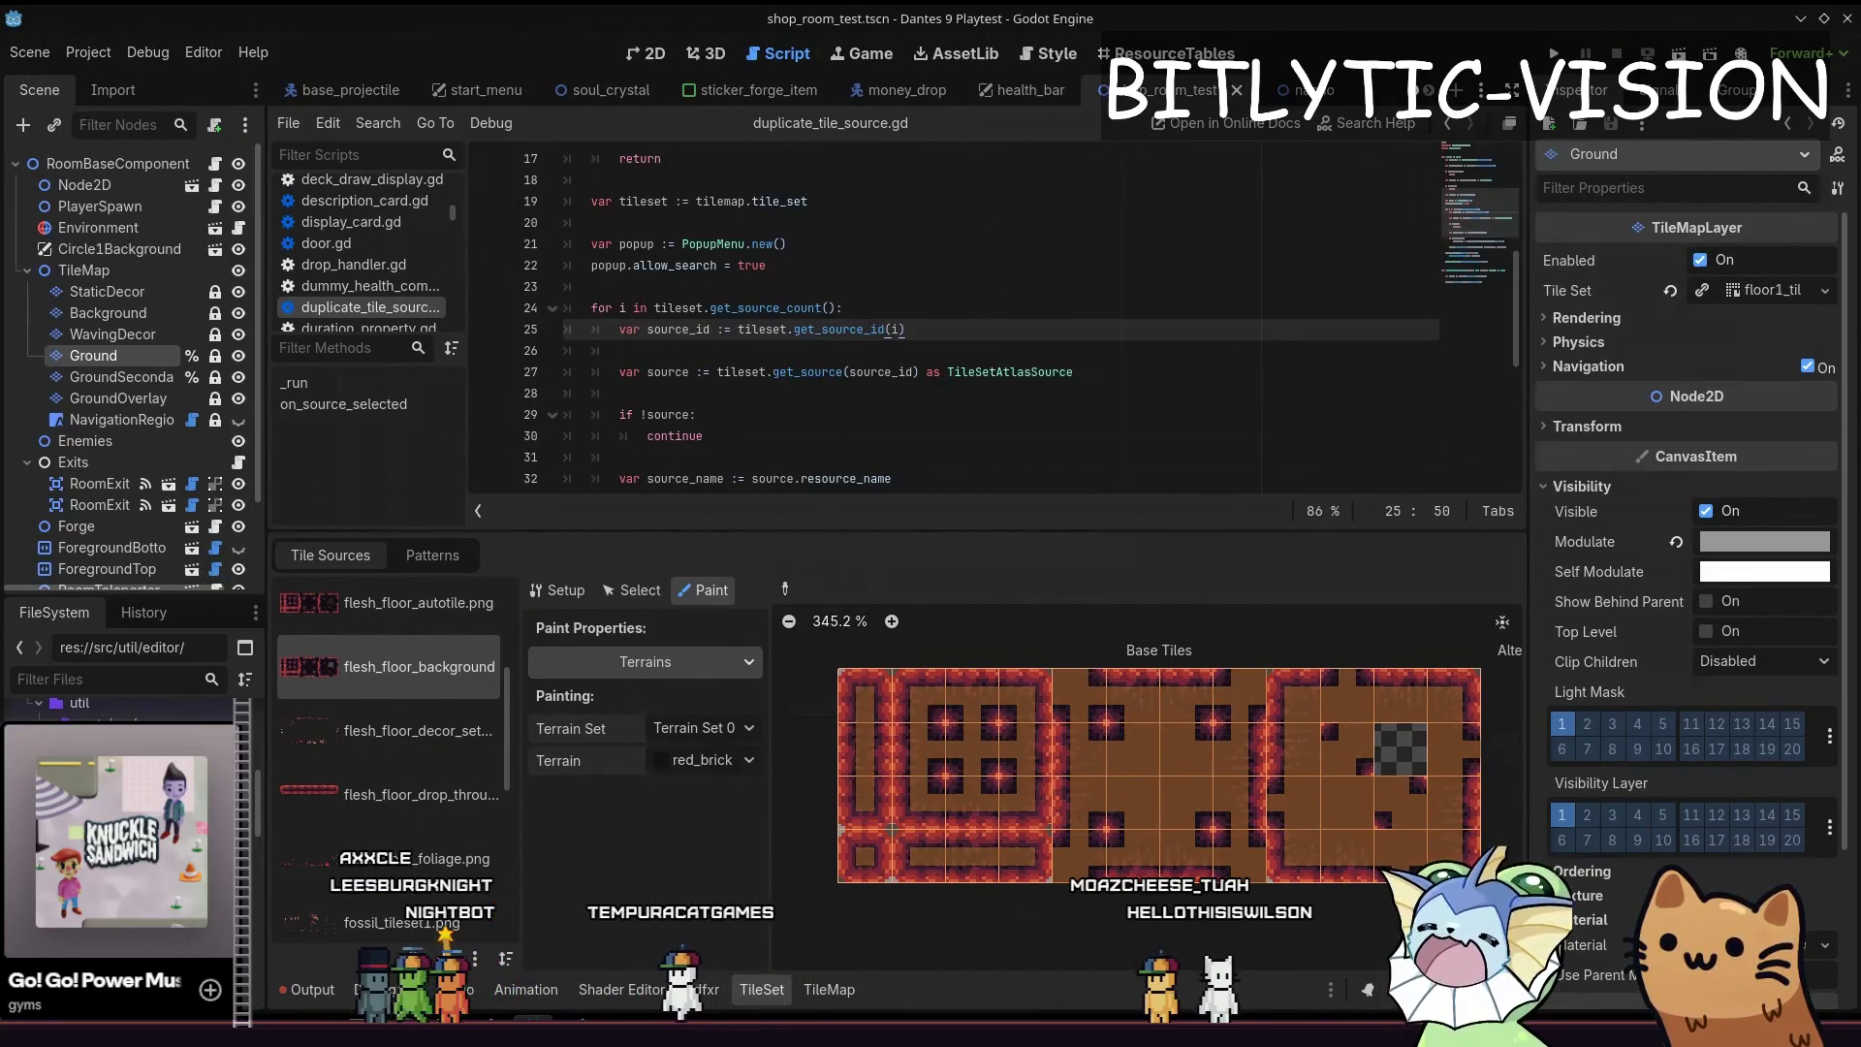
pyautogui.click(1083, 416)
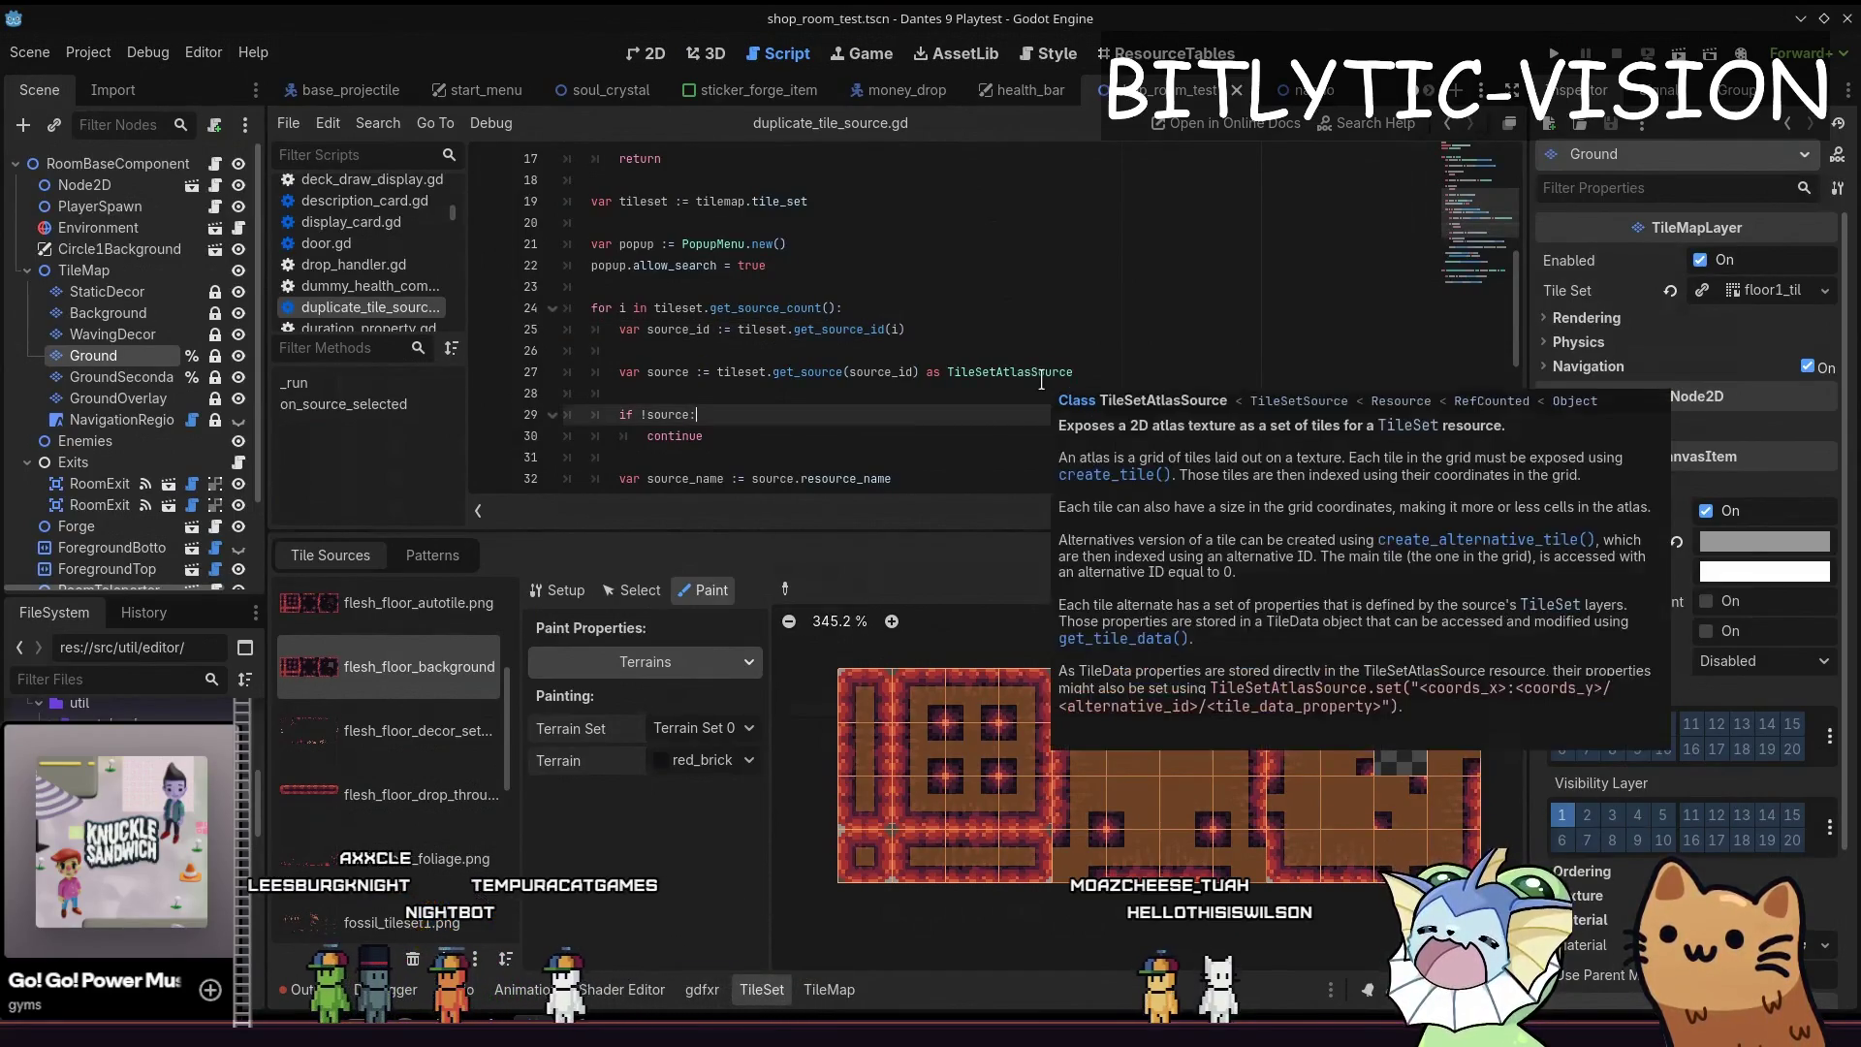
pyautogui.press('Up')
pyautogui.press('Up')
pyautogui.press('Down')
pyautogui.press('Down')
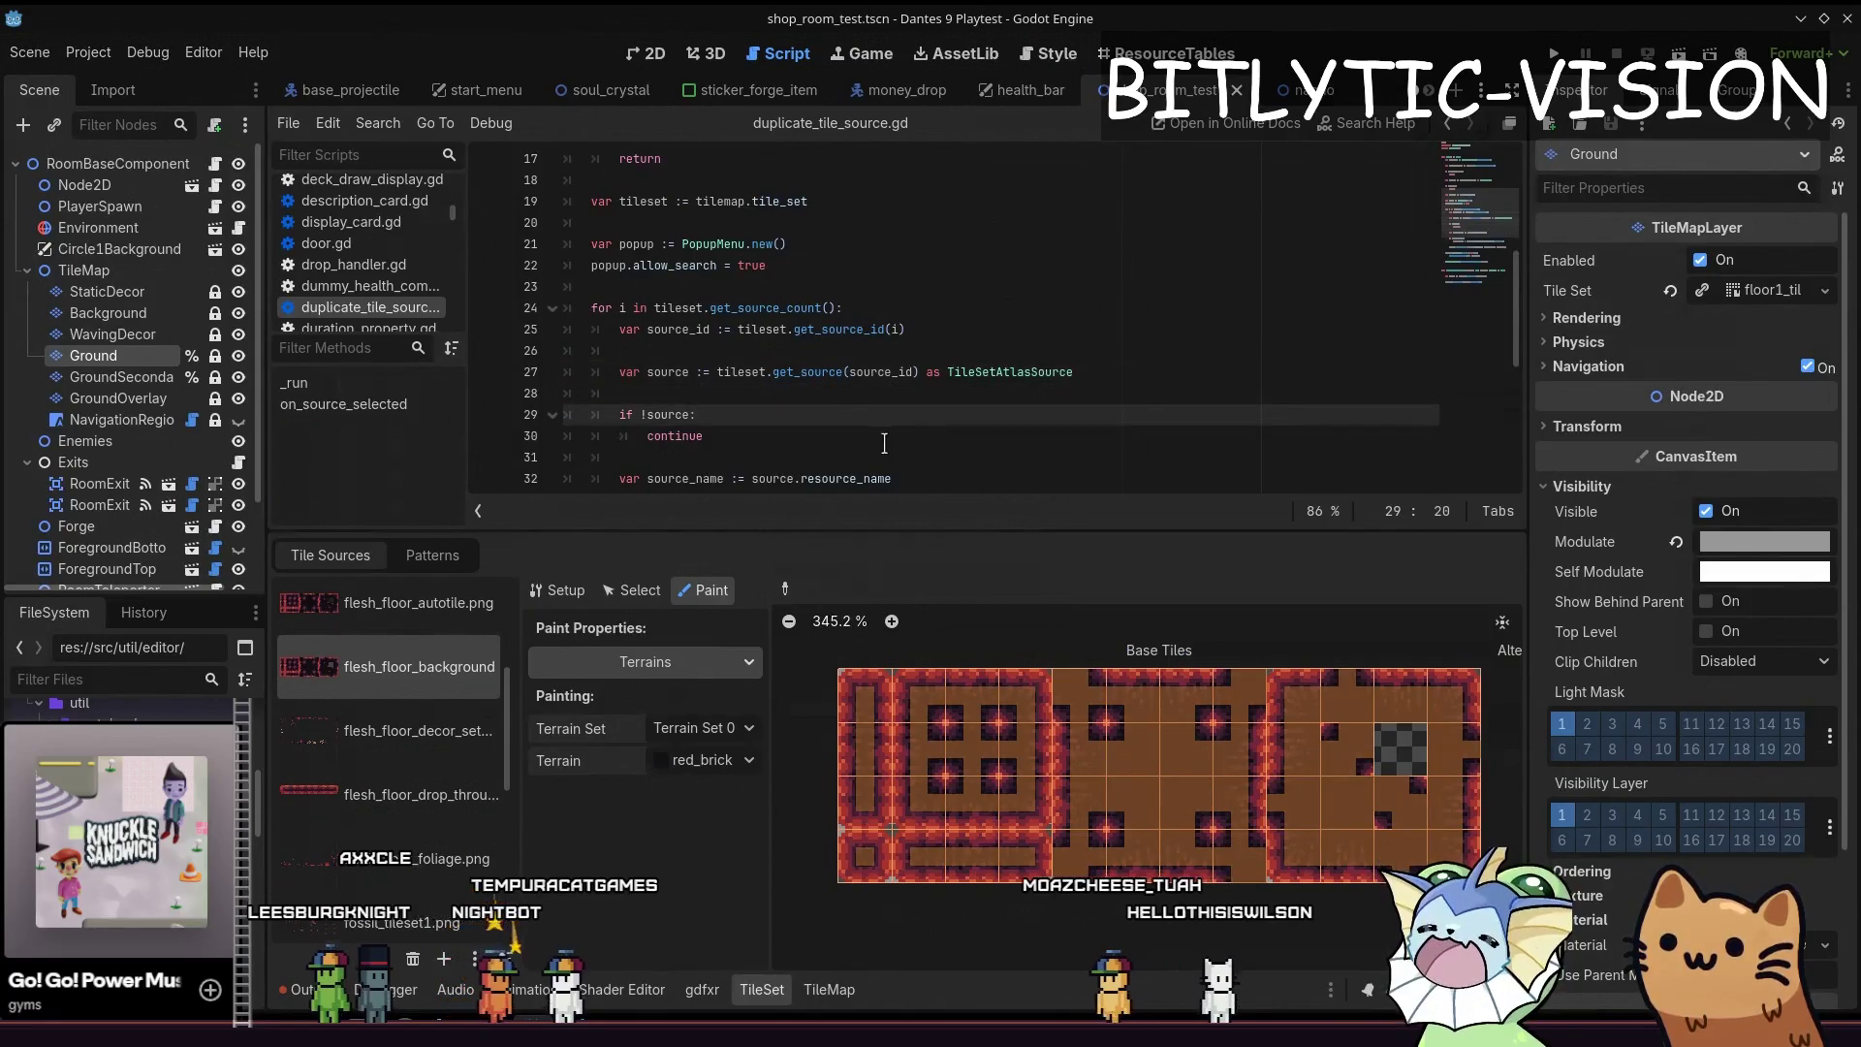
pyautogui.press('Up')
pyautogui.press('Up')
pyautogui.press('Up')
pyautogui.press('Up')
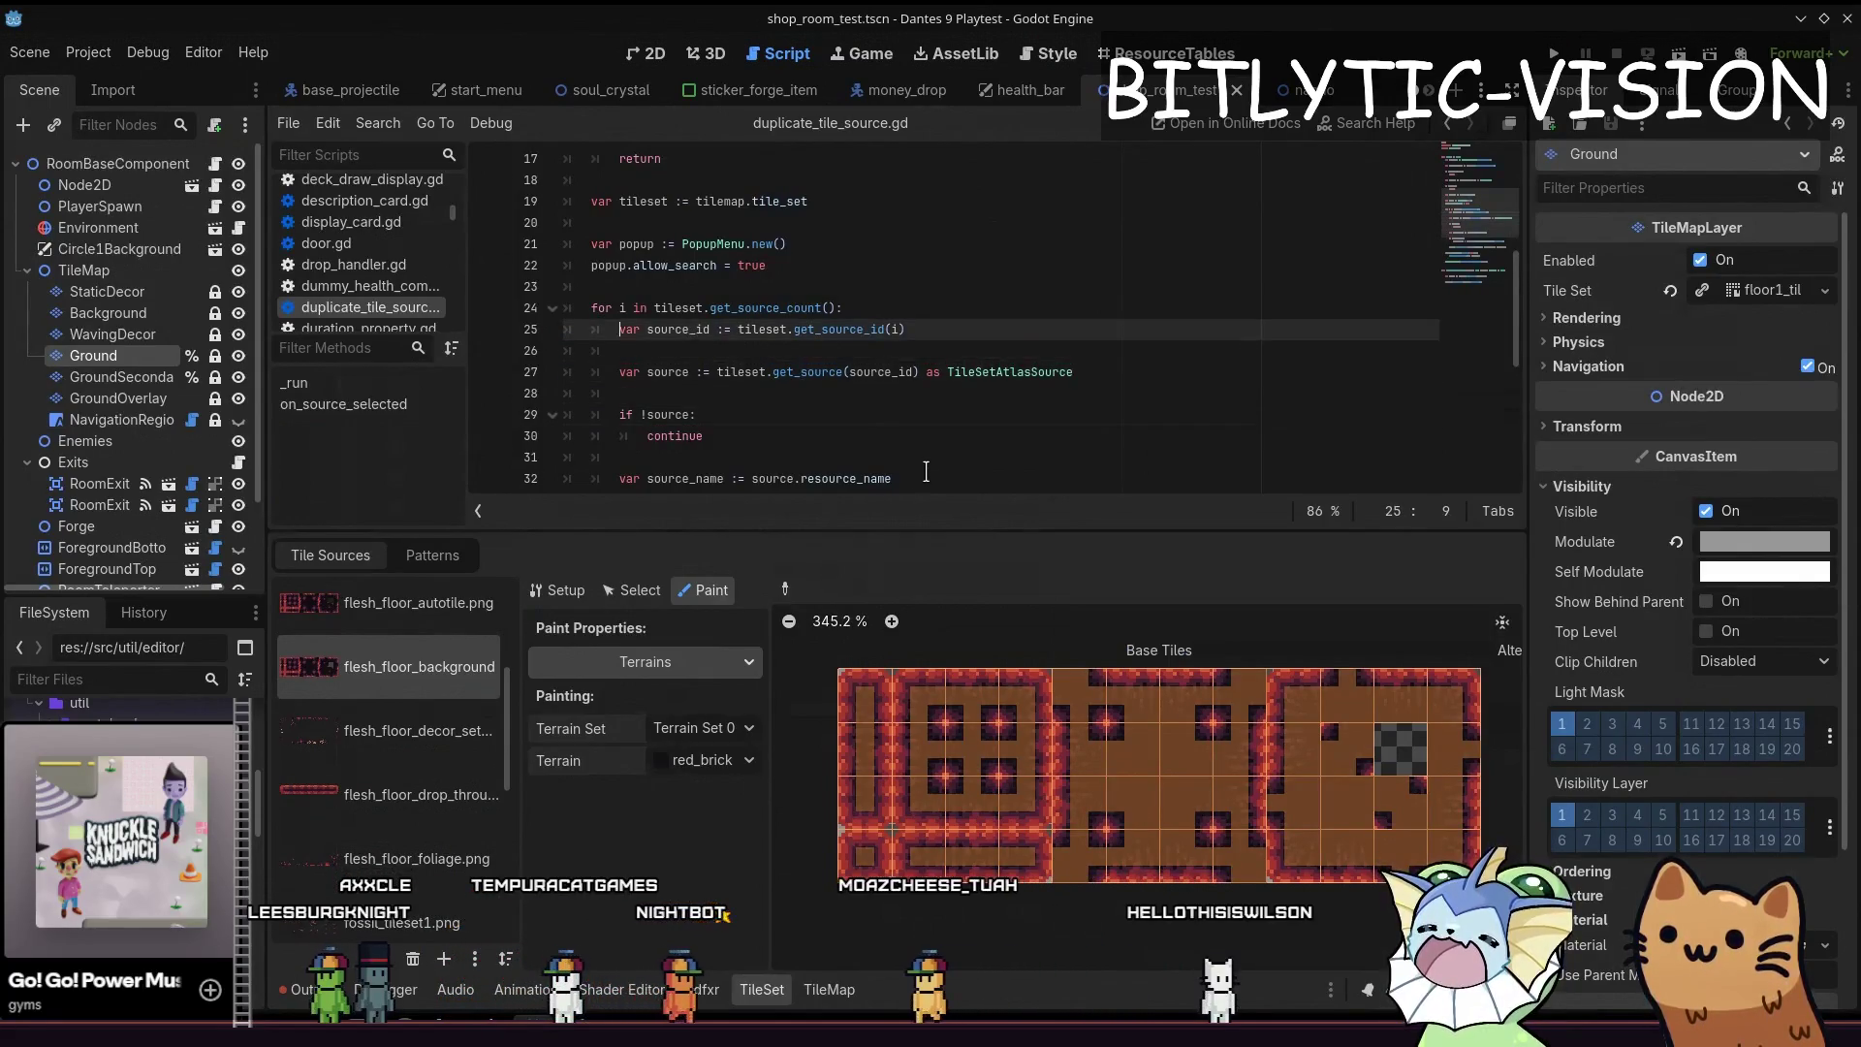
pyautogui.press('Up')
pyautogui.hotkey('ctrl', 'shift', 'Return')
pyautogui.hotkey('ctrl', 'shift', 'Return')
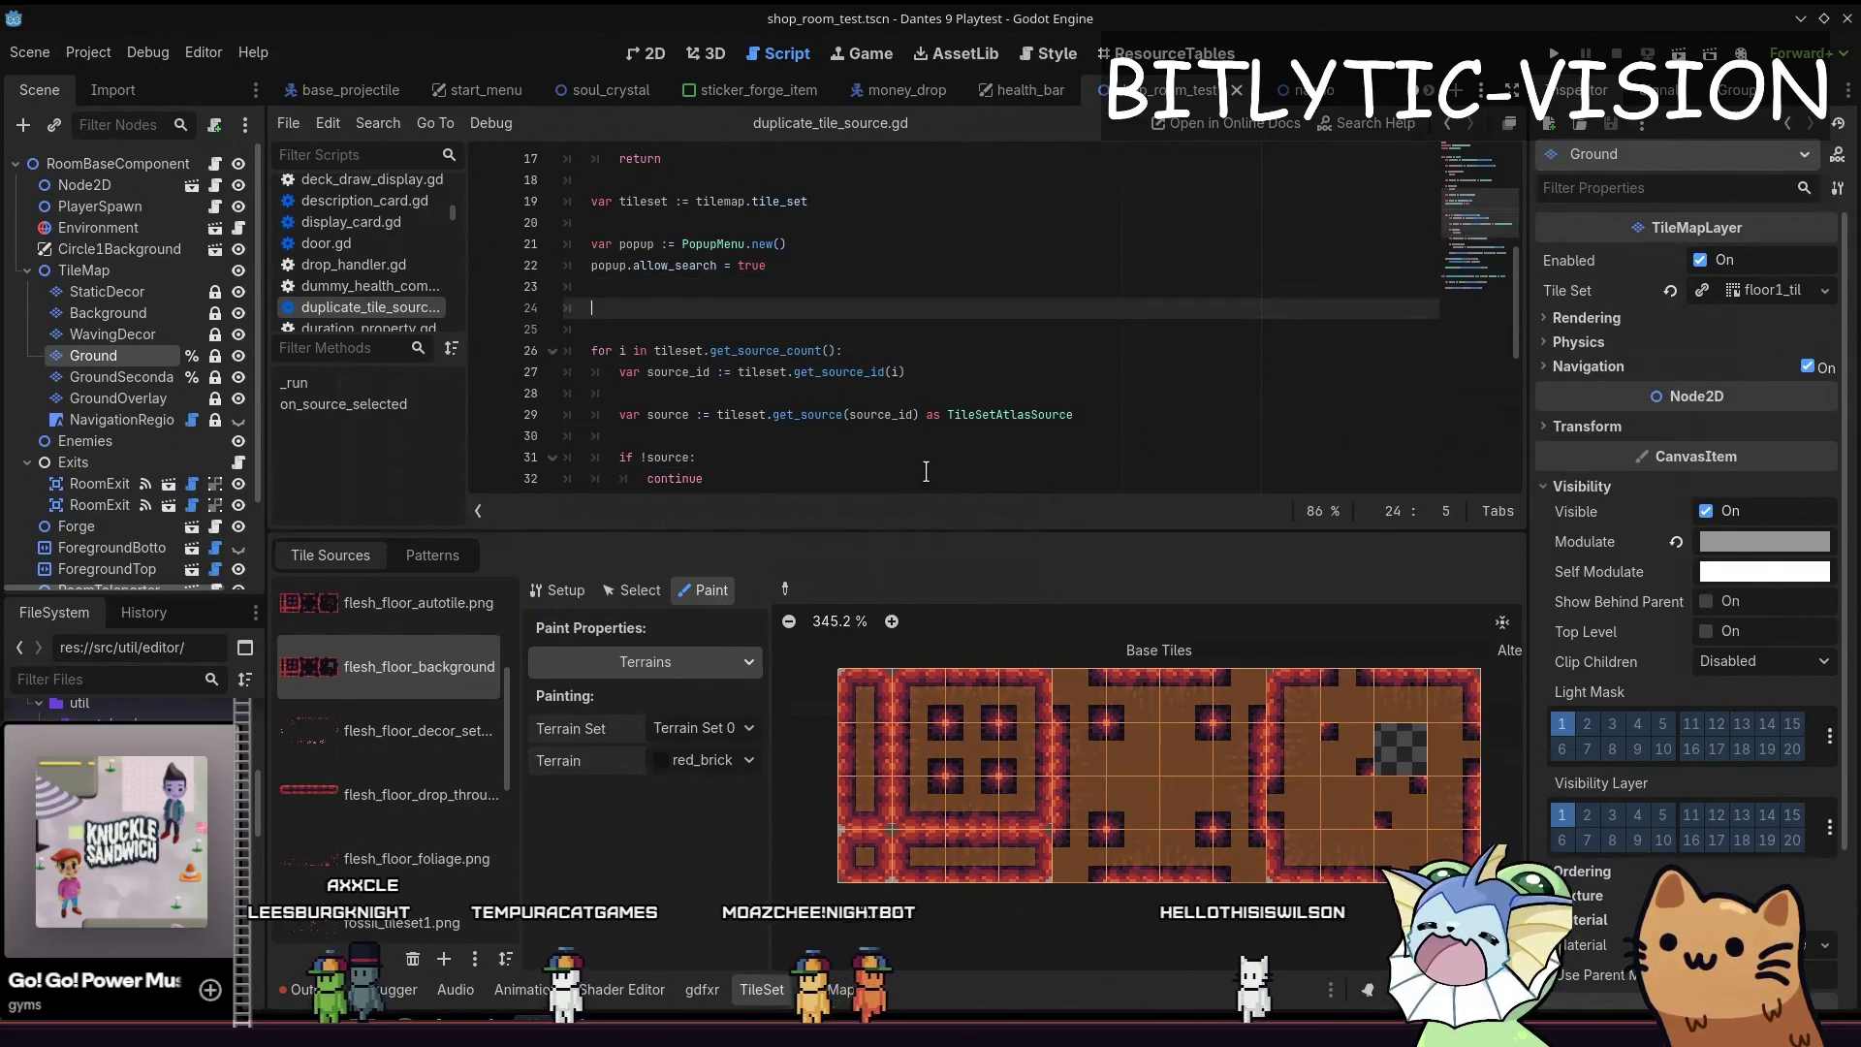
pyautogui.hotkey('ctrl', 'z')
pyautogui.hotkey('ctrl', 'z')
pyautogui.press('Up')
pyautogui.hotkey('ctrl', 's')
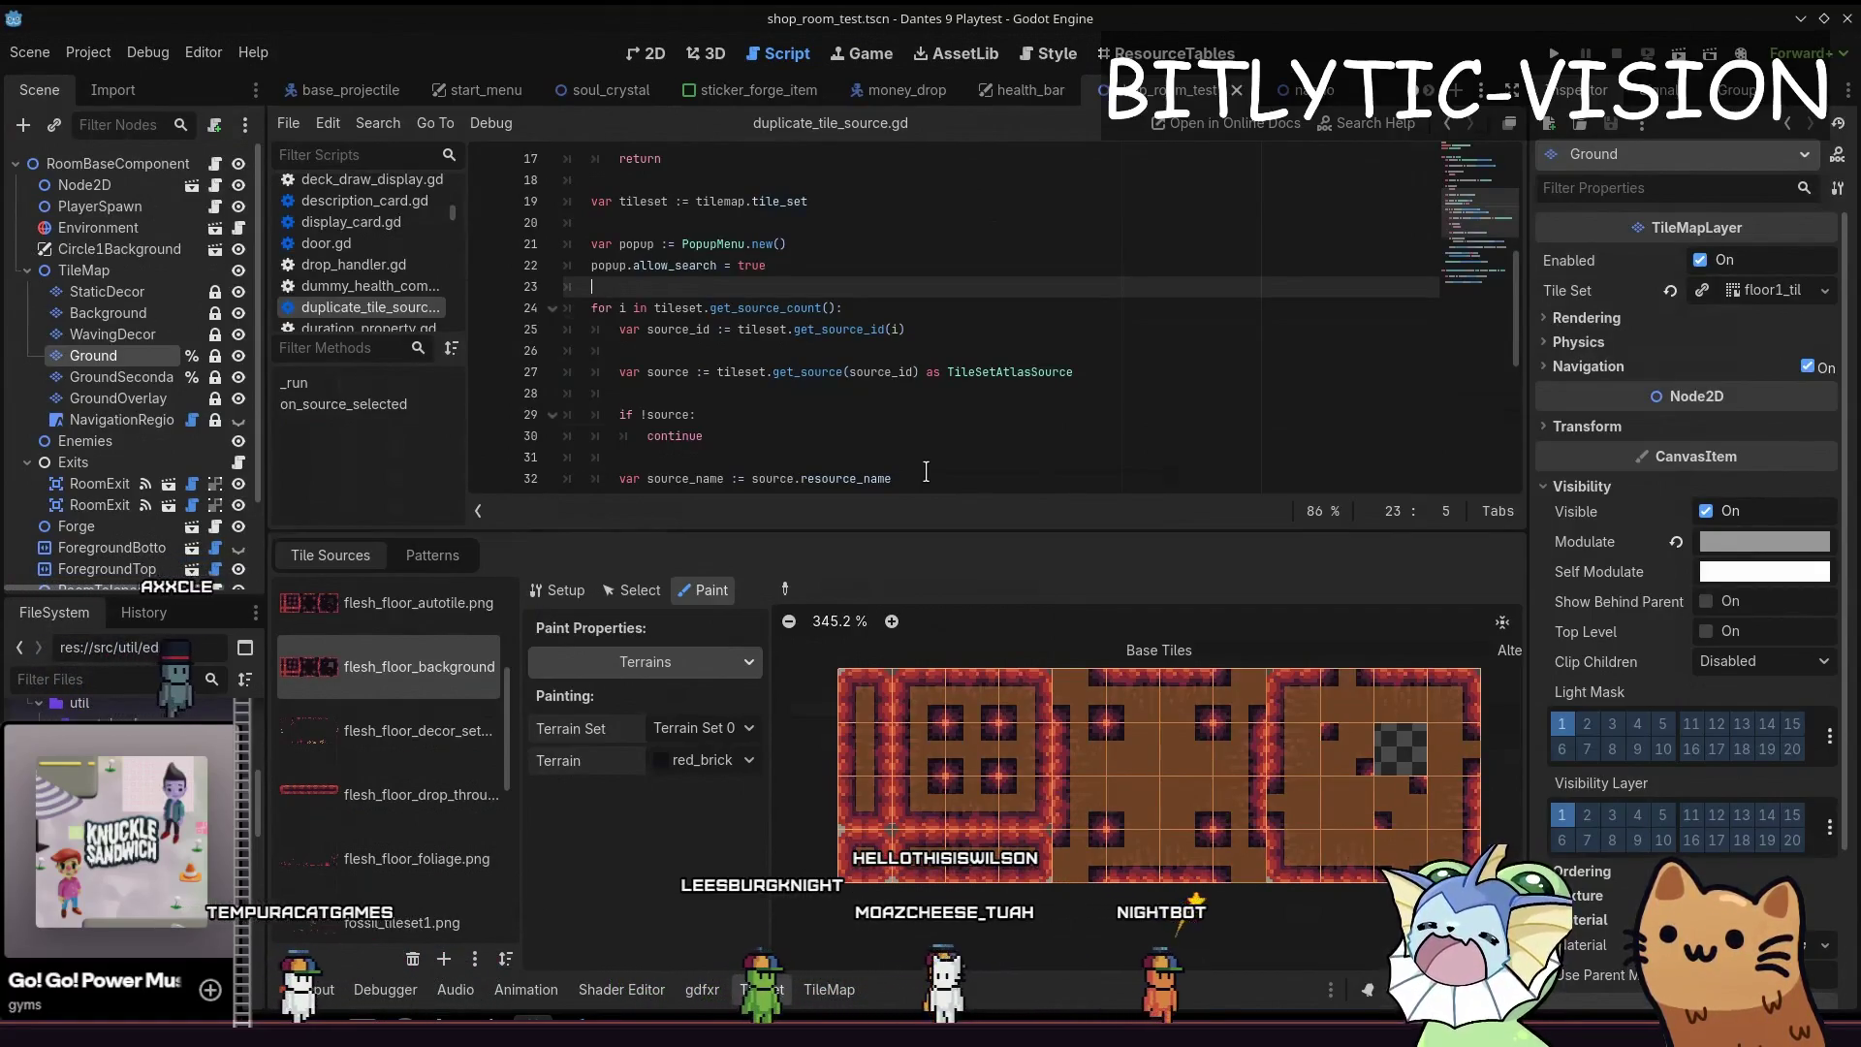
pyautogui.hotkey('ctrl', 's')
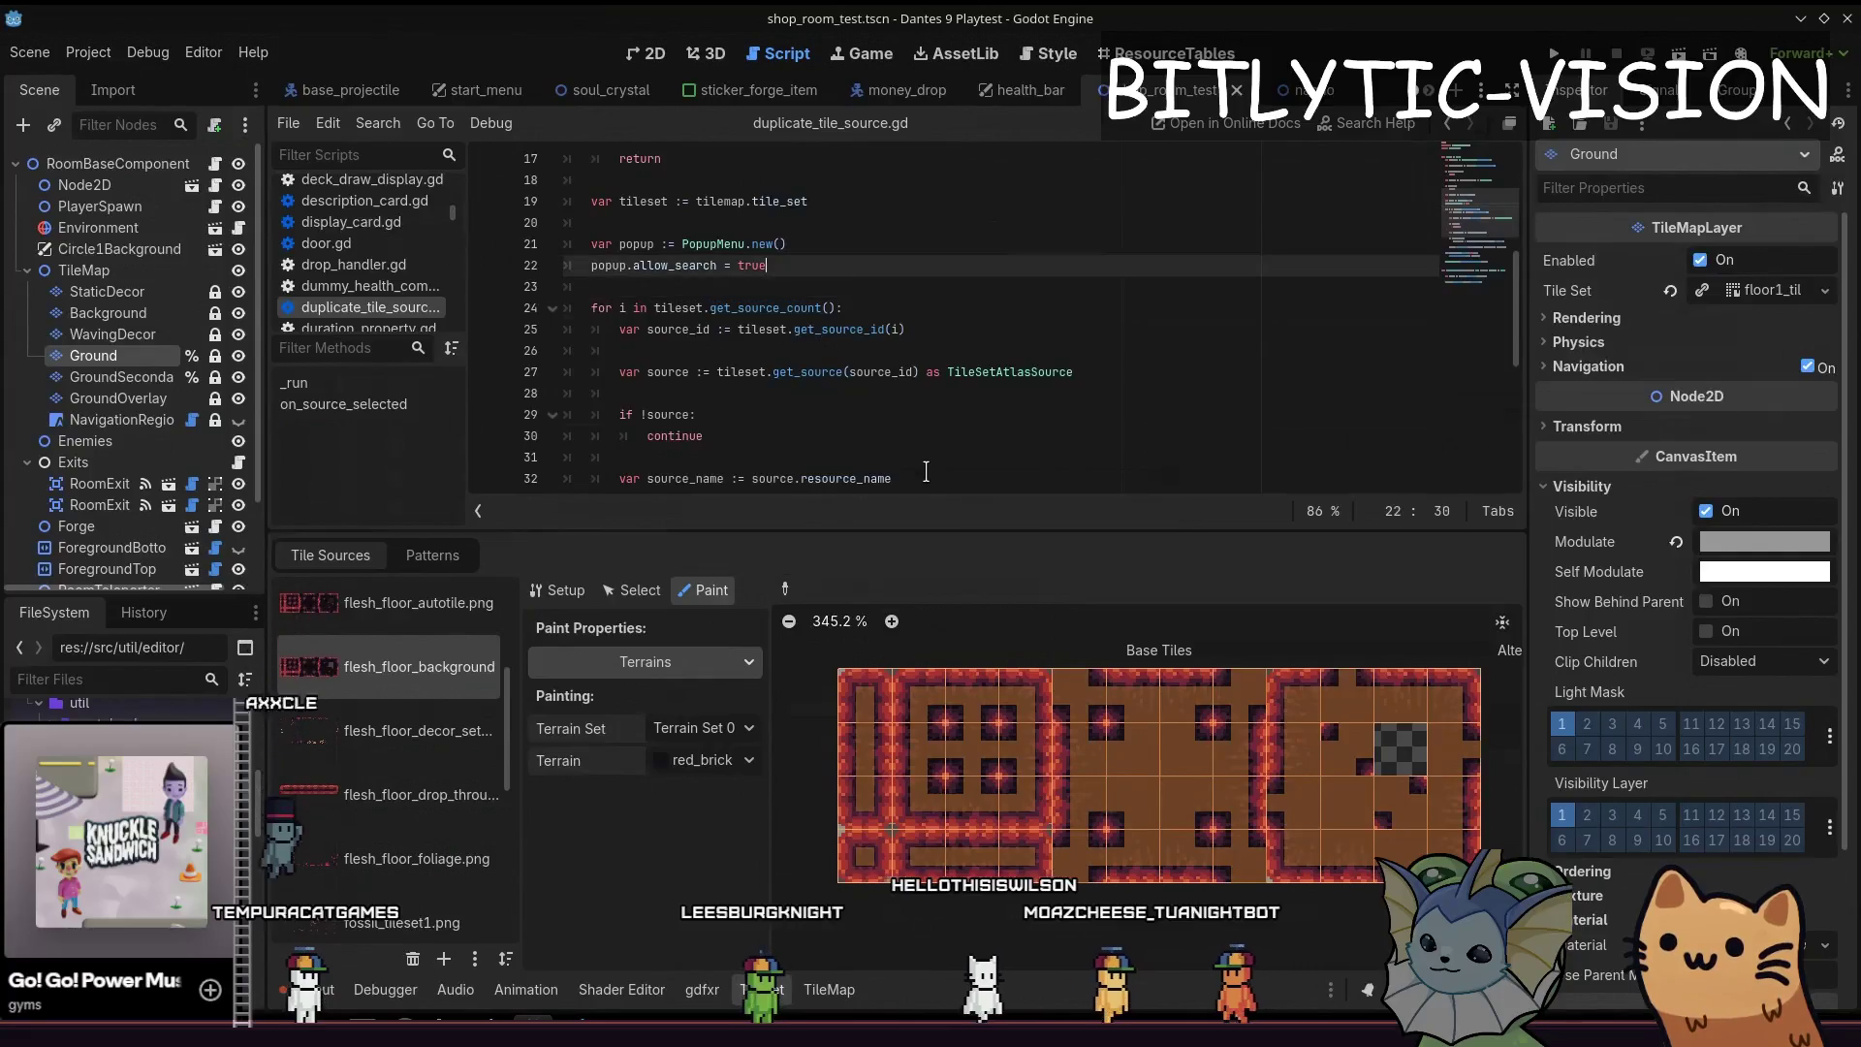
pyautogui.press('Up')
pyautogui.press('End')
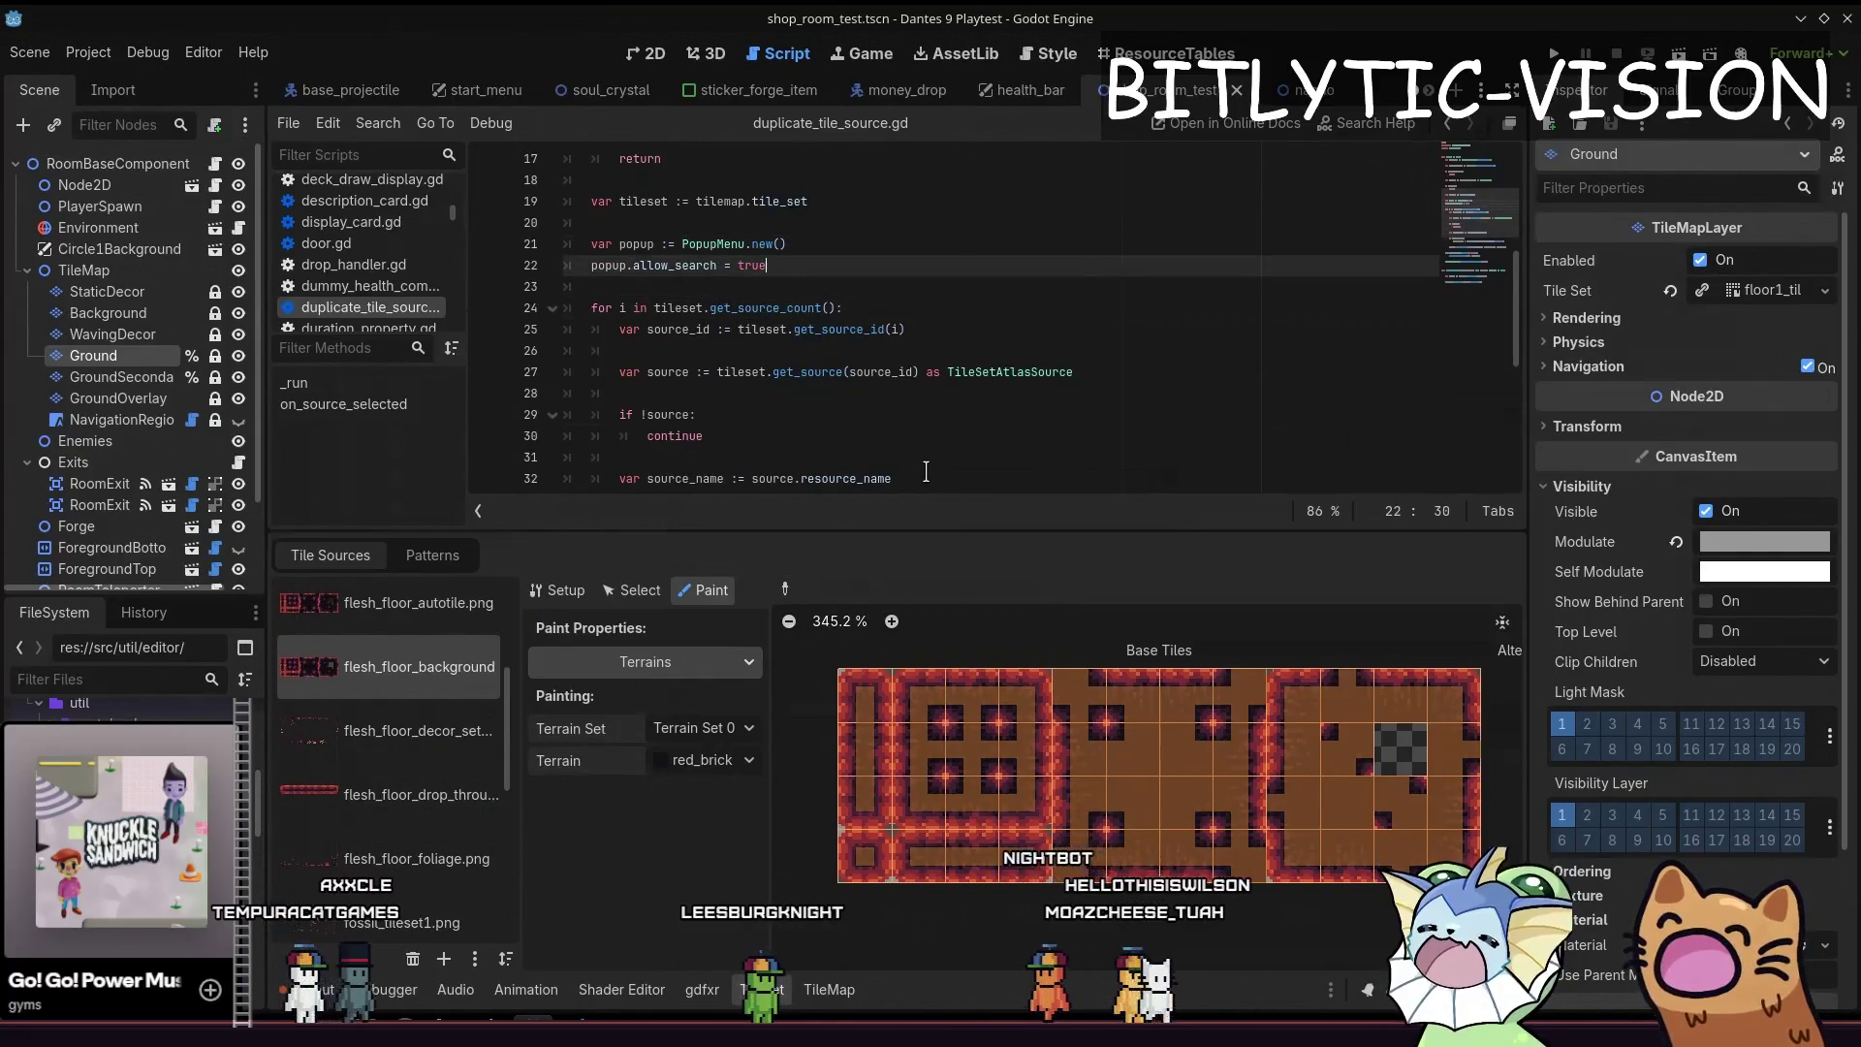
pyautogui.press('Up')
pyautogui.press('Up')
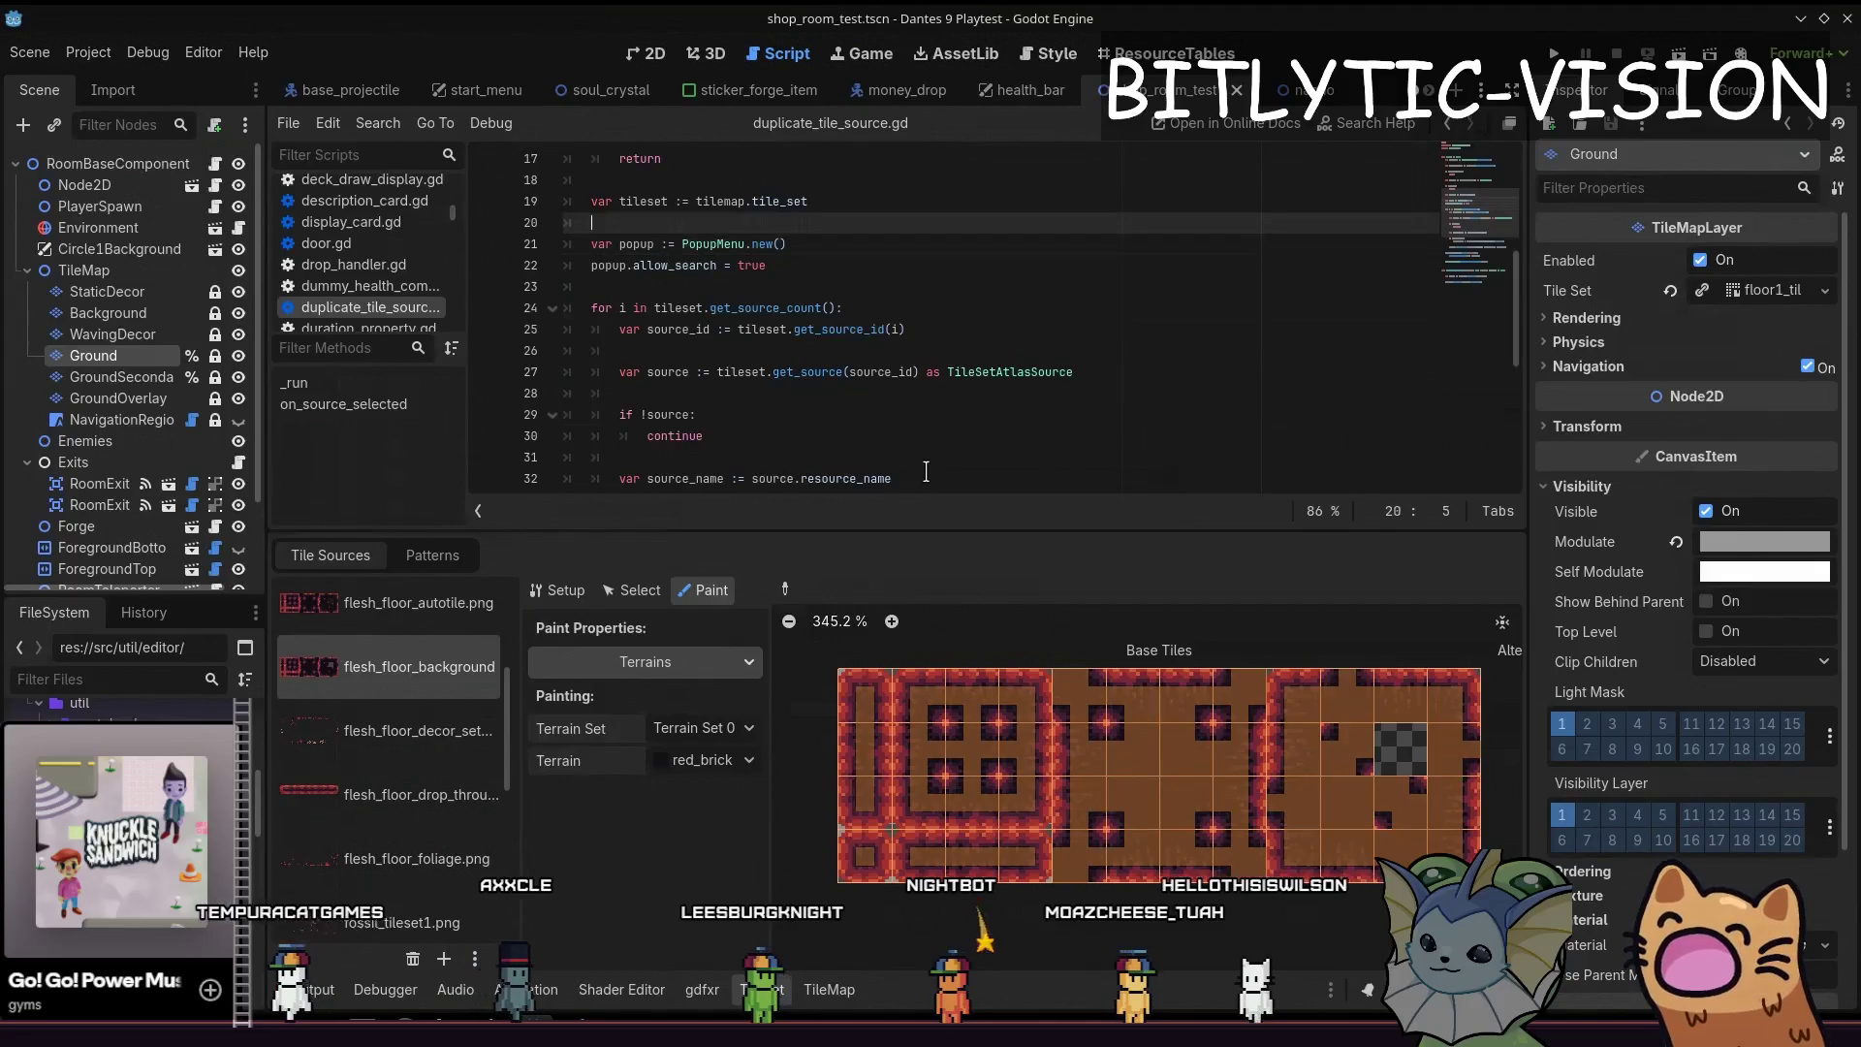
pyautogui.press('Up')
pyautogui.press('Right')
pyautogui.press('Right')
pyautogui.press('Right')
pyautogui.press('Down')
pyautogui.press('Down')
pyautogui.hotkey('ctrl', 's')
pyautogui.press('Down')
pyautogui.press('Down')
pyautogui.press('Down')
pyautogui.press('Up')
pyautogui.press('Up')
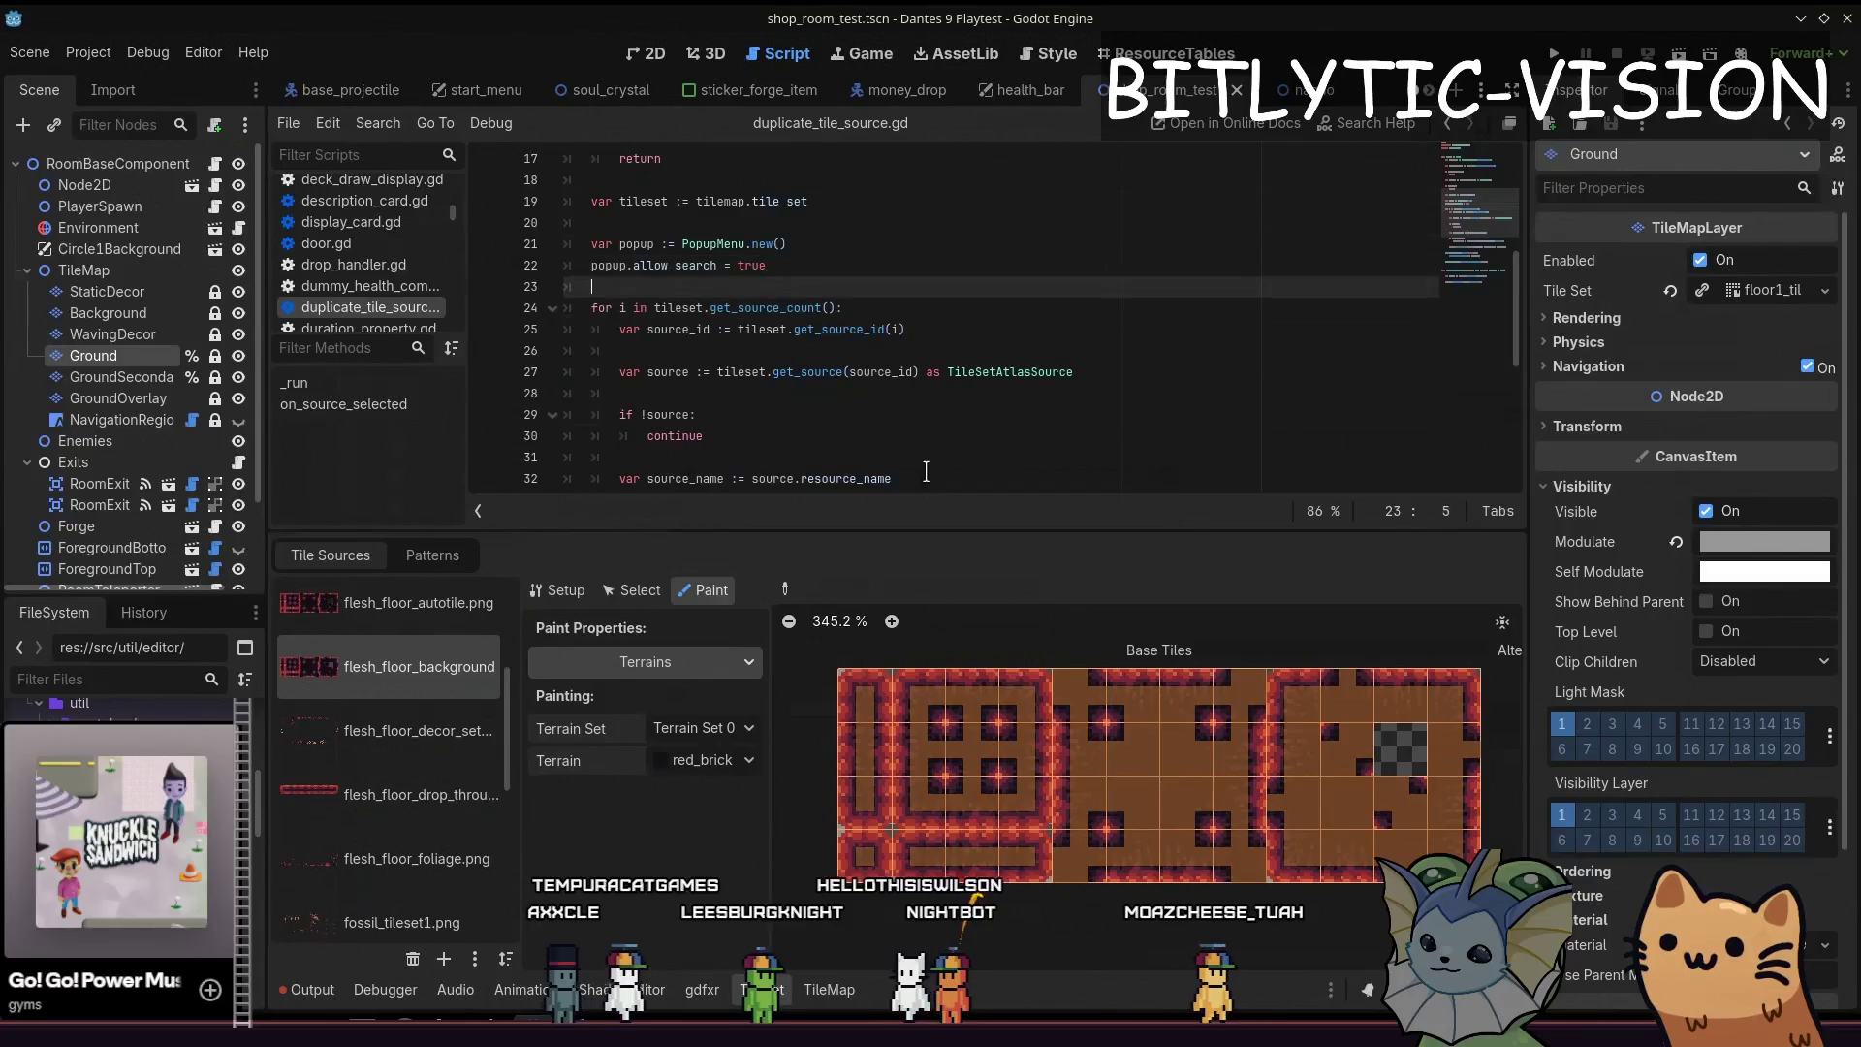
pyautogui.press('Down')
pyautogui.press('Down')
pyautogui.press('Down')
pyautogui.press('Down')
pyautogui.press('Down')
pyautogui.press('End')
pyautogui.press('Down')
pyautogui.press('Down')
pyautogui.press('Down')
pyautogui.press('Right')
pyautogui.press('Right')
pyautogui.press('Right')
pyautogui.press('Down')
pyautogui.press('Down')
pyautogui.press('Down')
pyautogui.press('Up')
pyautogui.press('Up')
pyautogui.press('Up')
pyautogui.press('Up')
pyautogui.press('Up')
pyautogui.press('Up')
pyautogui.press('Up')
pyautogui.press('Up')
pyautogui.press('Up')
pyautogui.press('Up')
pyautogui.press('Up')
pyautogui.press('Up')
pyautogui.press('Right')
pyautogui.press('Right')
pyautogui.press('Right')
pyautogui.press('Down')
pyautogui.press('Down')
pyautogui.press('Down')
pyautogui.press('Up')
pyautogui.press('Up')
pyautogui.press('Up')
pyautogui.press('Up')
pyautogui.press('Up')
pyautogui.press('Up')
pyautogui.press('Up')
pyautogui.press('Up')
pyautogui.press('Up')
pyautogui.press('Up')
pyautogui.press('Up')
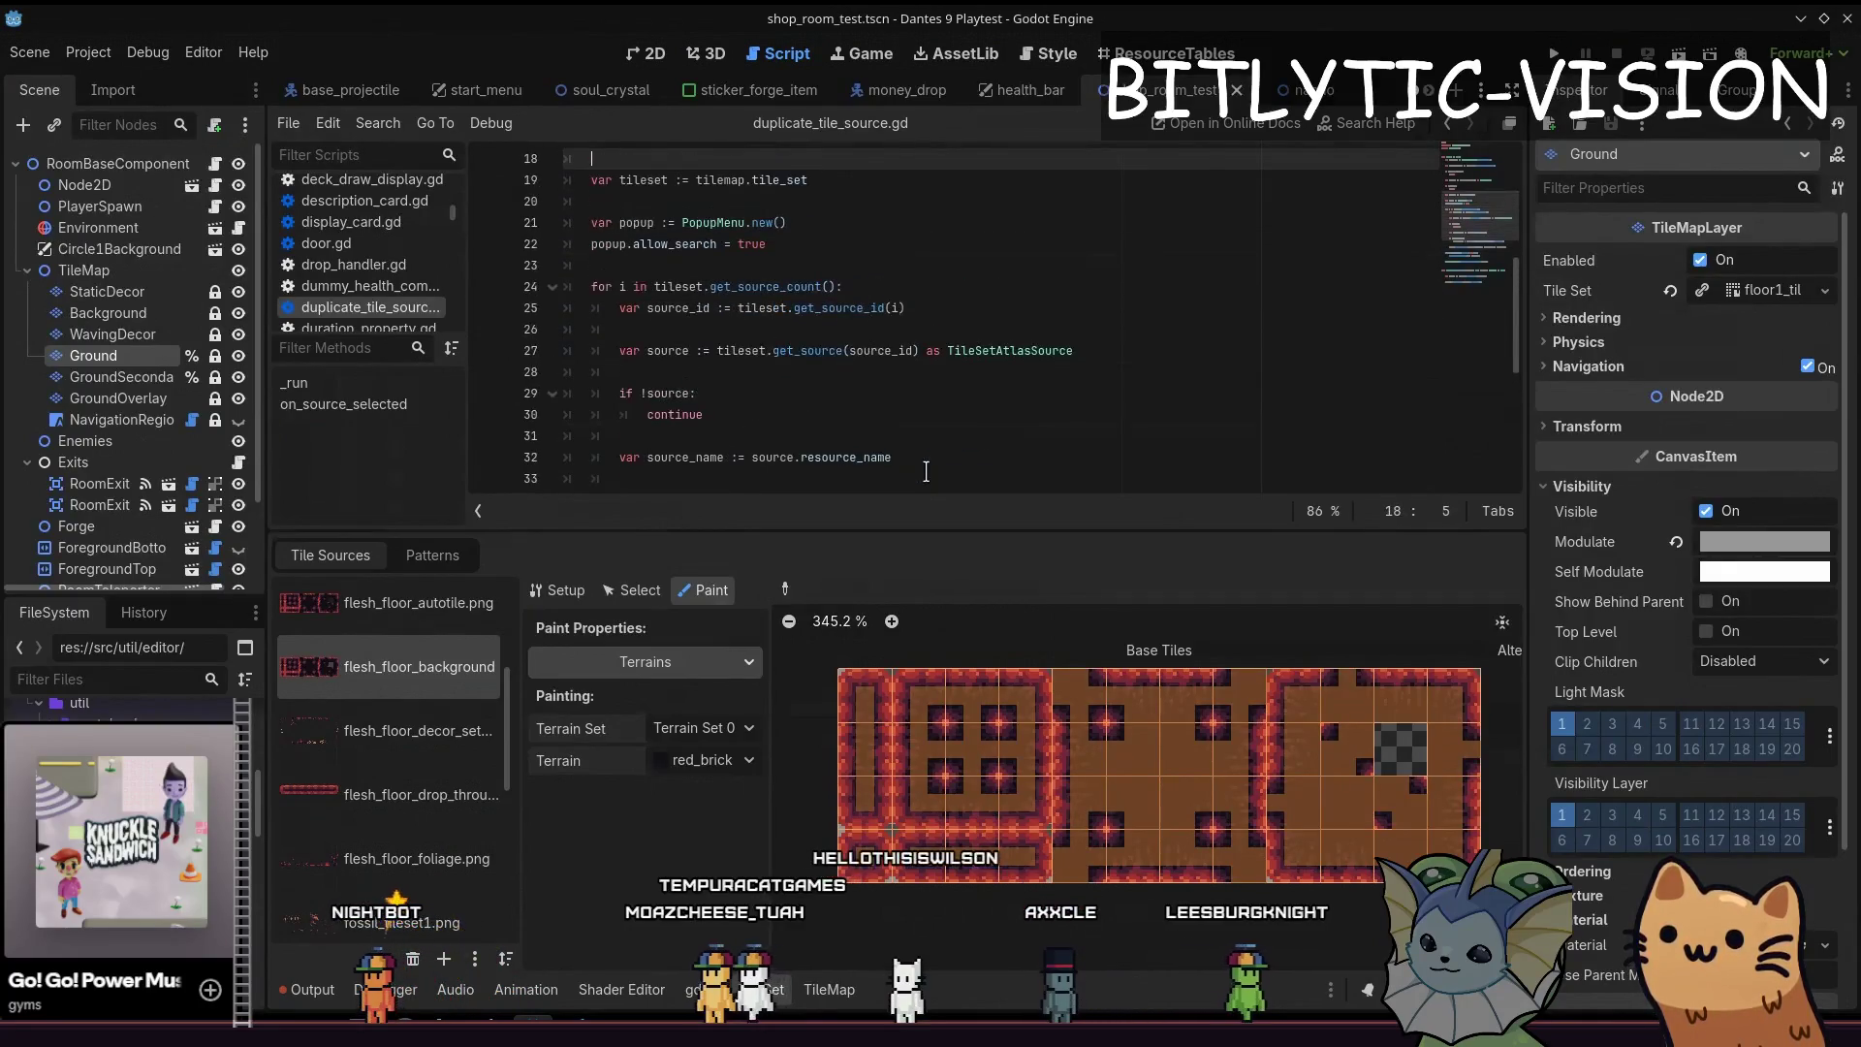
pyautogui.press('Up')
pyautogui.press('Up')
pyautogui.press('Up')
pyautogui.press('Up')
pyautogui.press('Up')
pyautogui.press('Up')
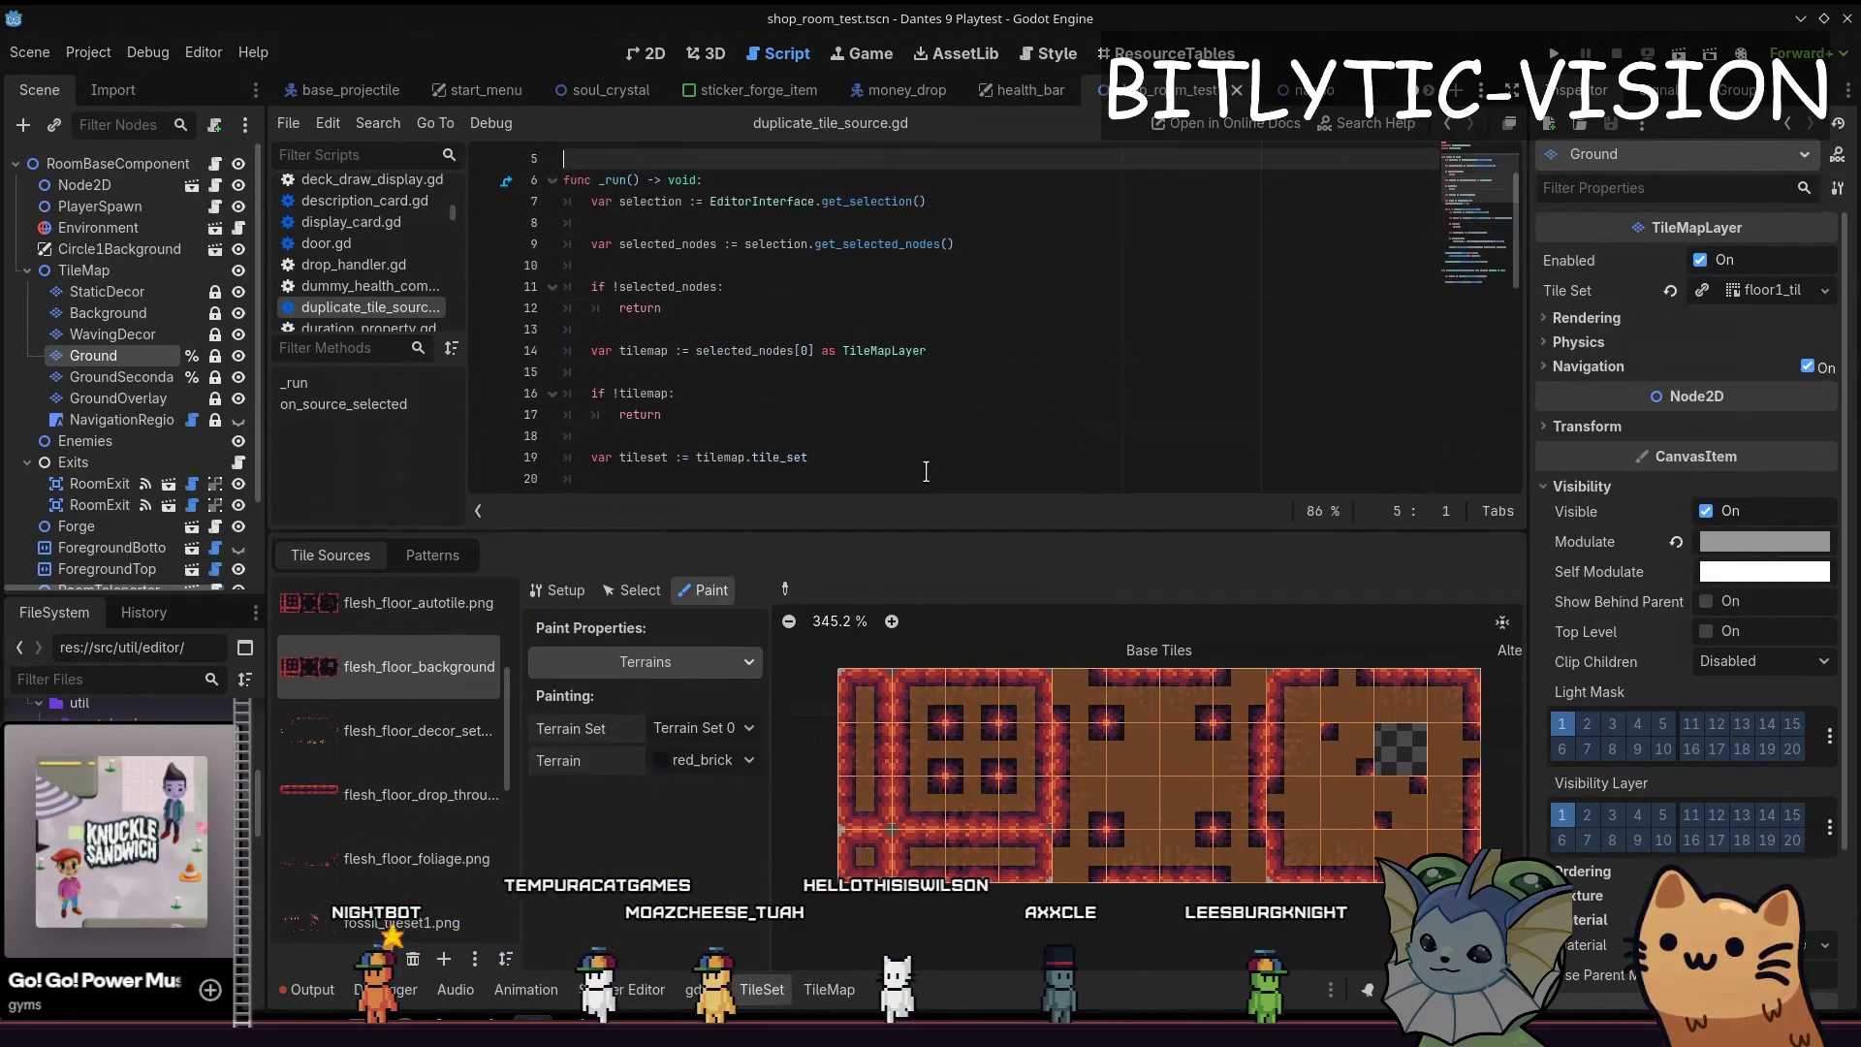
# Collapse the TileSet panel, read down to the popup_dialog_centered call on line 42, then switch to Aseprite
pyautogui.click(774, 988)
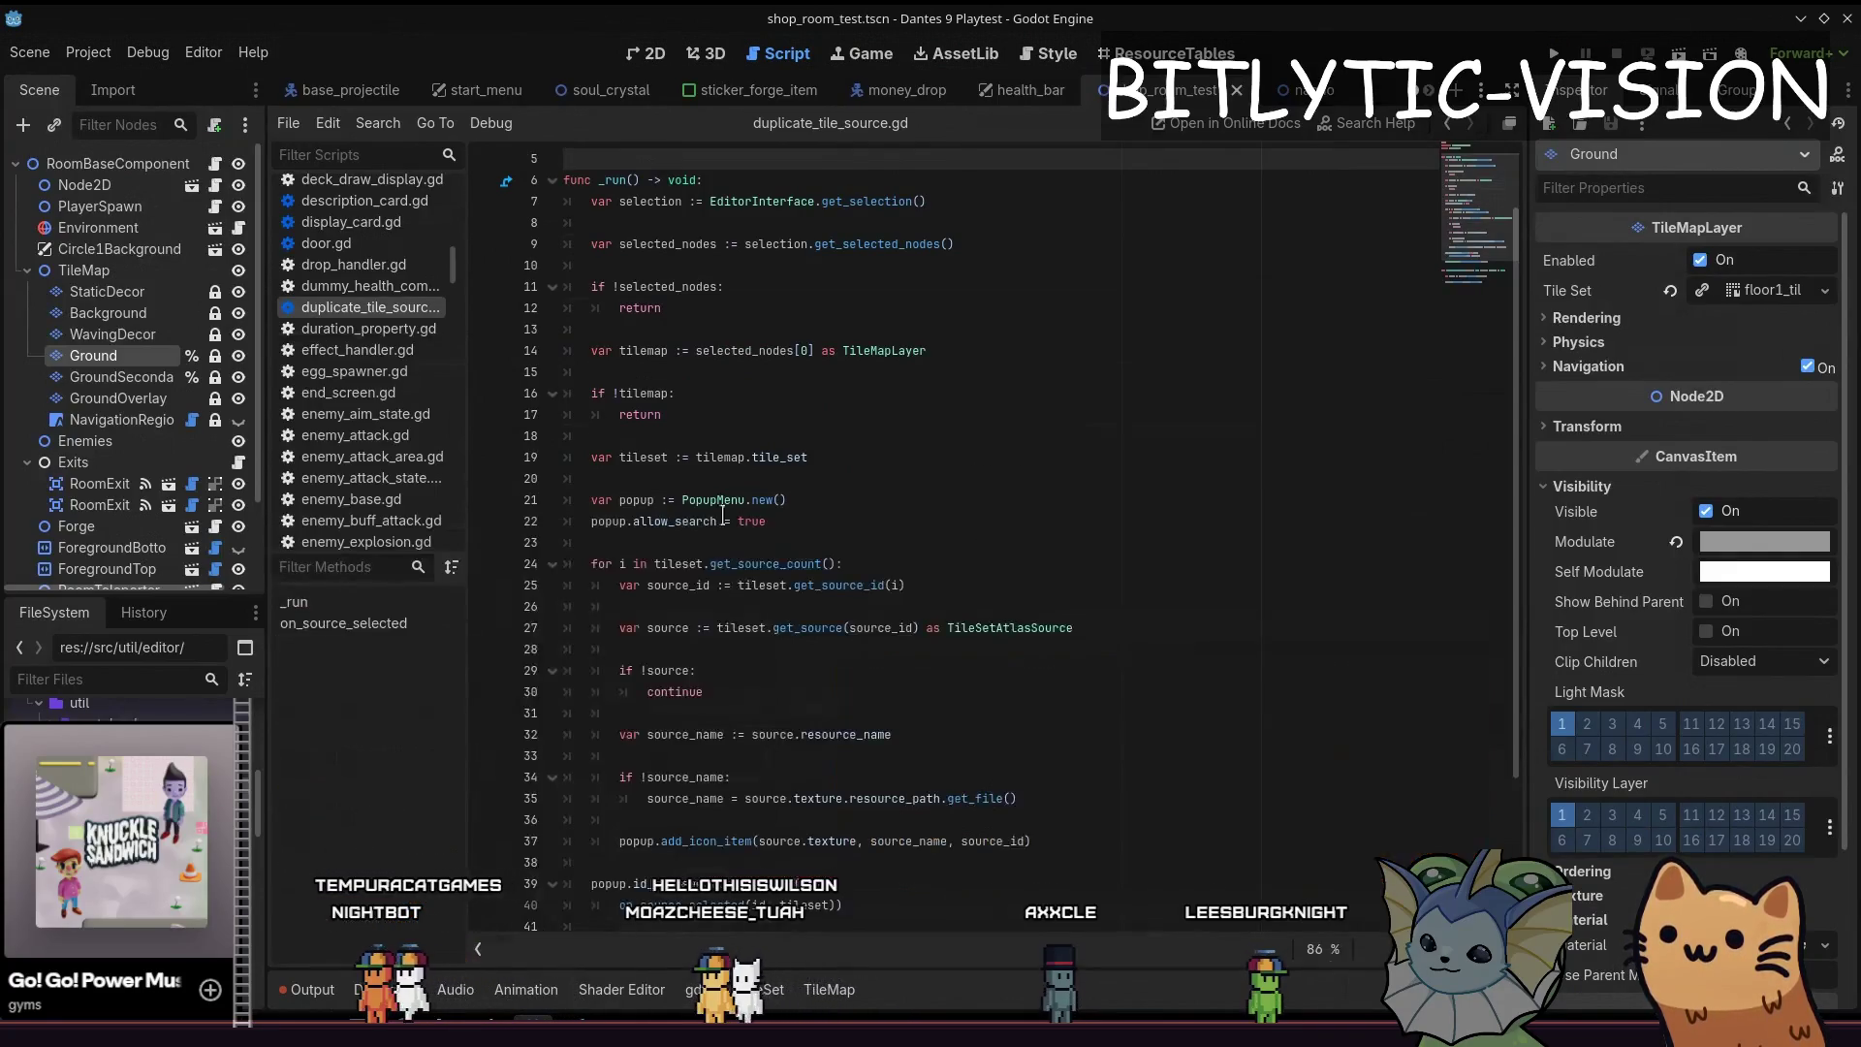
pyautogui.scroll(-3, 914, 717)
pyautogui.click(914, 713)
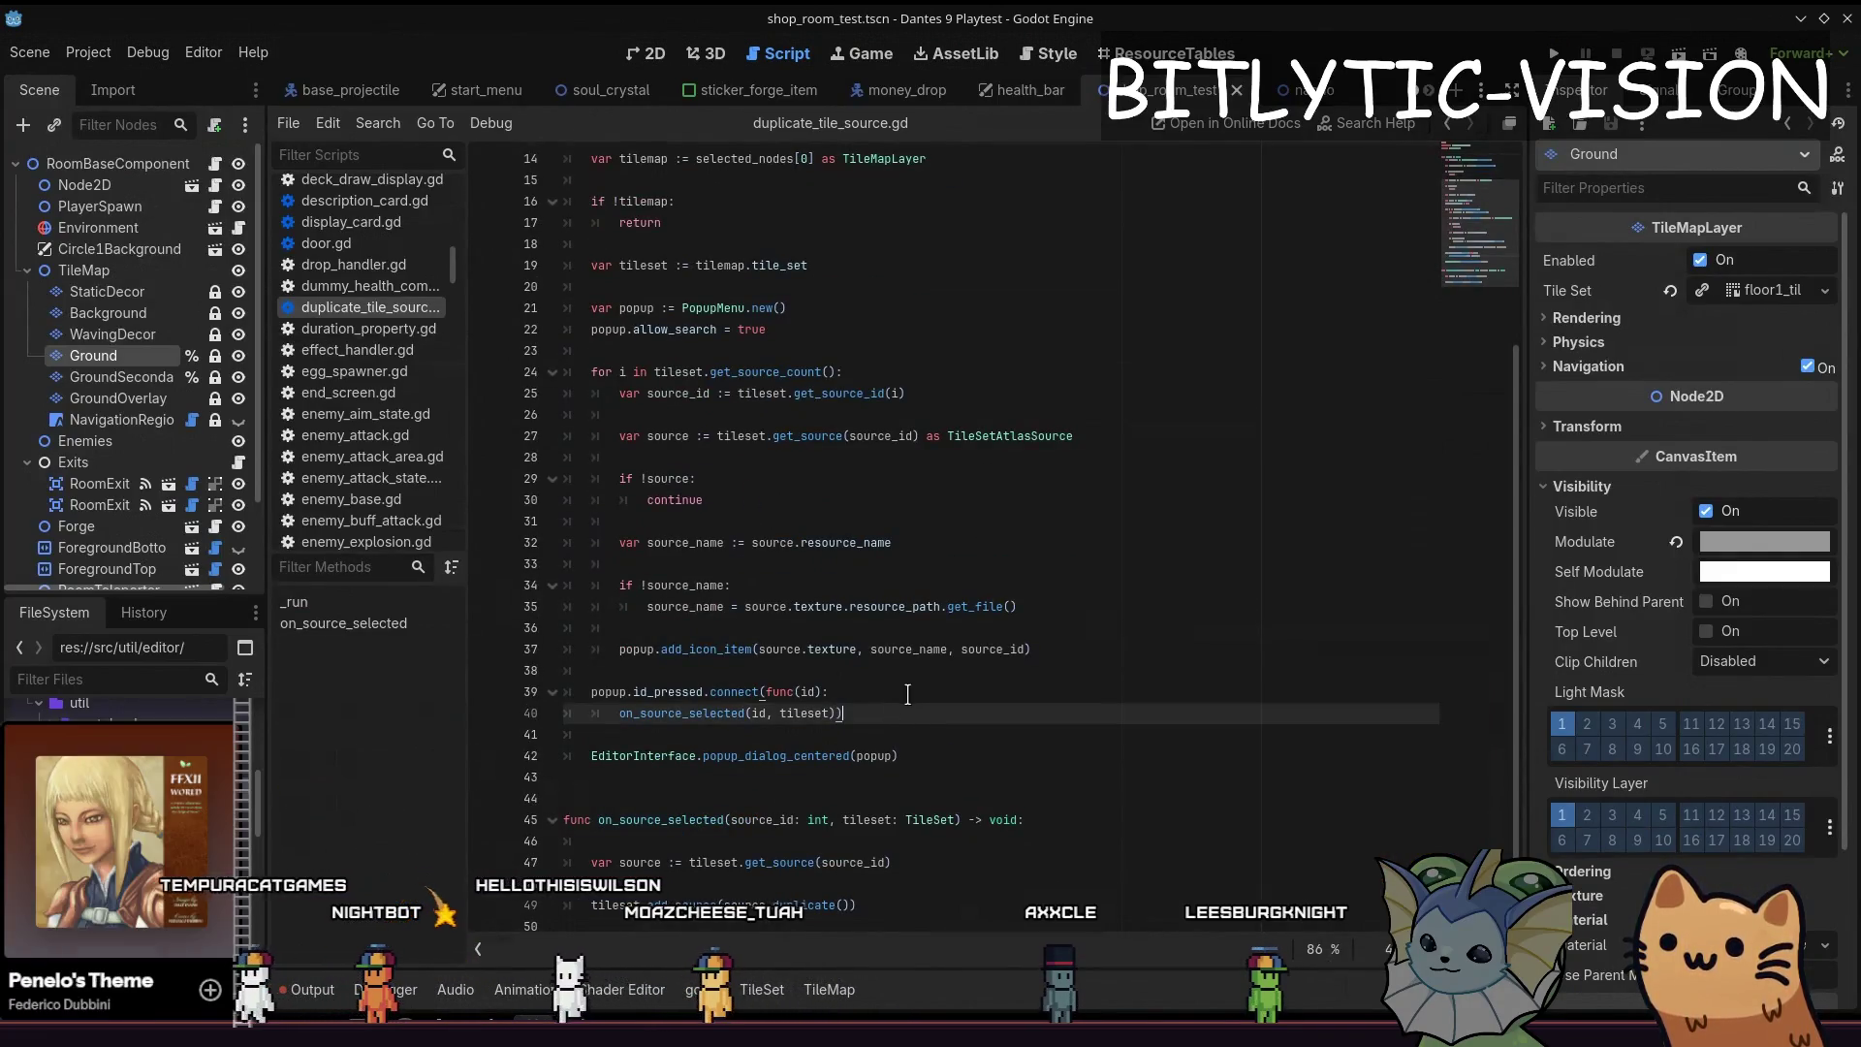
pyautogui.click(928, 757)
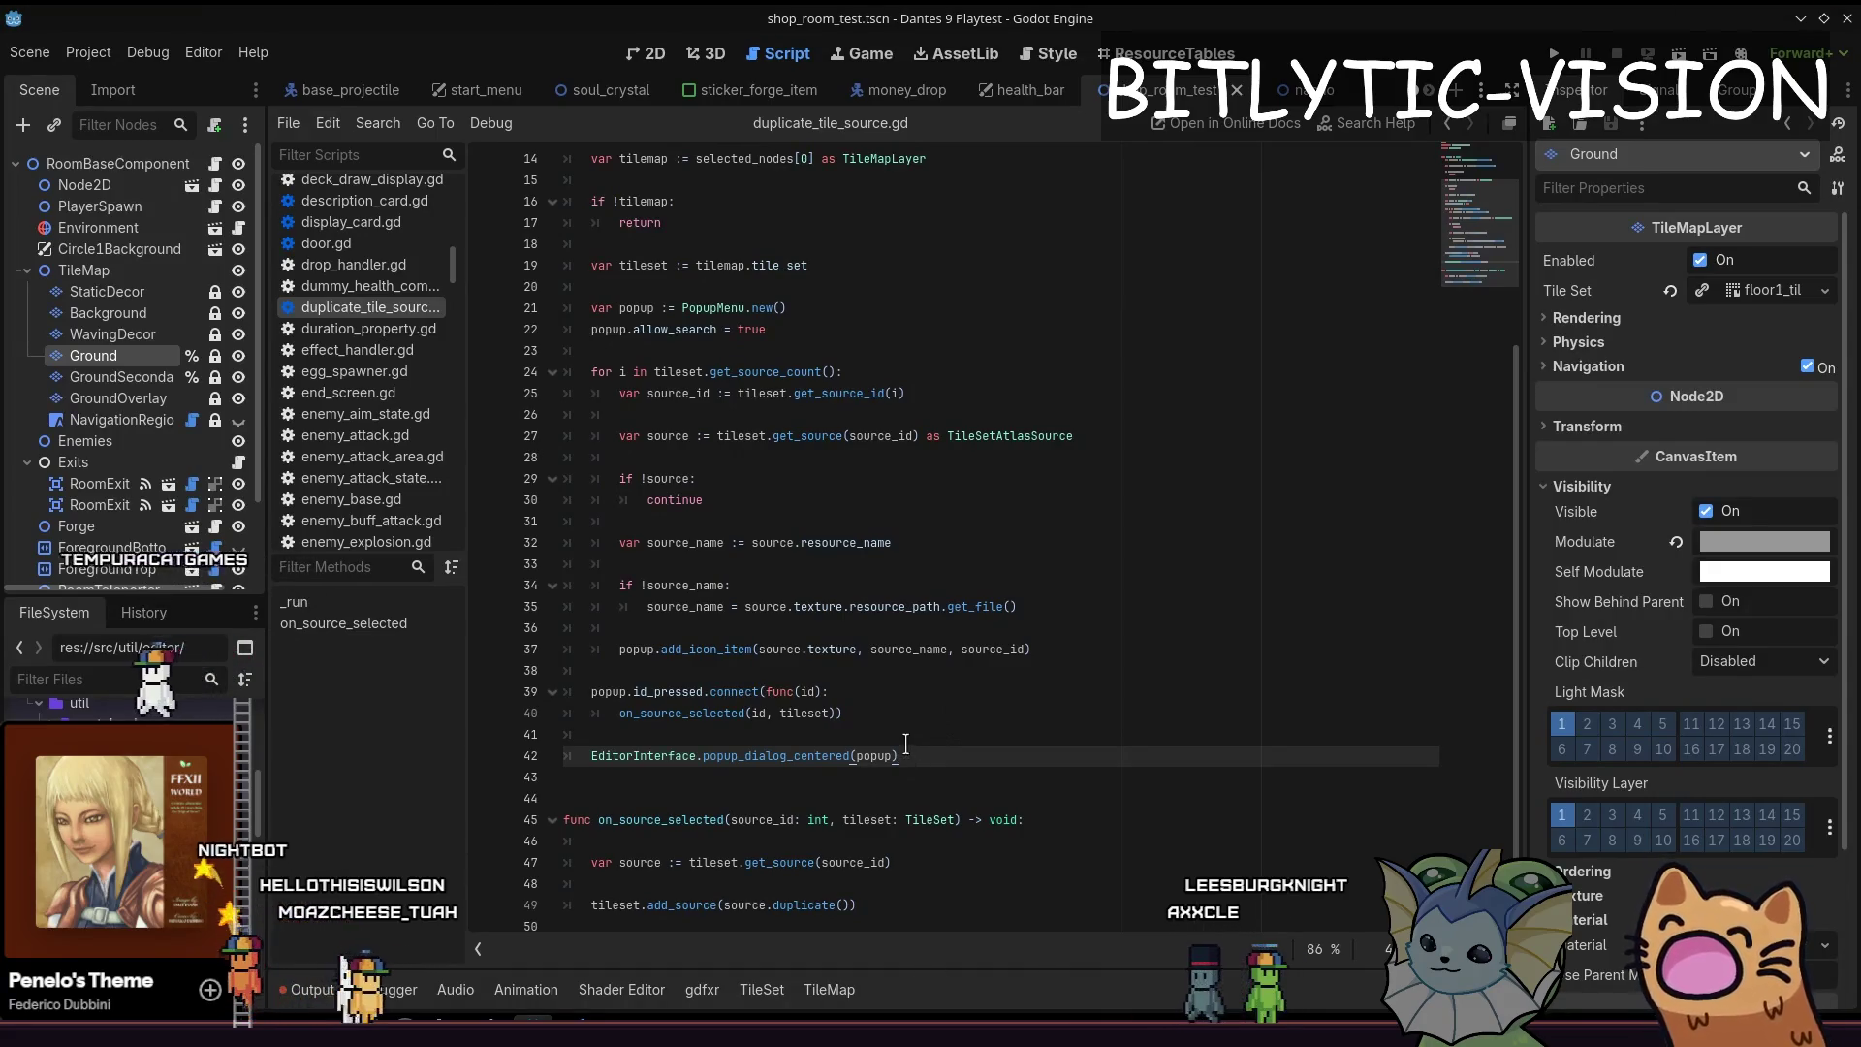
pyautogui.hotkey('alt', 'Tab')
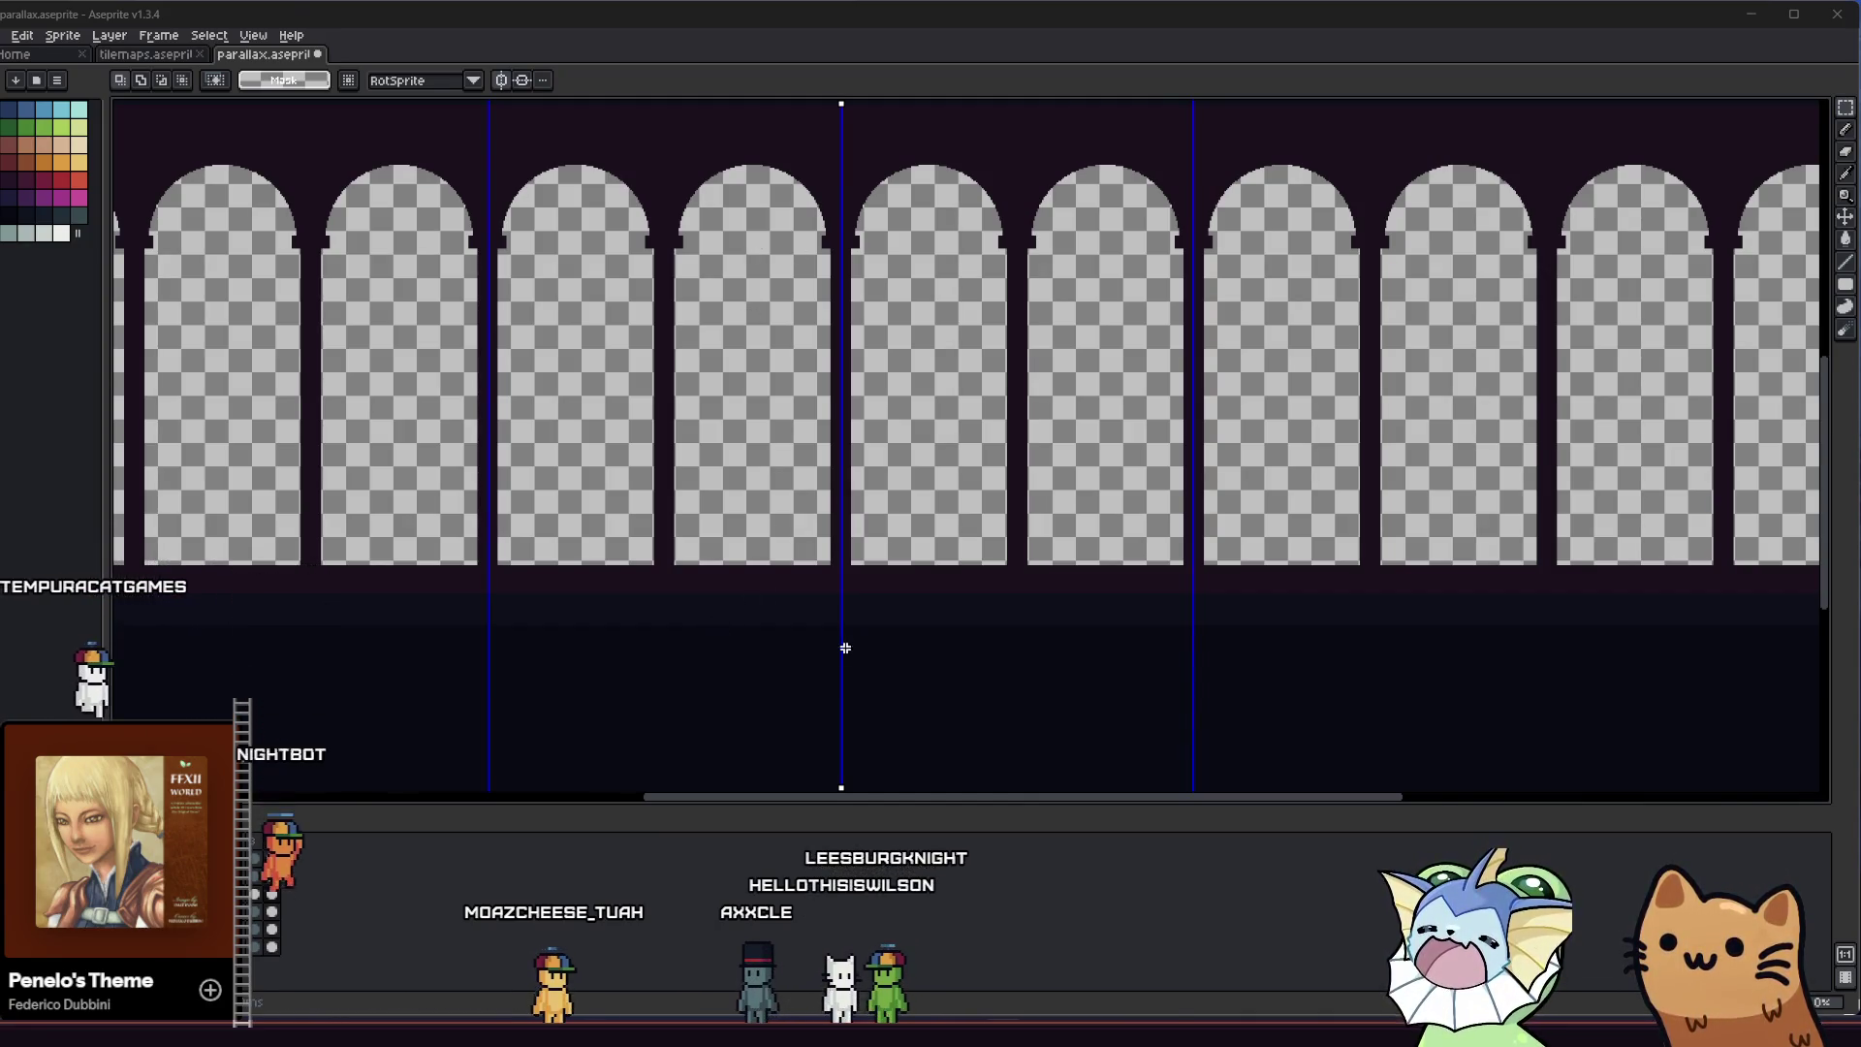
pyautogui.scroll(3, 844, 644)
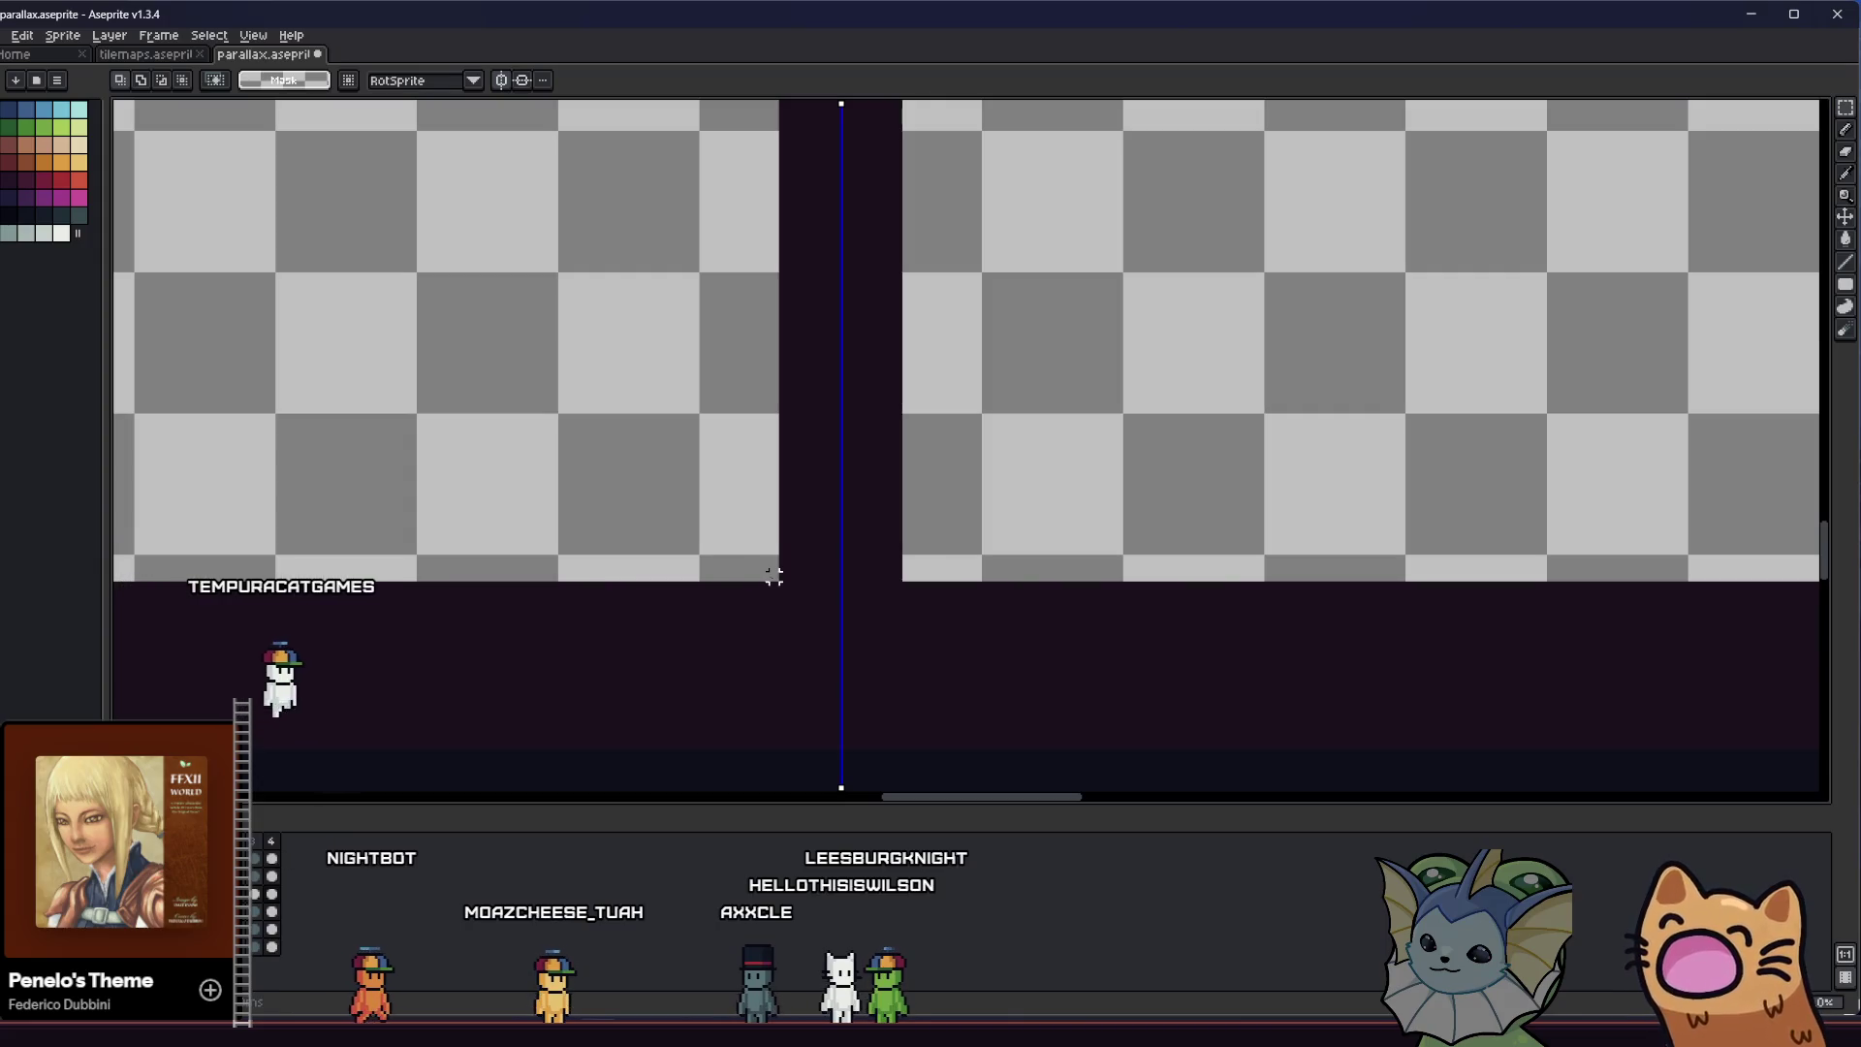
# Select a symmetric block around the pillar base and fill it with the dark colour
pyautogui.moveTo(824, 569); pyautogui.dragTo(942, 432)
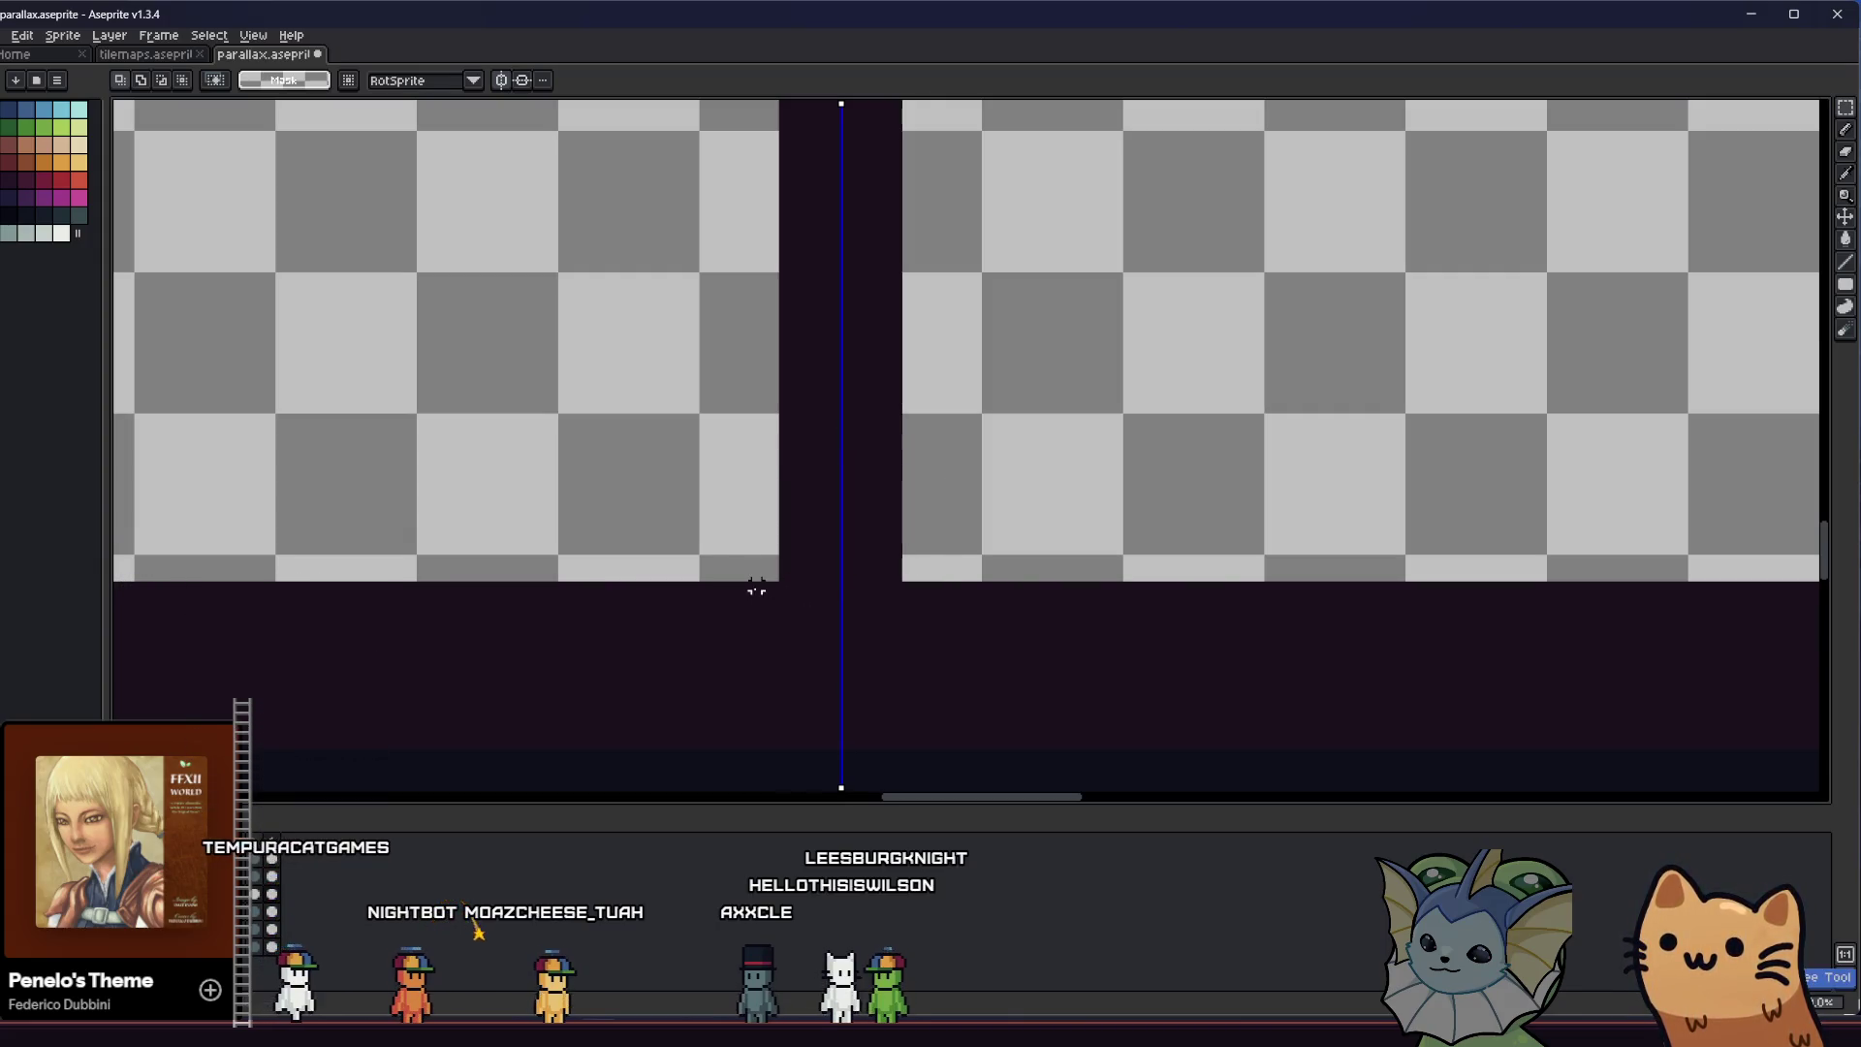
pyautogui.moveTo(770, 579); pyautogui.dragTo(917, 432)
pyautogui.press('f')
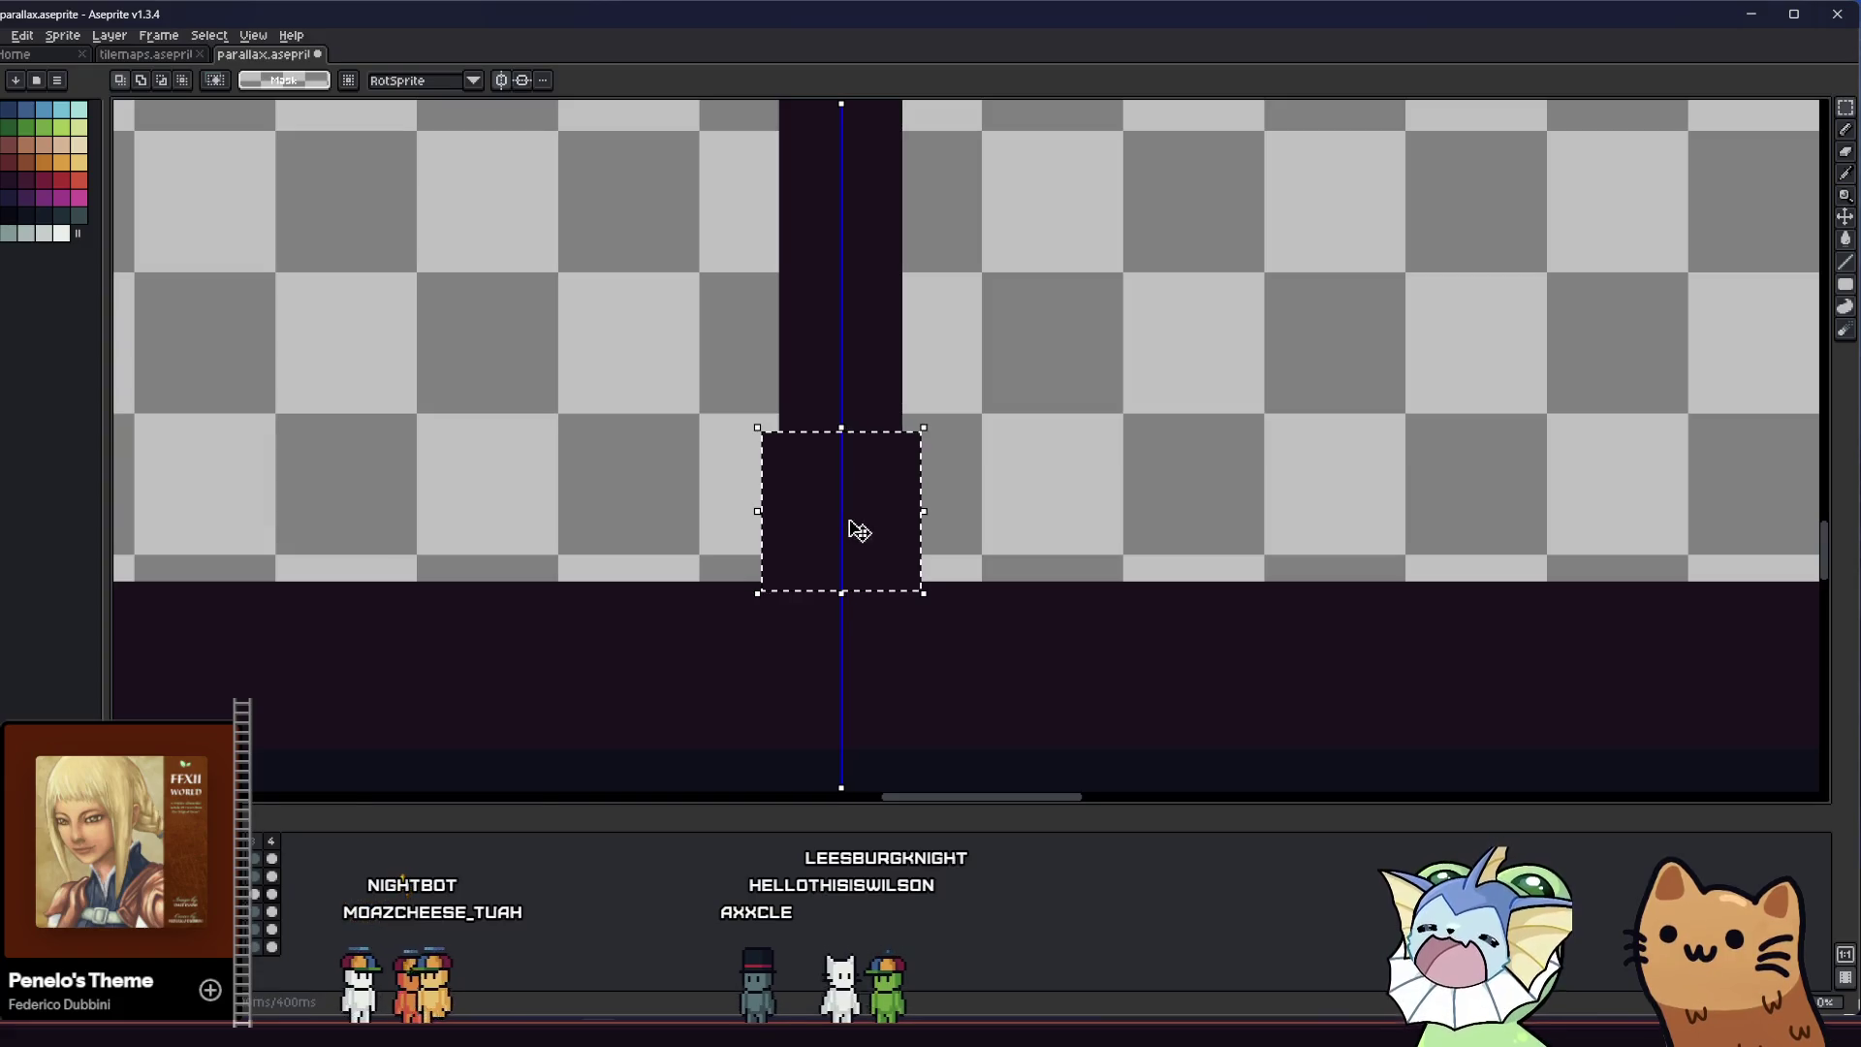
pyautogui.hotkey('ctrl', 'd')
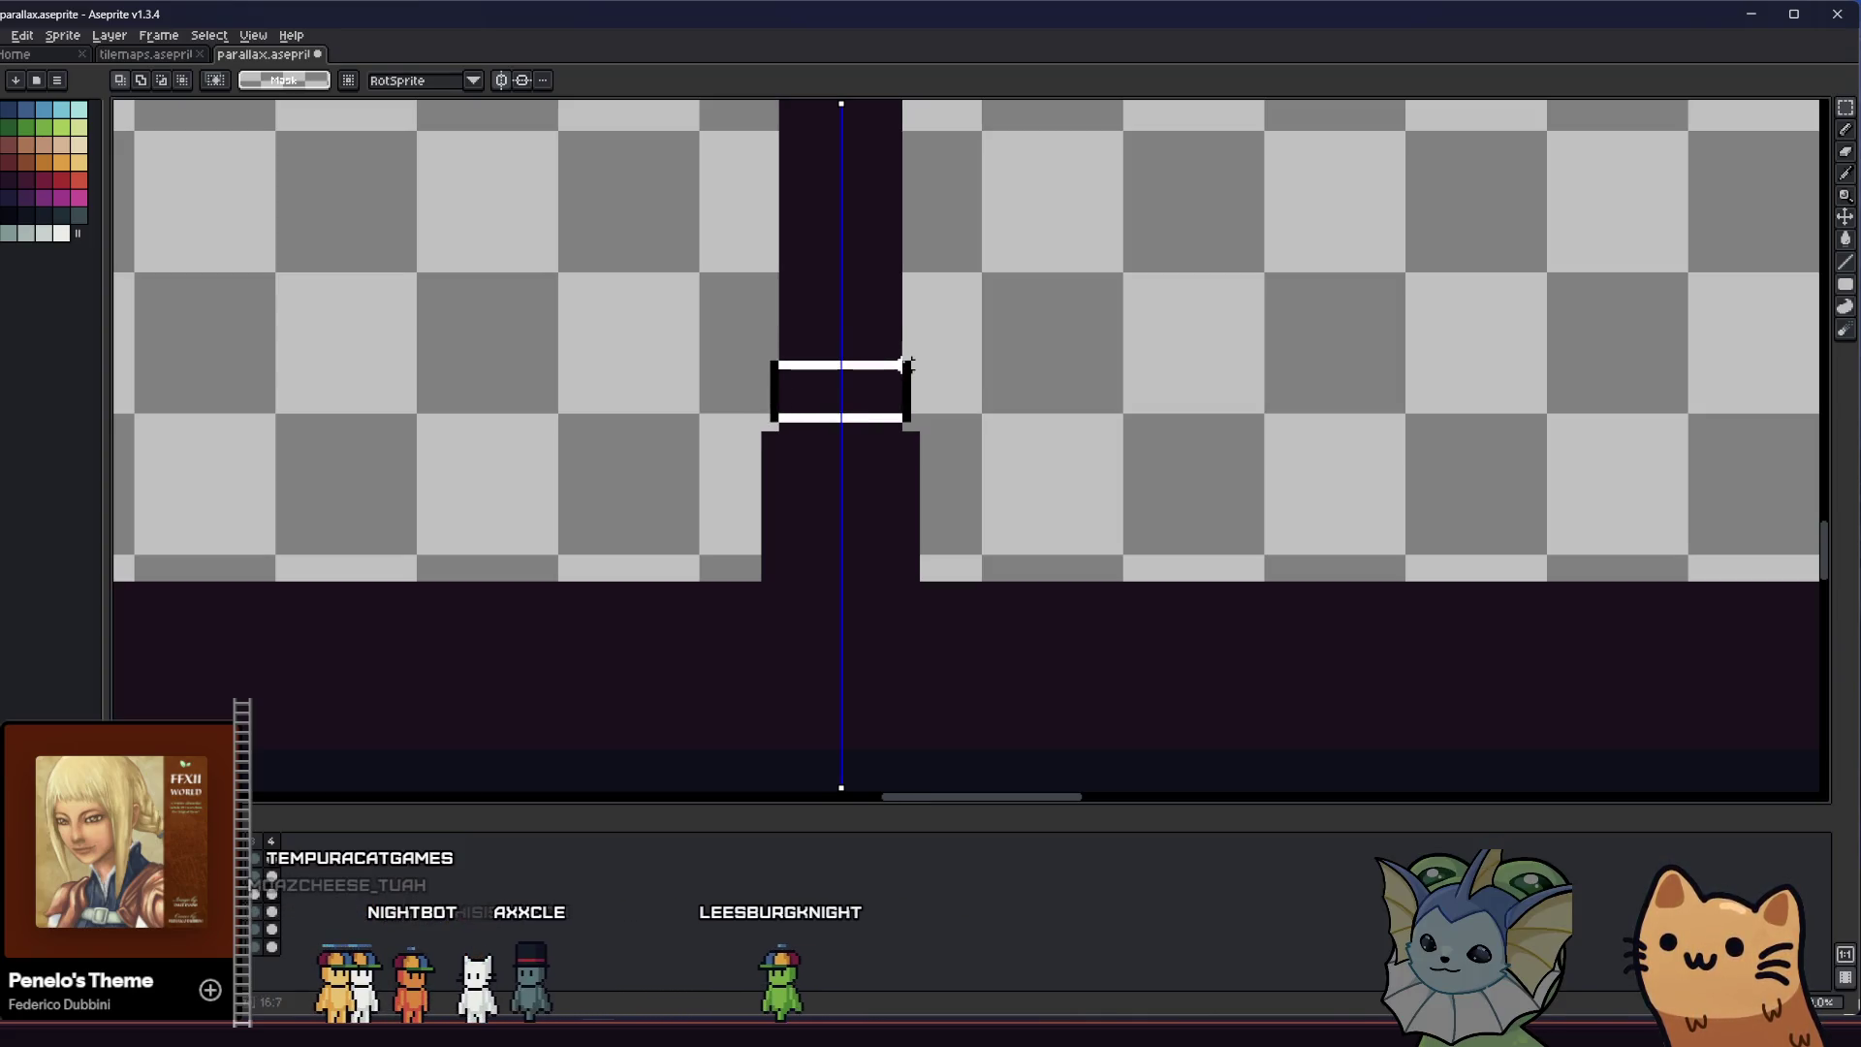
pyautogui.scroll(-3, 730, 443)
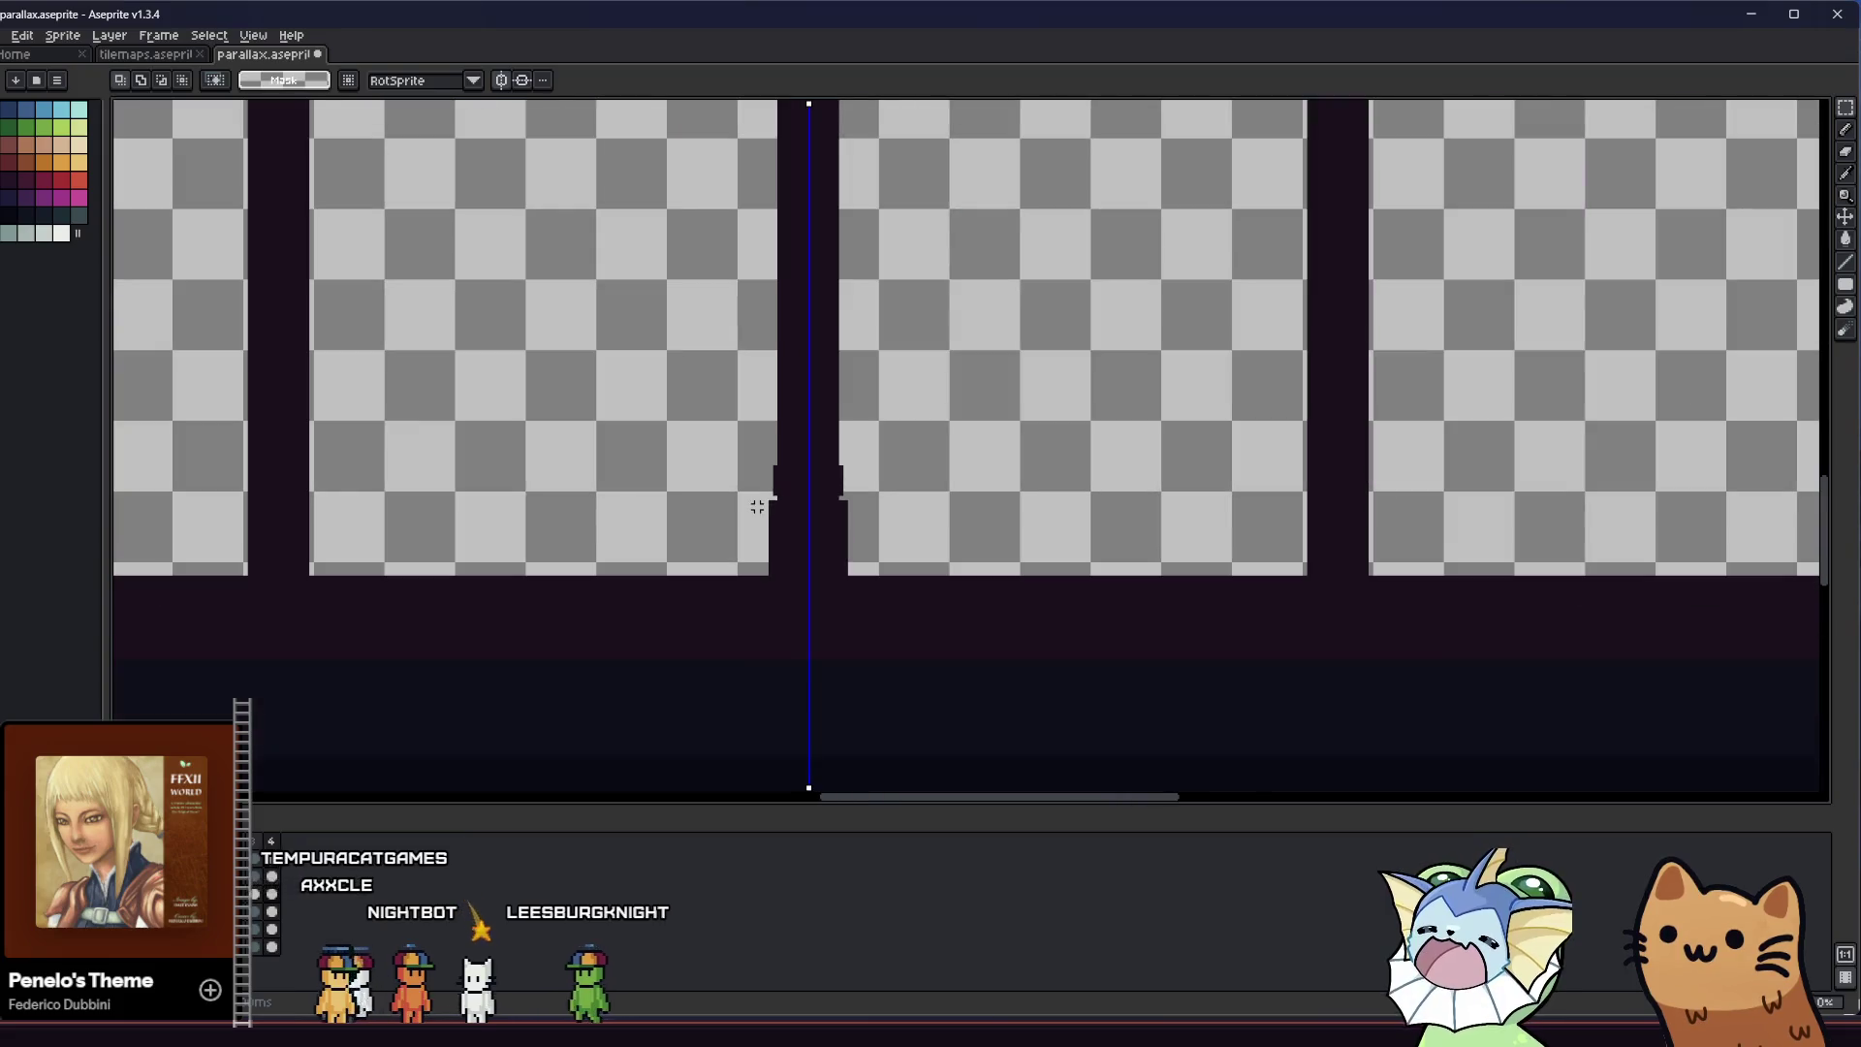
pyautogui.scroll(-1, 771, 495)
pyautogui.scroll(2, 795, 505)
pyautogui.scroll(1, 795, 505)
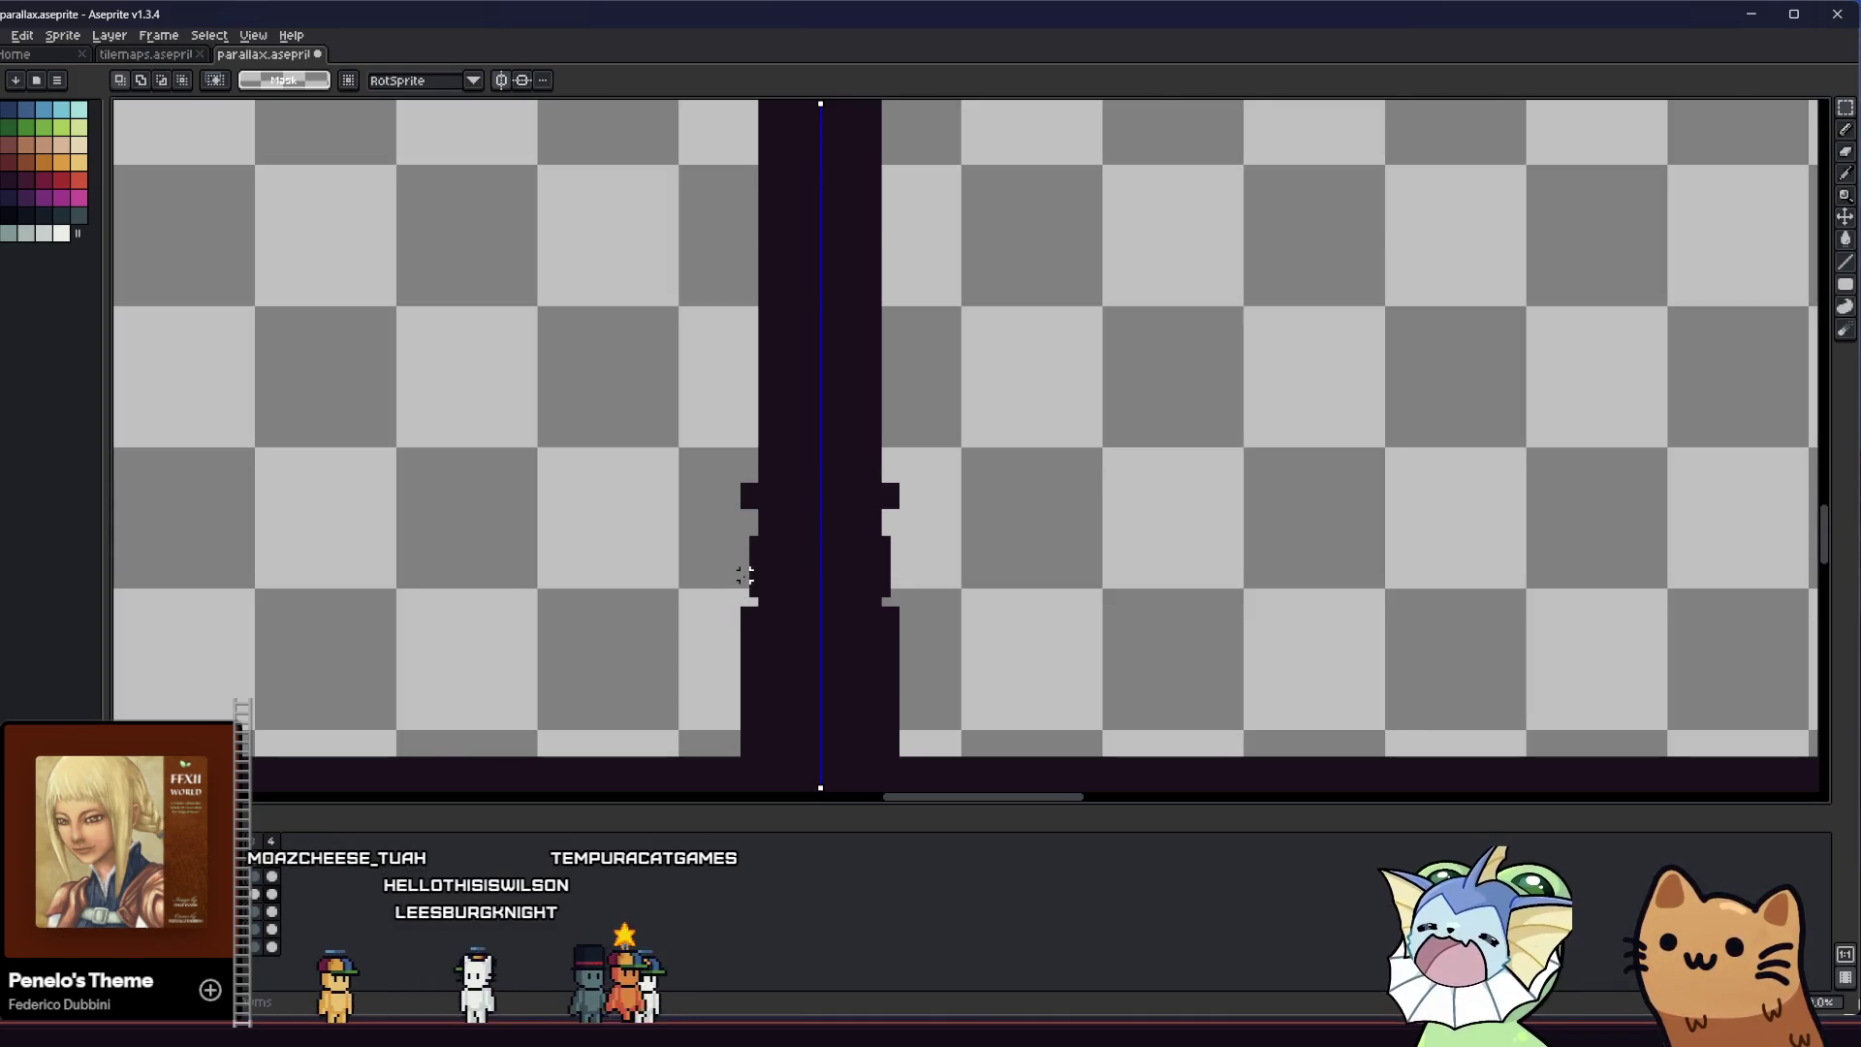
pyautogui.scroll(-2, 746, 575)
pyautogui.scroll(2, 743, 568)
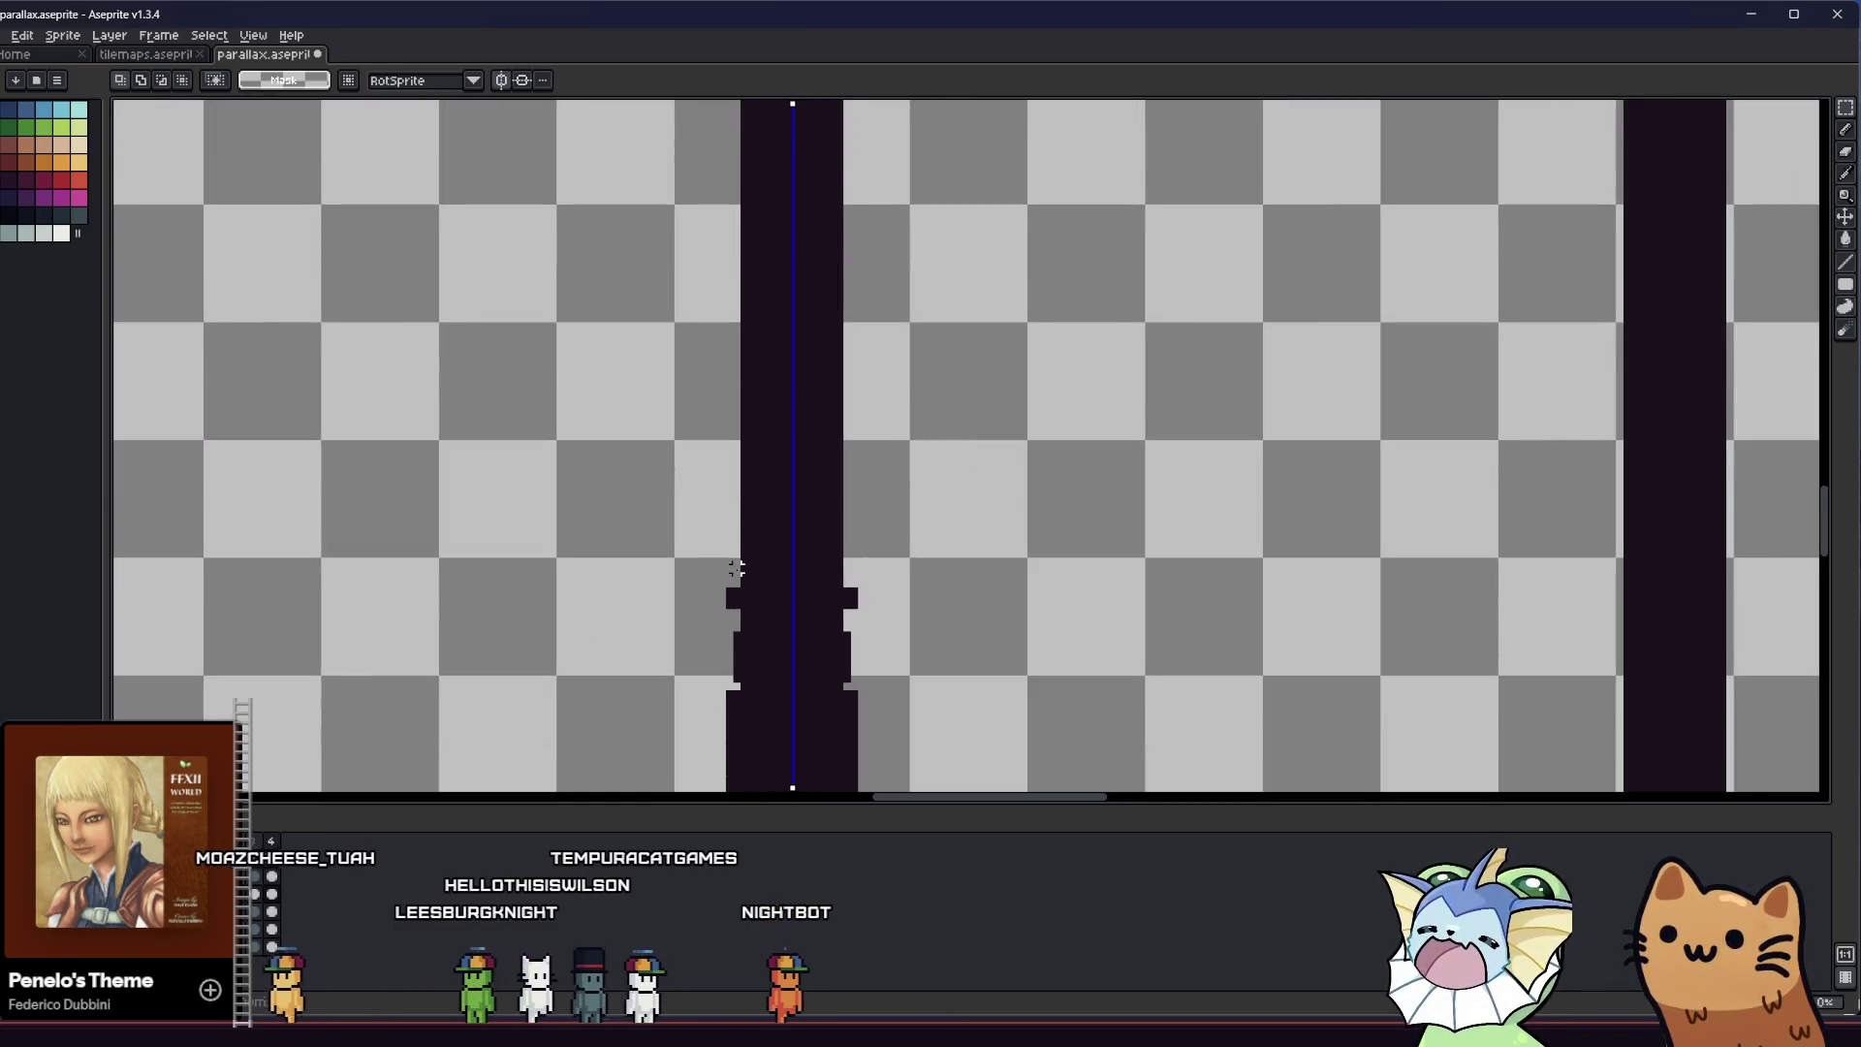
pyautogui.scroll(-1, 744, 567)
pyautogui.scroll(-1, 744, 568)
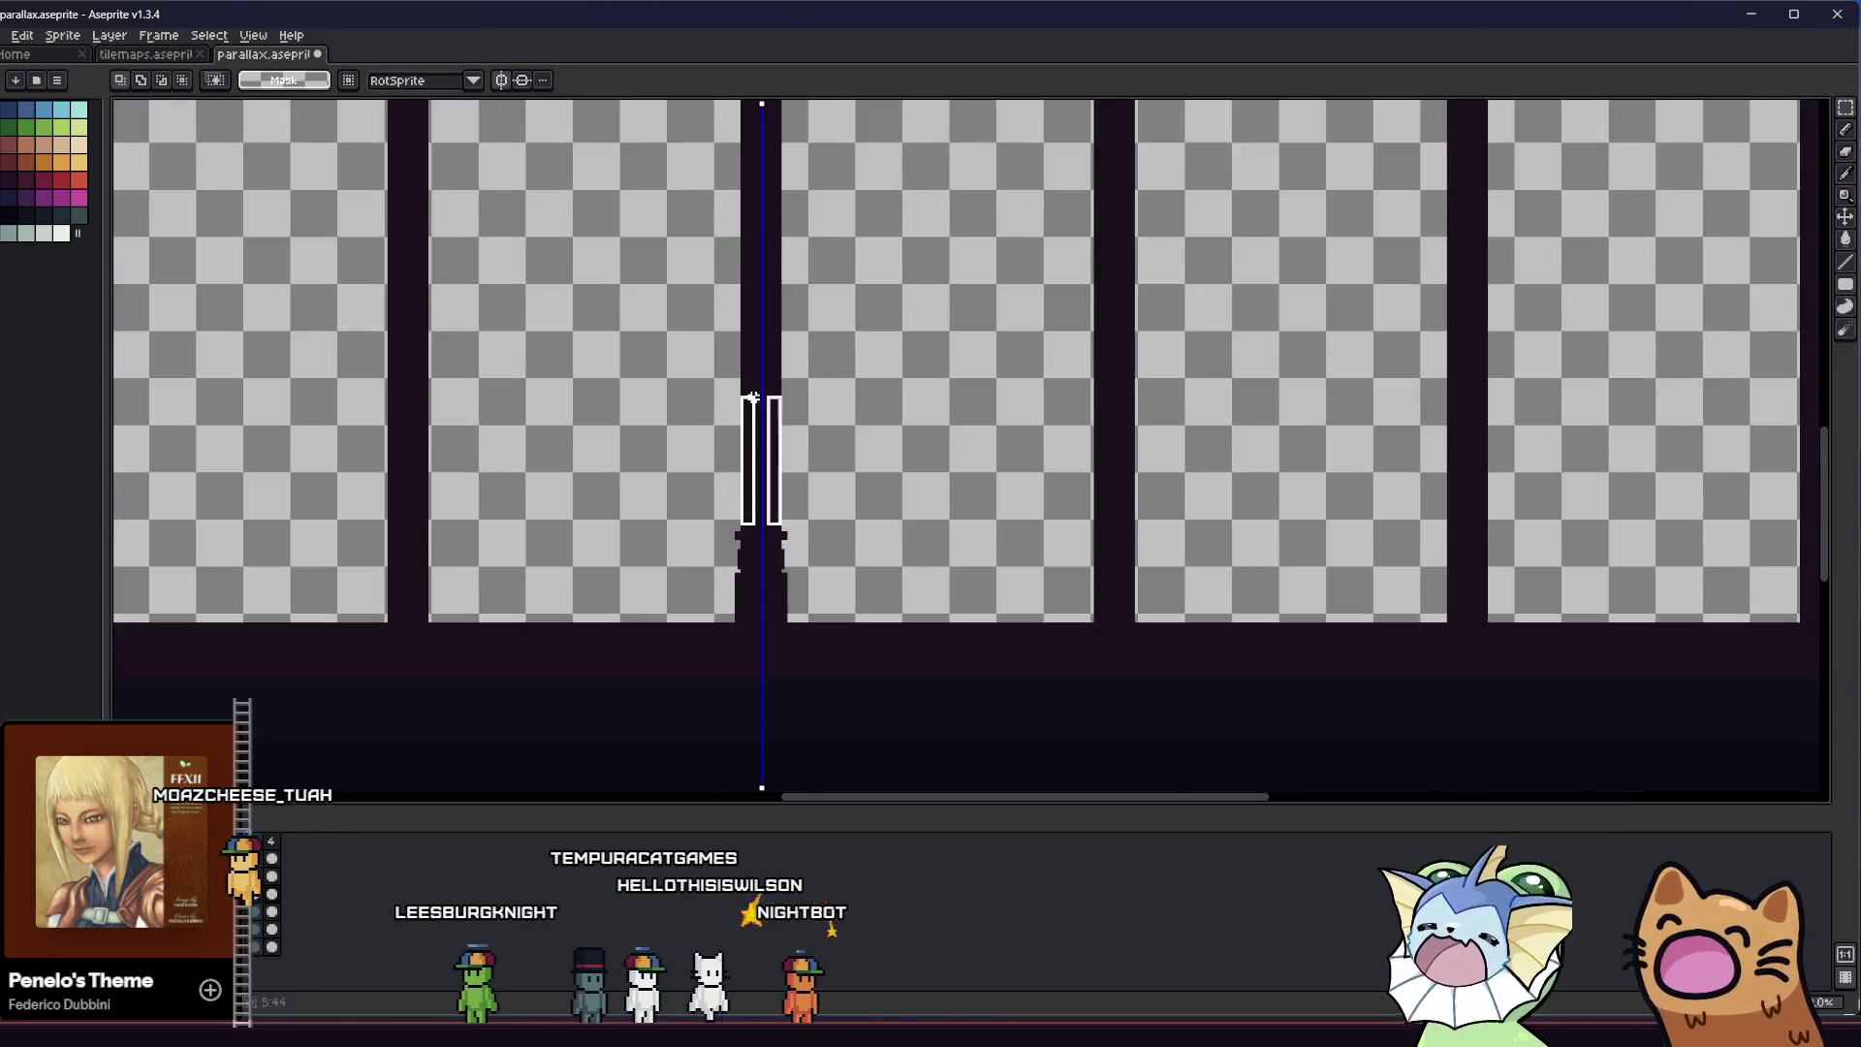
pyautogui.scroll(-2, 742, 437)
pyautogui.scroll(3, 739, 268)
# Undo a test white highlight stroke along the pillar and save the parallax file
pyautogui.moveTo(741, 266); pyautogui.dragTo(742, 216)
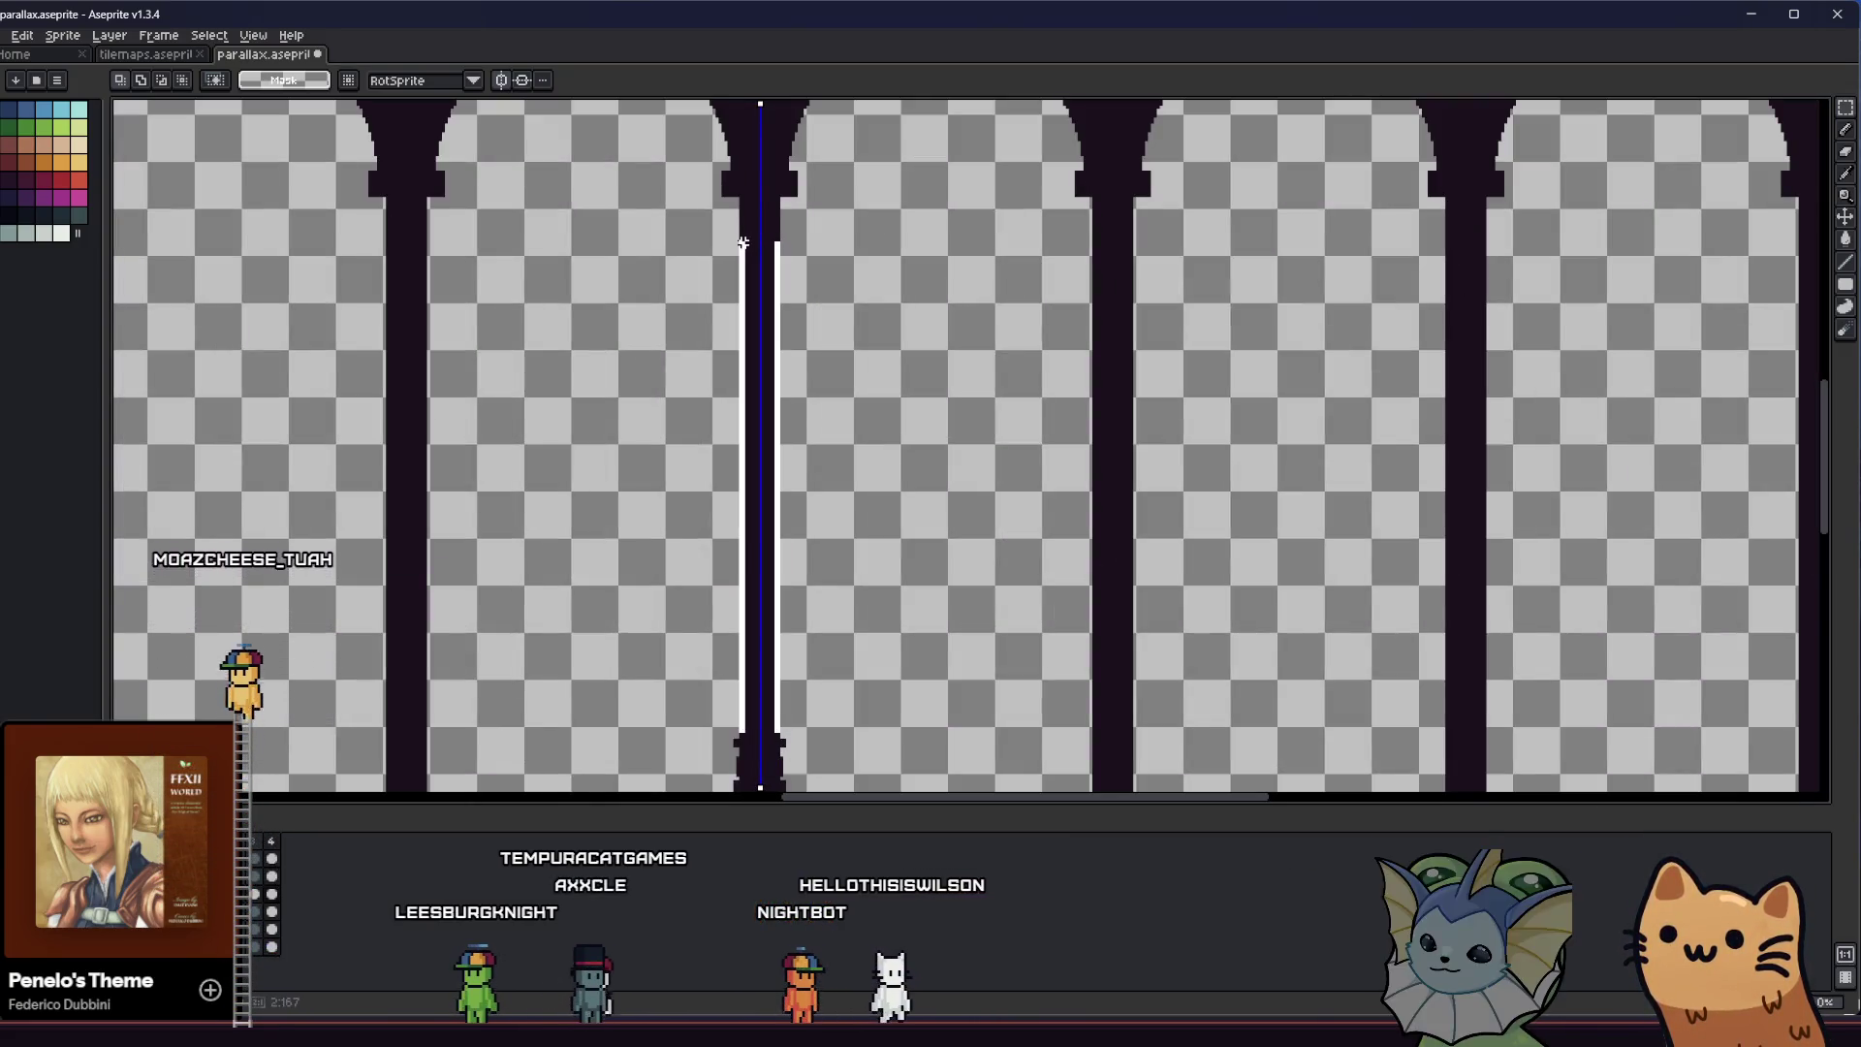
pyautogui.hotkey('ctrl', 'z')
pyautogui.scroll(-1, 727, 553)
pyautogui.scroll(1, 735, 611)
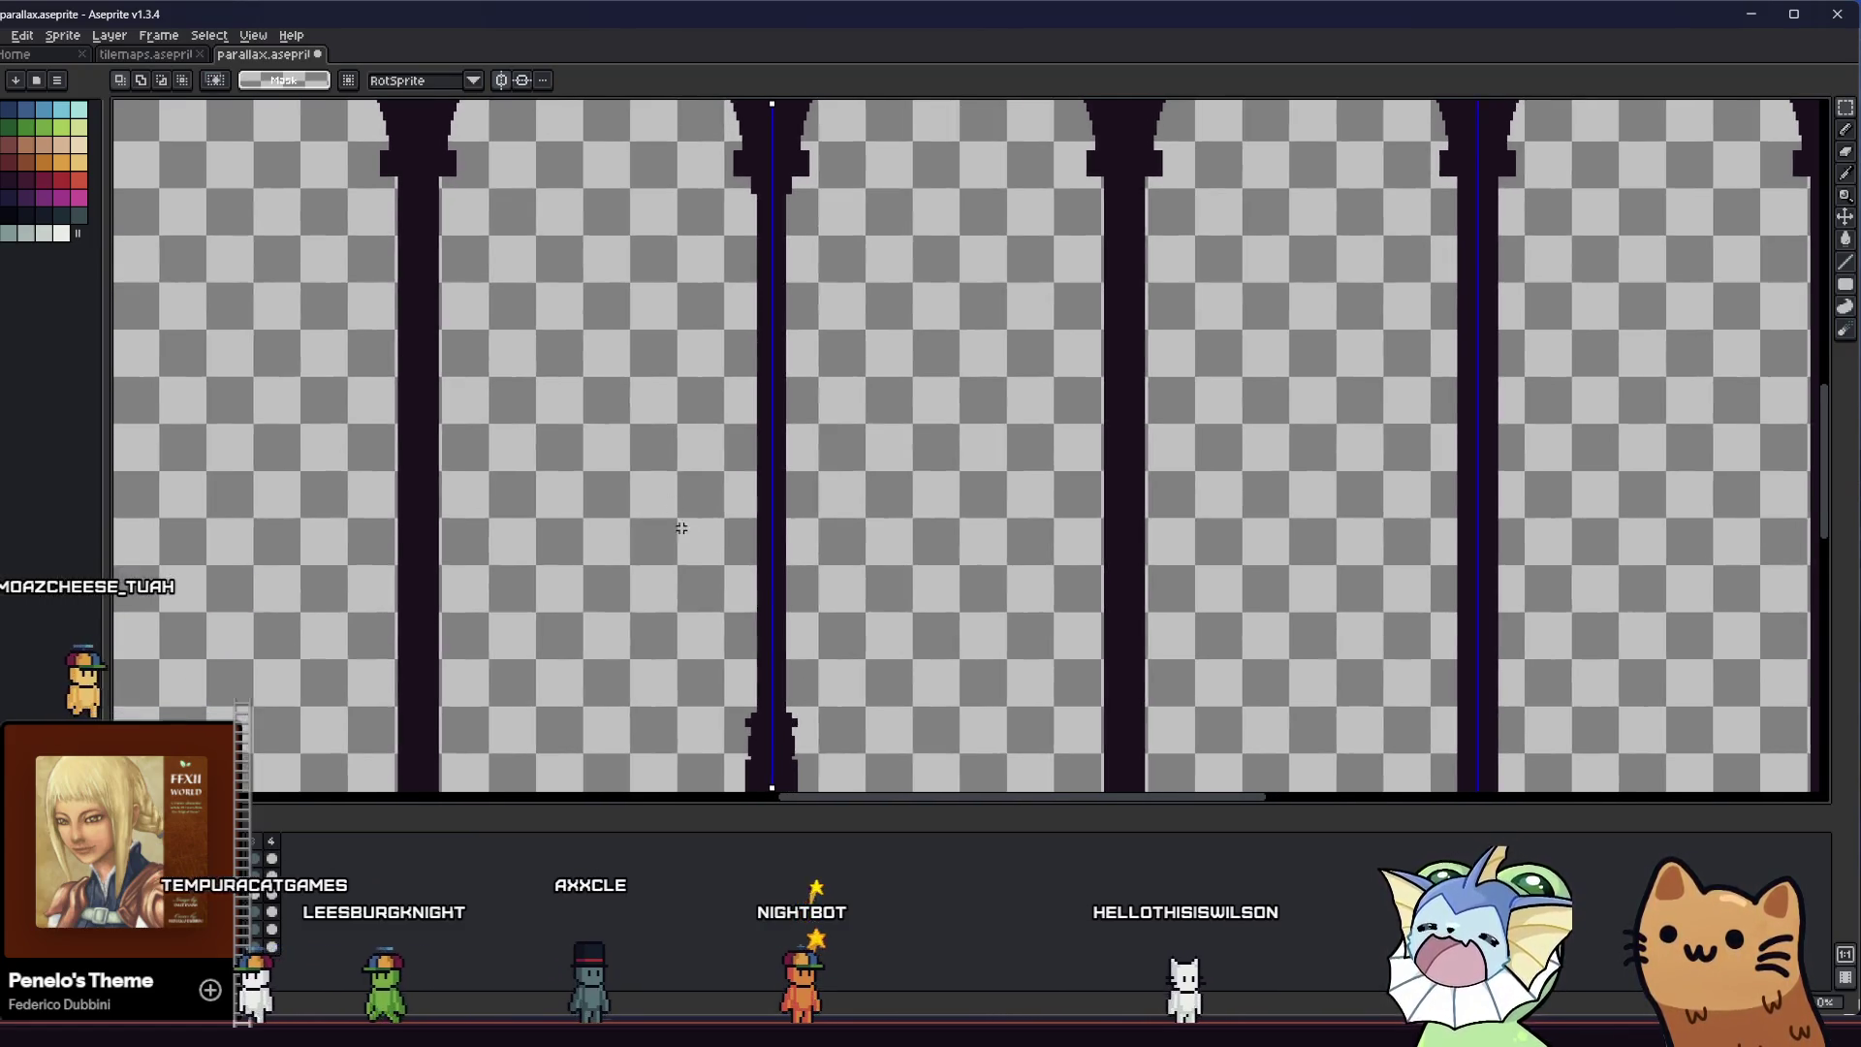
pyautogui.scroll(1, 752, 716)
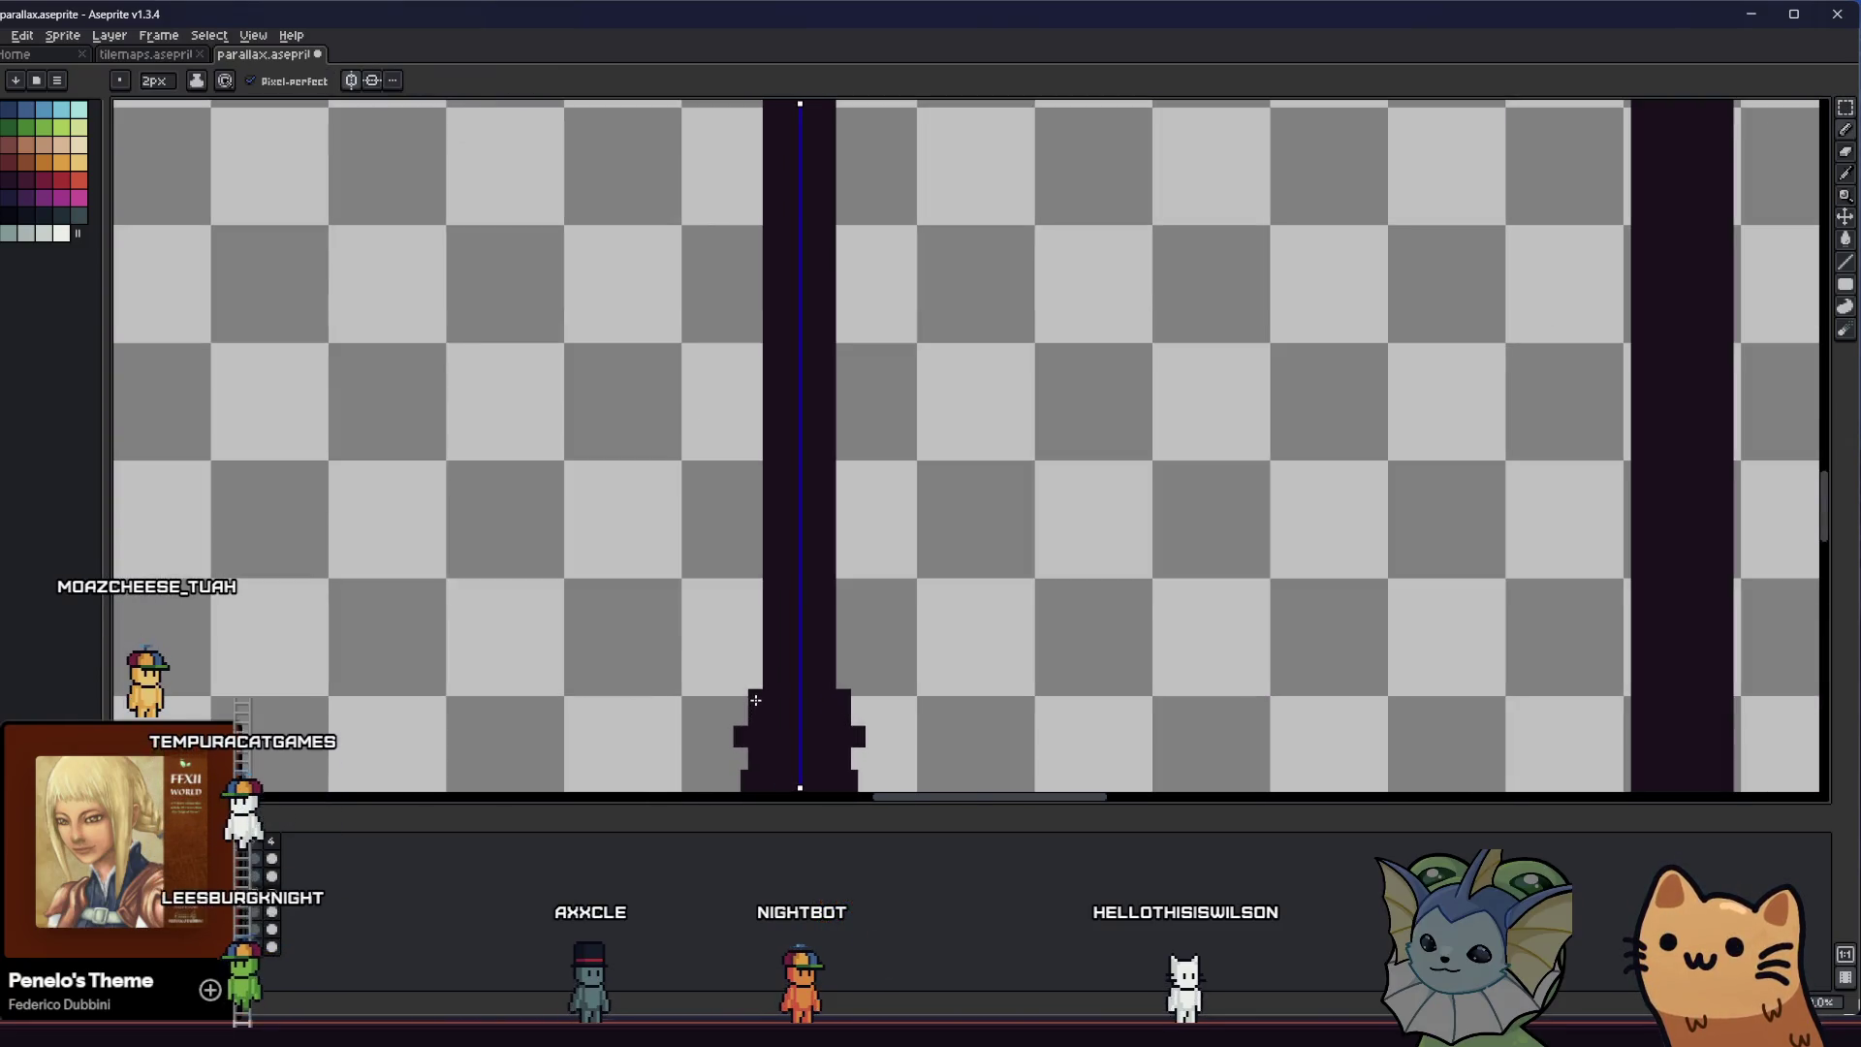
pyautogui.scroll(1, 674, 677)
pyautogui.hotkey('ctrl', 's')
pyautogui.scroll(-1, 674, 663)
pyautogui.scroll(-1, 674, 665)
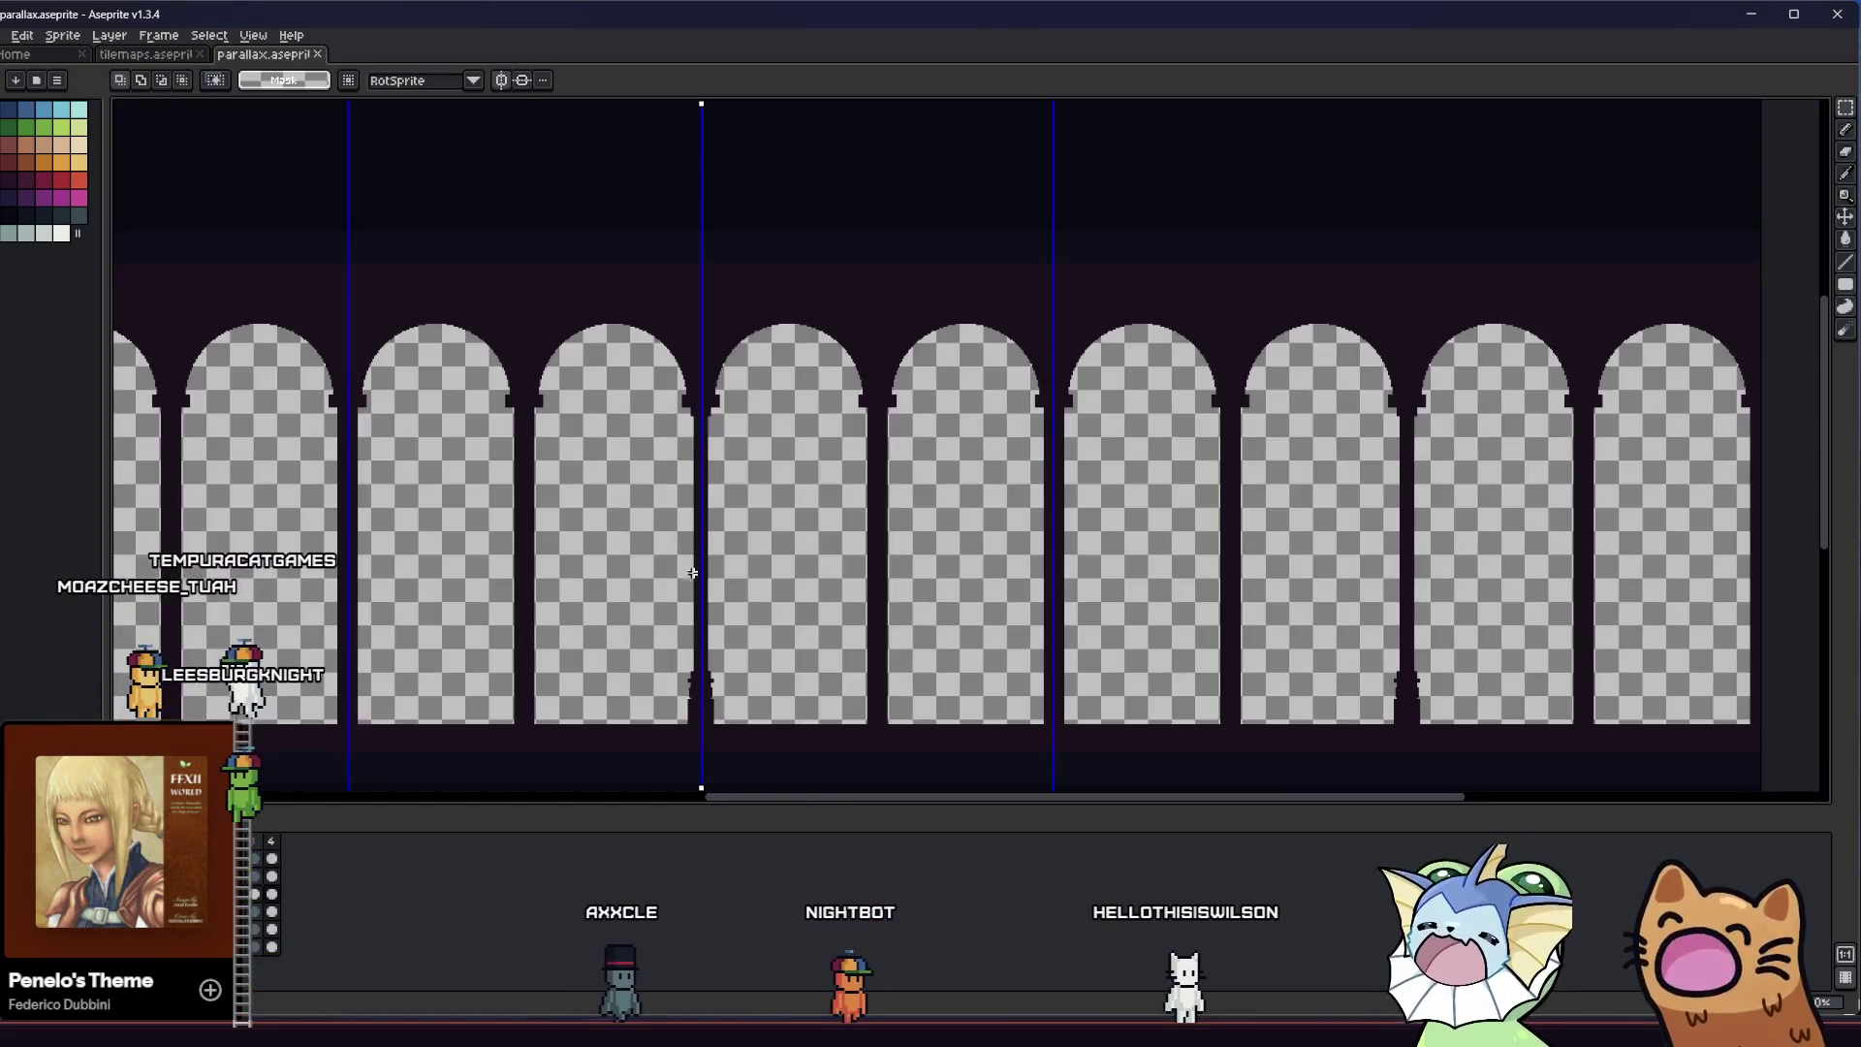
# Thin the central pillar and erase the misplaced pillars and their tiled copies
pyautogui.moveTo(667, 410); pyautogui.dragTo(734, 727)
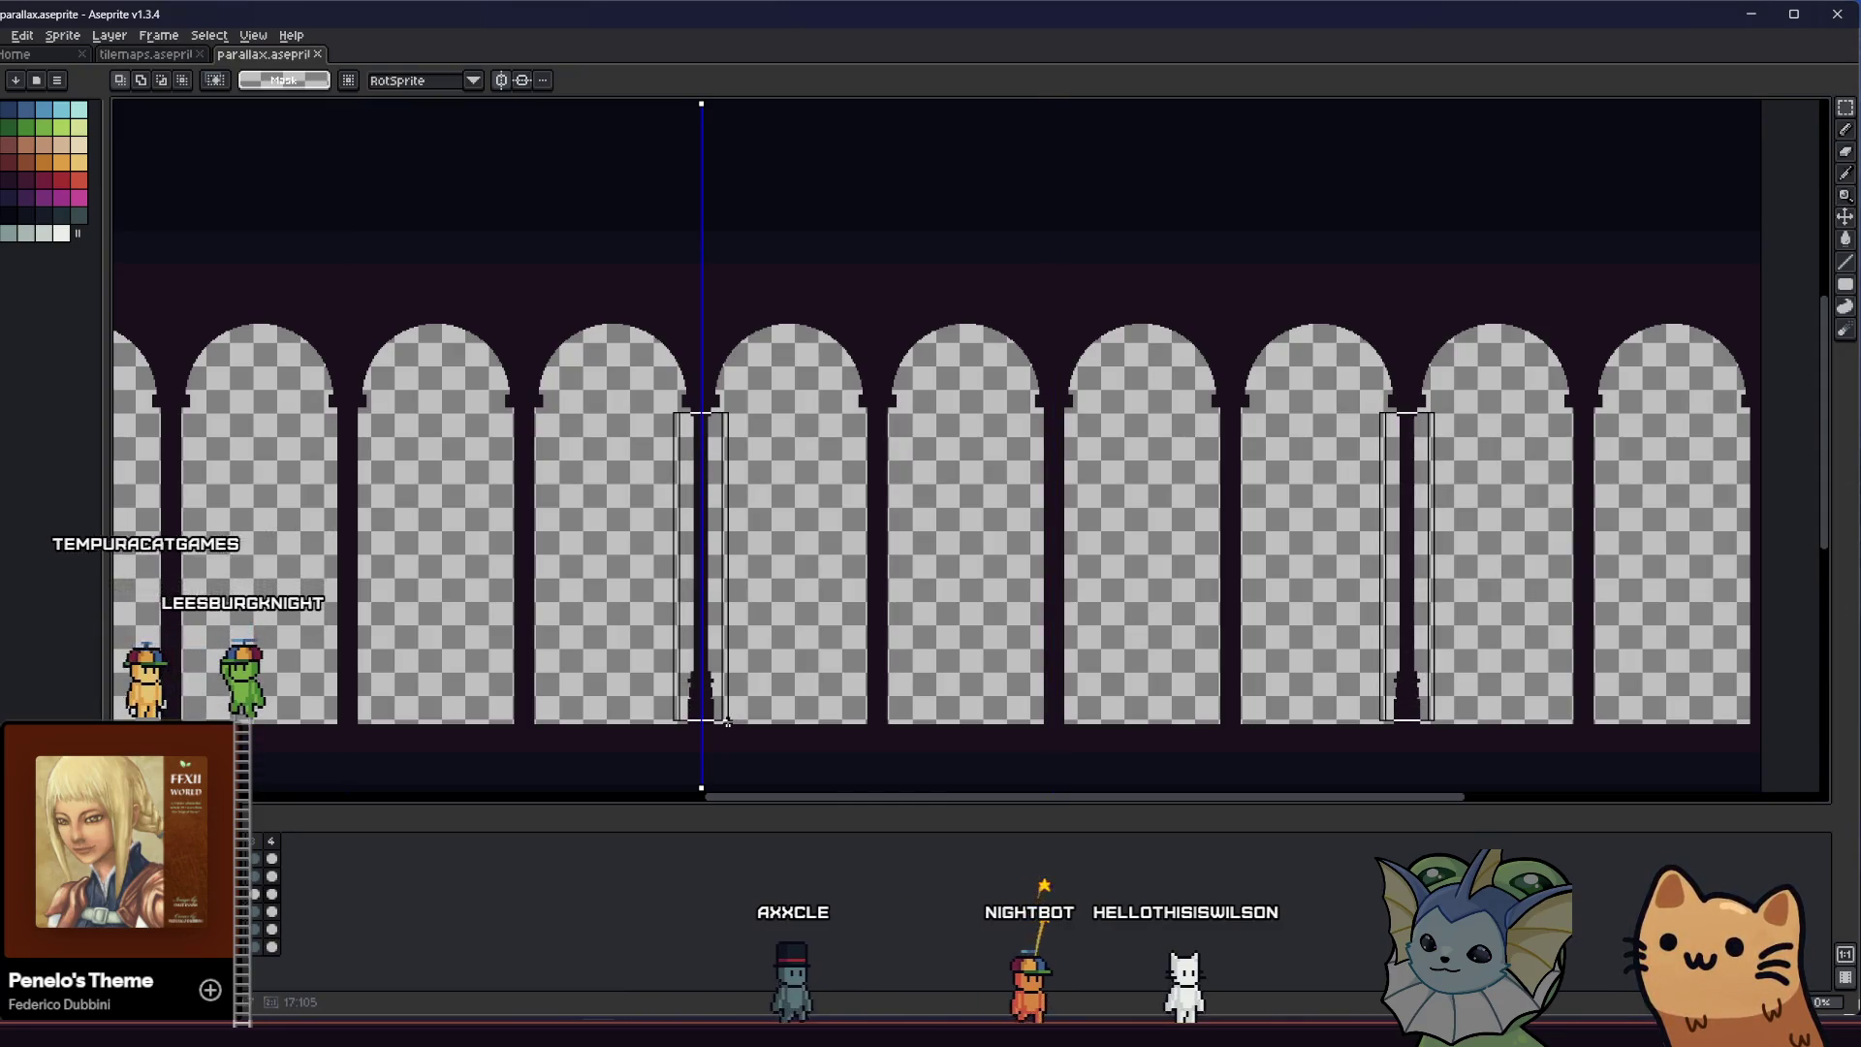
pyautogui.press('Delete')
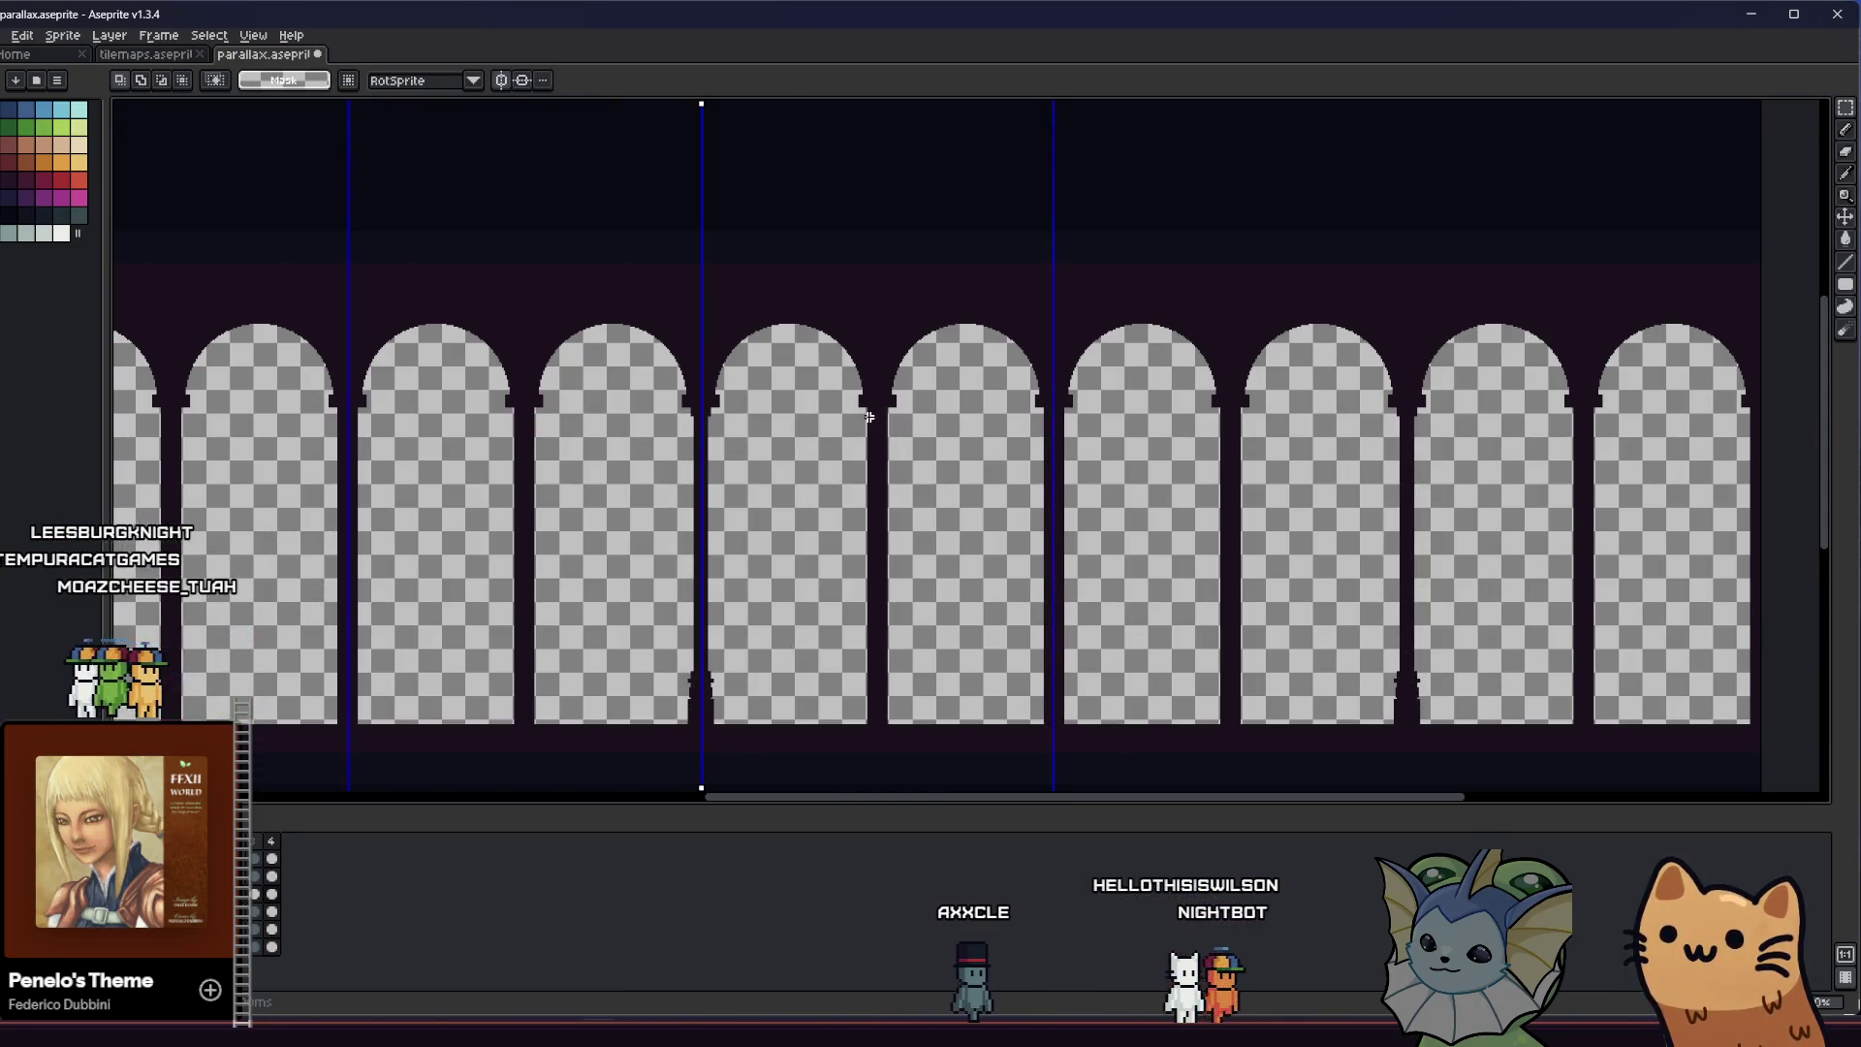
pyautogui.moveTo(866, 417); pyautogui.dragTo(918, 716)
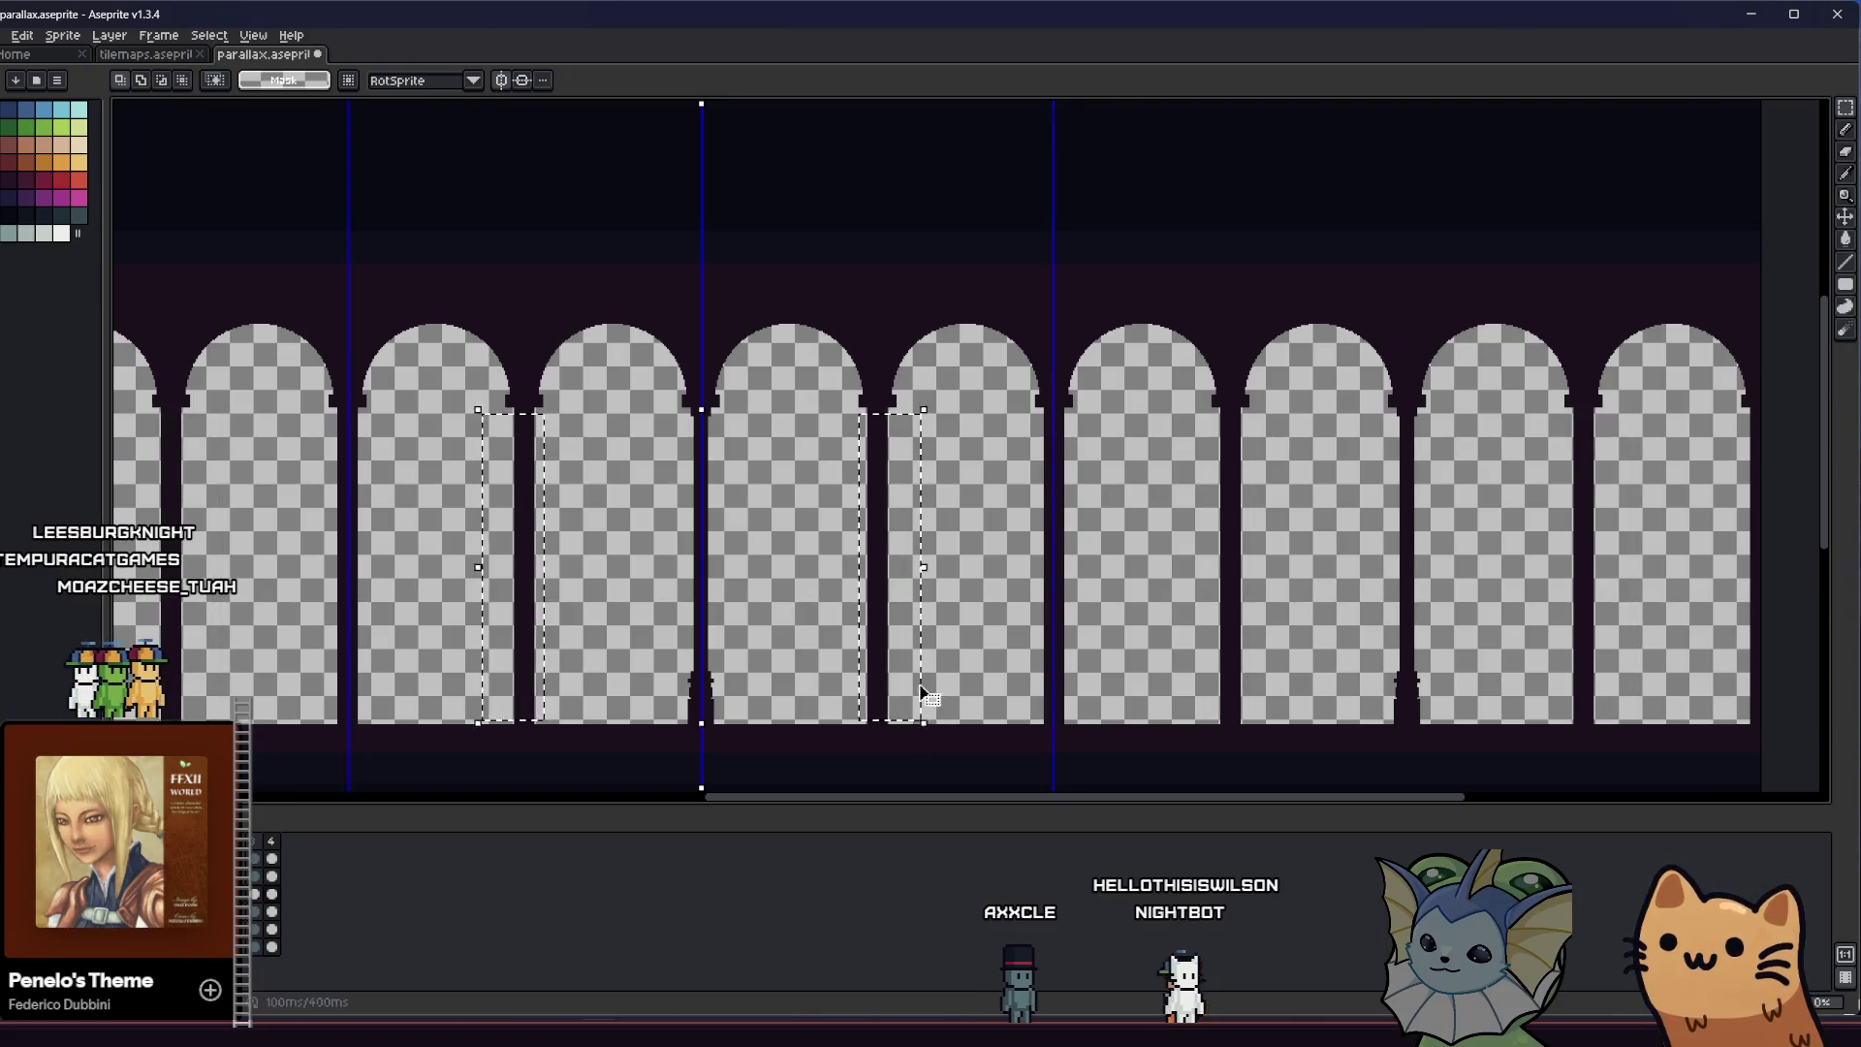
pyautogui.press('Delete')
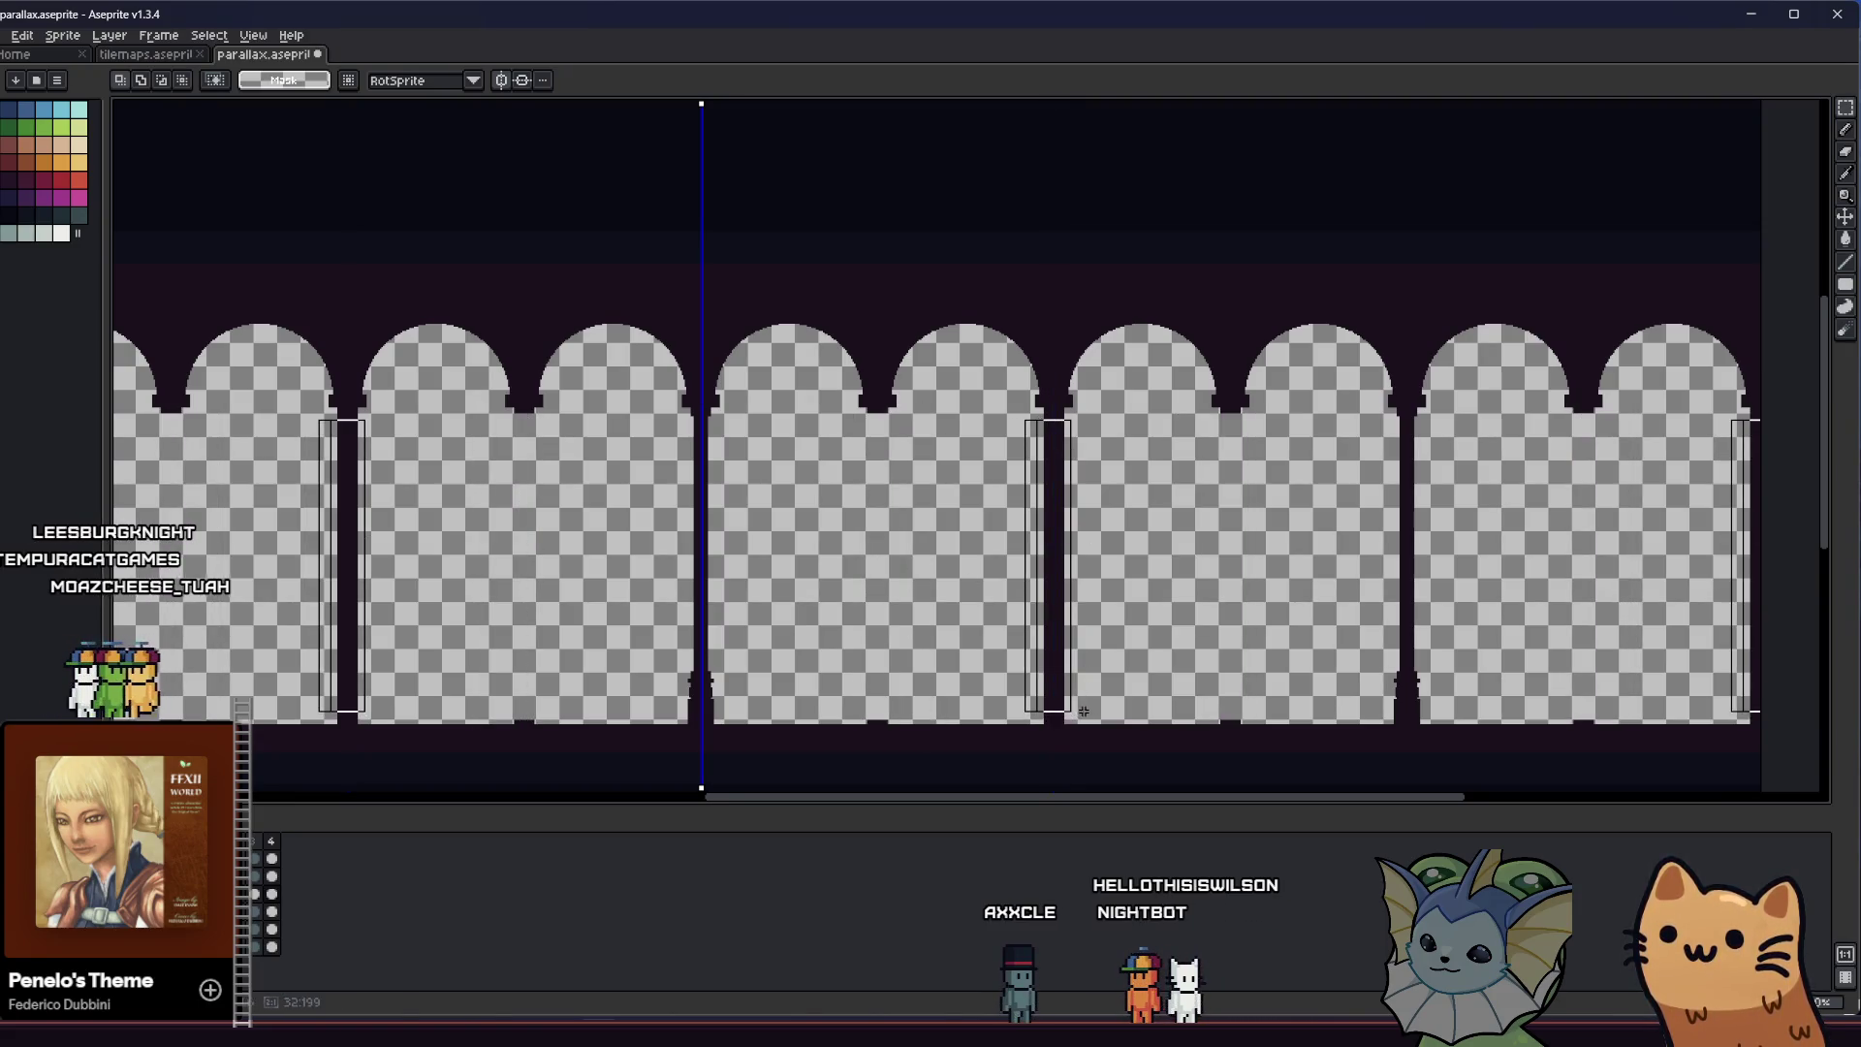
pyautogui.press('Delete')
# Paste a copy of a pillar, nudge it one pixel into place and commit it
pyautogui.moveTo(992, 548)
pyautogui.mouseDown()
pyautogui.moveTo(1056, 549)
pyautogui.moveTo(883, 549)
pyautogui.mouseUp()
pyautogui.hotkey('ctrl', 'v')
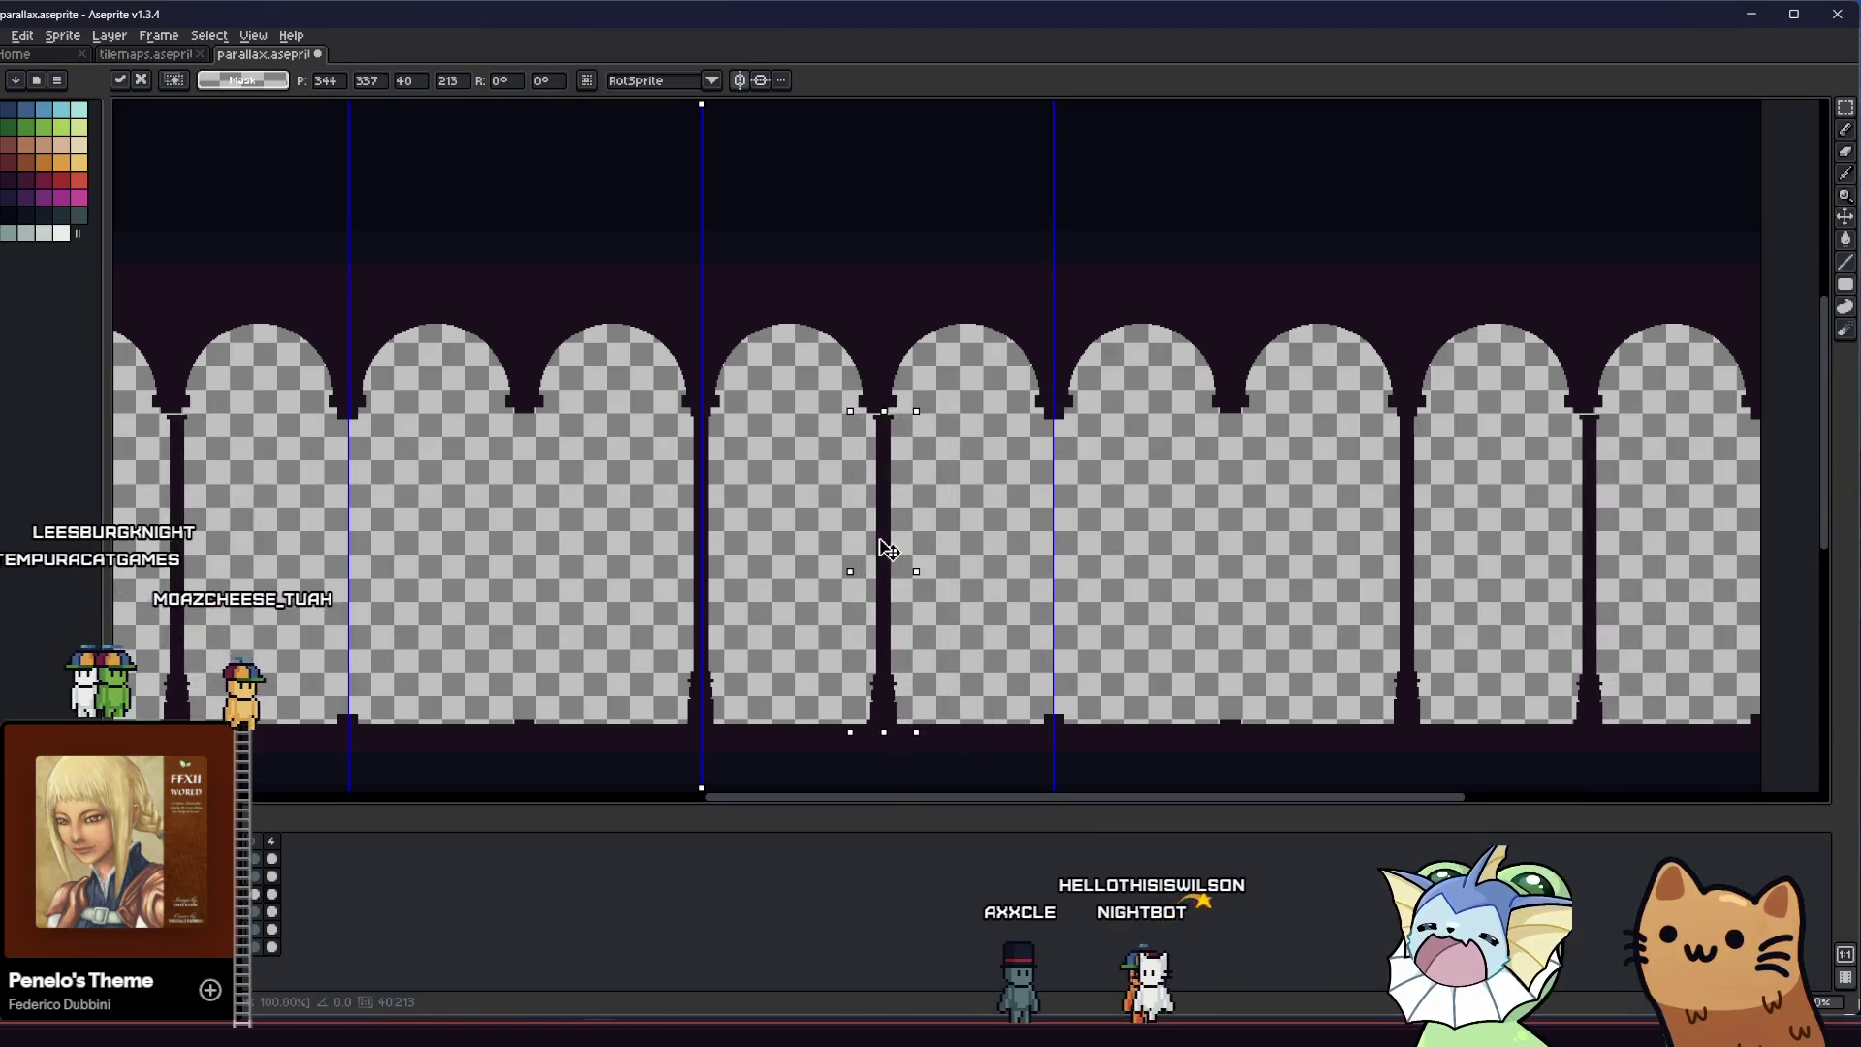
pyautogui.scroll(3, 879, 654)
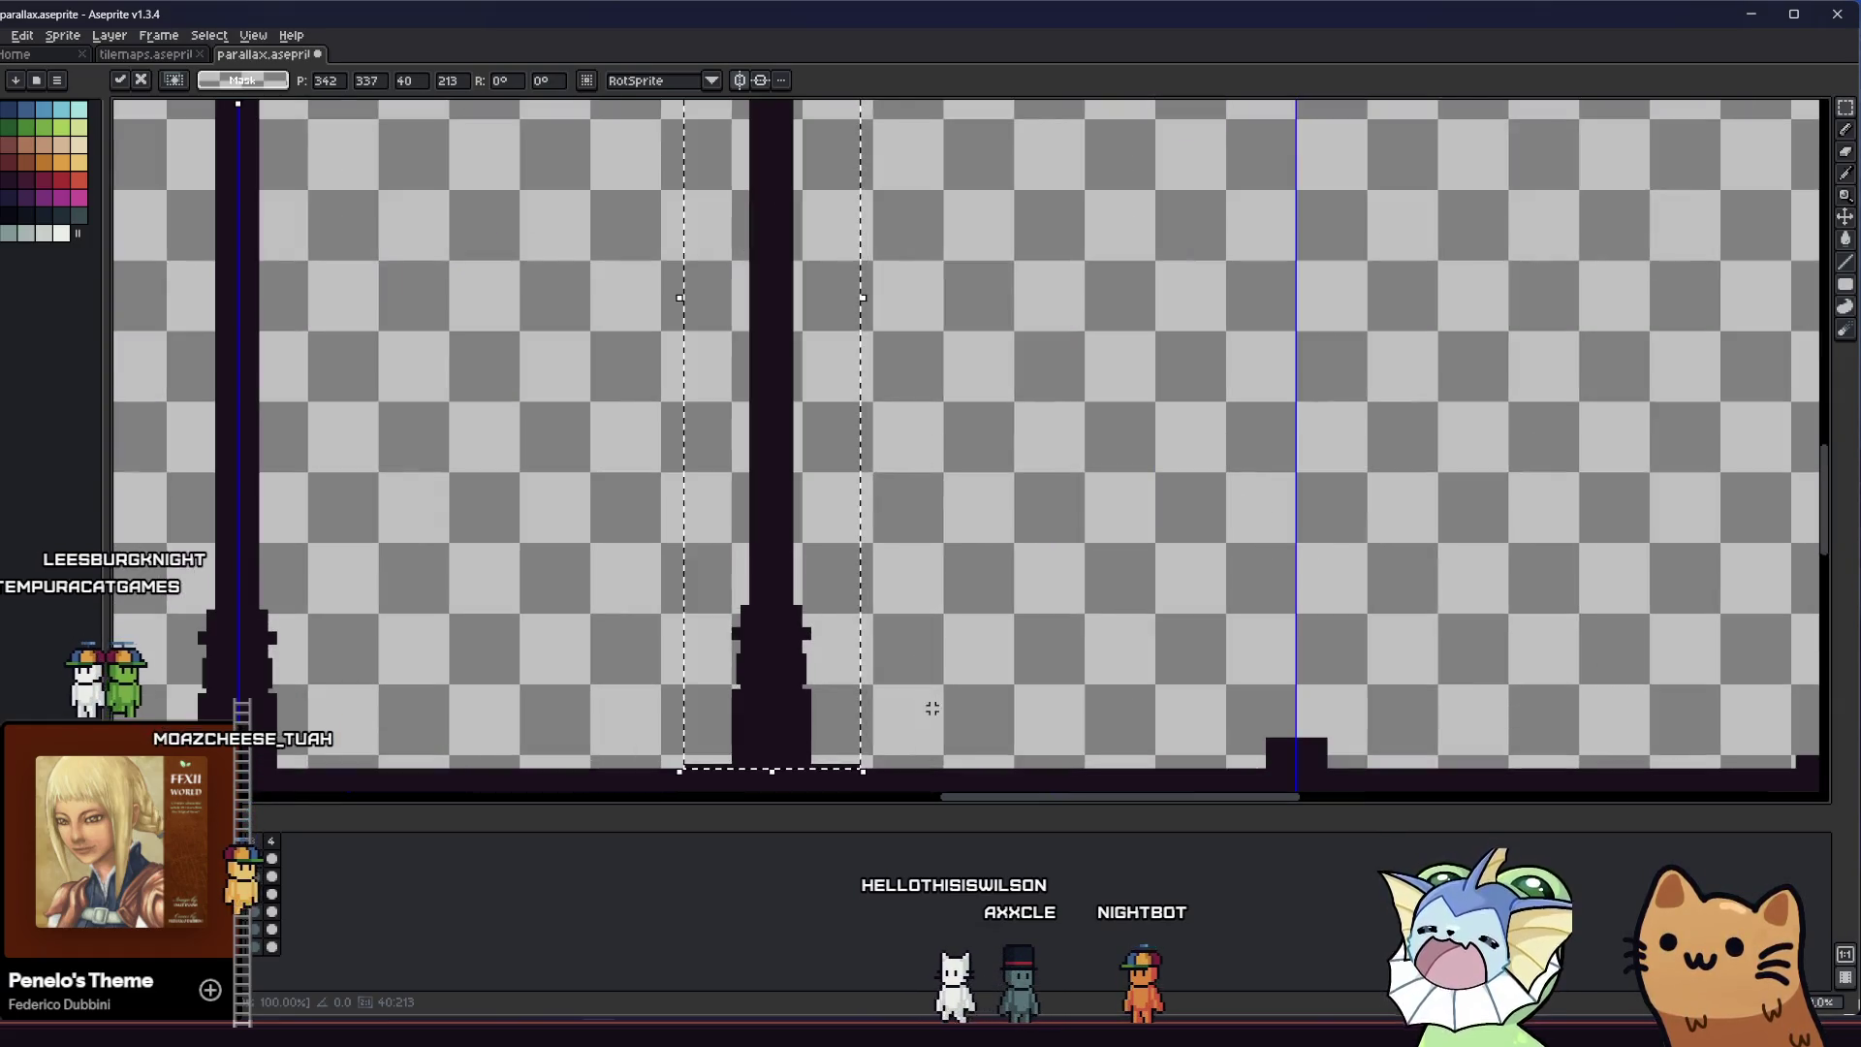
pyautogui.press('Left')
pyautogui.press('Down')
pyautogui.press('Return')
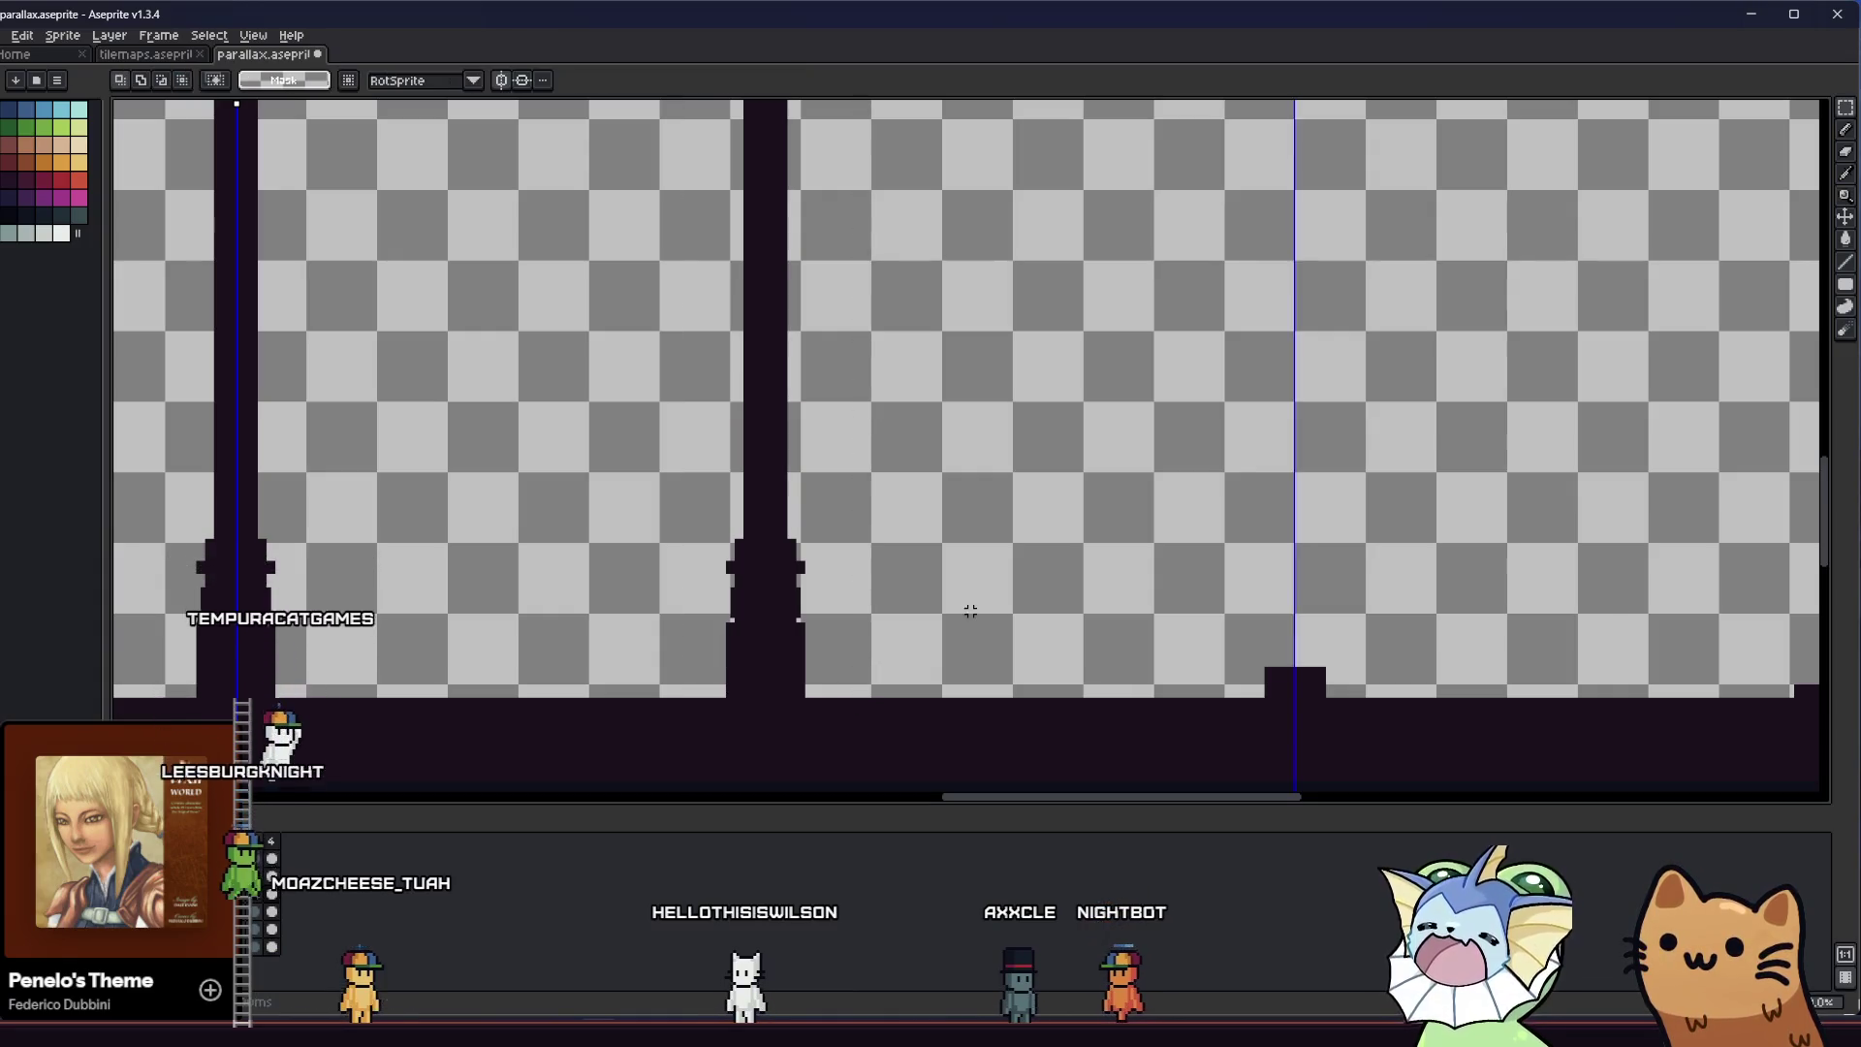
pyautogui.scroll(-3, 969, 618)
pyautogui.scroll(3, 969, 618)
# Paste another pillar copy and move it left into alignment between two arches
pyautogui.hotkey('ctrl', 'v')
pyautogui.moveTo(1101, 511)
pyautogui.mouseDown()
pyautogui.moveTo(749, 533)
pyautogui.moveTo(549, 518)
pyautogui.mouseUp()
pyautogui.press('Left')
pyautogui.press('Up')
pyautogui.press('Up')
pyautogui.scroll(4, 600, 662)
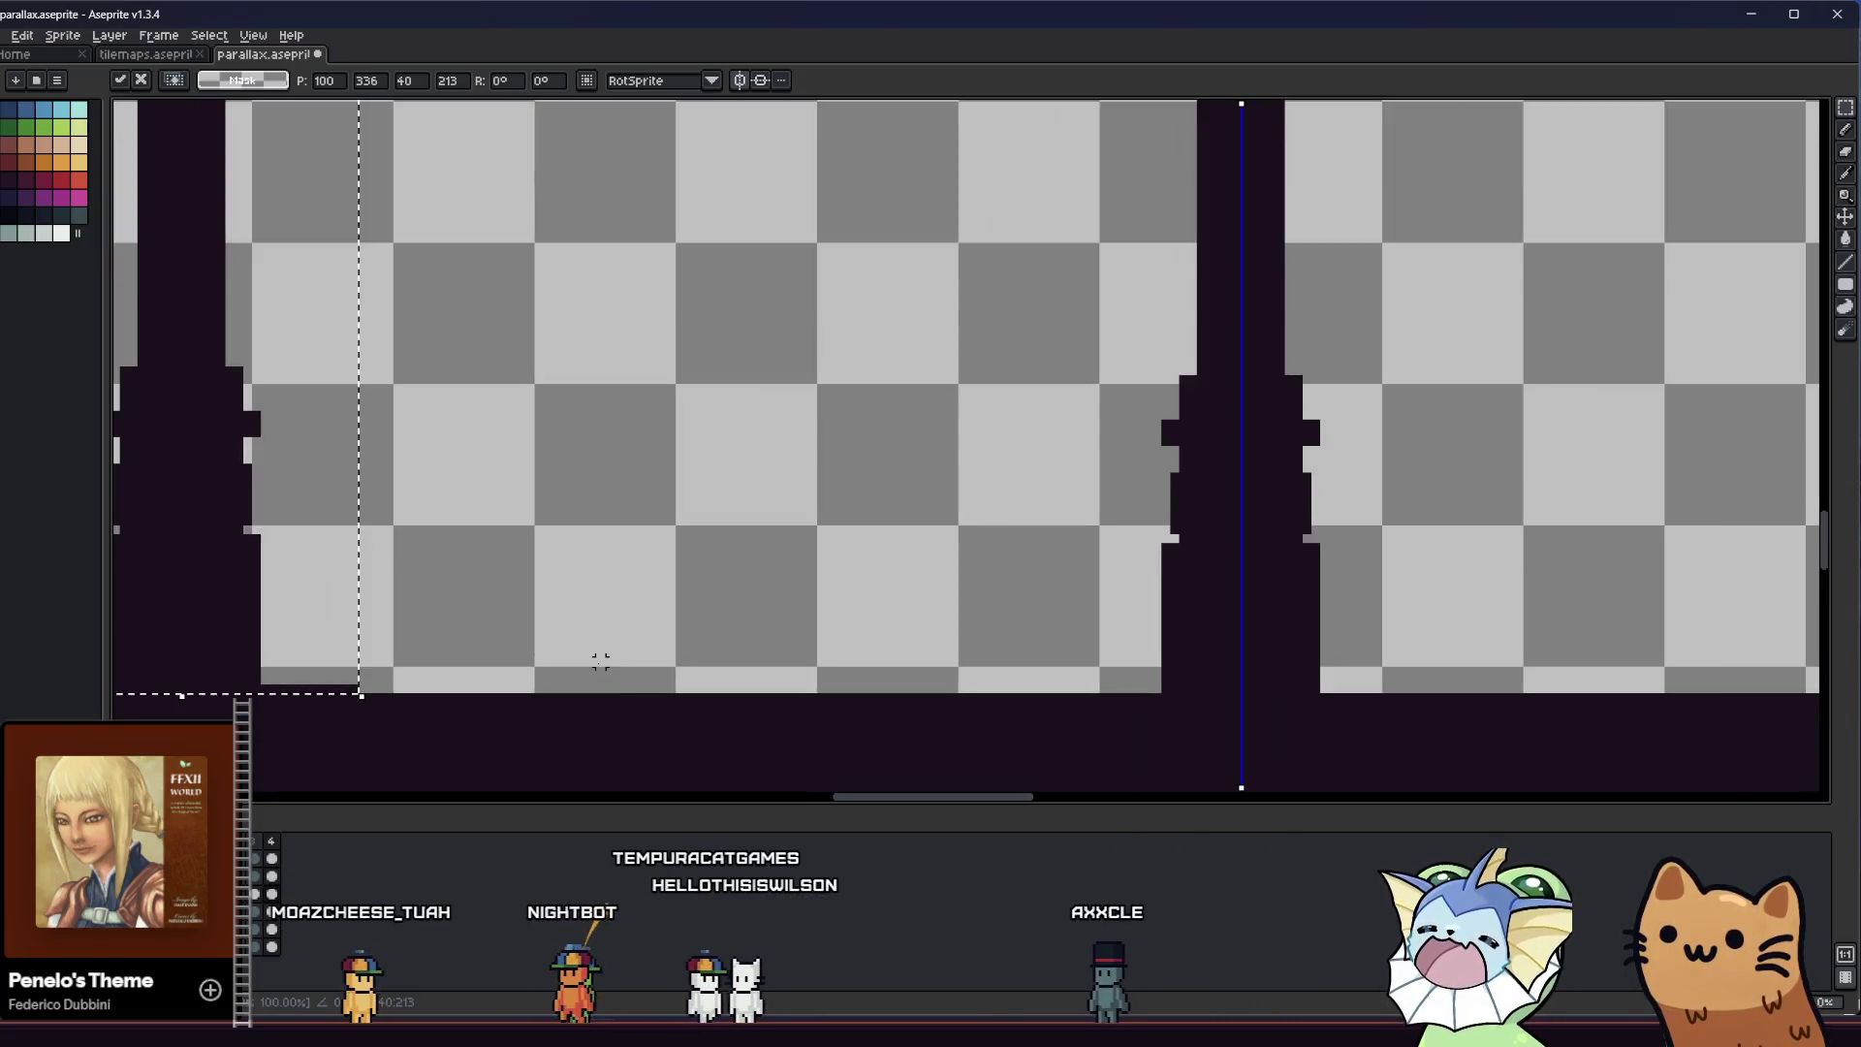
pyautogui.scroll(-1, 601, 662)
pyautogui.scroll(-2, 584, 587)
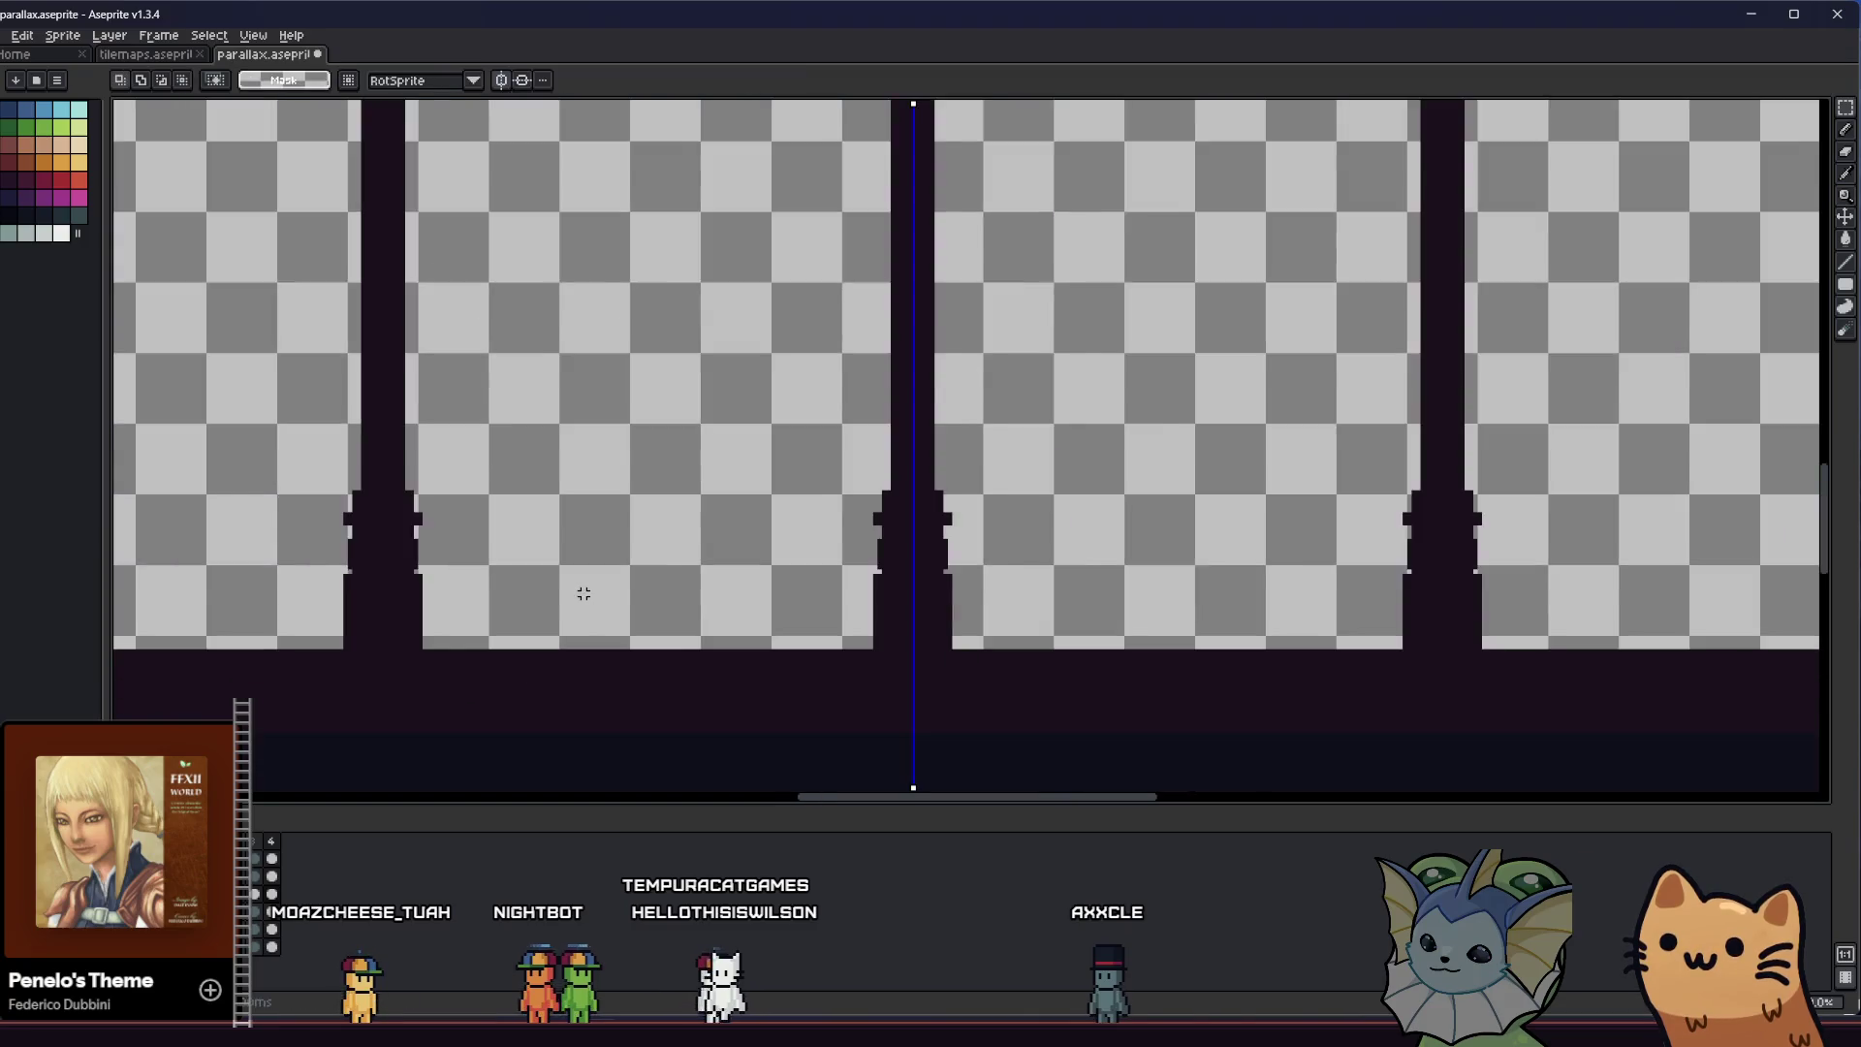
pyautogui.scroll(-3, 606, 596)
# Paste a third pillar copy and line it up with the blue guide
pyautogui.hotkey('ctrl', 'v')
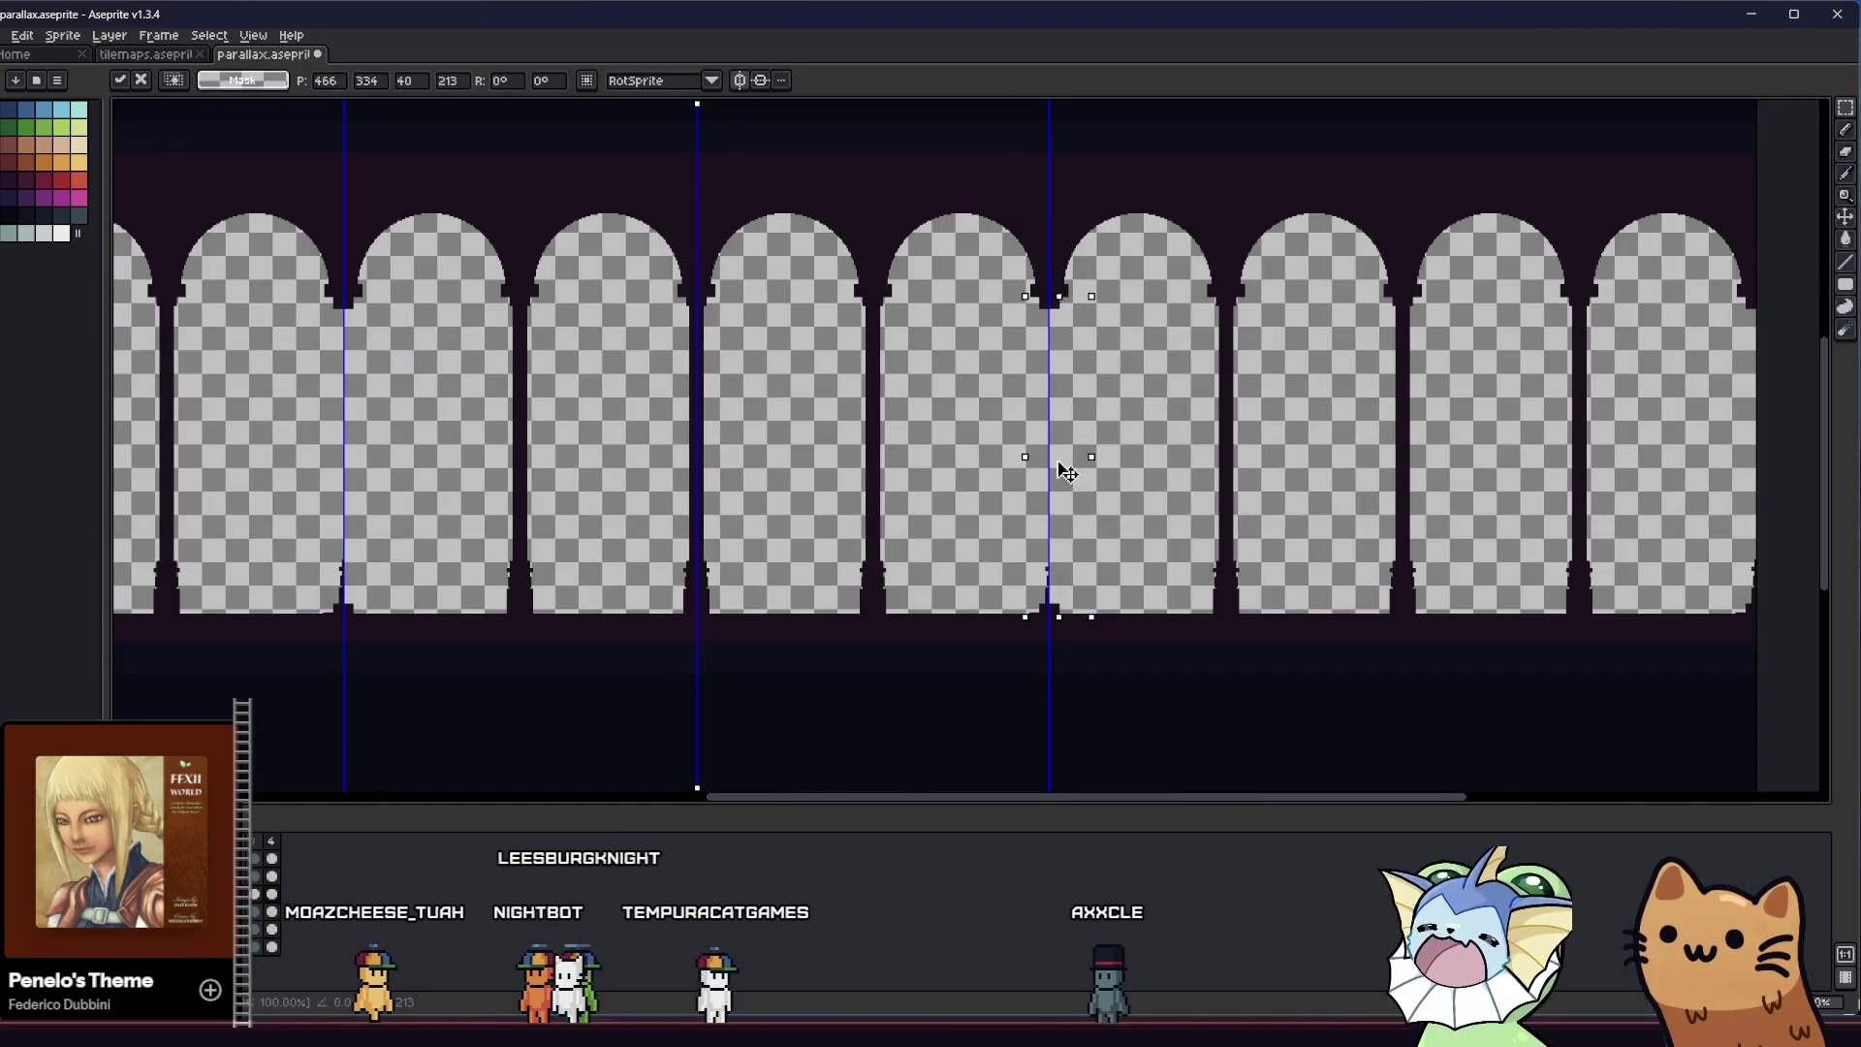
pyautogui.scroll(1, 1052, 468)
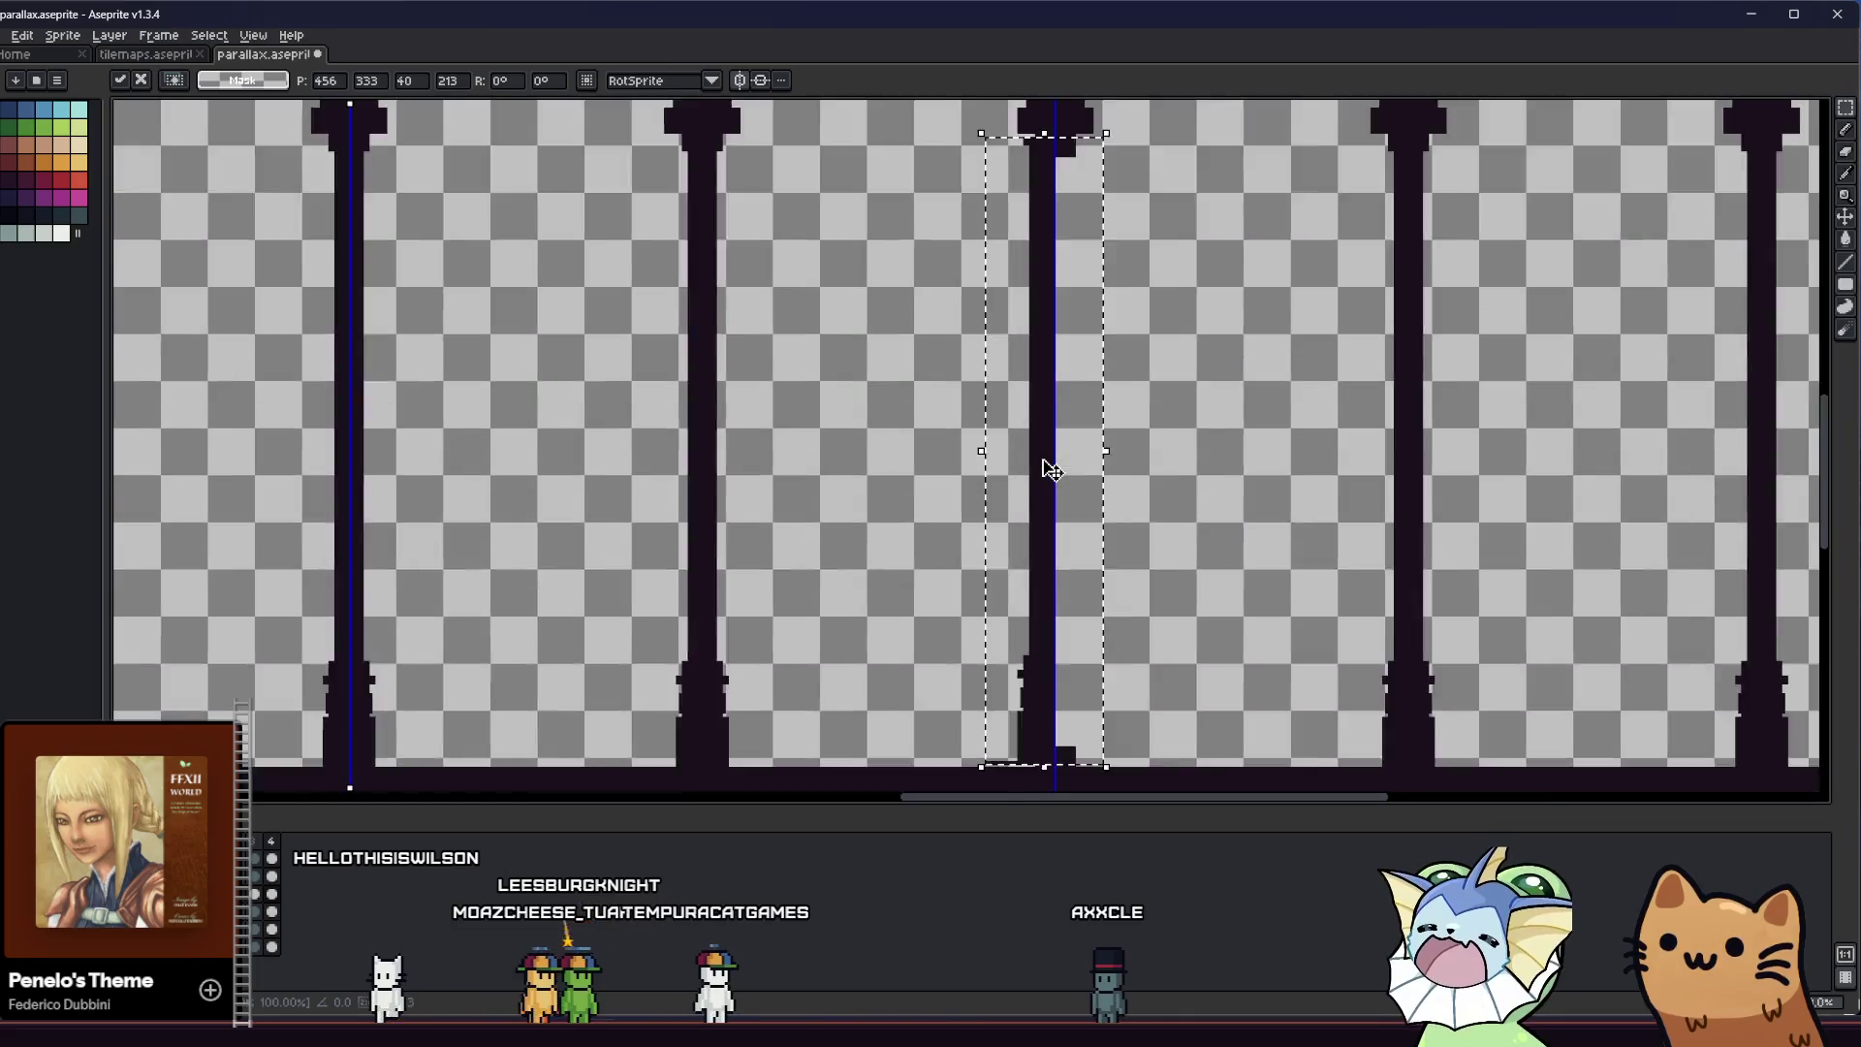
pyautogui.scroll(1, 1041, 466)
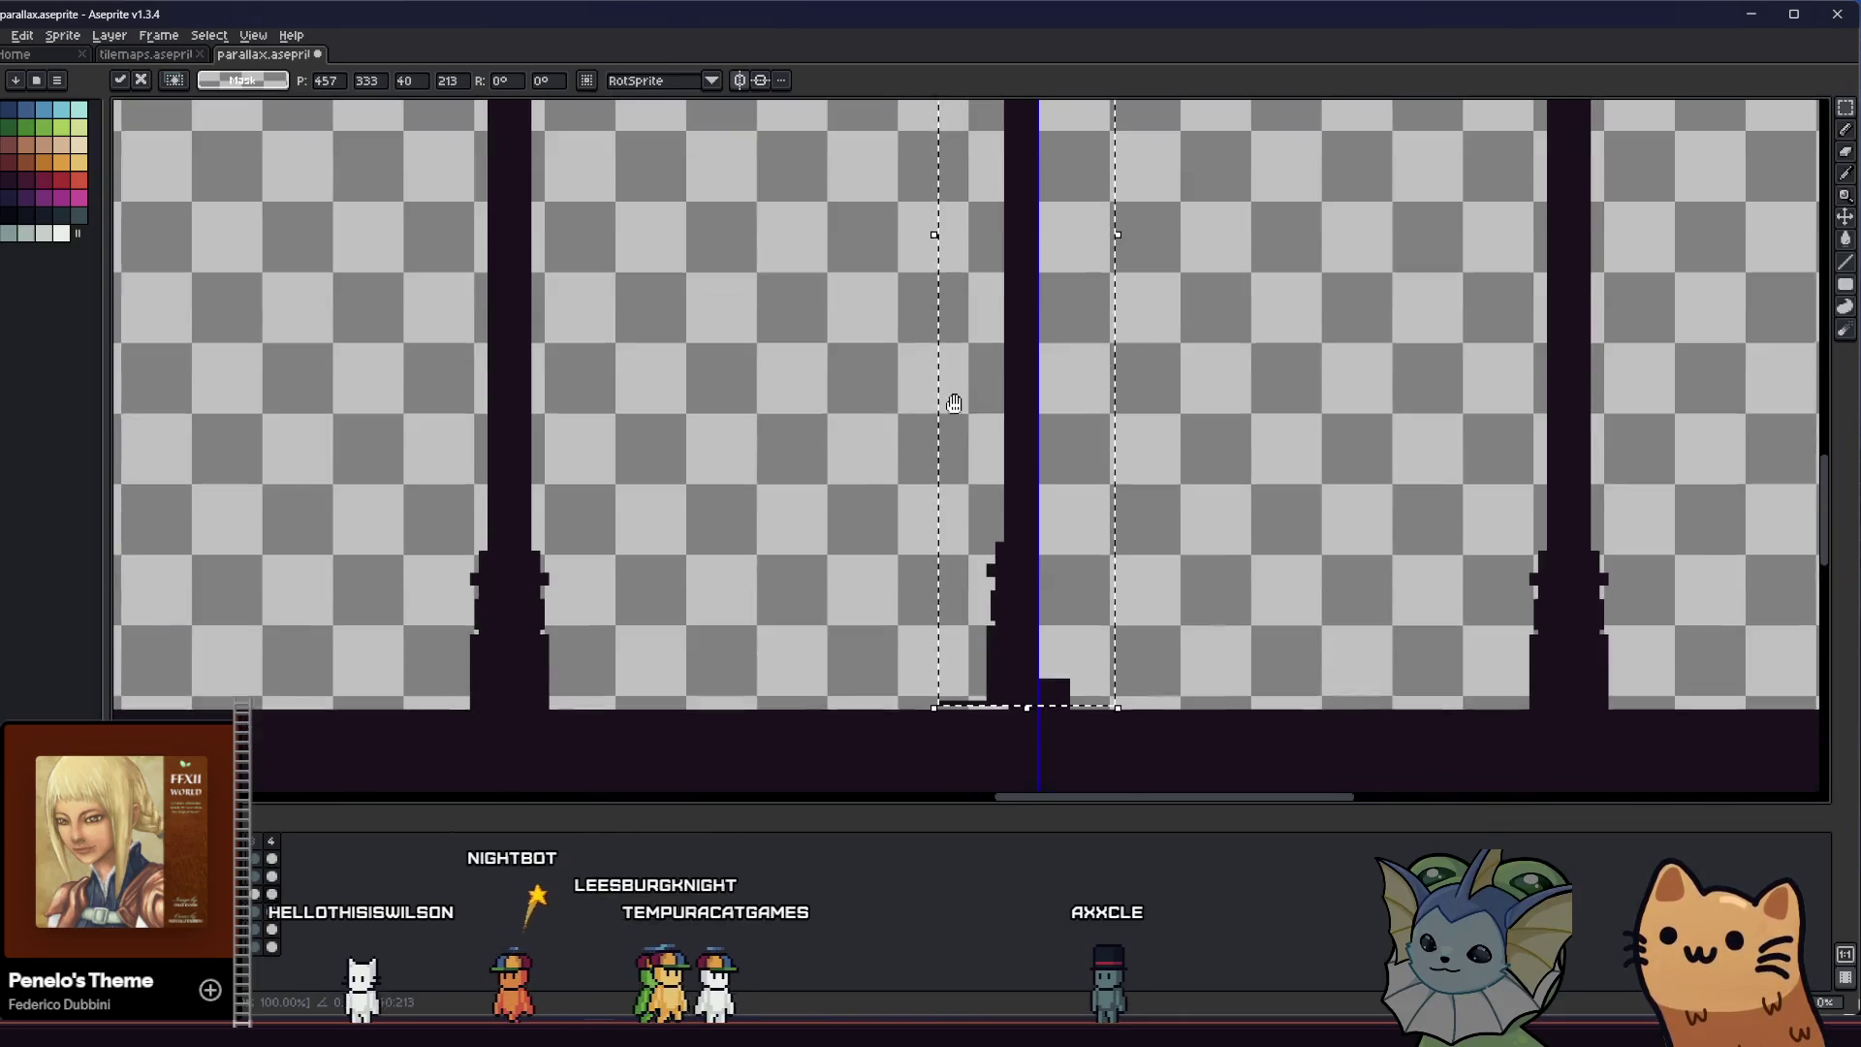
pyautogui.moveTo(955, 403); pyautogui.dragTo(963, 392)
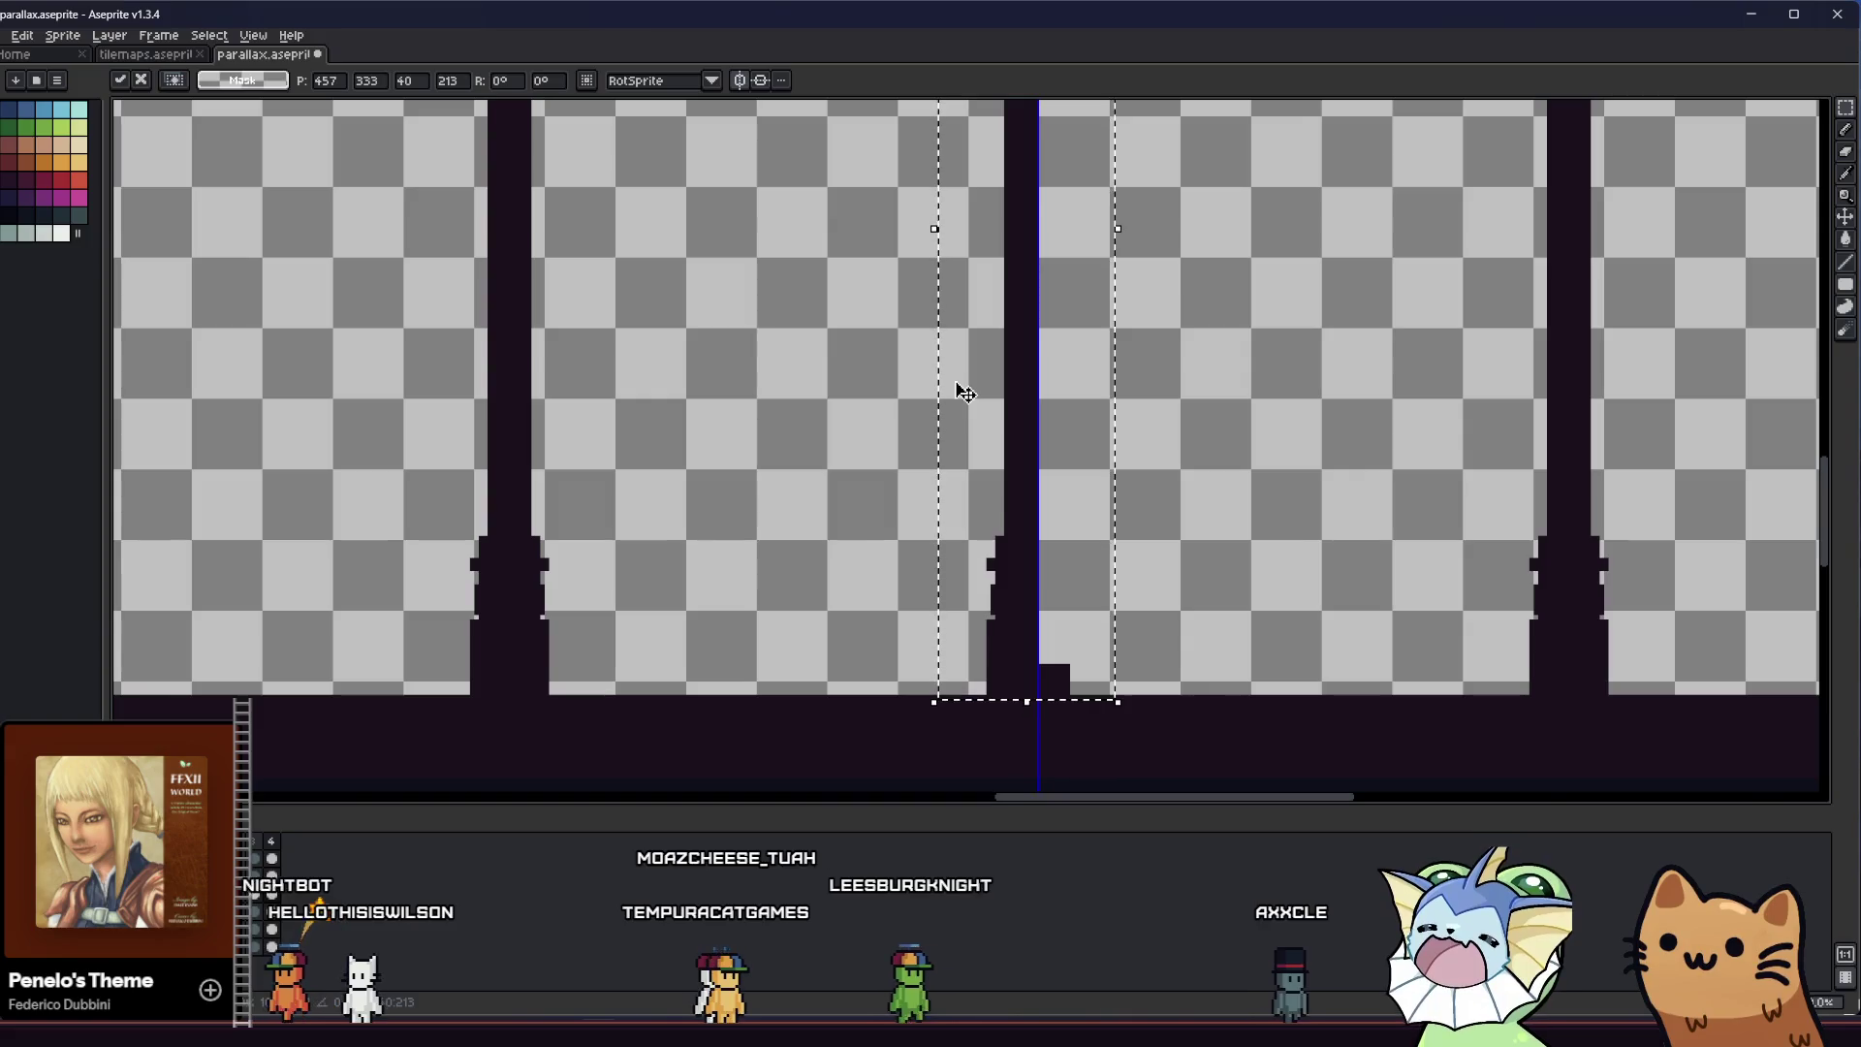
pyautogui.scroll(-1, 982, 435)
pyautogui.moveTo(982, 435); pyautogui.dragTo(893, 596)
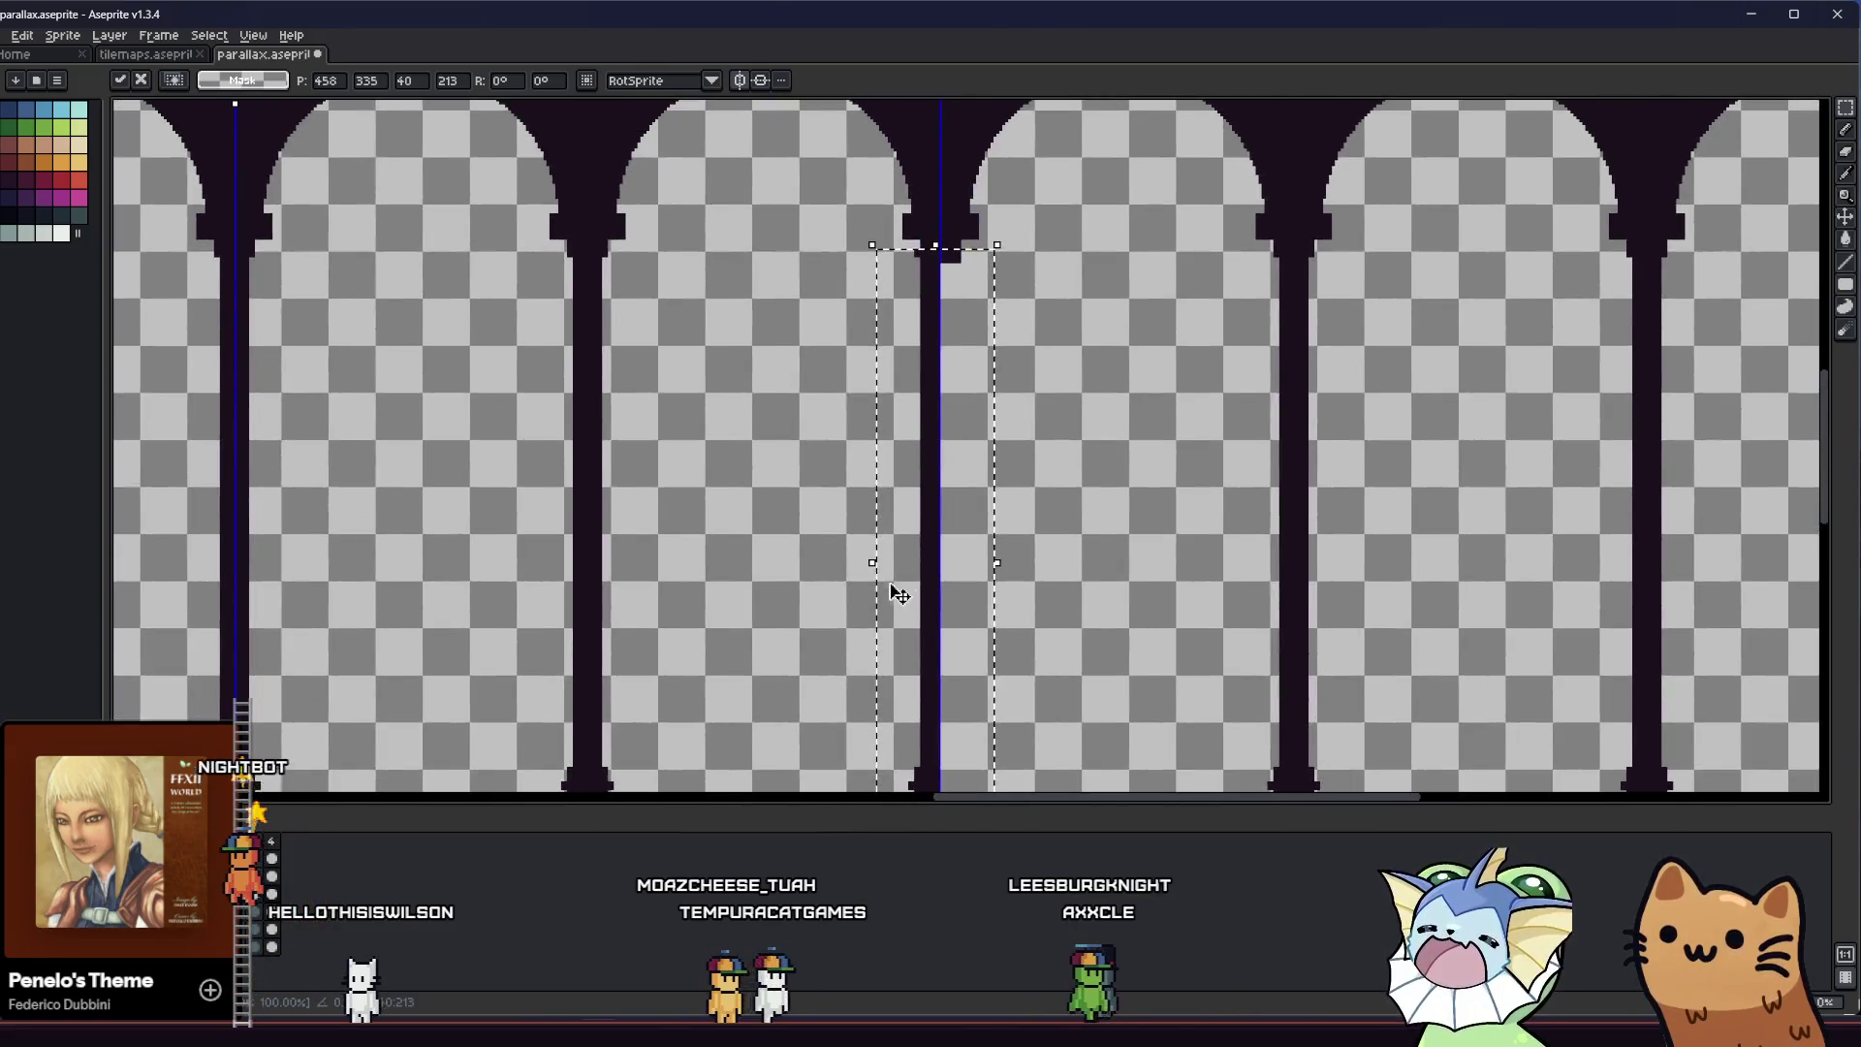
pyautogui.moveTo(923, 528); pyautogui.dragTo(954, 491)
pyautogui.scroll(-2, 931, 524)
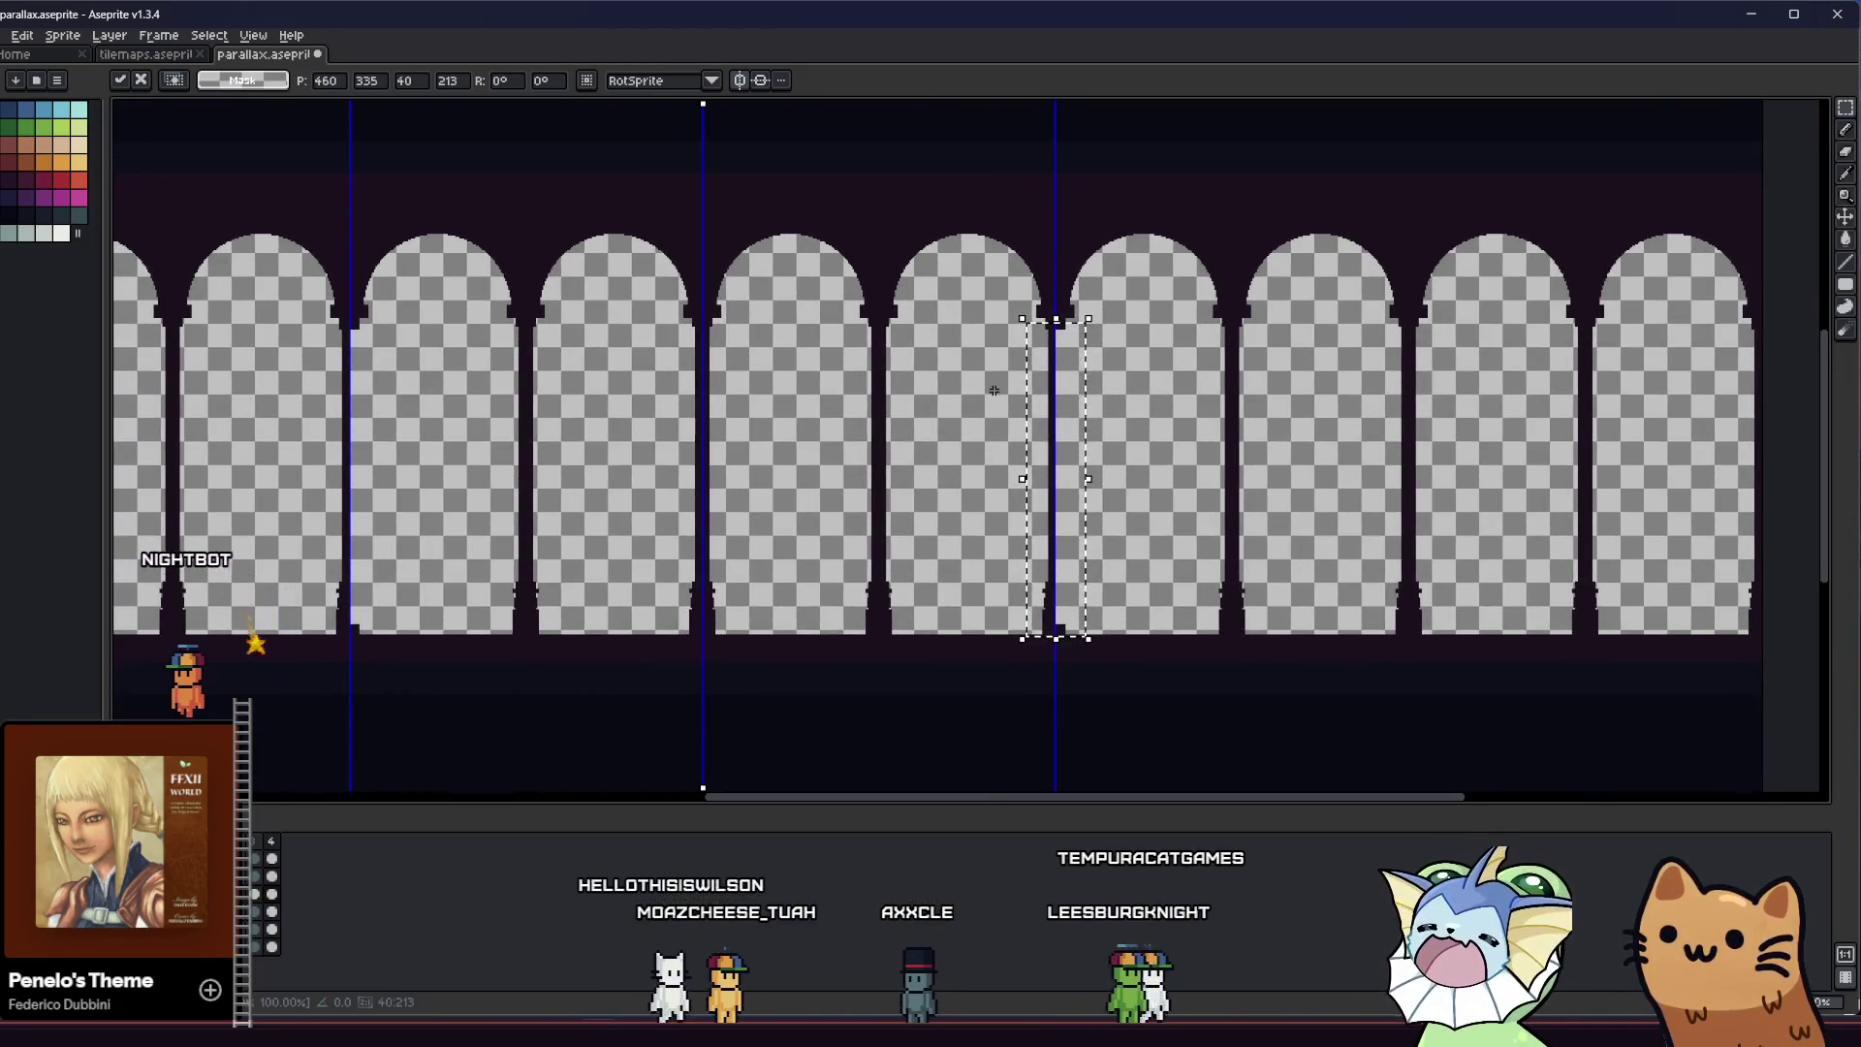
pyautogui.moveTo(1056, 390)
pyautogui.mouseDown()
pyautogui.moveTo(1070, 489)
pyautogui.moveTo(653, 618)
pyautogui.moveTo(354, 484)
pyautogui.mouseUp()
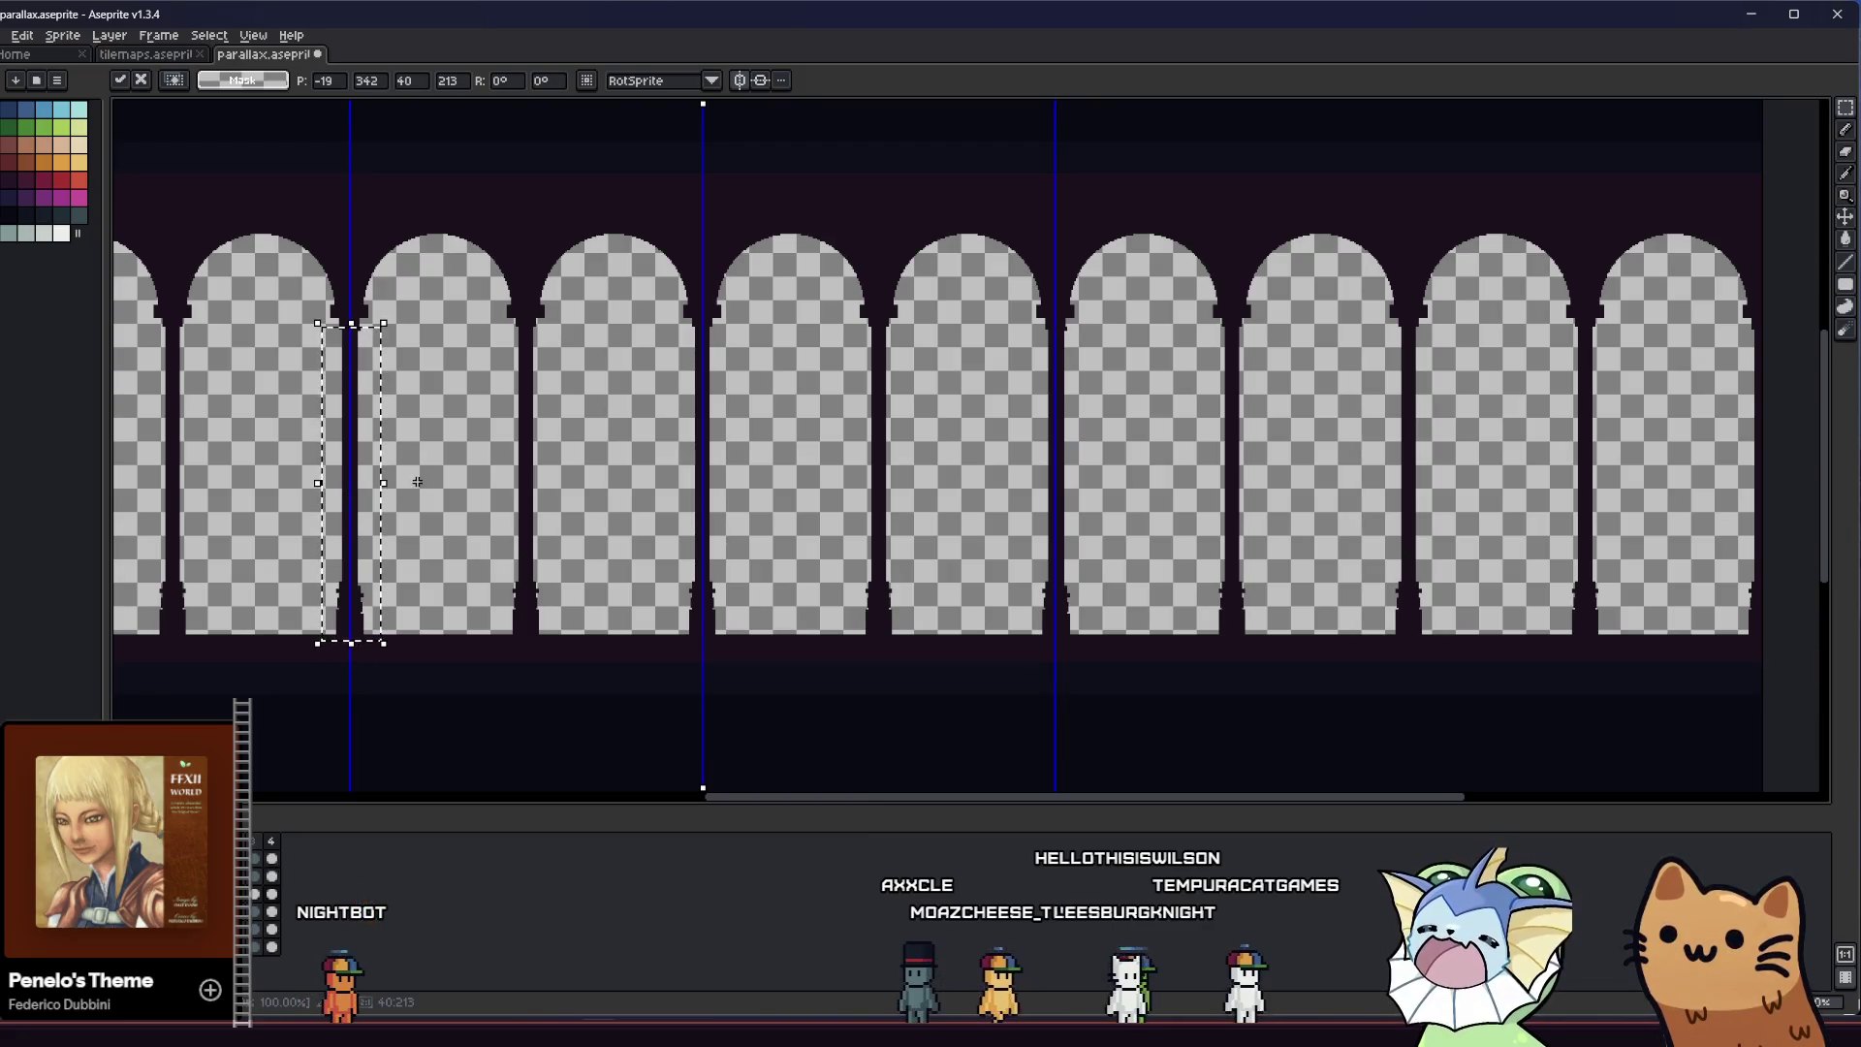
pyautogui.scroll(3, 393, 480)
pyautogui.scroll(-1, 365, 457)
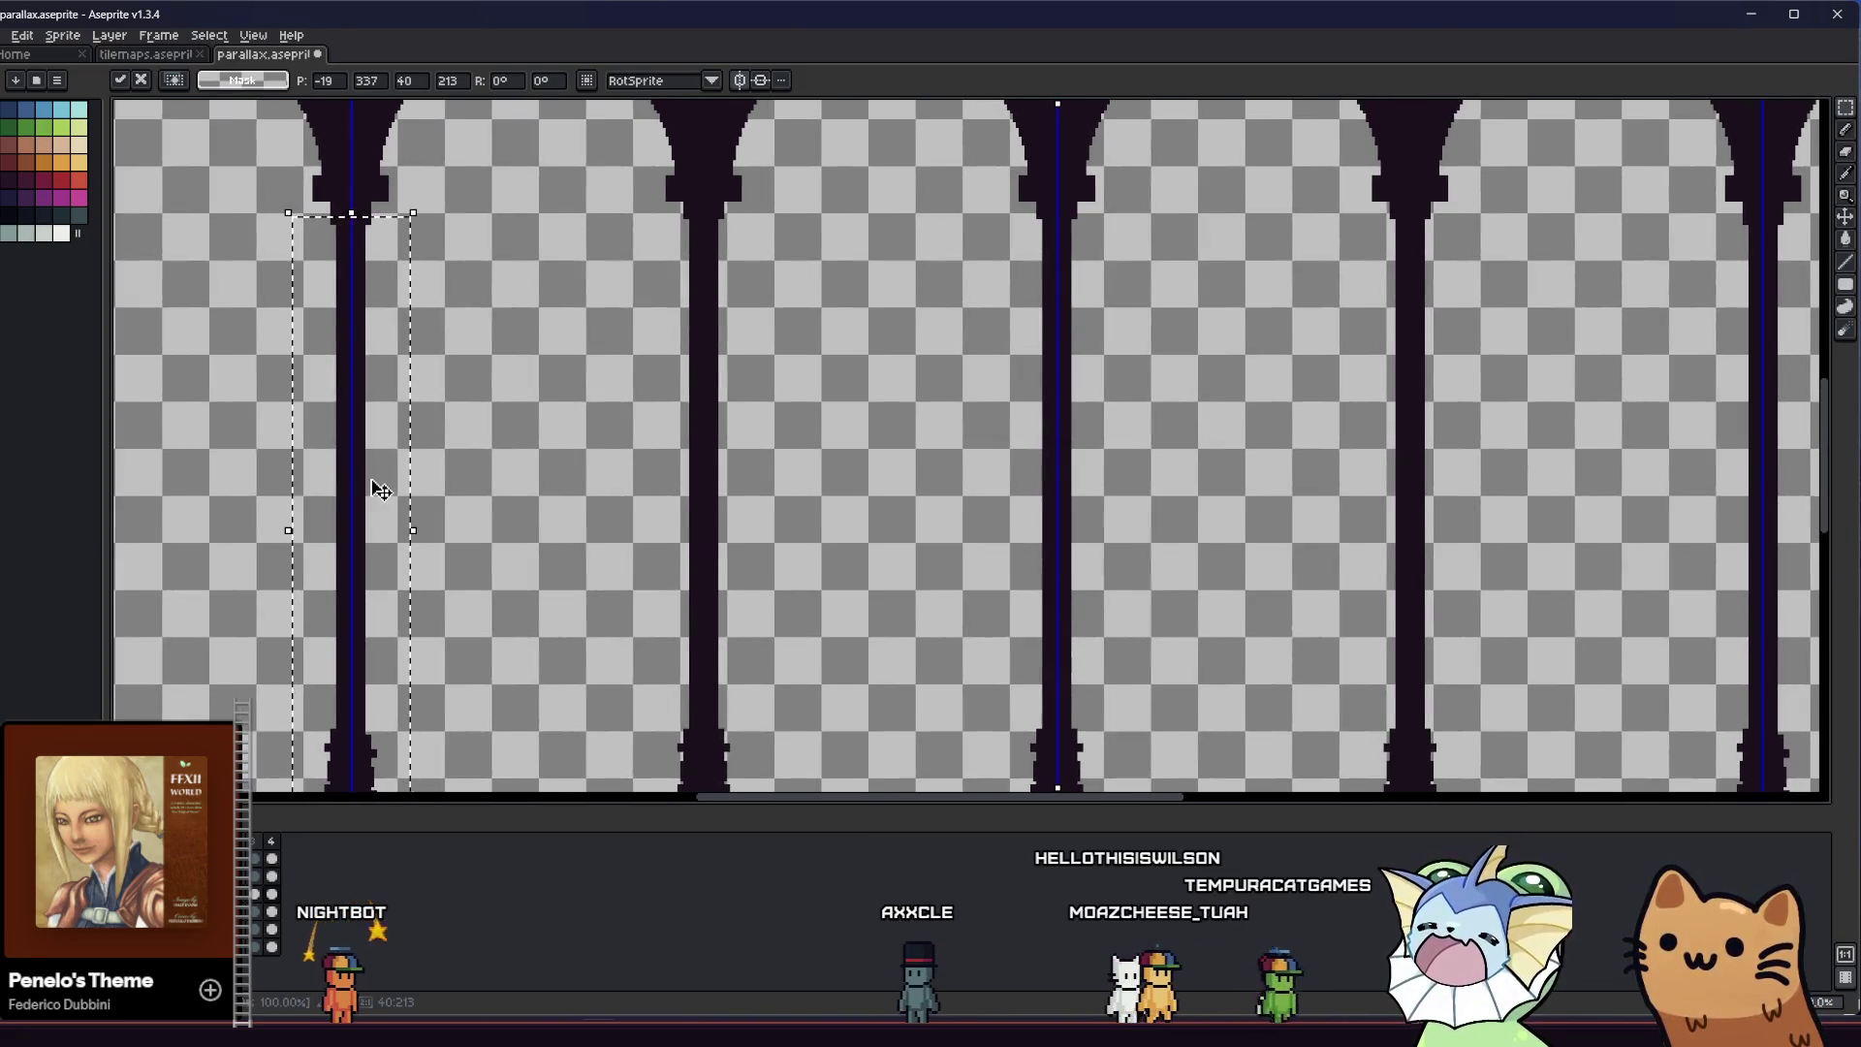
# Commit the pillar, then select and erase the leftover strip across the pillar tops
pyautogui.click(473, 477)
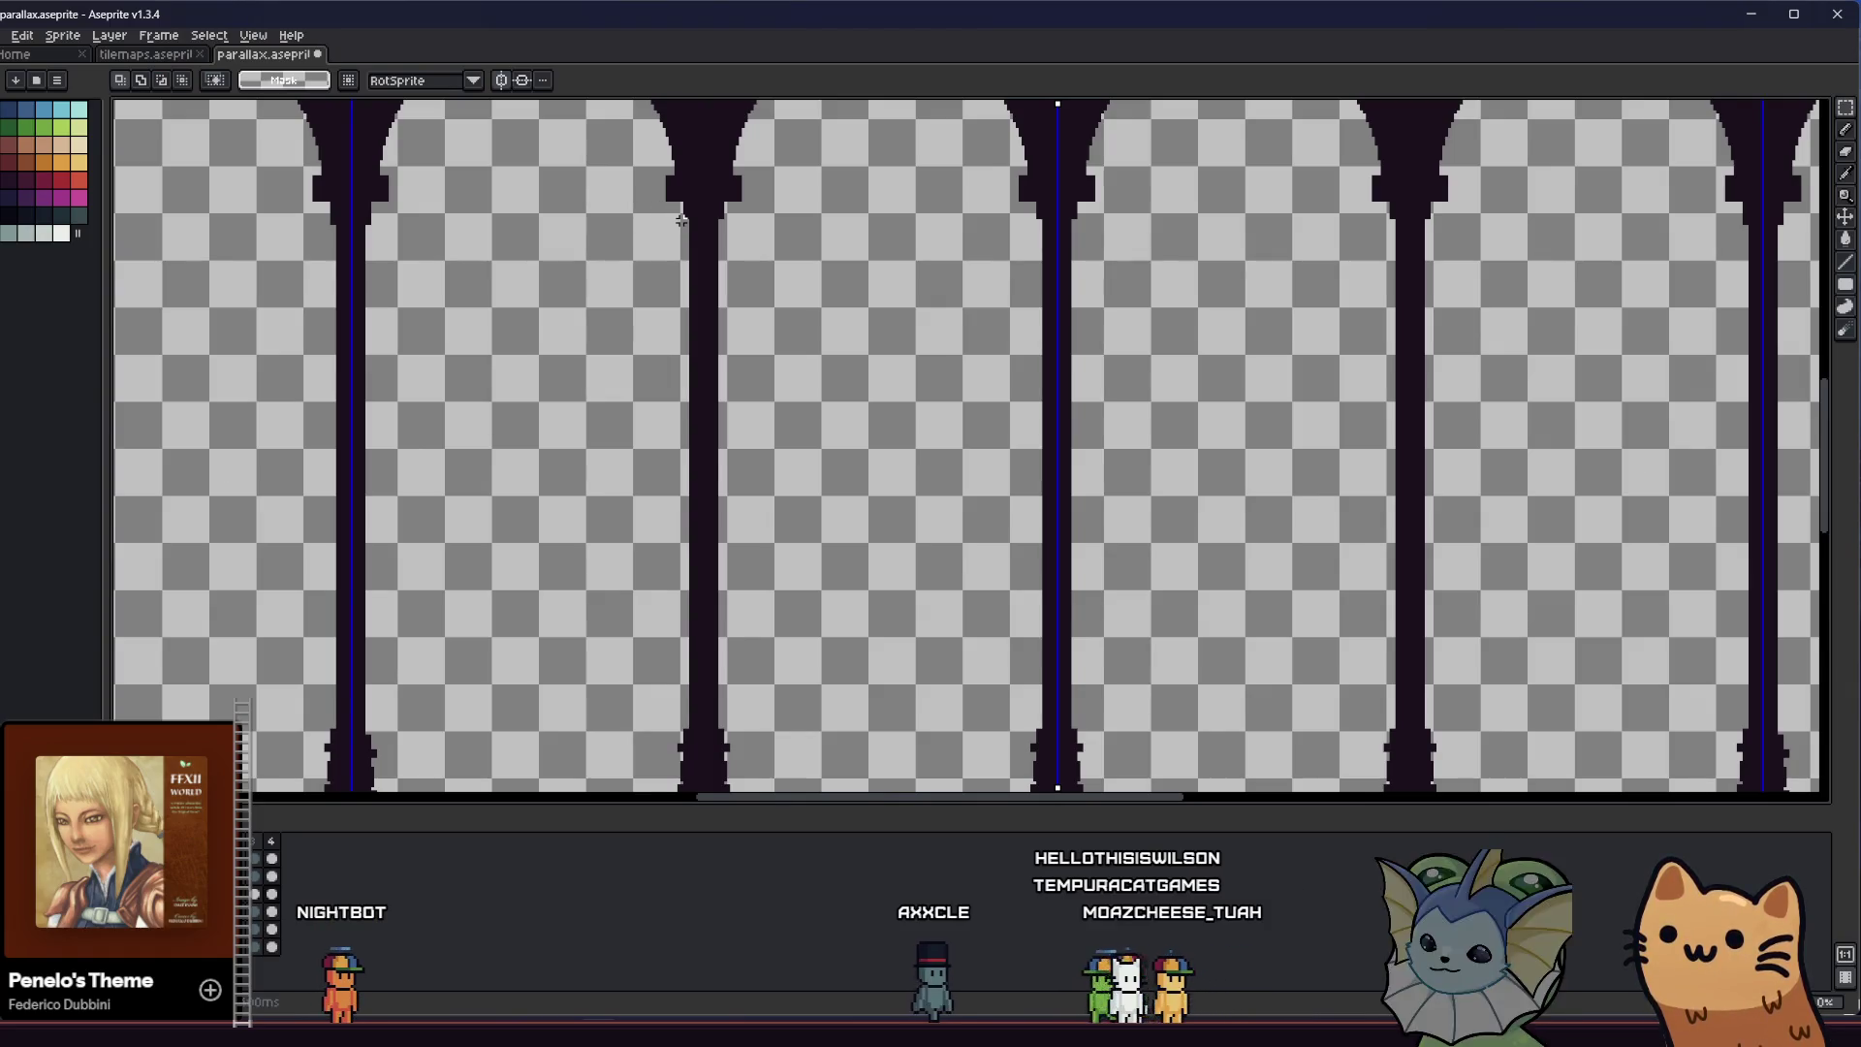
pyautogui.moveTo(686, 216); pyautogui.dragTo(349, 191)
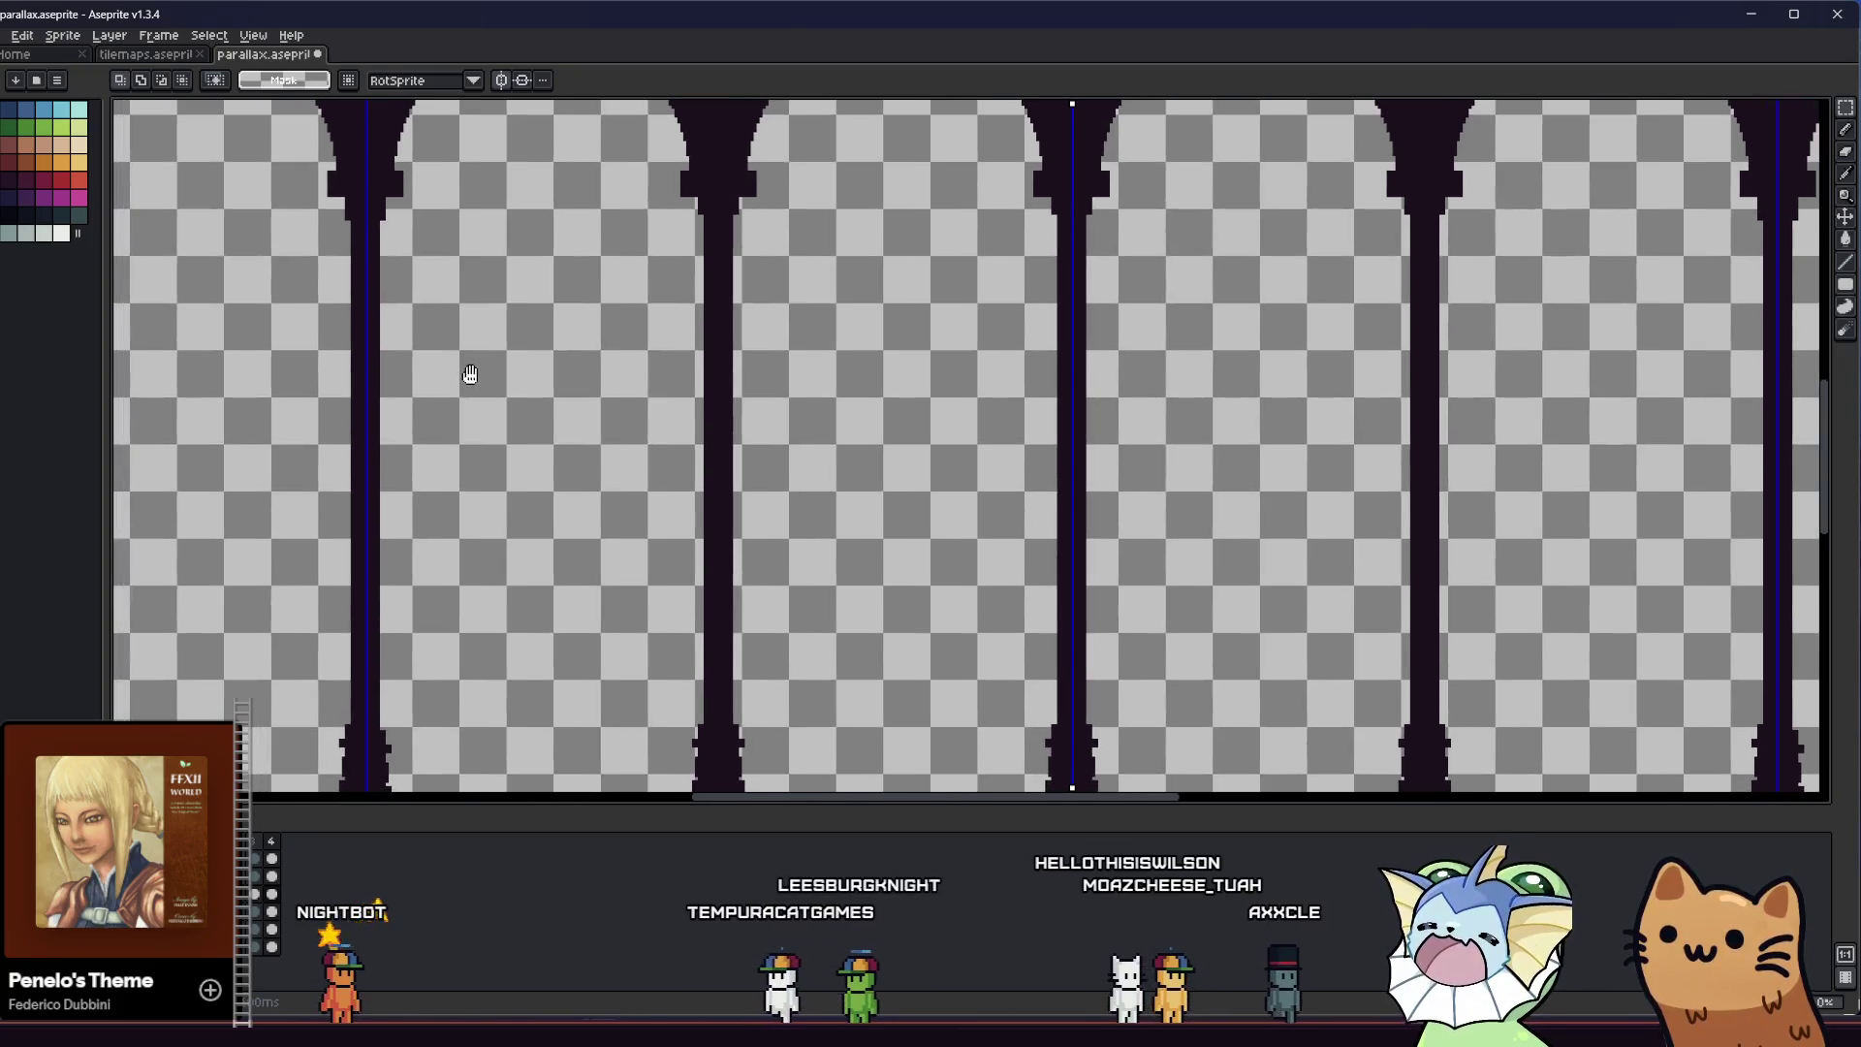
pyautogui.scroll(-2, 480, 364)
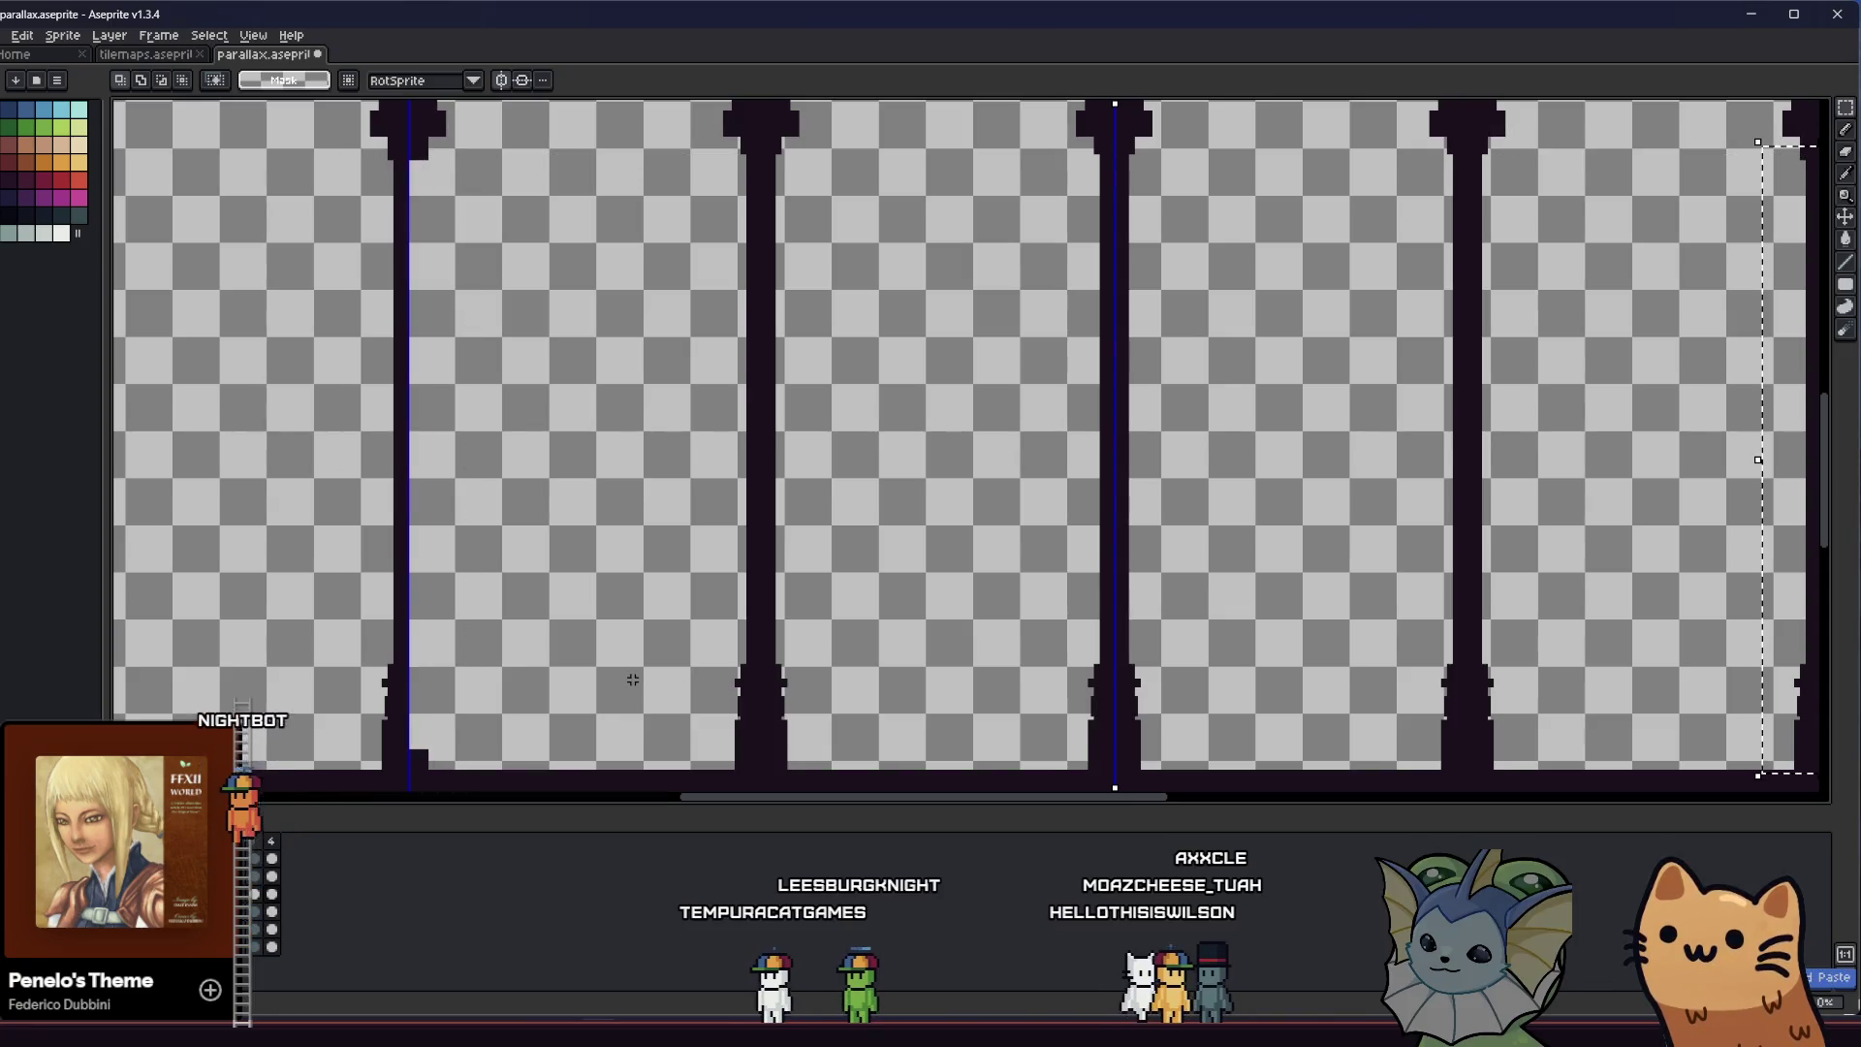
pyautogui.press('Delete')
pyautogui.hscroll(-5, 751, 616)
pyautogui.hscroll(-3, 750, 616)
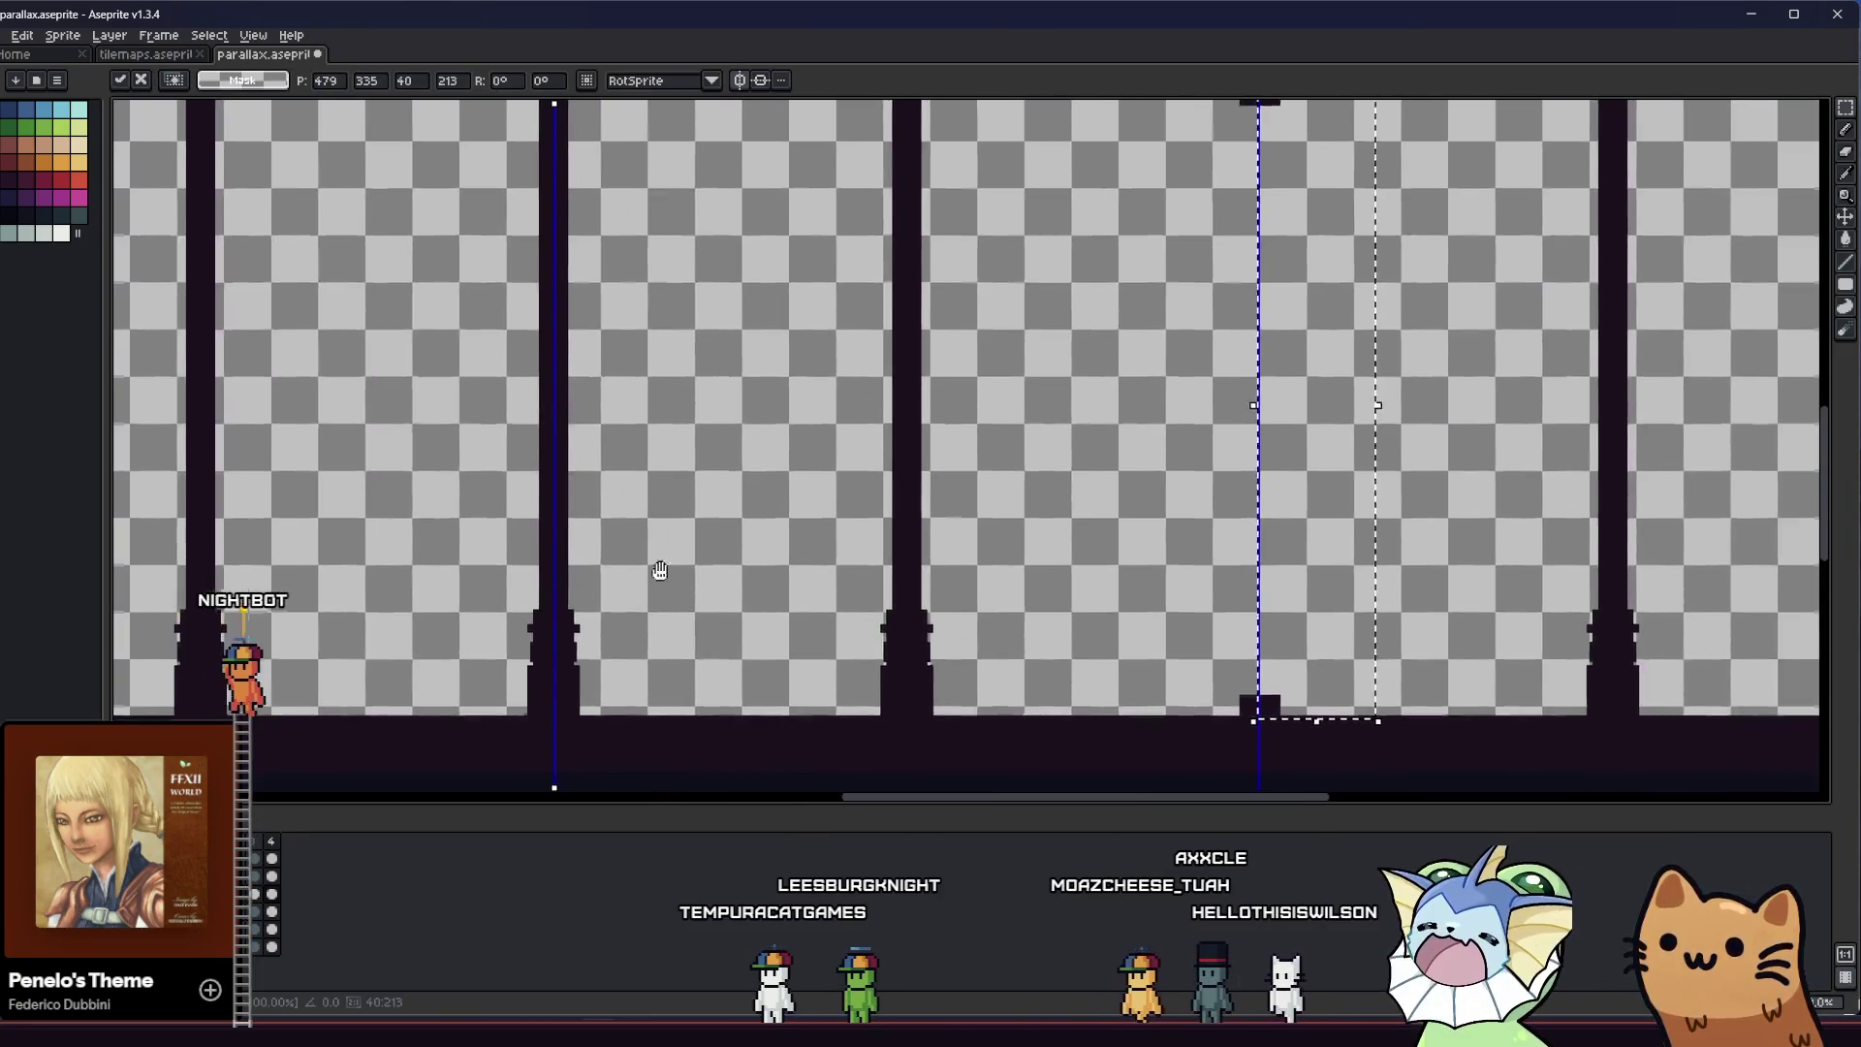
# Move the selected pillar piece to the leftmost arch and nudge it into alignment
pyautogui.hotkey('shift', 'Left')
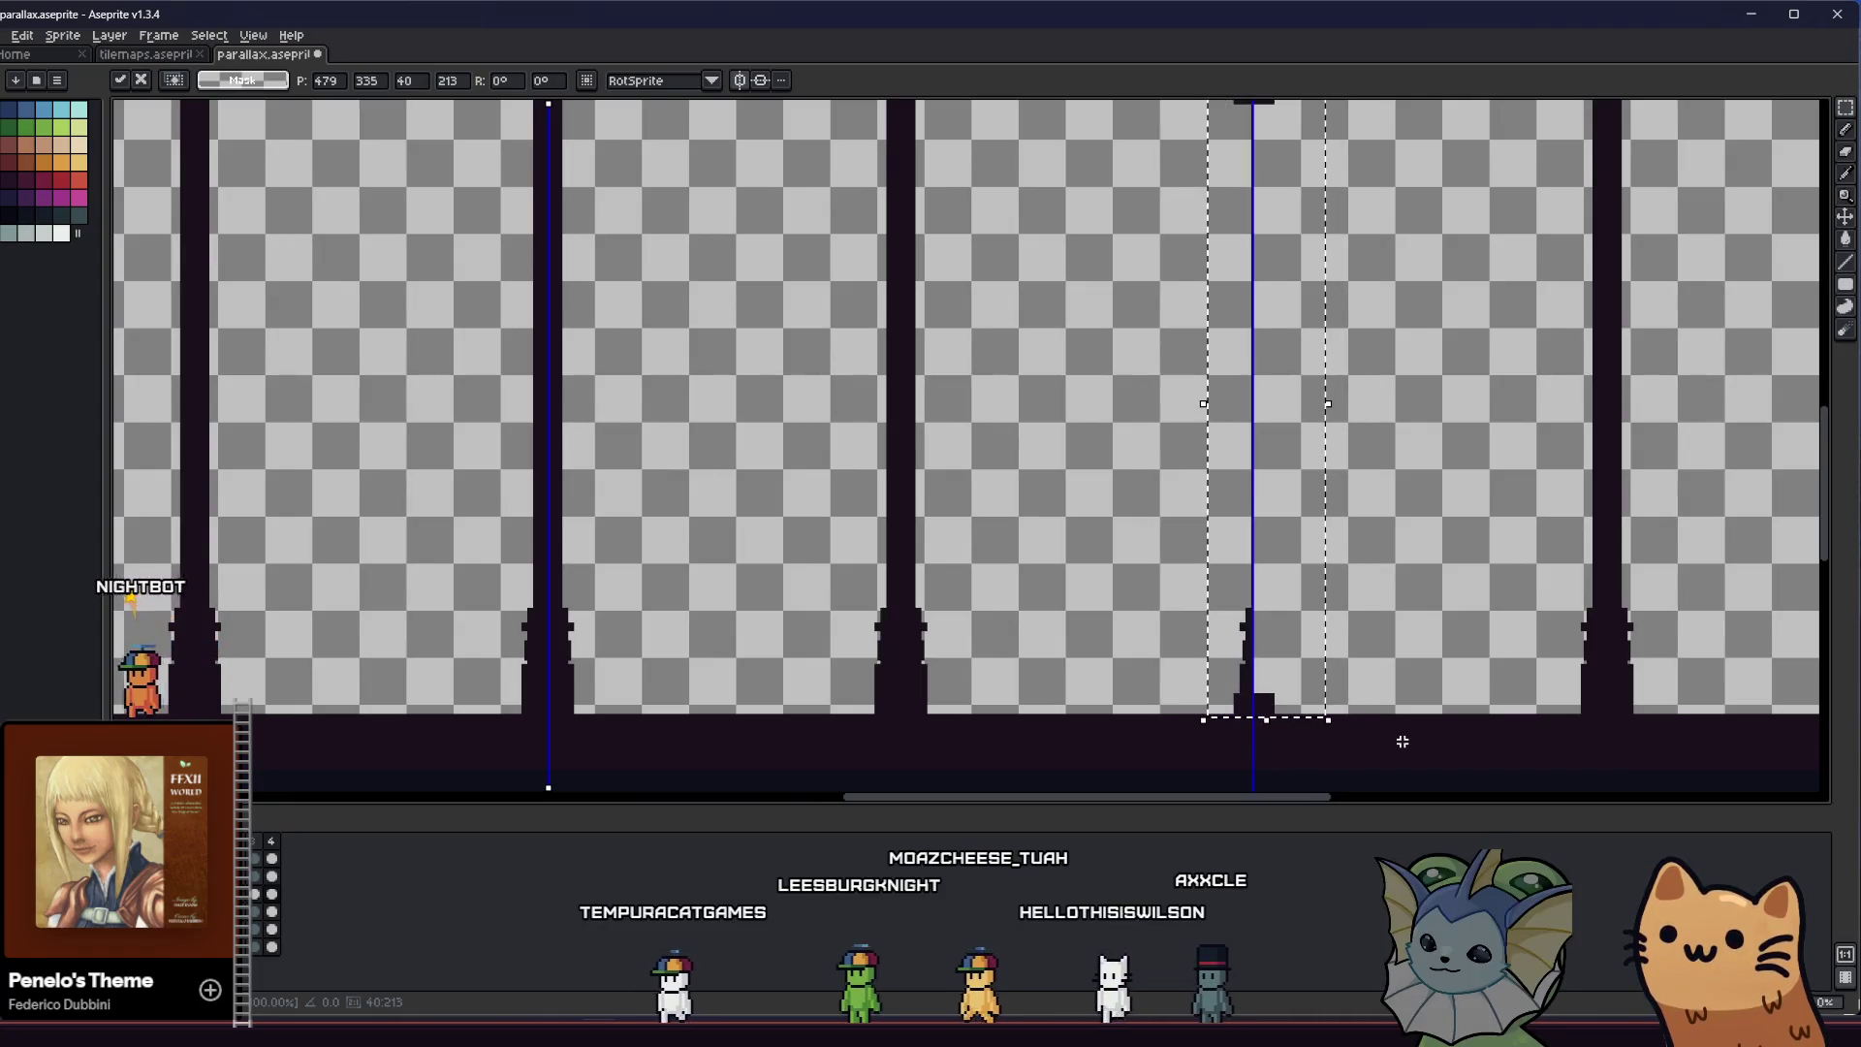
pyautogui.press('Left')
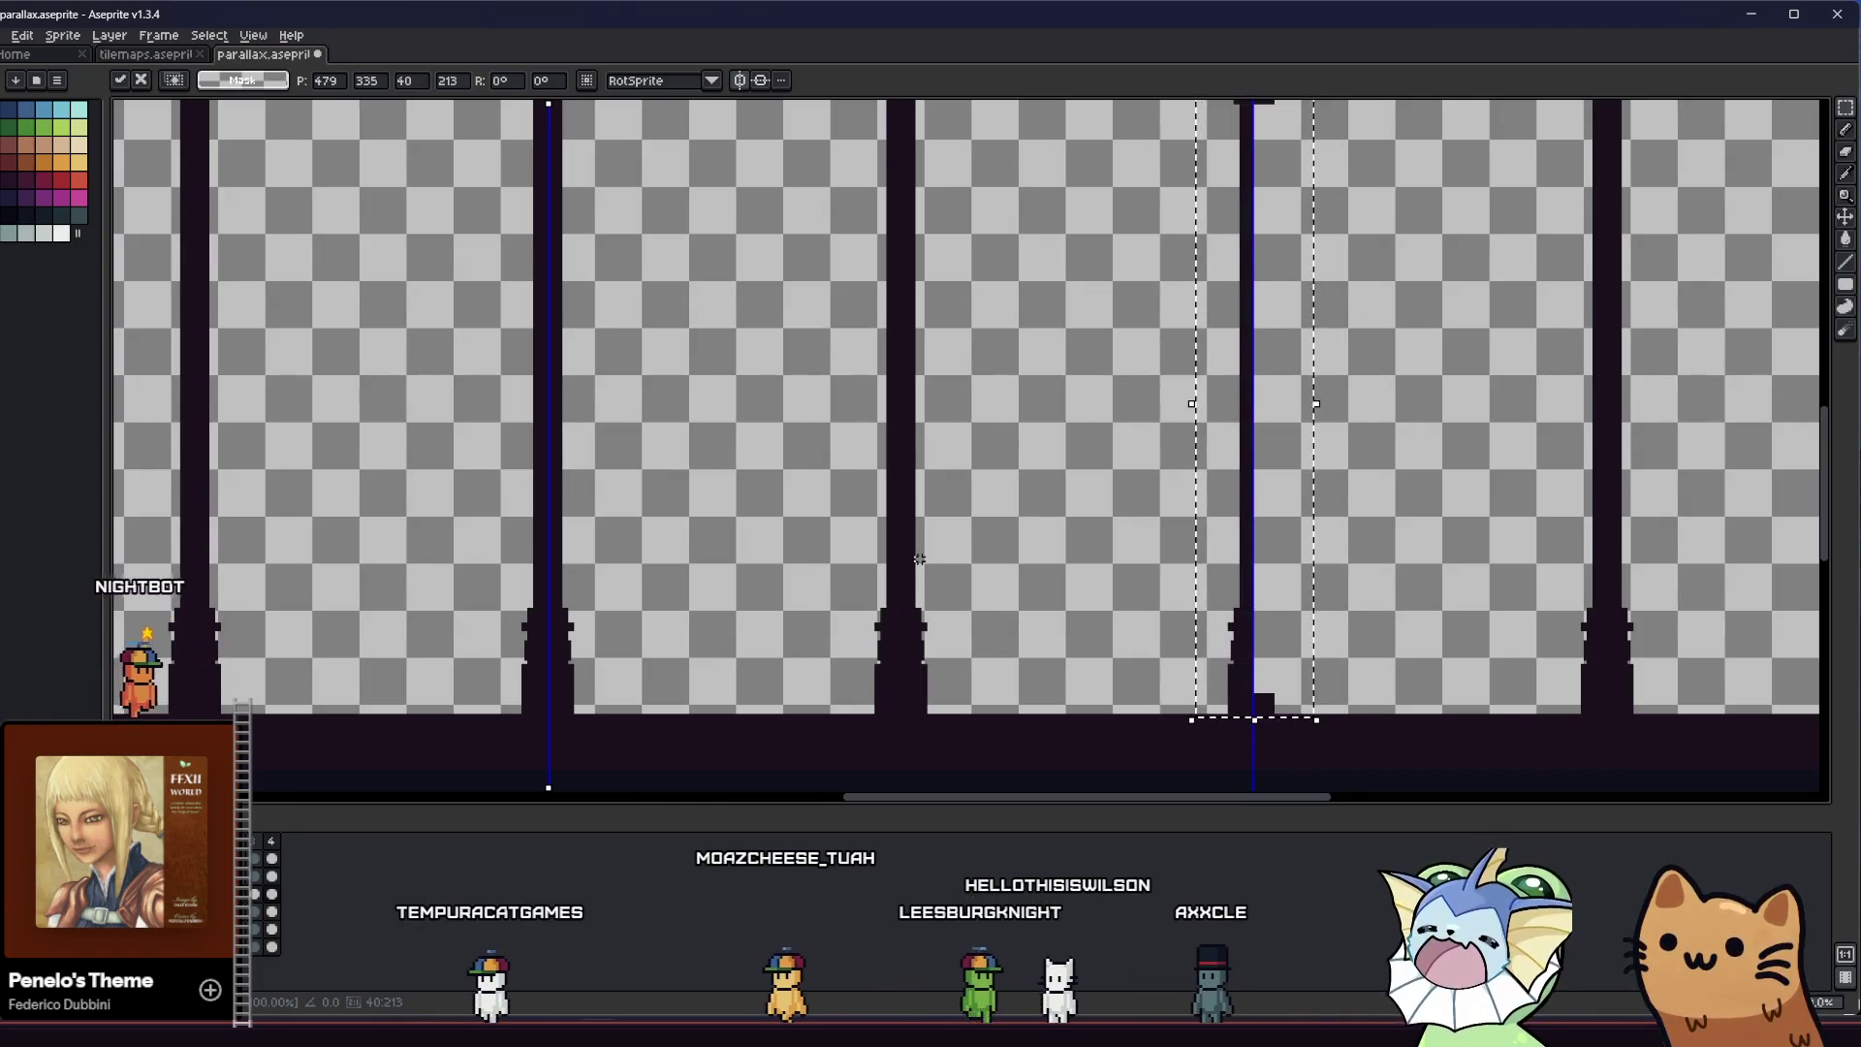
pyautogui.press('Escape')
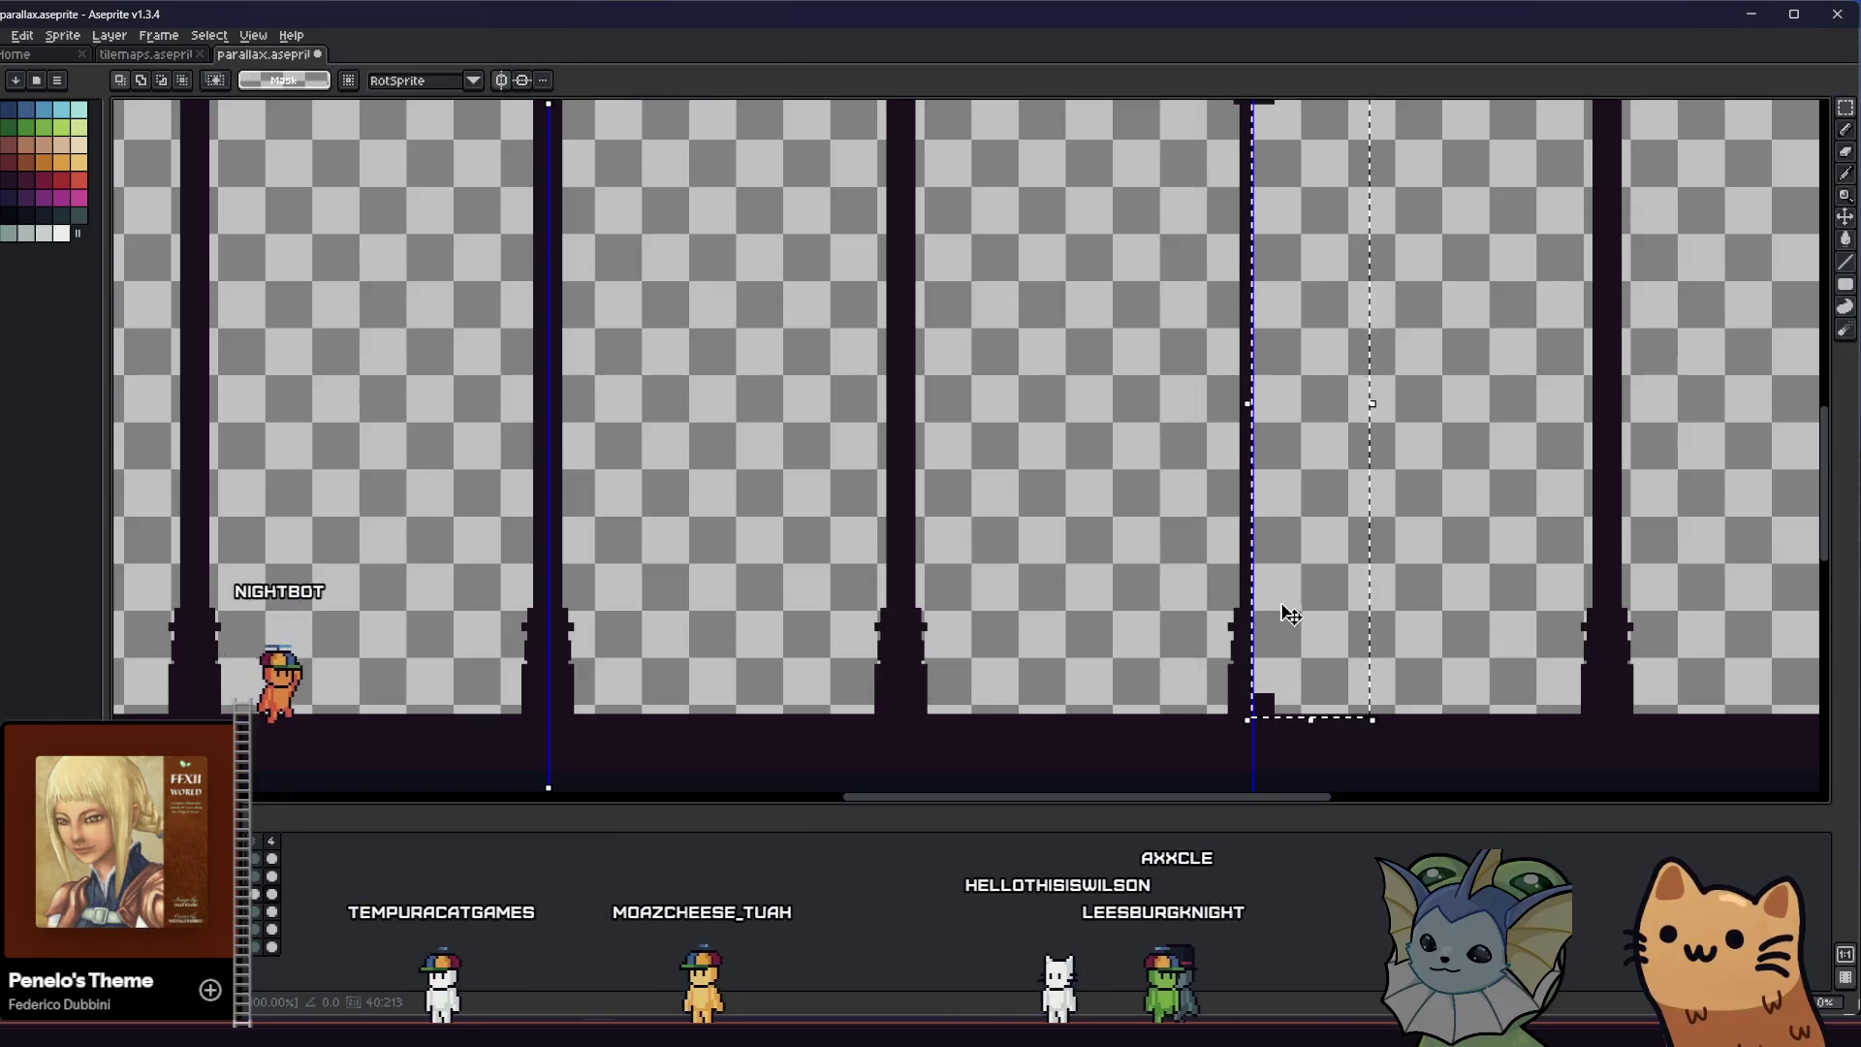
pyautogui.moveTo(1326, 605); pyautogui.dragTo(223, 609)
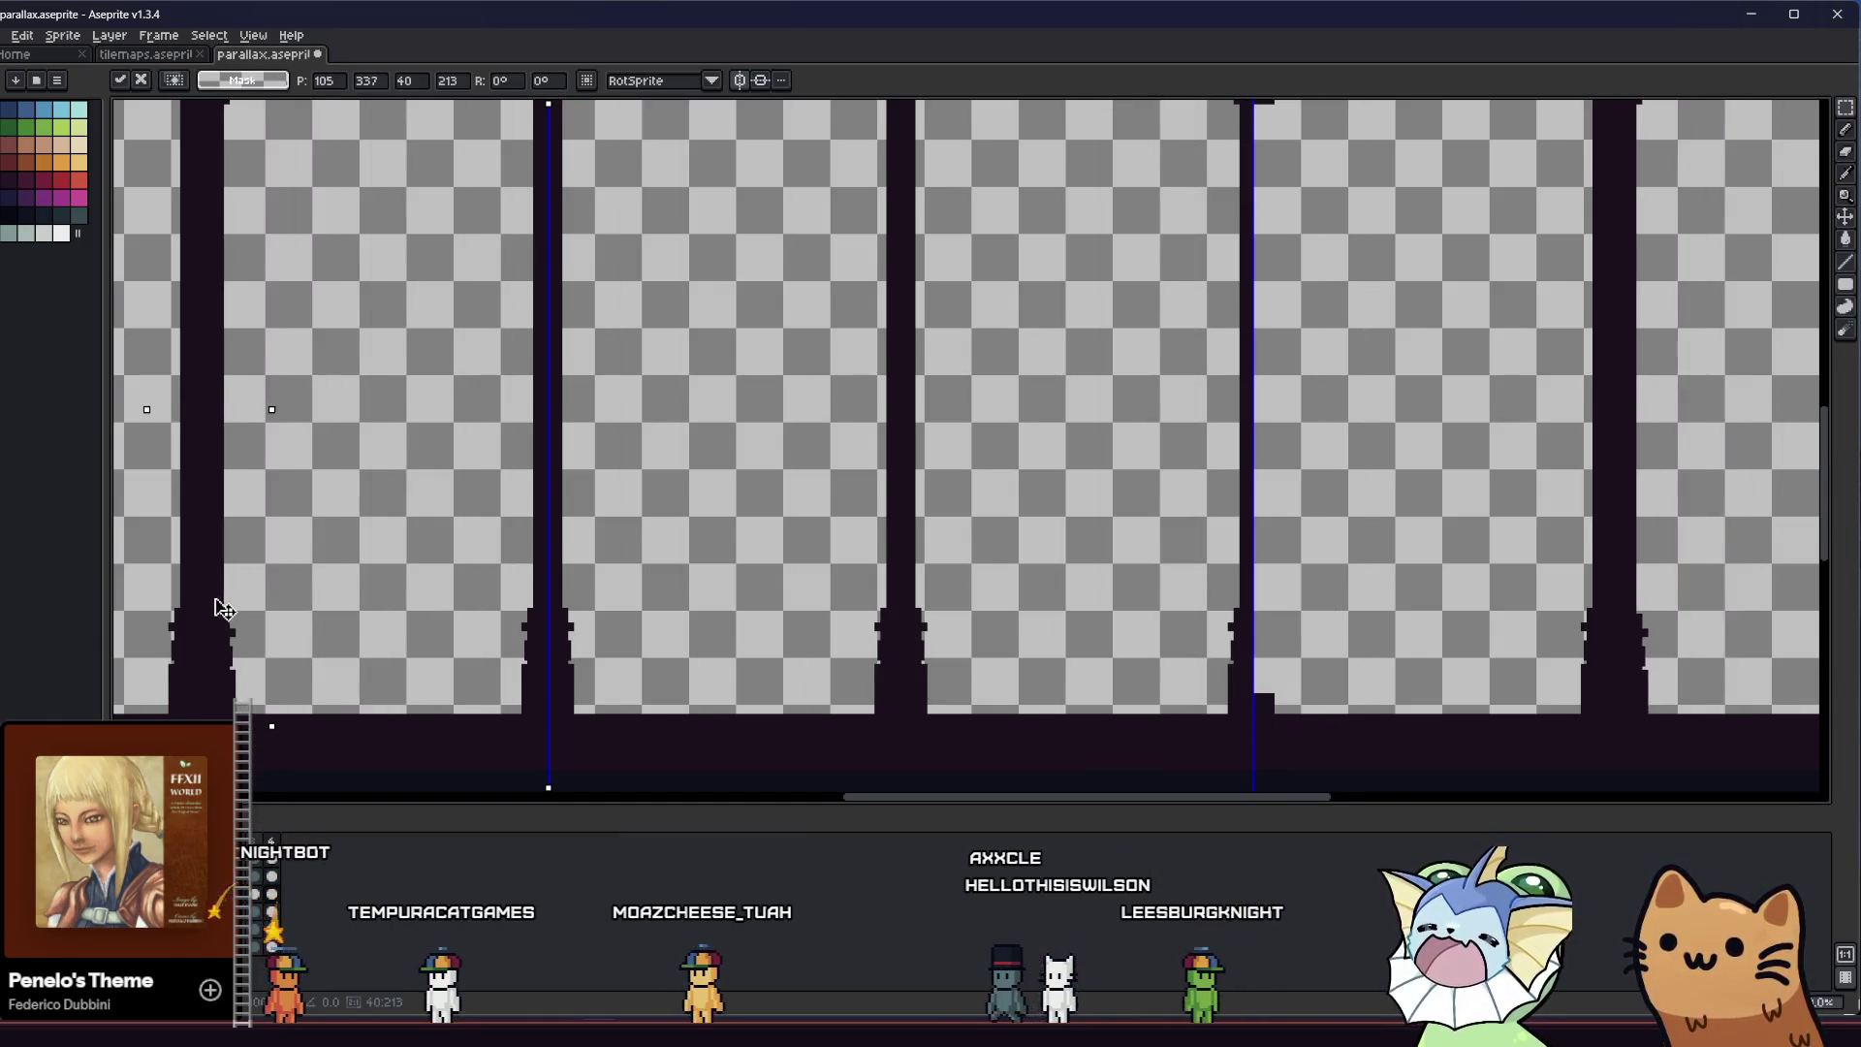
pyautogui.press('Left')
pyautogui.press('Left')
pyautogui.press('Left')
pyautogui.press('Left')
pyautogui.press('Right')
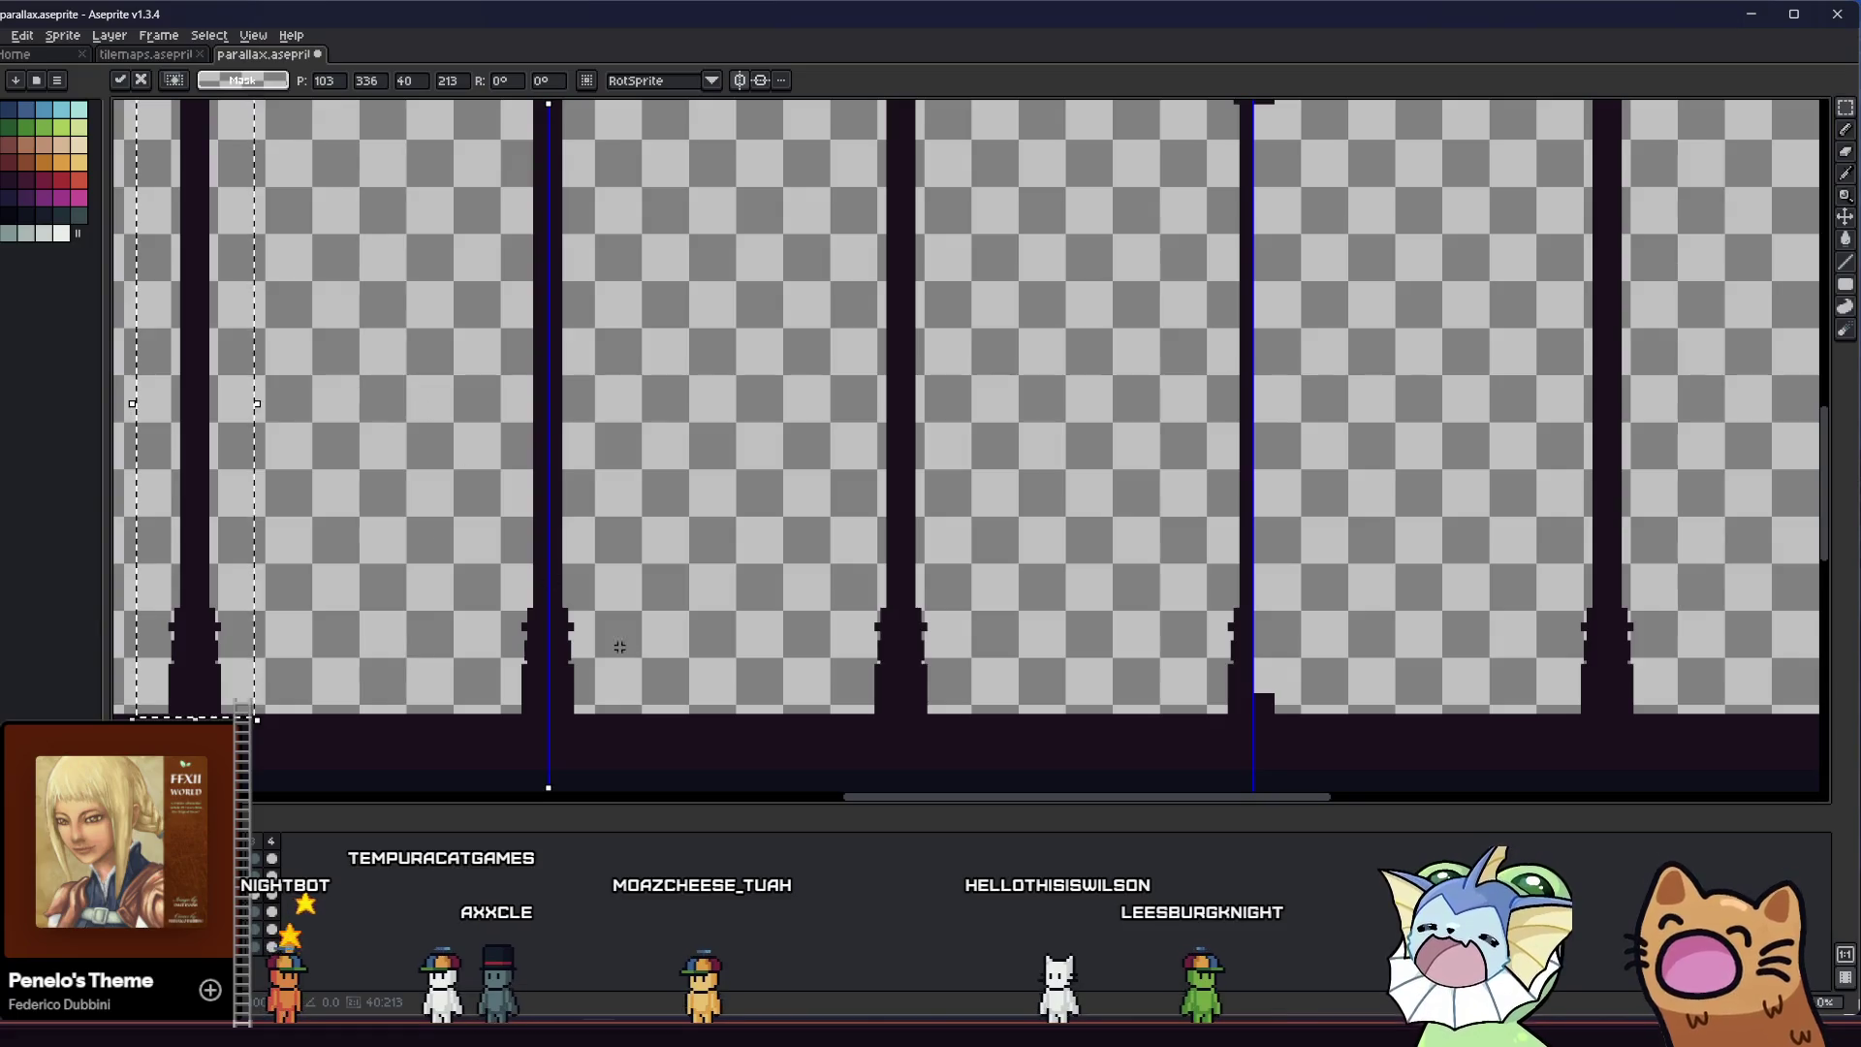
pyautogui.scroll(-3, 618, 647)
pyautogui.scroll(2, 702, 416)
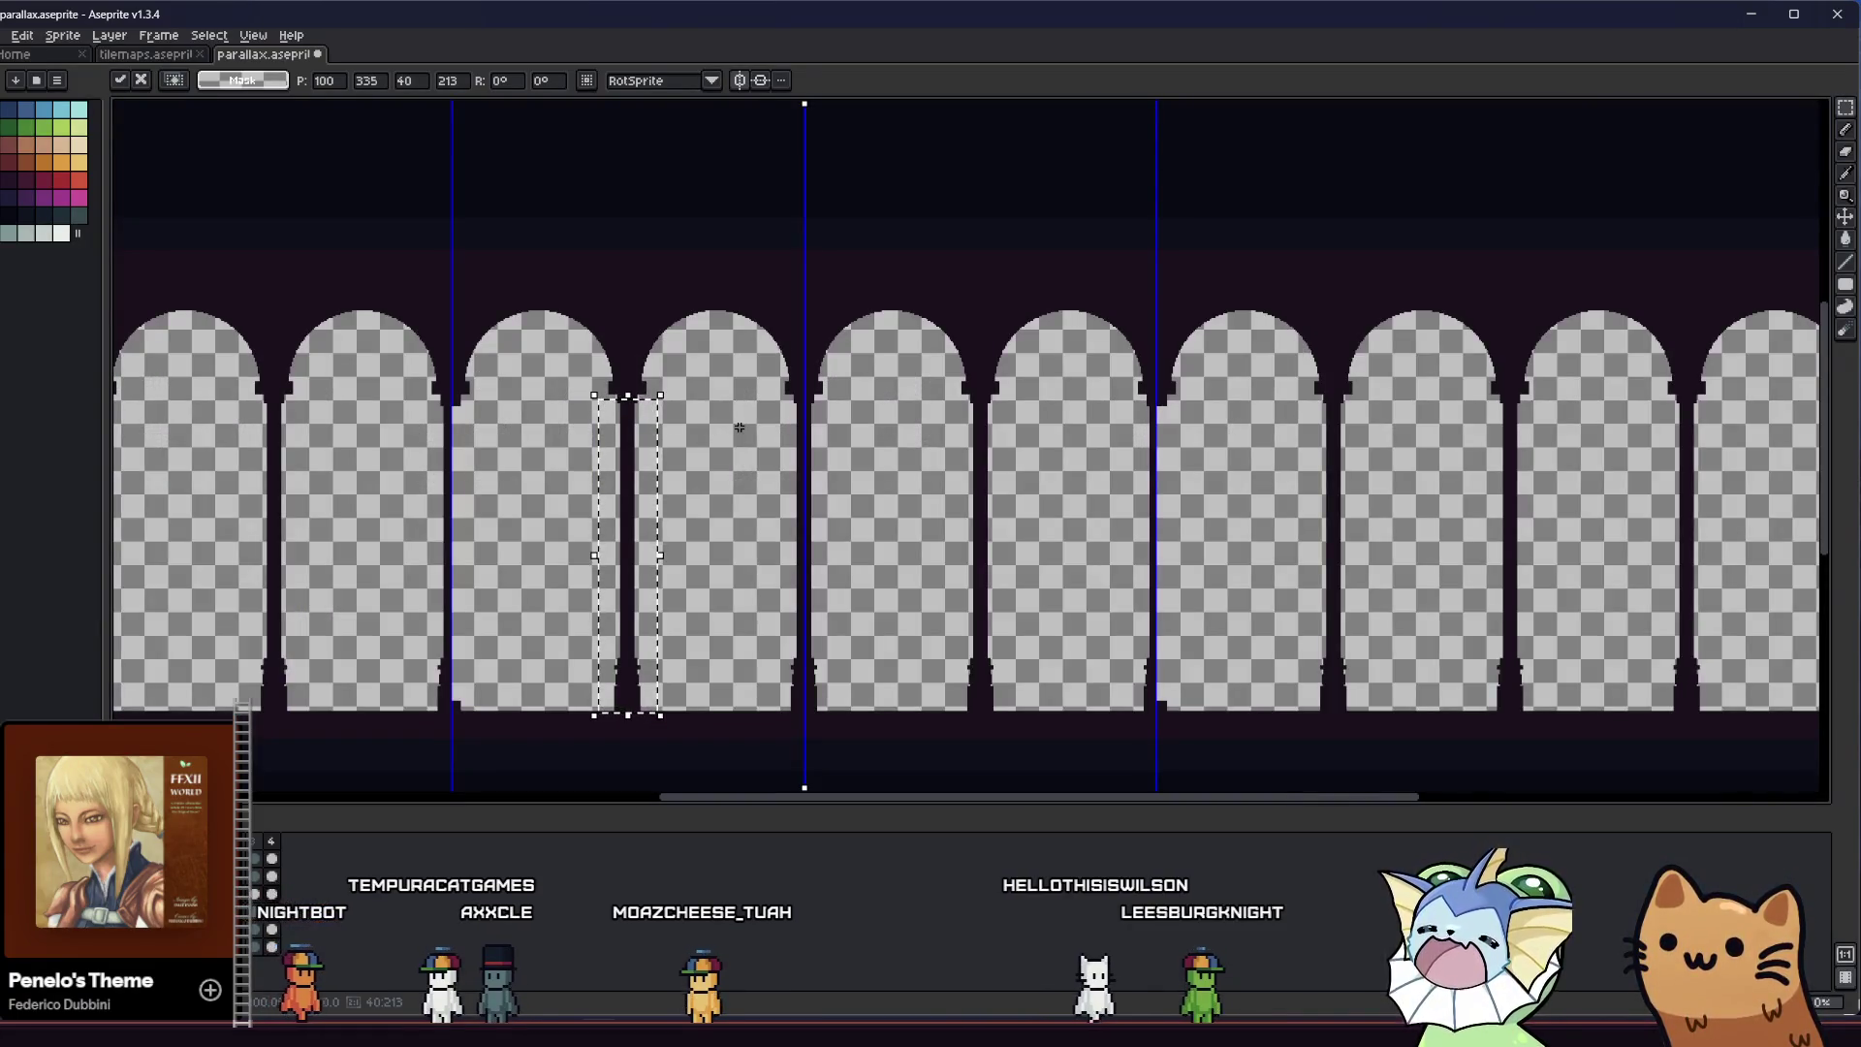
# Shift another pillar left so it sits on its guide
pyautogui.moveTo(635, 502); pyautogui.dragTo(462, 512)
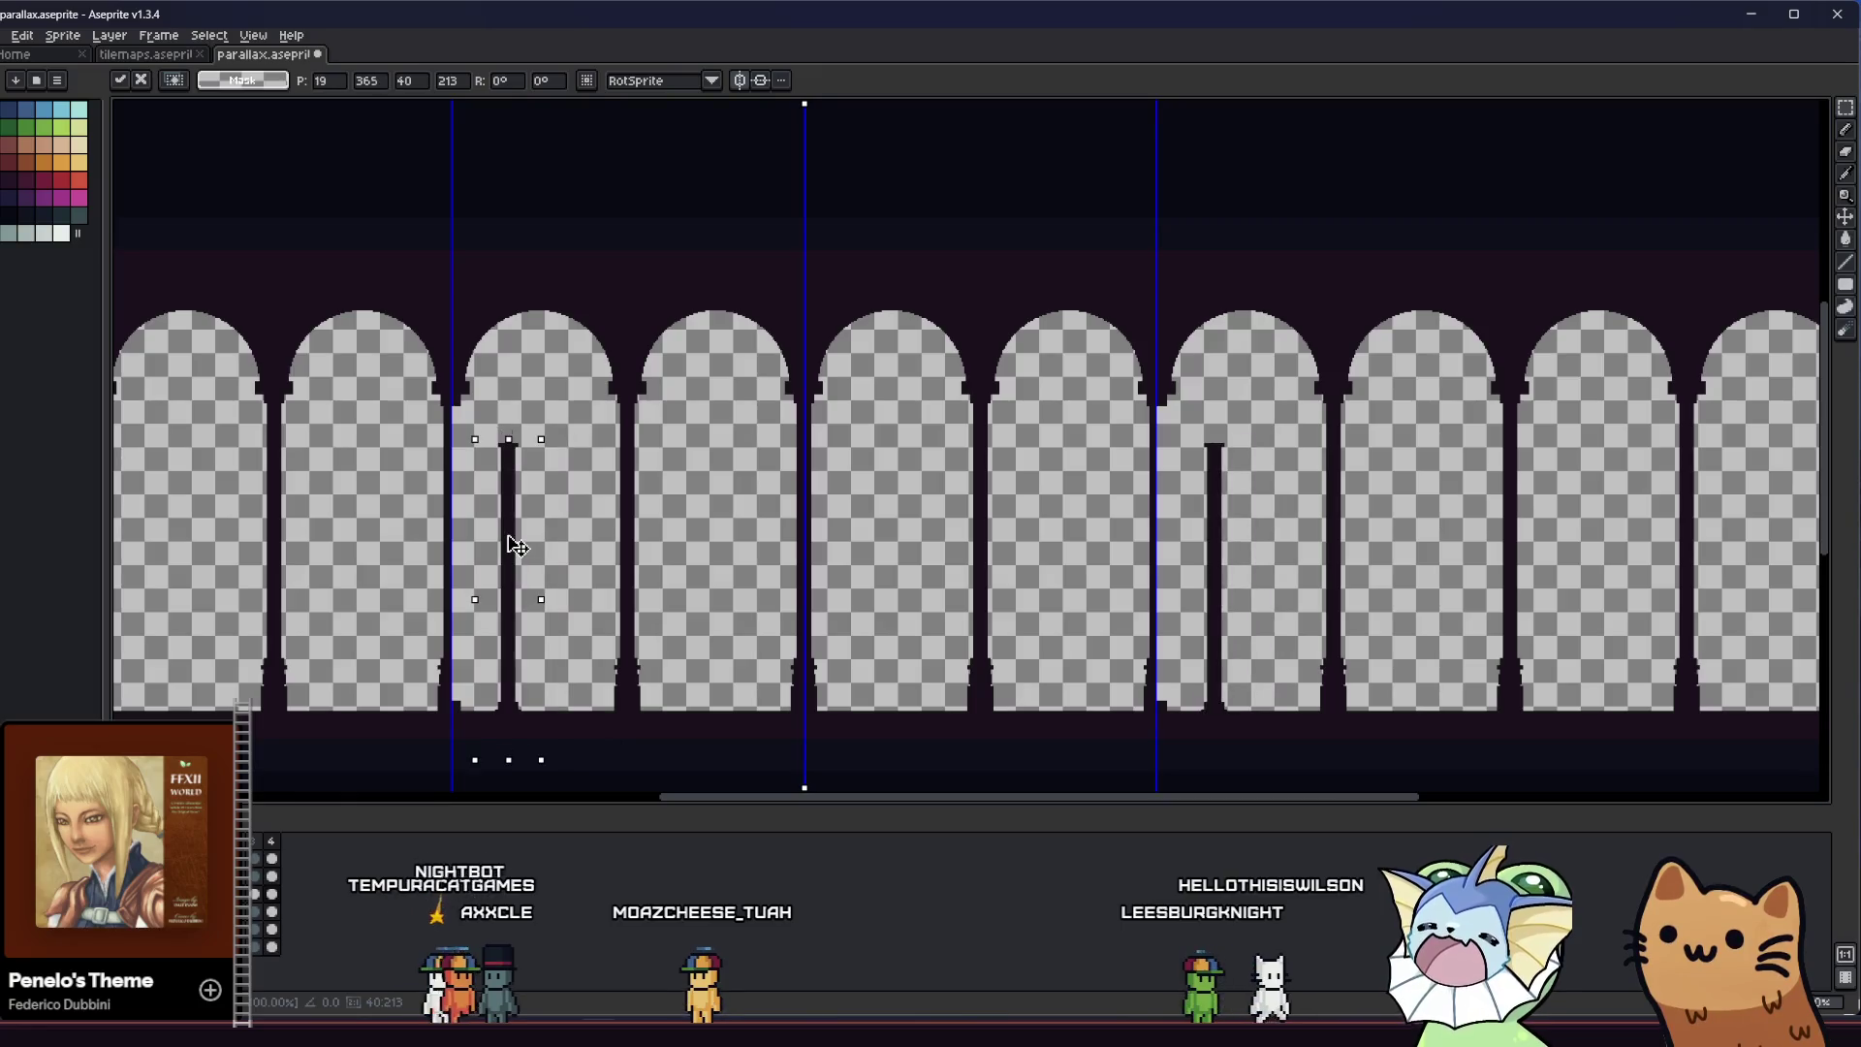
pyautogui.scroll(1, 460, 515)
pyautogui.scroll(1, 509, 422)
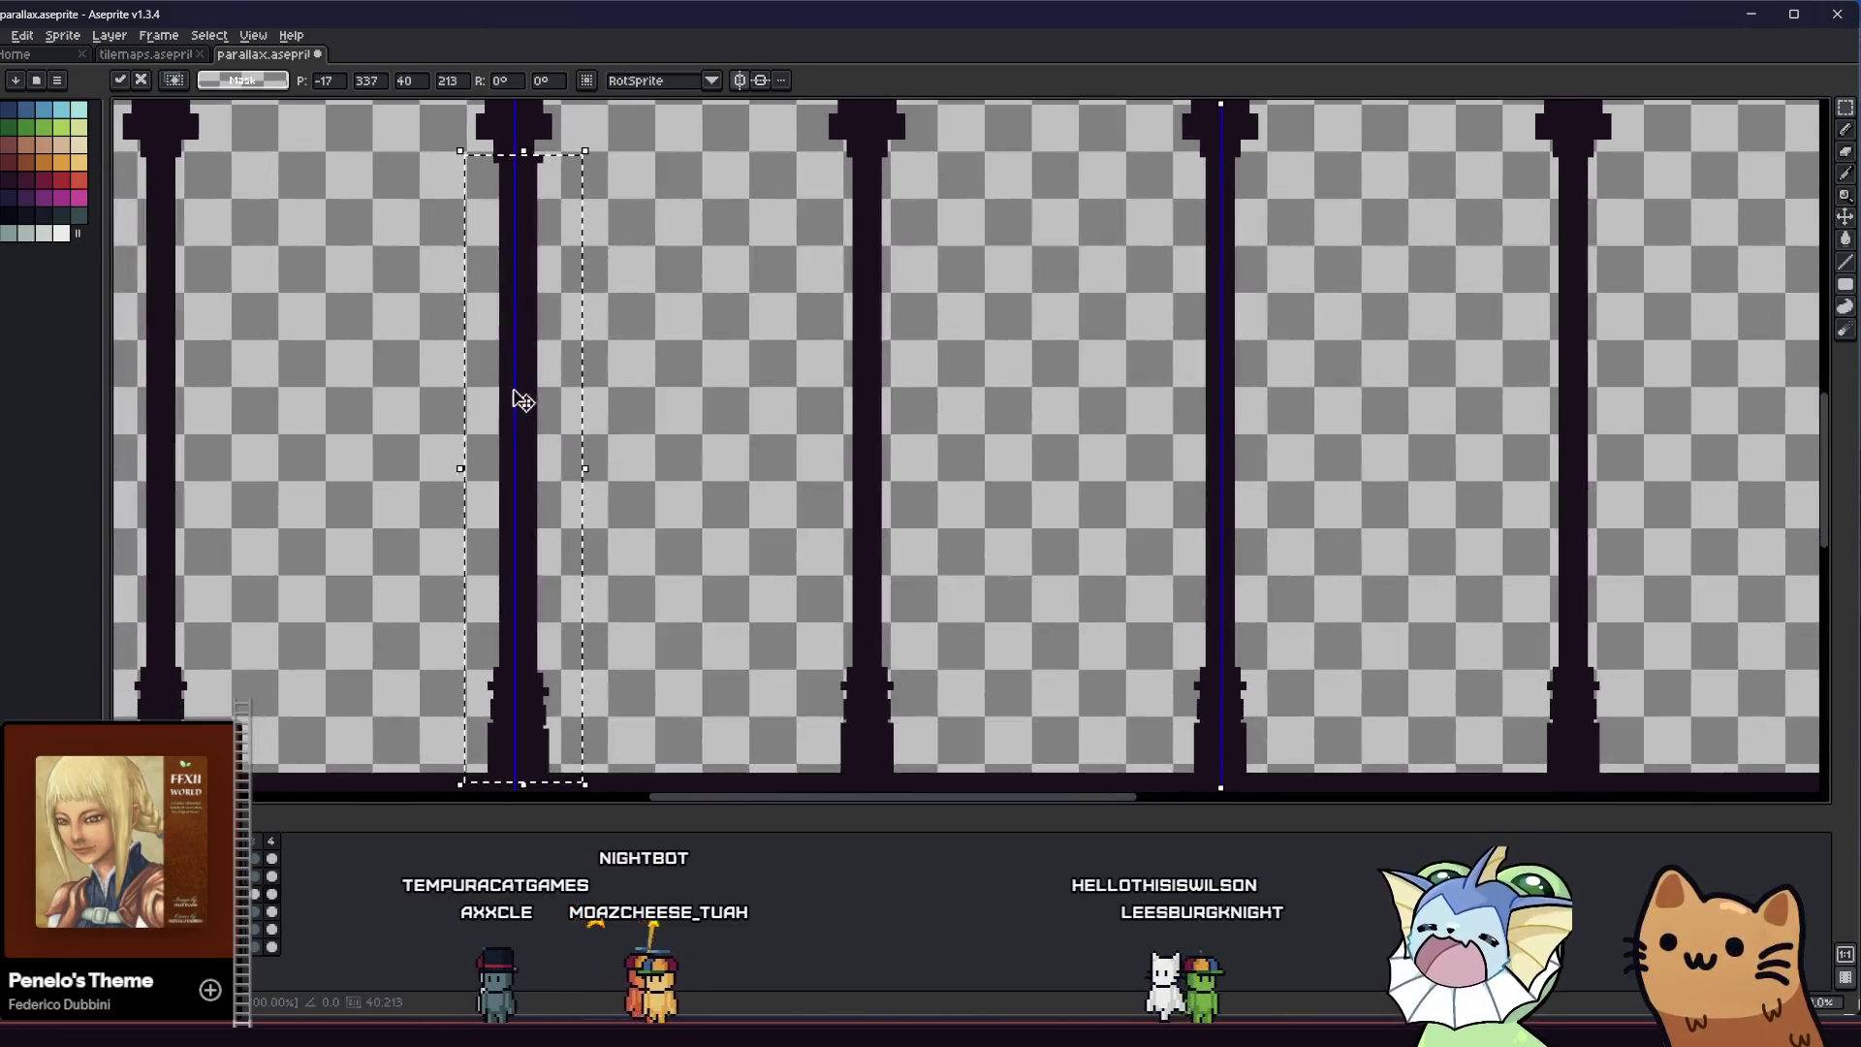
pyautogui.press('Left')
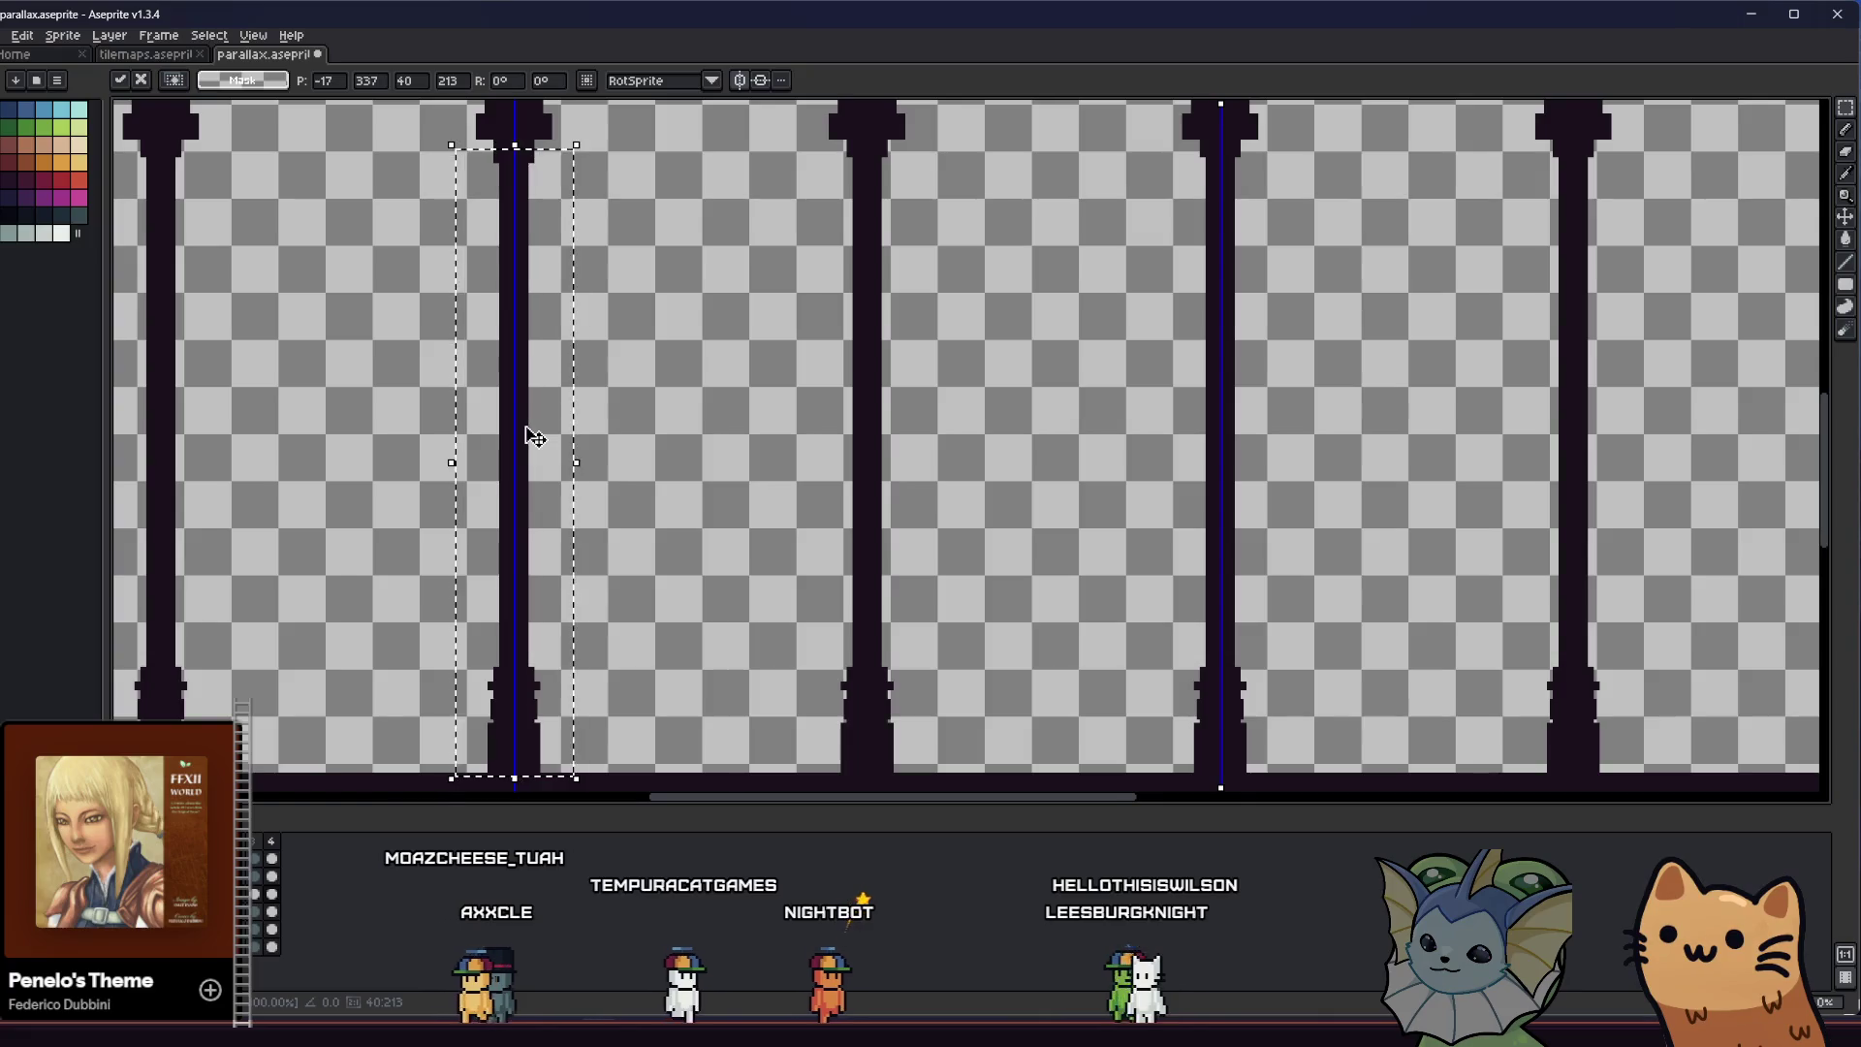
pyautogui.press('Right')
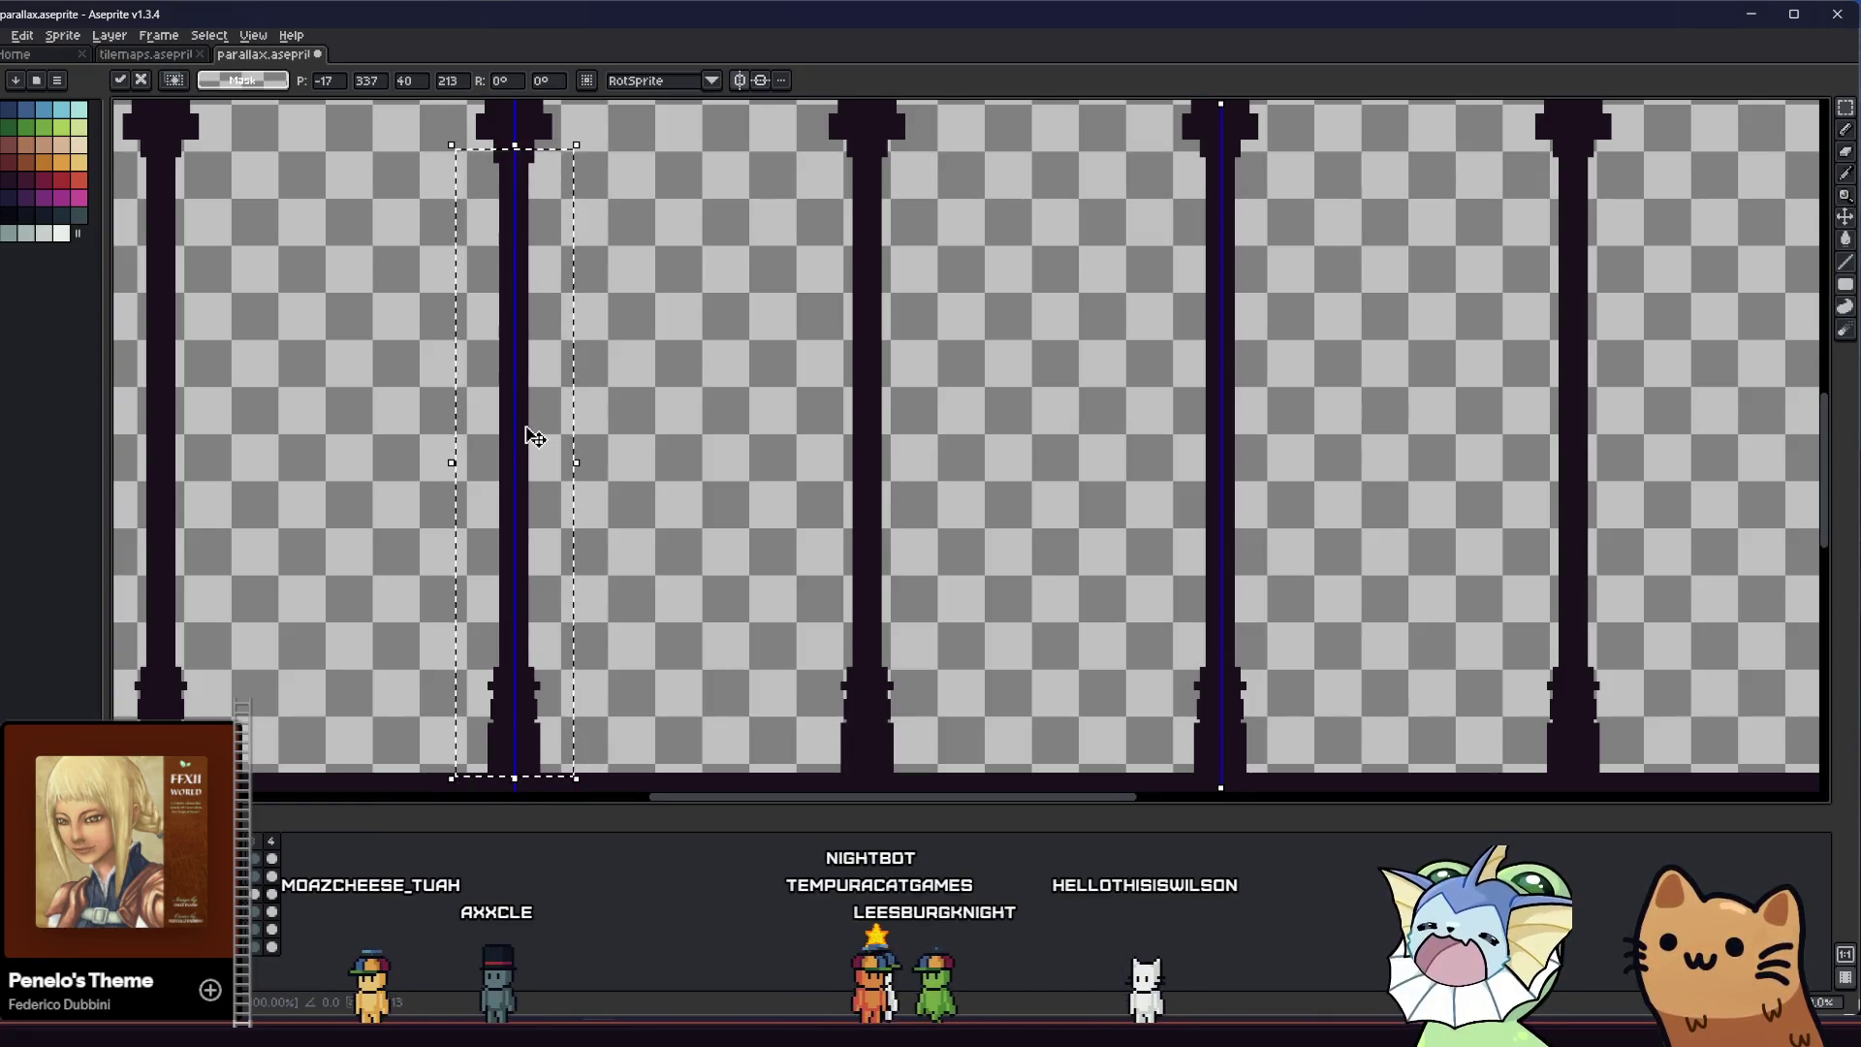
pyautogui.moveTo(664, 465); pyautogui.dragTo(654, 486)
pyautogui.scroll(-2, 640, 480)
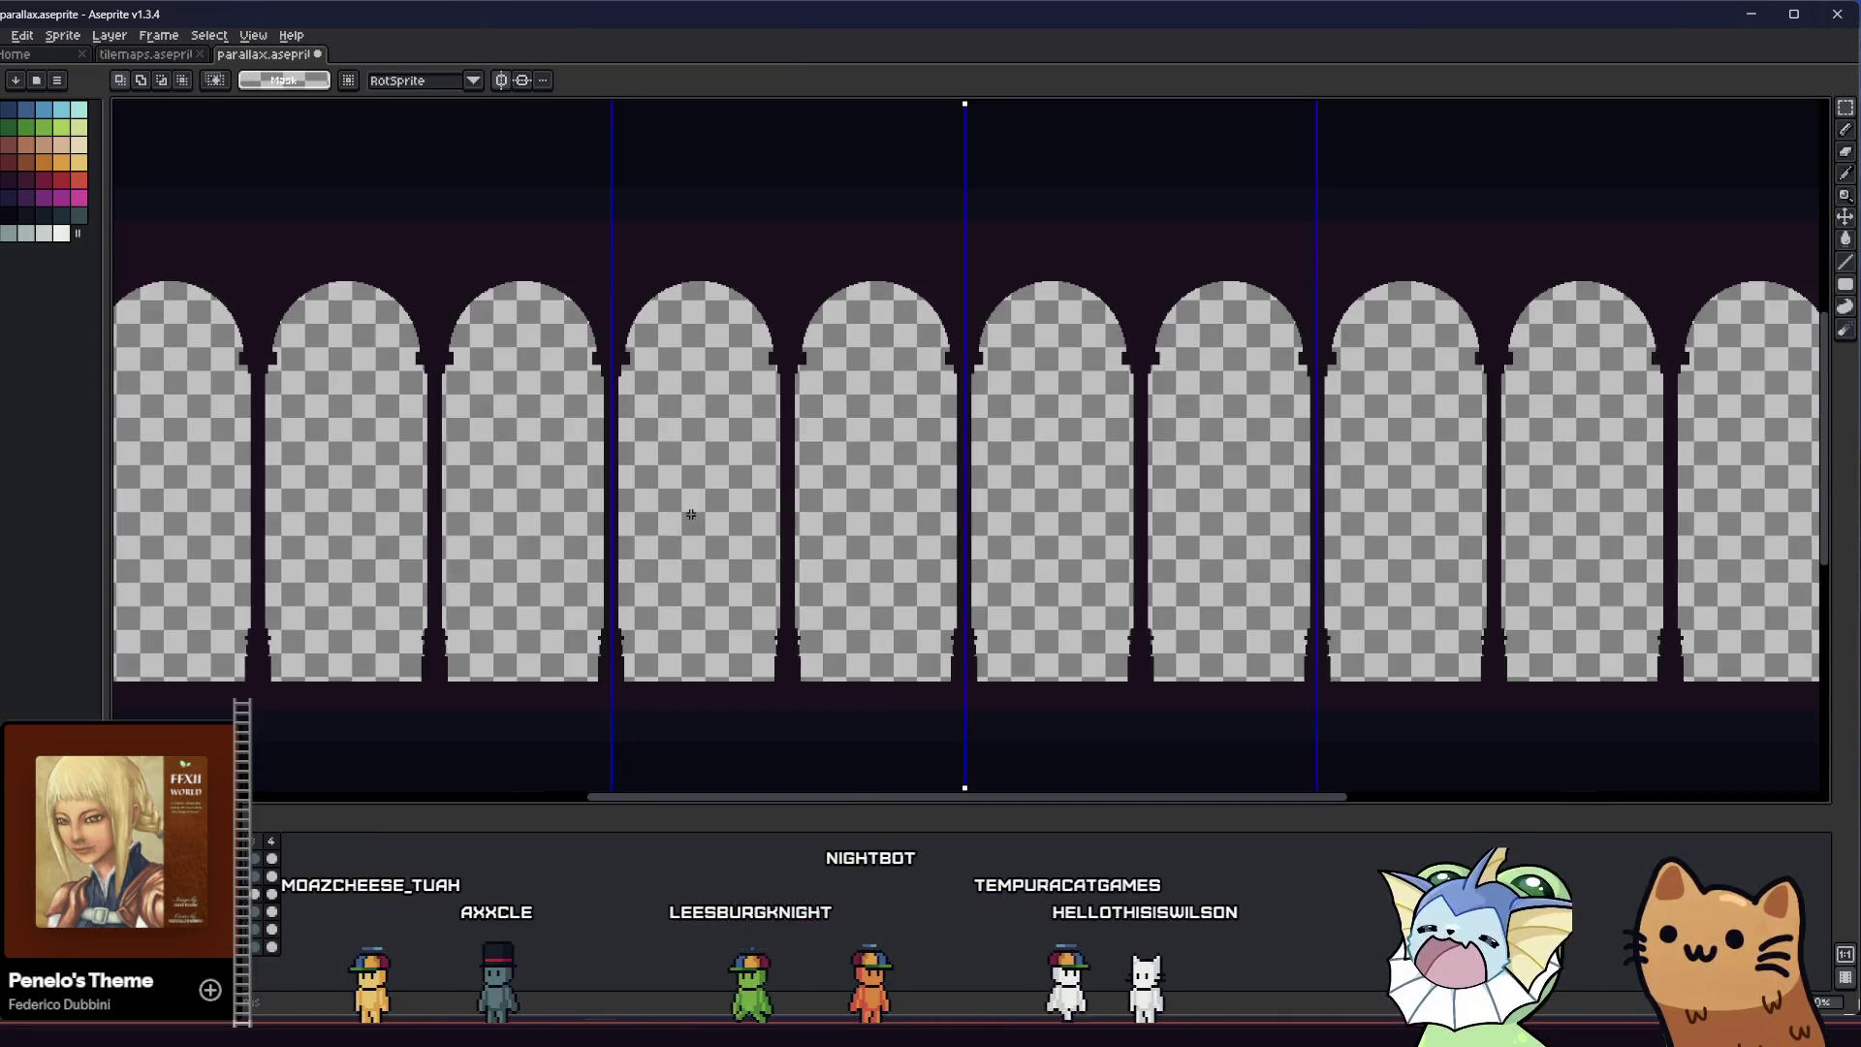
# Dismiss a stray context menu, recentre on a pillar base and pick the Pencil tool (B)
pyautogui.rightClick(864, 463)
pyautogui.press('Escape')
pyautogui.moveTo(709, 475); pyautogui.dragTo(677, 490)
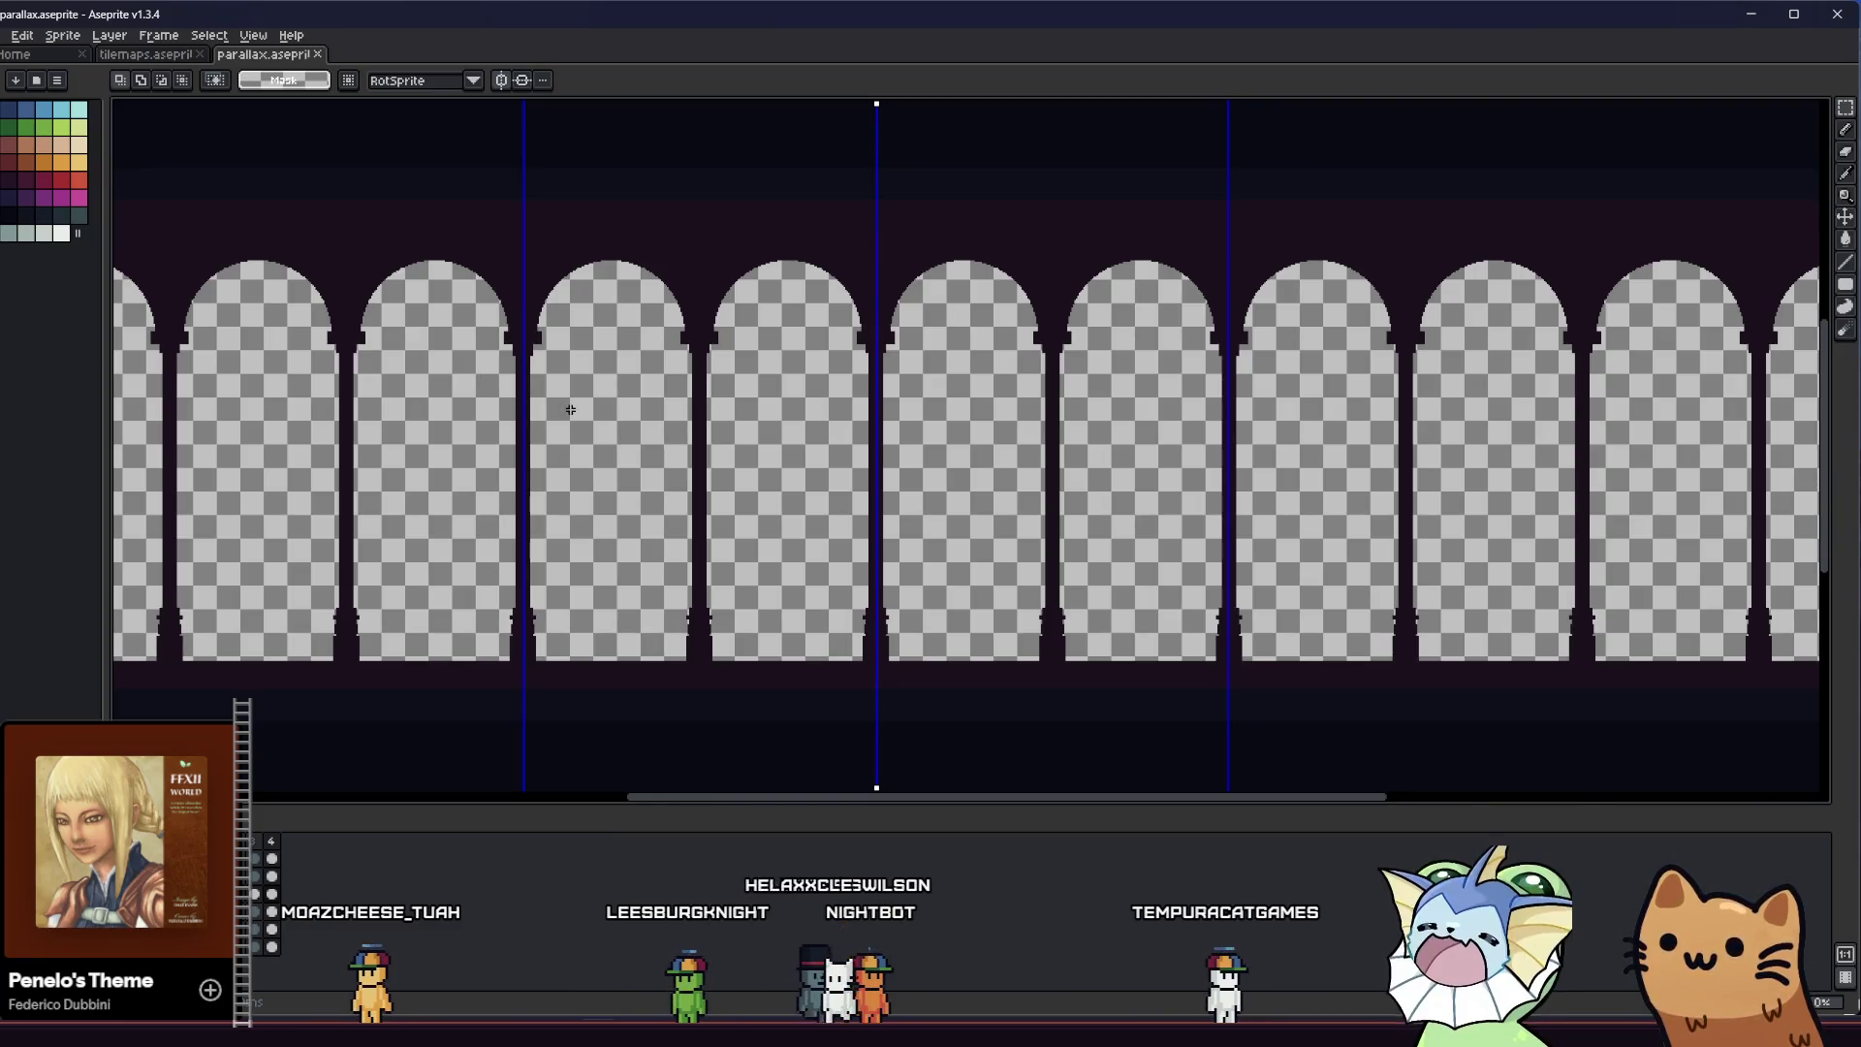
pyautogui.scroll(4, 770, 693)
pyautogui.scroll(1, 1153, 539)
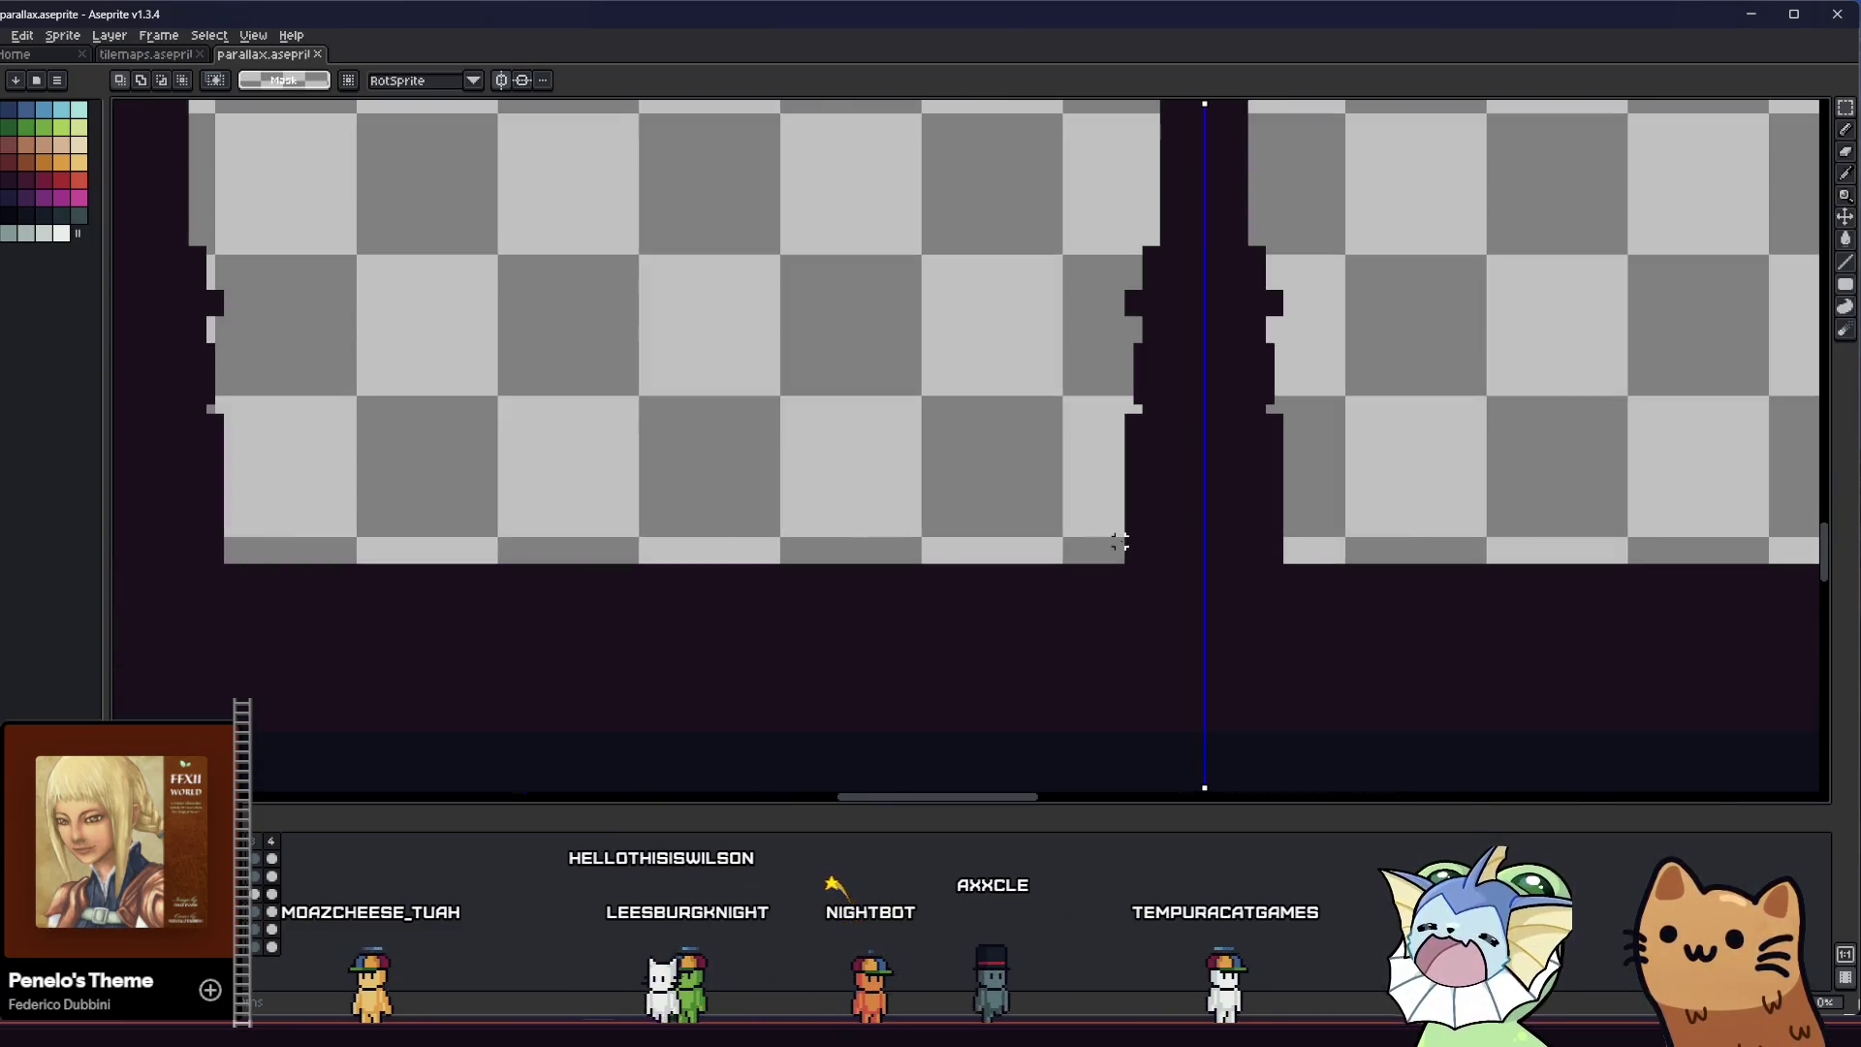
pyautogui.press('b')
pyautogui.hscroll(2, 1108, 570)
pyautogui.hscroll(1, 819, 602)
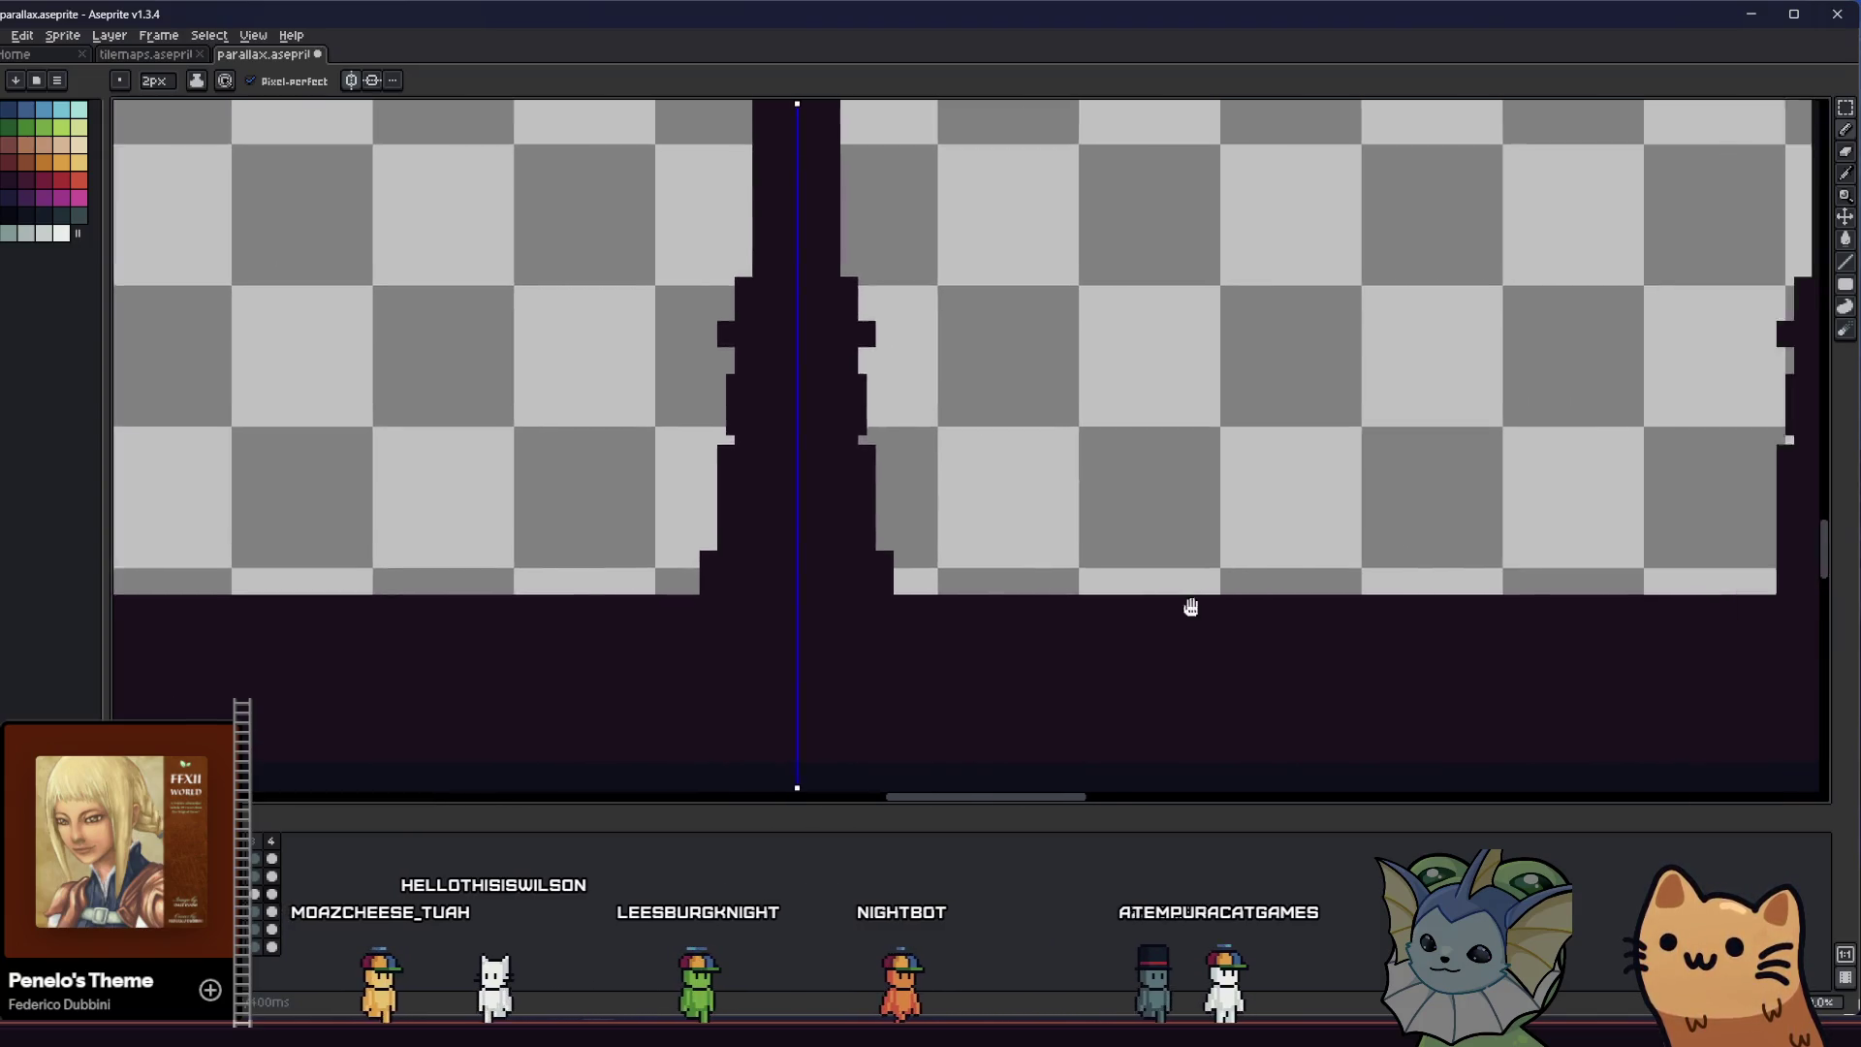
pyautogui.hscroll(3, 1193, 607)
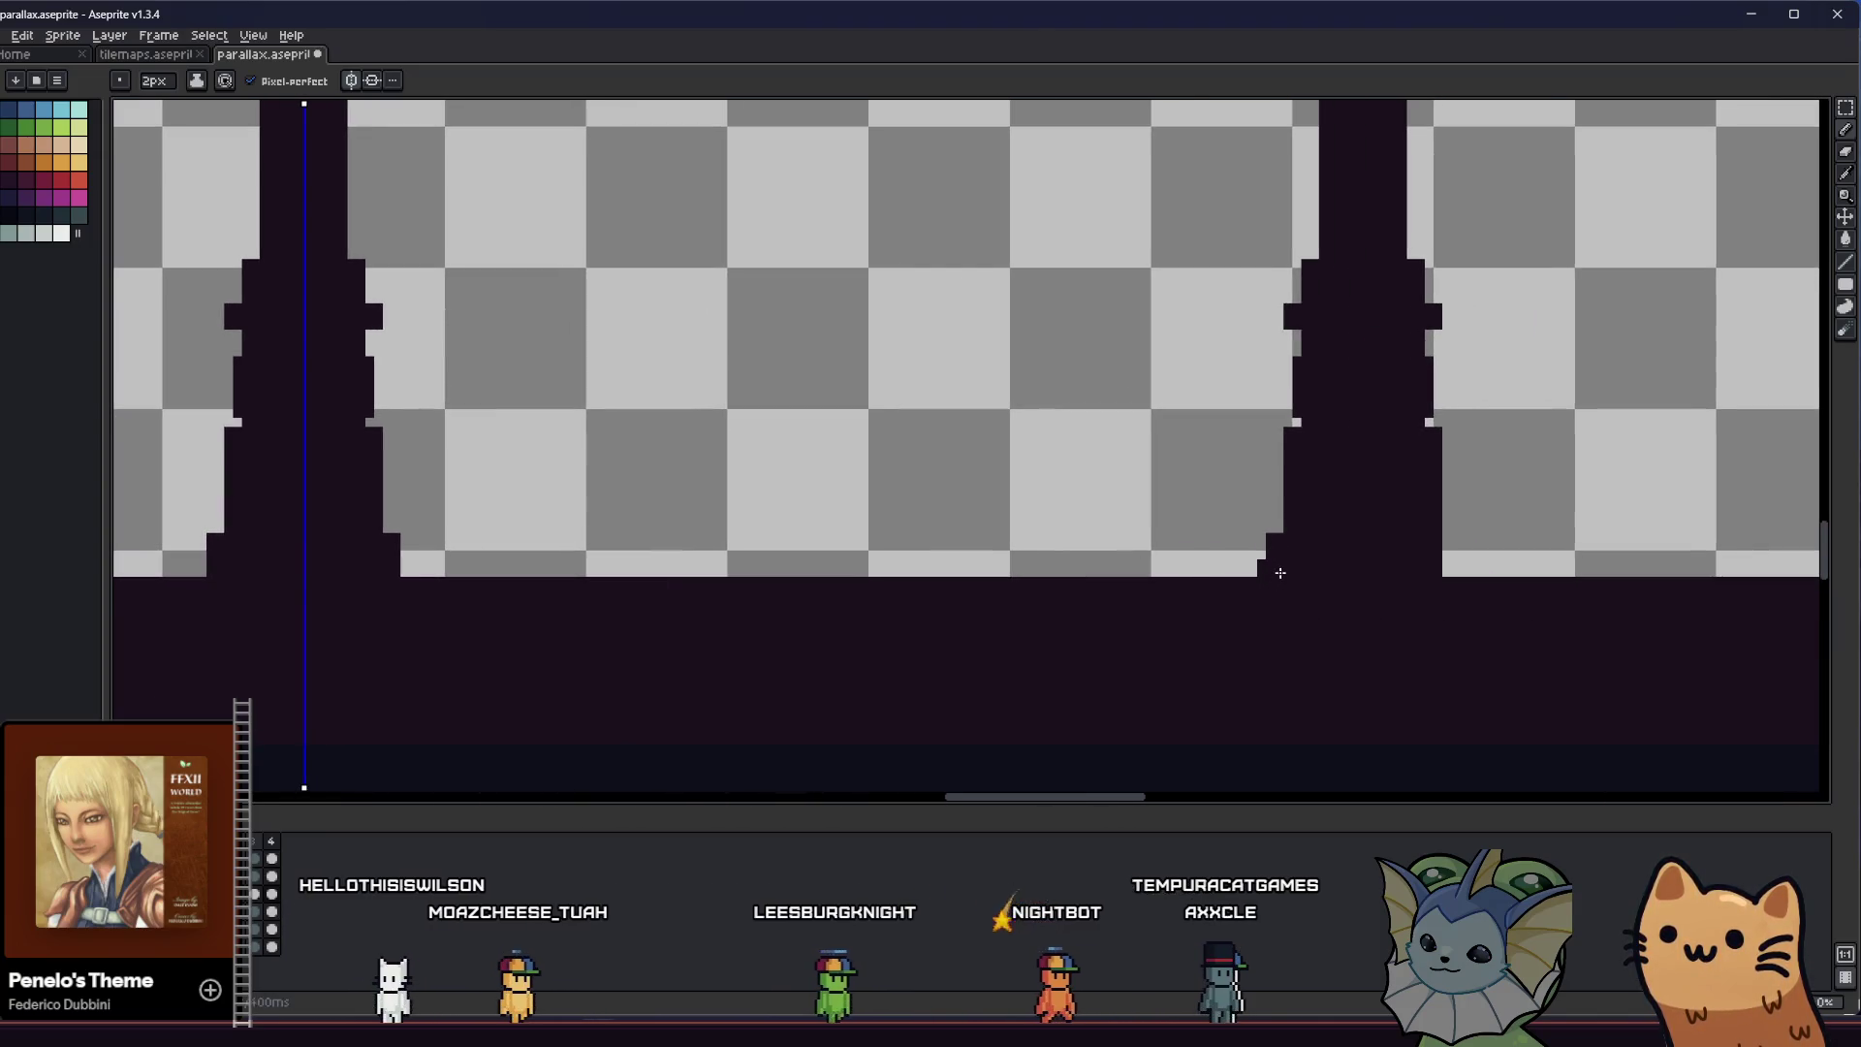
# Widen one pillar's lower edge with dark pixels using the pencil
pyautogui.click(1263, 567)
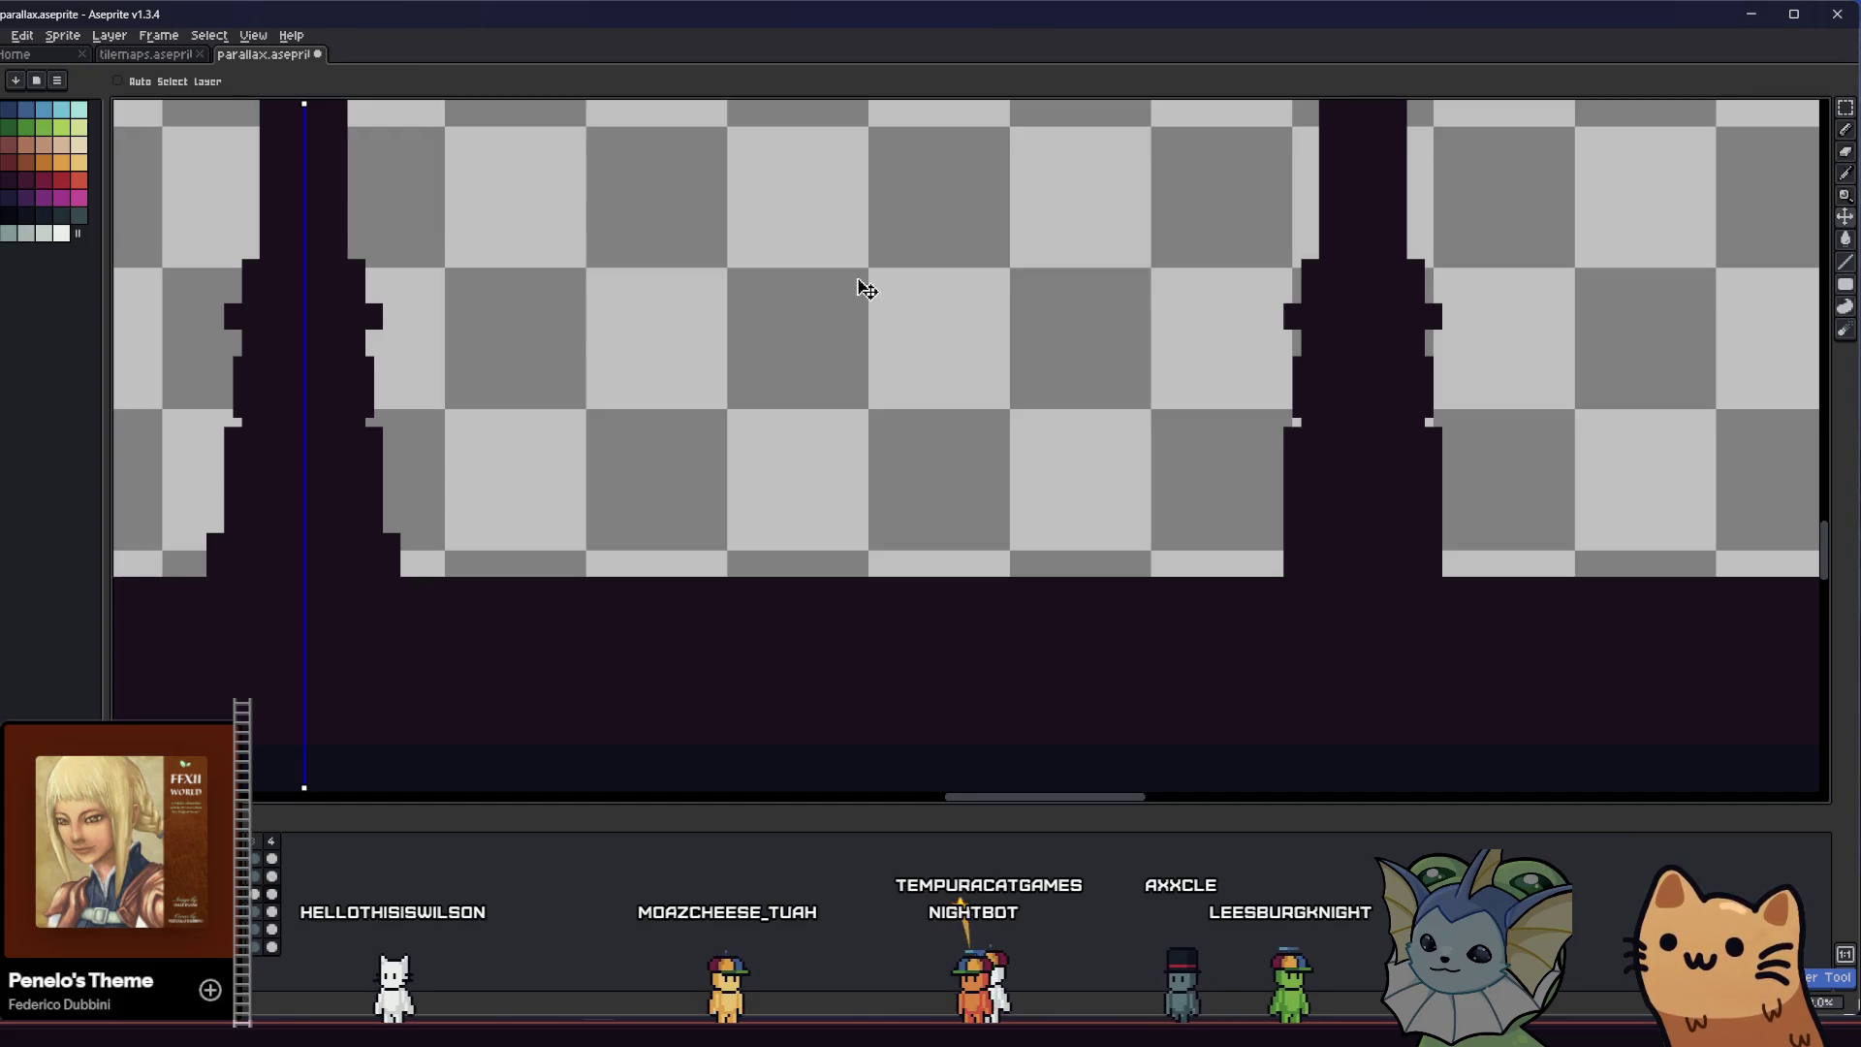
pyautogui.press('e')
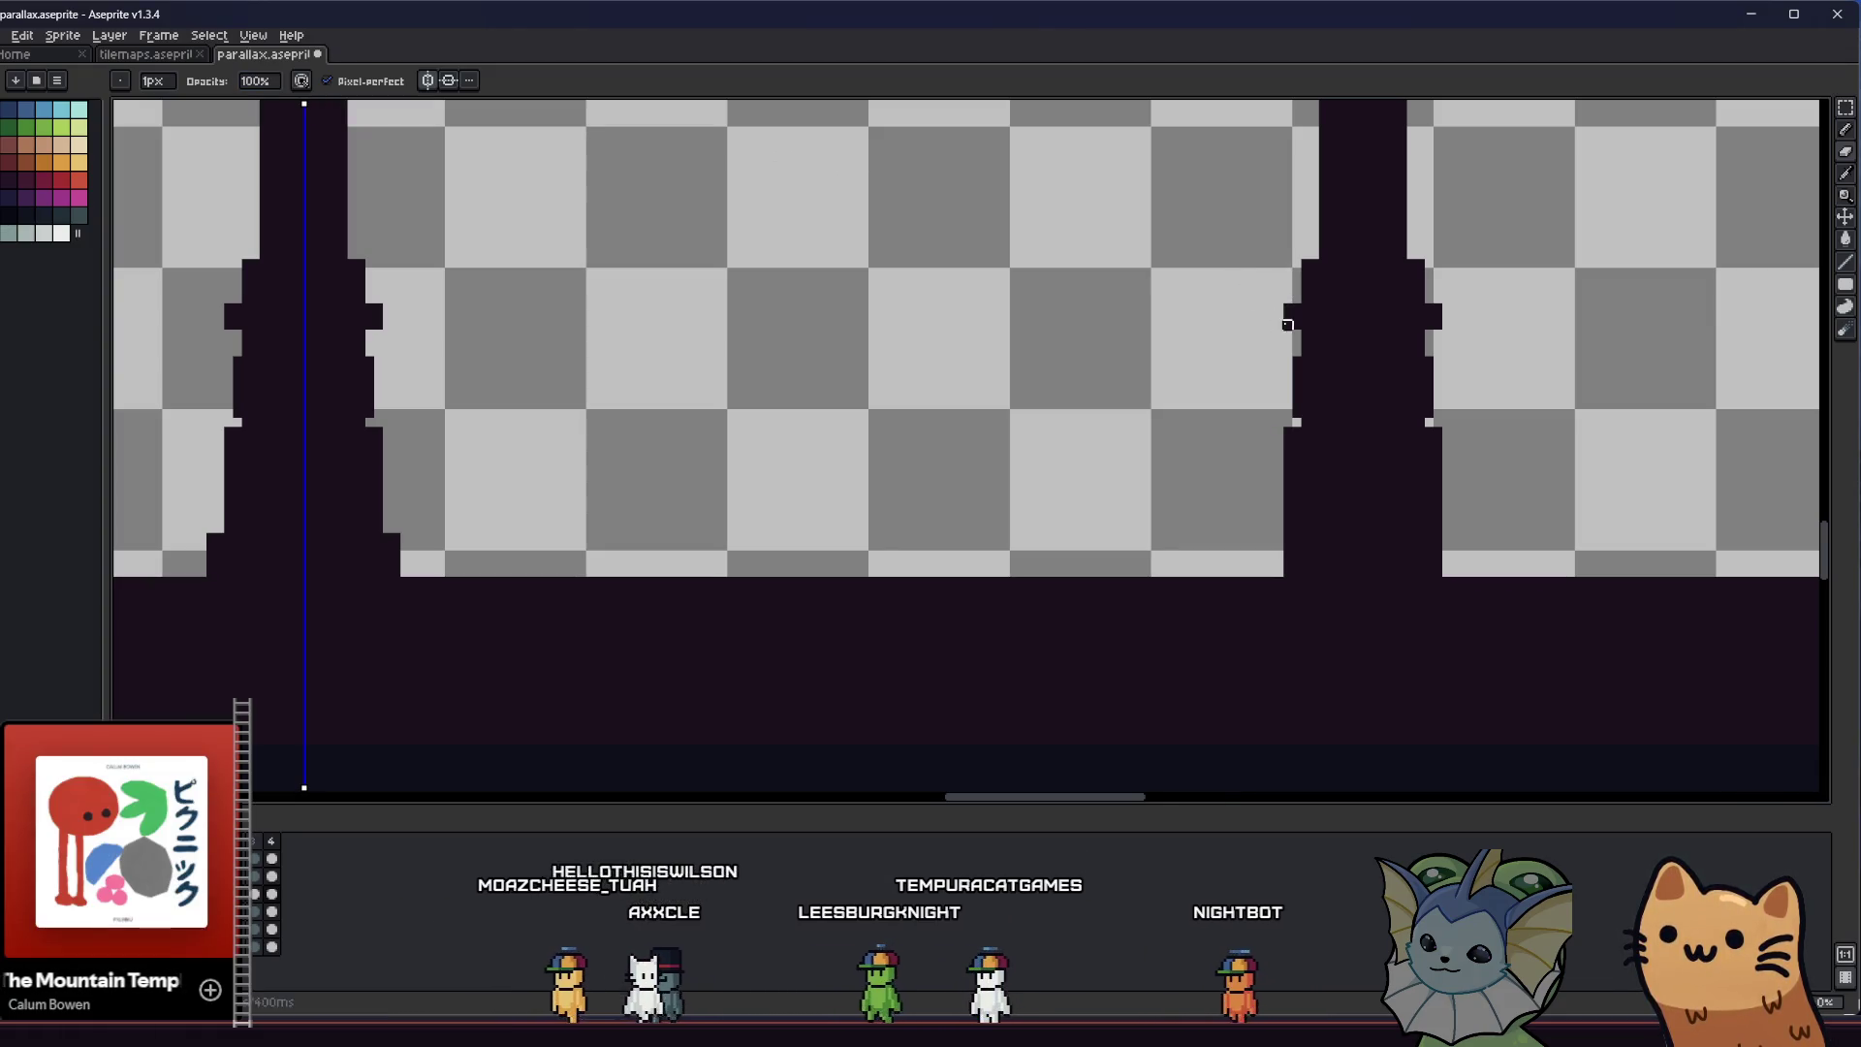
pyautogui.press('e')
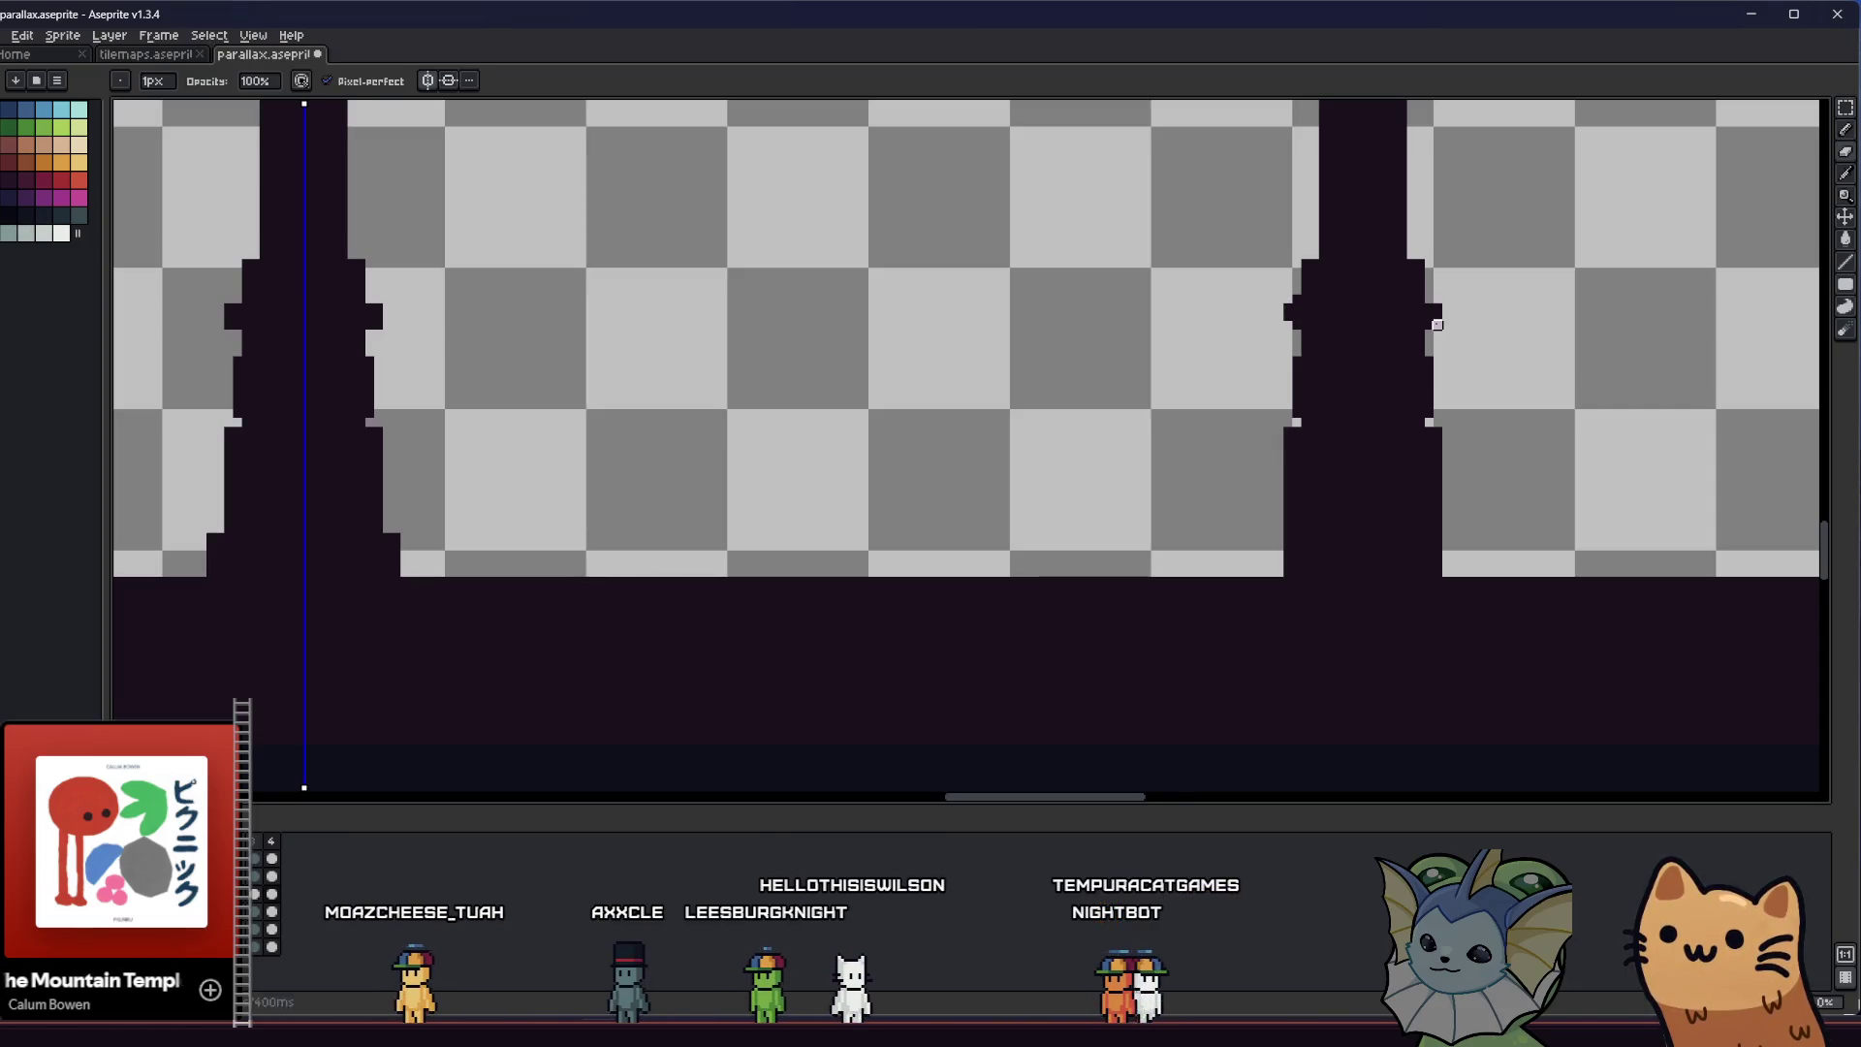
pyautogui.scroll(-1, 1052, 383)
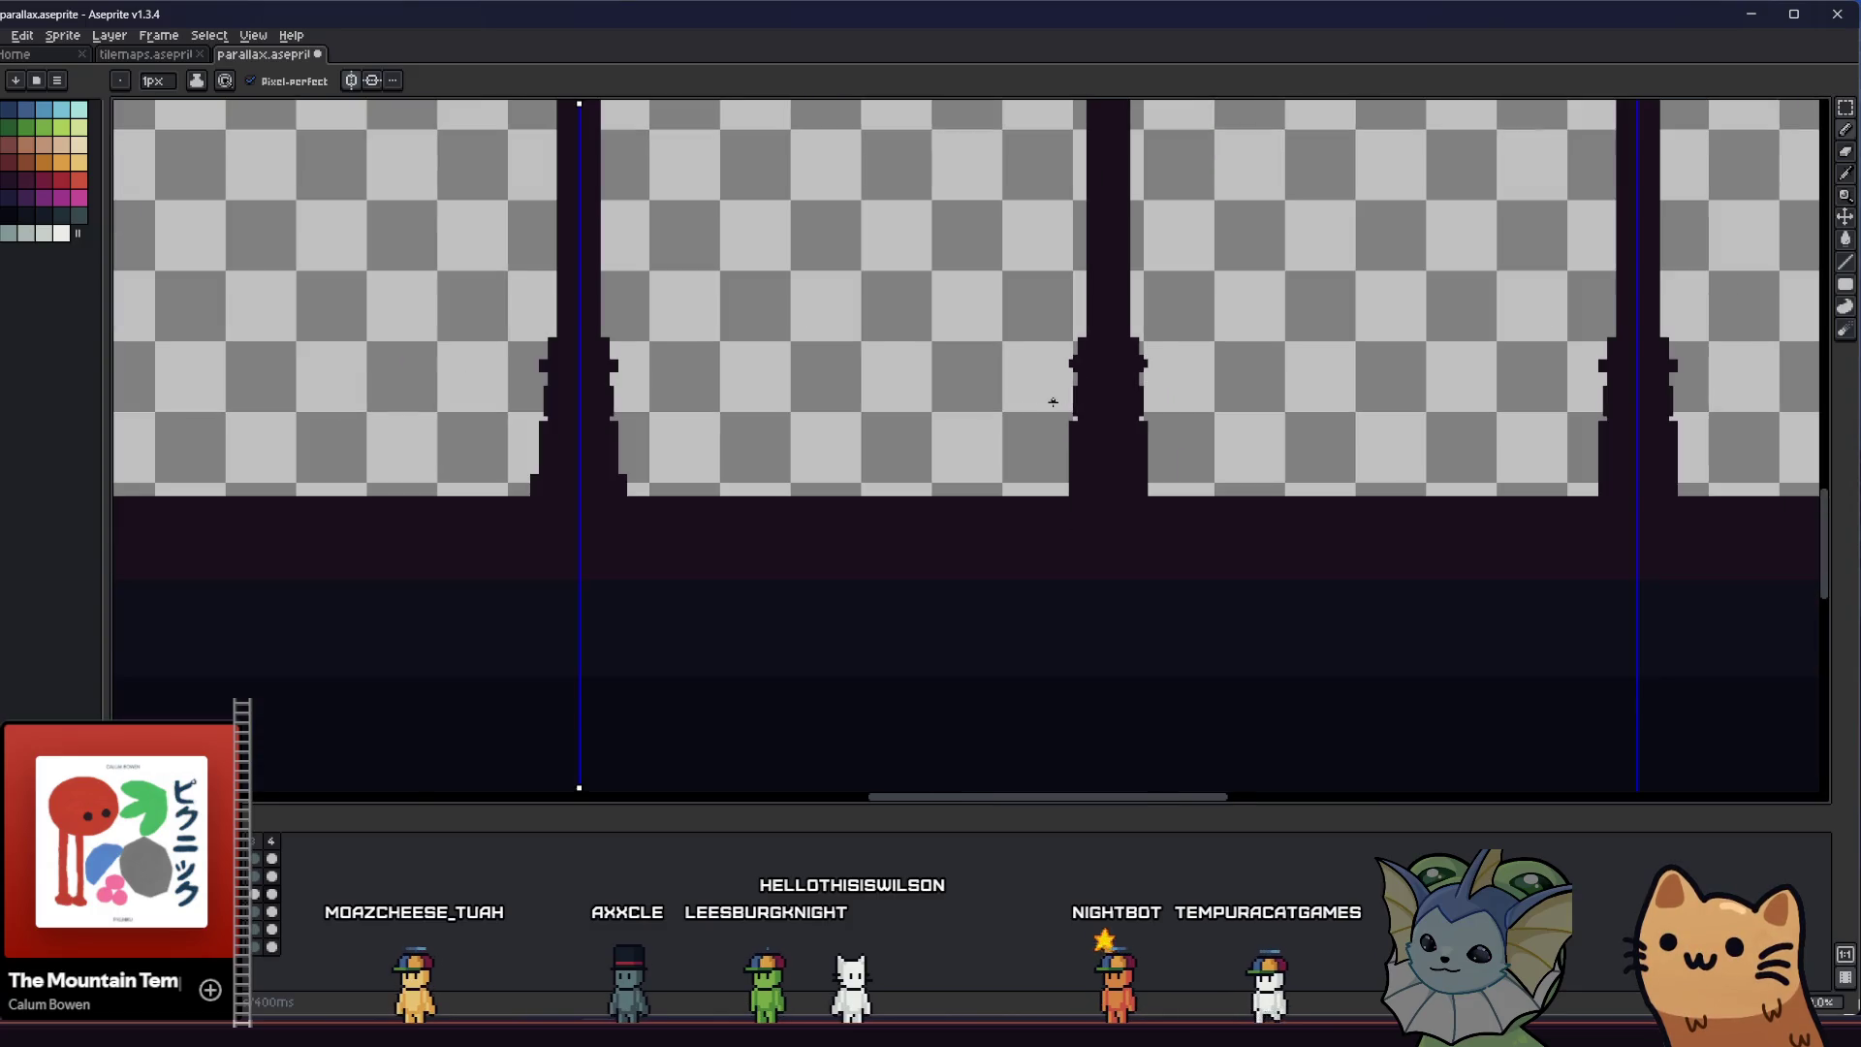
pyautogui.scroll(1, 965, 447)
pyautogui.scroll(1, 966, 446)
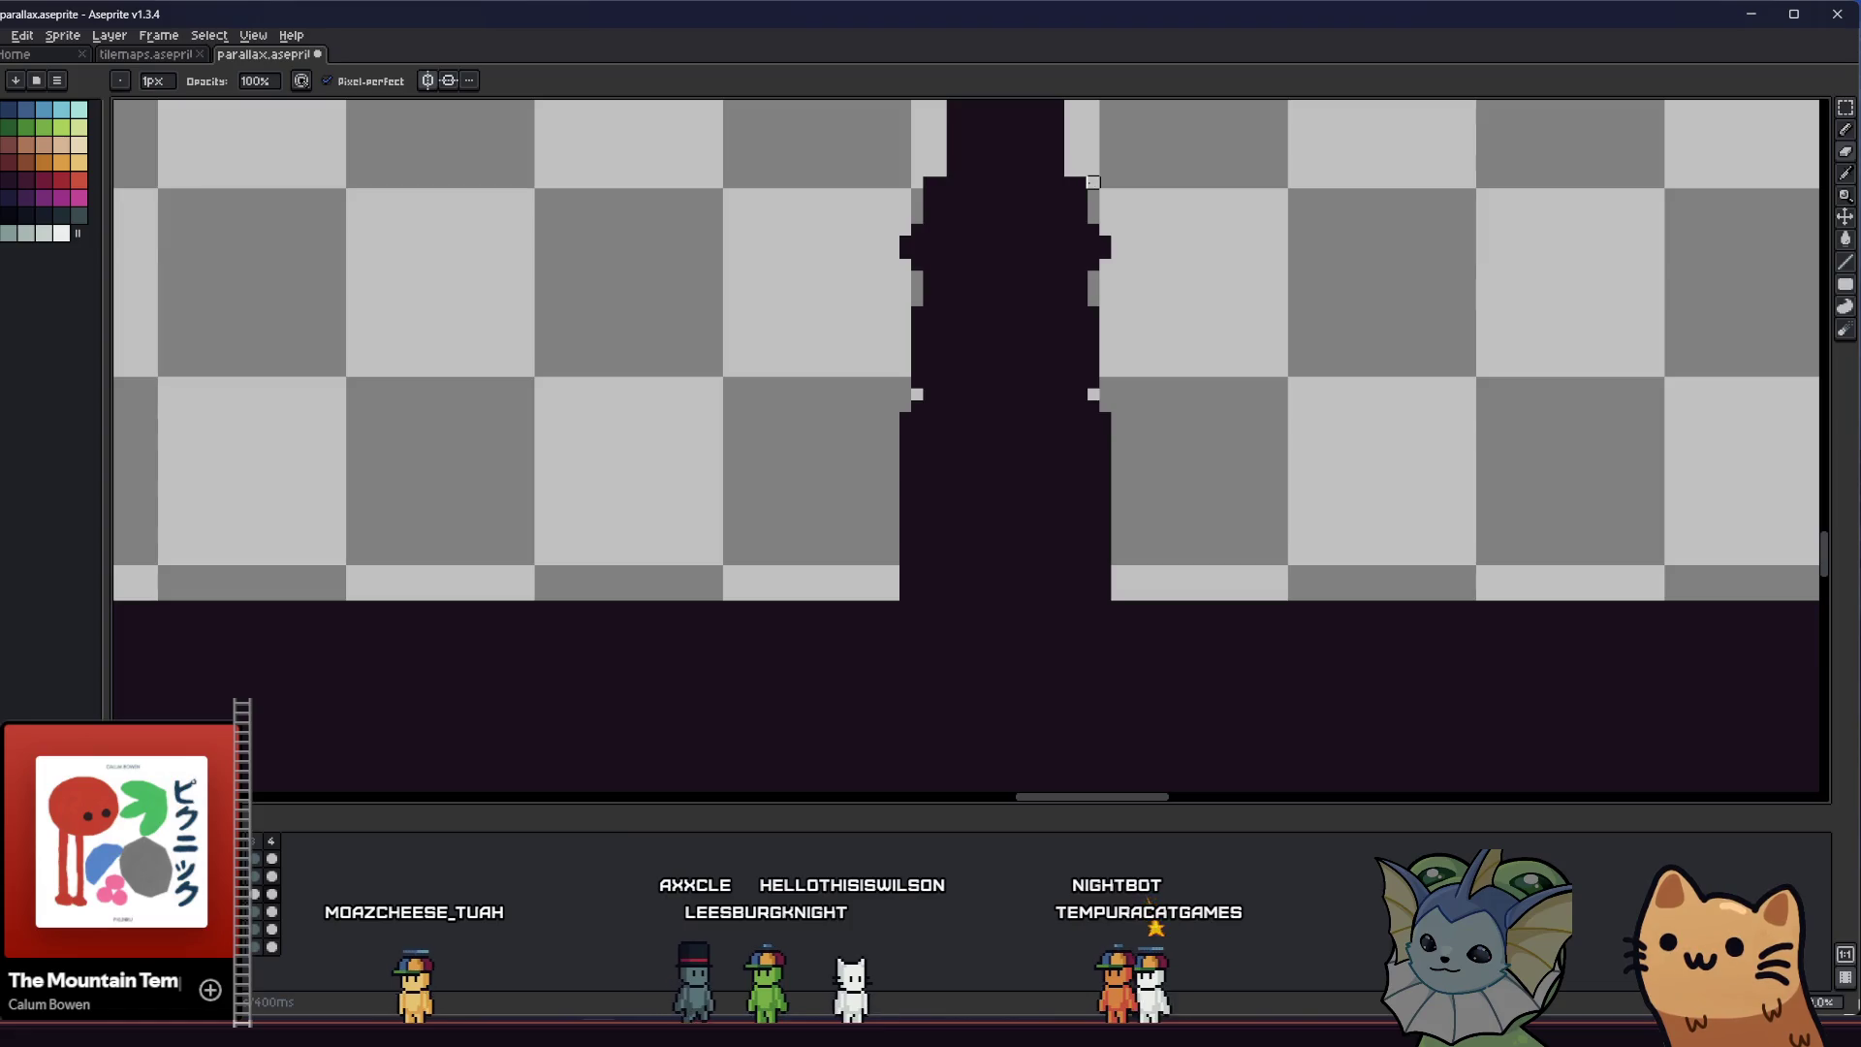
pyautogui.scroll(-2, 858, 320)
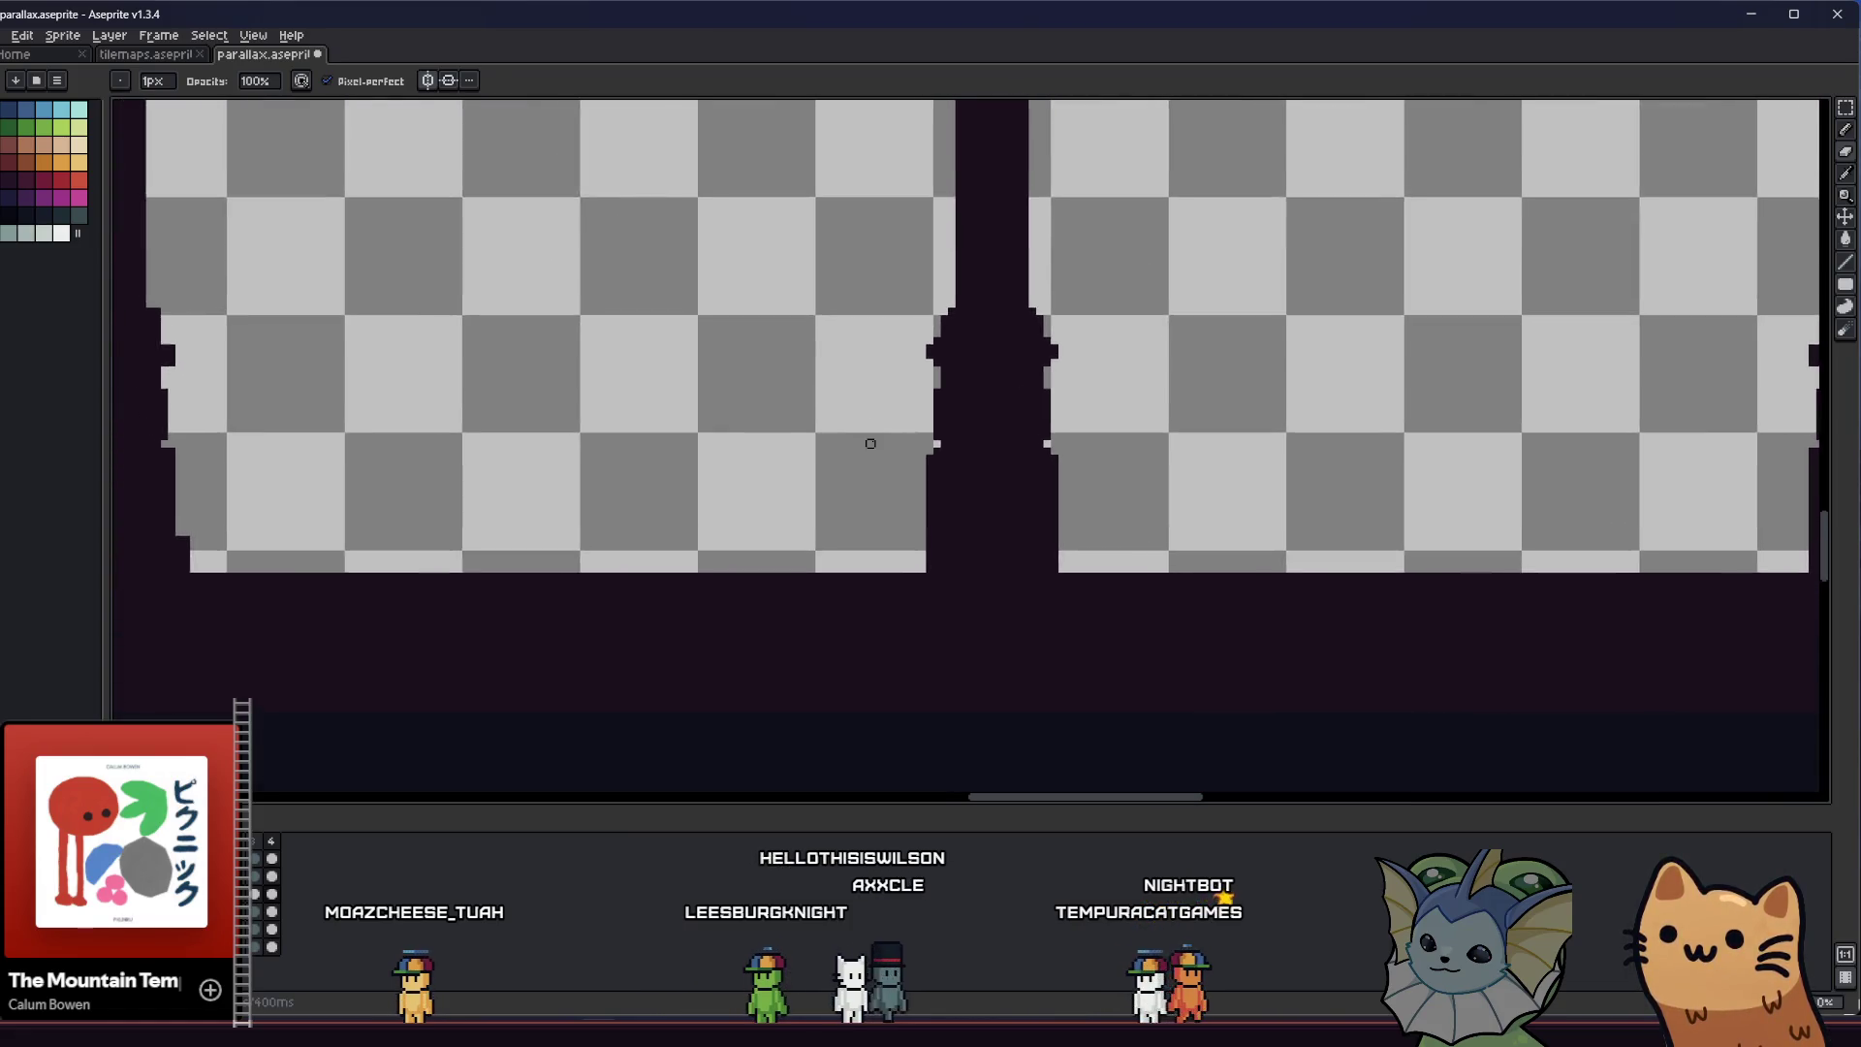
pyautogui.scroll(-1, 870, 444)
pyautogui.moveTo(817, 505); pyautogui.dragTo(765, 613)
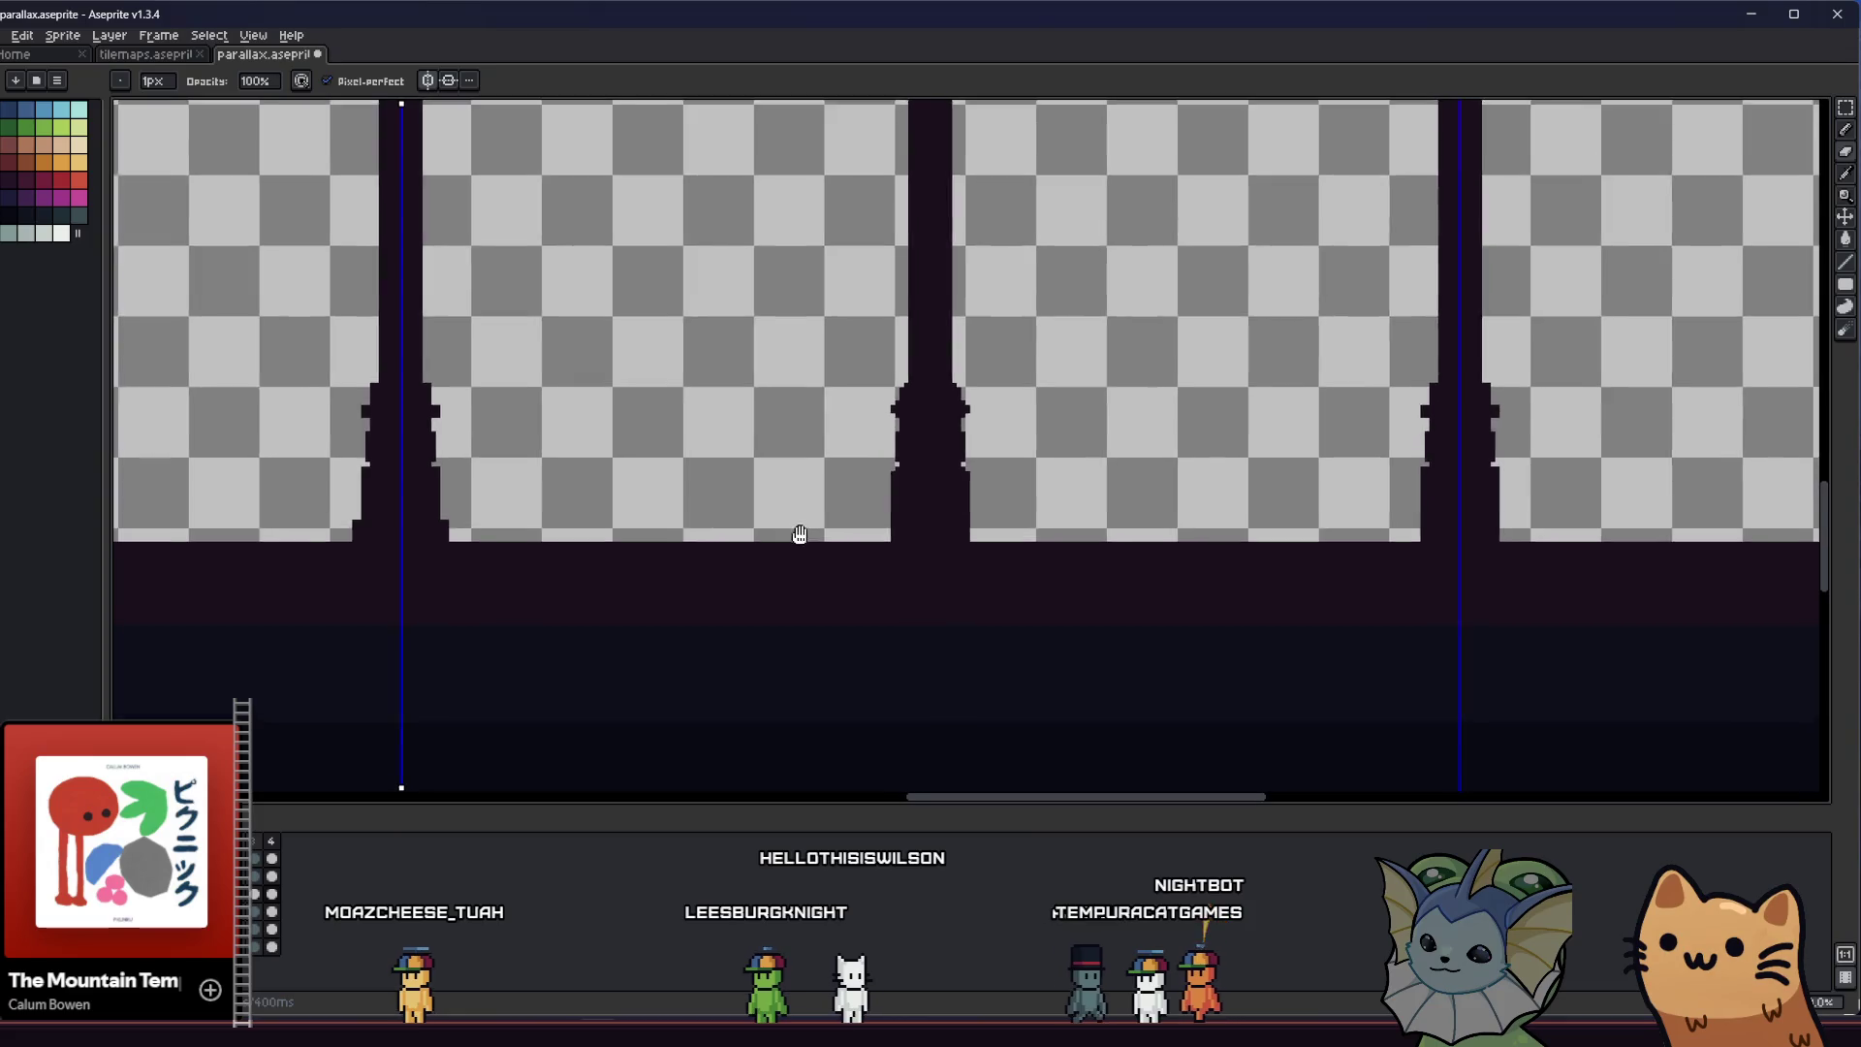
pyautogui.scroll(1, 808, 588)
pyautogui.scroll(1, 858, 495)
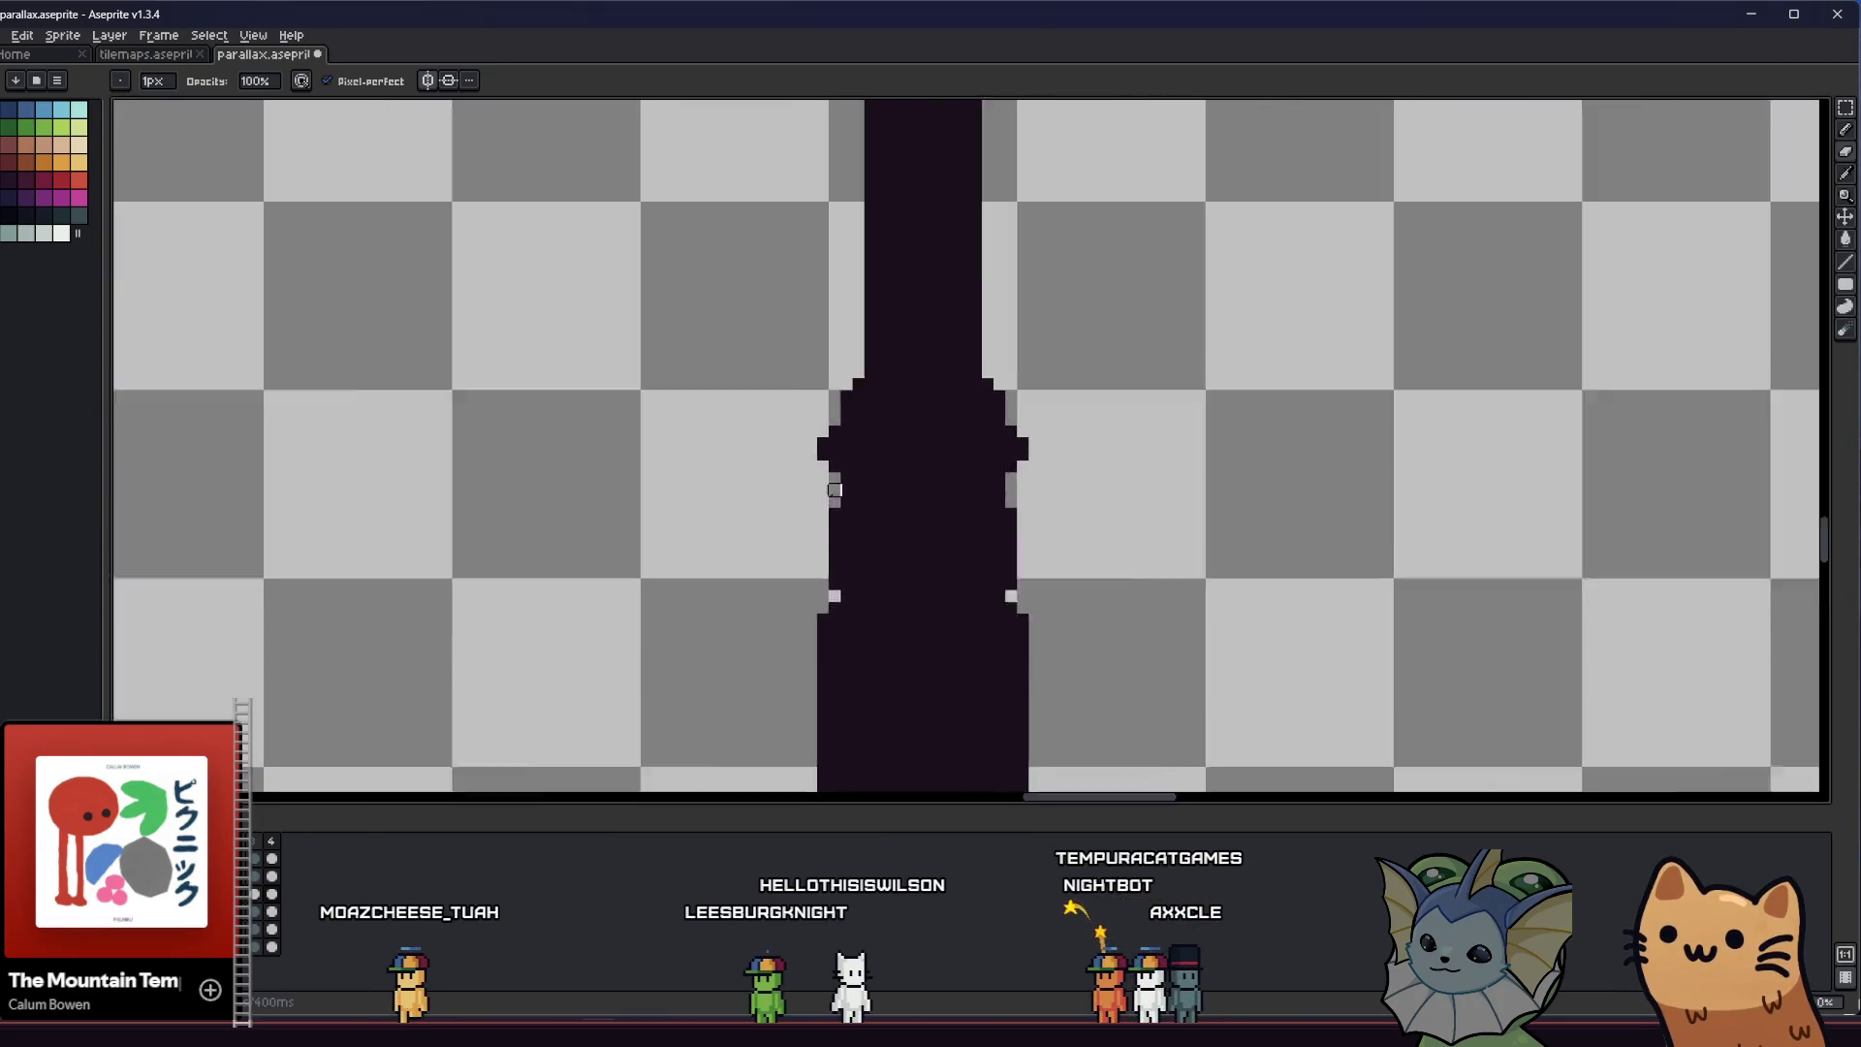
pyautogui.scroll(1, 833, 468)
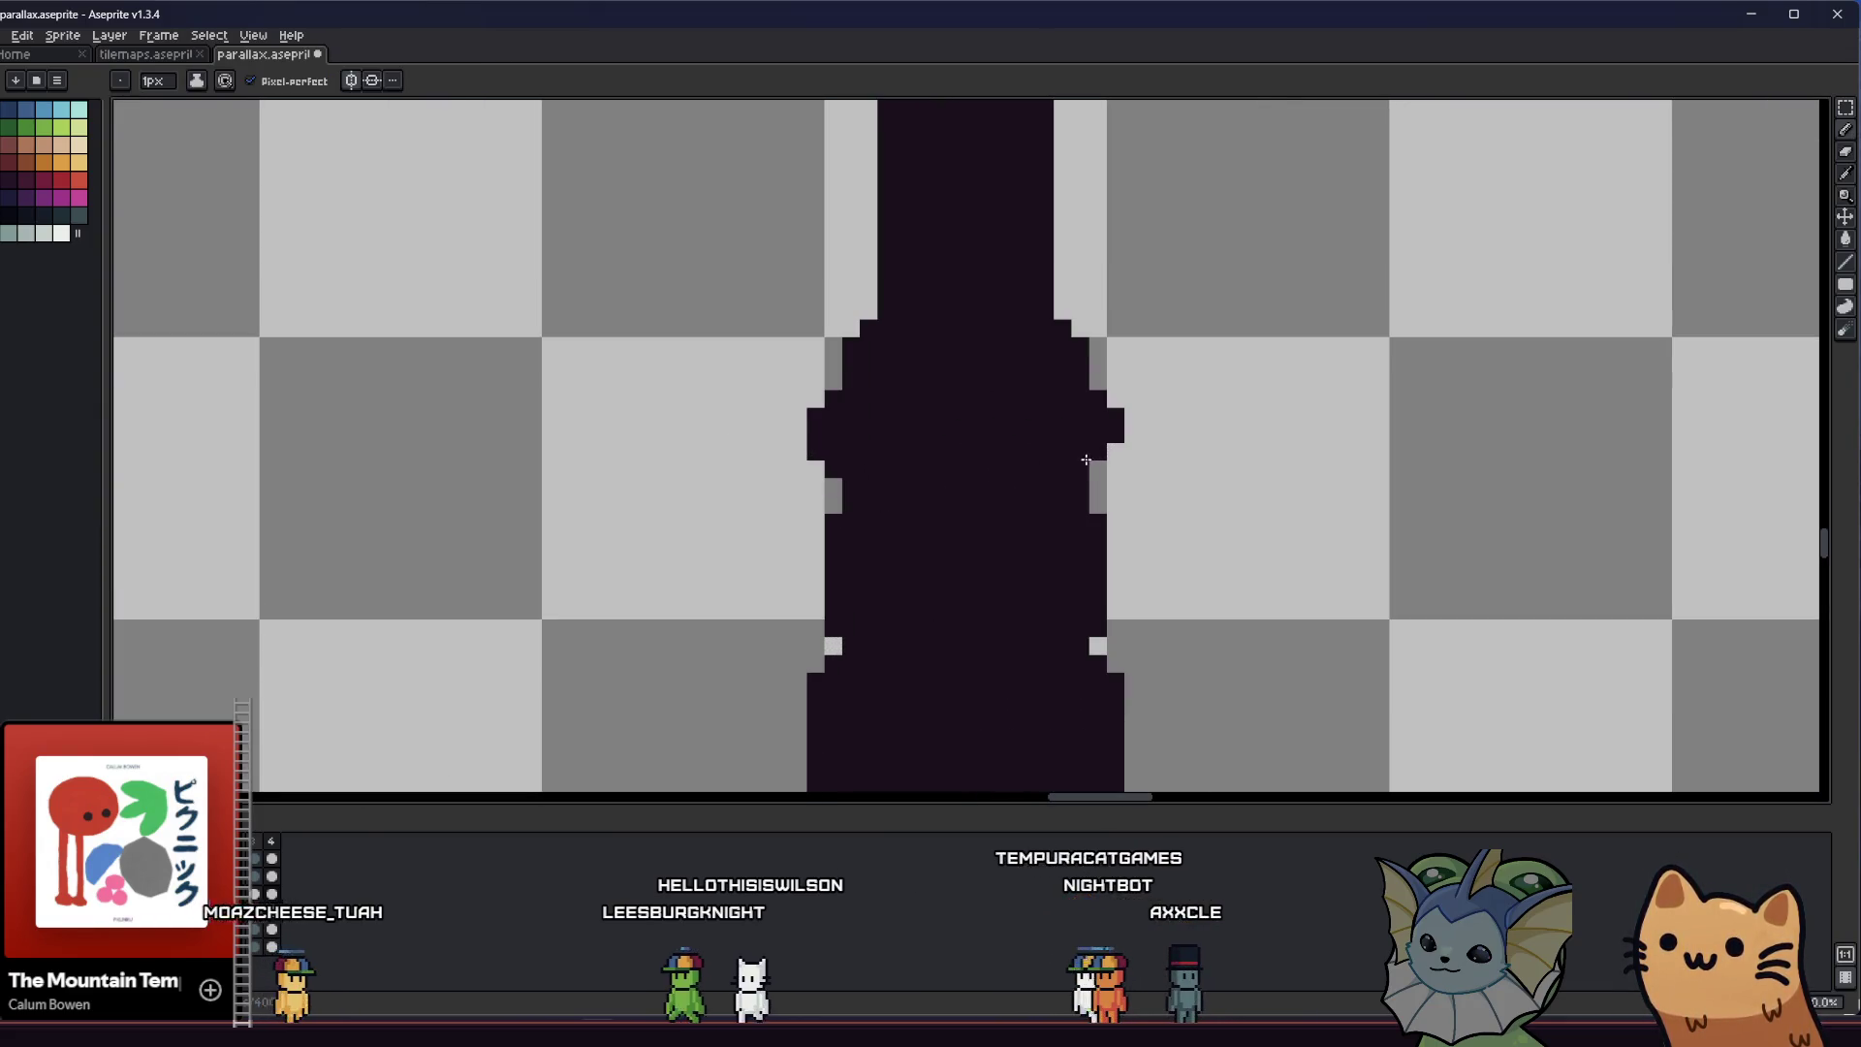
pyautogui.scroll(-2, 983, 466)
pyautogui.moveTo(983, 467); pyautogui.dragTo(653, 528)
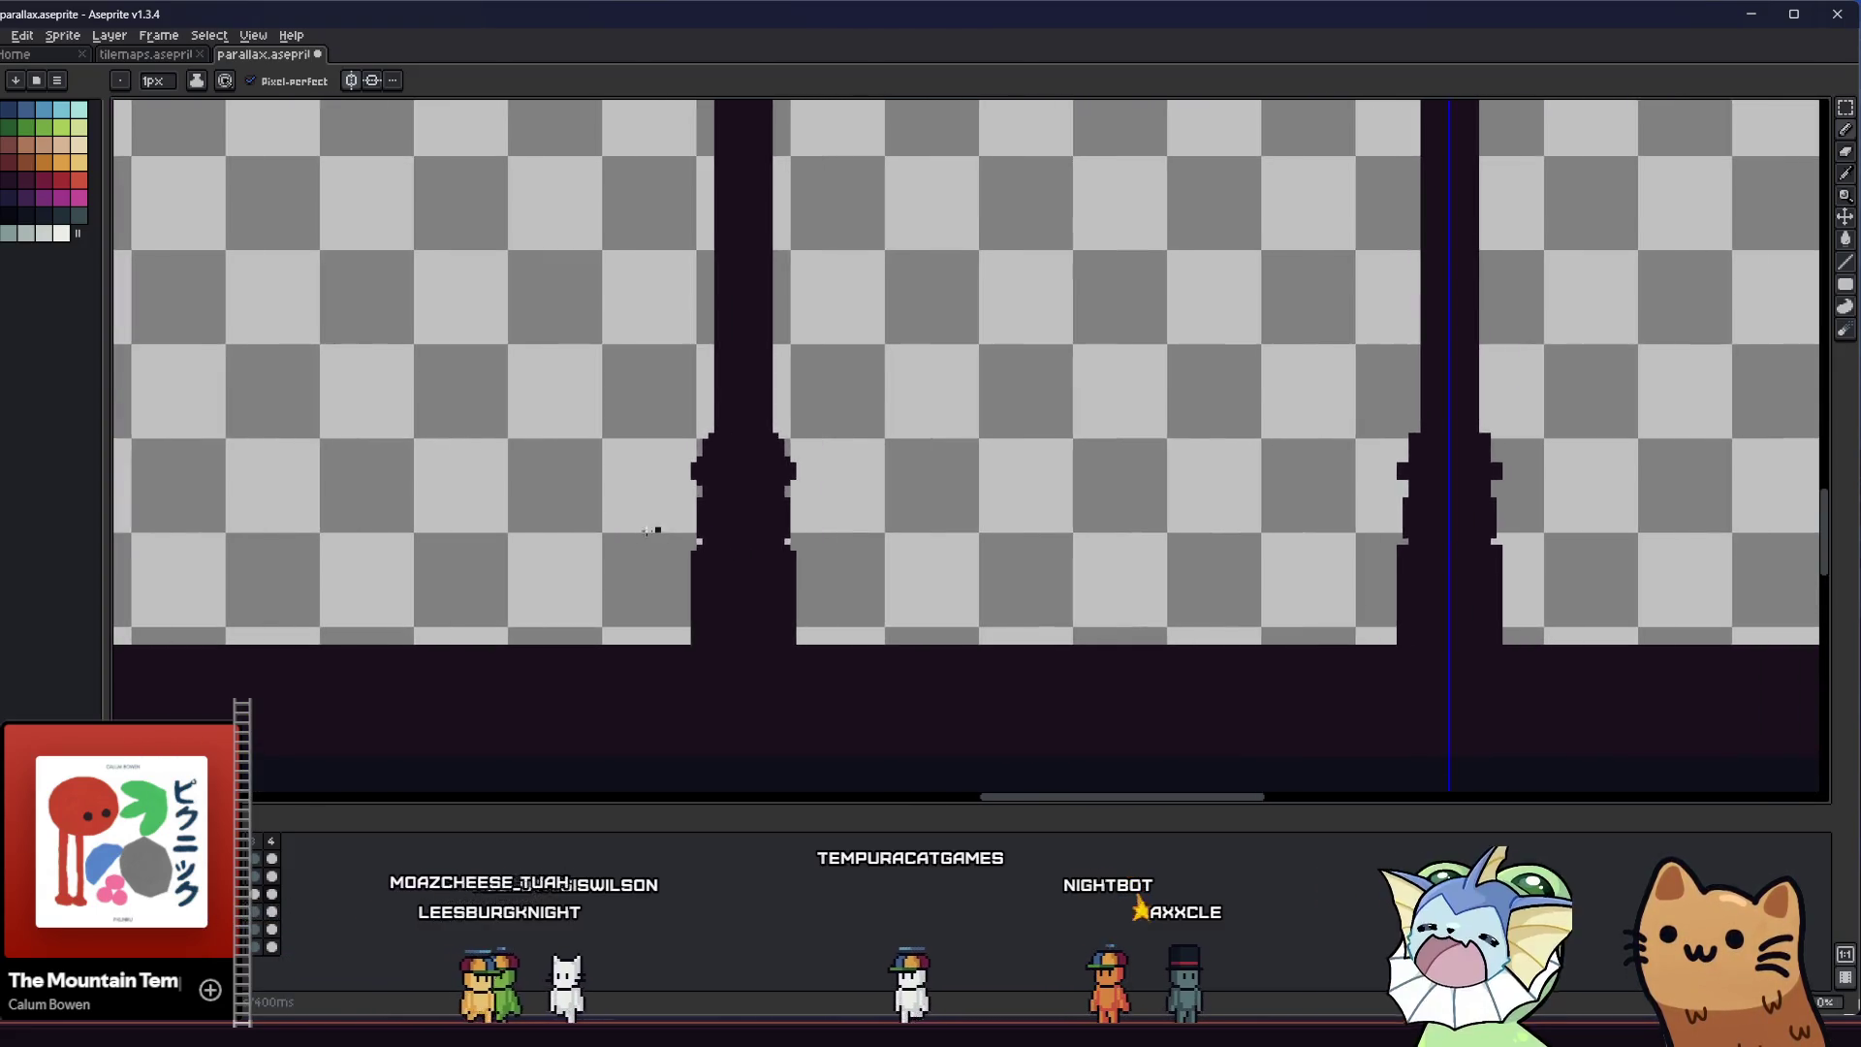
pyautogui.scroll(-4, 652, 528)
pyautogui.scroll(5, 685, 567)
pyautogui.scroll(2, 684, 569)
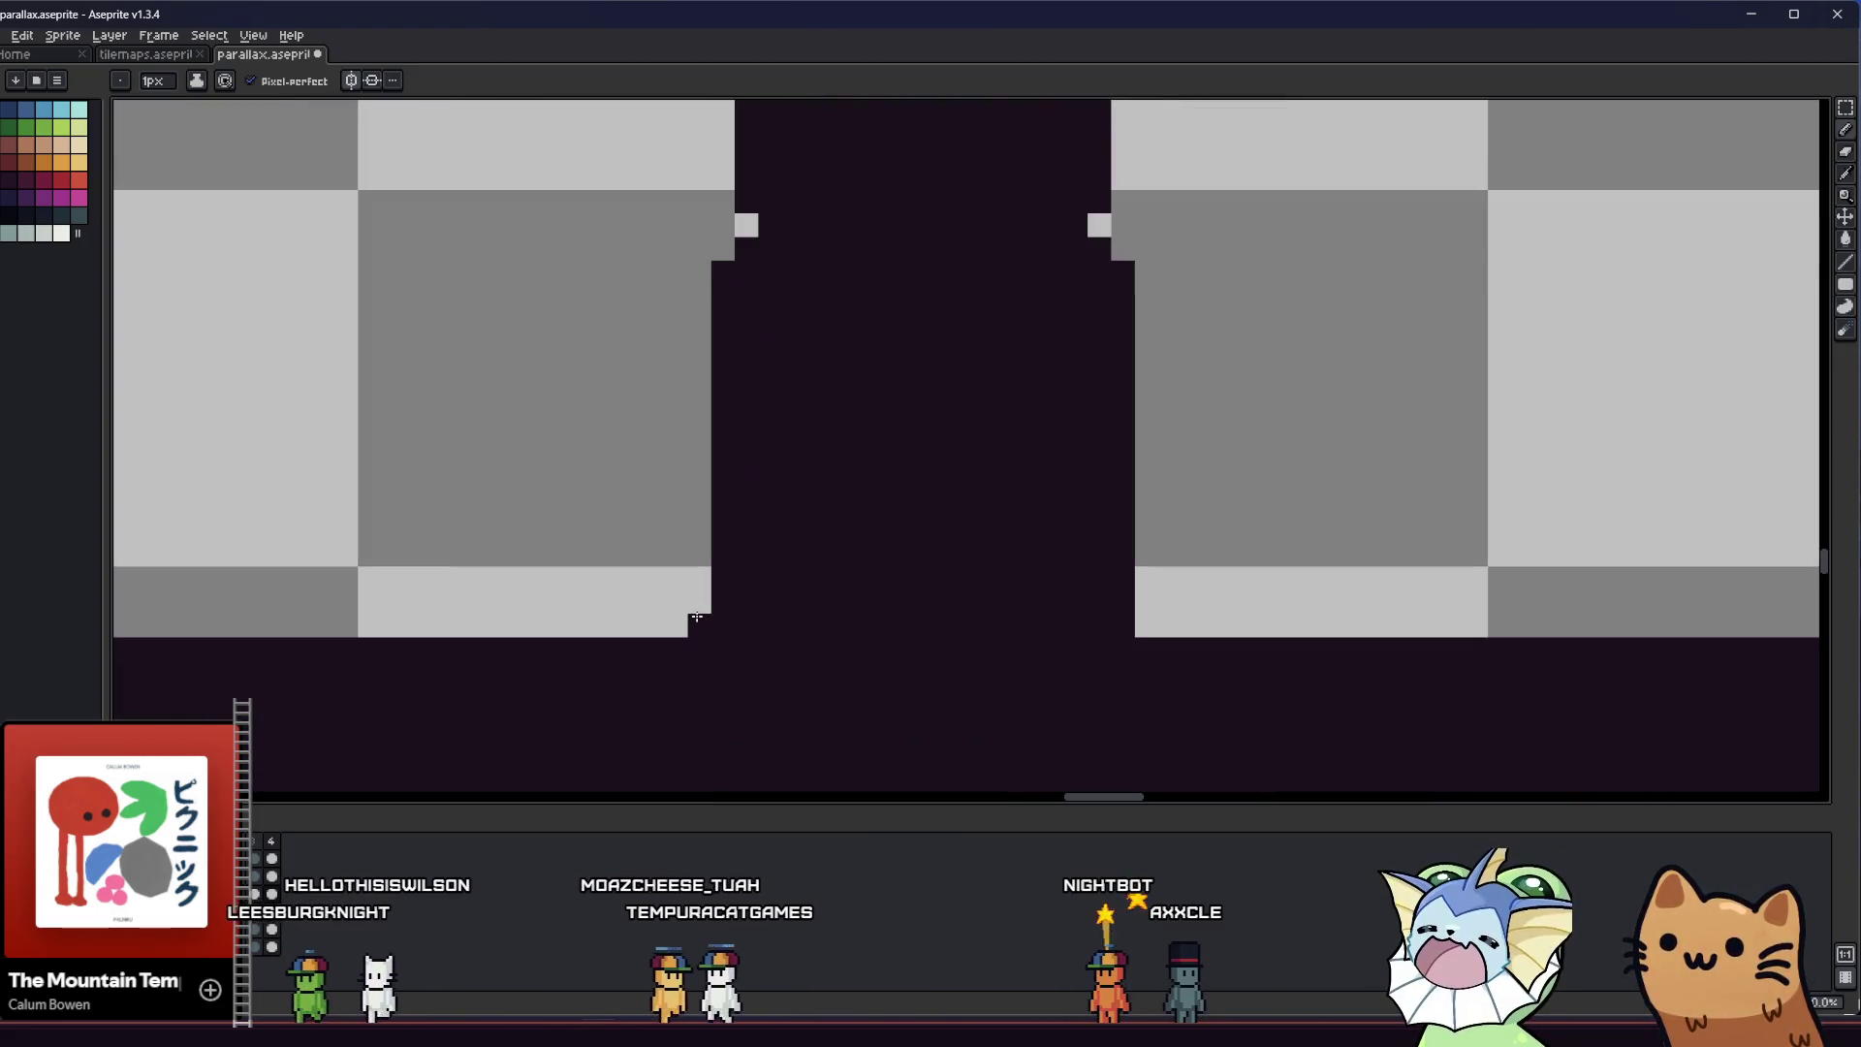
pyautogui.moveTo(1151, 554); pyautogui.dragTo(1165, 619)
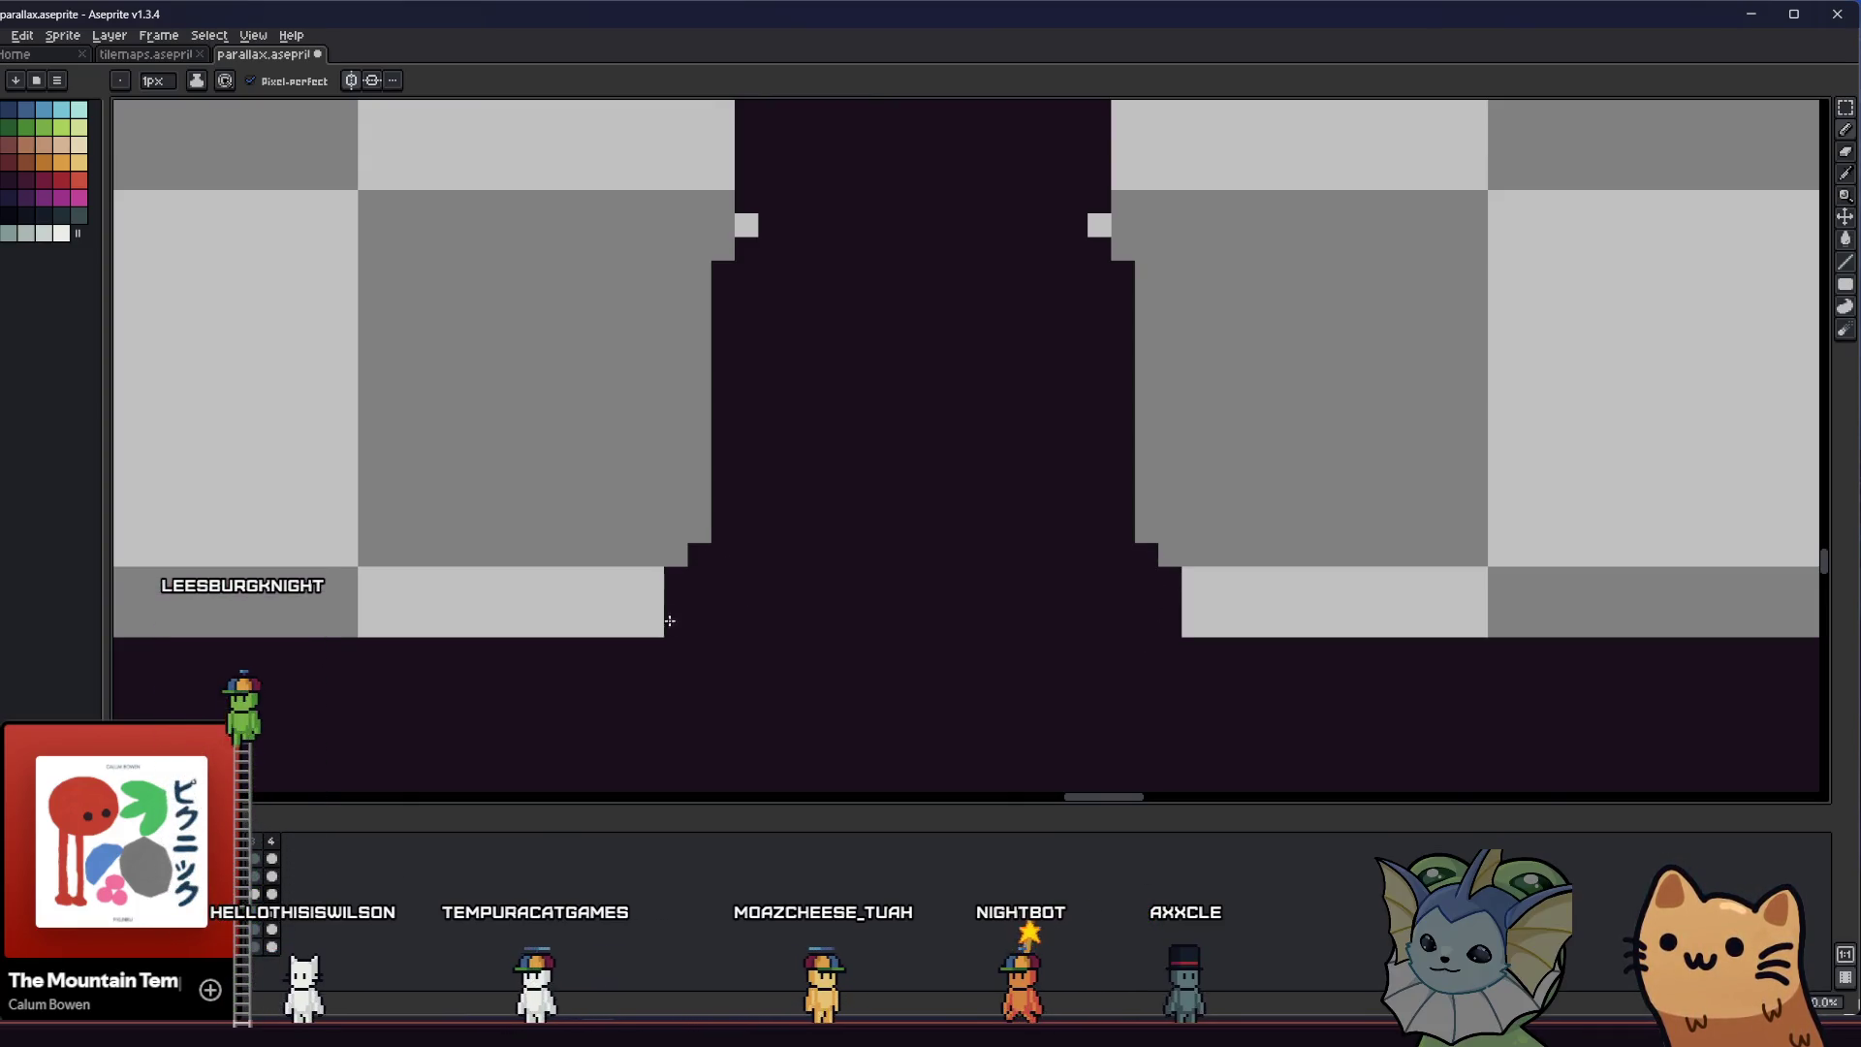
pyautogui.scroll(-3, 669, 621)
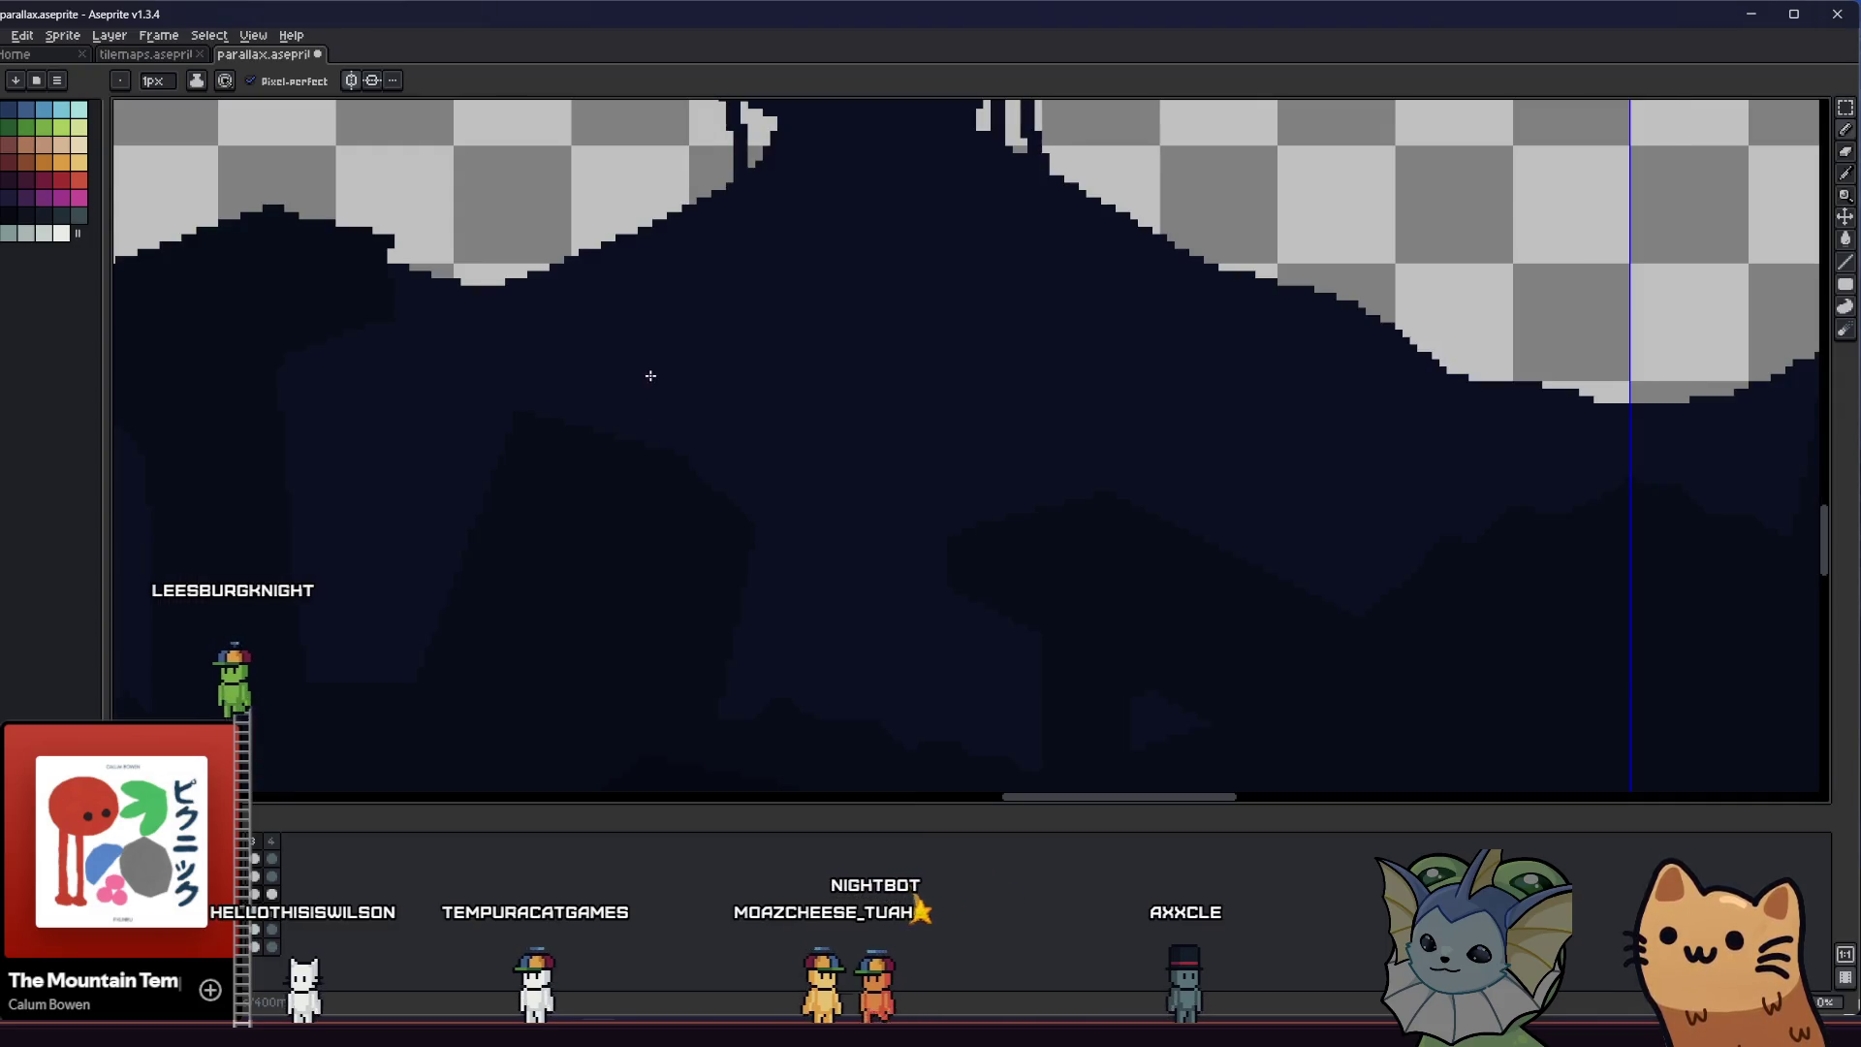
# Try pasting a copy of the left pillar, undo it, then cut away the right pillar's lower body
pyautogui.press('m')
pyautogui.moveTo(639, 340); pyautogui.dragTo(874, 636)
pyautogui.hotkey('ctrl', 'd')
pyautogui.hotkey('ctrl', 'v')
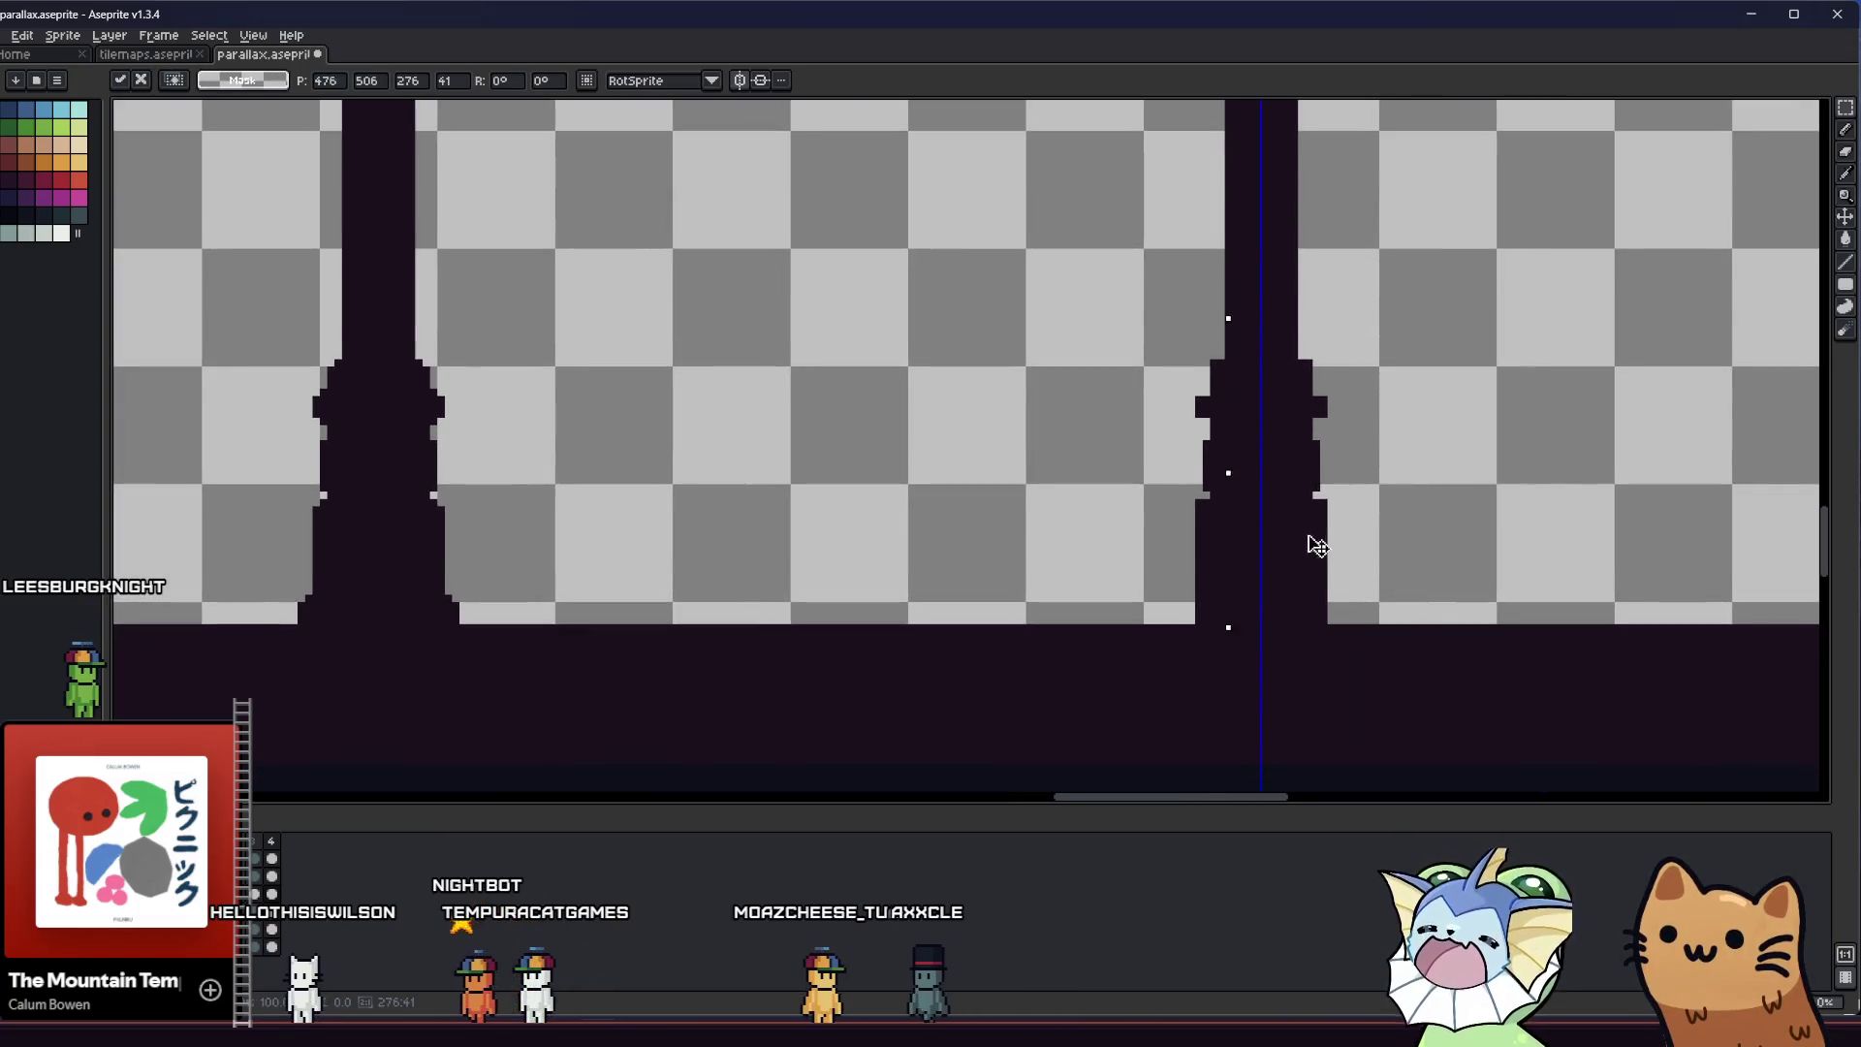
pyautogui.moveTo(1161, 549); pyautogui.dragTo(878, 473)
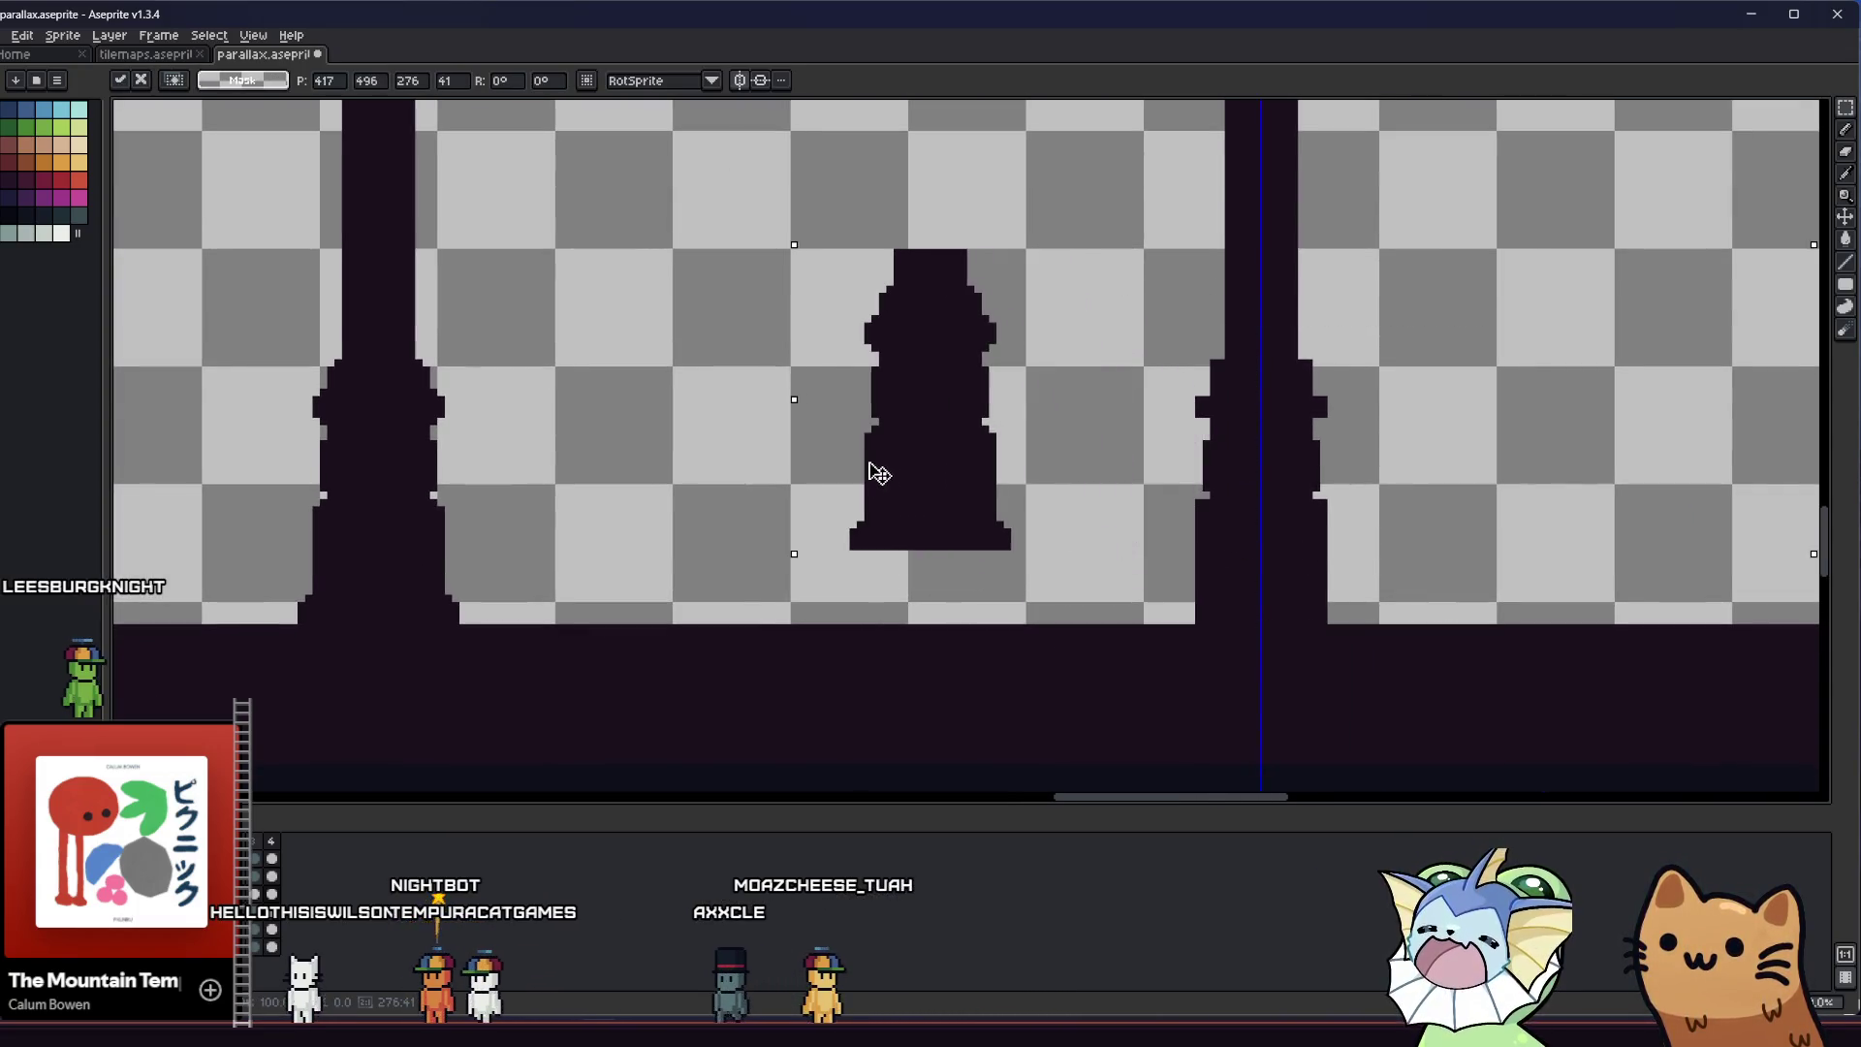
pyautogui.hotkey('ctrl', 'z')
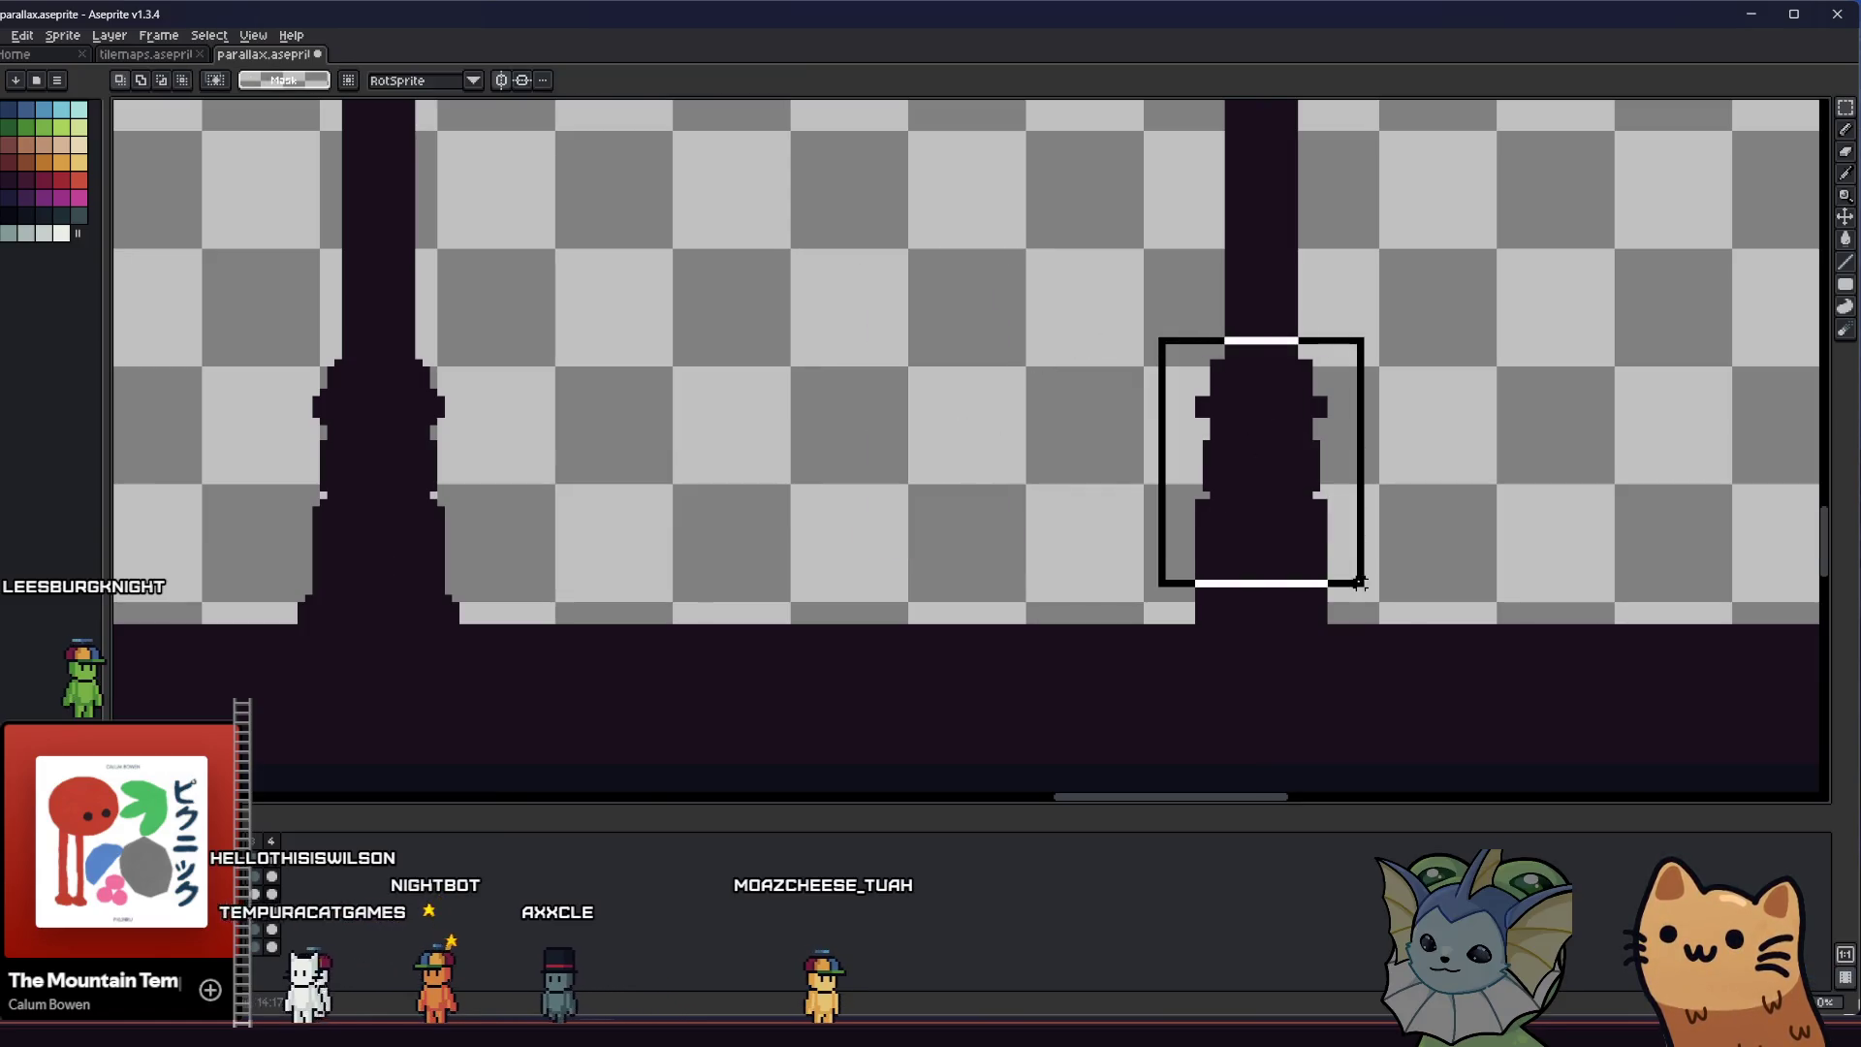
pyautogui.moveTo(1146, 341); pyautogui.dragTo(1373, 612)
pyautogui.hotkey('ctrl', 'x')
pyautogui.scroll(-2, 913, 549)
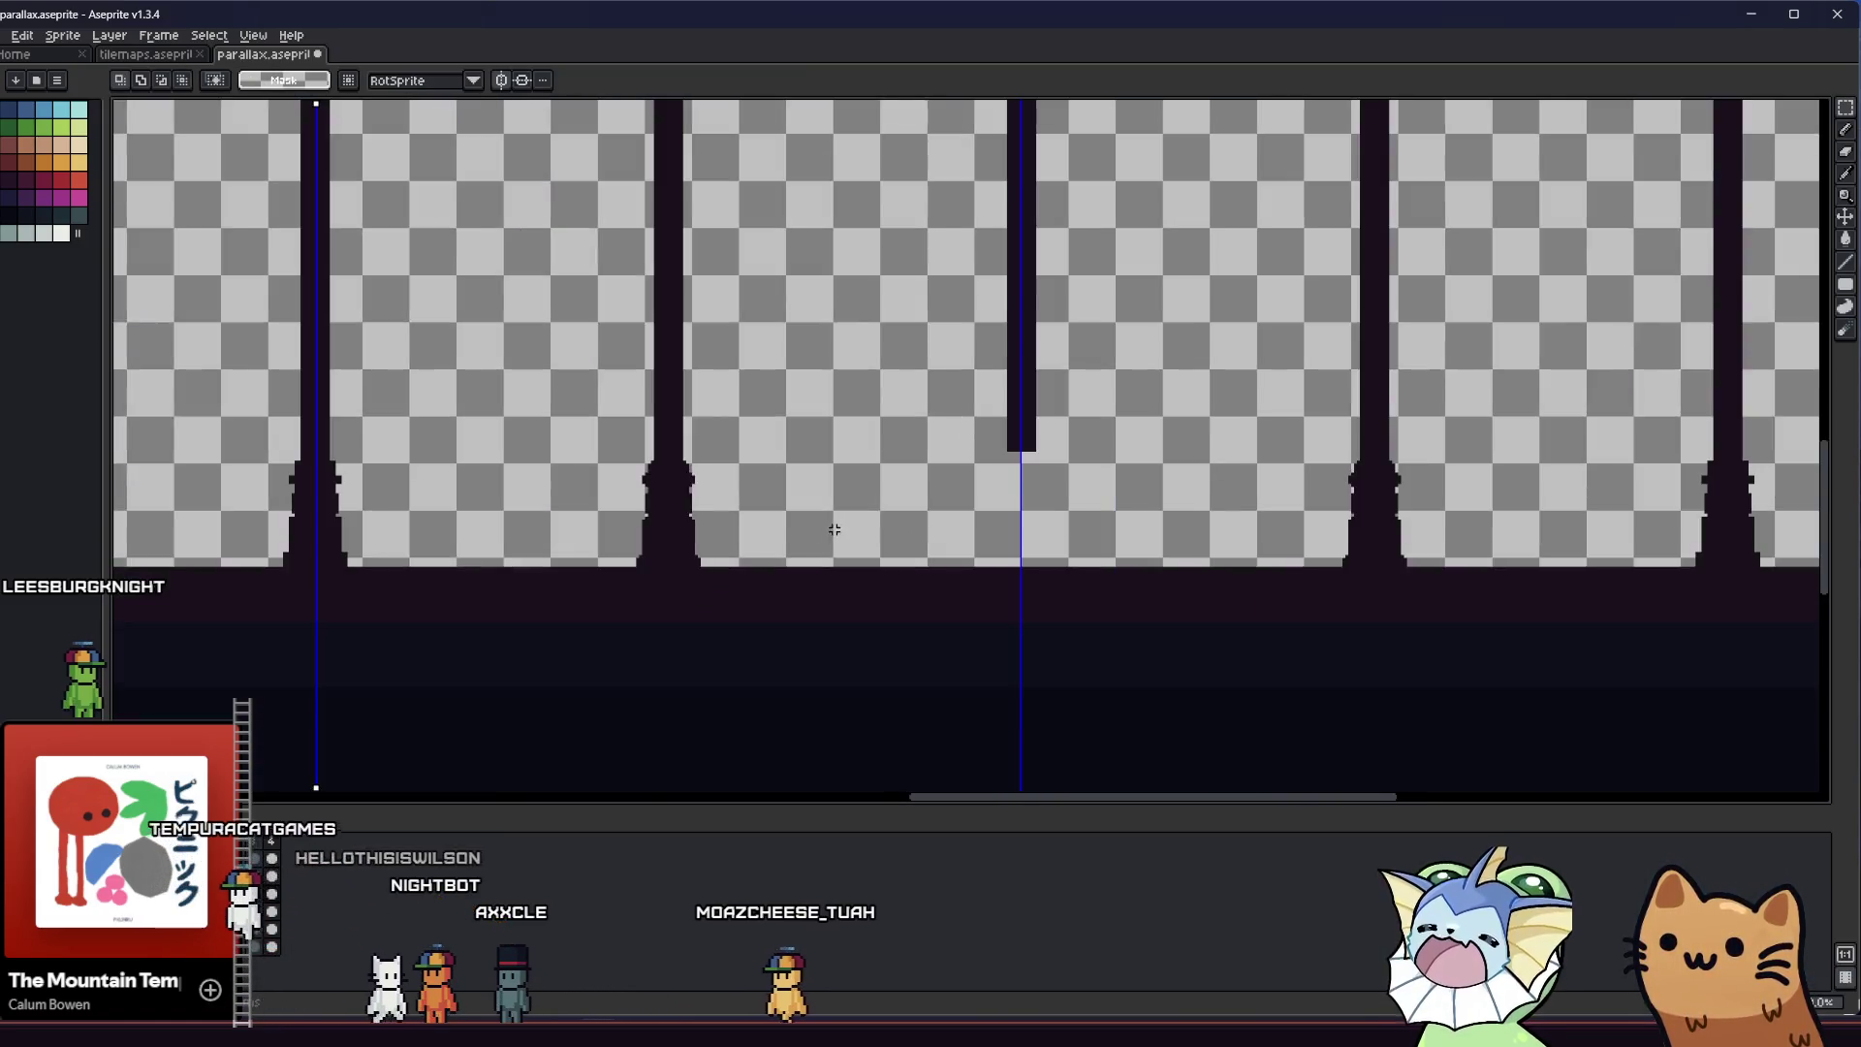
# Cut the central pillar base, then paste a copied neighbouring base onto a pillar, nudged down one pixel
pyautogui.moveTo(602, 445); pyautogui.dragTo(805, 587)
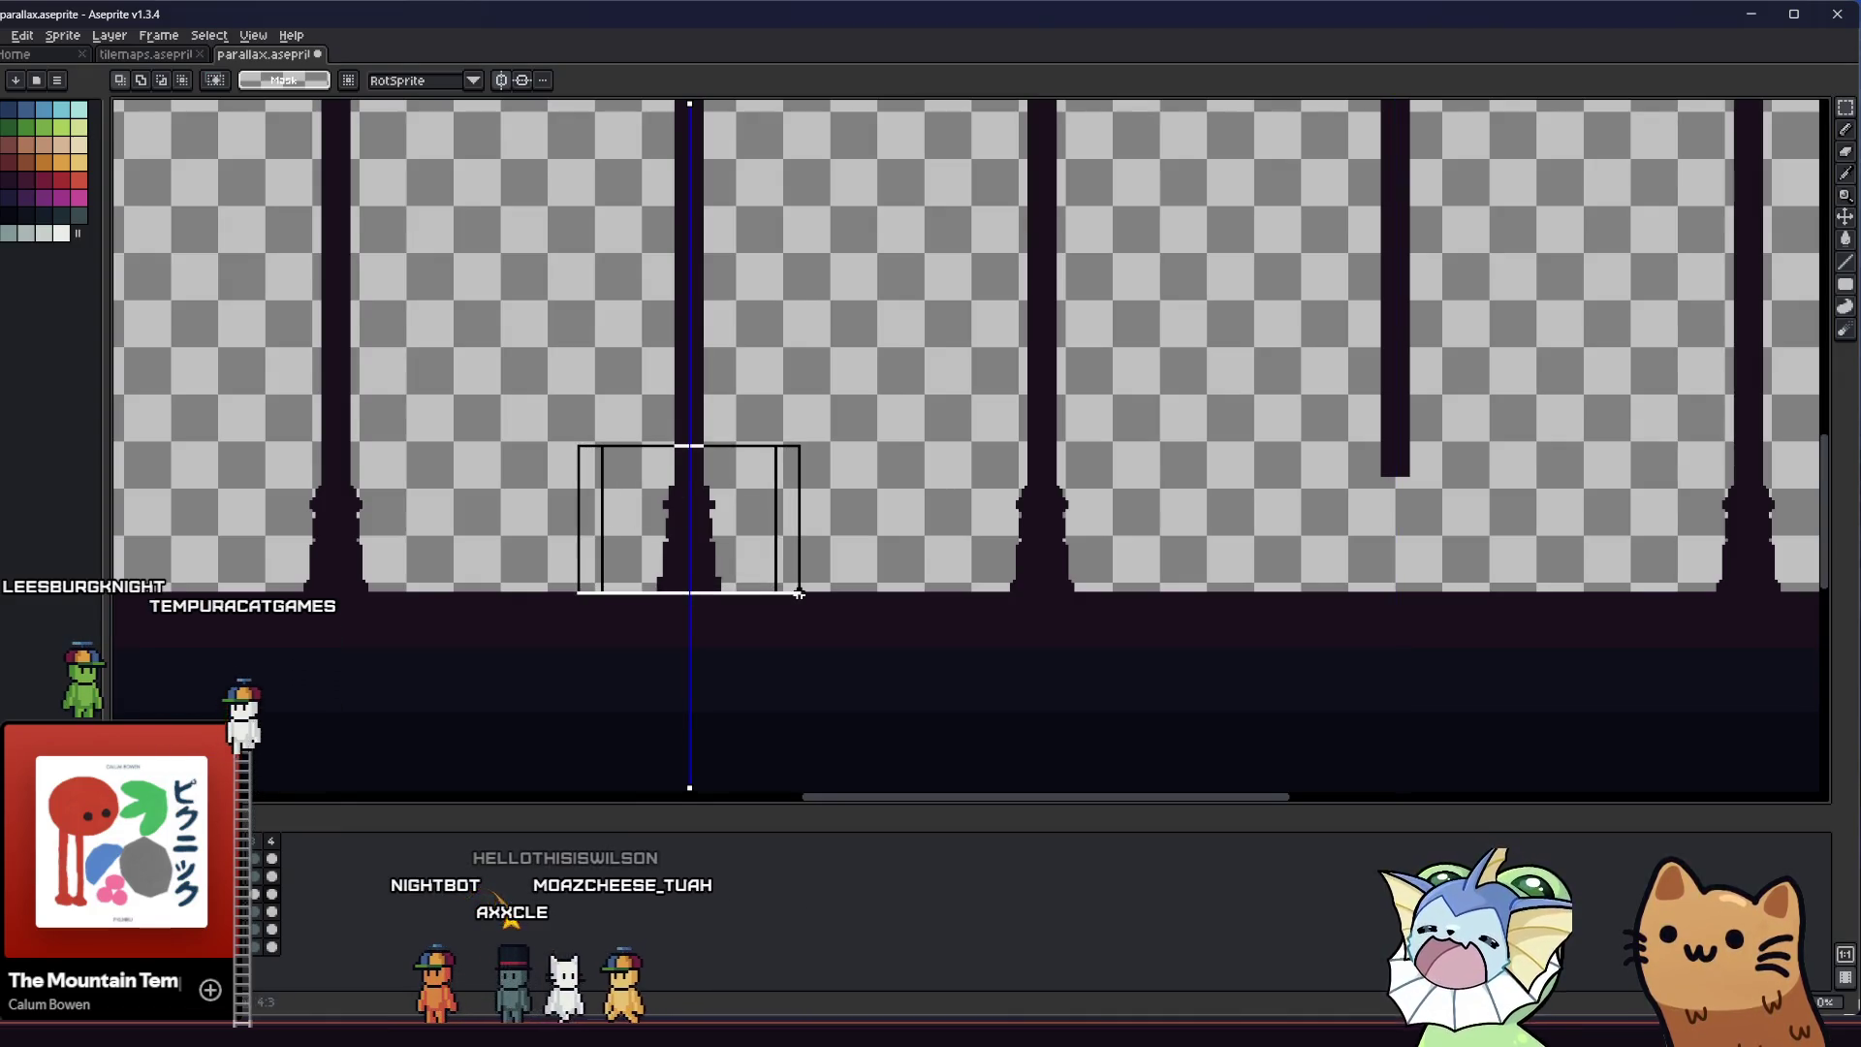
pyautogui.hotkey('ctrl', 'x')
pyautogui.scroll(-1, 815, 583)
pyautogui.scroll(2, 816, 530)
pyautogui.scroll(1, 816, 530)
pyautogui.moveTo(802, 427); pyautogui.dragTo(1028, 673)
pyautogui.hotkey('ctrl', 'c')
pyautogui.hotkey('ctrl', 'v')
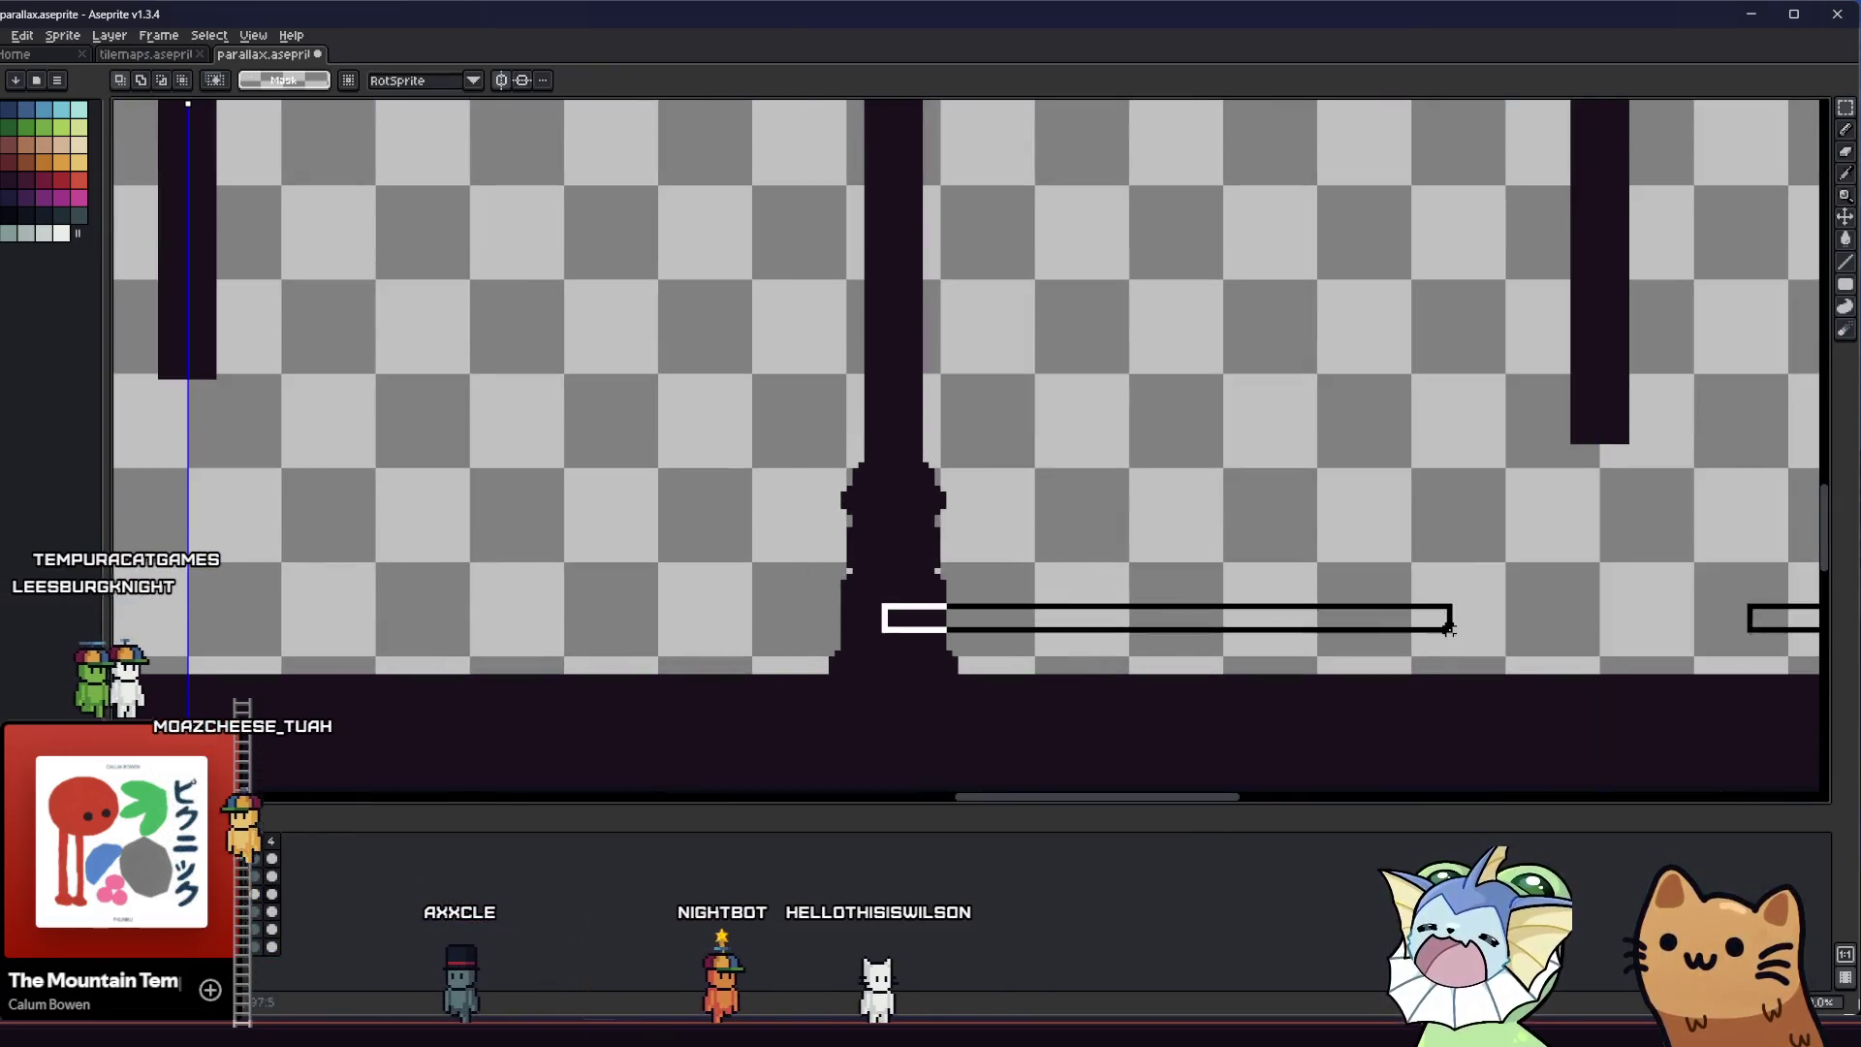
pyautogui.moveTo(1677, 535); pyautogui.dragTo(1525, 536)
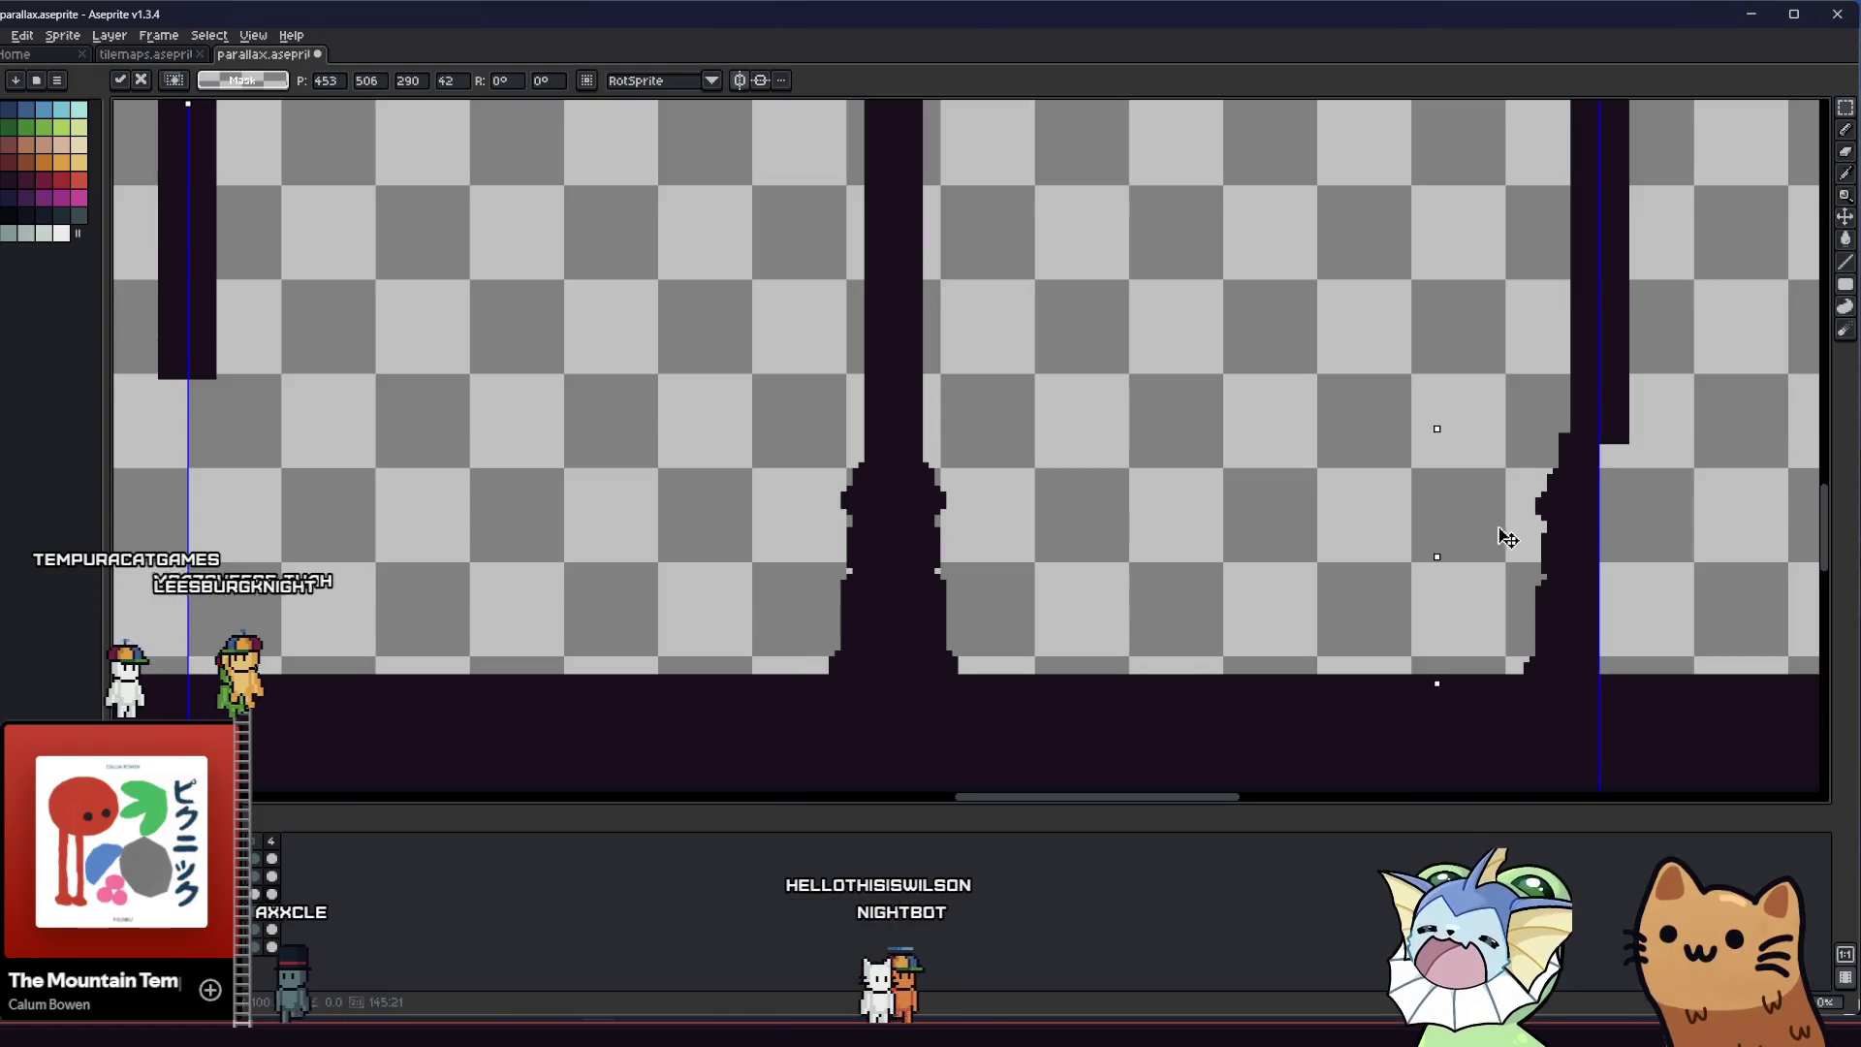
pyautogui.press('Down')
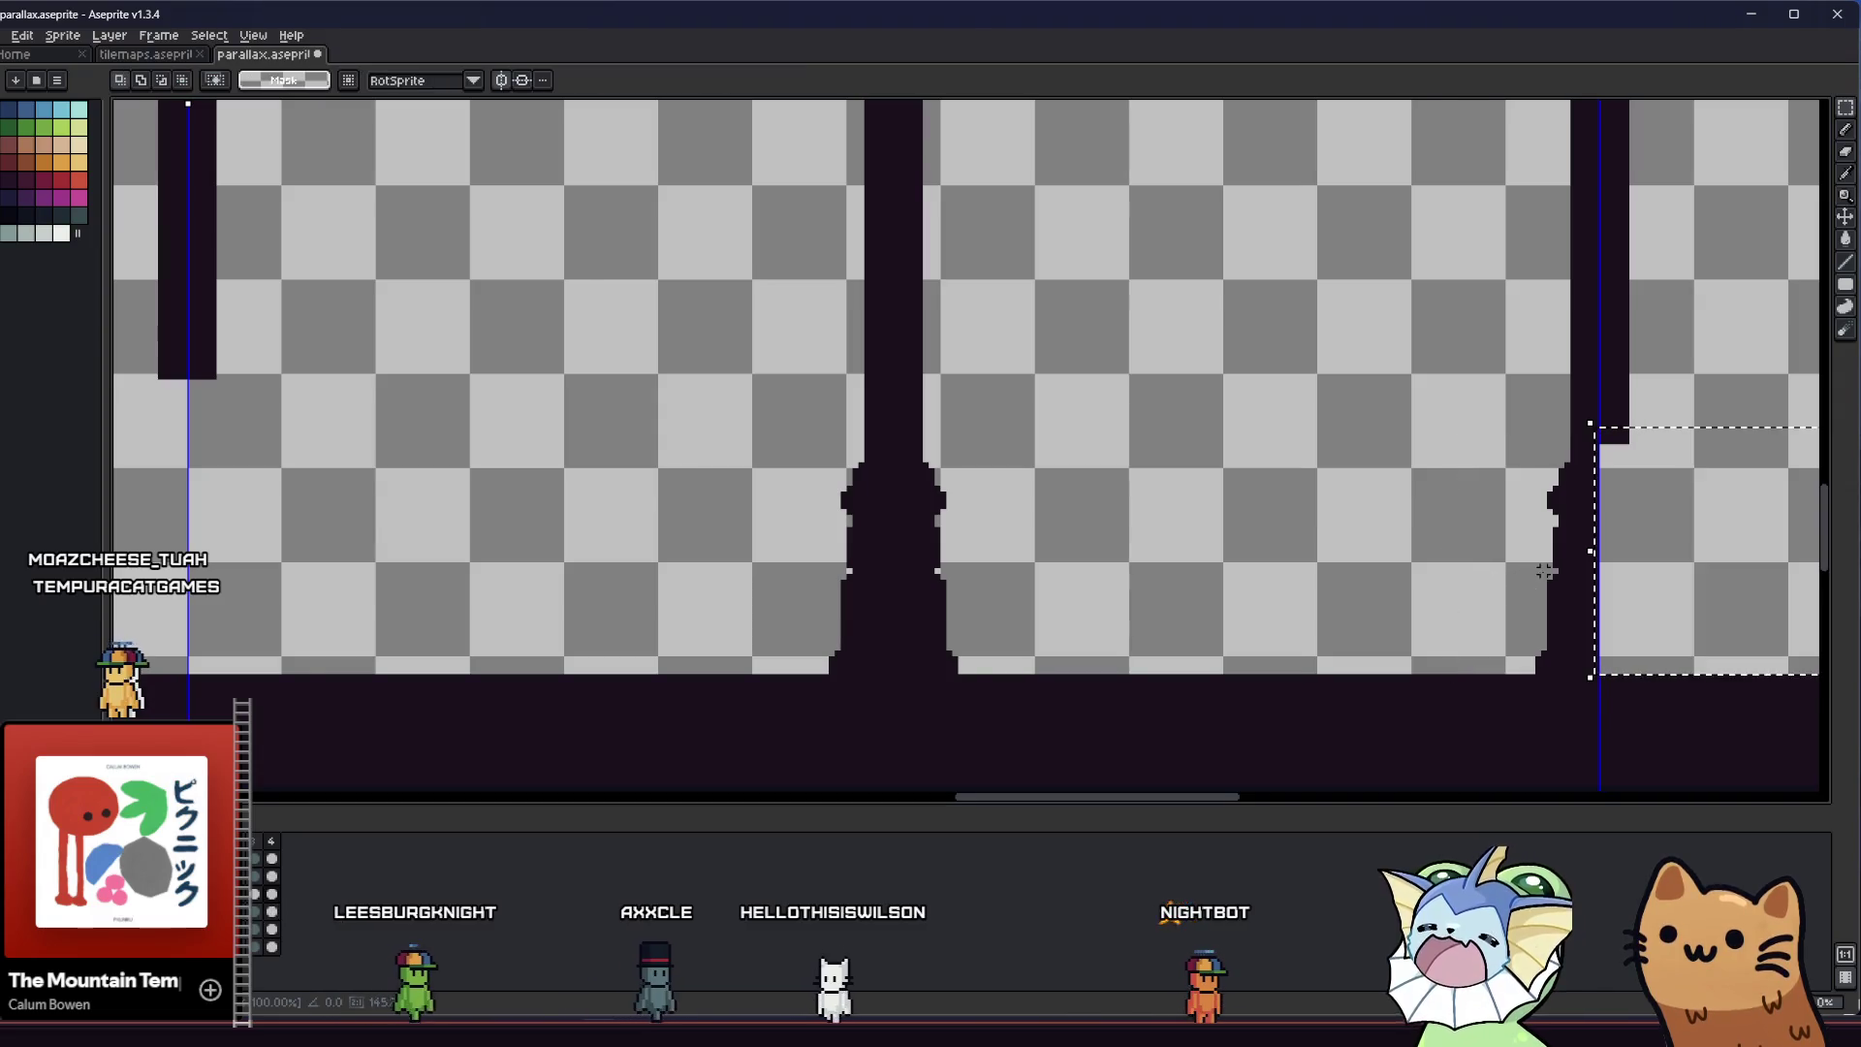
pyautogui.scroll(-1, 1470, 580)
pyautogui.scroll(-1, 1601, 597)
pyautogui.scroll(1, 897, 596)
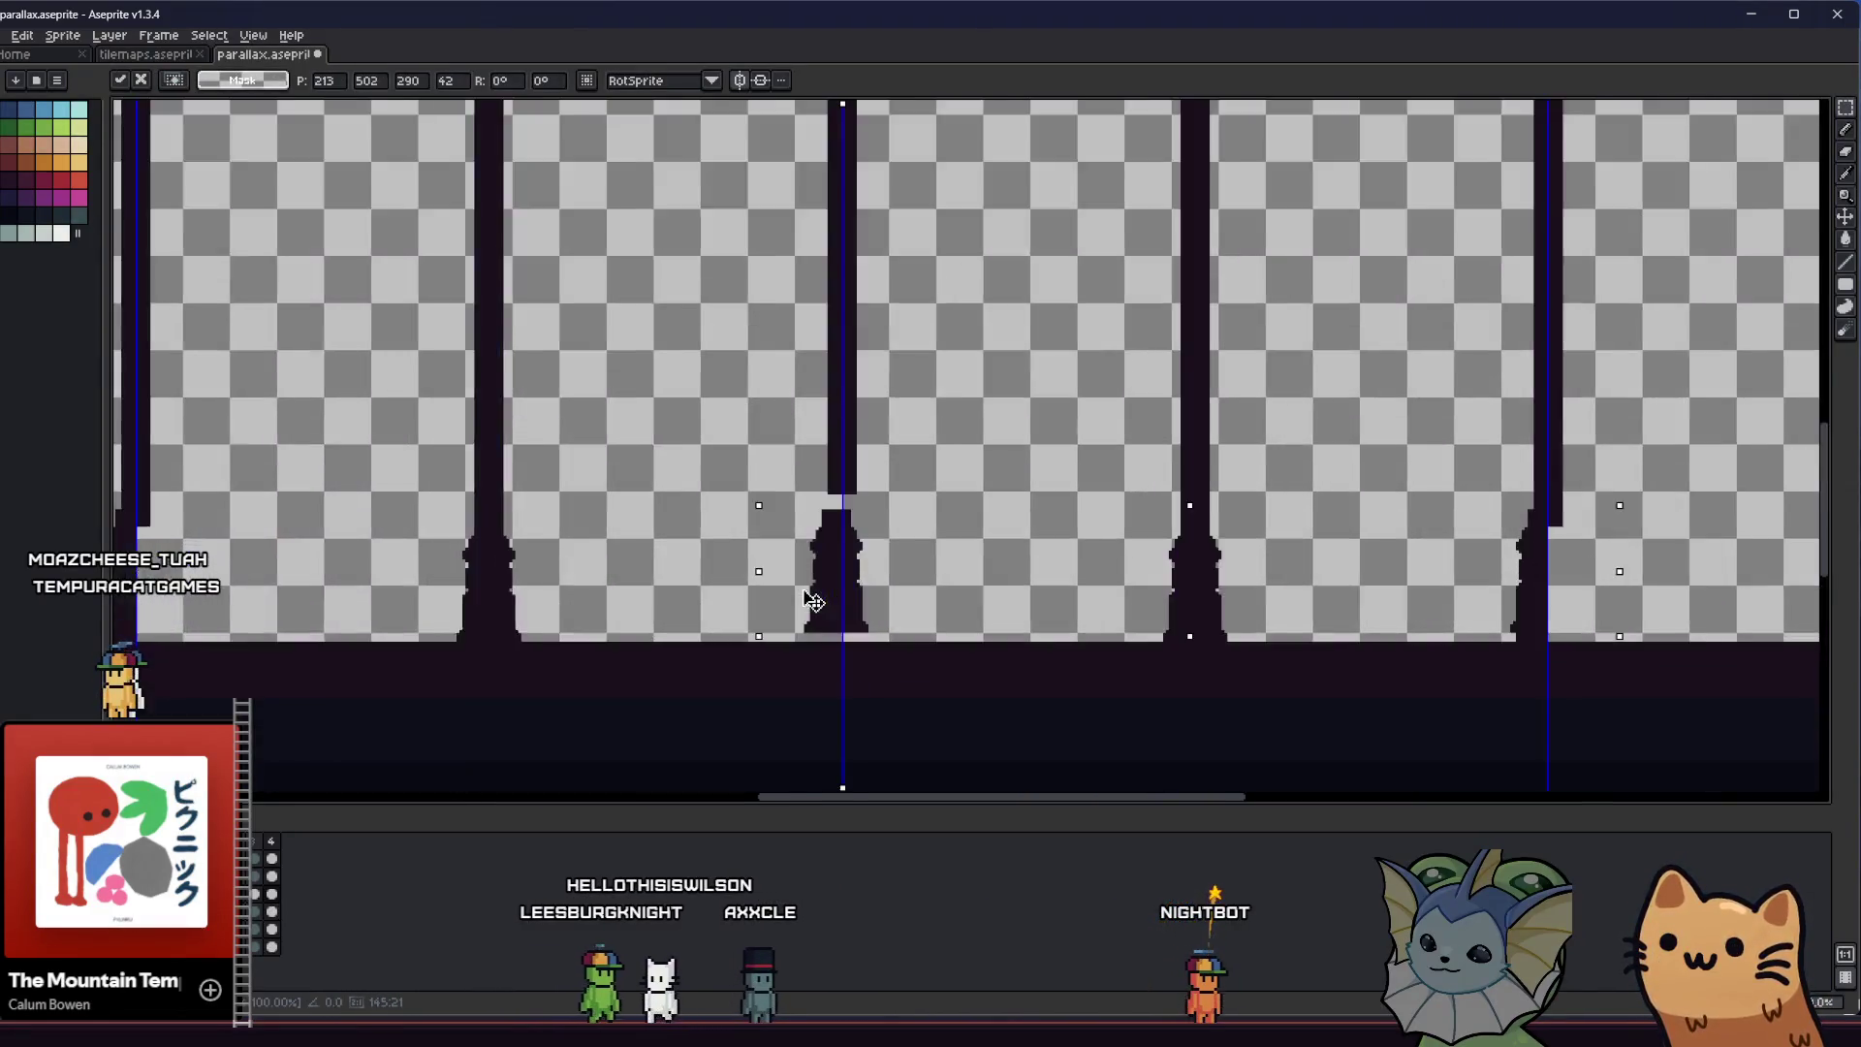
pyautogui.scroll(1, 814, 602)
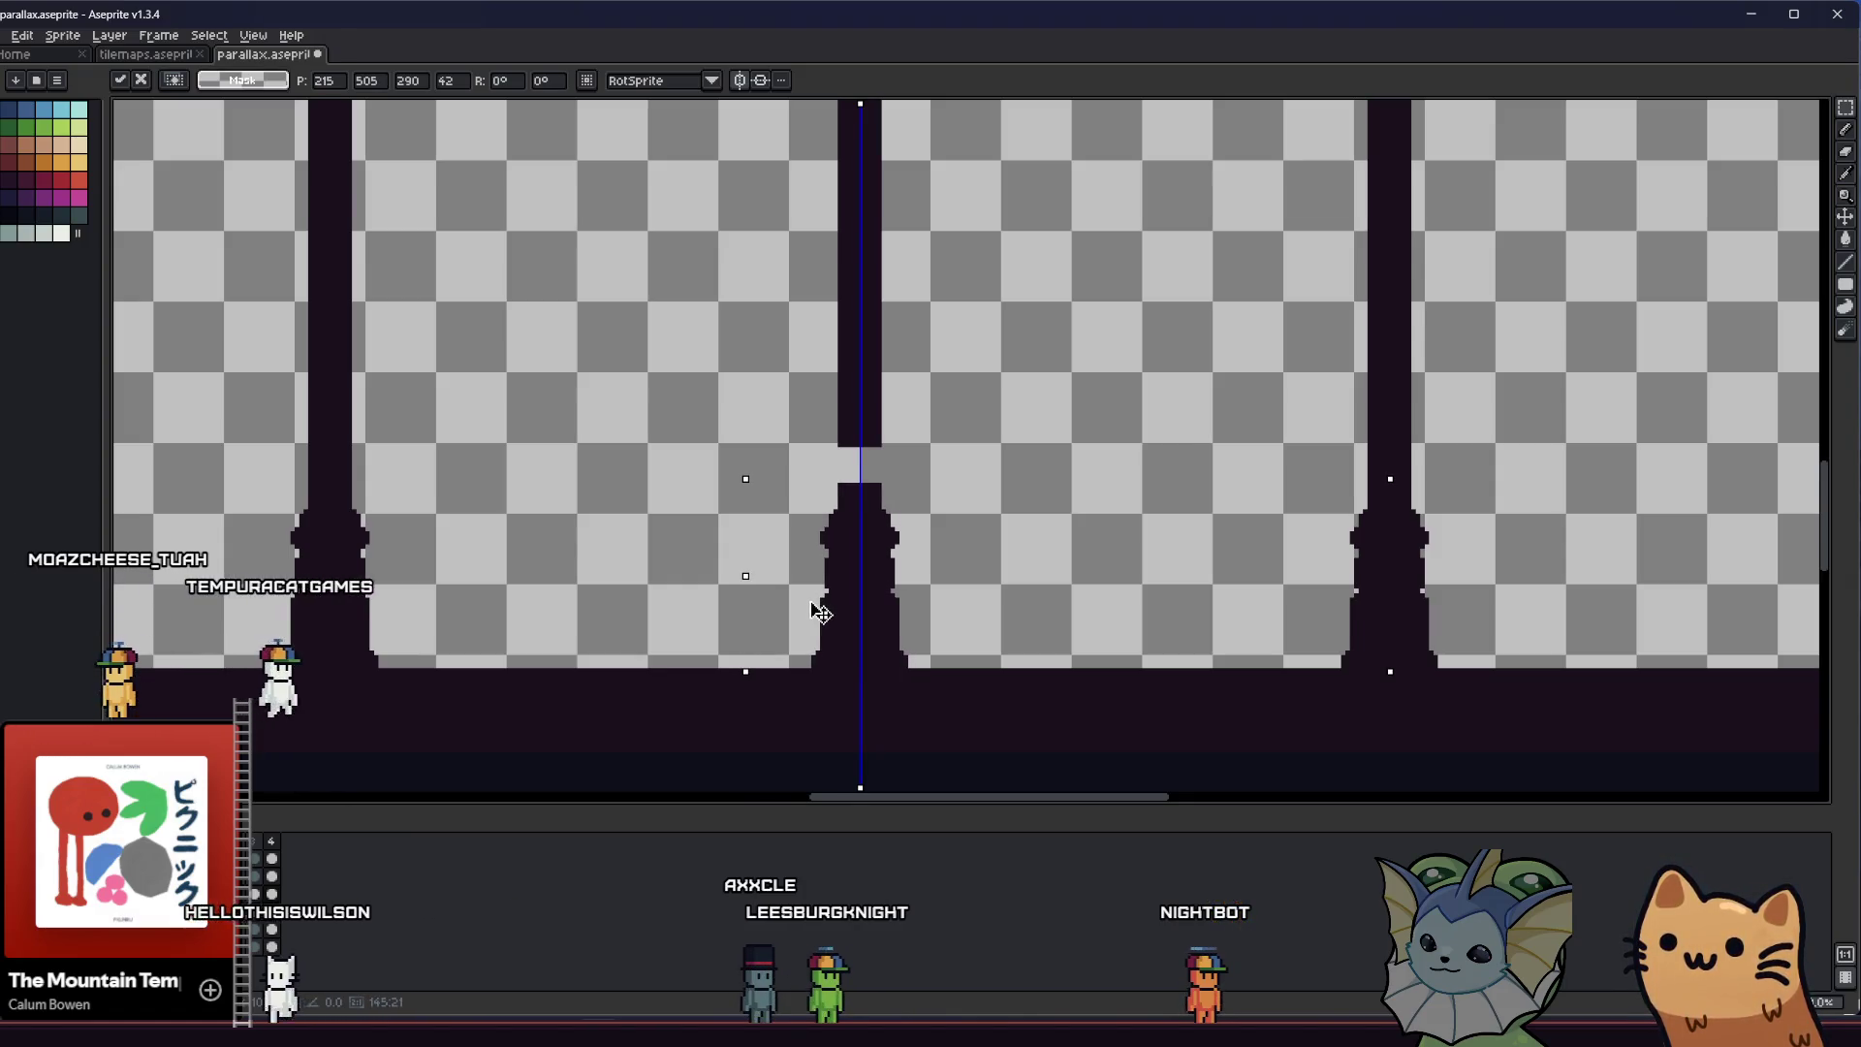
pyautogui.scroll(-1, 819, 611)
pyautogui.hotkey('ctrl', 'd')
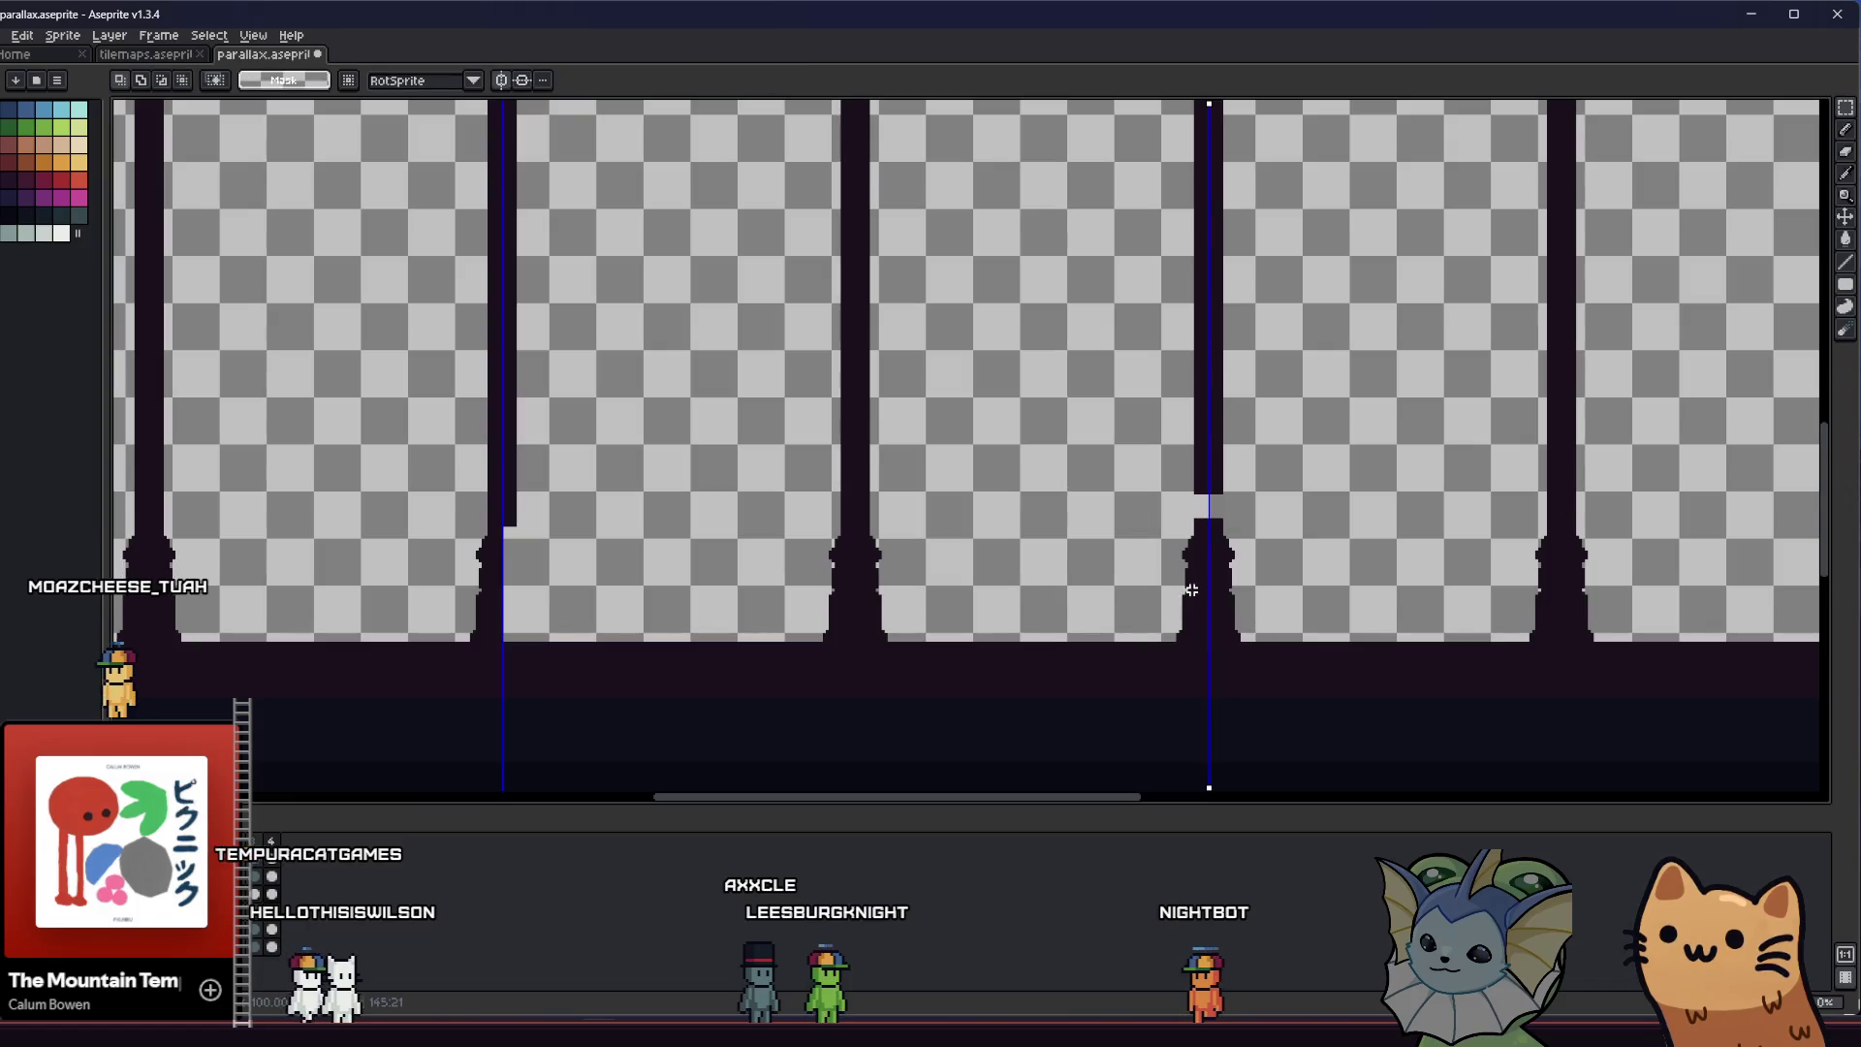
pyautogui.scroll(-1, 912, 622)
# Paste another copy of the base onto a further pillar and commit it
pyautogui.hotkey('ctrl', 'v')
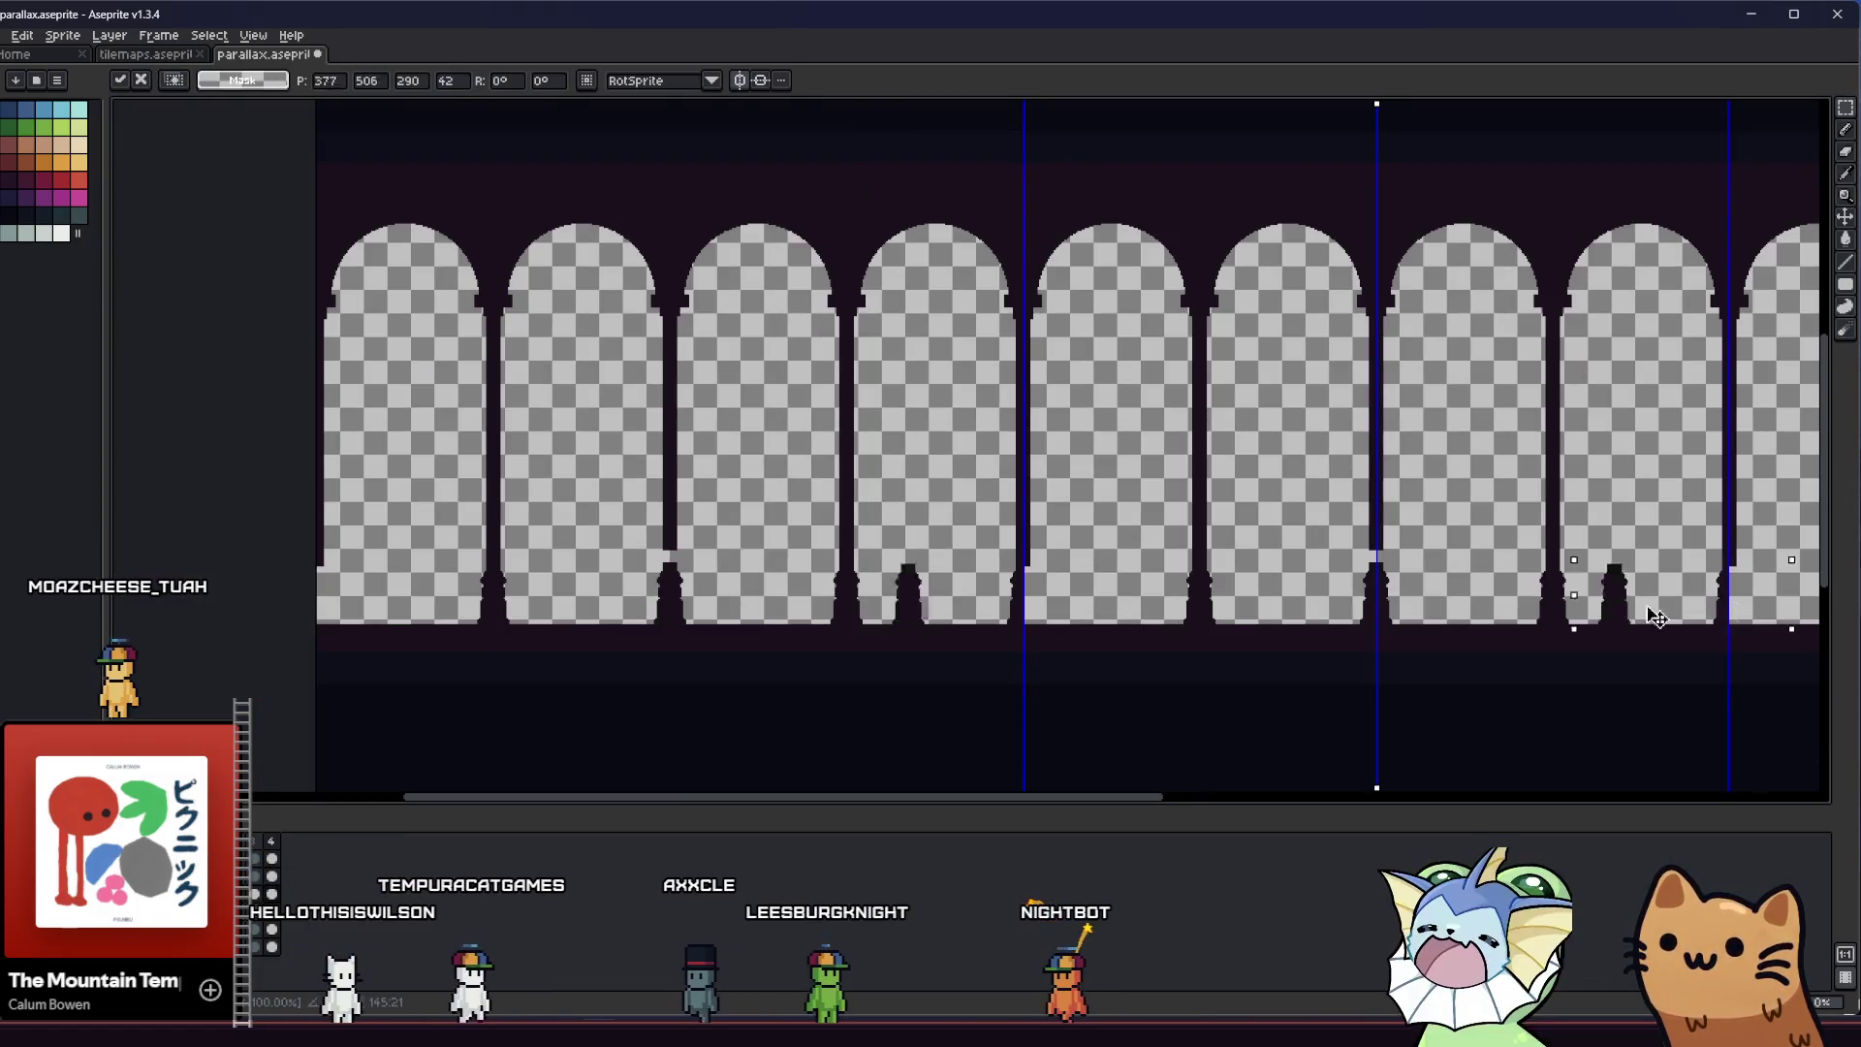
pyautogui.scroll(1, 863, 601)
pyautogui.moveTo(1004, 597)
pyautogui.mouseDown()
pyautogui.moveTo(764, 593)
pyautogui.moveTo(763, 572)
pyautogui.mouseUp()
pyautogui.press('Return')
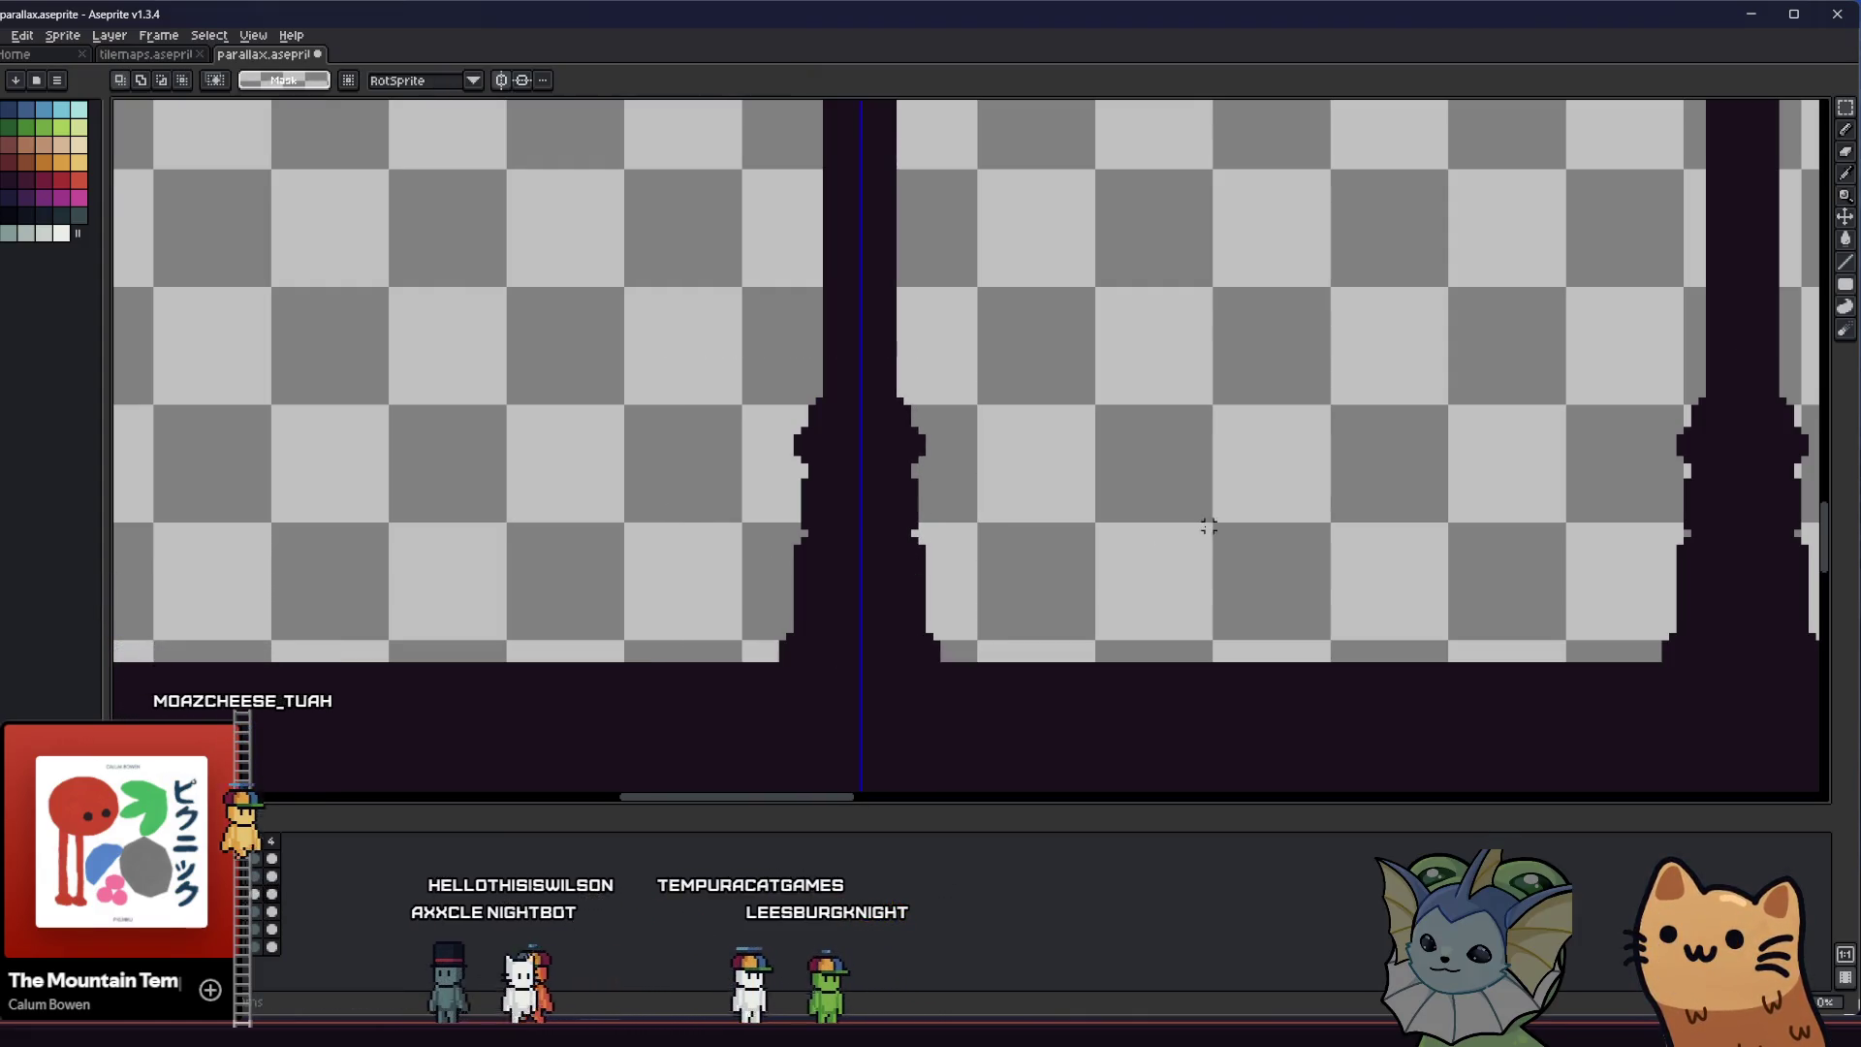
pyautogui.scroll(-1, 975, 497)
pyautogui.scroll(1, 1310, 457)
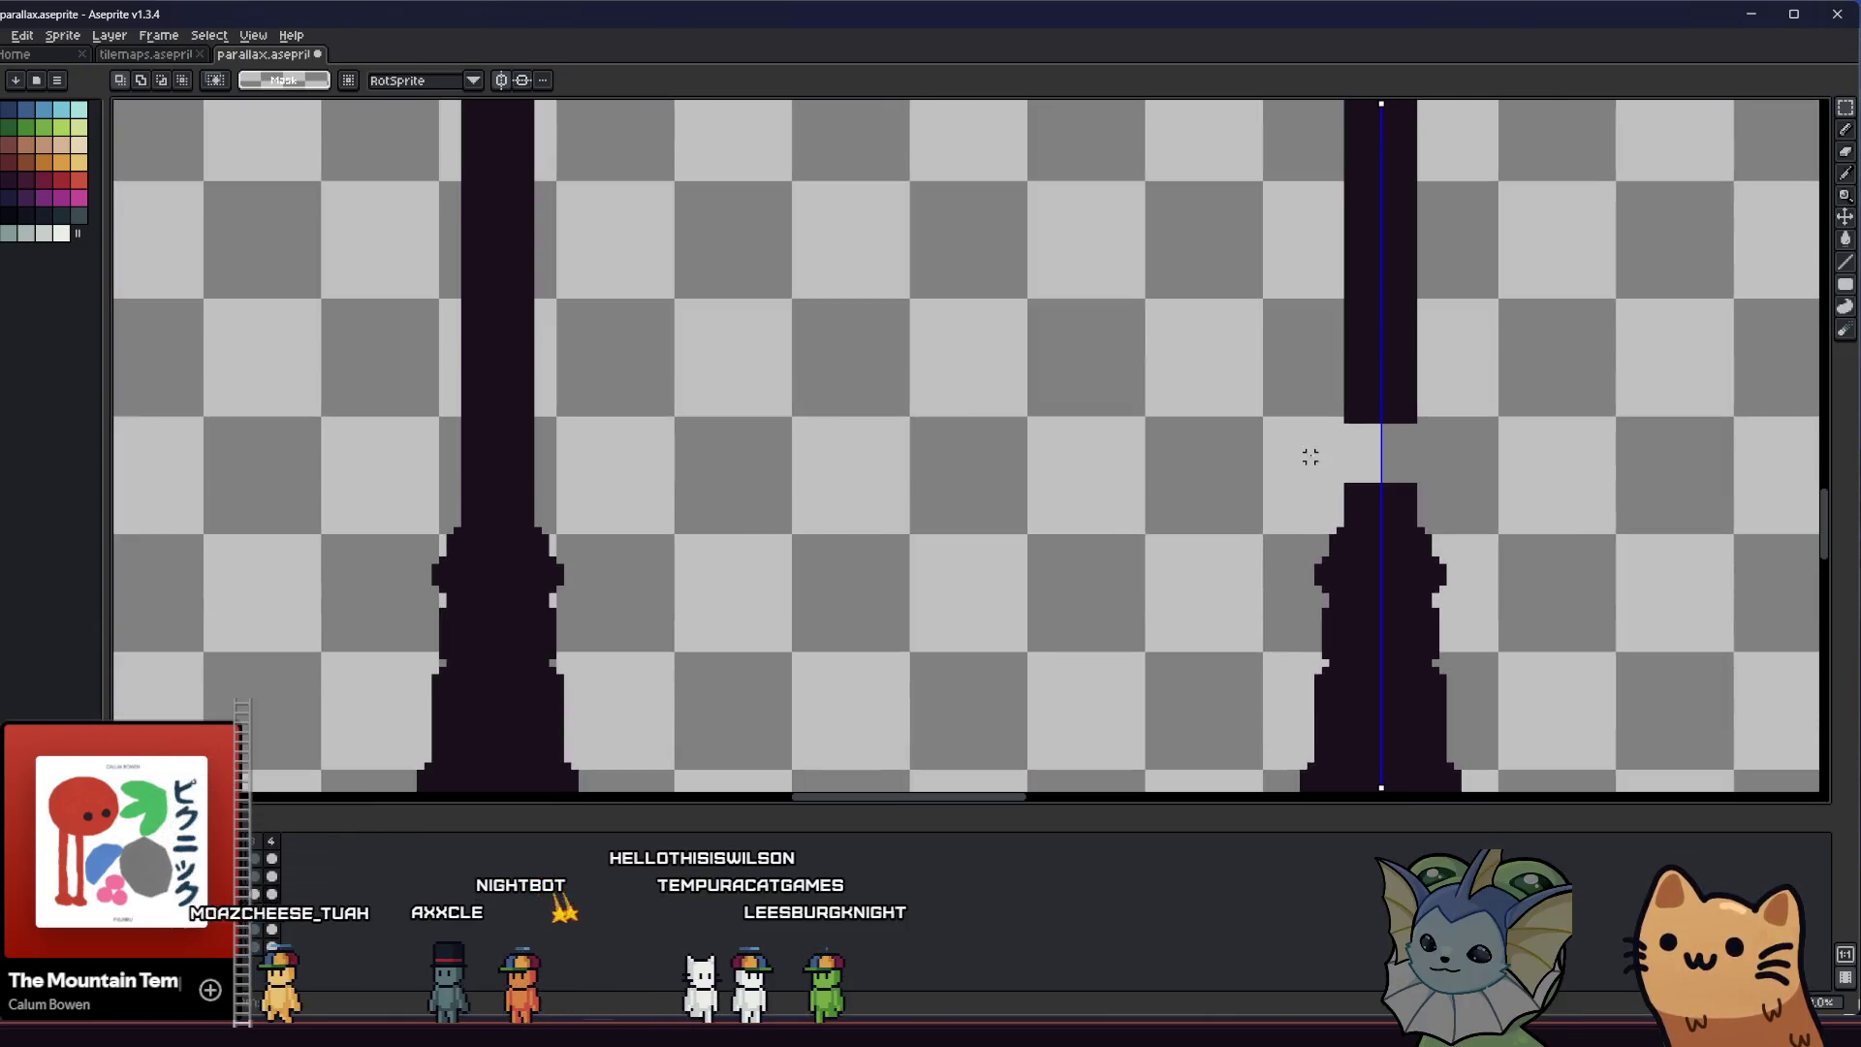
pyautogui.scroll(-1, 1119, 515)
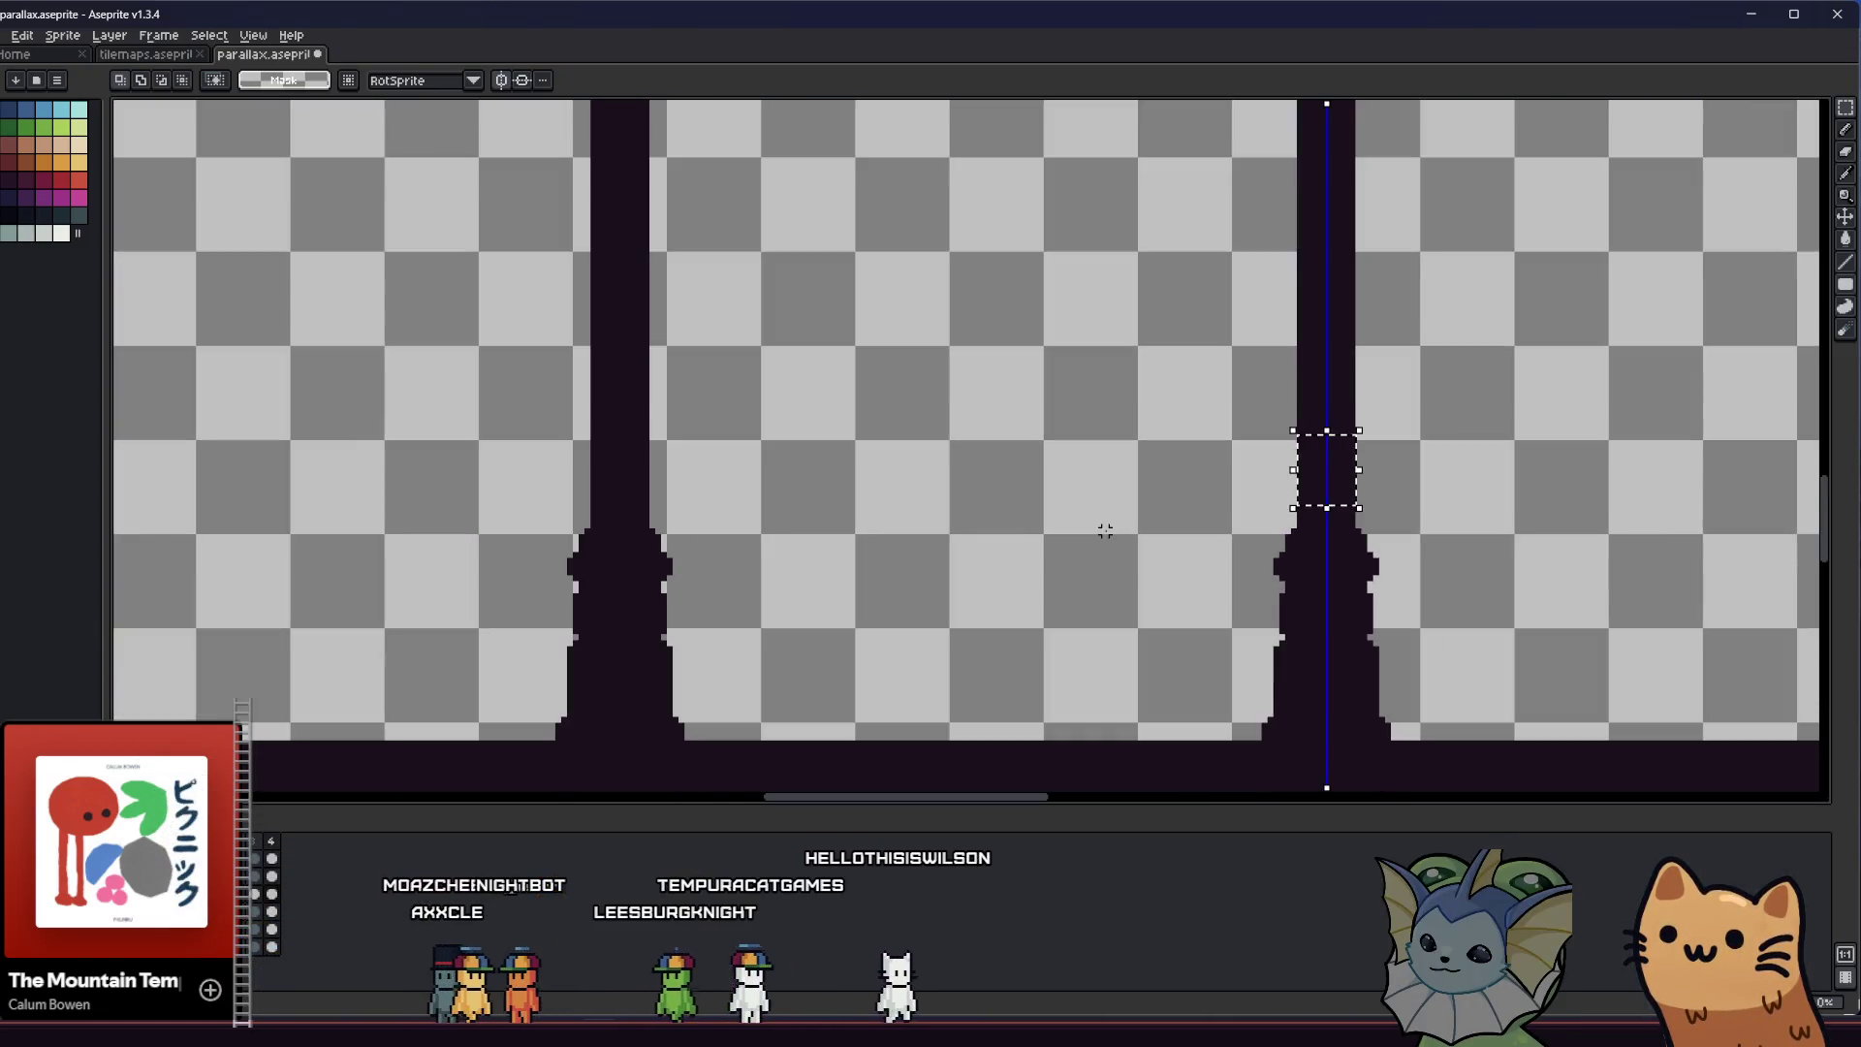
pyautogui.scroll(-1, 1101, 529)
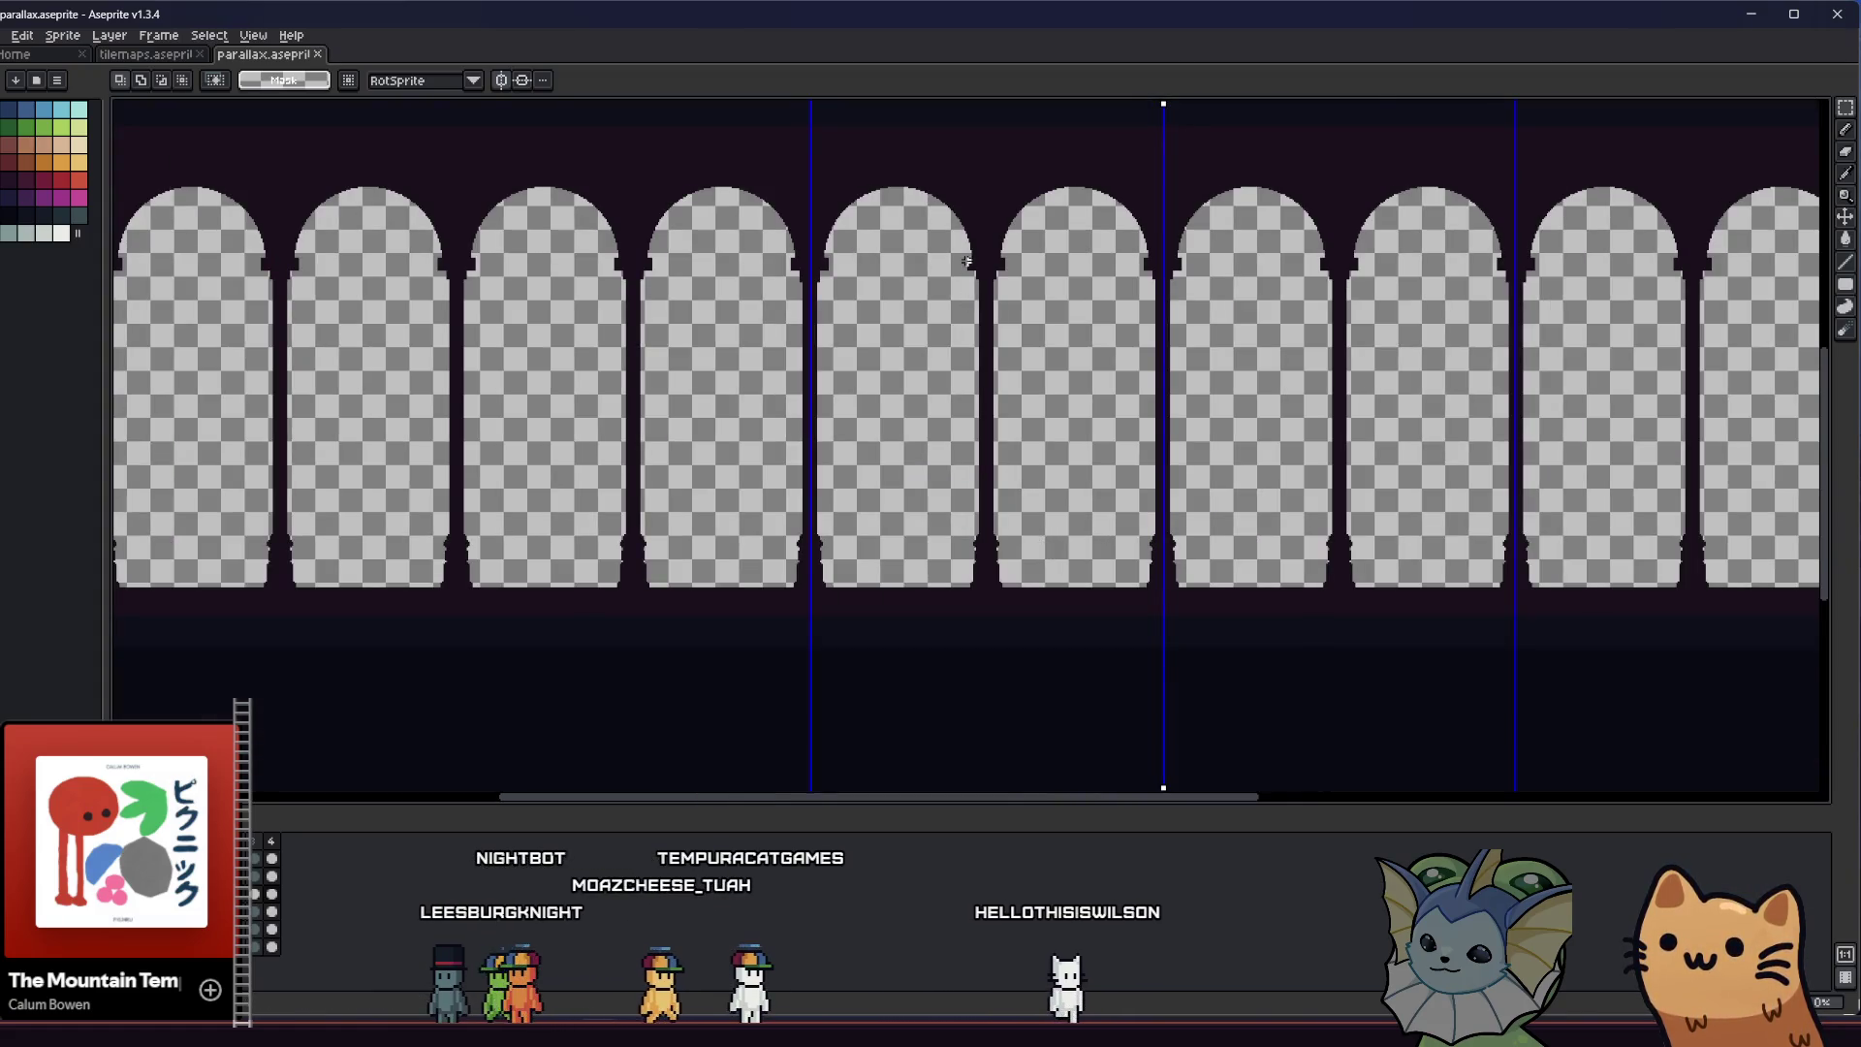
pyautogui.scroll(3, 968, 262)
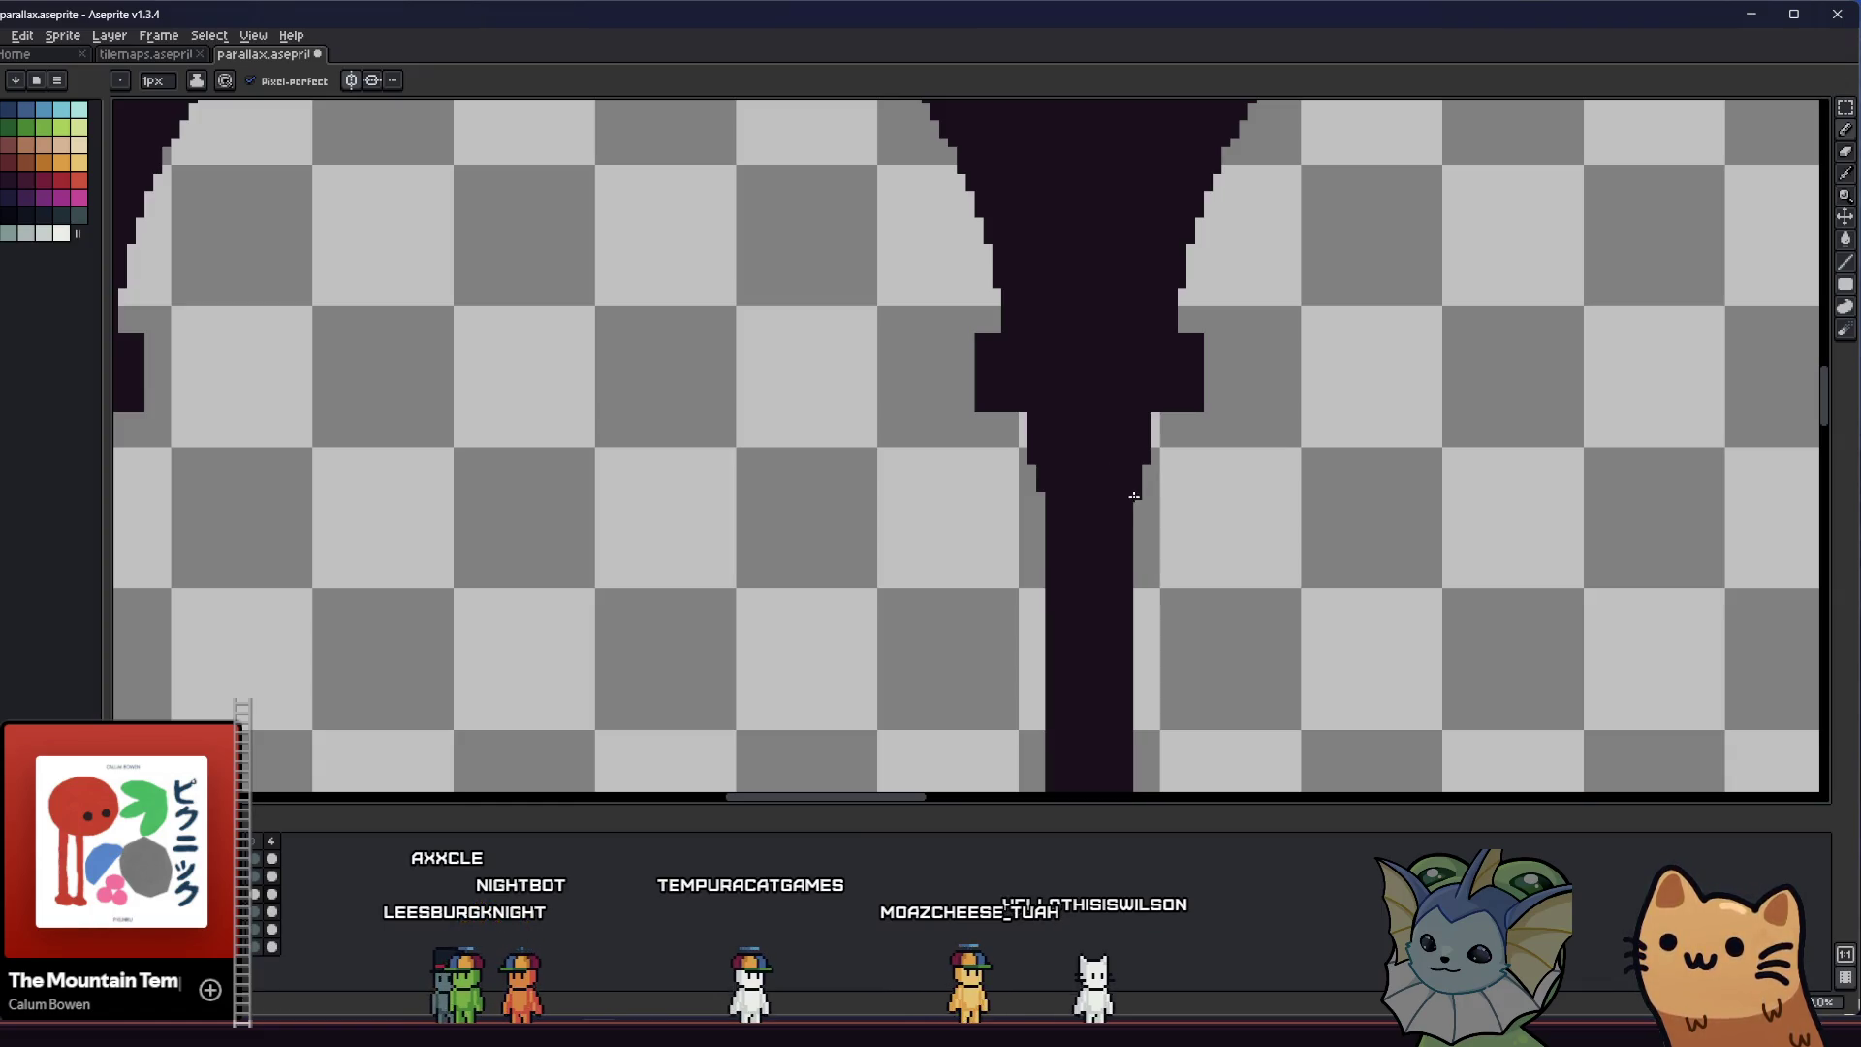
pyautogui.scroll(-1, 1015, 510)
pyautogui.scroll(-1, 1014, 506)
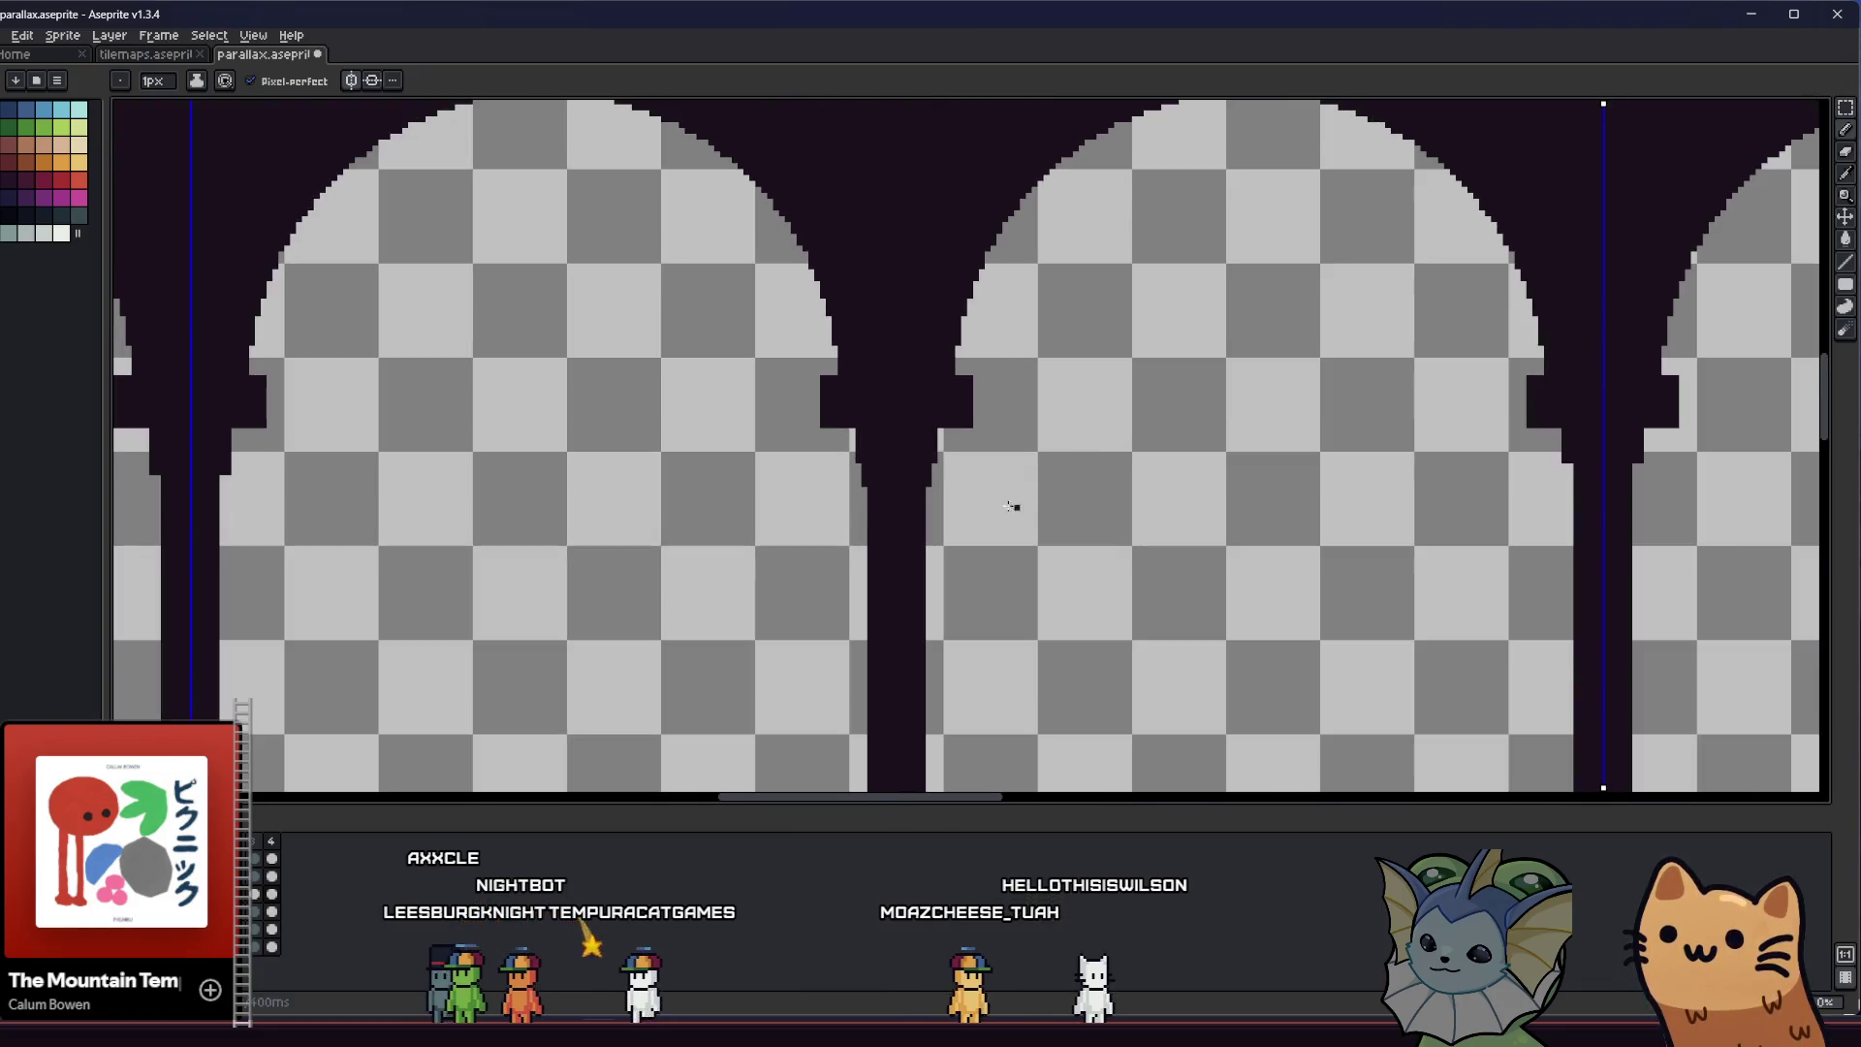
pyautogui.scroll(1, 1532, 494)
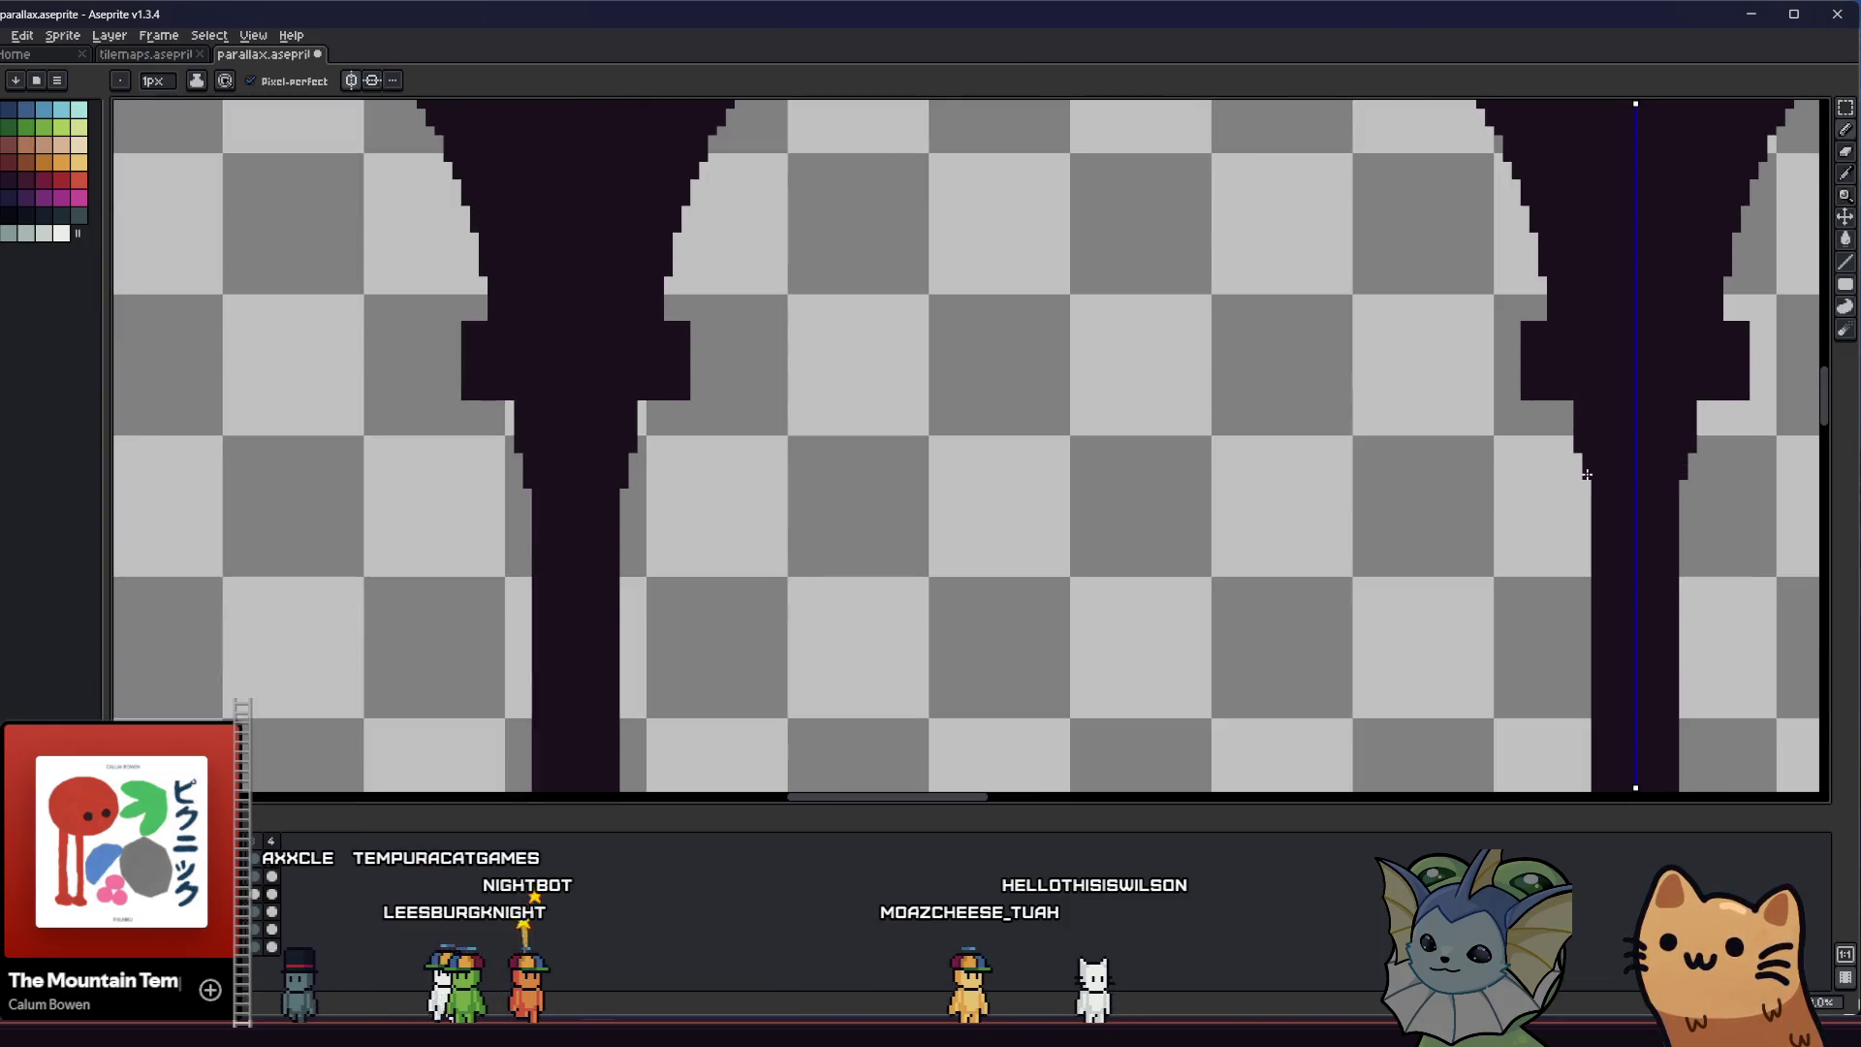
# Marquee bands across the pillar shafts and touch them up with the pencil, leaving a small notch
pyautogui.press('m')
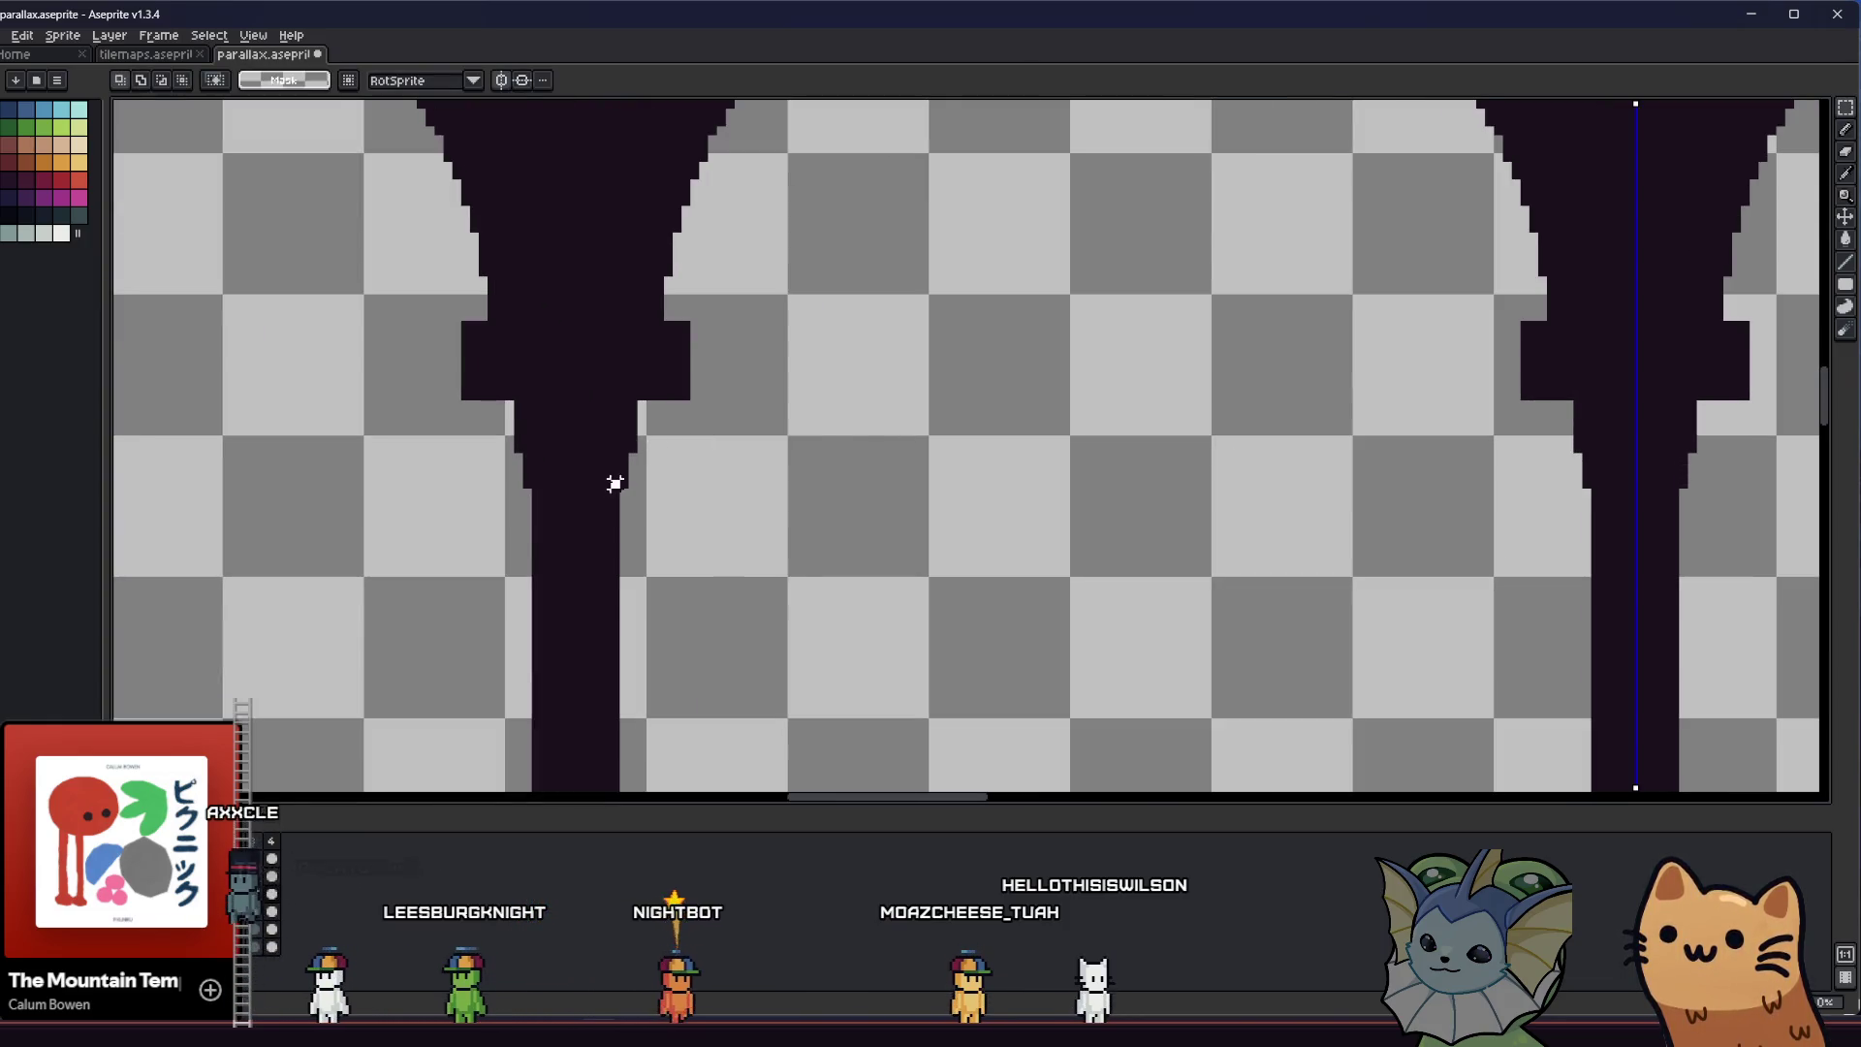
pyautogui.moveTo(614, 483); pyautogui.dragTo(1683, 428)
pyautogui.scroll(-2, 1331, 520)
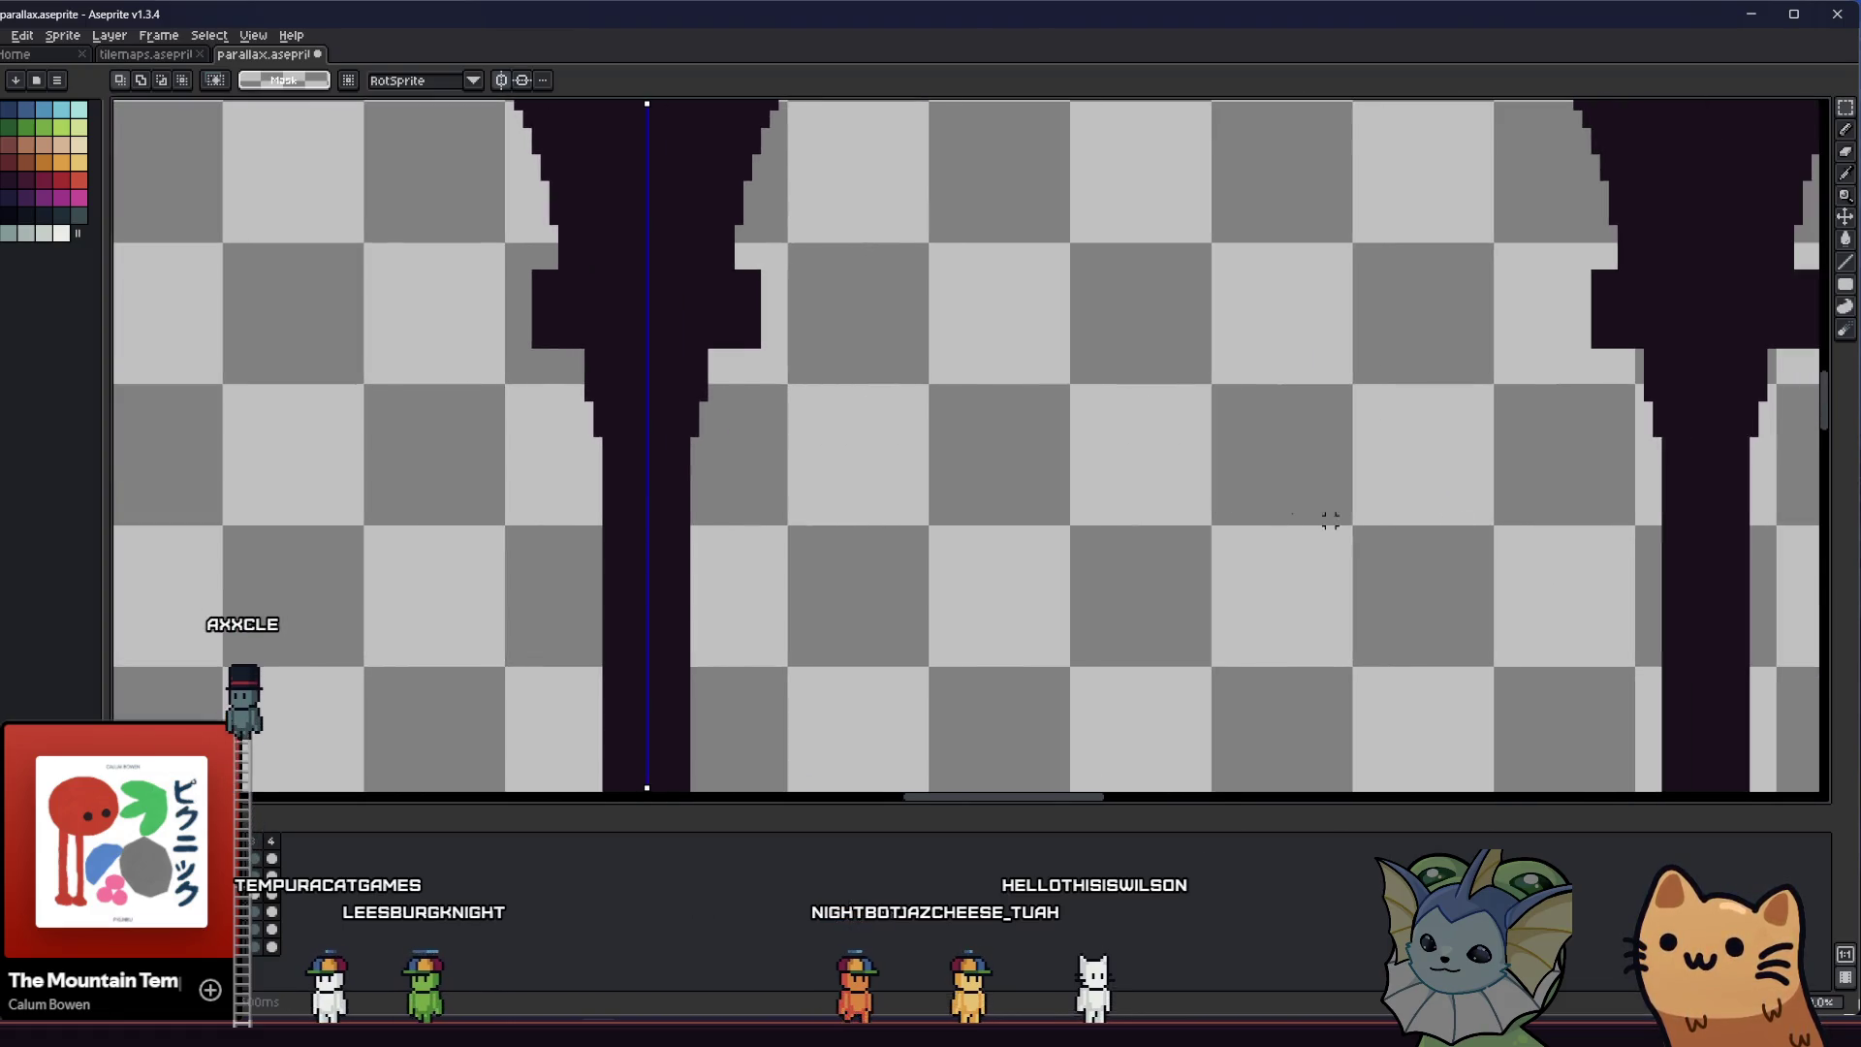
pyautogui.press('b')
pyautogui.scroll(1, 1620, 469)
pyautogui.scroll(-2, 1557, 470)
pyautogui.scroll(1, 1349, 496)
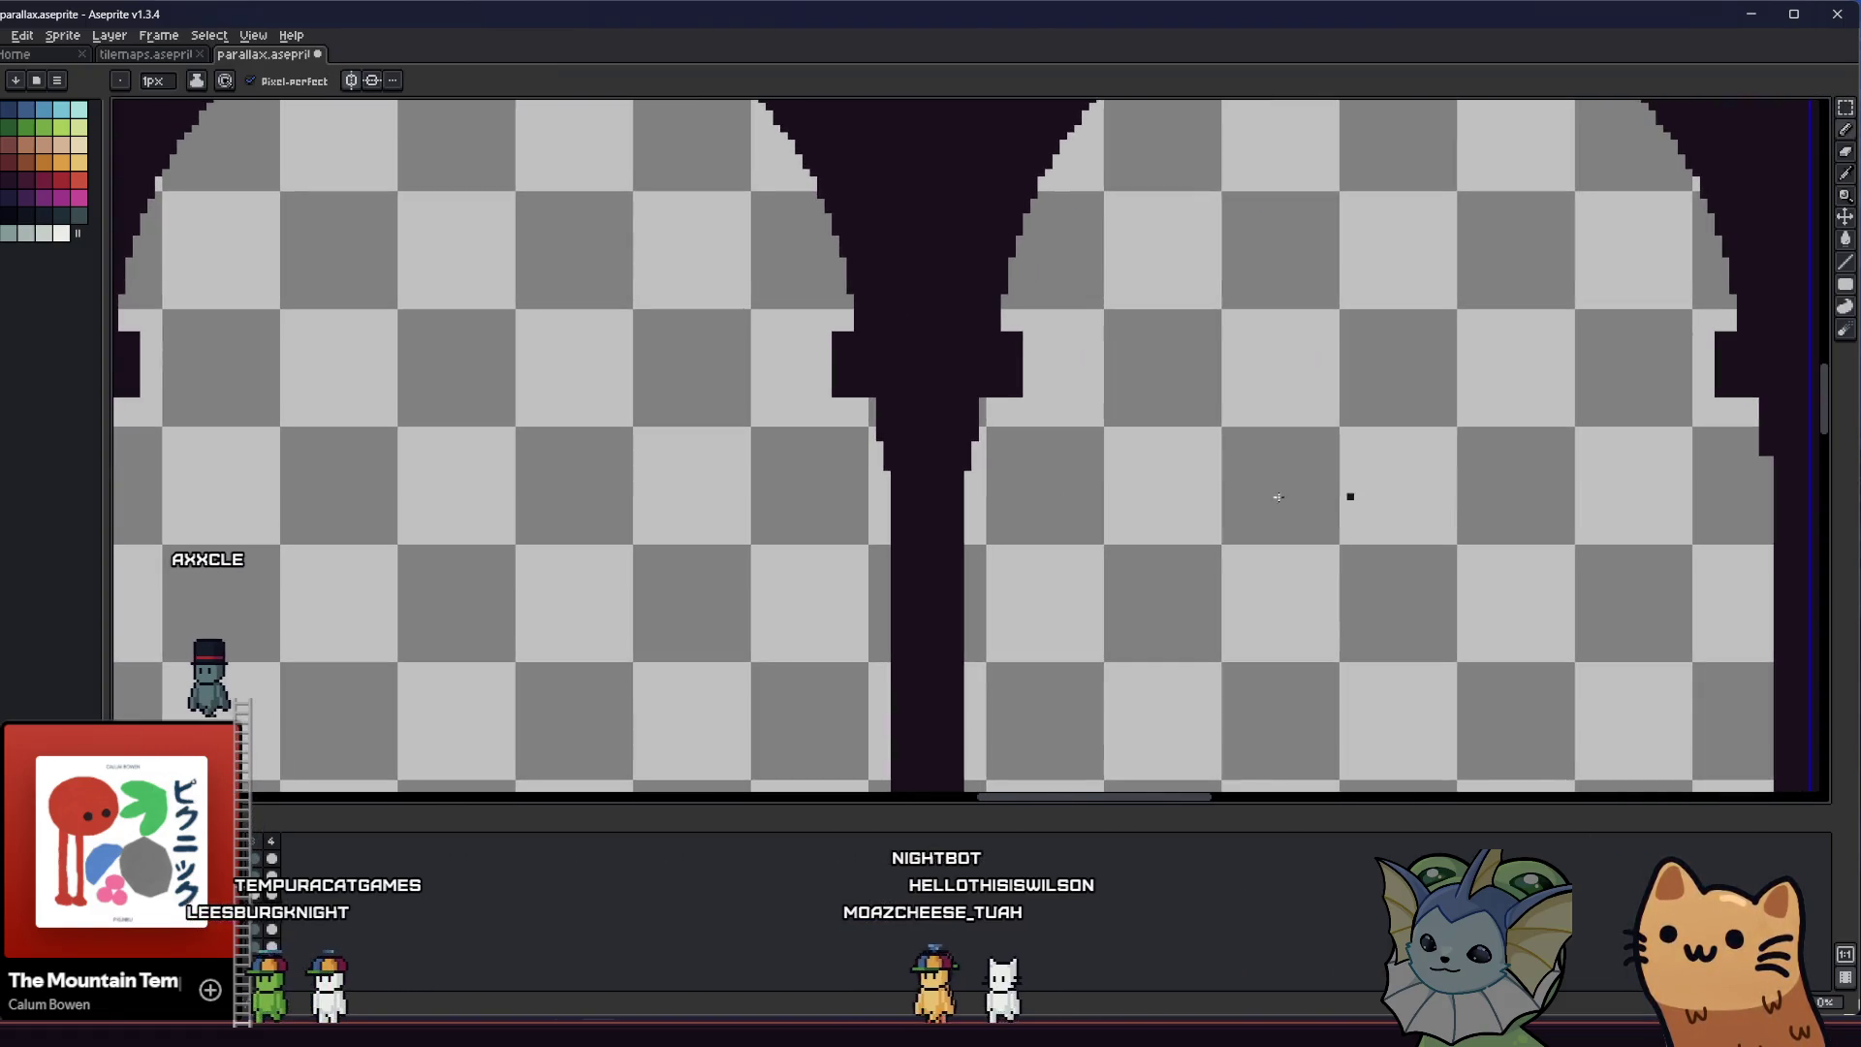
pyautogui.scroll(-1, 1350, 497)
pyautogui.scroll(2, 1601, 470)
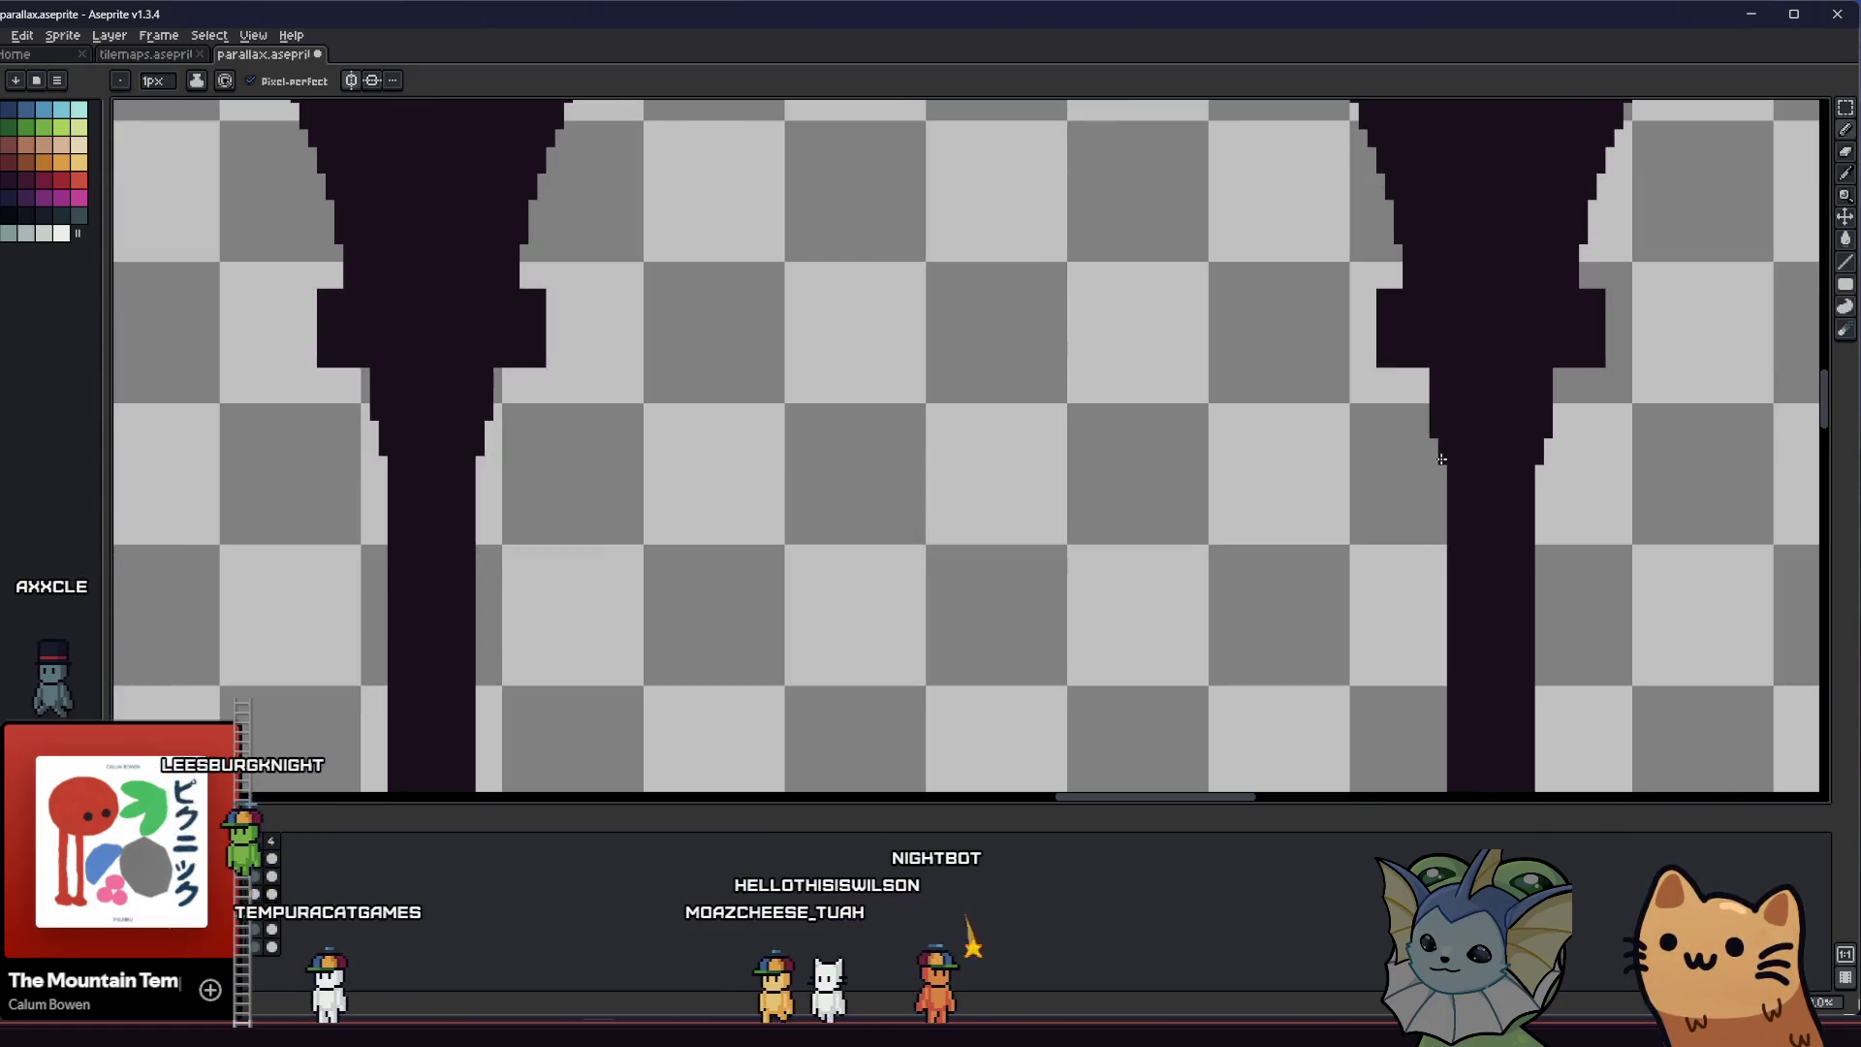
pyautogui.press('m')
pyautogui.moveTo(1811, 473)
pyautogui.mouseDown()
pyautogui.moveTo(445, 415)
pyautogui.moveTo(1439, 451)
pyautogui.moveTo(1487, 417)
pyautogui.mouseUp()
pyautogui.click(471, 446)
pyautogui.click(1397, 503)
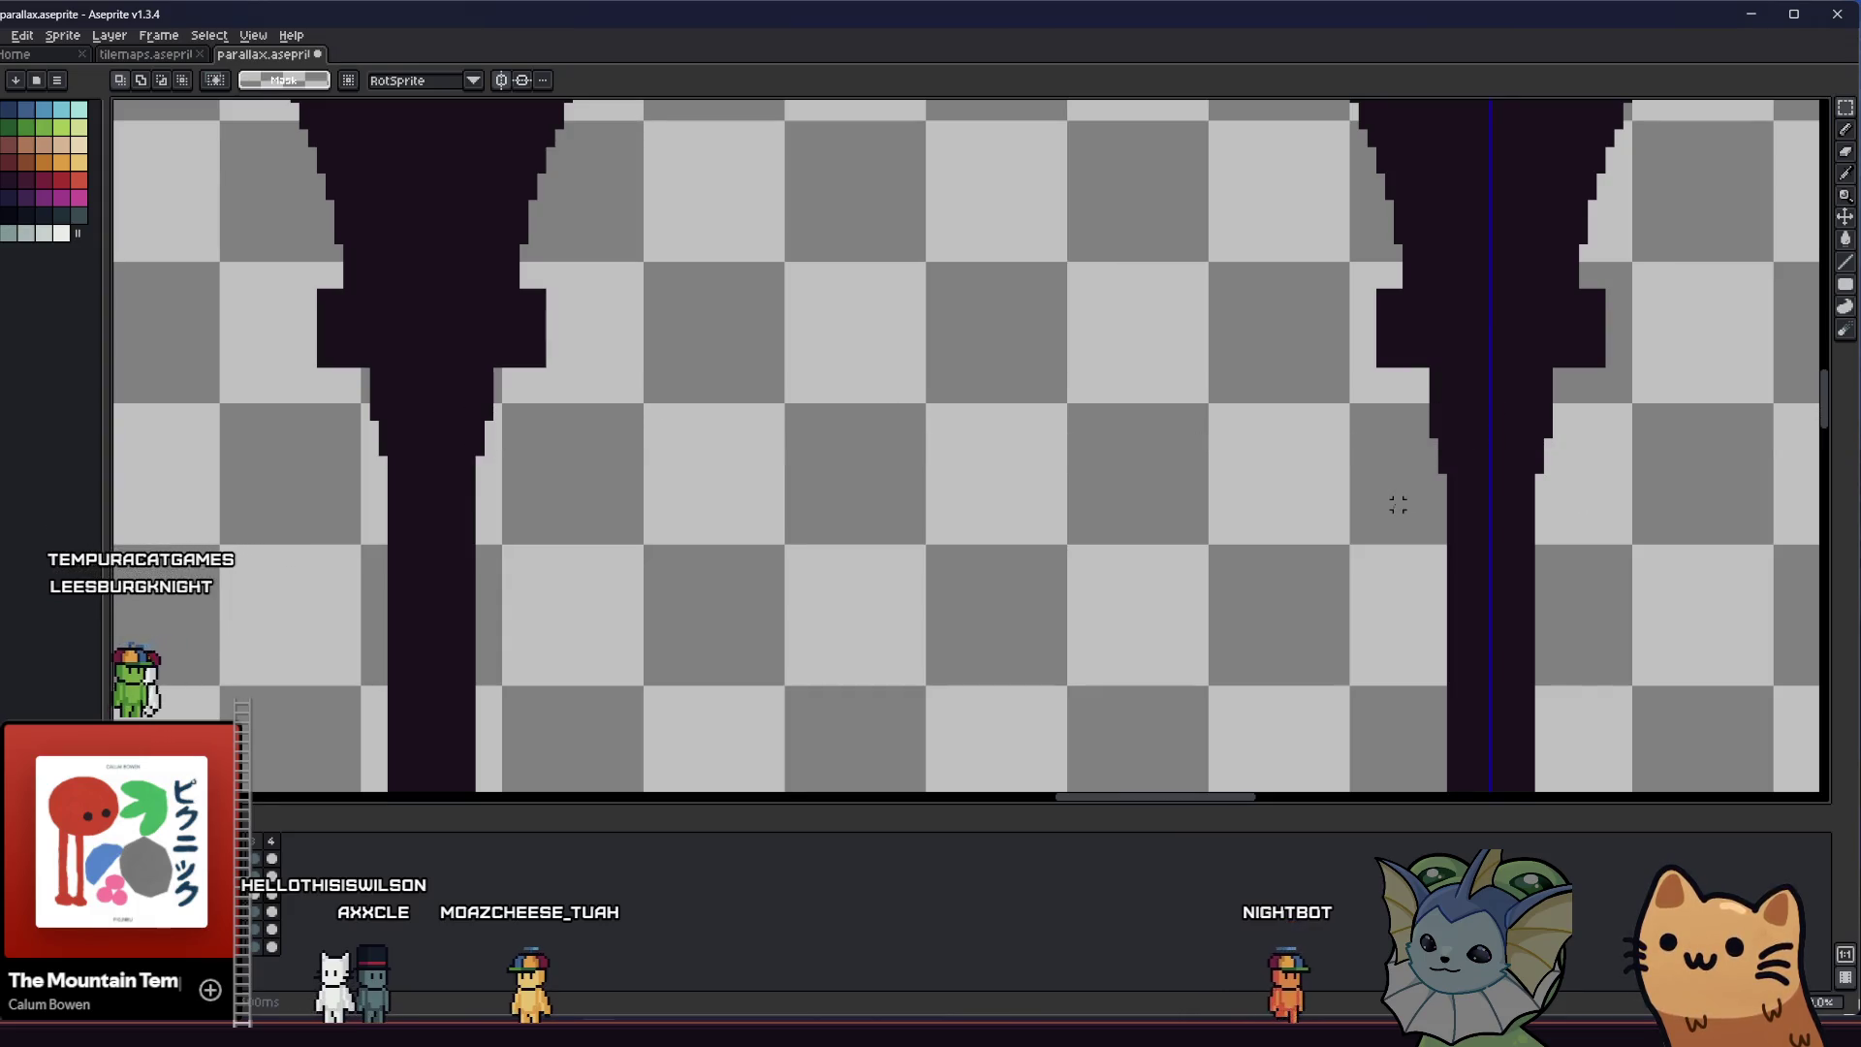
pyautogui.scroll(-2, 1396, 504)
pyautogui.scroll(-2, 1378, 497)
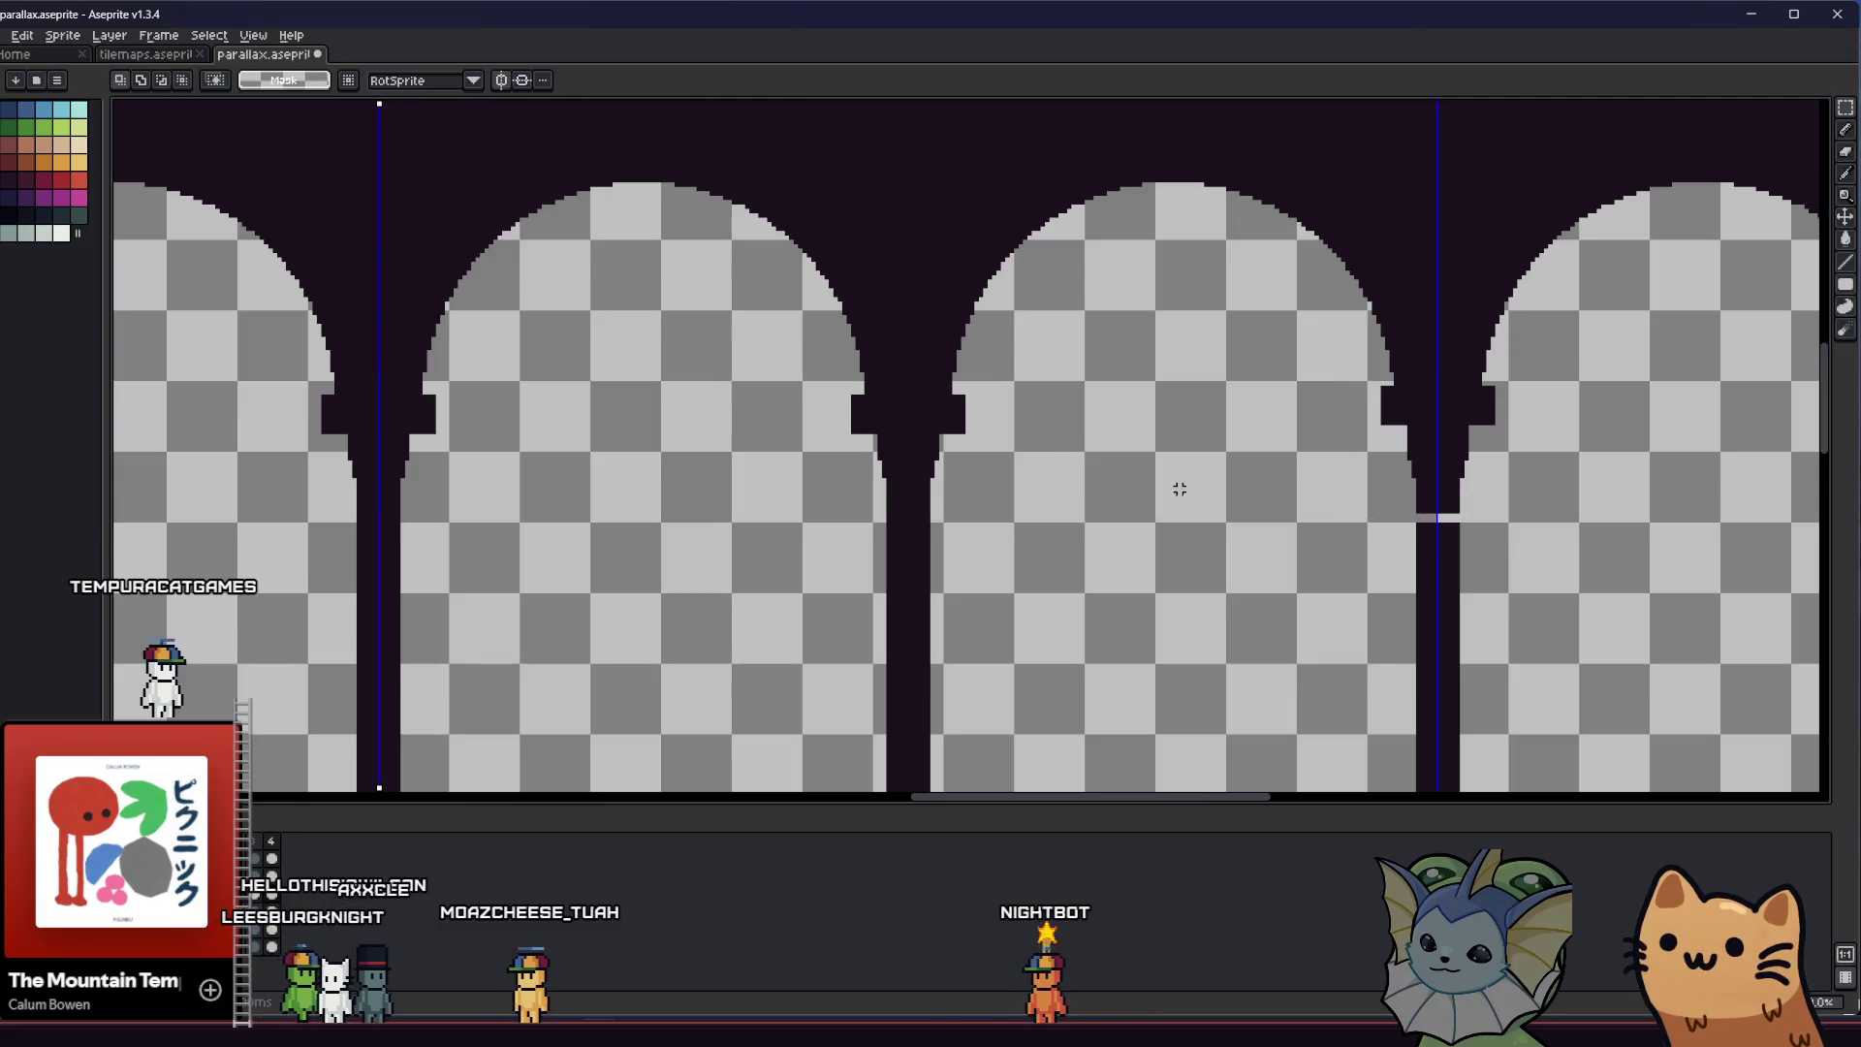
# Select the upper part of the right pillar and transform it (Ctrl+T) to repair the shaft
pyautogui.moveTo(961, 395); pyautogui.dragTo(1387, 414)
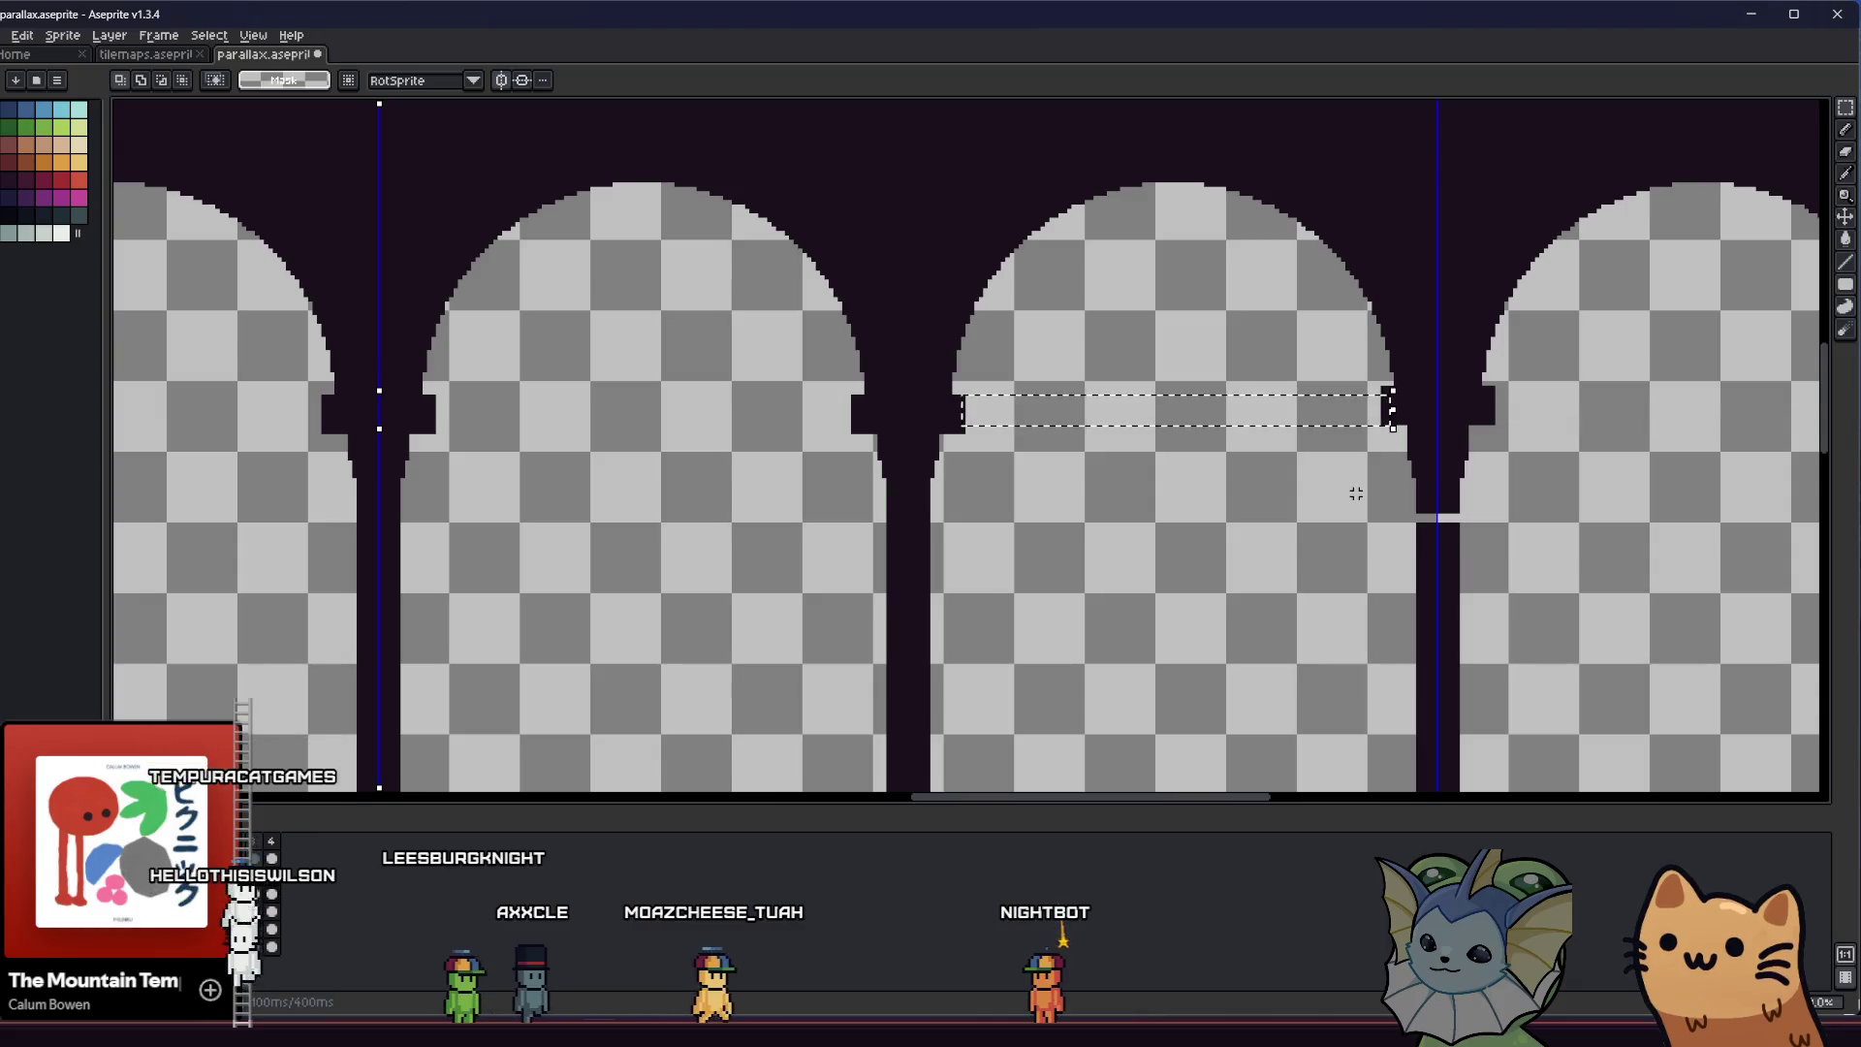
pyautogui.hotkey('ctrl', 'd')
pyautogui.moveTo(1441, 391); pyautogui.dragTo(1350, 524)
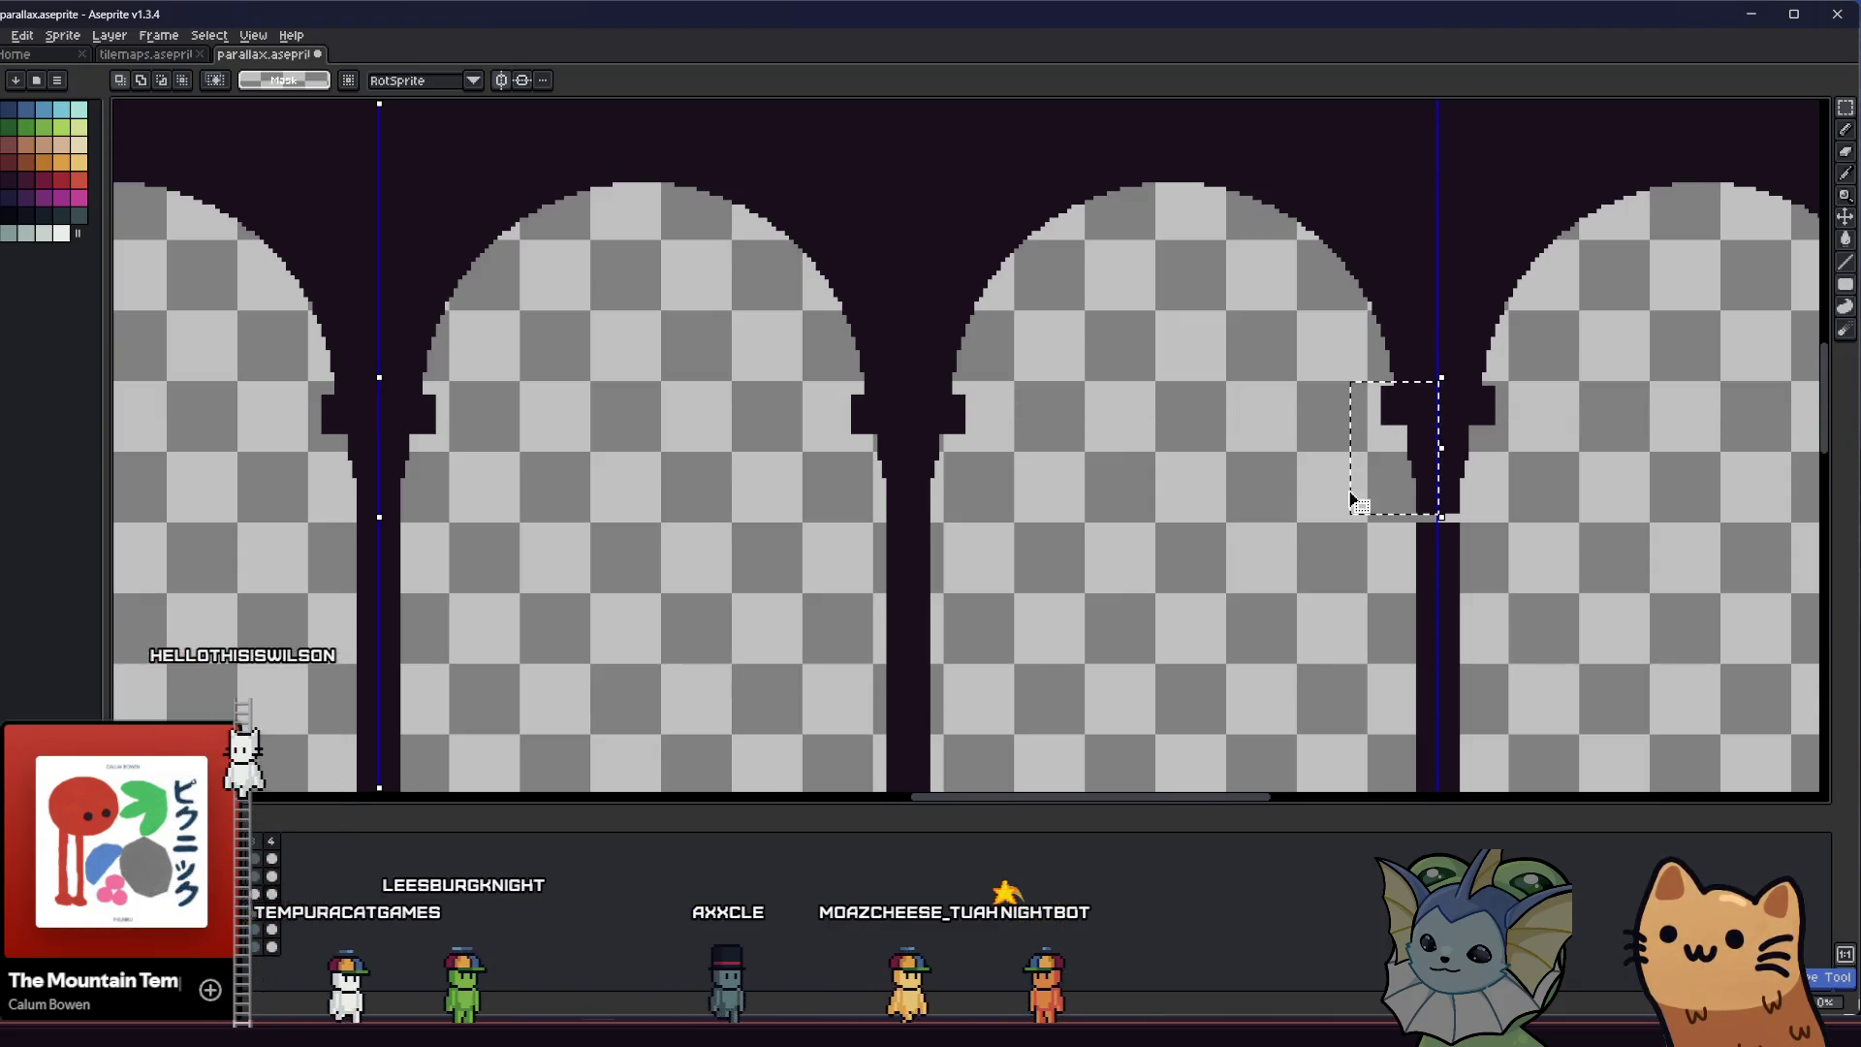
pyautogui.scroll(1, 1333, 470)
pyautogui.hotkey('ctrl', 't')
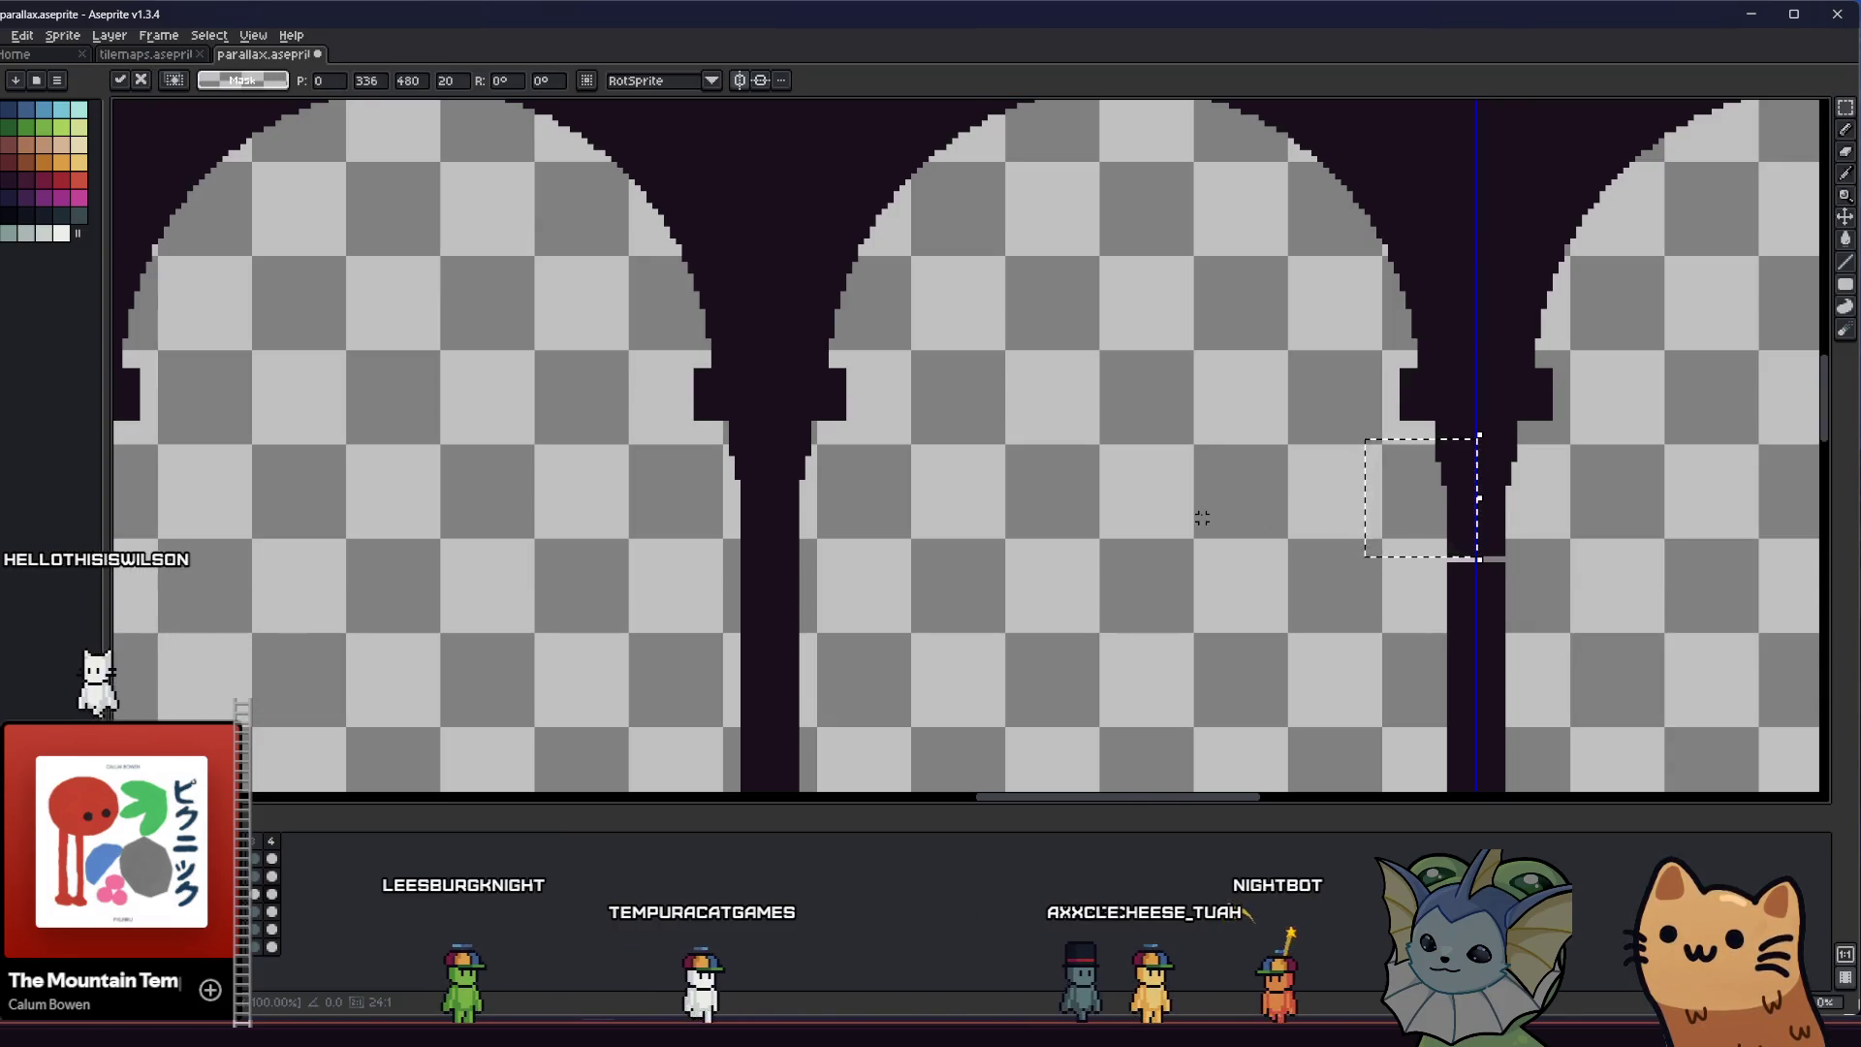
pyautogui.hotkey('ctrl', 'd')
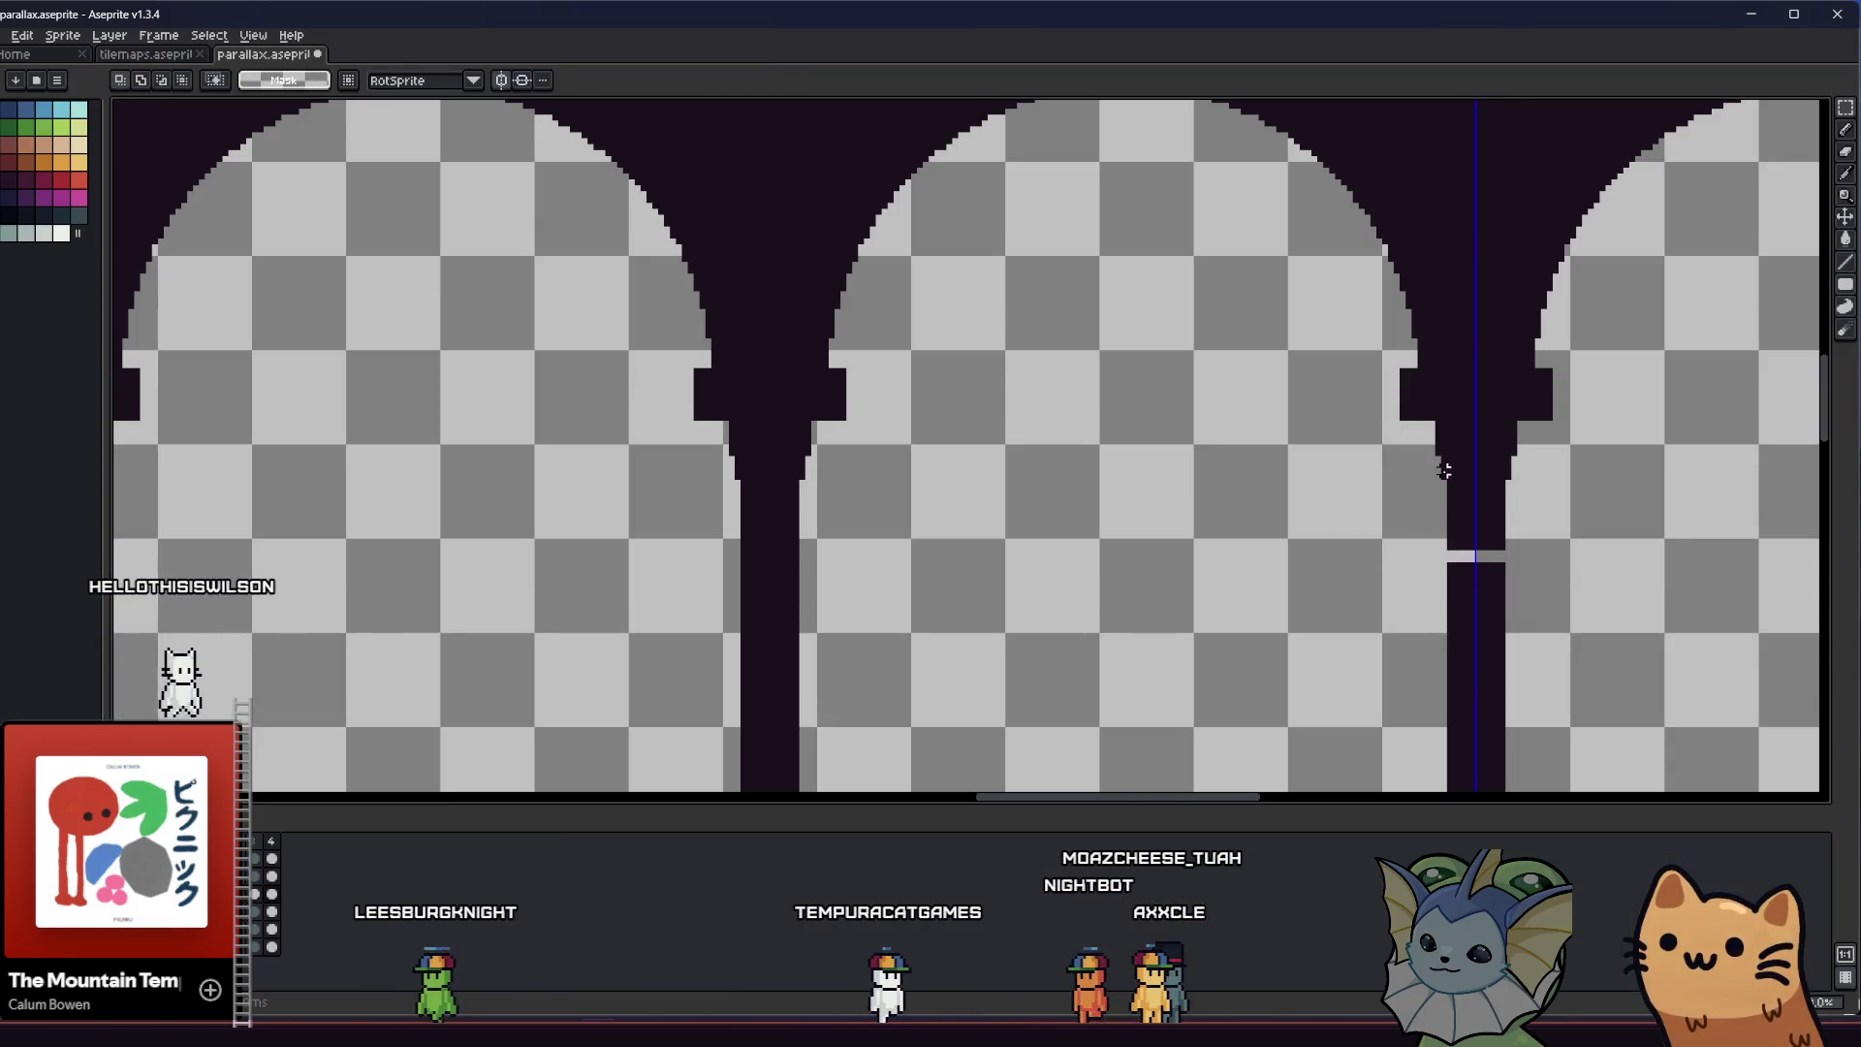
pyautogui.moveTo(1444, 476); pyautogui.dragTo(790, 460)
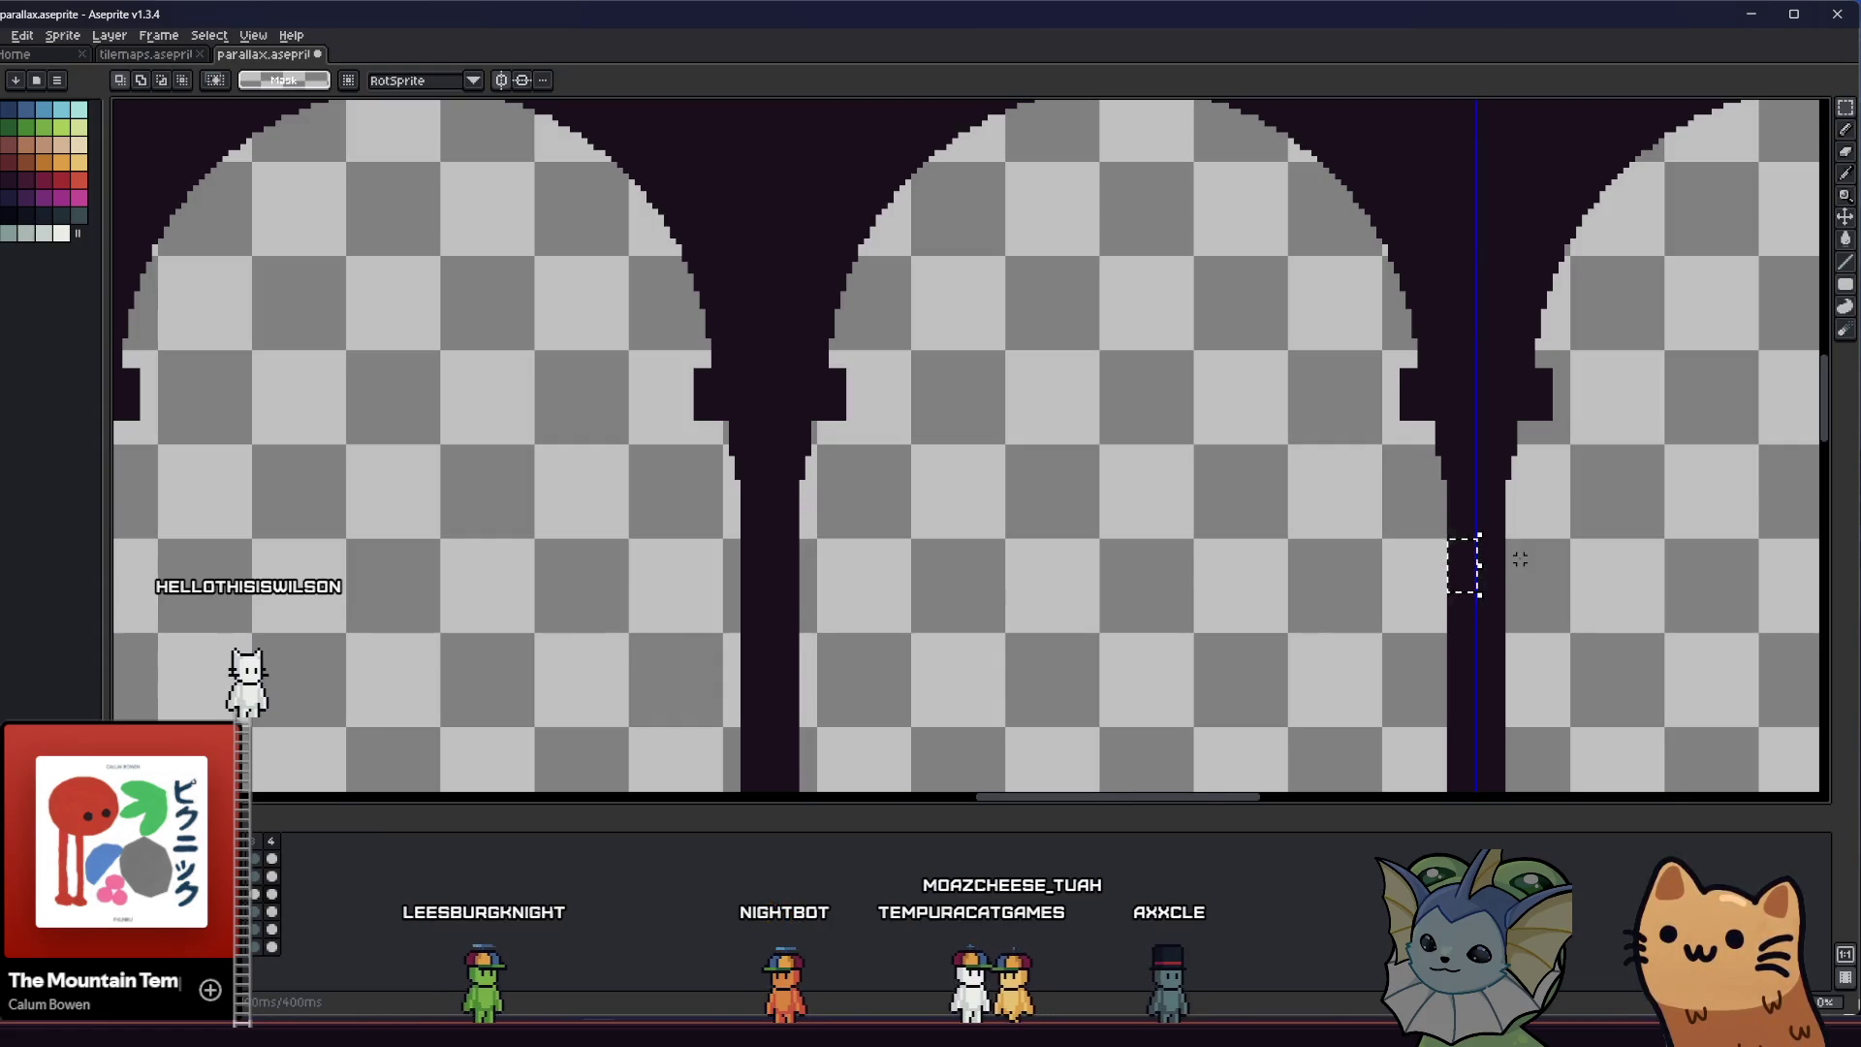
pyautogui.scroll(-3, 1261, 565)
# Save the sprite, export the layer as hub_parallax_layer_4.png and switch to Godot
pyautogui.hotkey('ctrl', 's')
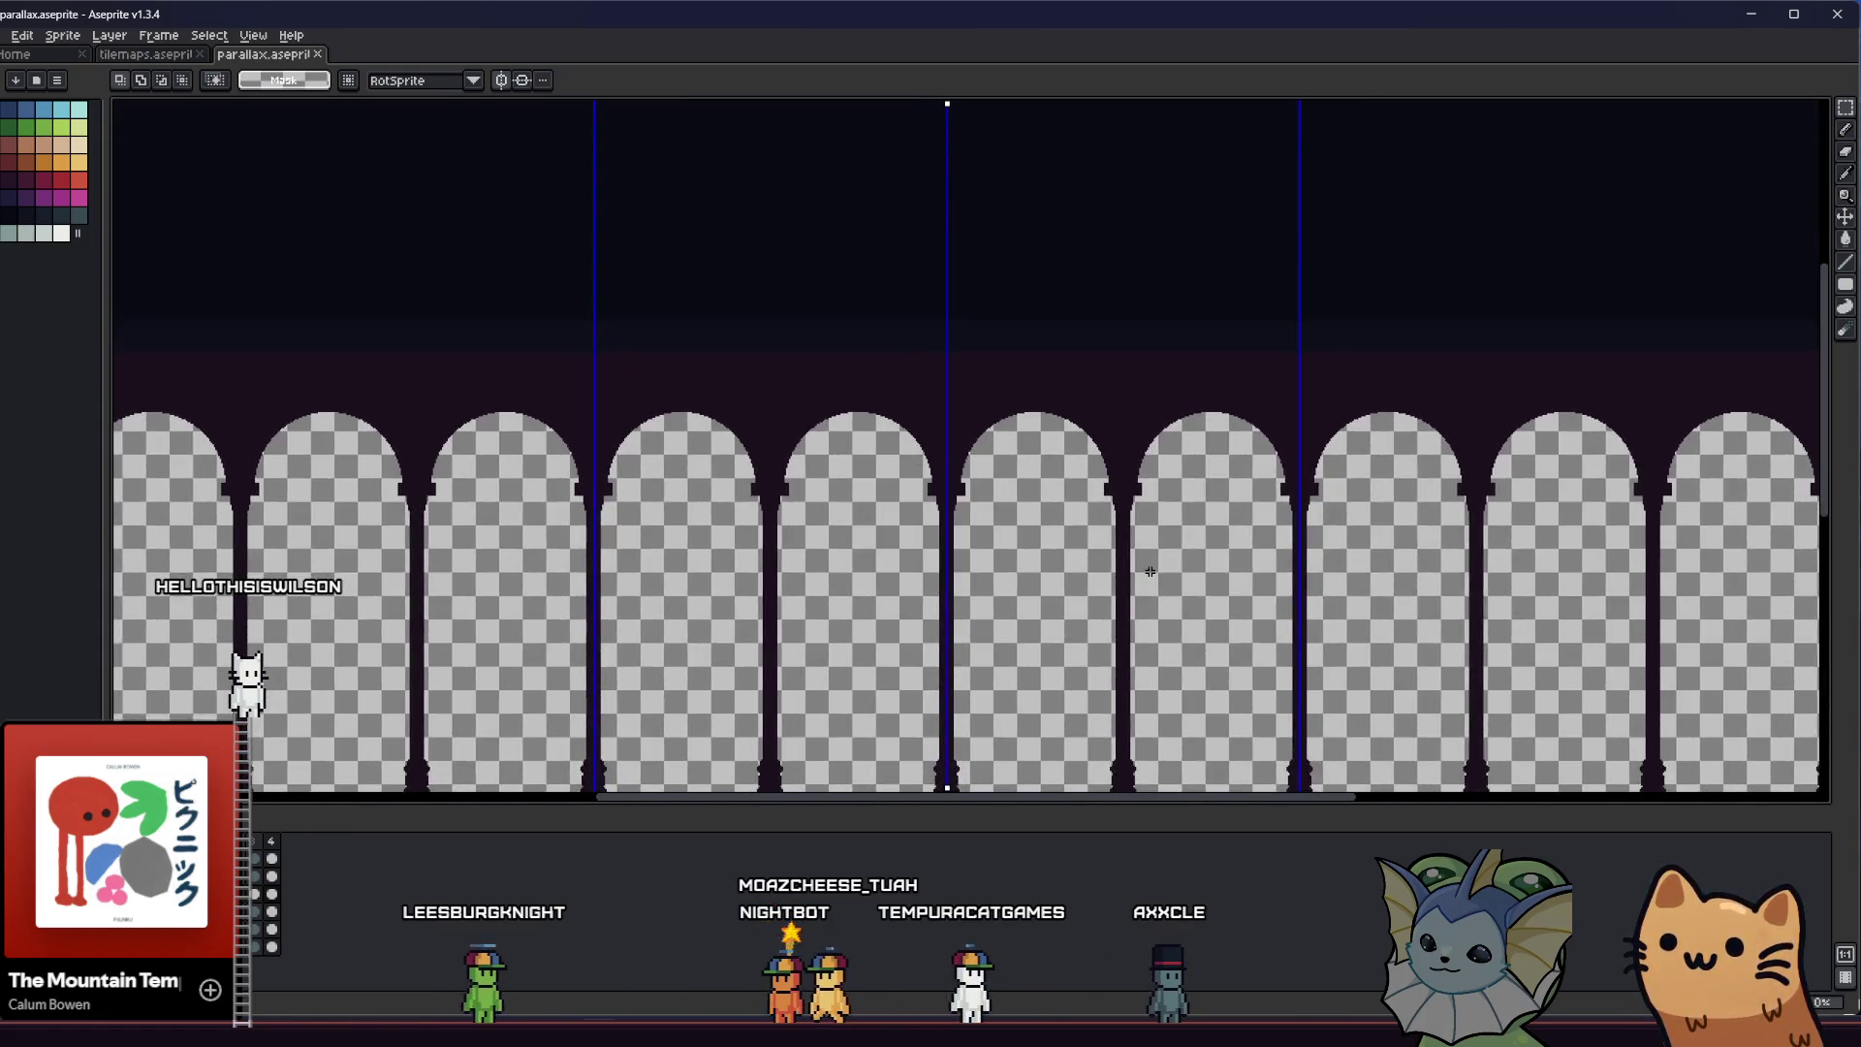
pyautogui.moveTo(1026, 570); pyautogui.dragTo(1090, 433)
pyautogui.scroll(3, 1180, 352)
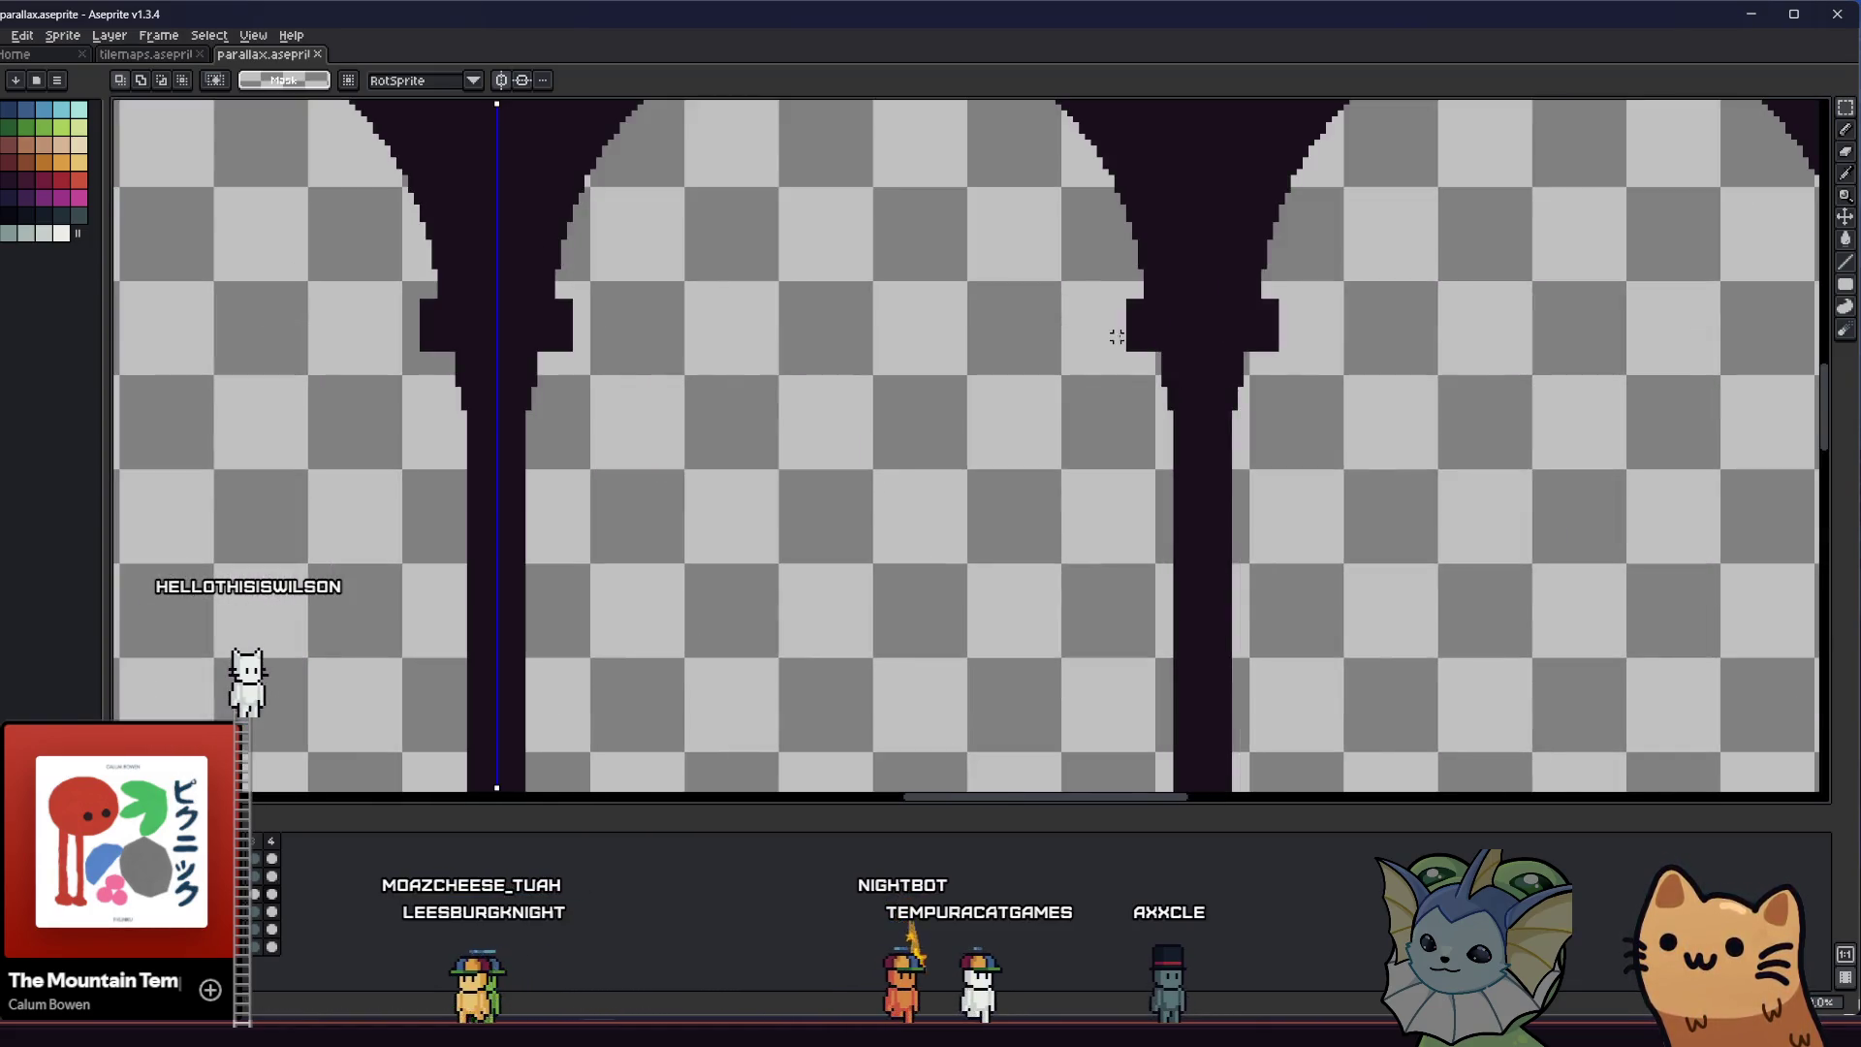
pyautogui.scroll(-3, 1100, 378)
pyautogui.scroll(1, 1099, 378)
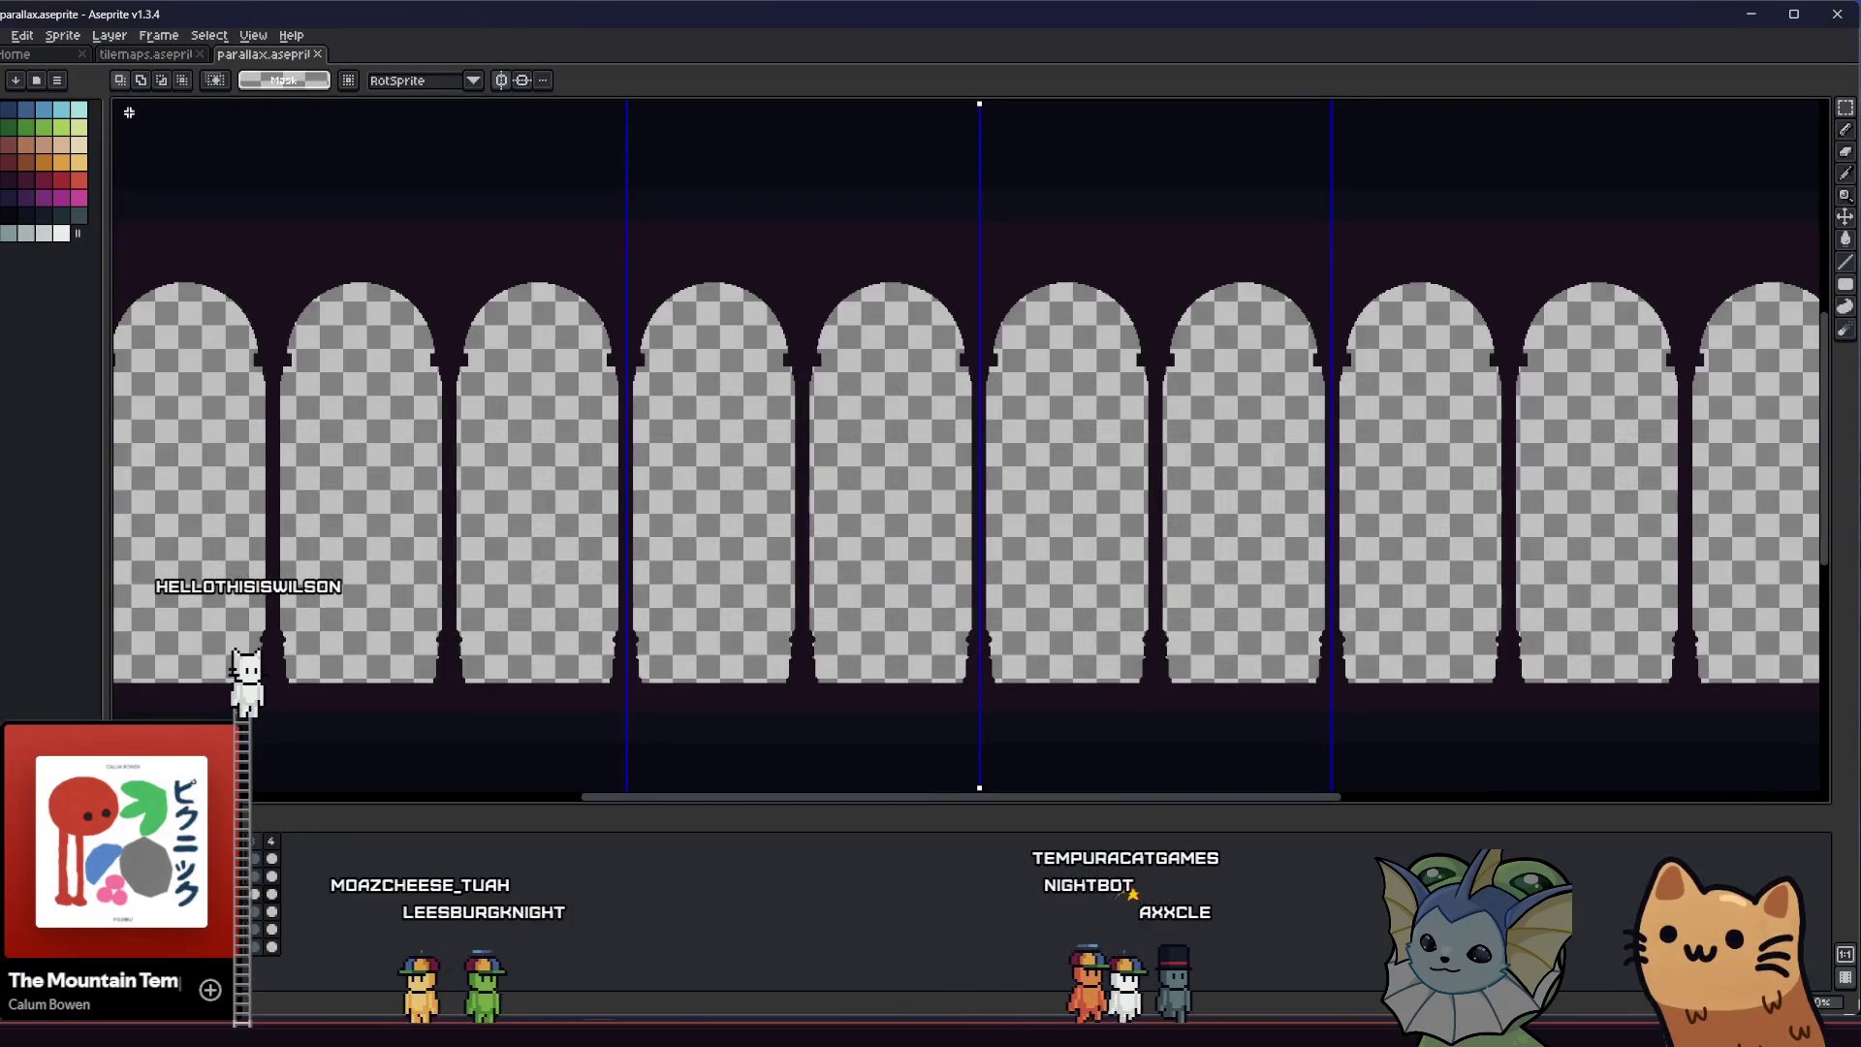
pyautogui.click(14, 35)
pyautogui.moveTo(59, 181)
pyautogui.click(189, 181)
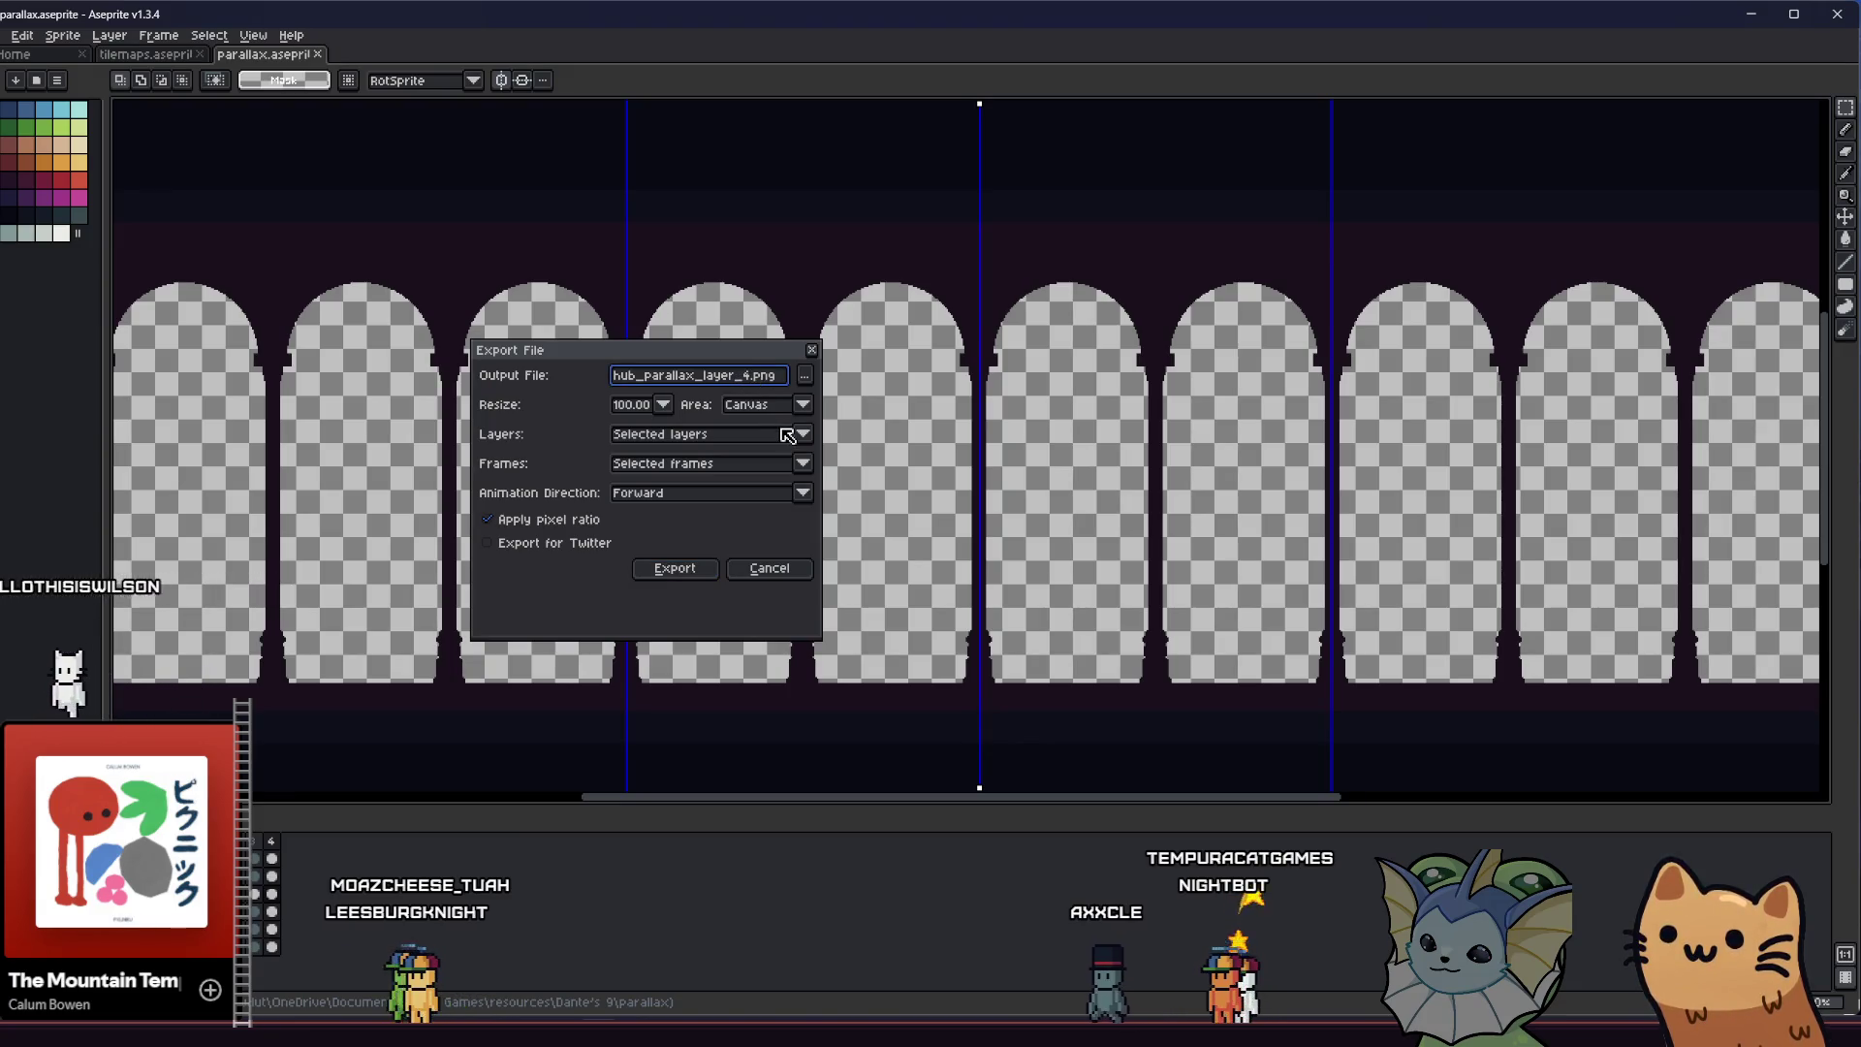
pyautogui.click(678, 571)
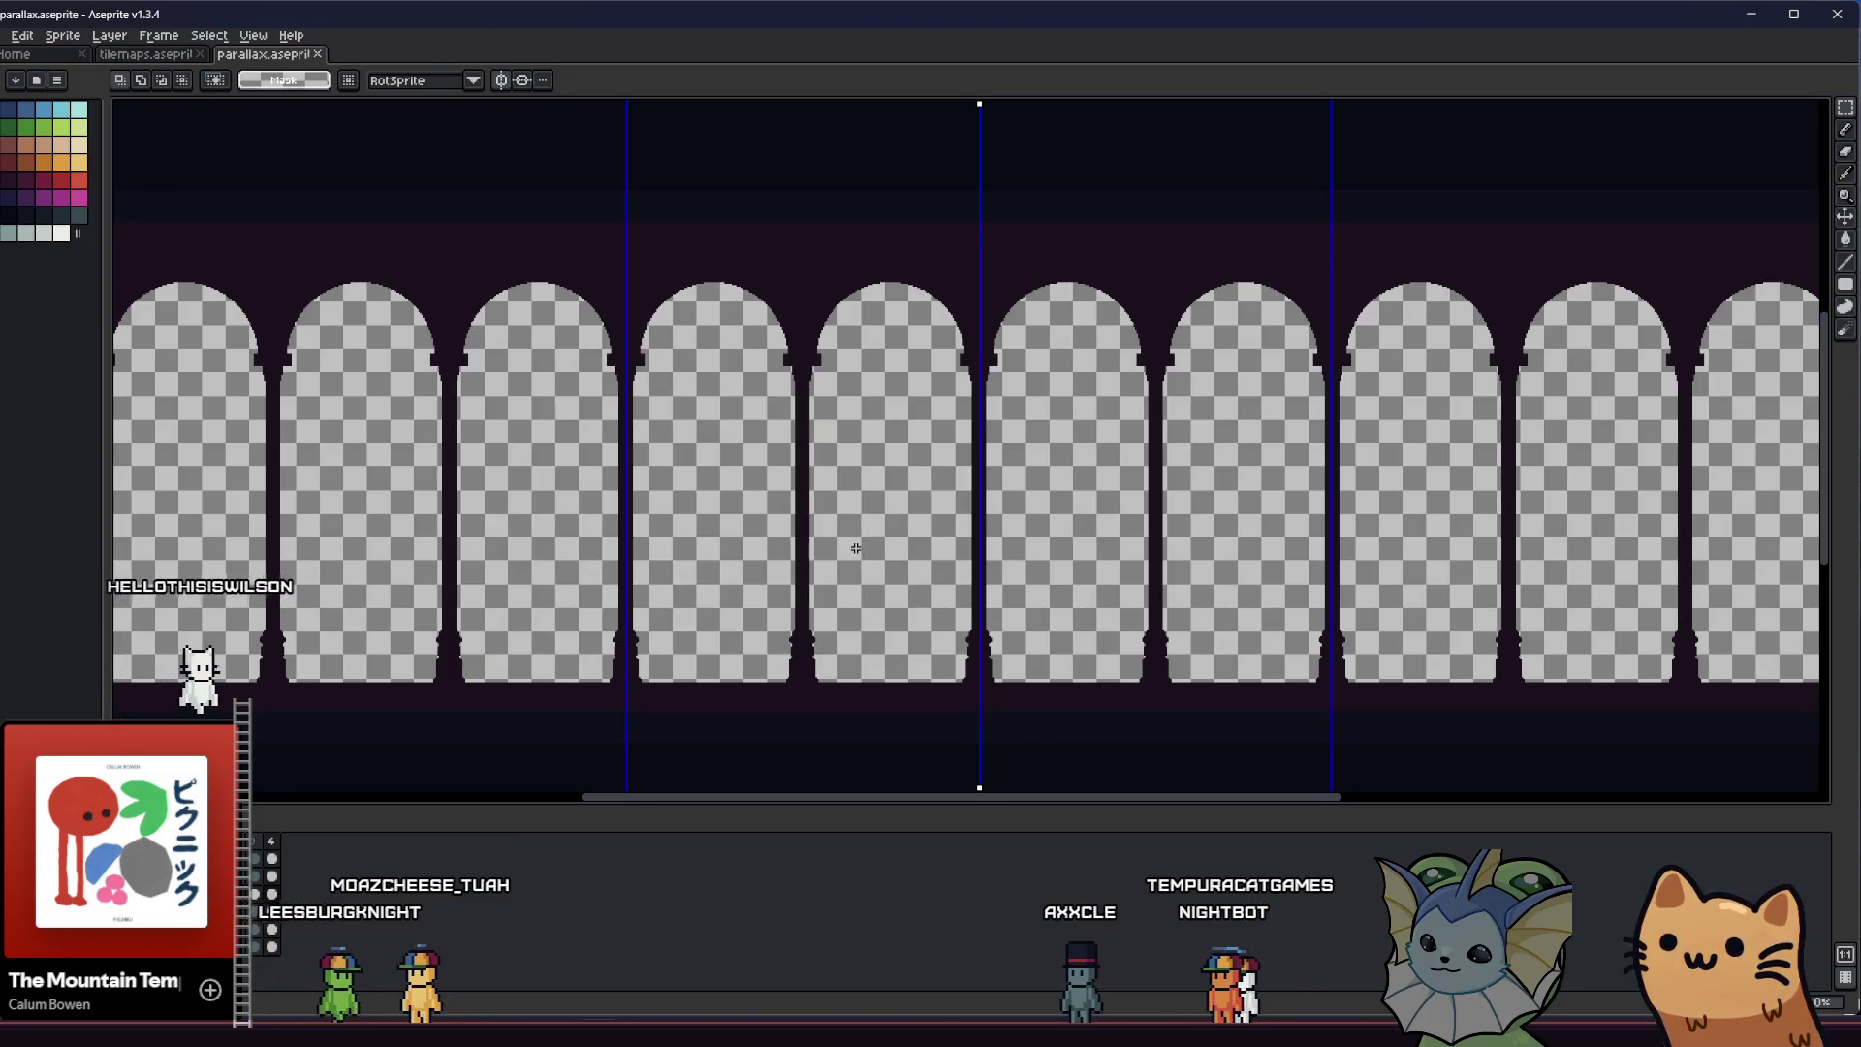
pyautogui.hotkey('alt', 'Tab')
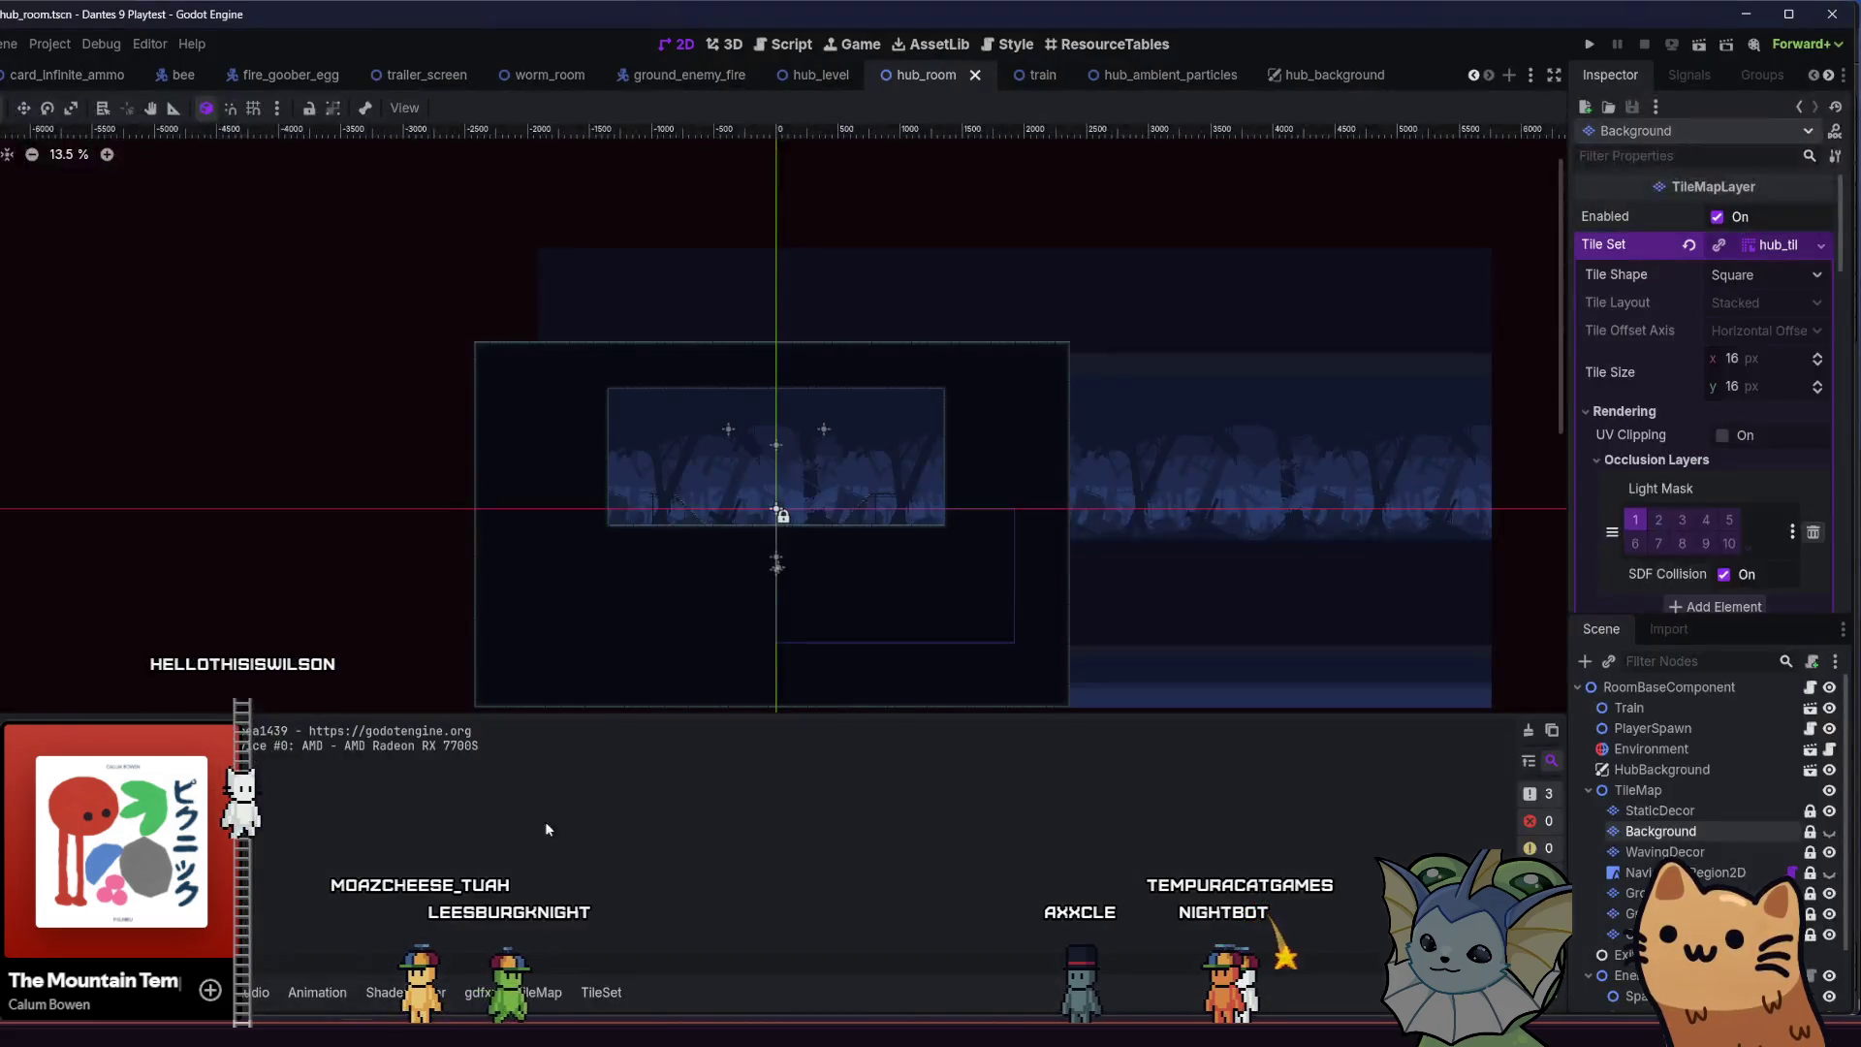
pyautogui.scroll(1, 808, 585)
# Open the hub_background scene and drag hub_parallax_layer_3.png from Explorer into the FileSystem dock
pyautogui.click(1315, 74)
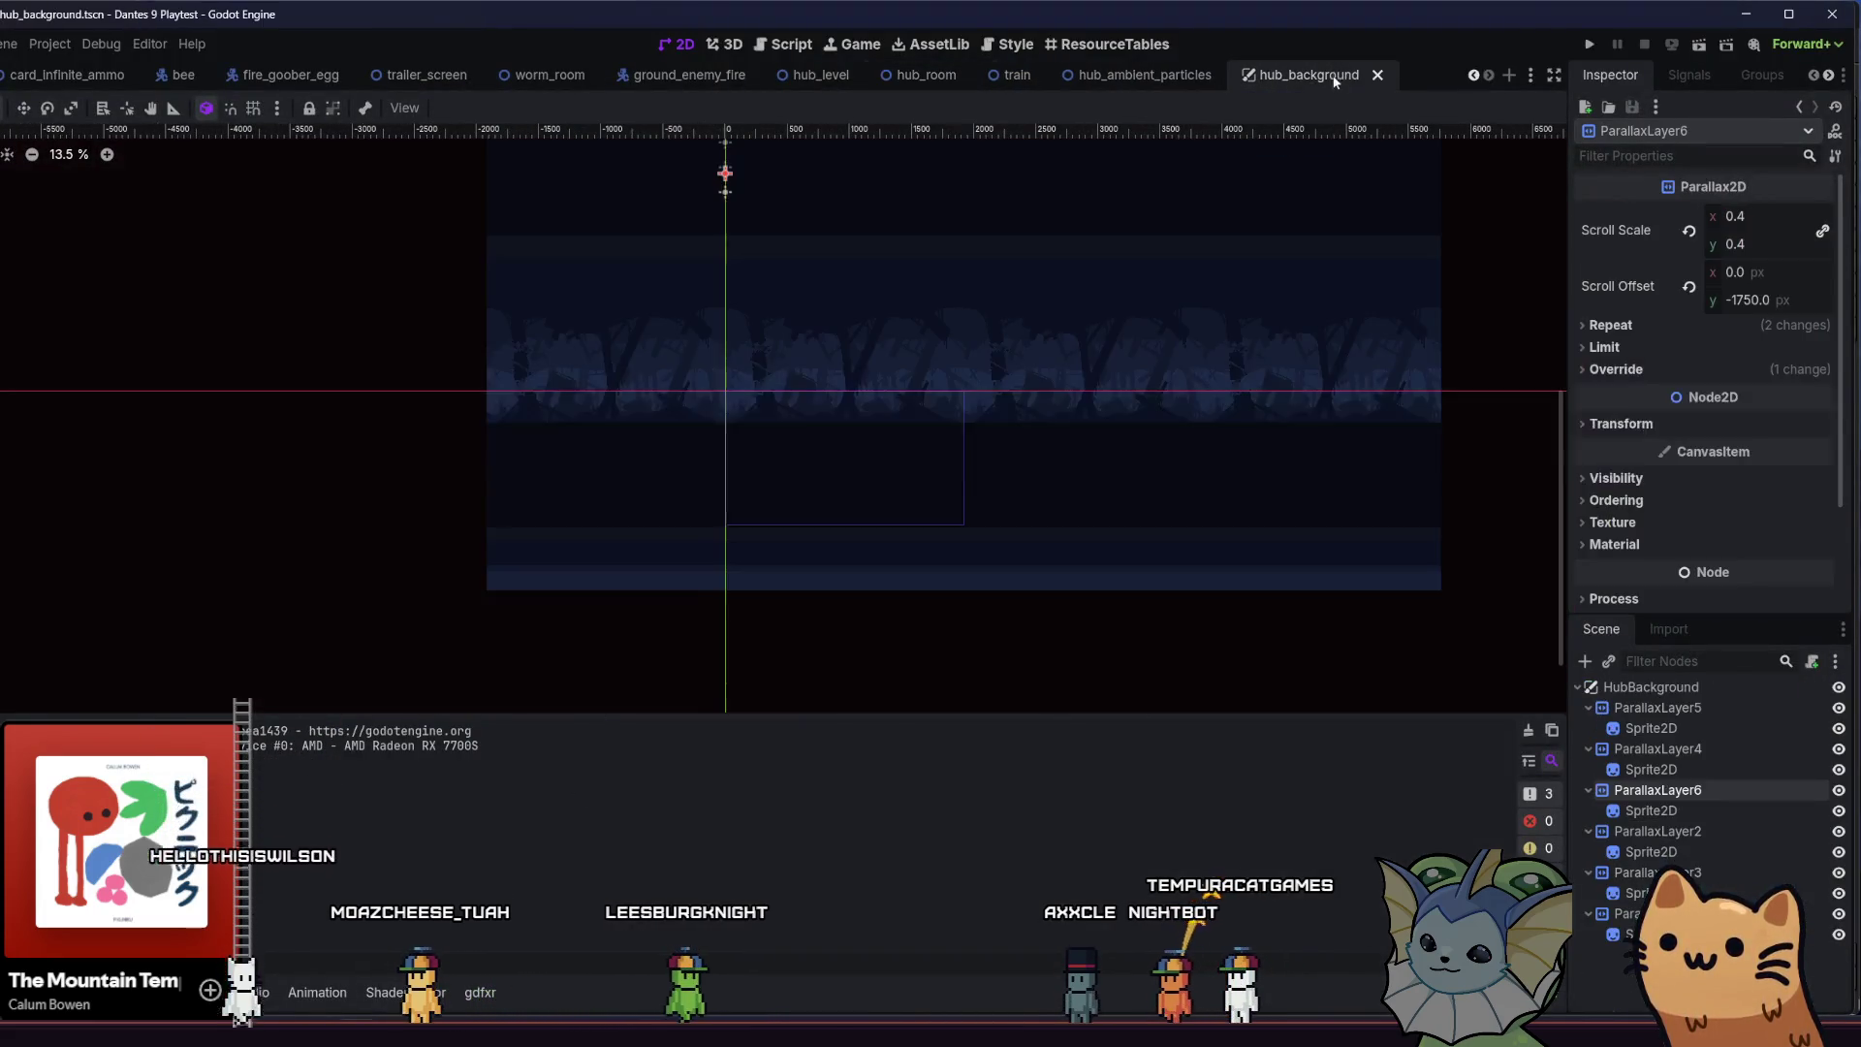
pyautogui.hotkey('alt', 'f')
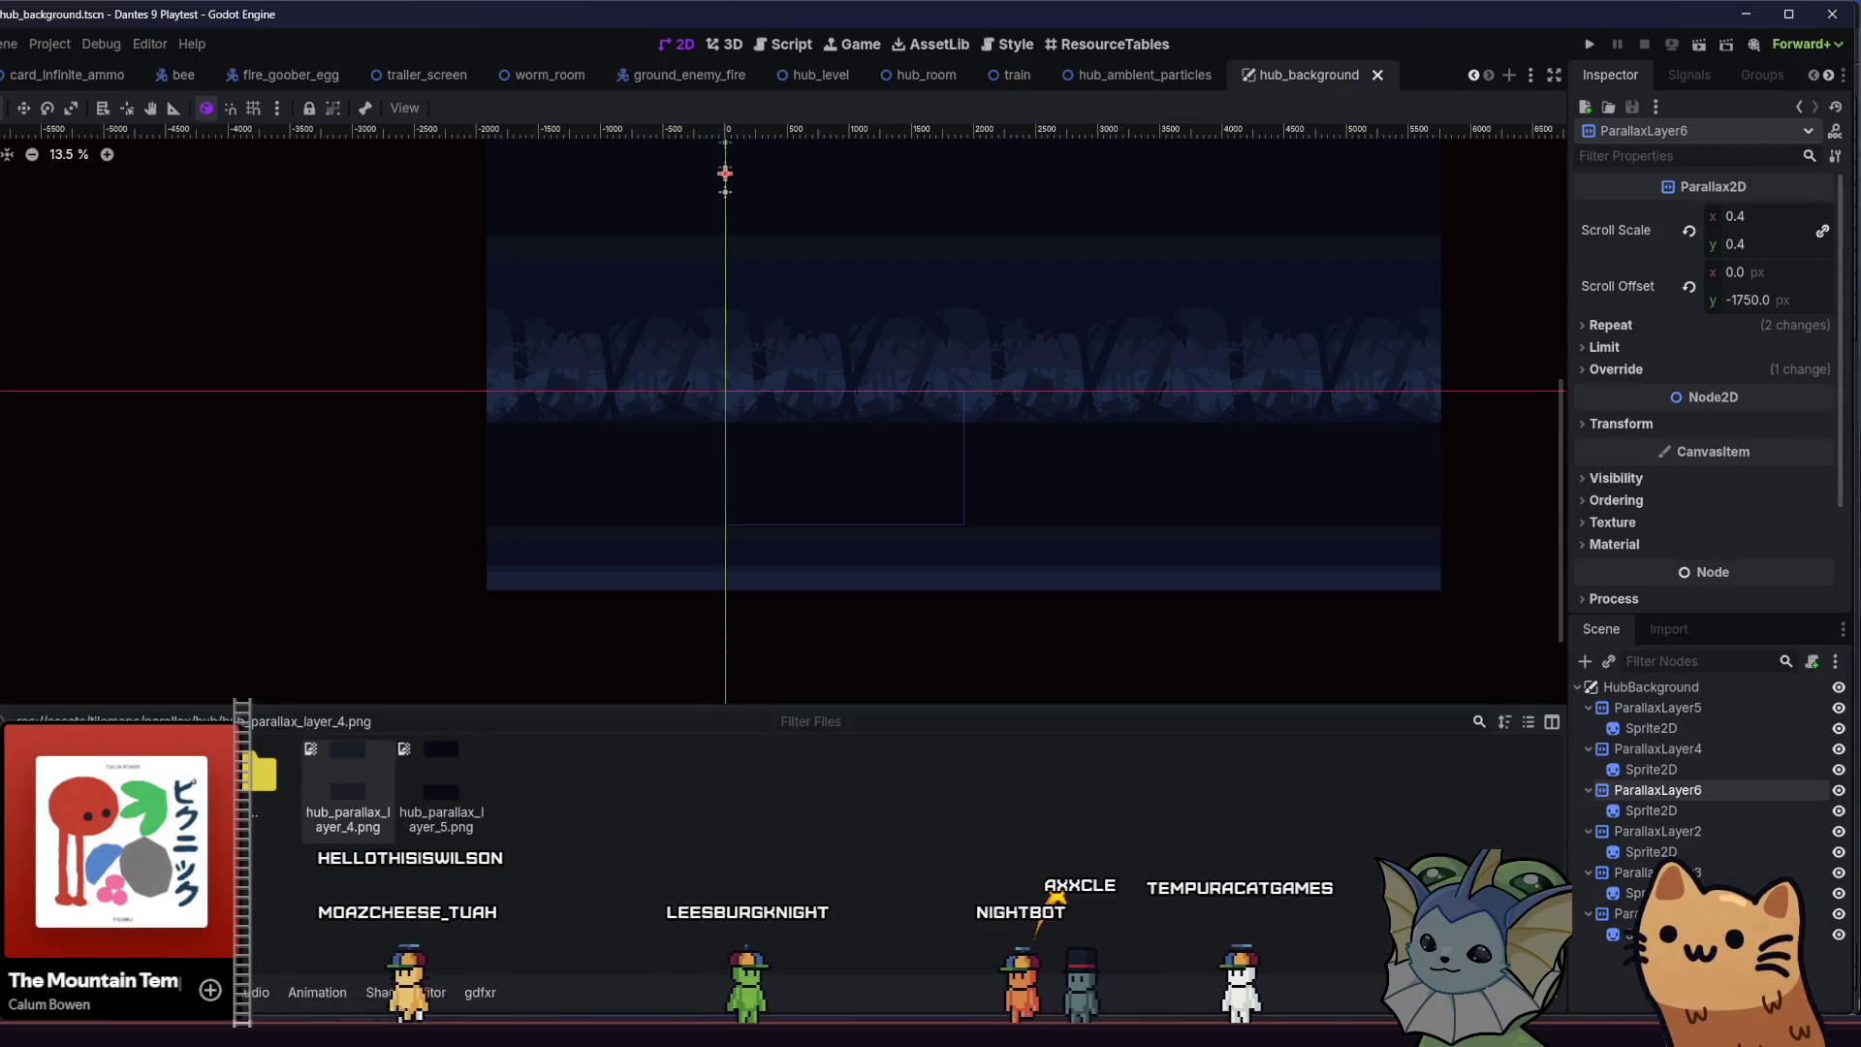
pyautogui.click(90, 439)
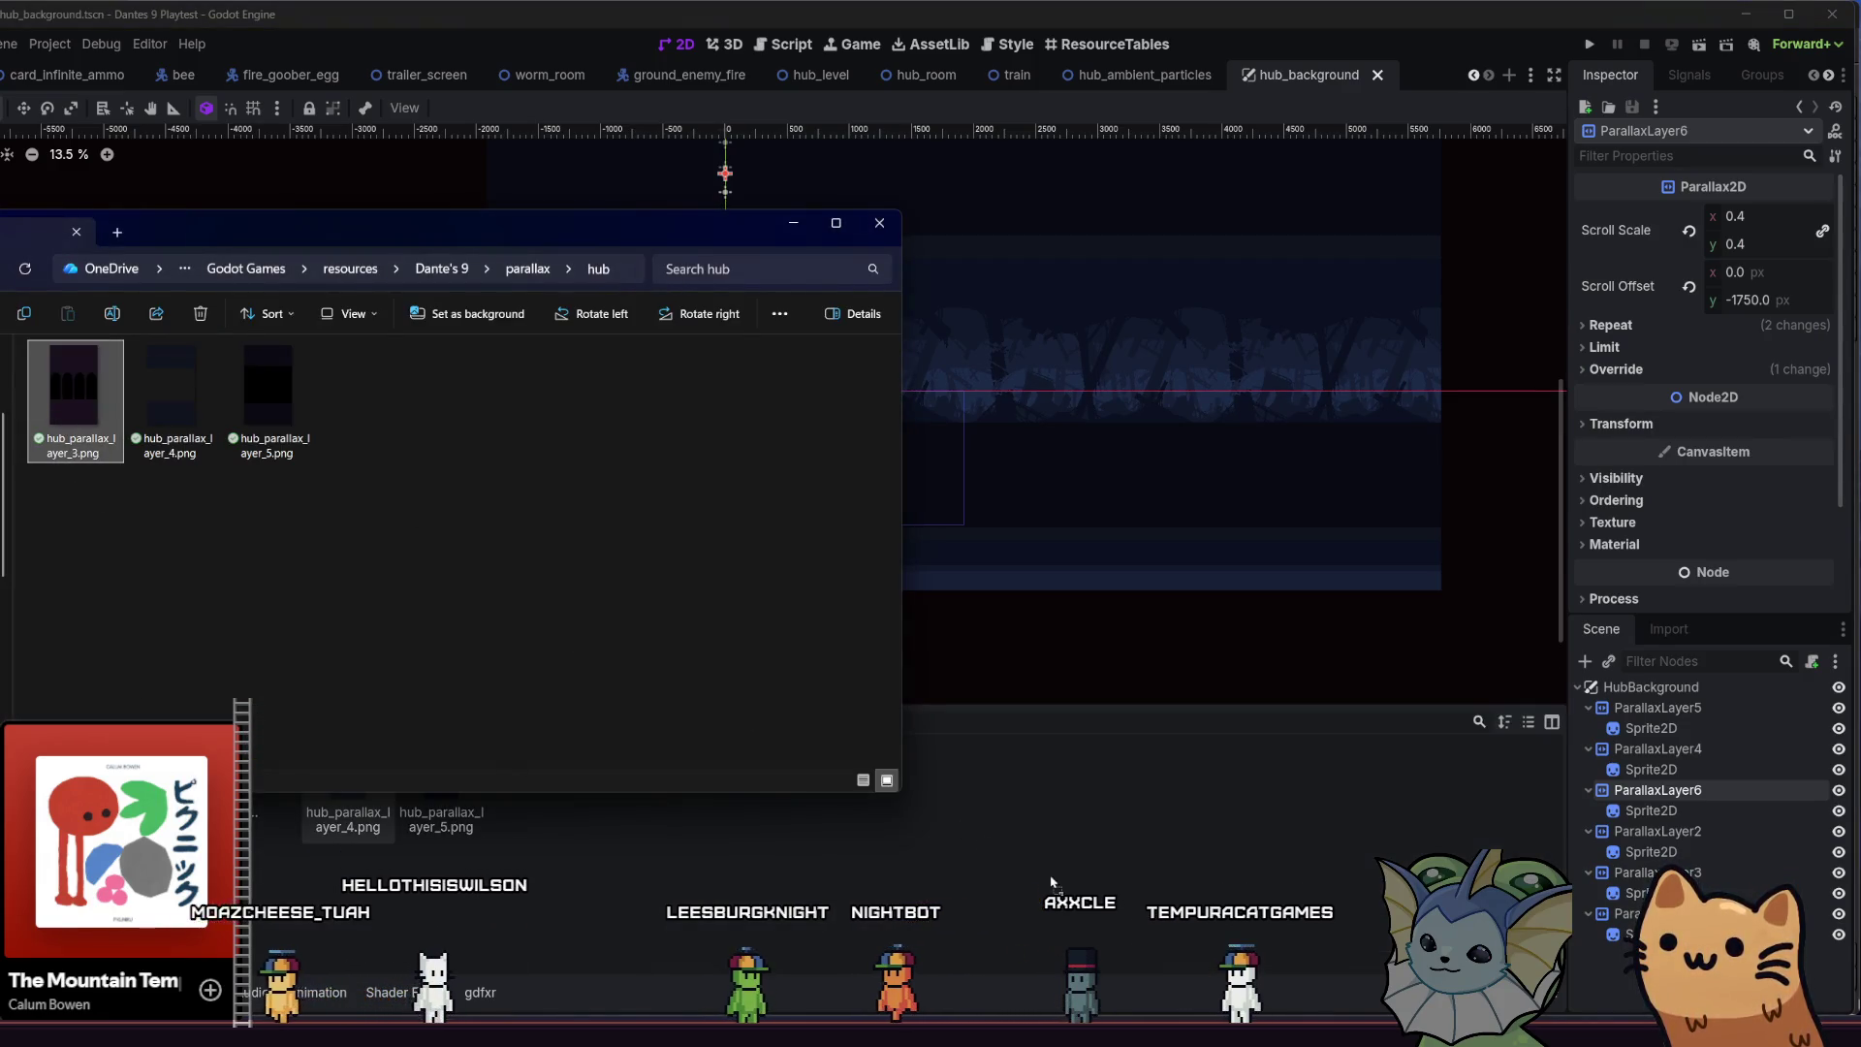
pyautogui.moveTo(1052, 882); pyautogui.dragTo(953, 862)
# Carry the new image toward the scene tree and select ParallaxLayer2
pyautogui.moveTo(370, 789); pyautogui.dragTo(1632, 755)
pyautogui.click(1651, 810)
pyautogui.click(1673, 833)
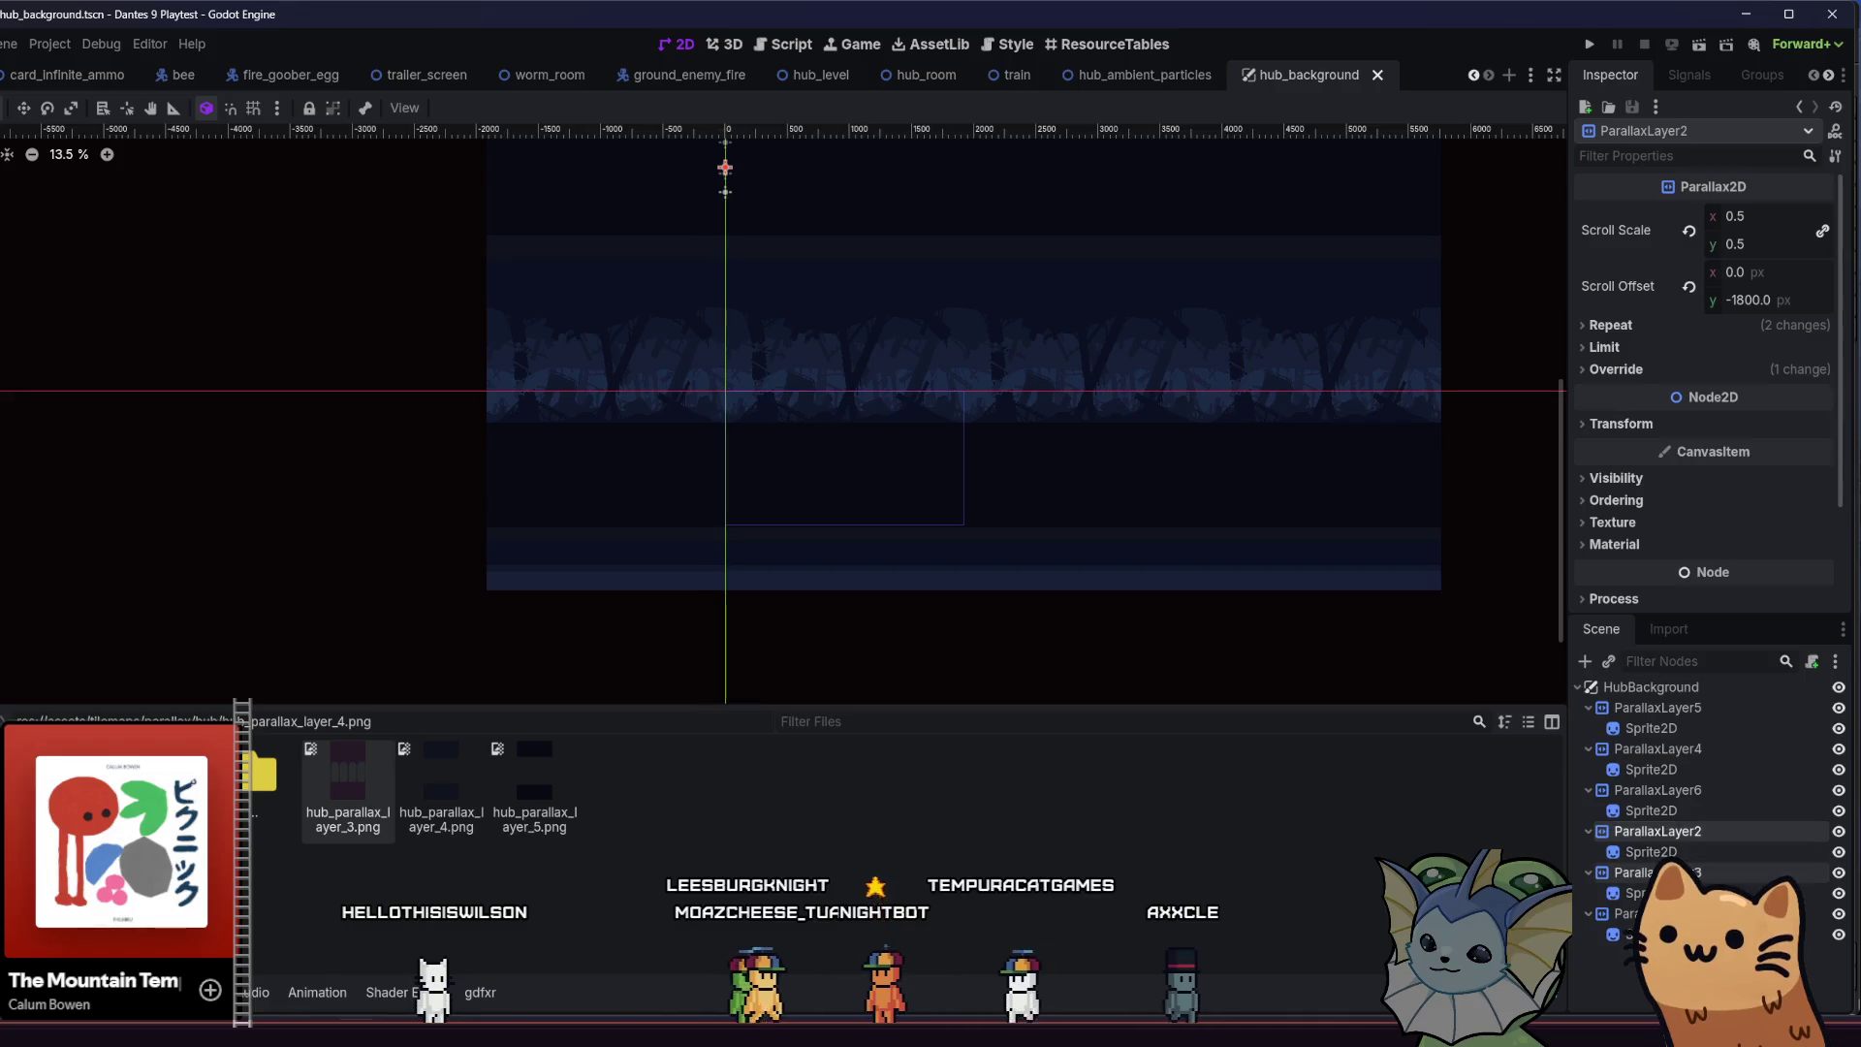
pyautogui.moveTo(450, 809); pyautogui.dragTo(175, 822)
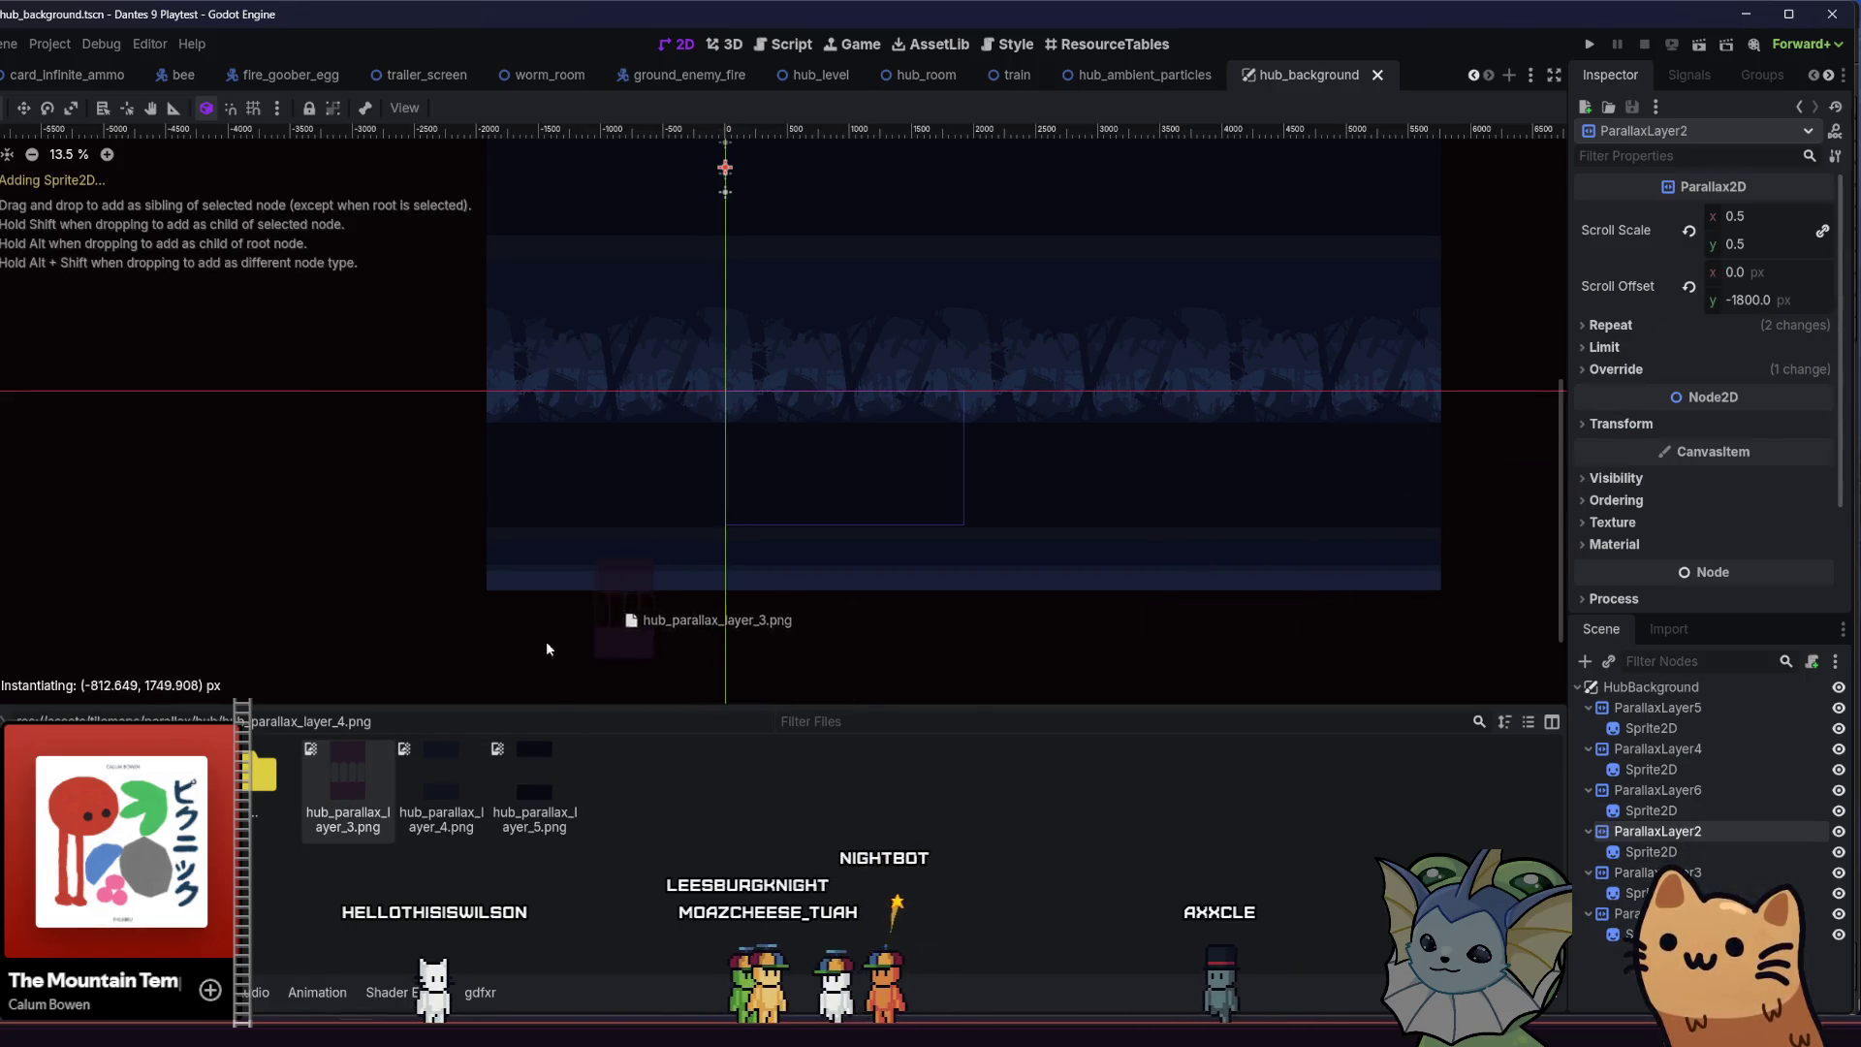
# Assign hub_parallax_layer_3.png as the texture of ParallaxLayer2's Sprite2D, then save and run the game (F5)
pyautogui.click(735, 552)
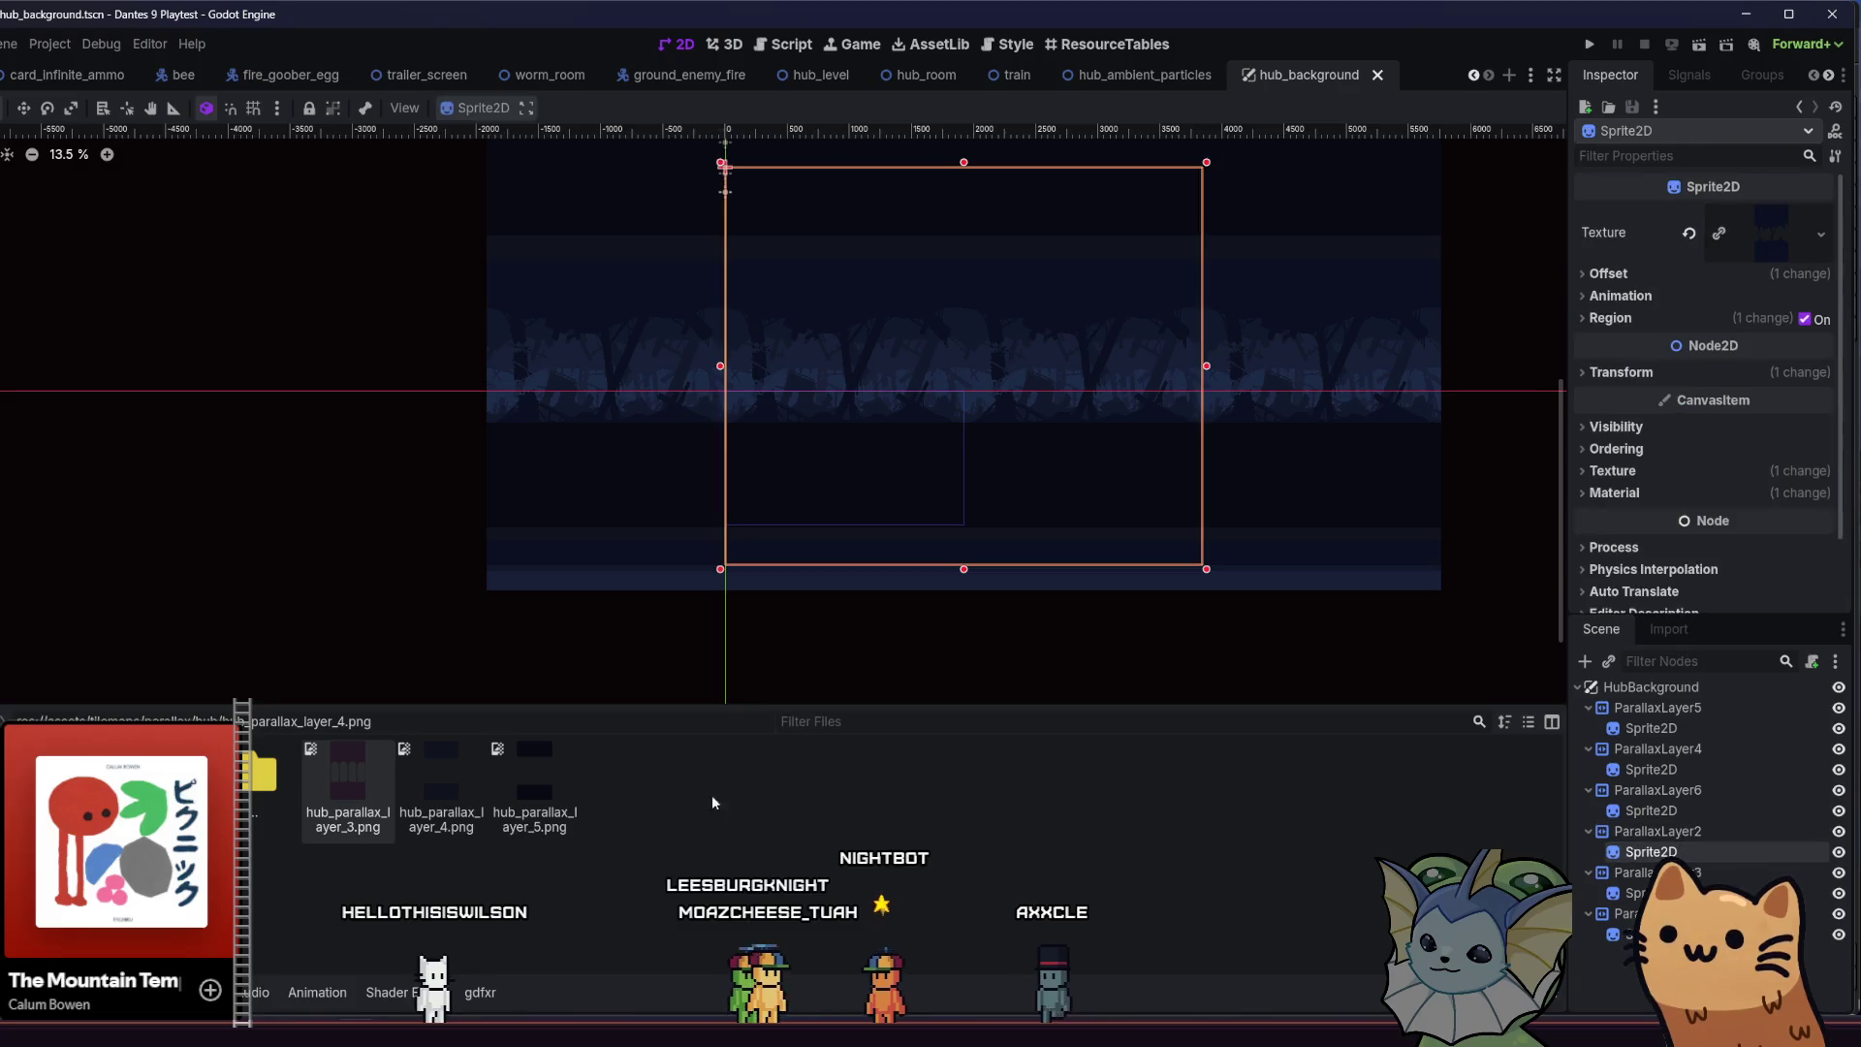
pyautogui.moveTo(354, 809); pyautogui.dragTo(1818, 236)
pyautogui.click(1589, 43)
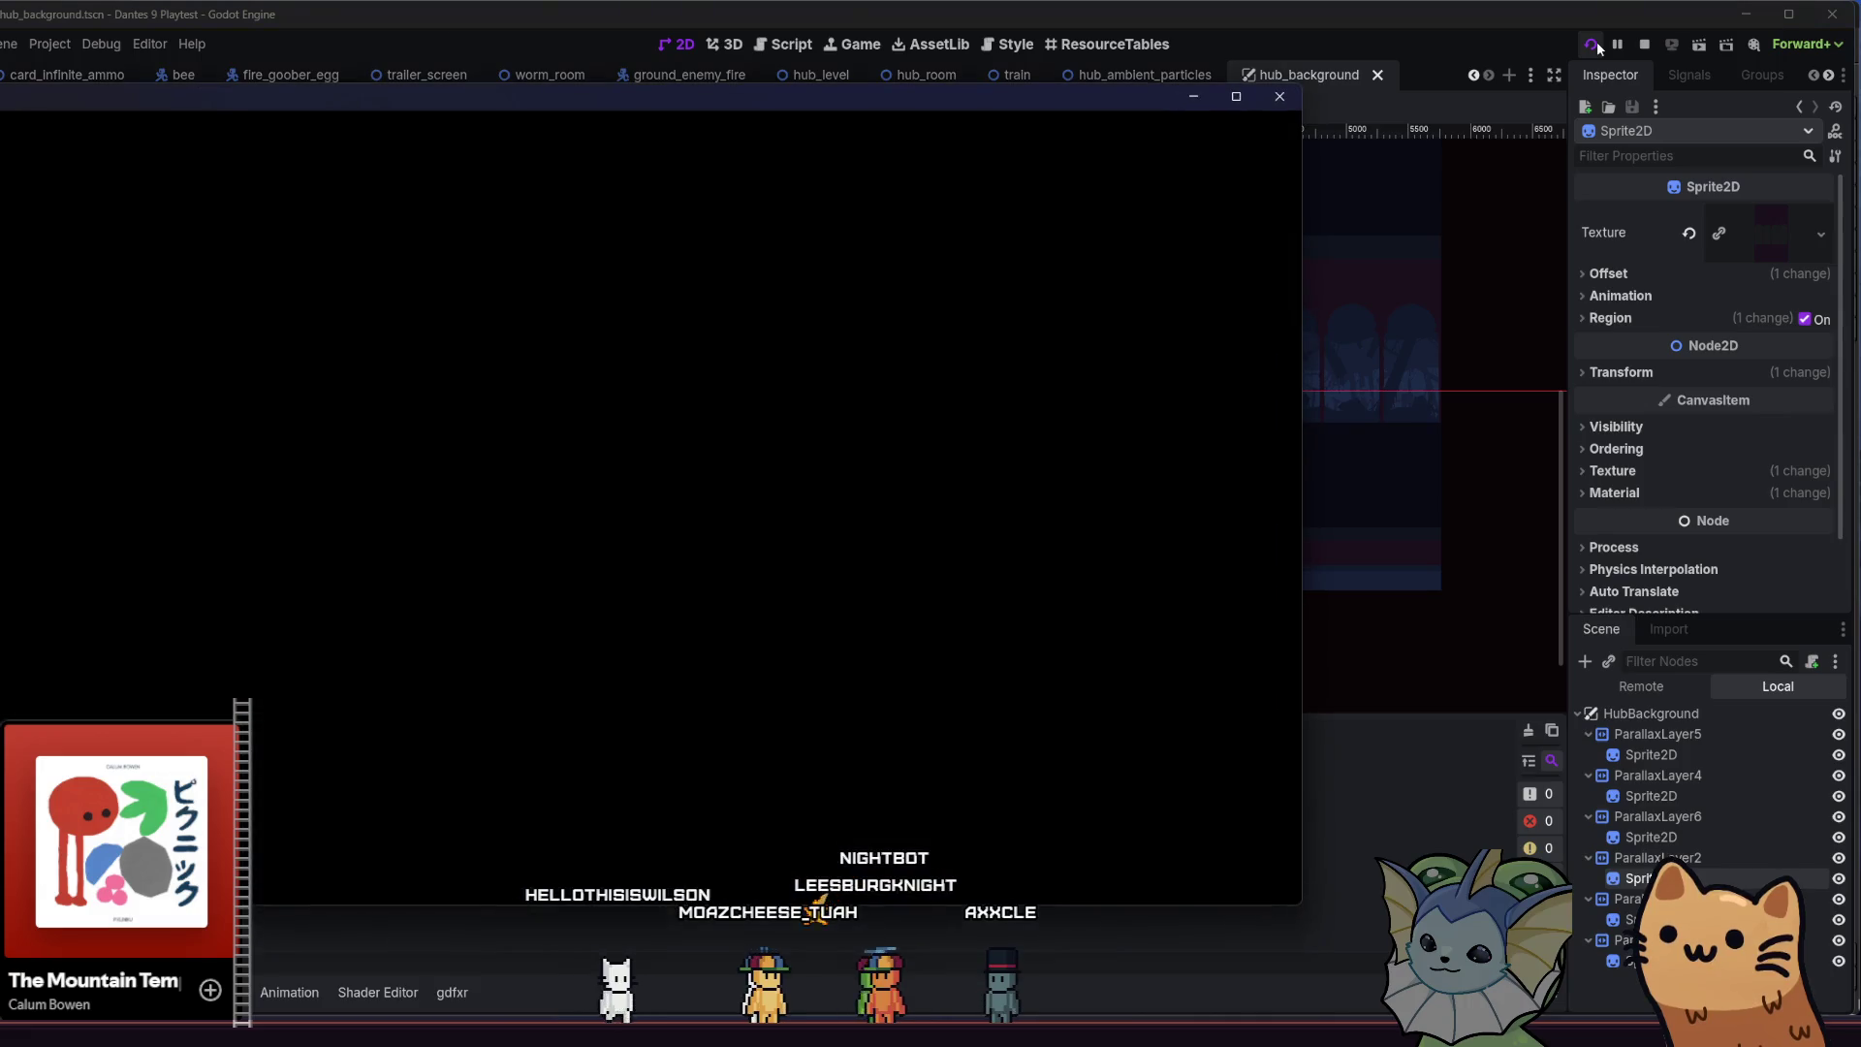
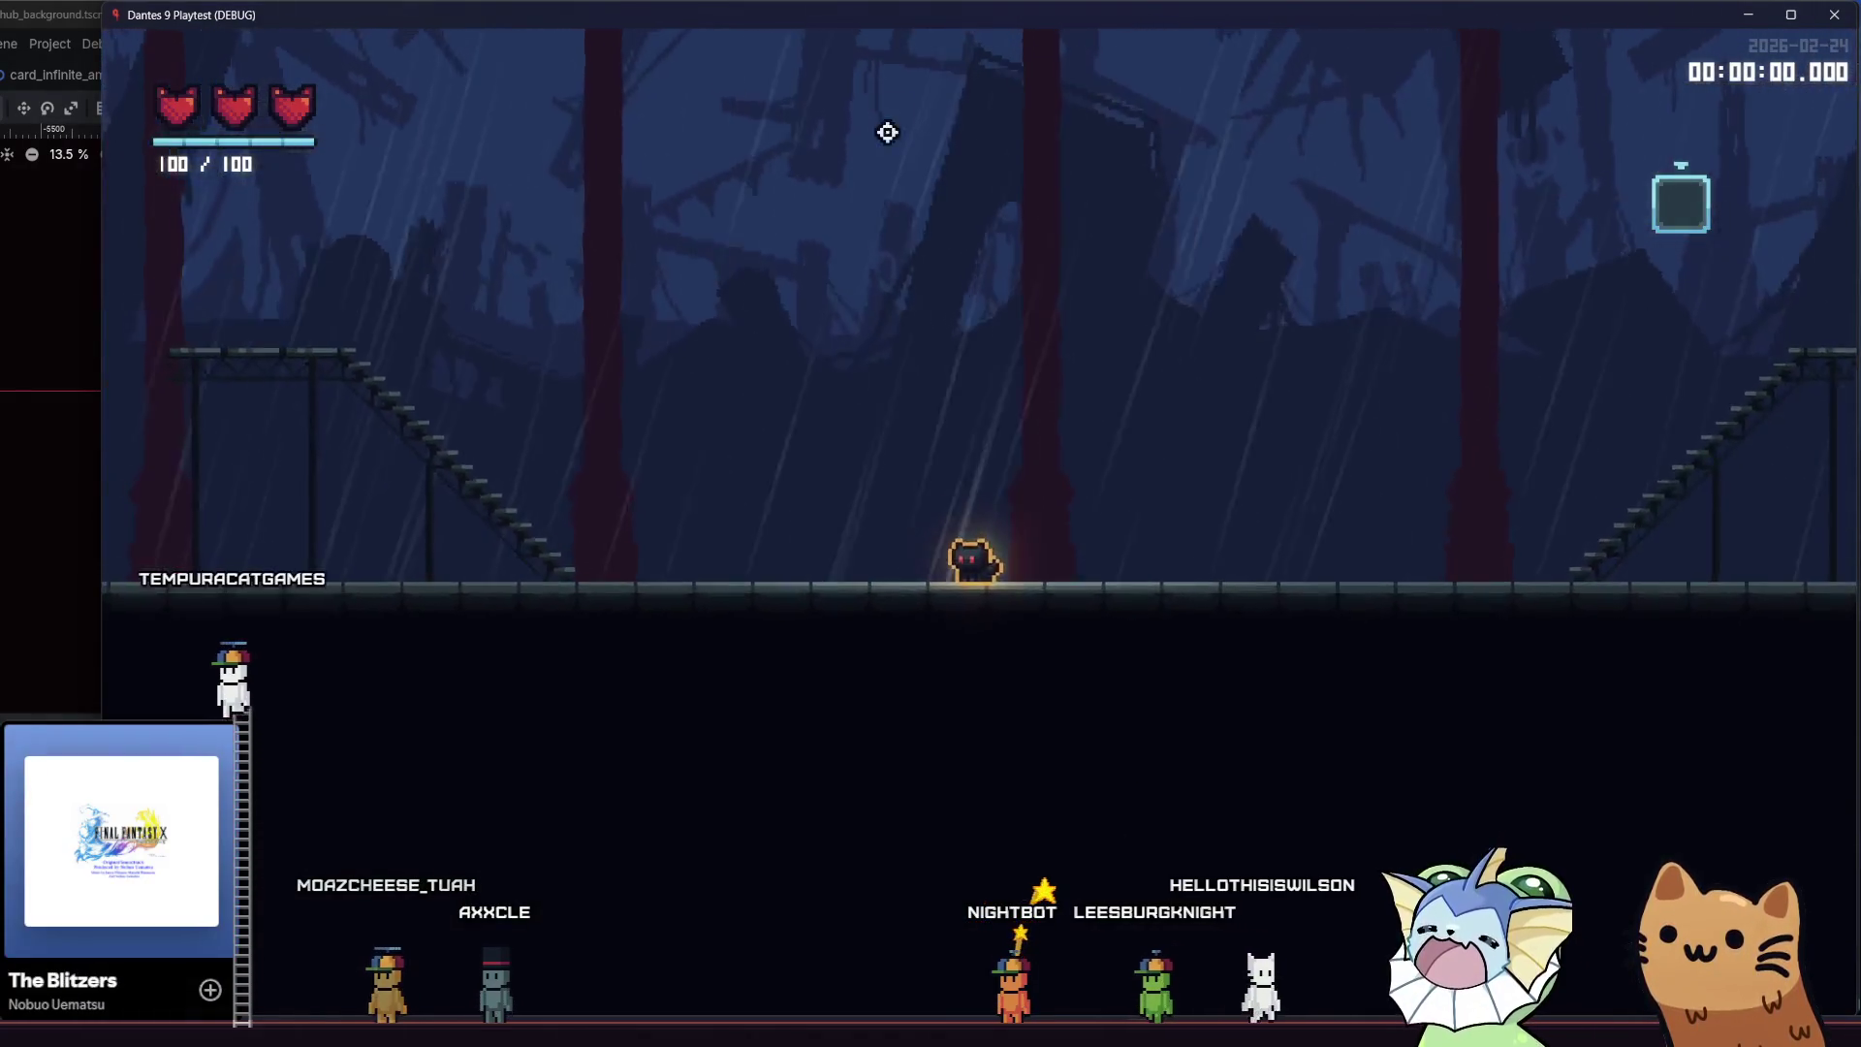
# Walk the cat across the hub floor, up and down the stairs and ledges to view the rainy background
pyautogui.press('Right')
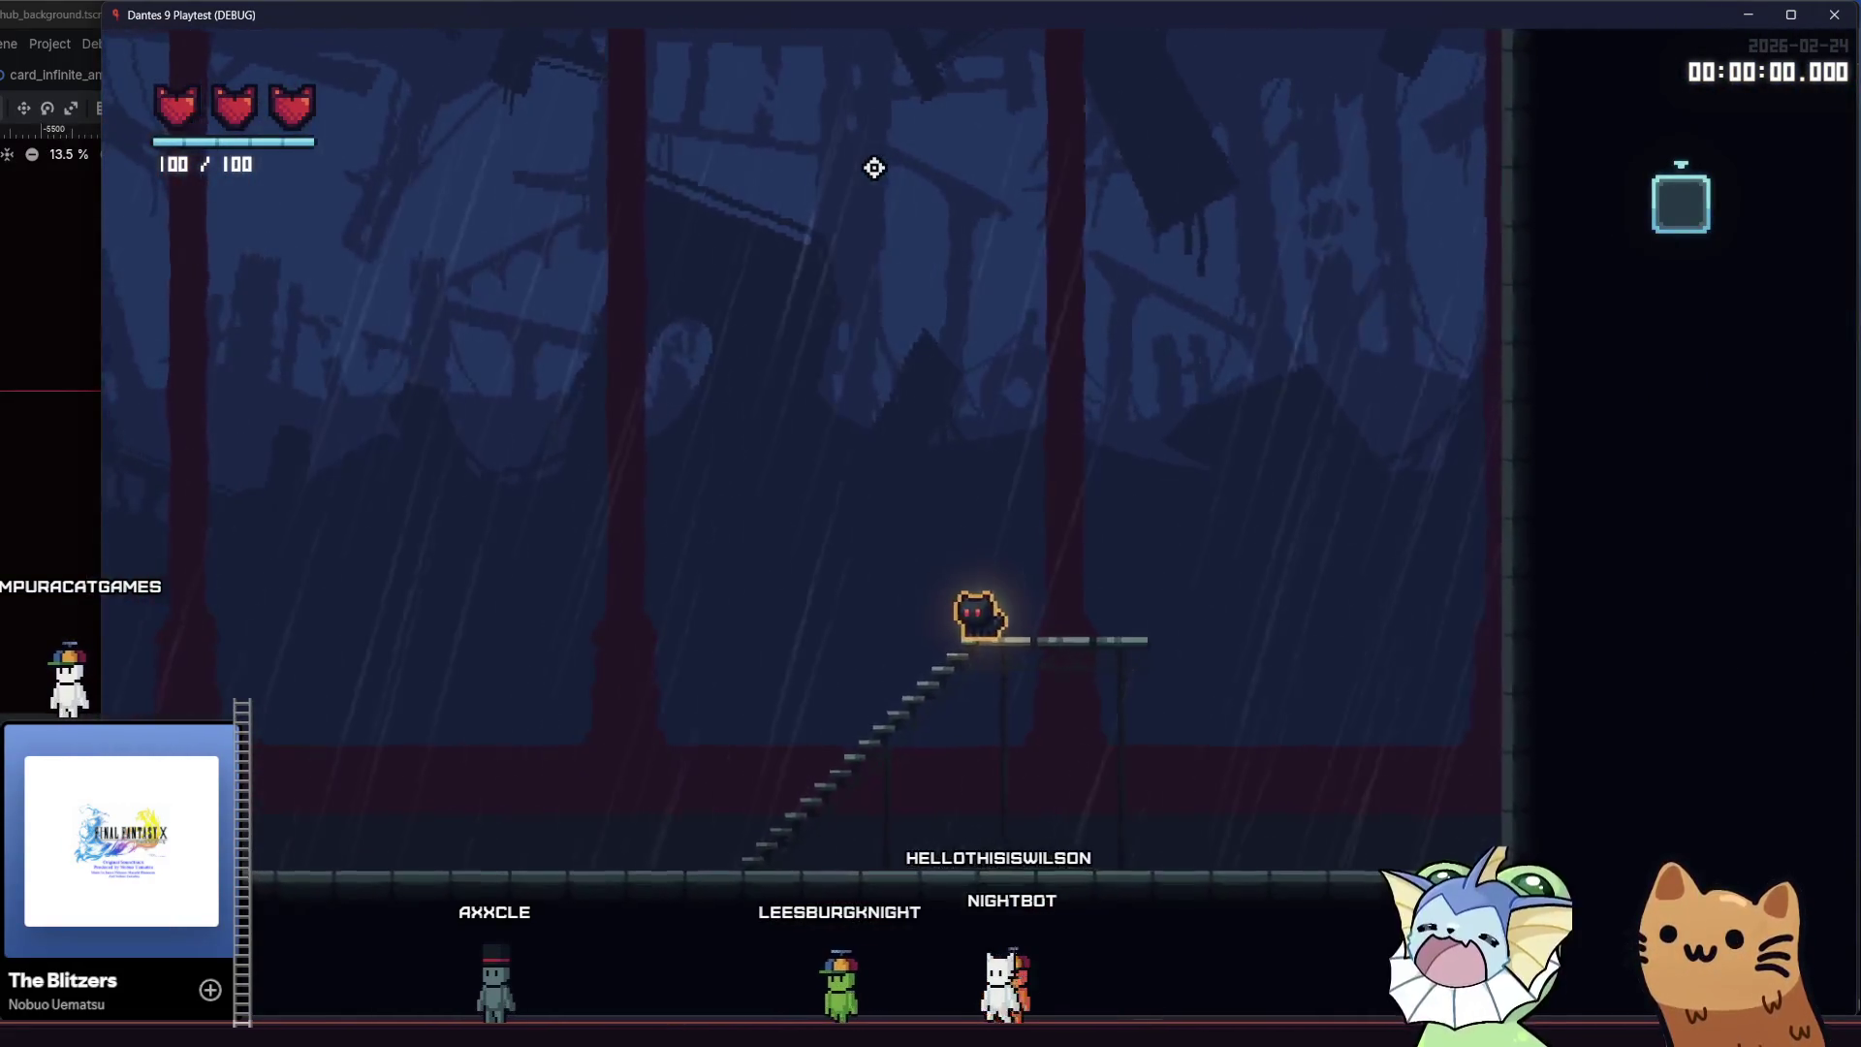
pyautogui.press('Right')
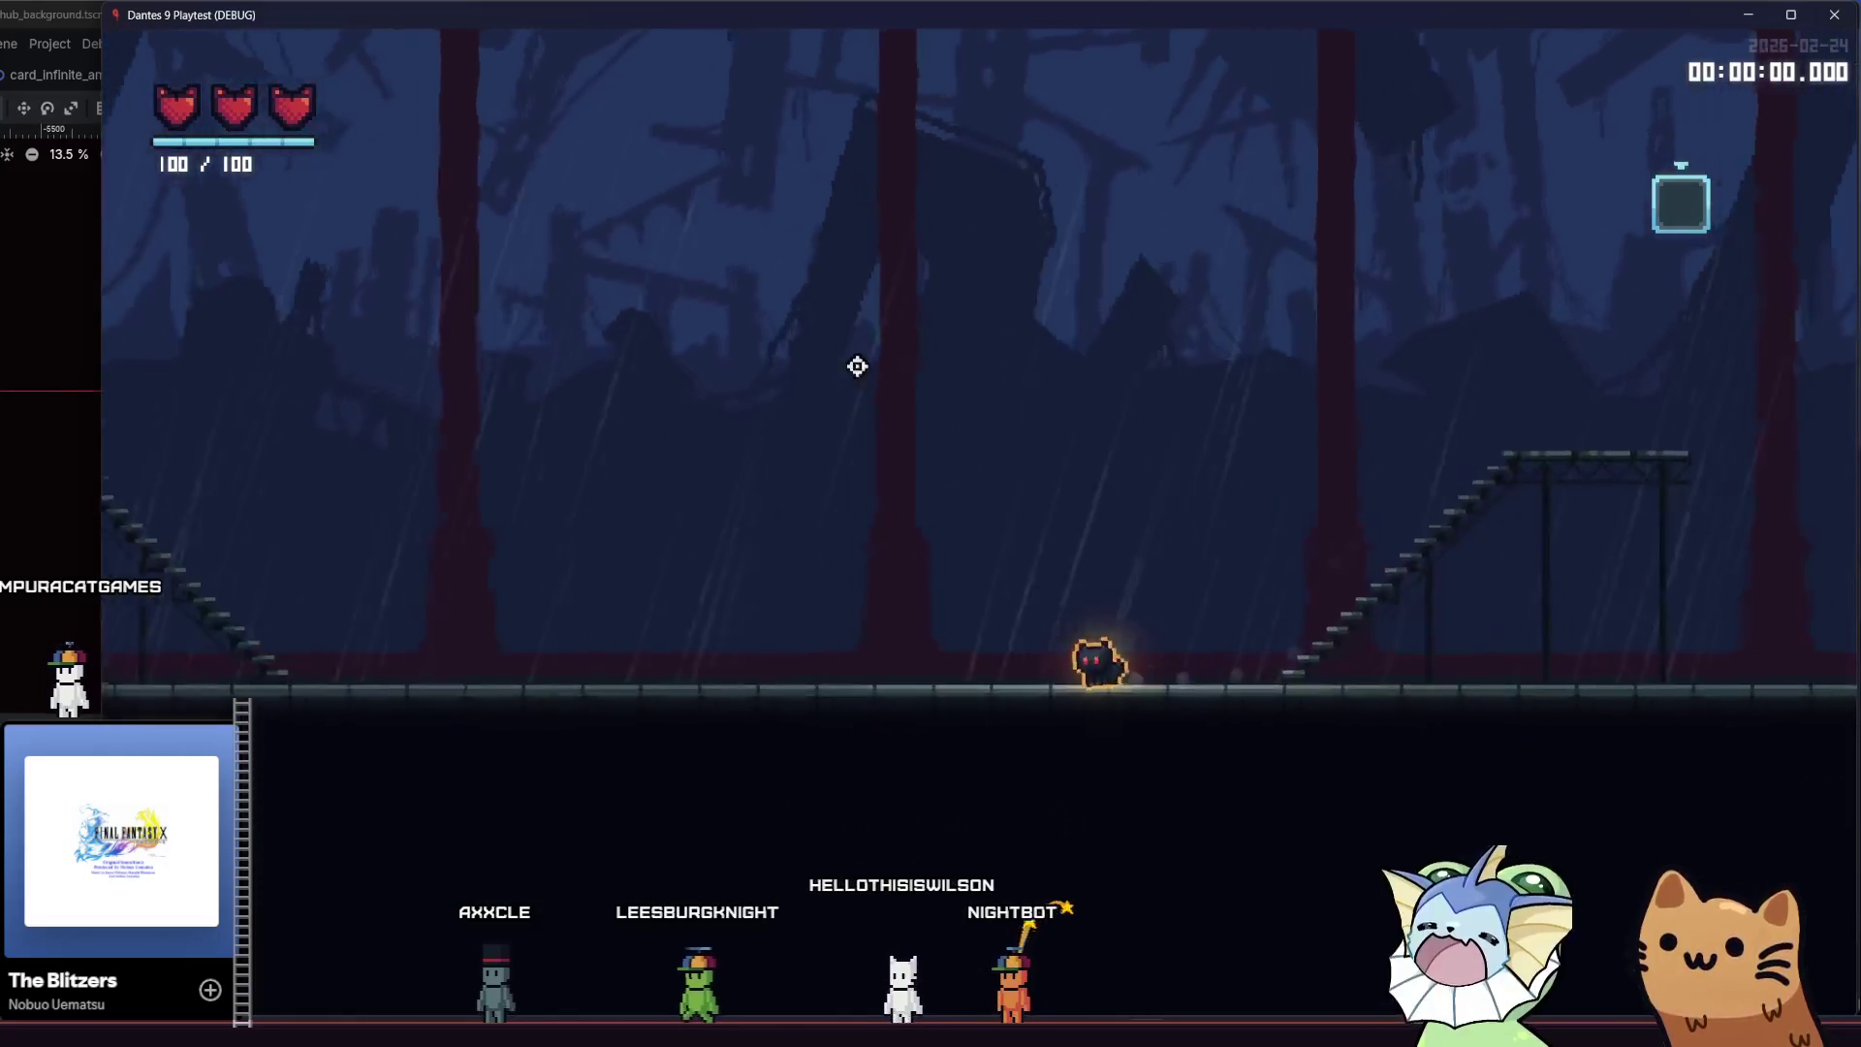
pyautogui.press('Left')
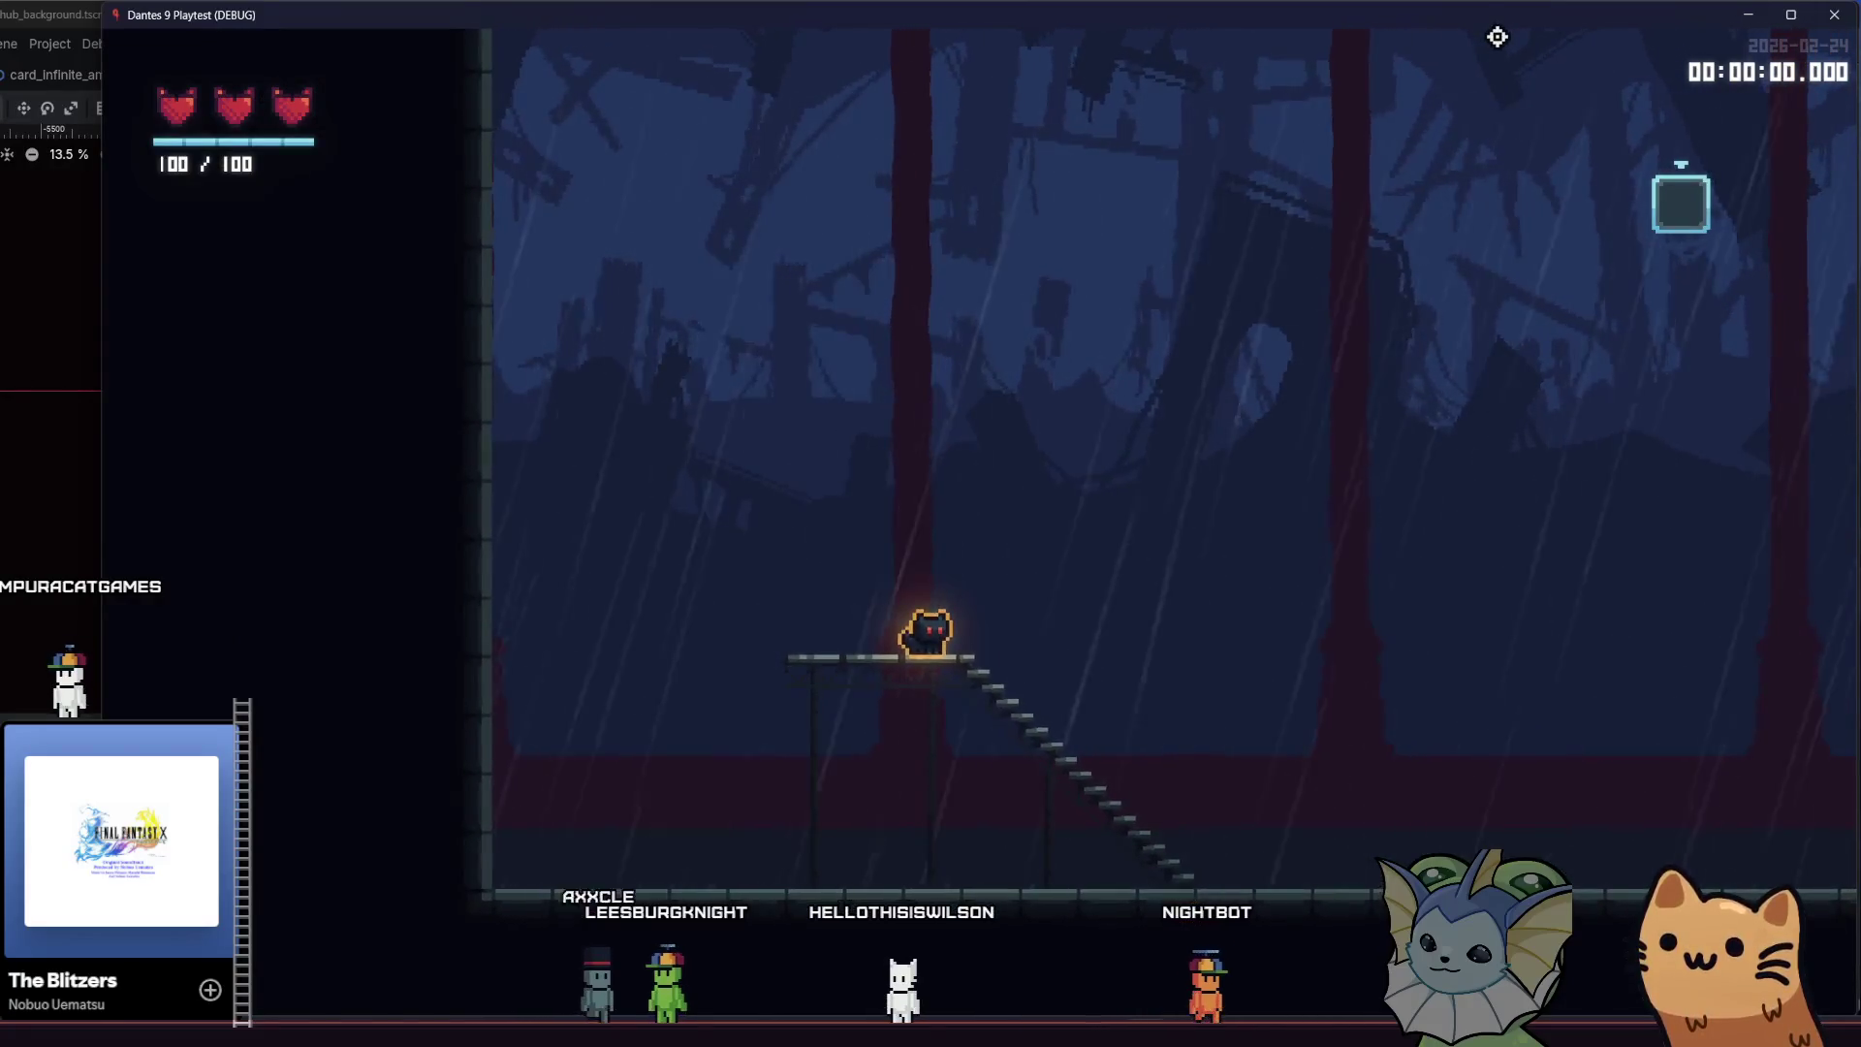
pyautogui.press('Right')
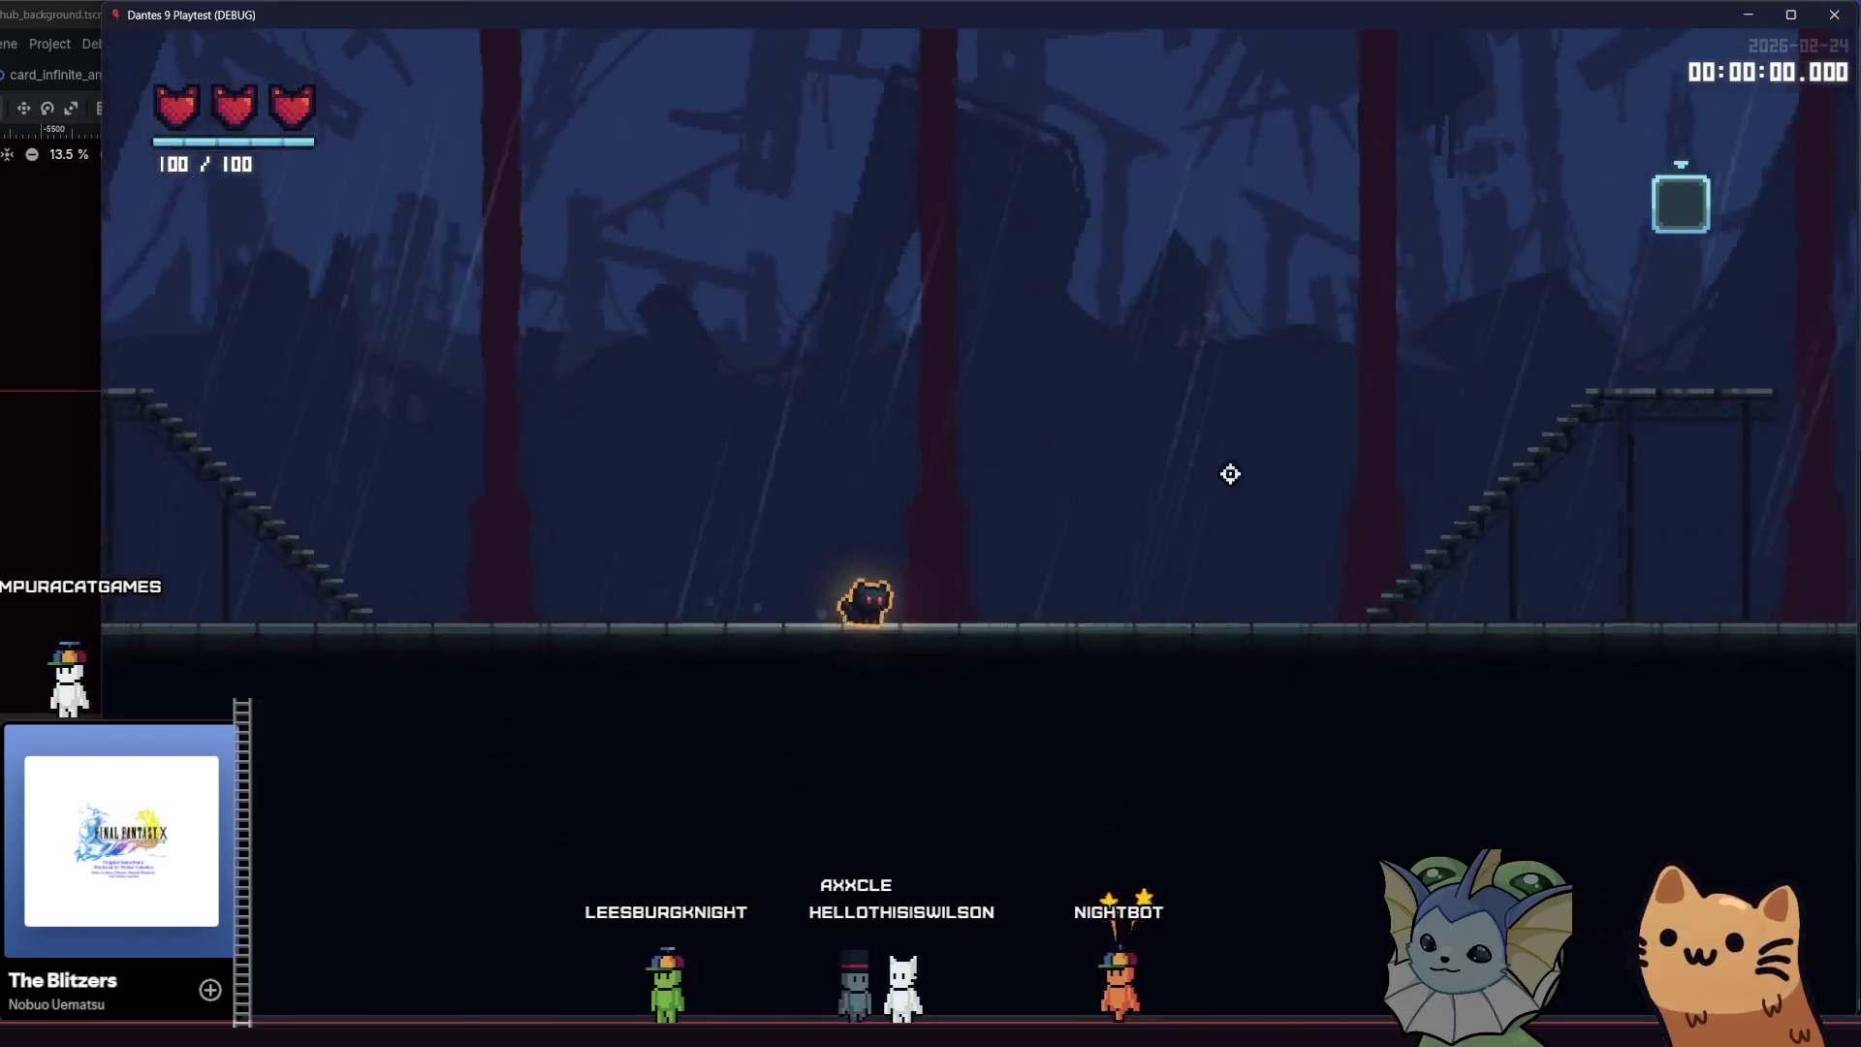
pyautogui.press('Right')
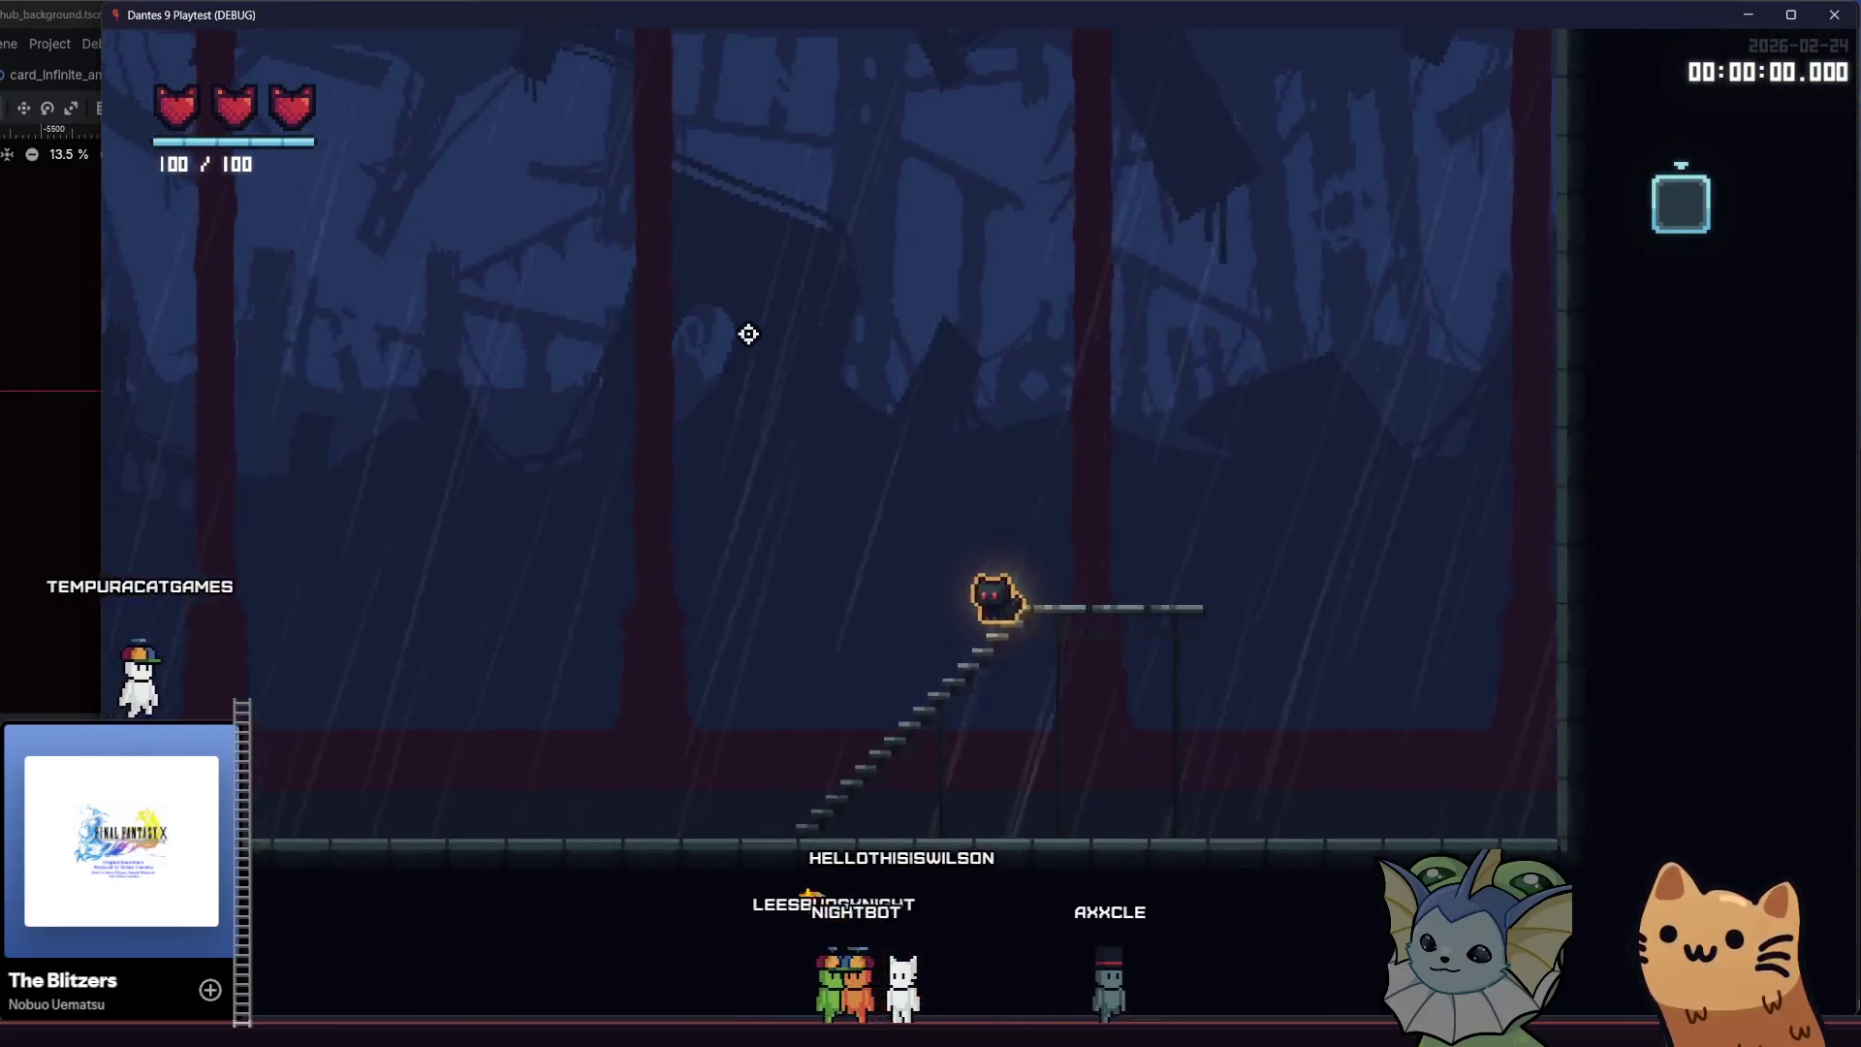
pyautogui.press('Left')
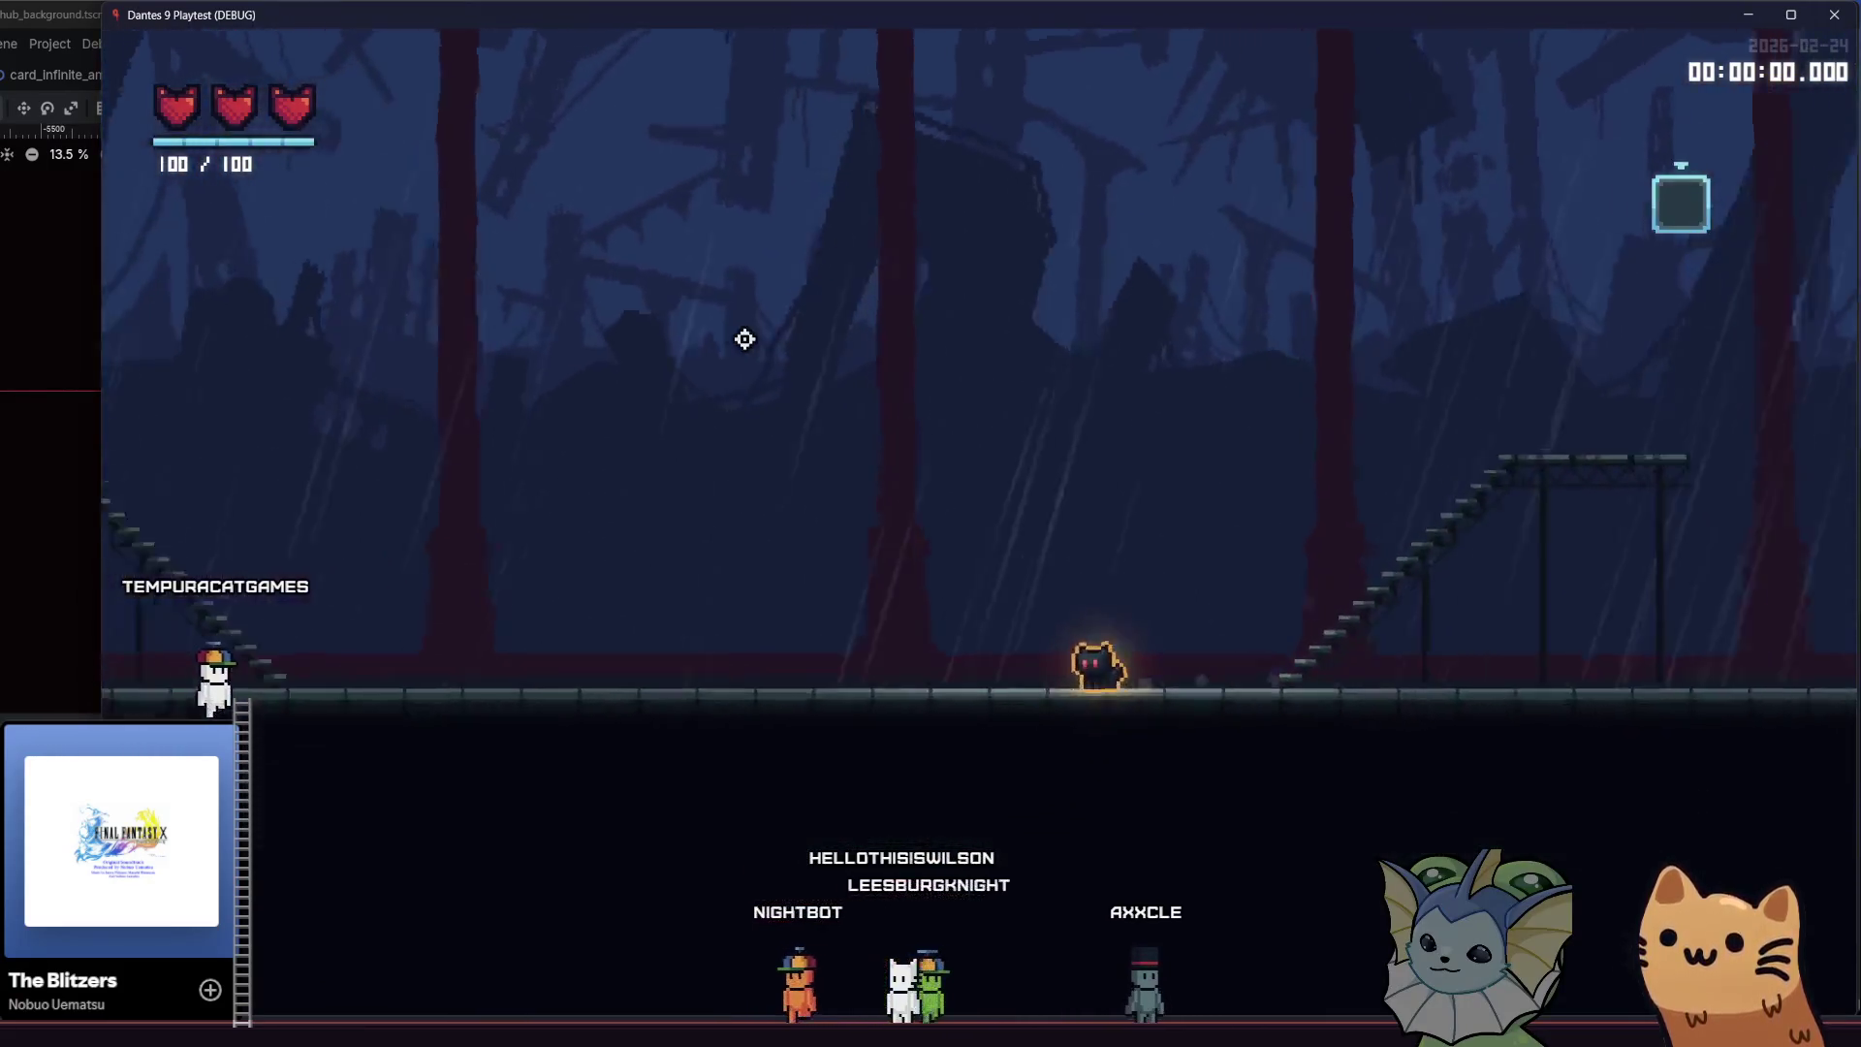
pyautogui.press('Left')
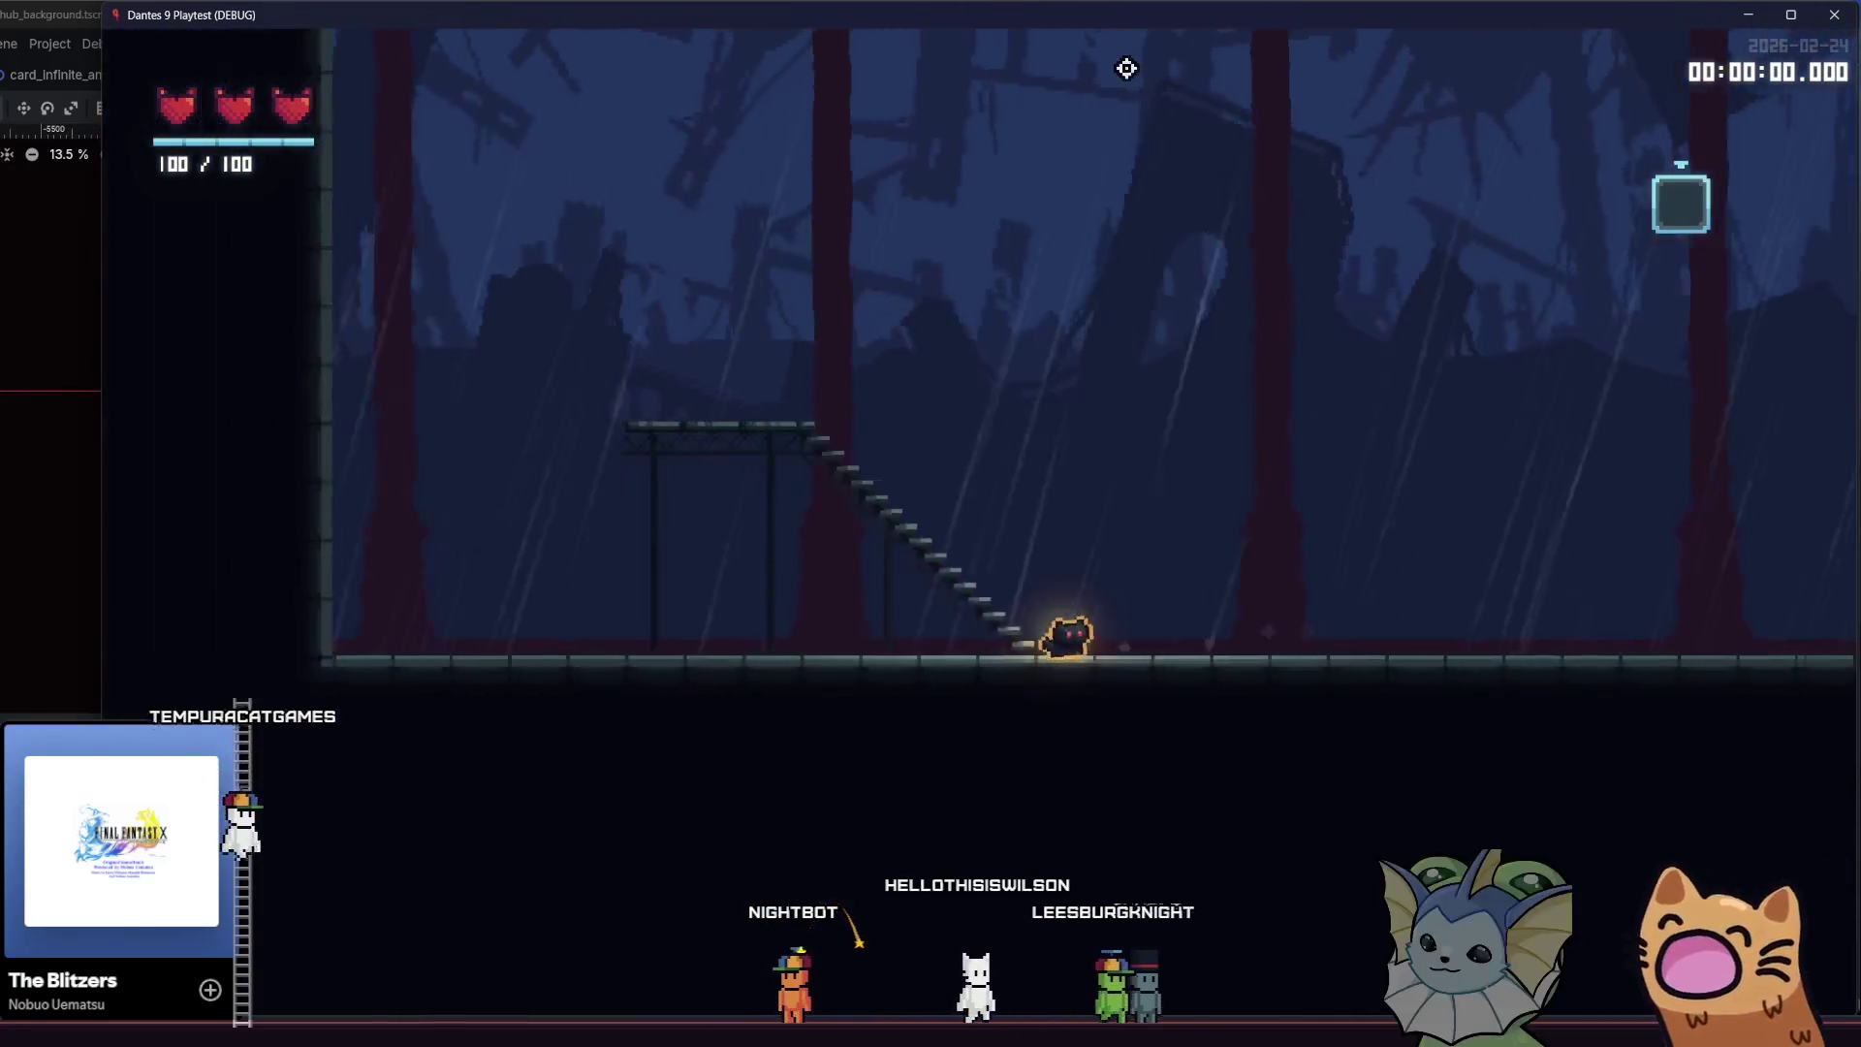
pyautogui.press('Left')
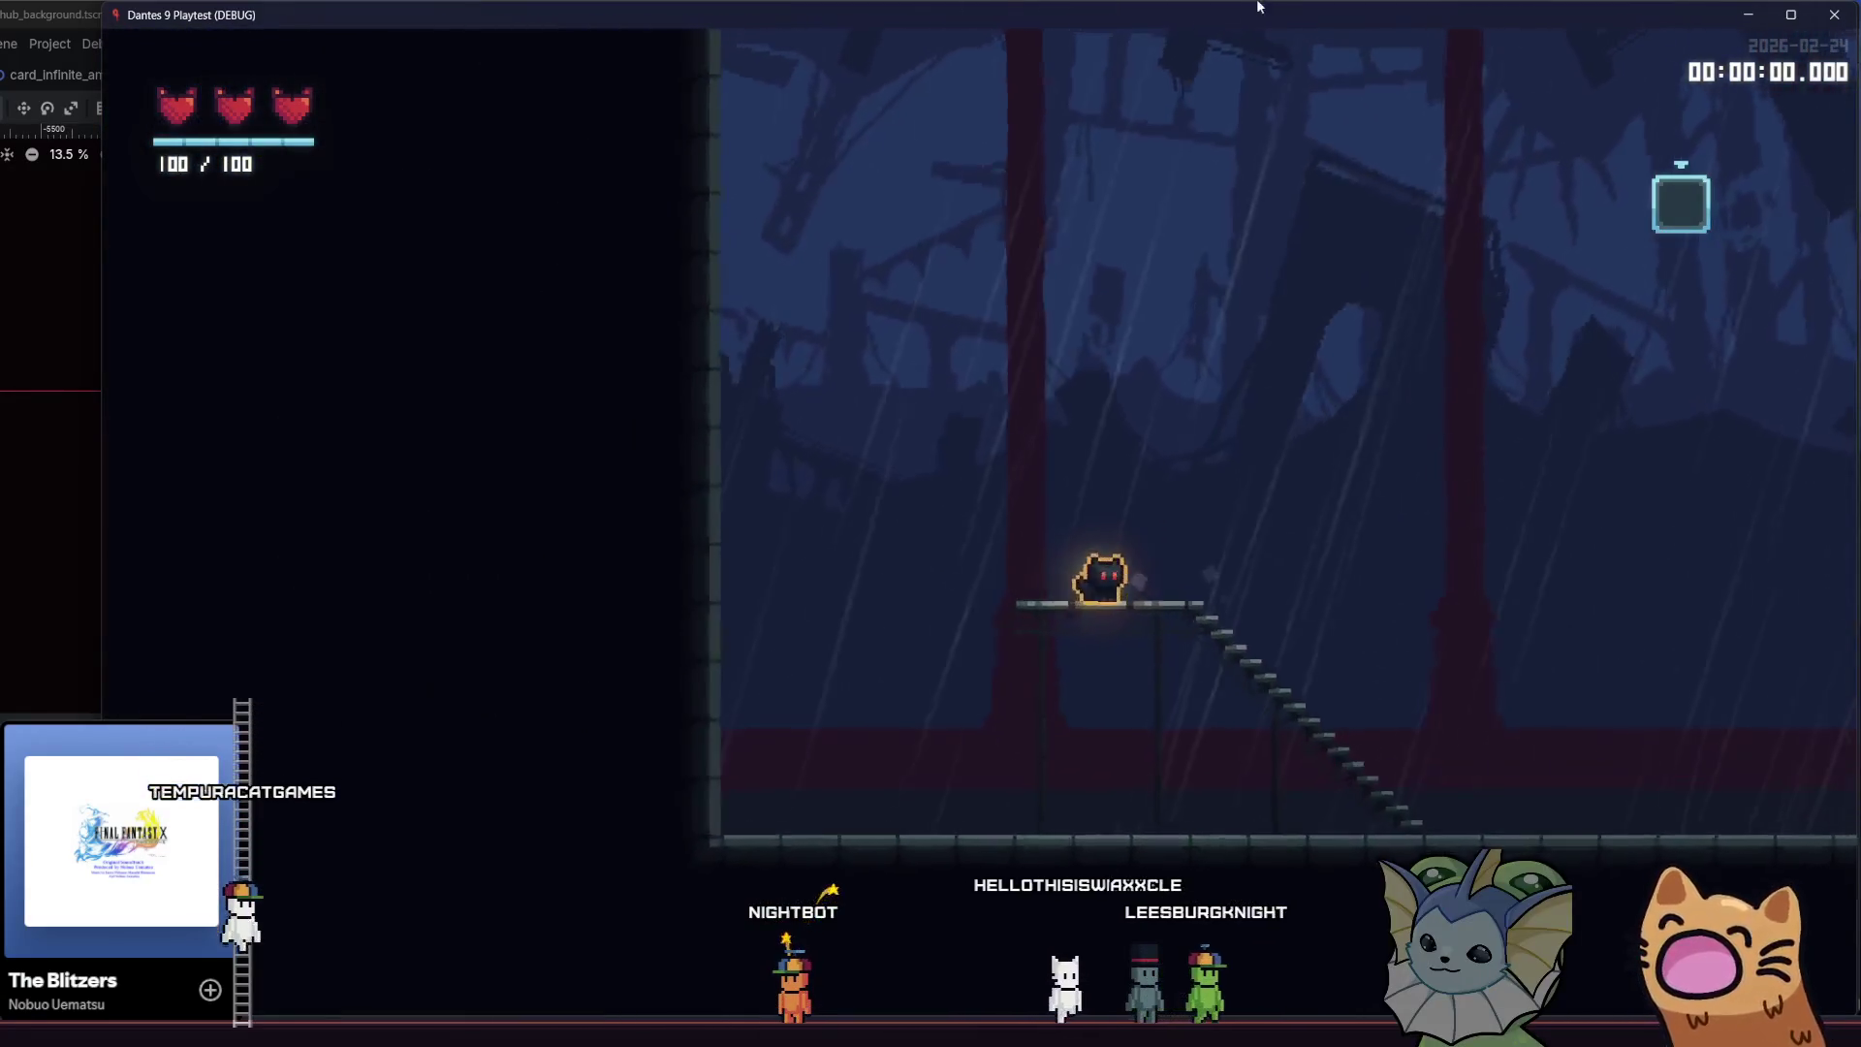
# Climb the right staircase, drop to the lower ledge into the next room, then close the playtest
pyautogui.press('Right')
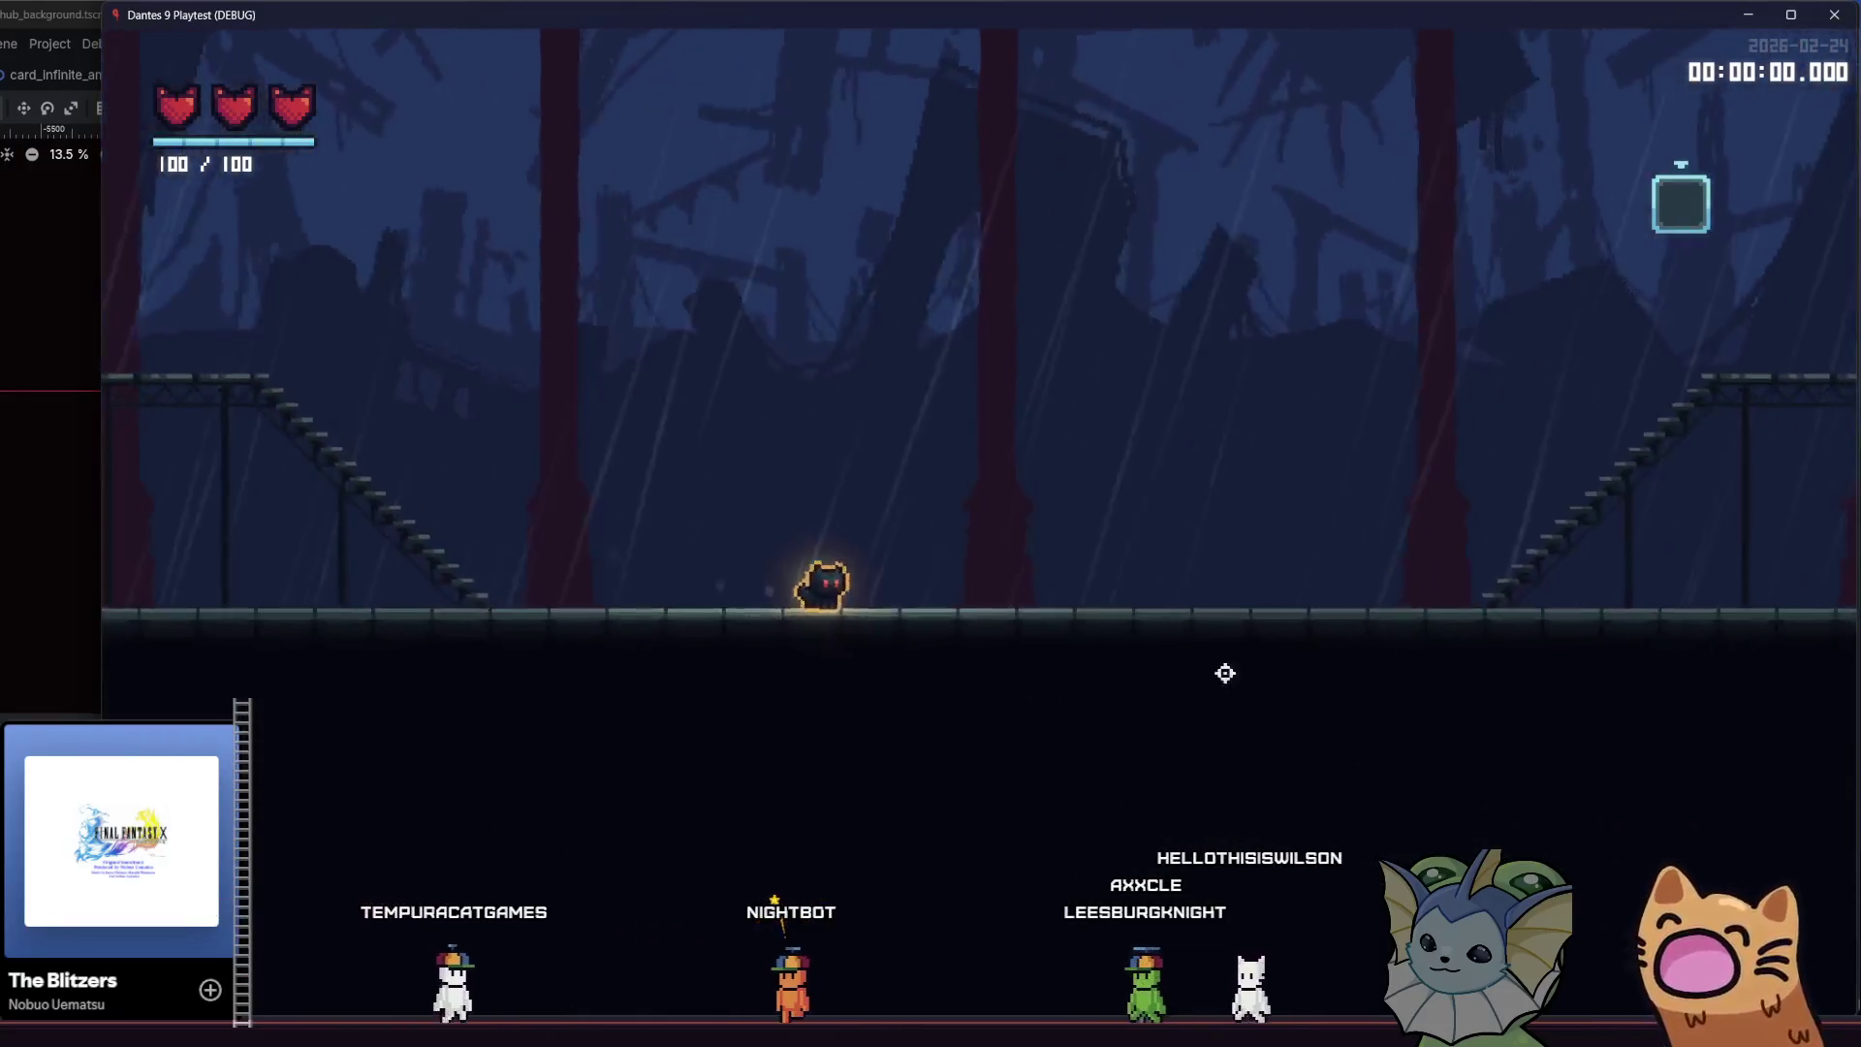
pyautogui.press('Right')
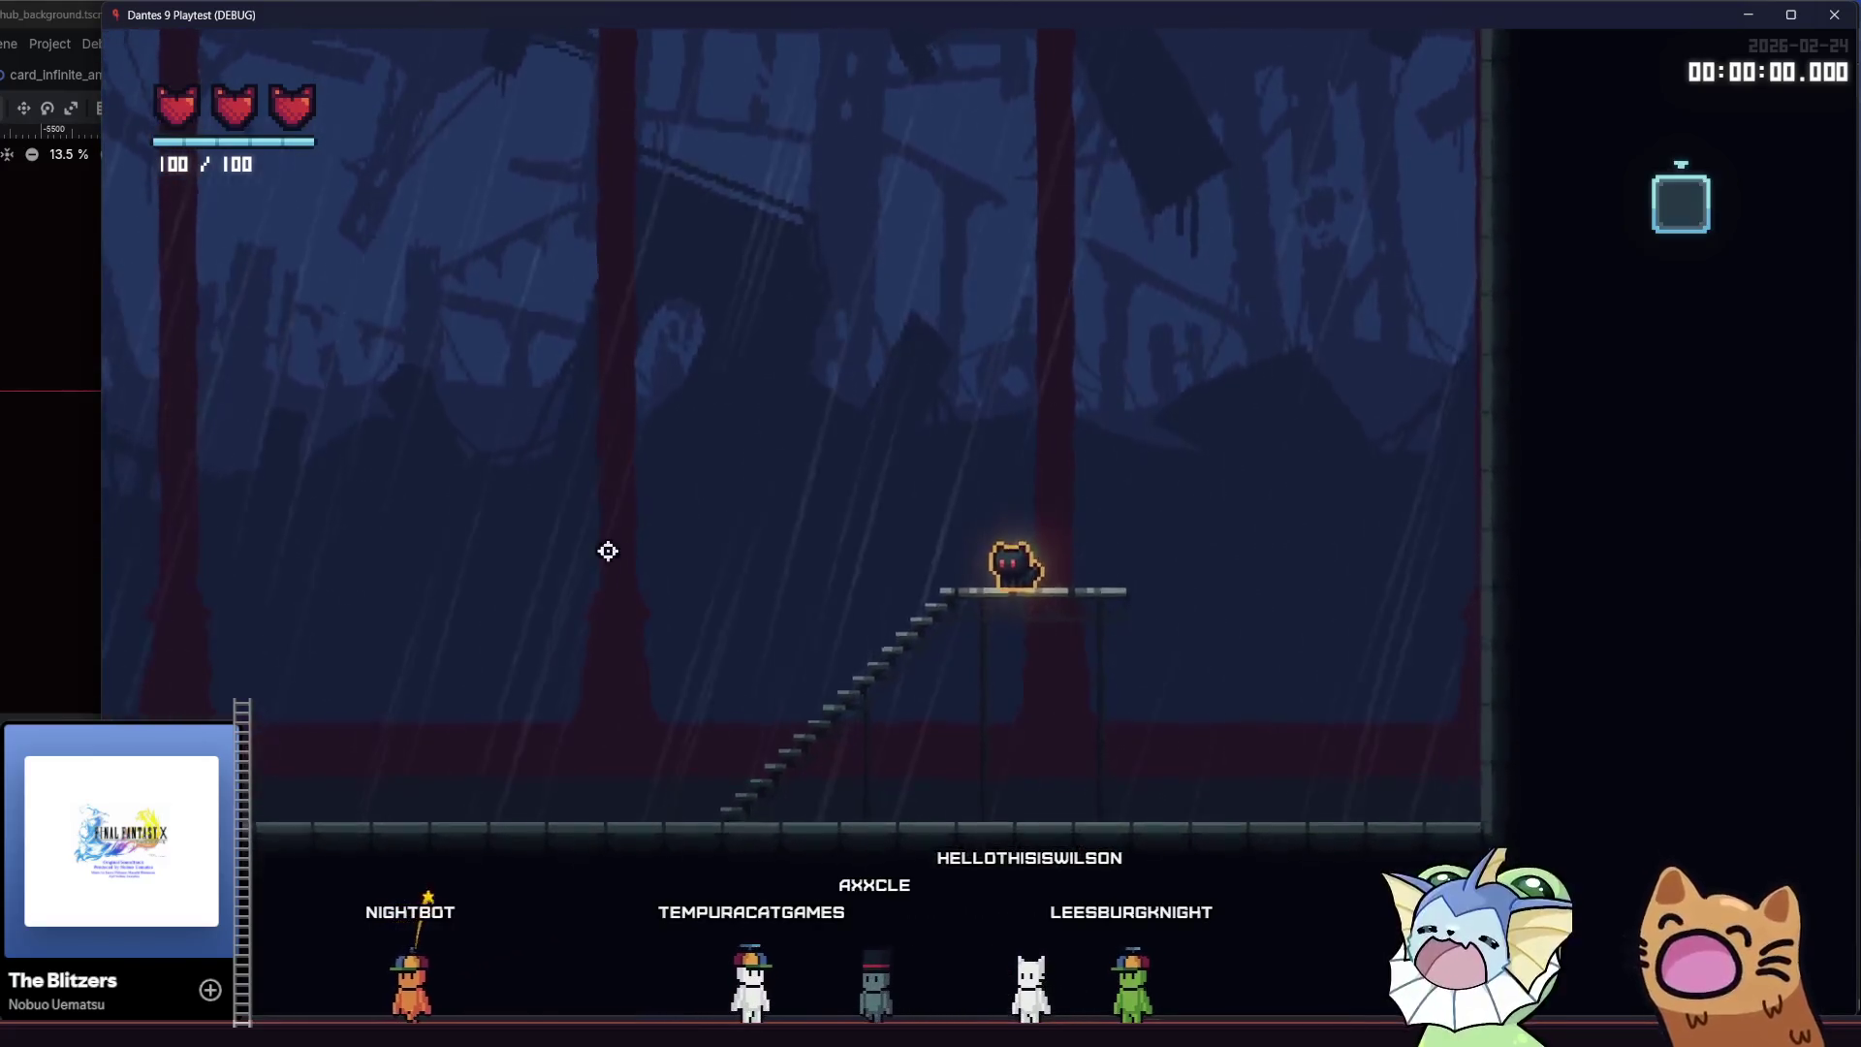
pyautogui.press('Left')
pyautogui.press('Left')
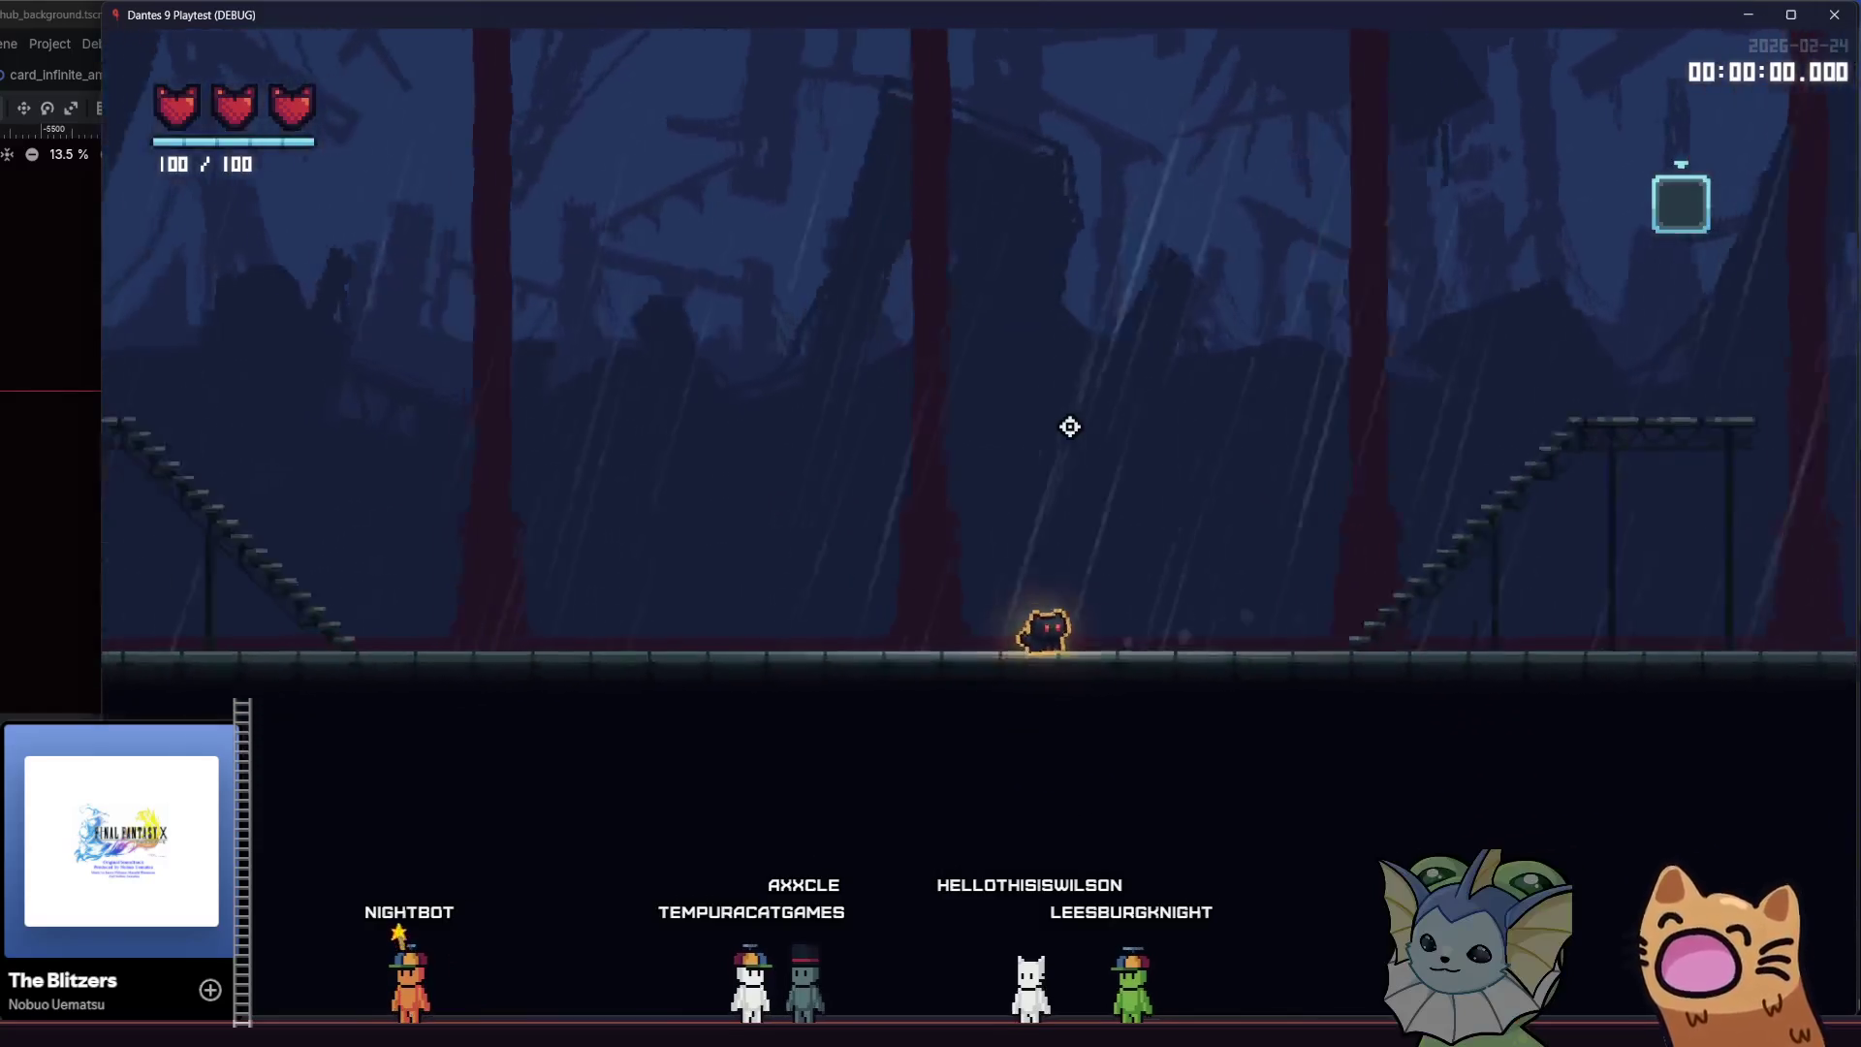
pyautogui.press('Left')
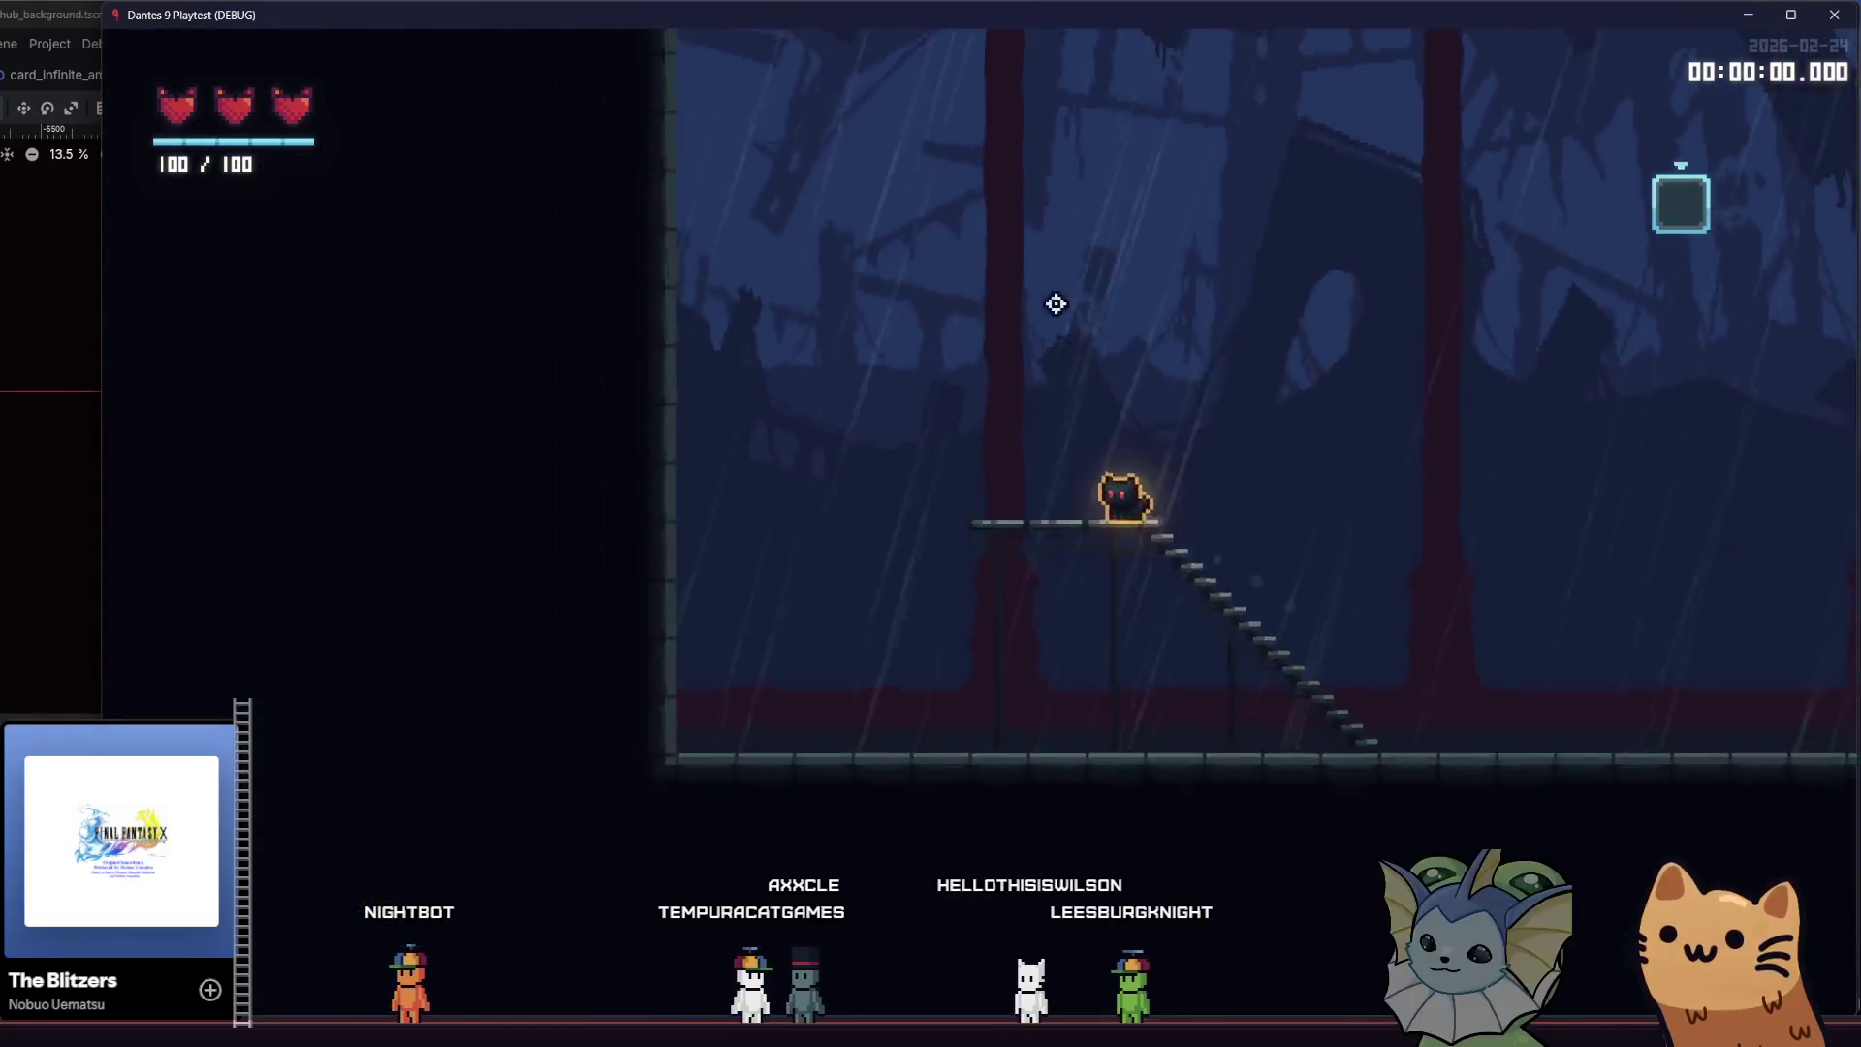
pyautogui.press('Left')
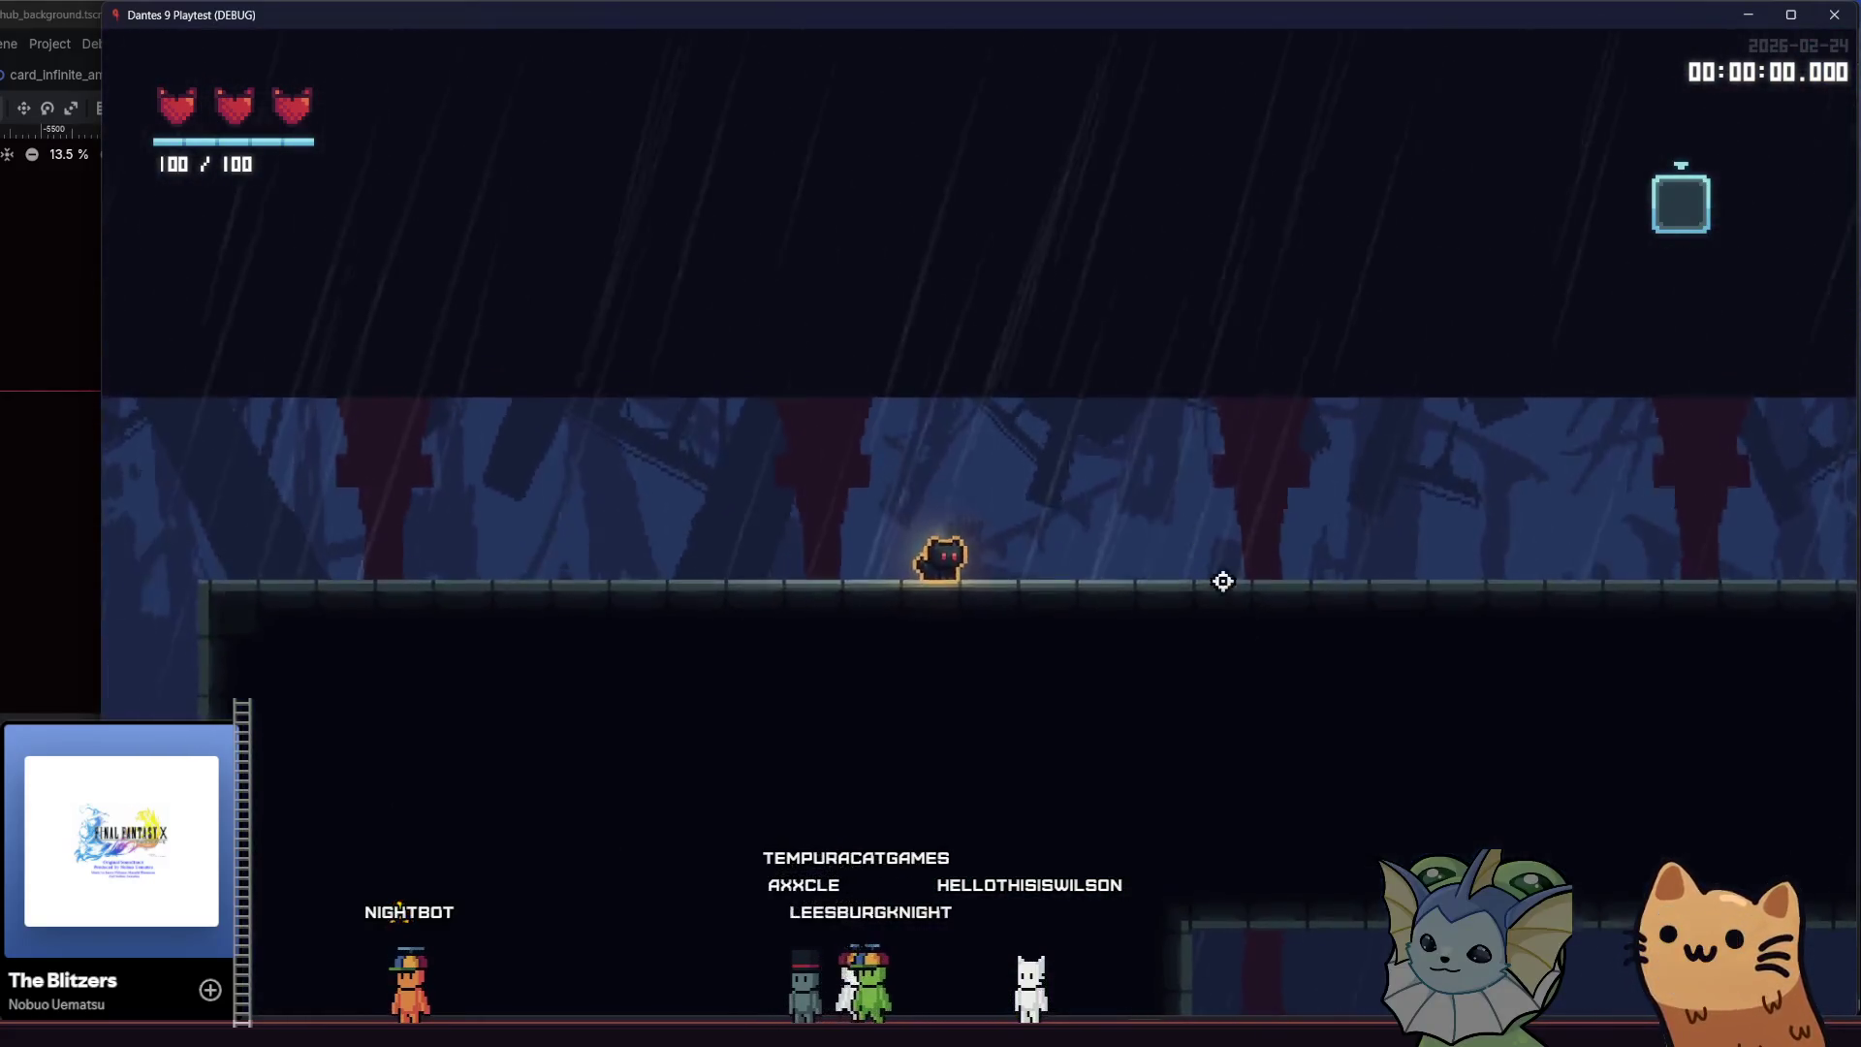
pyautogui.press('Down')
pyautogui.press('Left')
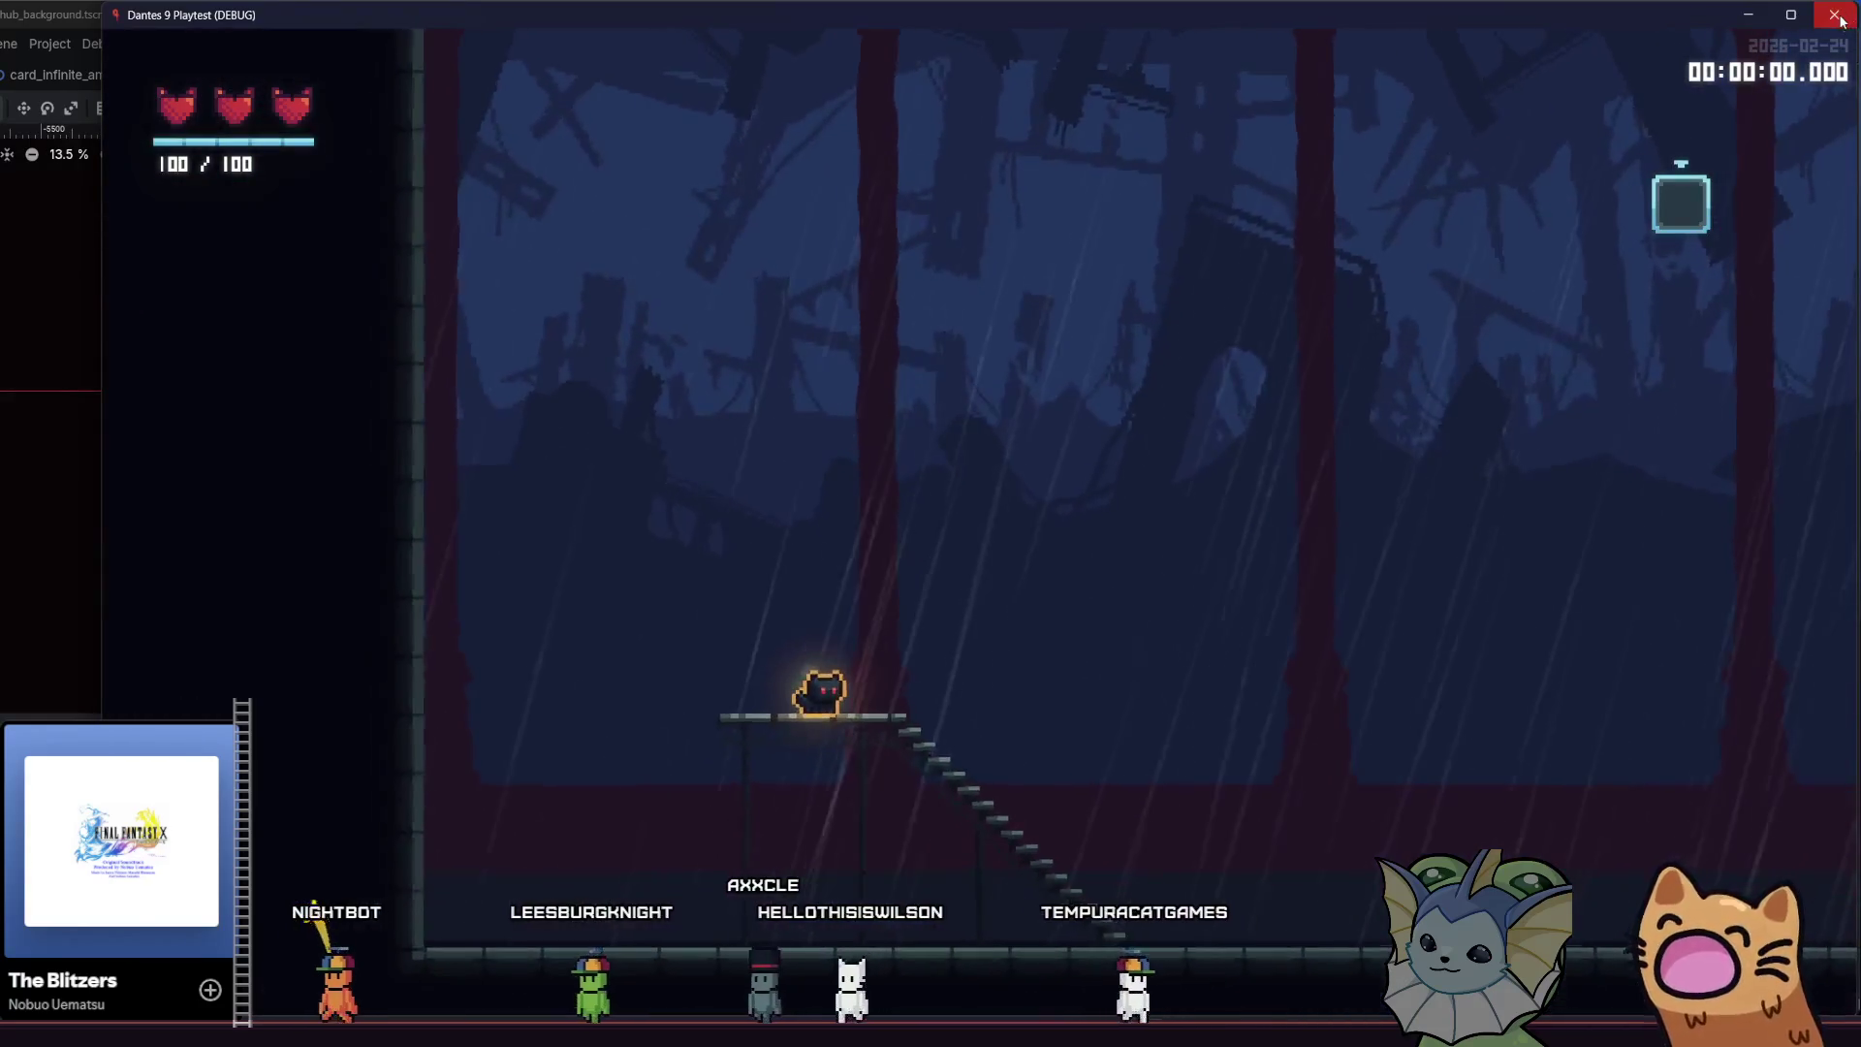
pyautogui.hotkey('alt', 'F4')
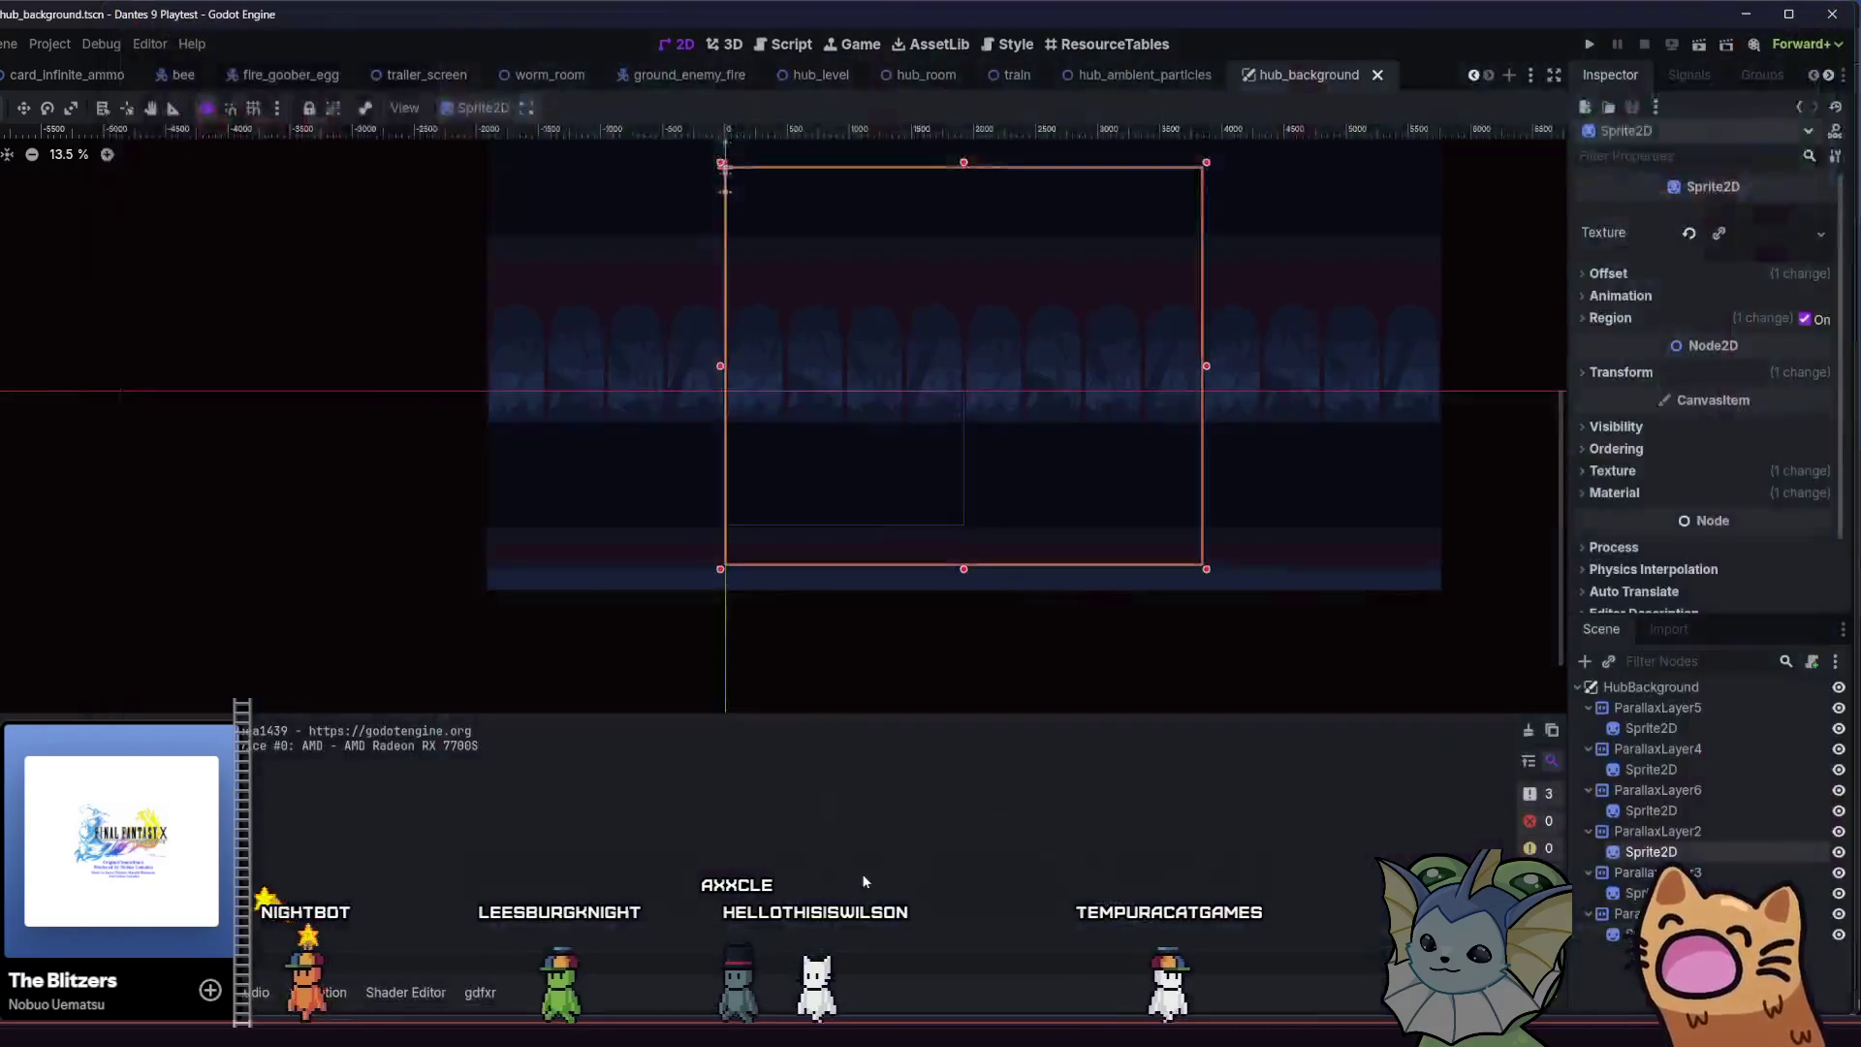
# In Aseprite, nudge the middle block of arches downward, then undo back to their original height
pyautogui.hotkey('alt', 'Tab')
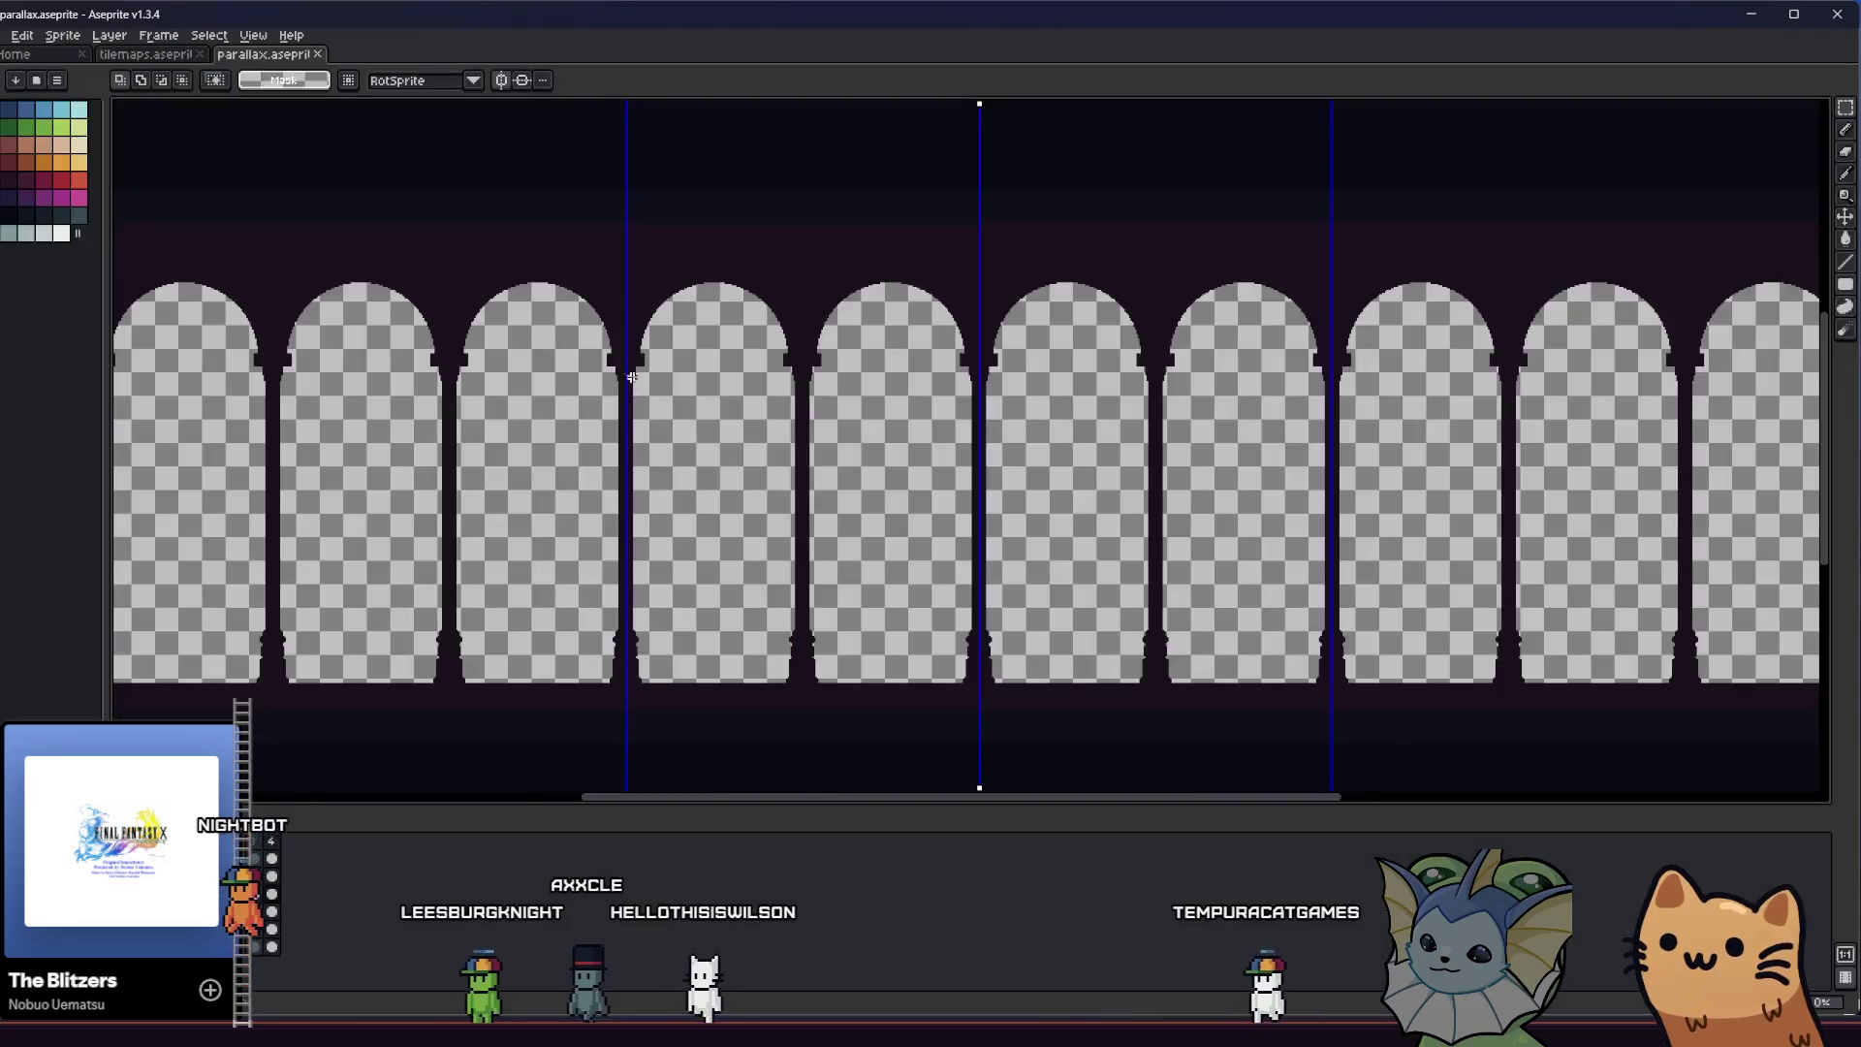
pyautogui.moveTo(624, 238); pyautogui.dragTo(1334, 571)
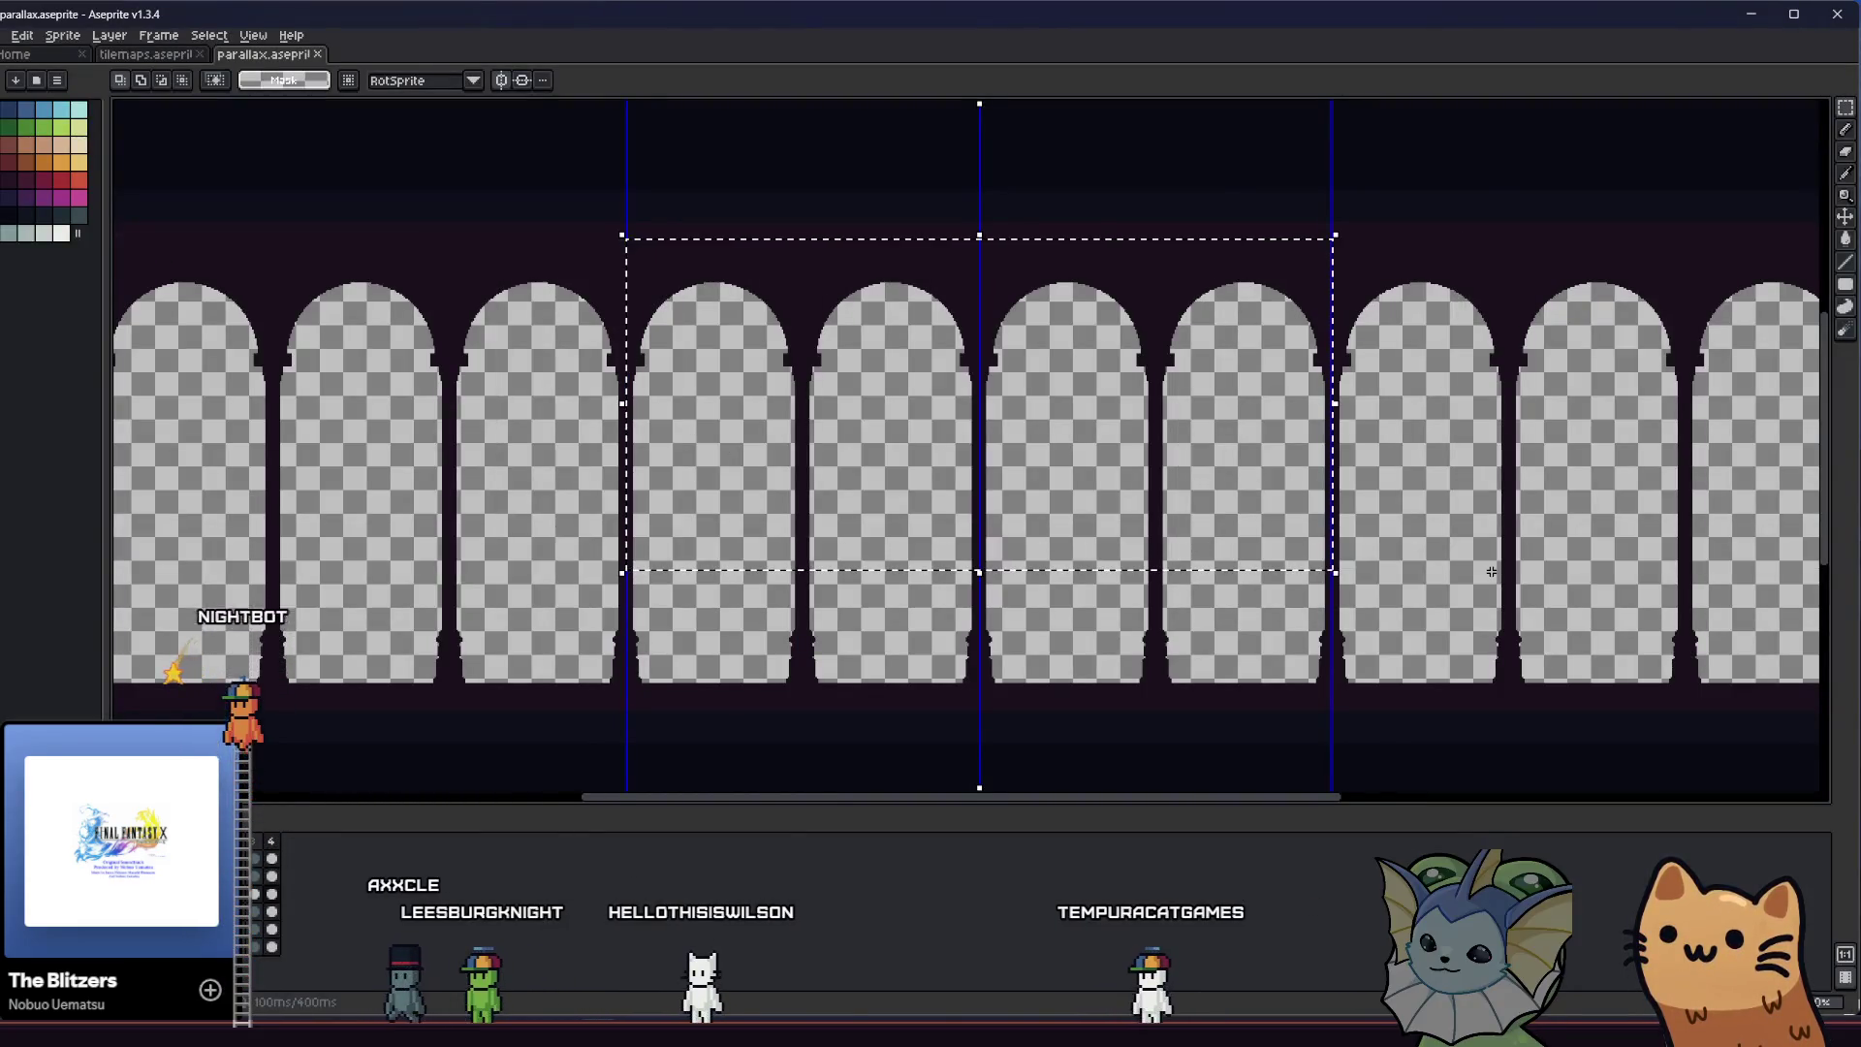
pyautogui.press('Down')
pyautogui.press('Down')
pyautogui.press('Down')
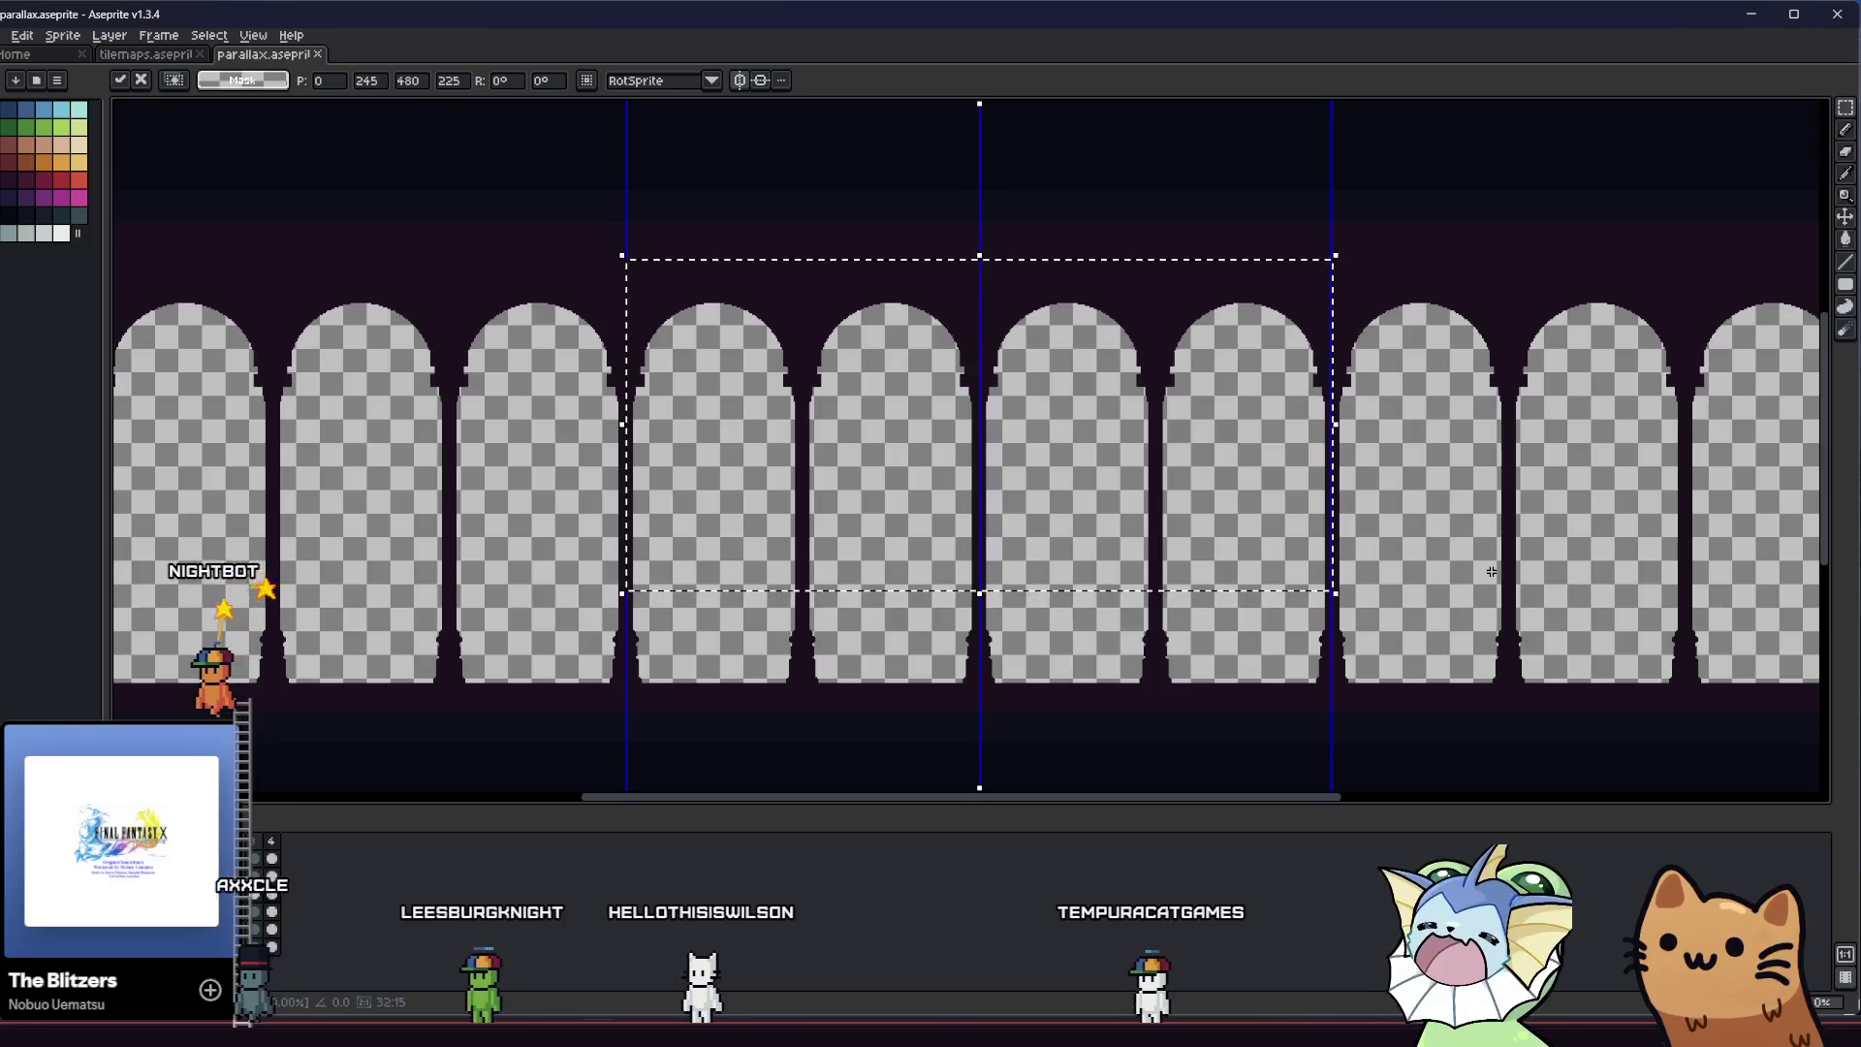
pyautogui.press('Return')
pyautogui.press('Down')
pyautogui.press('Down')
pyautogui.press('Down')
pyautogui.press('Down')
pyautogui.press('Down')
pyautogui.press('Down')
pyautogui.press('Down')
pyautogui.press('Down')
pyautogui.press('Down')
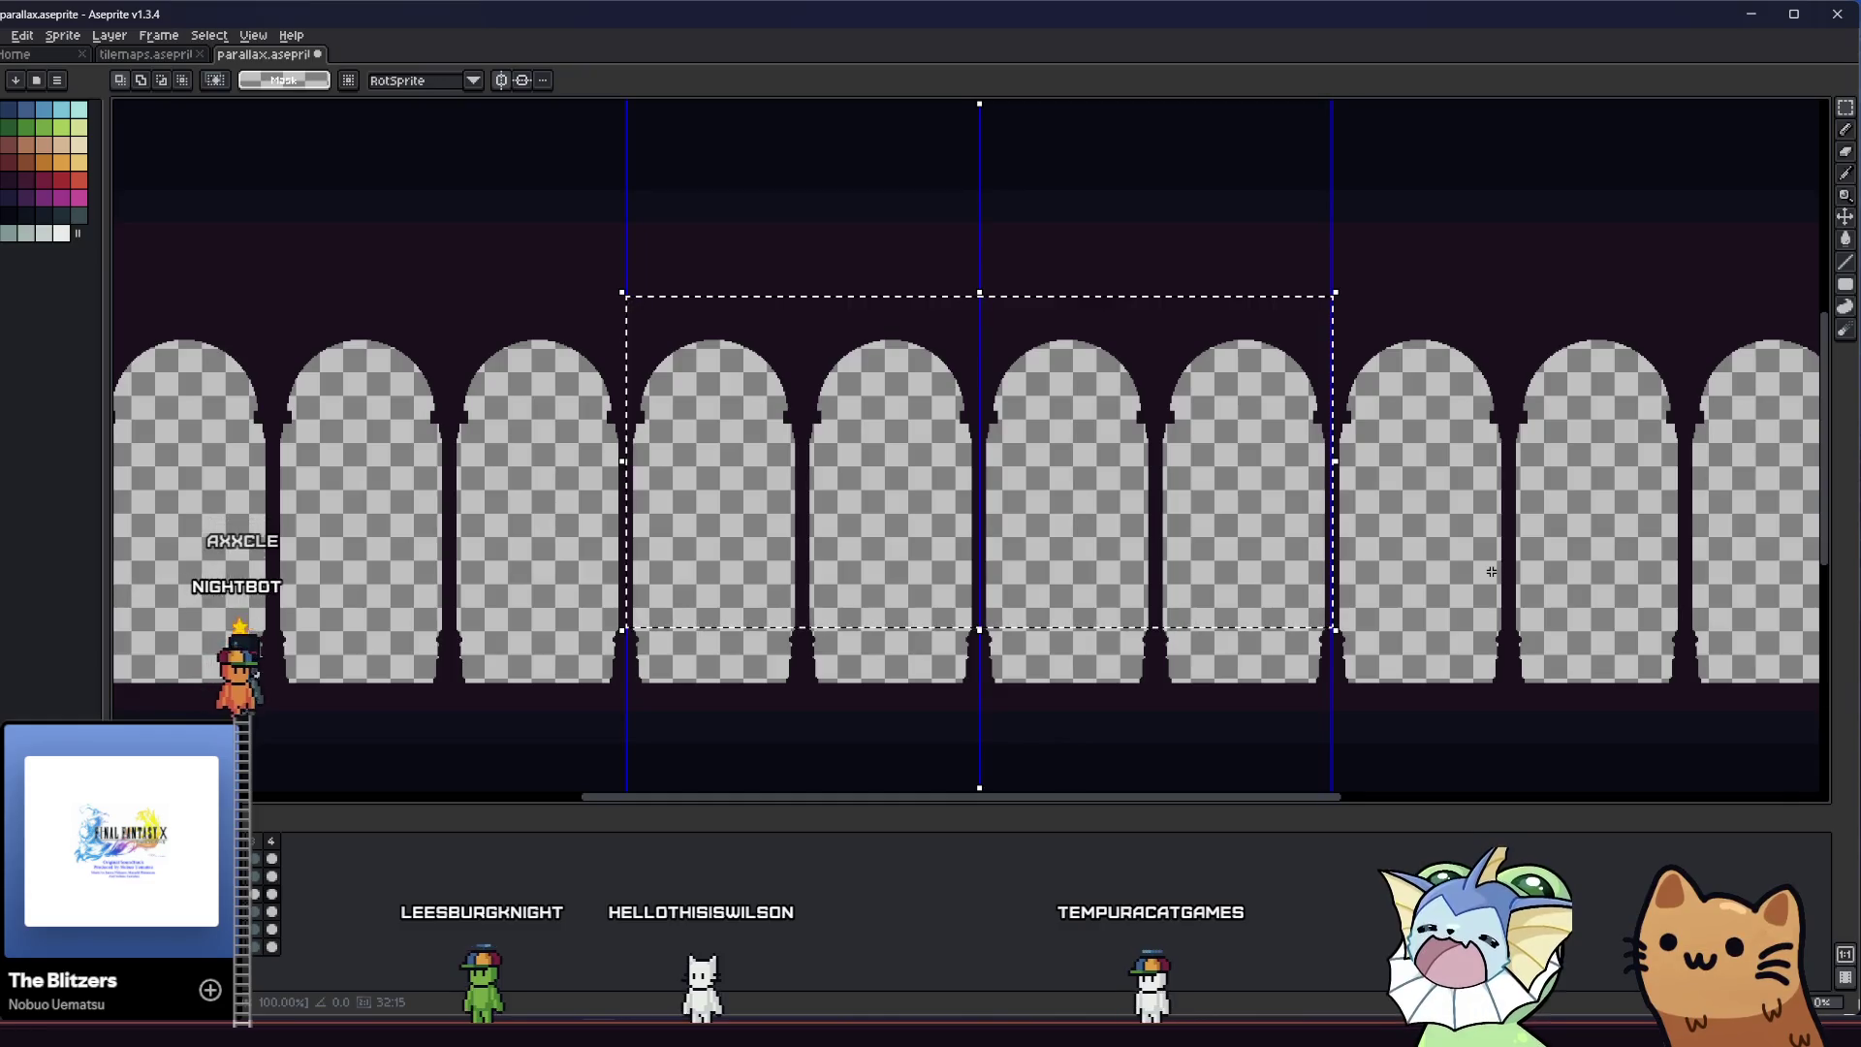
pyautogui.rightClick(862, 463)
pyautogui.hotkey('ctrl', 'z')
pyautogui.hotkey('ctrl', 'z')
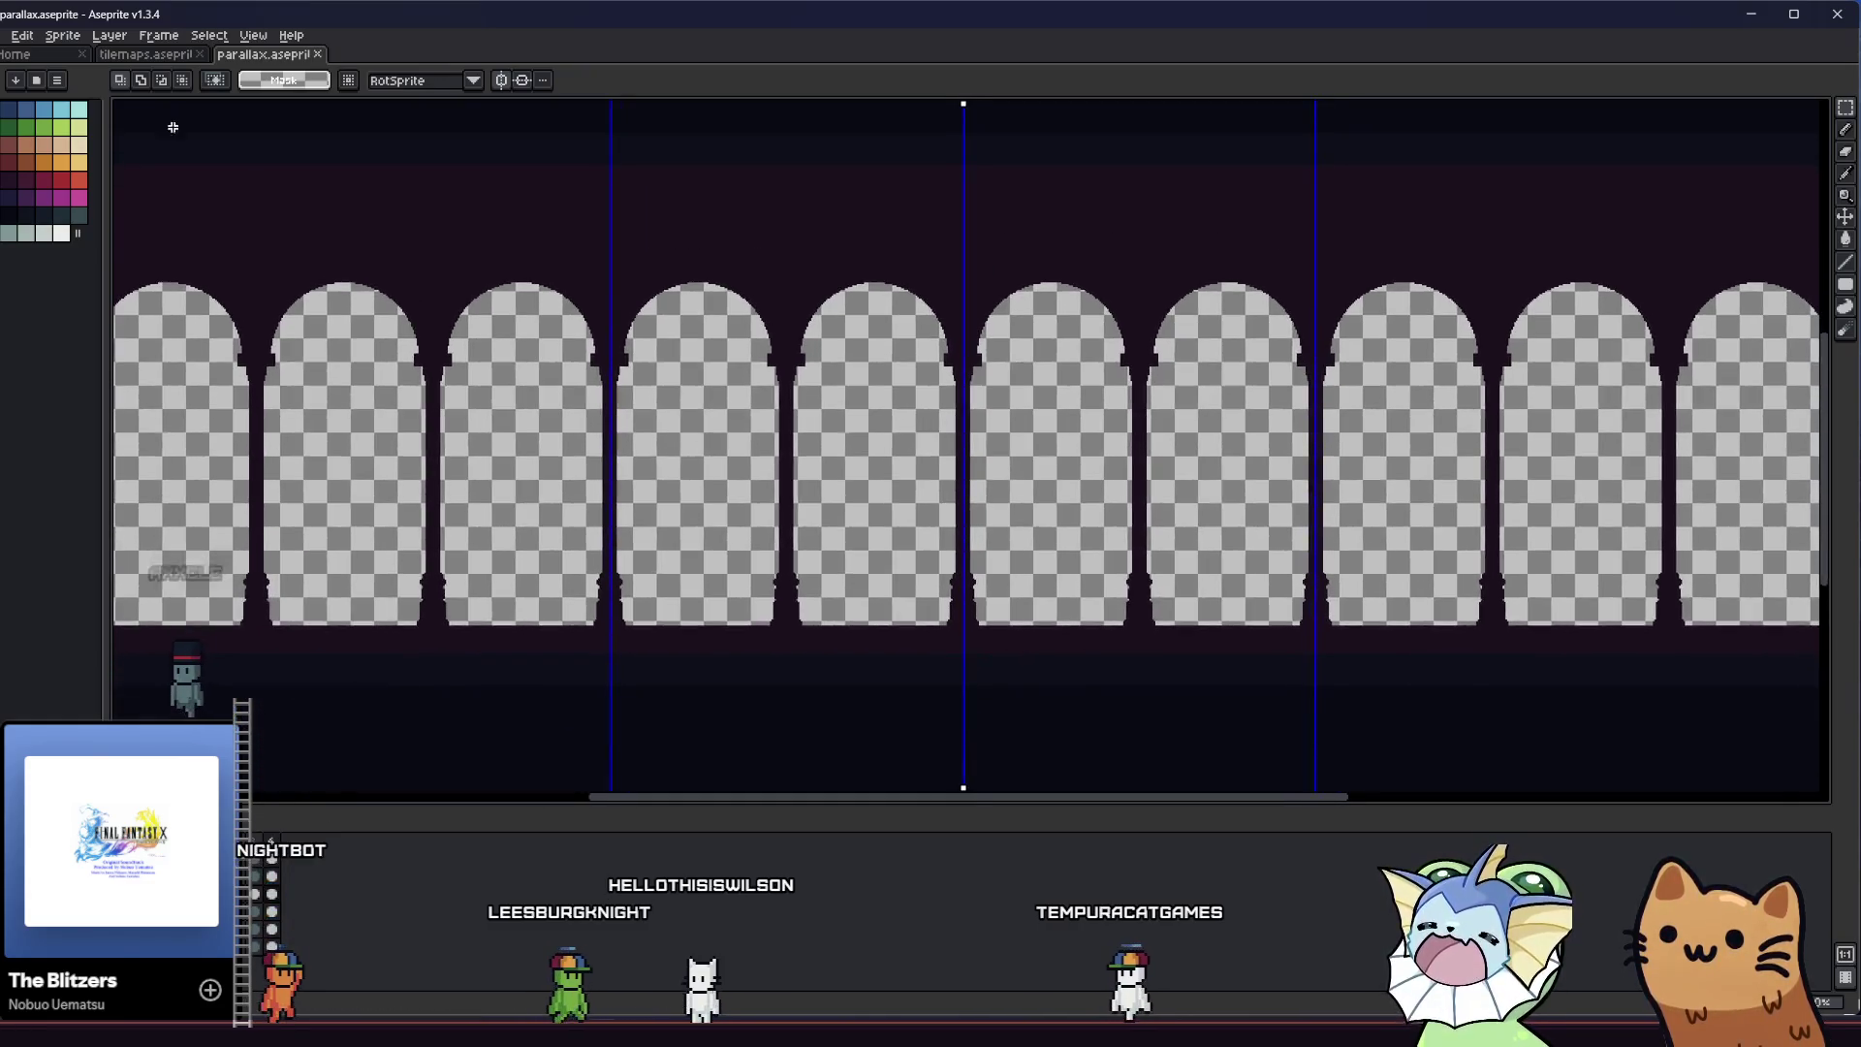
# Export the artwork over hub_parallax_layer_3.png, confirming the overwrite, and return to Godot
pyautogui.click(17, 36)
pyautogui.press('Escape')
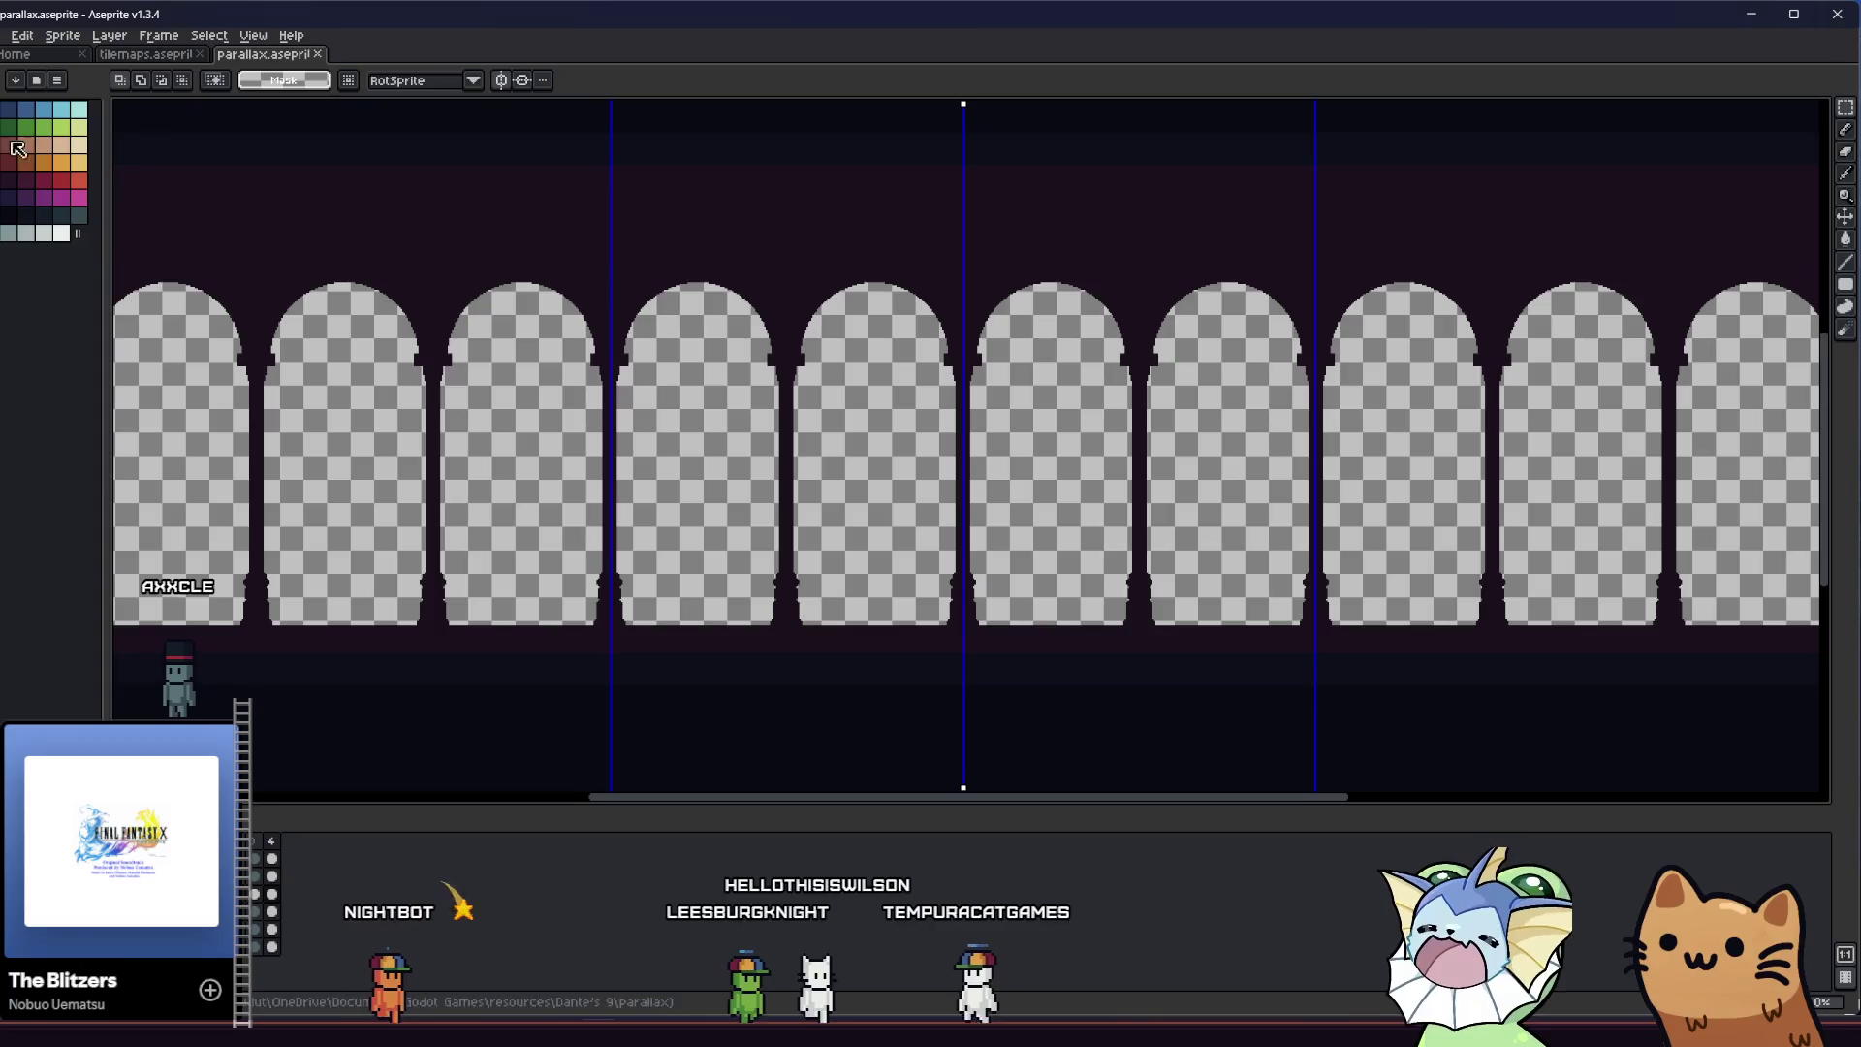
pyautogui.click(8, 36)
pyautogui.click(219, 182)
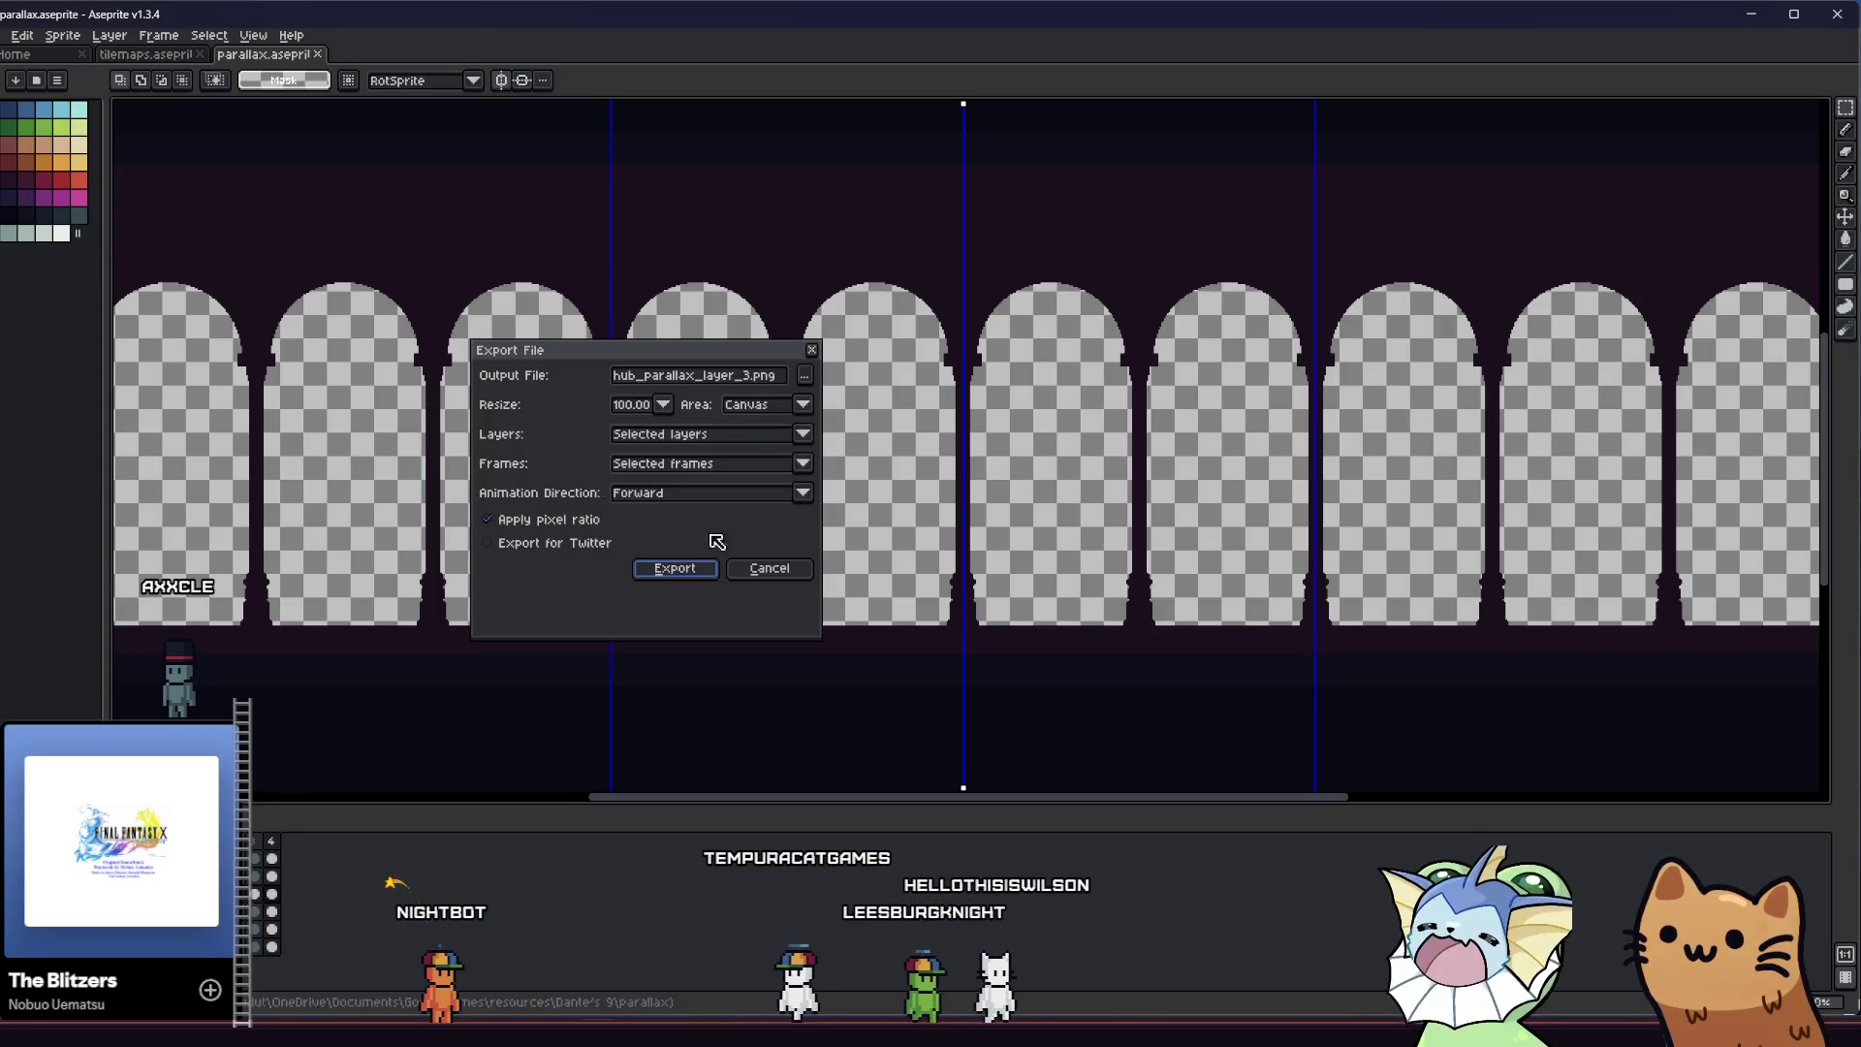
pyautogui.click(673, 569)
pyautogui.press('Return')
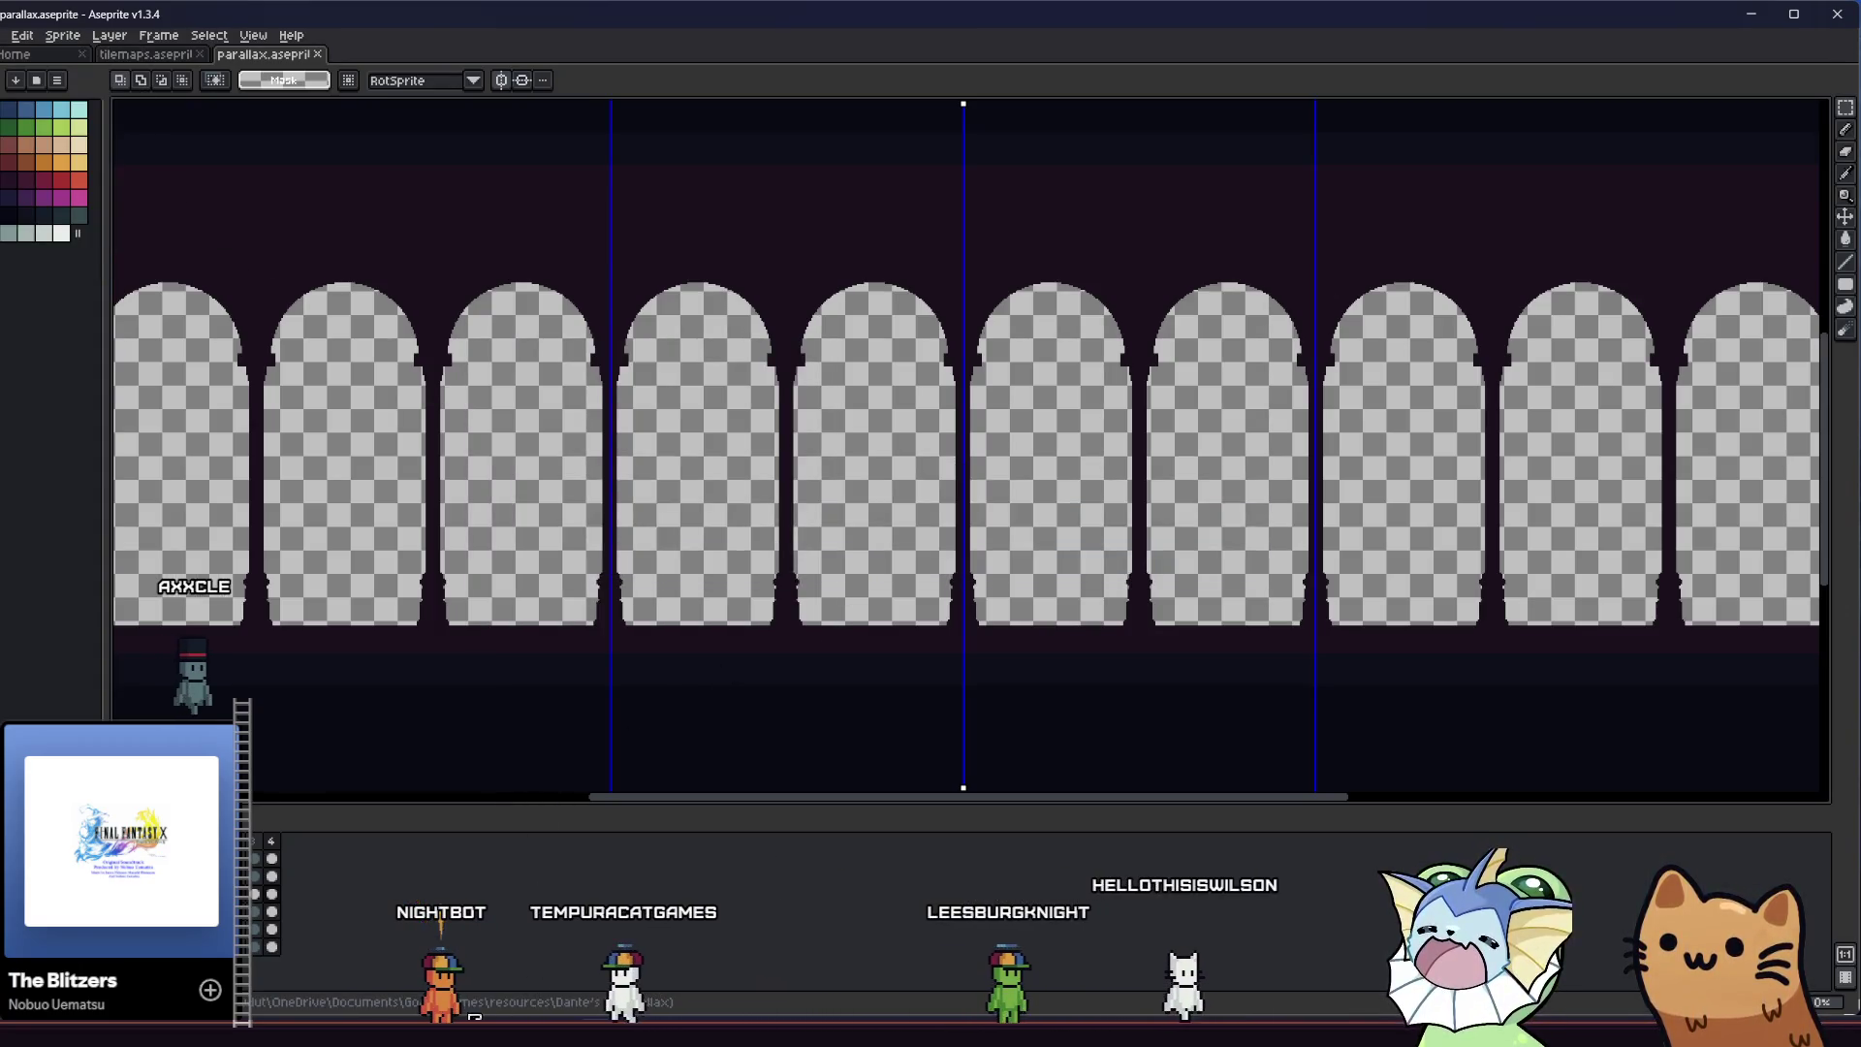
pyautogui.hotkey('alt', 'Tab')
pyautogui.hotkey('alt', 'Tab')
pyautogui.hotkey('alt', 'Tab')
pyautogui.hotkey('alt', 'Tab')
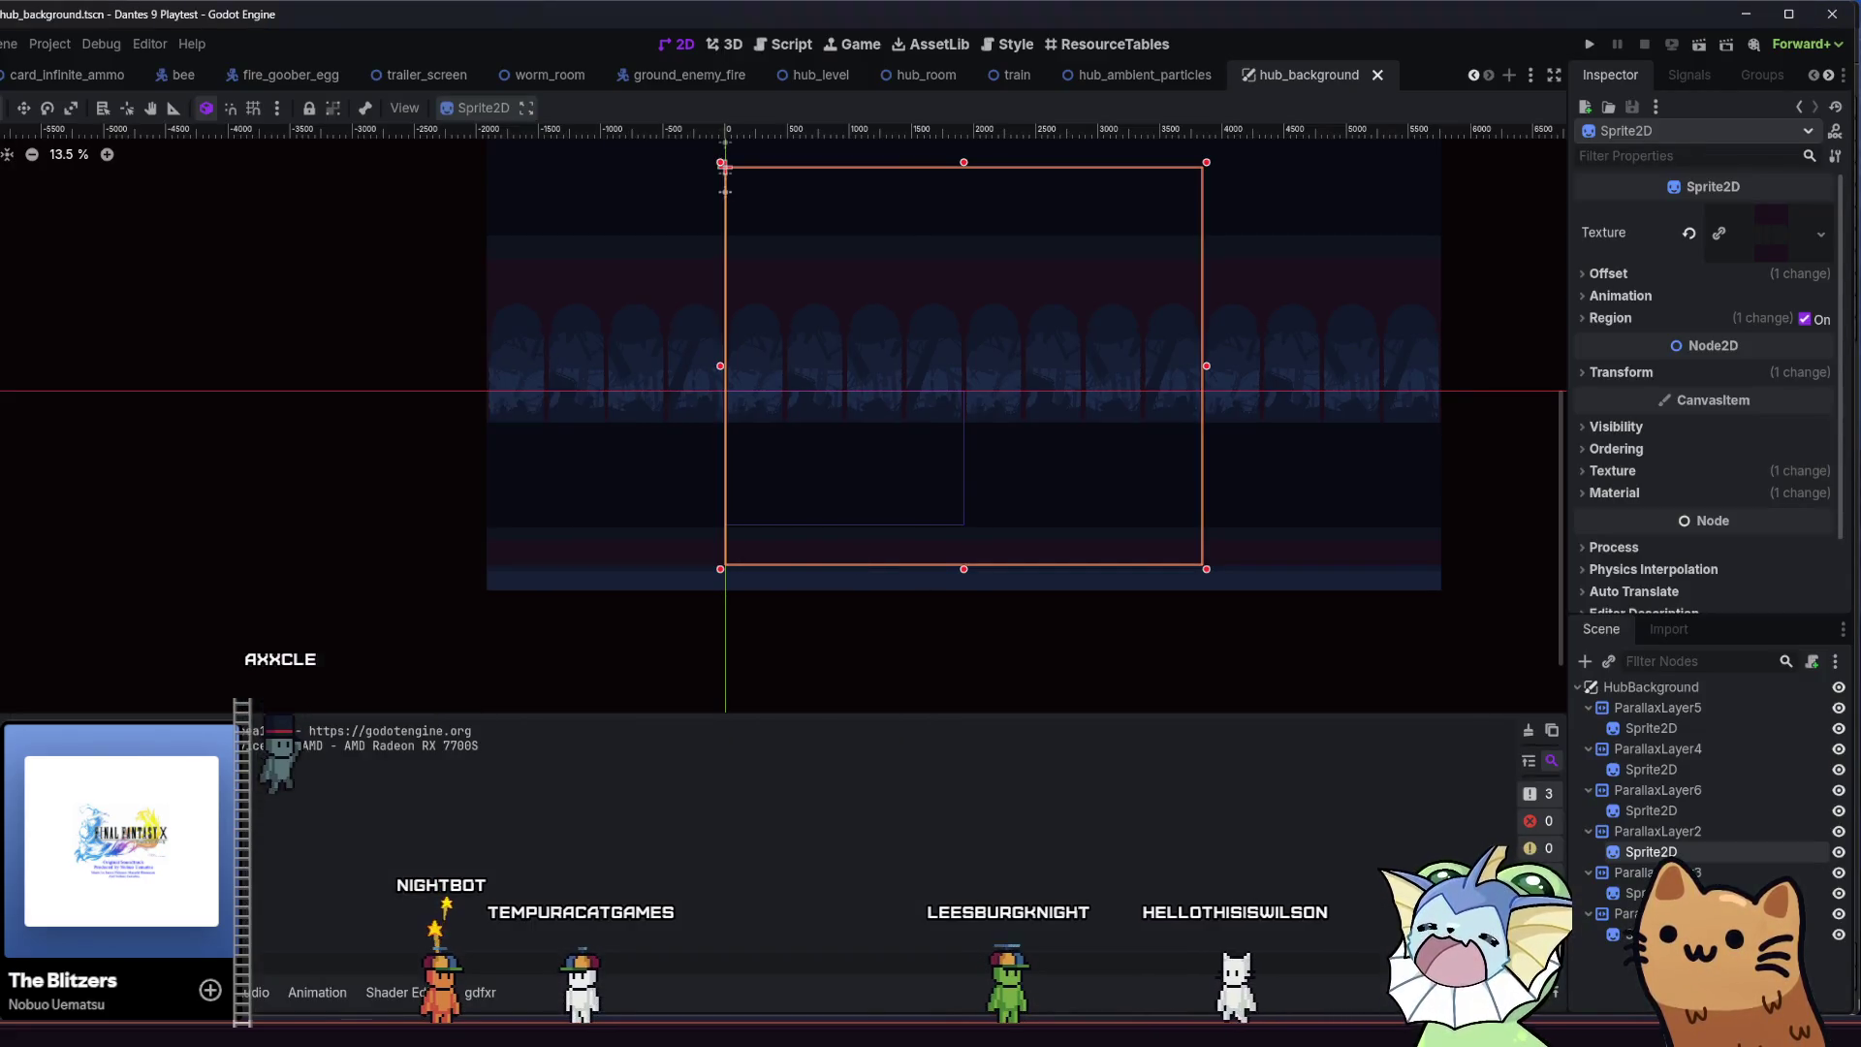
pyautogui.hotkey('alt', 'Tab')
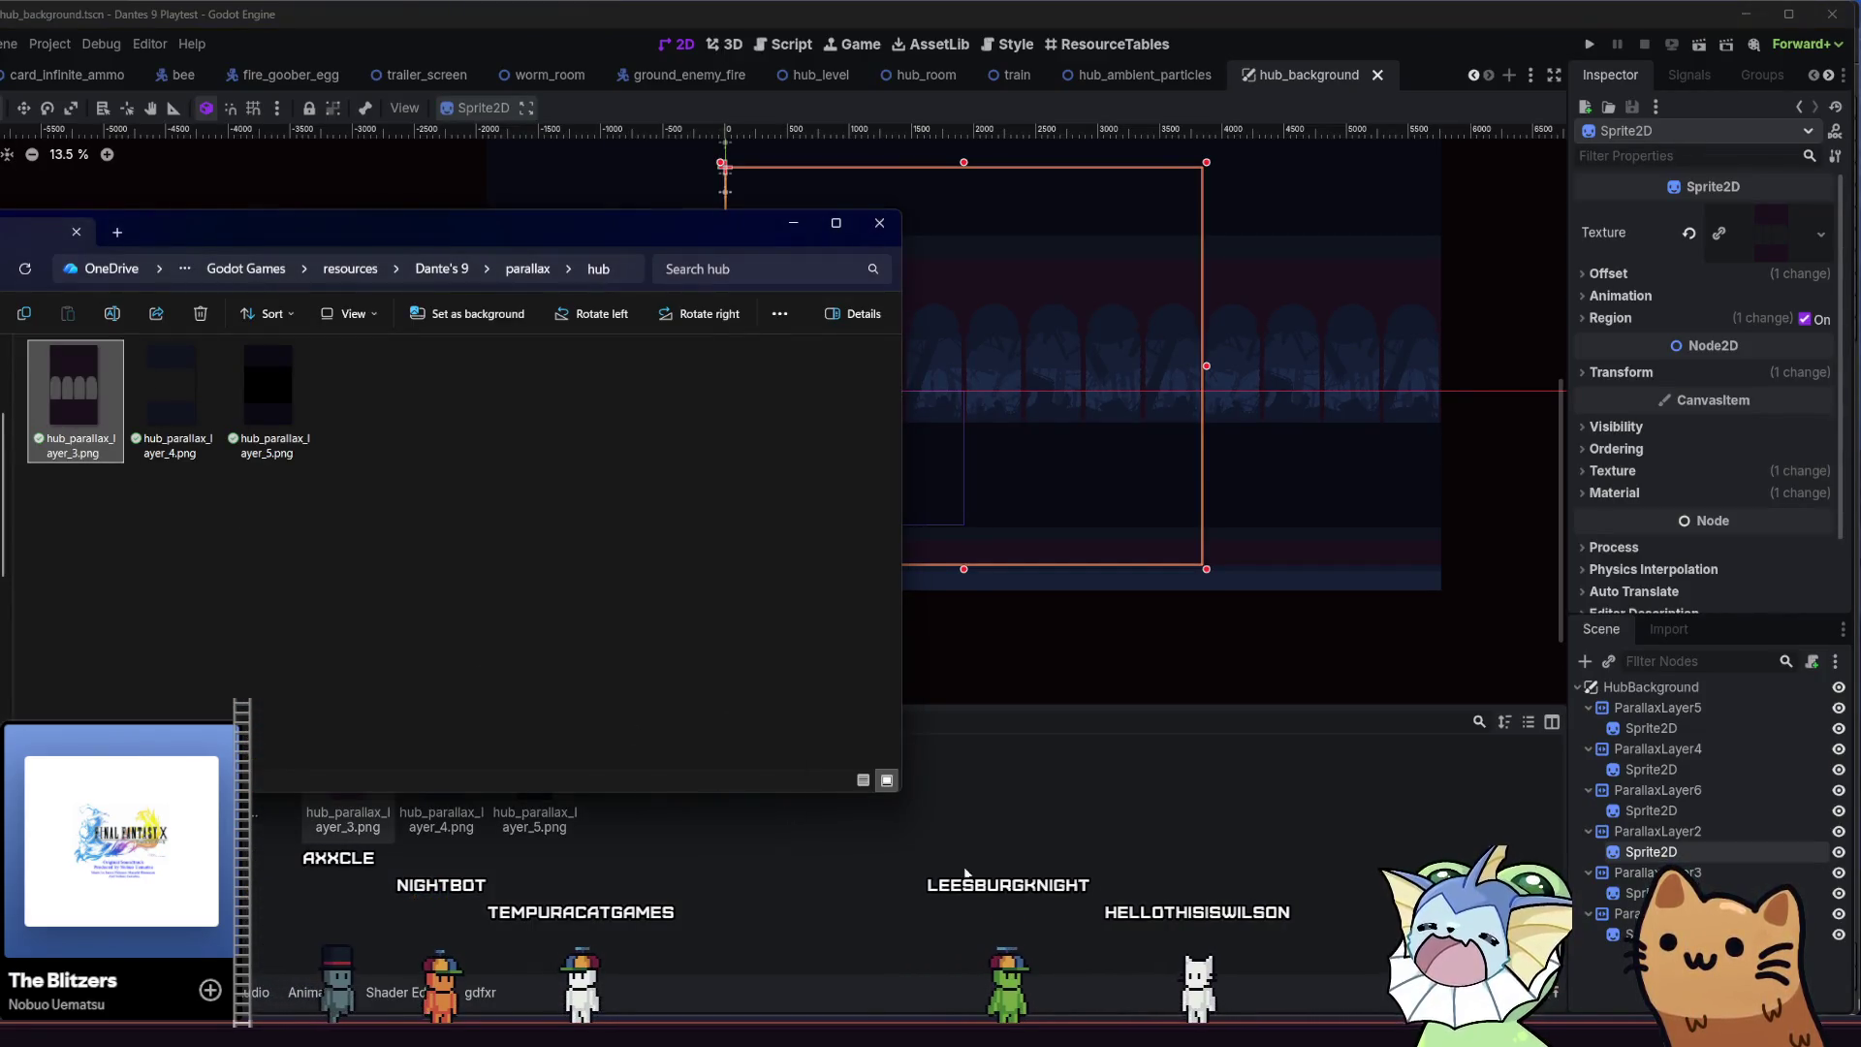
# Save hub_background, switch to hub_room and select the Train and PlayerSpawn nodes
pyautogui.hotkey('alt', 'Tab')
pyautogui.hotkey('ctrl', 's')
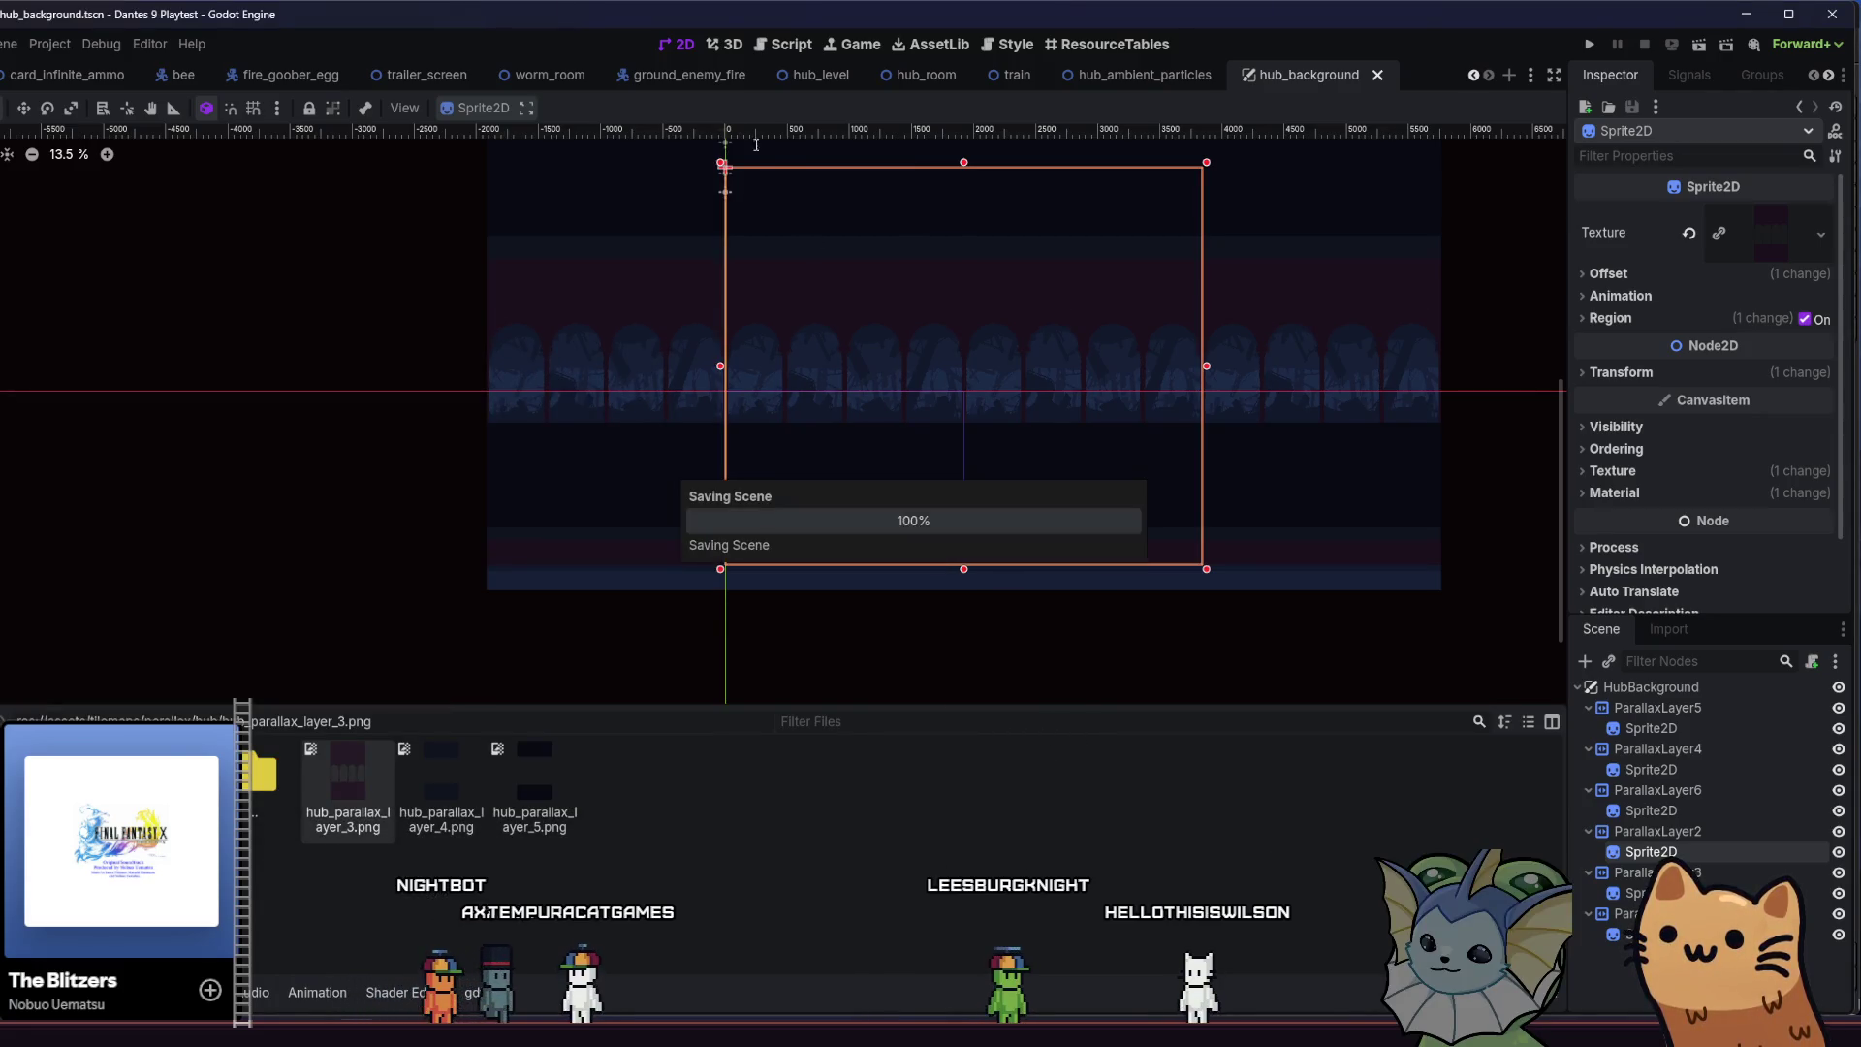
pyautogui.click(958, 76)
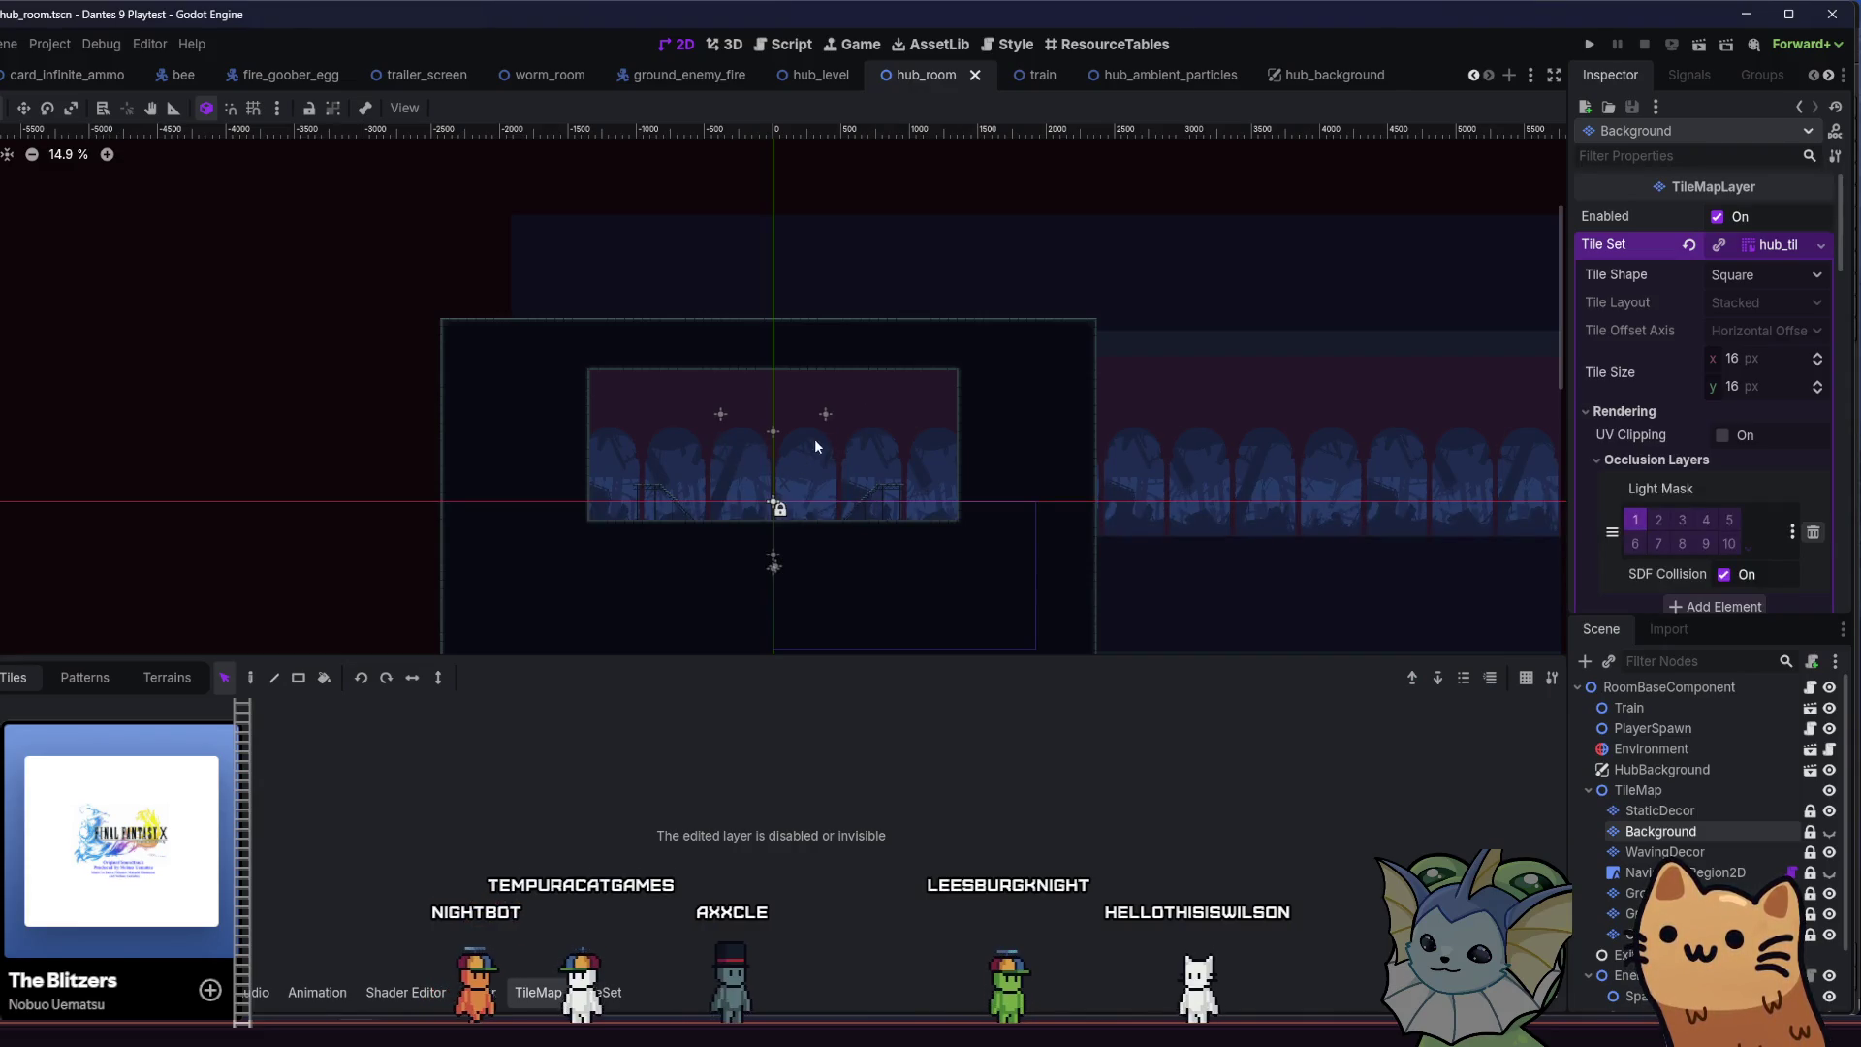
pyautogui.scroll(1, 689, 450)
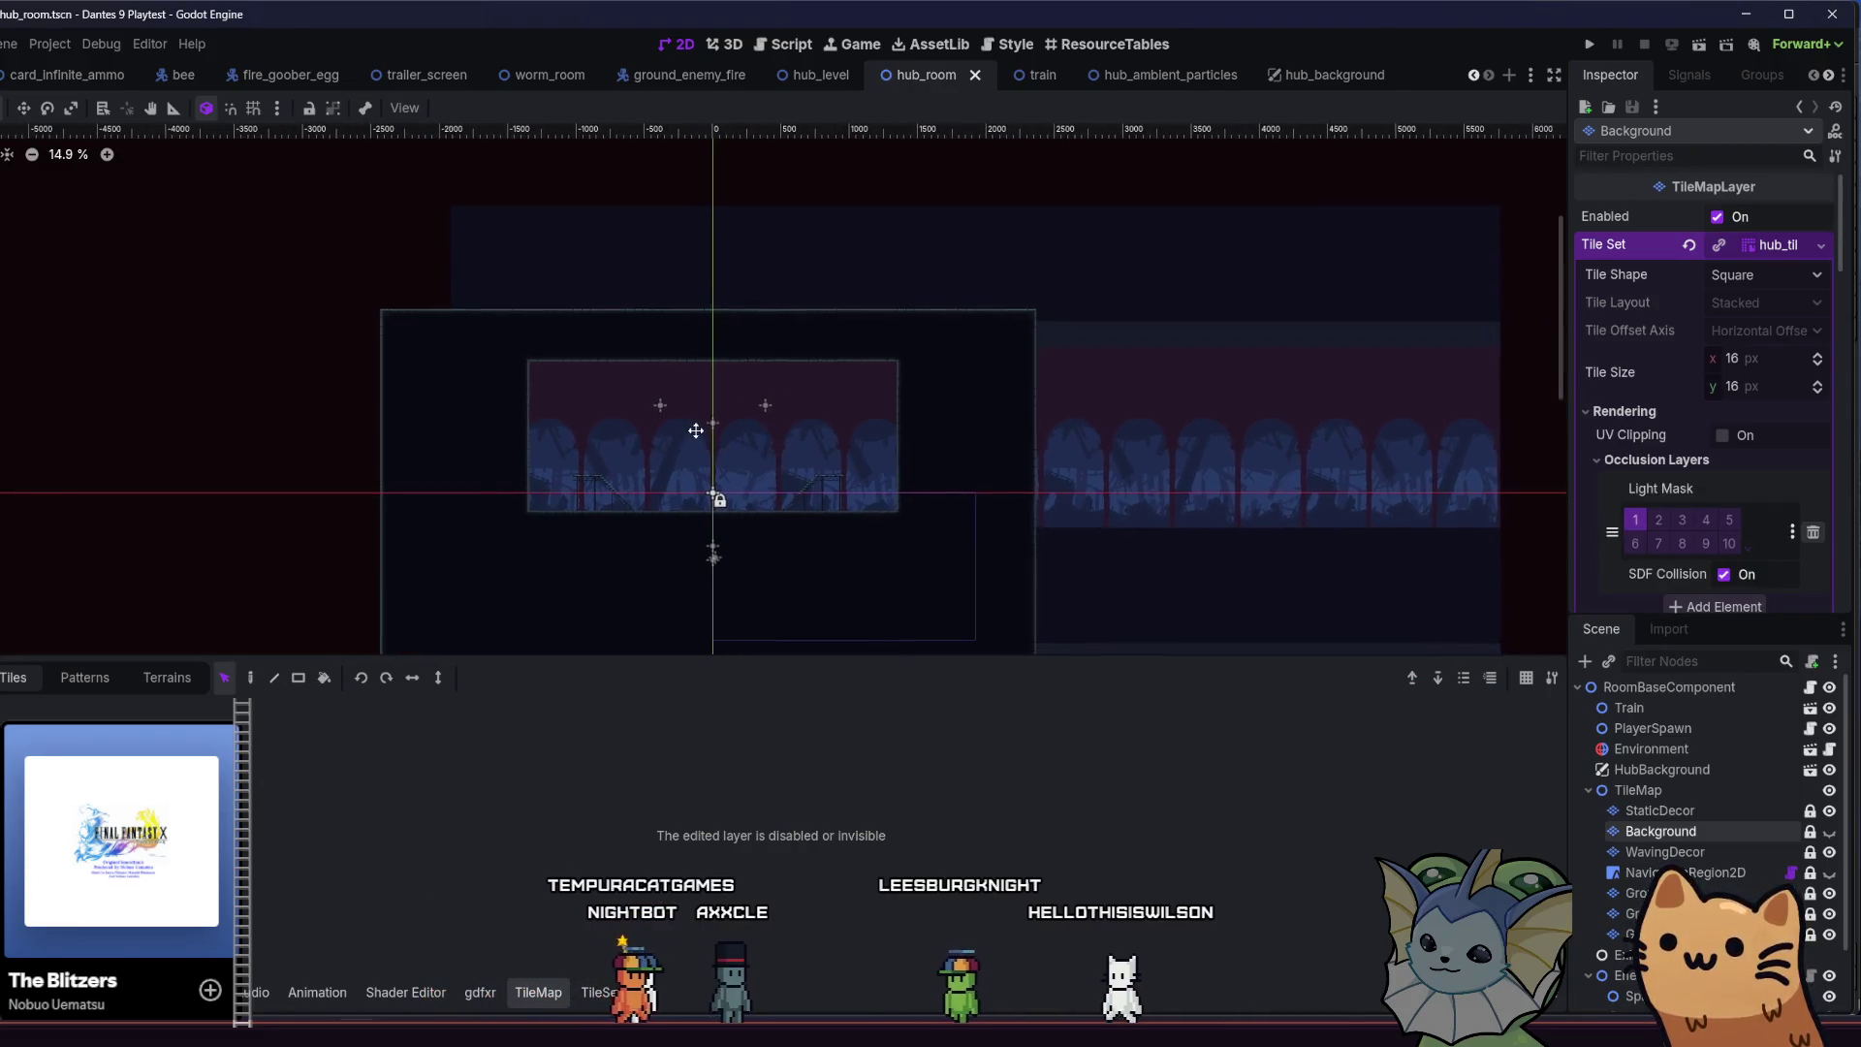
pyautogui.scroll(2, 698, 492)
pyautogui.scroll(1, 685, 495)
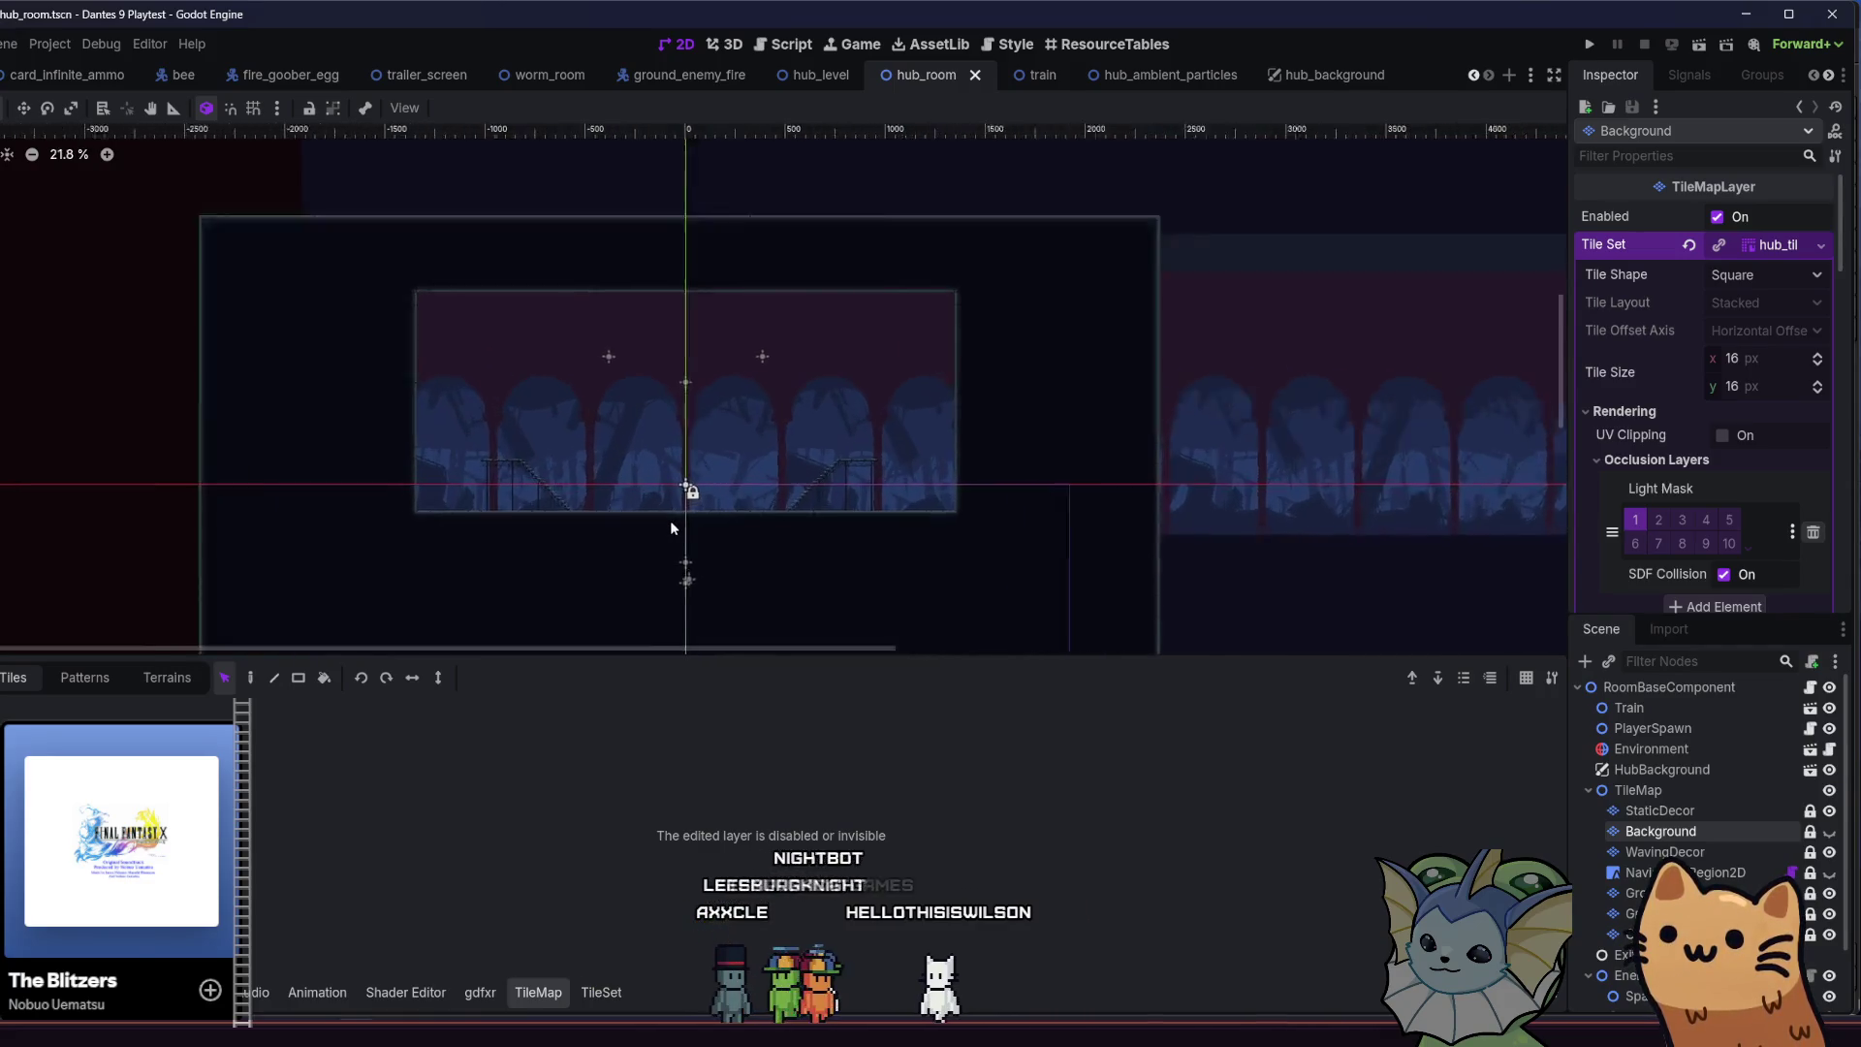
pyautogui.scroll(4, 685, 492)
pyautogui.click(1630, 709)
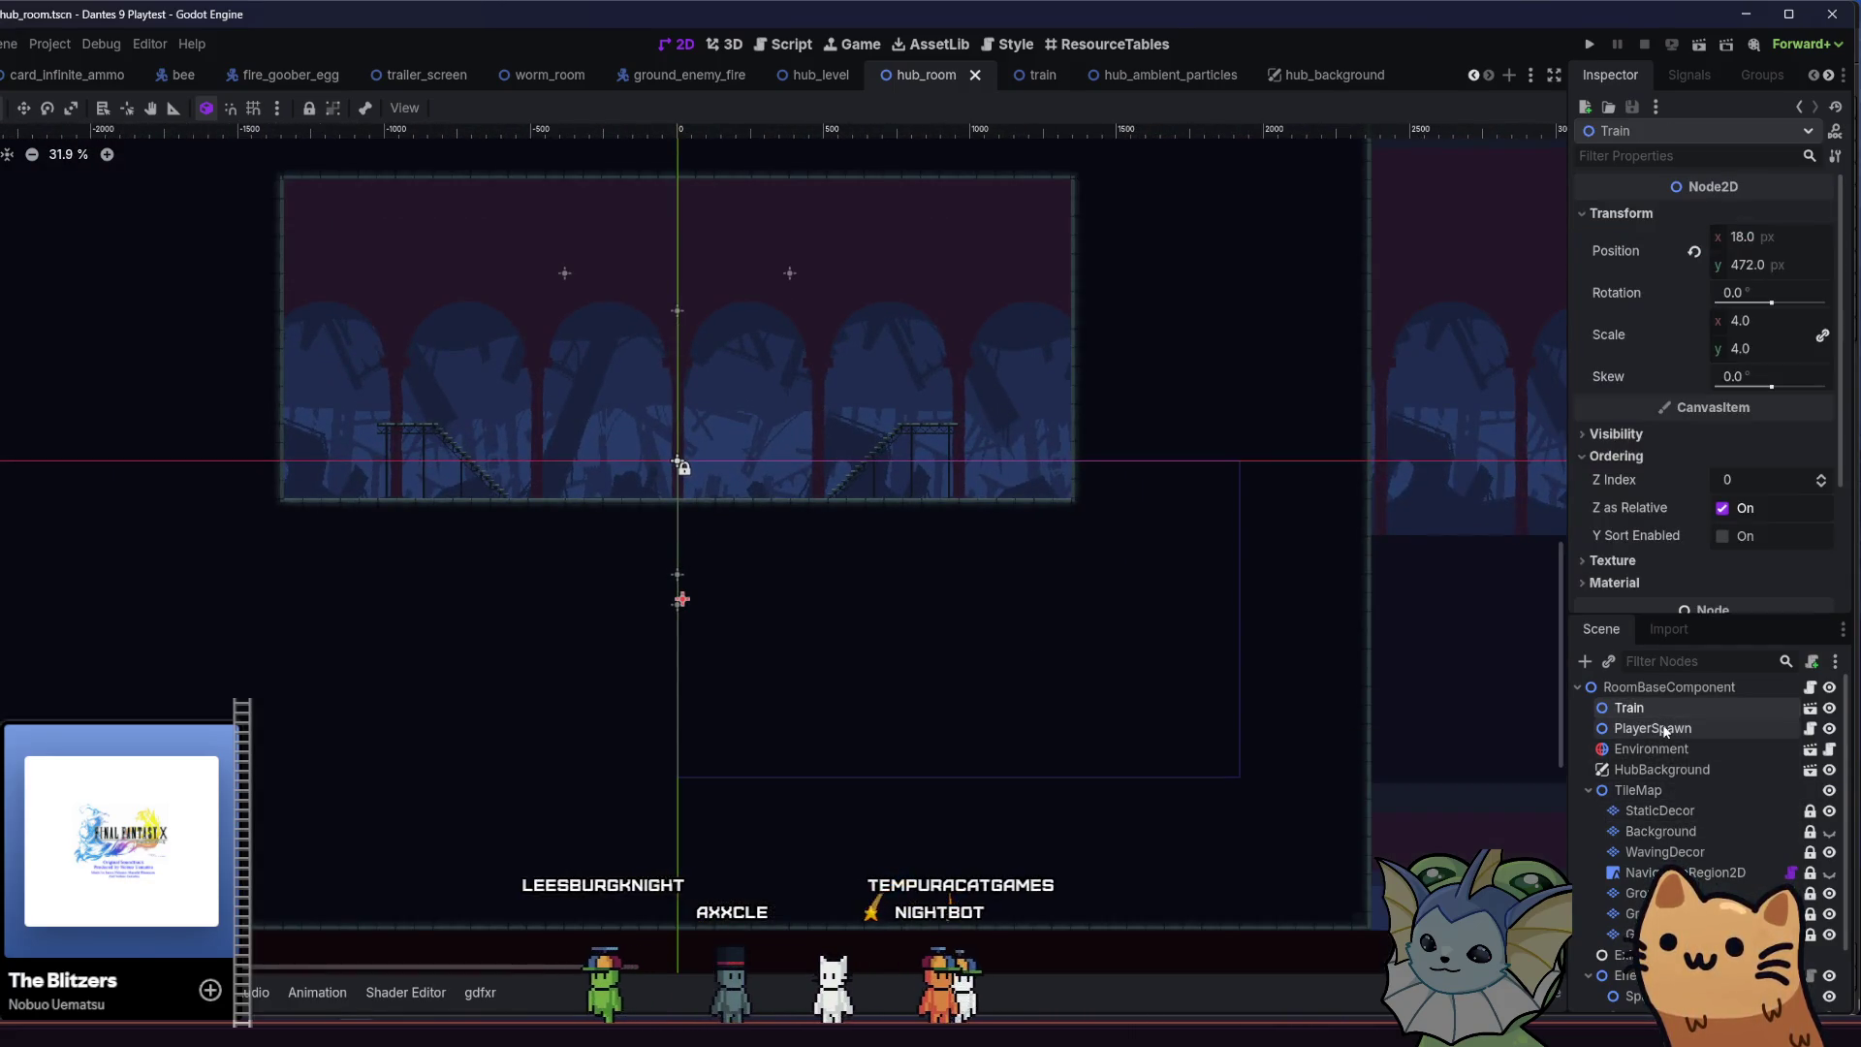
pyautogui.keyDown('shift'); pyautogui.click(1685, 729); pyautogui.keyUp('shift')
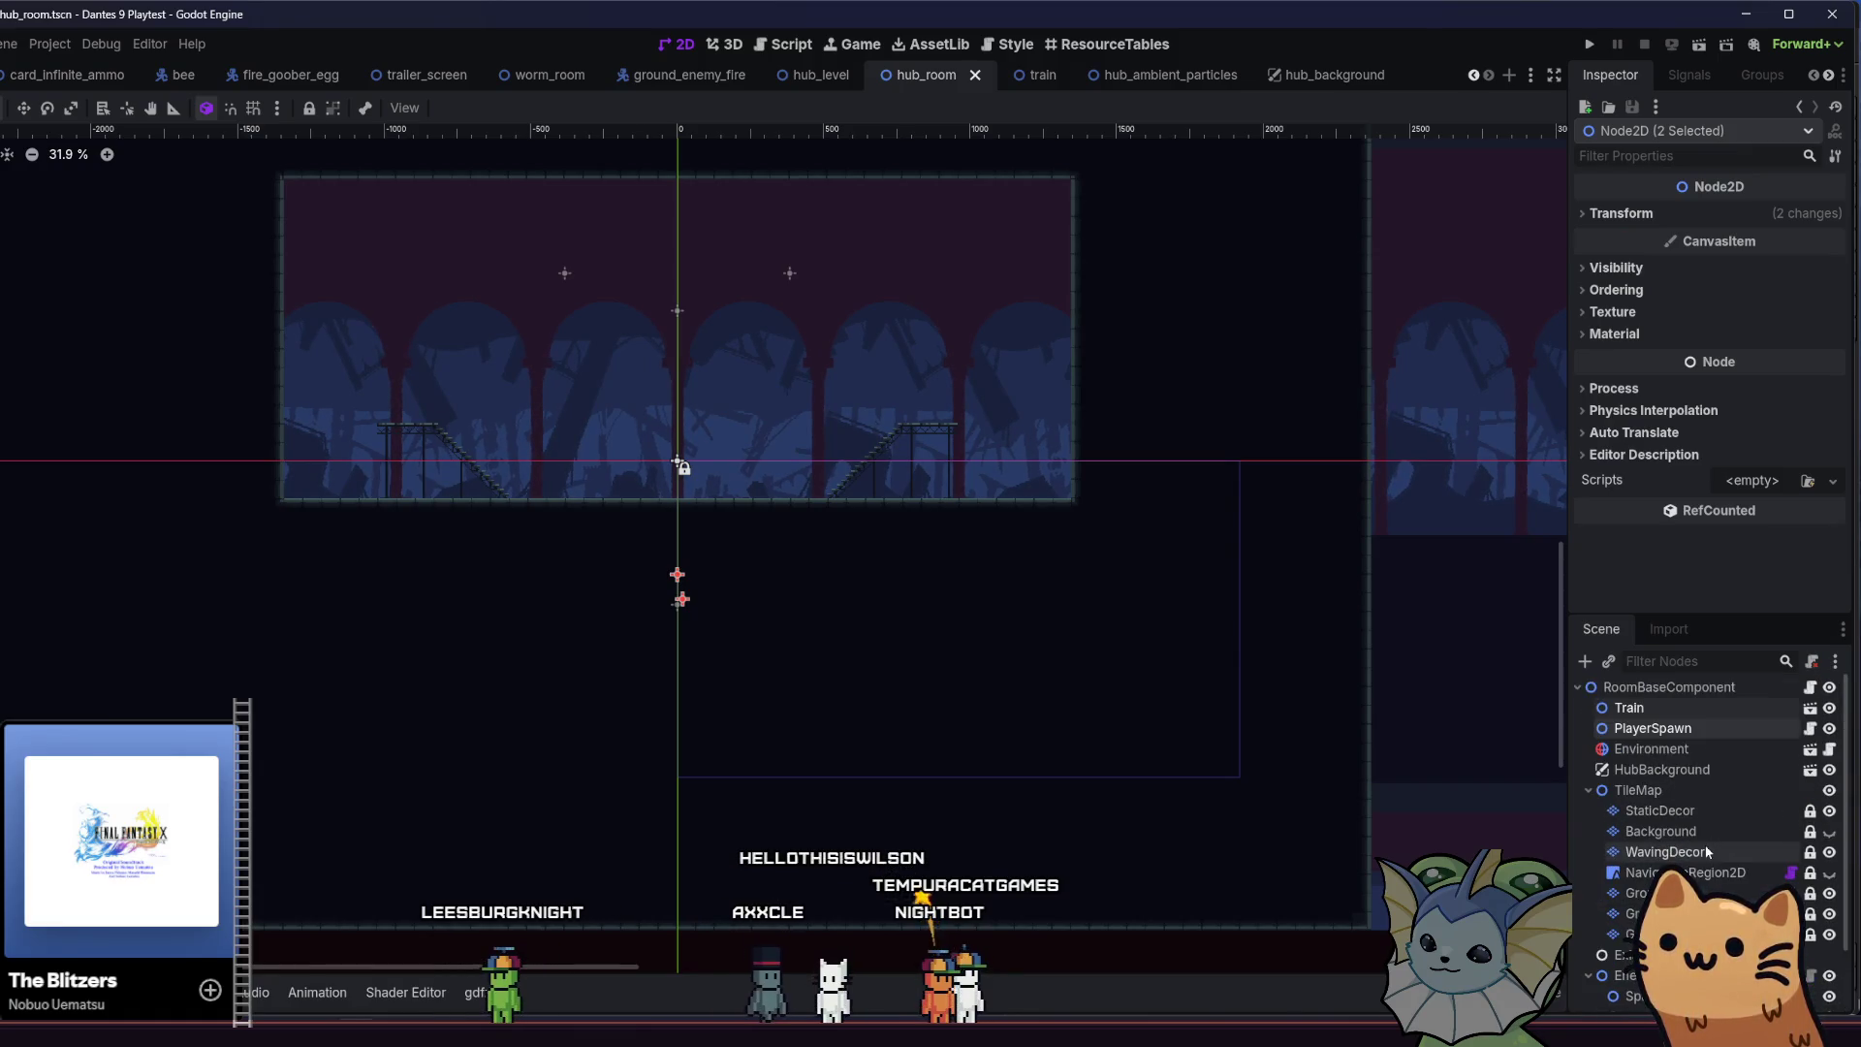
pyautogui.scroll(-2, 1704, 769)
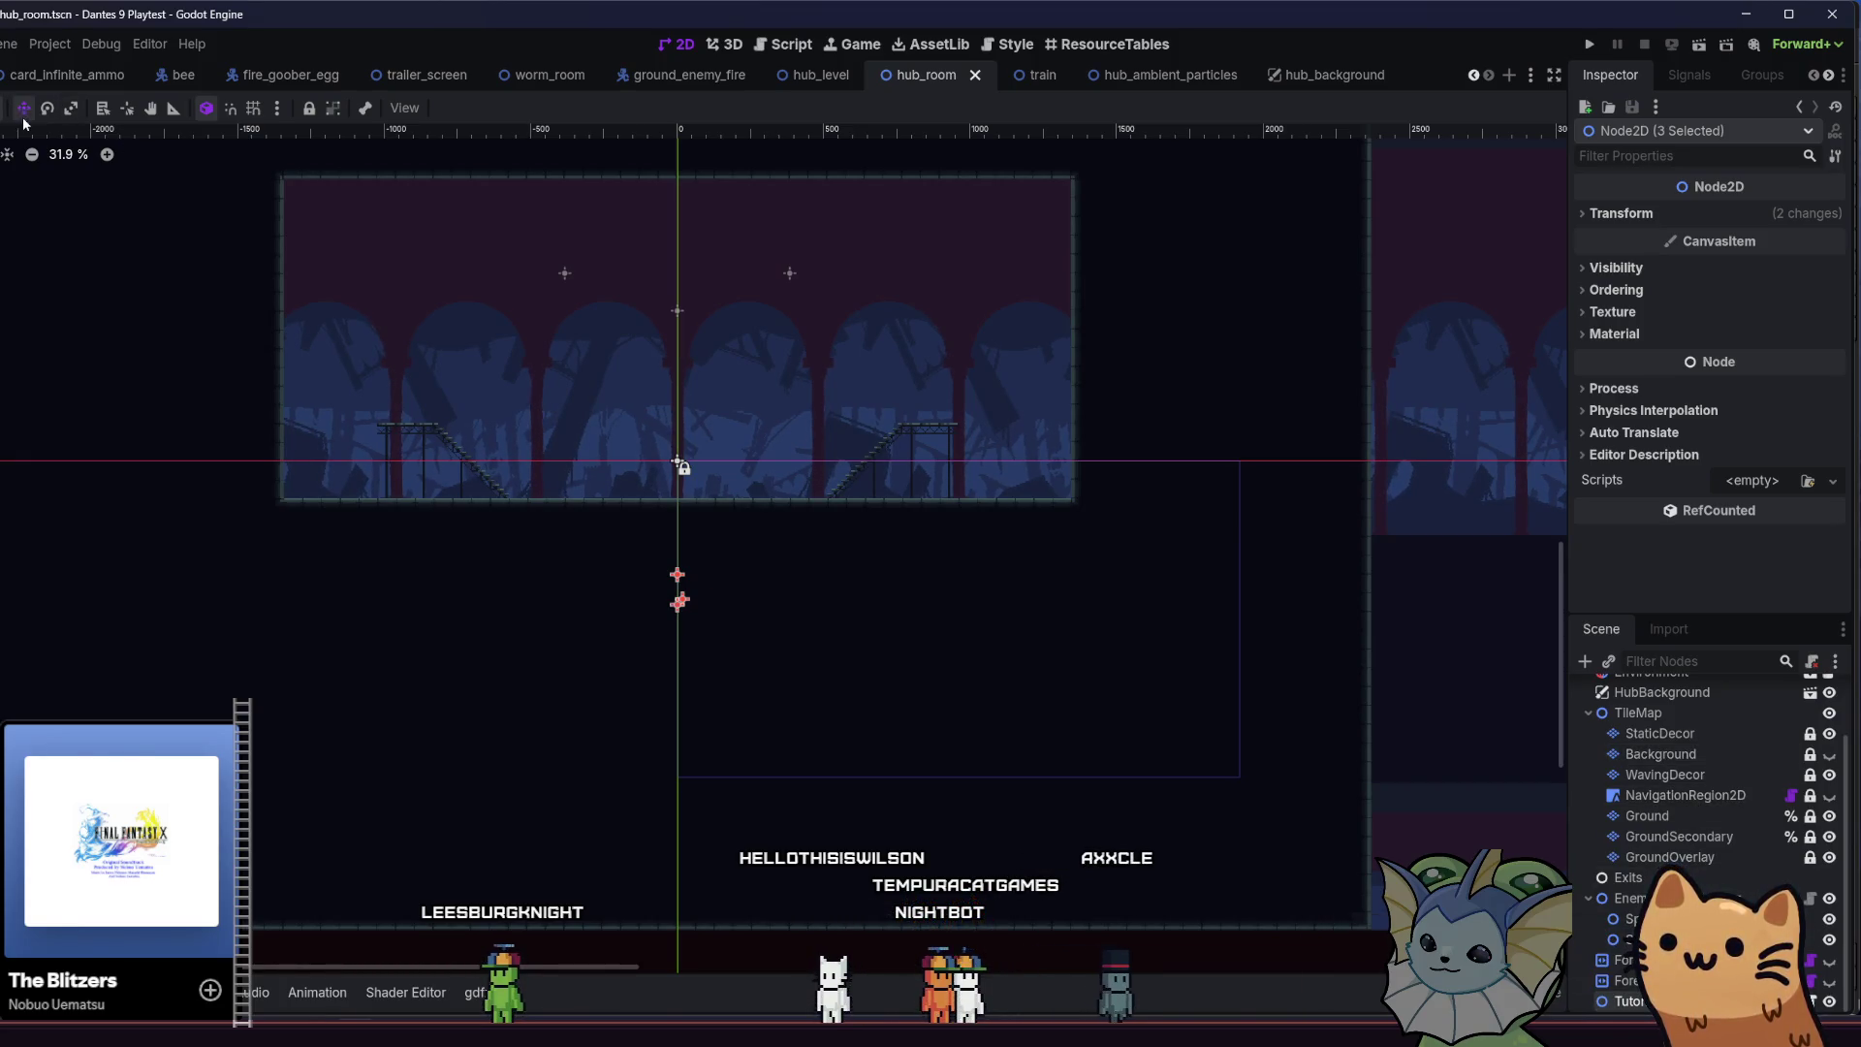
pyautogui.scroll(2, 555, 569)
pyautogui.scroll(2, 611, 451)
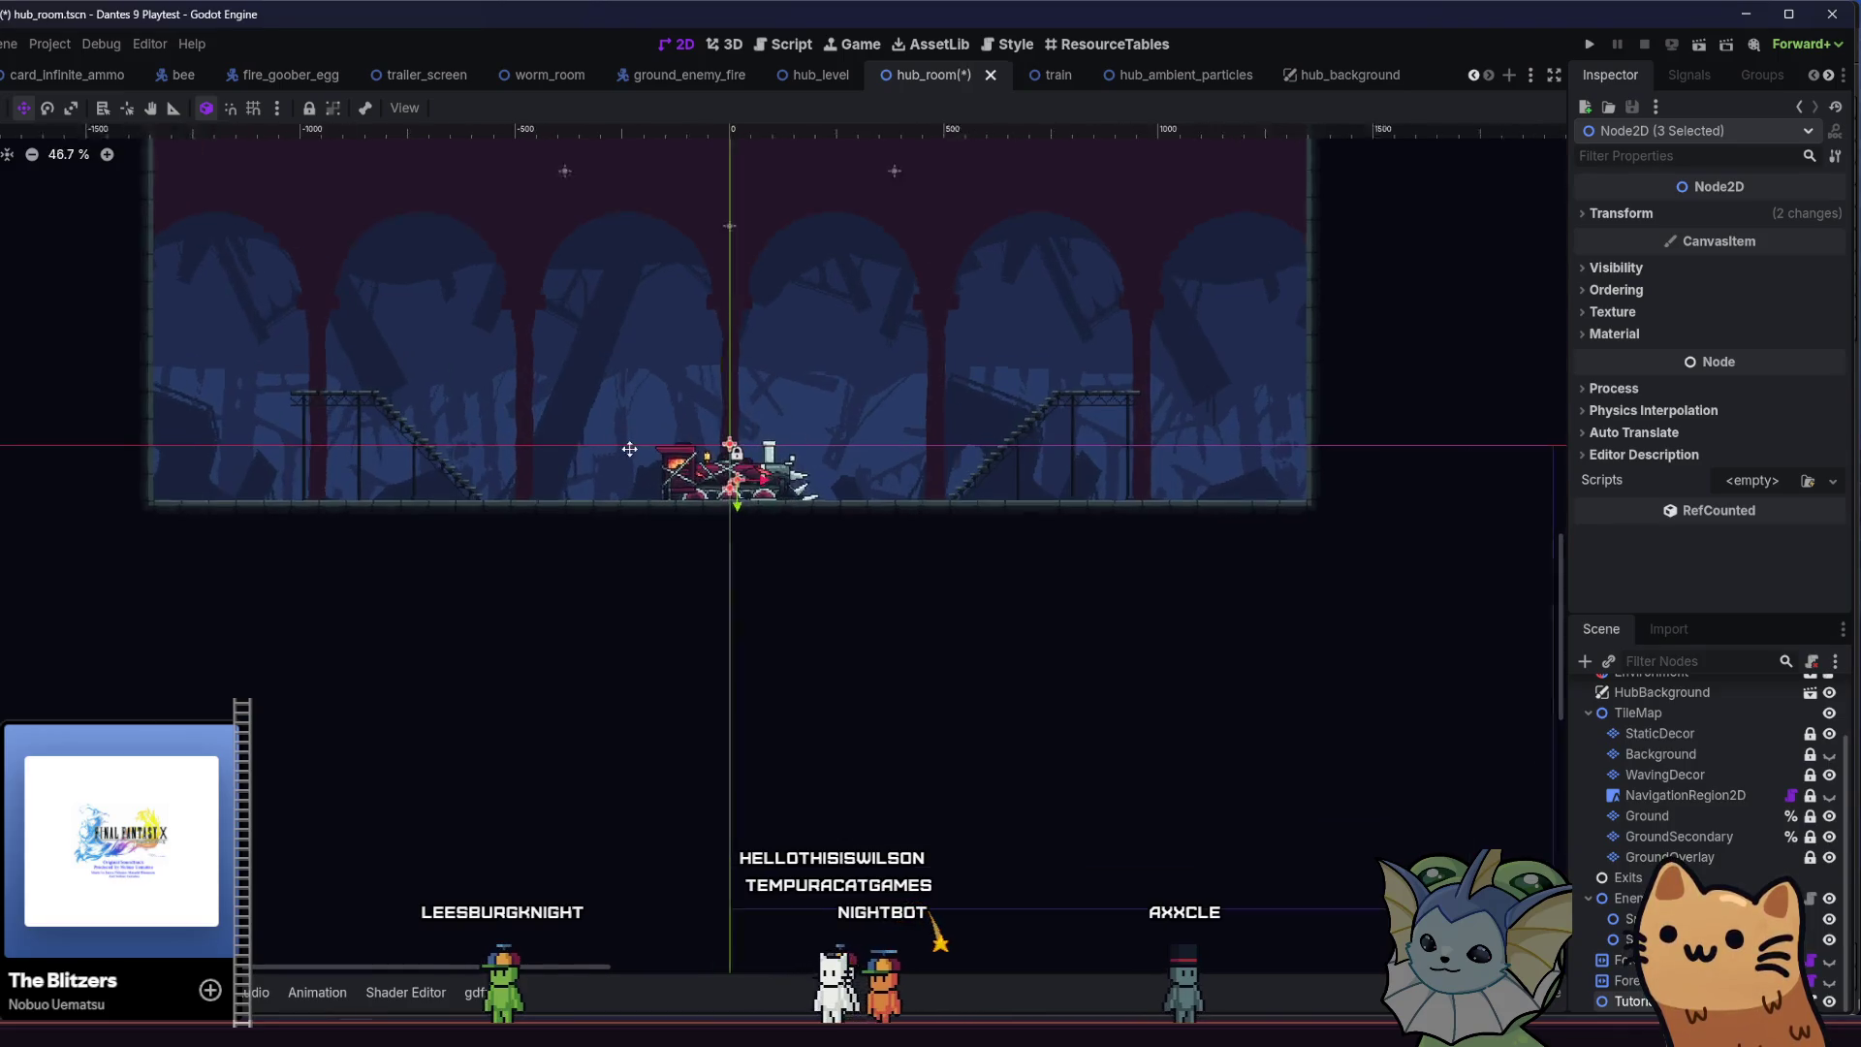
pyautogui.scroll(-2, 632, 445)
pyautogui.scroll(6, 684, 496)
pyautogui.scroll(6, 695, 475)
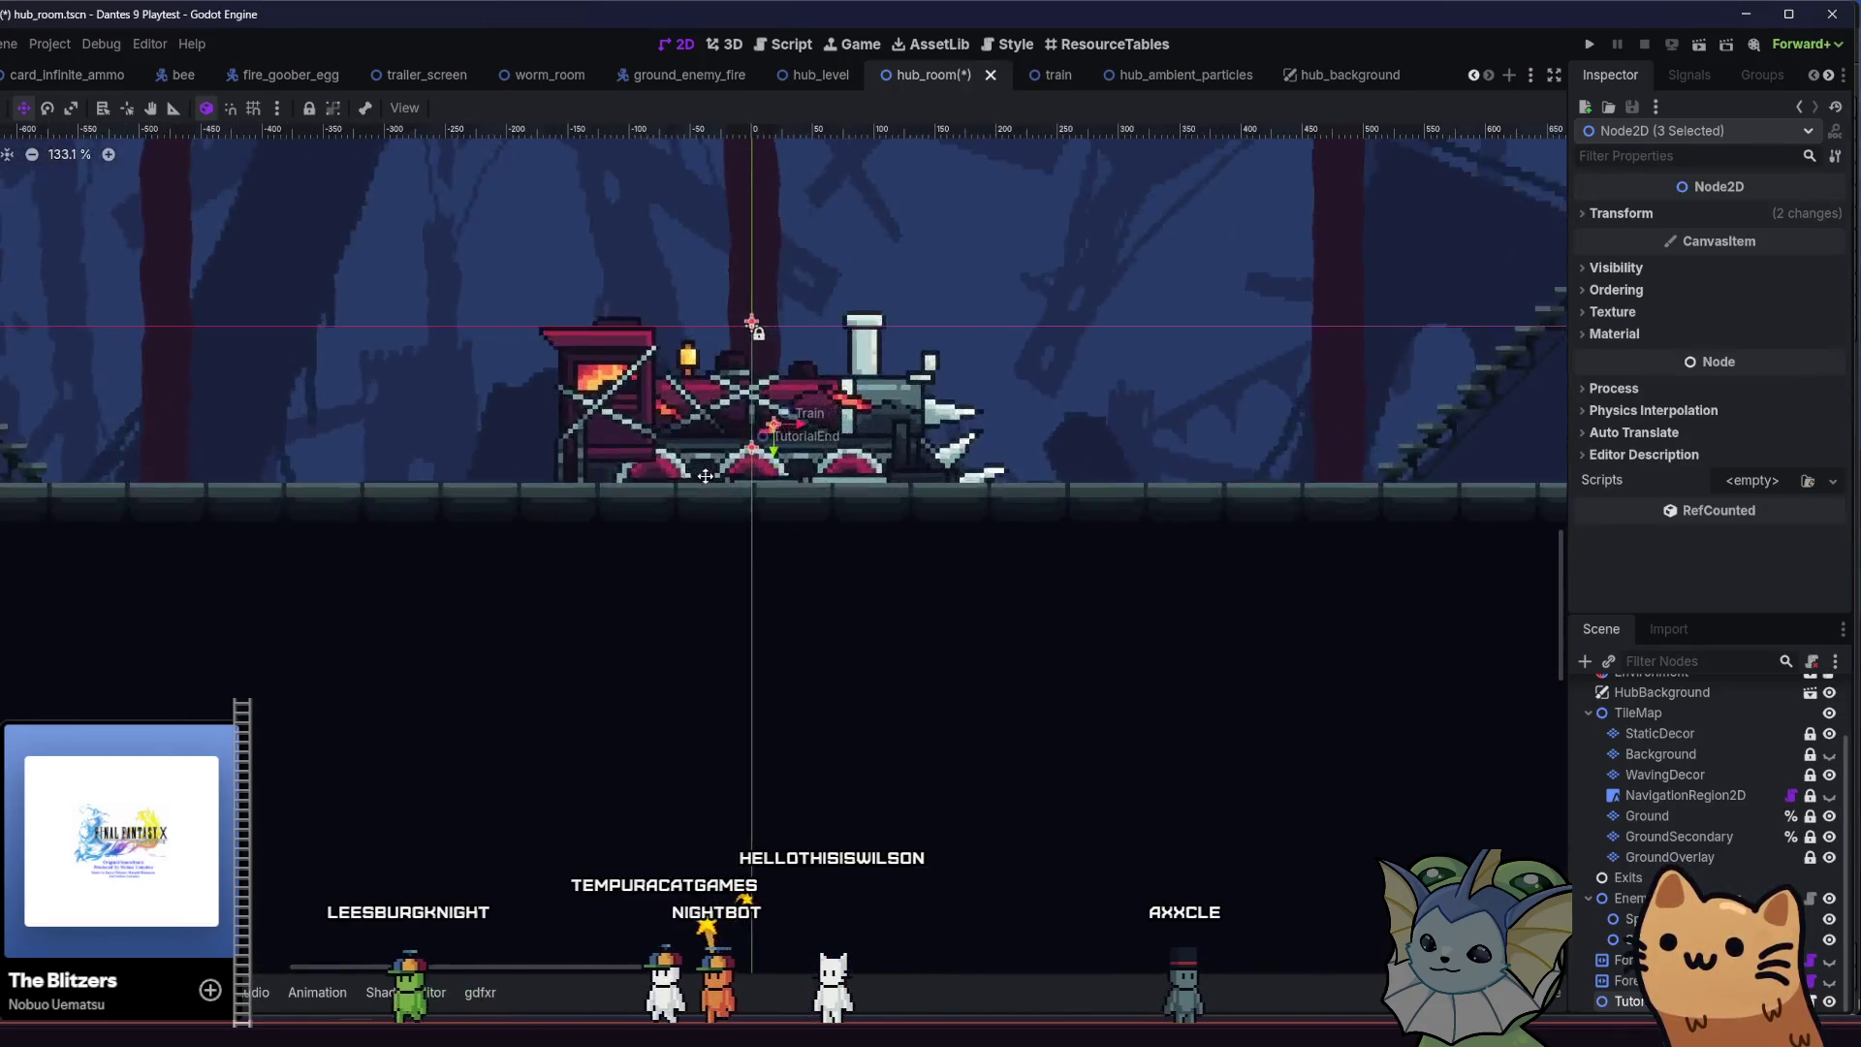
pyautogui.scroll(7, 708, 508)
# Reposition the train on the floor centre, save hub_room and switch to Aseprite
pyautogui.click(295, 450)
pyautogui.hotkey('ctrl', 's')
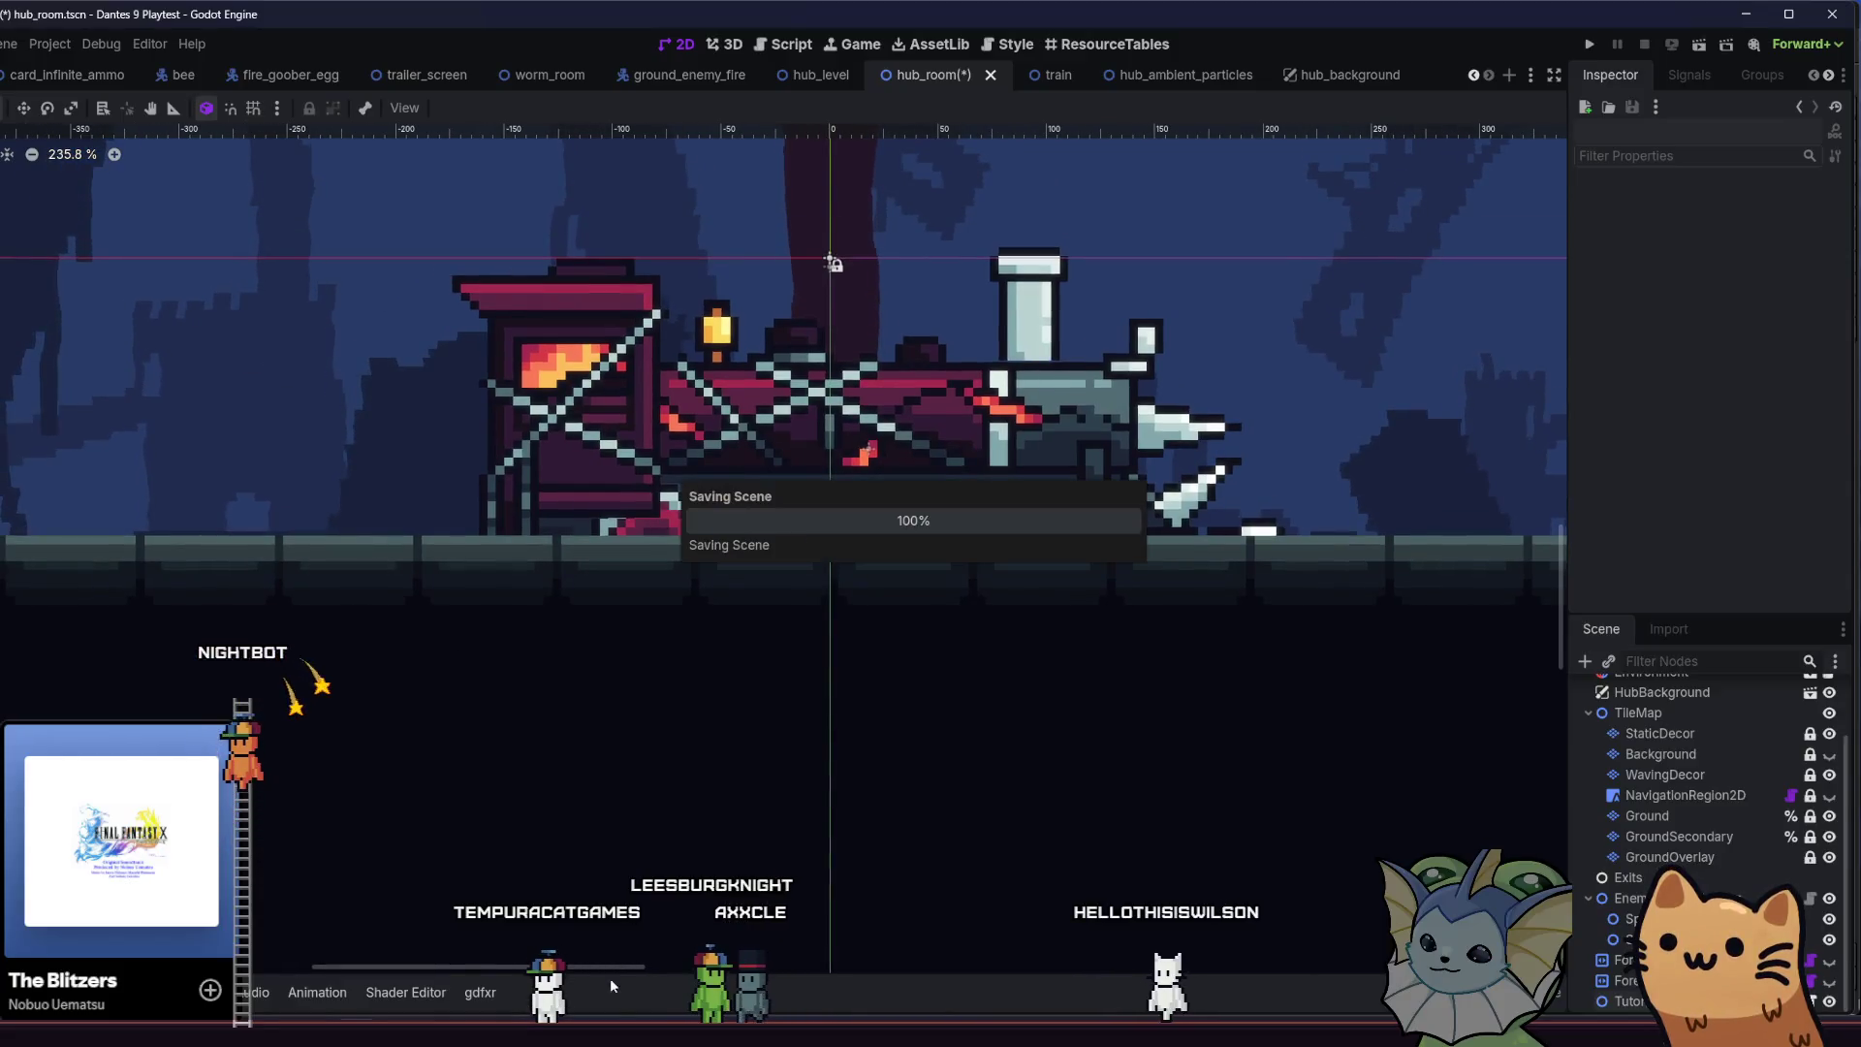
pyautogui.hotkey('alt', 'Tab')
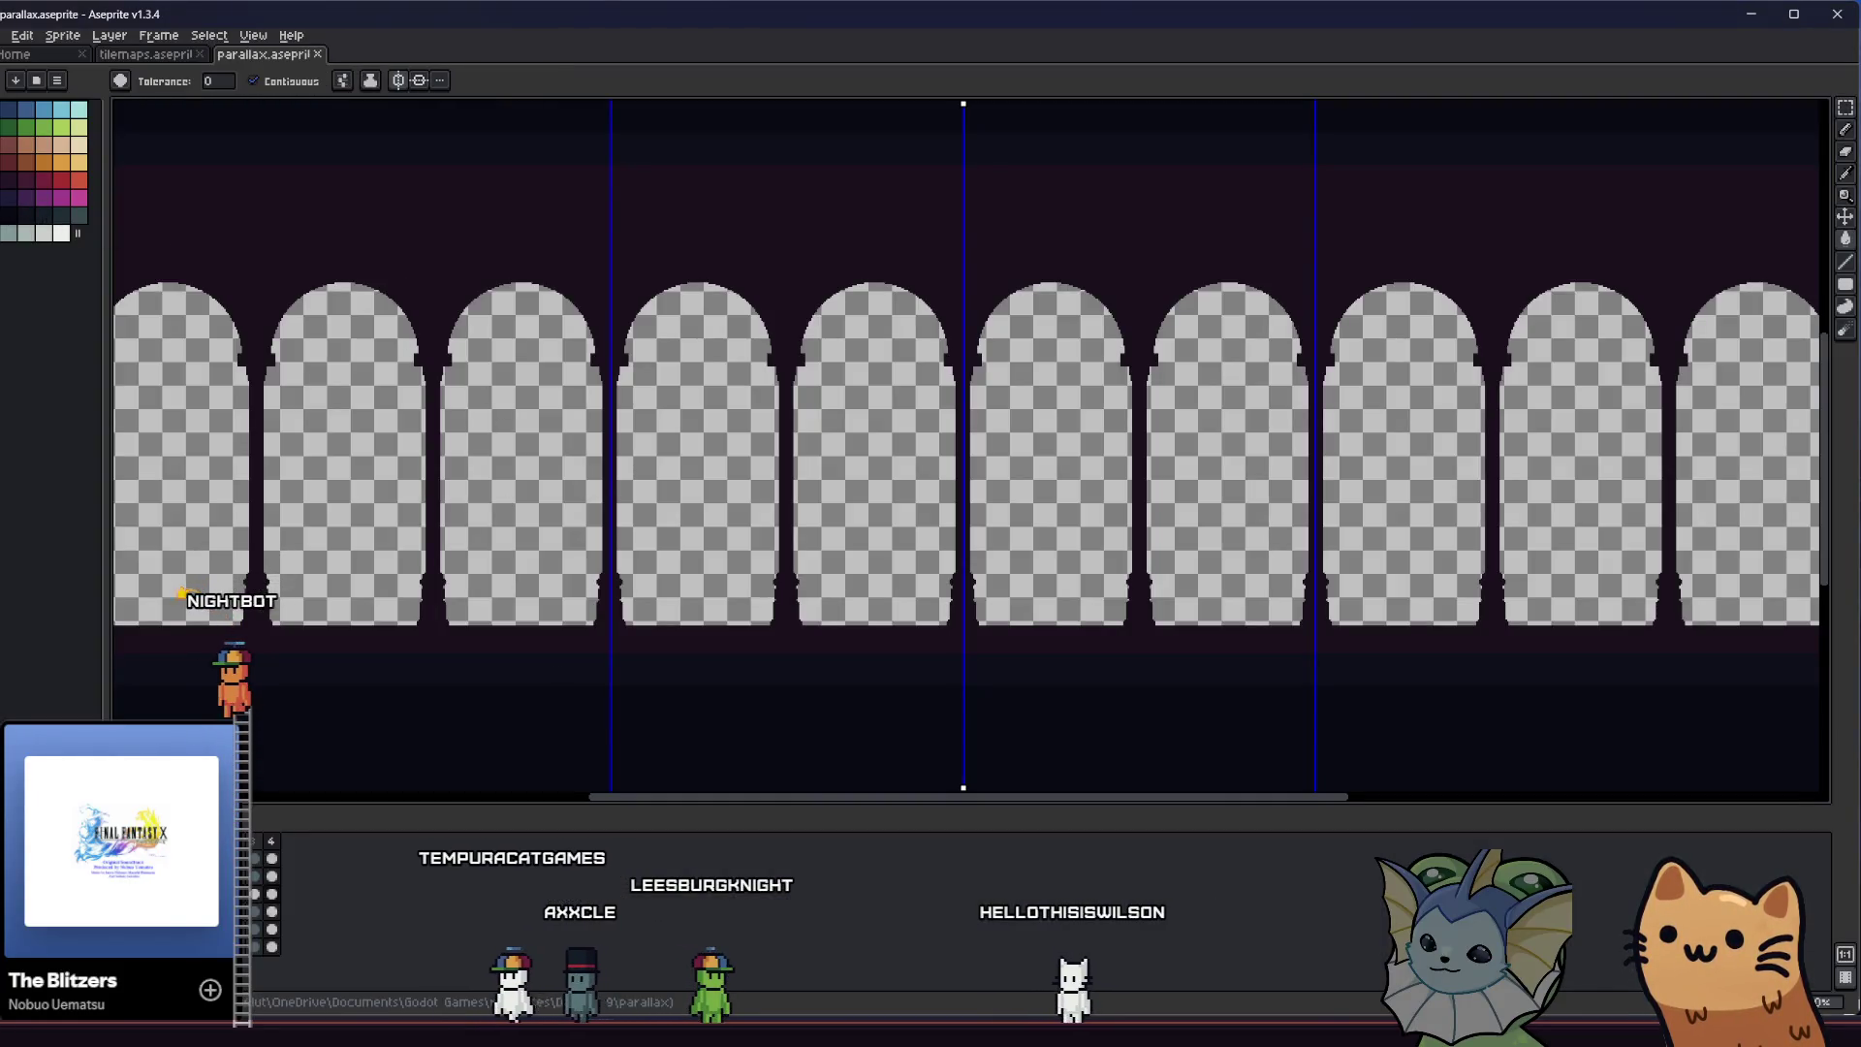
pyautogui.hscroll(-2, 131, 205)
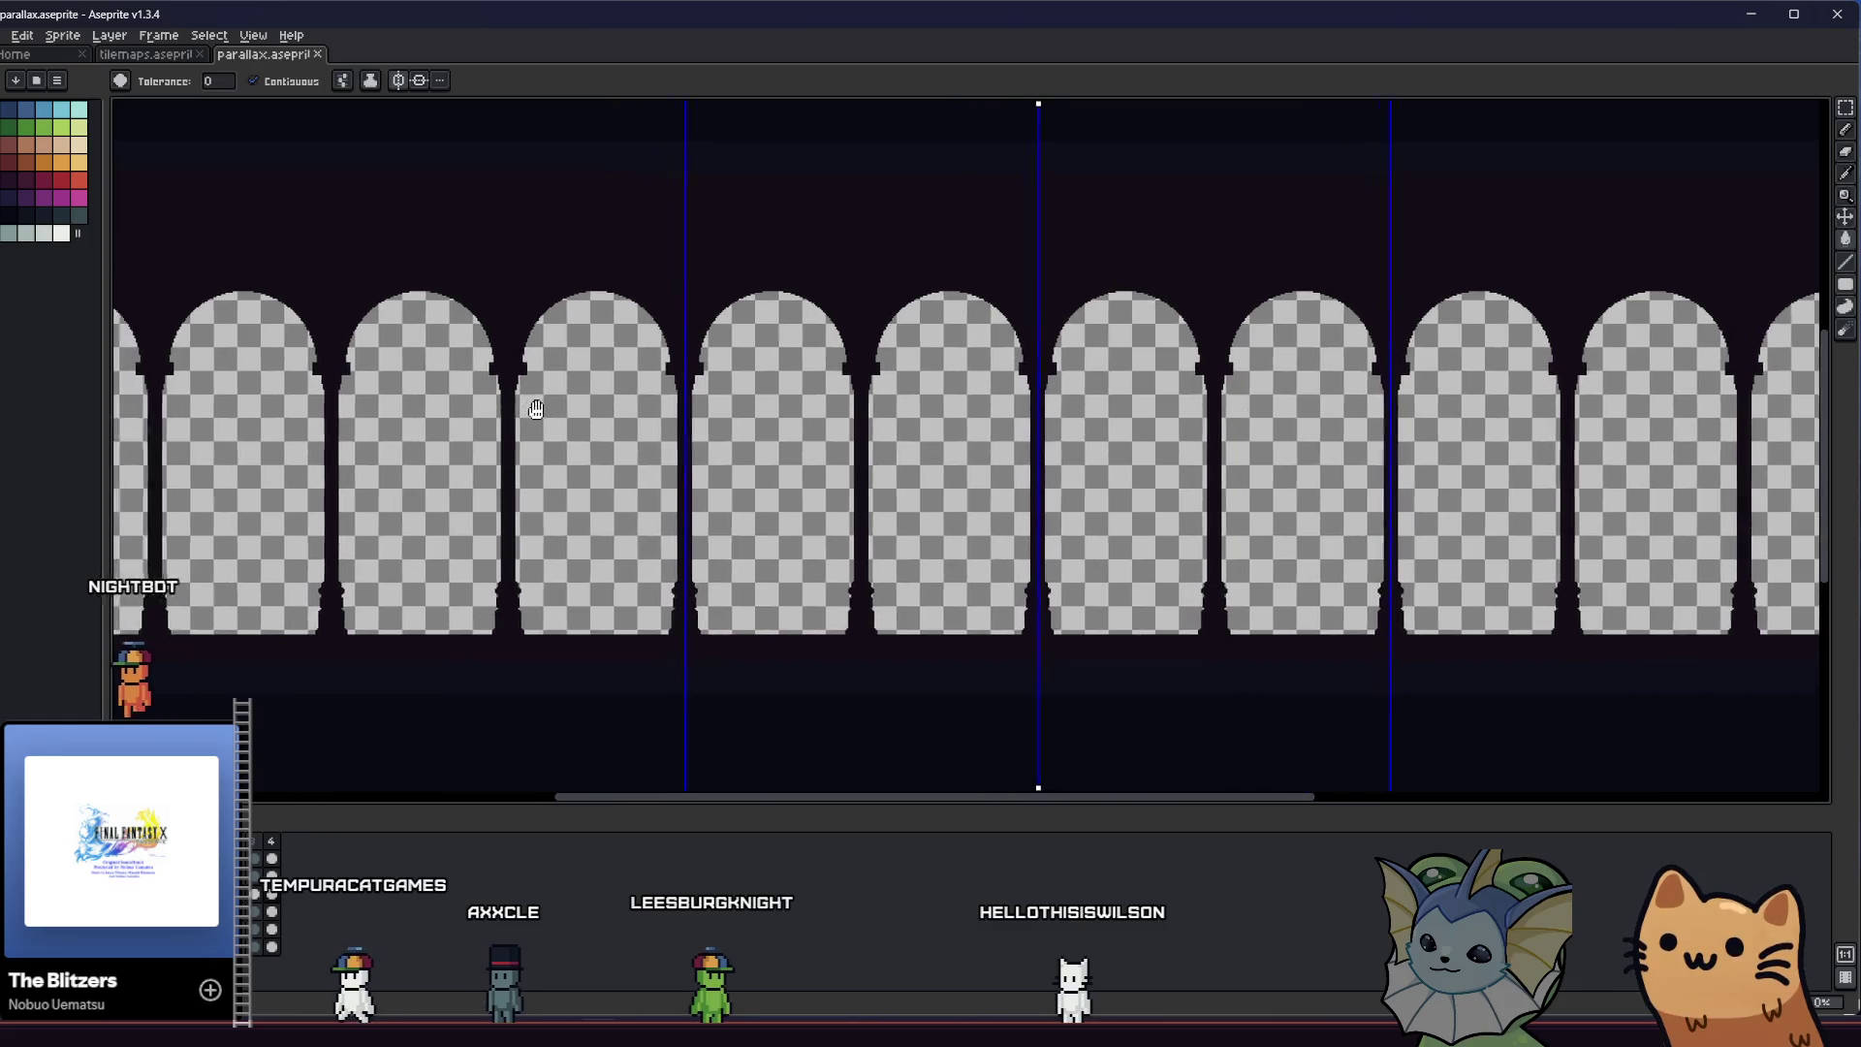
# Reach the Export As settings for the colonnade artwork through the File menu
pyautogui.hotkey('alt', 'f')
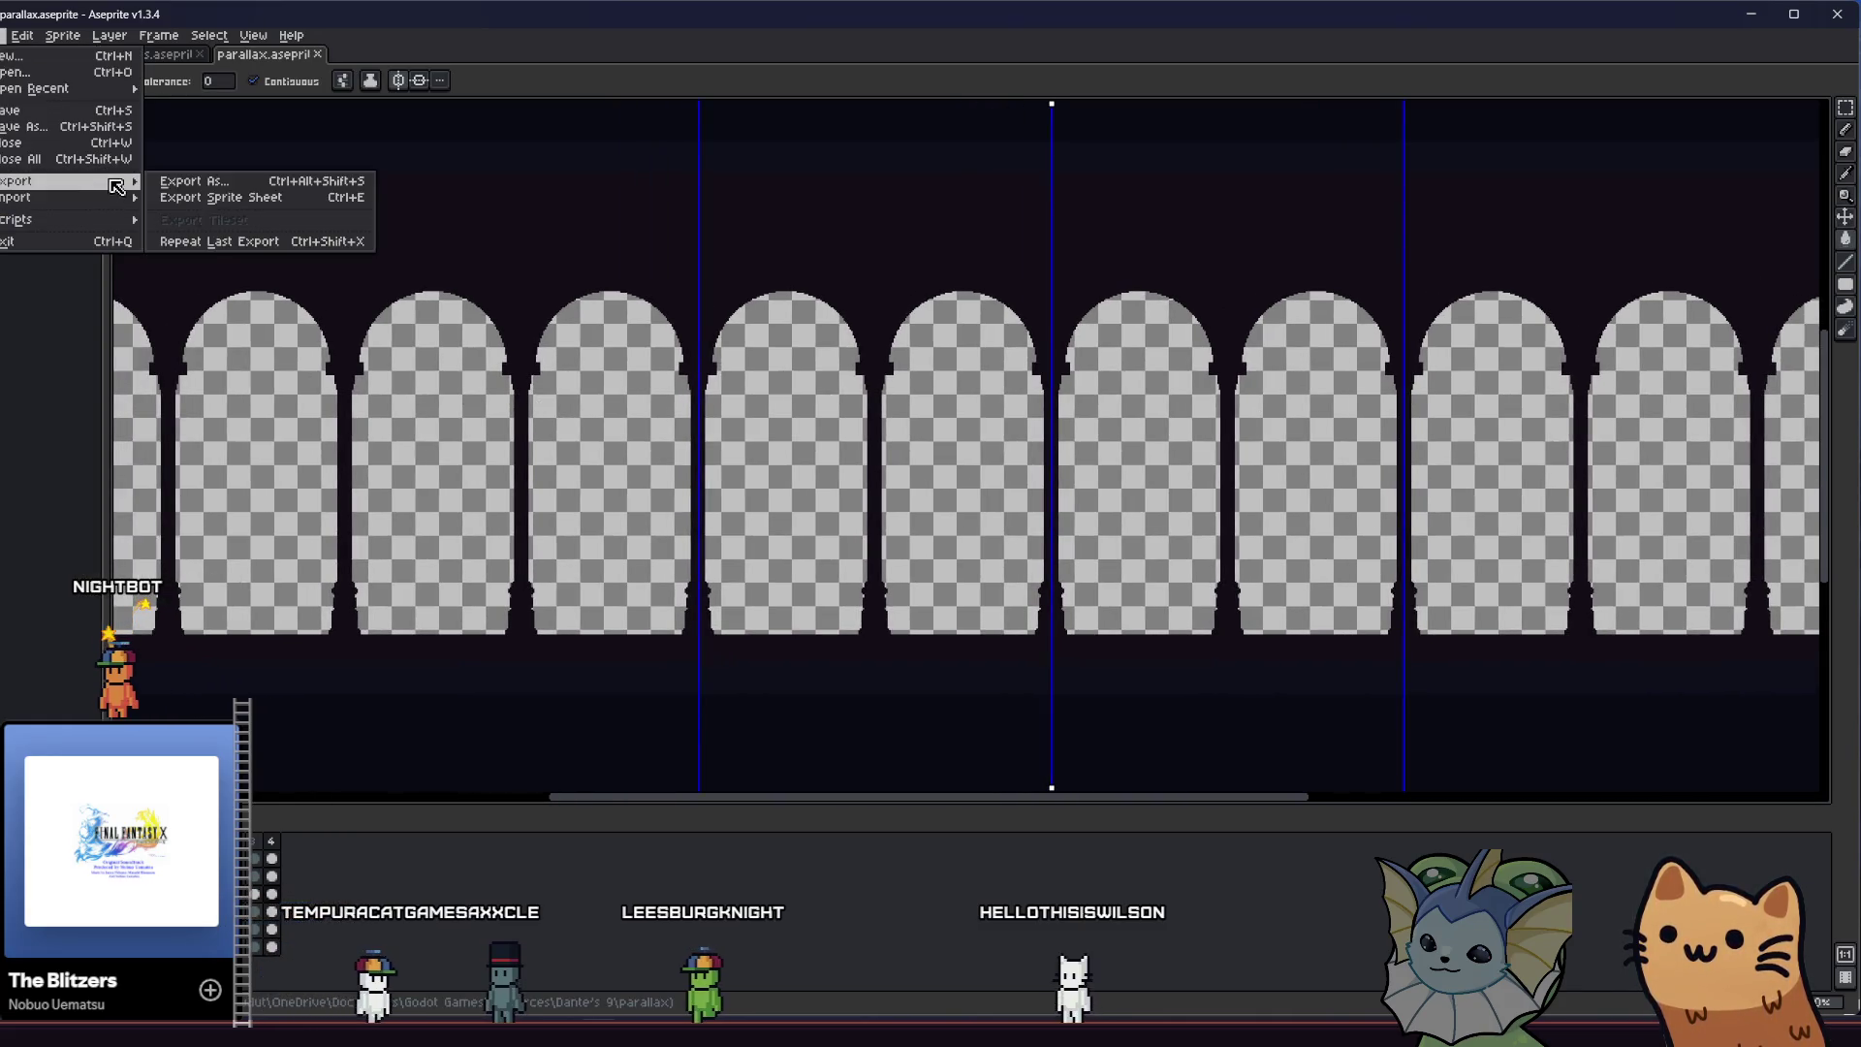
pyautogui.click(154, 176)
pyautogui.hotkey('alt', 'f')
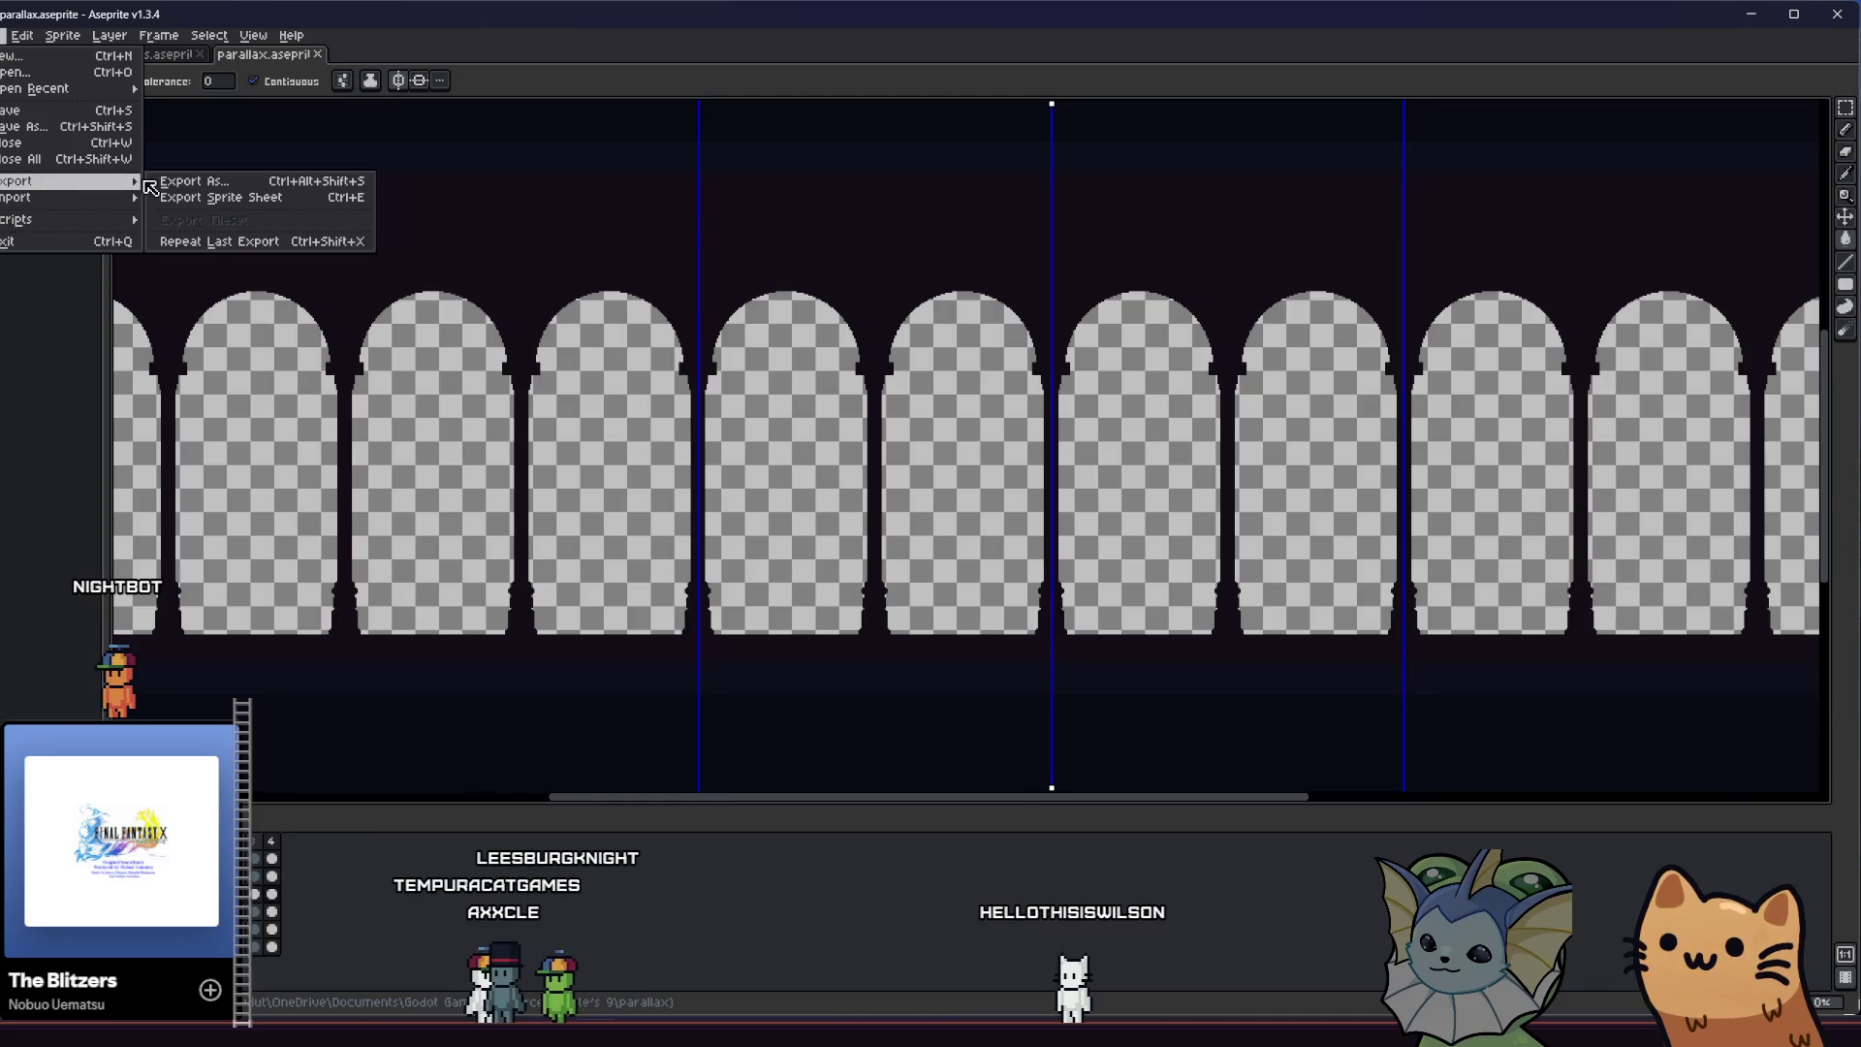
pyautogui.click(154, 176)
pyautogui.click(3, 34)
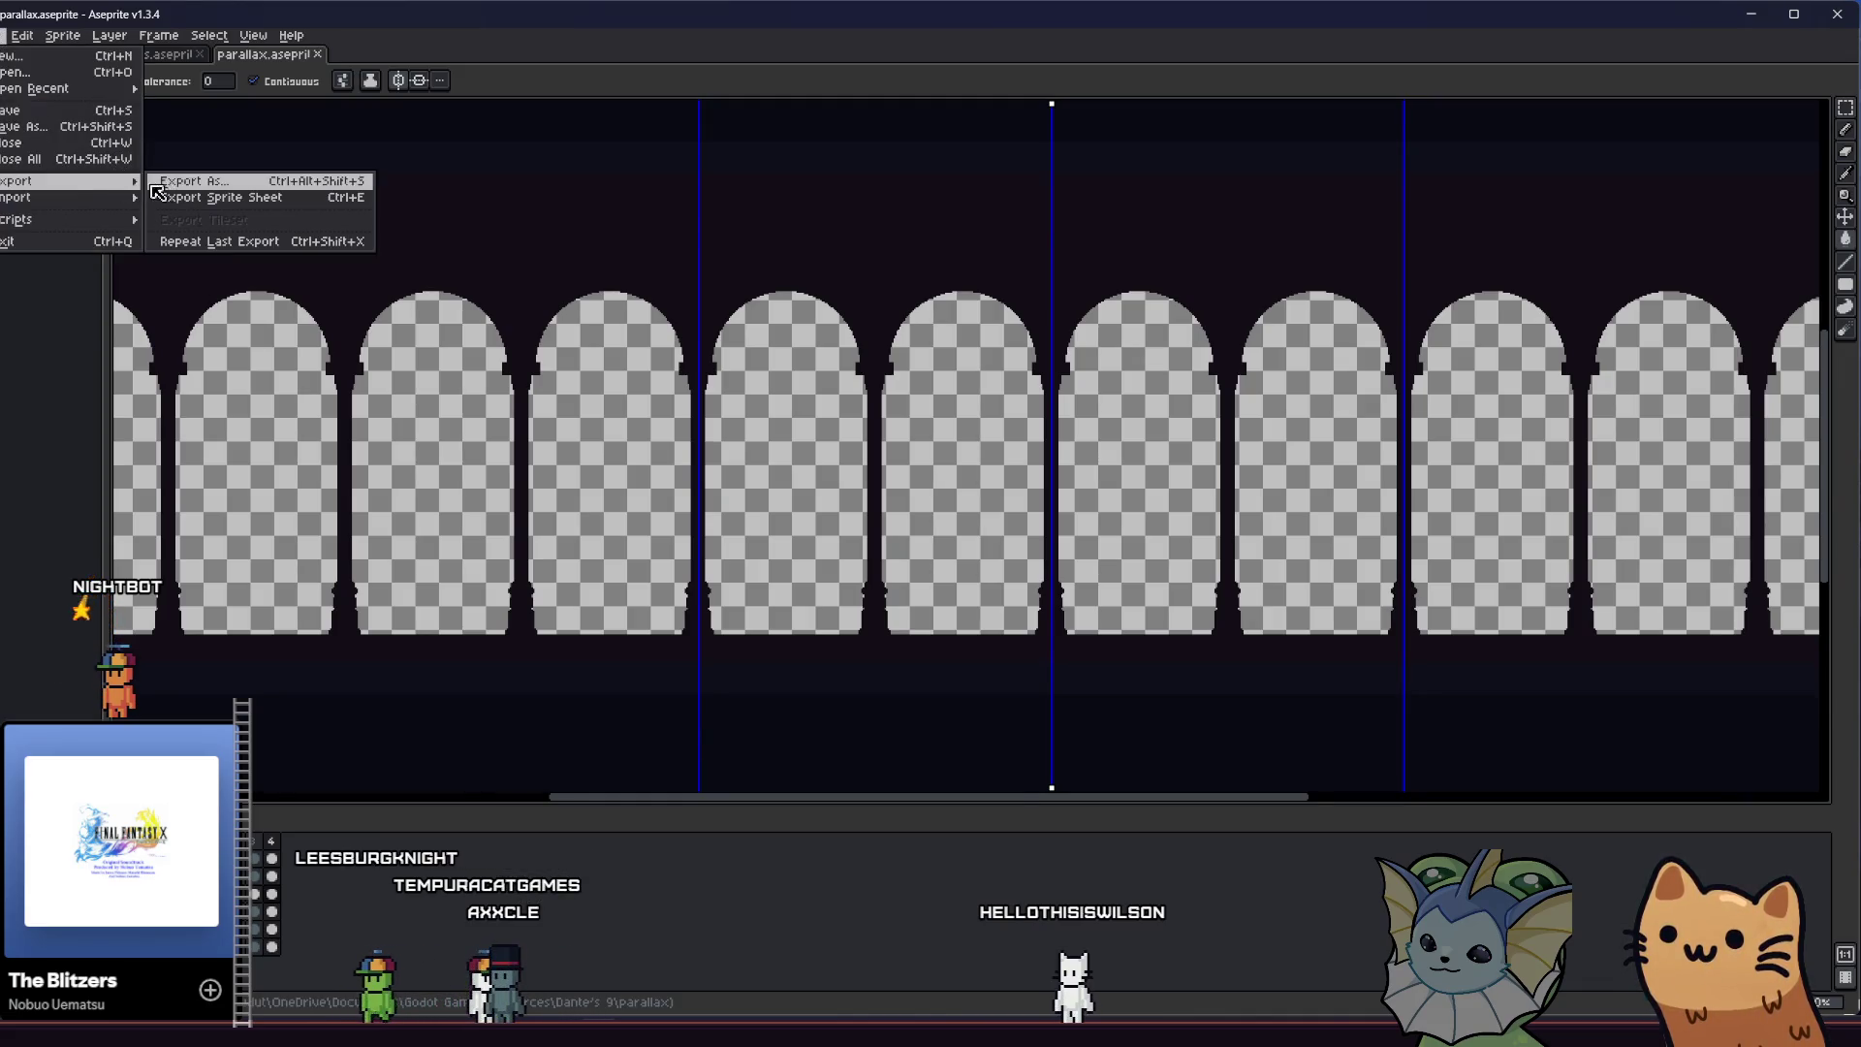
pyautogui.click(189, 185)
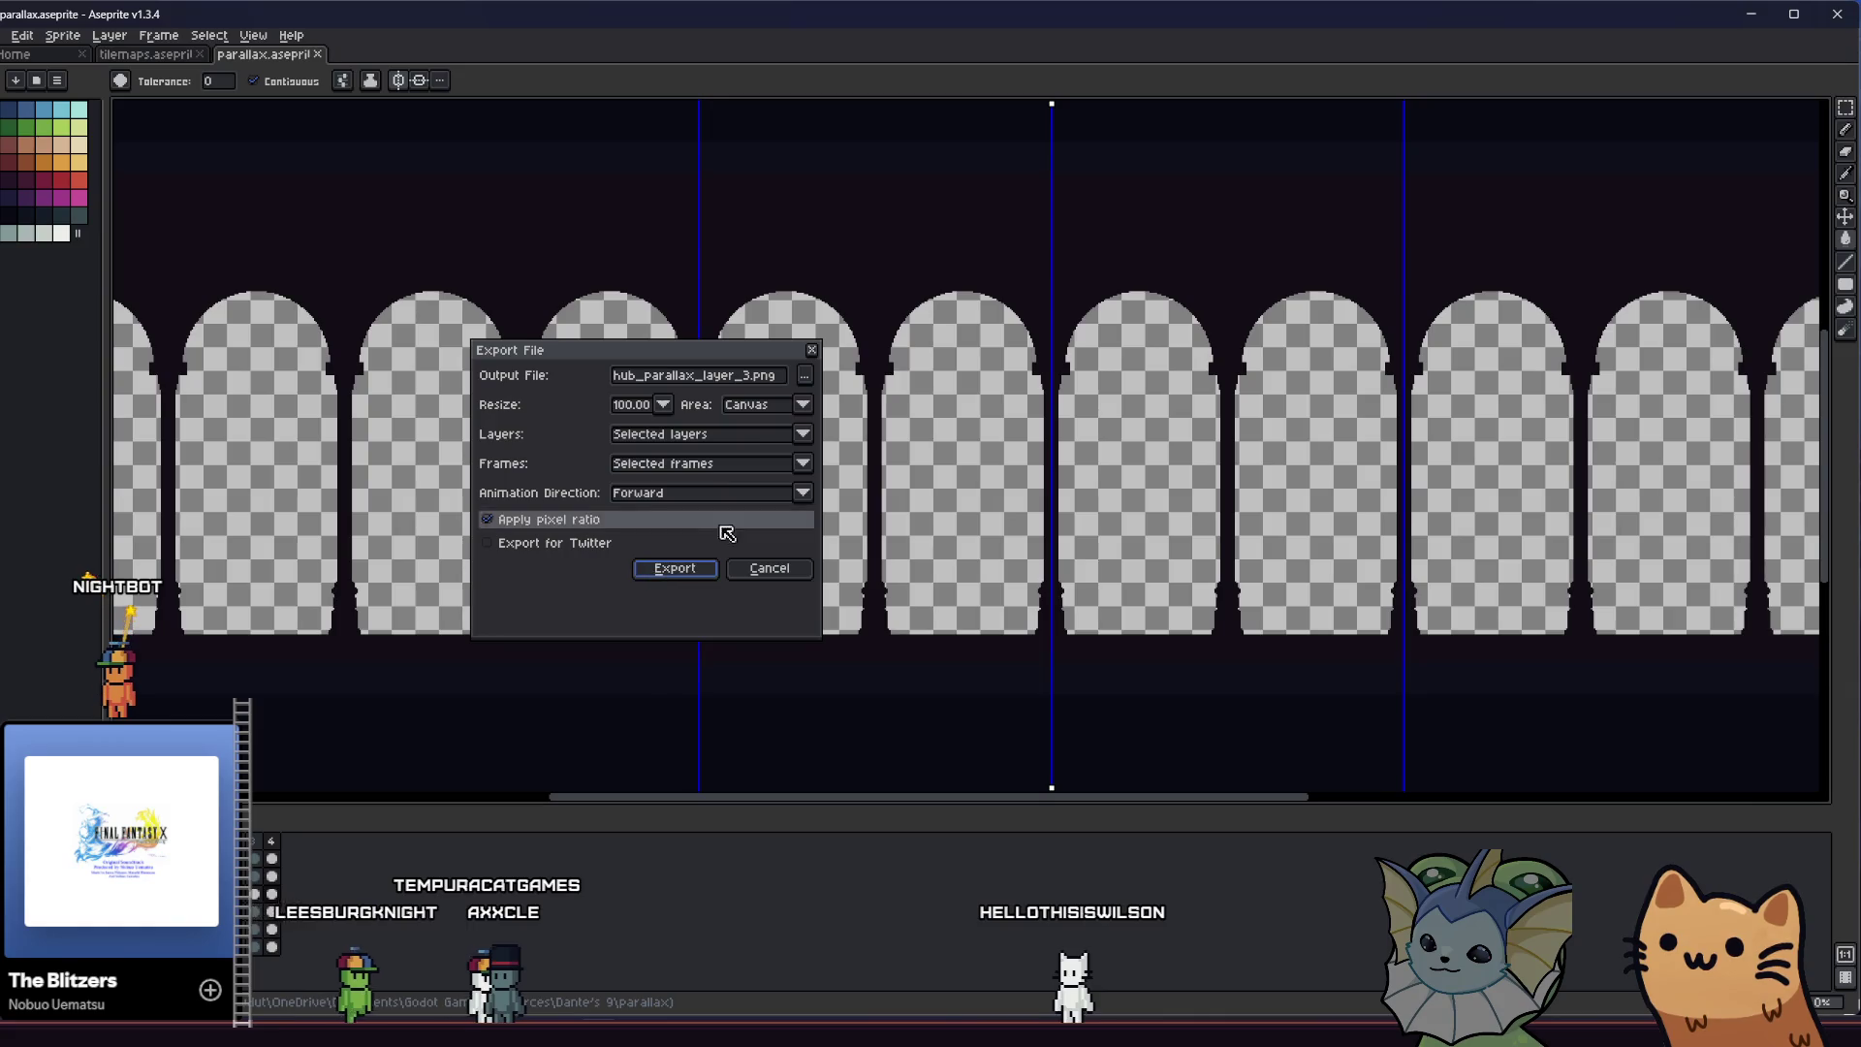
# Export over hub_parallax_layer_3.png, confirm the overwrite and switch back to Godot
pyautogui.click(684, 571)
pyautogui.press('Return')
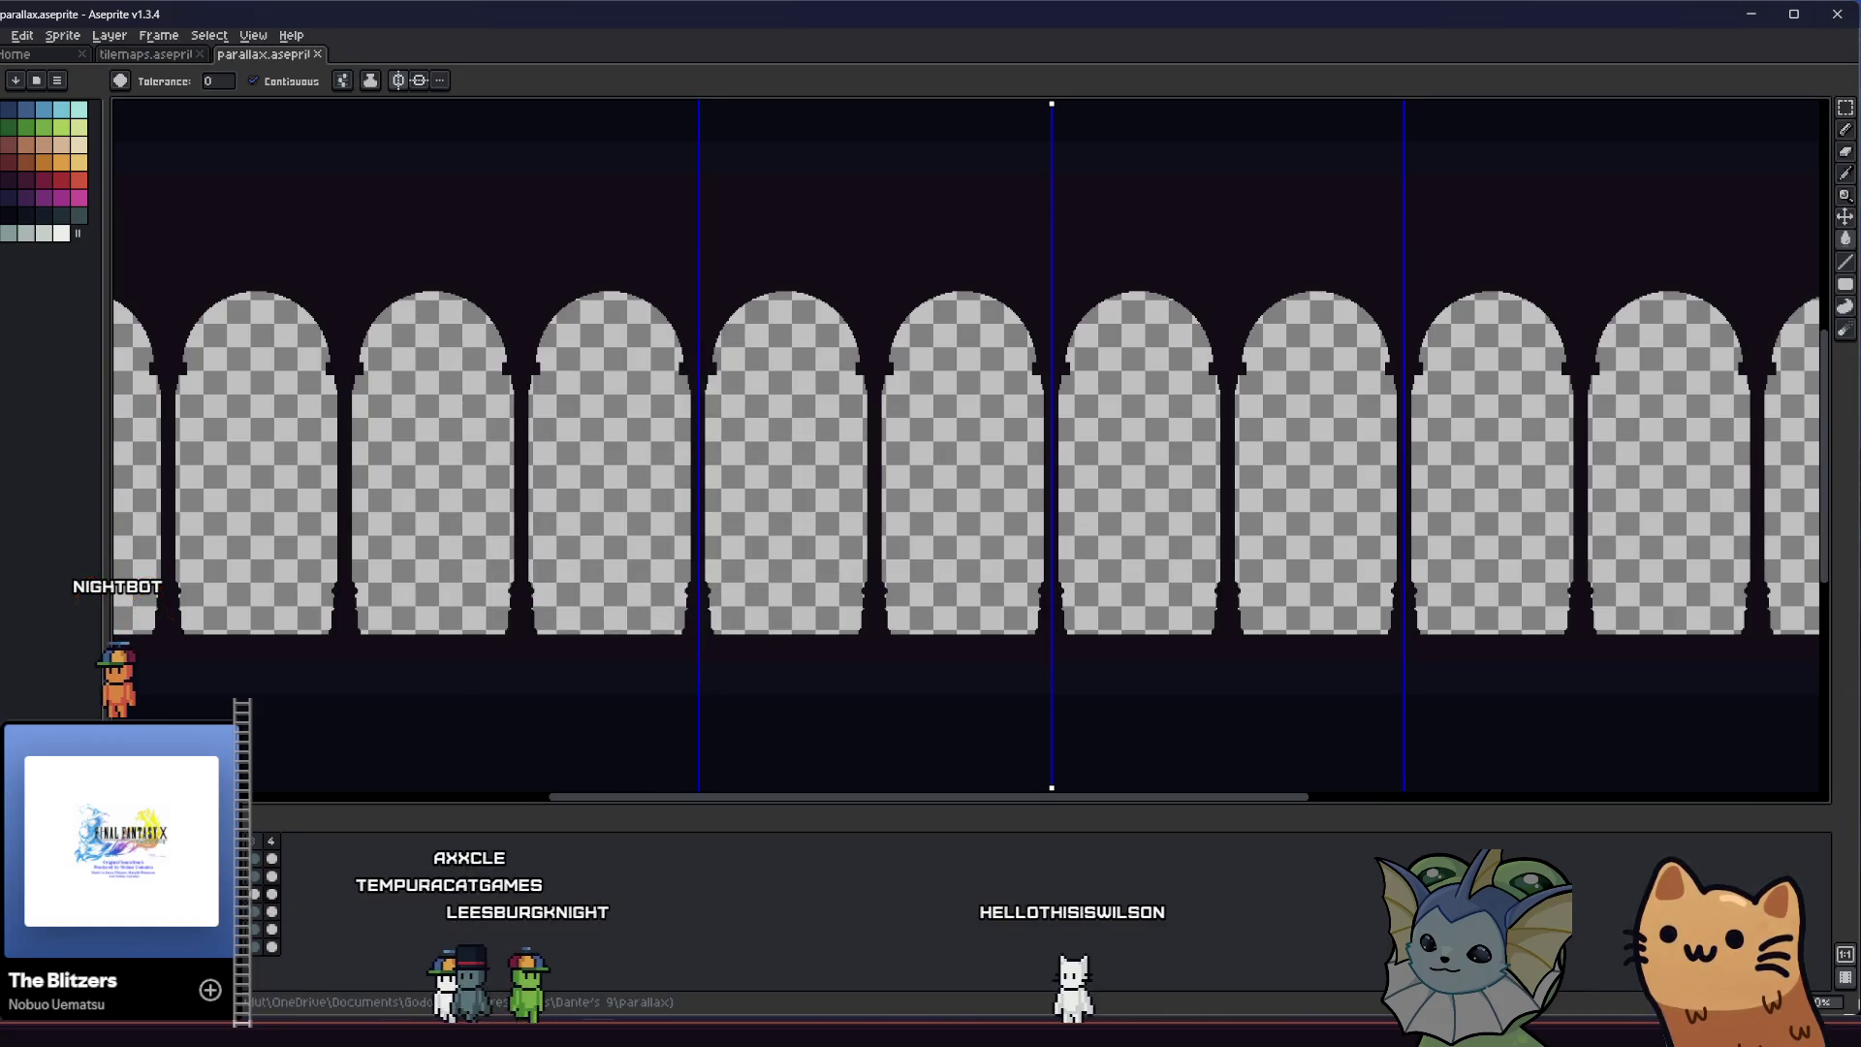
pyautogui.hotkey('alt', 'Tab')
pyautogui.hotkey('alt', 'Tab')
pyautogui.hotkey('alt', 'Tab')
pyautogui.hotkey('alt', 'Tab')
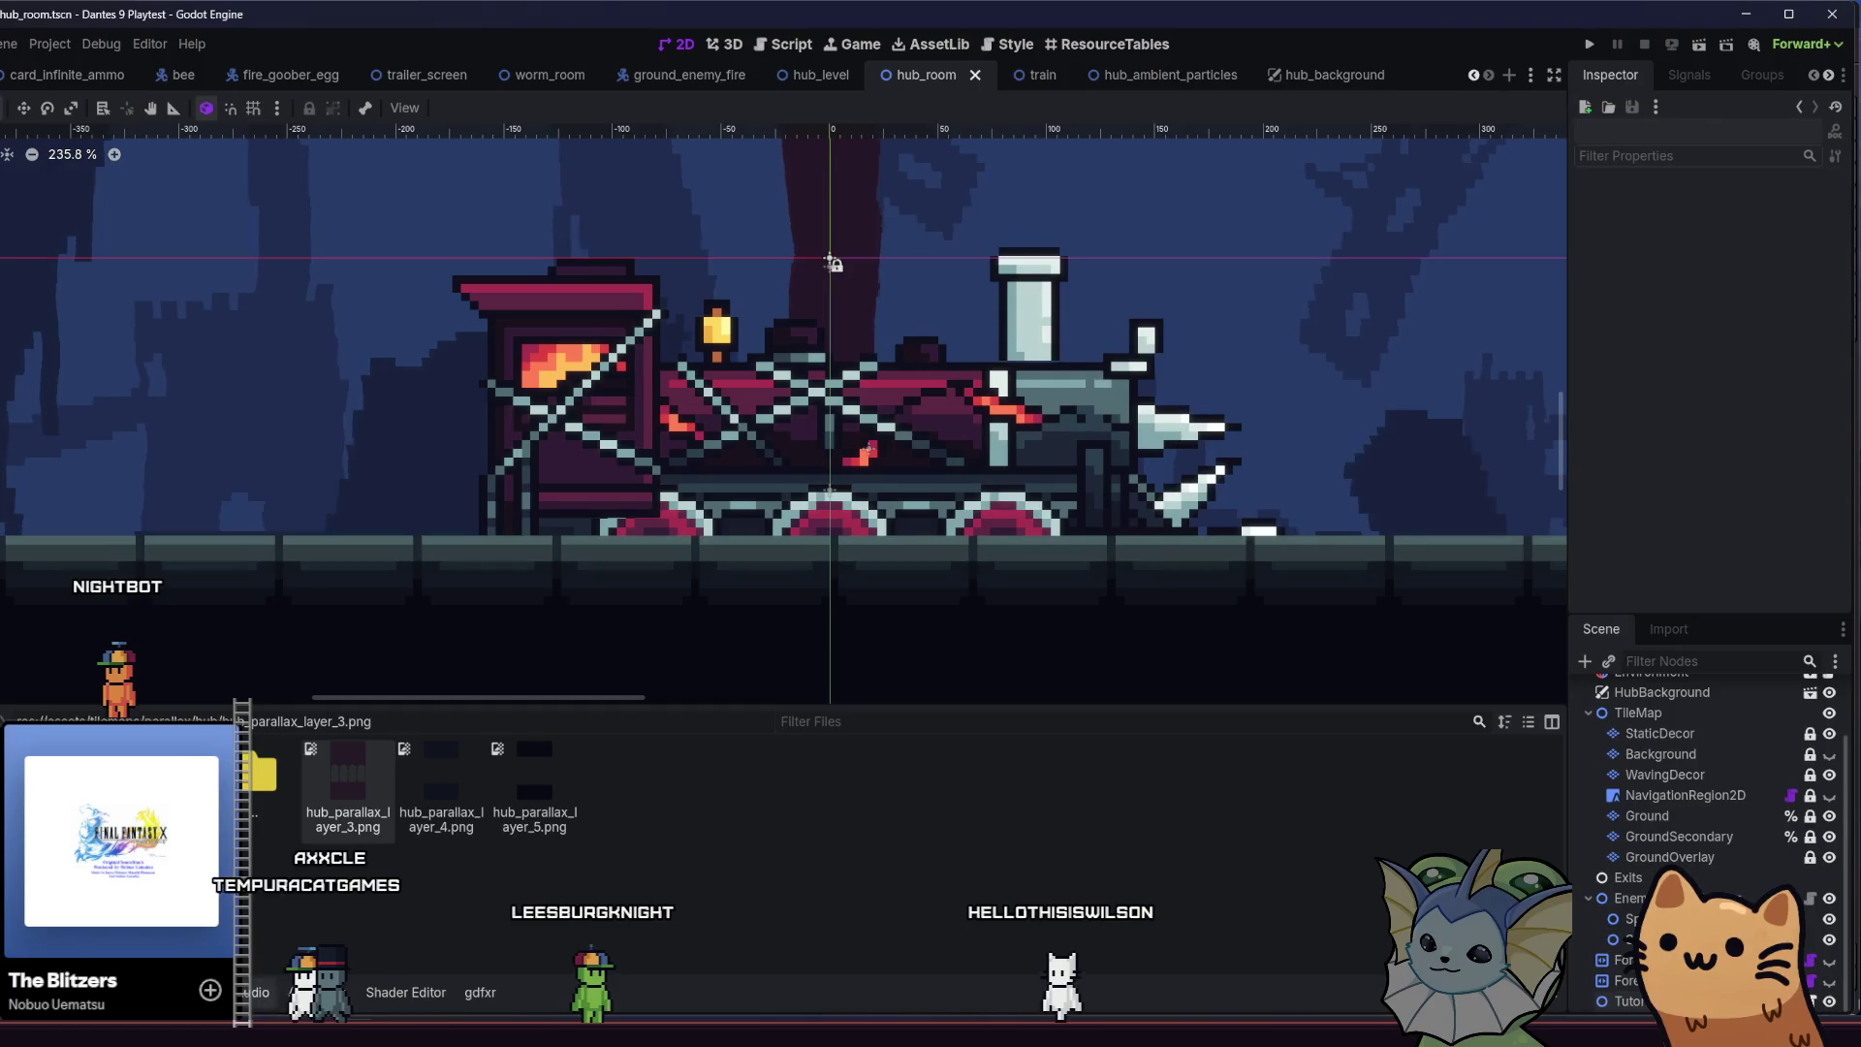
pyautogui.hotkey('alt', 'Tab')
# Reimport assets, select the parallax Sprite2D nodes in hub_background, save it and run the project
pyautogui.click(699, 863)
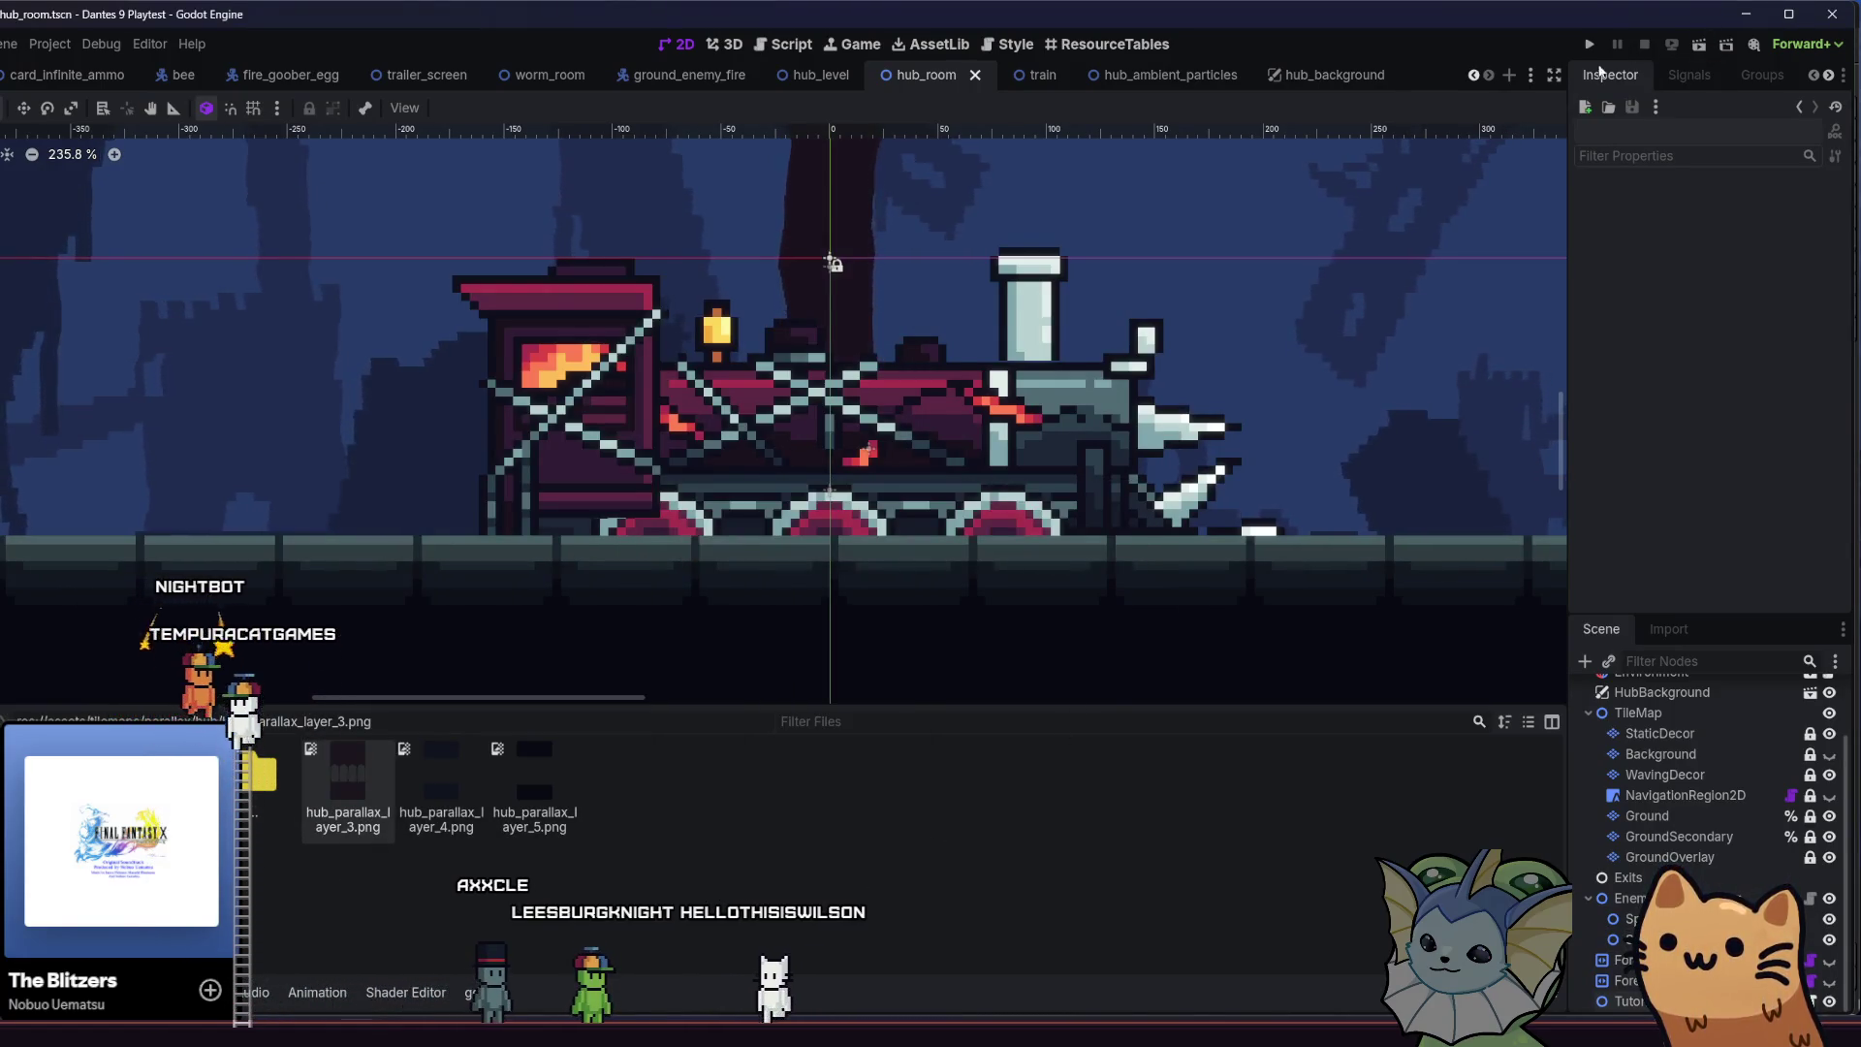
pyautogui.click(1335, 75)
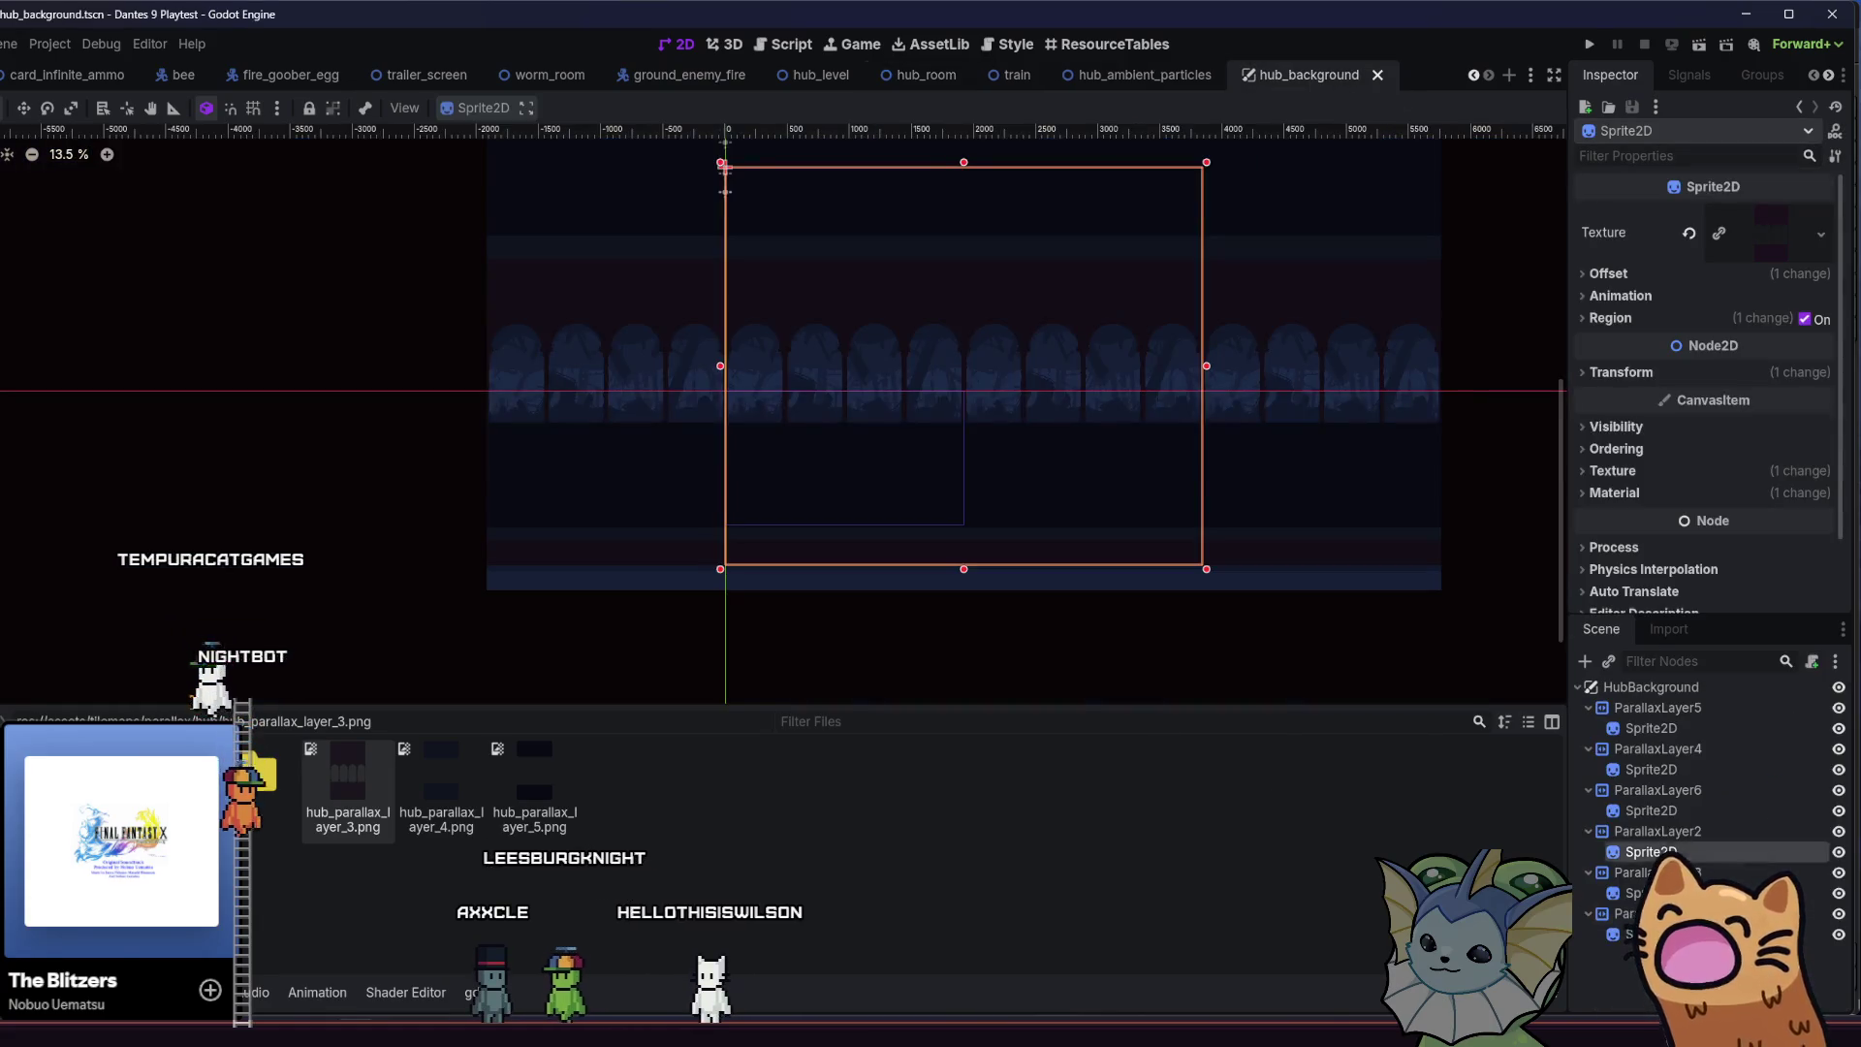
pyautogui.keyDown('ctrl'); pyautogui.click(1636, 894); pyautogui.keyUp('ctrl')
pyautogui.keyDown('ctrl'); pyautogui.click(1636, 934); pyautogui.keyUp('ctrl')
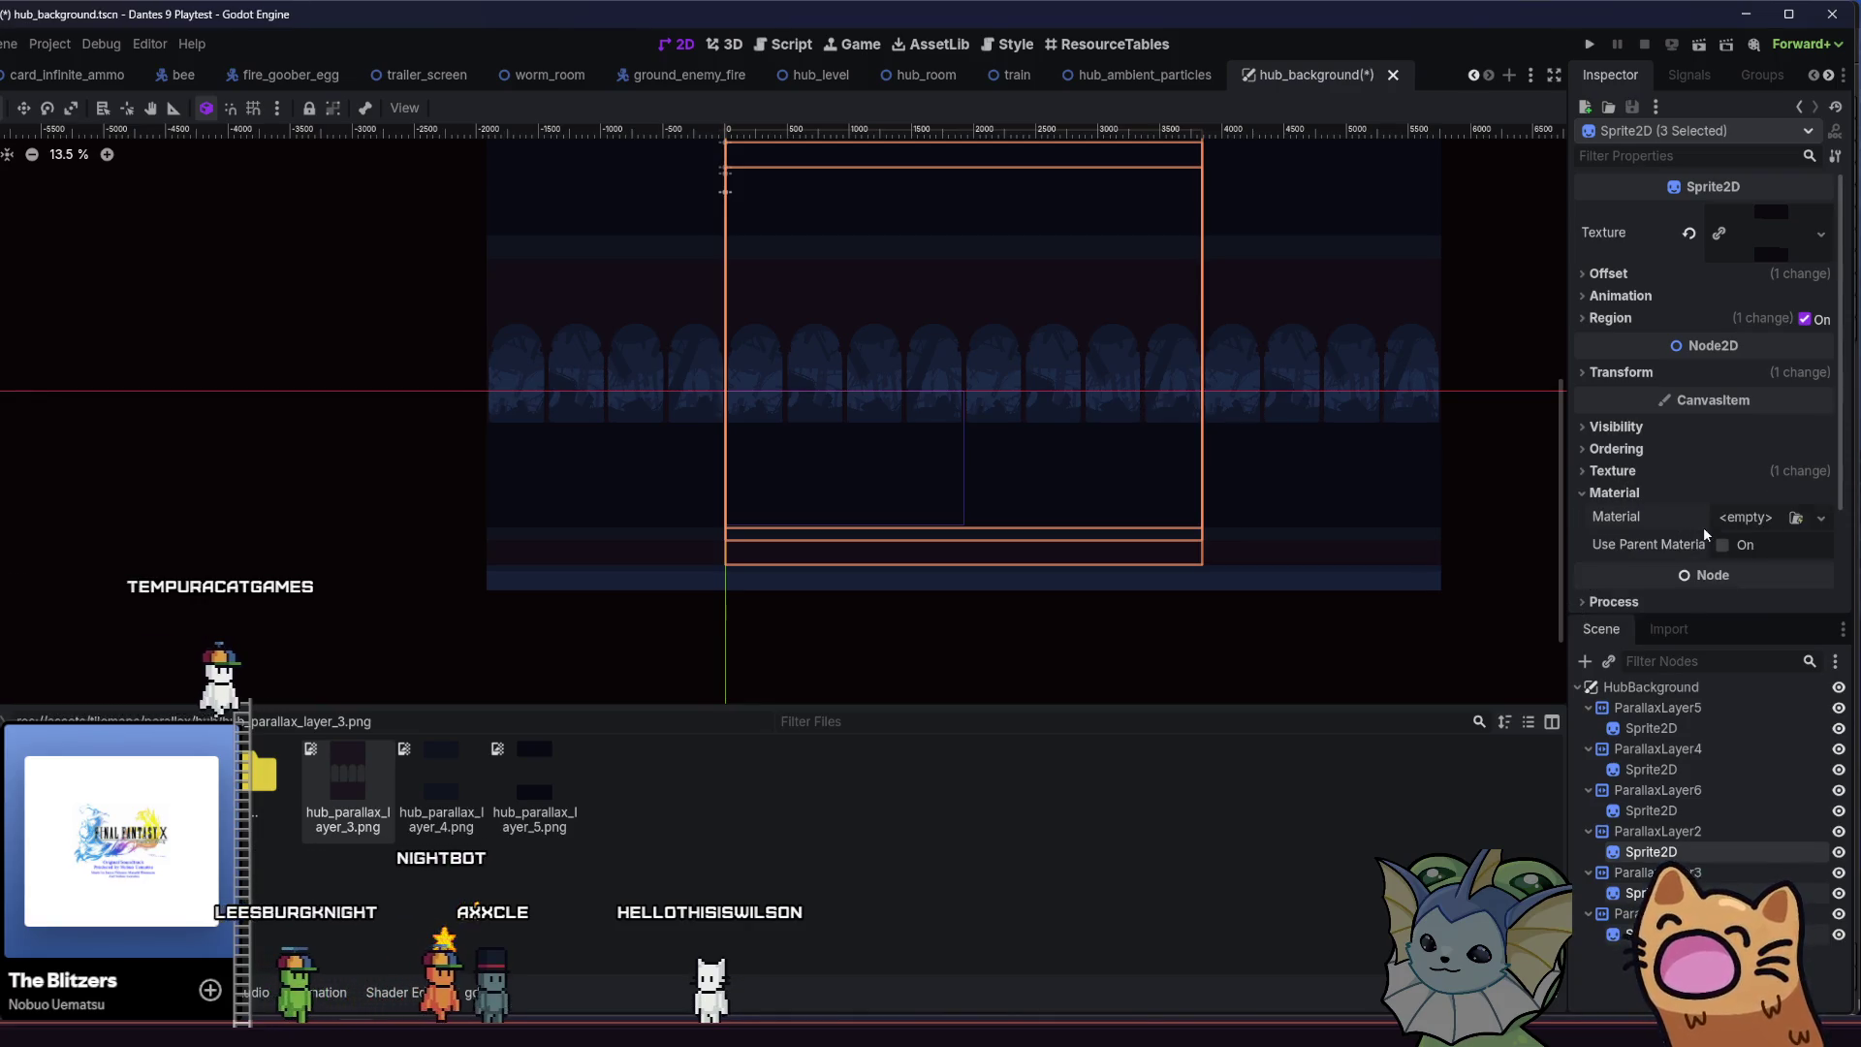
pyautogui.hotkey('ctrl', 's')
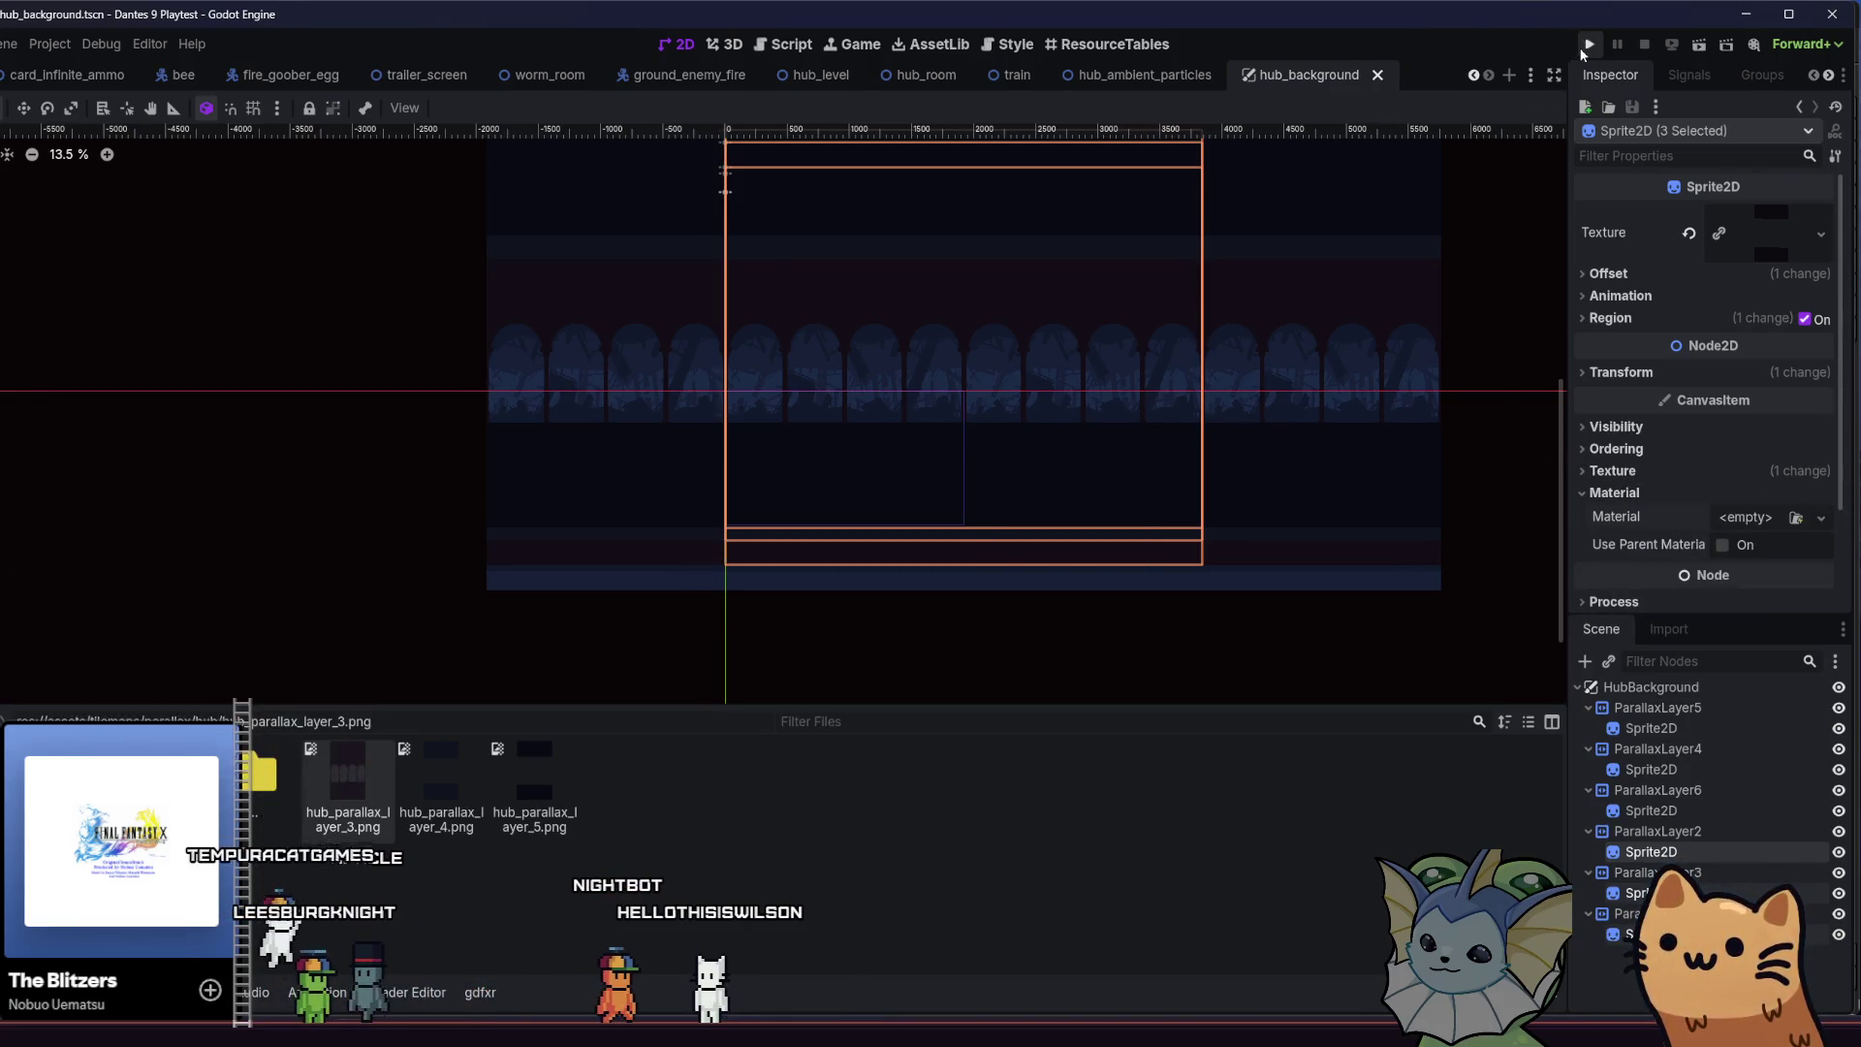
pyautogui.click(1588, 44)
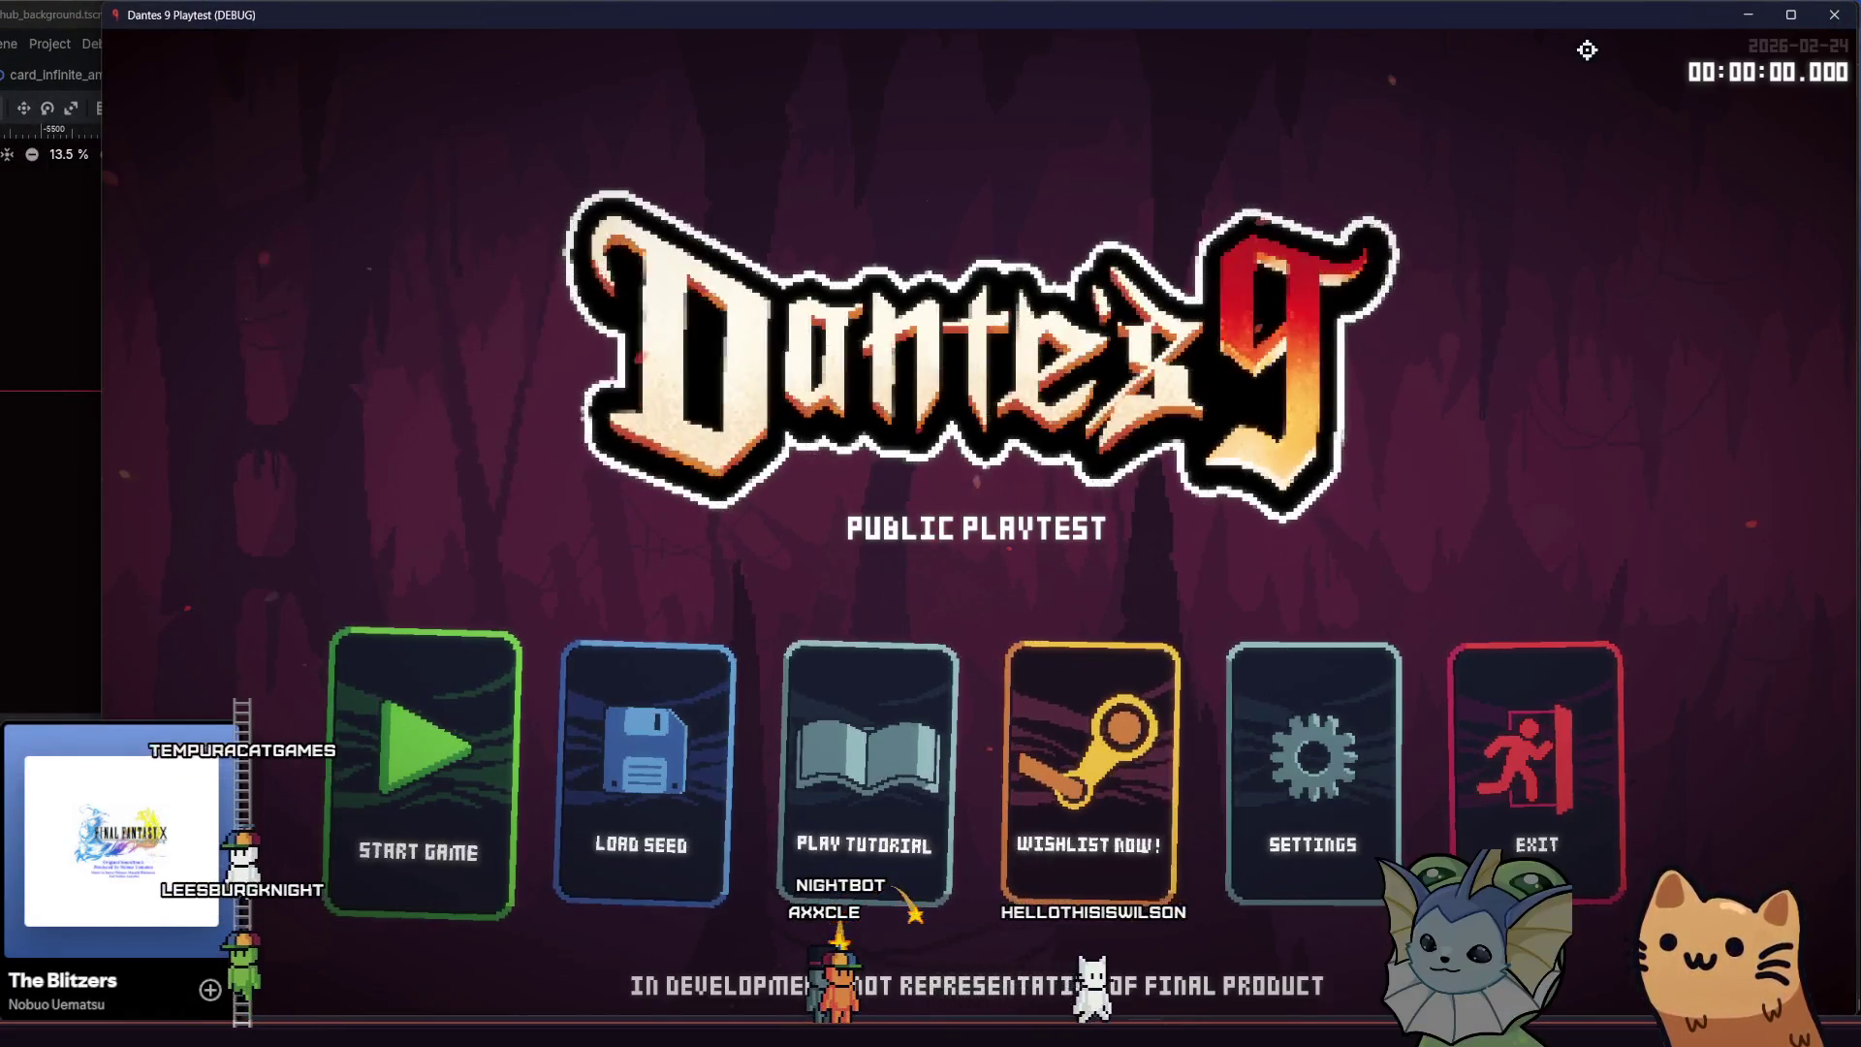
# Start a new game and wall-jump the cat around the left side to watch the parallax arches
pyautogui.click(367, 709)
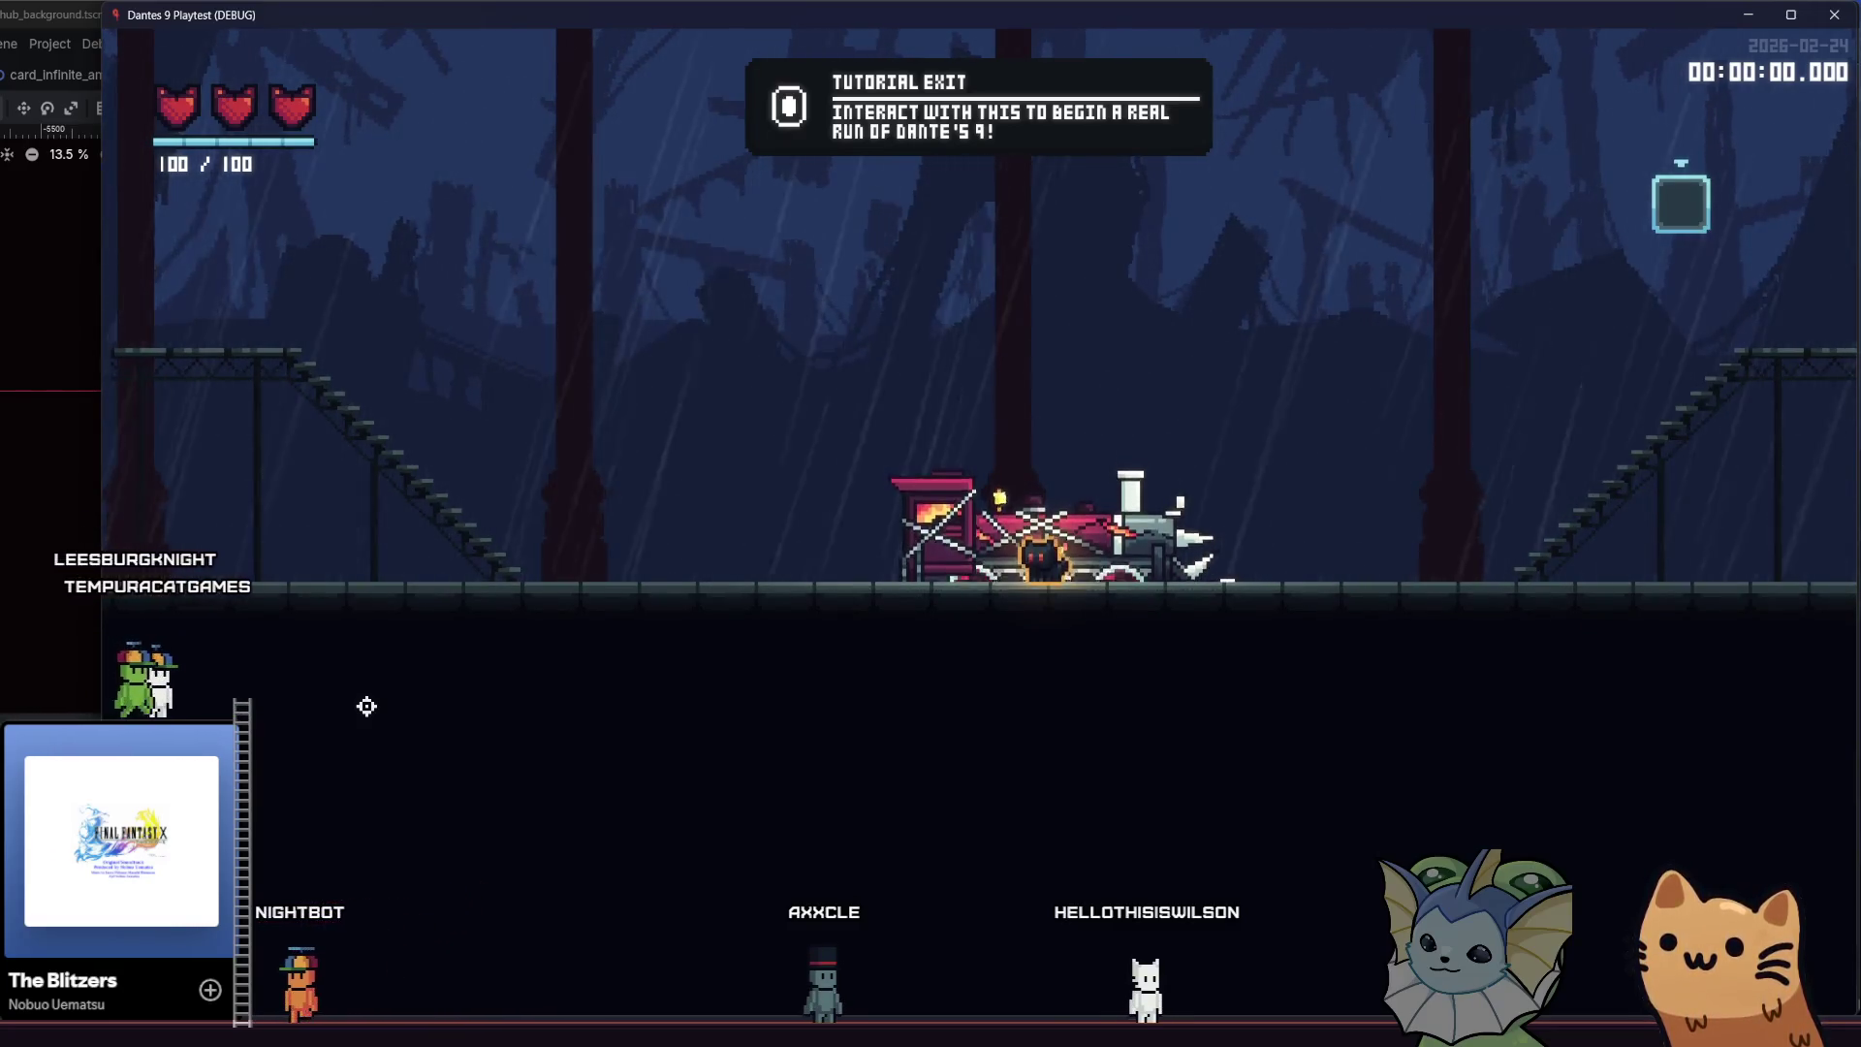
pyautogui.press('d')
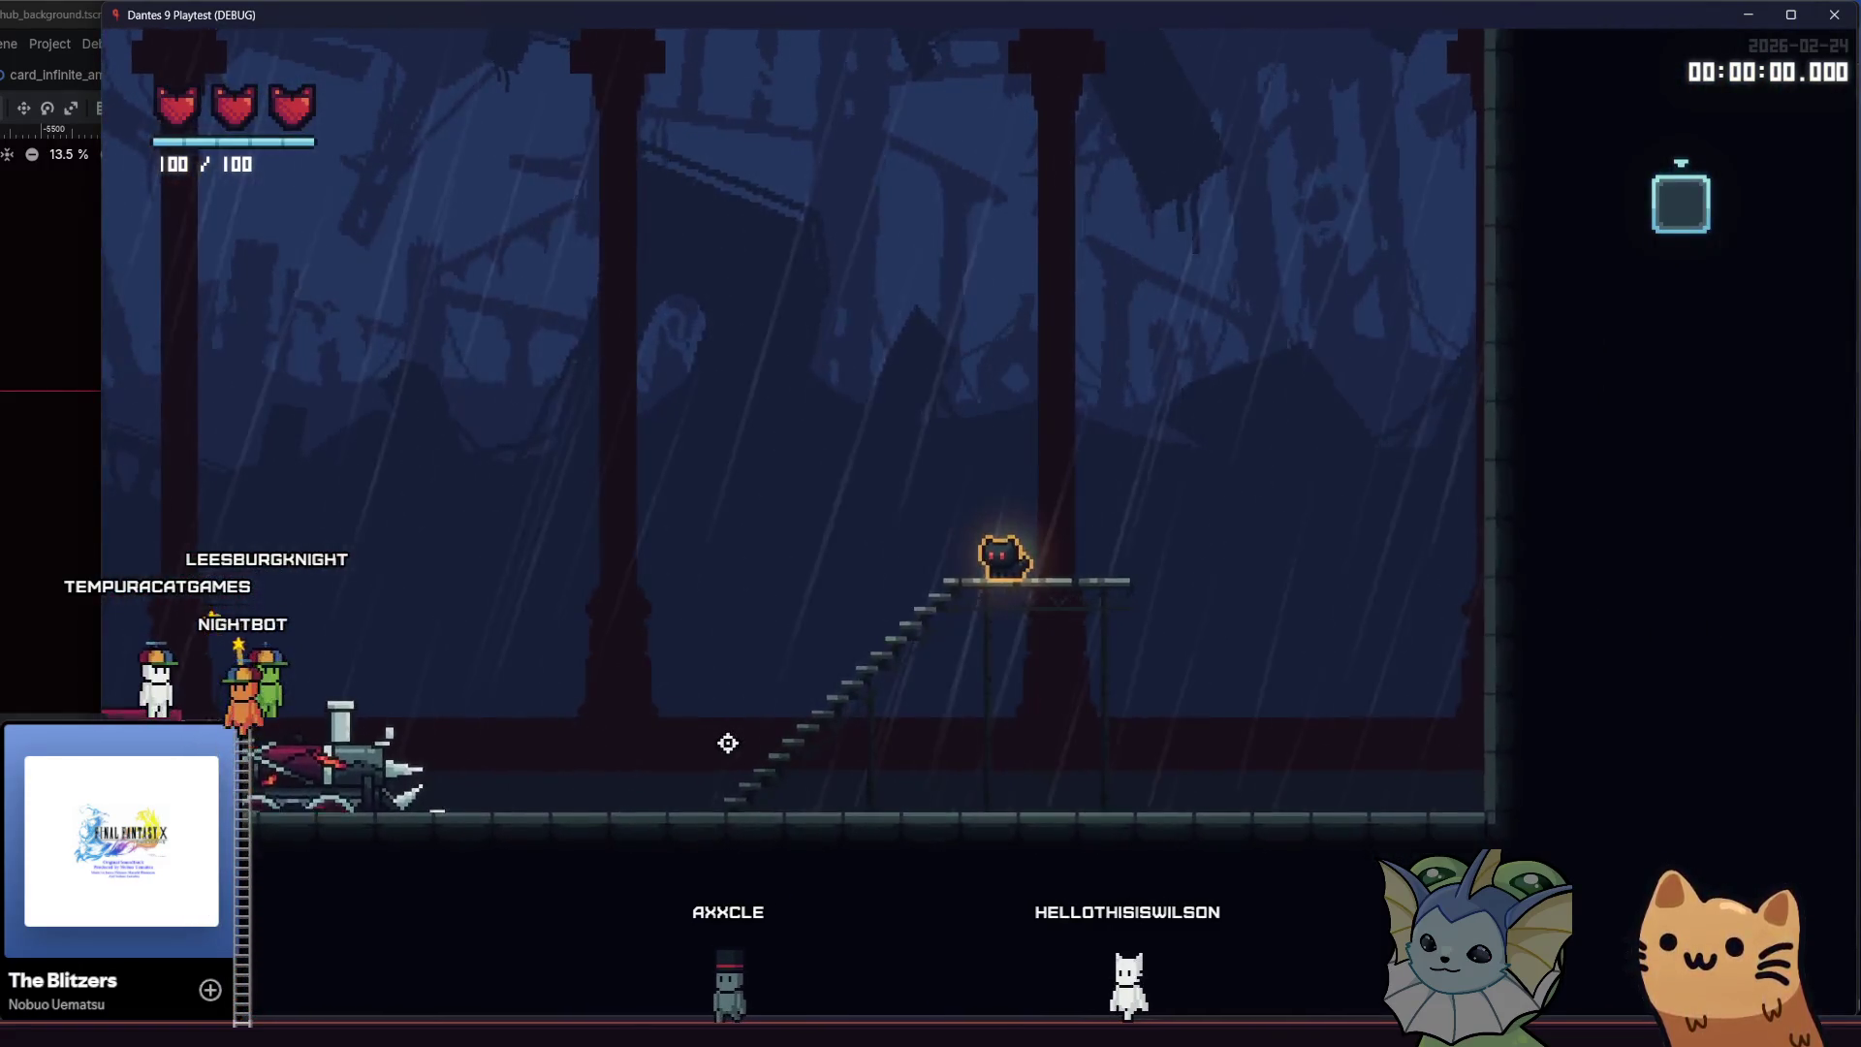
pyautogui.press('a')
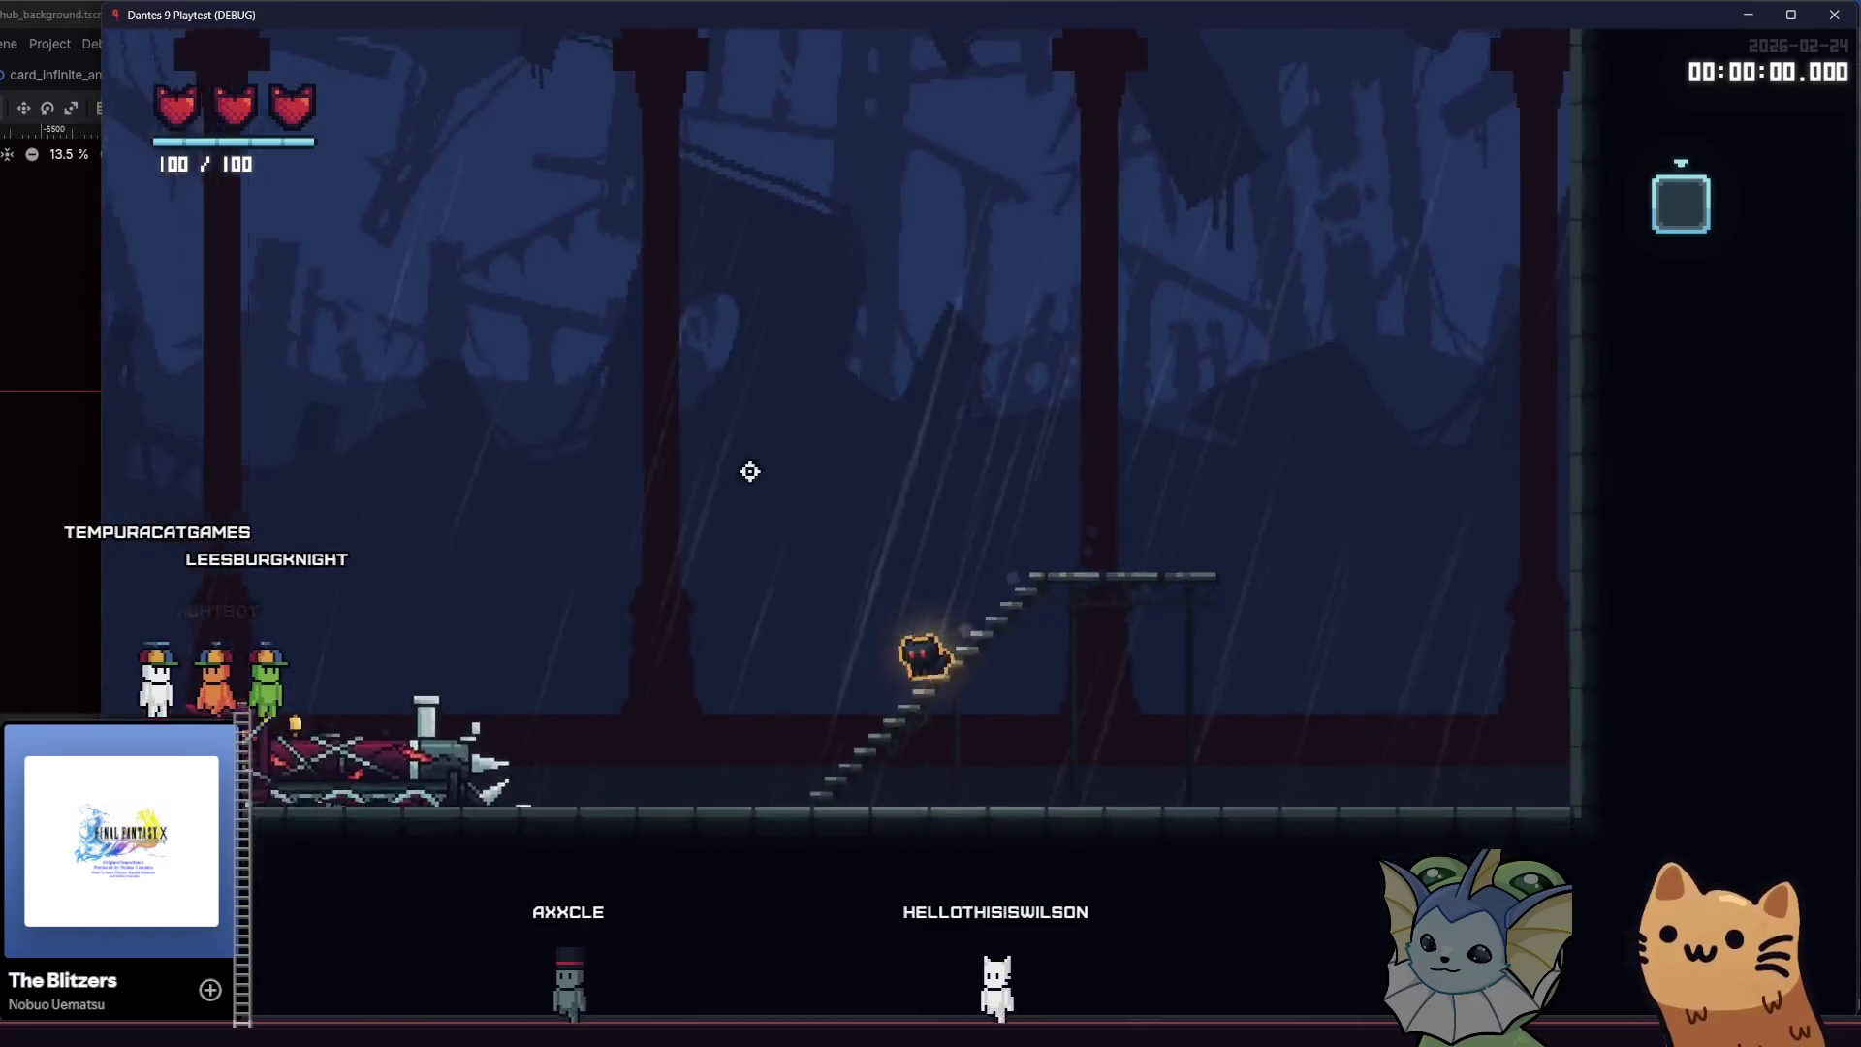
pyautogui.press('d')
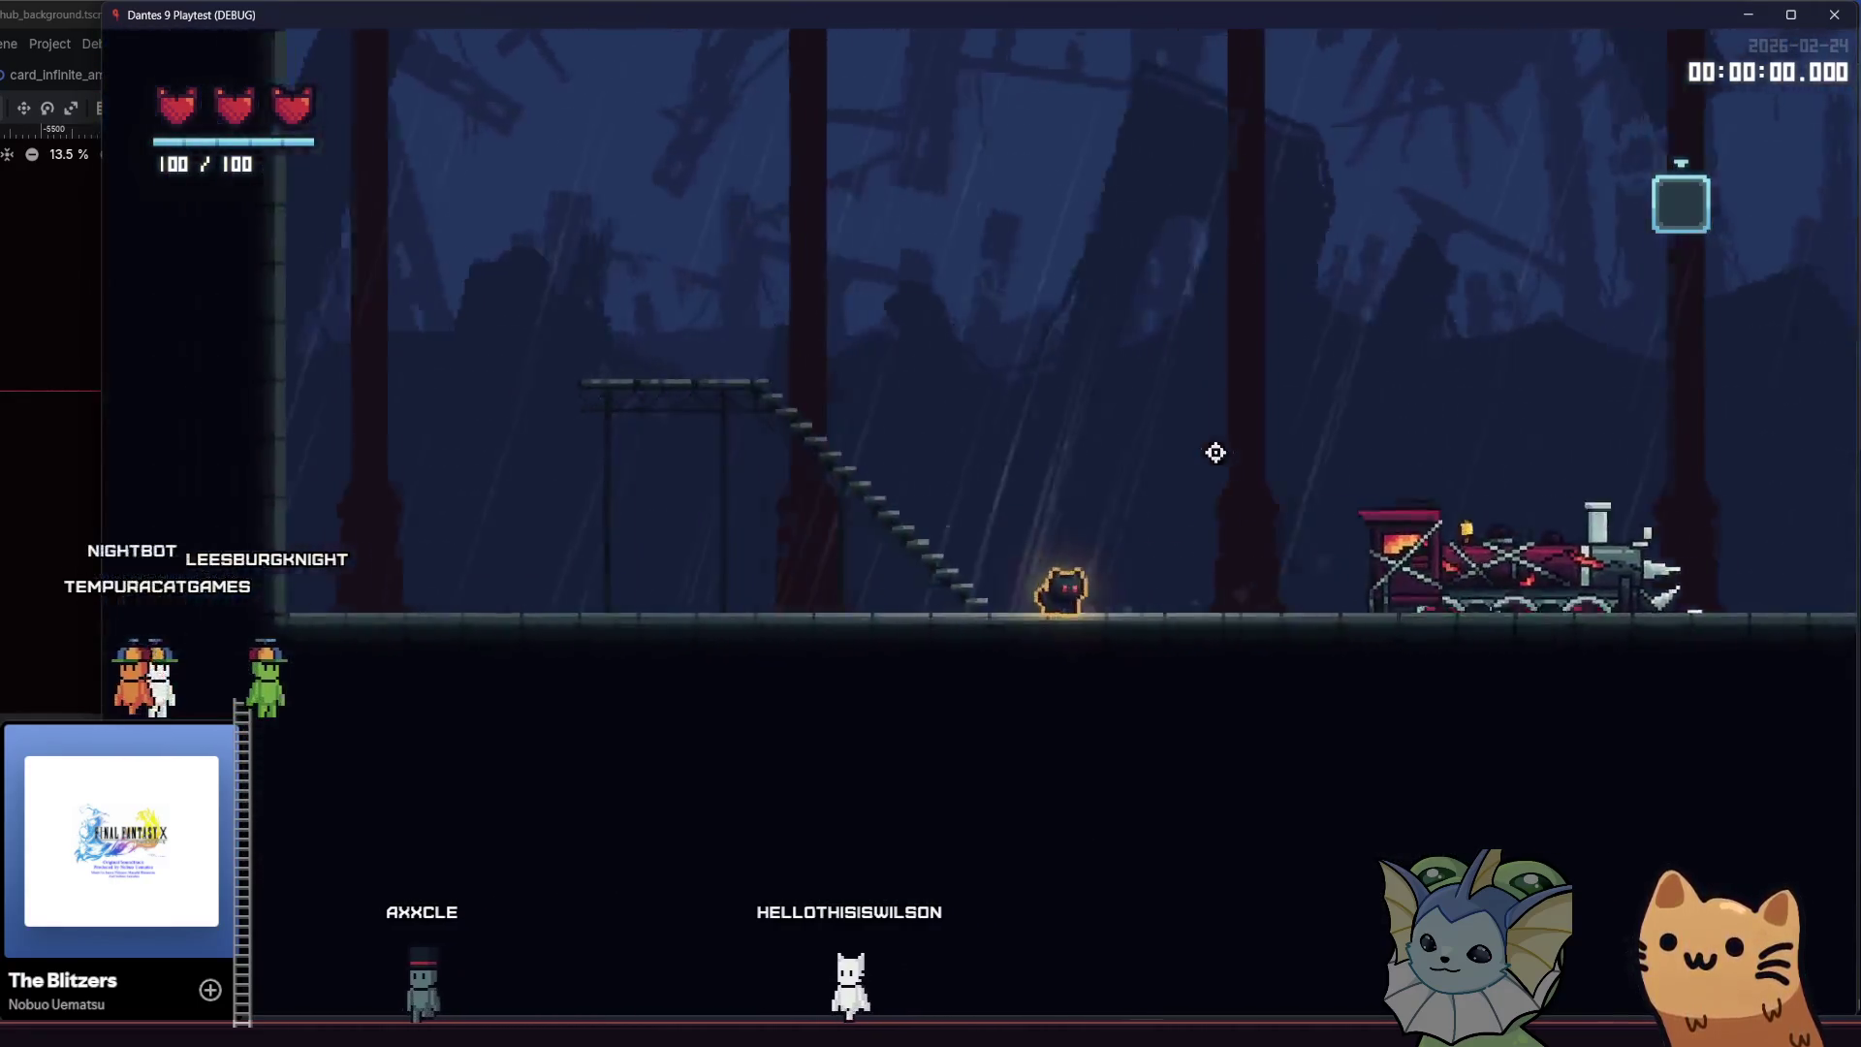
pyautogui.press('a')
pyautogui.press('space')
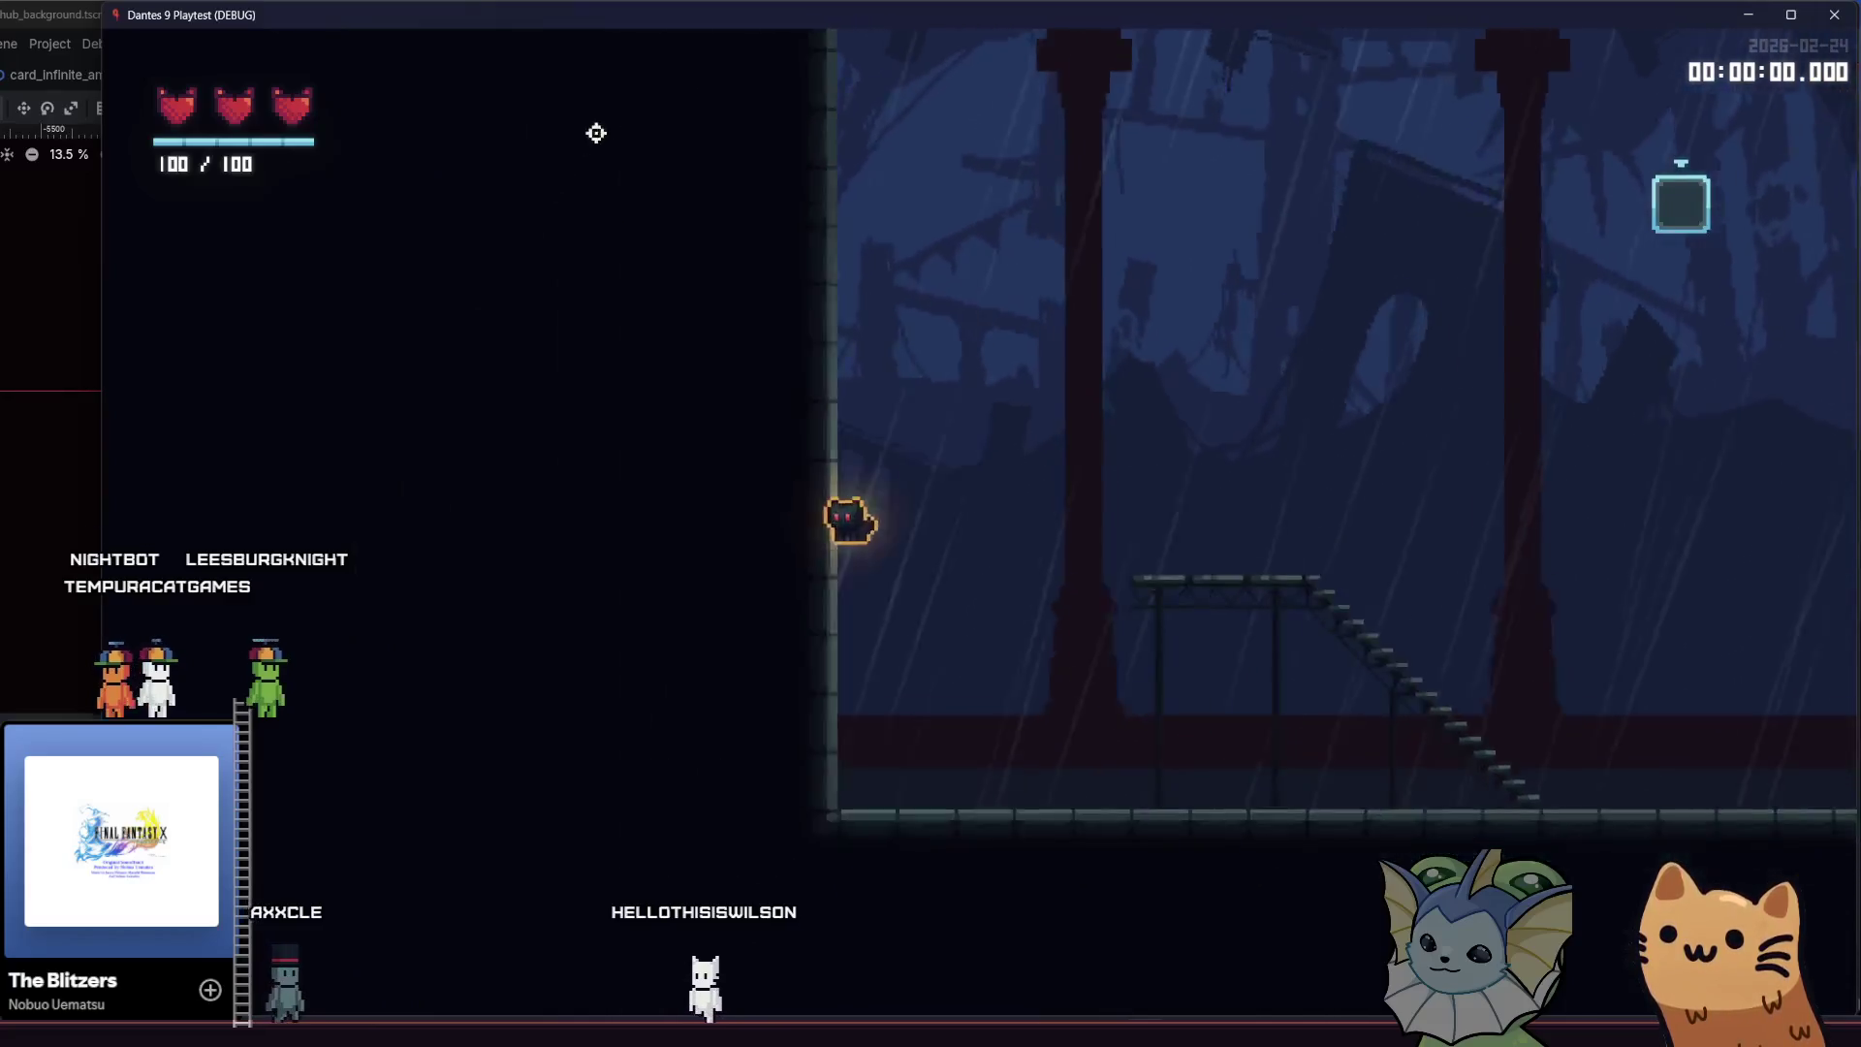
pyautogui.press('space')
pyautogui.press('a')
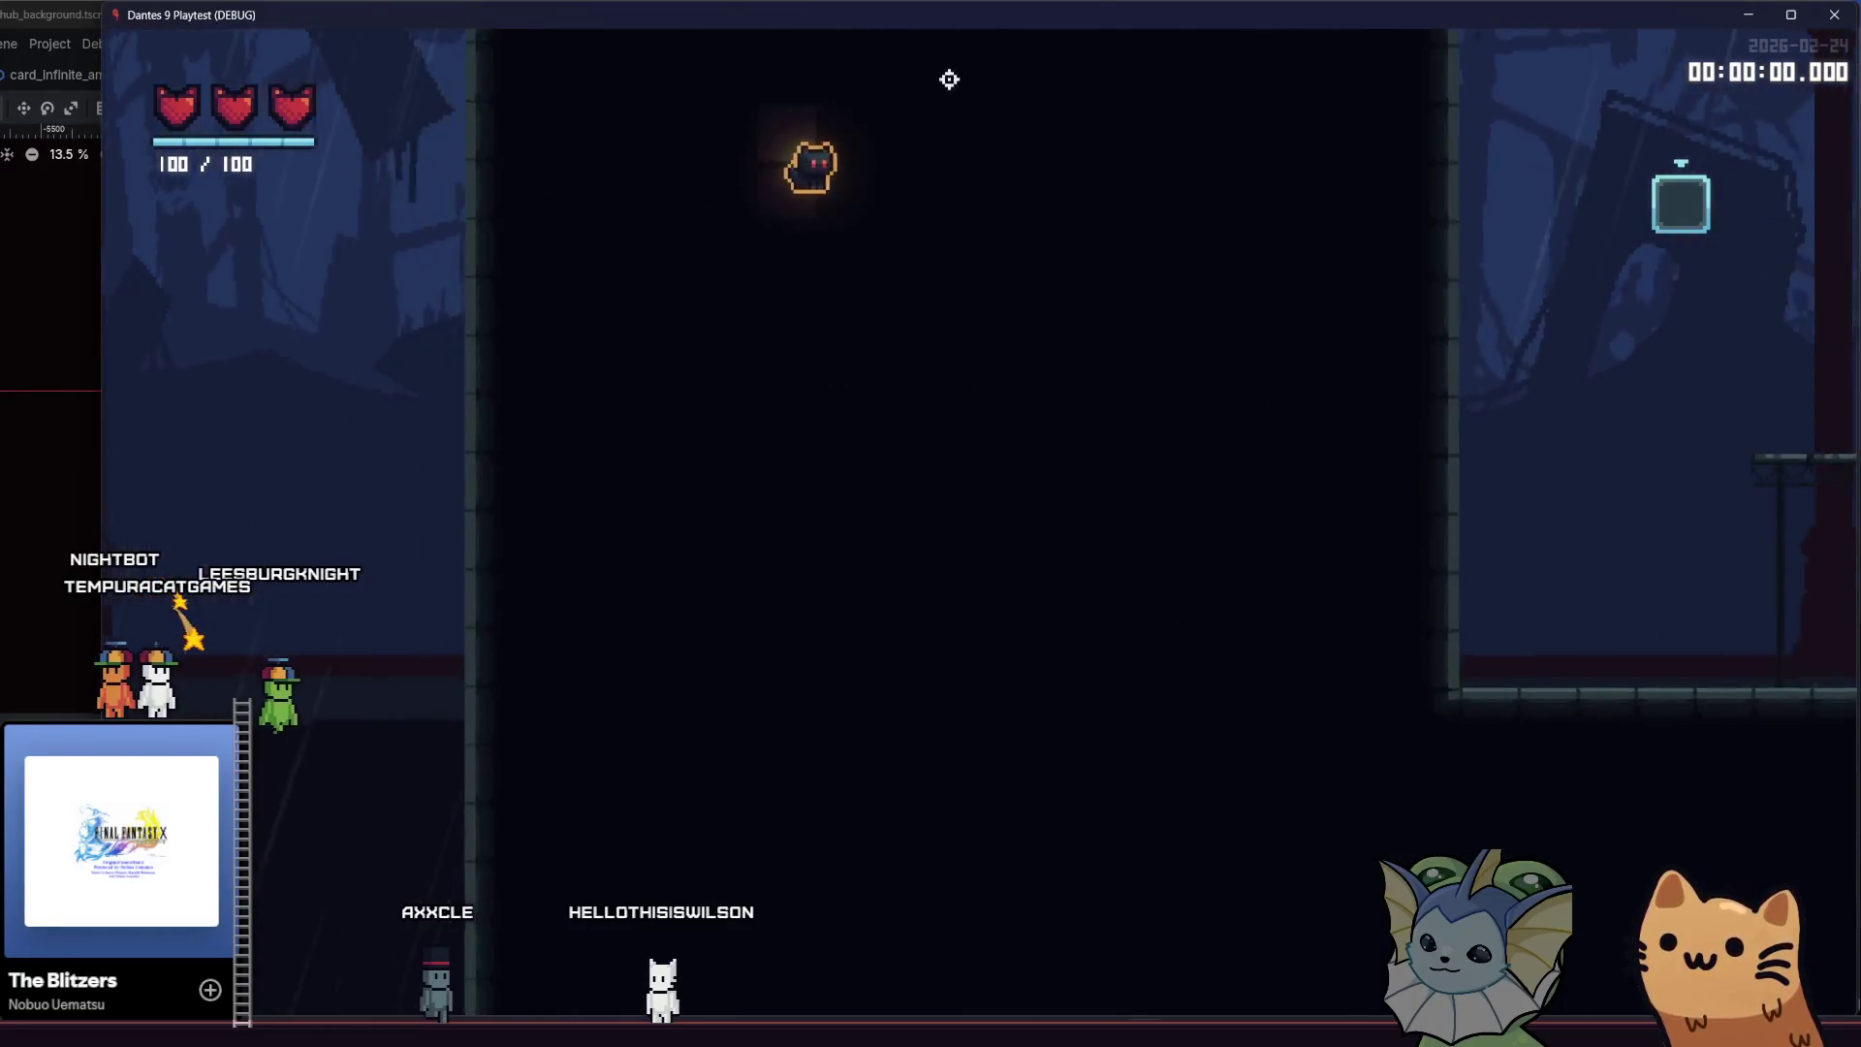
pyautogui.press('d')
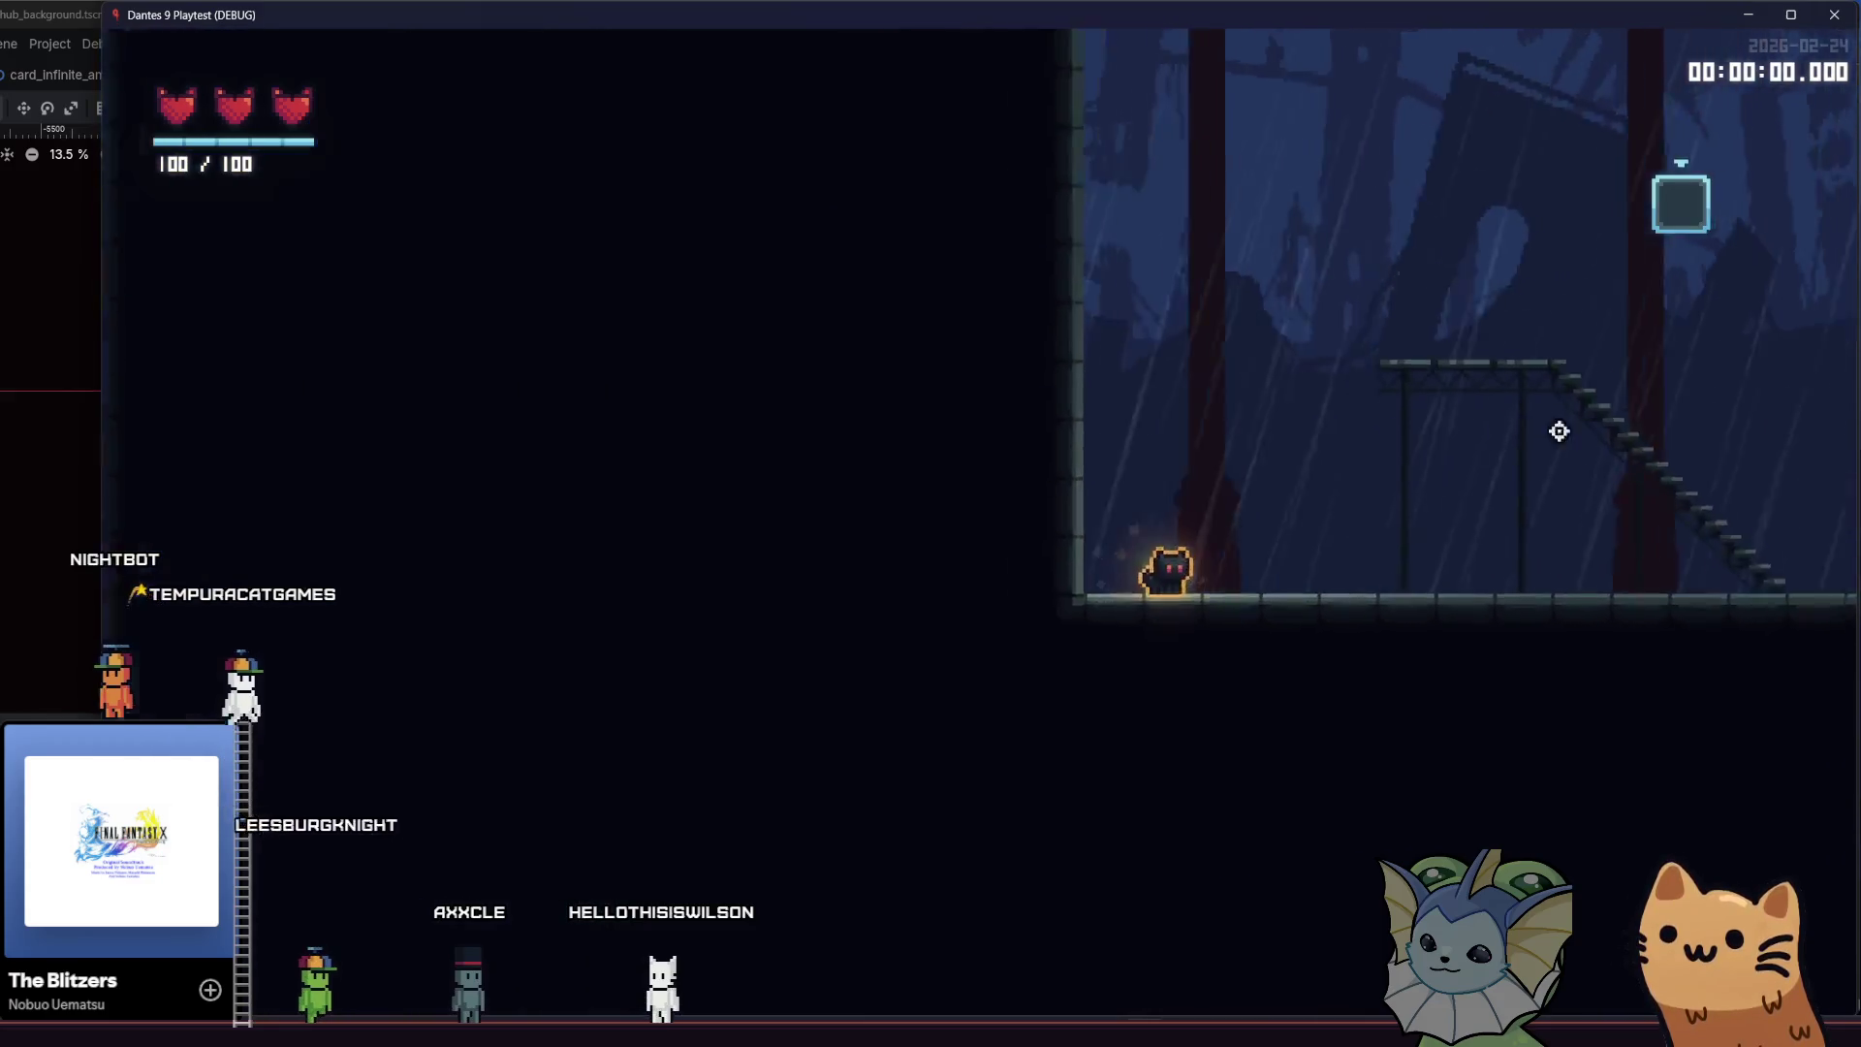
pyautogui.press('space')
pyautogui.press('d')
pyautogui.press('space')
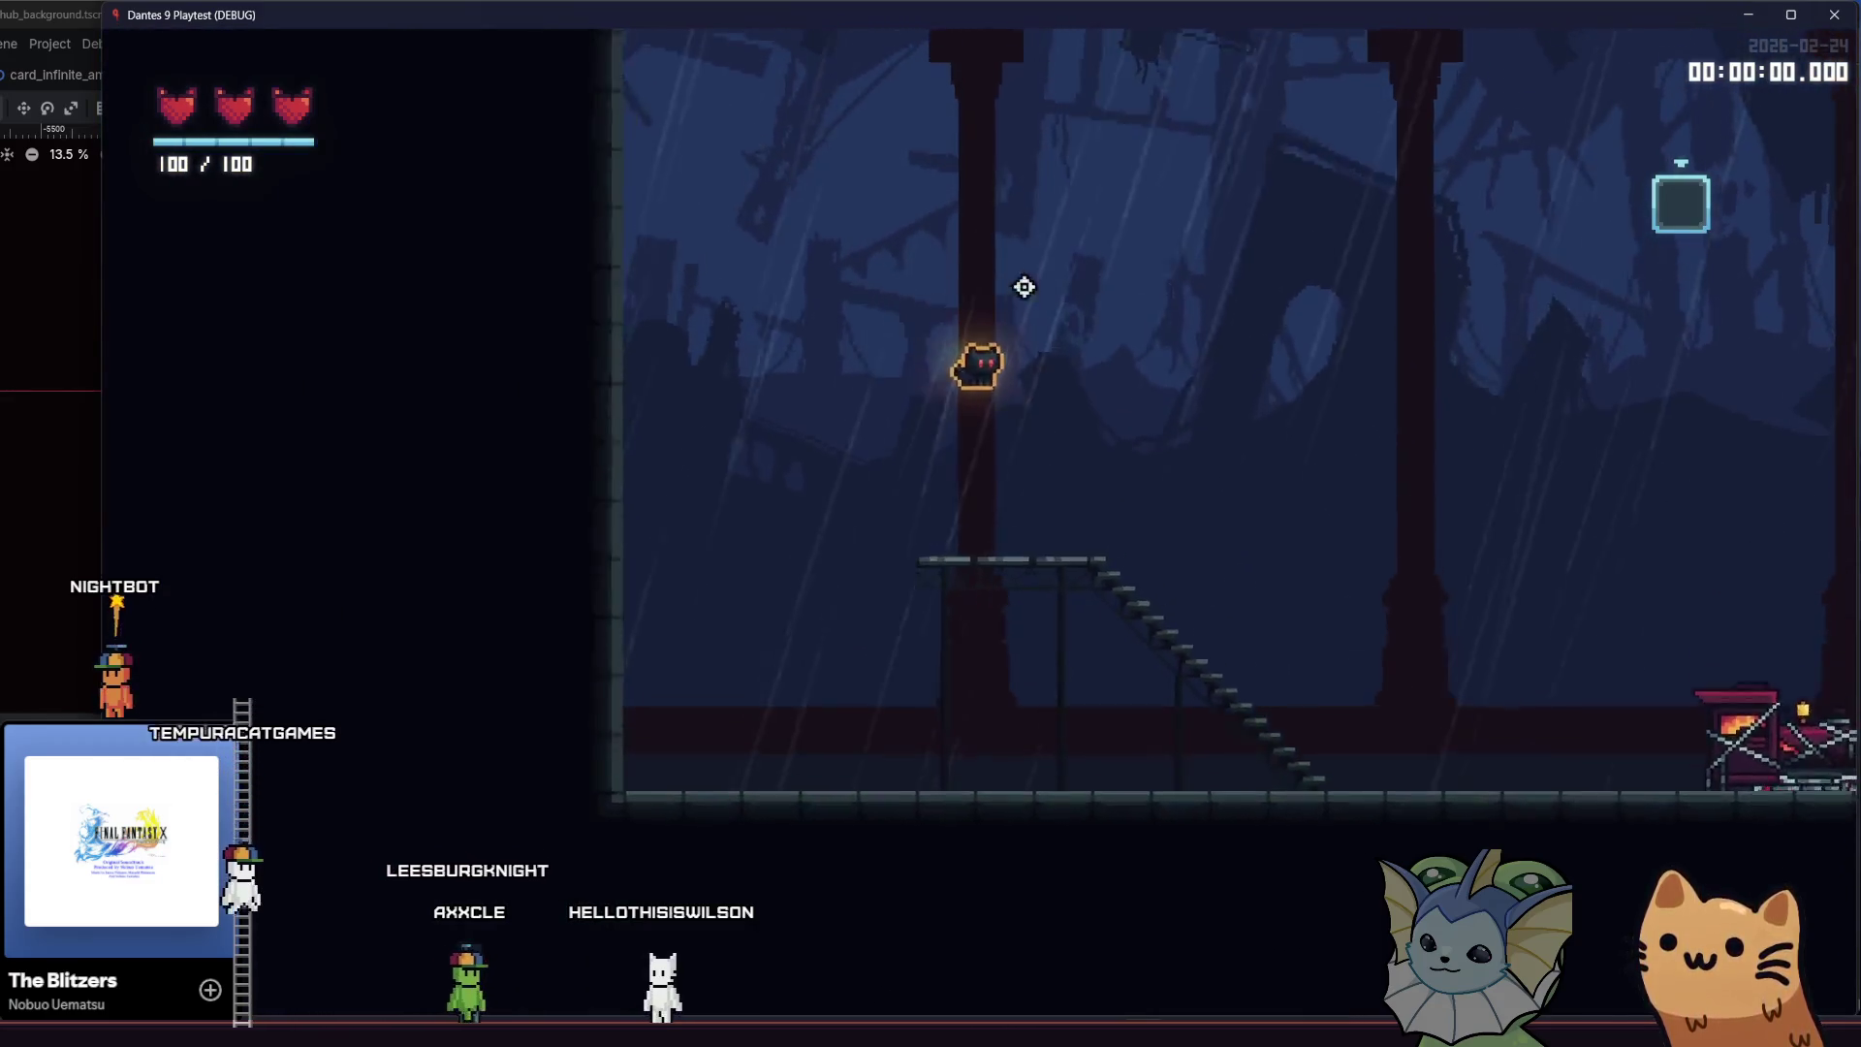
# Climb the higher platforms, drop down past the train, walk the upper platform, then close the playtest
pyautogui.press('a')
pyautogui.press('space')
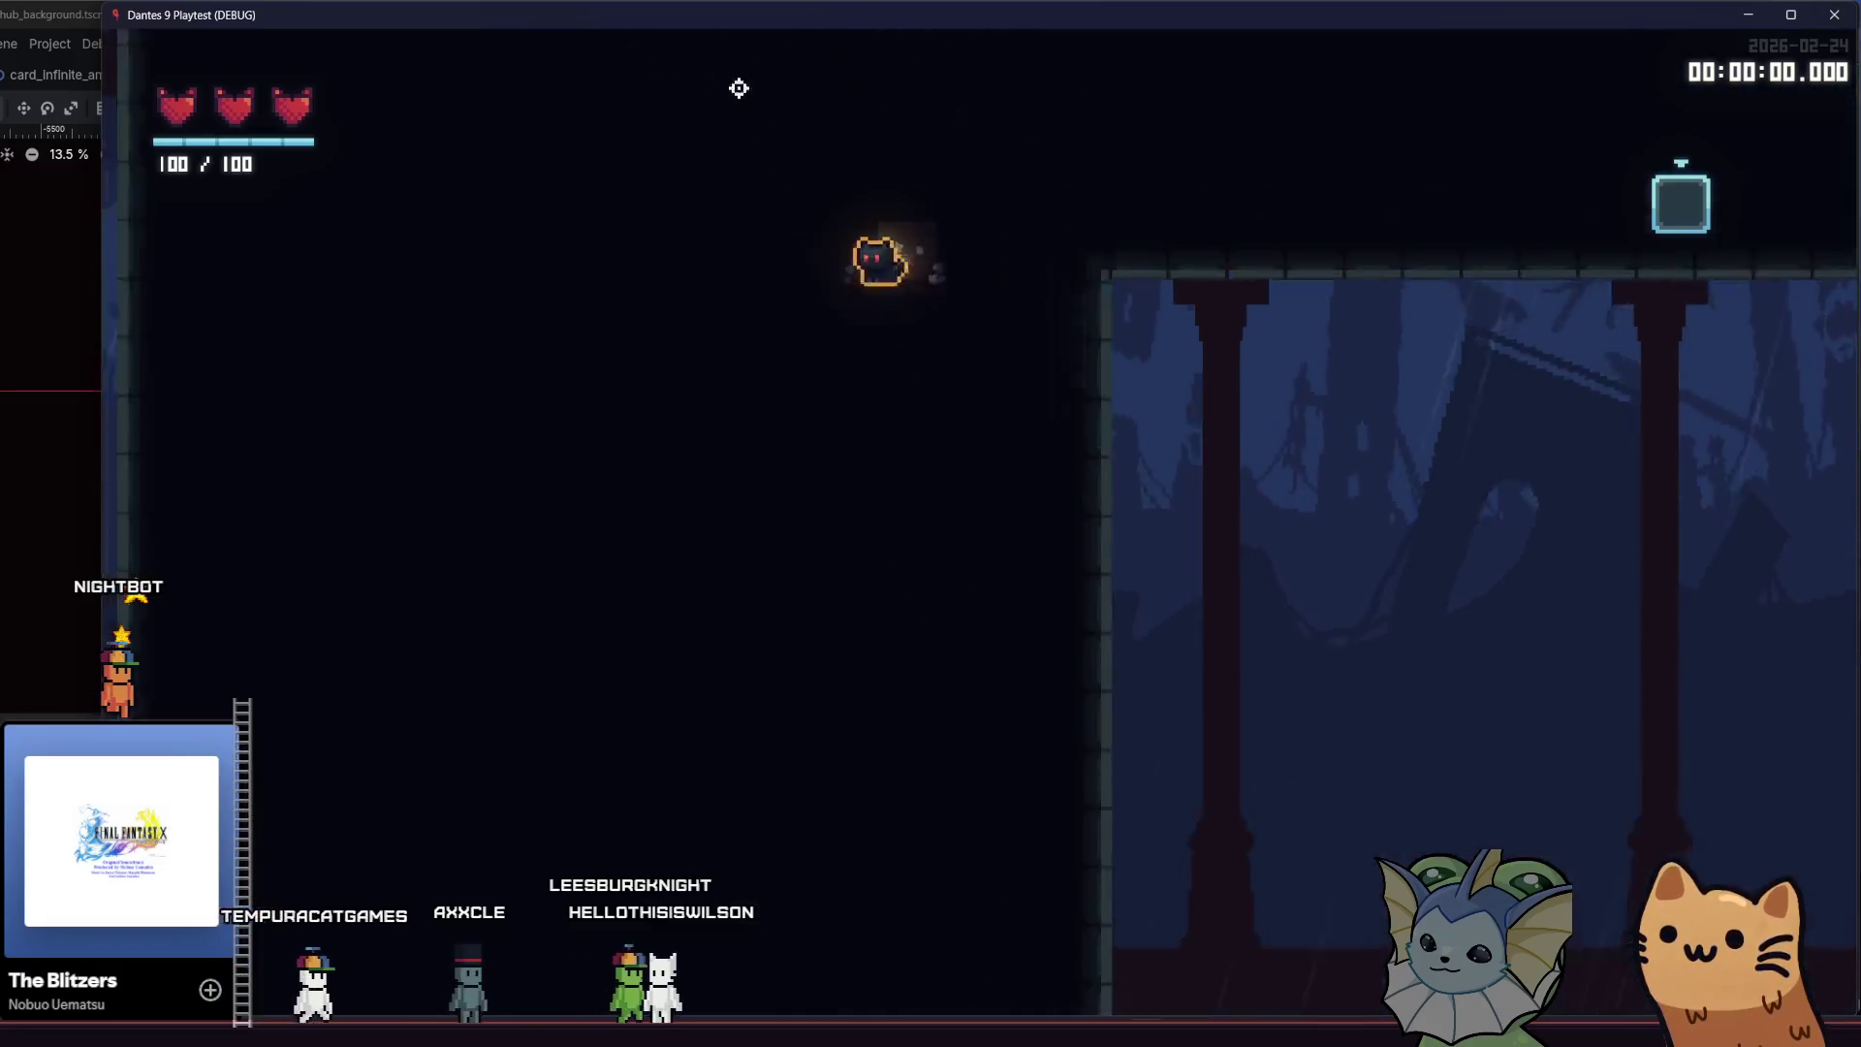
pyautogui.press('a')
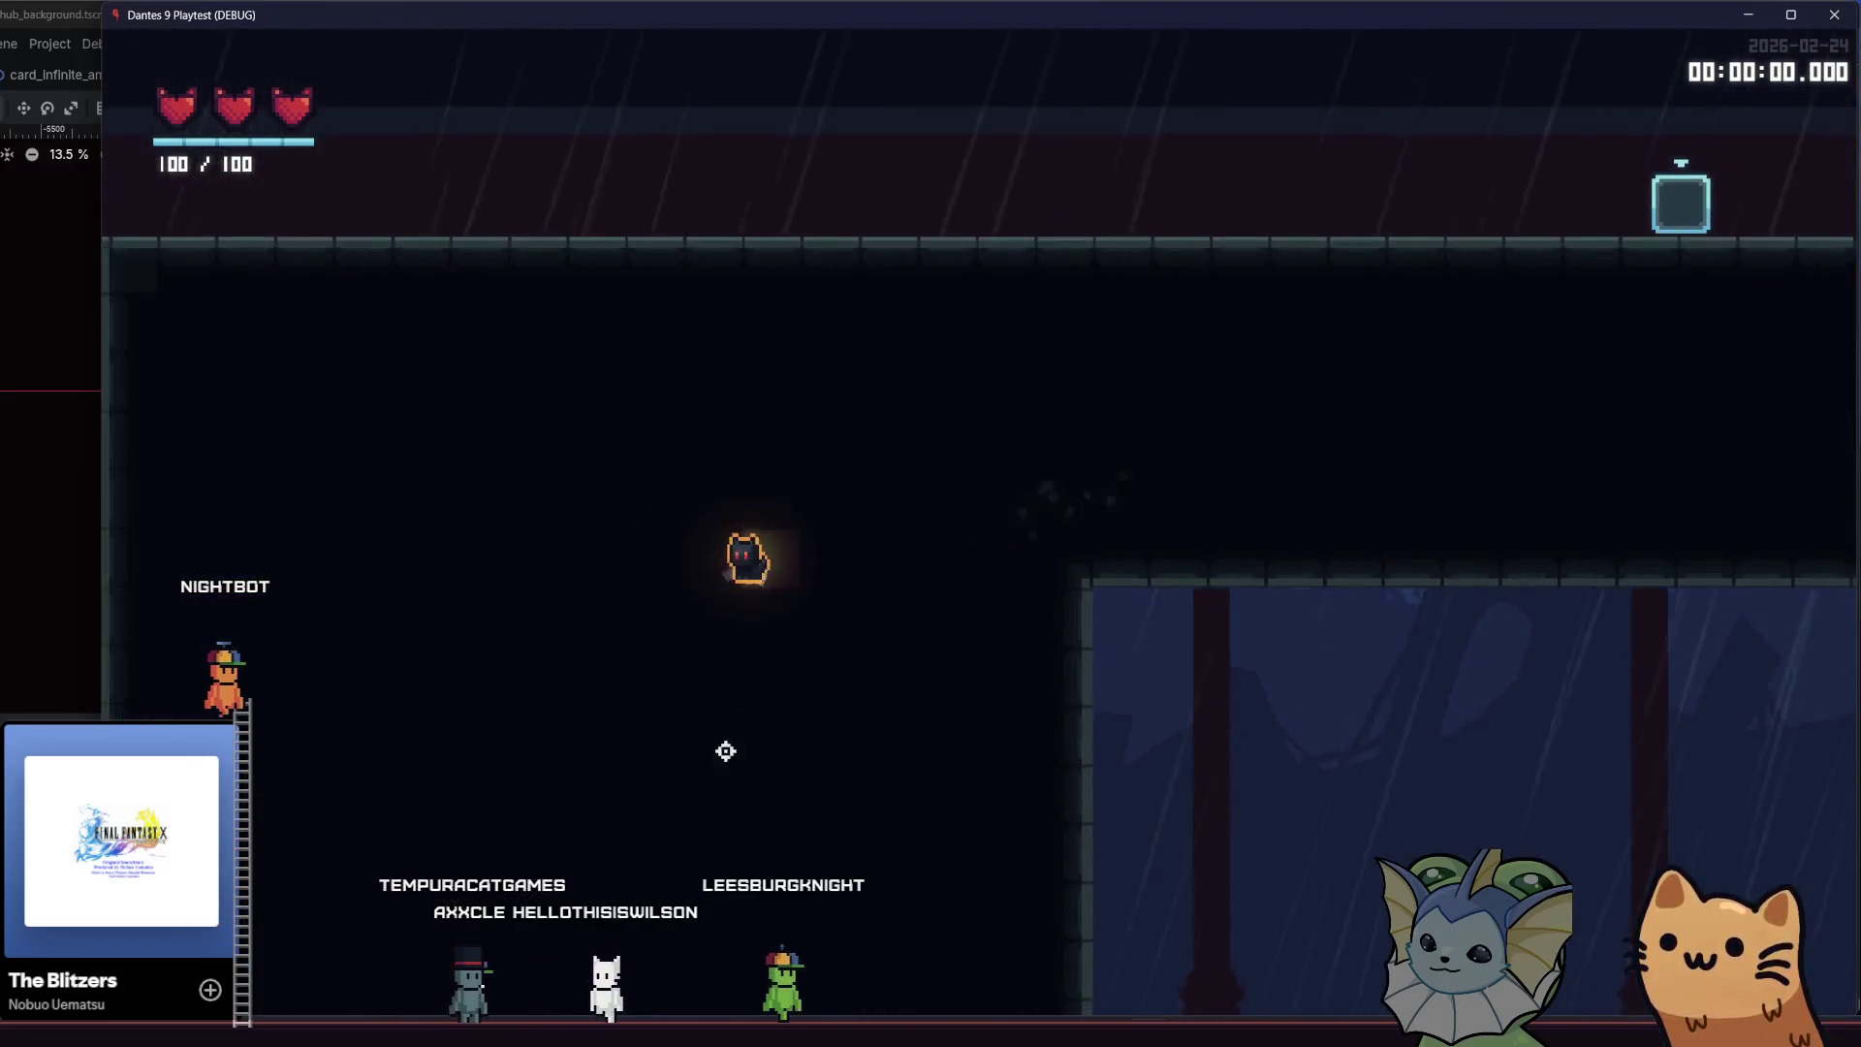
pyautogui.press('d')
pyautogui.press('space')
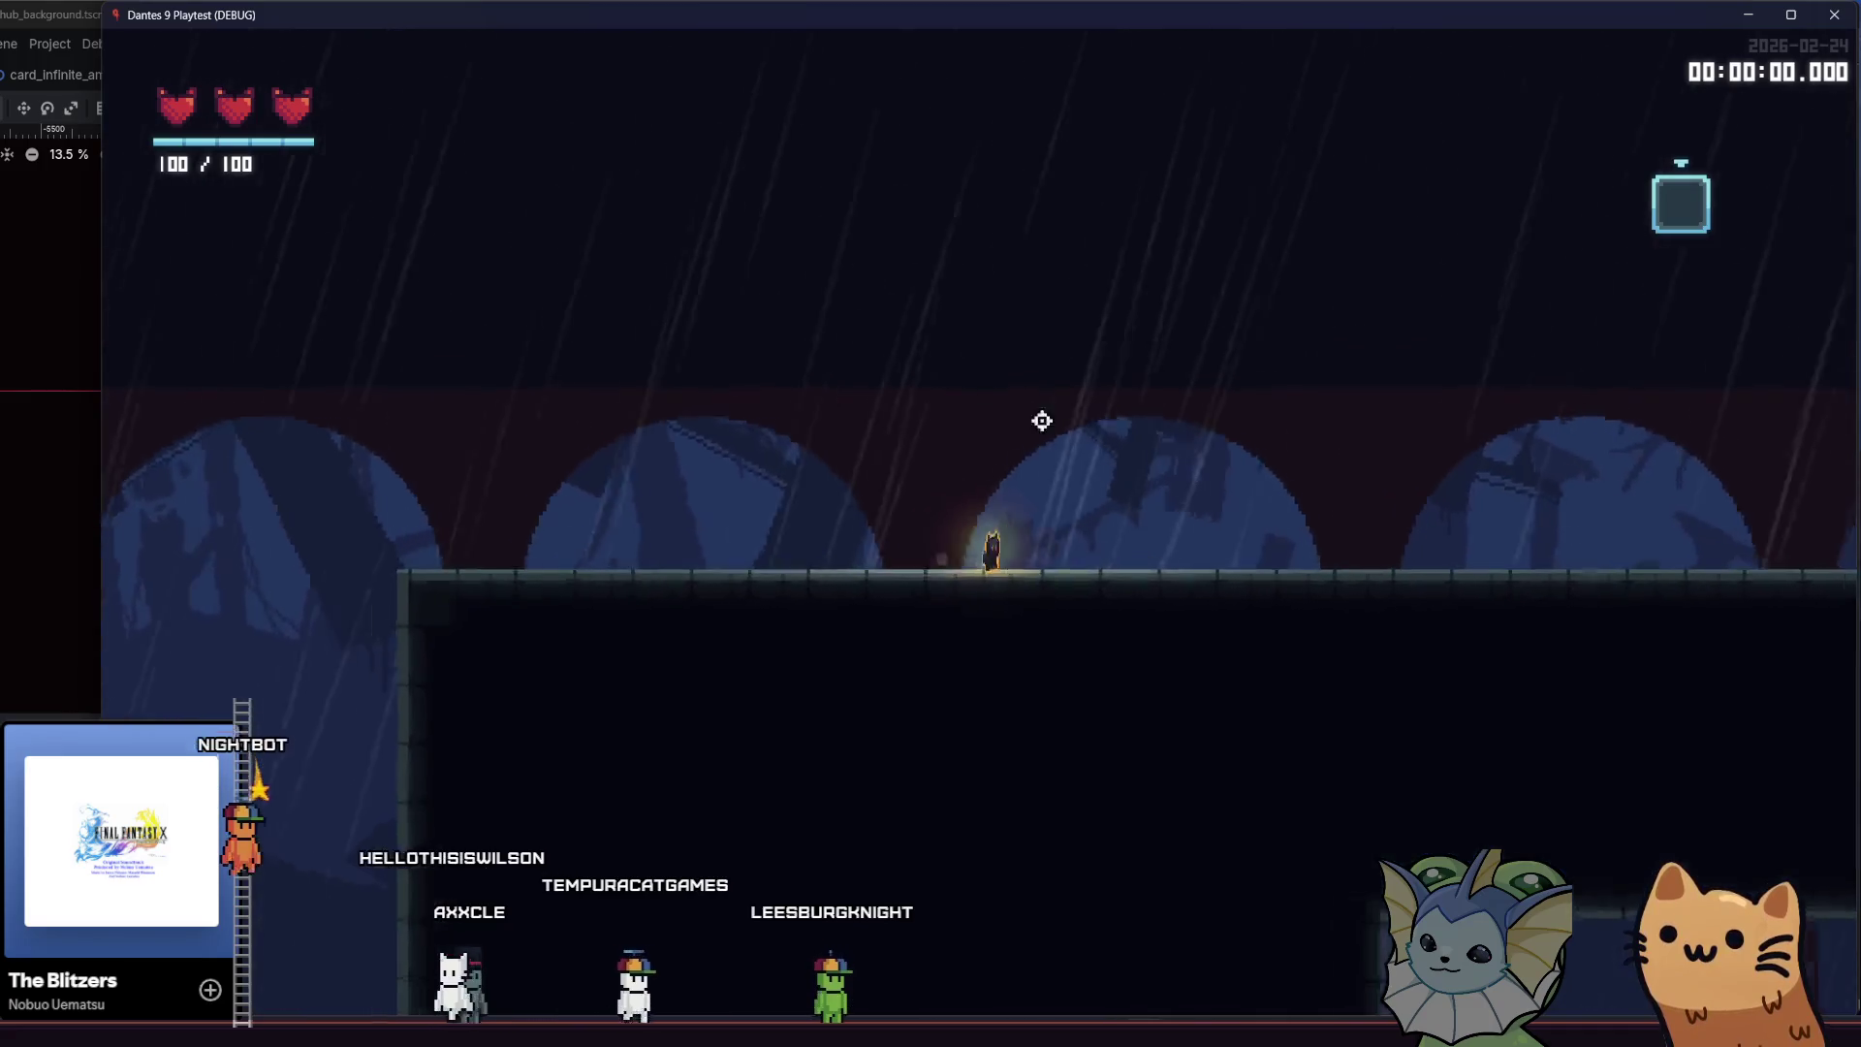
pyautogui.press('s')
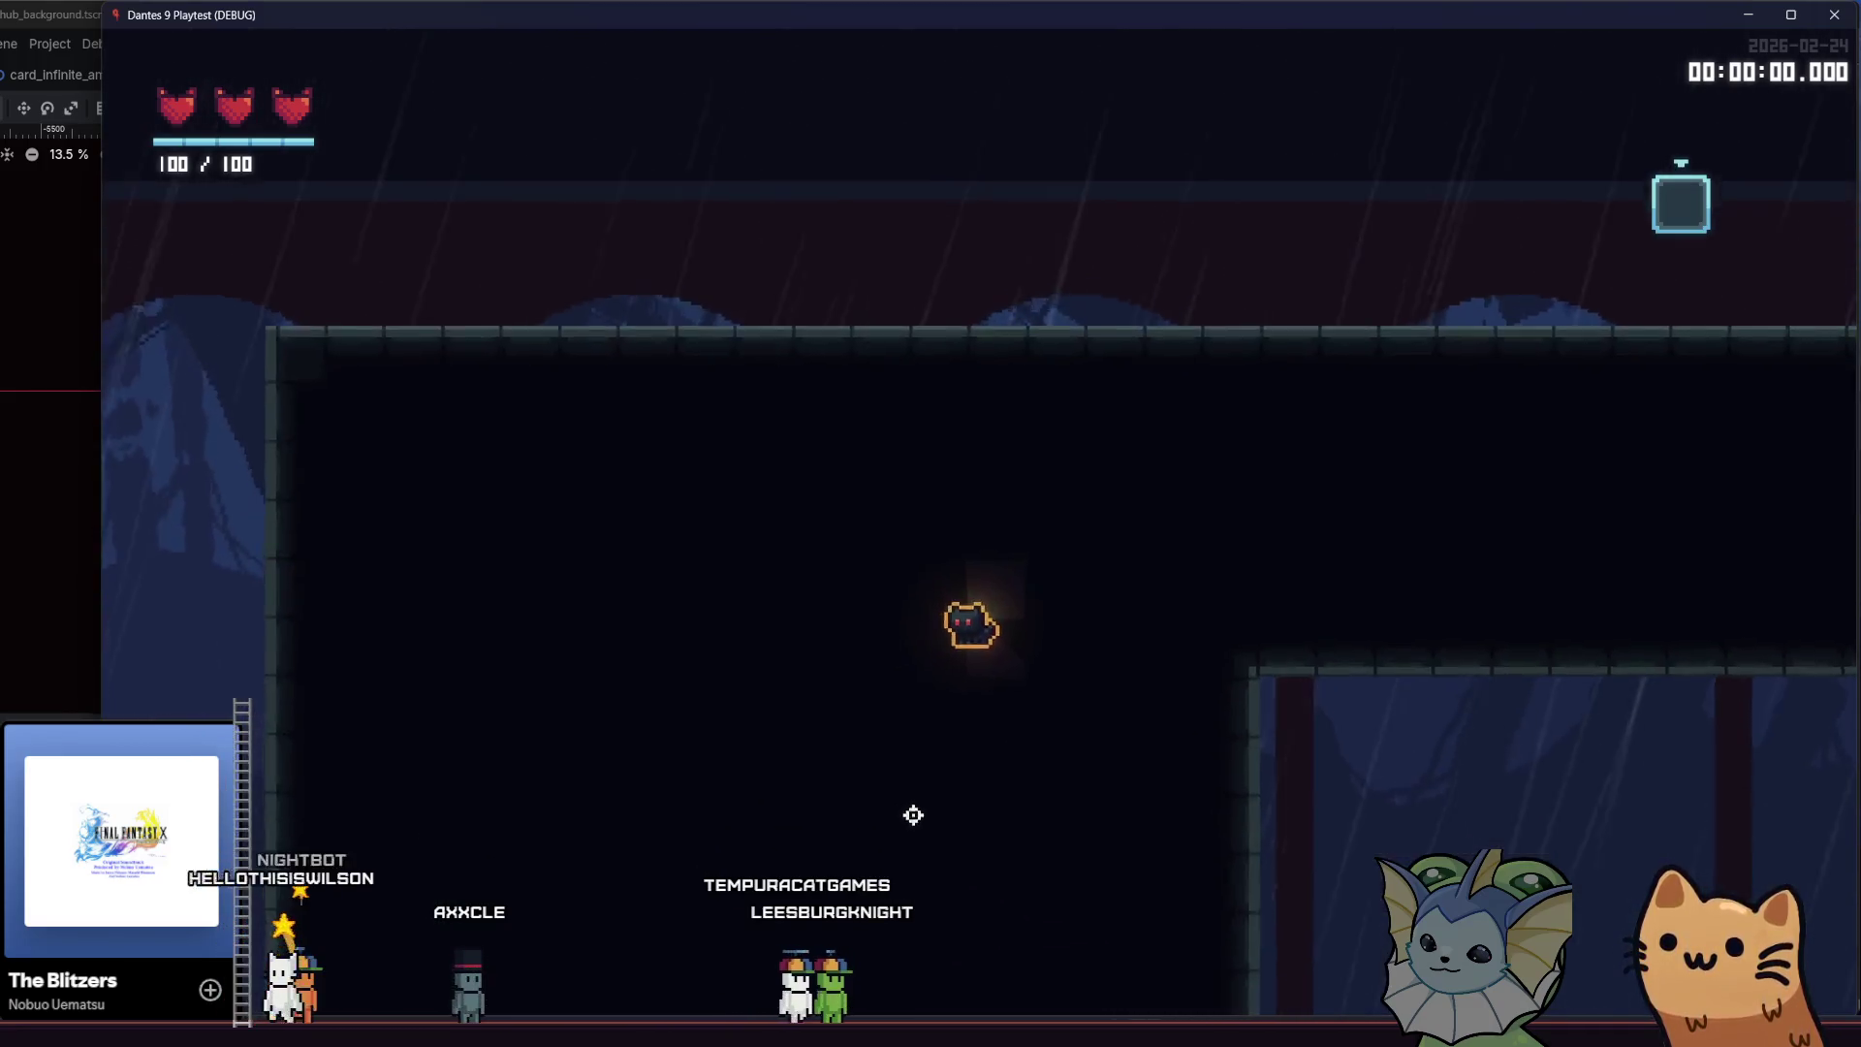
pyautogui.press('space')
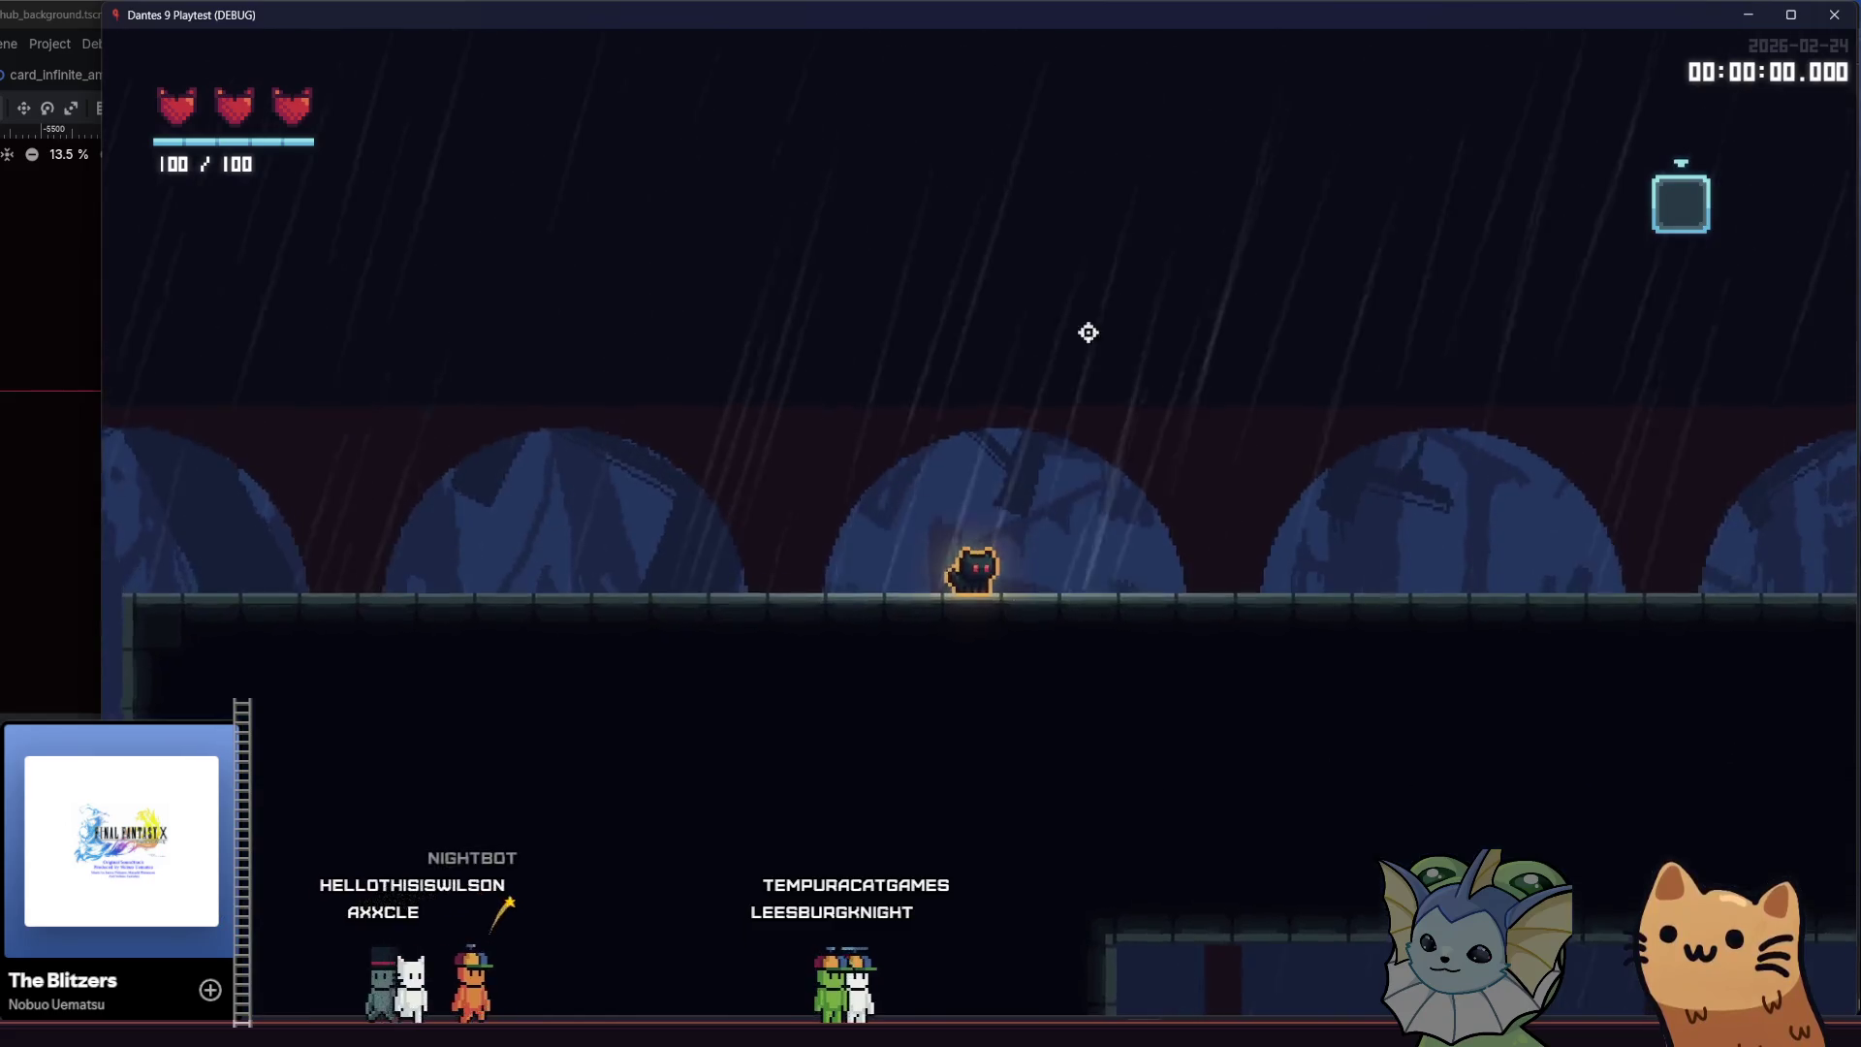
pyautogui.press('s')
pyautogui.press('d')
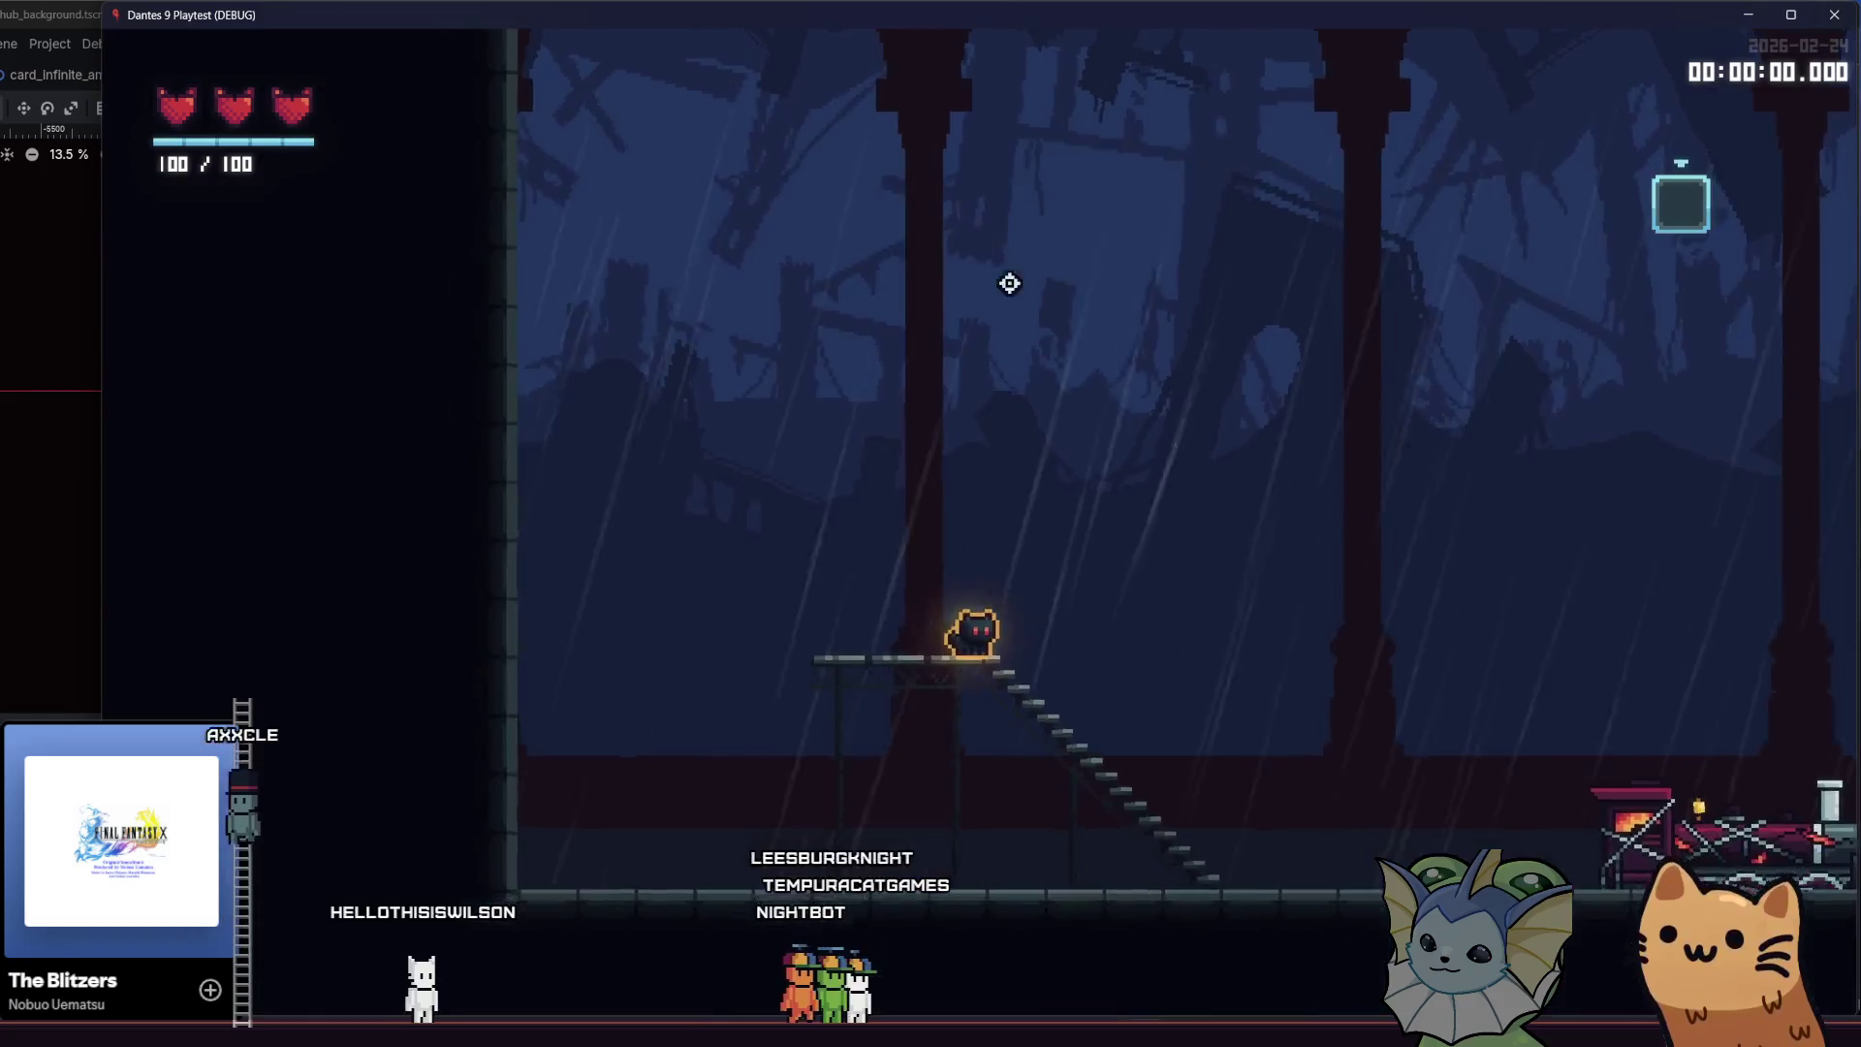
pyautogui.press('d')
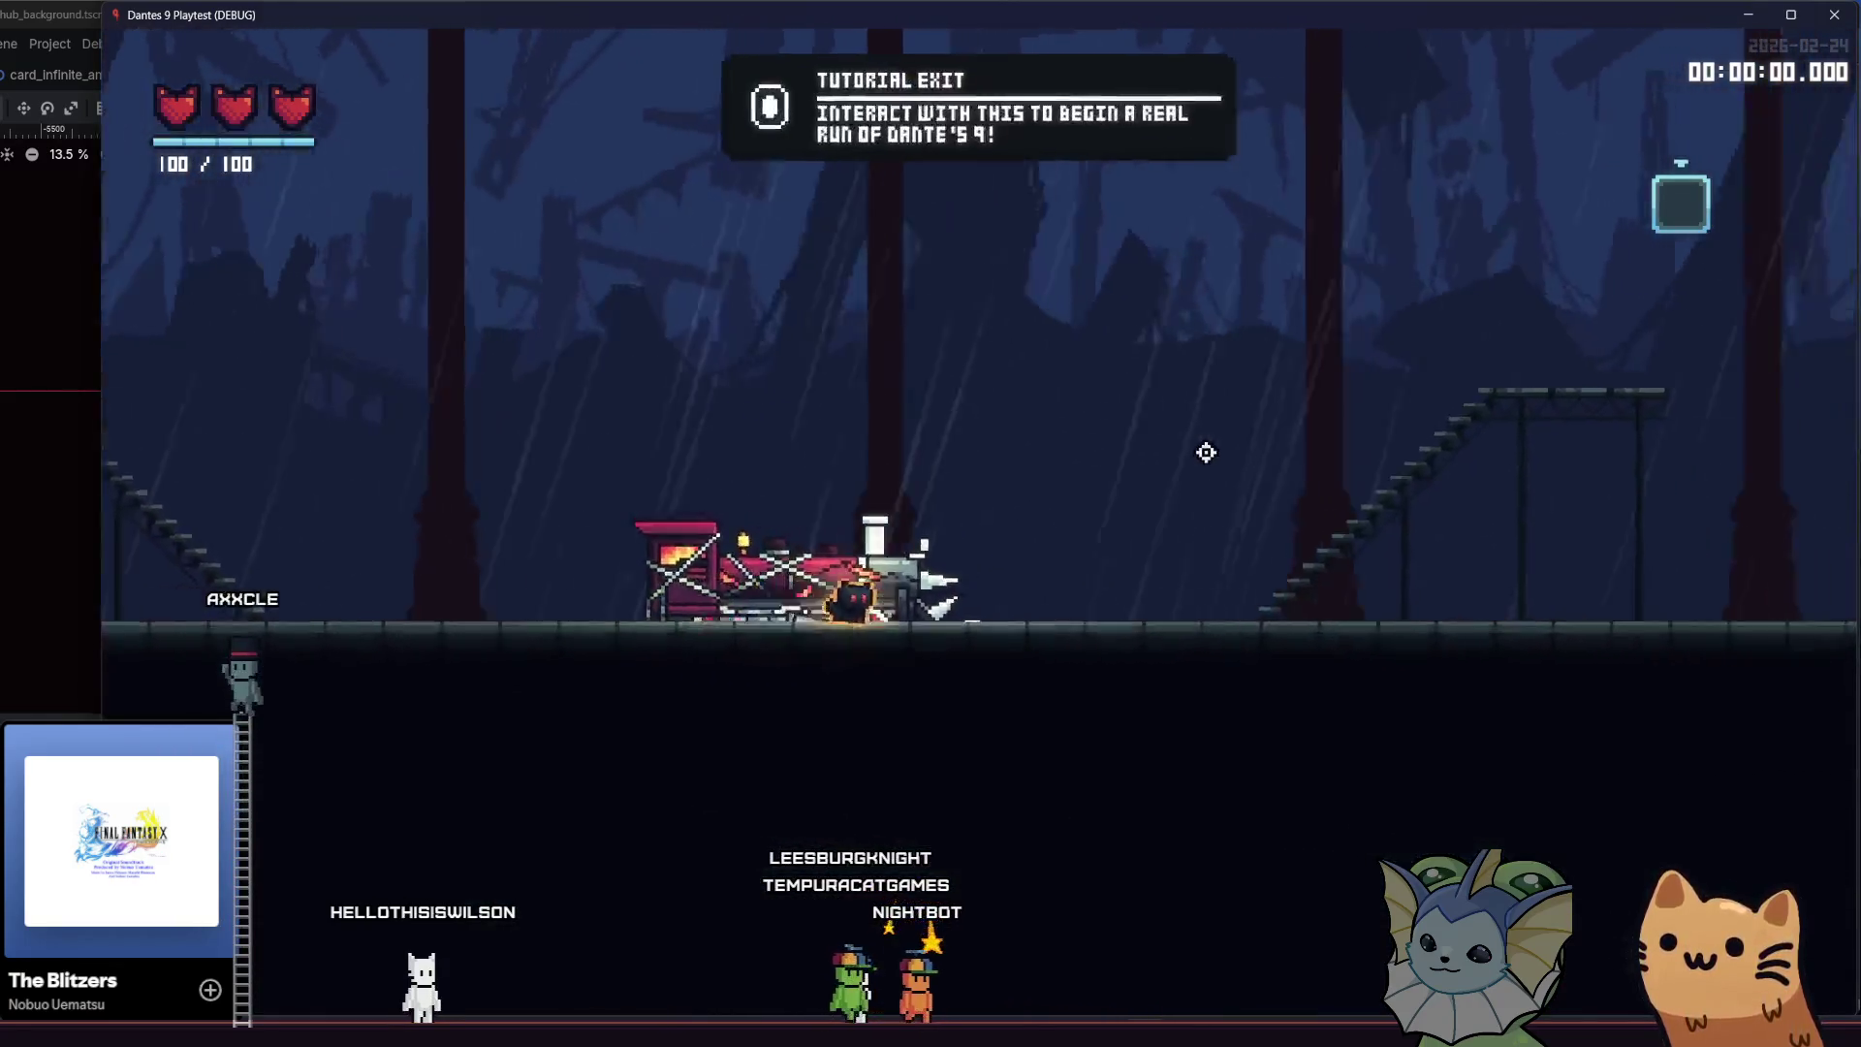
pyautogui.press('d')
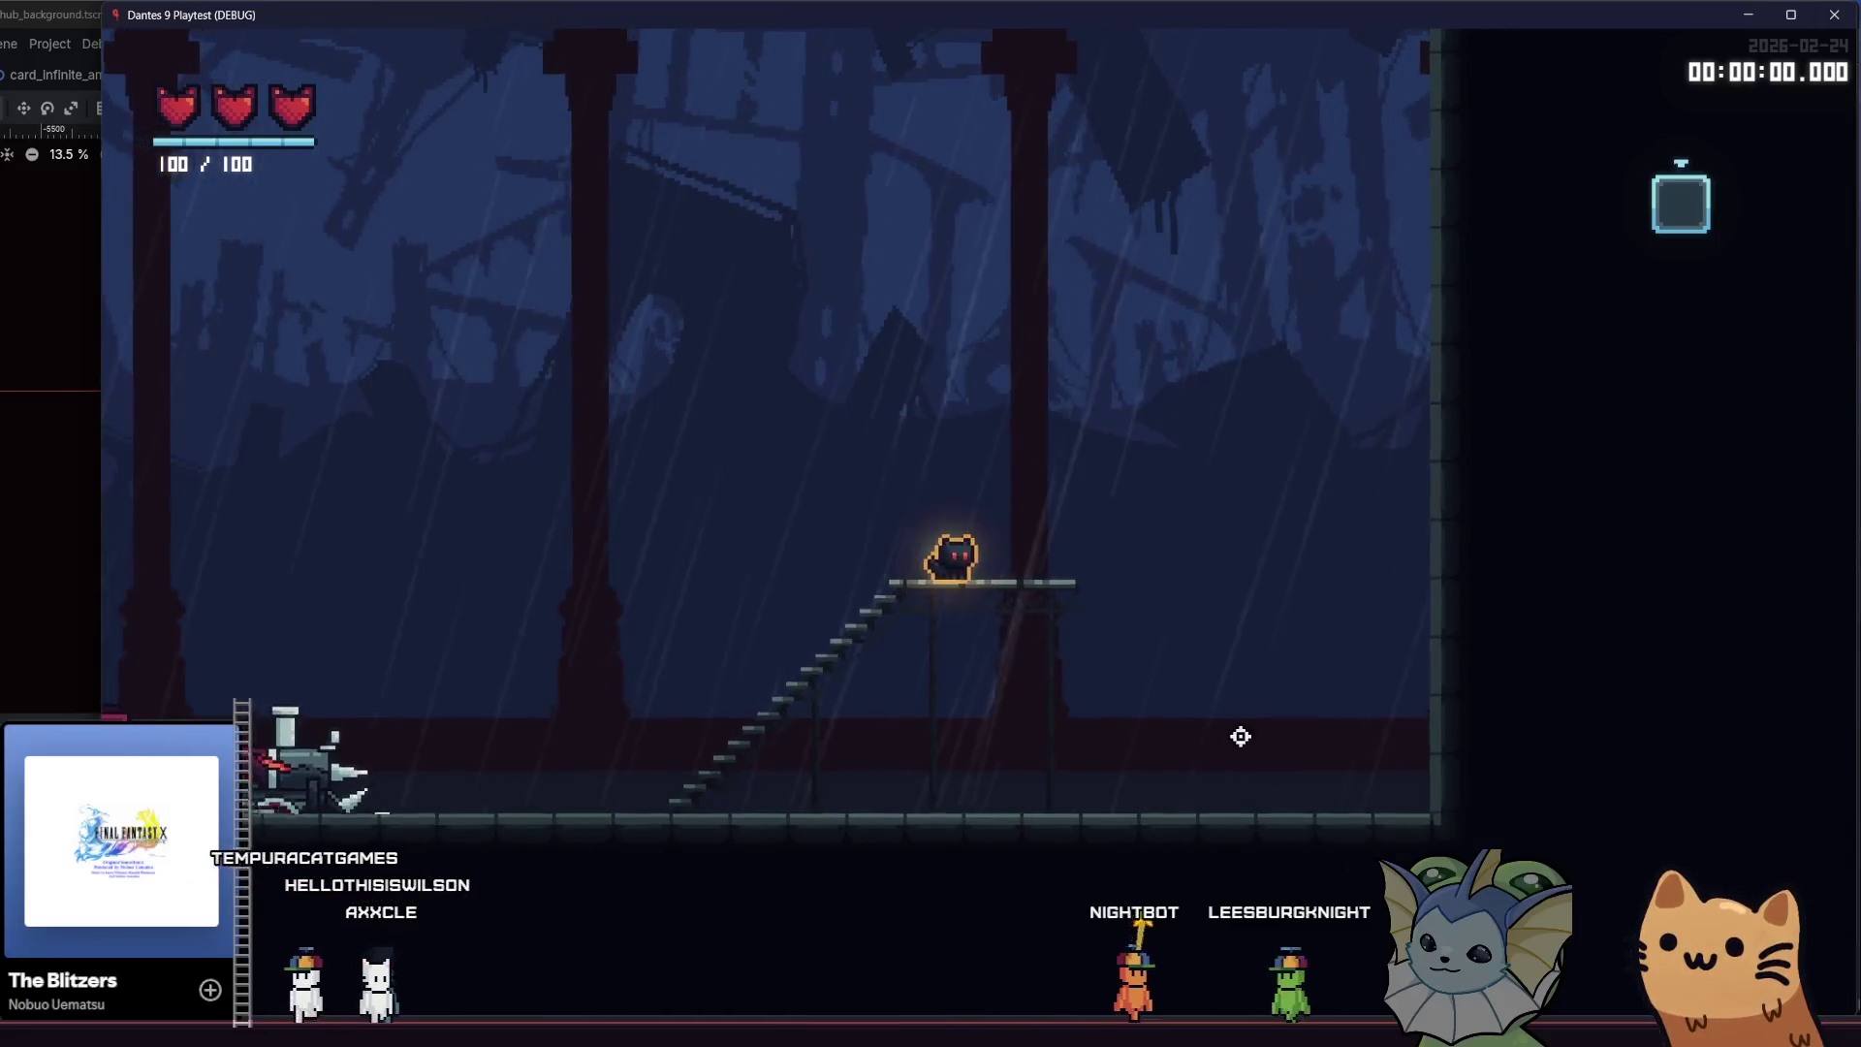
pyautogui.press('d')
pyautogui.press('d')
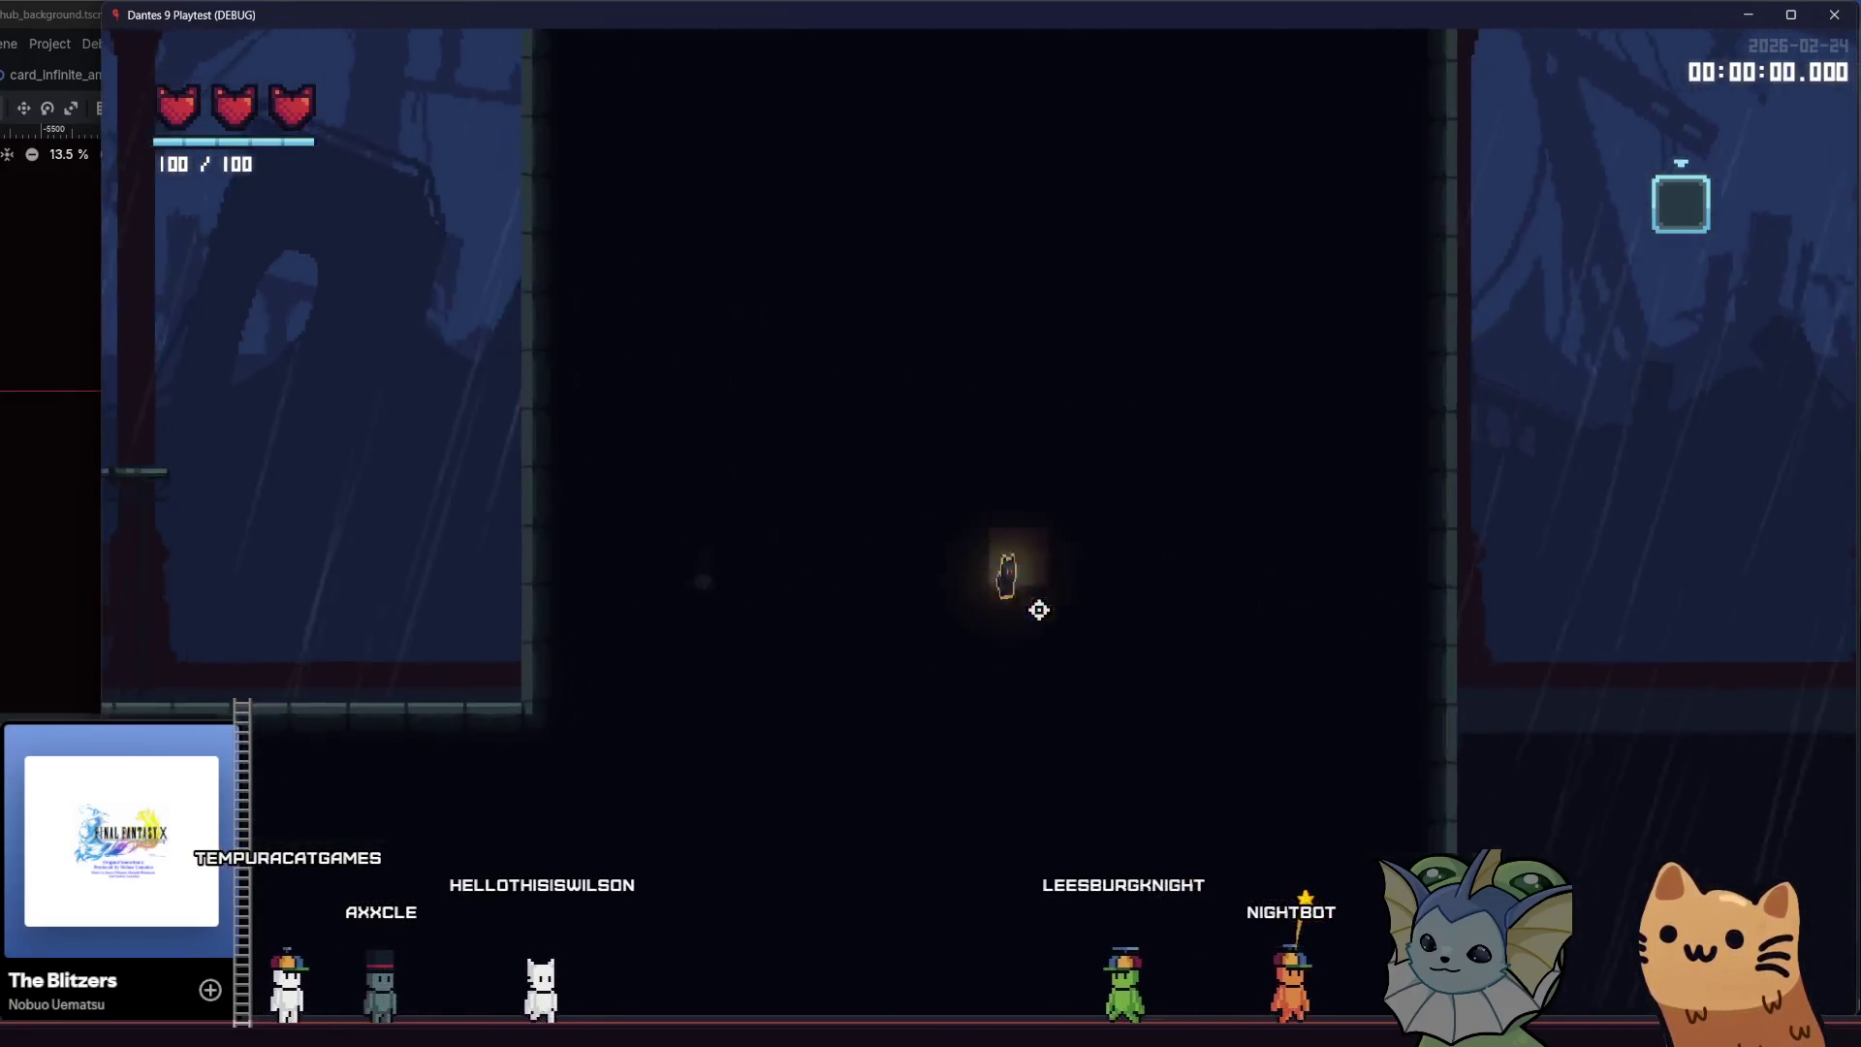
pyautogui.click(1818, 26)
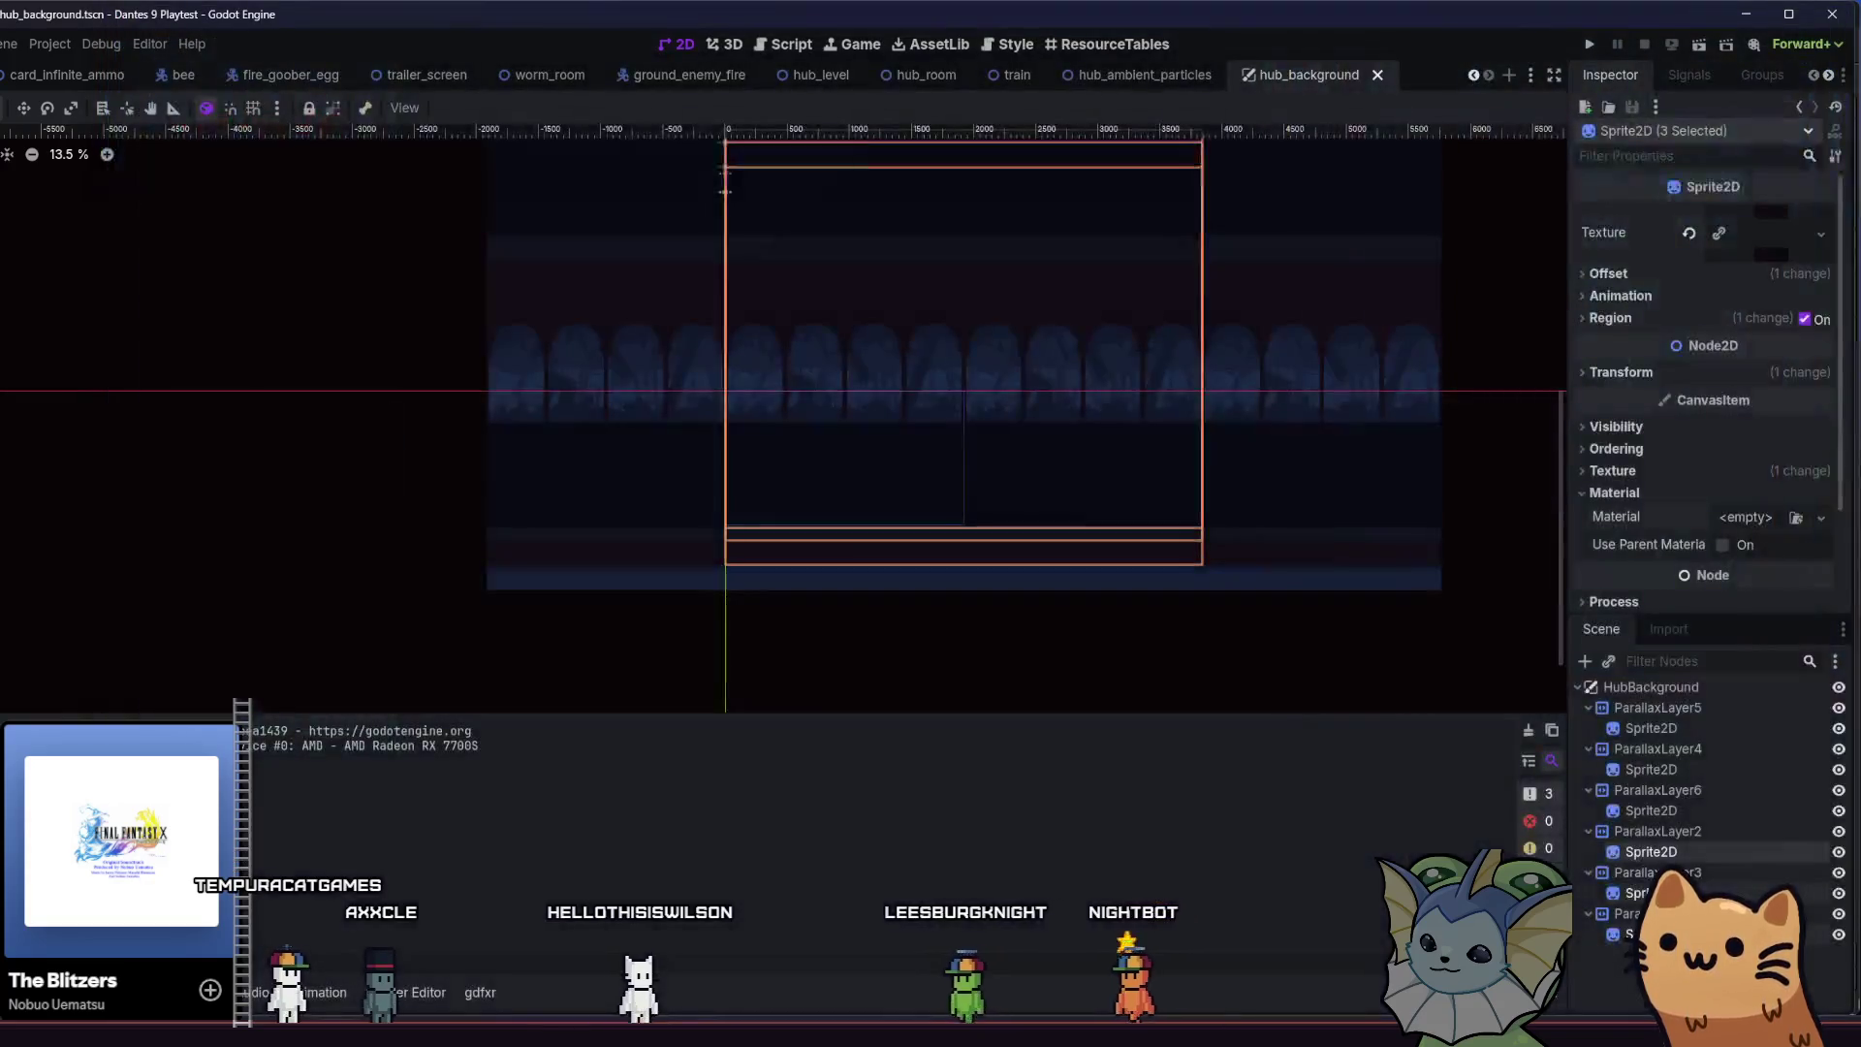
# In Aseprite, pan to the area below the arches and marquee-select the dark band beneath them
pyautogui.hotkey('alt', 'Tab')
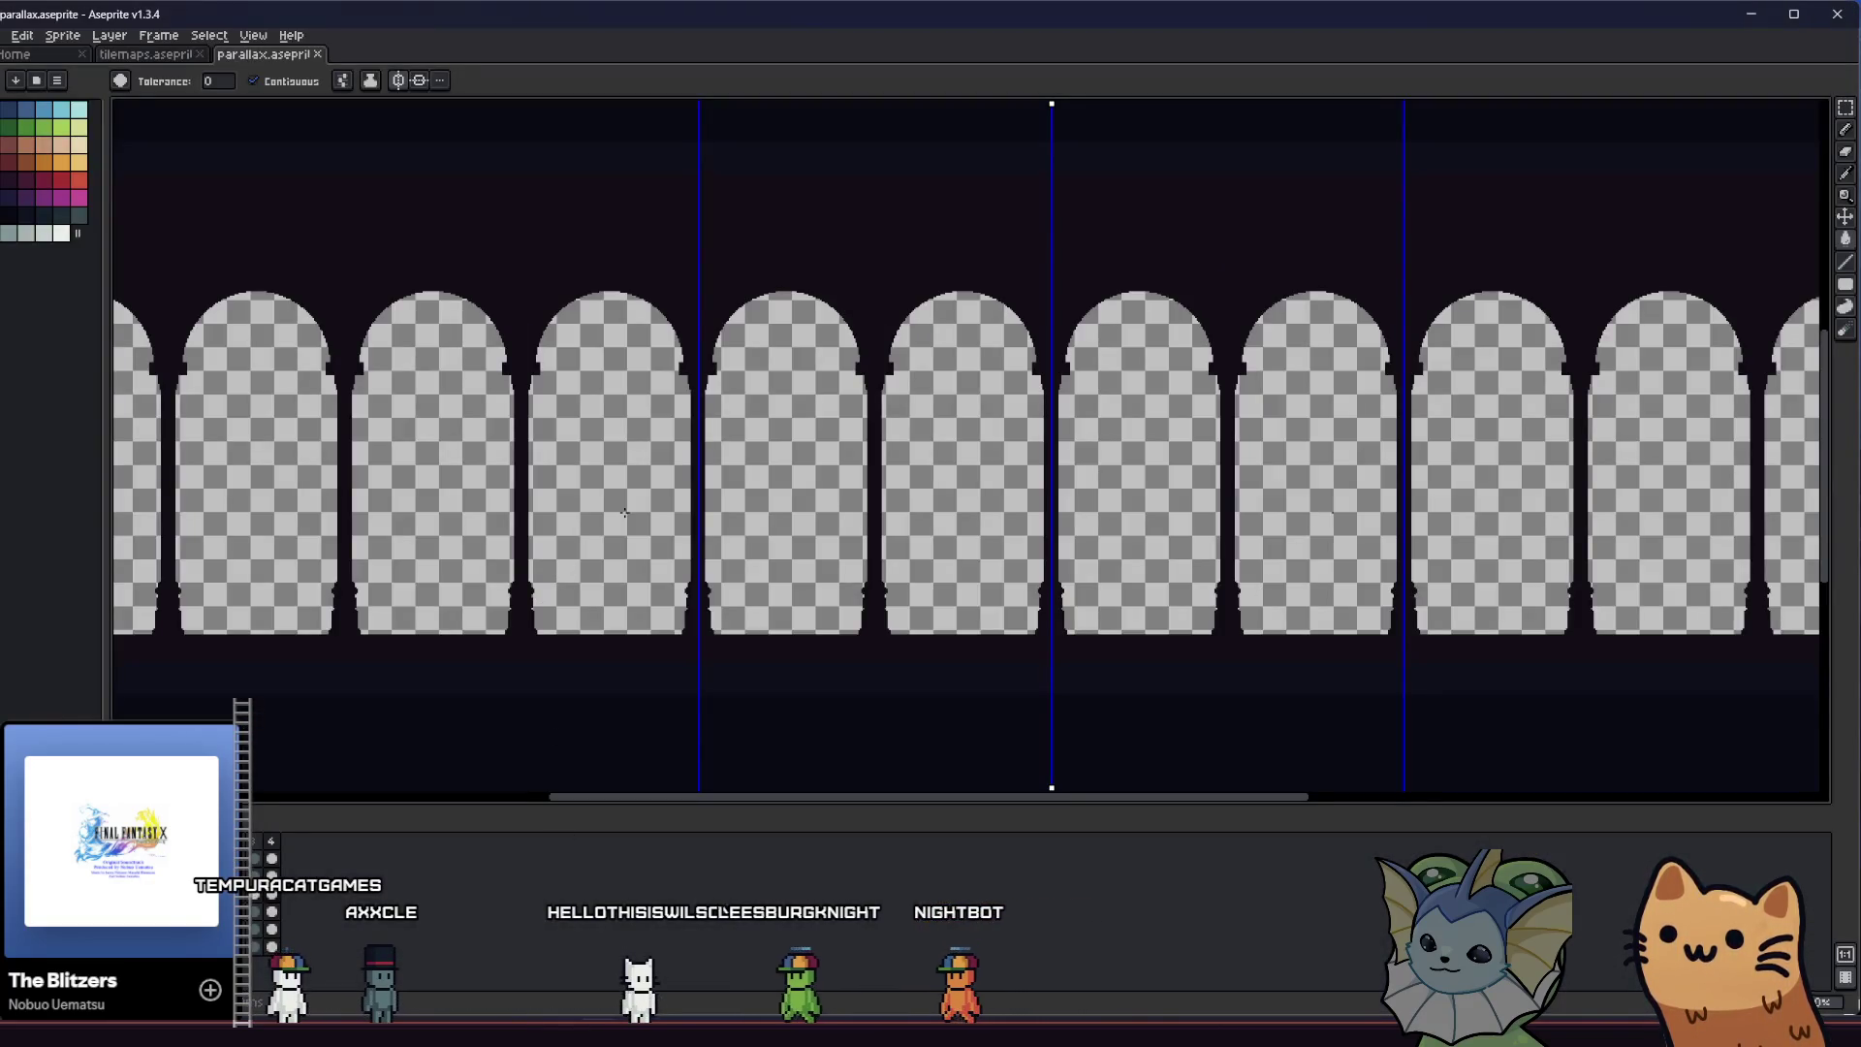
pyautogui.moveTo(627, 512); pyautogui.dragTo(724, 423)
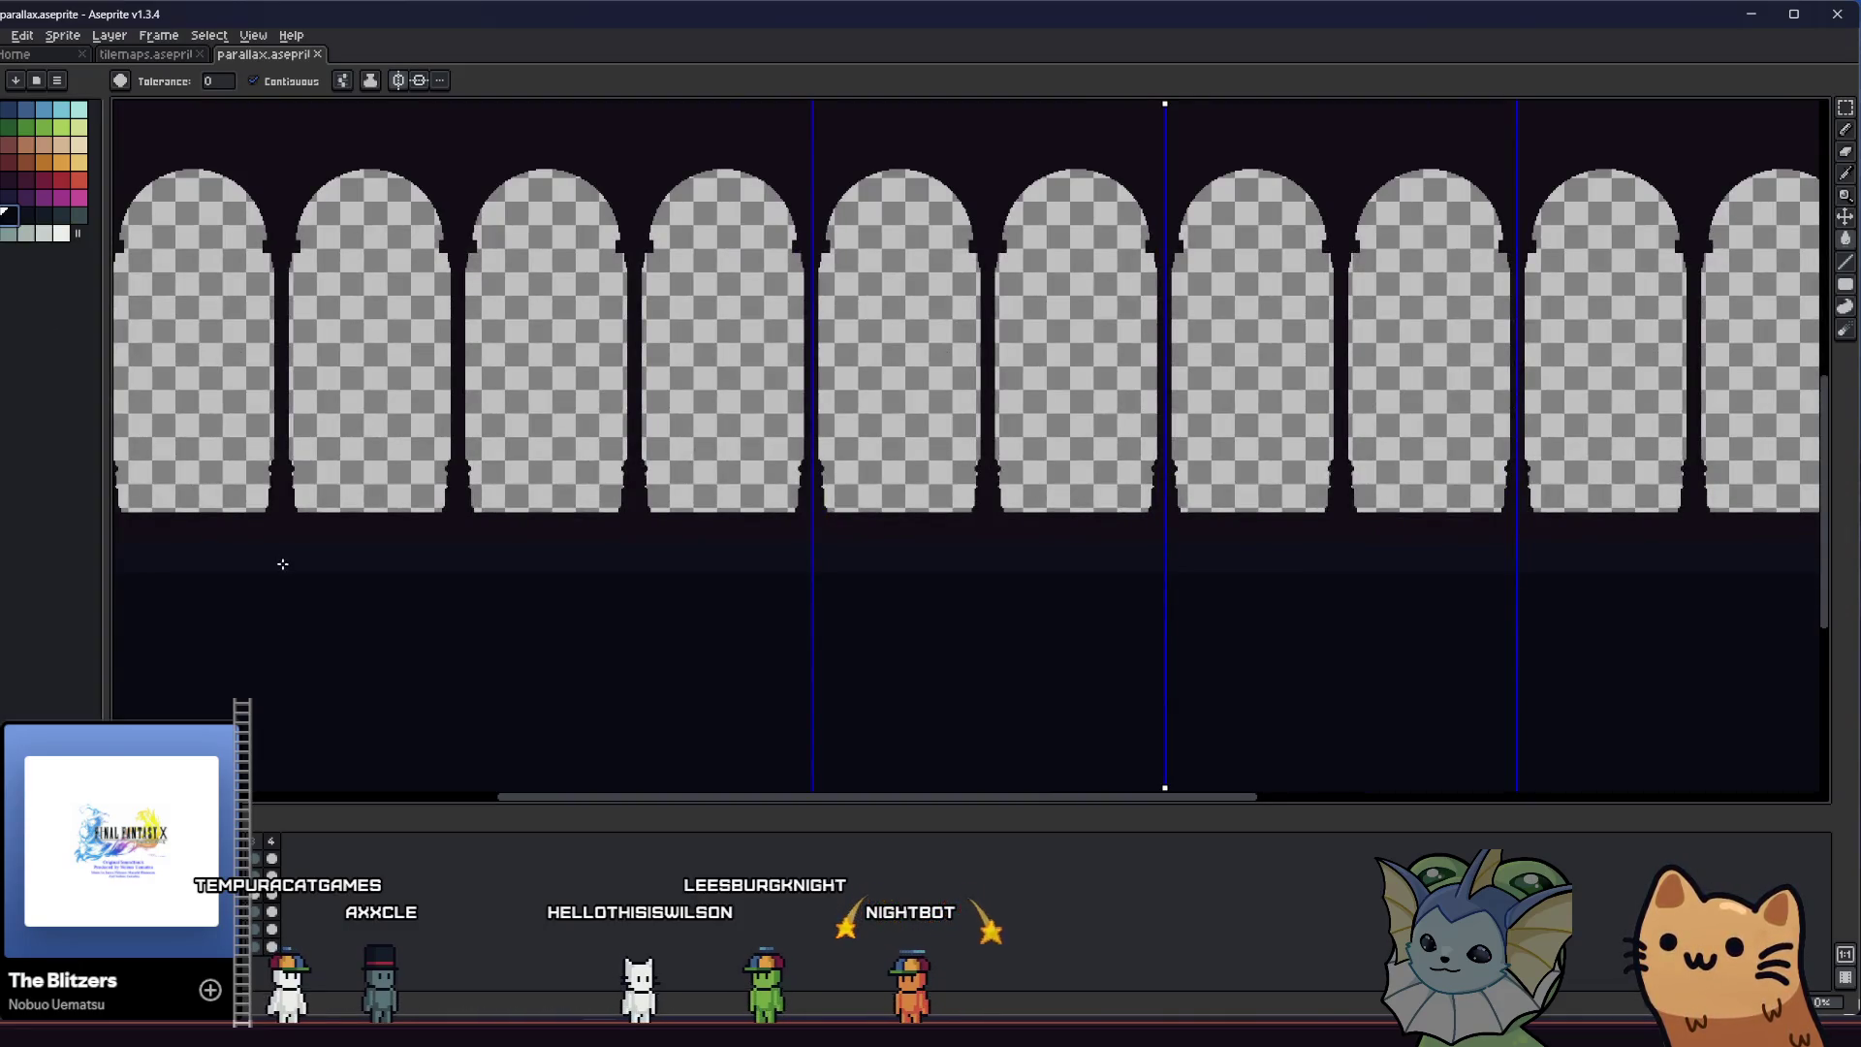
pyautogui.moveTo(202, 538); pyautogui.dragTo(291, 494)
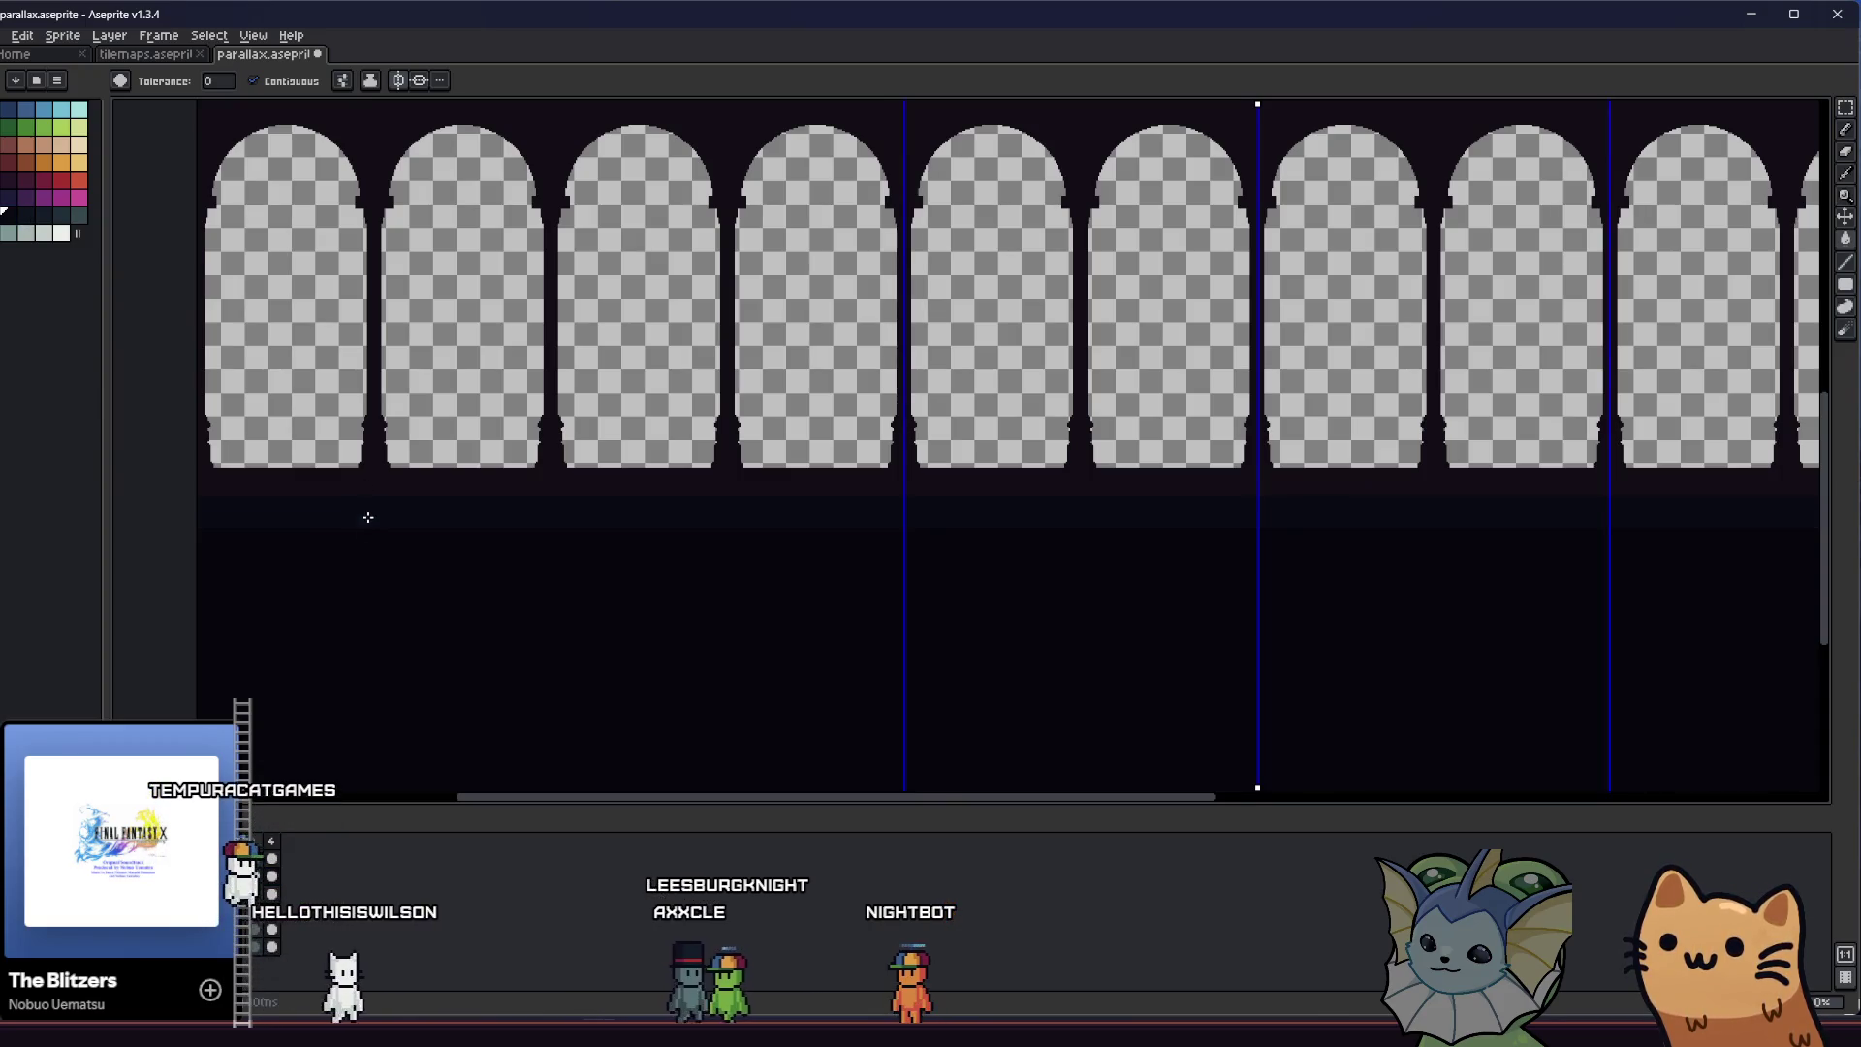
pyautogui.moveTo(368, 516); pyautogui.dragTo(479, 629)
pyautogui.scroll(-2, 379, 617)
pyautogui.press('m')
pyautogui.moveTo(617, 516); pyautogui.dragTo(976, 657)
pyautogui.scroll(2, 684, 602)
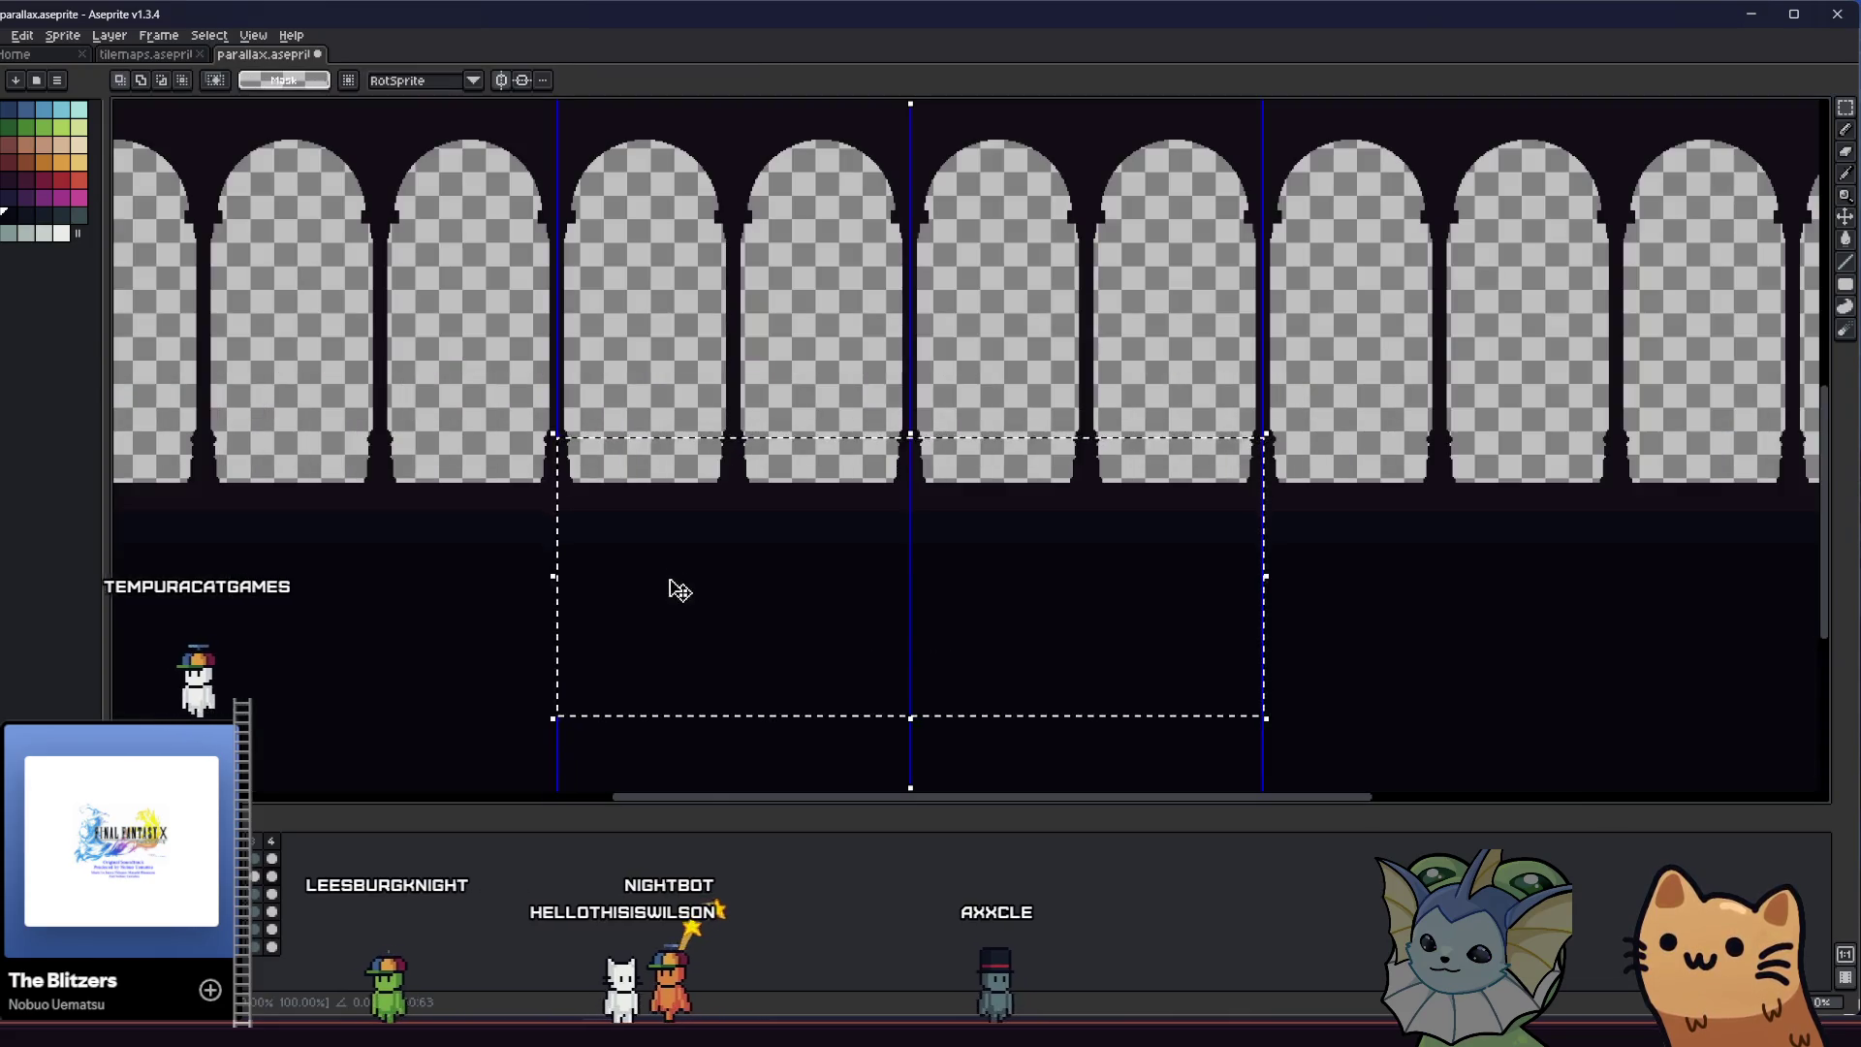
pyautogui.scroll(2, 677, 590)
# Nudge the selected dark band a few pixels, deselect, undo the stray edits and save parallax.aseprite
pyautogui.click(617, 562)
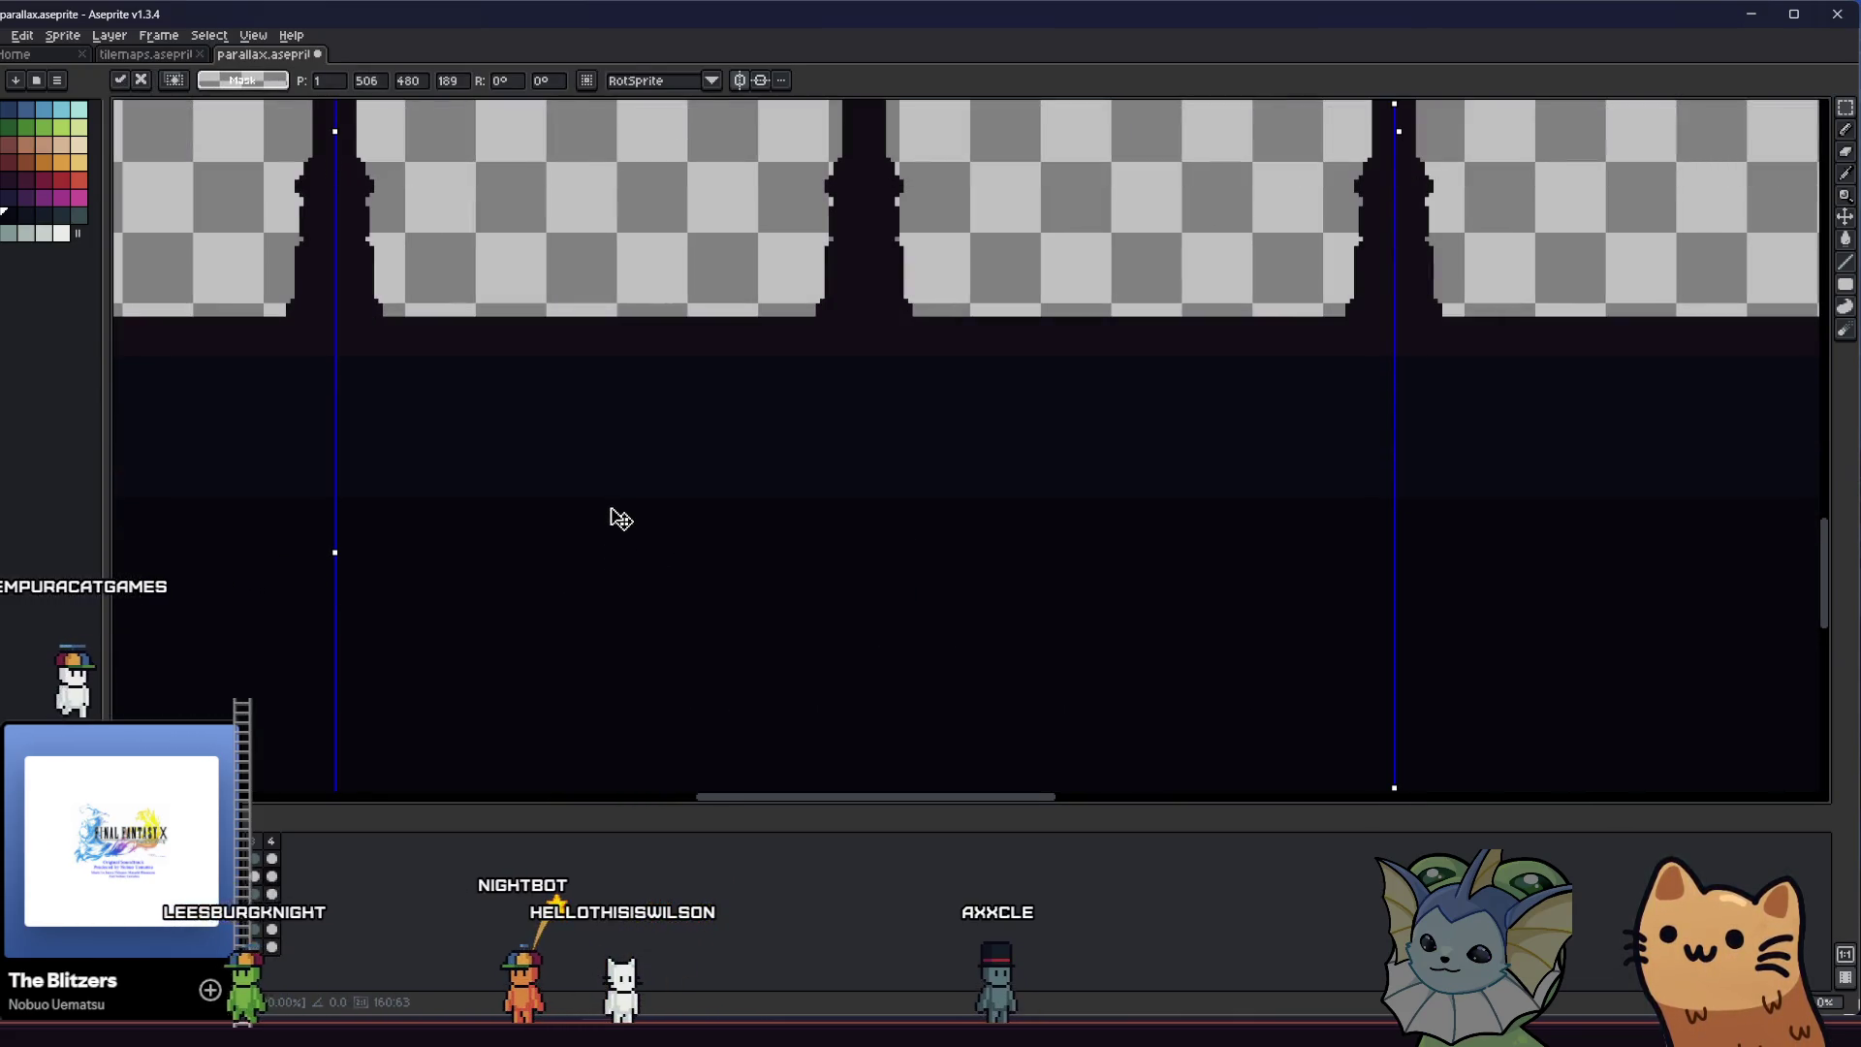
pyautogui.moveTo(612, 531); pyautogui.dragTo(607, 550)
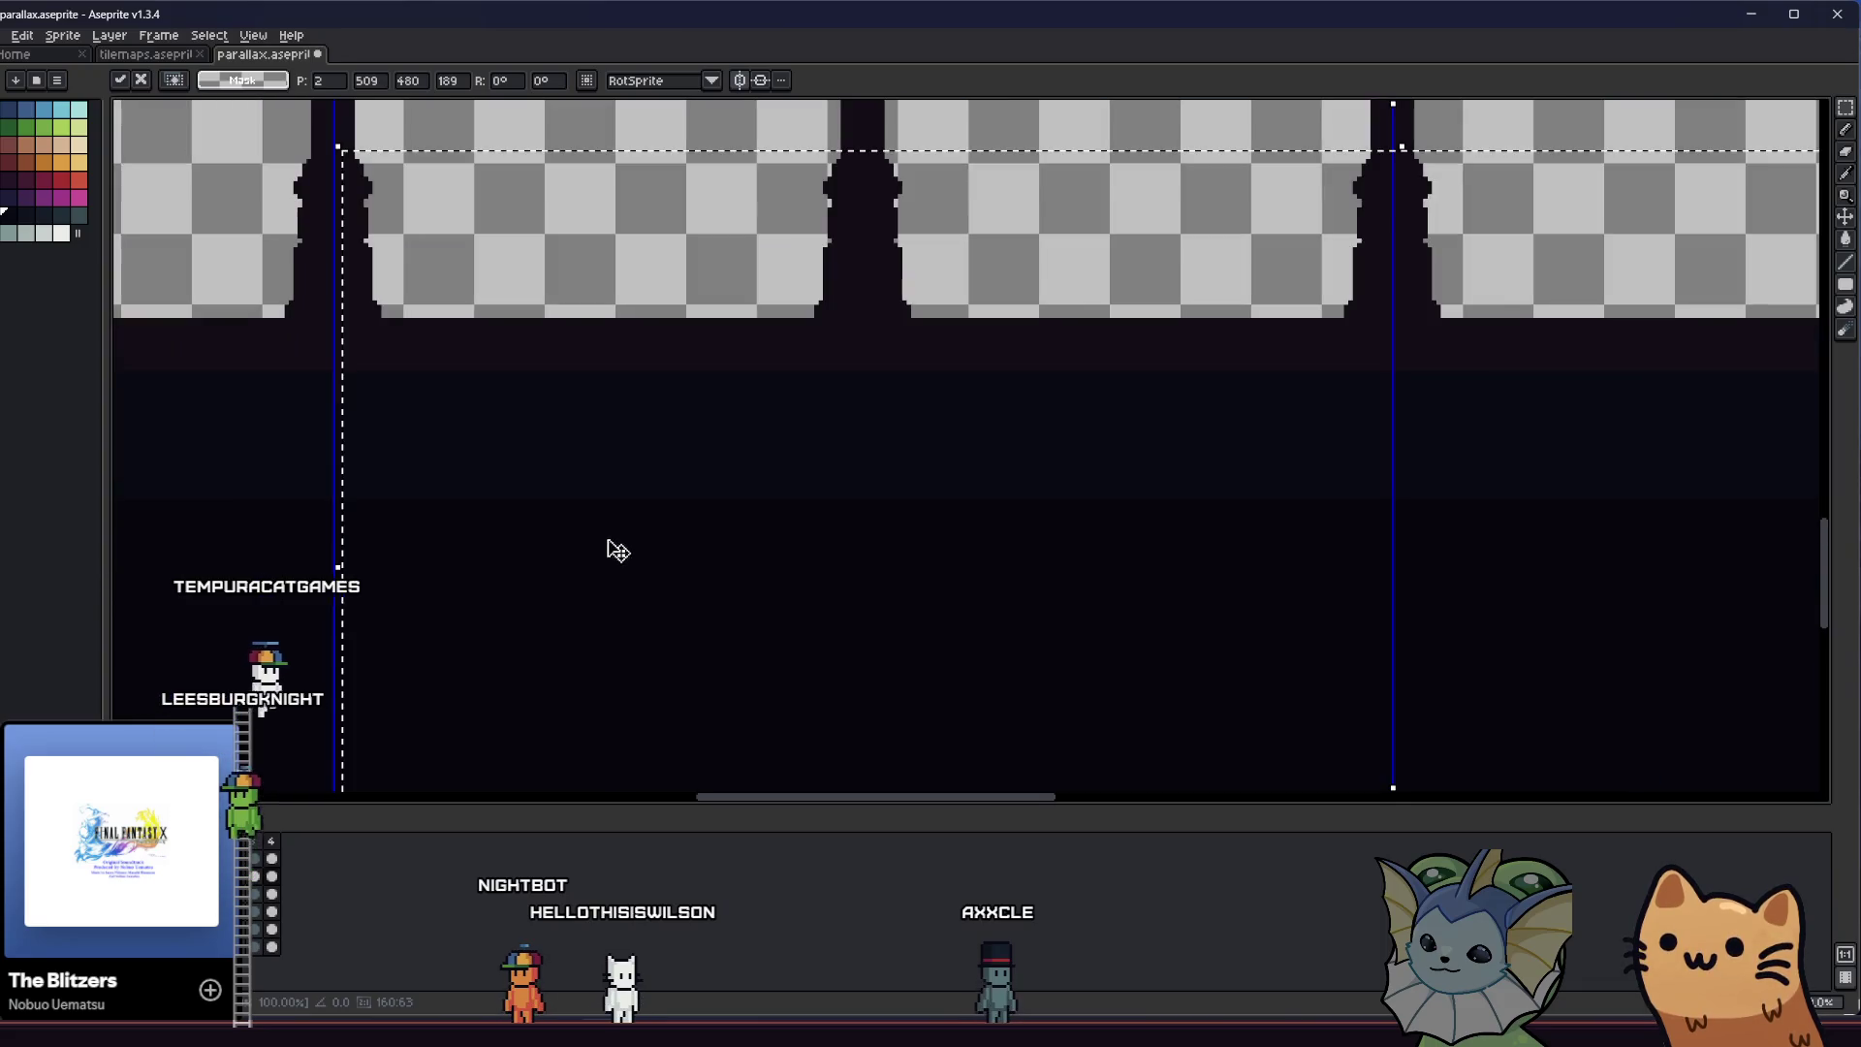
pyautogui.scroll(-2, 366, 670)
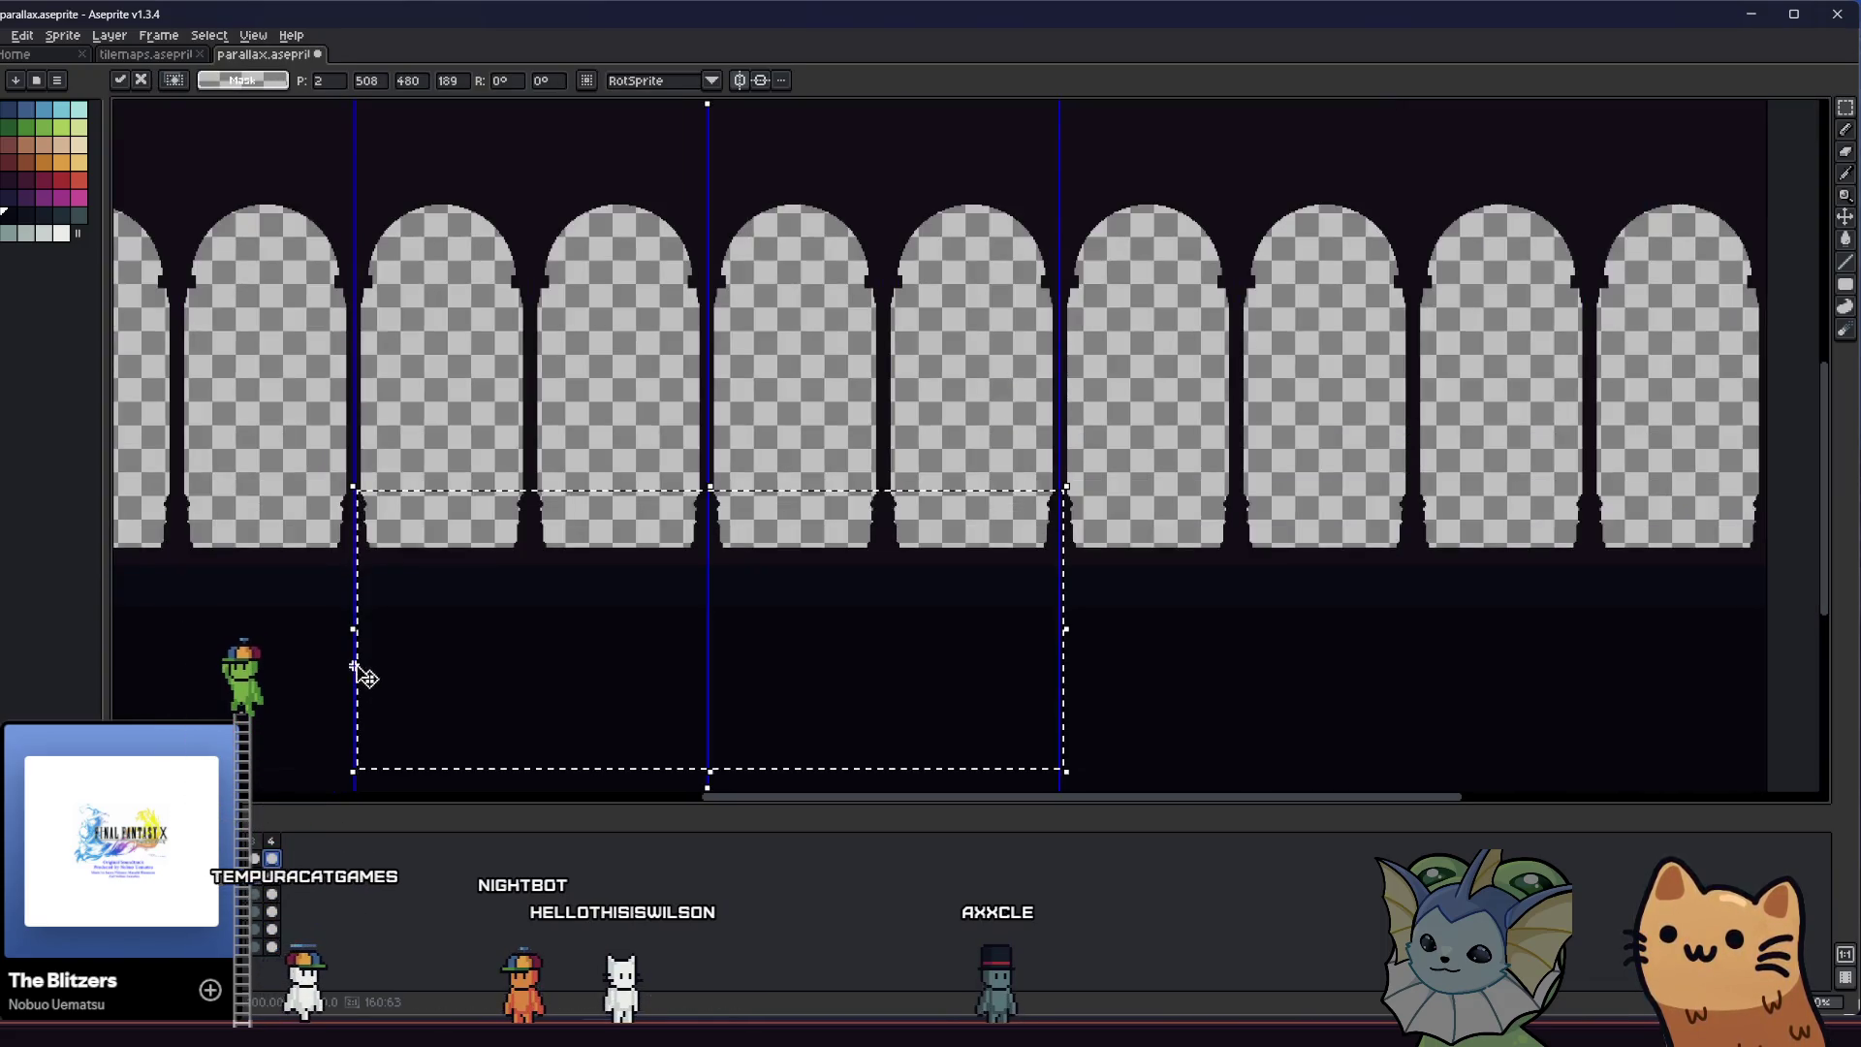
pyautogui.scroll(-1, 425, 632)
pyautogui.scroll(-1, 522, 561)
pyautogui.scroll(1, 489, 579)
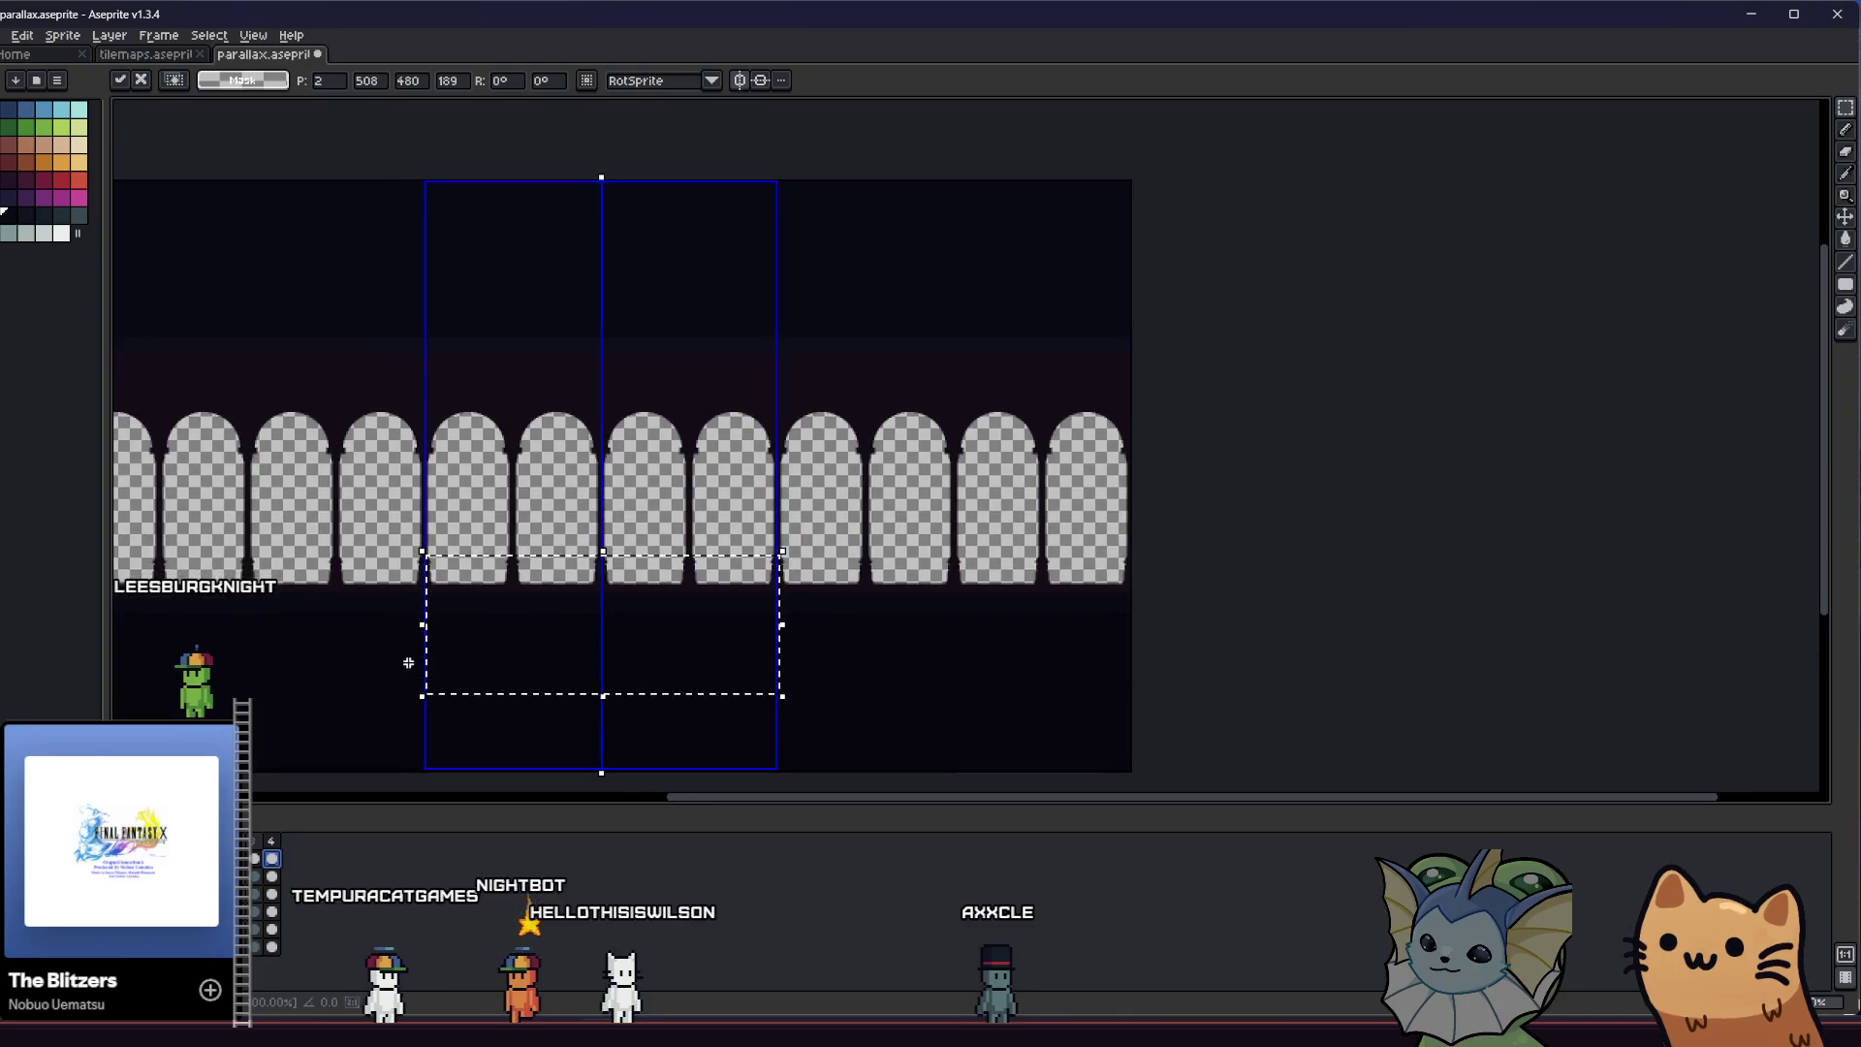
pyautogui.scroll(2, 330, 673)
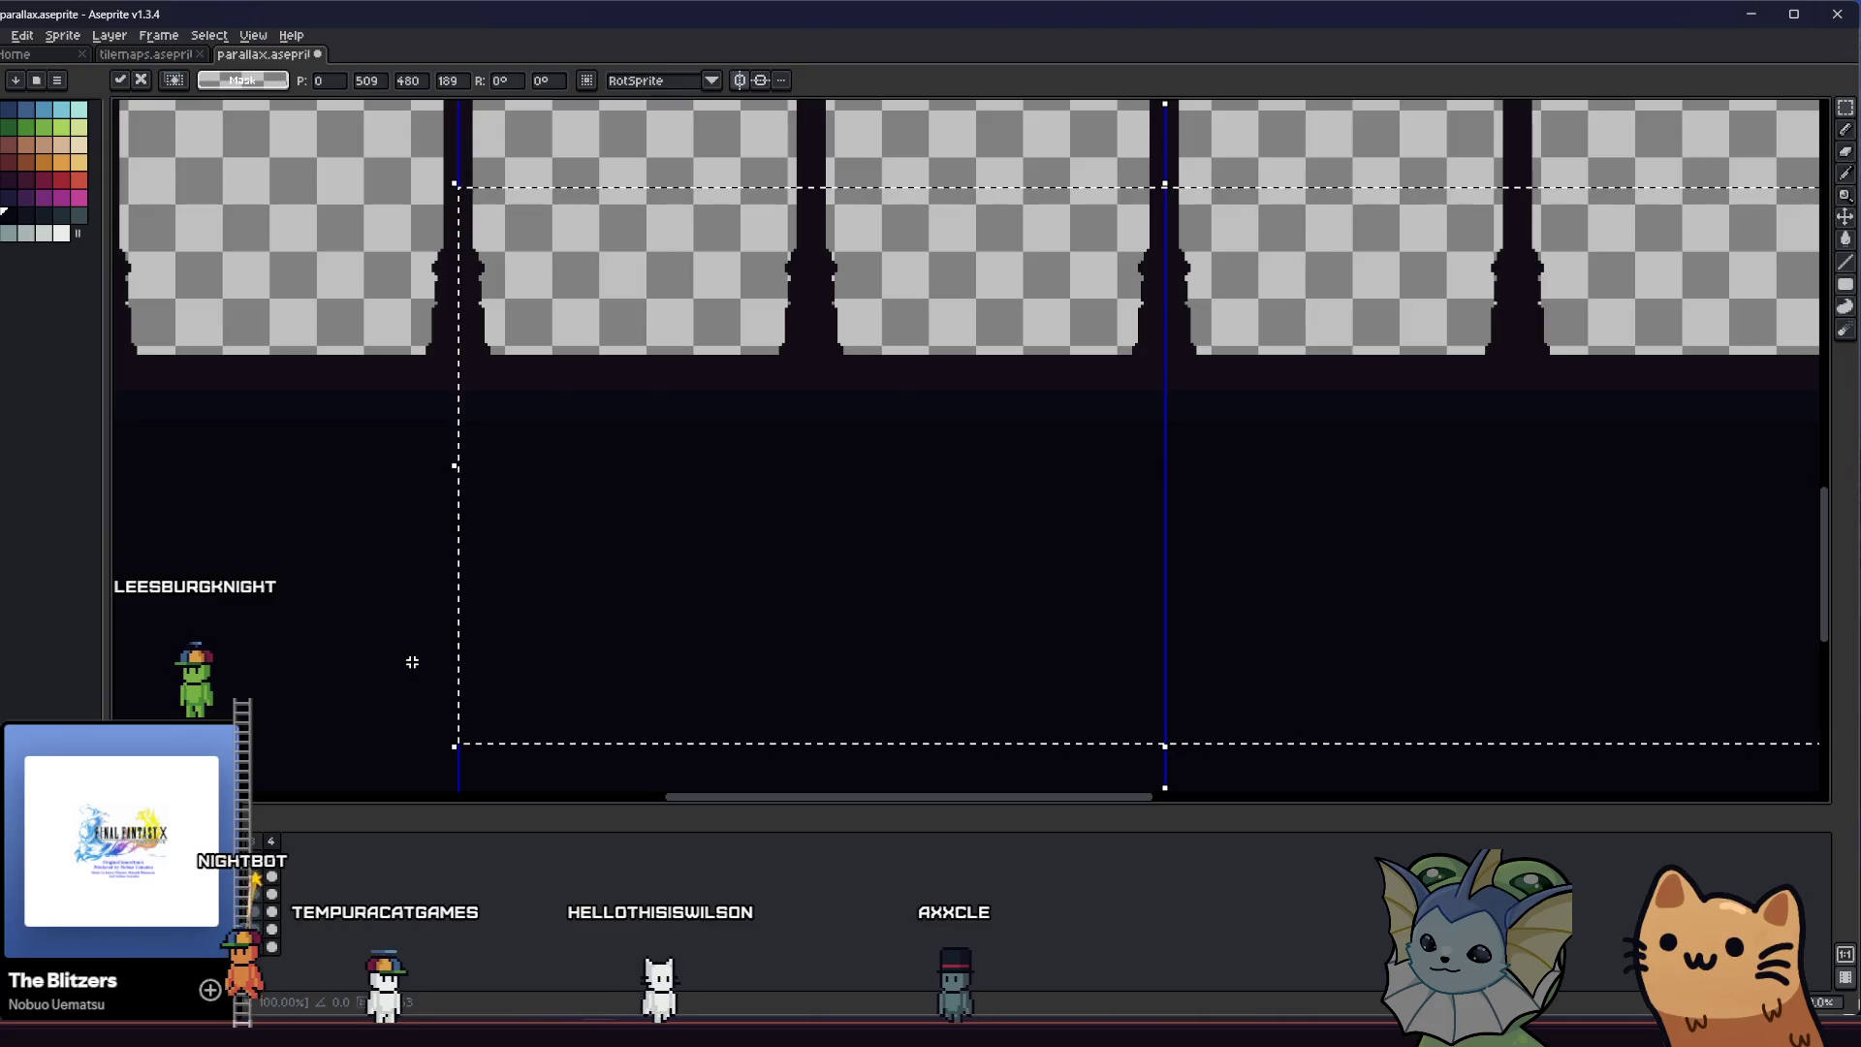
pyautogui.hotkey('ctrl', 'd')
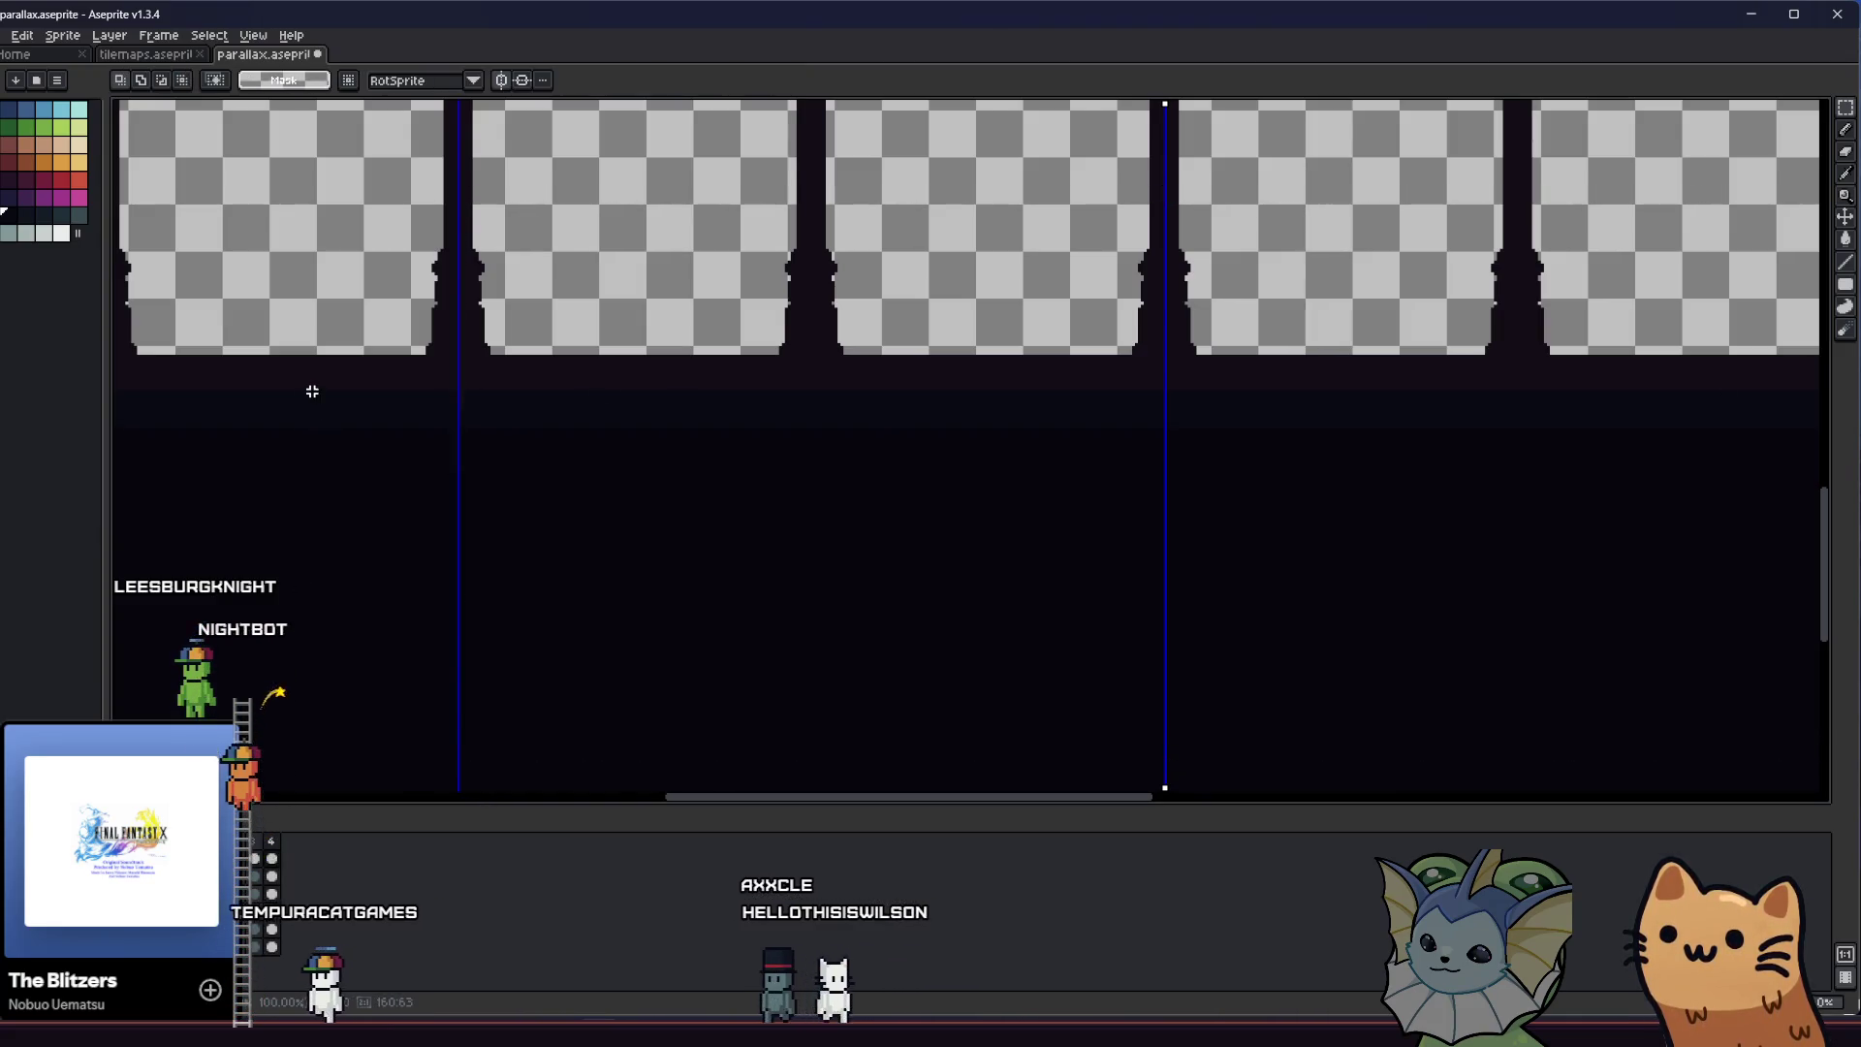
pyautogui.scroll(2, 428, 569)
pyautogui.scroll(-1, 427, 583)
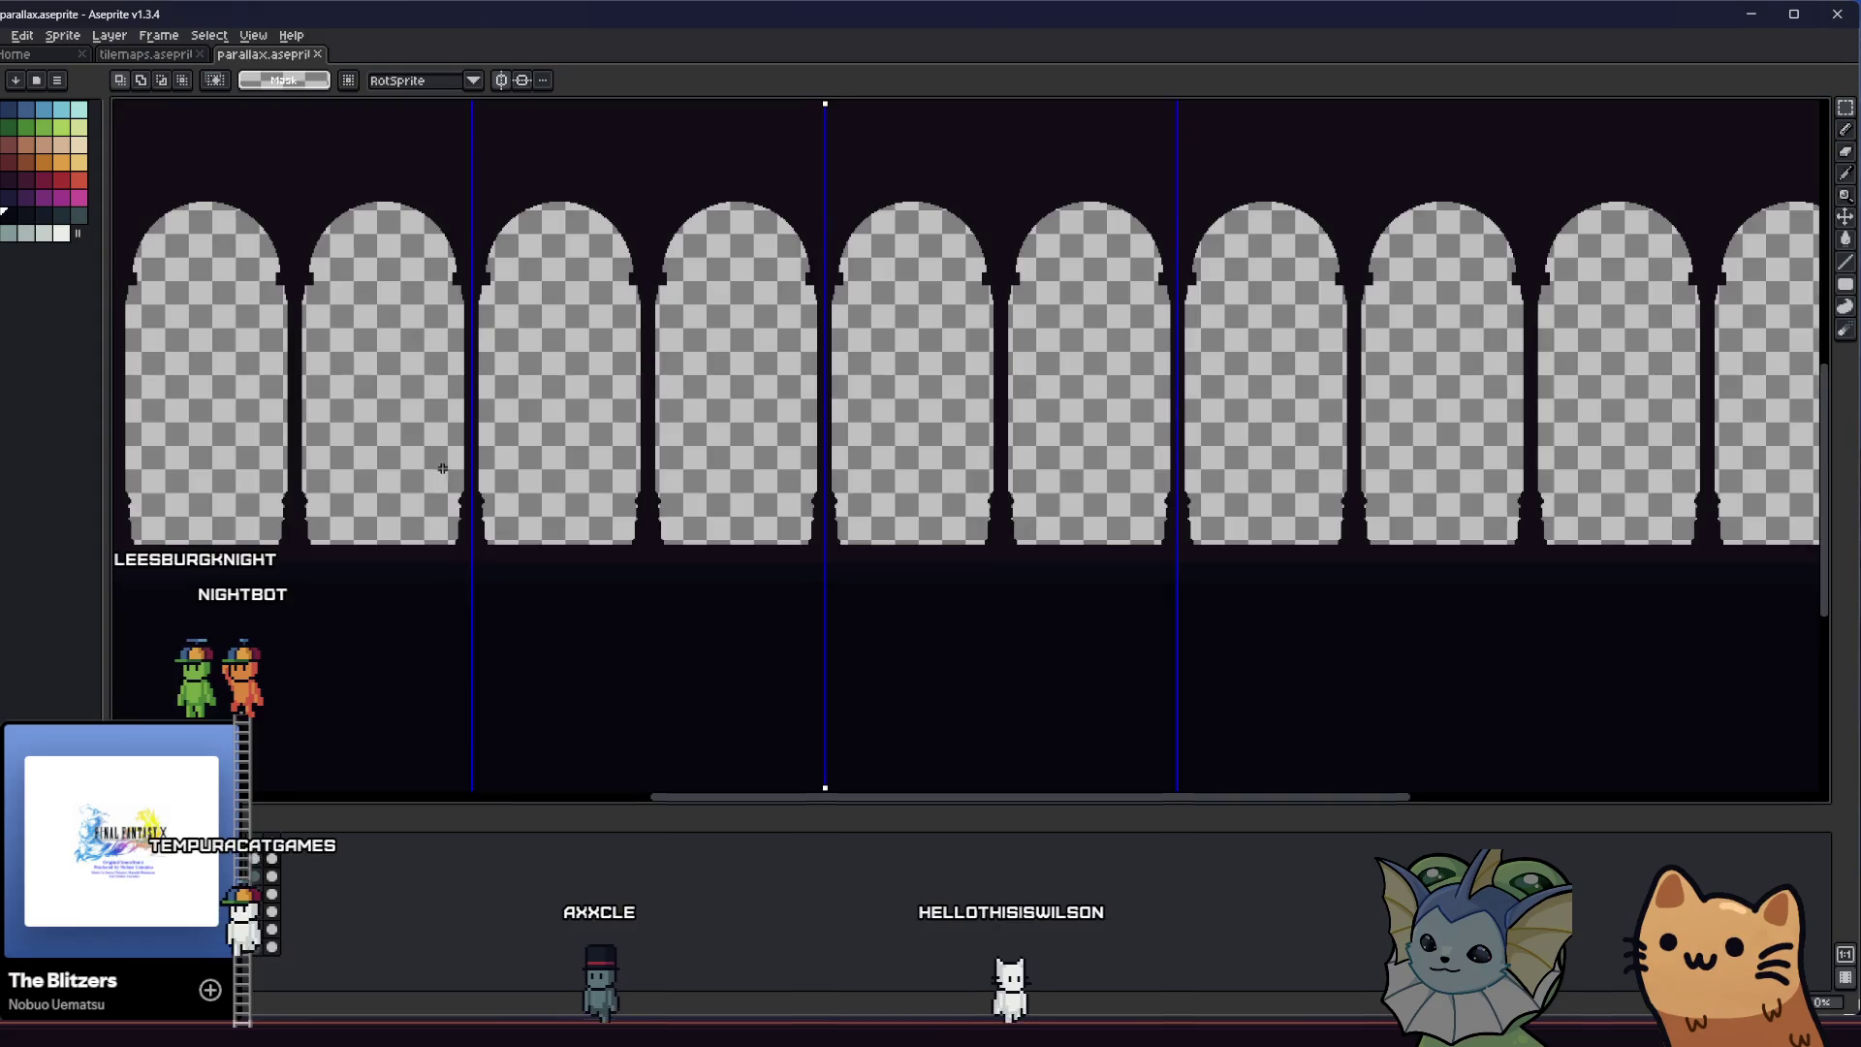
pyautogui.scroll(5, 442, 467)
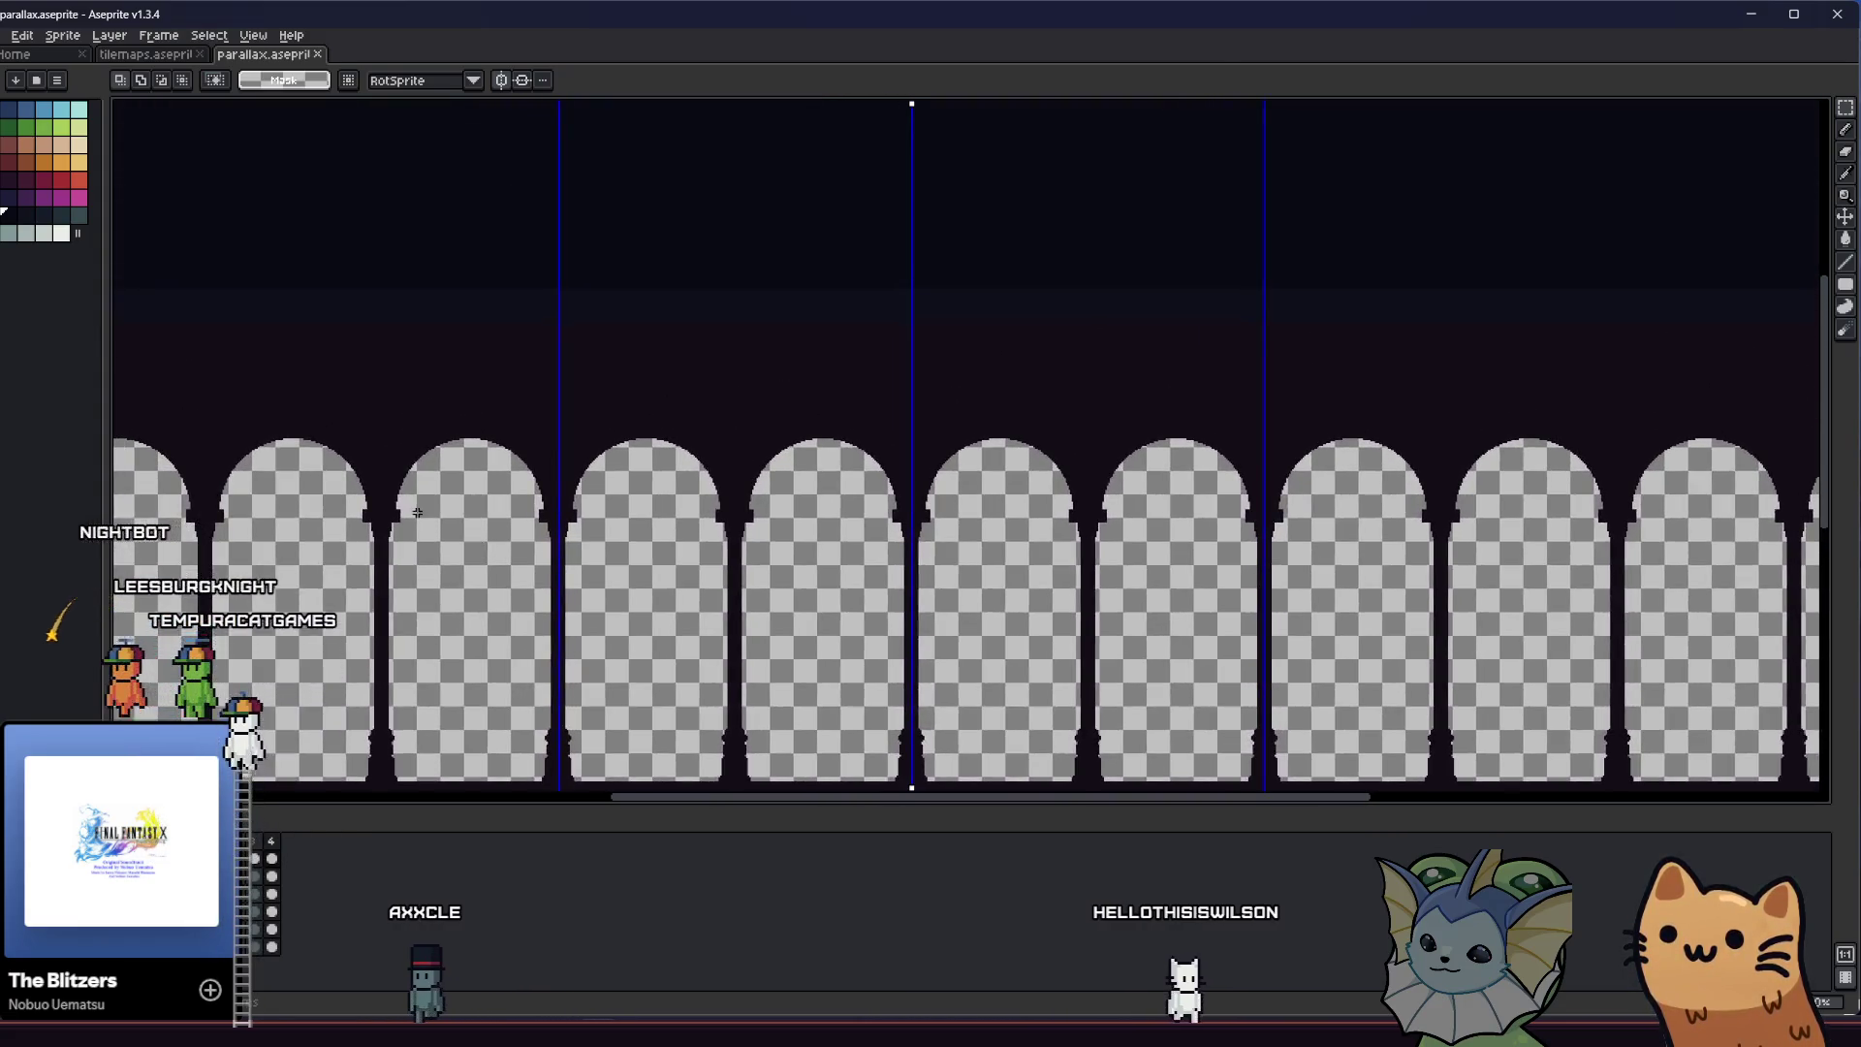
pyautogui.scroll(-1, 417, 512)
pyautogui.moveTo(346, 403); pyautogui.dragTo(544, 403)
pyautogui.hotkey('ctrl', 'z')
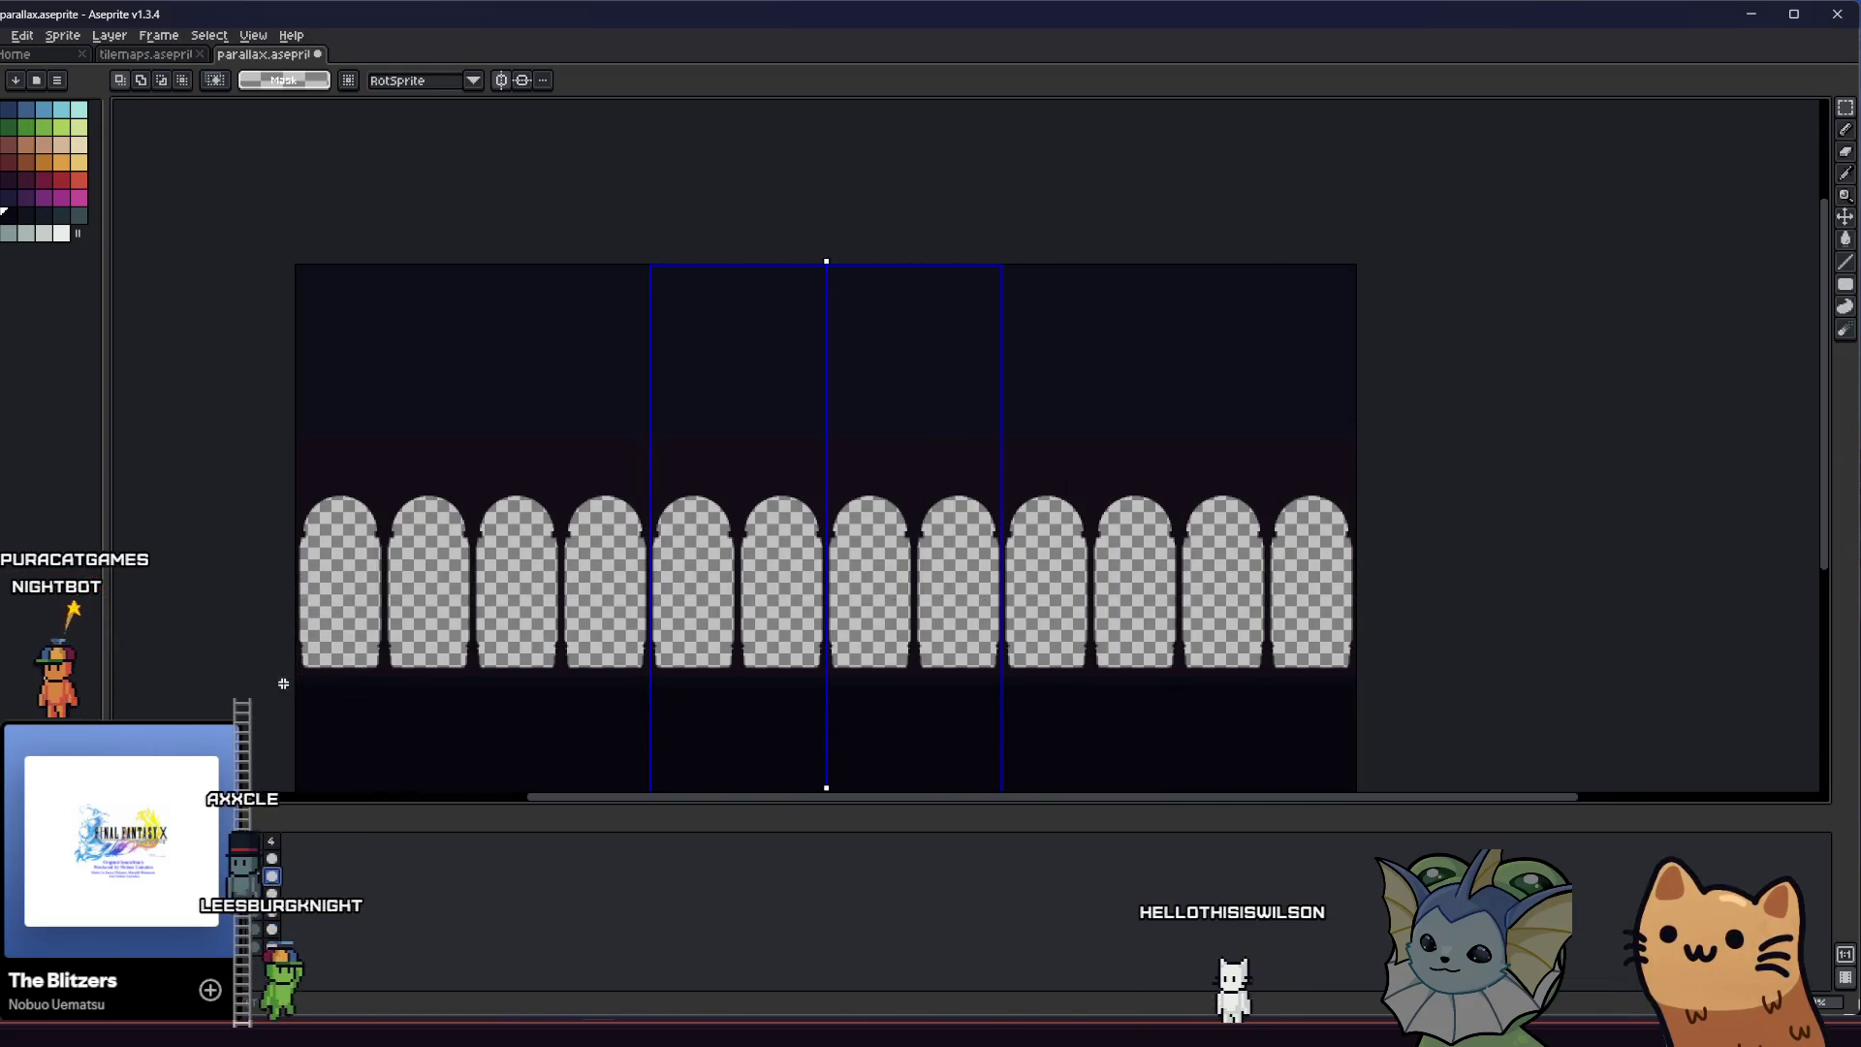
pyautogui.hotkey('ctrl', 'z')
pyautogui.hotkey('ctrl', 'z')
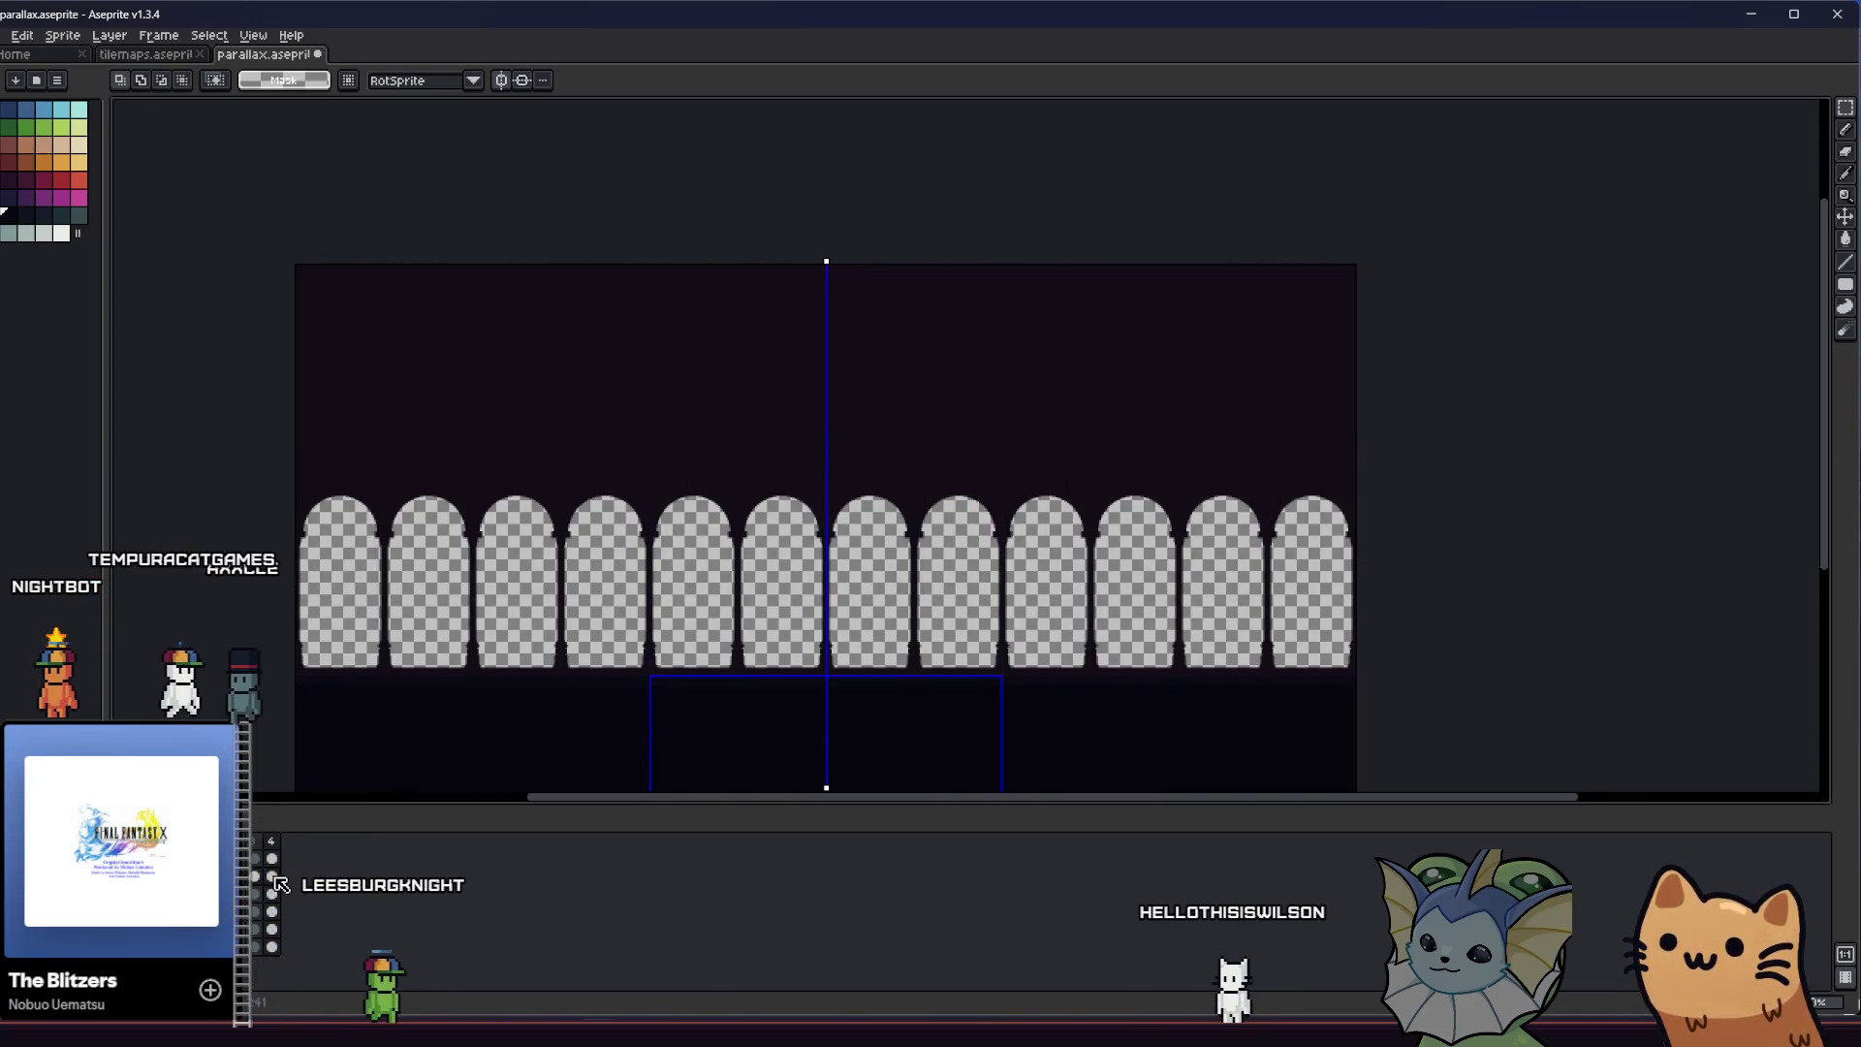
pyautogui.hotkey('ctrl', 's')
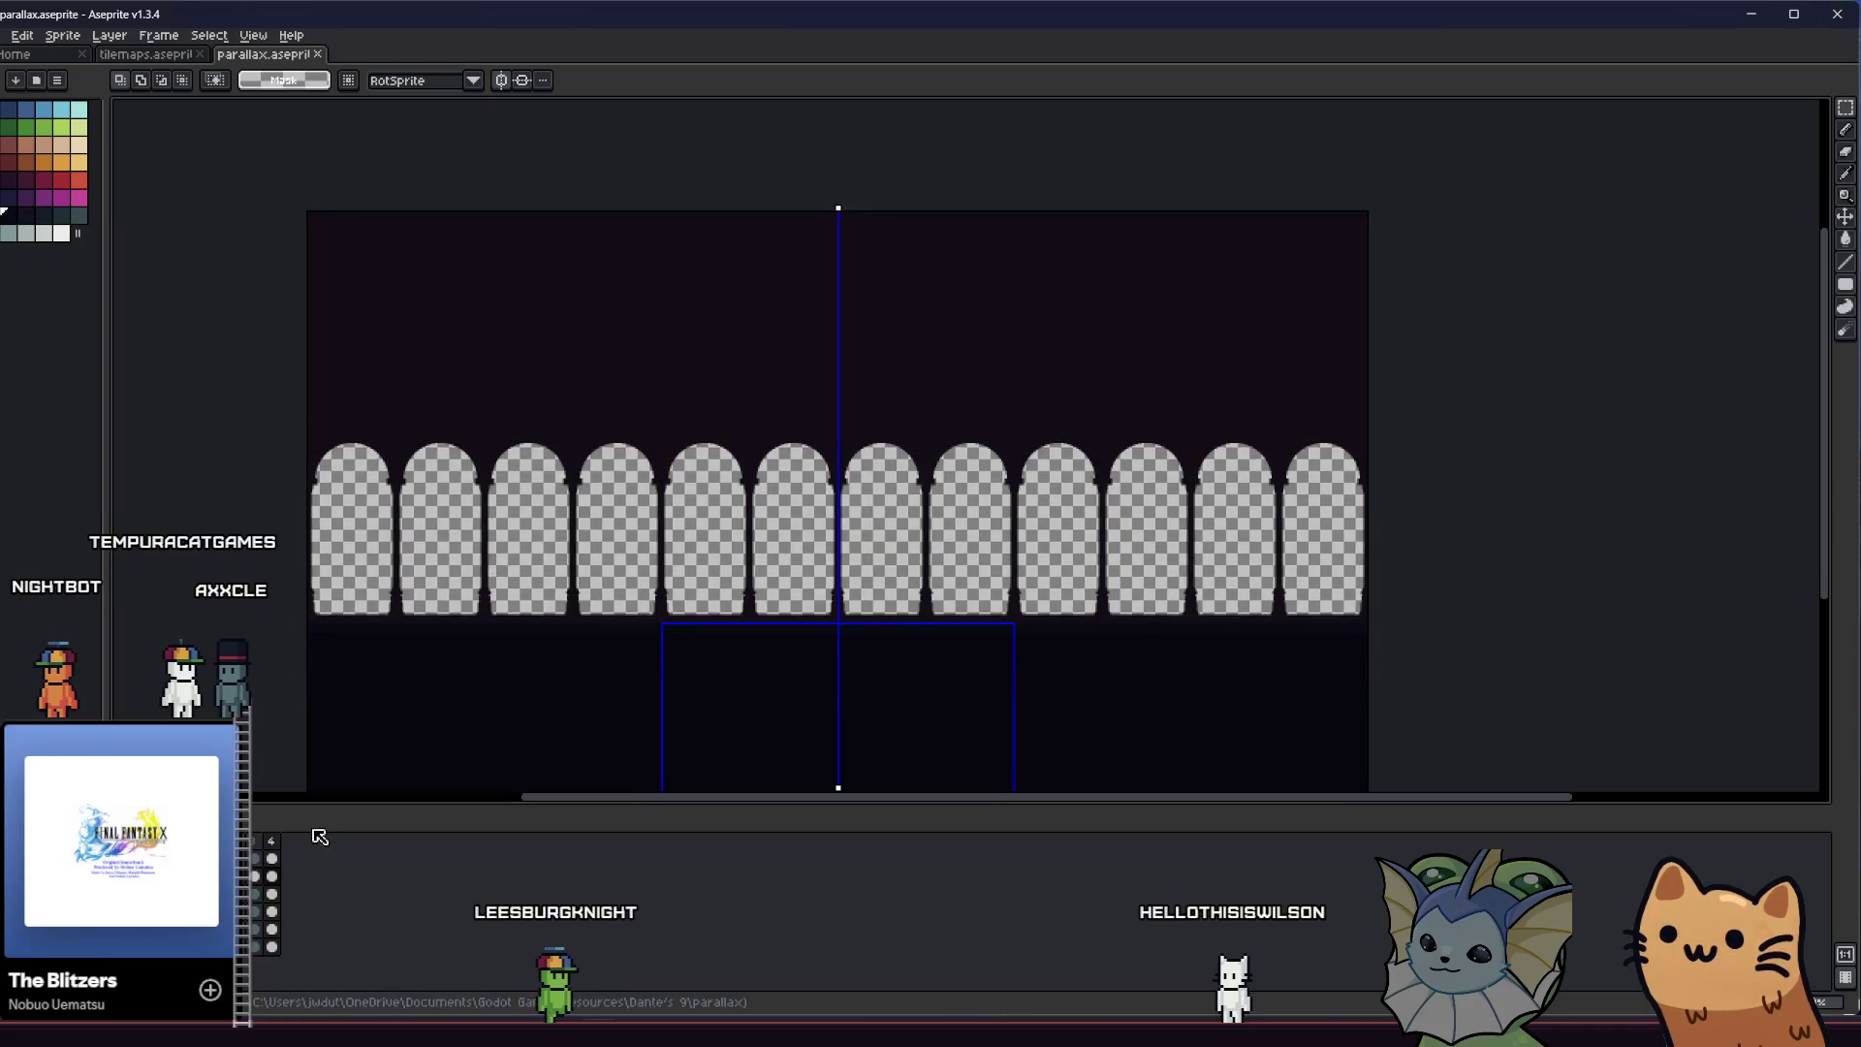
# Export the arch layer over hub_parallax_layer_3.png
pyautogui.click(4, 34)
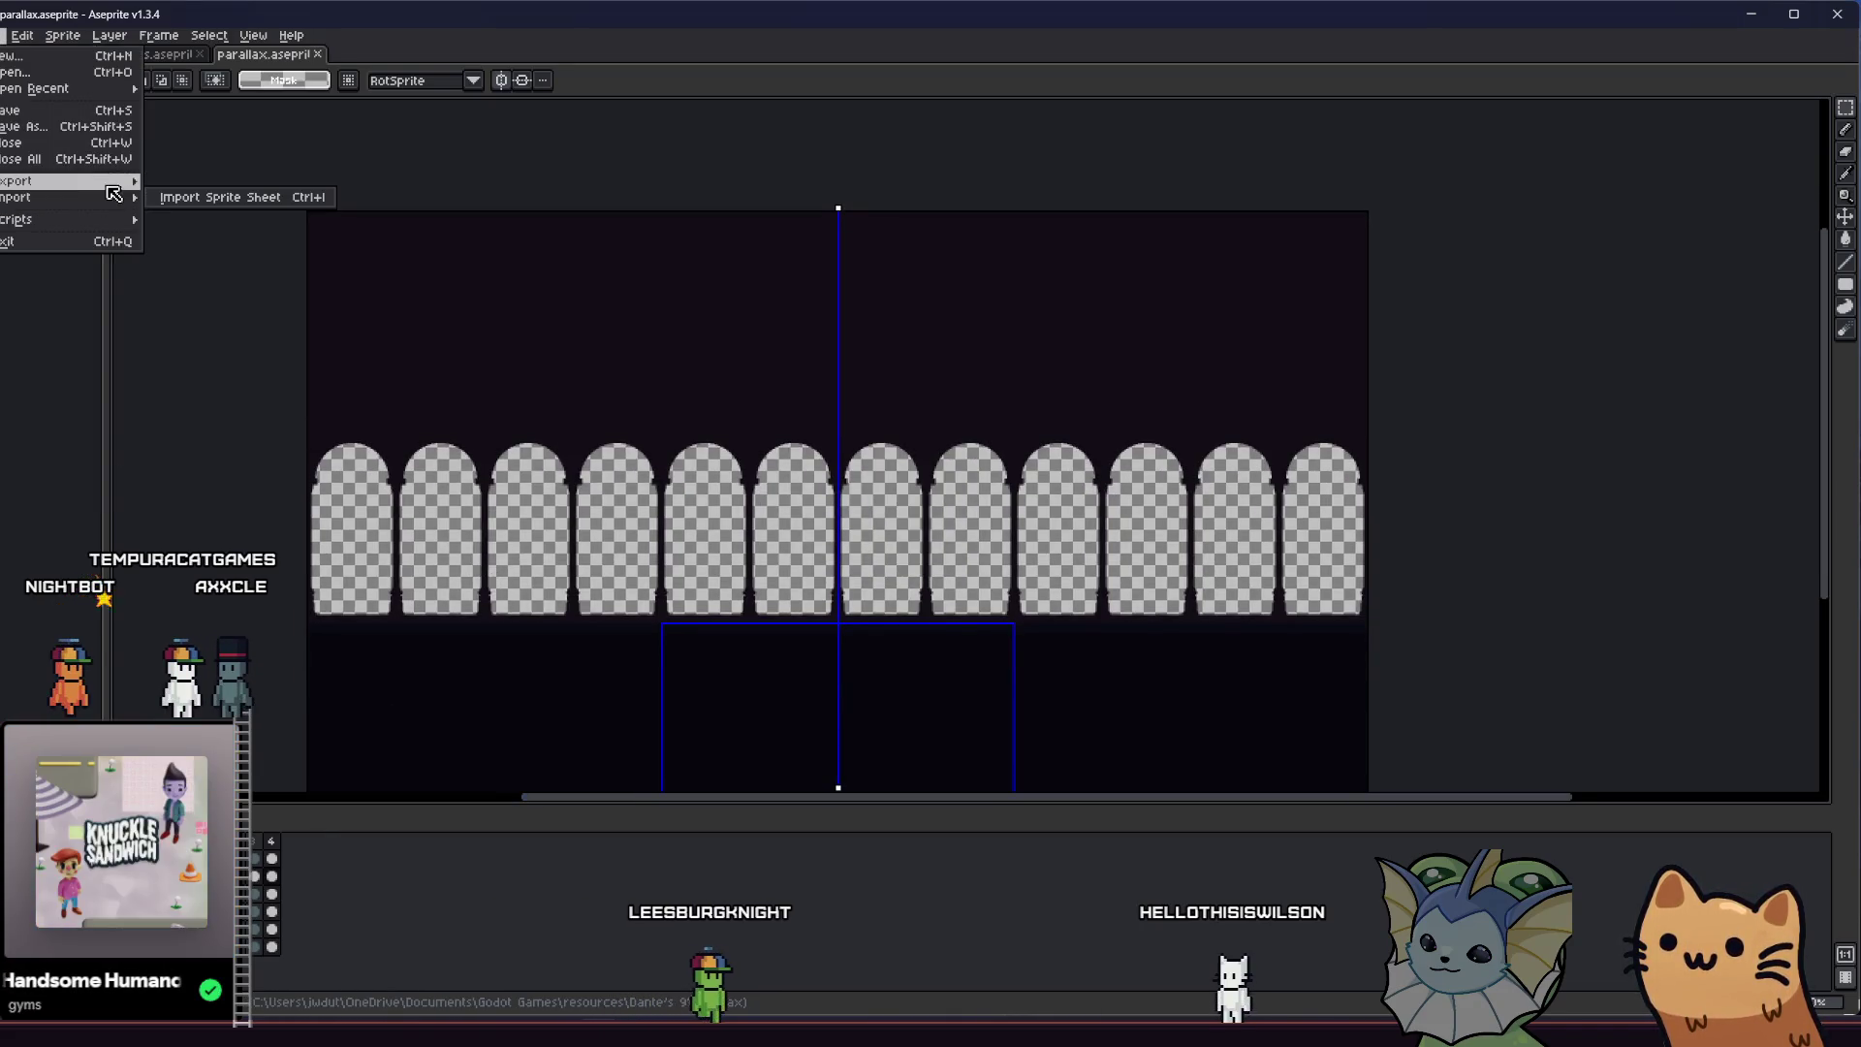
pyautogui.click(178, 195)
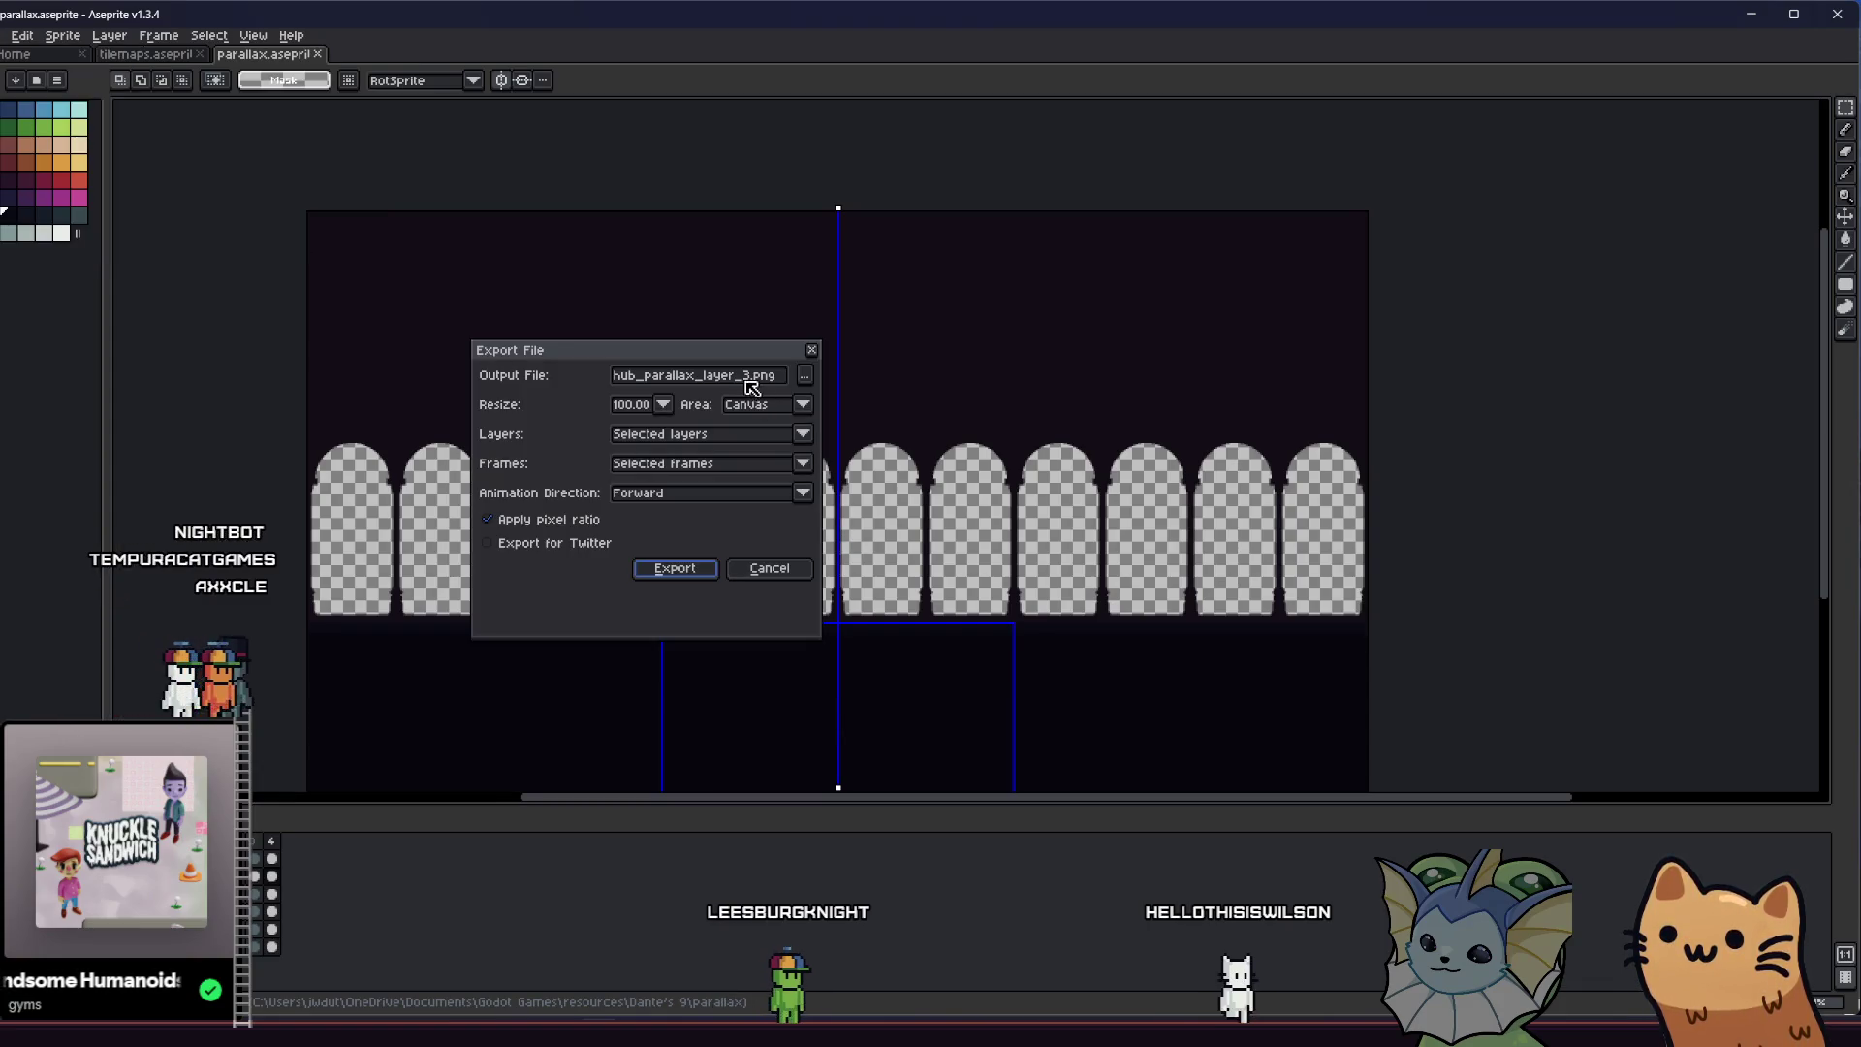
pyautogui.press('Return')
pyautogui.press('Return')
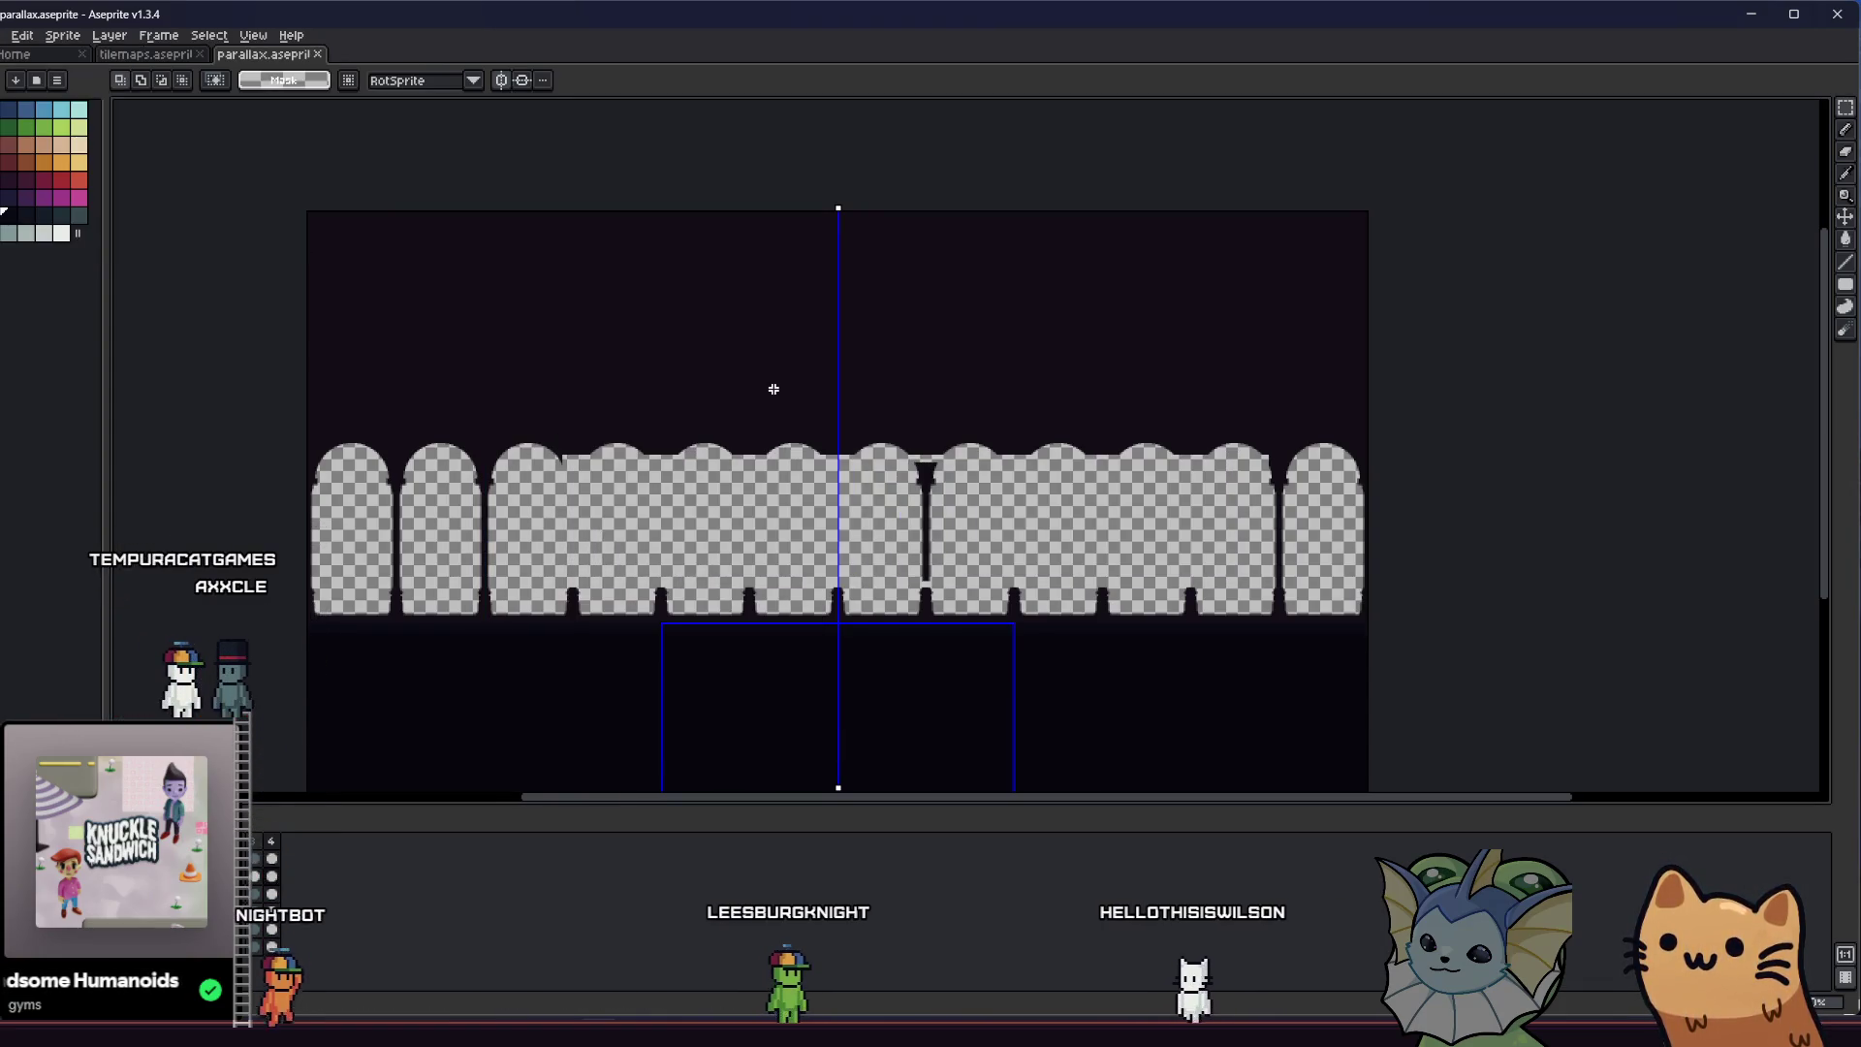
# Export the other layer over hub_parallax_layer_5.png, confirm the overwrite and return to Godot
pyautogui.click(272, 860)
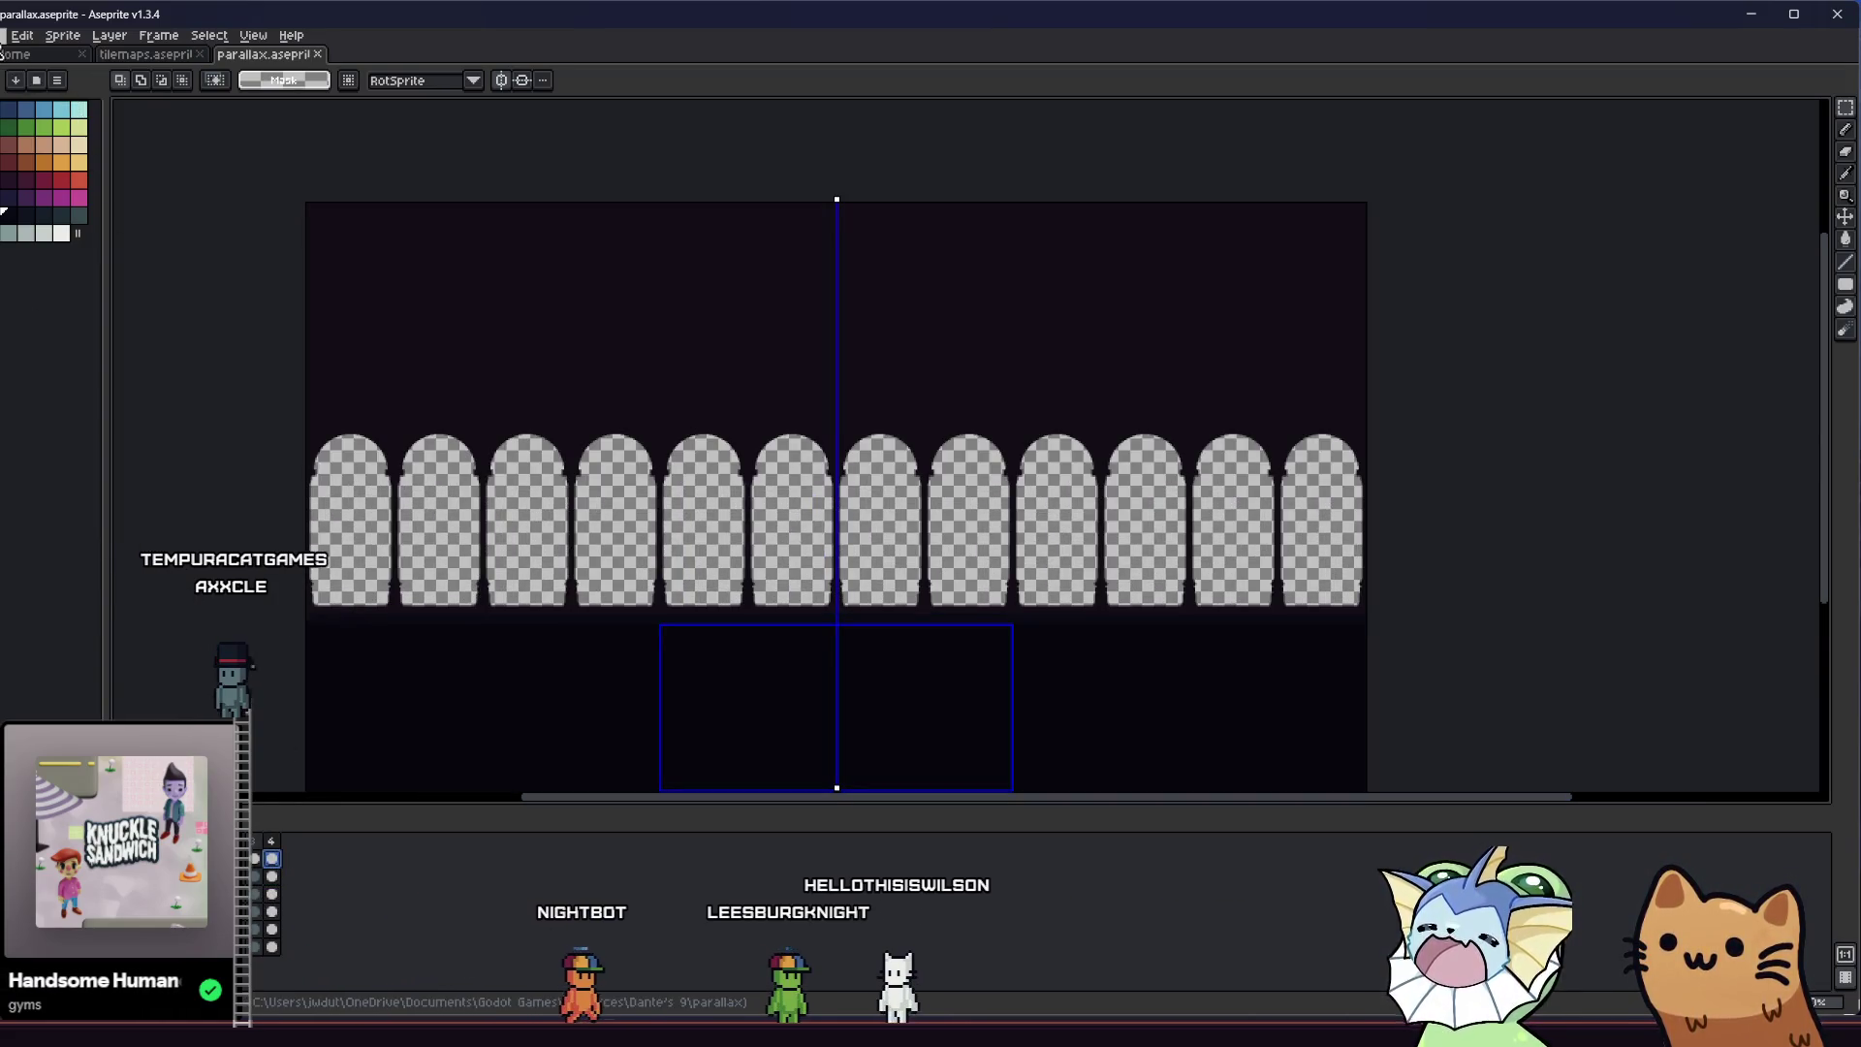
pyautogui.click(7, 33)
pyautogui.click(192, 182)
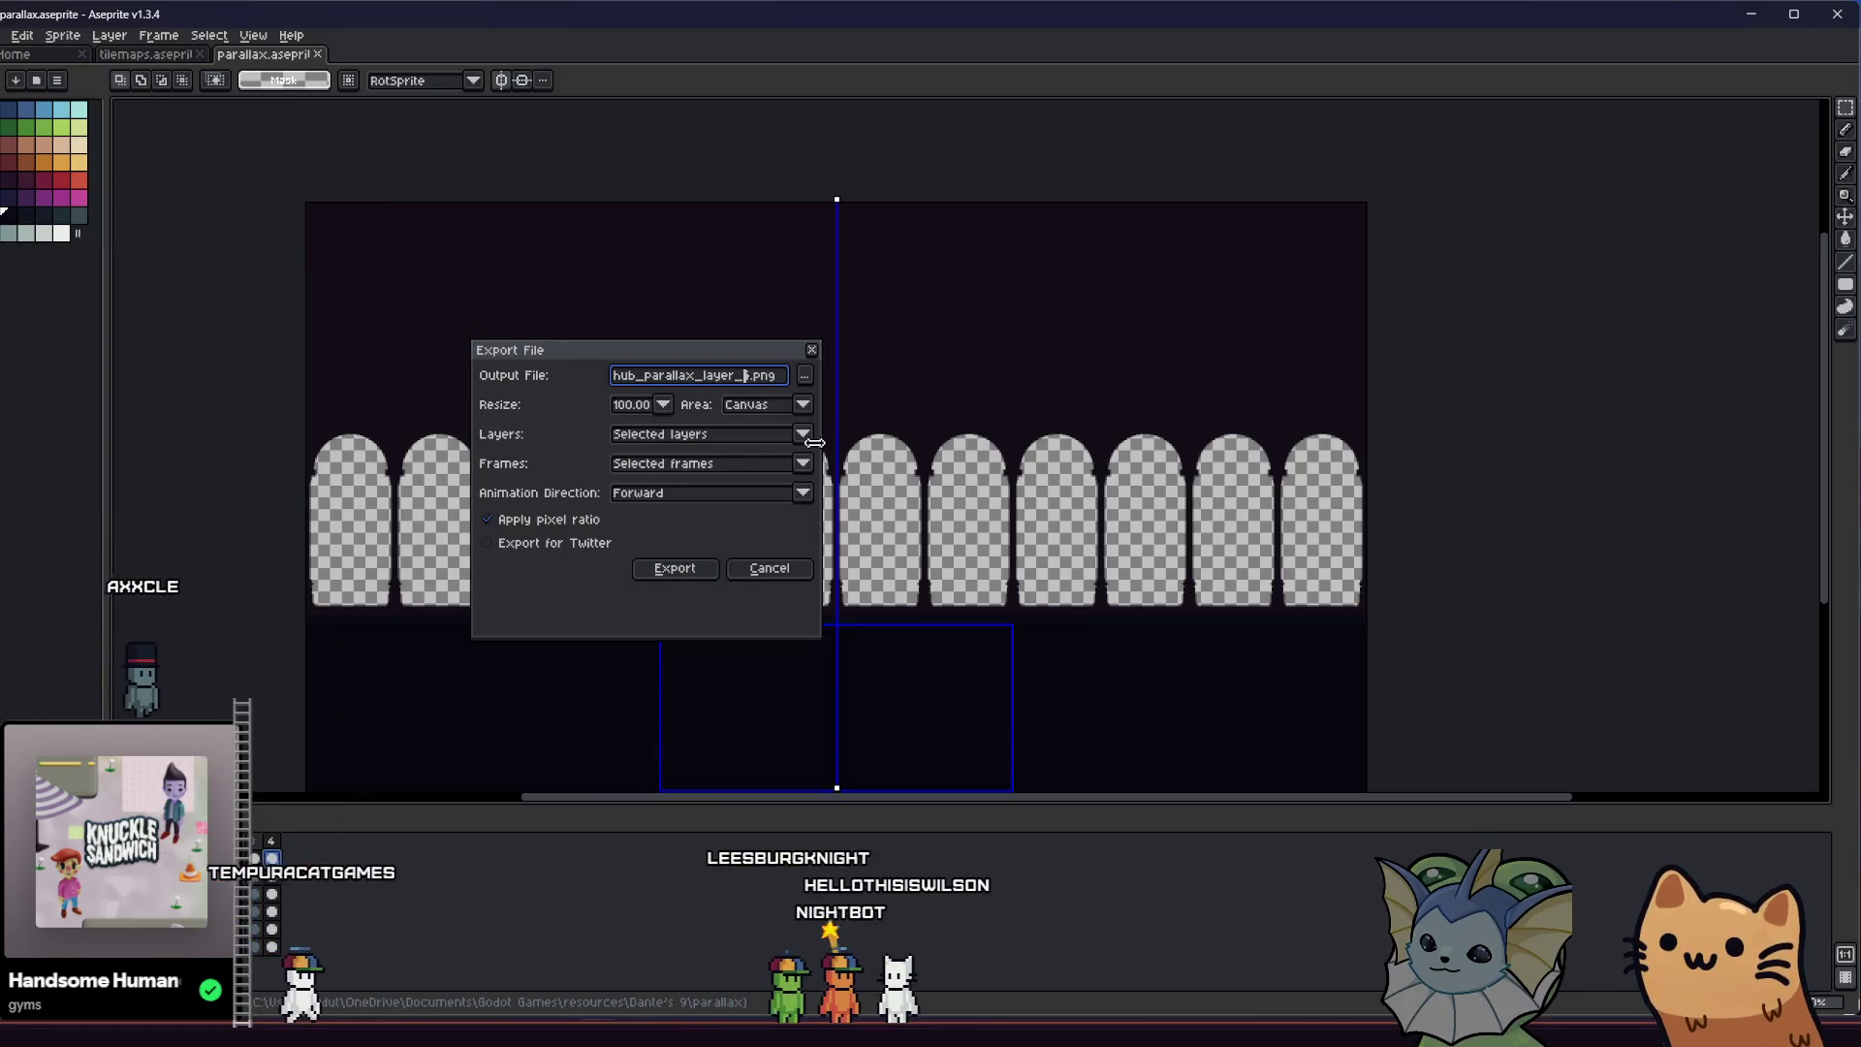
pyautogui.click(674, 568)
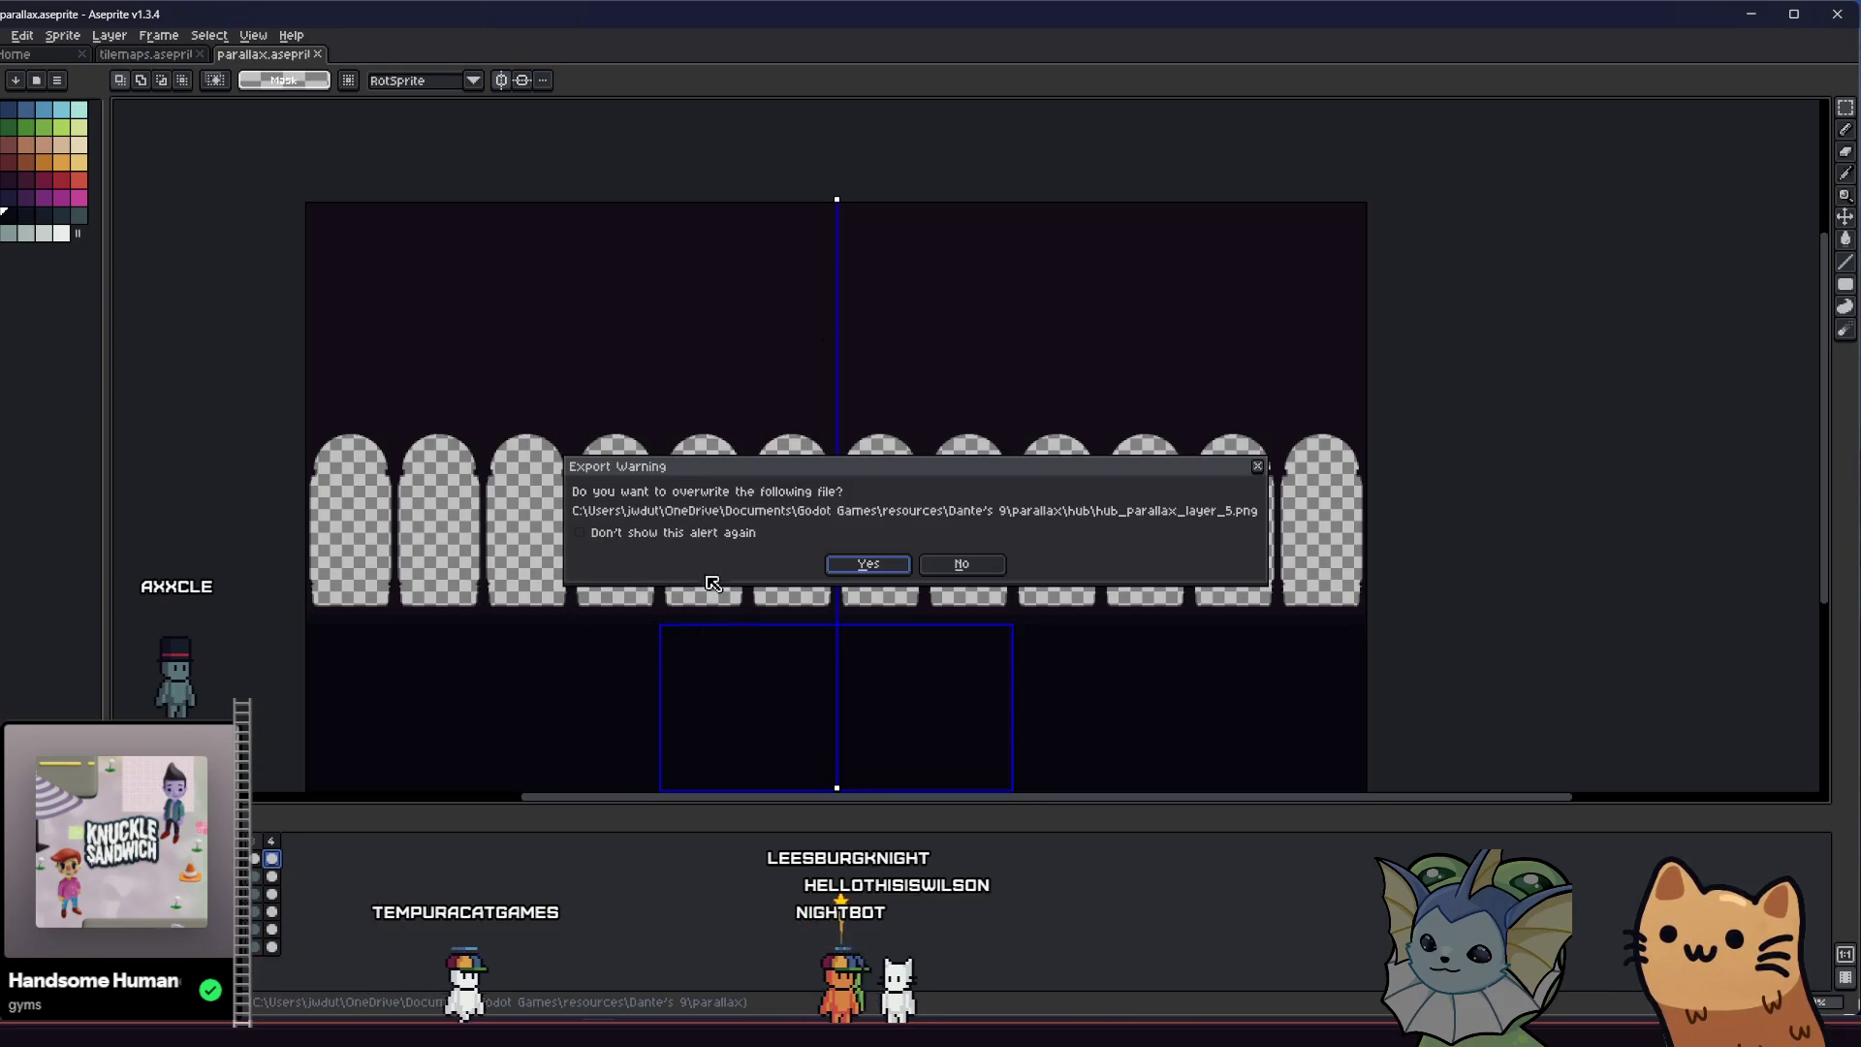
pyautogui.click(867, 565)
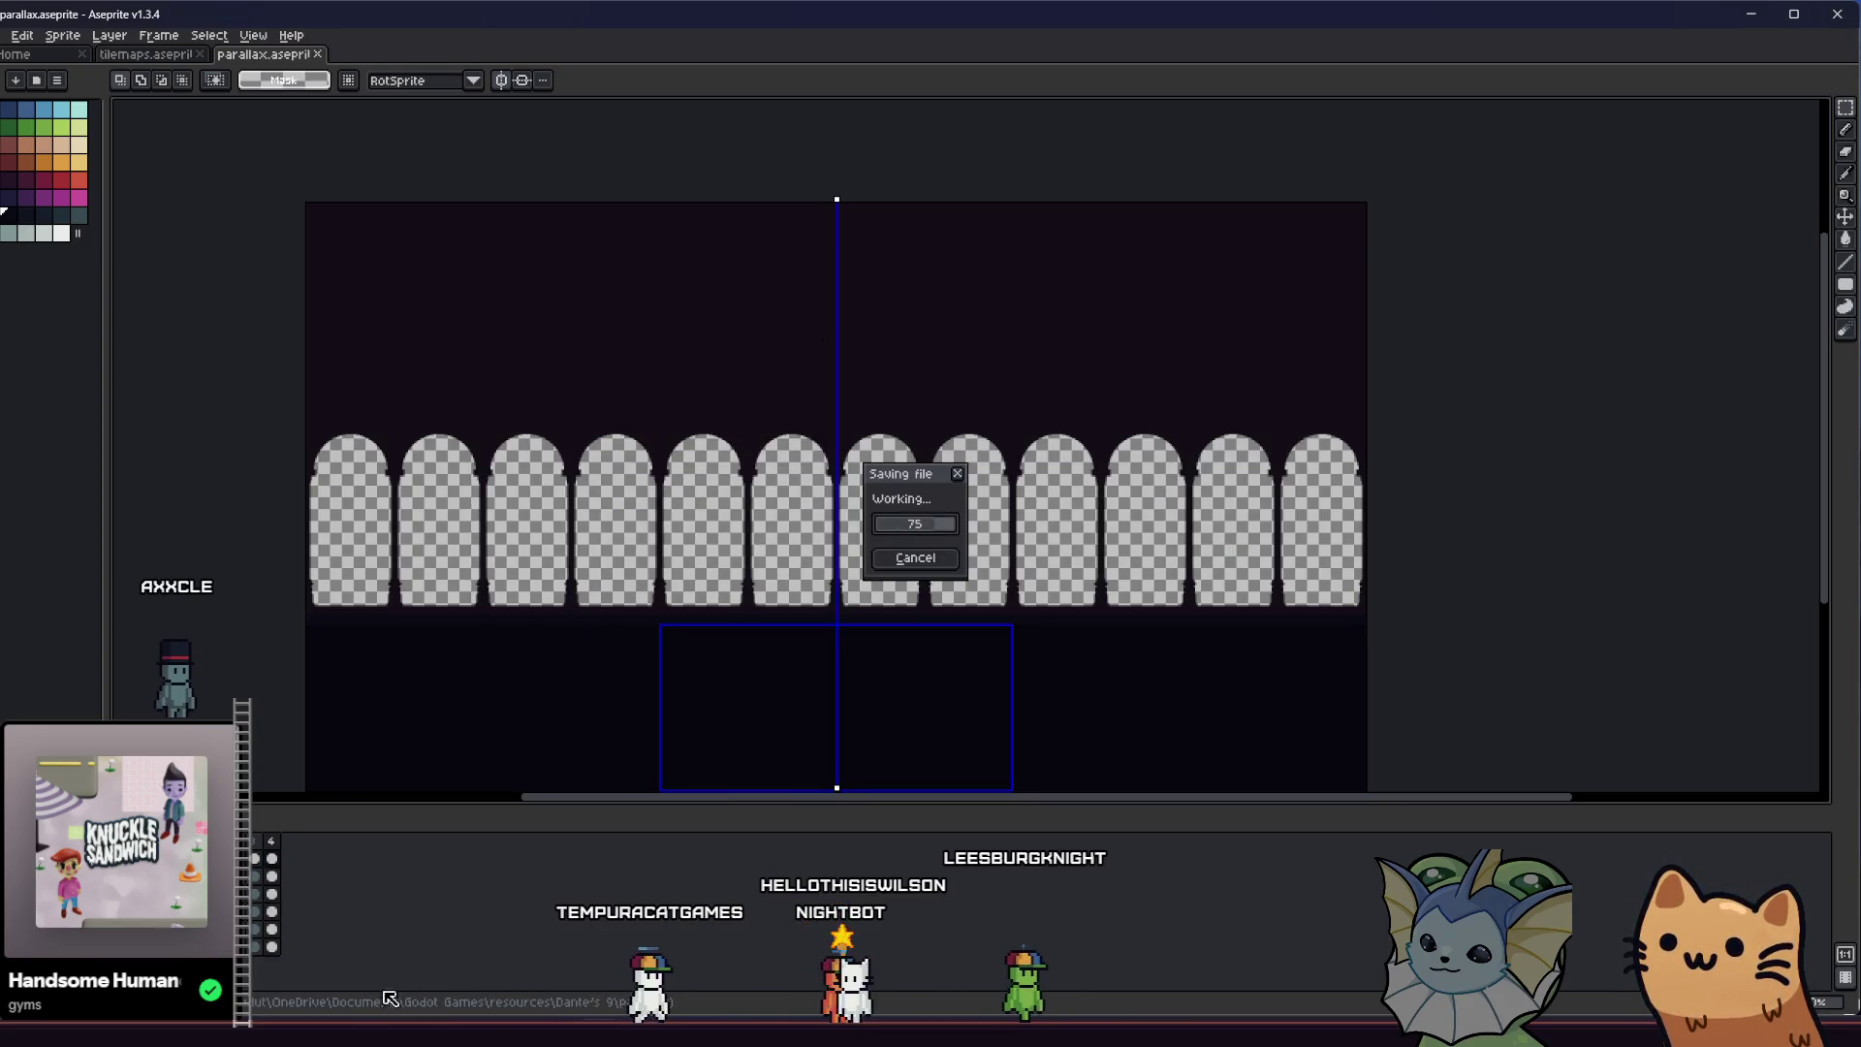
pyautogui.hotkey('alt', 'Tab')
pyautogui.hotkey('alt', 'Tab')
pyautogui.hotkey('alt', 'Tab')
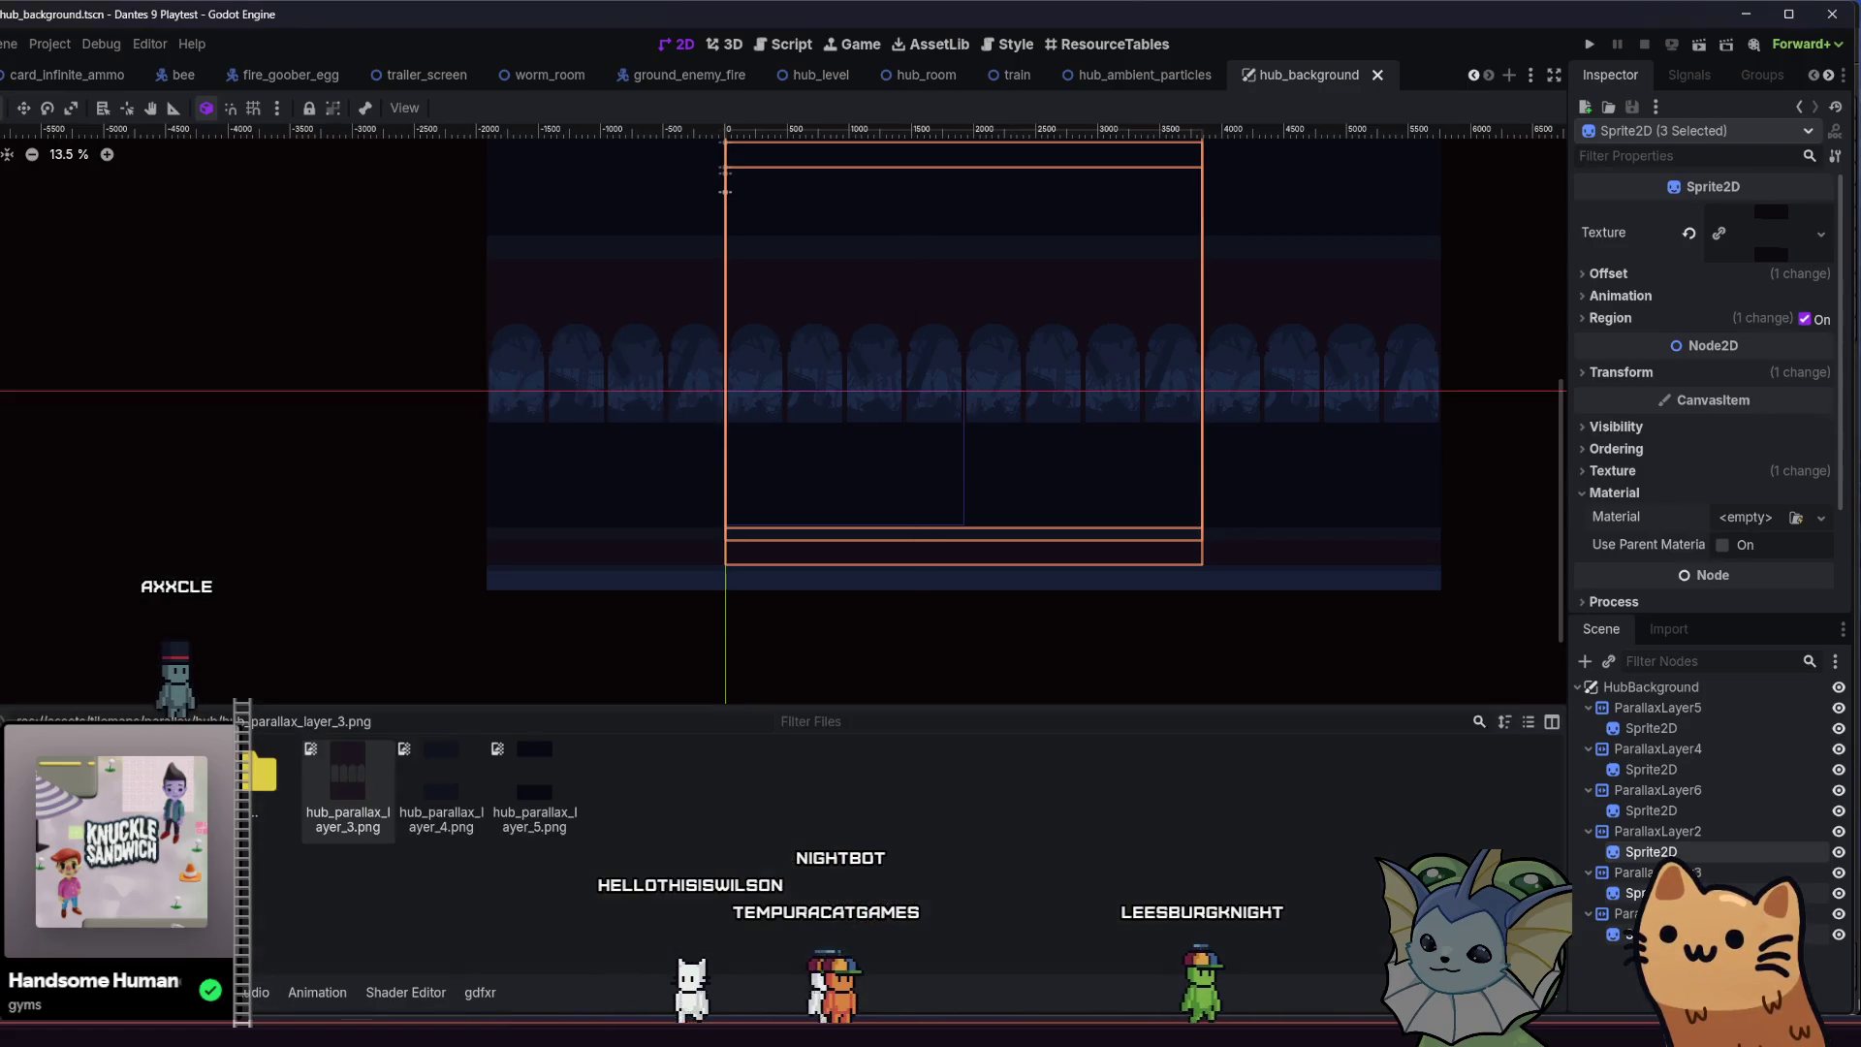
# Let Godot reimport the updated parallax PNGs and run the project
pyautogui.hotkey('alt', 'Tab')
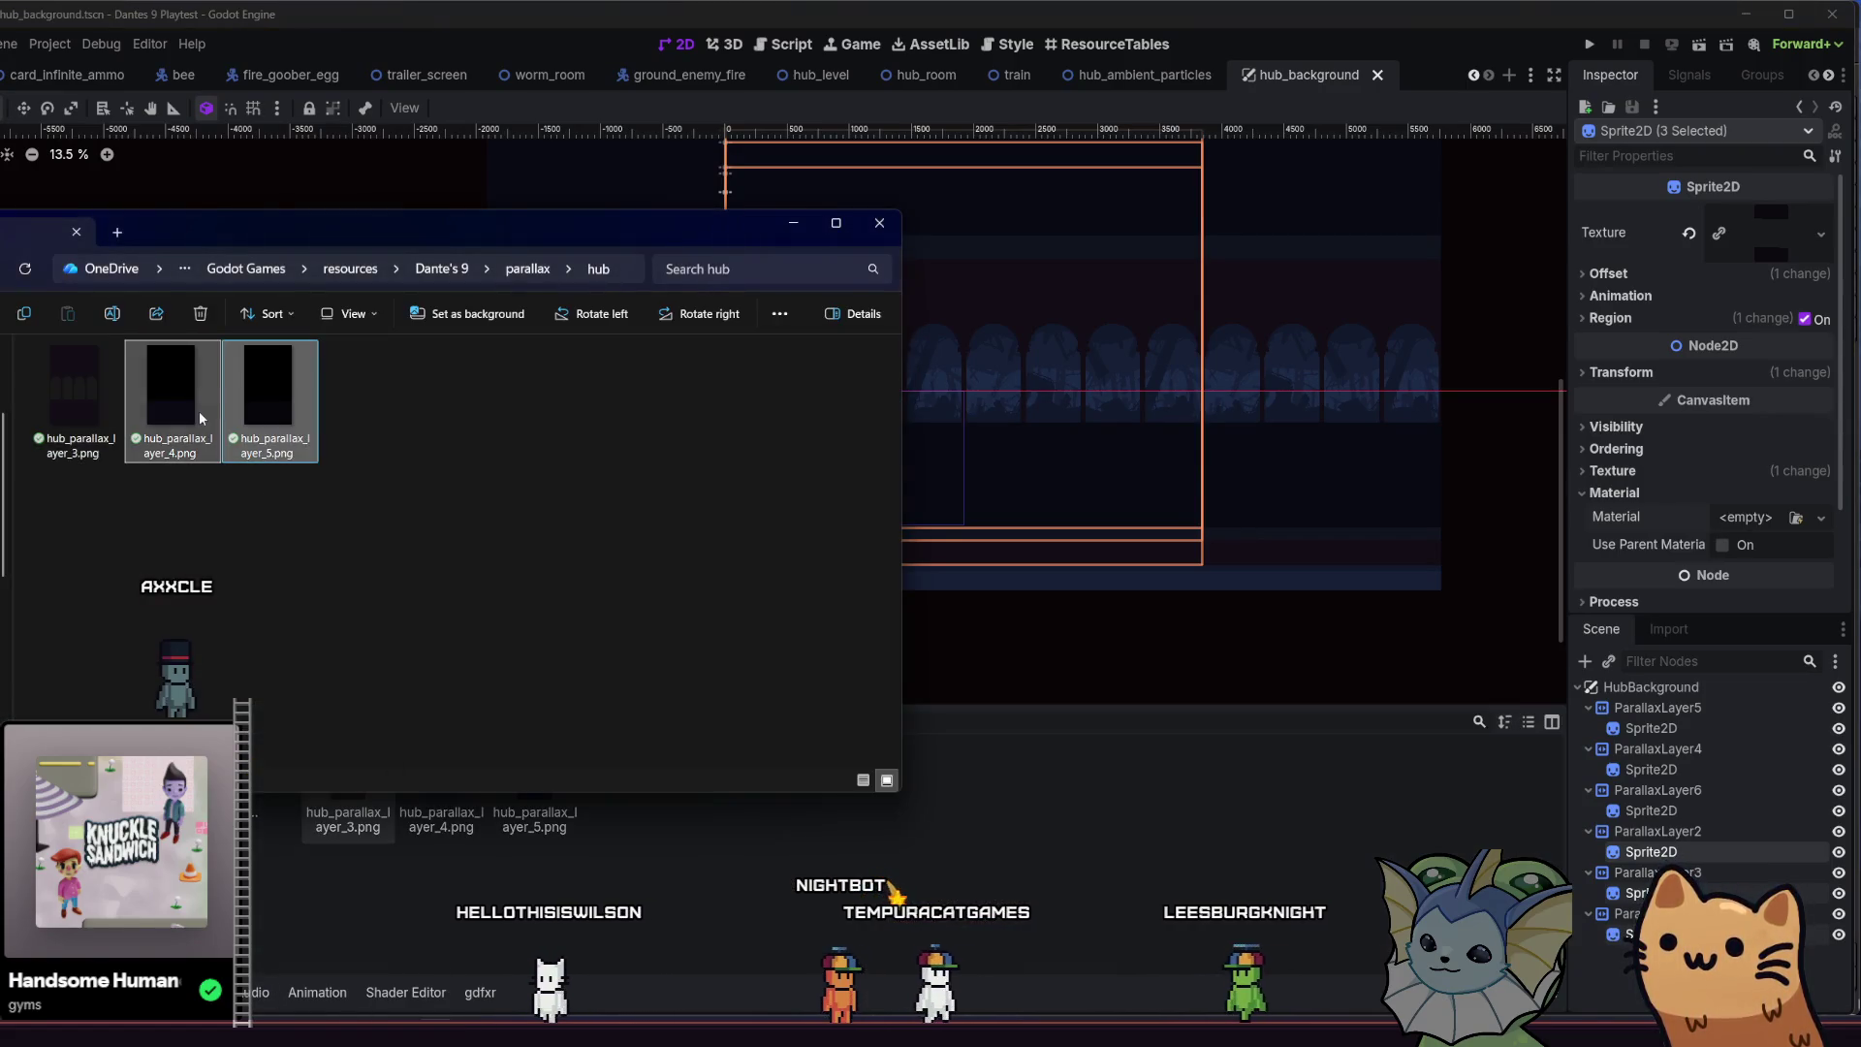
pyautogui.hotkey('alt', 'Tab')
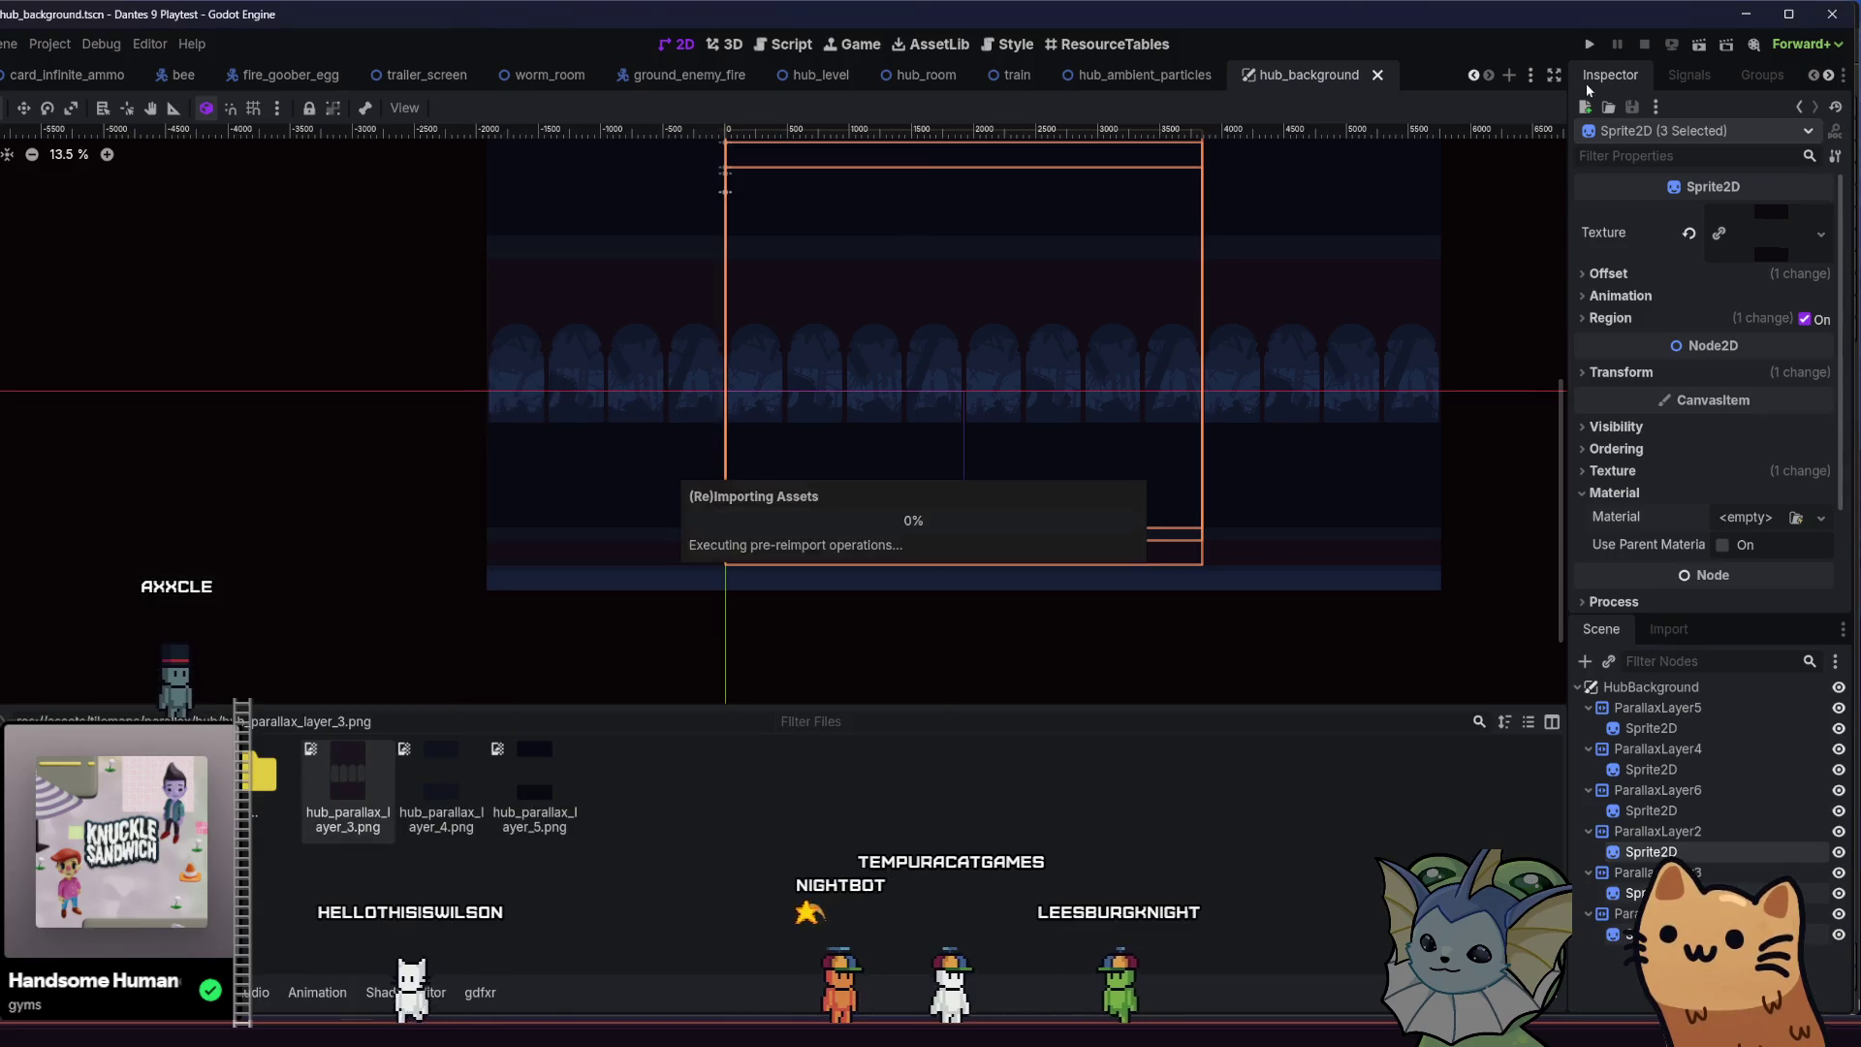
pyautogui.click(1590, 45)
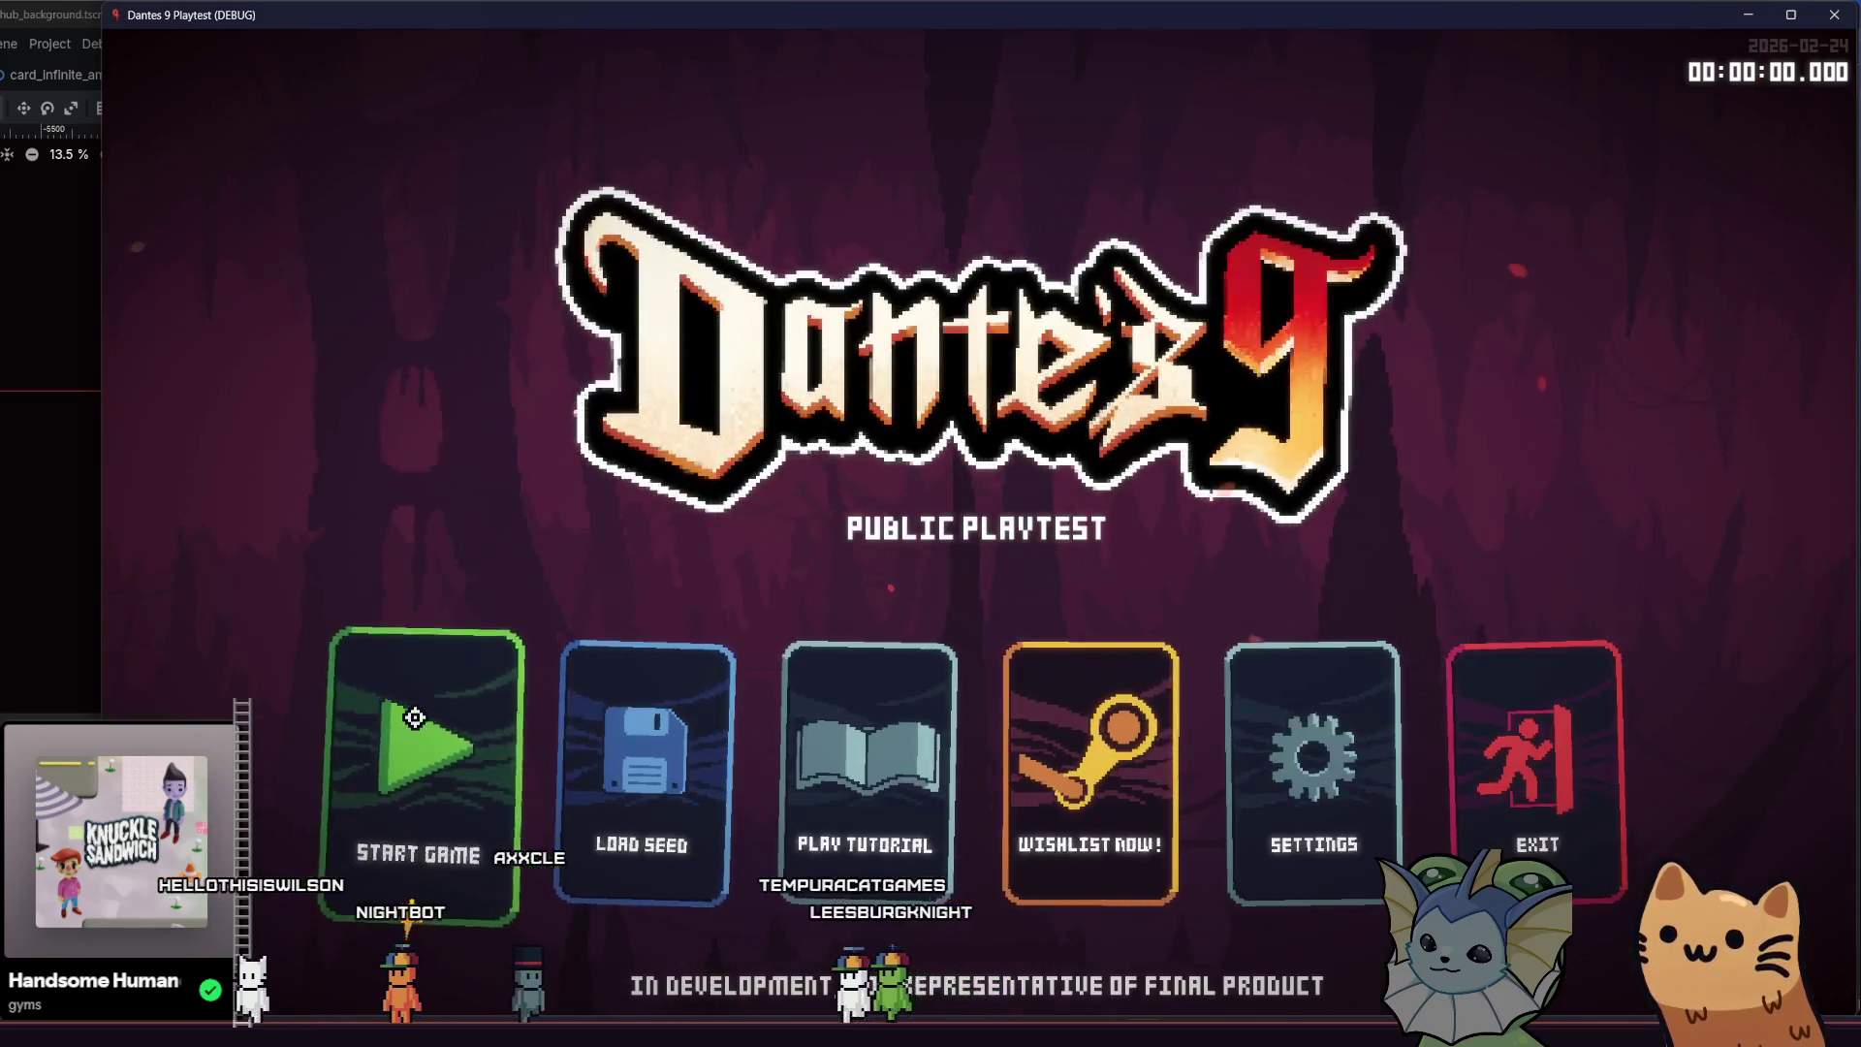
# Start a game, climb the stairs, jump off and walk left past the train to the left staircase
pyautogui.click(414, 728)
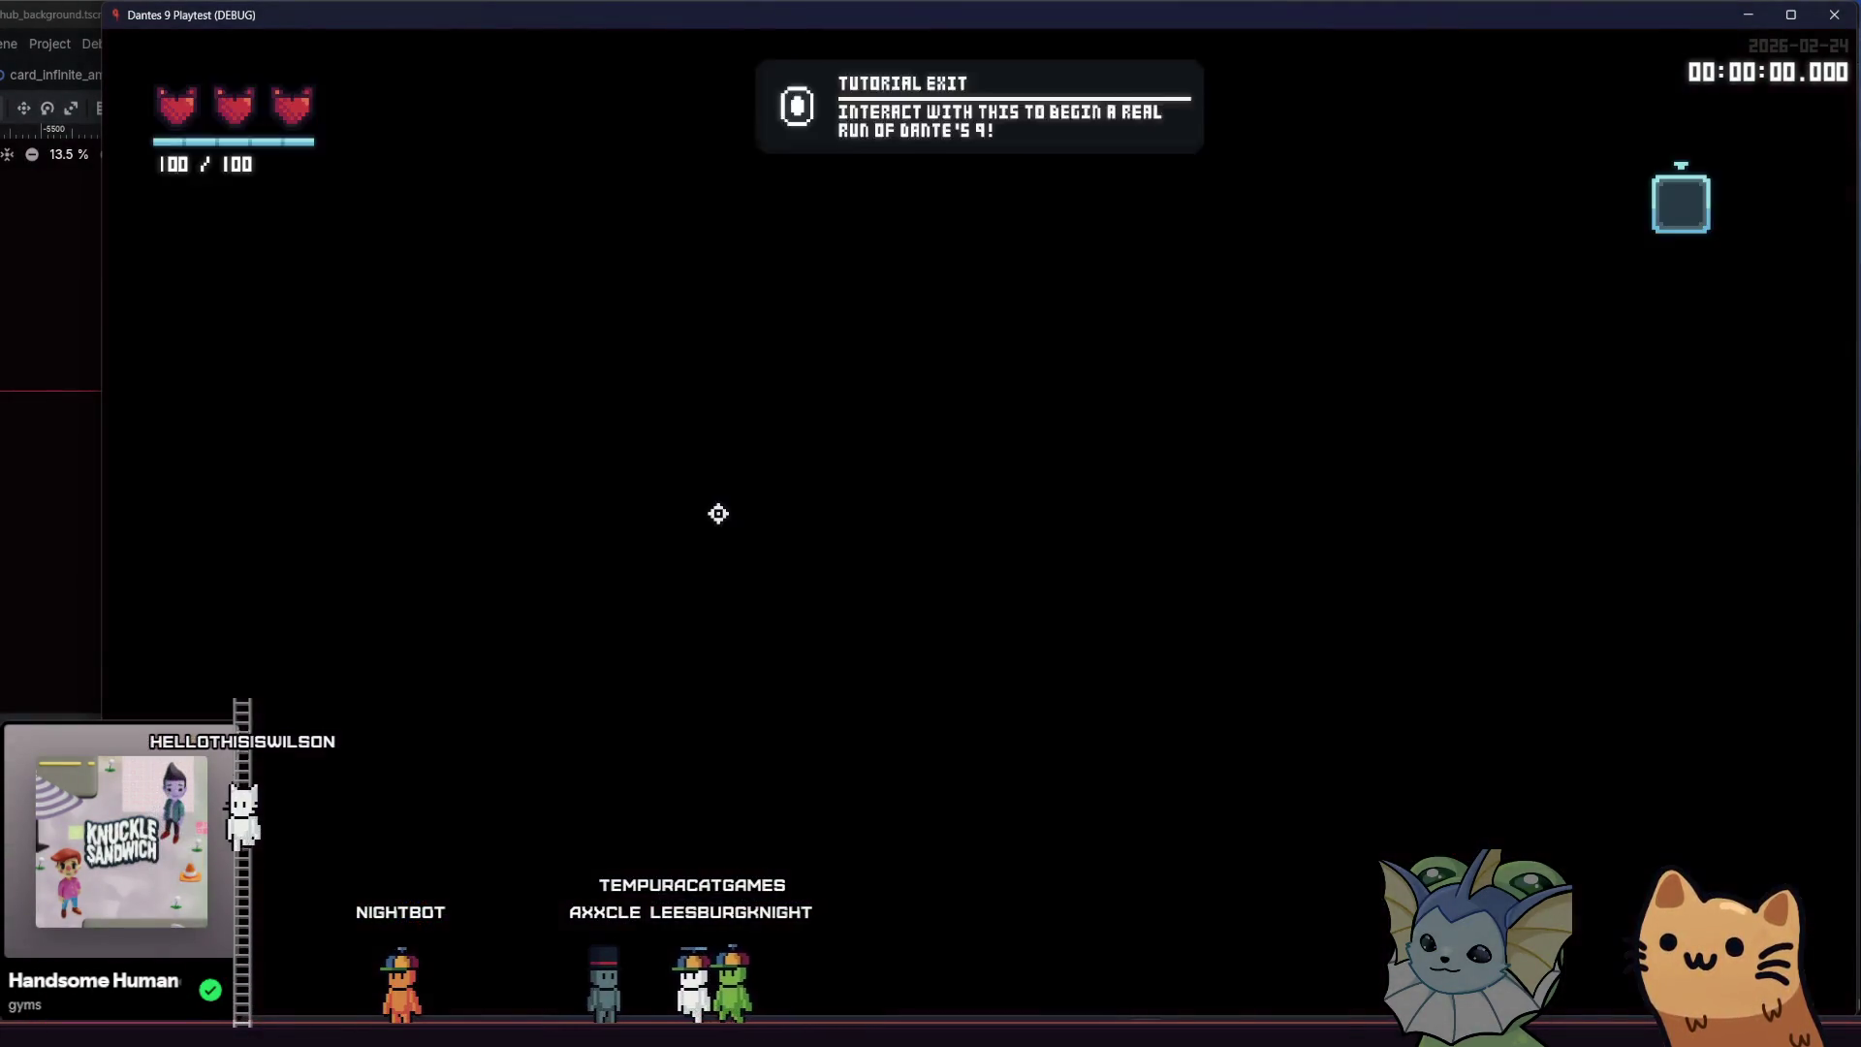
pyautogui.press('d')
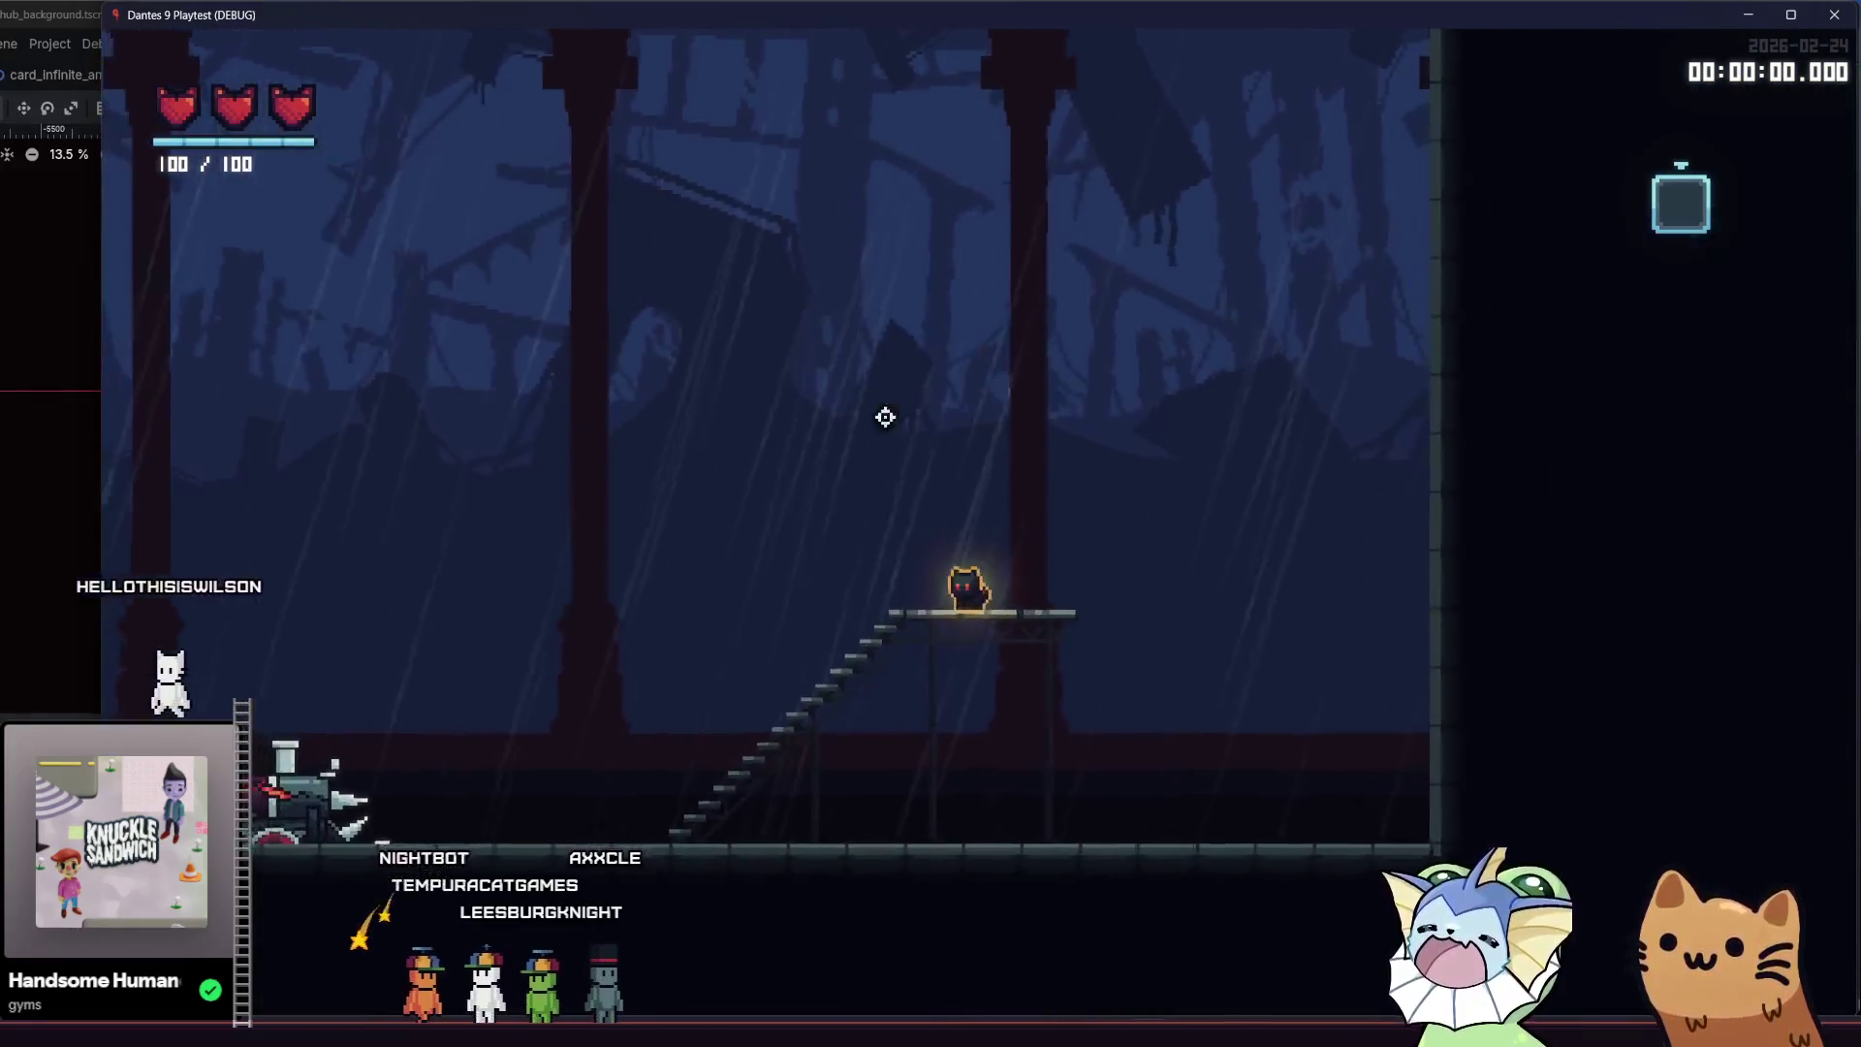
pyautogui.press('space')
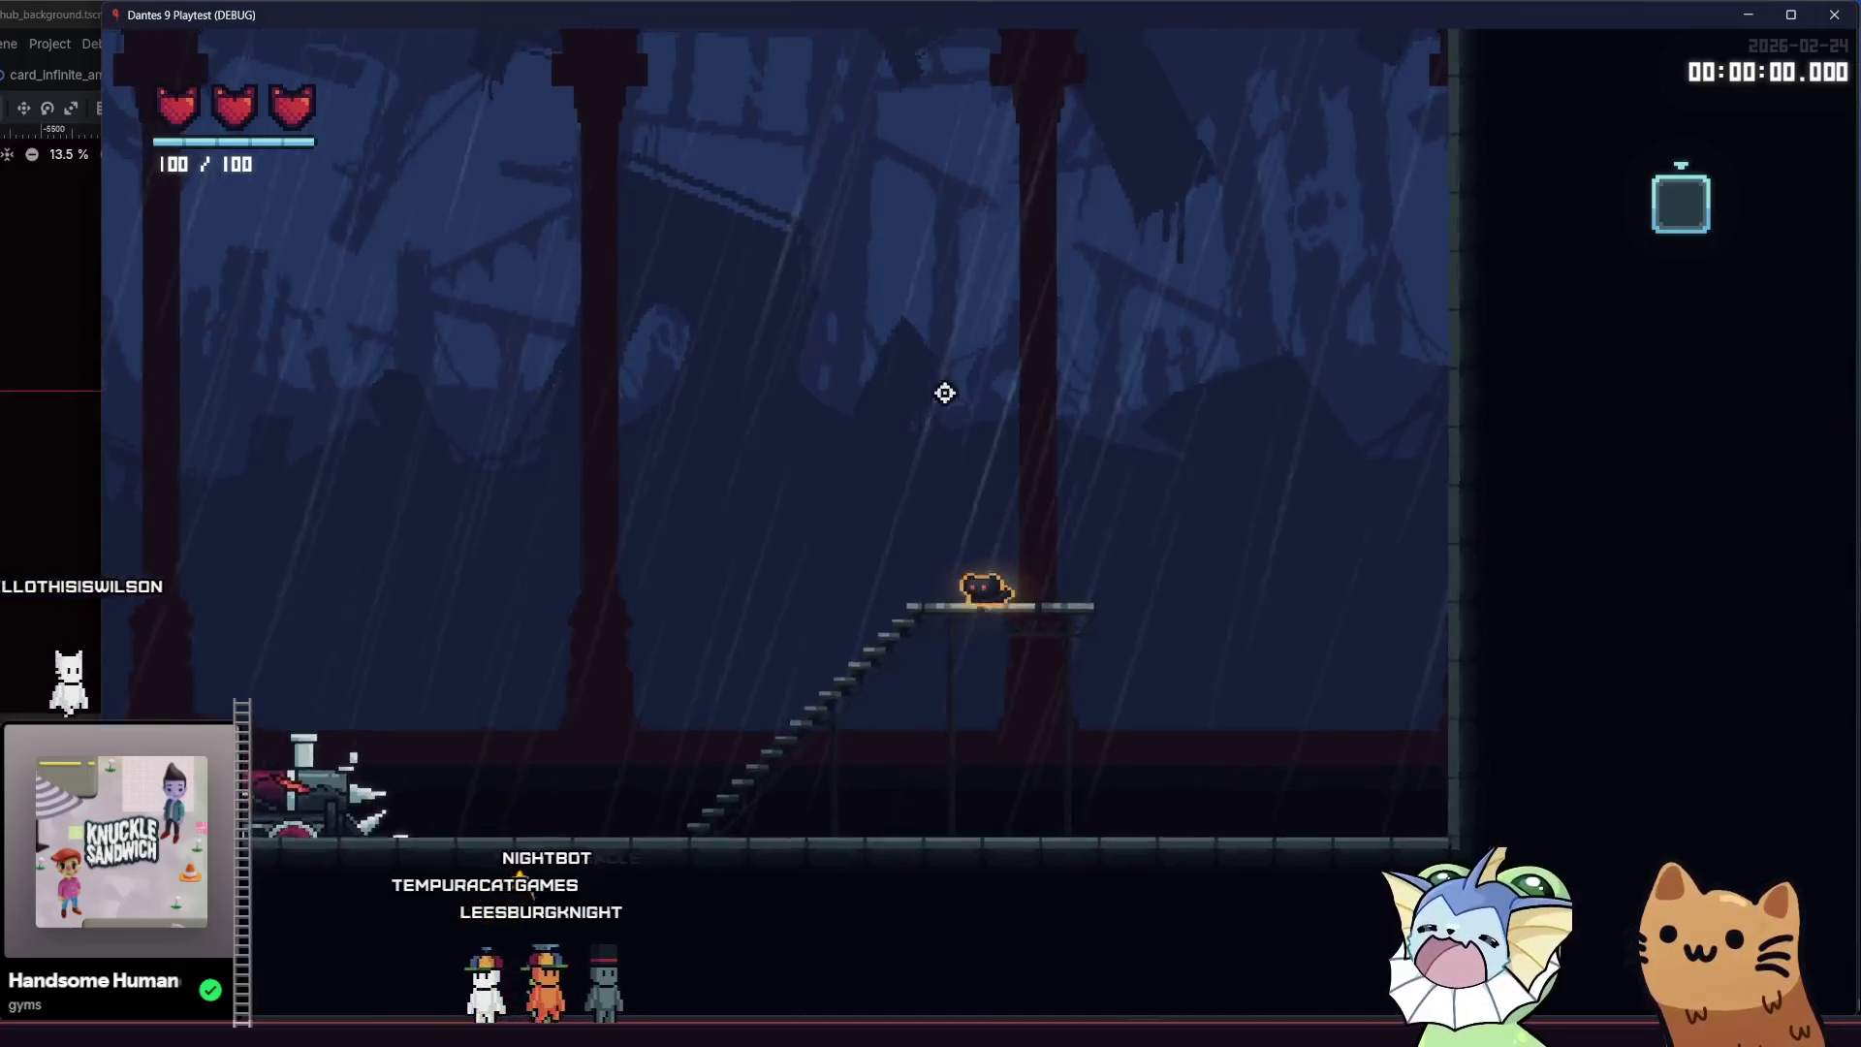
pyautogui.press('a')
pyautogui.press('a')
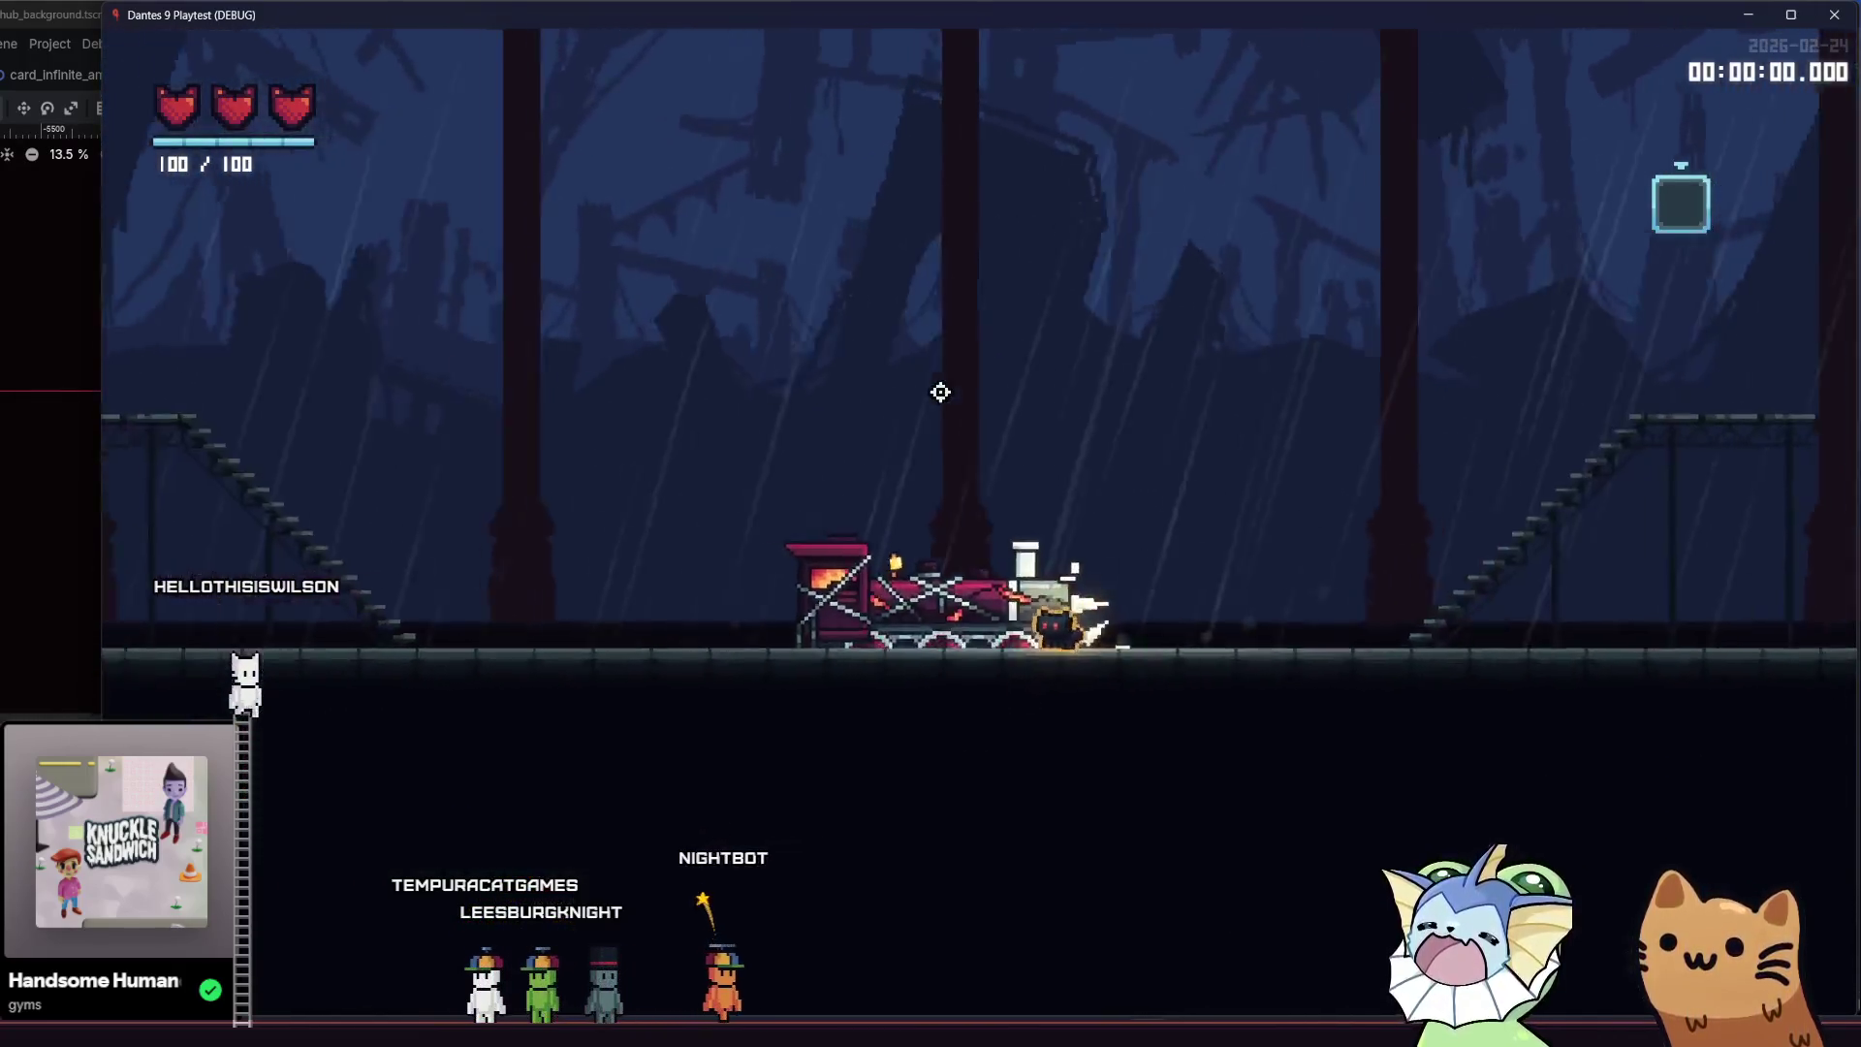
pyautogui.press('a')
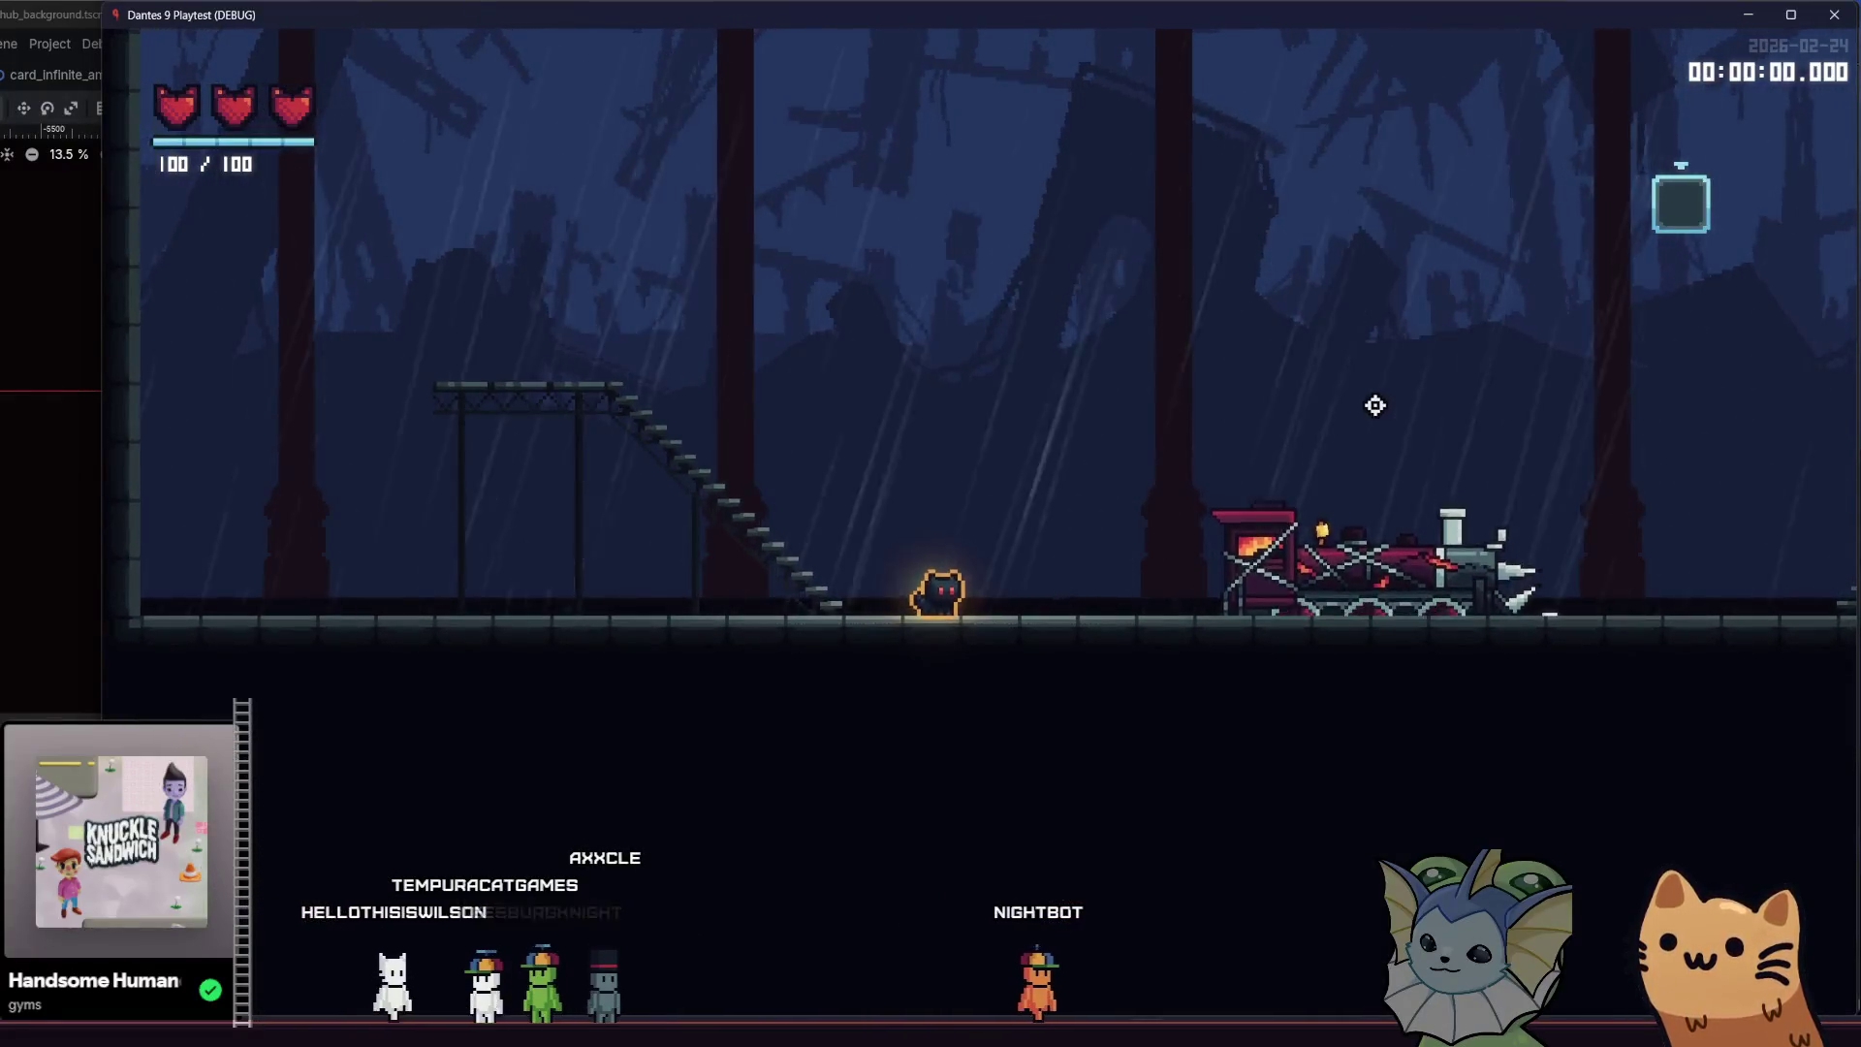
pyautogui.press('a')
pyautogui.press('a')
# Run back right across the stairs and upper platform, then Alt-Tab back to Aseprite
pyautogui.press('space')
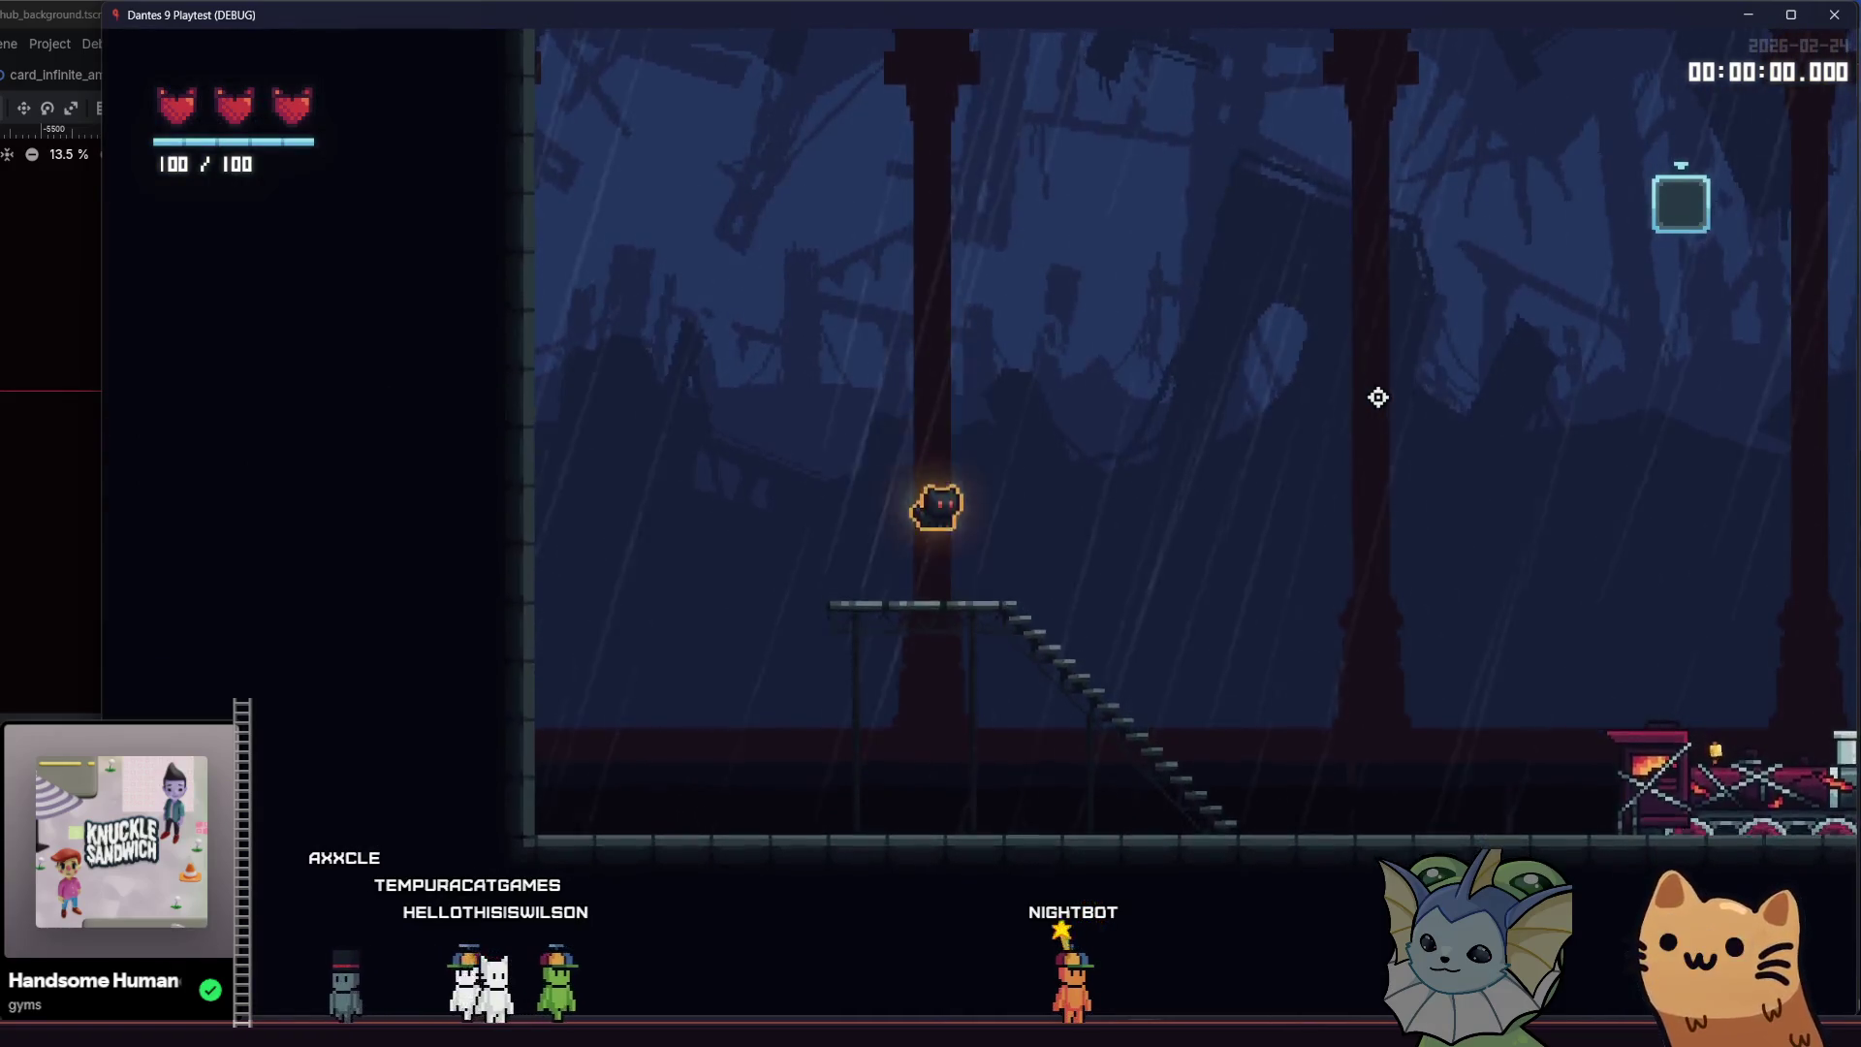
pyautogui.press('d')
pyautogui.press('d')
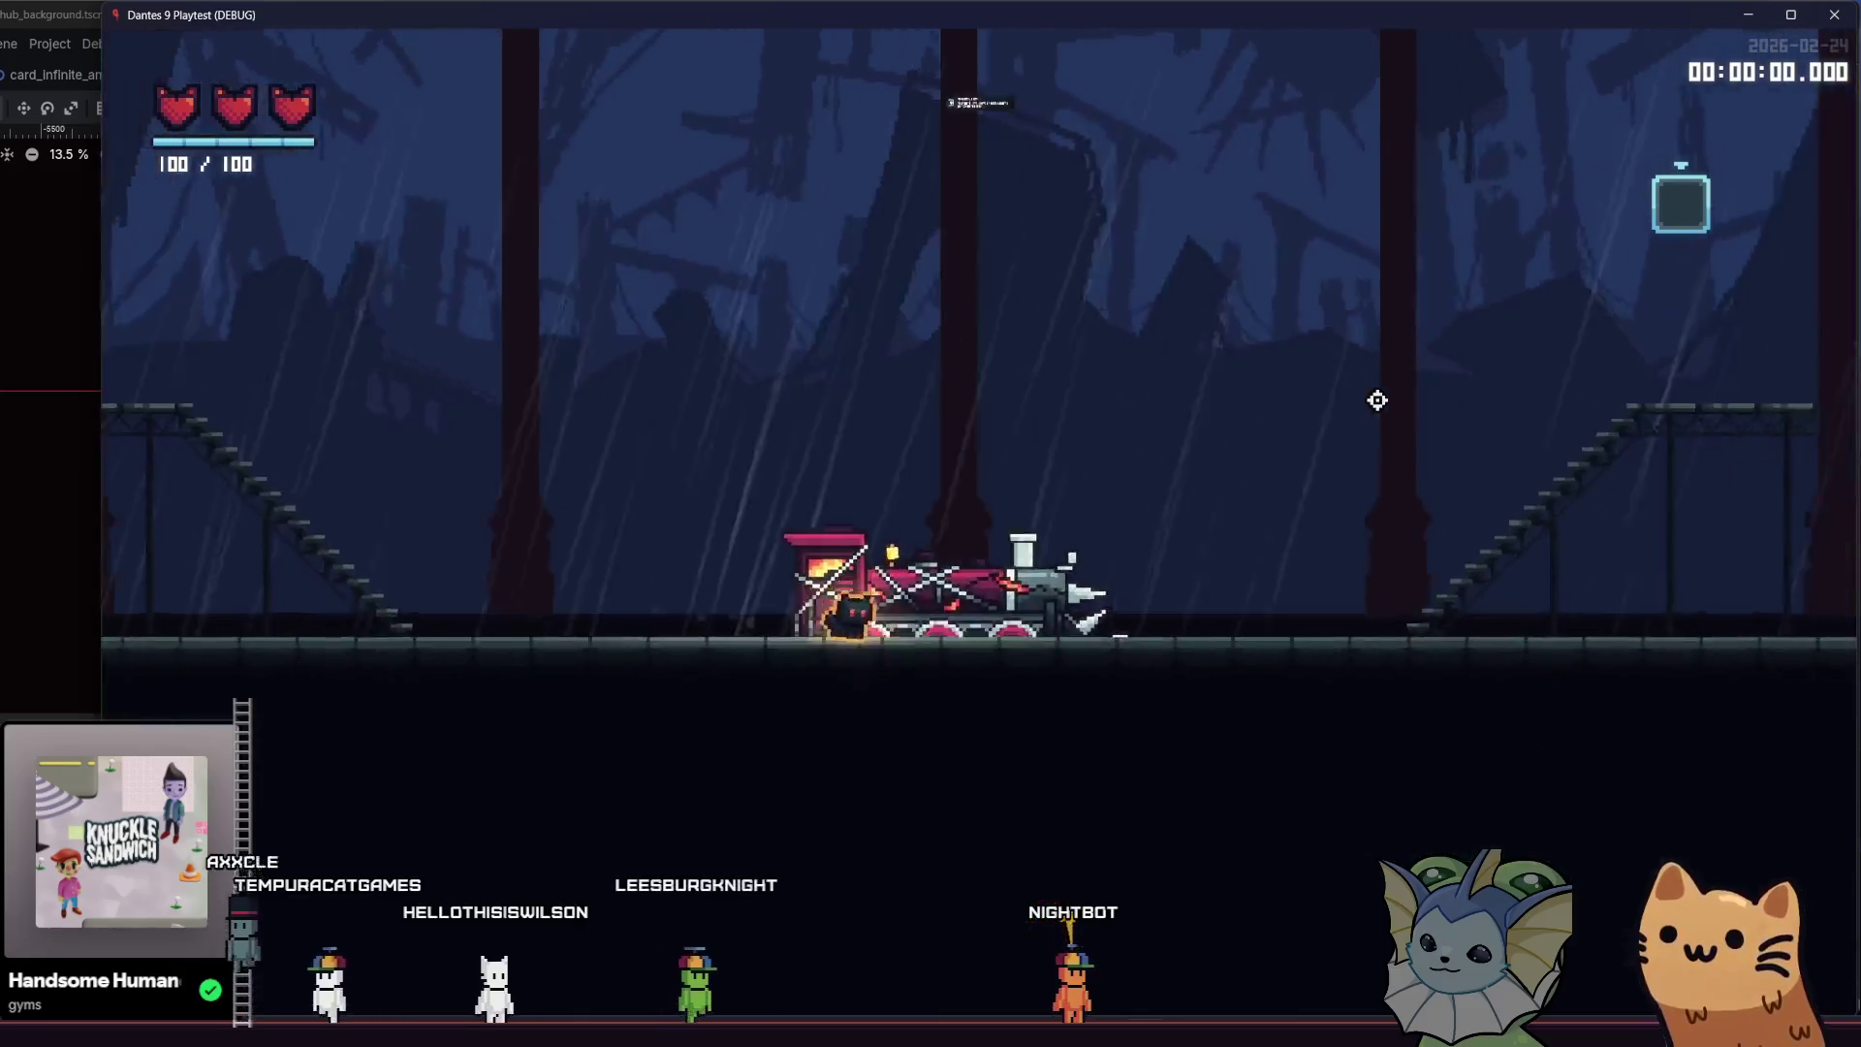
pyautogui.press('space')
pyautogui.press('d')
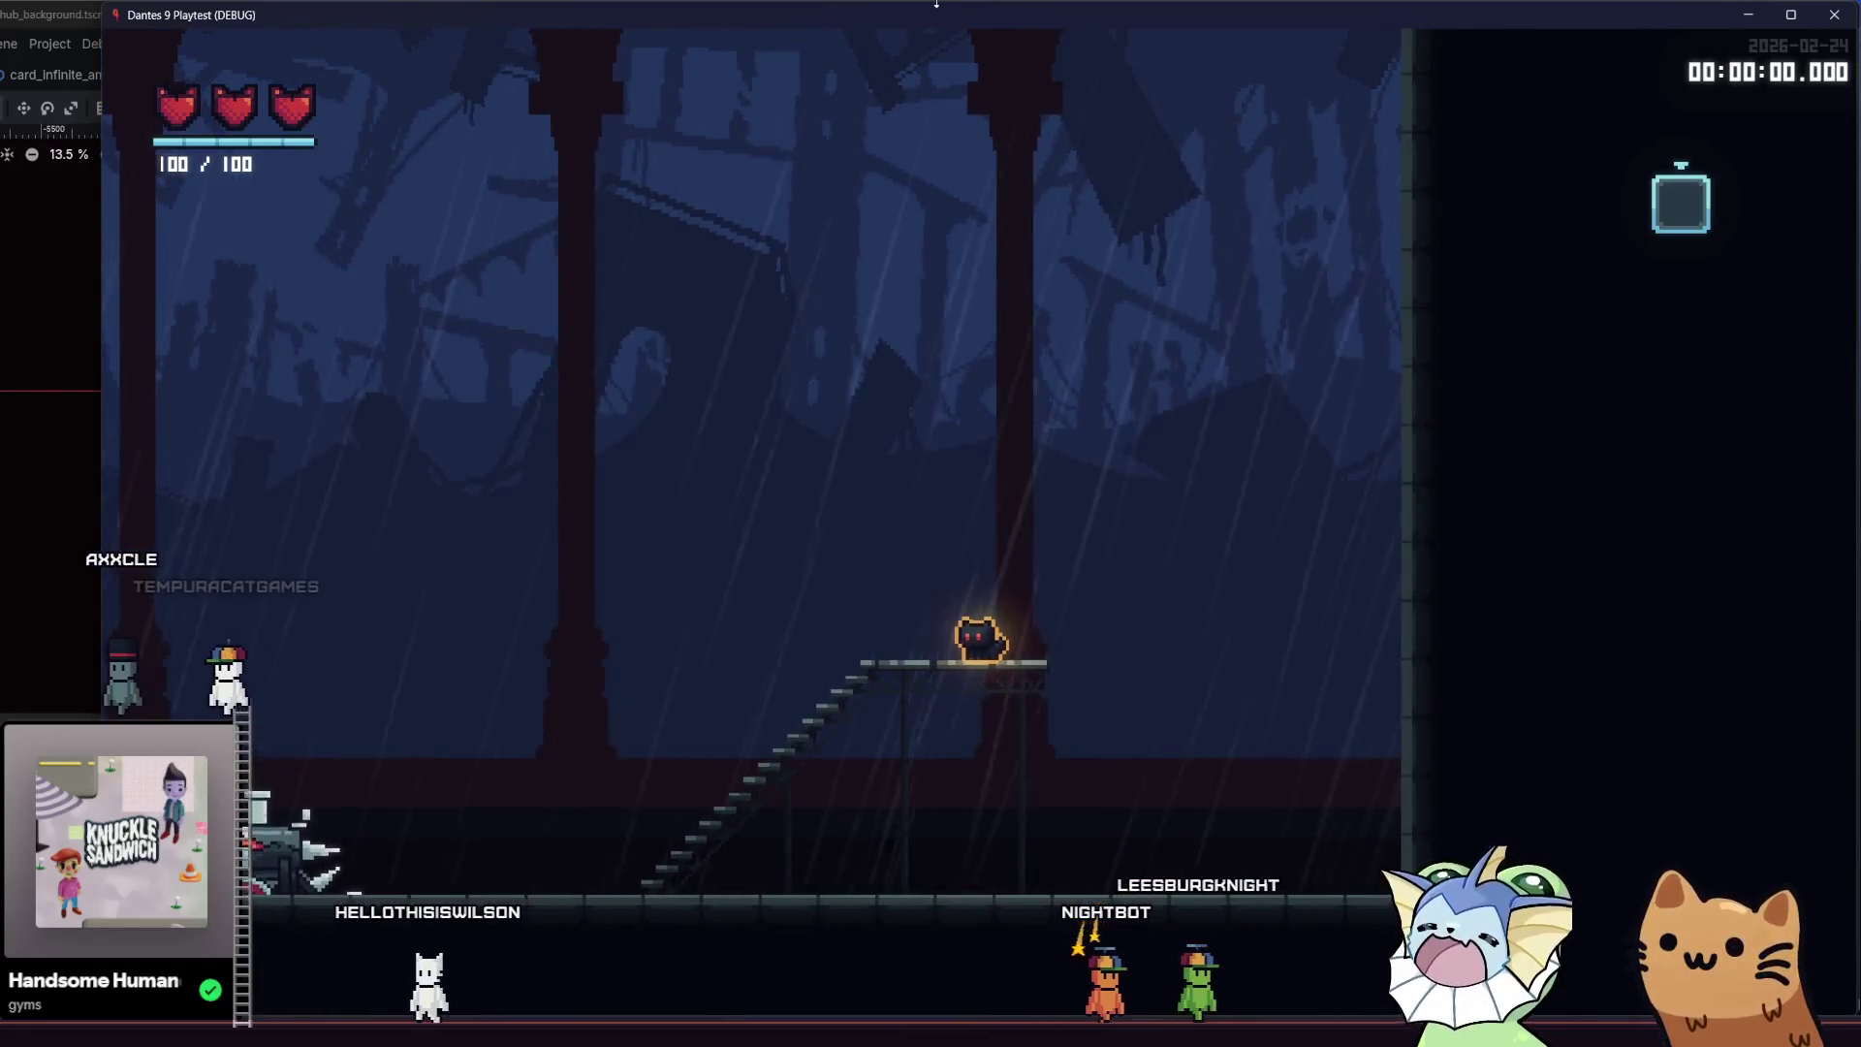
pyautogui.press('a')
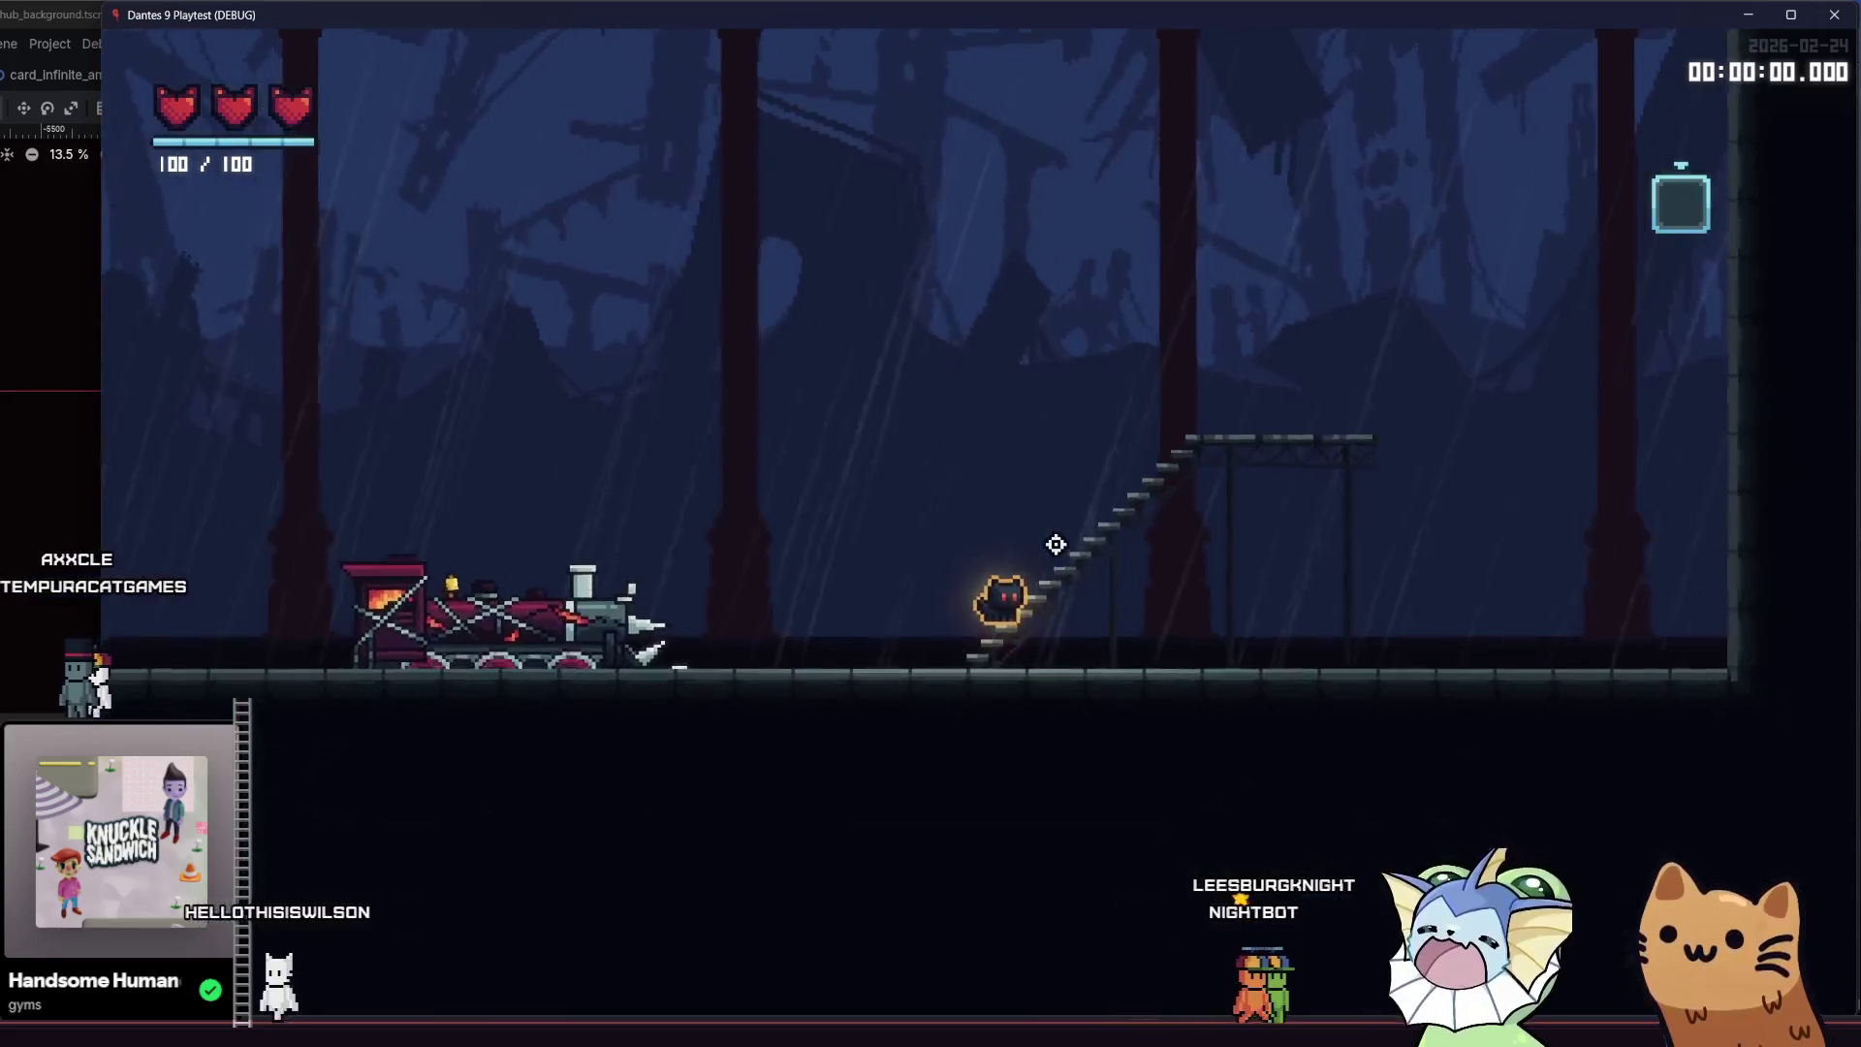
pyautogui.press('d')
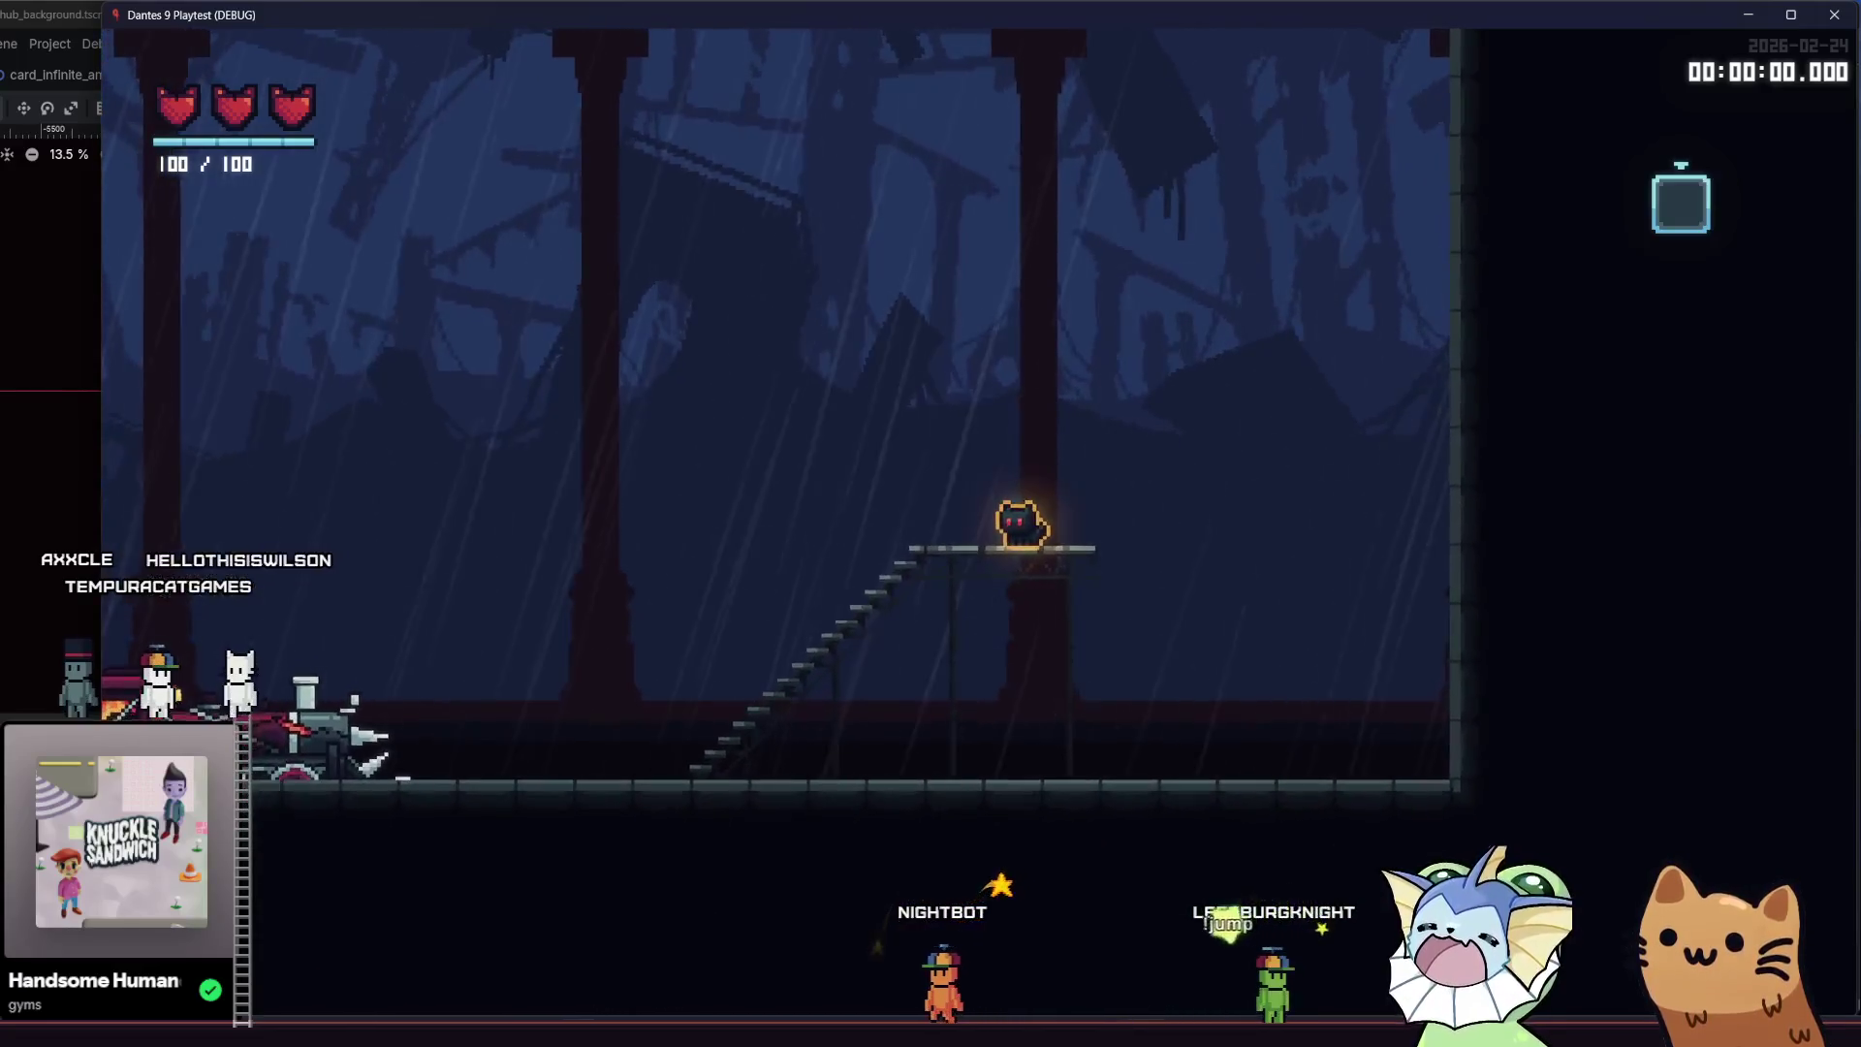
pyautogui.hotkey('alt', 'Tab')
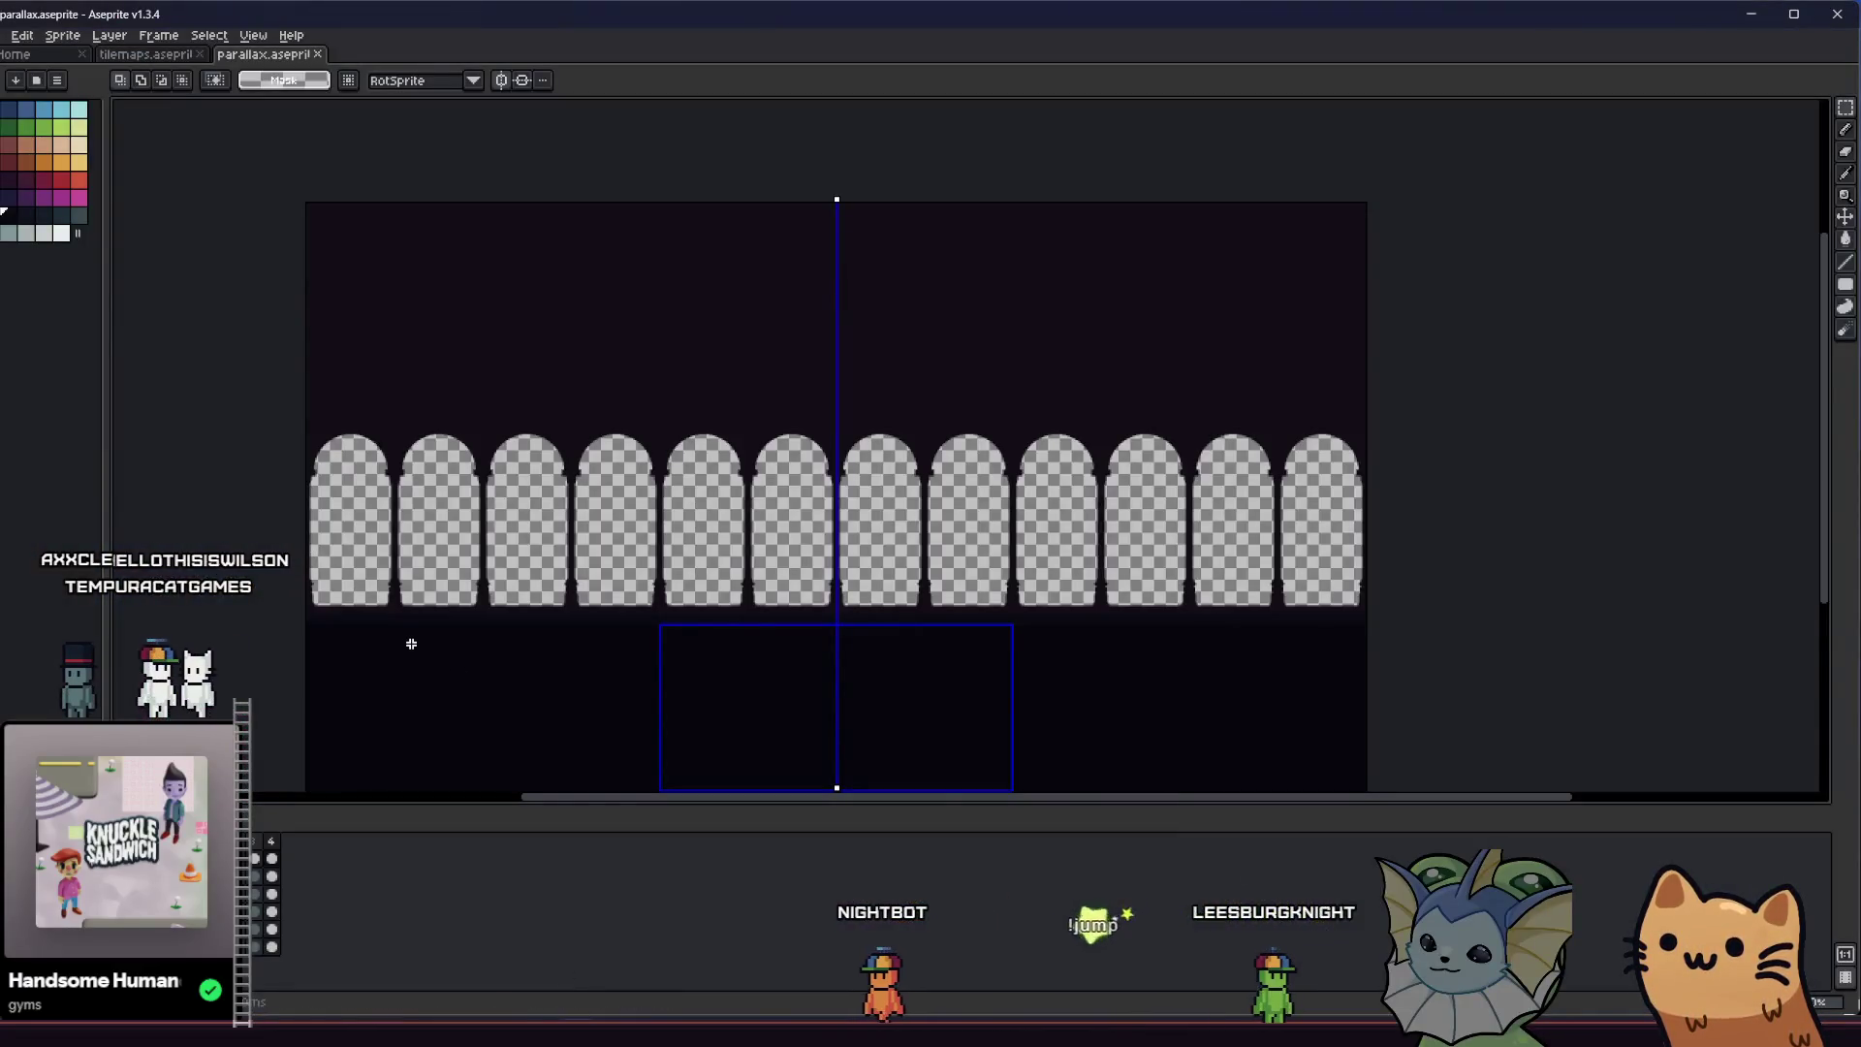
pyautogui.scroll(-3, 223, 572)
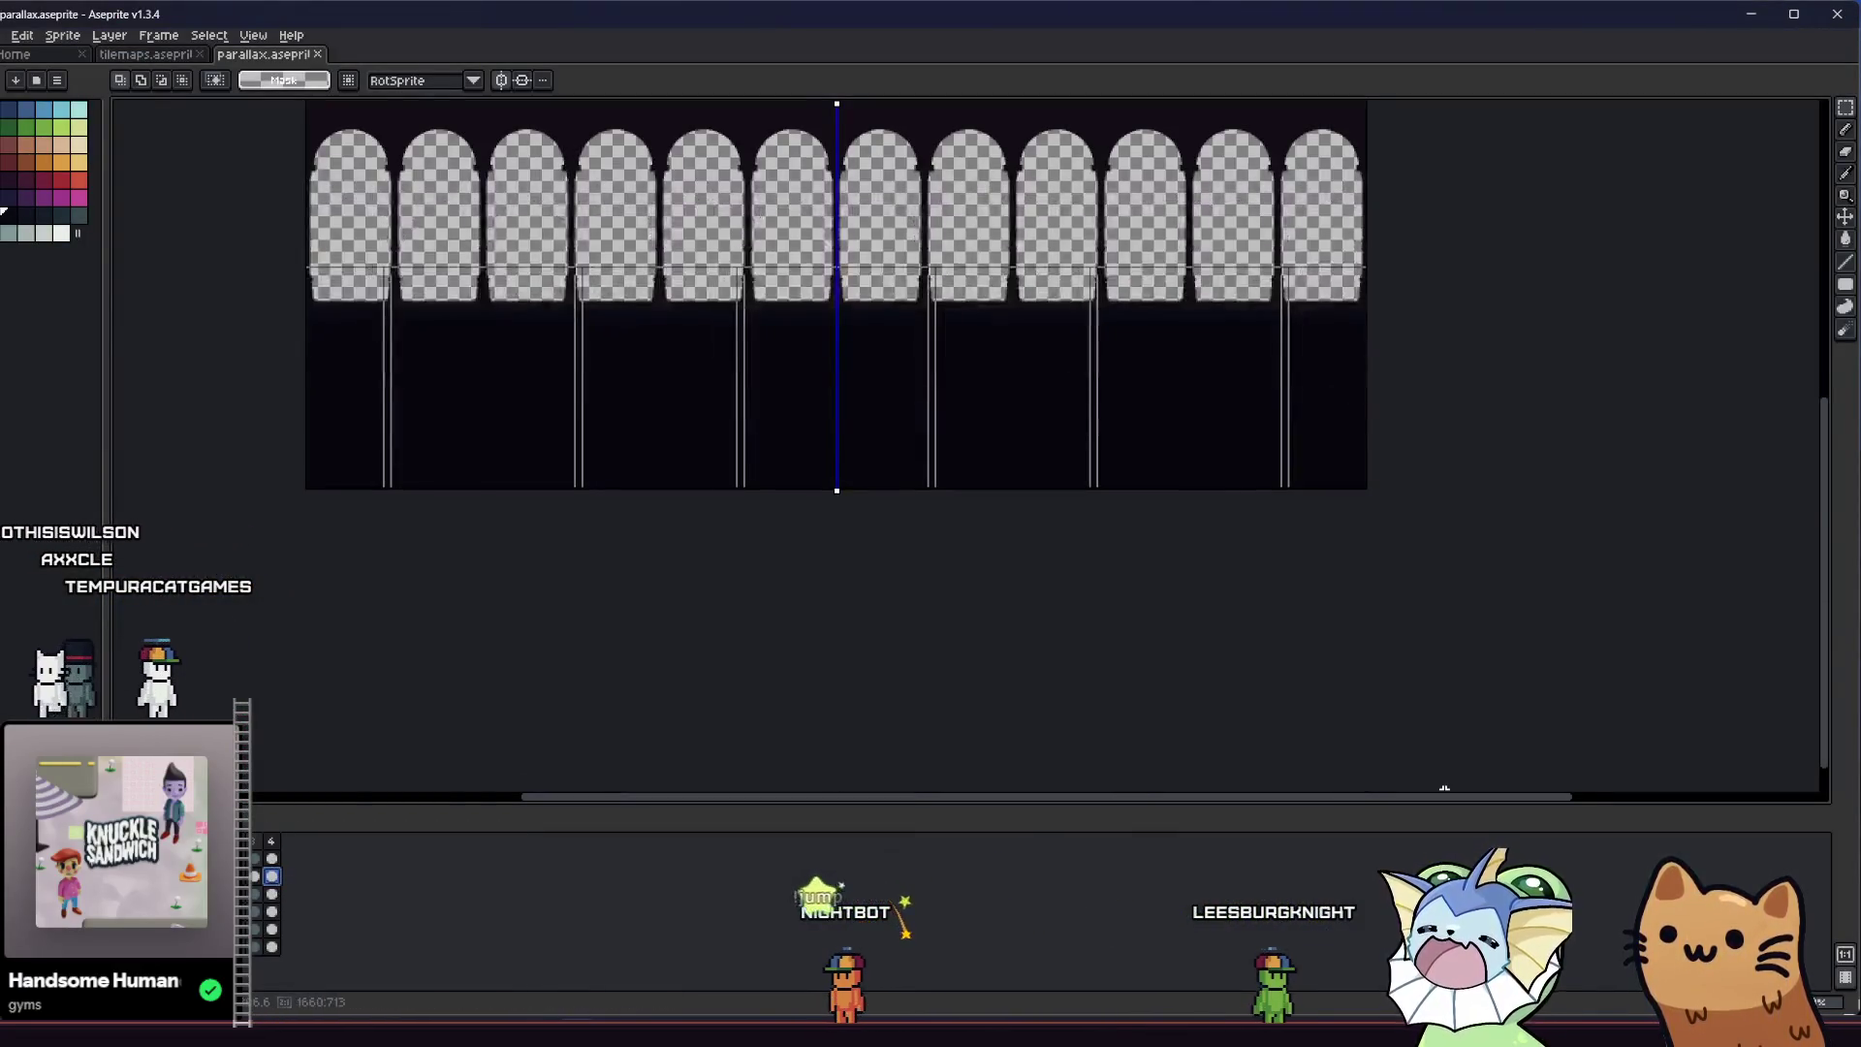
pyautogui.scroll(3, 702, 195)
pyautogui.scroll(2, 1005, 668)
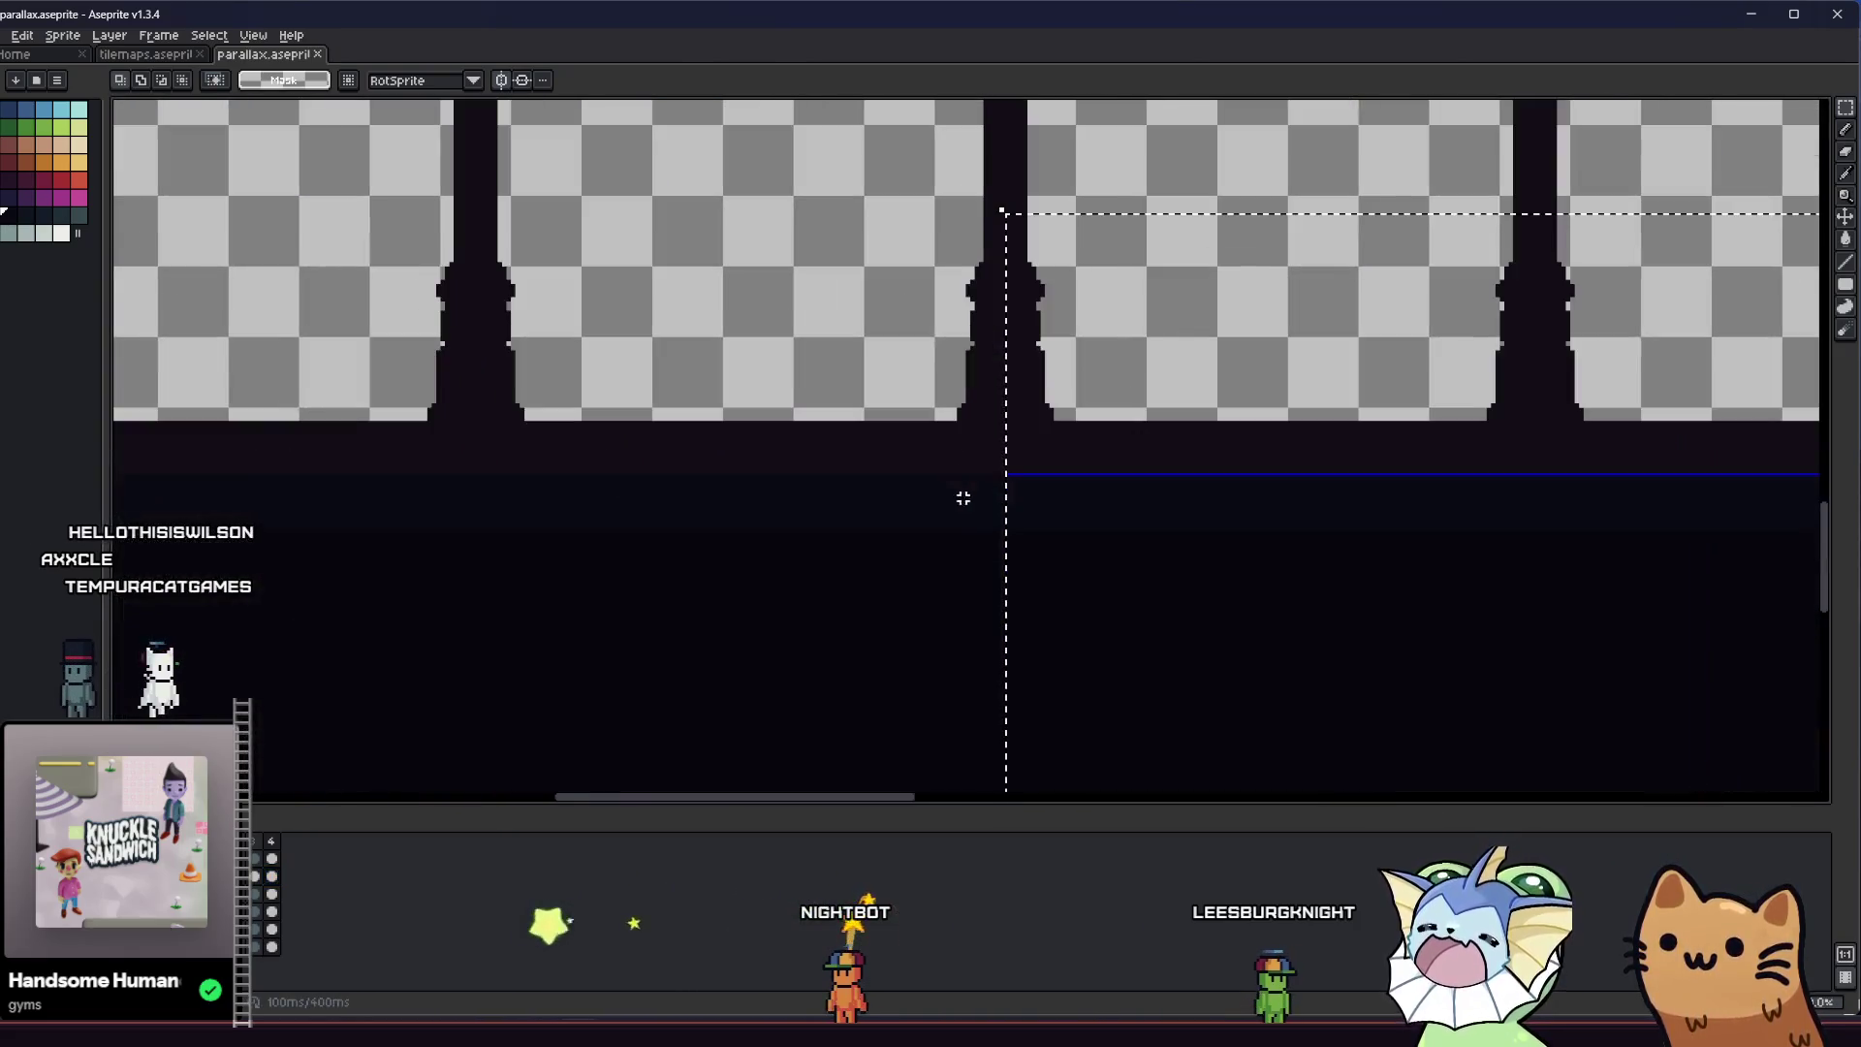
# Undo and redo recent edits to settle the dark band under the arches
pyautogui.hotkey('ctrl', 'z')
pyautogui.hotkey('ctrl', 'y')
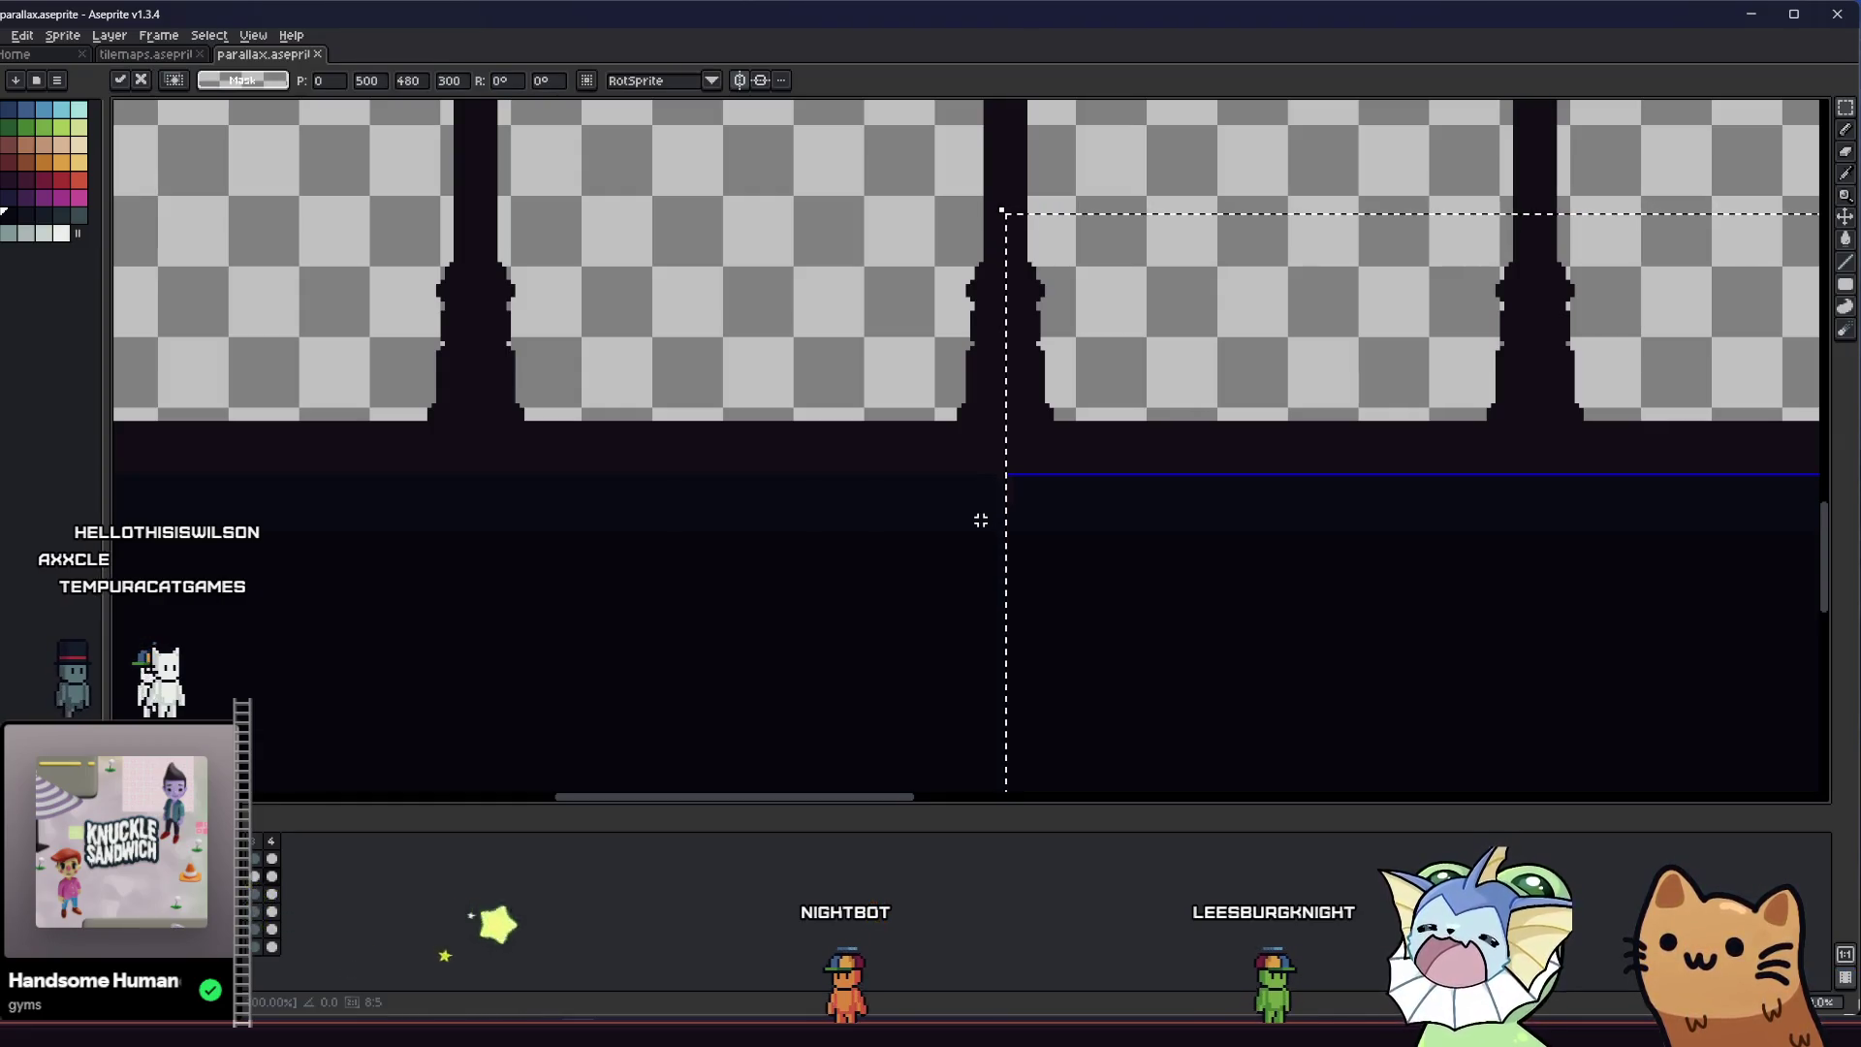
pyautogui.hotkey('ctrl', 'z')
pyautogui.scroll(-1, 980, 519)
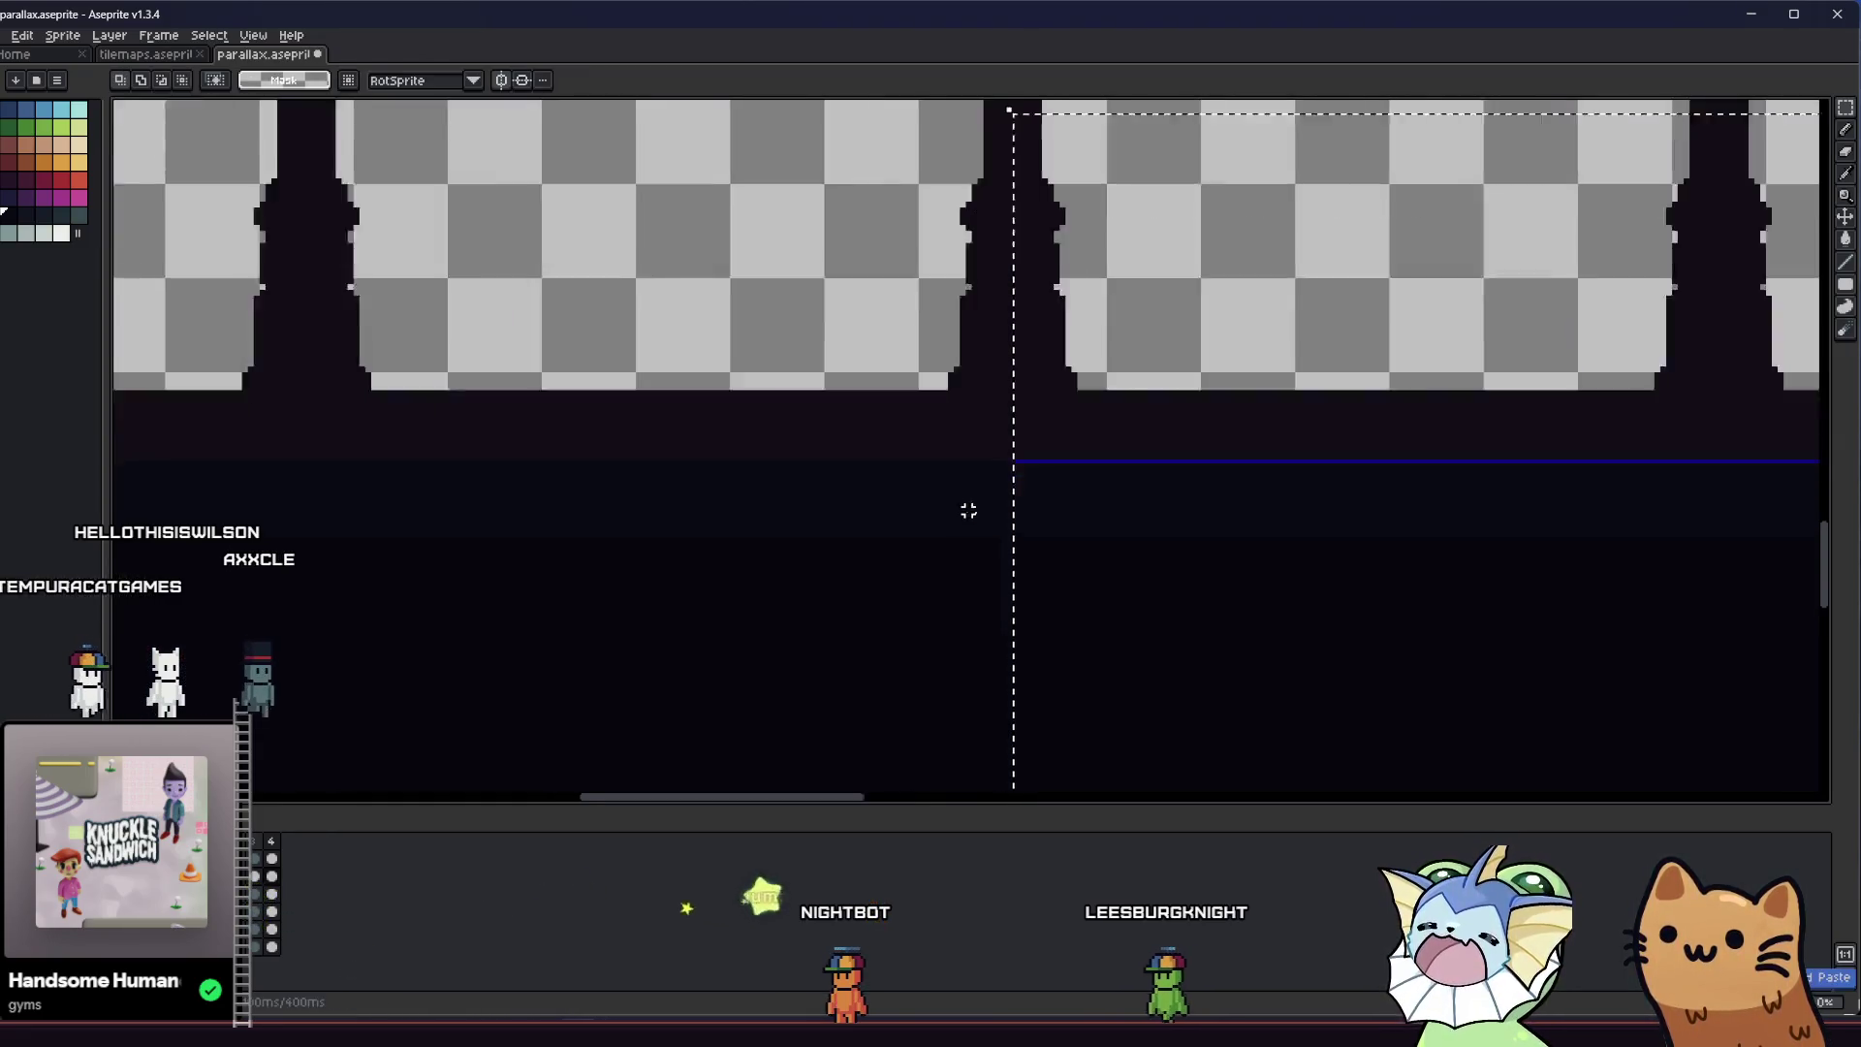
pyautogui.scroll(-2, 964, 511)
pyautogui.scroll(1, 963, 538)
pyautogui.scroll(3, 962, 536)
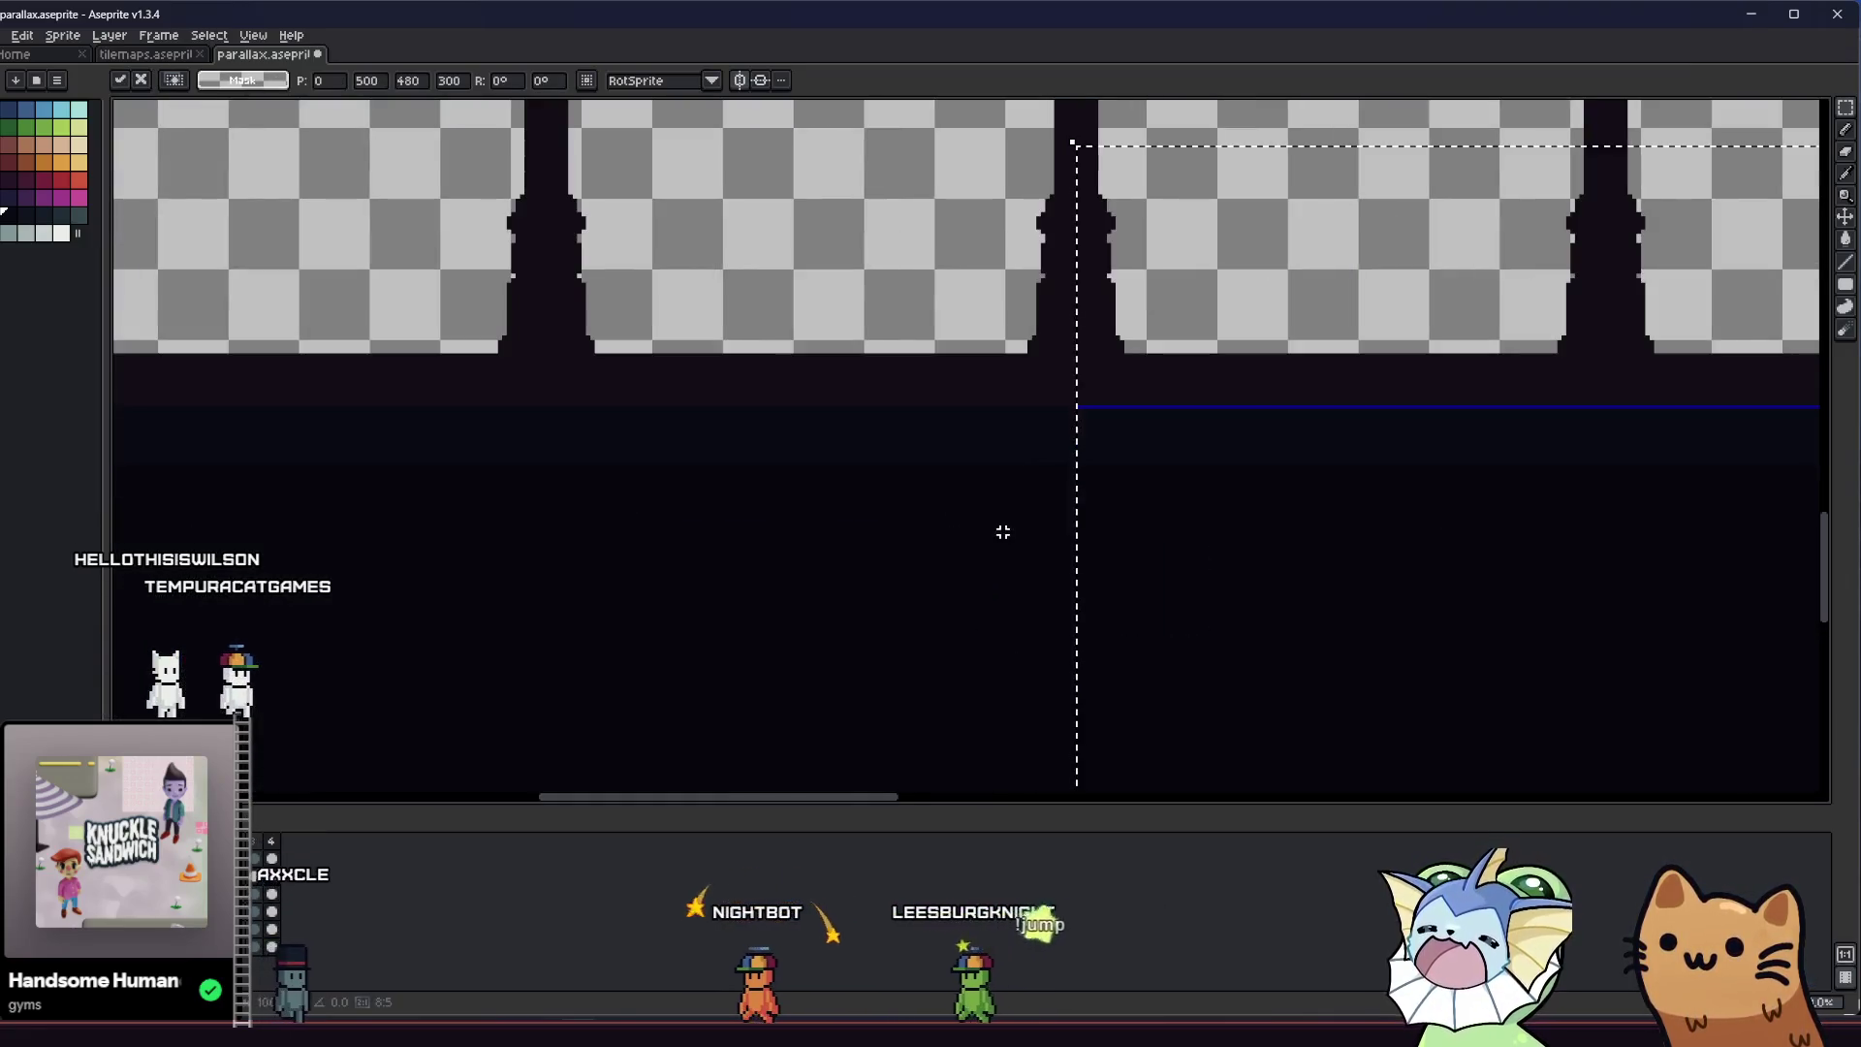
pyautogui.scroll(-1, 1001, 533)
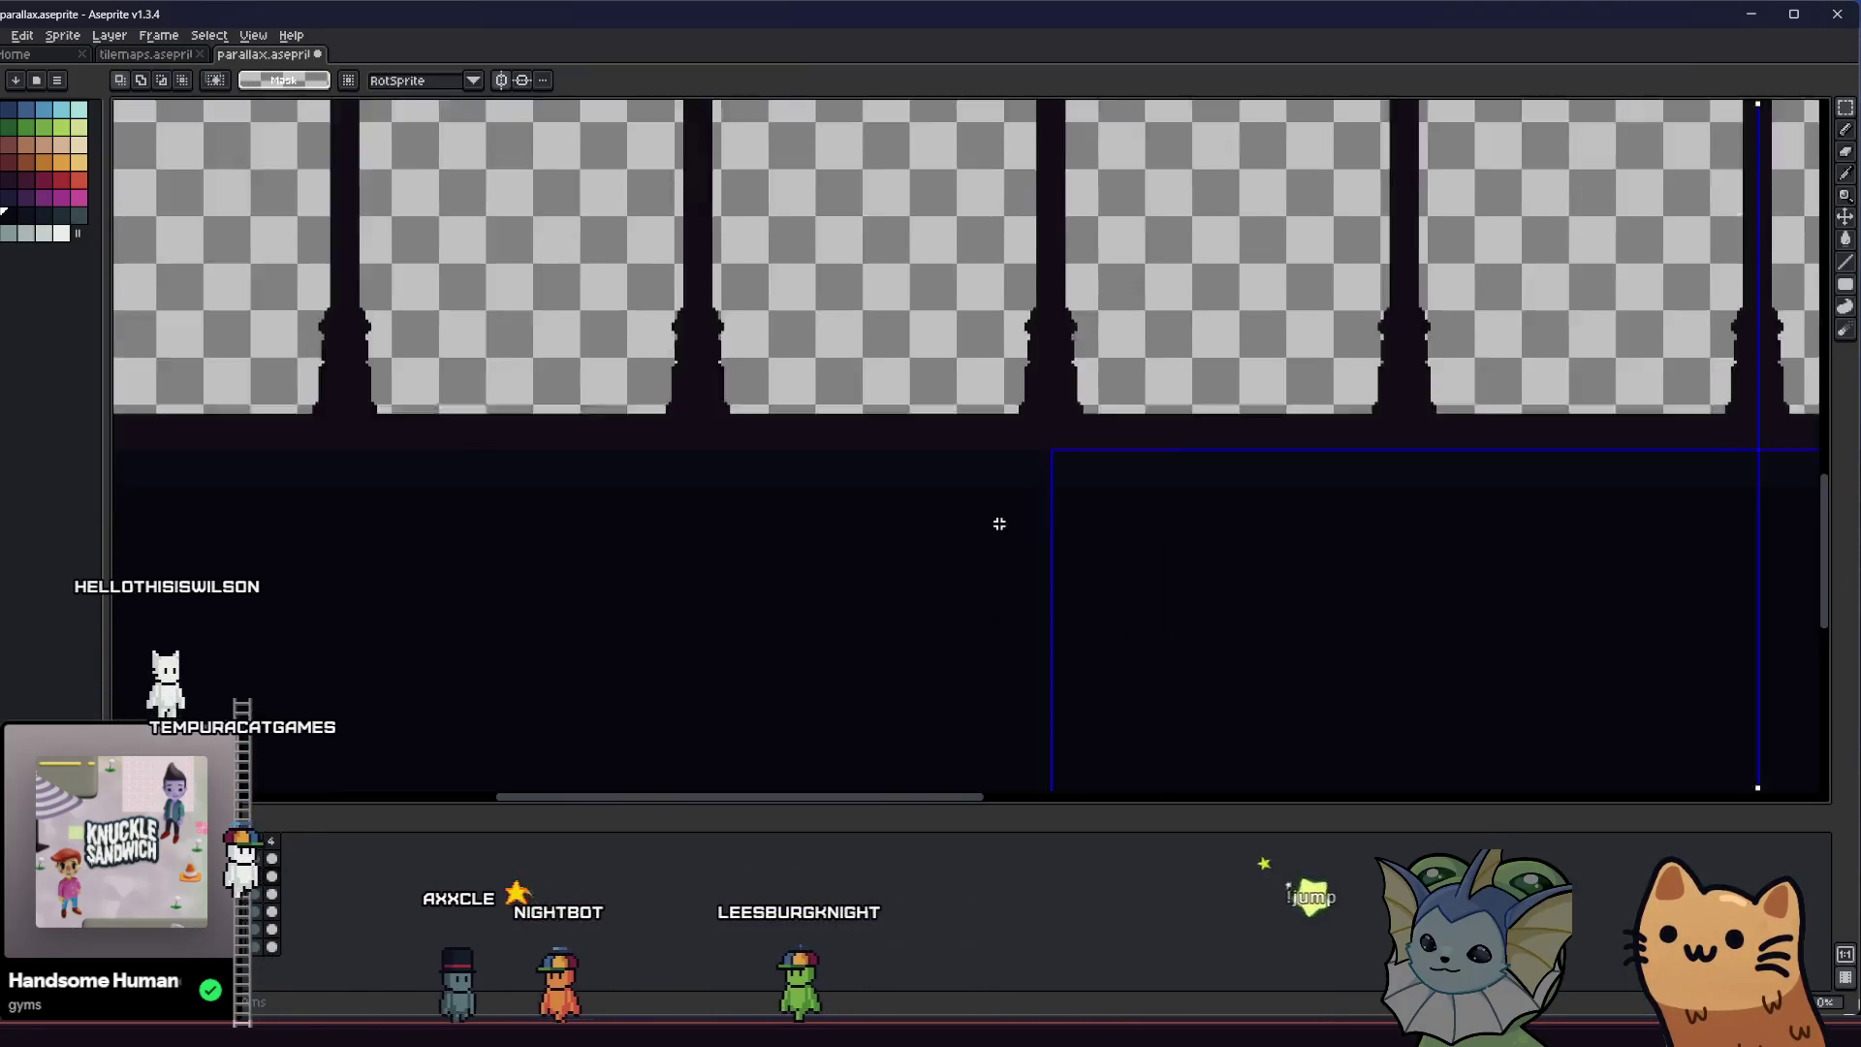
pyautogui.scroll(-1, 998, 524)
pyautogui.scroll(-1, 1483, 616)
# Select a band of dark ground below the arches and paste a copy of it into place
pyautogui.click(1325, 335)
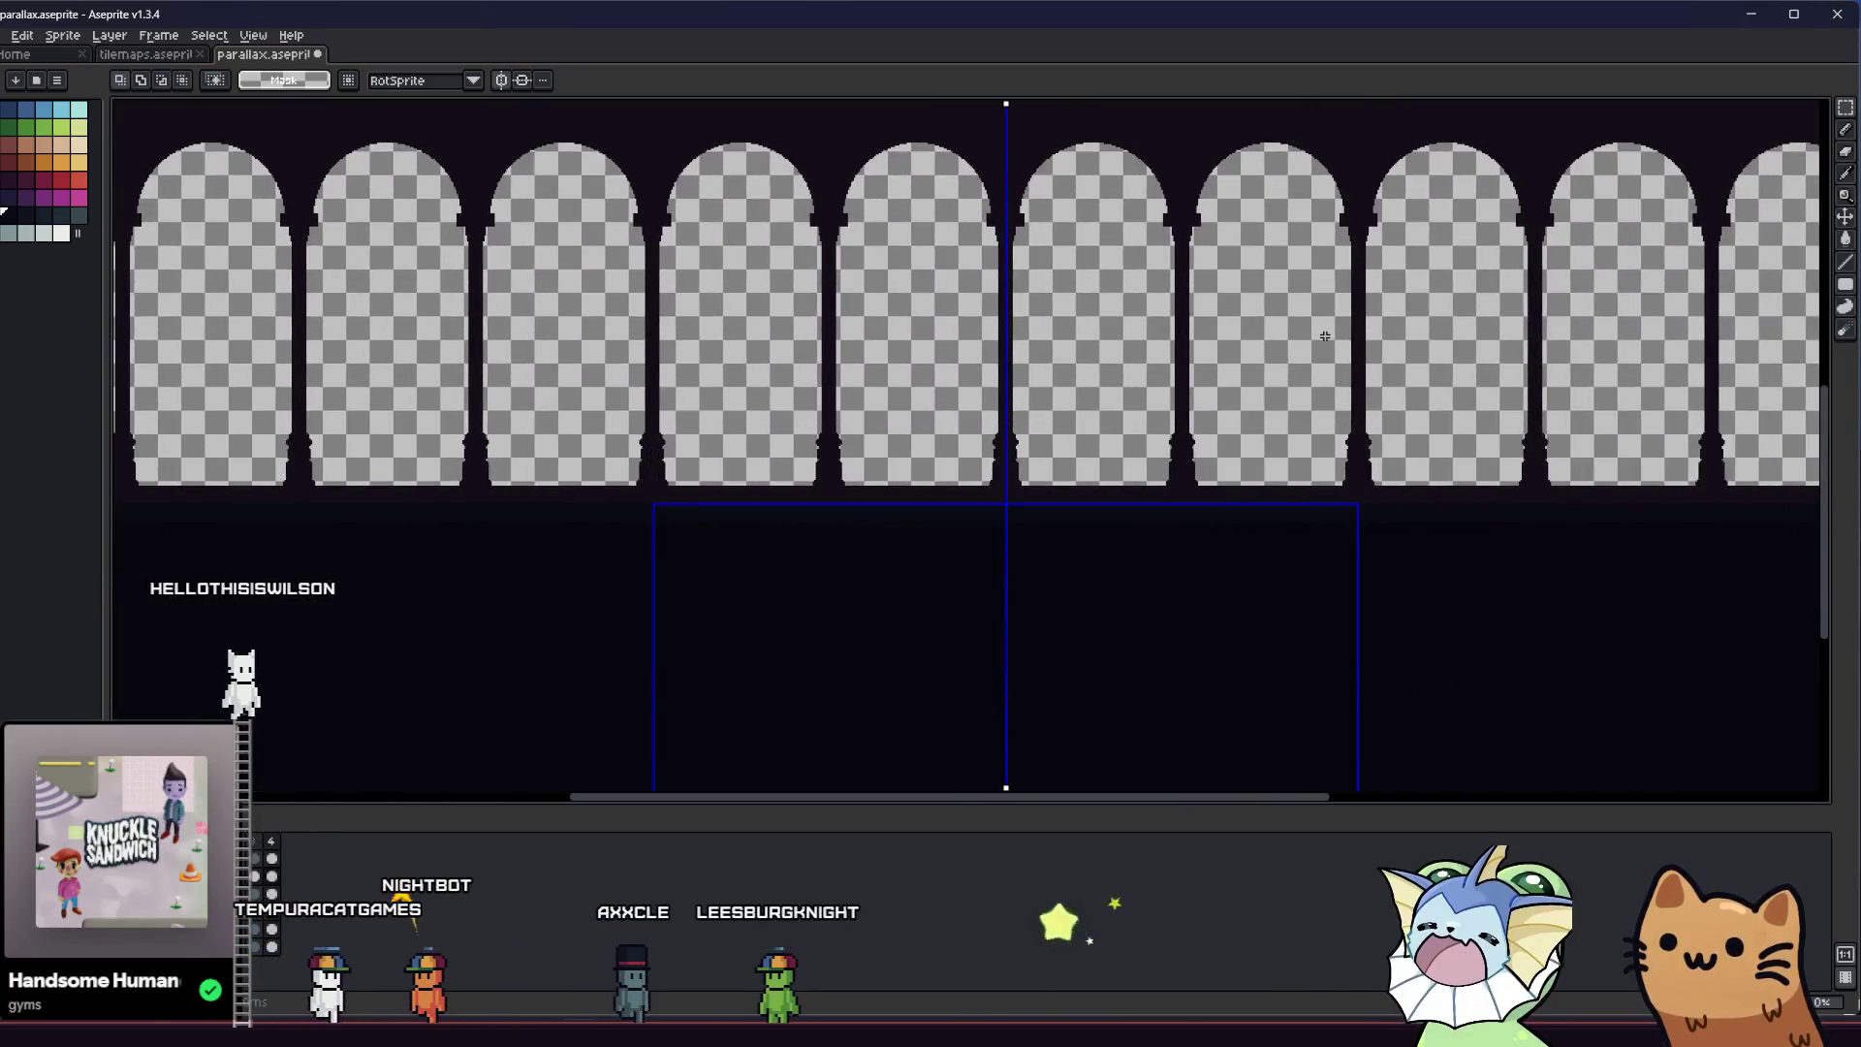
pyautogui.moveTo(599, 414); pyautogui.dragTo(1487, 641)
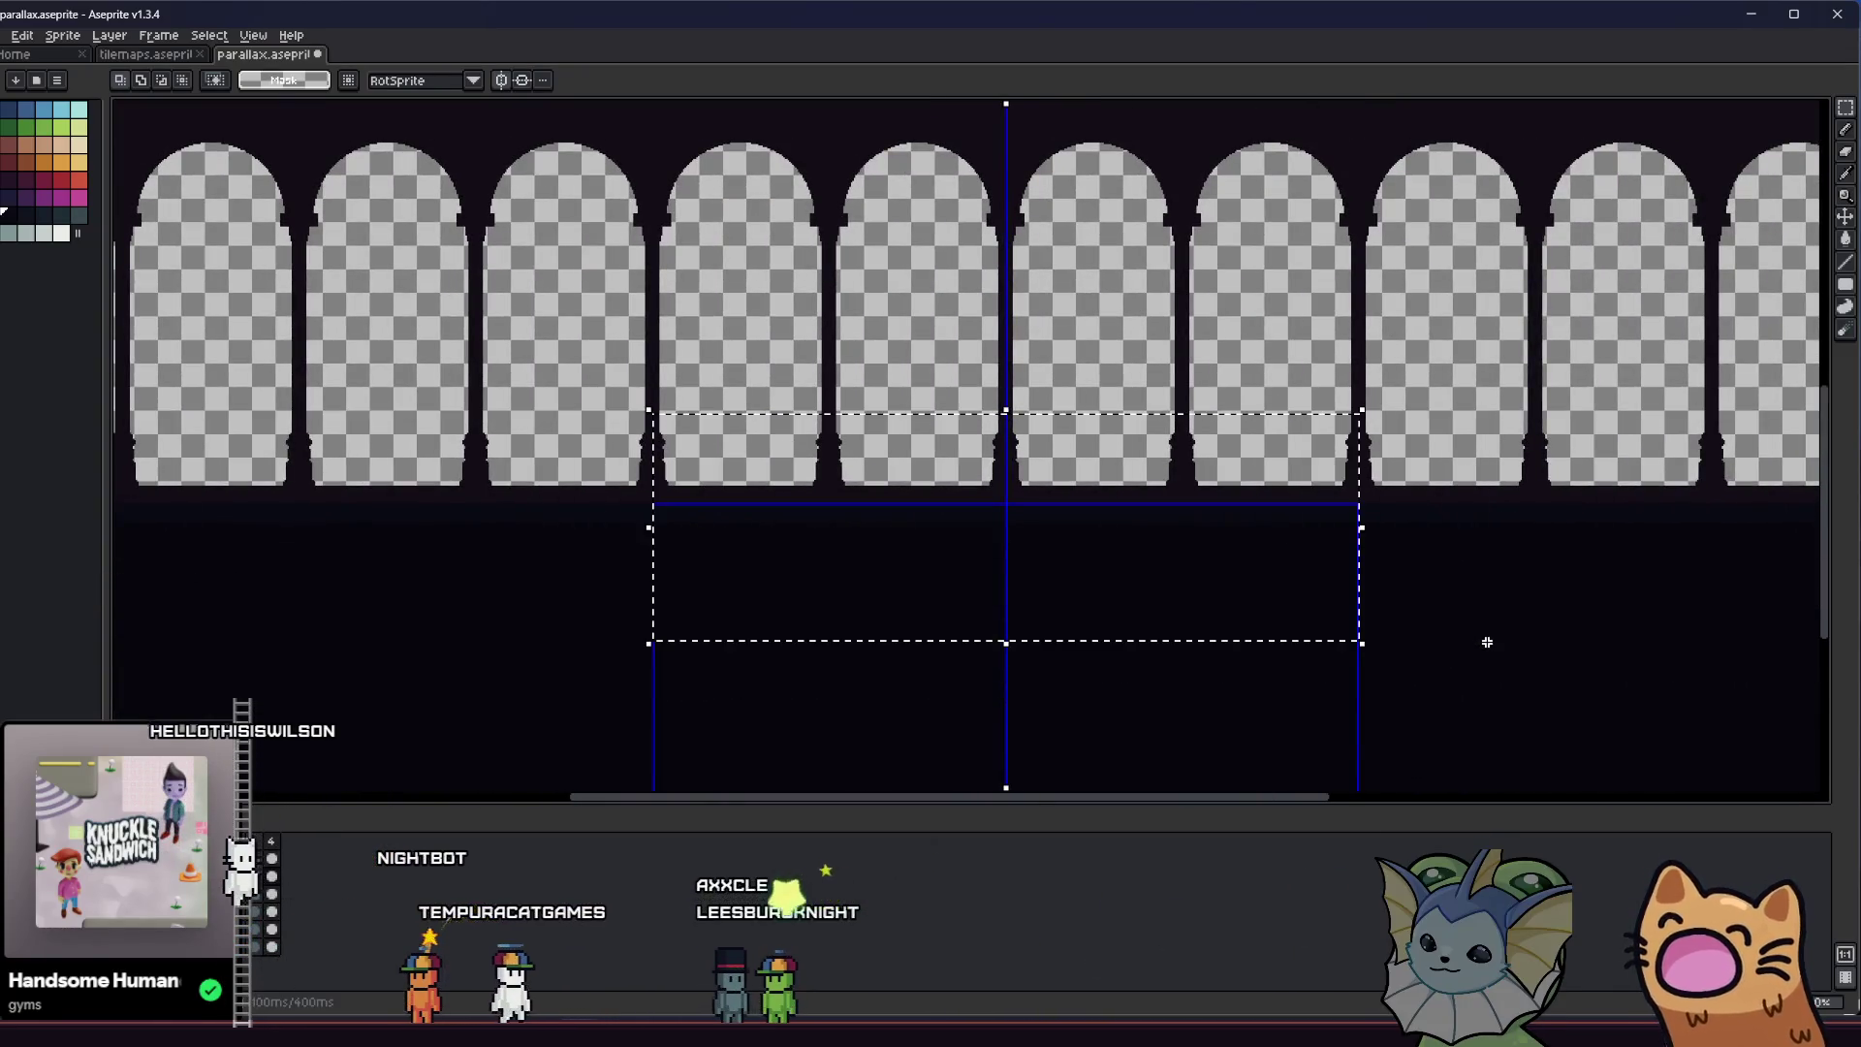
pyautogui.hotkey('ctrl', 't')
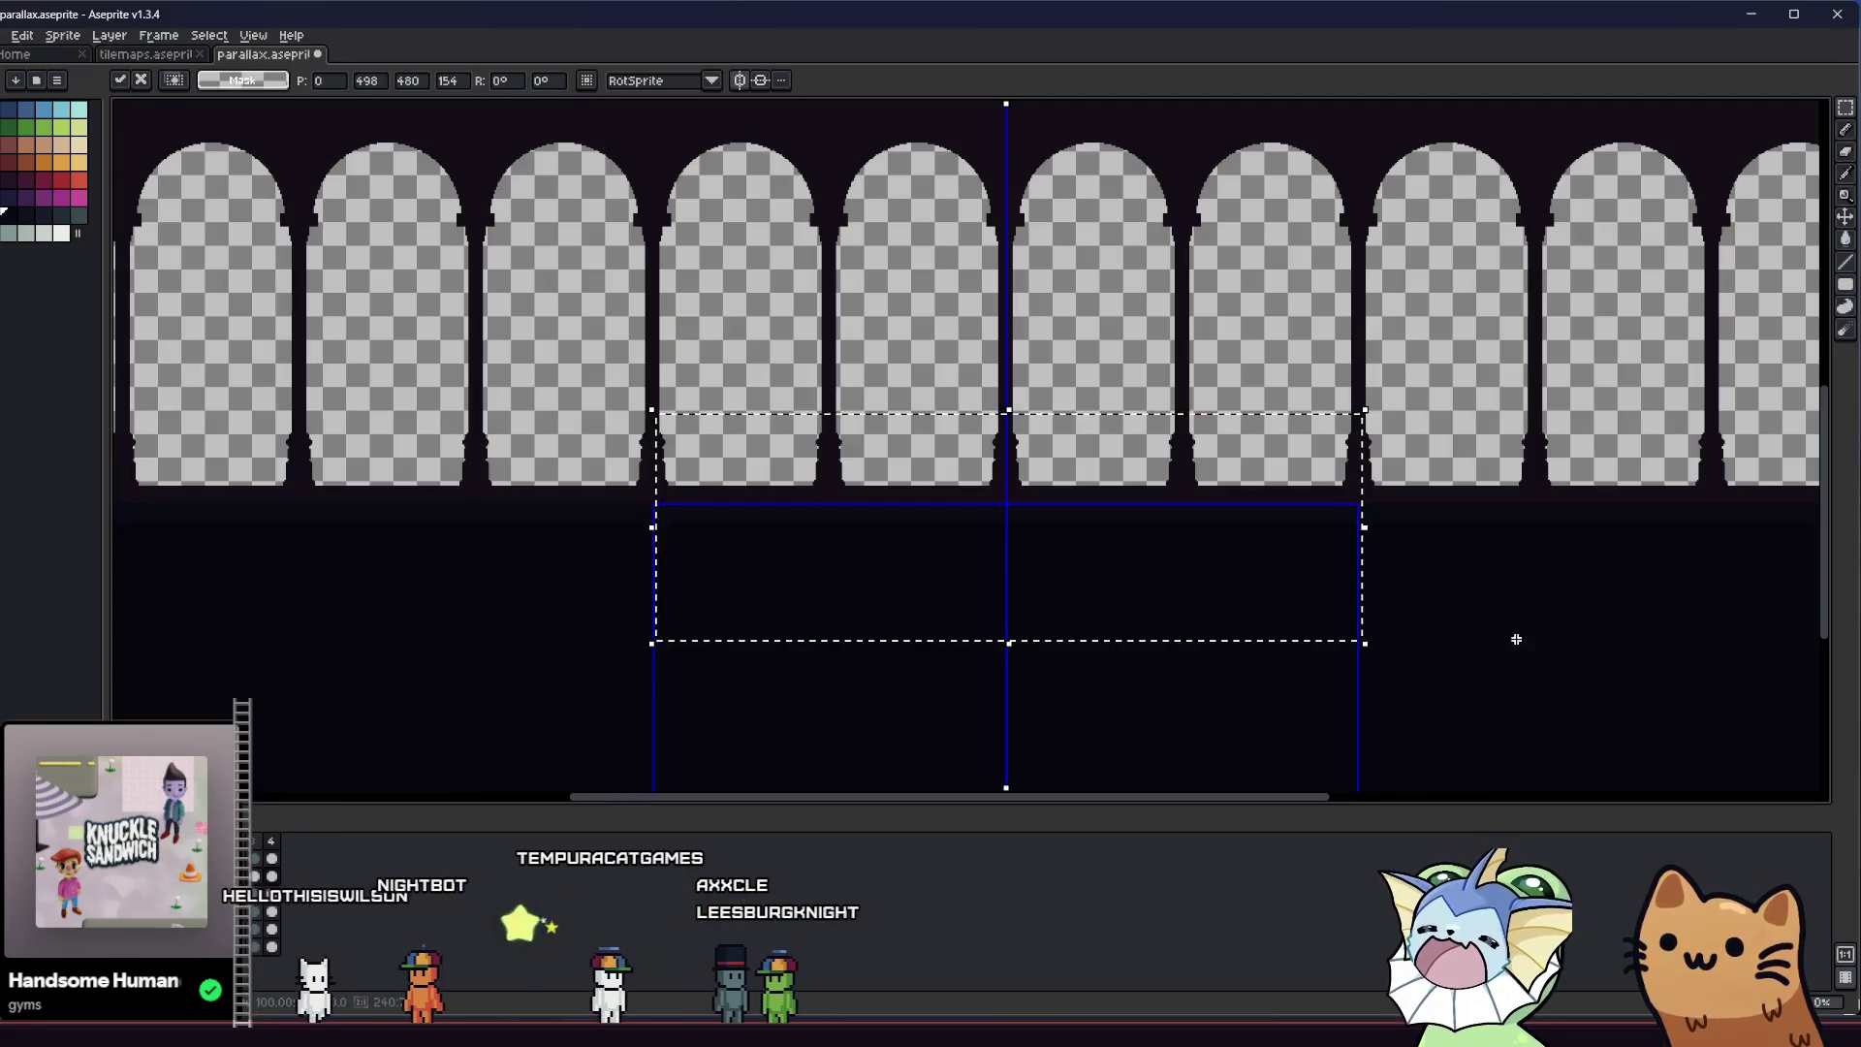
pyautogui.scroll(3, 1509, 624)
pyautogui.press('Return')
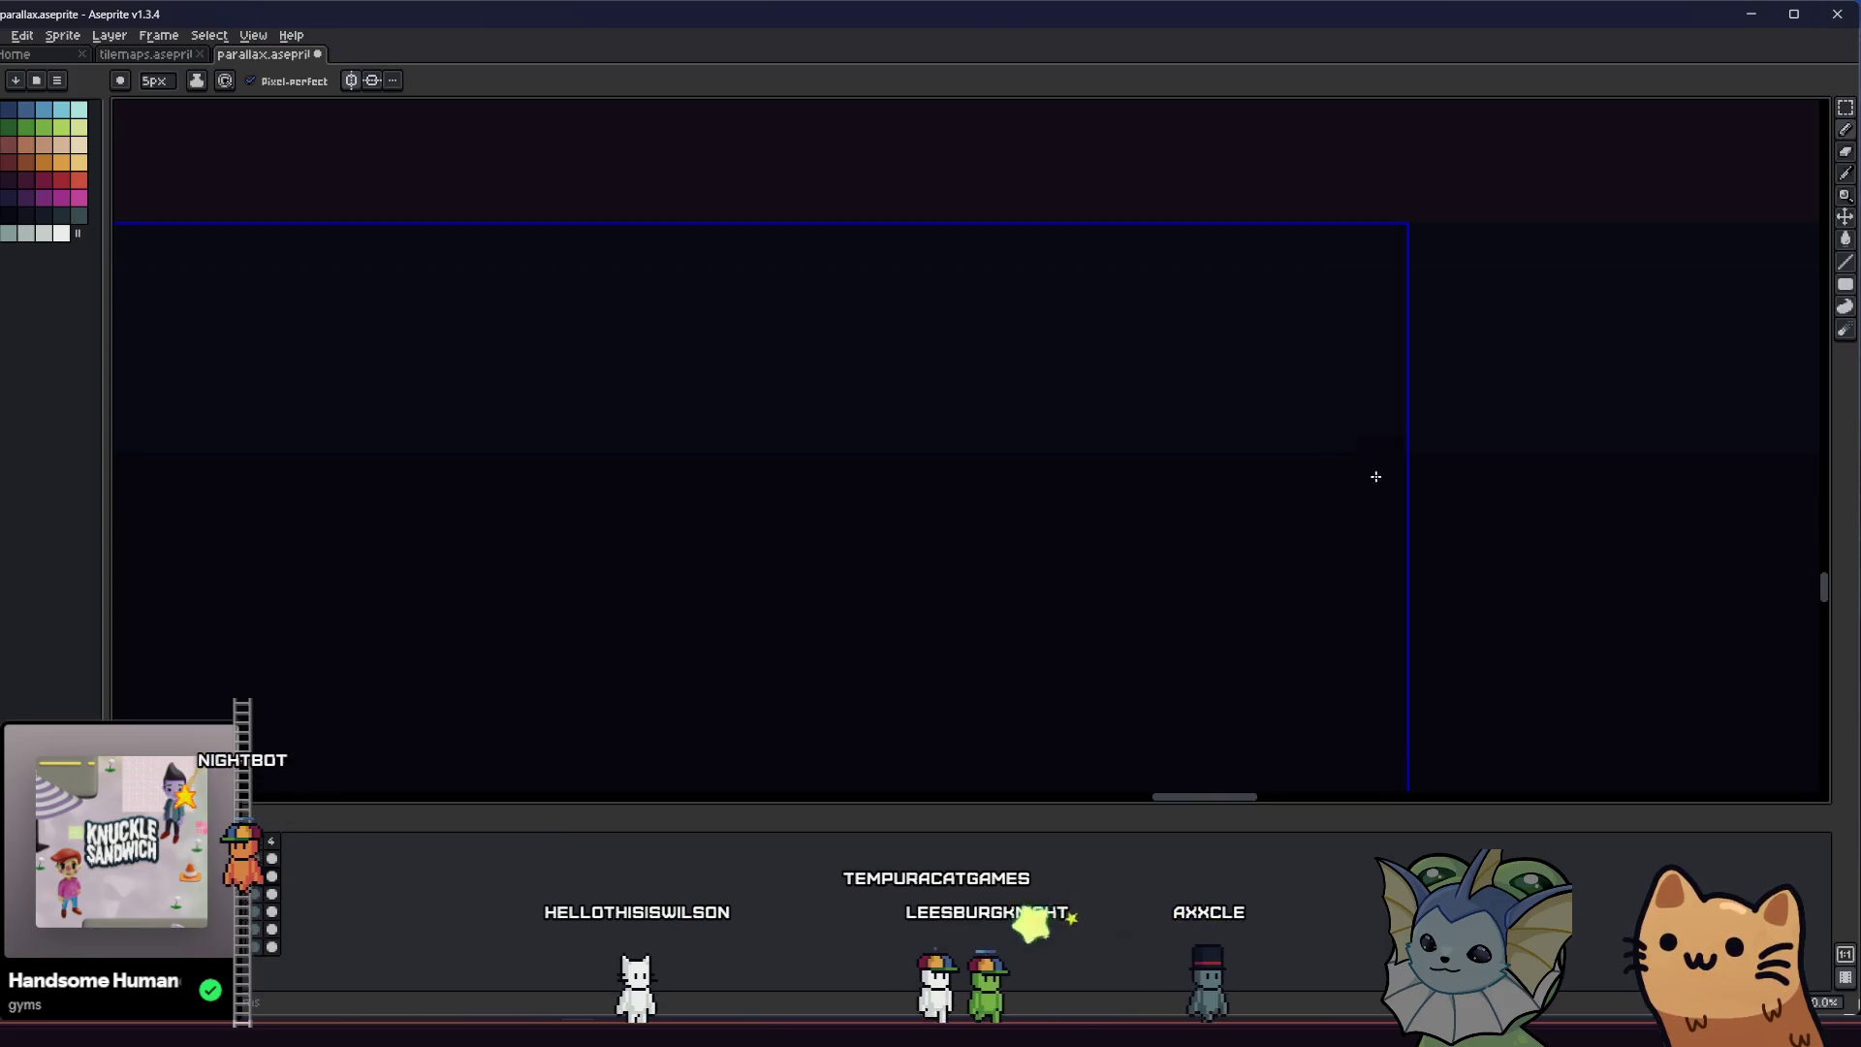
pyautogui.scroll(-1, 1367, 508)
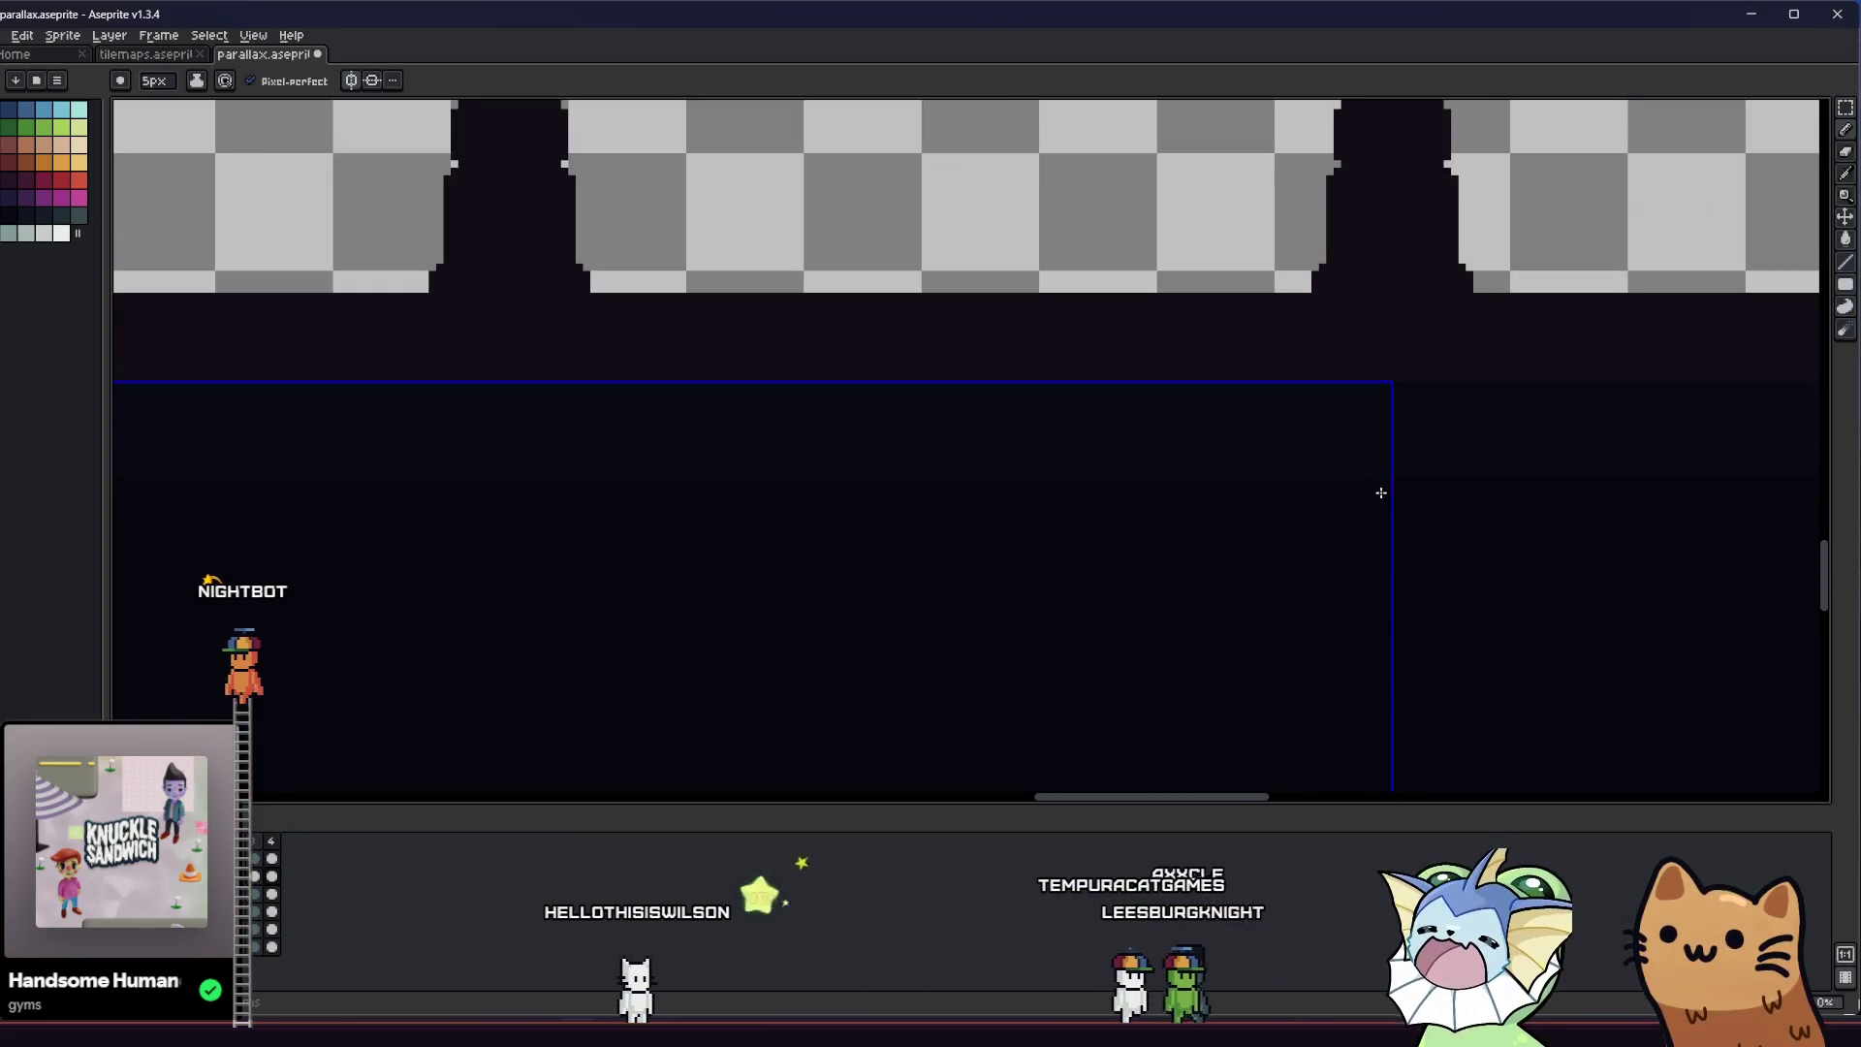
pyautogui.scroll(-1, 1386, 498)
pyautogui.scroll(-1, 1383, 518)
pyautogui.scroll(-1, 1383, 524)
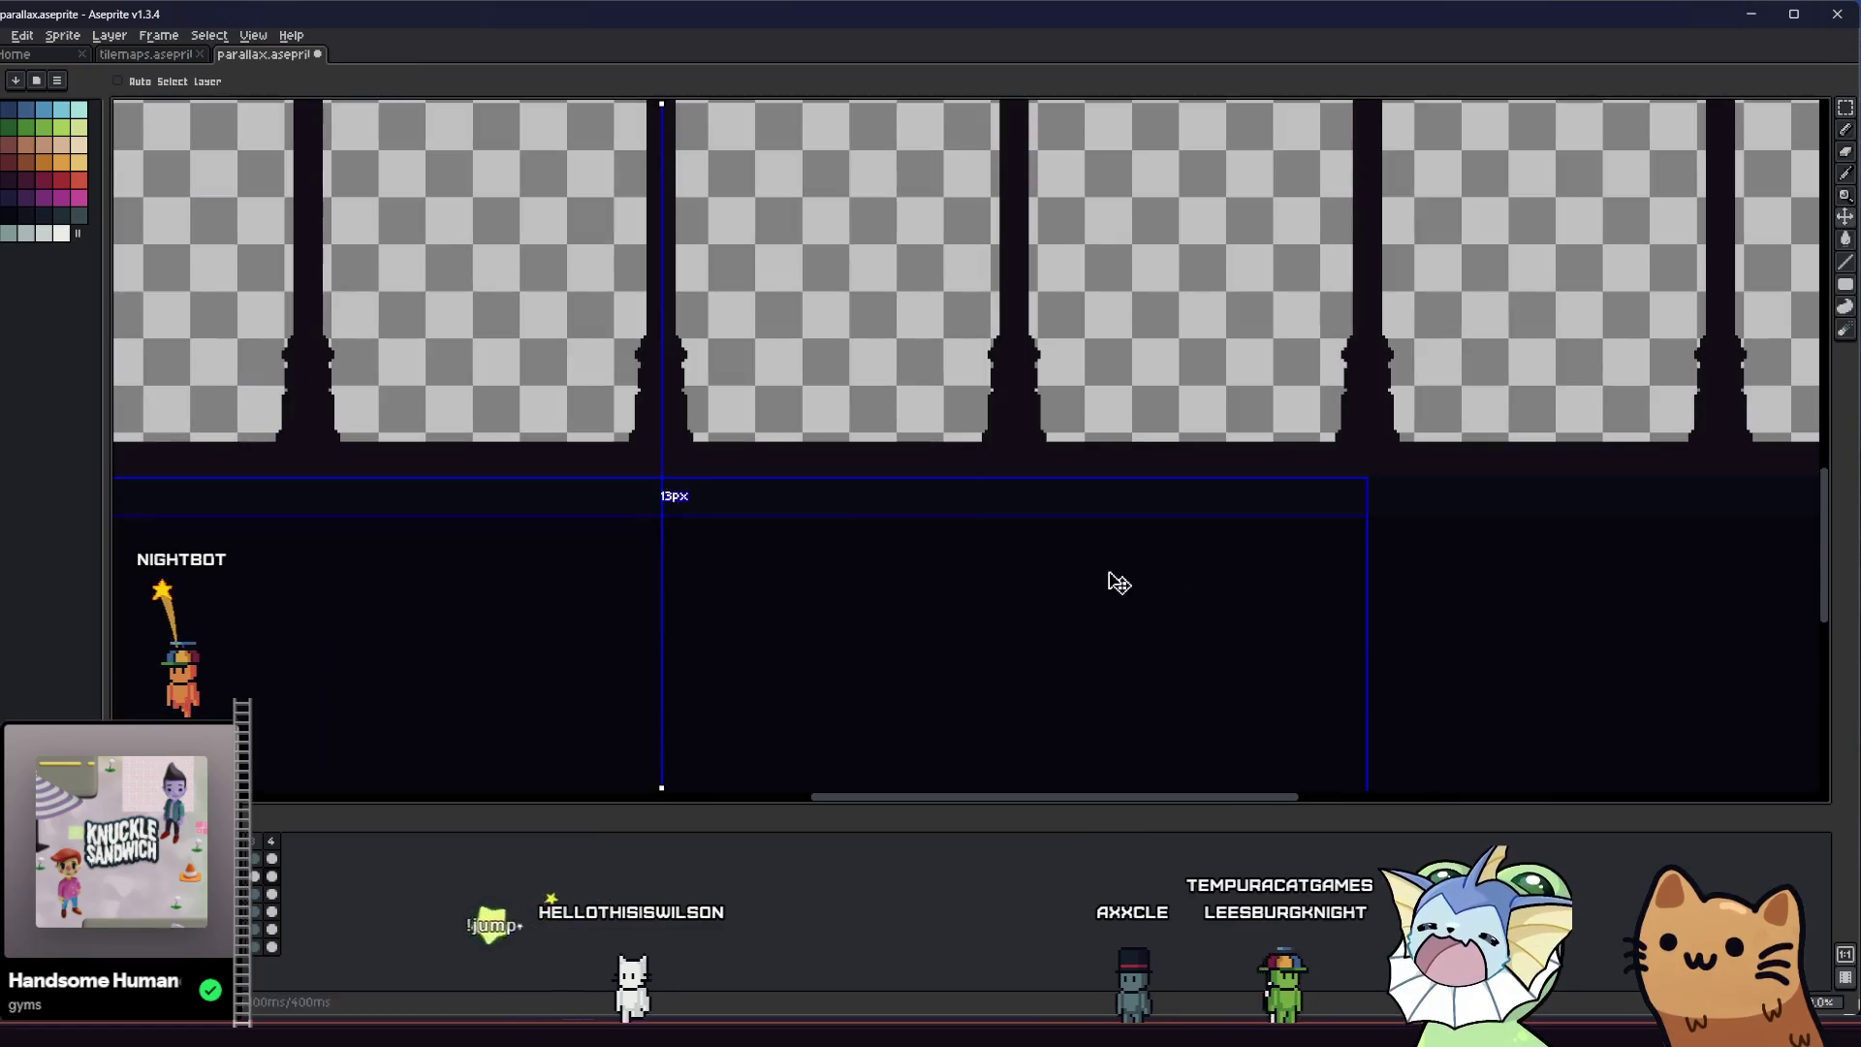
# Select a section of the base under the arches and nudge it a few pixels upward
pyautogui.press('w')
pyautogui.scroll(-2, 625, 515)
pyautogui.click(932, 611)
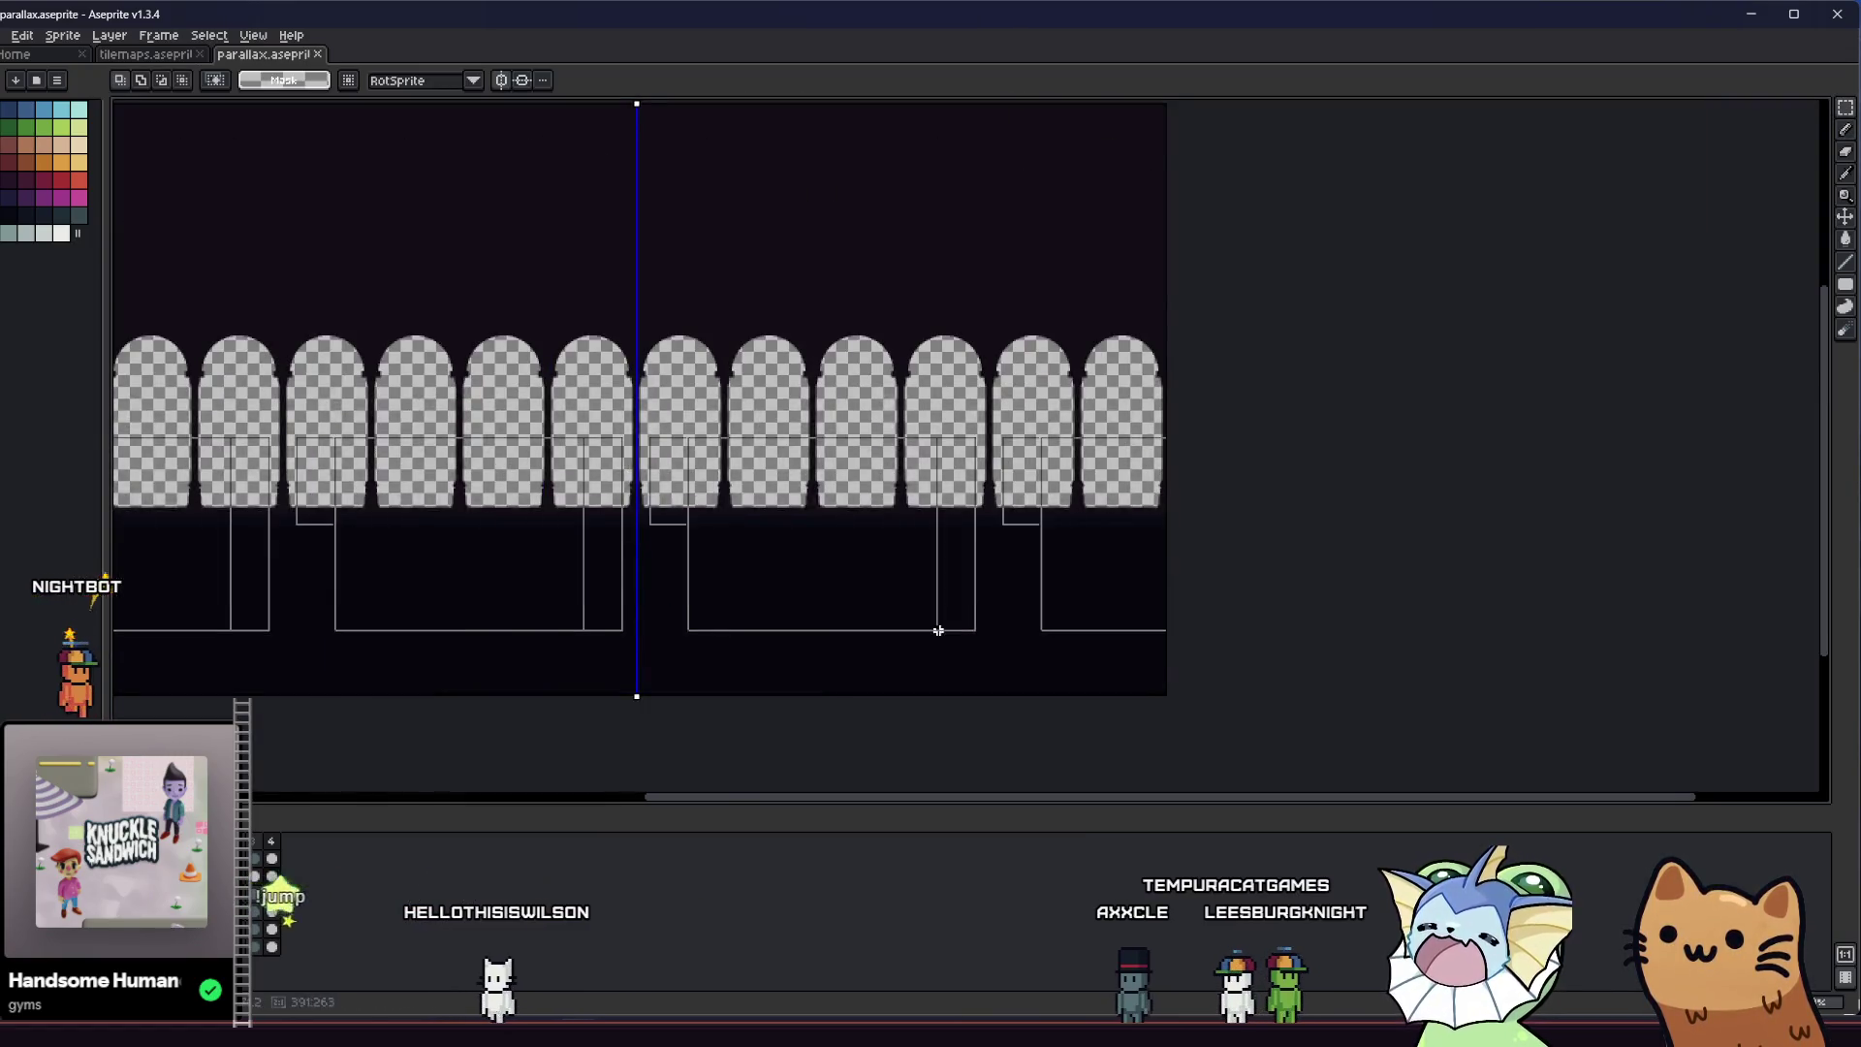
pyautogui.scroll(4, 632, 539)
pyautogui.scroll(-2, 632, 539)
pyautogui.scroll(-2, 732, 503)
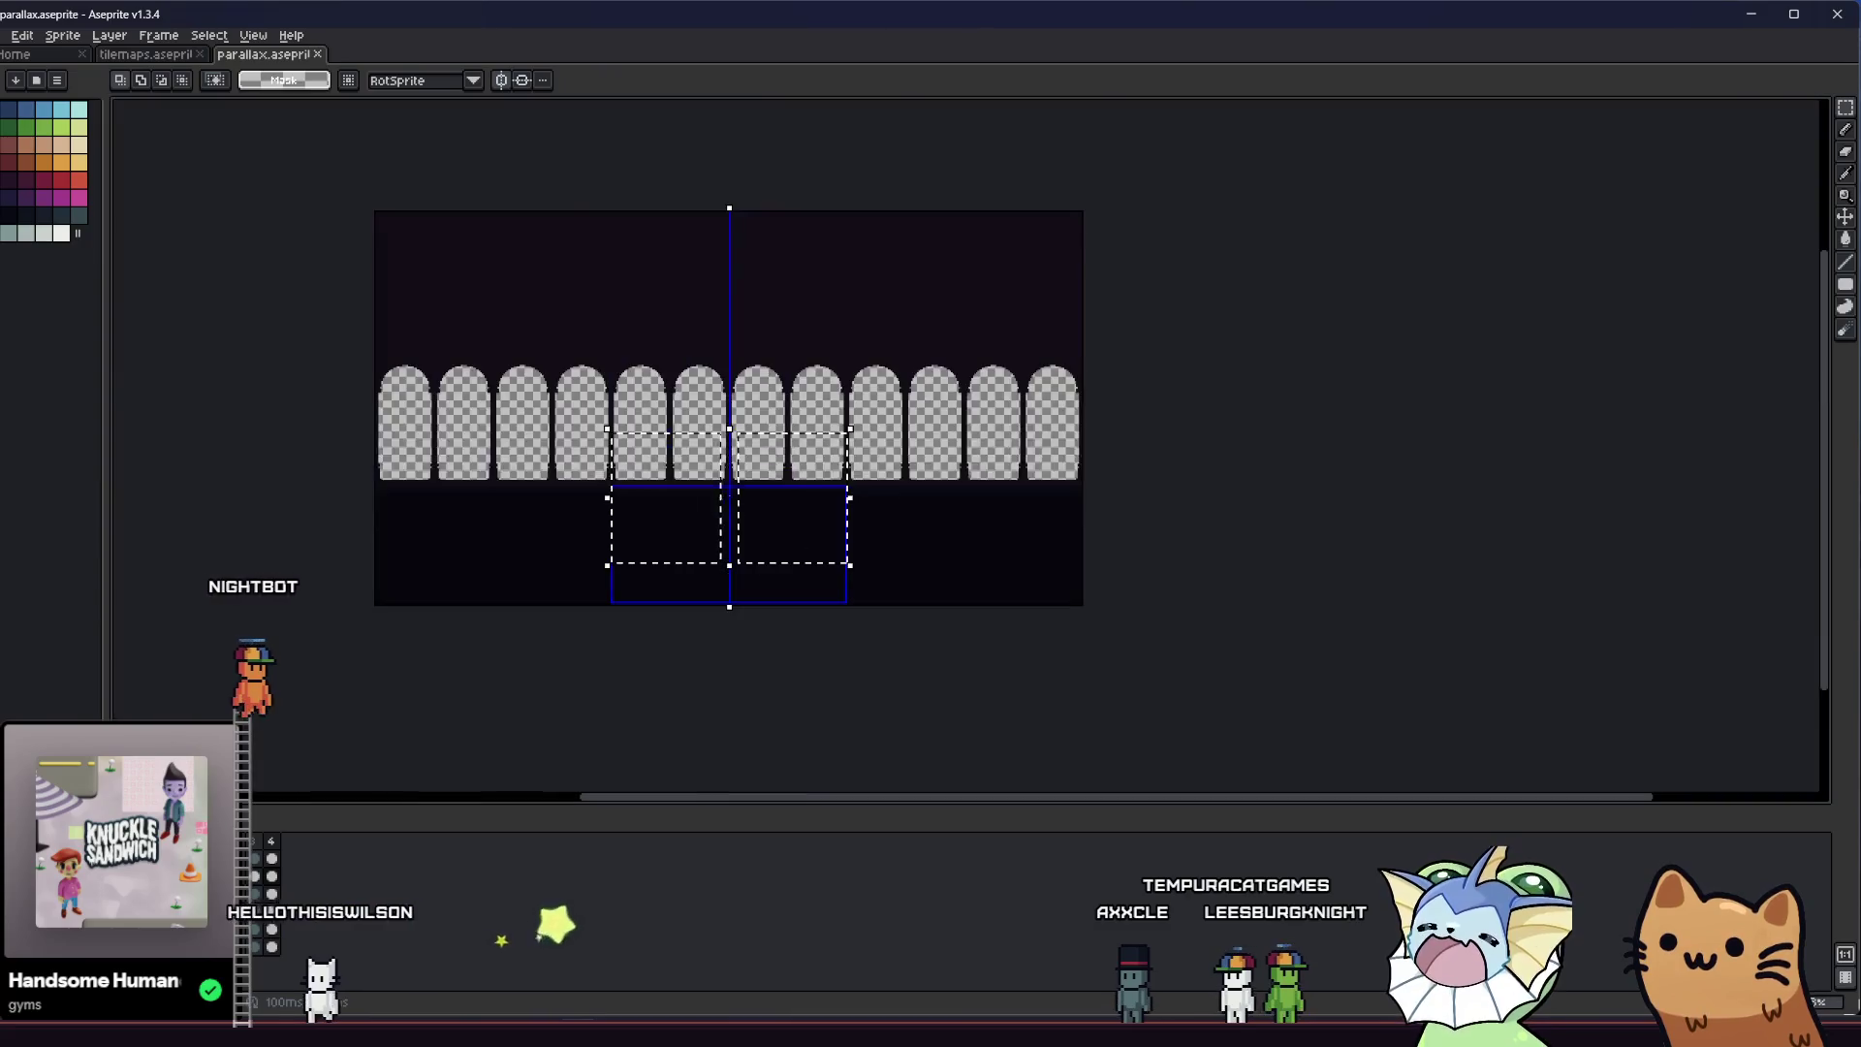
pyautogui.scroll(5, 707, 490)
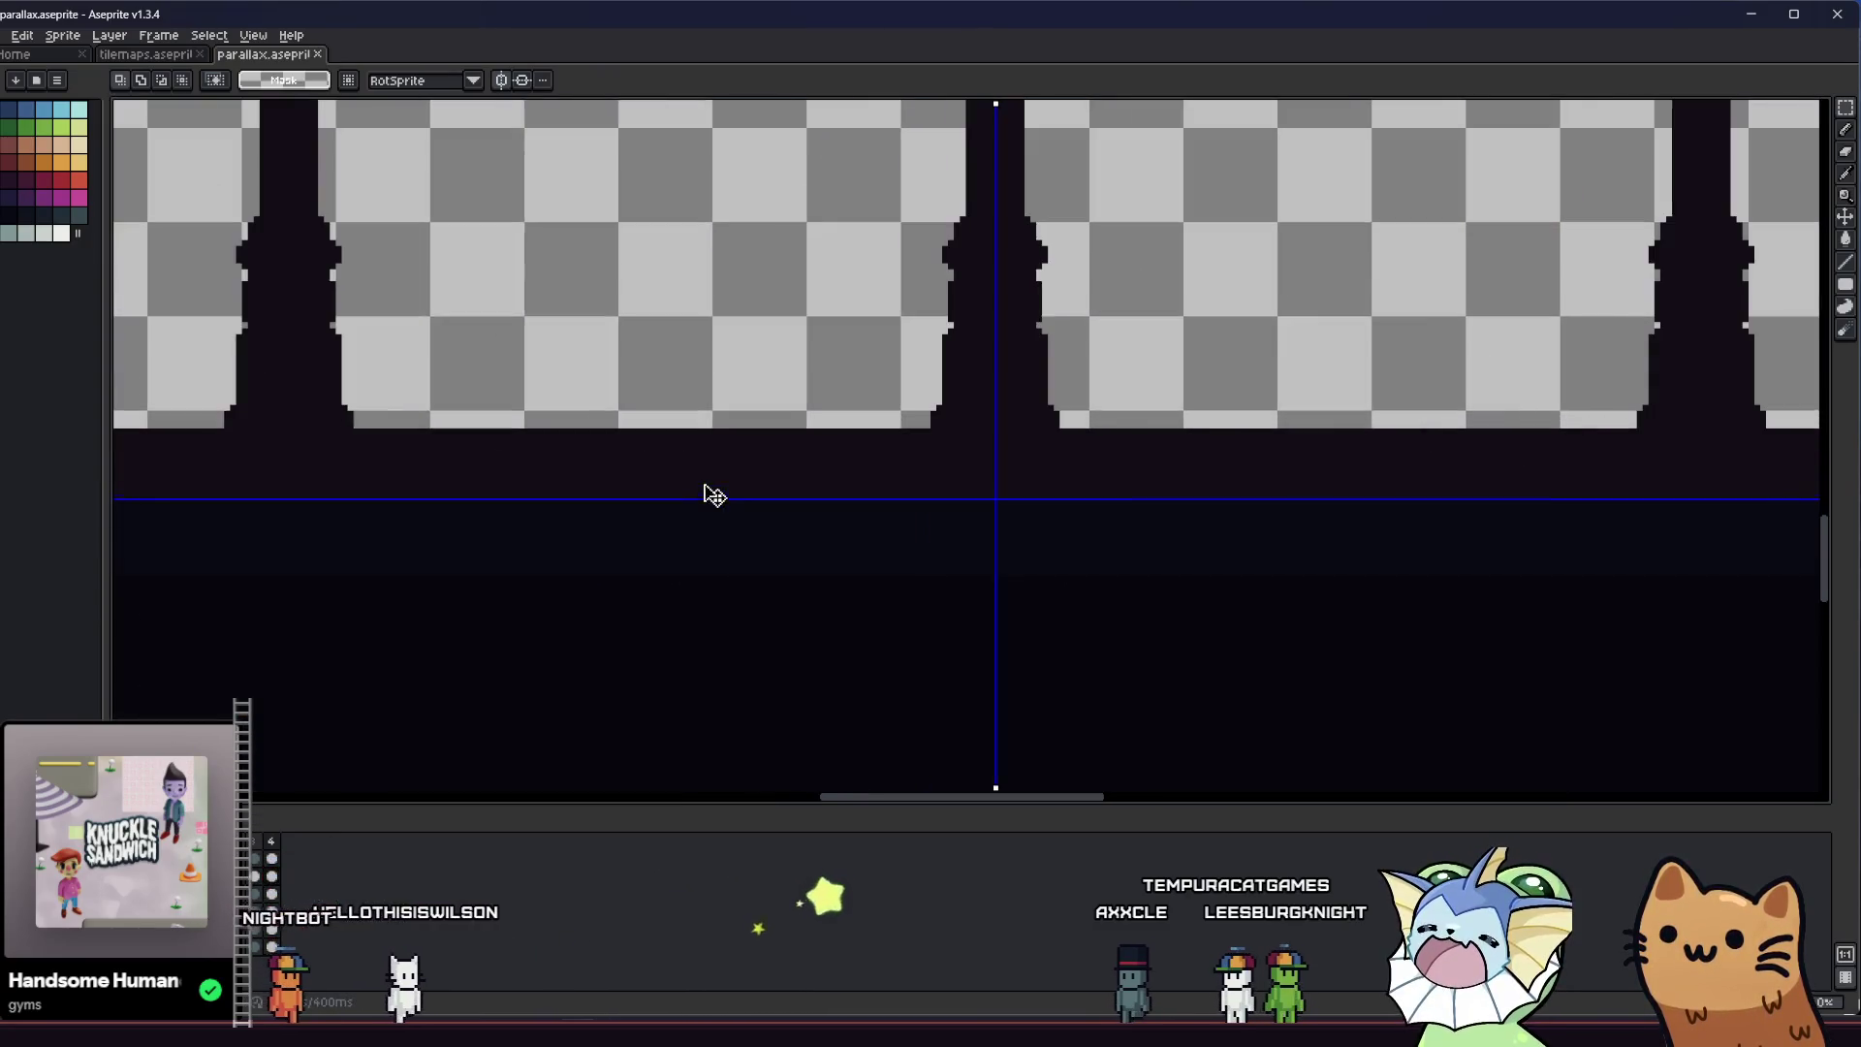
pyautogui.scroll(-1, 760, 529)
pyautogui.click(832, 560)
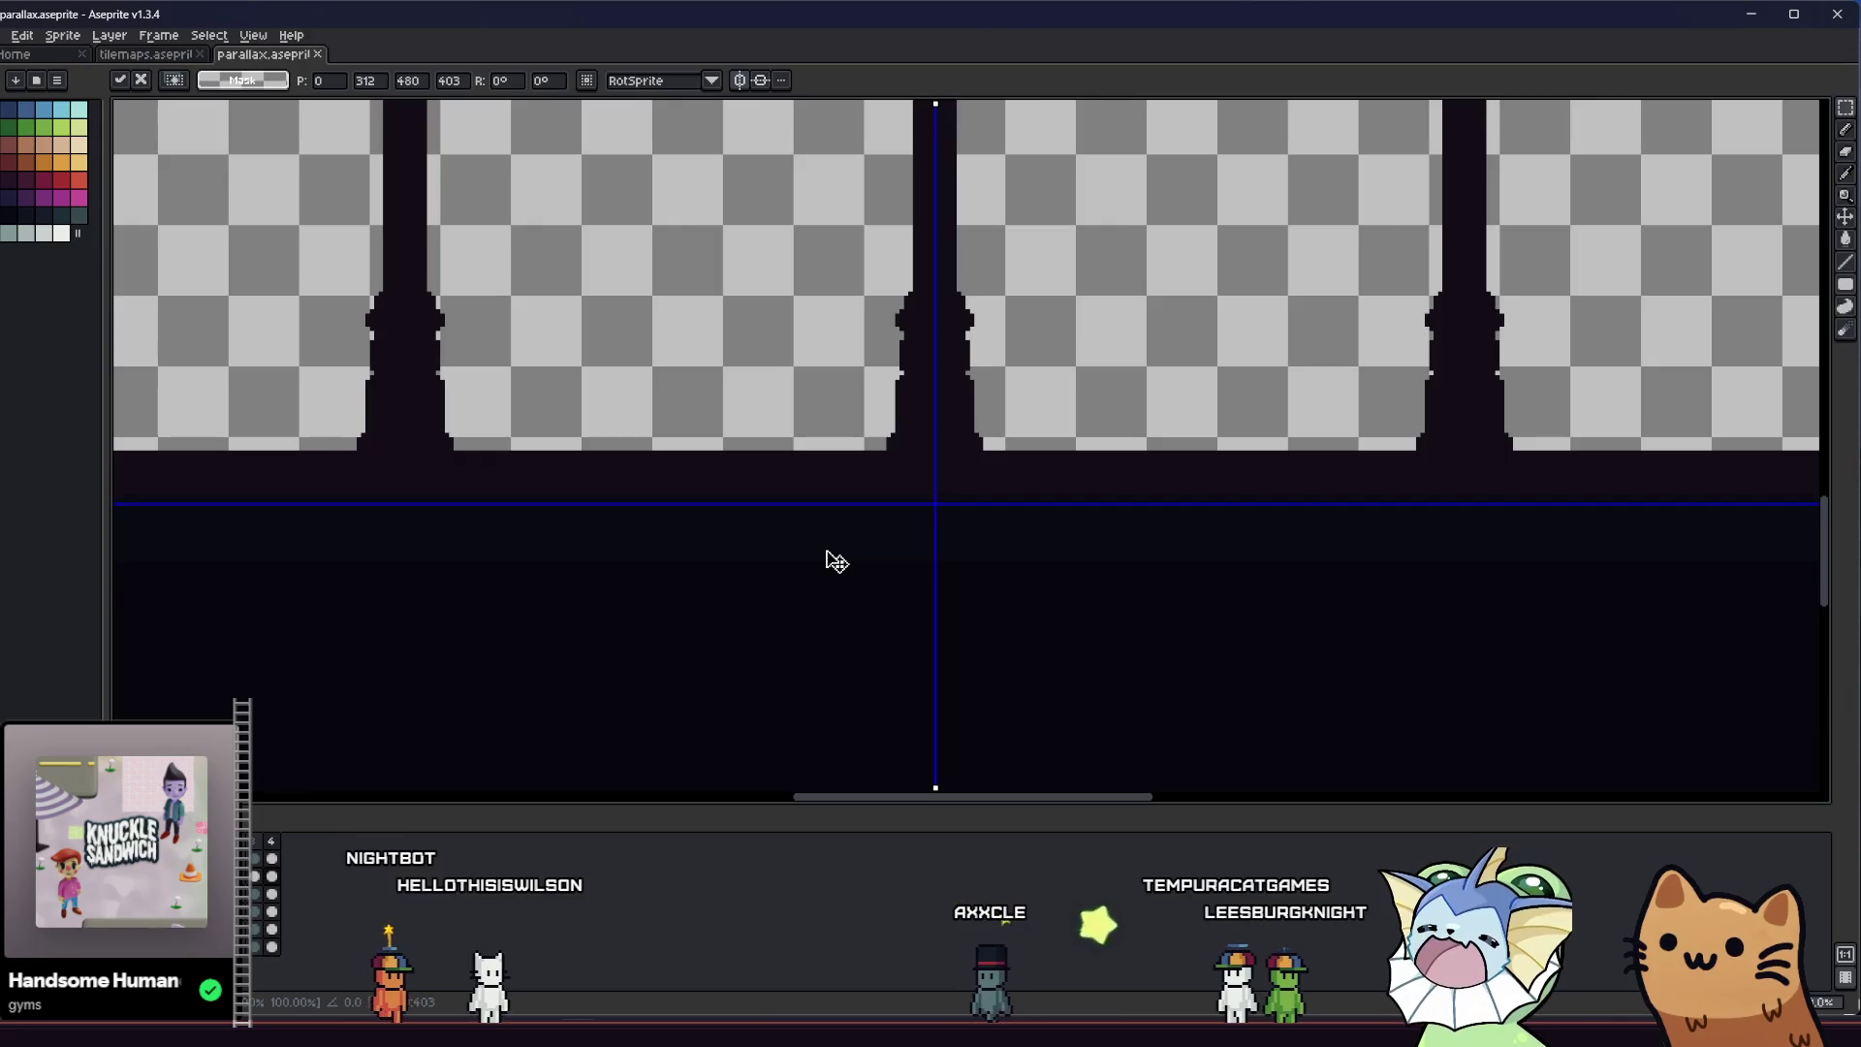
pyautogui.moveTo(830, 556); pyautogui.dragTo(835, 524)
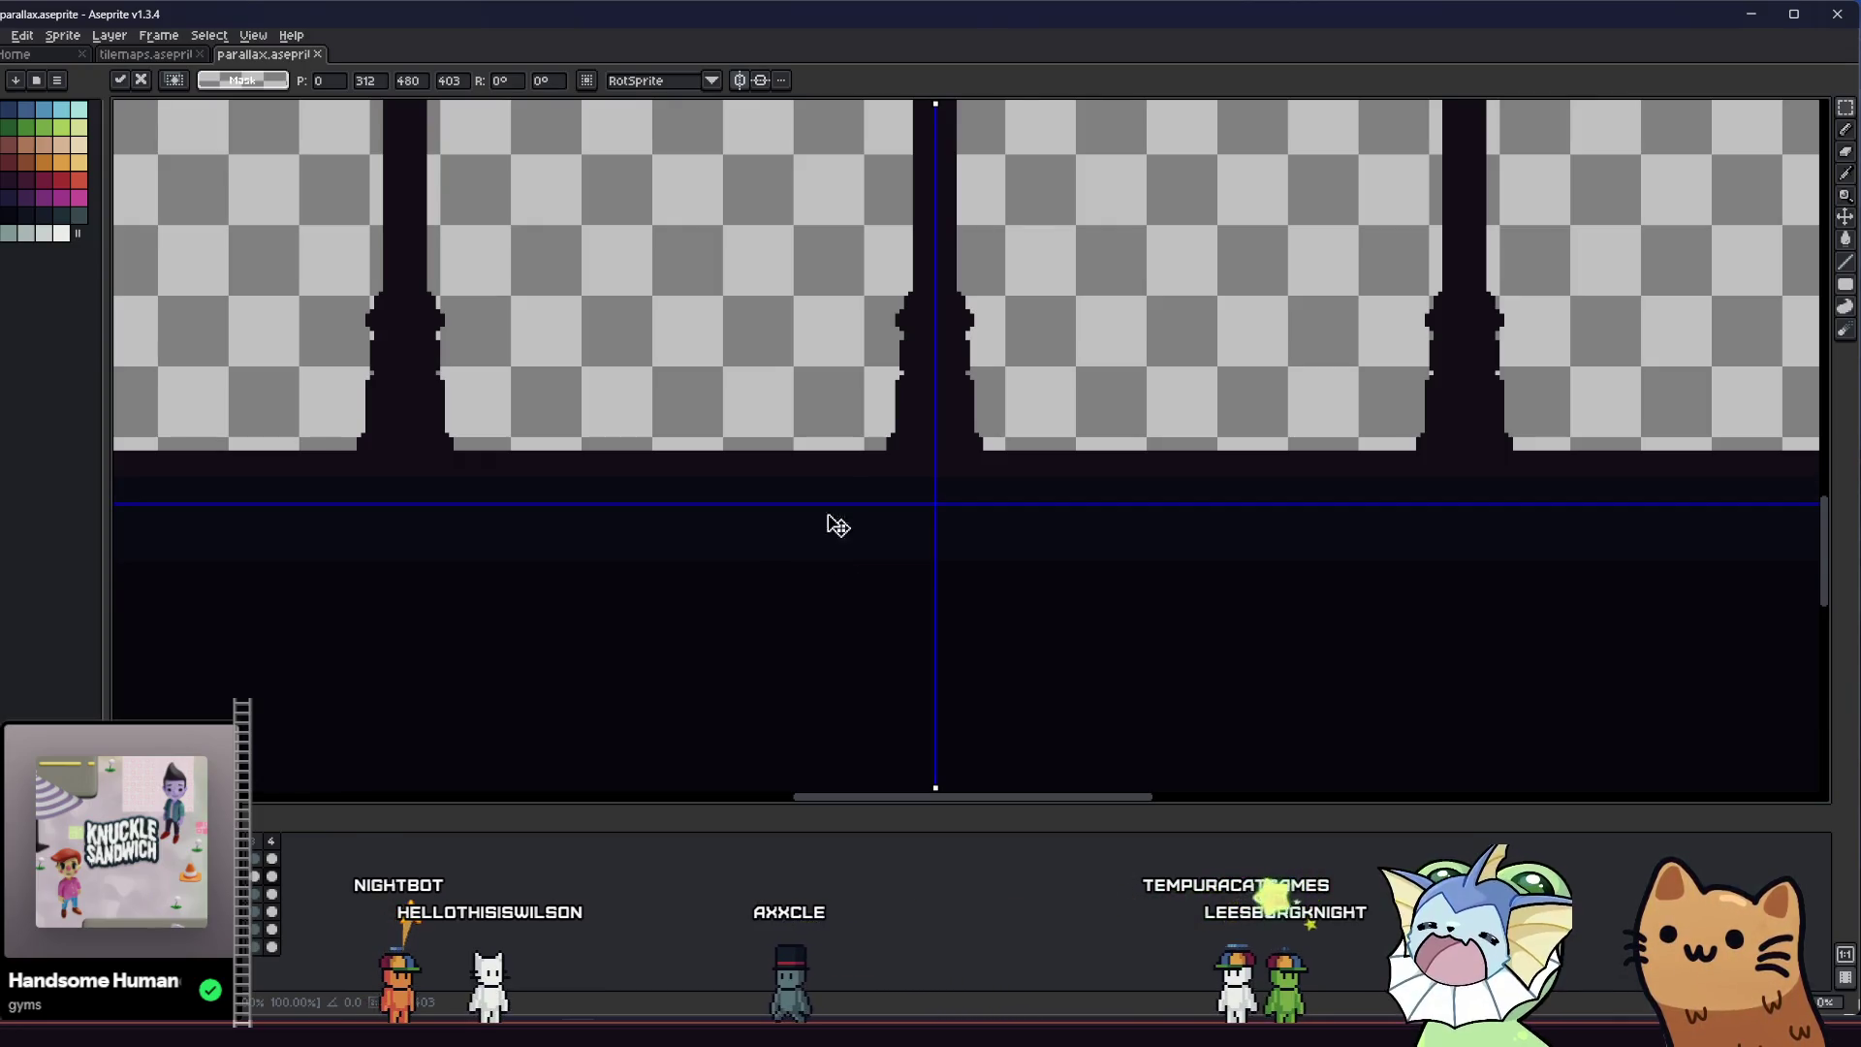
pyautogui.scroll(-2, 873, 740)
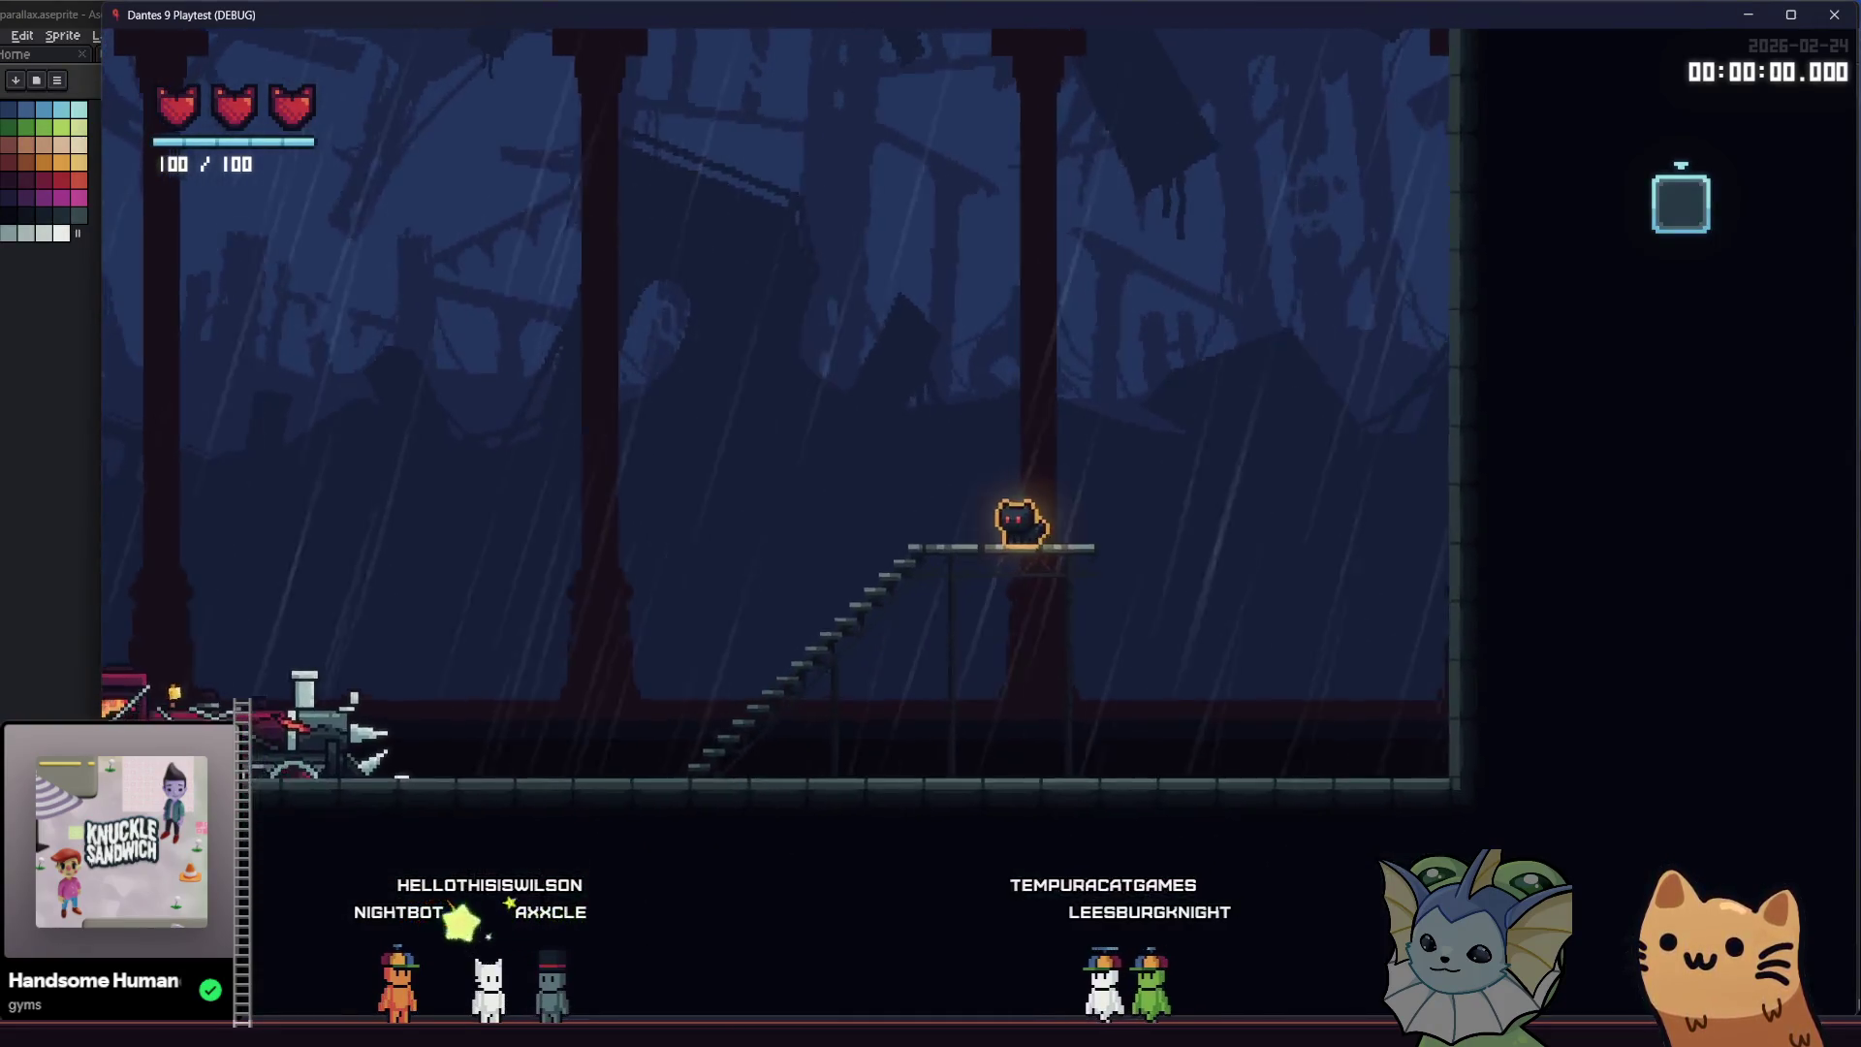
# Close the game playtest and return to the parallax sprite
pyautogui.press('F8')
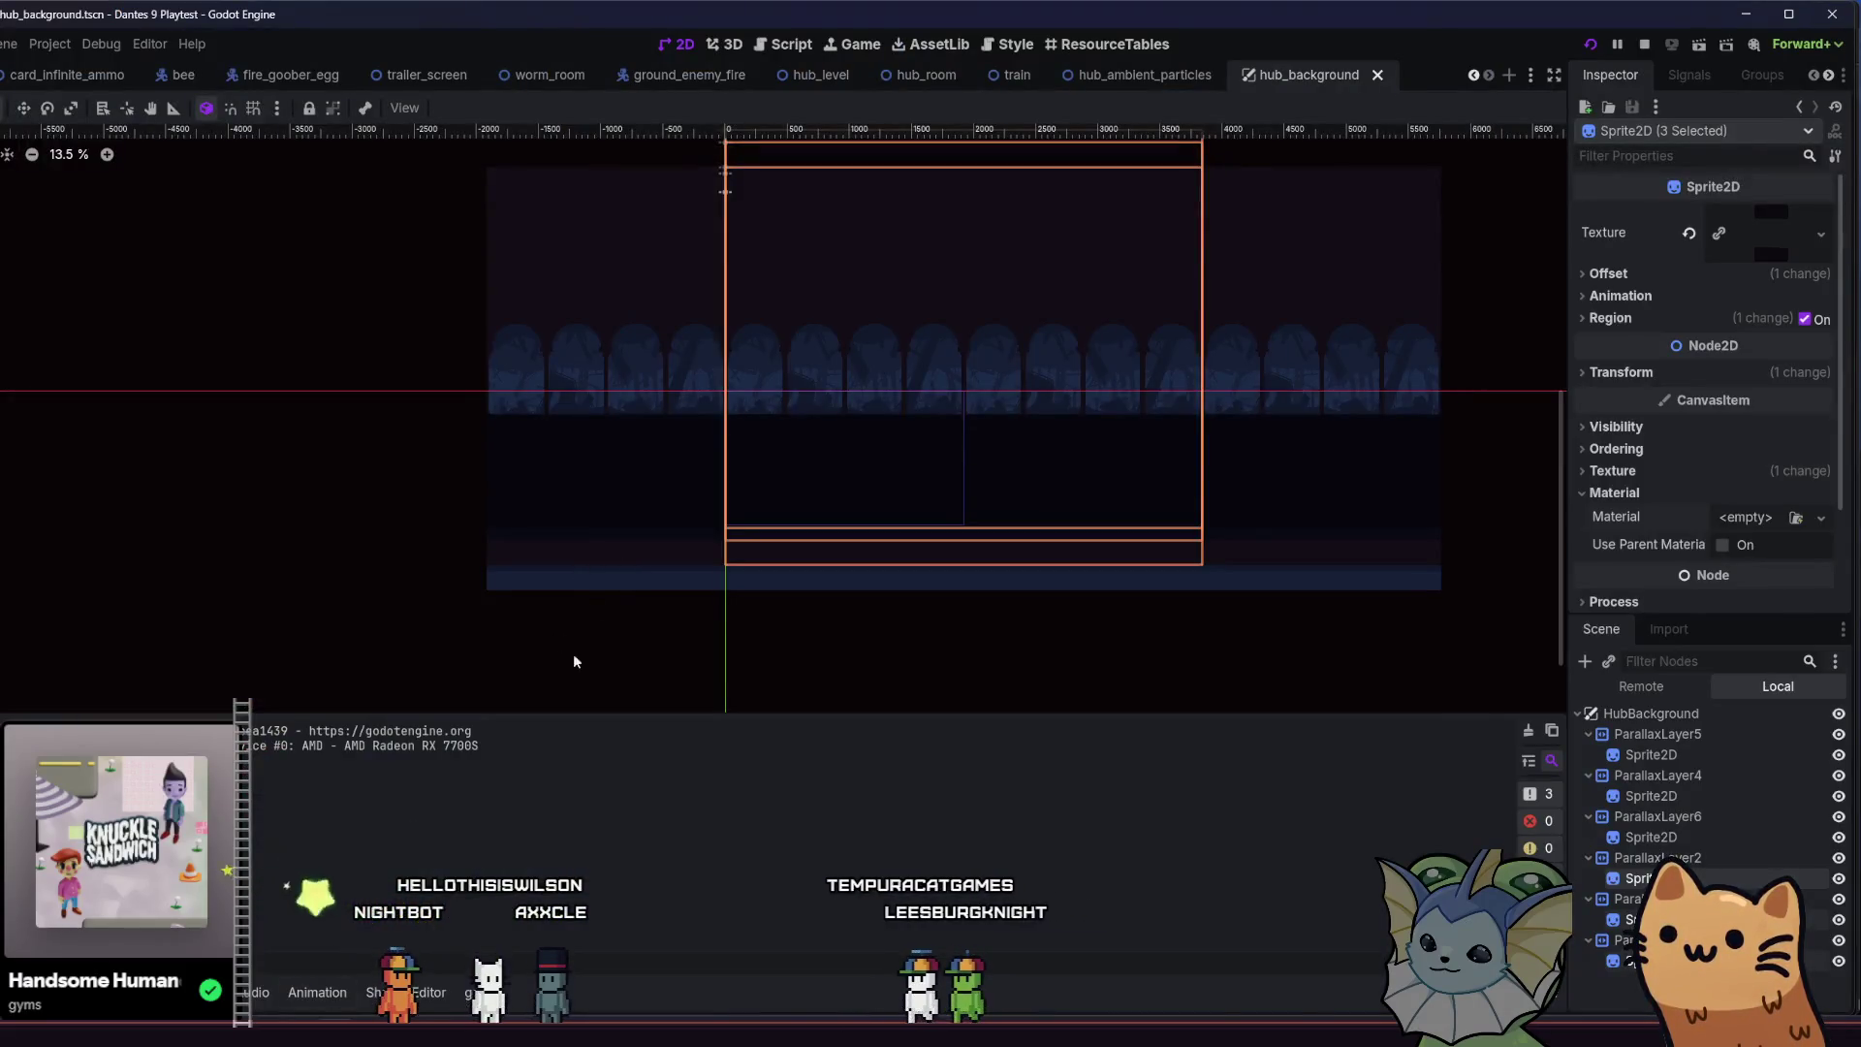
pyautogui.hotkey('alt', 'Tab')
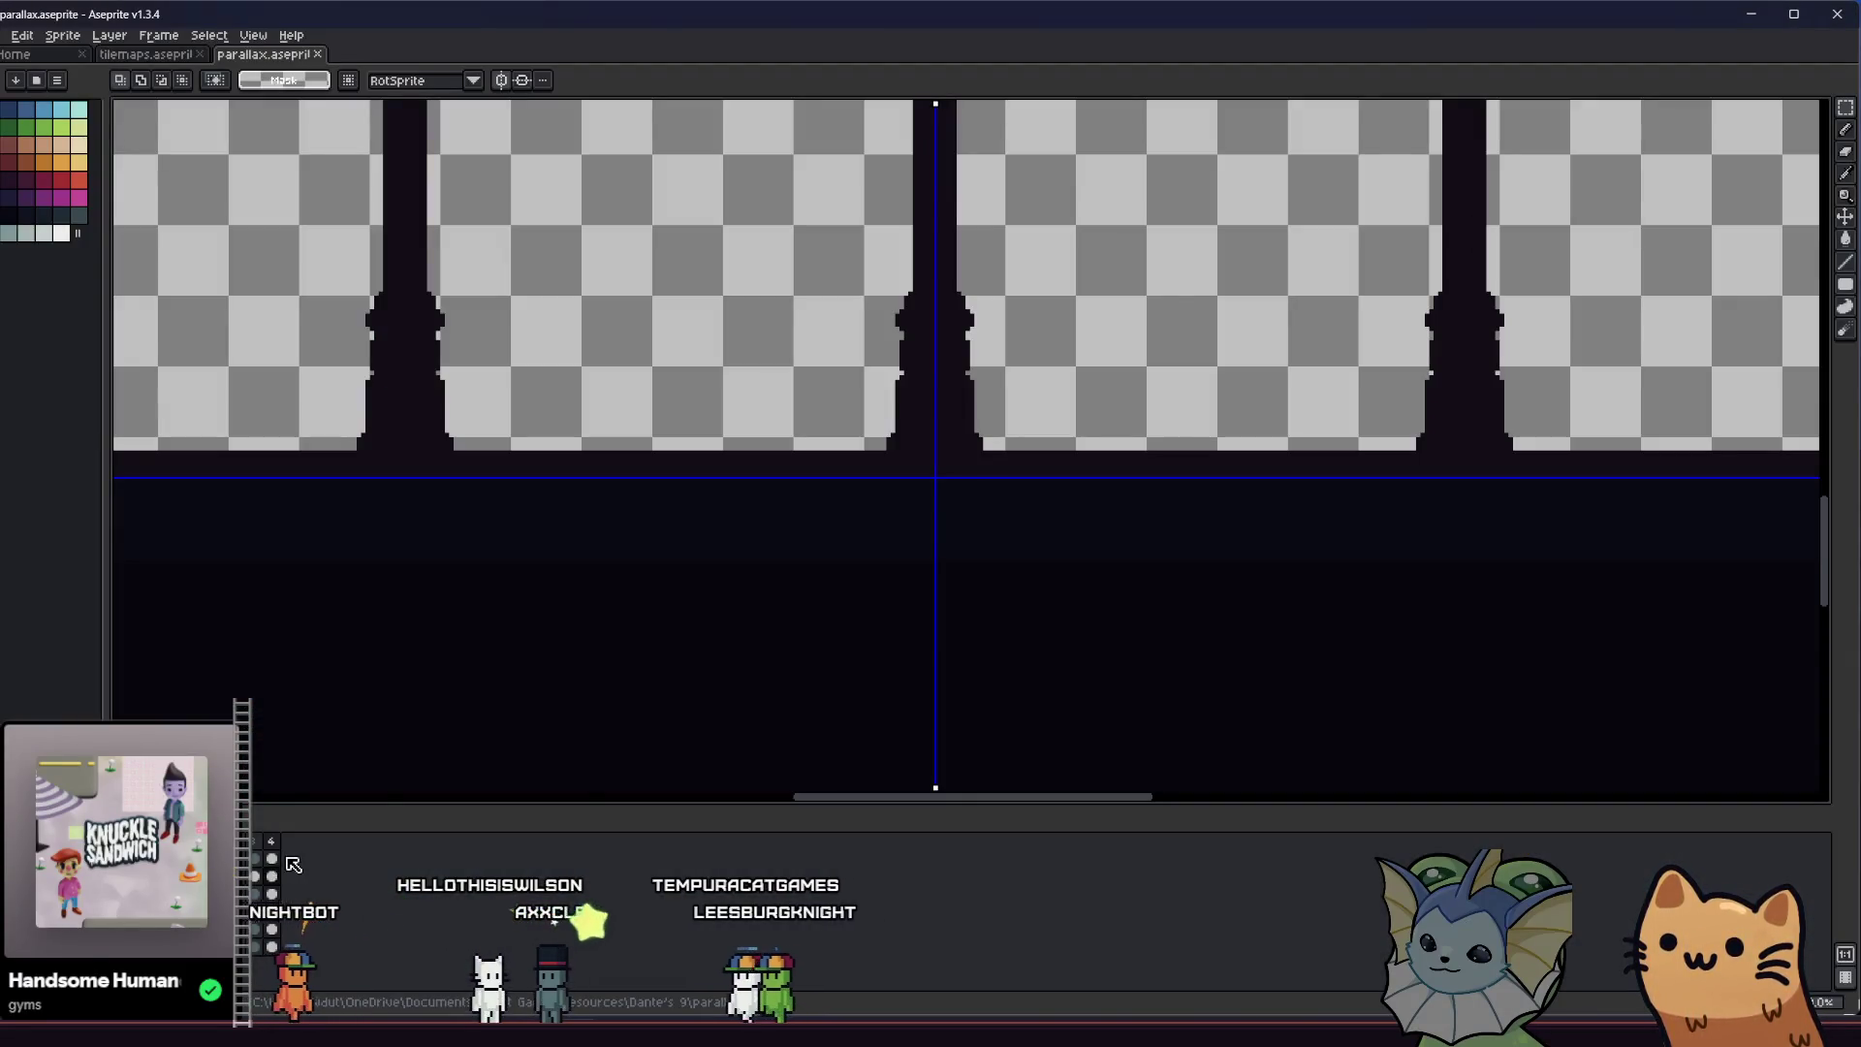
pyautogui.scroll(-1, 573, 504)
pyautogui.scroll(-2, 574, 507)
pyautogui.scroll(-3, 382, 419)
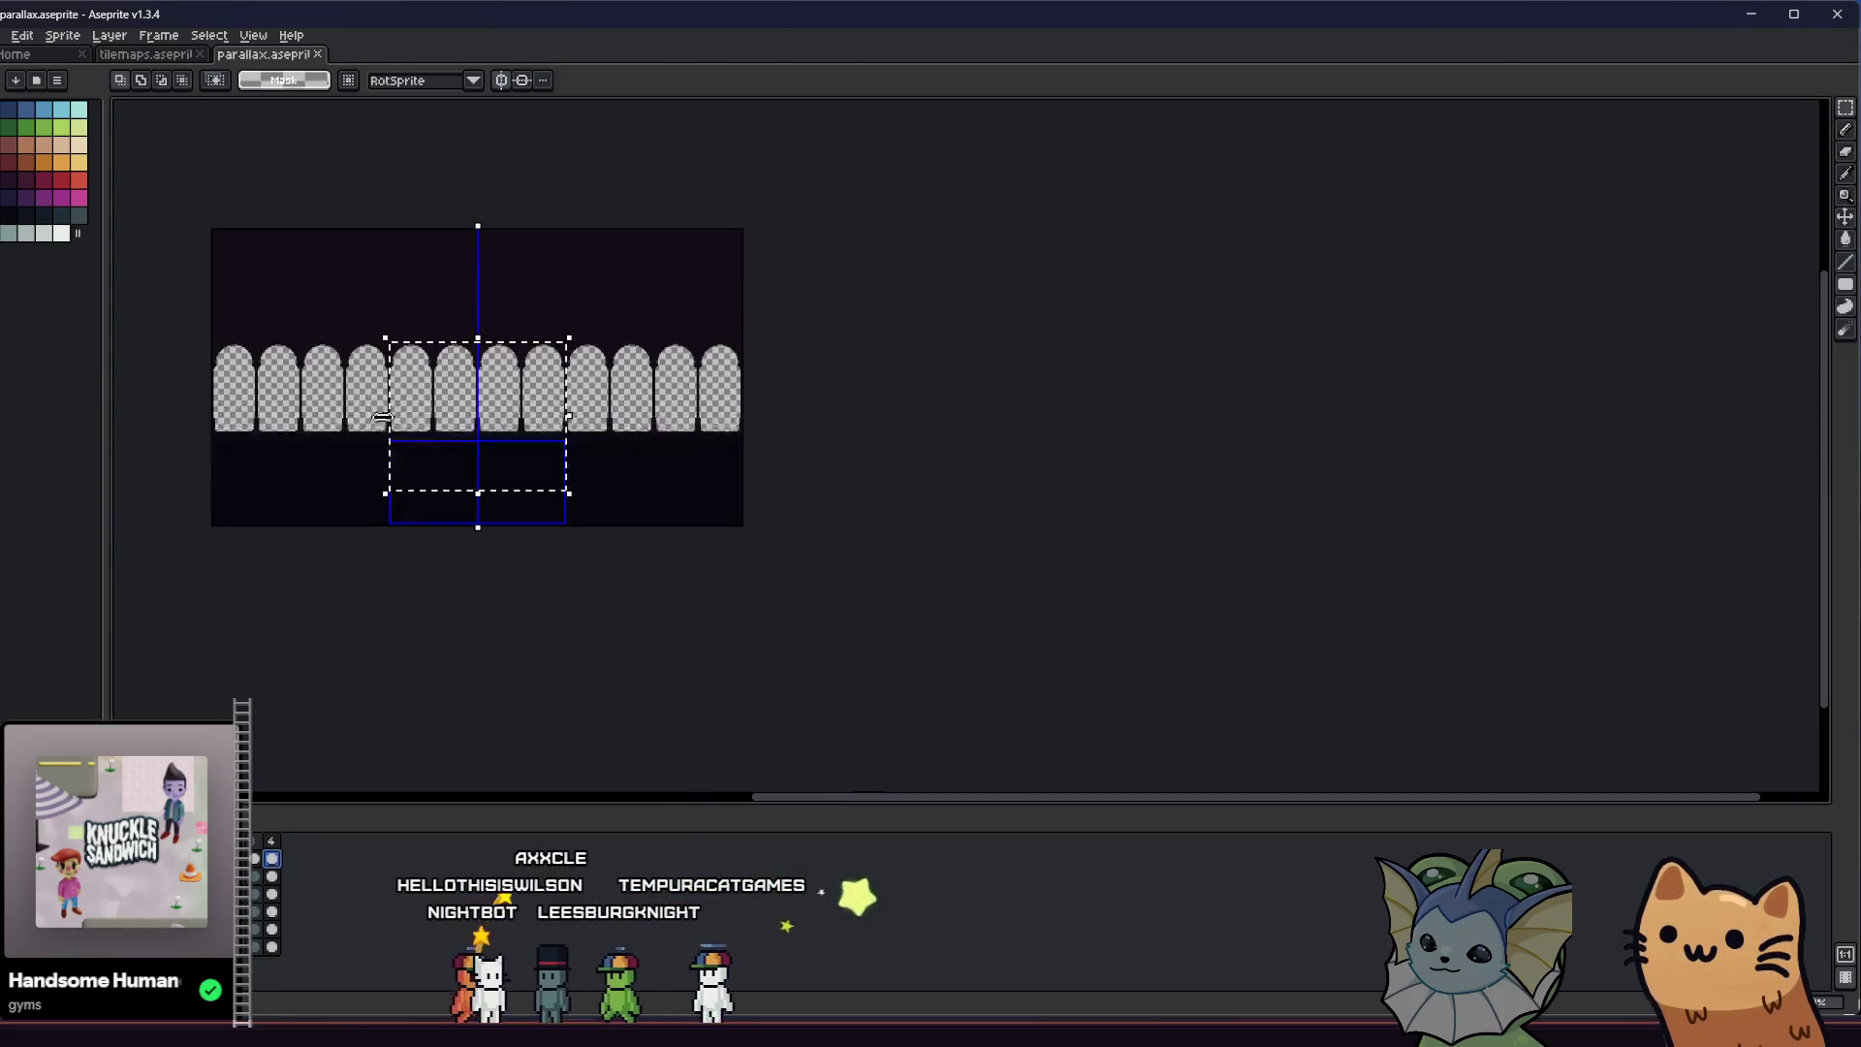
pyautogui.scroll(4, 428, 478)
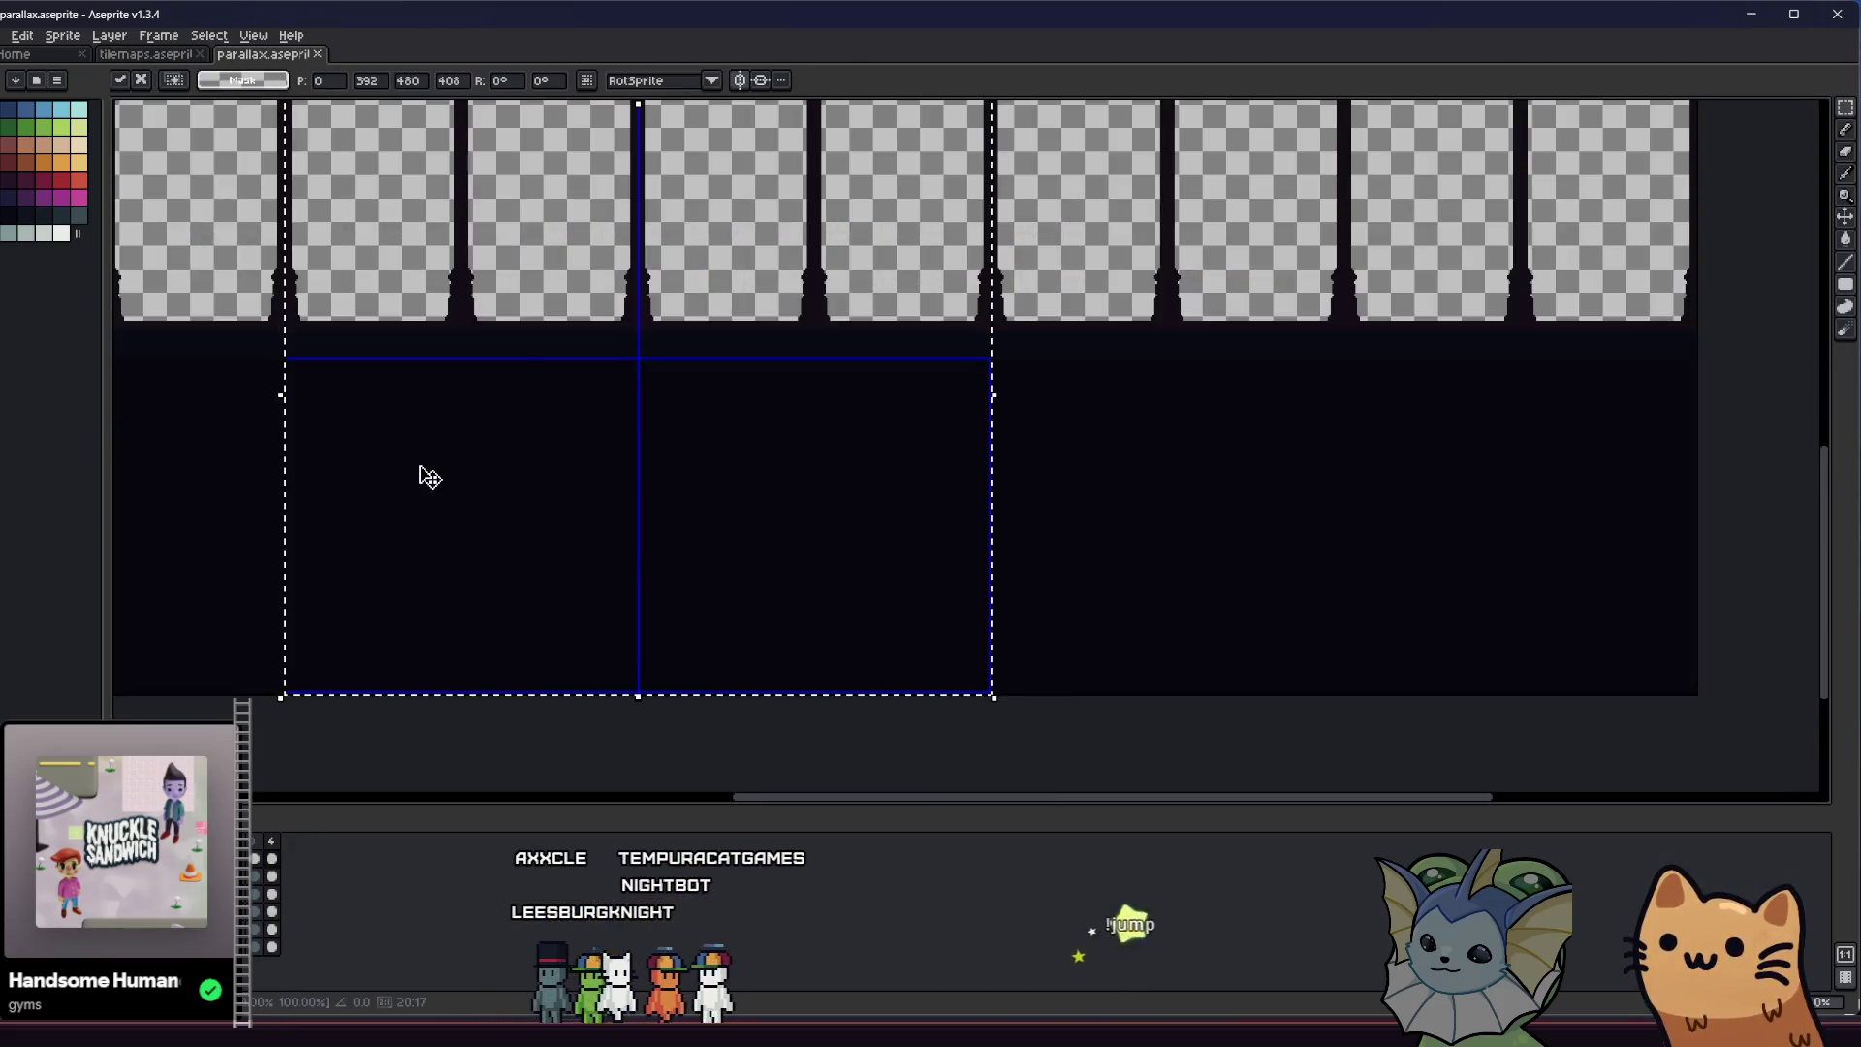
# Apply the pending transform, shift the lower band up, and save the parallax sprite
pyautogui.click(225, 430)
pyautogui.hotkey('ctrl', 's')
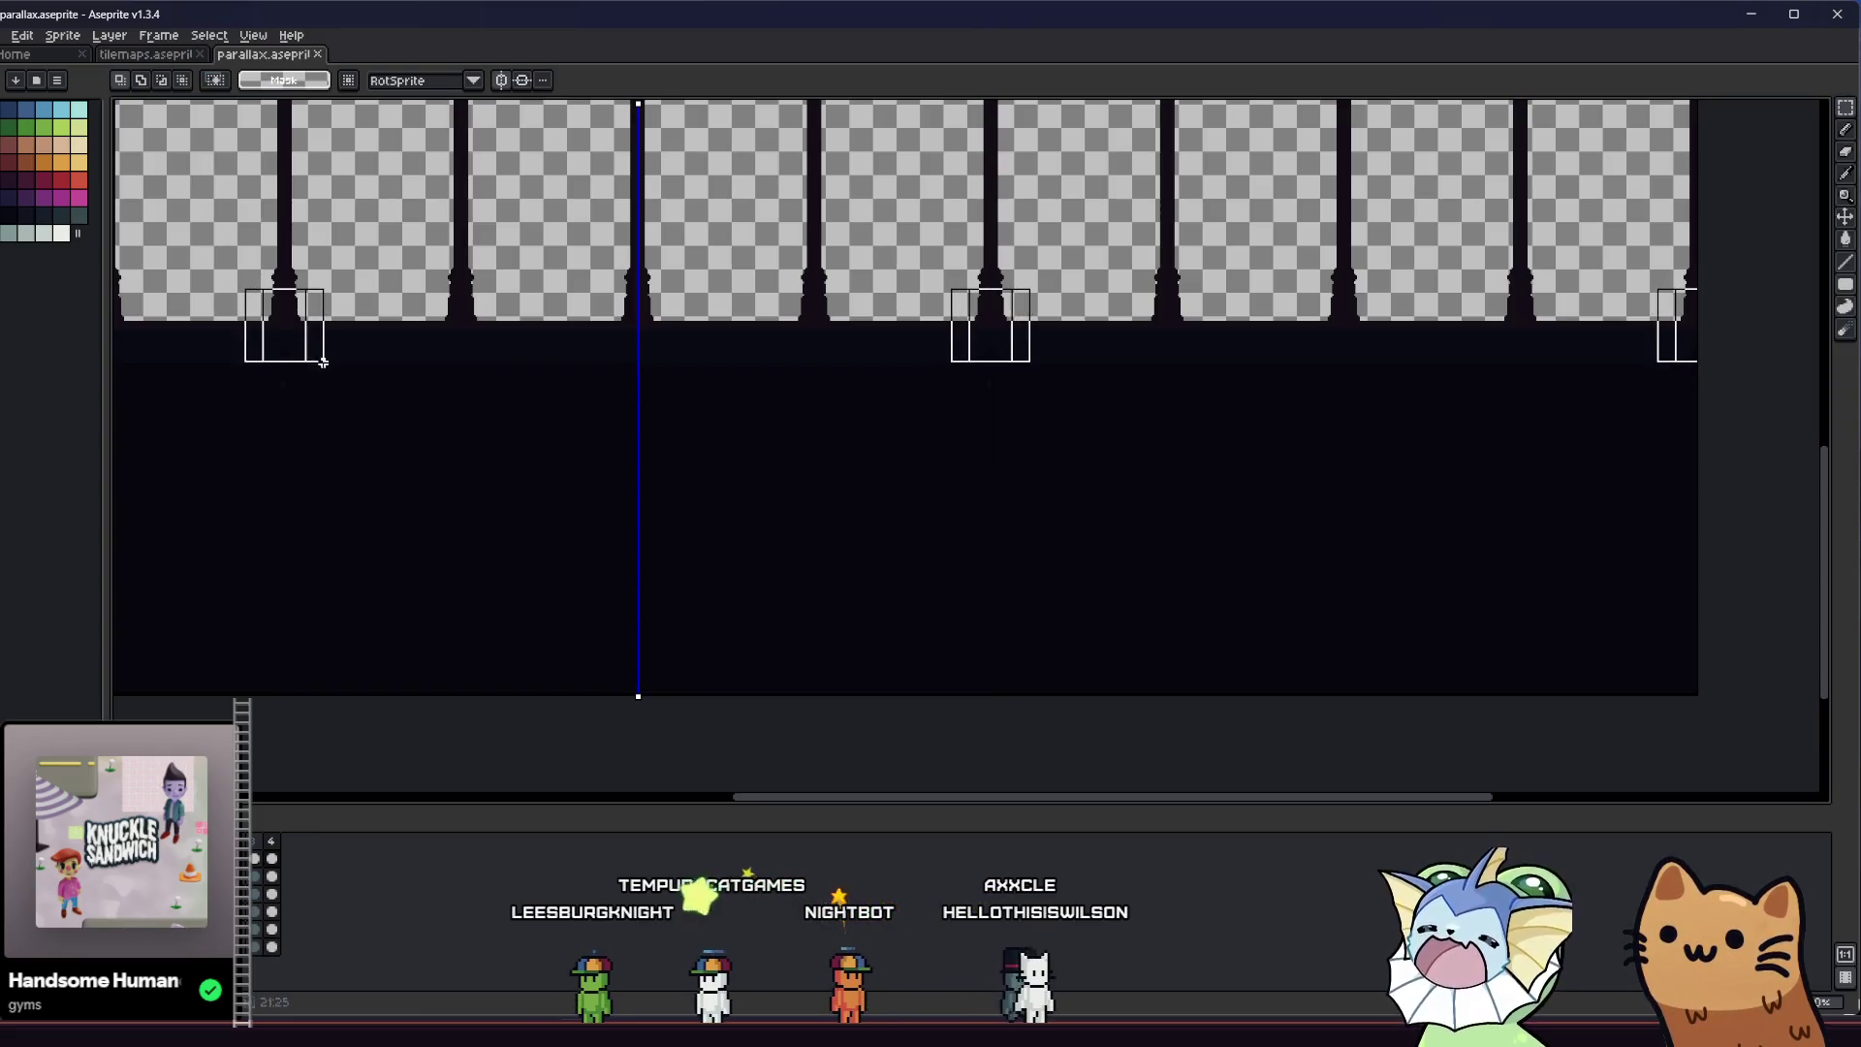
pyautogui.scroll(5, 264, 351)
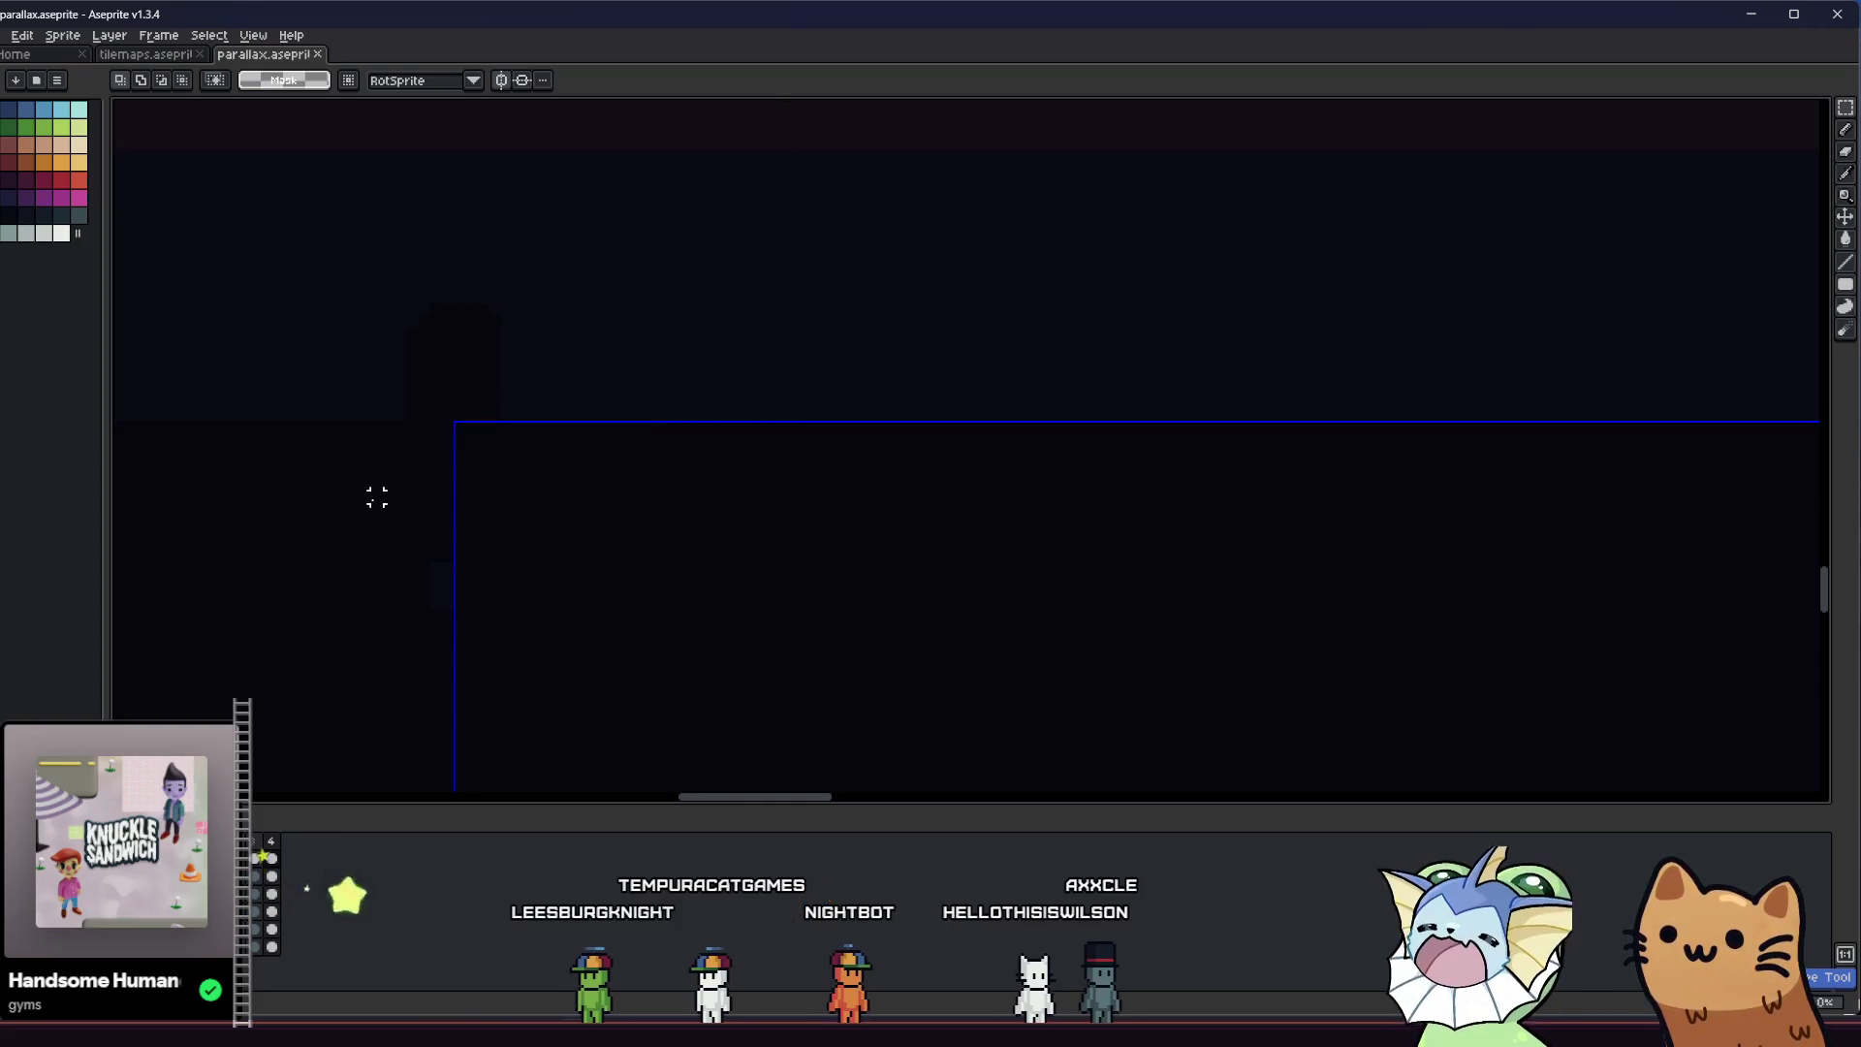
pyautogui.press('Up')
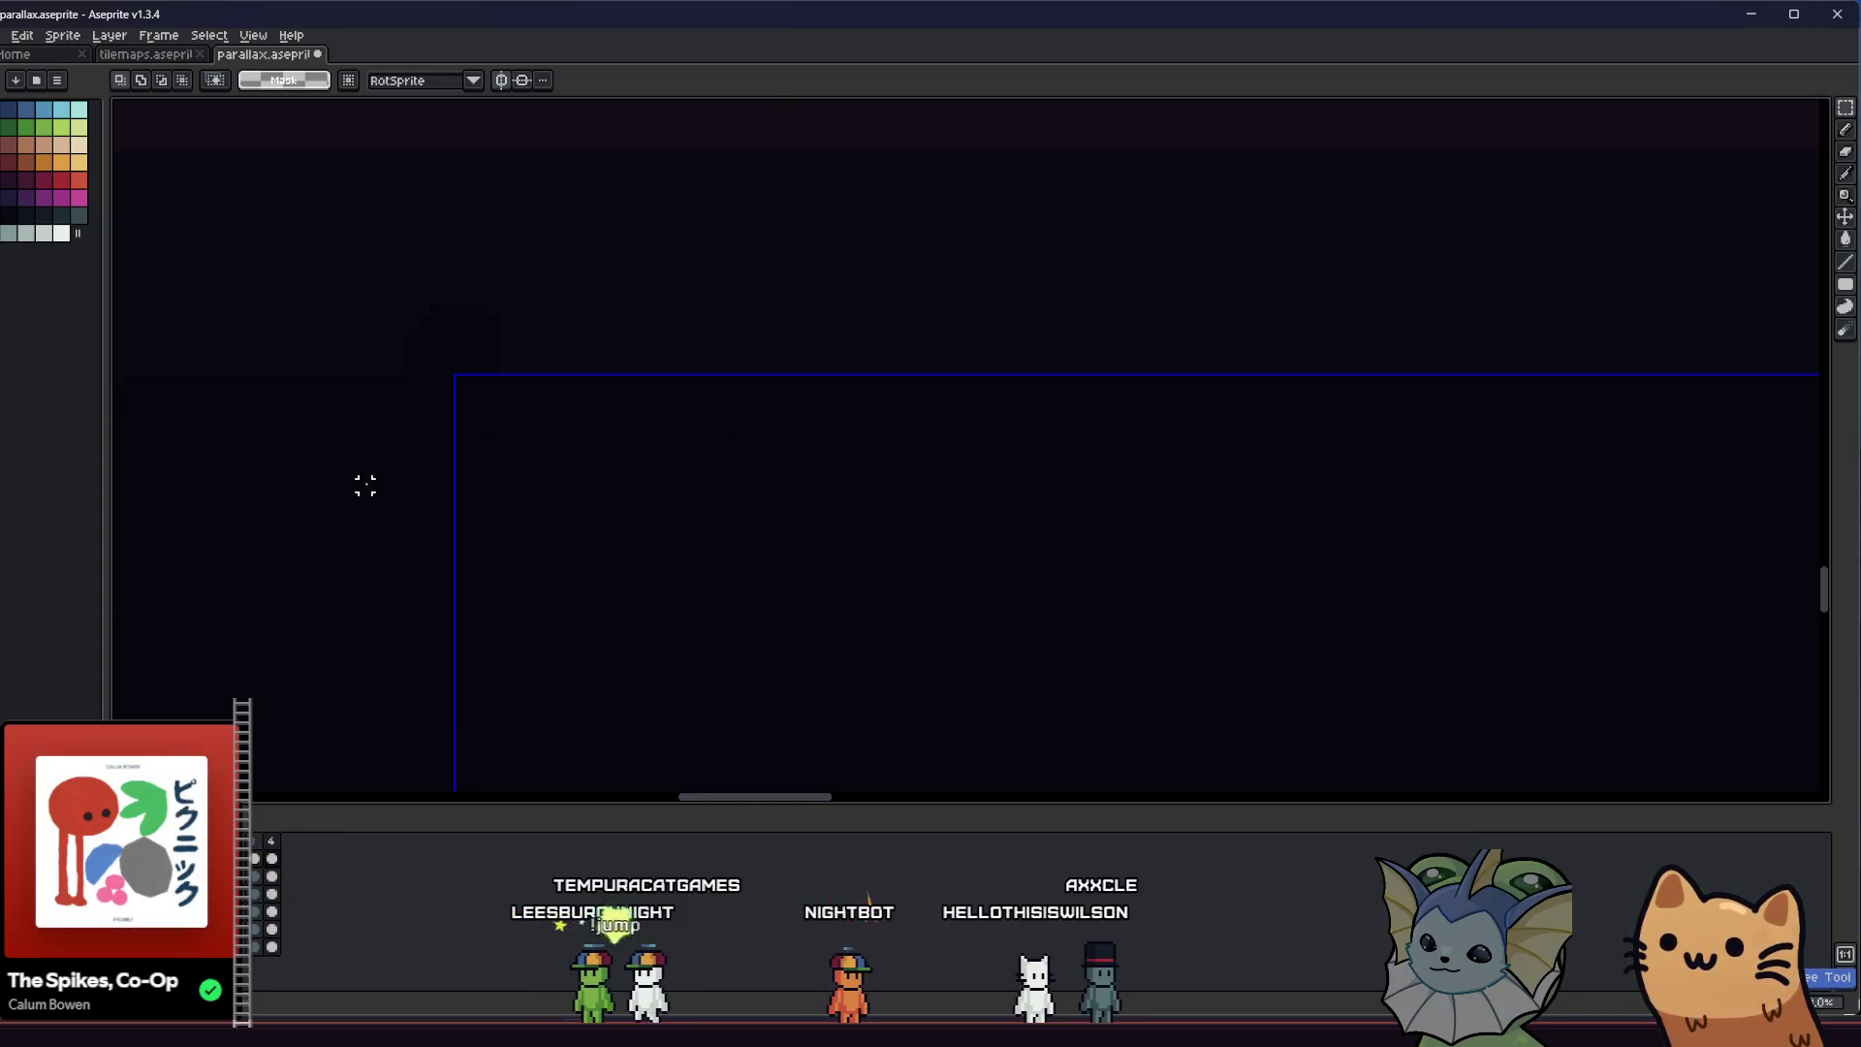
pyautogui.scroll(-1, 365, 461)
pyautogui.scroll(-1, 362, 461)
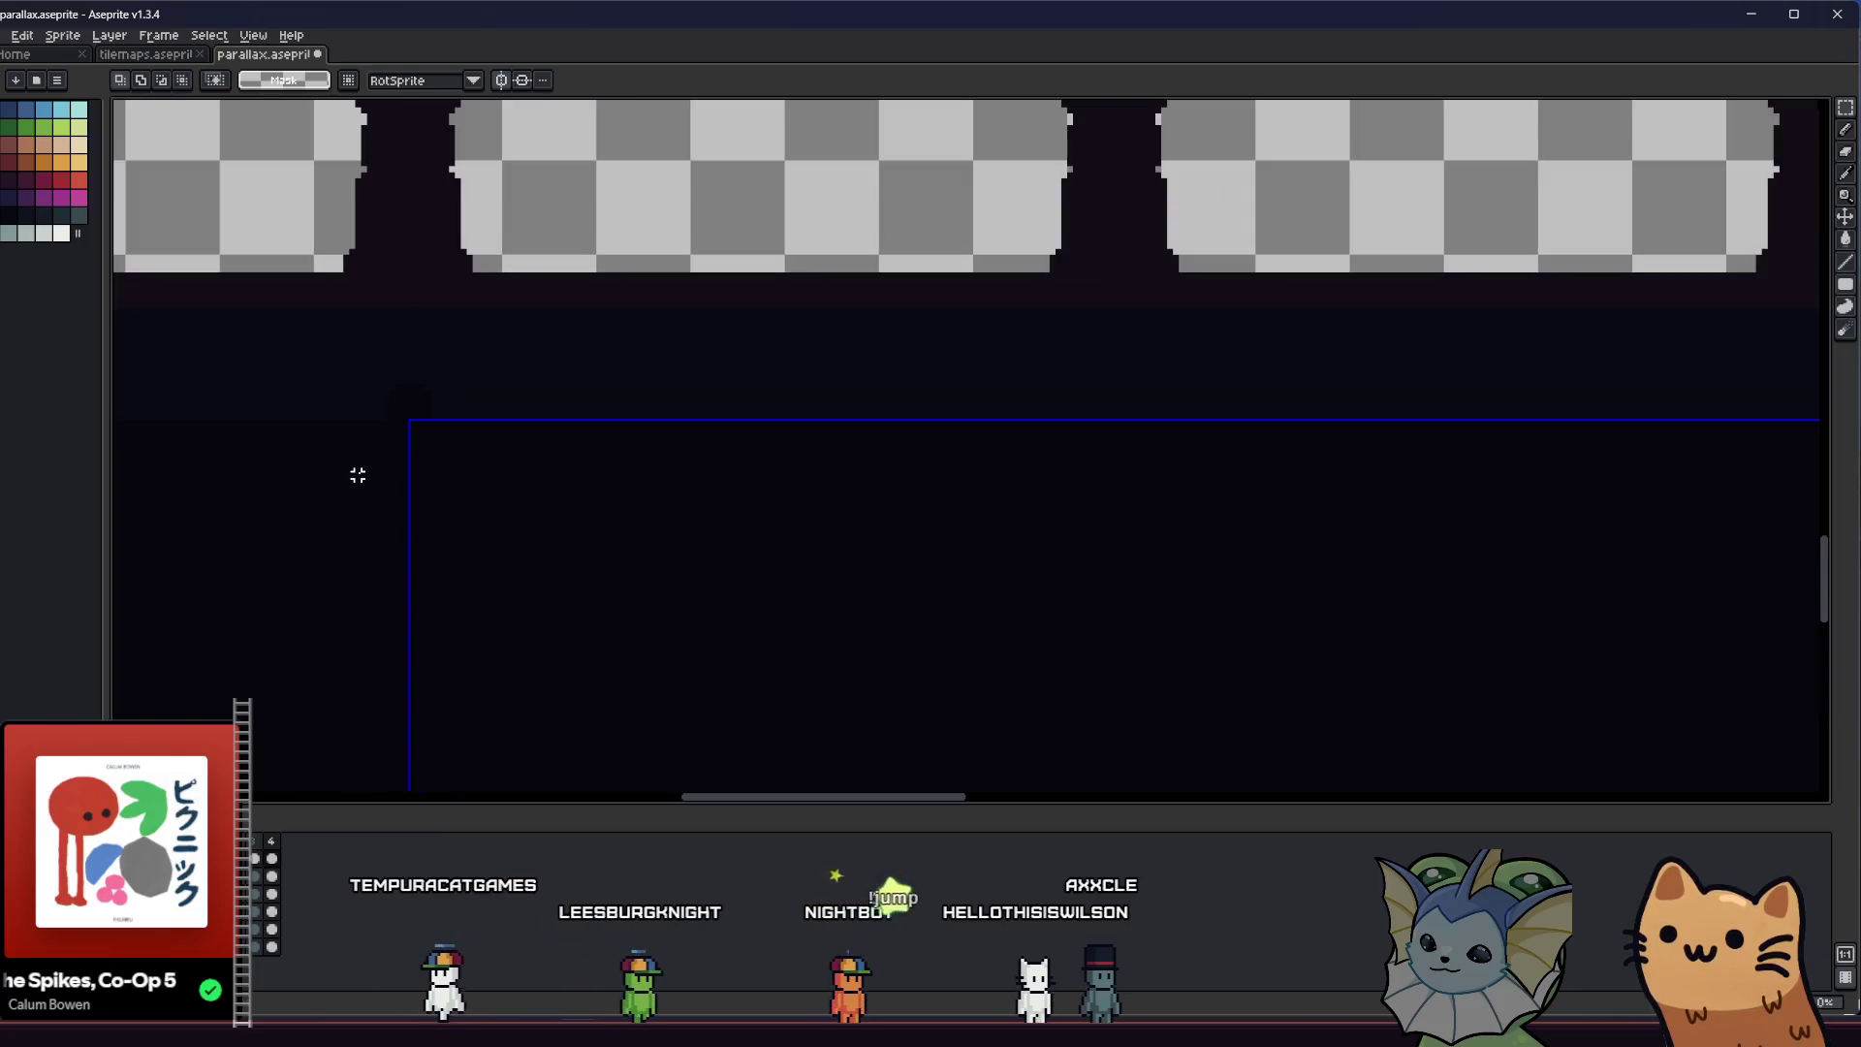
pyautogui.scroll(-1, 382, 493)
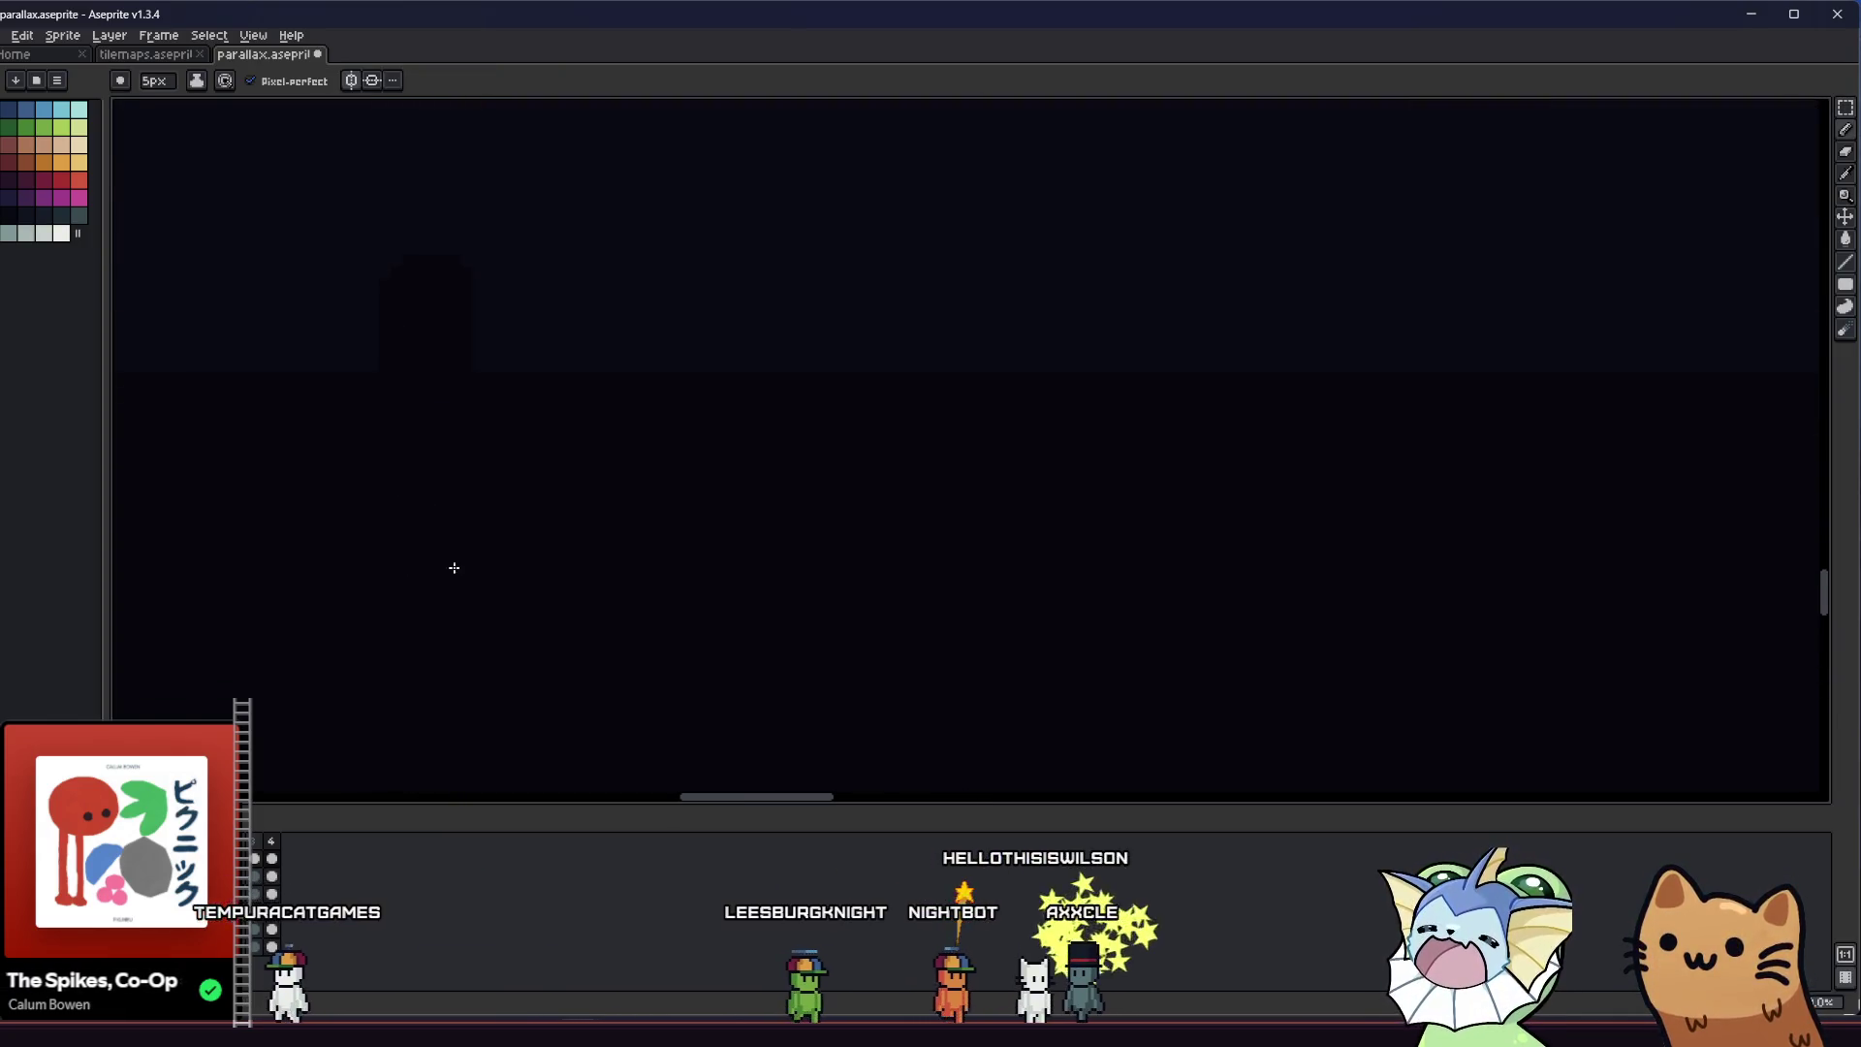
pyautogui.scroll(-1, 421, 626)
pyautogui.hotkey('ctrl', 's')
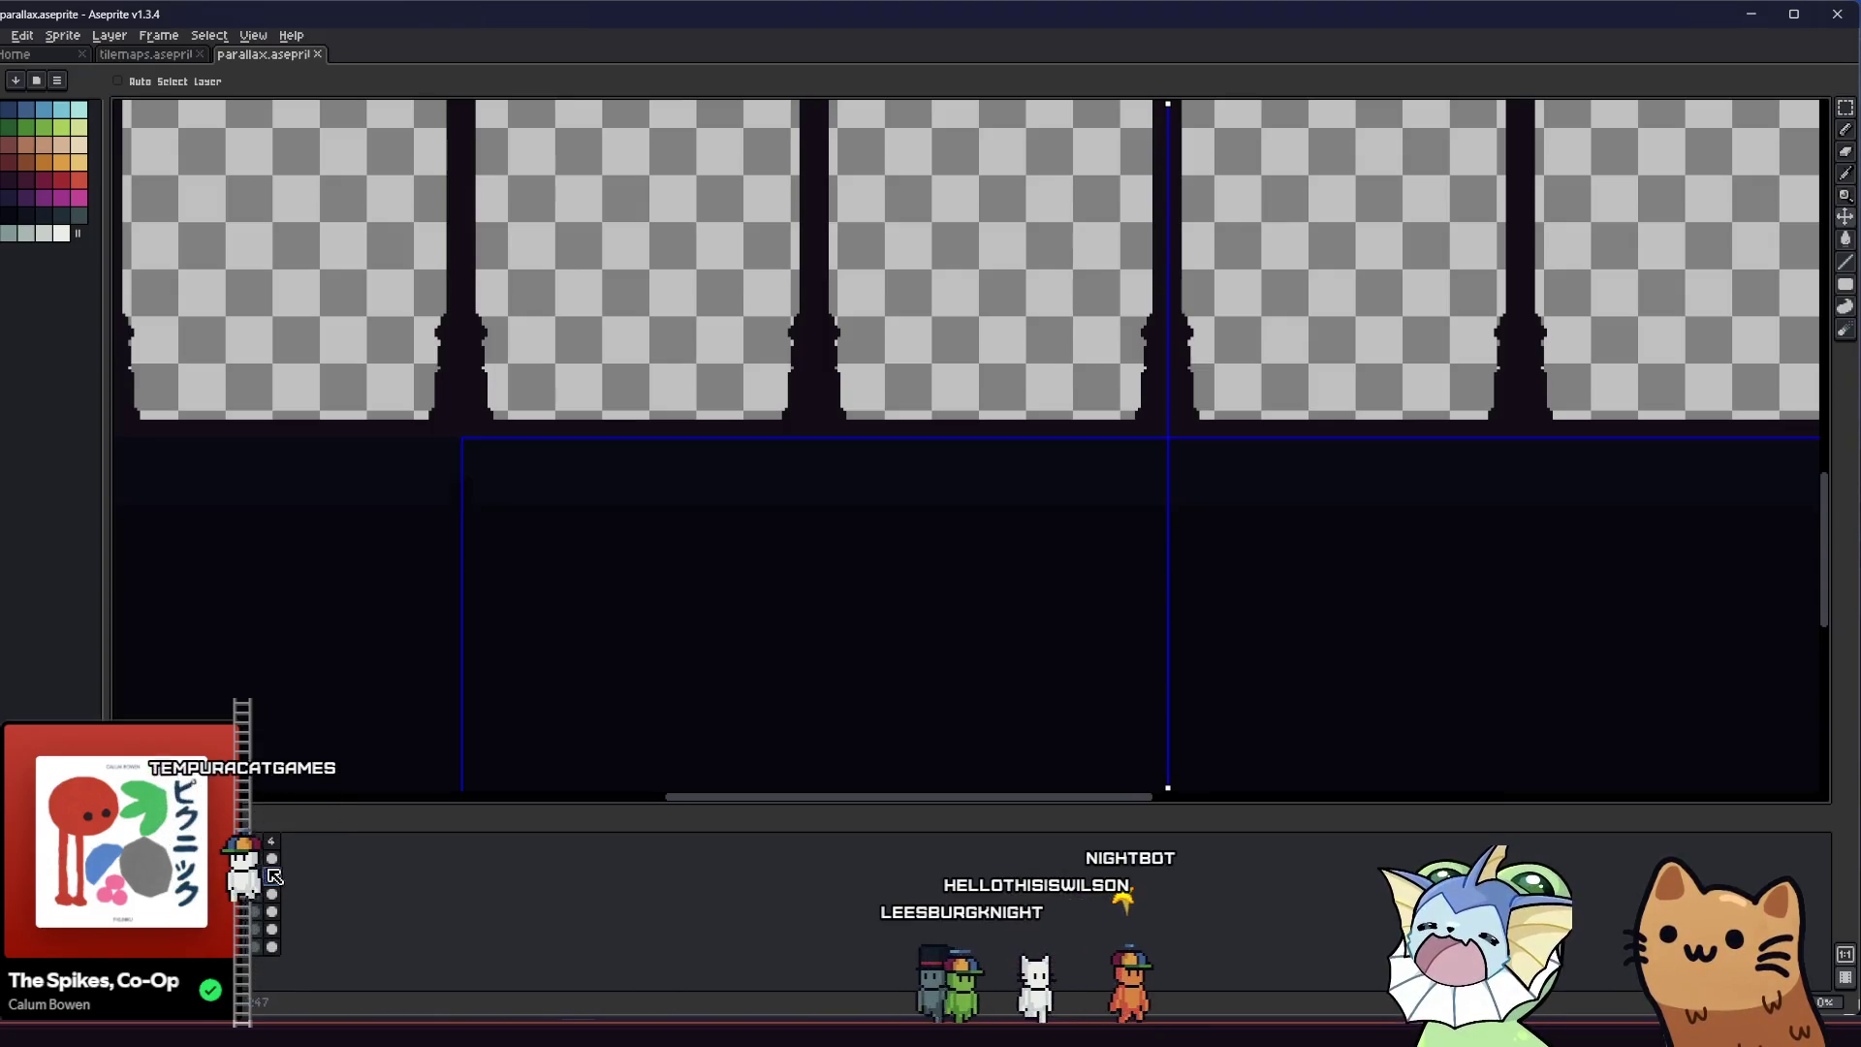
# Select a small area below the pillars and bring up the export settings
pyautogui.press('m')
pyautogui.scroll(2, 426, 451)
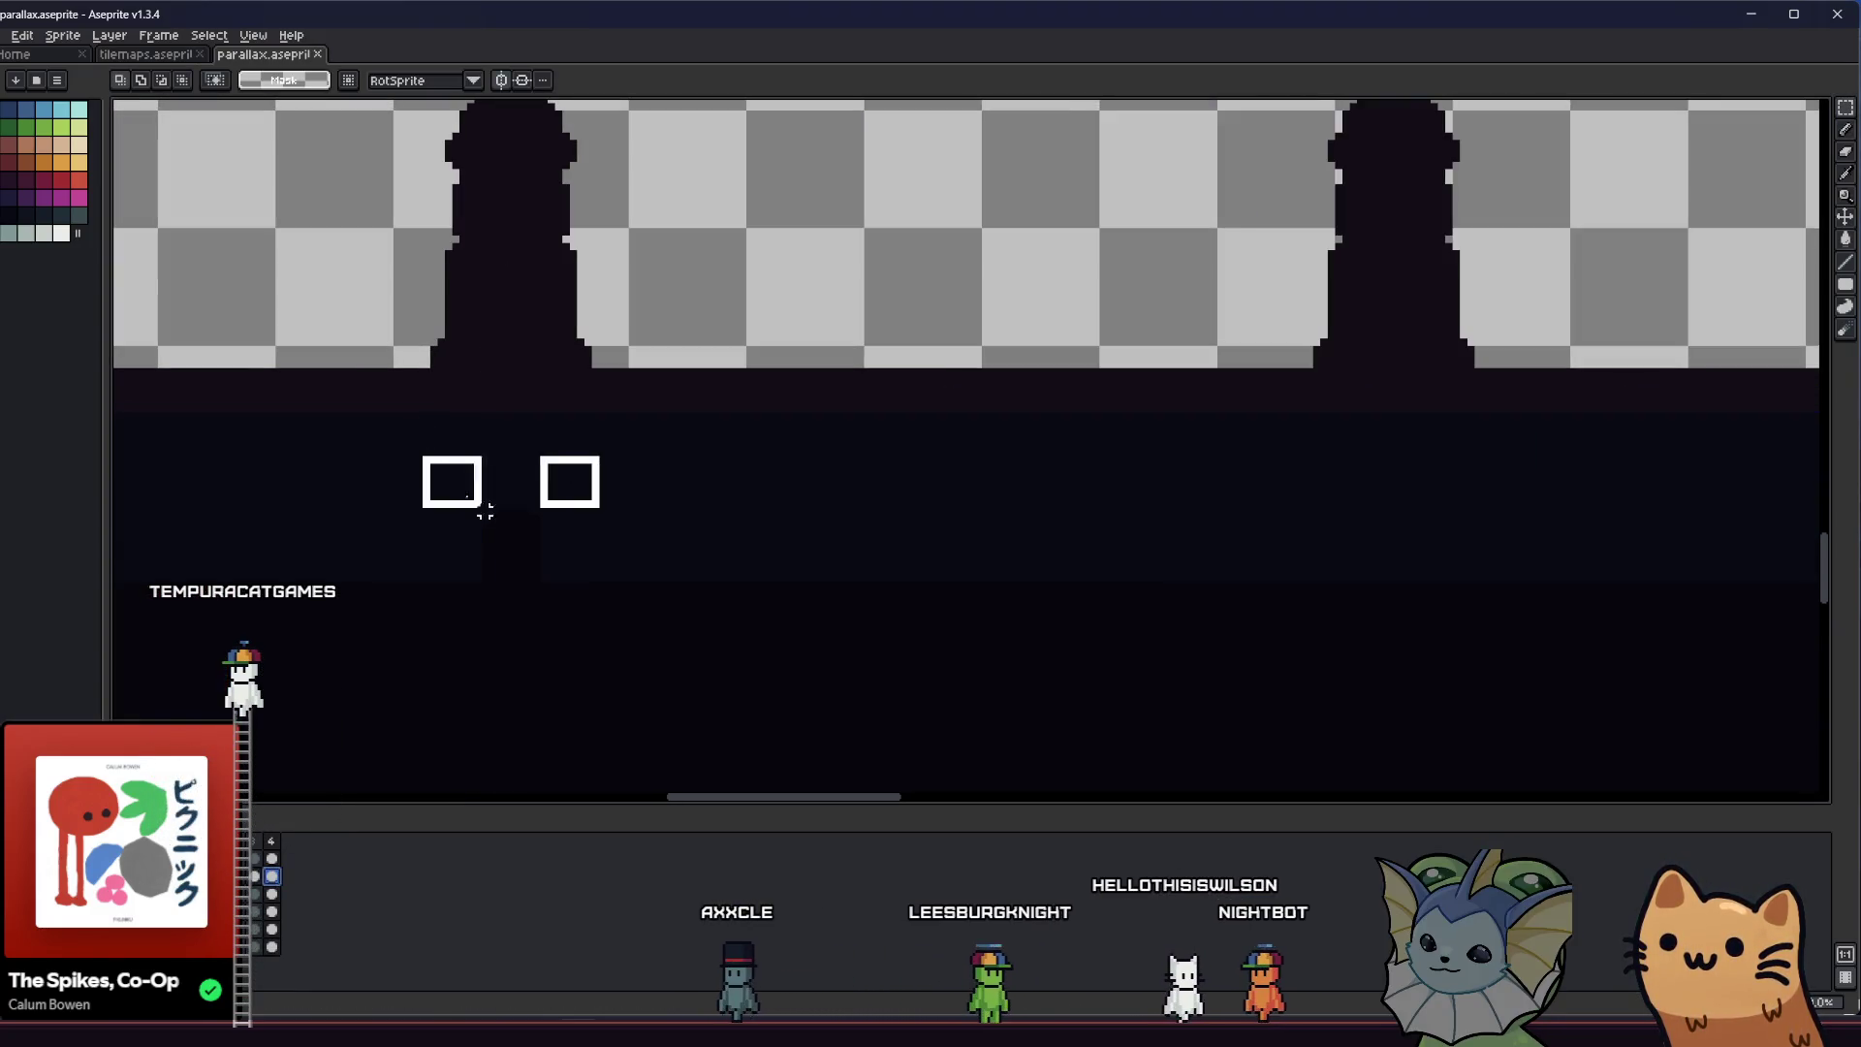
pyautogui.moveTo(422, 456); pyautogui.dragTo(600, 582)
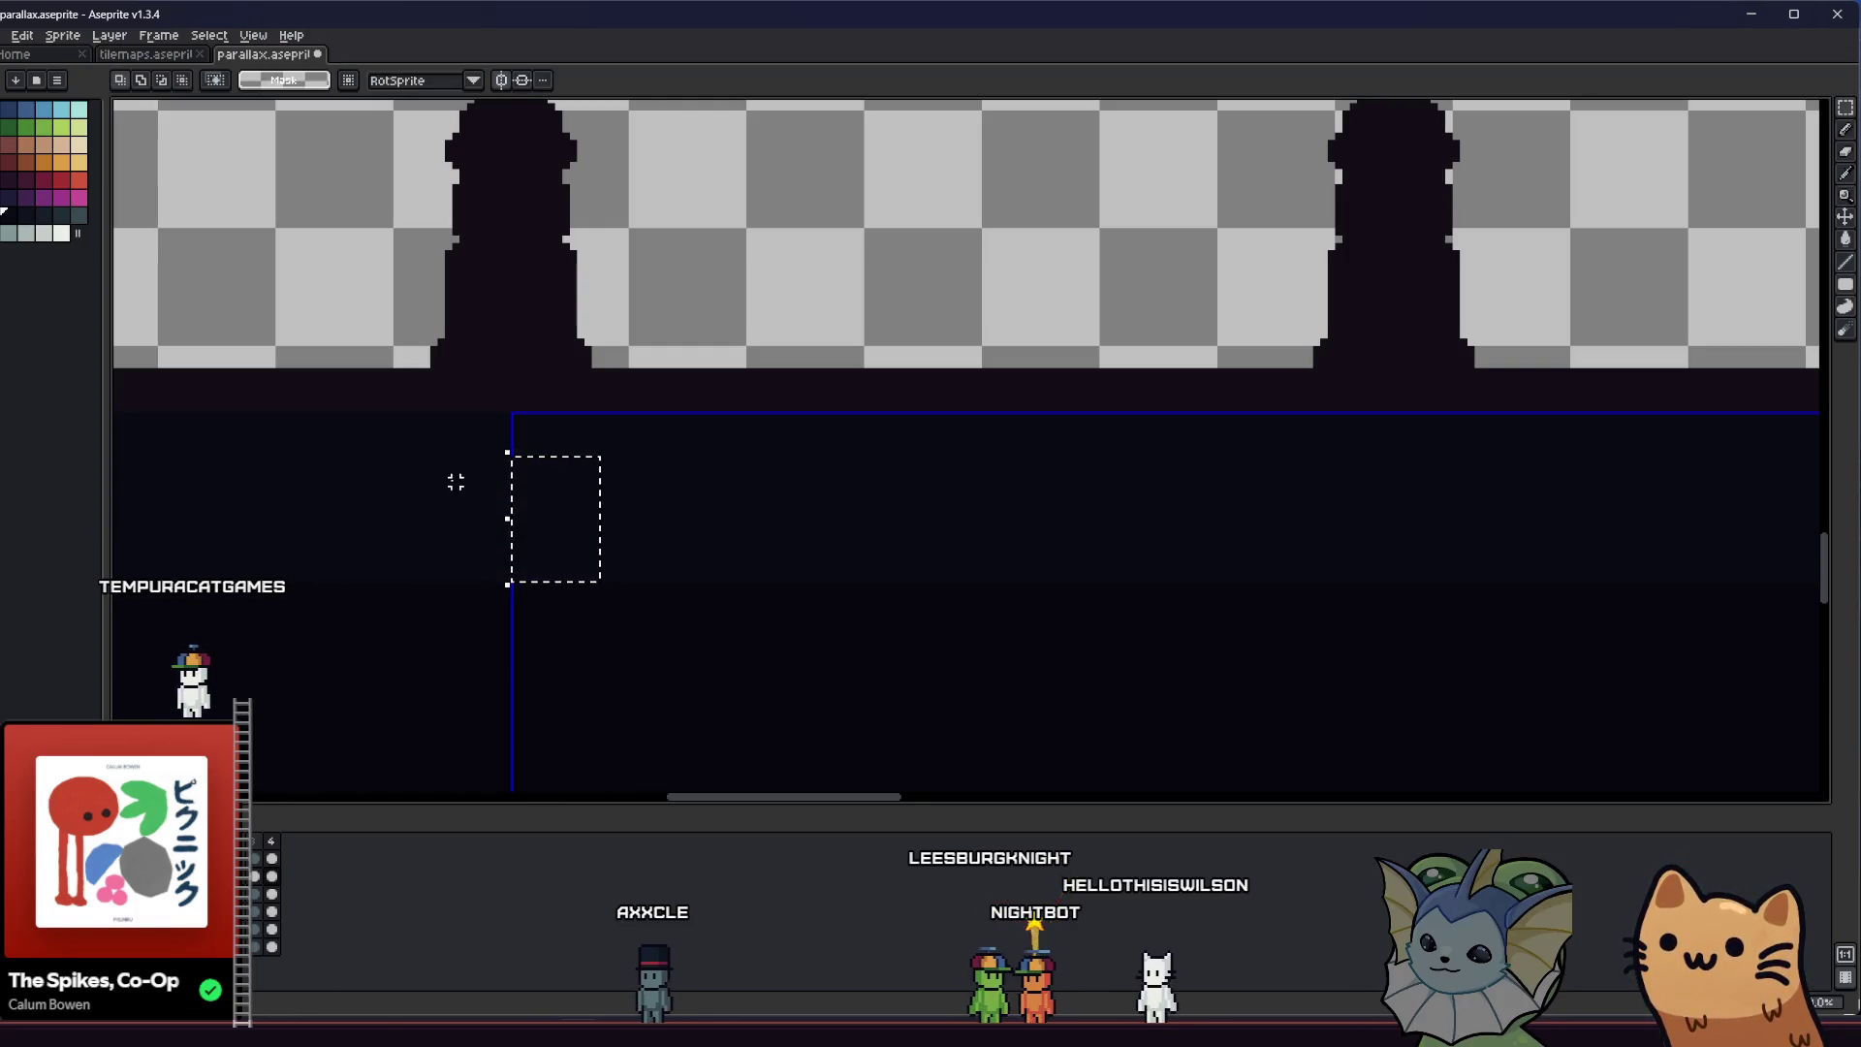
pyautogui.scroll(-3, 441, 481)
pyautogui.scroll(-1, 428, 503)
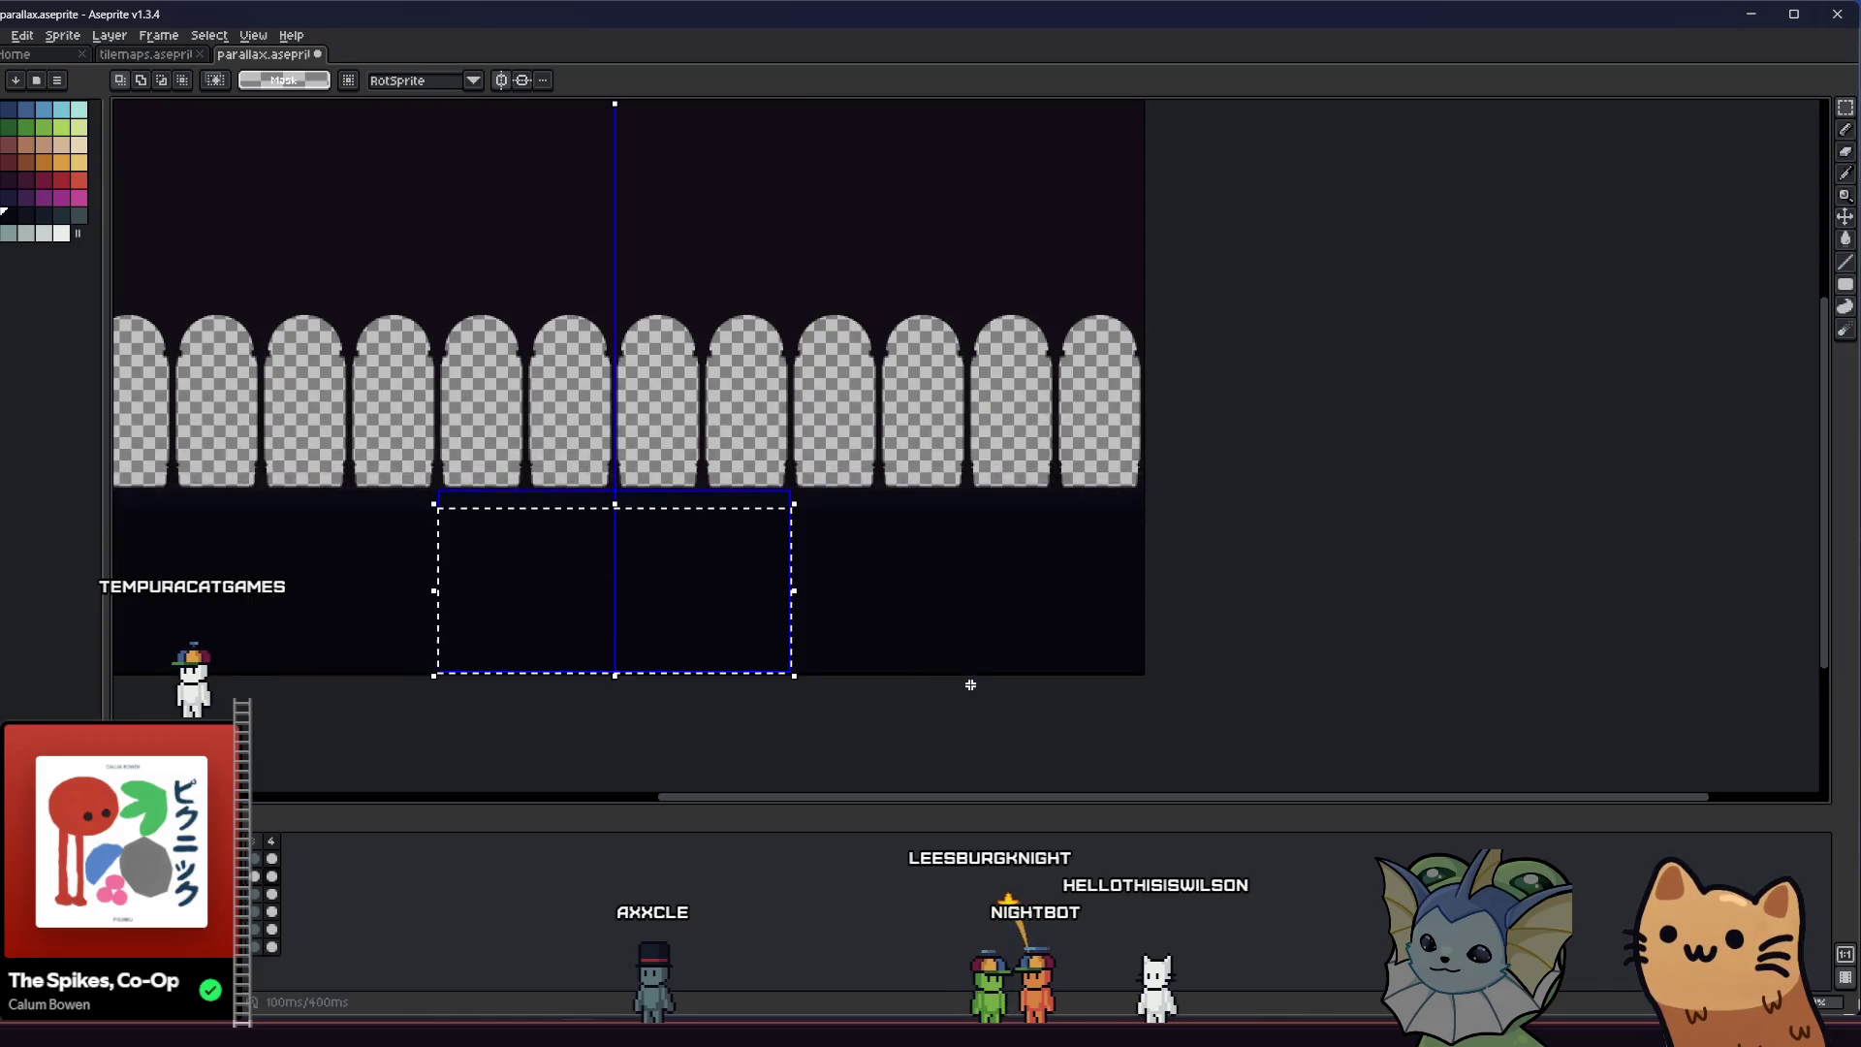
pyautogui.click(5, 34)
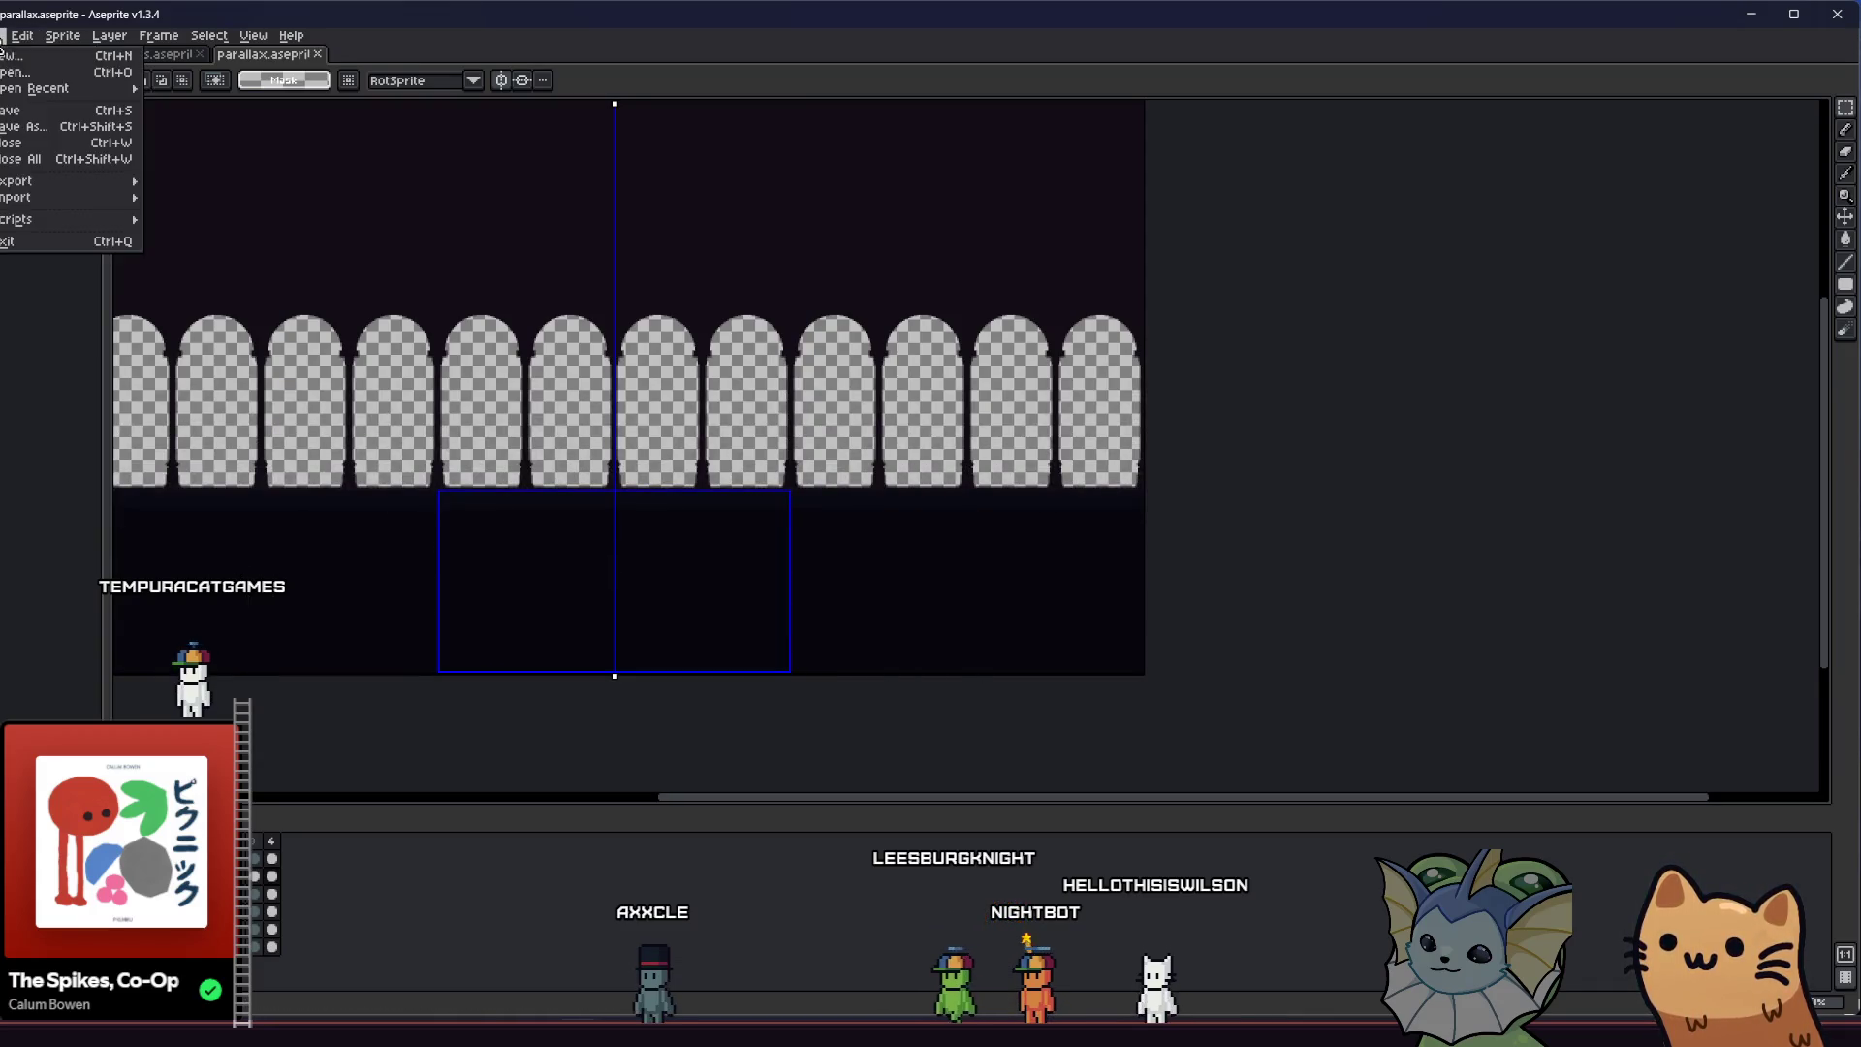
pyautogui.moveTo(44, 180)
pyautogui.click(189, 180)
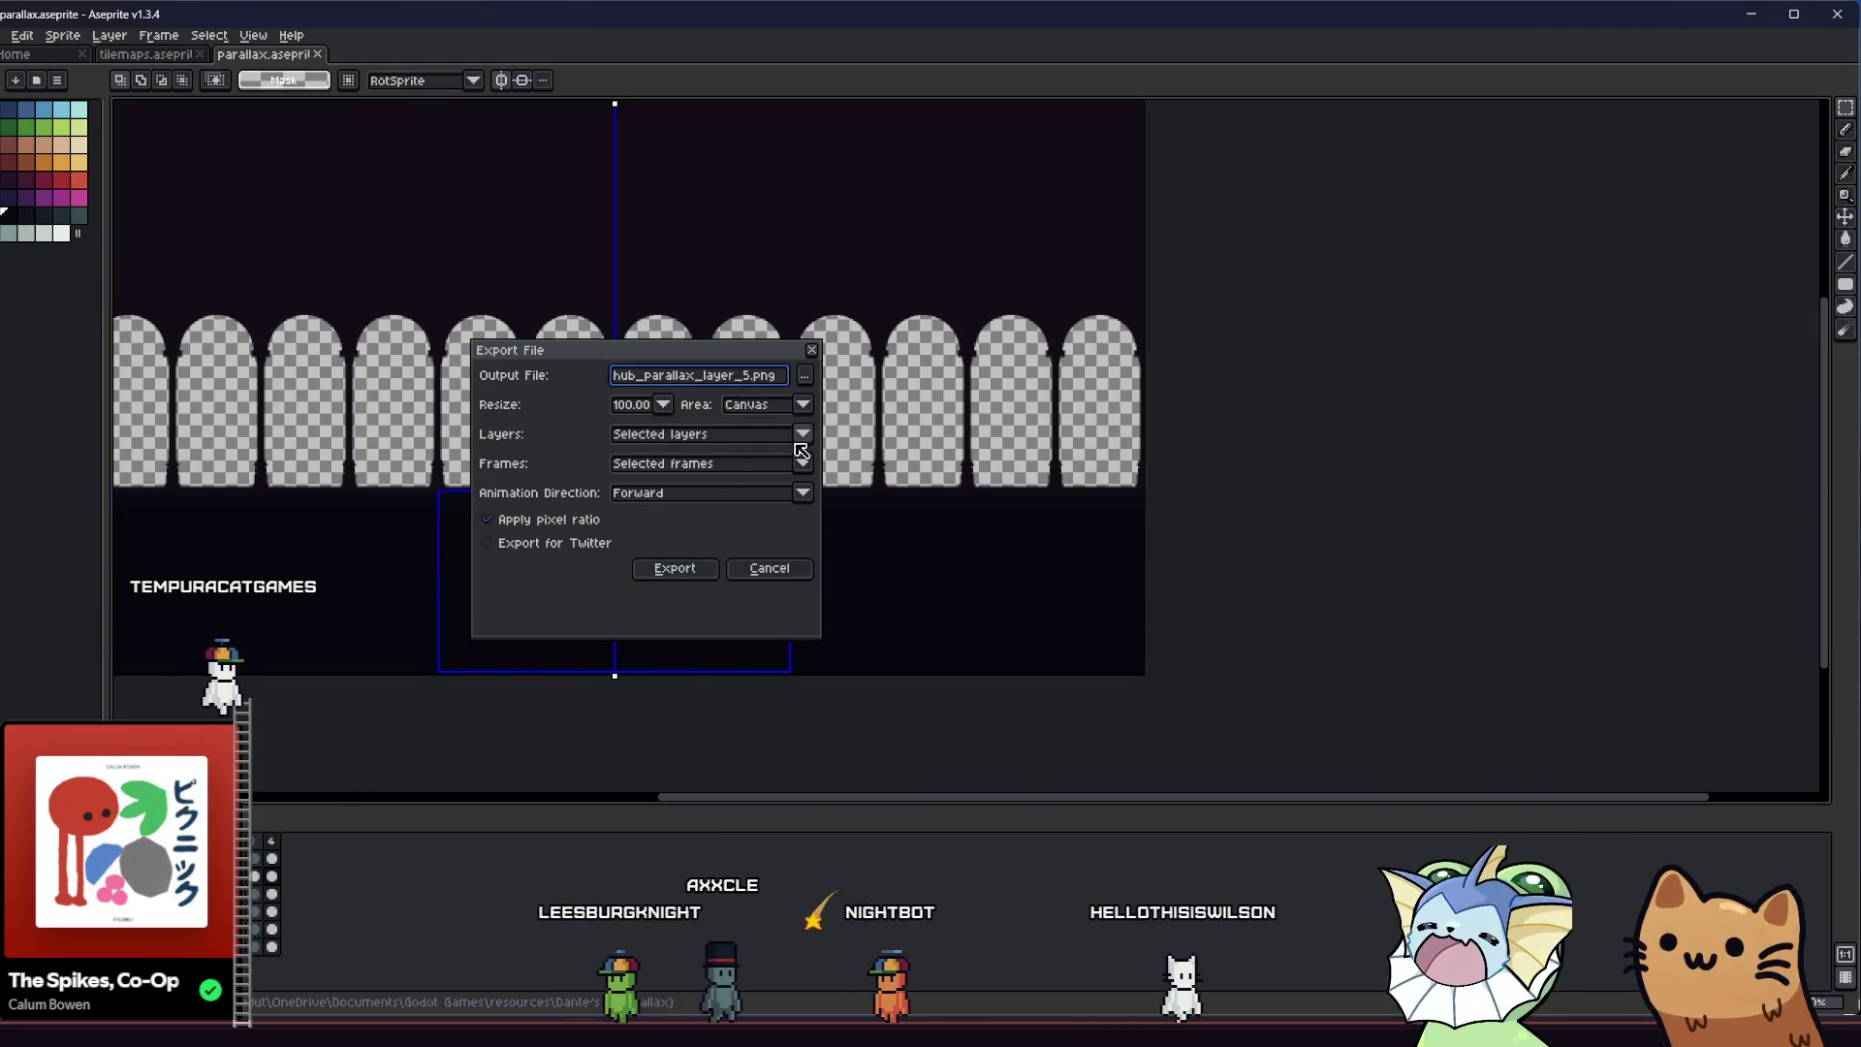
# Export the sprite, overwriting the existing layer image
pyautogui.press('Return')
pyautogui.press('Return')
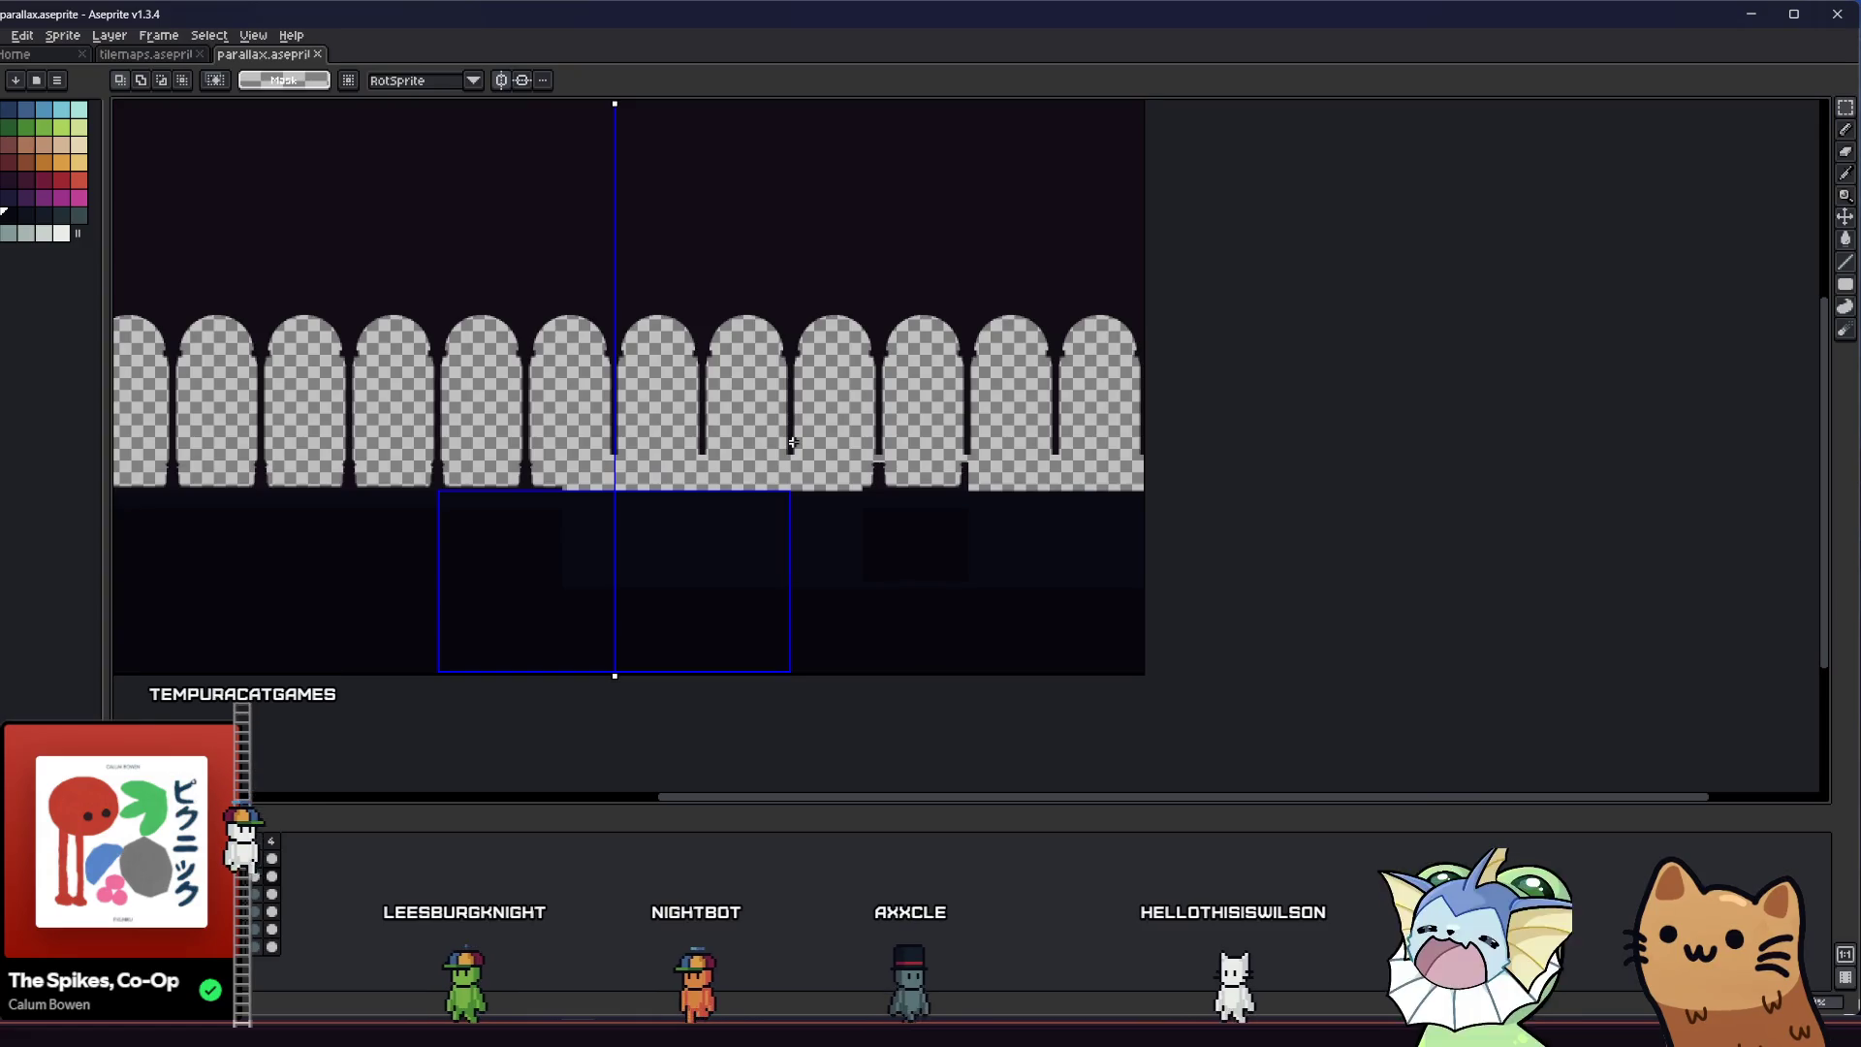
pyautogui.rightClick(865, 463)
pyautogui.press('Escape')
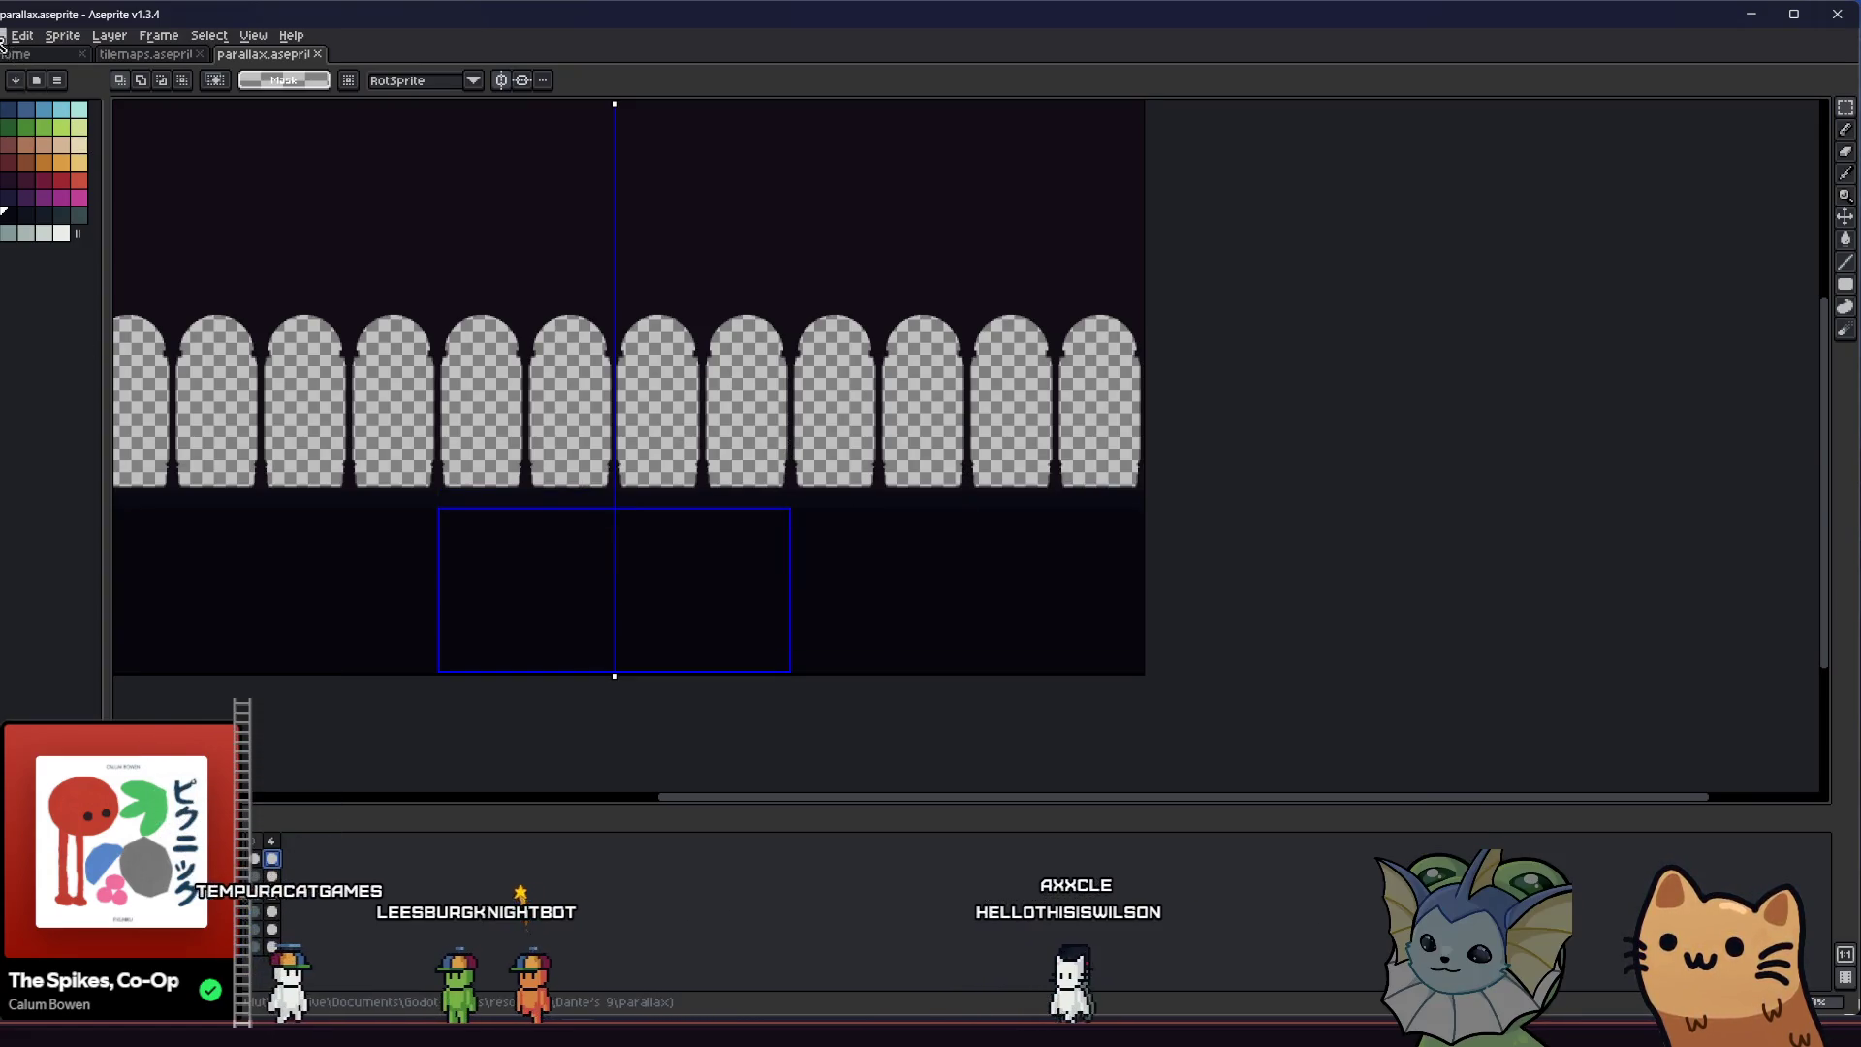
# Re-export over hub_parallax_layer_5.png, then return to the Godot editor via the hub folder
pyautogui.click(5, 34)
pyautogui.click(189, 181)
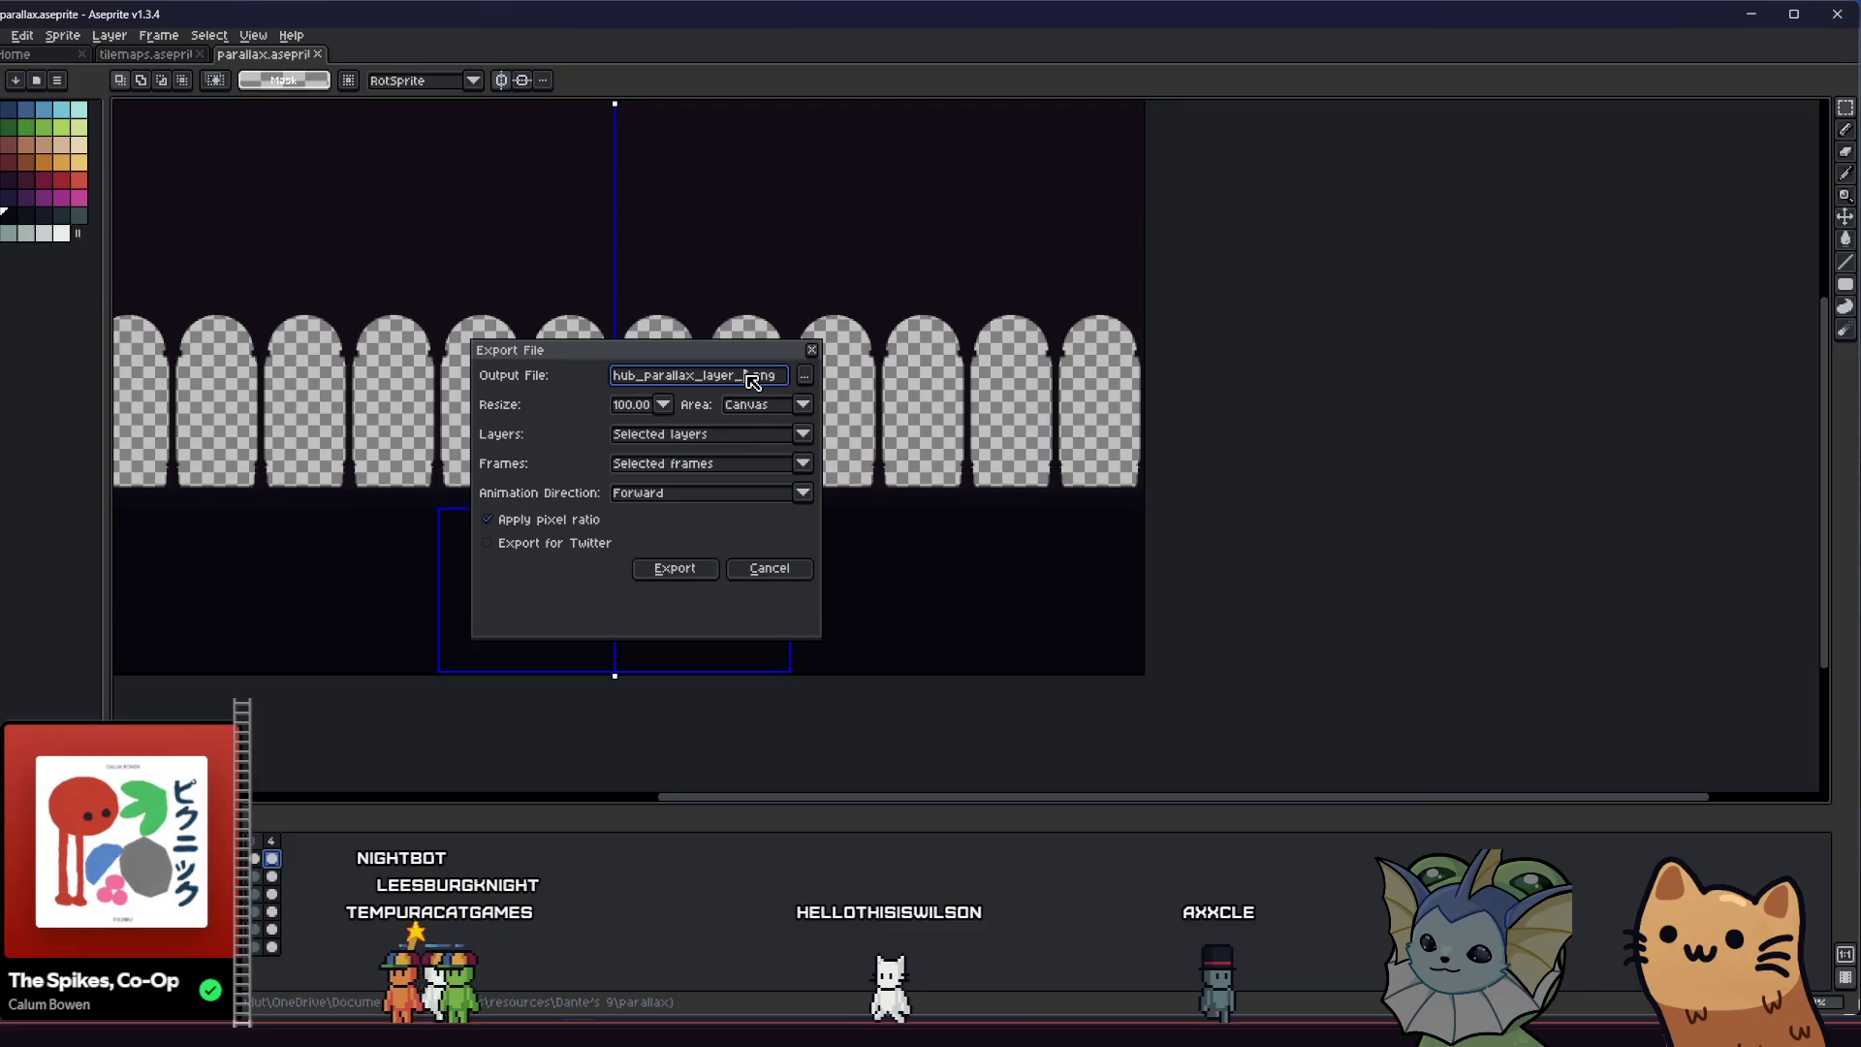
pyautogui.press('Return')
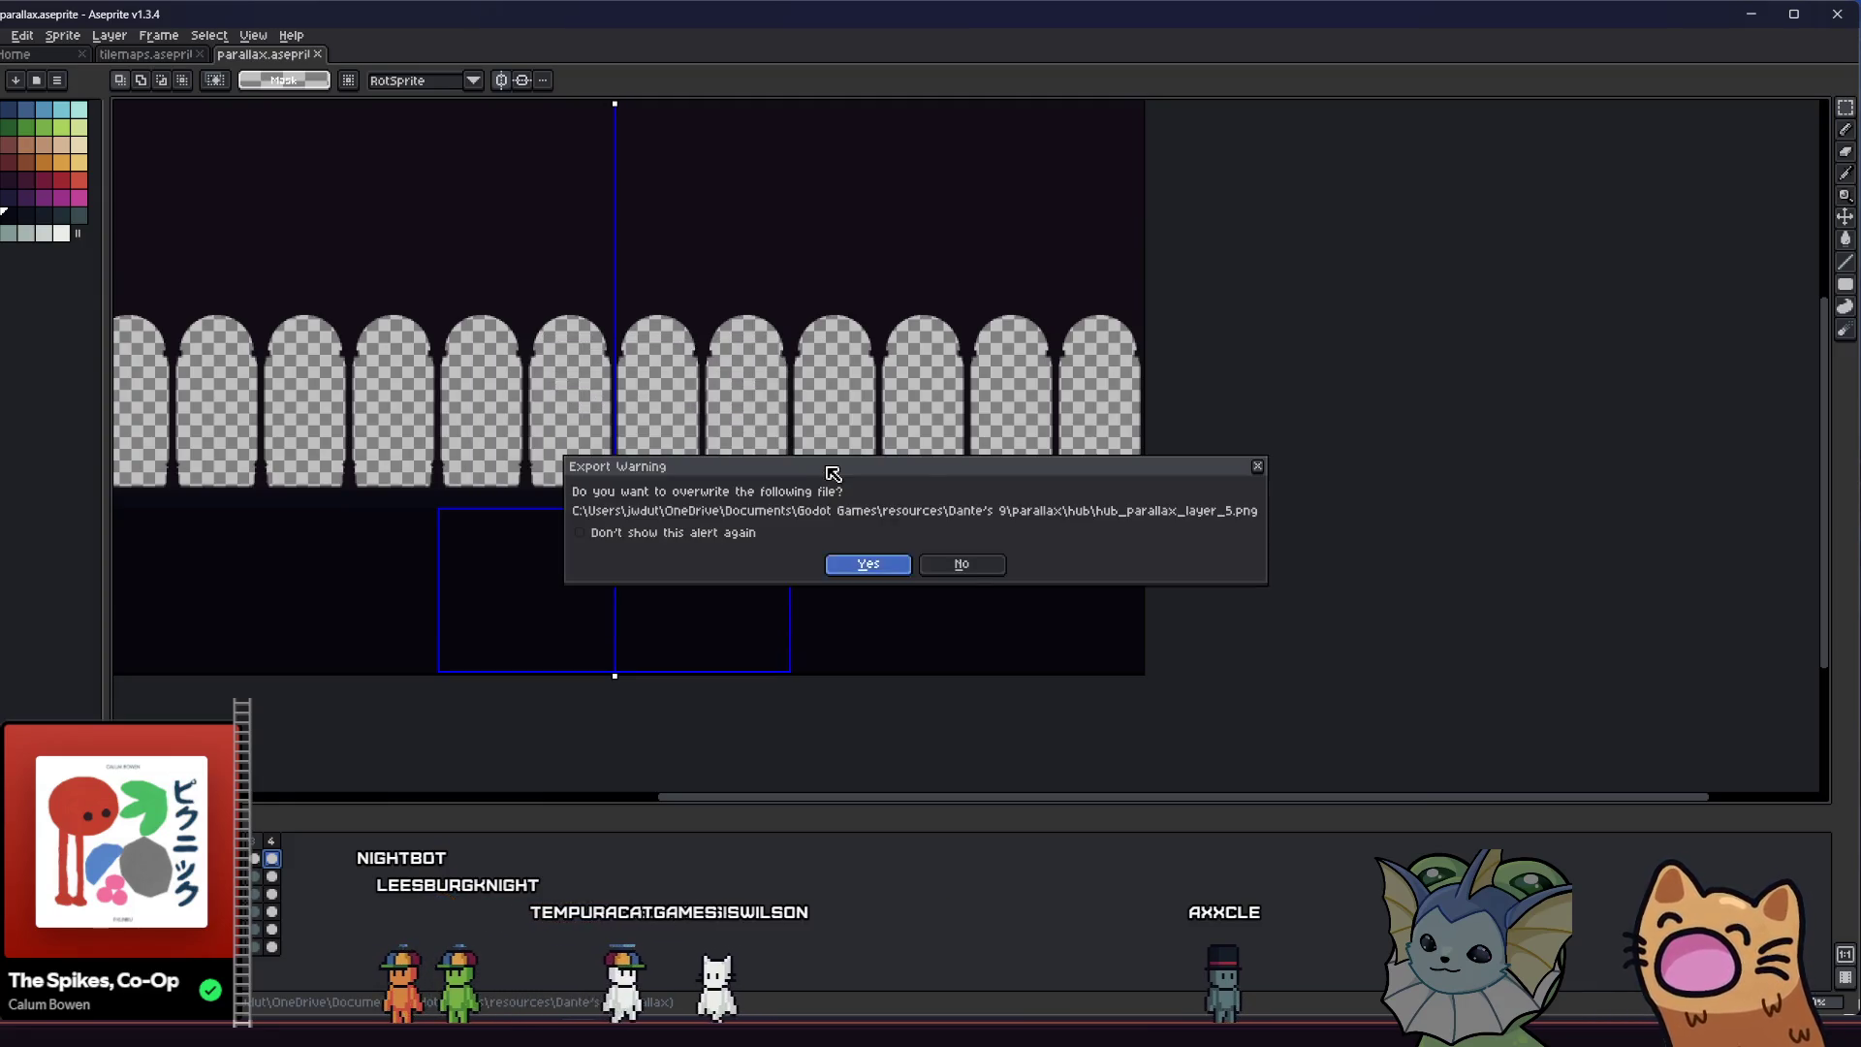
pyautogui.press('Return')
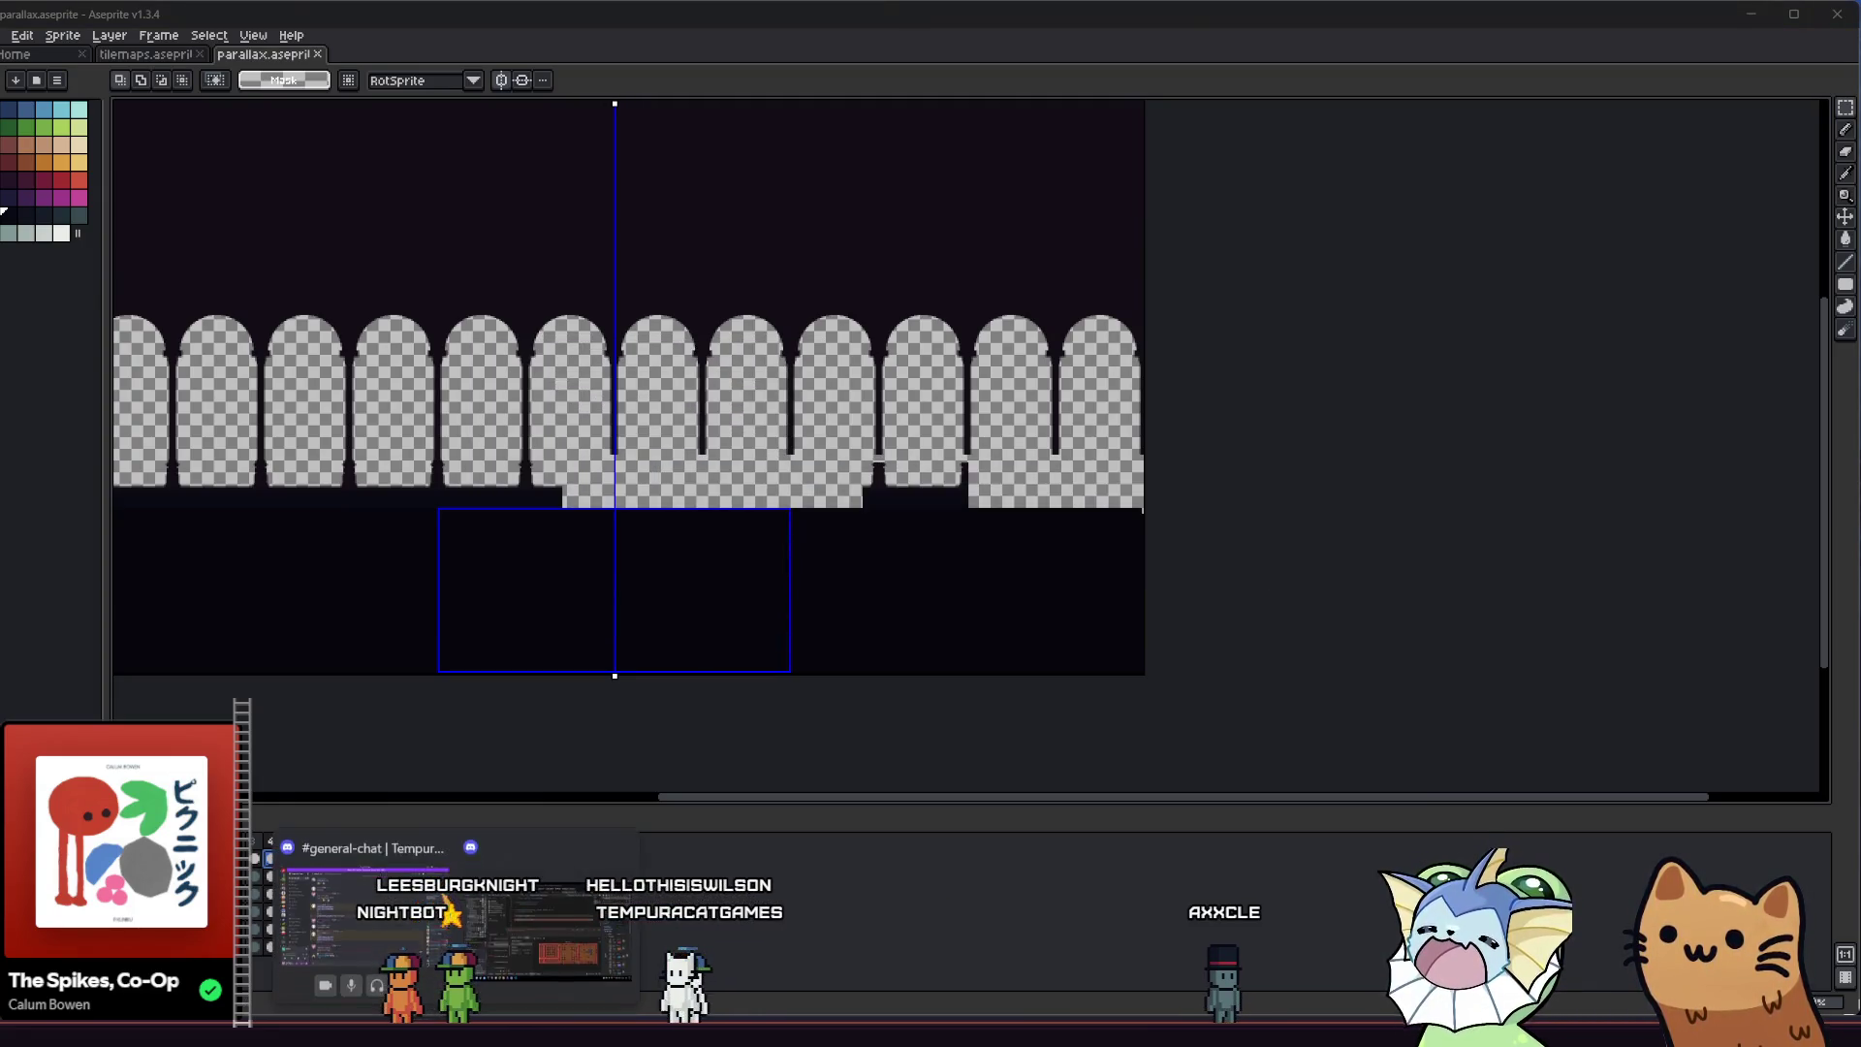
pyautogui.hotkey('alt', 'Tab')
pyautogui.hotkey('alt', 'Tab')
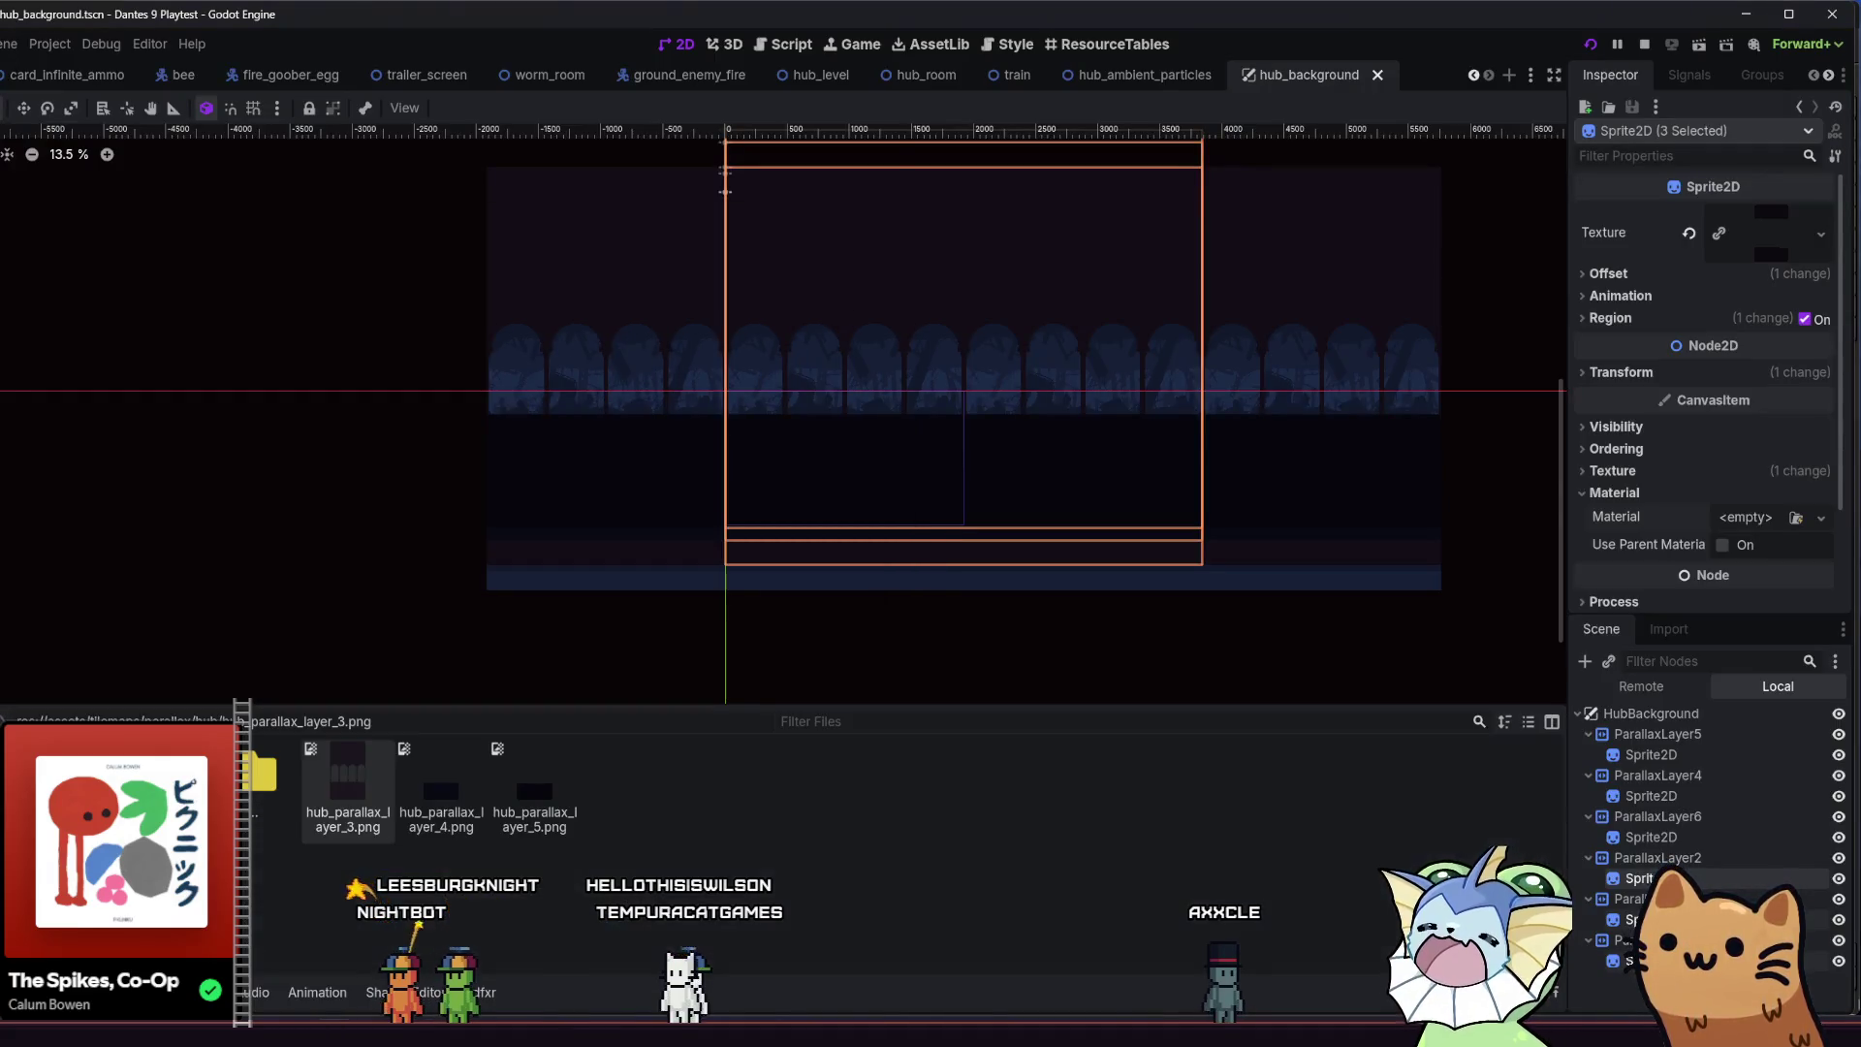
pyautogui.hotkey('alt', 'Tab')
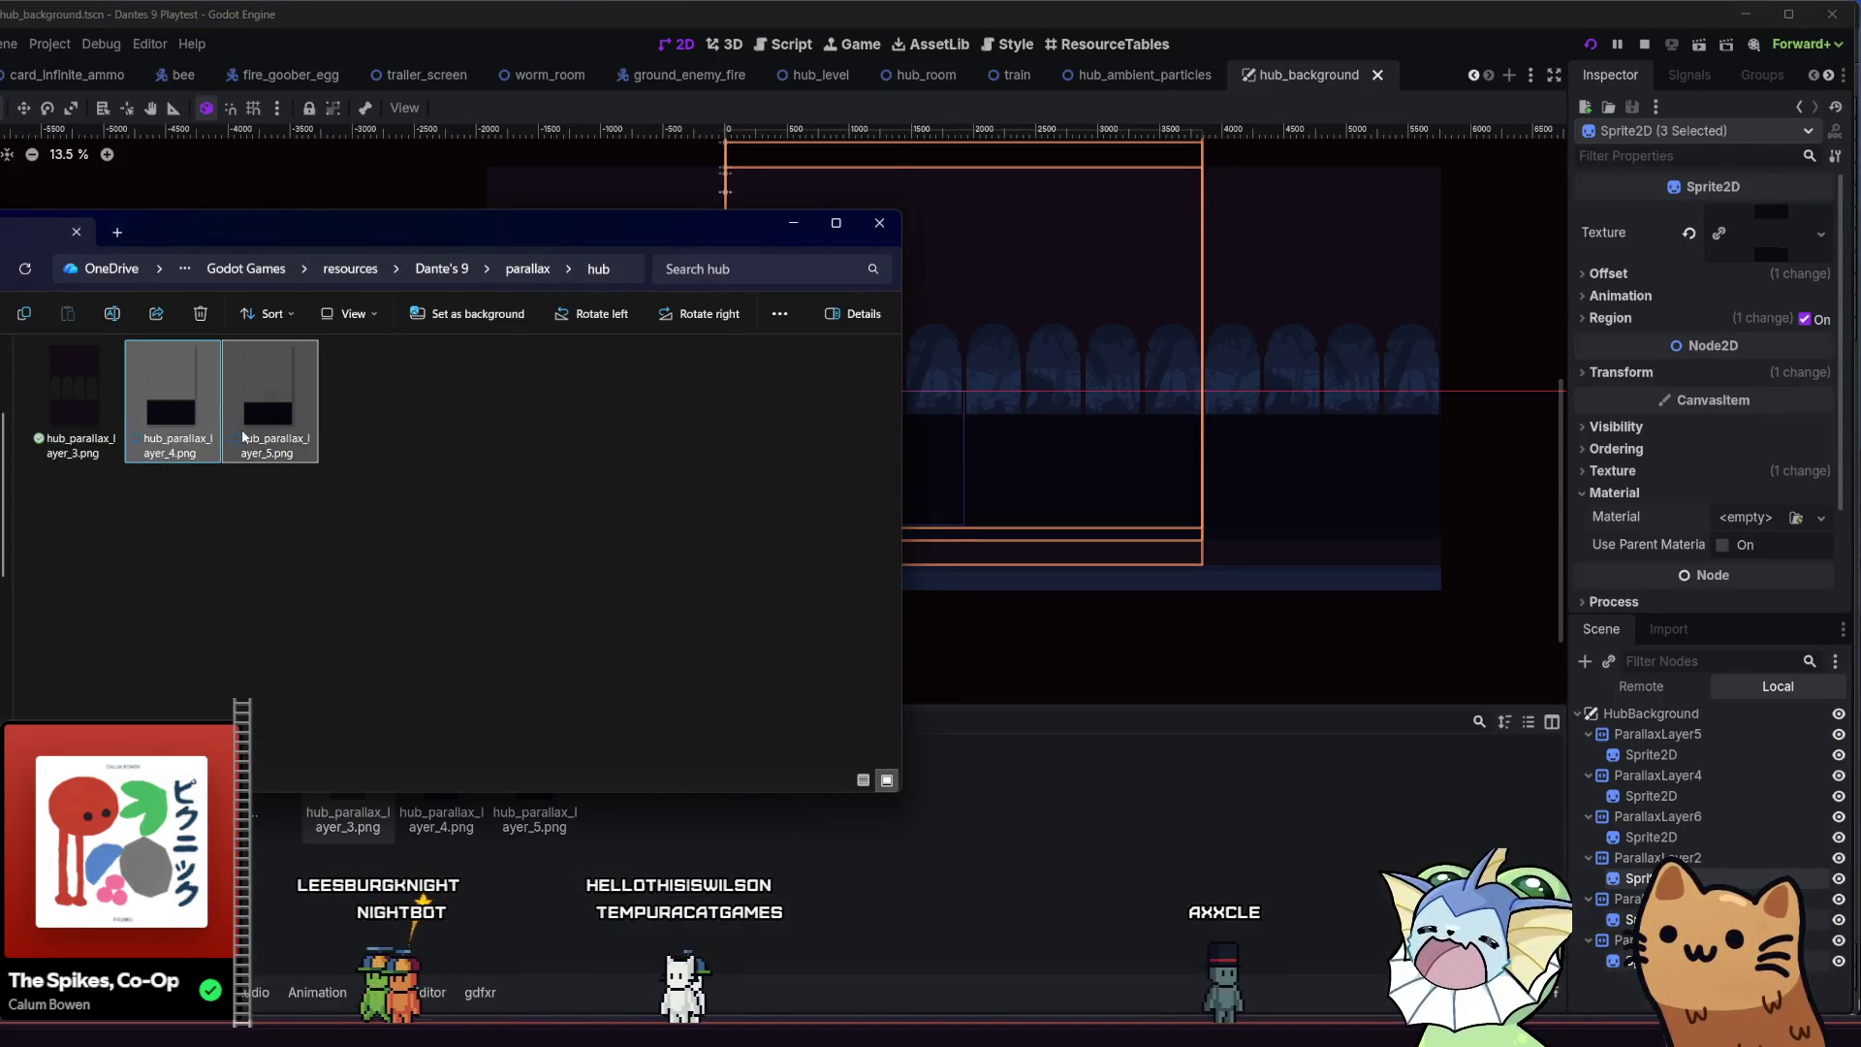
# Let Godot reimport, walk and jump the player up the staircase in the playtest, then return to the sprite
pyautogui.click(1001, 863)
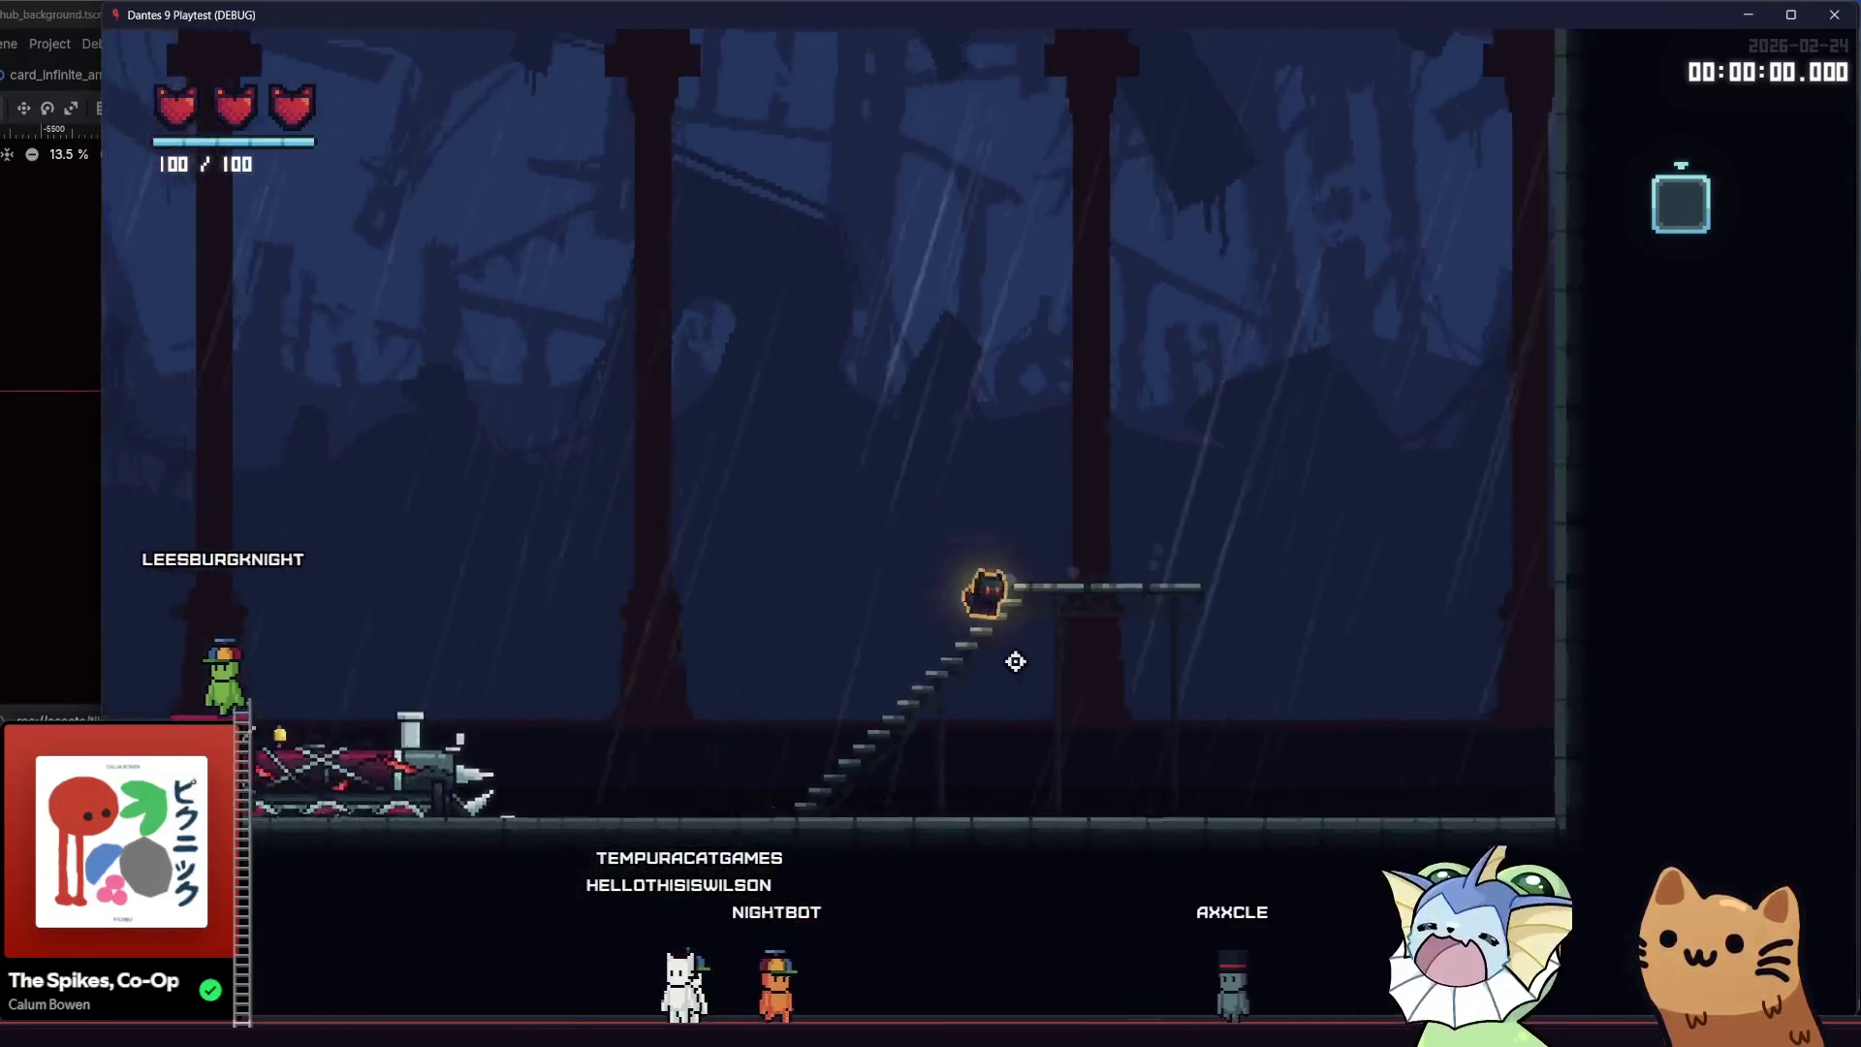
pyautogui.press('a')
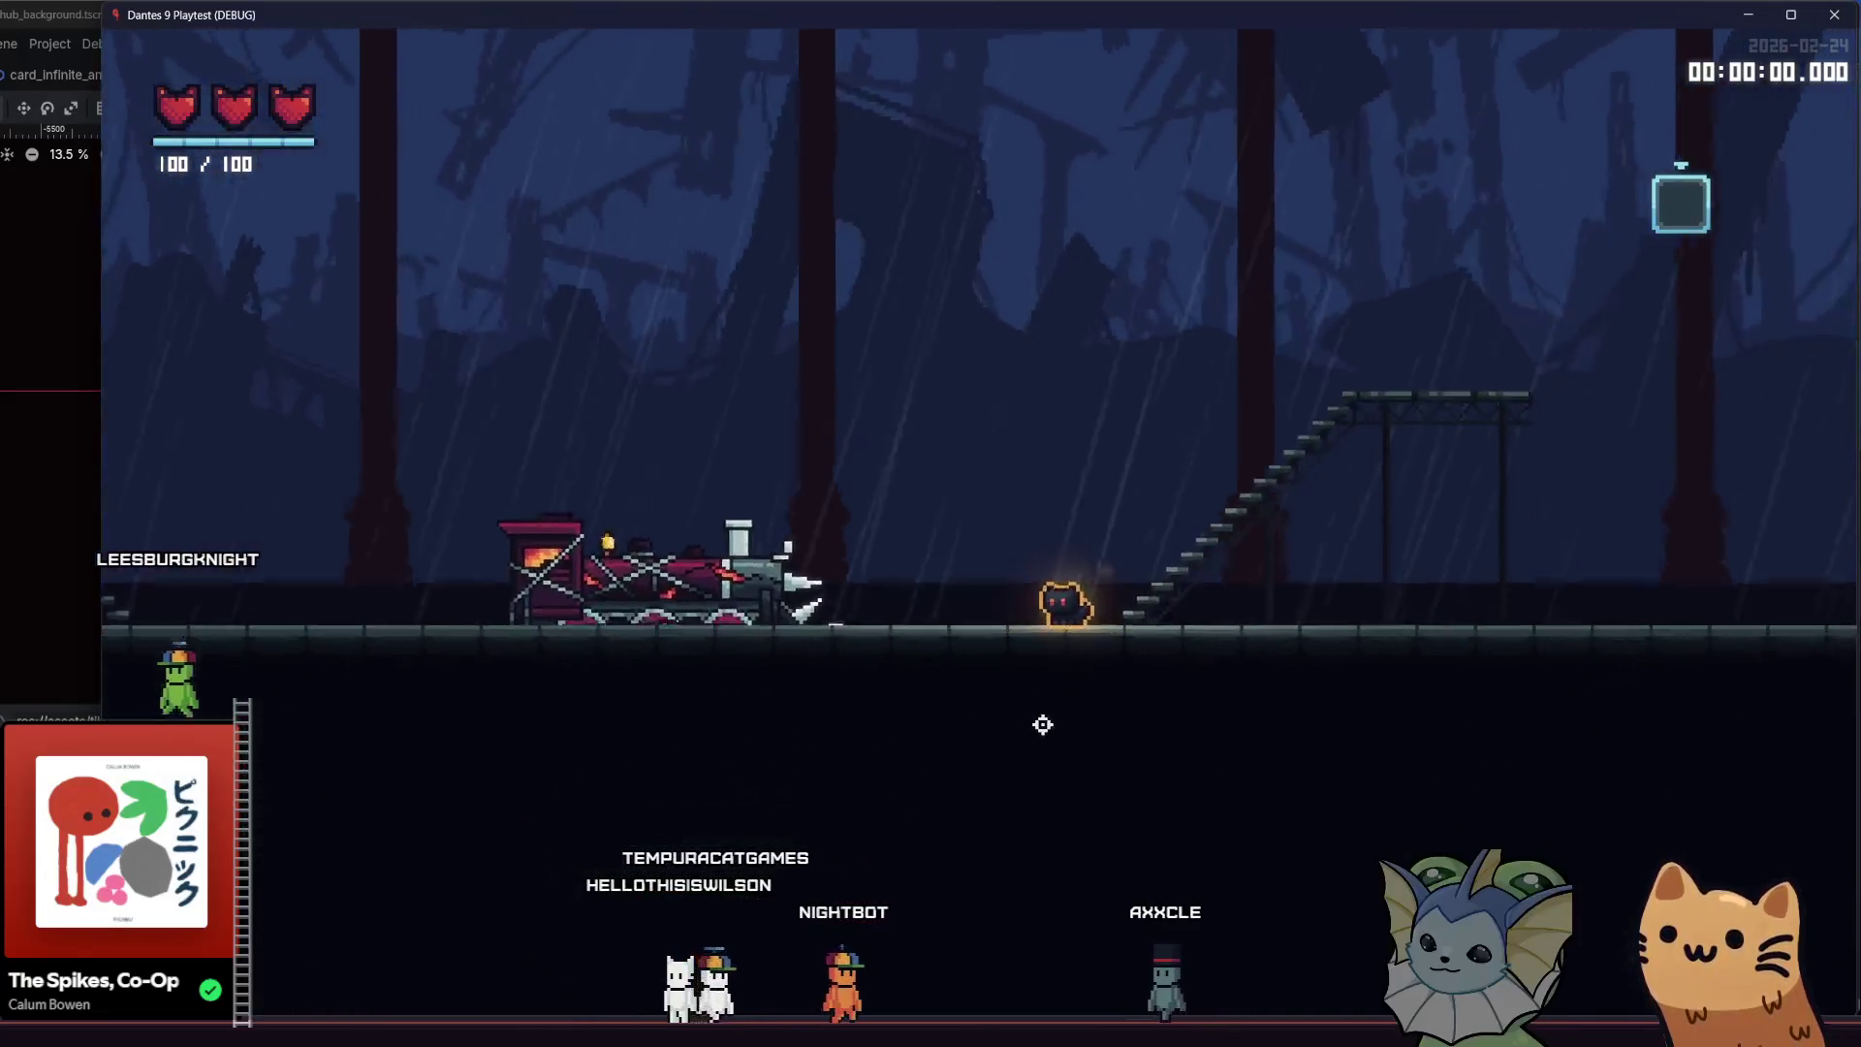
pyautogui.press('d')
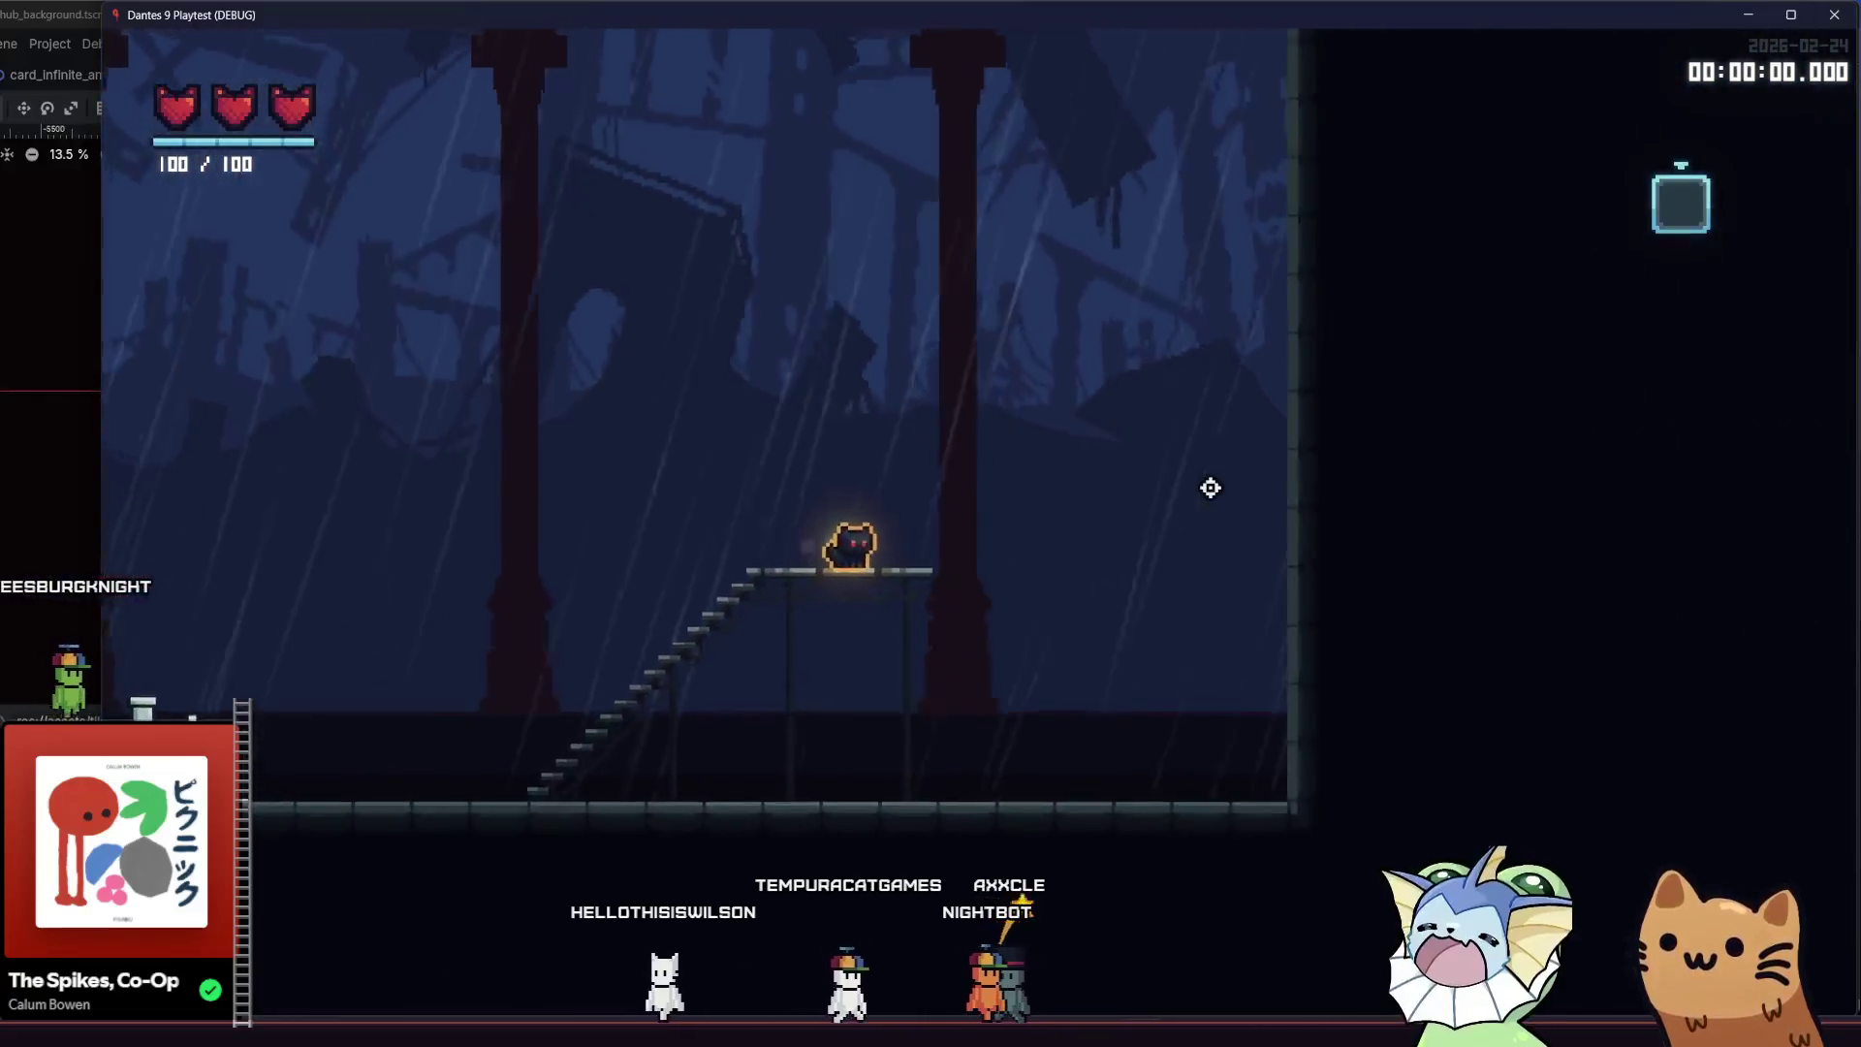
pyautogui.press('space')
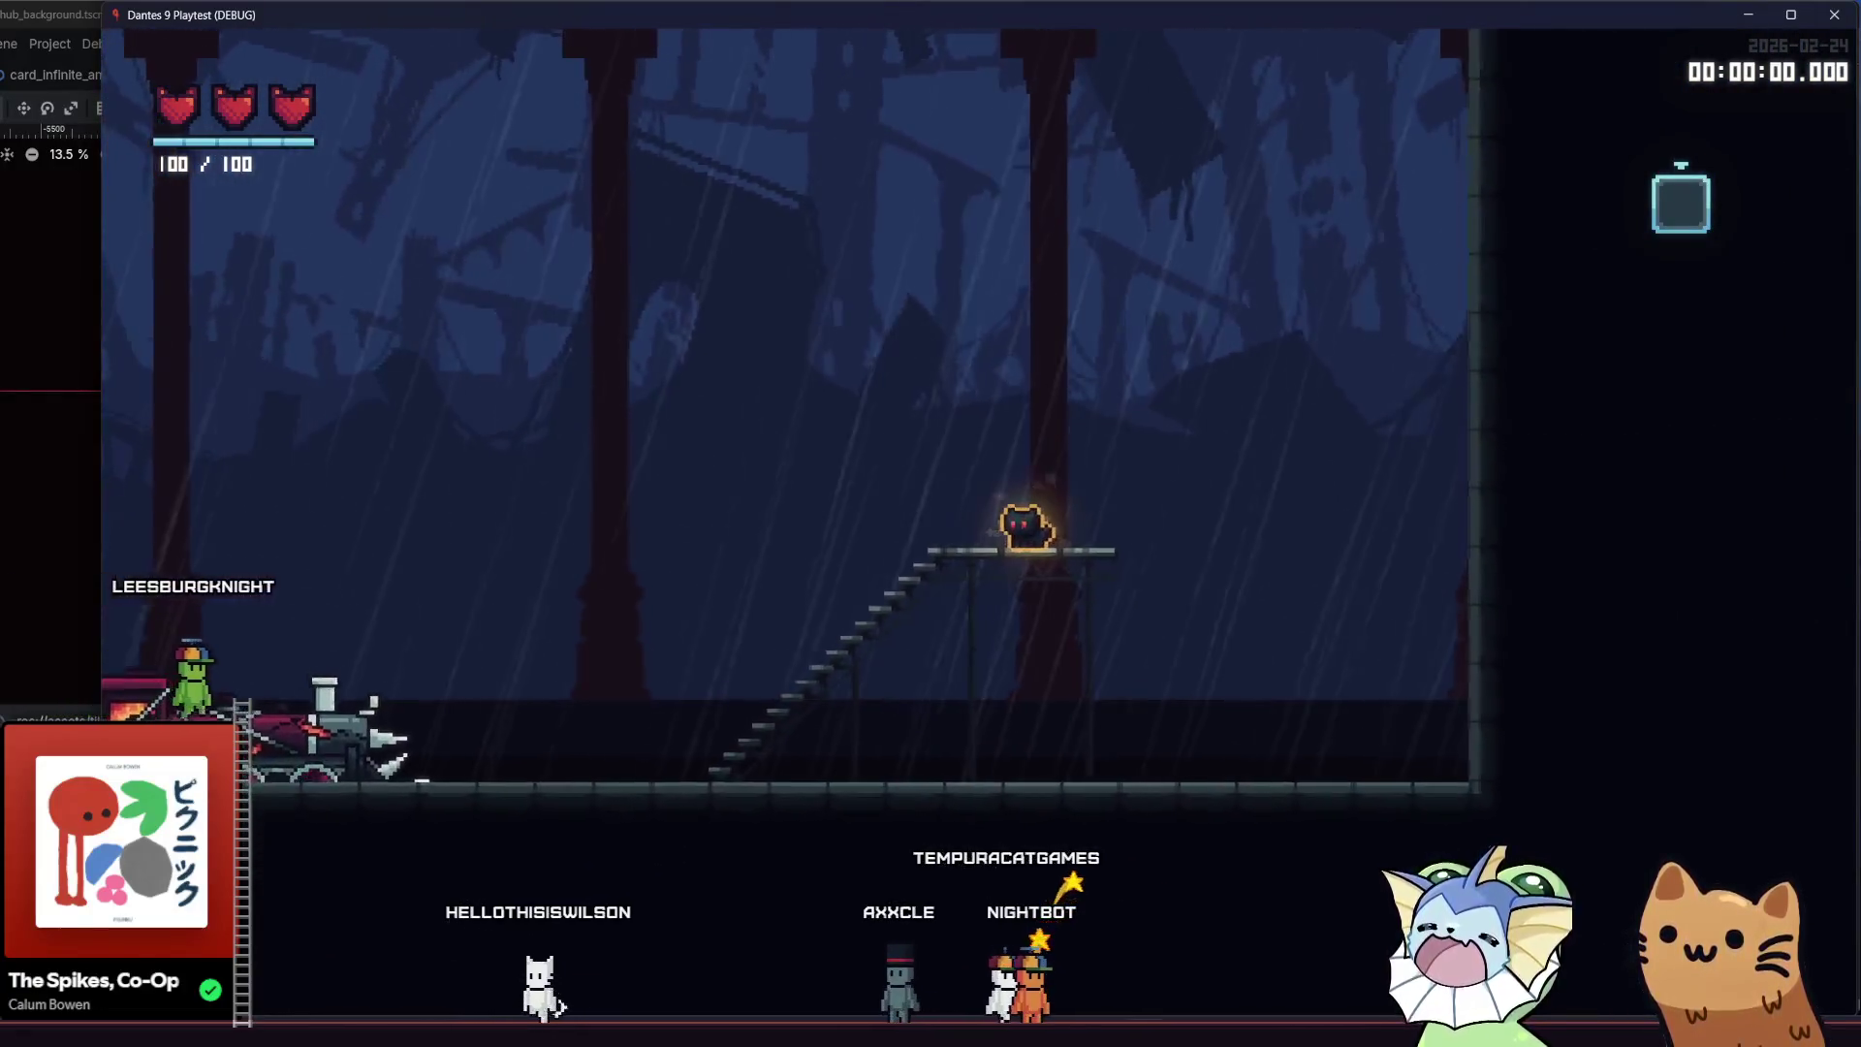
pyautogui.hotkey('alt', 'Tab')
pyautogui.moveTo(572, 498); pyautogui.dragTo(686, 505)
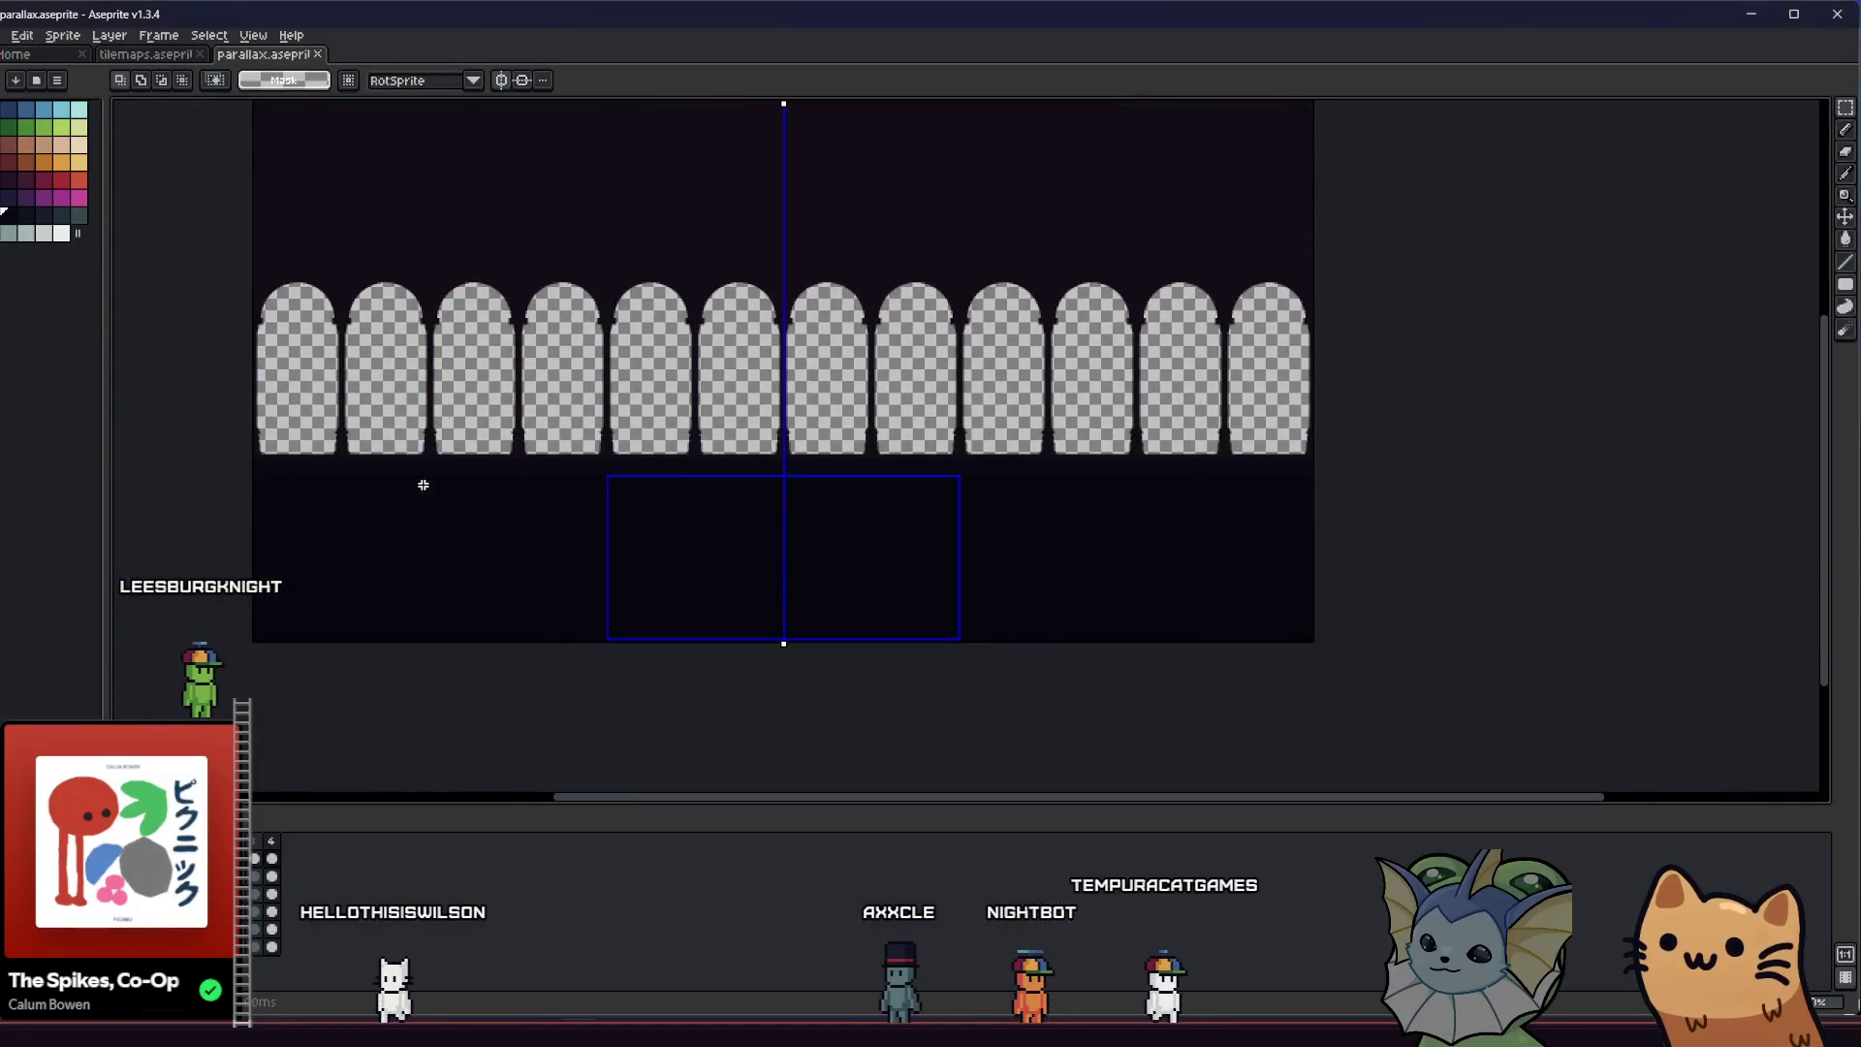
pyautogui.scroll(2, 272, 526)
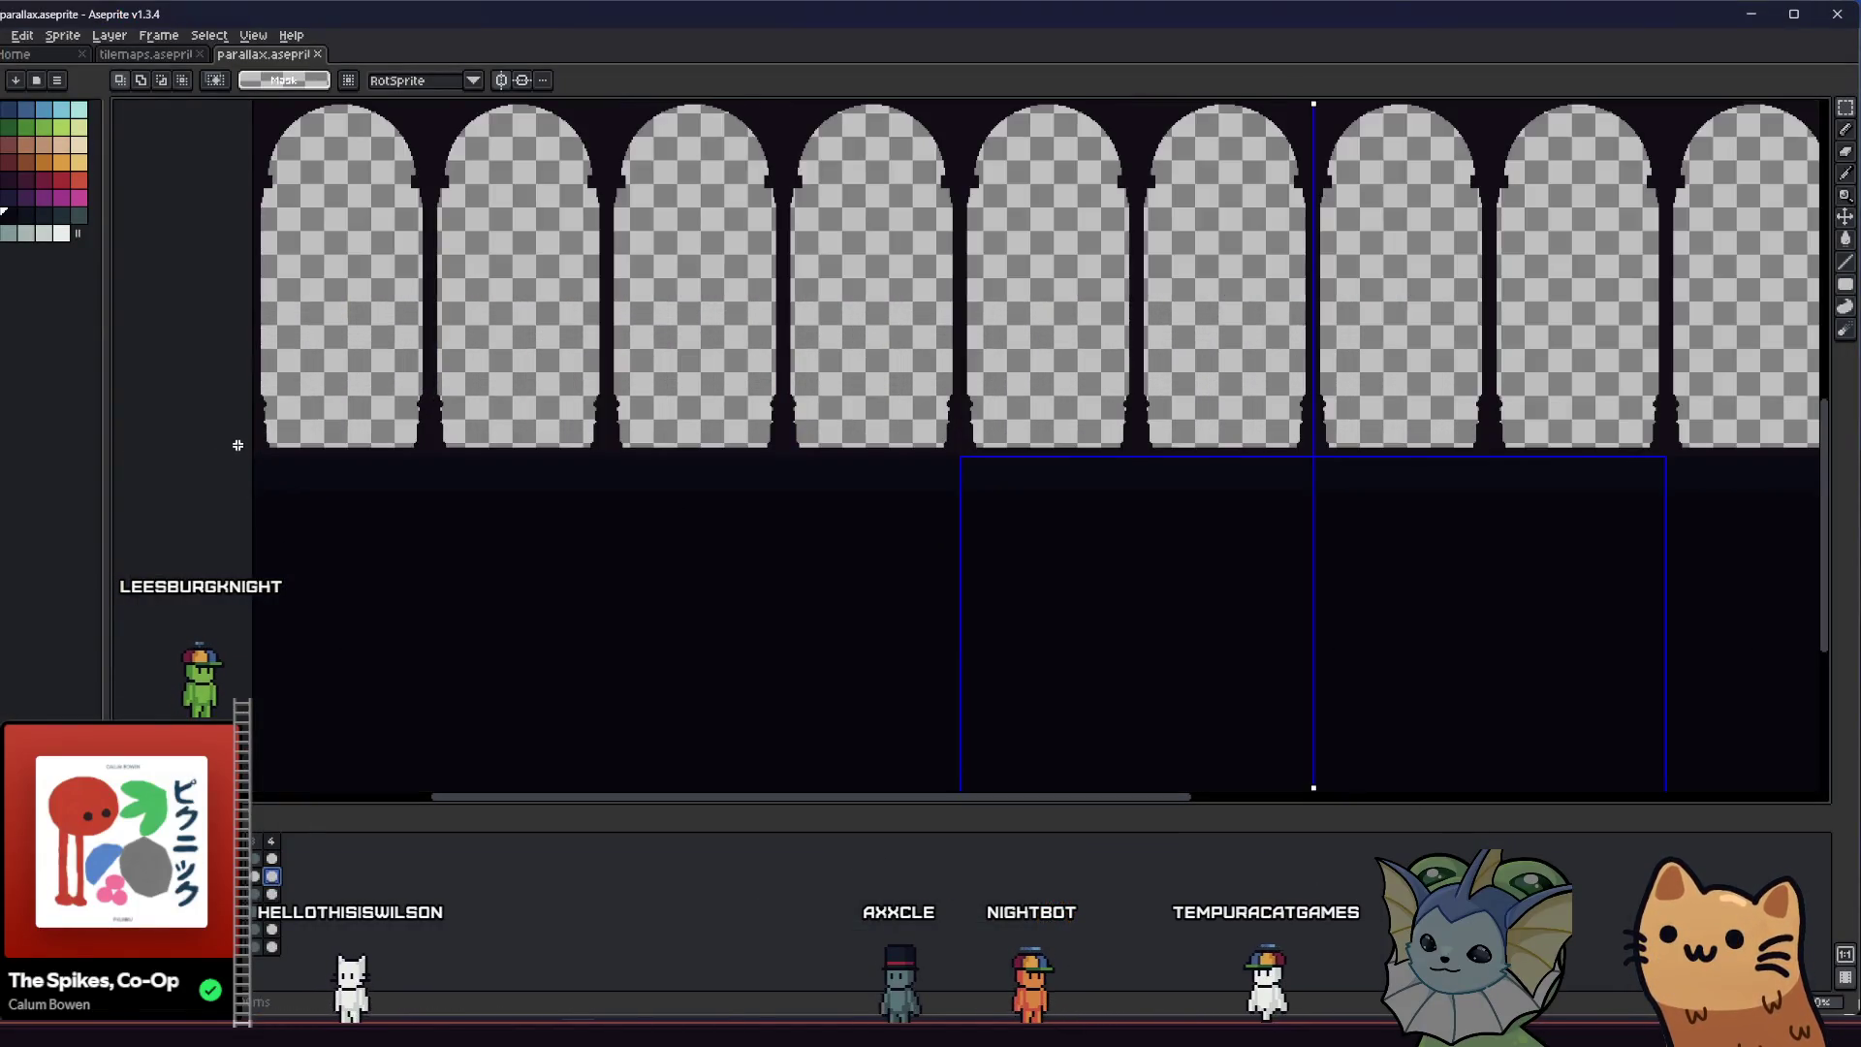
# Select the dark area beneath the arches and save the parallax sprite
pyautogui.moveTo(958, 393); pyautogui.dragTo(1666, 723)
pyautogui.hscroll(3, 960, 546)
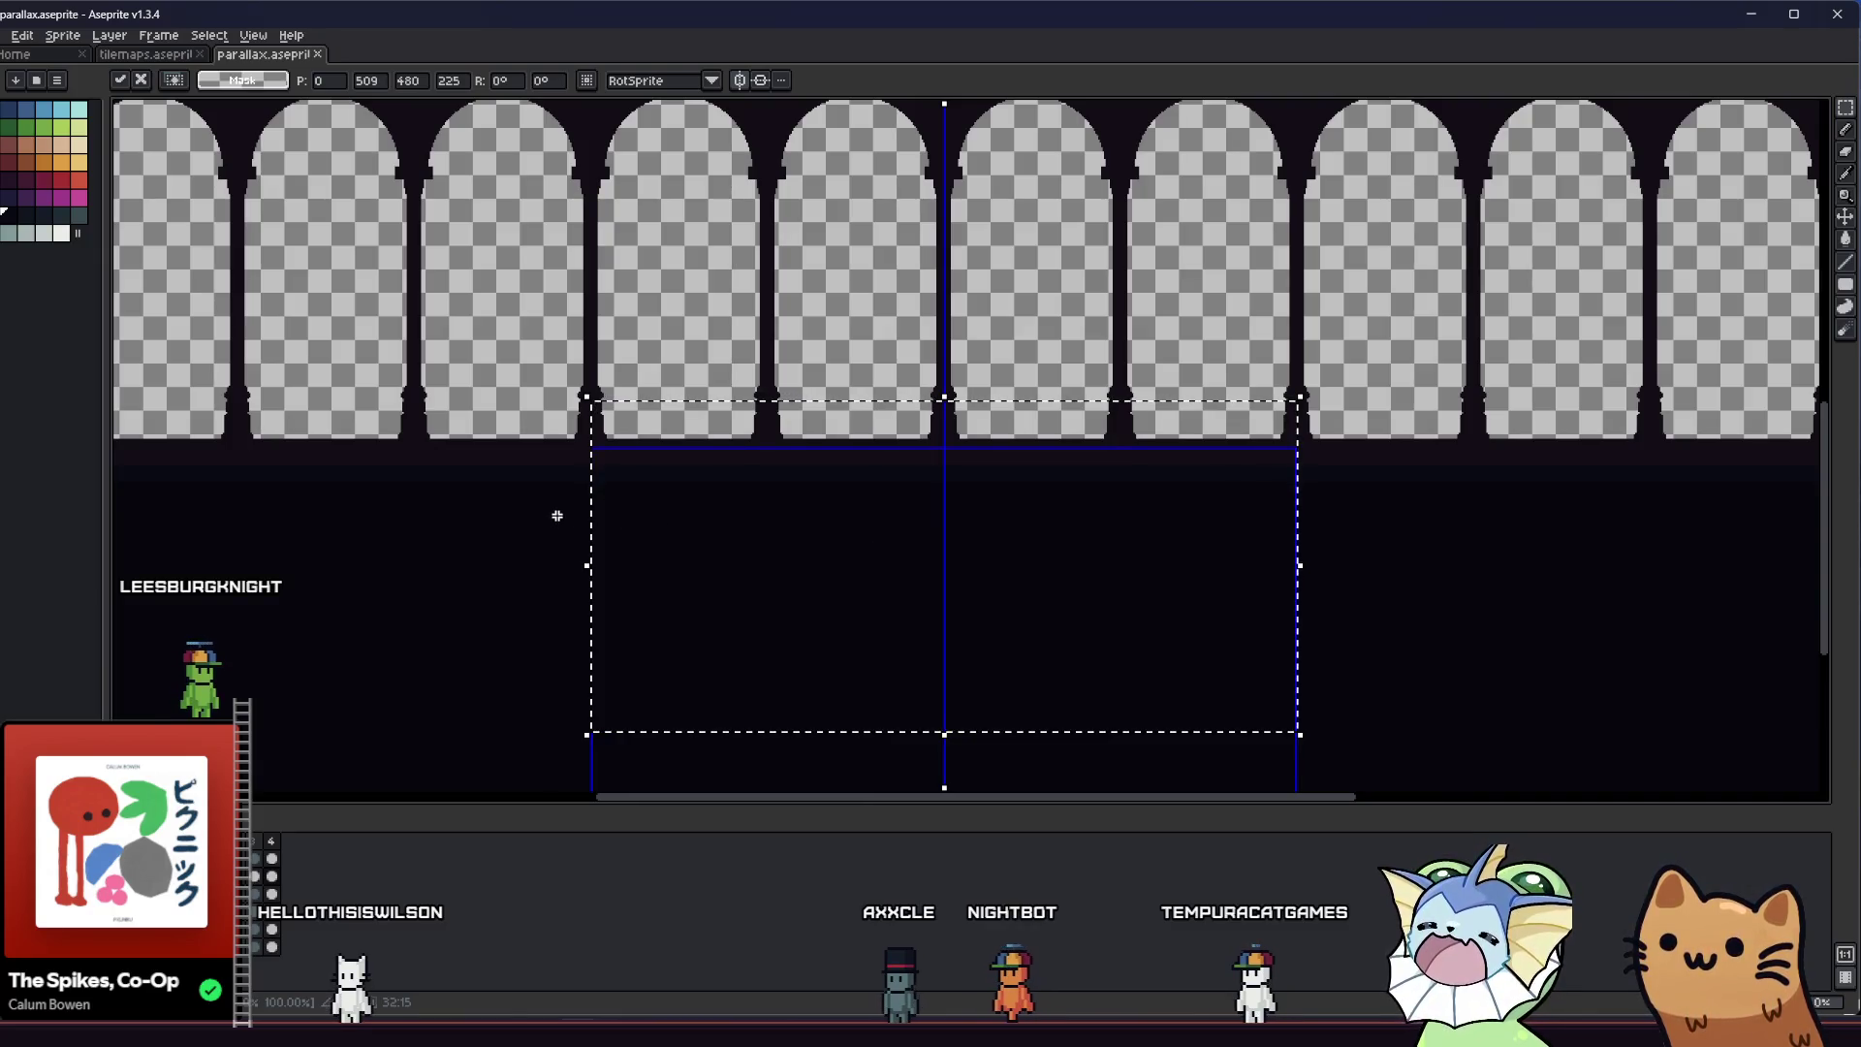
pyautogui.hotkey('ctrl', 'd')
pyautogui.hotkey('ctrl', 's')
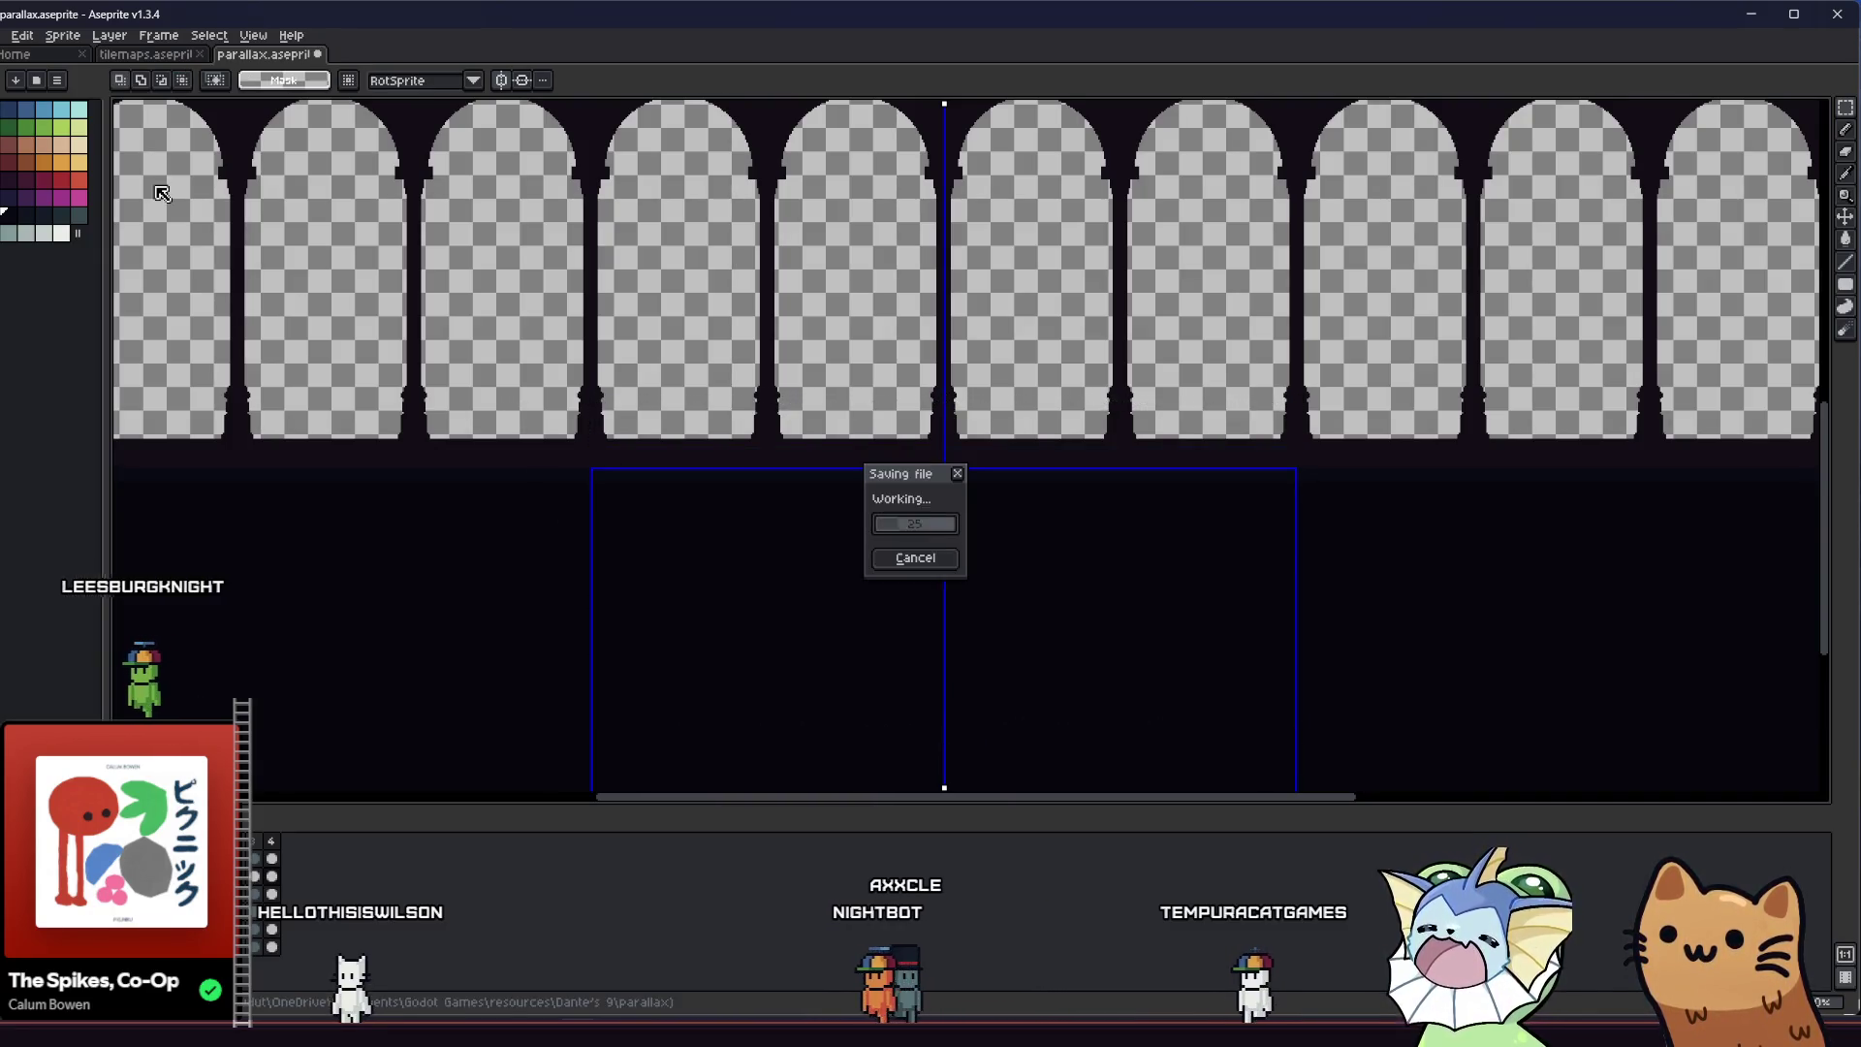
# Export over hub_parallax_layer_4.png, confirming the overwrite, then switch to Godot
pyautogui.hotkey('alt', 'f')
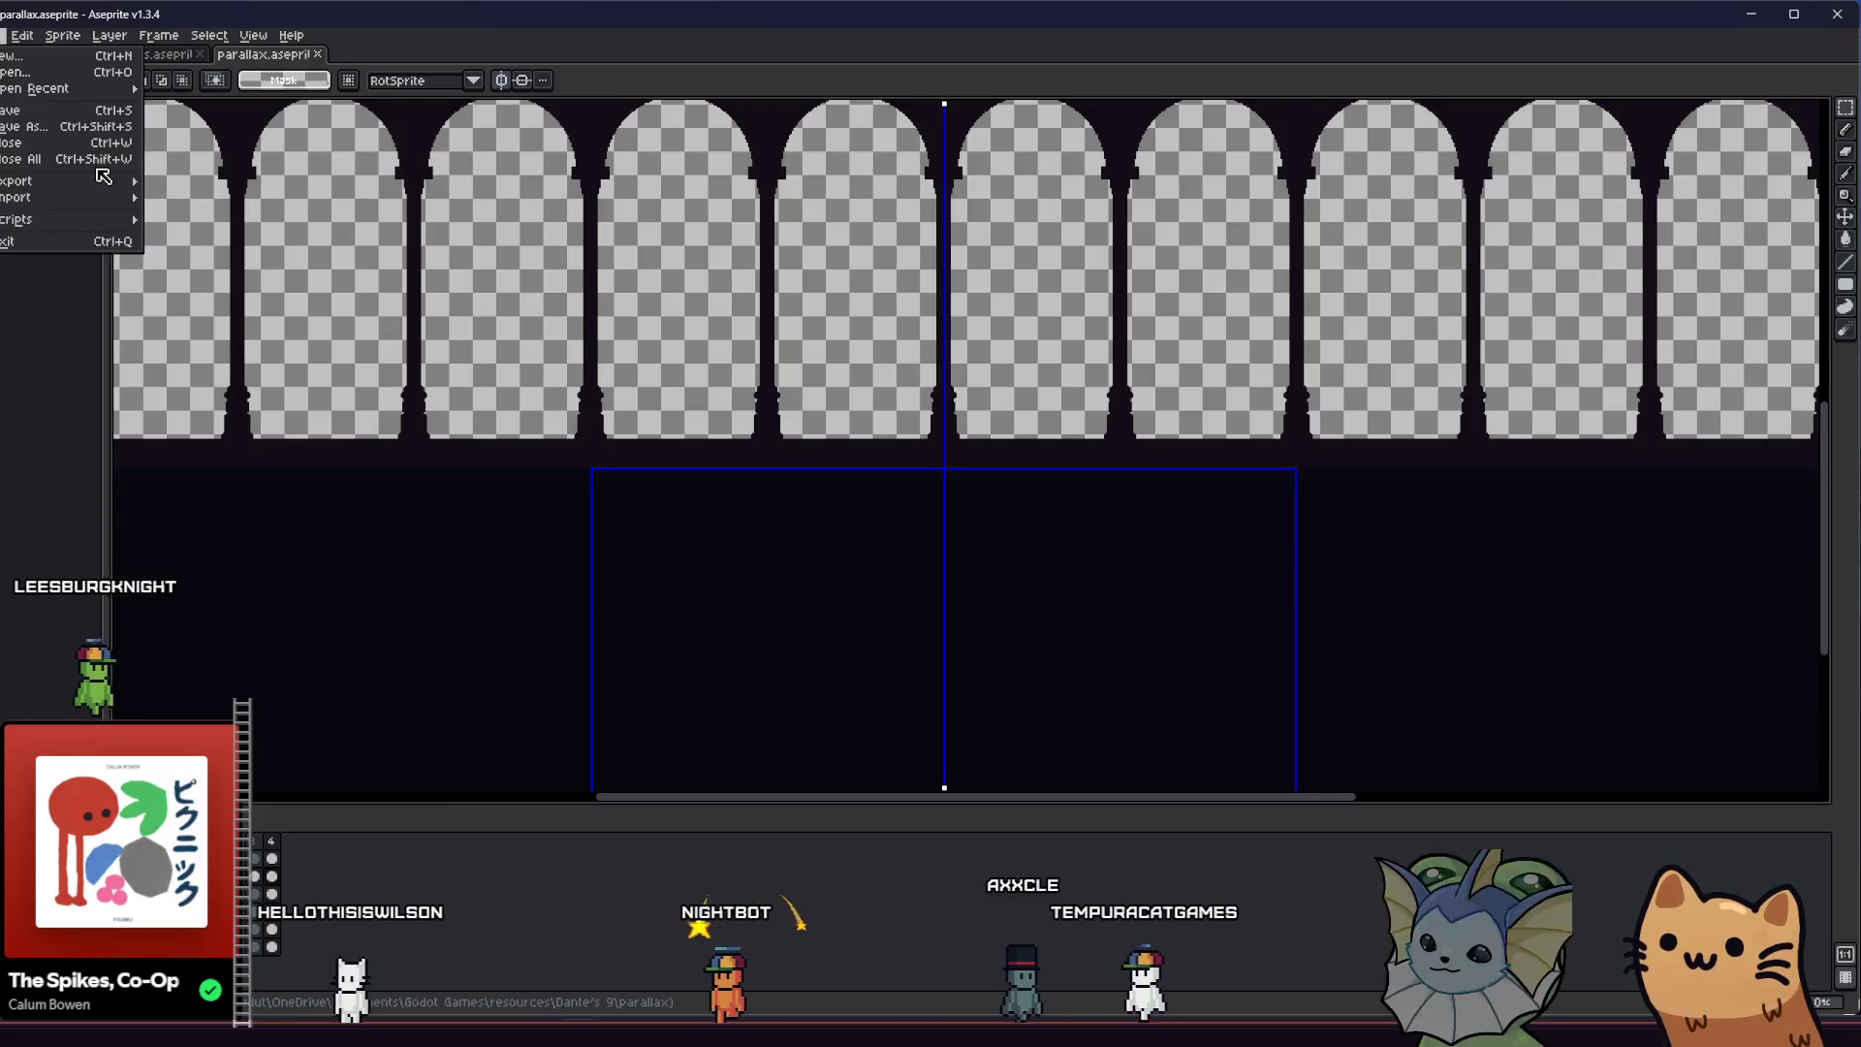
pyautogui.click(219, 184)
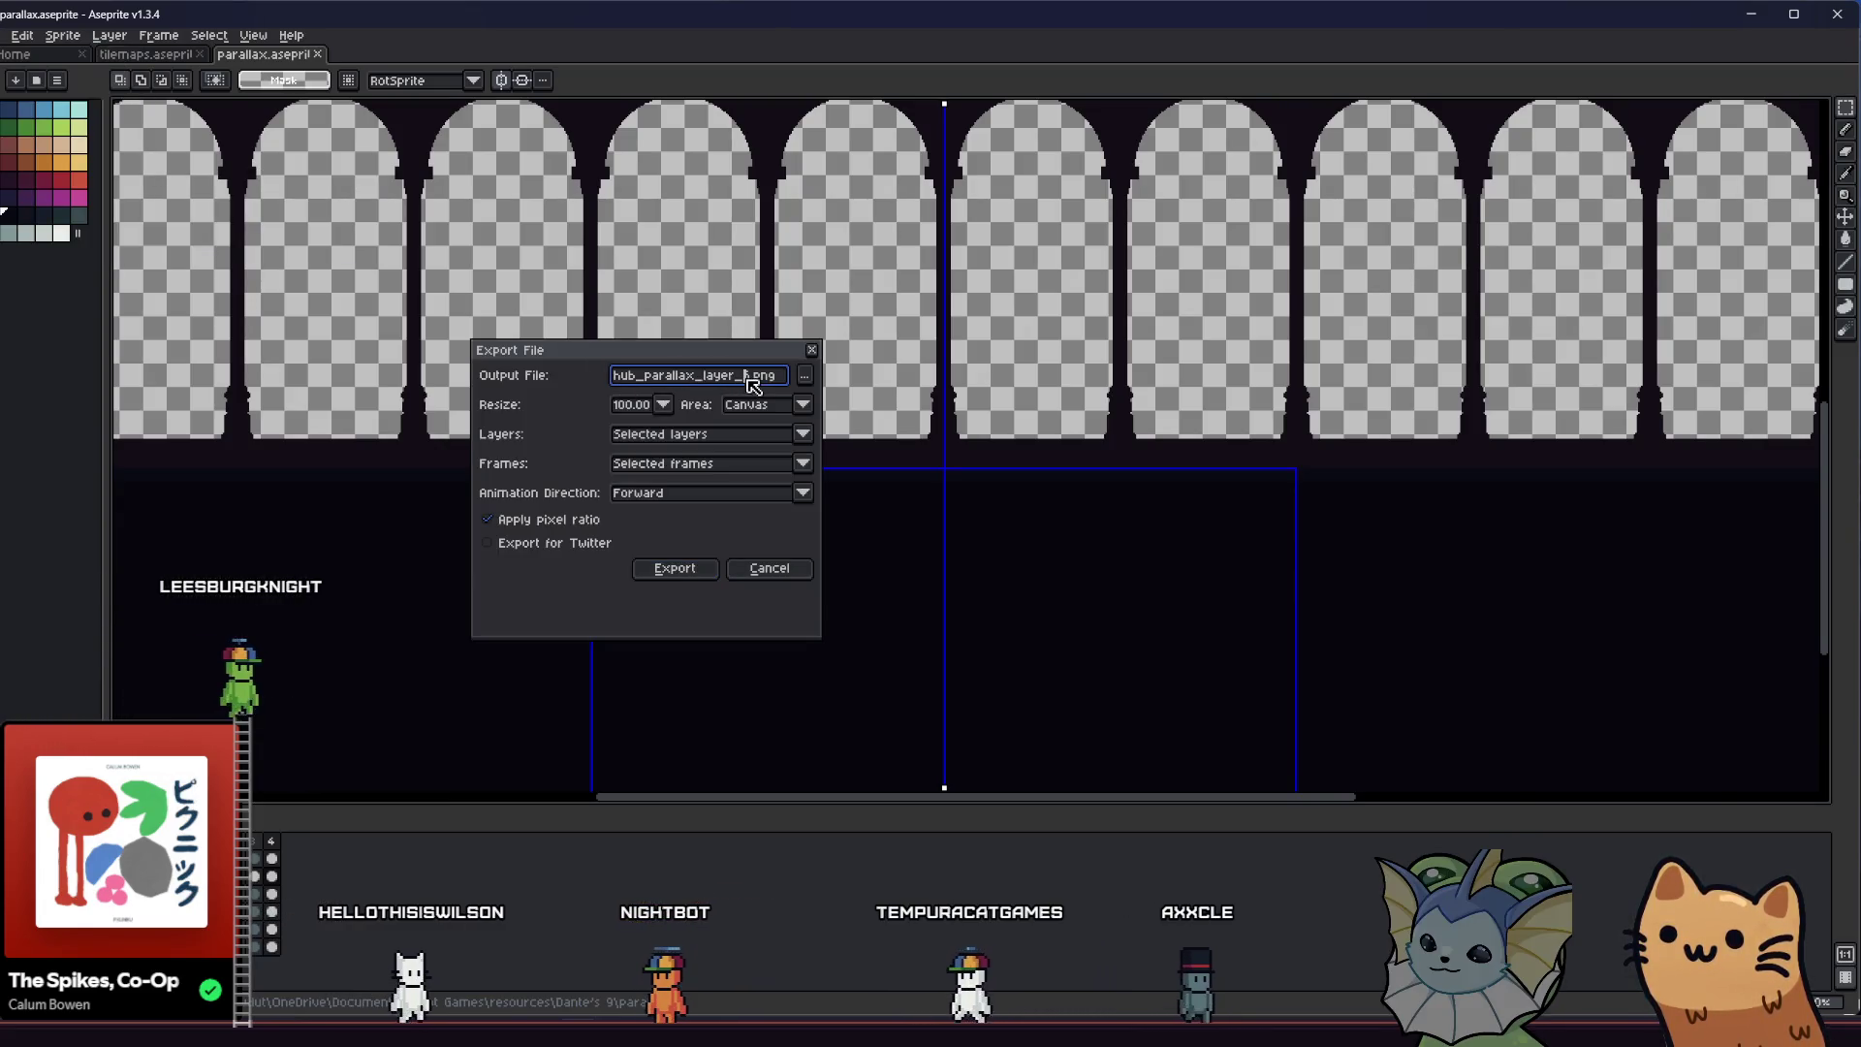
pyautogui.press('Return')
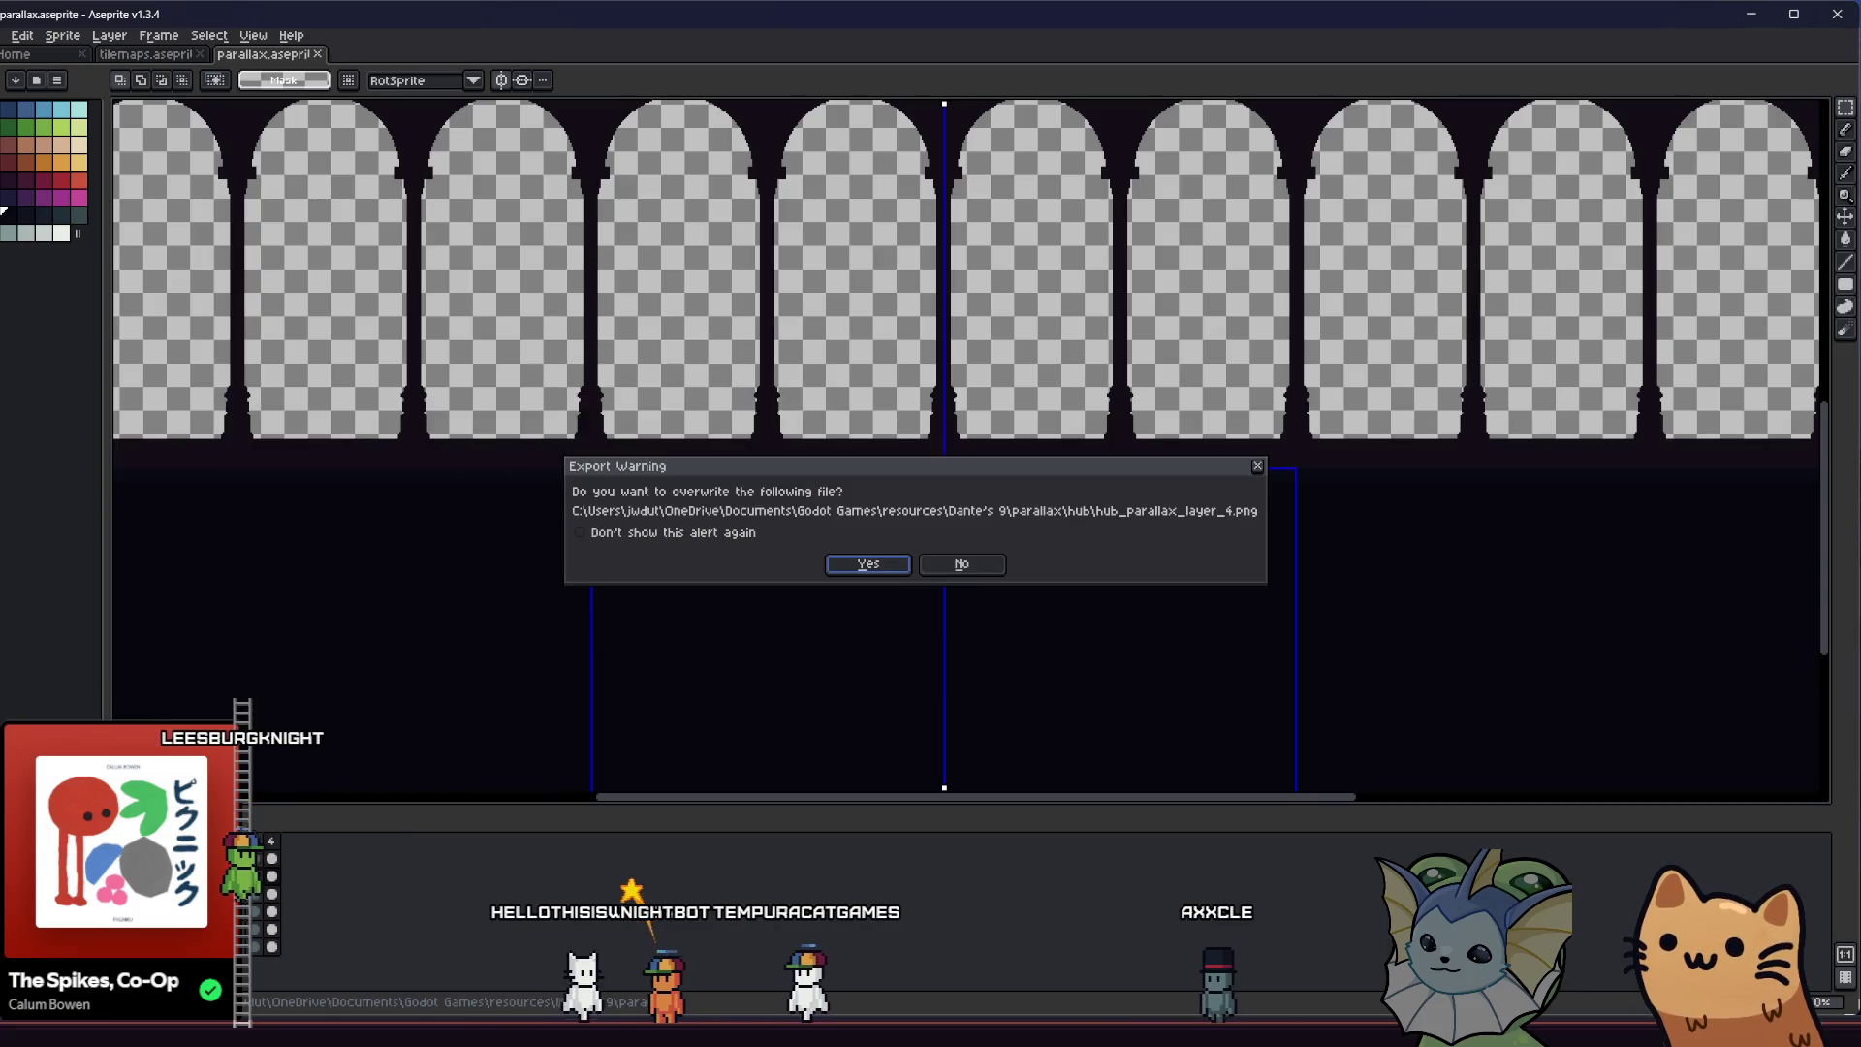
pyautogui.press('Return')
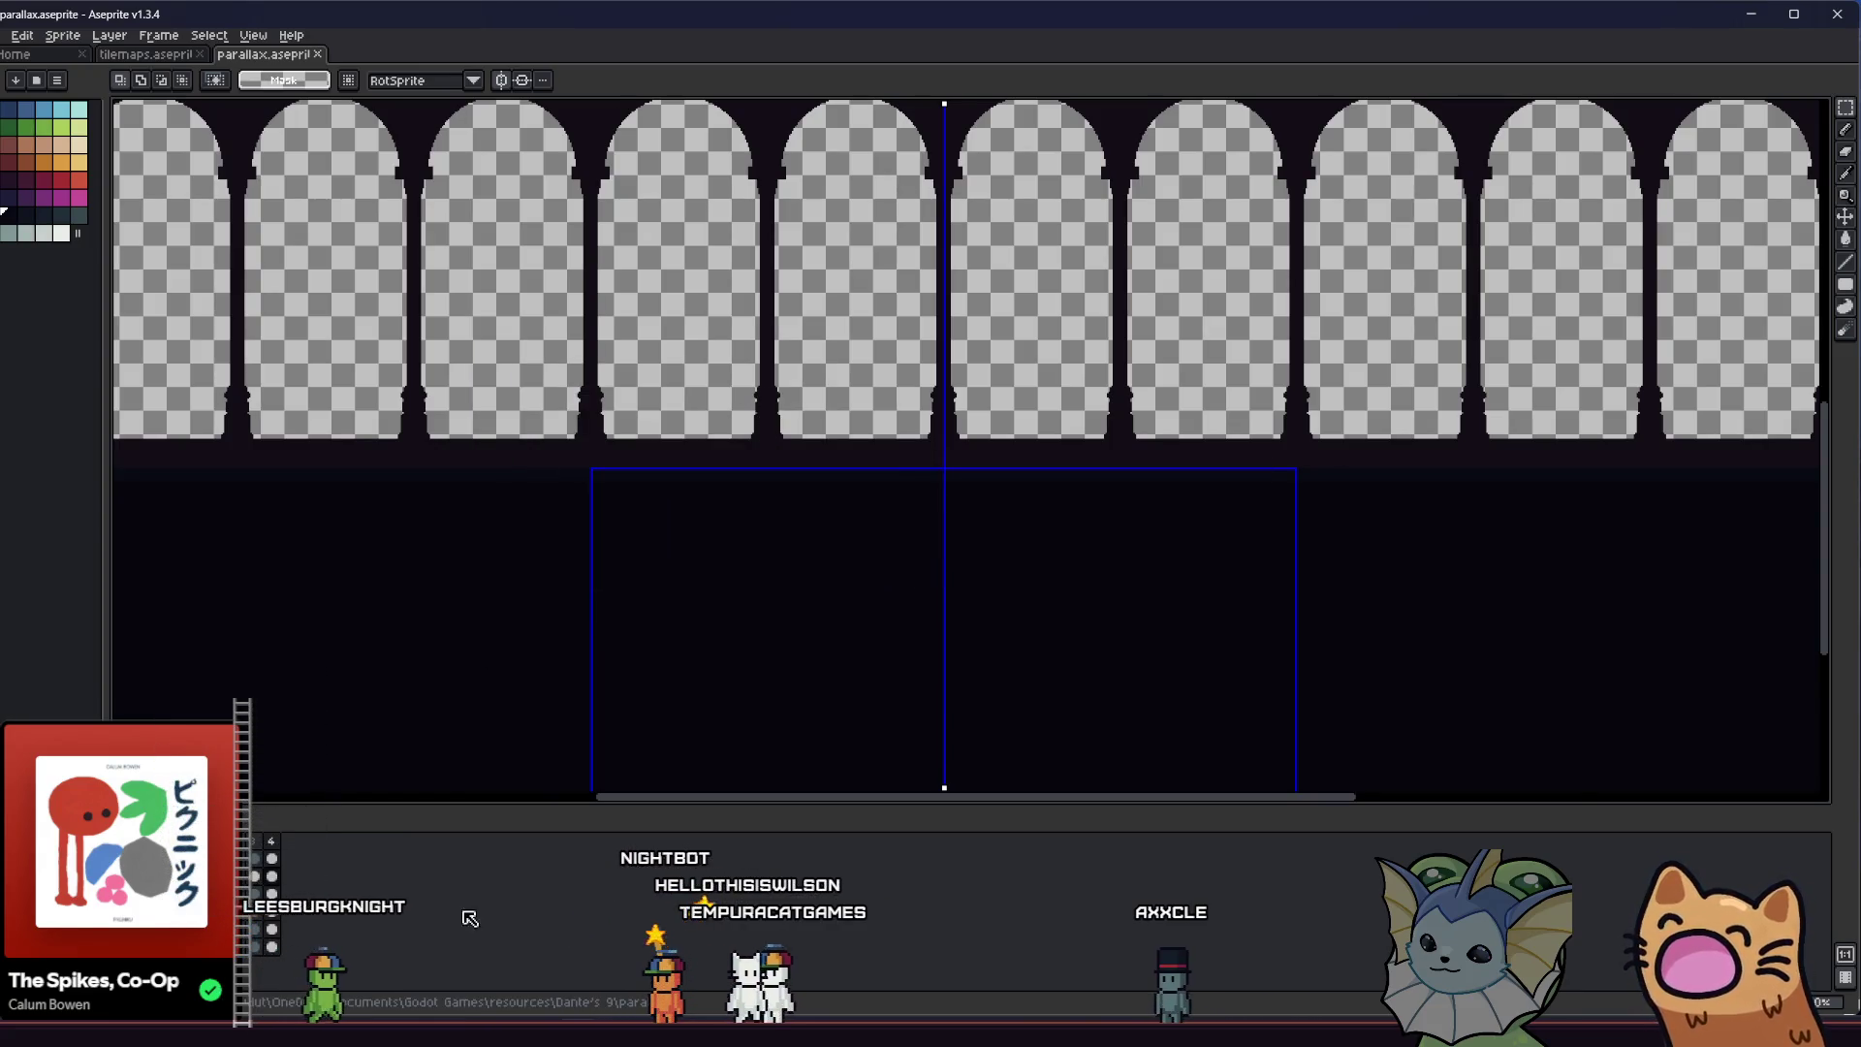
pyautogui.hotkey('alt', 'Tab')
pyautogui.hotkey('alt', 'Tab')
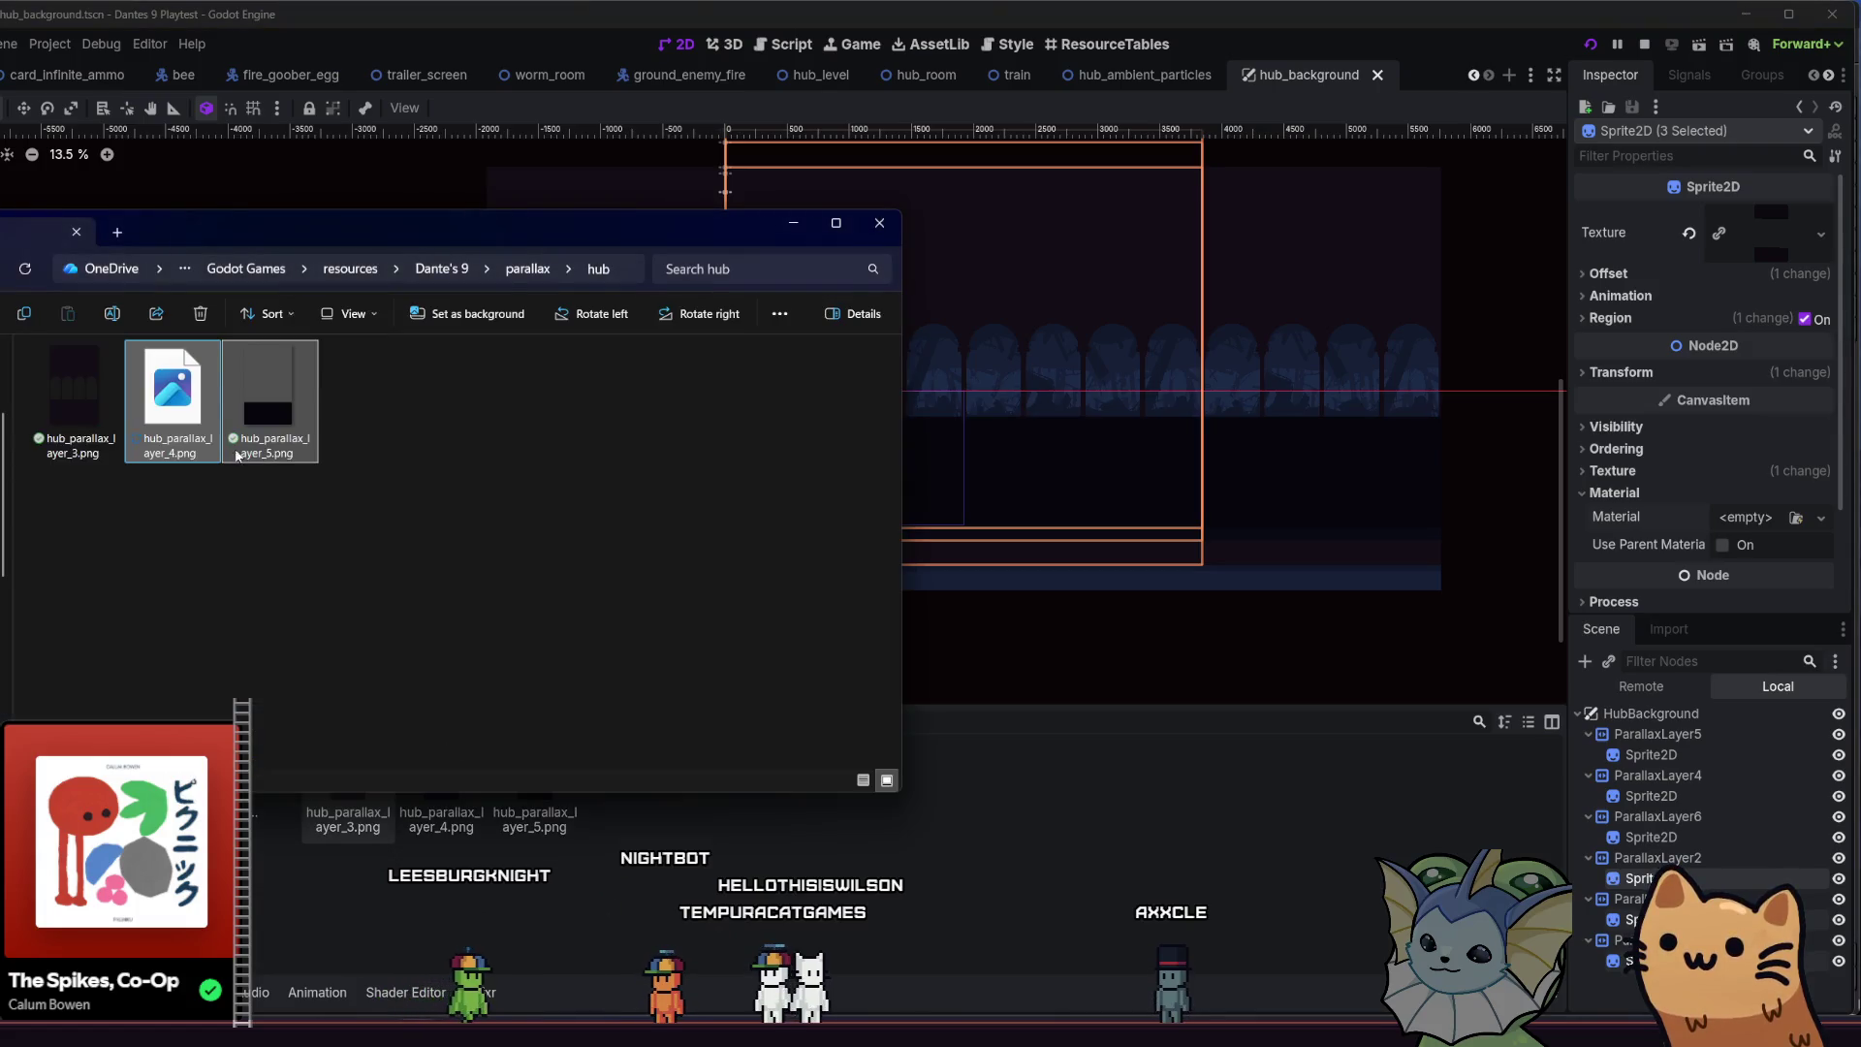
# Close the folder window, run the playtest, move the cat up the stairs, then bring Aseprite back
pyautogui.moveTo(210, 503); pyautogui.dragTo(203, 482)
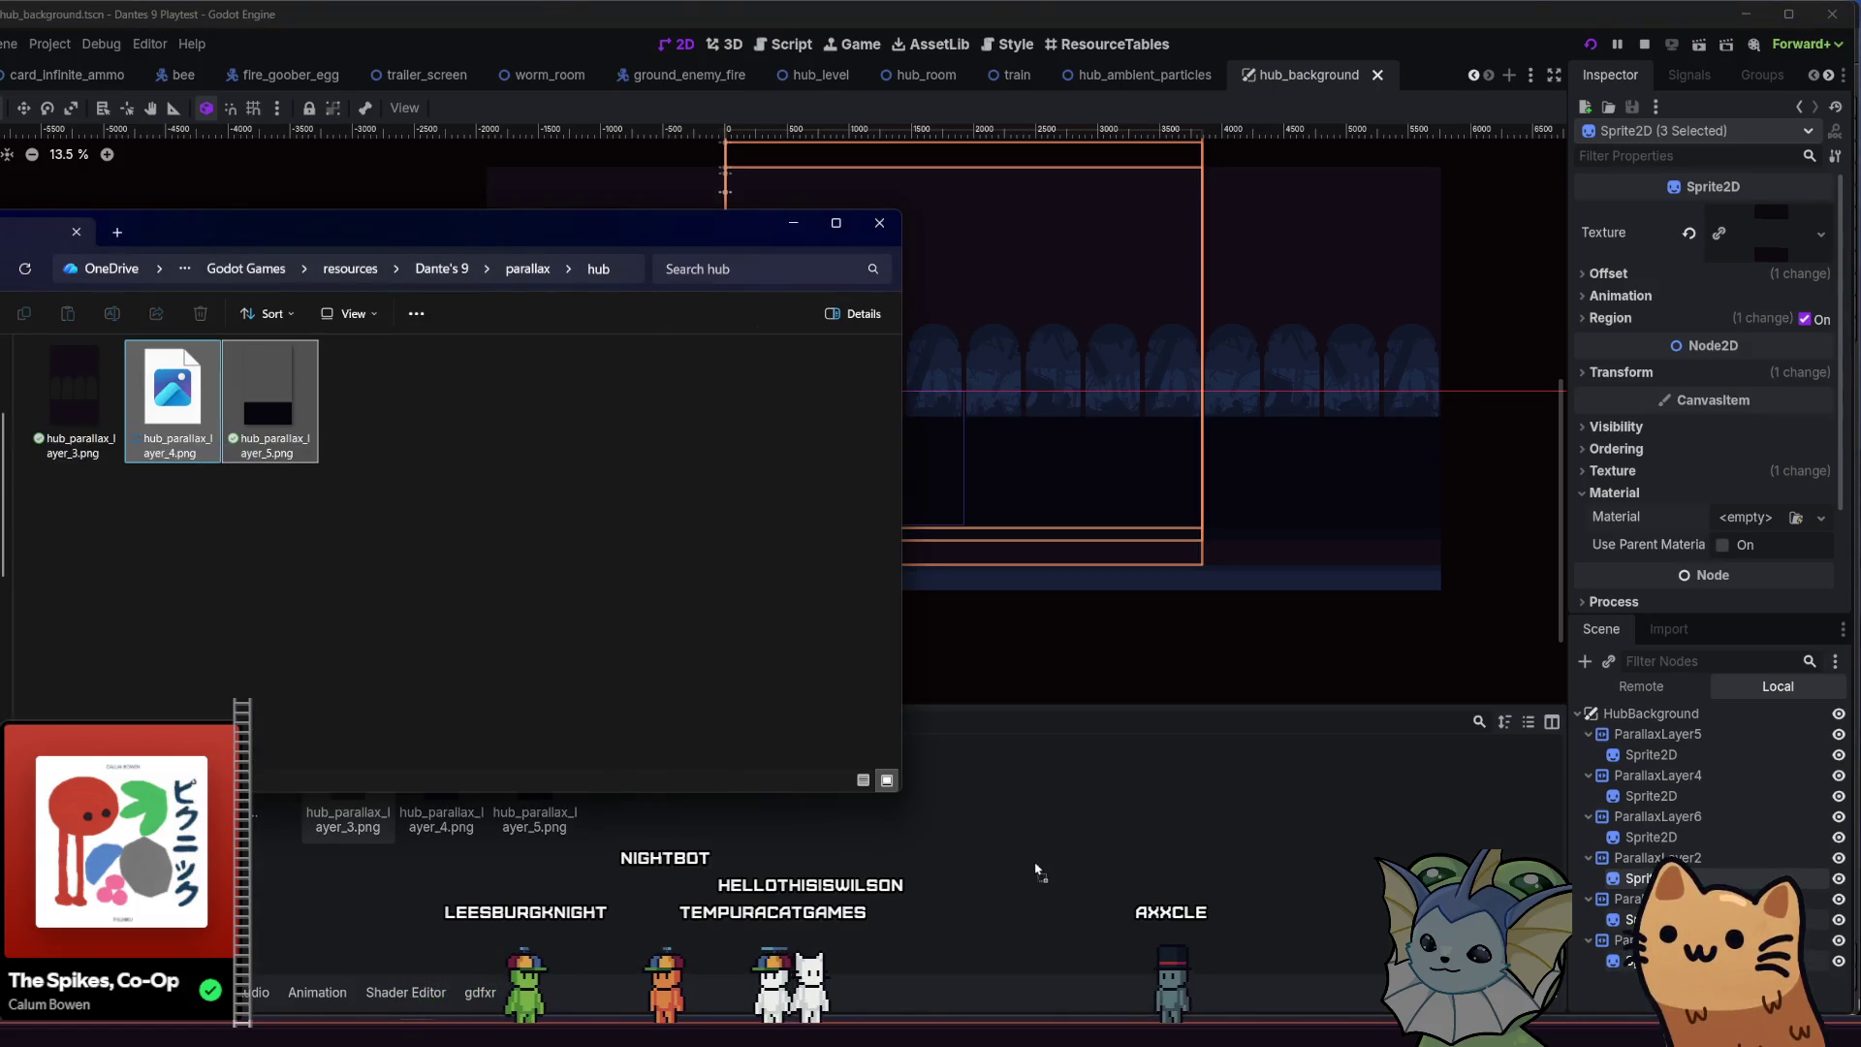
pyautogui.click(1035, 870)
pyautogui.press('F5')
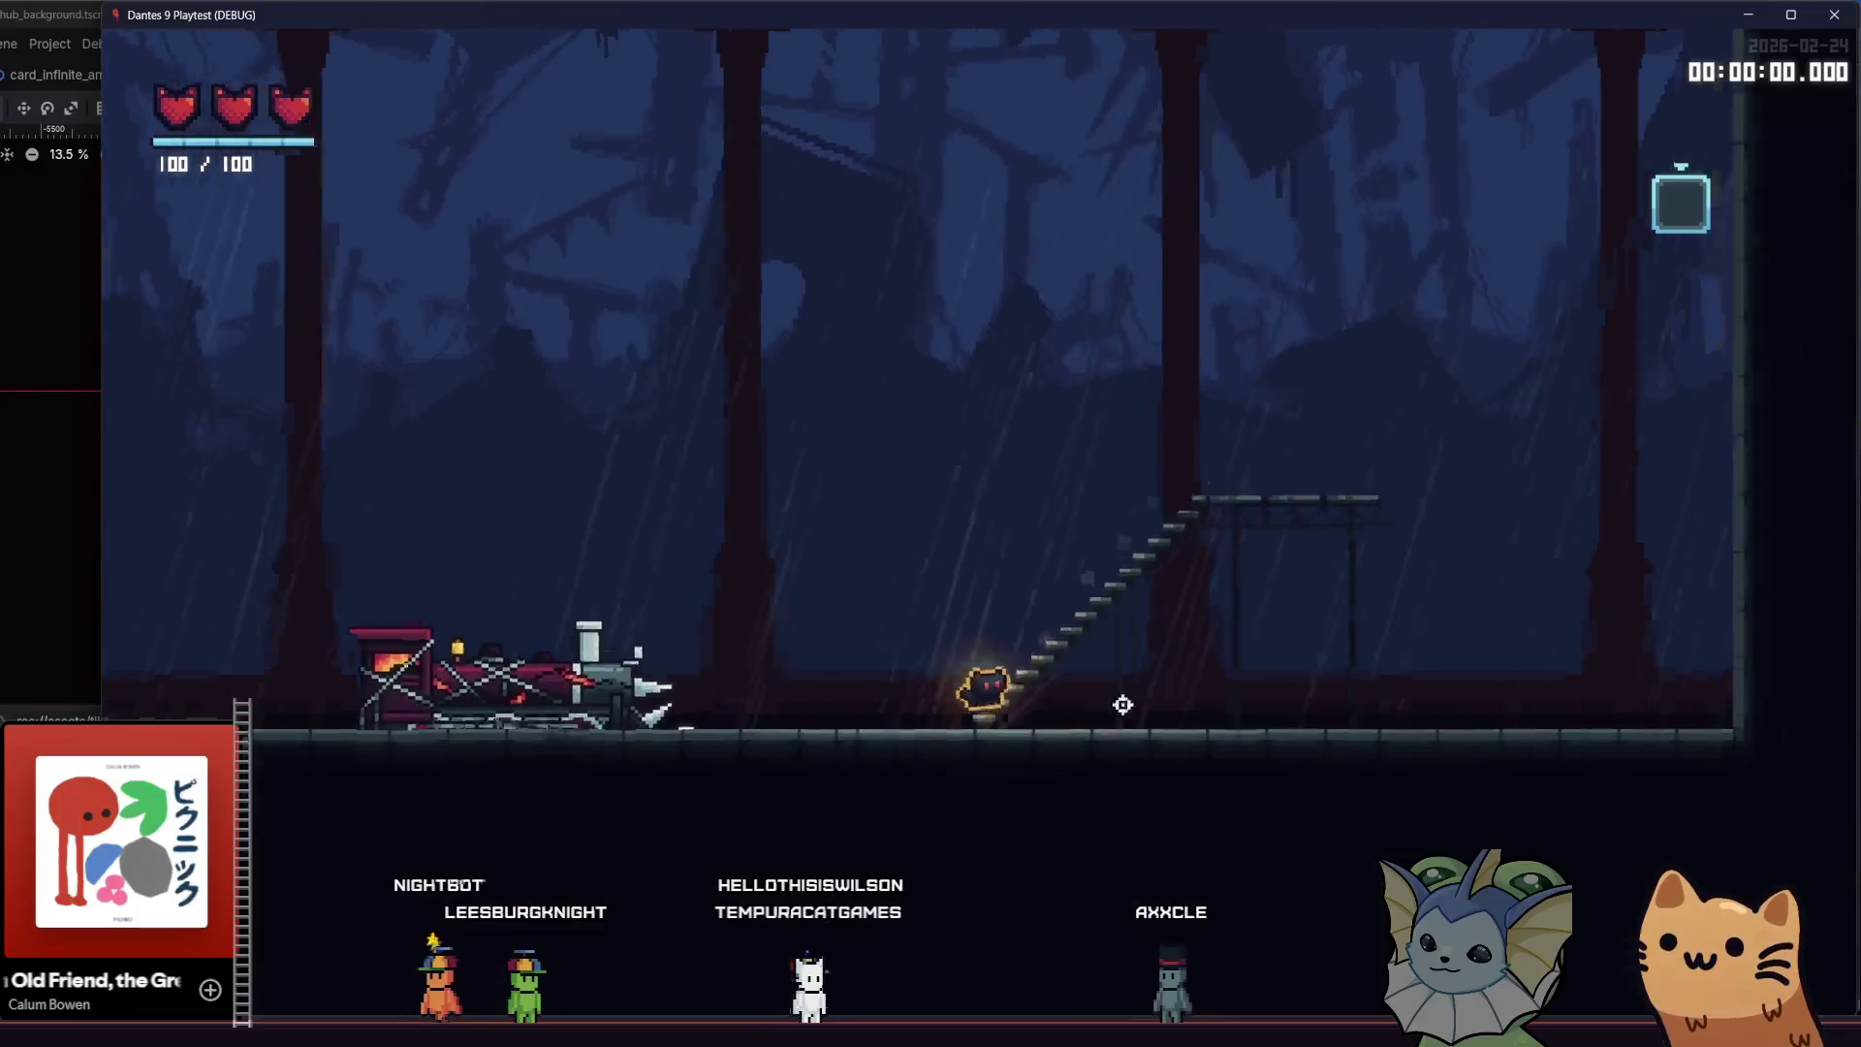
pyautogui.press('Right')
pyautogui.press('space')
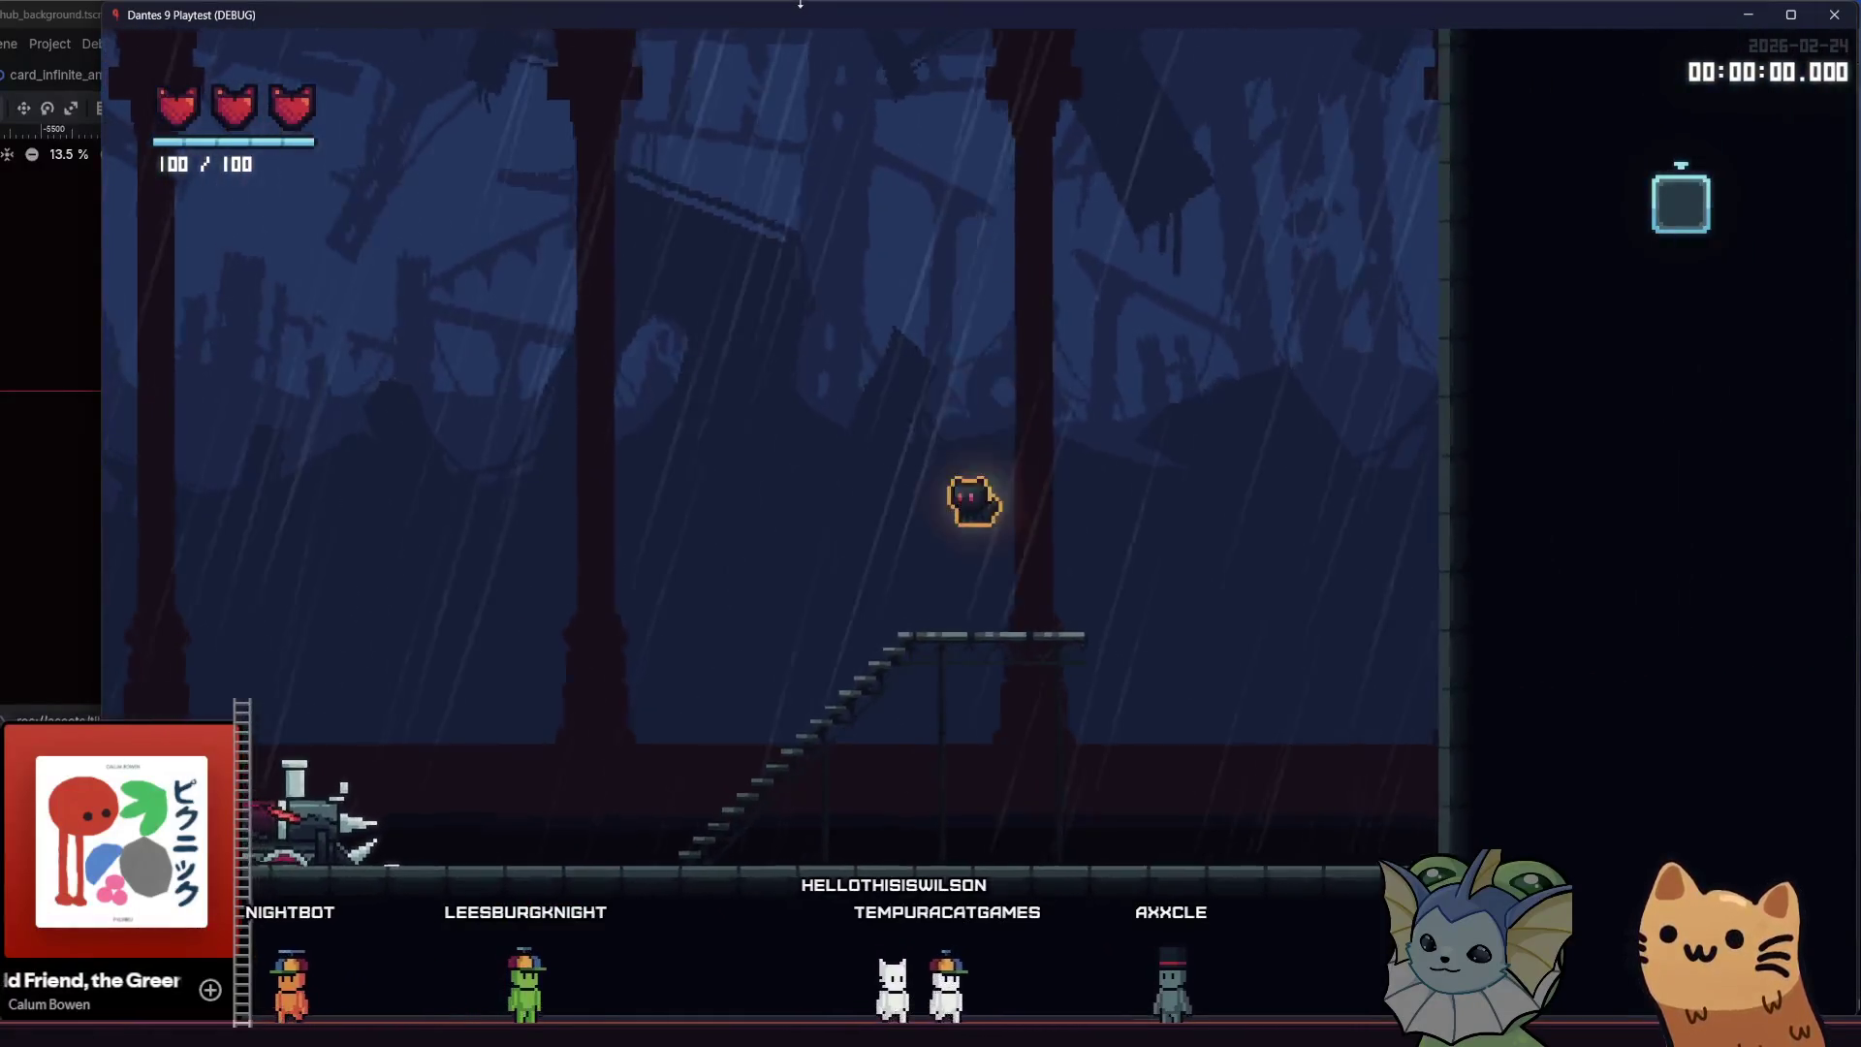
pyautogui.click(583, 960)
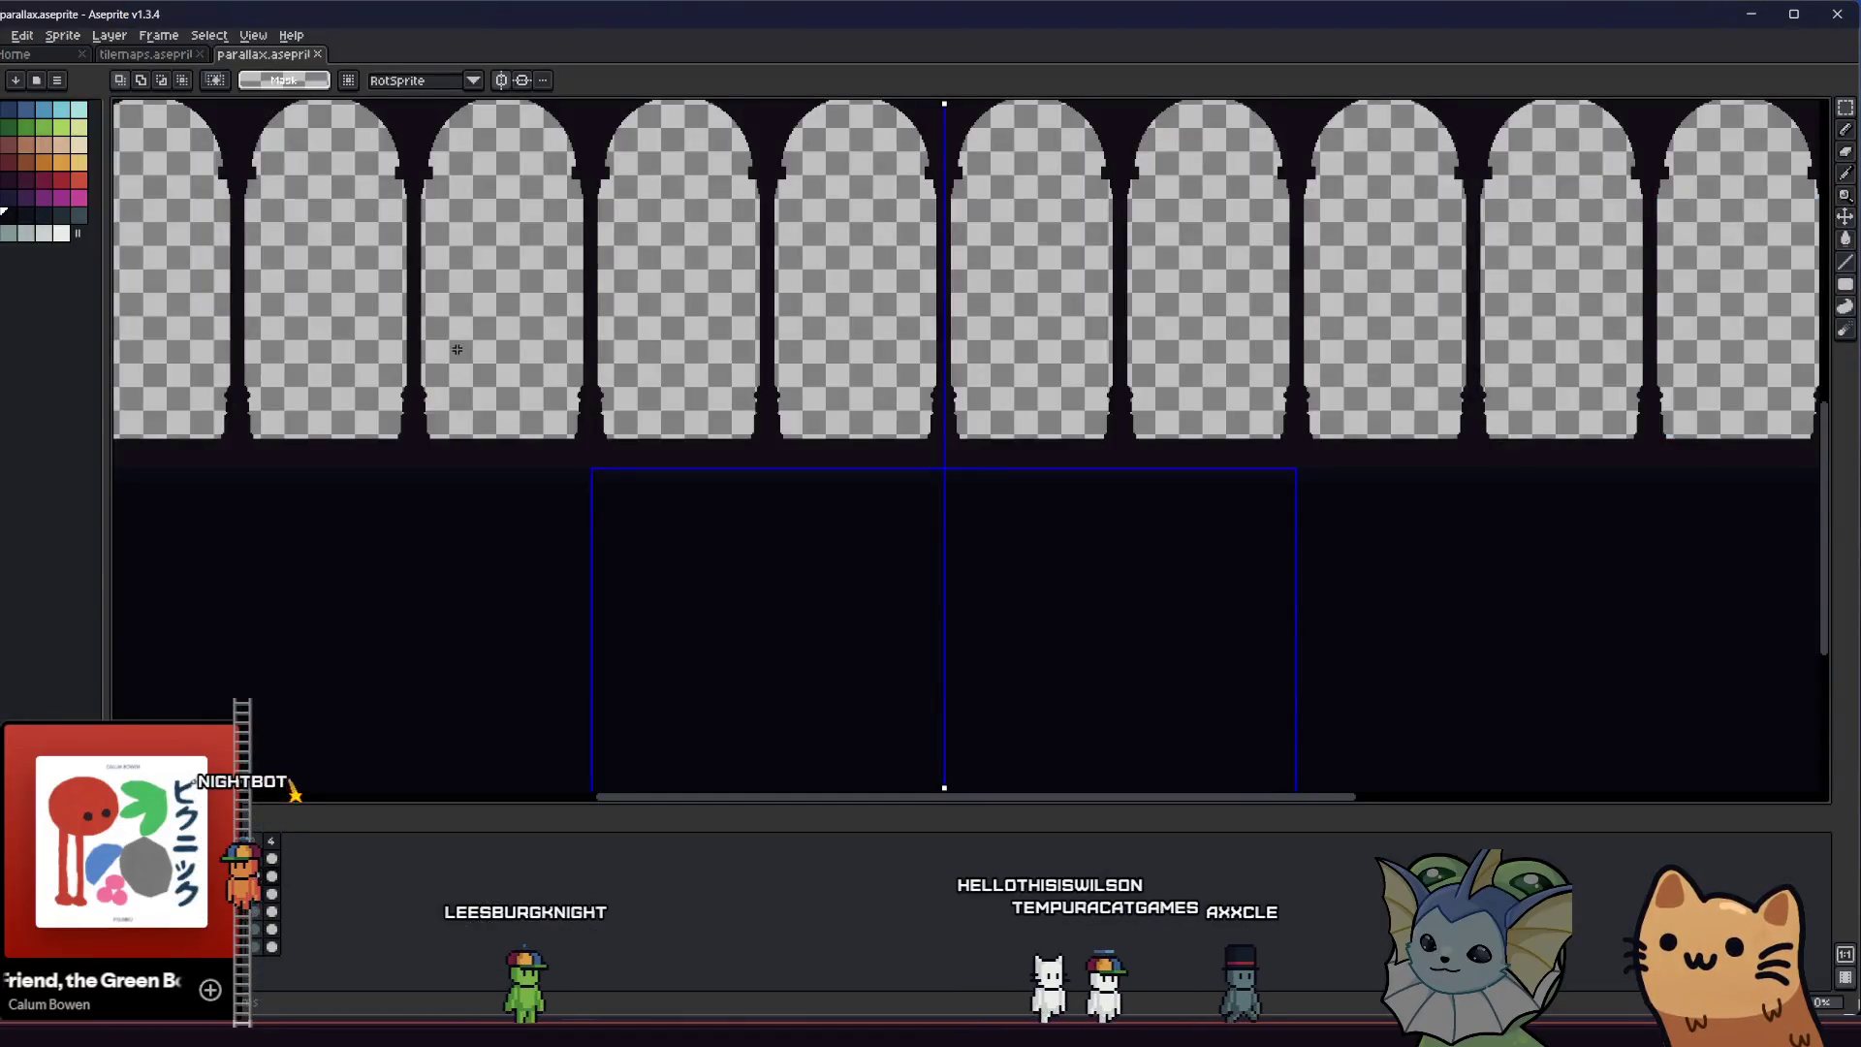
# Reselect the lower colonnade band, commit it, and export over hub_parallax_layer_4.png again
pyautogui.moveTo(587, 394); pyautogui.dragTo(1253, 680)
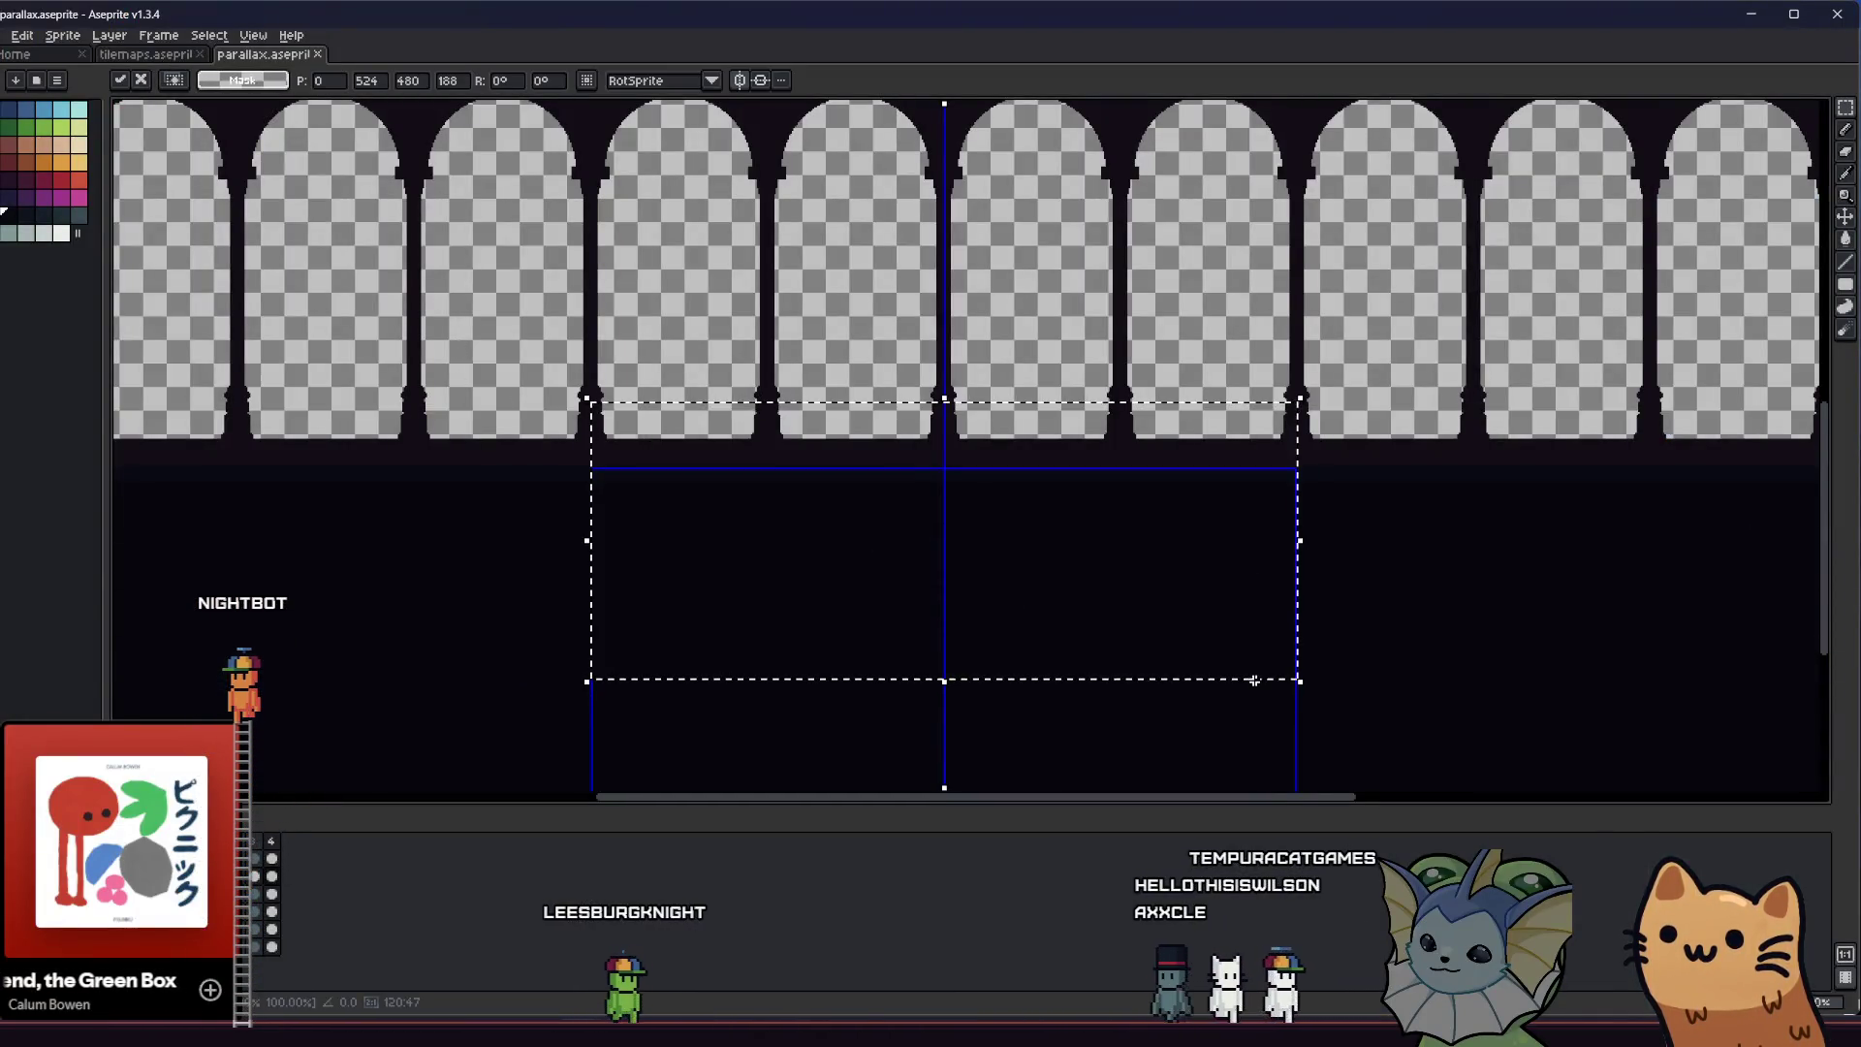
pyautogui.click(390, 409)
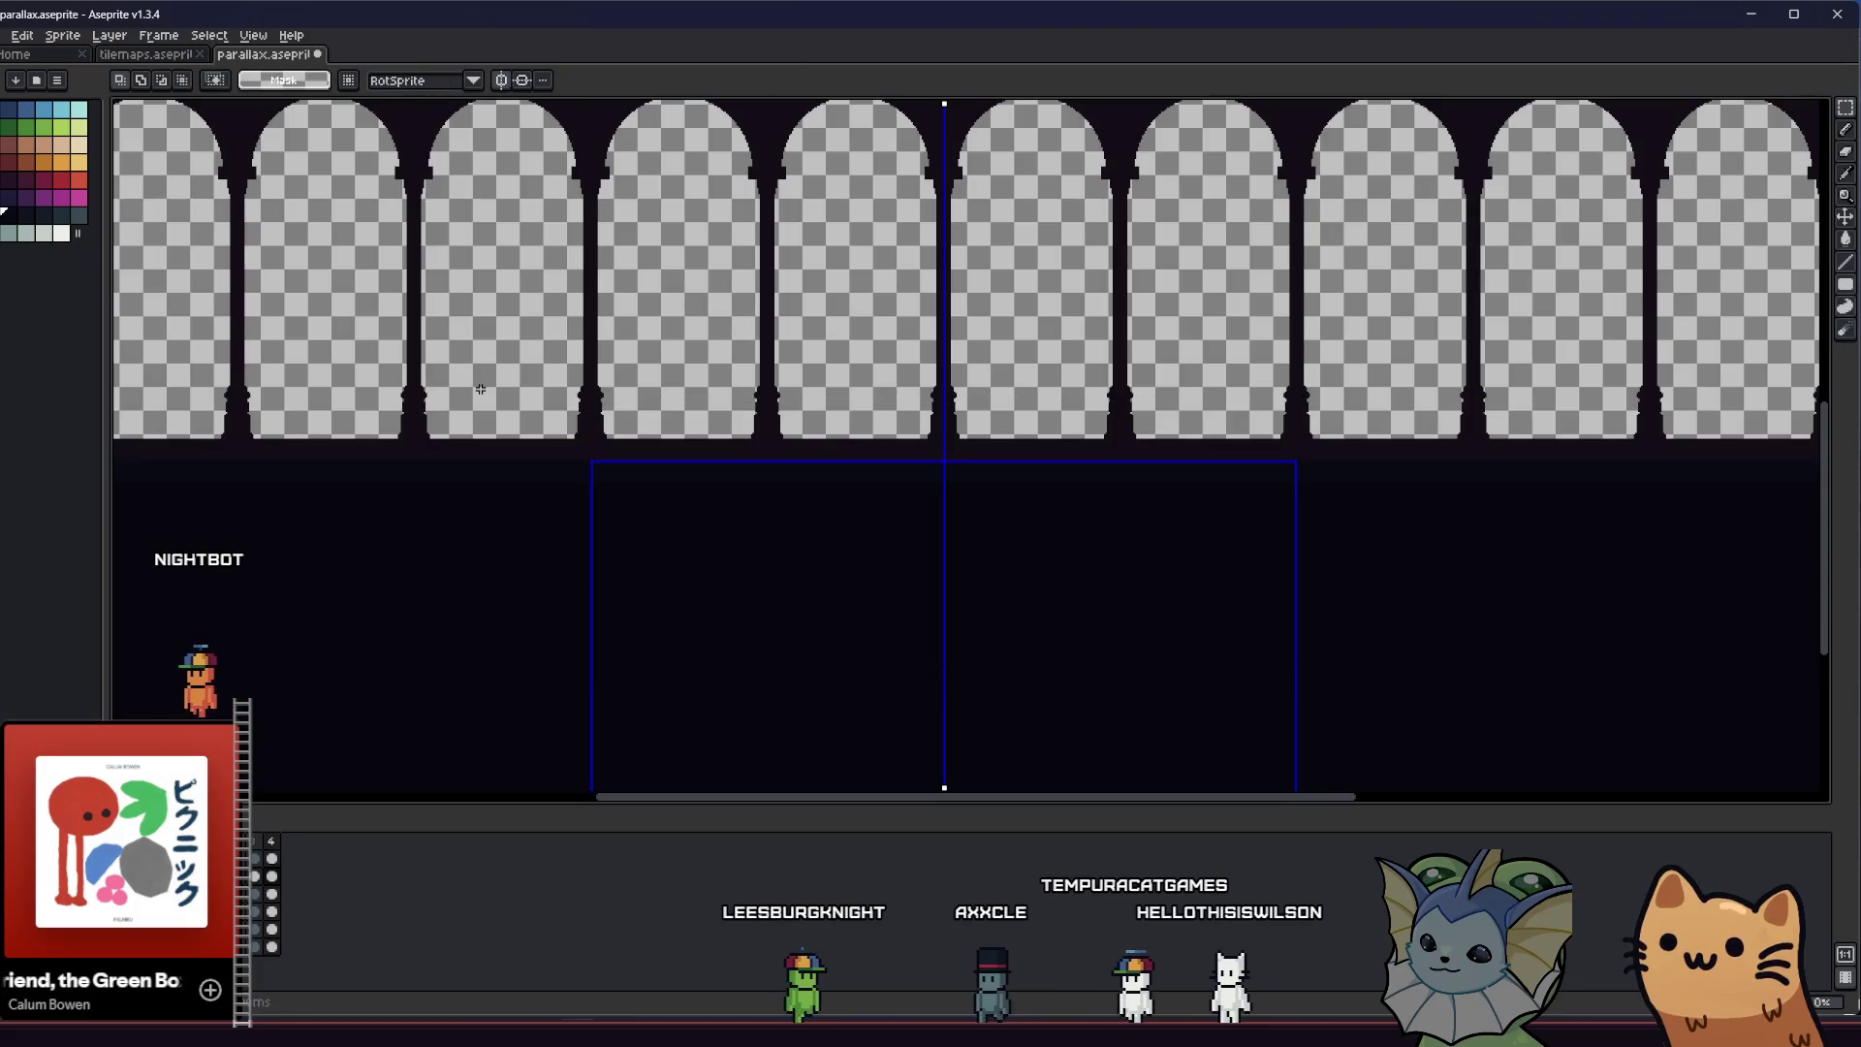
pyautogui.hotkey('alt', 'f')
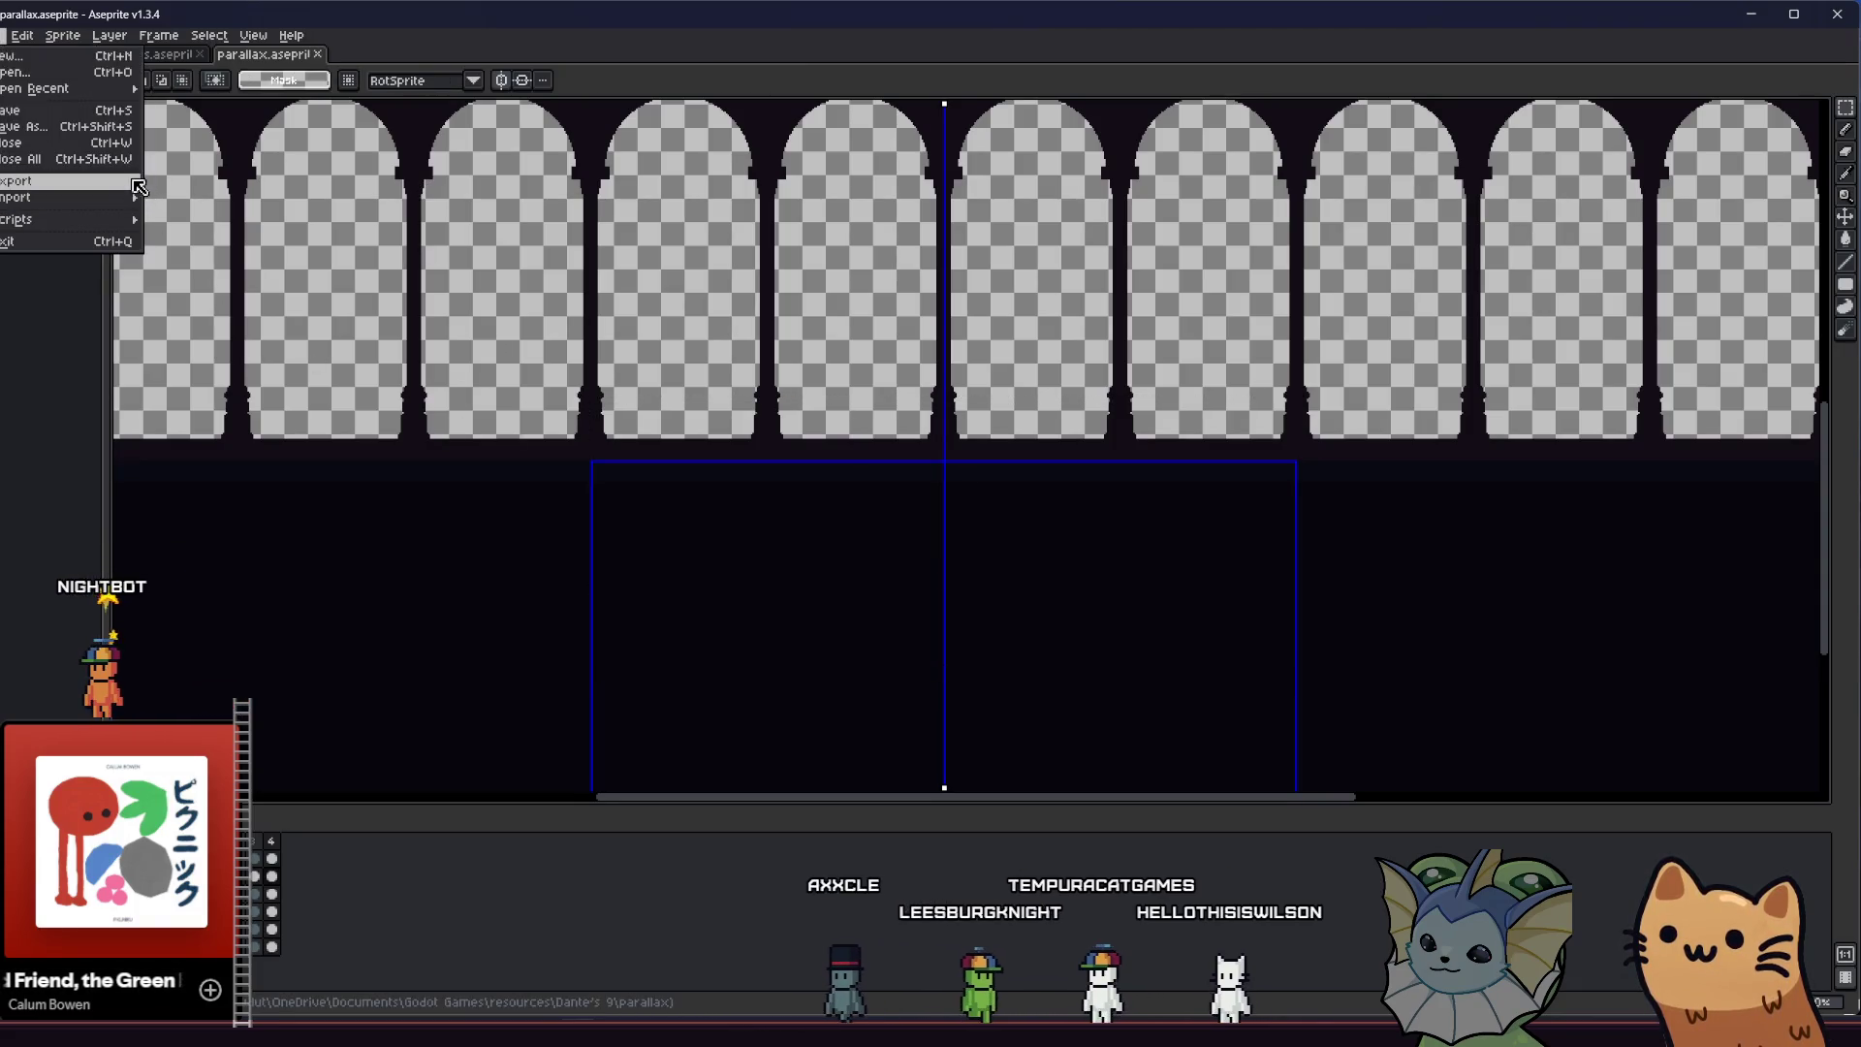
pyautogui.click(171, 182)
pyautogui.click(703, 568)
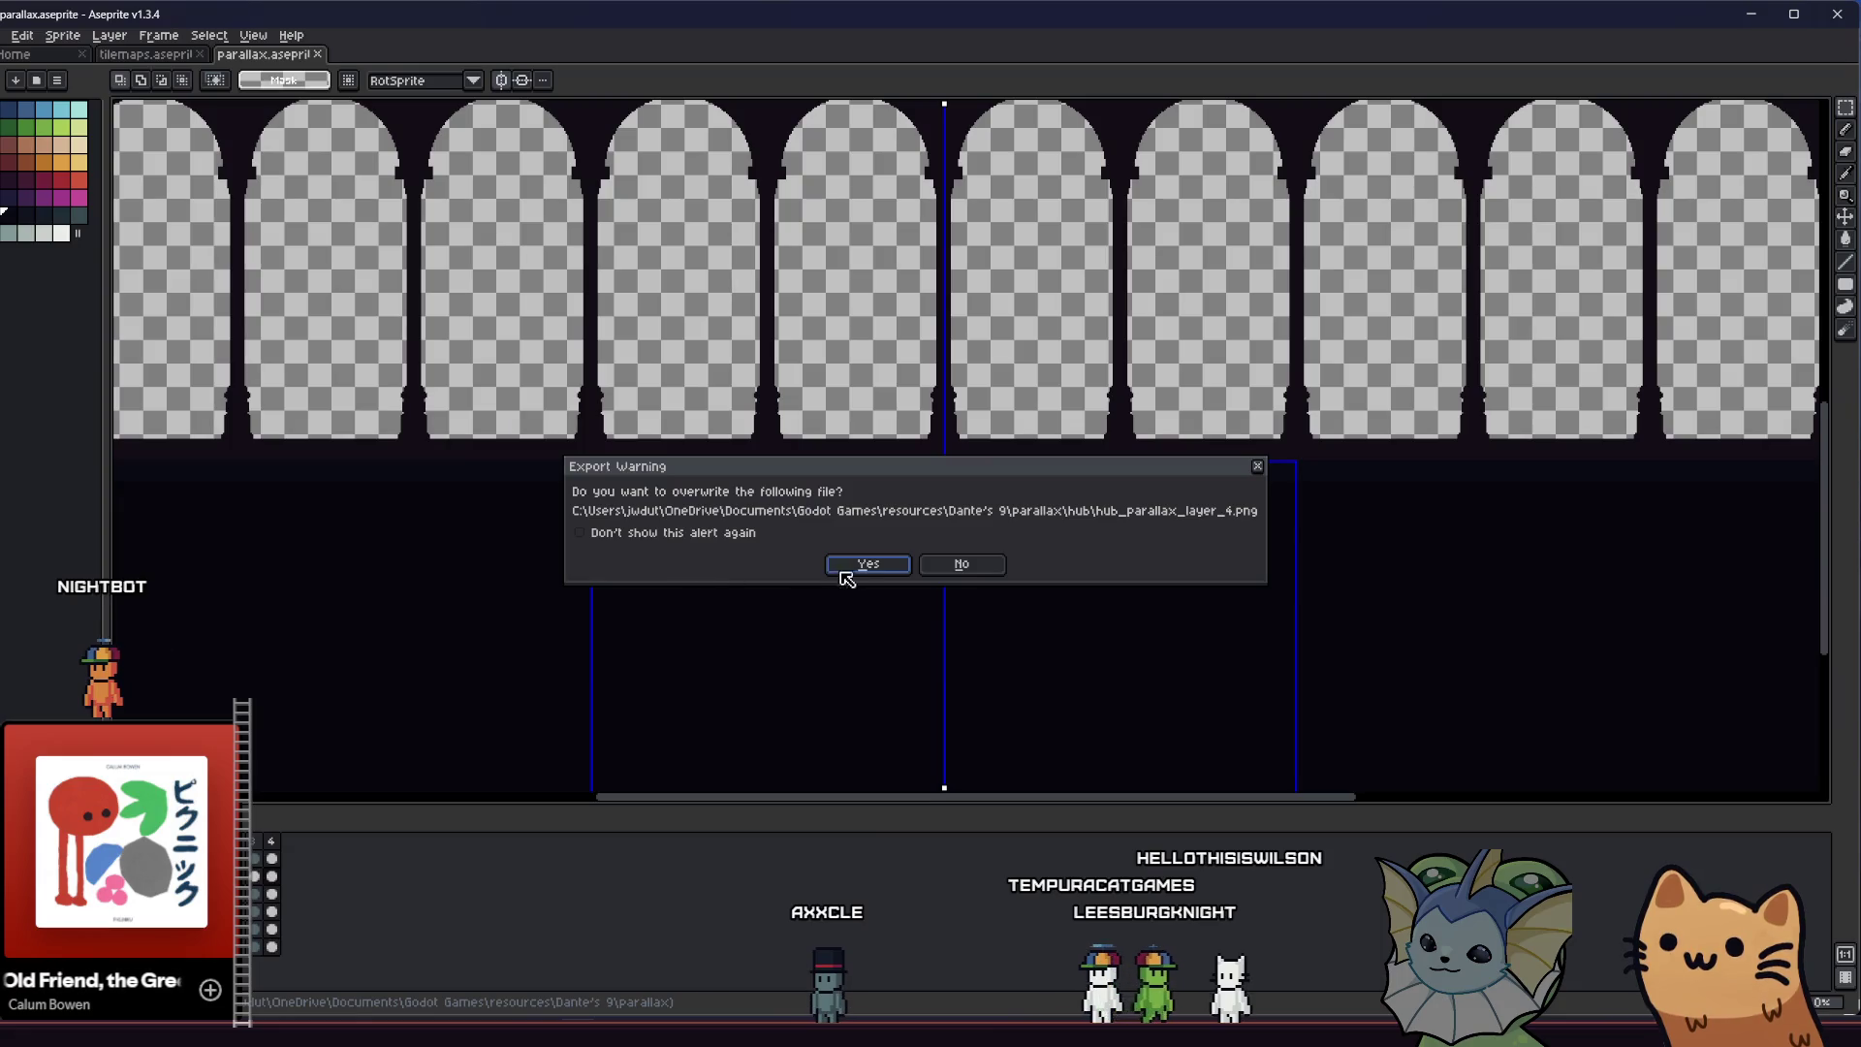
pyautogui.click(847, 573)
# Switch over to the Godot editor
pyautogui.hotkey('alt', 'Tab')
pyautogui.hotkey('alt', 'Tab')
pyautogui.press('Tab')
pyautogui.hotkey('alt', 'Tab')
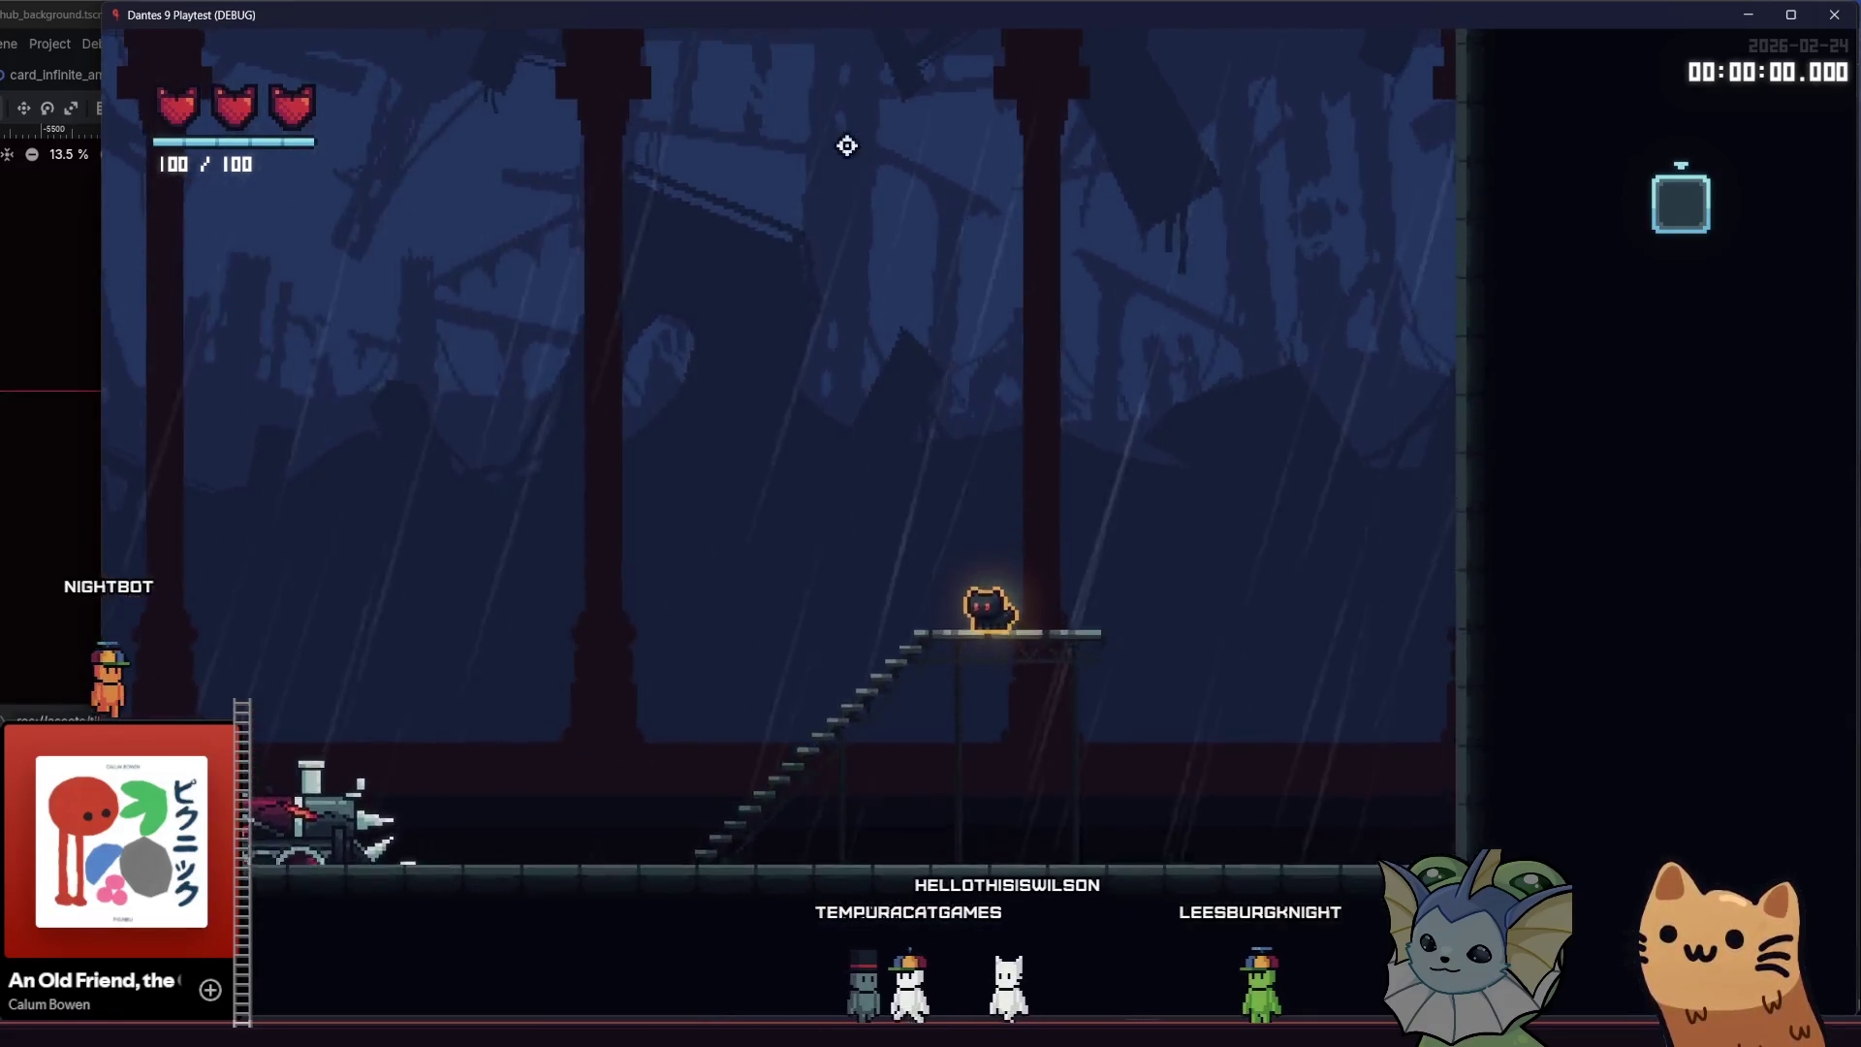
# Walk the cat down the stairs, around the train and back up in the playtest, then return to Aseprite
pyautogui.press('Left')
pyautogui.press('Left')
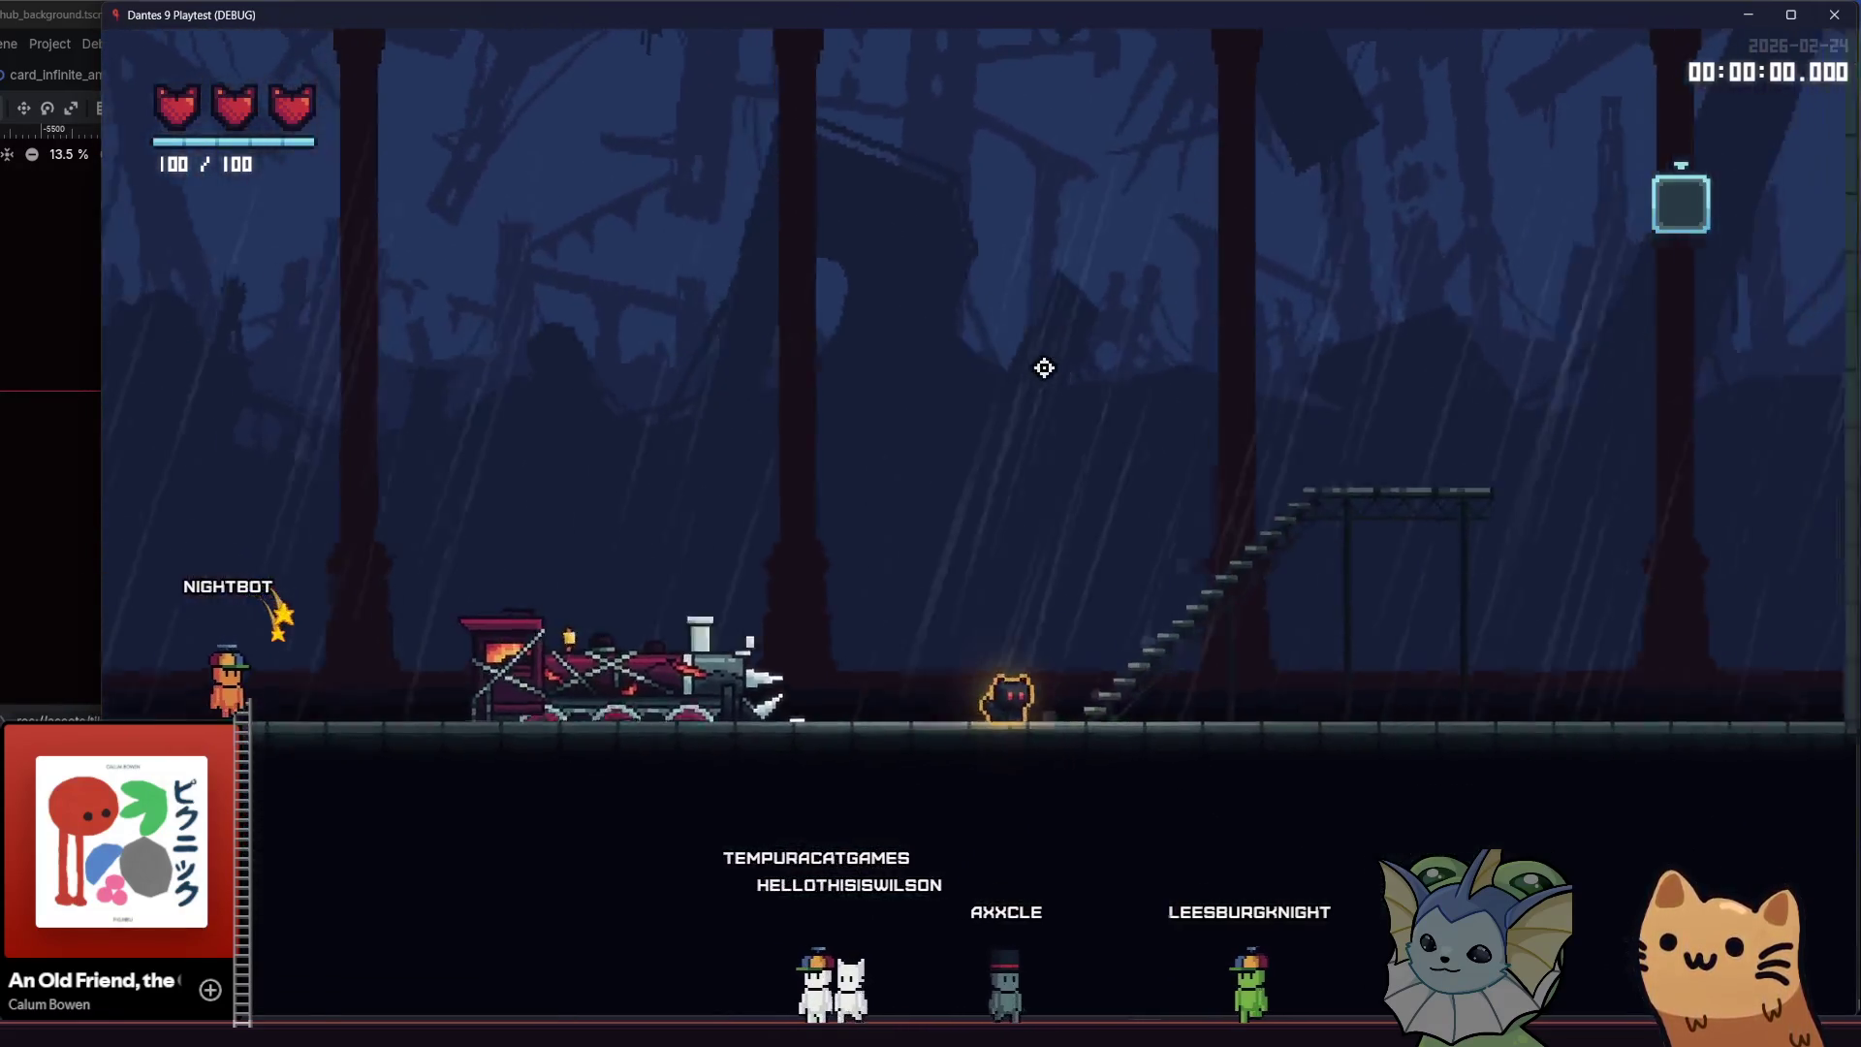
pyautogui.press('Right')
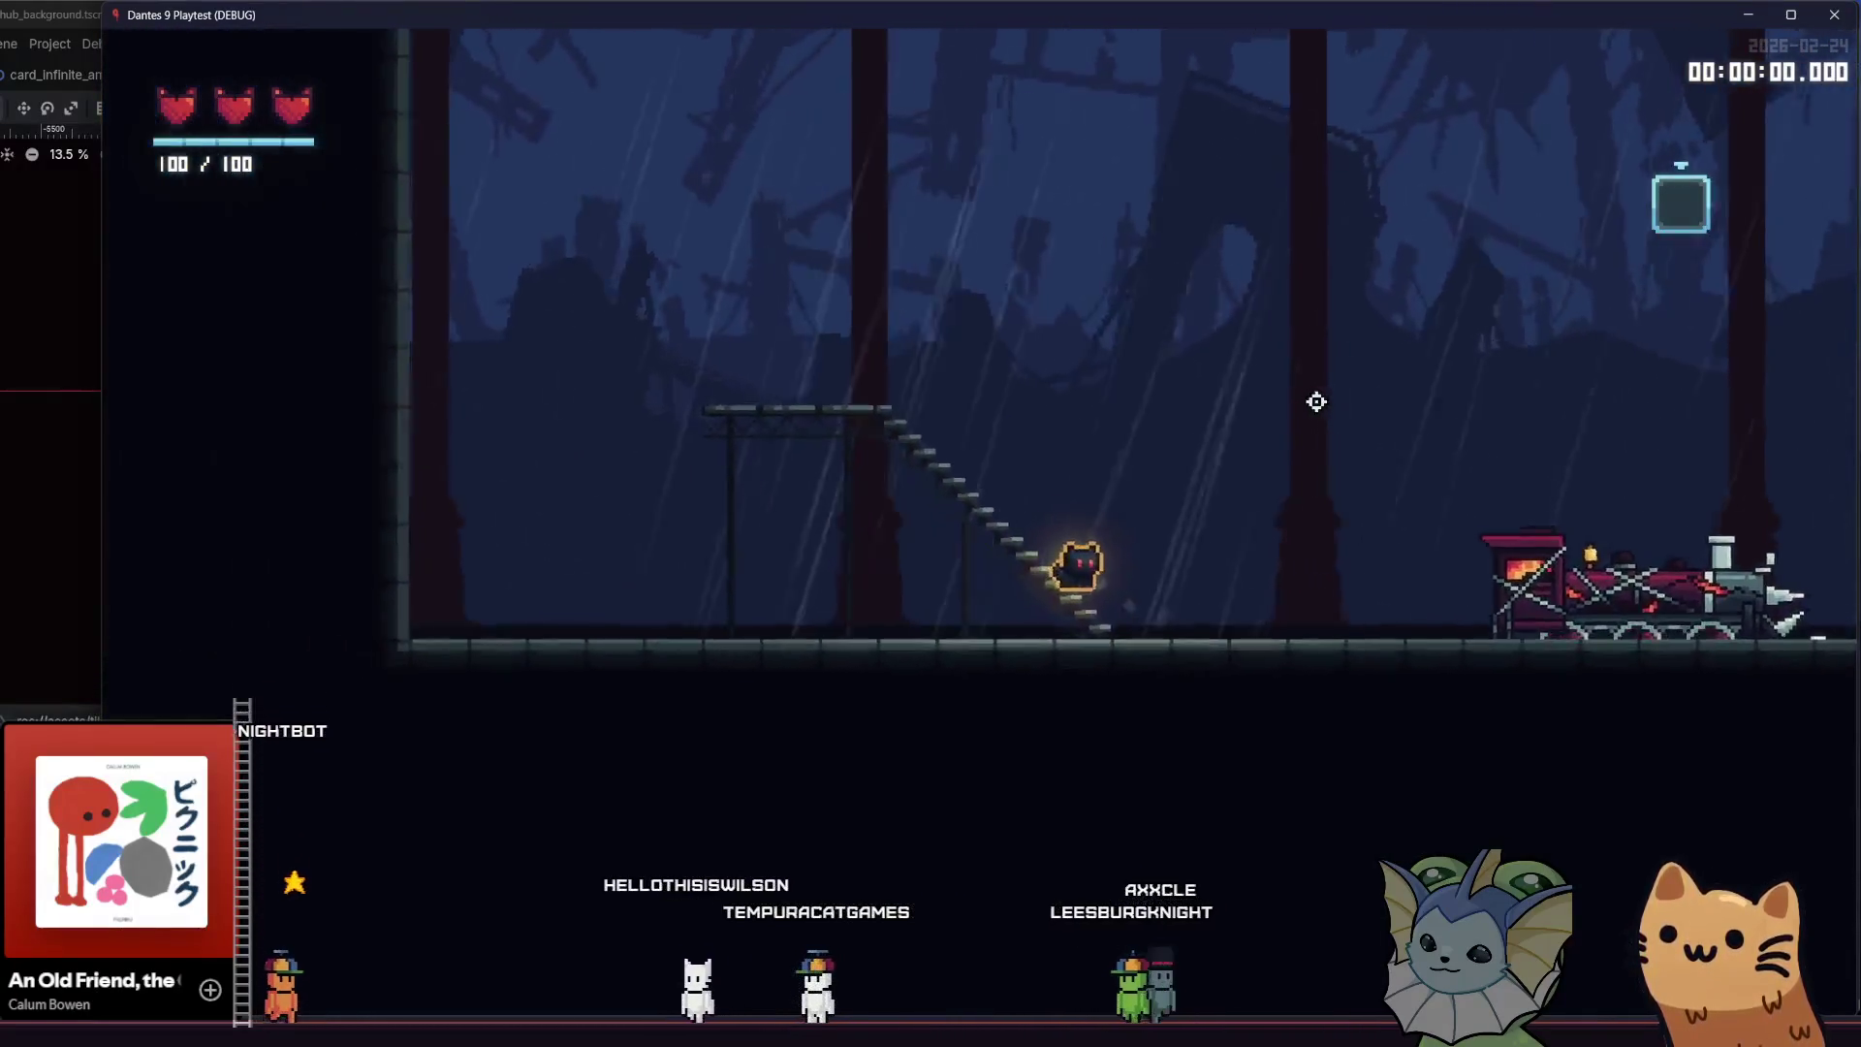
pyautogui.press('Right')
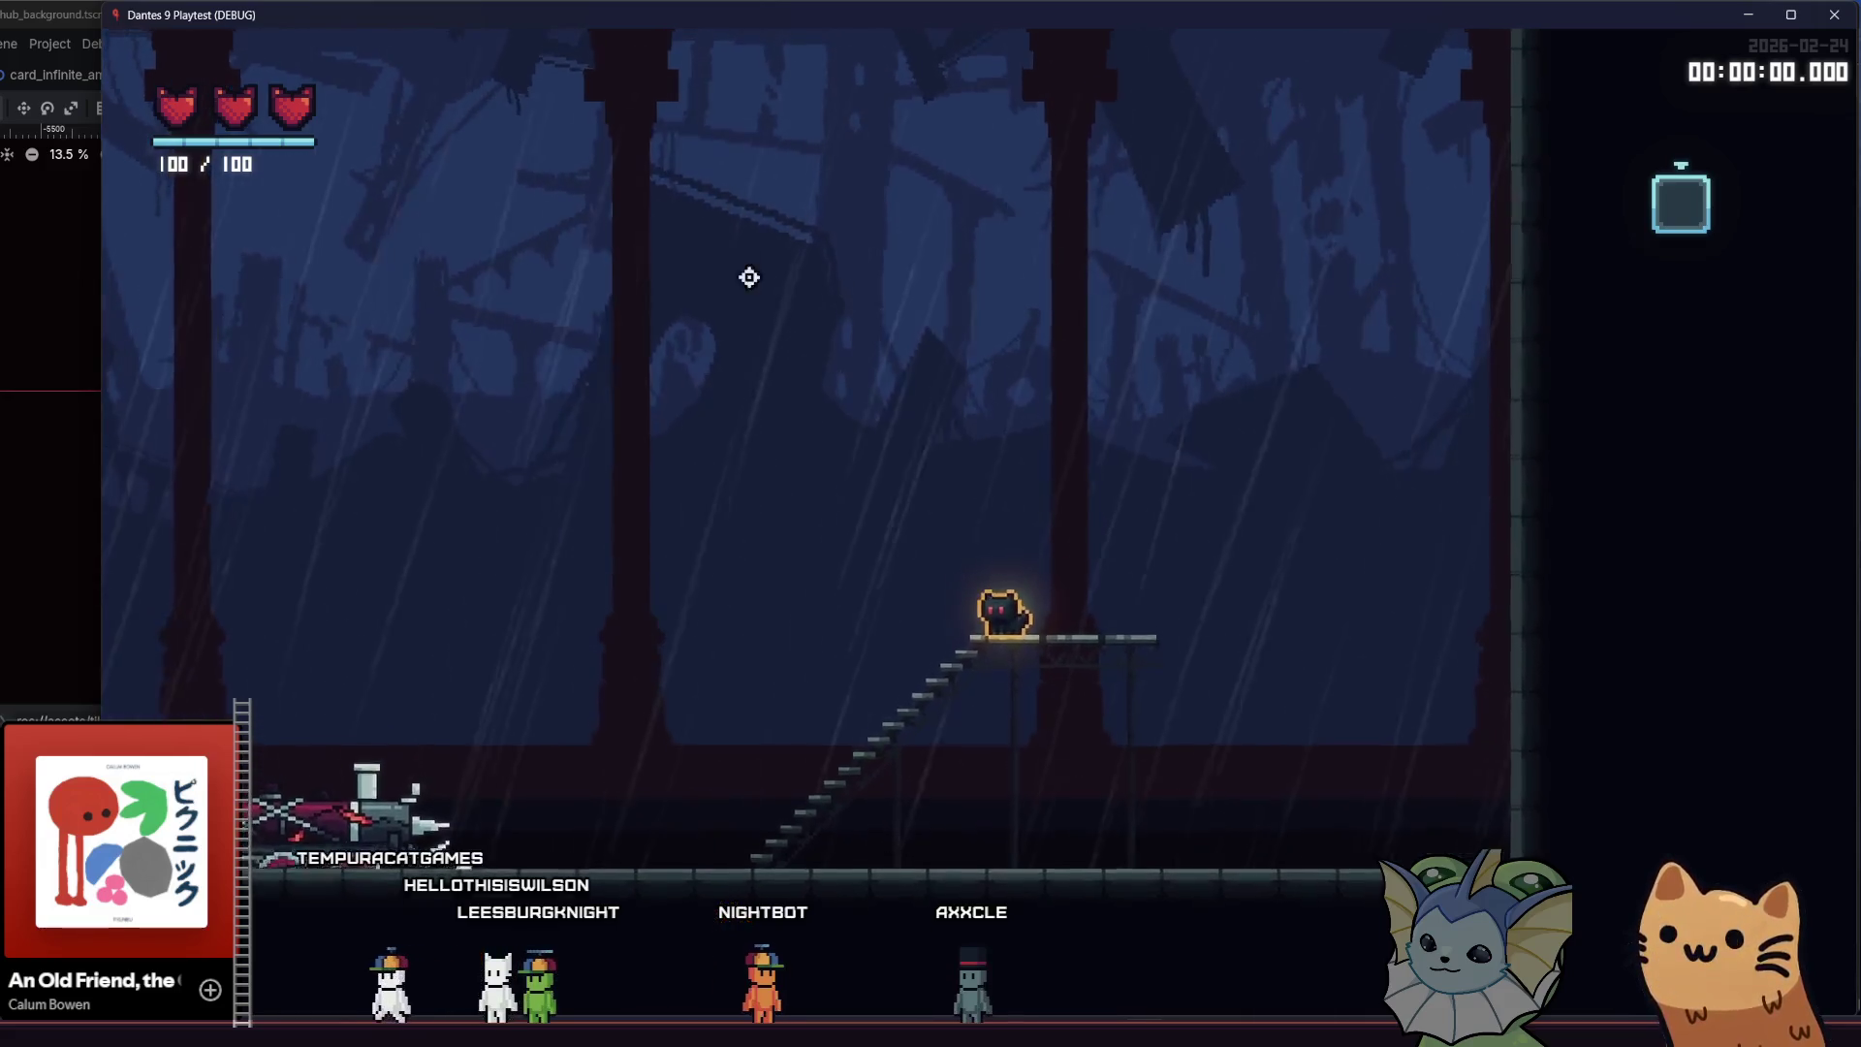
pyautogui.press('Left')
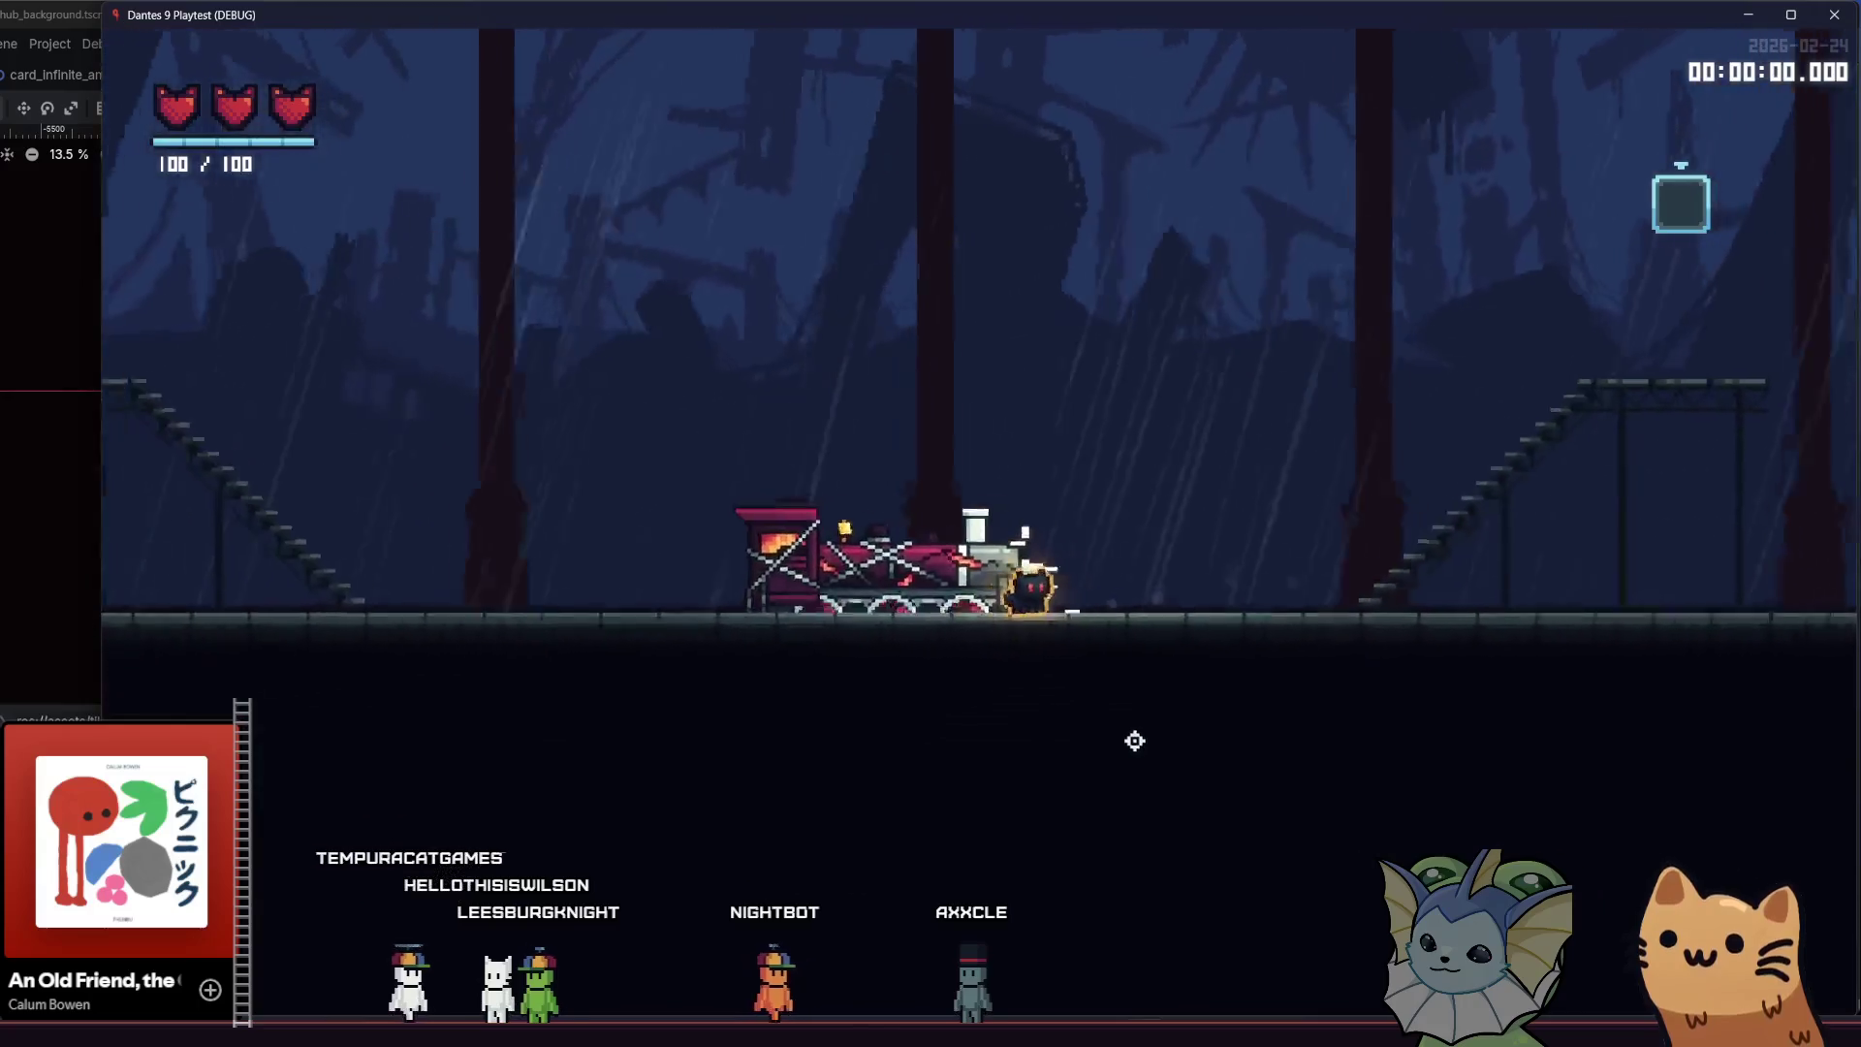
pyautogui.press('Left')
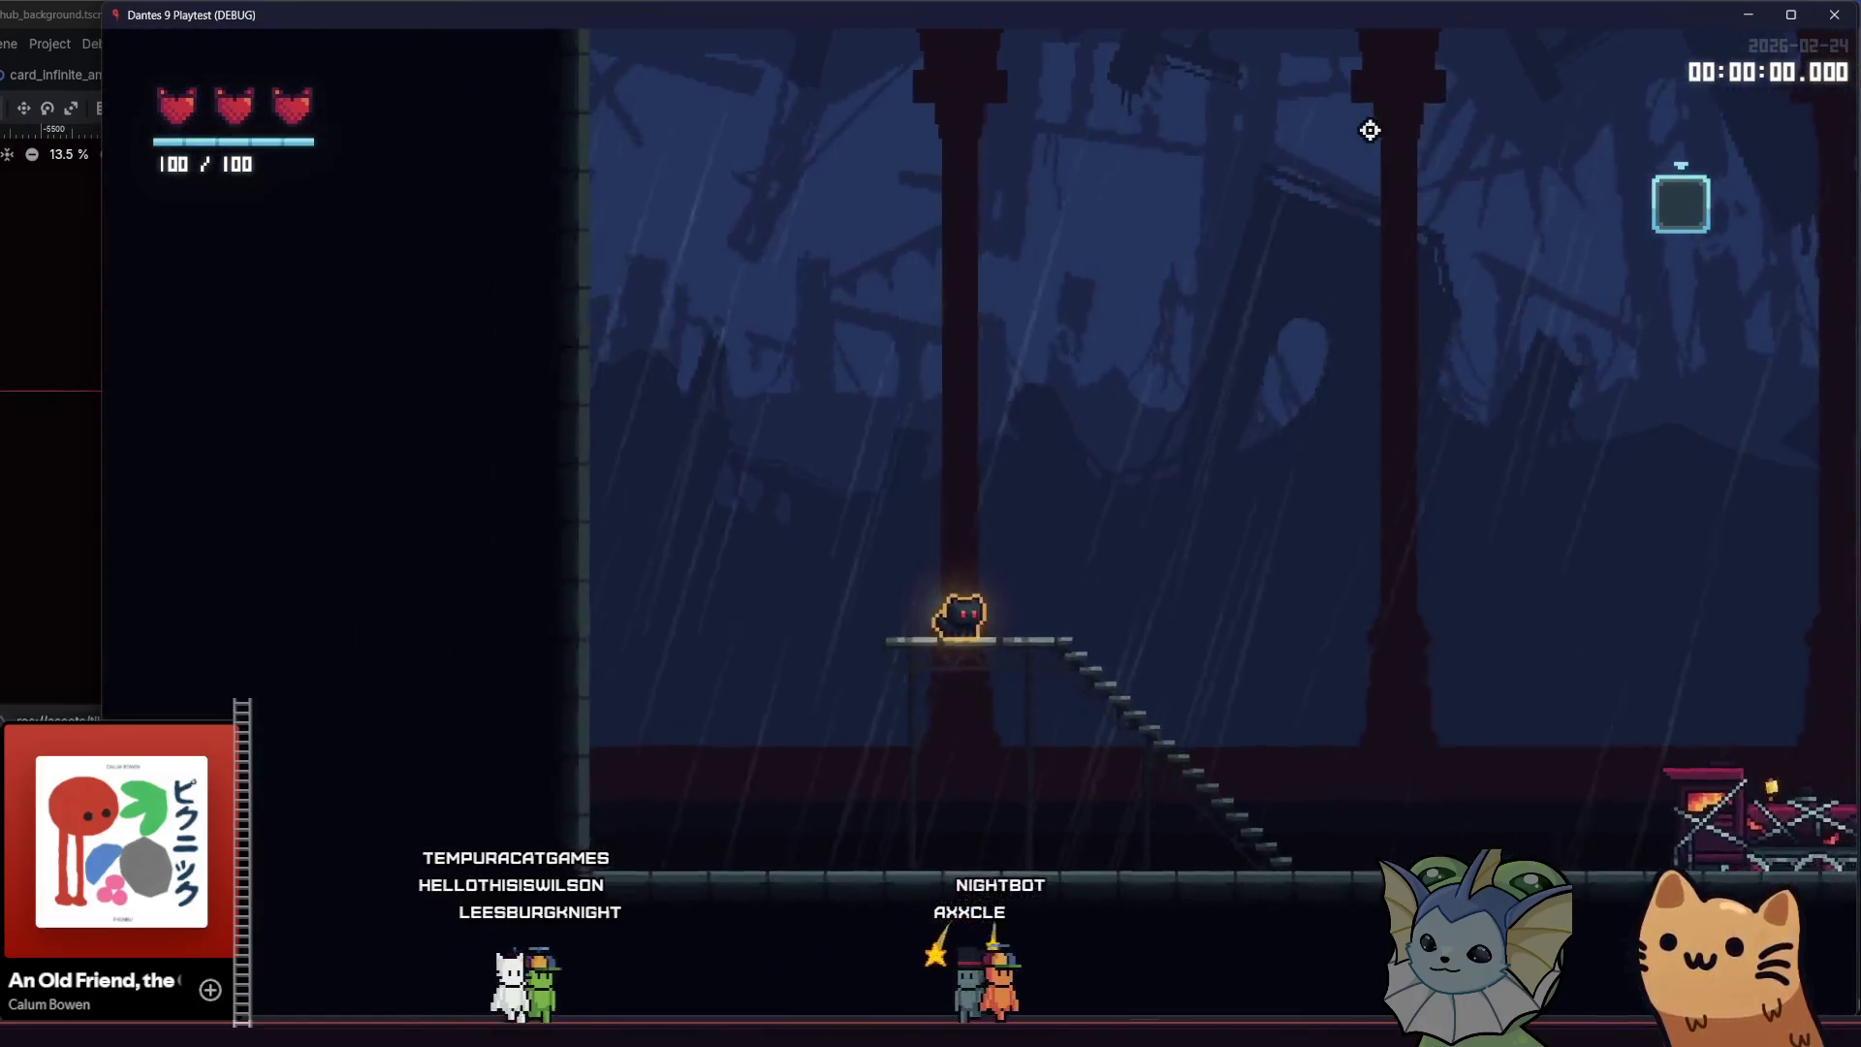
pyautogui.press('Right')
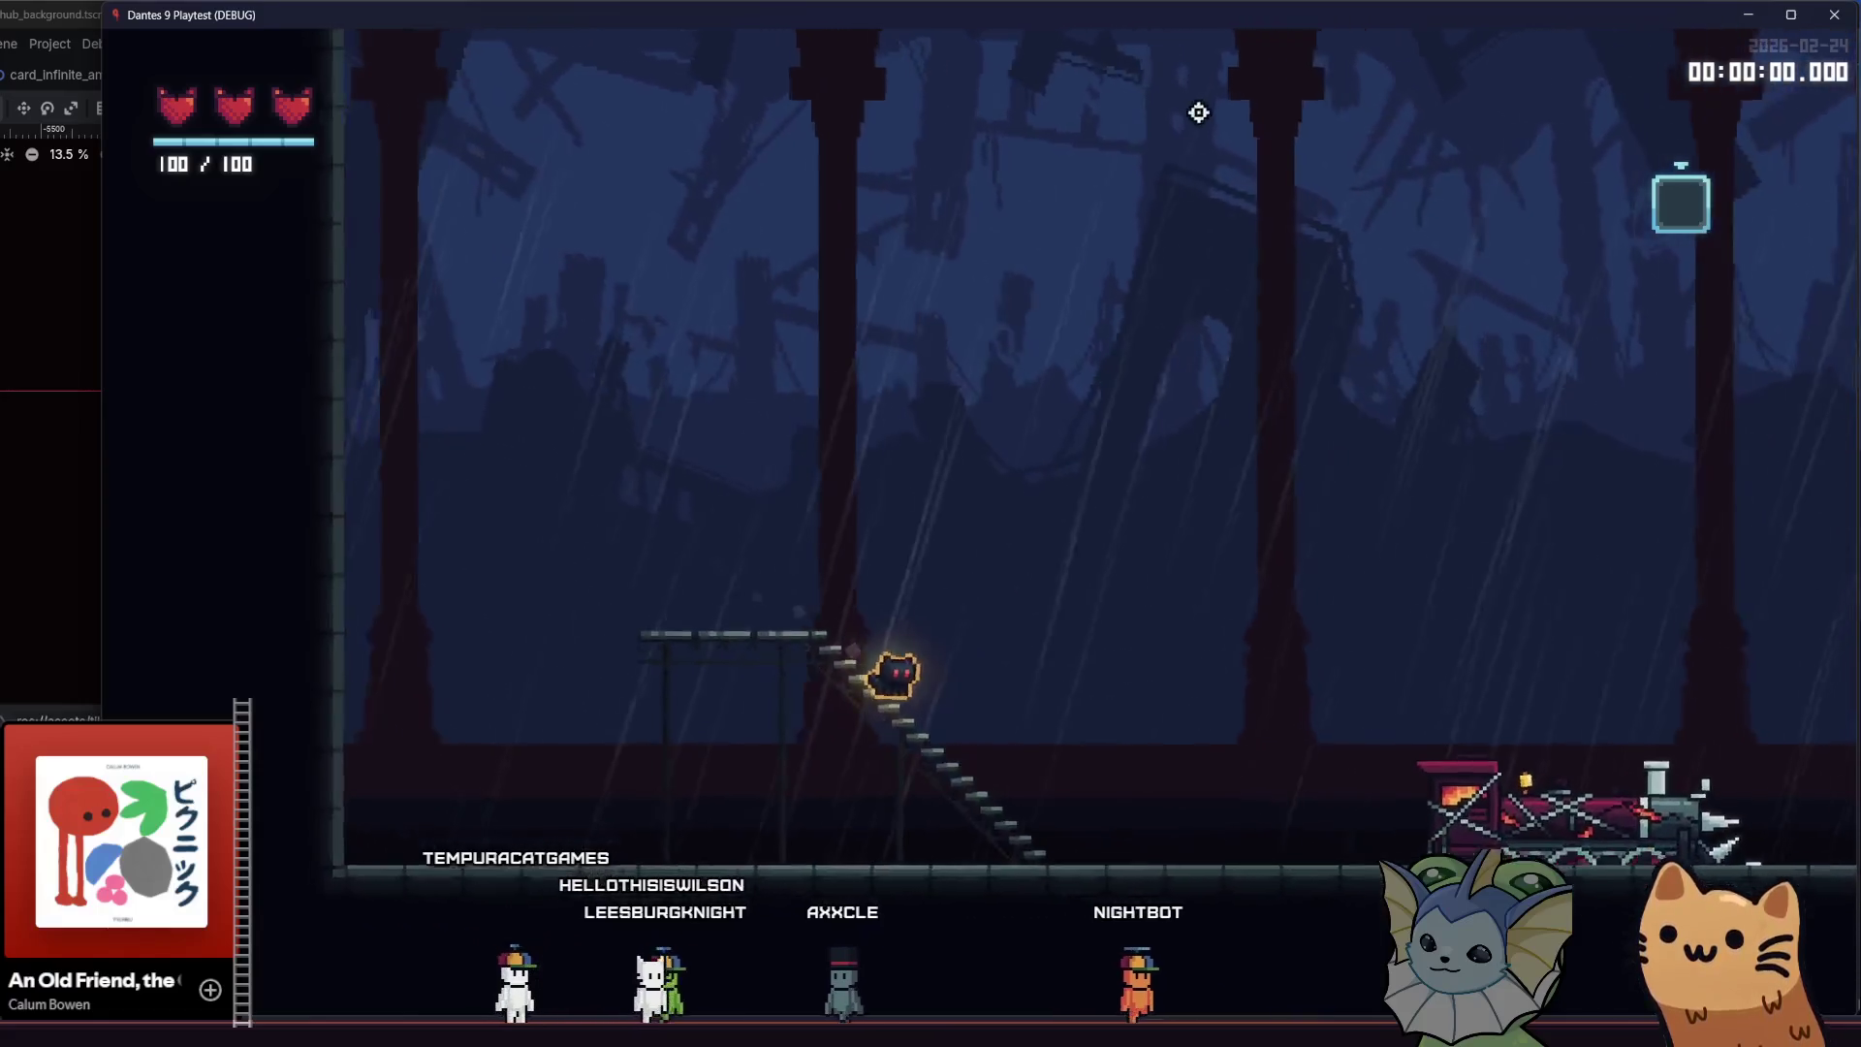
pyautogui.hotkey('alt', 'Tab')
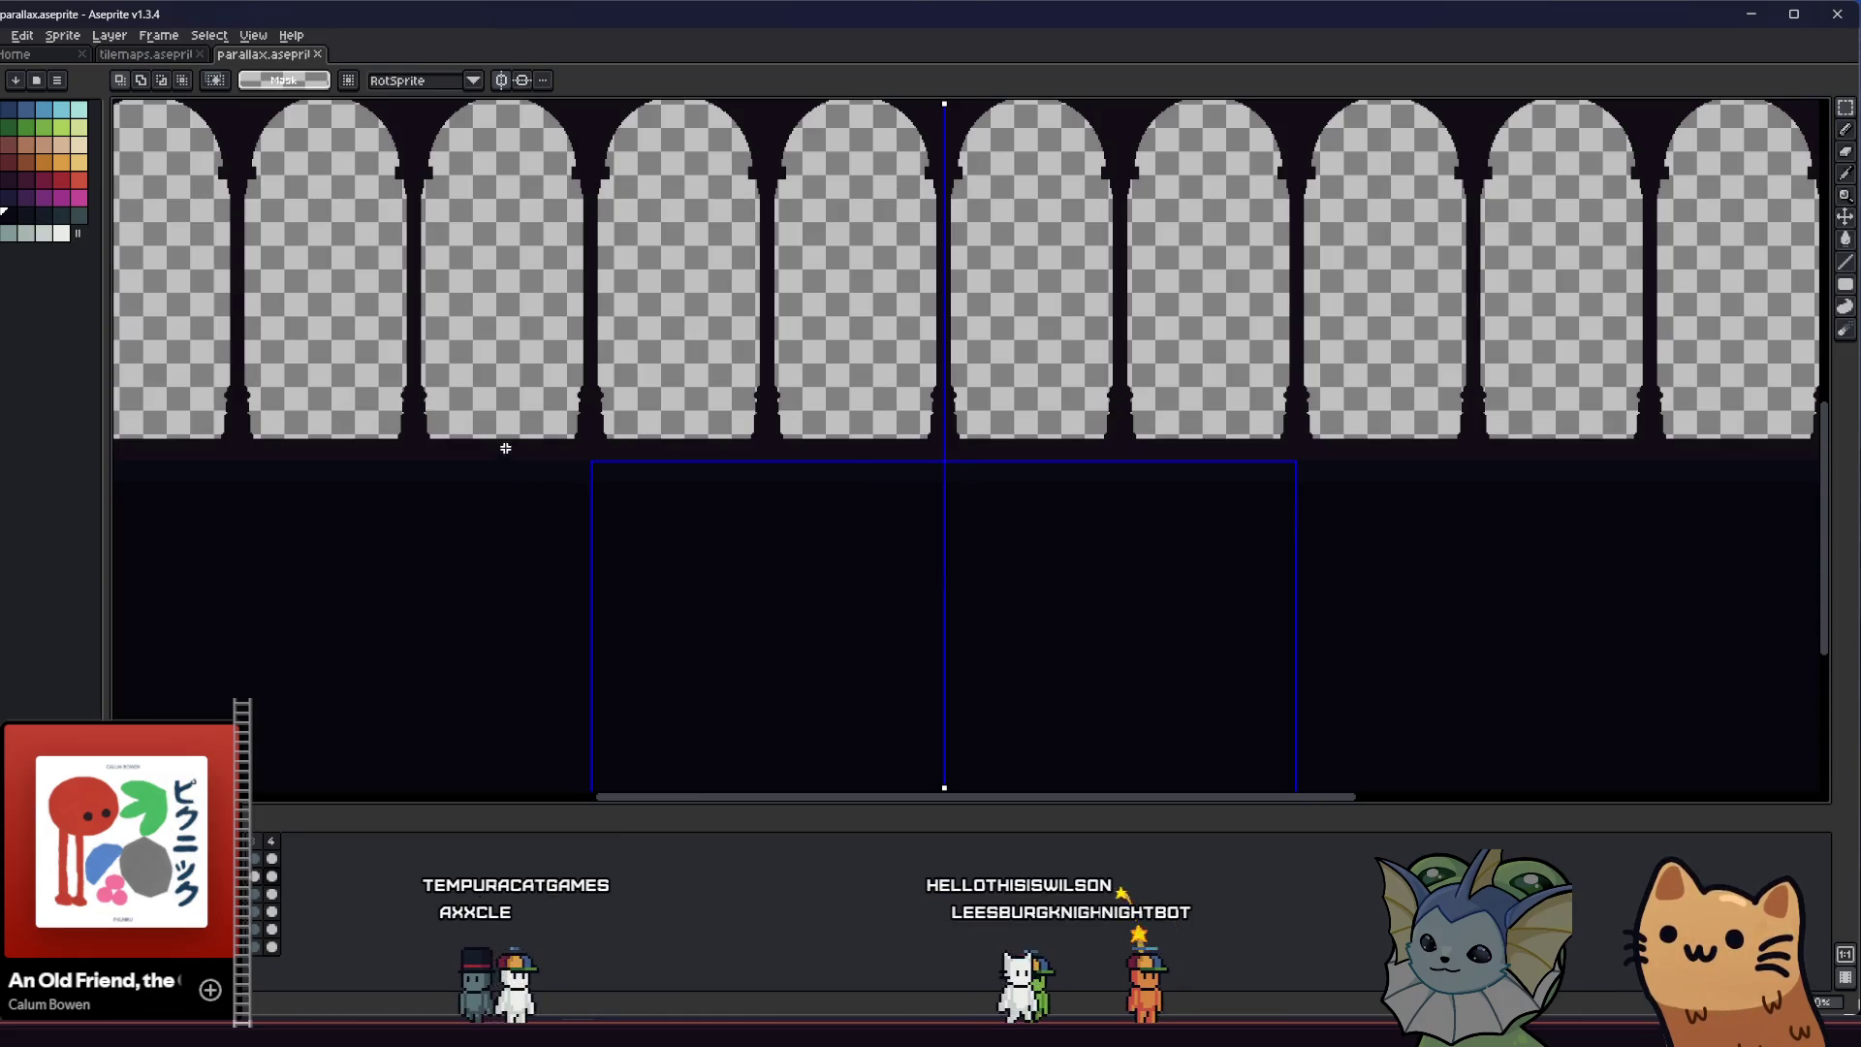
pyautogui.scroll(1, 522, 455)
pyautogui.moveTo(521, 454); pyautogui.dragTo(395, 520)
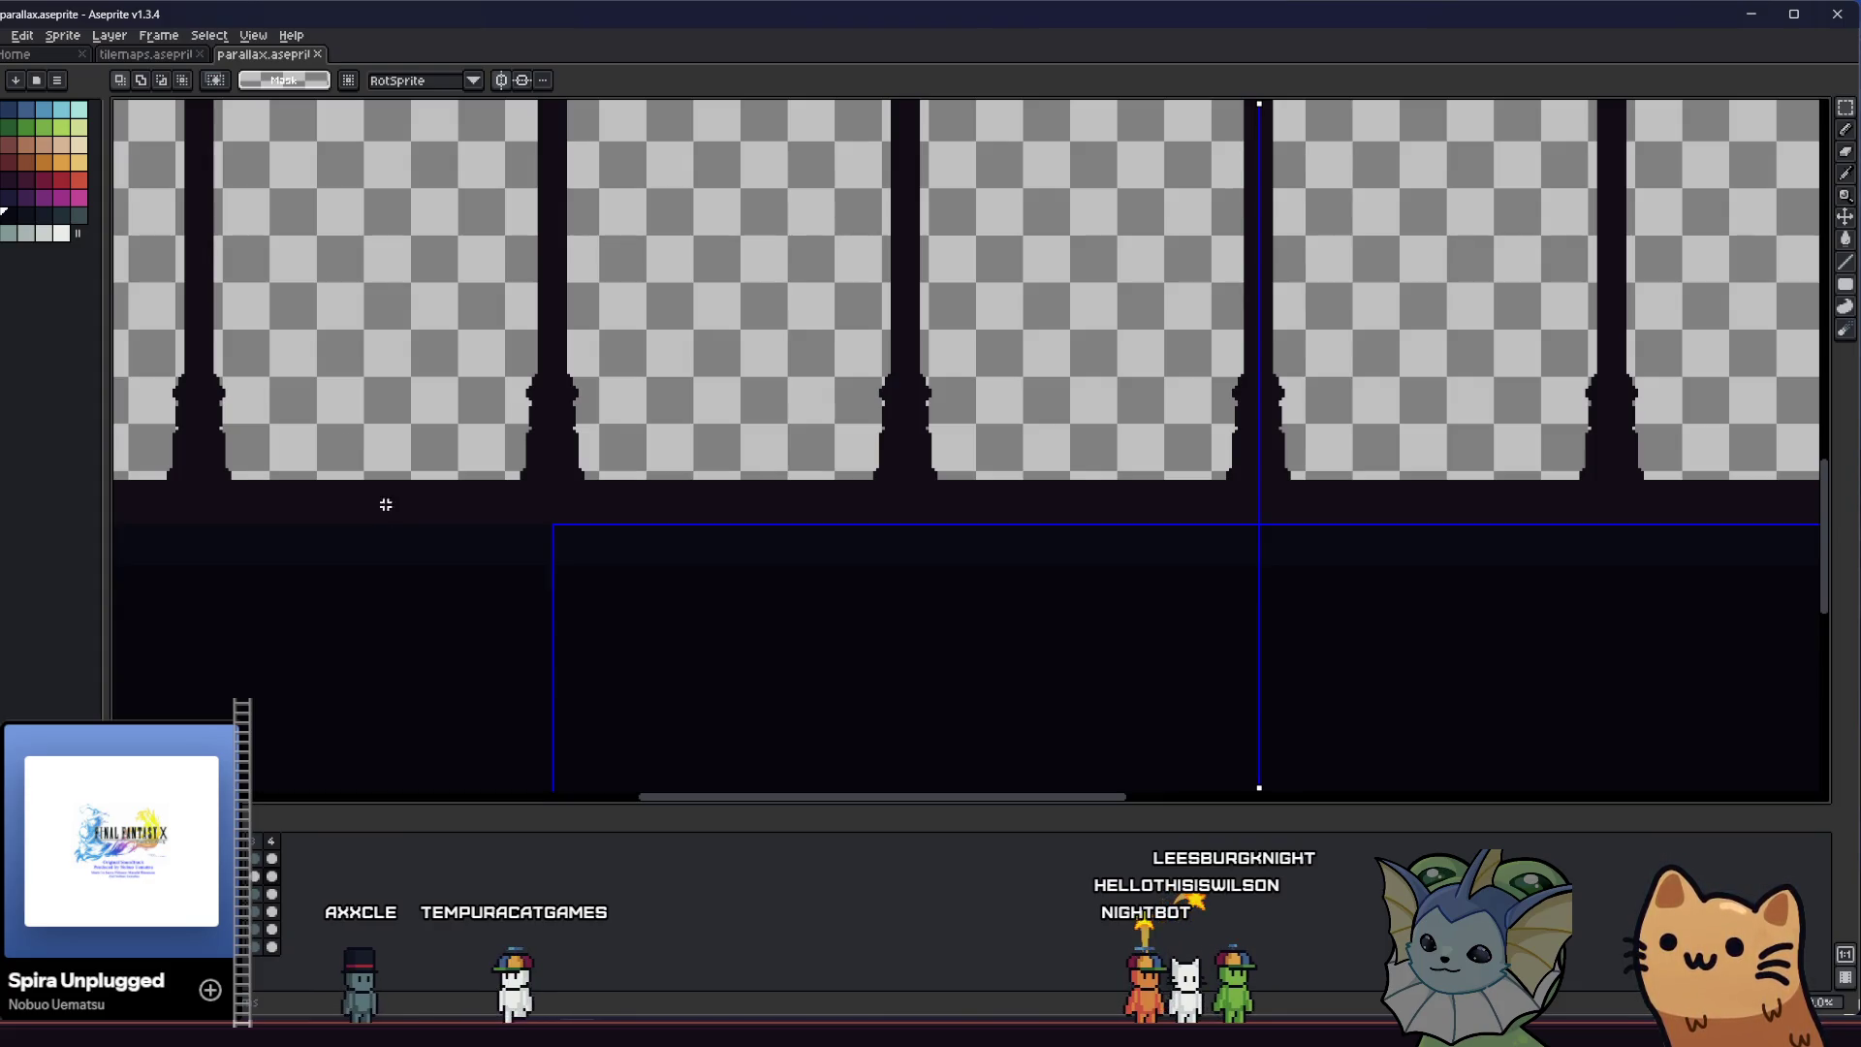
# Open a file from the recent-files browser and switch to the tilemaps document
pyautogui.click(155, 58)
pyautogui.click(17, 53)
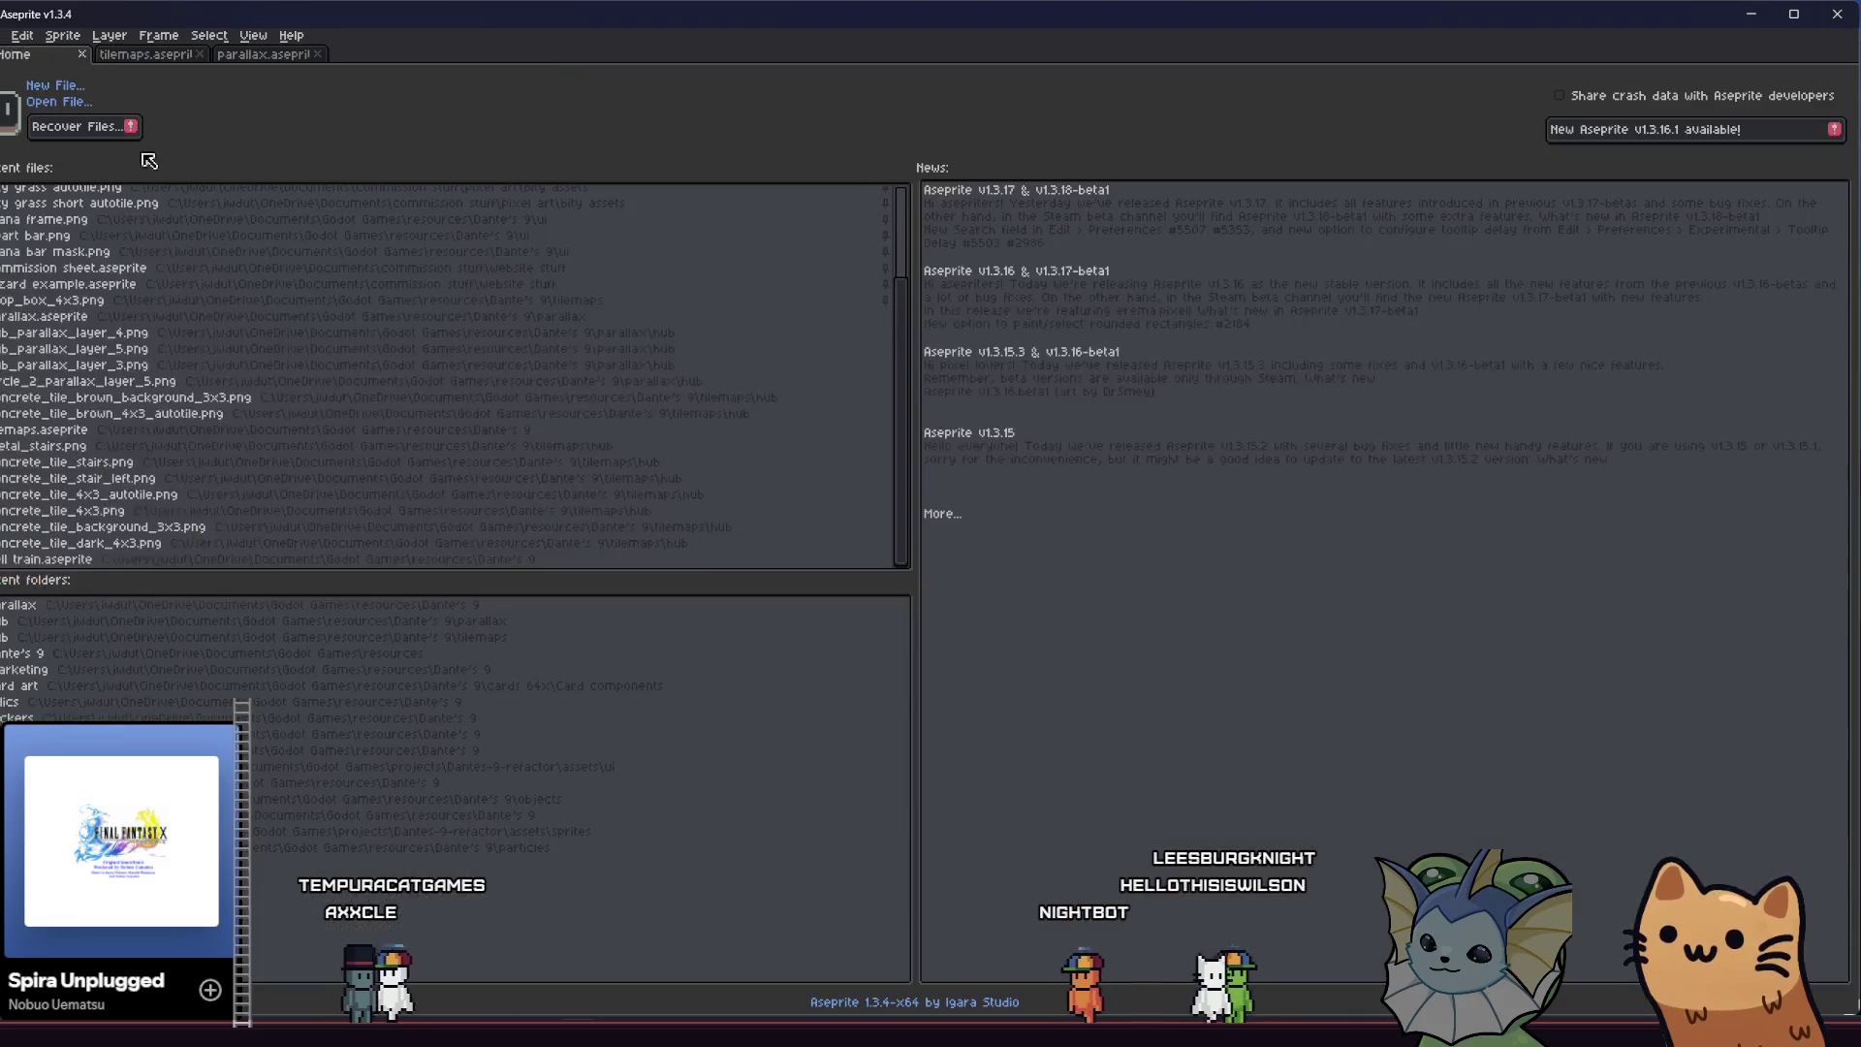
pyautogui.click(5, 34)
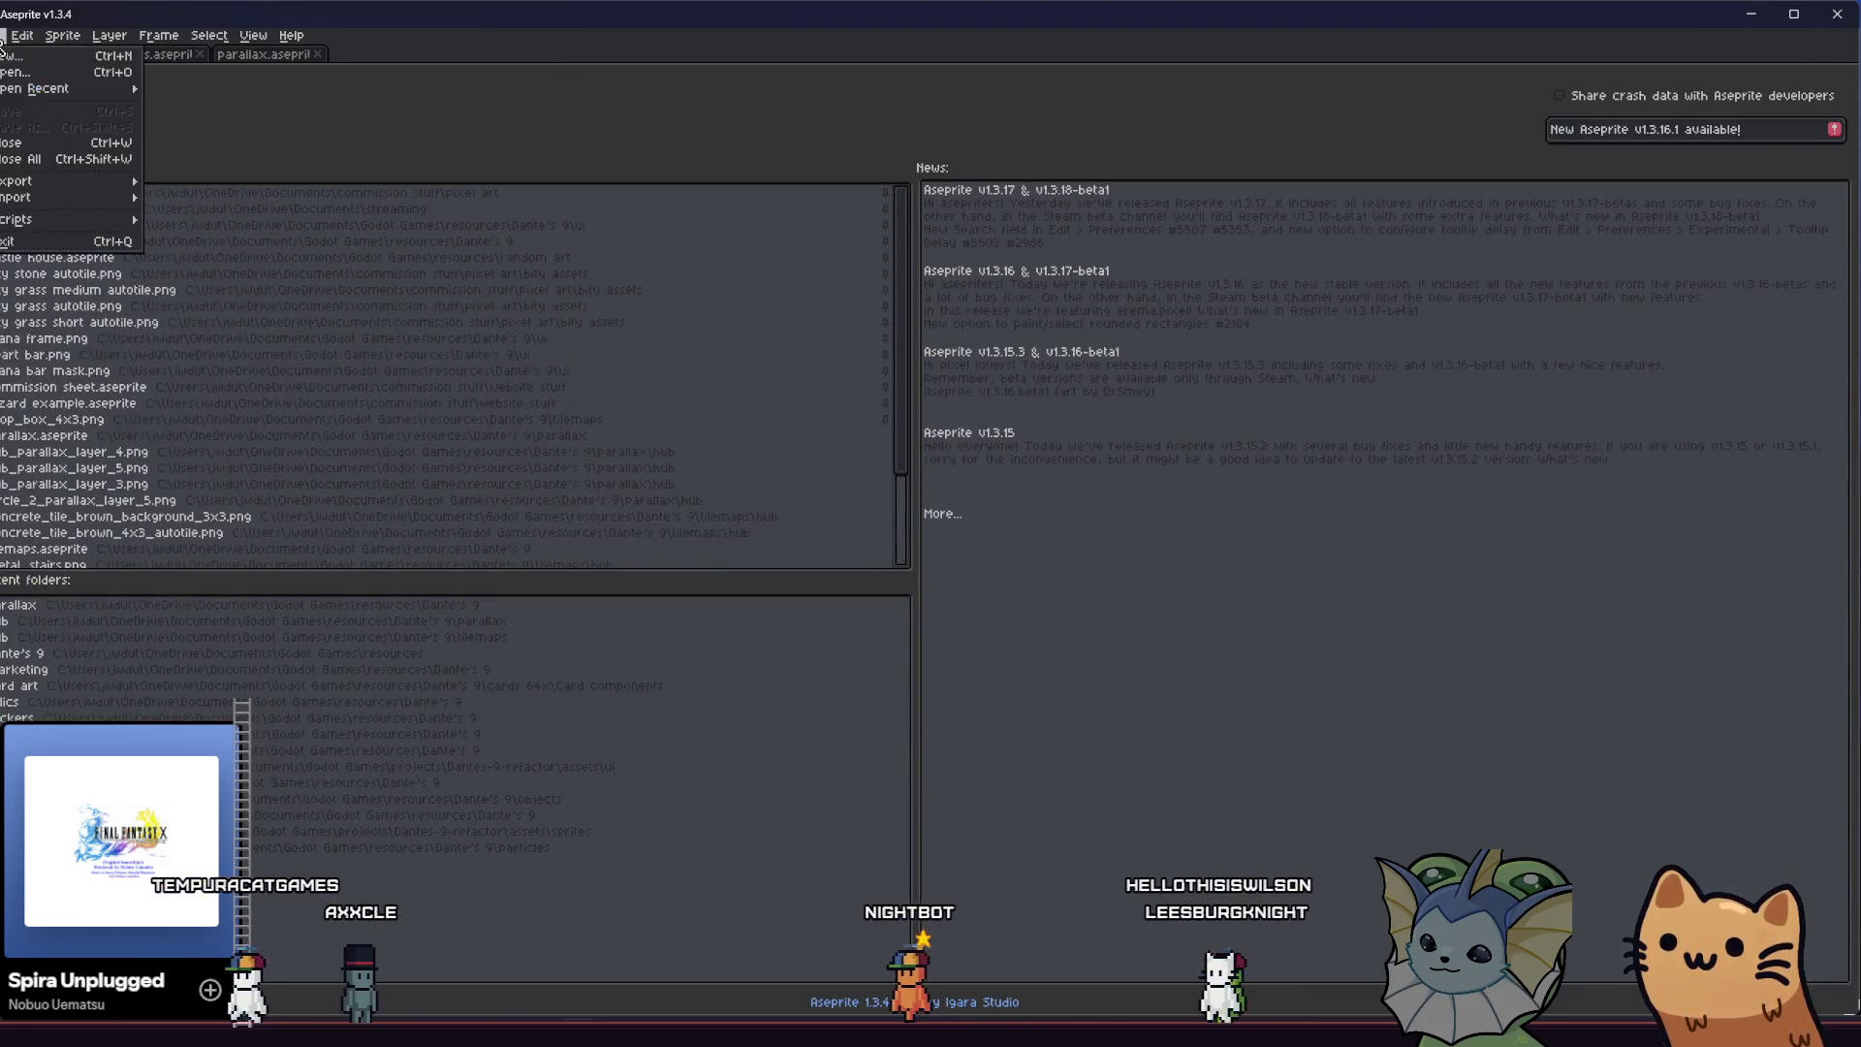
pyautogui.hotkey('ctrl', 'o')
pyautogui.click(285, 403)
pyautogui.doubleClick(285, 402)
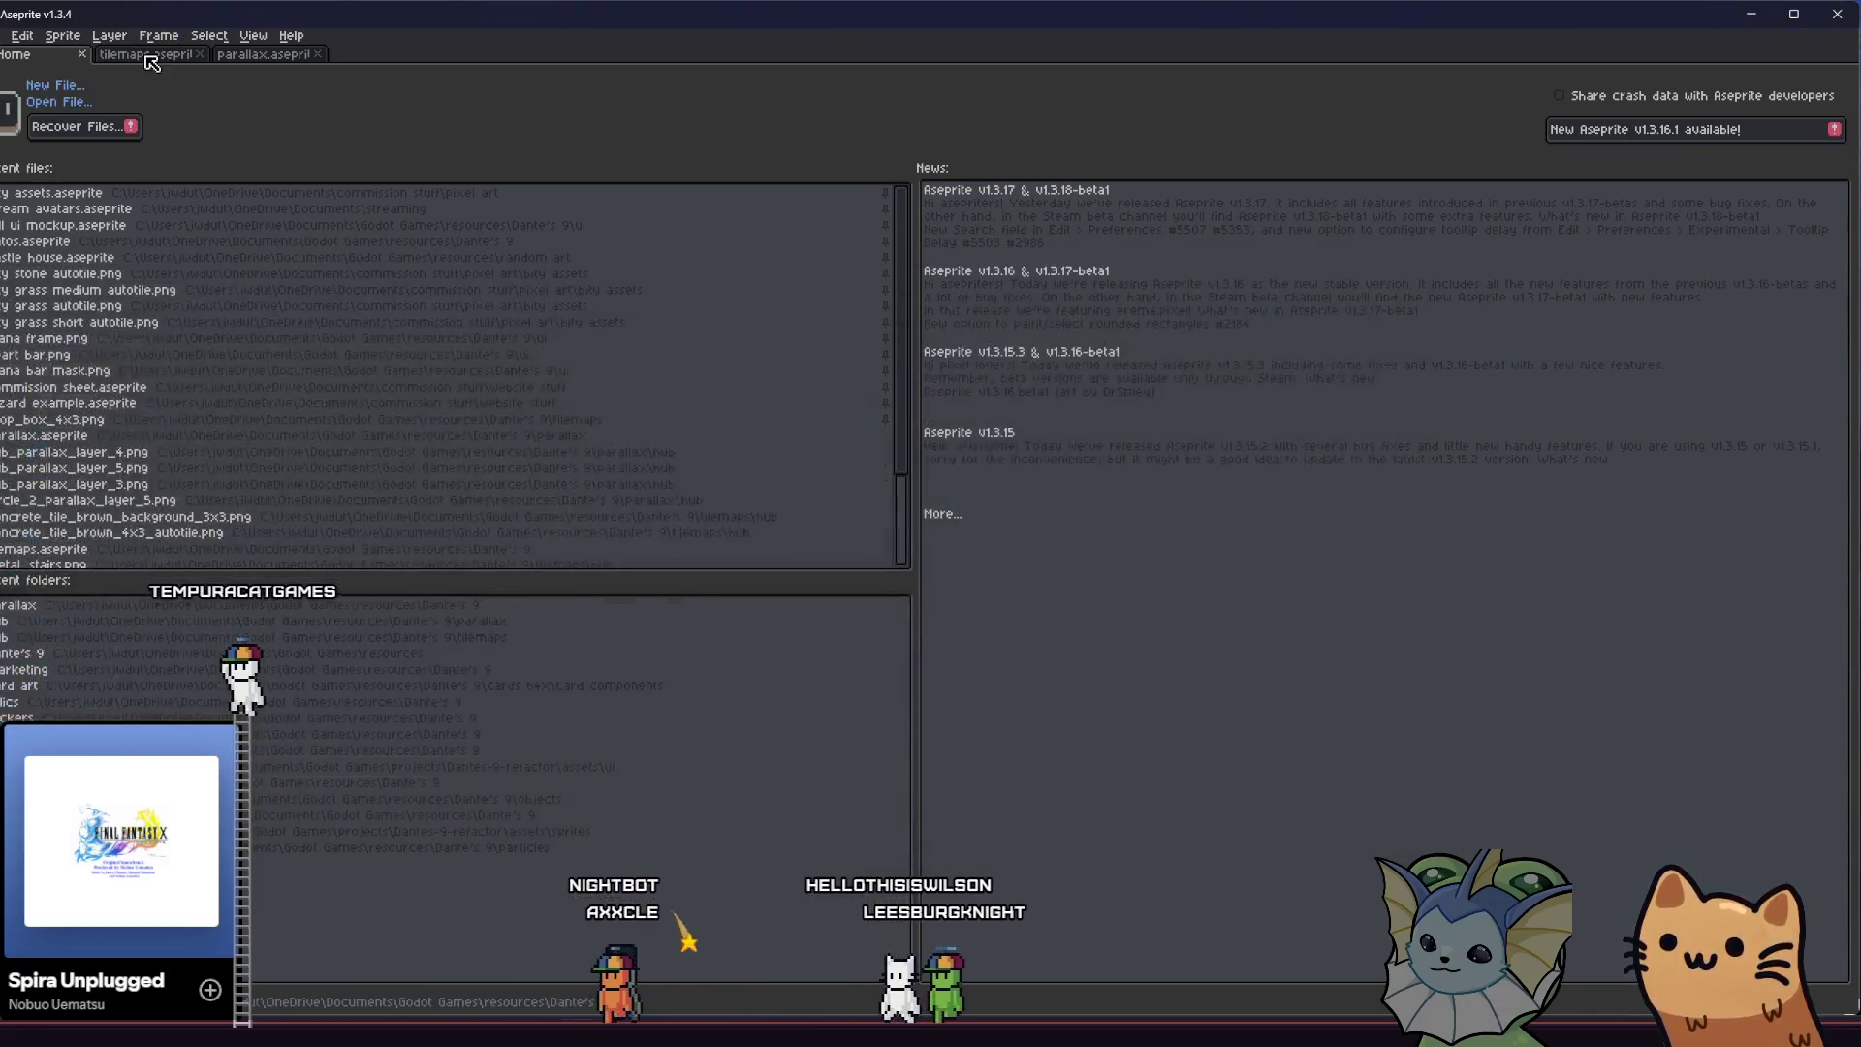
pyautogui.click(147, 54)
# Open the gatos sprite sheet in a new tab and zoom out to see it whole
pyautogui.hotkey('ctrl', 'o')
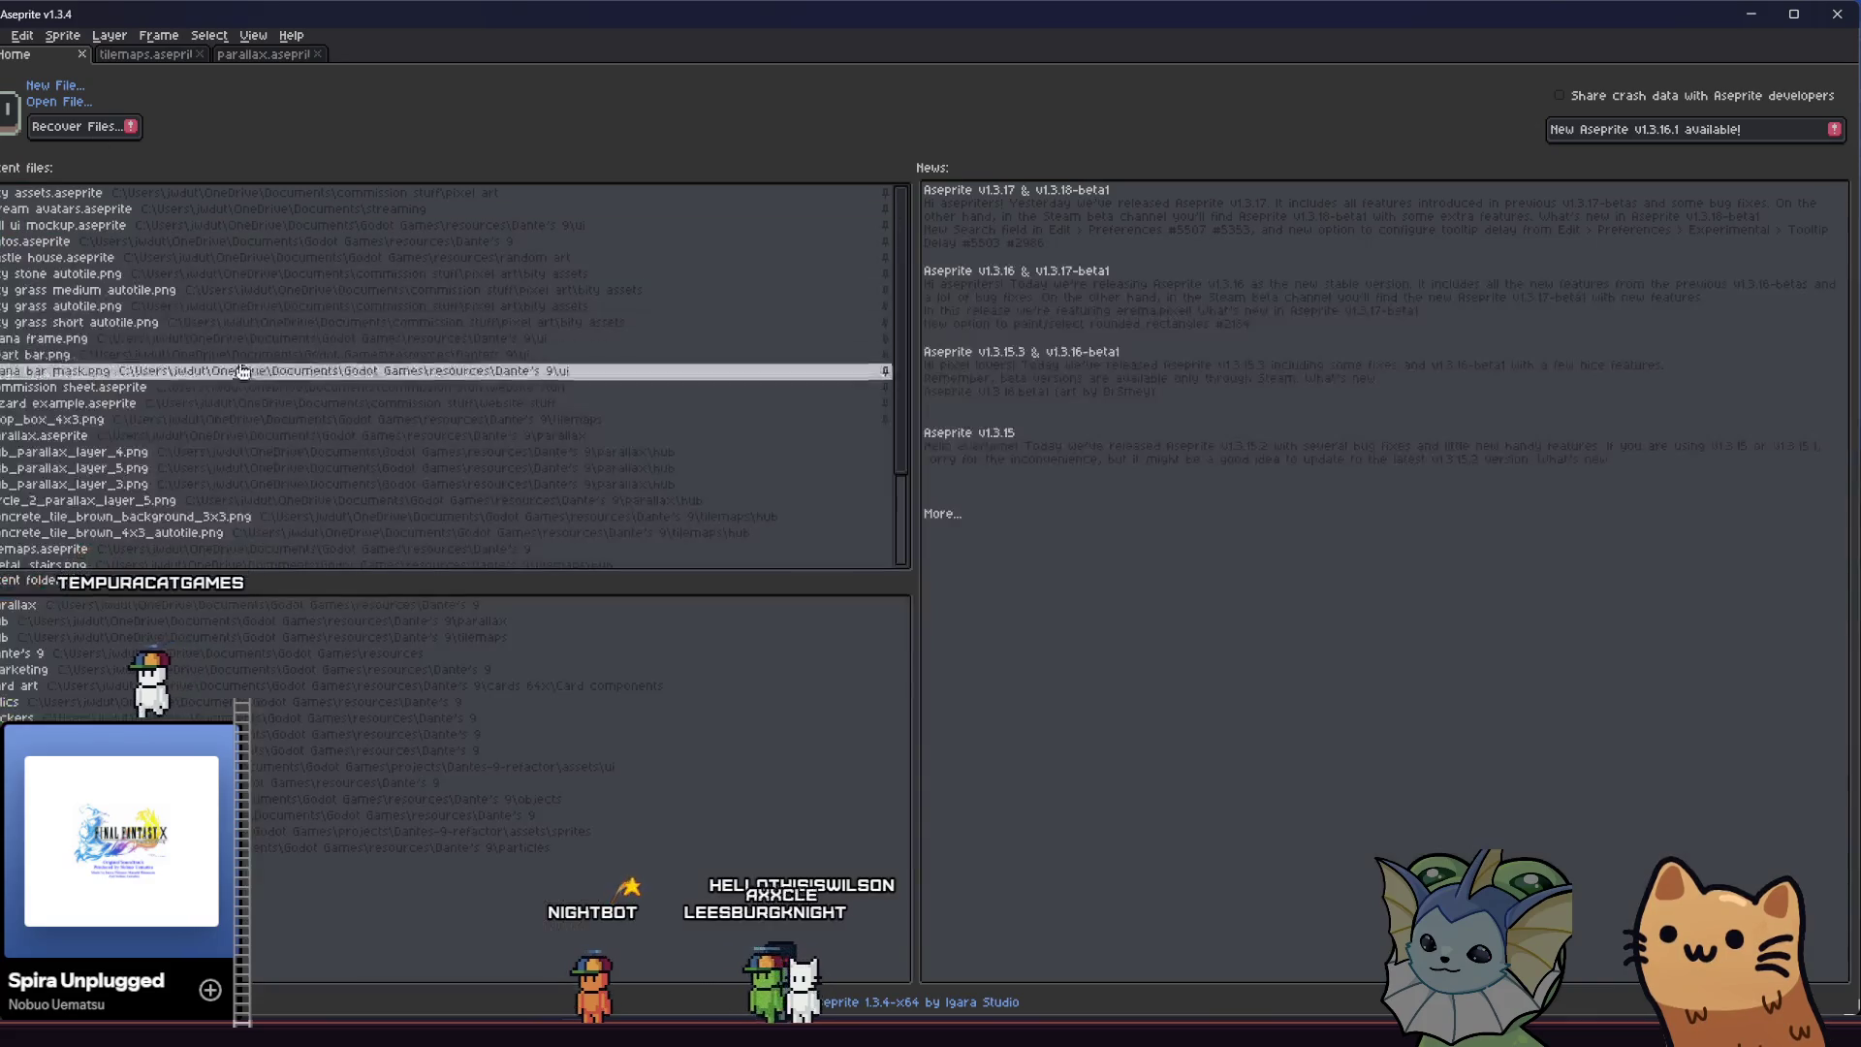
pyautogui.doubleClick(175, 241)
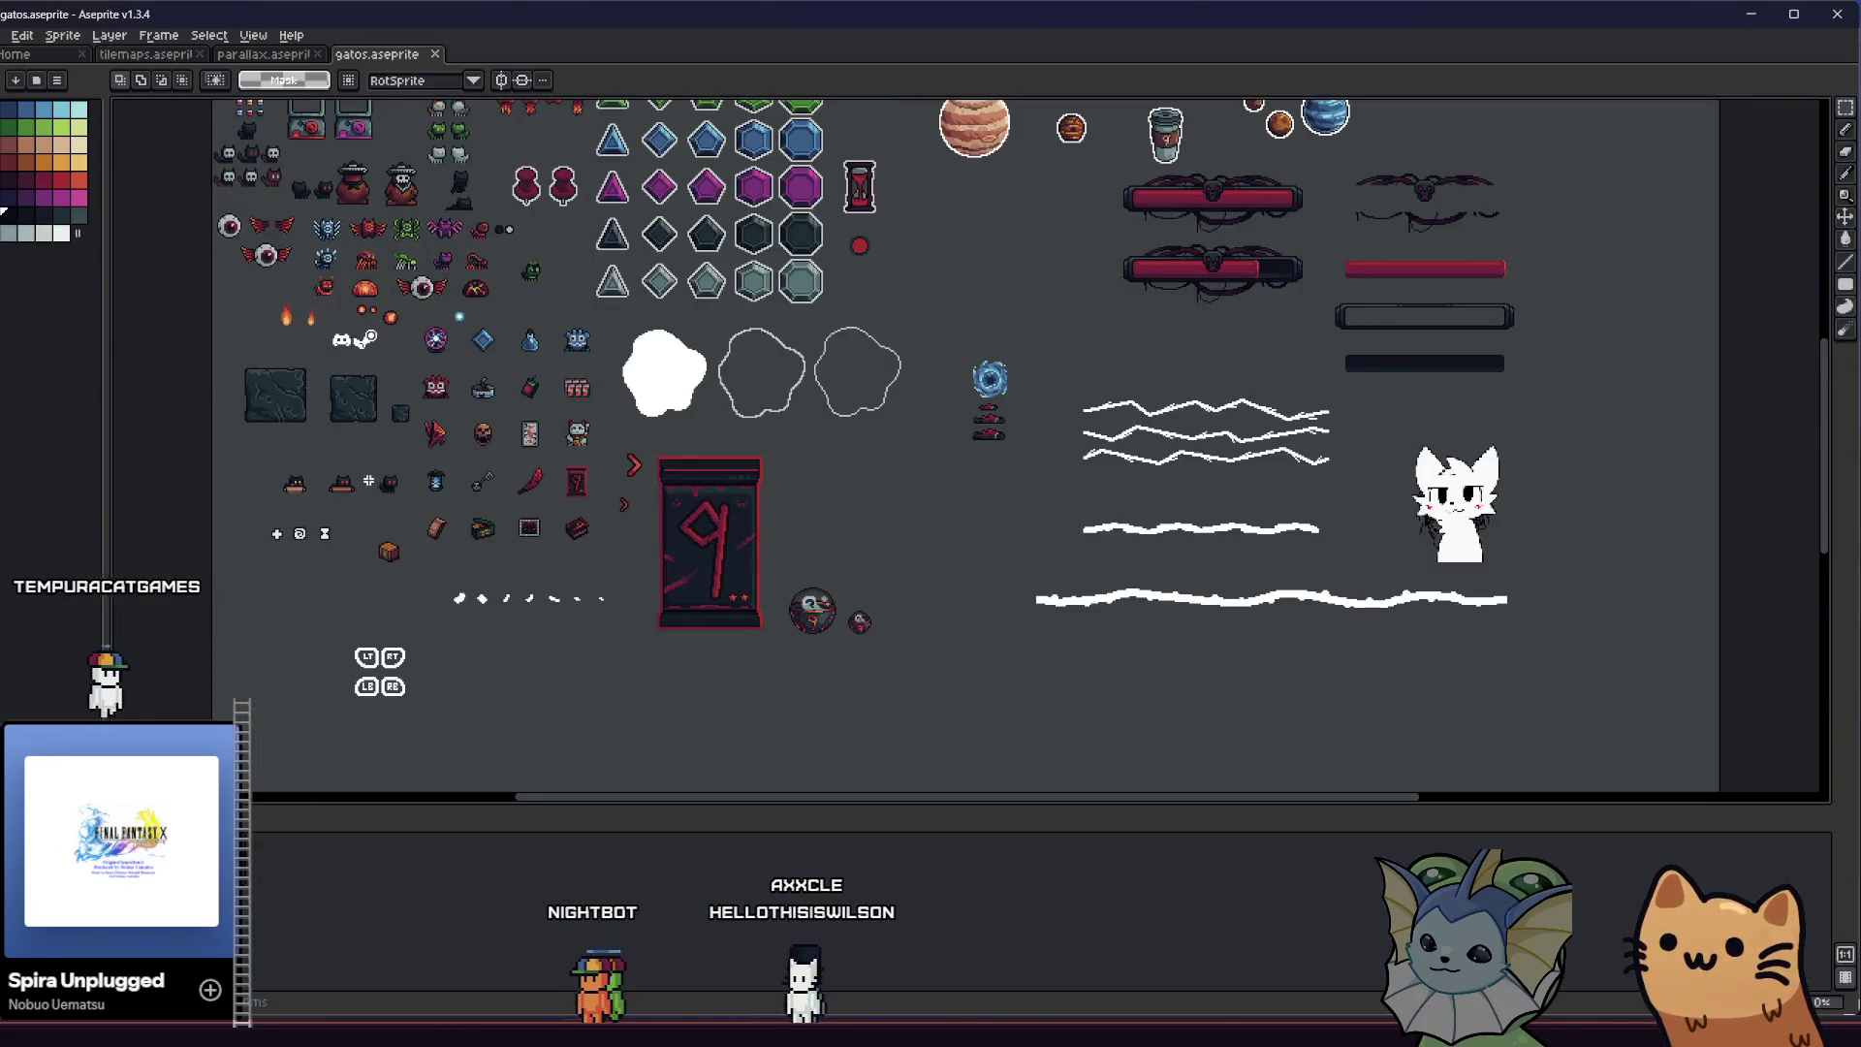
pyautogui.press('-')
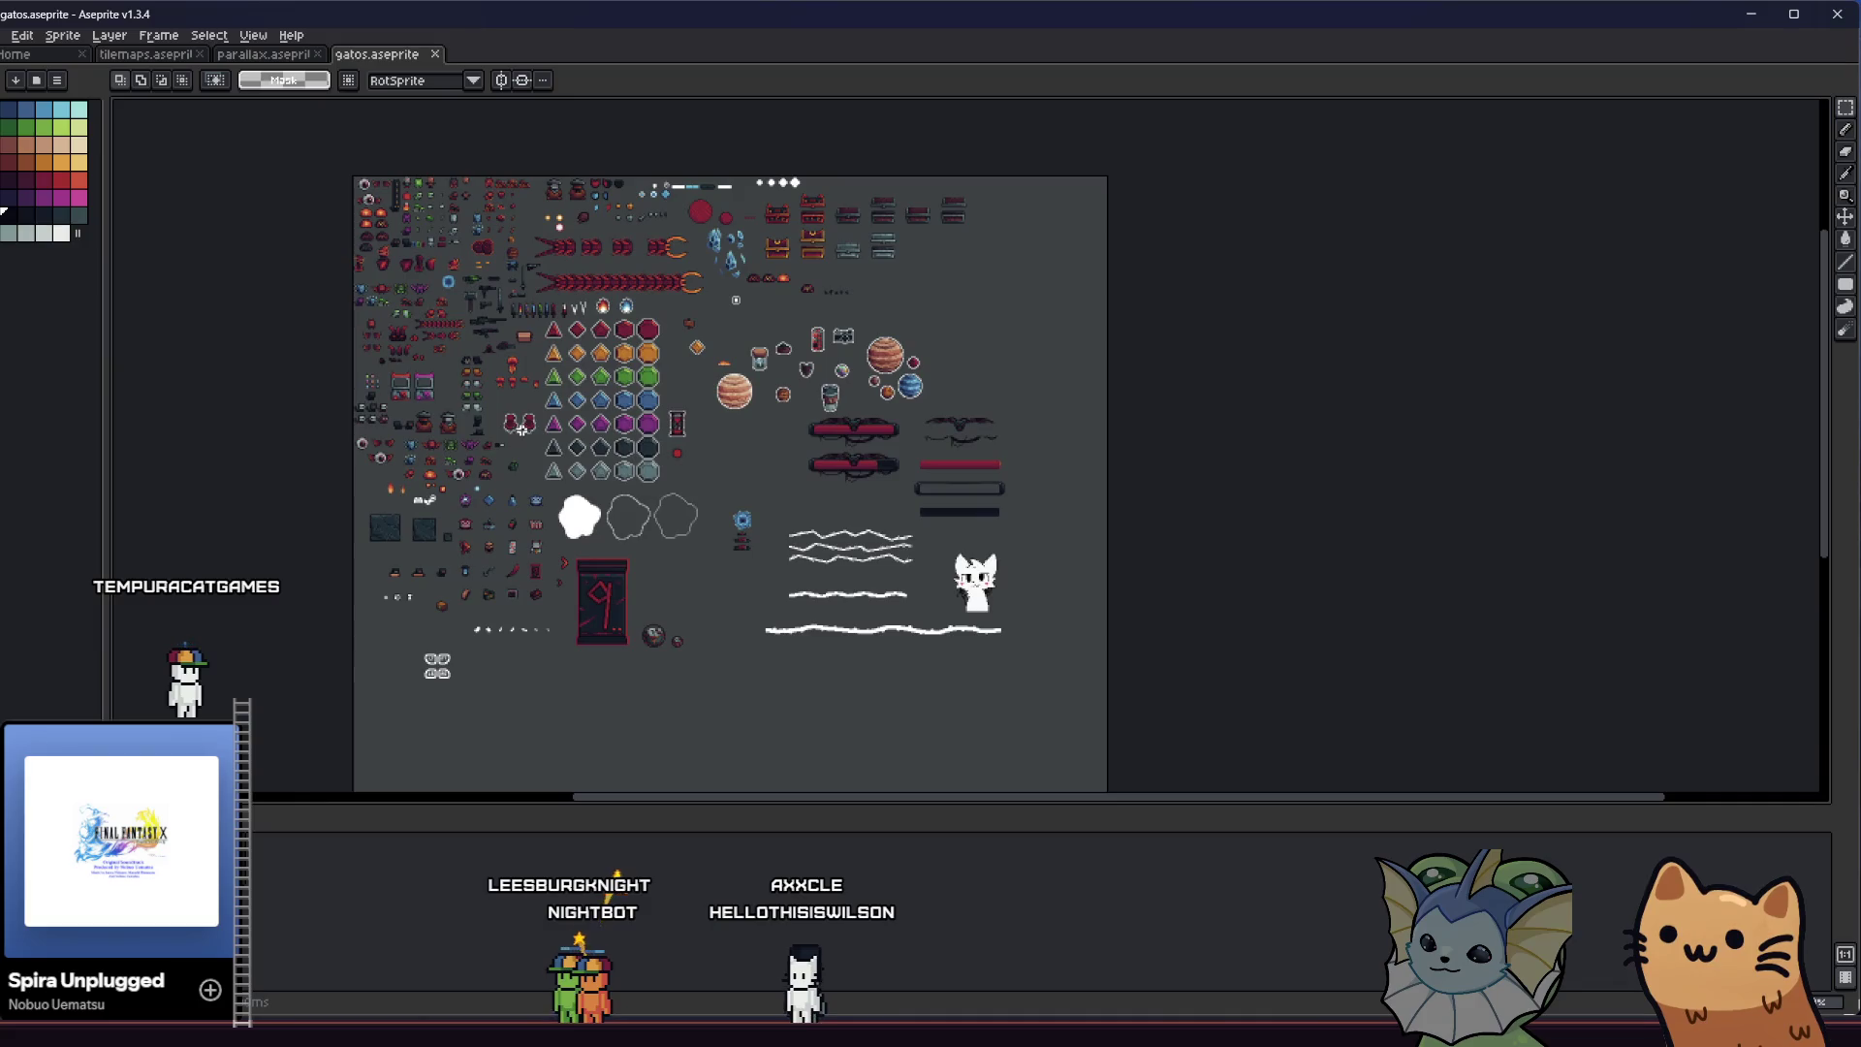
# Navigate the Explorer window up to the parallax folder, then return to the tilemaps sprite
pyautogui.hotkey('alt', 'Tab')
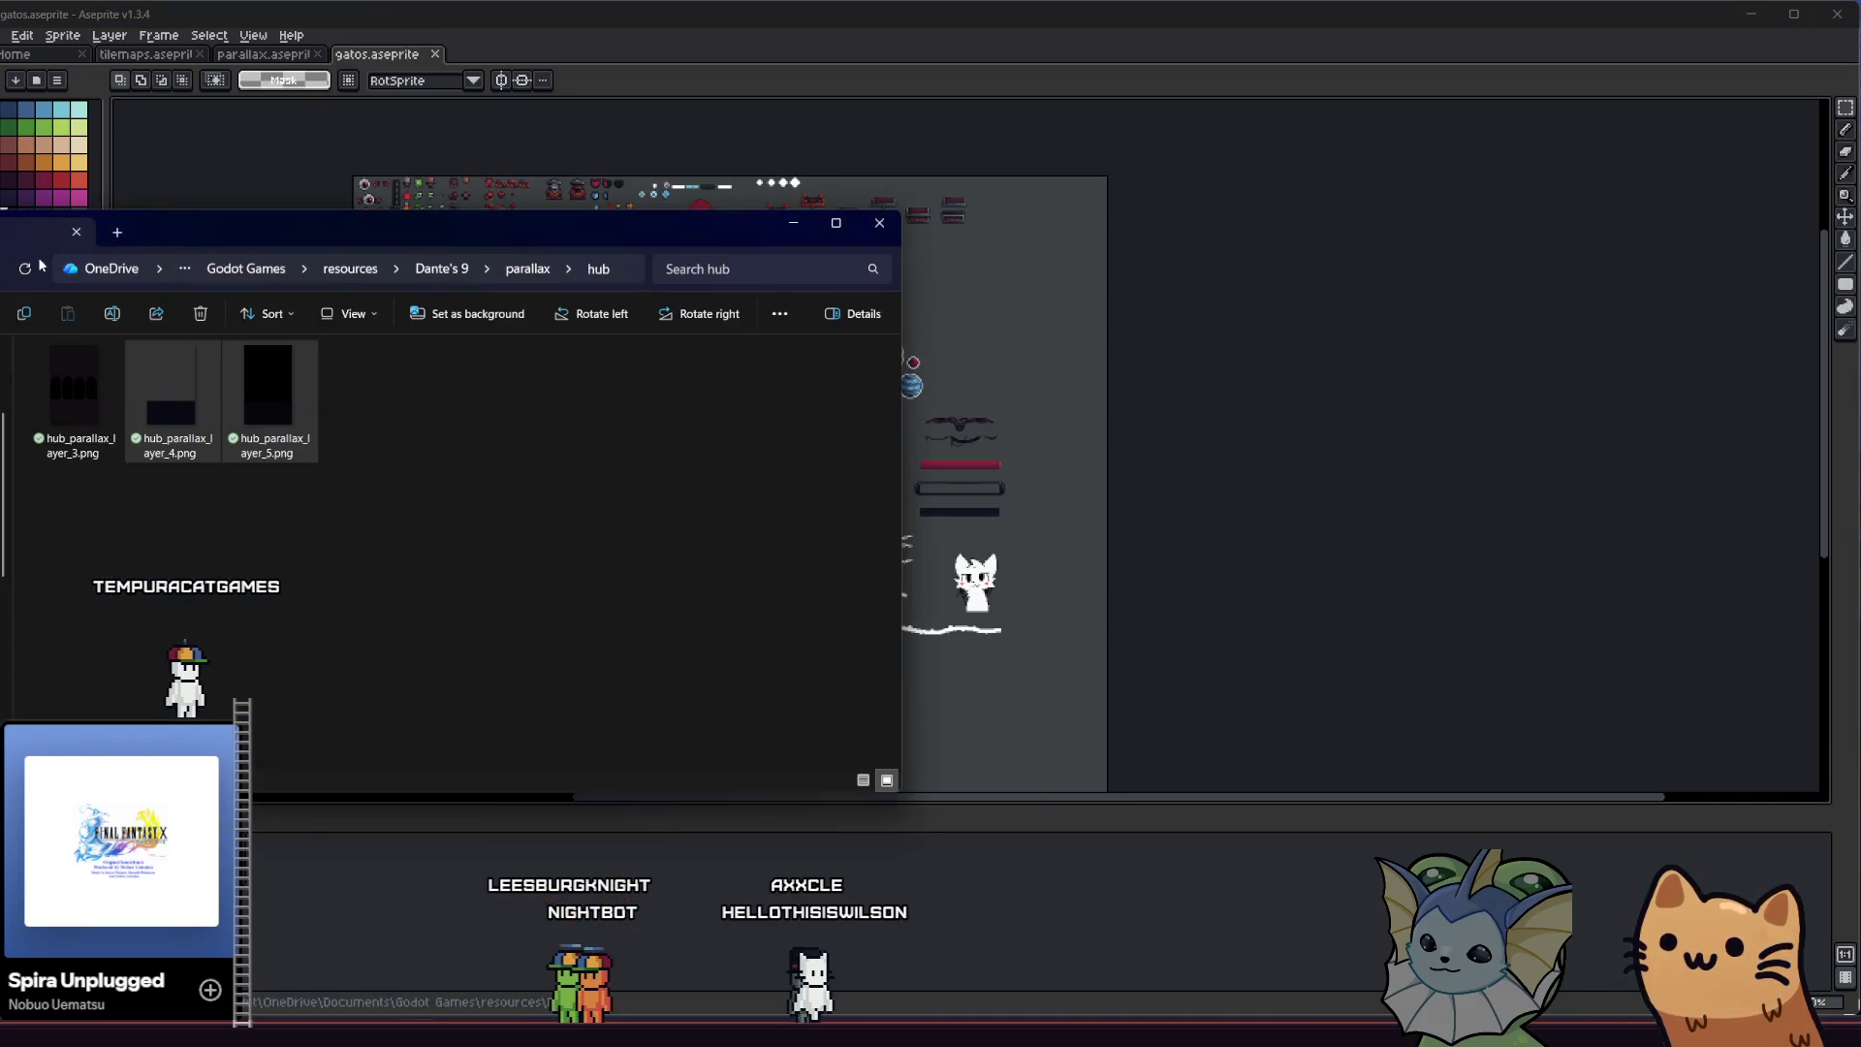
pyautogui.click(533, 523)
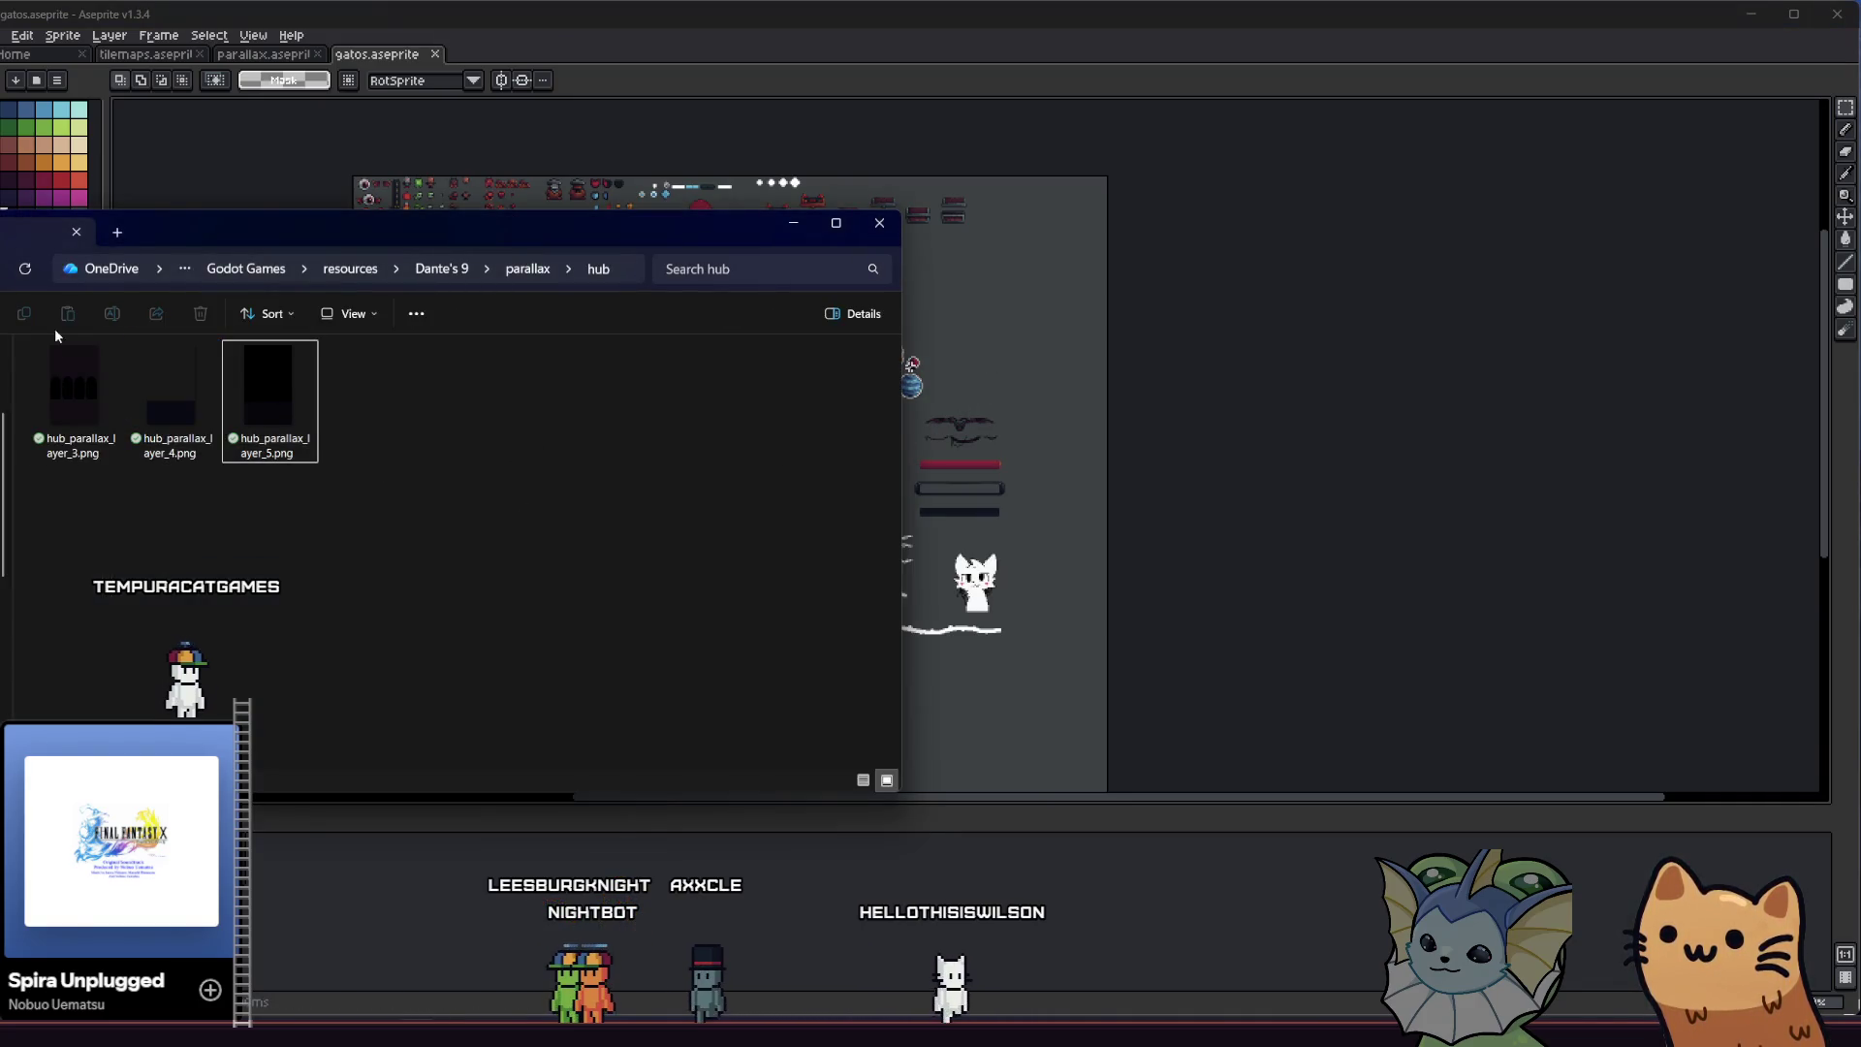
pyautogui.hotkey('alt', 'Up')
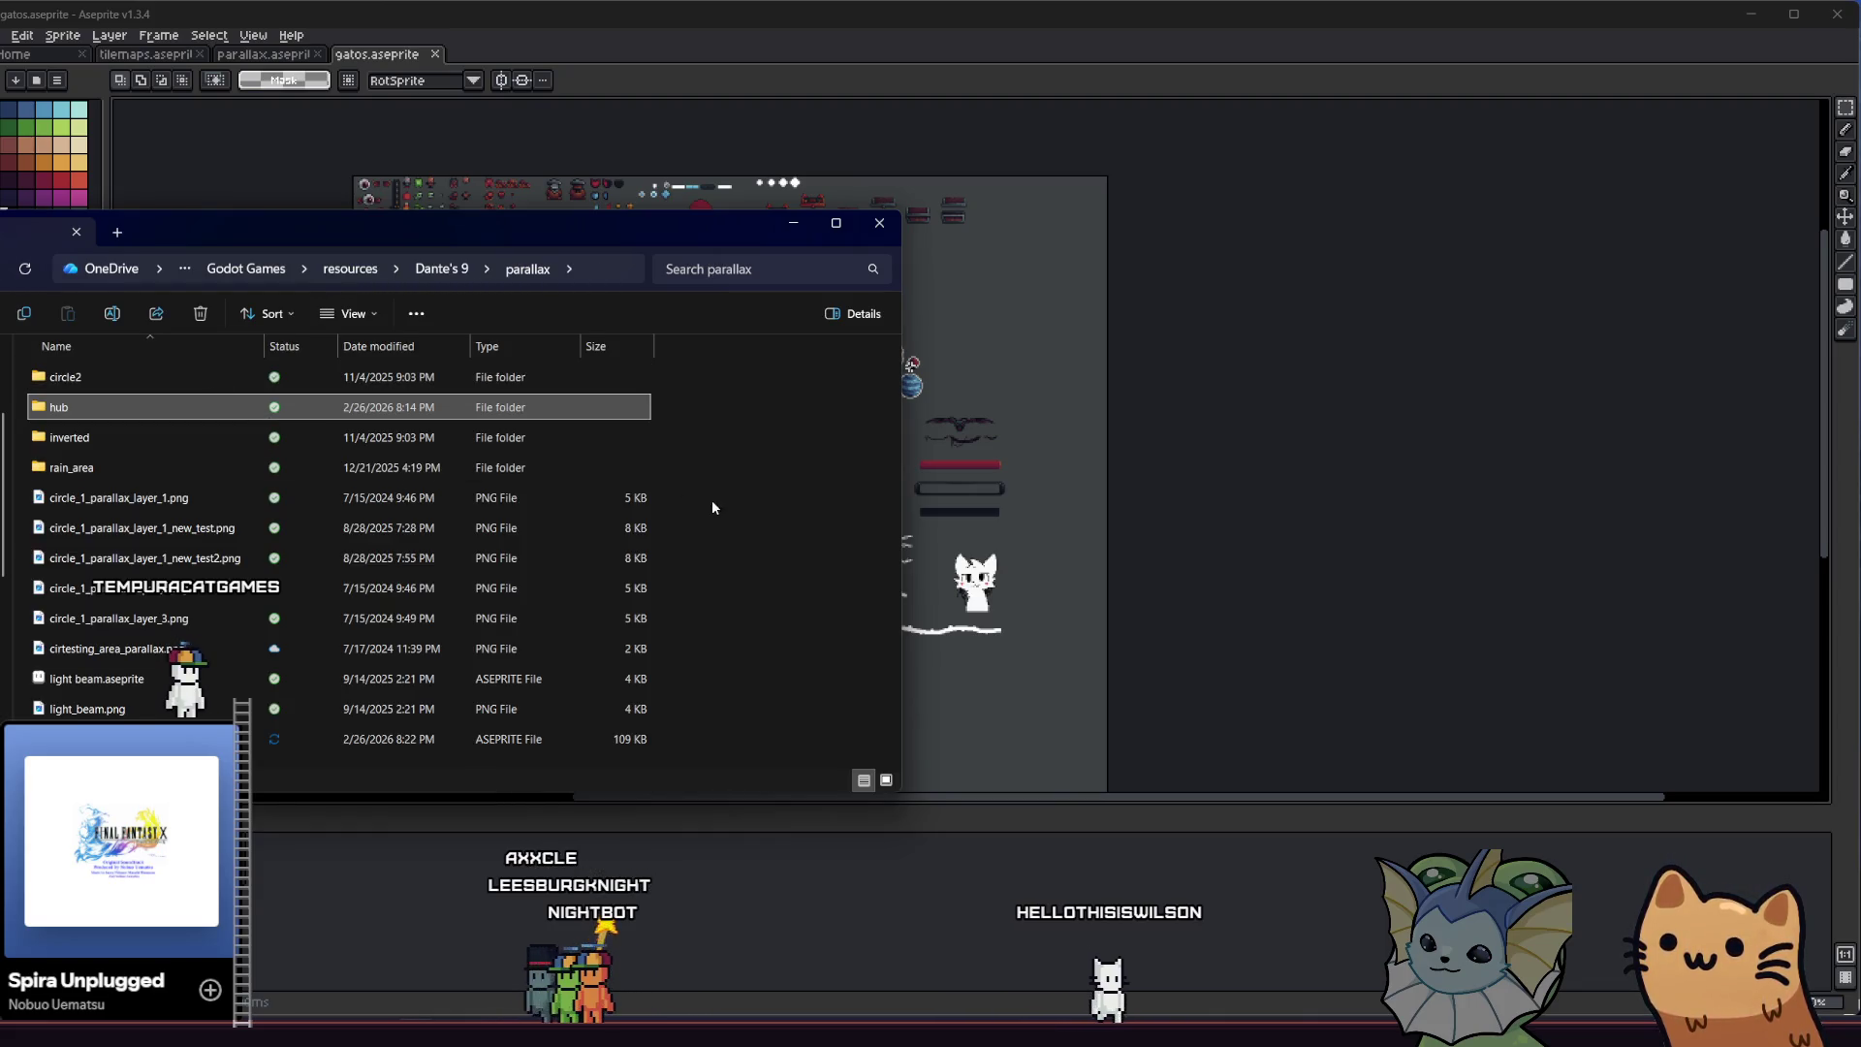
pyautogui.click(753, 526)
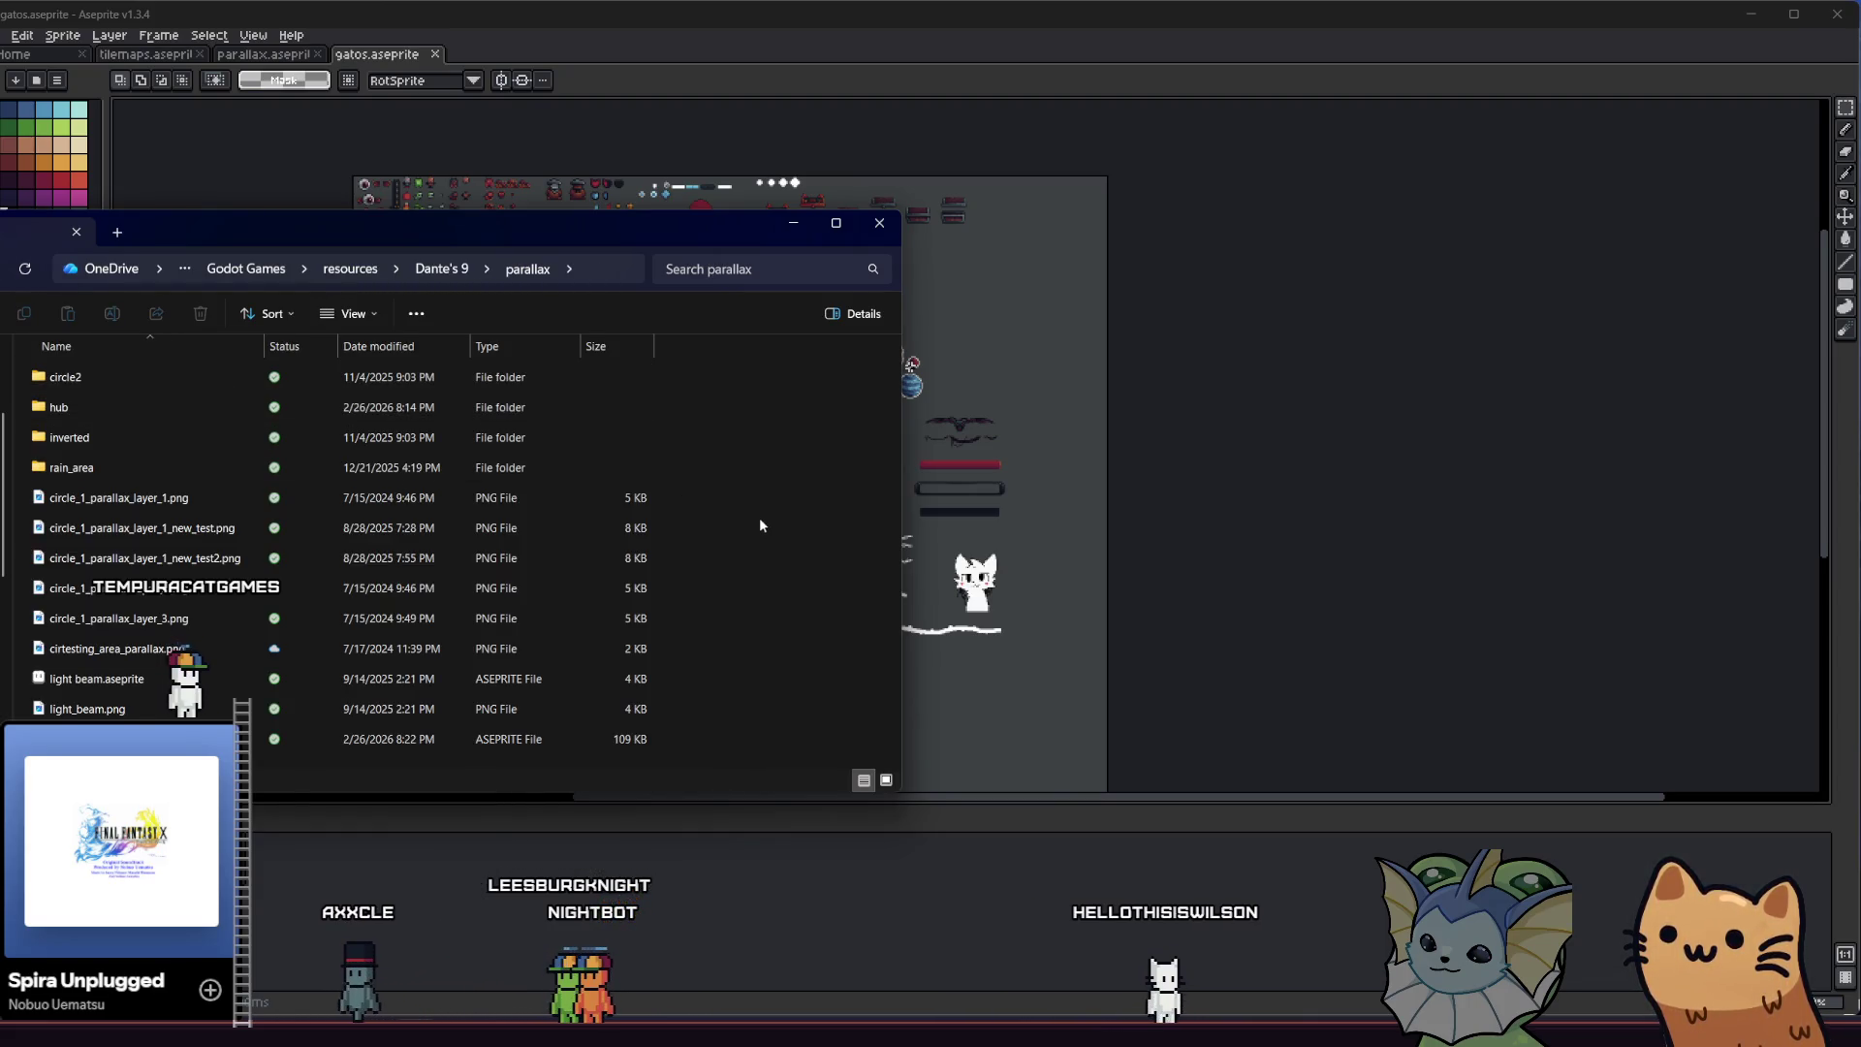
pyautogui.click(1018, 467)
pyautogui.click(146, 54)
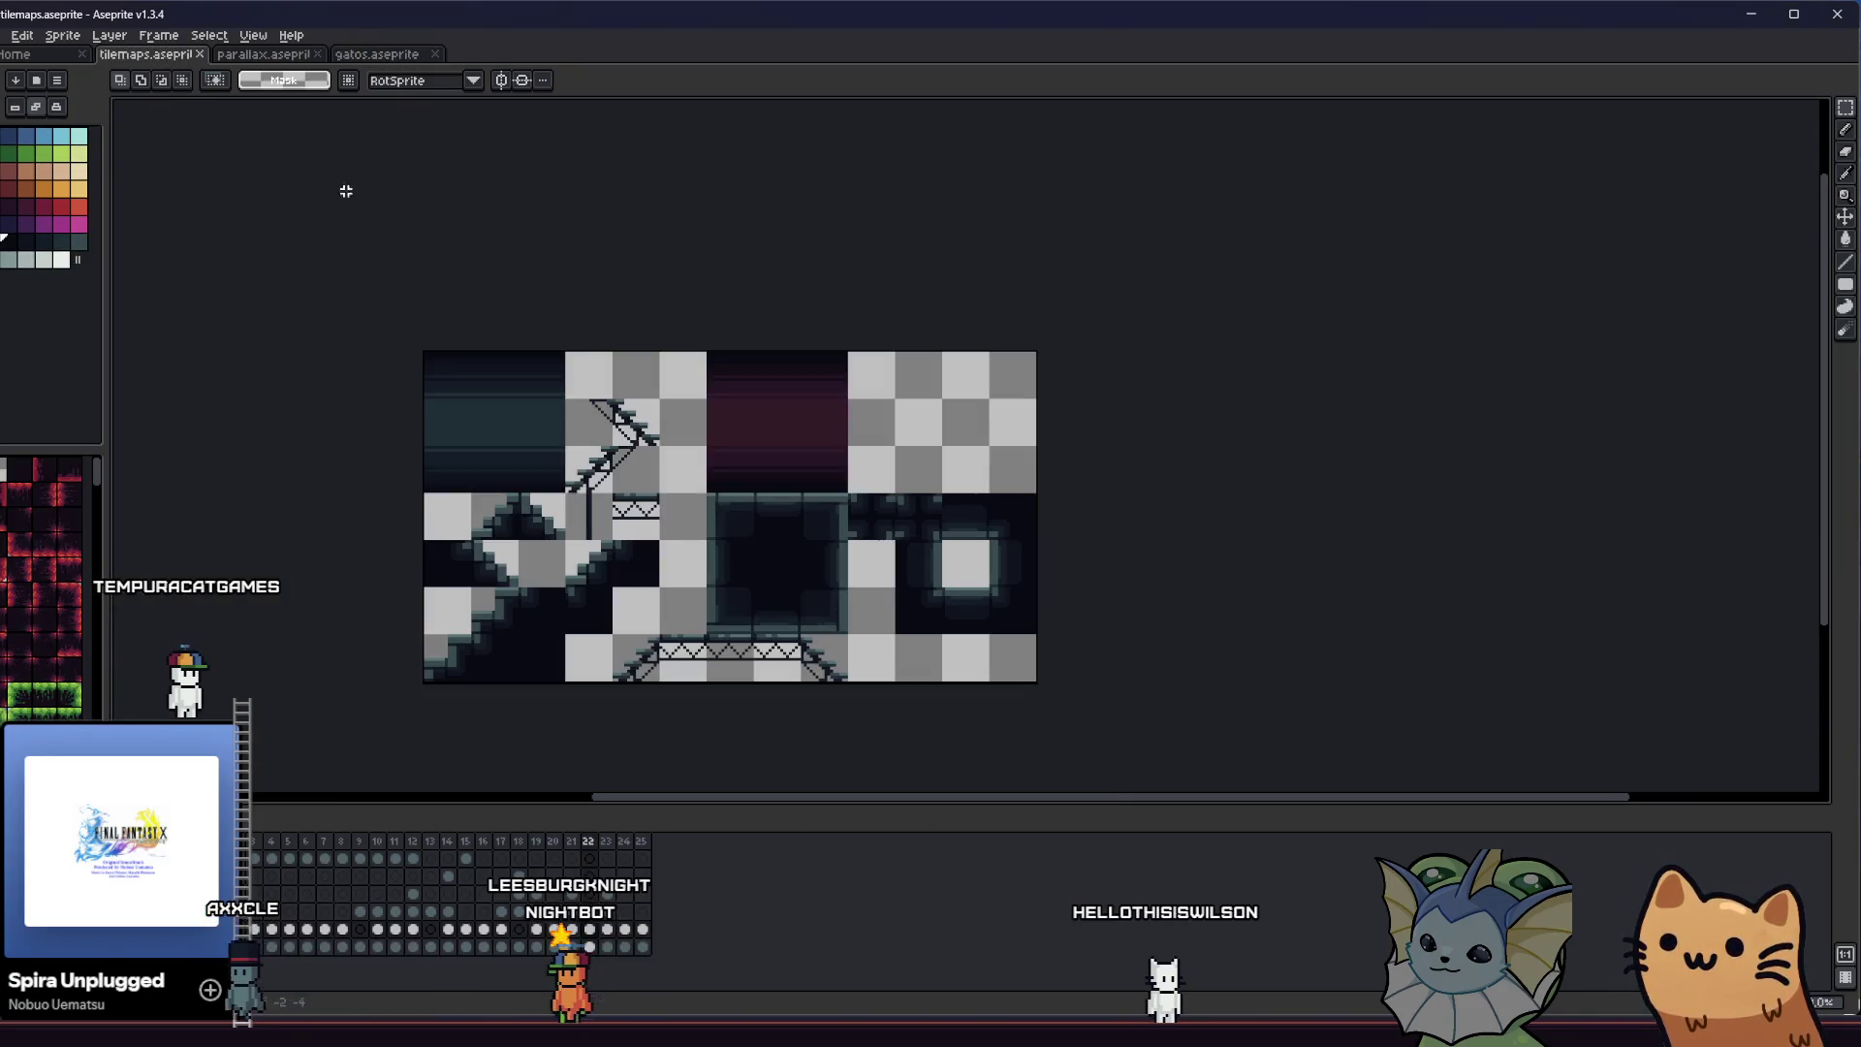
# Step to frame 23 in tilemaps.aseprite and marquee the locomotive area for copying
pyautogui.press('Return')
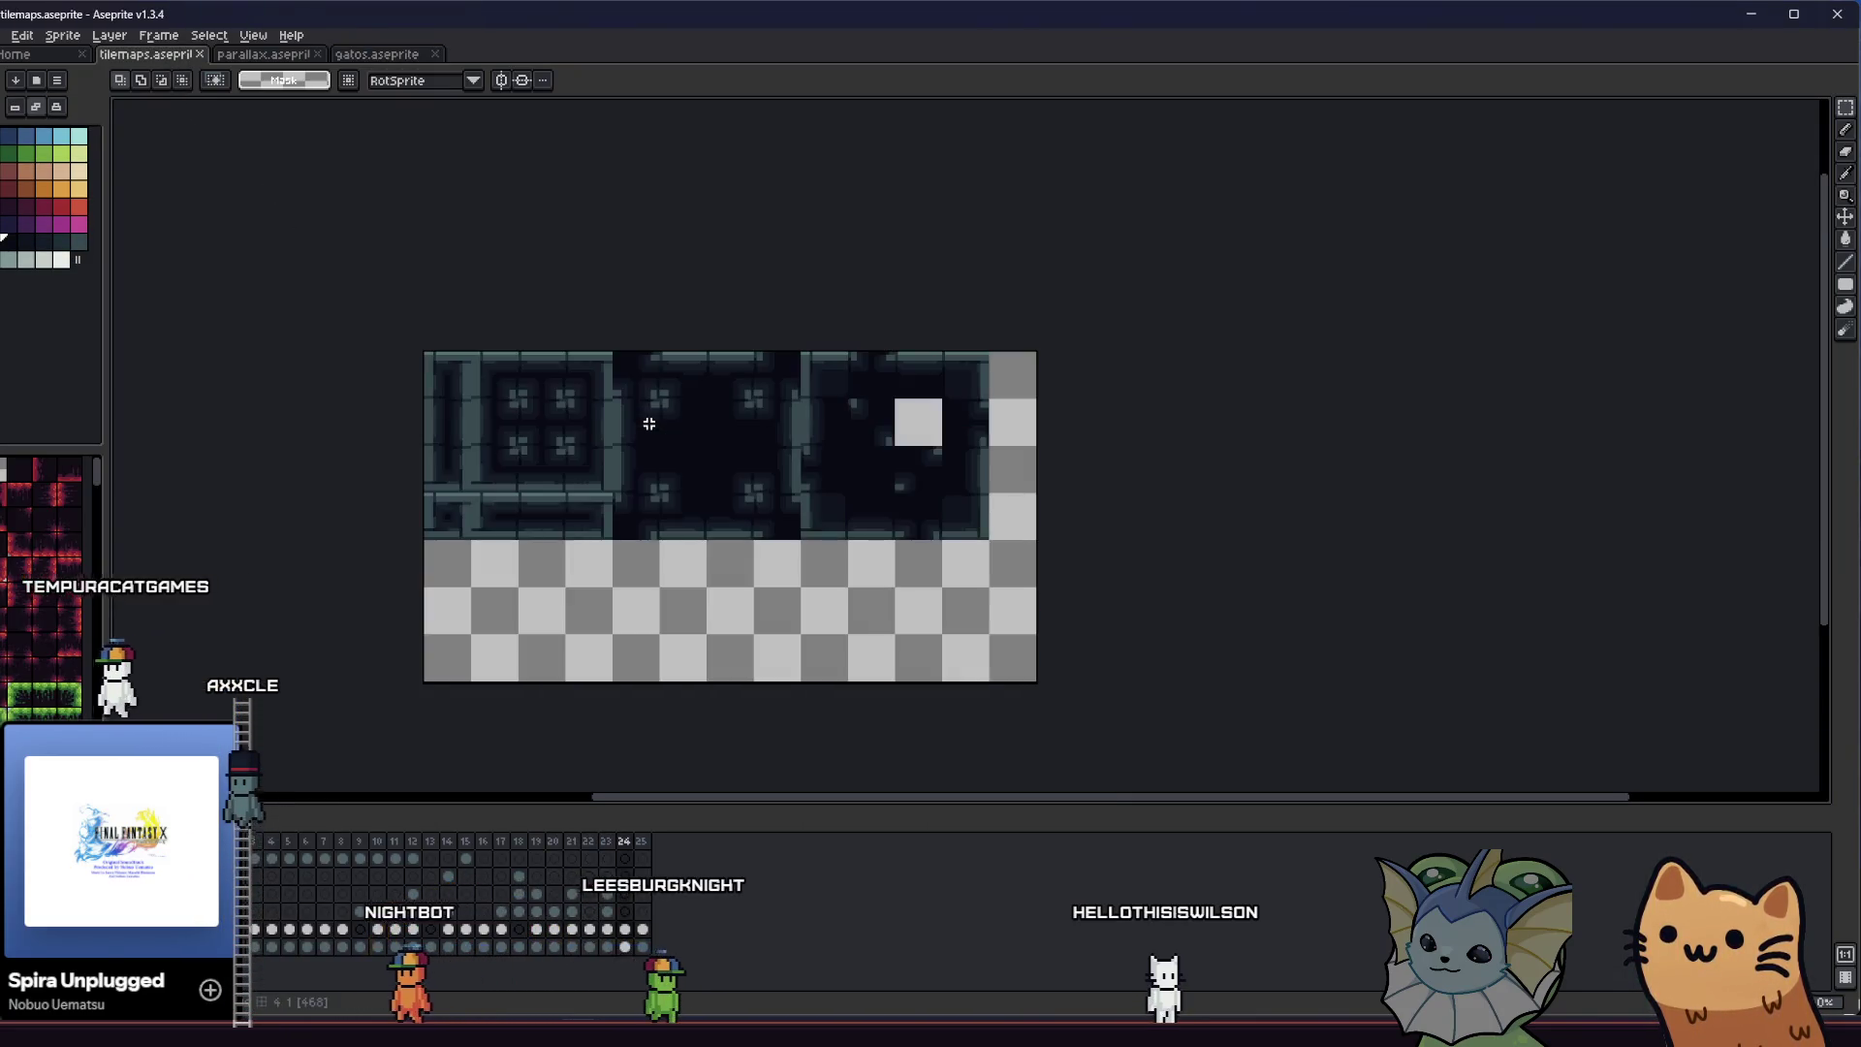
pyautogui.moveTo(493, 436); pyautogui.dragTo(962, 684)
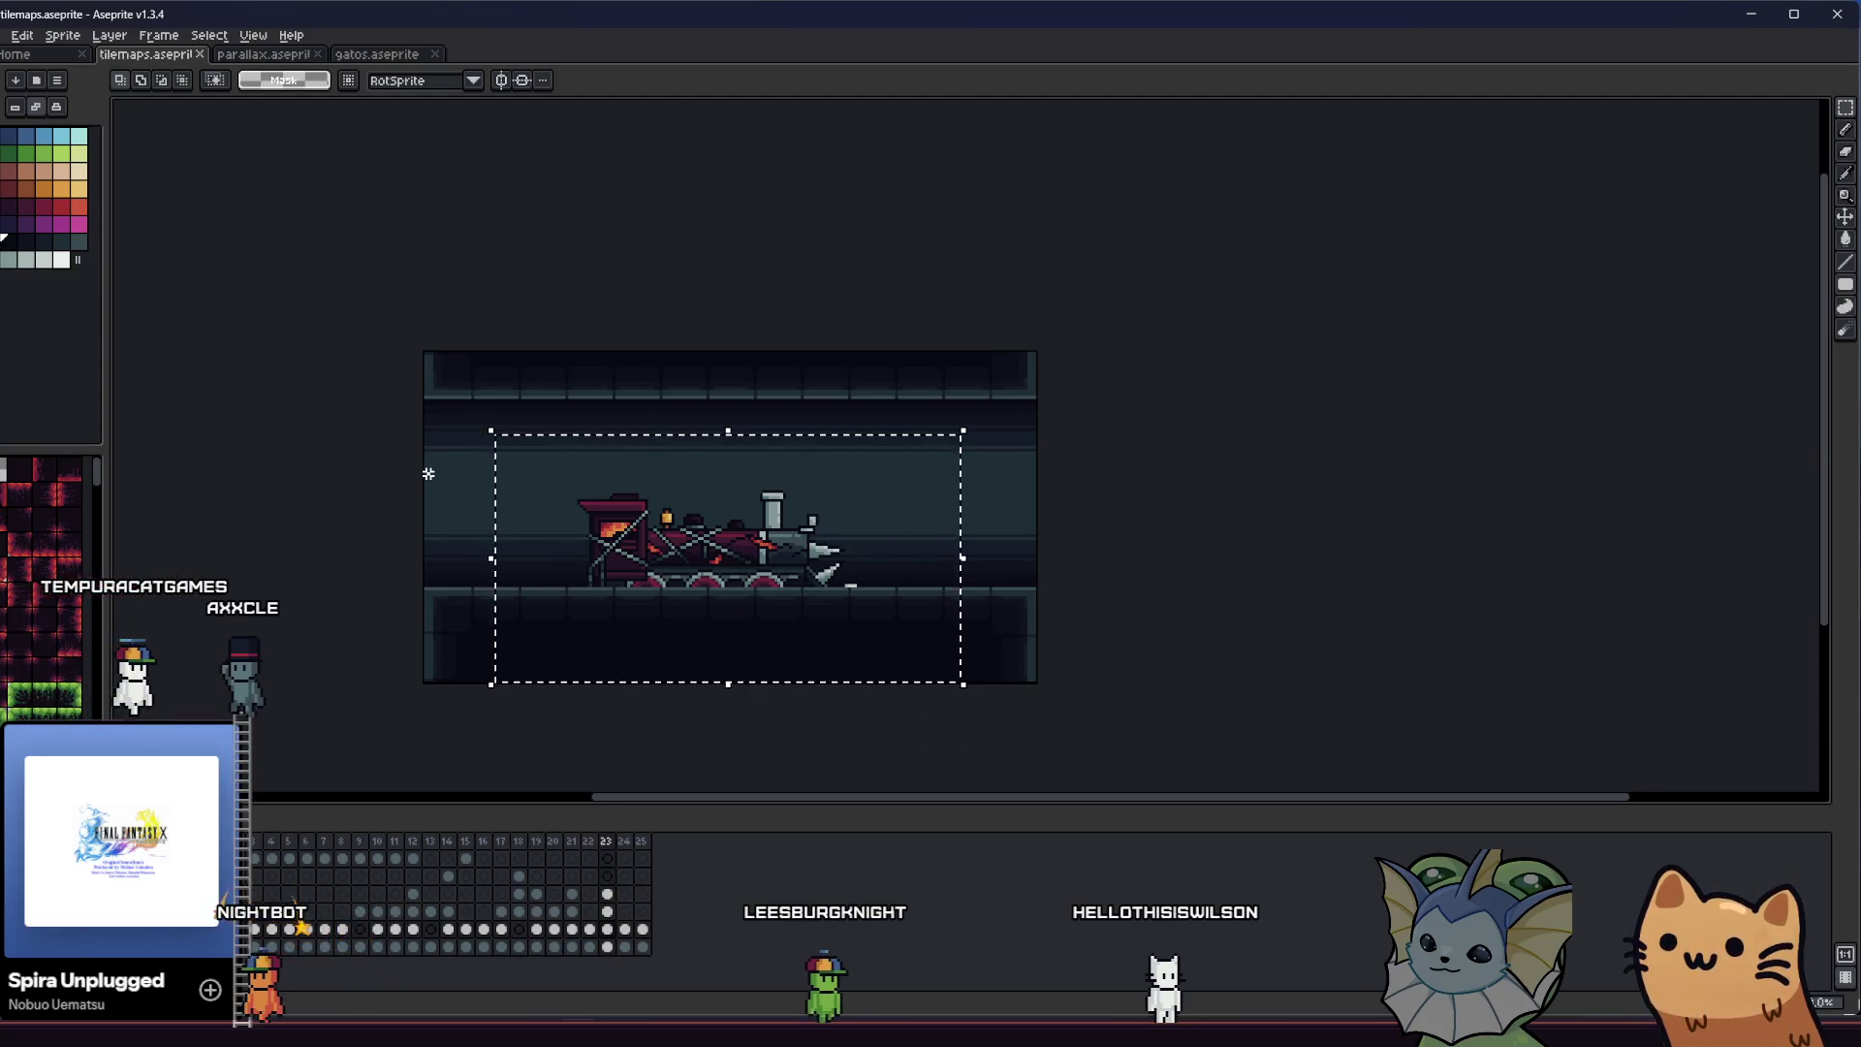
pyautogui.click(379, 55)
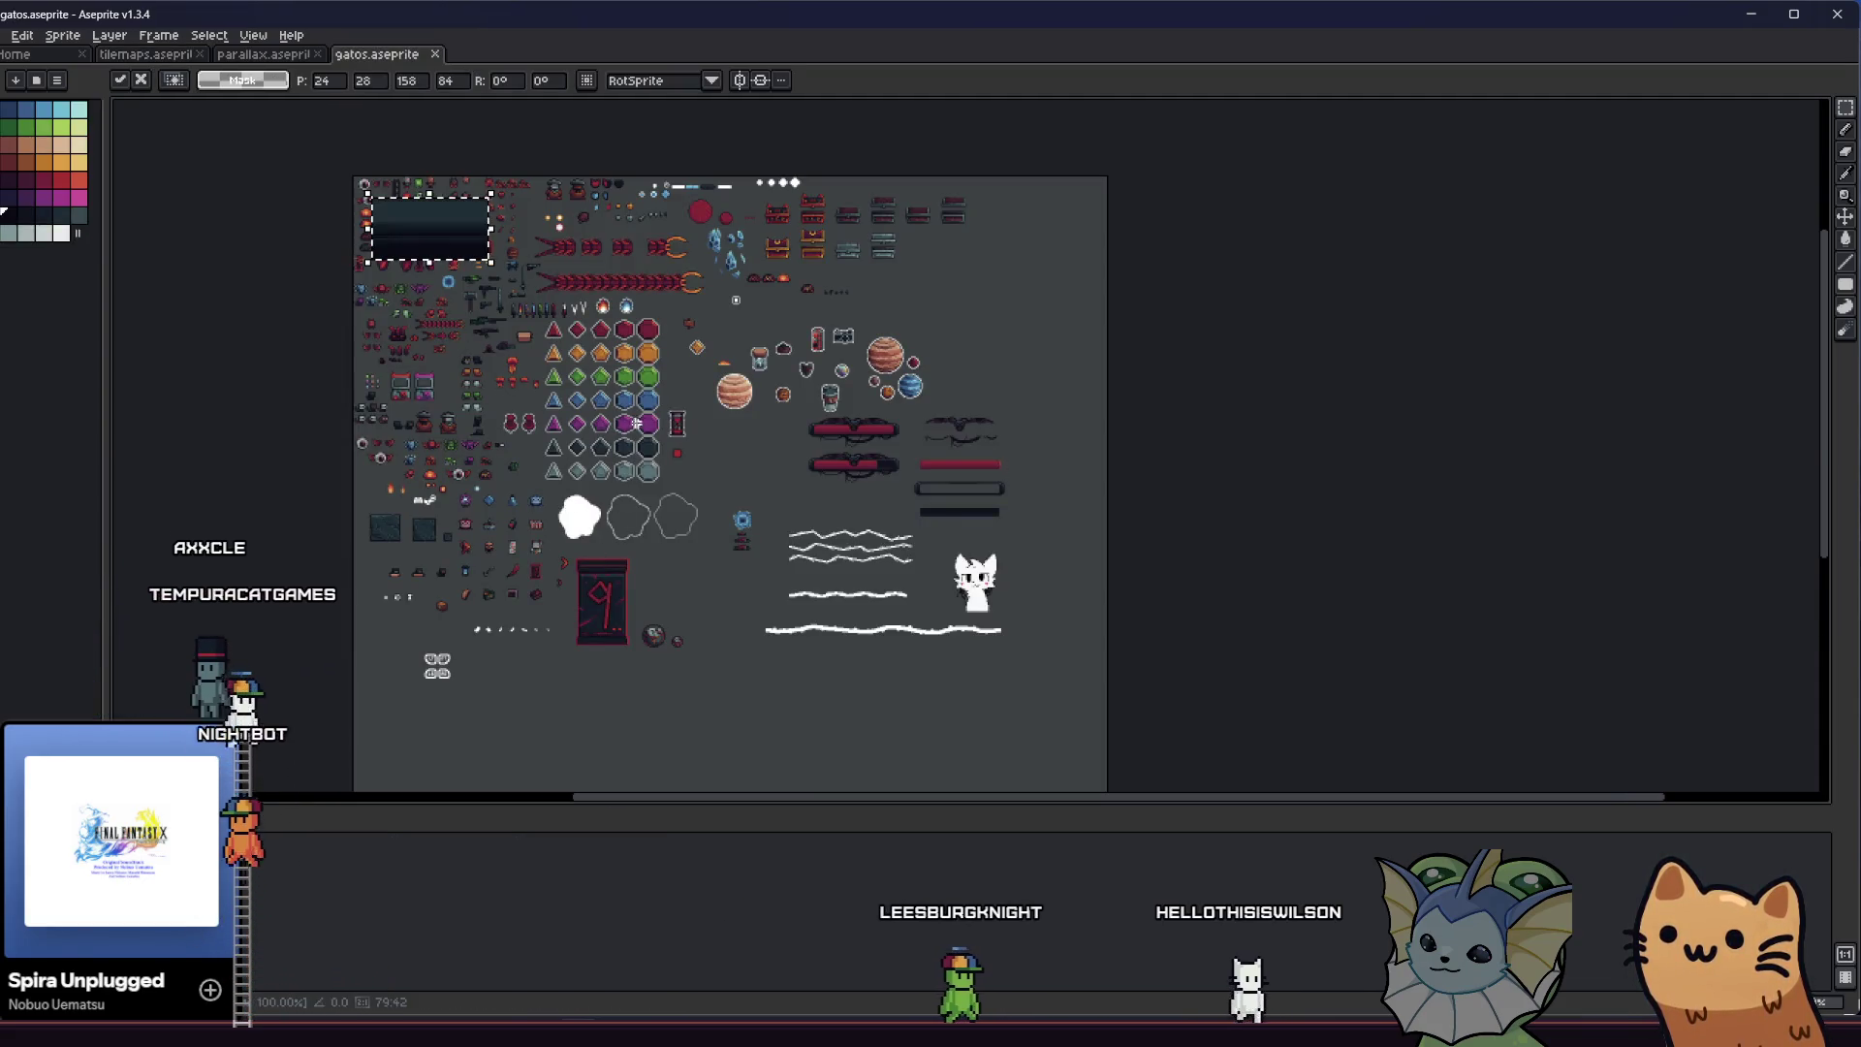
pyautogui.hotkey('ctrl', 'shift', 'Tab')
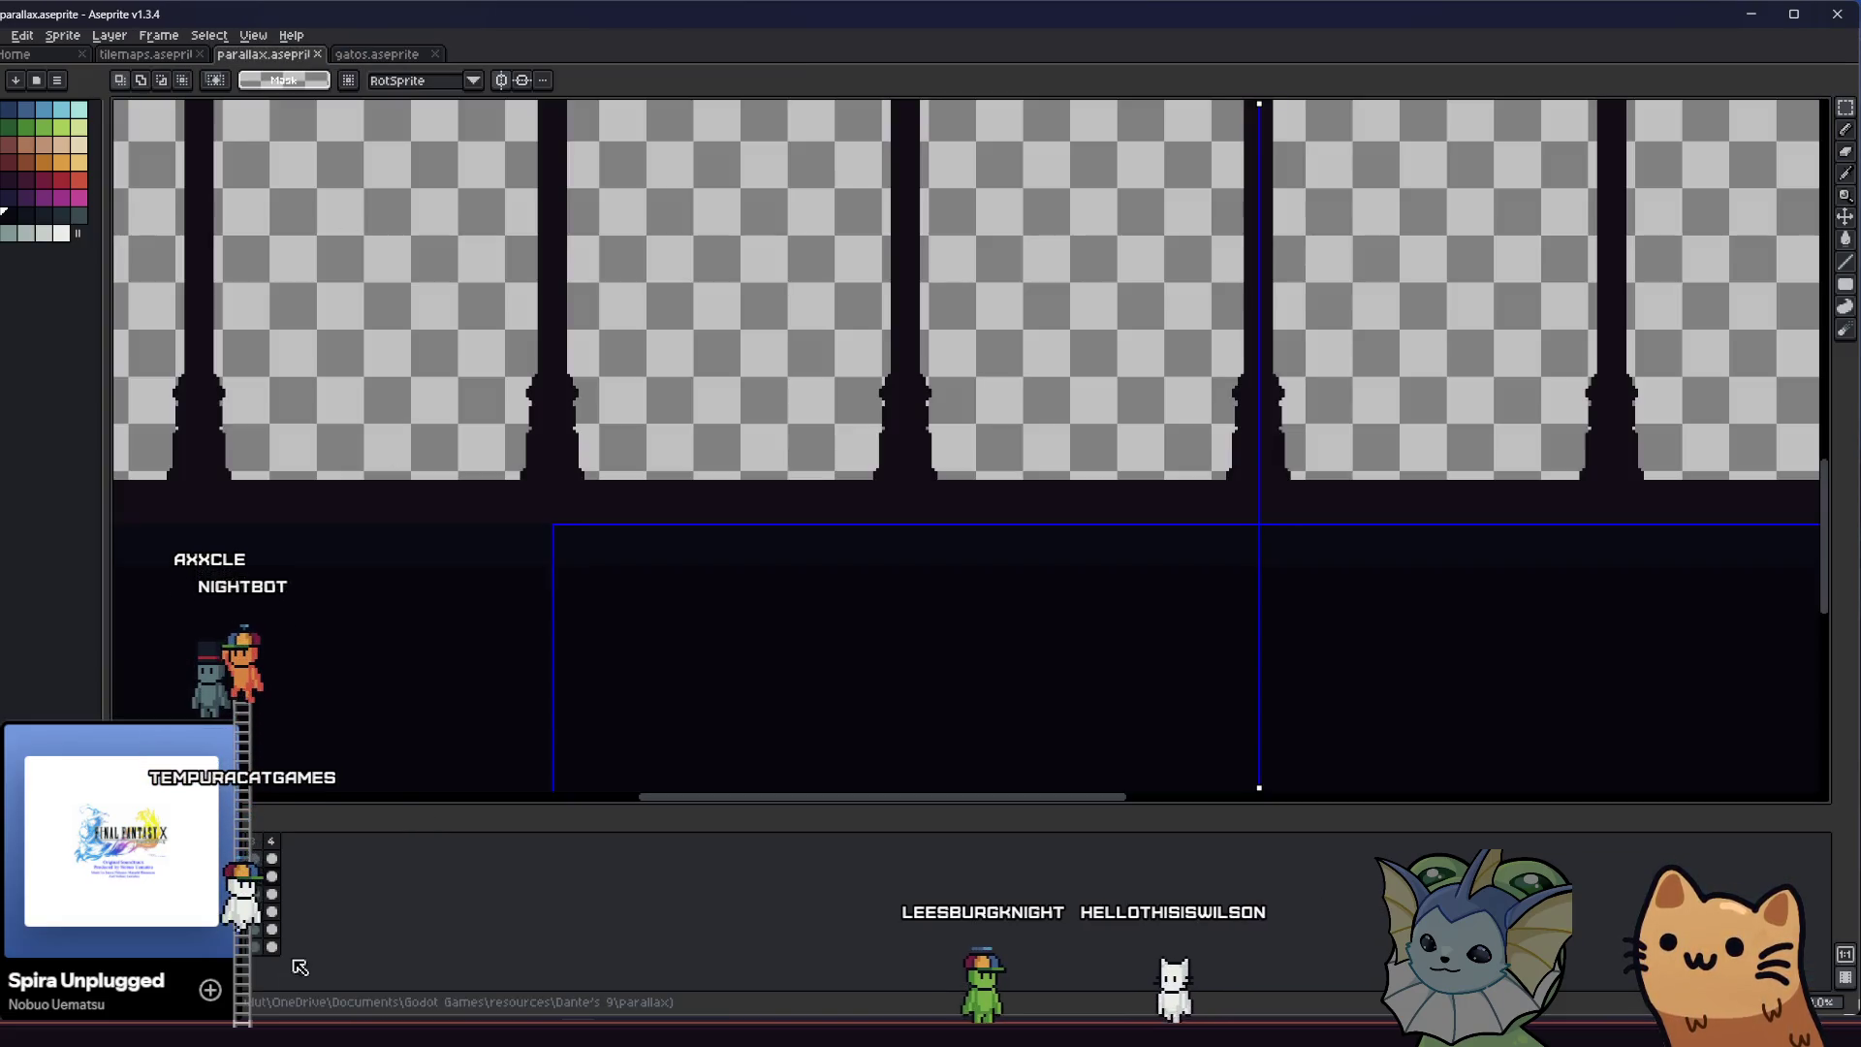
pyautogui.hotkey('ctrl', 'shift', 'Tab')
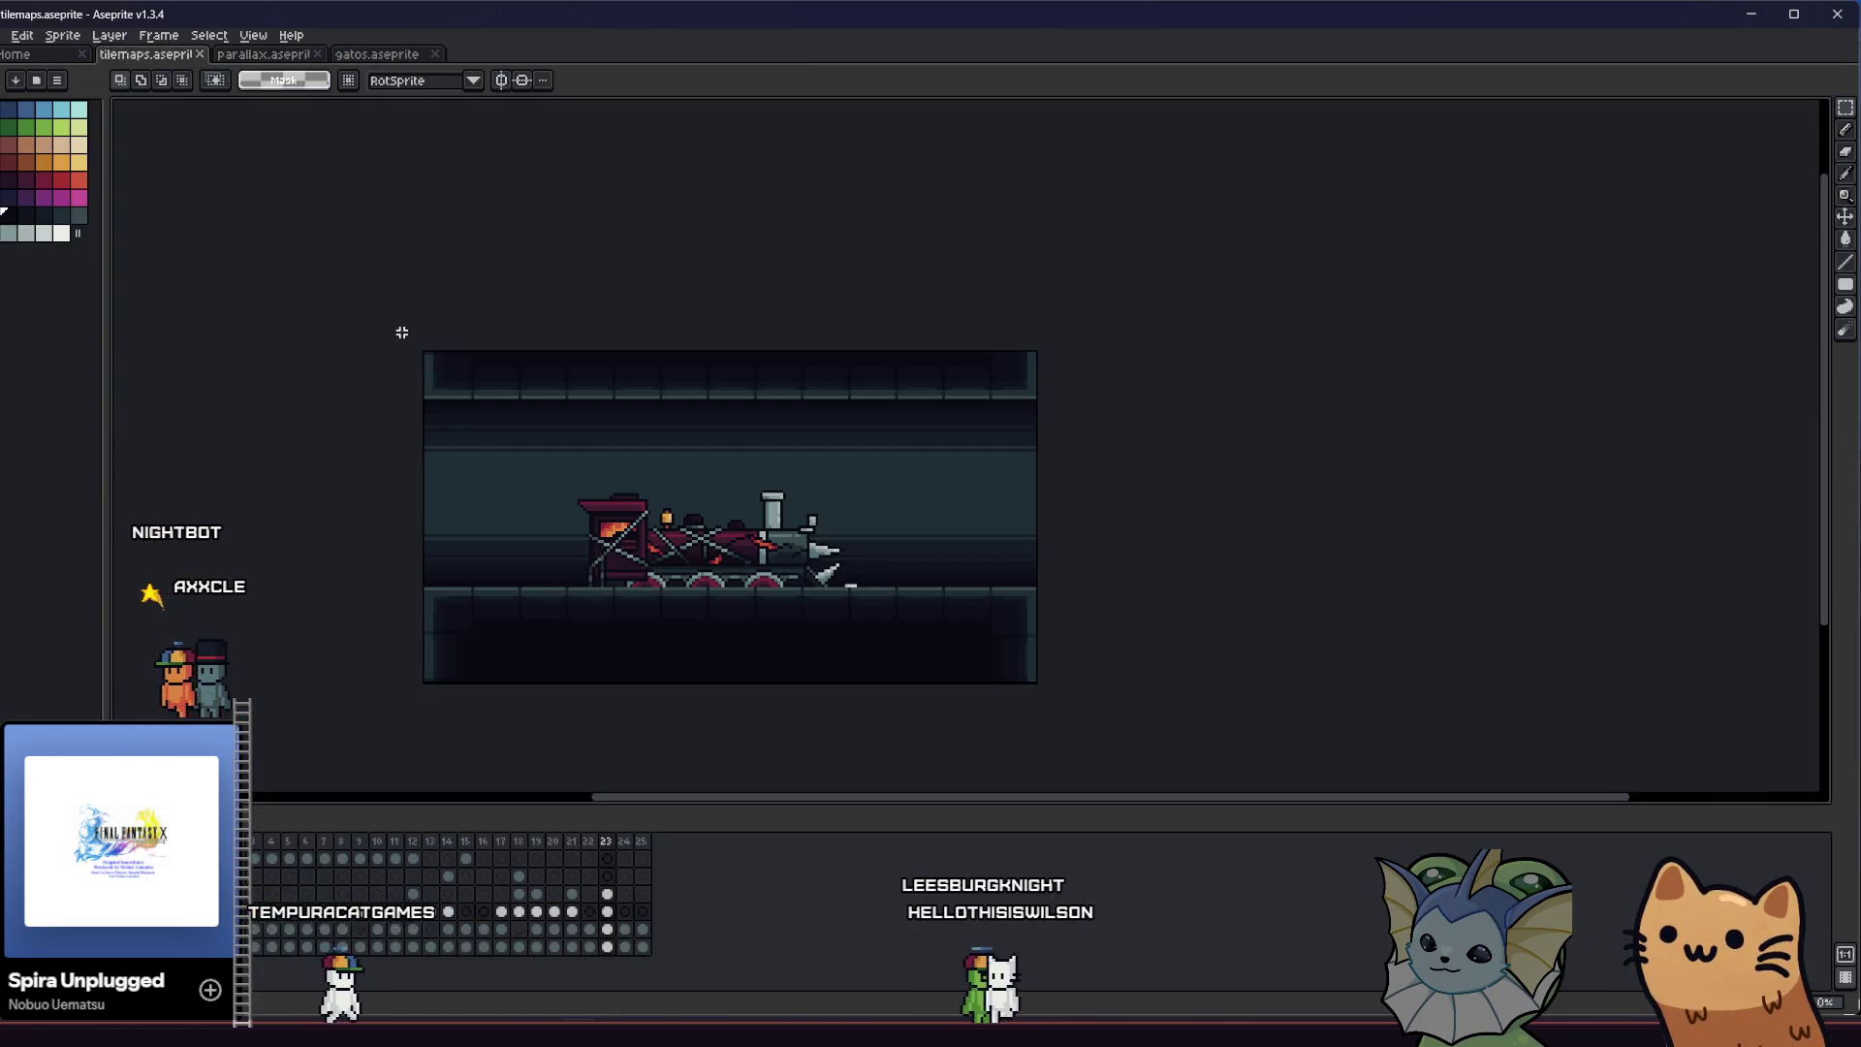
pyautogui.click(609, 912)
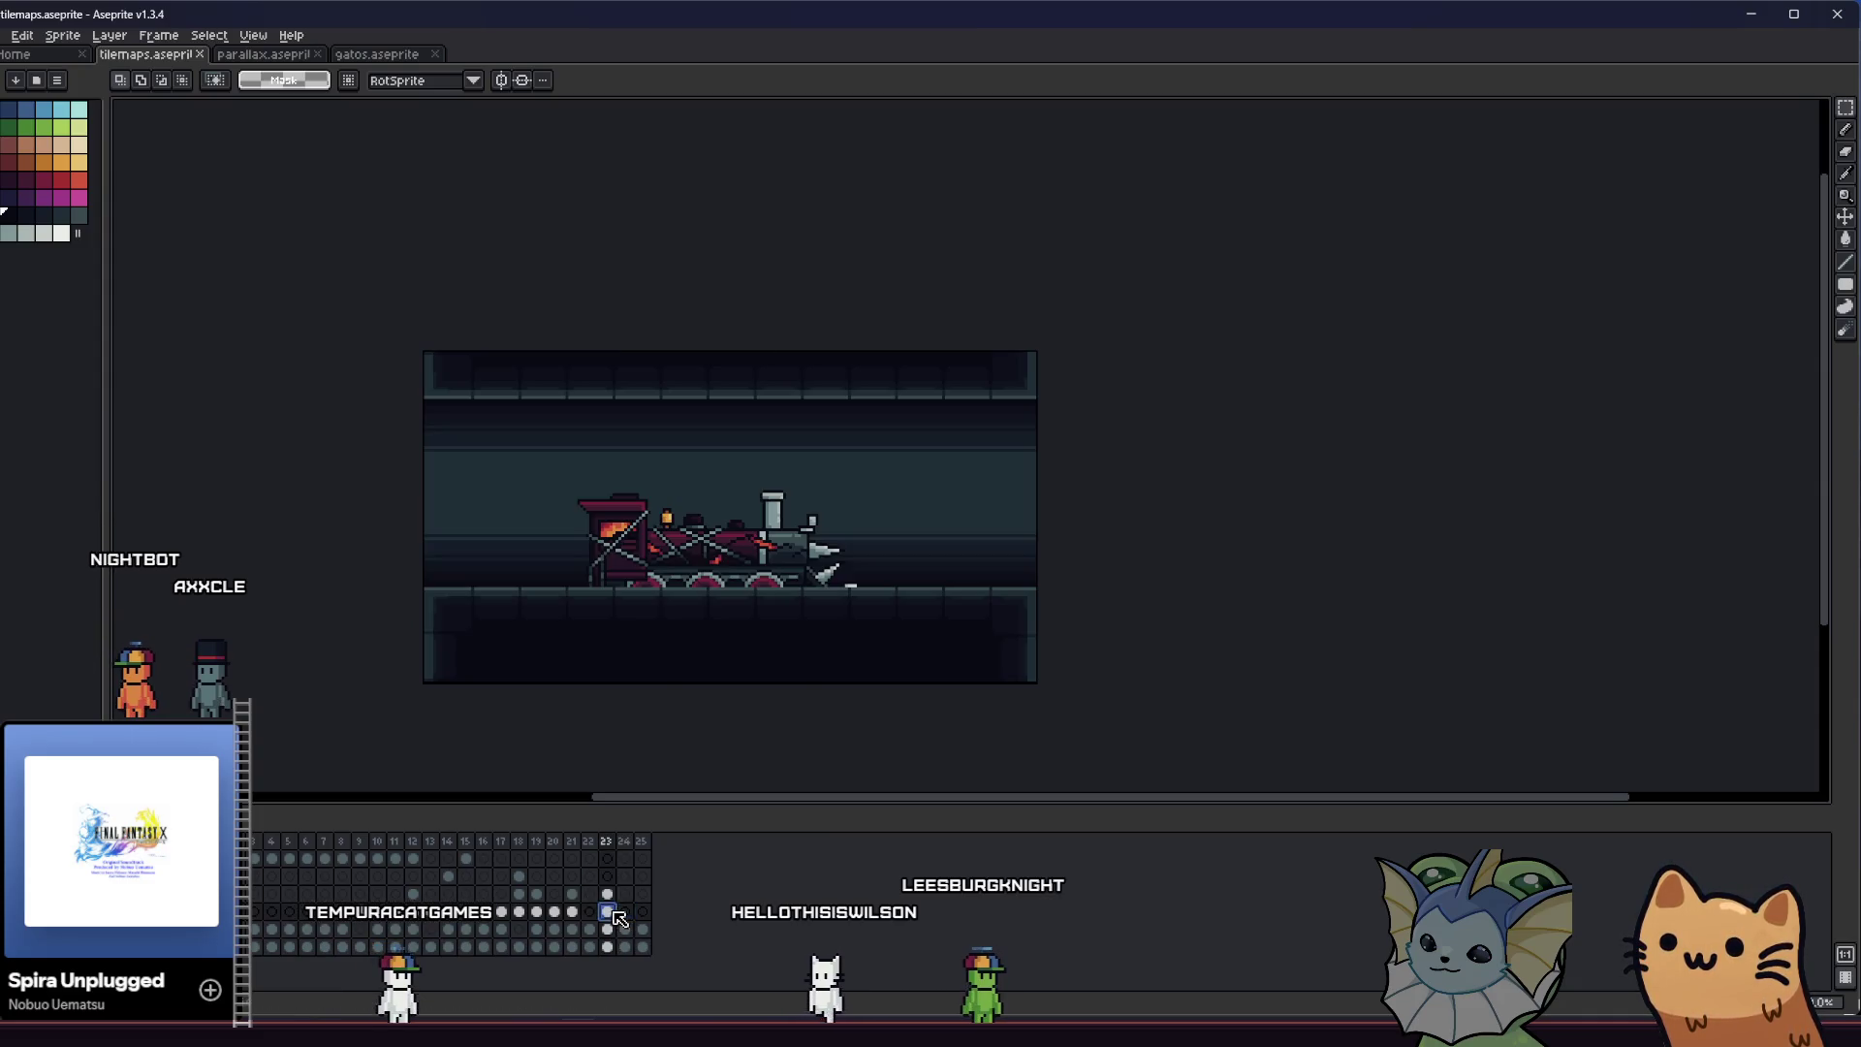
# Paste the locomotive into gatos.aseprite, shift it right into open space and drop it
pyautogui.click(358, 55)
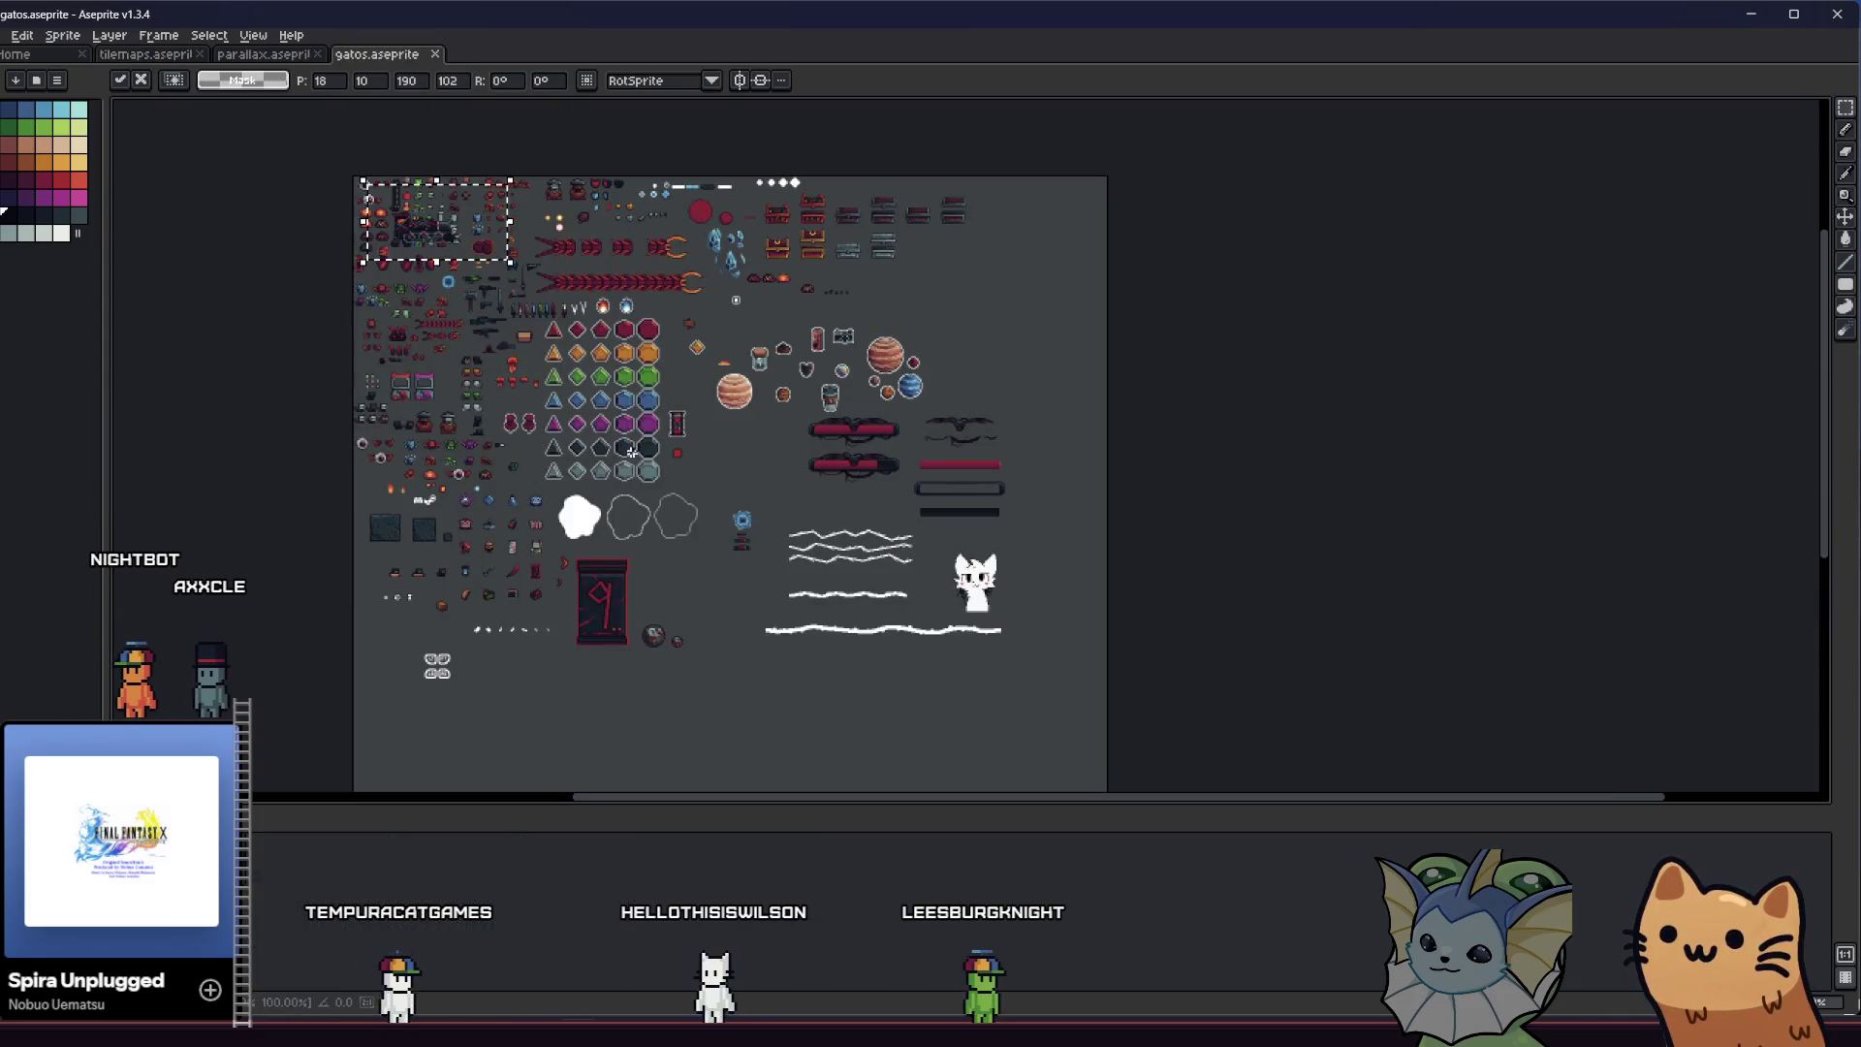
pyautogui.scroll(8, 771, 721)
pyautogui.scroll(-2, 771, 721)
pyautogui.moveTo(835, 548); pyautogui.dragTo(1020, 523)
pyautogui.click(650, 516)
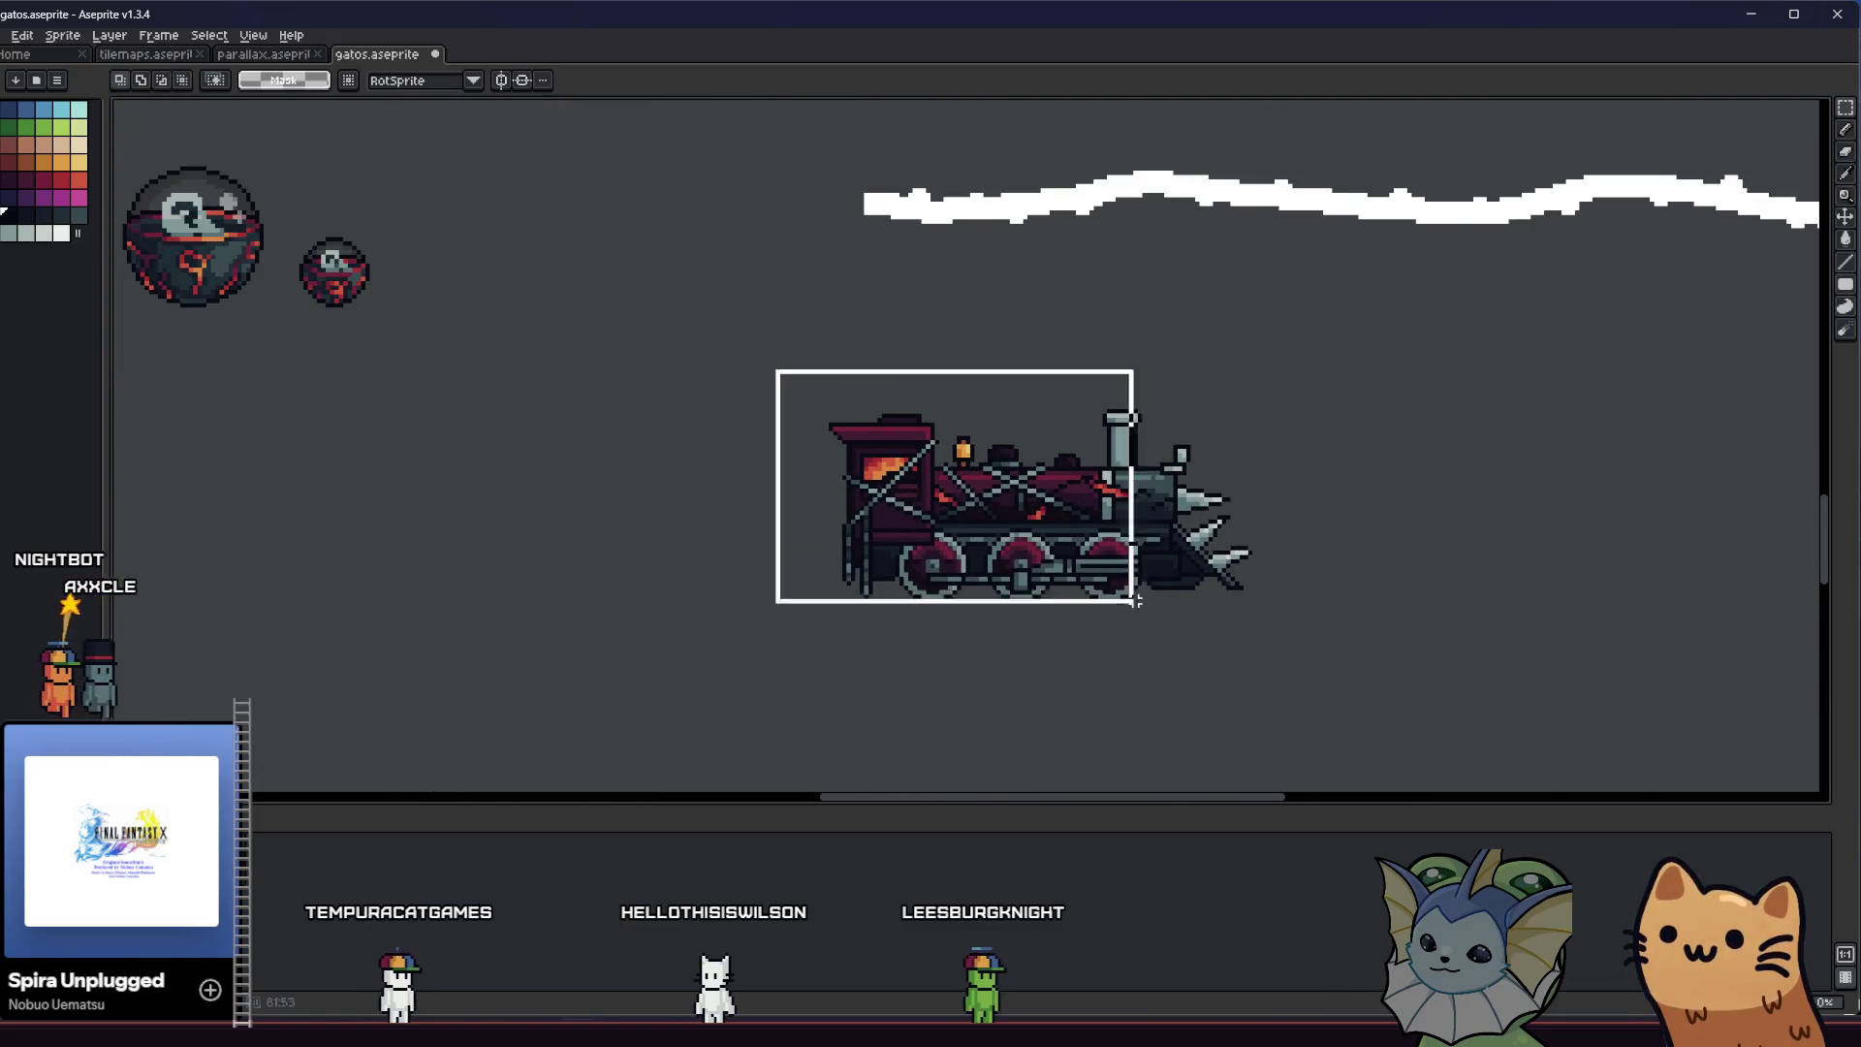
# Select the train by colour with the Magic Wand and paint it over in dark with a changed ink mode
pyautogui.press('w')
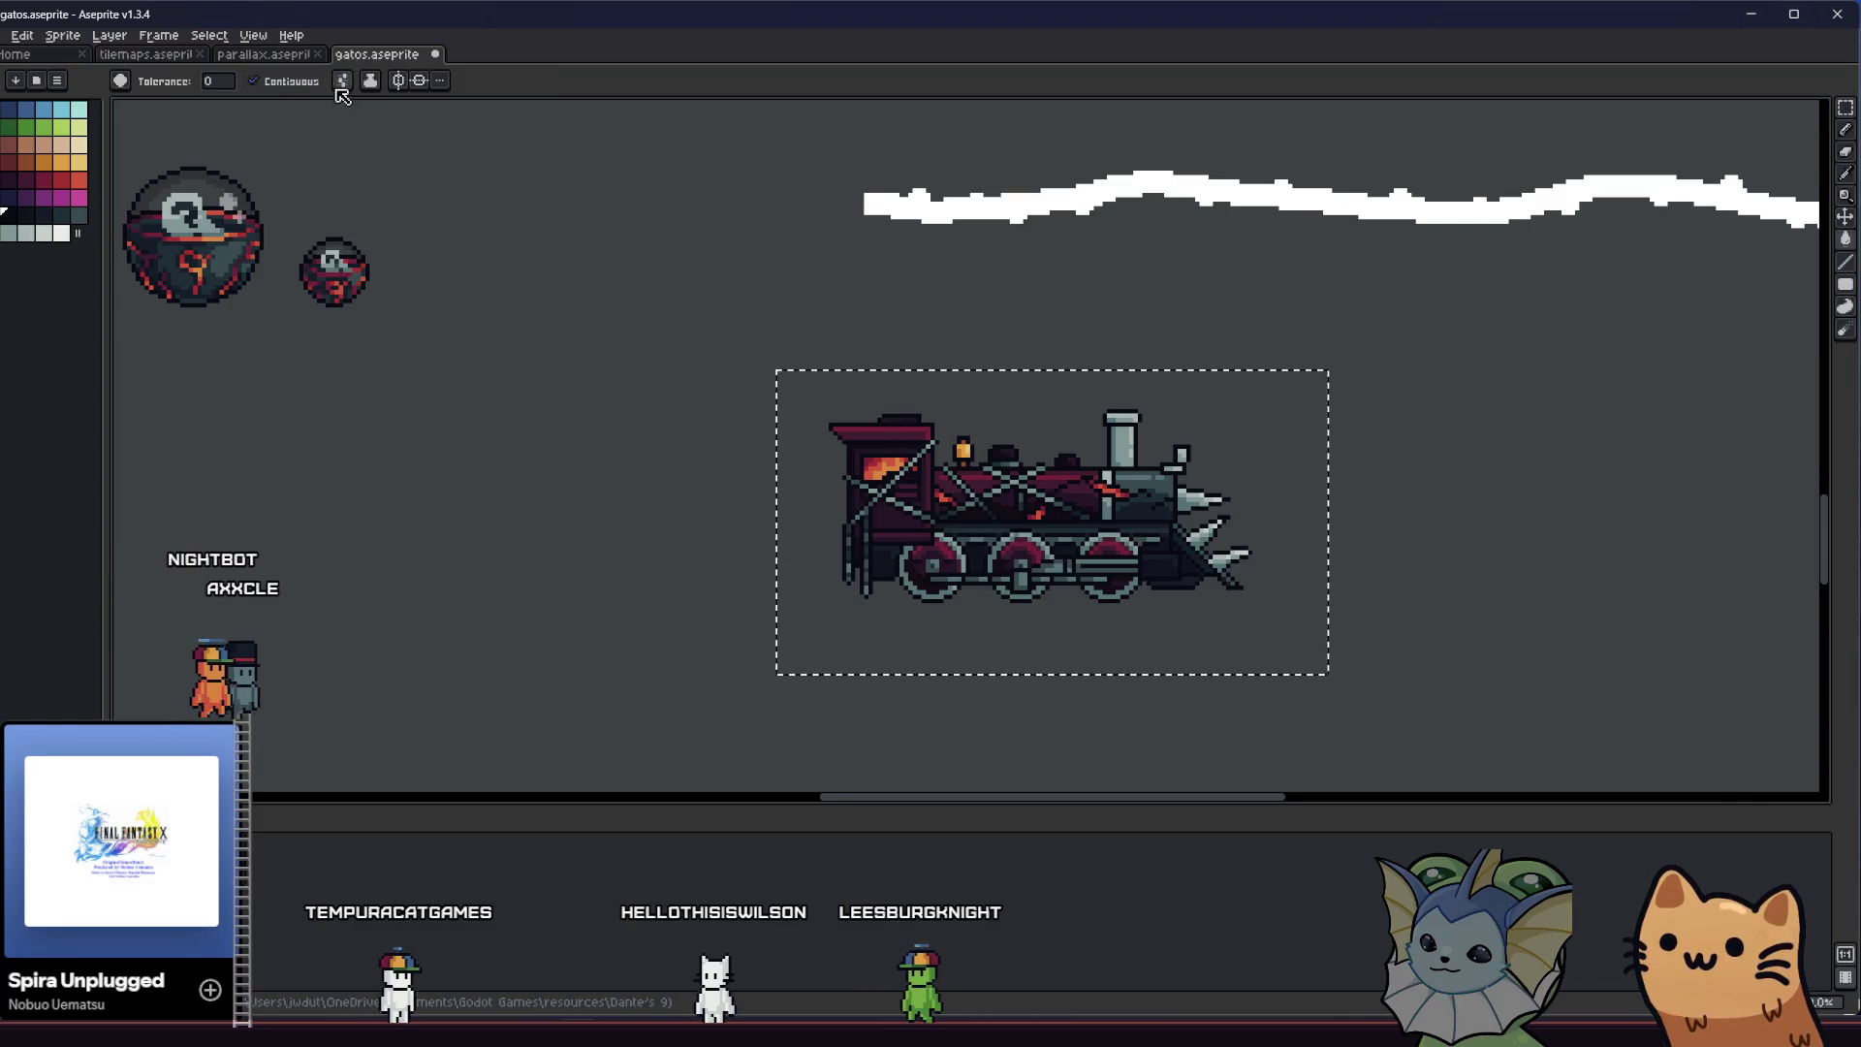
pyautogui.press('b')
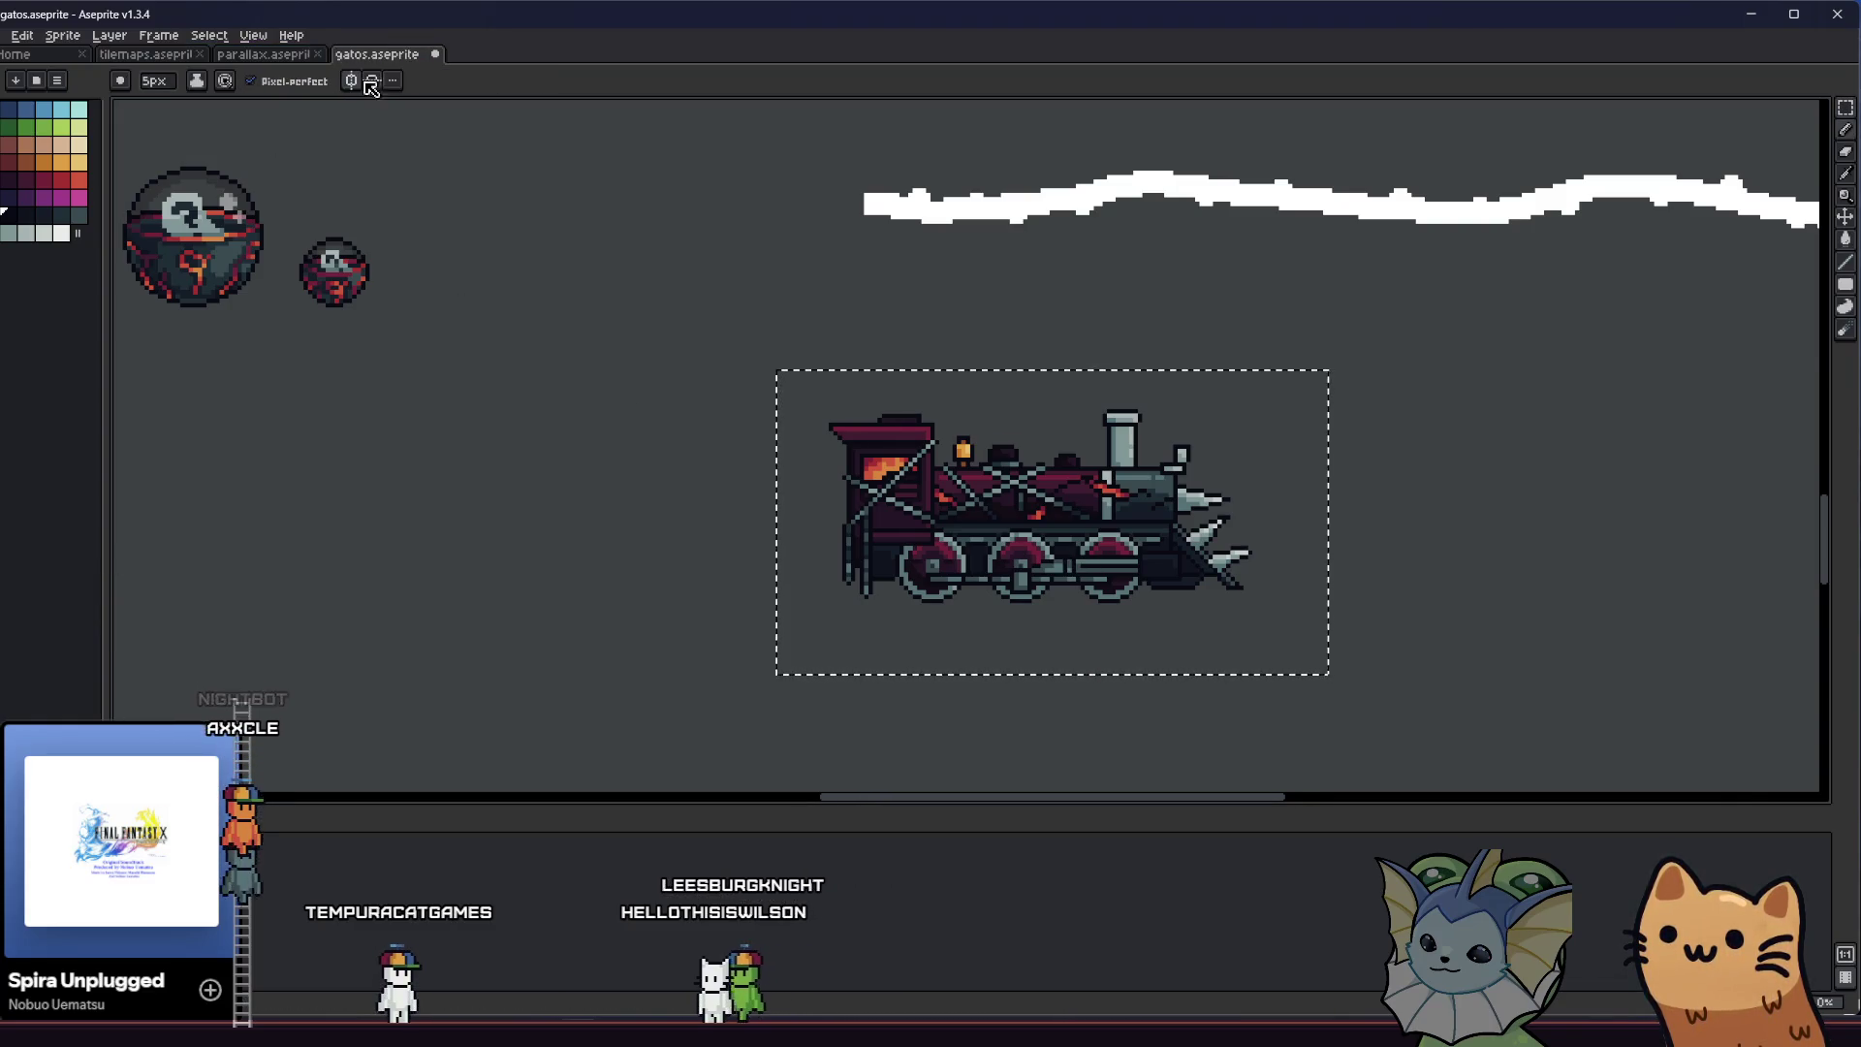
pyautogui.click(197, 80)
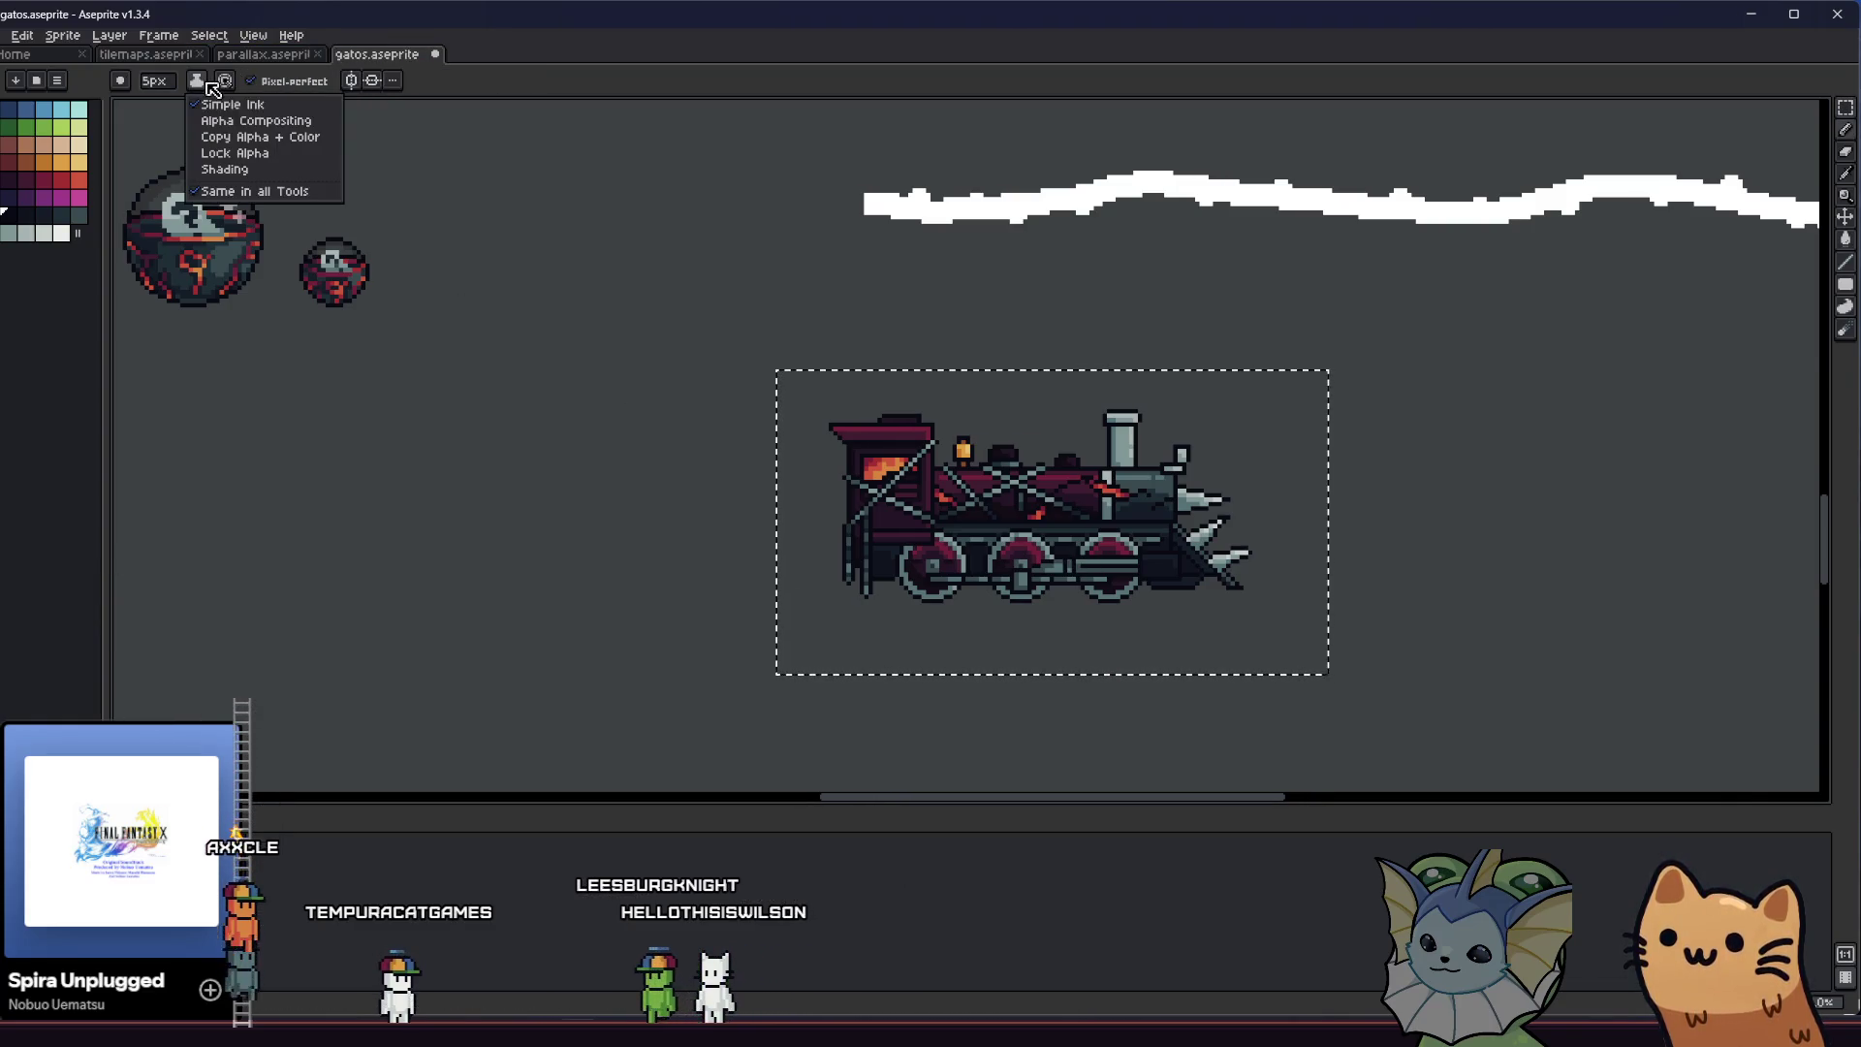
pyautogui.click(218, 146)
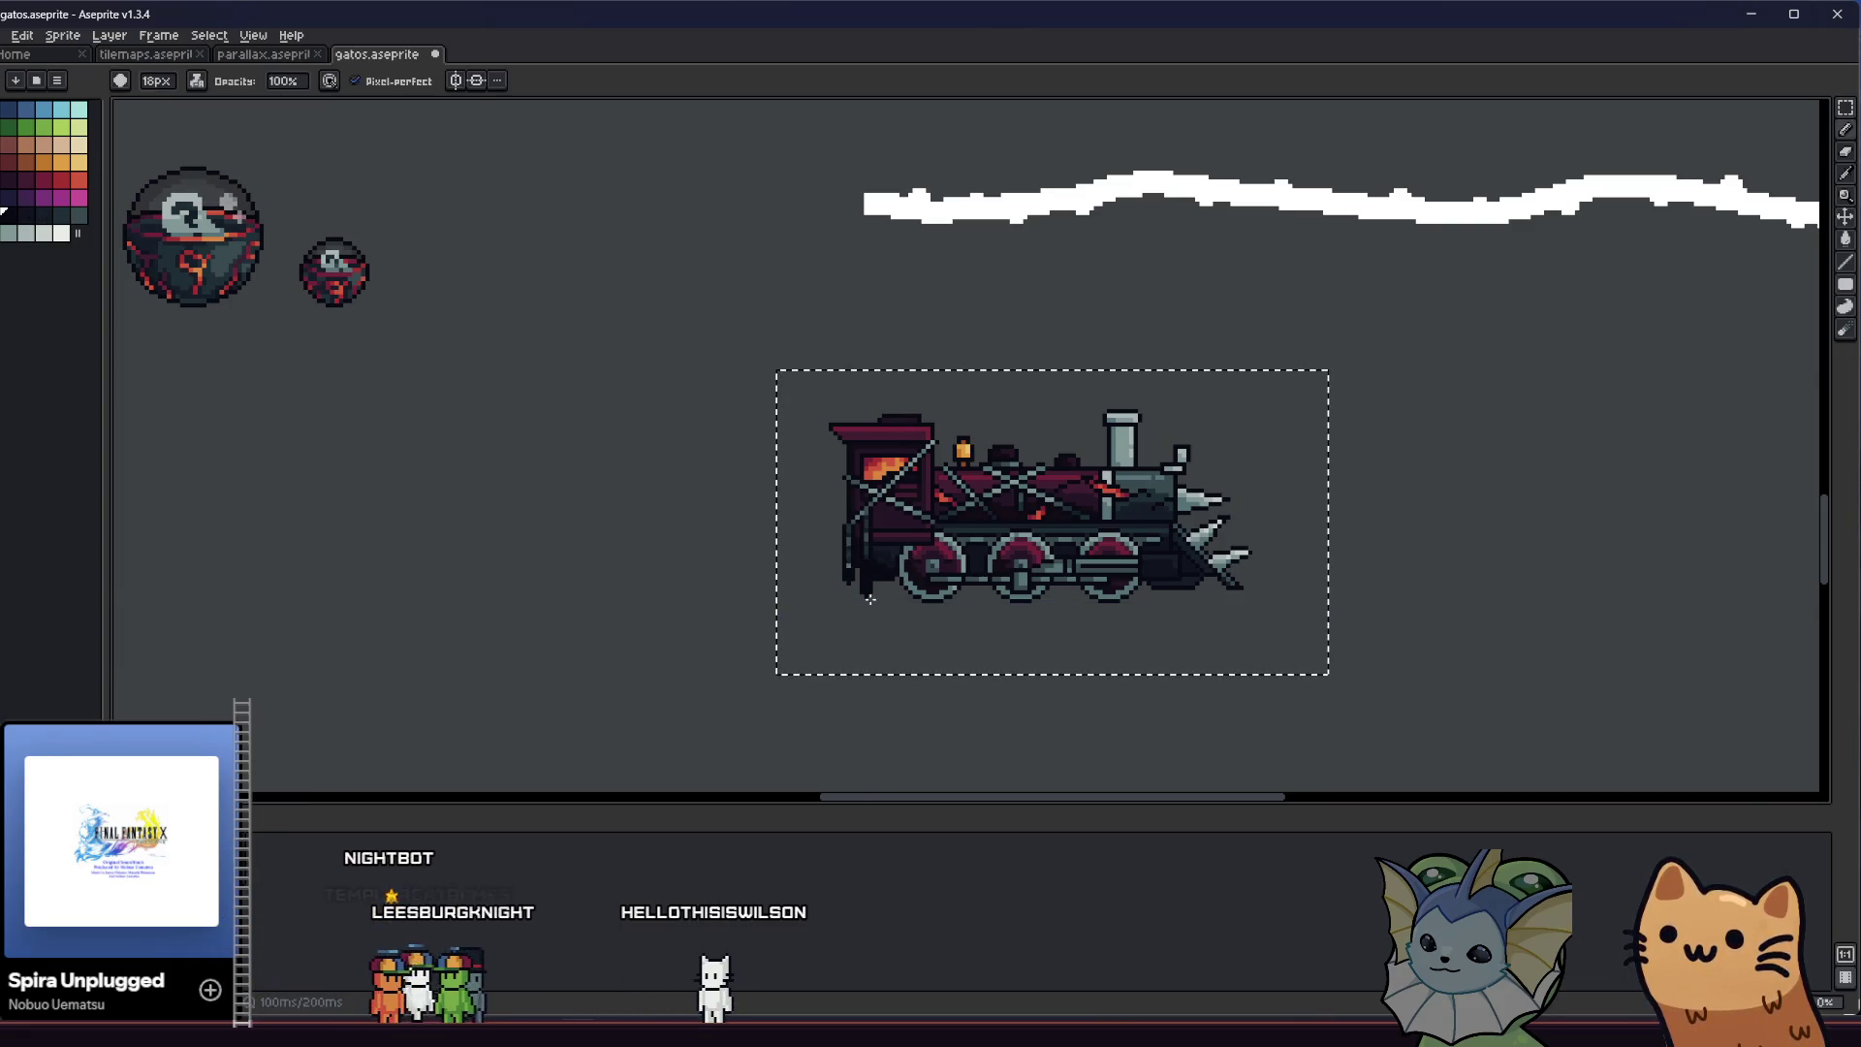
pyautogui.moveTo(1031, 448); pyautogui.dragTo(1015, 547)
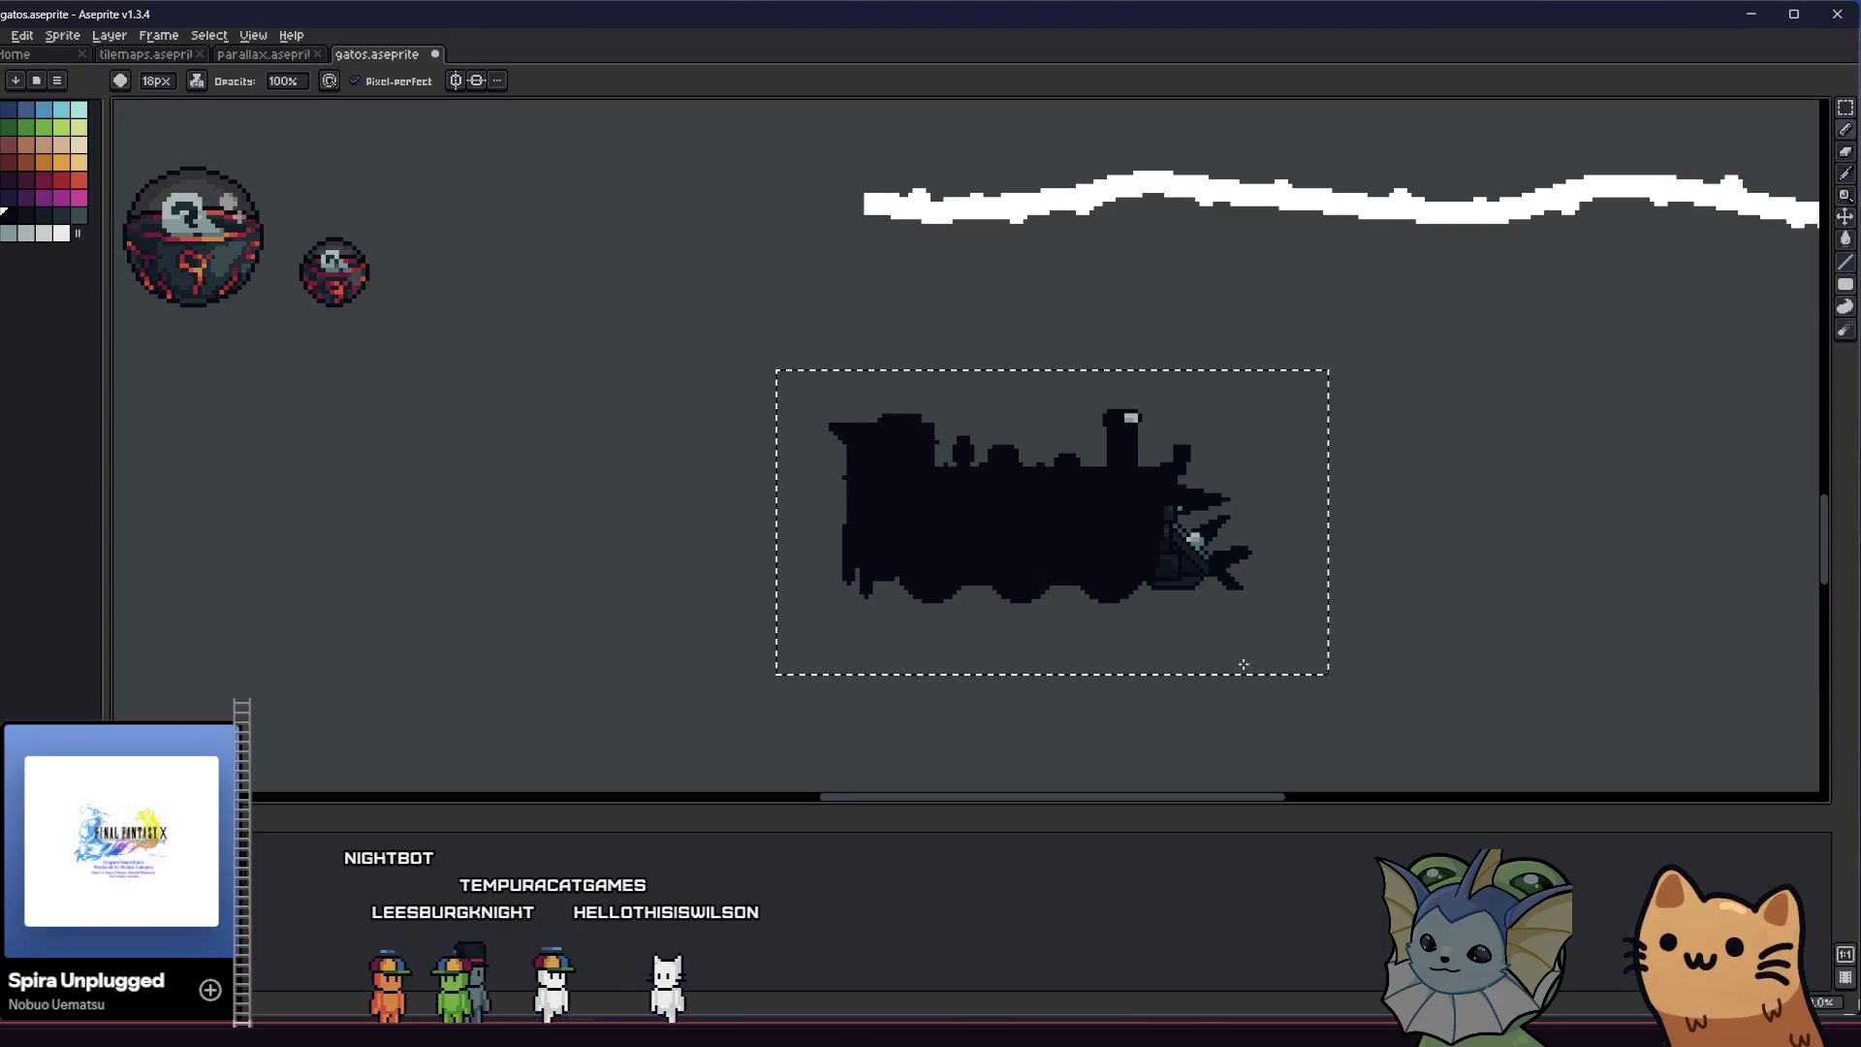
# Clear the selection around the silhouette and return to parallax.aseprite
pyautogui.press('m')
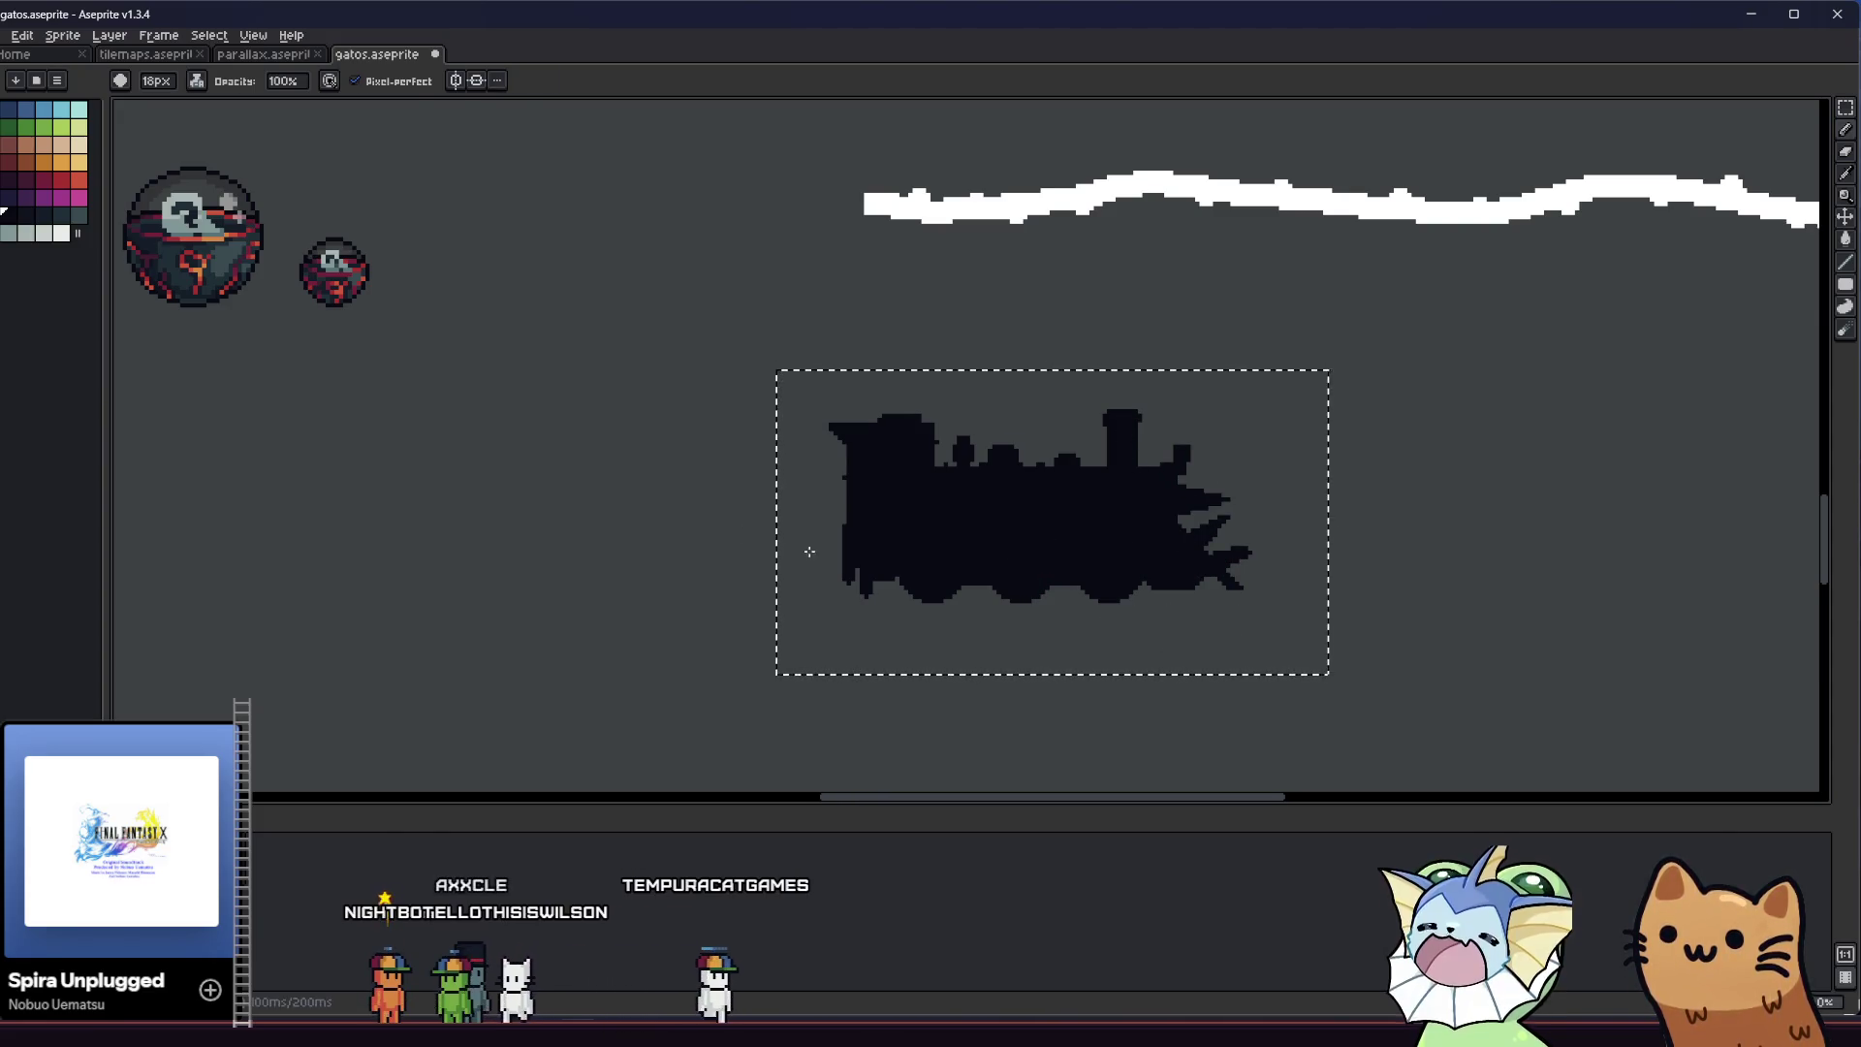
pyautogui.click(750, 393)
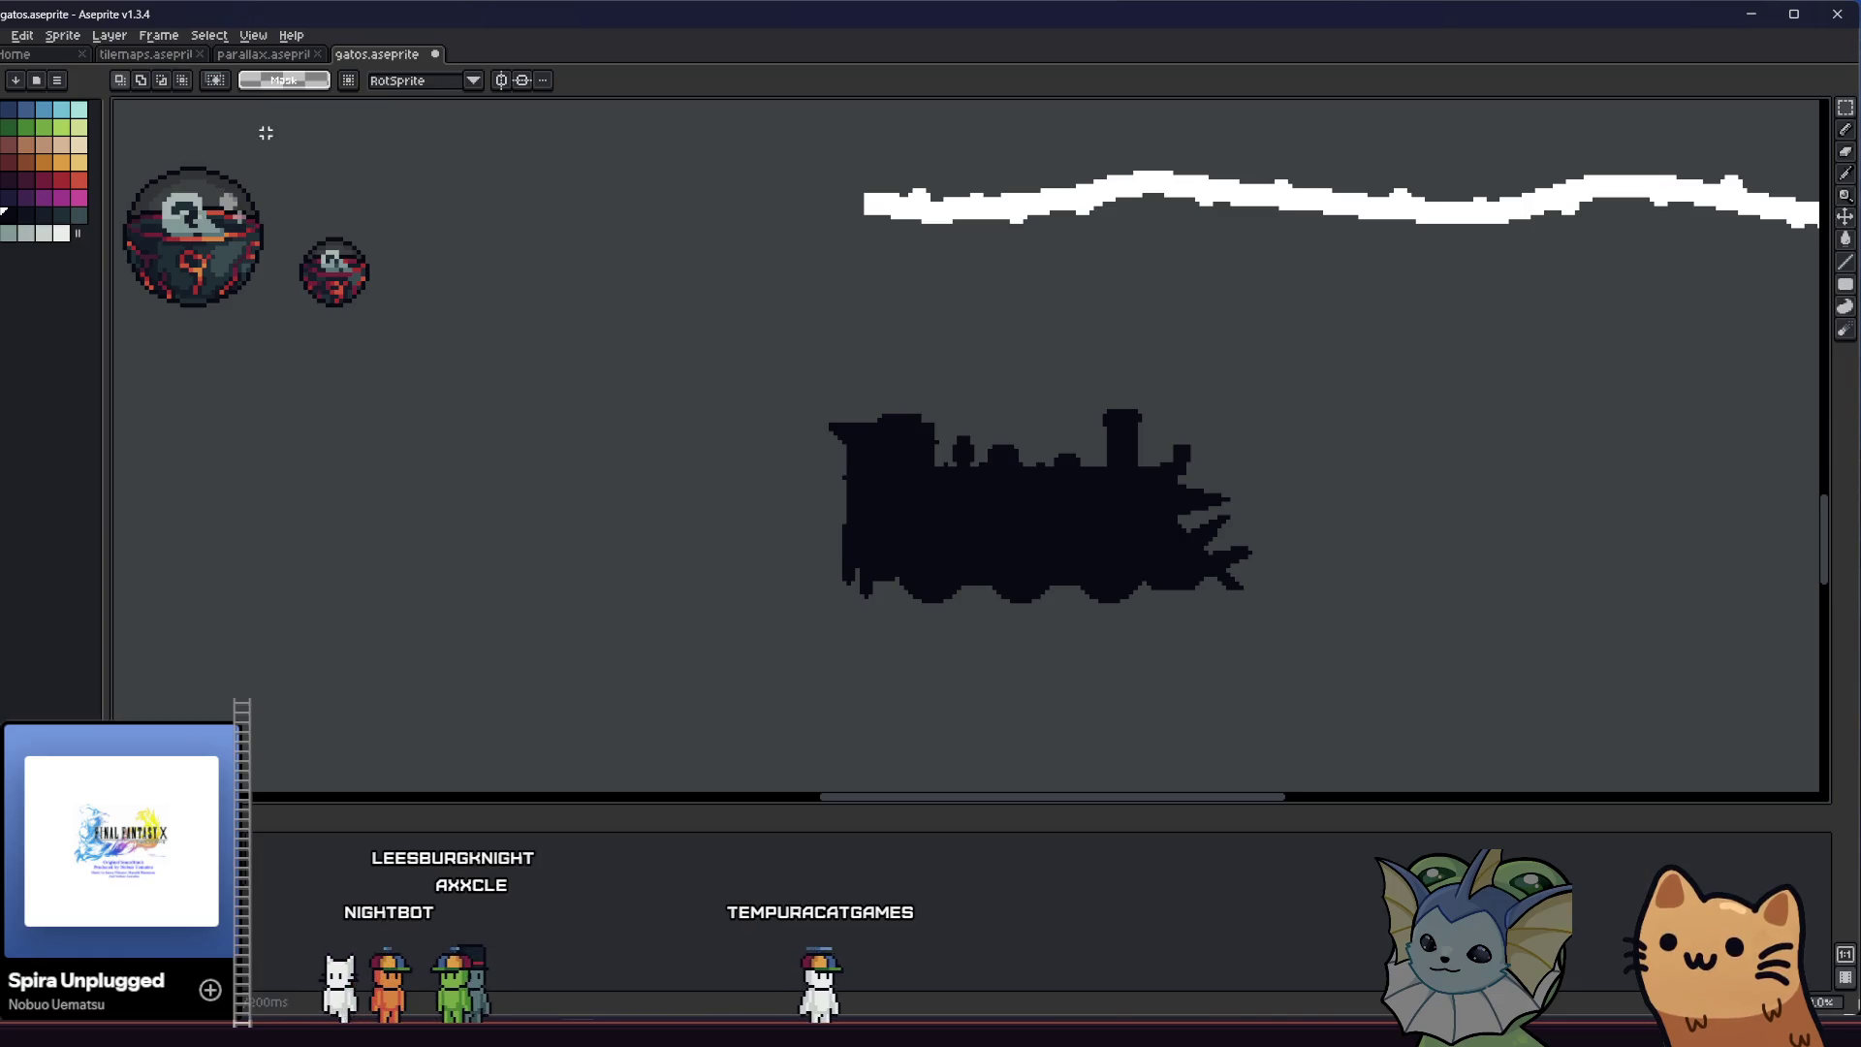
pyautogui.click(260, 54)
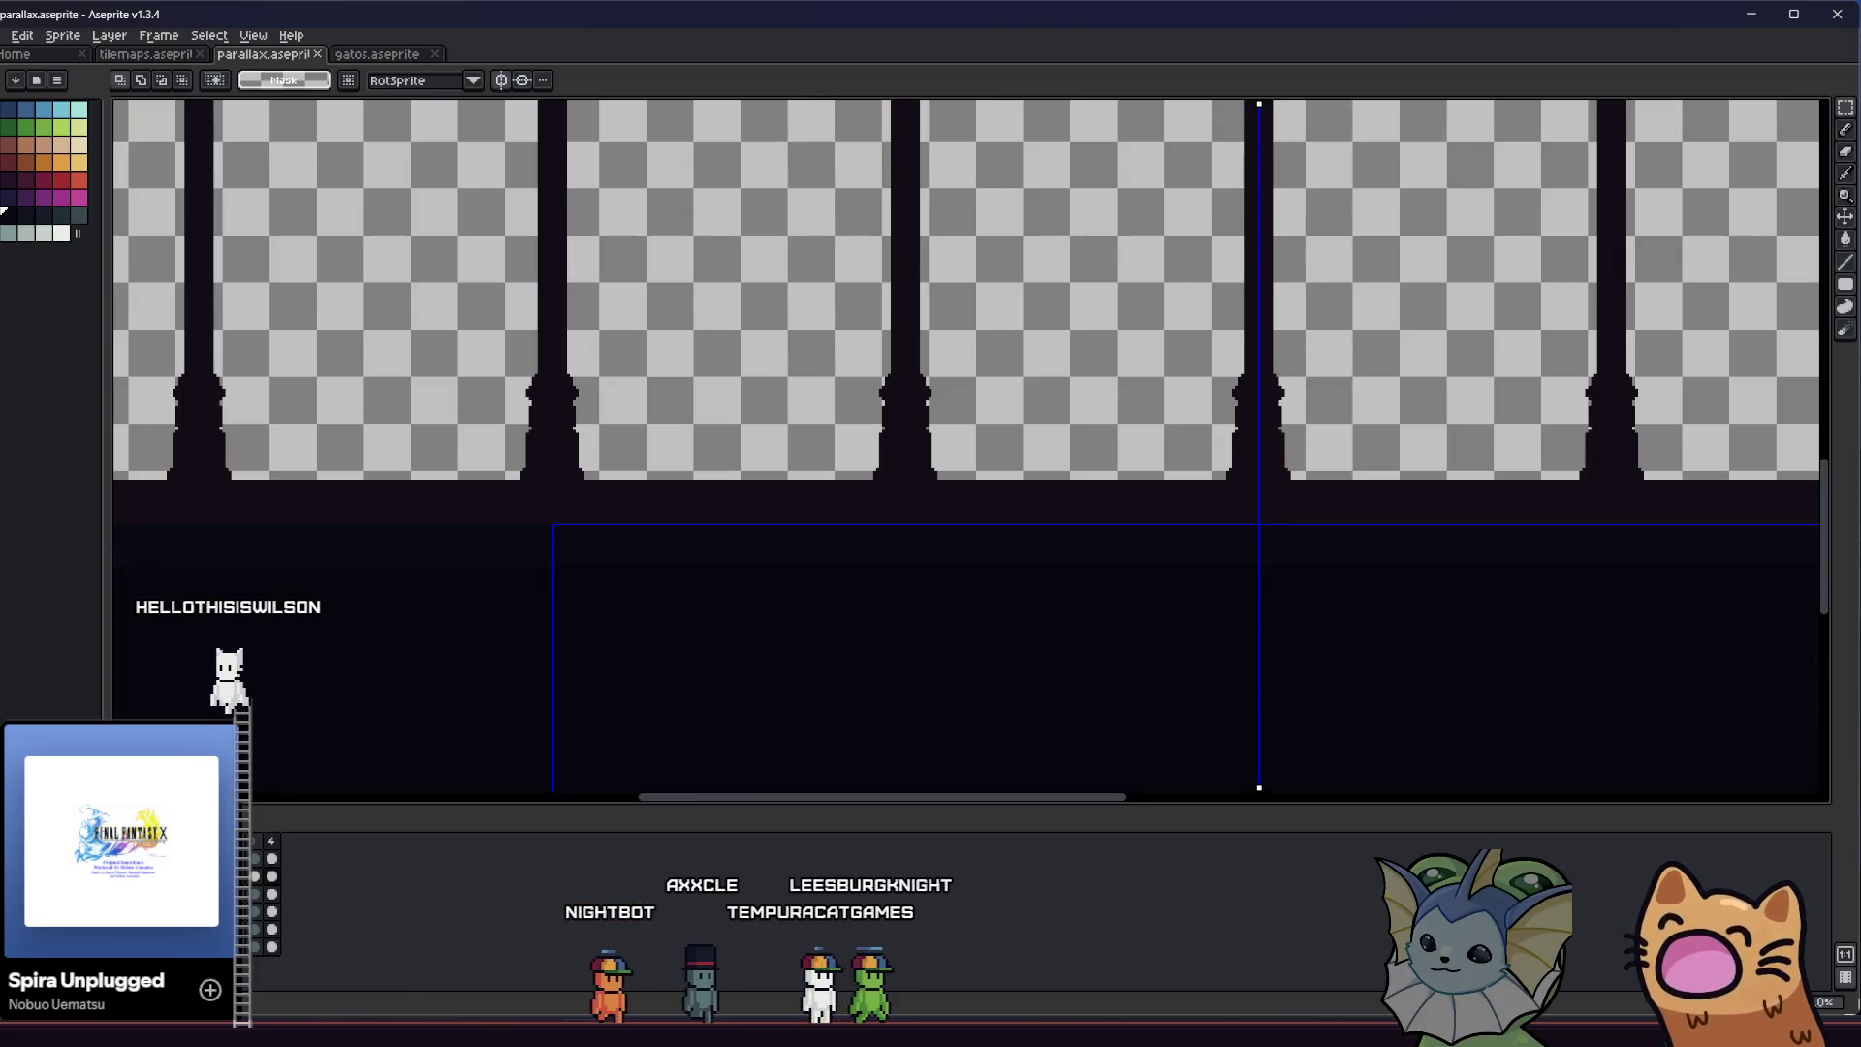
# Paste the silhouette, drag it onto the colonnade floor between the pillars, commit and deselect
pyautogui.moveTo(573, 646); pyautogui.dragTo(573, 686)
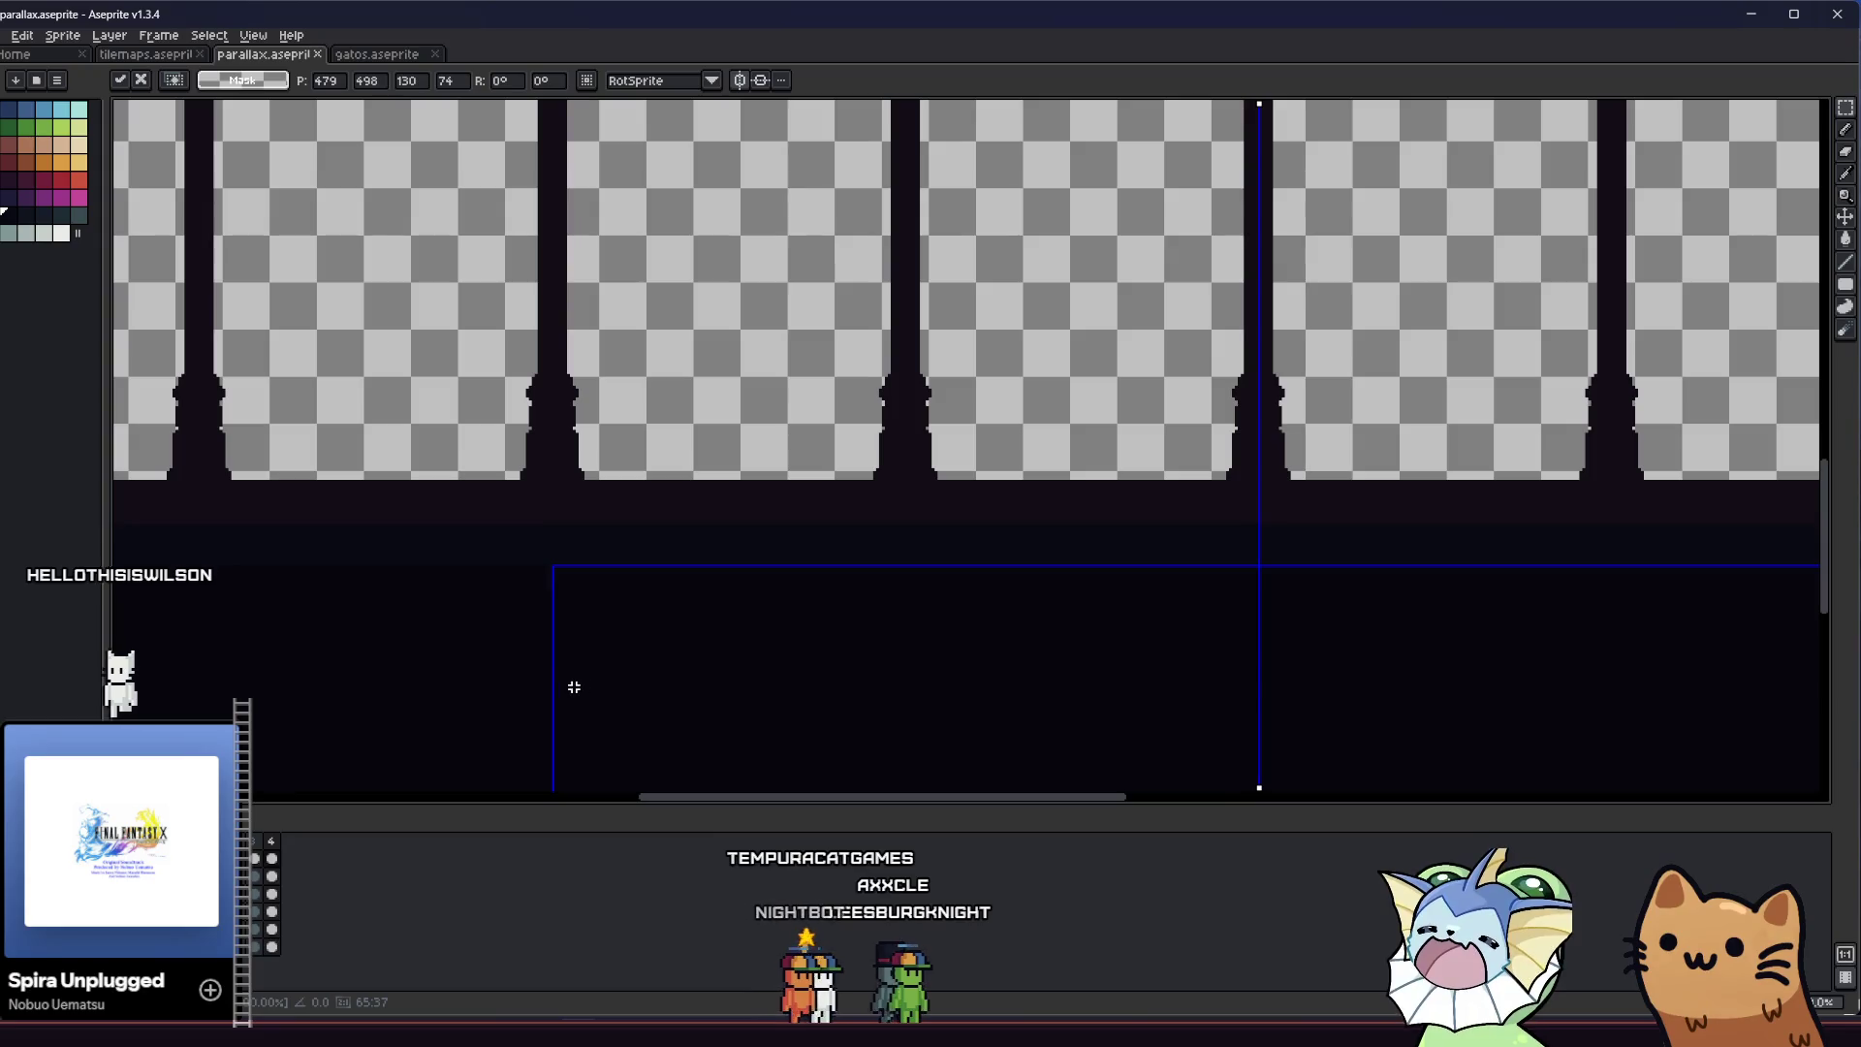
pyautogui.scroll(-3, 768, 607)
pyautogui.scroll(2, 997, 633)
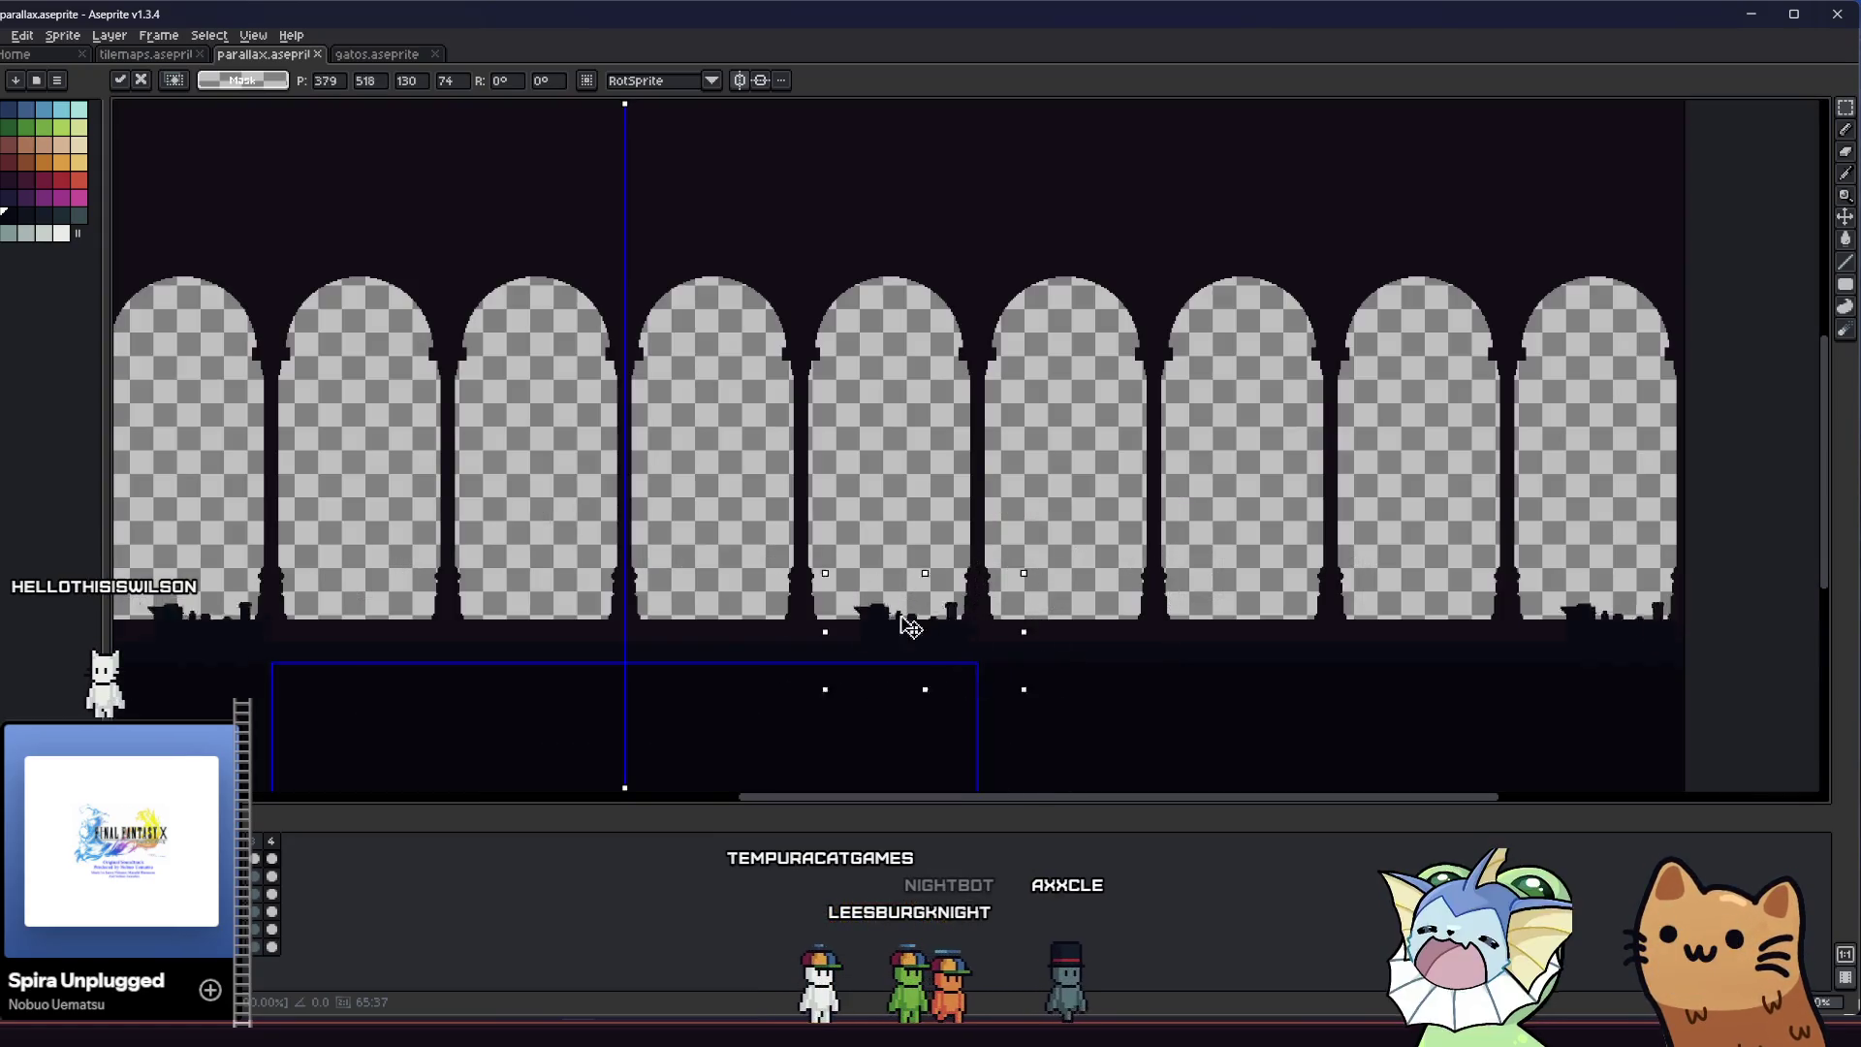
pyautogui.scroll(1, 749, 611)
pyautogui.scroll(1, 744, 622)
pyautogui.scroll(-1, 741, 626)
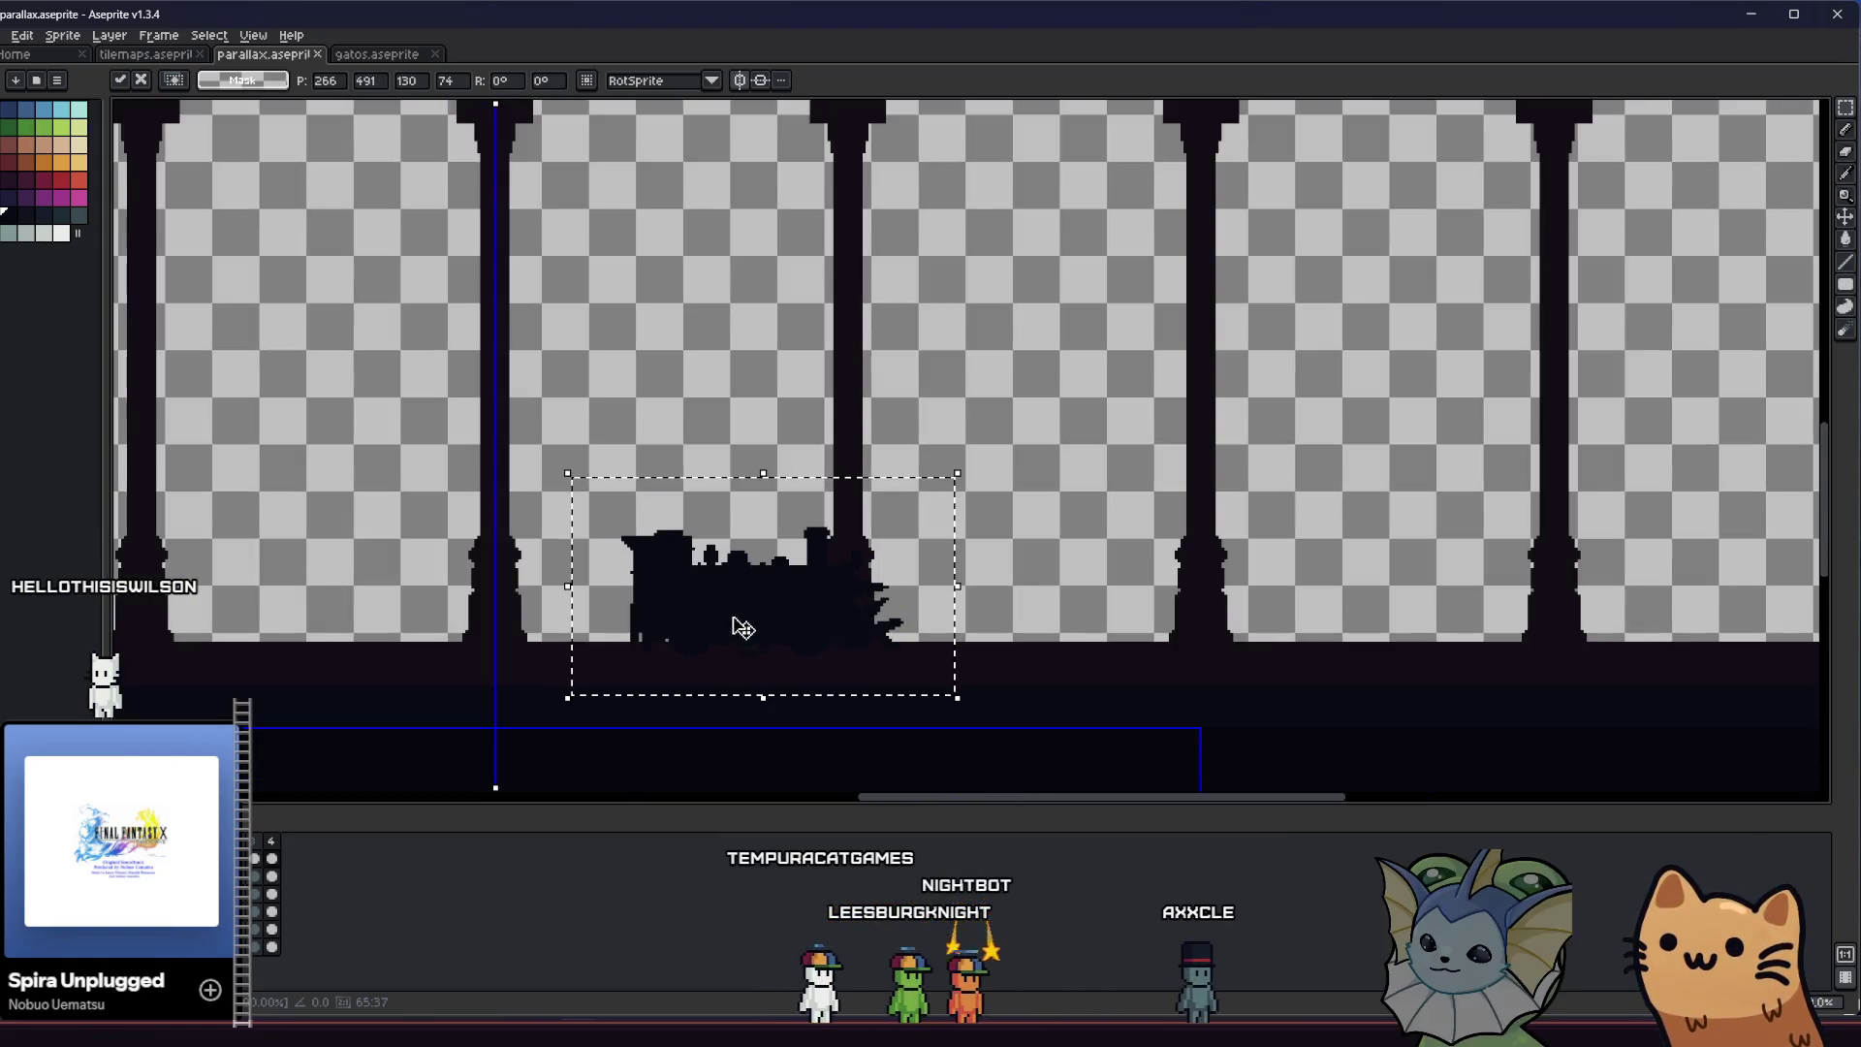
pyautogui.moveTo(763, 633); pyautogui.dragTo(835, 665)
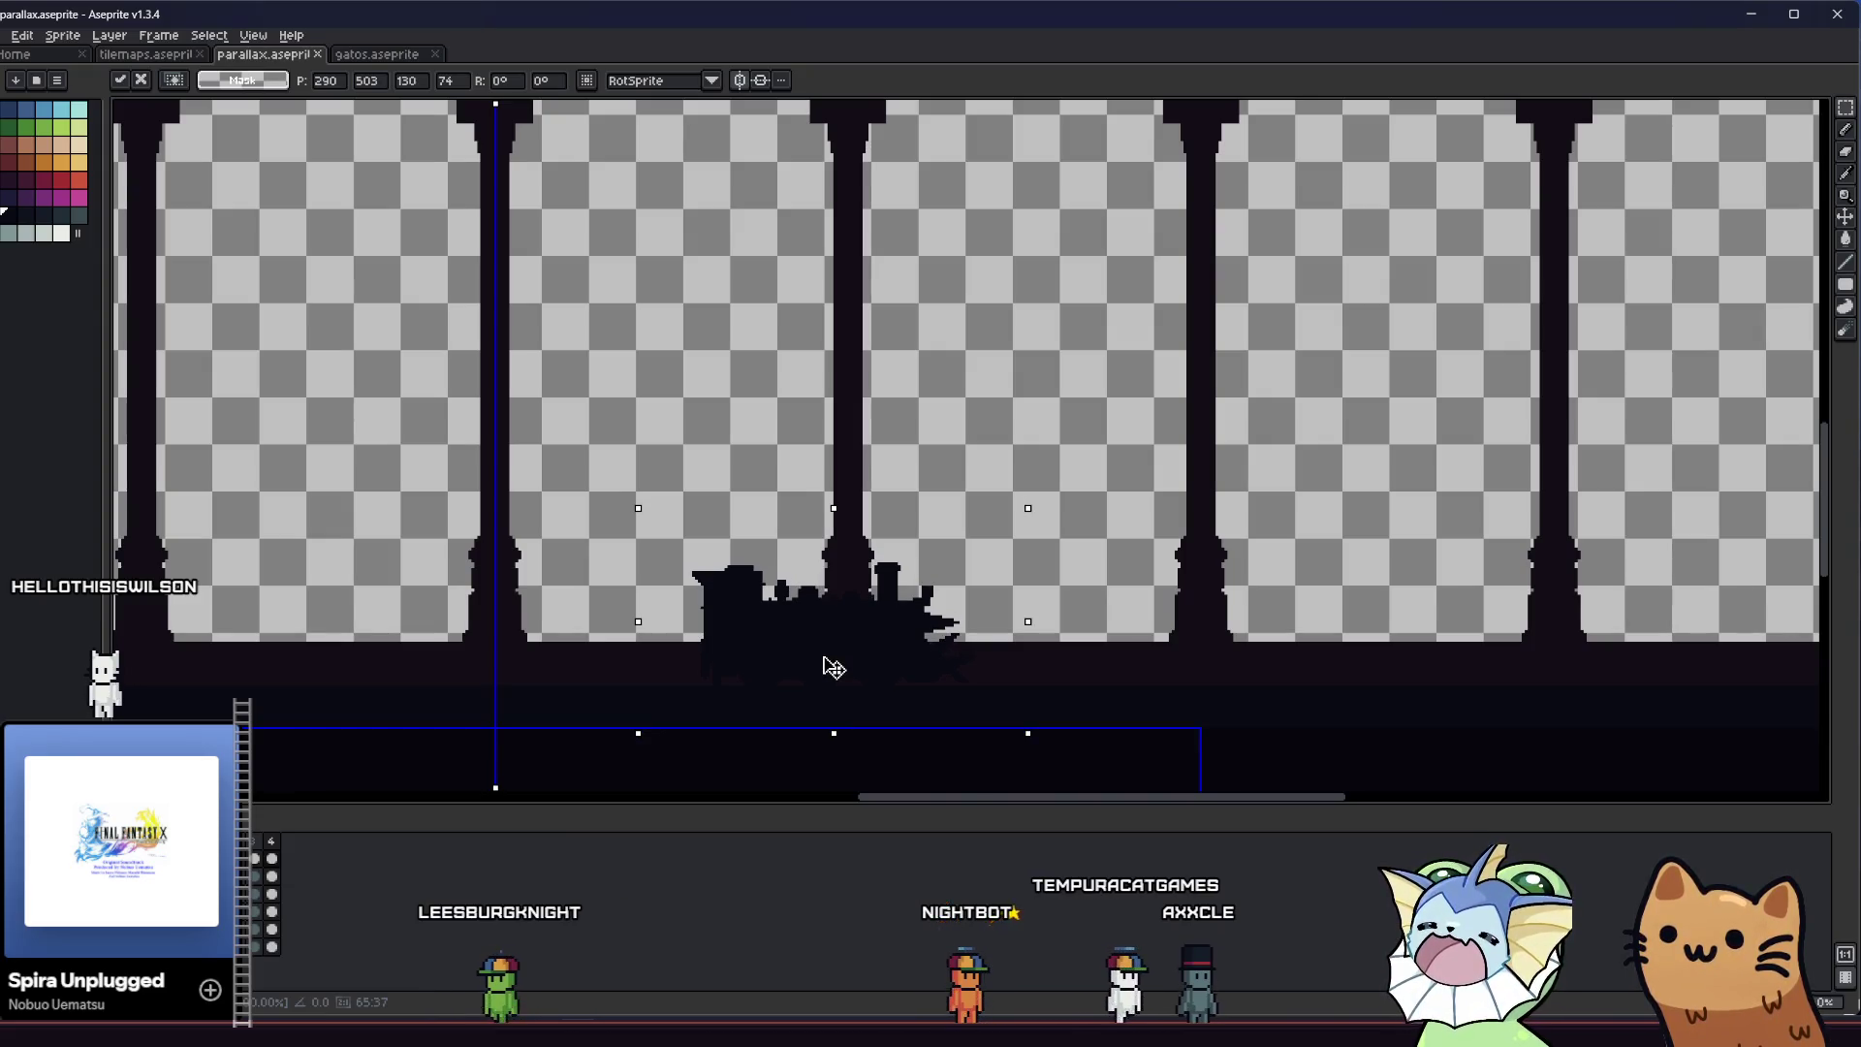
pyautogui.press('Return')
pyautogui.hotkey('ctrl', 'd')
pyautogui.scroll(-1, 665, 624)
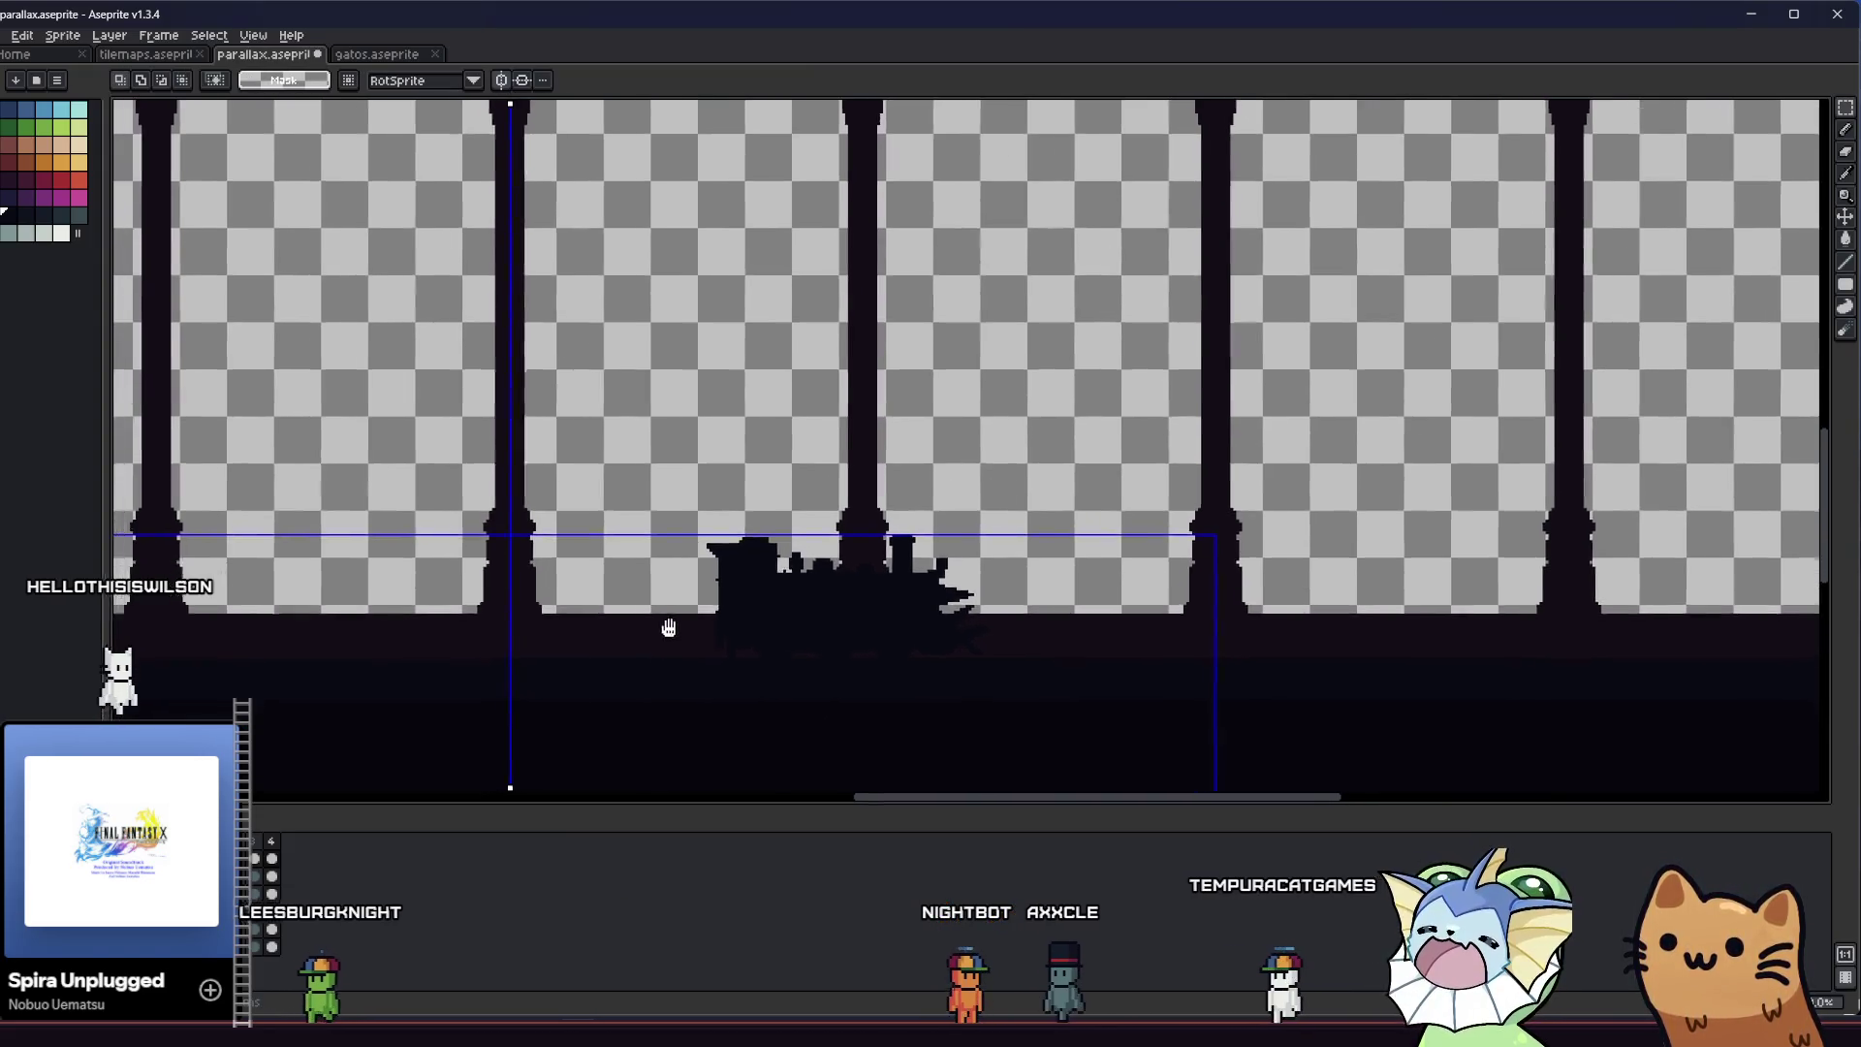
pyautogui.scroll(3, 868, 649)
pyautogui.scroll(1, 636, 615)
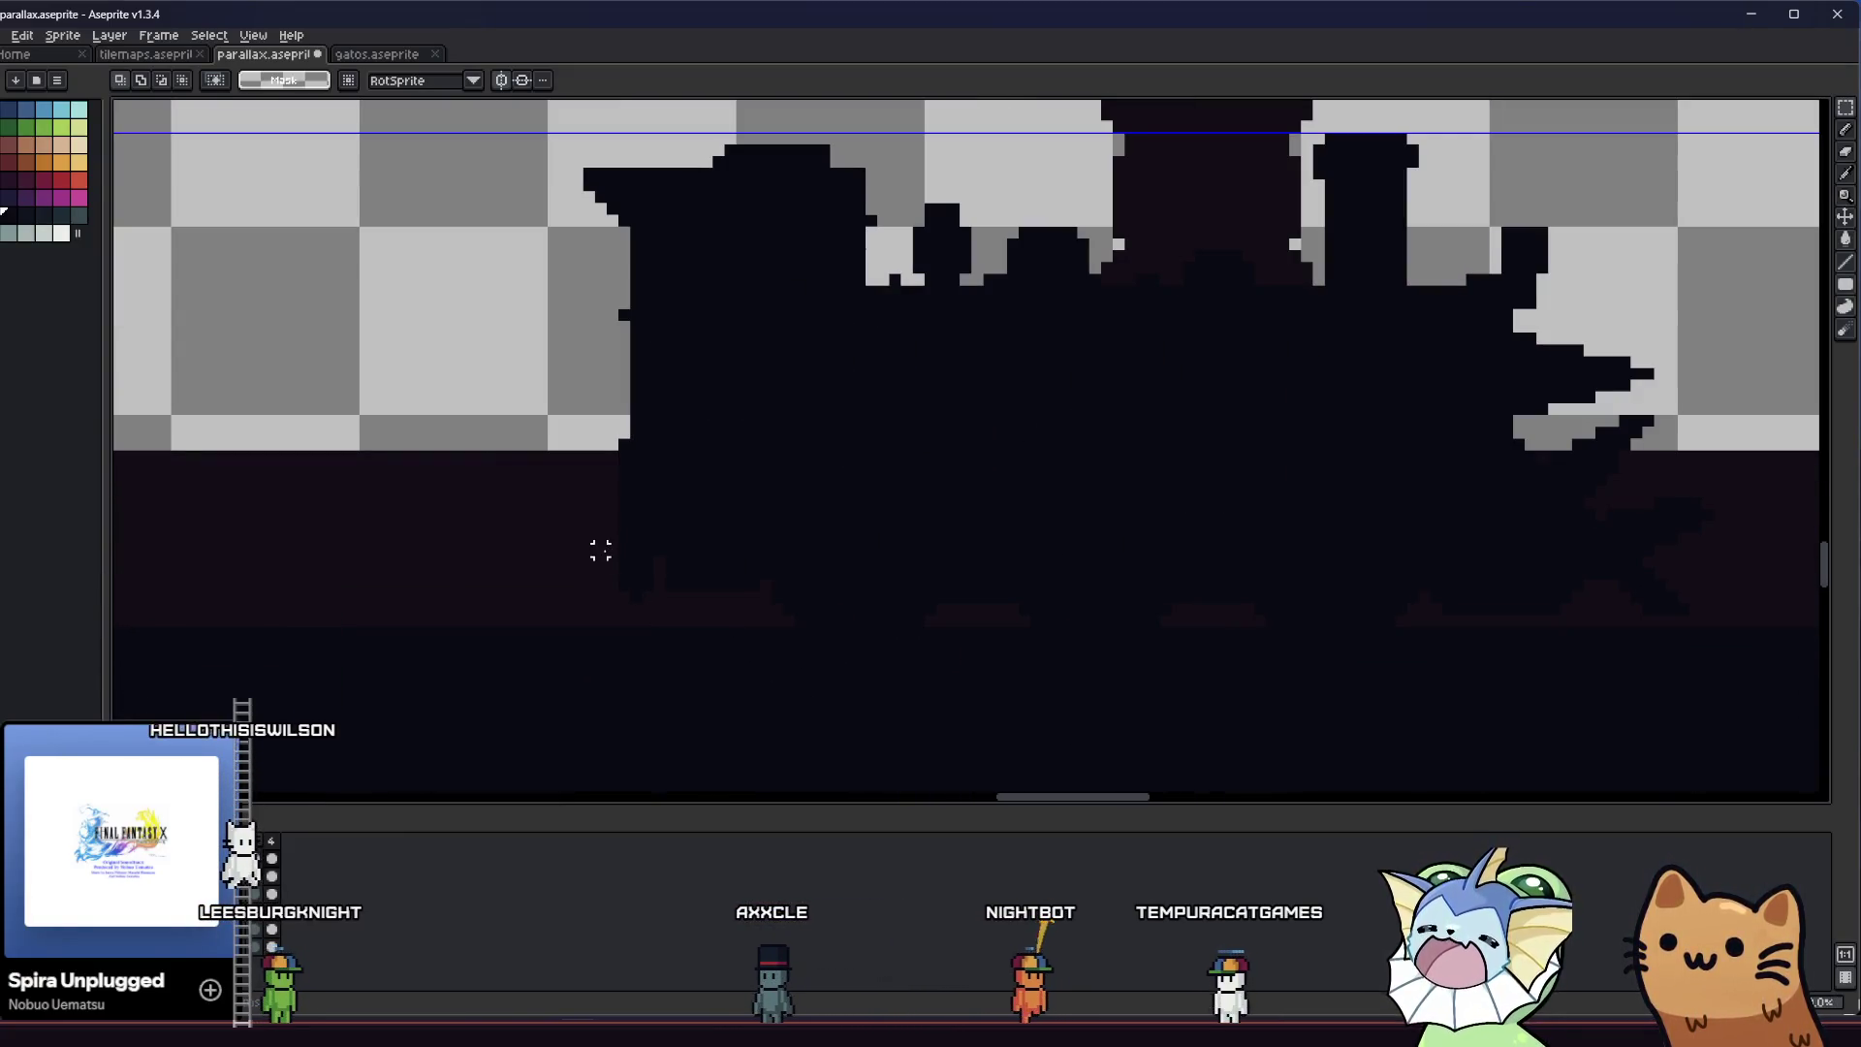
pyautogui.scroll(-1, 539, 633)
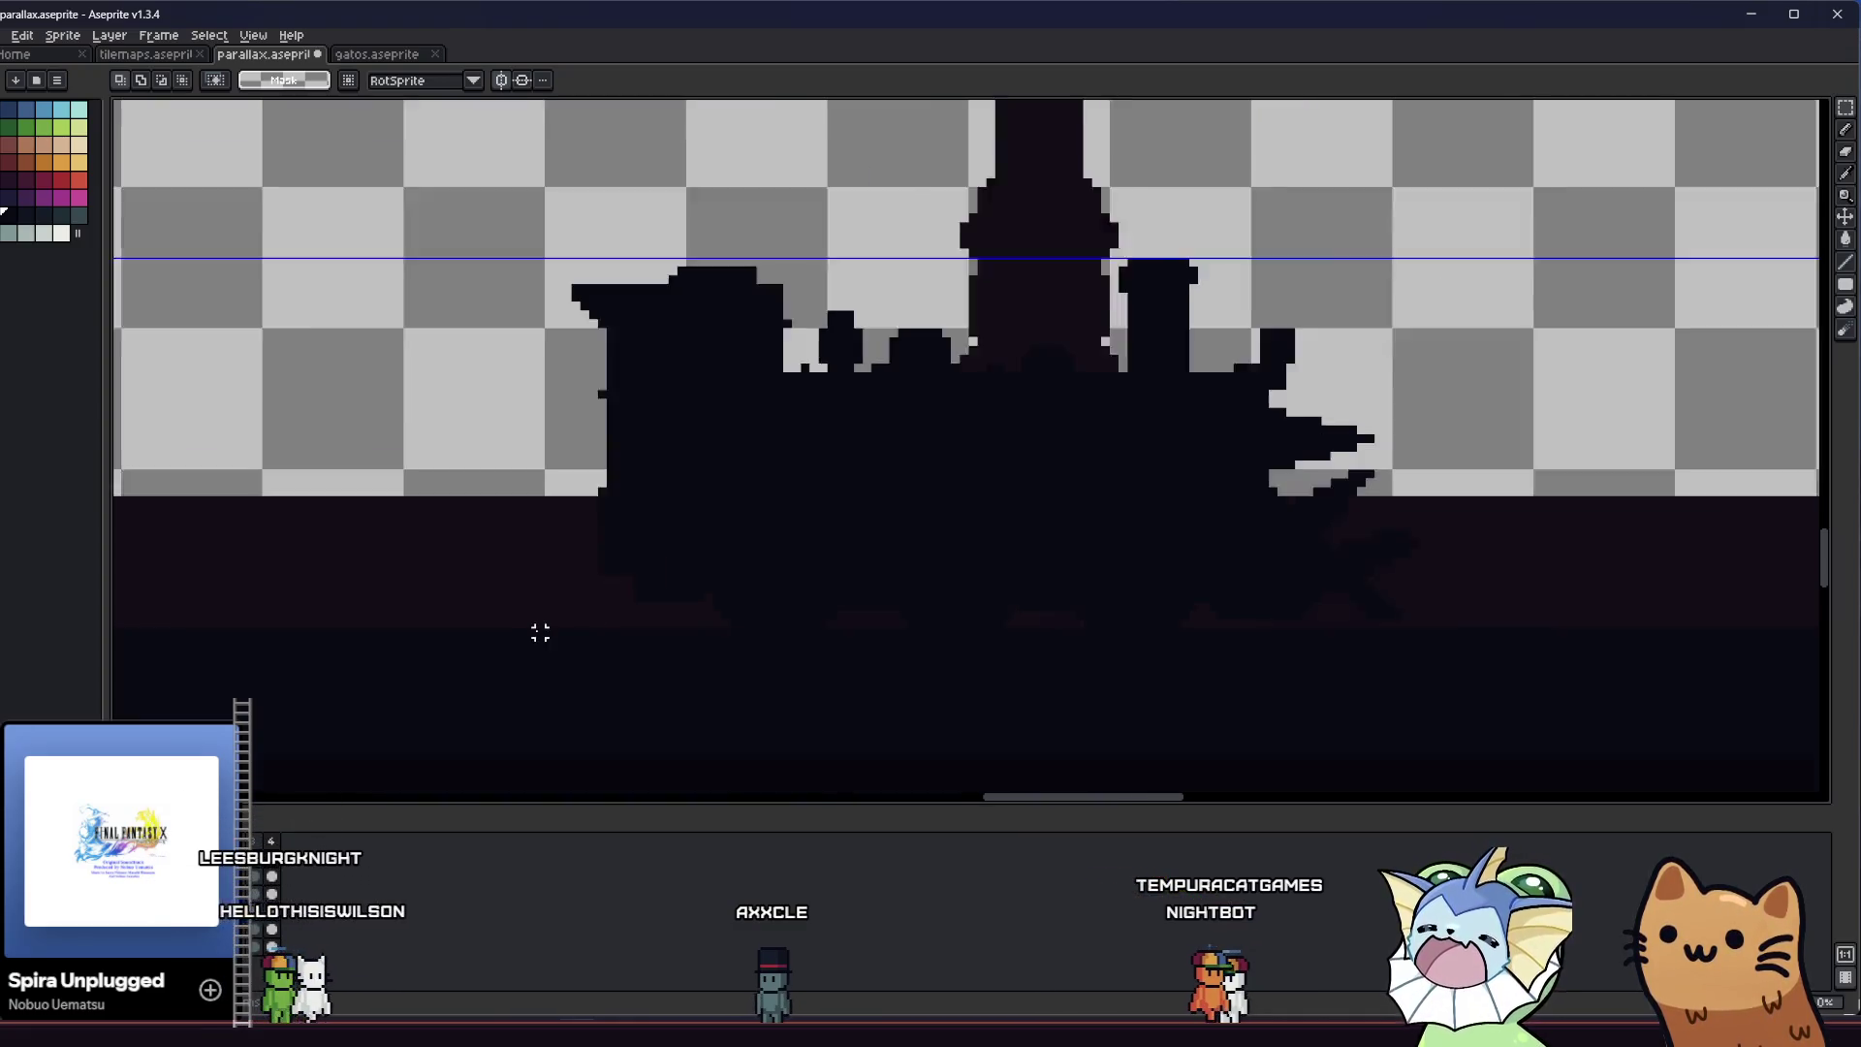
pyautogui.scroll(-3, 572, 629)
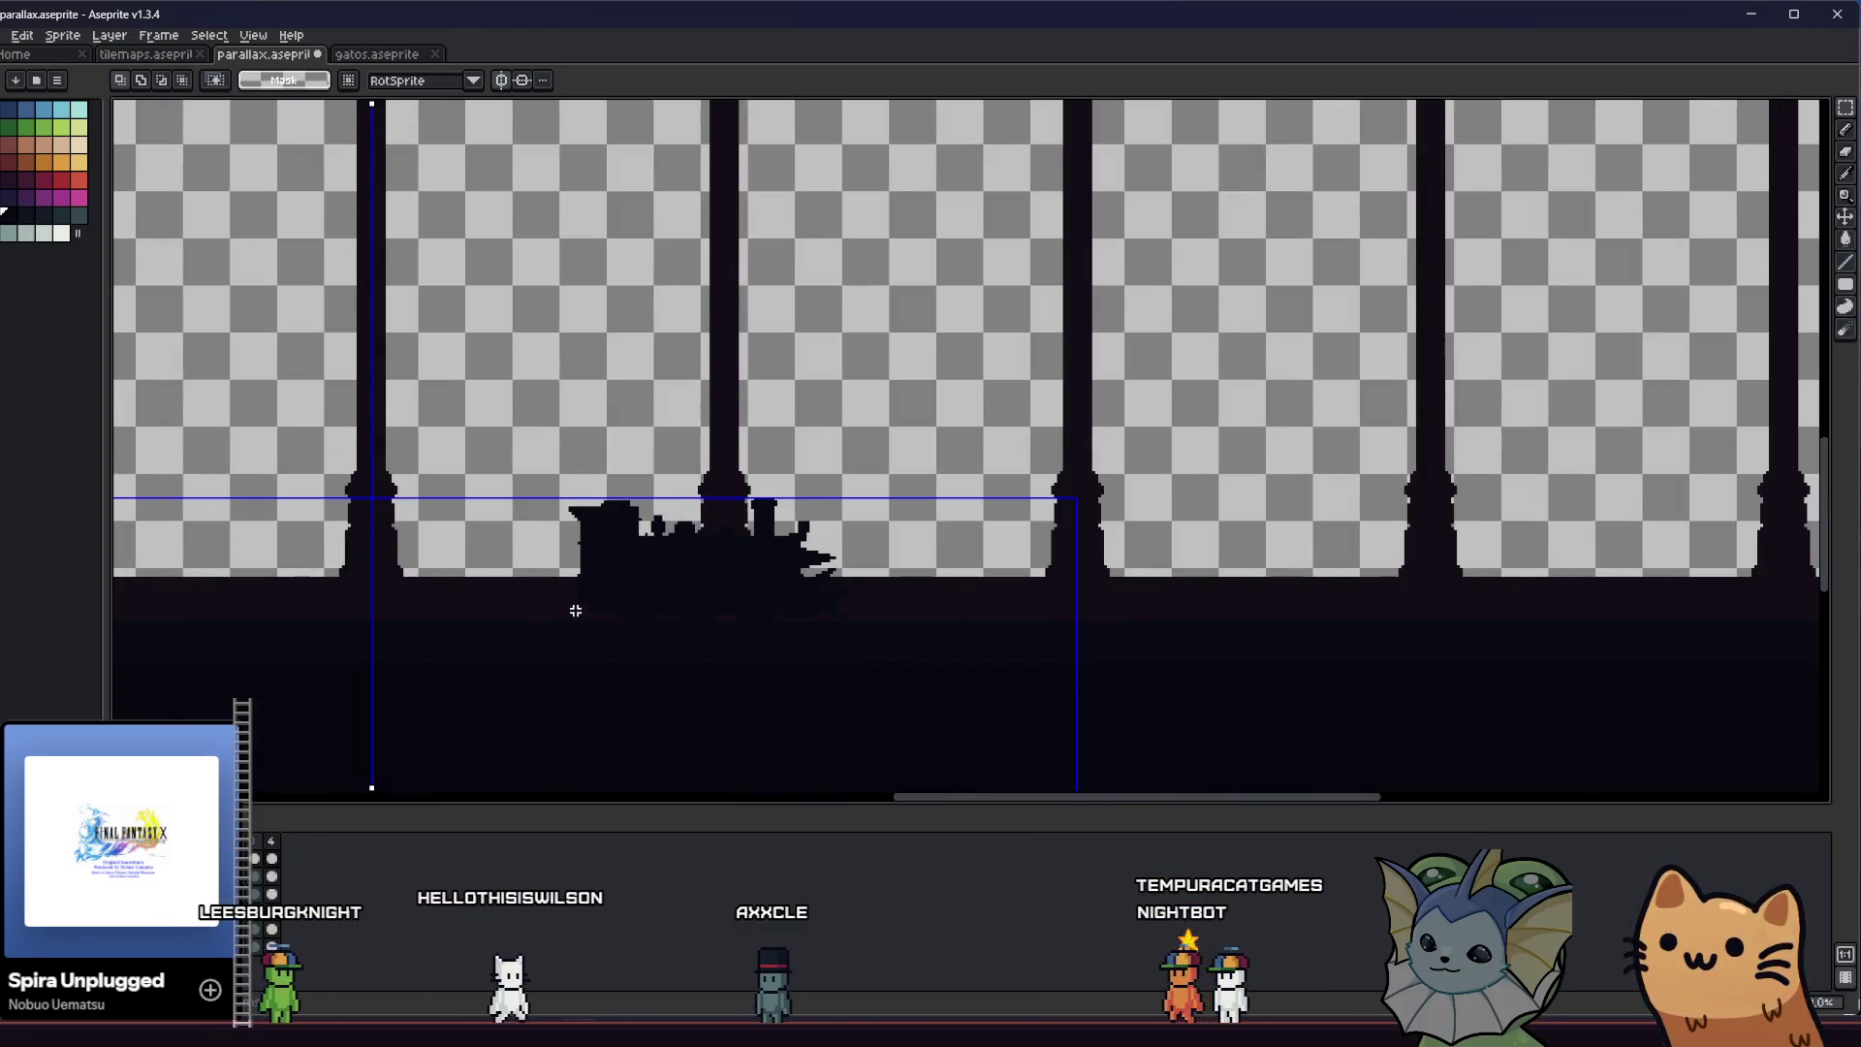
# Marquee the middle locomotive silhouette, try shifting it, cancel with Escape and pan along the arches
pyautogui.moveTo(575, 610); pyautogui.dragTo(654, 554)
pyautogui.moveTo(604, 403); pyautogui.dragTo(990, 558)
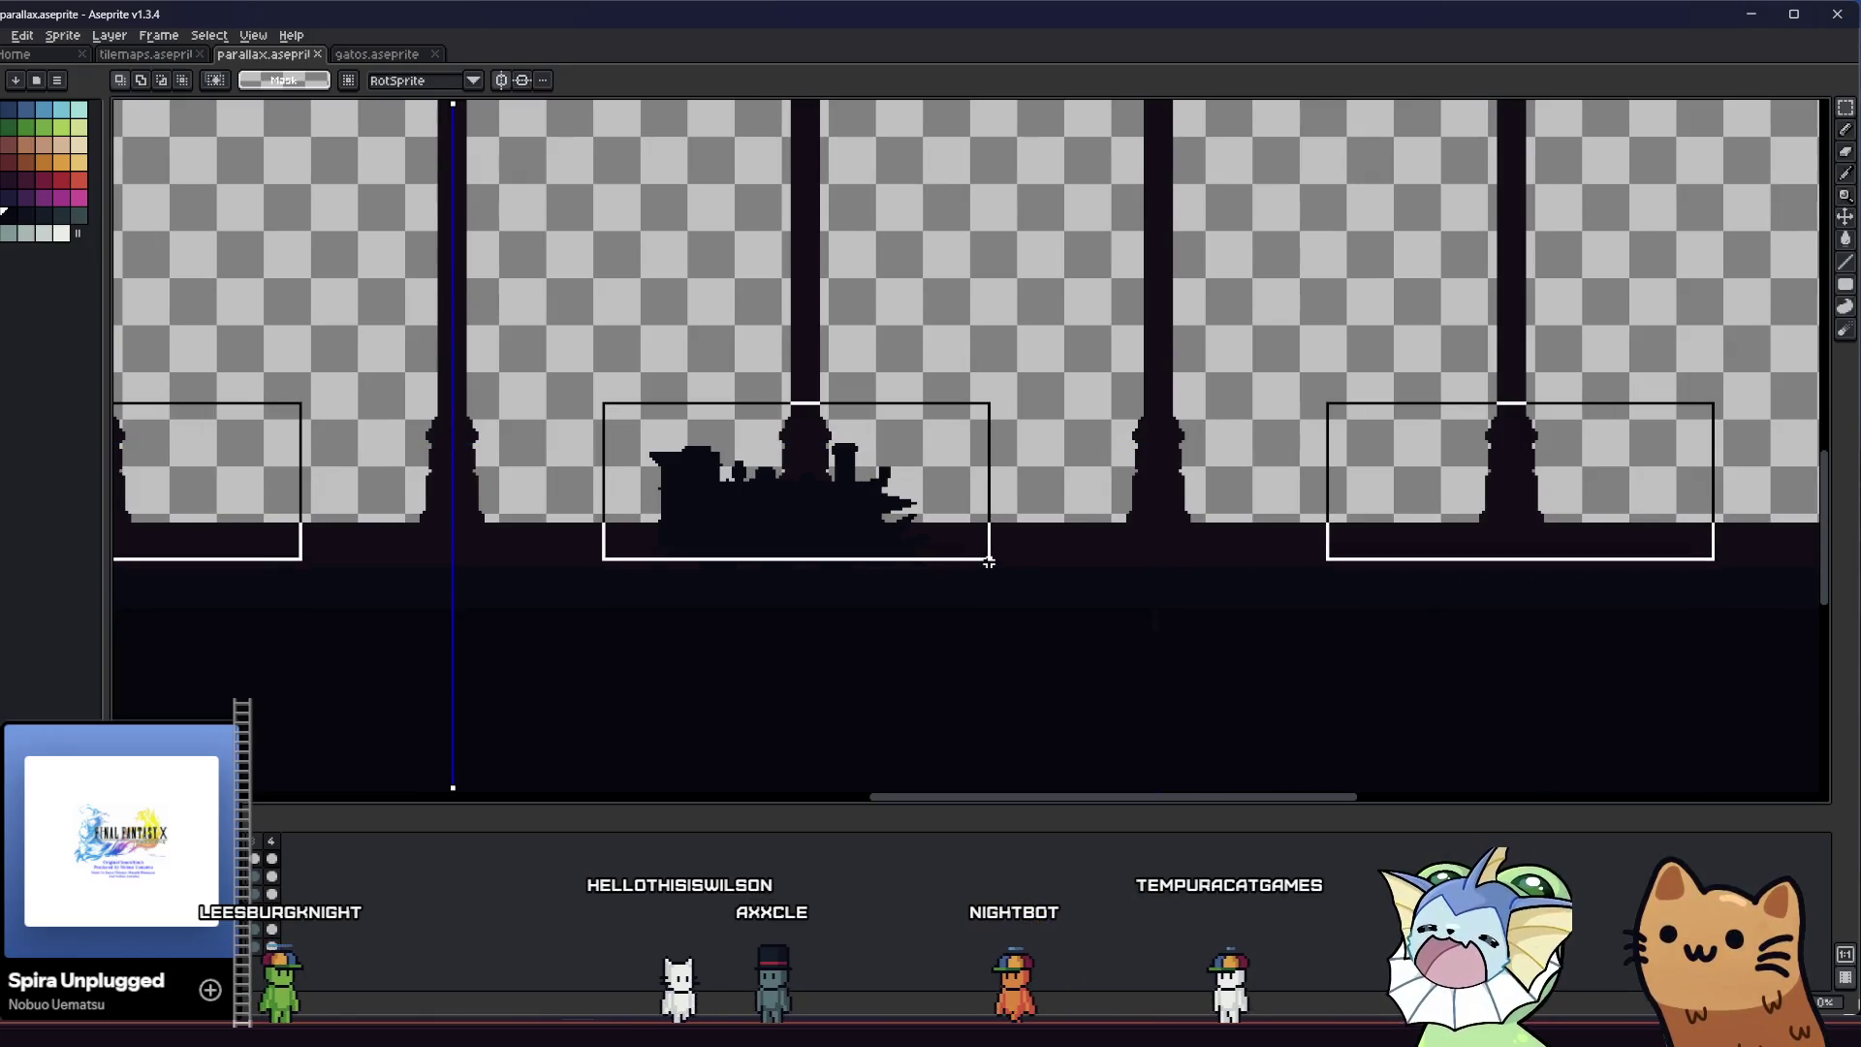
pyautogui.scroll(-2, 469, 488)
pyautogui.scroll(1, 642, 501)
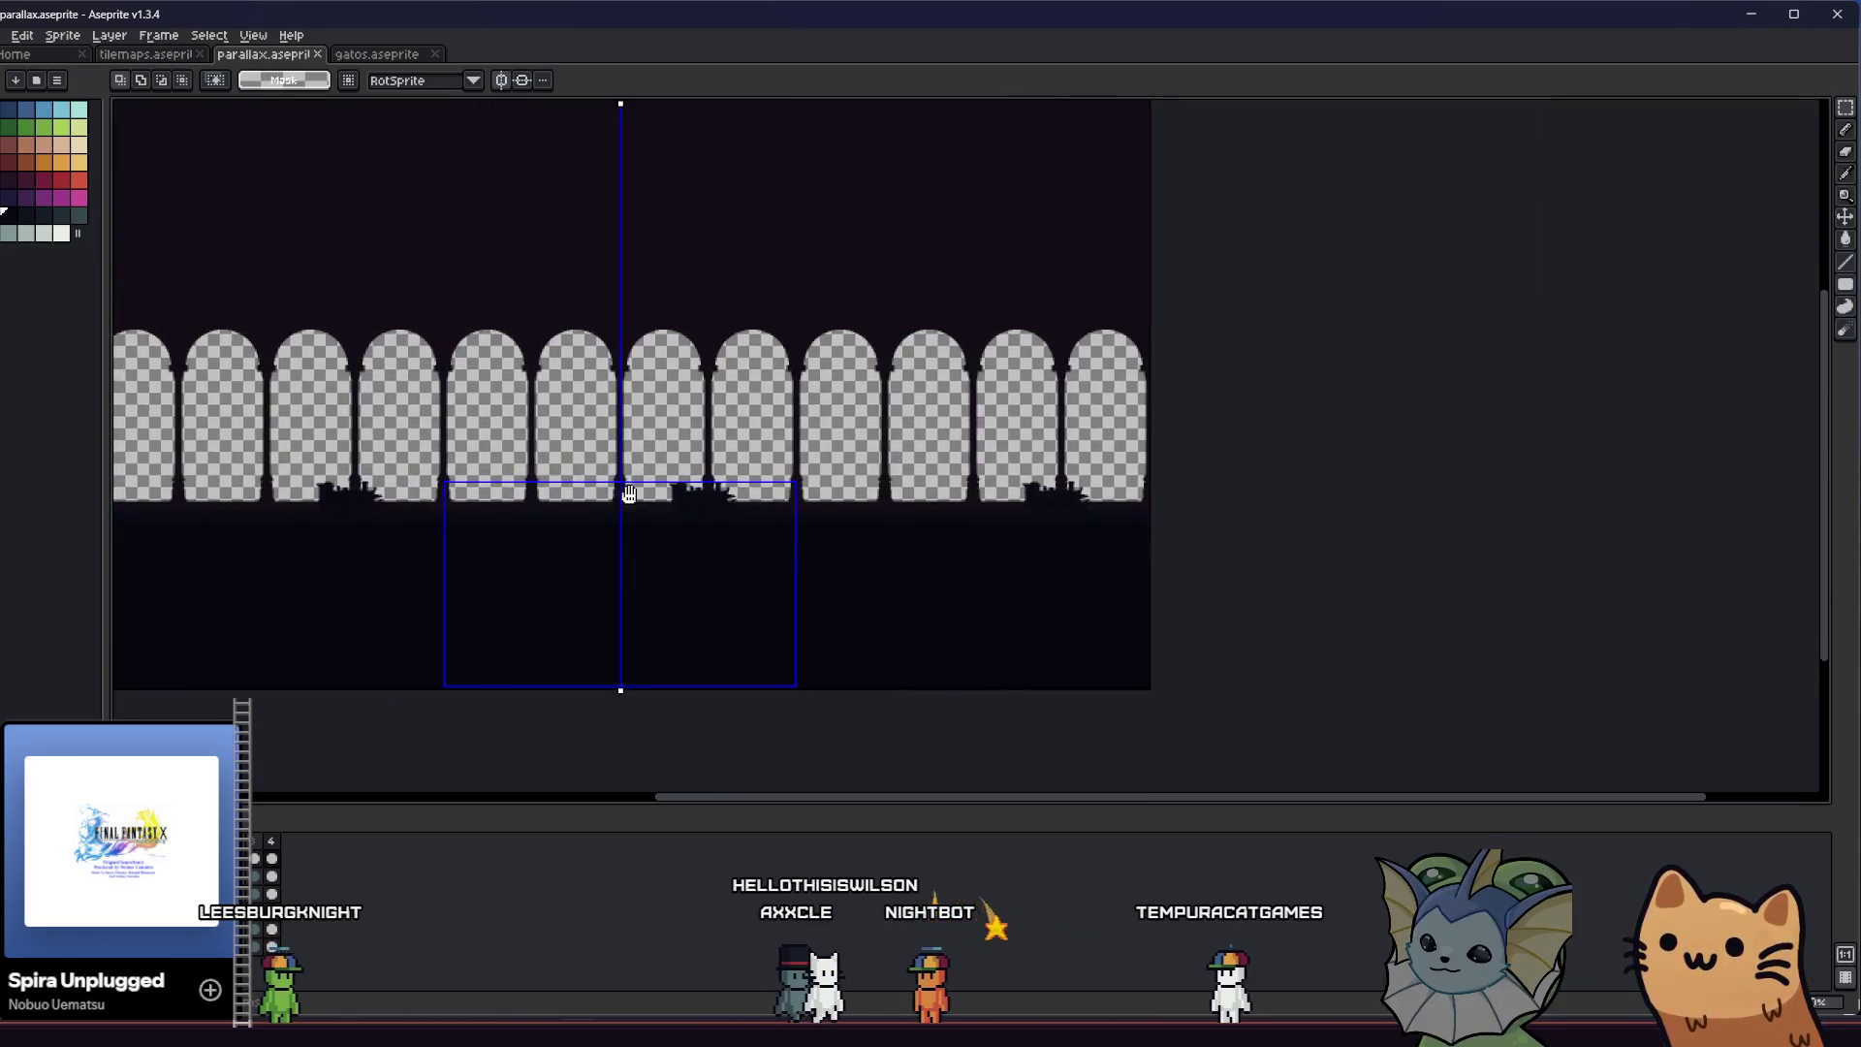
pyautogui.scroll(1, 641, 502)
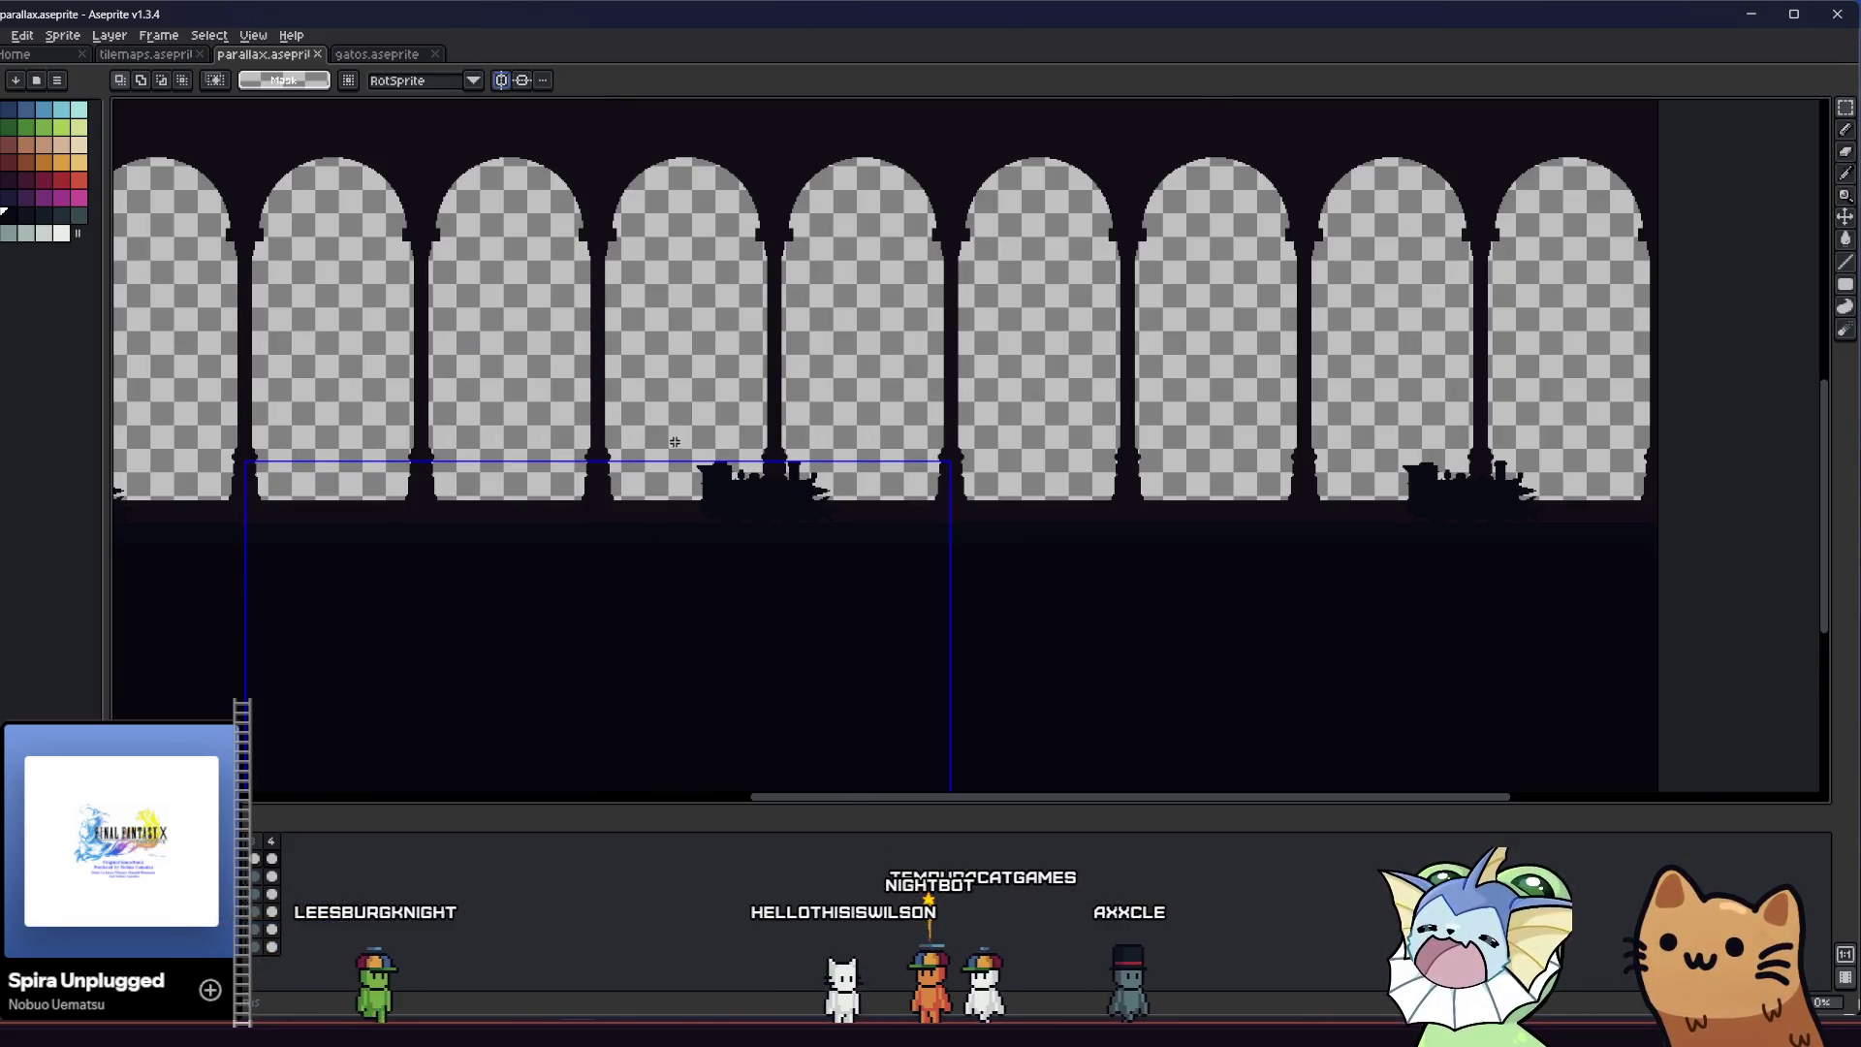
pyautogui.scroll(2, 705, 471)
pyautogui.scroll(-1, 682, 436)
pyautogui.moveTo(714, 443); pyautogui.dragTo(971, 633)
pyautogui.scroll(2, 913, 540)
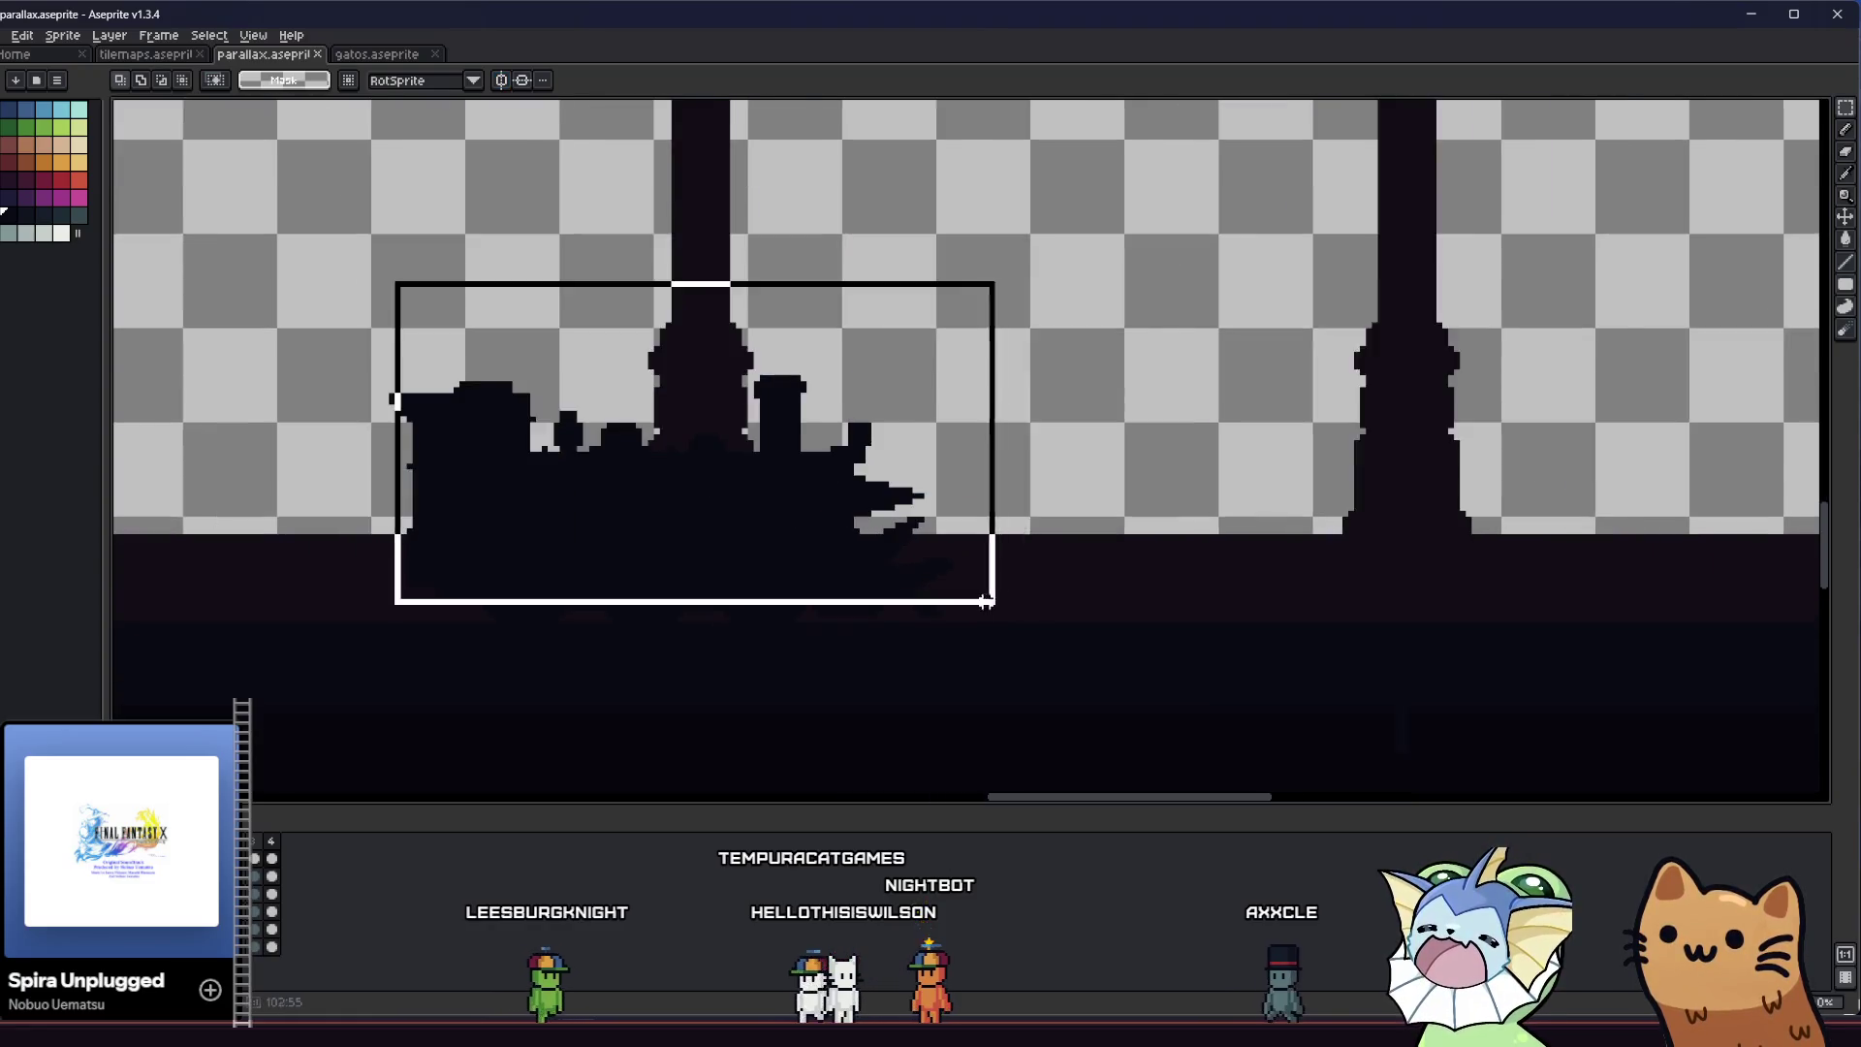
pyautogui.scroll(-3, 874, 611)
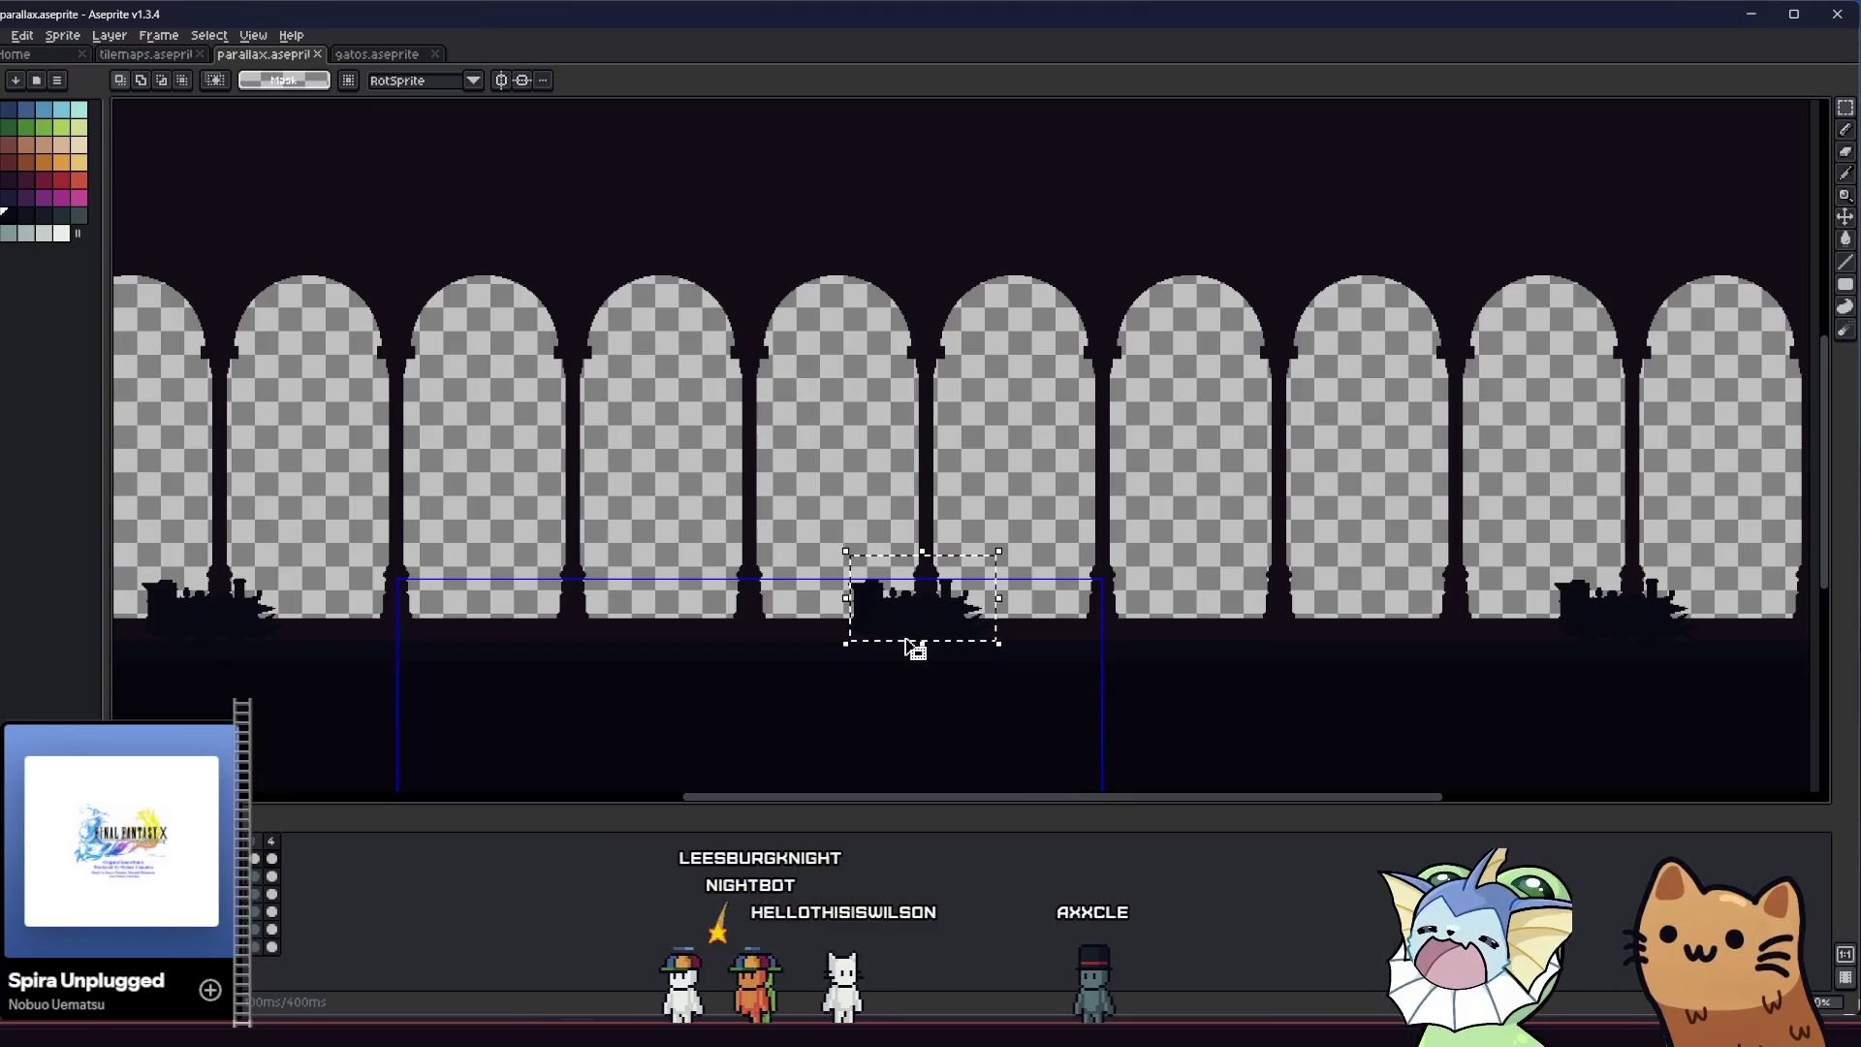
pyautogui.moveTo(906, 643)
pyautogui.mouseDown()
pyautogui.moveTo(818, 566)
pyautogui.moveTo(859, 590)
pyautogui.mouseUp()
pyautogui.press('Escape')
pyautogui.scroll(3, 1038, 653)
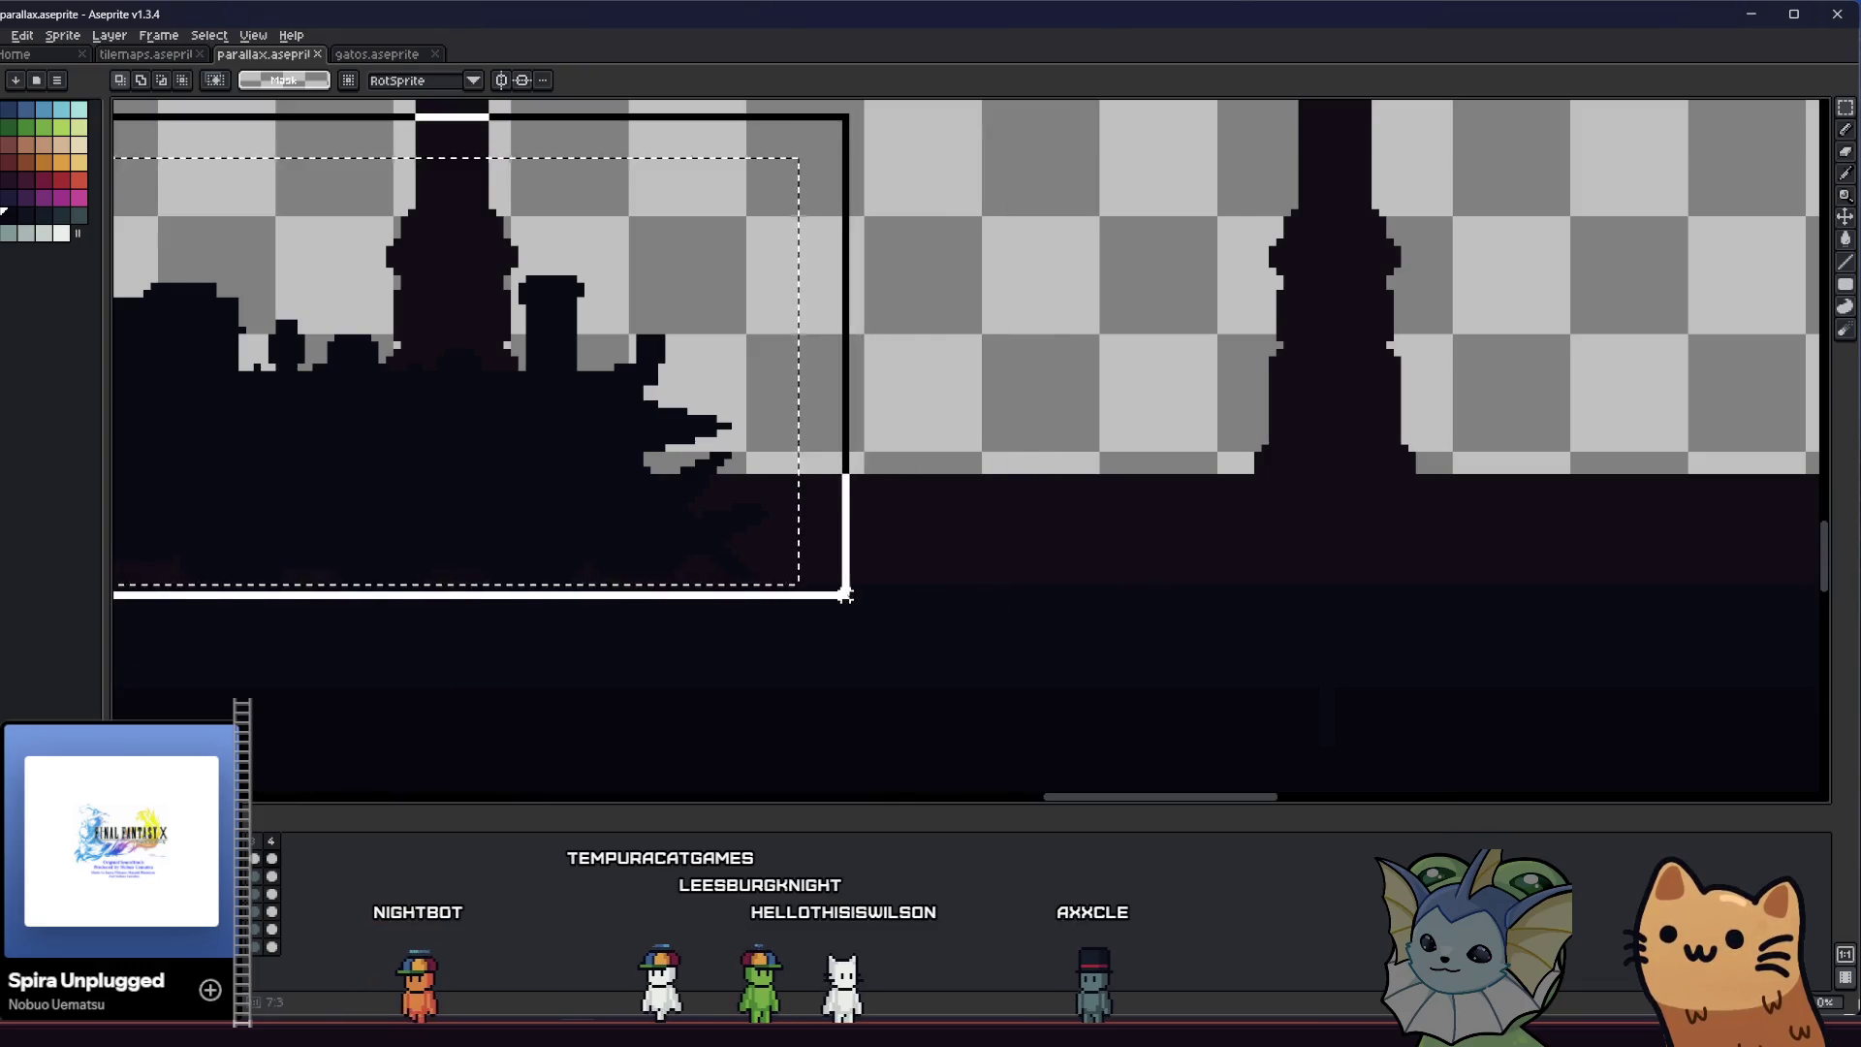
pyautogui.moveTo(740, 654); pyautogui.dragTo(1003, 705)
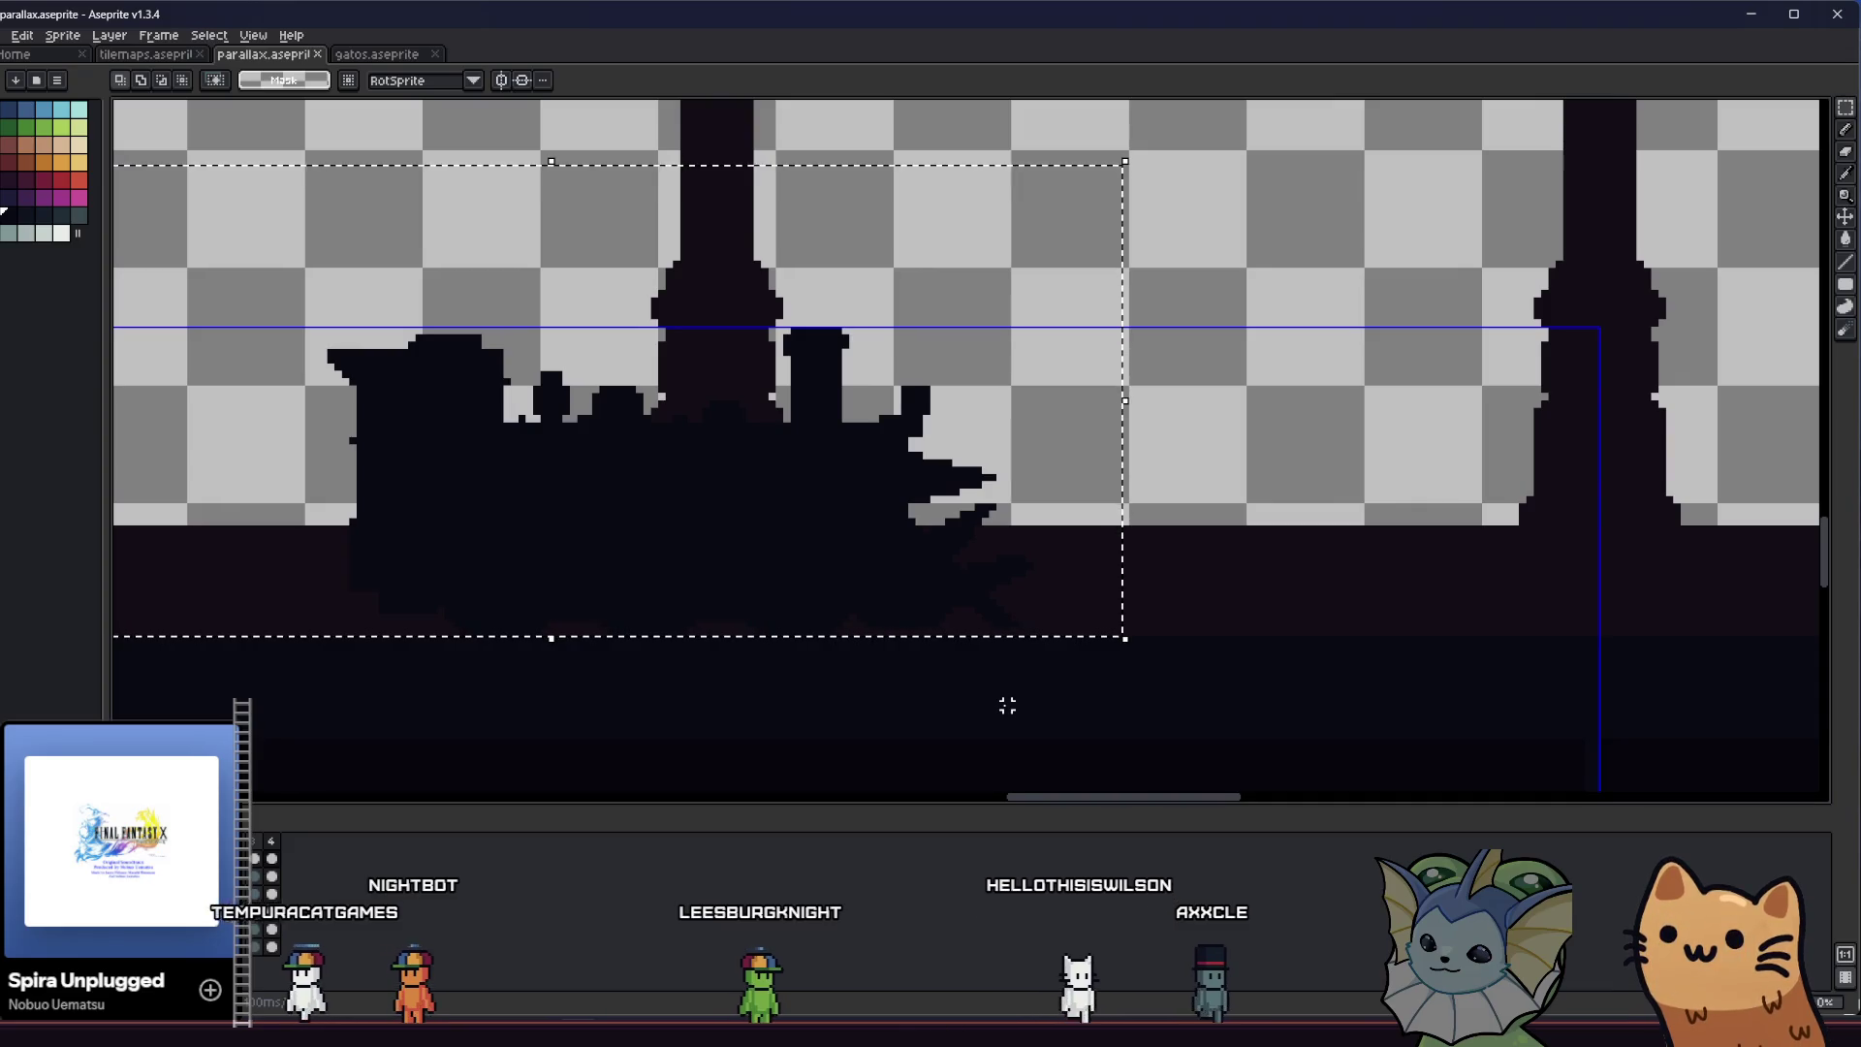
pyautogui.scroll(-1, 1007, 705)
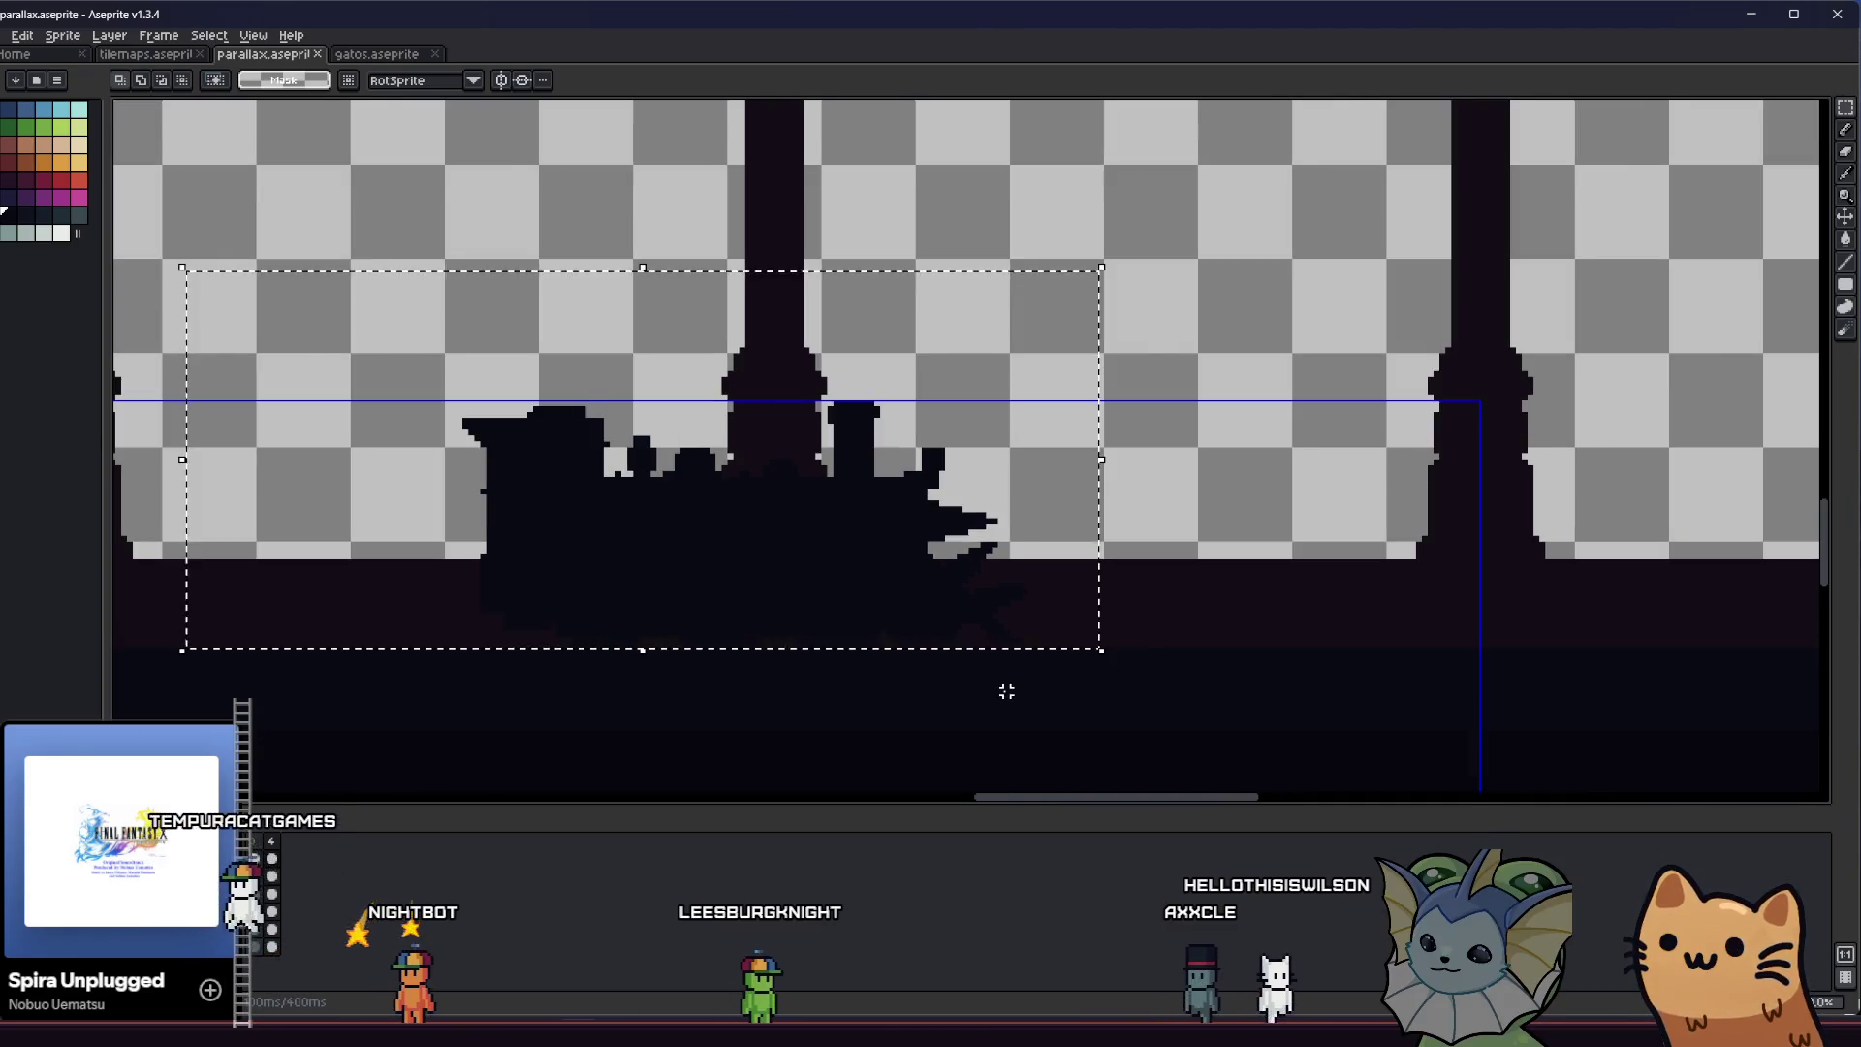
pyautogui.scroll(-2, 1005, 695)
pyautogui.scroll(-2, 1003, 691)
pyautogui.scroll(-2, 997, 687)
pyautogui.moveTo(952, 689)
pyautogui.mouseDown()
pyautogui.moveTo(930, 474)
pyautogui.moveTo(660, 376)
pyautogui.mouseUp()
pyautogui.scroll(2, 862, 427)
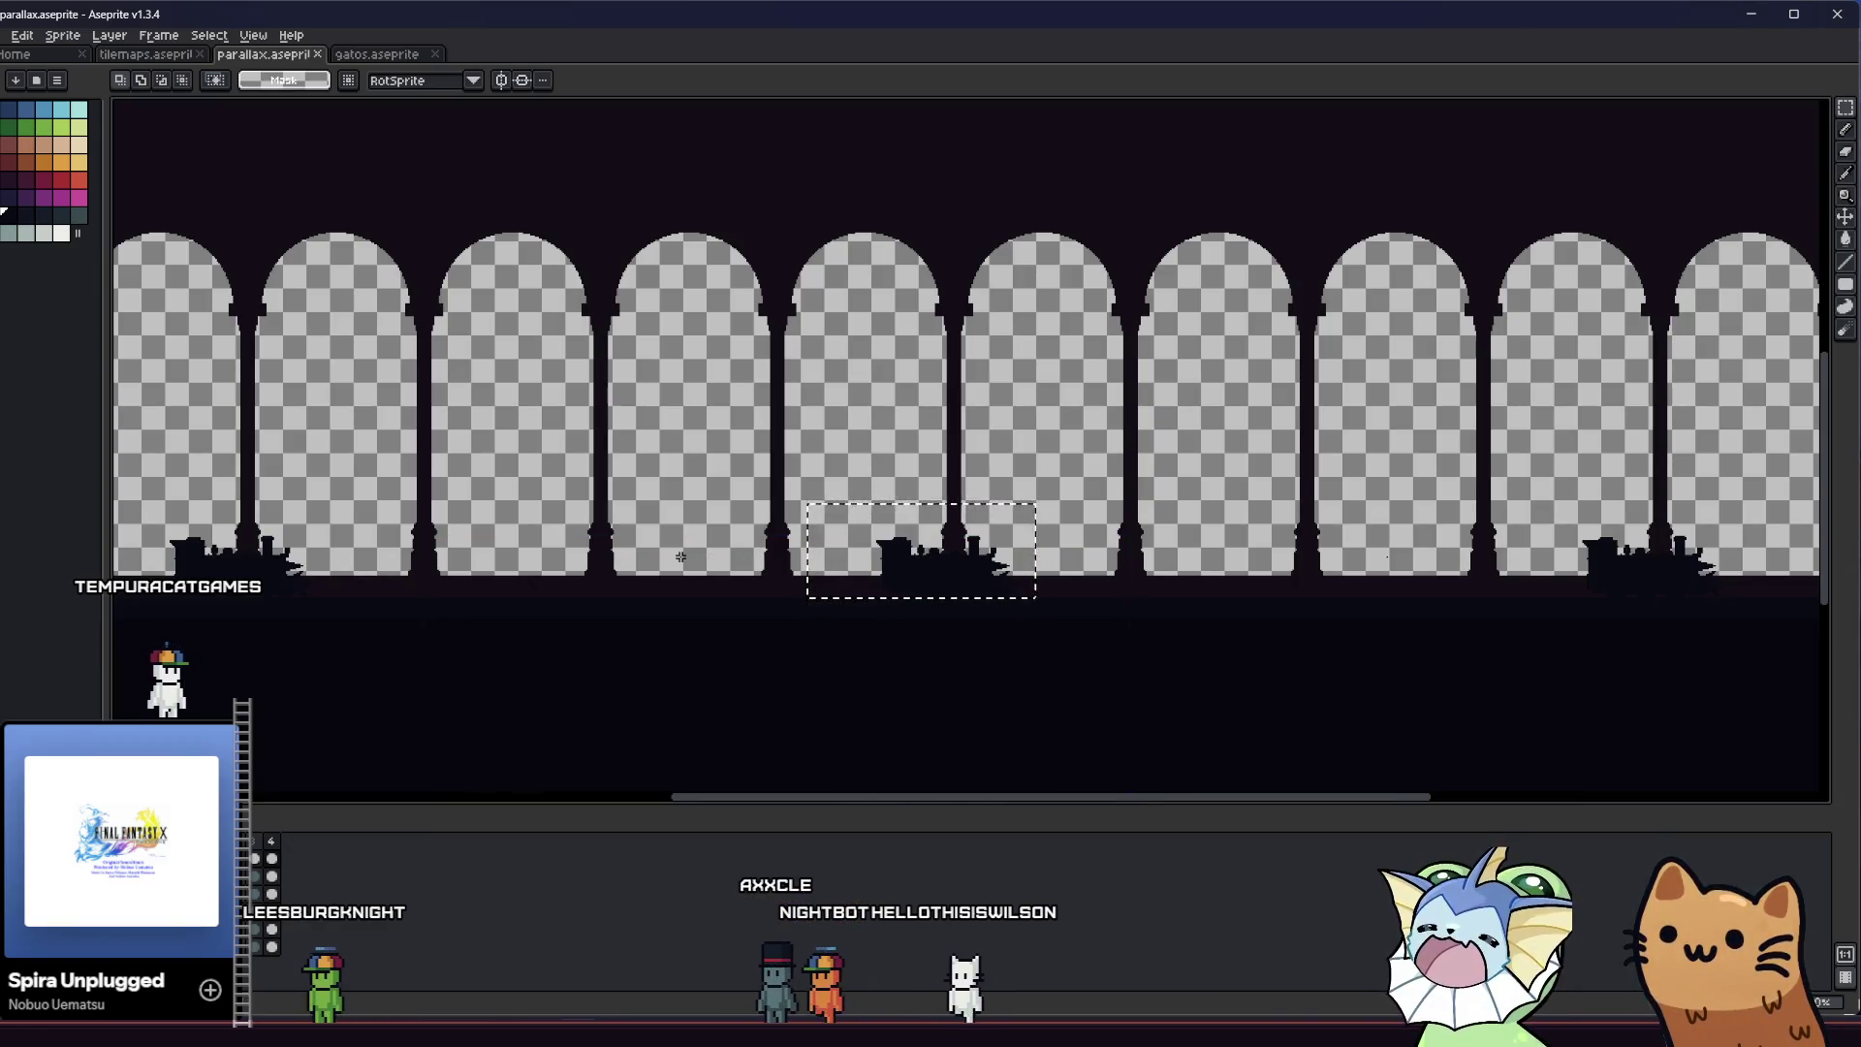
pyautogui.scroll(3, 816, 497)
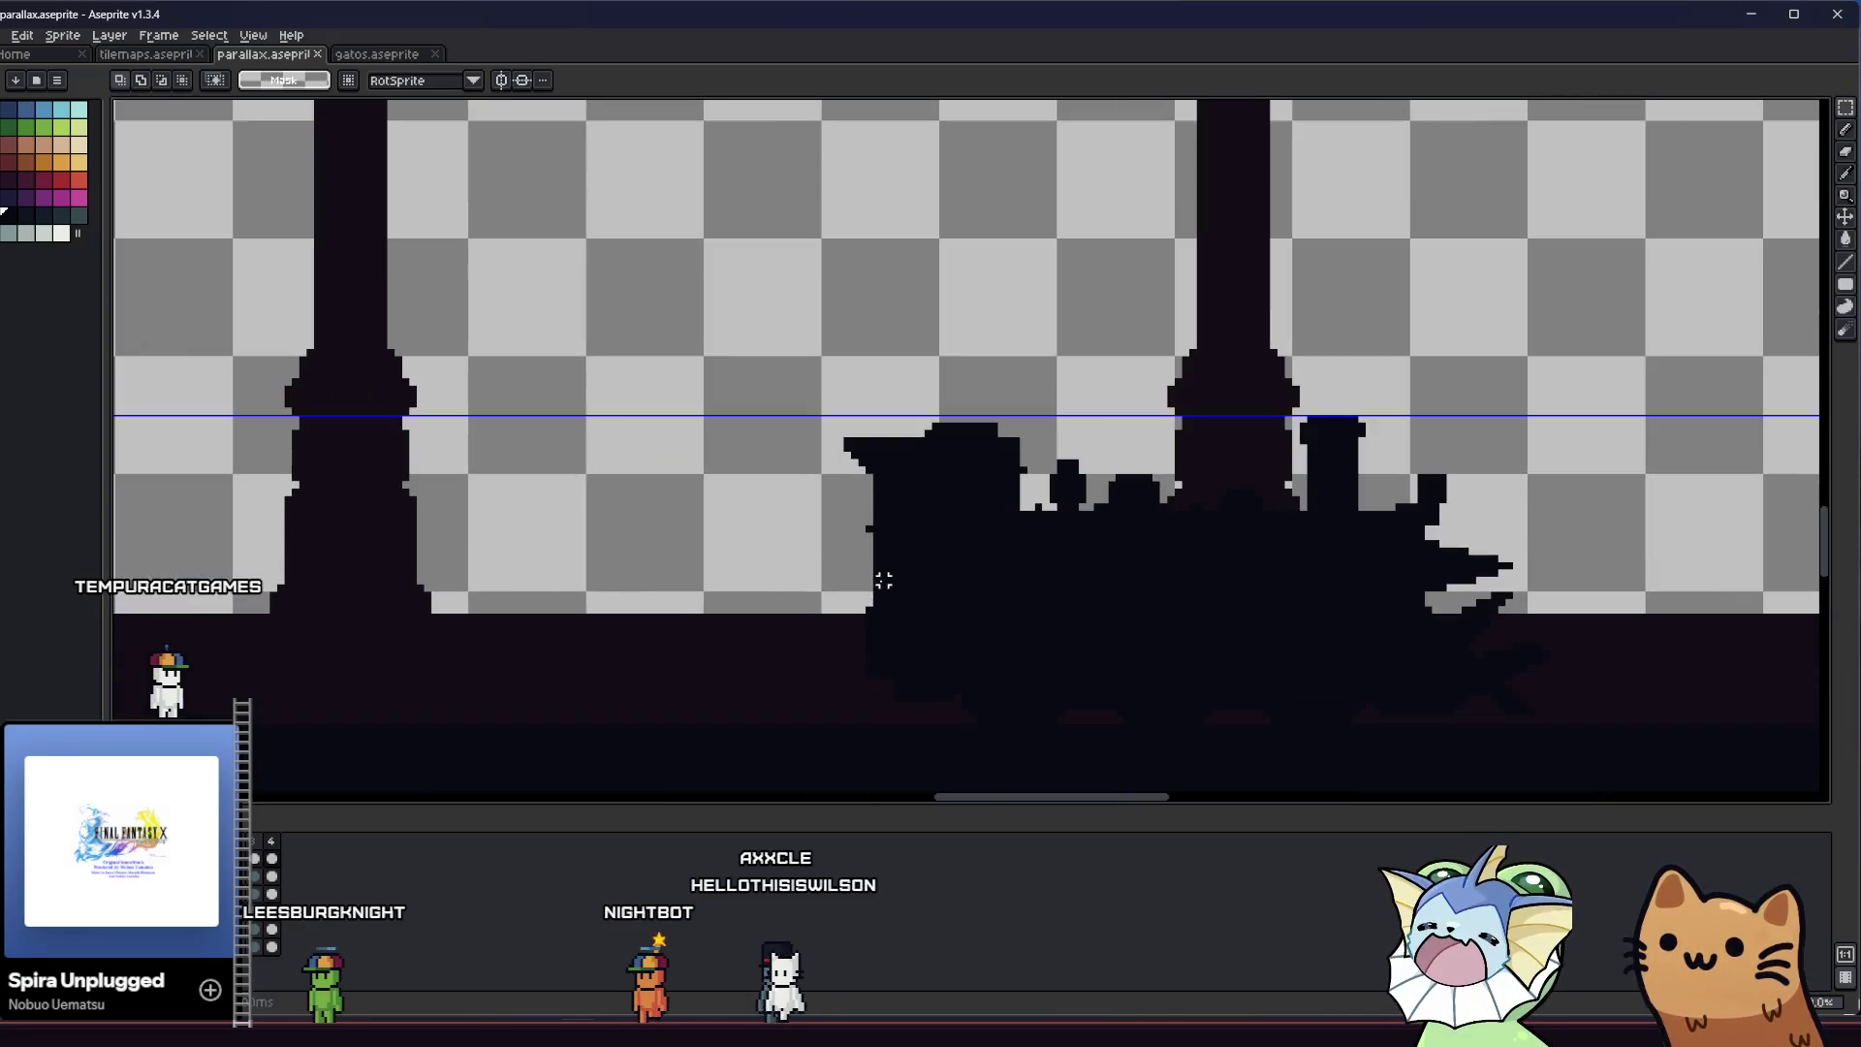
# Fill the marquee rectangle to form a carriage and select the wheel strip beneath the locomotive
pyautogui.moveTo(816, 501)
pyautogui.mouseDown()
pyautogui.moveTo(920, 449)
pyautogui.moveTo(303, 628)
pyautogui.mouseUp()
pyautogui.press('f')
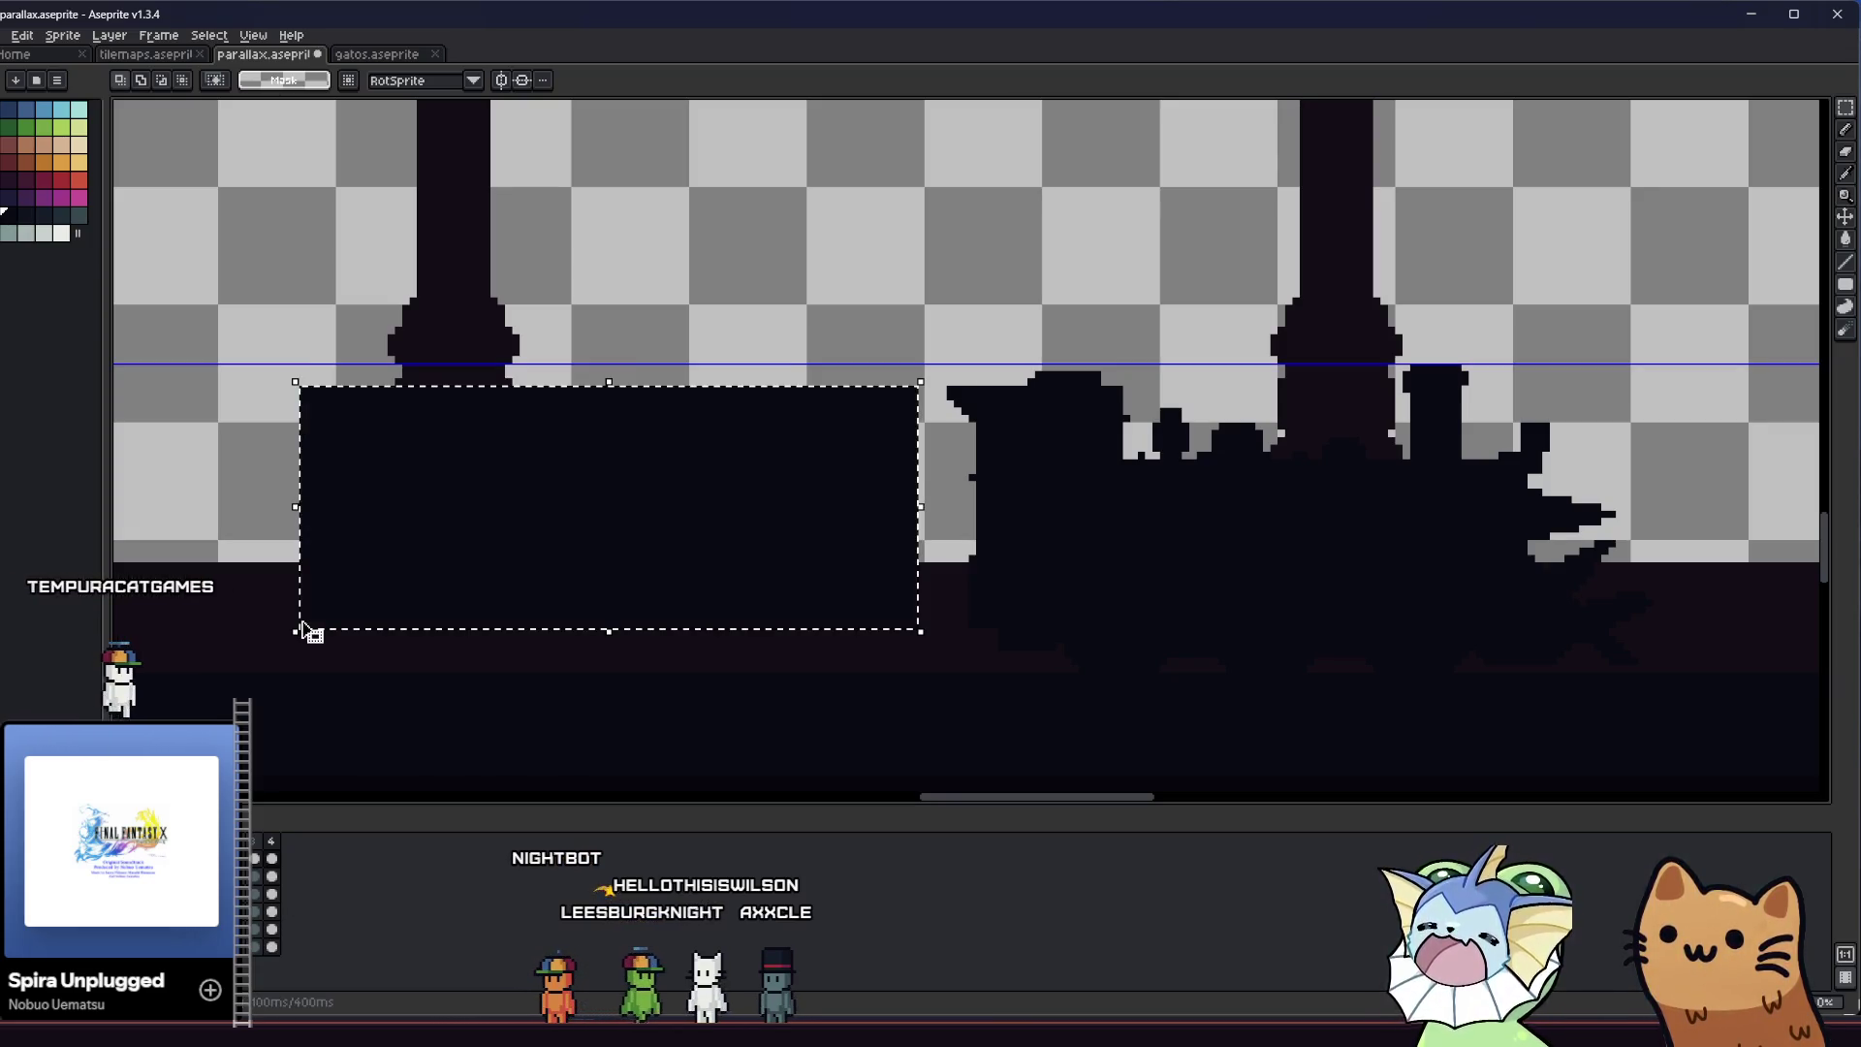
pyautogui.rightClick(723, 417)
pyautogui.press('Escape')
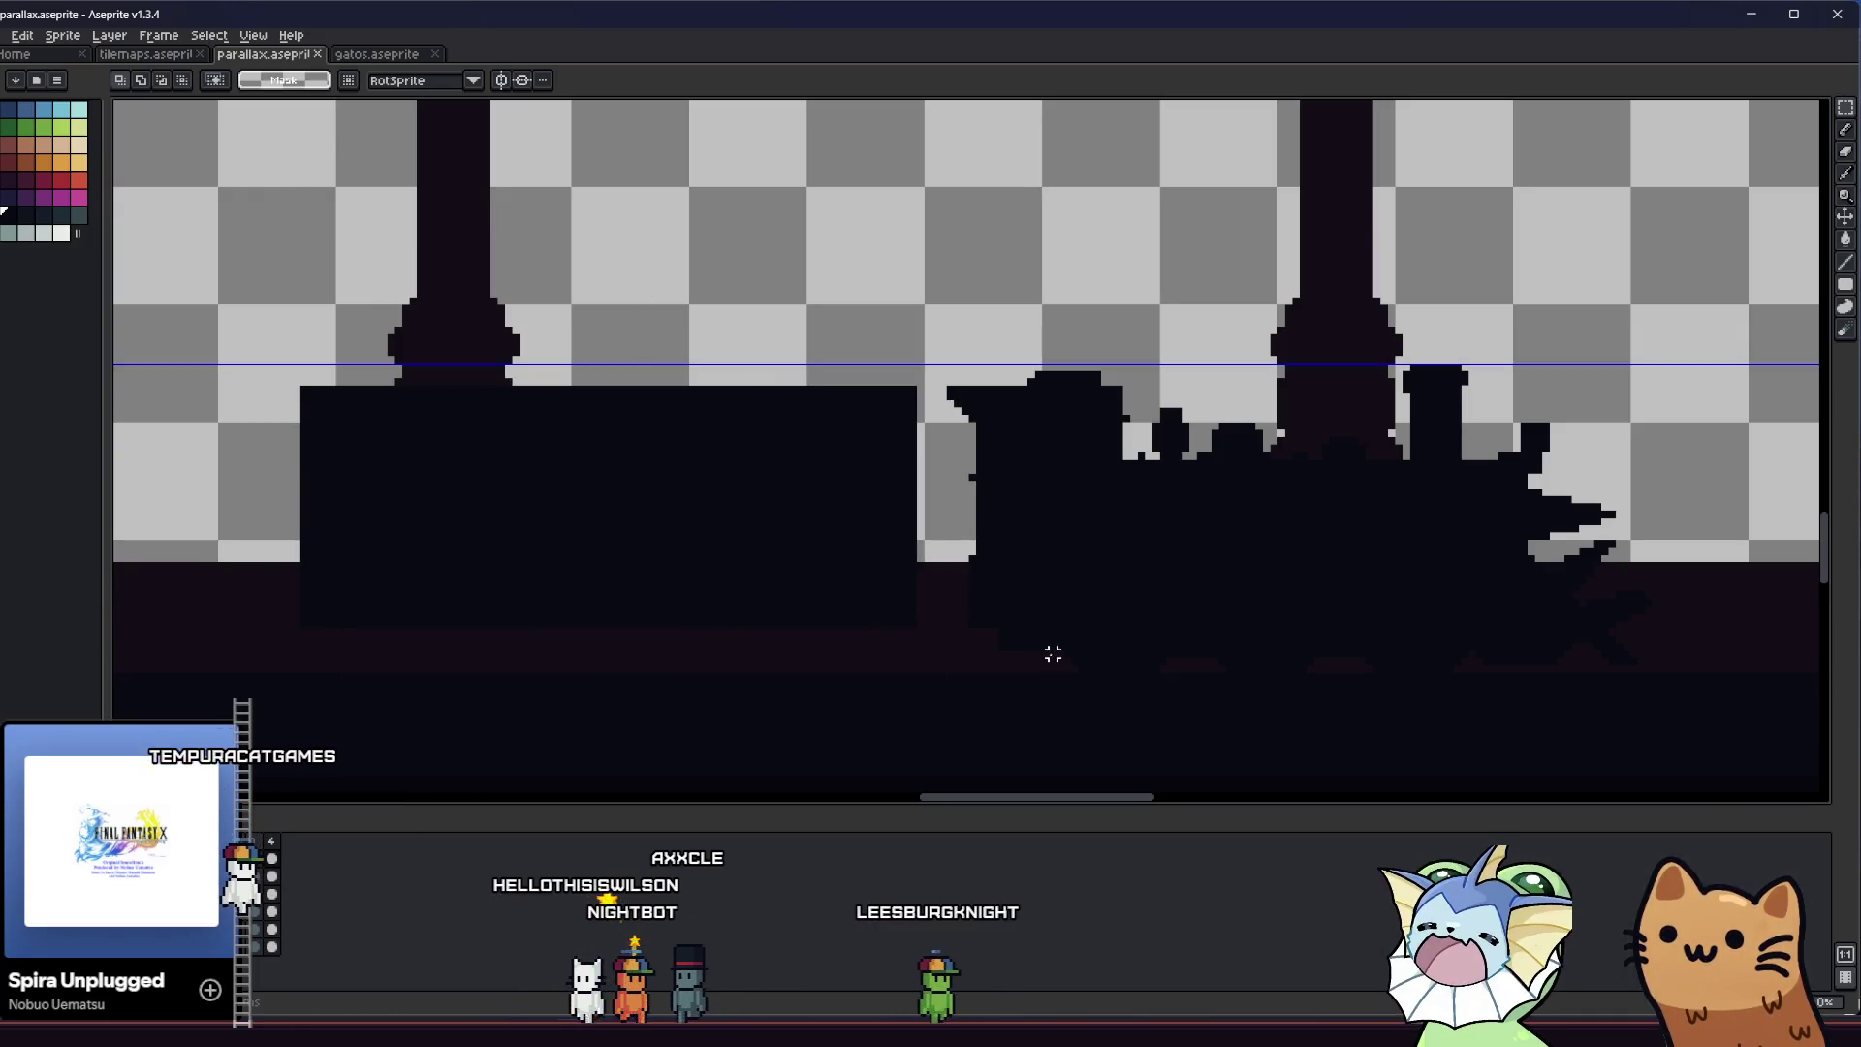
pyautogui.moveTo(1058, 670)
pyautogui.mouseDown()
pyautogui.moveTo(1487, 670)
pyautogui.moveTo(1475, 645)
pyautogui.mouseUp()
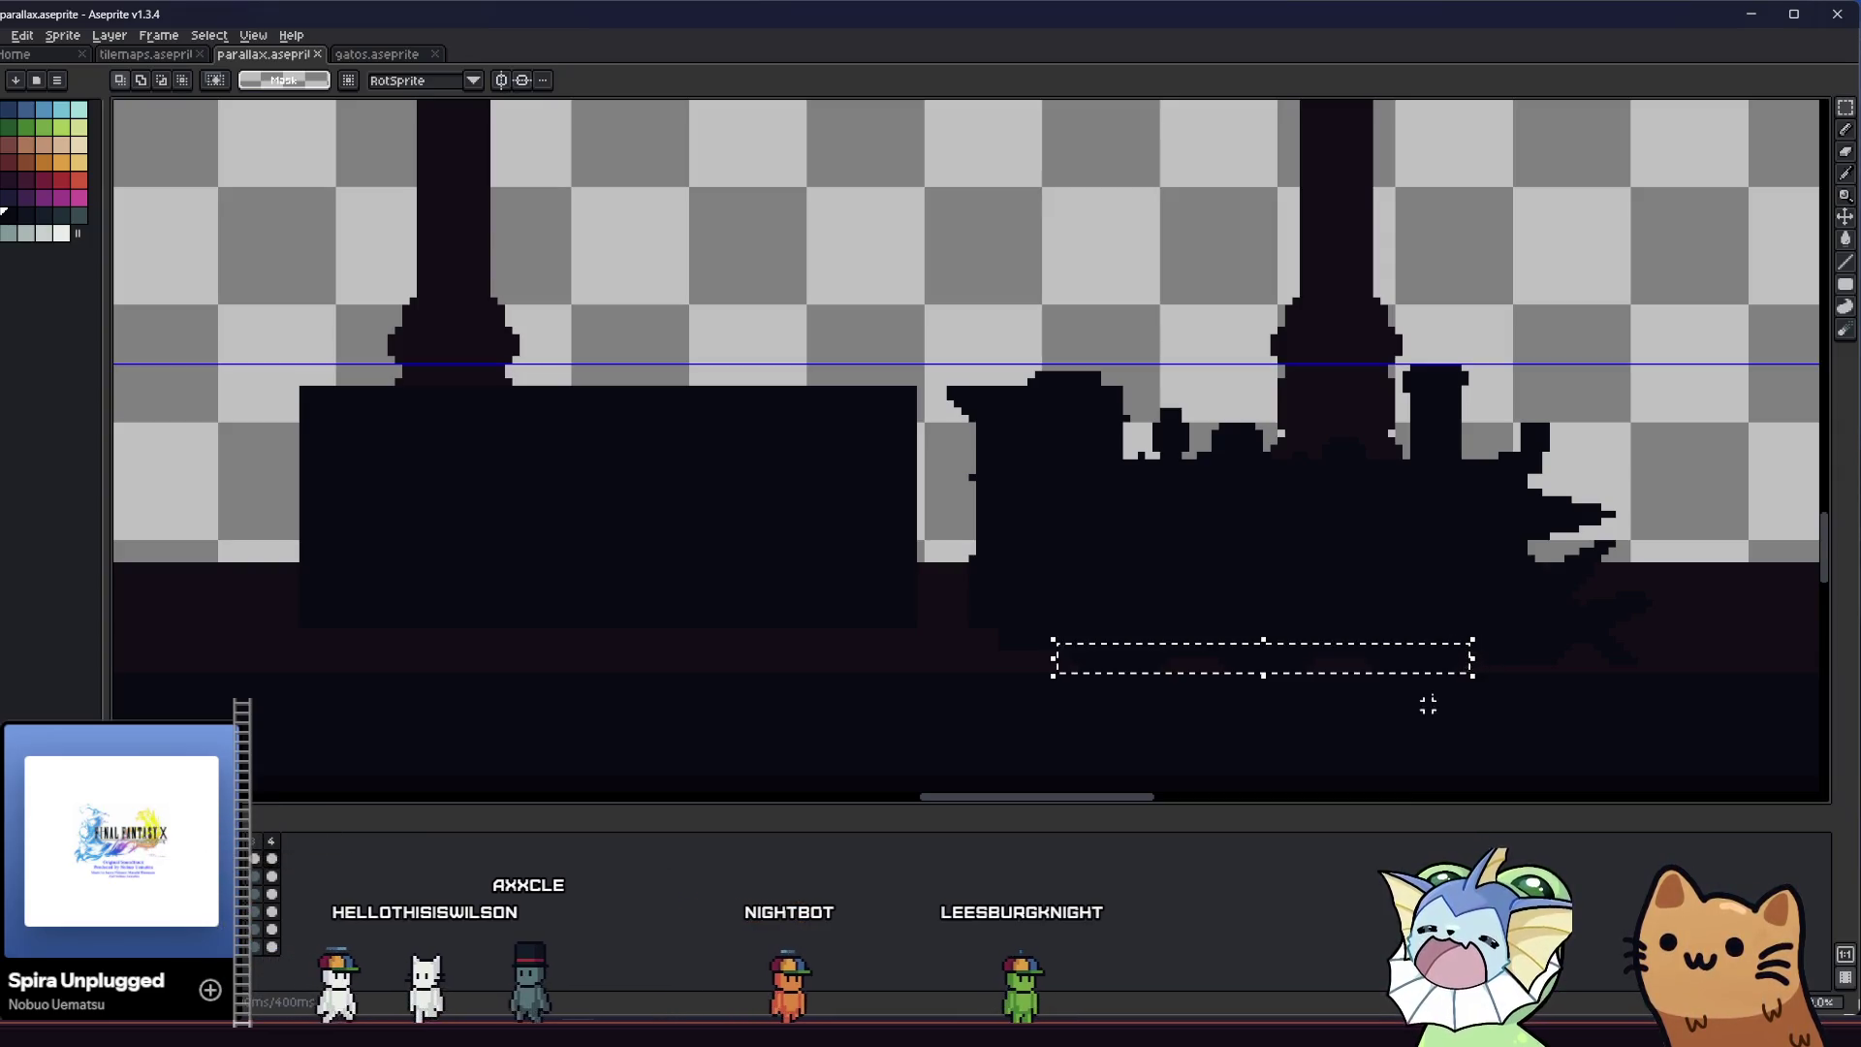
pyautogui.hotkey('ctrl', 'd')
pyautogui.moveTo(1355, 662); pyautogui.dragTo(1080, 636)
pyautogui.scroll(-4, 1079, 651)
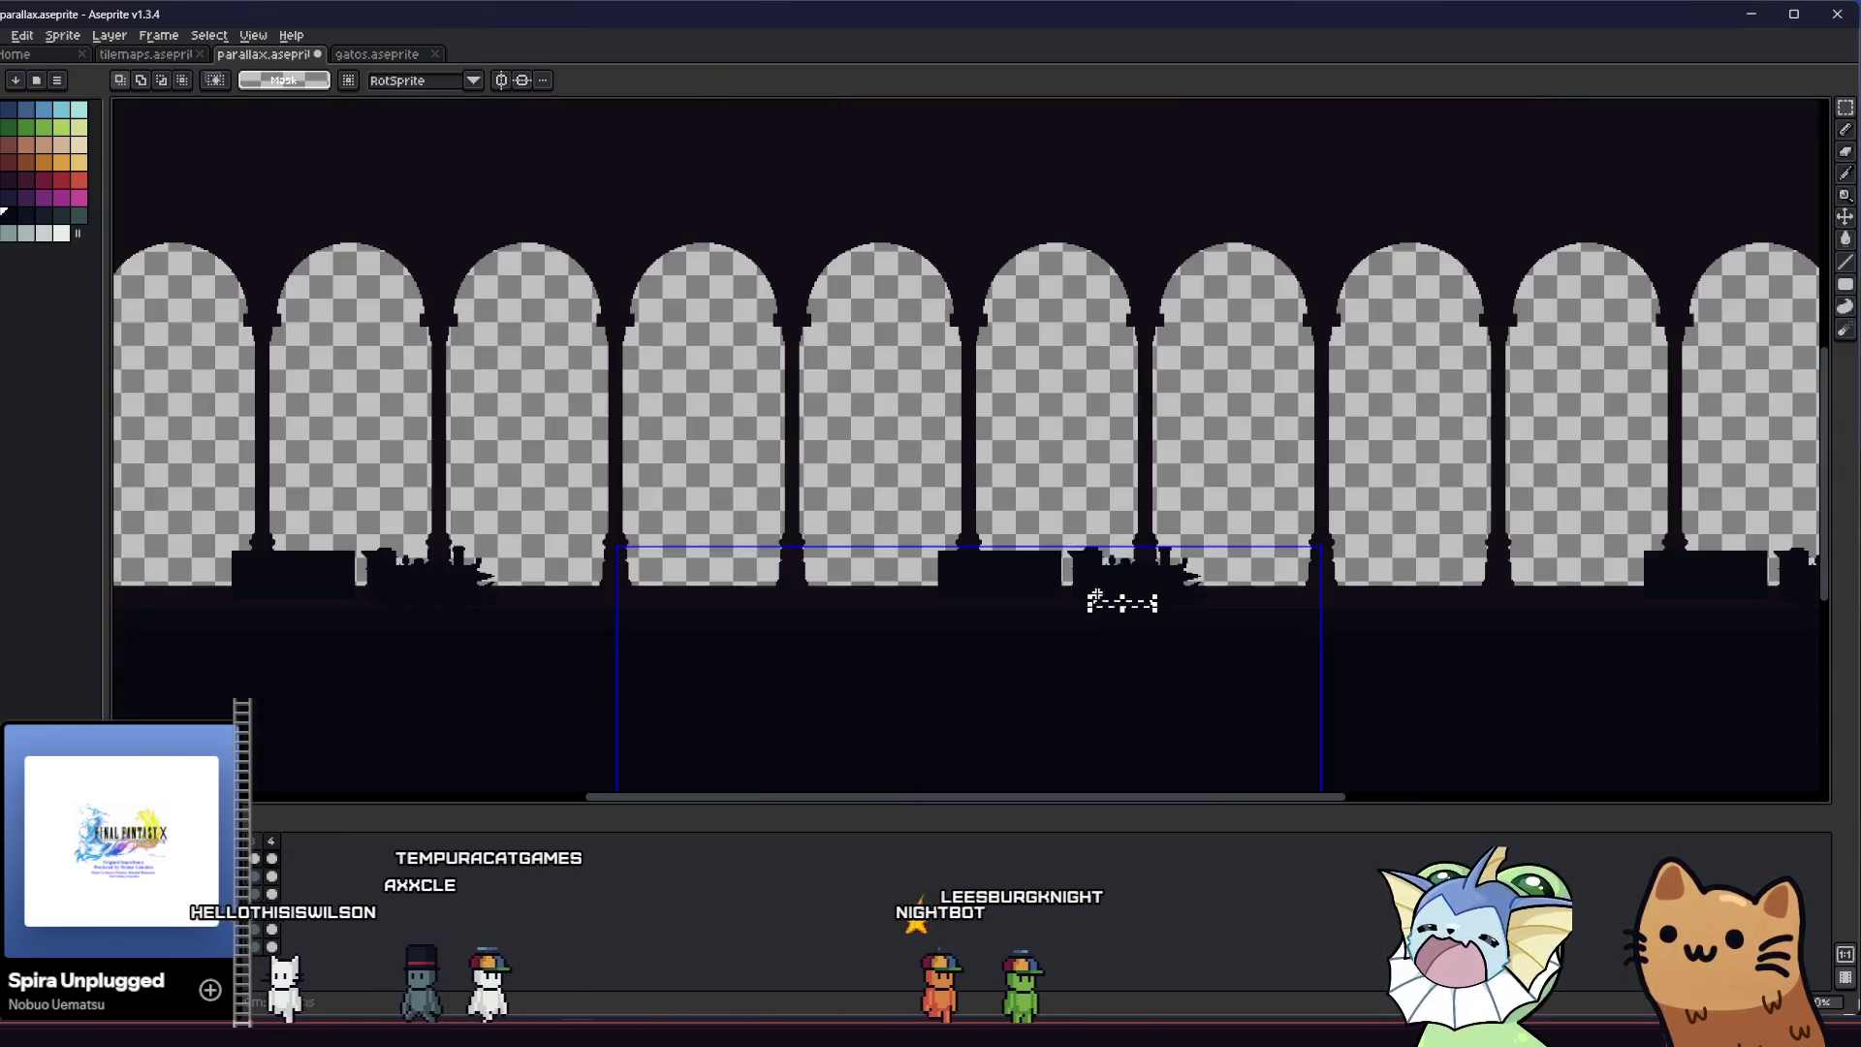
pyautogui.scroll(-1, 1021, 647)
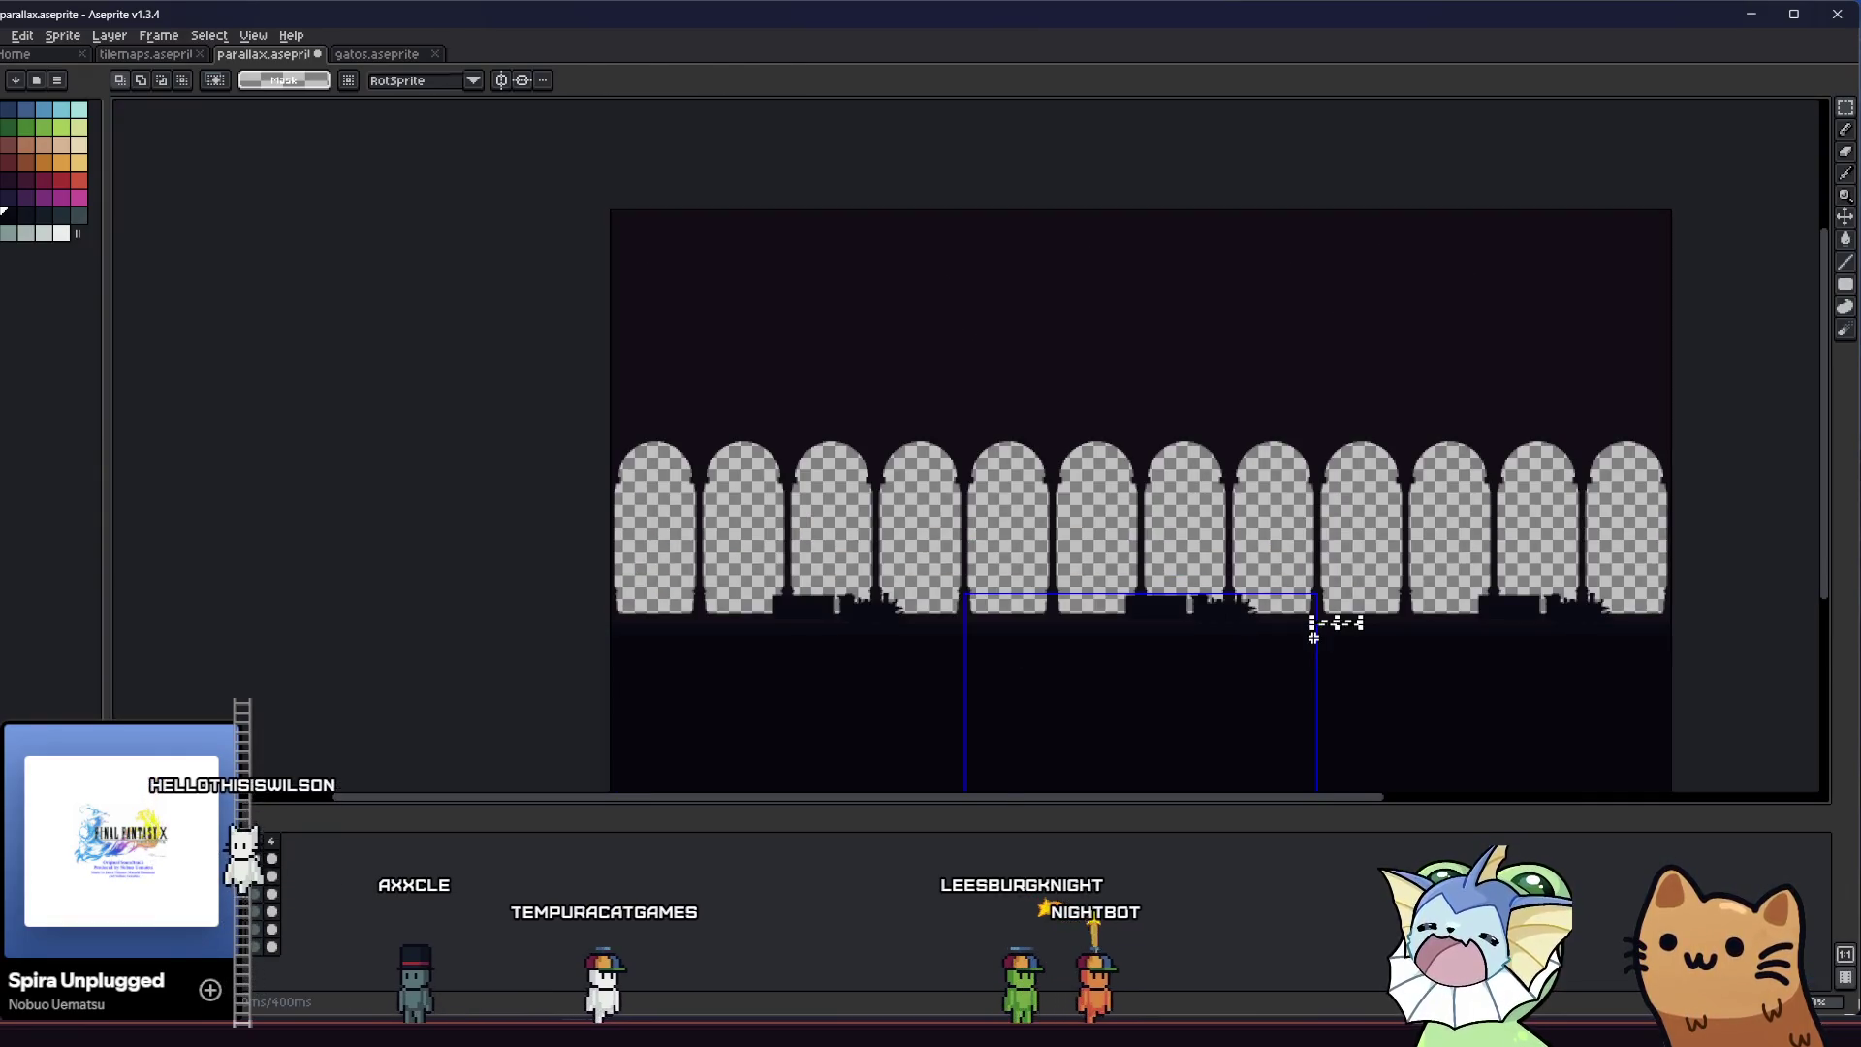
pyautogui.scroll(3, 1007, 572)
pyautogui.scroll(-1, 507, 497)
pyautogui.scroll(1, 760, 567)
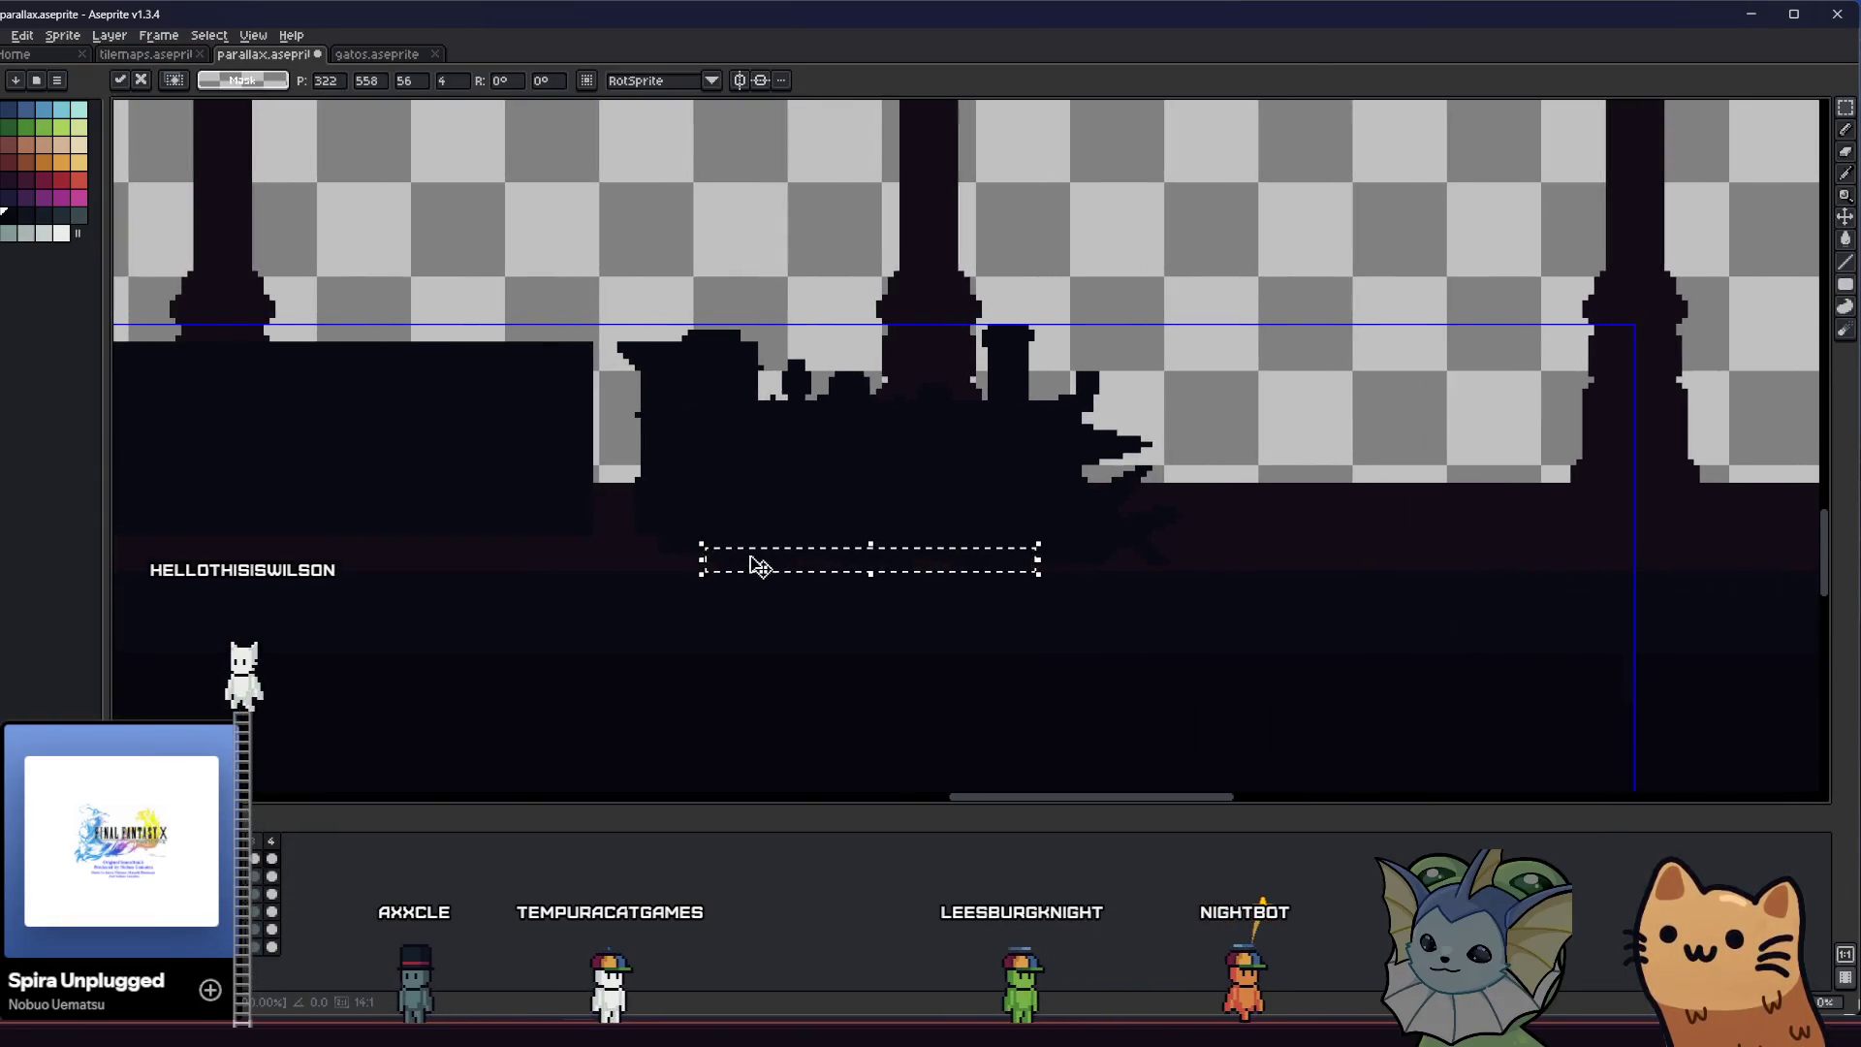
pyautogui.scroll(-1, 681, 580)
pyautogui.scroll(1, 392, 545)
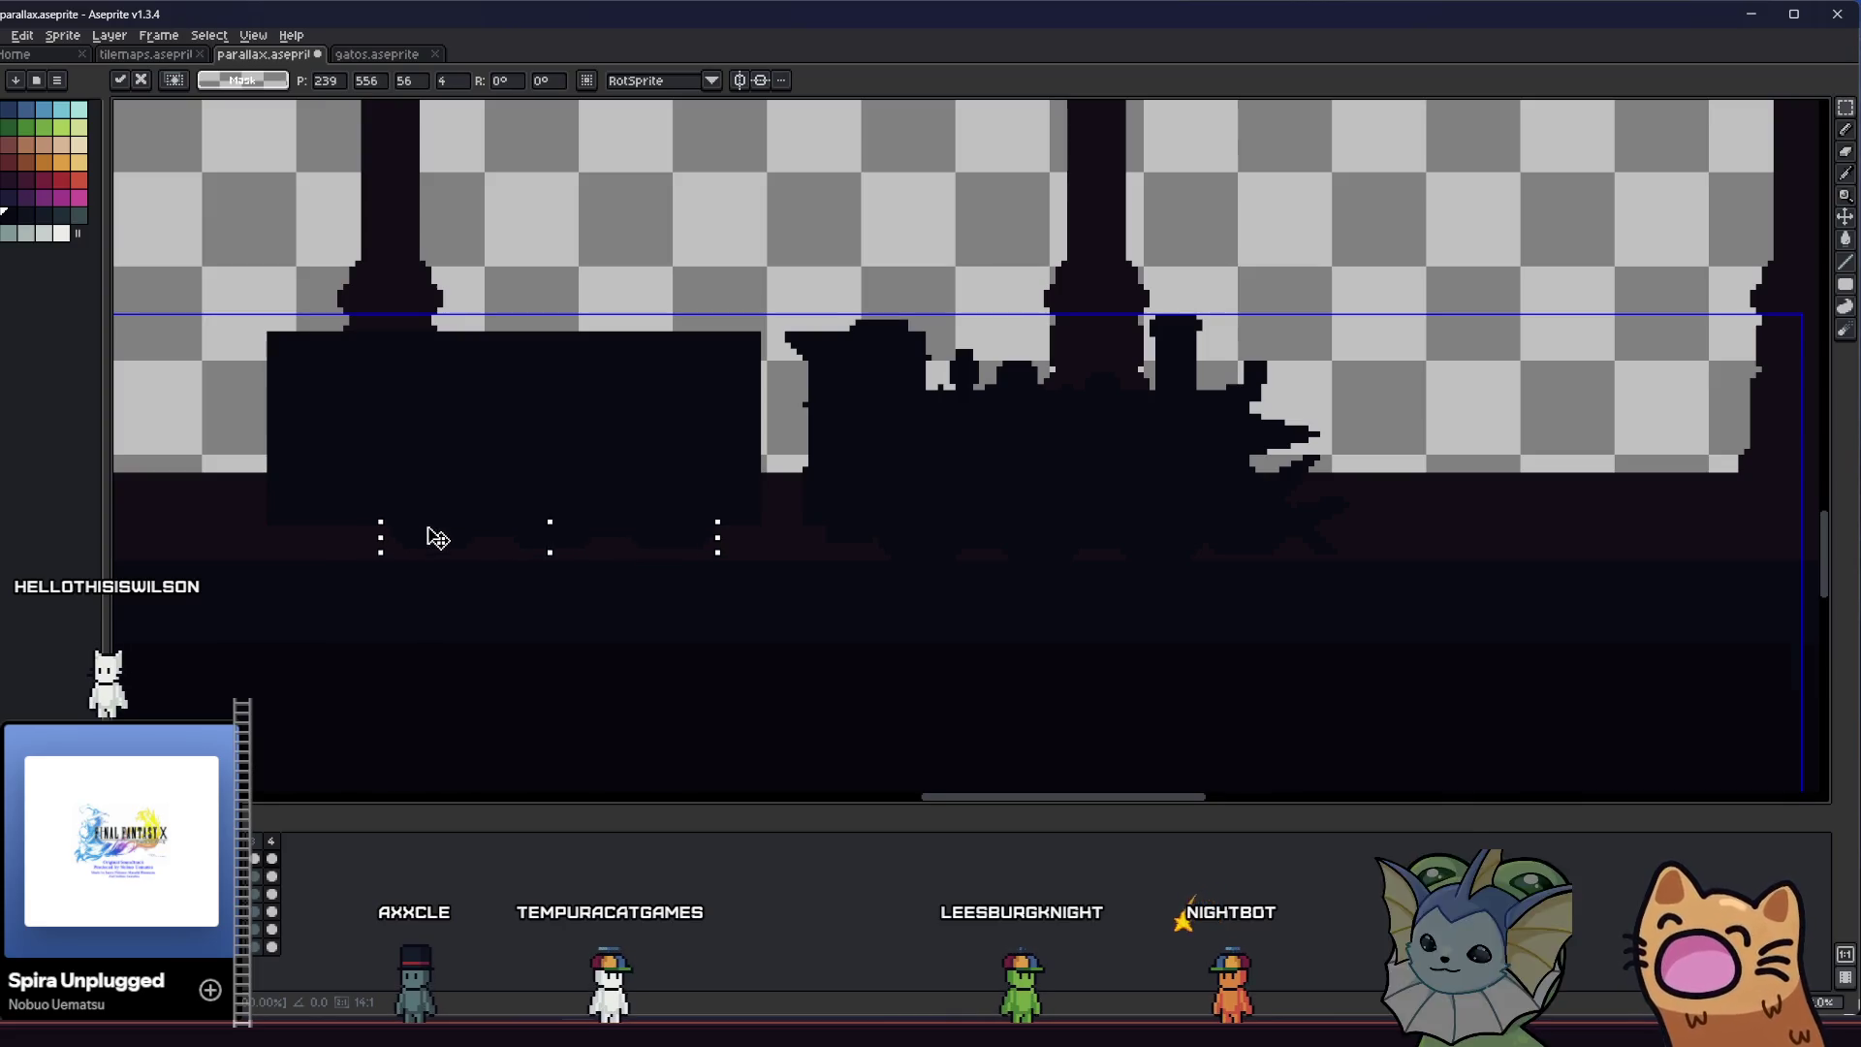
# Move the wheel strips under the new carriage and place them
pyautogui.moveTo(427, 551); pyautogui.dragTo(321, 545)
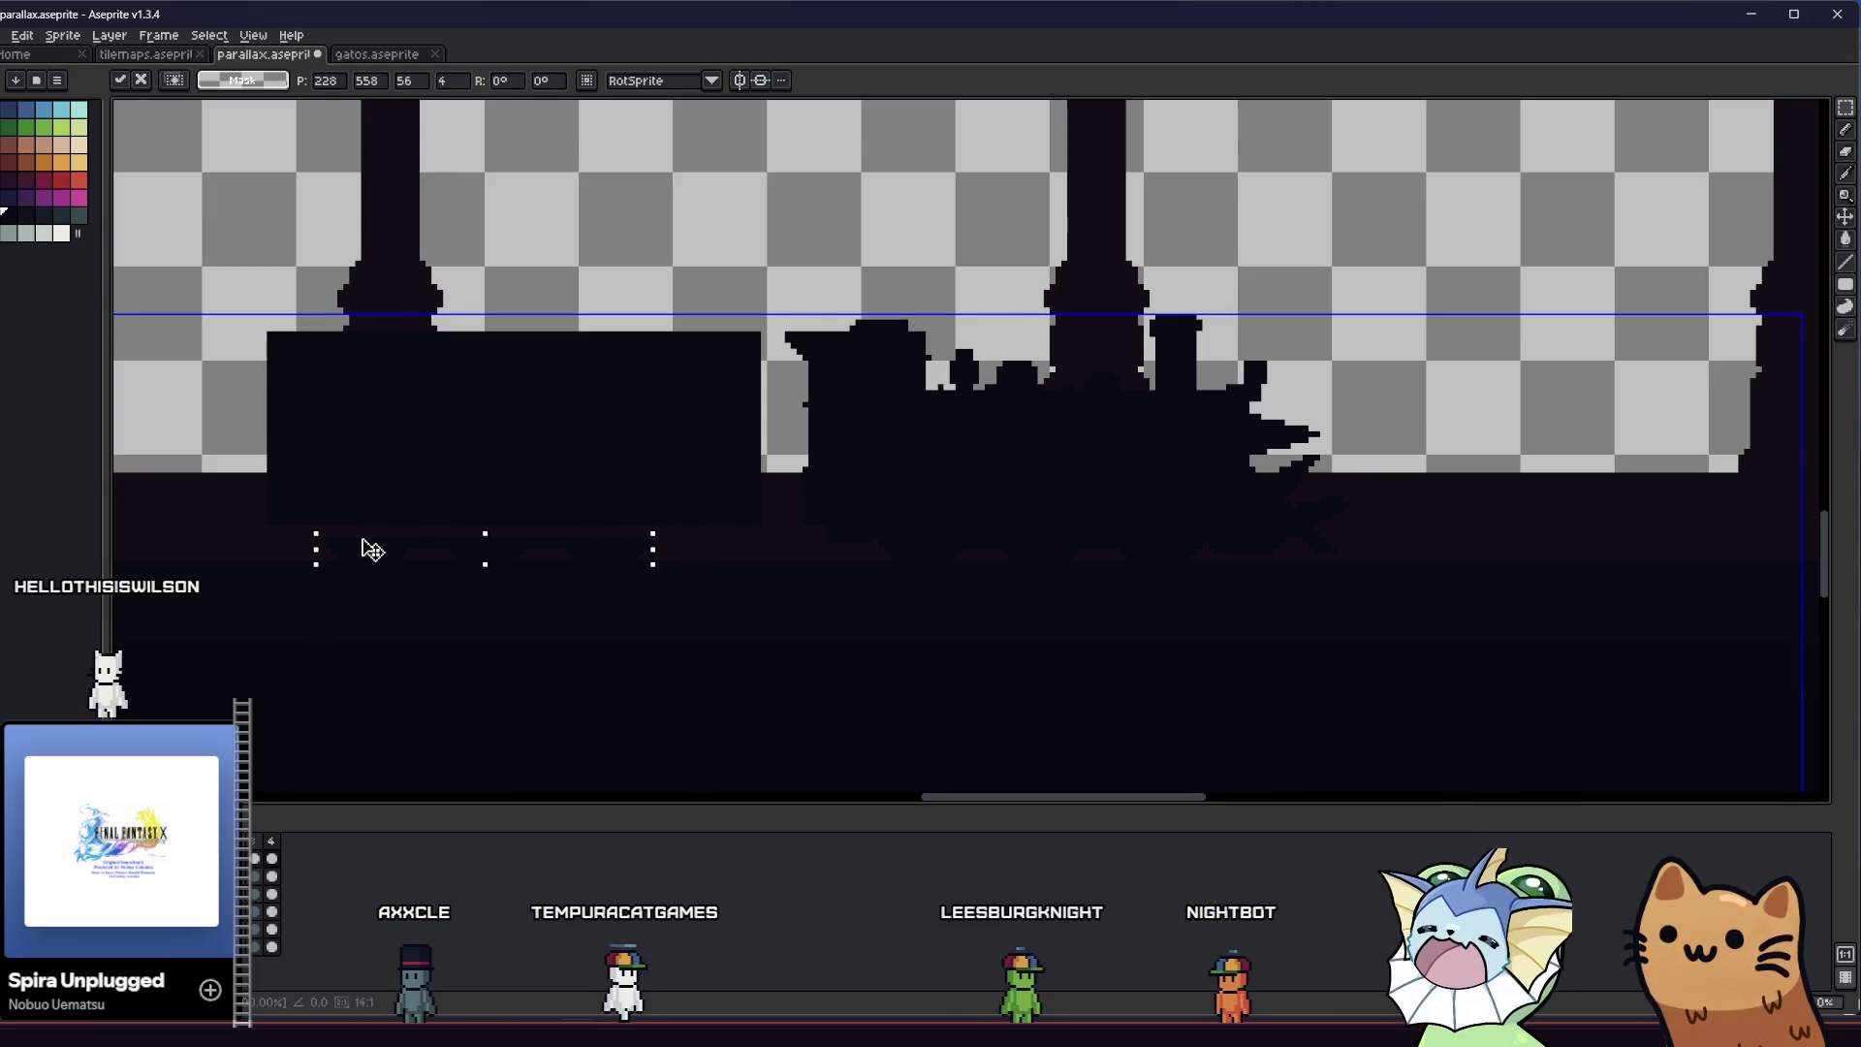
pyautogui.press('Return')
pyautogui.scroll(1, 322, 545)
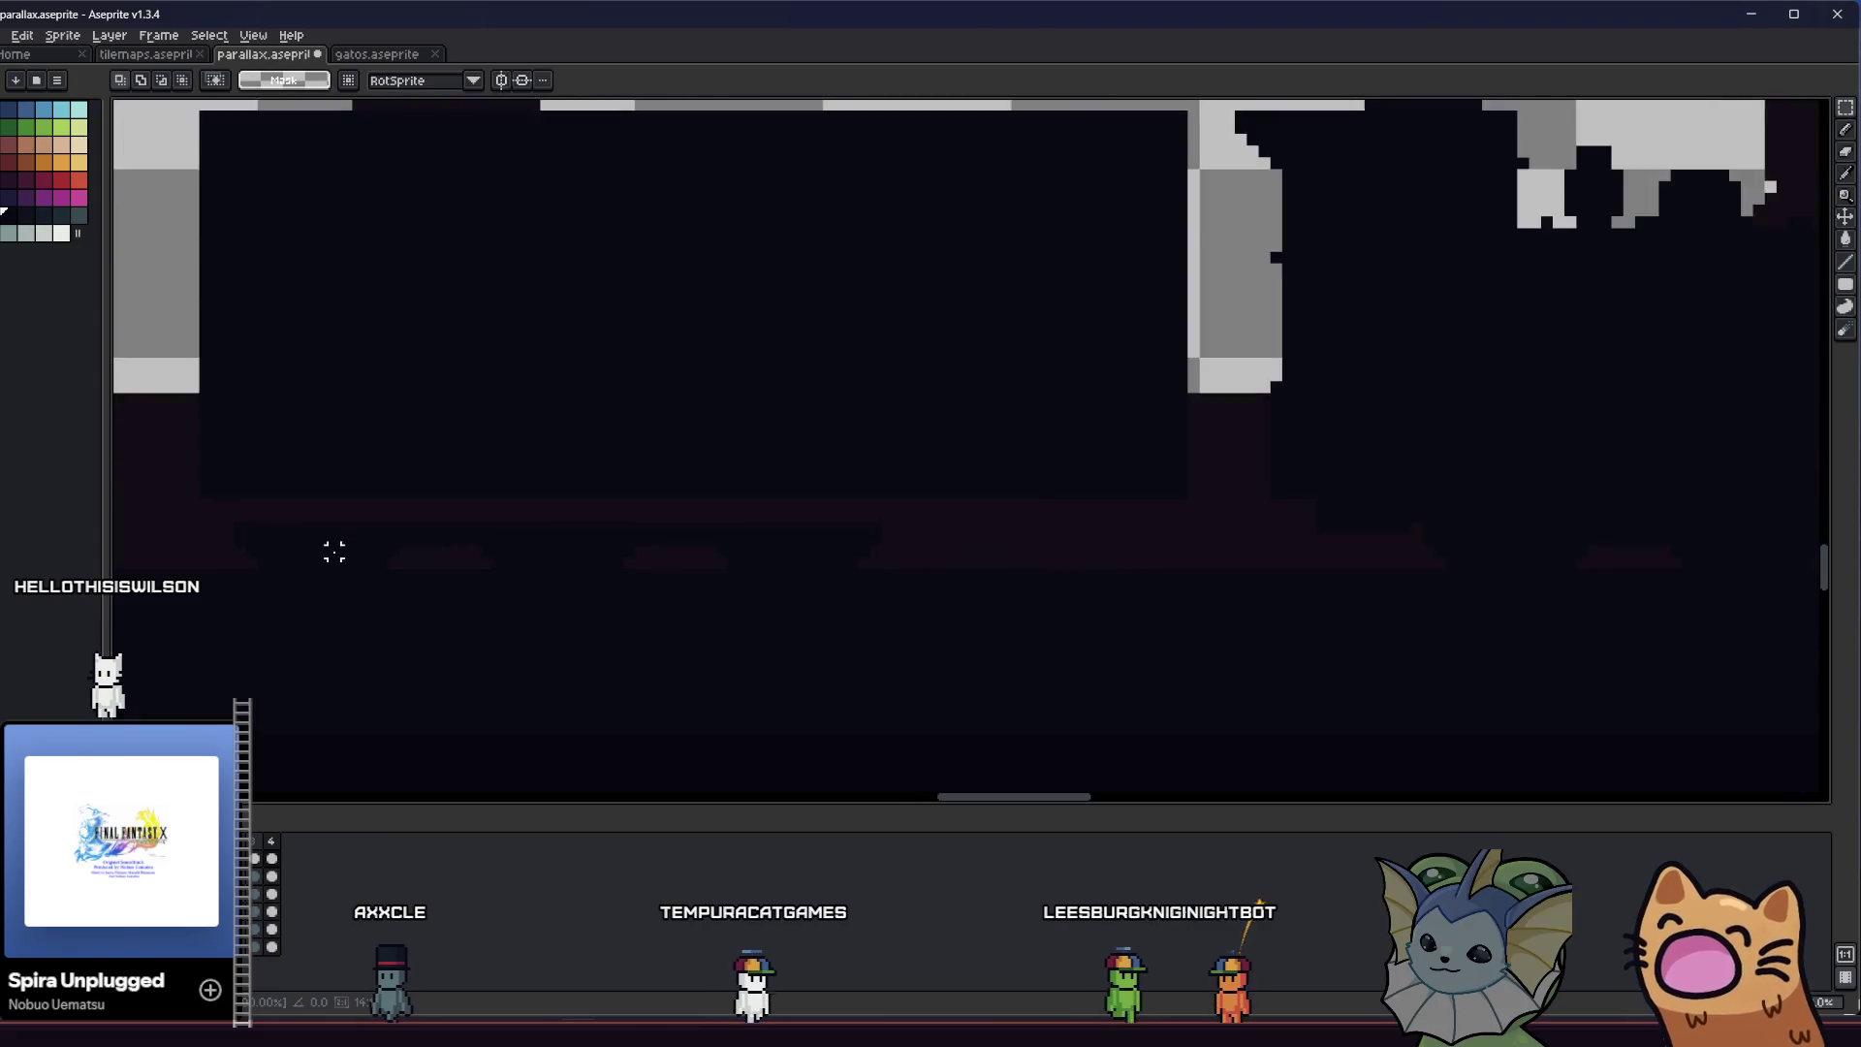
pyautogui.scroll(-3, 333, 545)
pyautogui.scroll(2, 373, 553)
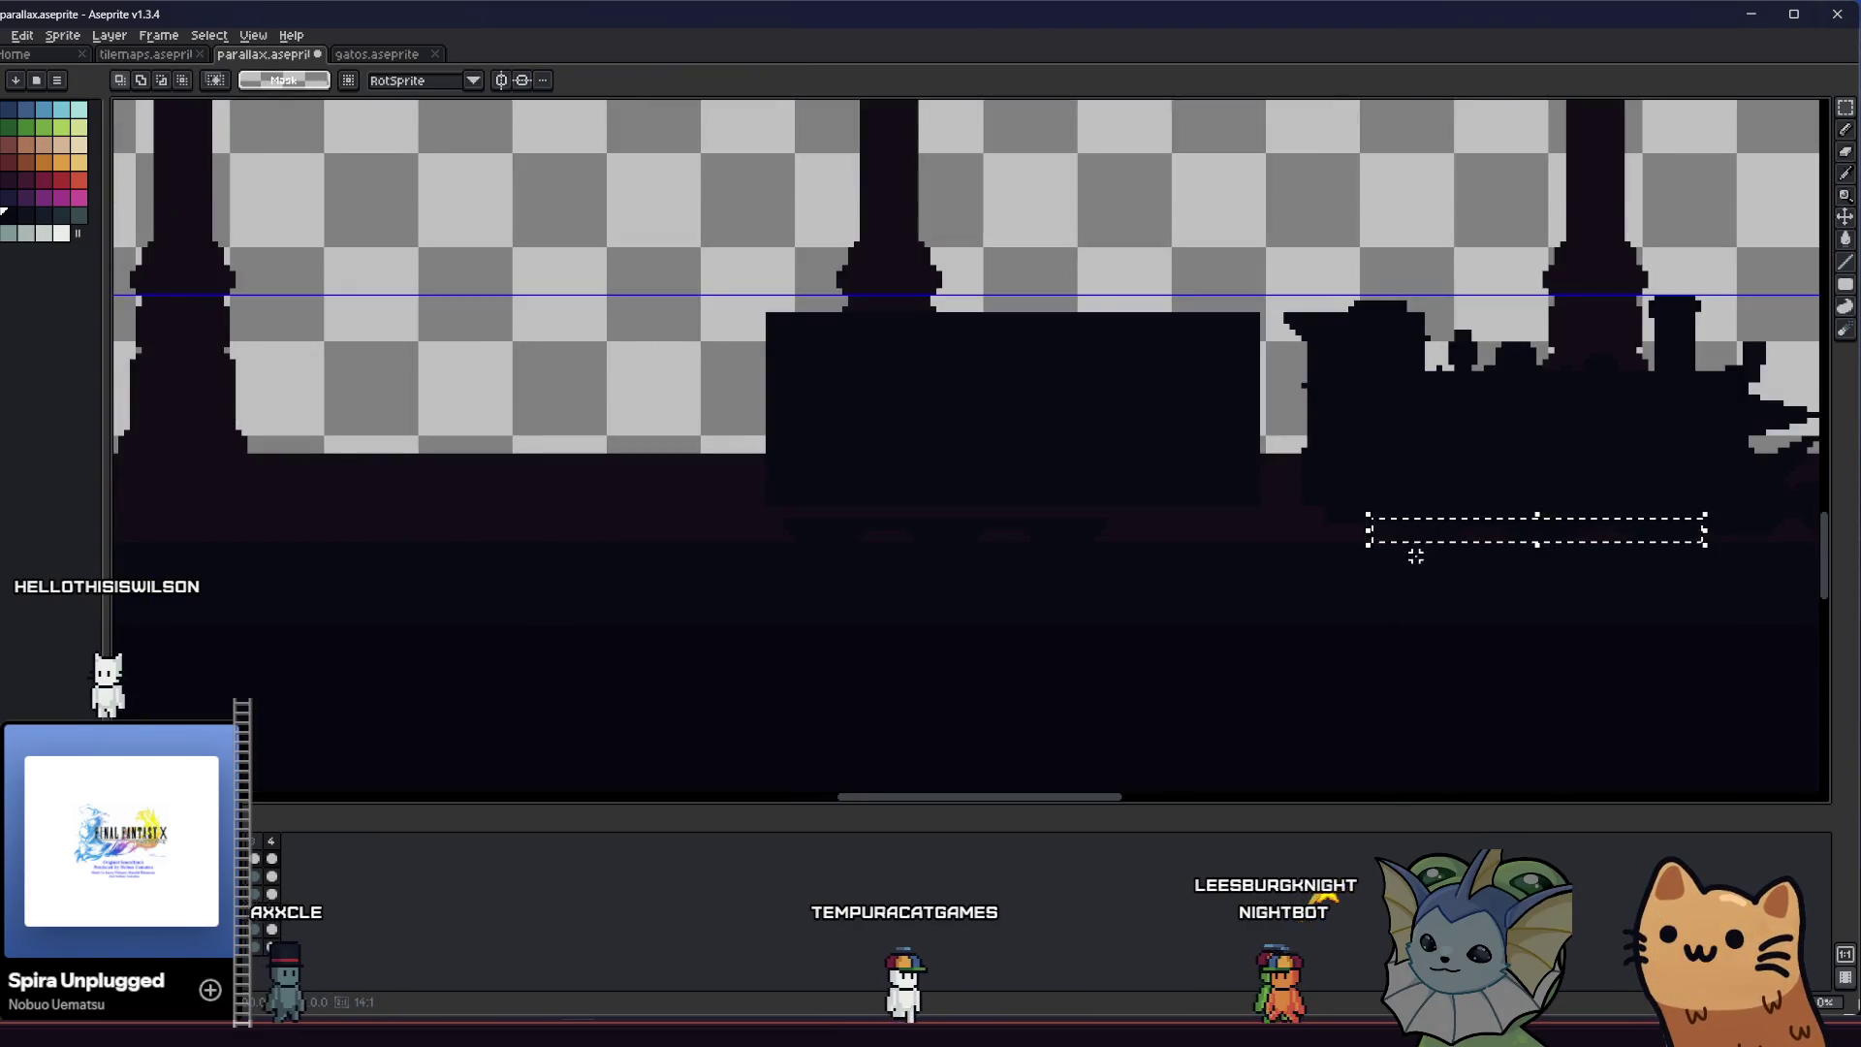
pyautogui.moveTo(1412, 548); pyautogui.dragTo(968, 542)
pyautogui.scroll(-1, 1384, 540)
pyautogui.scroll(3, 967, 543)
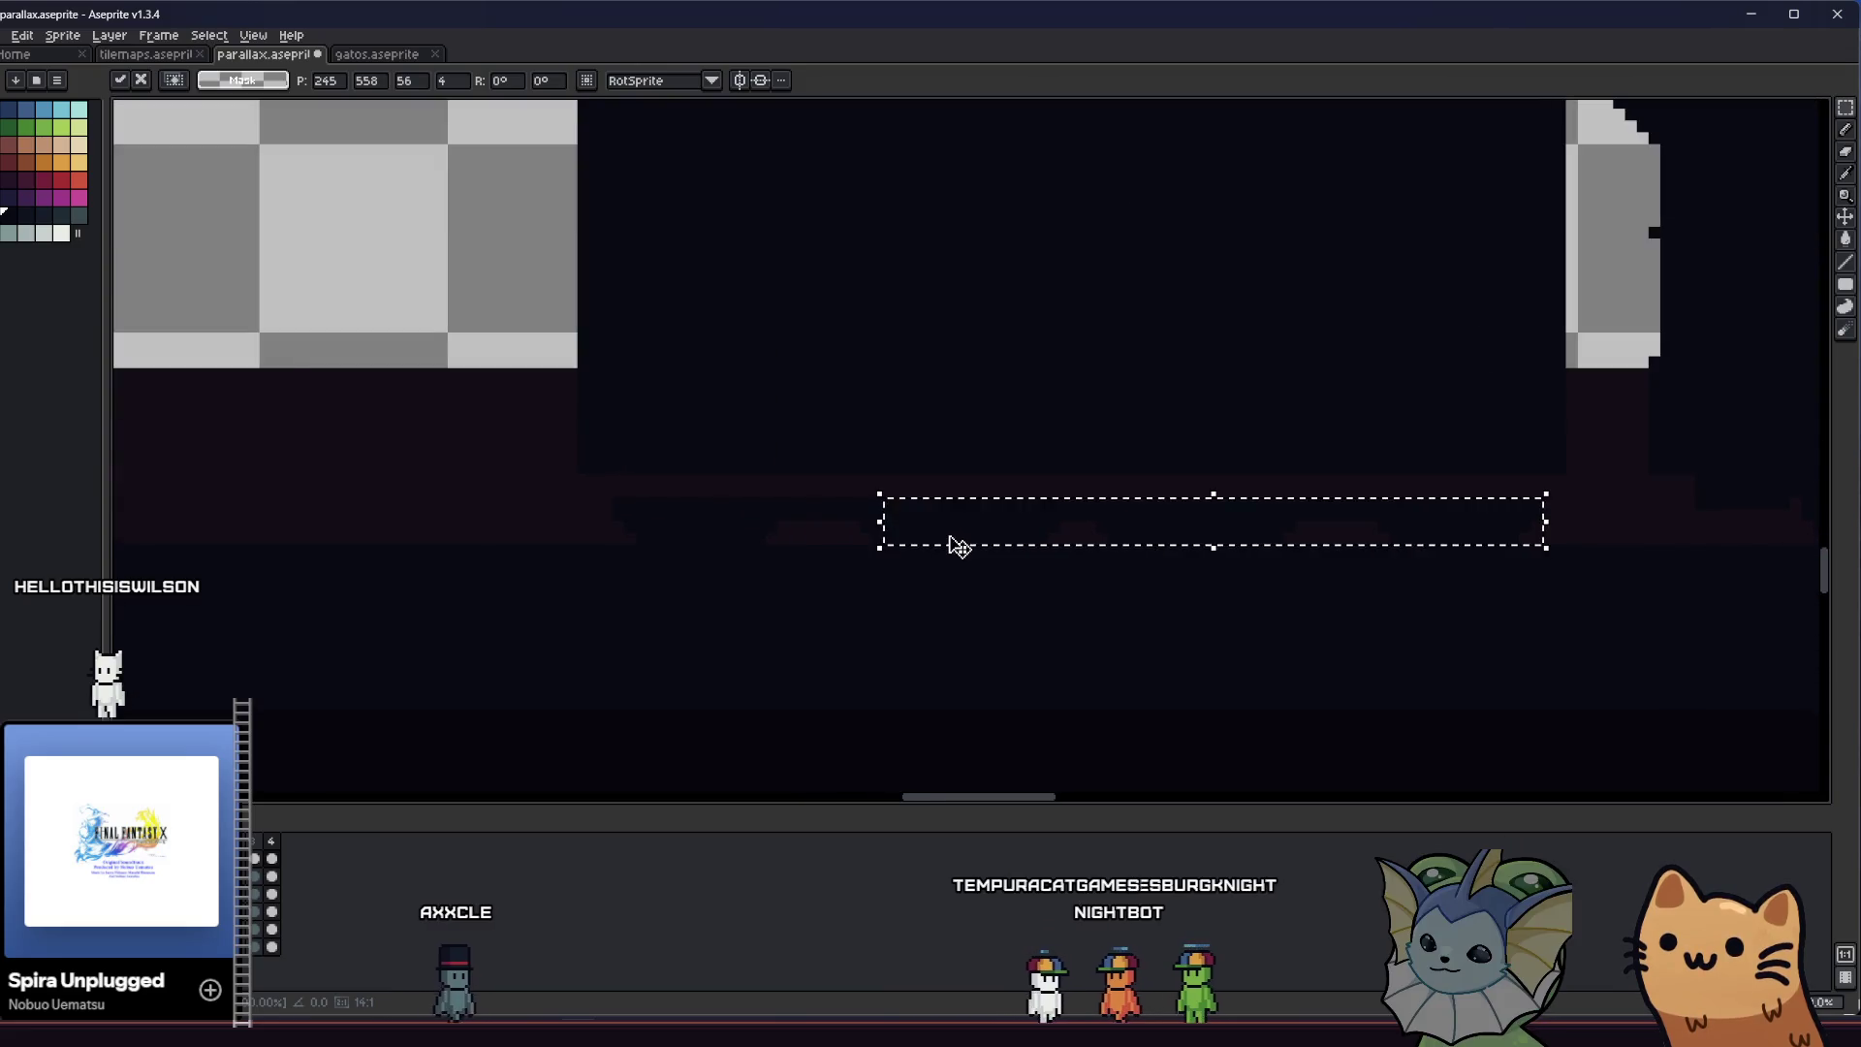
pyautogui.scroll(2, 951, 539)
pyautogui.click(748, 533)
pyautogui.scroll(1, 747, 532)
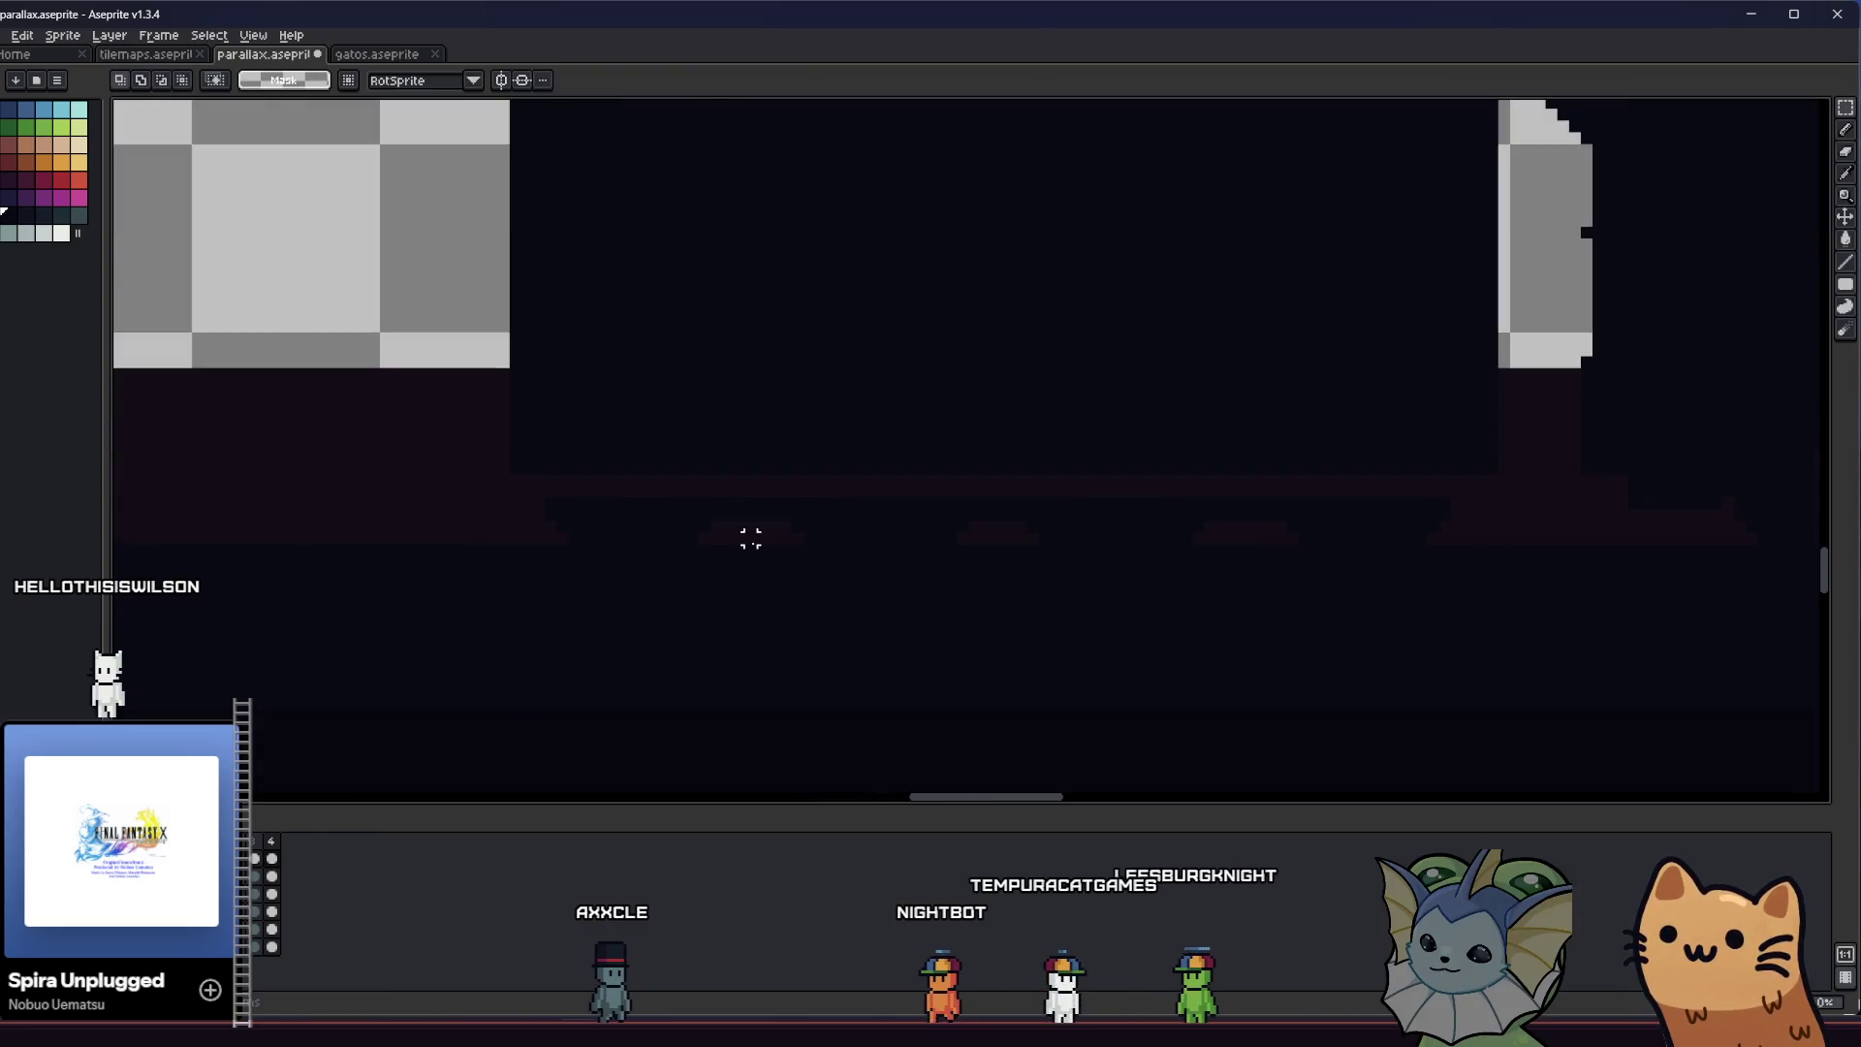
pyautogui.scroll(1, 746, 517)
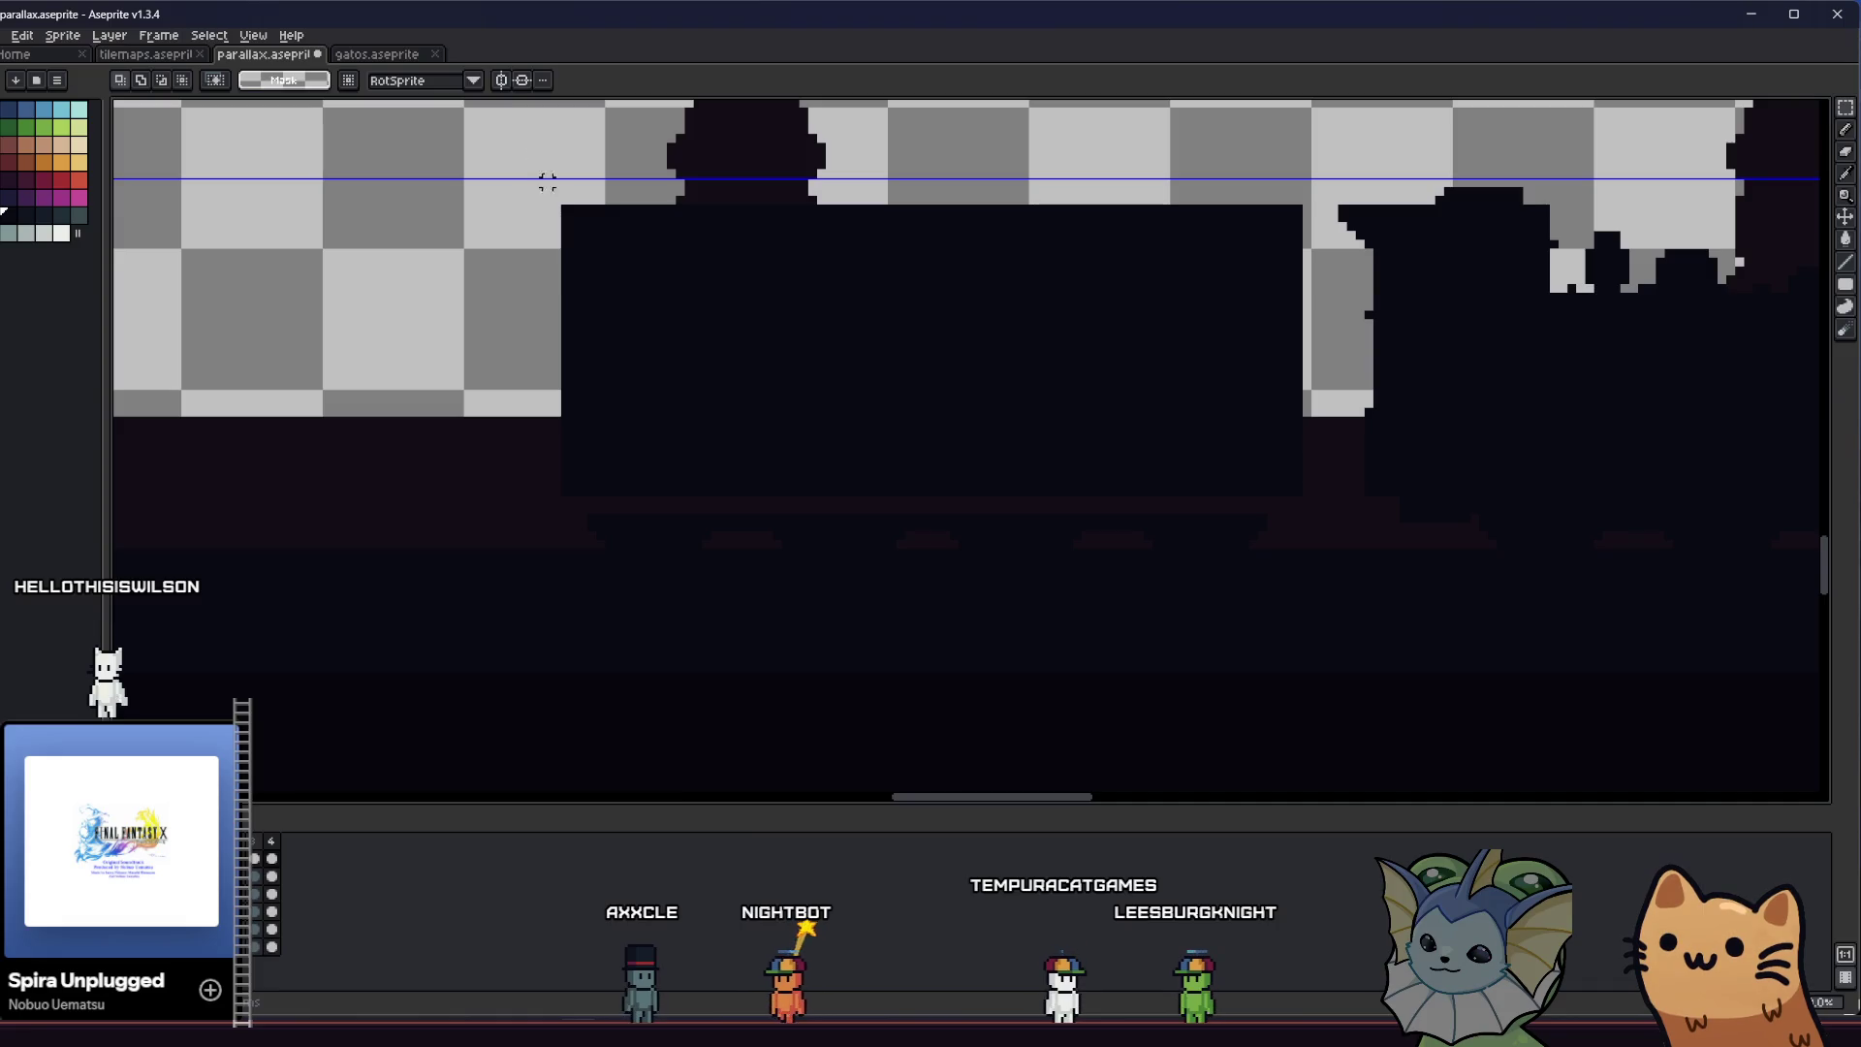
# Marquee thin strips and a small area below and on the carriage for touch-up
pyautogui.moveTo(556, 454); pyautogui.dragTo(1311, 476)
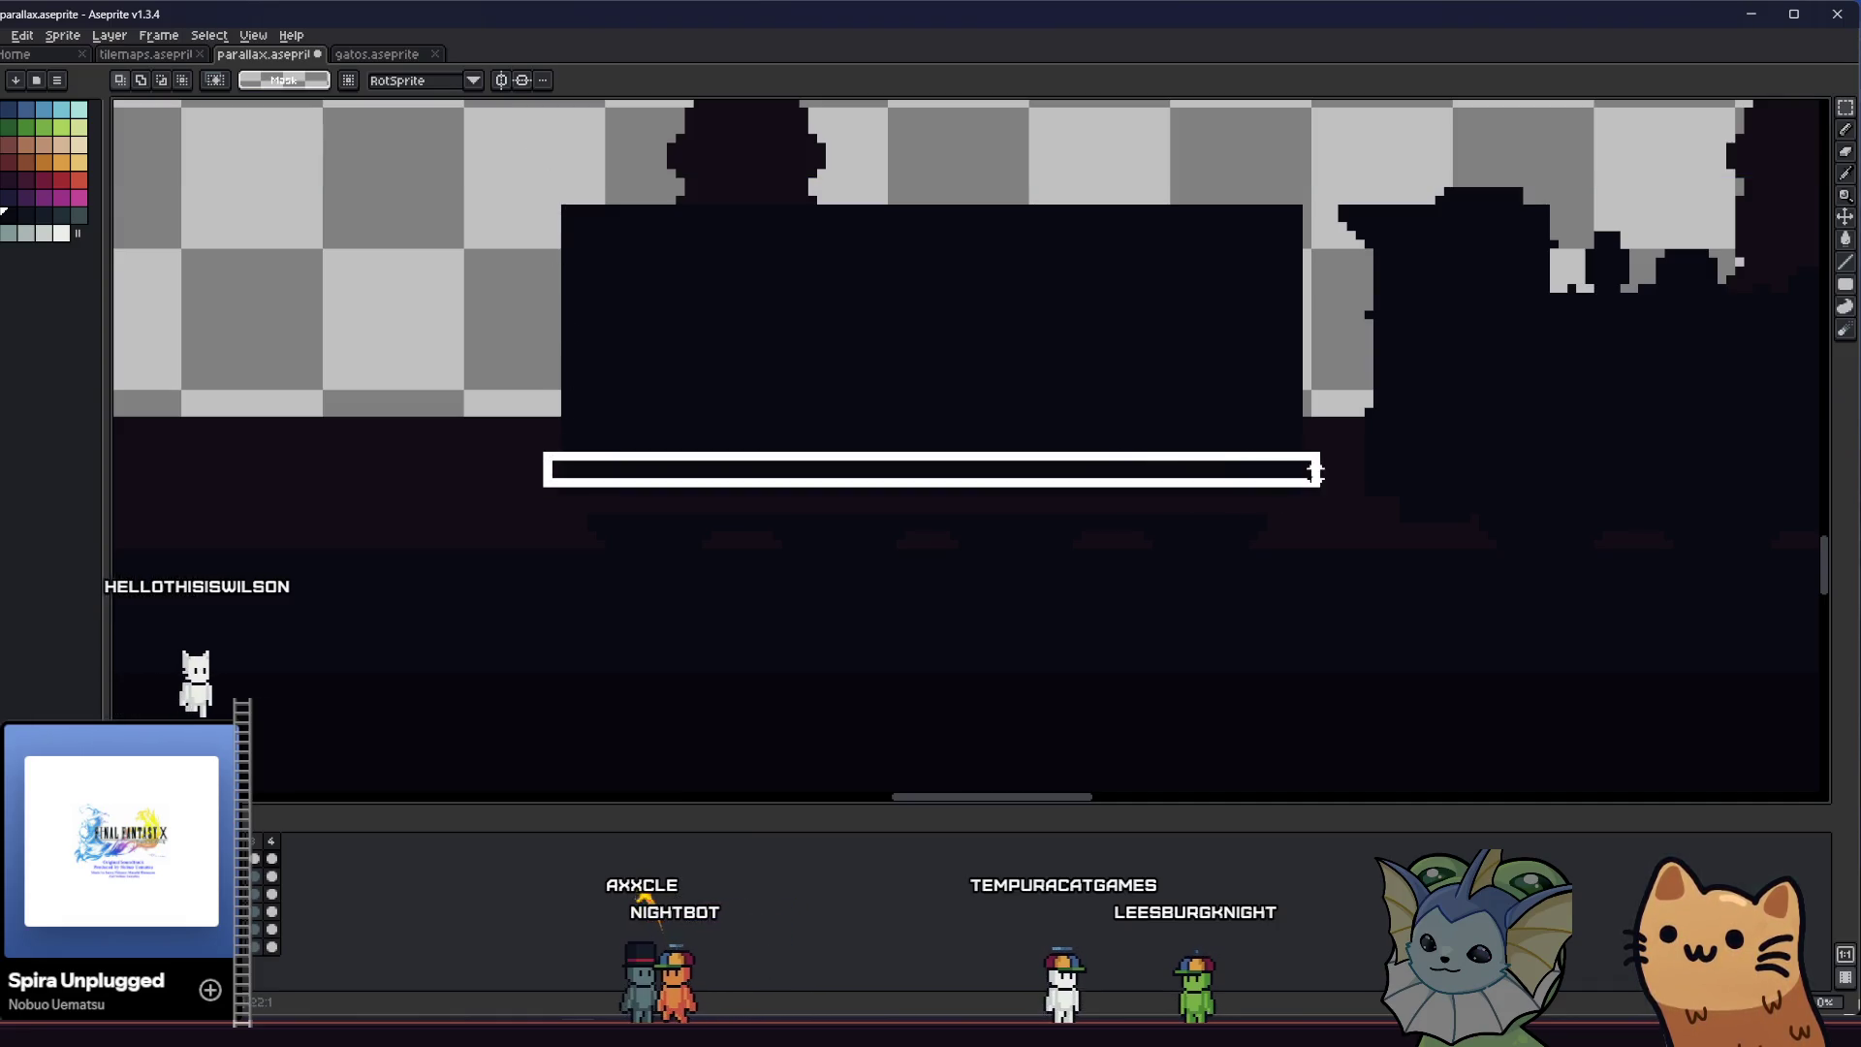
pyautogui.click(1281, 471)
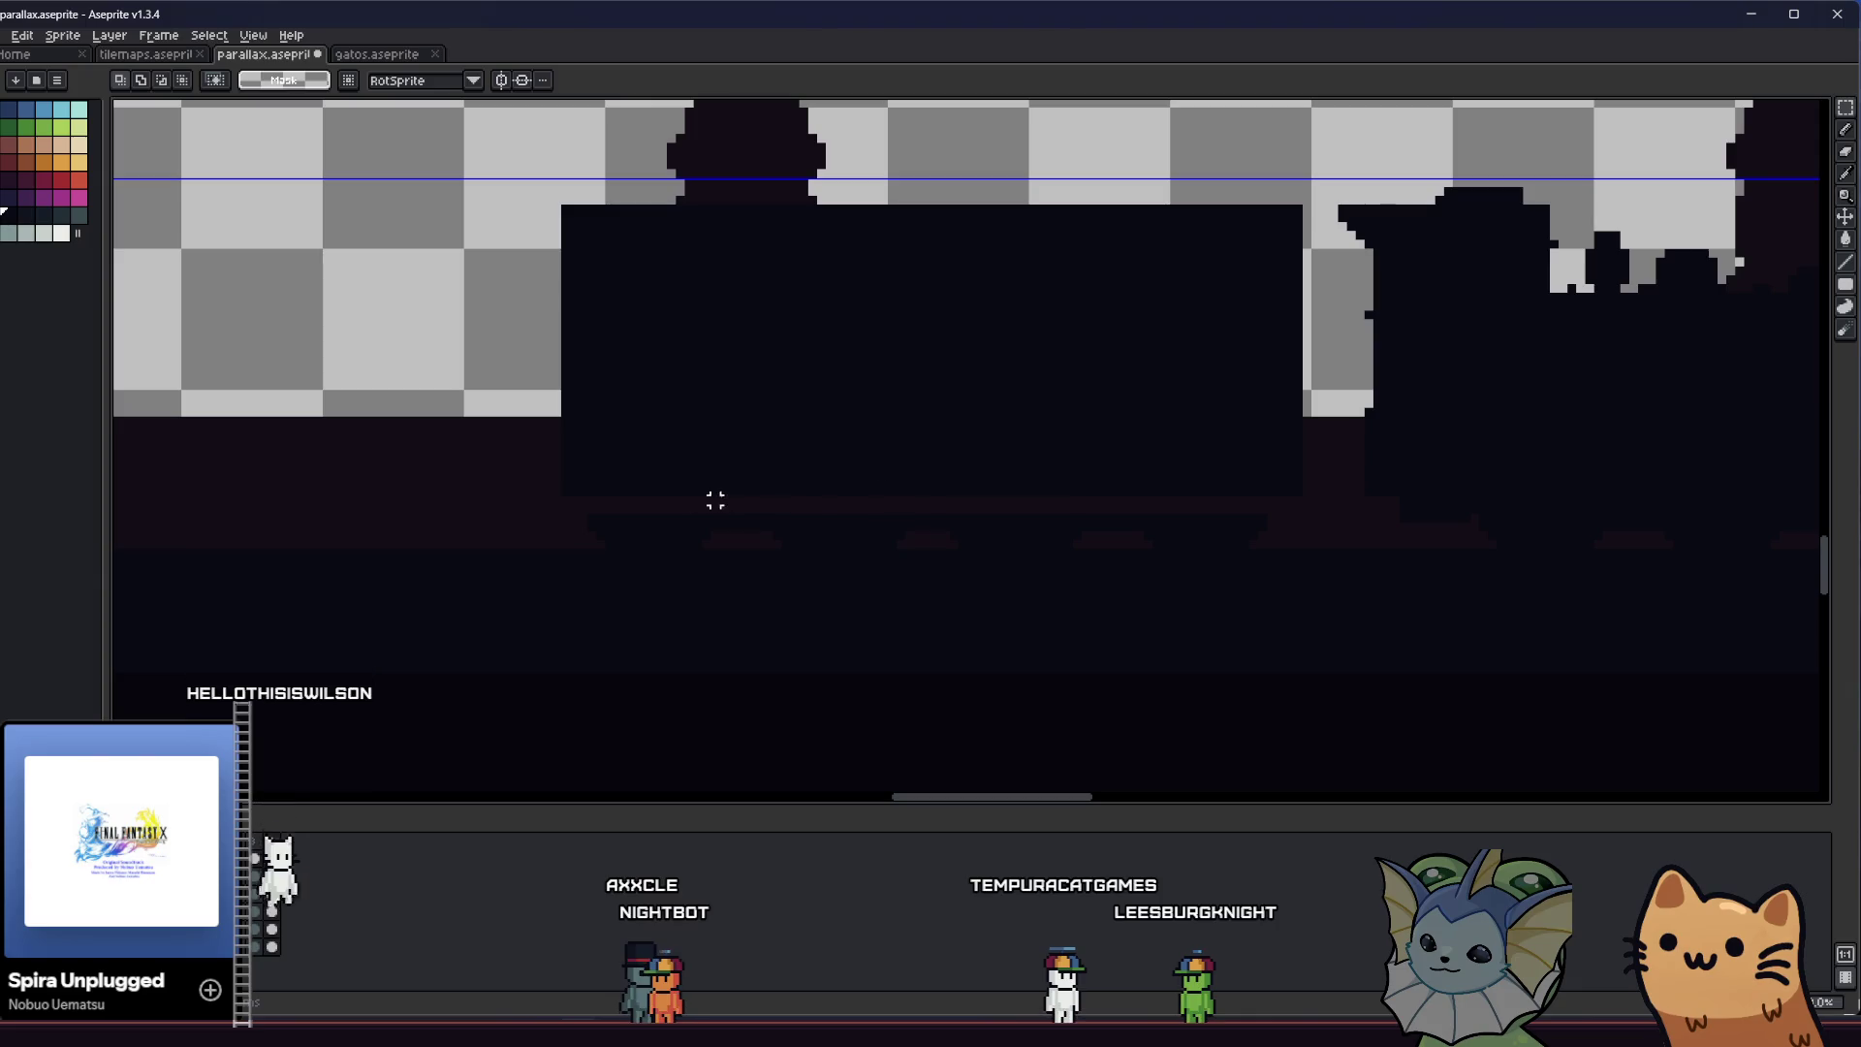
pyautogui.moveTo(579, 503); pyautogui.dragTo(1274, 473)
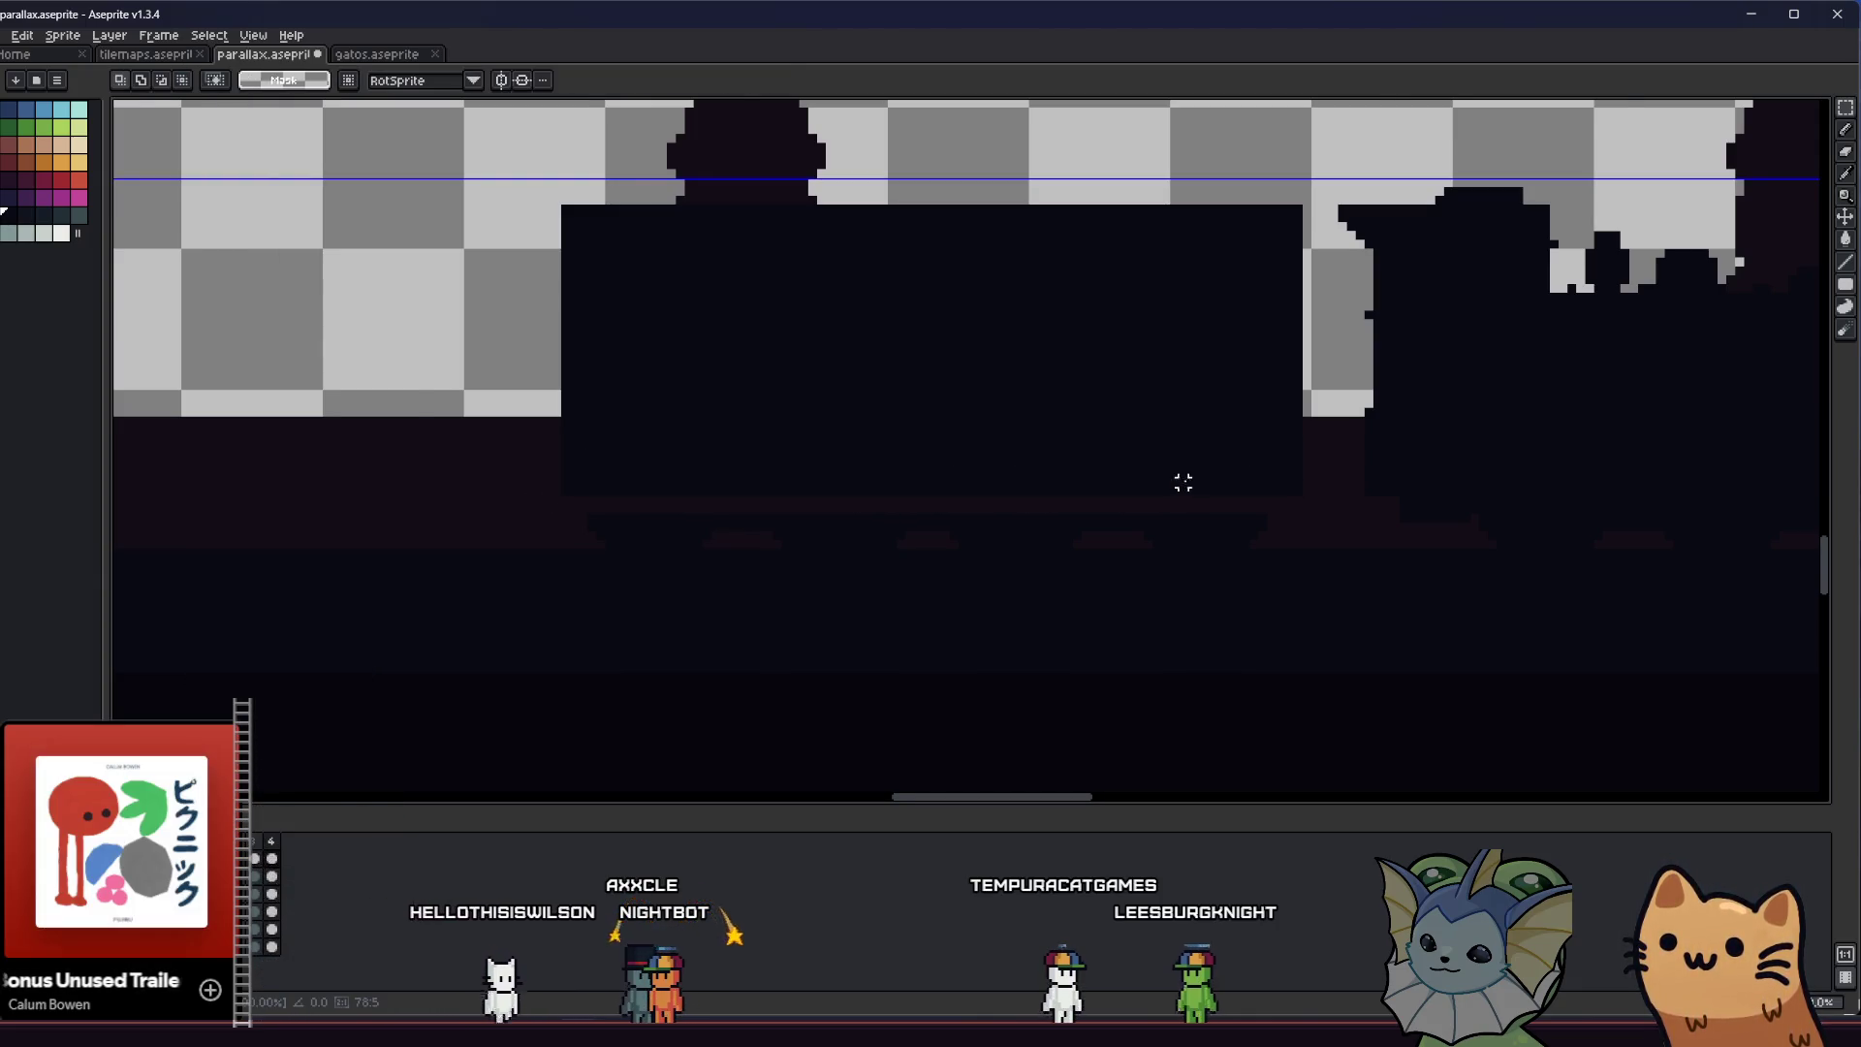
pyautogui.scroll(-3, 1182, 481)
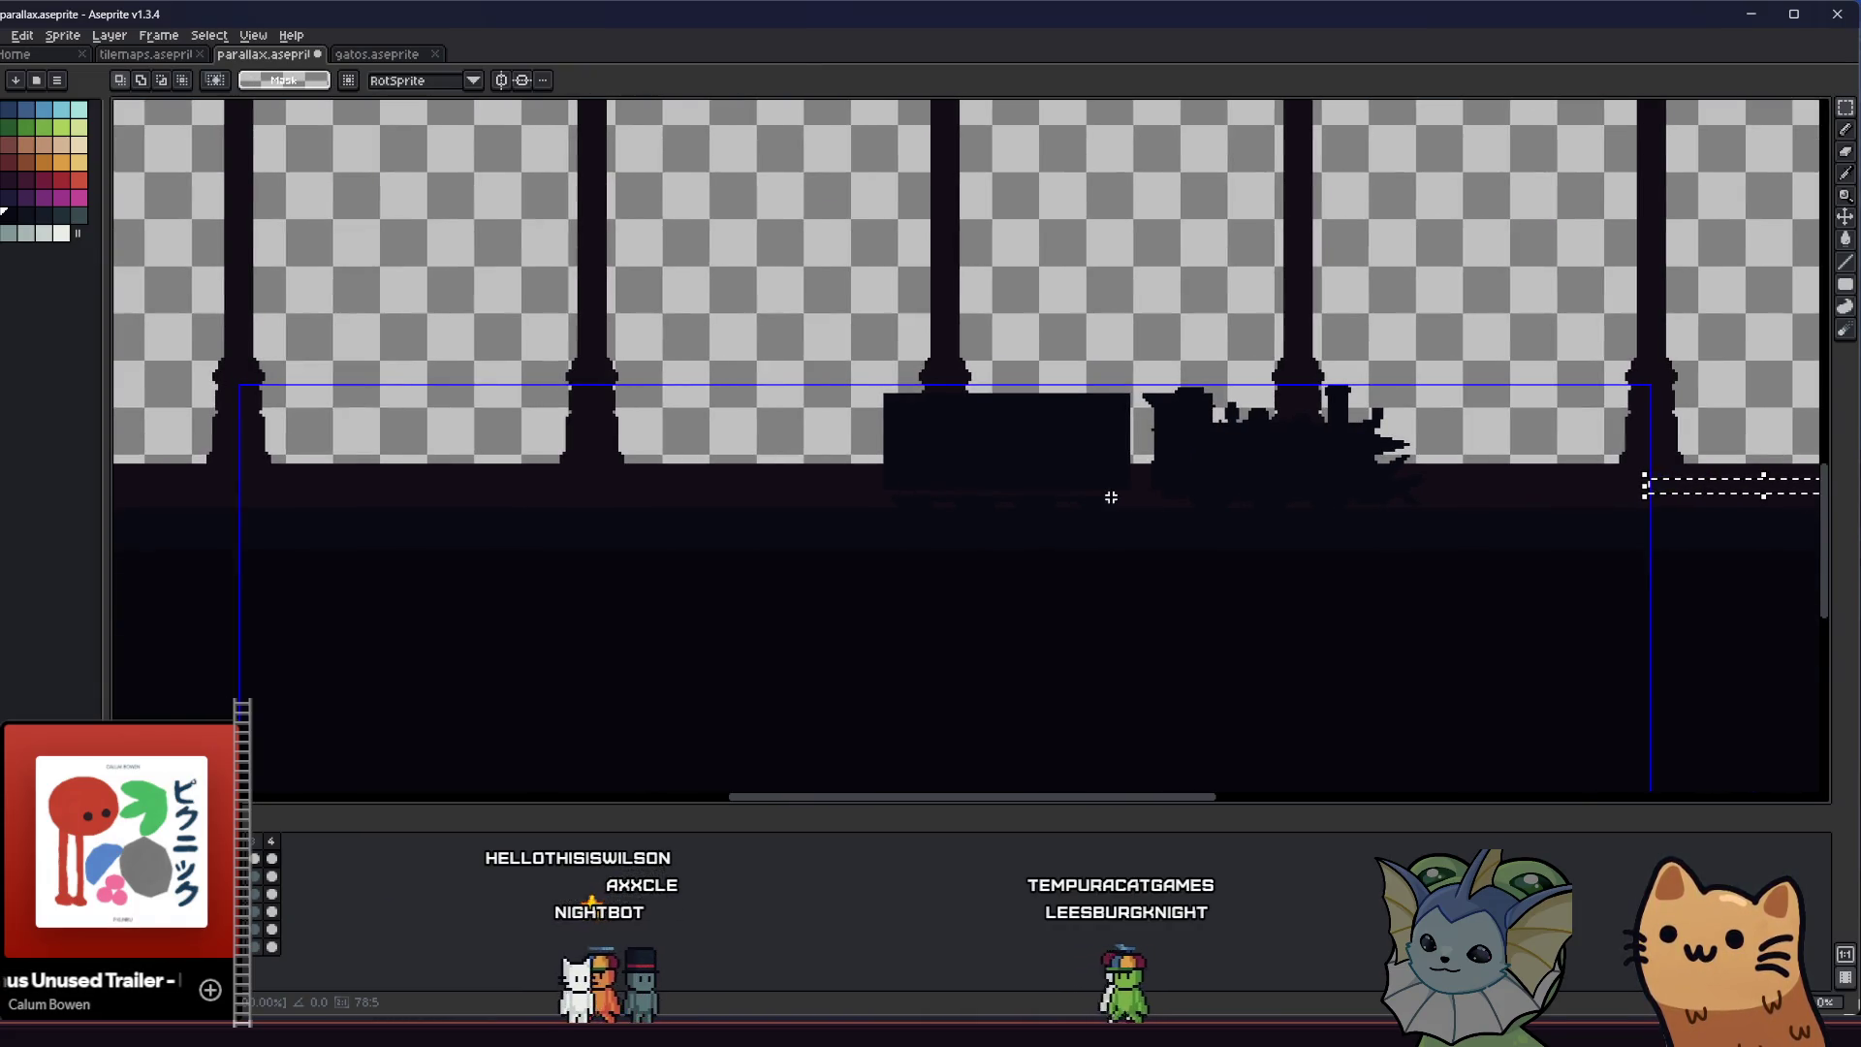
pyautogui.scroll(1, 917, 407)
pyautogui.scroll(1, 901, 489)
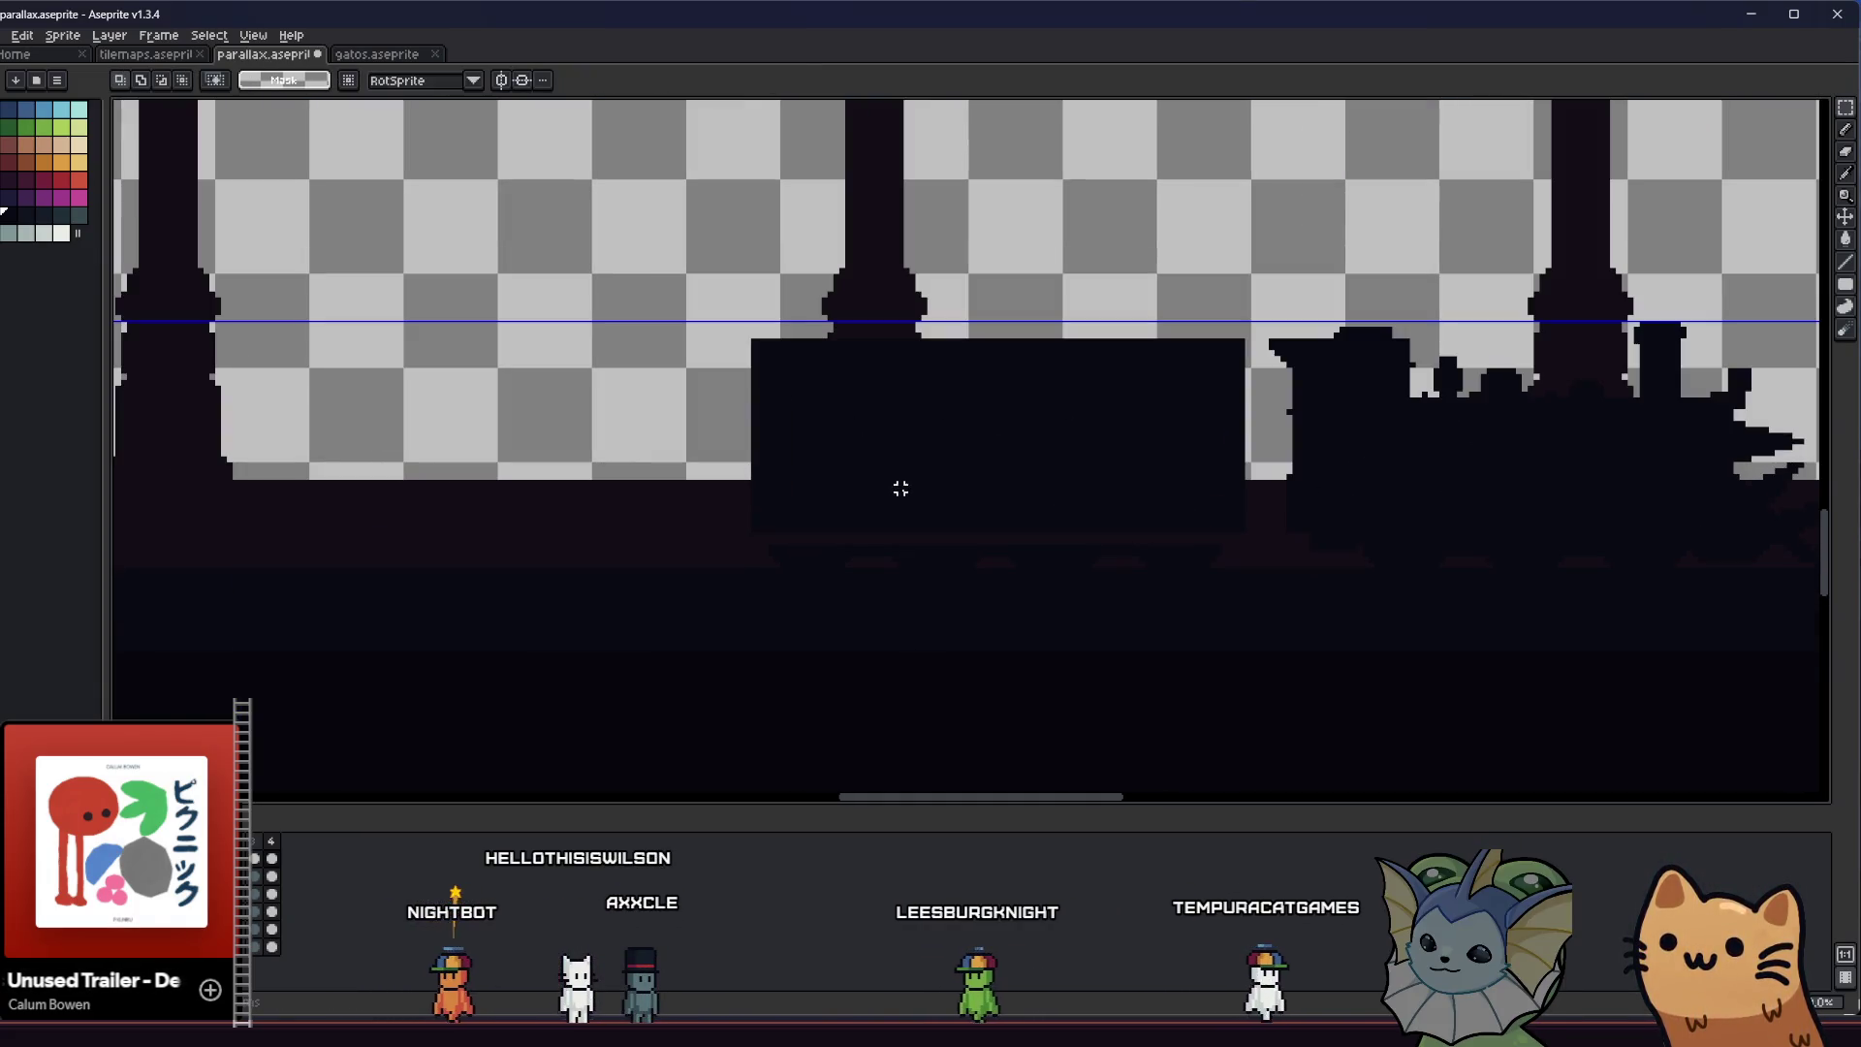
pyautogui.scroll(-1, 781, 480)
pyautogui.hscroll(5, 815, 486)
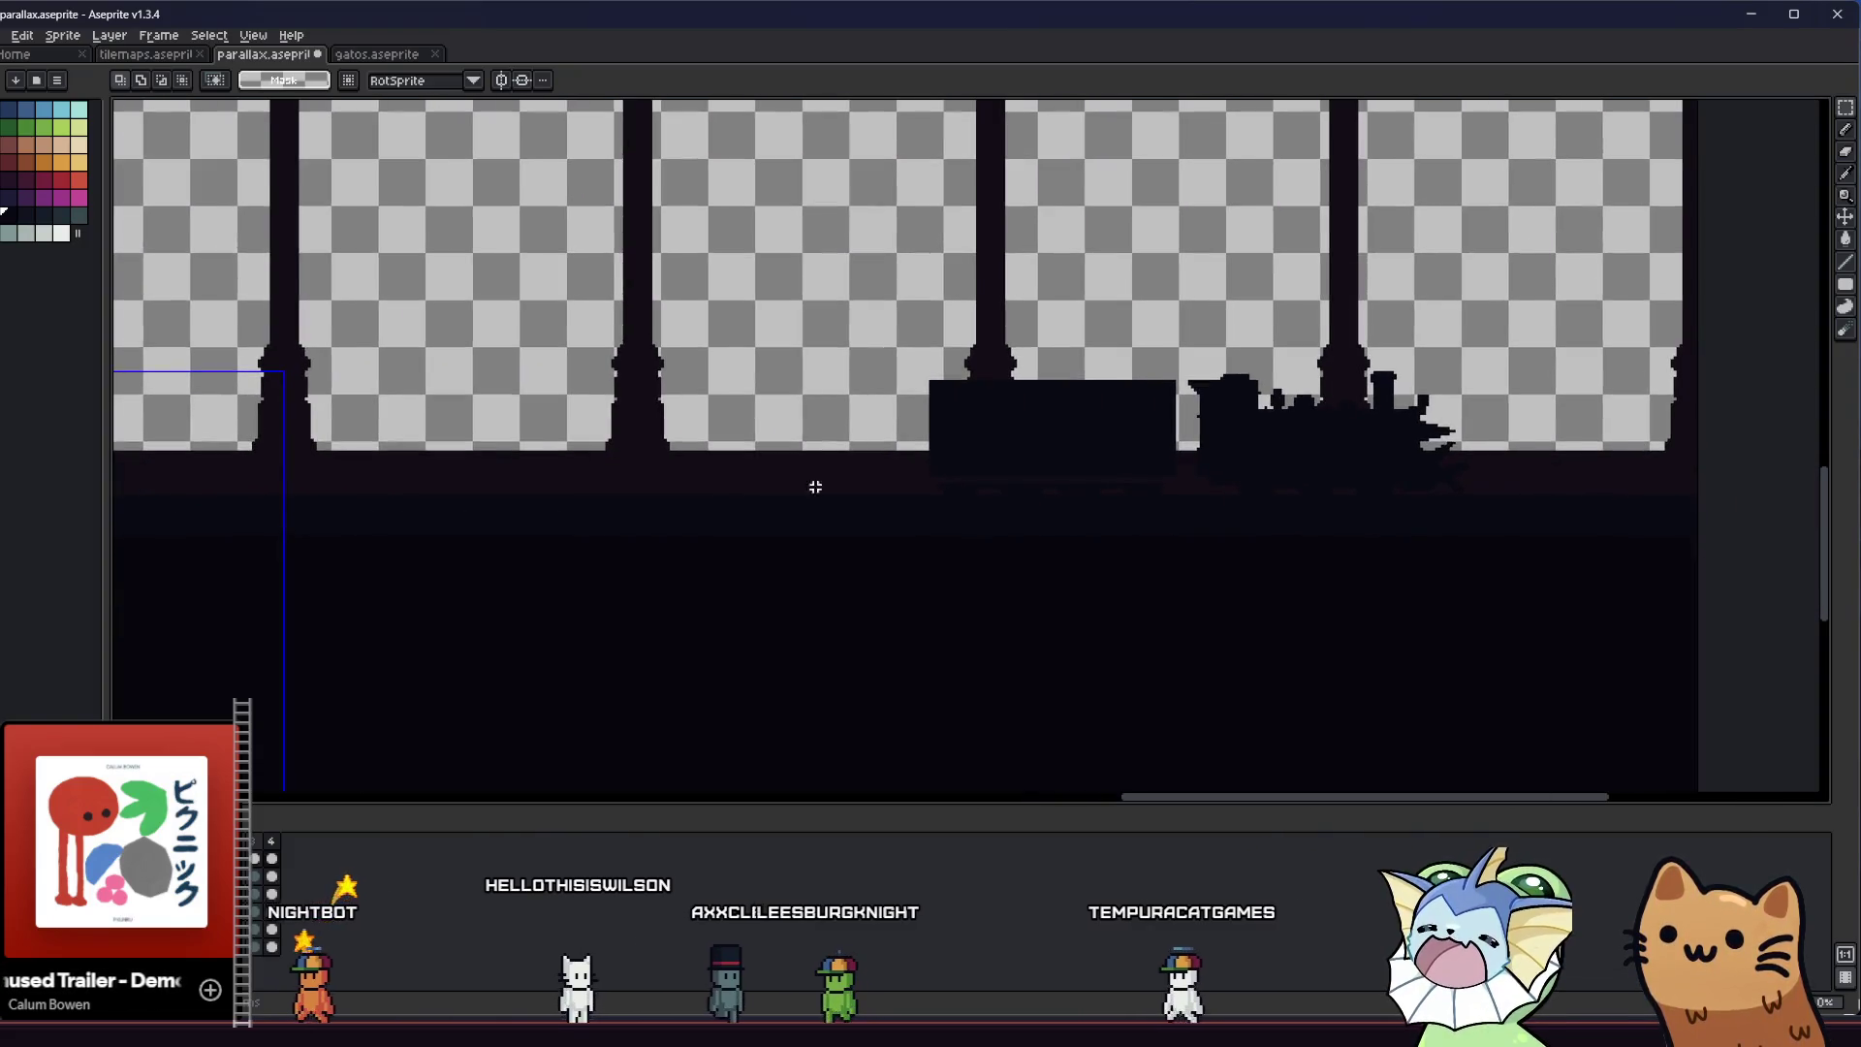
pyautogui.hscroll(-6, 1052, 529)
pyautogui.hscroll(-3, 636, 429)
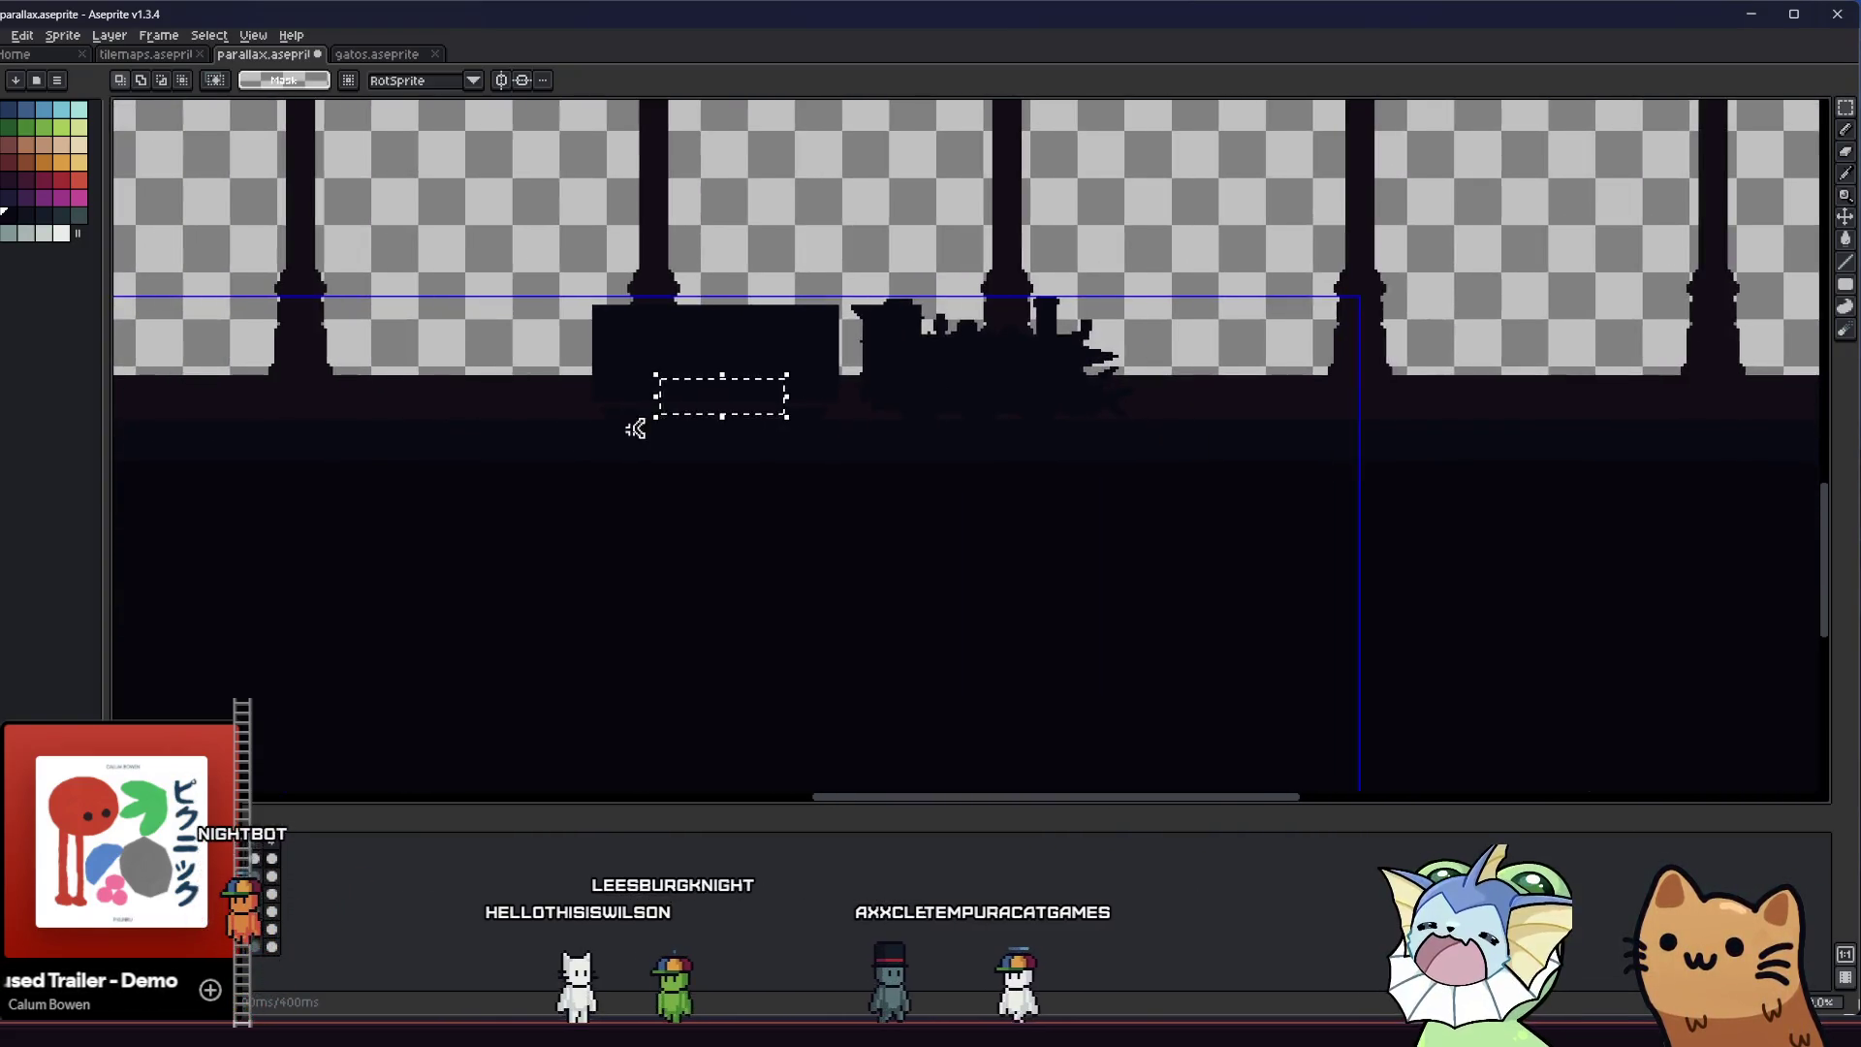
pyautogui.scroll(1, 636, 428)
pyautogui.hscroll(1, 897, 412)
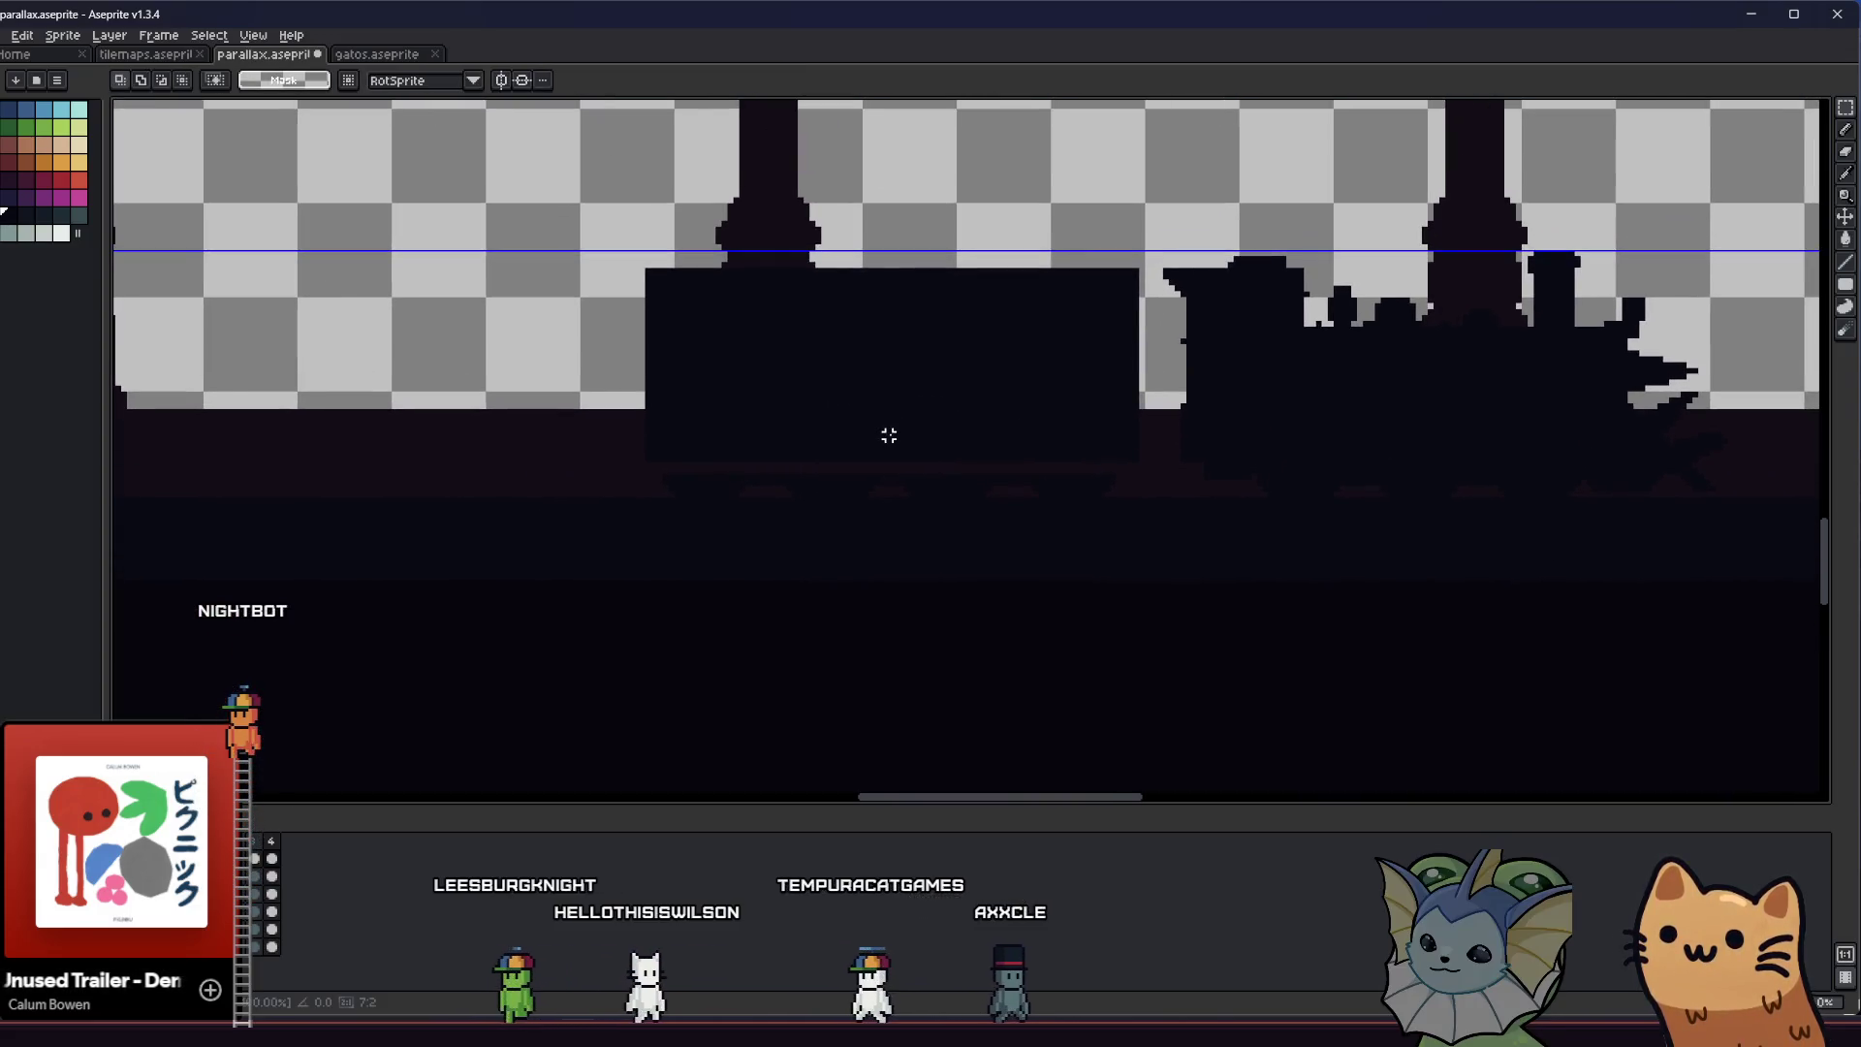
pyautogui.moveTo(929, 435); pyautogui.dragTo(998, 469)
pyautogui.scroll(1, 856, 511)
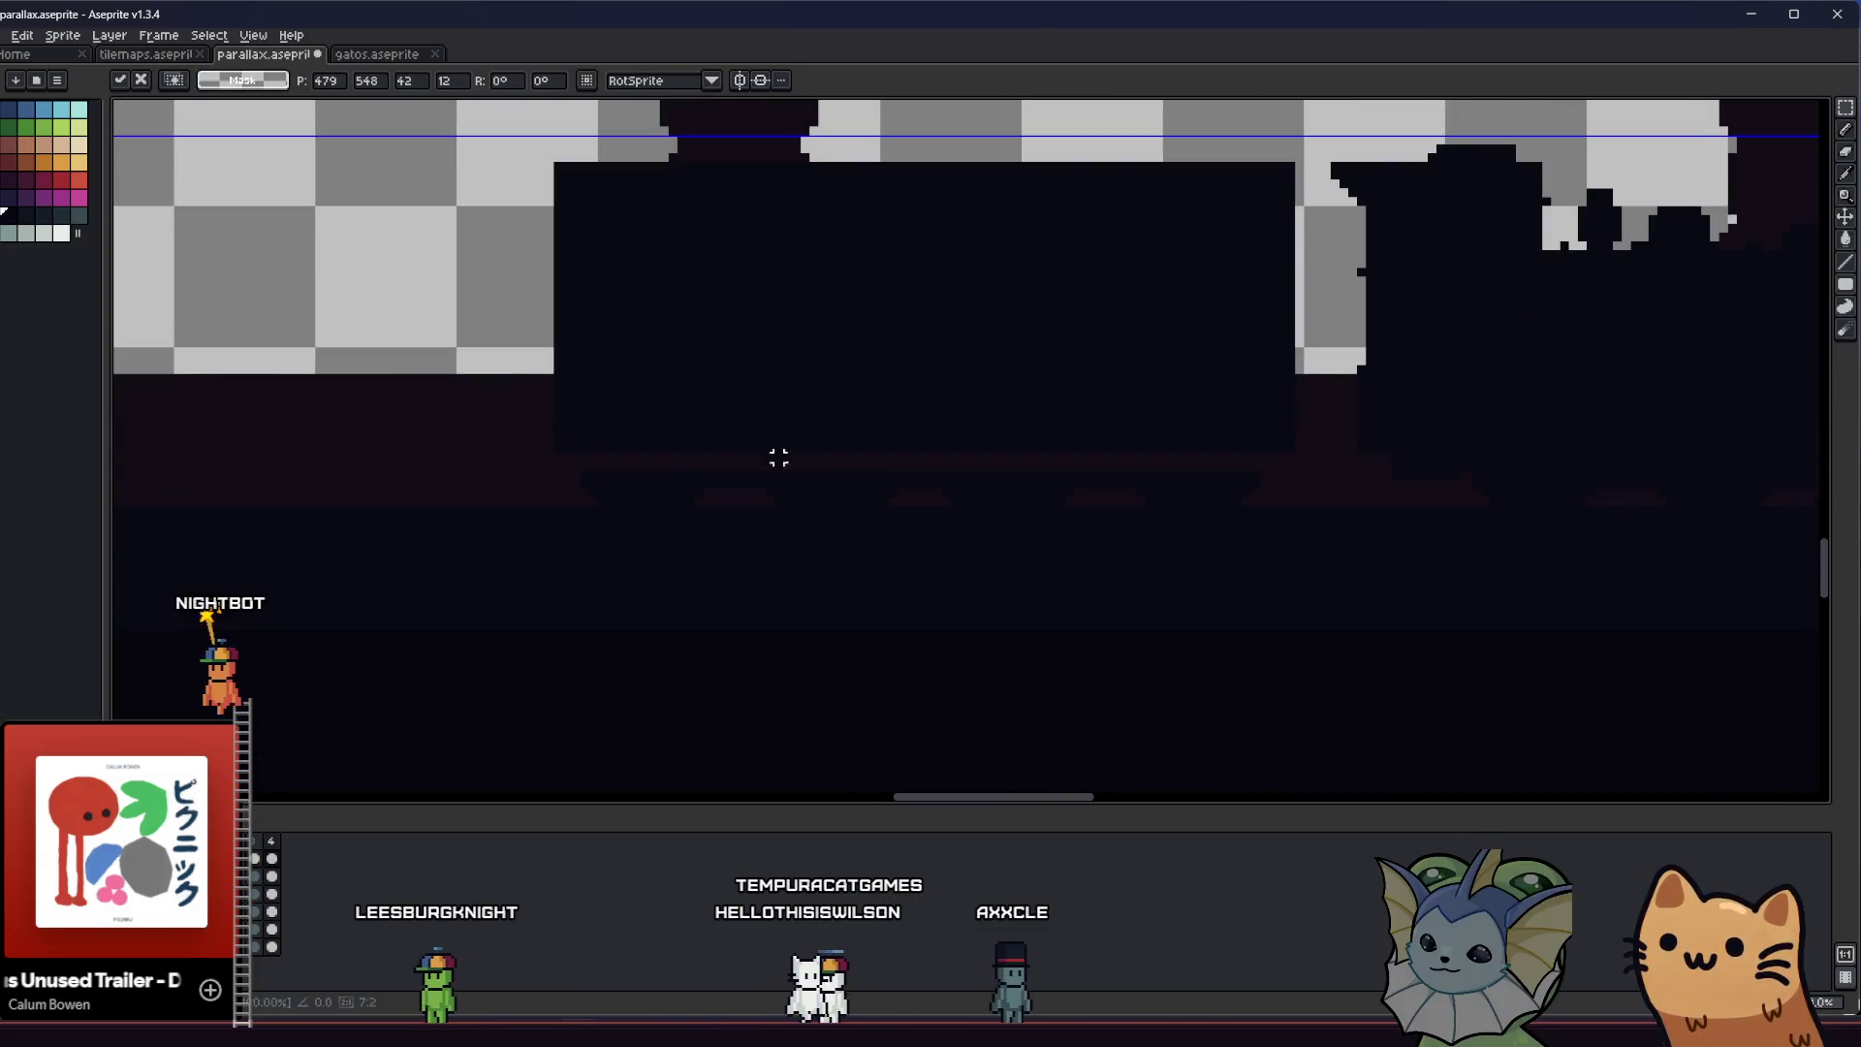
# Paint a dark dab on the silhouette with the Pencil, shrink the brush to 1px and pick the Paint Bucket
pyautogui.press('b')
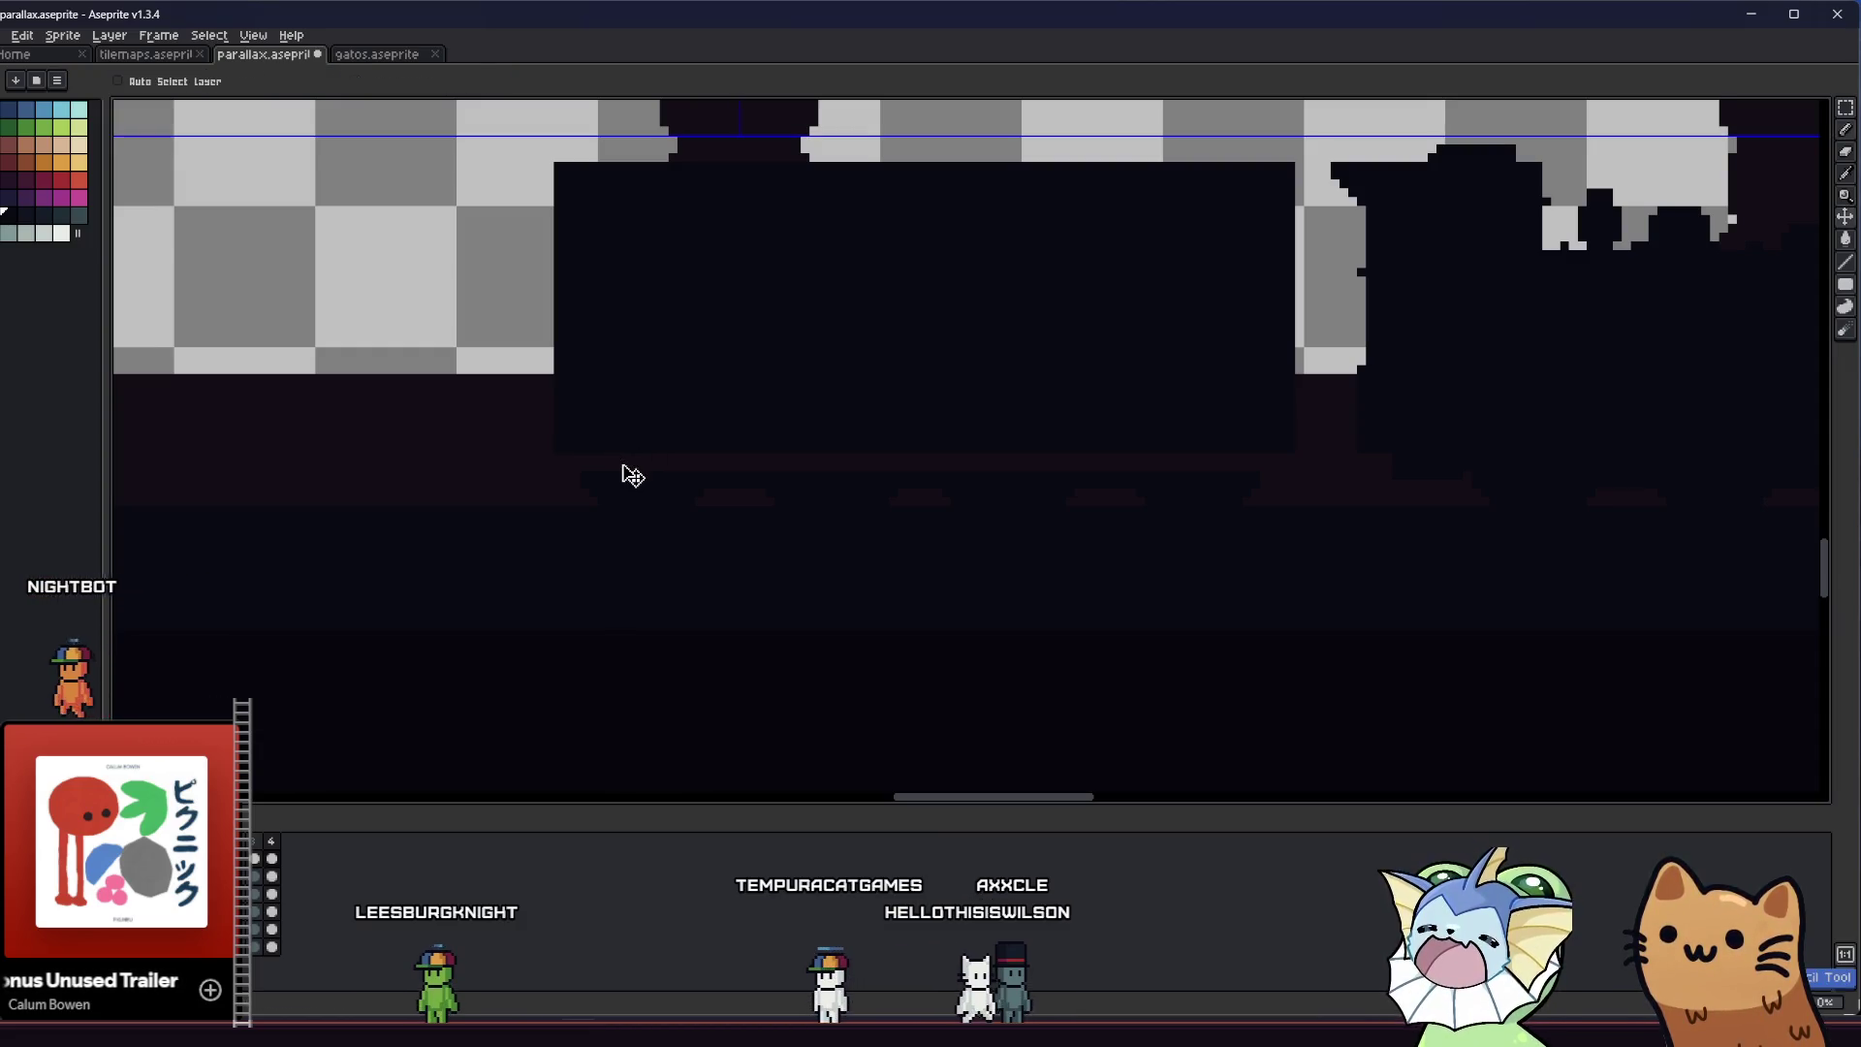
pyautogui.scroll(-1, 619, 482)
pyautogui.scroll(-1, 636, 478)
pyautogui.press('m')
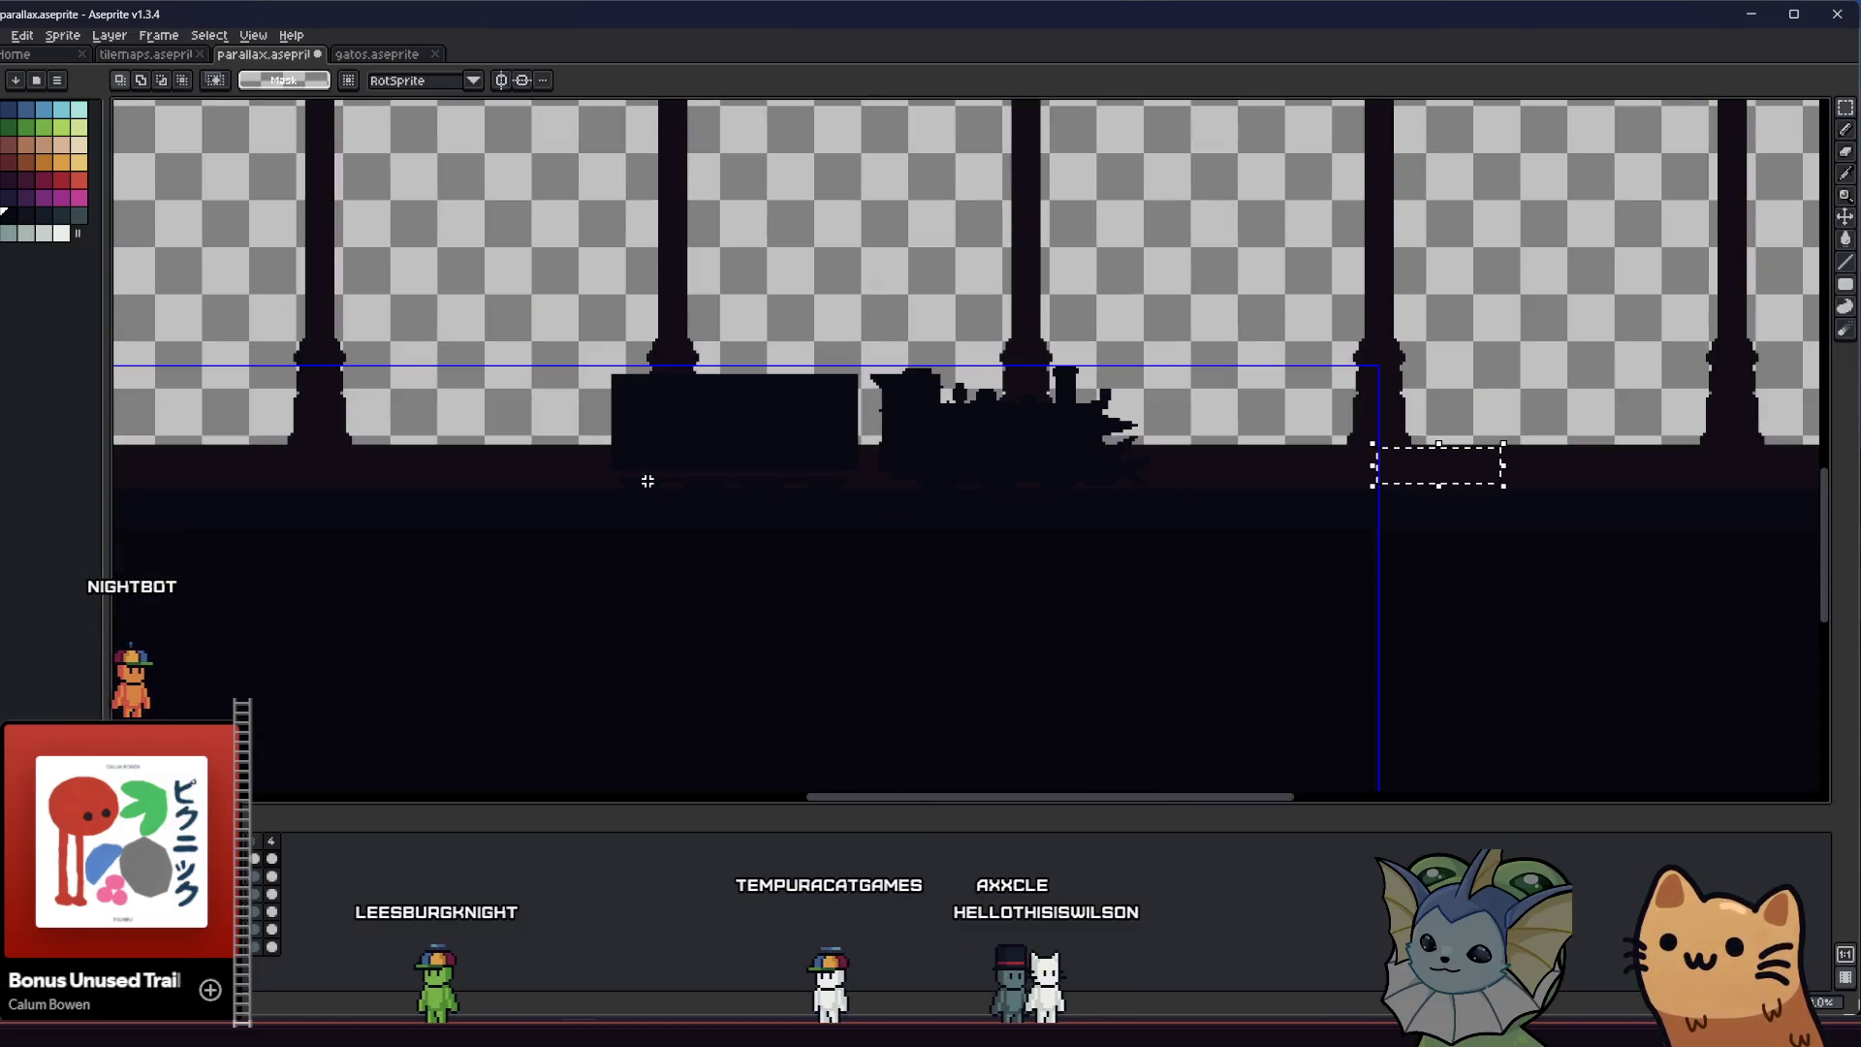
pyautogui.scroll(2, 645, 482)
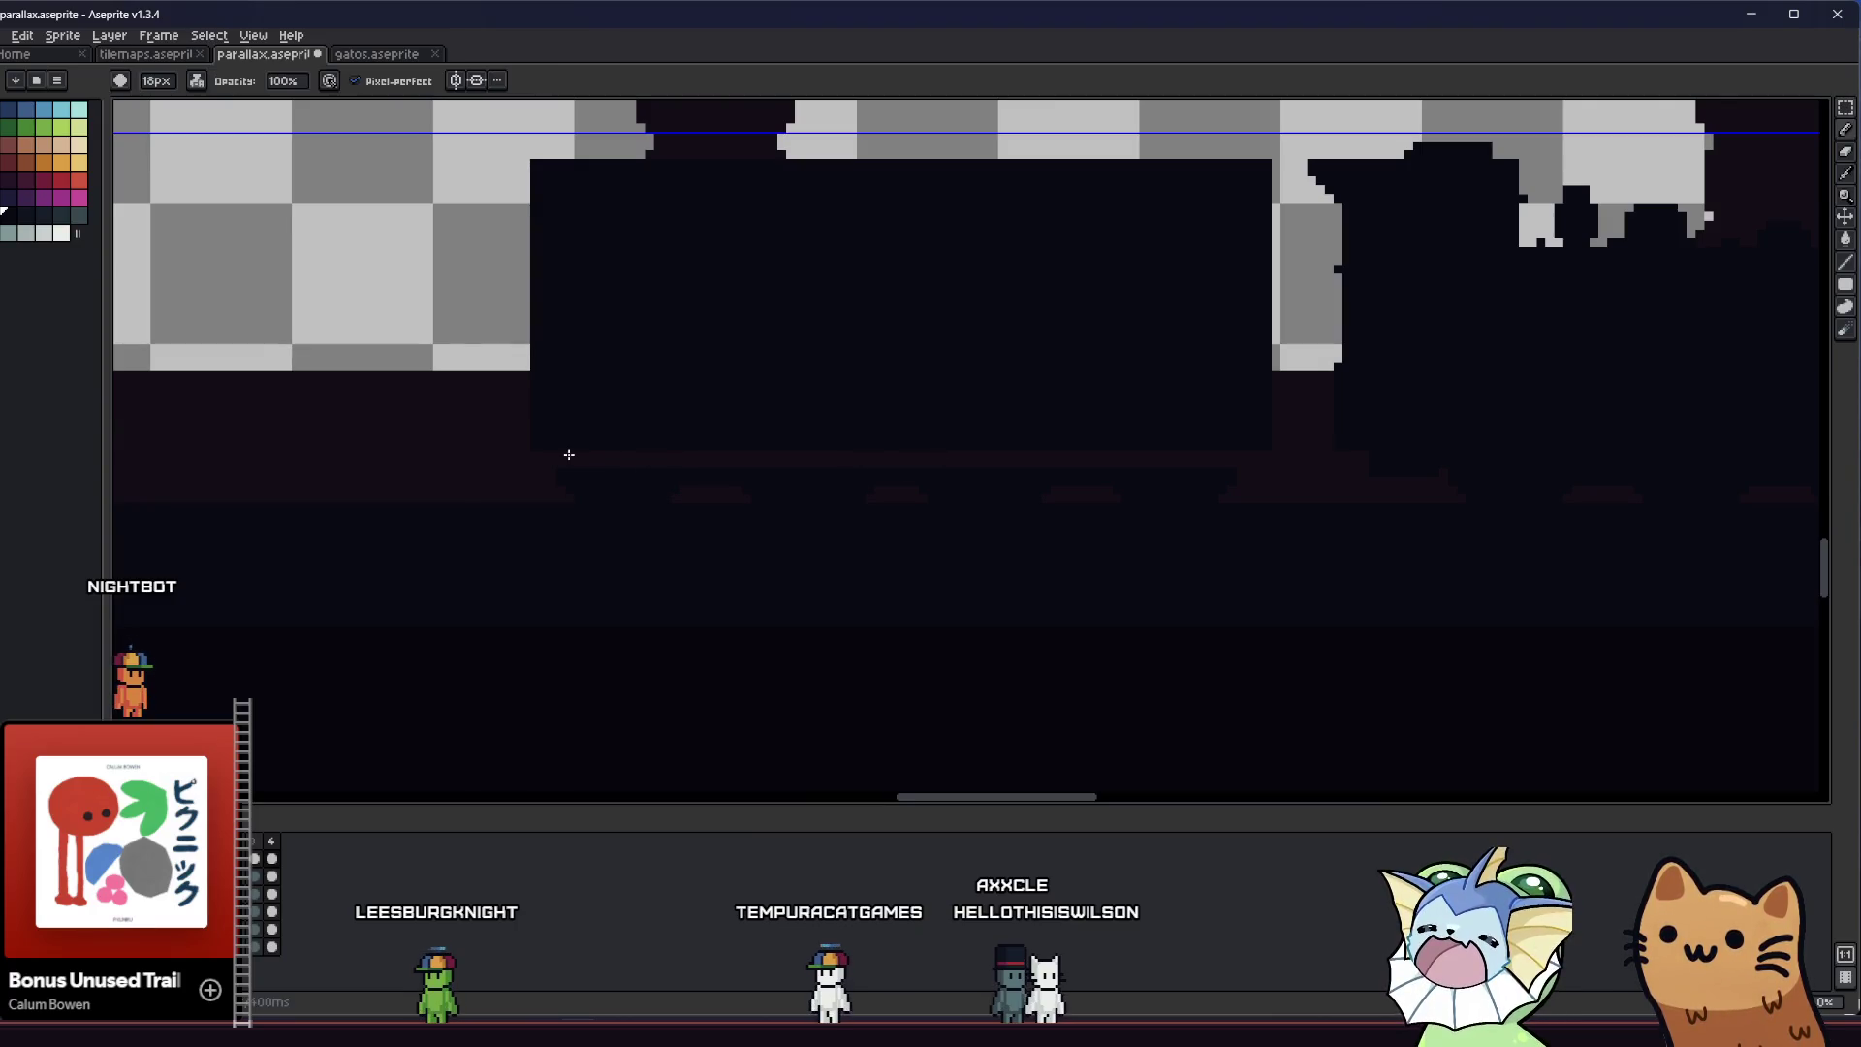
pyautogui.press('b')
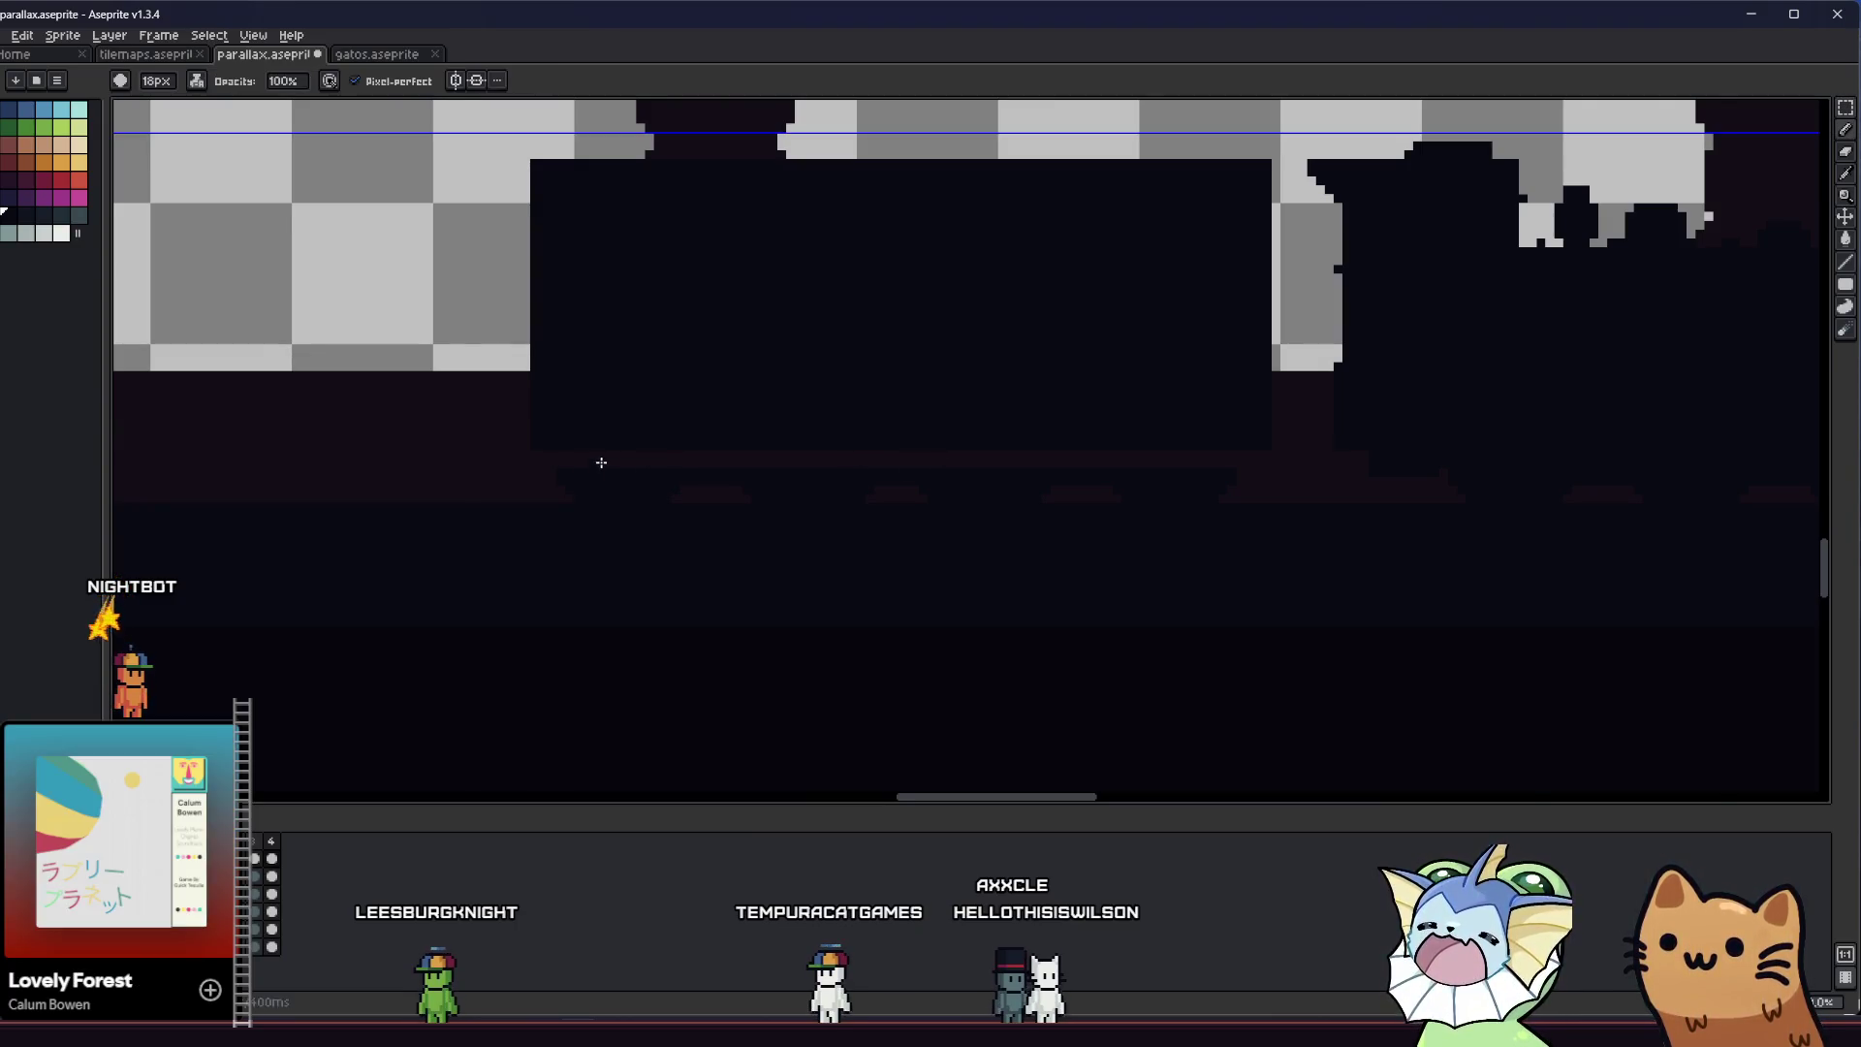
pyautogui.click(201, 102)
pyautogui.press('-')
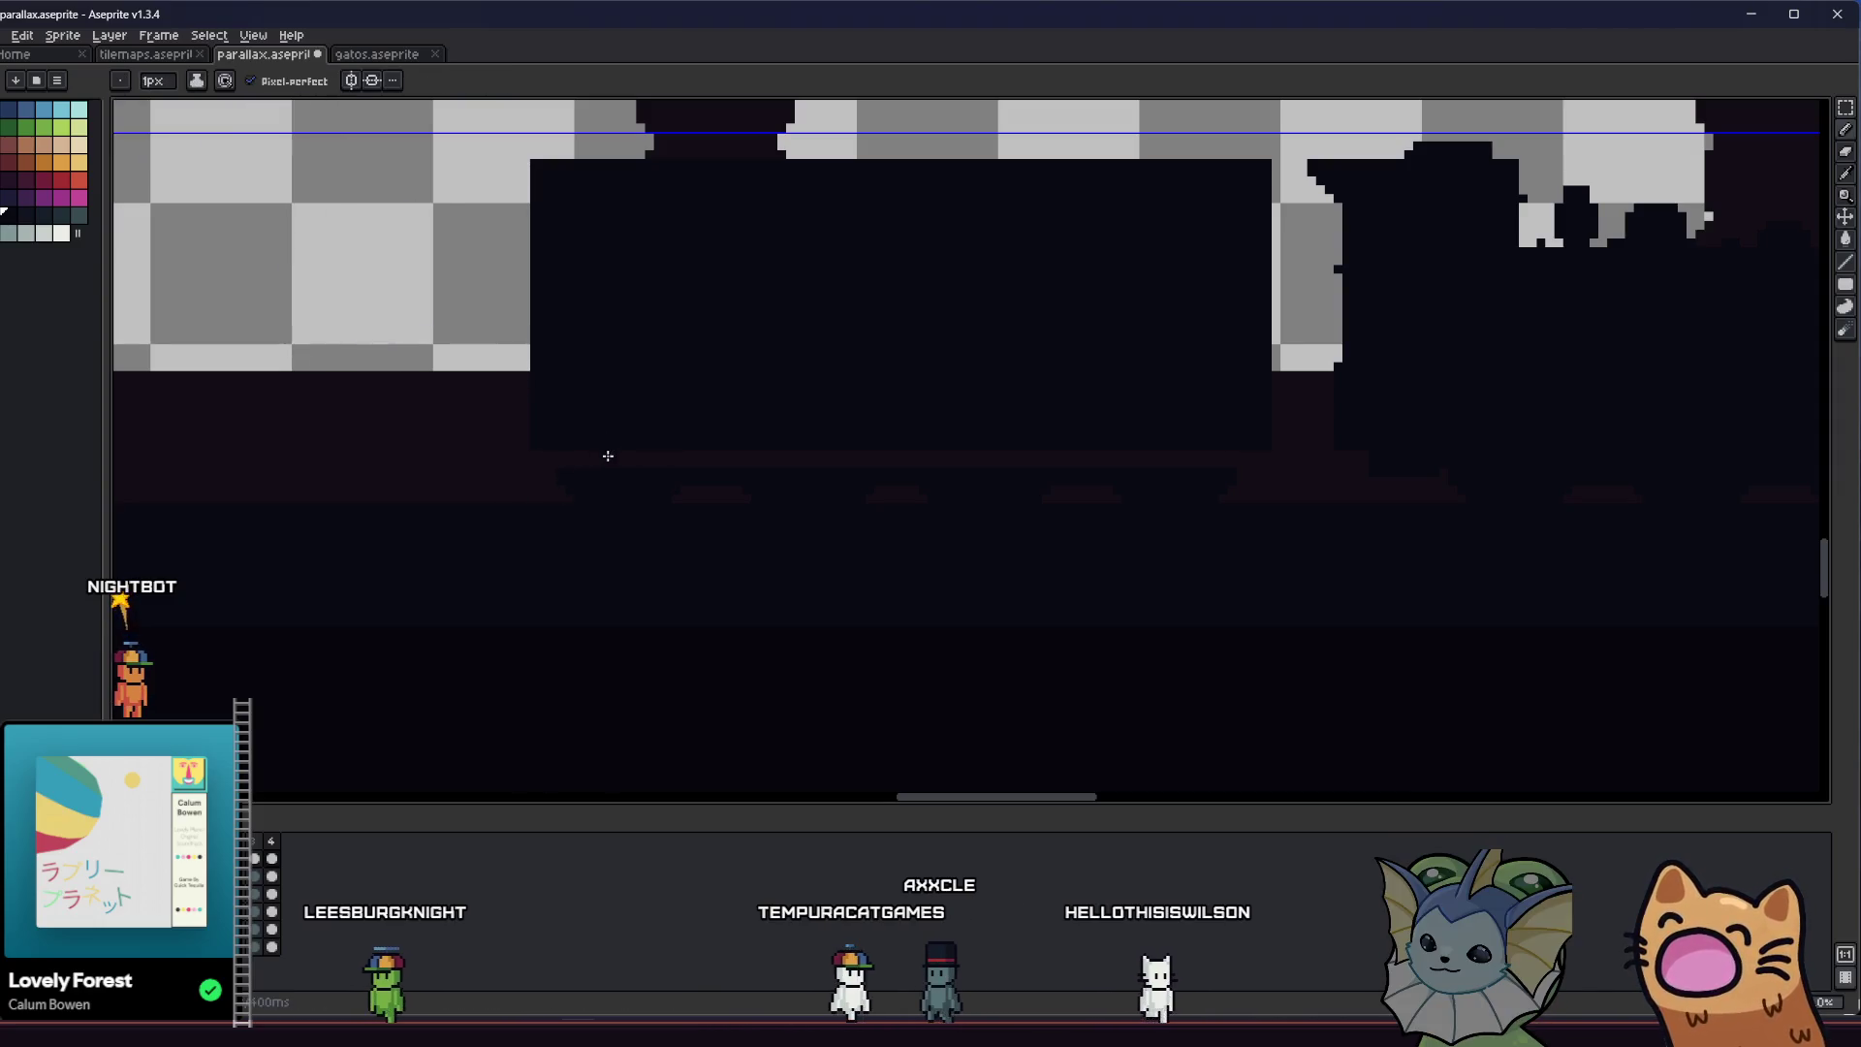
pyautogui.press('g')
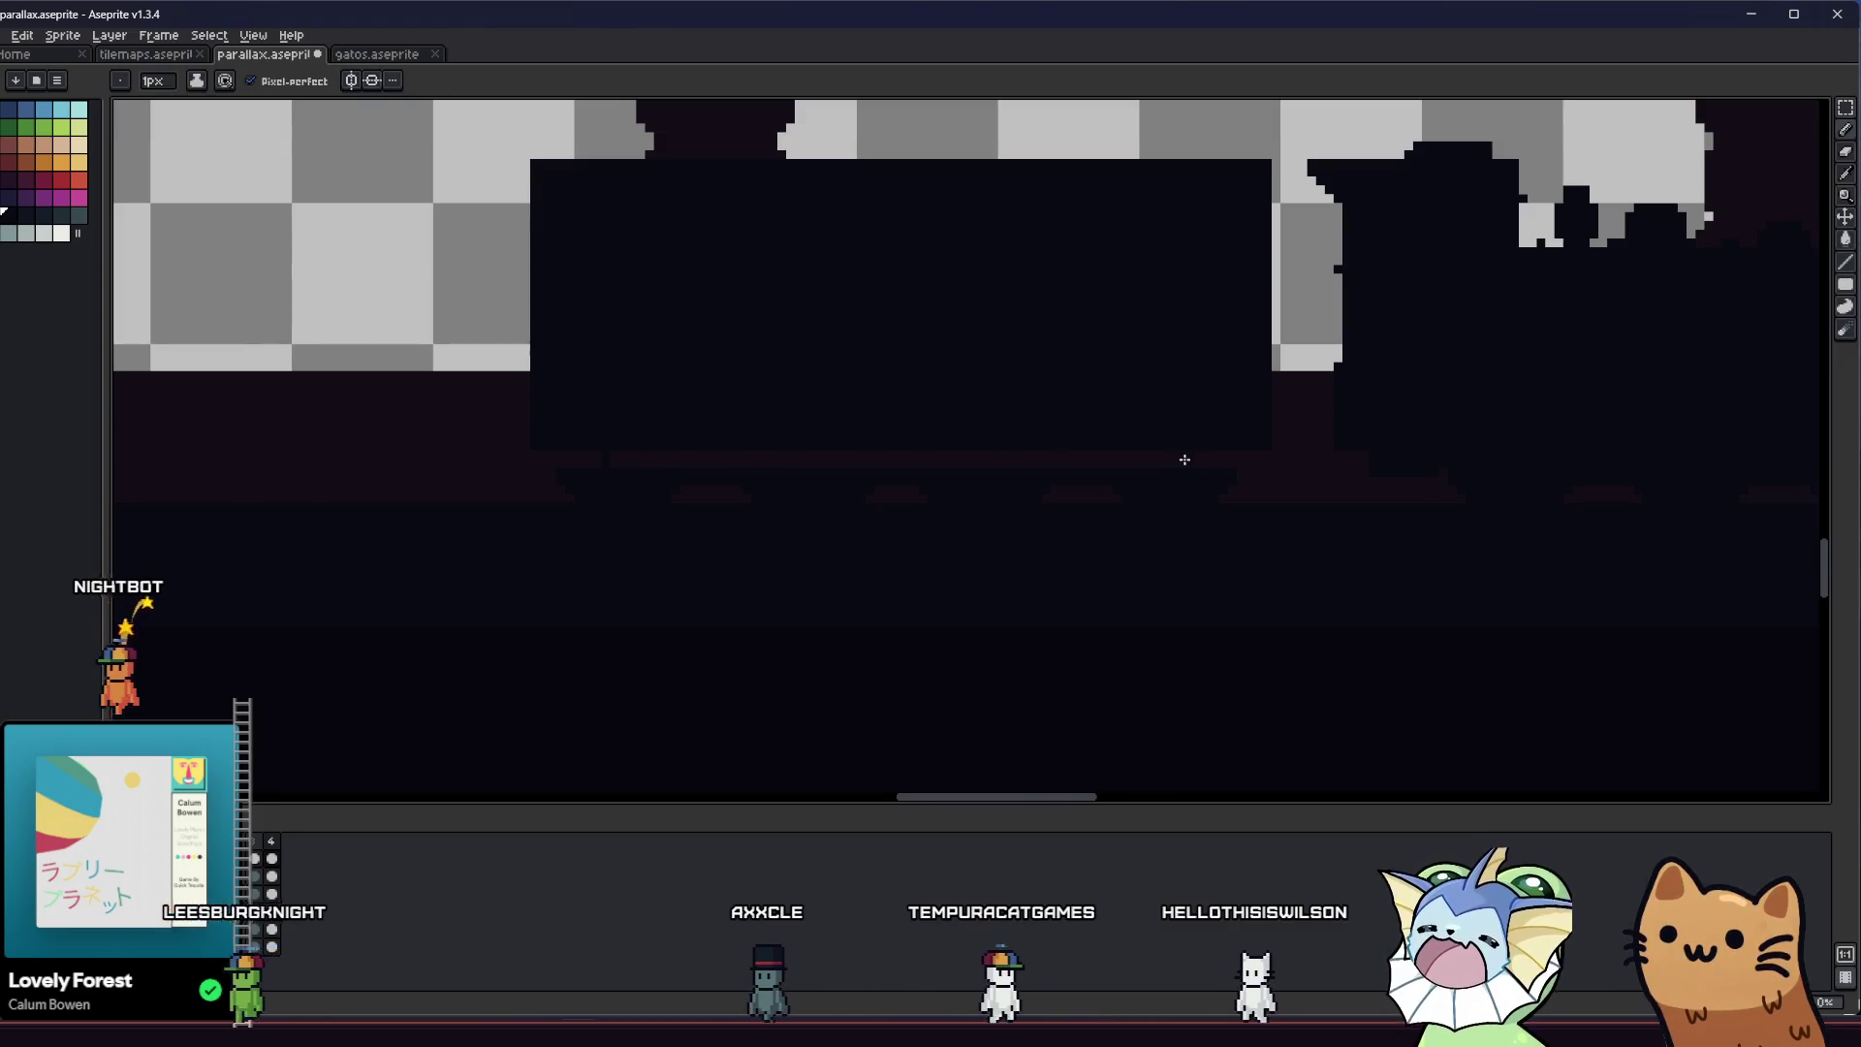
pyautogui.scroll(-2, 802, 495)
pyautogui.press('m')
# Marquee the dark carriage block, move it left along the base and save the parallax file
pyautogui.moveTo(605, 251); pyautogui.dragTo(1144, 545)
pyautogui.scroll(-1, 980, 604)
pyautogui.moveTo(549, 485); pyautogui.dragTo(1061, 504)
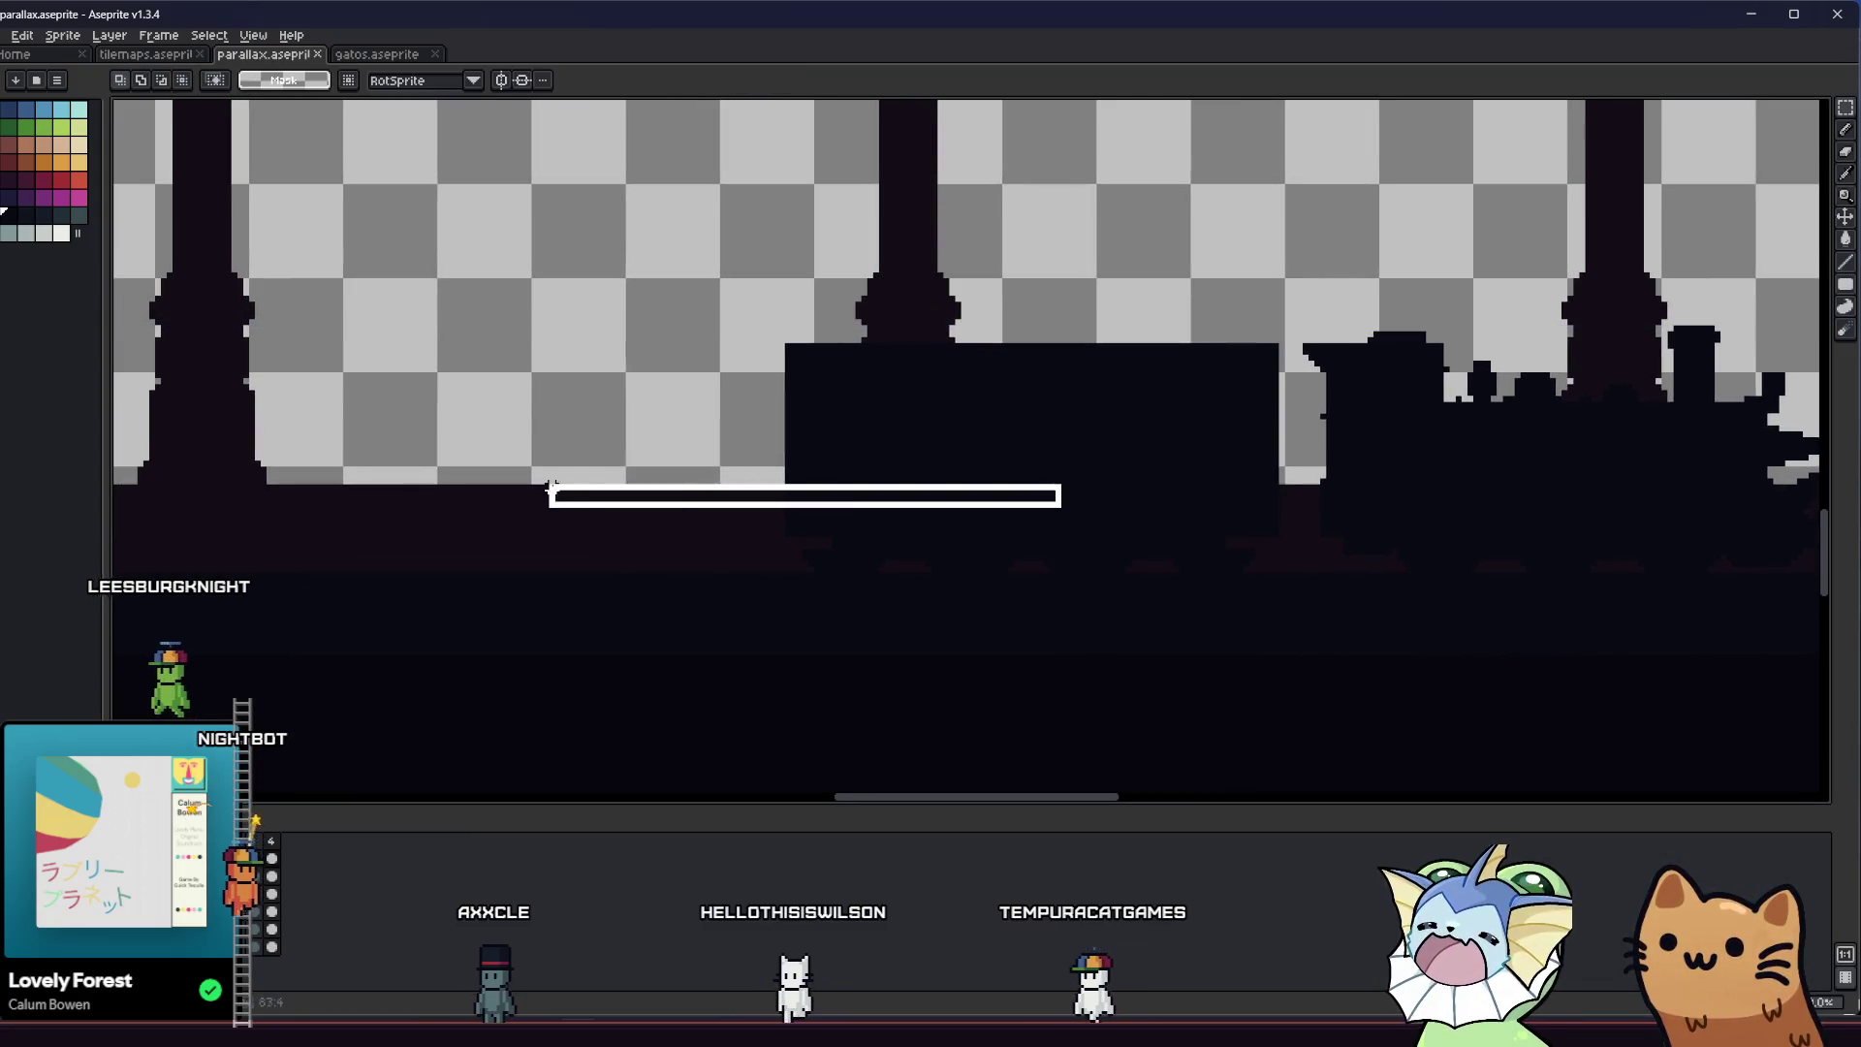
pyautogui.scroll(-1, 795, 612)
pyautogui.moveTo(768, 354); pyautogui.dragTo(1174, 564)
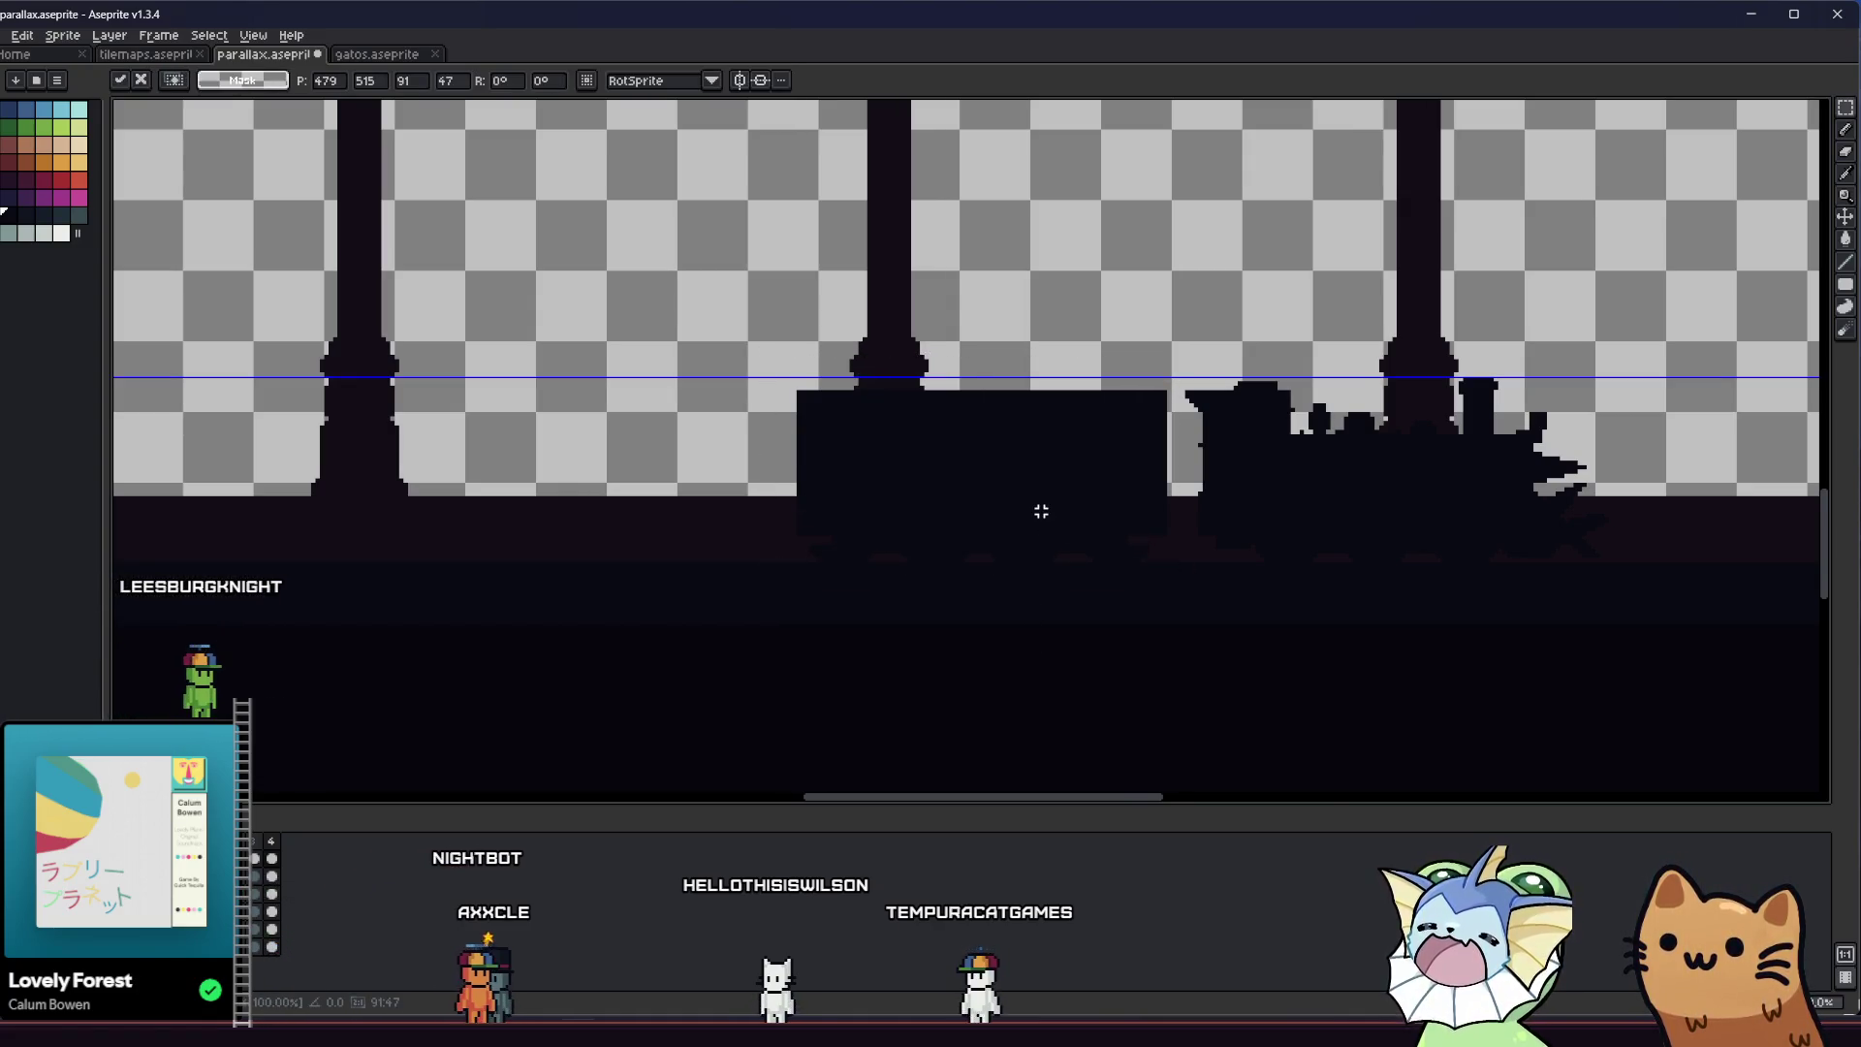
pyautogui.scroll(-2, 1041, 511)
pyautogui.scroll(3, 1350, 522)
pyautogui.moveTo(1000, 483)
pyautogui.mouseDown()
pyautogui.moveTo(438, 446)
pyautogui.moveTo(468, 484)
pyautogui.mouseUp()
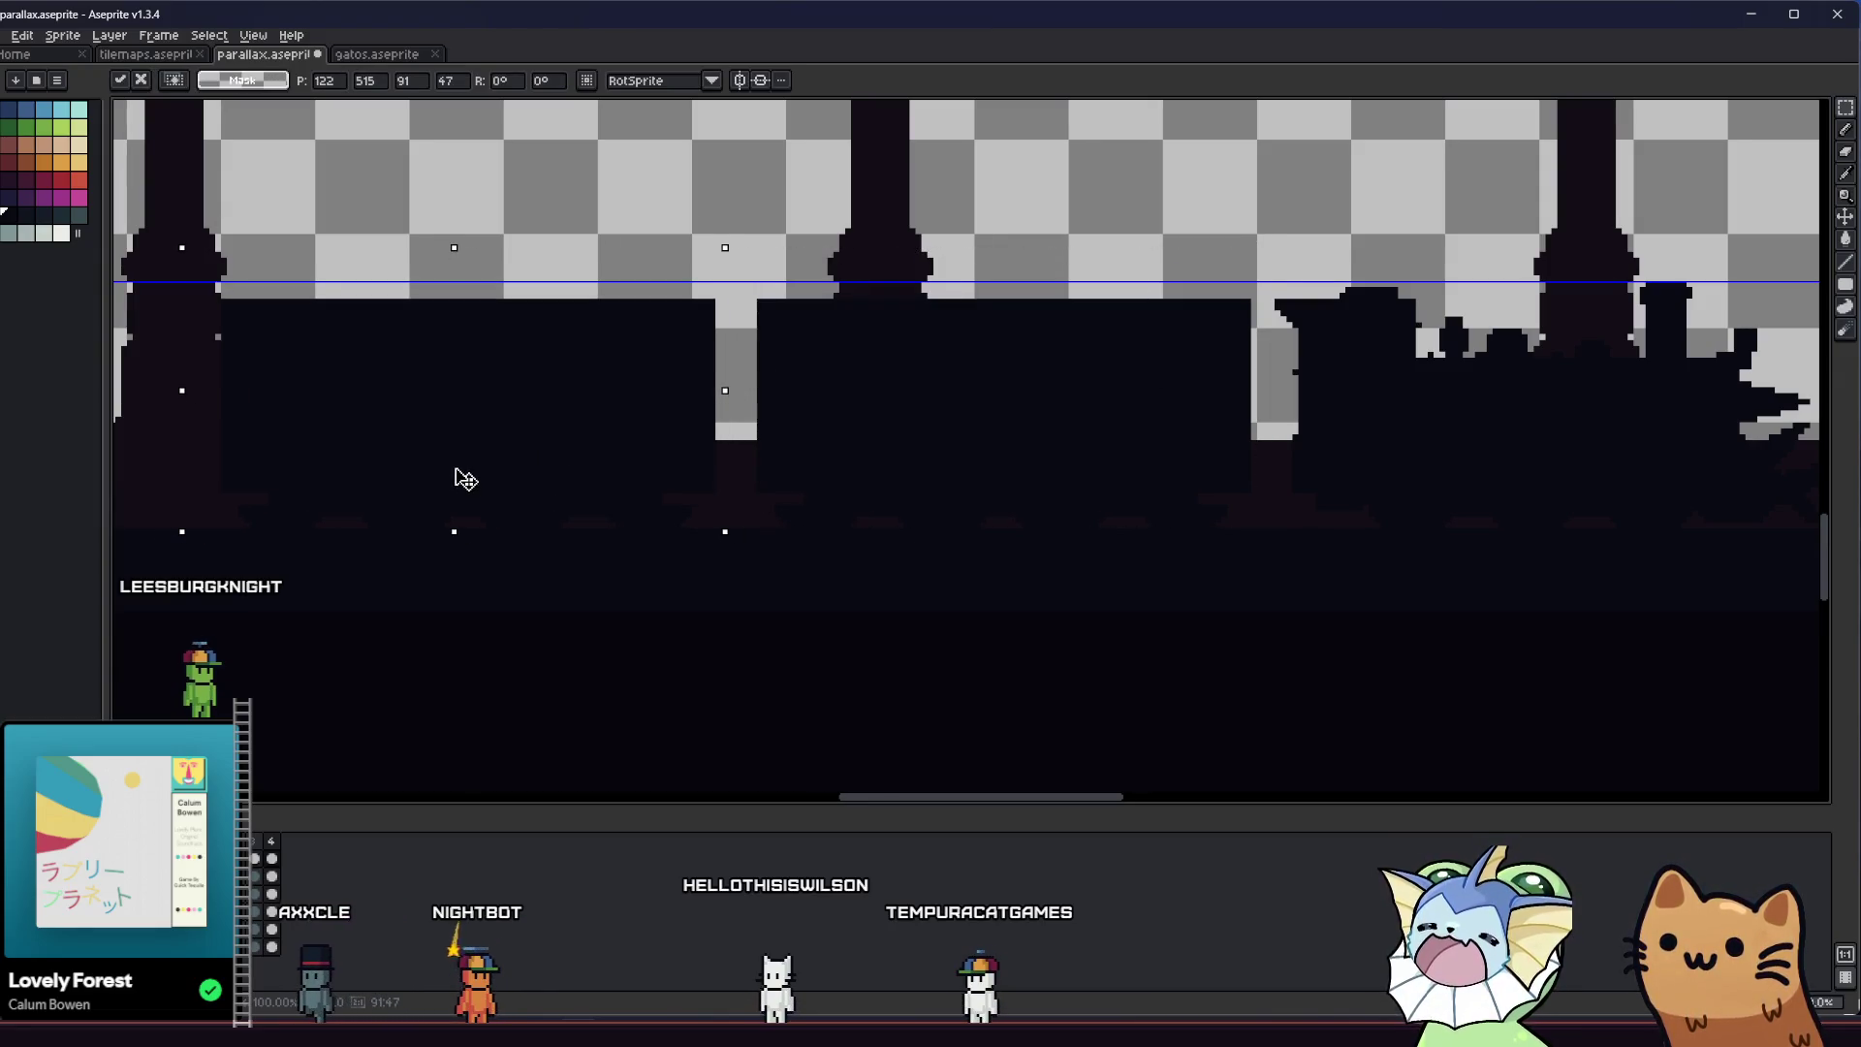
pyautogui.scroll(-2, 470, 477)
pyautogui.scroll(1, 553, 480)
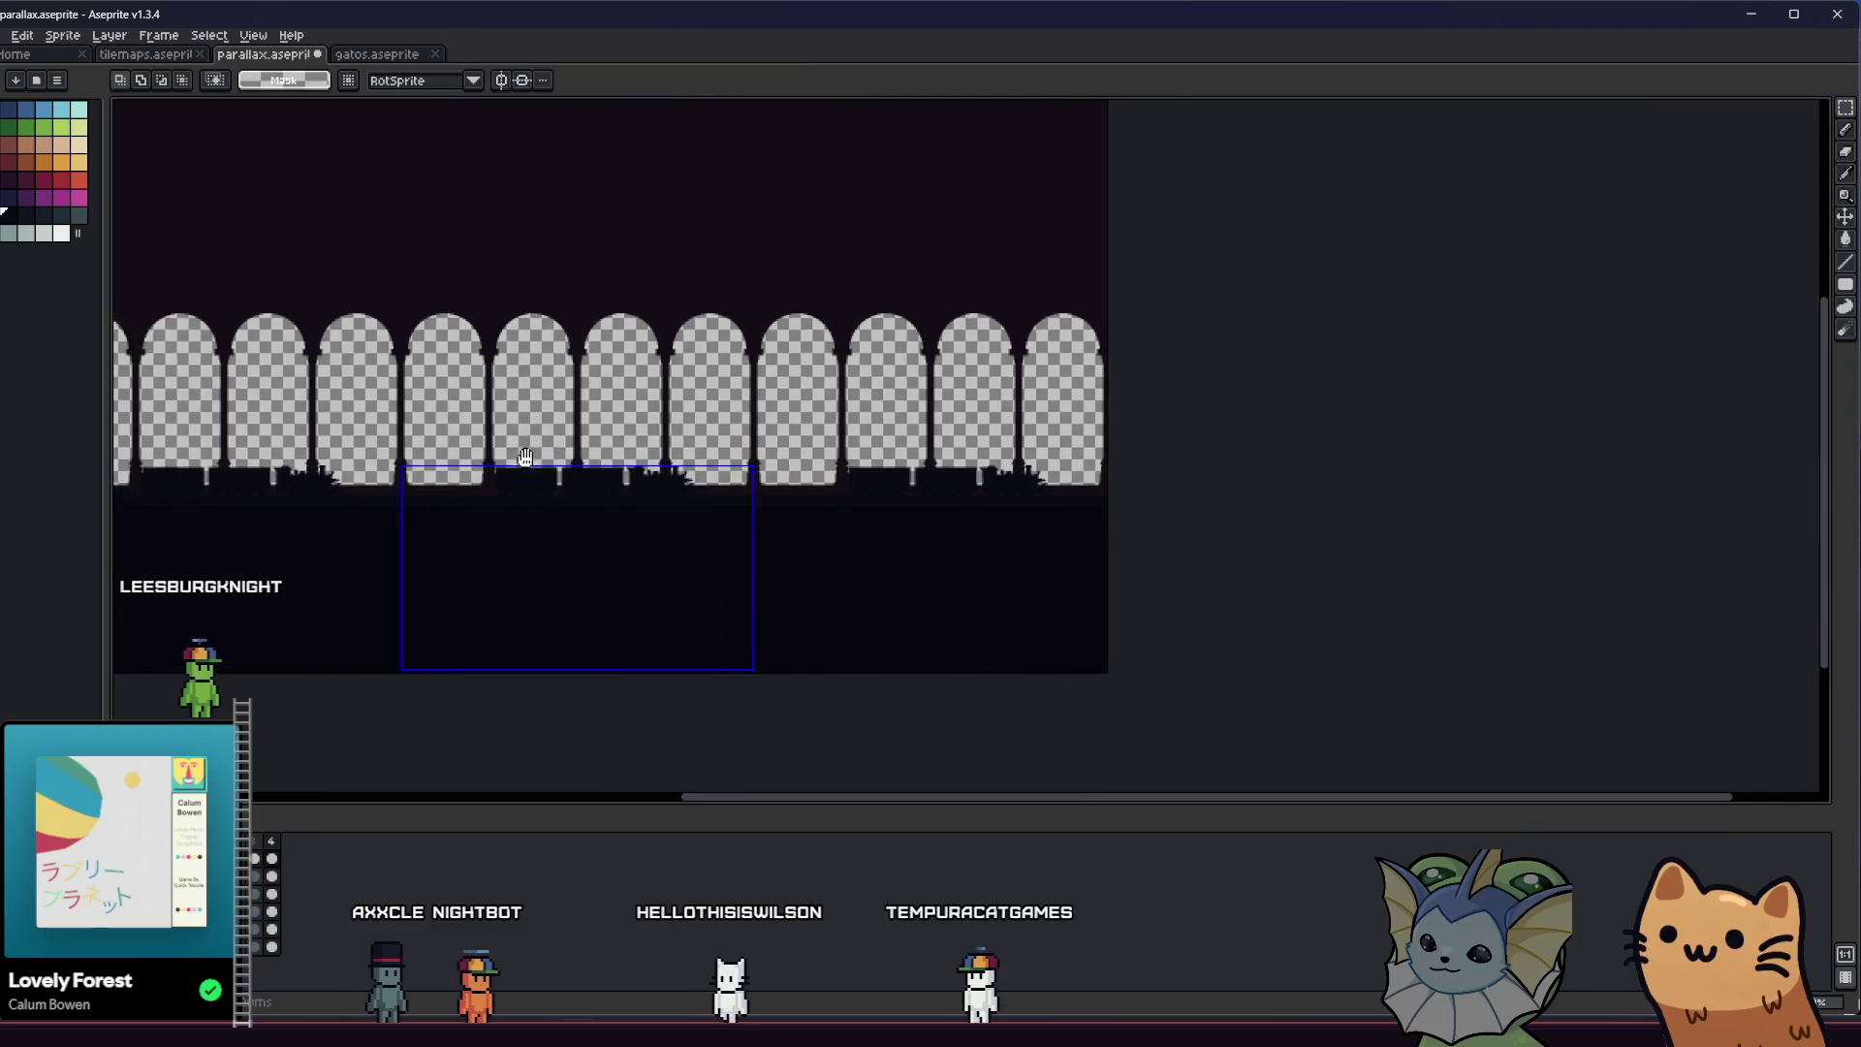
pyautogui.scroll(1, 626, 480)
pyautogui.hotkey('ctrl', 's')
pyautogui.scroll(1, 677, 481)
# Select the engine and two carriages, move them right, commit, nudge left along the base and reselect
pyautogui.moveTo(515, 383); pyautogui.dragTo(1367, 560)
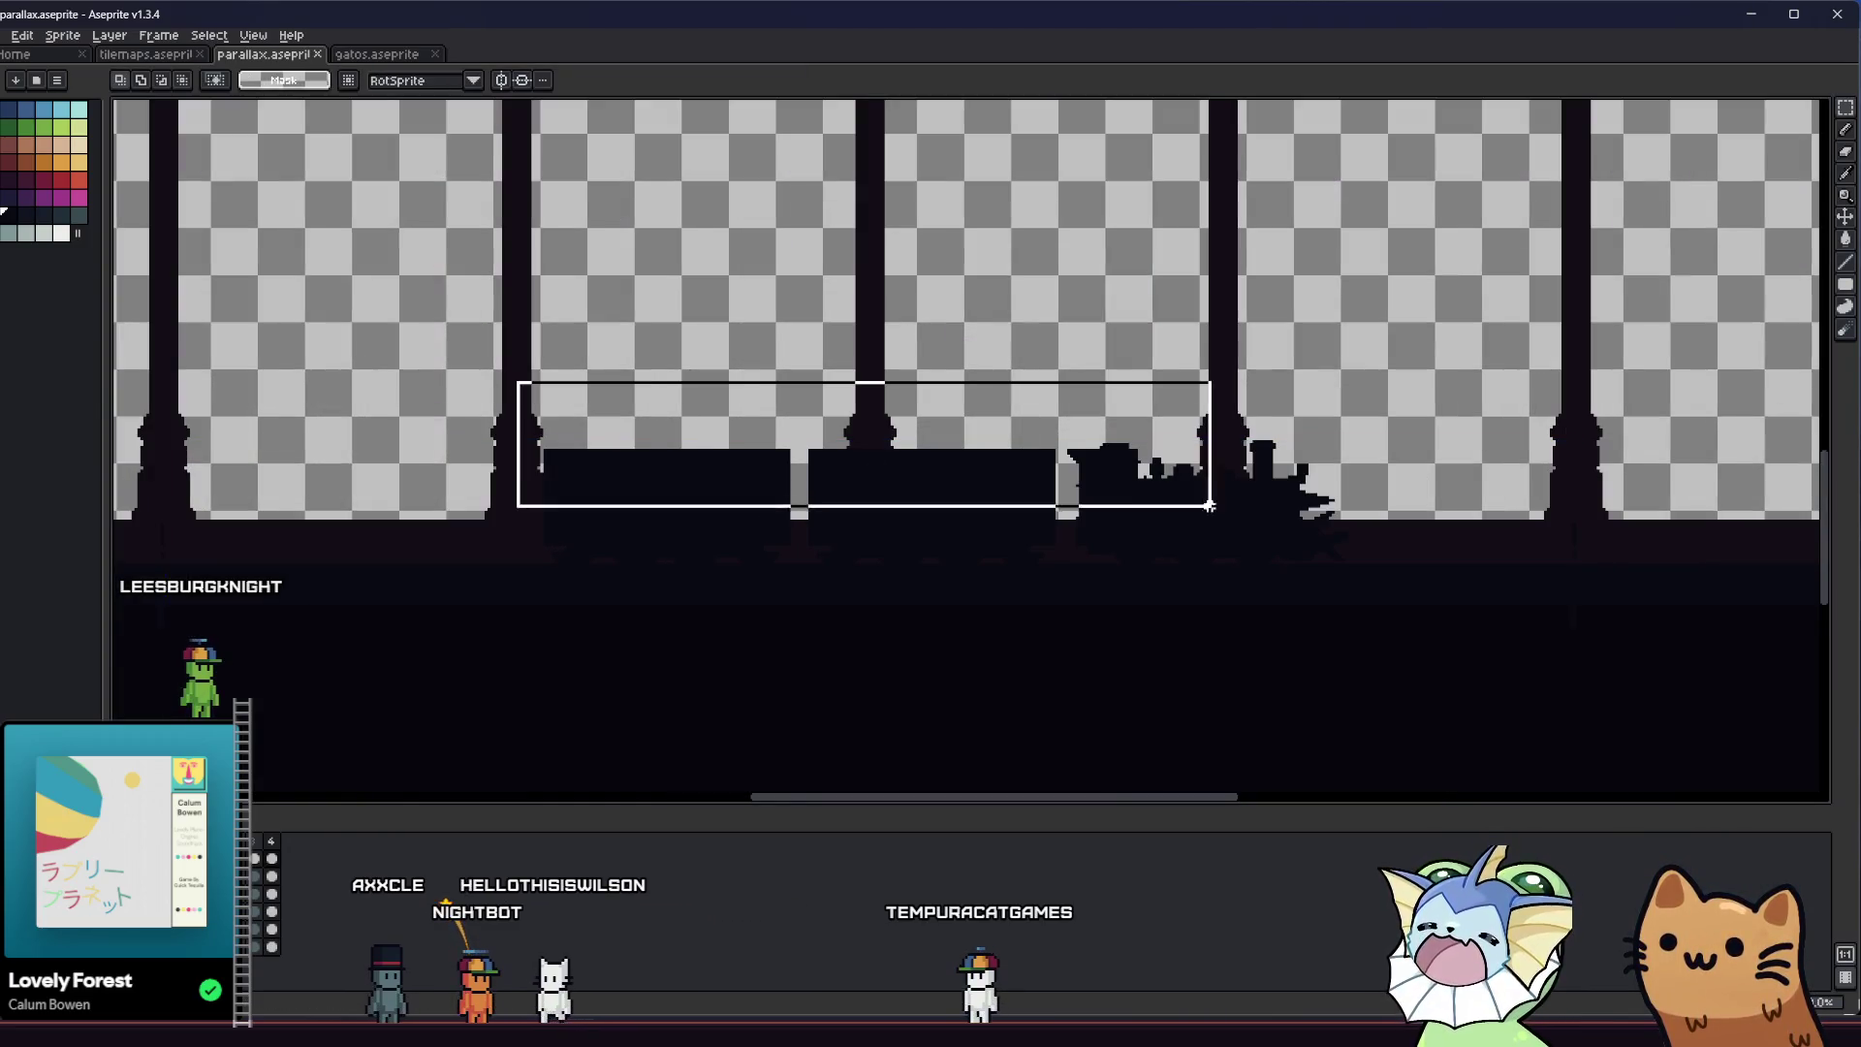
pyautogui.scroll(1, 1367, 560)
pyautogui.moveTo(920, 520); pyautogui.dragTo(1365, 515)
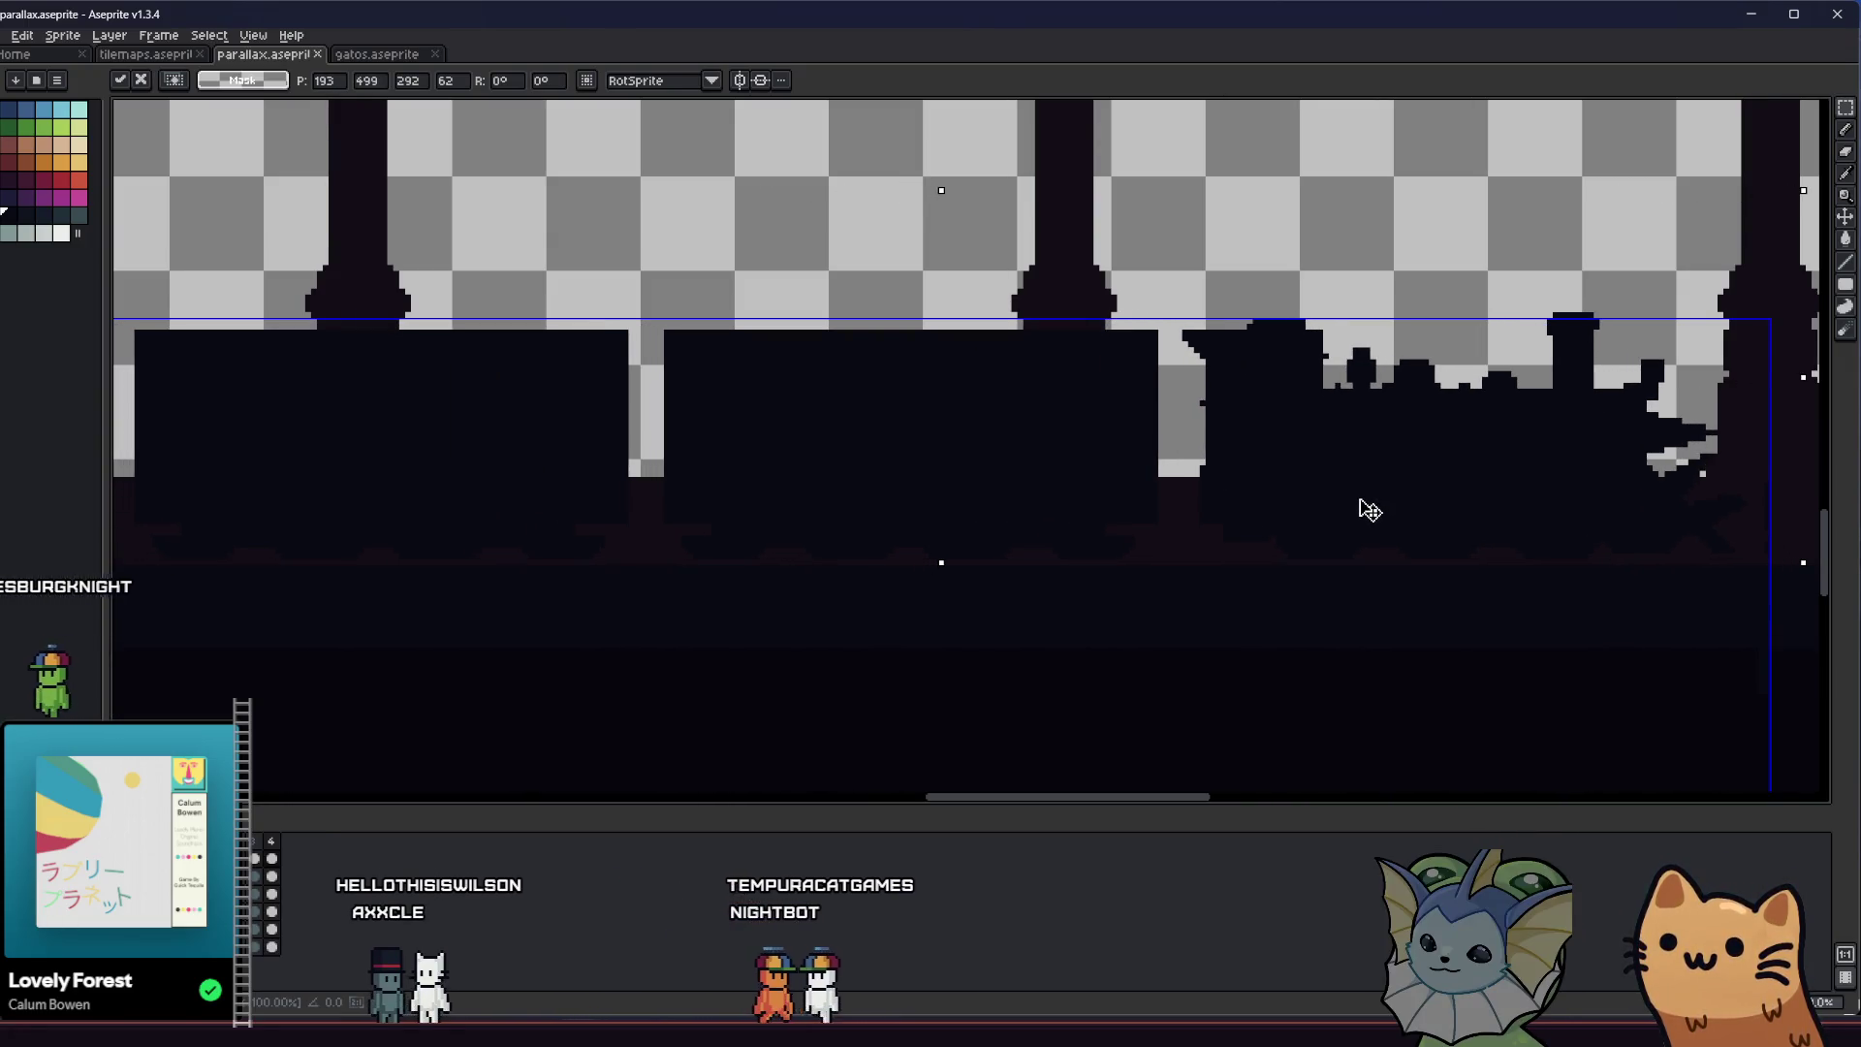
pyautogui.scroll(-2, 1353, 516)
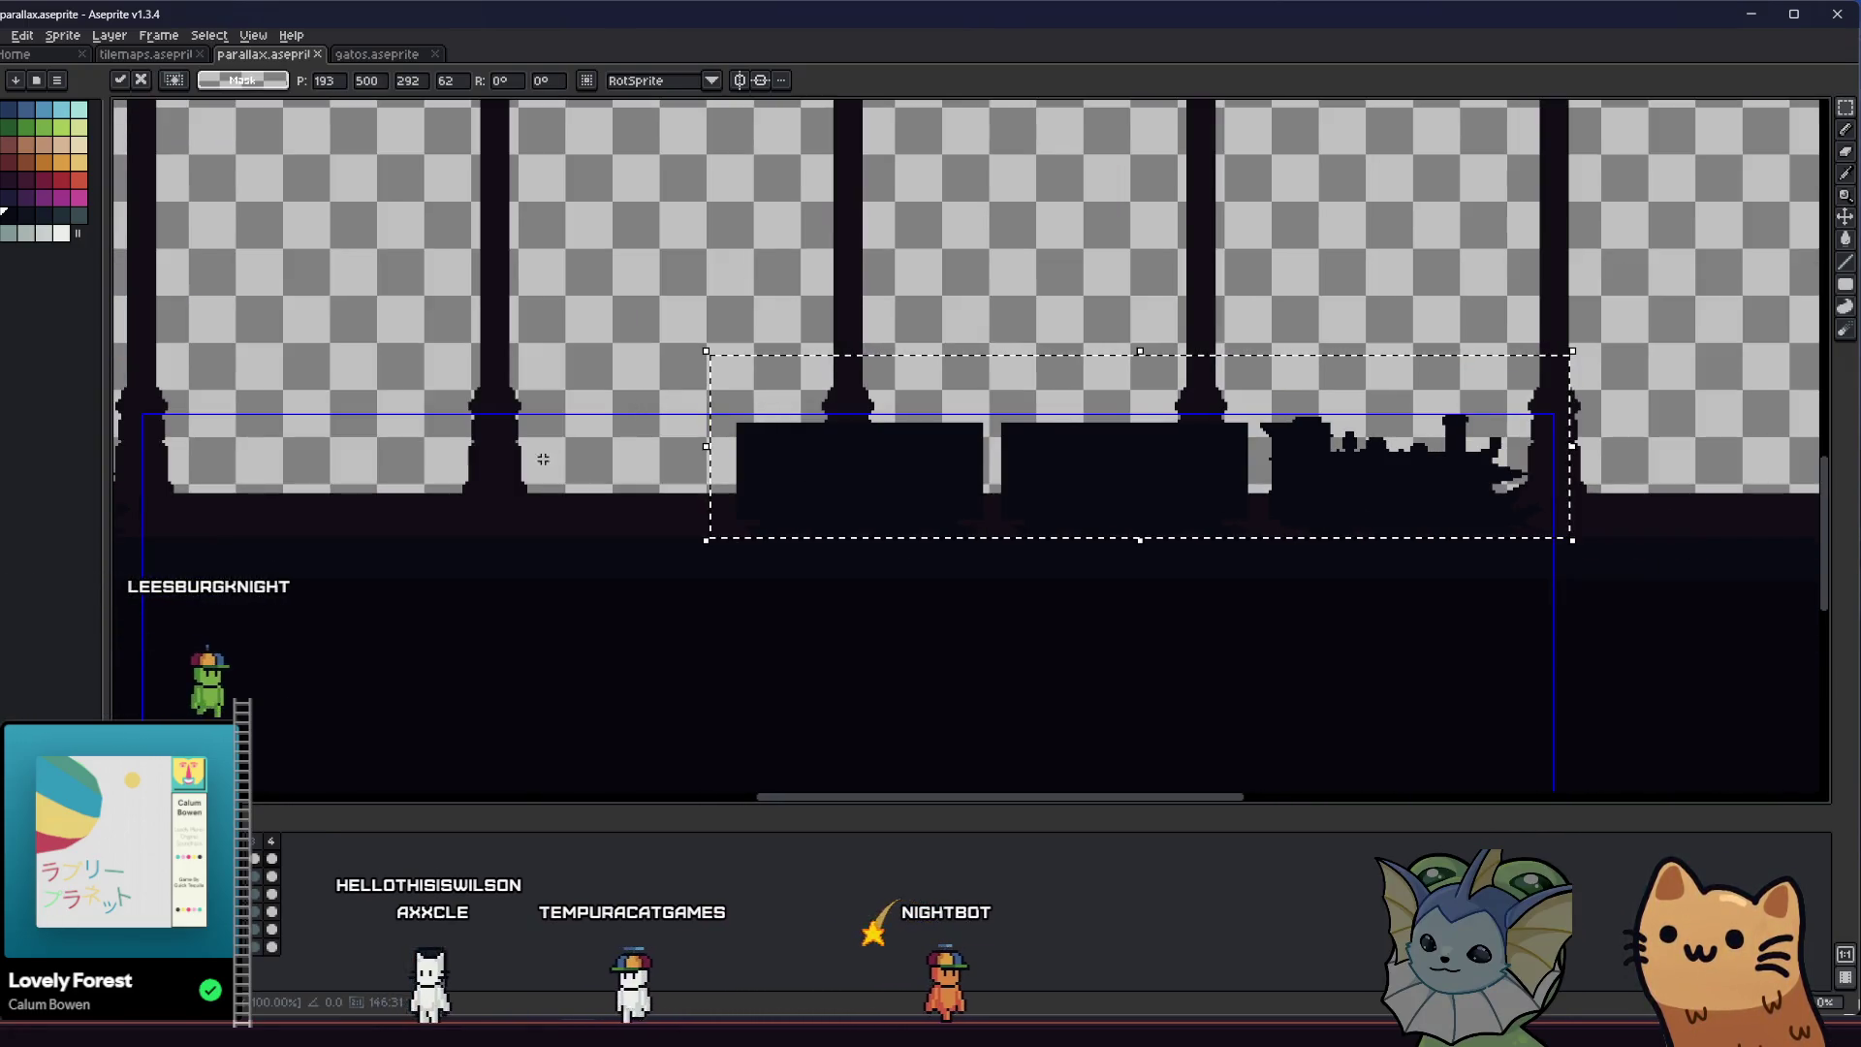
pyautogui.press('Return')
pyautogui.click(739, 512)
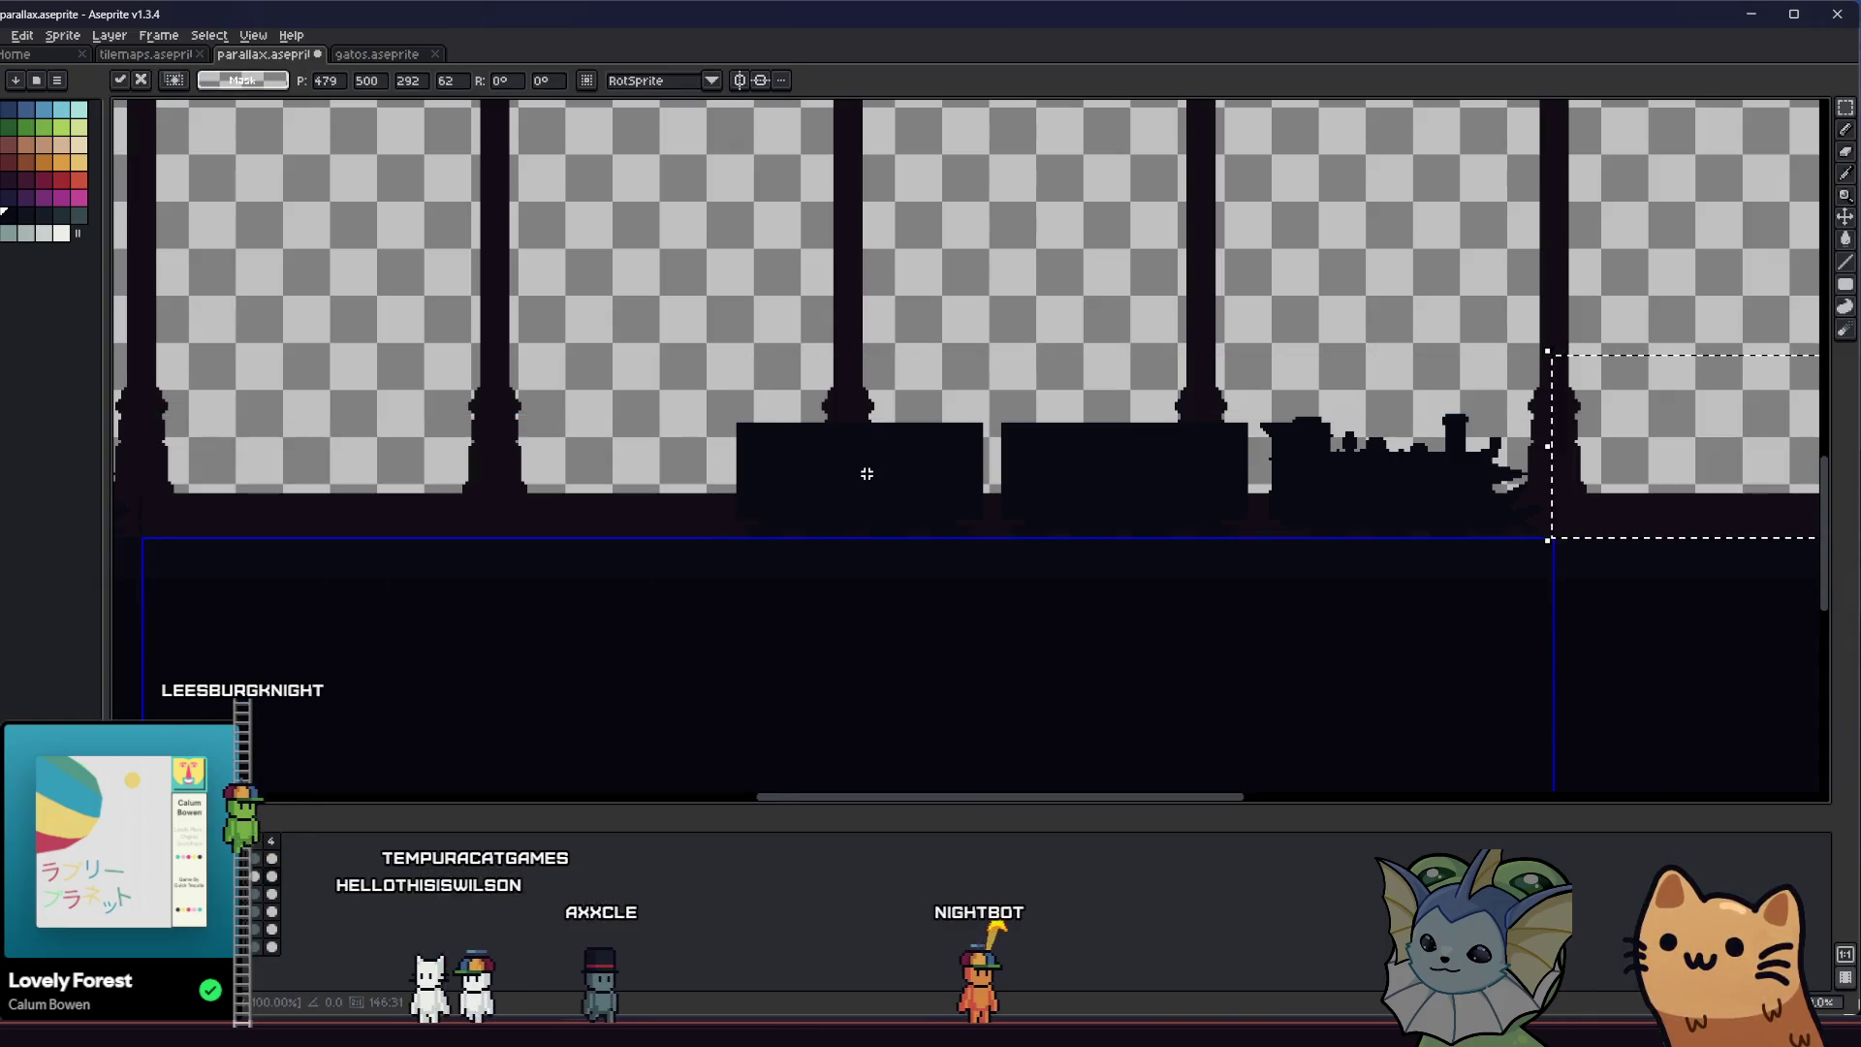
pyautogui.scroll(-3, 473, 588)
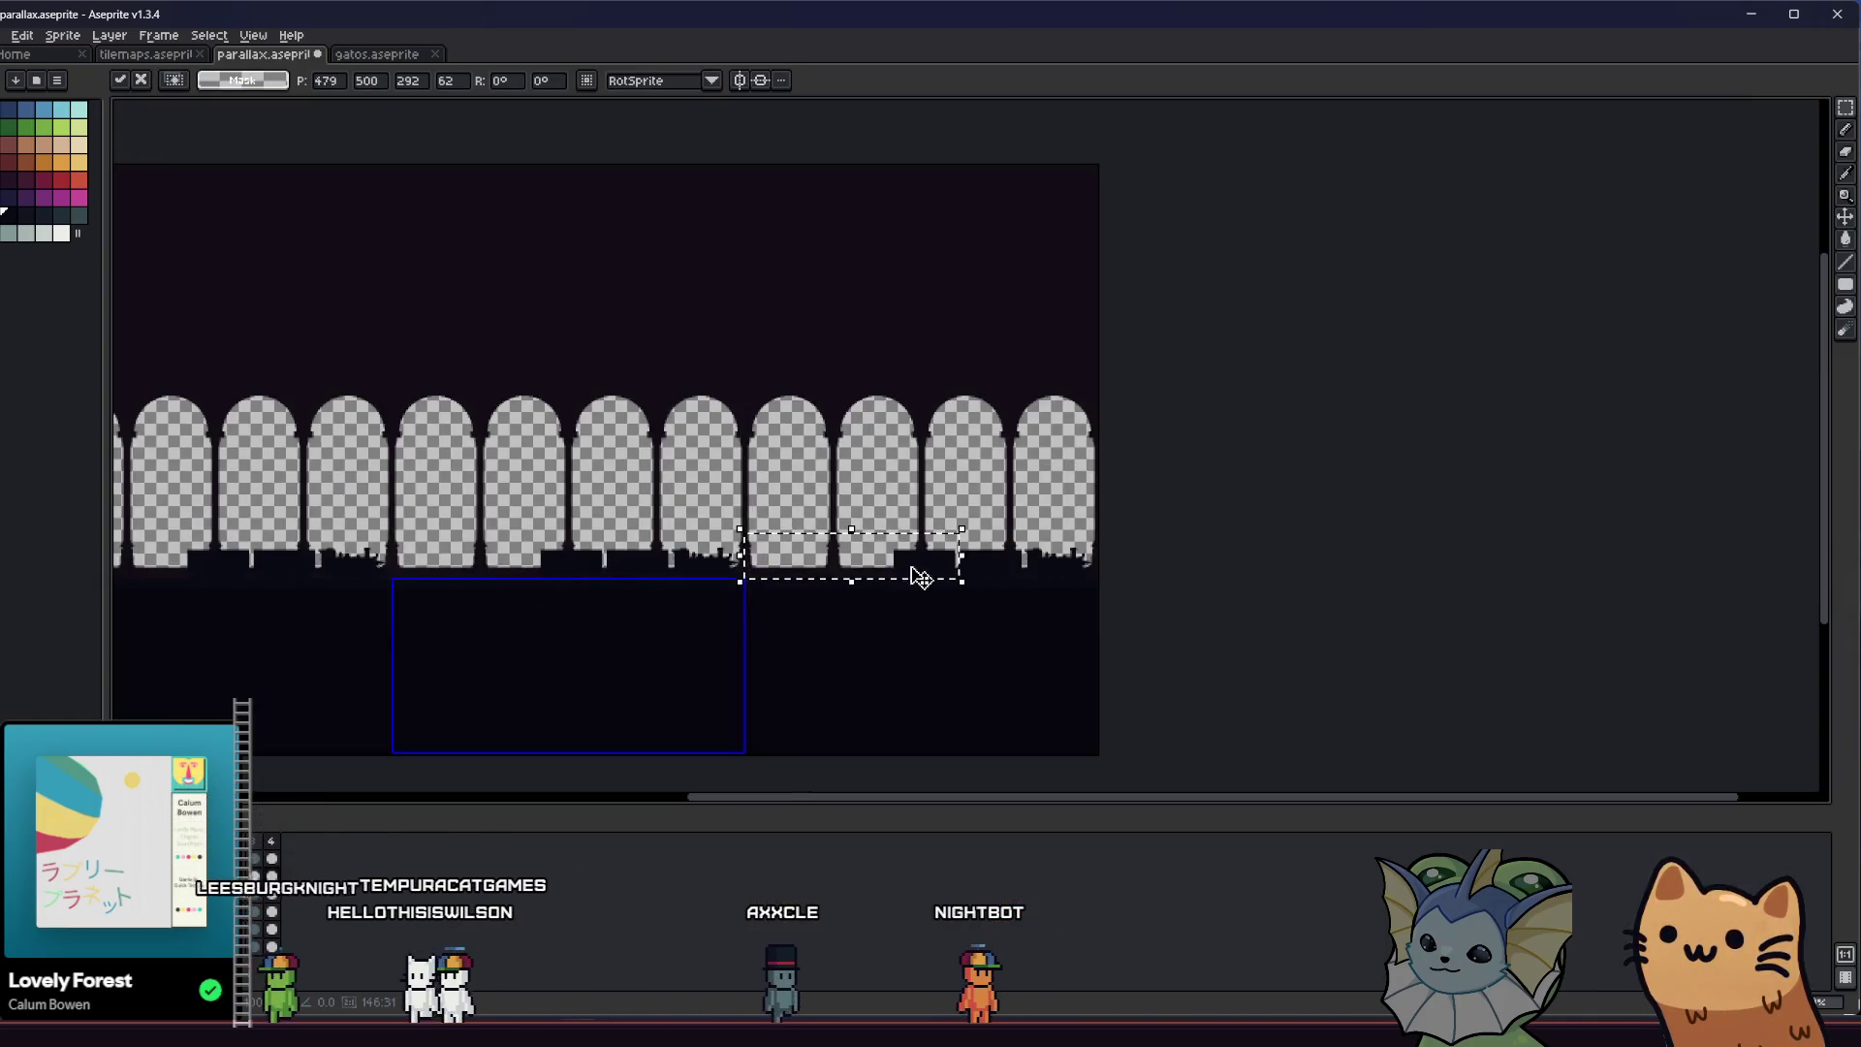
pyautogui.moveTo(920, 578); pyautogui.dragTo(827, 583)
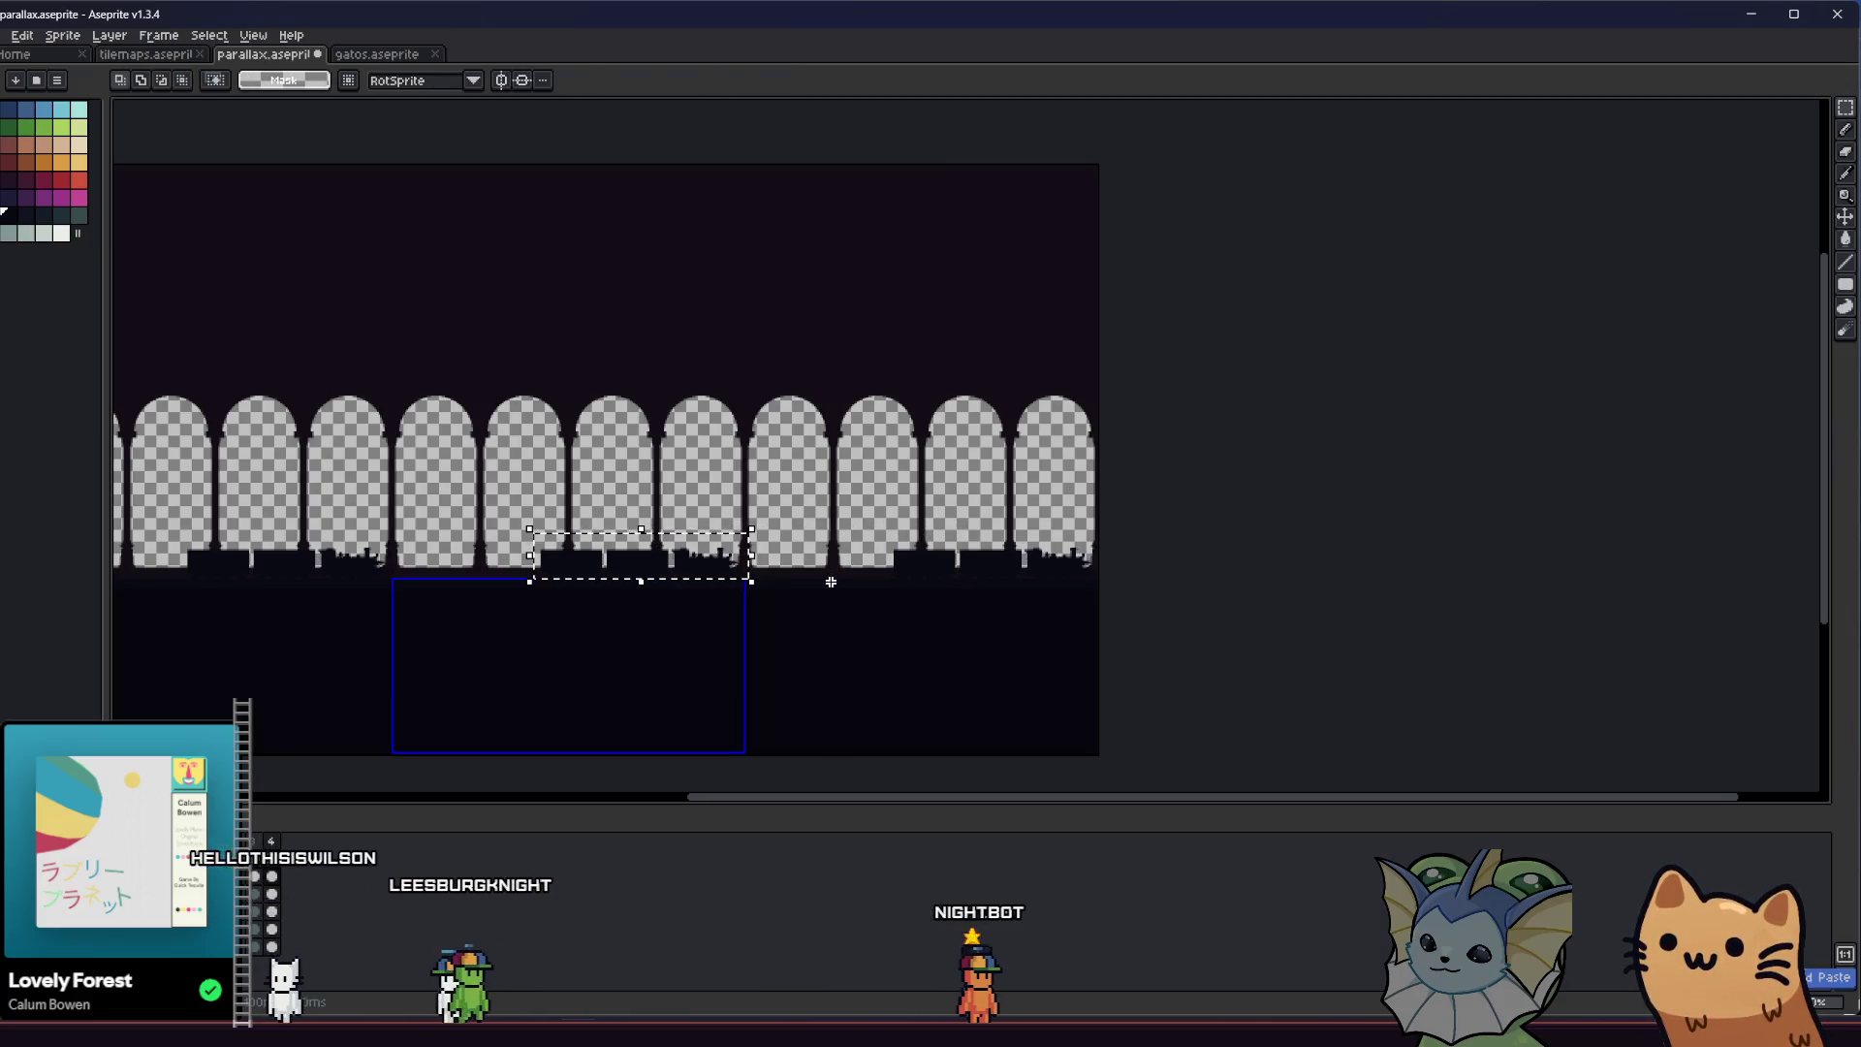
pyautogui.click(830, 583)
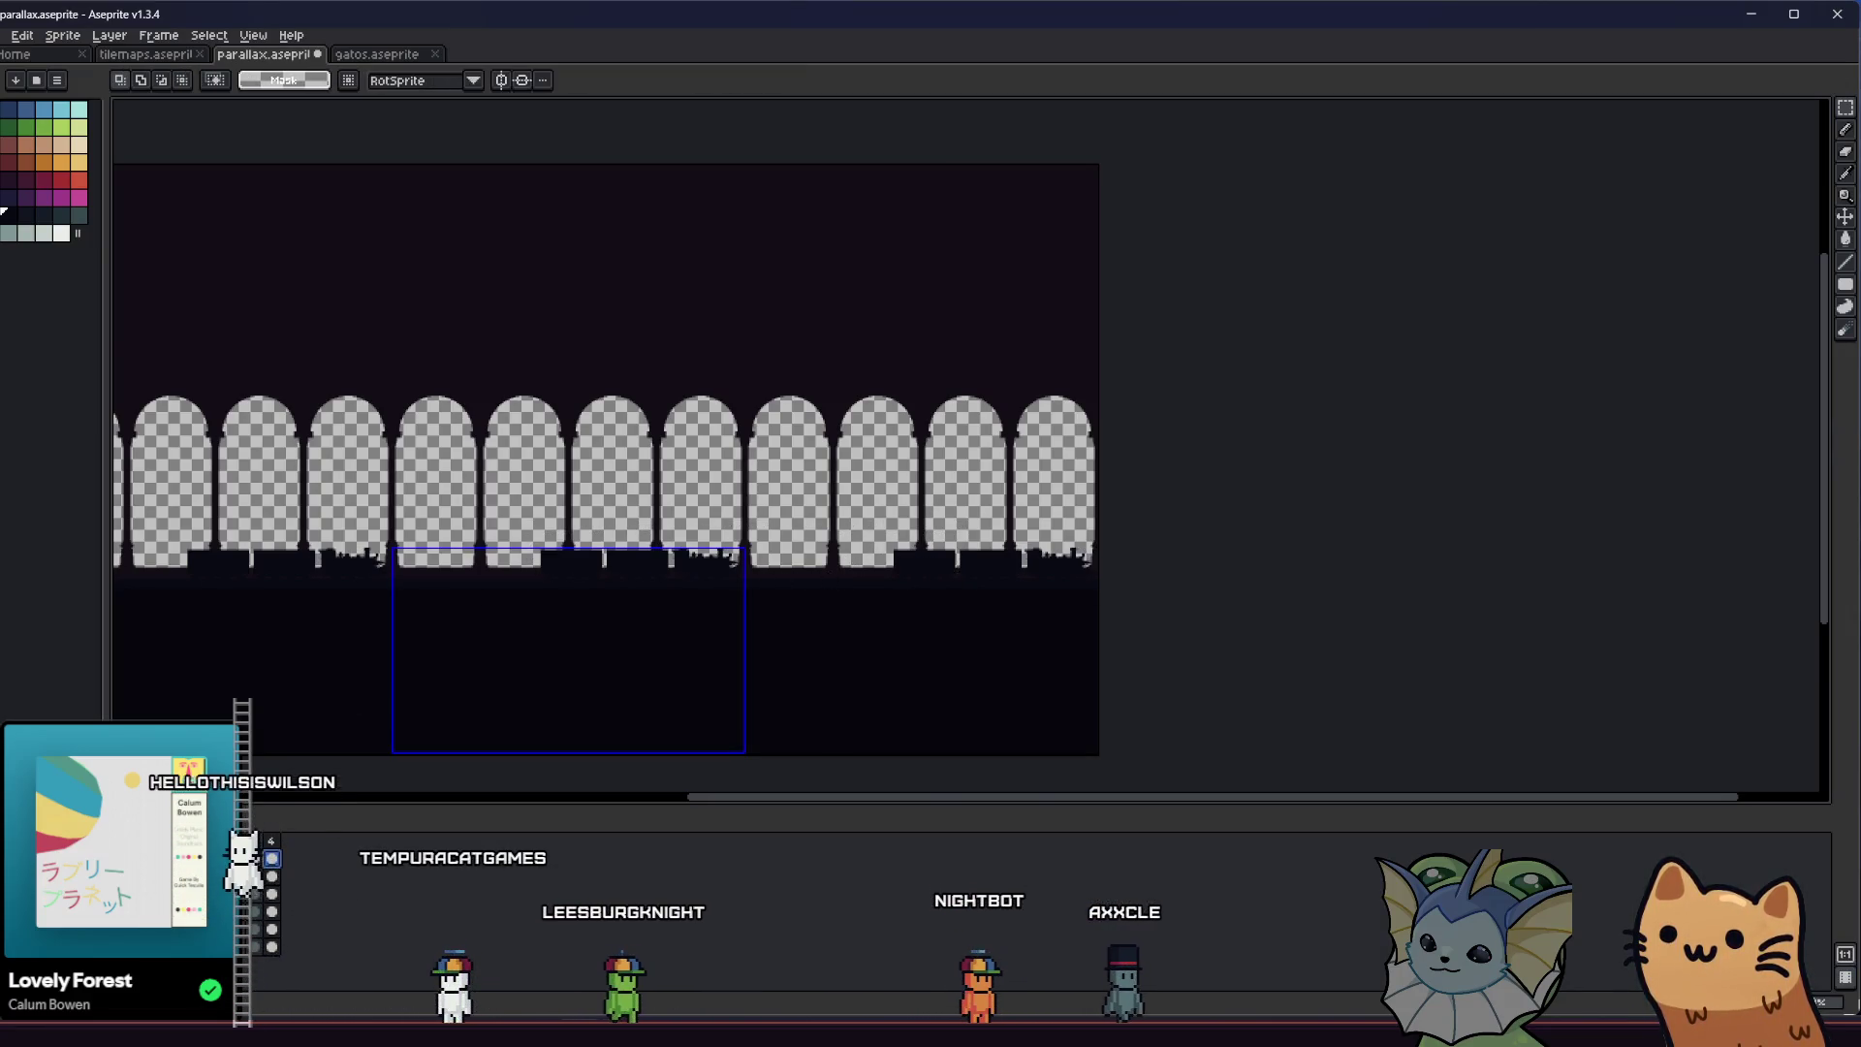
pyautogui.scroll(3, 535, 577)
pyautogui.moveTo(508, 478); pyautogui.dragTo(1375, 611)
# Reselect the train and slide it right so the engine-carriage row repeats seamlessly, then commit
pyautogui.moveTo(484, 383)
pyautogui.mouseDown()
pyautogui.moveTo(1010, 517)
pyautogui.moveTo(1468, 590)
pyautogui.mouseUp()
pyautogui.moveTo(956, 532)
pyautogui.mouseDown()
pyautogui.moveTo(1309, 550)
pyautogui.moveTo(915, 527)
pyautogui.moveTo(868, 578)
pyautogui.mouseUp()
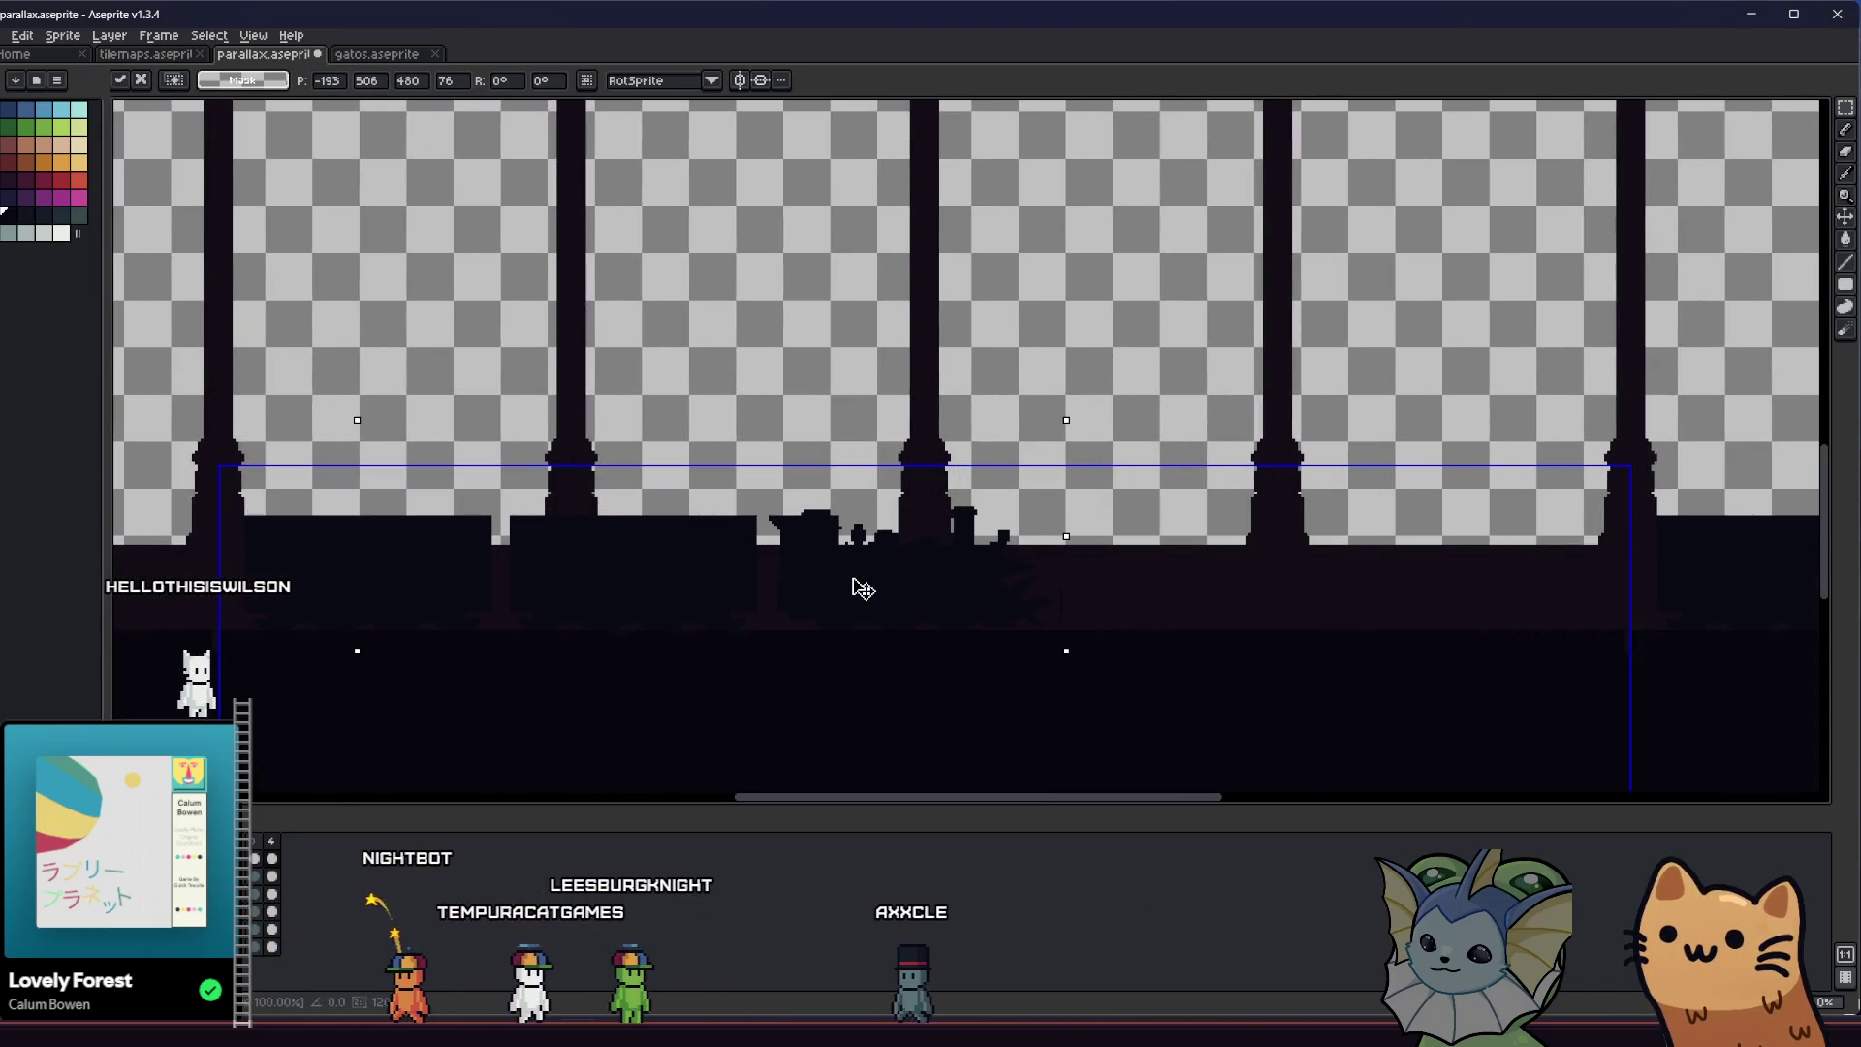
pyautogui.moveTo(423, 598)
pyautogui.mouseDown()
pyautogui.moveTo(941, 562)
pyautogui.moveTo(902, 590)
pyautogui.mouseUp()
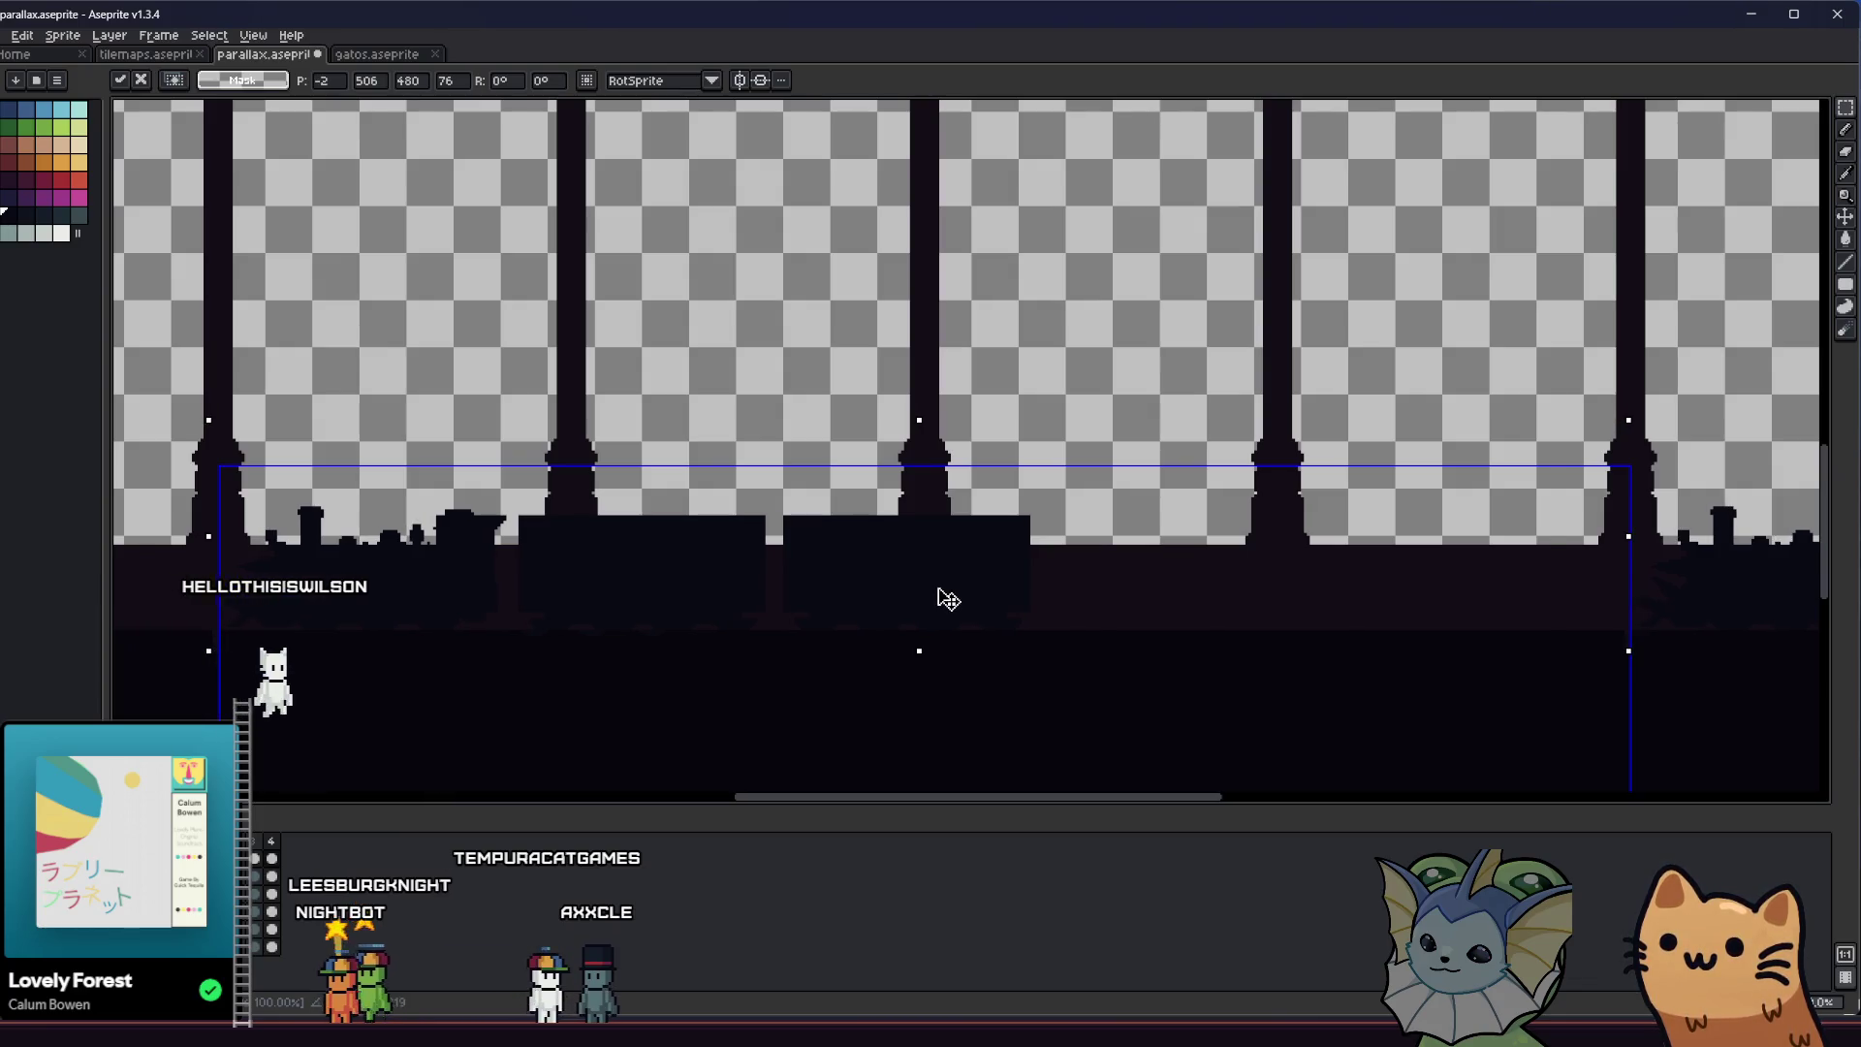
pyautogui.press('w')
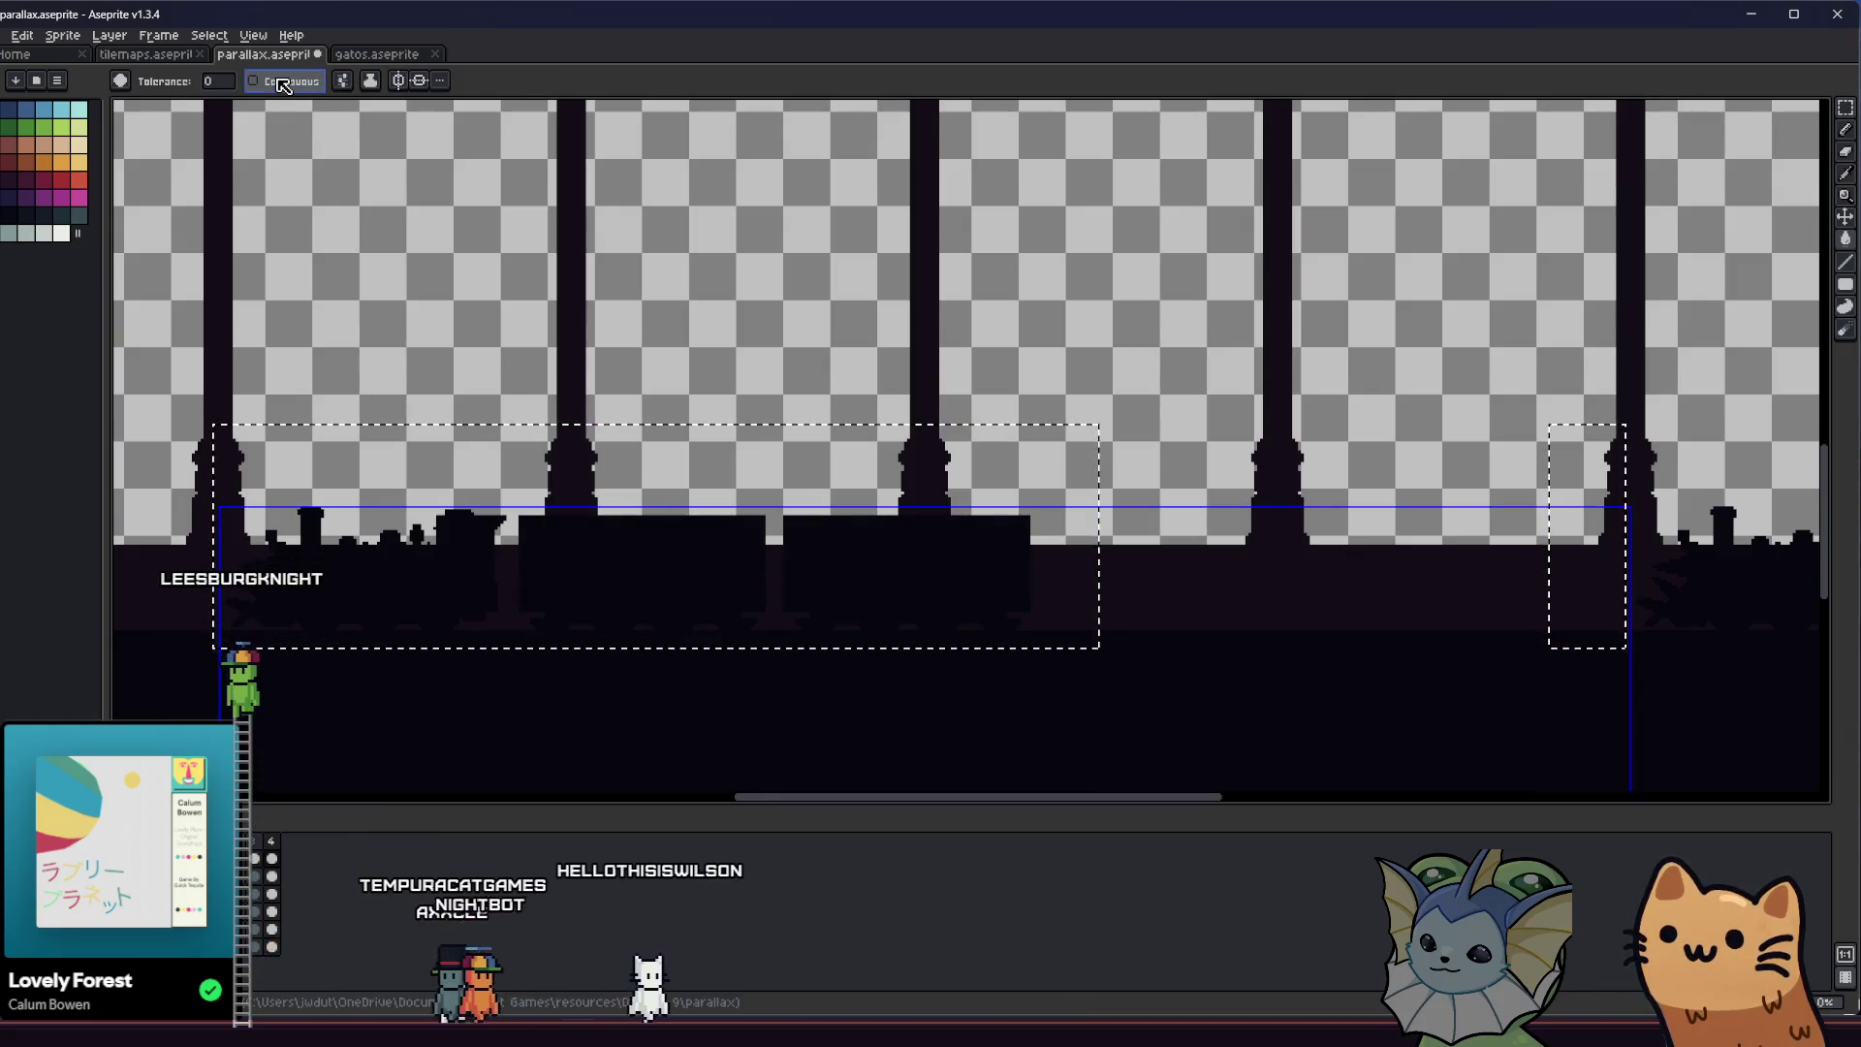
# Dismiss the popup, clear the selection and save parallax.aseprite twice
pyautogui.rightClick(411, 577)
pyautogui.press('Escape')
pyautogui.press('m')
pyautogui.hotkey('ctrl', 'd')
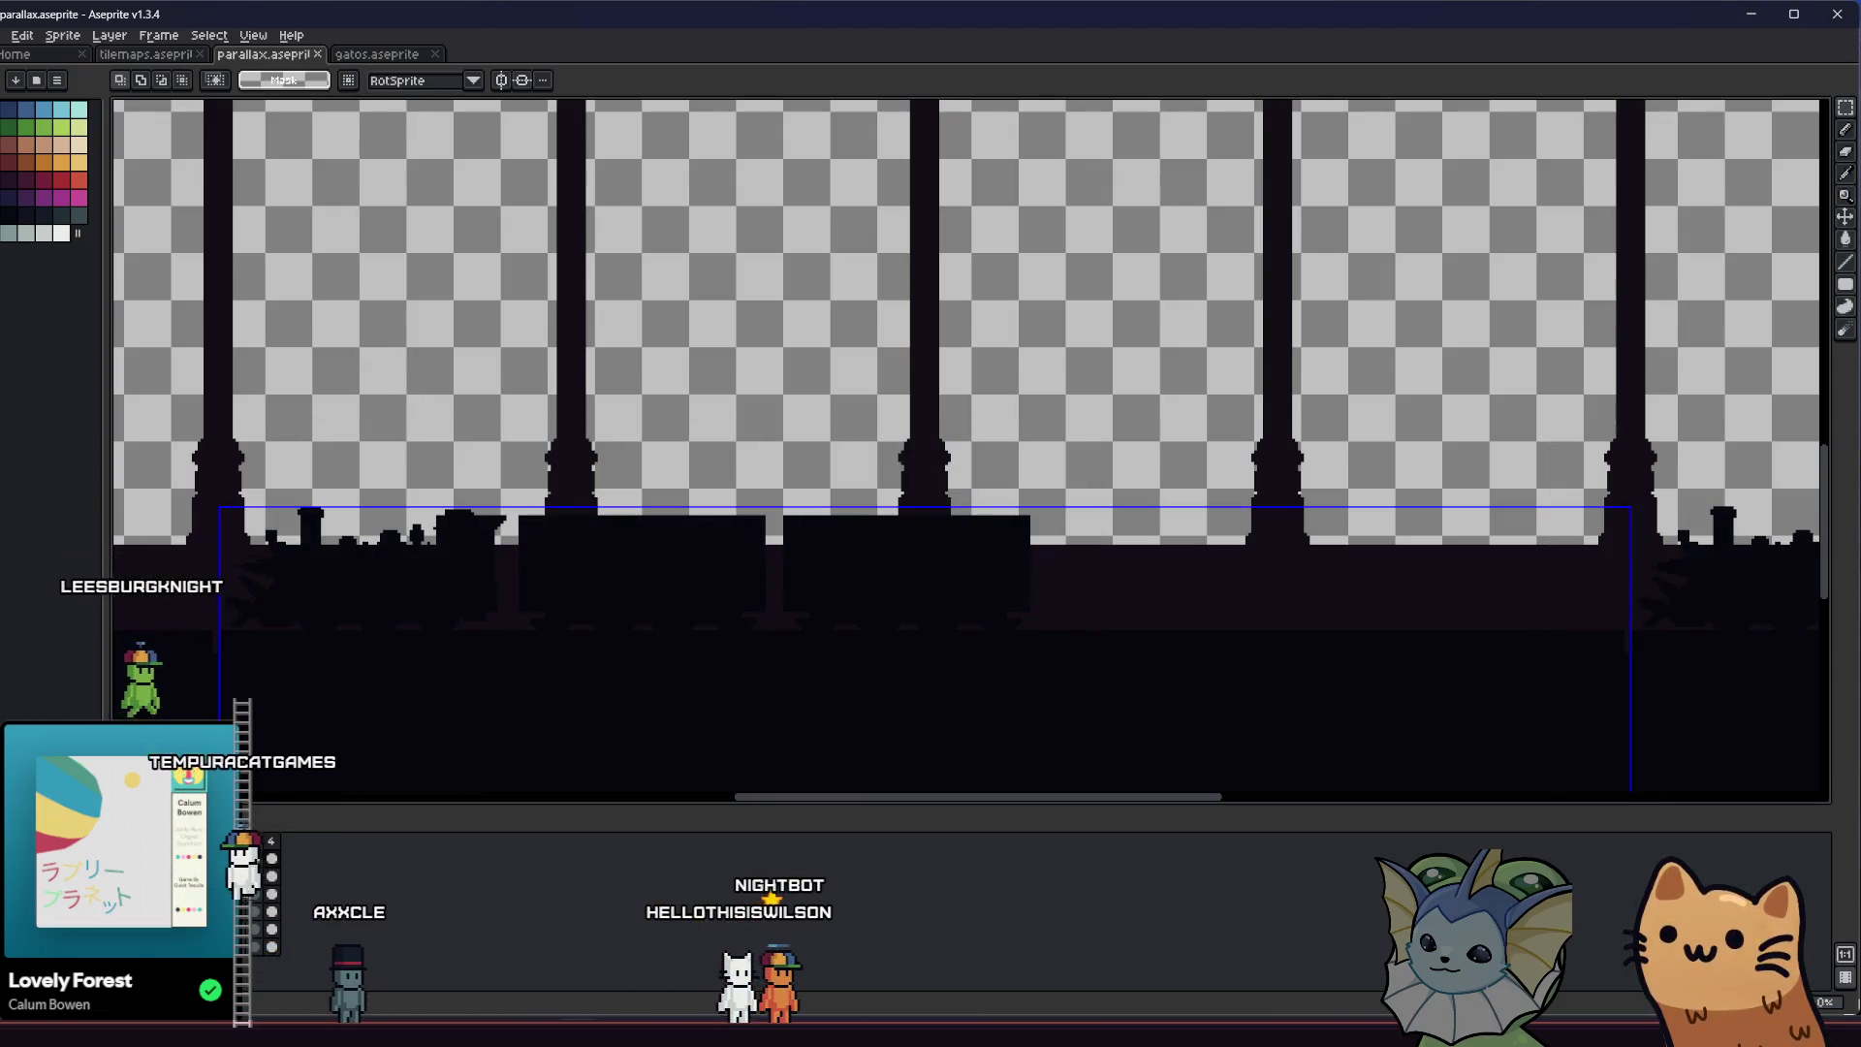
pyautogui.scroll(3, 204, 644)
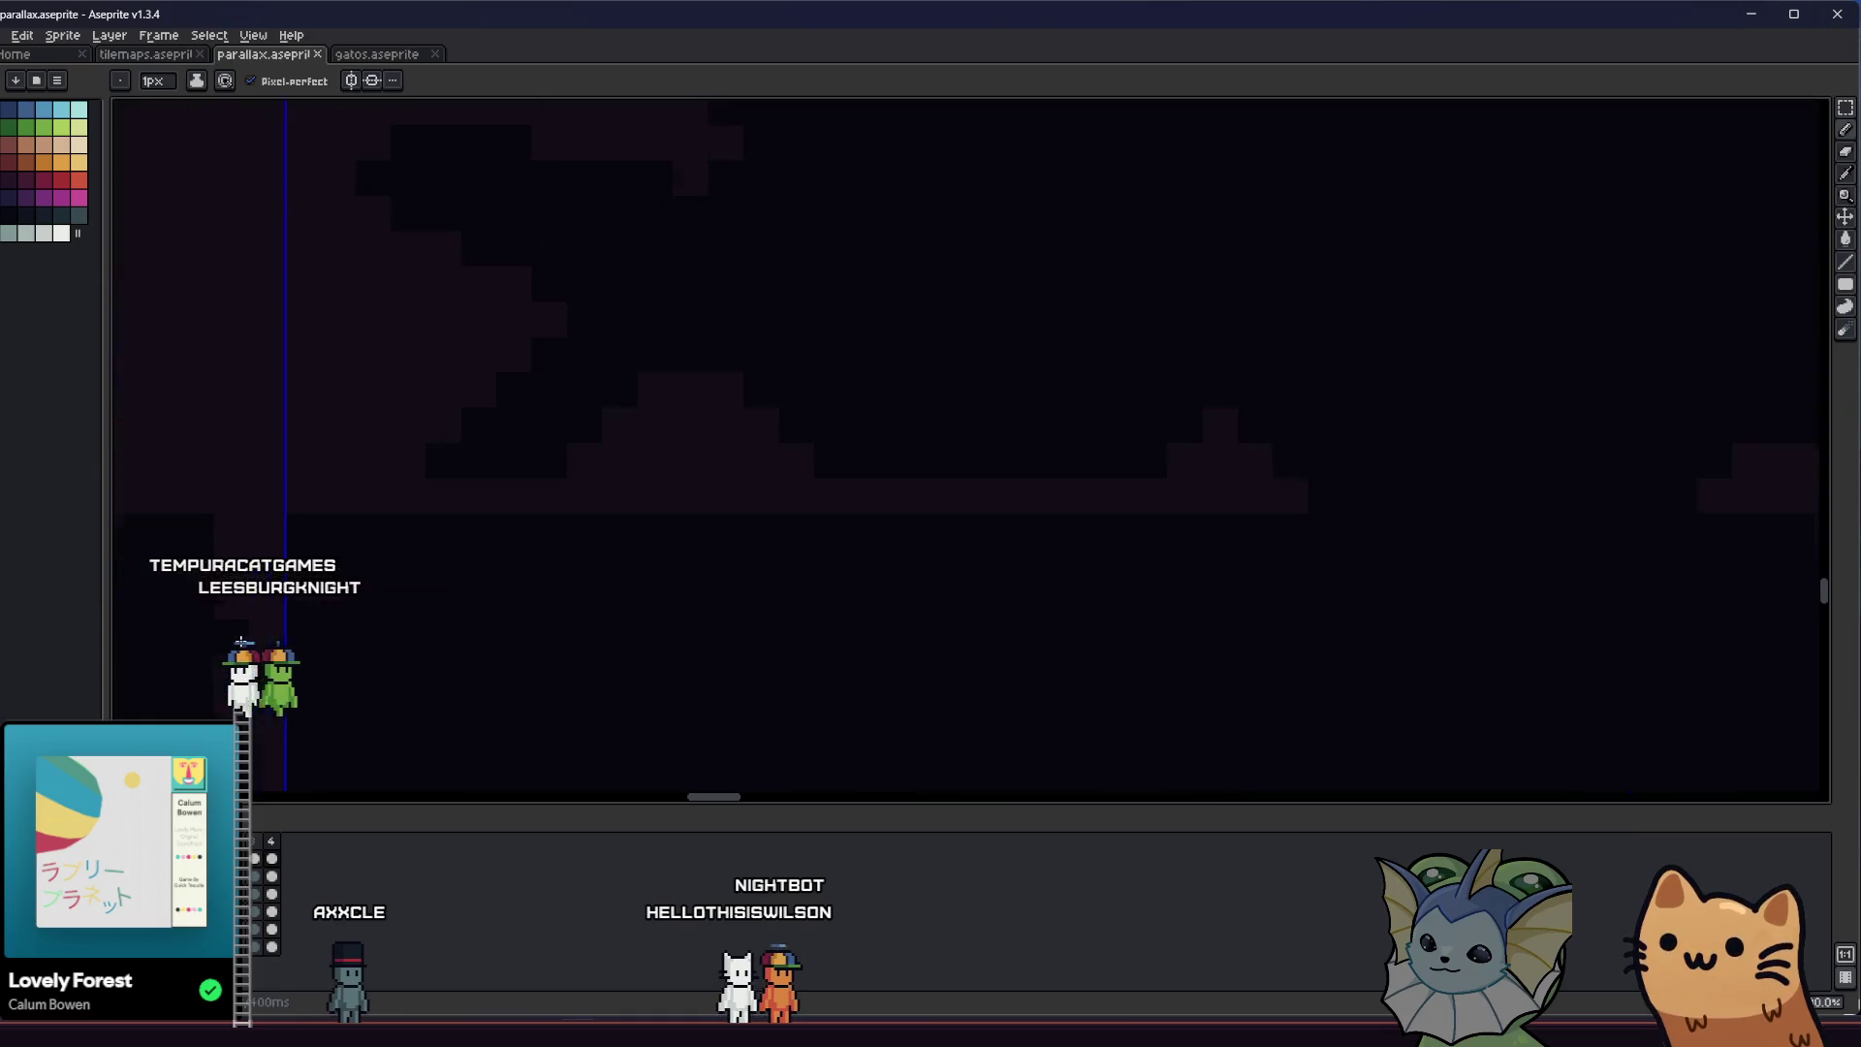
pyautogui.scroll(-3, 276, 615)
pyautogui.scroll(1, 300, 603)
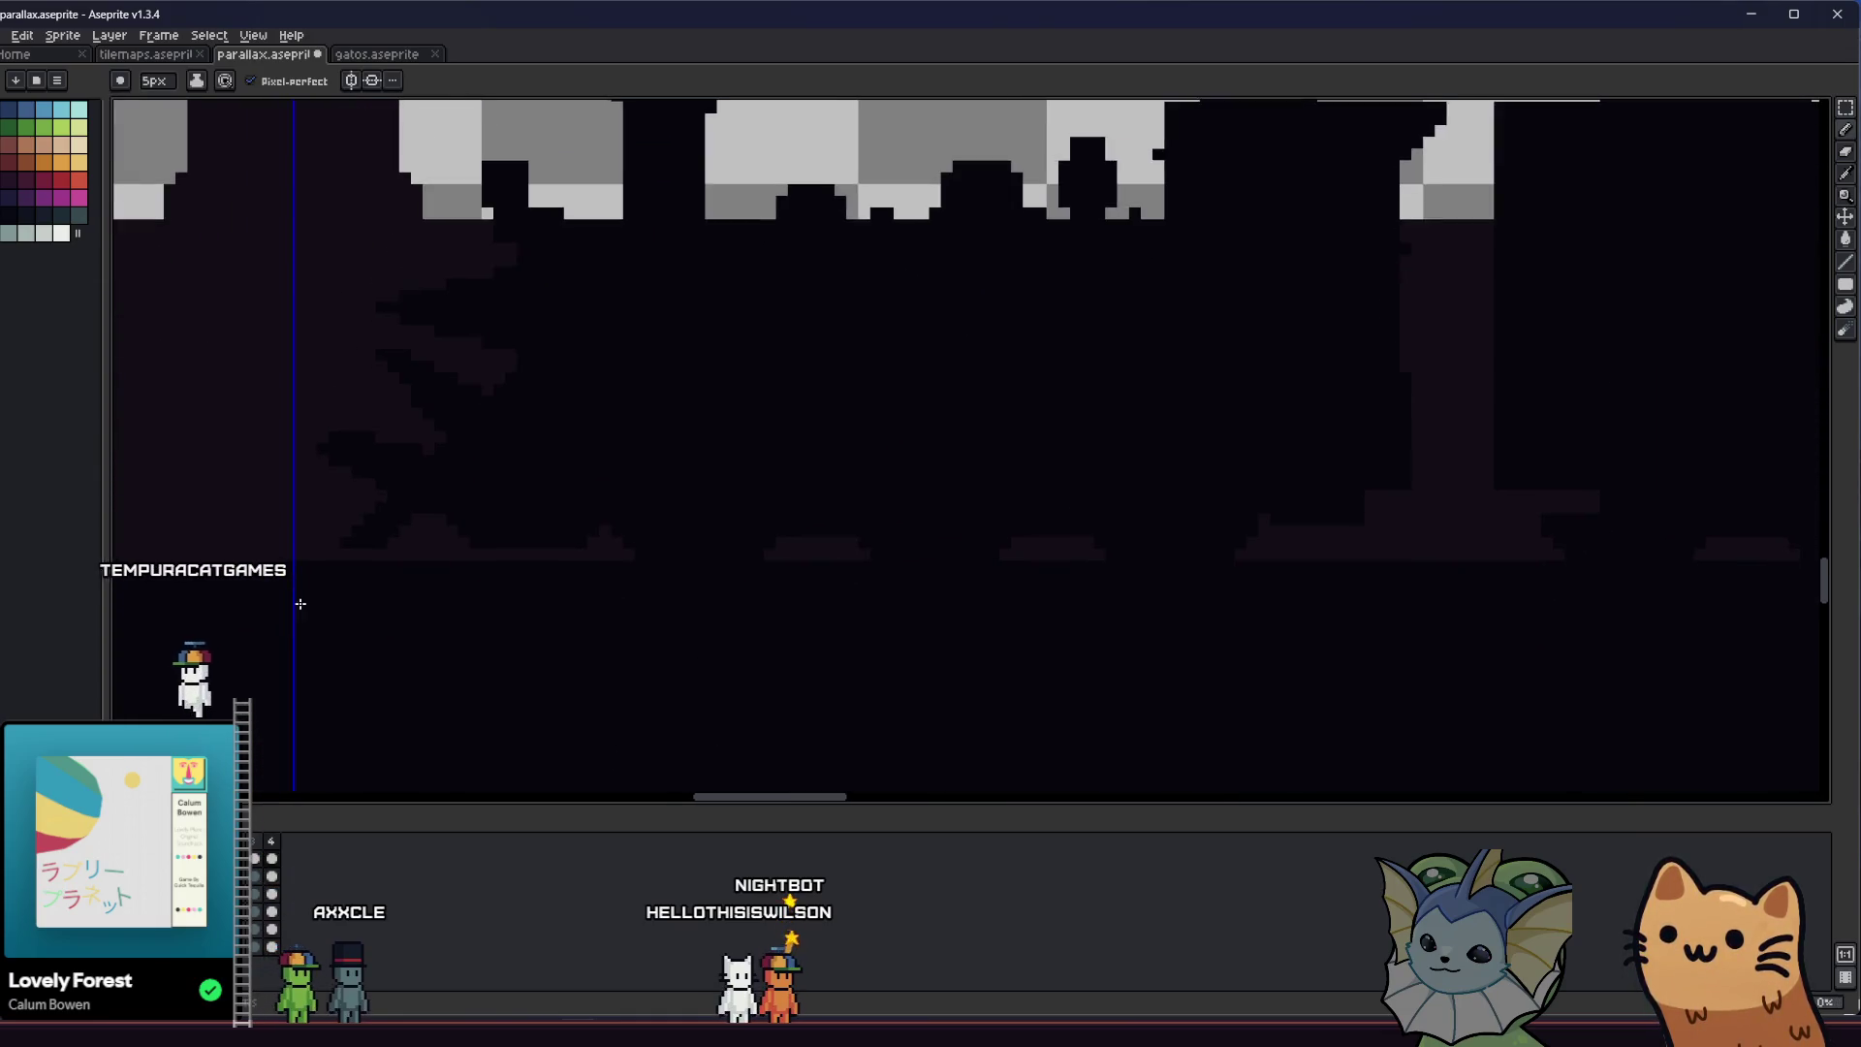
pyautogui.hotkey('ctrl', 's')
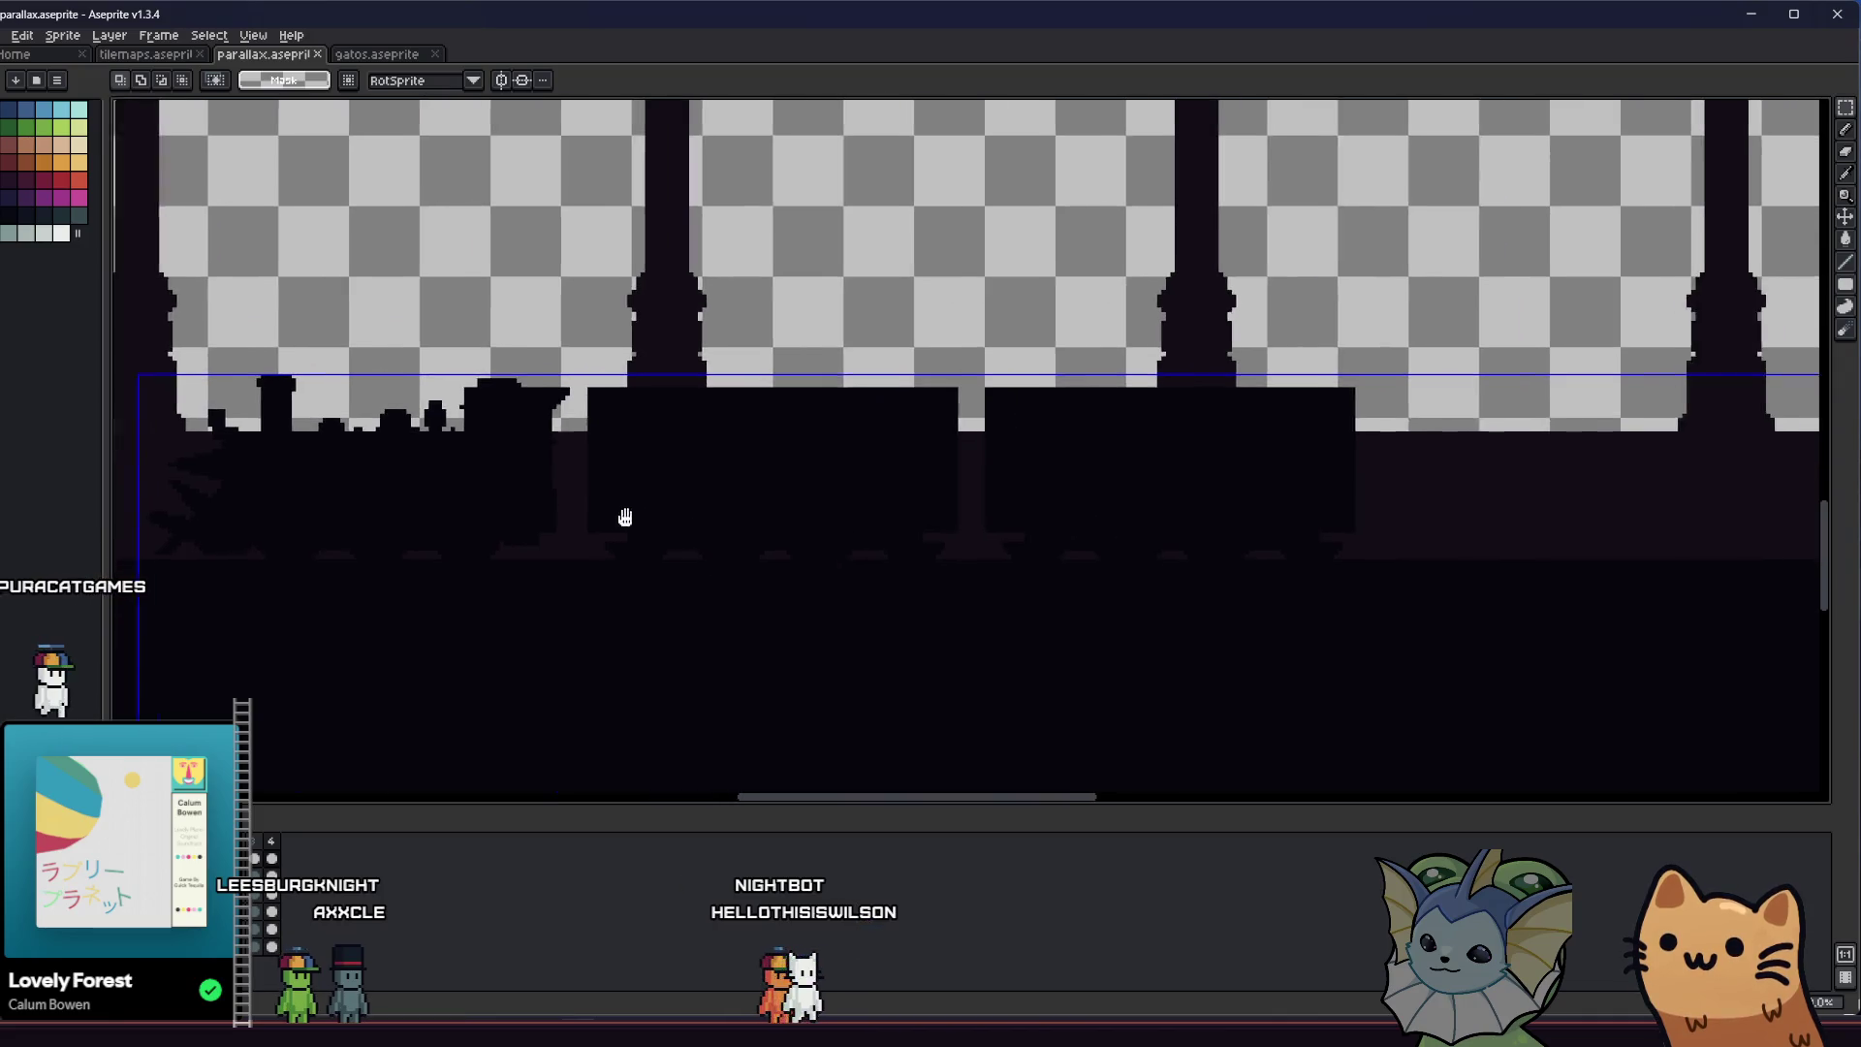
pyautogui.scroll(-1, 1110, 479)
pyautogui.scroll(-1, 1239, 495)
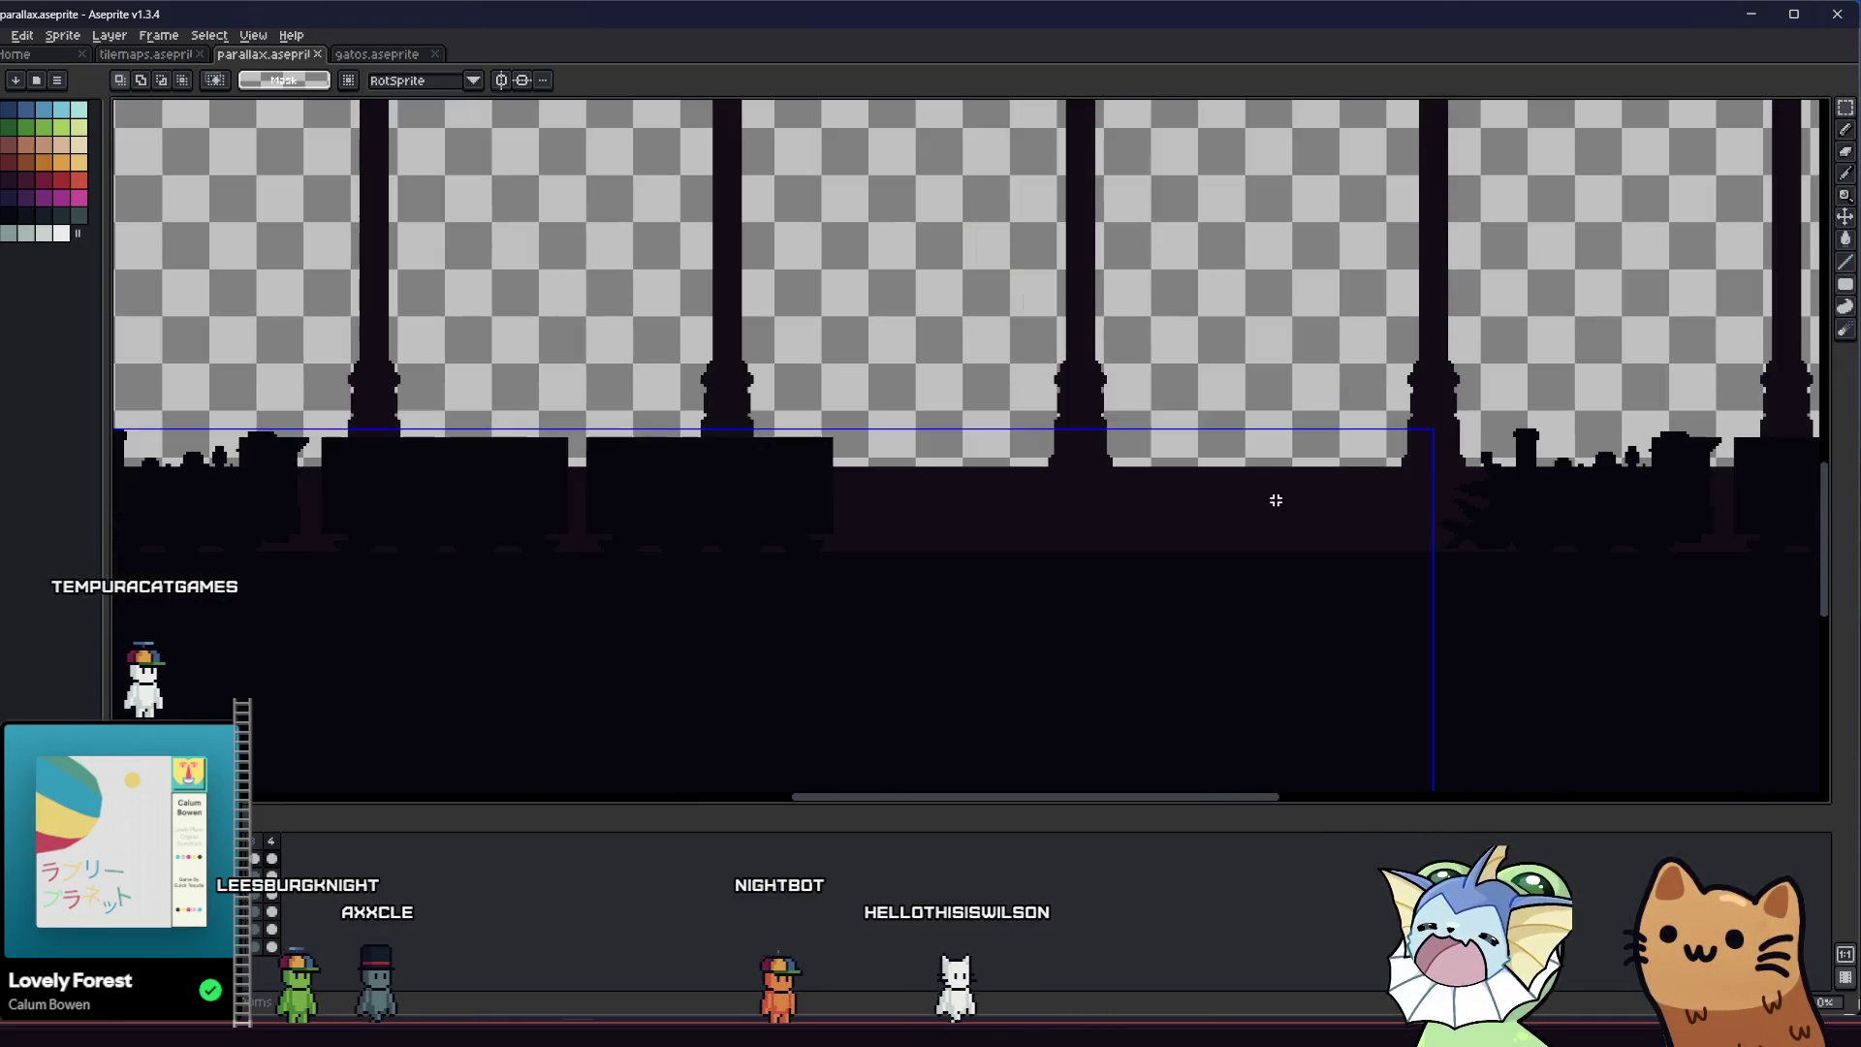
pyautogui.hotkey('ctrl', 's')
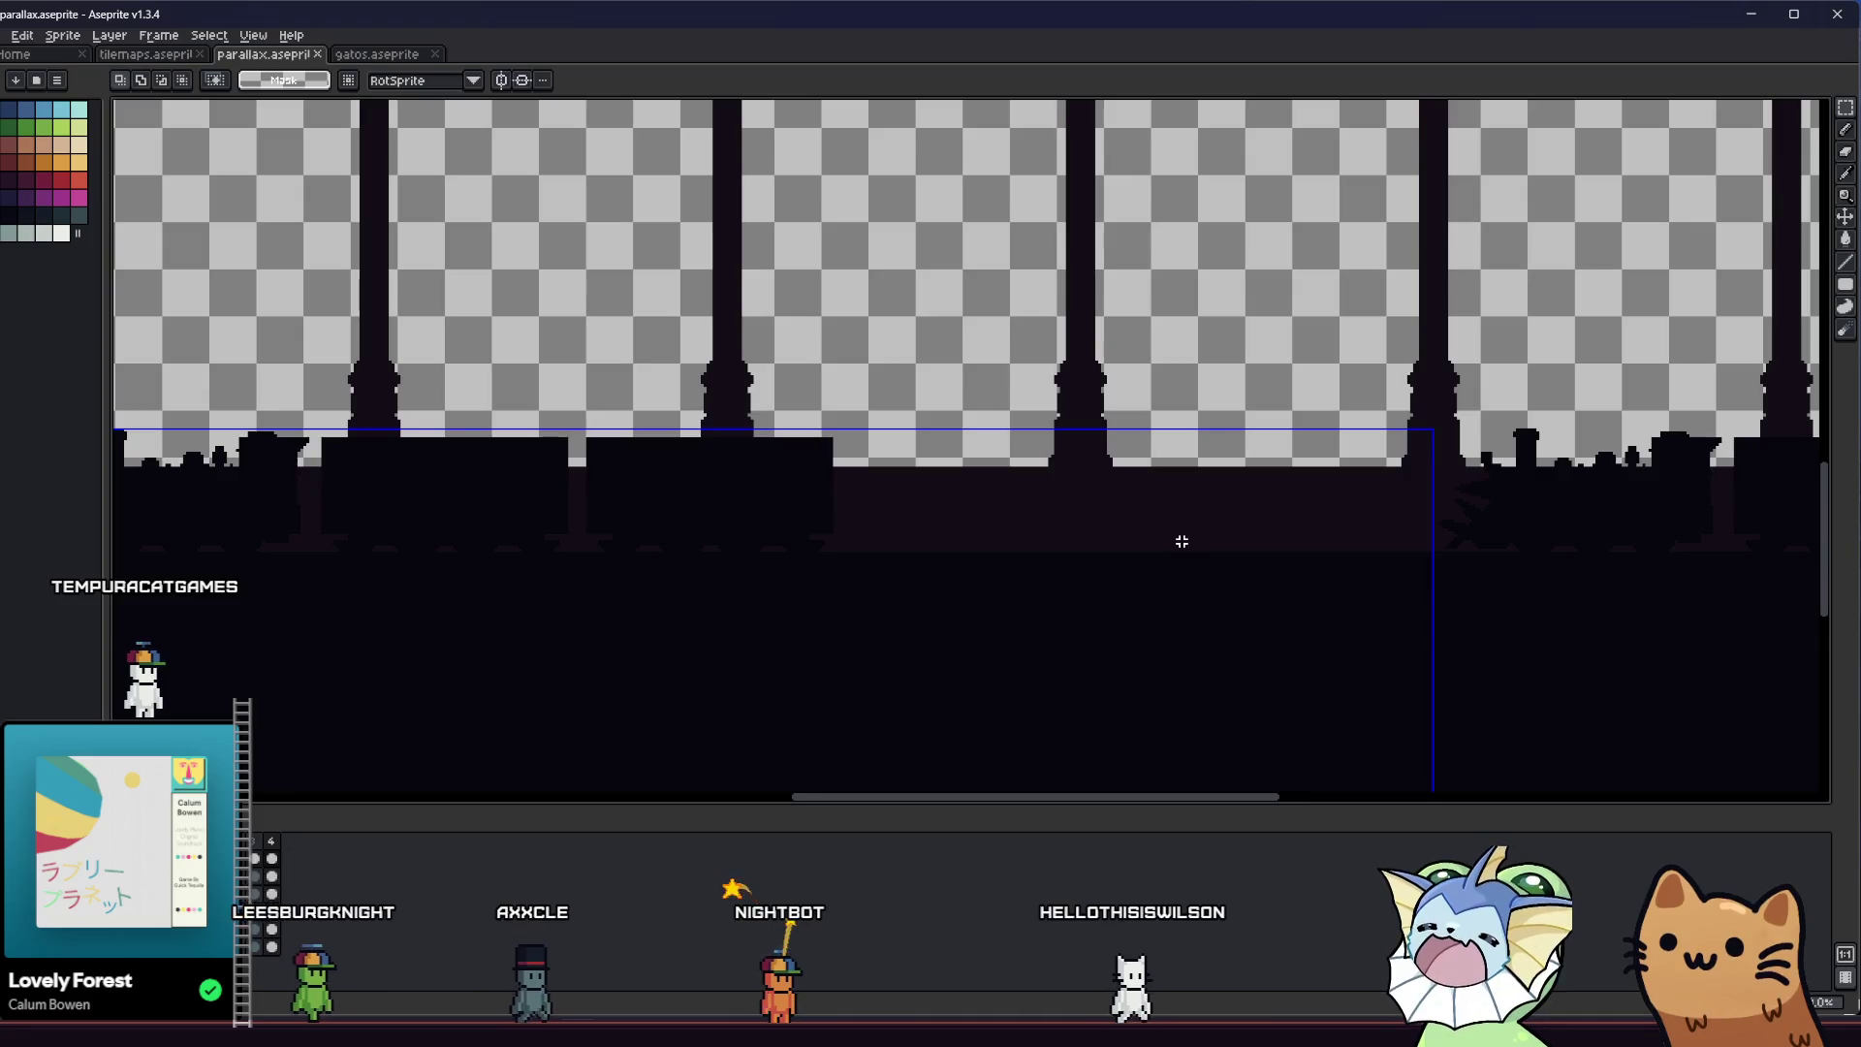
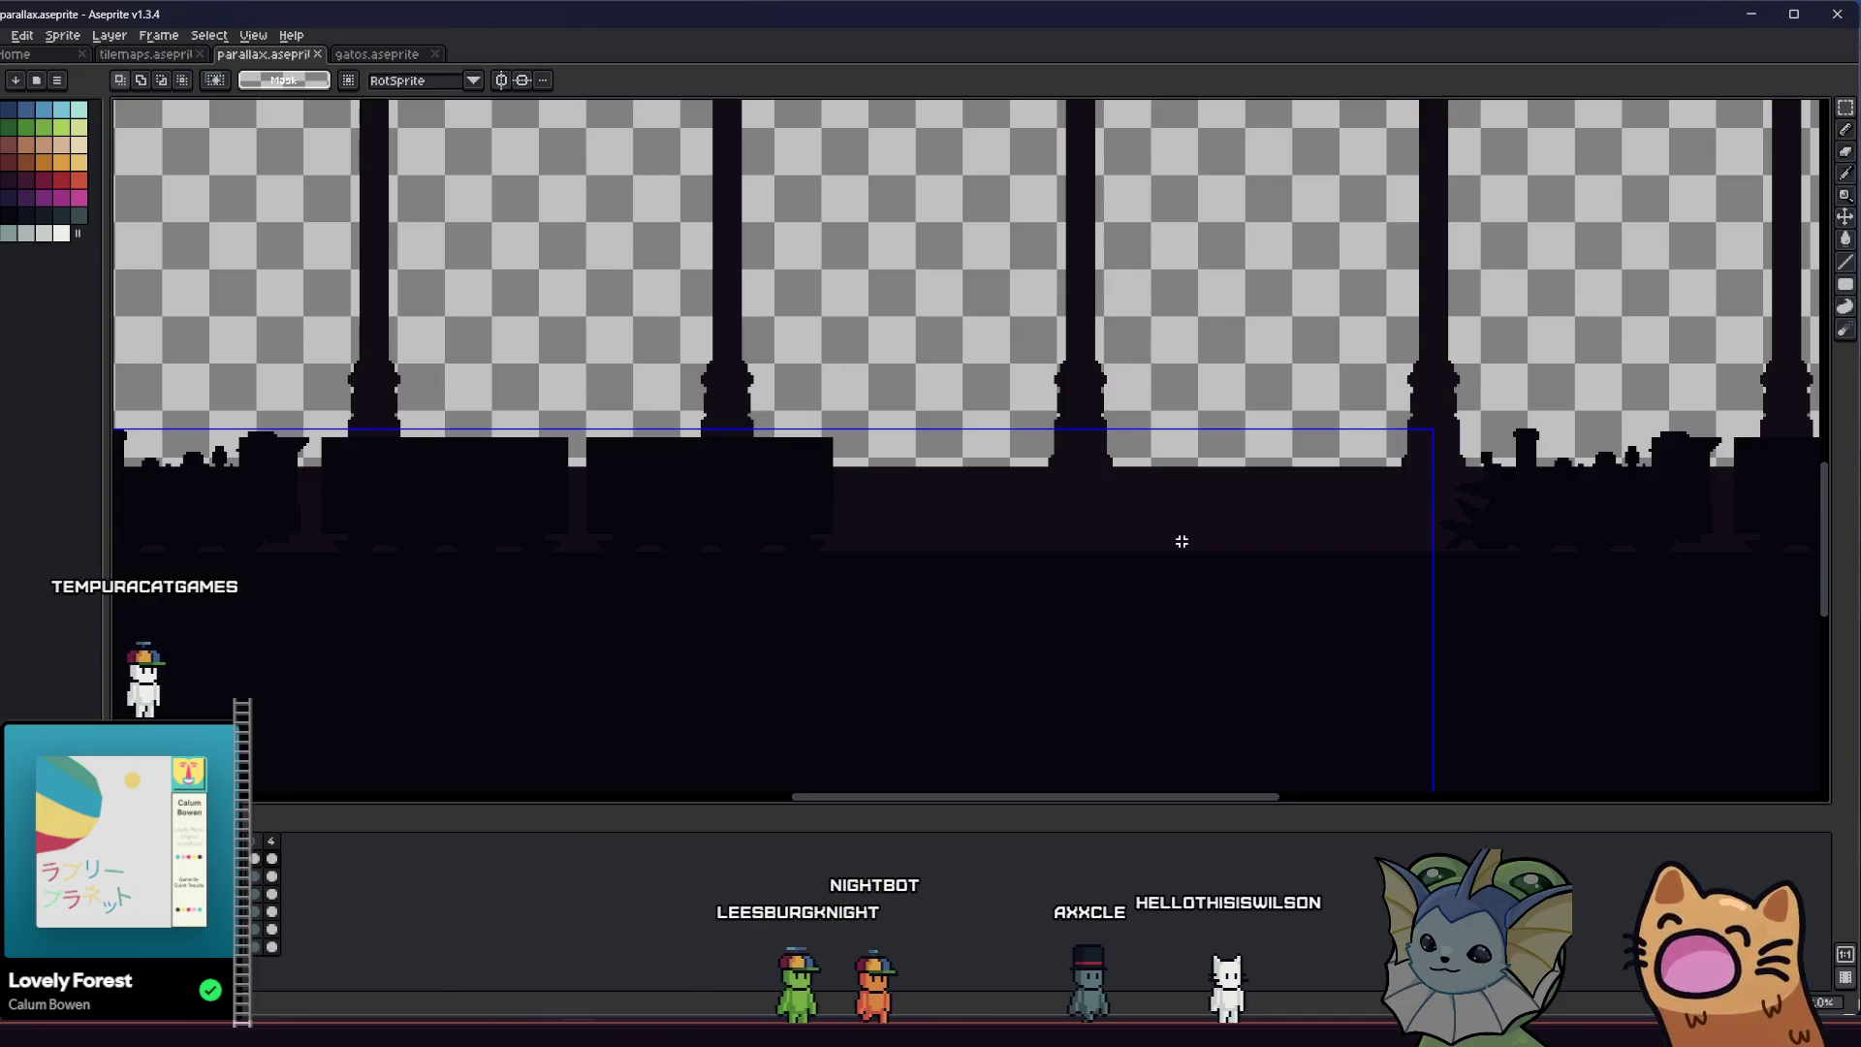
pyautogui.hscroll(-3, 1072, 540)
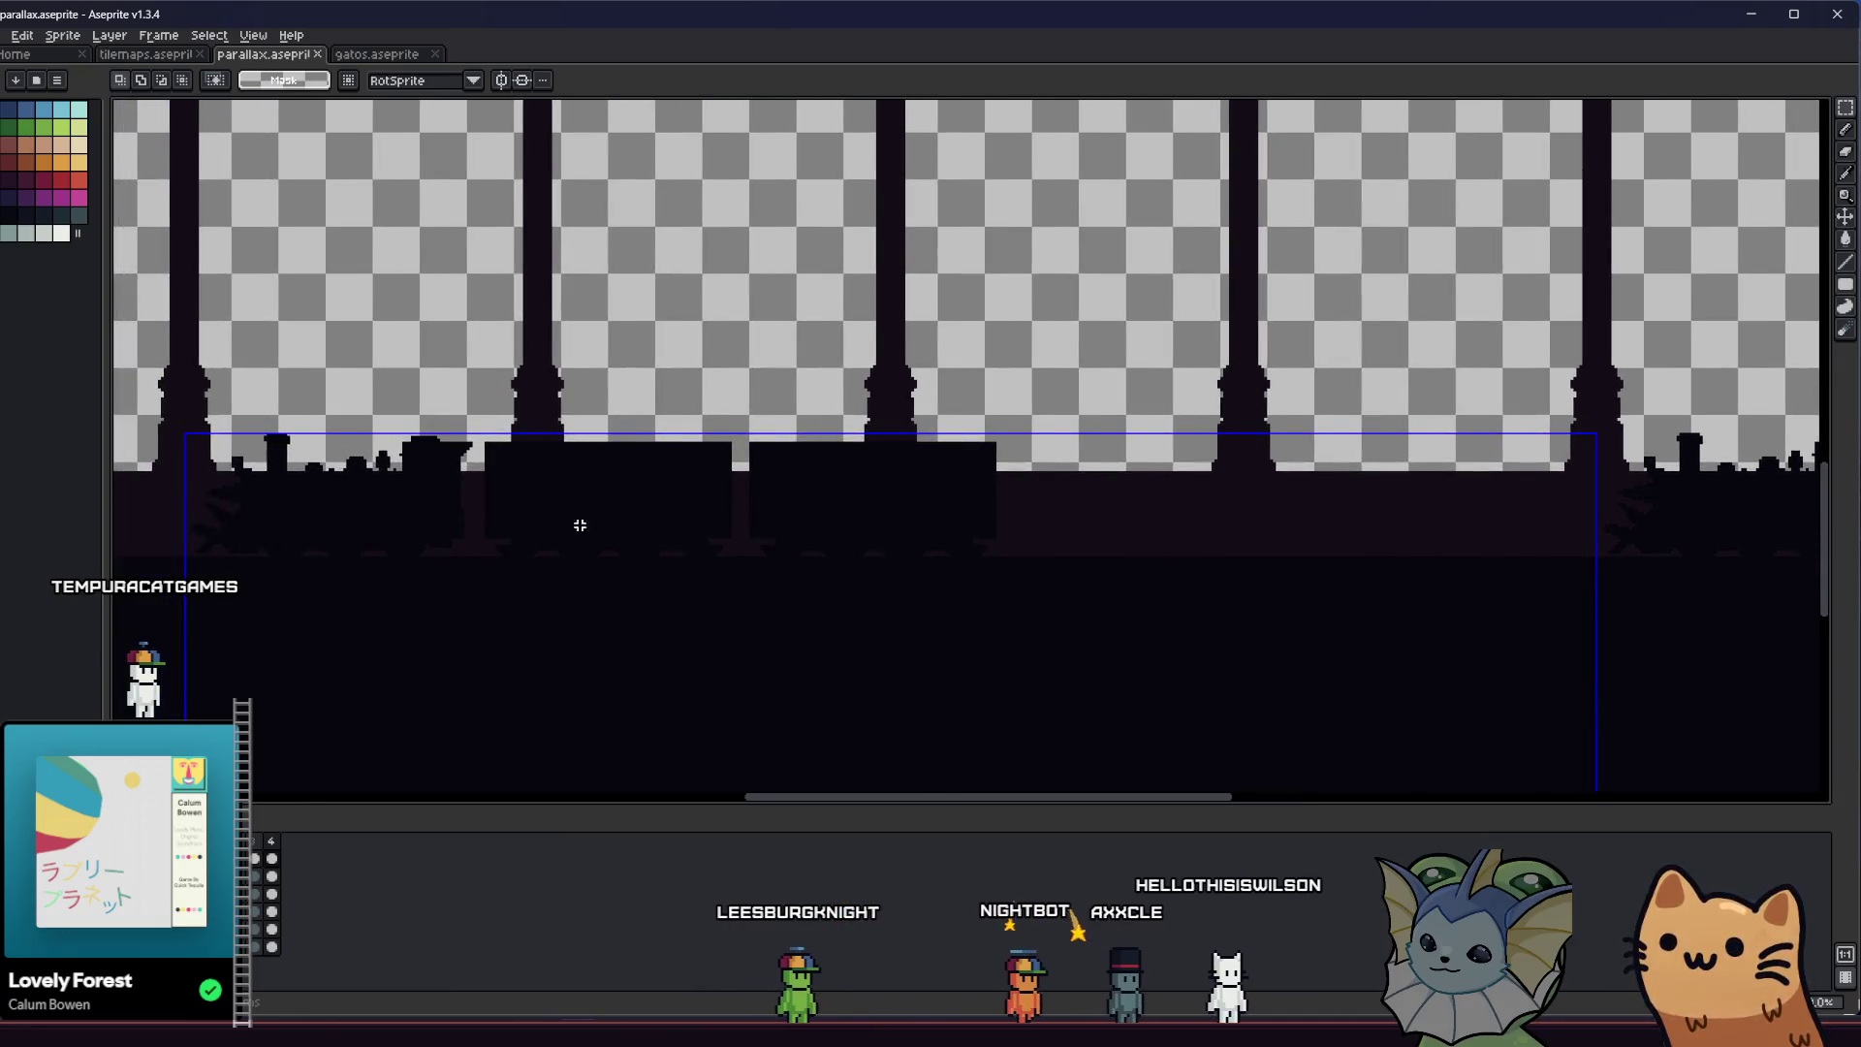
pyautogui.hscroll(-2, 578, 523)
# Paste a second strip of building and train silhouettes behind the pillars and marquee it for resizing
pyautogui.rightClick(865, 462)
pyautogui.click(285, 890)
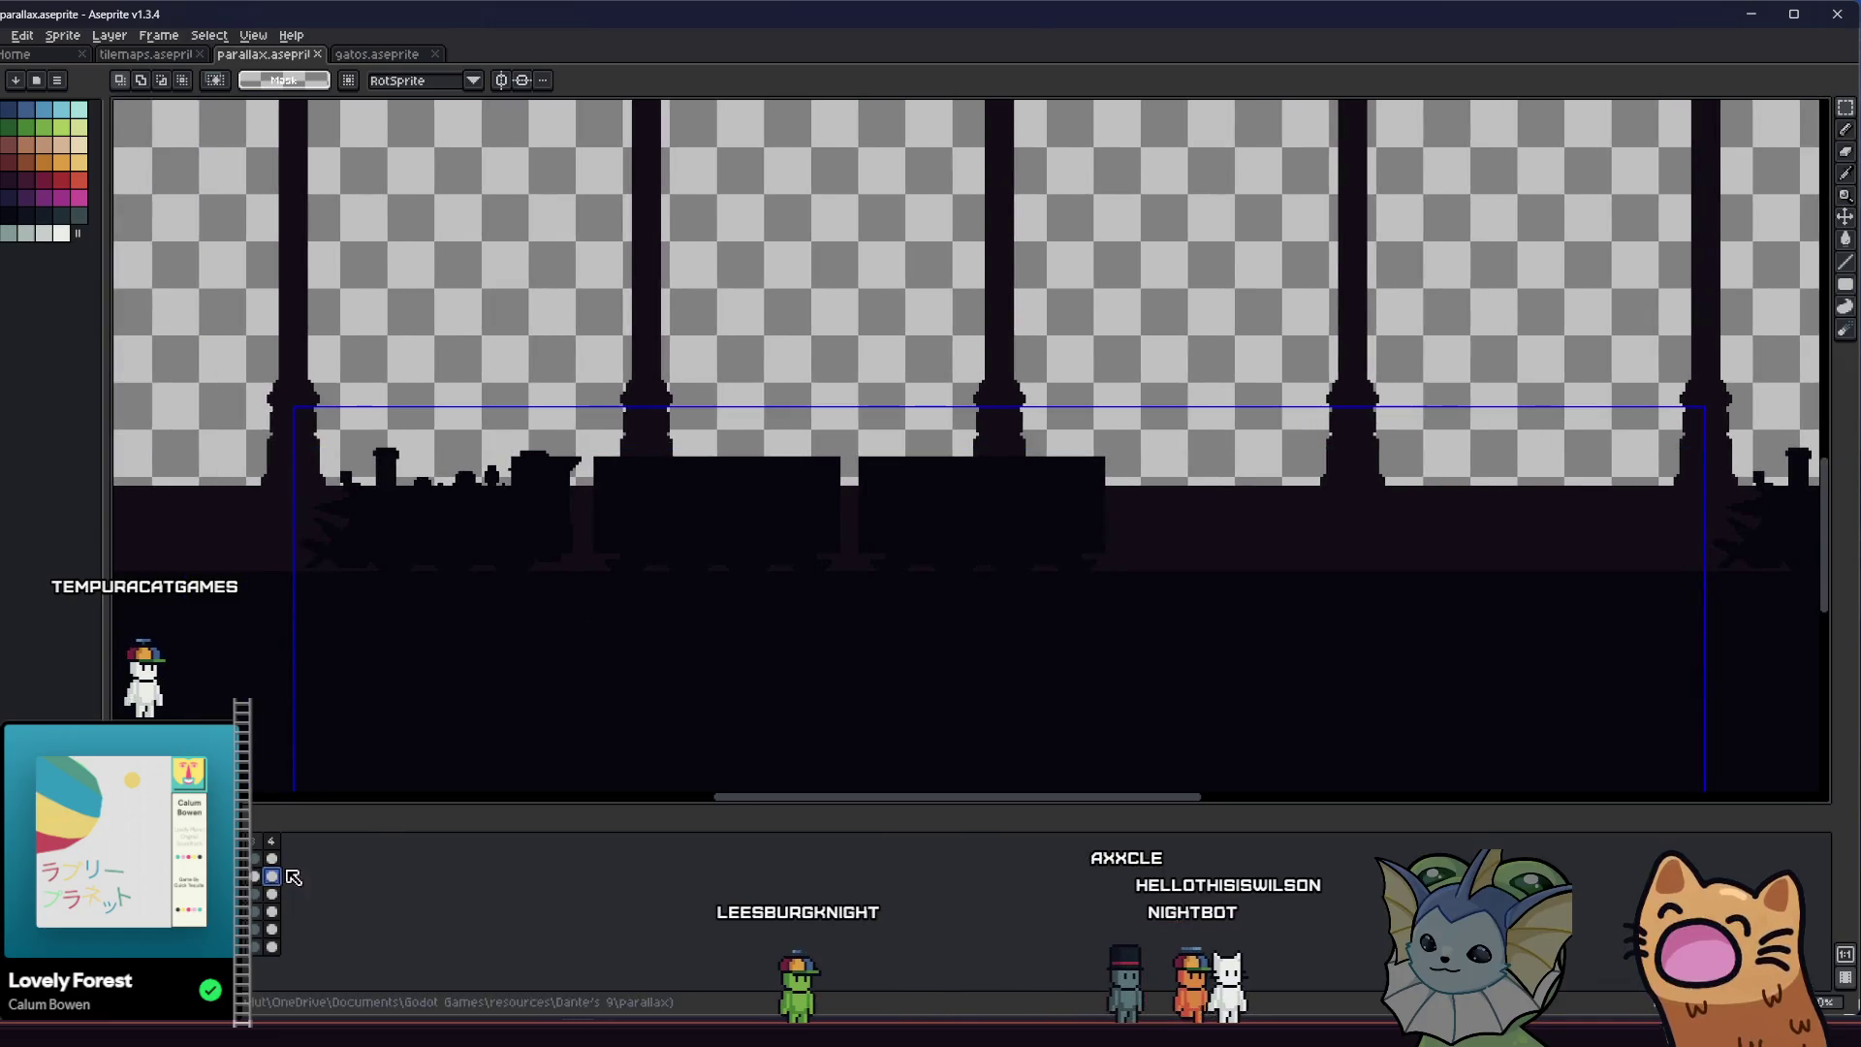
pyautogui.press('Right')
pyautogui.hscroll(2, 567, 517)
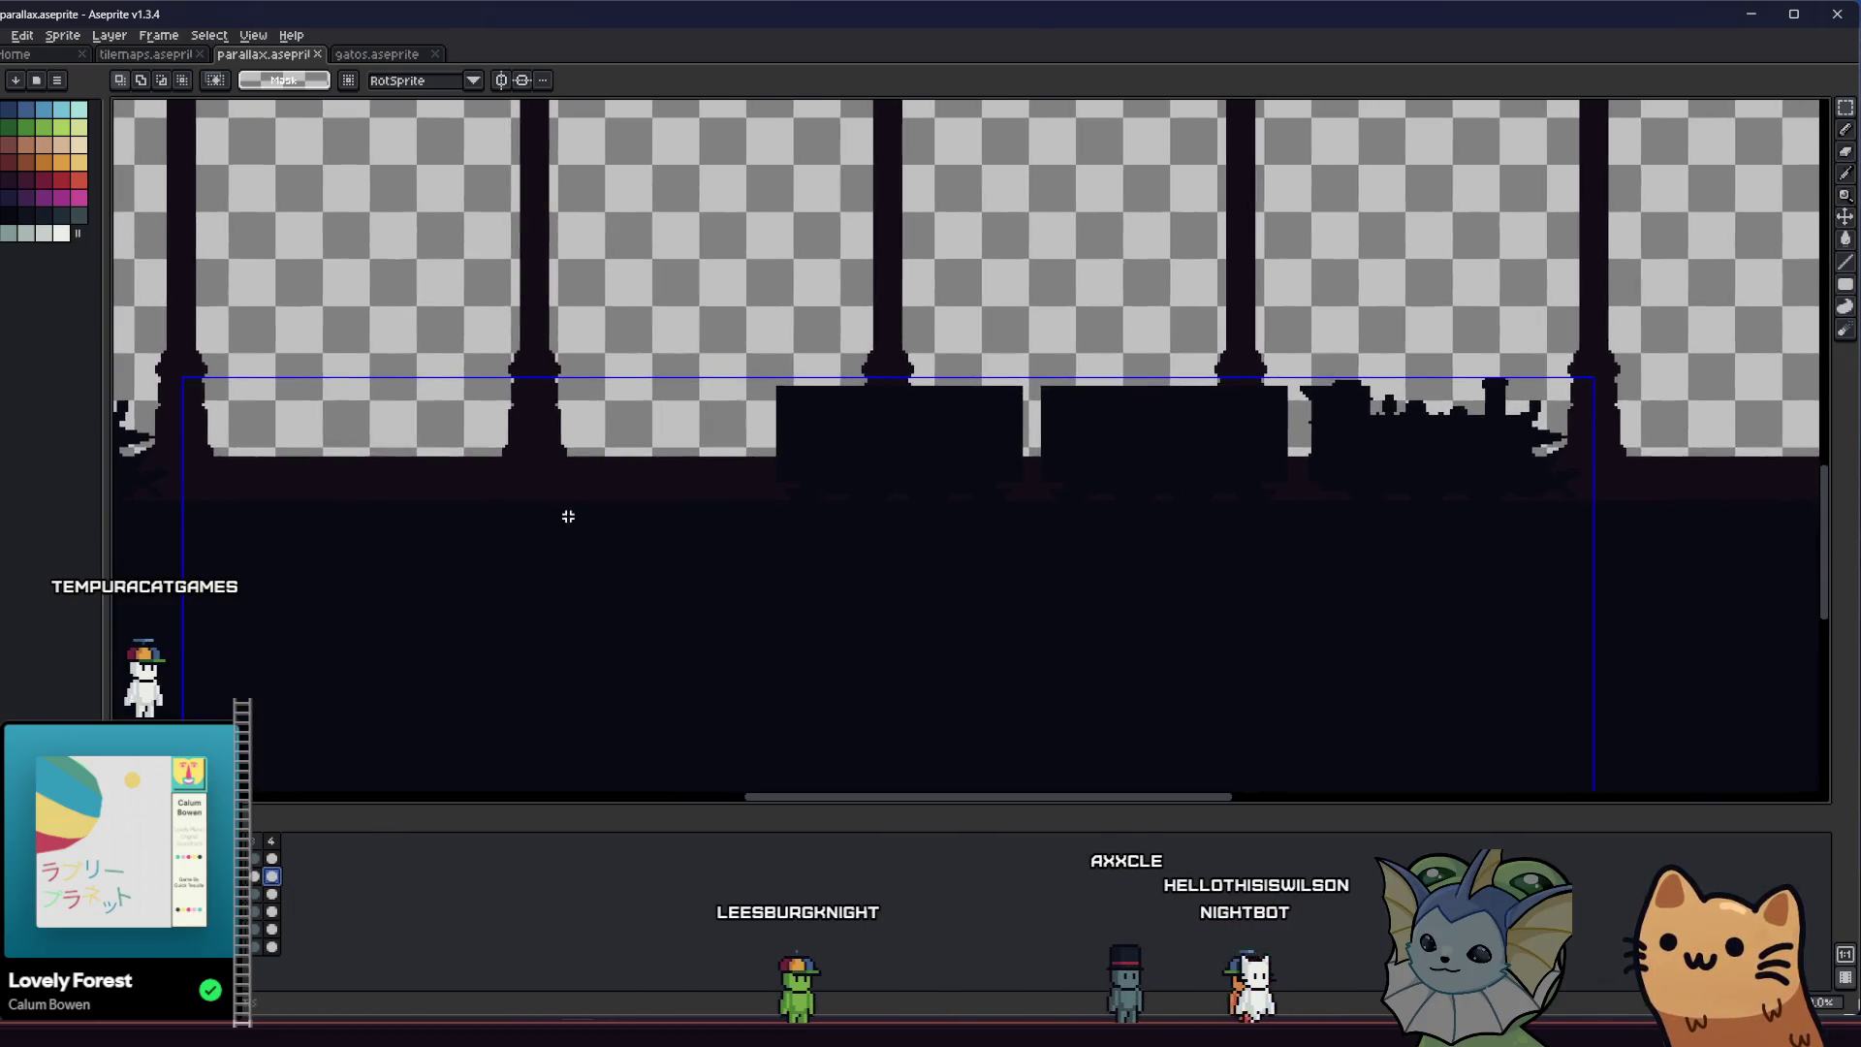
pyautogui.scroll(2, 1459, 451)
pyautogui.scroll(1, 1558, 374)
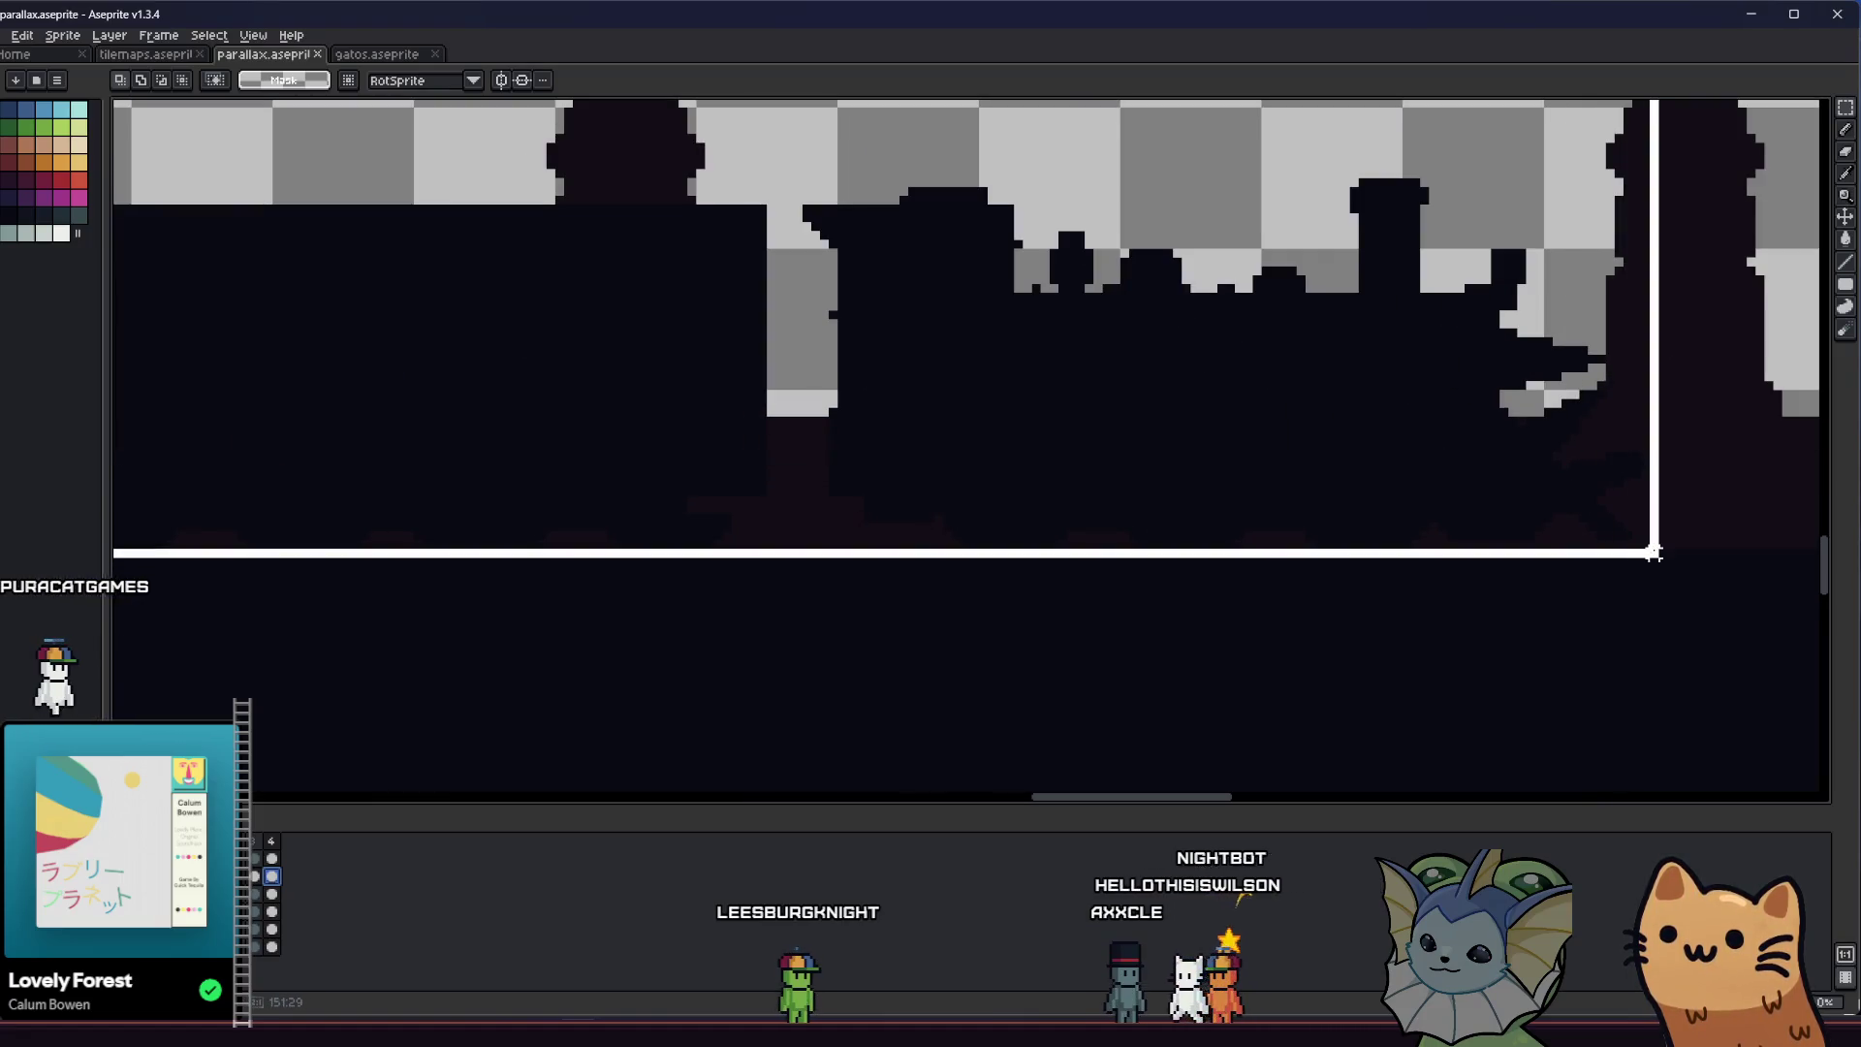
pyautogui.moveTo(1654, 552); pyautogui.dragTo(1663, 561)
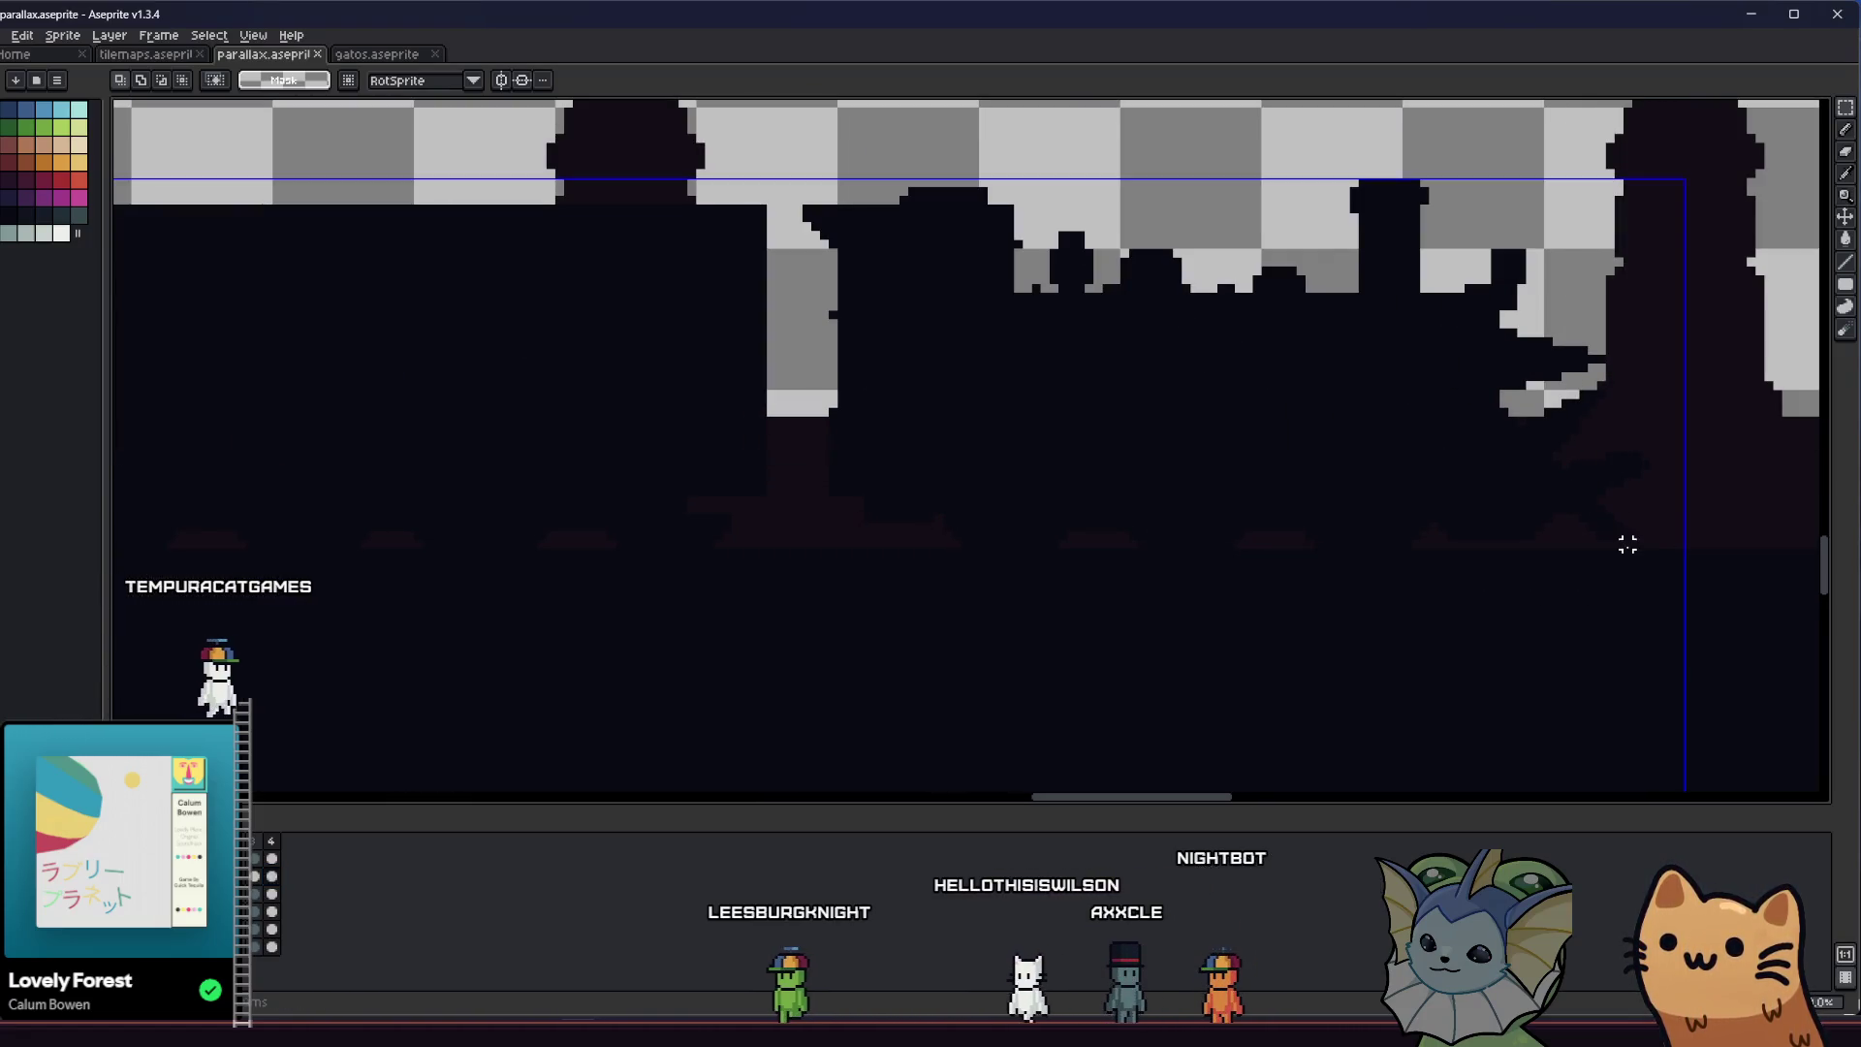
pyautogui.scroll(-1, 1206, 450)
pyautogui.scroll(-1, 603, 334)
# Select the silhouettes and scale them down from the top-left, applying the transform
pyautogui.moveTo(1680, 537); pyautogui.dragTo(166, 265)
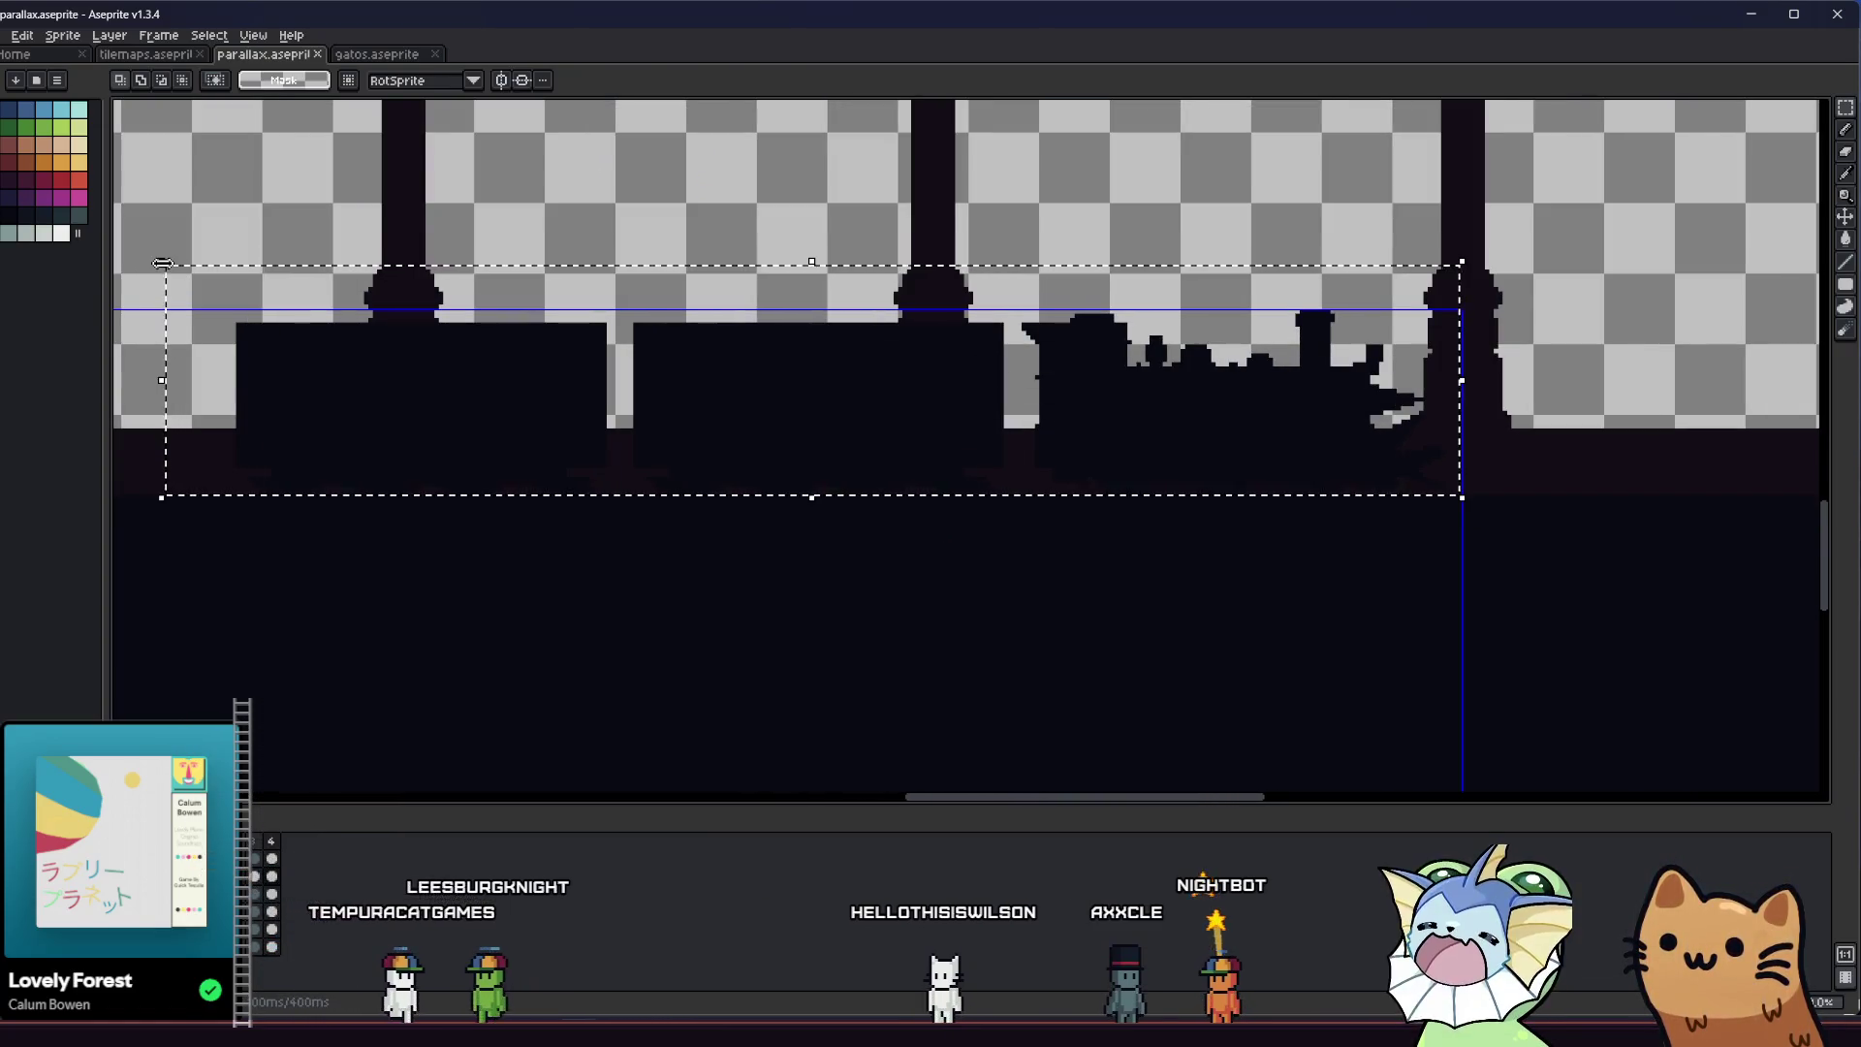
pyautogui.moveTo(166, 275)
pyautogui.mouseDown()
pyautogui.moveTo(214, 306)
pyautogui.moveTo(171, 268)
pyautogui.moveTo(228, 242)
pyautogui.mouseUp()
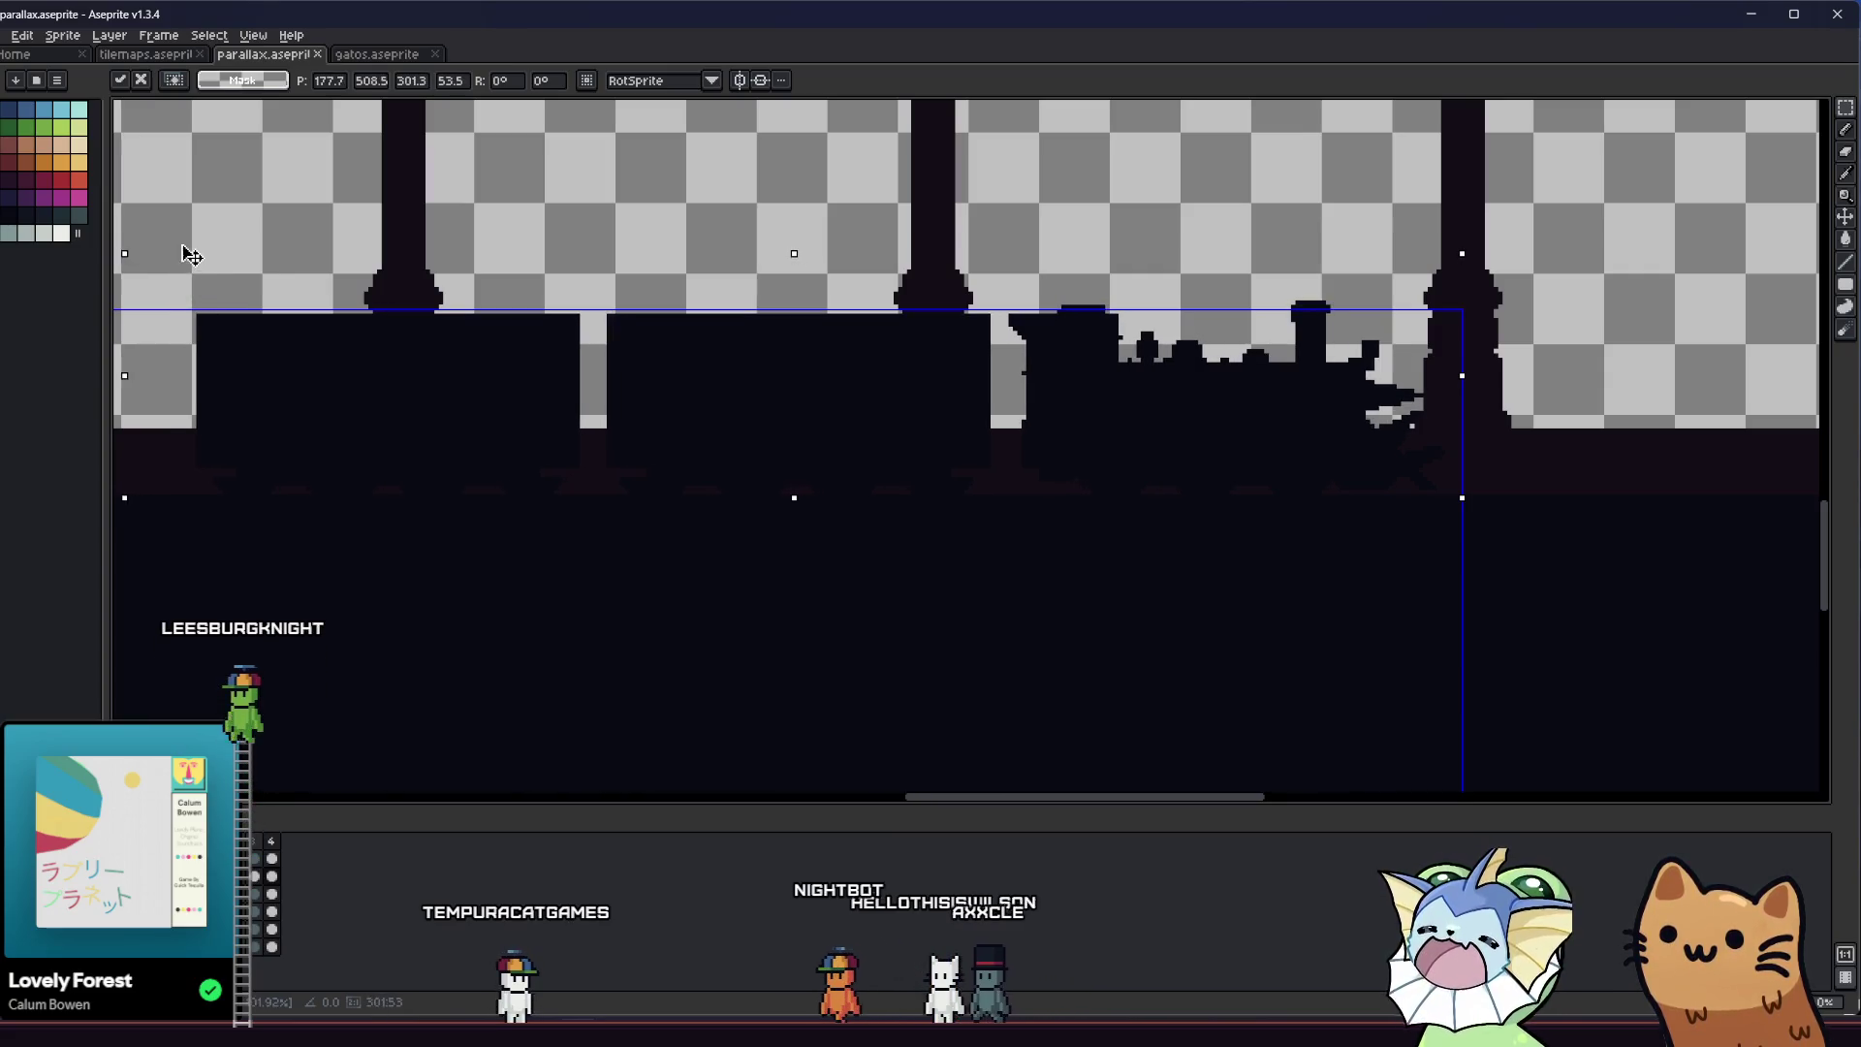
pyautogui.moveTo(229, 241)
pyautogui.mouseDown()
pyautogui.moveTo(270, 170)
pyautogui.moveTo(162, 396)
pyautogui.mouseUp()
pyautogui.press('Return')
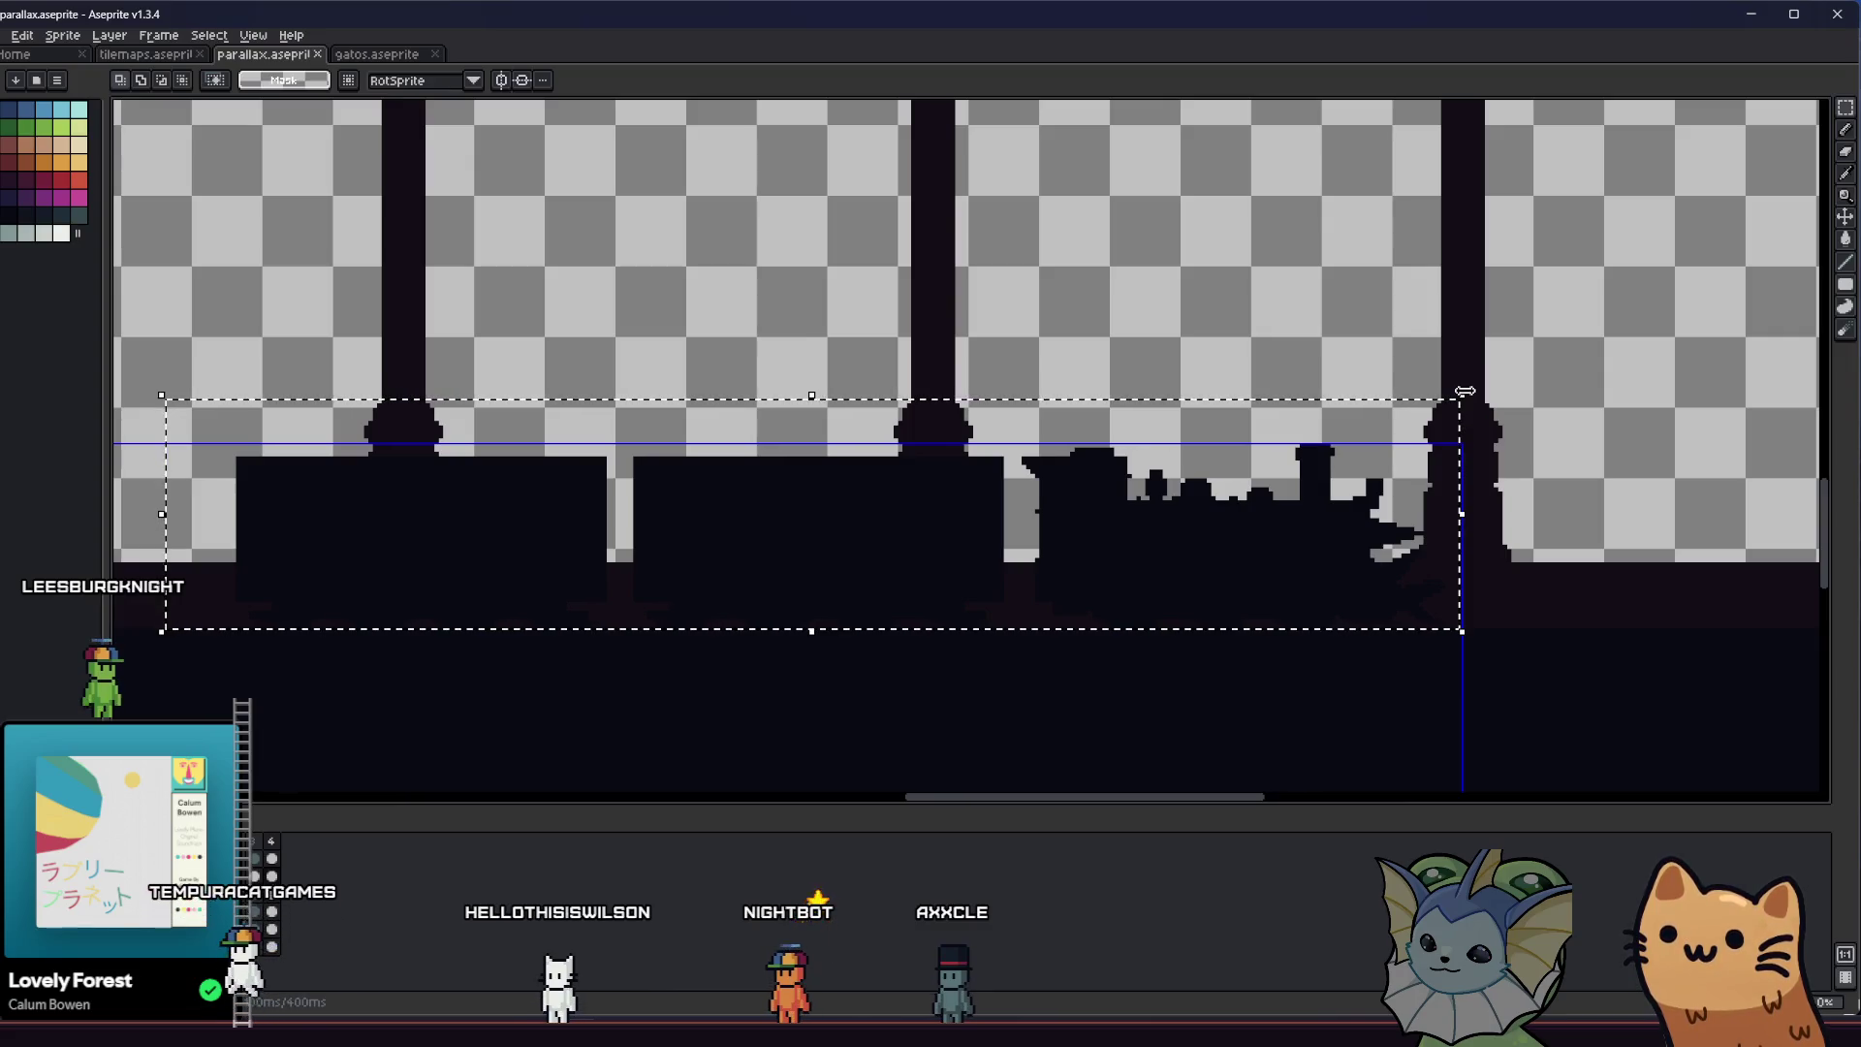
# Narrow the silhouettes from the right side, finish the transform and drop the selection
pyautogui.moveTo(1472, 408)
pyautogui.mouseDown()
pyautogui.moveTo(1115, 604)
pyautogui.moveTo(1135, 615)
pyautogui.mouseUp()
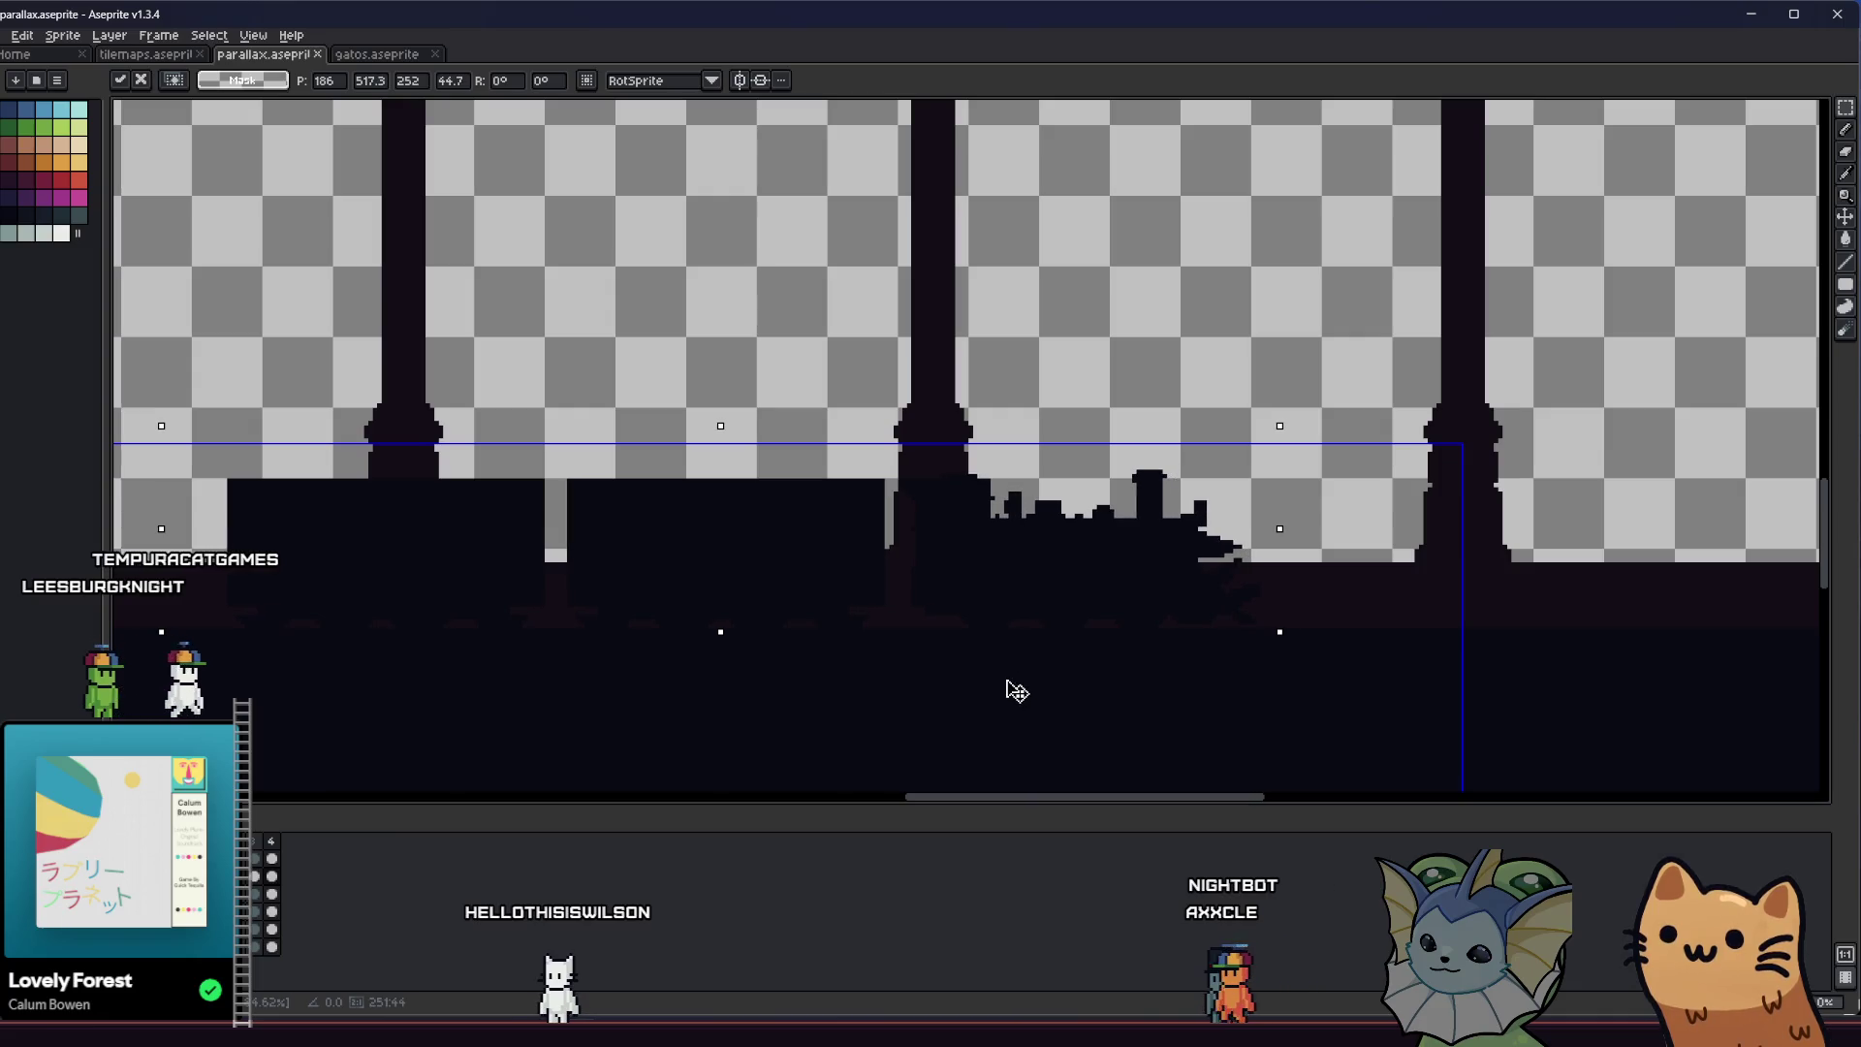
pyautogui.moveTo(1017, 691); pyautogui.dragTo(1043, 628)
pyautogui.rightClick(905, 363)
pyautogui.press('Return')
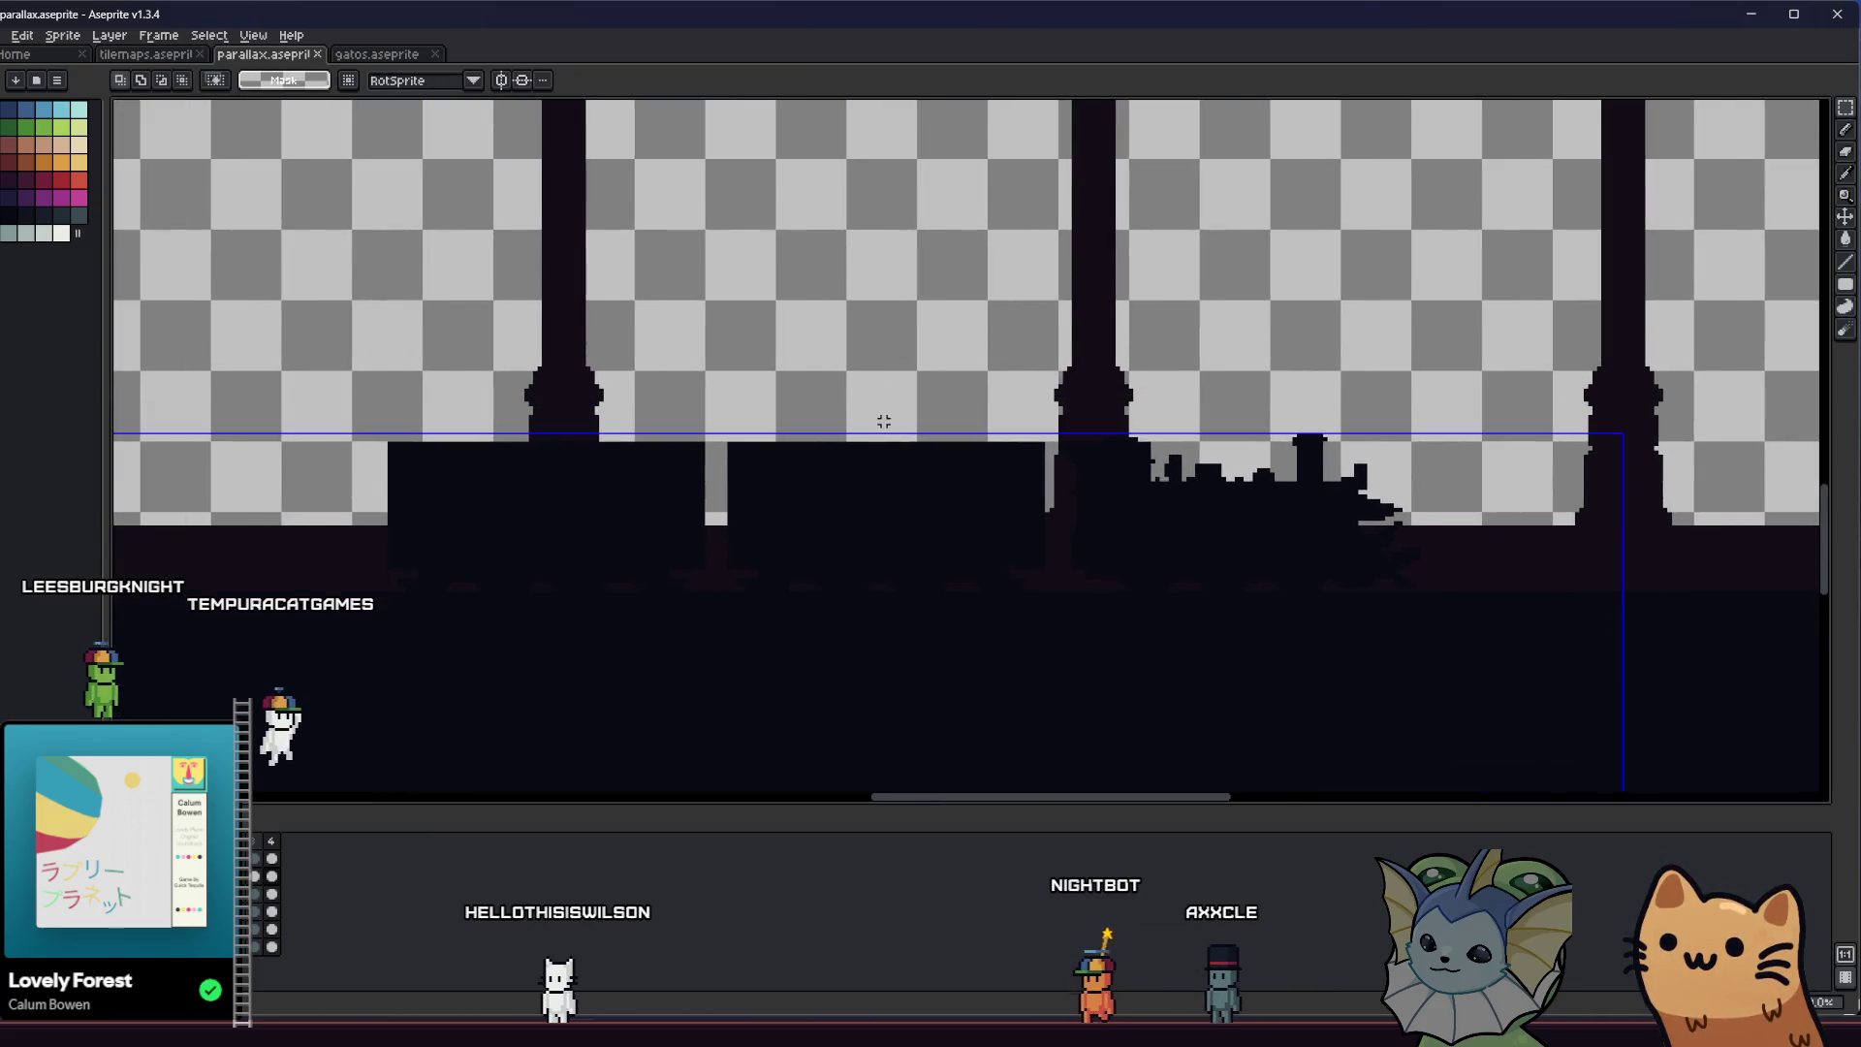
pyautogui.click(7, 34)
pyautogui.moveTo(18, 180)
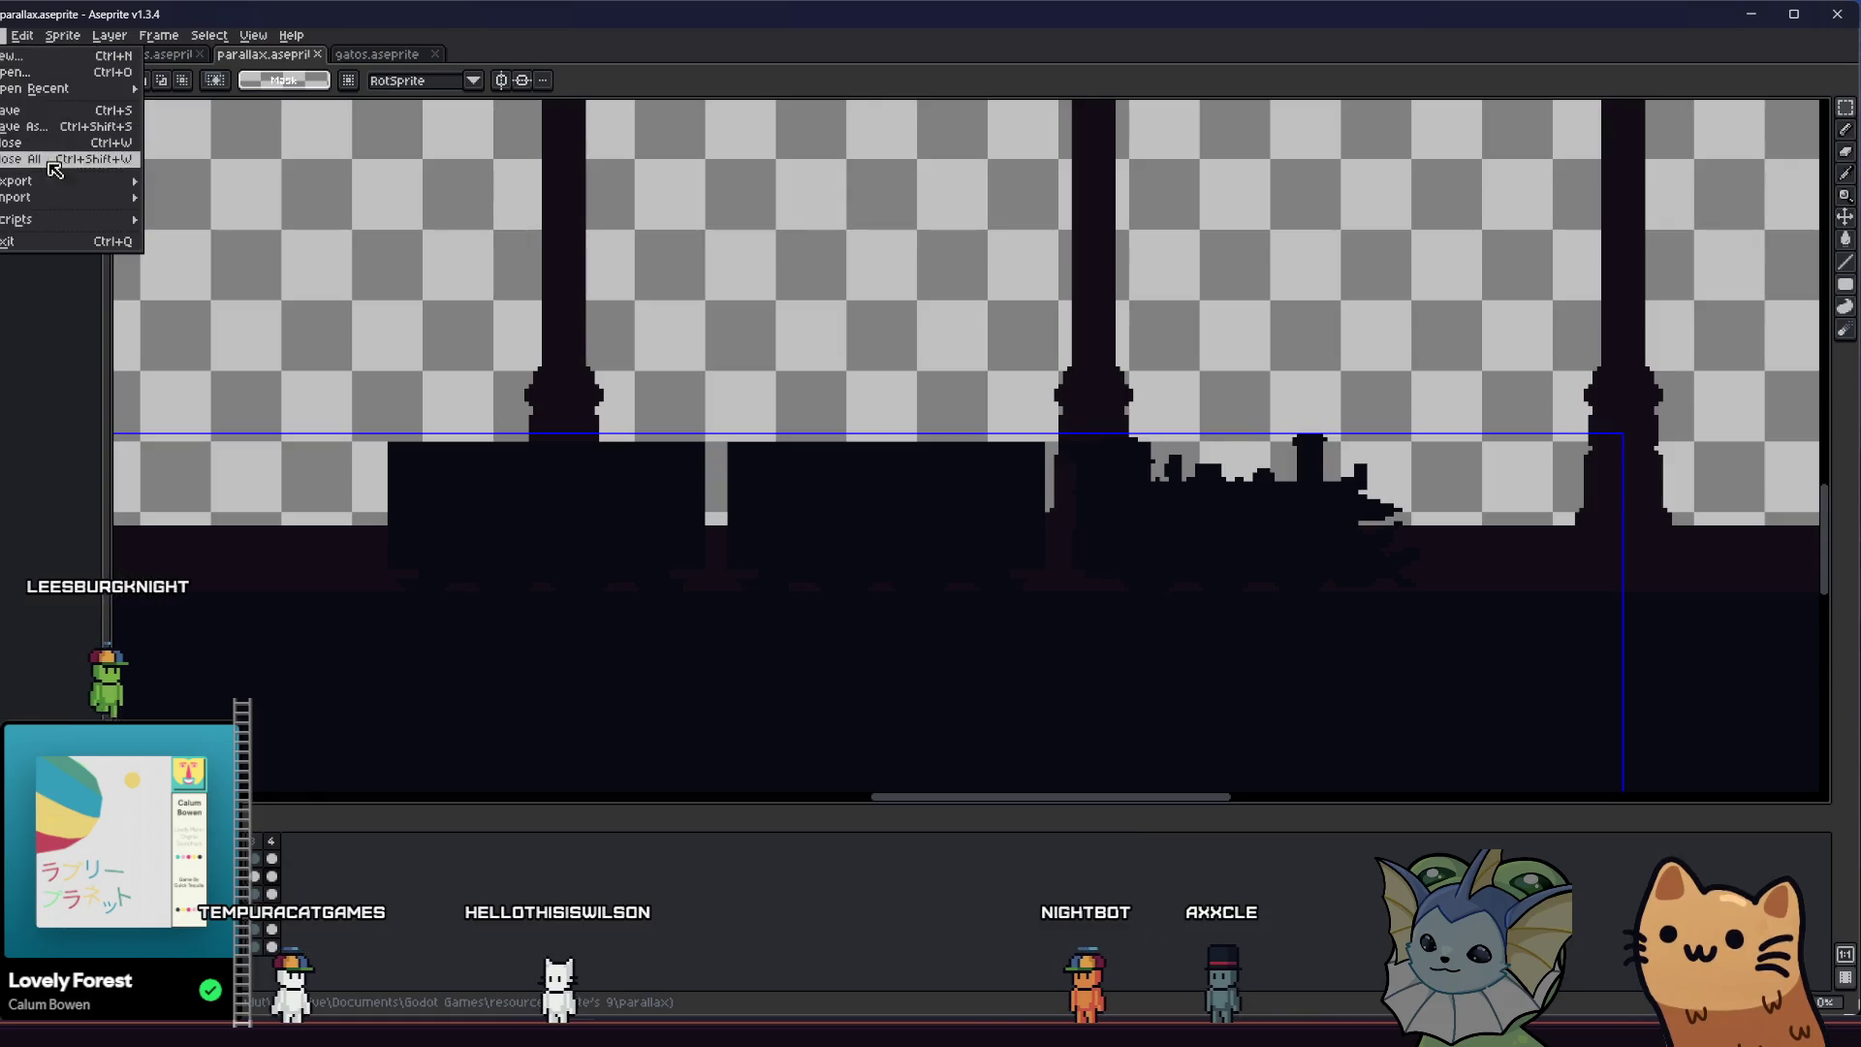
# Export the current layer as hub_parallax_layer_4.png, overwriting the old file
pyautogui.click(218, 174)
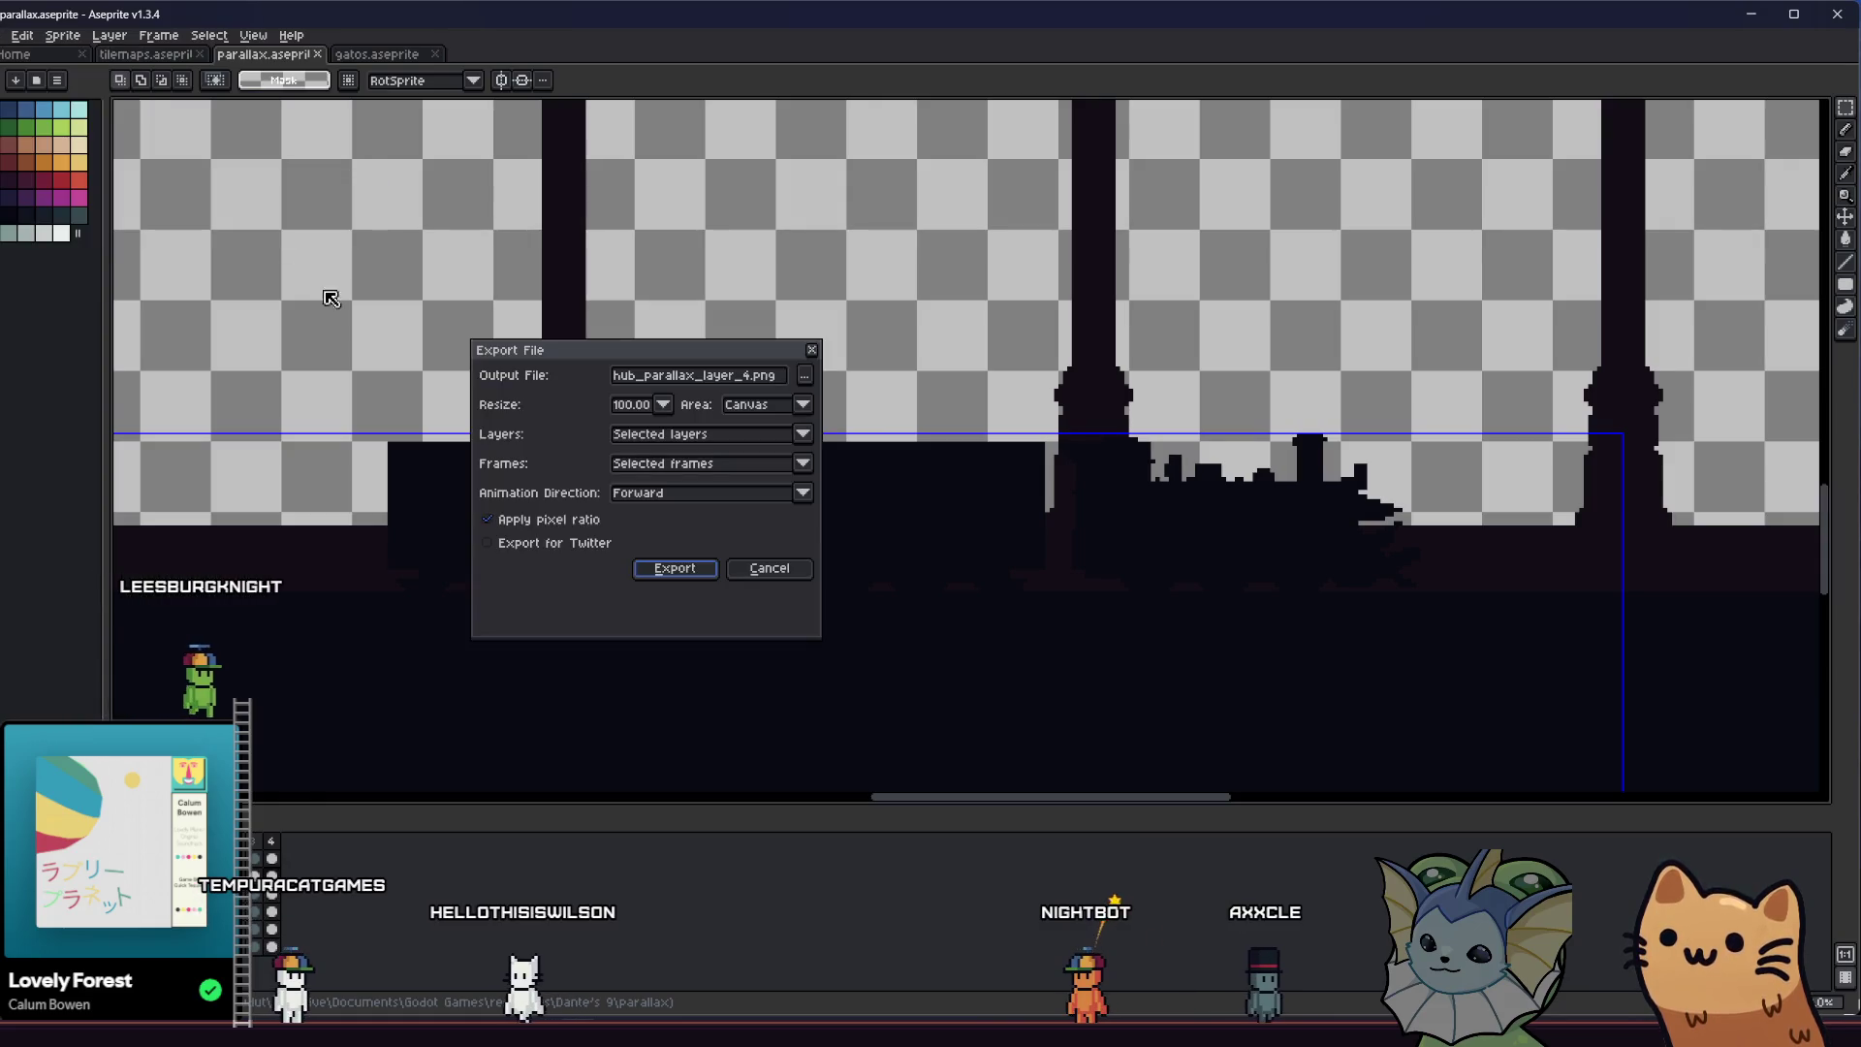
pyautogui.click(673, 569)
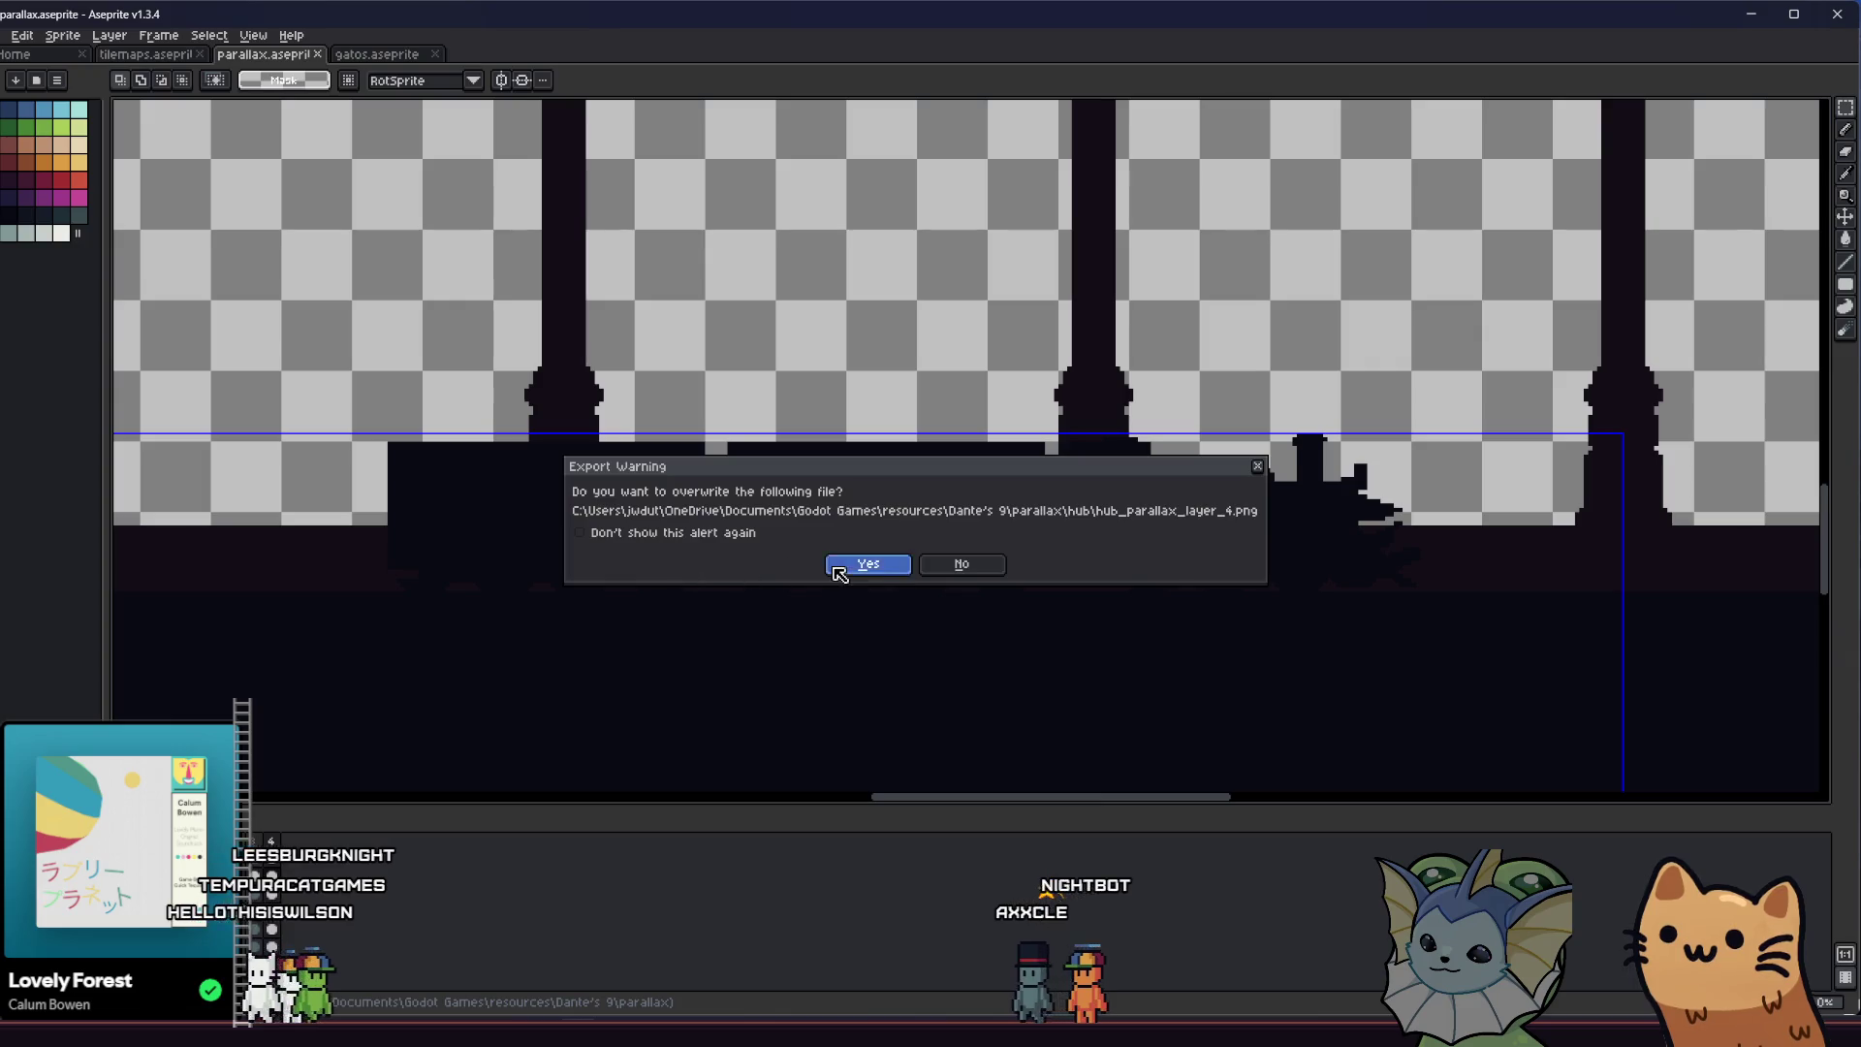
pyautogui.press('Return')
# Switch to the other silhouette layer and export it as hub_parallax_layer_5.png, overwriting the old file
pyautogui.click(272, 866)
pyautogui.click(22, 34)
pyautogui.moveTo(44, 182)
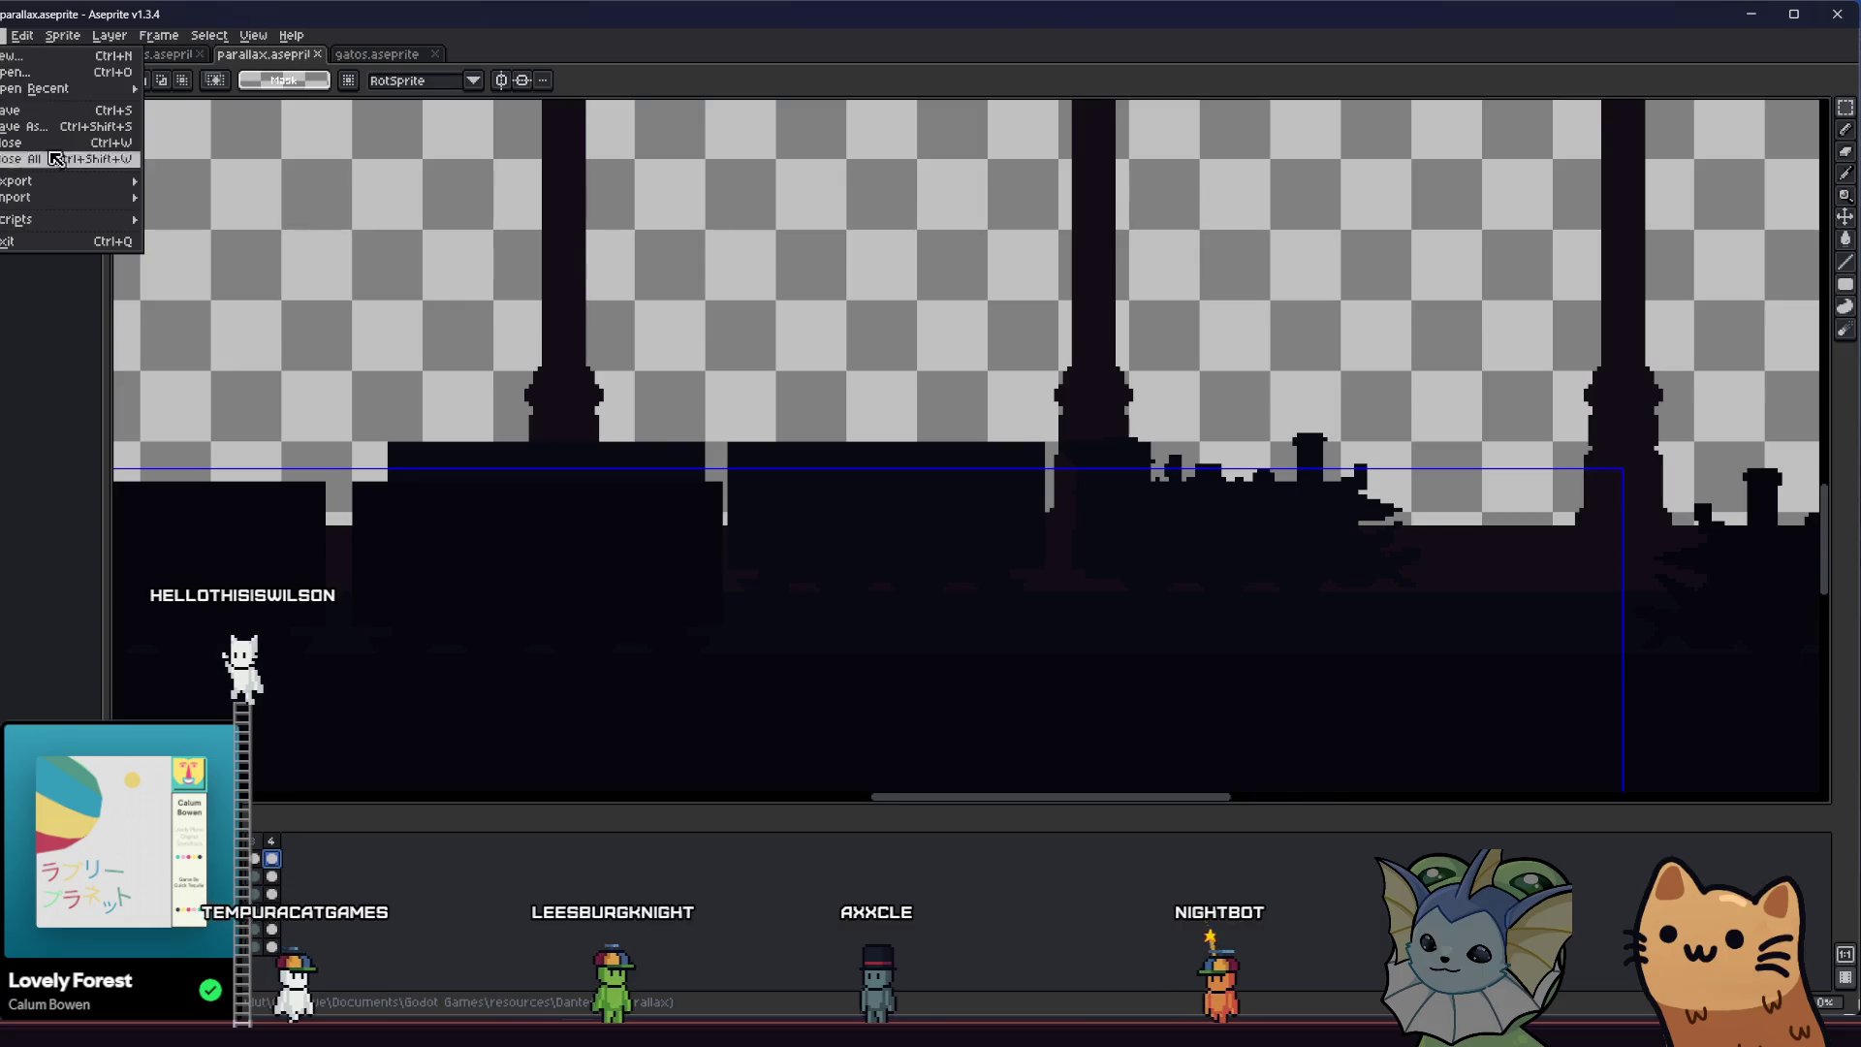
pyautogui.click(278, 250)
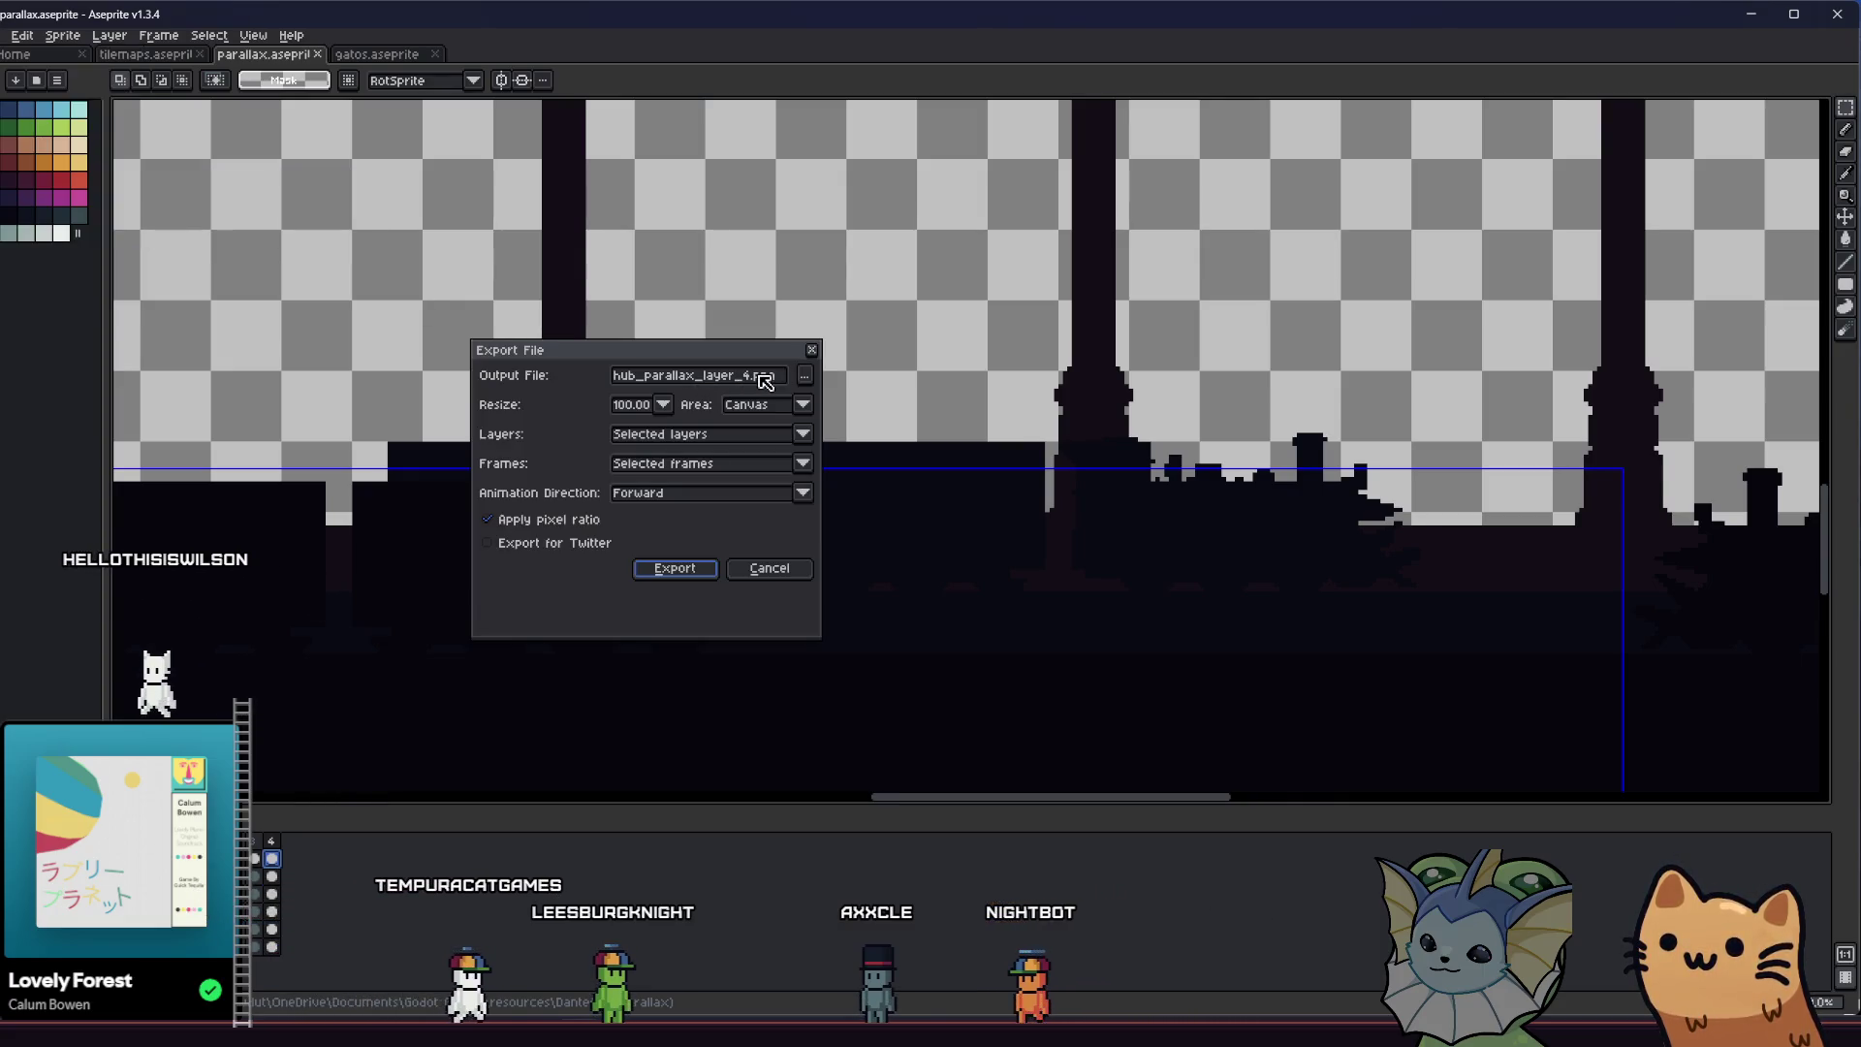
pyautogui.press('BackSpace')
pyautogui.press('BackSpace')
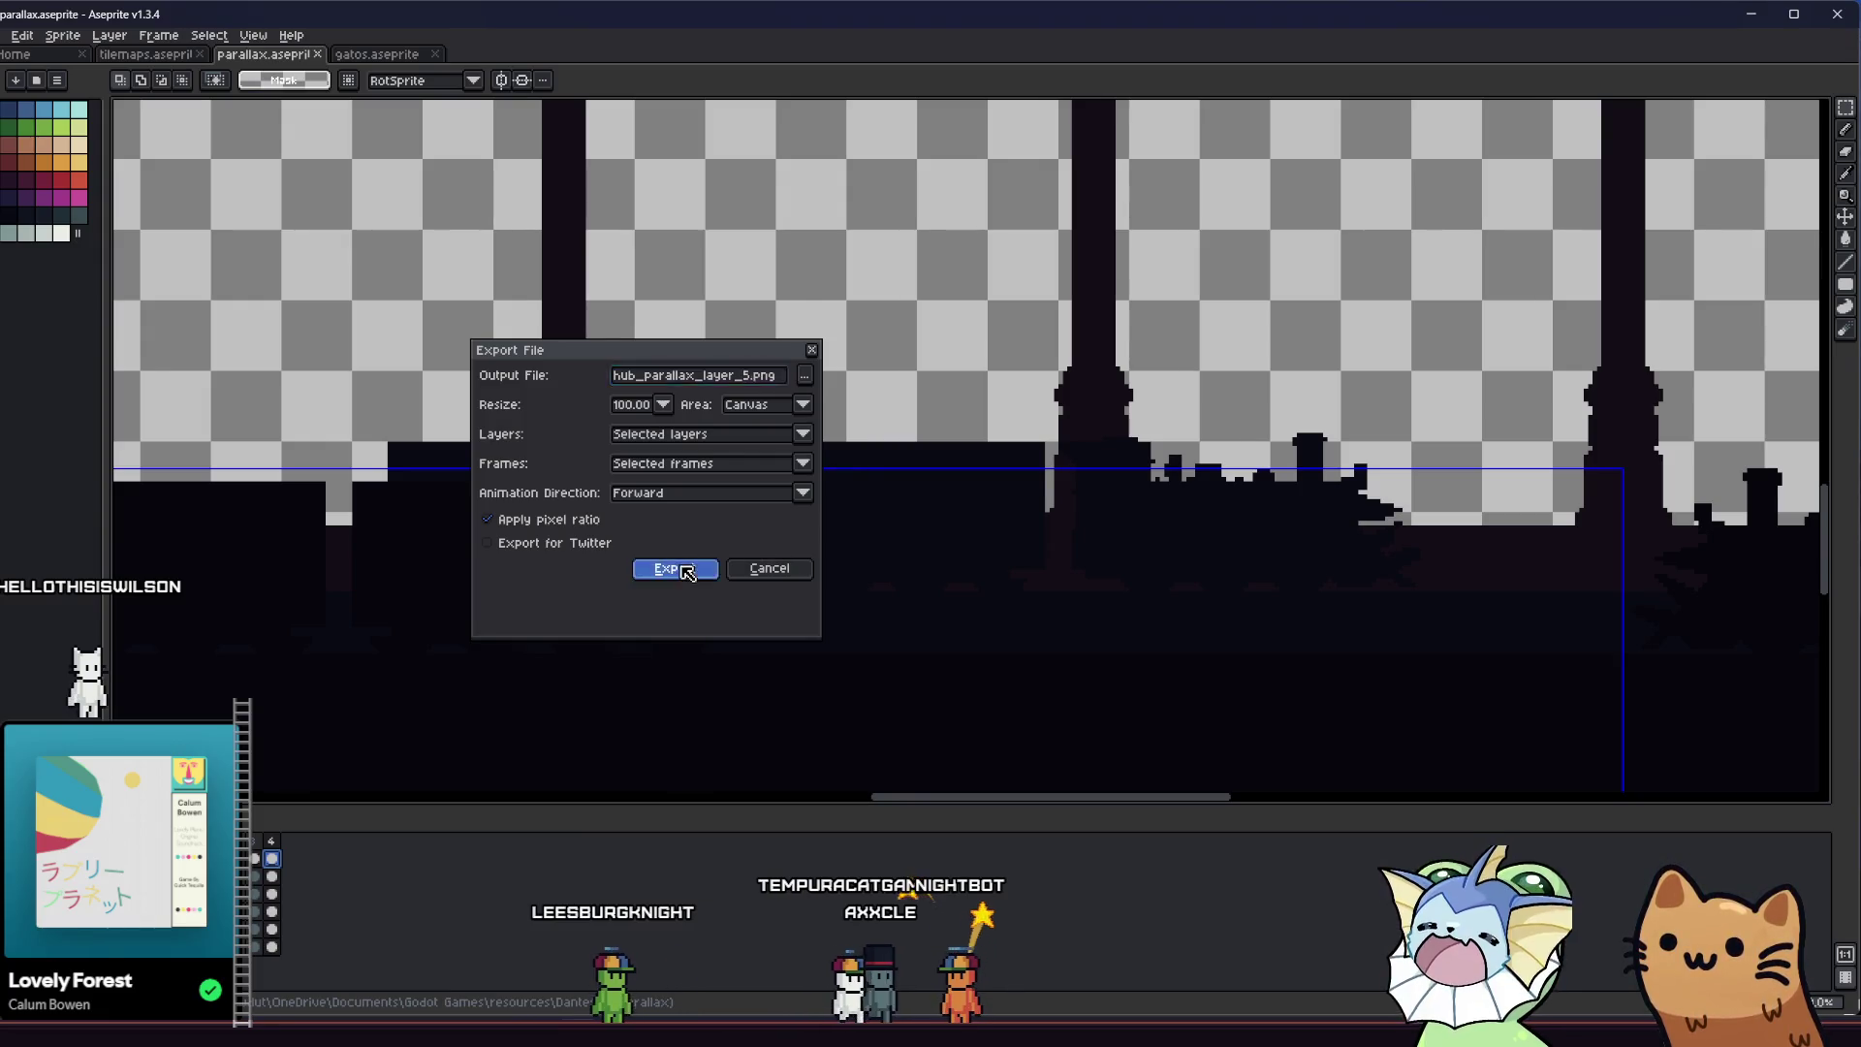
pyautogui.click(674, 568)
pyautogui.press('Return')
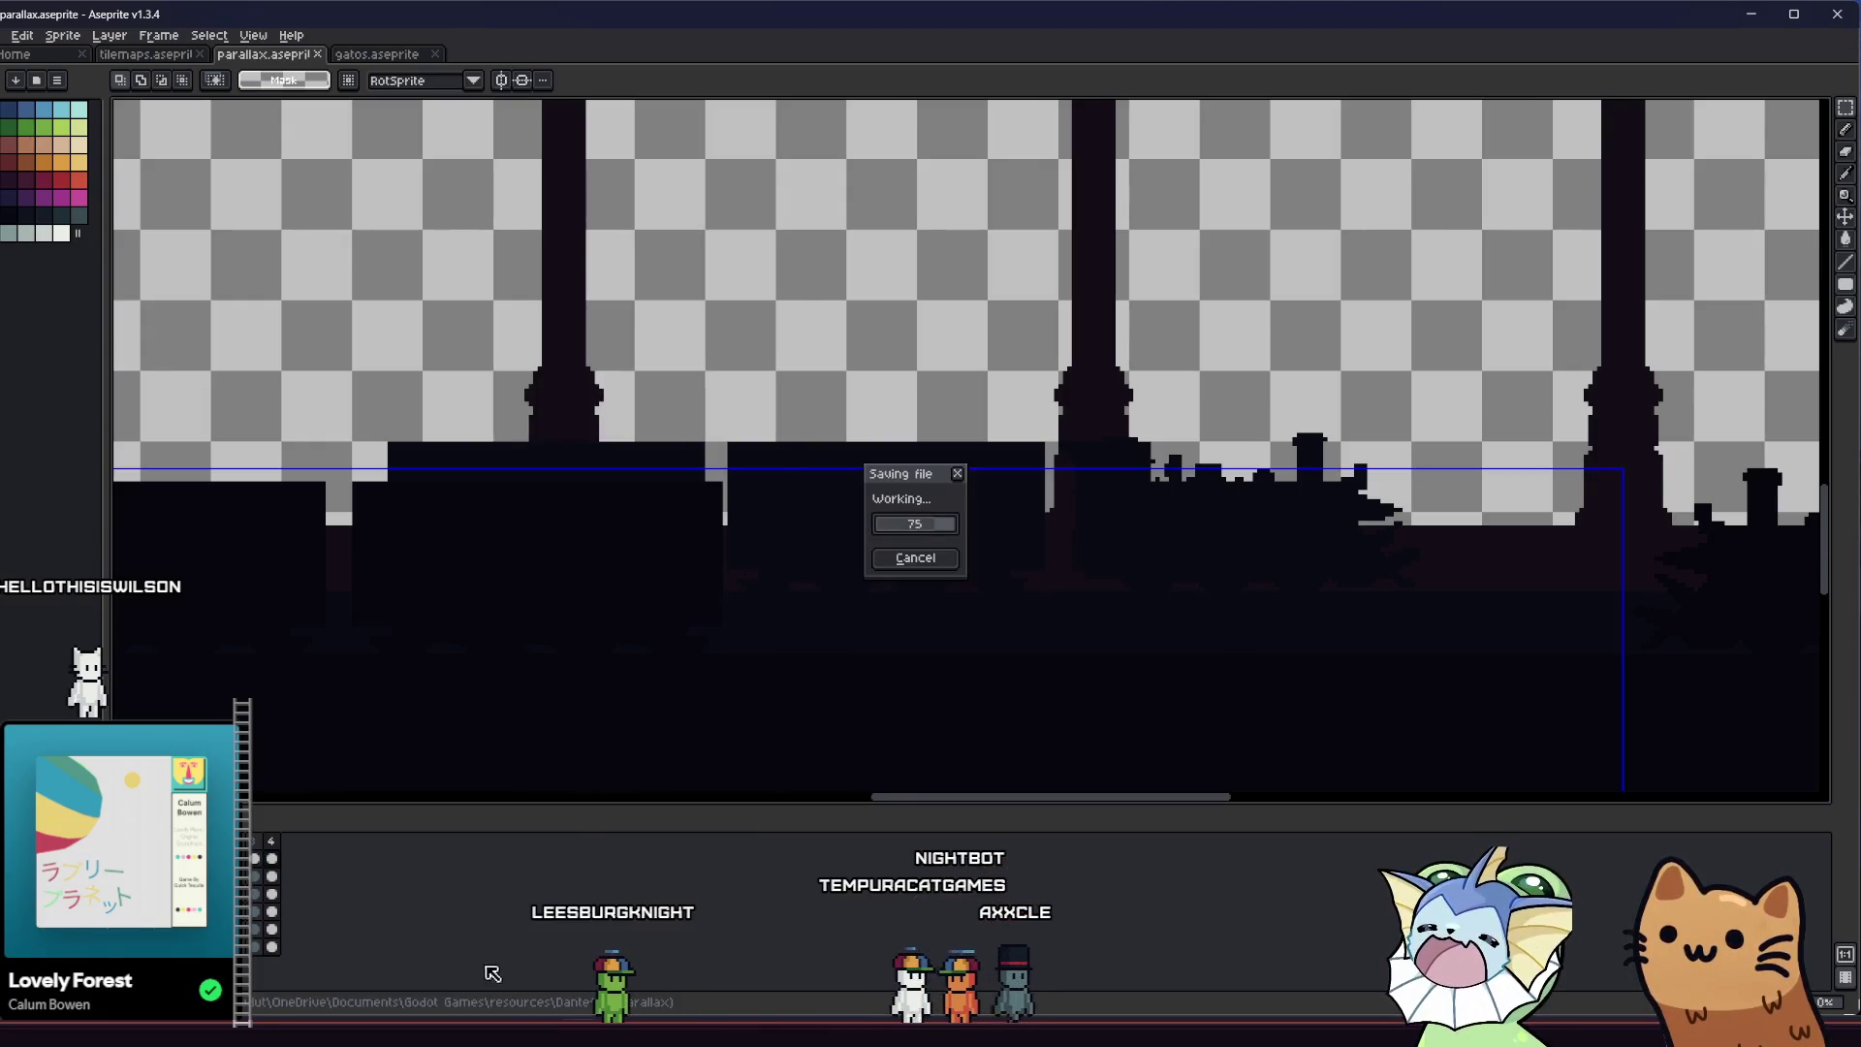
# Cycle through open windows back to the Godot editor
pyautogui.hotkey('alt', 'Tab')
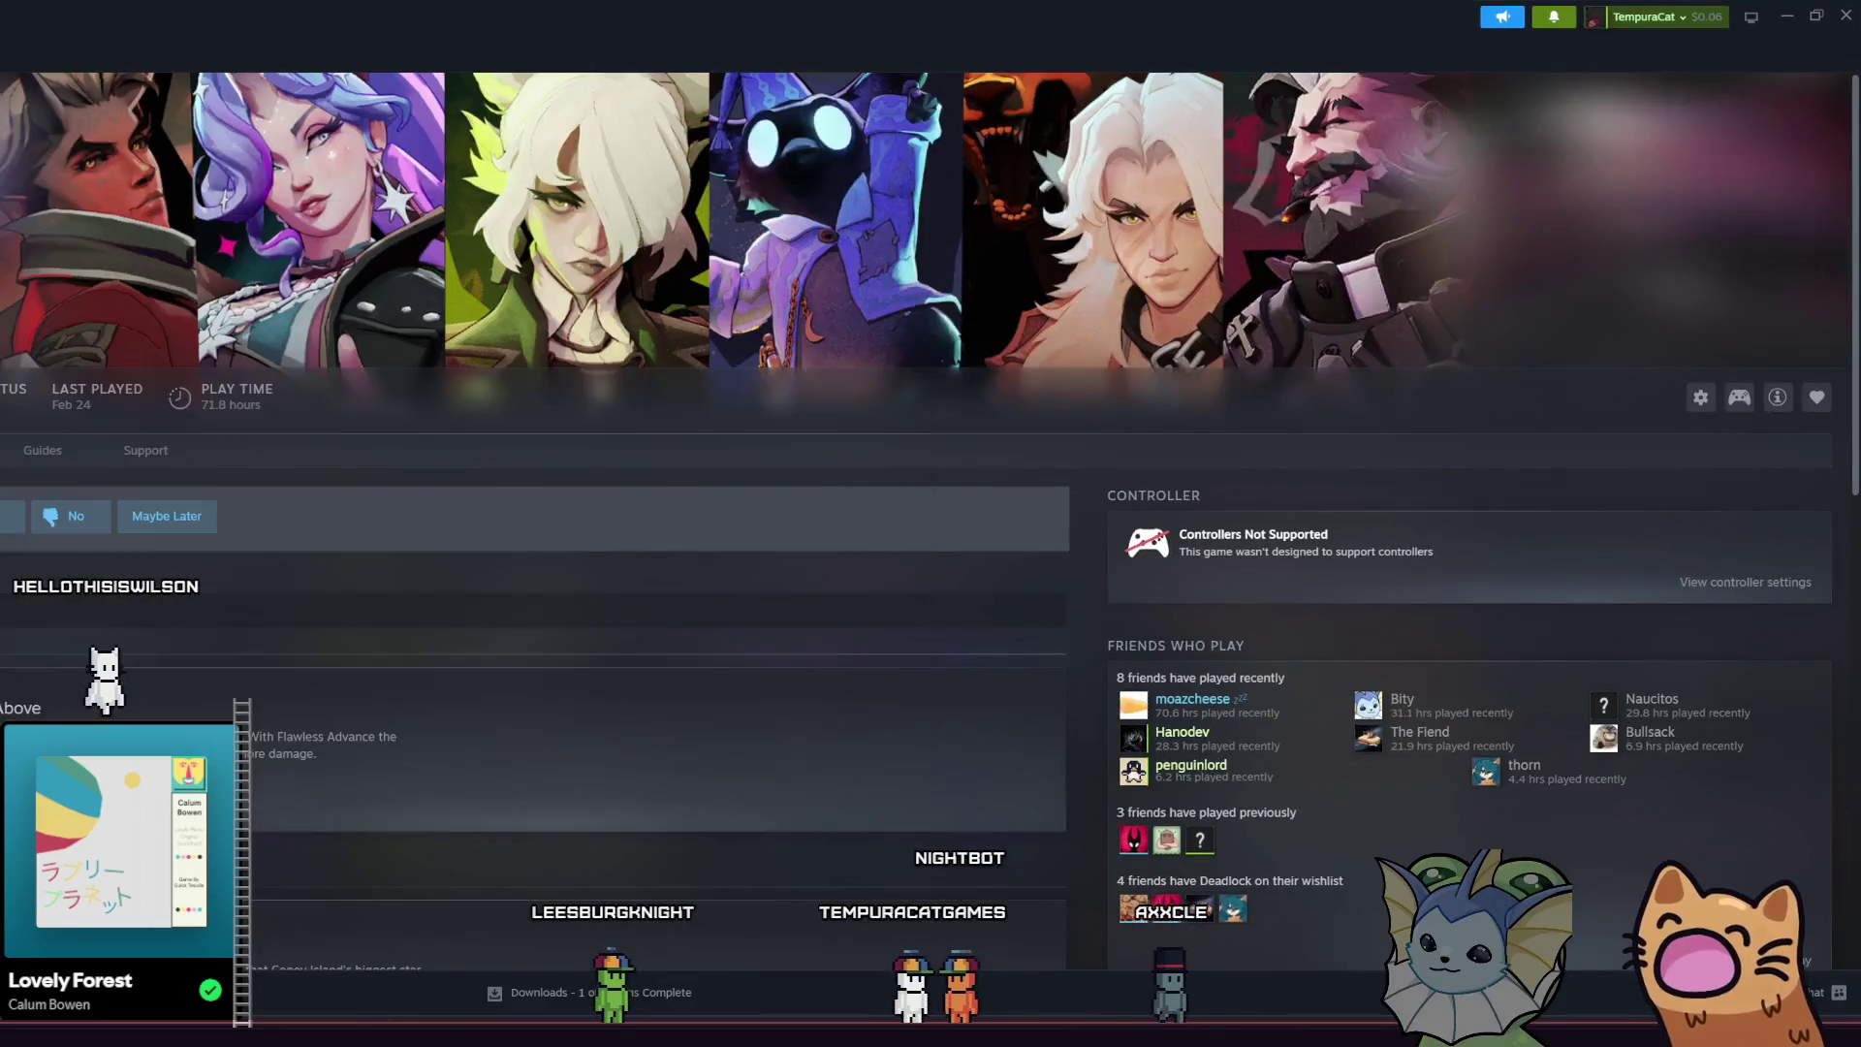
pyautogui.hotkey('alt', 'Tab')
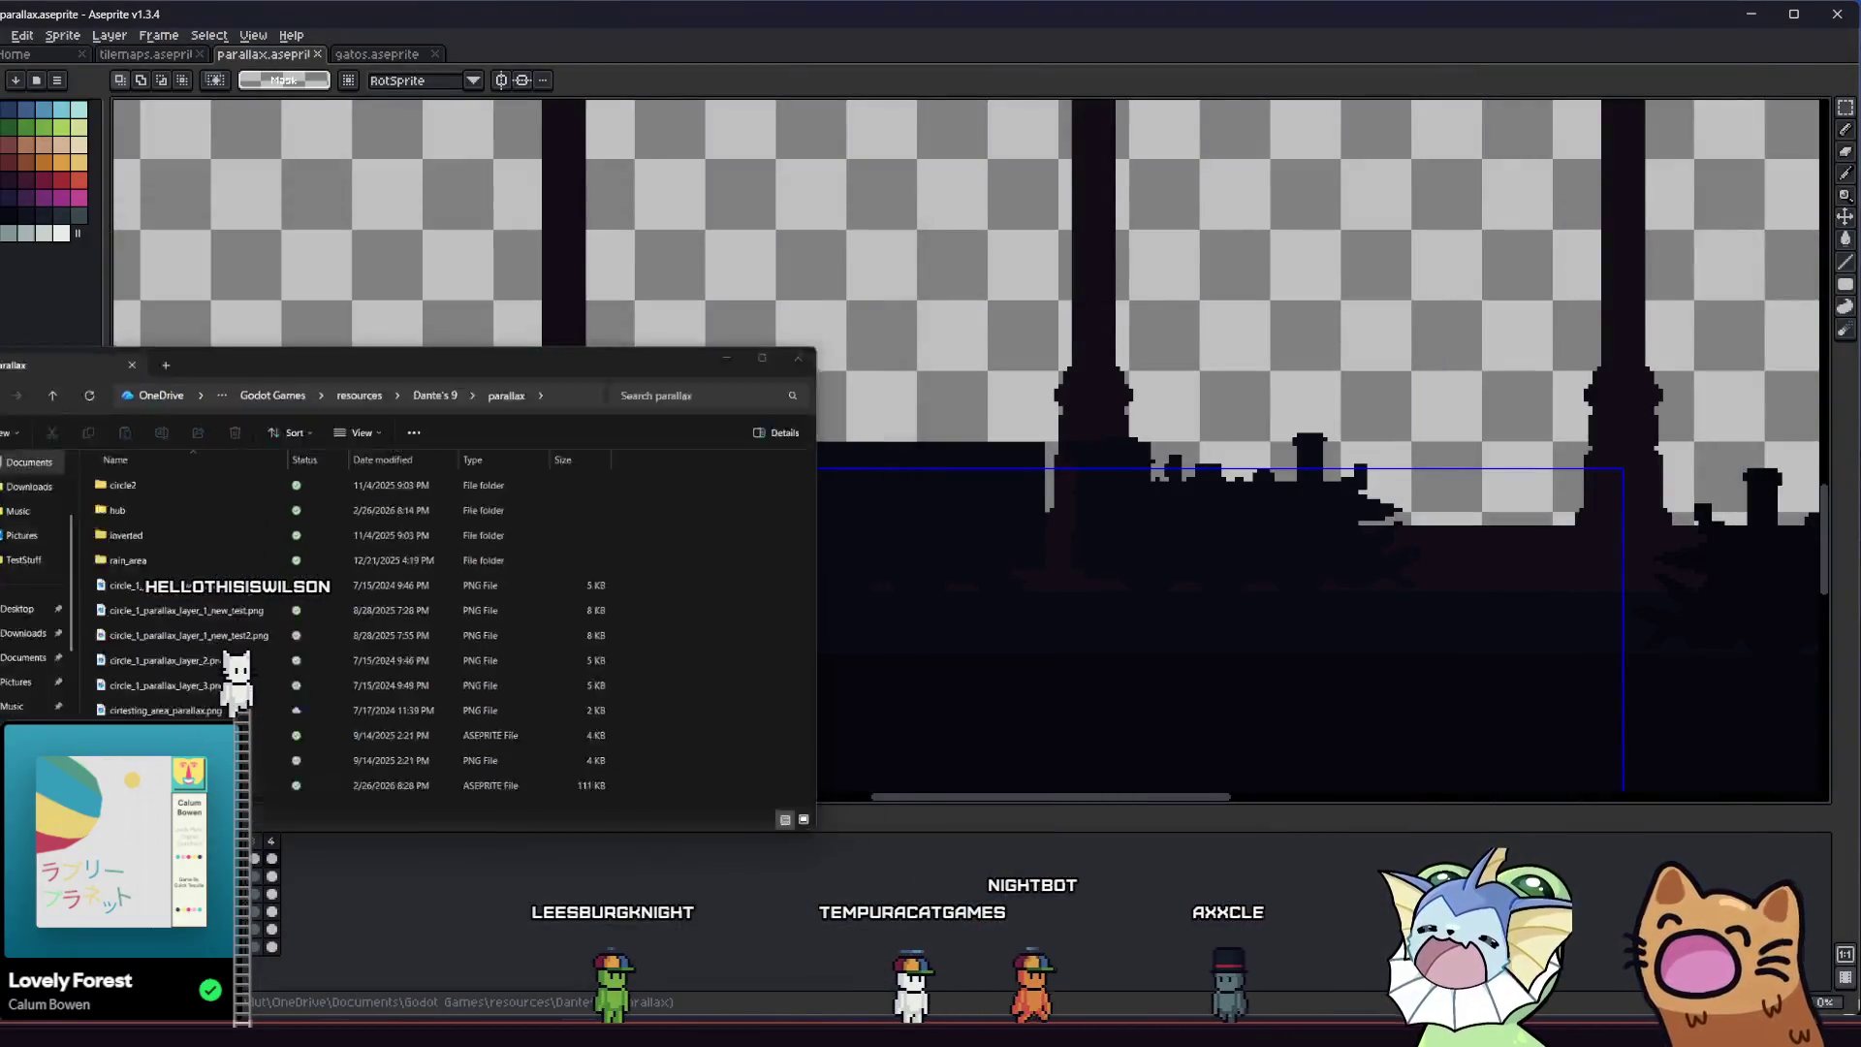
pyautogui.hotkey('alt', 'Tab')
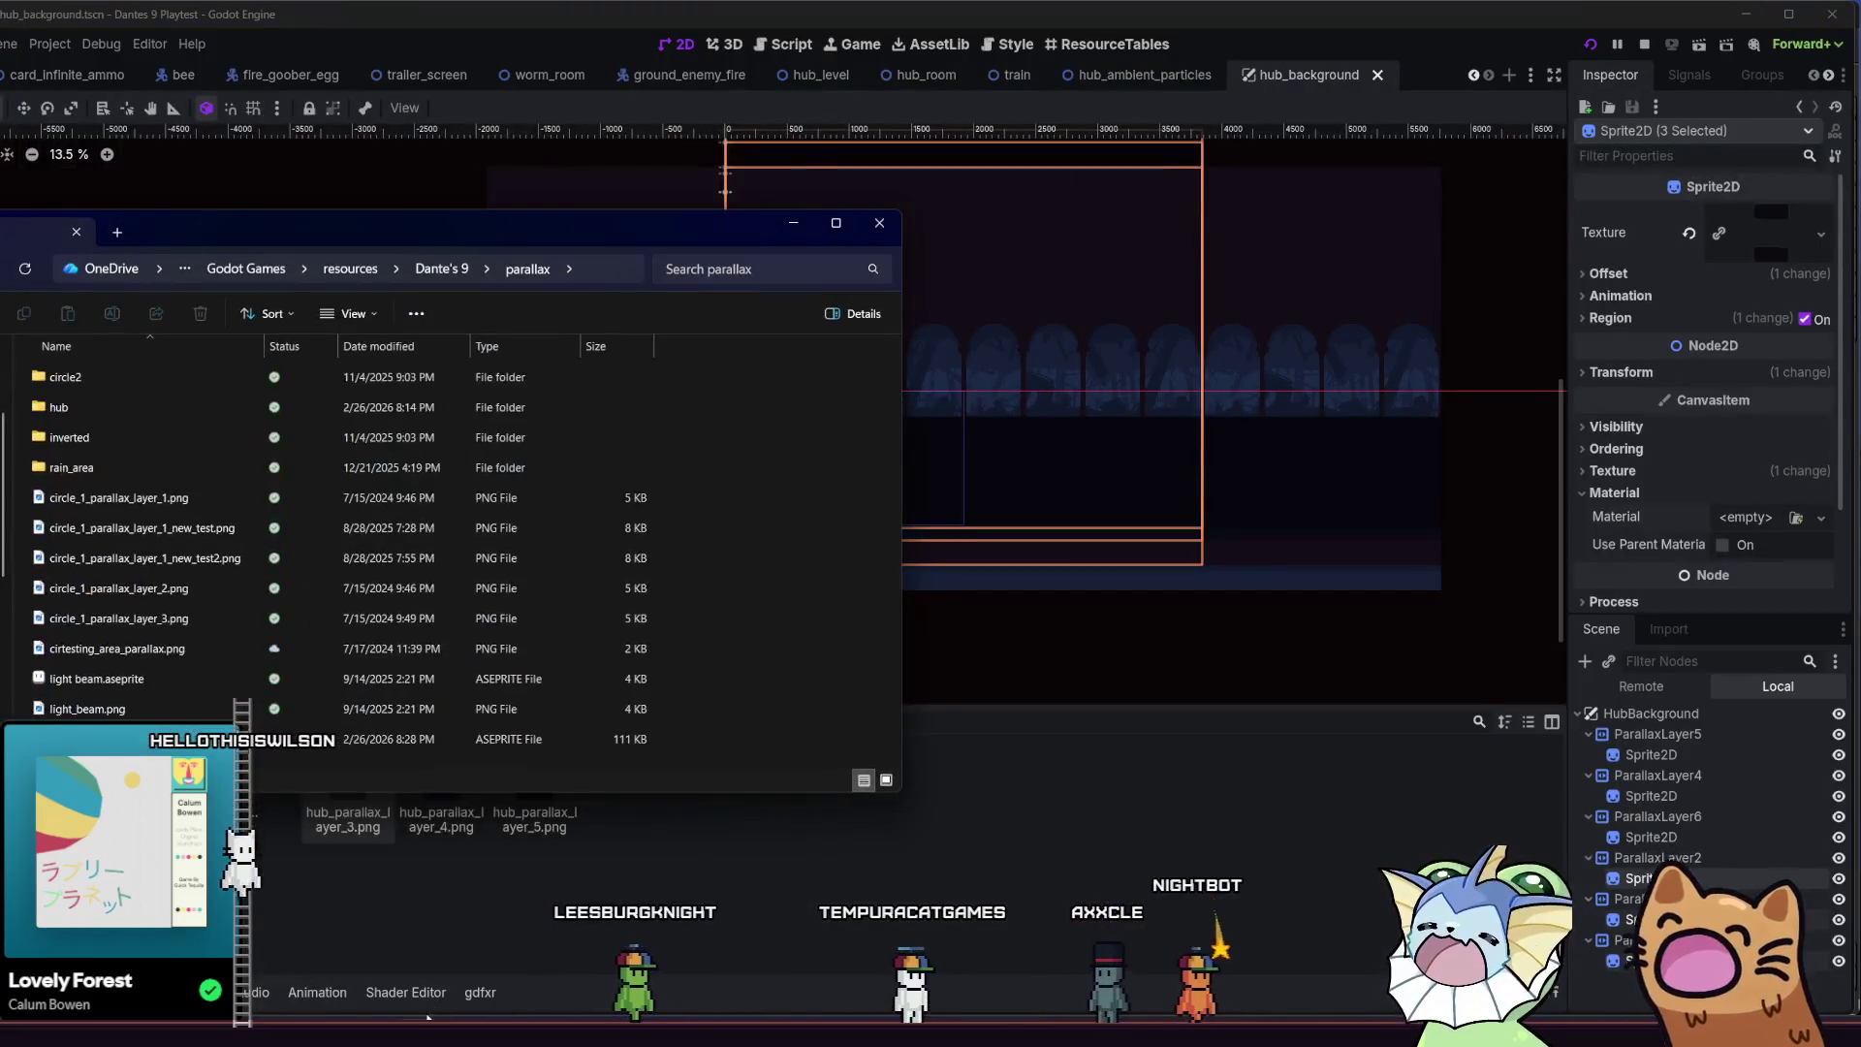
# Browse to Dante's 9 > parallax > hub, select the layer 4 and 5 PNGs and return to Godot to reimport them
pyautogui.hotkey('alt', 'Tab')
pyautogui.hotkey('alt', 'Tab')
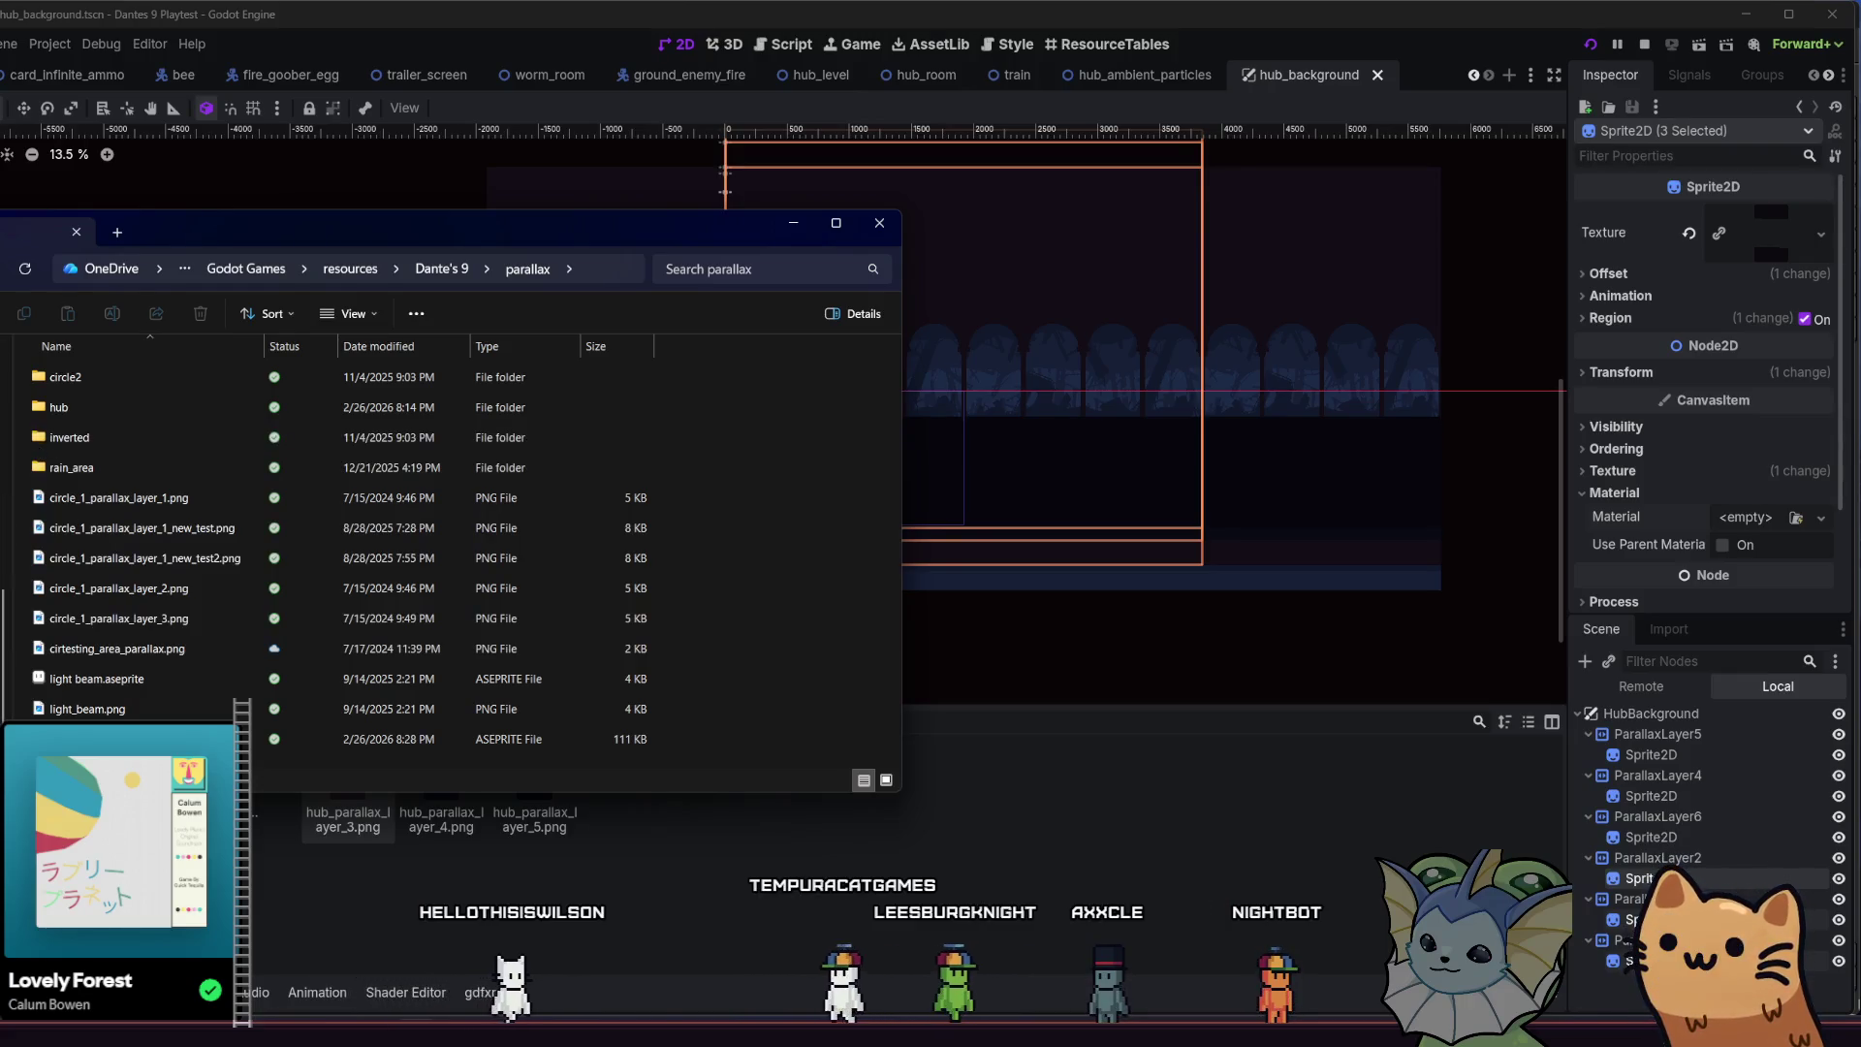
pyautogui.hotkey('alt', 'Left')
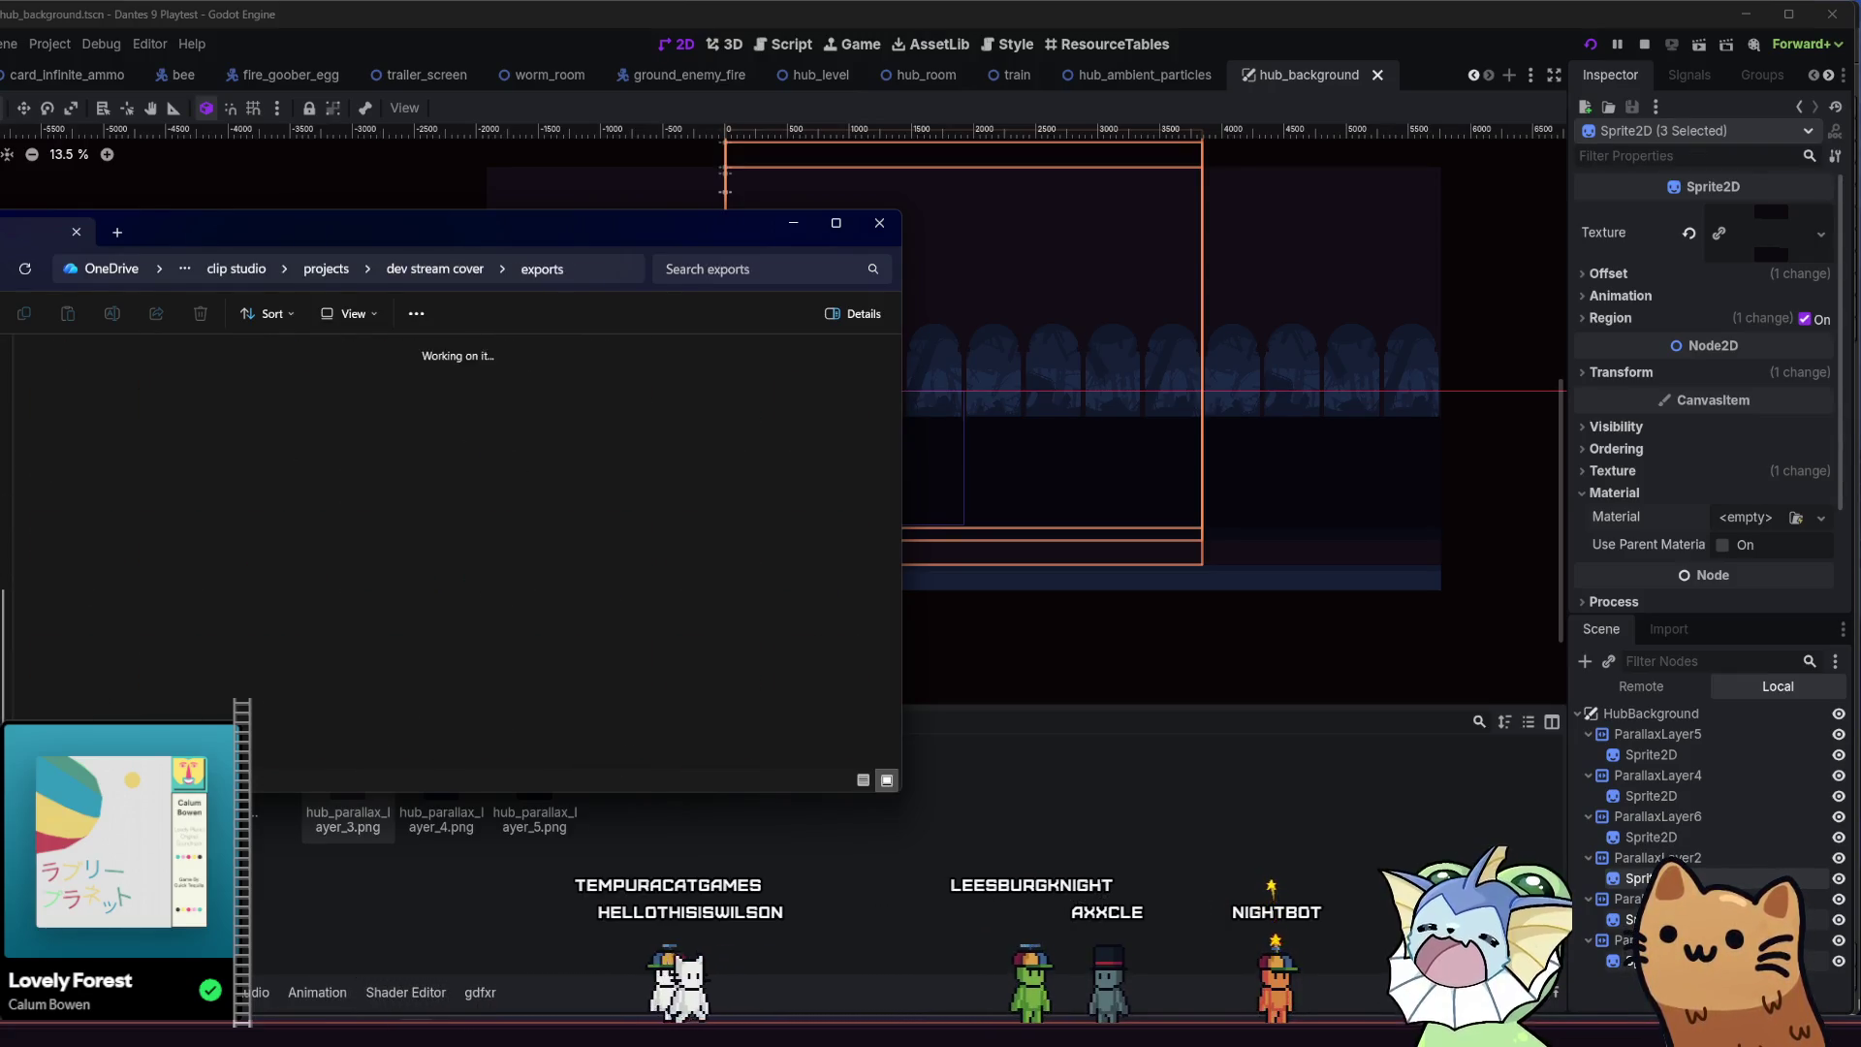
pyautogui.hotkey('alt', 'Left')
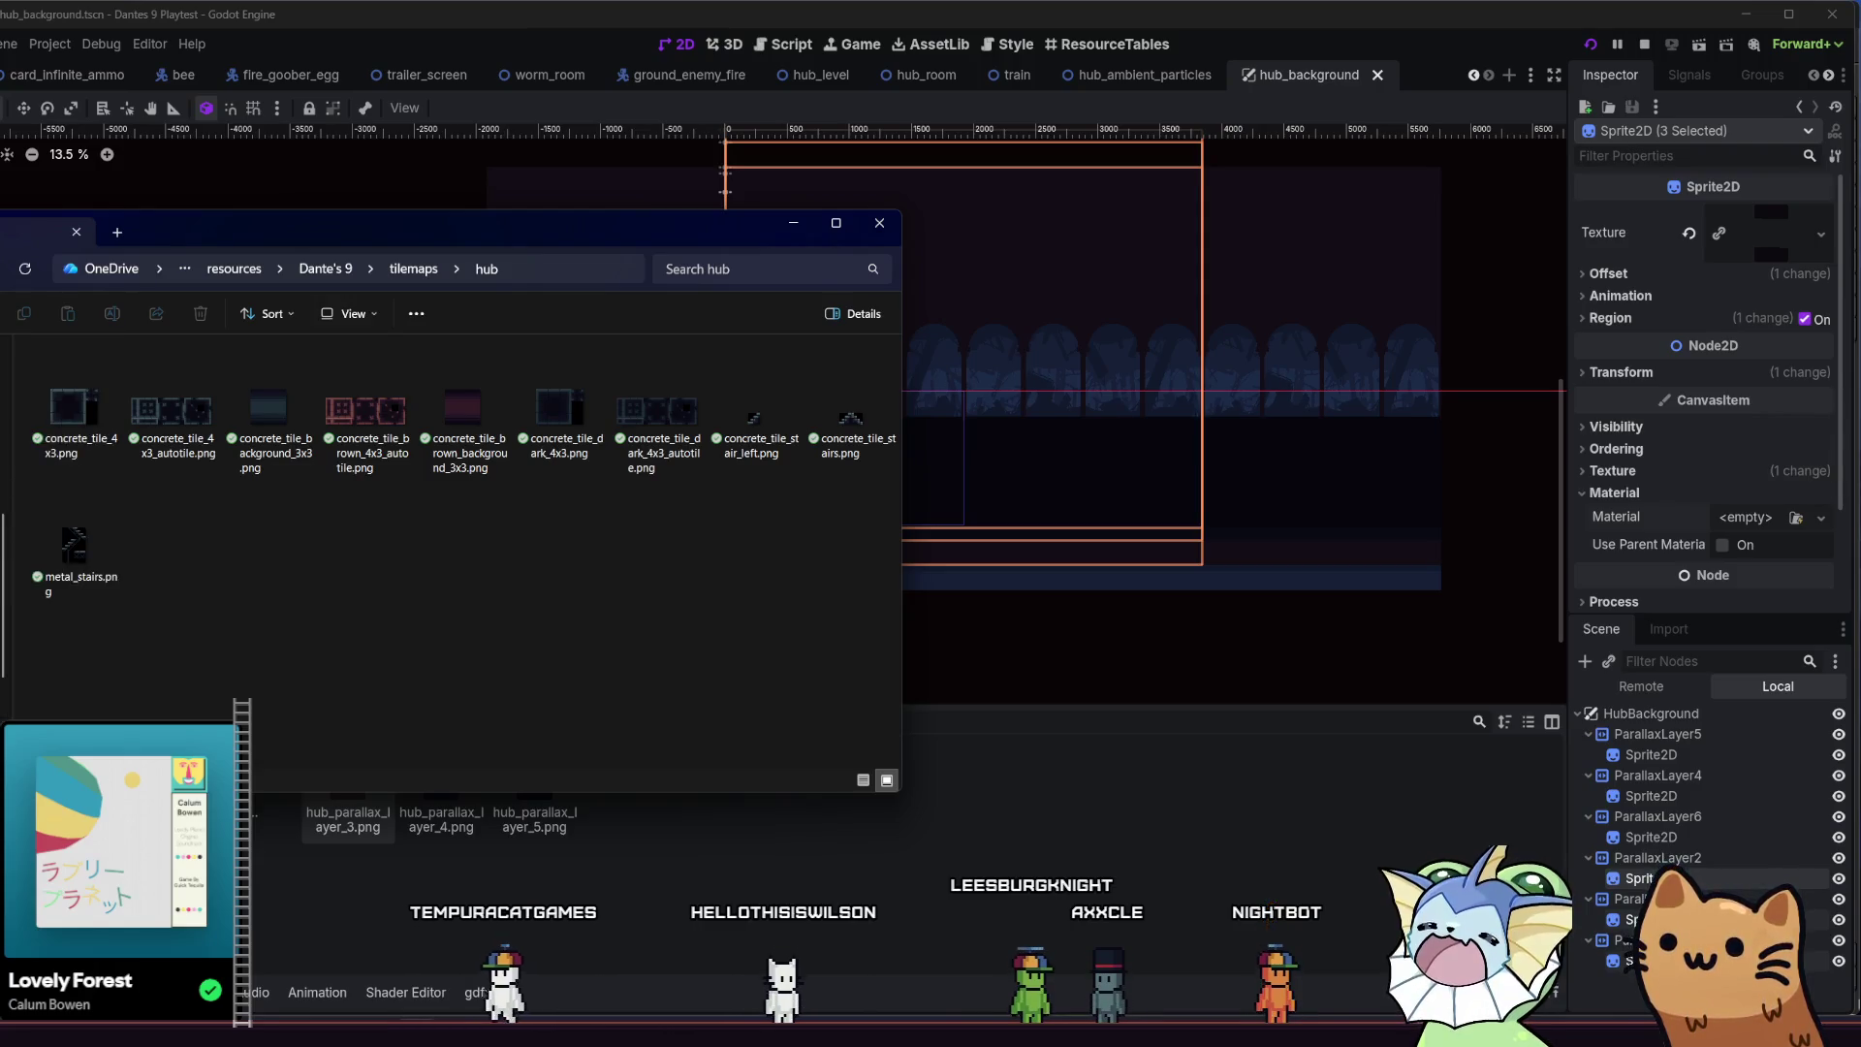
pyautogui.click(326, 267)
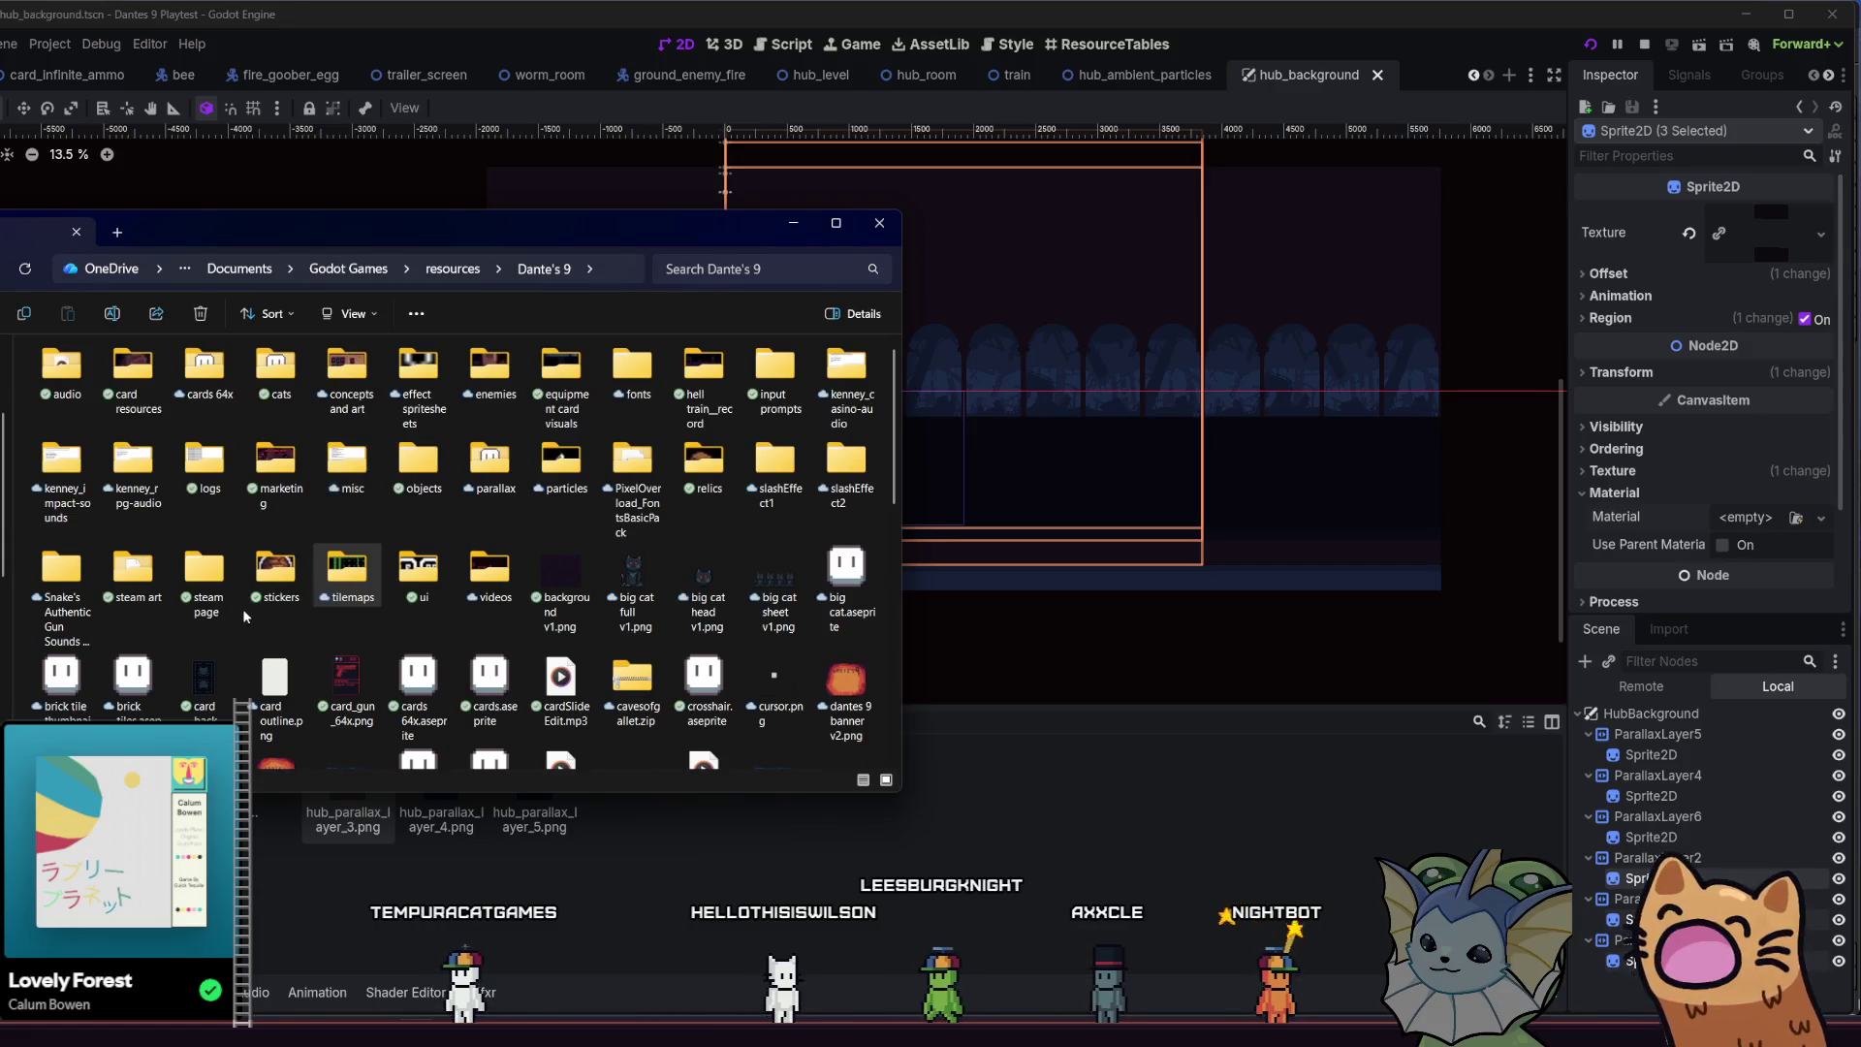
pyautogui.doubleClick(492, 469)
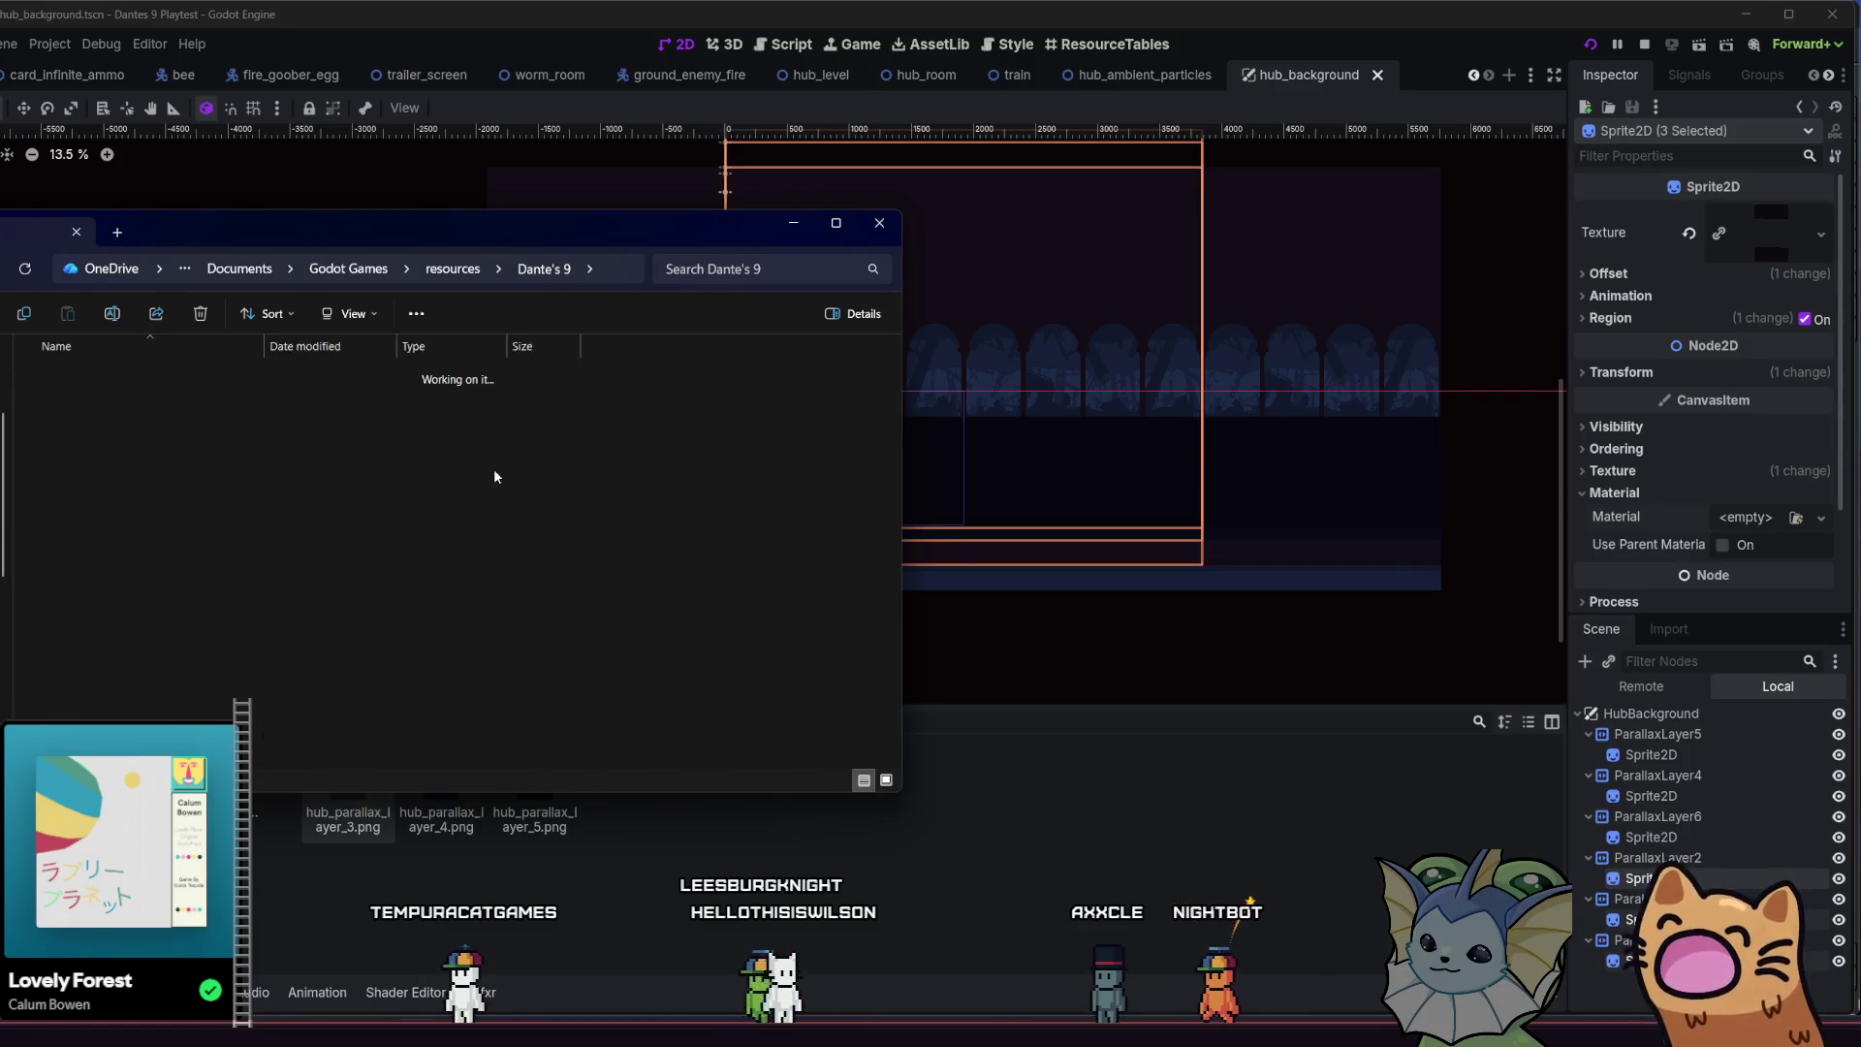
pyautogui.doubleClick(148, 406)
pyautogui.moveTo(328, 501); pyautogui.dragTo(176, 443)
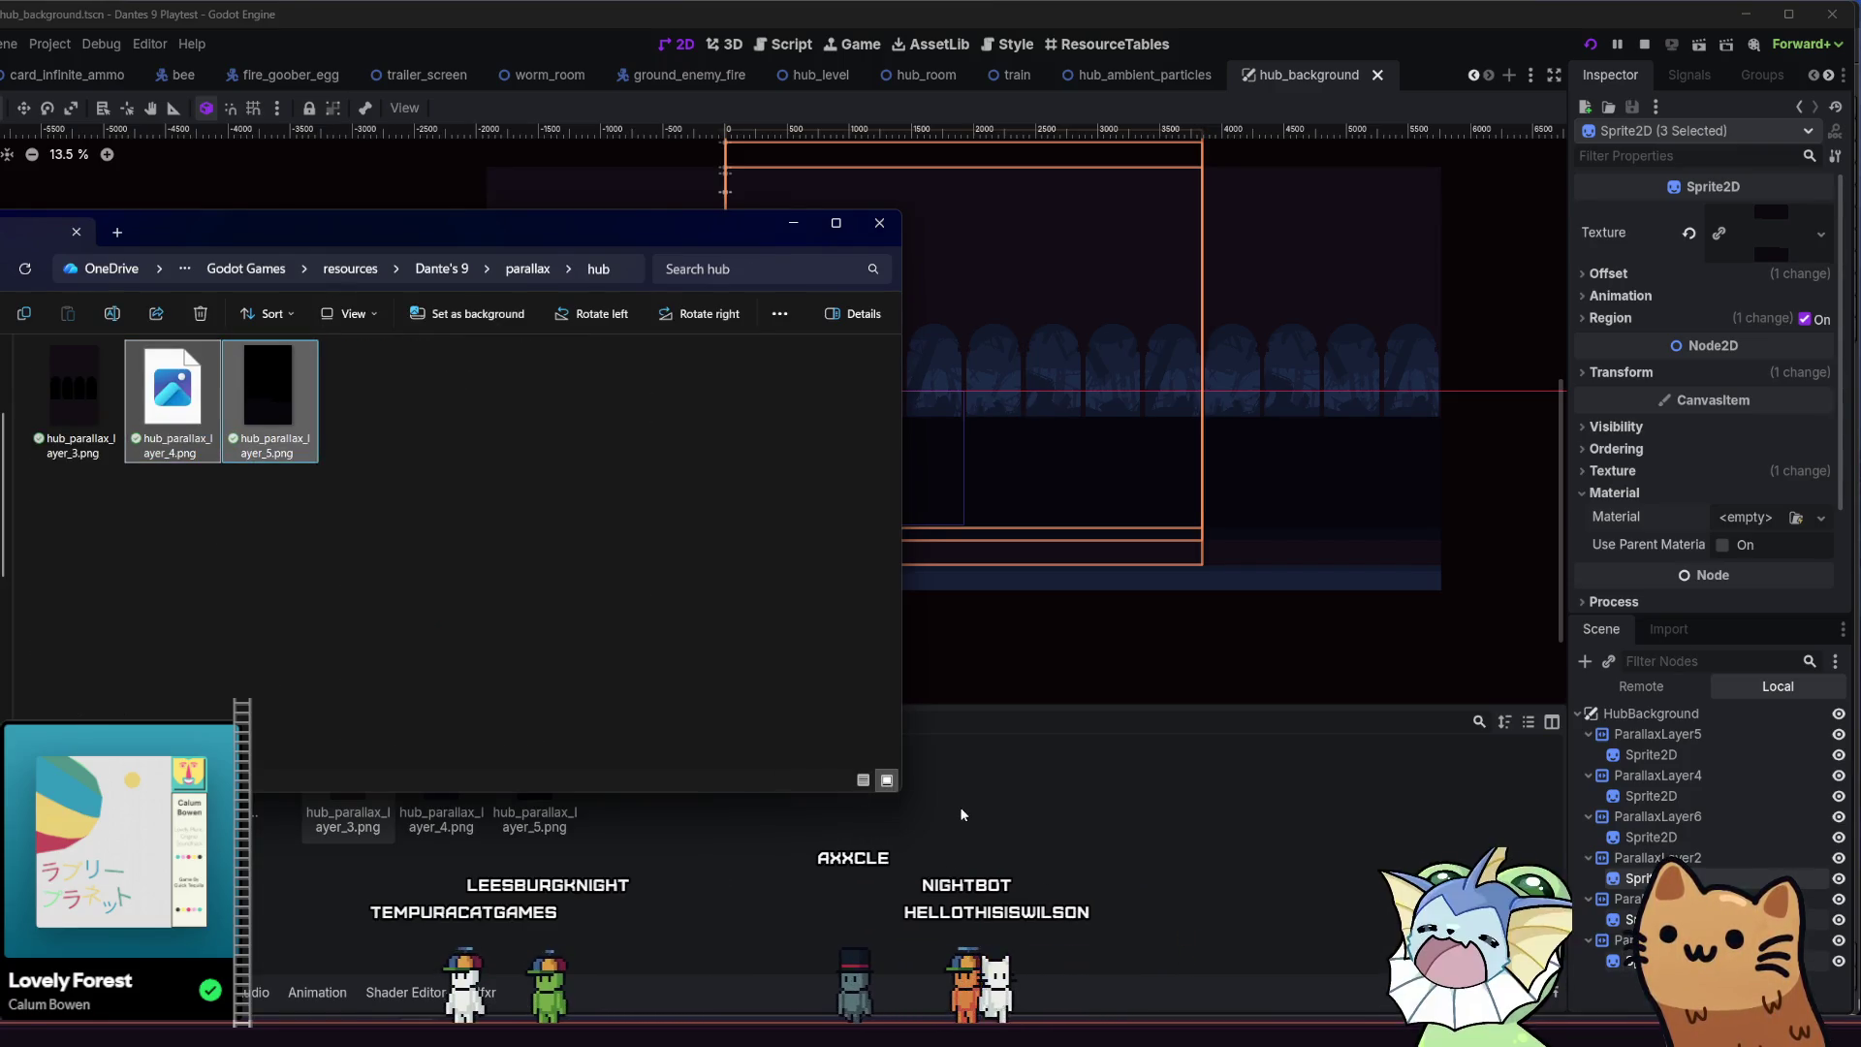
pyautogui.click(960, 807)
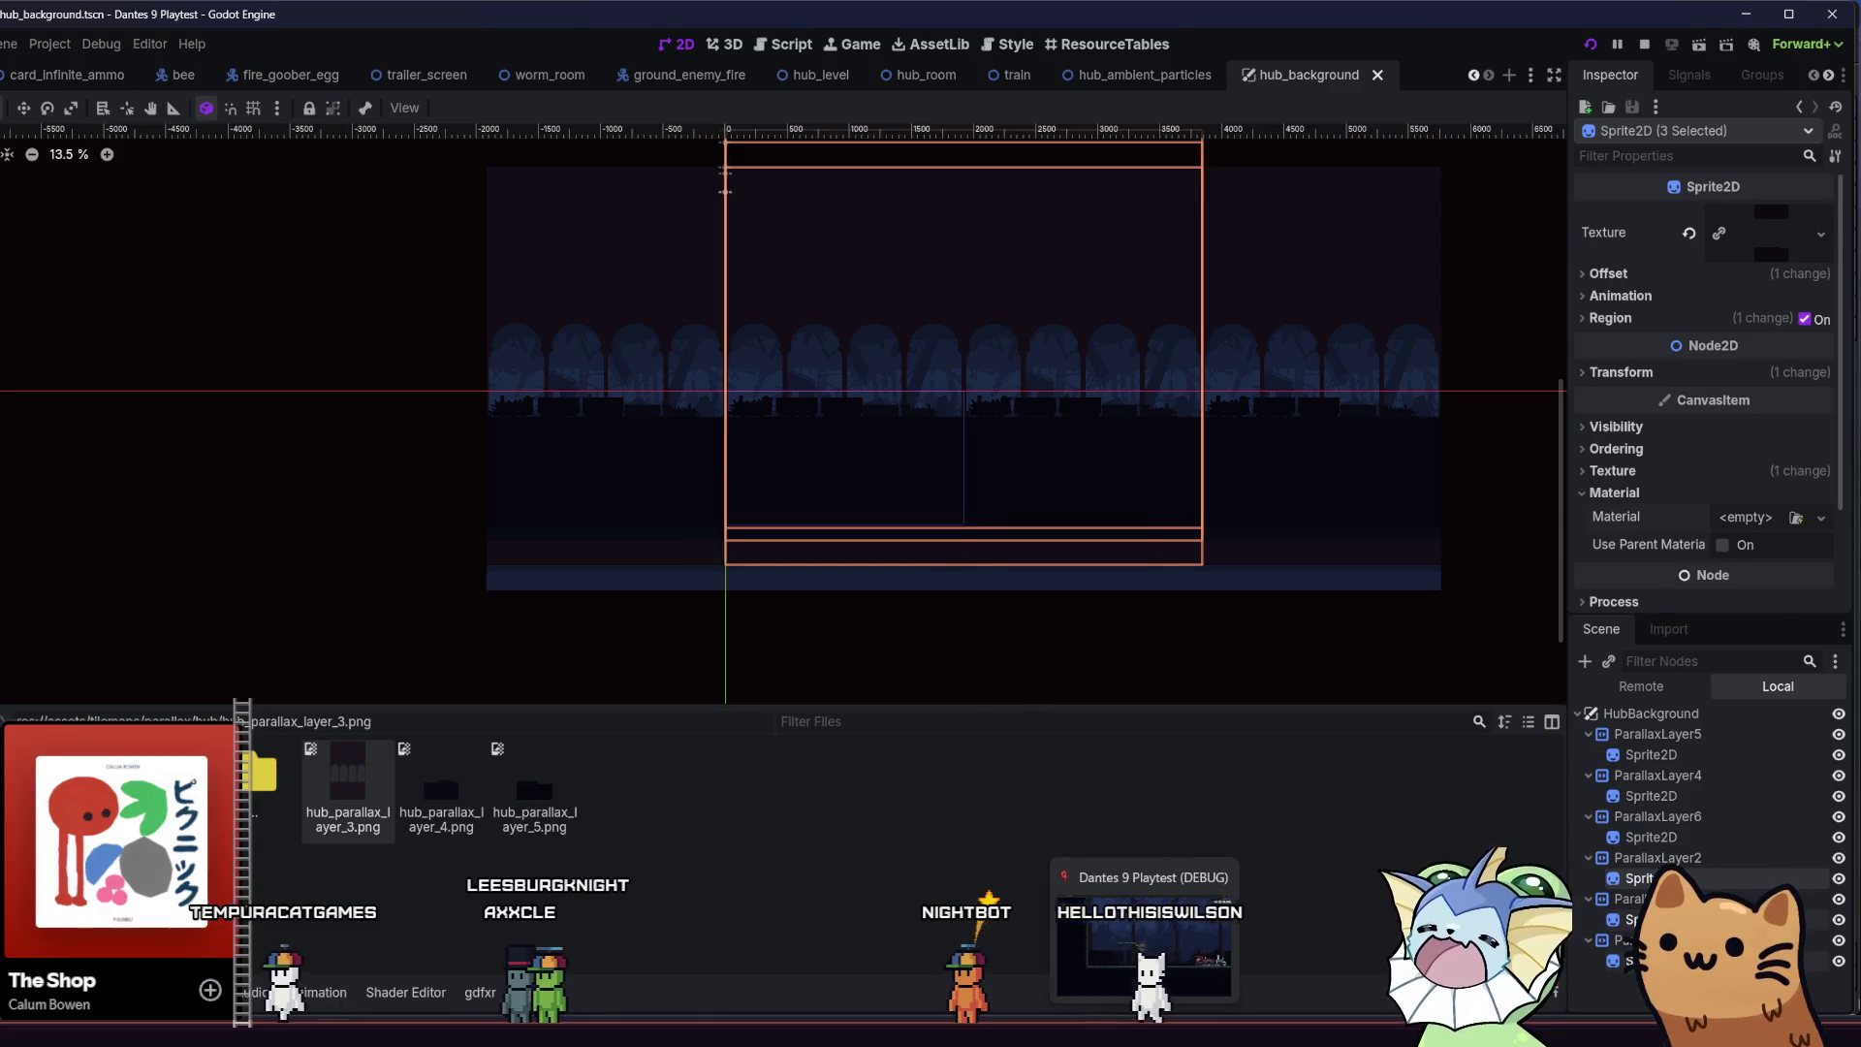
pyautogui.press('Right')
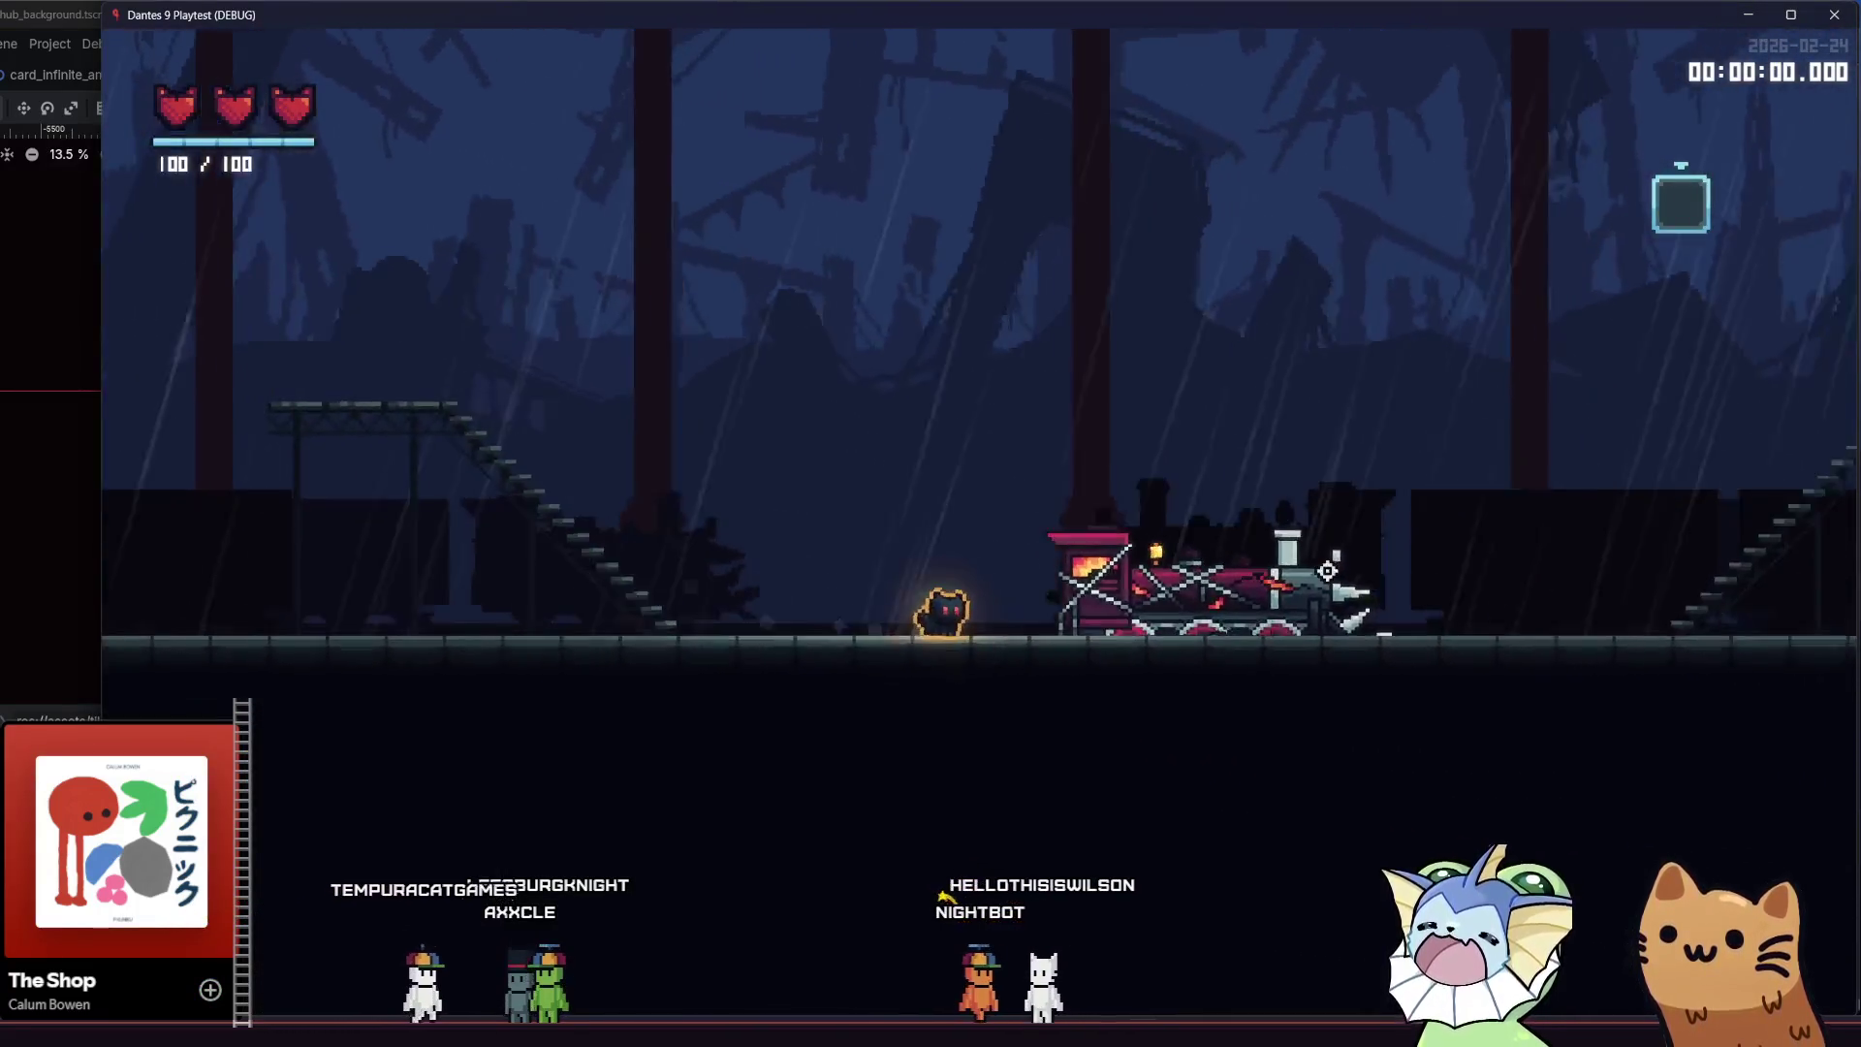
pyautogui.press('Right')
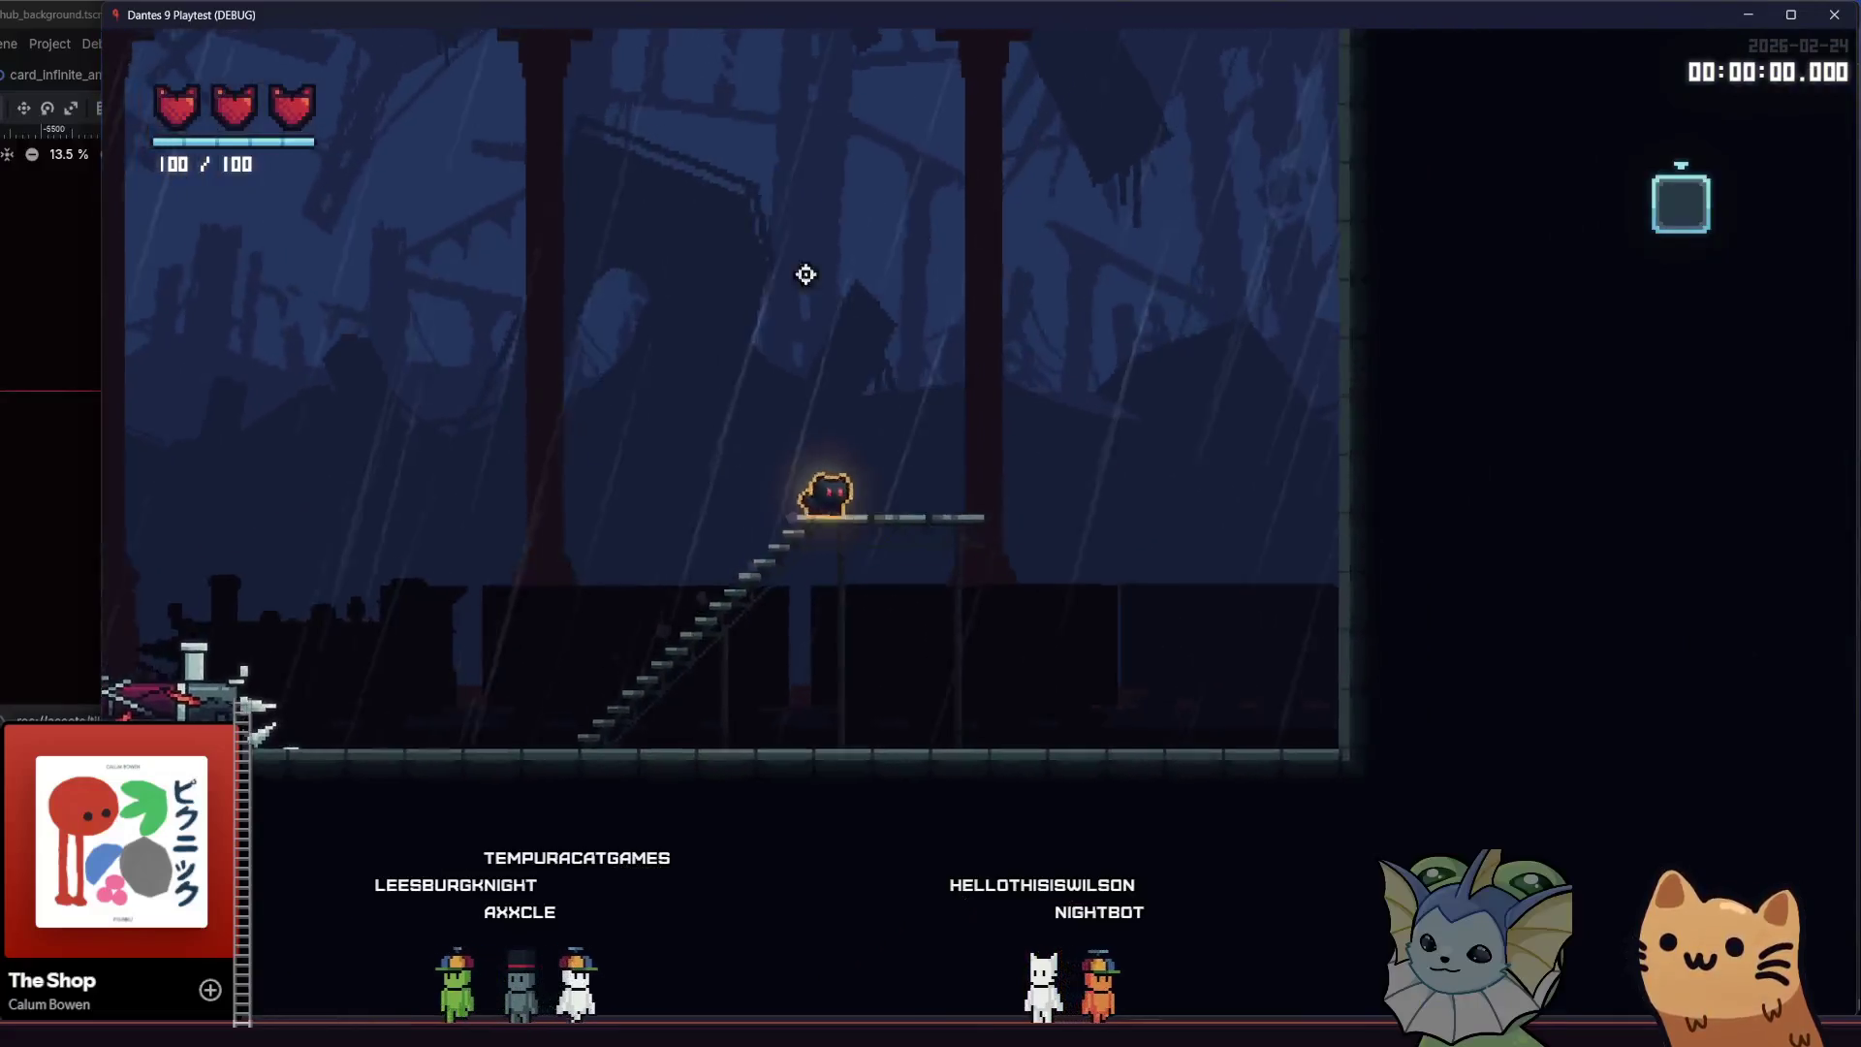
pyautogui.press('Left')
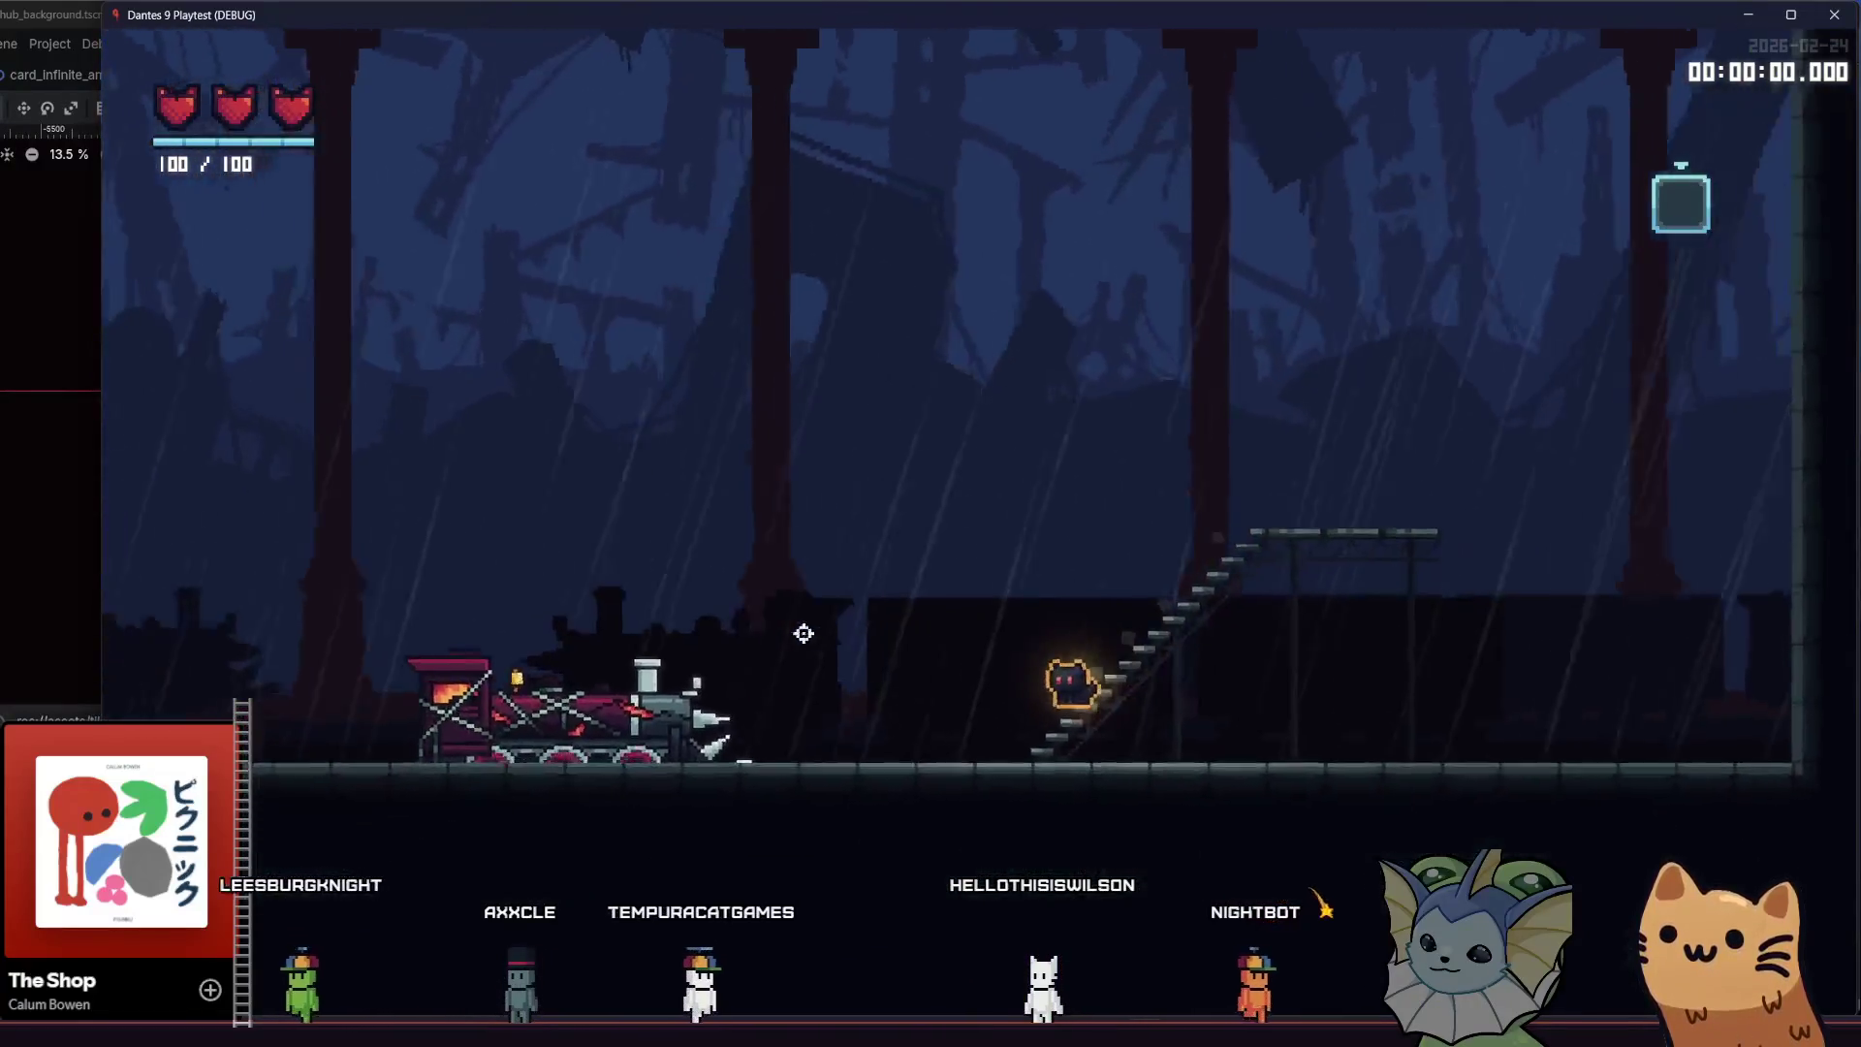
pyautogui.press('Left')
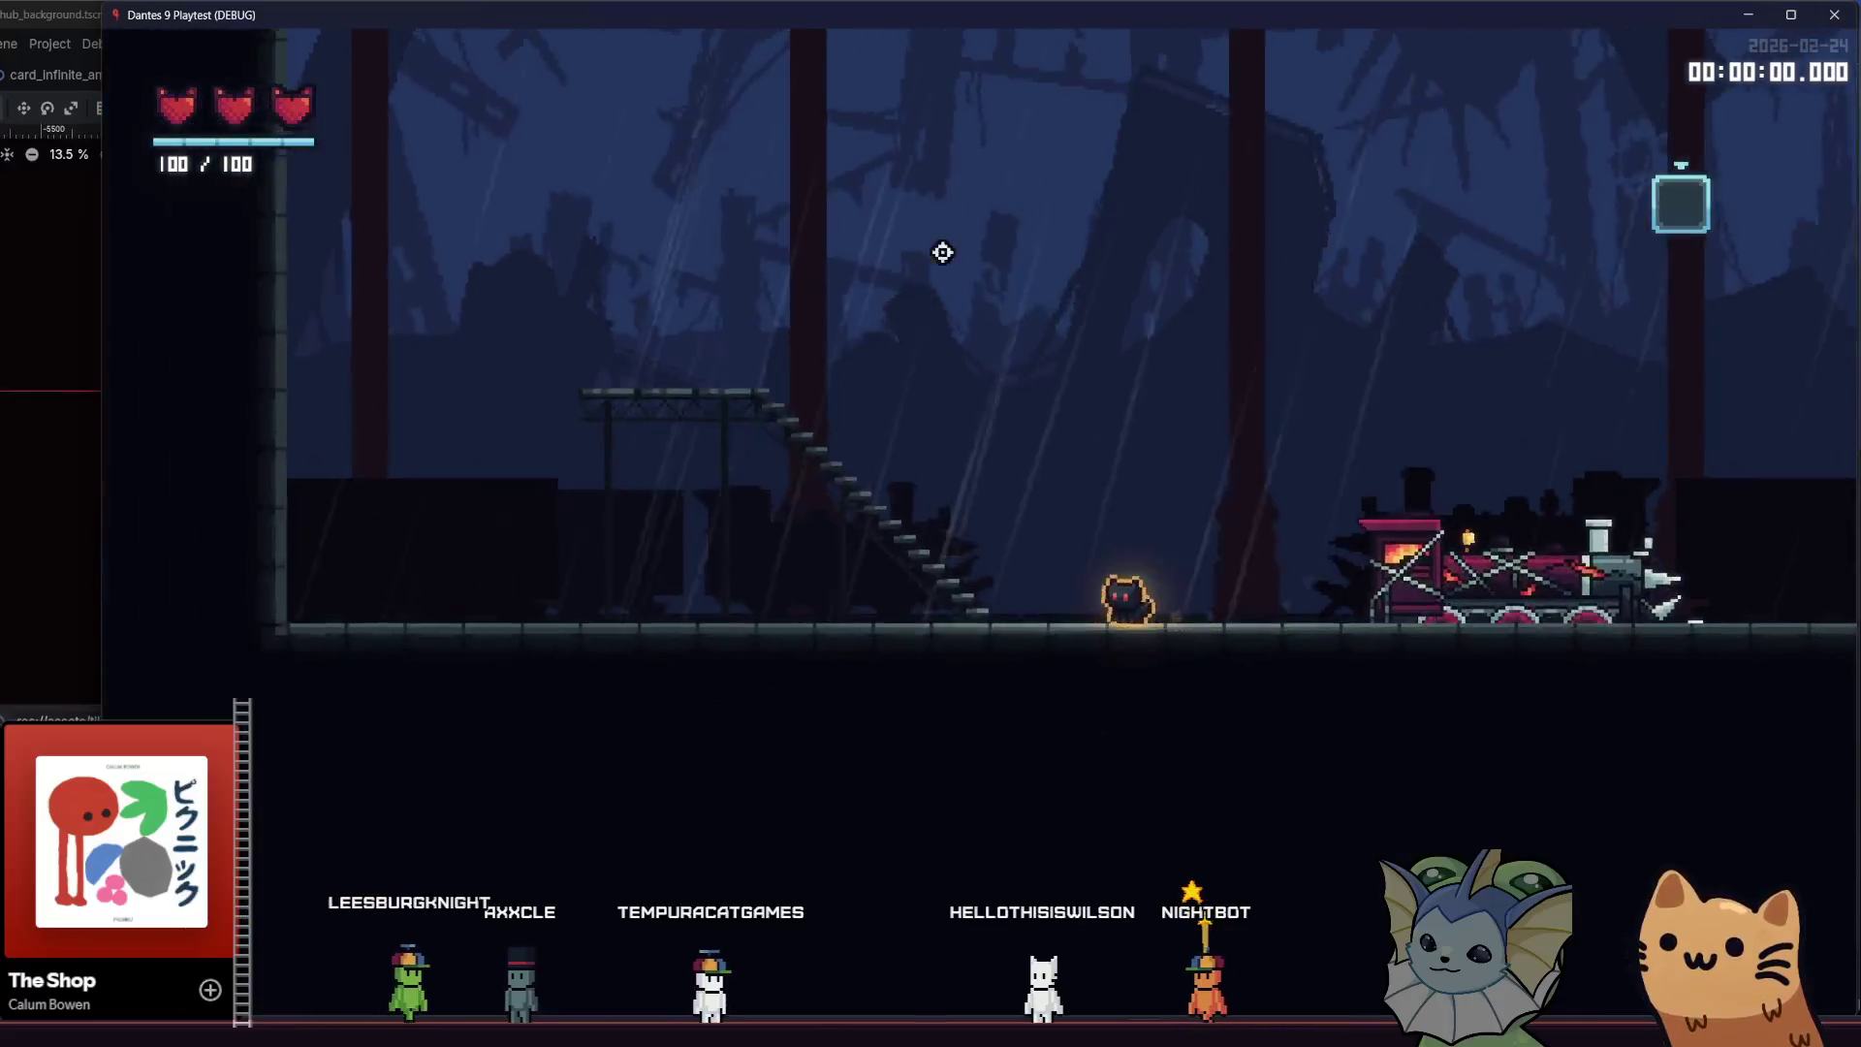
pyautogui.press('Right')
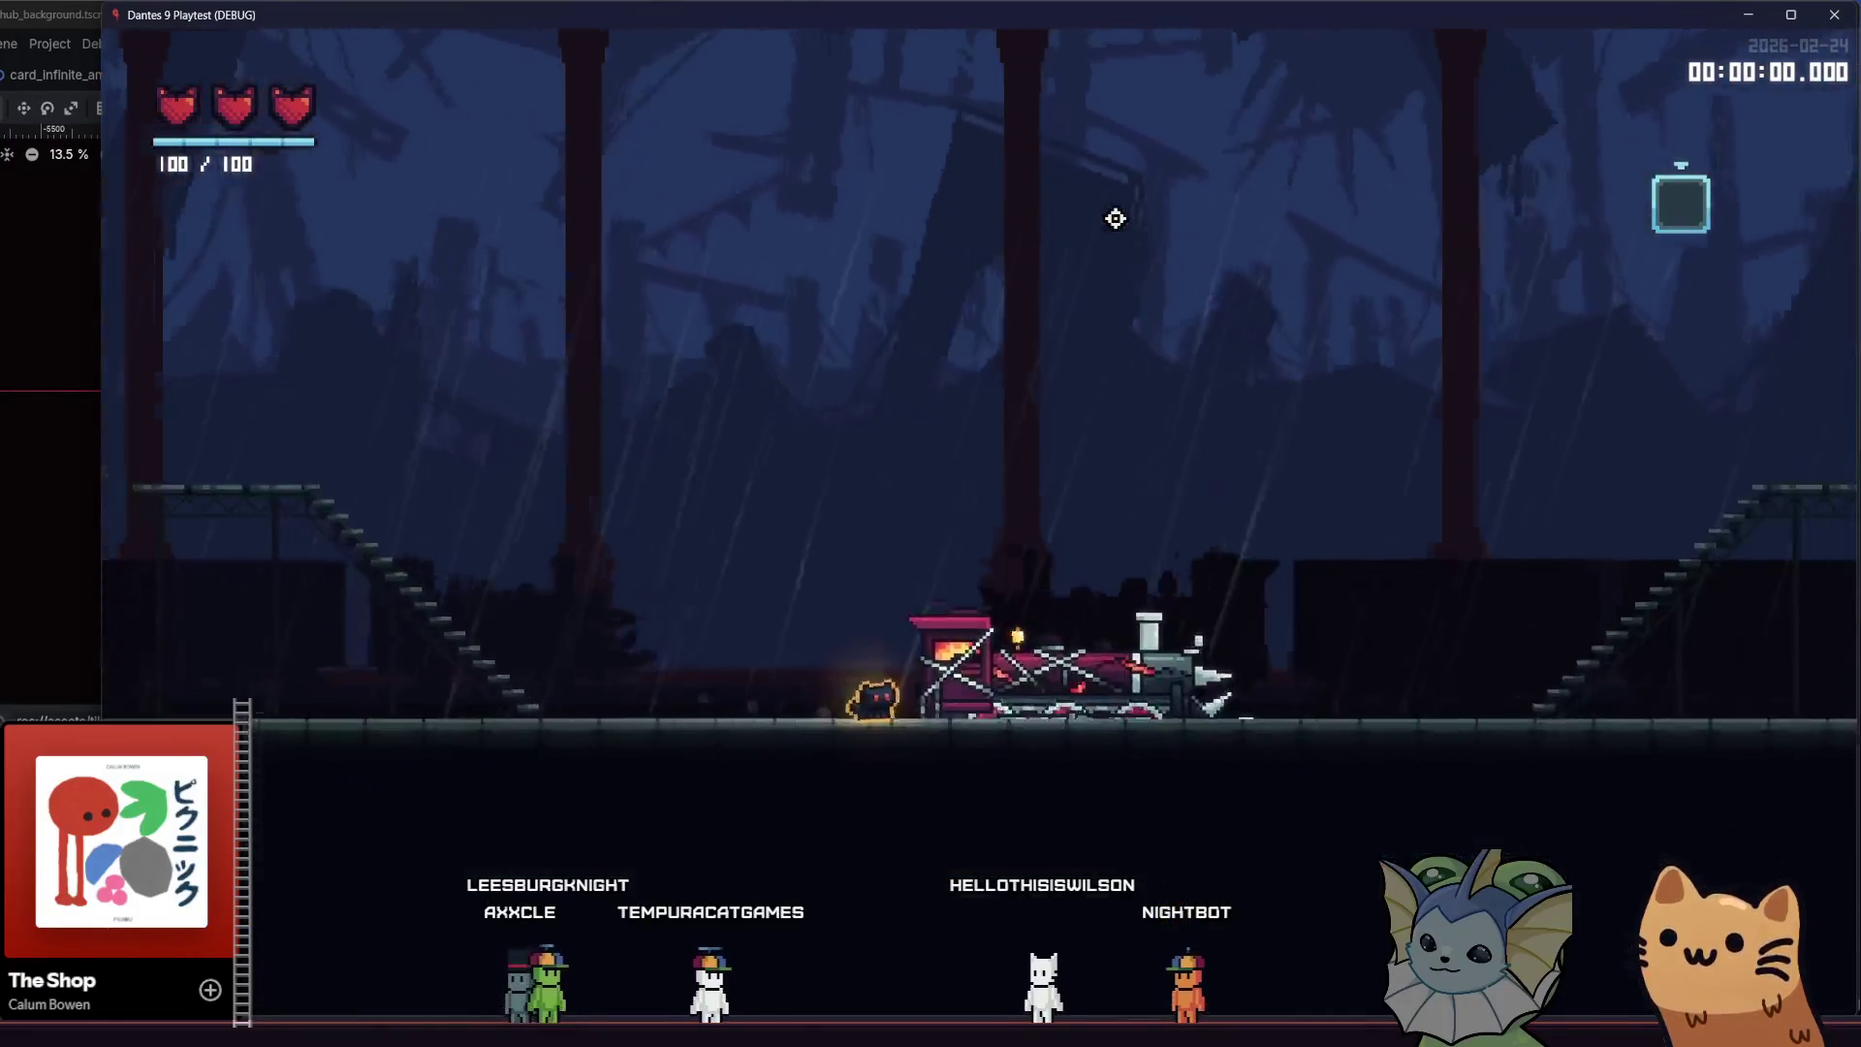
pyautogui.press('Right')
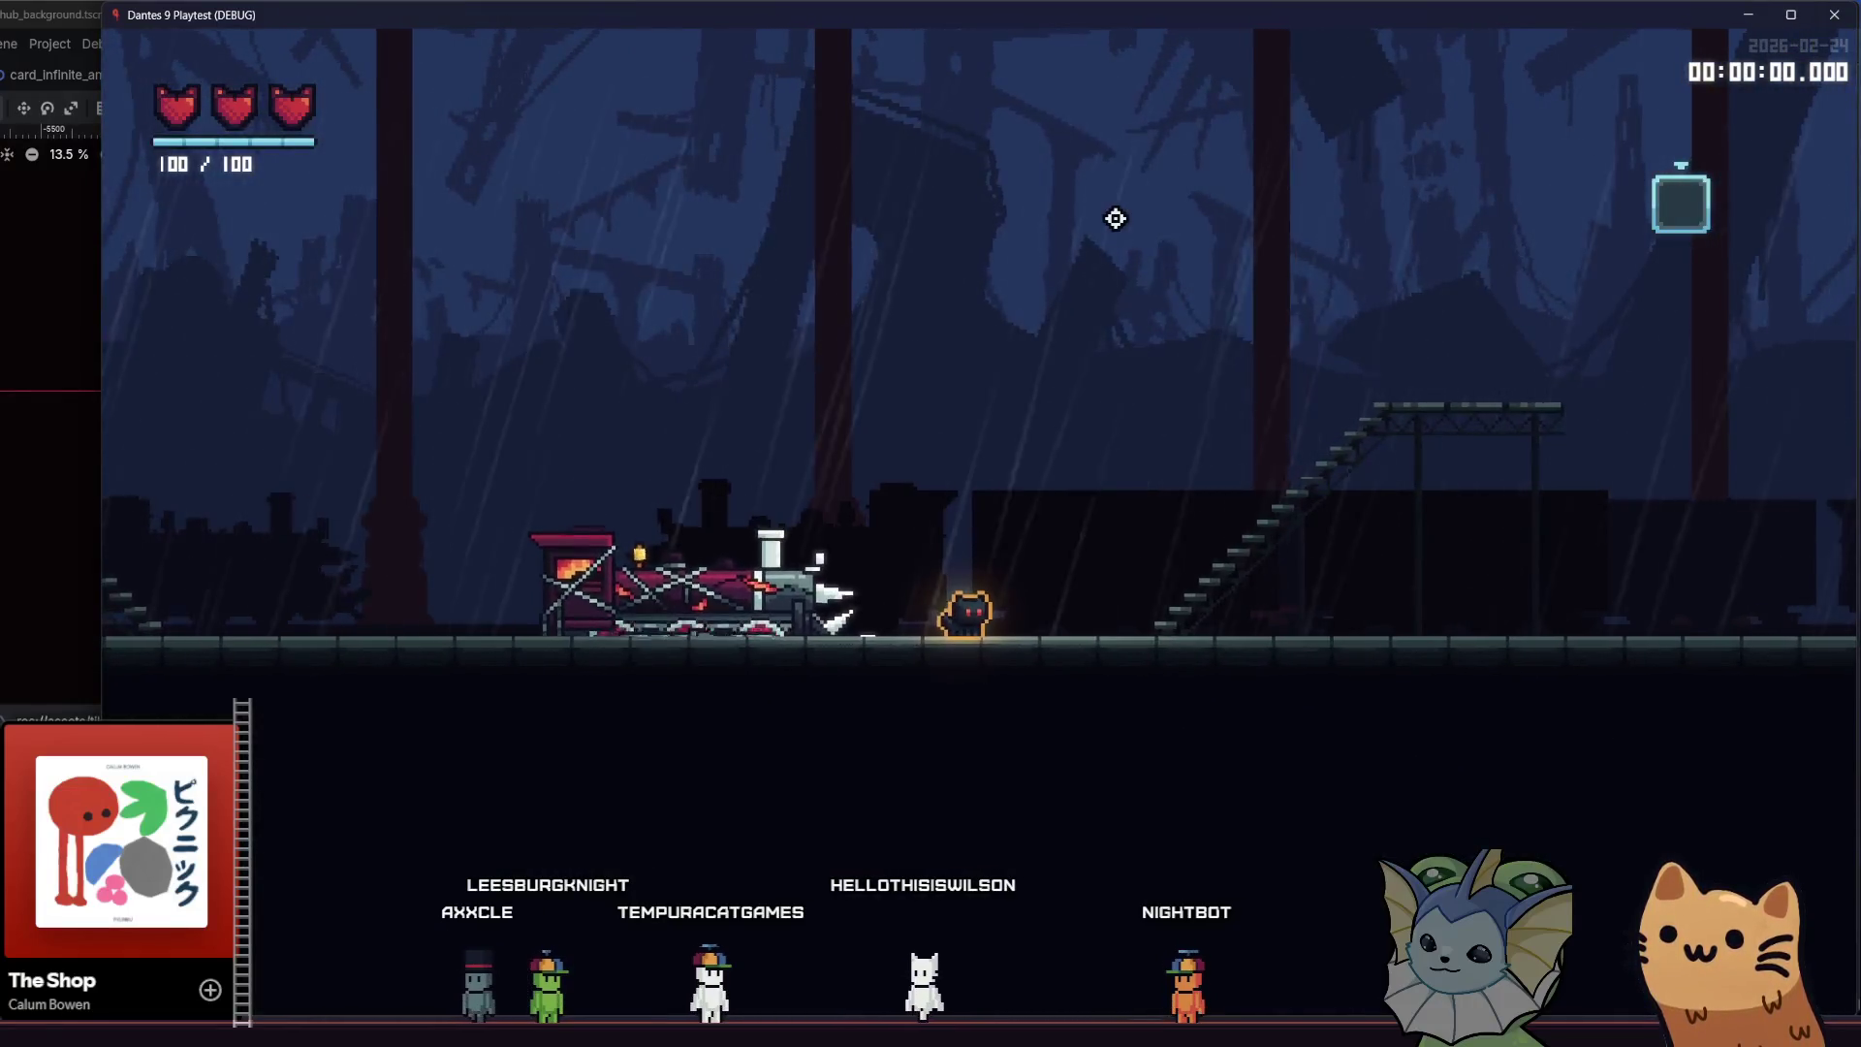
pyautogui.press('Right')
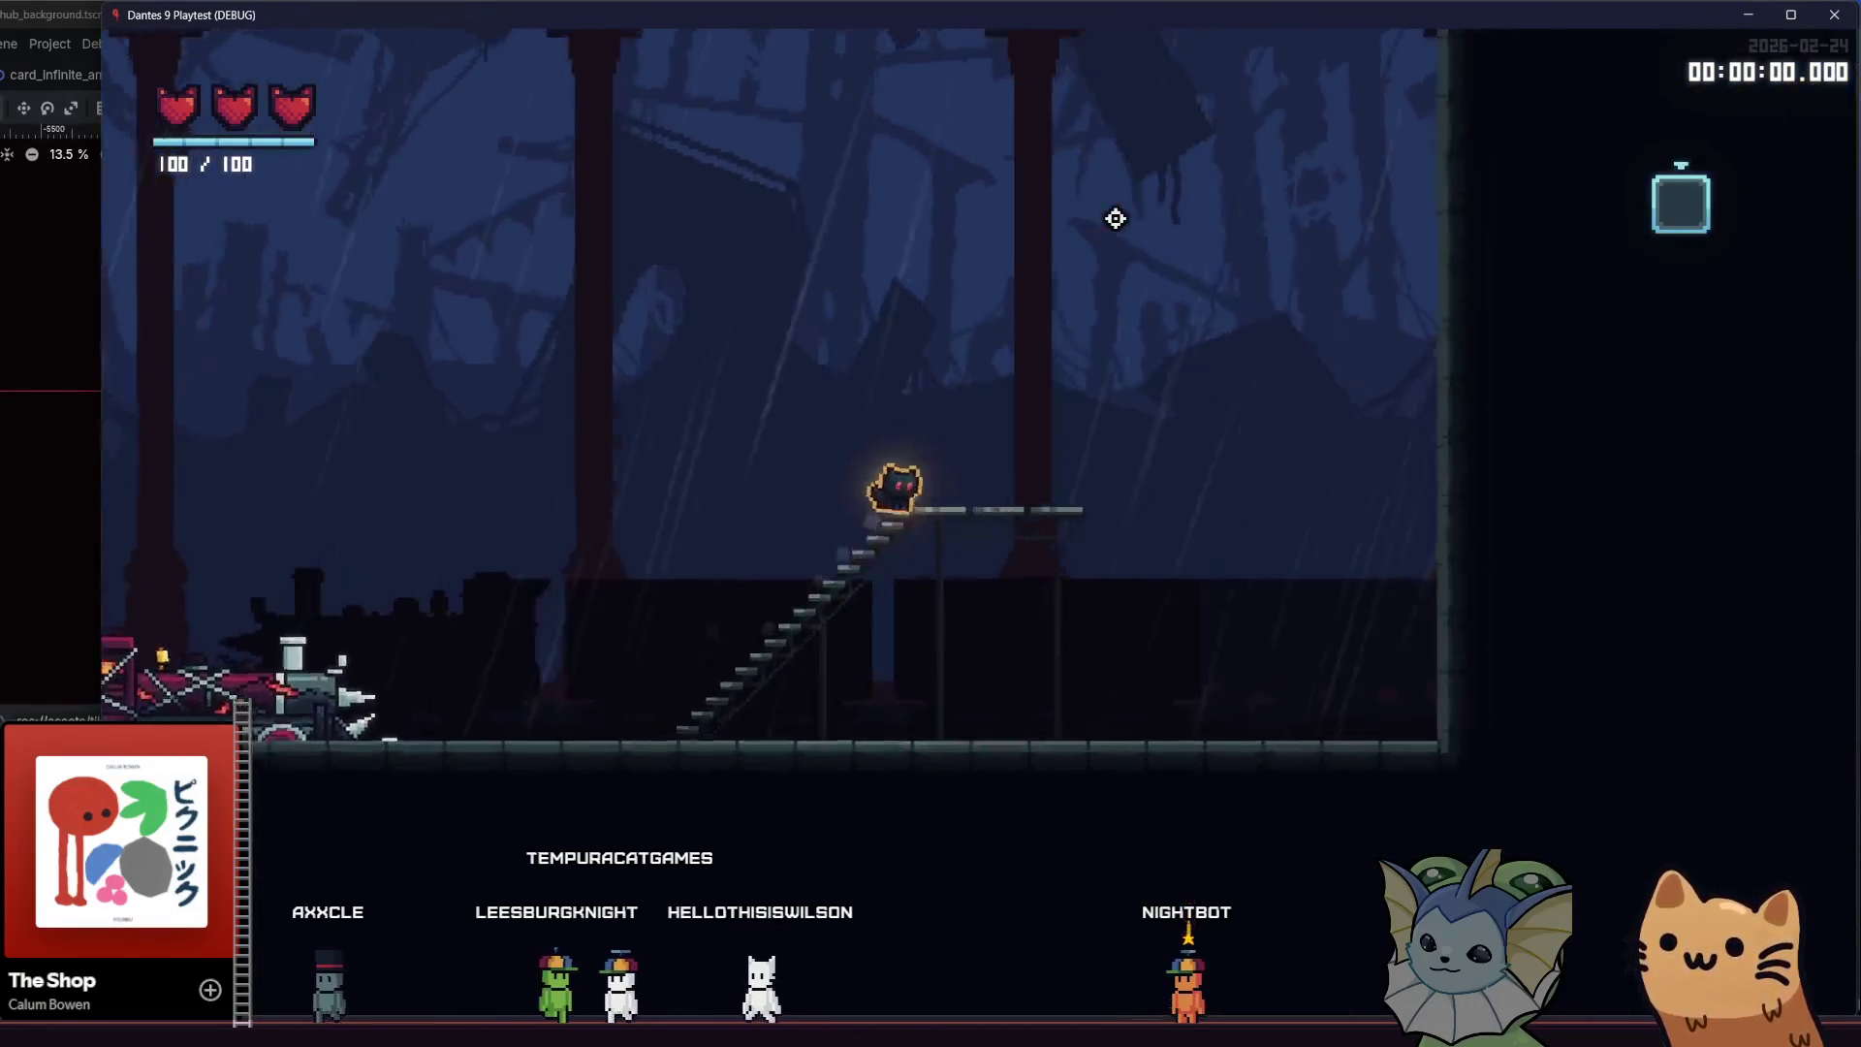
pyautogui.press('Left')
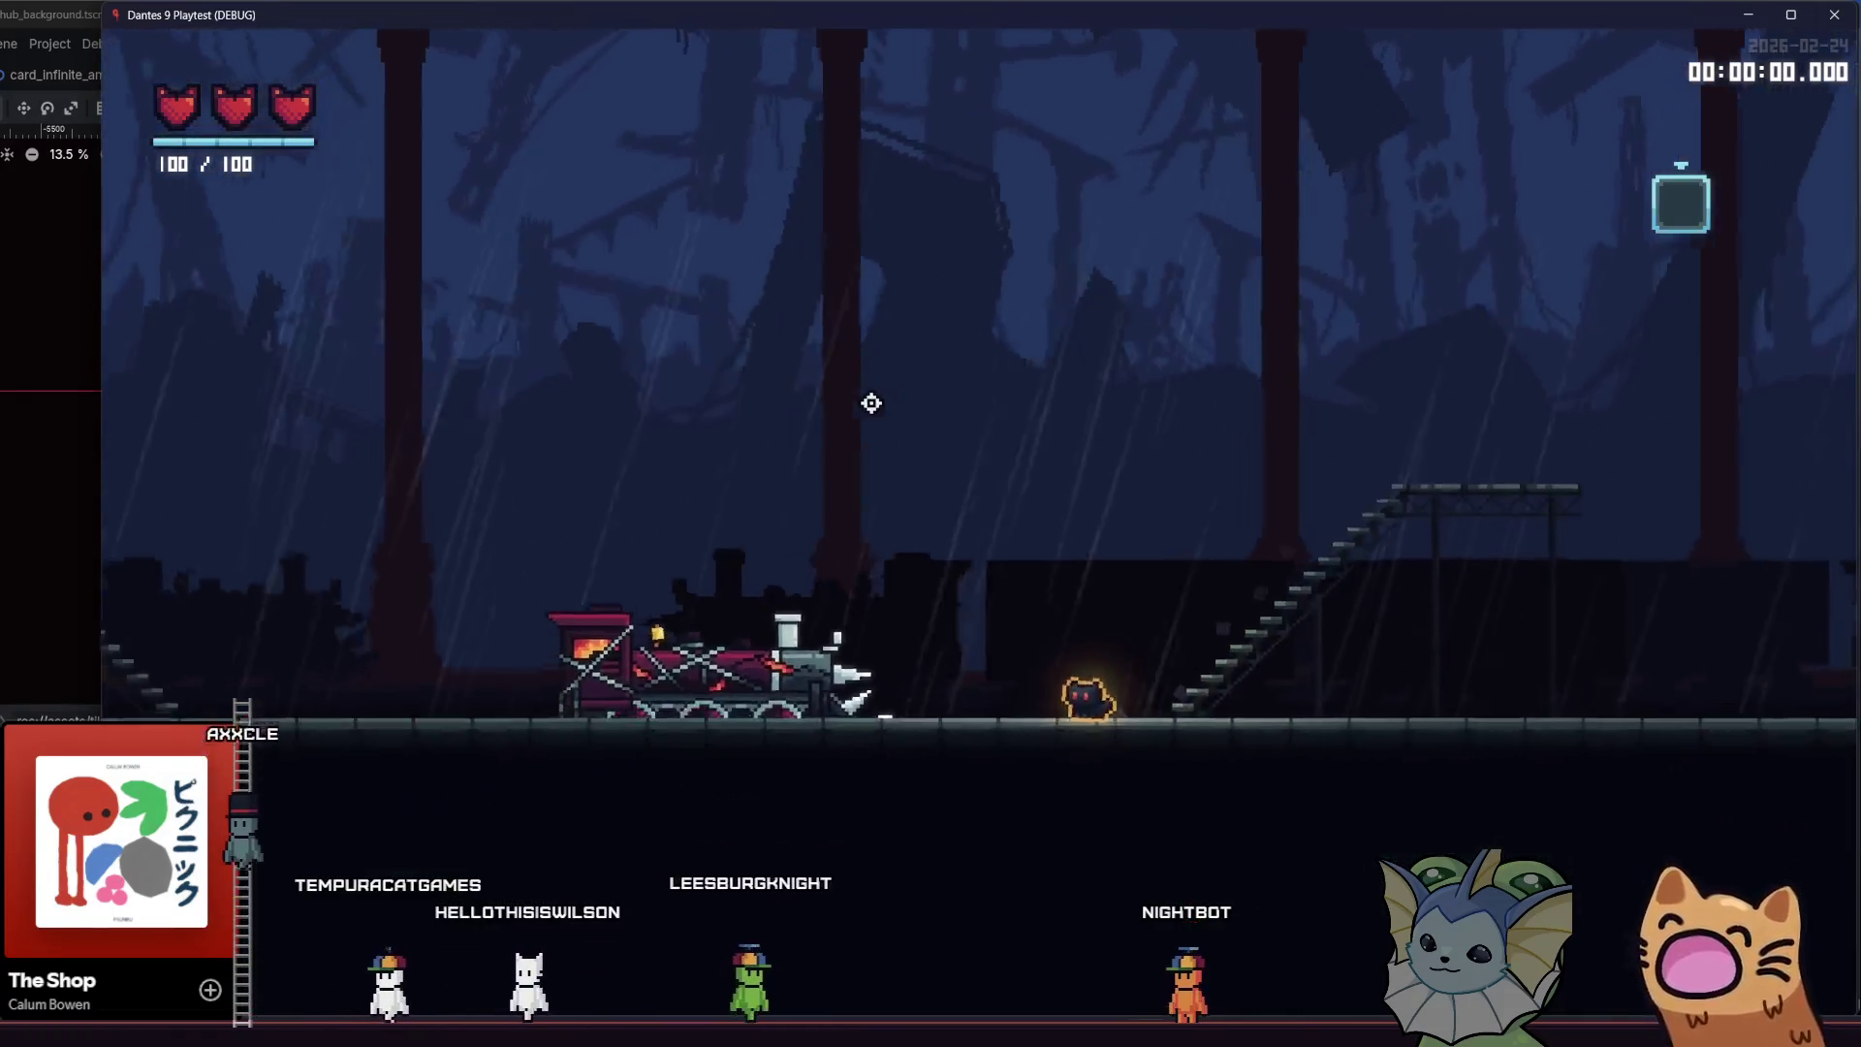
pyautogui.press('Left')
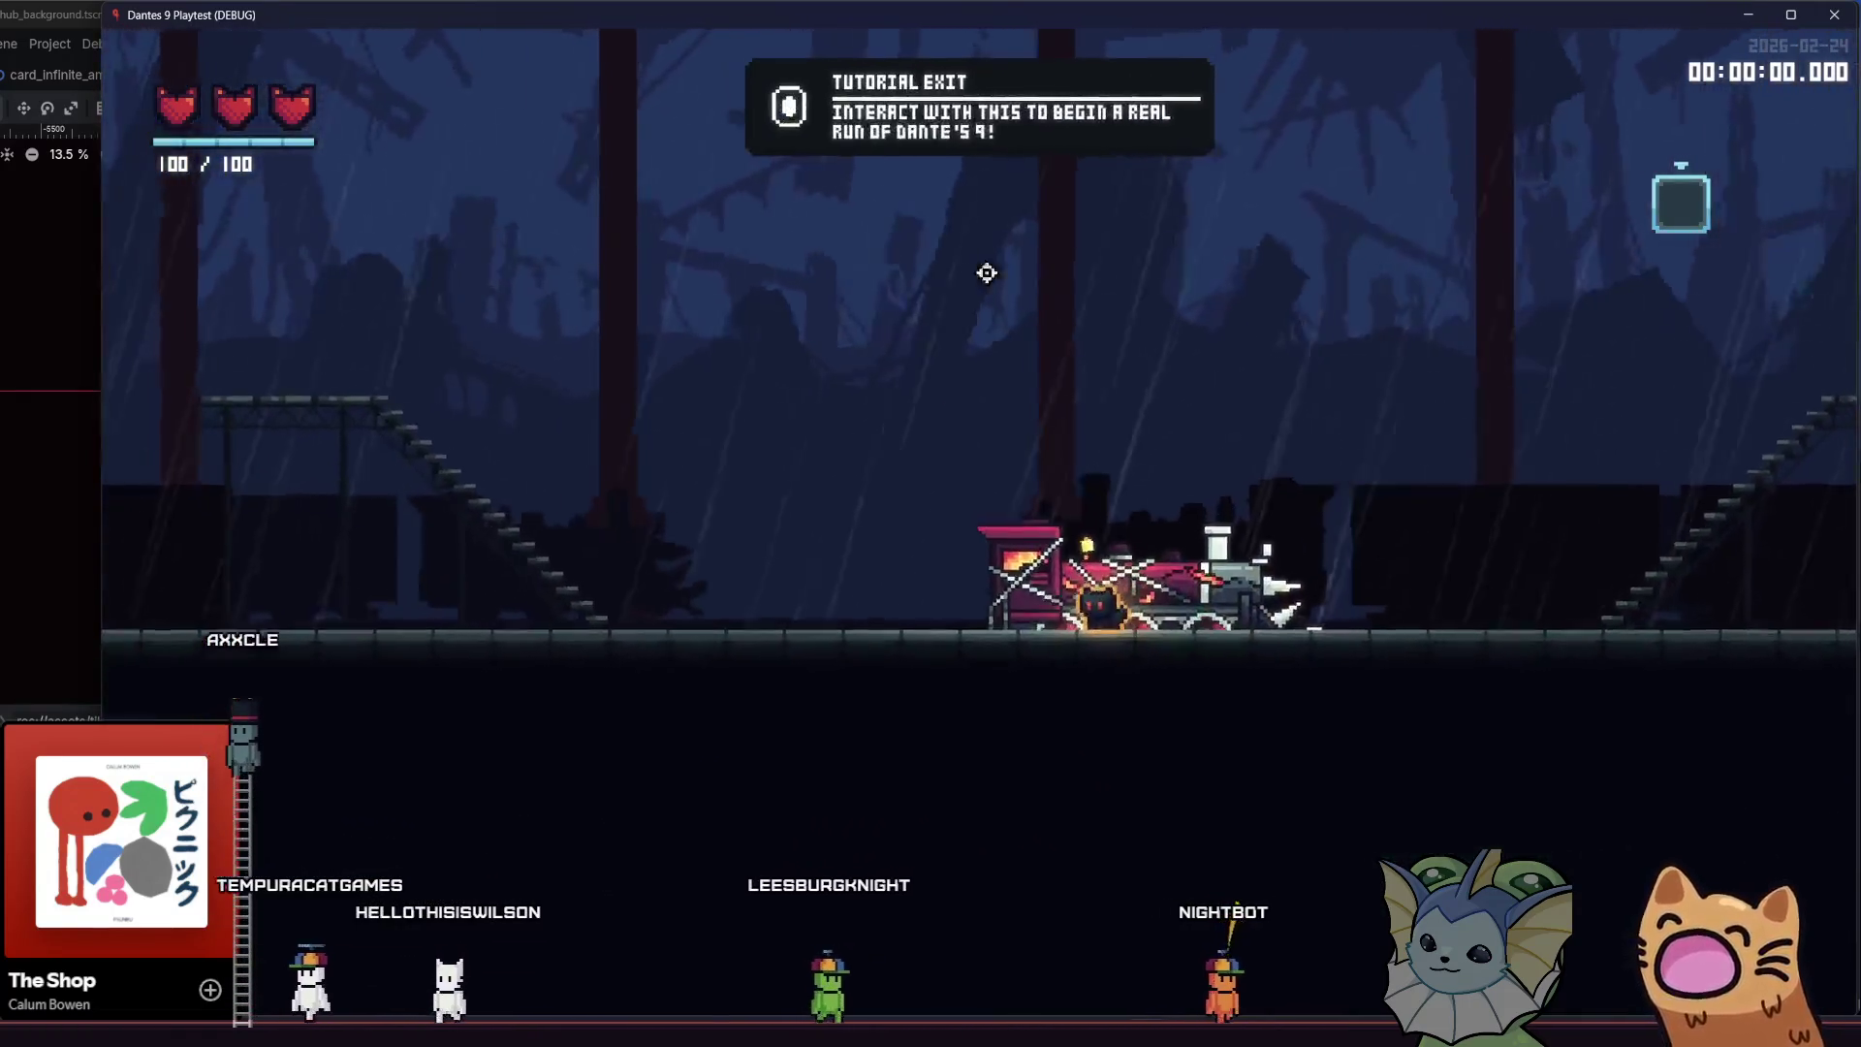
pyautogui.press('Left')
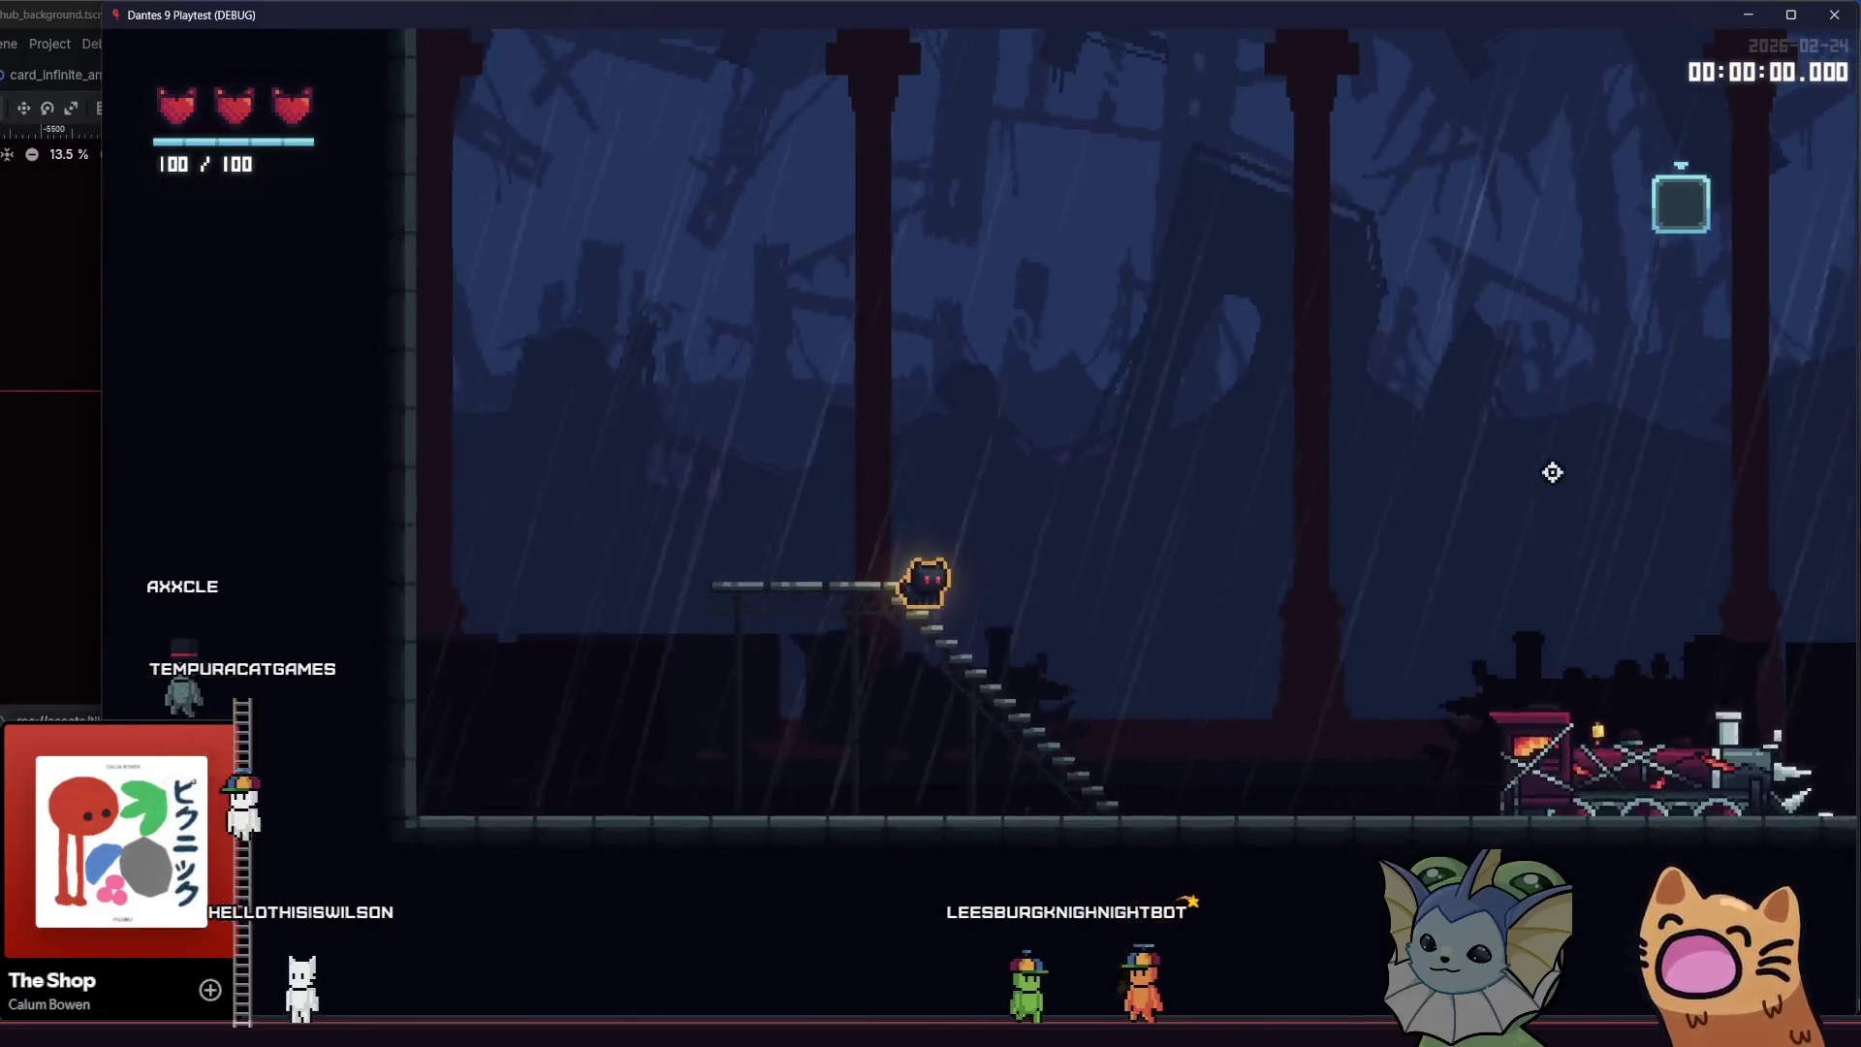
pyautogui.press('Right')
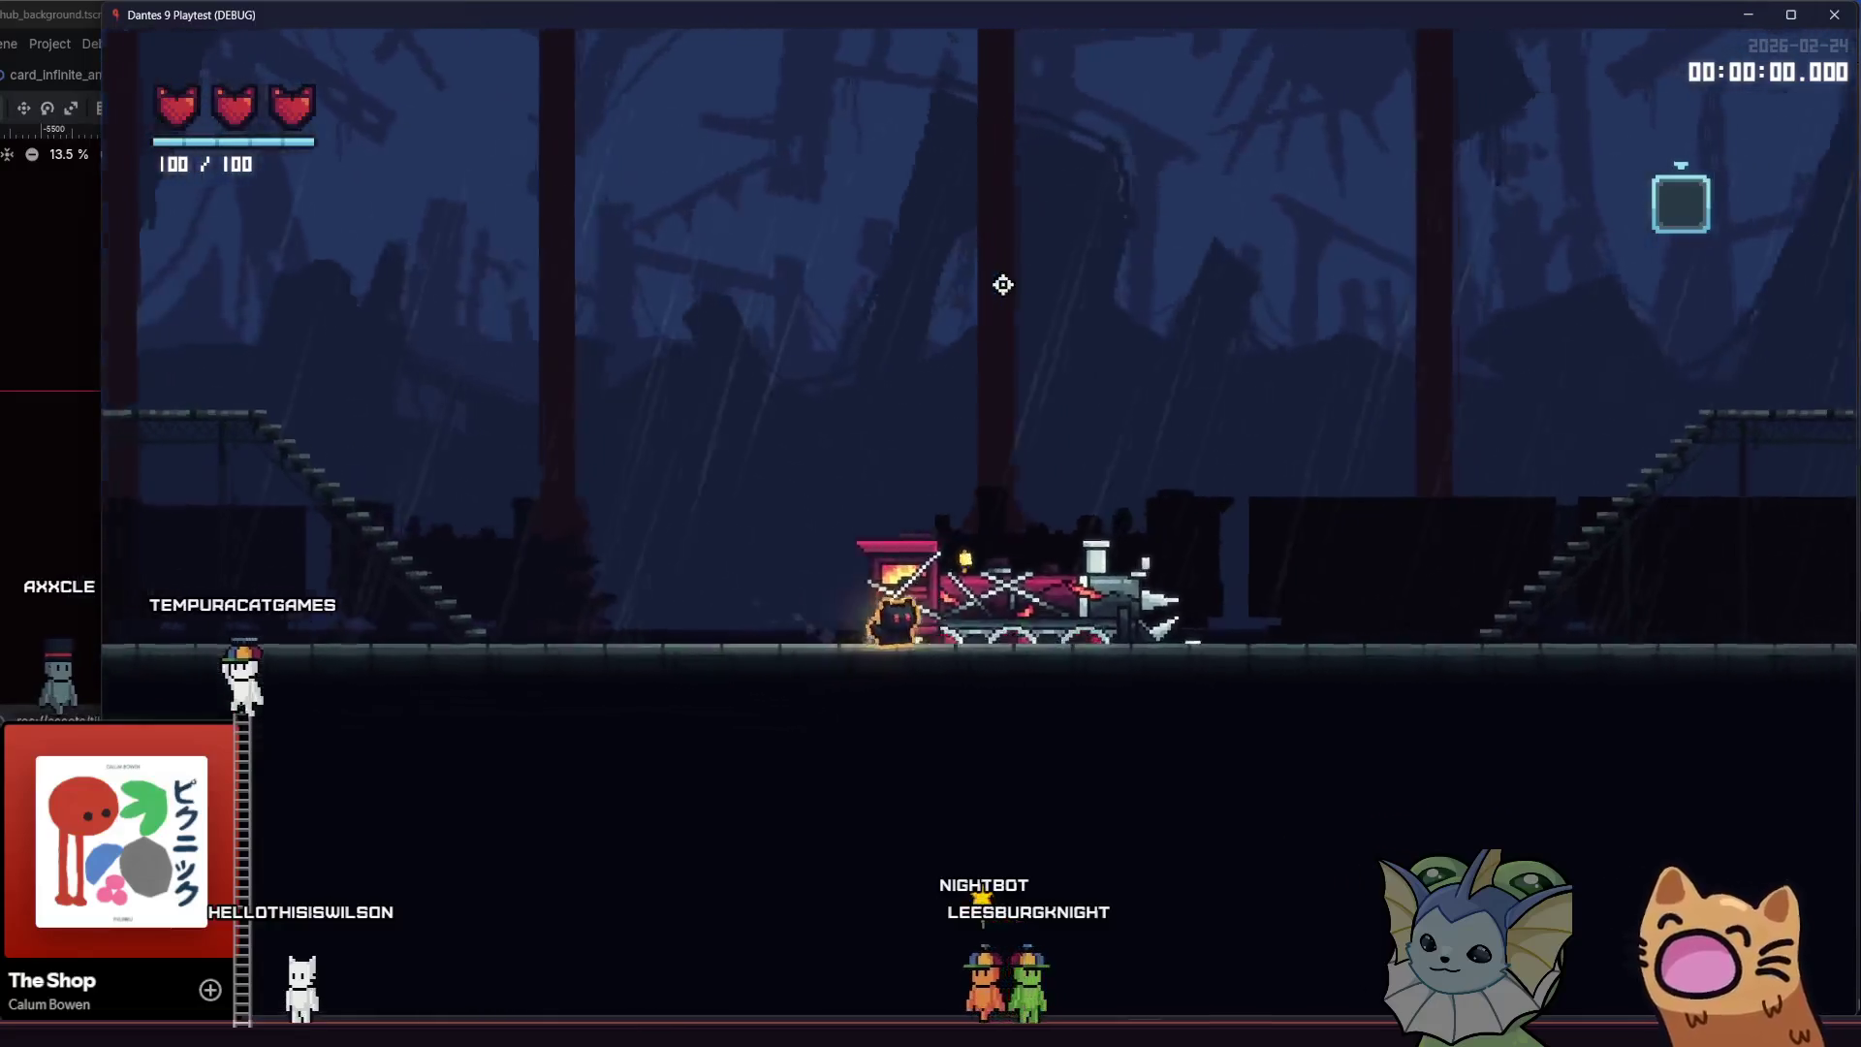
pyautogui.press('Right')
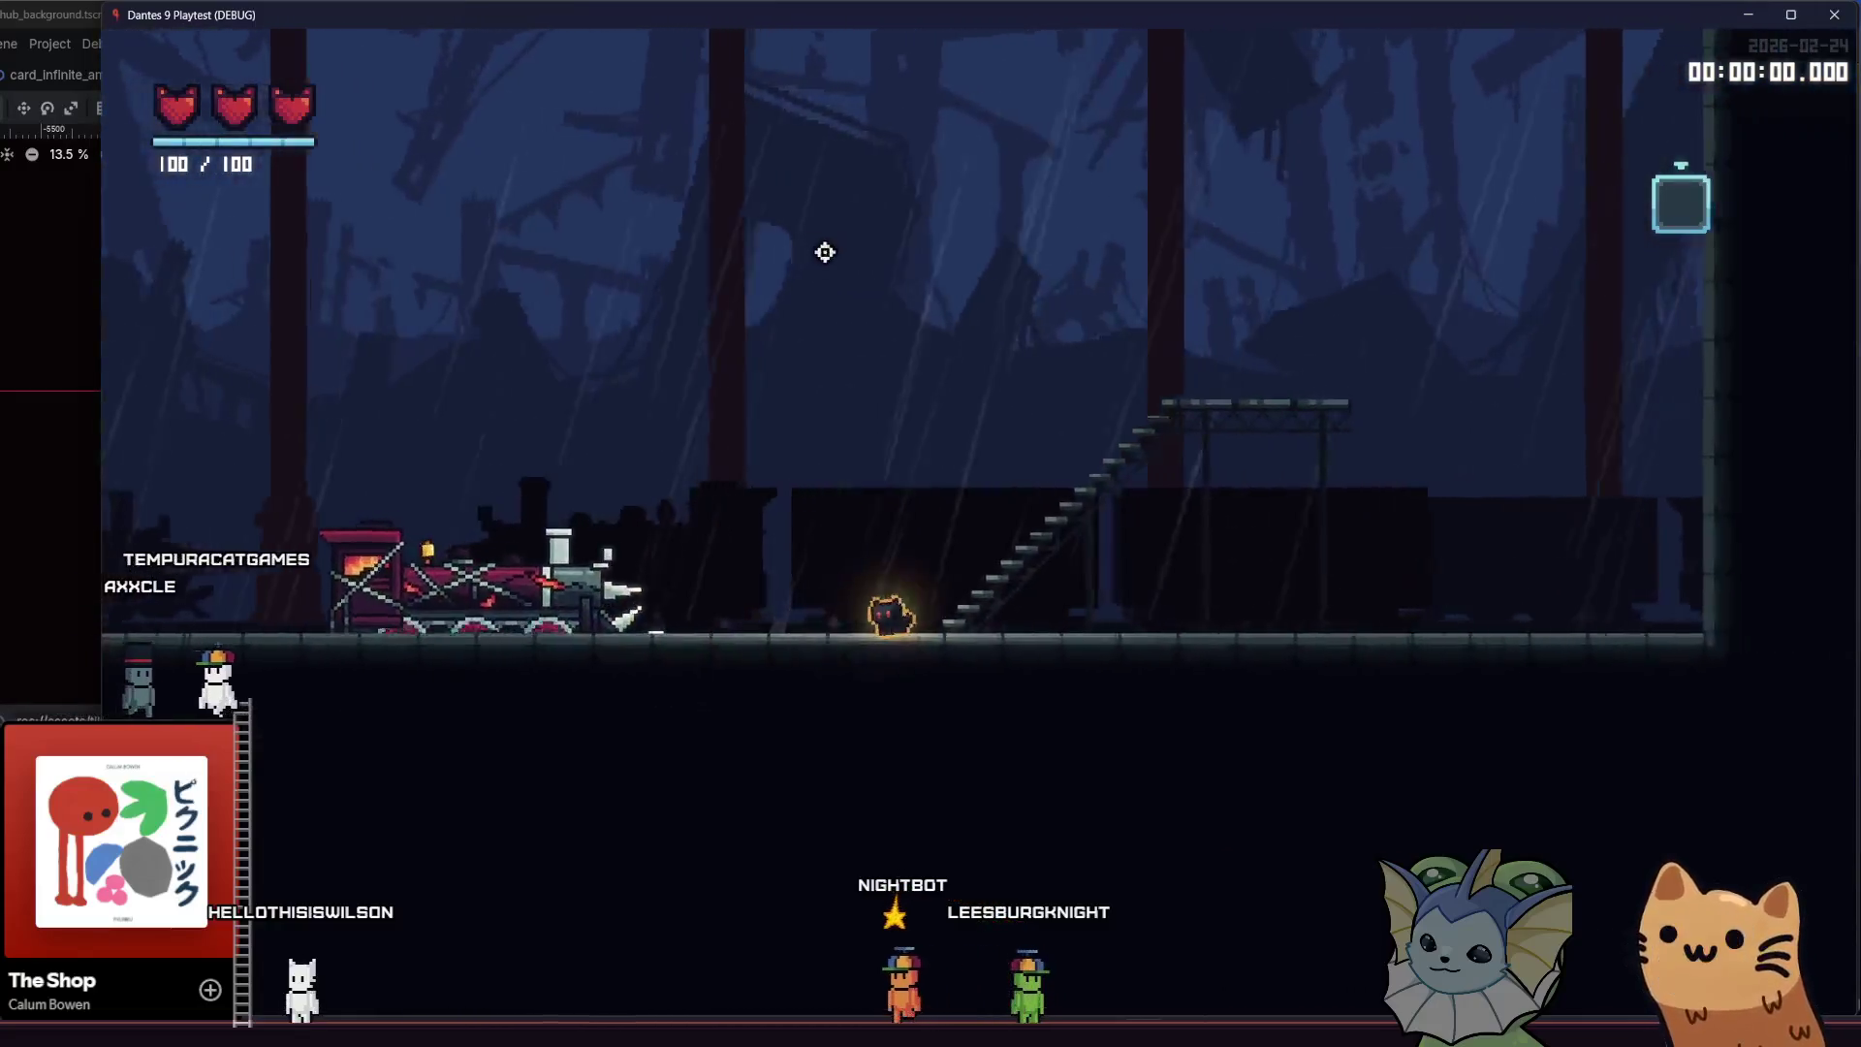
pyautogui.press('Right')
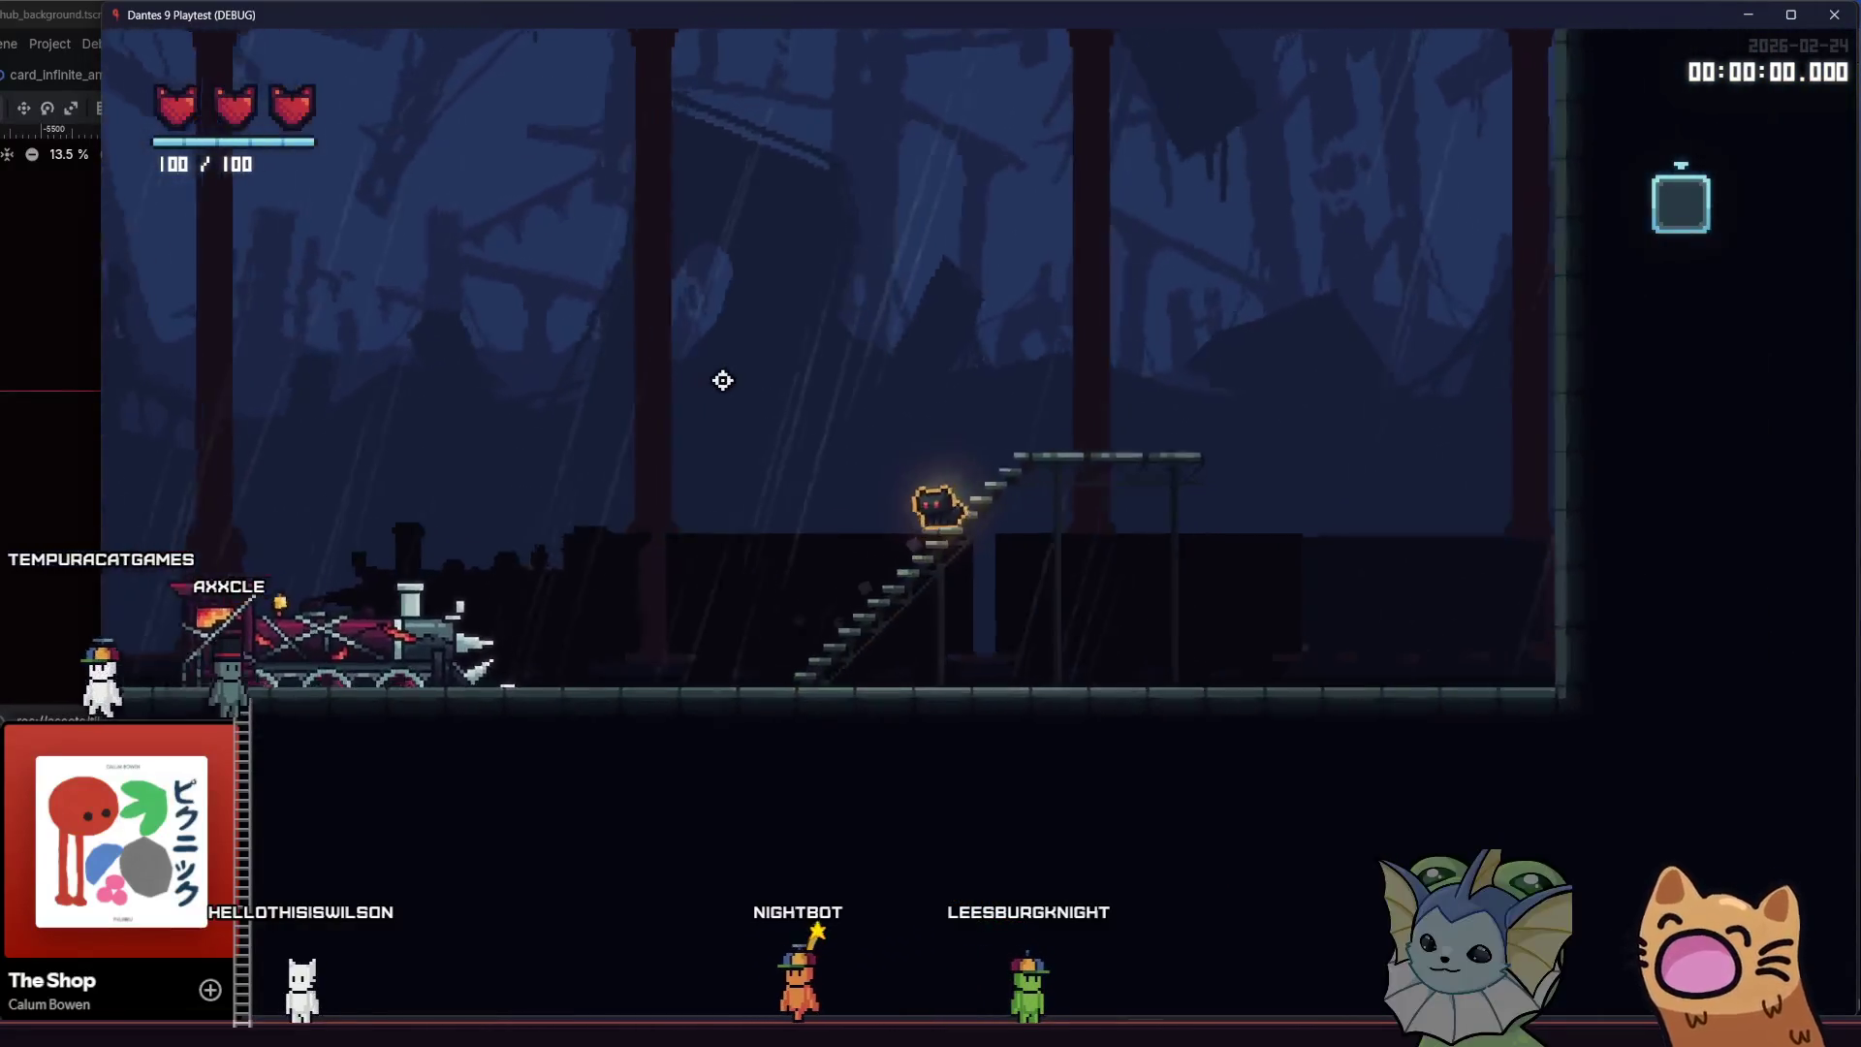
pyautogui.press('Right')
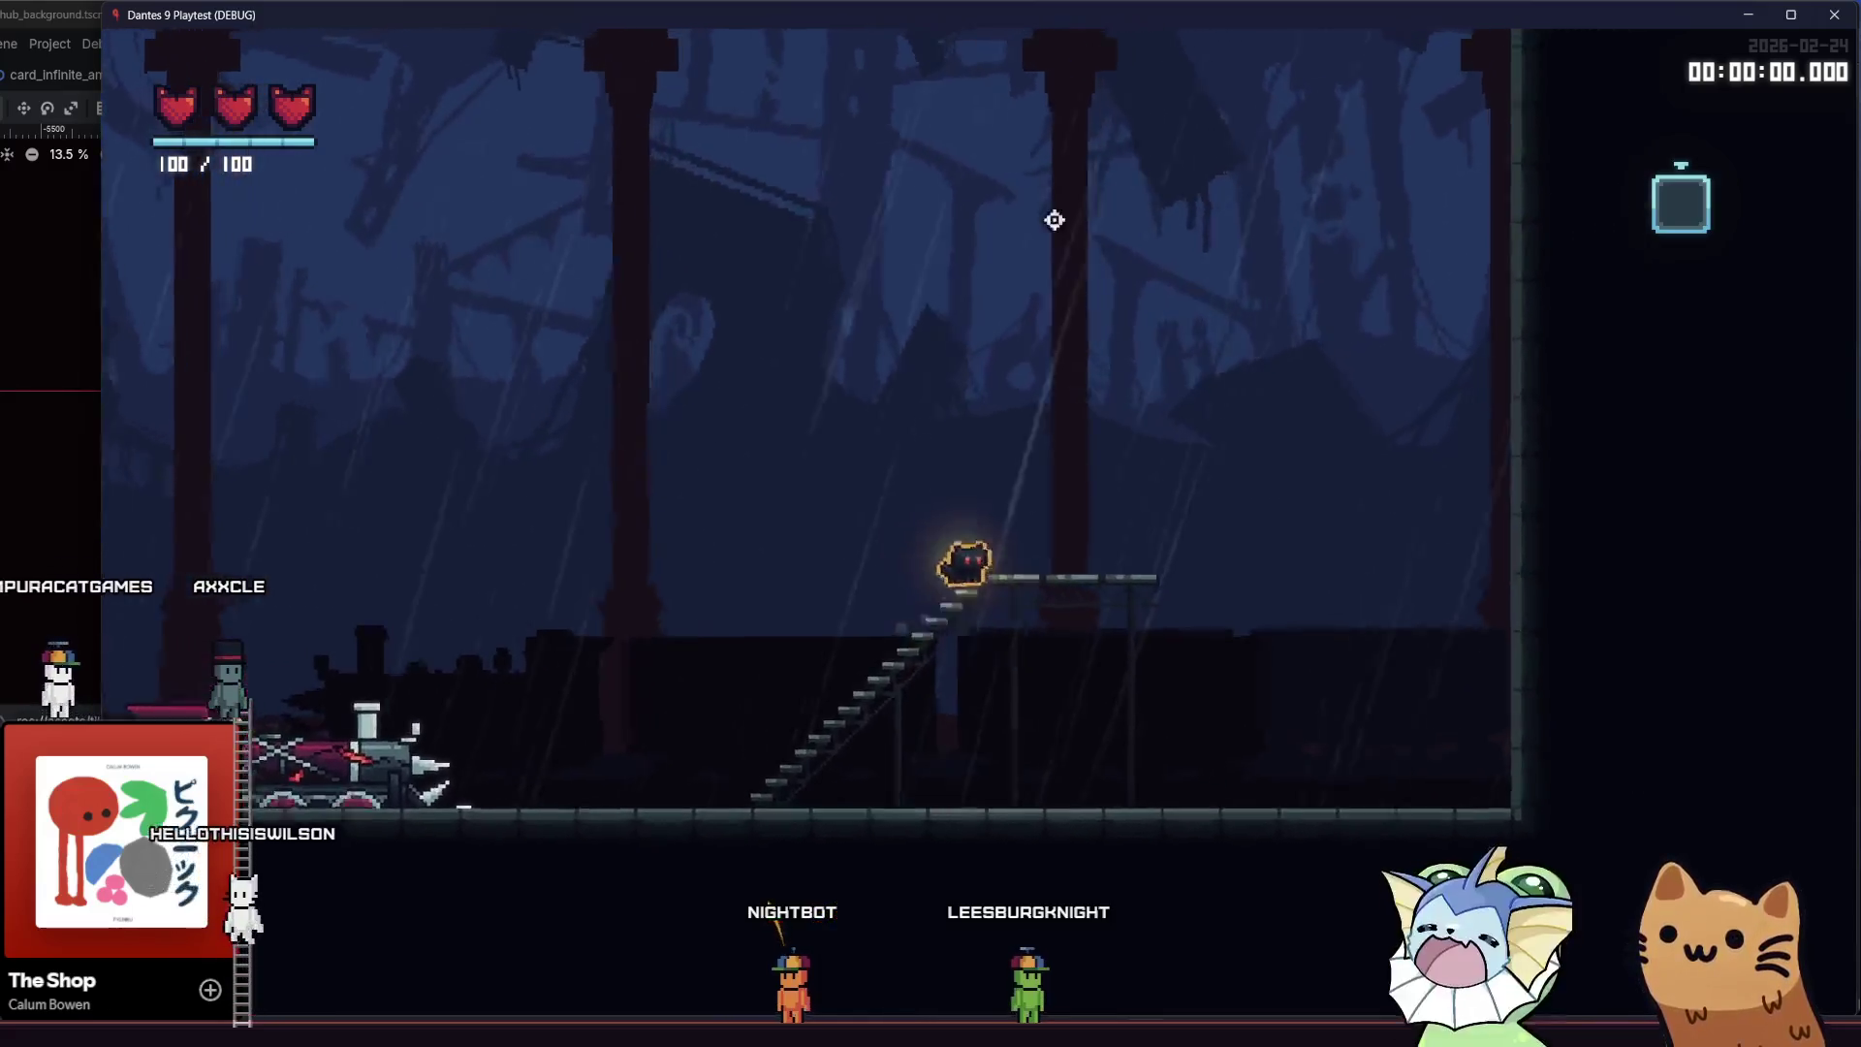
pyautogui.press('space')
pyautogui.press('Left')
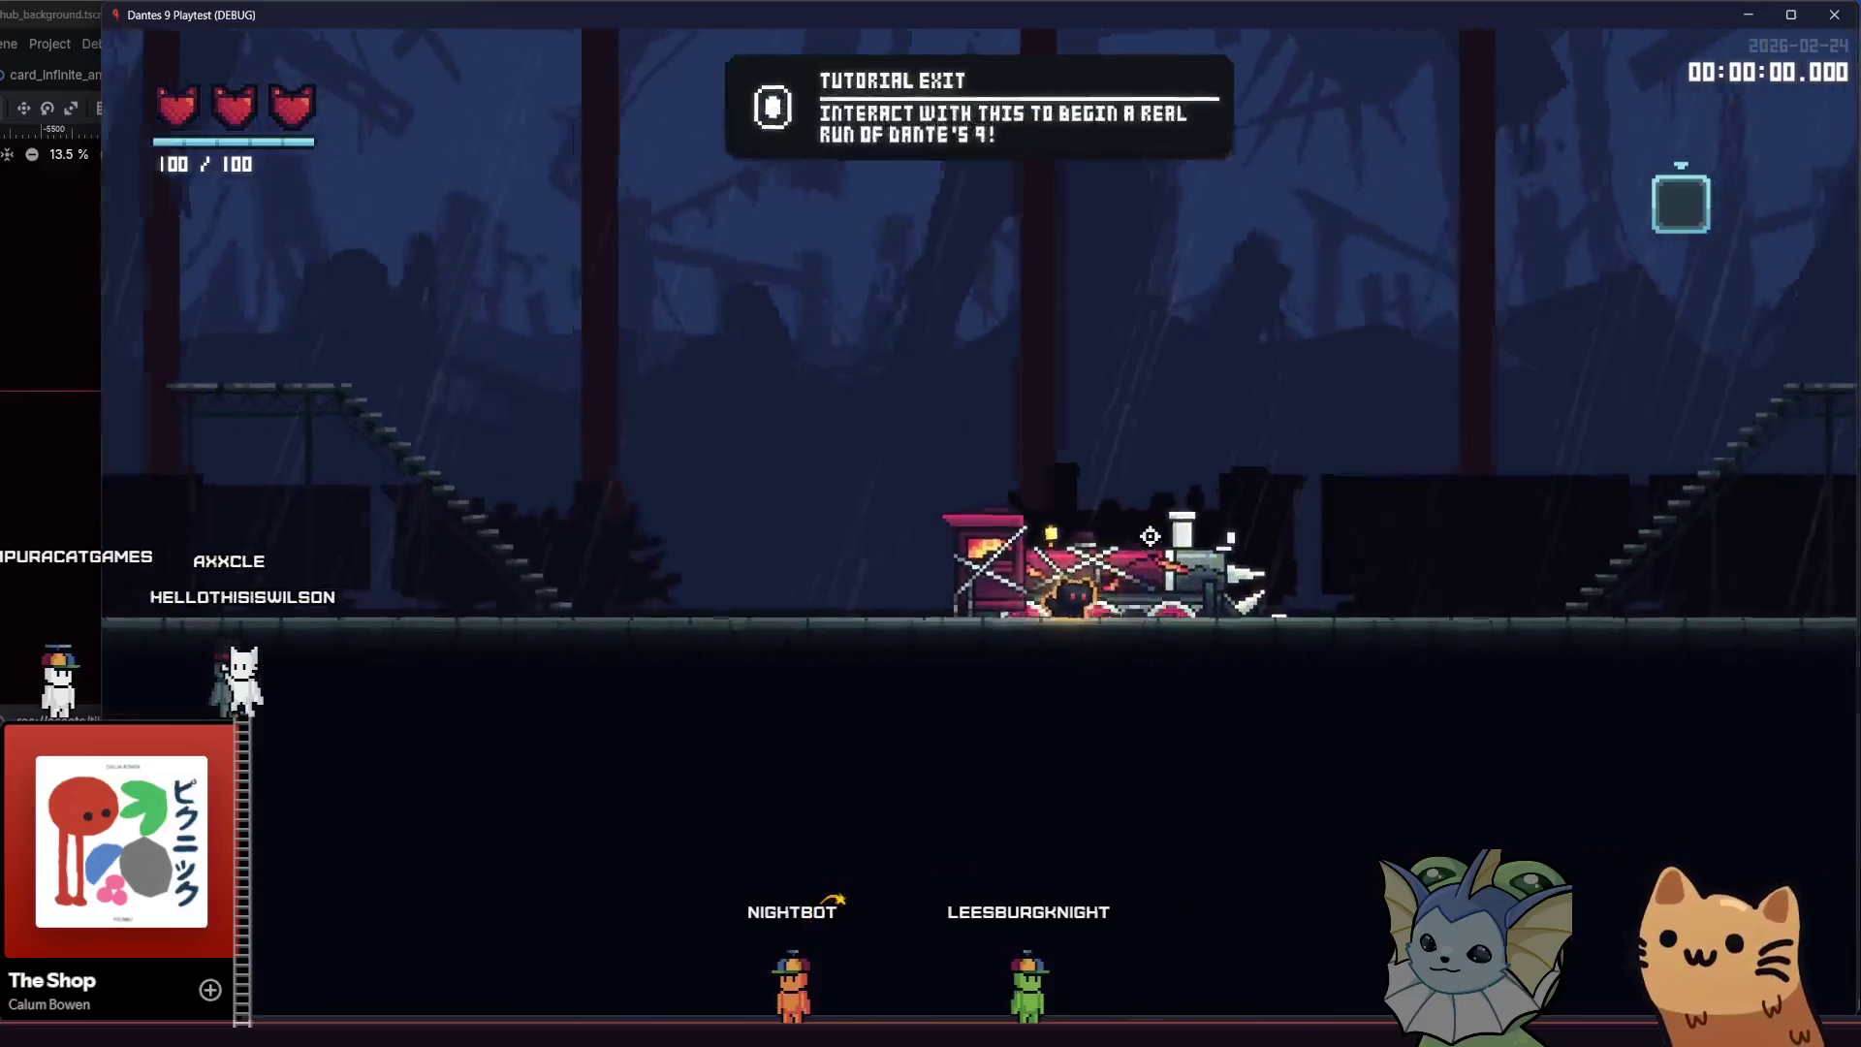
pyautogui.press('Left')
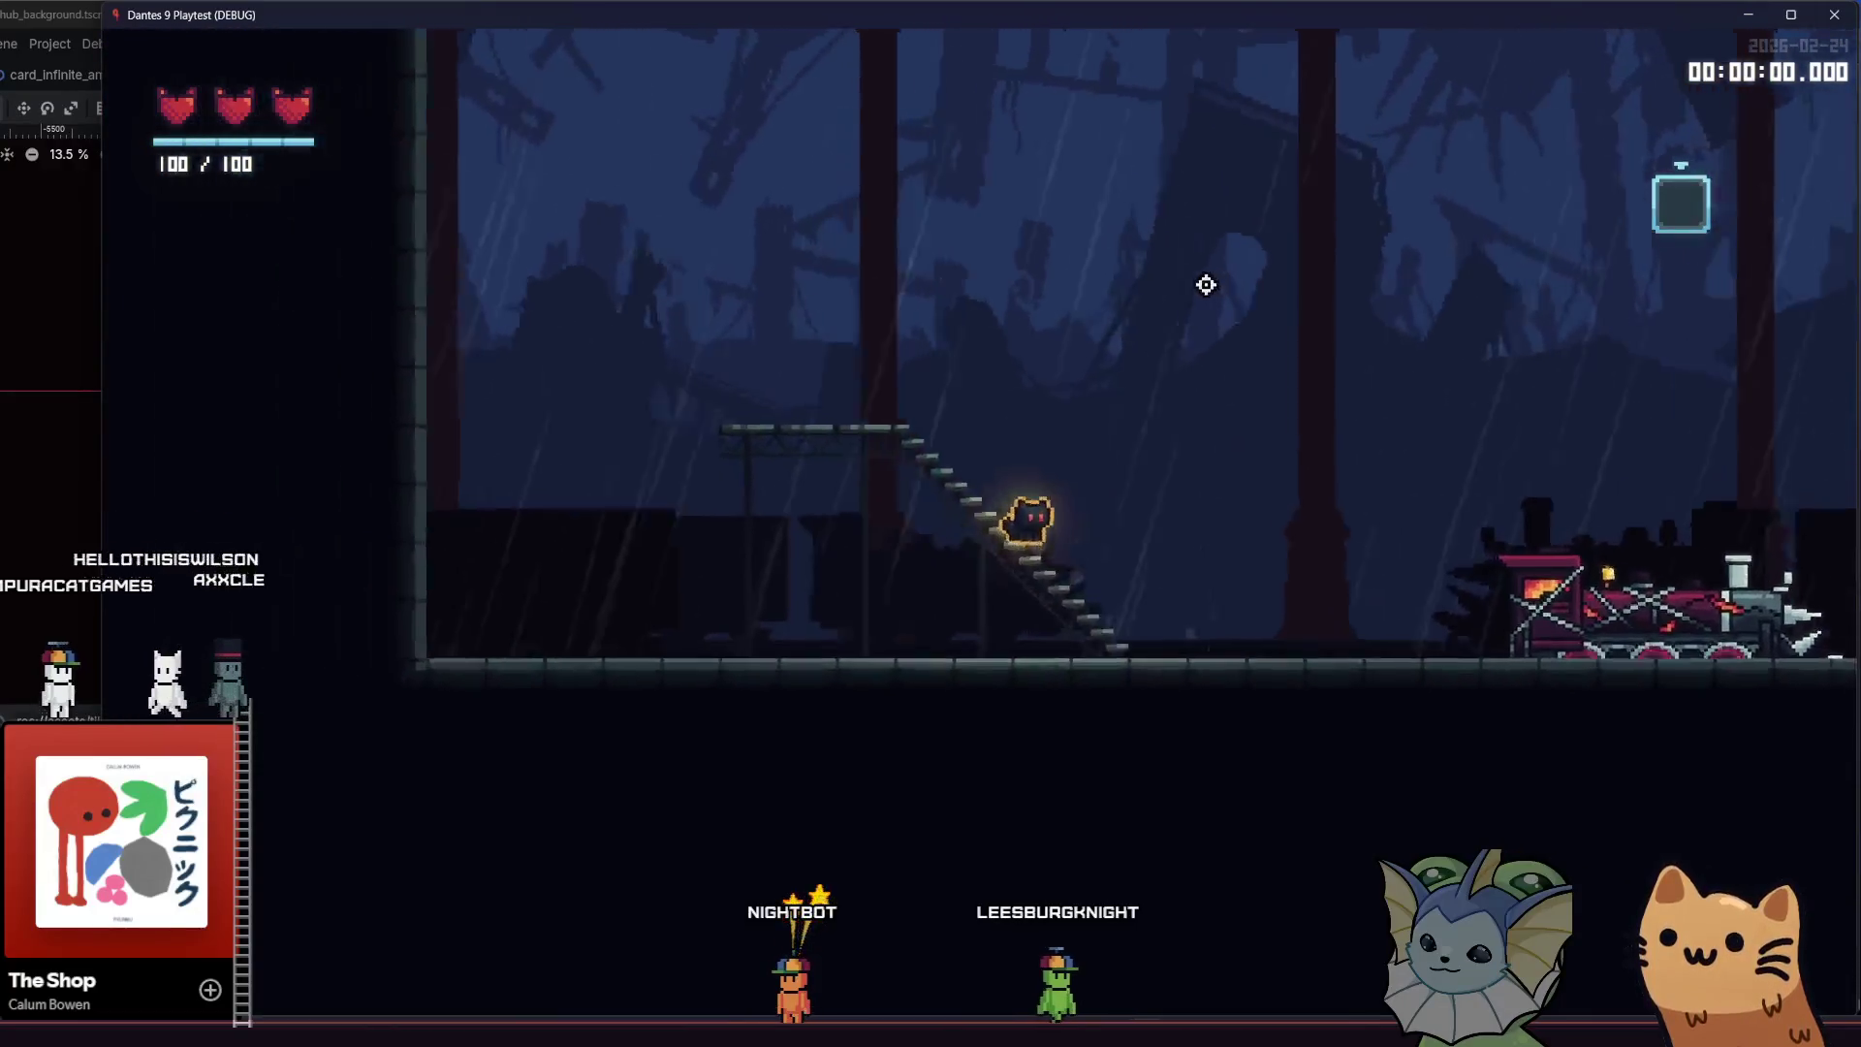
pyautogui.press('Left')
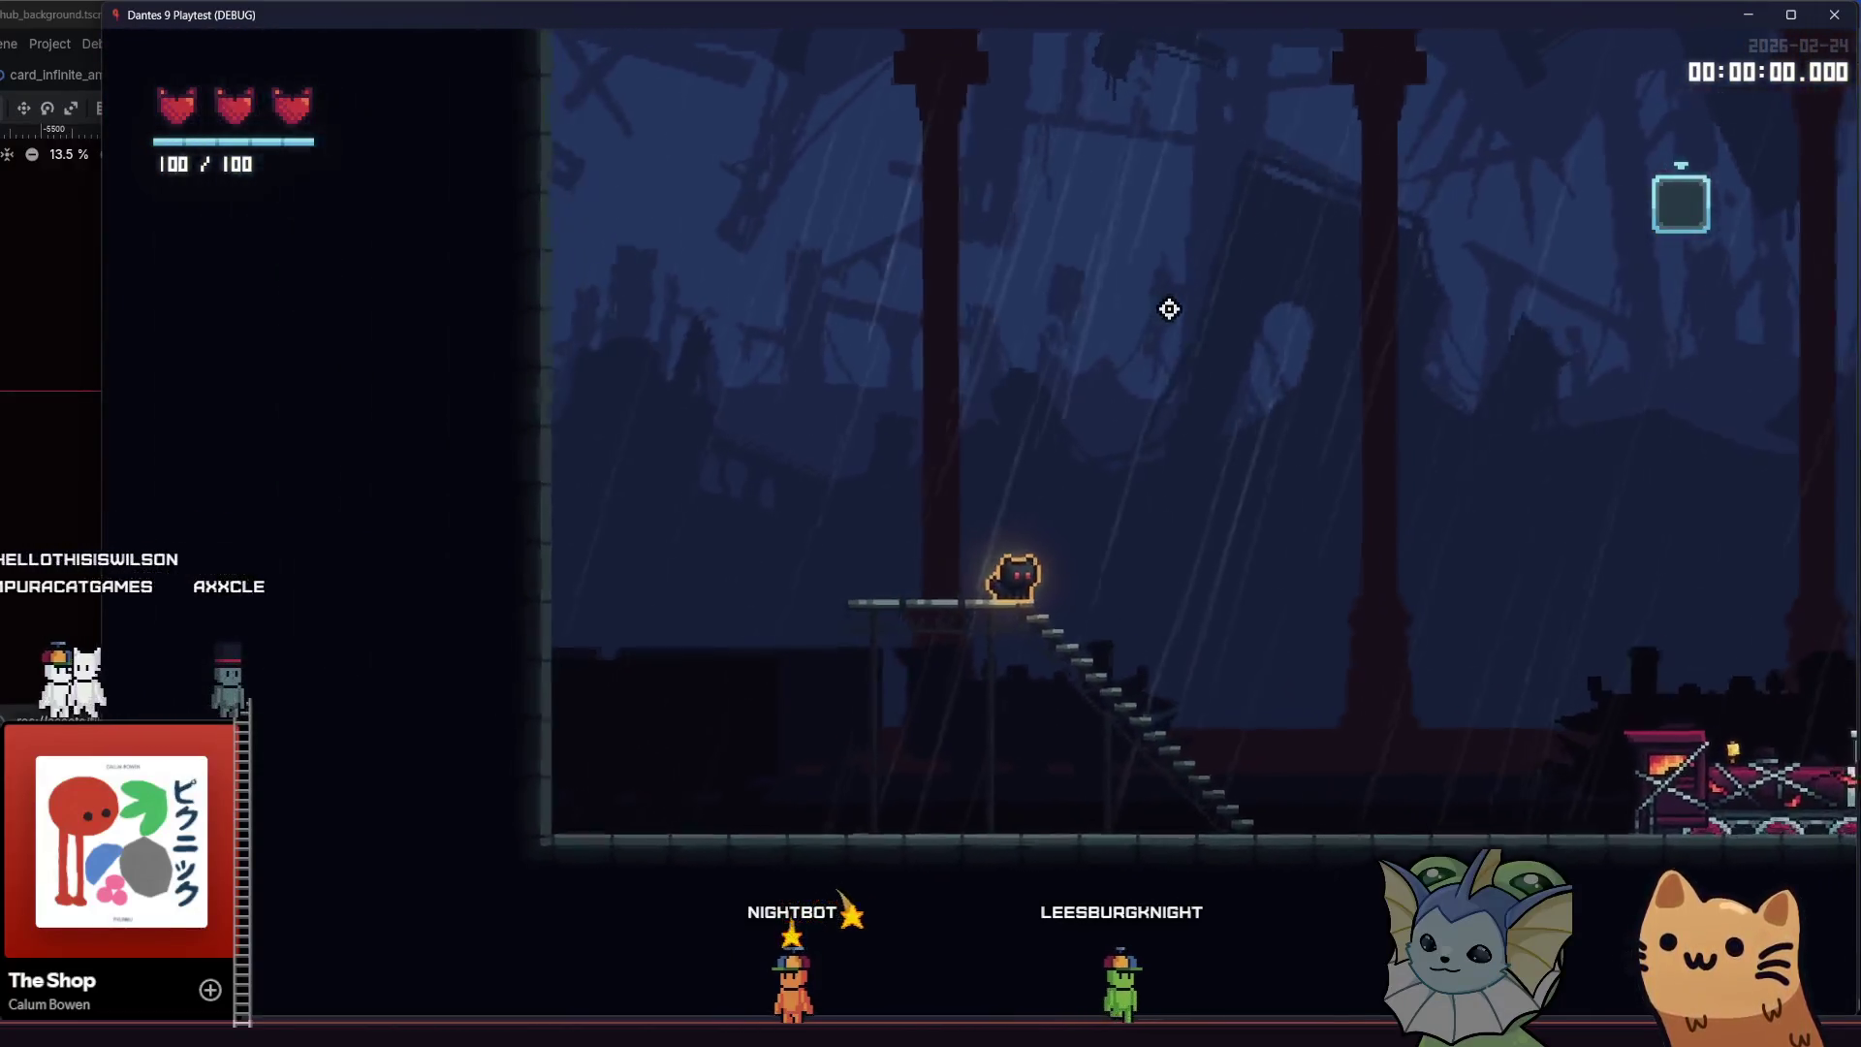
pyautogui.press('space')
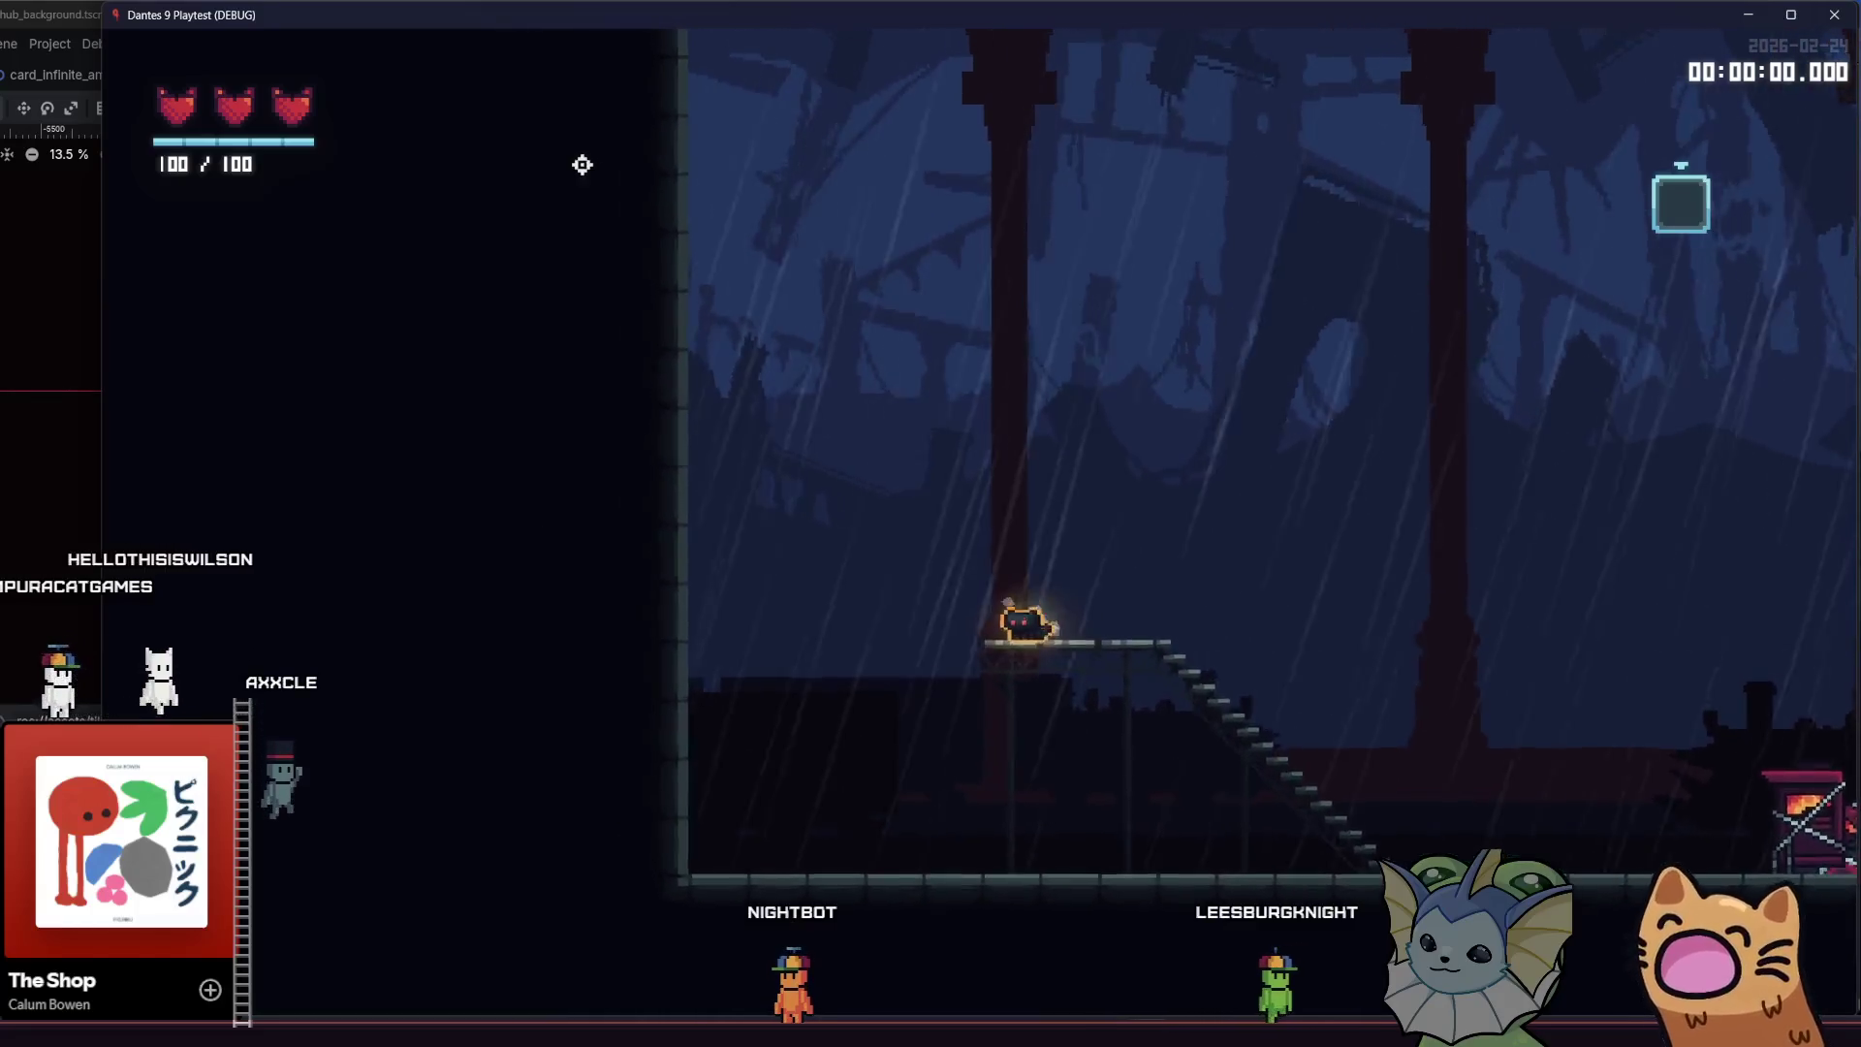
pyautogui.press('Left')
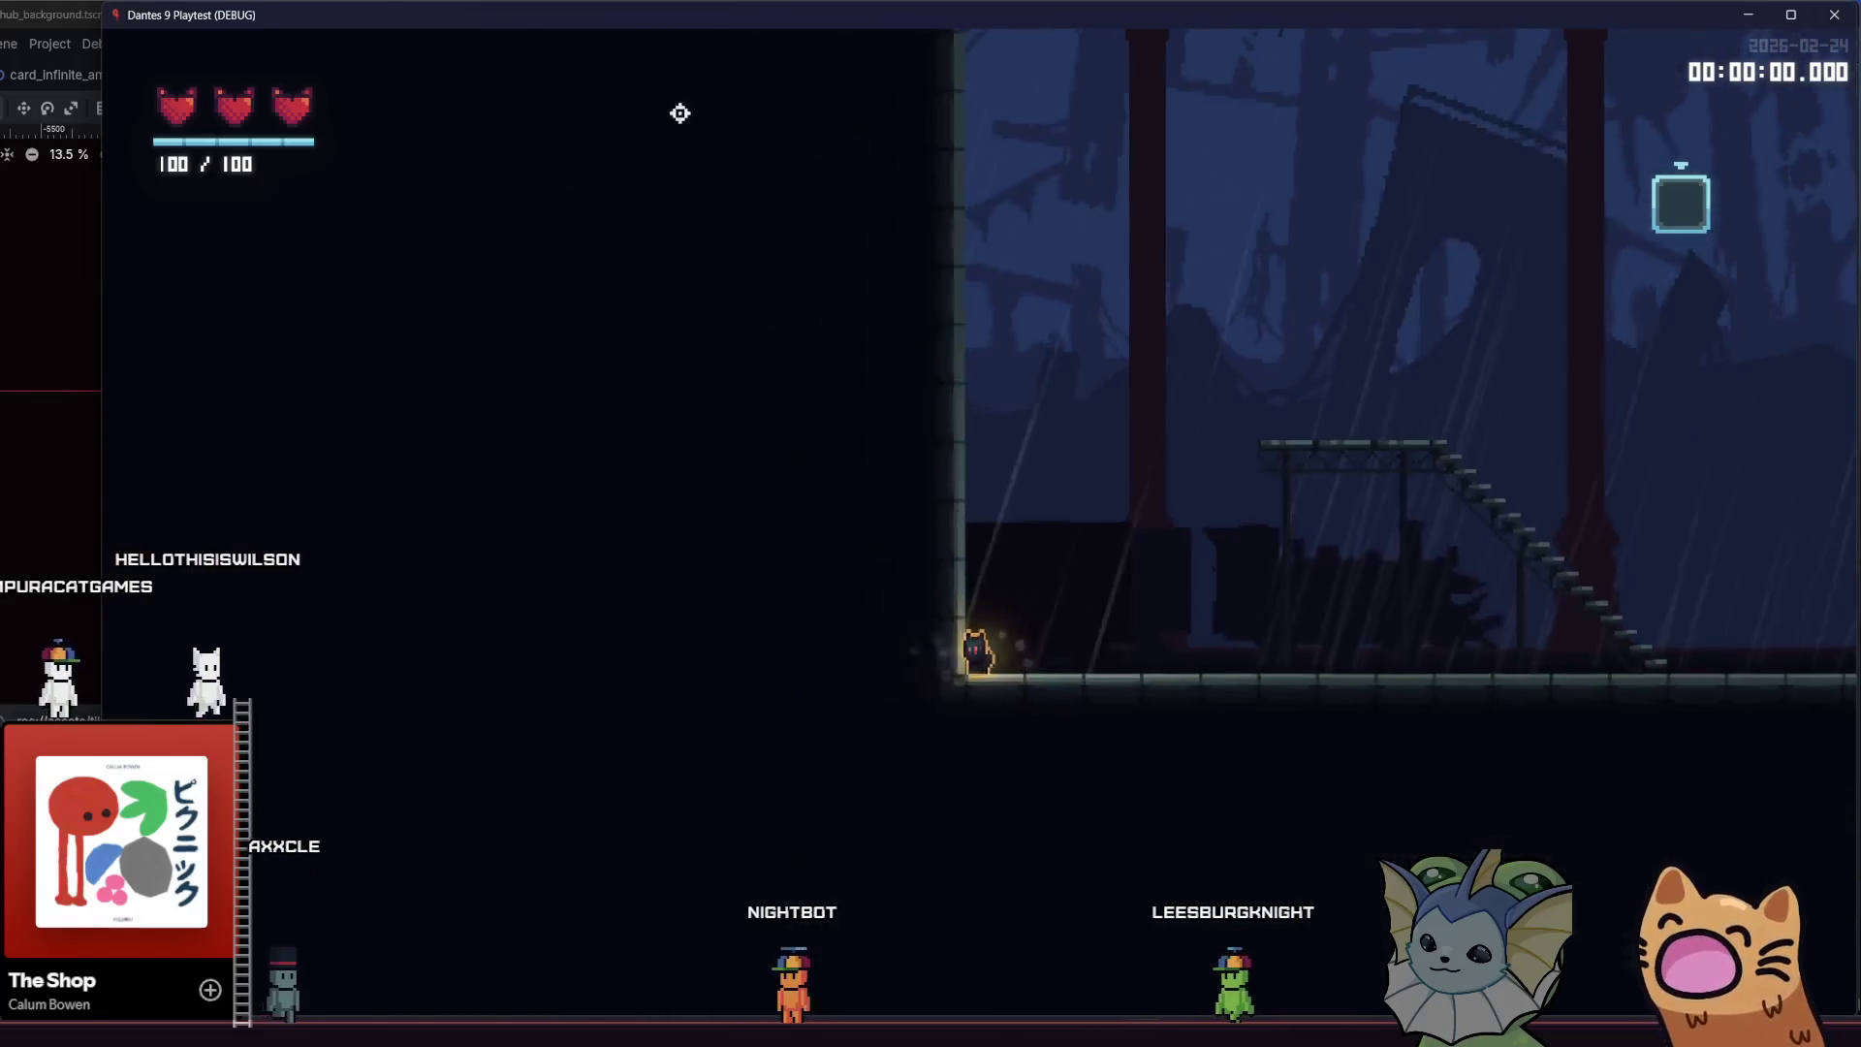
pyautogui.press('space')
pyautogui.press('Left')
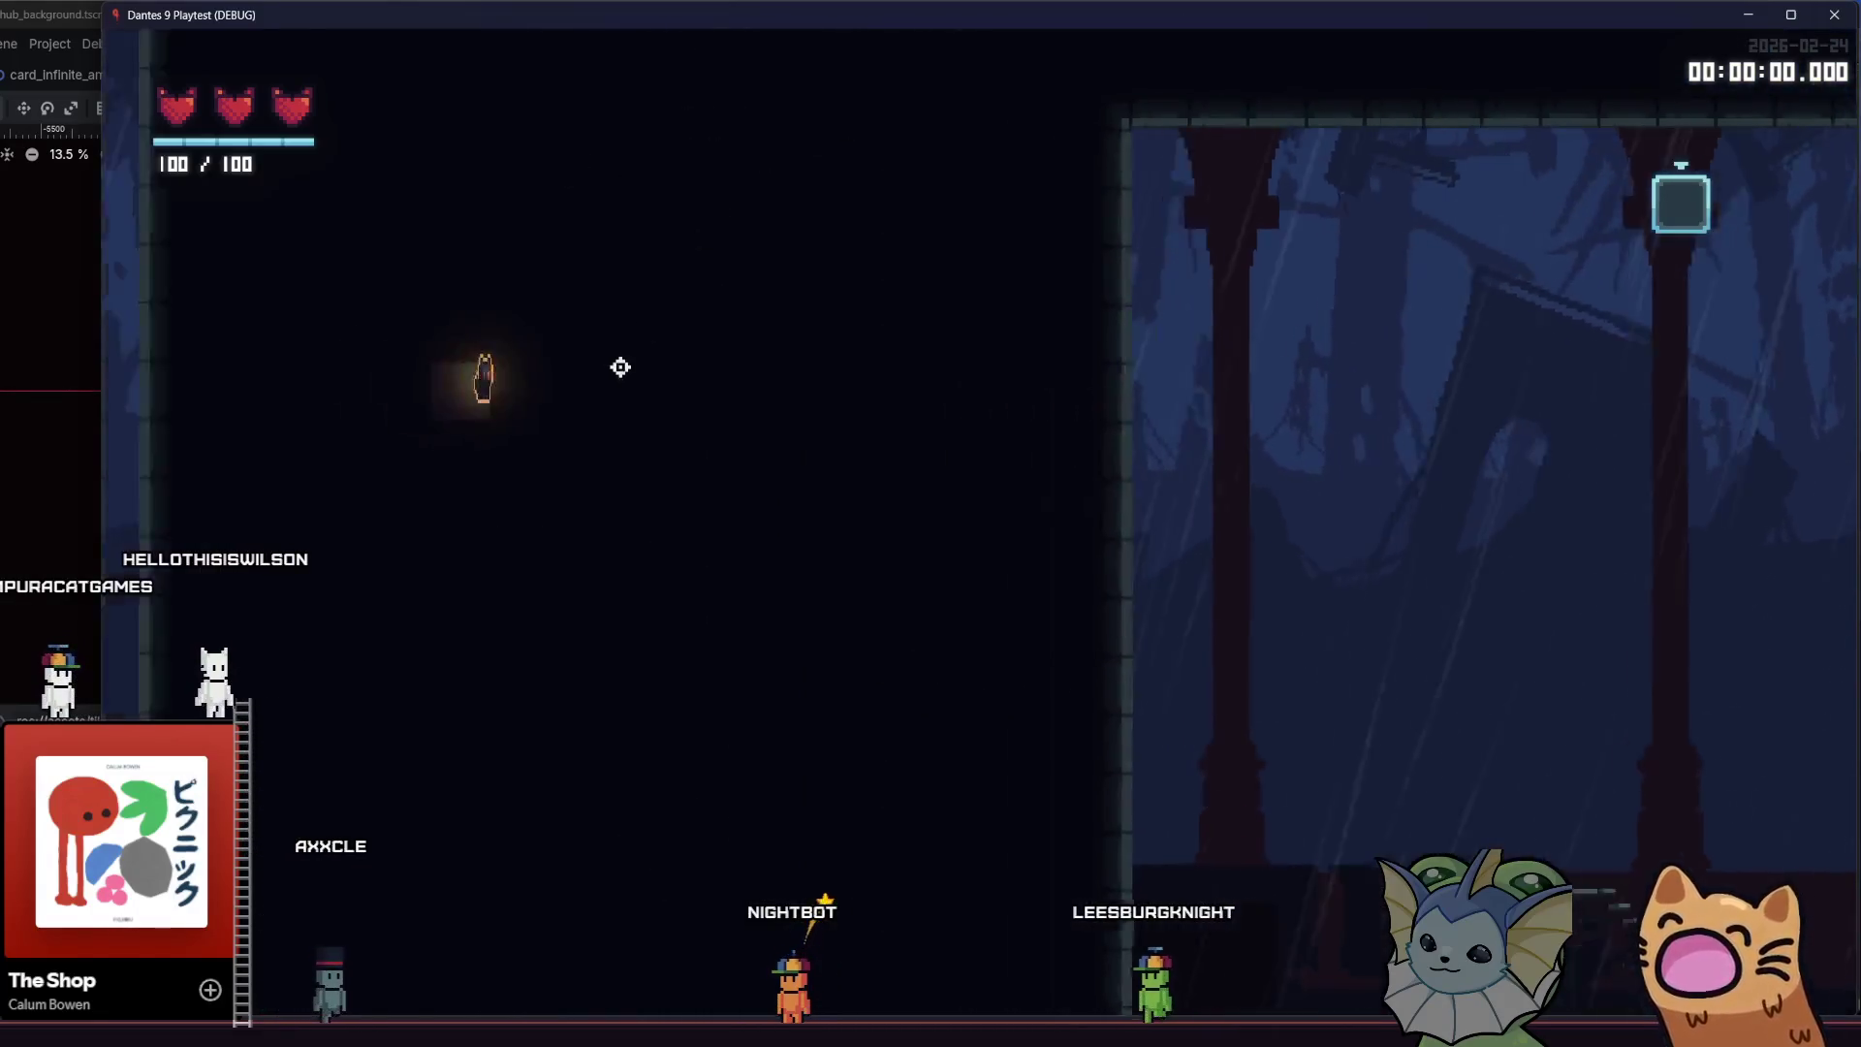
pyautogui.press('space')
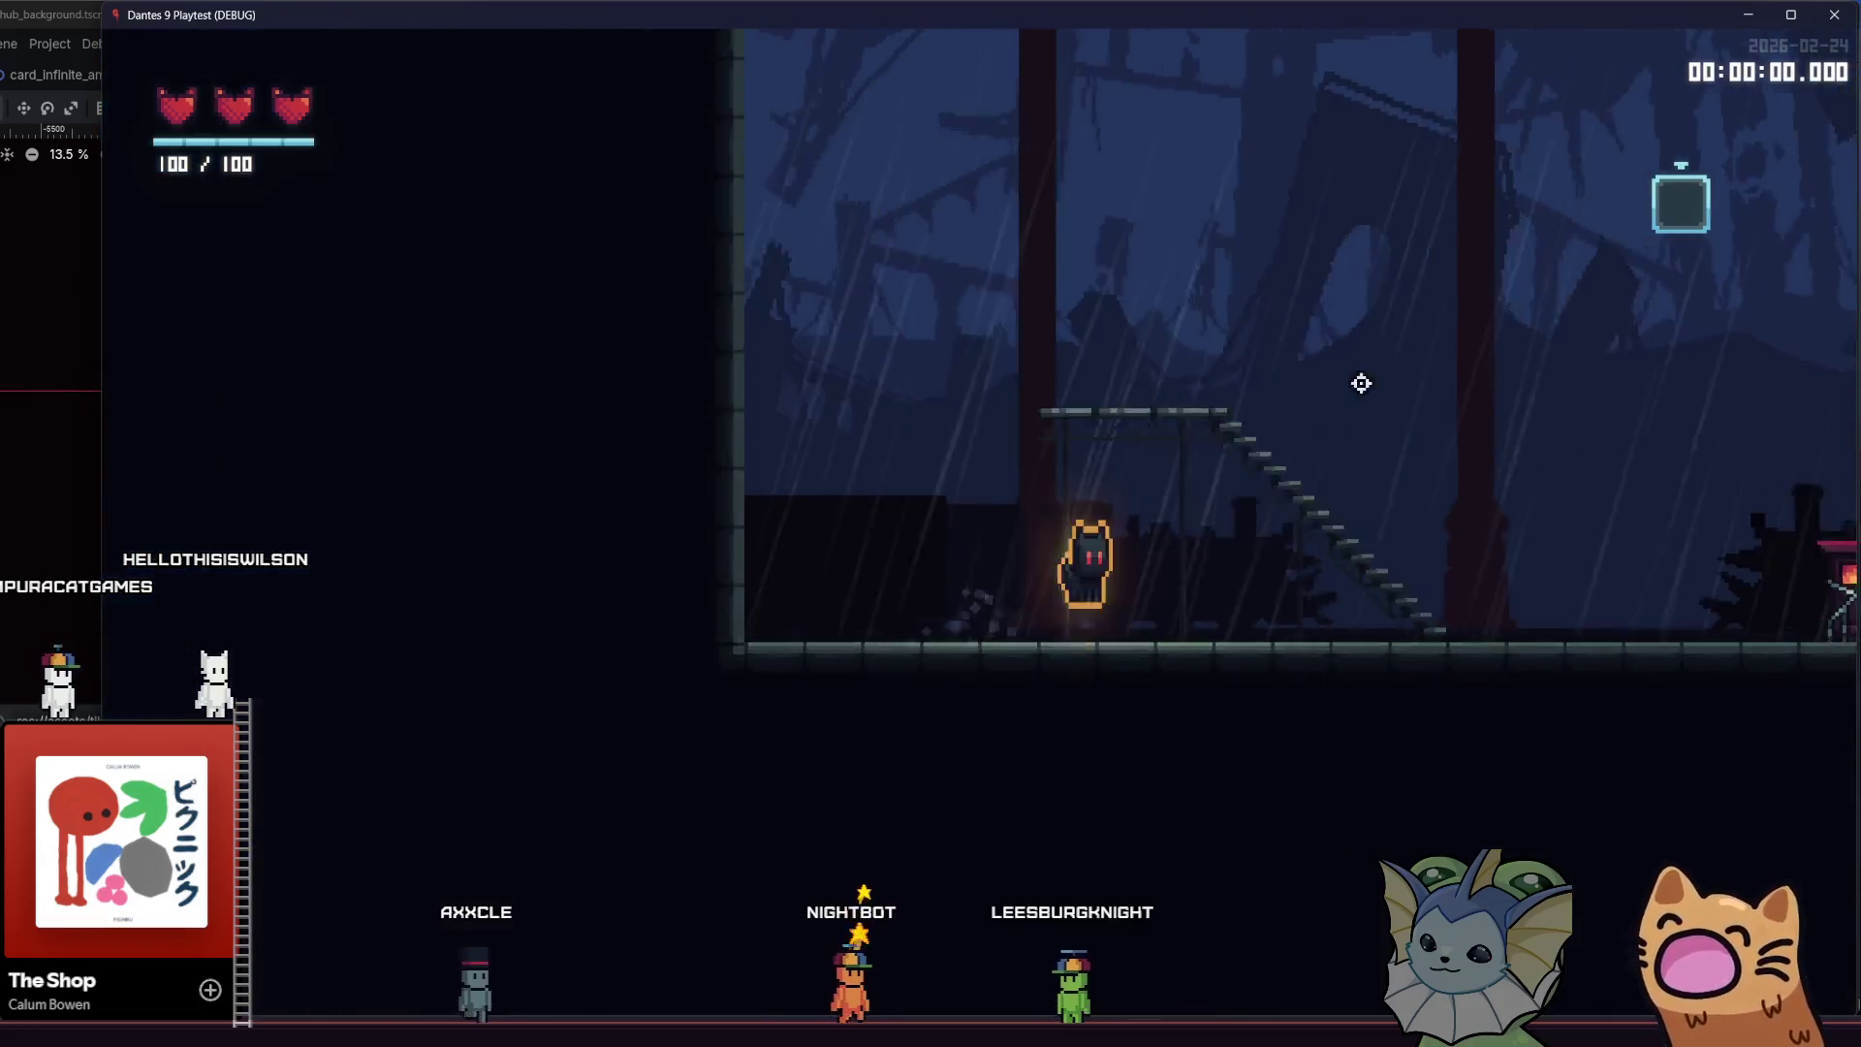
pyautogui.press('Right')
pyautogui.press('Left')
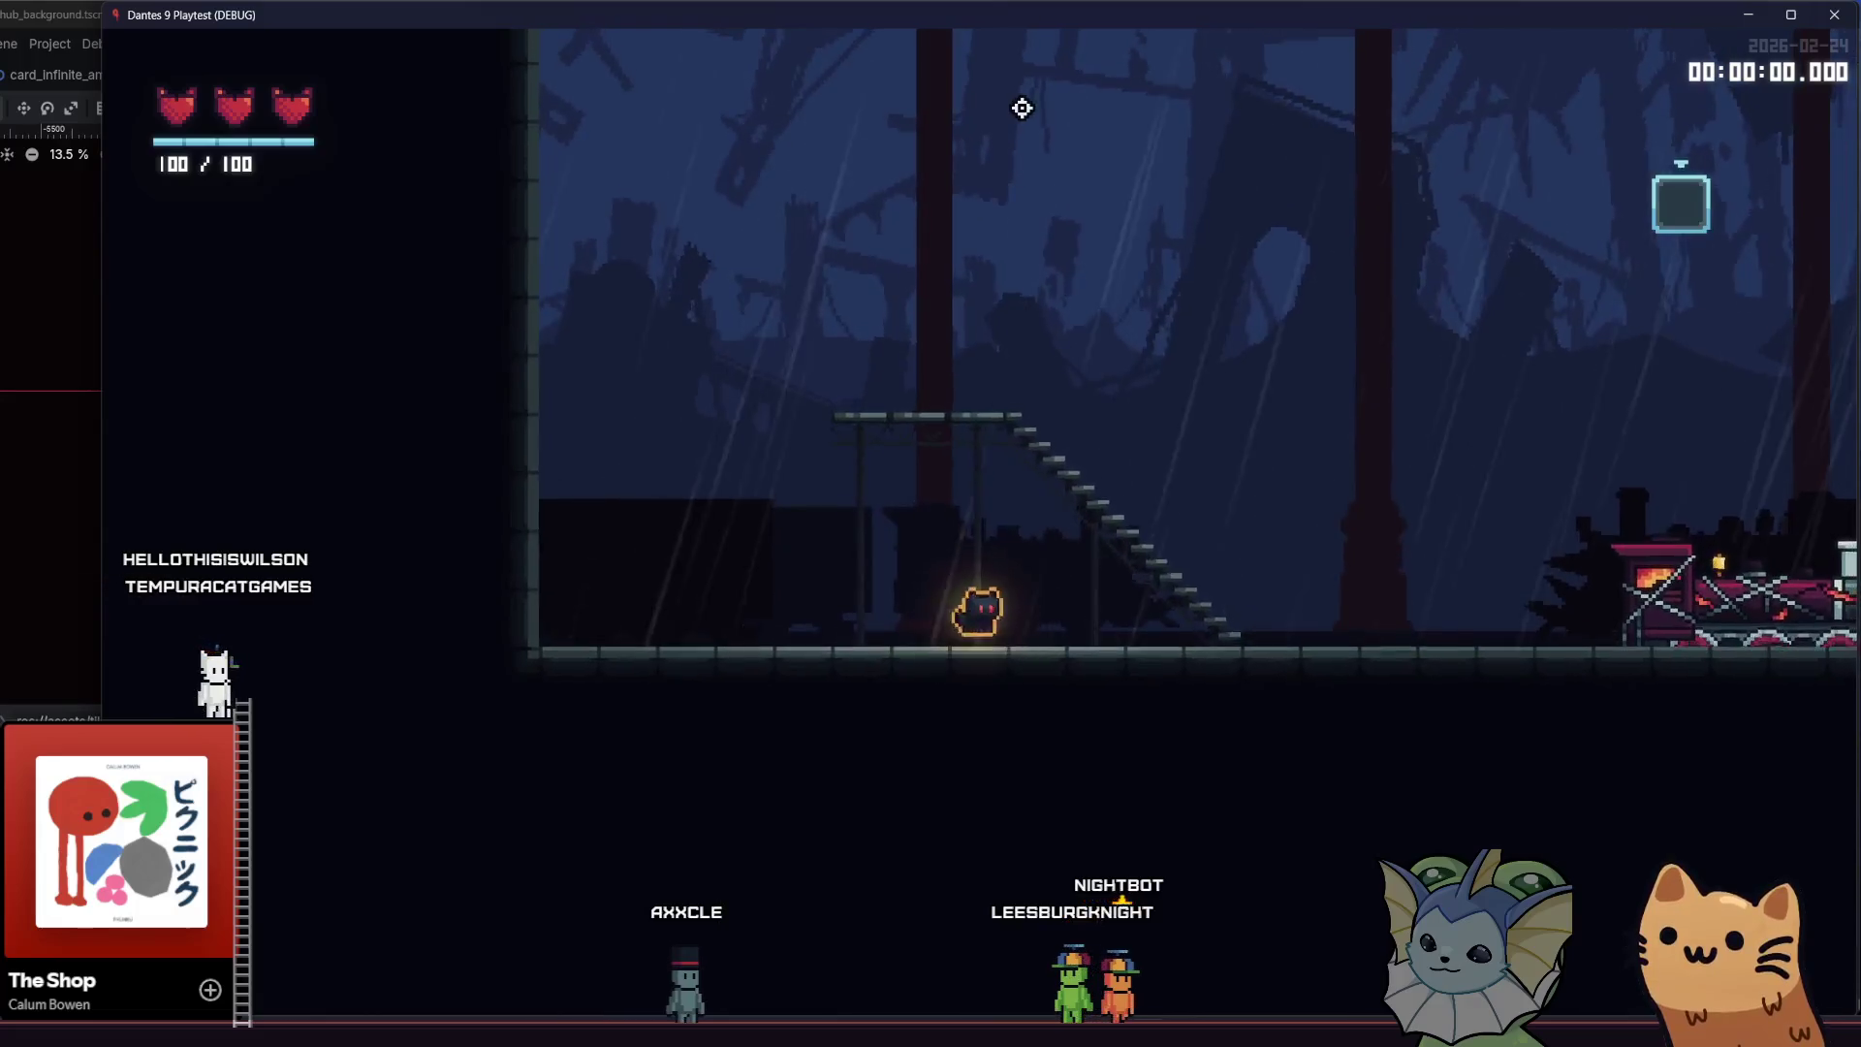
pyautogui.press('space')
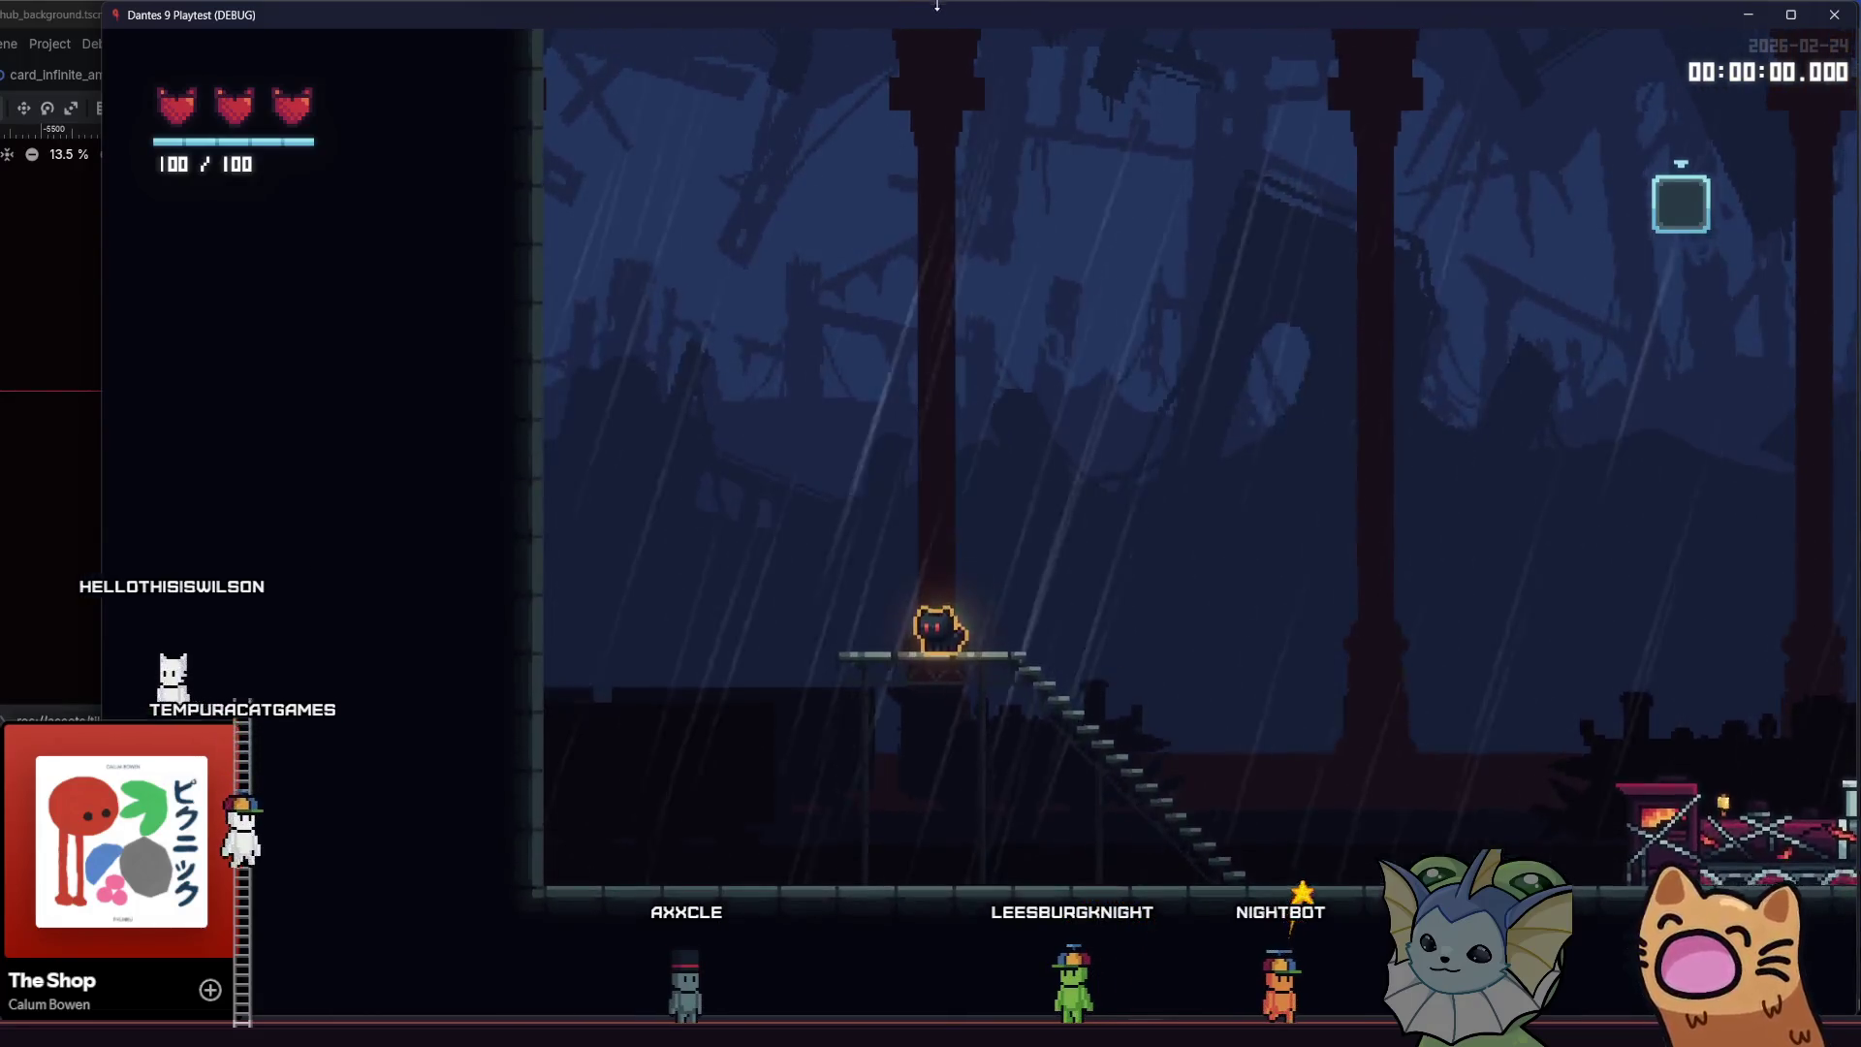
pyautogui.press('space')
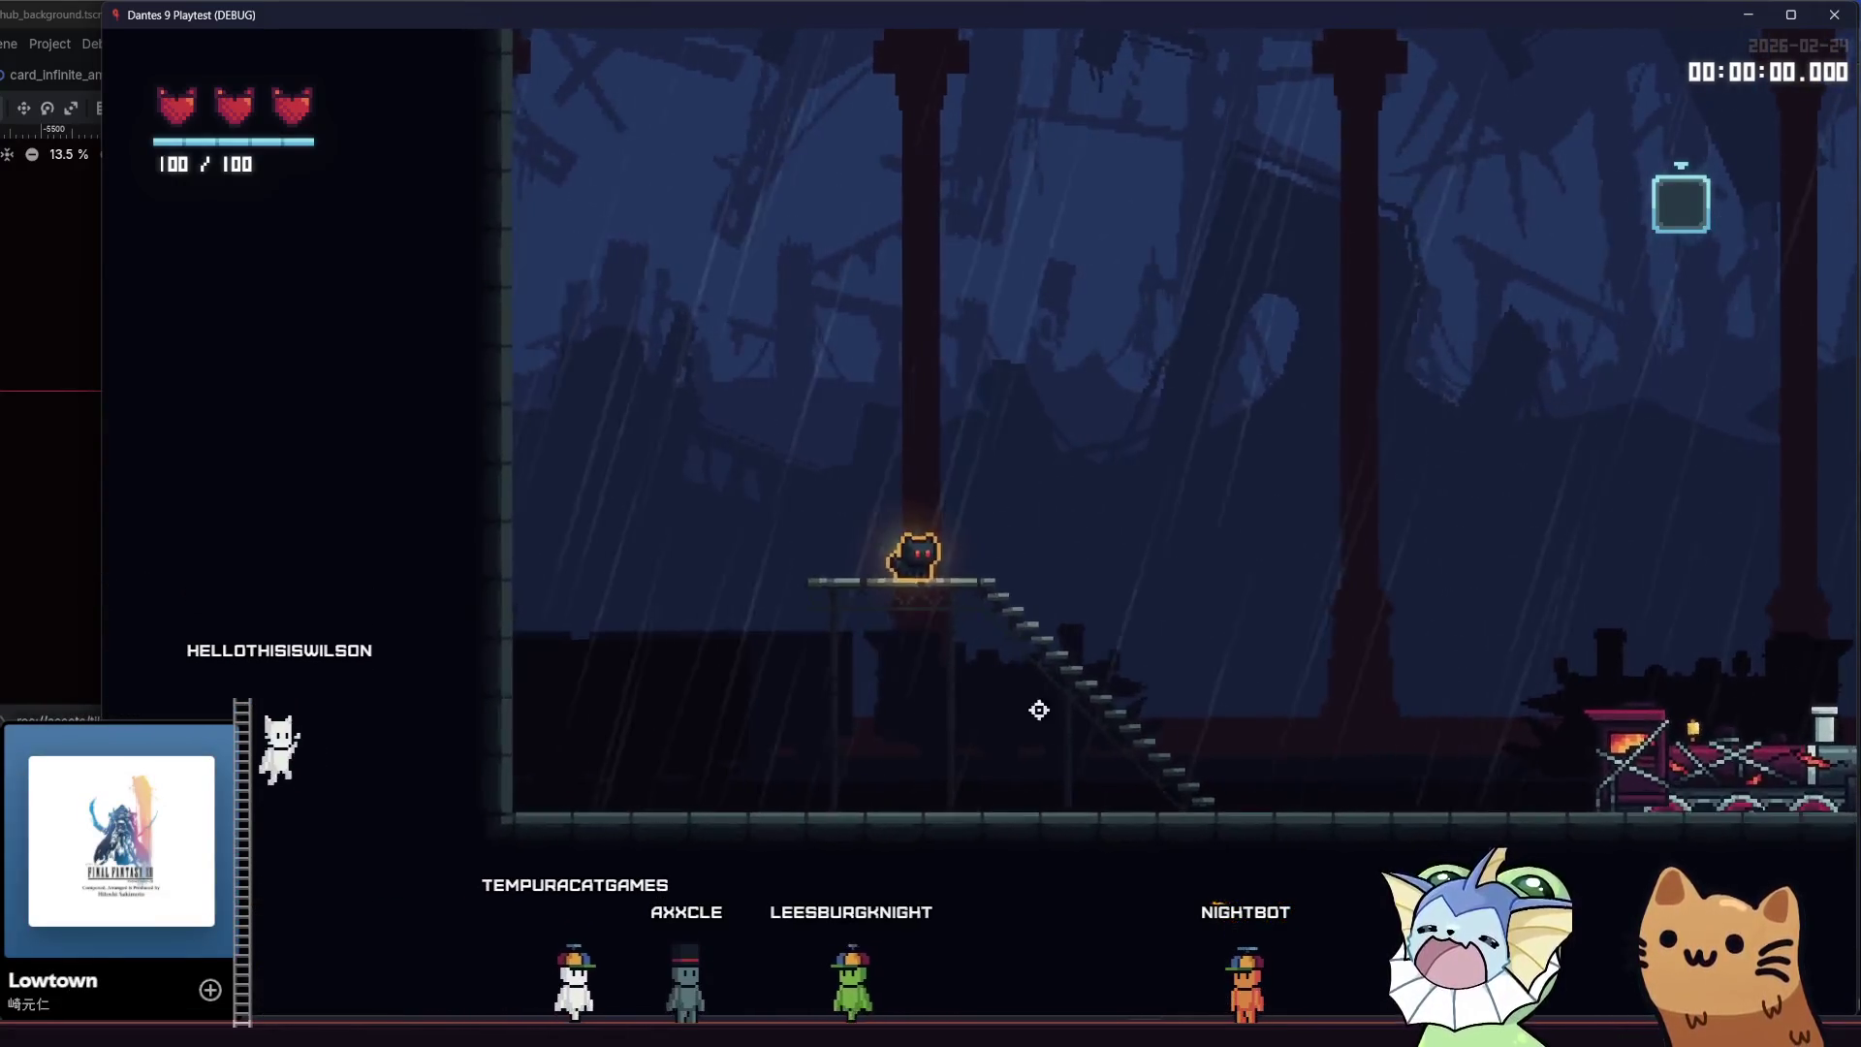
pyautogui.press('d')
pyautogui.press('space')
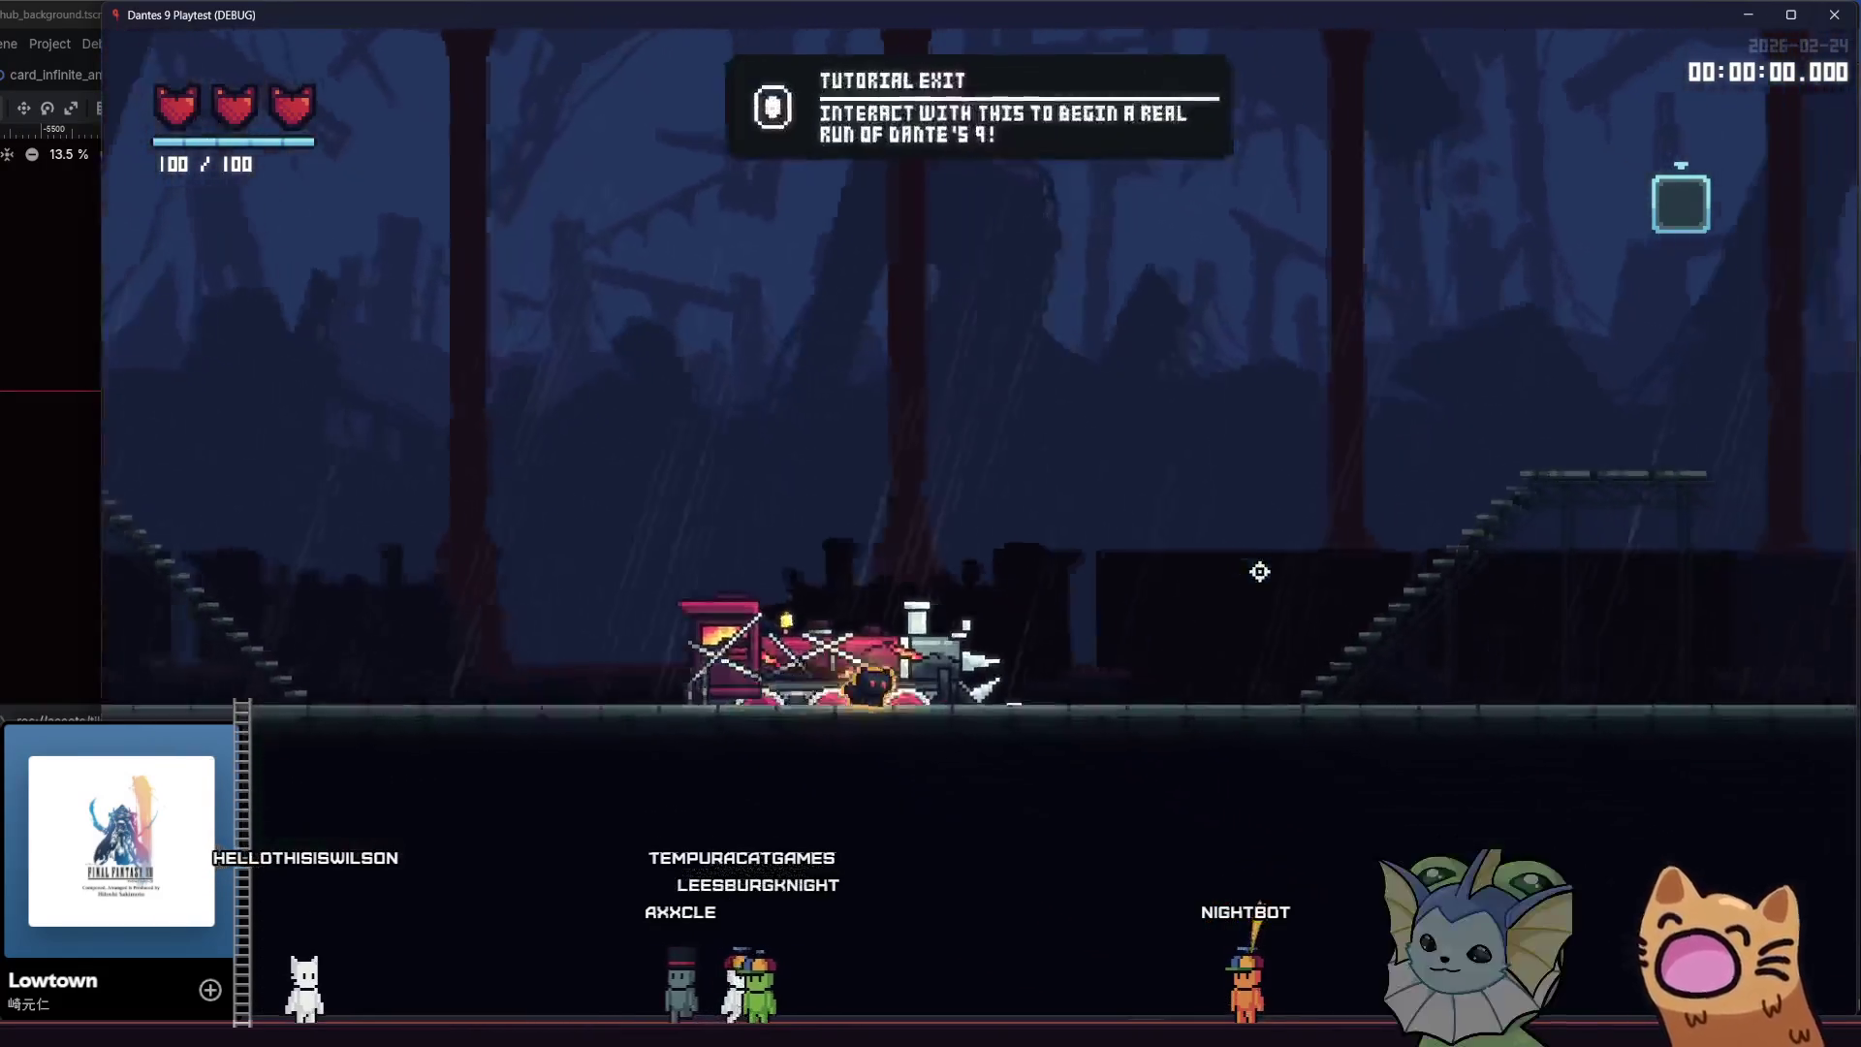
pyautogui.press('d')
pyautogui.press('space')
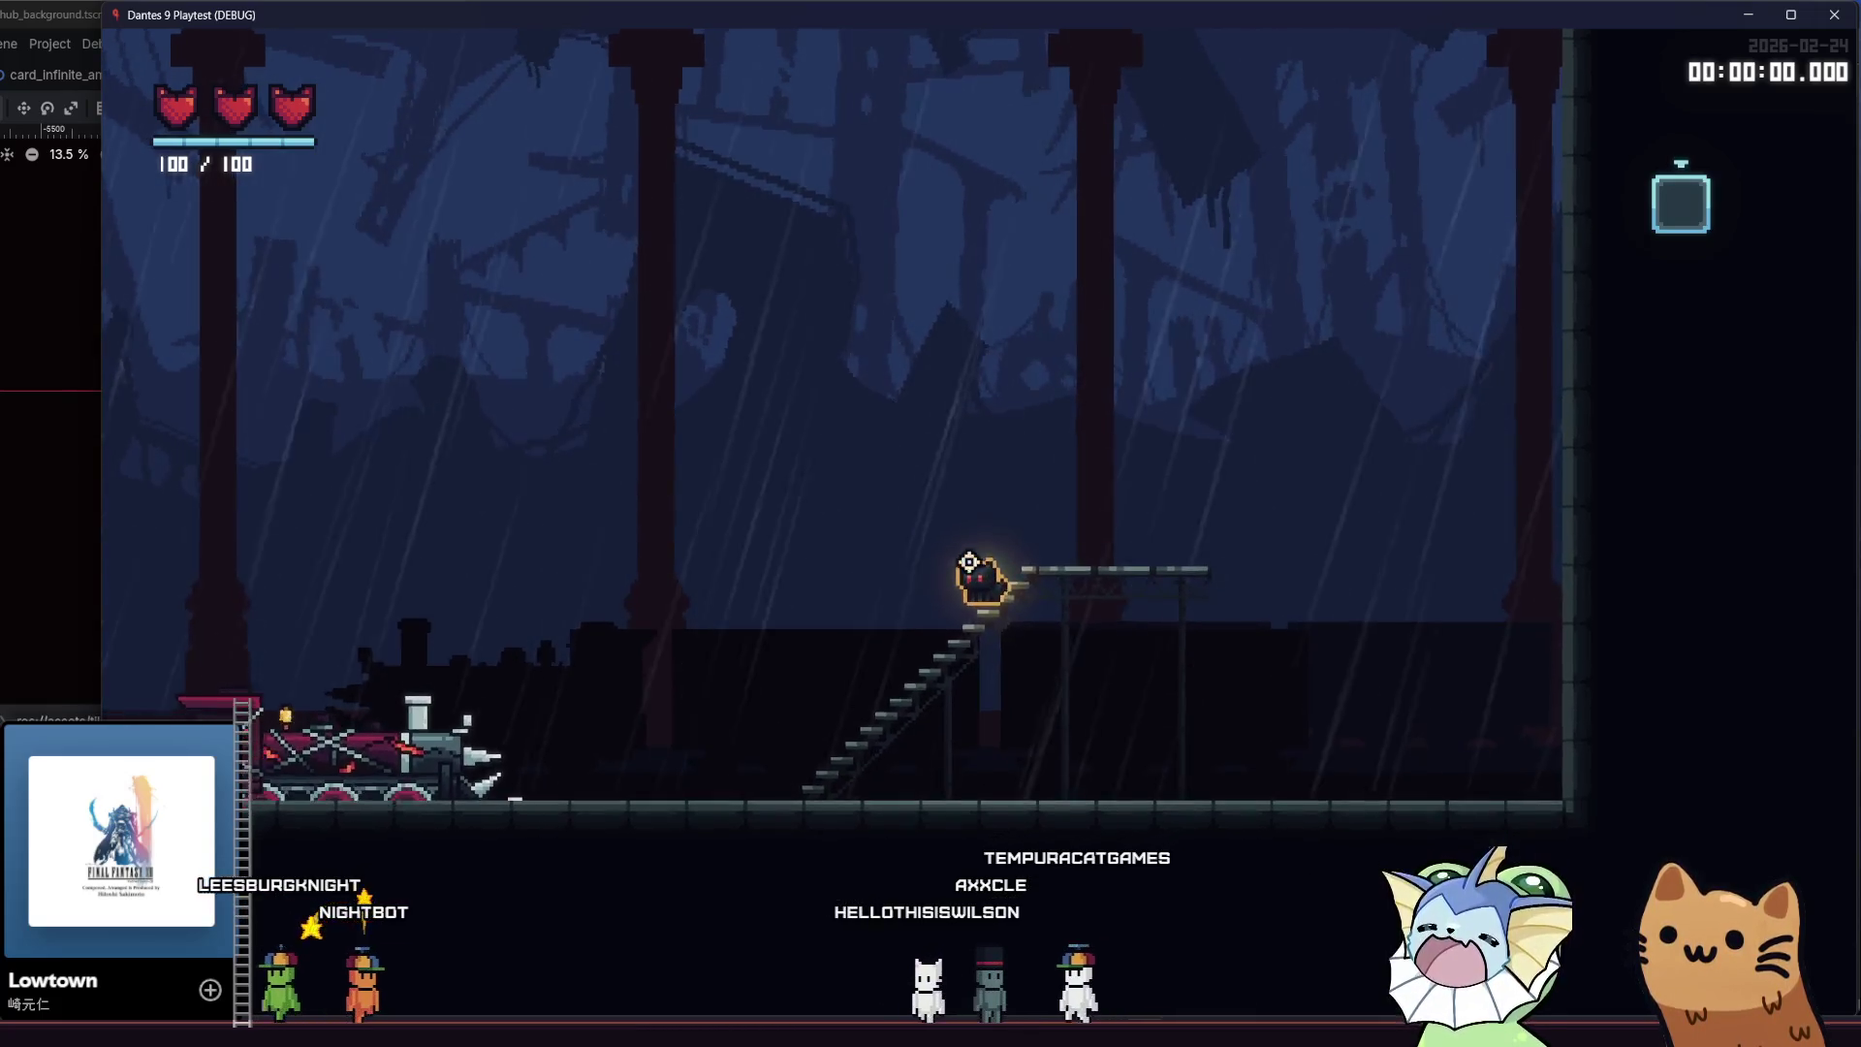
pyautogui.press('a')
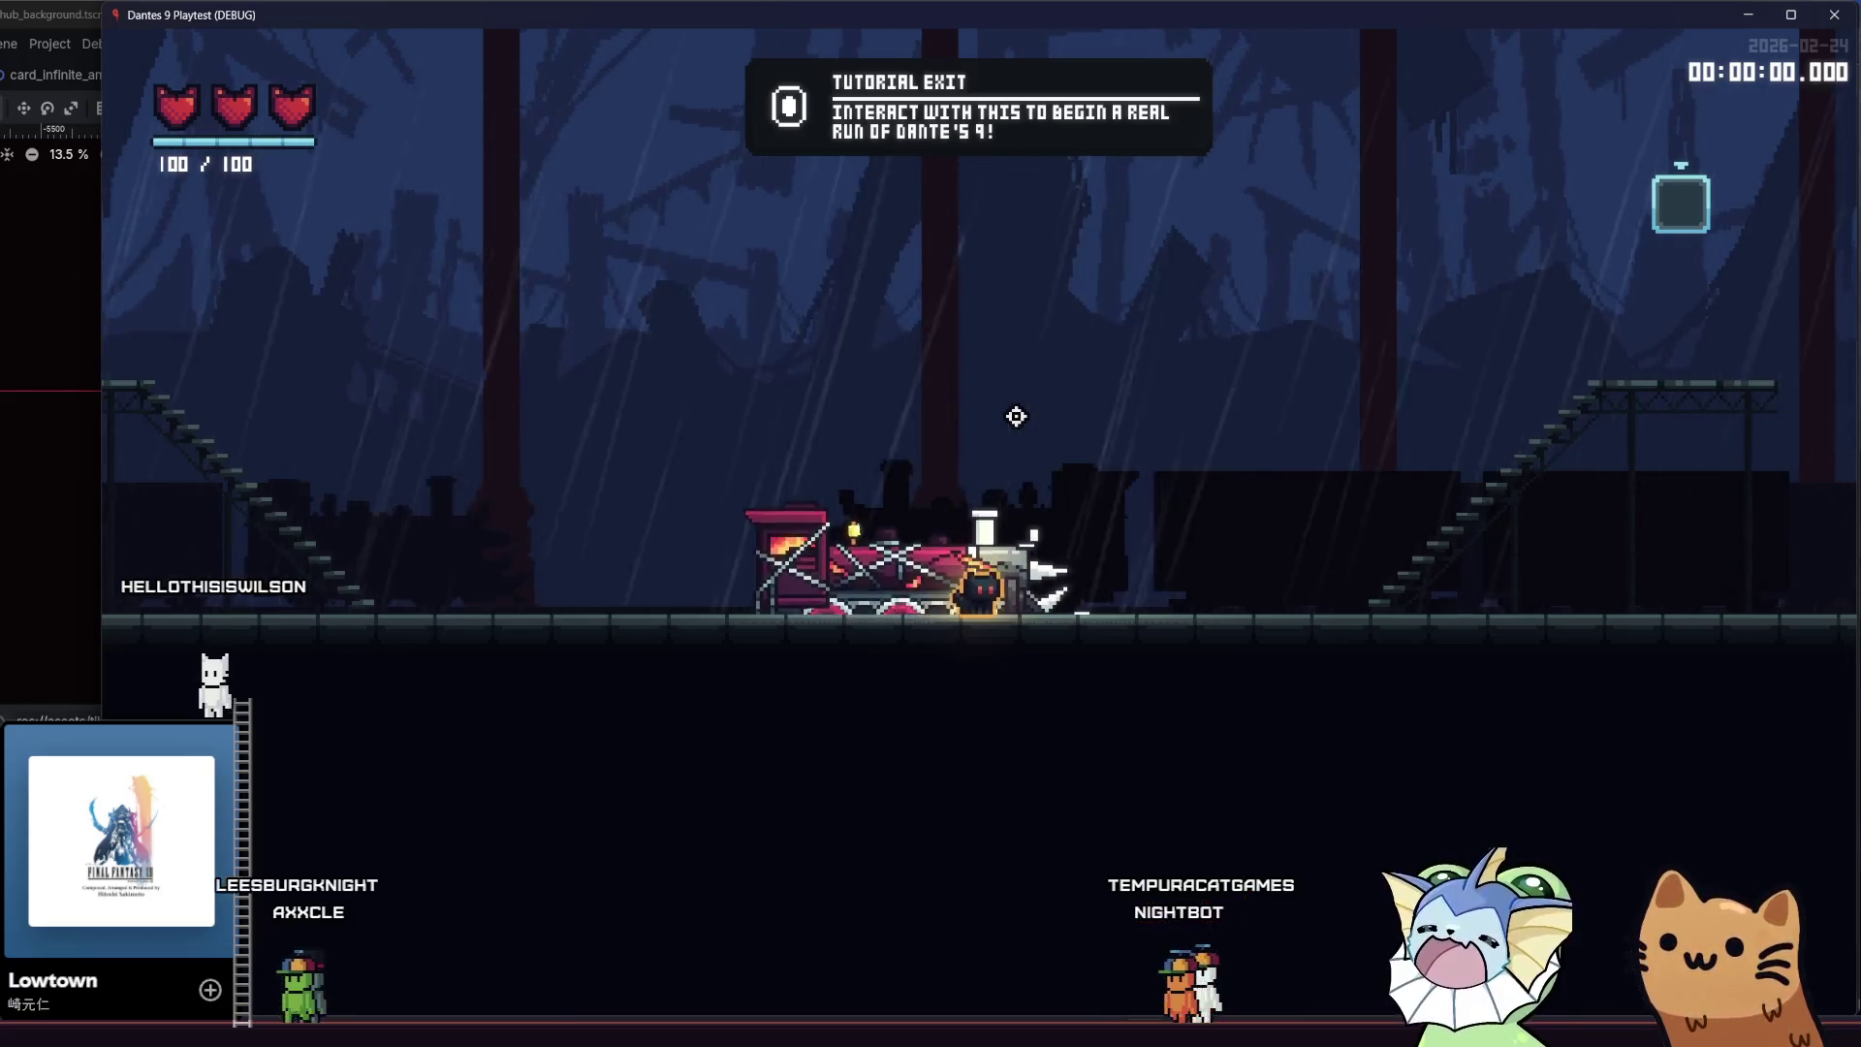
# Walk the player past the train, close the running game with F8 and return to the parallax file in Aseprite
pyautogui.press('a')
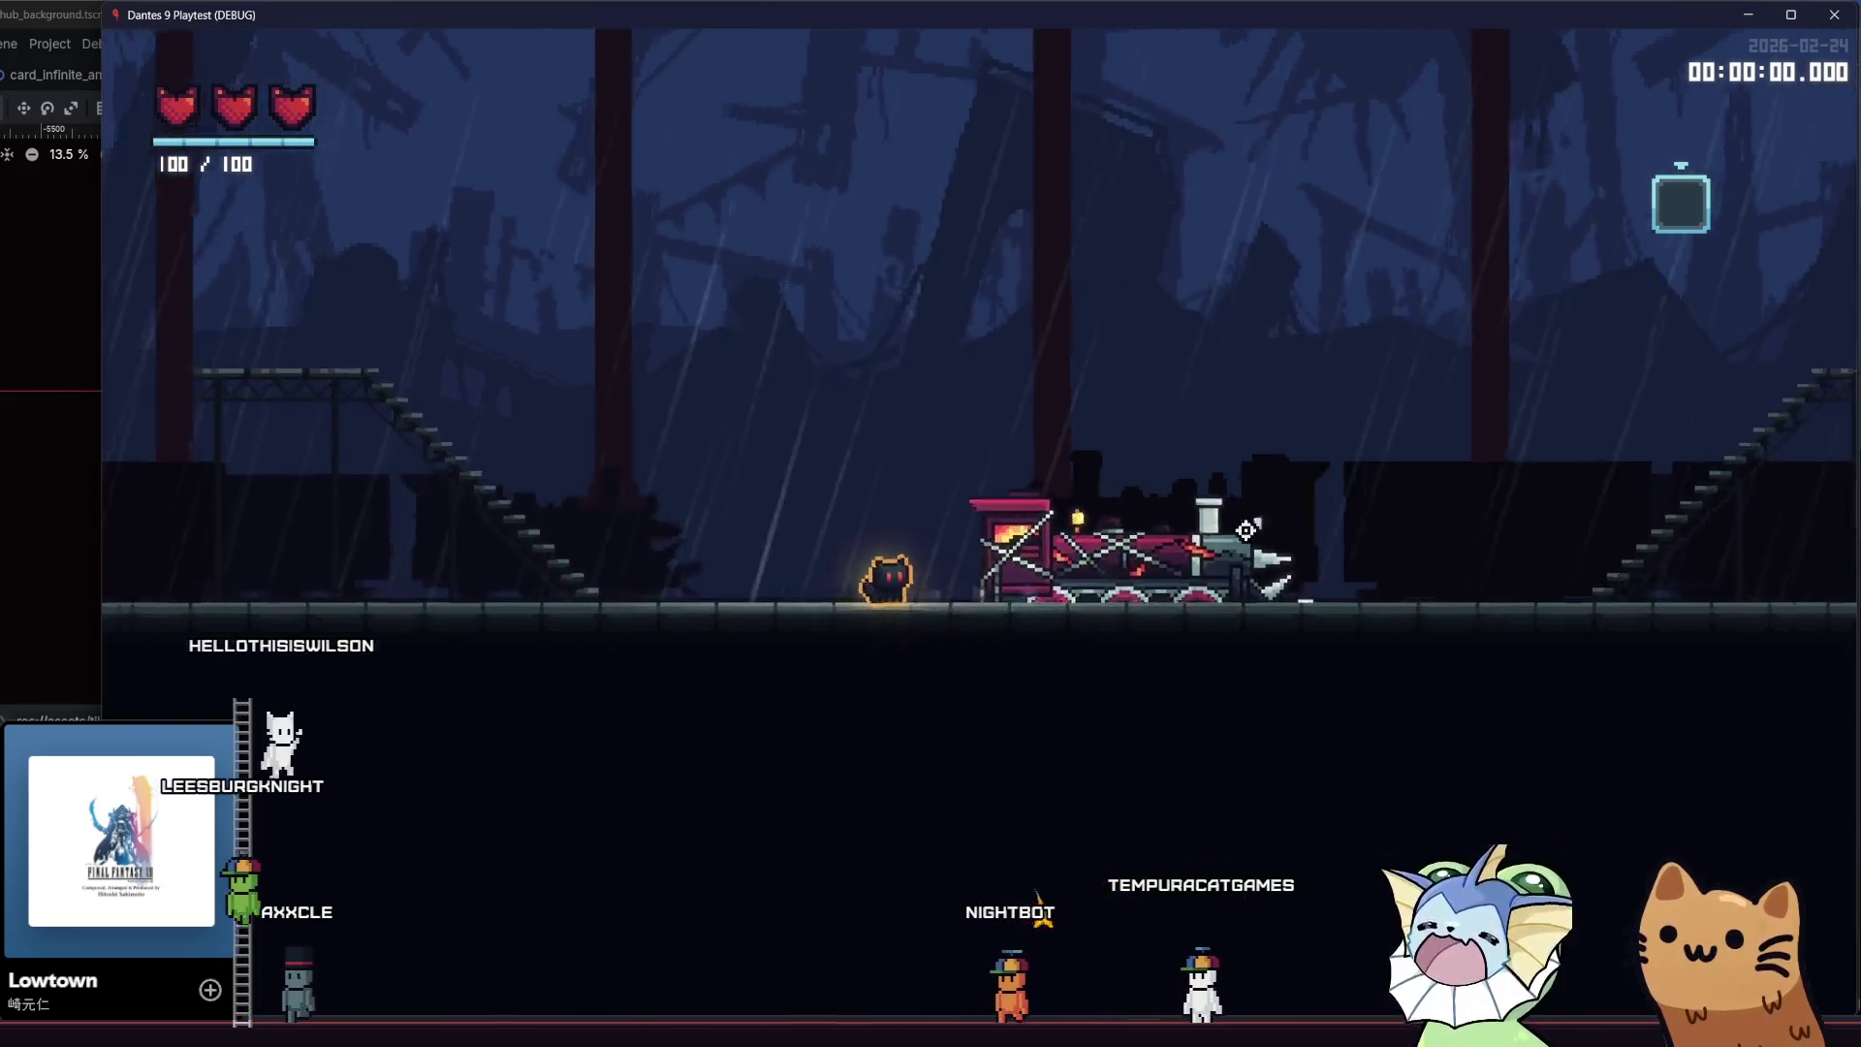
pyautogui.press('d')
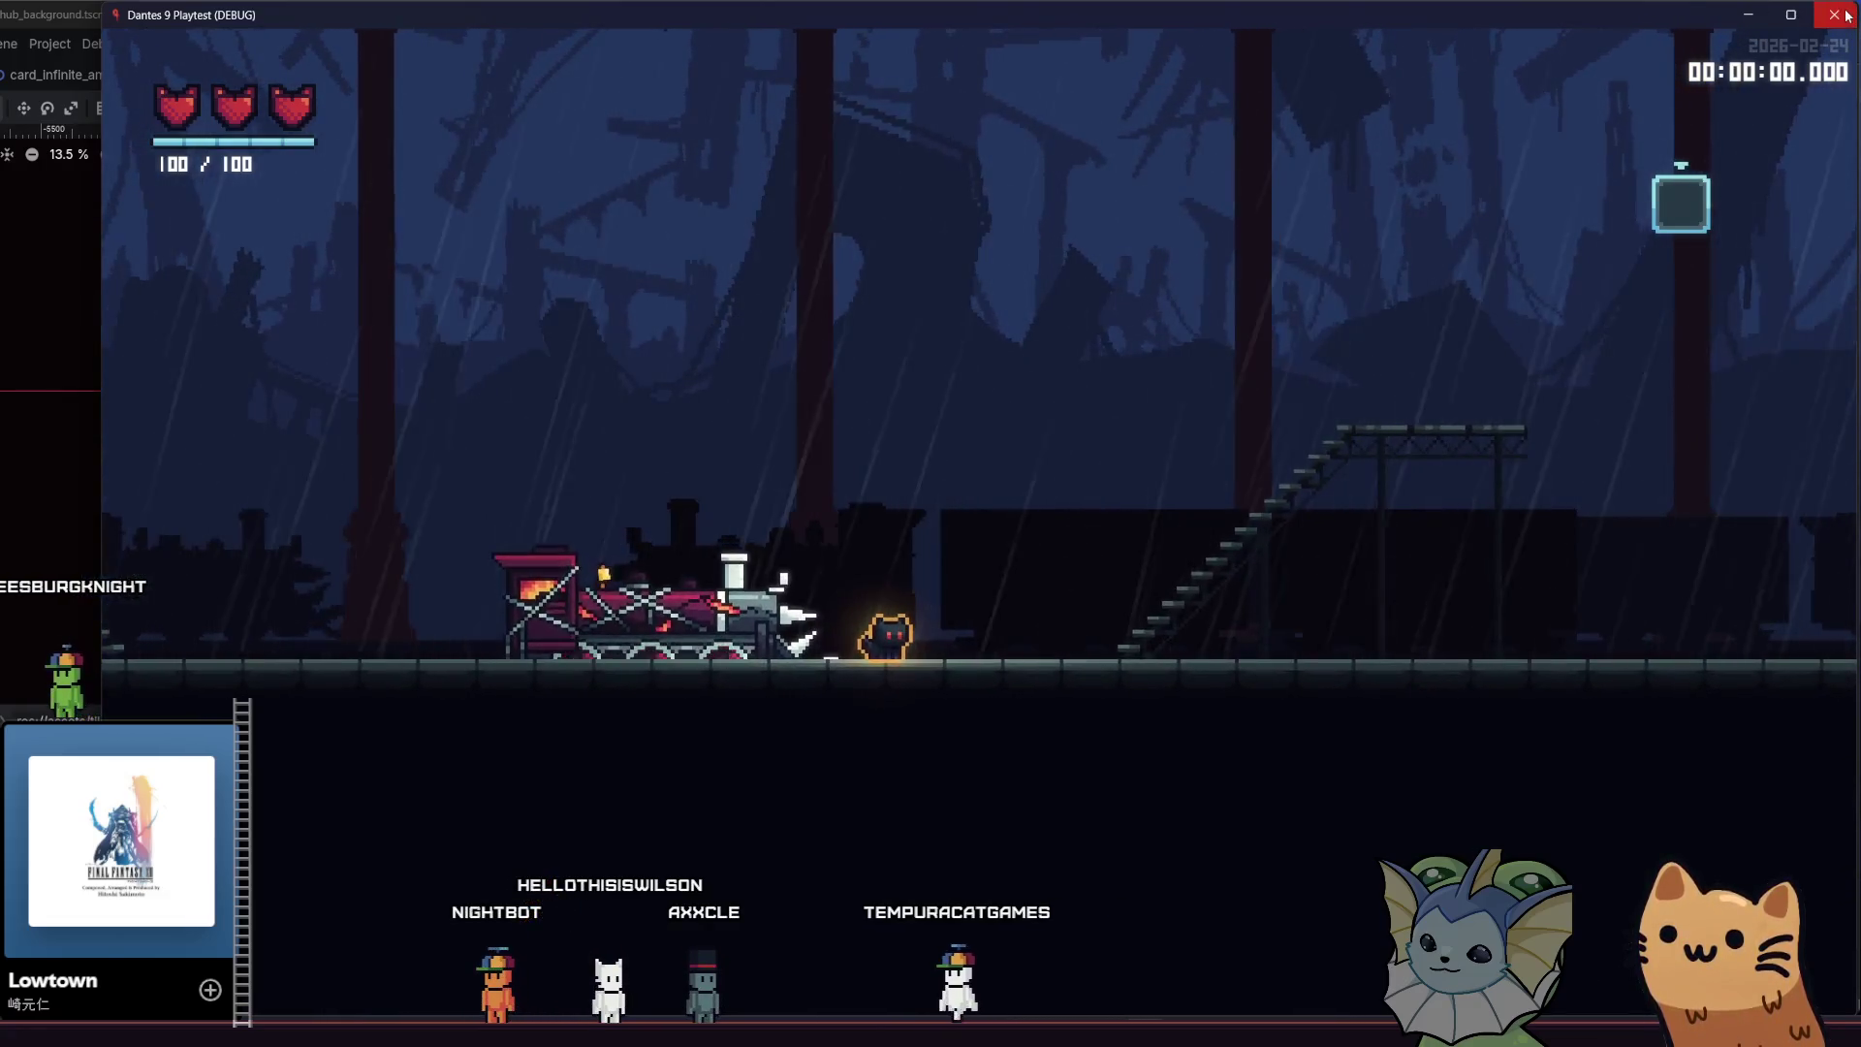
pyautogui.press('F8')
pyautogui.hotkey('alt', 'Tab')
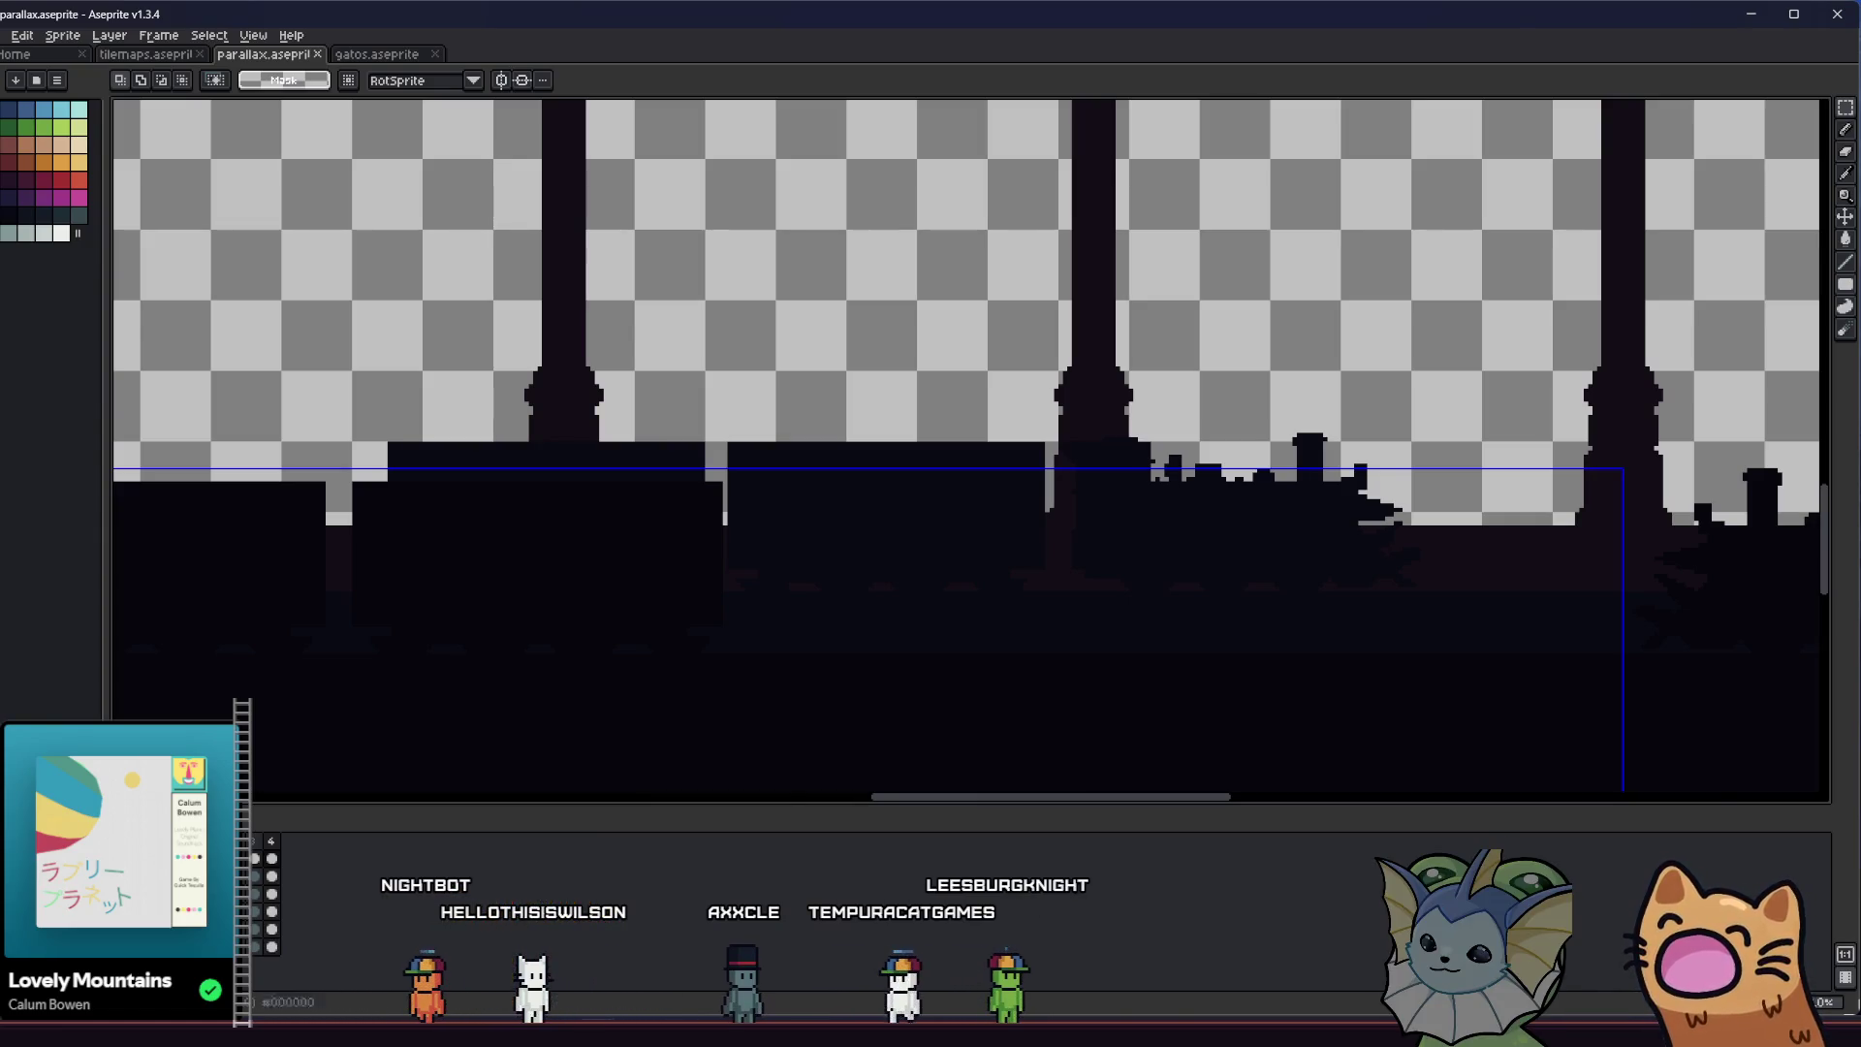
# Reframe the arch row and mark out the band below the arch openings
pyautogui.hotkey('ctrl', 'z')
pyautogui.scroll(-5, 661, 474)
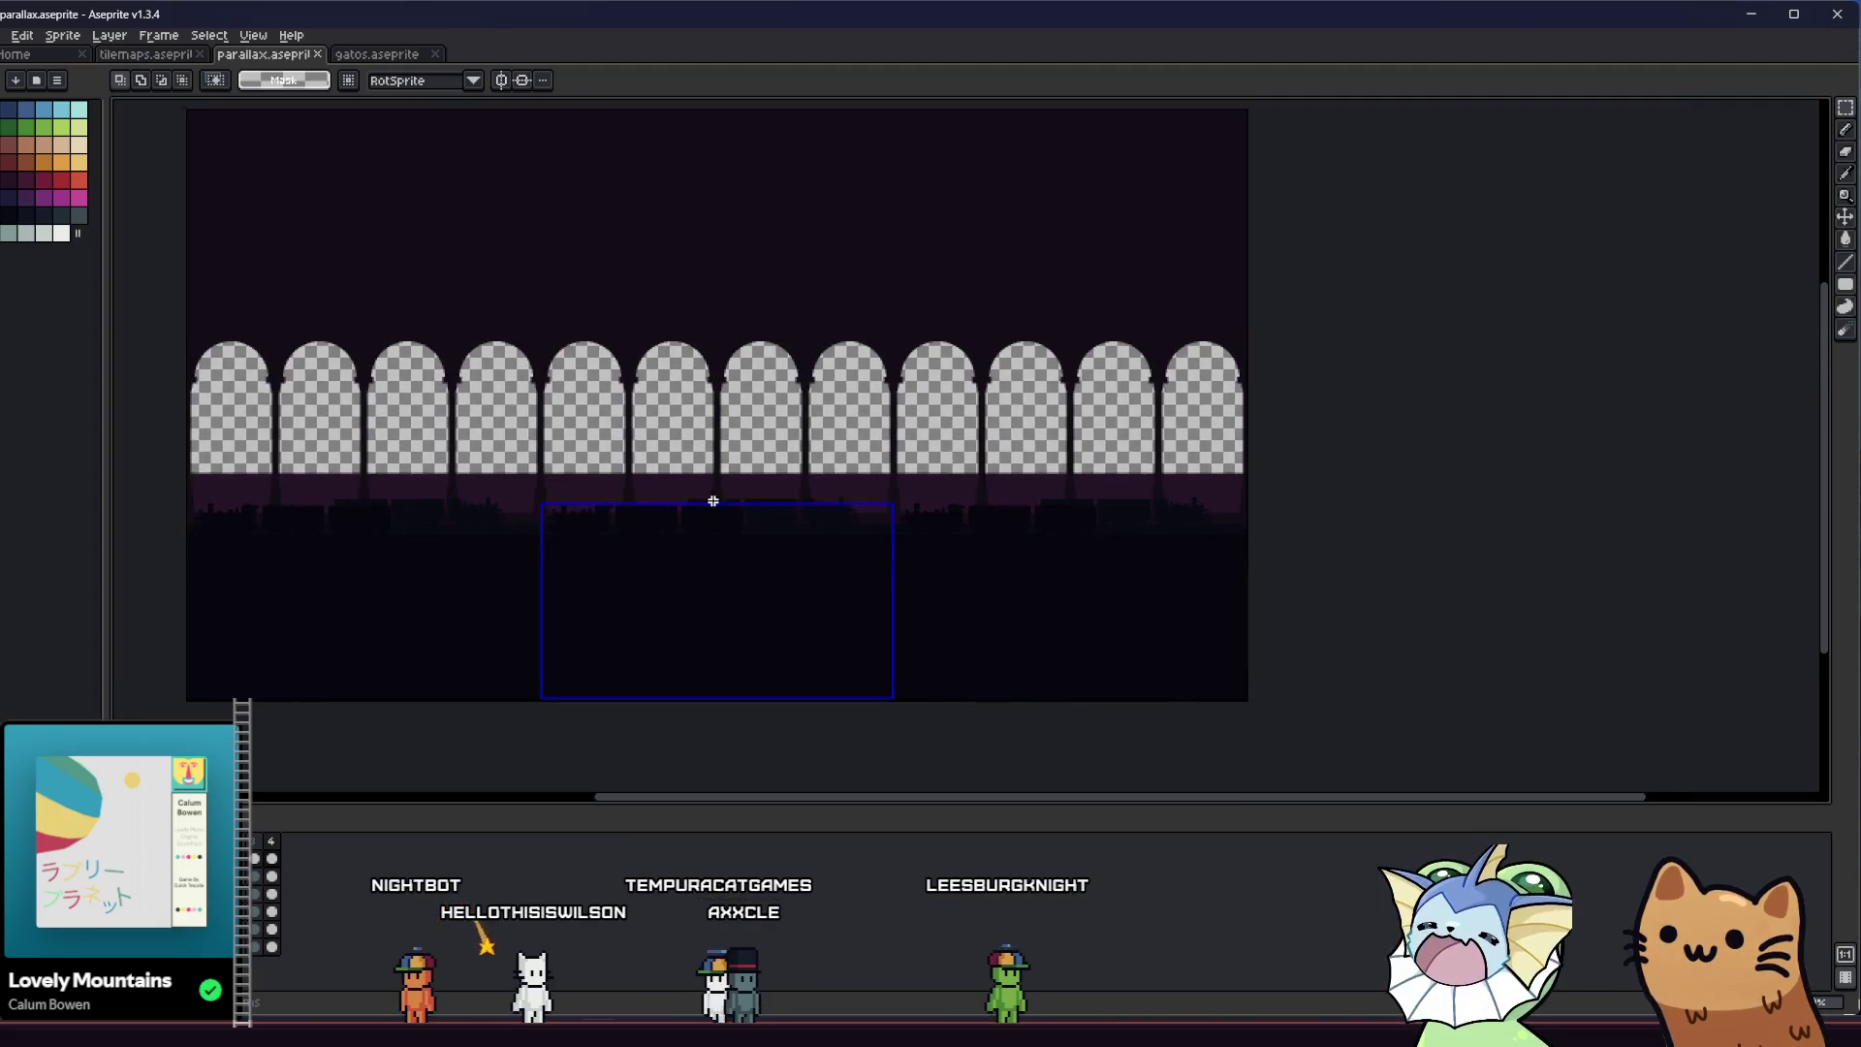
pyautogui.moveTo(708, 498); pyautogui.dragTo(787, 521)
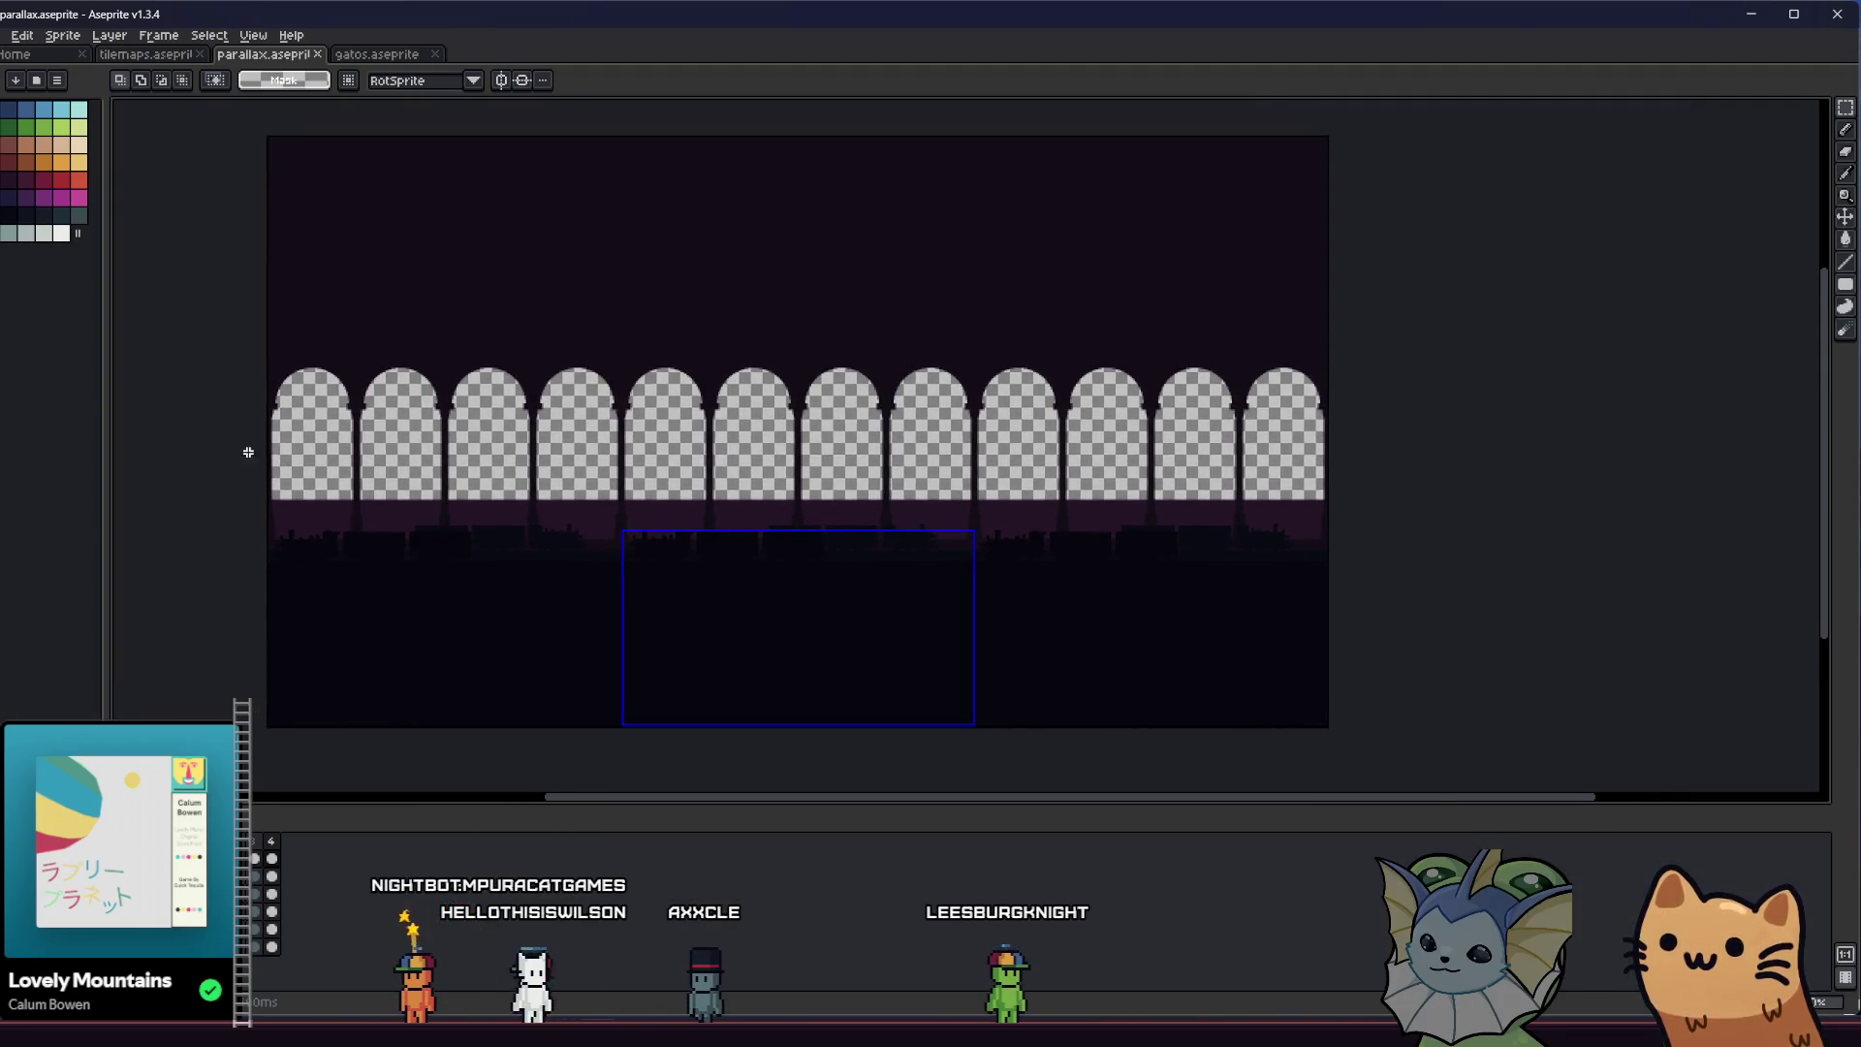
pyautogui.scroll(4, 1022, 511)
pyautogui.moveTo(1537, 519)
pyautogui.mouseDown()
pyautogui.moveTo(1596, 550)
pyautogui.moveTo(553, 552)
pyautogui.moveTo(1087, 586)
pyautogui.mouseUp()
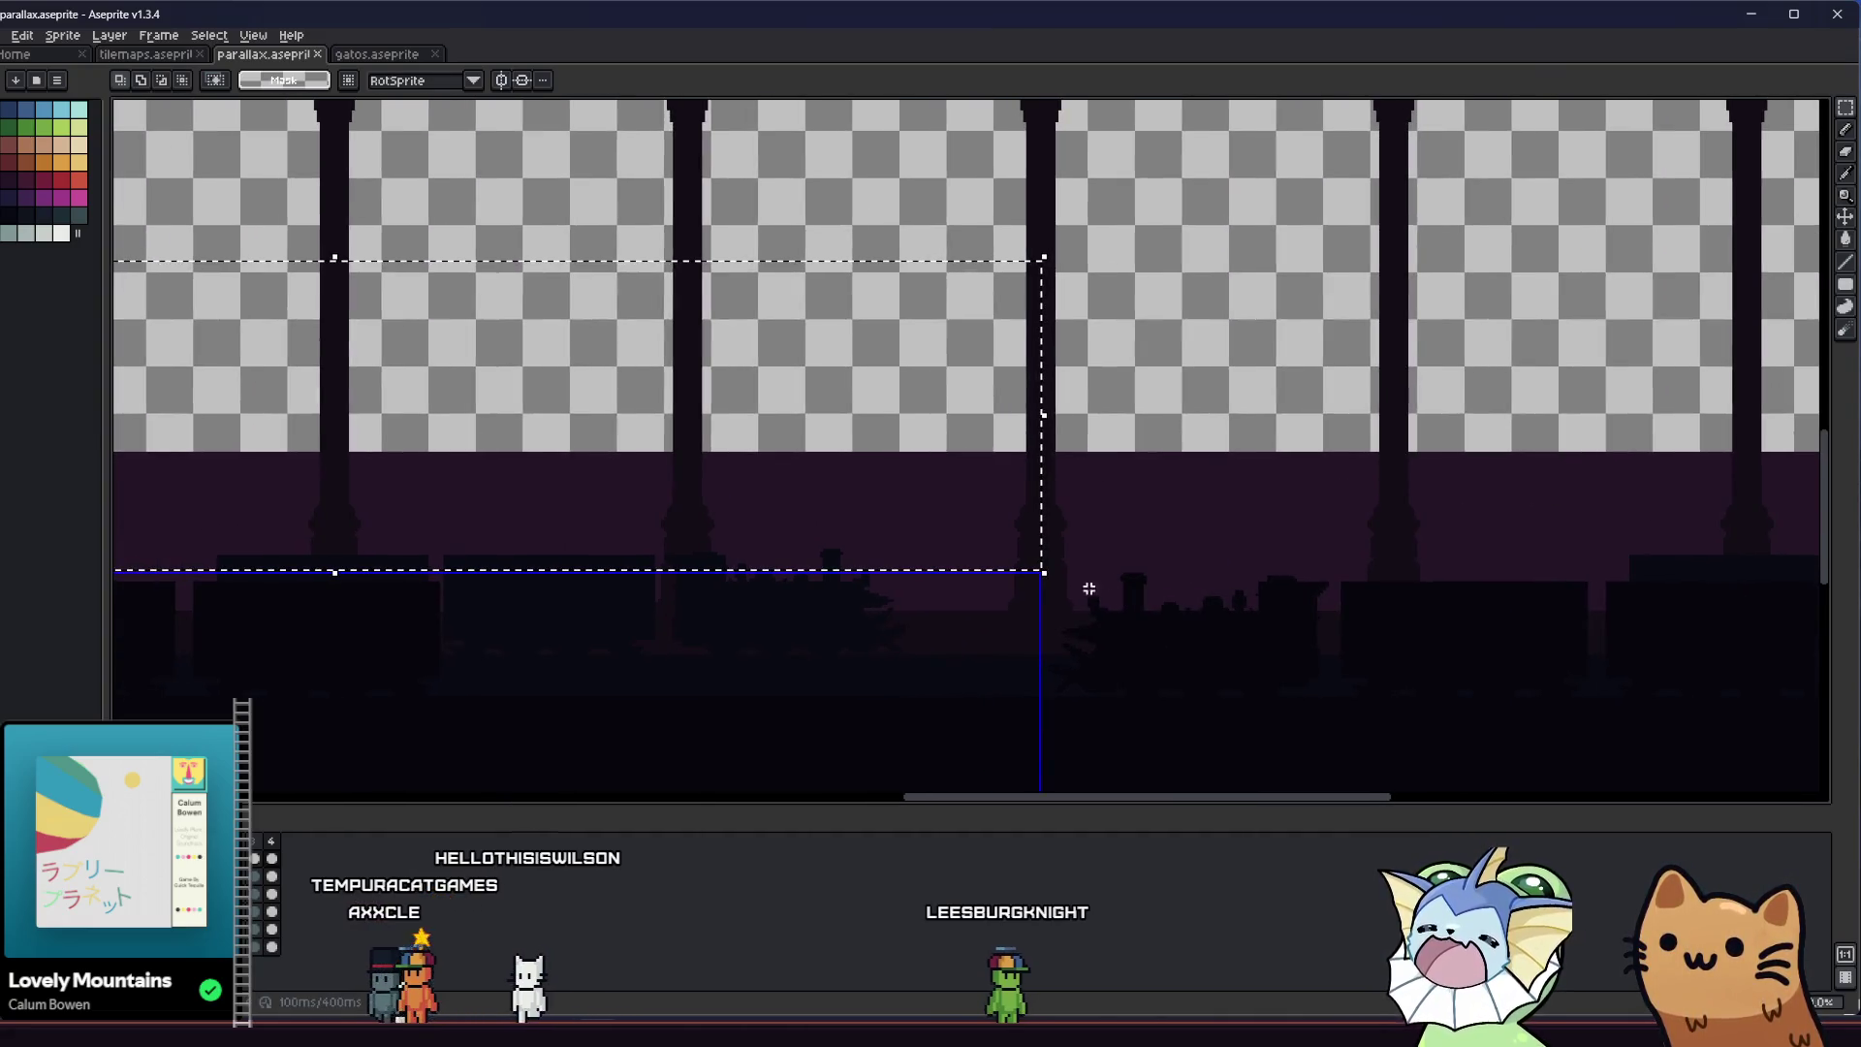
pyautogui.scroll(1, 946, 610)
pyautogui.moveTo(948, 610); pyautogui.dragTo(1048, 586)
pyautogui.scroll(-1, 1048, 587)
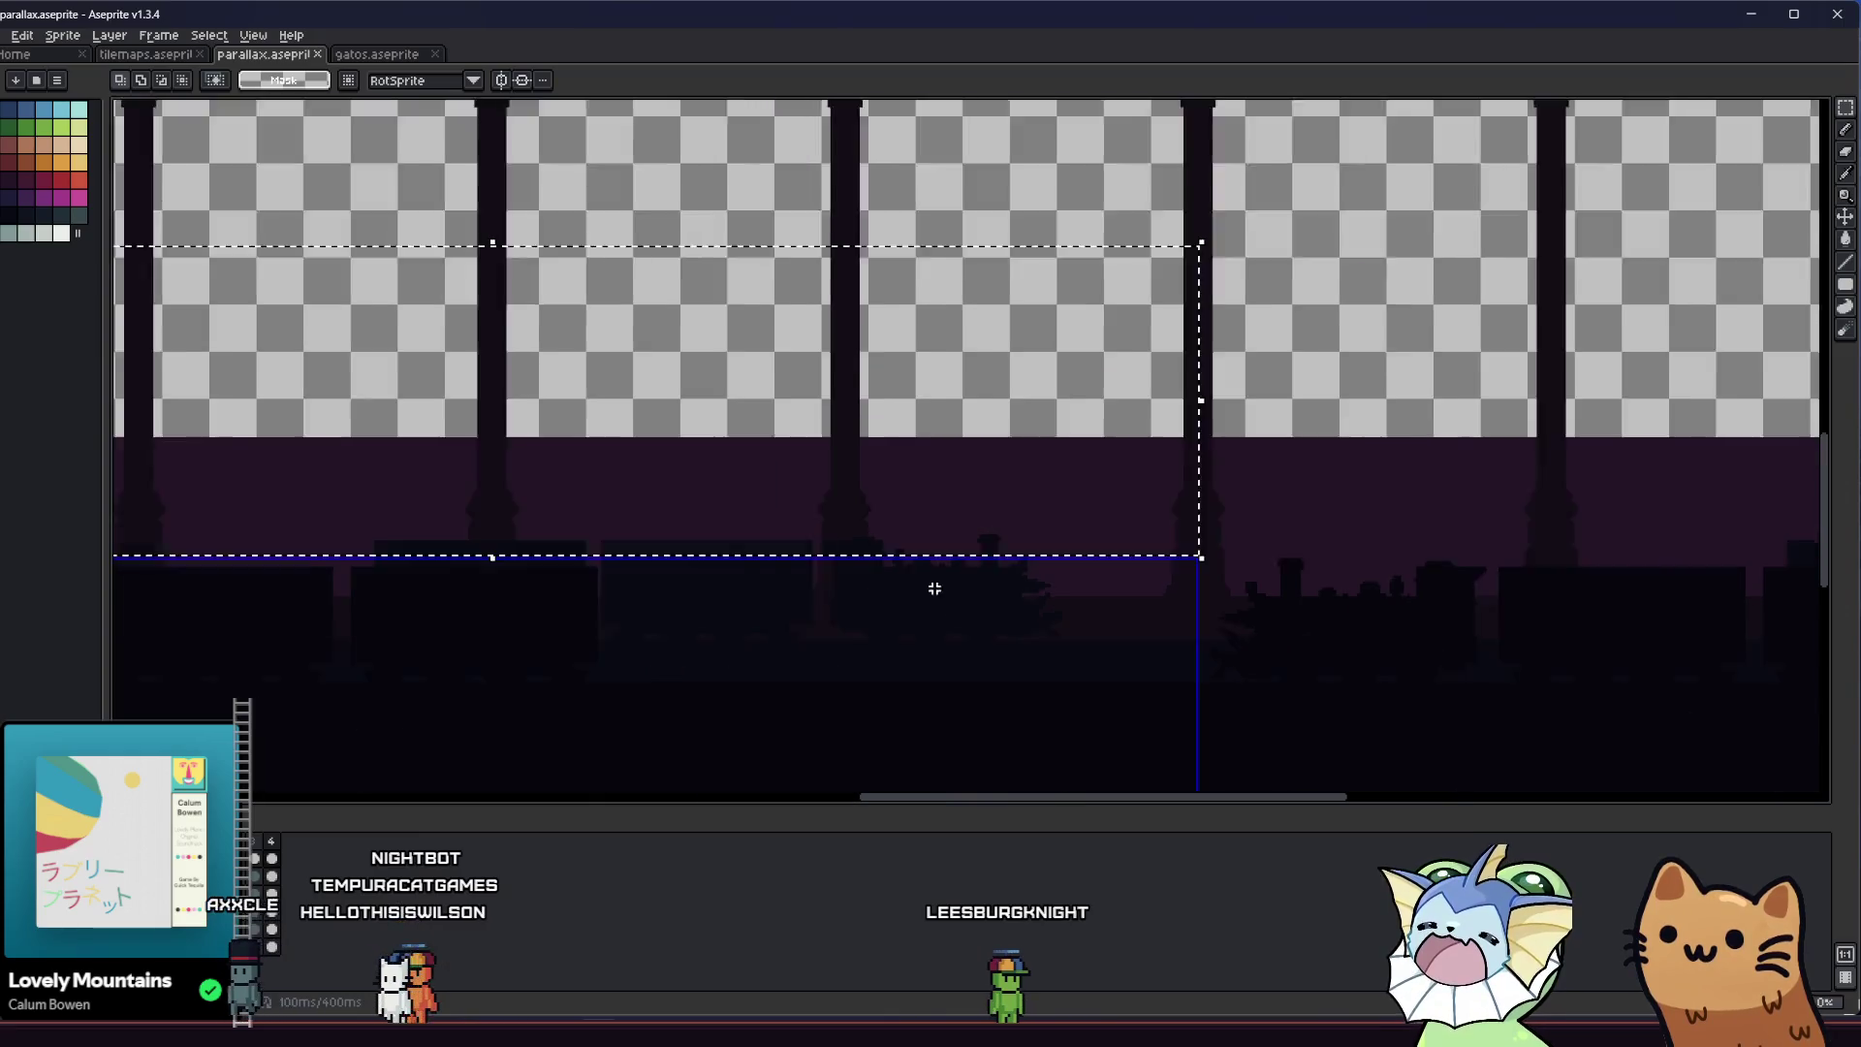
pyautogui.scroll(-2, 931, 587)
pyautogui.moveTo(1046, 451)
pyautogui.mouseDown()
pyautogui.moveTo(1104, 555)
pyautogui.moveTo(1136, 557)
pyautogui.mouseUp()
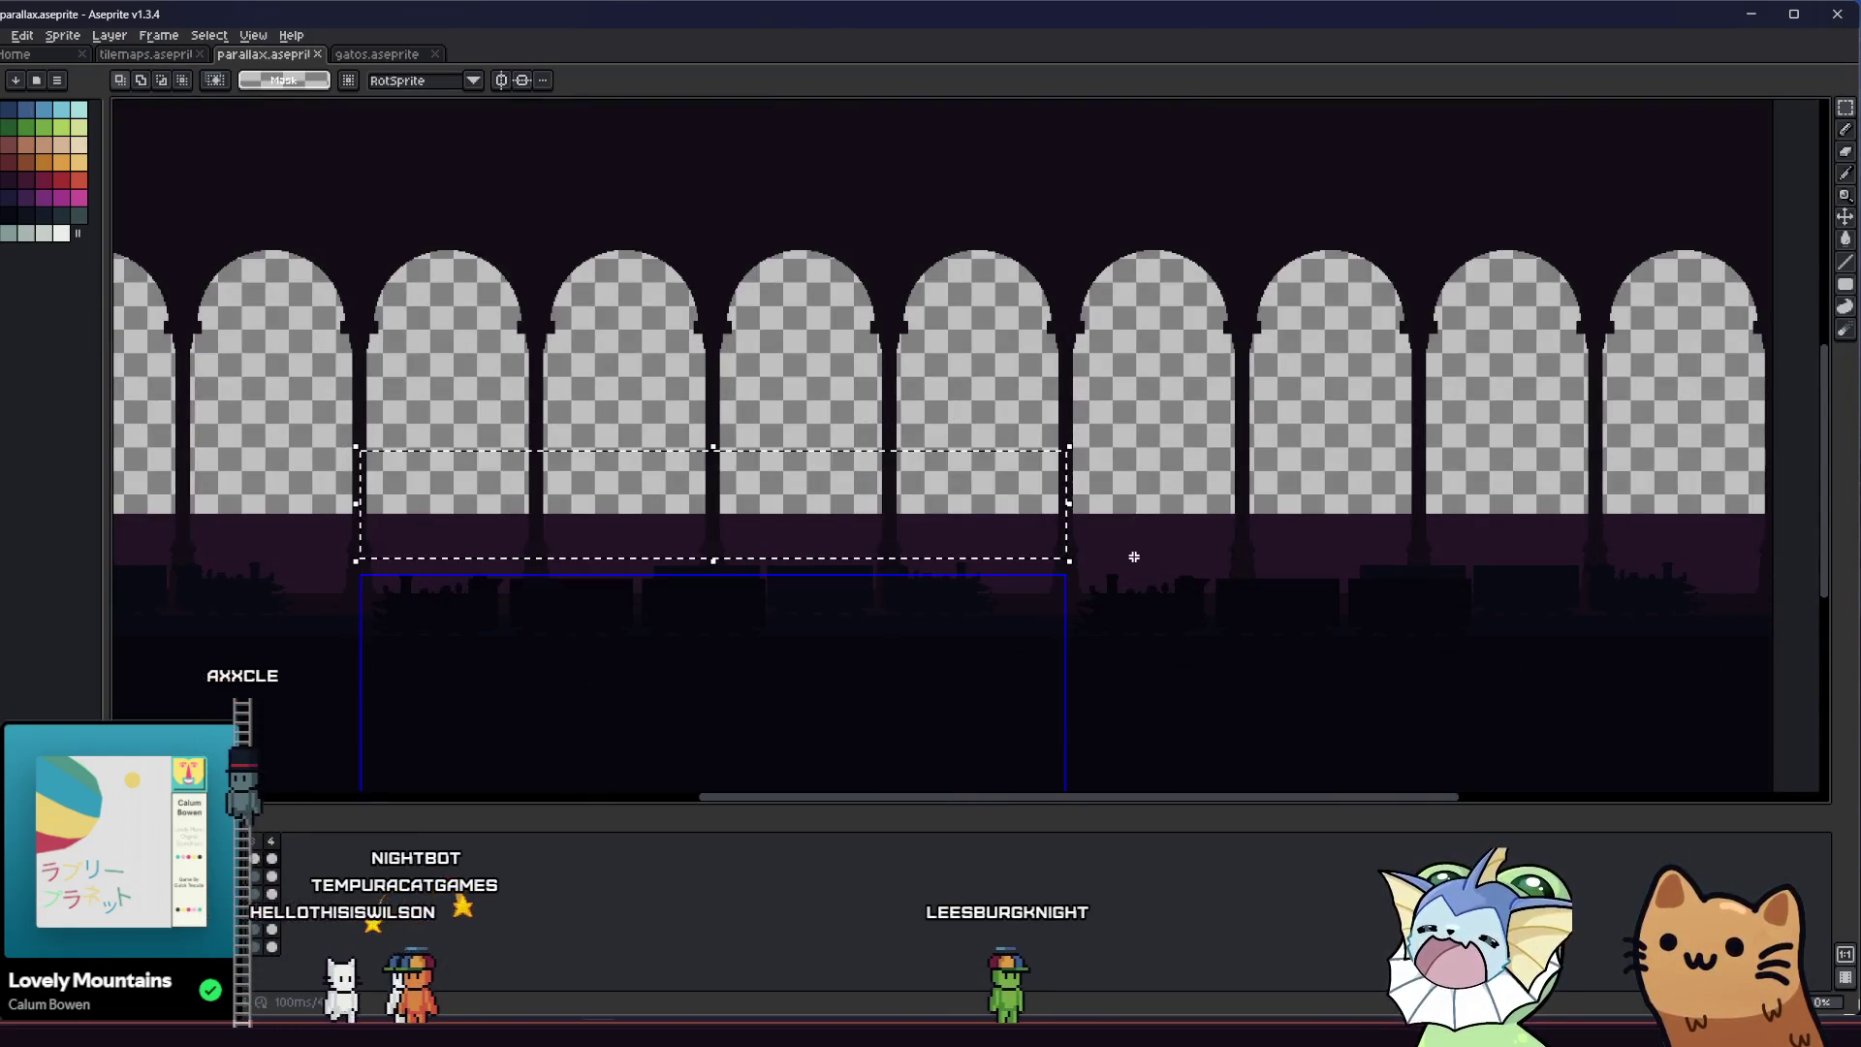
# On the arches layer, undo a trial move, then select and delete the dark strip beneath the arch openings
pyautogui.press('Down')
pyautogui.press('Down')
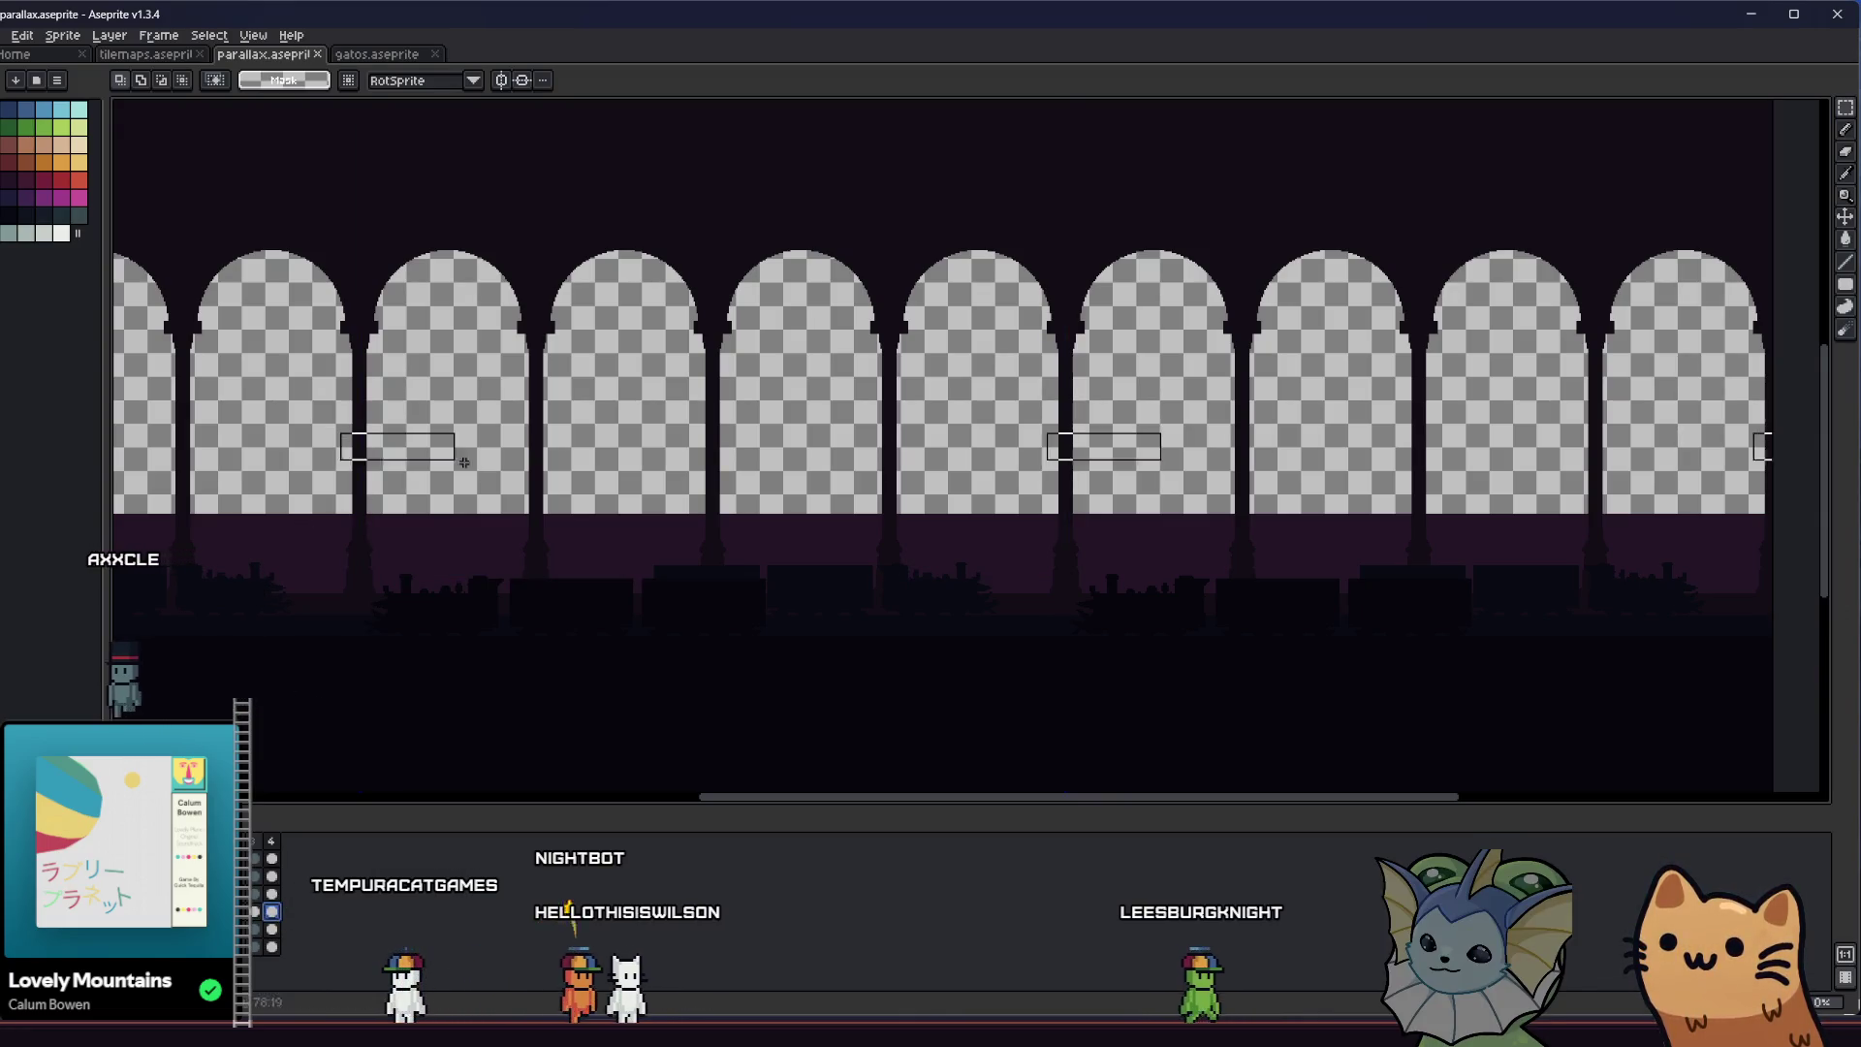
pyautogui.press('Down')
pyautogui.press('Down')
pyautogui.moveTo(763, 562); pyautogui.dragTo(799, 562)
pyautogui.hotkey('ctrl', 'z')
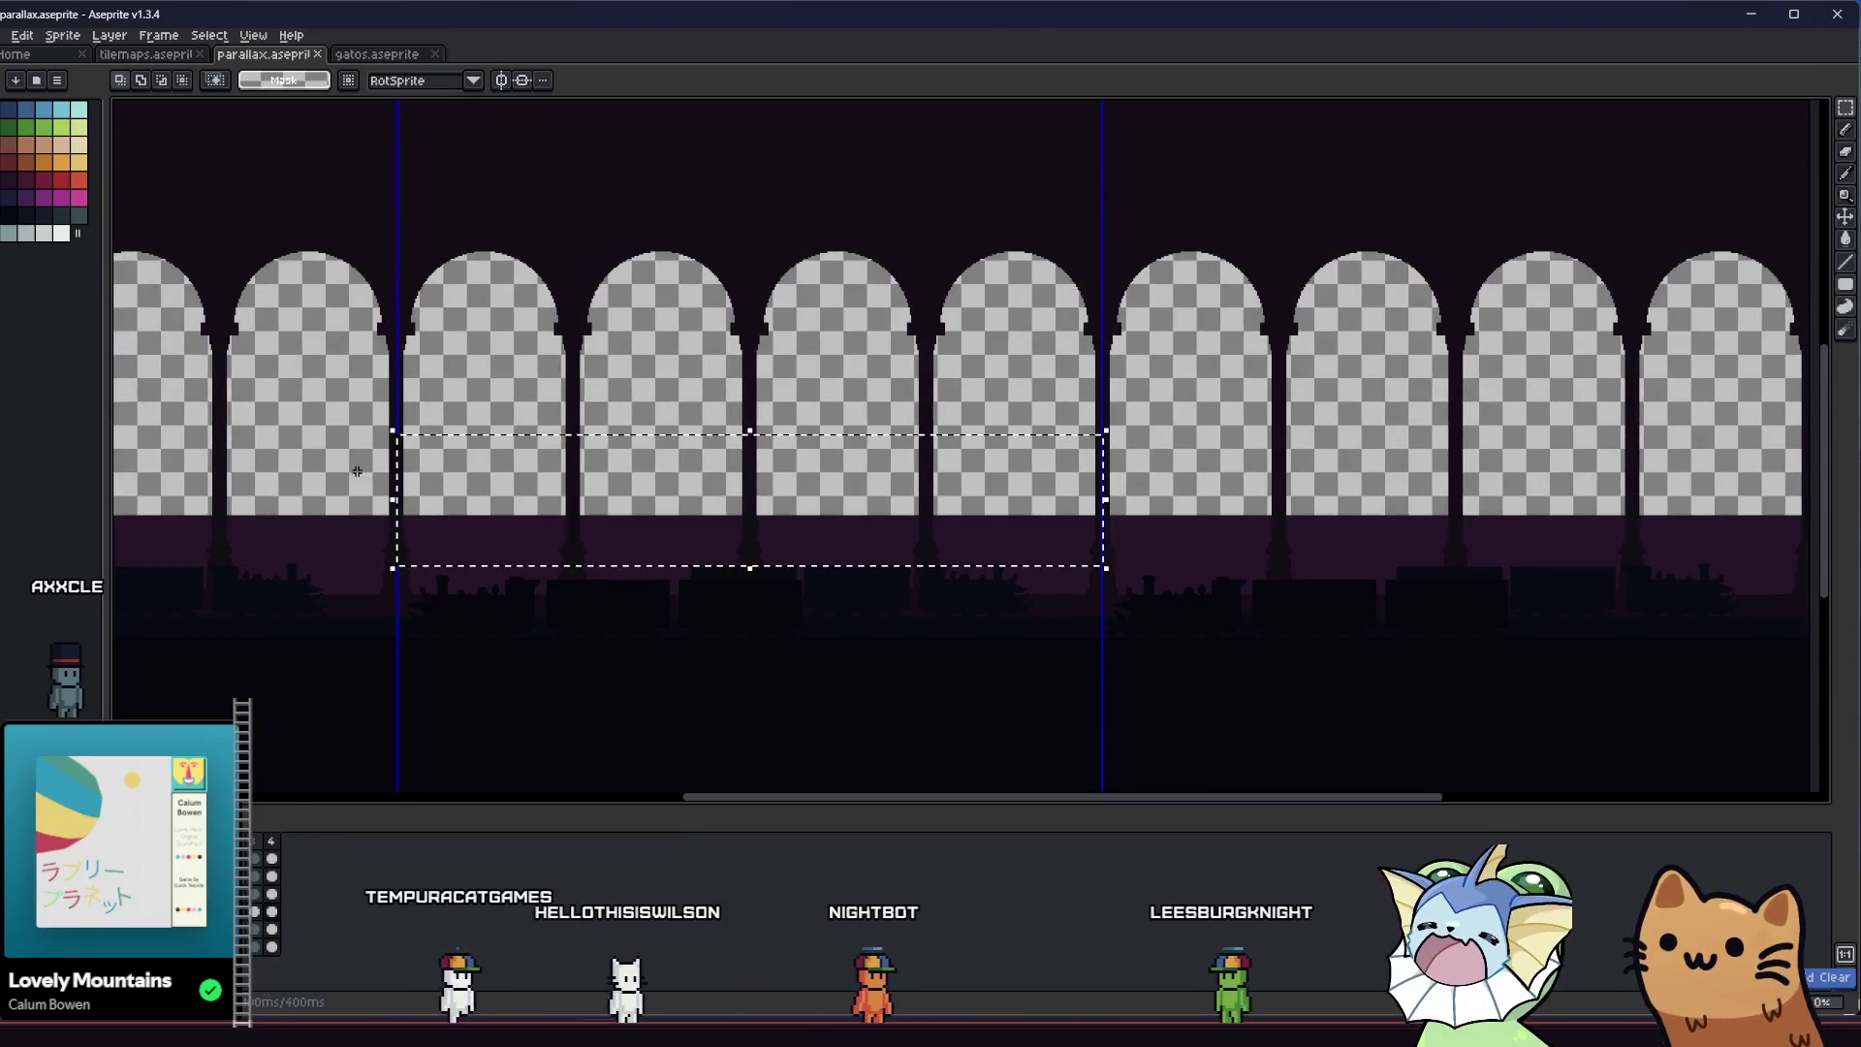
pyautogui.moveTo(350, 461); pyautogui.dragTo(1181, 553)
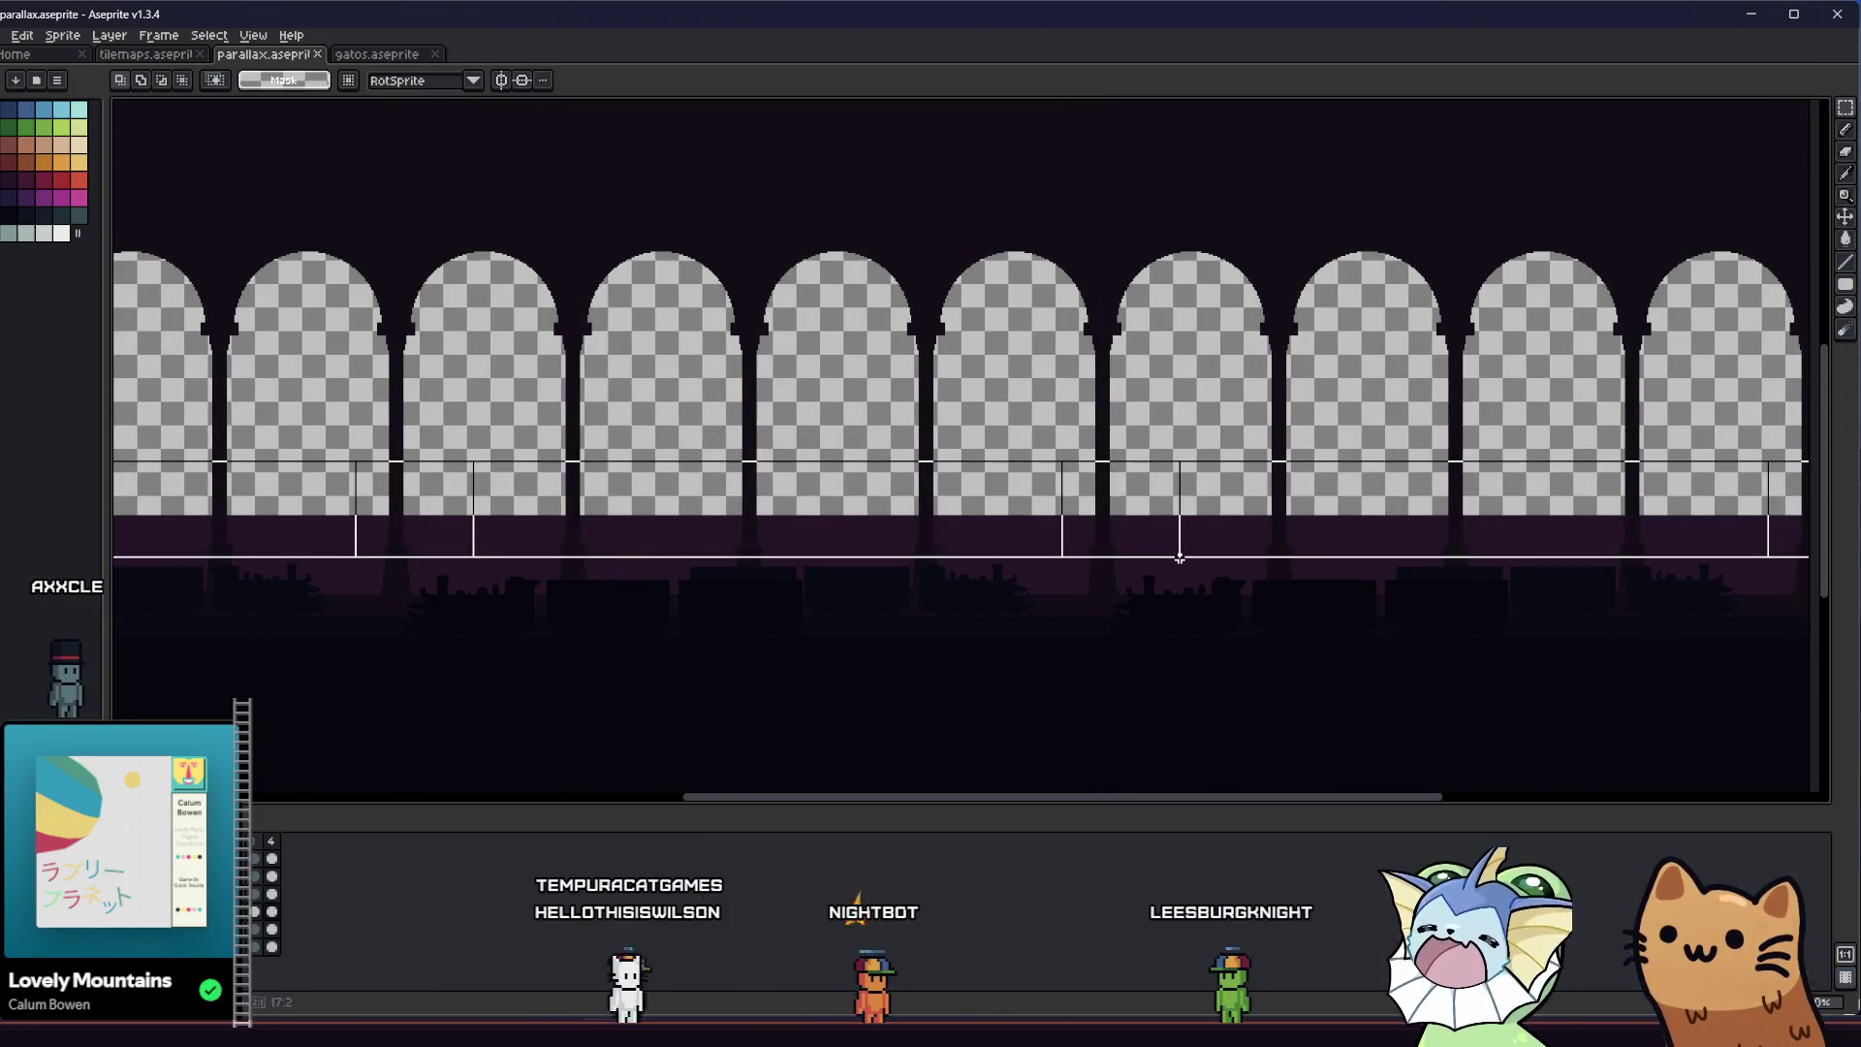
pyautogui.press('Delete')
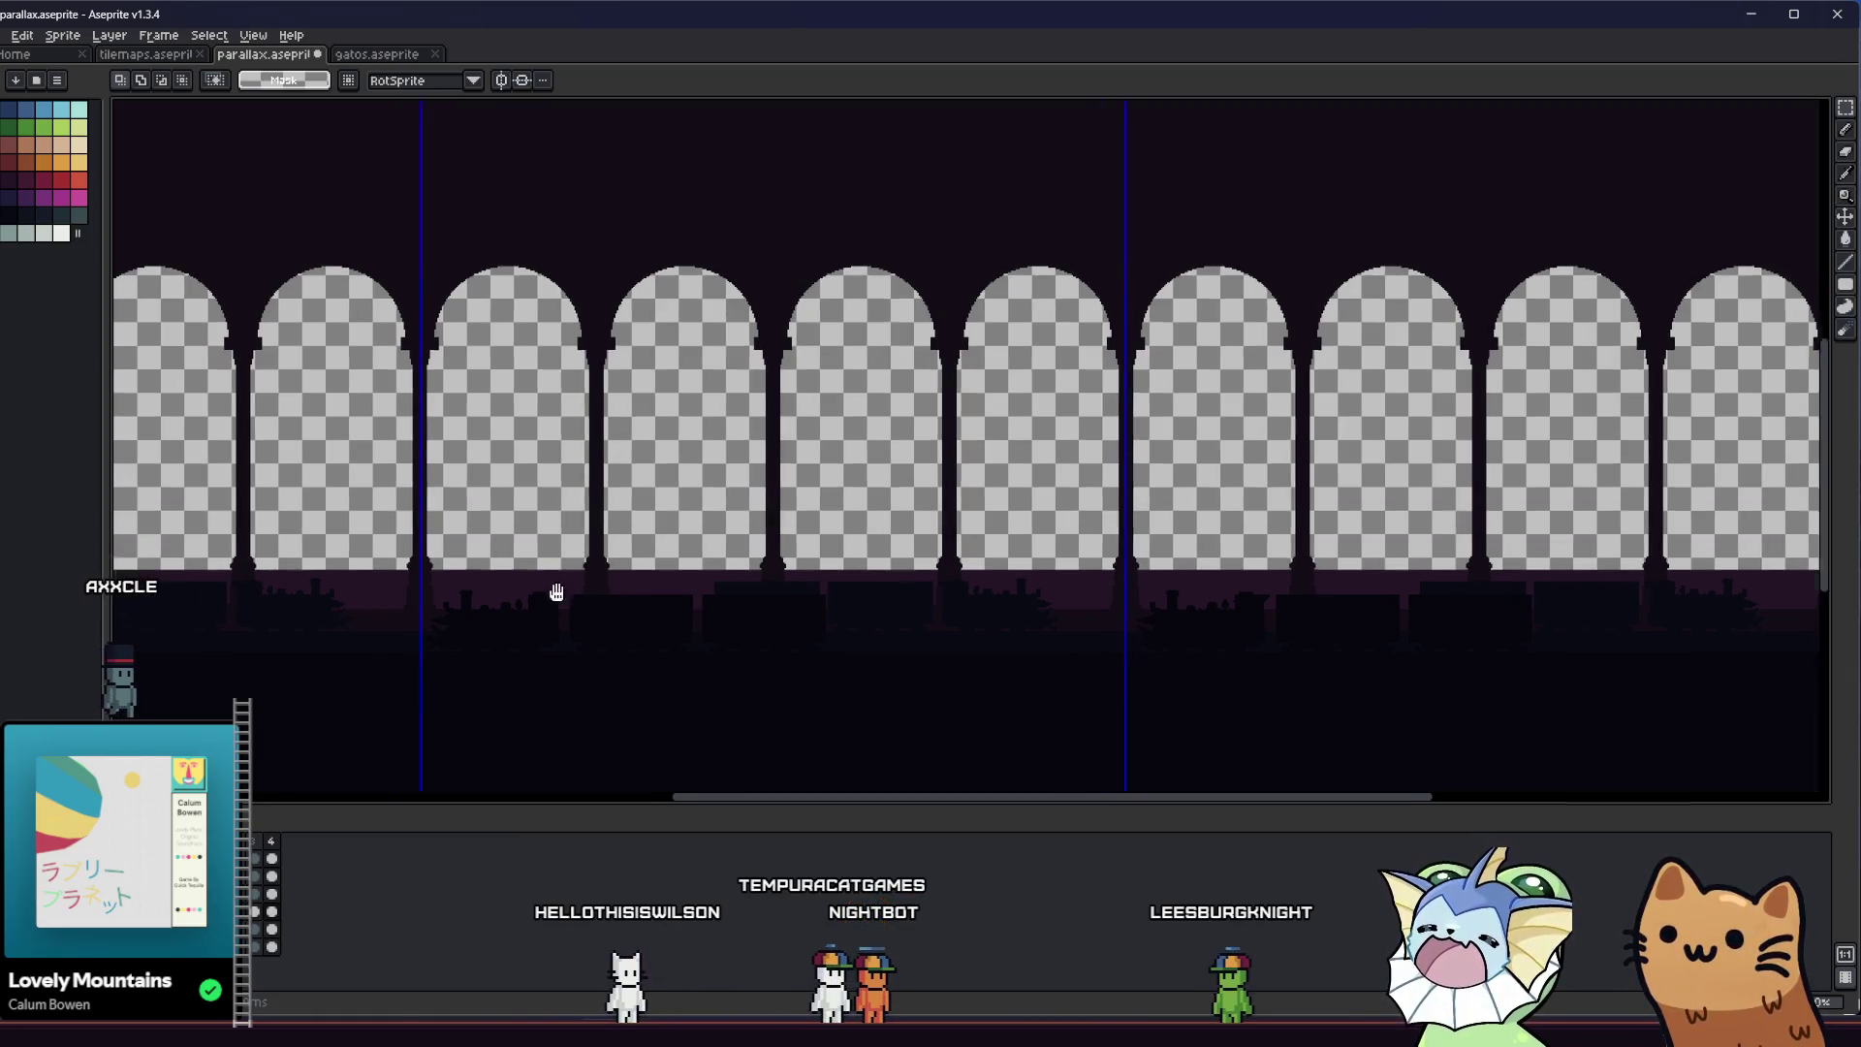
pyautogui.moveTo(579, 569); pyautogui.dragTo(584, 606)
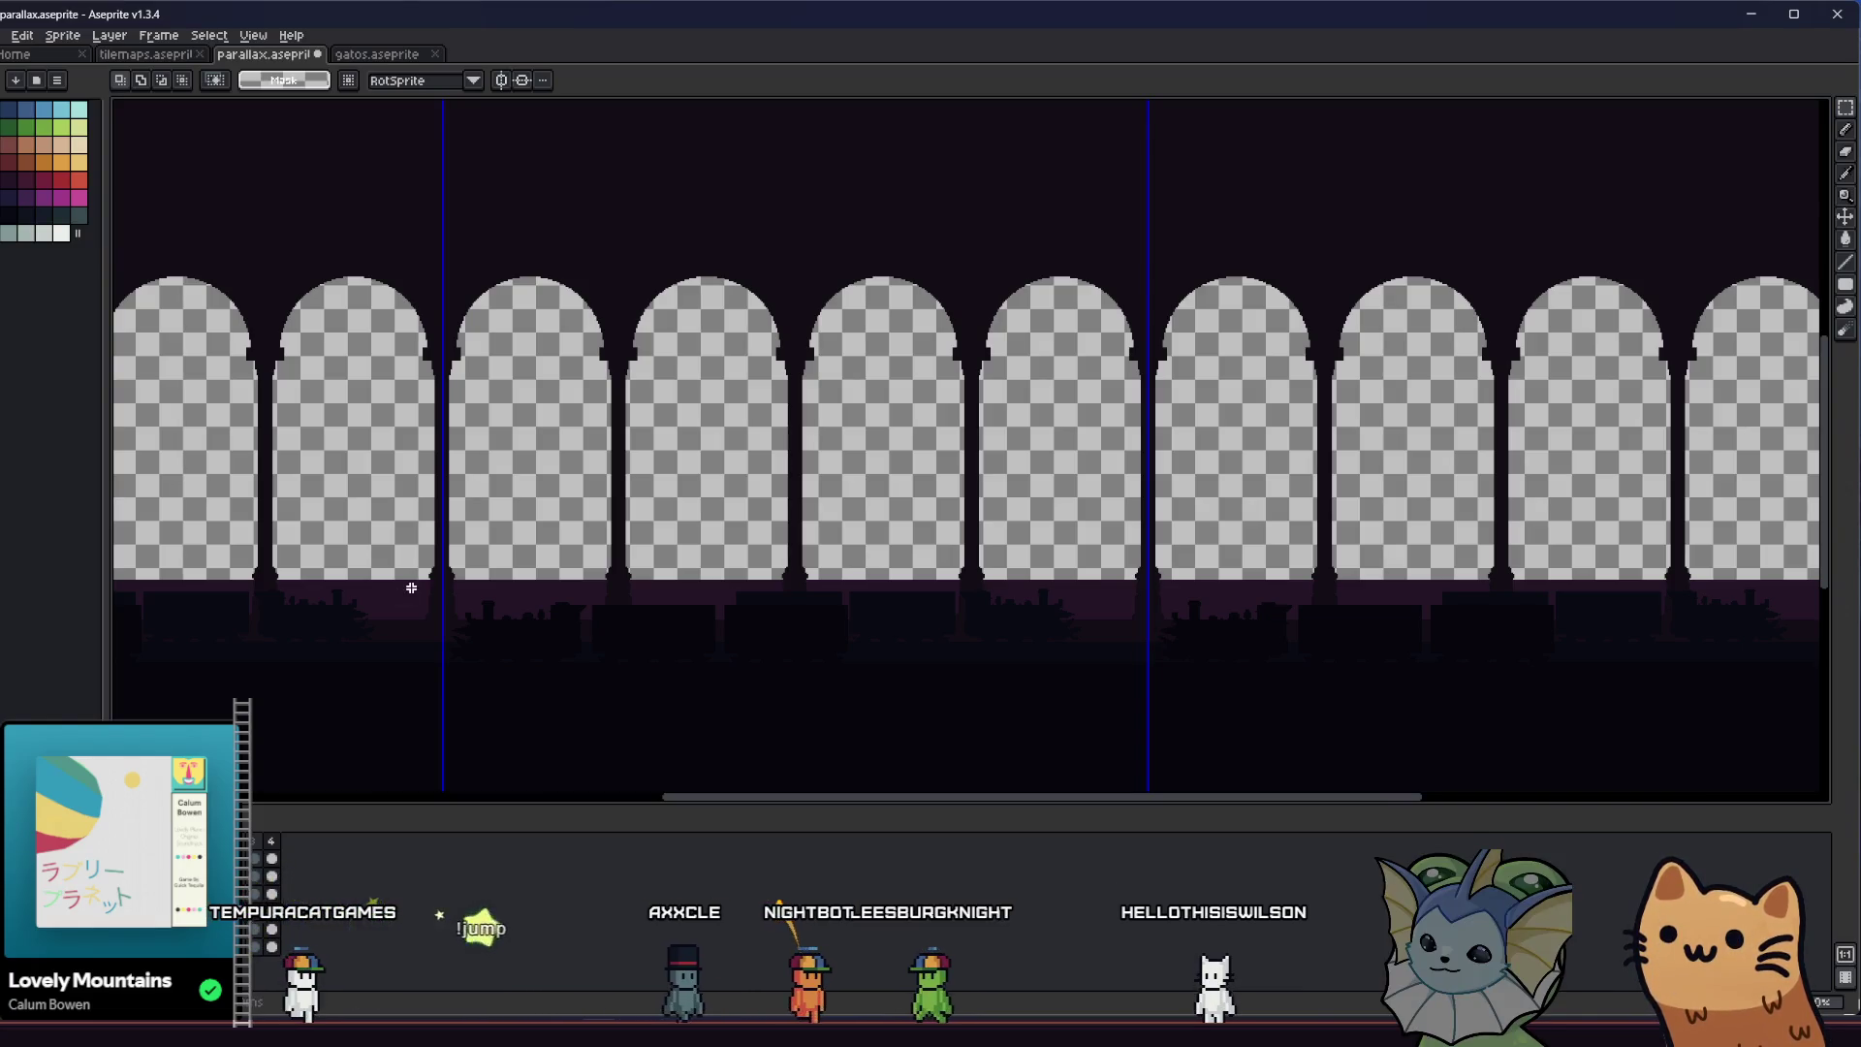
pyautogui.scroll(2, 662, 546)
pyautogui.hscroll(-1, 625, 534)
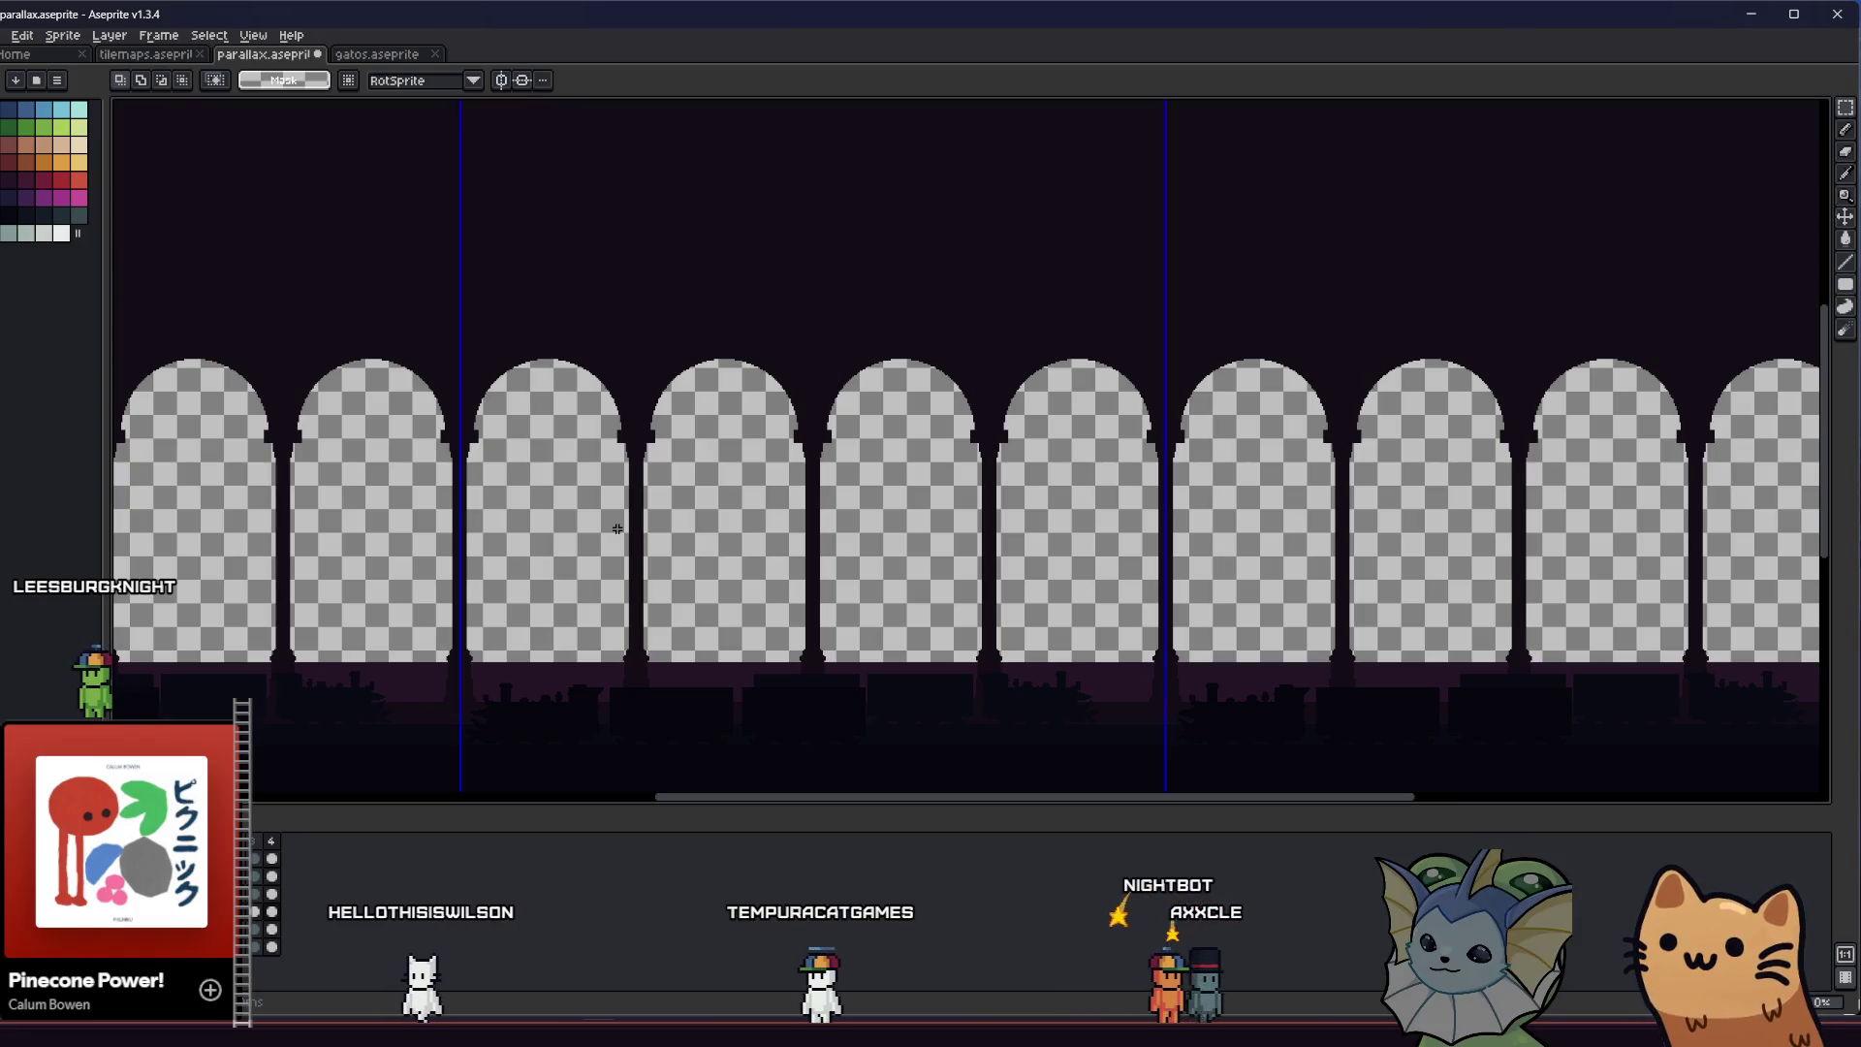
pyautogui.moveTo(704, 566); pyautogui.dragTo(710, 517)
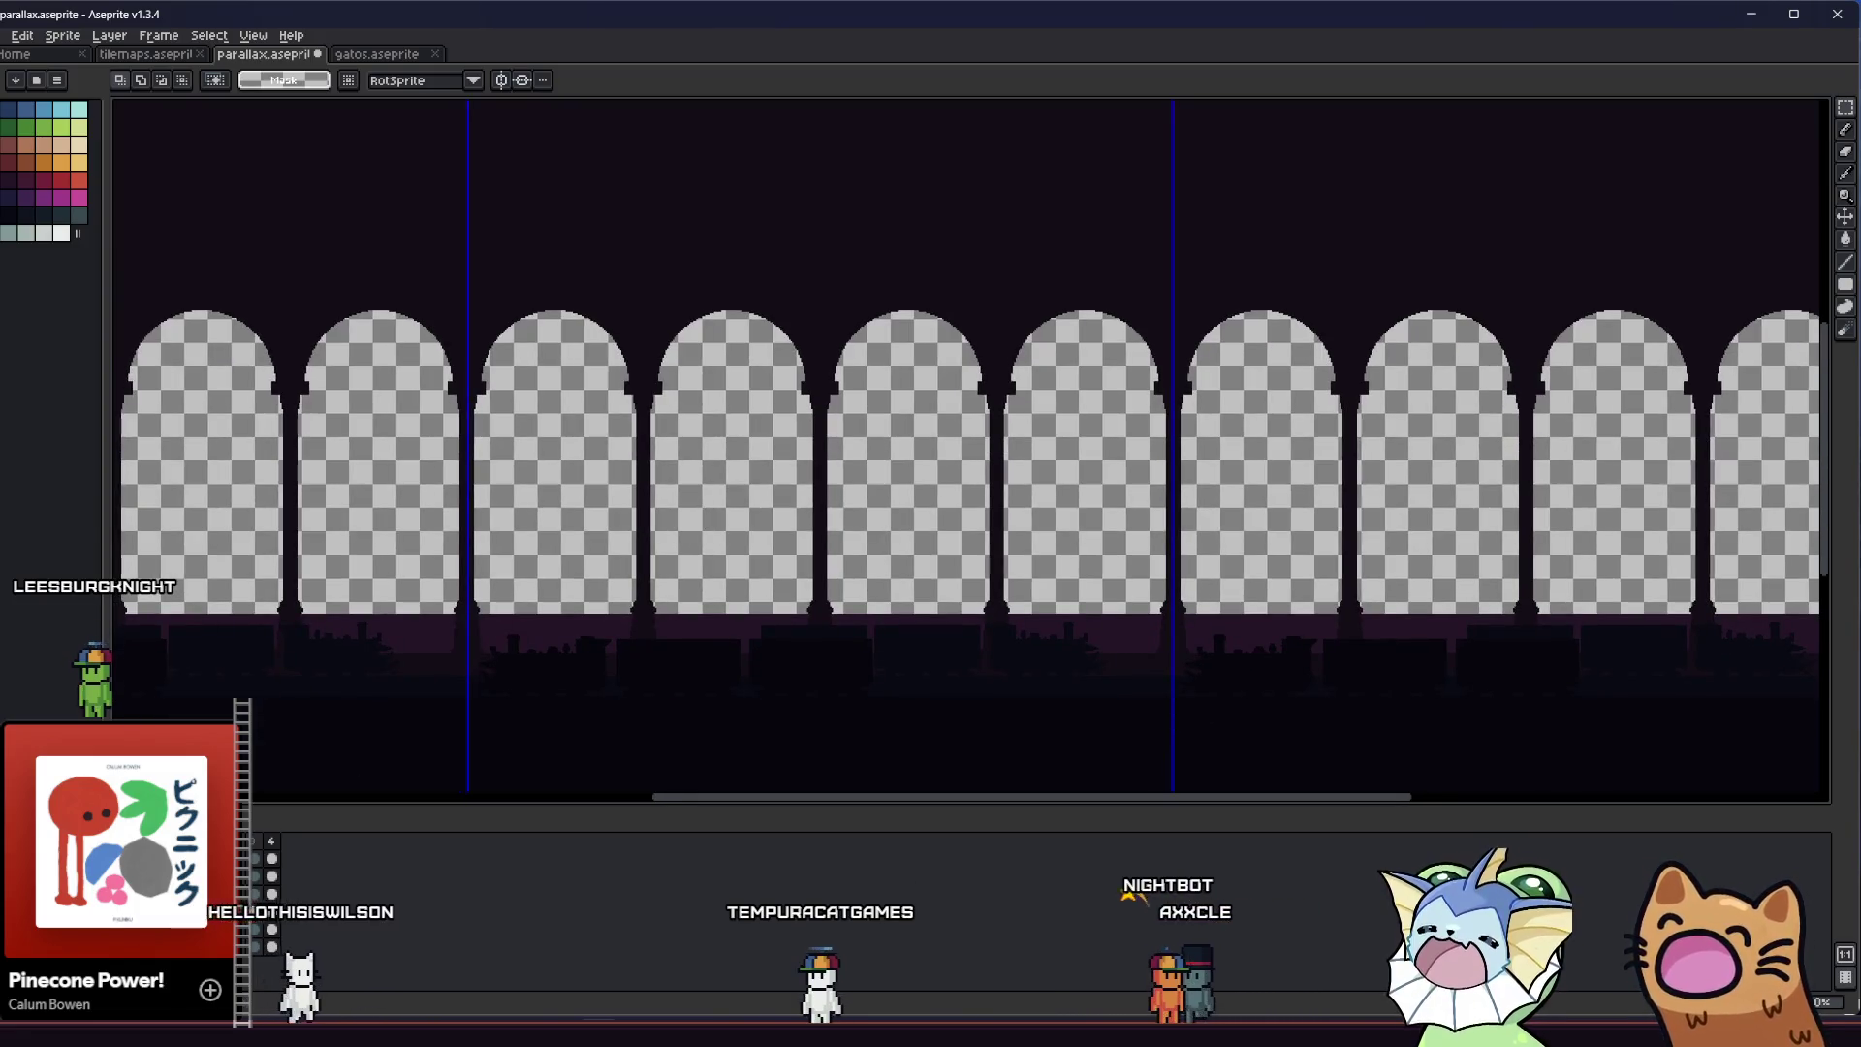
pyautogui.moveTo(427, 583)
pyautogui.mouseDown()
pyautogui.moveTo(865, 644)
pyautogui.moveTo(901, 630)
pyautogui.mouseUp()
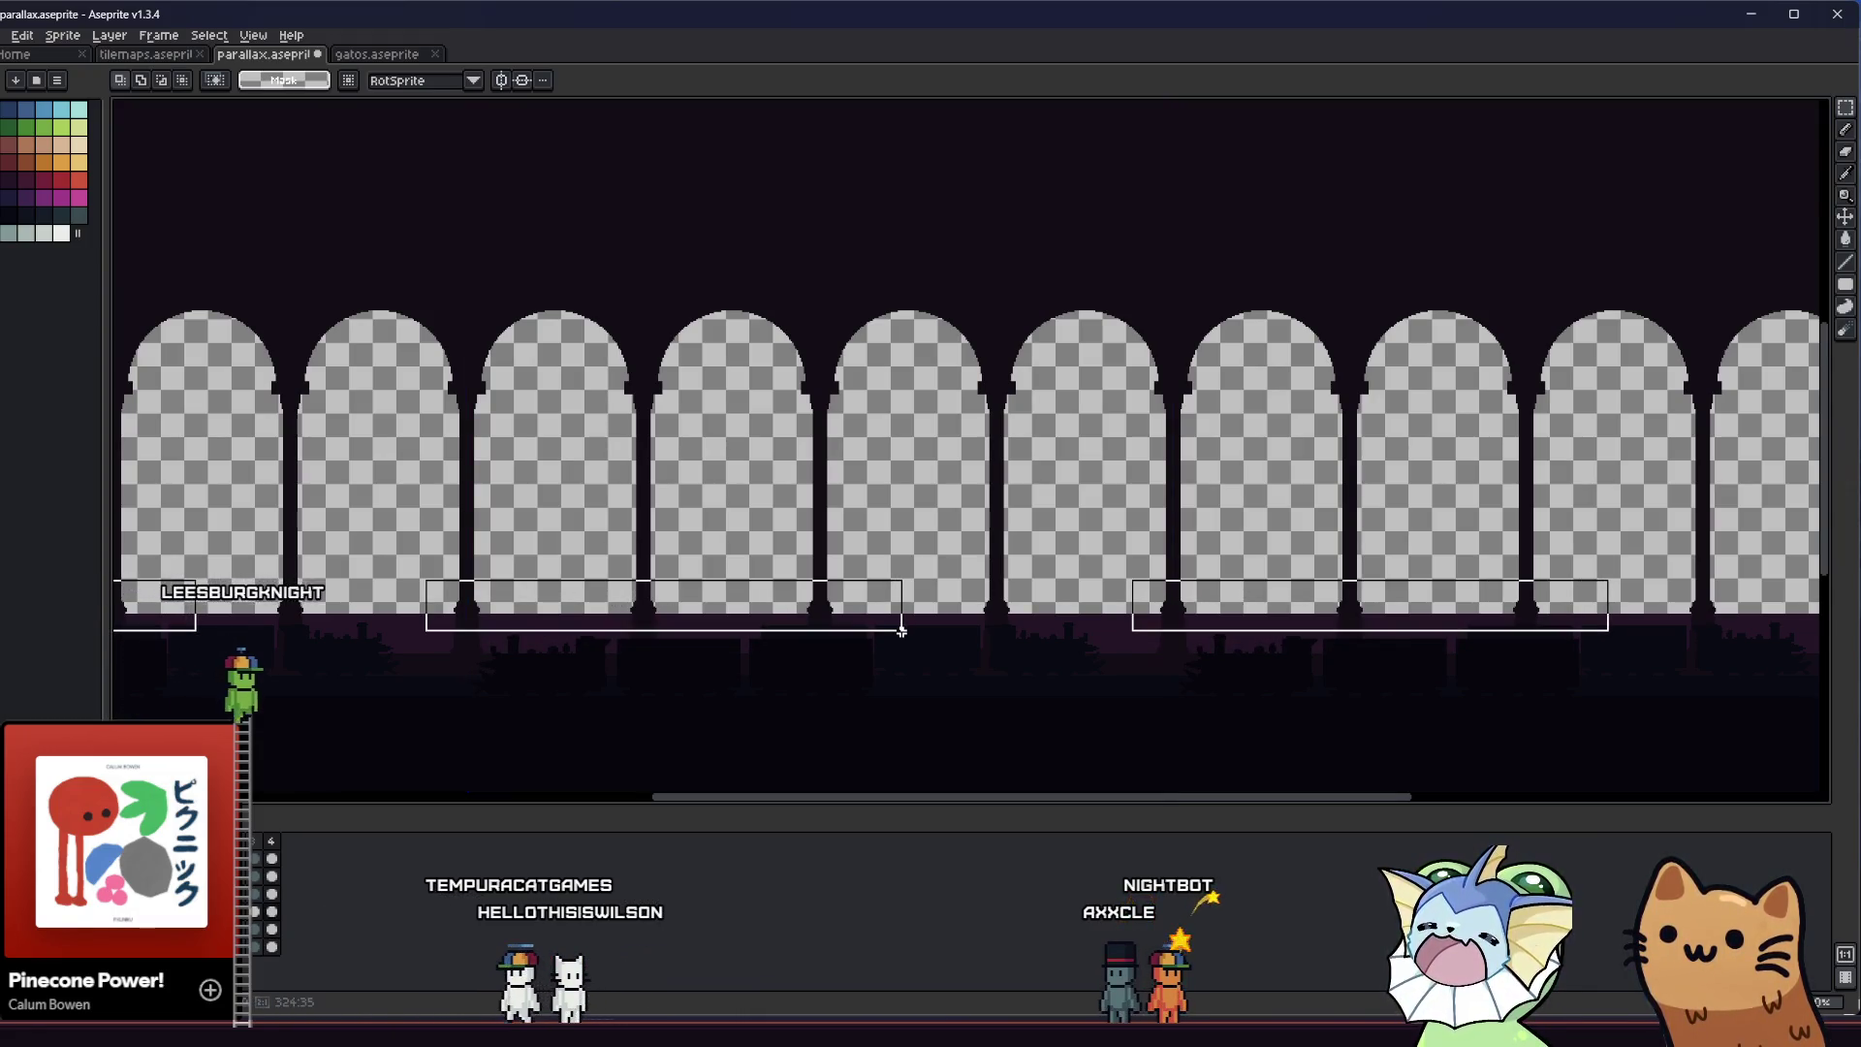
pyautogui.scroll(5, 1101, 626)
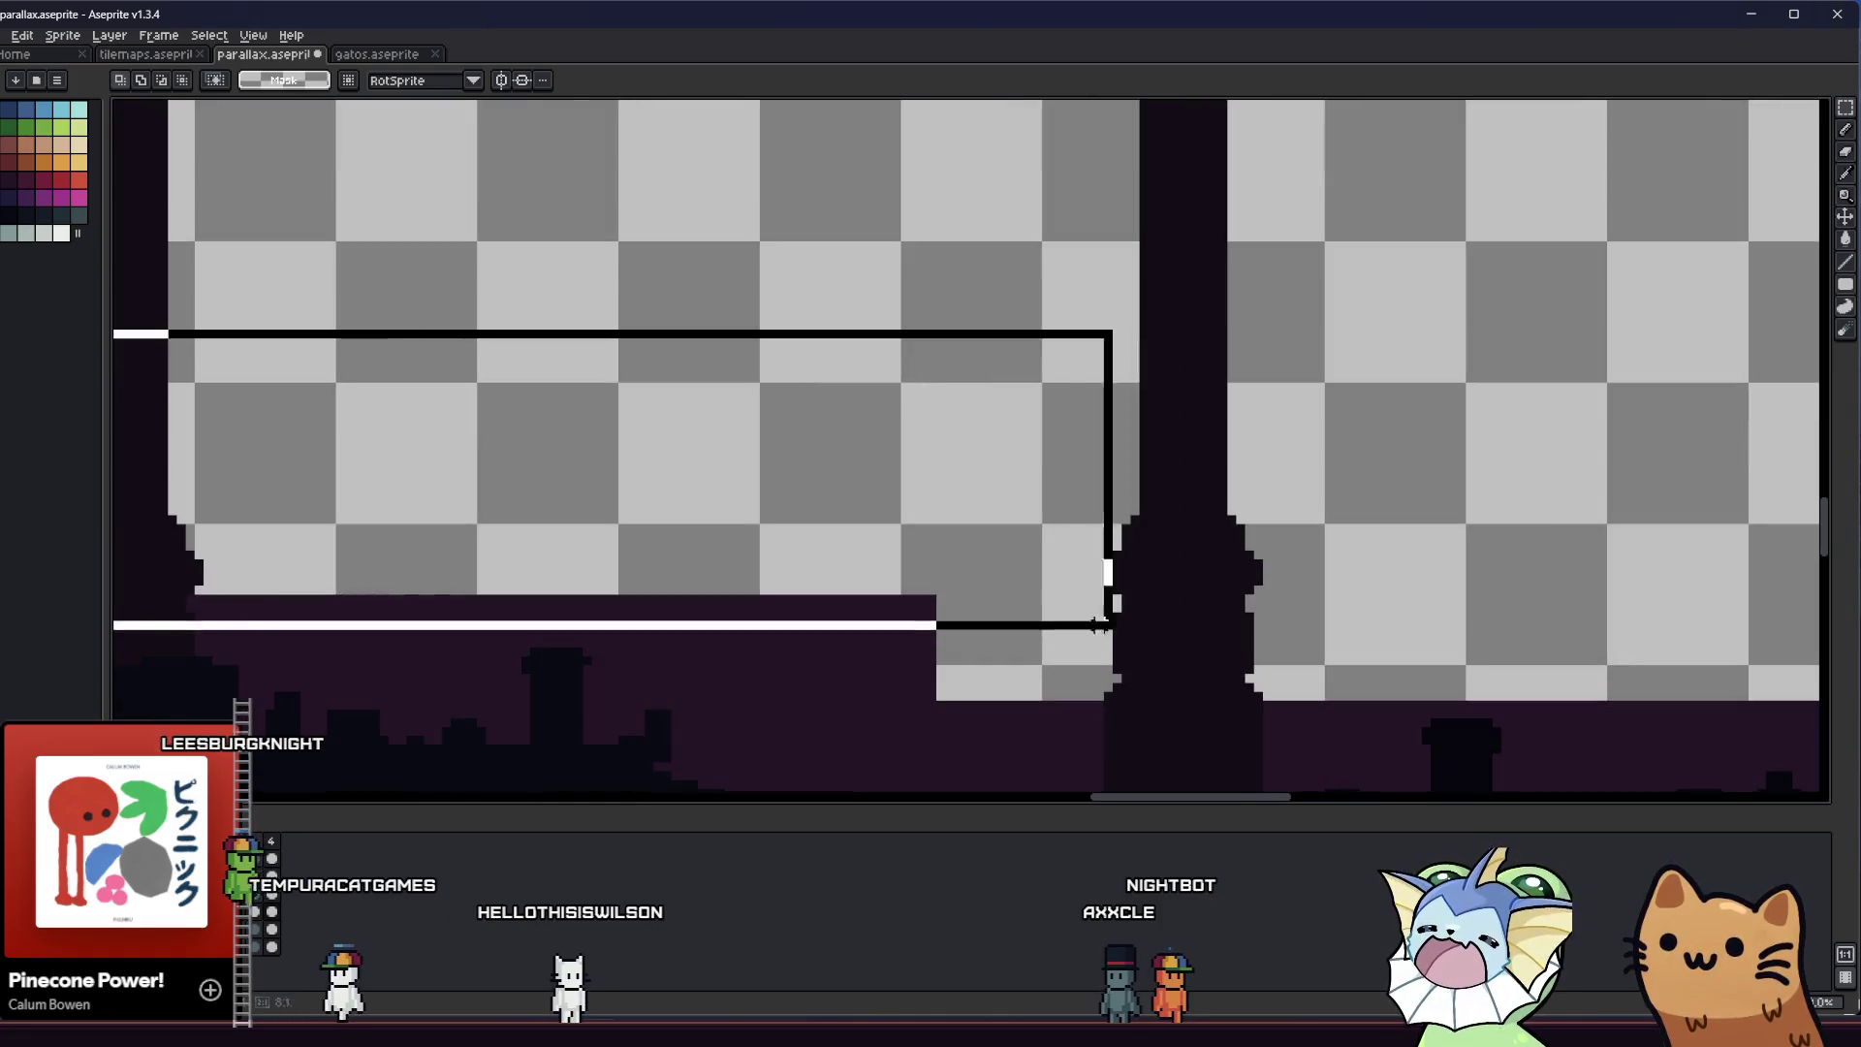
pyautogui.moveTo(785, 626)
pyautogui.mouseDown()
pyautogui.moveTo(900, 625)
pyautogui.moveTo(961, 594)
pyautogui.mouseUp()
pyautogui.scroll(-1, 961, 593)
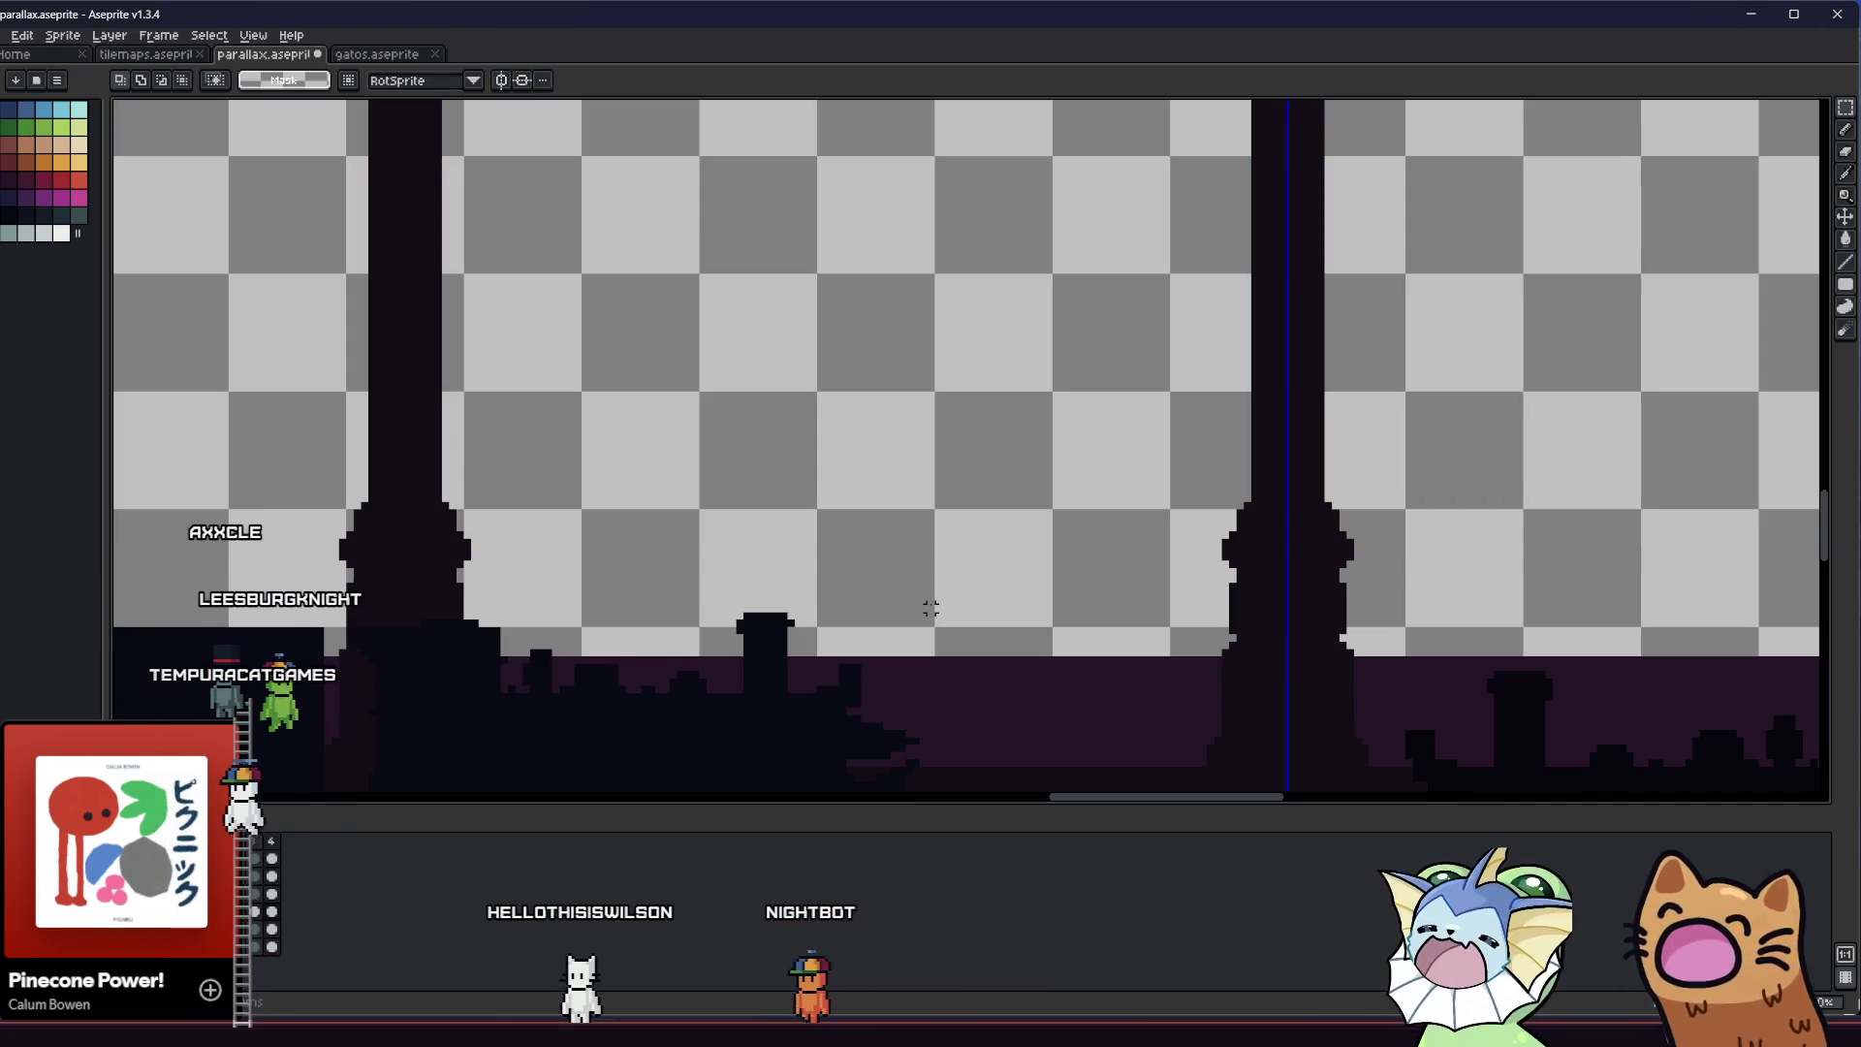
pyautogui.scroll(-1, 931, 608)
pyautogui.scroll(-1, 918, 591)
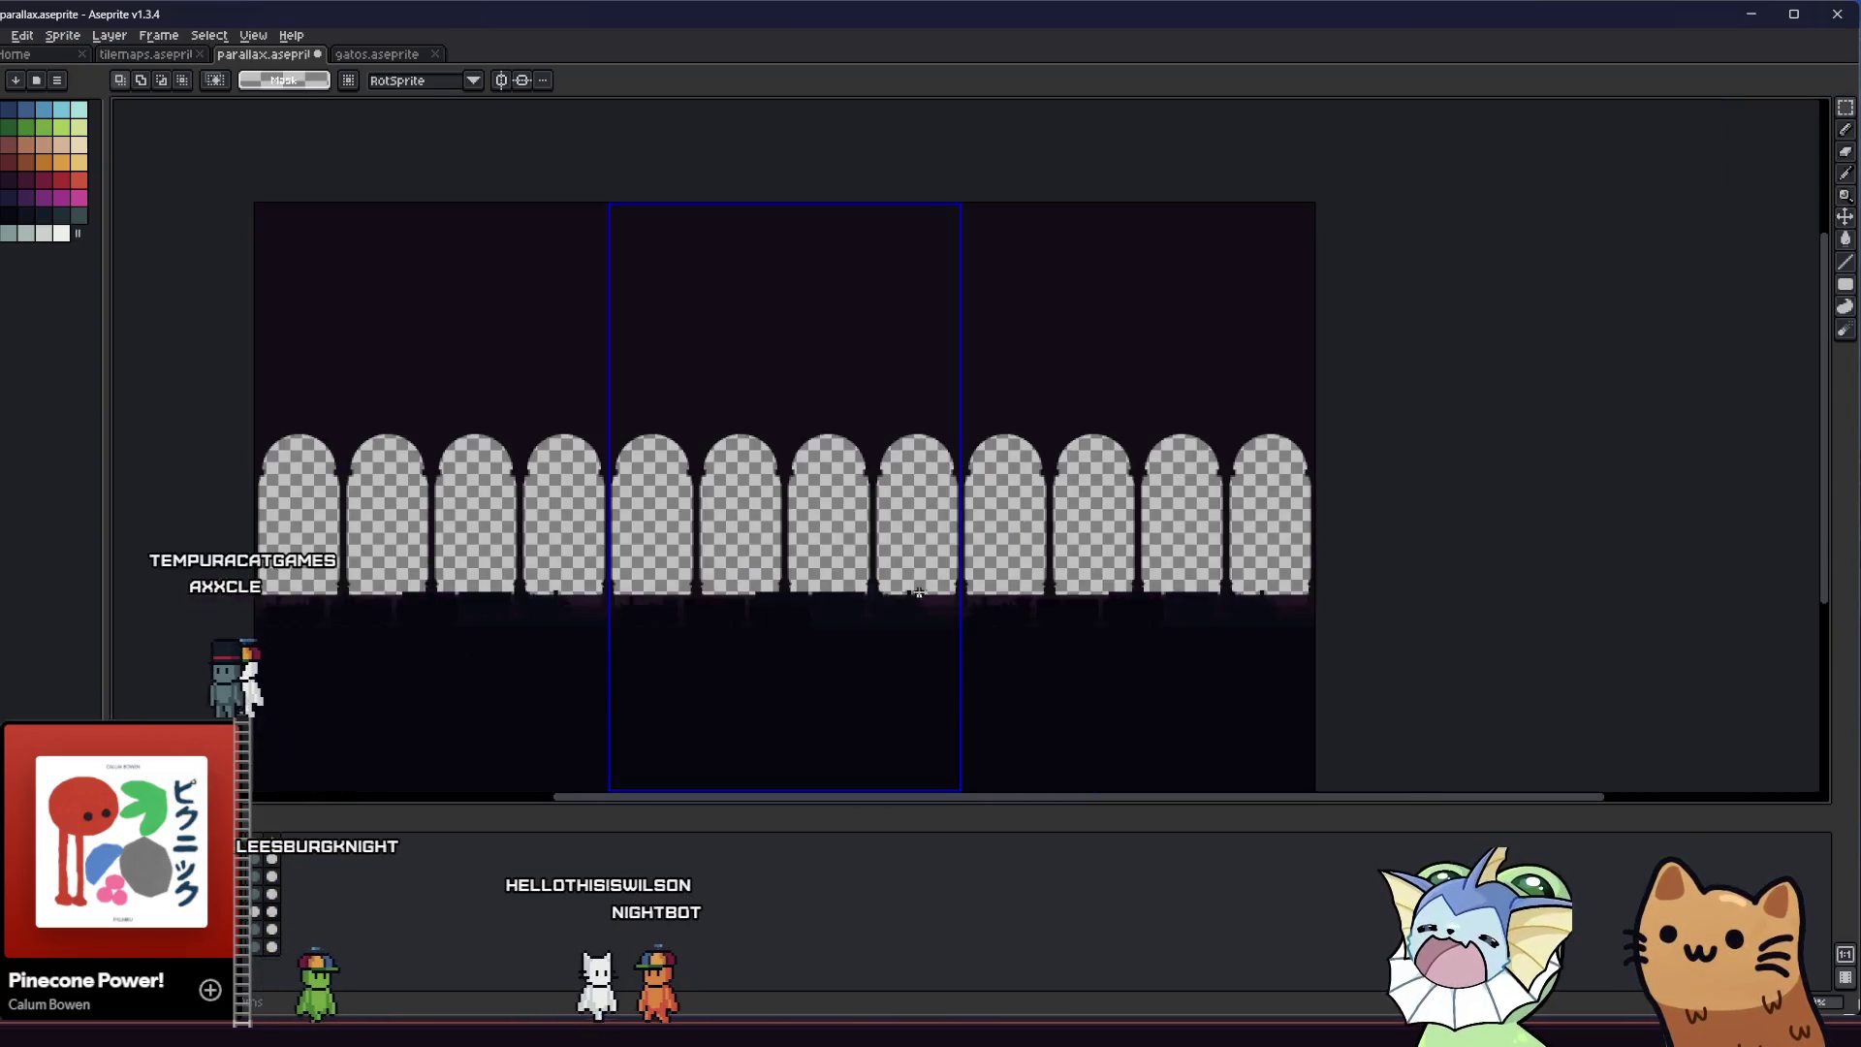
pyautogui.scroll(1, 918, 592)
pyautogui.scroll(1, 930, 594)
pyautogui.scroll(2, 1083, 597)
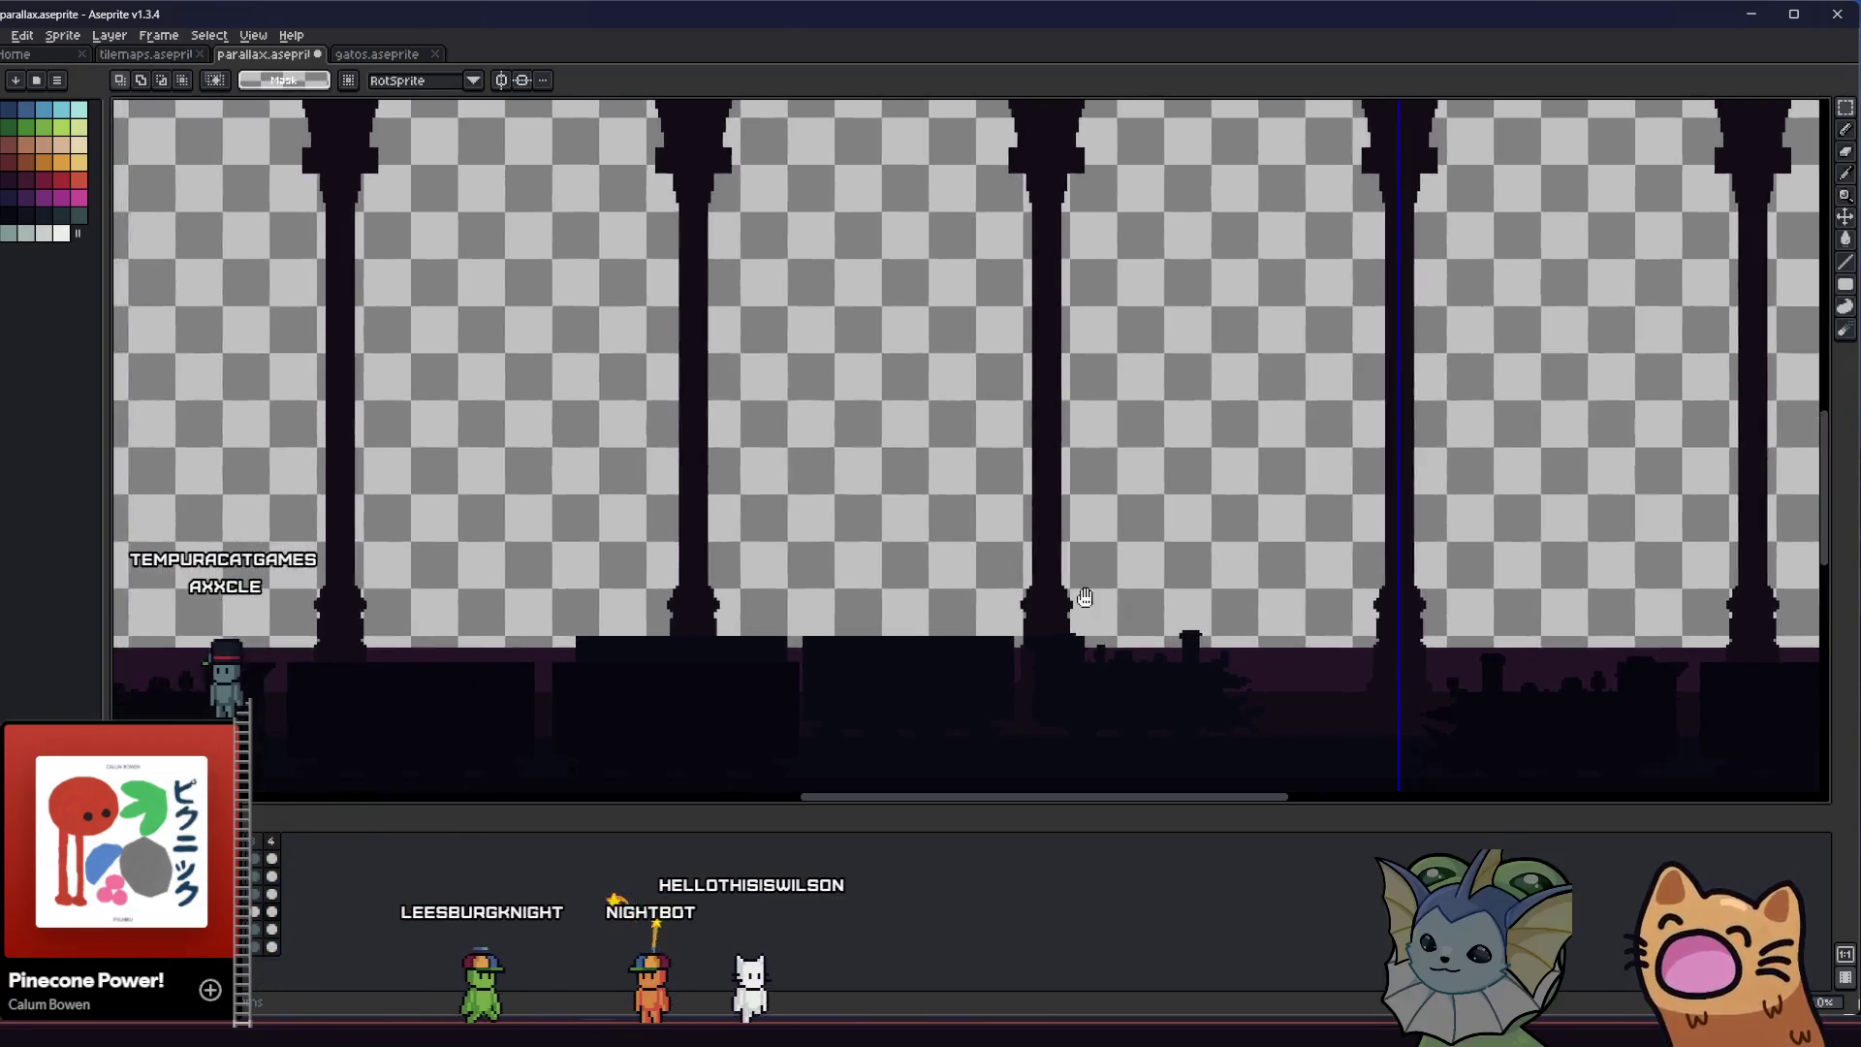
# Hide the pillar row so only the top band and ground silhouettes show, then ready a brush
pyautogui.moveTo(644, 639); pyautogui.dragTo(743, 613)
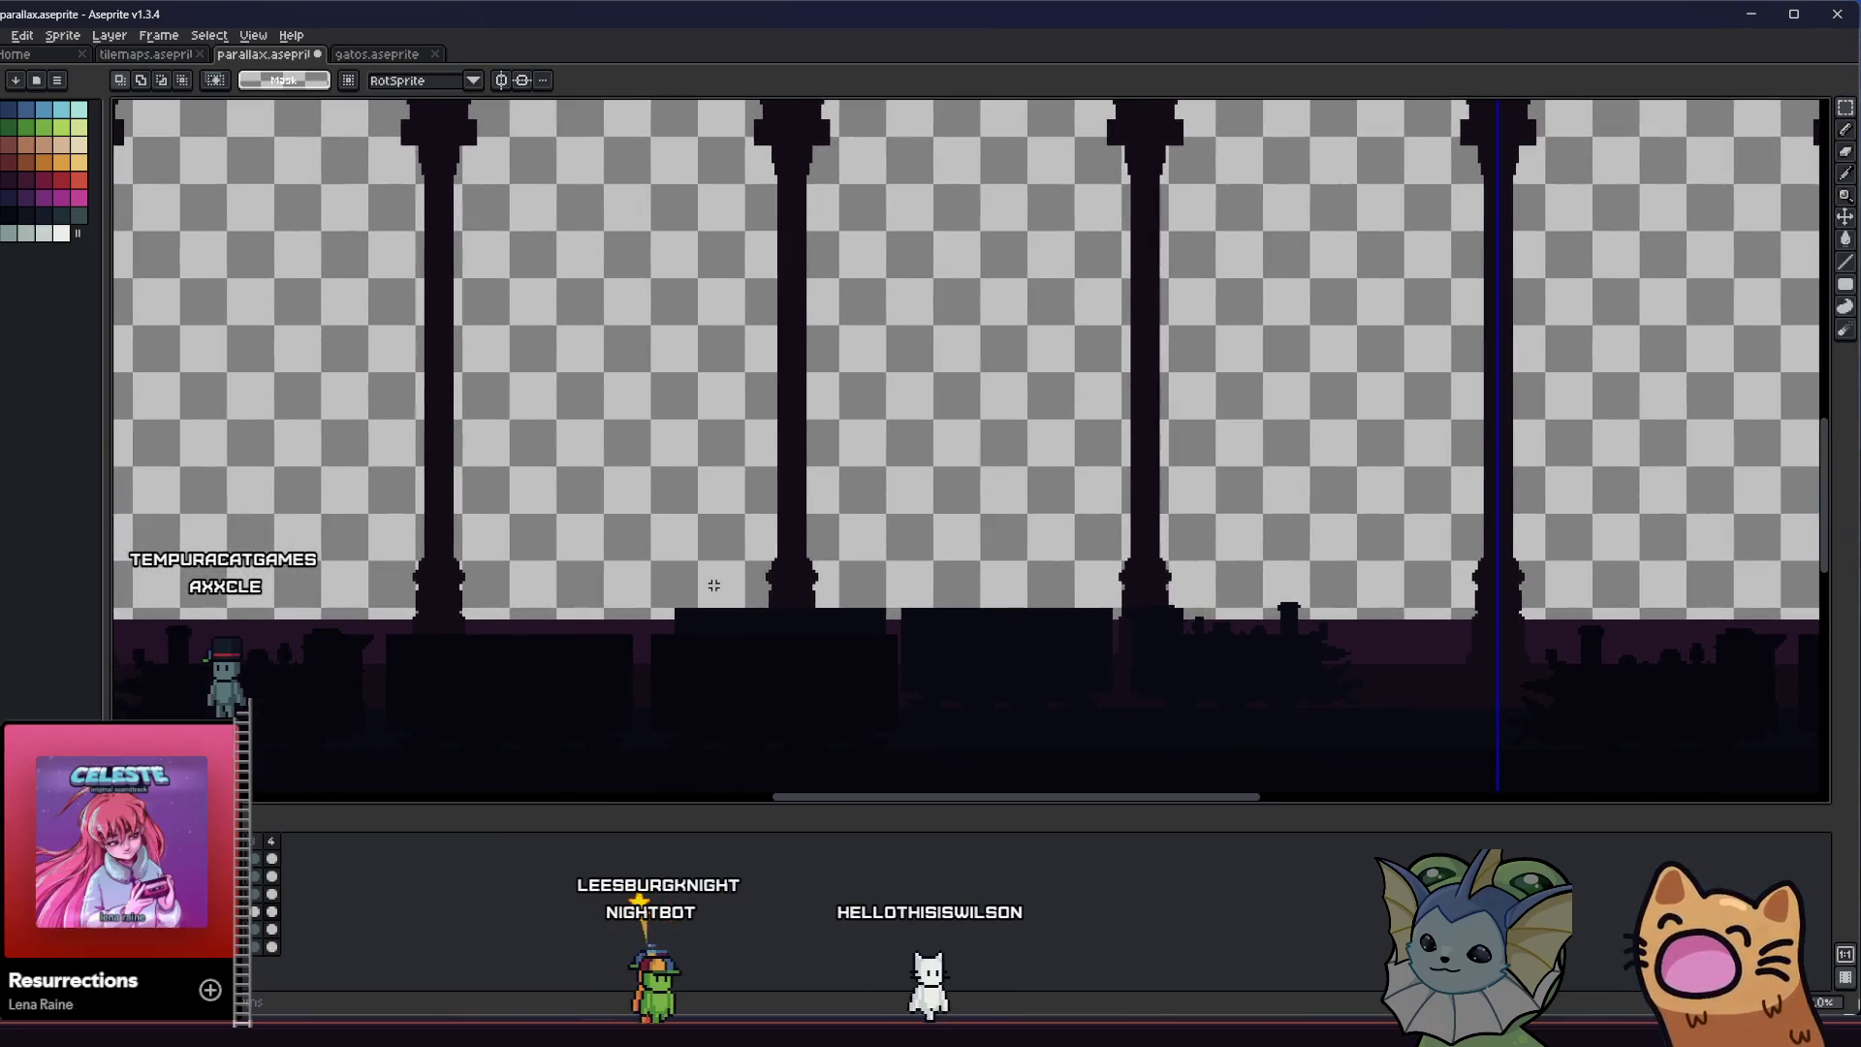
pyautogui.moveTo(595, 555); pyautogui.dragTo(591, 577)
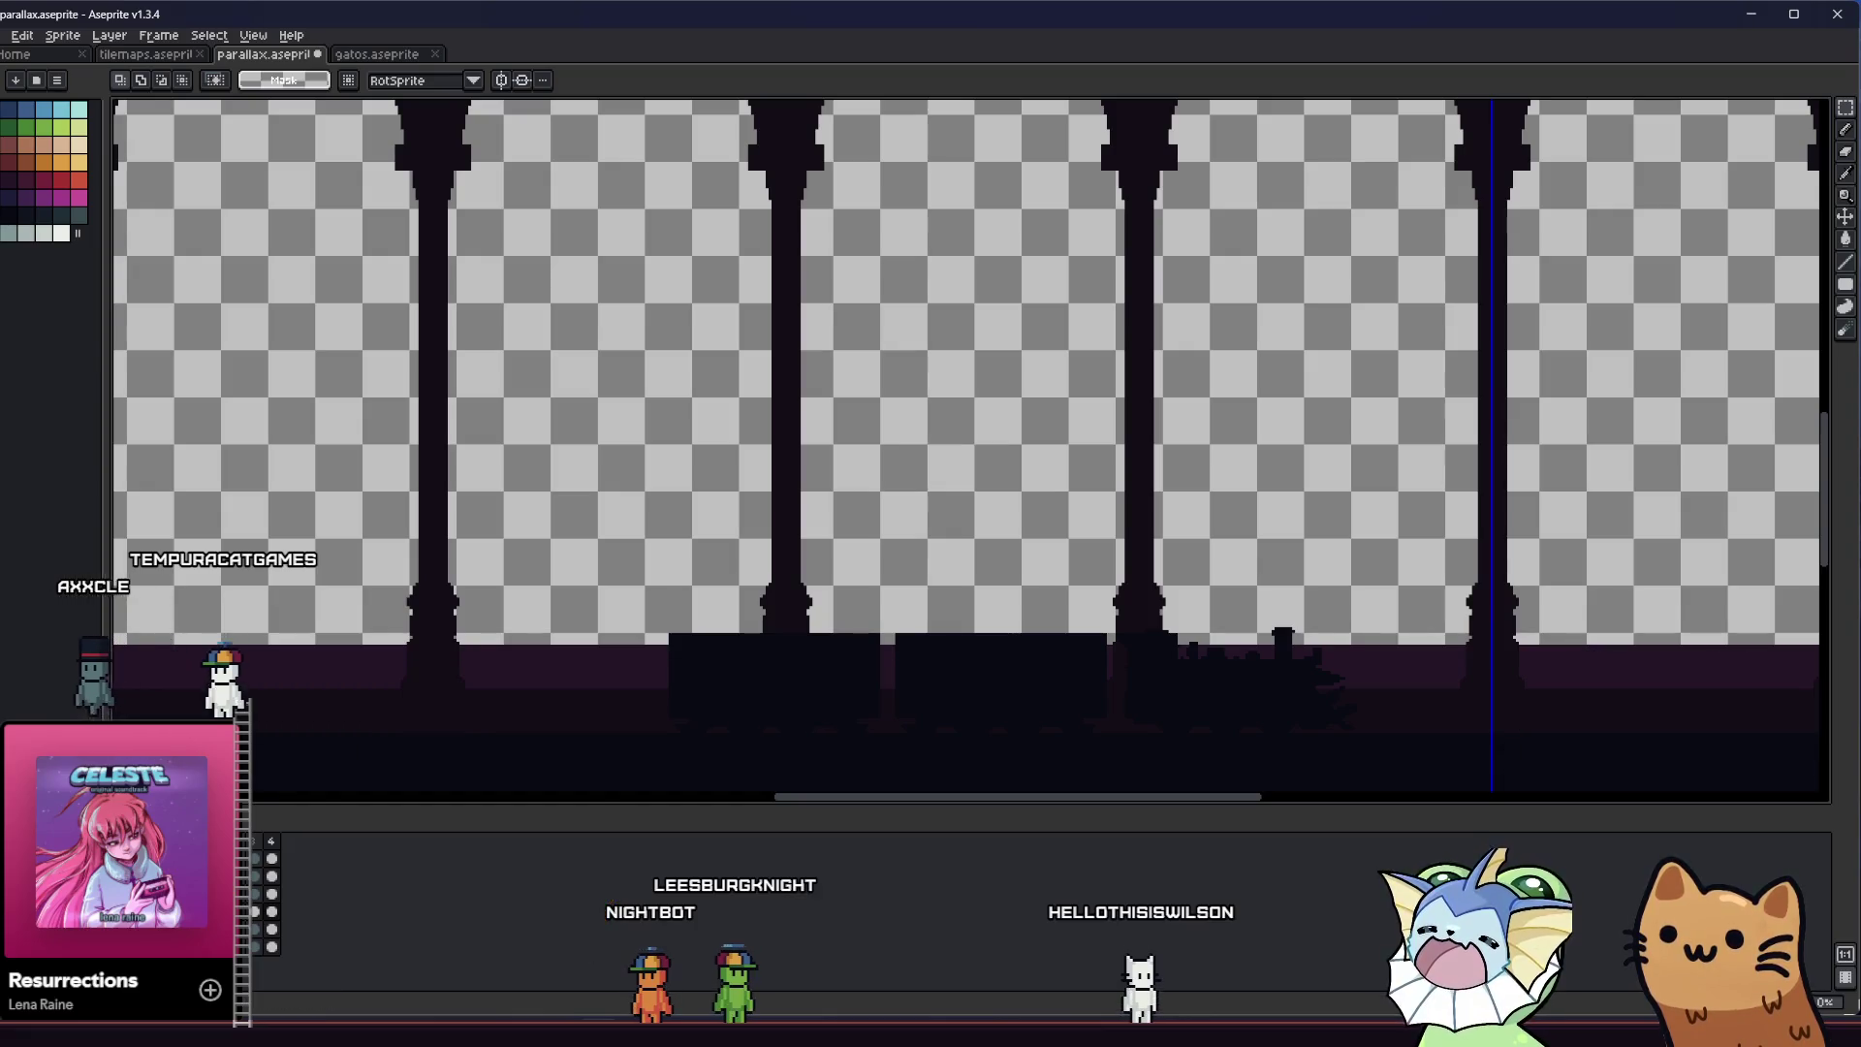
pyautogui.press('Delete')
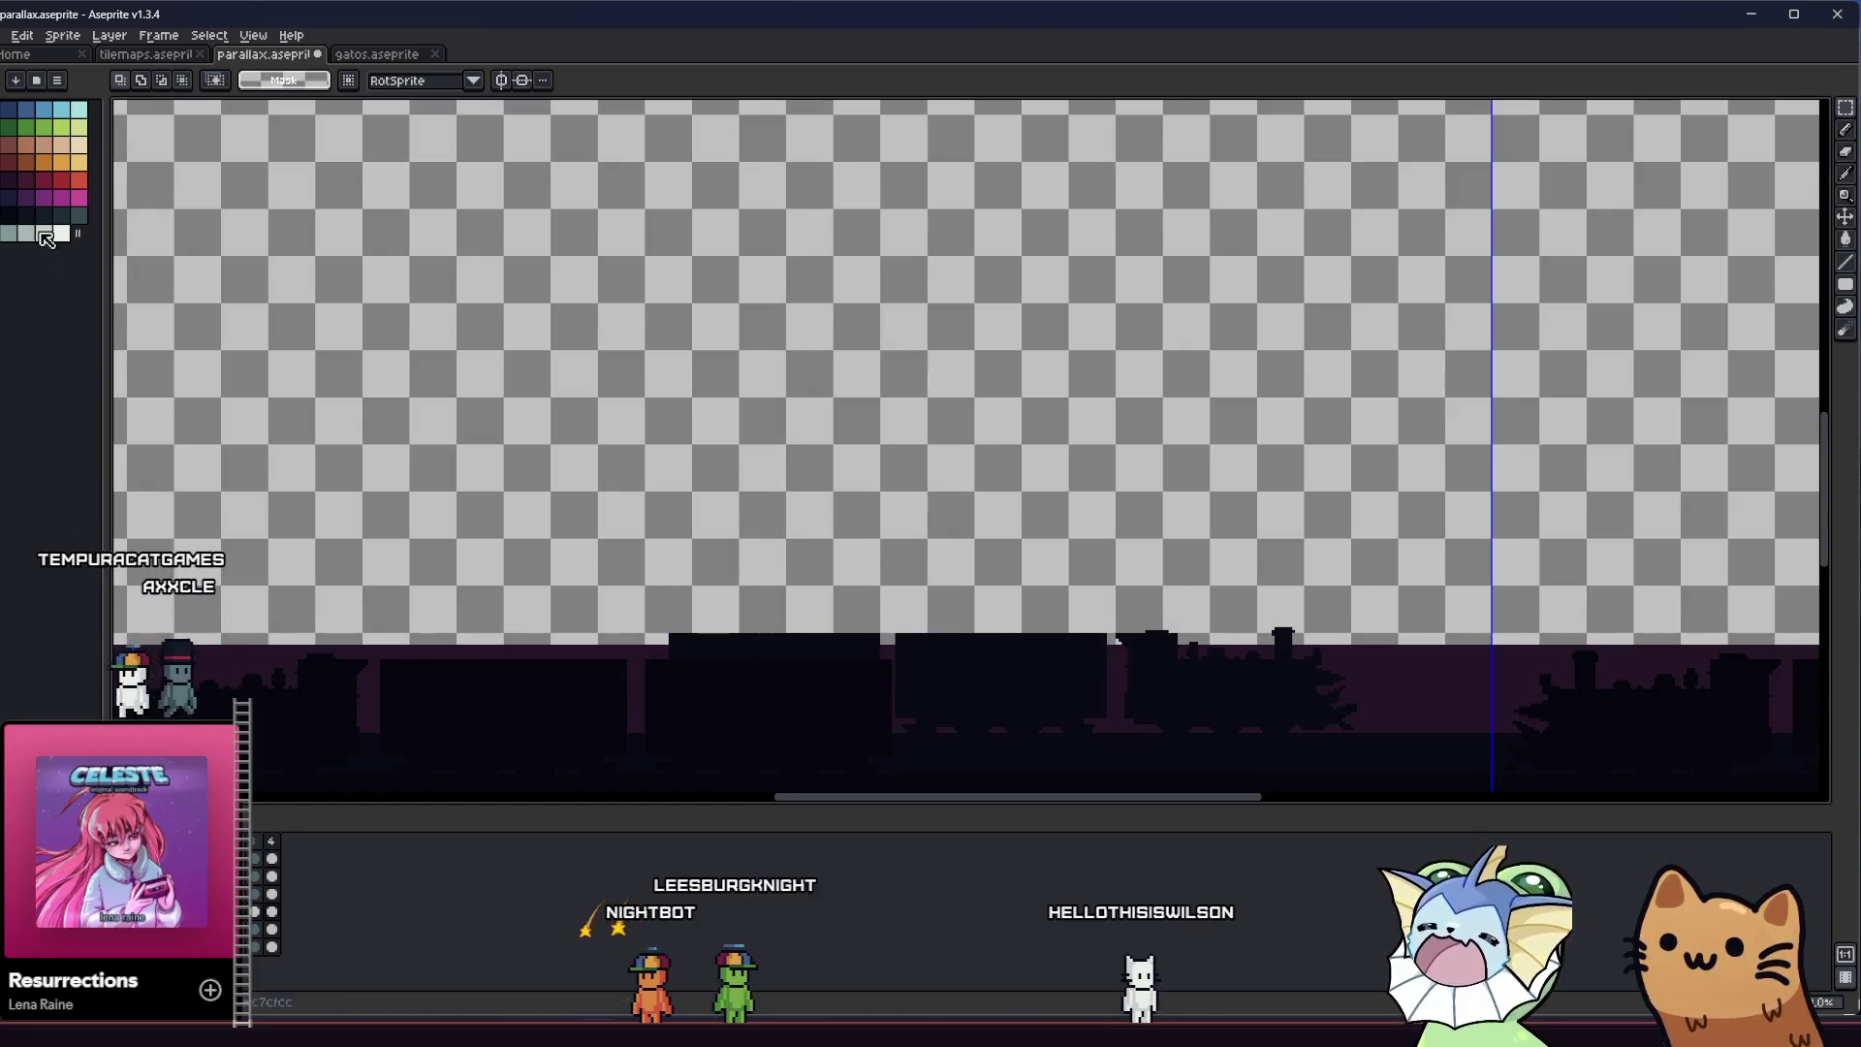
pyautogui.hotkey('ctrl', 'z')
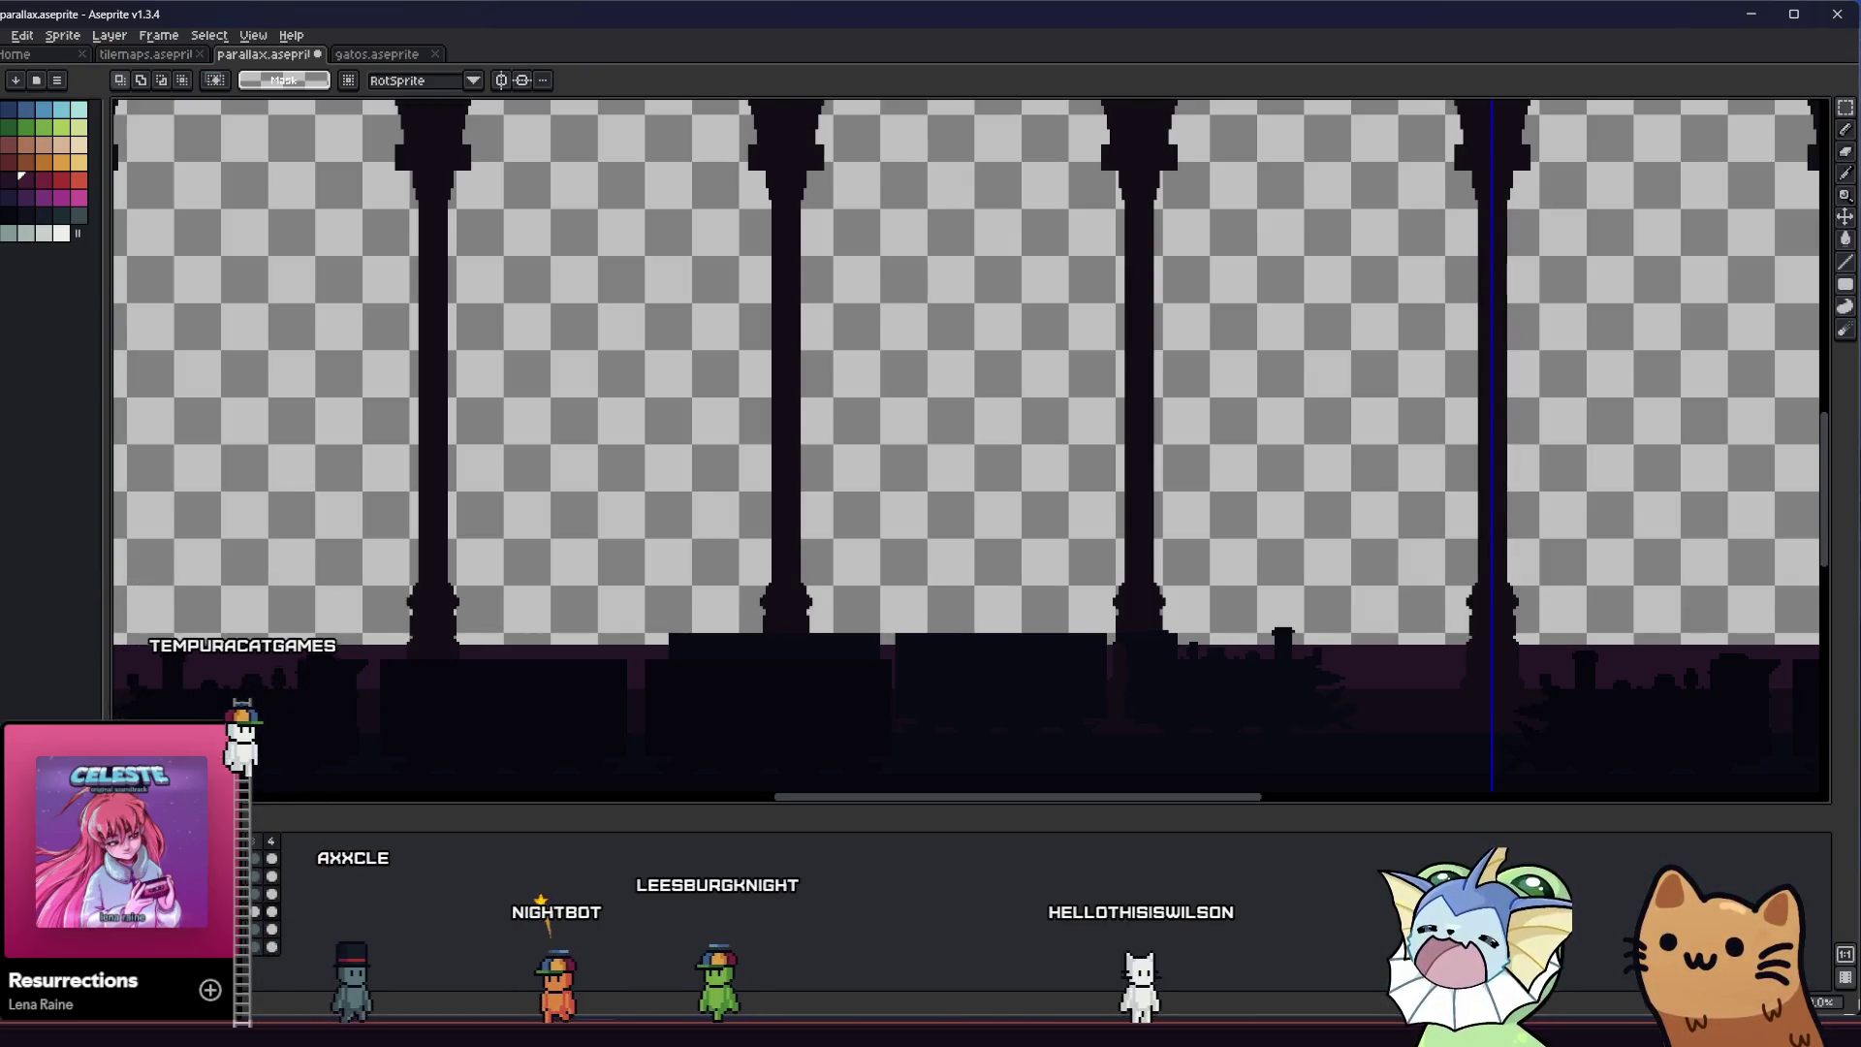
pyautogui.press('Delete')
pyautogui.moveTo(388, 640); pyautogui.dragTo(368, 657)
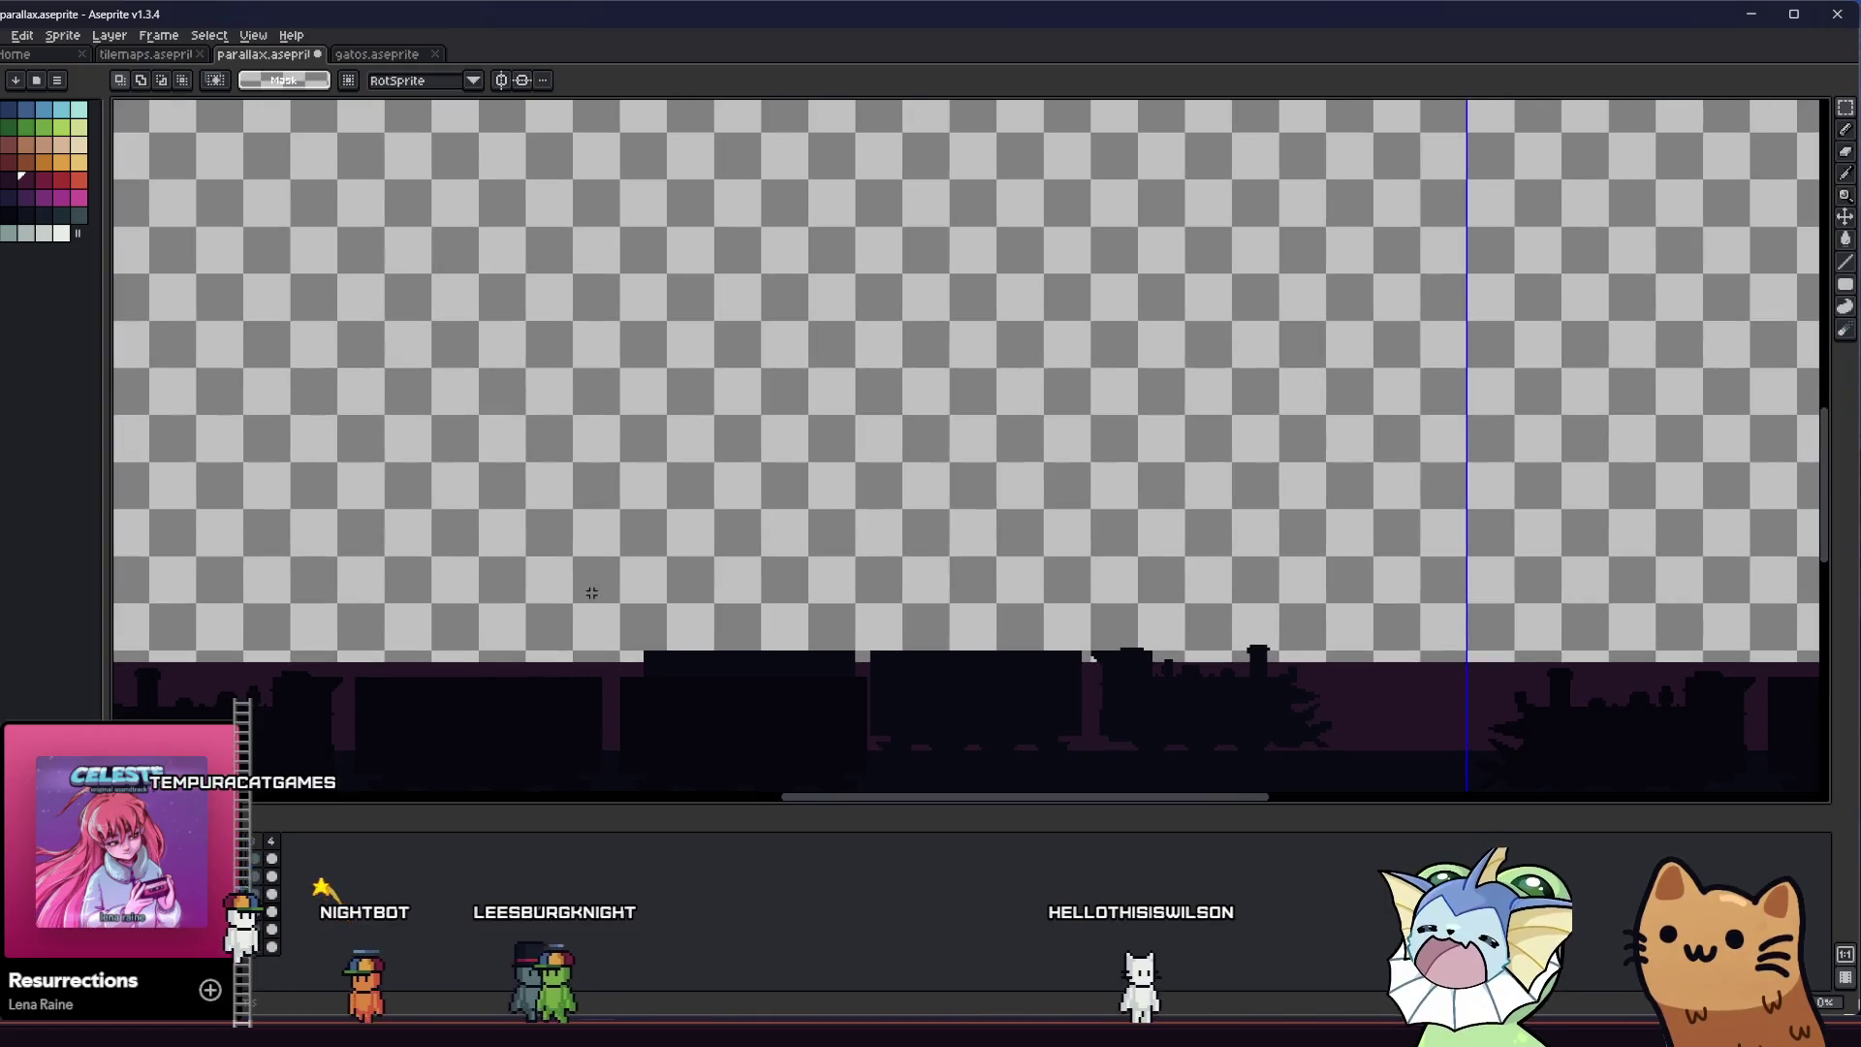
pyautogui.press('b')
pyautogui.scroll(-1, 684, 475)
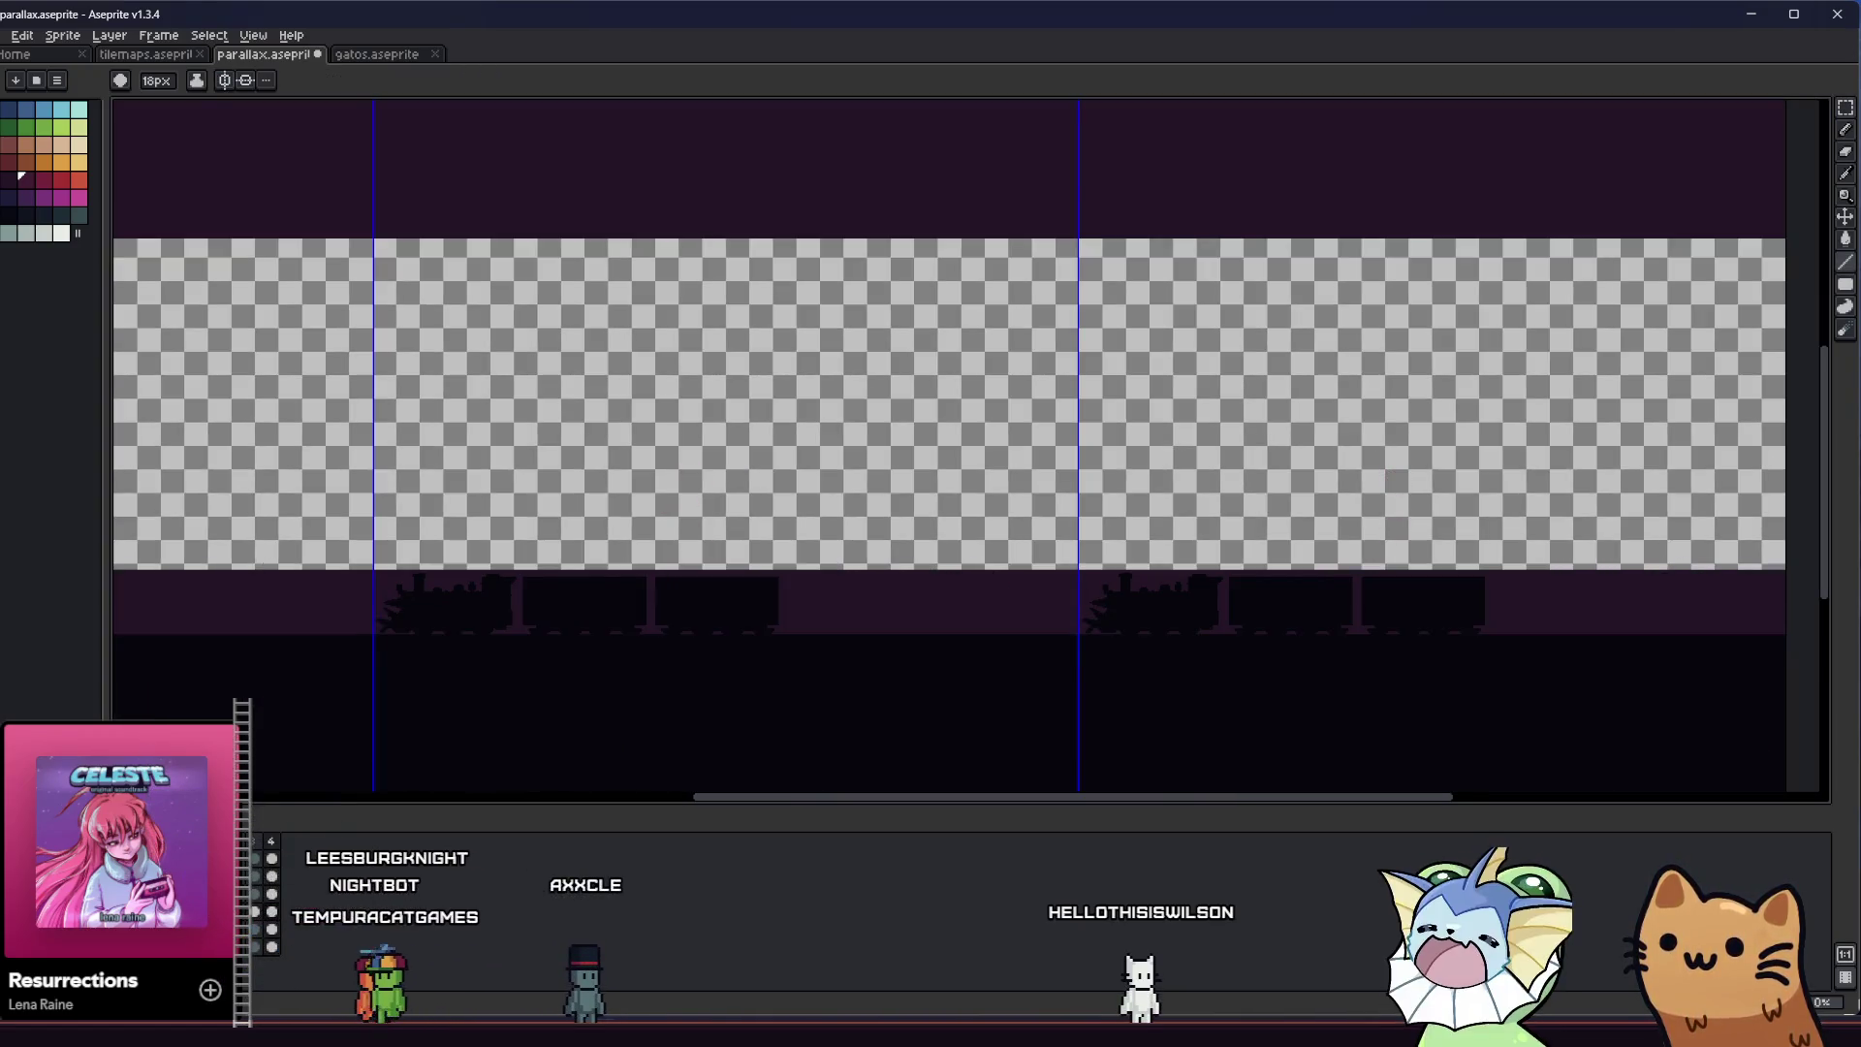
# Hide the ground silhouettes and set the pencil brush to 2 pixels for drawing the arch edge
pyautogui.press('Delete')
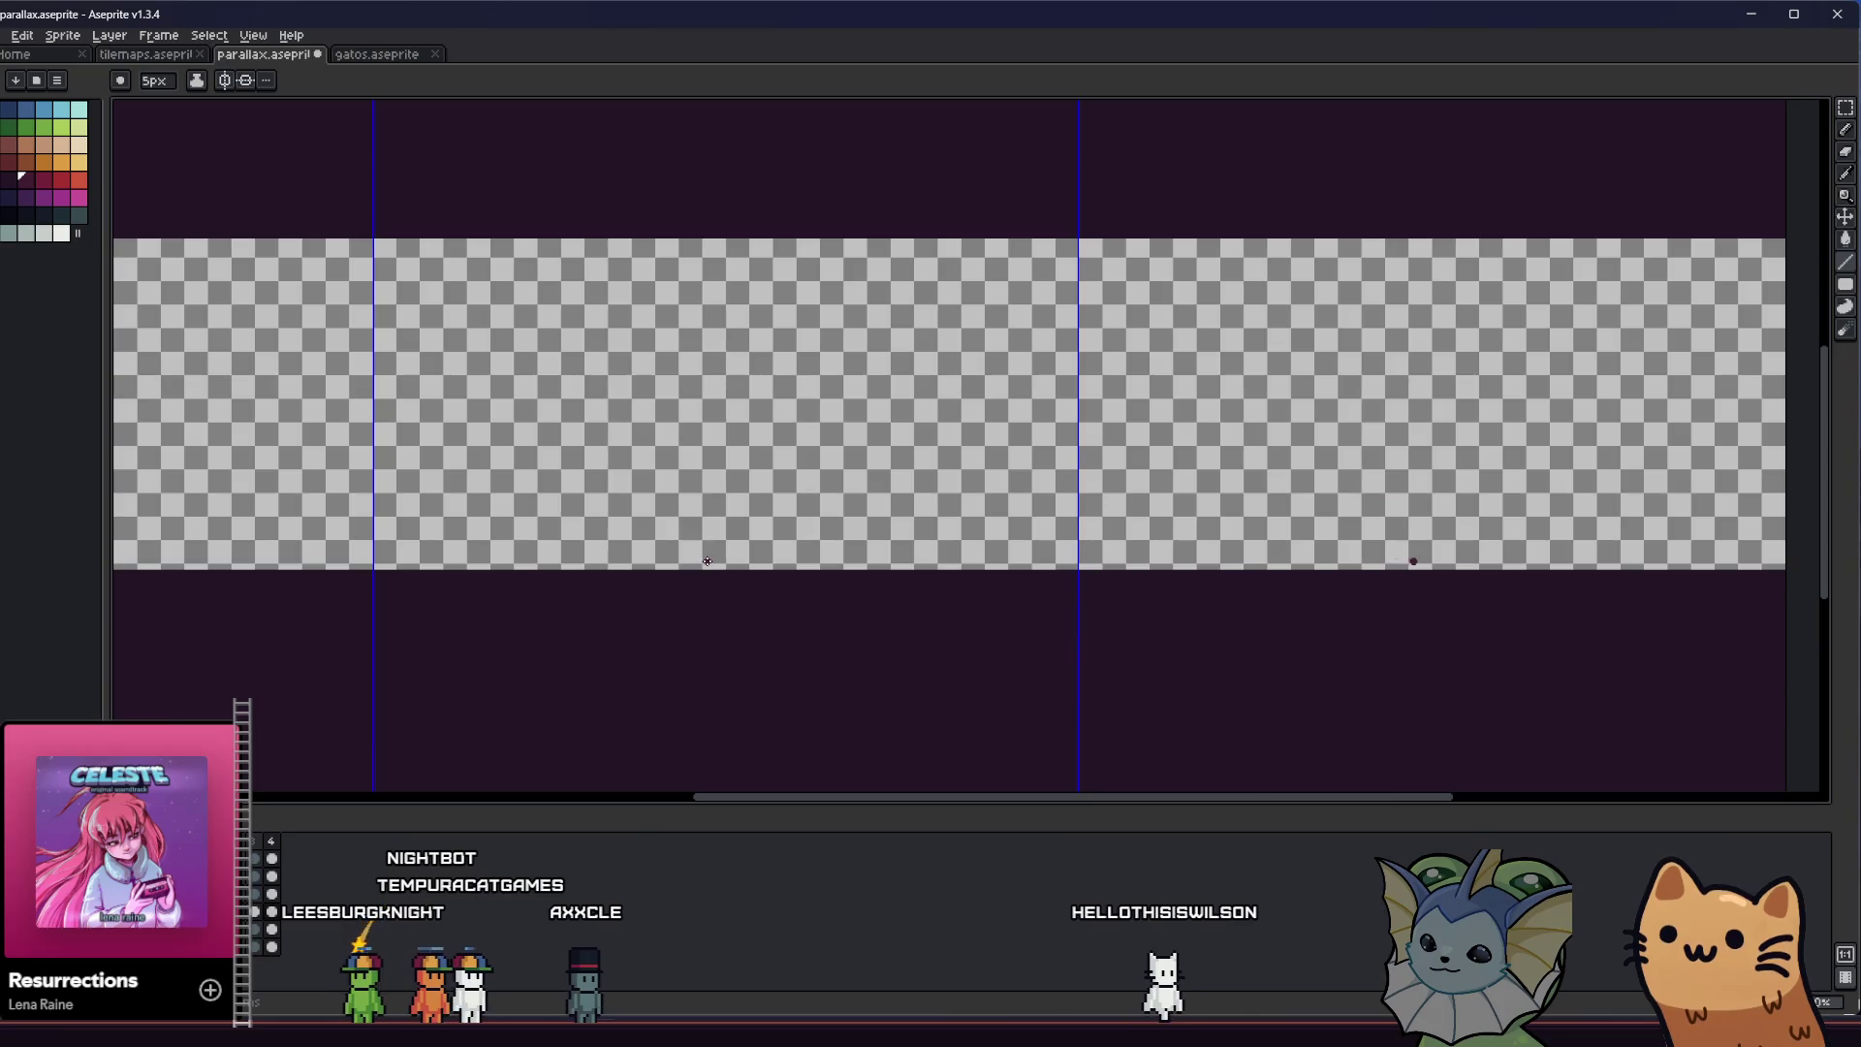
pyautogui.scroll(3, 711, 537)
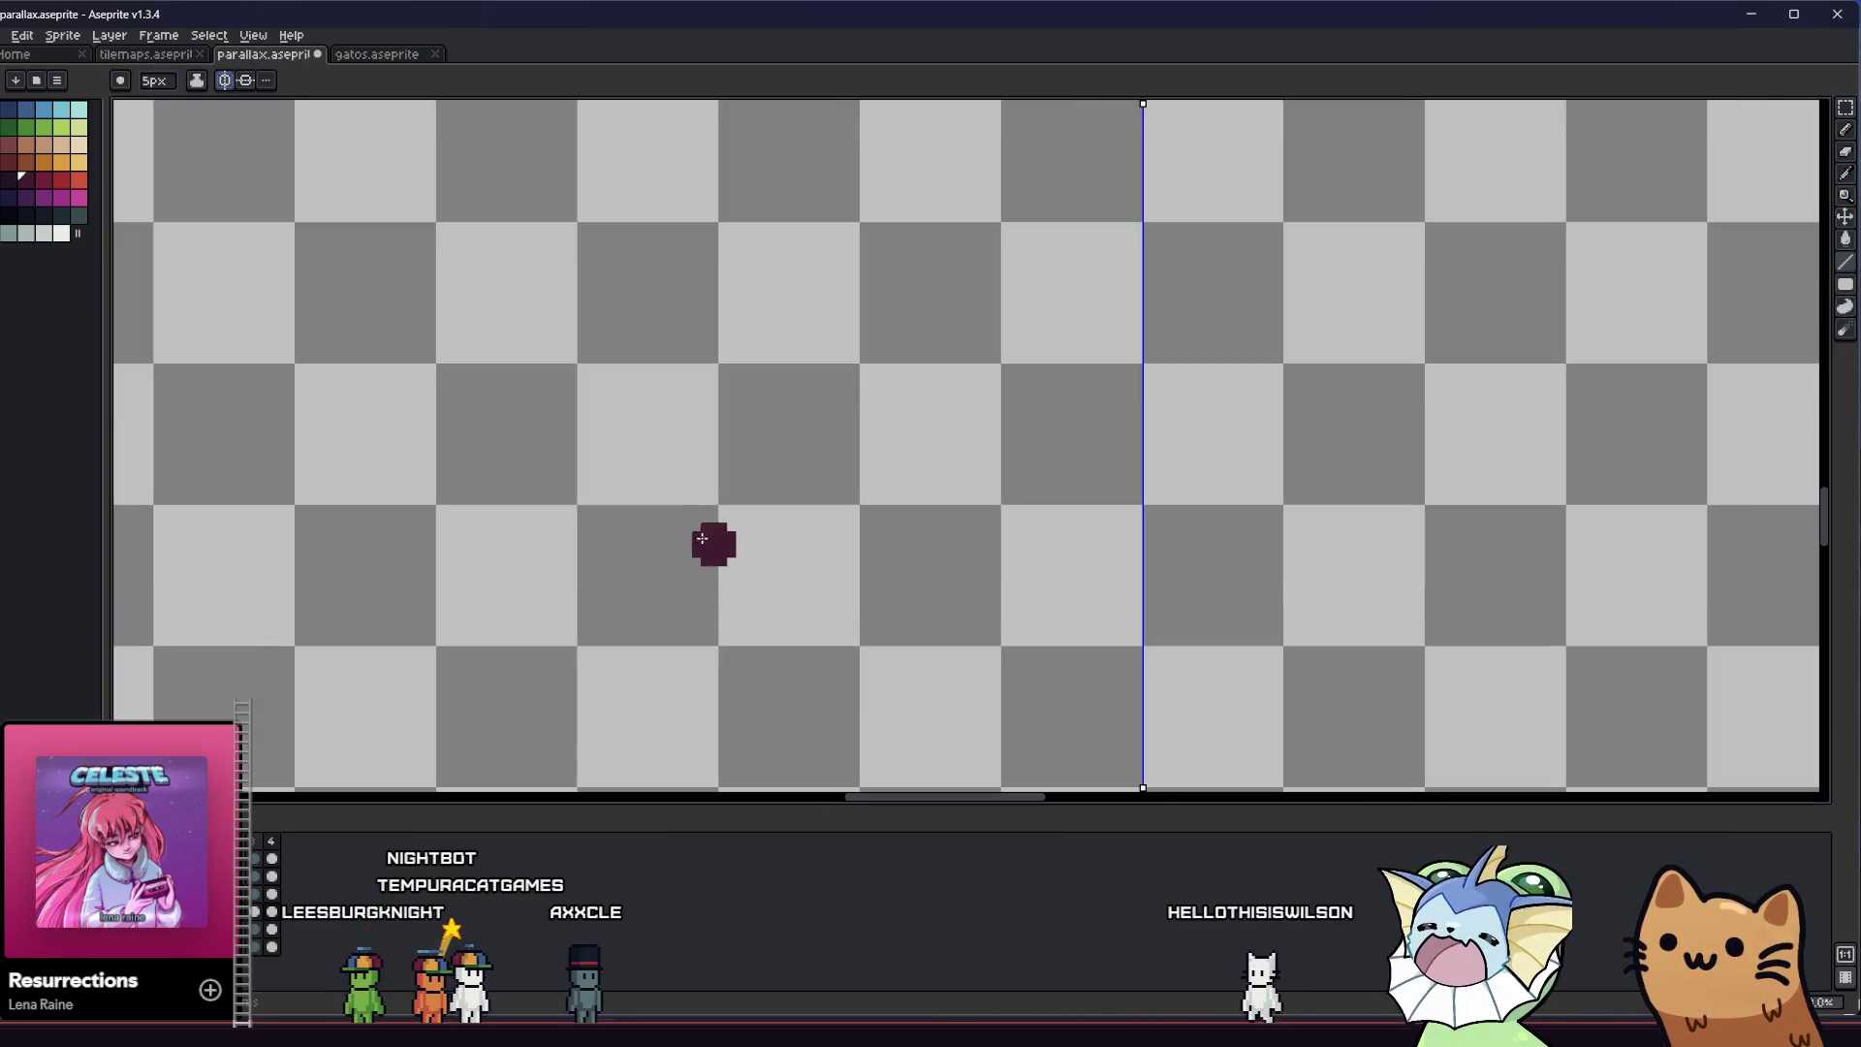
pyautogui.scroll(-1, 797, 598)
pyautogui.press('-')
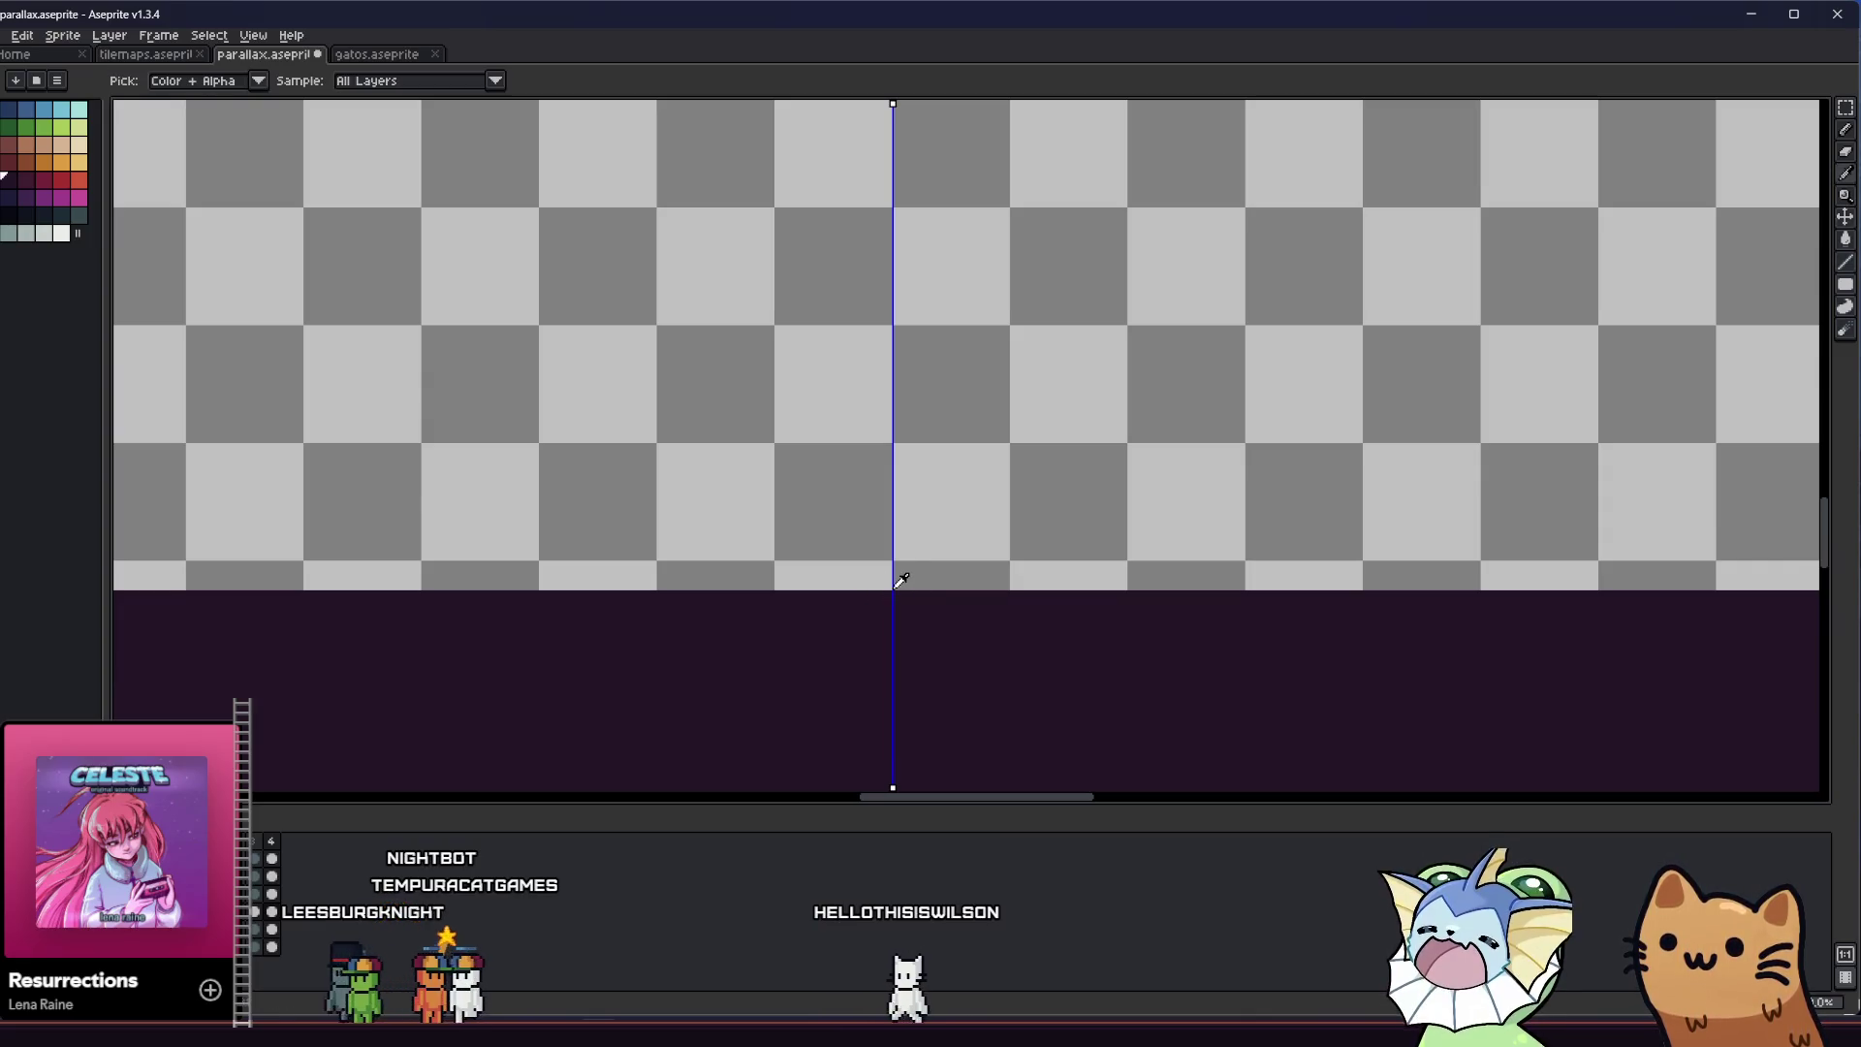
pyautogui.press('b')
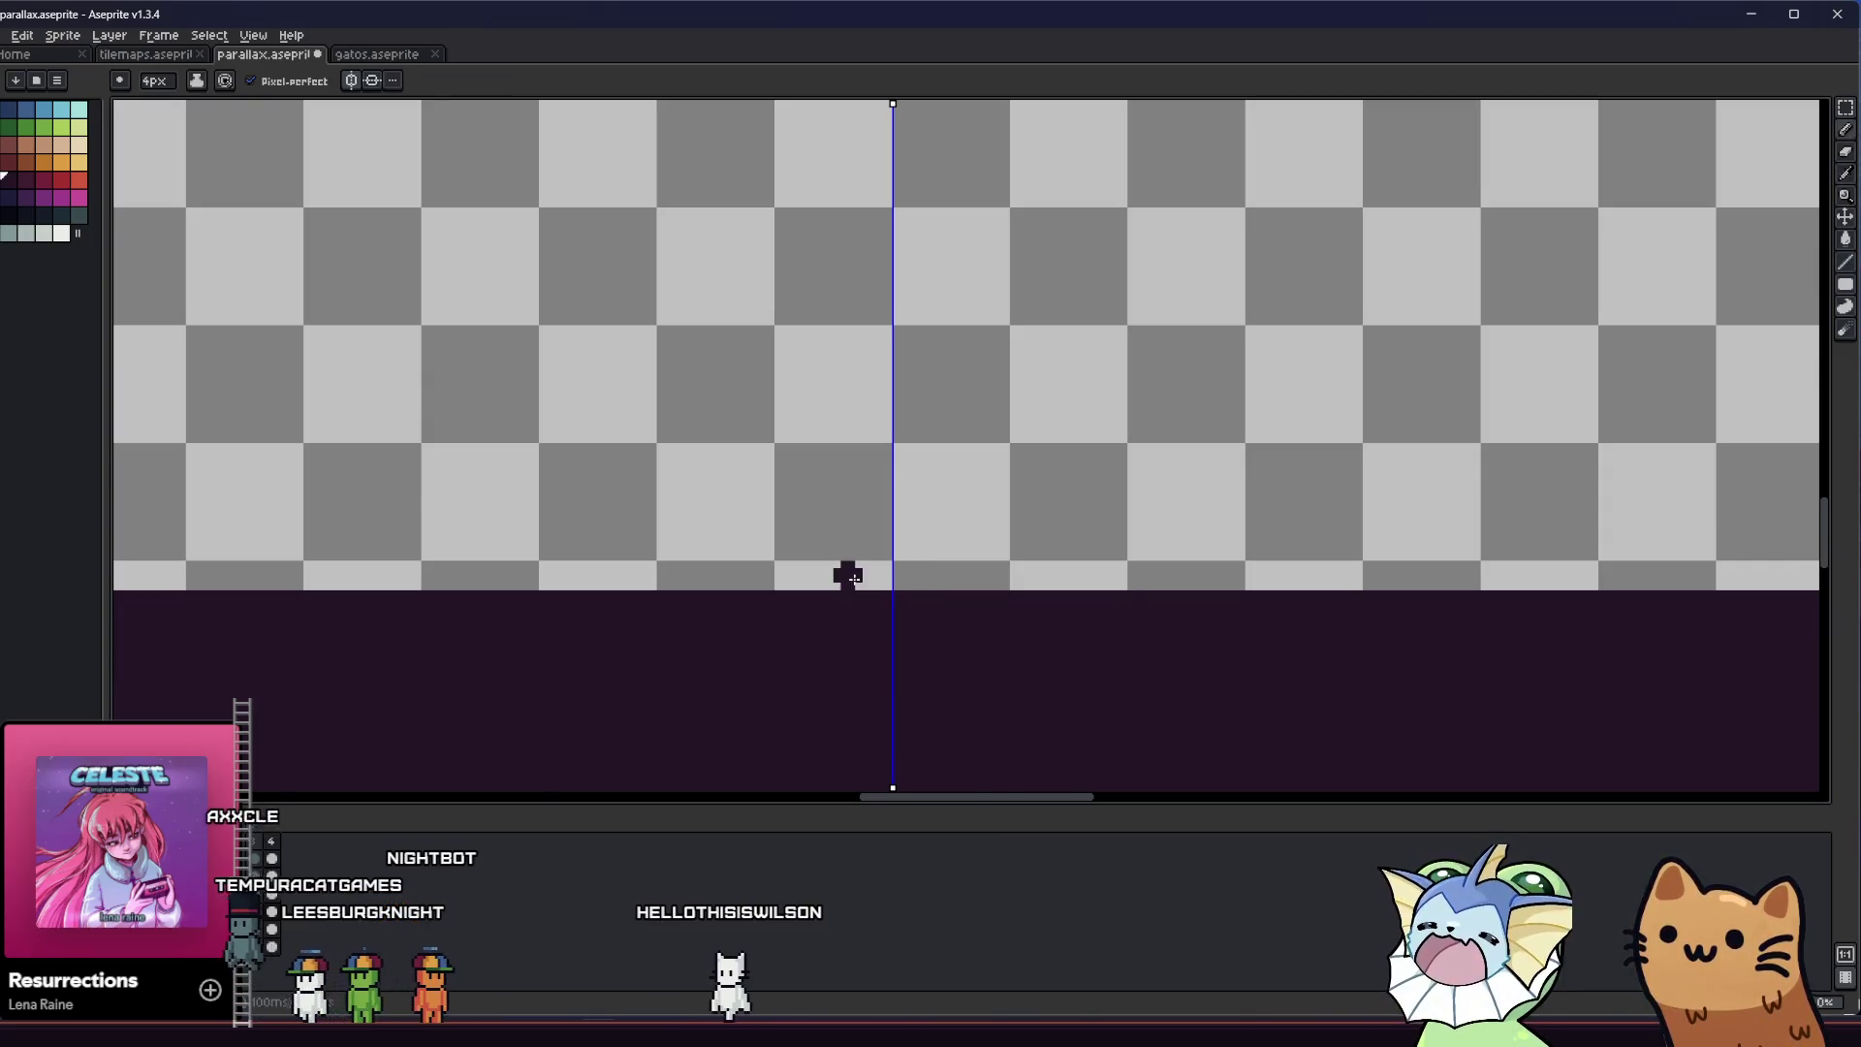
pyautogui.press('-')
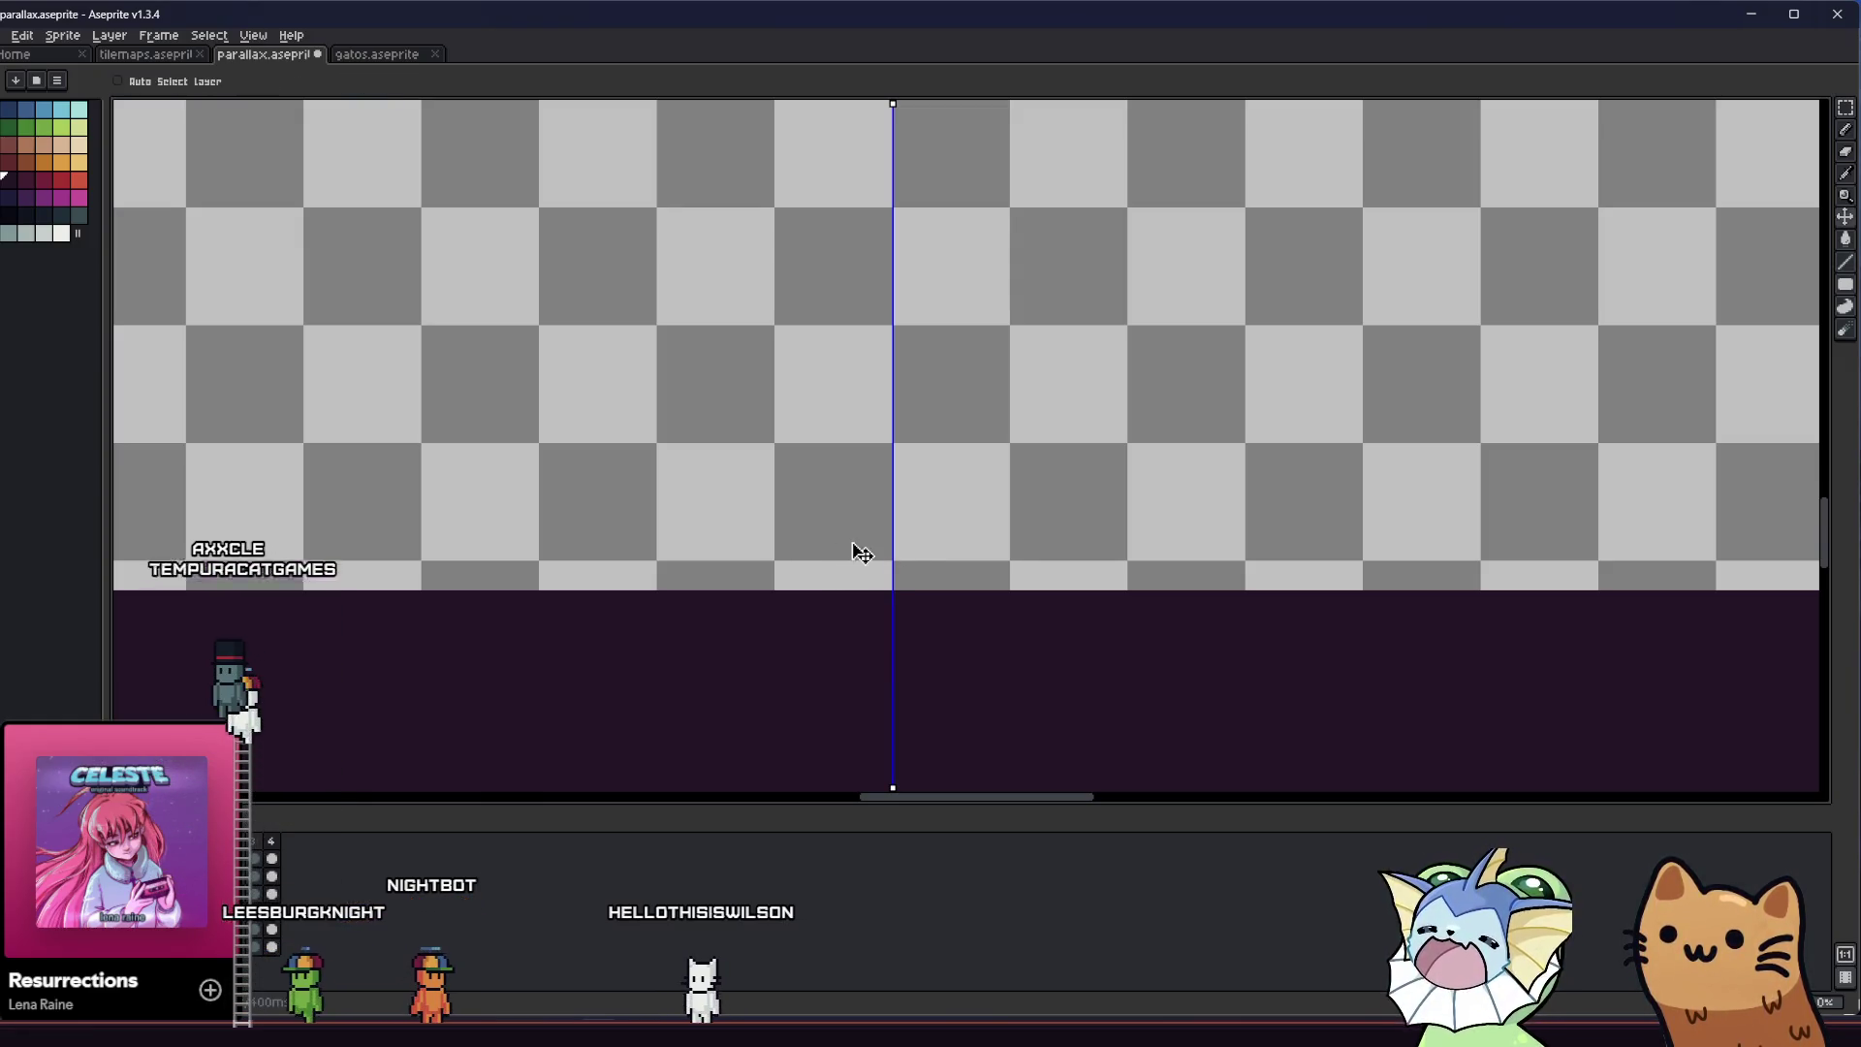
pyautogui.press('-')
pyautogui.press('+')
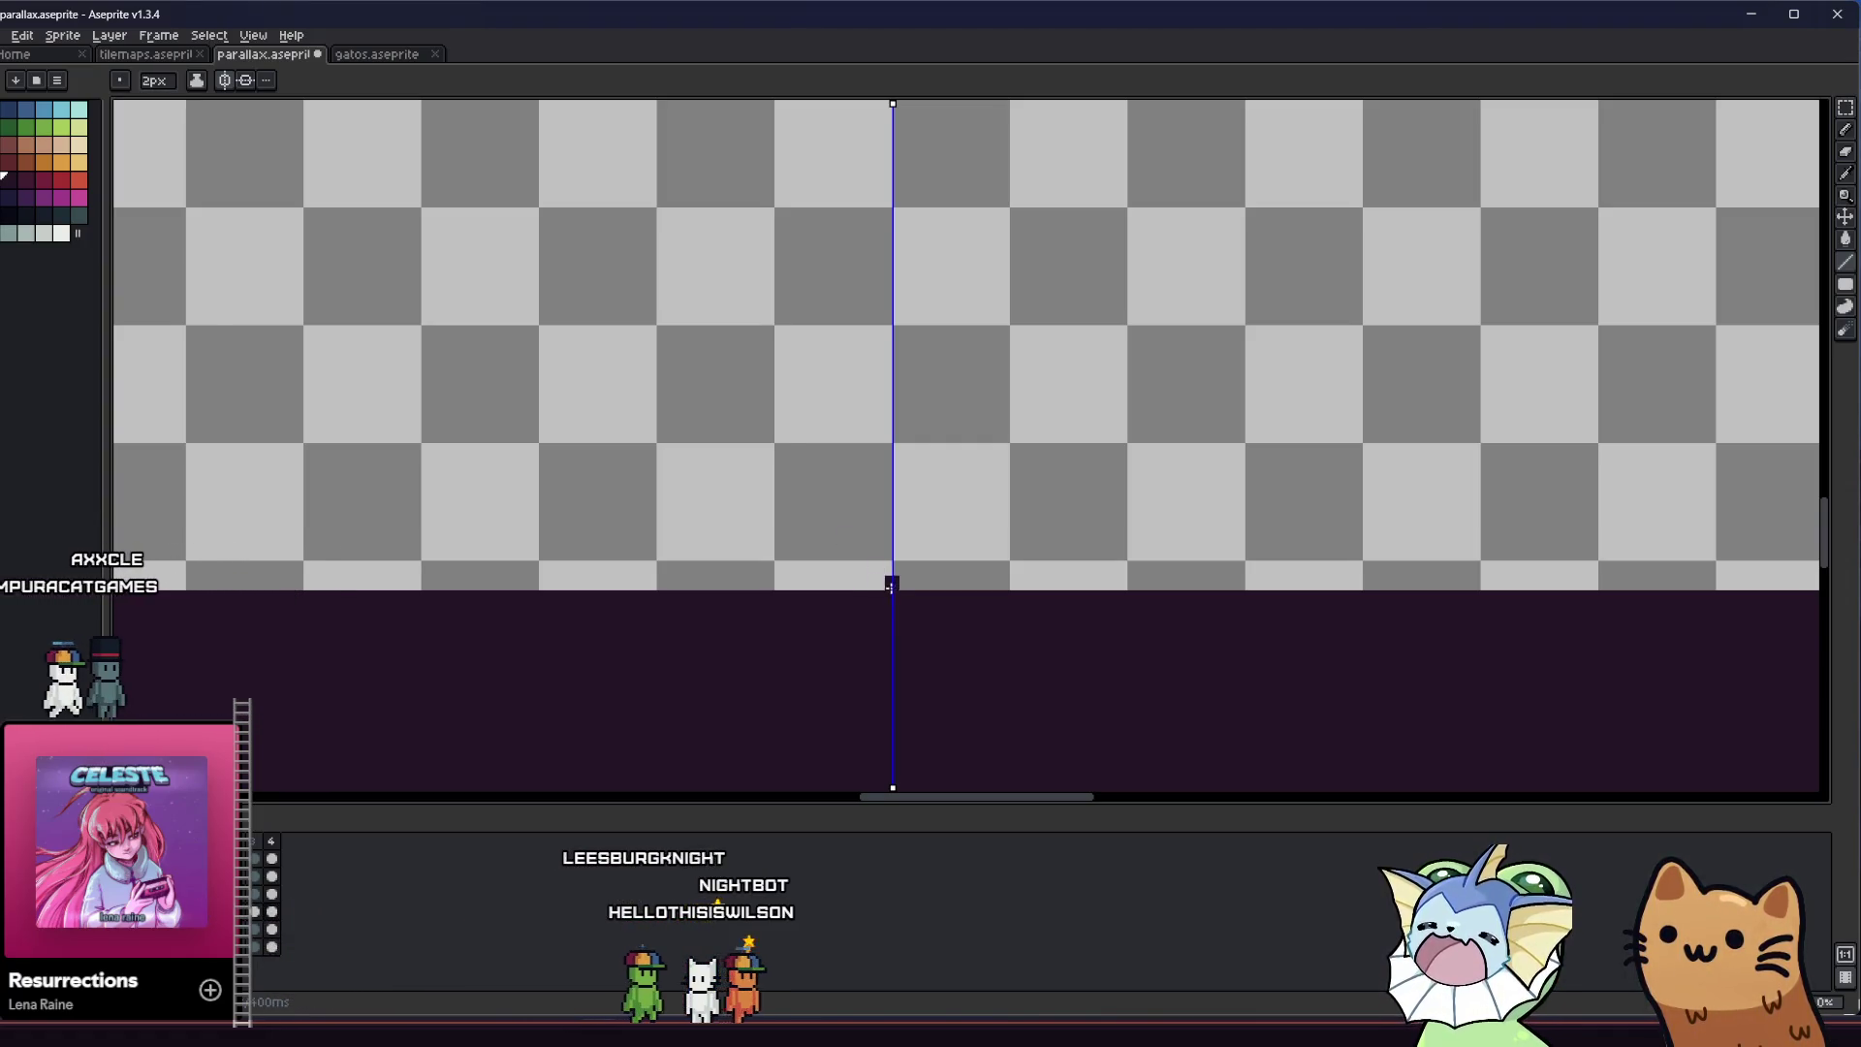
pyautogui.scroll(1, 890, 589)
pyautogui.scroll(-3, 890, 575)
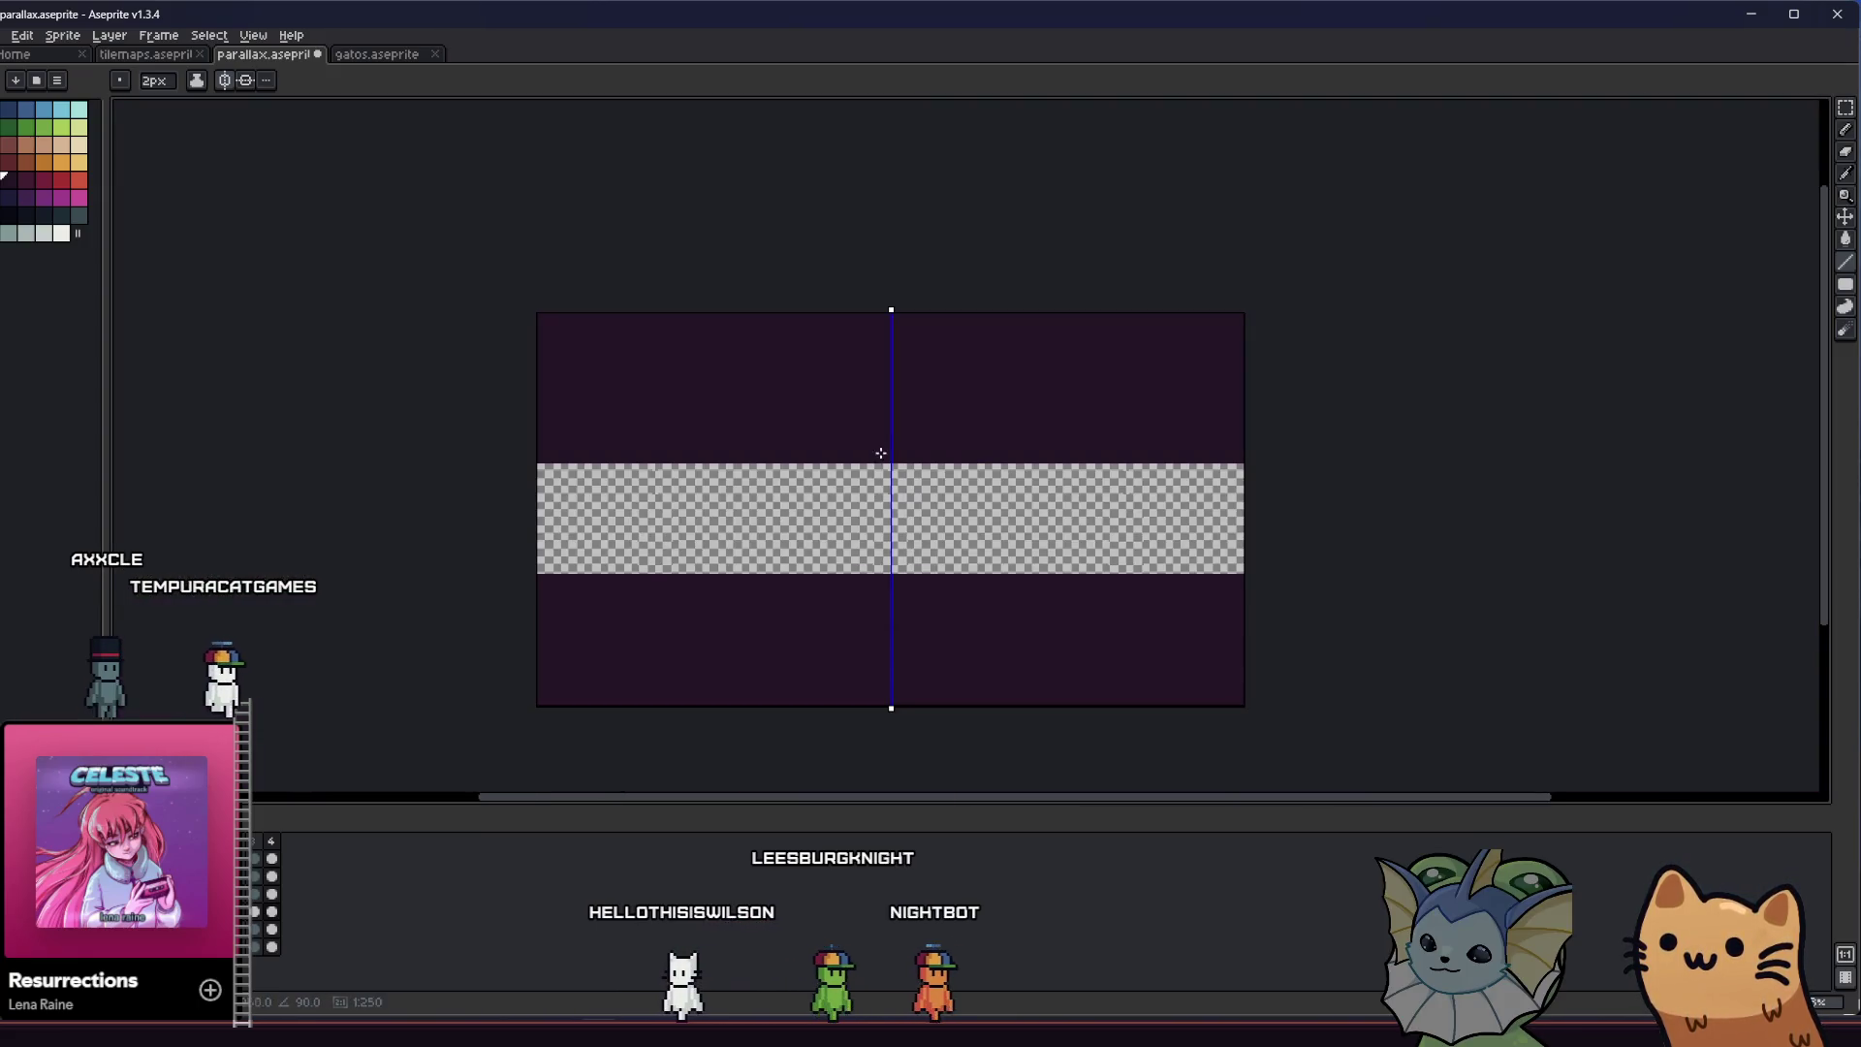
pyautogui.scroll(1, 1050, 449)
pyautogui.scroll(3, 1050, 449)
pyautogui.scroll(1, 1051, 449)
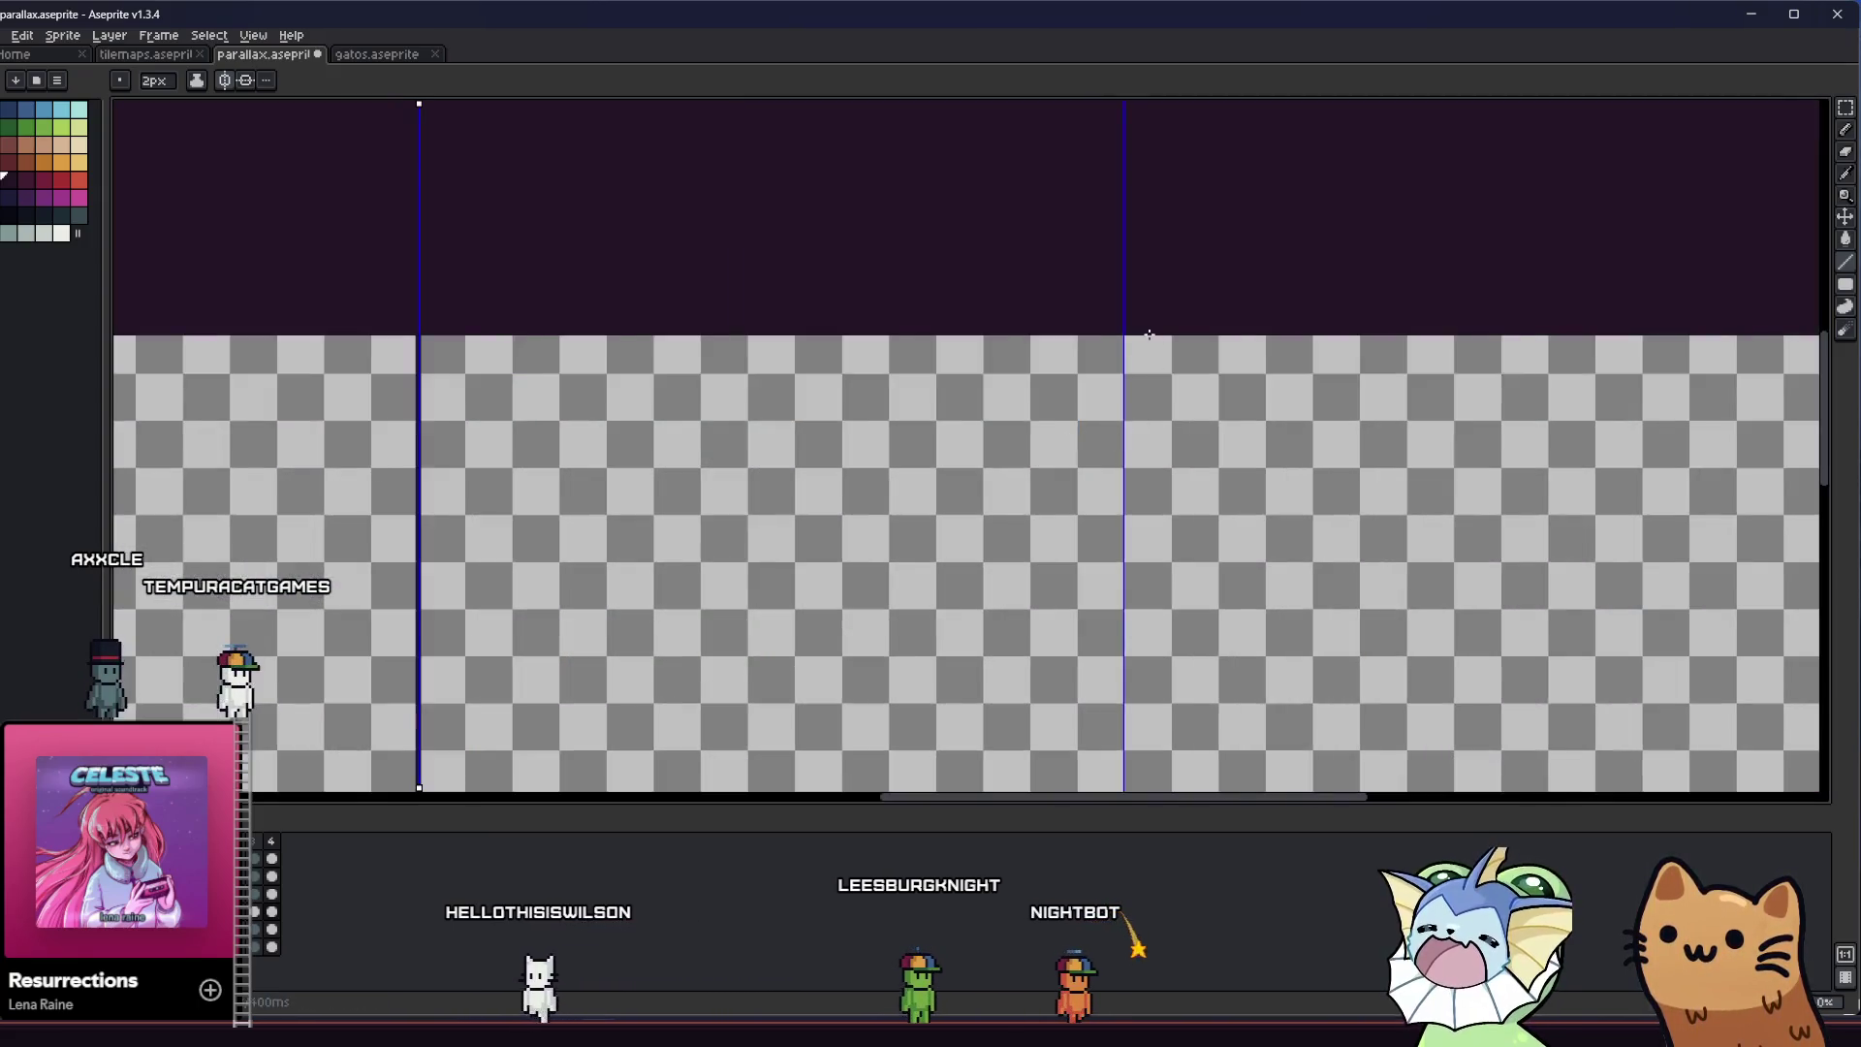
pyautogui.scroll(1, 1102, 336)
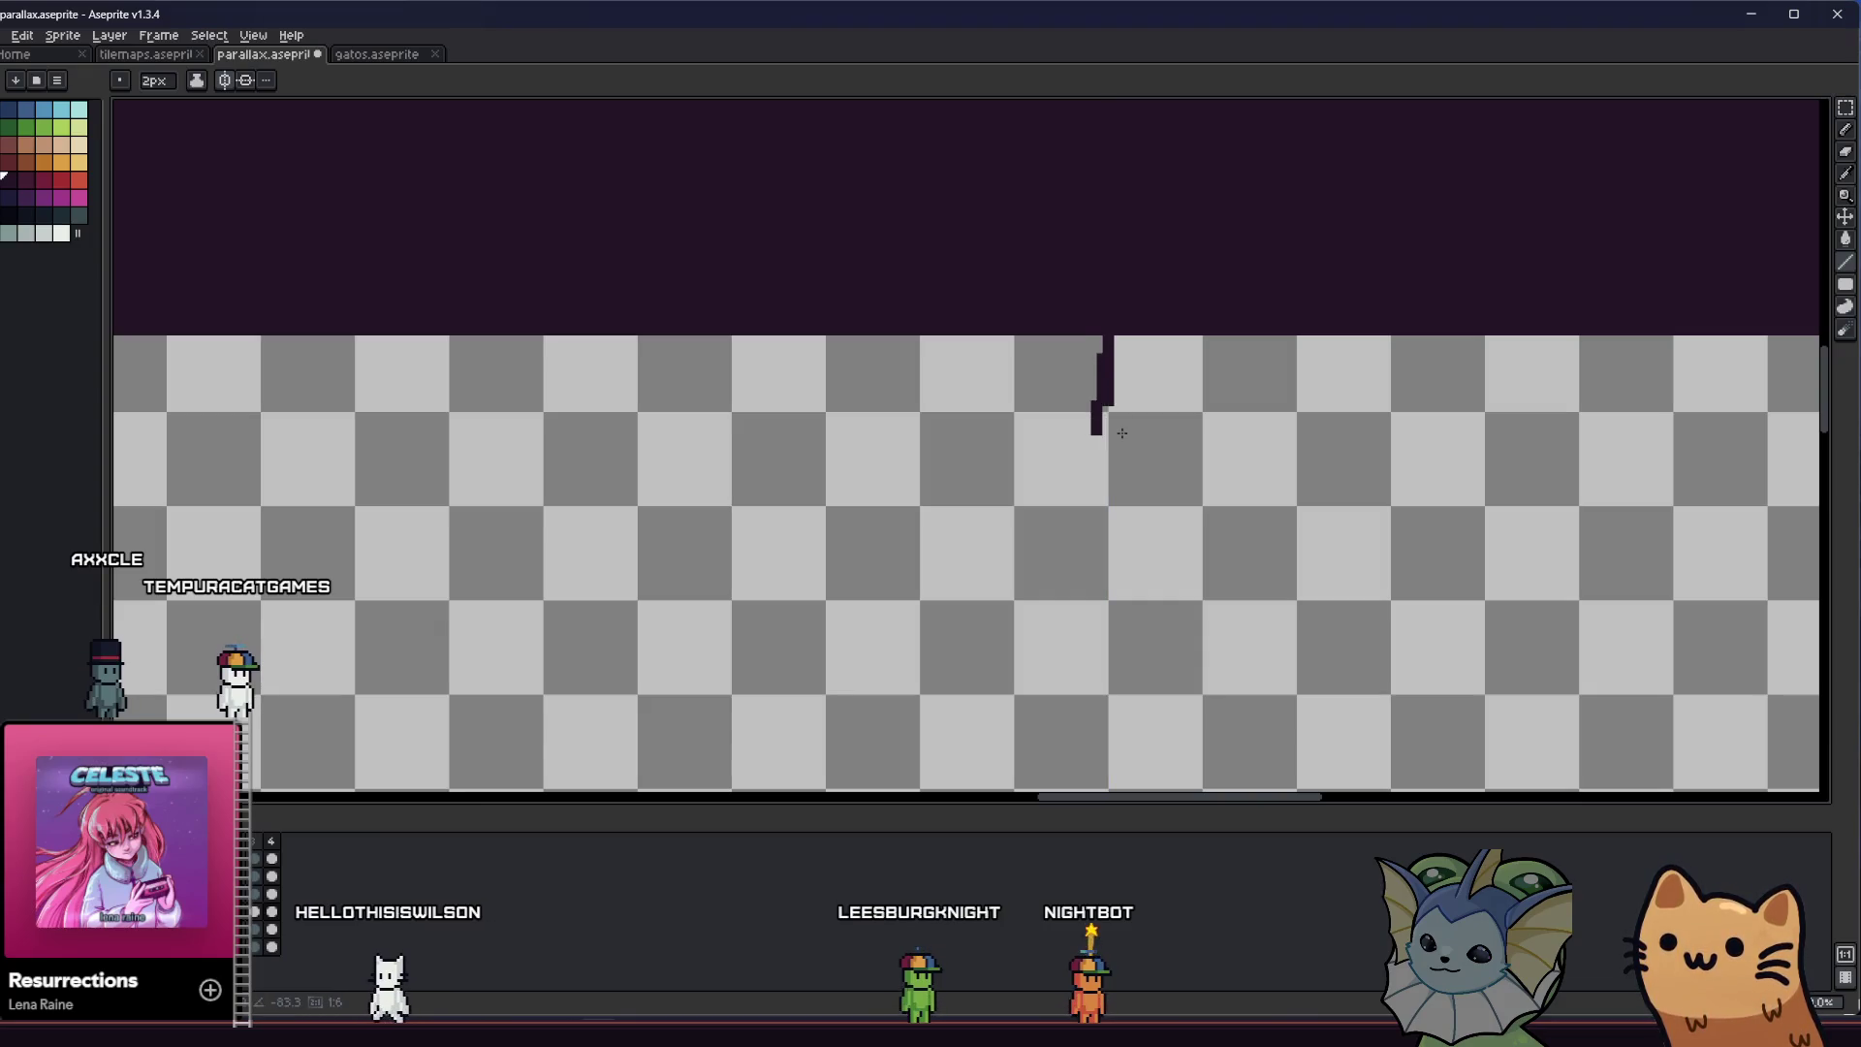
pyautogui.scroll(-1, 1122, 433)
# Undo the short stroke and measure thin strips below the top band with test marquee selections
pyautogui.hotkey('ctrl', 'z')
pyautogui.scroll(1, 1114, 431)
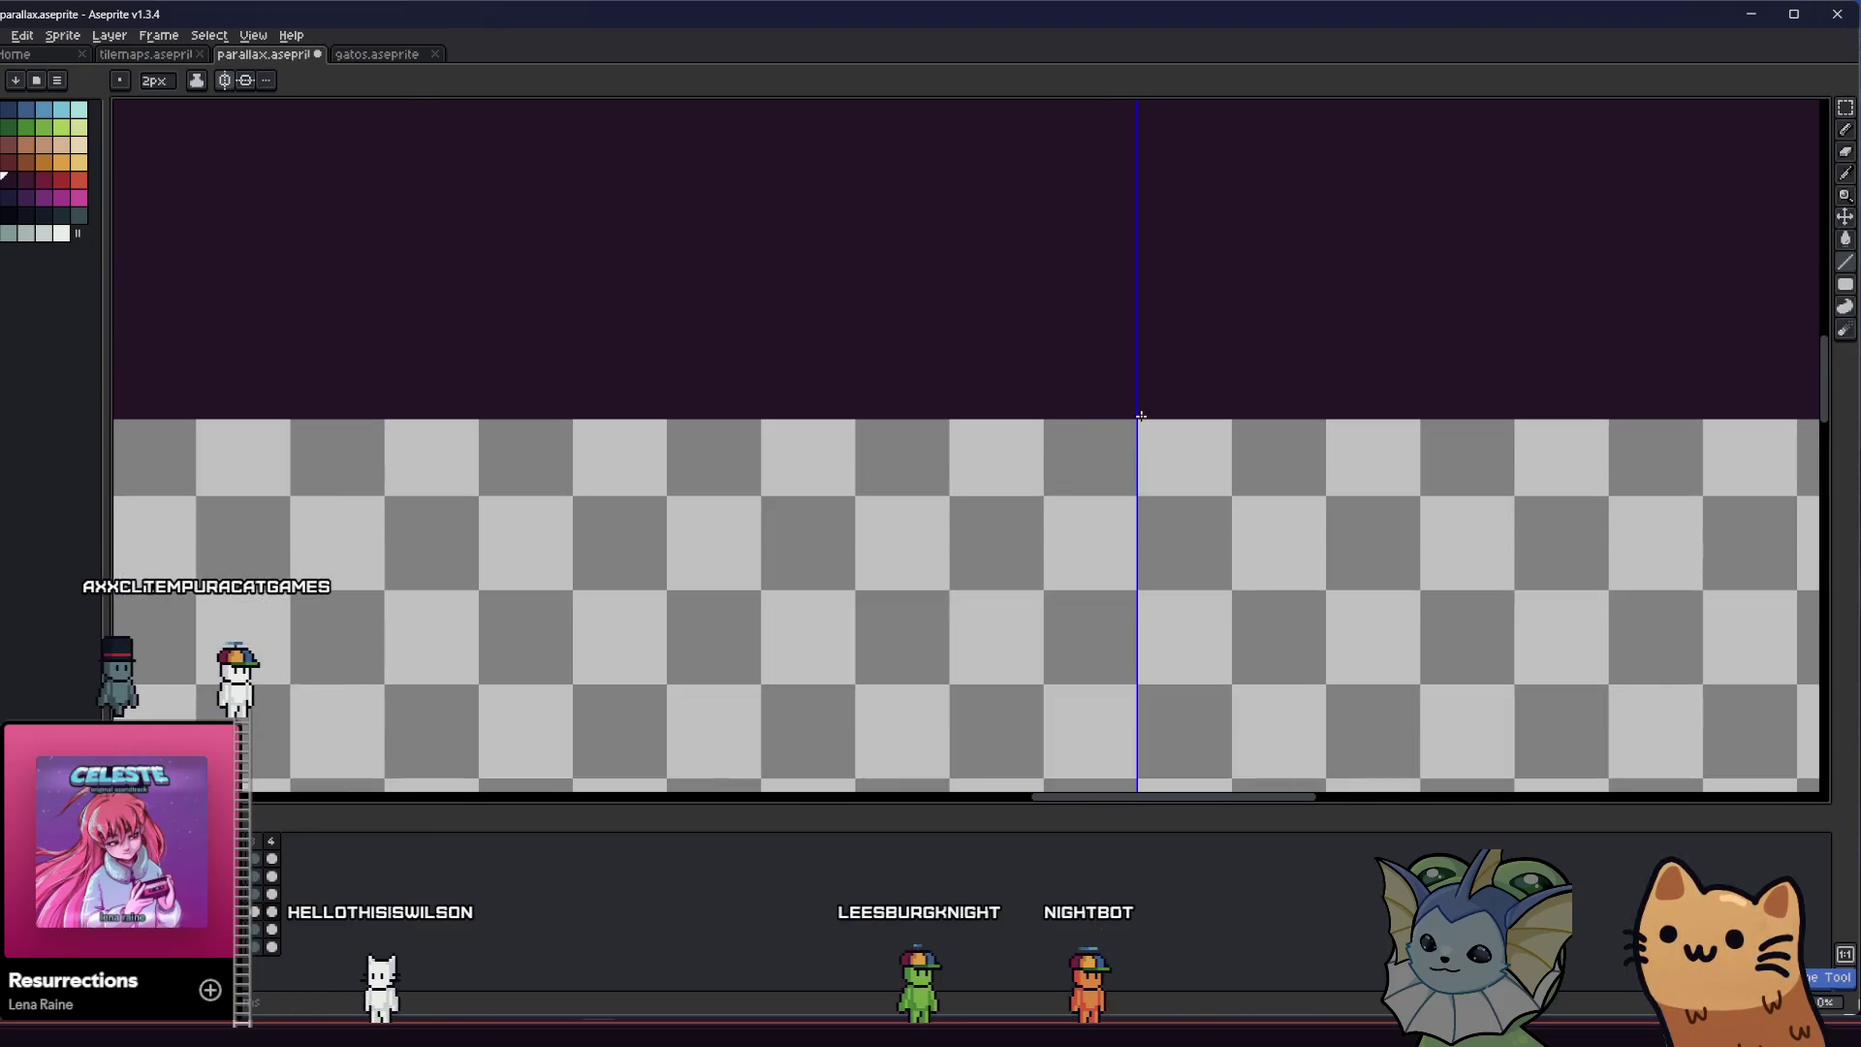
pyautogui.scroll(-3, 1138, 425)
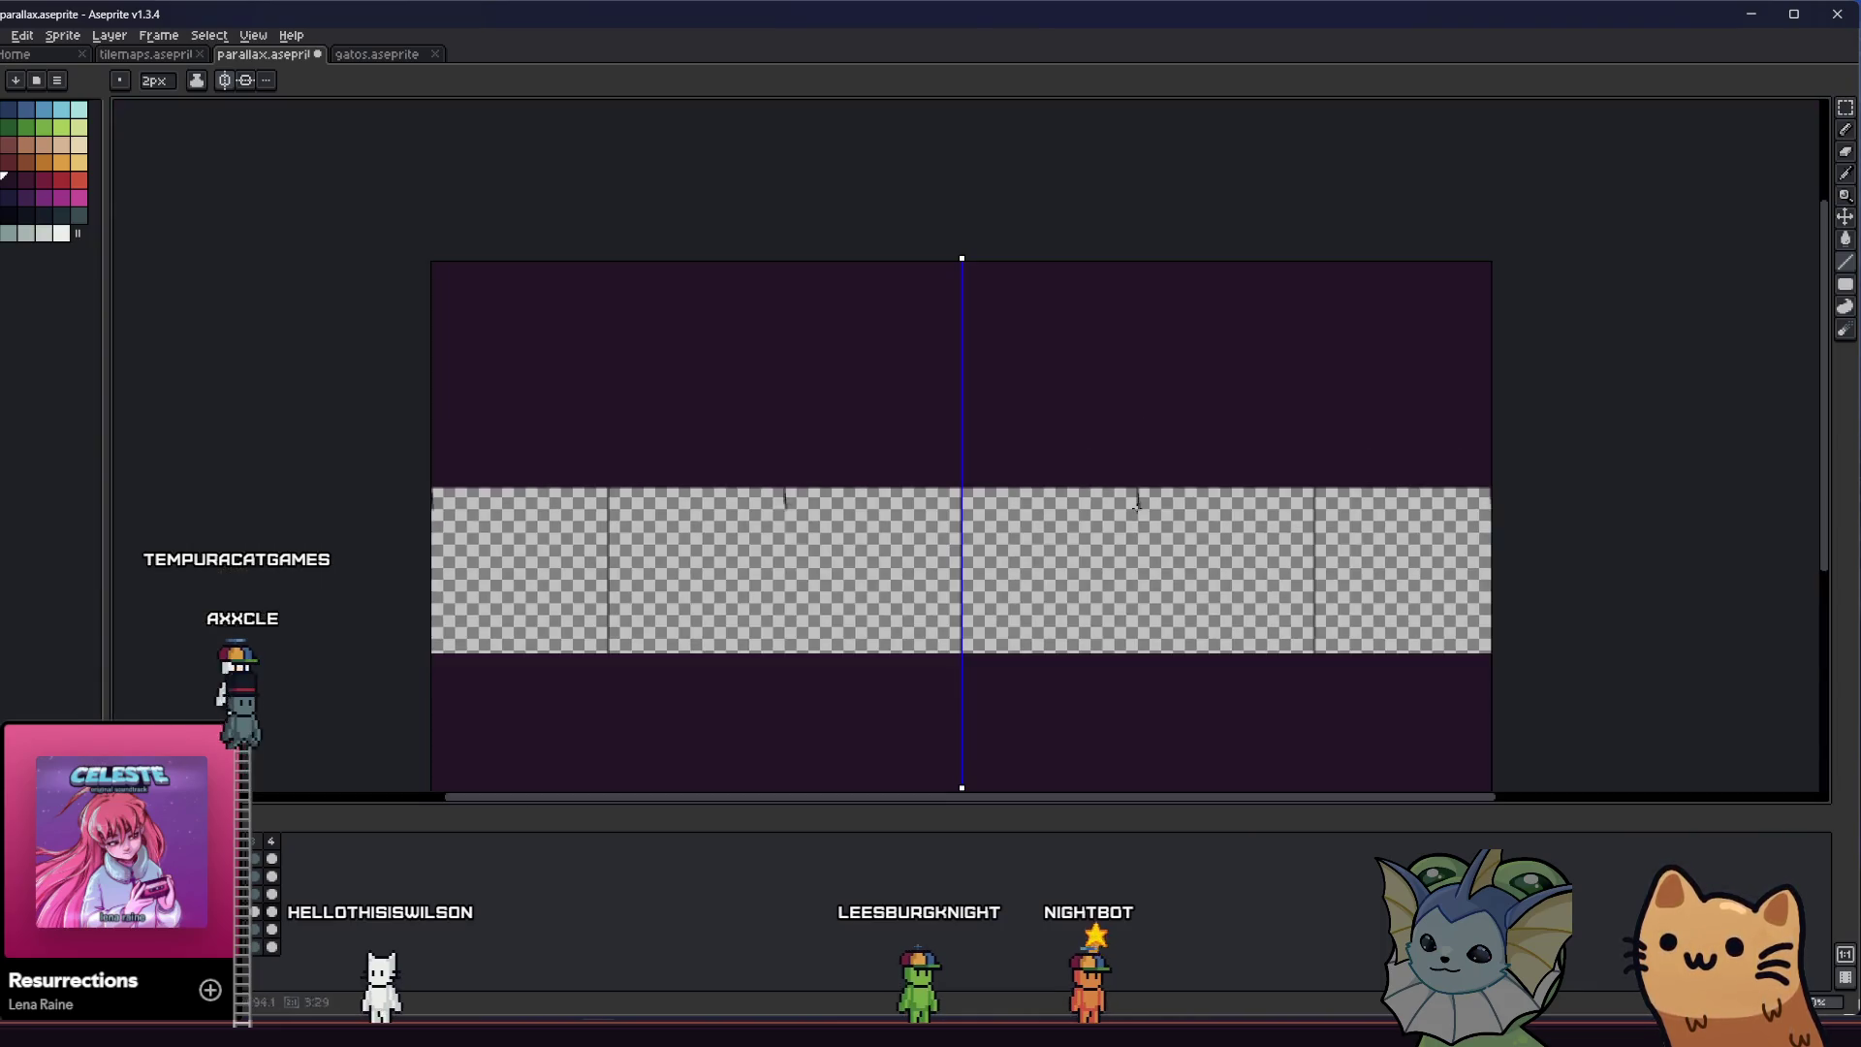
pyautogui.scroll(1, 1016, 636)
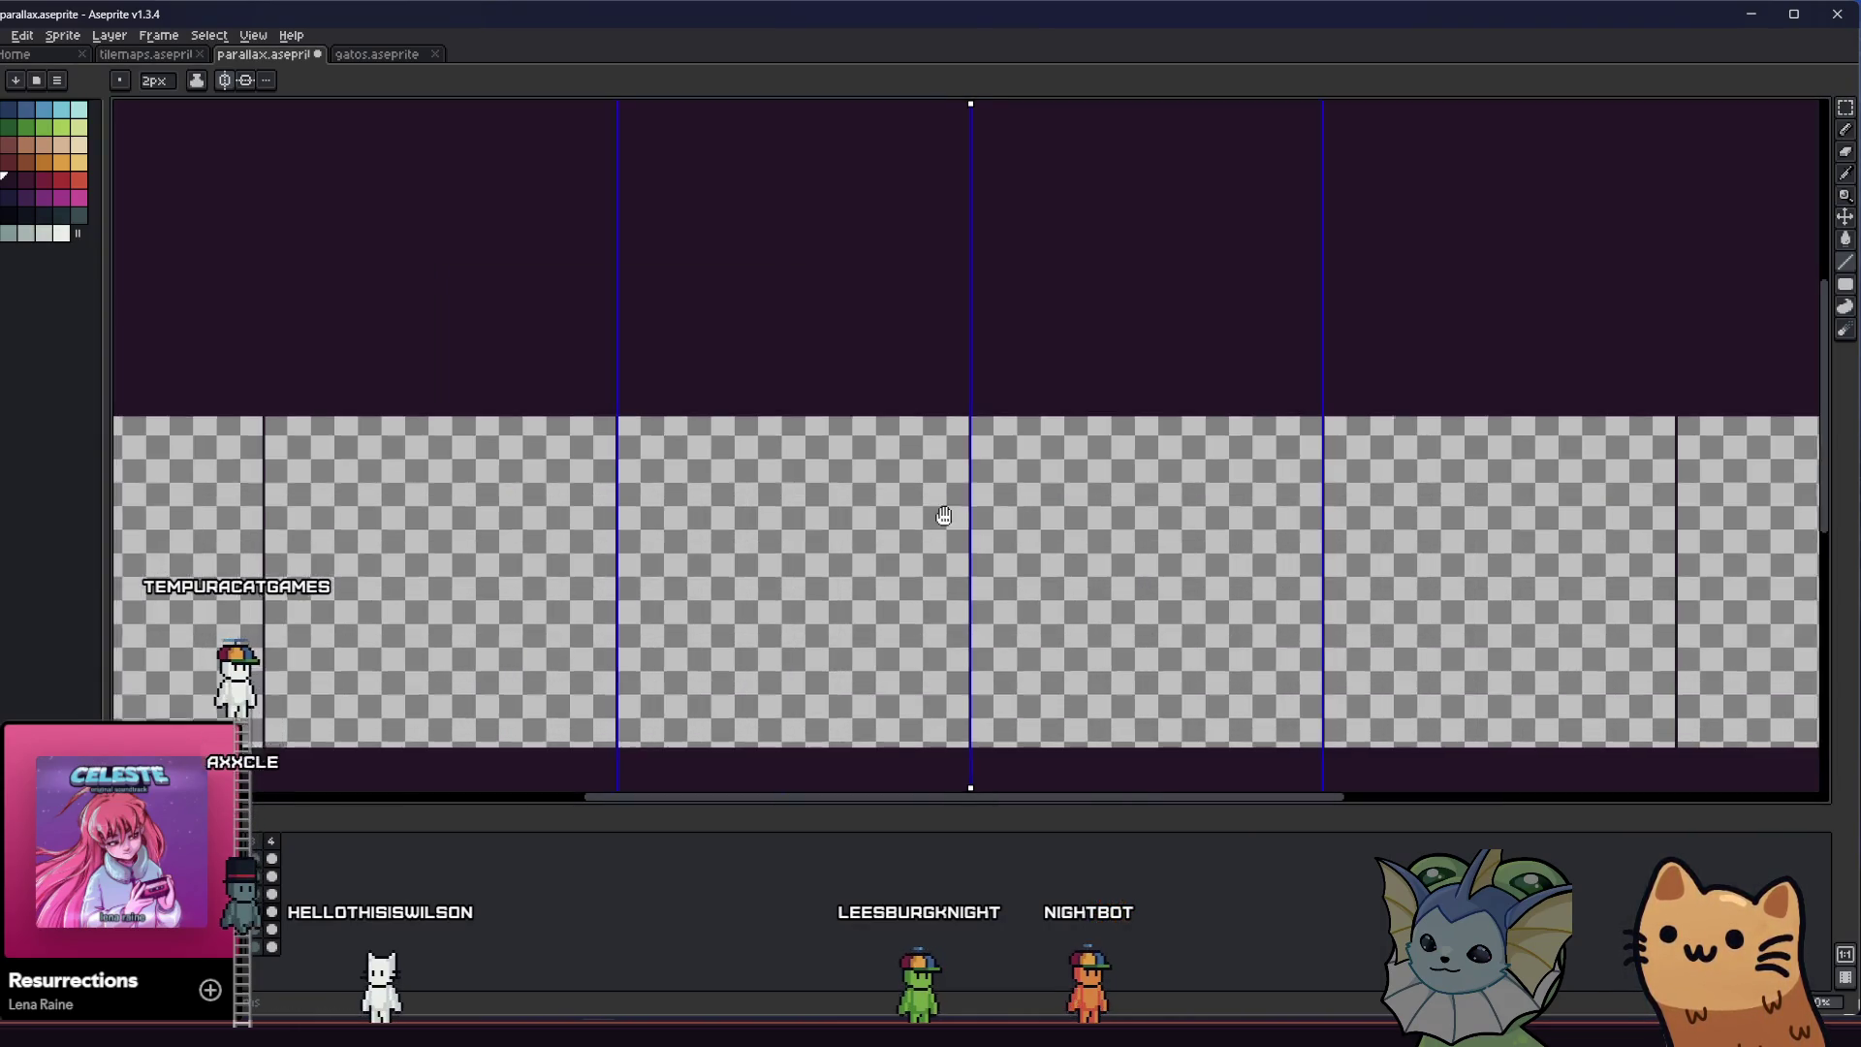
pyautogui.scroll(-1, 815, 513)
pyautogui.scroll(1, 704, 569)
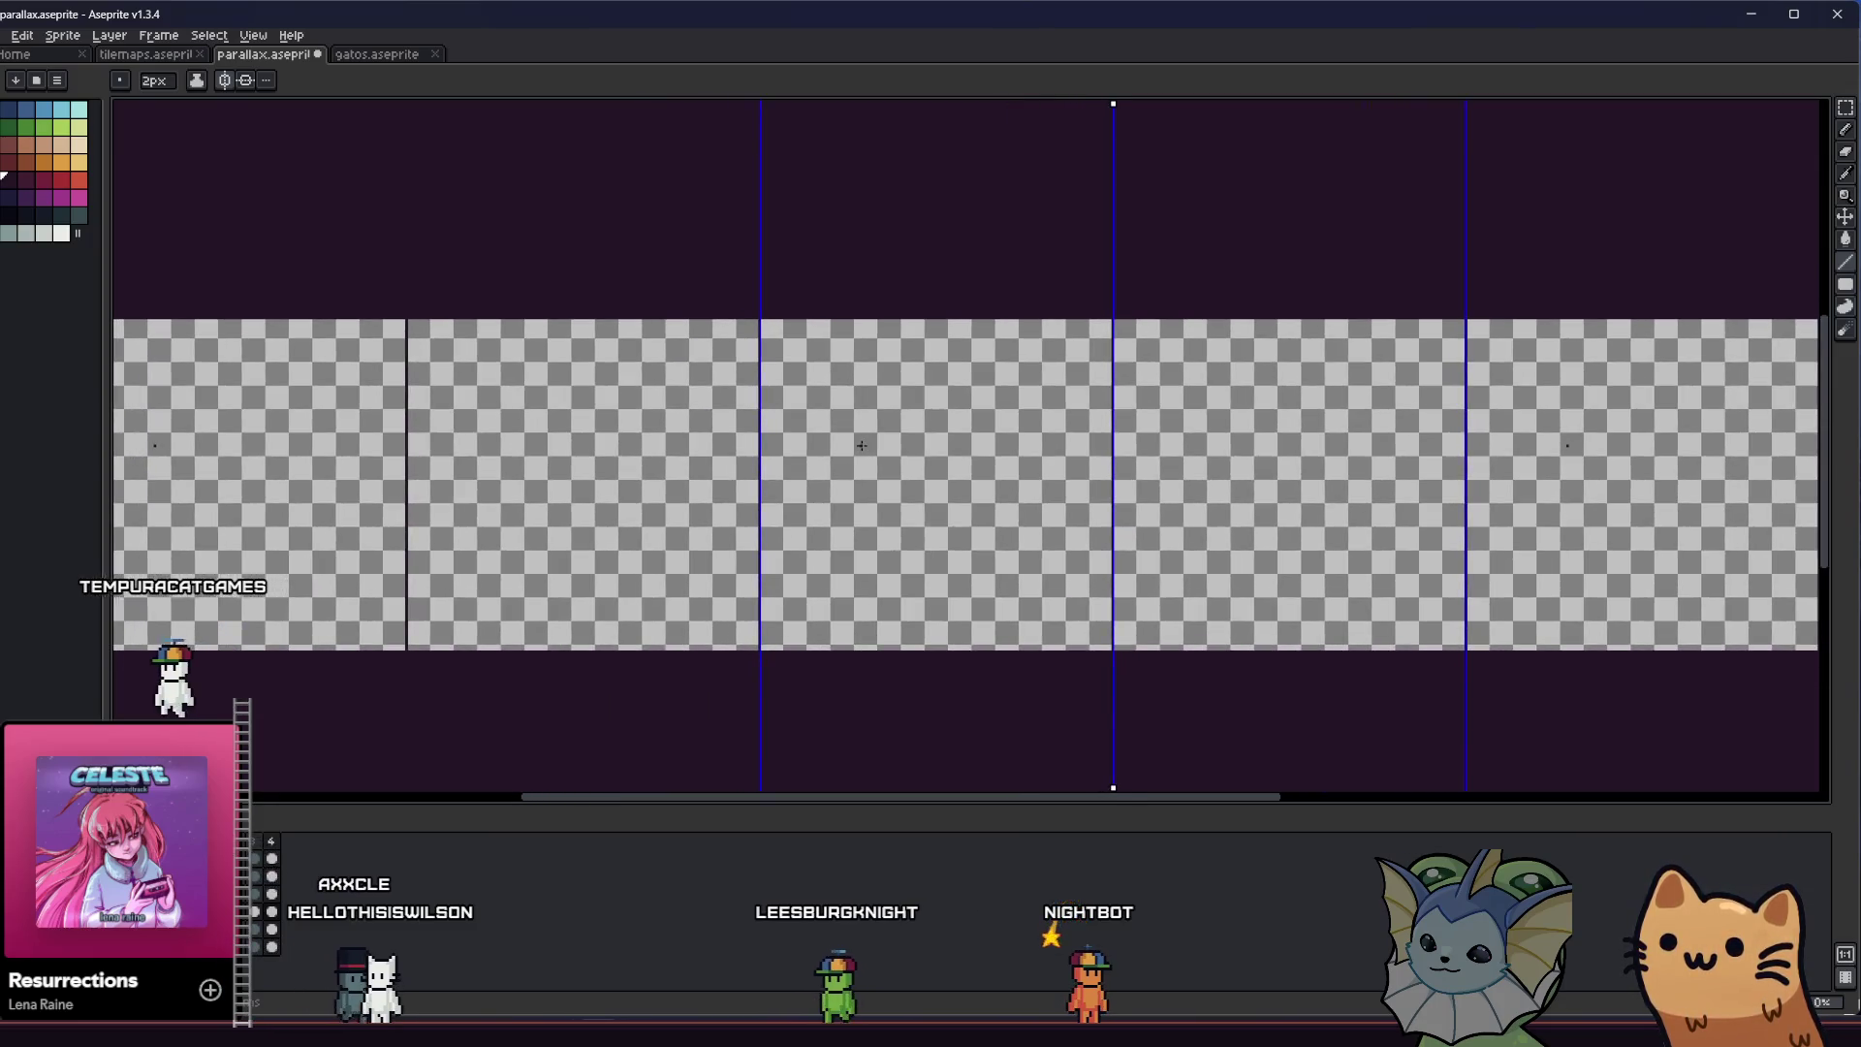
pyautogui.scroll(1, 874, 345)
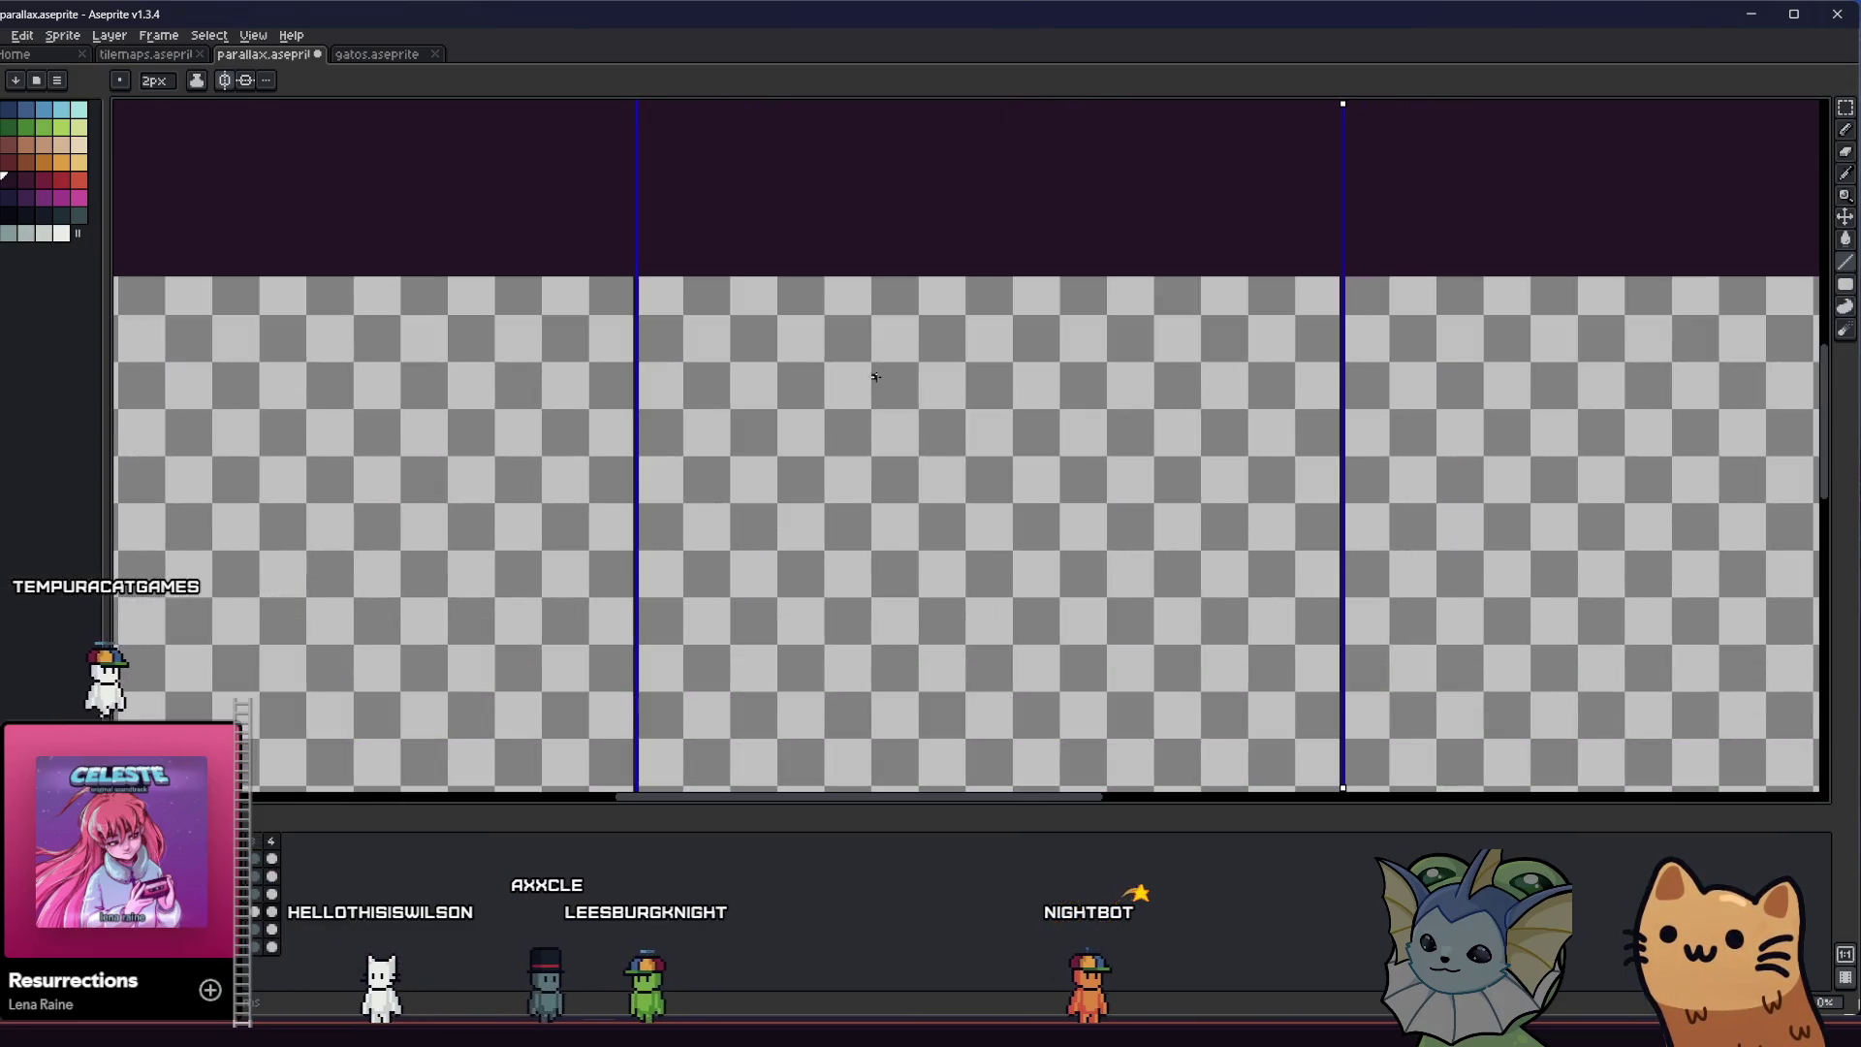
pyautogui.scroll(2, 657, 295)
pyautogui.scroll(-1, 657, 296)
pyautogui.scroll(-1, 596, 266)
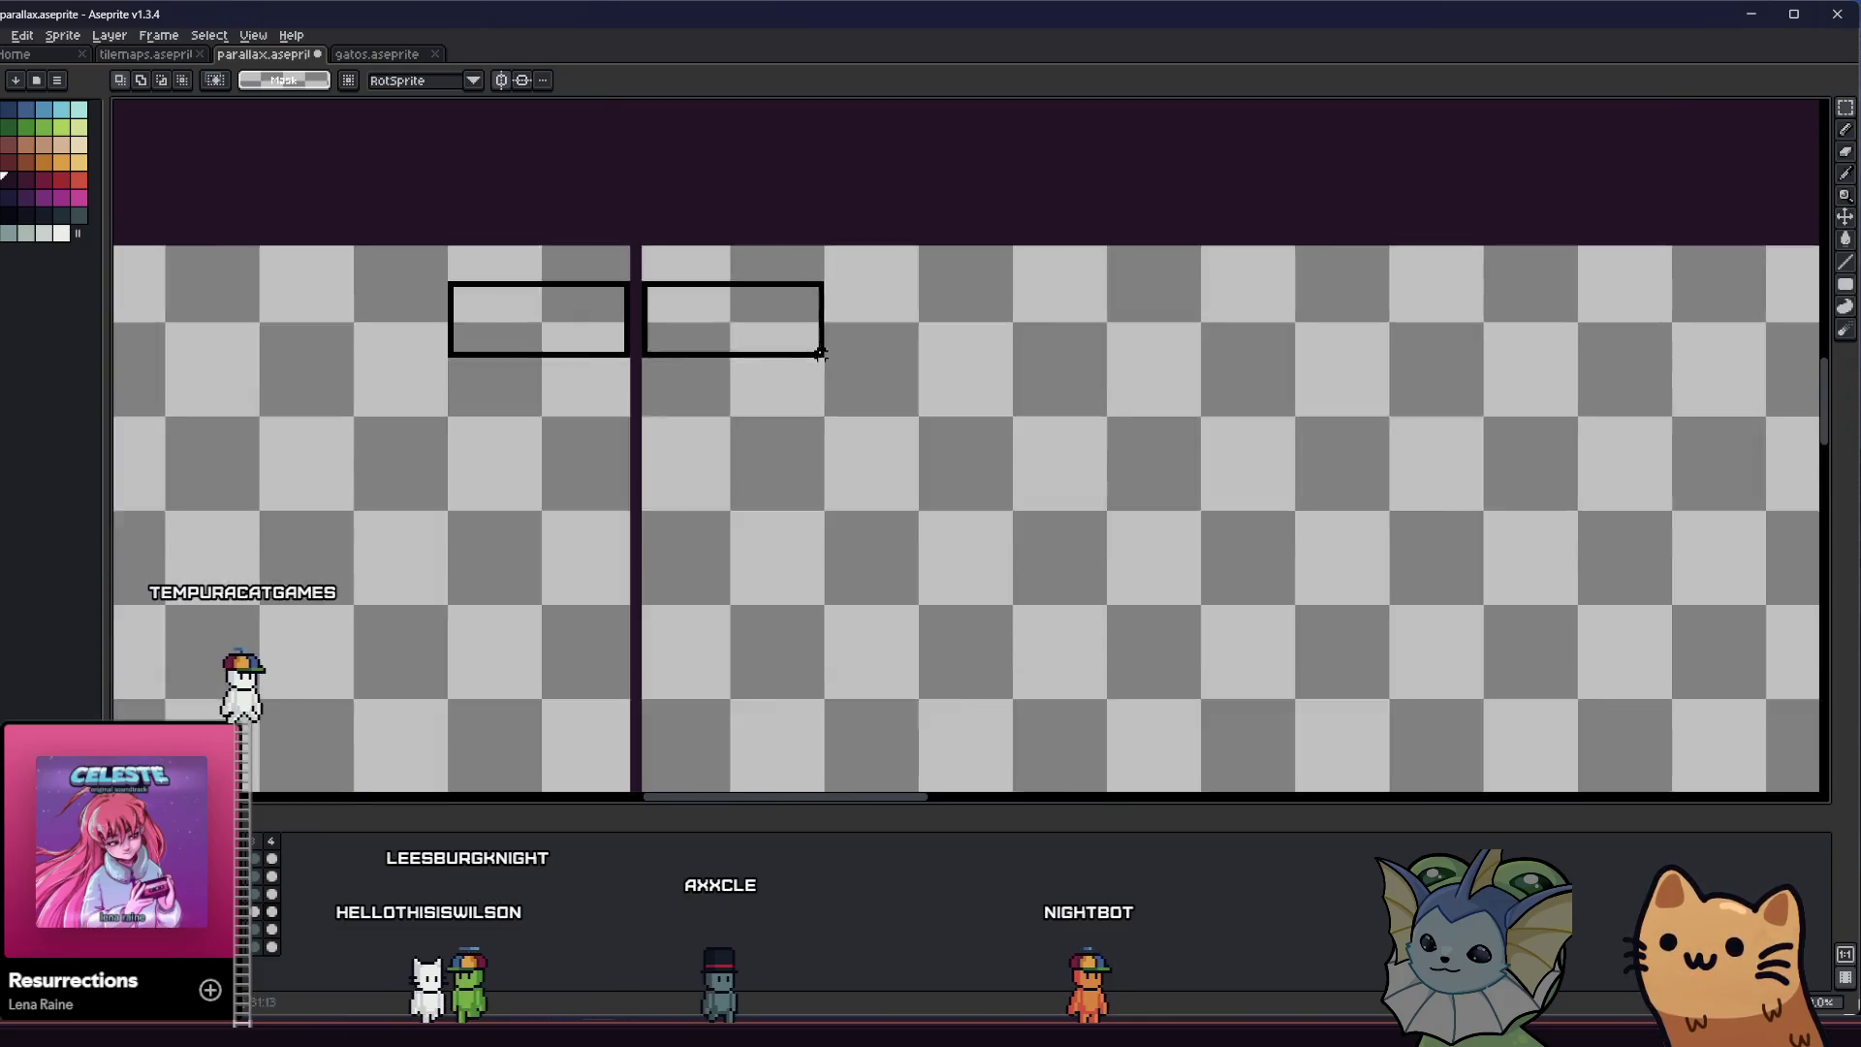
pyautogui.scroll(-1, 631, 354)
pyautogui.scroll(1, 1410, 387)
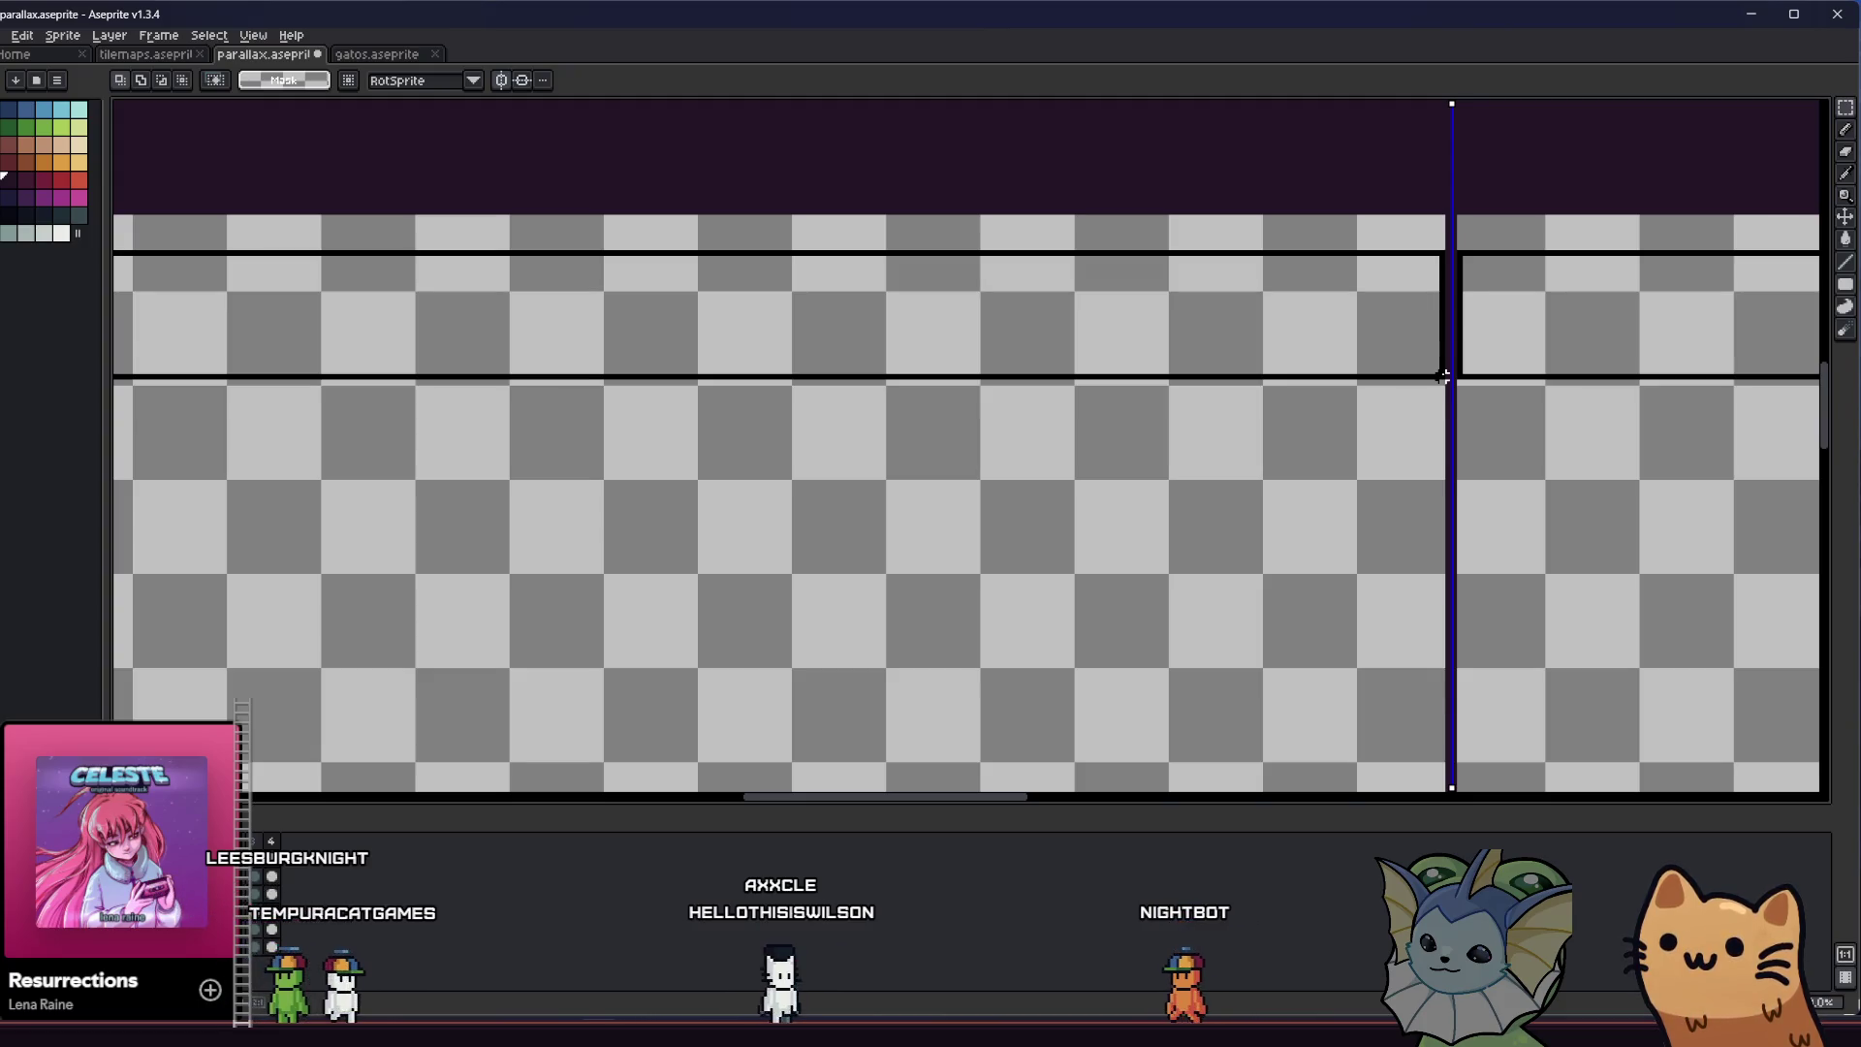
pyautogui.moveTo(1445, 375); pyautogui.dragTo(1449, 378)
pyautogui.hscroll(5, 1301, 381)
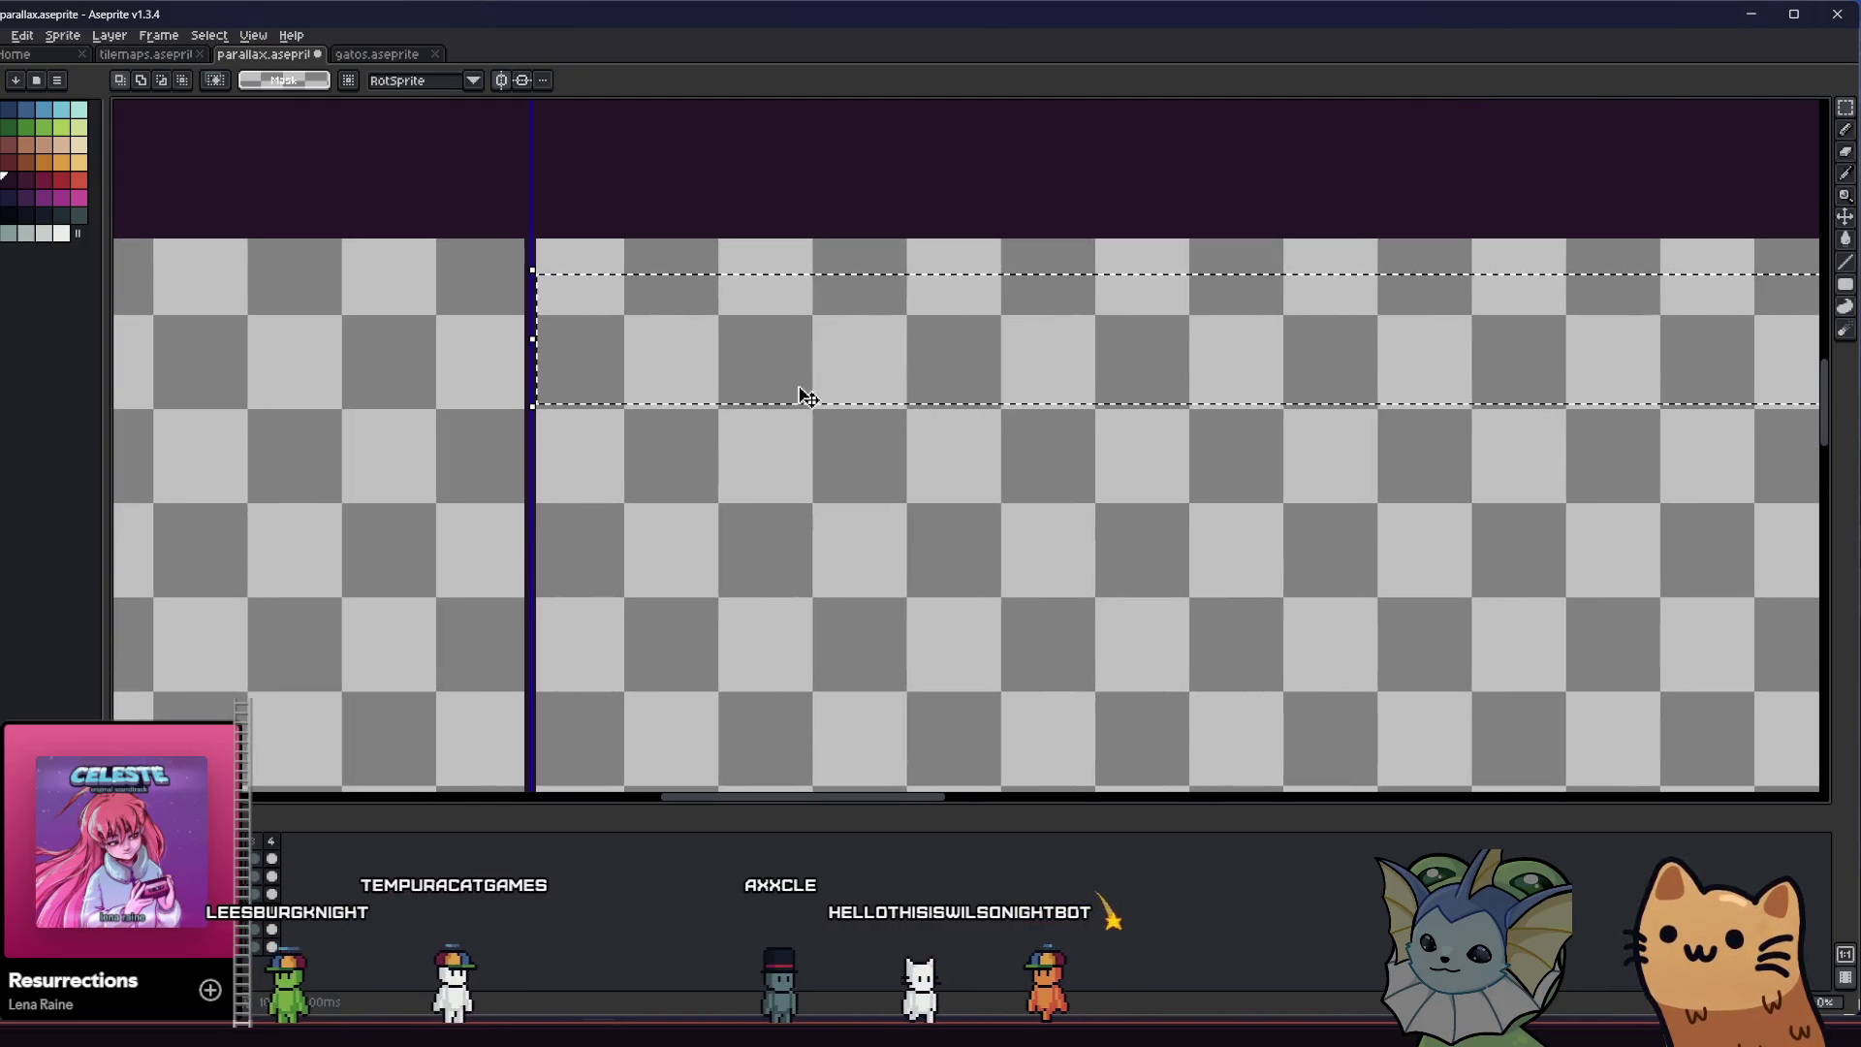
pyautogui.scroll(1, 594, 319)
pyautogui.scroll(-1, 594, 318)
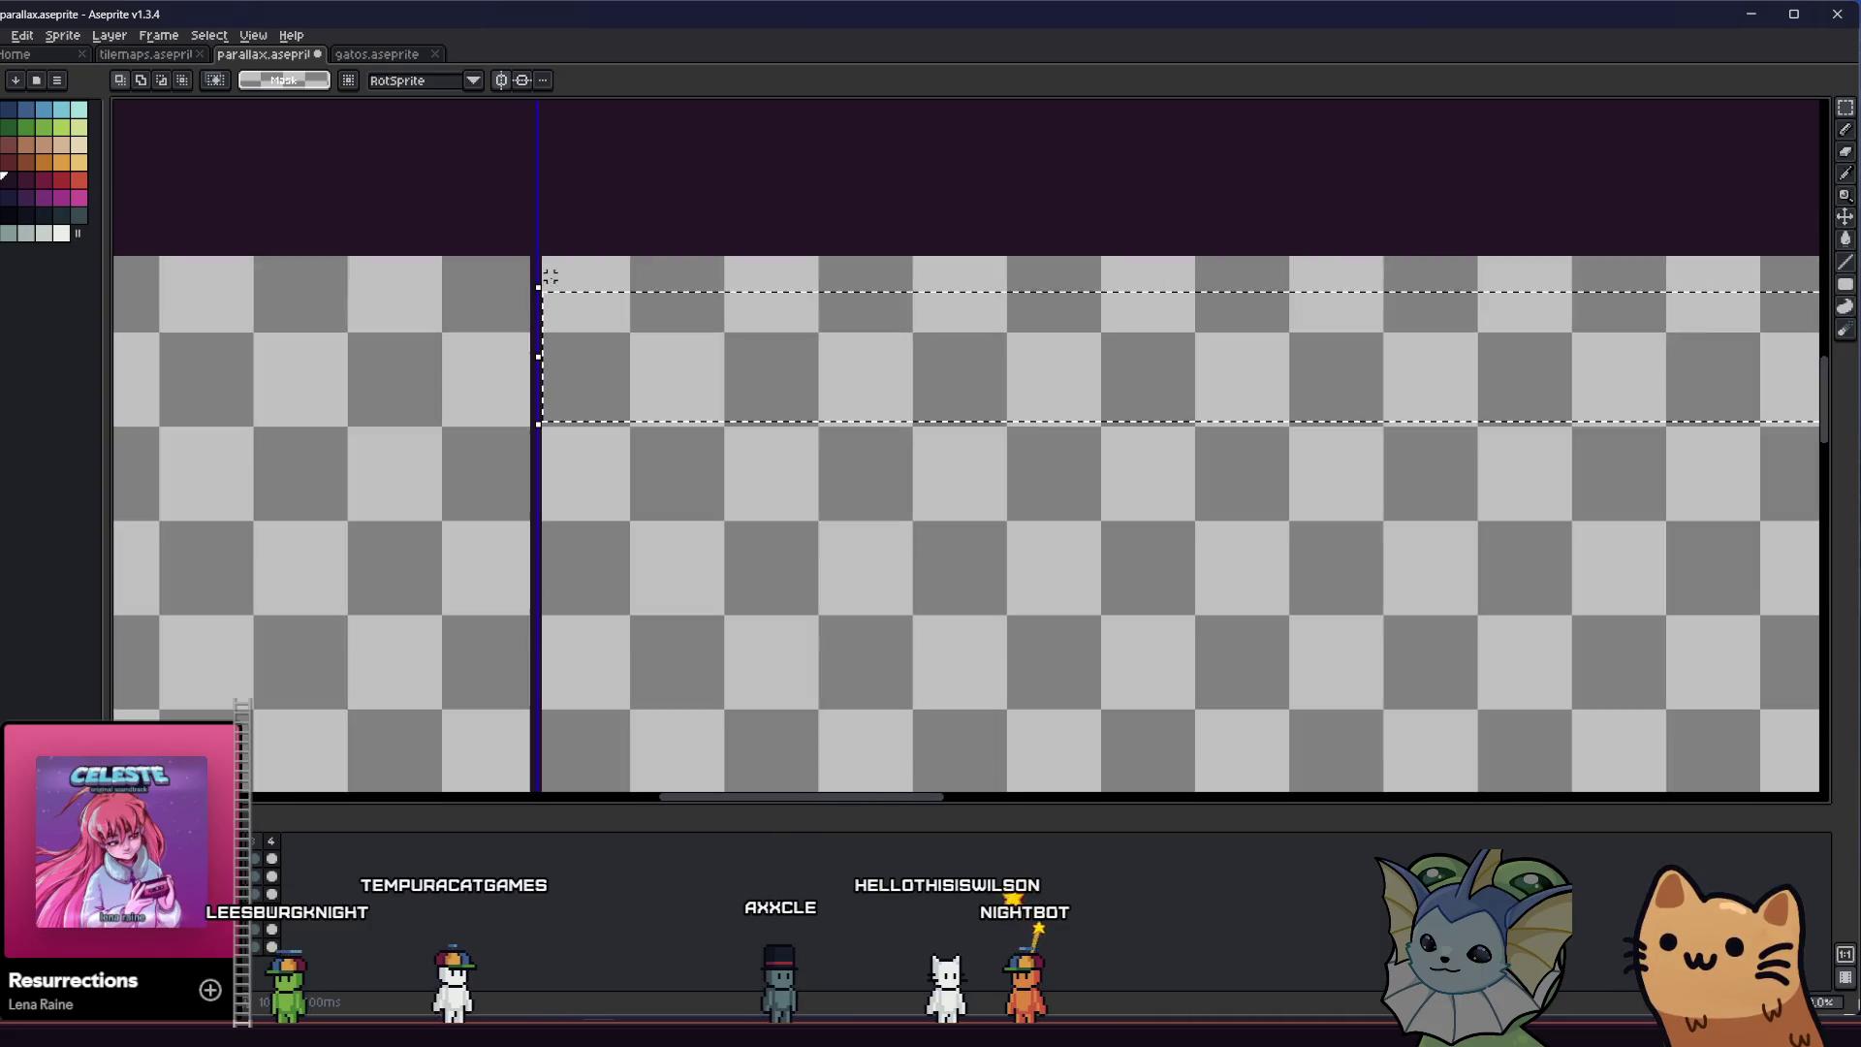
pyautogui.hscroll(1, 620, 412)
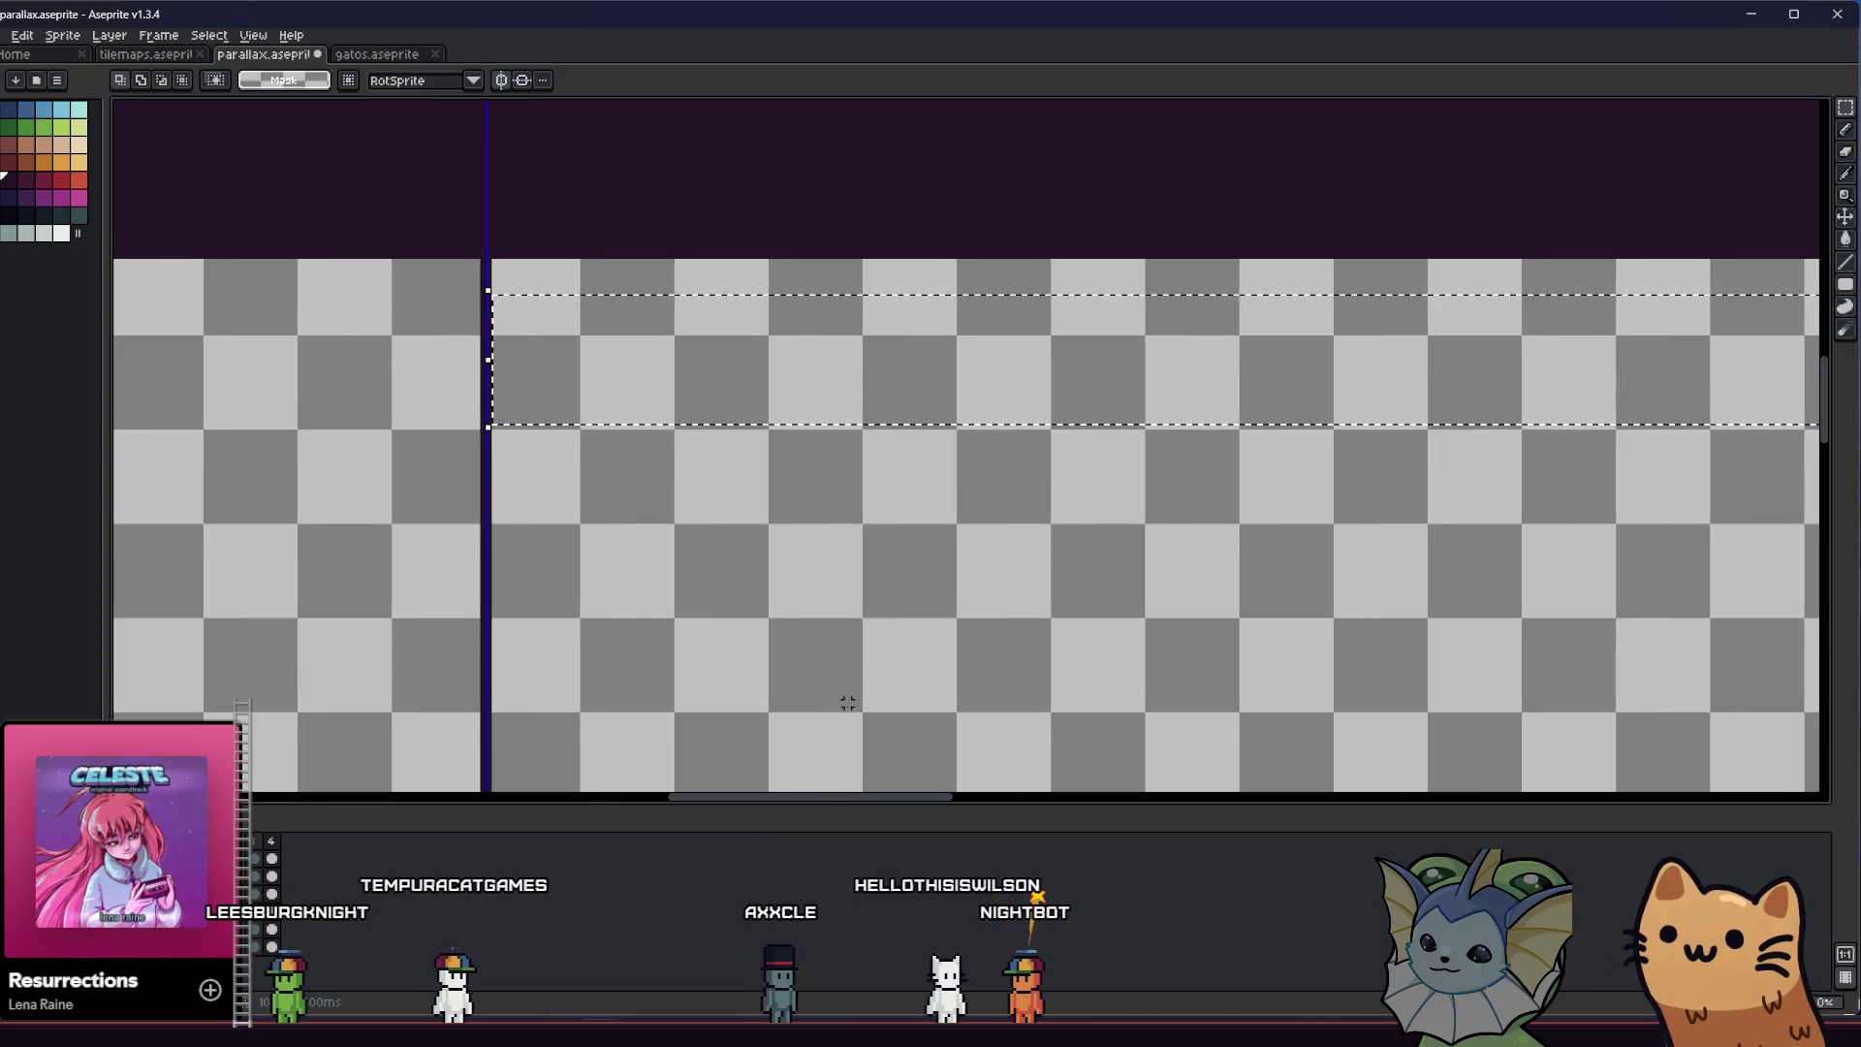
pyautogui.scroll(-2, 334, 596)
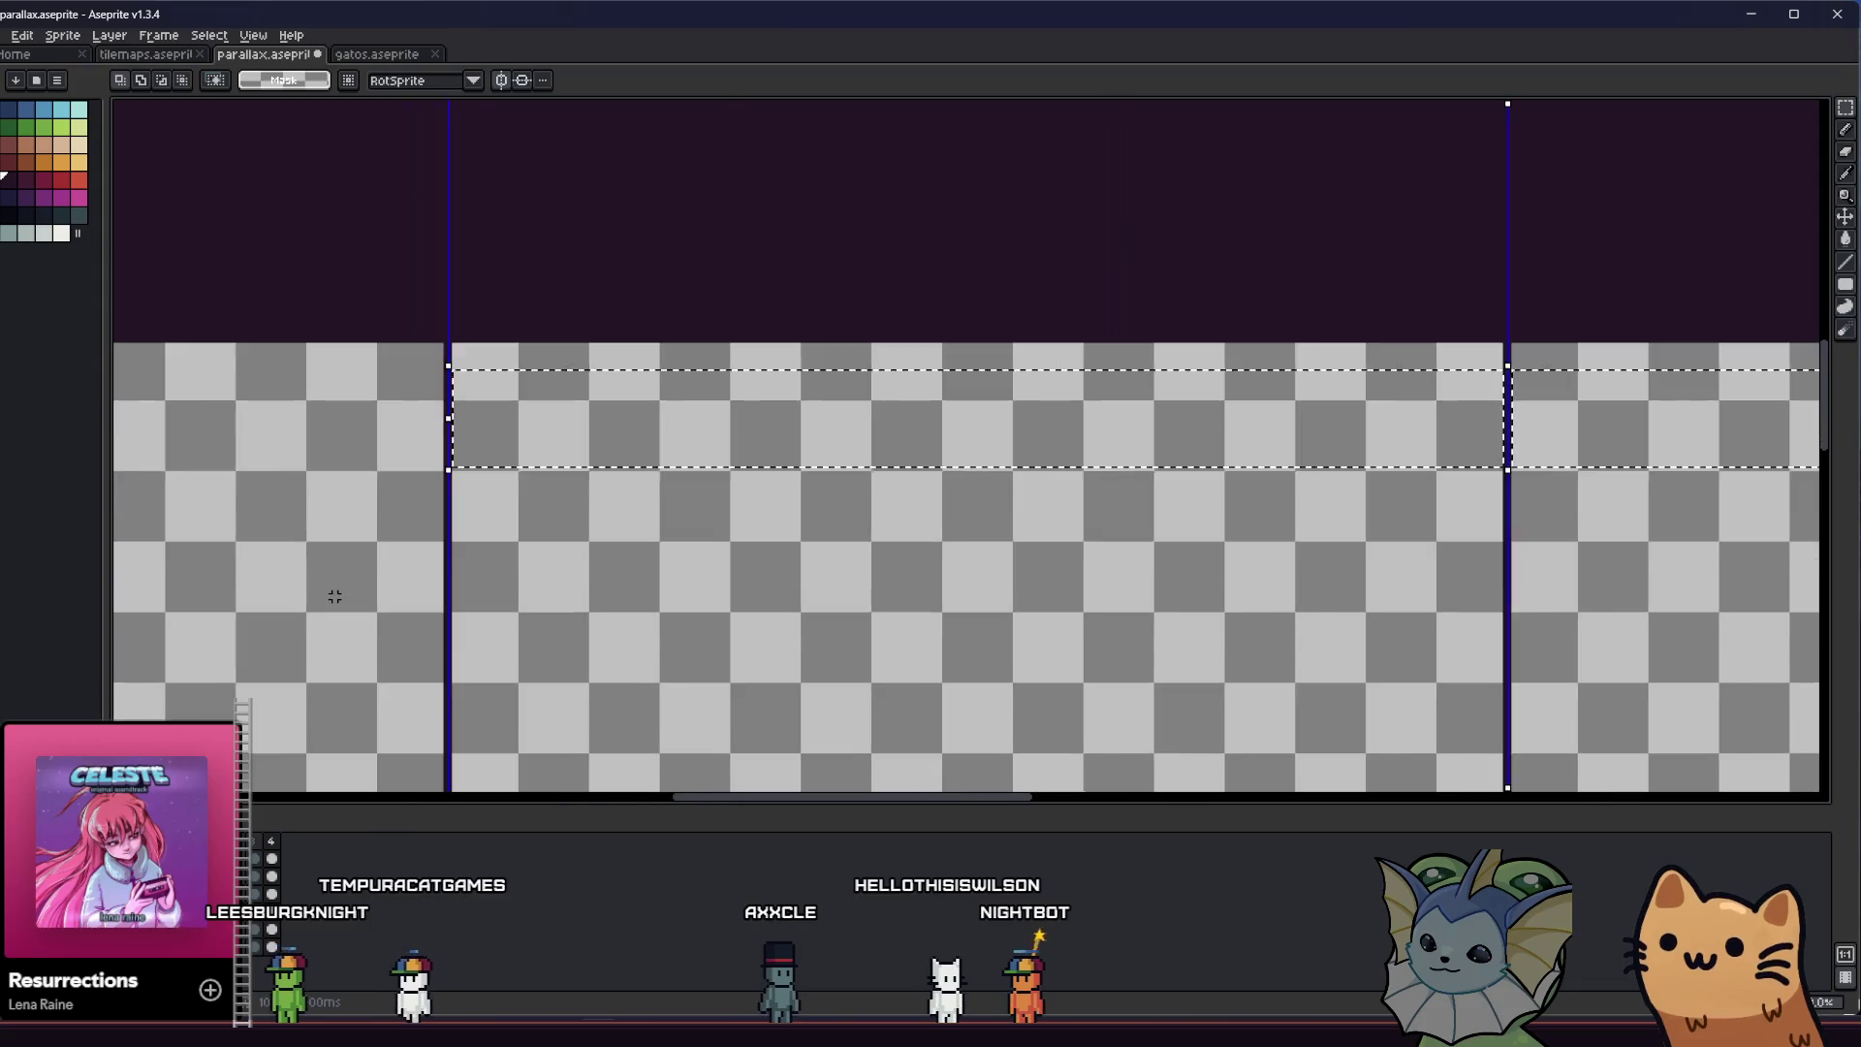
pyautogui.scroll(-1, 336, 597)
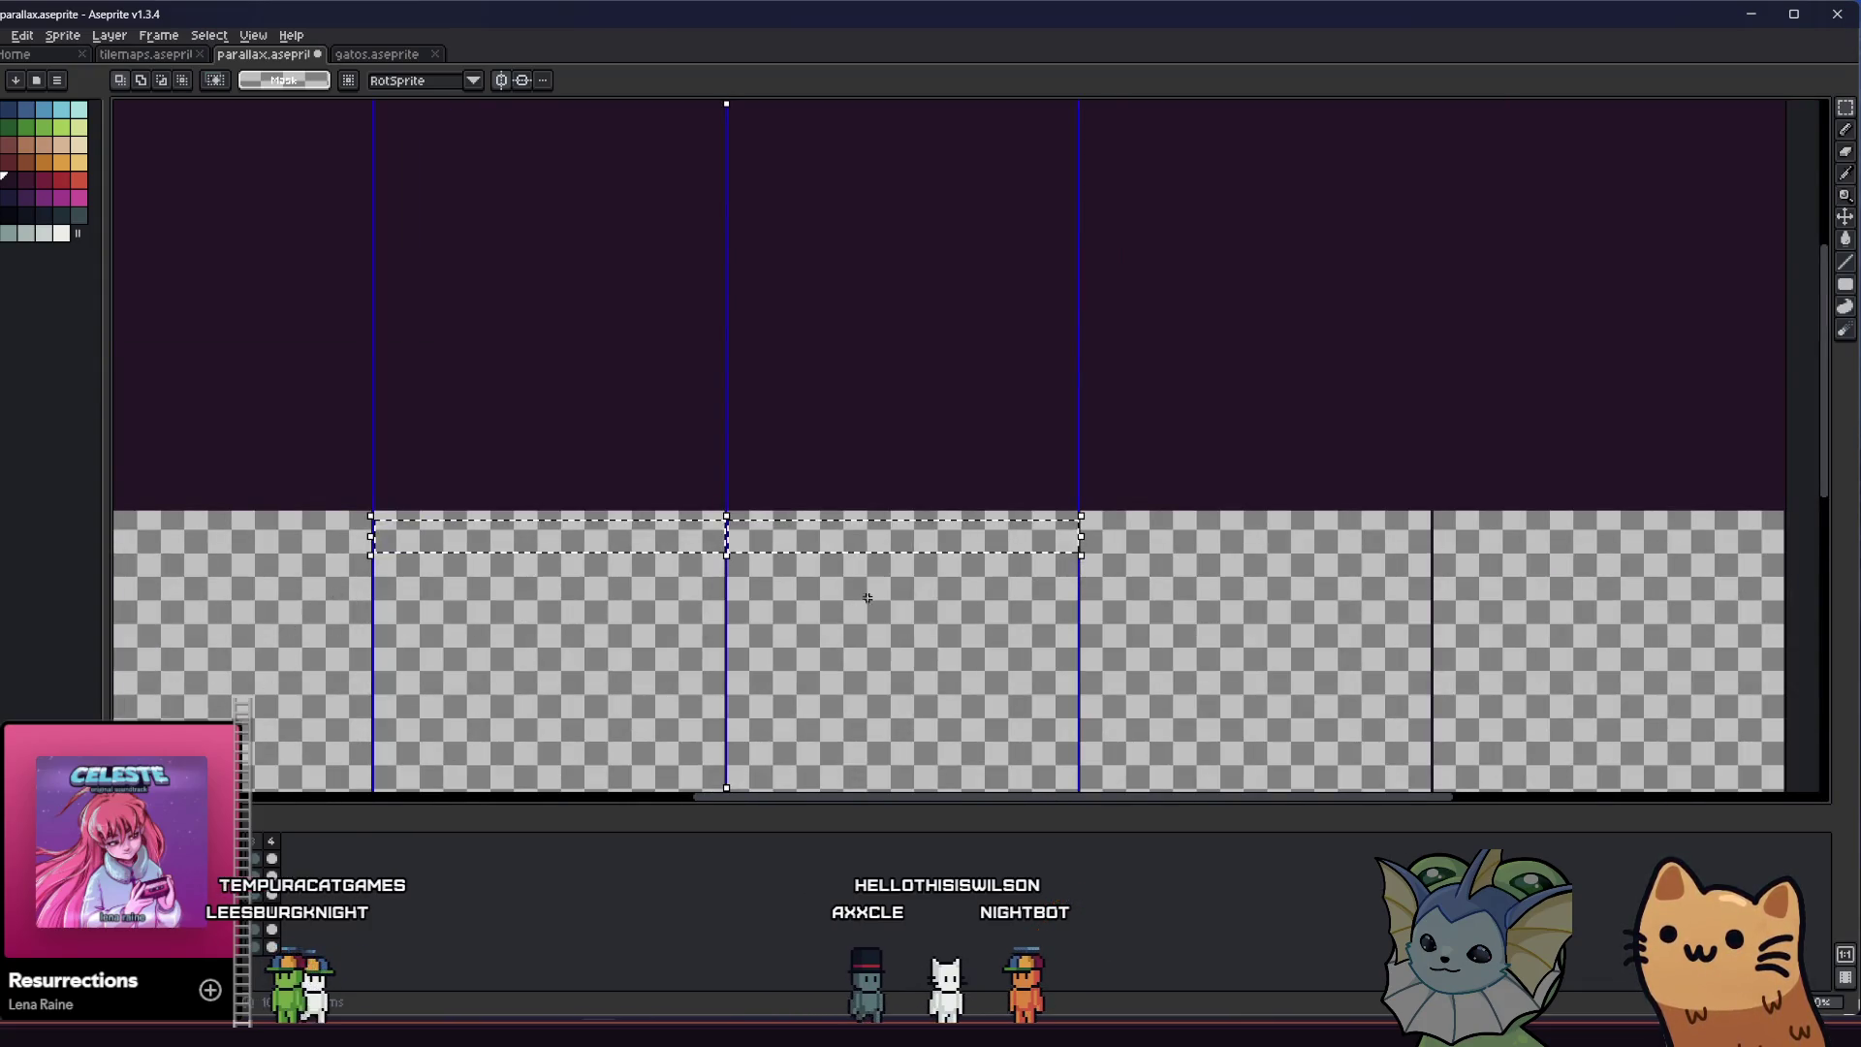
pyautogui.scroll(1, 892, 568)
pyautogui.scroll(1, 891, 568)
pyautogui.hotkey('ctrl', 'd')
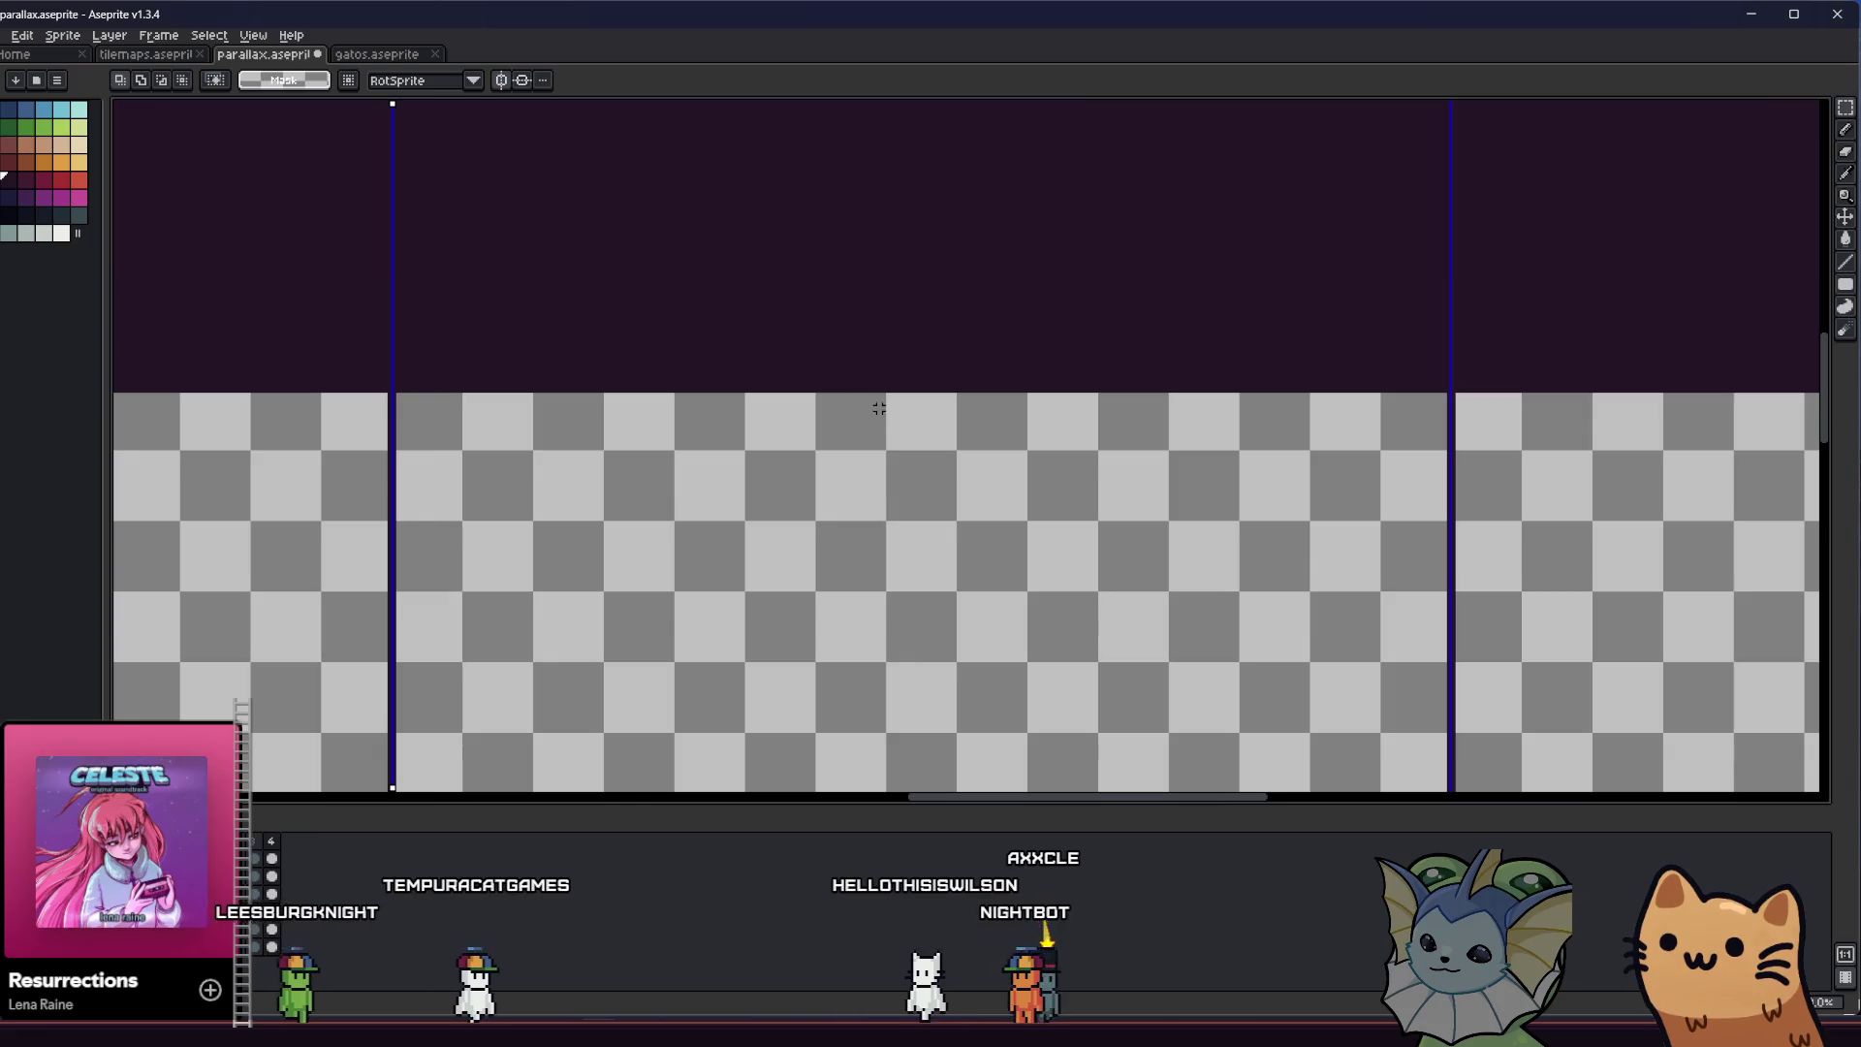
pyautogui.press('b')
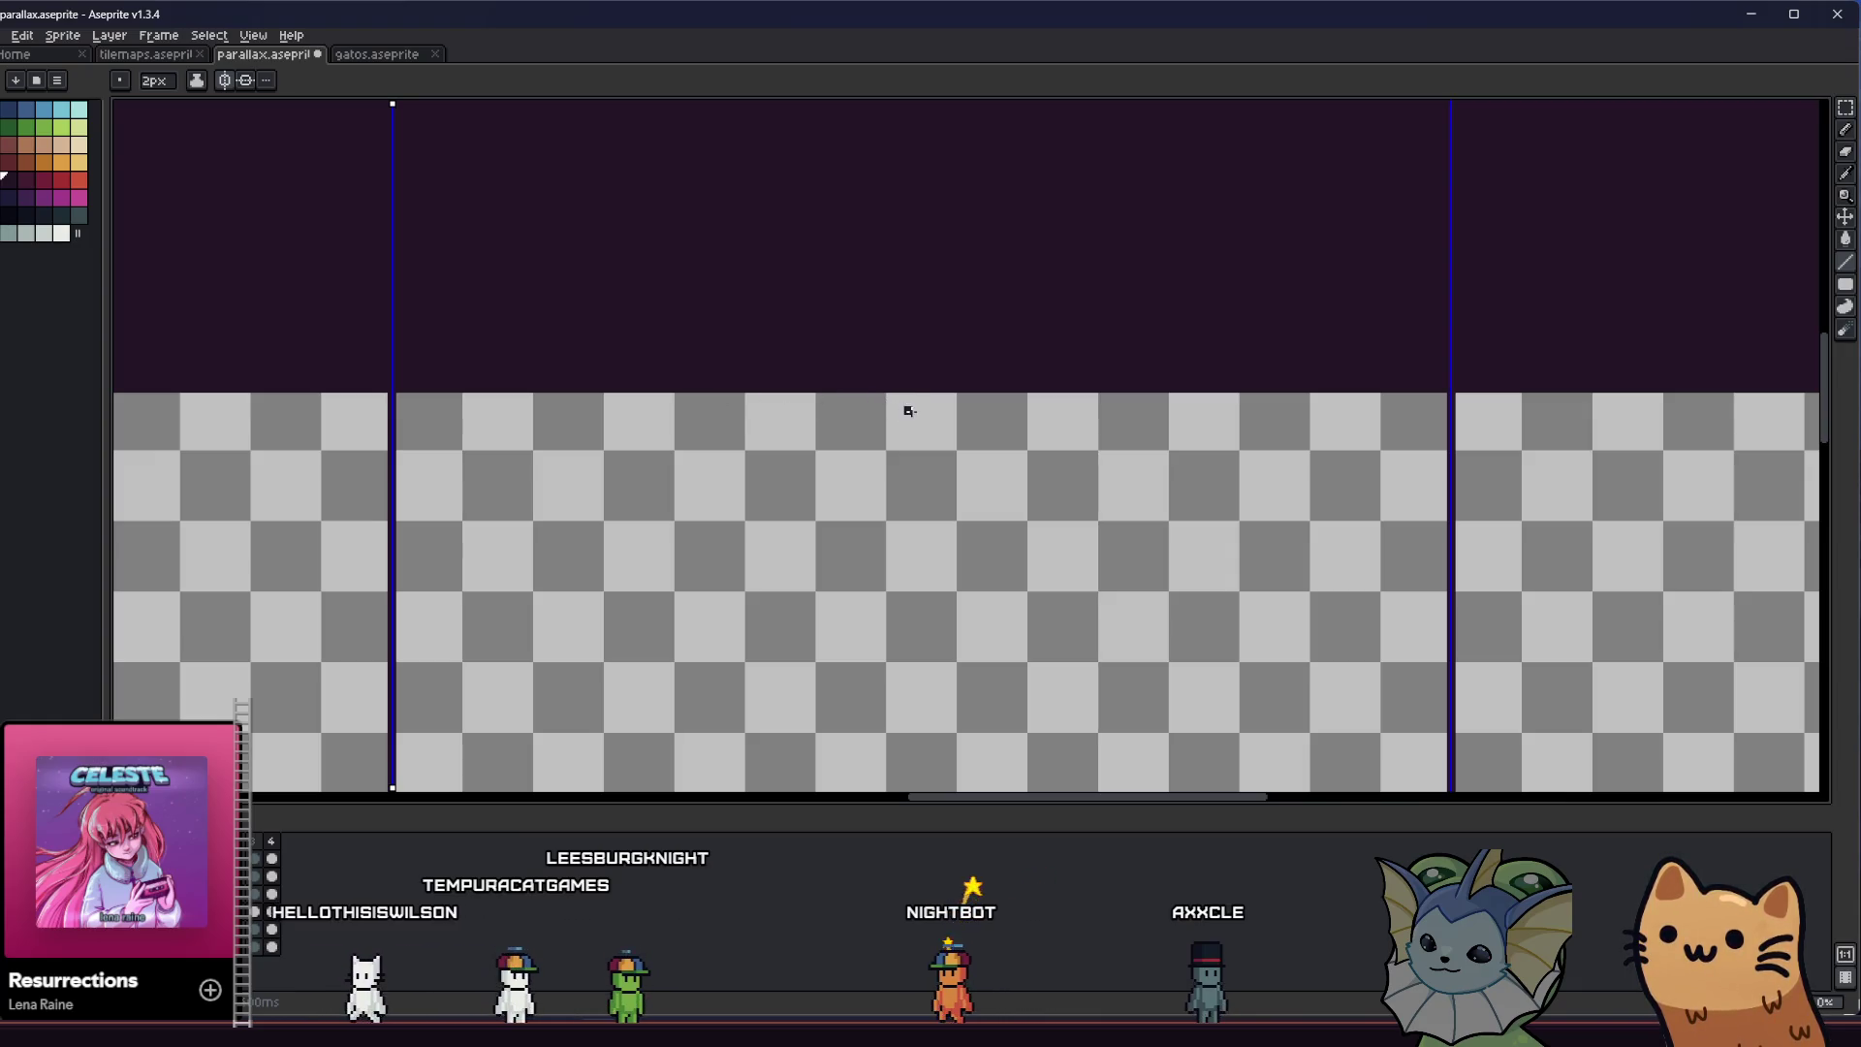
pyautogui.press('m')
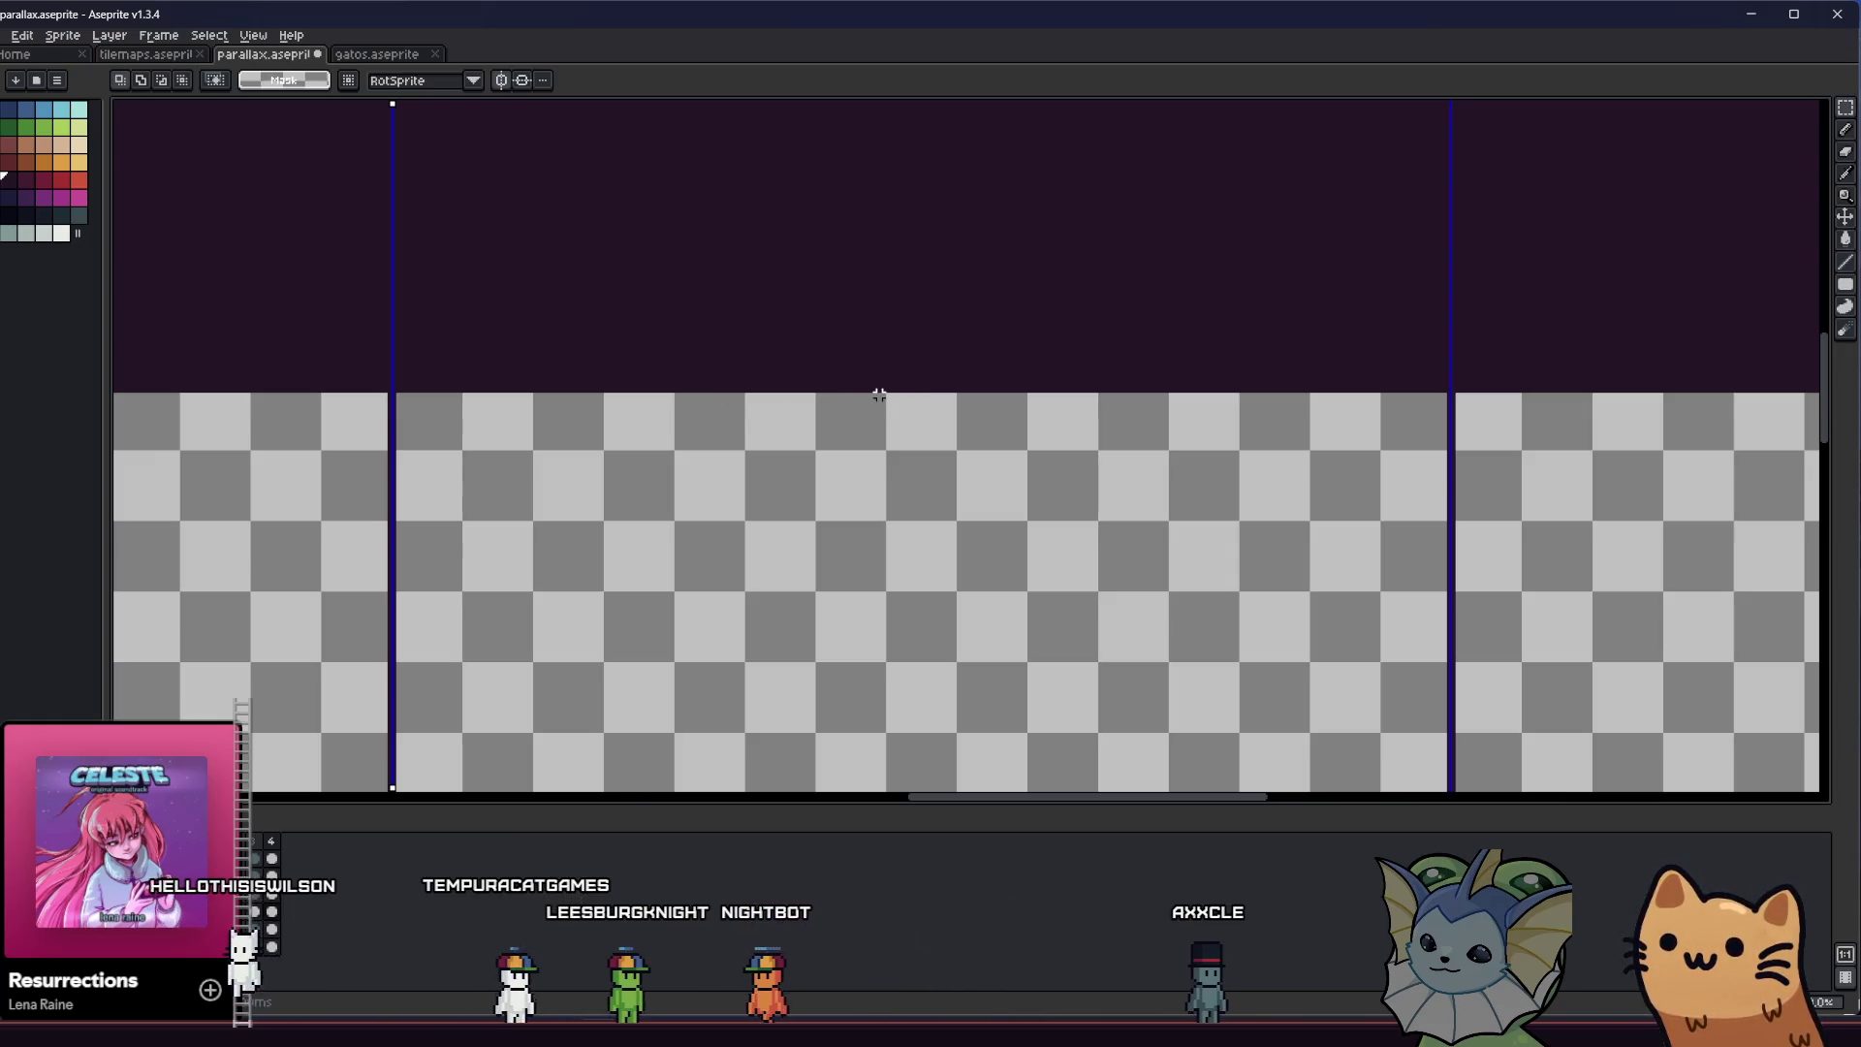
pyautogui.moveTo(883, 394); pyautogui.dragTo(883, 793)
# Measure the spacing below the top band with widening strip selections, then clear them
pyautogui.hotkey('ctrl', 'd')
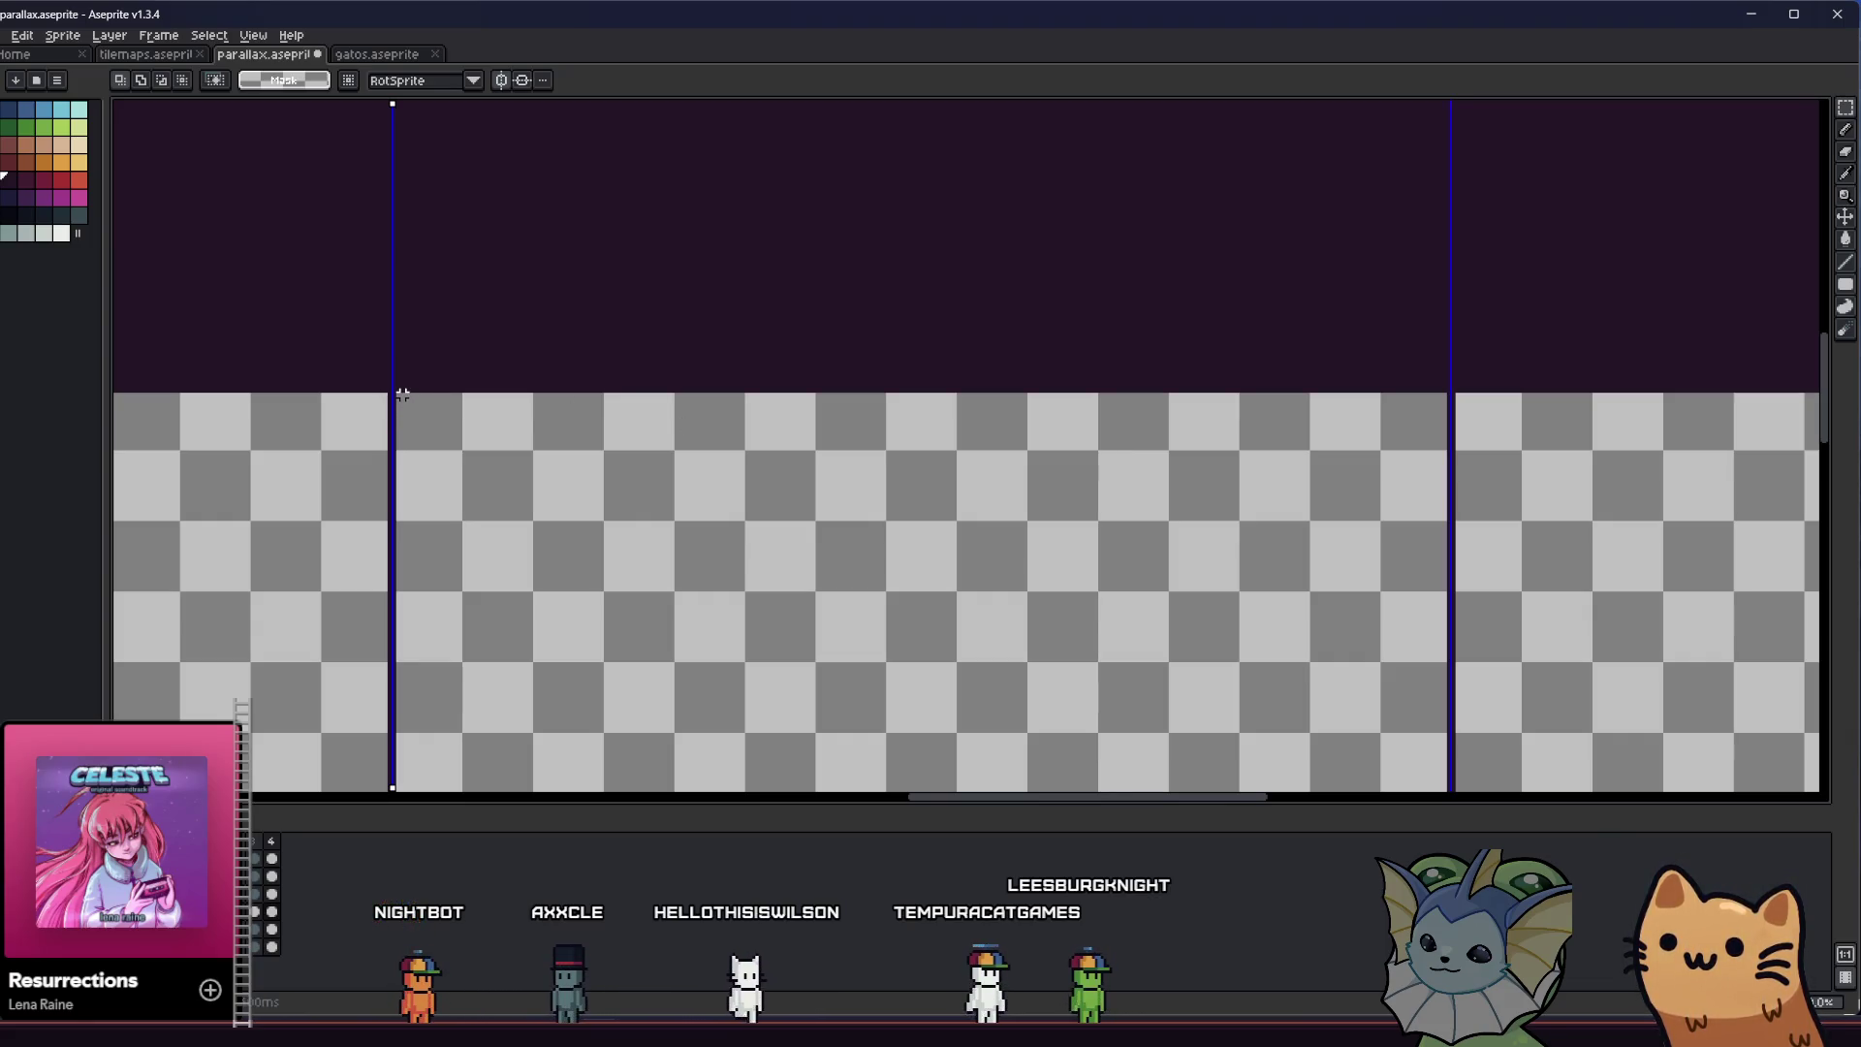
pyautogui.moveTo(397, 395); pyautogui.dragTo(760, 447)
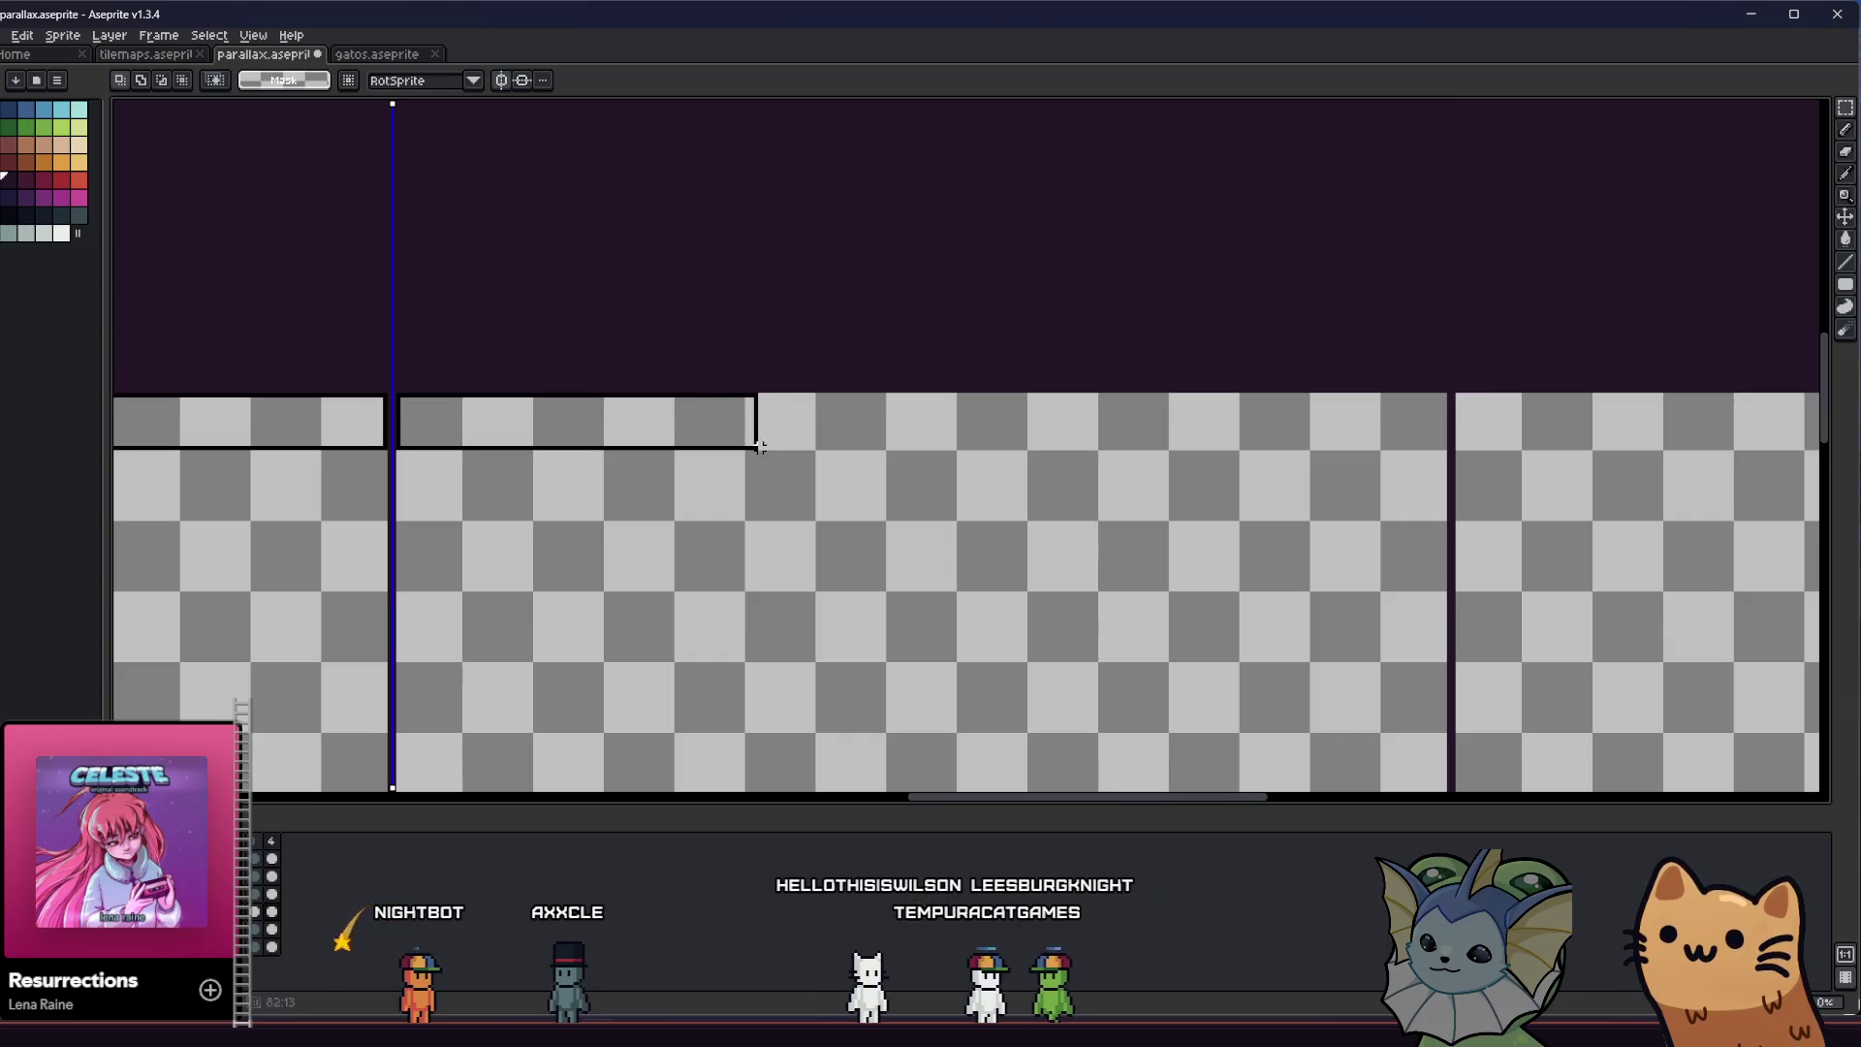
pyautogui.moveTo(940, 443); pyautogui.dragTo(978, 455)
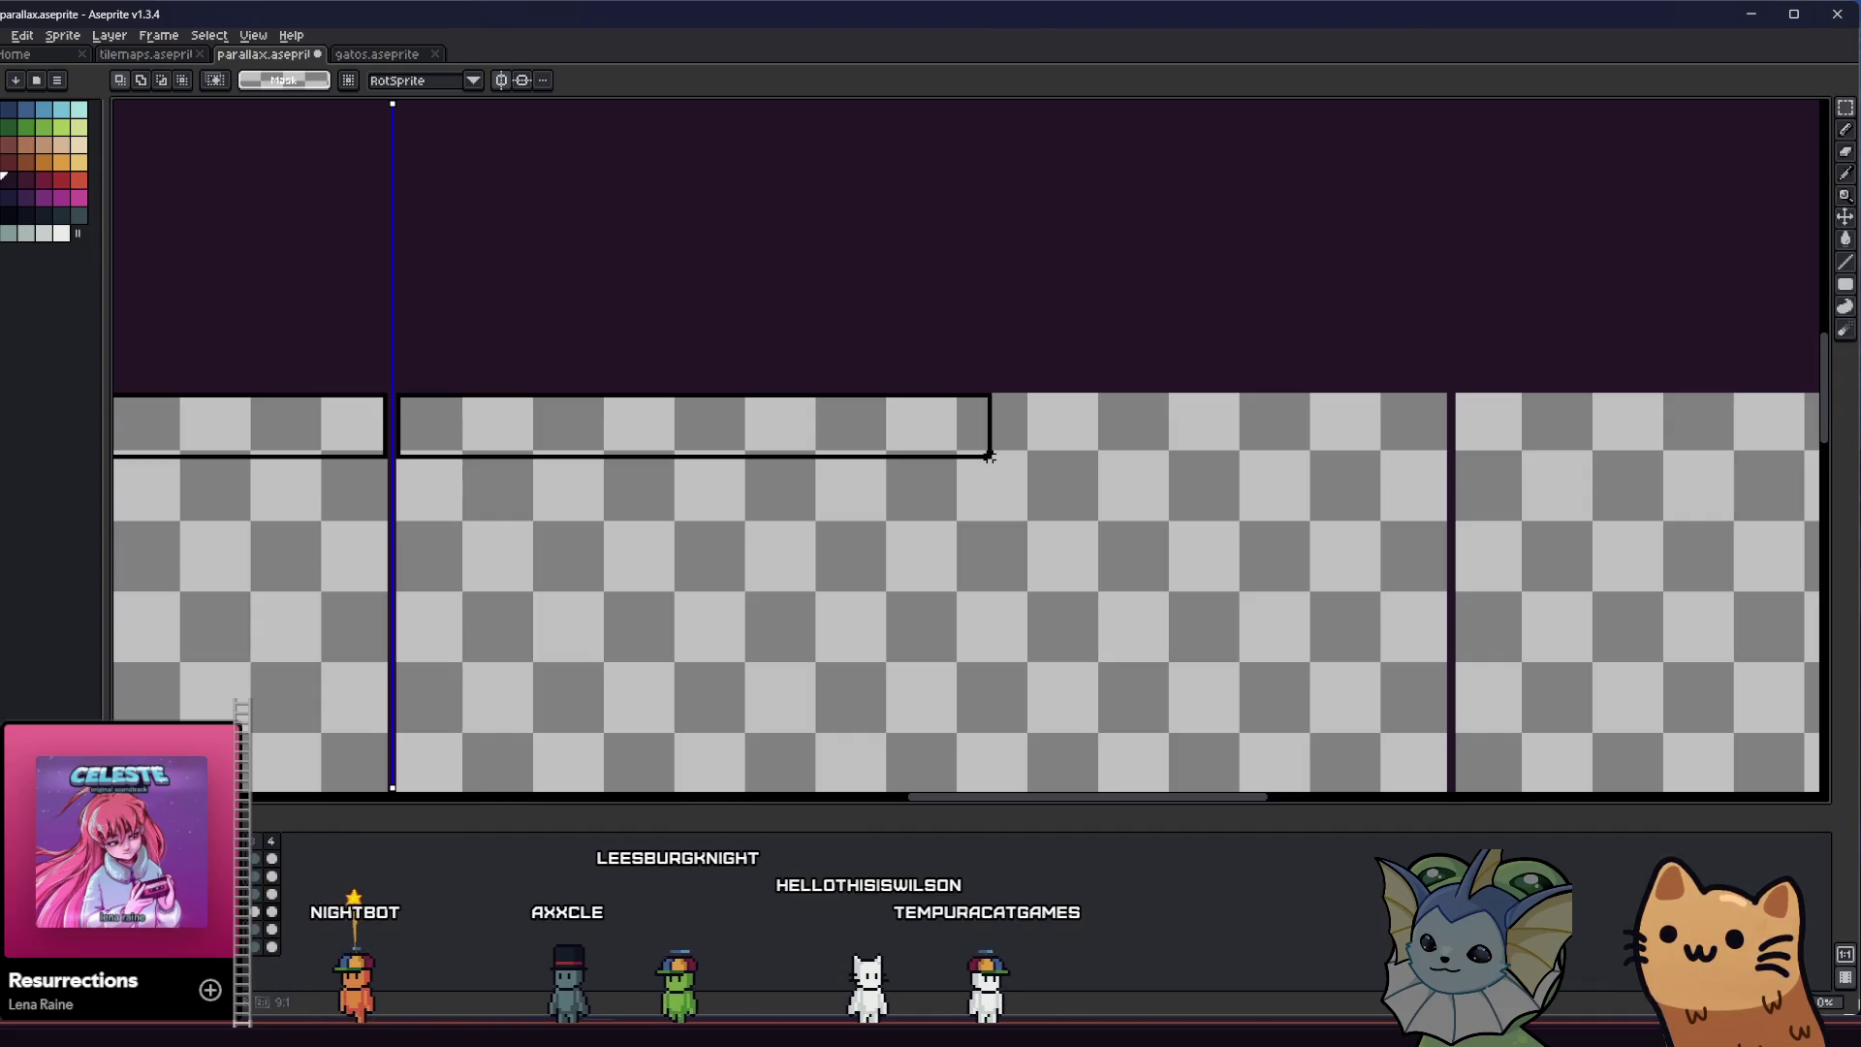
pyautogui.moveTo(987, 455); pyautogui.dragTo(1022, 460)
pyautogui.hotkey('ctrl', 'd')
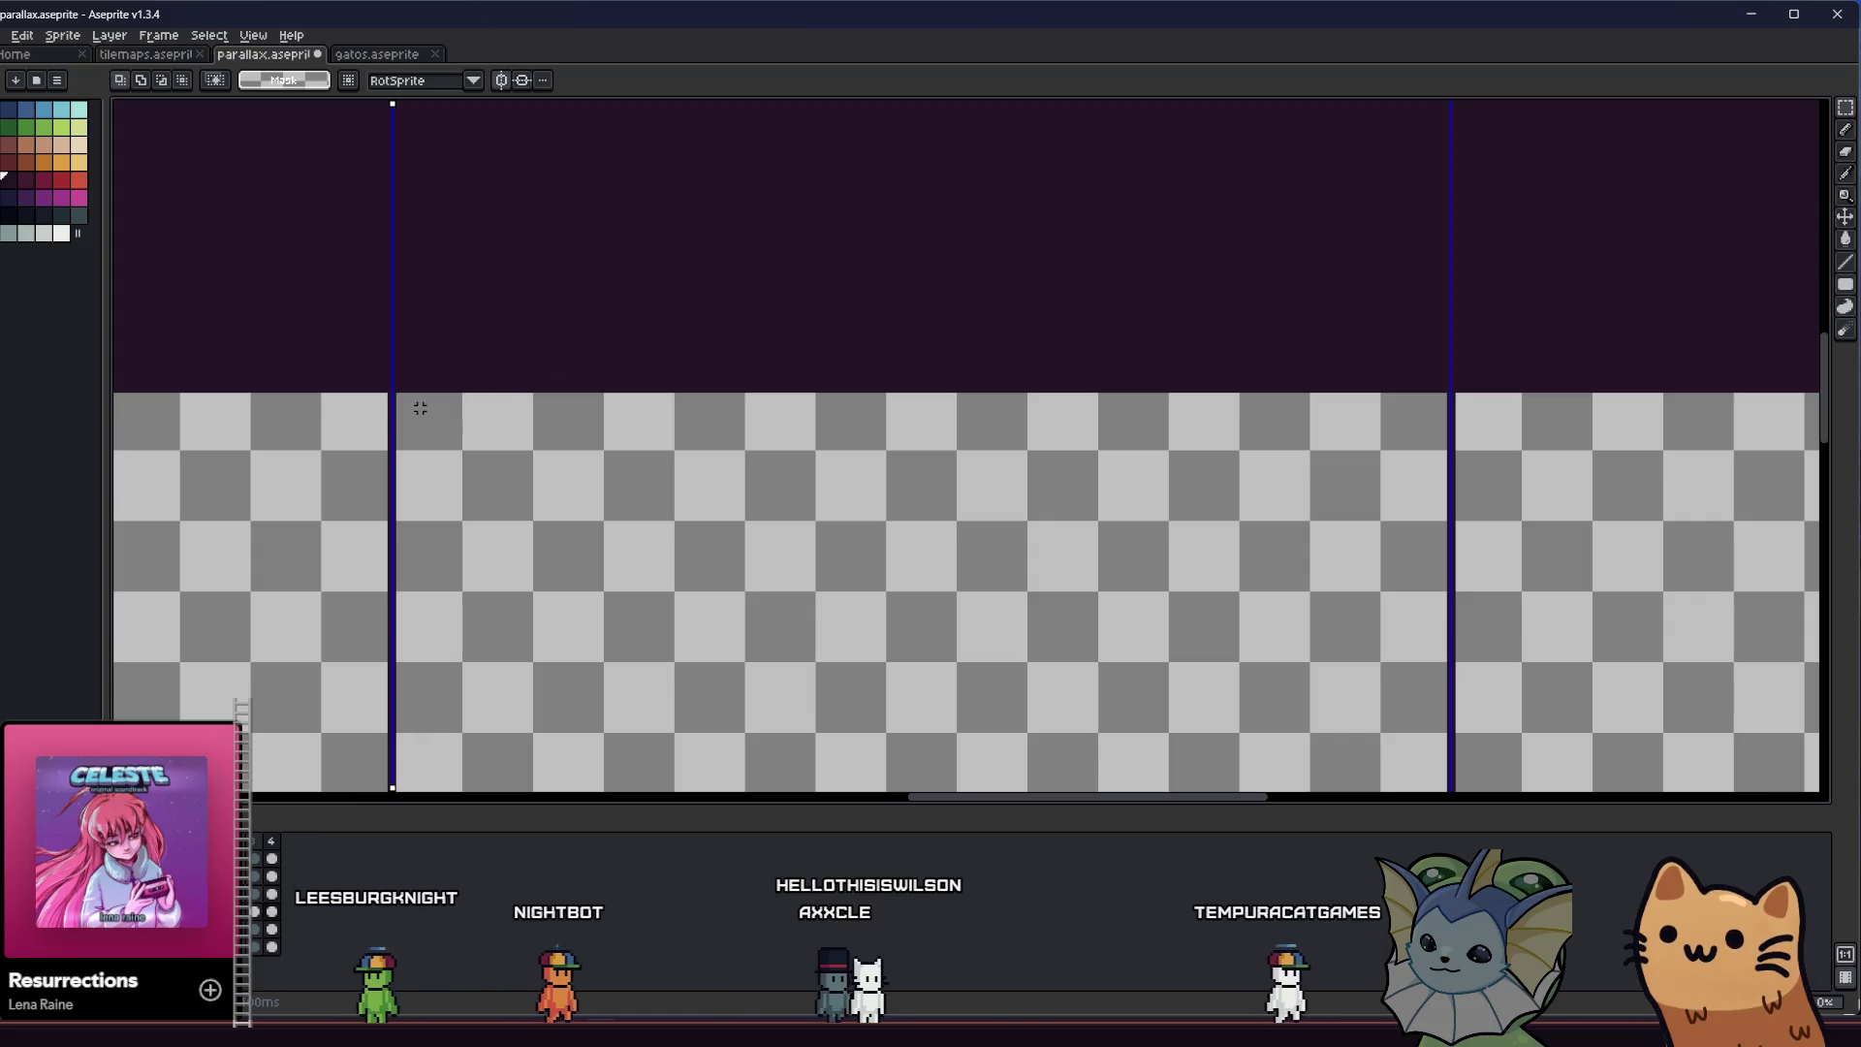
pyautogui.moveTo(419, 409); pyautogui.dragTo(567, 431)
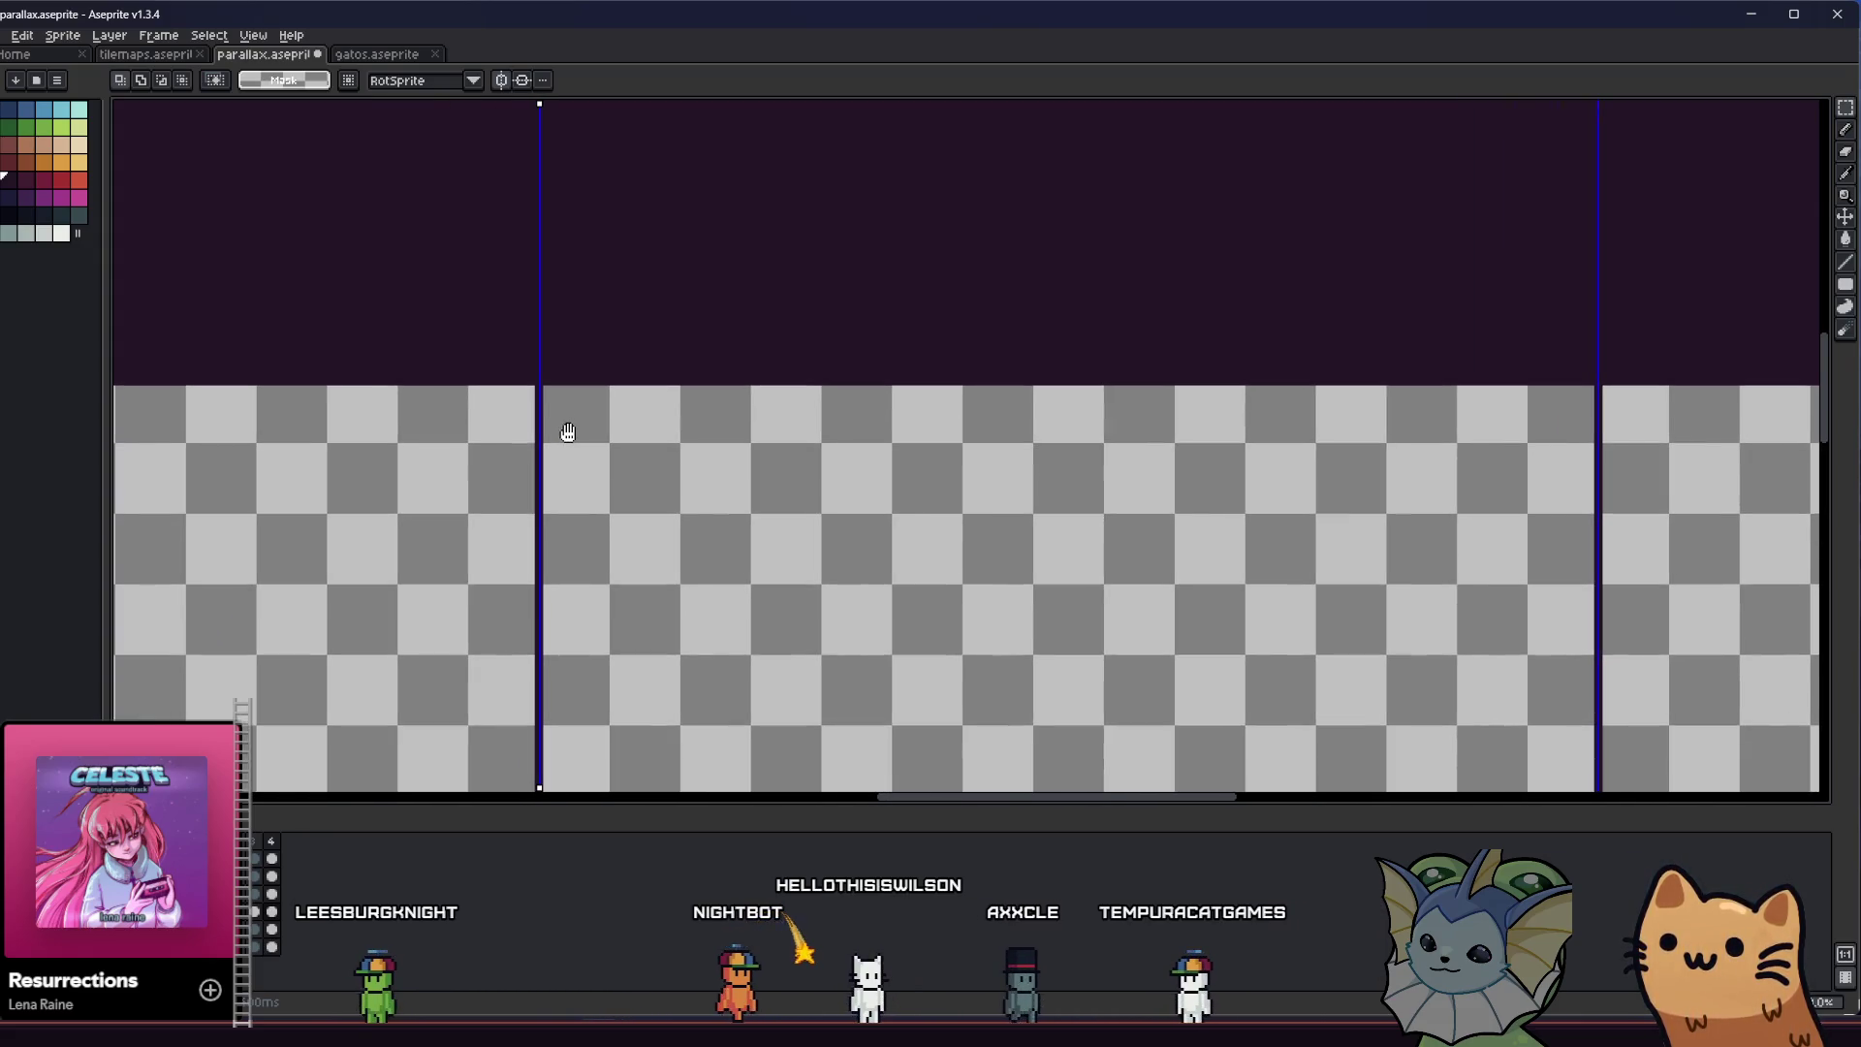
pyautogui.scroll(1, 538, 388)
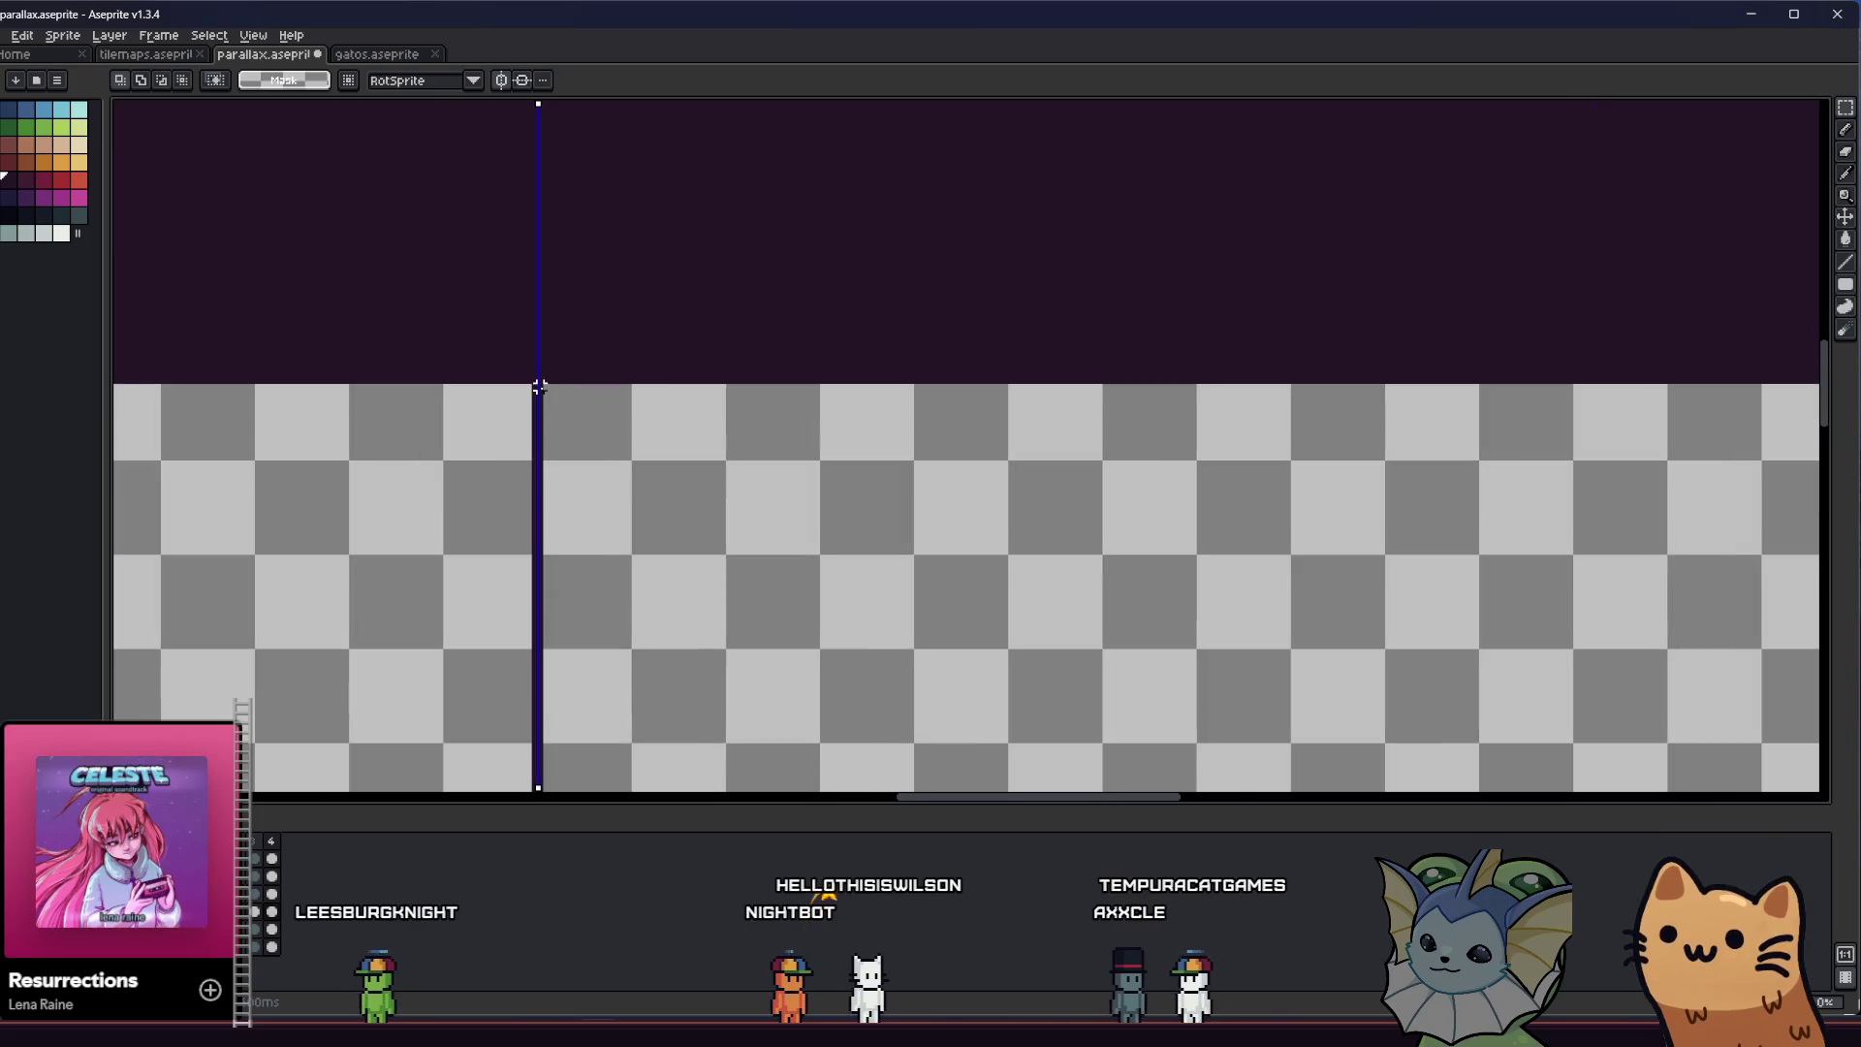
pyautogui.scroll(-1, 538, 388)
pyautogui.scroll(1, 567, 436)
pyautogui.moveTo(1207, 424); pyautogui.dragTo(1110, 423)
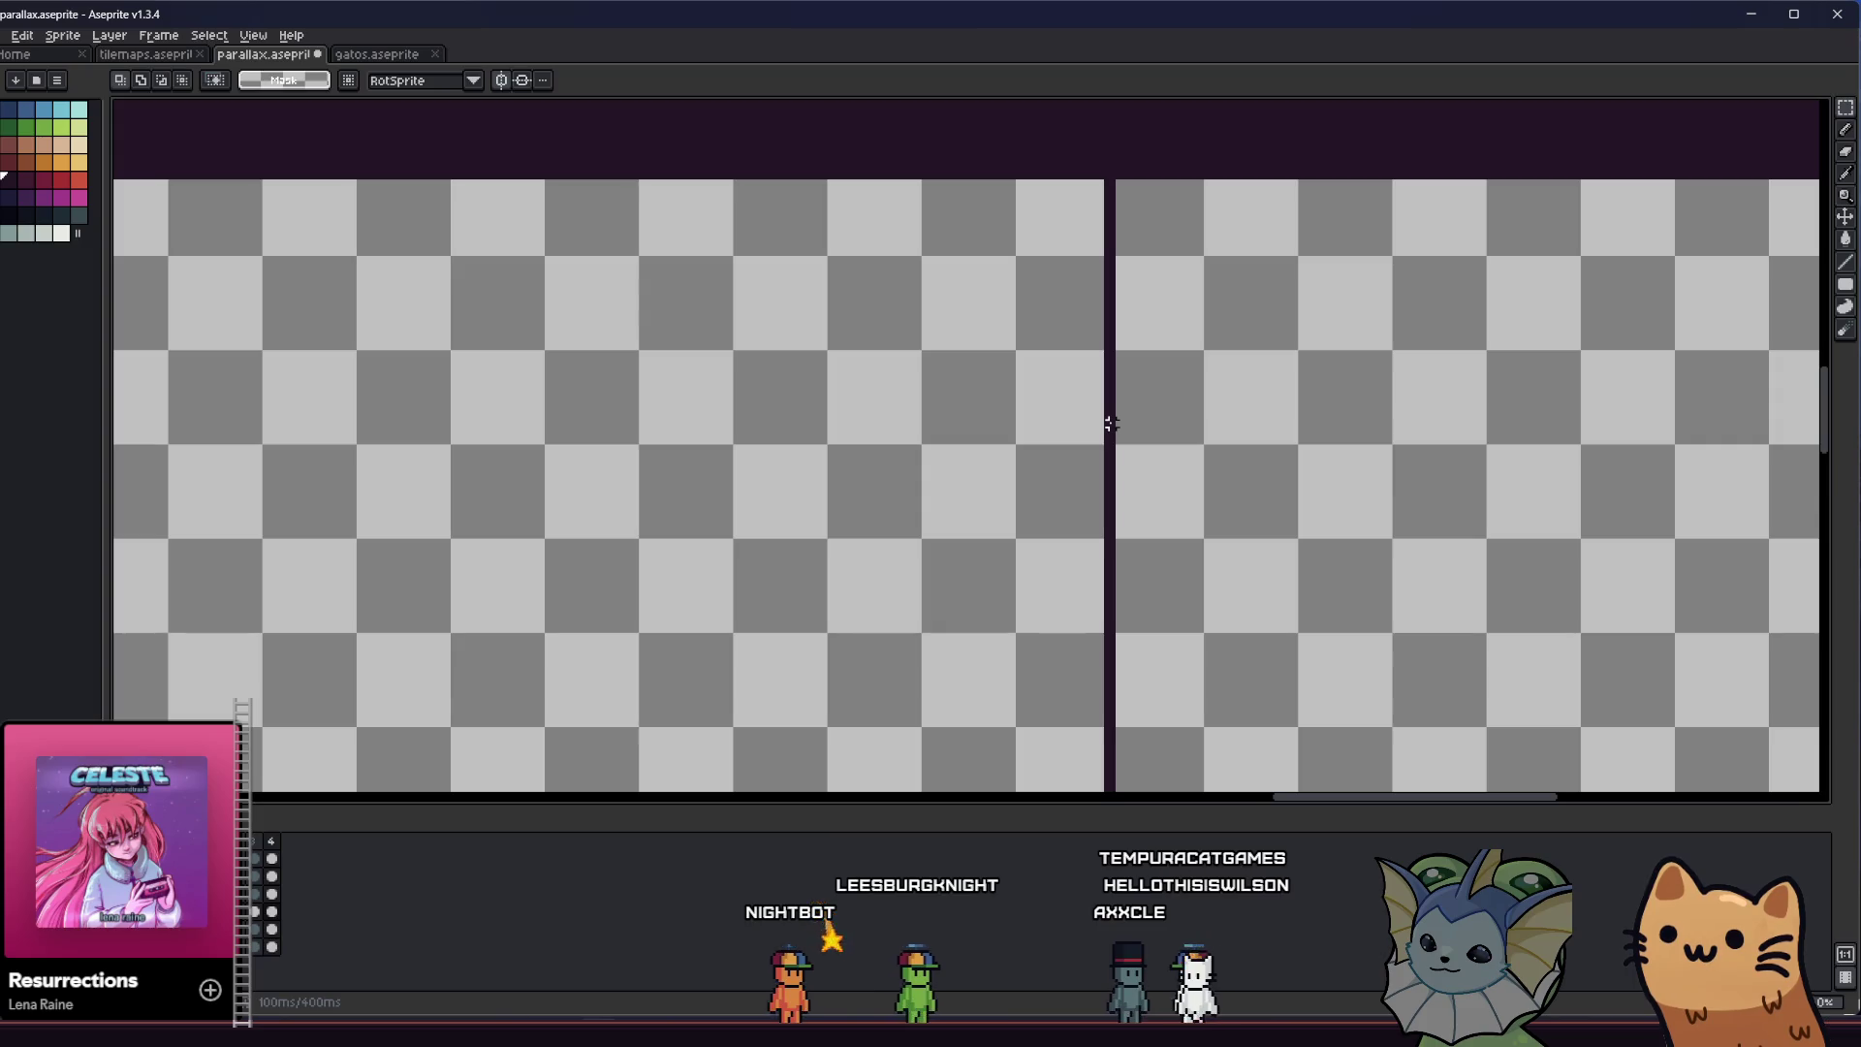
pyautogui.scroll(-1, 1109, 424)
pyautogui.scroll(-1, 1052, 411)
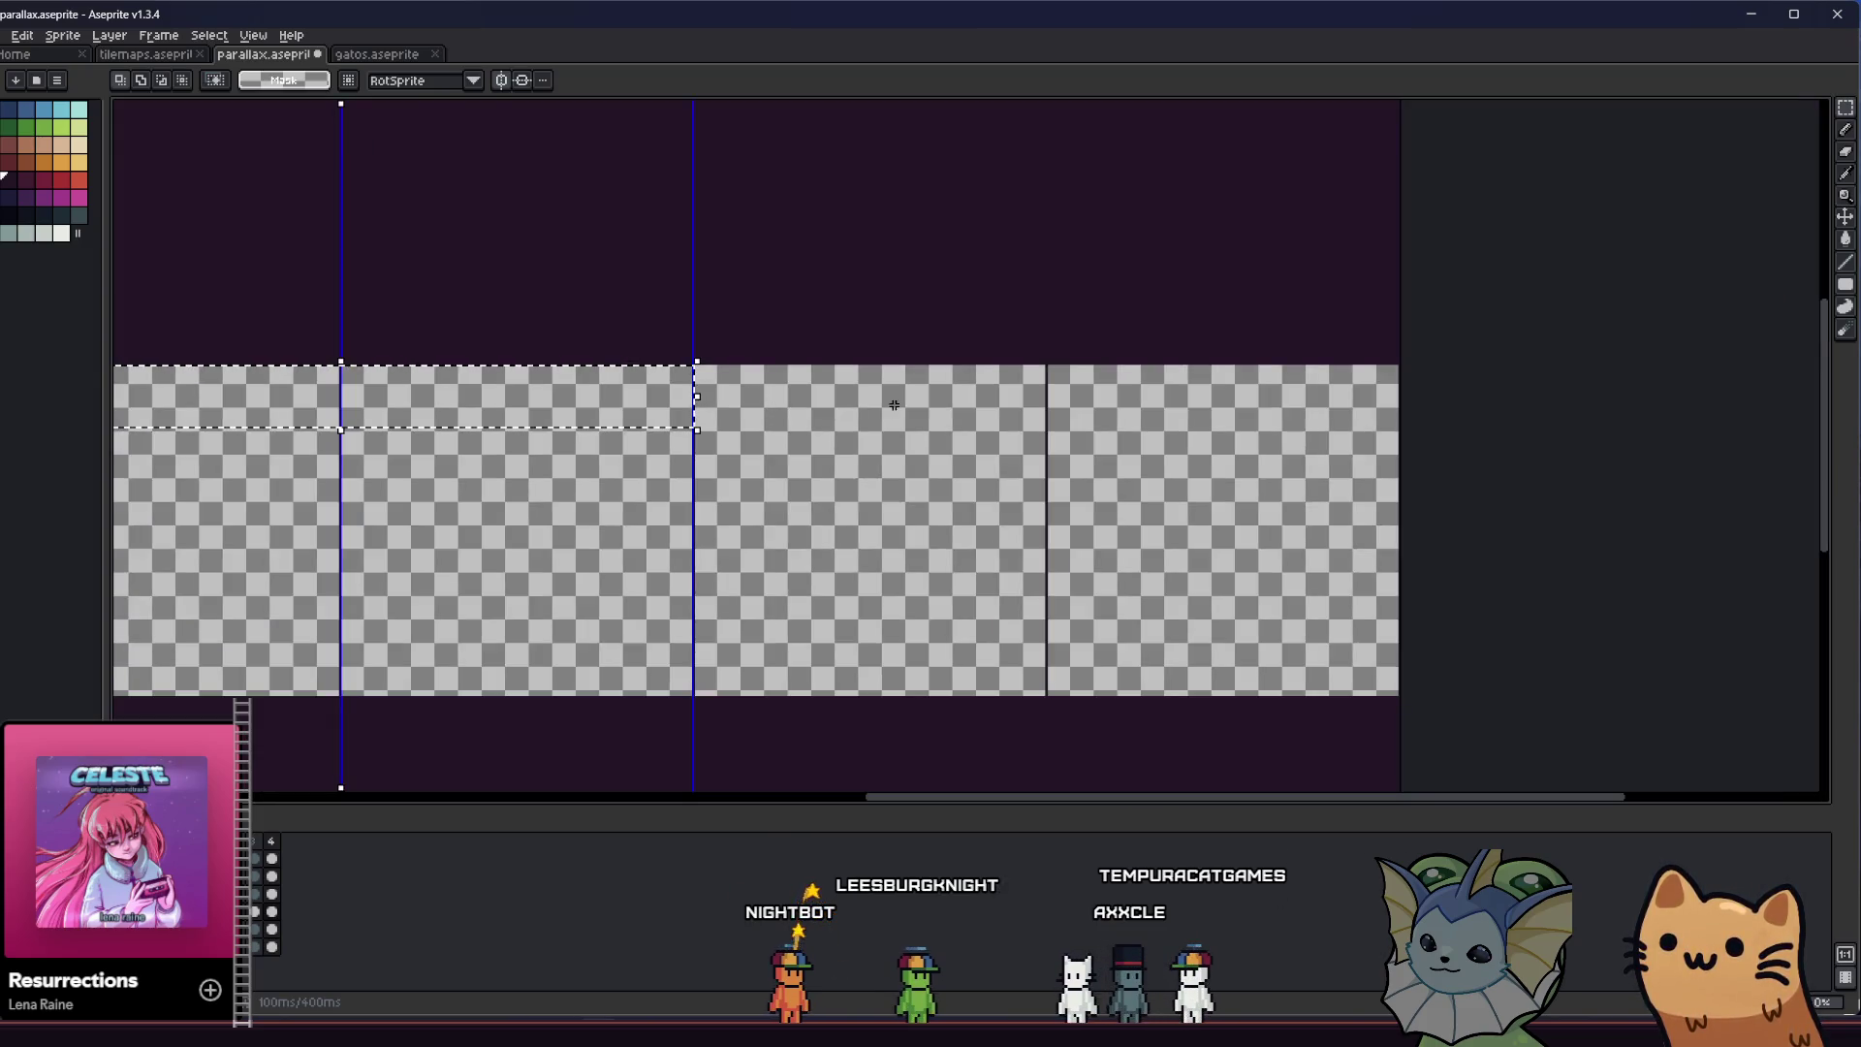
pyautogui.scroll(2, 456, 490)
pyautogui.scroll(1, 290, 222)
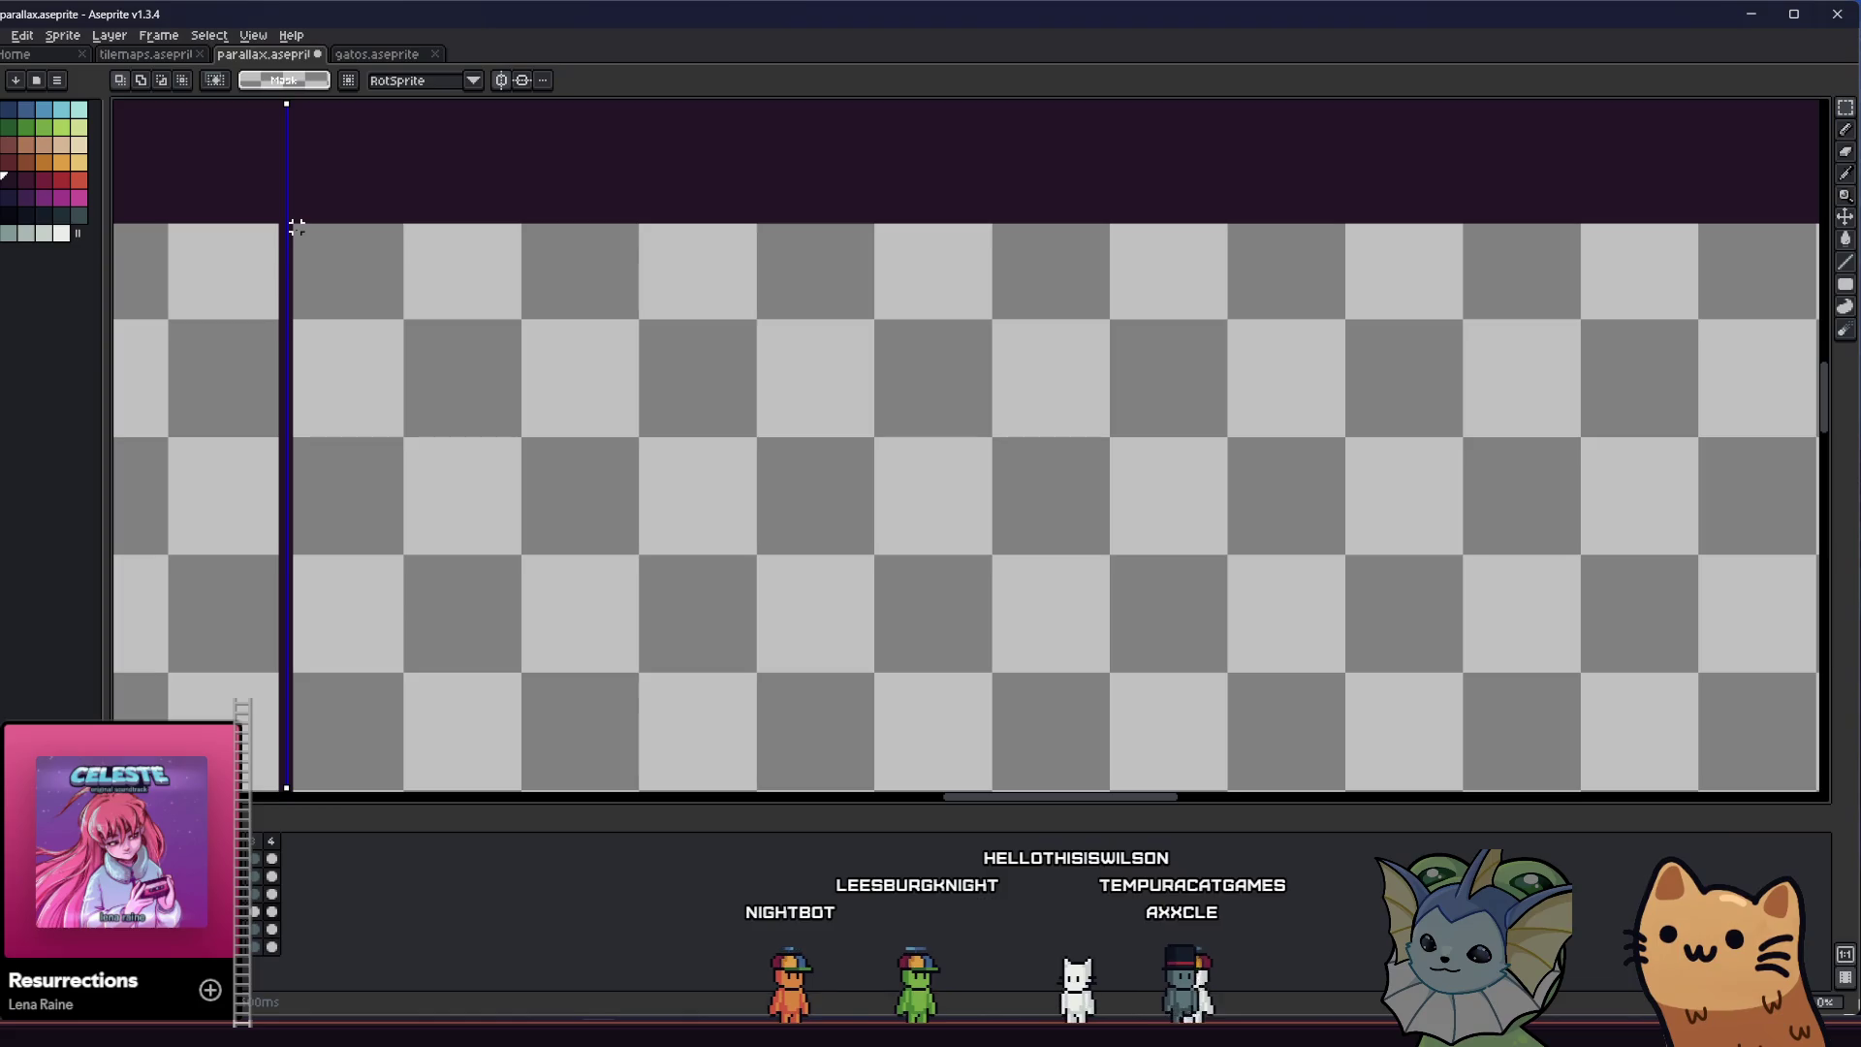
# Take a final measuring selection, then draw a stepped dark line down from the top band as an arch edge
pyautogui.moveTo(289, 230)
pyautogui.mouseDown()
pyautogui.moveTo(980, 500)
pyautogui.moveTo(872, 508)
pyautogui.mouseUp()
pyautogui.hotkey('ctrl', 'd')
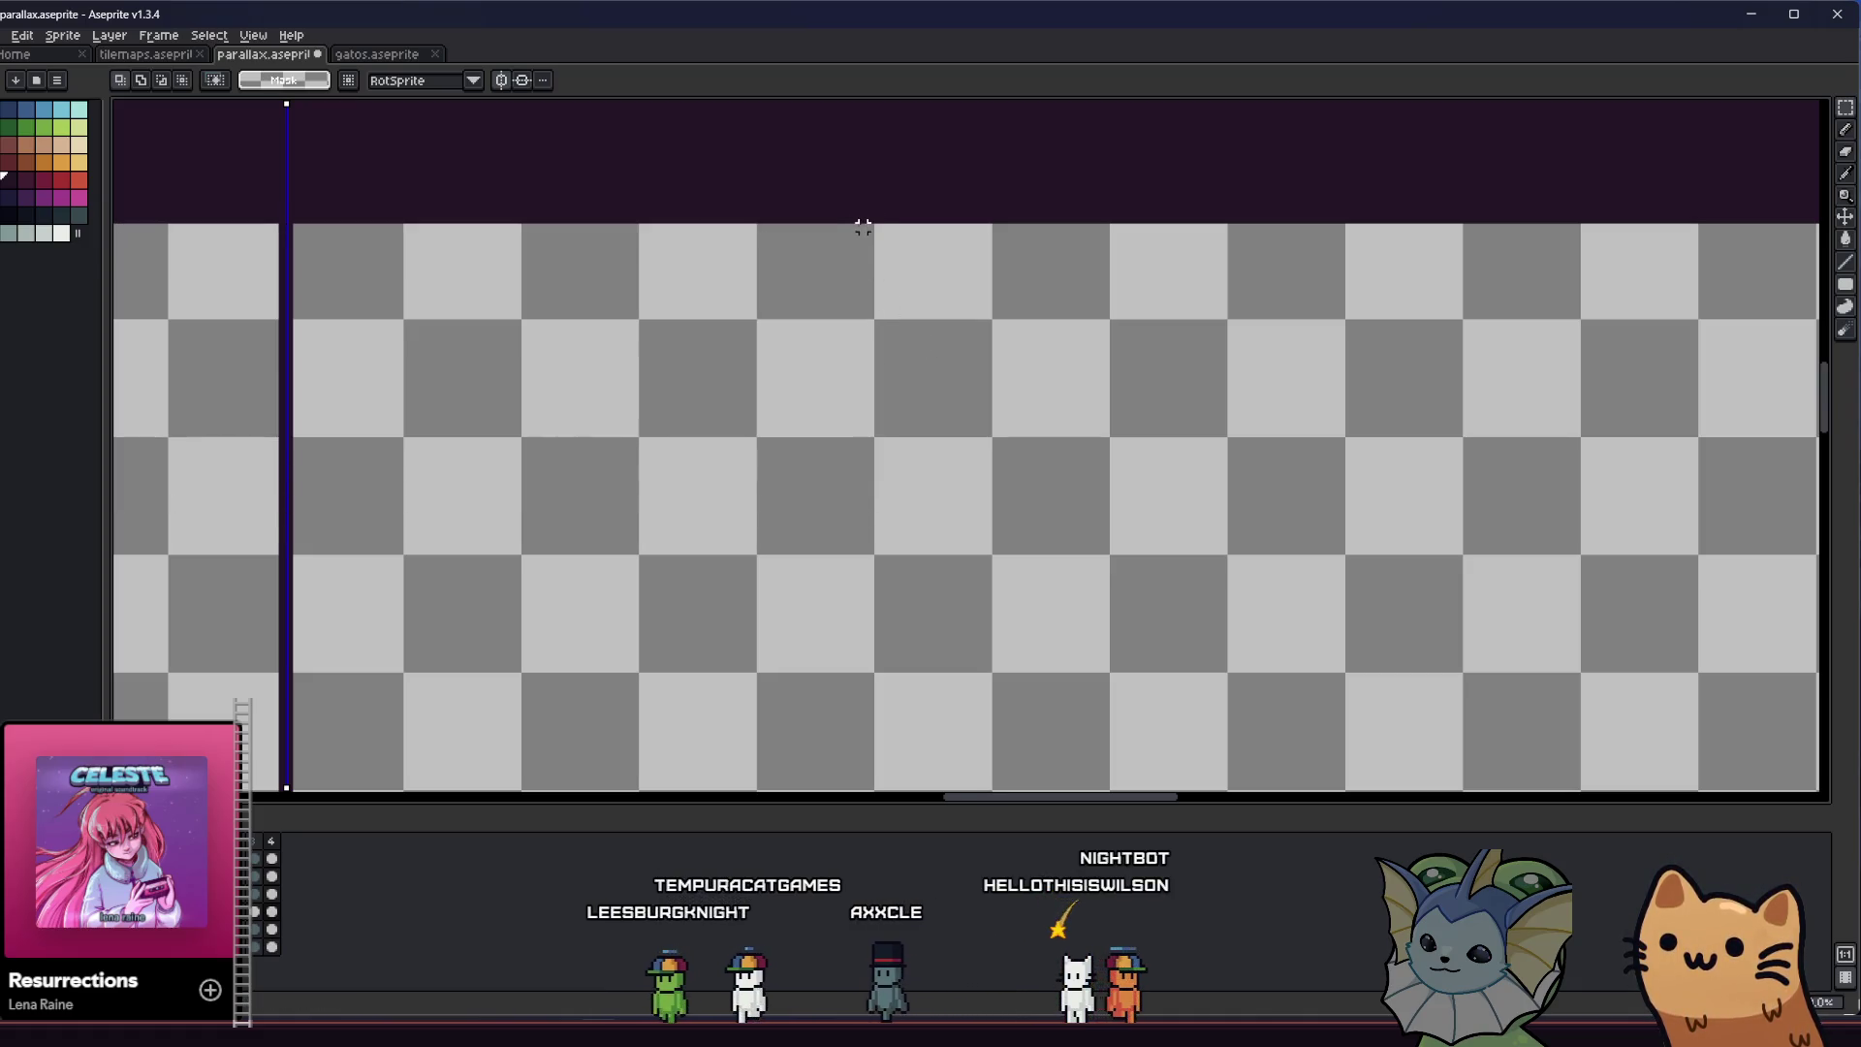
pyautogui.press('b')
pyautogui.moveTo(870, 221); pyautogui.dragTo(888, 425)
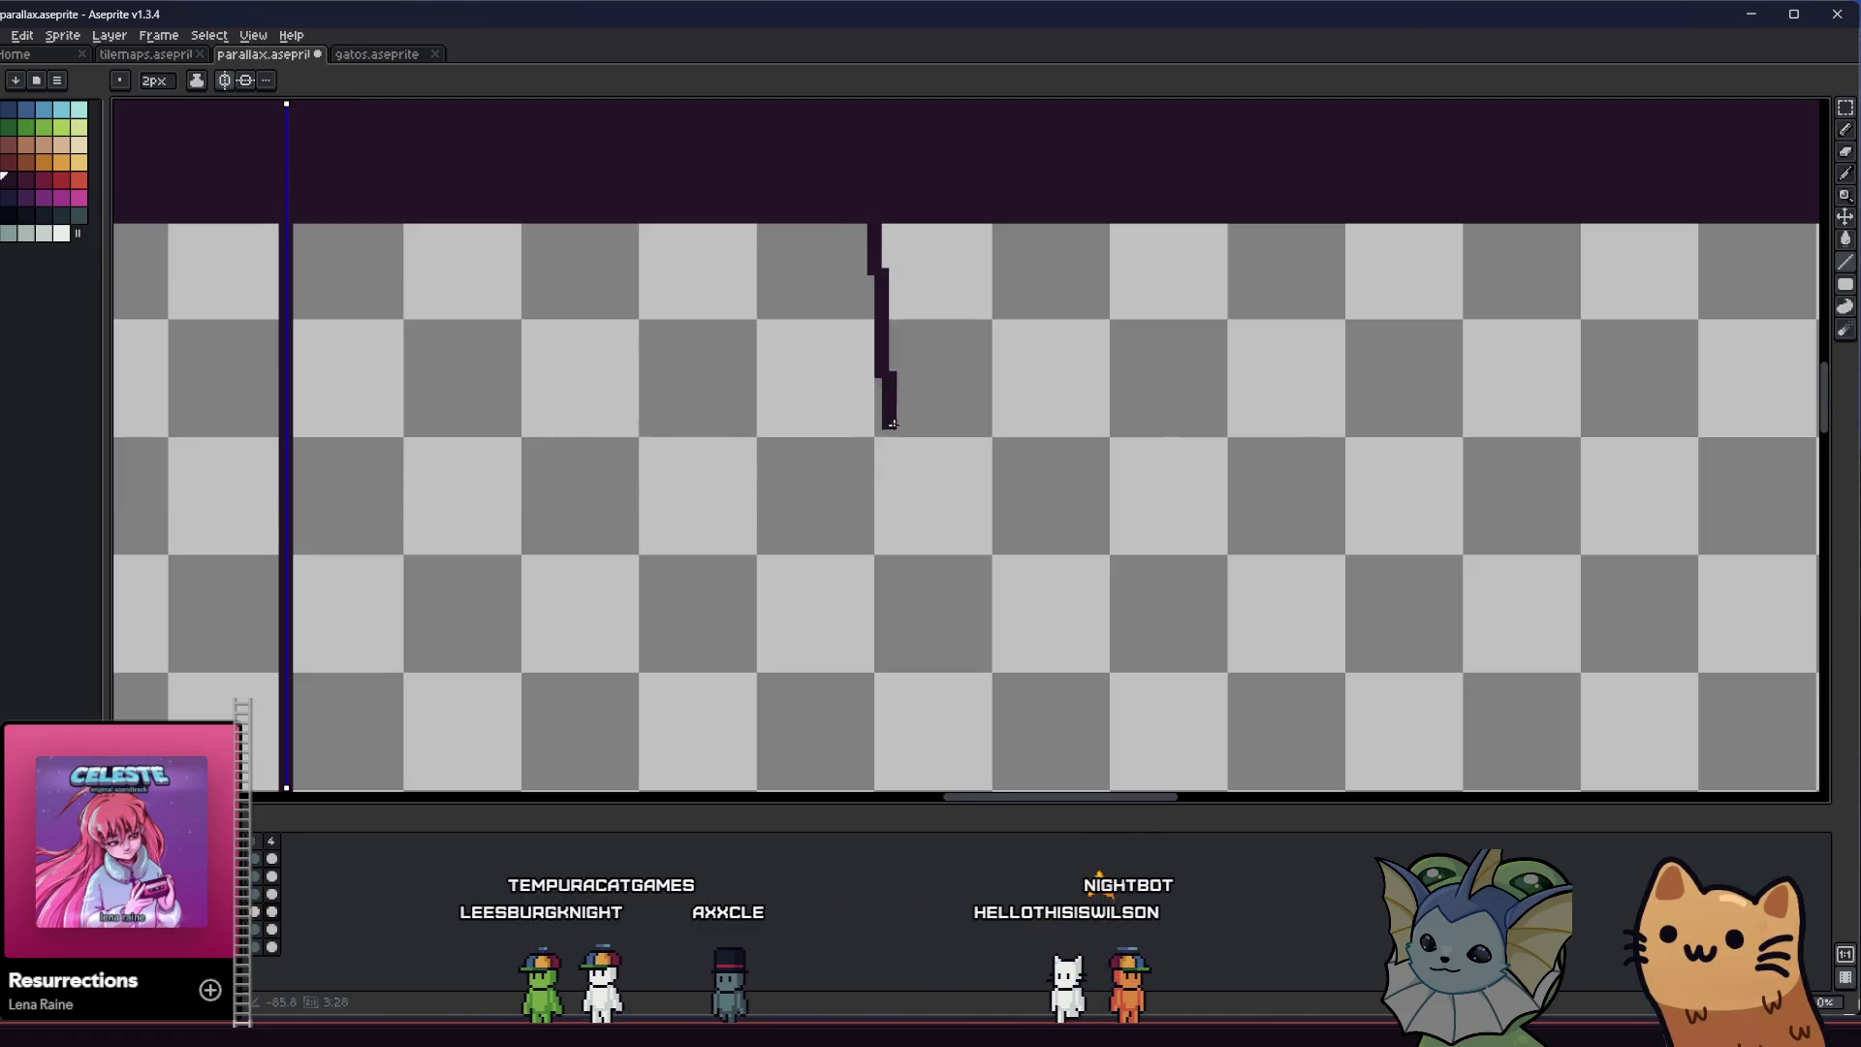
pyautogui.scroll(-3, 877, 558)
pyautogui.scroll(1, 931, 436)
pyautogui.scroll(1, 965, 540)
pyautogui.scroll(1, 987, 508)
pyautogui.scroll(-2, 991, 526)
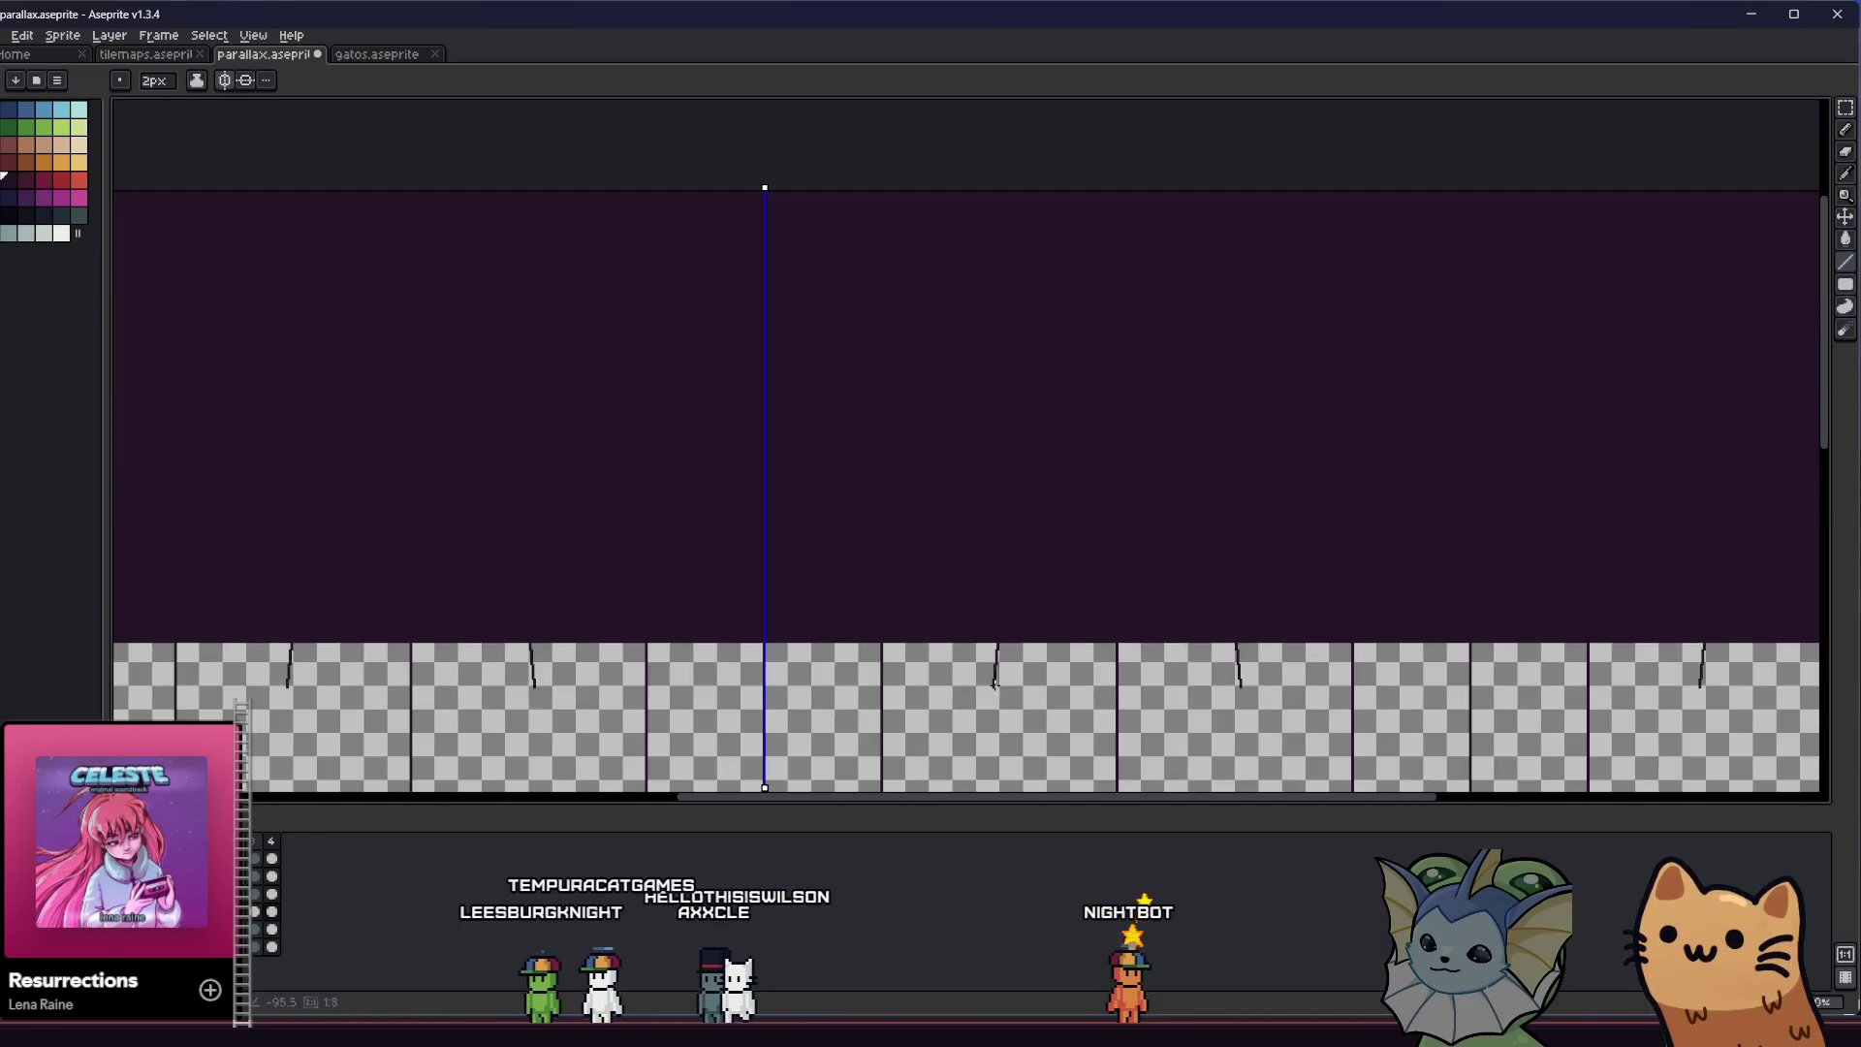
pyautogui.scroll(3, 1001, 667)
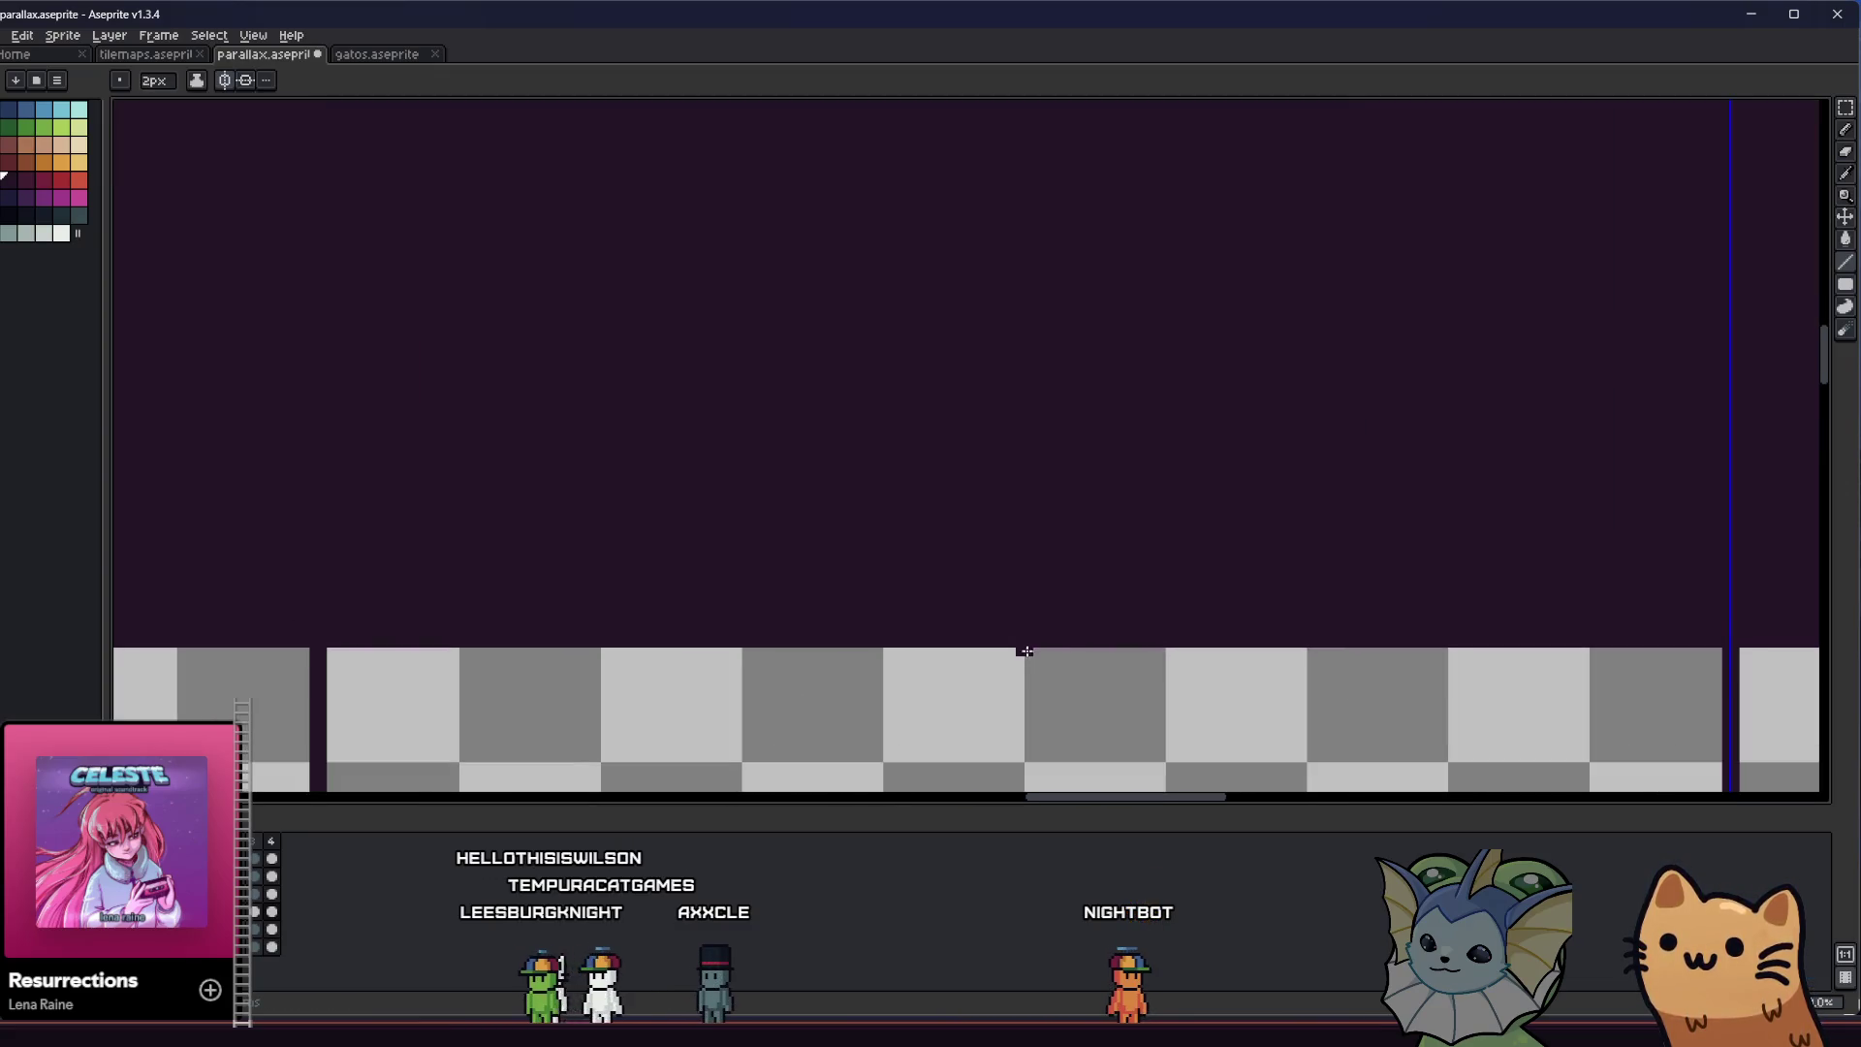
pyautogui.scroll(-1, 1026, 651)
pyautogui.scroll(-1, 1025, 654)
pyautogui.scroll(-2, 1025, 698)
pyautogui.scroll(1, 1022, 734)
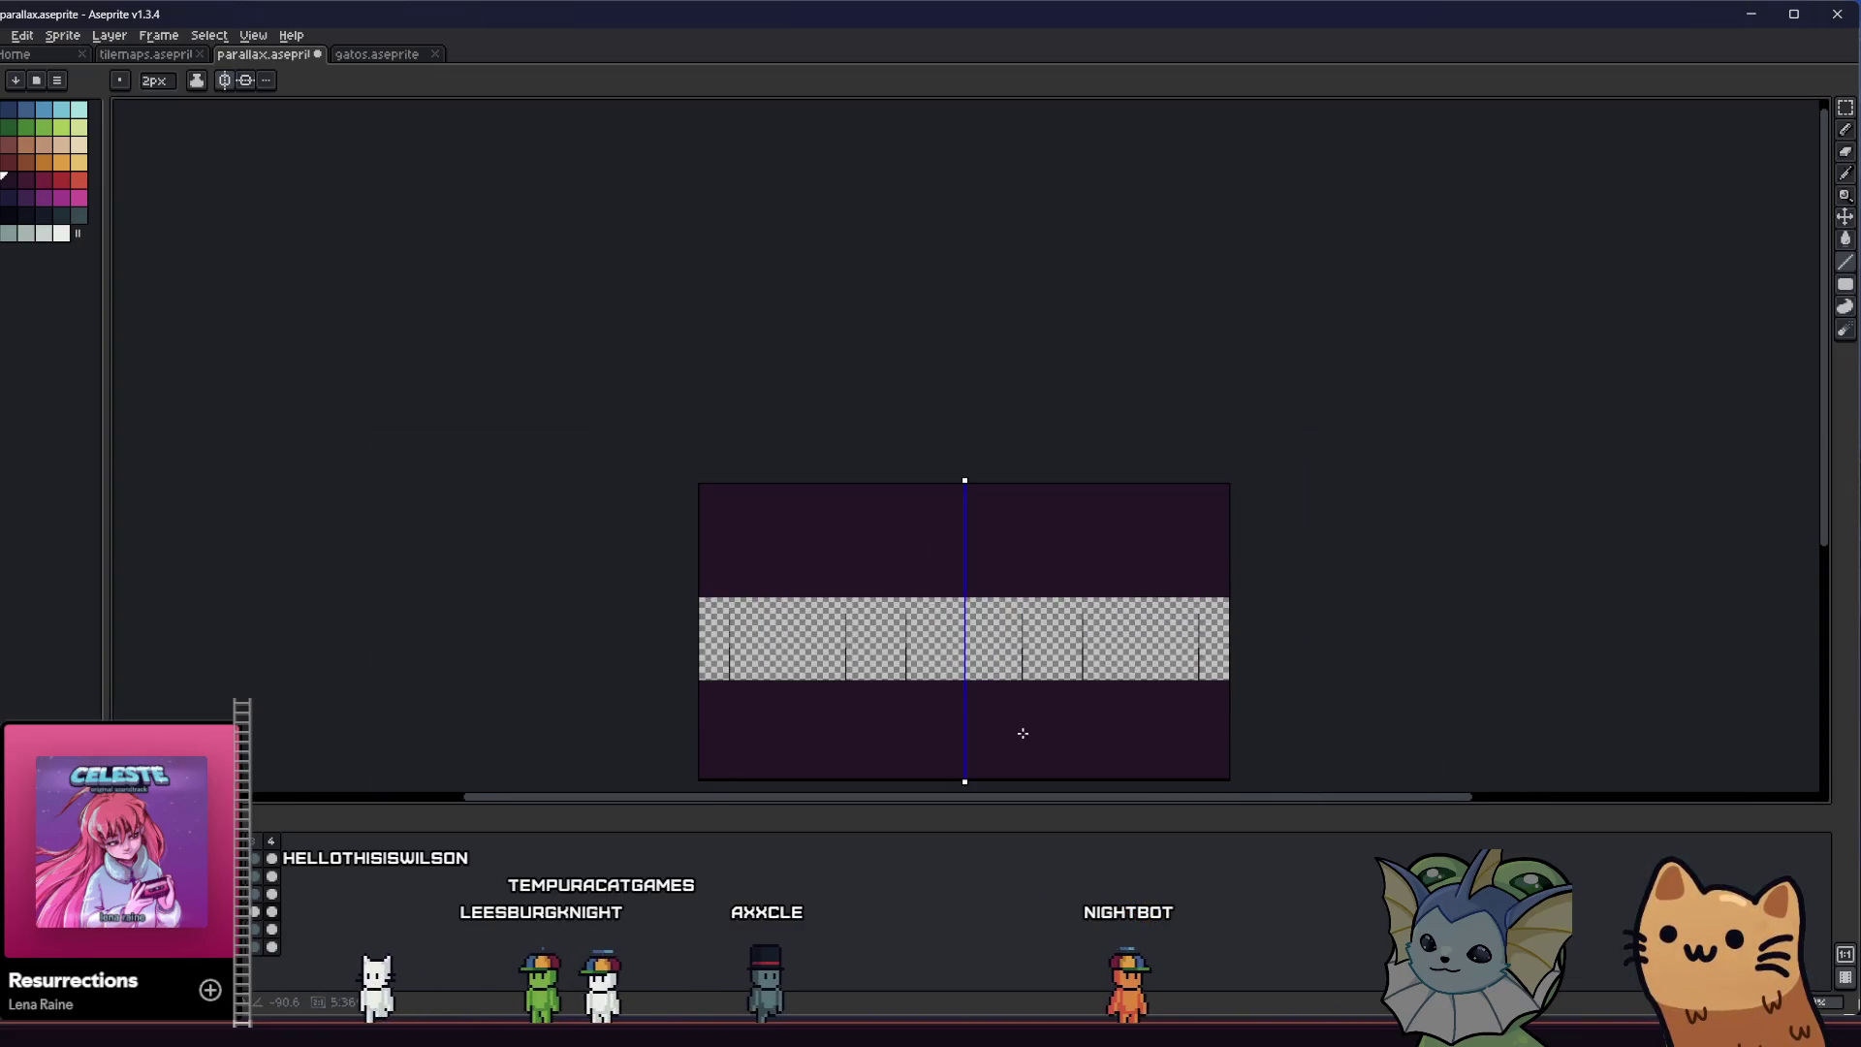
pyautogui.scroll(1, 1020, 700)
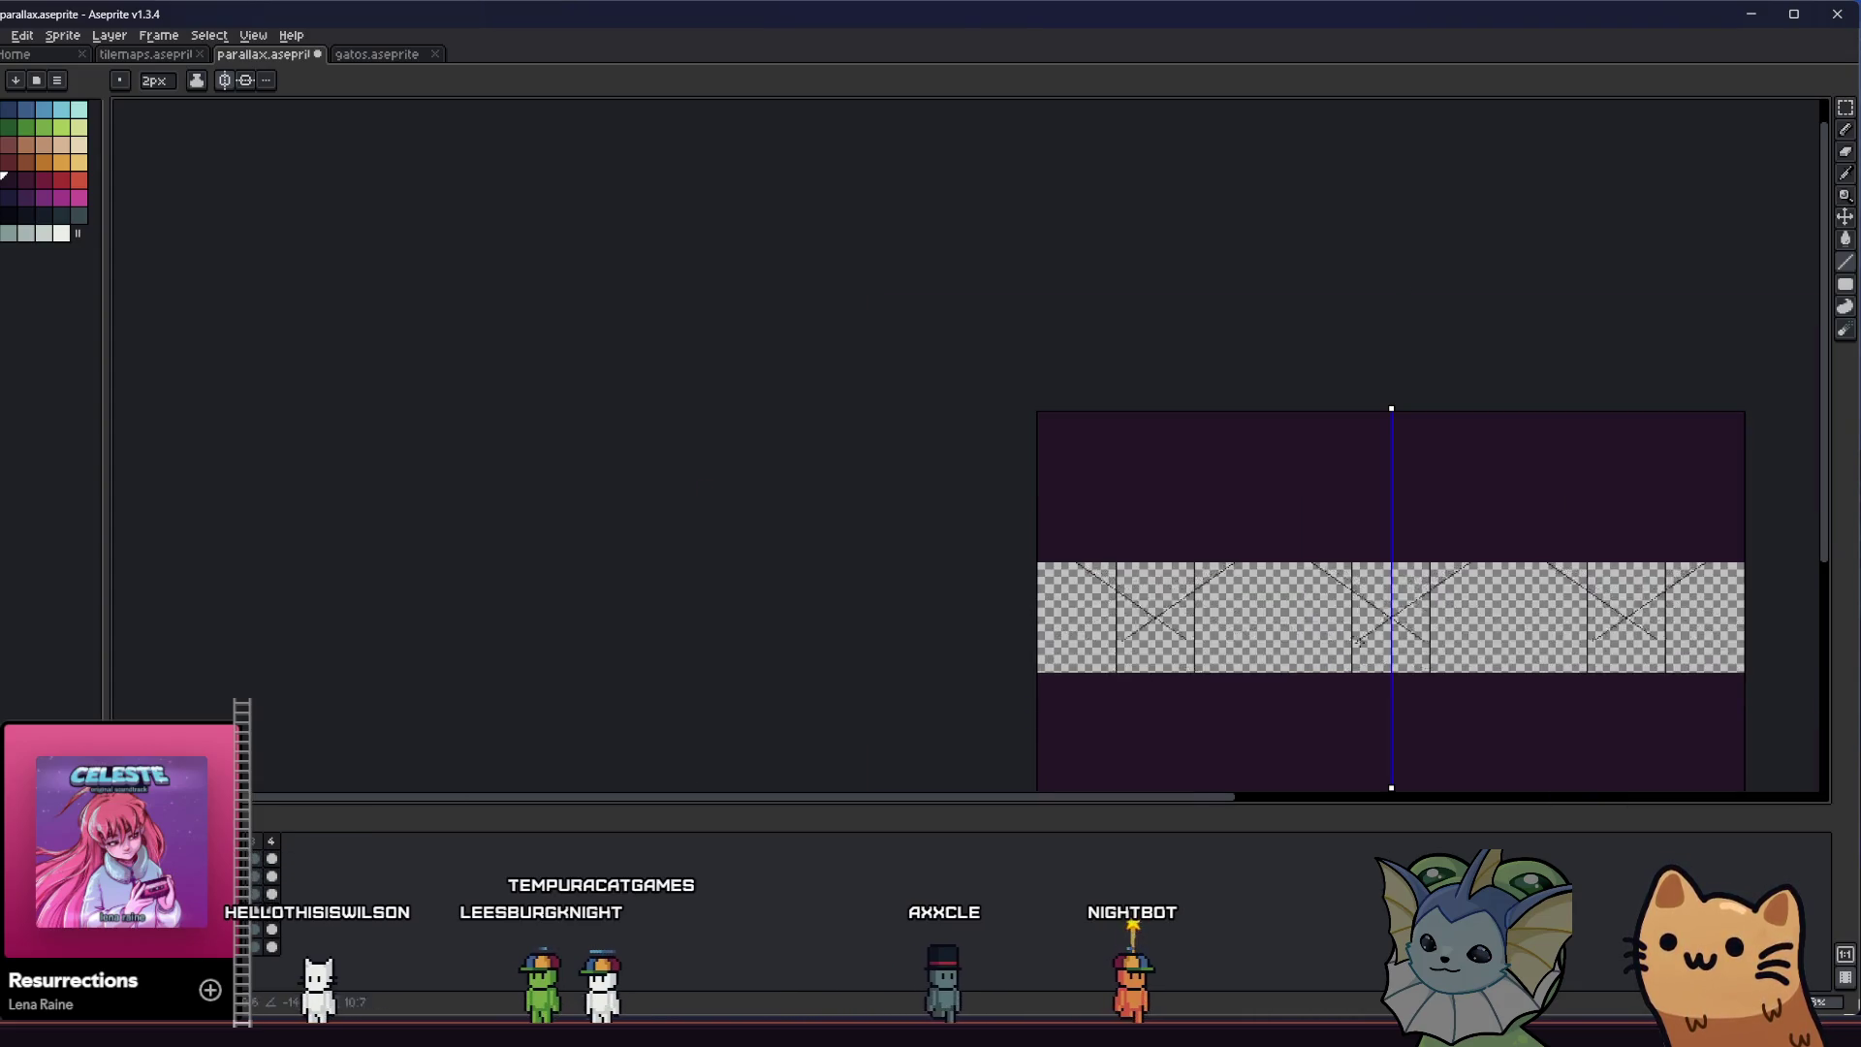
pyautogui.scroll(2, 1628, 739)
pyautogui.moveTo(1183, 615); pyautogui.dragTo(877, 569)
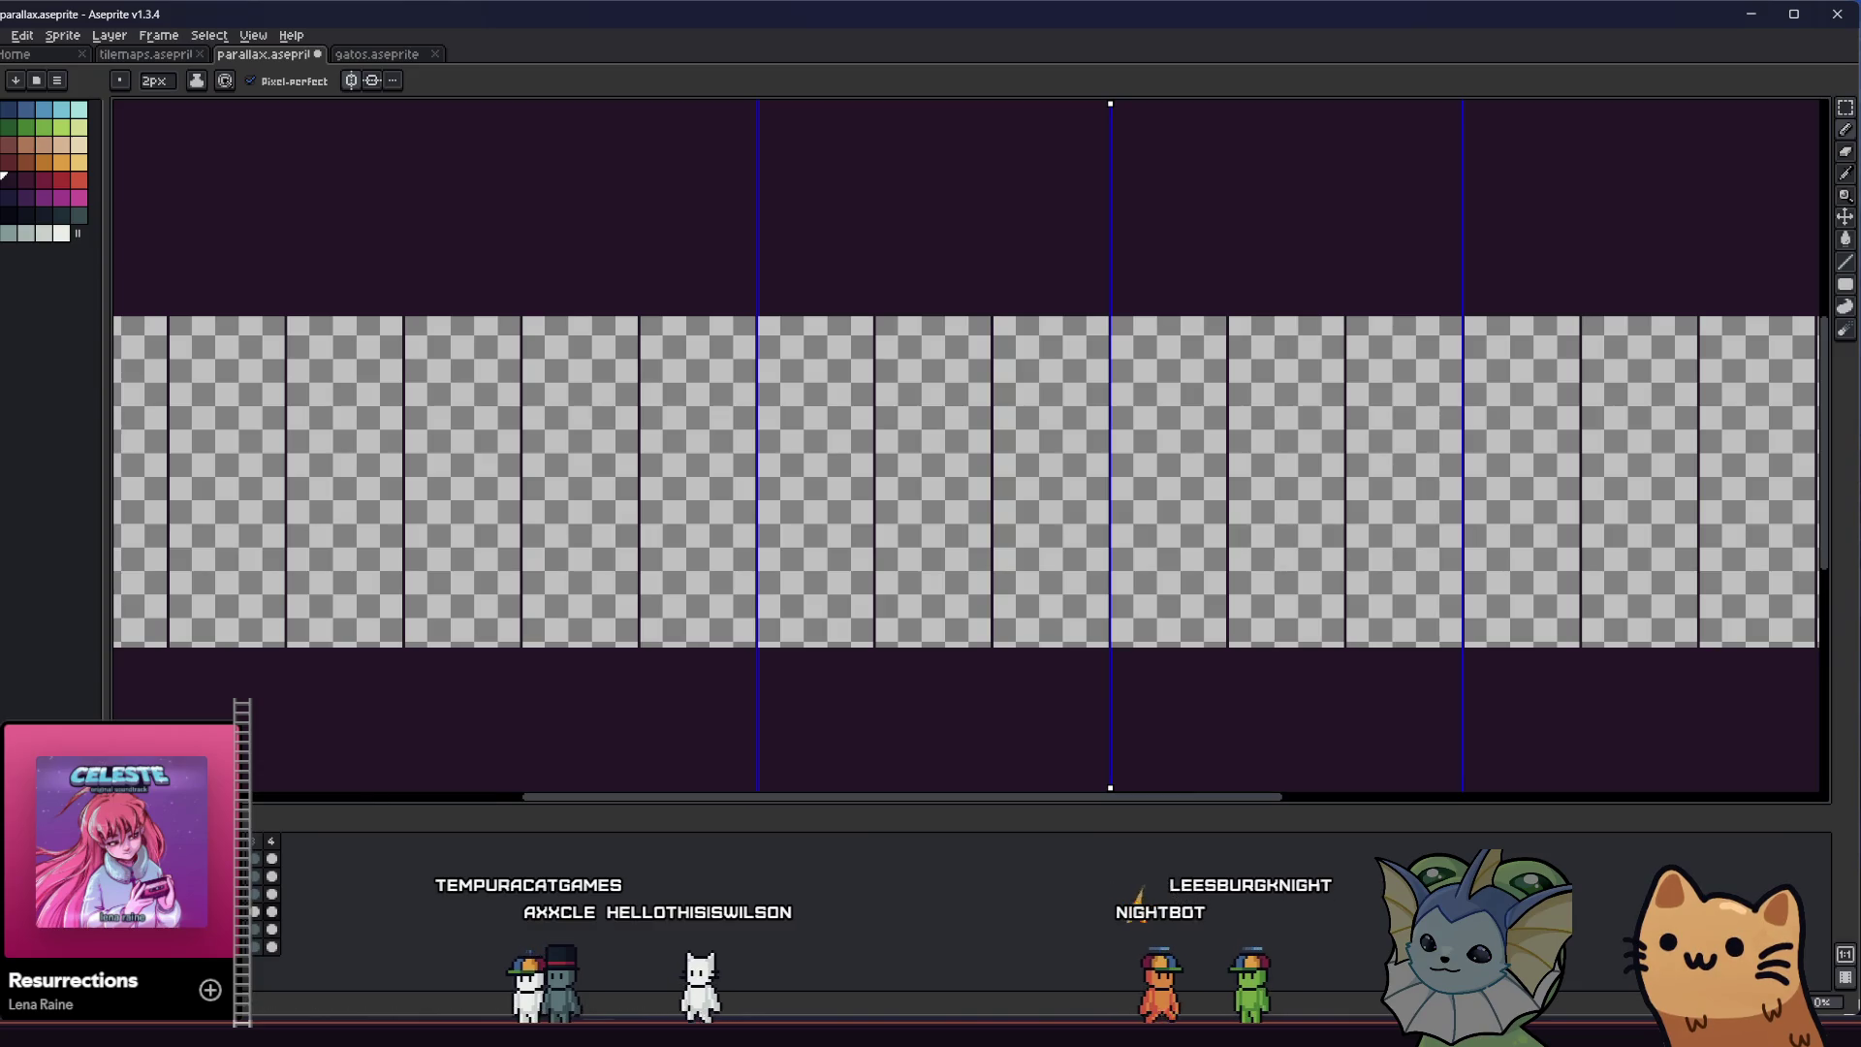
# Reveal the arch silhouettes and copy the centre arches between the guides
pyautogui.hotkey('ctrl', 'z')
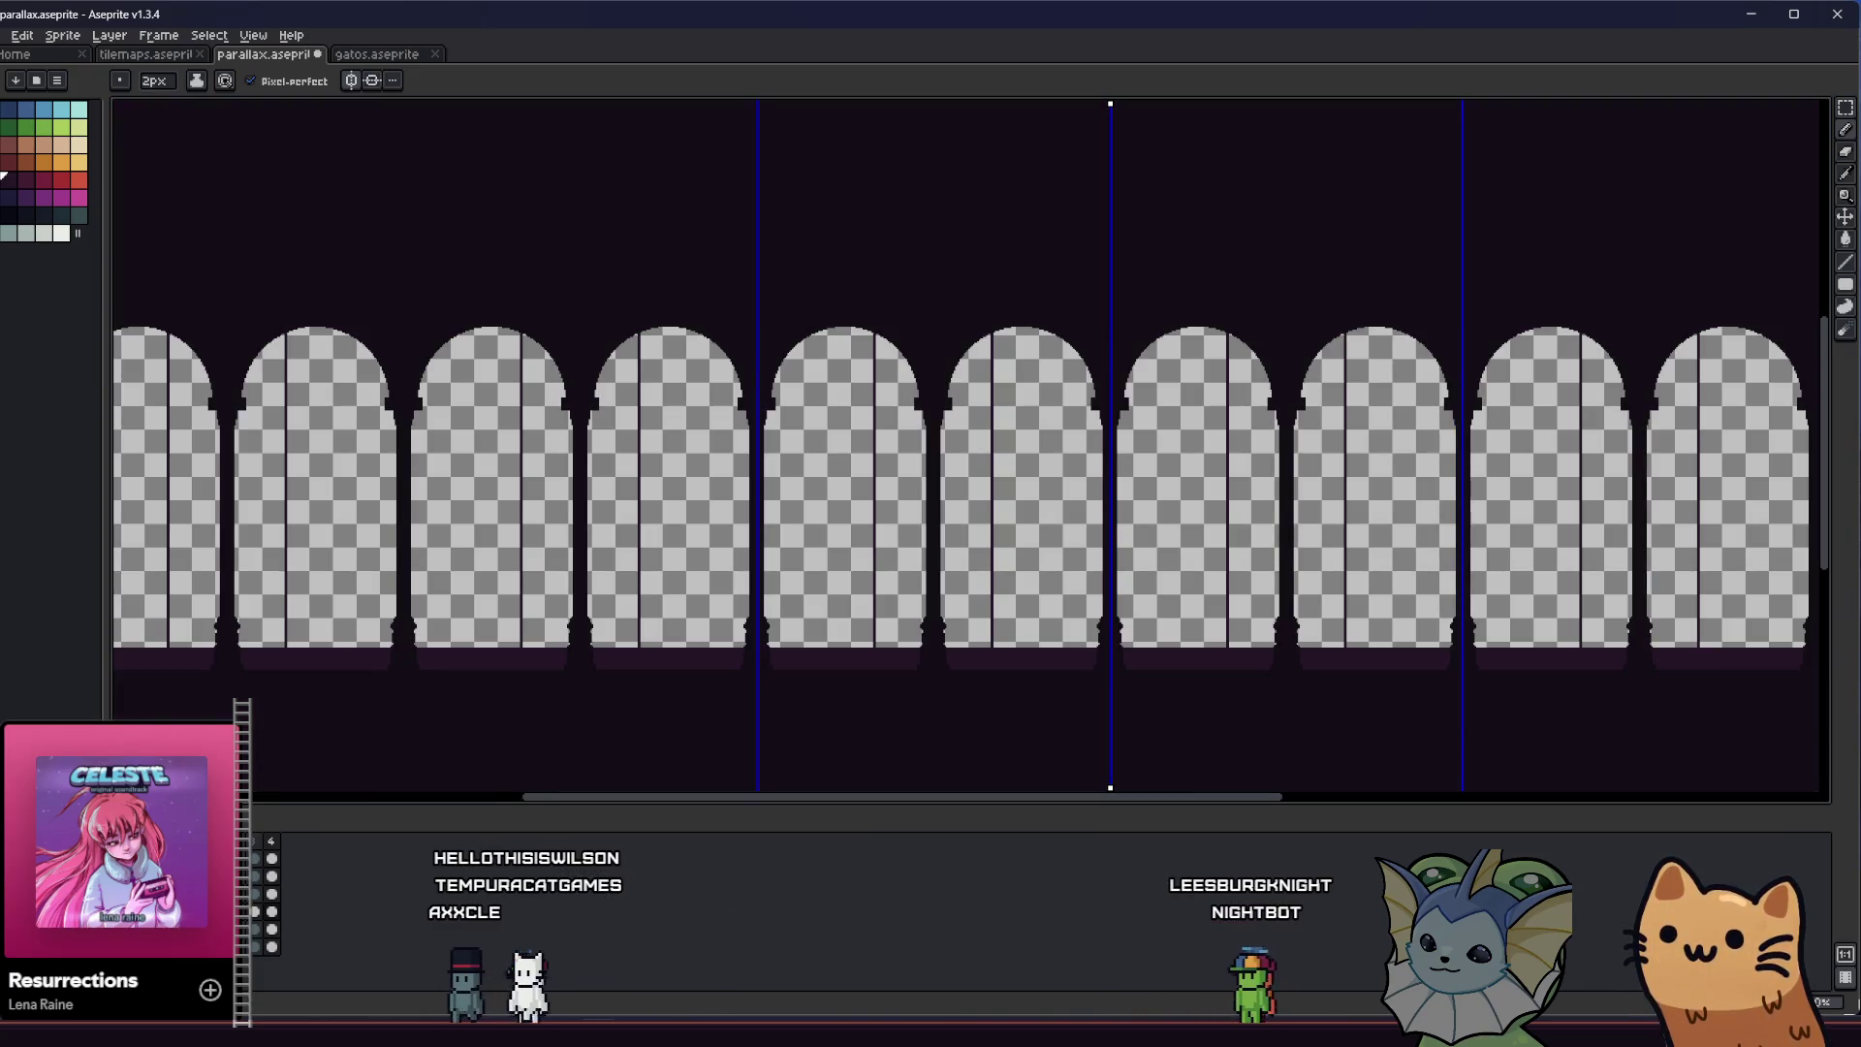
pyautogui.press('m')
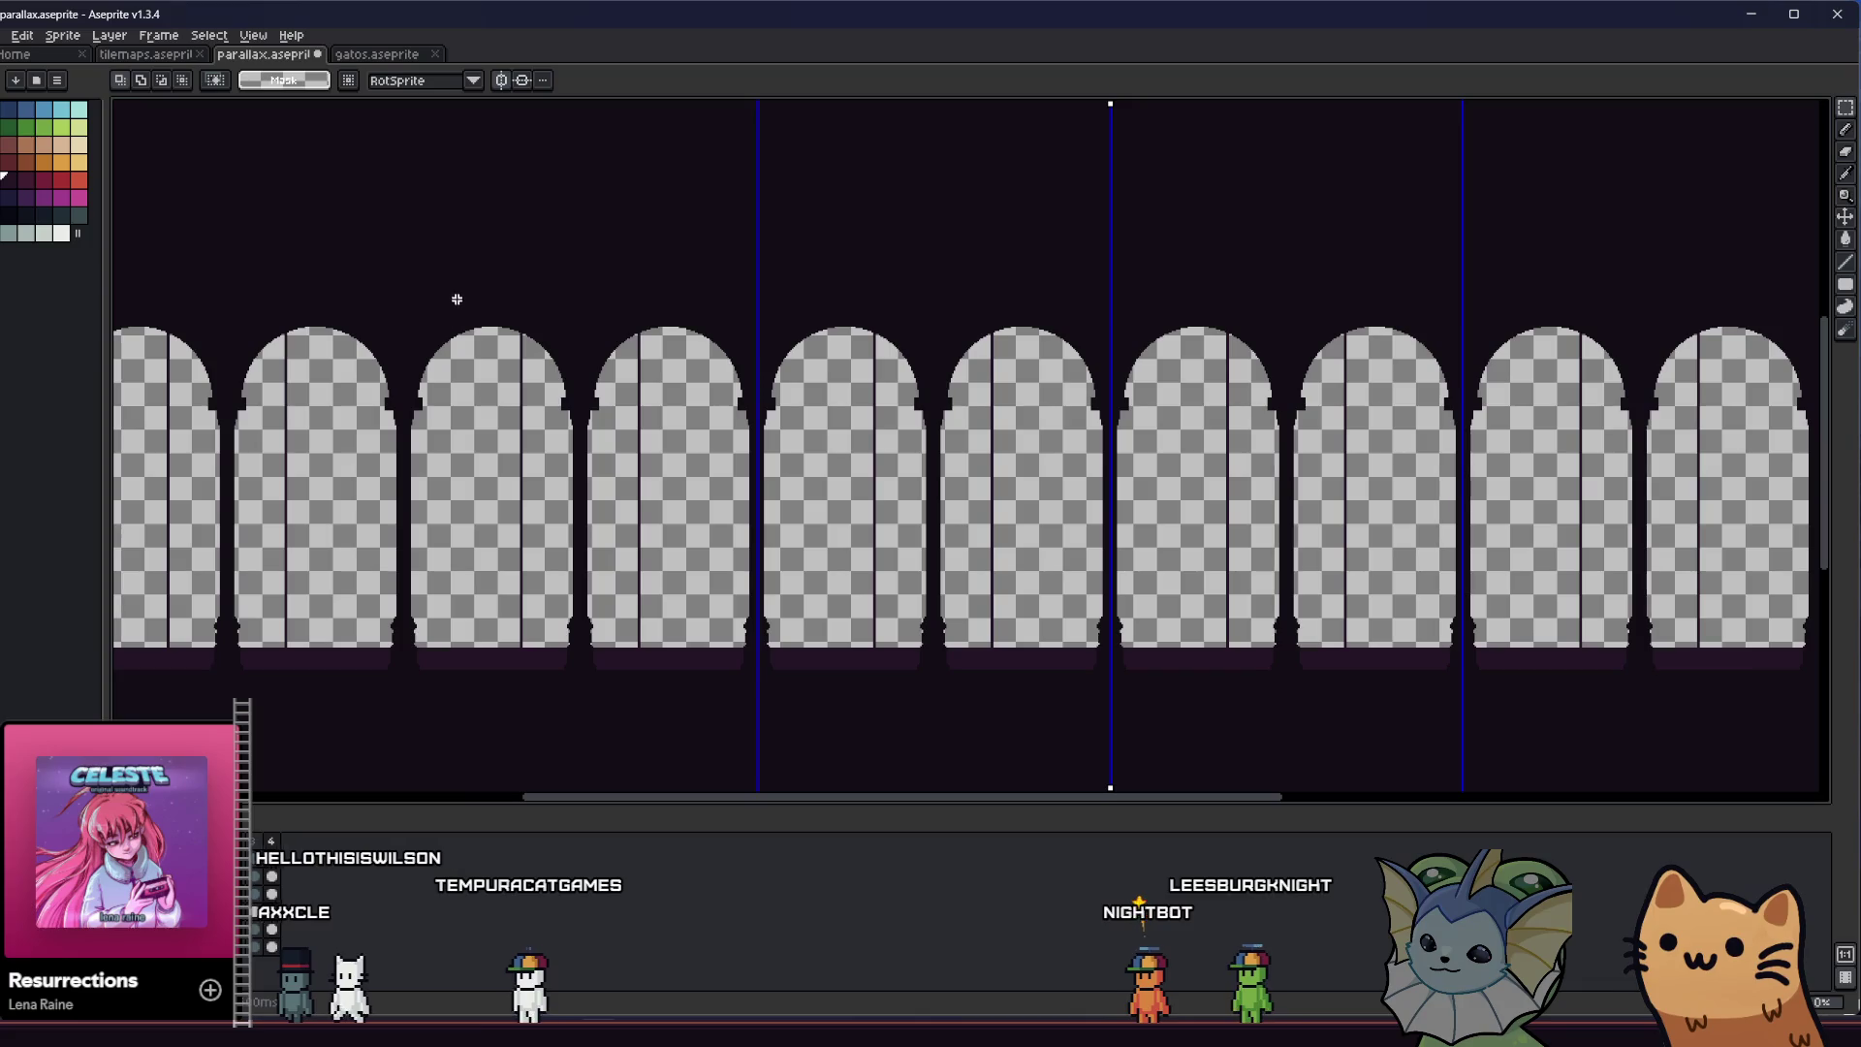
pyautogui.moveTo(458, 299)
pyautogui.mouseDown()
pyautogui.moveTo(1164, 257)
pyautogui.moveTo(1467, 588)
pyautogui.mouseUp()
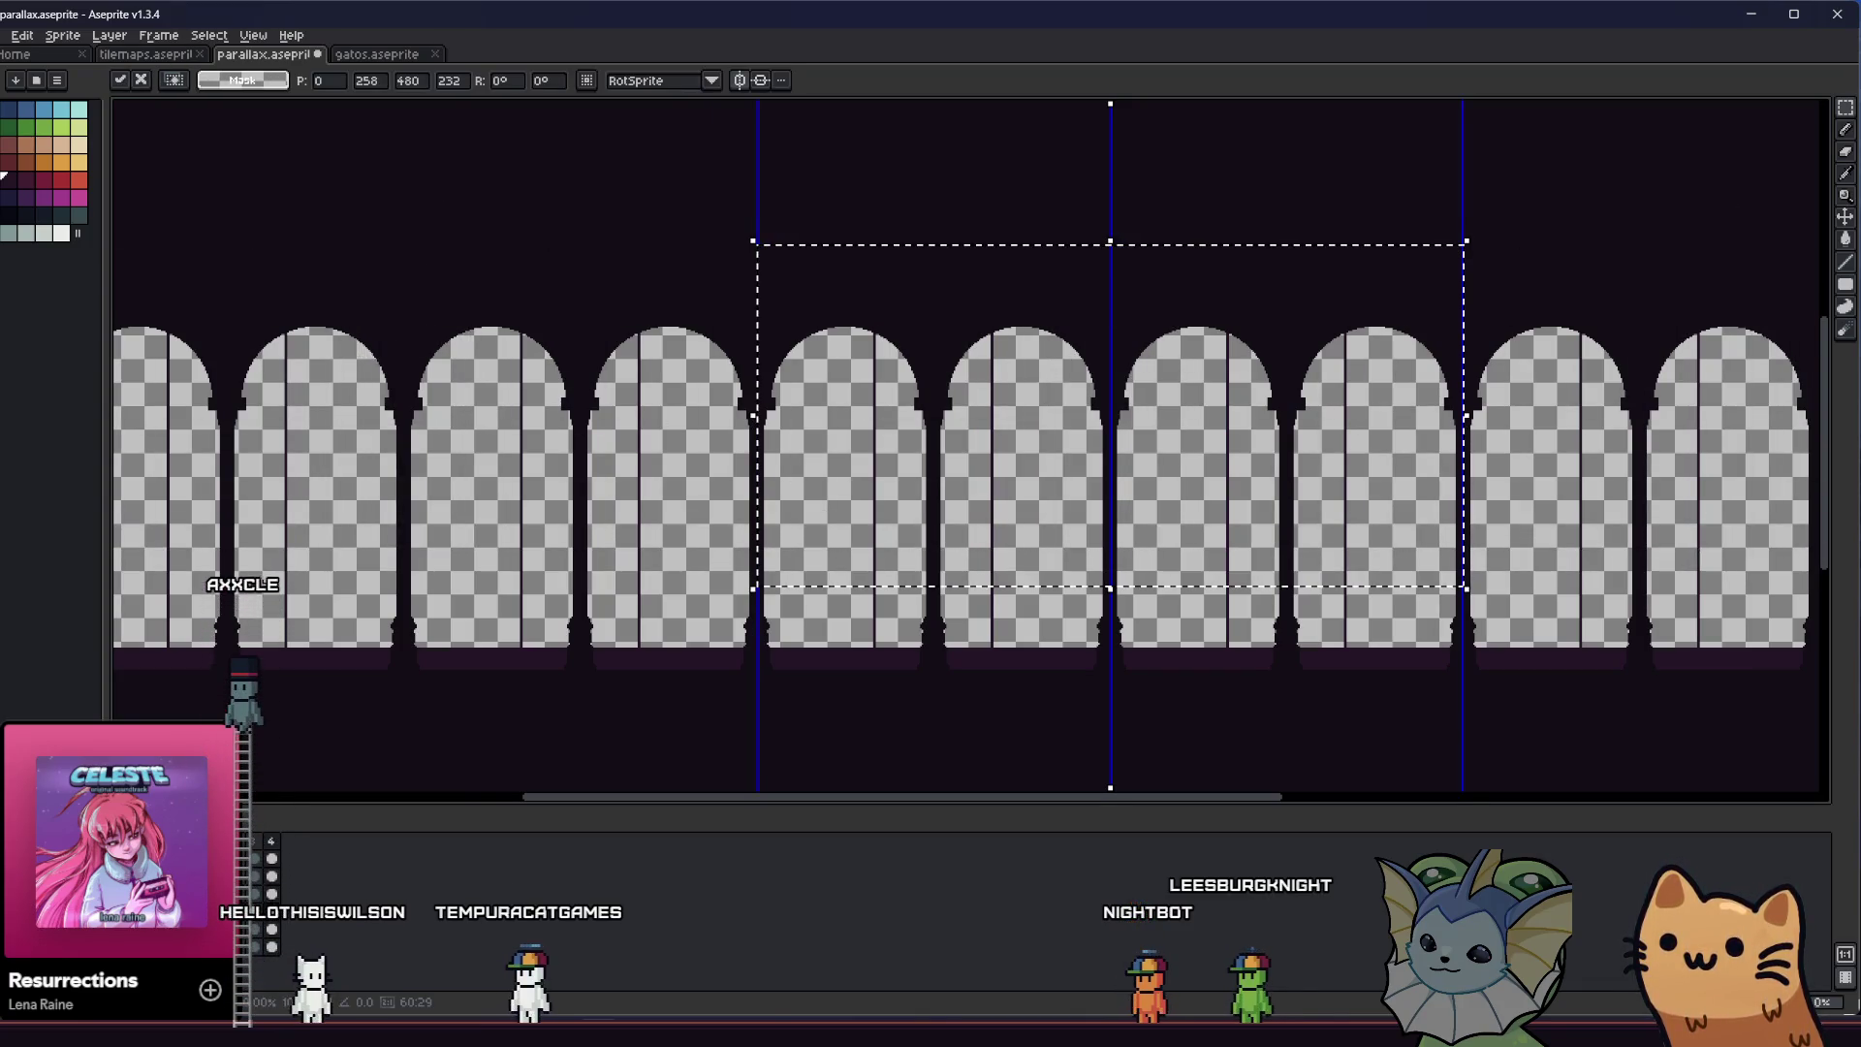
pyautogui.press('Return')
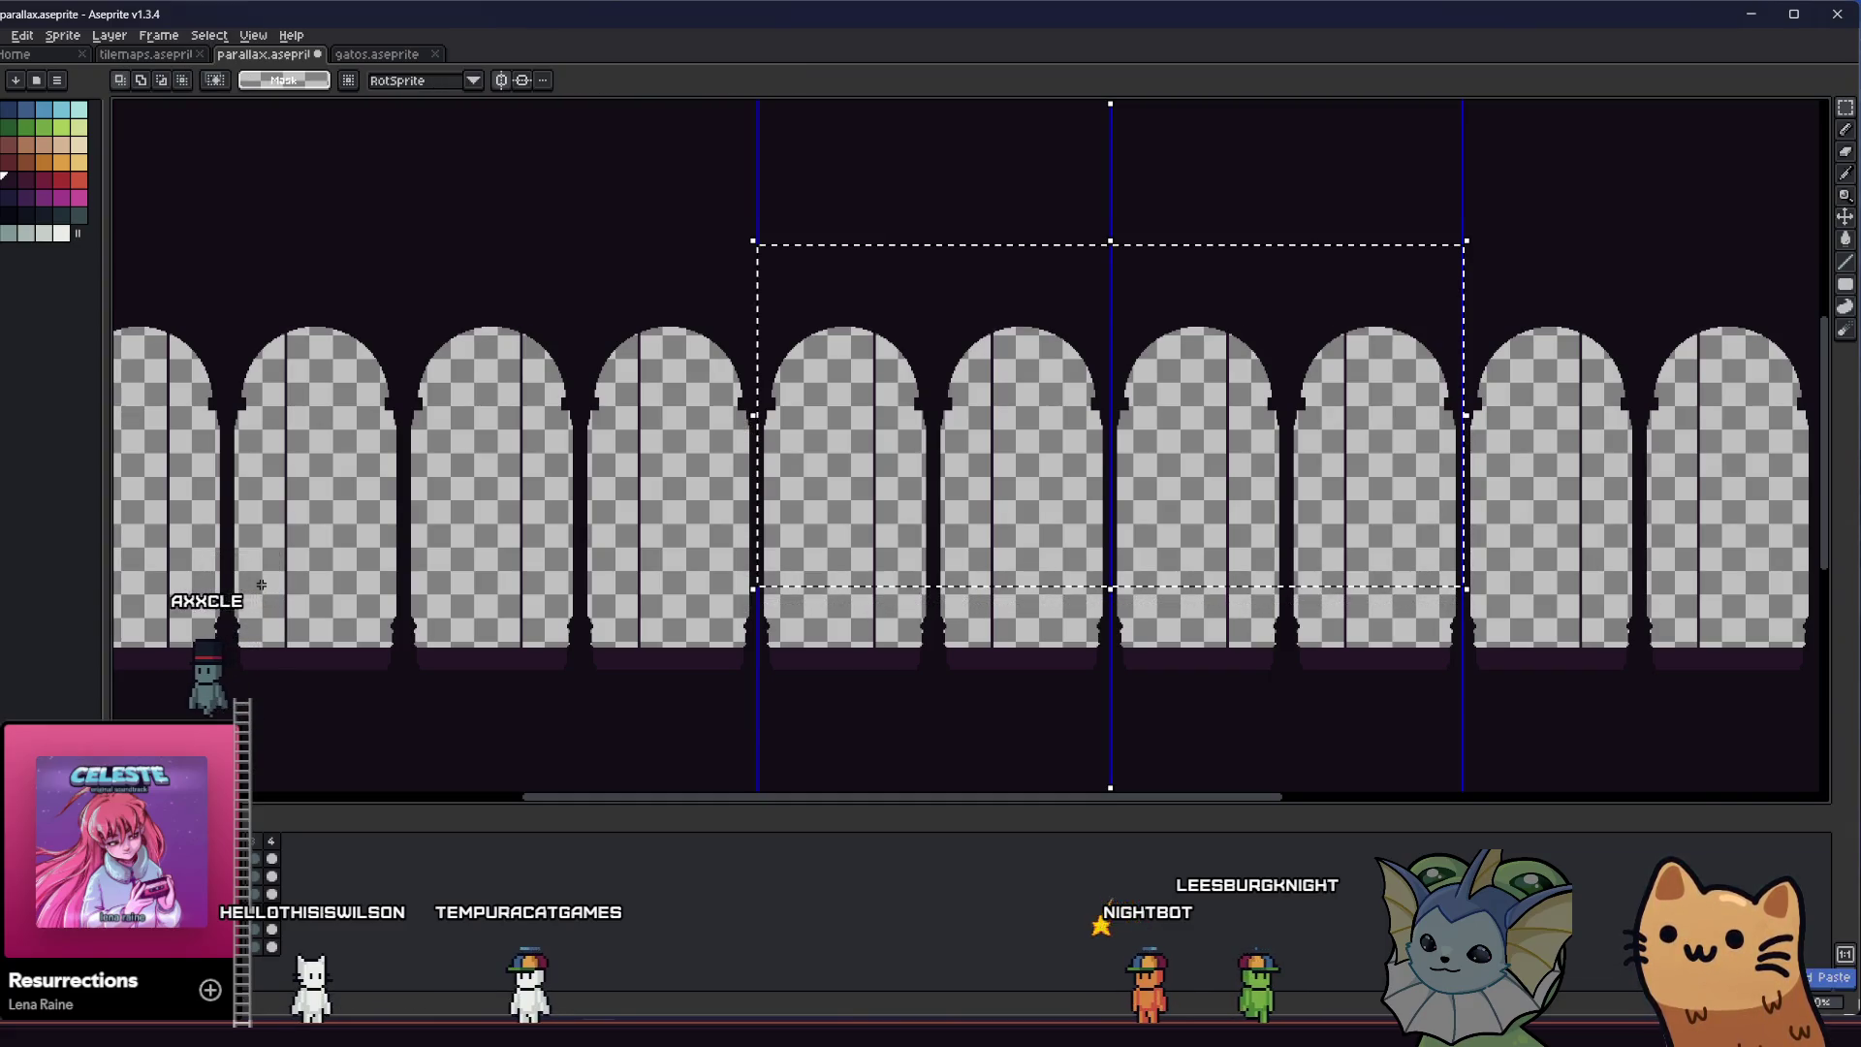
# Paste the centre arches back over the band and drop them in place
pyautogui.hotkey('ctrl', 'd')
pyautogui.hotkey('ctrl', 'shift', 'd')
pyautogui.hotkey('ctrl', 'd')
pyautogui.press('Right')
pyautogui.press('Left')
pyautogui.hotkey('ctrl', 'shift', 'd')
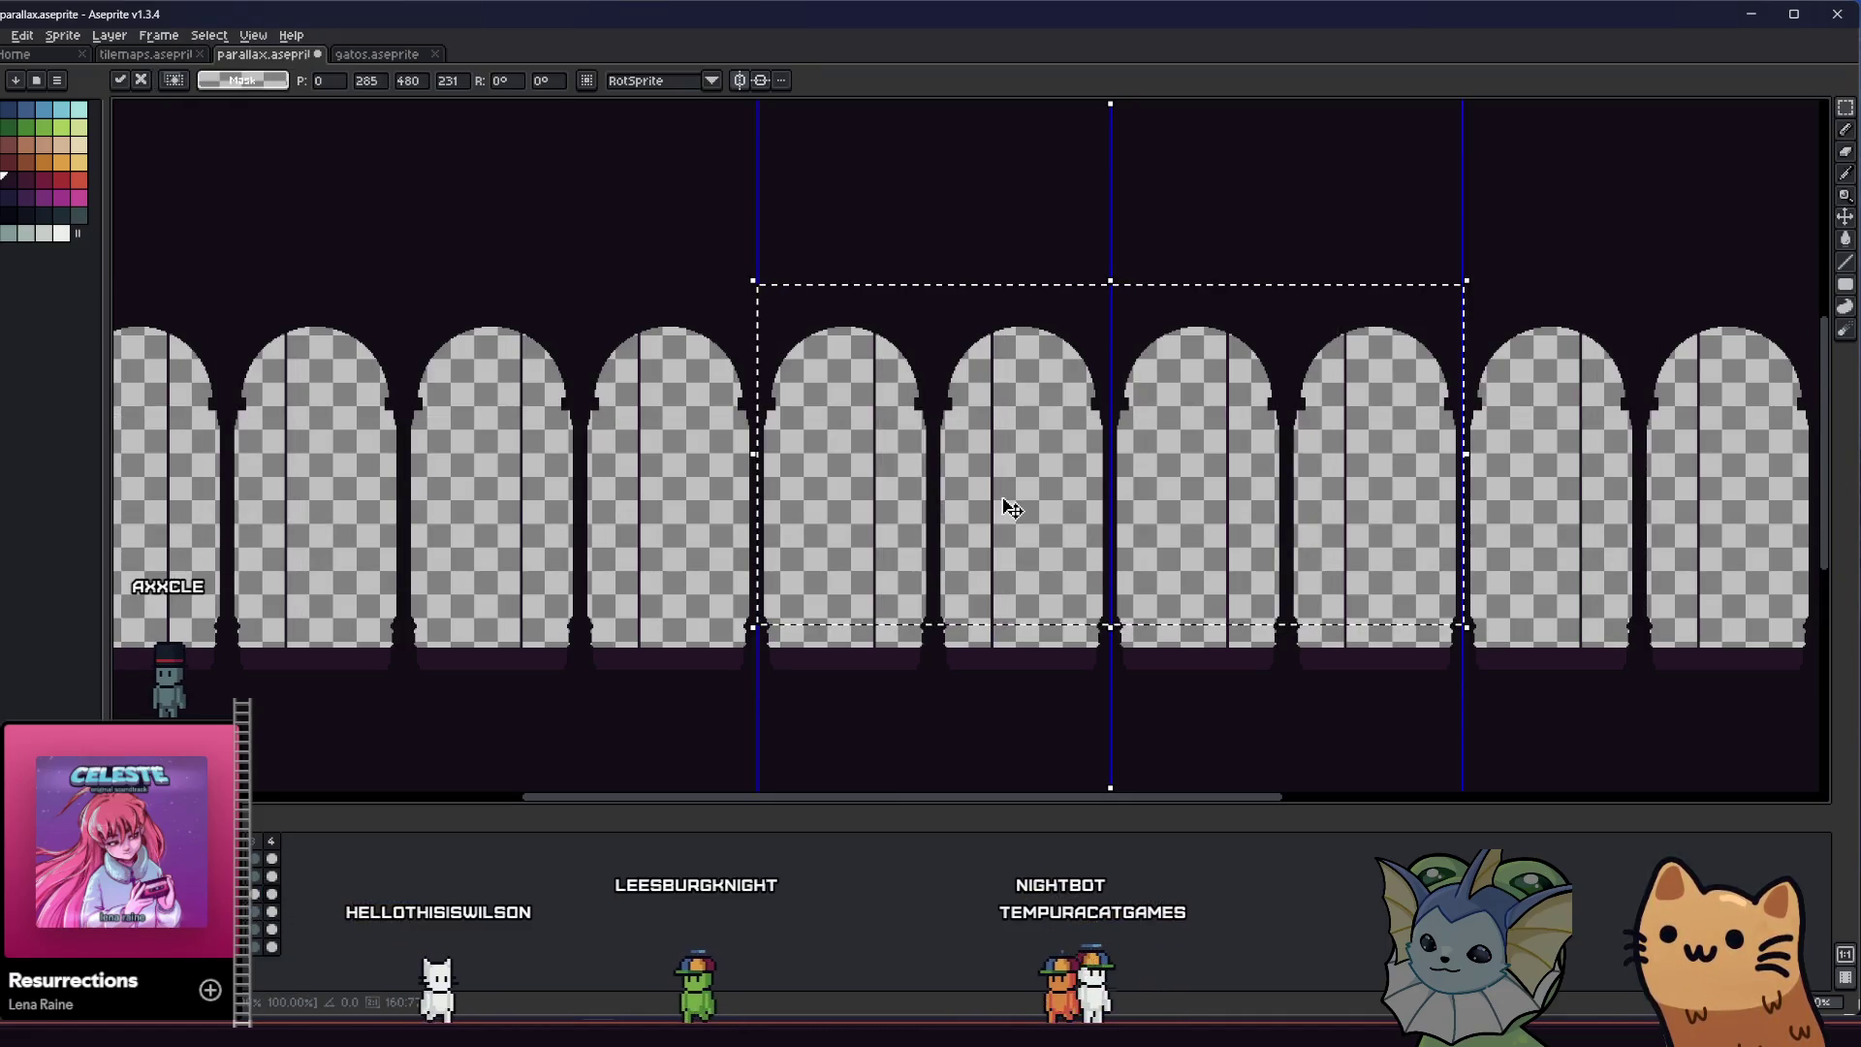
pyautogui.hotkey('ctrl', 'd')
pyautogui.hotkey('ctrl', 'shift', 'd')
pyautogui.press('Return')
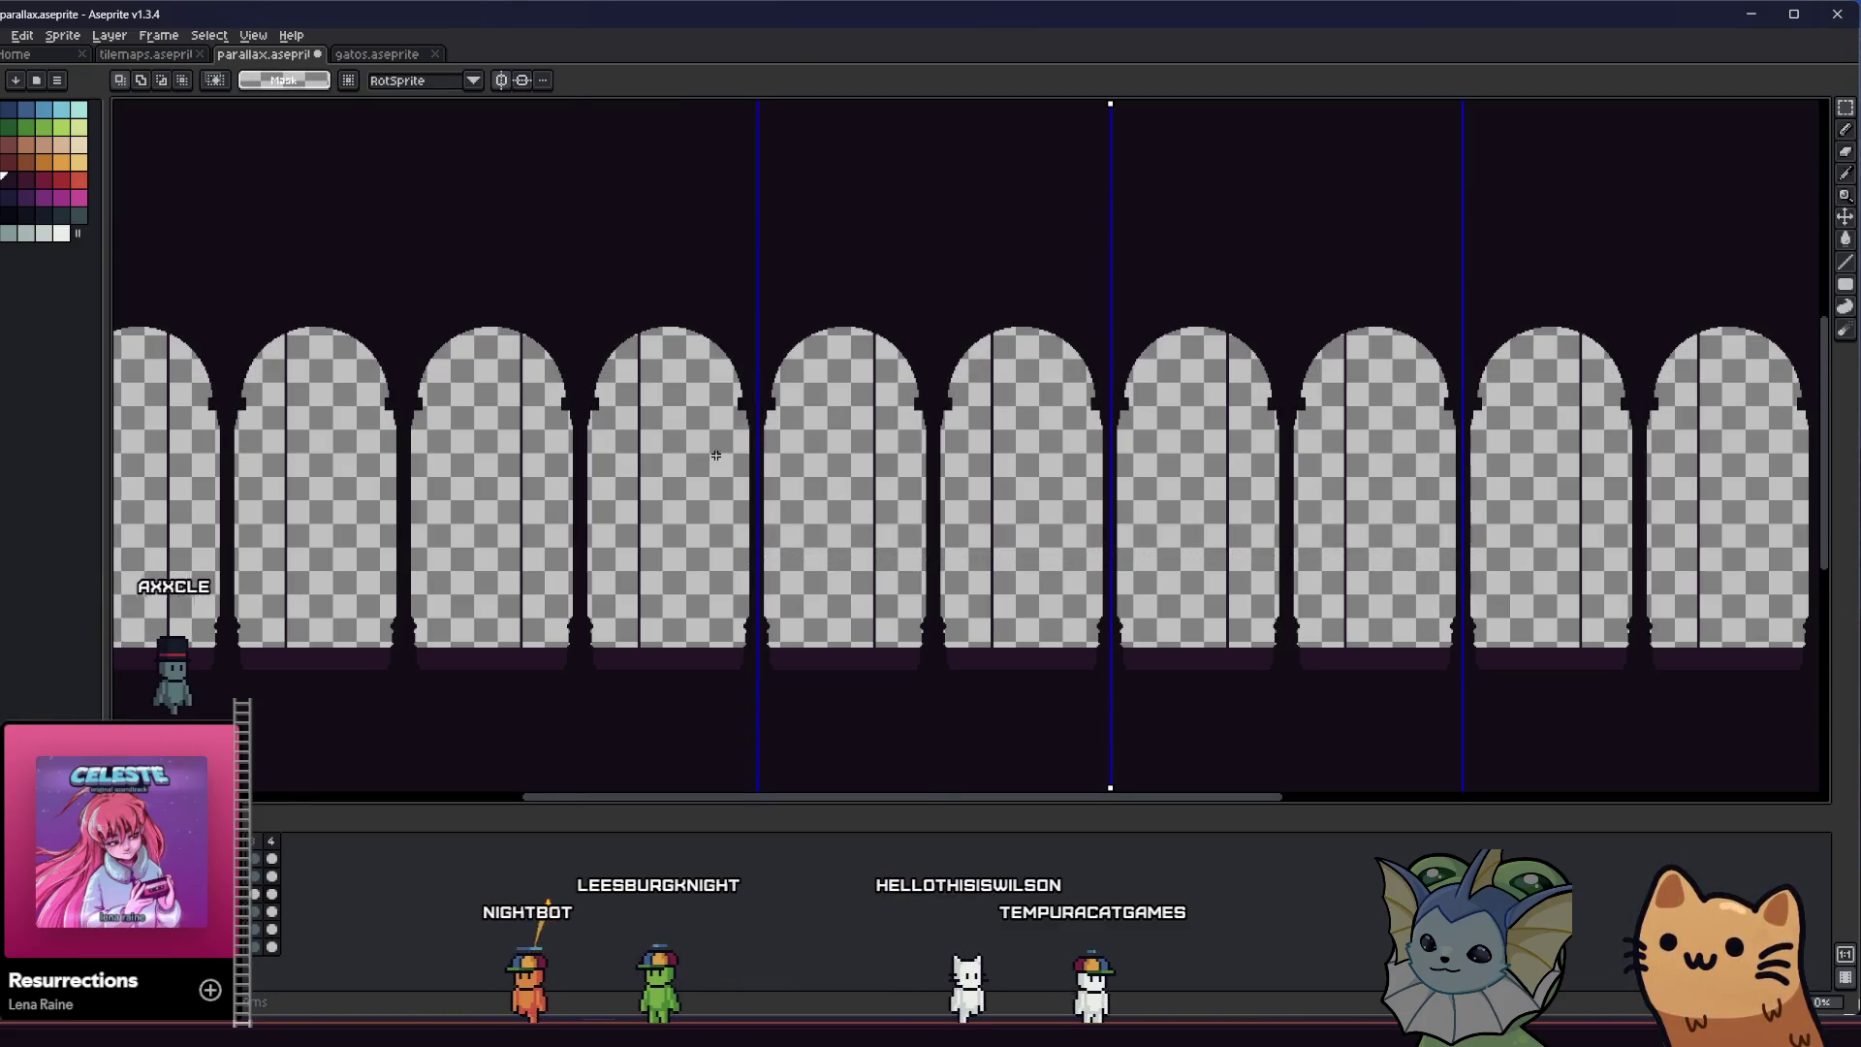
# Paste the arches again and nudge the row slightly lower under the top band
pyautogui.moveTo(699, 249); pyautogui.dragTo(1466, 517)
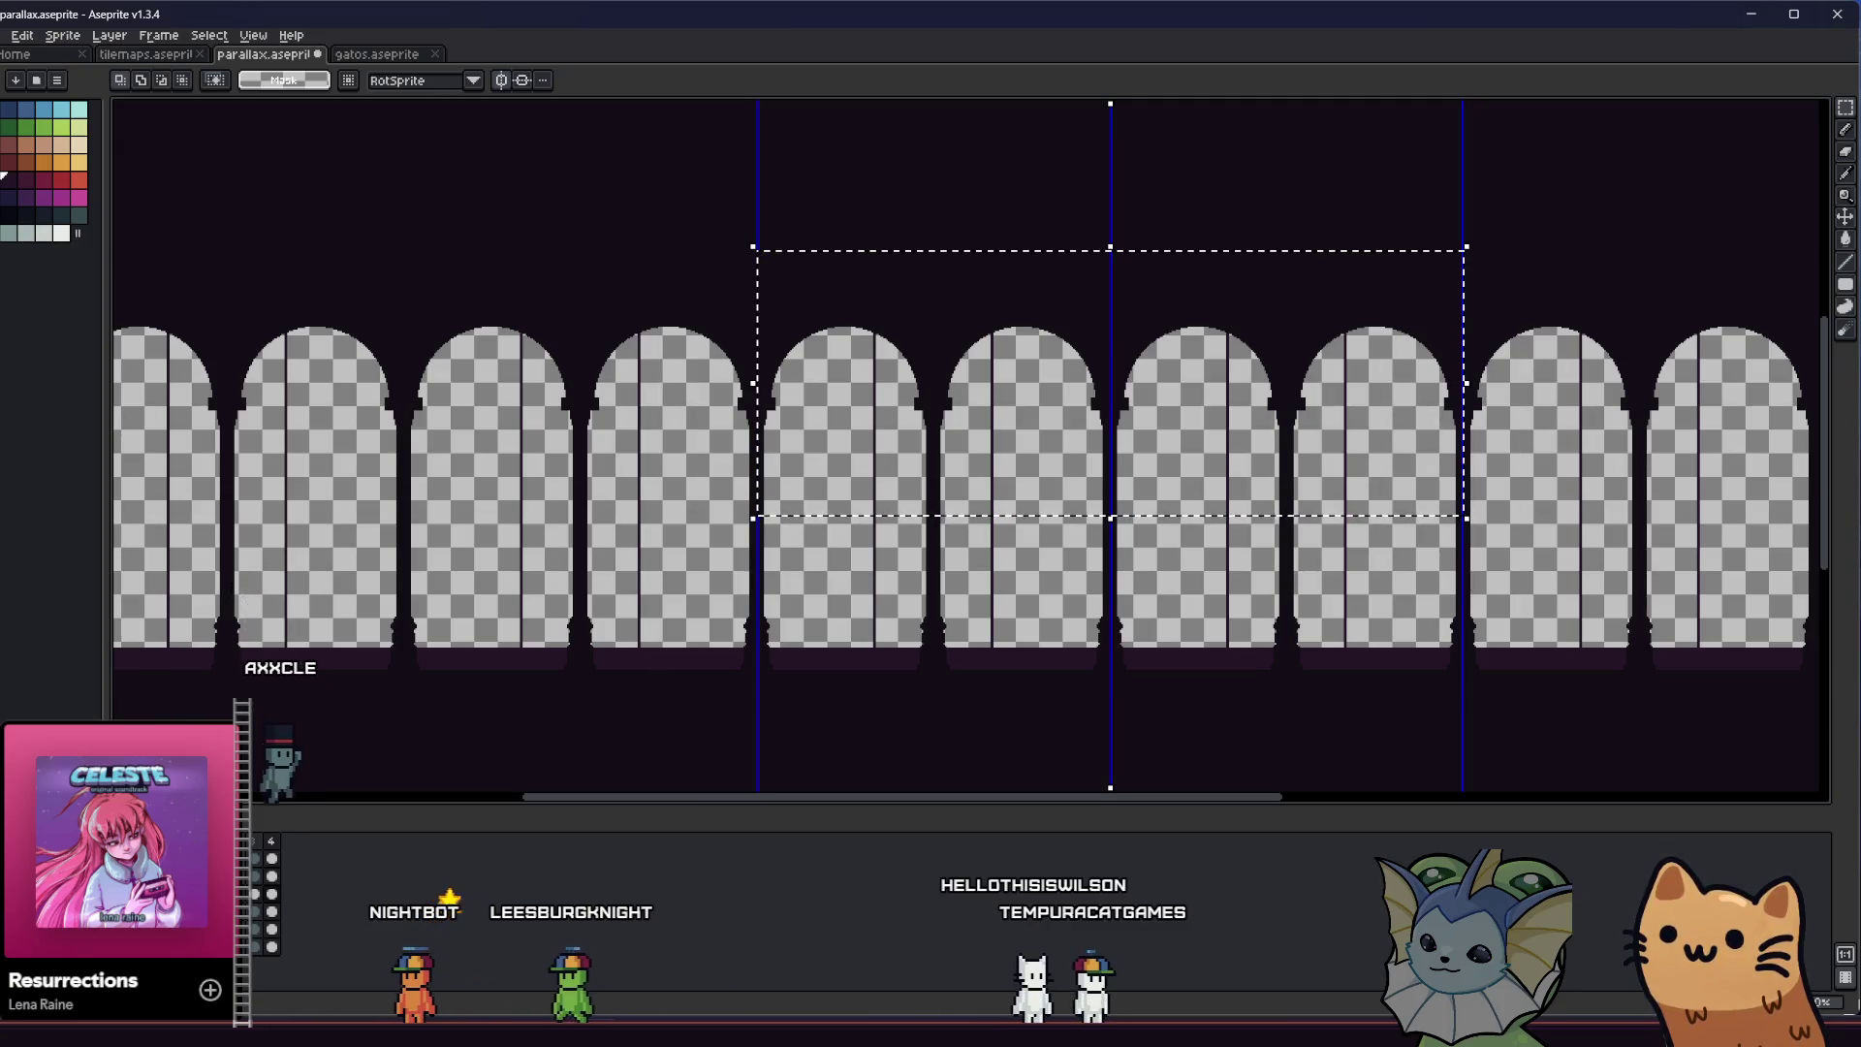
pyautogui.hotkey('ctrl', 'v')
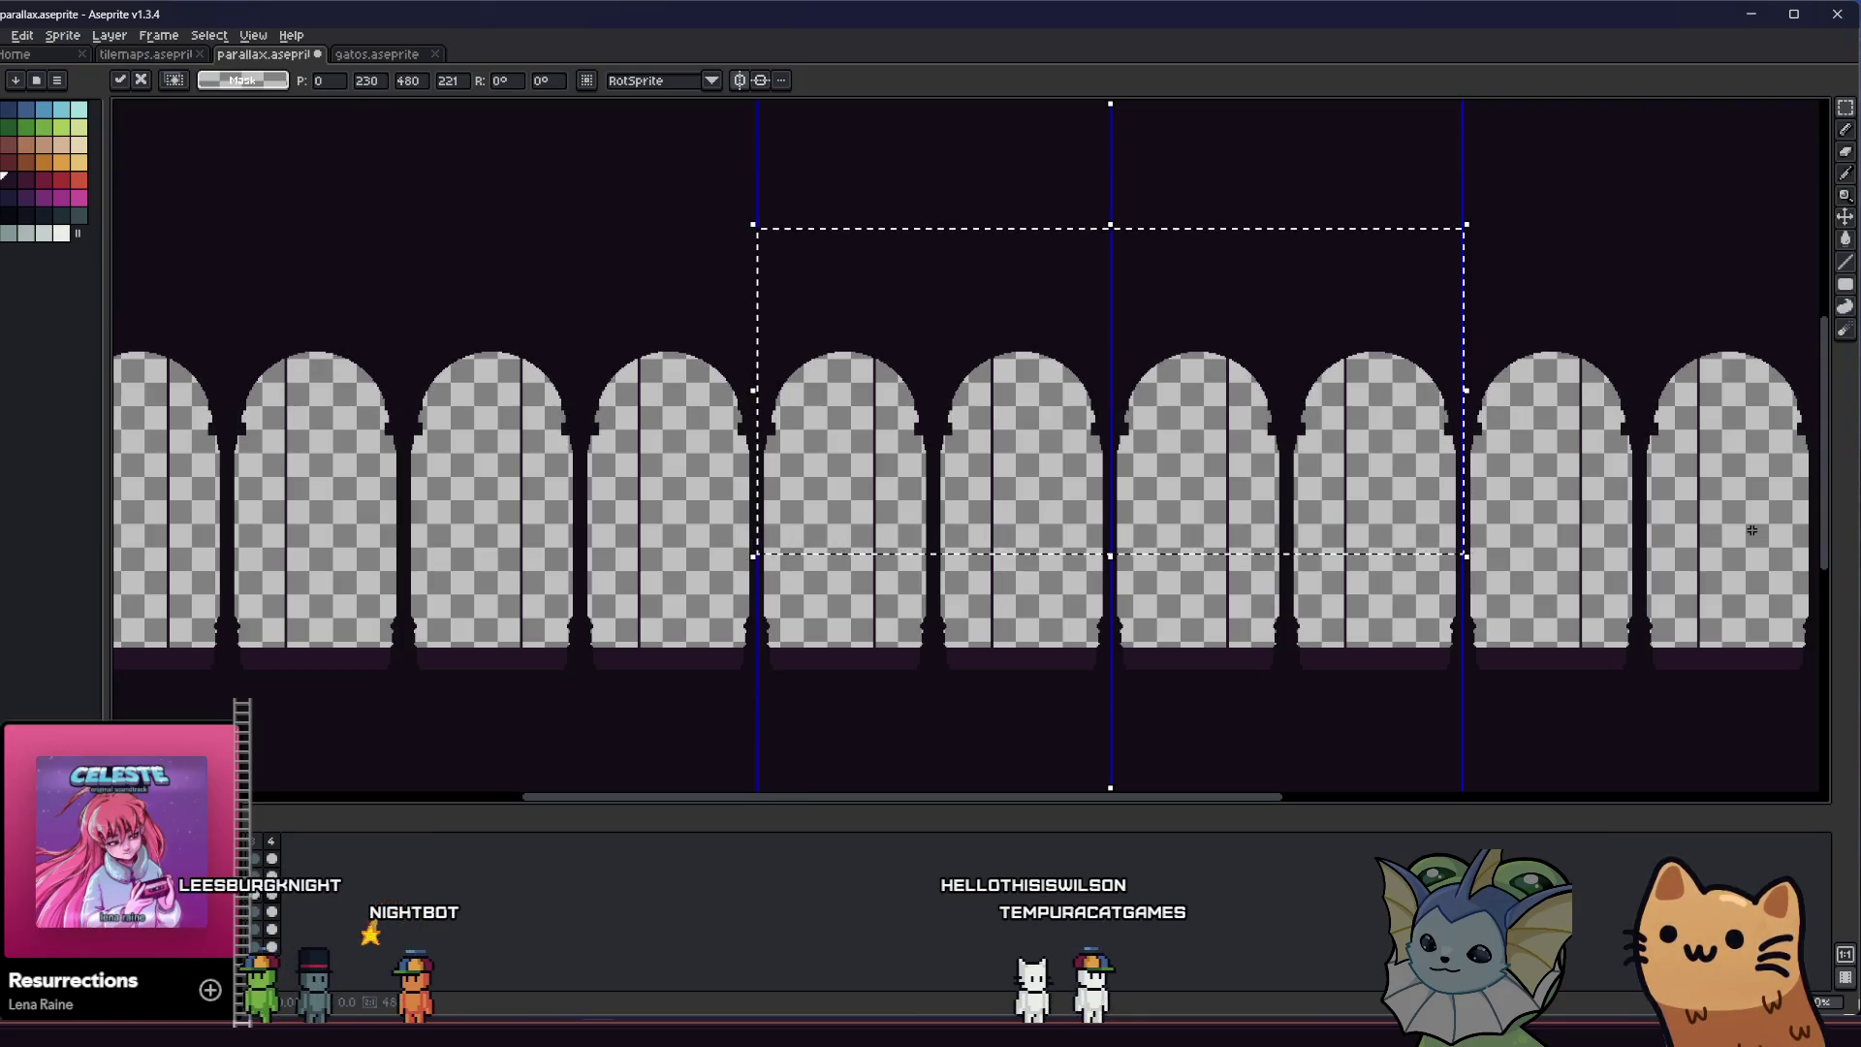
pyautogui.press('Return')
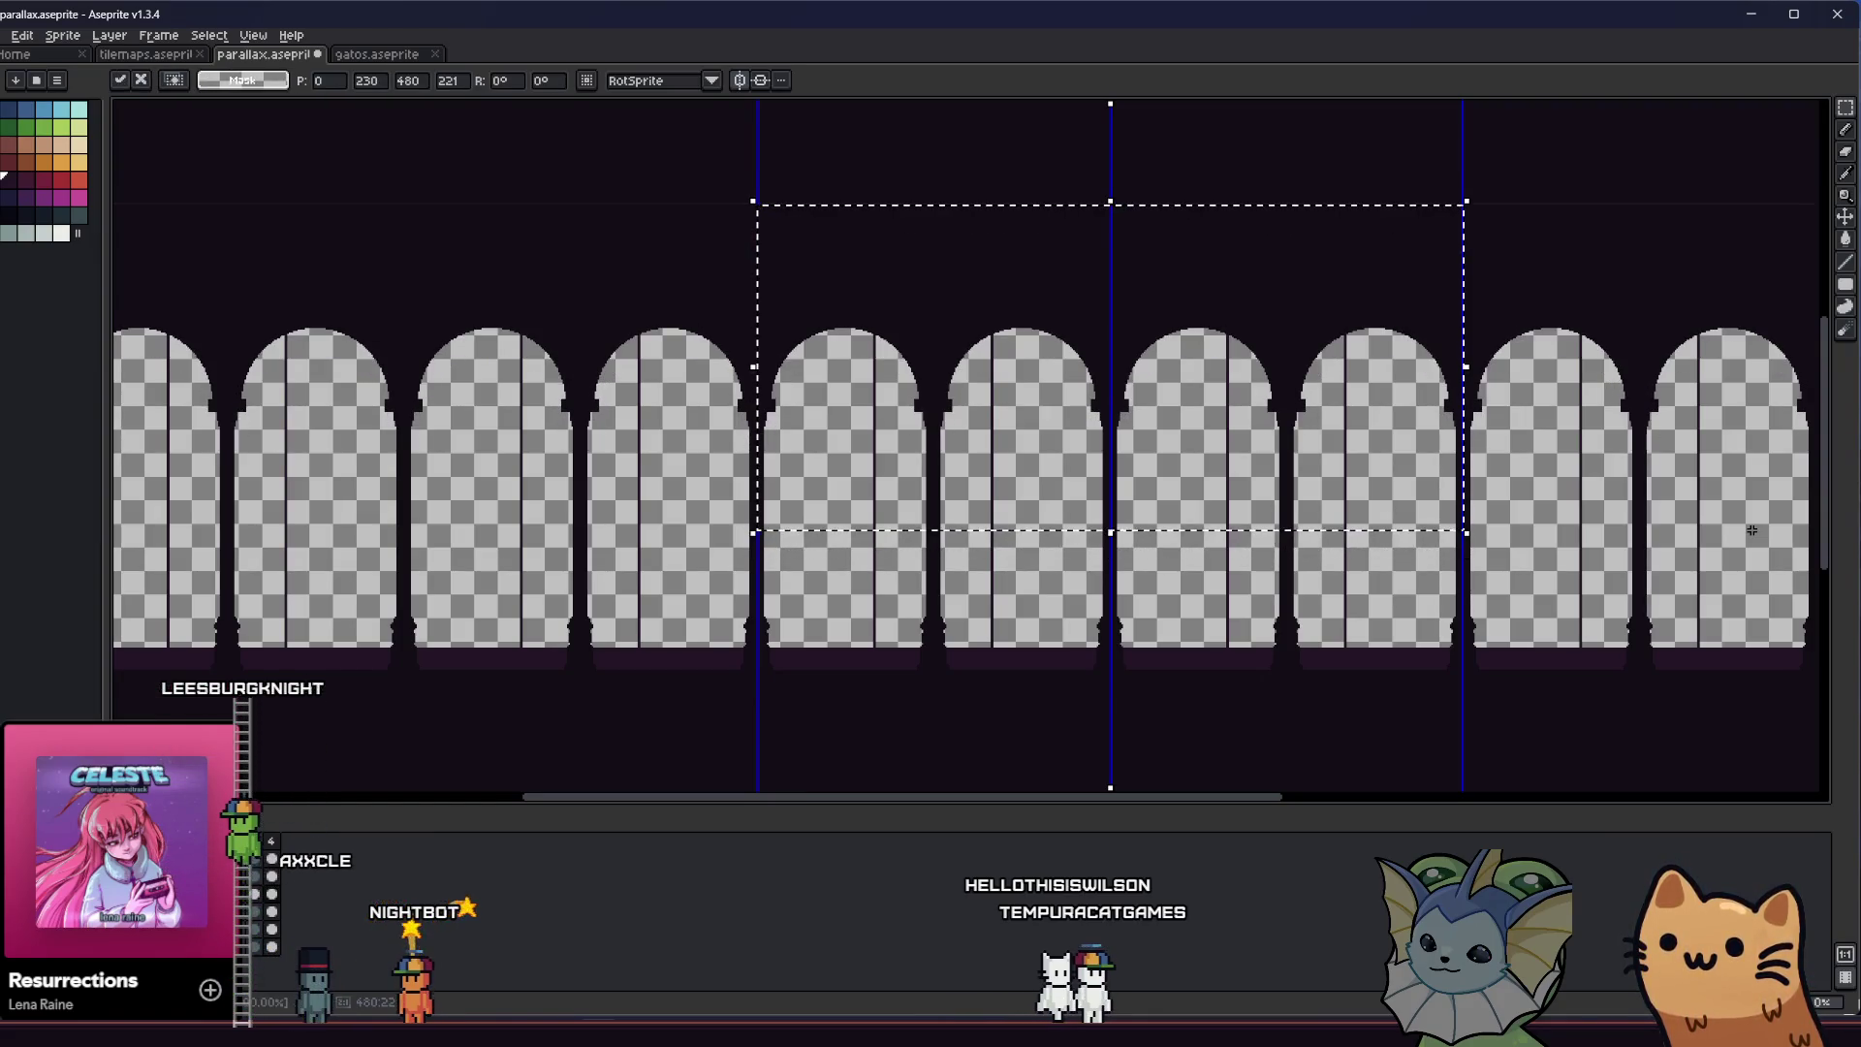
pyautogui.press('Down')
pyautogui.press('Down')
pyautogui.press('Down')
pyautogui.press('Up')
pyautogui.press('Up')
pyautogui.press('Up')
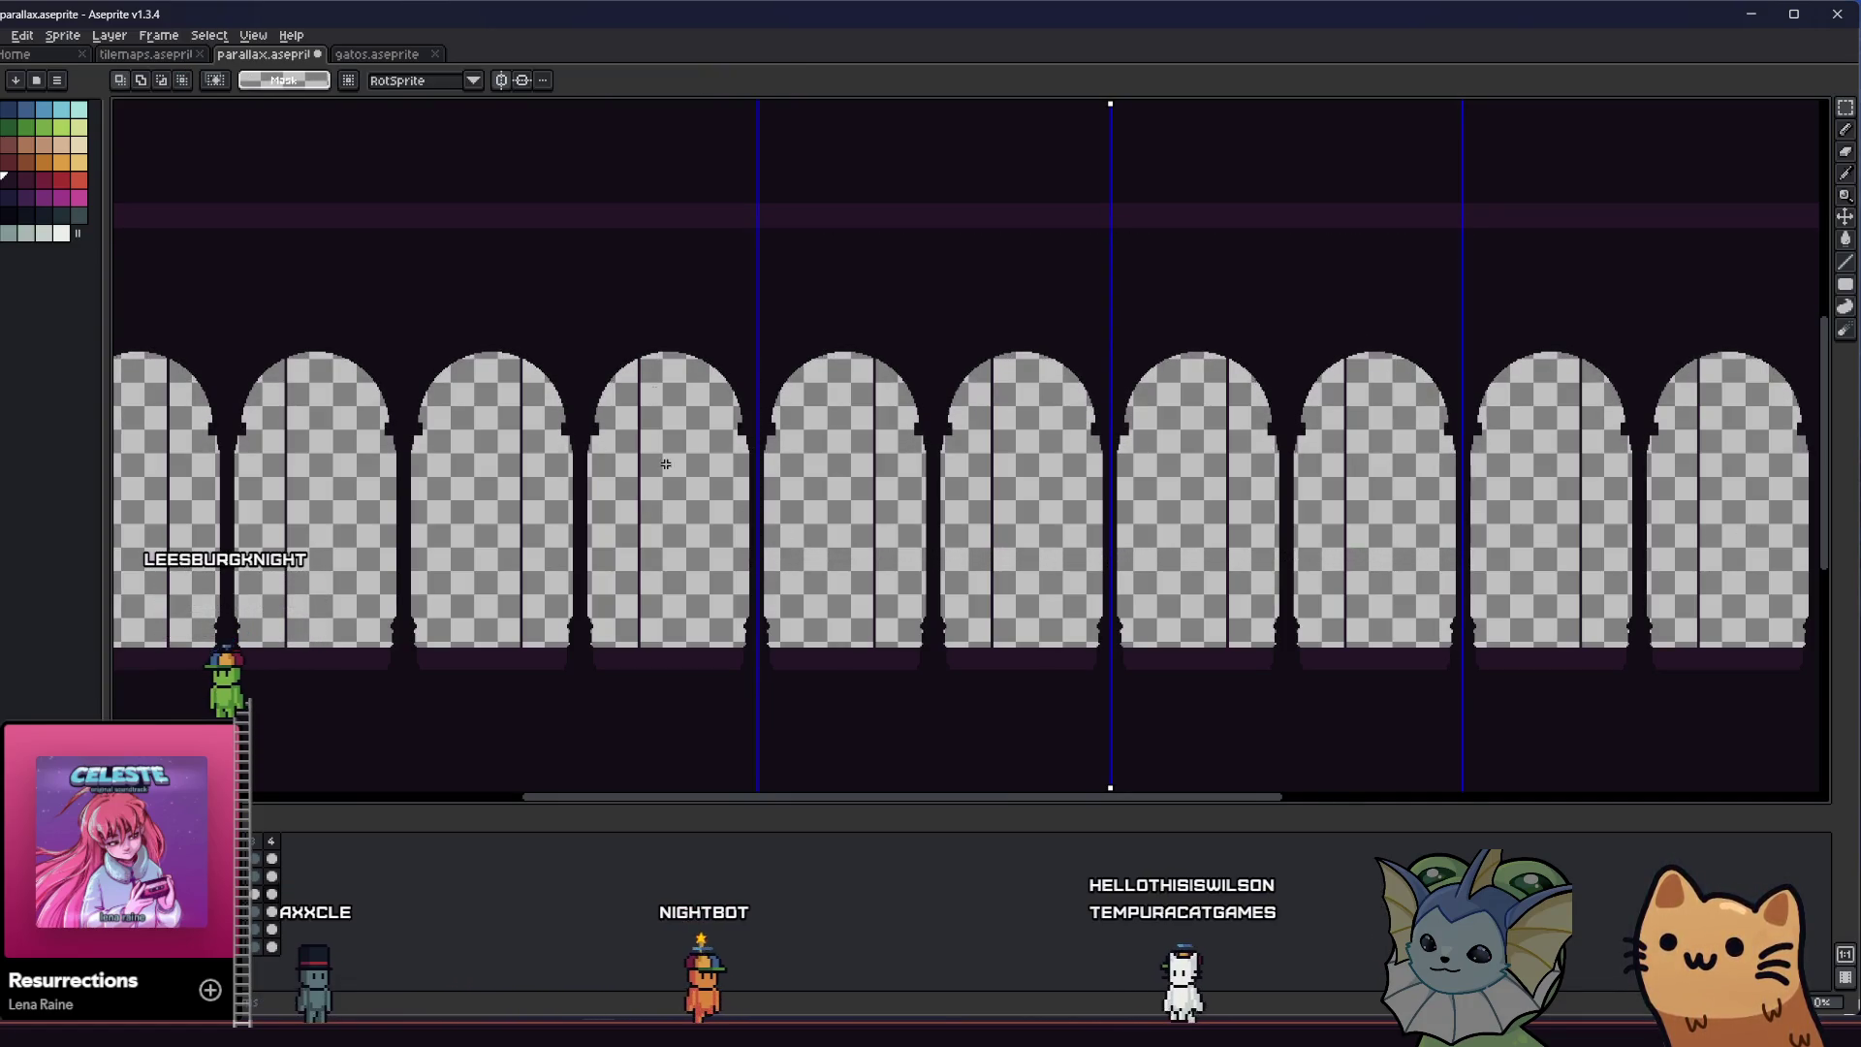
# Shift the thin strip across the top band up one pixel and commit it
pyautogui.moveTo(715, 171); pyautogui.dragTo(1498, 261)
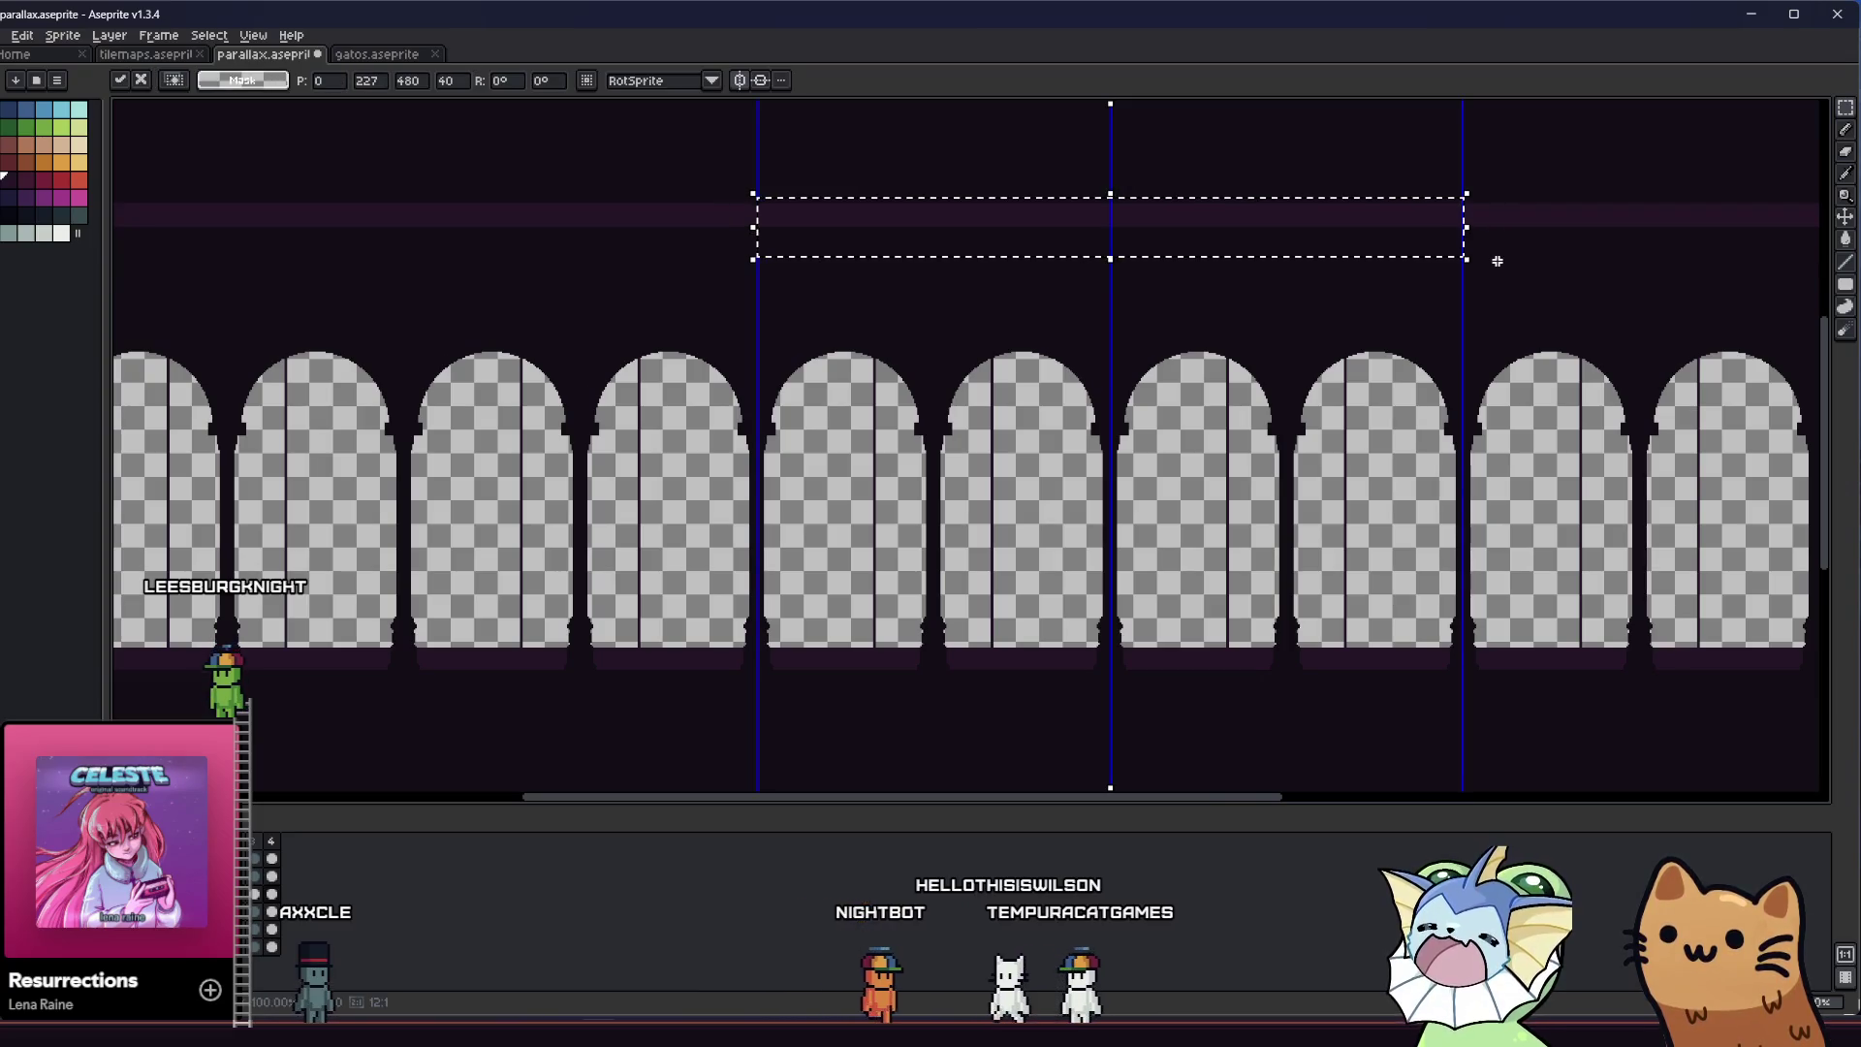
pyautogui.press('Up')
pyautogui.press('Up')
pyautogui.press('Up')
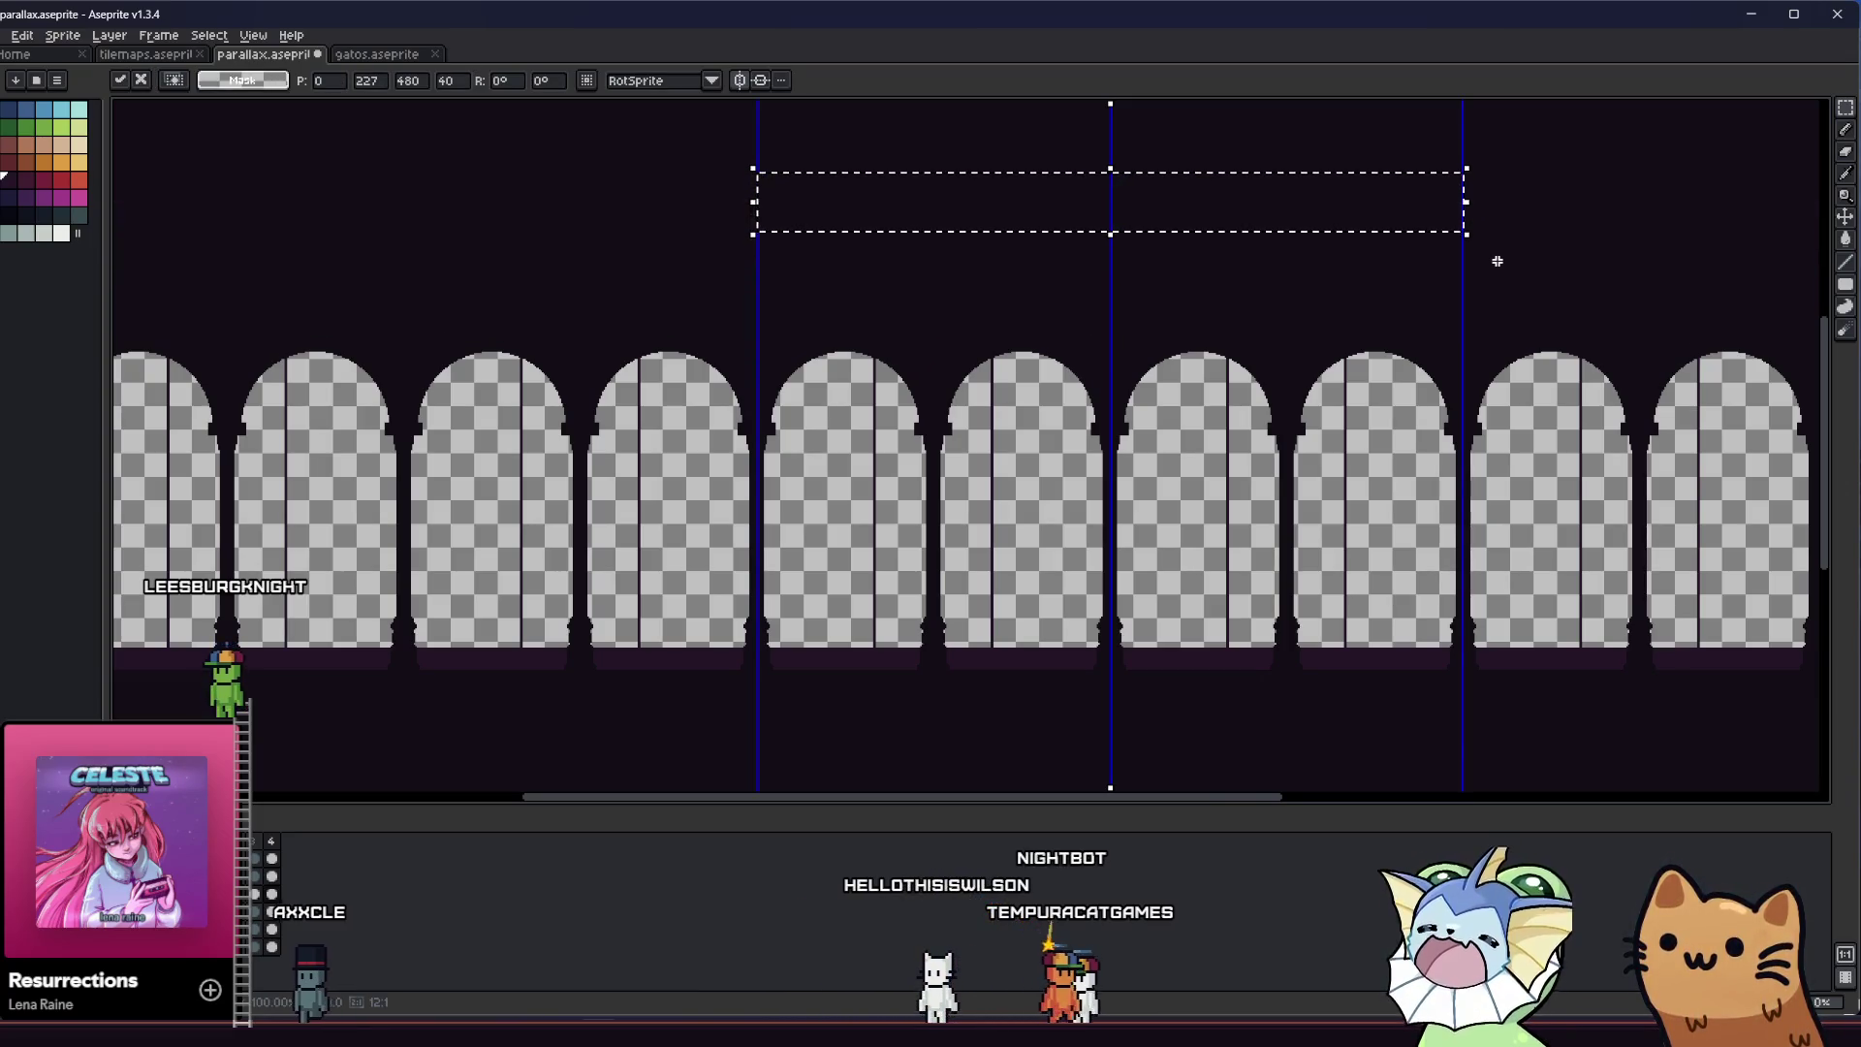
pyautogui.rightClick(867, 463)
pyautogui.press('Escape')
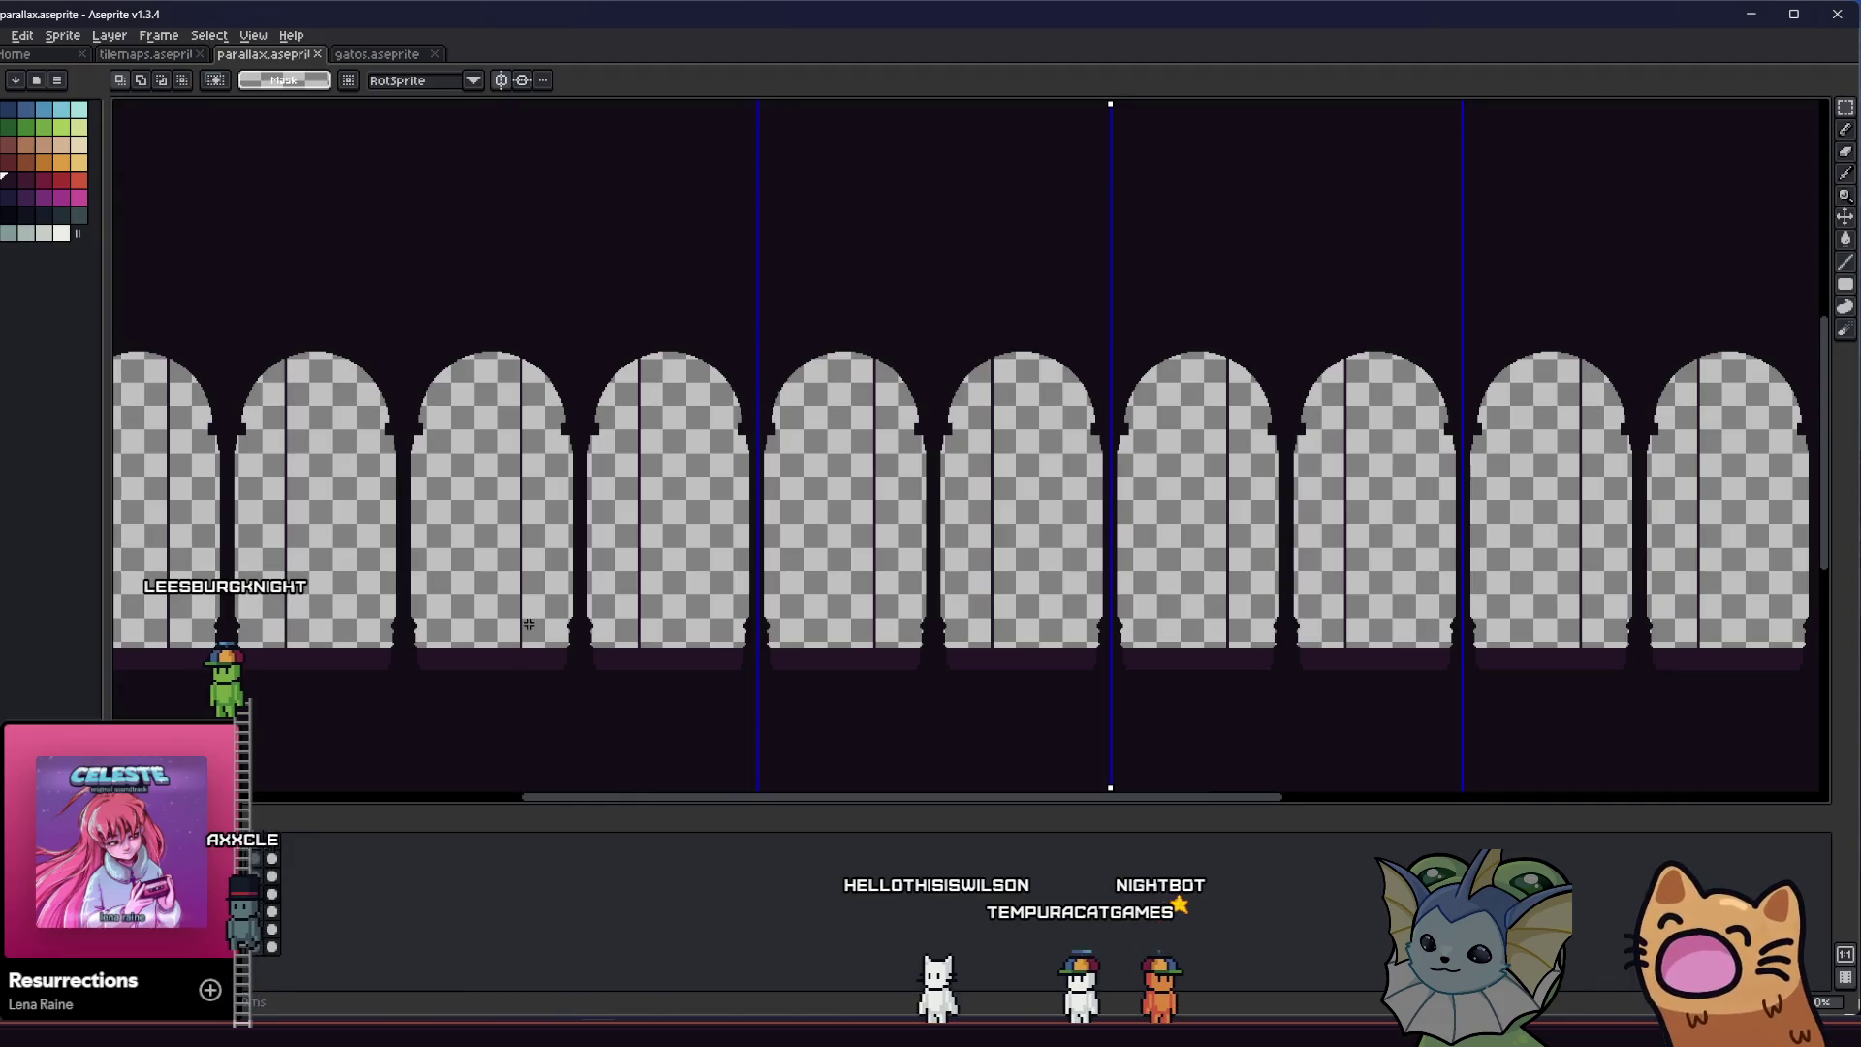
pyautogui.moveTo(529, 627); pyautogui.dragTo(522, 621)
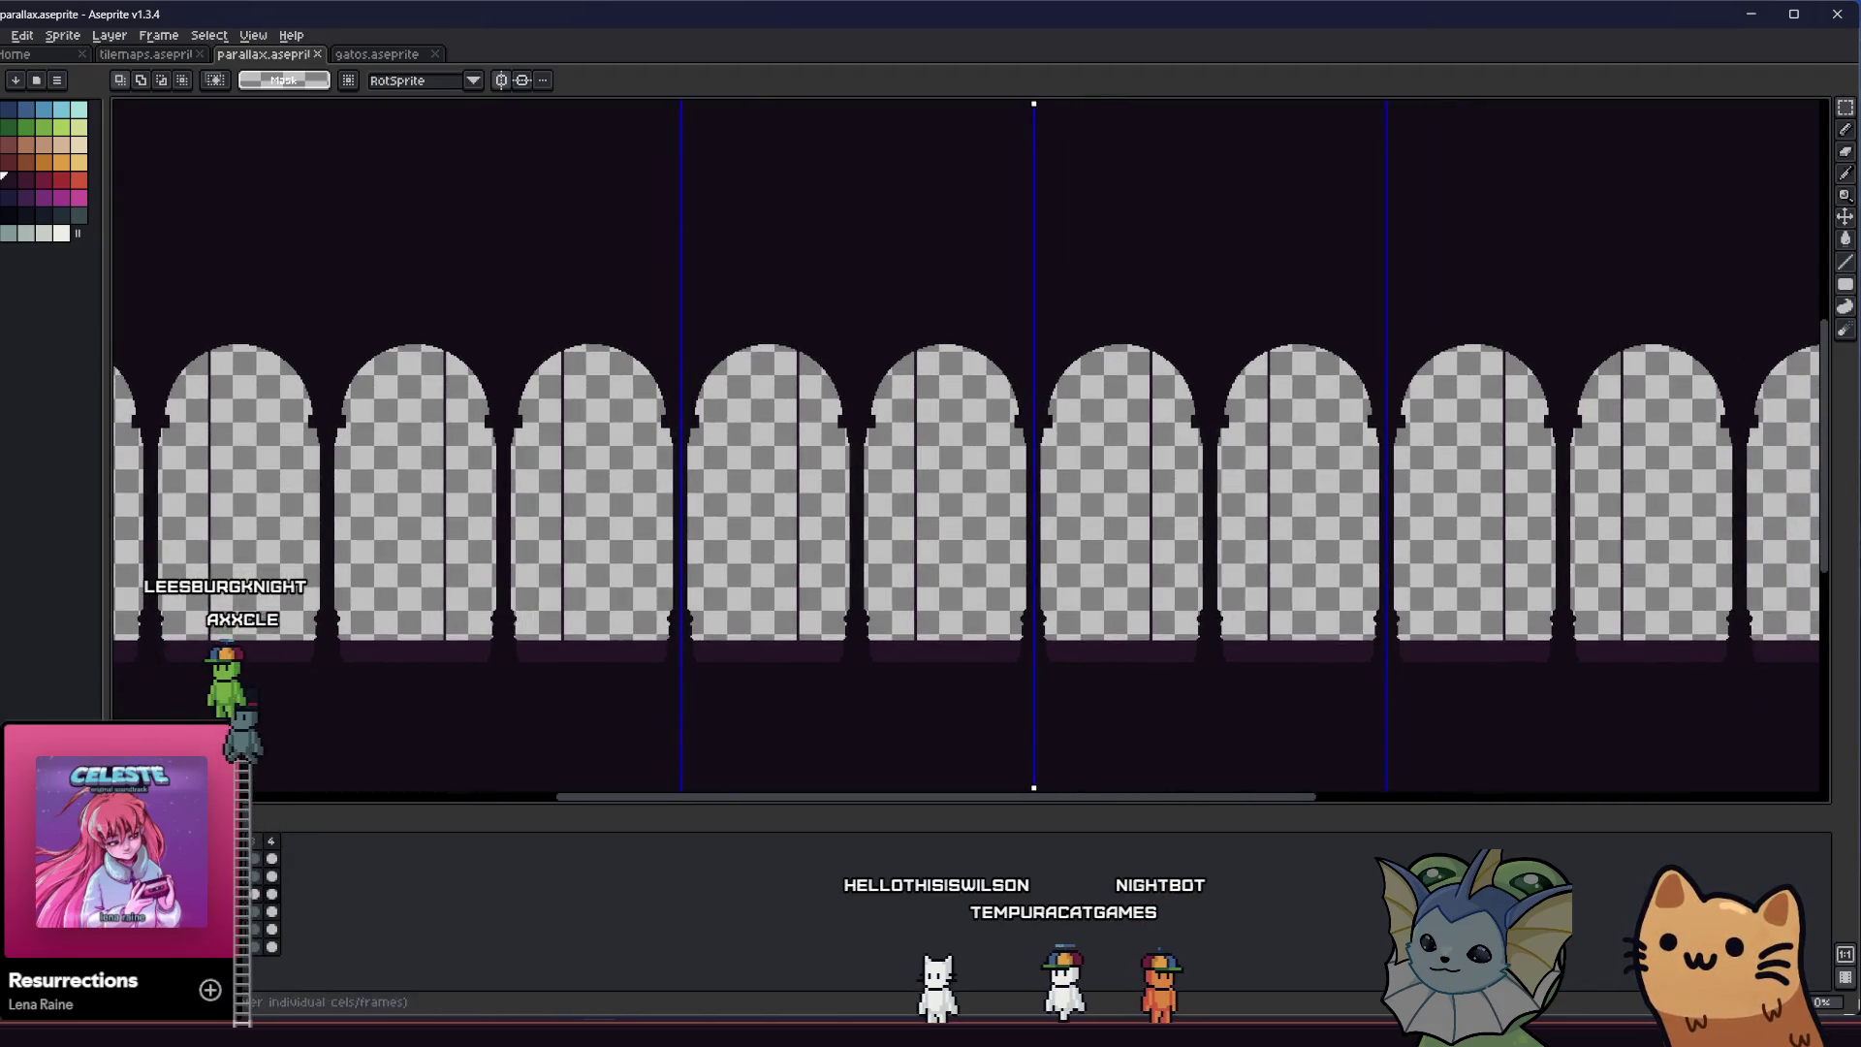
# Hide the arches, return to the Pencil and pan along the checkered band's dividers
pyautogui.hotkey('ctrl', 'z')
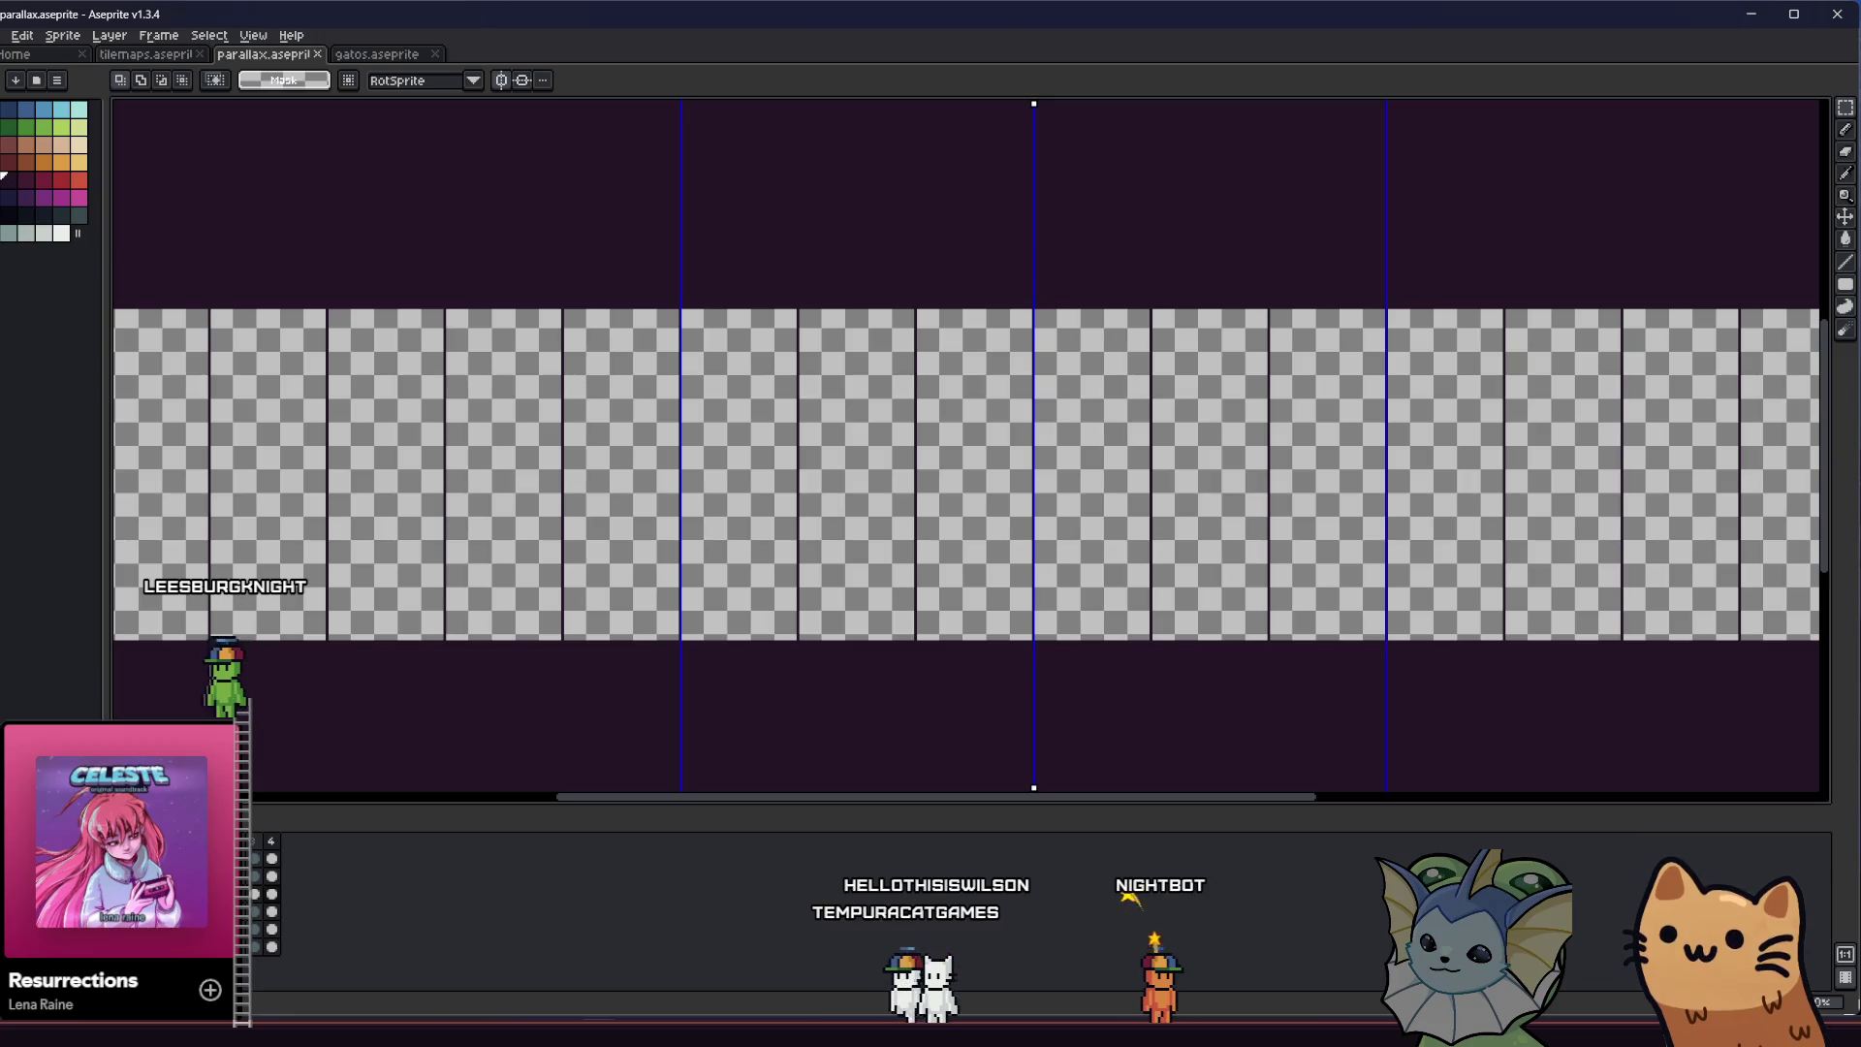
pyautogui.press('b')
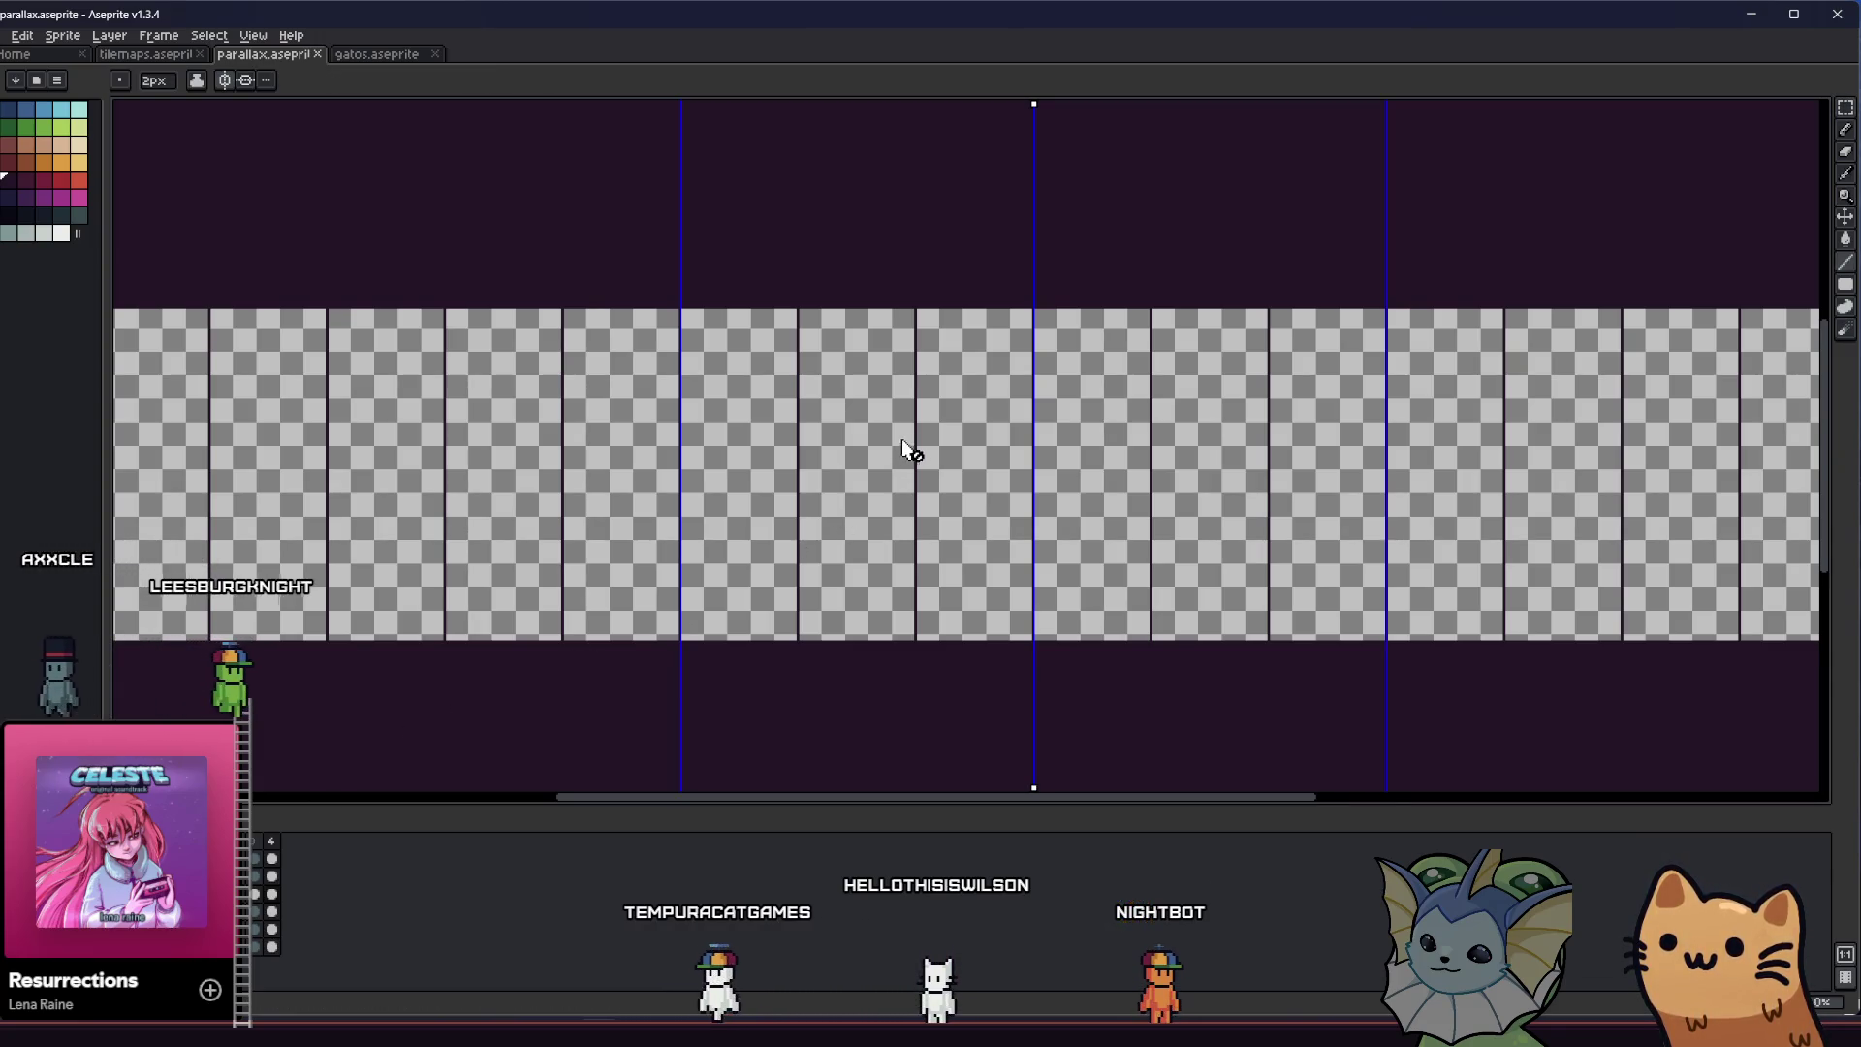
pyautogui.scroll(2, 917, 456)
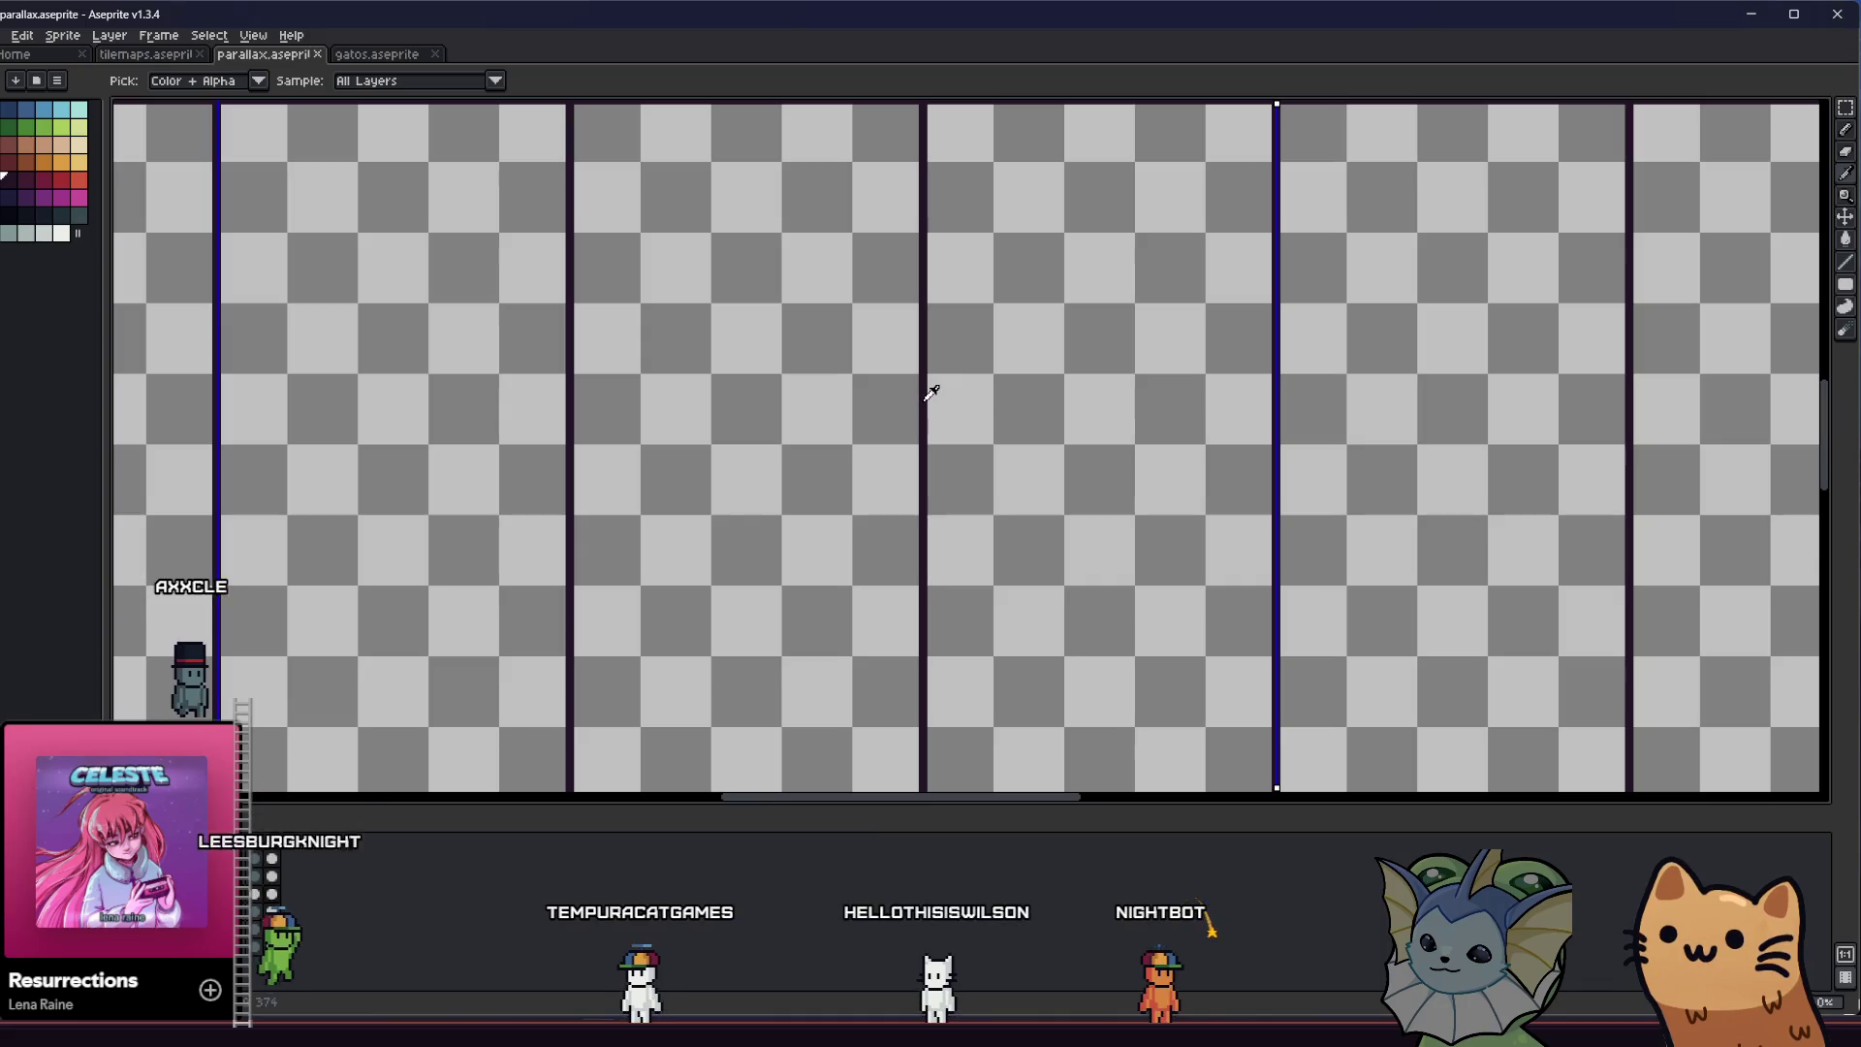
pyautogui.moveTo(881, 354); pyautogui.dragTo(935, 467)
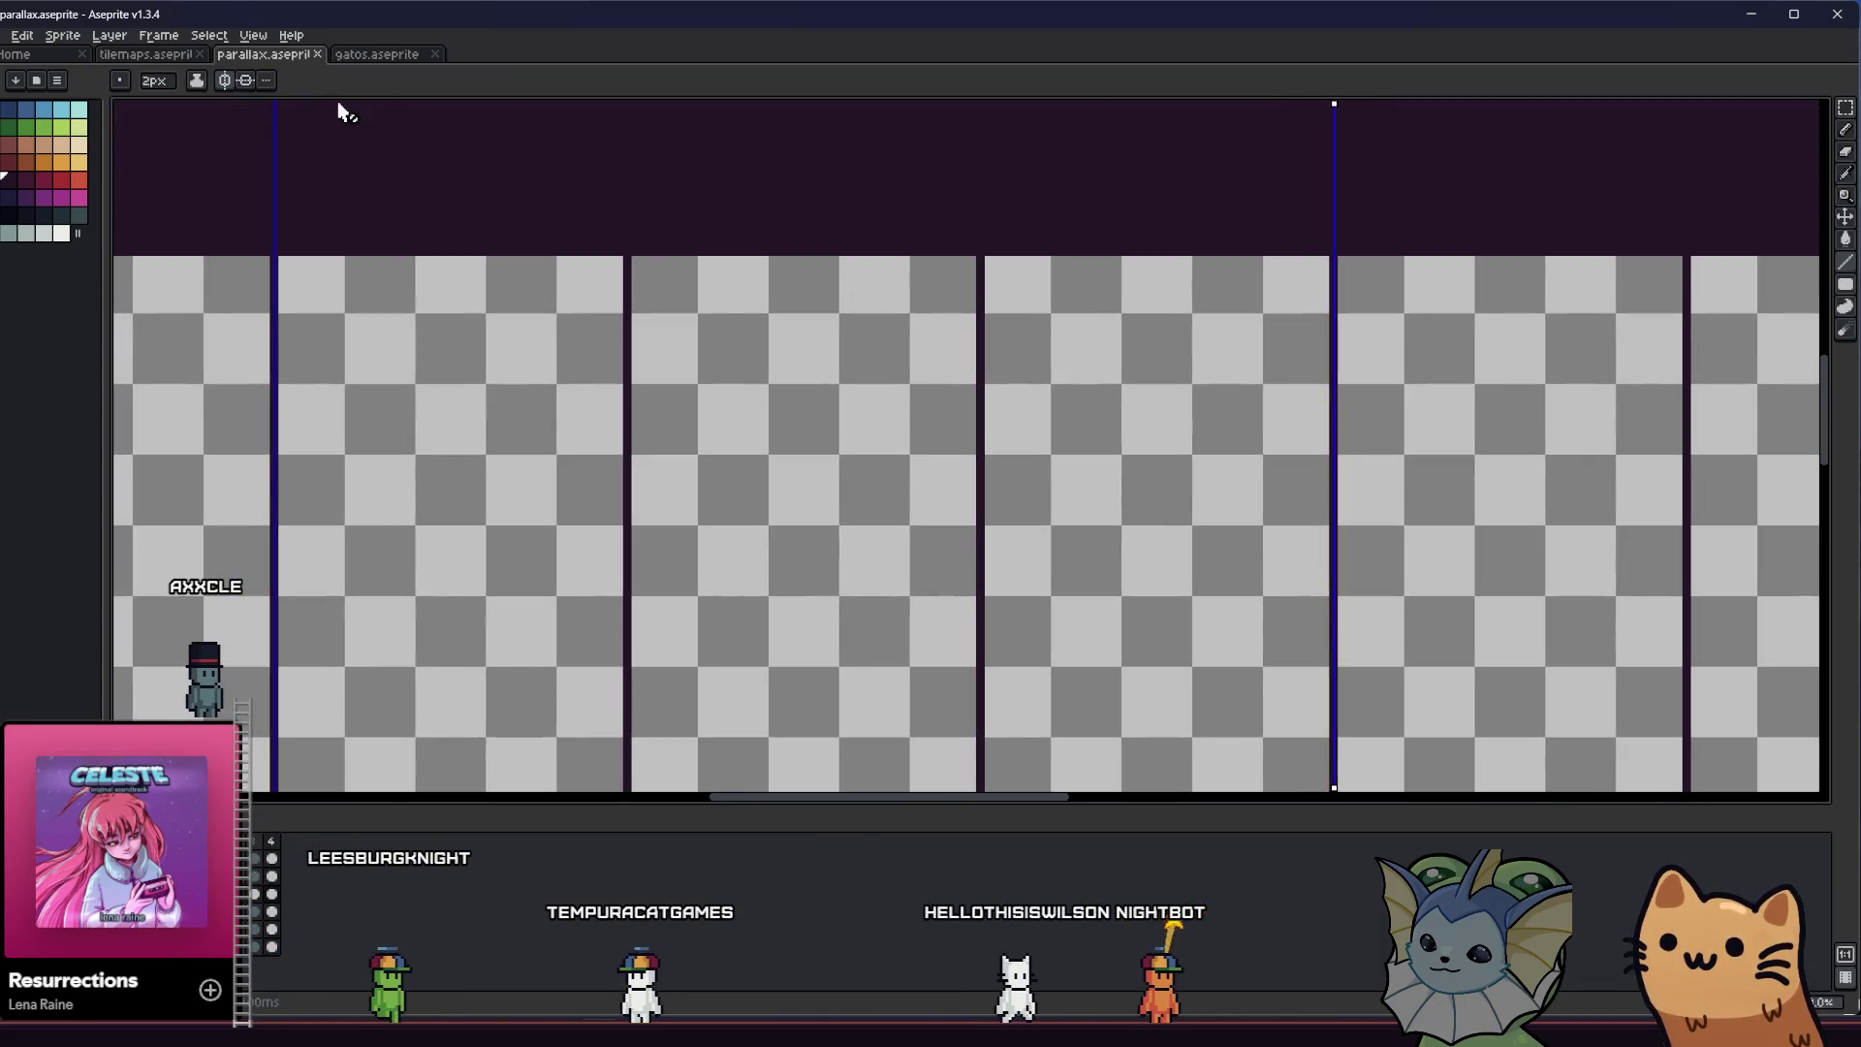
pyautogui.scroll(-1, 679, 357)
pyautogui.scroll(-1, 679, 358)
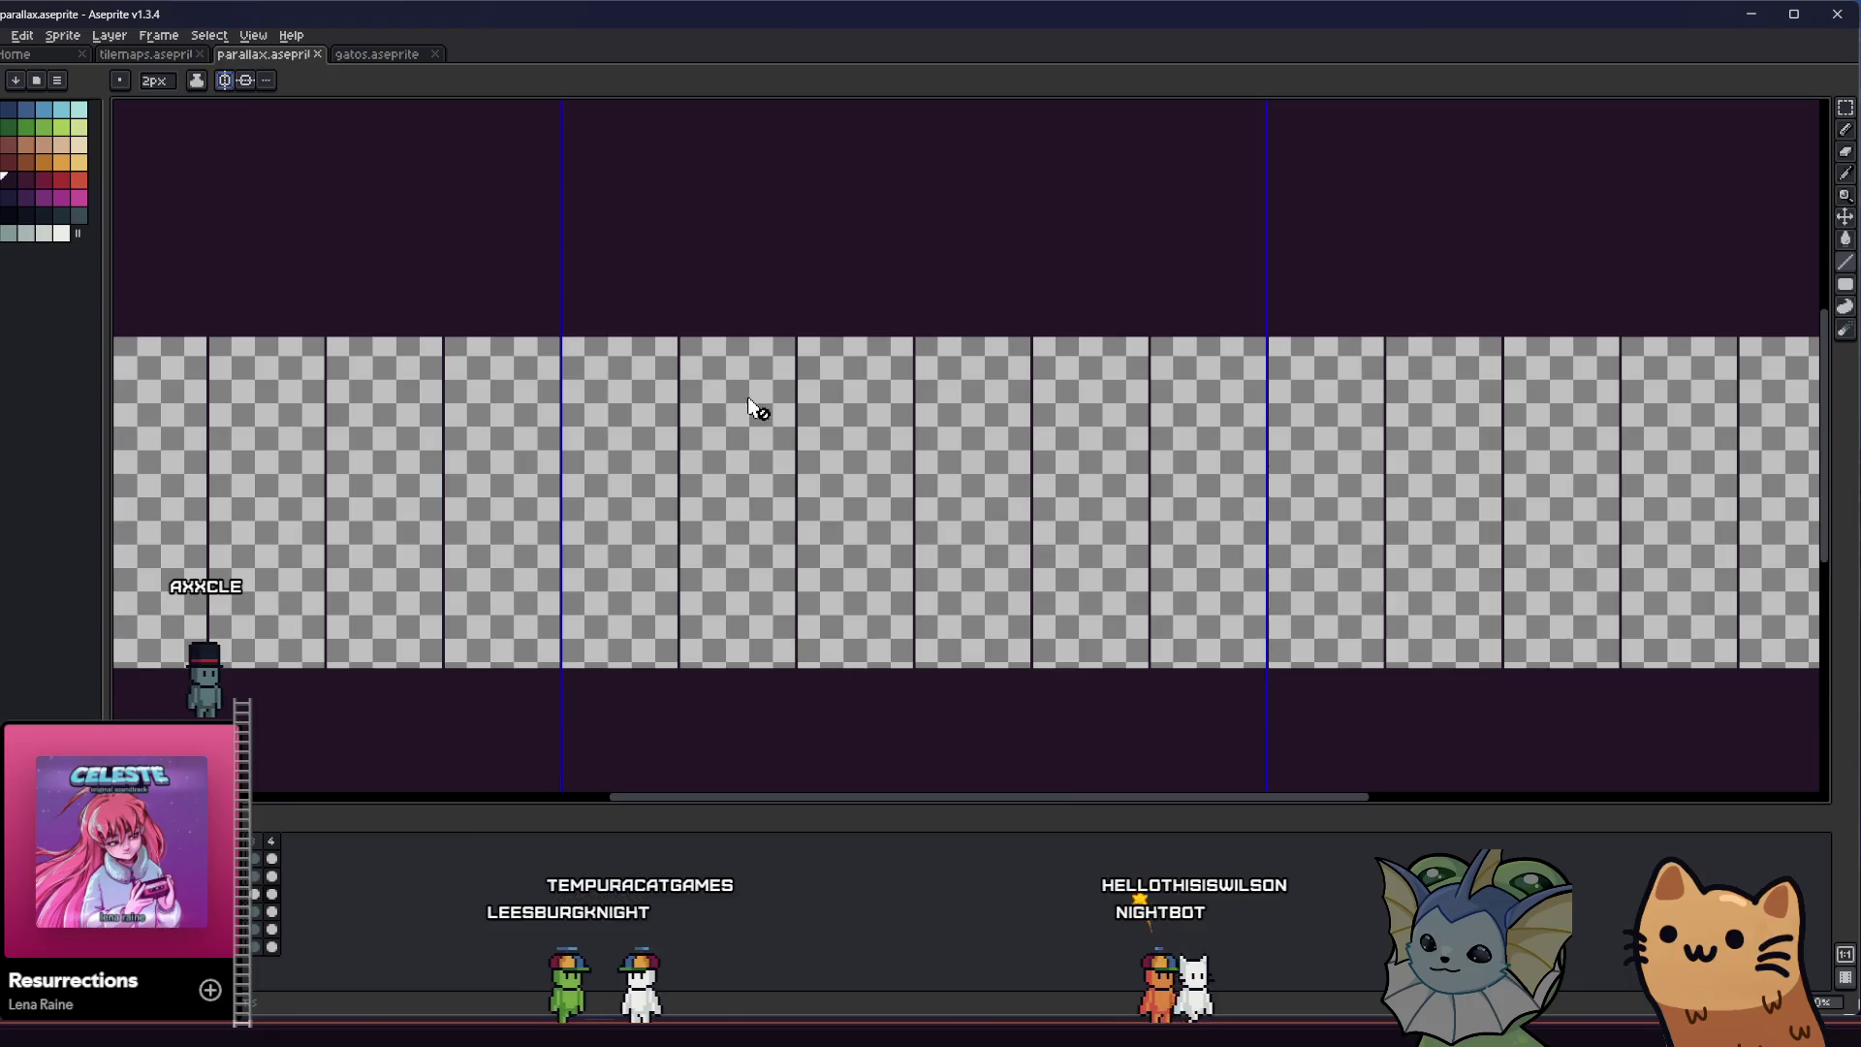
pyautogui.moveTo(751, 408); pyautogui.dragTo(841, 352)
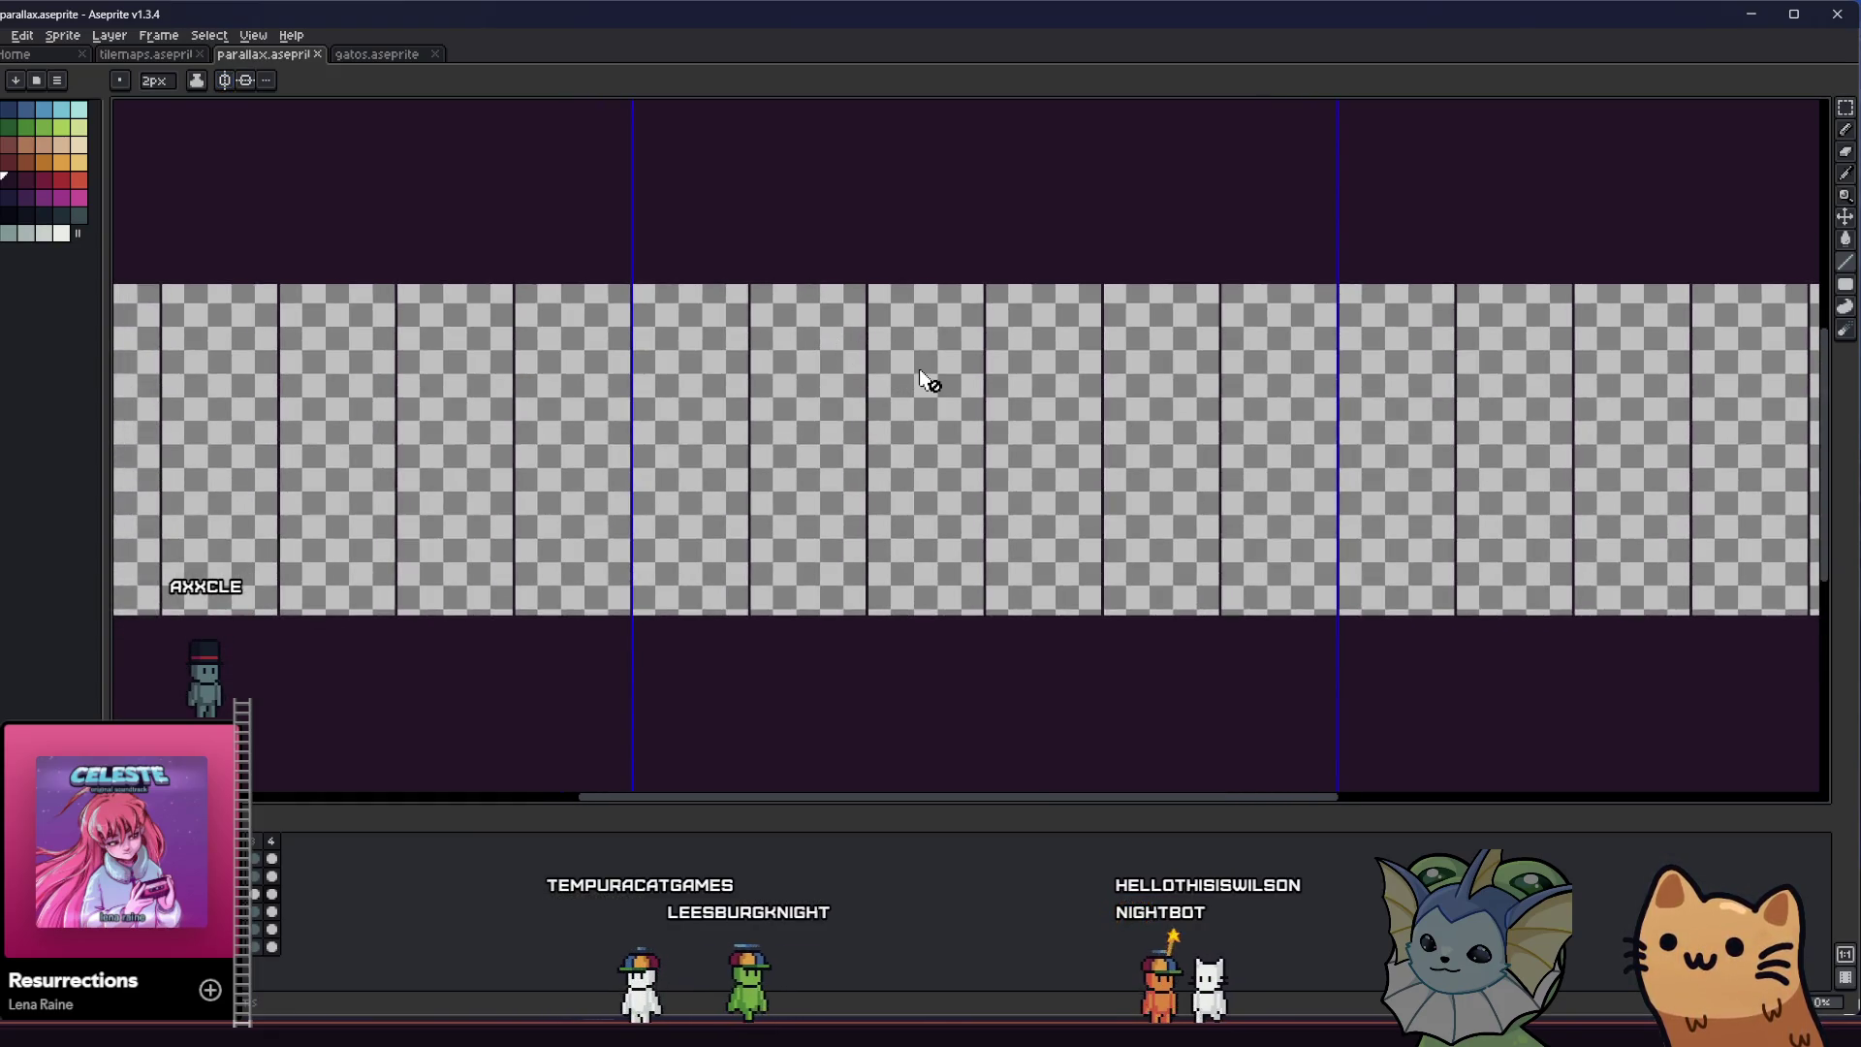
pyautogui.moveTo(860, 304); pyautogui.dragTo(870, 297)
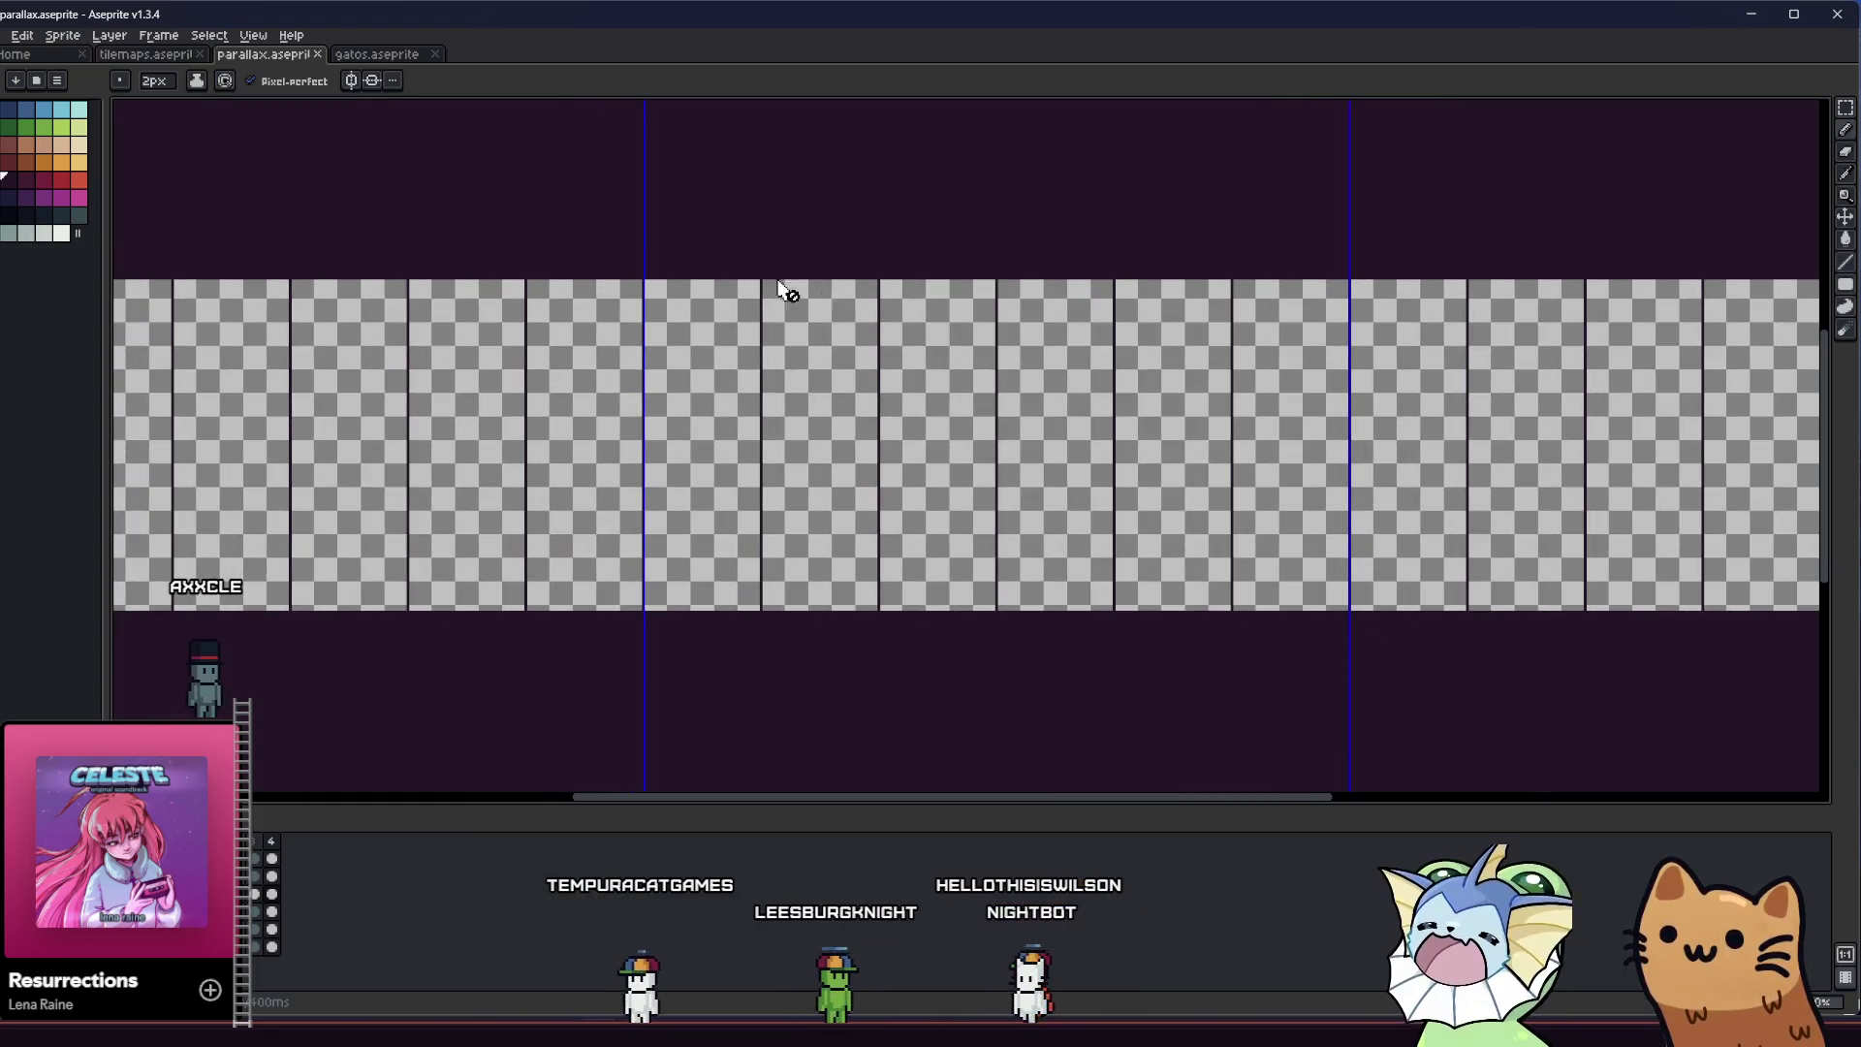
pyautogui.moveTo(622, 359); pyautogui.dragTo(728, 366)
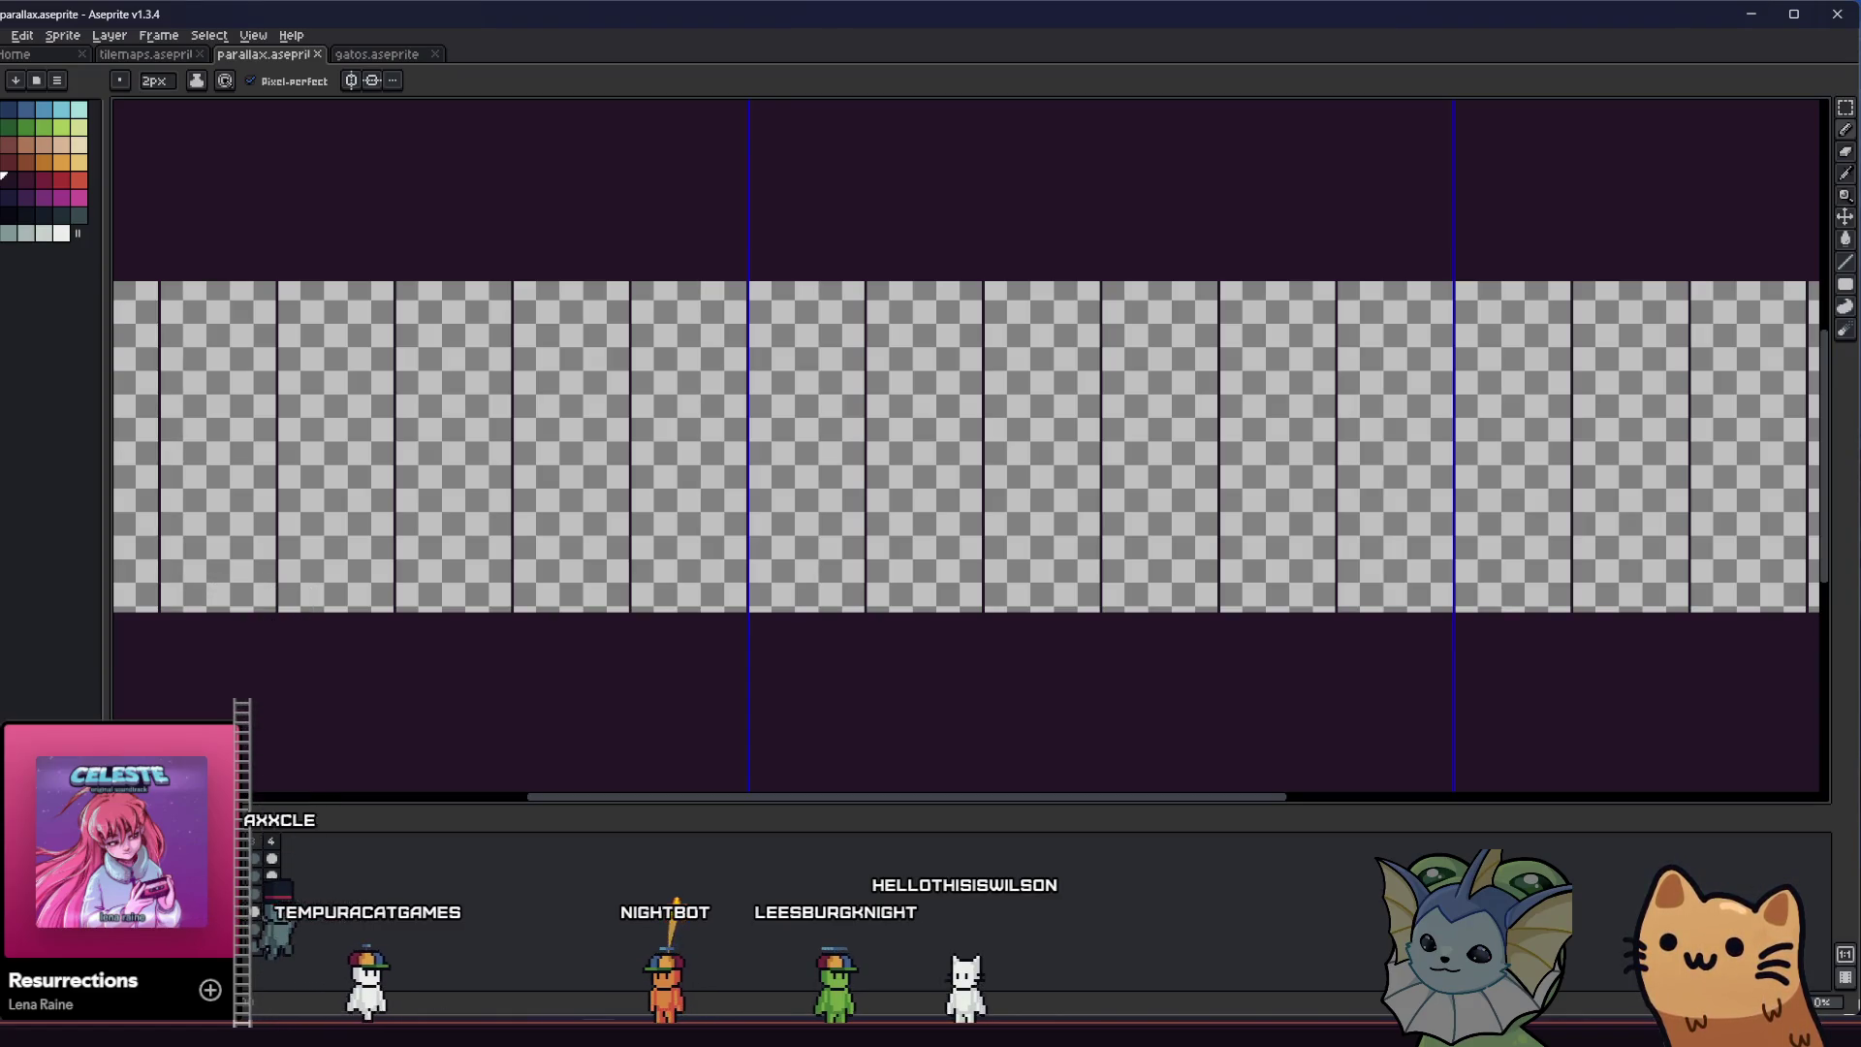
pyautogui.scroll(2, 1004, 230)
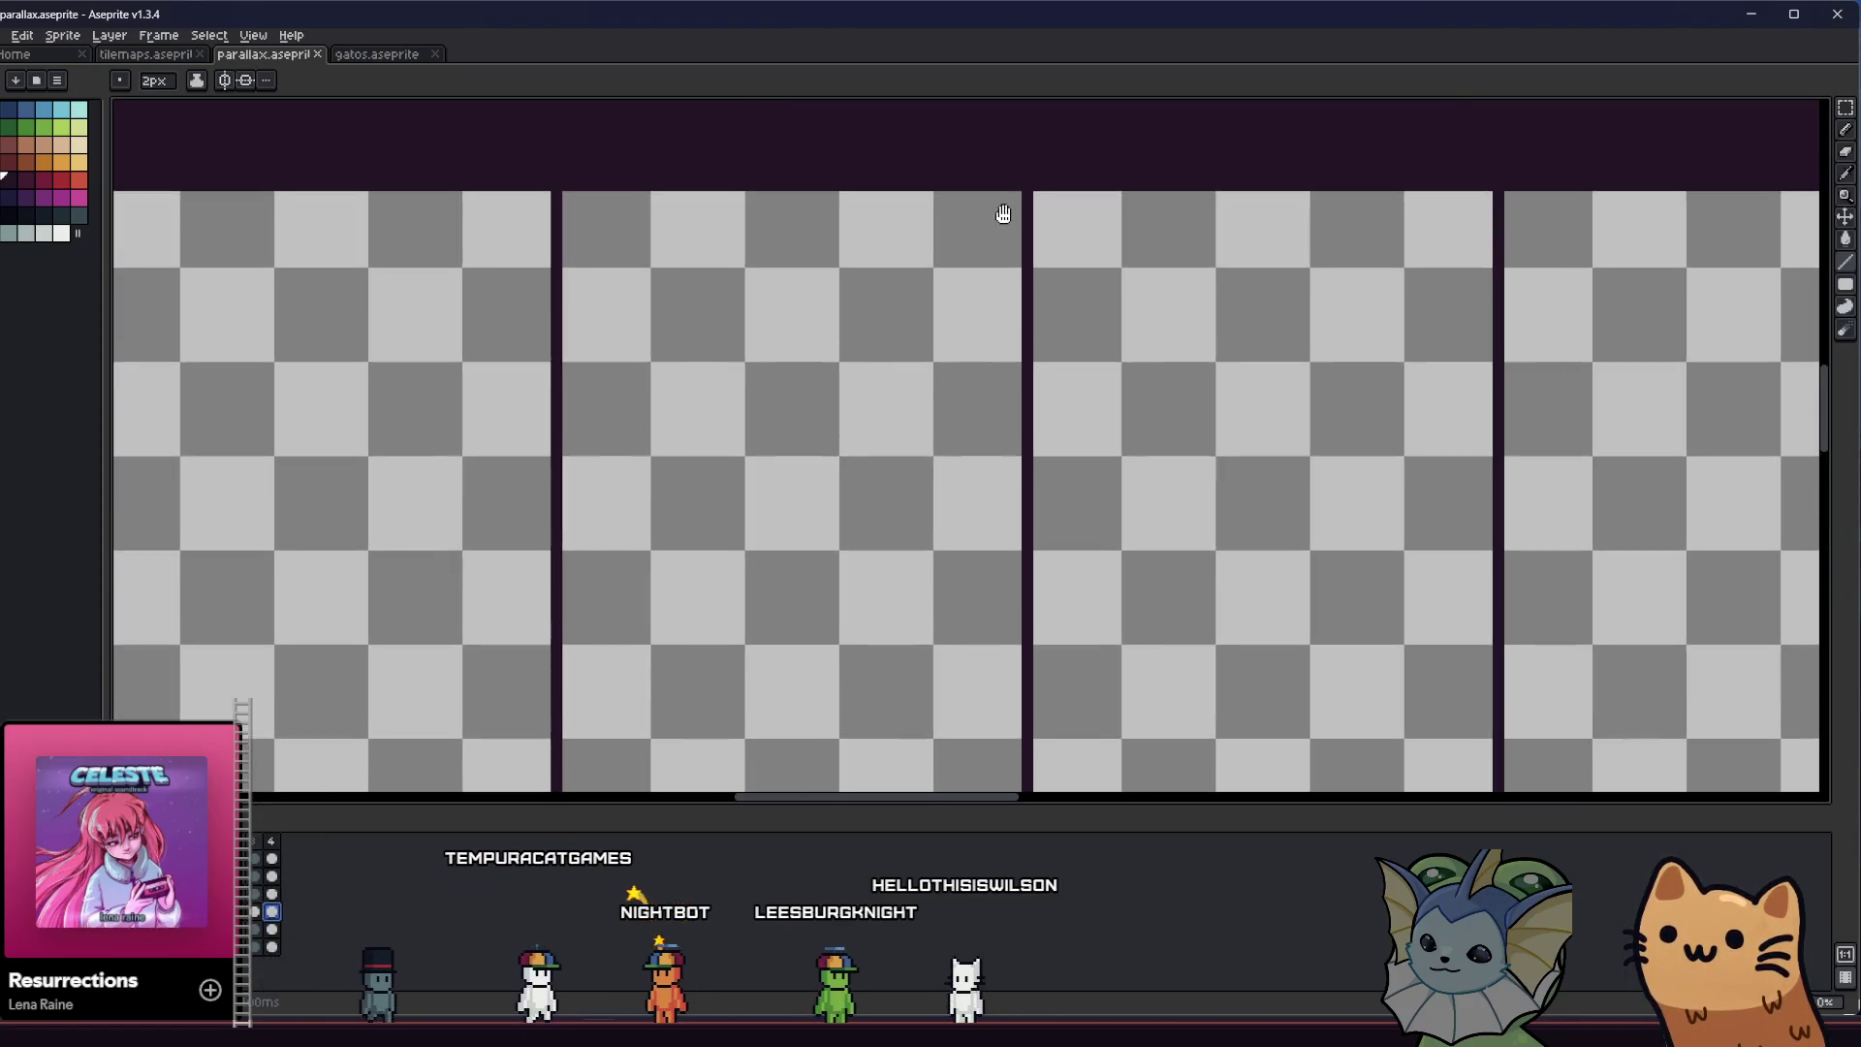
pyautogui.scroll(-4, 883, 360)
pyautogui.scroll(2, 883, 360)
pyautogui.scroll(1, 1027, 267)
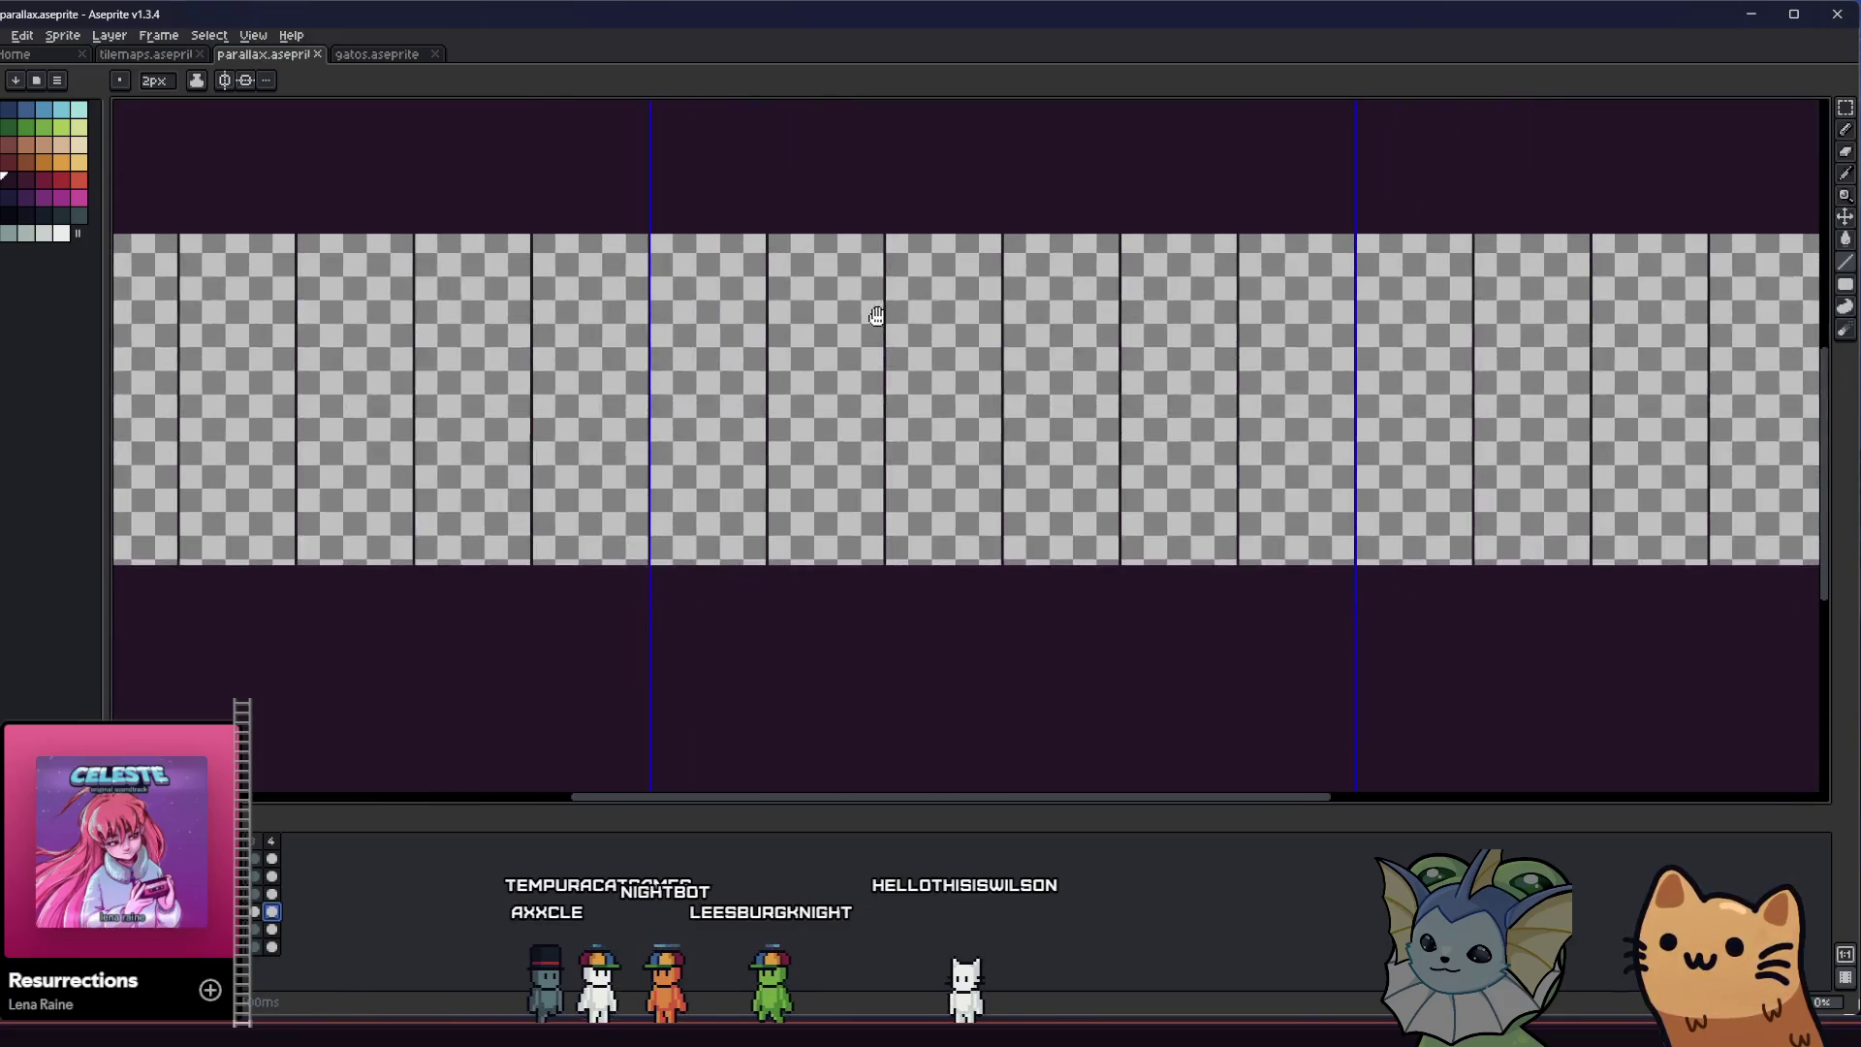
pyautogui.scroll(2, 1002, 233)
pyautogui.scroll(-1, 968, 229)
pyautogui.scroll(1, 1150, 245)
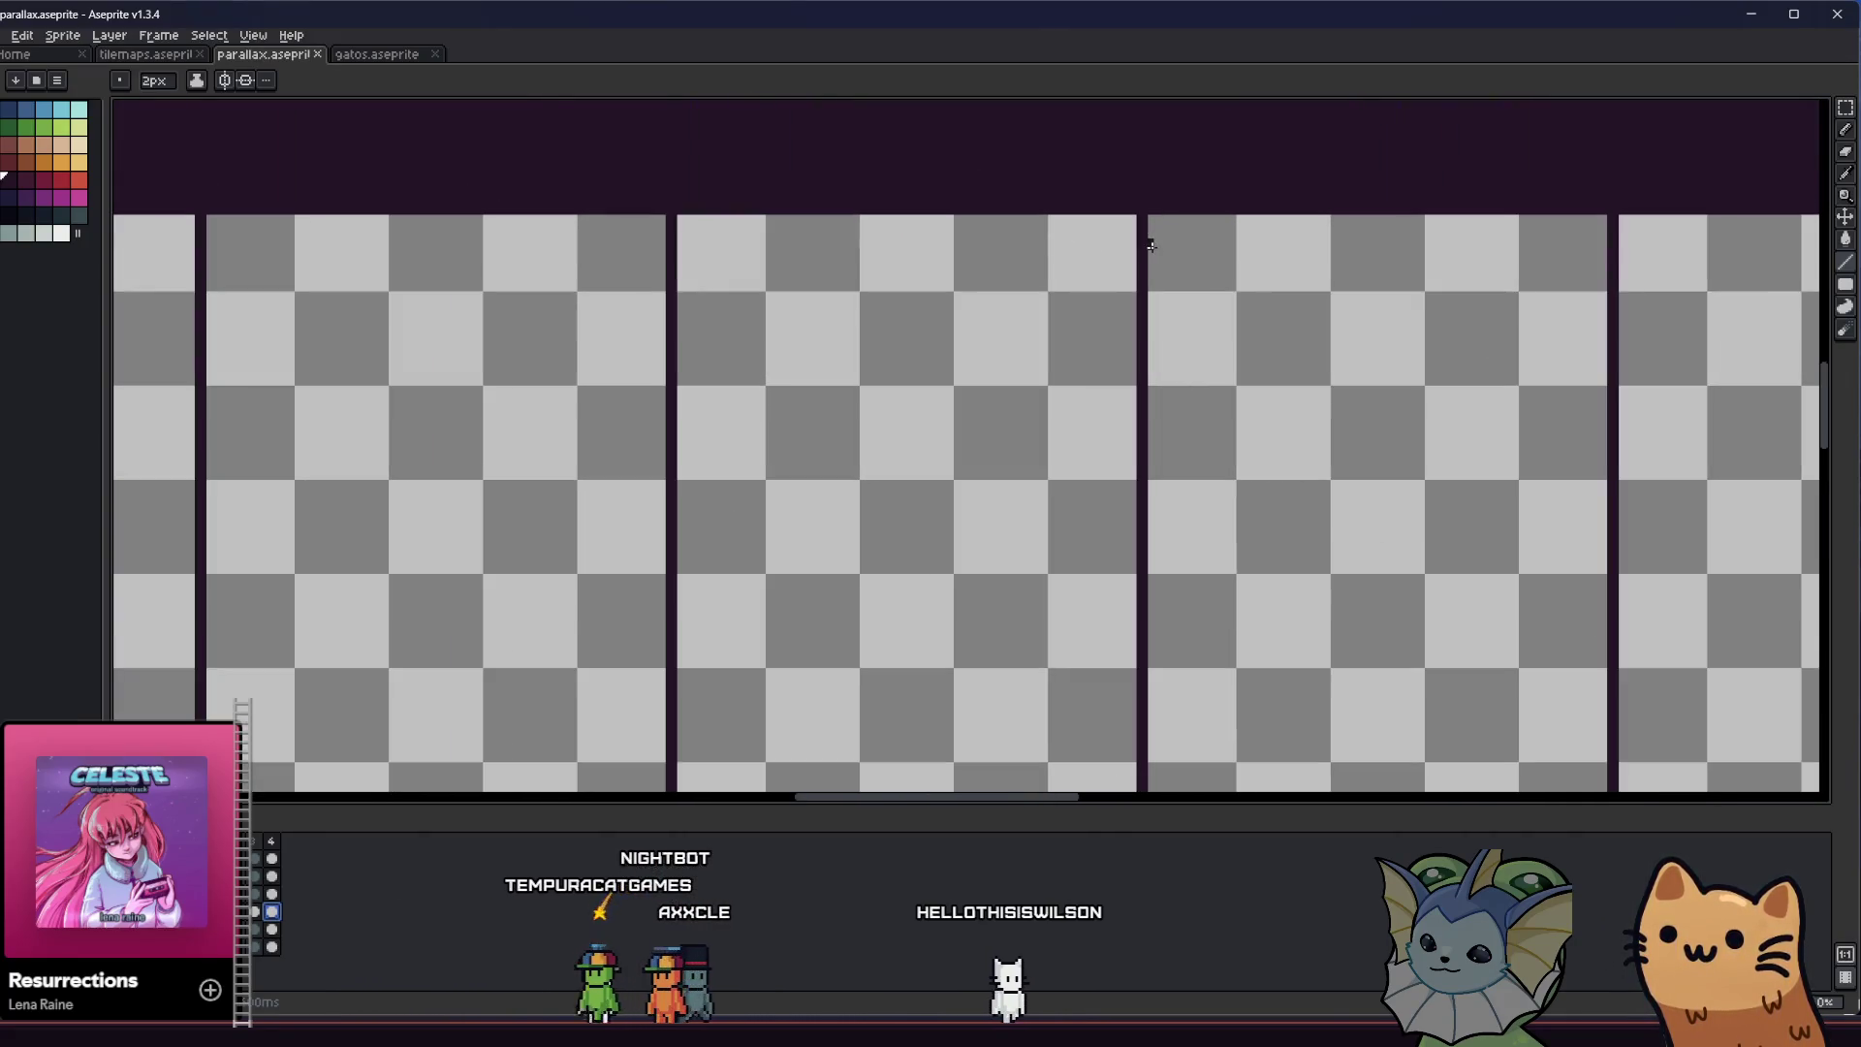
# Enlarge the brush to 9px, then marquee the dark top band above the pillars
pyautogui.press('+')
pyautogui.press('+')
pyautogui.press('+')
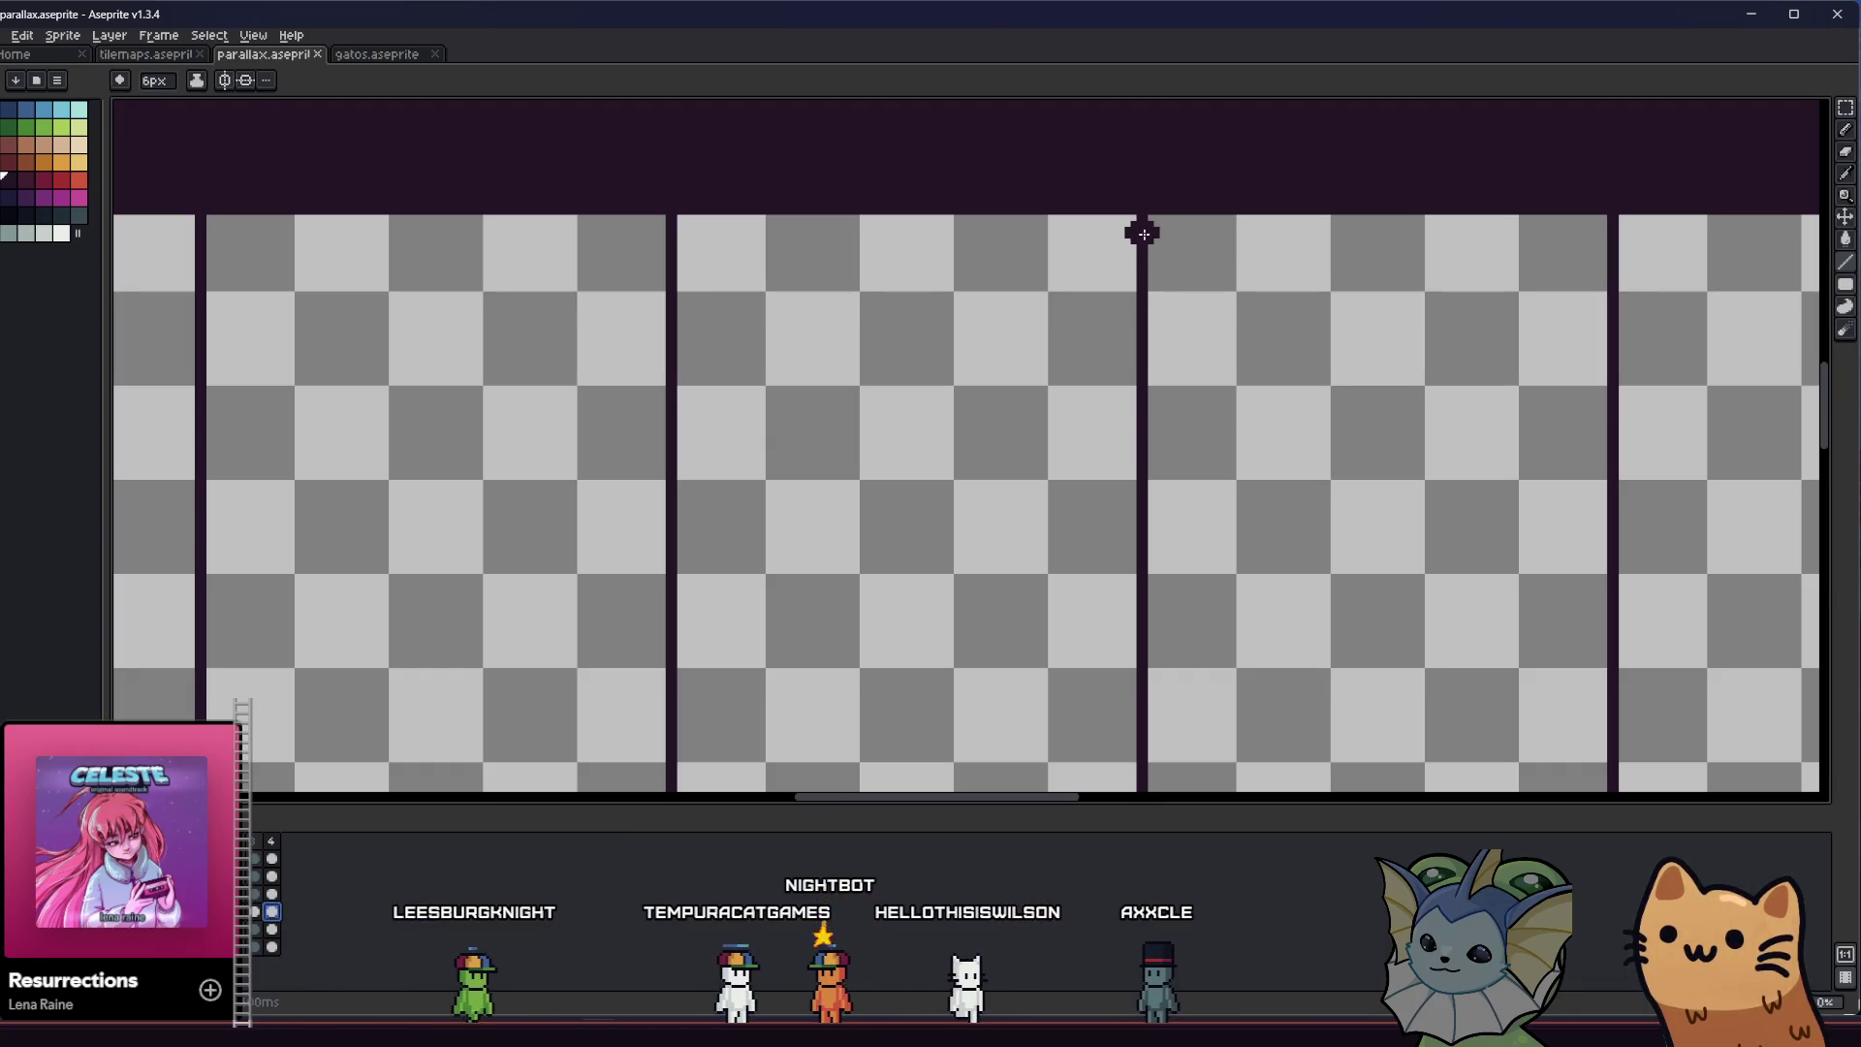
pyautogui.press('+')
pyautogui.press('+')
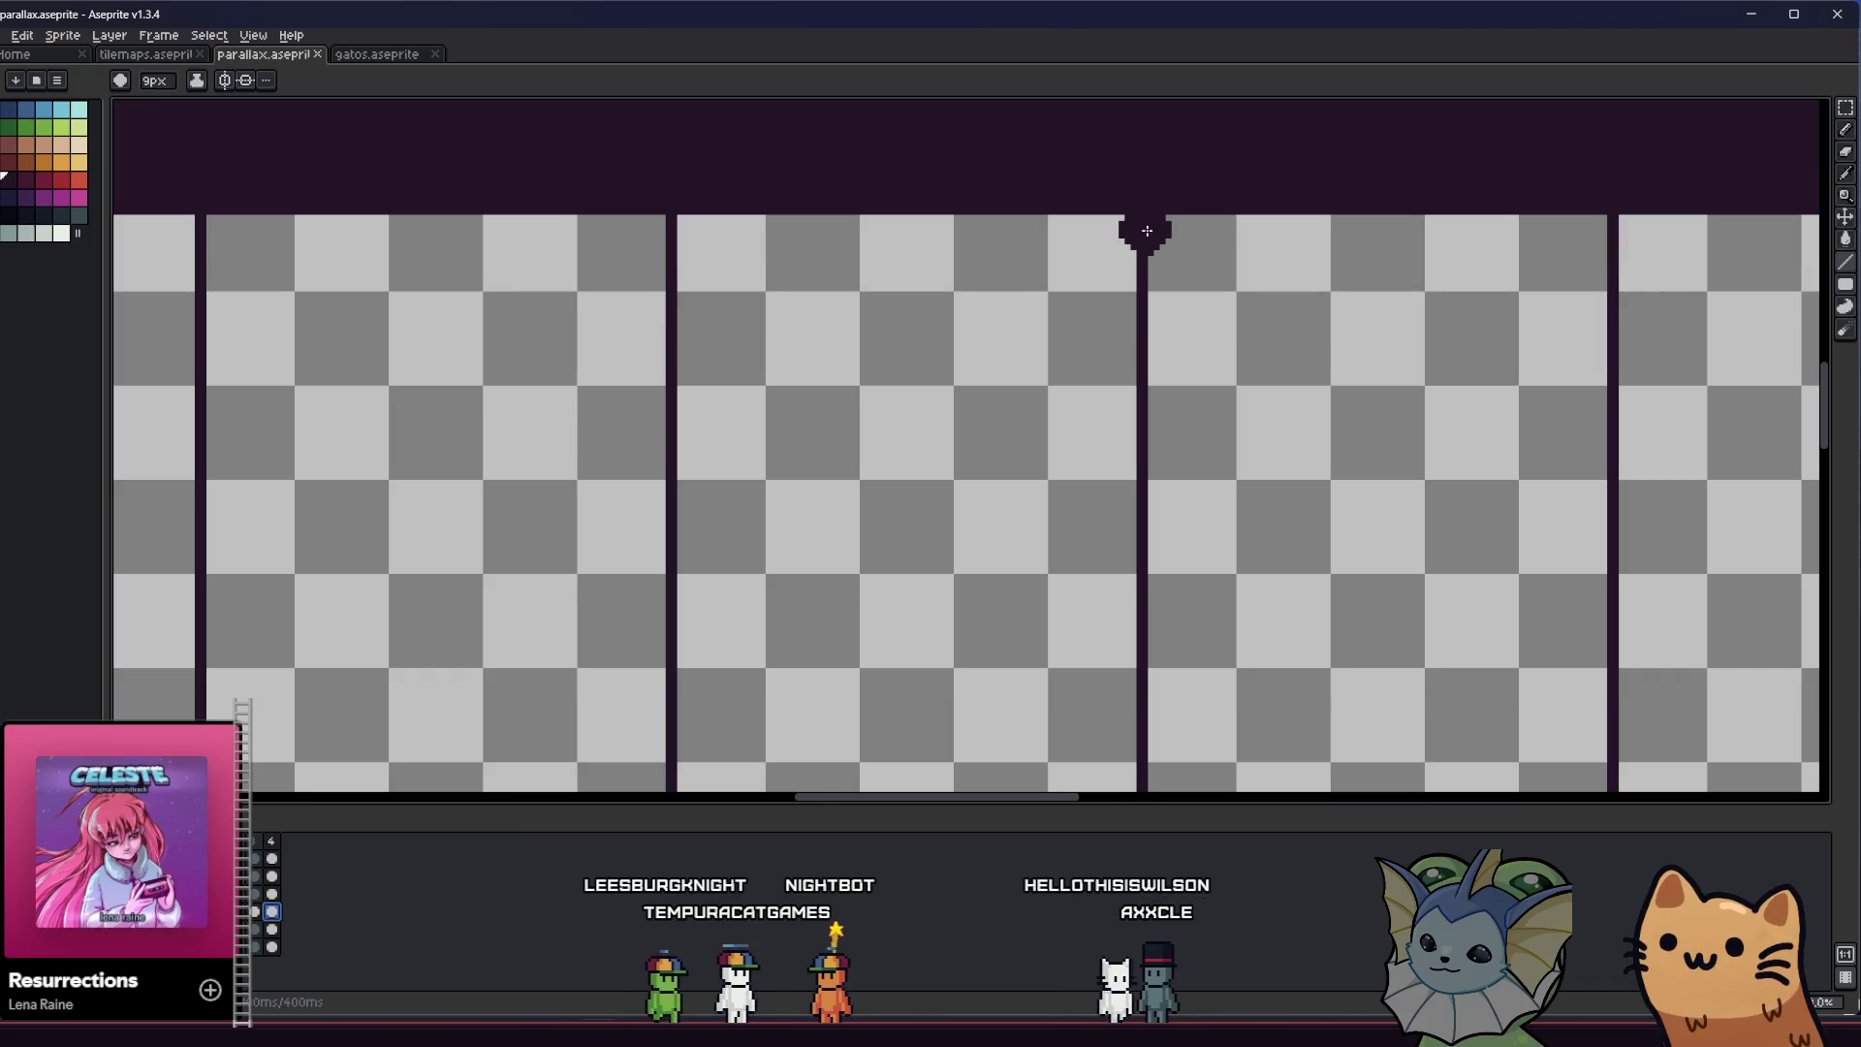
pyautogui.scroll(-2, 1148, 239)
pyautogui.scroll(3, 1122, 275)
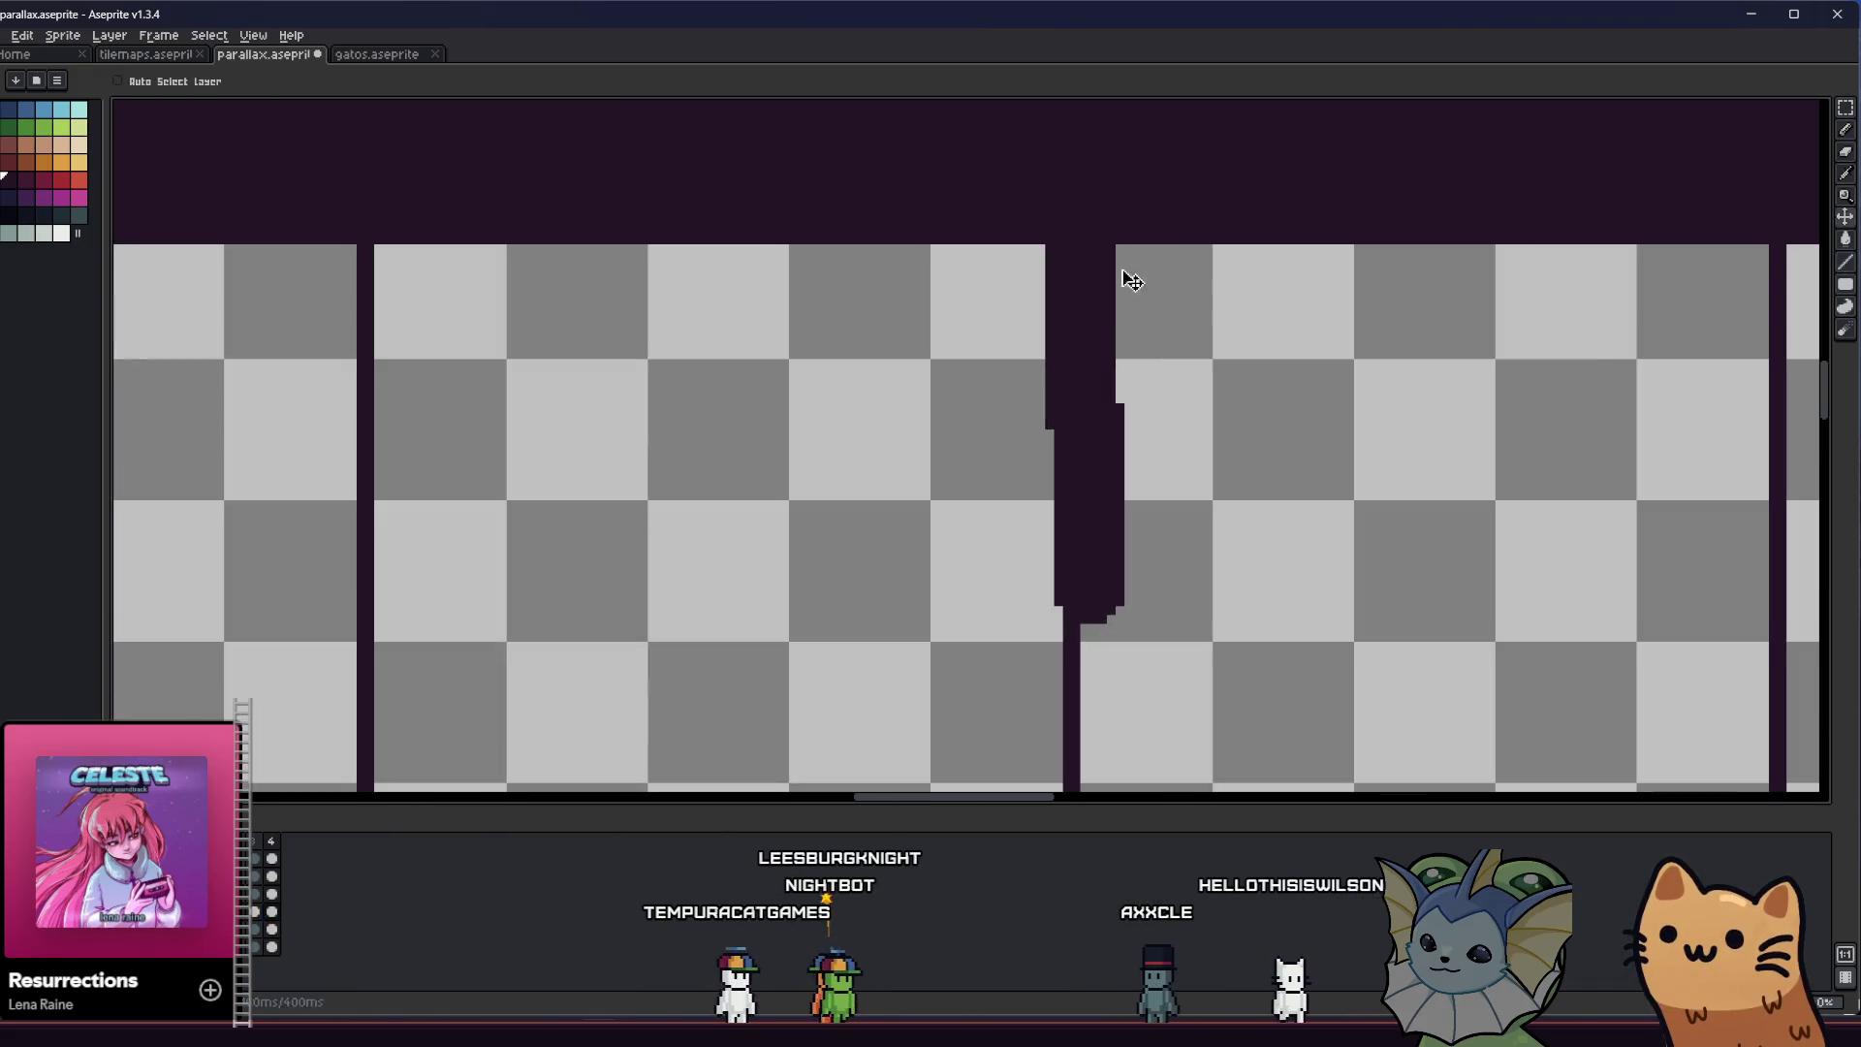
pyautogui.scroll(-5, 1085, 707)
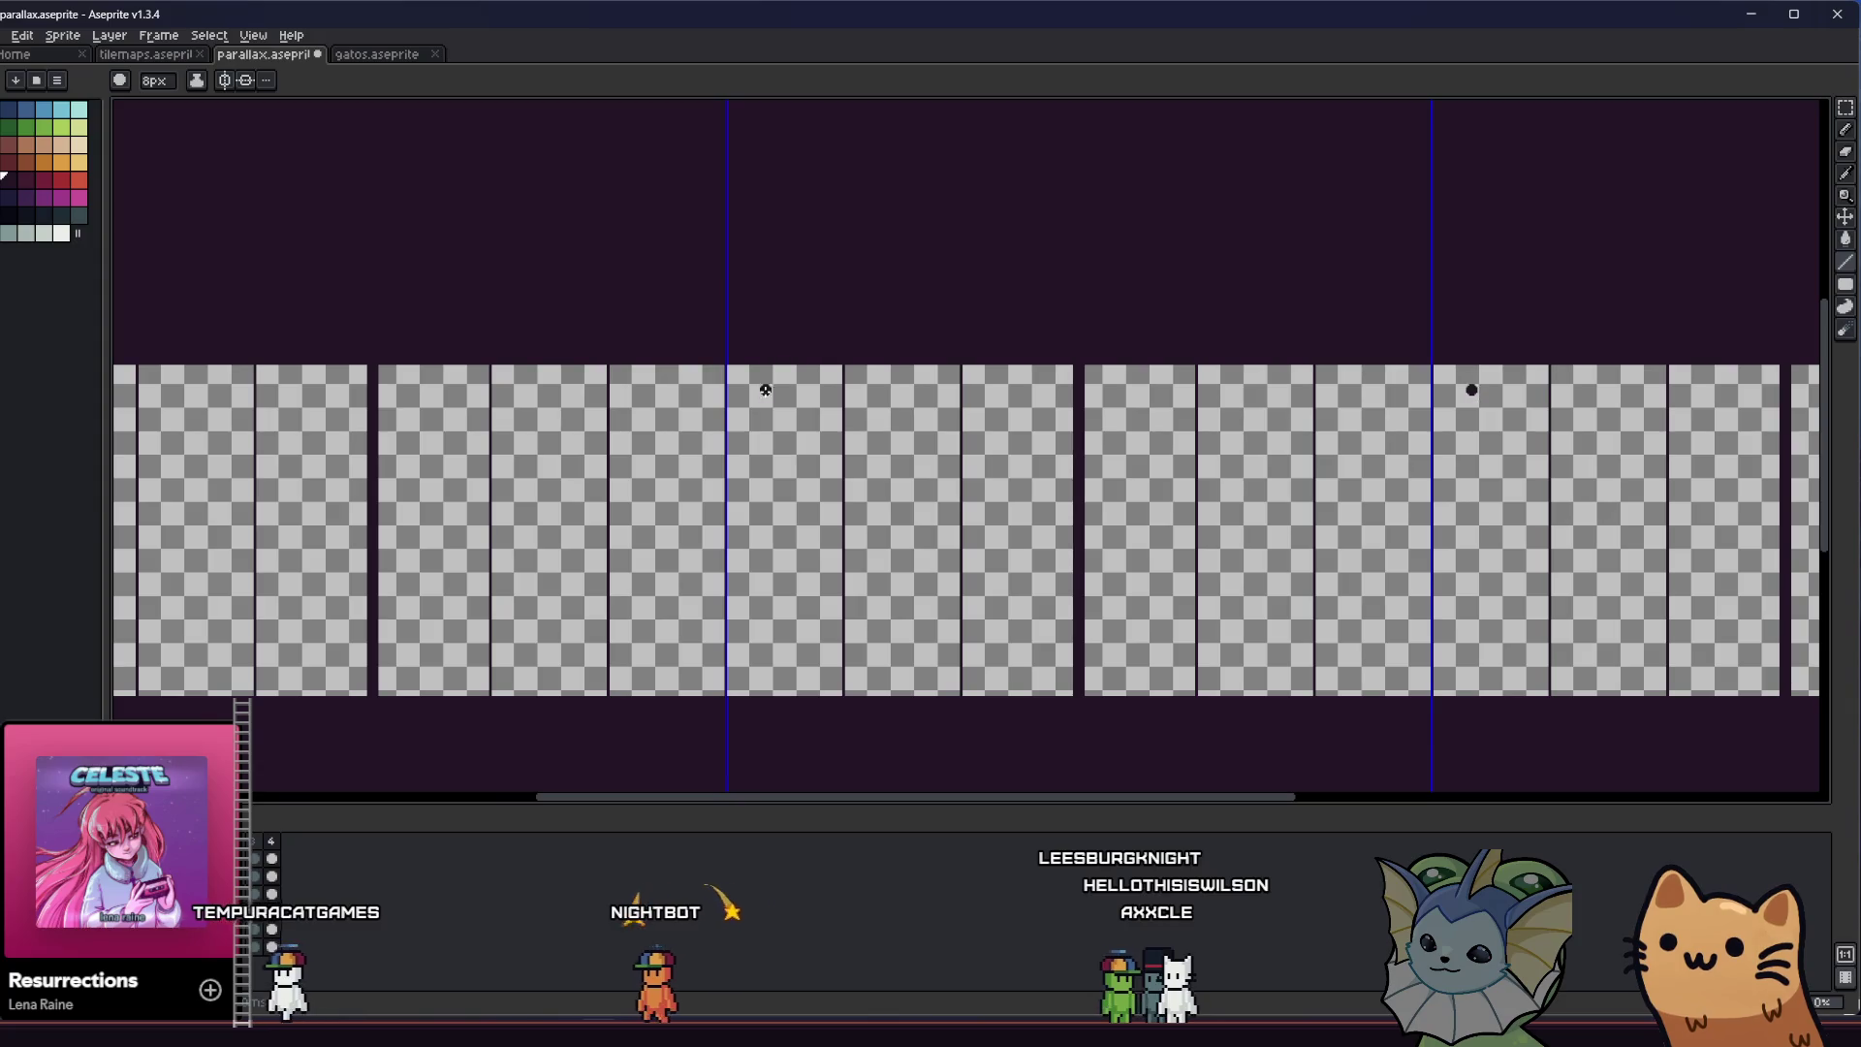
pyautogui.press('m')
pyautogui.moveTo(690, 233); pyautogui.dragTo(1468, 363)
pyautogui.scroll(2, 1469, 364)
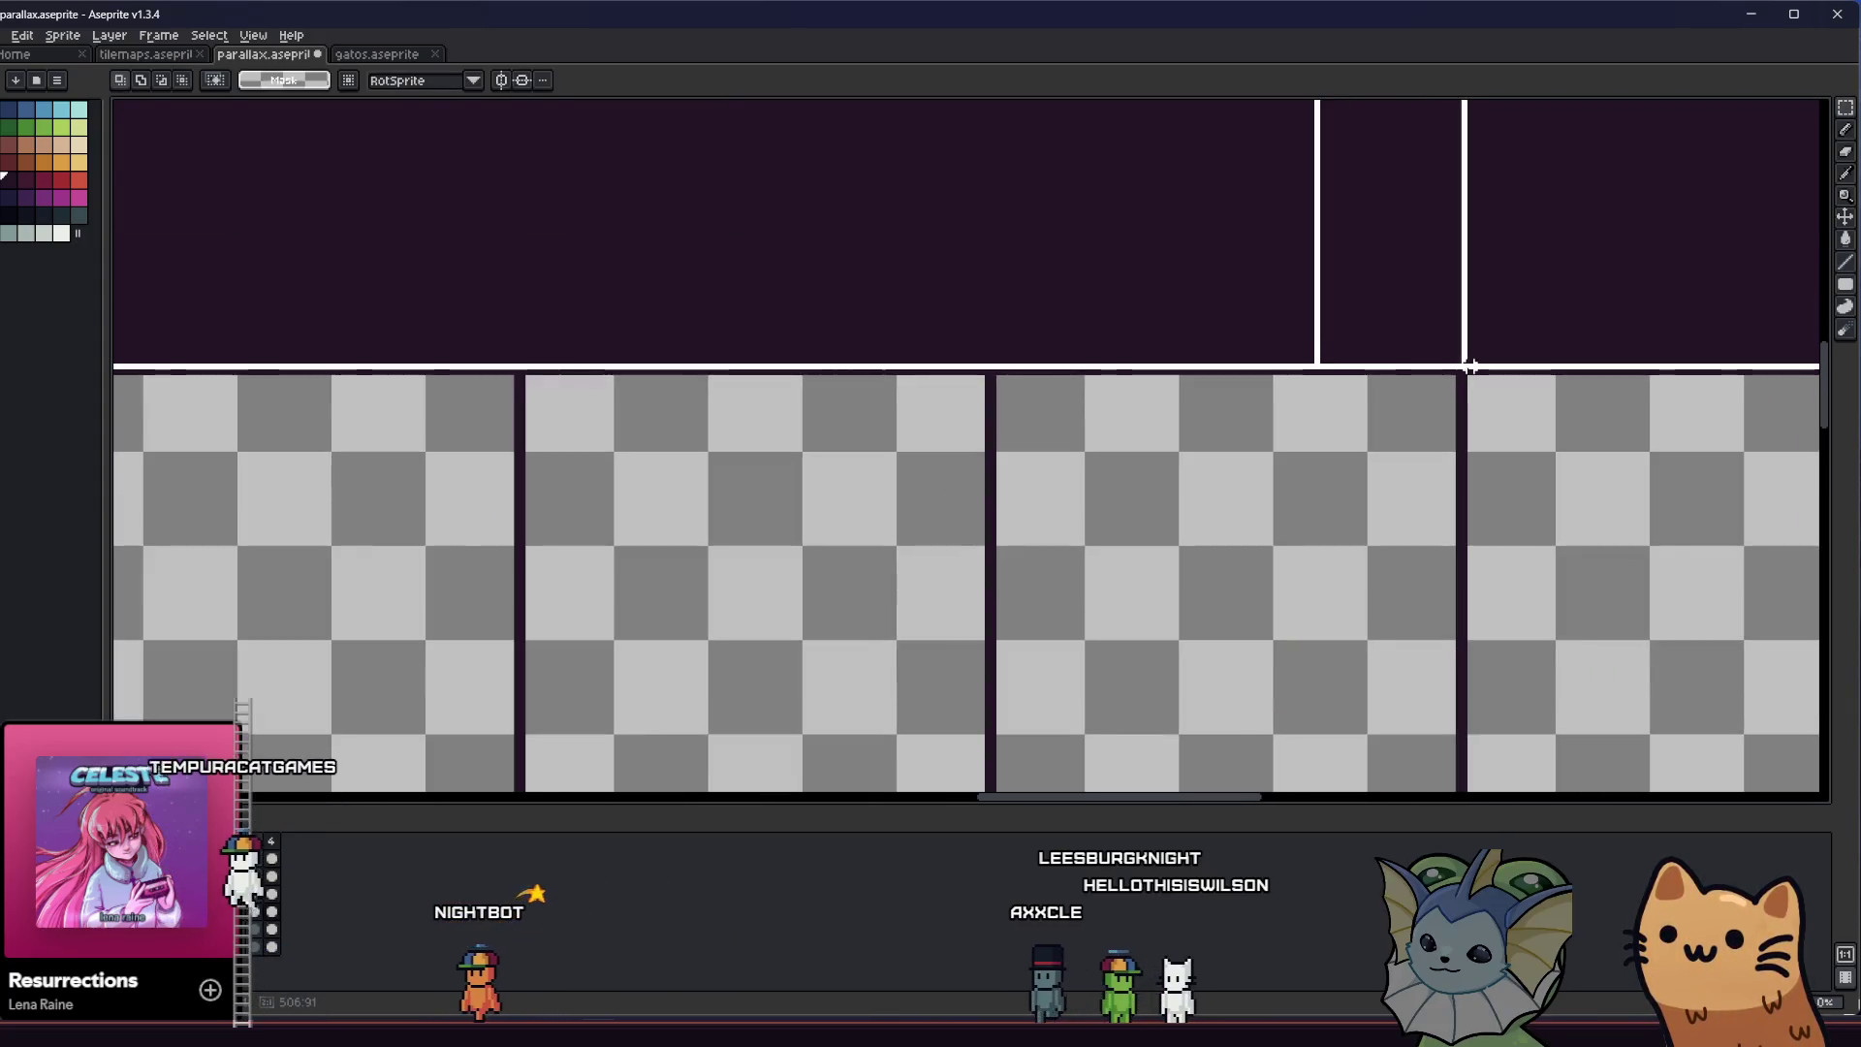
pyautogui.scroll(-1, 1469, 365)
pyautogui.scroll(-1, 1018, 387)
pyautogui.scroll(-1, 736, 379)
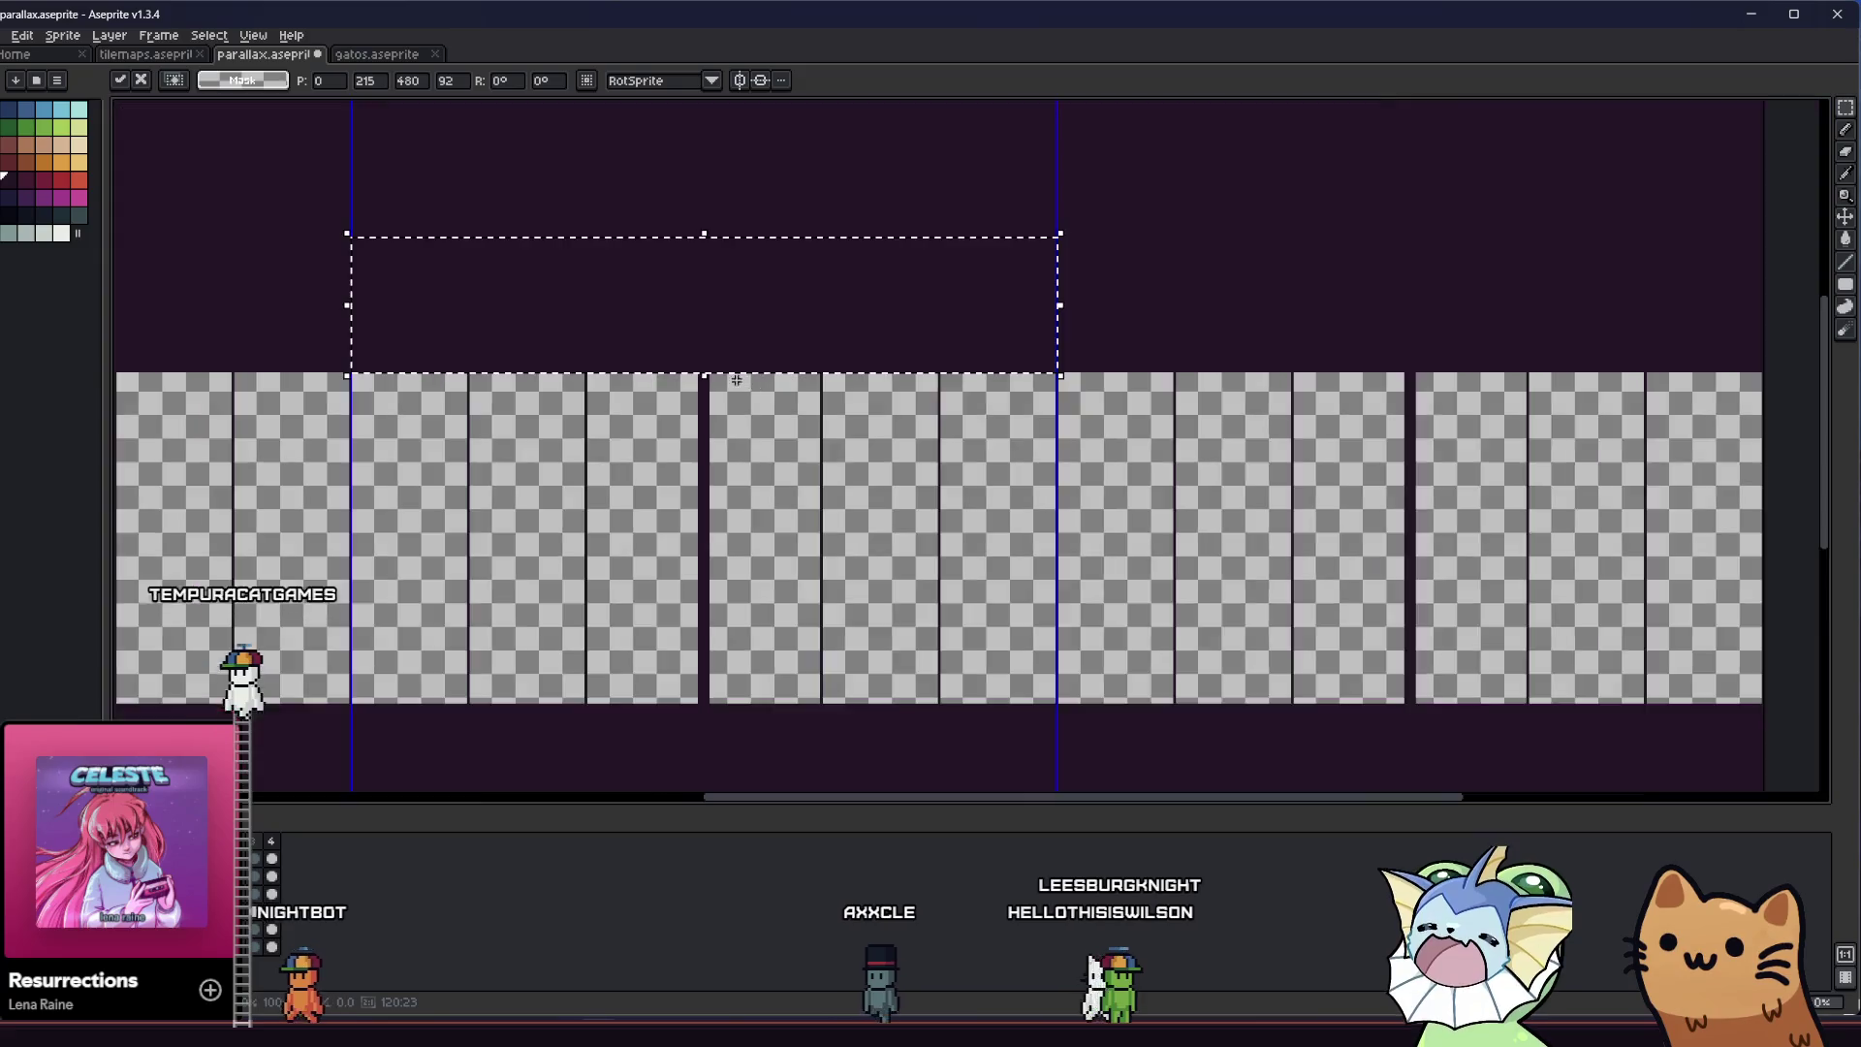
pyautogui.scroll(1, 350, 340)
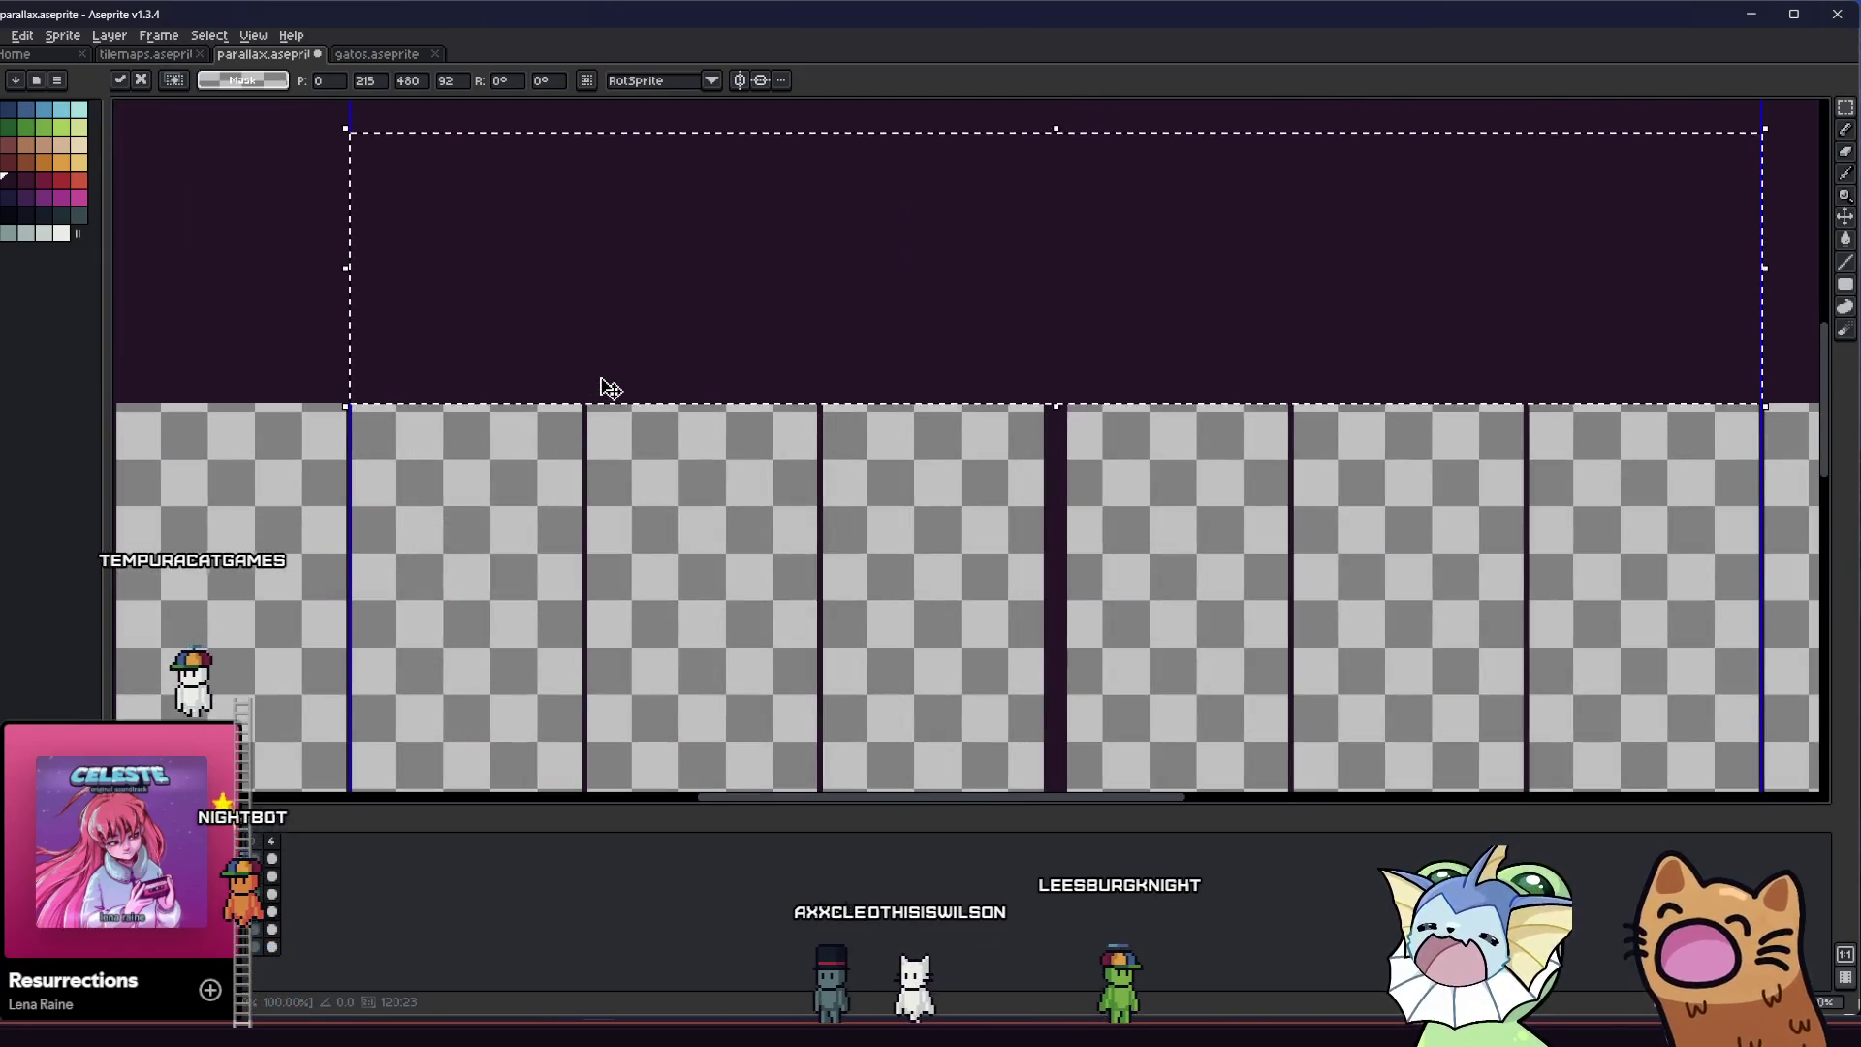
pyautogui.scroll(3, 611, 389)
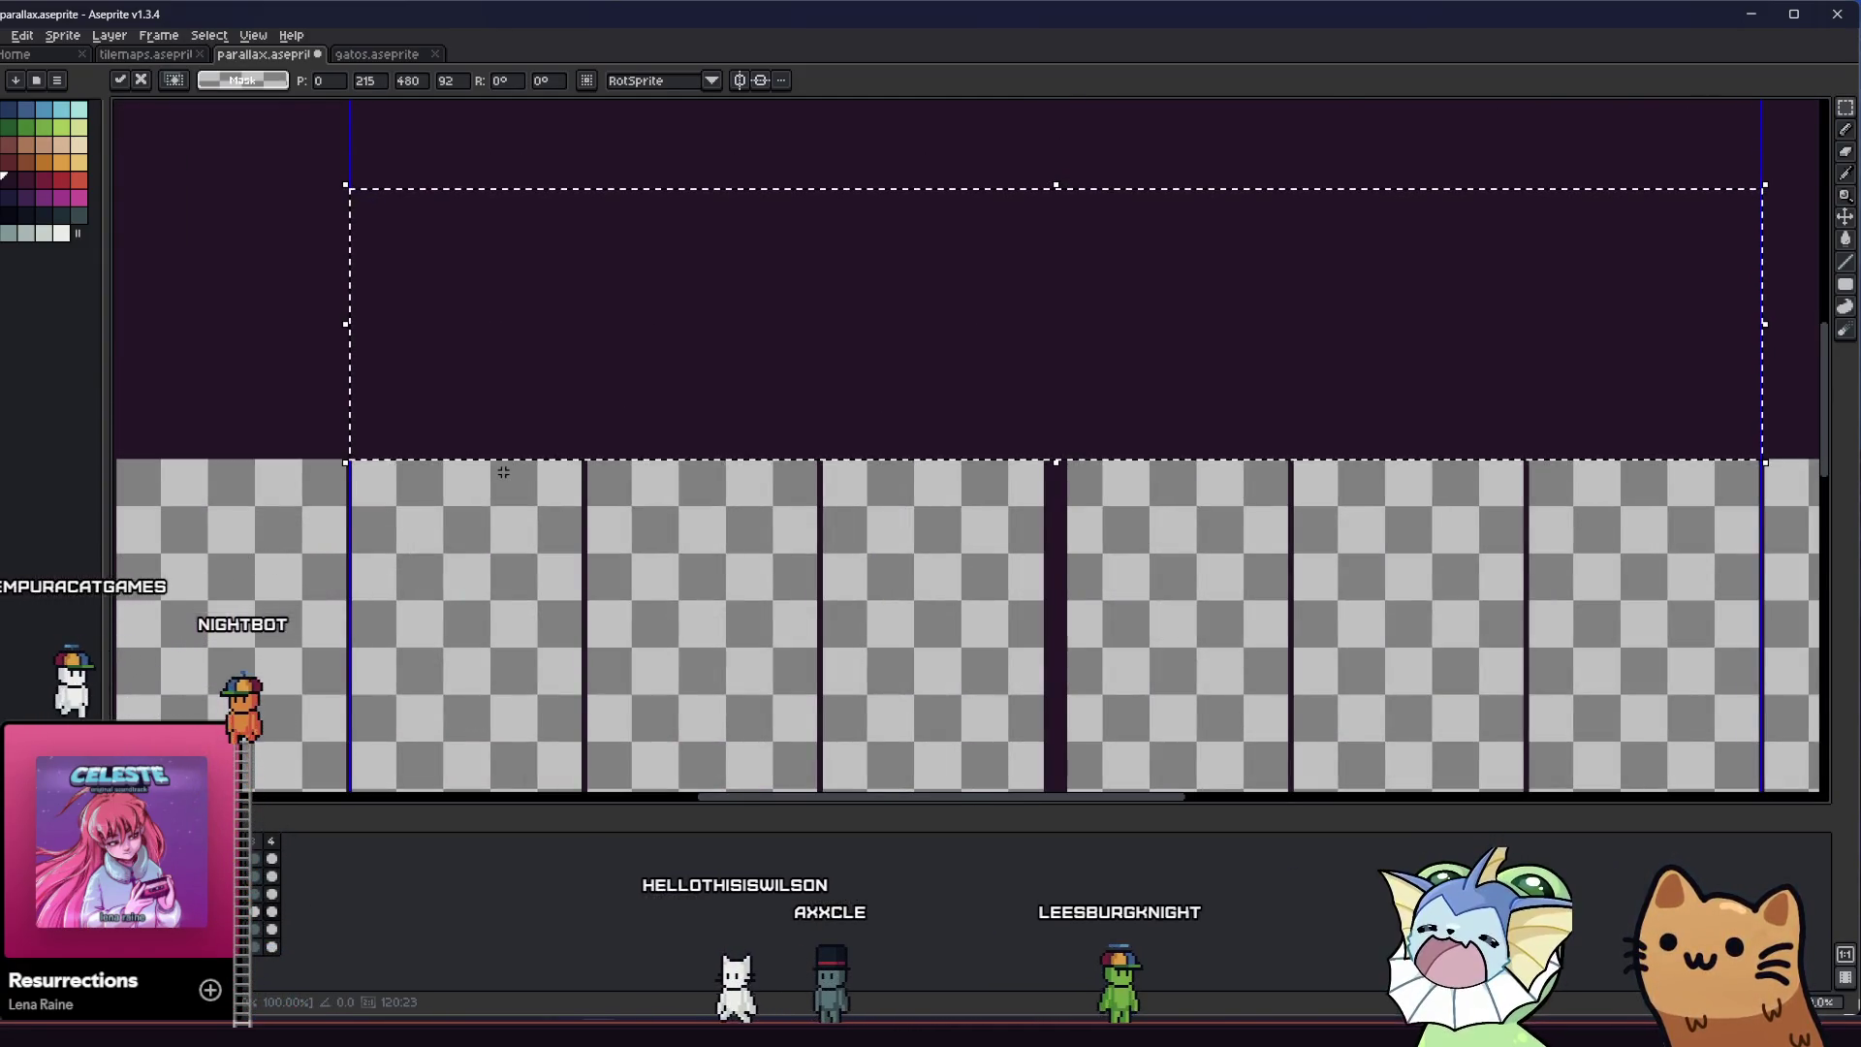
# Paste a copy of the dark top band nudged two pixels lower and place it
pyautogui.rightClick(864, 464)
pyautogui.click(895, 556)
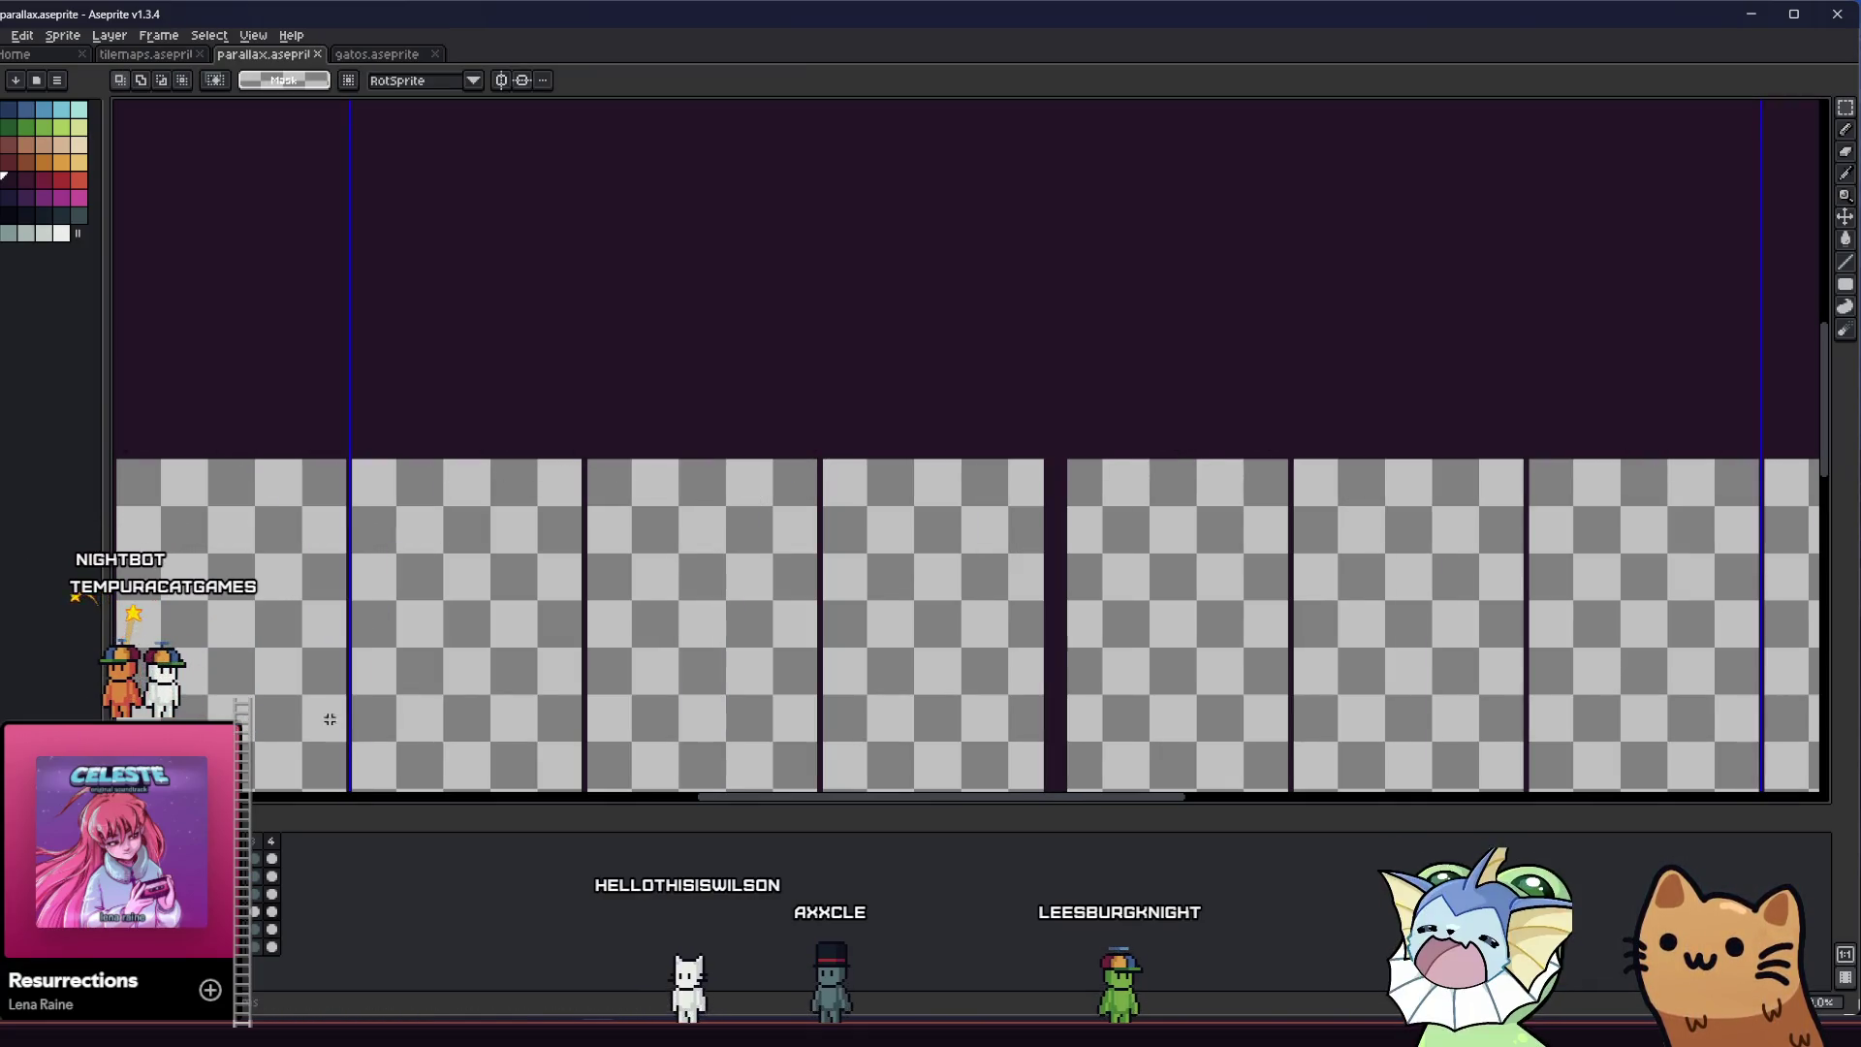
pyautogui.hotkey('ctrl', 'v')
pyautogui.press('Down')
pyautogui.press('Down')
pyautogui.press('Down')
pyautogui.press('Down')
pyautogui.press('Down')
pyautogui.press('Down')
pyautogui.press('Down')
pyautogui.press('Down')
pyautogui.press('Down')
pyautogui.press('Down')
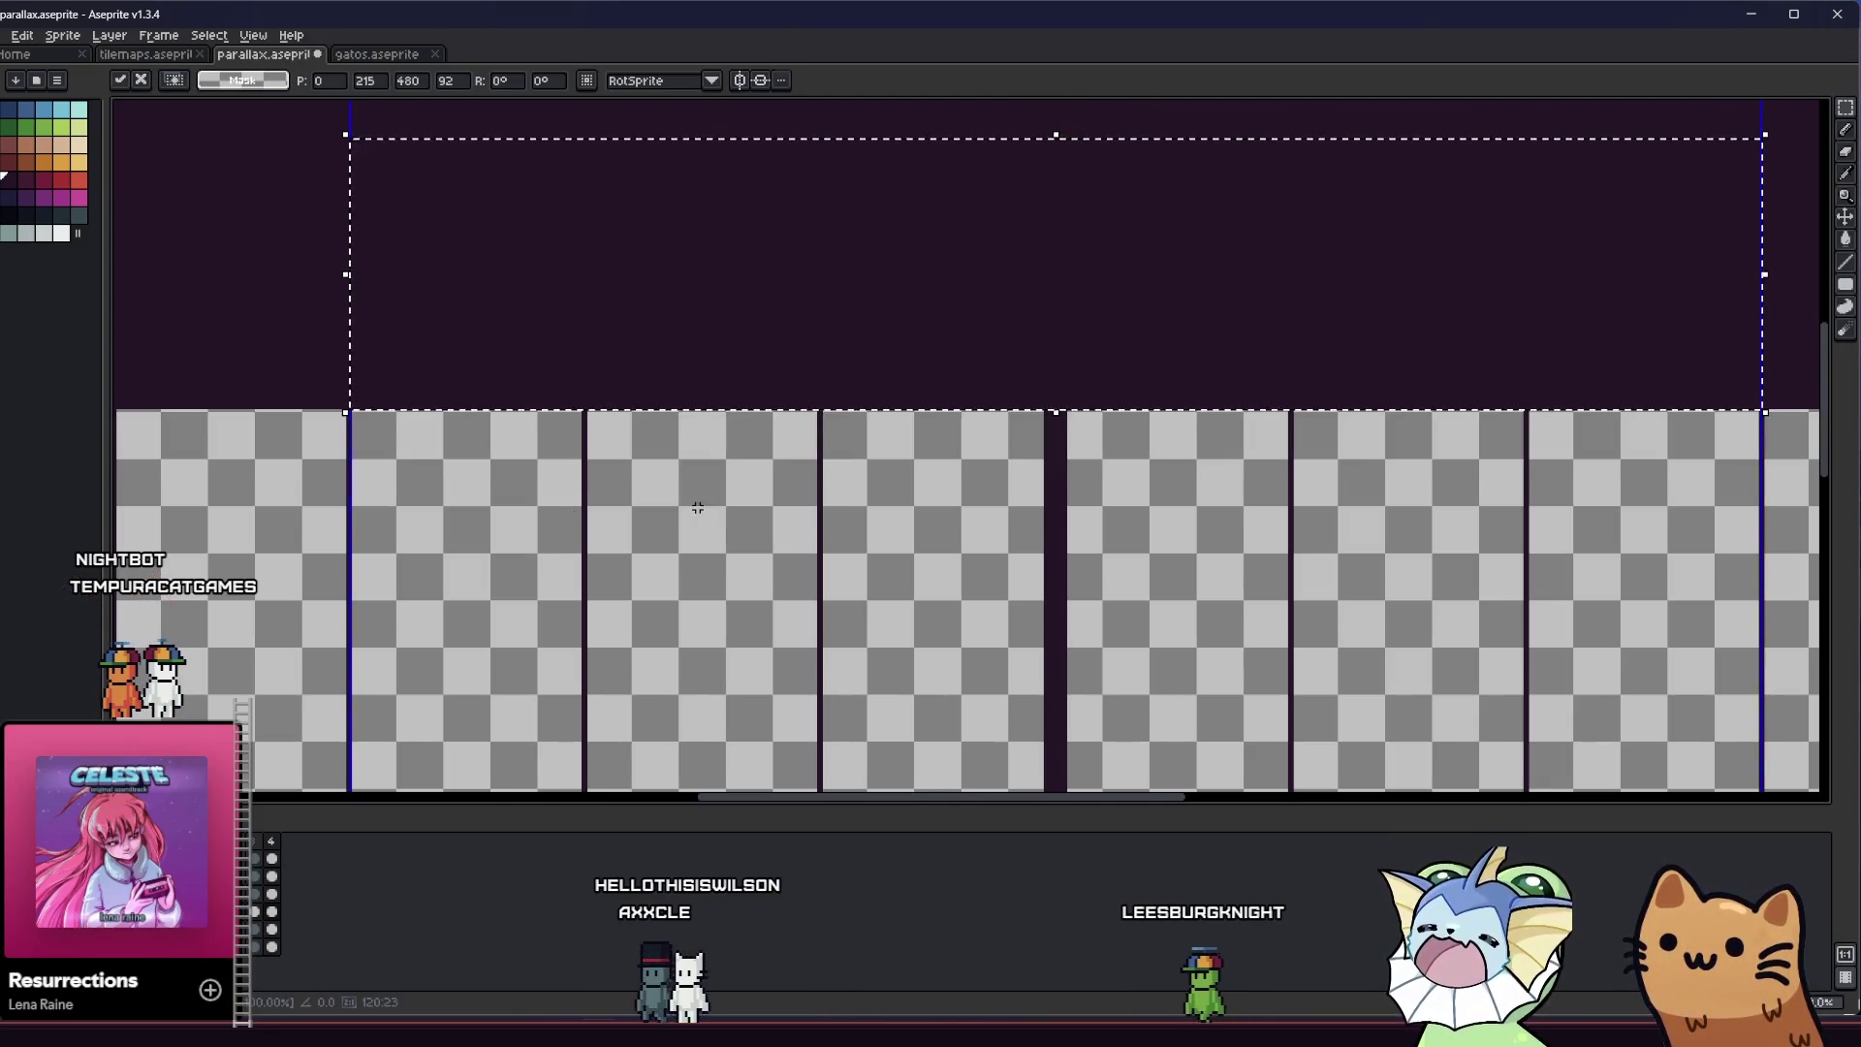
pyautogui.click(698, 510)
# Place a second band copy further down and save the sprite
pyautogui.hotkey('ctrl', 'v')
pyautogui.press('Down')
pyautogui.press('Down')
pyautogui.press('Down')
pyautogui.press('Down')
pyautogui.press('Down')
pyautogui.press('Down')
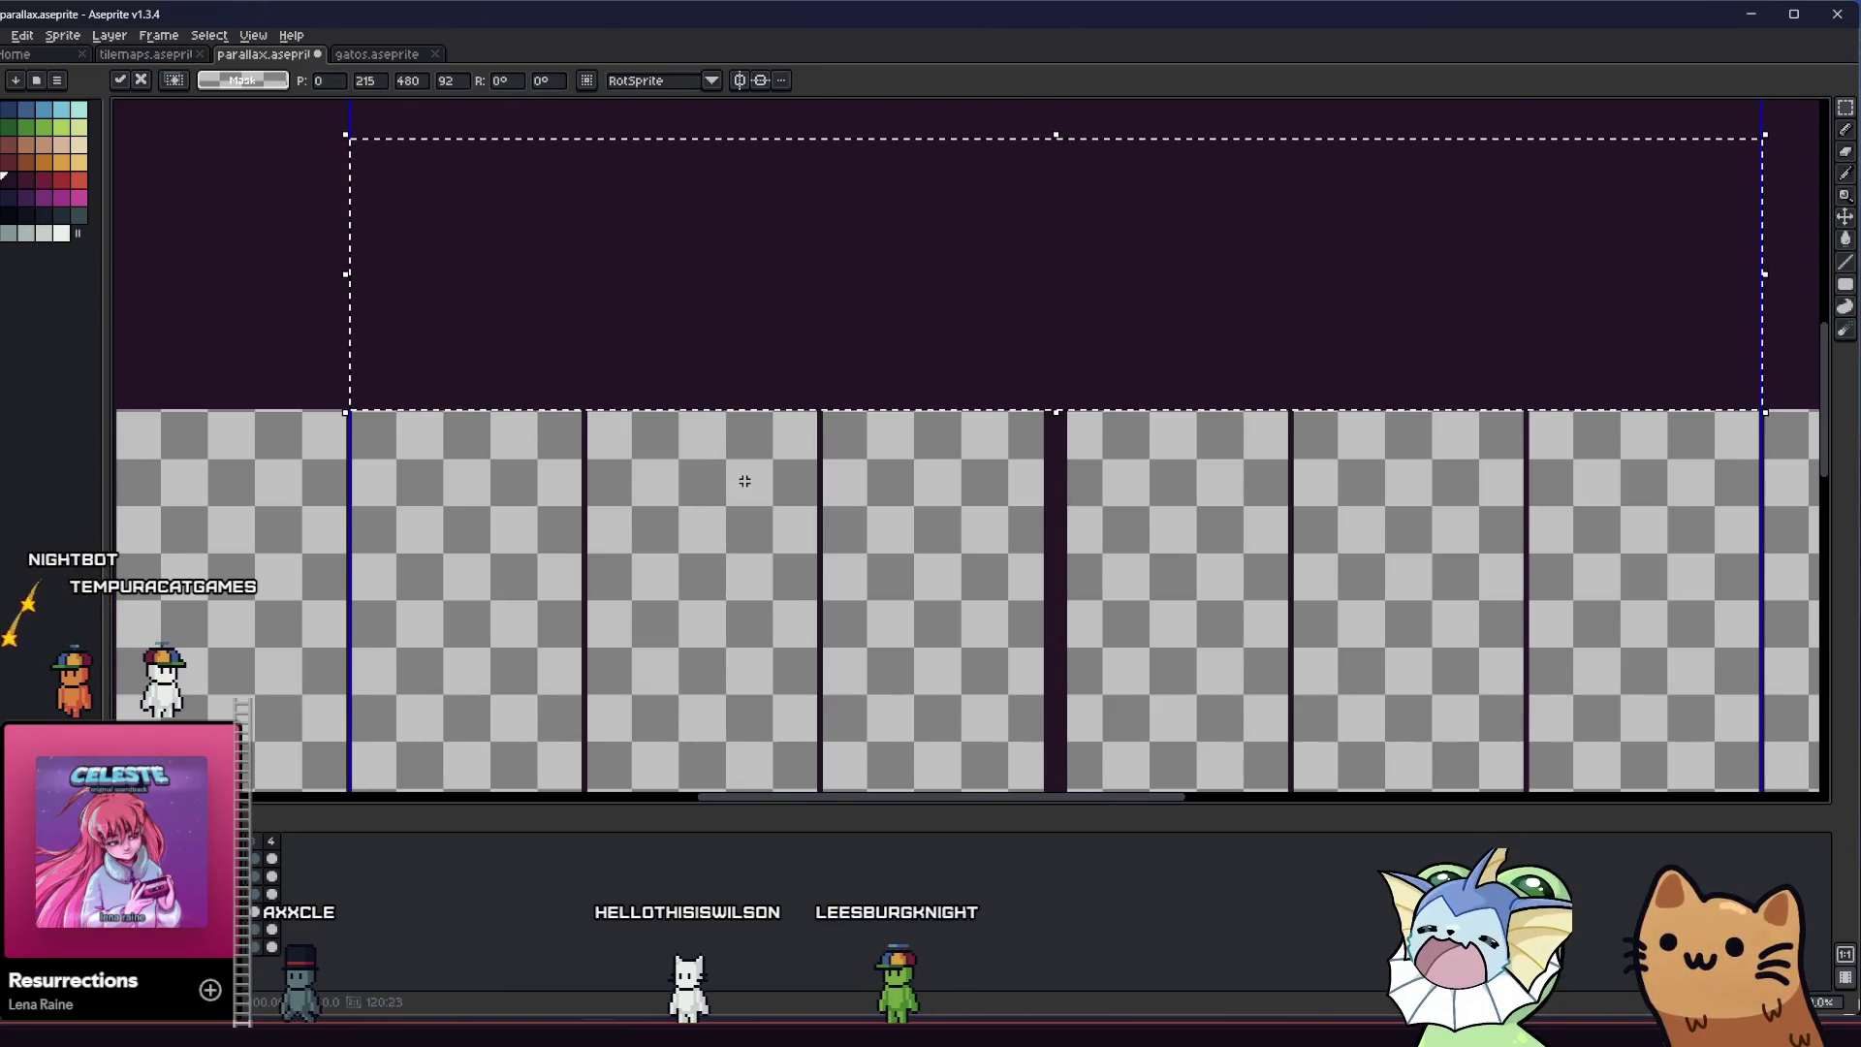
pyautogui.click(743, 480)
pyautogui.hotkey('ctrl', 's')
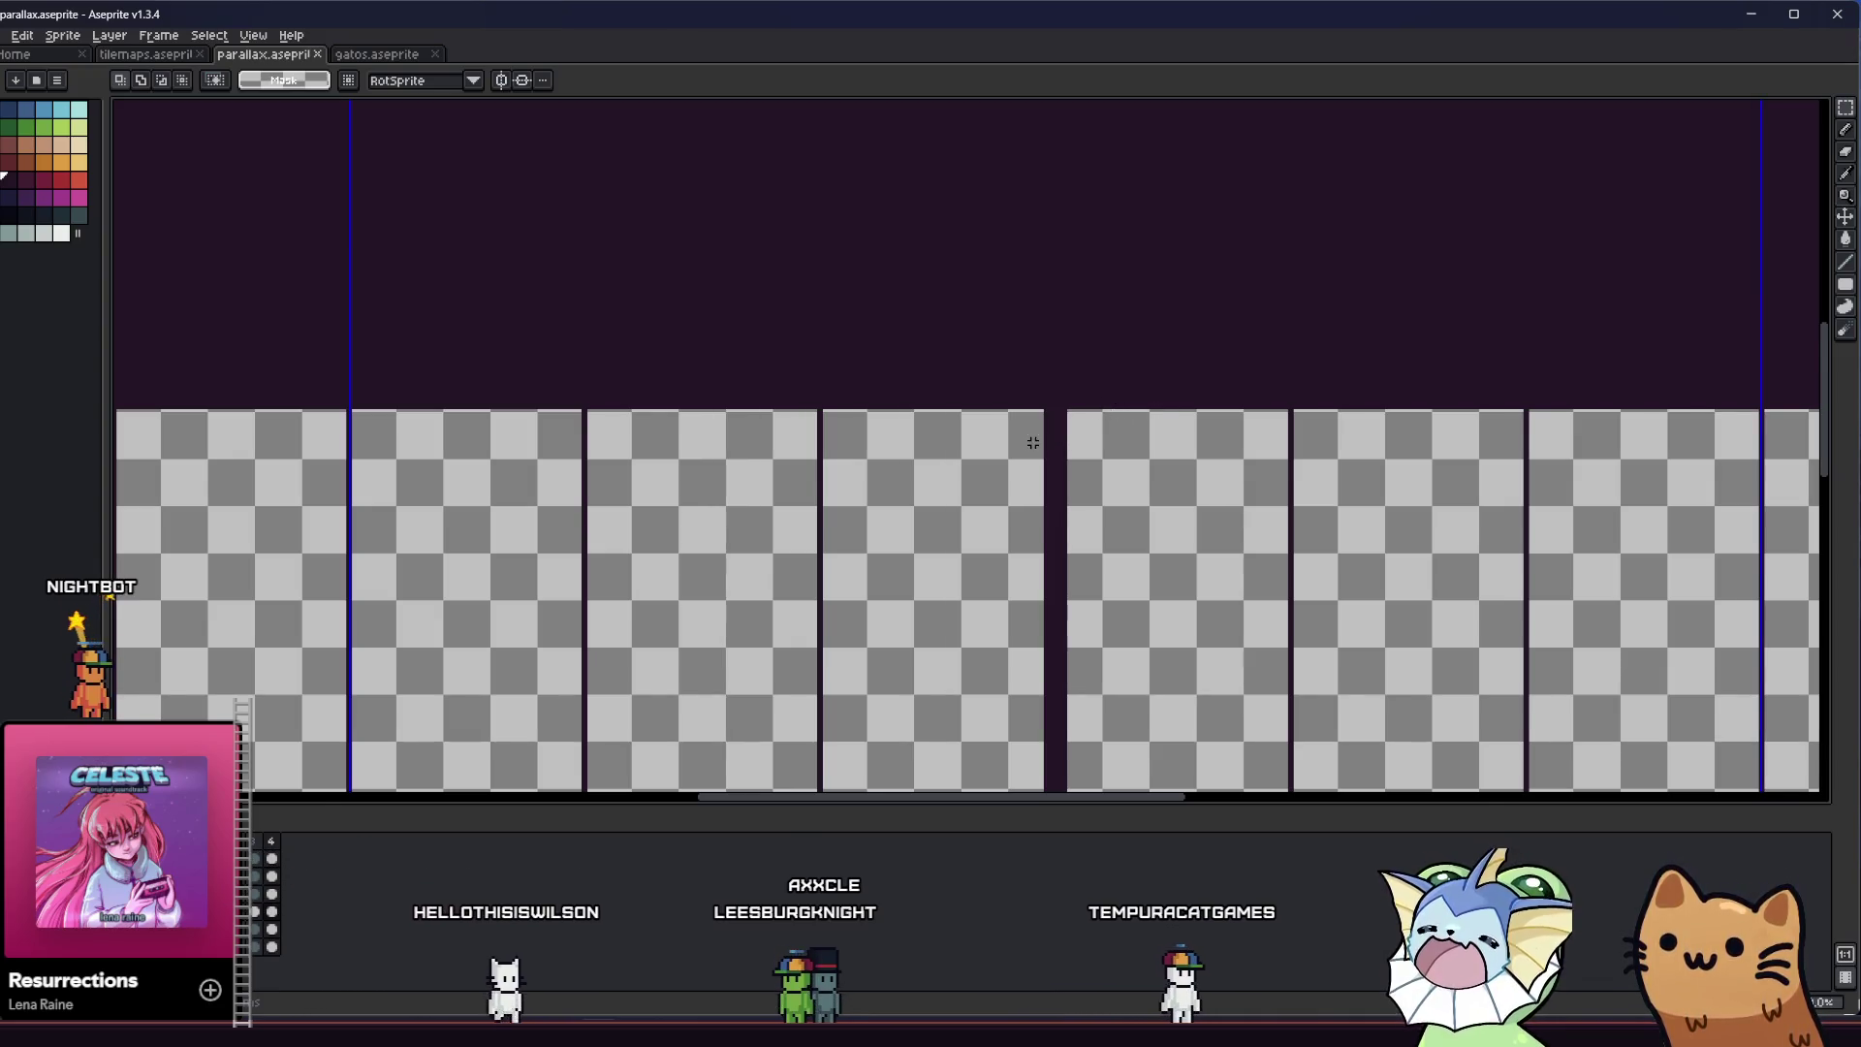
pyautogui.scroll(2, 1032, 444)
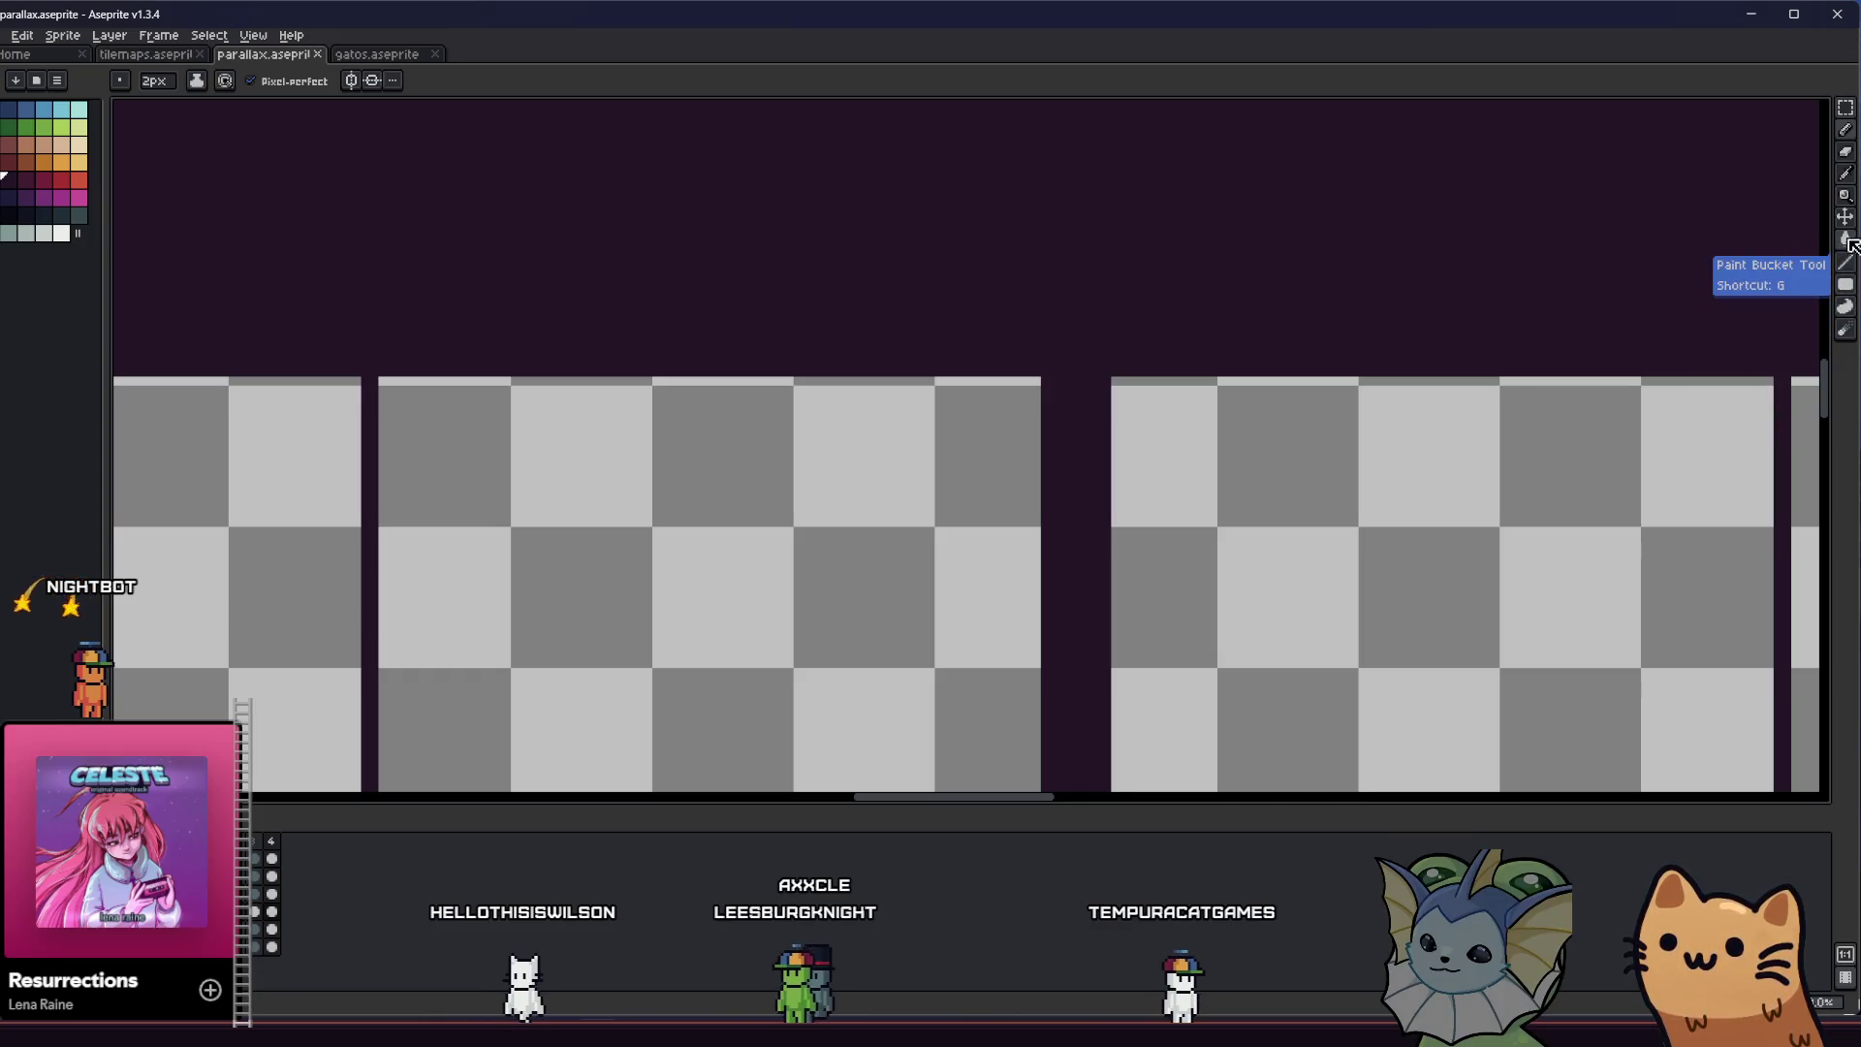
pyautogui.click(1842, 141)
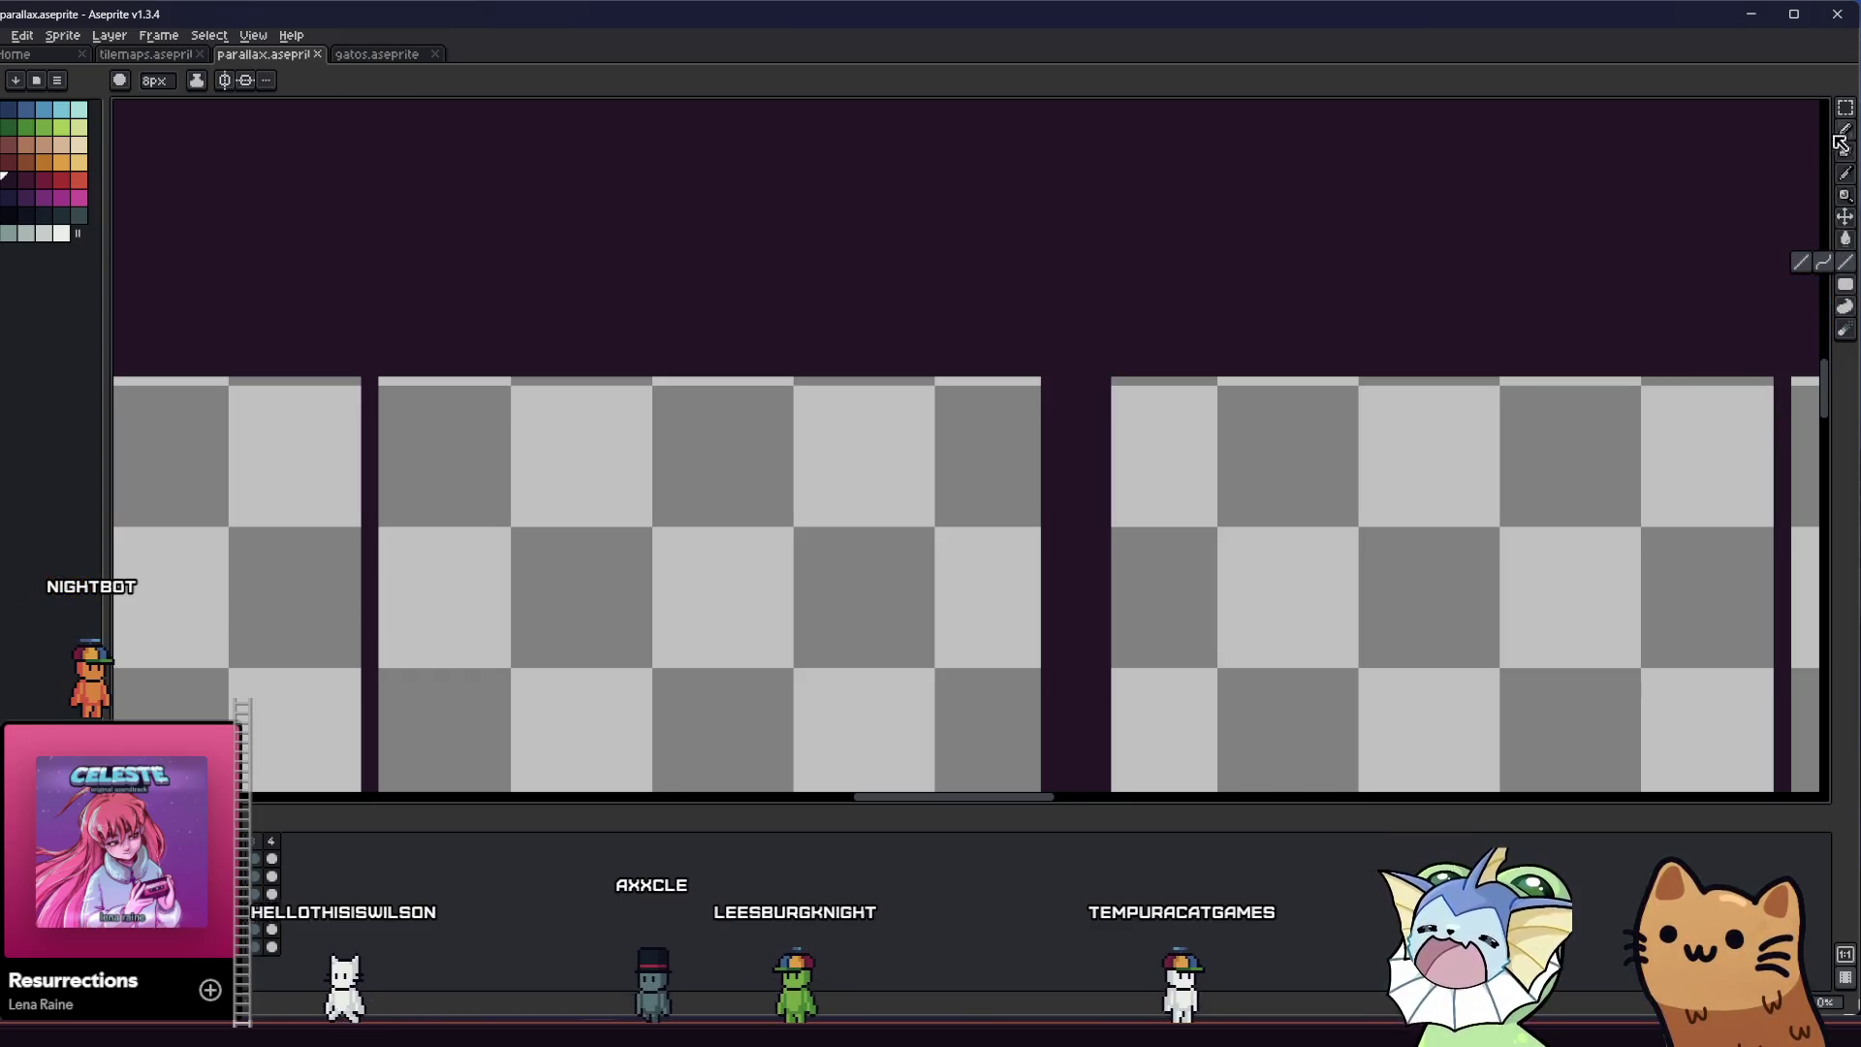
# Draw a 1px circle outline on the middle tile and fill dark outside its upper-right arc
pyautogui.click(1848, 284)
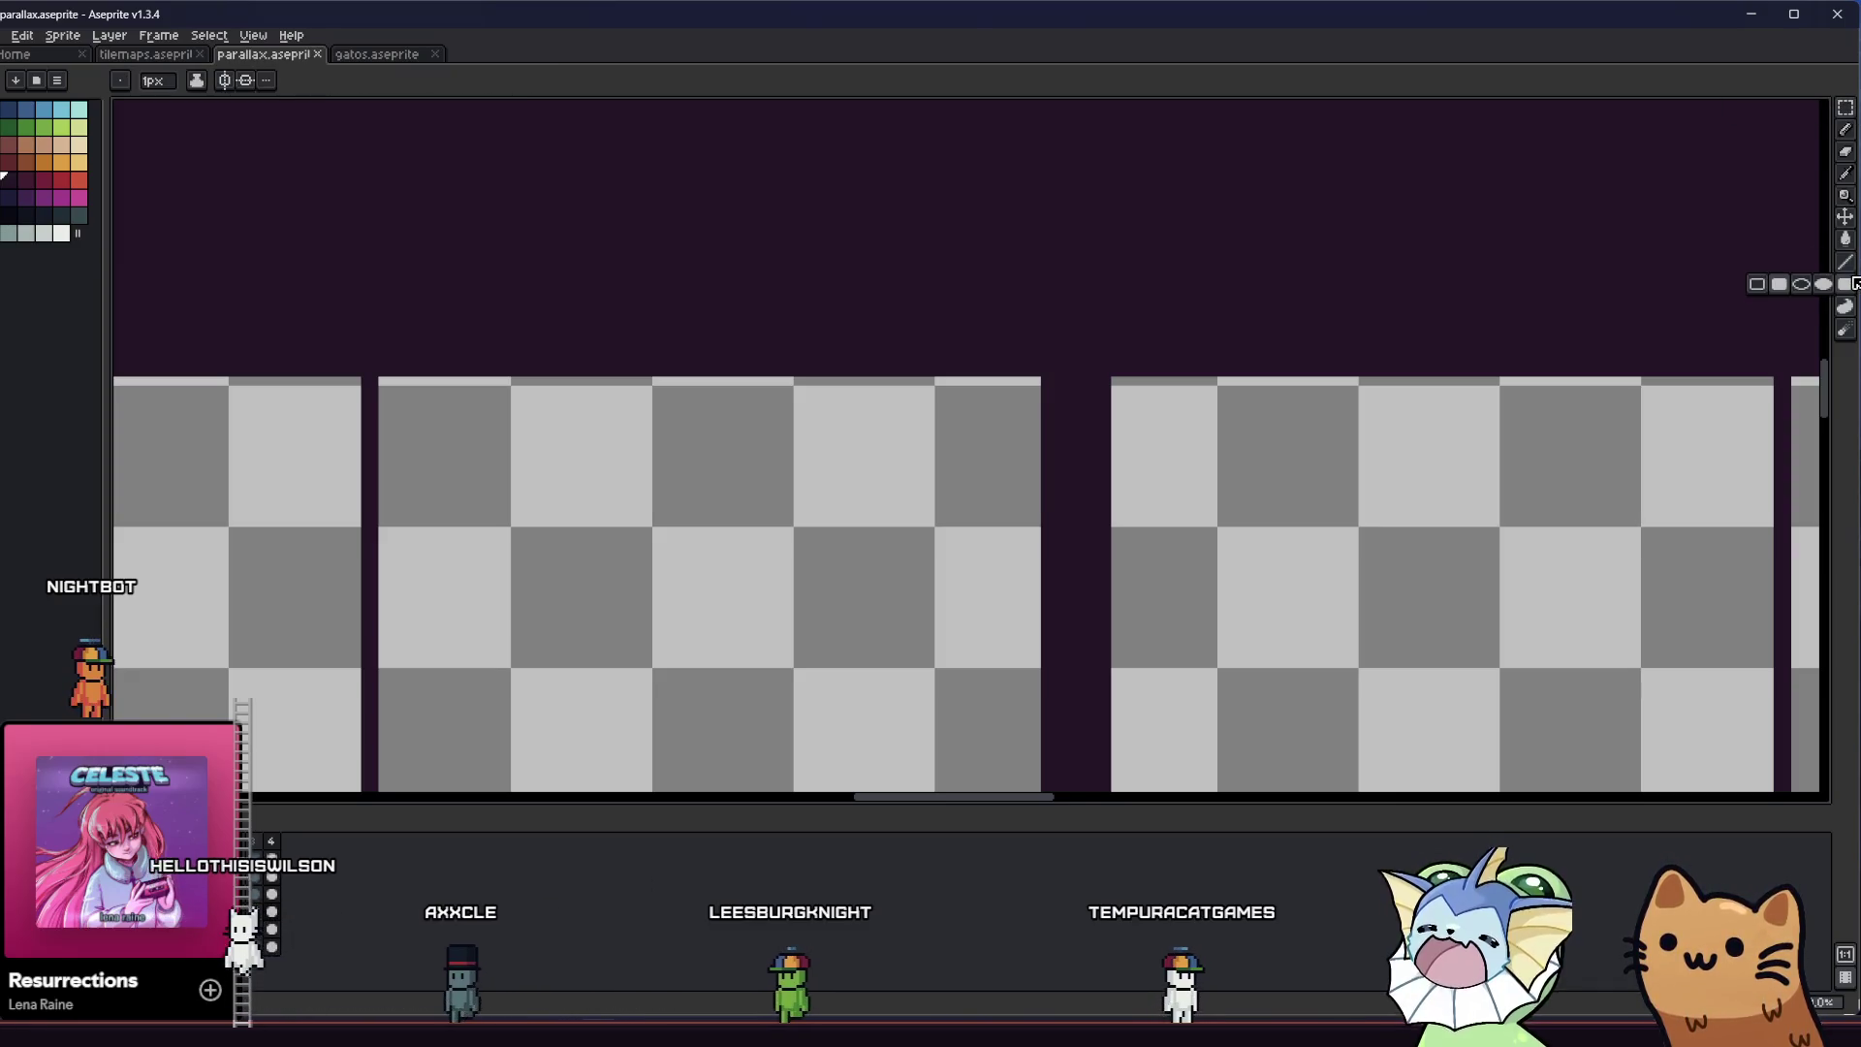
pyautogui.scroll(-1, 1222, 431)
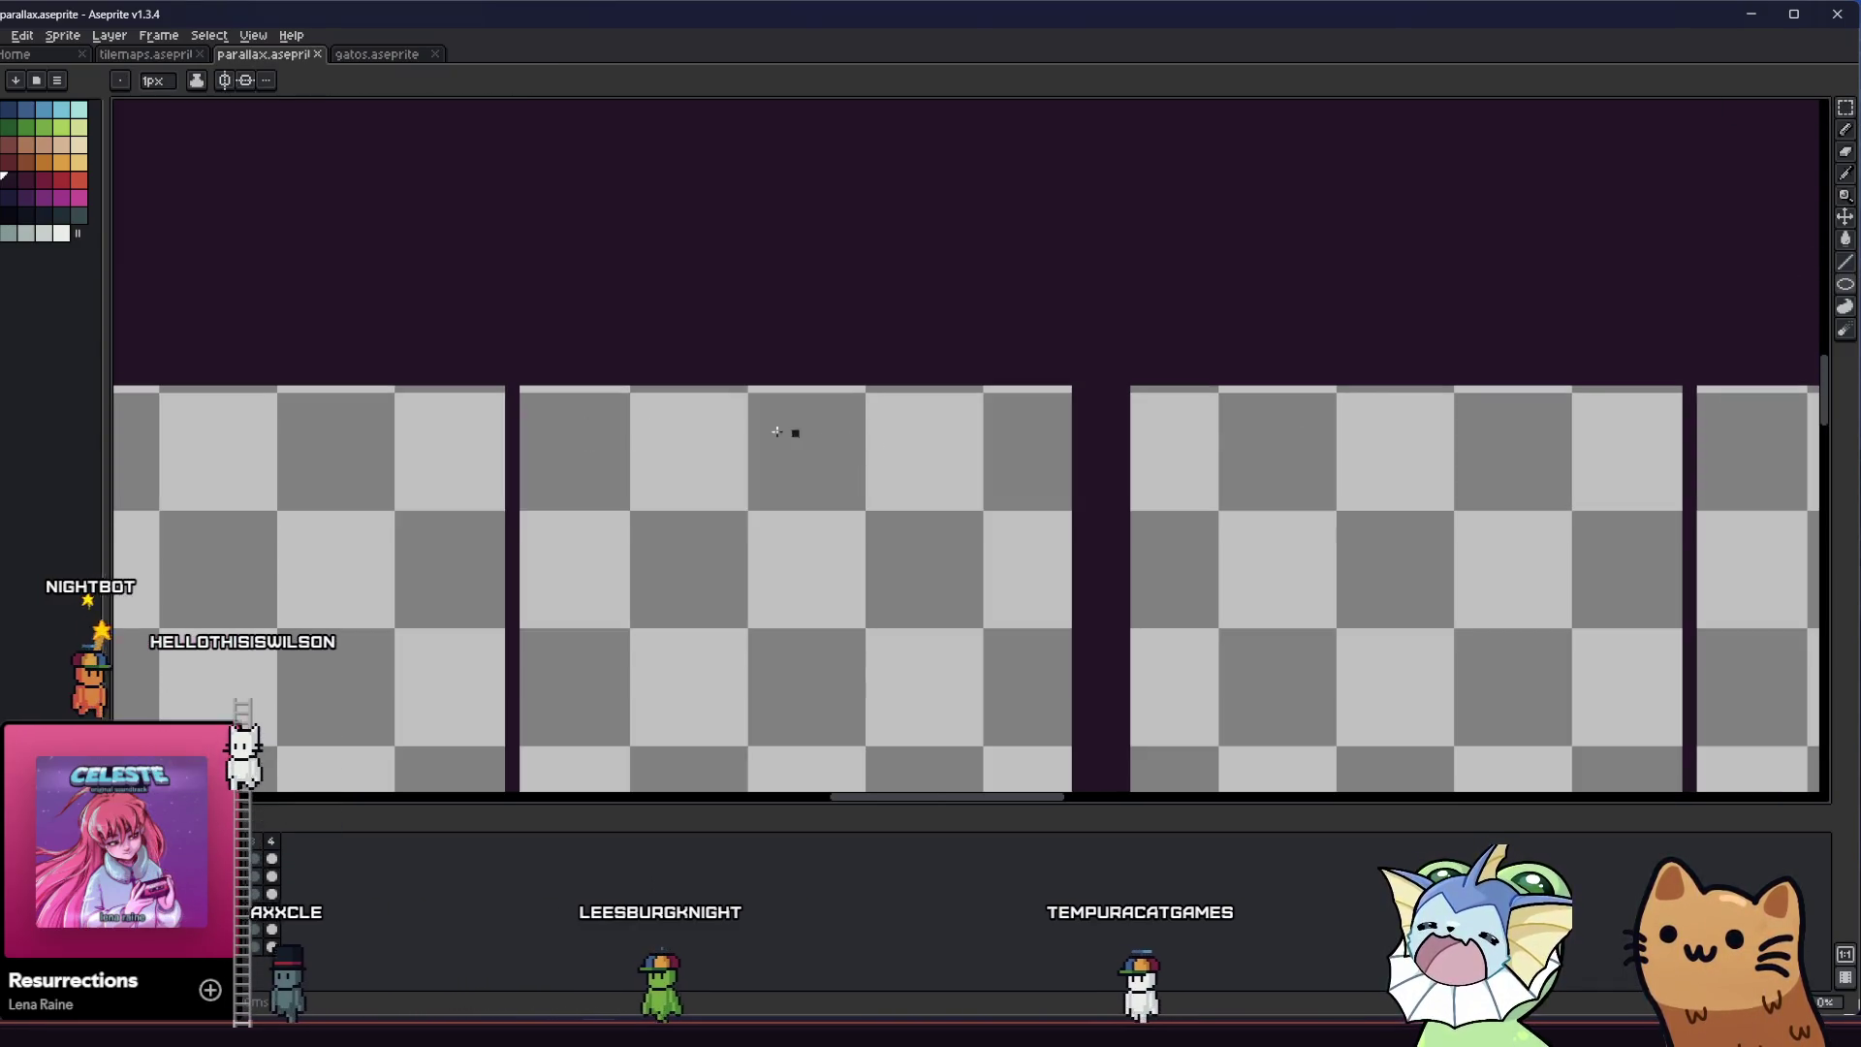
pyautogui.moveTo(1061, 401)
pyautogui.mouseDown()
pyautogui.moveTo(376, 786)
pyautogui.moveTo(381, 733)
pyautogui.mouseUp()
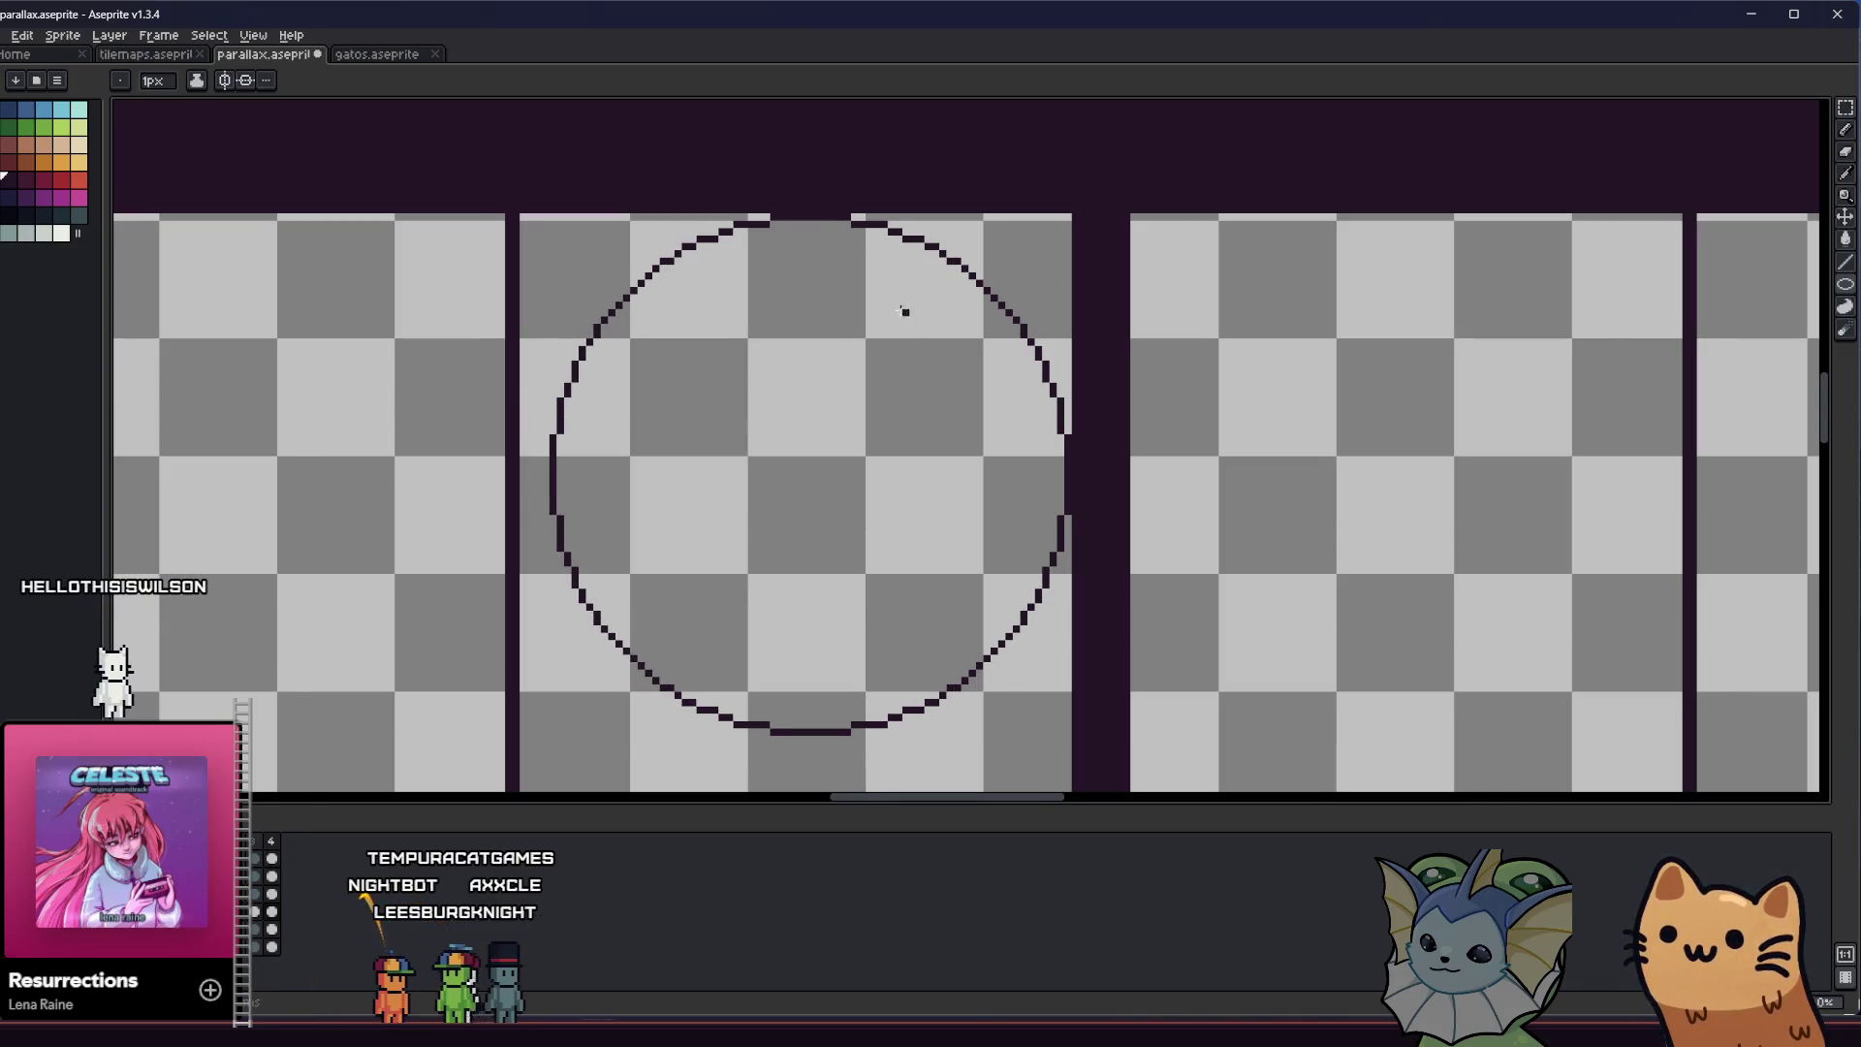
pyautogui.scroll(-2, 904, 310)
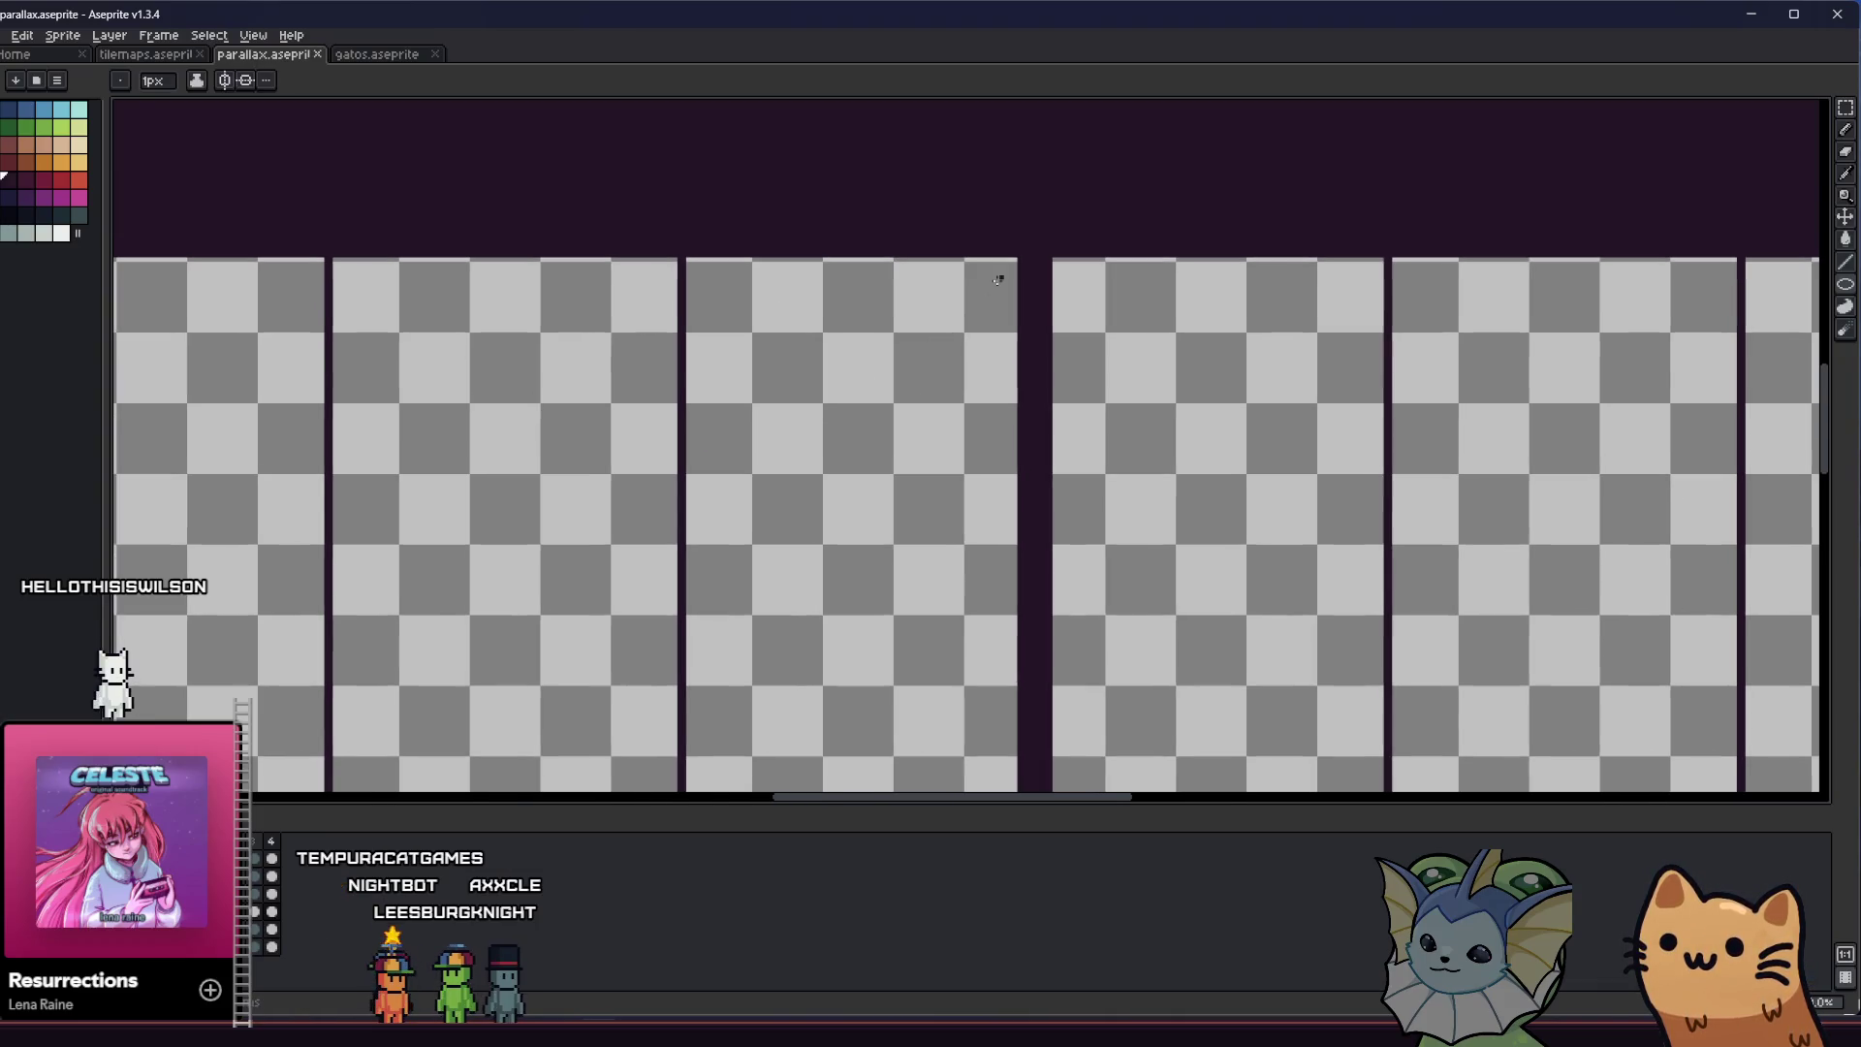
pyautogui.scroll(2, 1015, 259)
pyautogui.moveTo(718, 583); pyautogui.dragTo(596, 672)
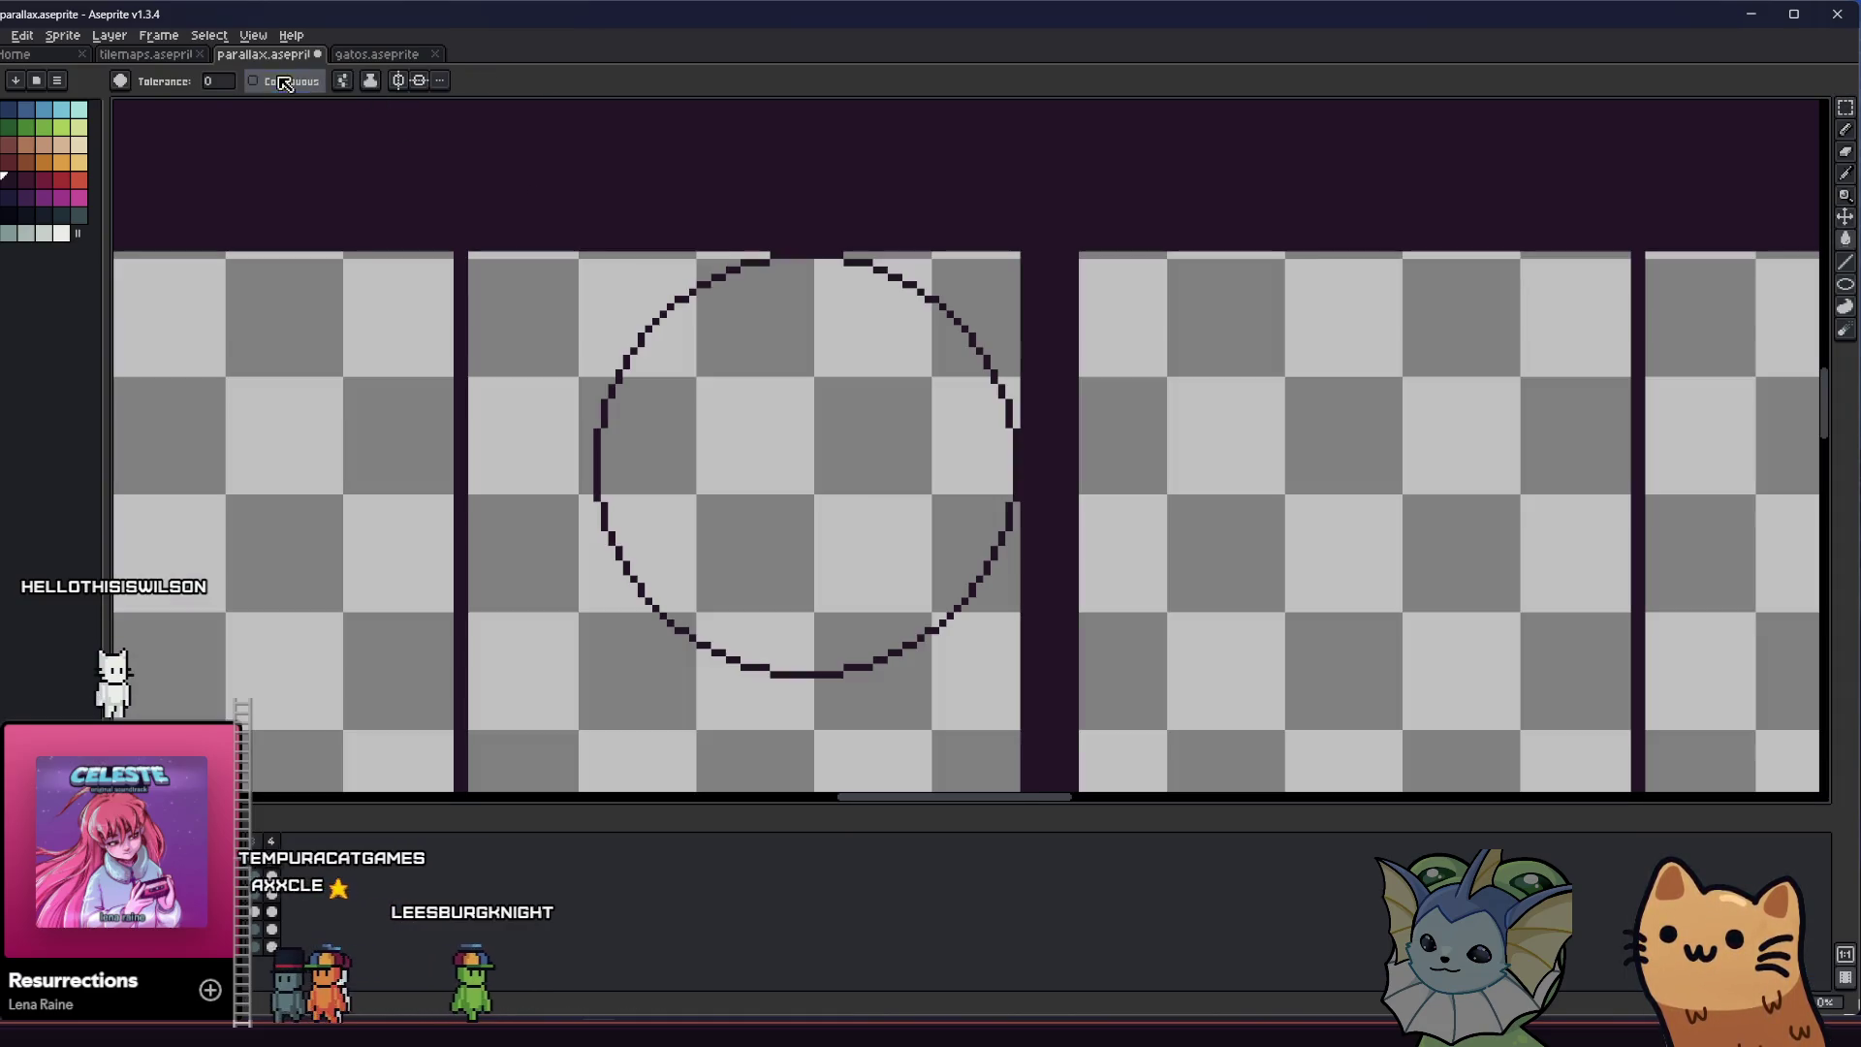
pyautogui.click(892, 273)
pyautogui.press('m')
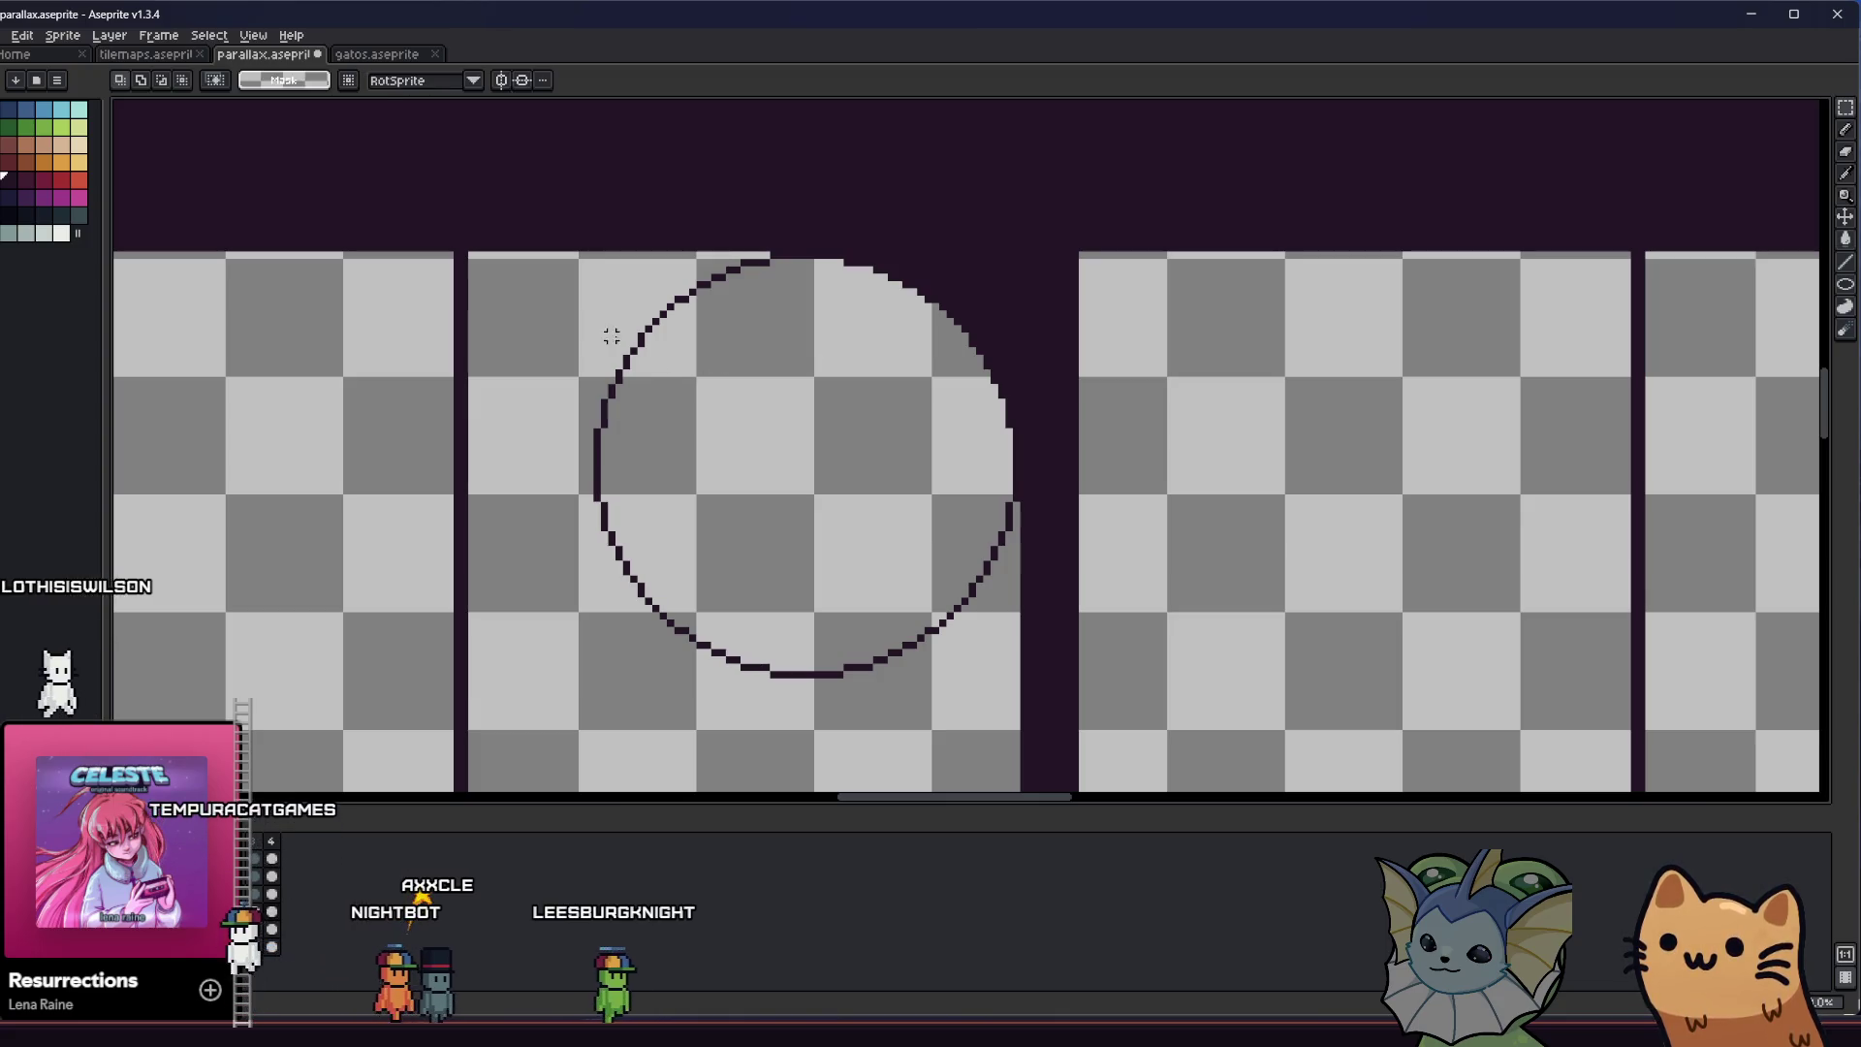
# Delete the circle's left and lower arcs and retry the dark corner fill, undoing it
pyautogui.moveTo(583, 292); pyautogui.dragTo(800, 648)
pyautogui.press('Delete')
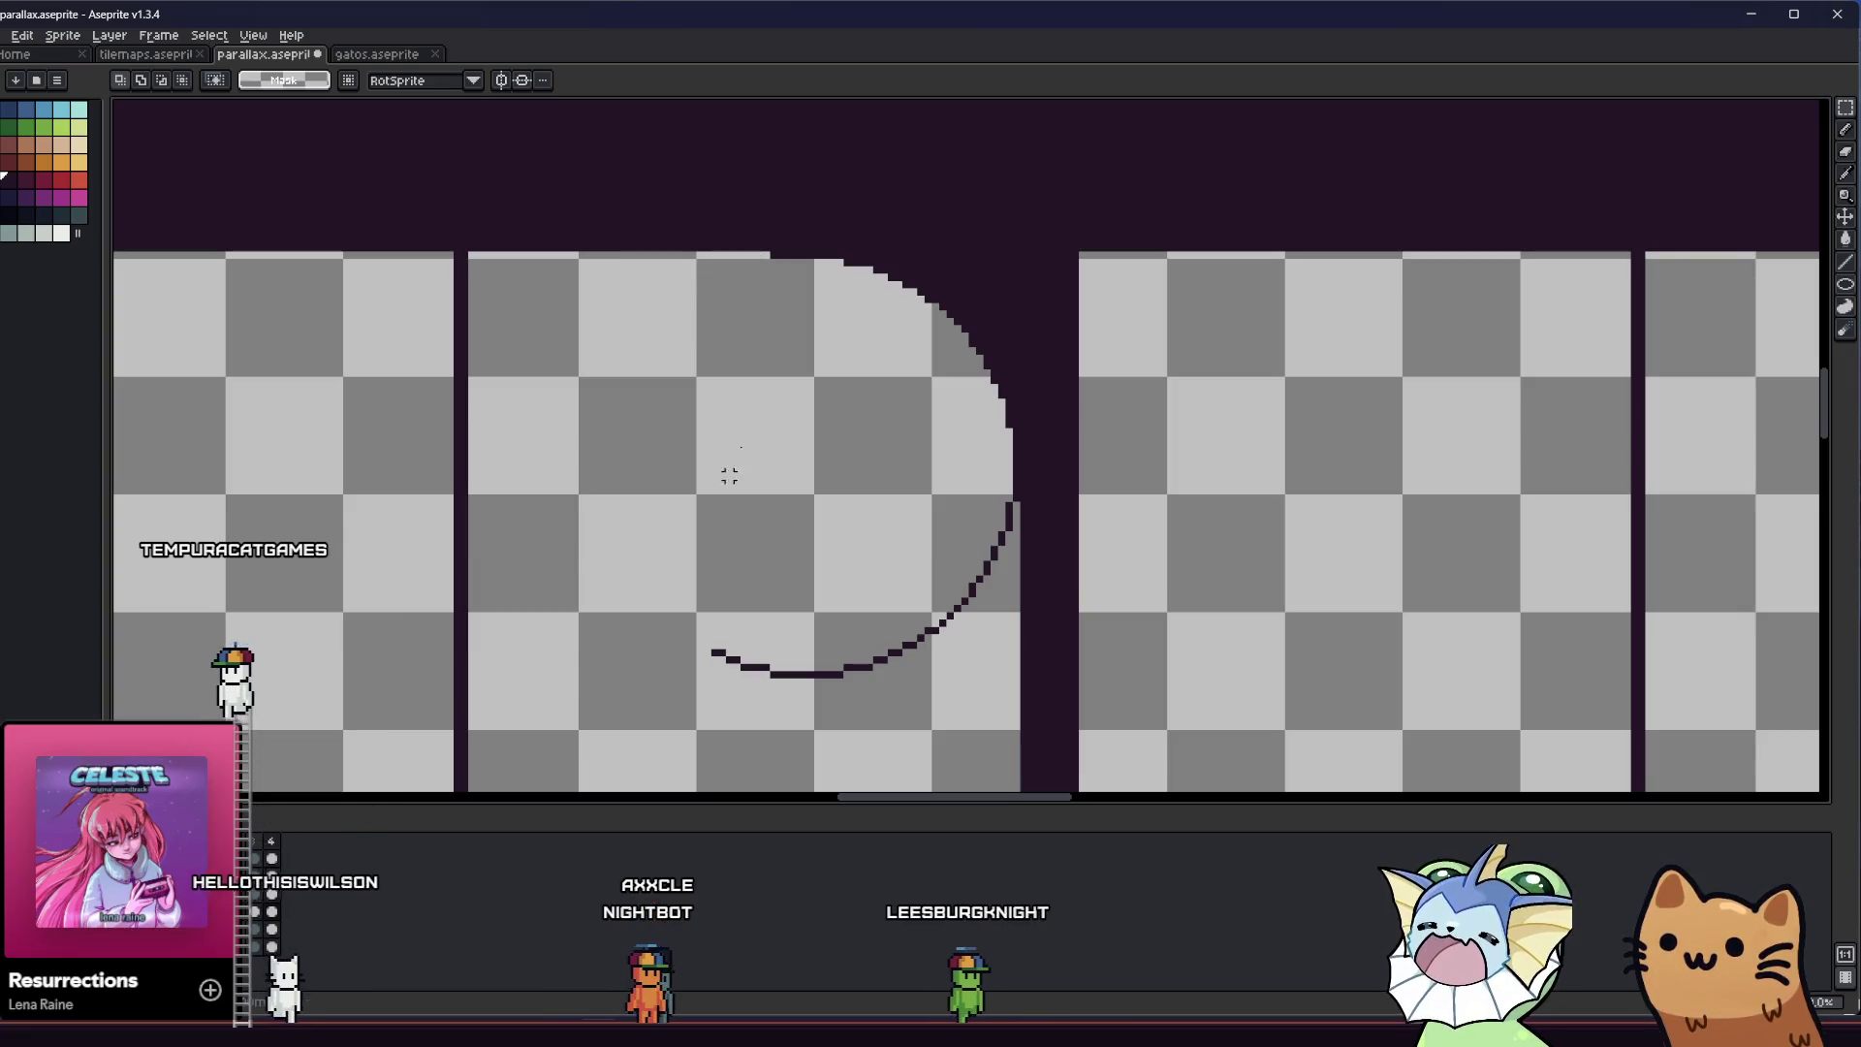
pyautogui.moveTo(677, 557); pyautogui.dragTo(980, 720)
pyautogui.press('Delete')
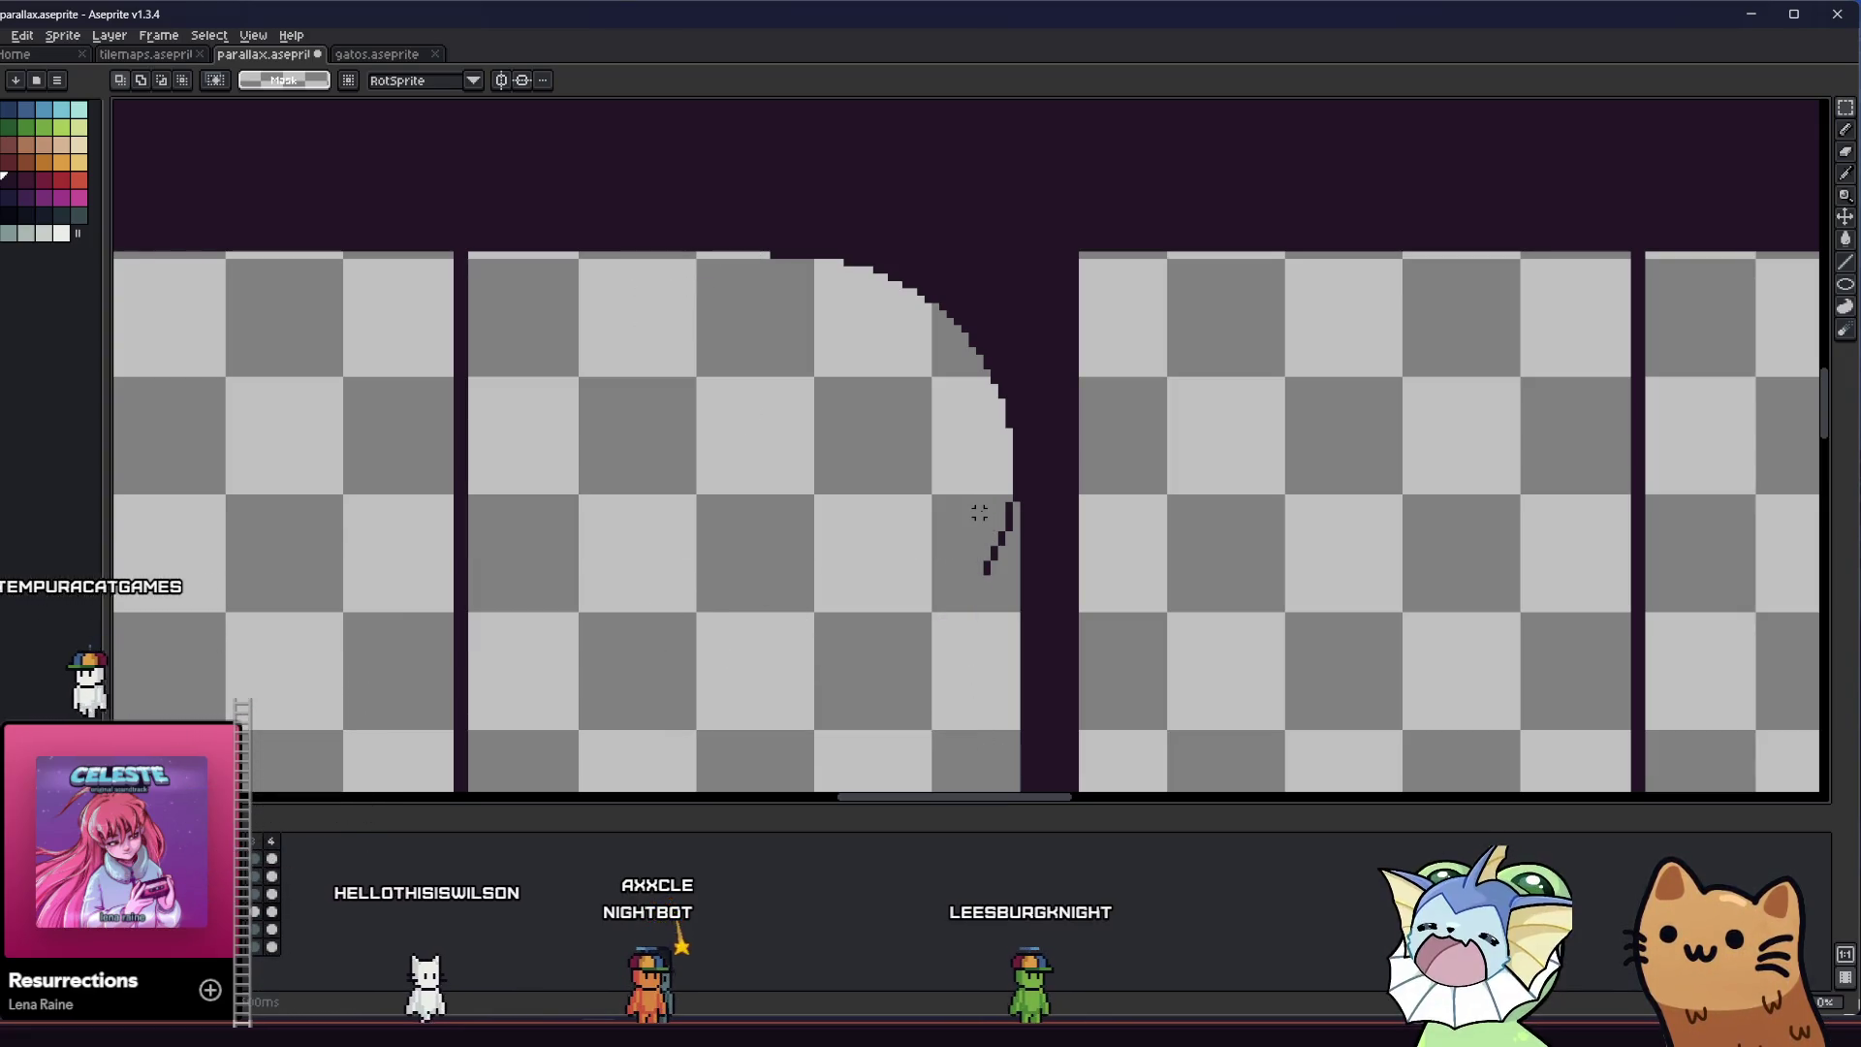
pyautogui.scroll(-1, 996, 550)
pyautogui.moveTo(955, 548); pyautogui.dragTo(730, 547)
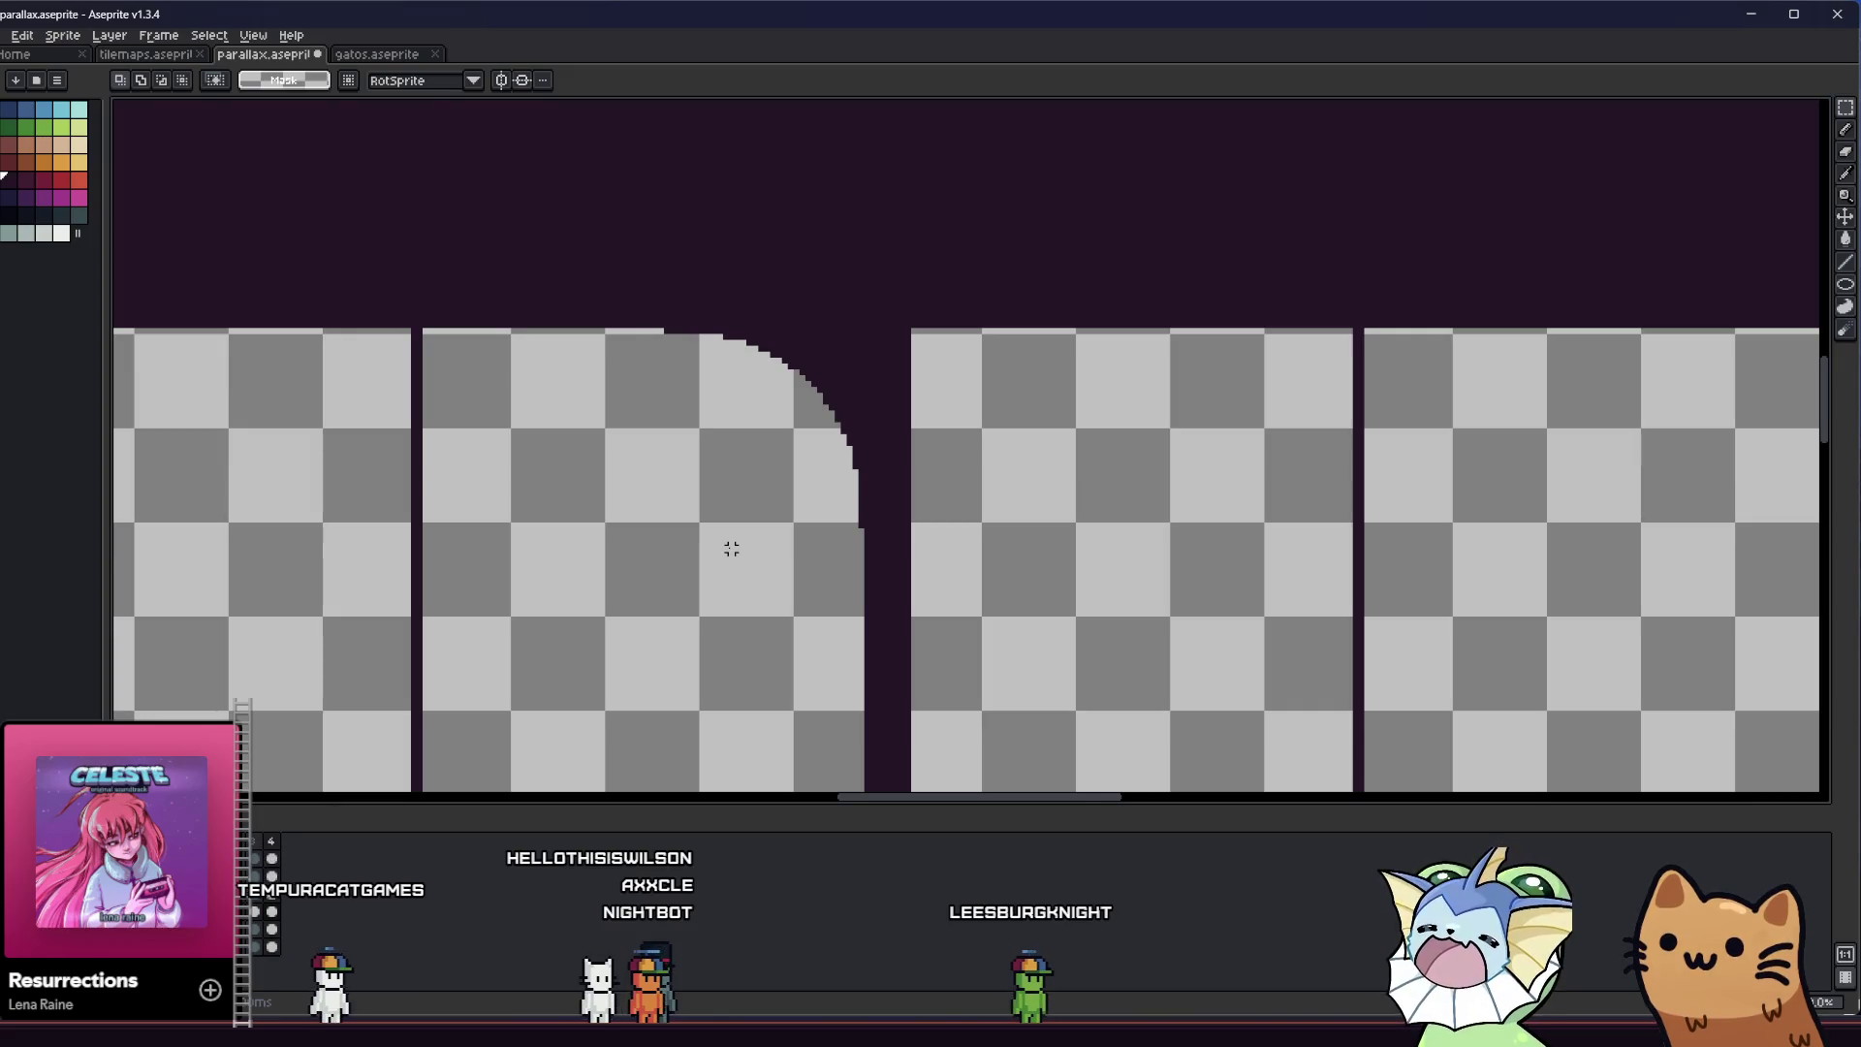
pyautogui.scroll(1, 914, 373)
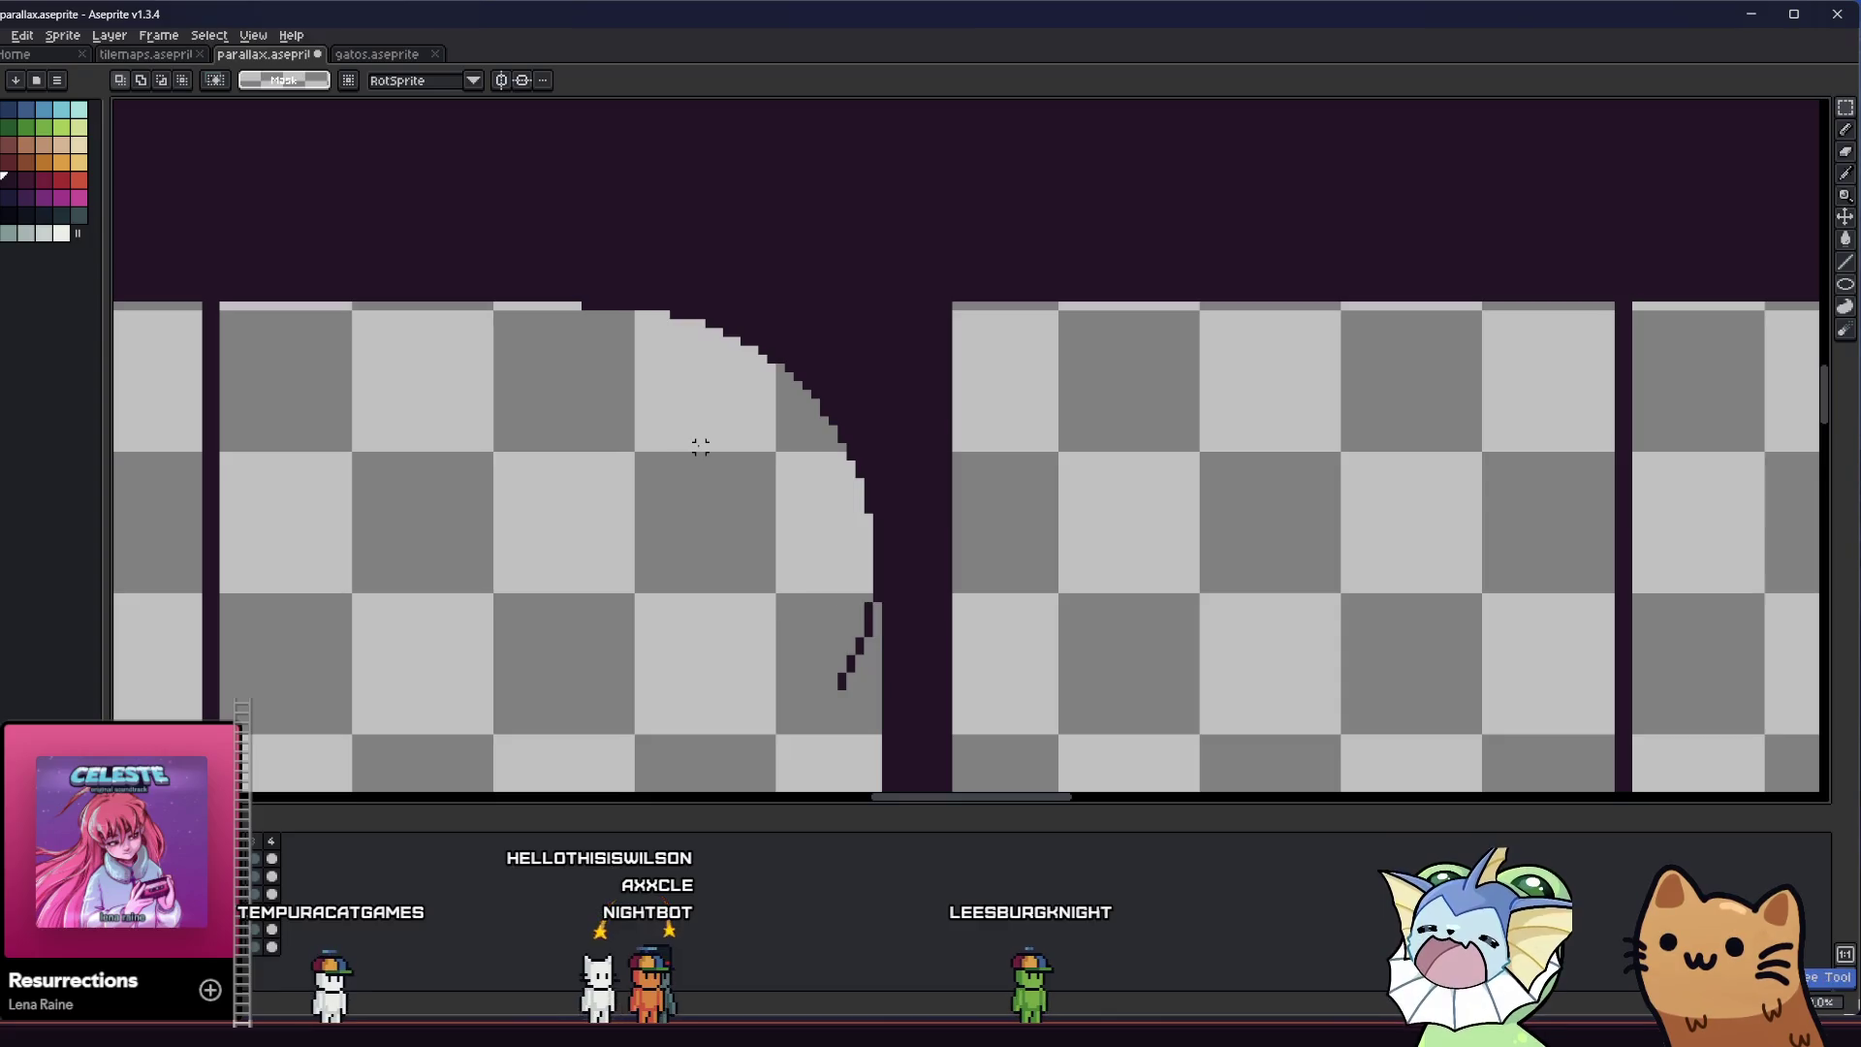
pyautogui.hotkey('ctrl', 'z')
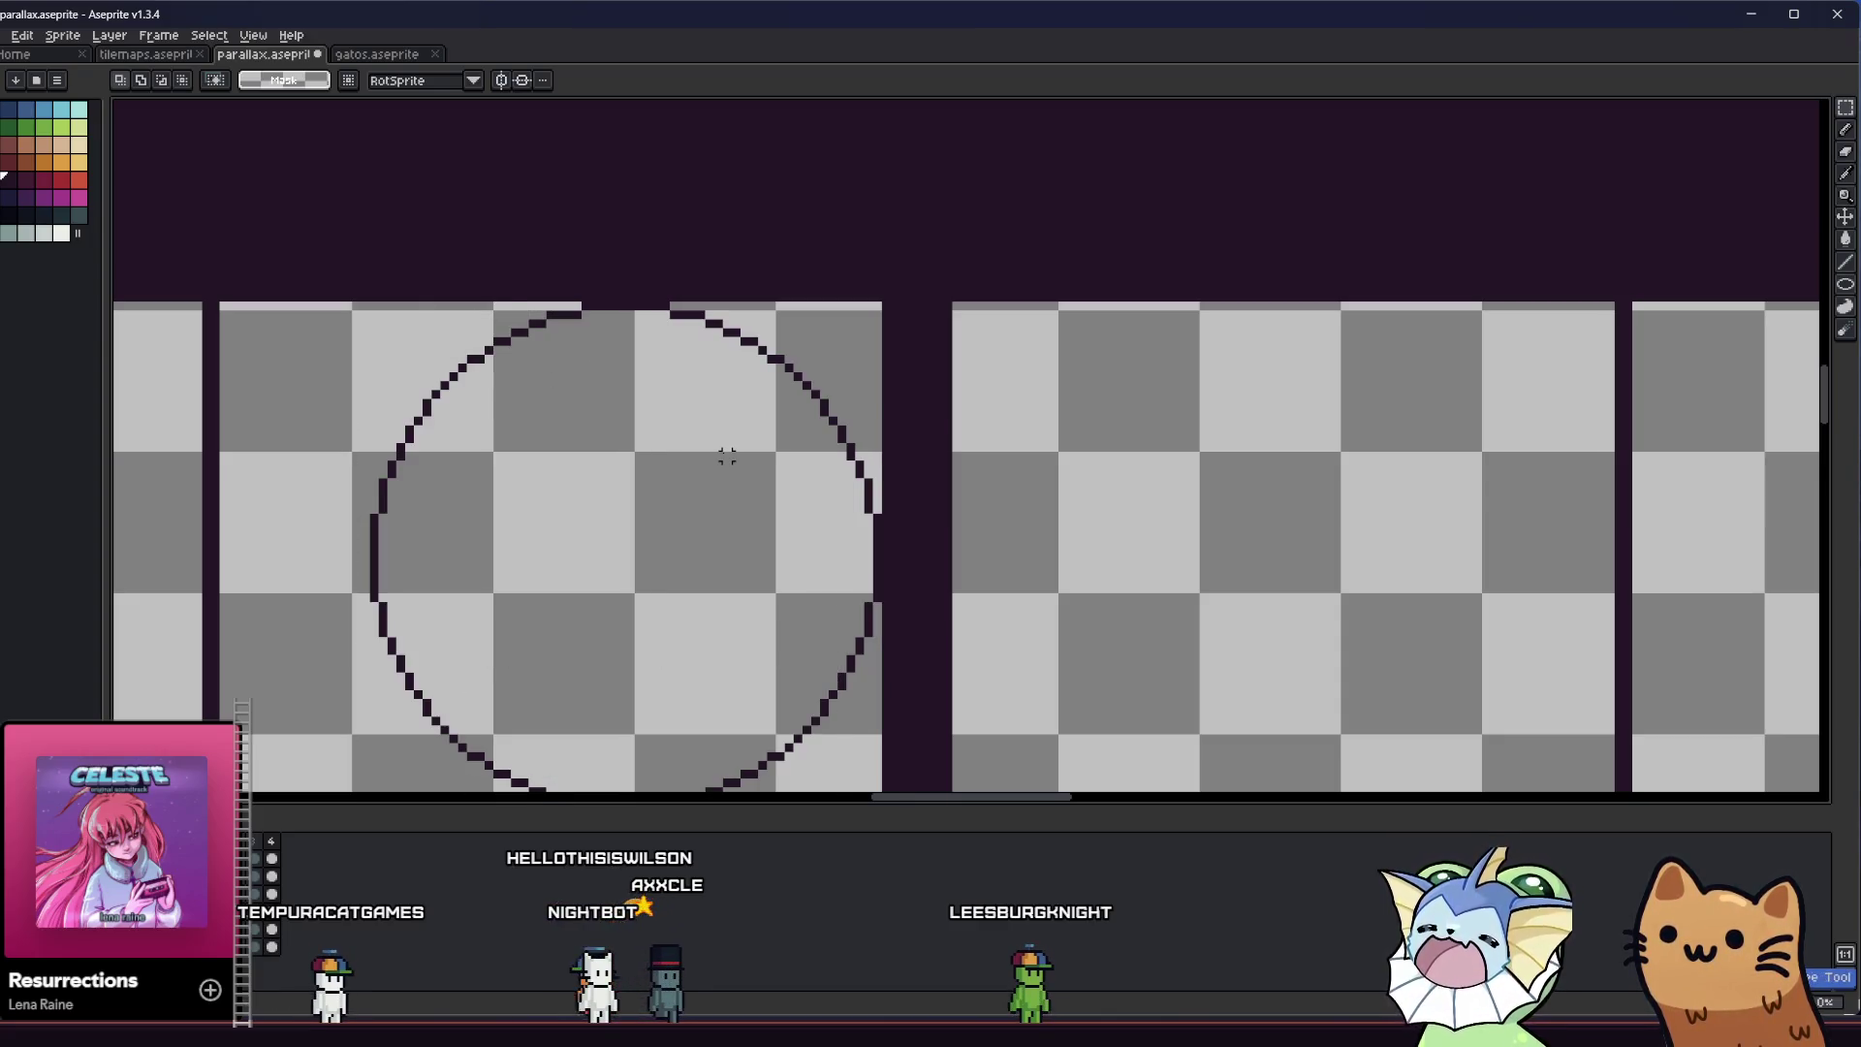
pyautogui.moveTo(717, 456); pyautogui.dragTo(712, 432)
pyautogui.click(713, 432)
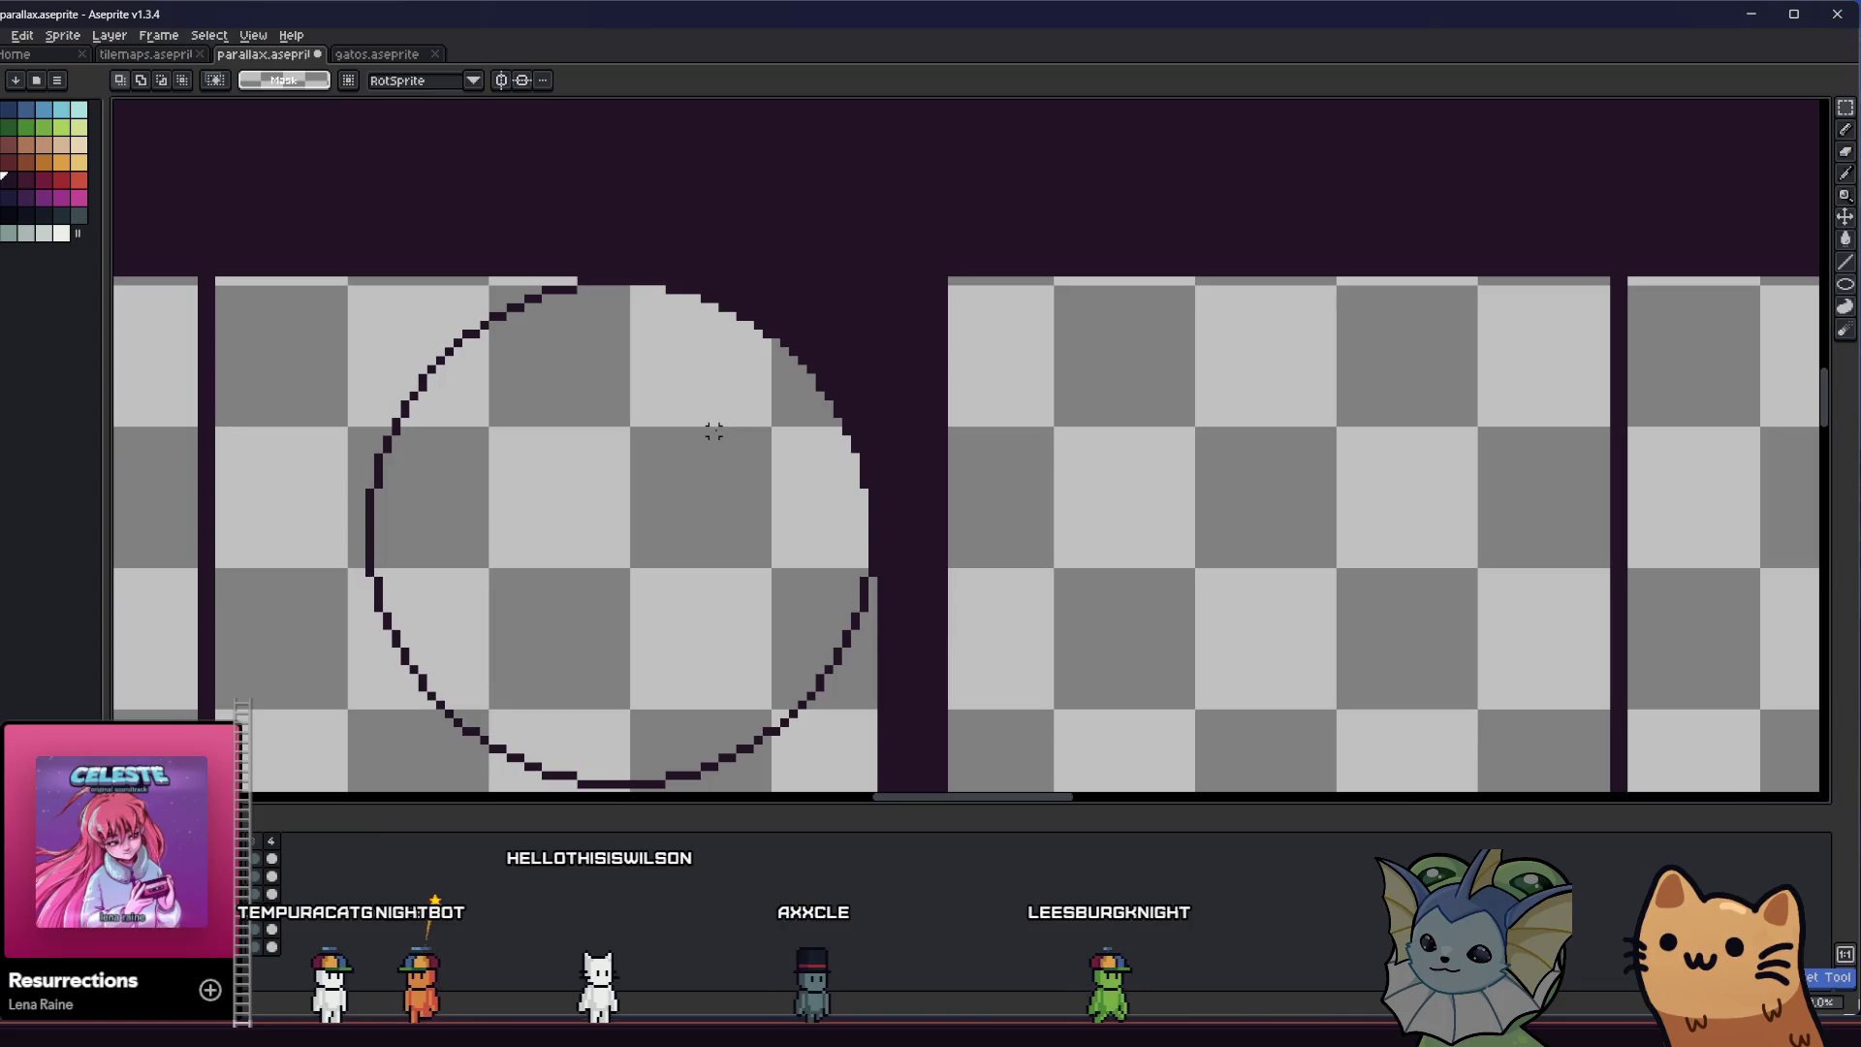
pyautogui.hotkey('ctrl', 'z')
pyautogui.scroll(-1, 645, 416)
# Clear the remaining left and lower arc pixels, keeping only the upper-right curve
pyautogui.moveTo(403, 242); pyautogui.dragTo(732, 685)
pyautogui.press('Delete')
pyautogui.moveTo(557, 240); pyautogui.dragTo(657, 327)
pyautogui.hotkey('ctrl', 'z')
pyautogui.moveTo(574, 231); pyautogui.dragTo(672, 312)
pyautogui.hotkey('ctrl', 'z')
pyautogui.moveTo(503, 556); pyautogui.dragTo(904, 736)
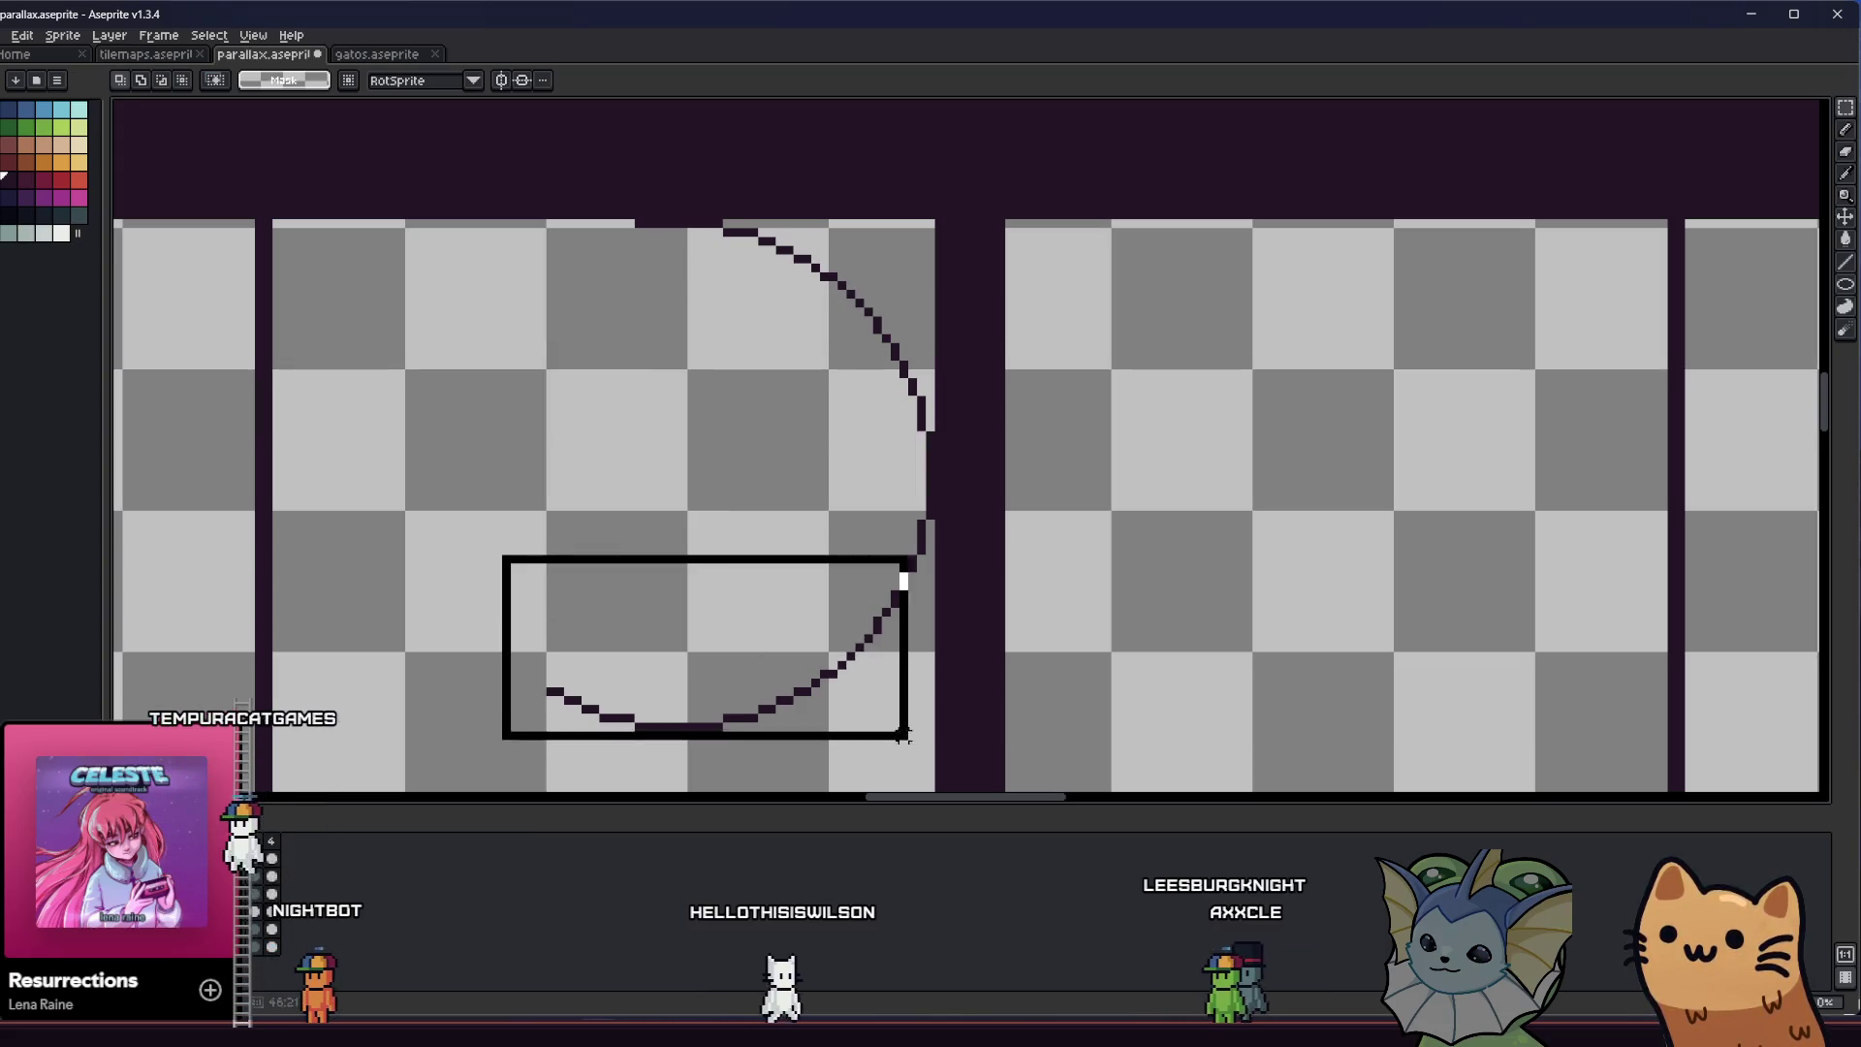
pyautogui.press('Delete')
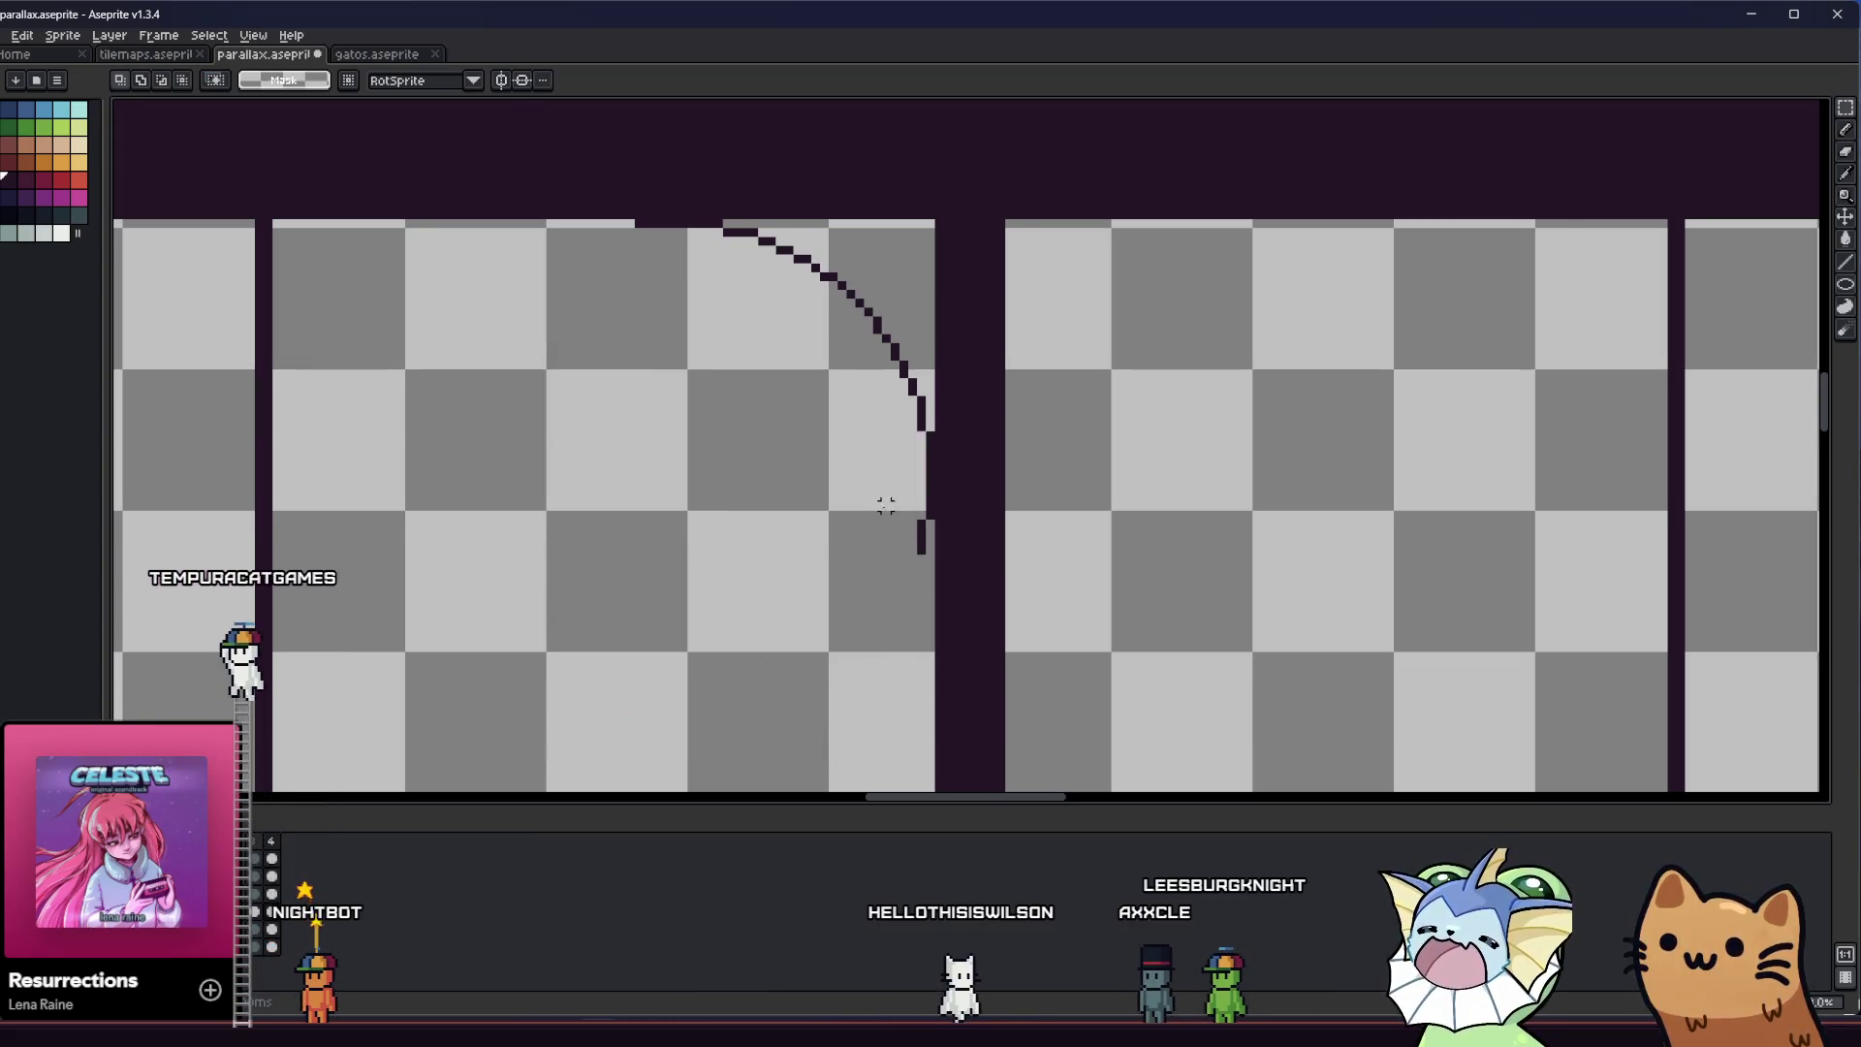
pyautogui.moveTo(869, 524); pyautogui.dragTo(839, 582)
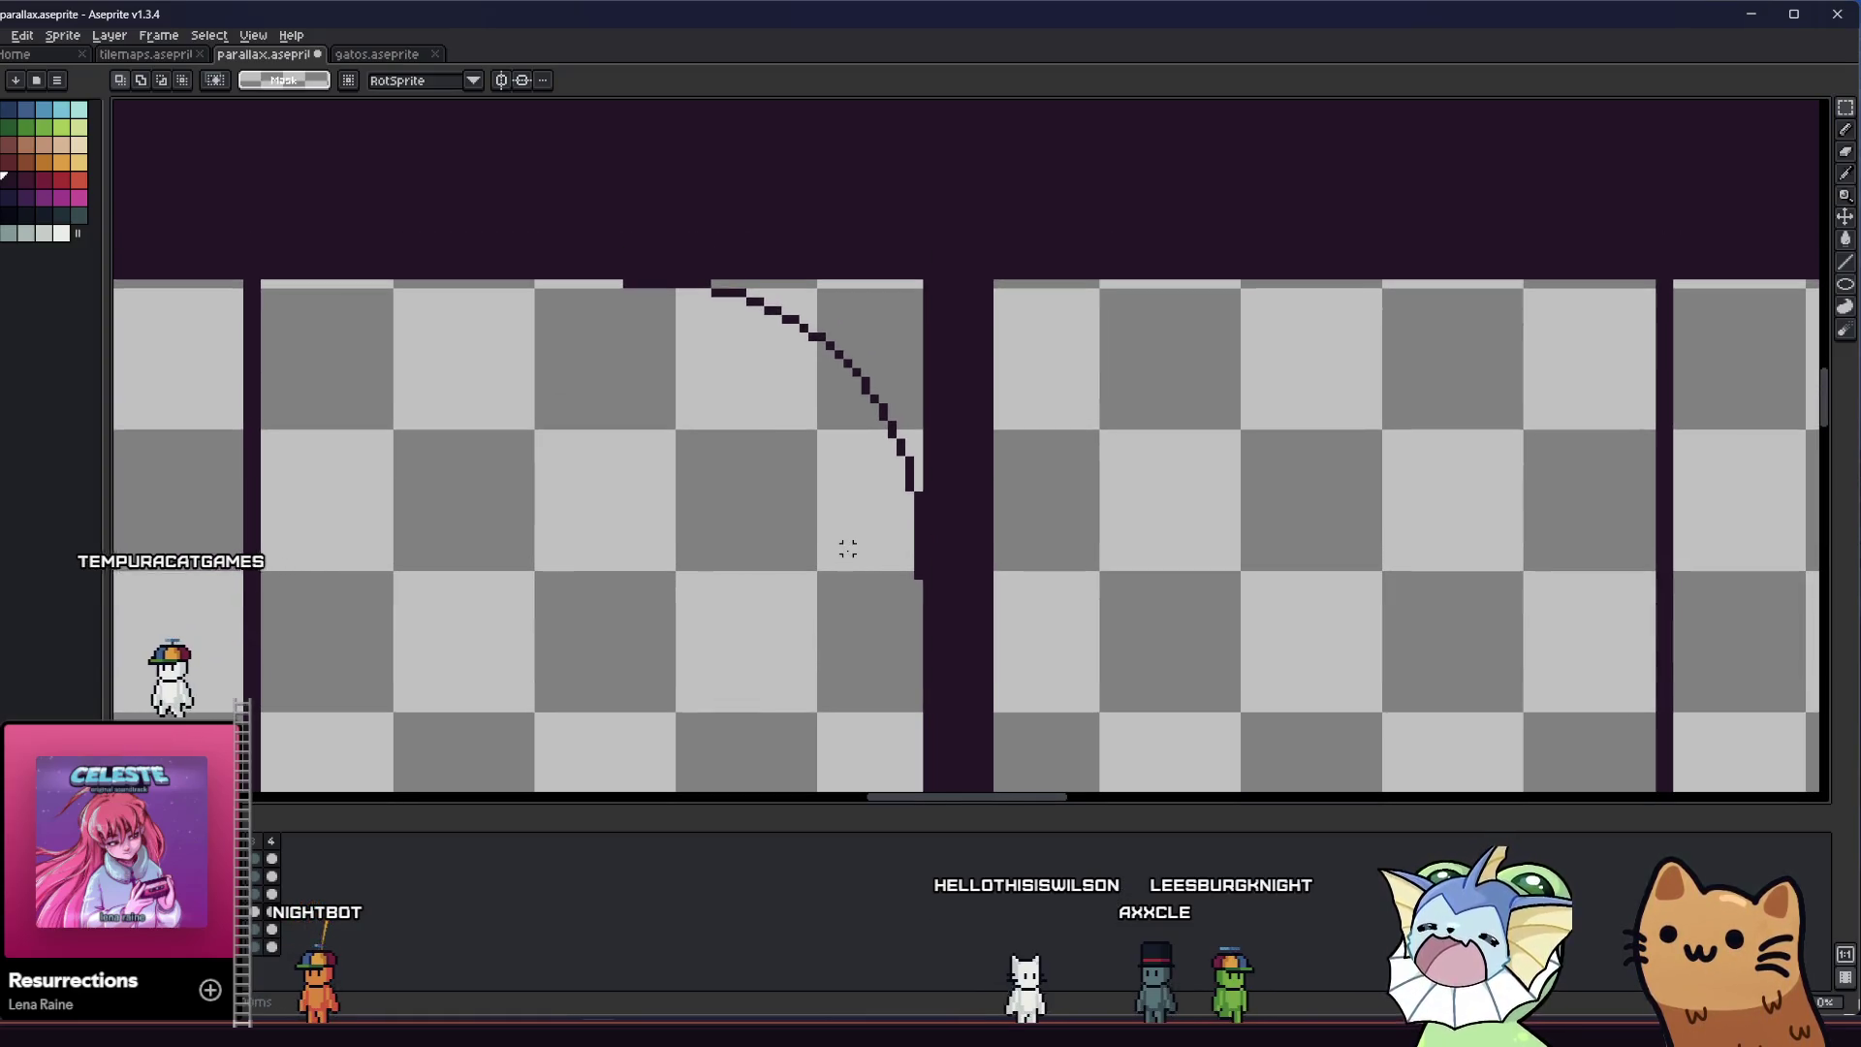
# Thicken the curved edge with the Pencil, closing gaps at the pillar, and set the brush to 2px
pyautogui.press('b')
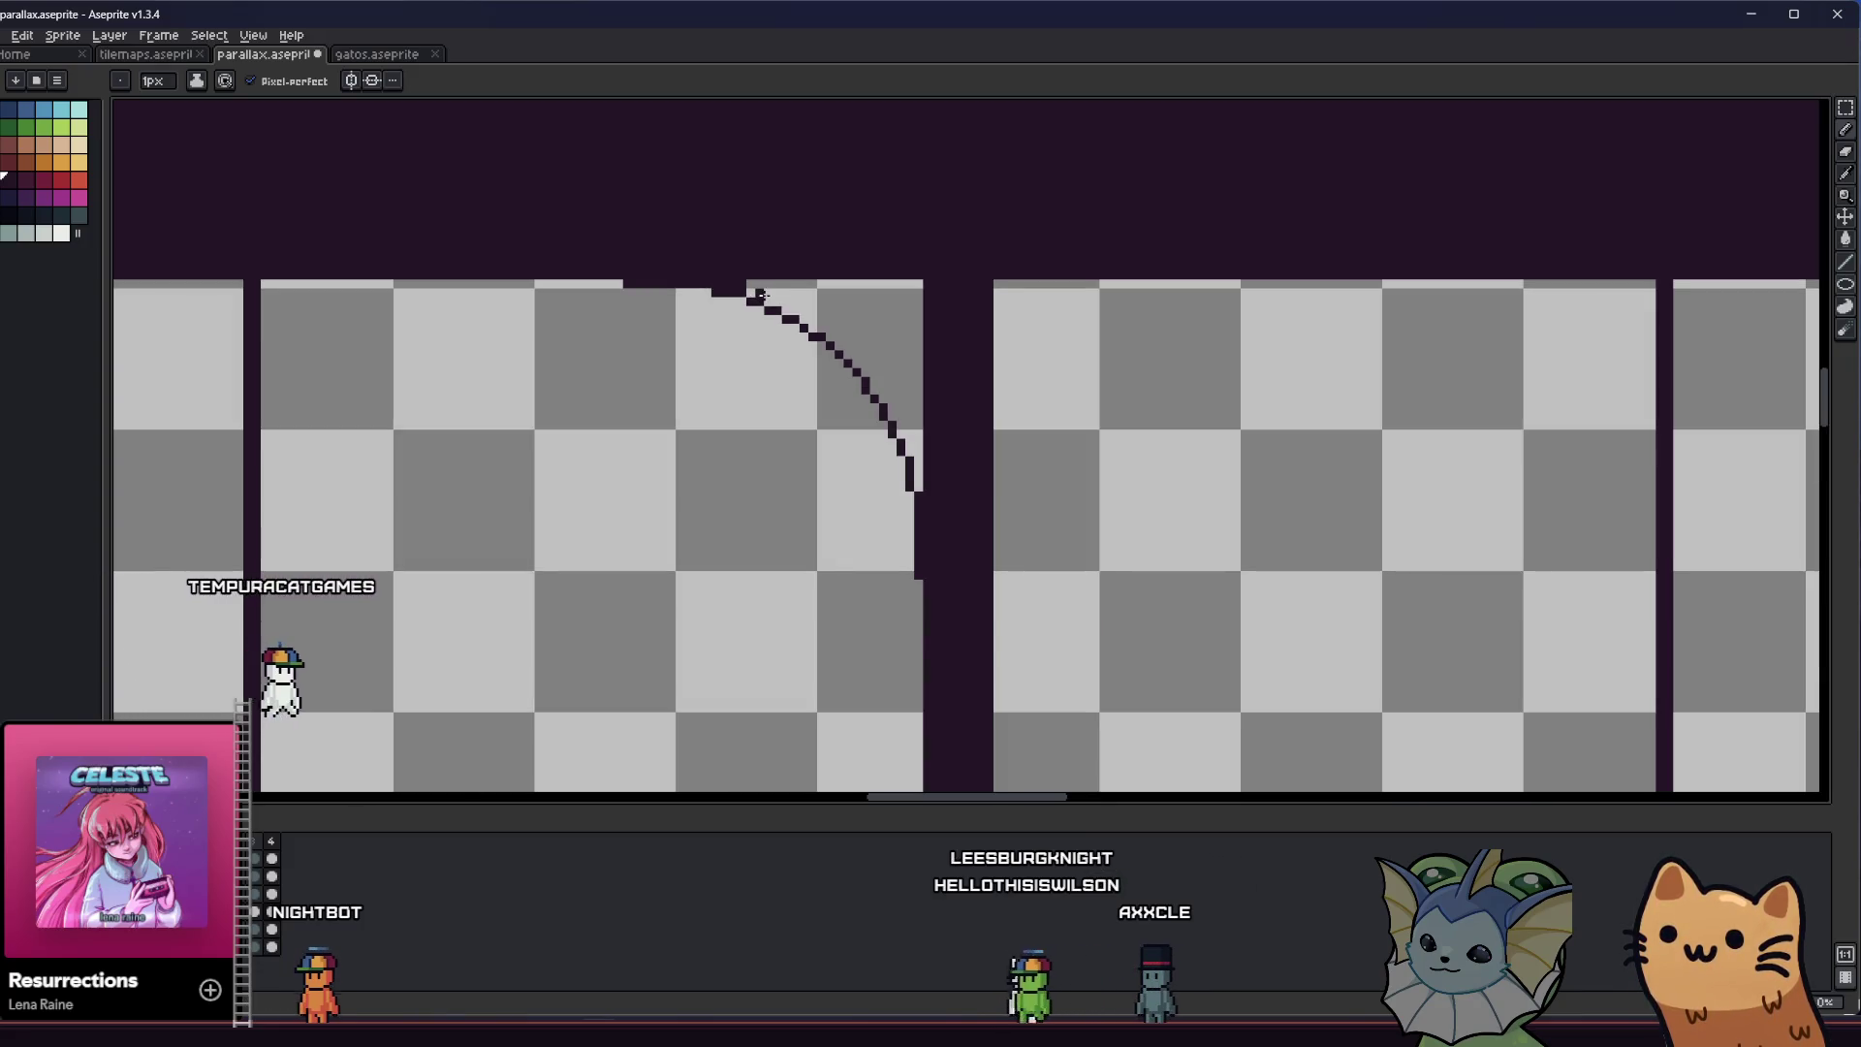
pyautogui.scroll(1, 751, 295)
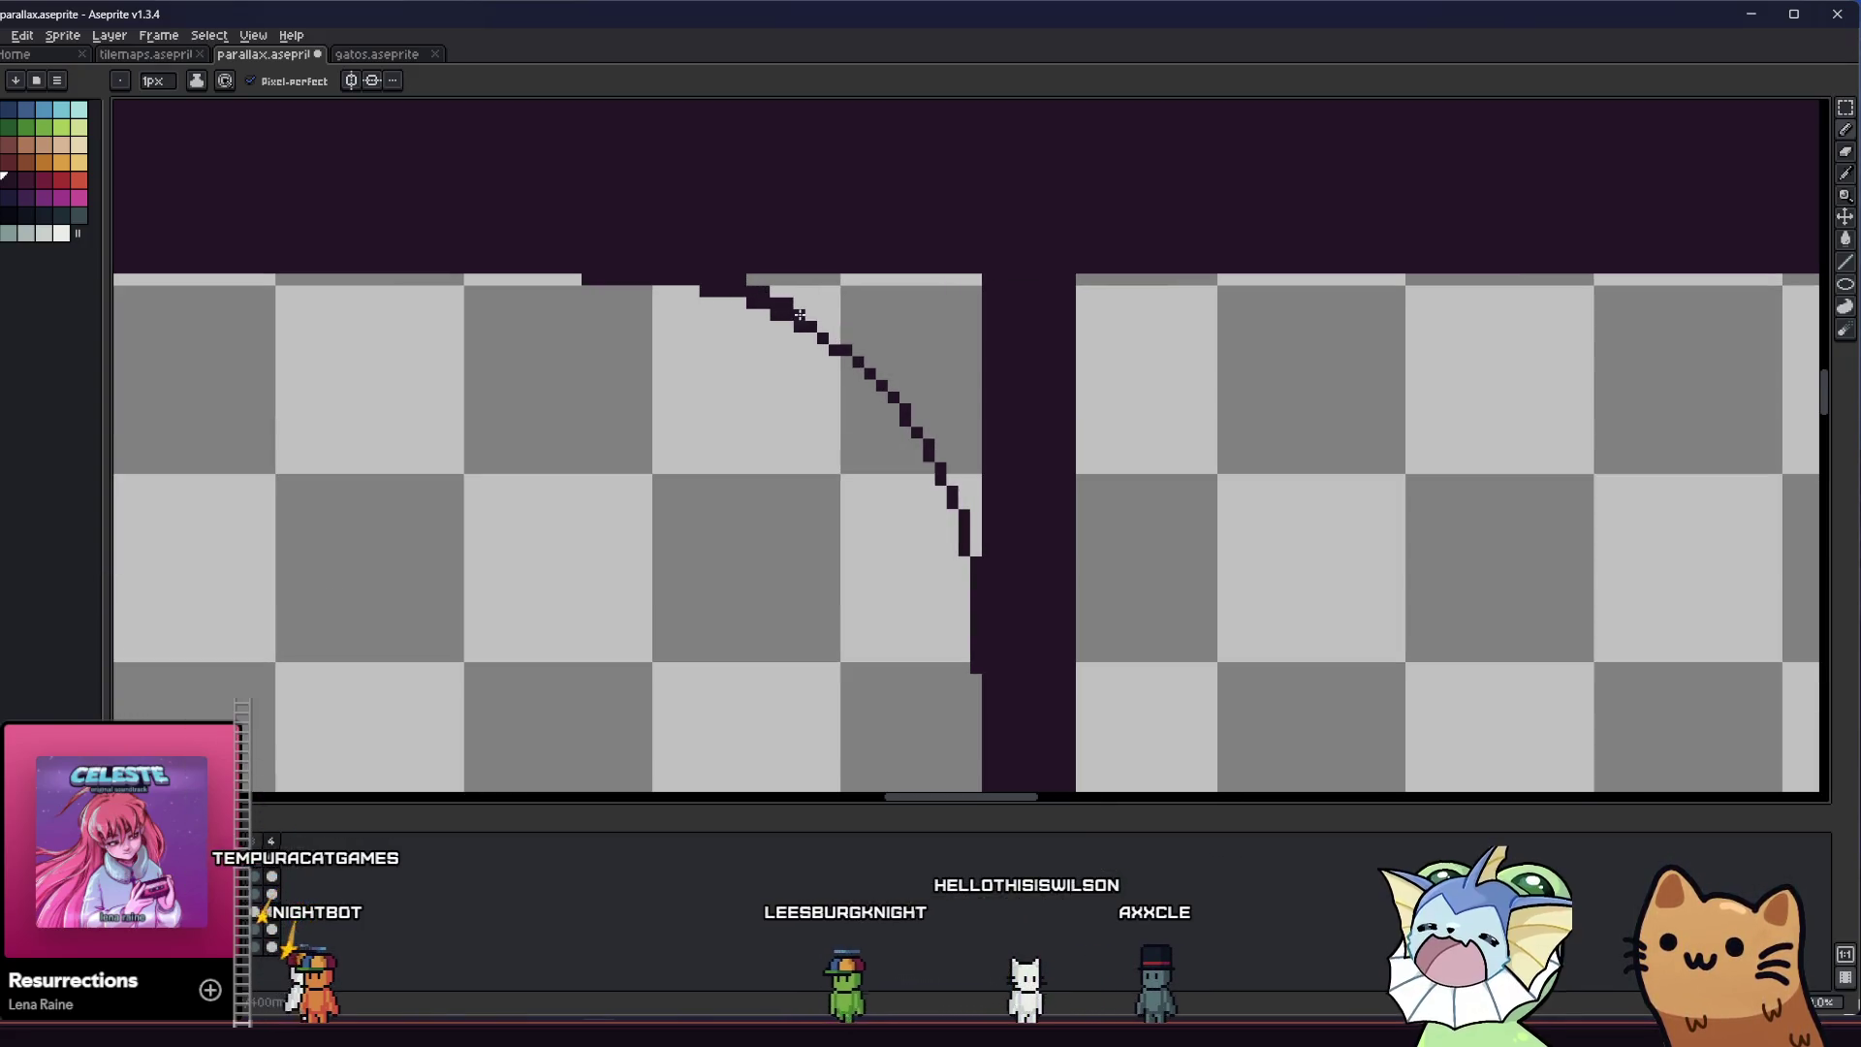
pyautogui.moveTo(799, 316)
pyautogui.mouseDown()
pyautogui.moveTo(891, 385)
pyautogui.moveTo(963, 492)
pyautogui.mouseUp()
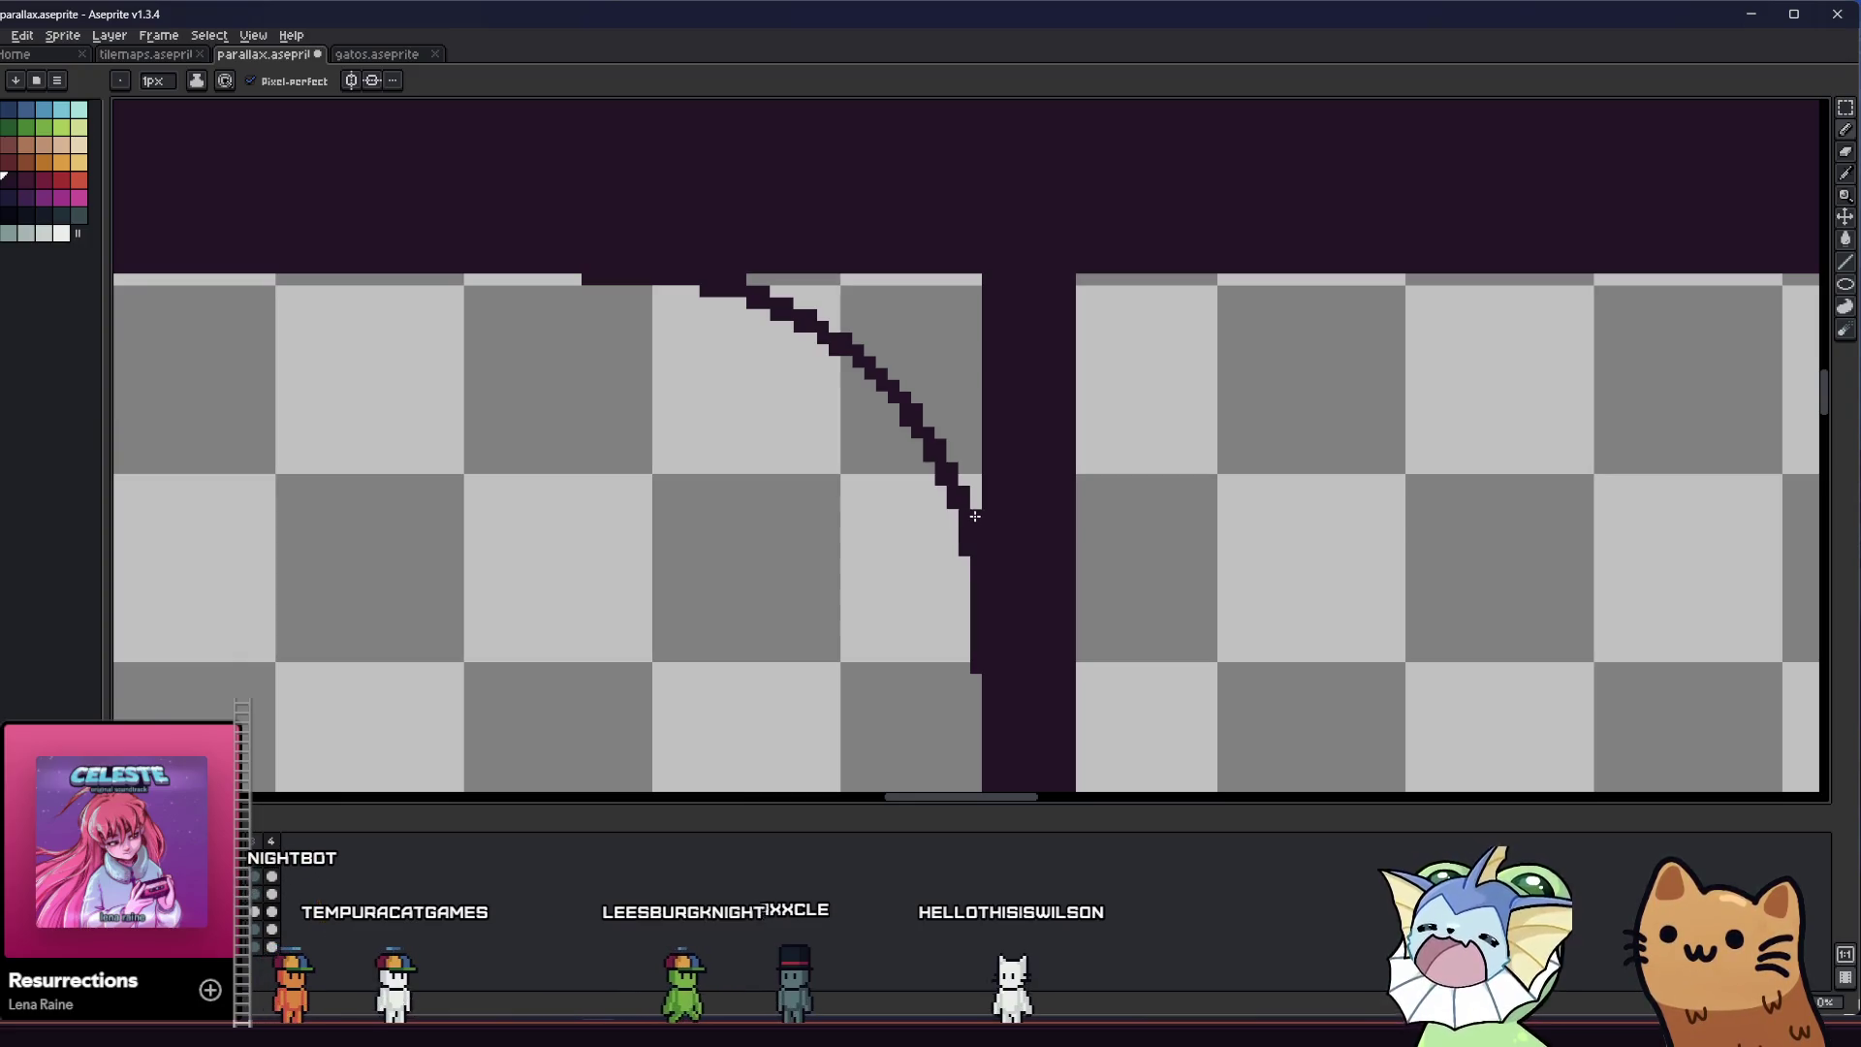
pyautogui.rightClick(867, 468)
pyautogui.press('Escape')
pyautogui.scroll(2, 784, 535)
pyautogui.scroll(1, 785, 536)
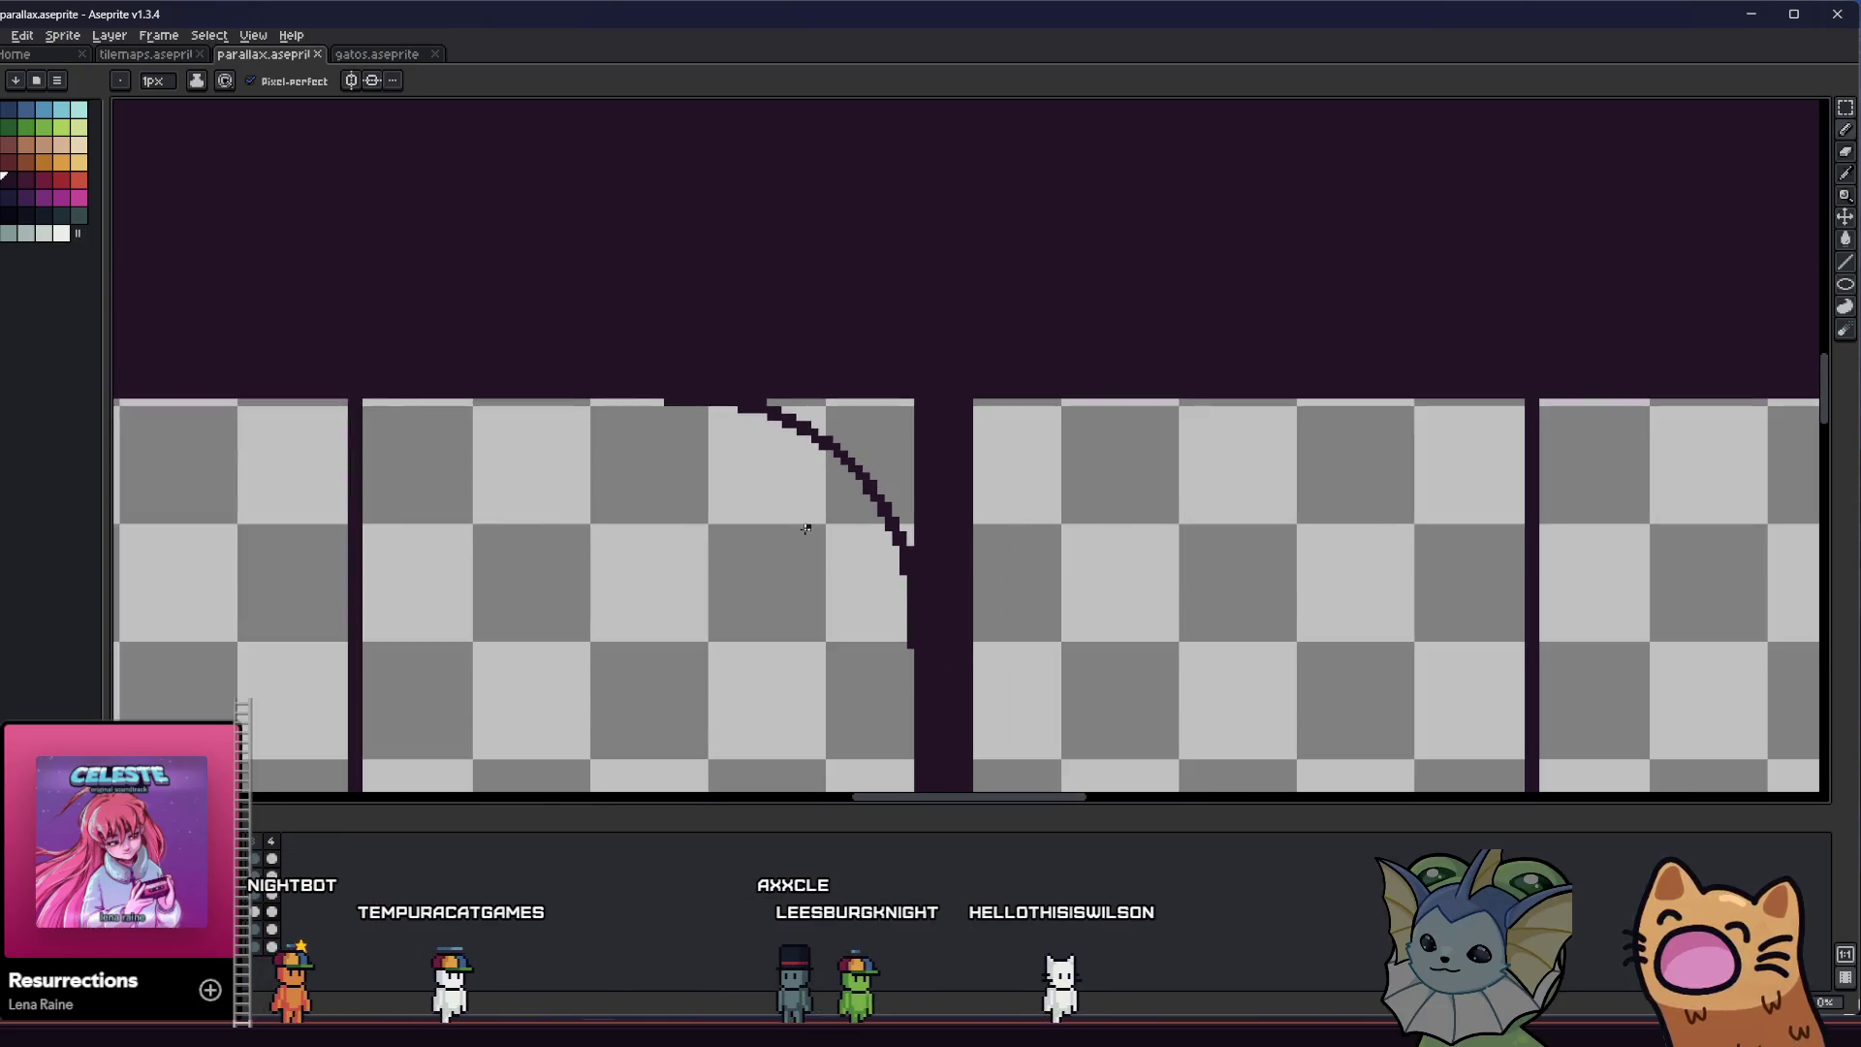
pyautogui.scroll(1, 814, 535)
pyautogui.scroll(1, 858, 537)
pyautogui.scroll(2, 892, 537)
pyautogui.click(886, 490)
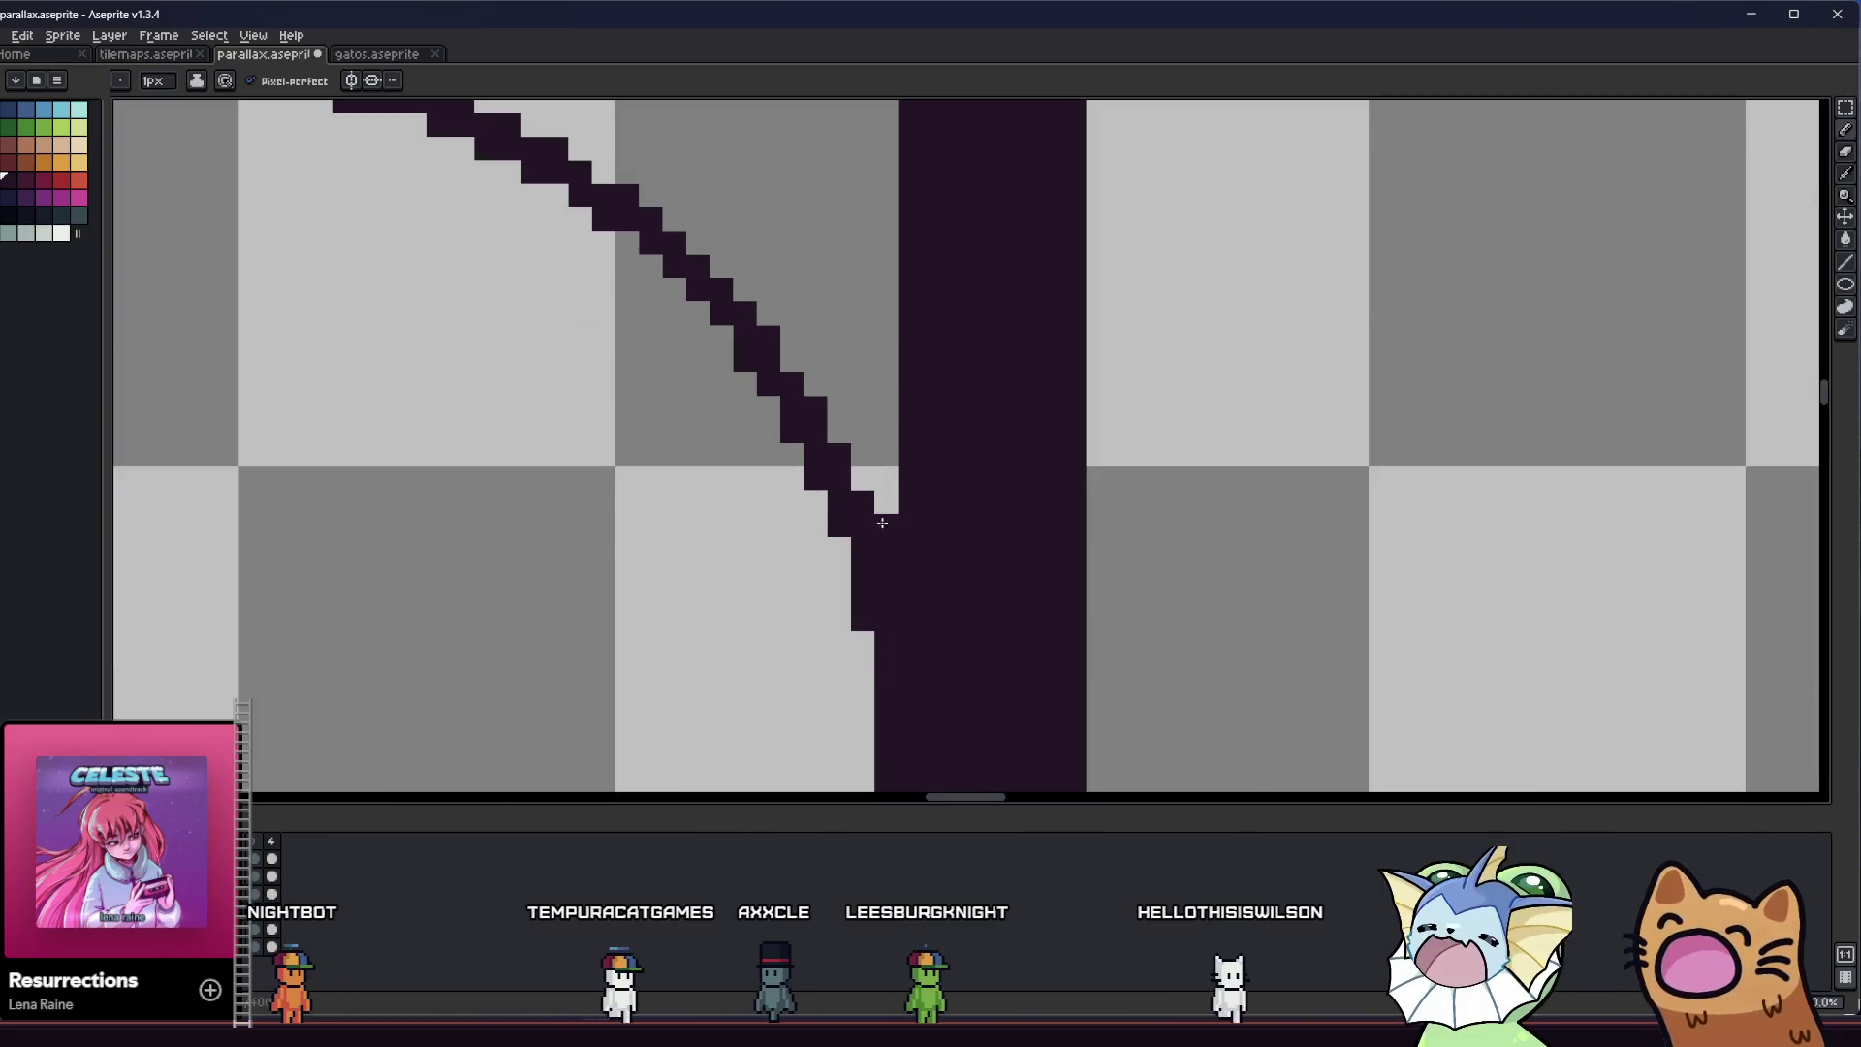
pyautogui.click(830, 427)
pyautogui.scroll(-3, 815, 387)
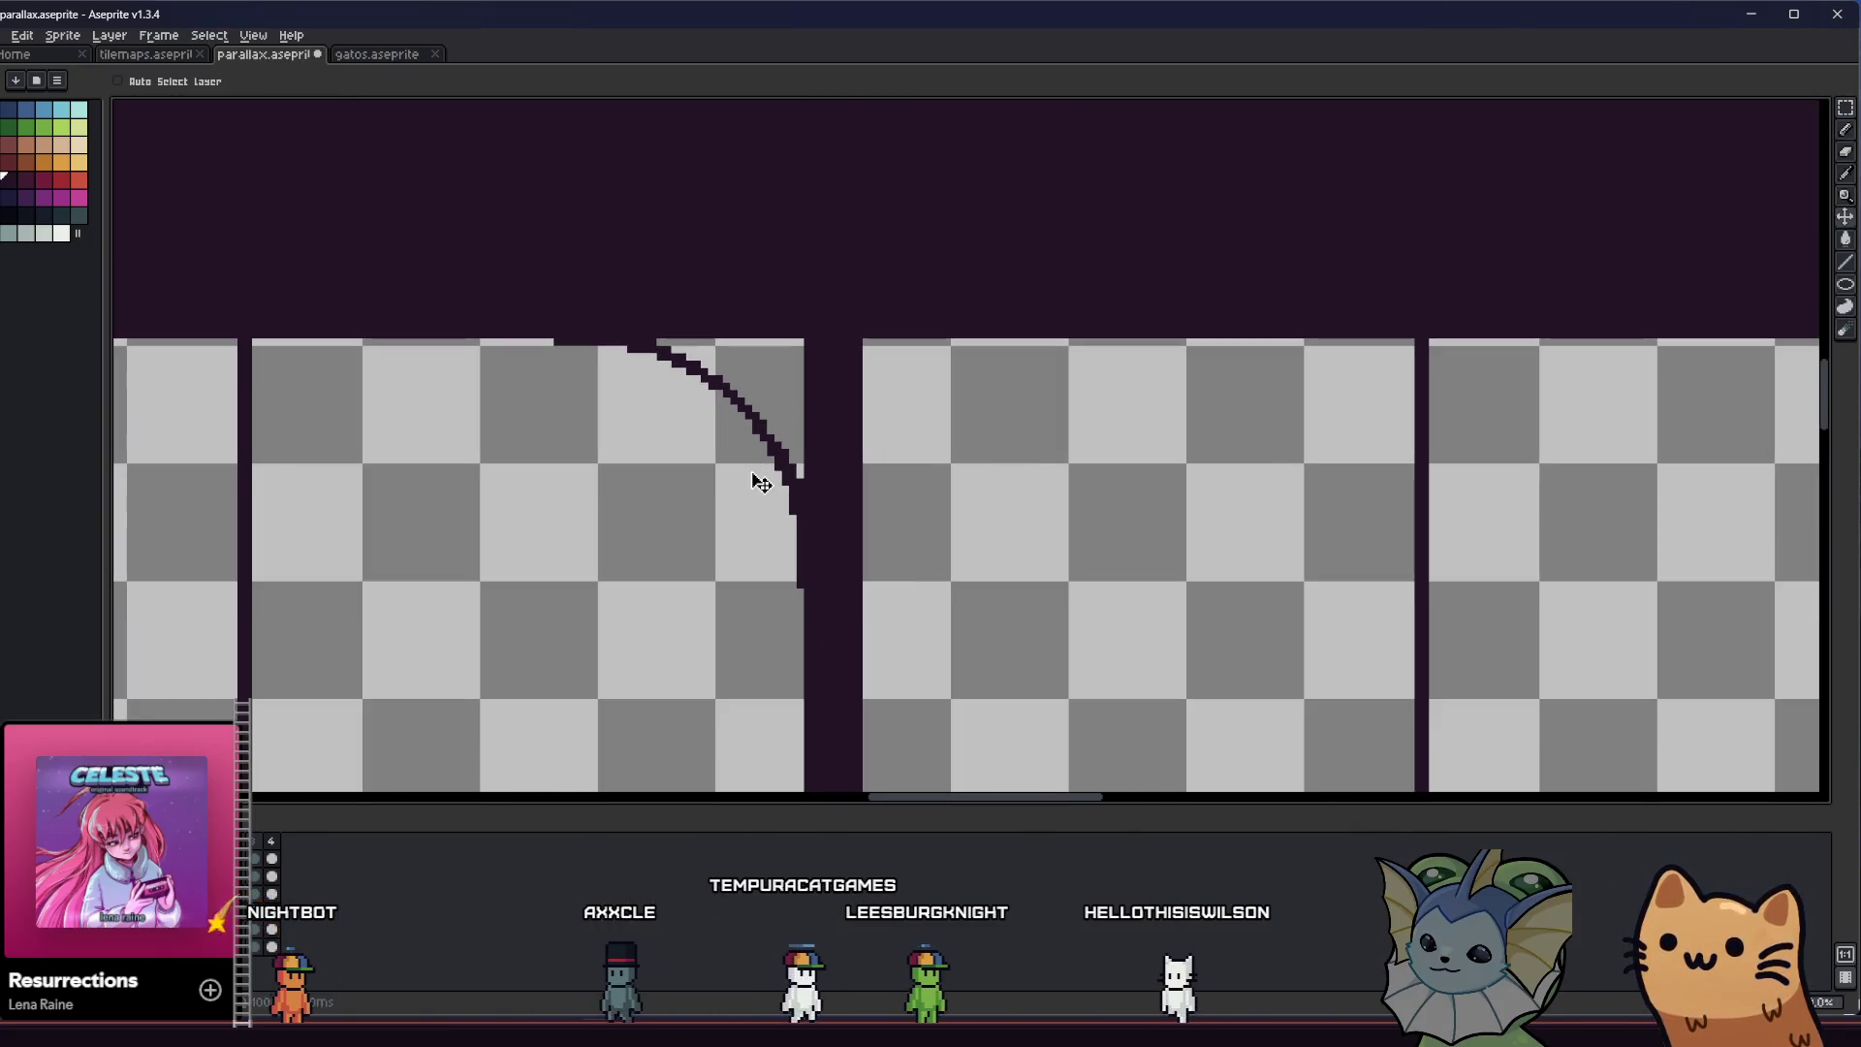
pyautogui.moveTo(735, 470); pyautogui.dragTo(625, 518)
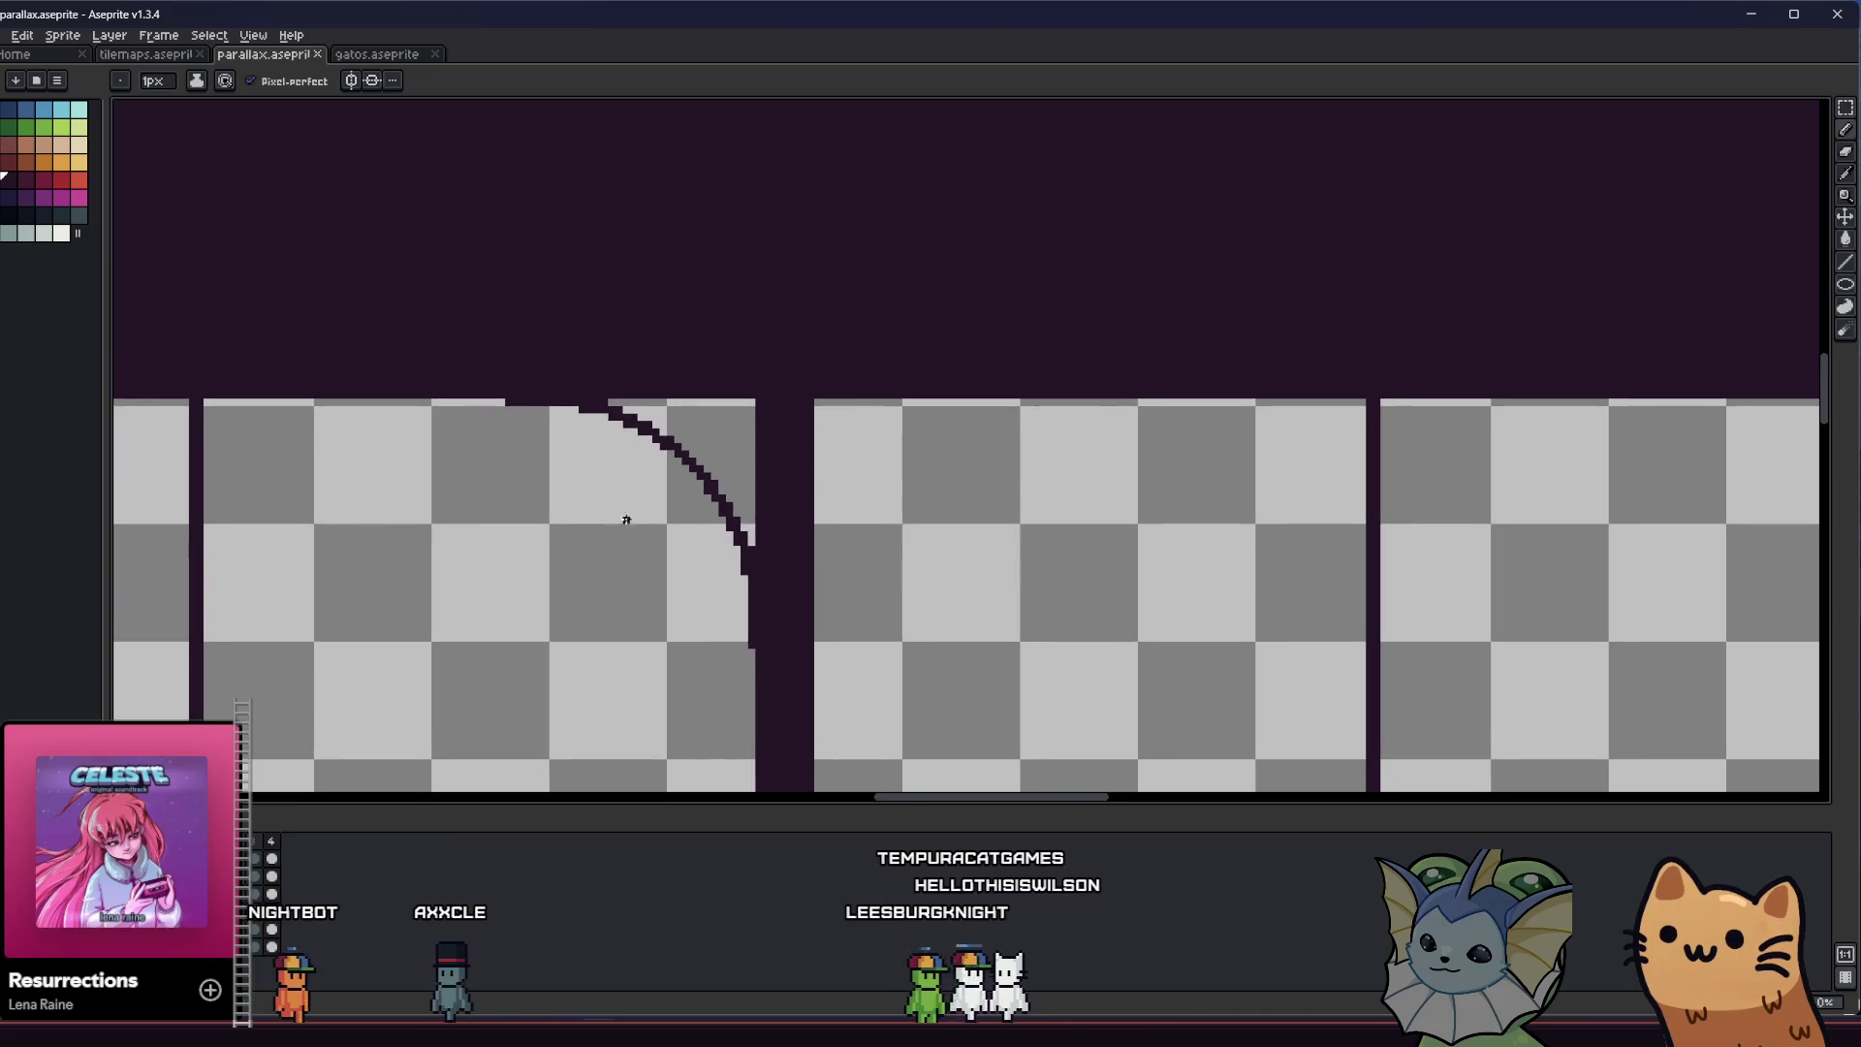
pyautogui.press('+')
pyautogui.press('+')
pyautogui.press('+')
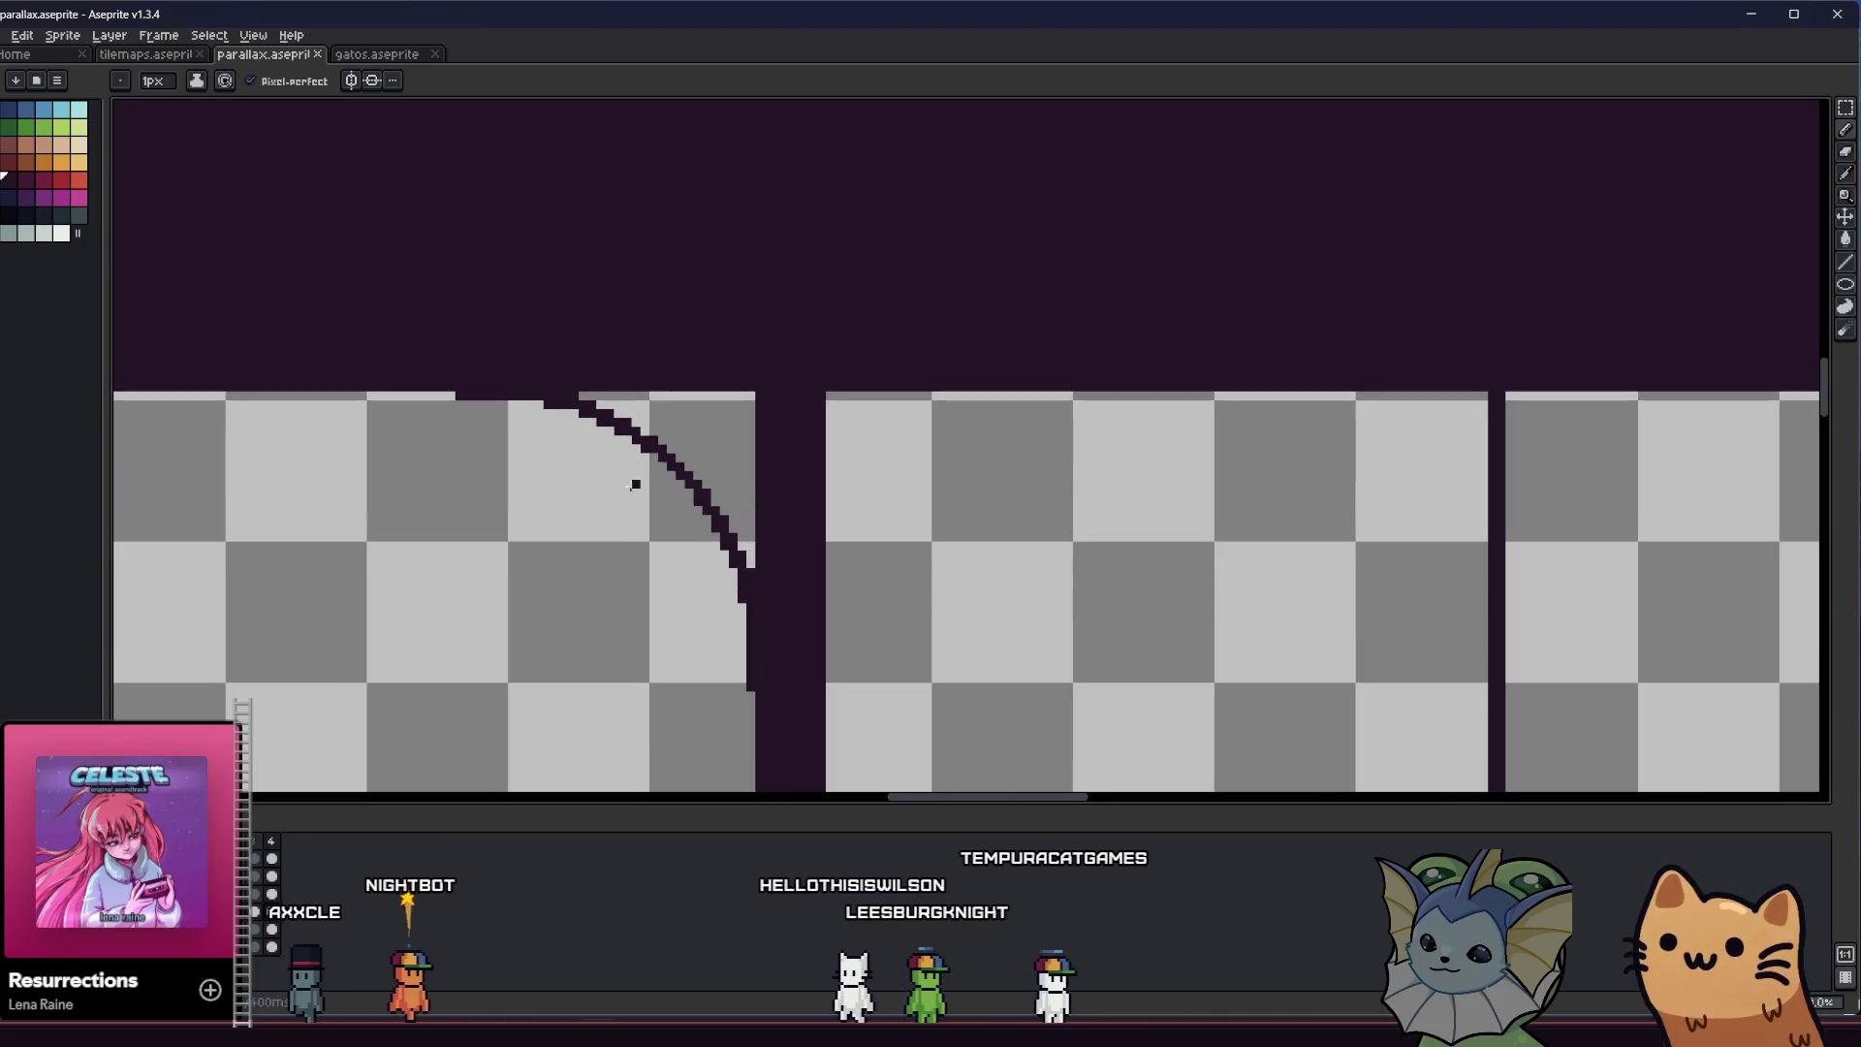
pyautogui.scroll(2, 648, 466)
pyautogui.press('-')
pyautogui.press('-')
pyautogui.press('-')
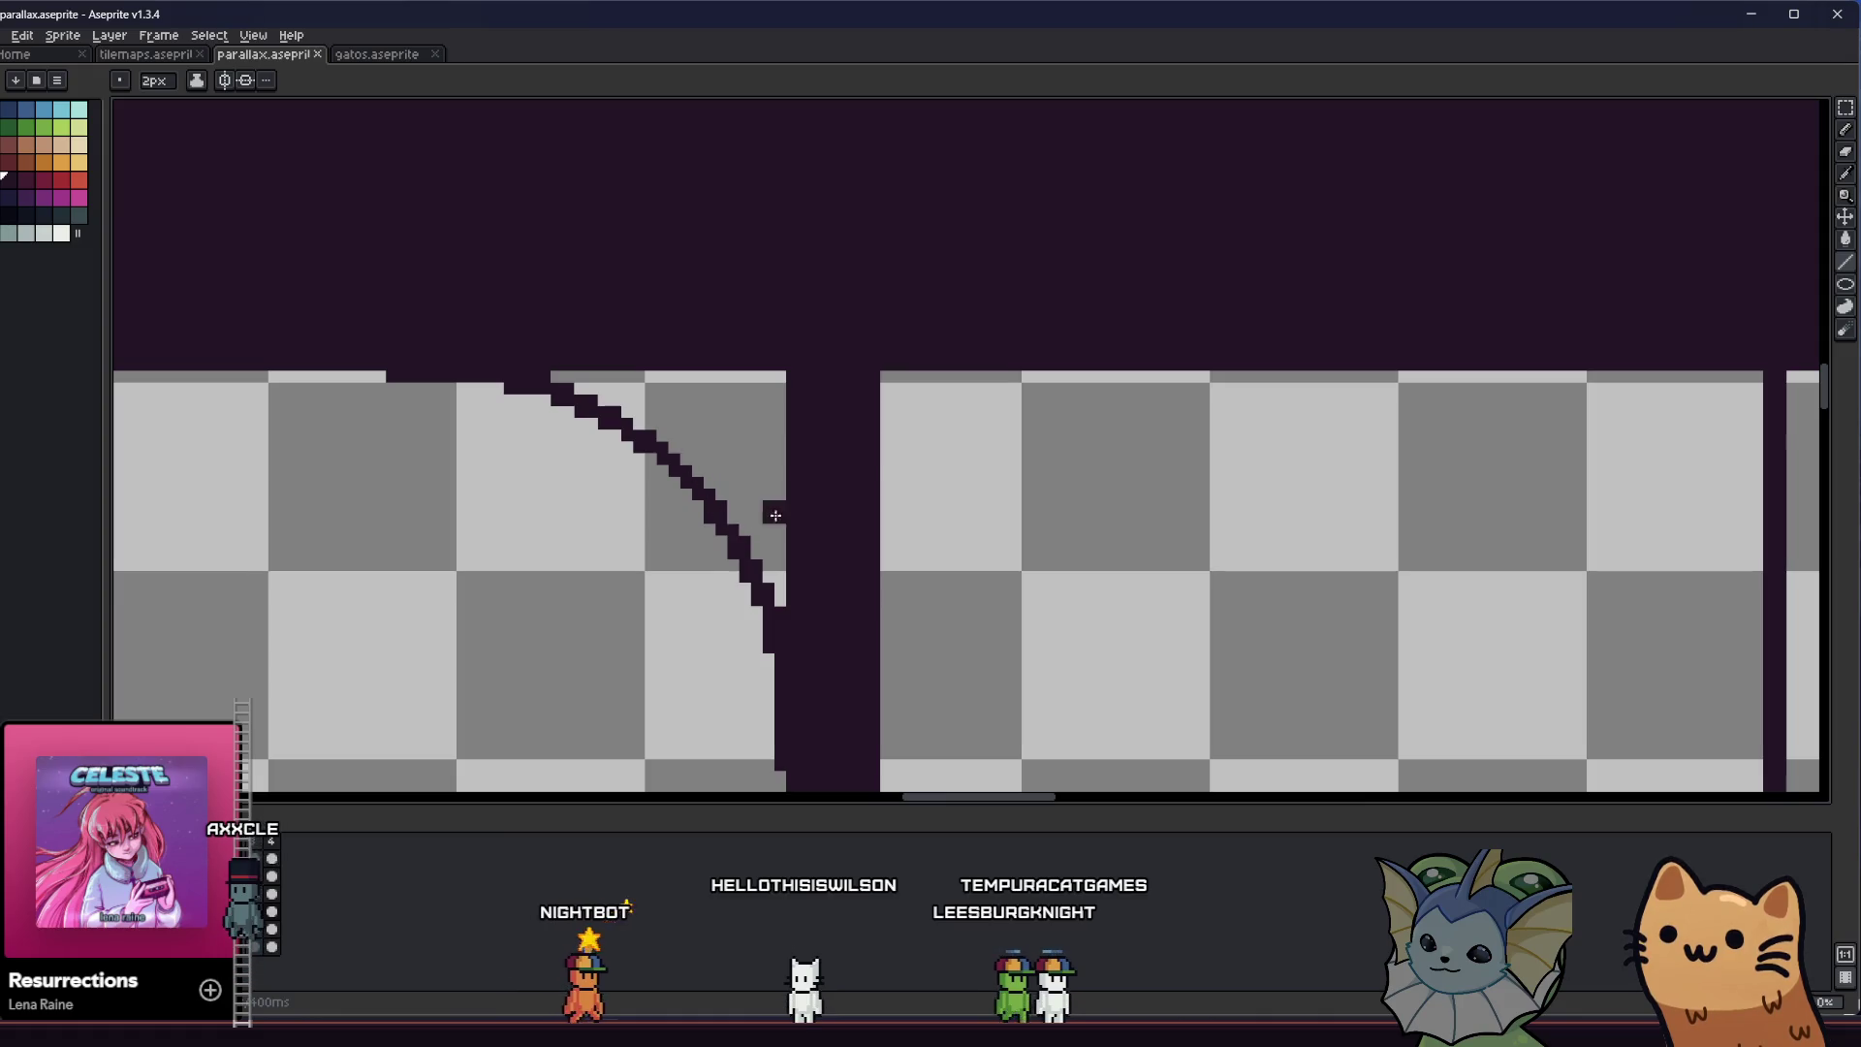
# Draw three 2px diagonal lattice strands from the arc to the top band and save
pyautogui.moveTo(690, 476); pyautogui.dragTo(813, 375)
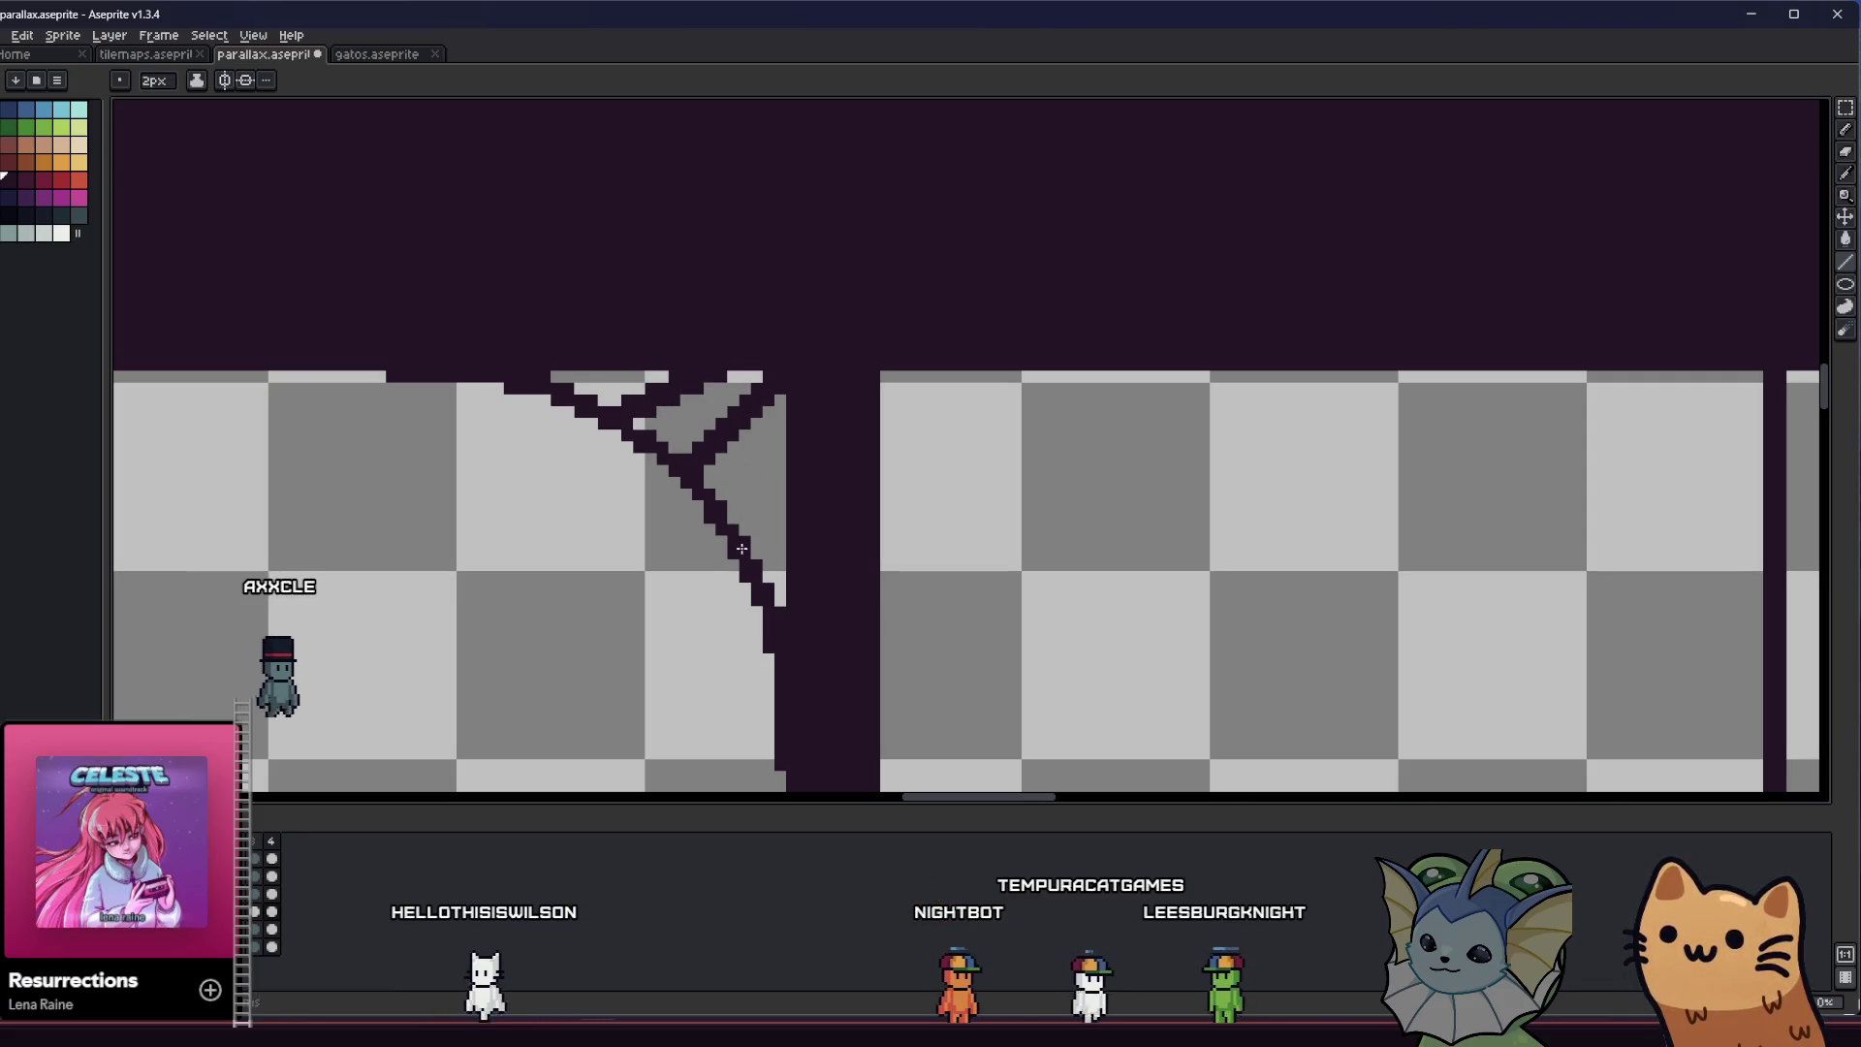
pyautogui.moveTo(741, 547); pyautogui.dragTo(792, 445)
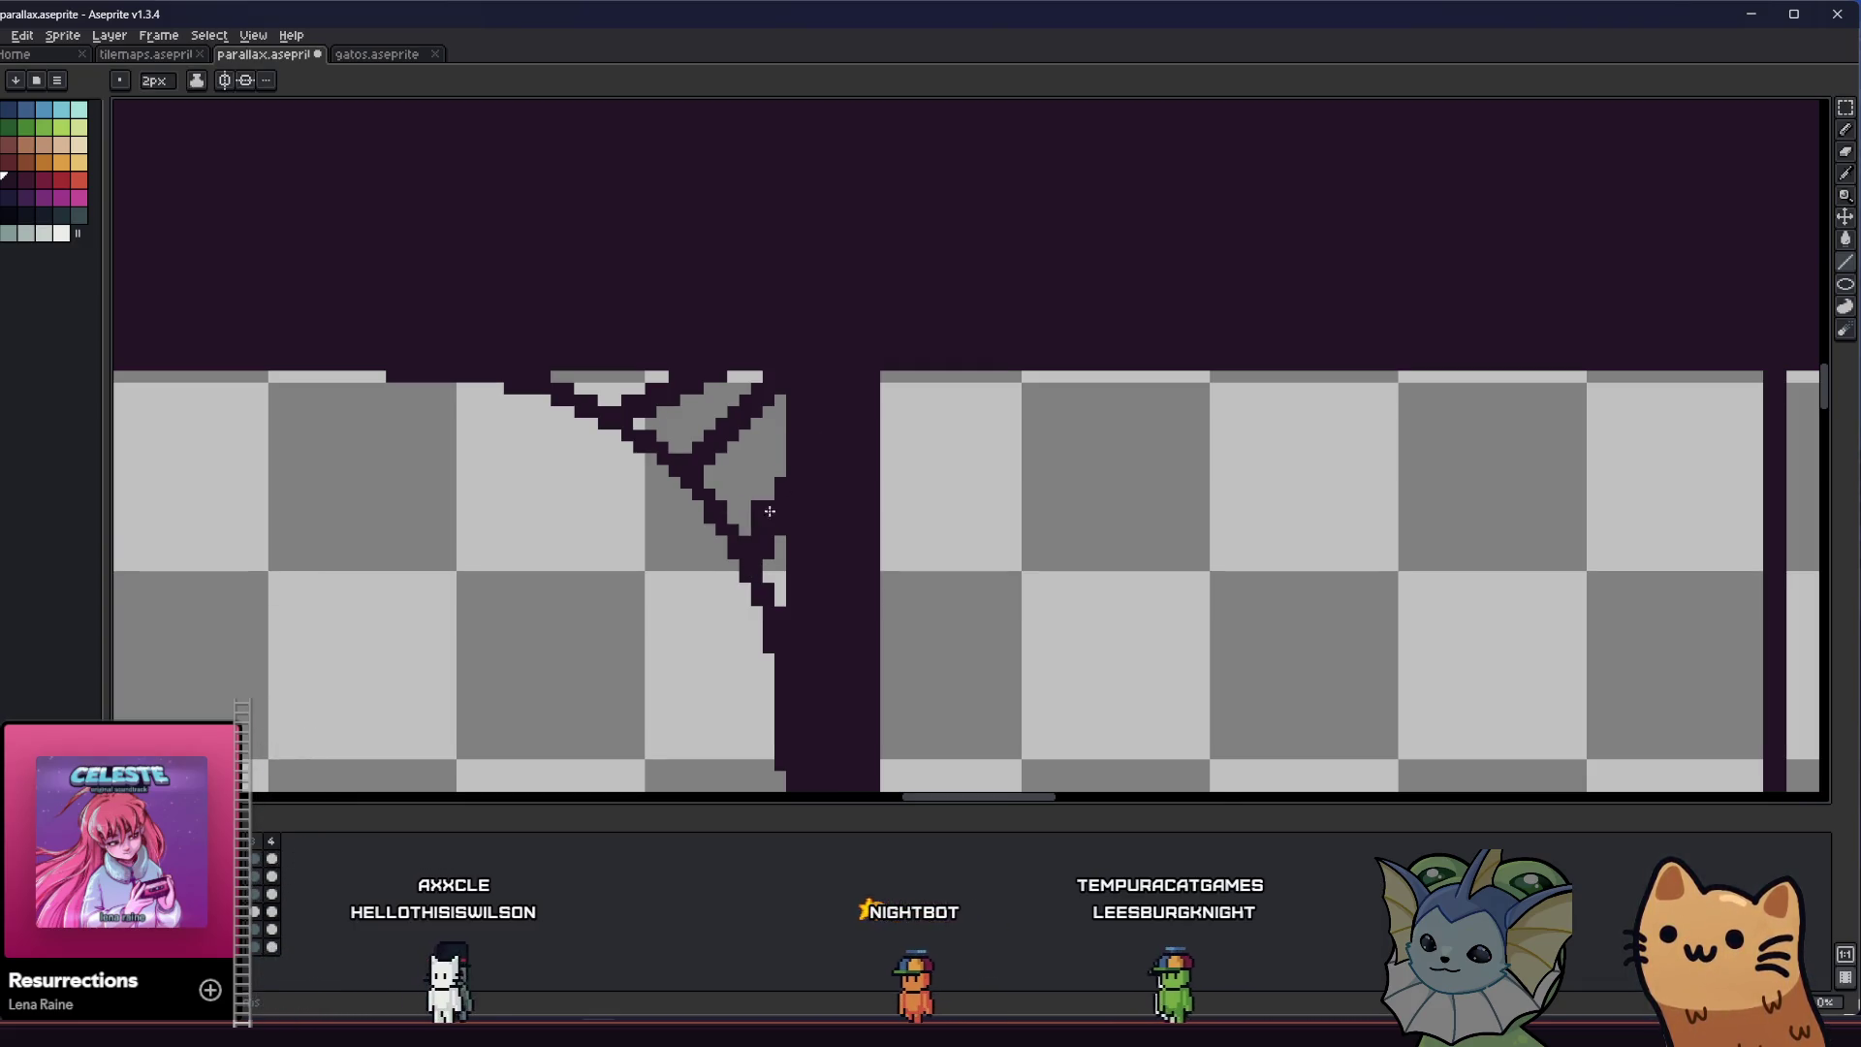
pyautogui.moveTo(741, 538); pyautogui.dragTo(813, 439)
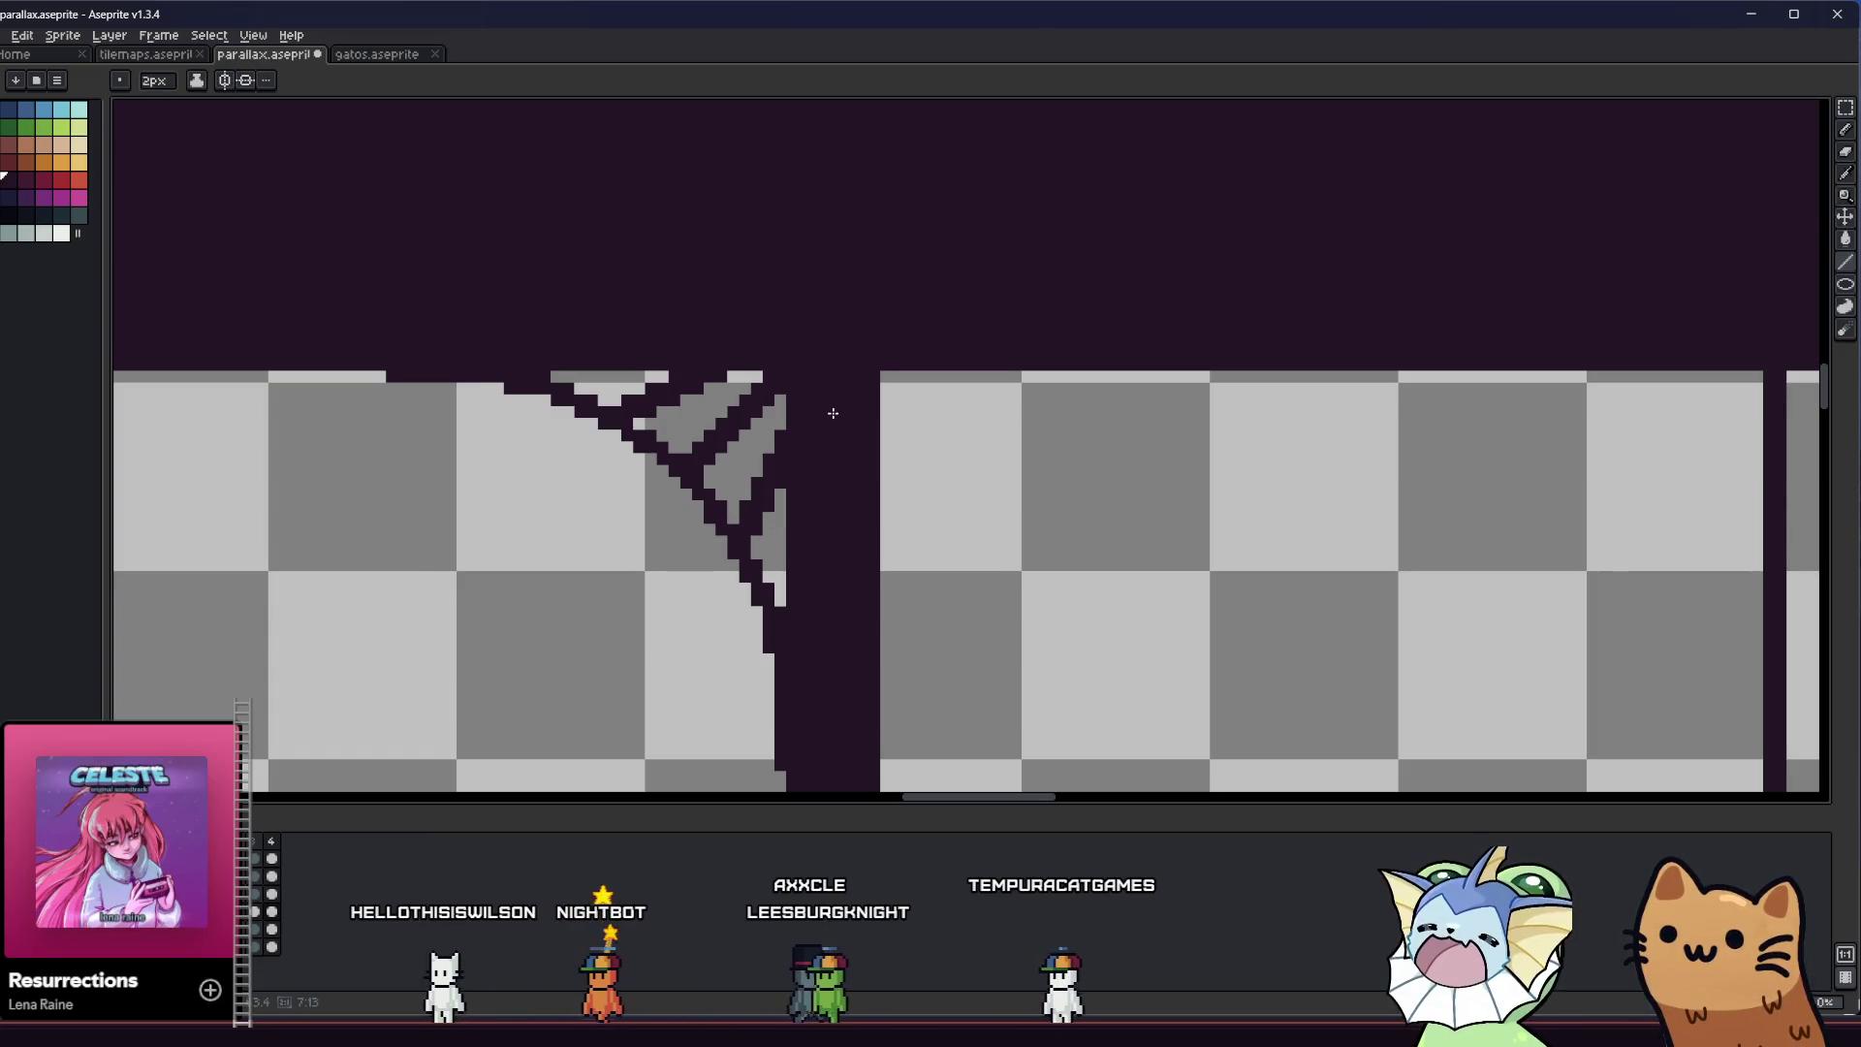
pyautogui.scroll(-2, 698, 494)
pyautogui.hotkey('ctrl', 's')
pyautogui.scroll(-2, 562, 564)
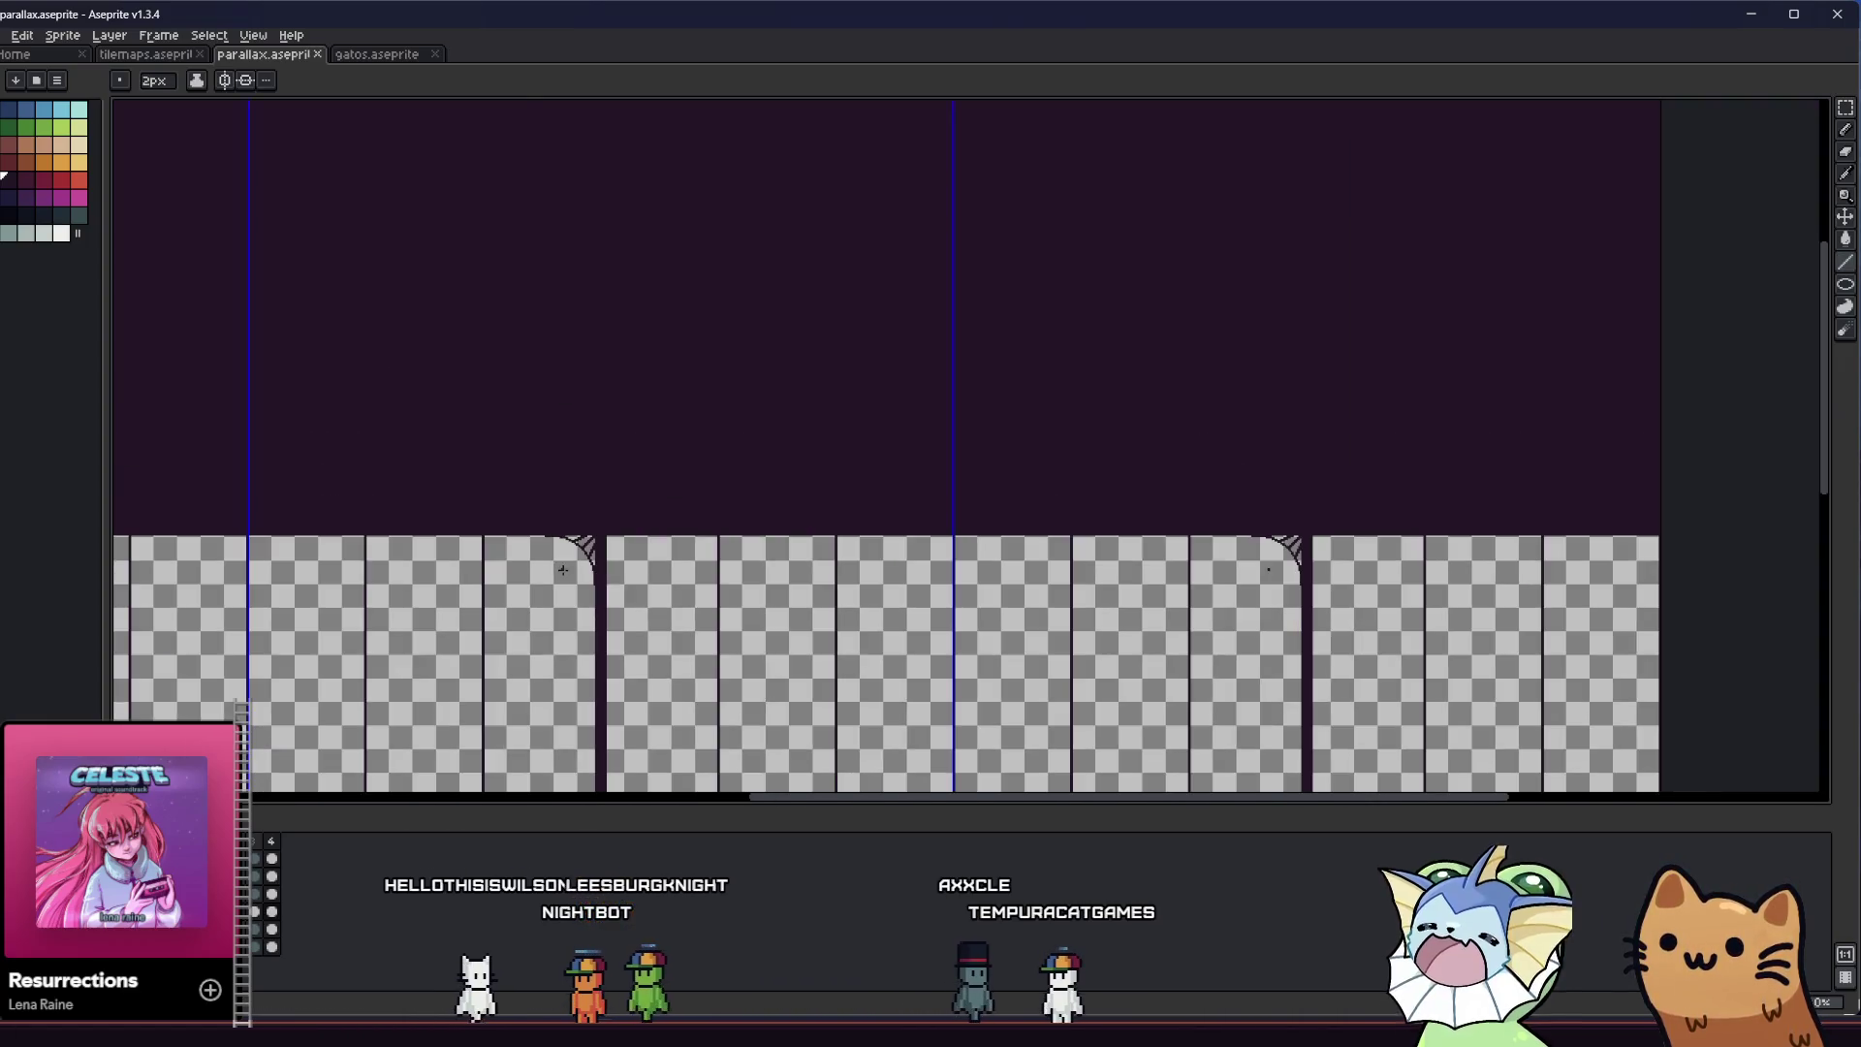
pyautogui.press('m')
pyautogui.scroll(3, 688, 493)
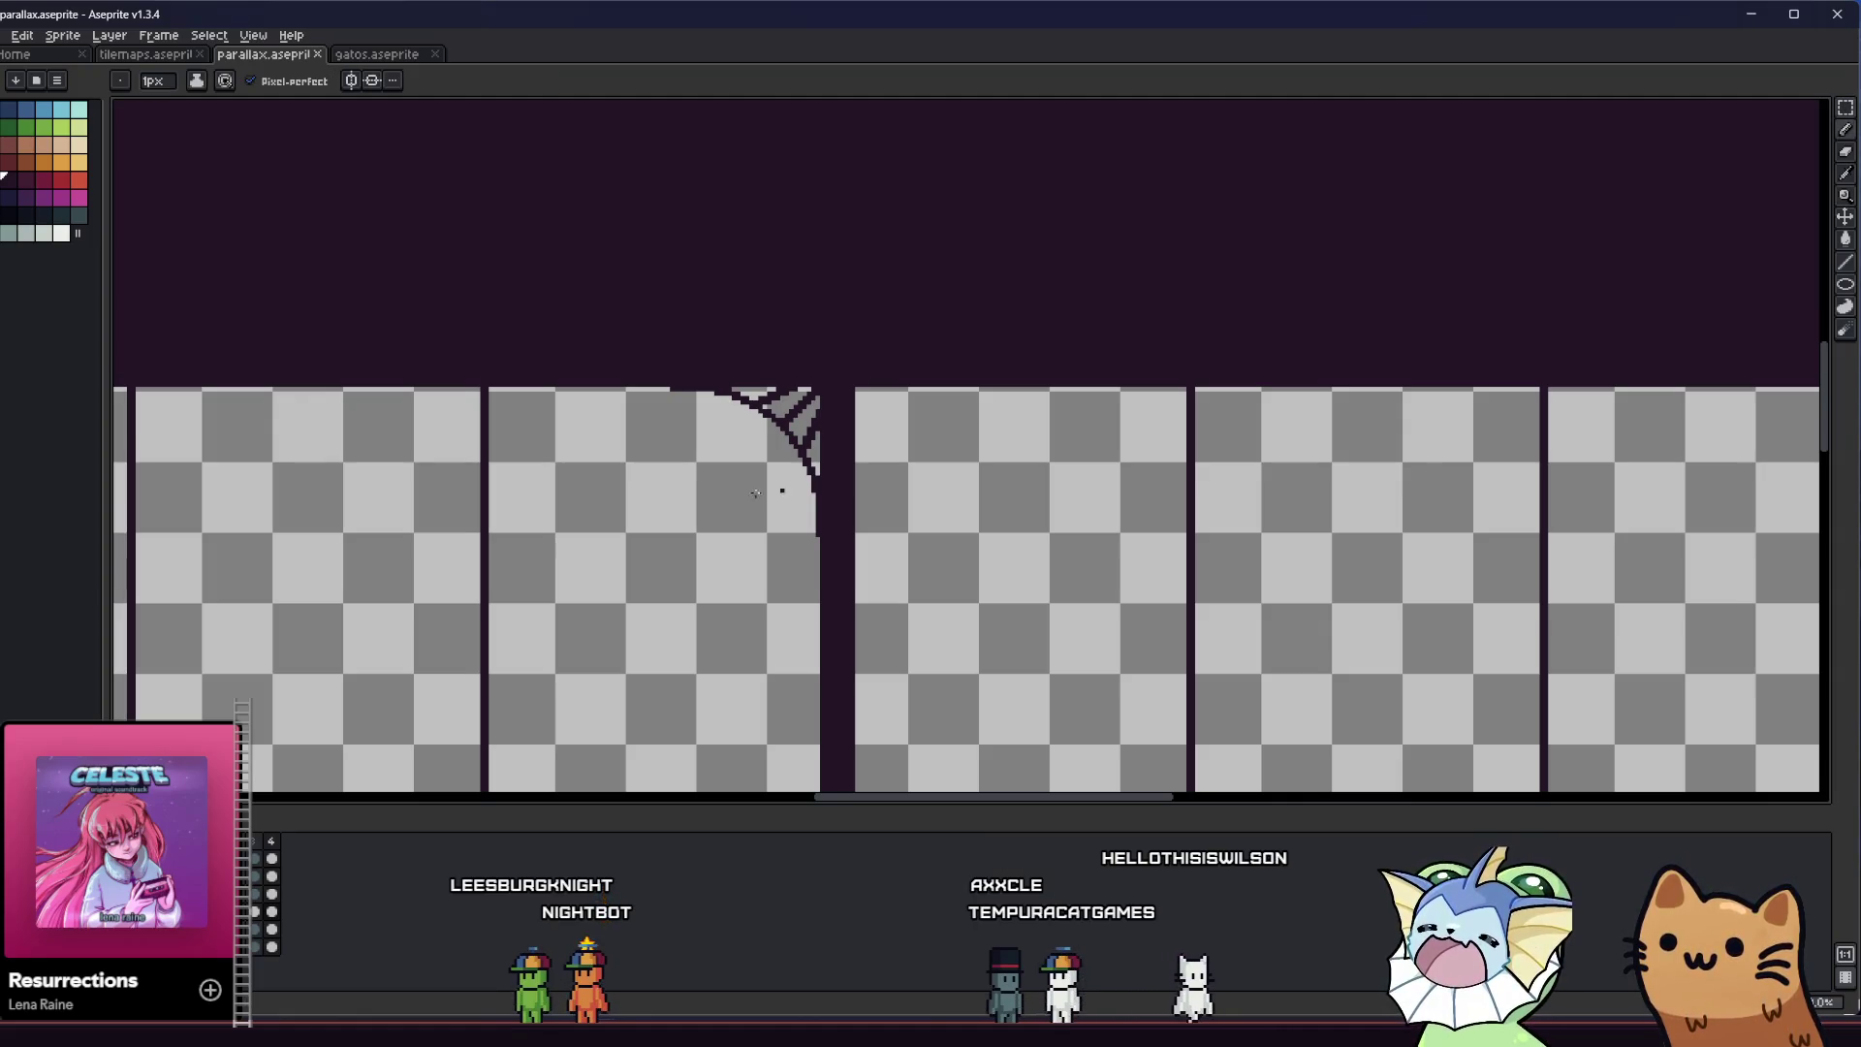
pyautogui.scroll(1, 781, 490)
pyautogui.scroll(1, 782, 491)
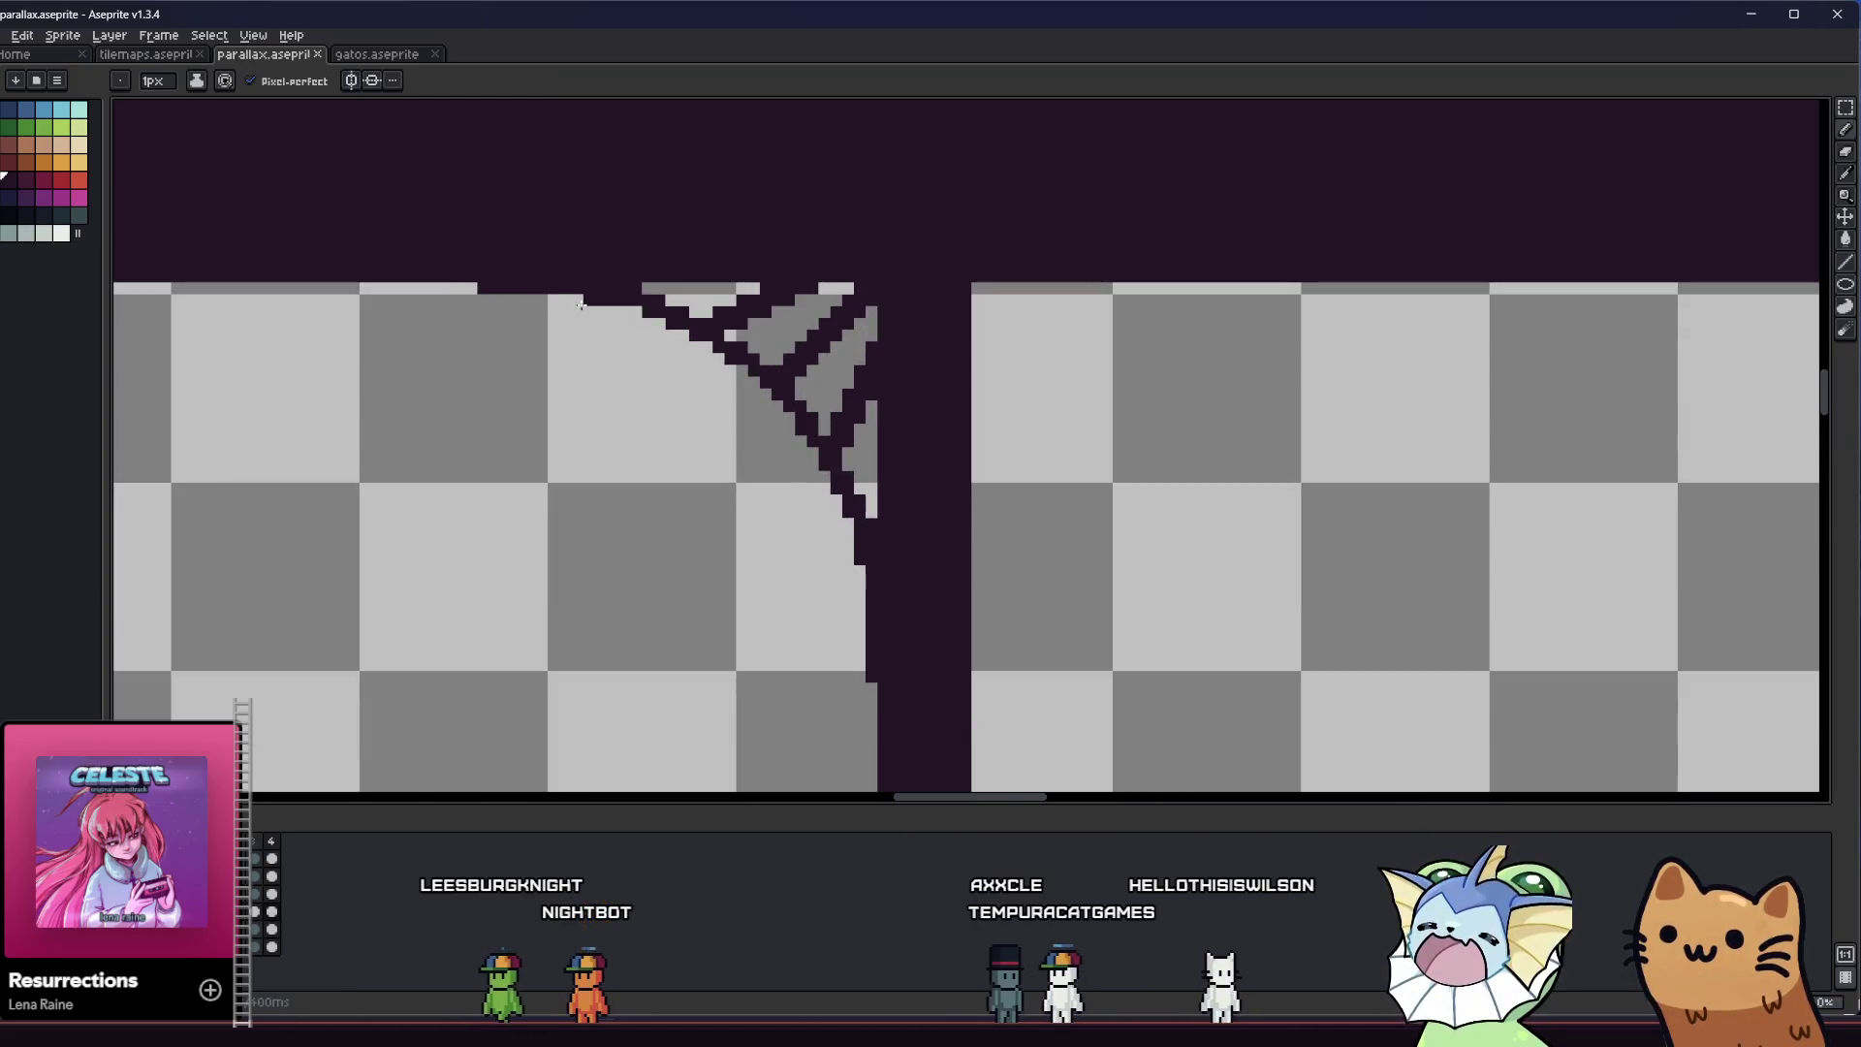
# Undo a stray dark row along the top band edge and touch up a lattice pixel
pyautogui.moveTo(639, 299); pyautogui.dragTo(478, 299)
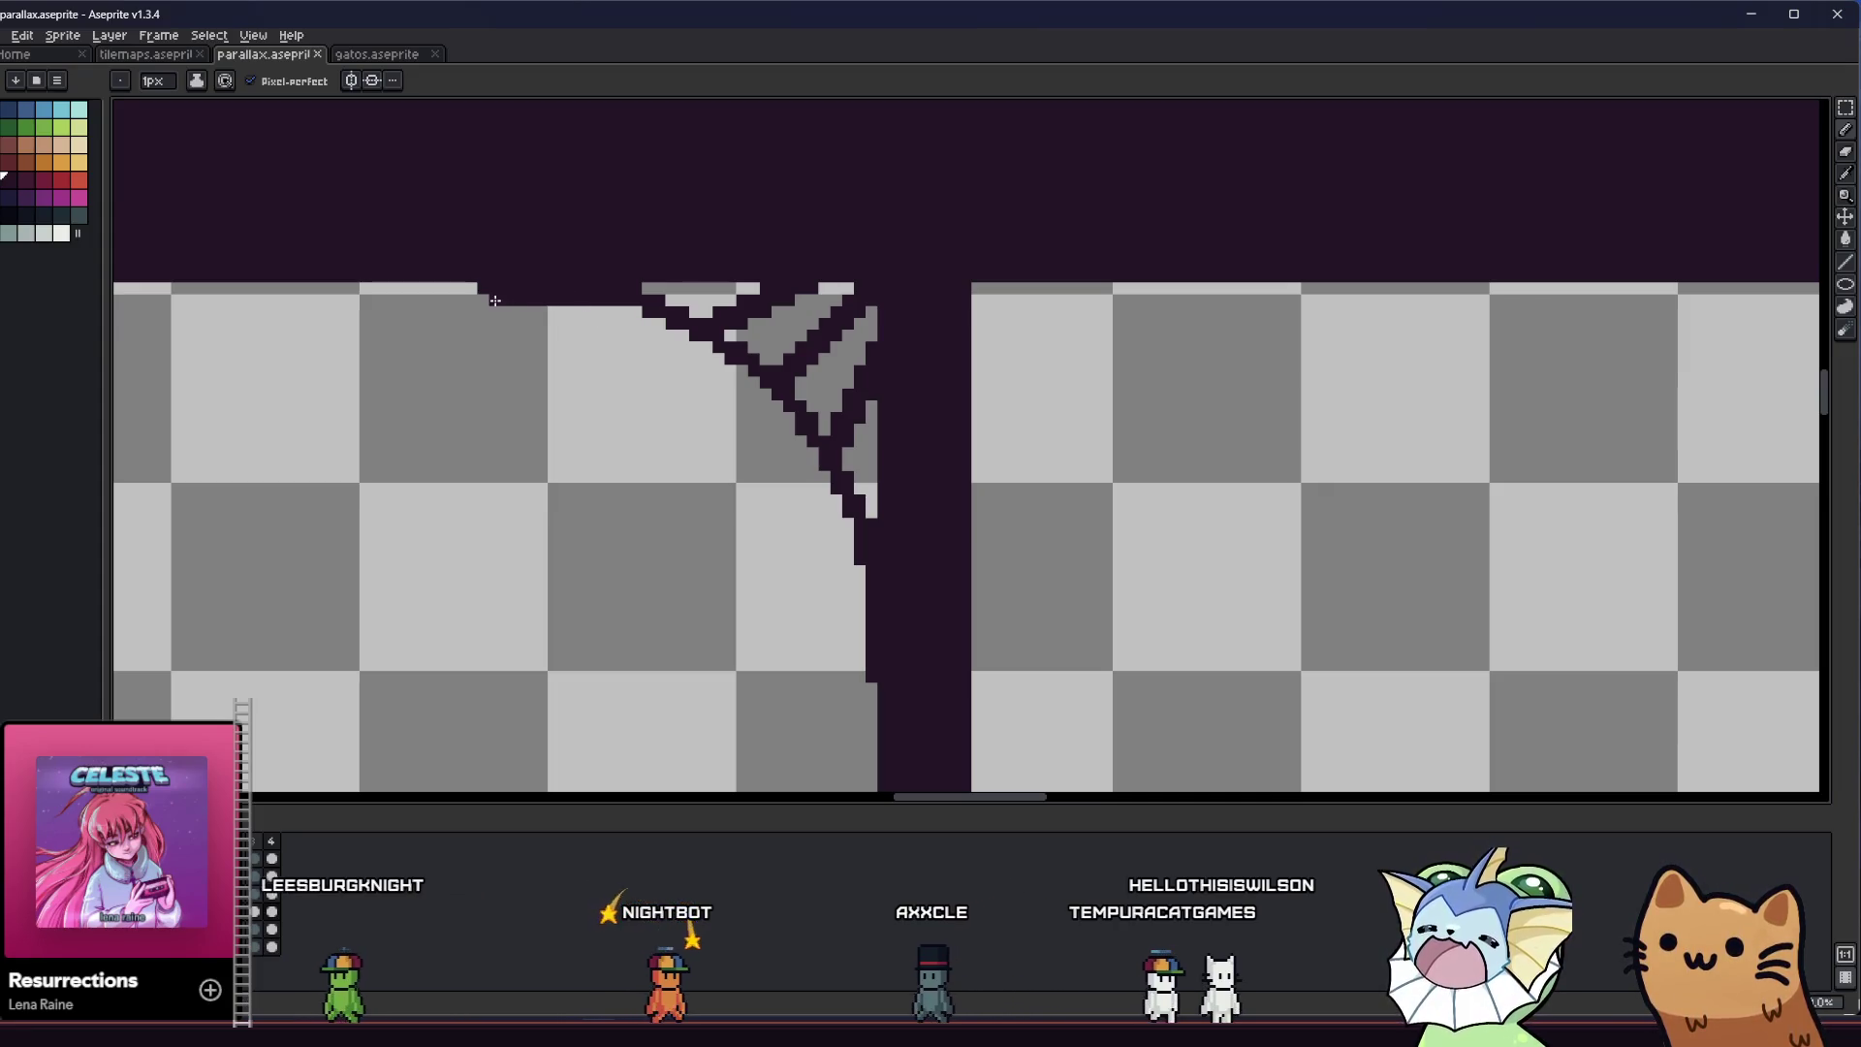
pyautogui.hotkey('ctrl', 'z')
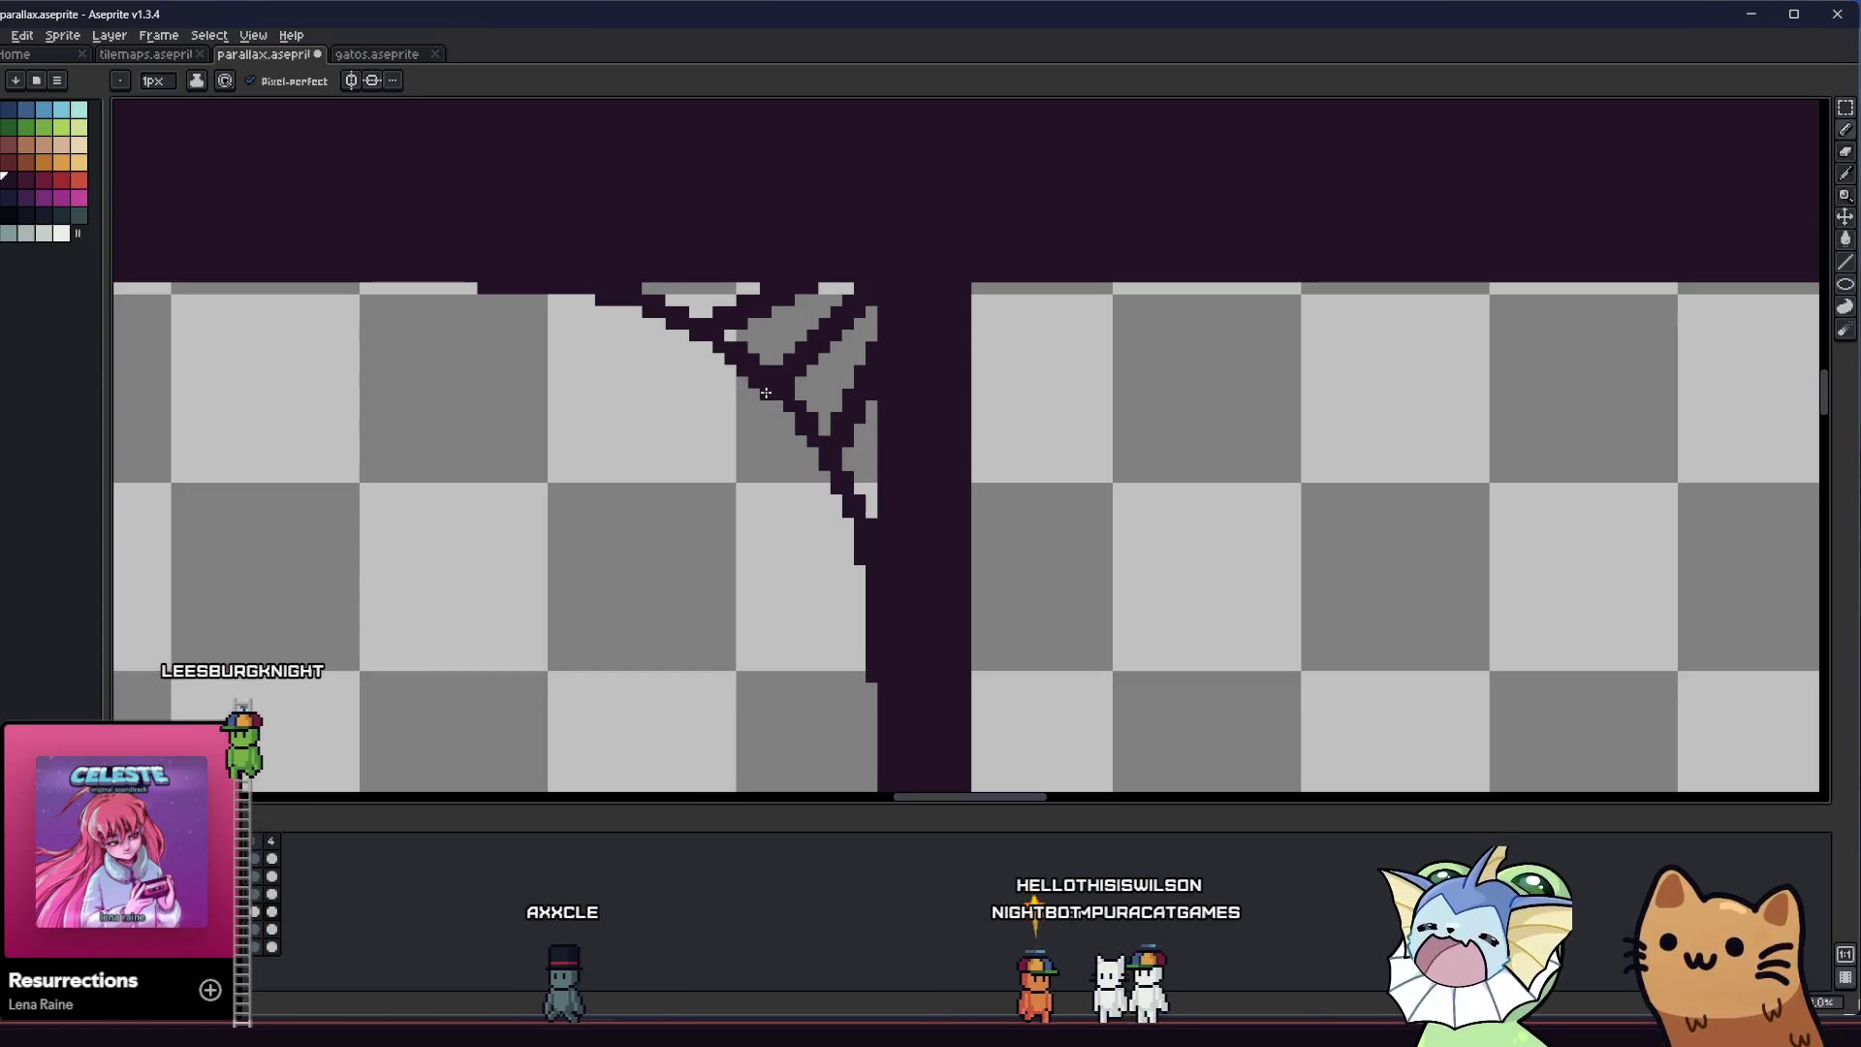
pyautogui.click(777, 408)
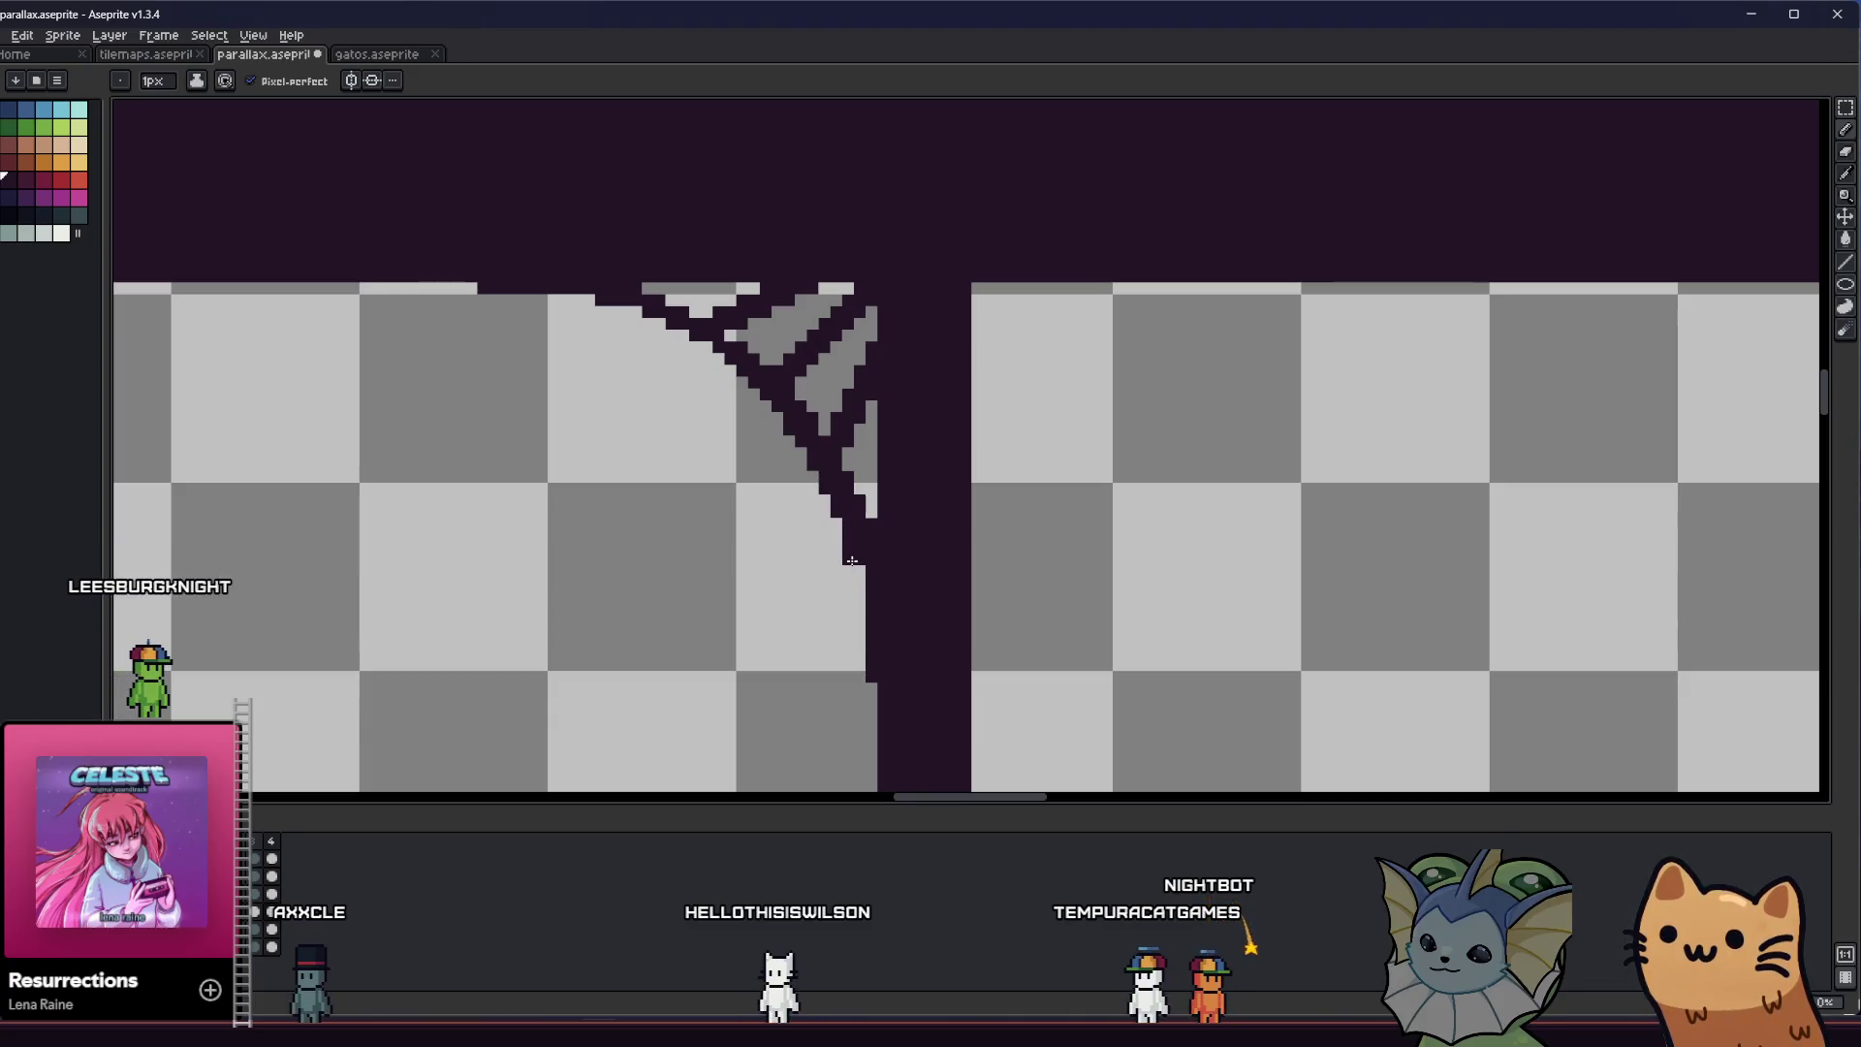
pyautogui.moveTo(860, 674)
pyautogui.mouseDown()
pyautogui.moveTo(797, 532)
pyautogui.moveTo(841, 520)
pyautogui.mouseUp()
pyautogui.scroll(-2, 814, 527)
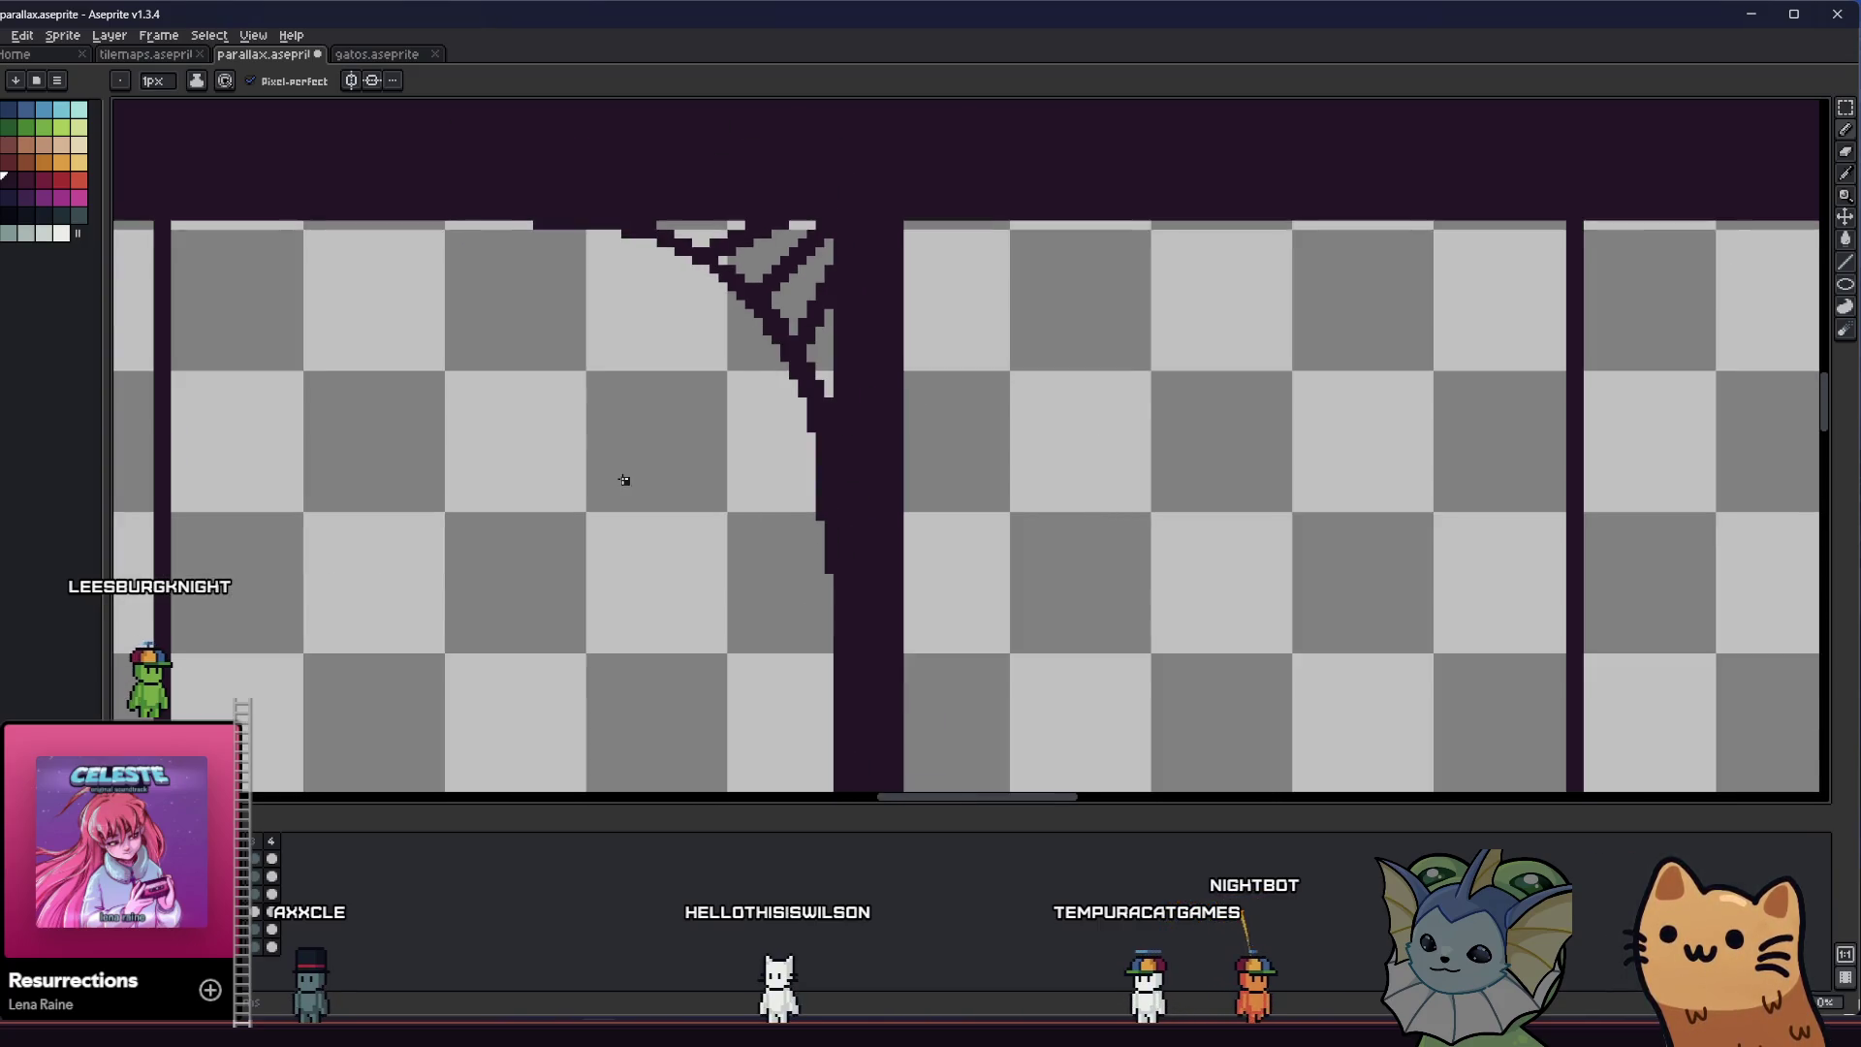
pyautogui.press('m')
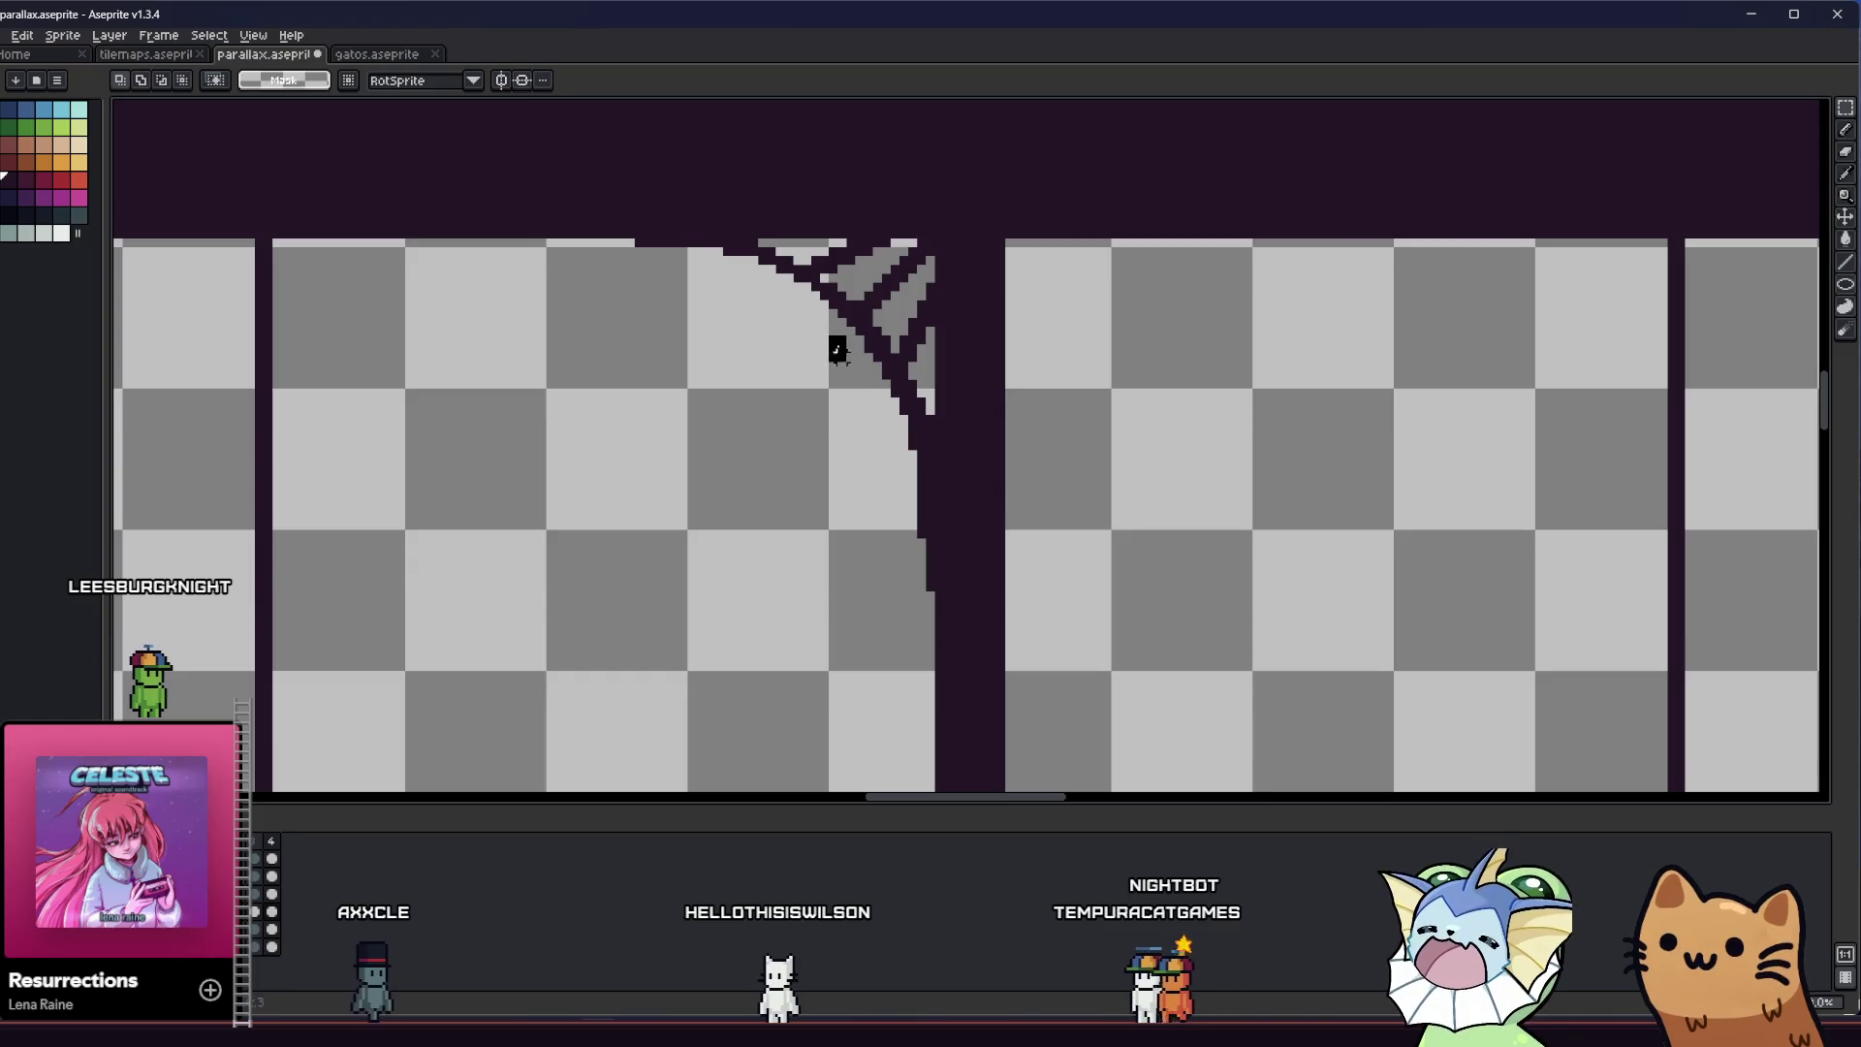
# Move the arch edge pixels below the lattice, try a slight rotation and undo it
pyautogui.moveTo(931, 597); pyautogui.dragTo(944, 611)
pyautogui.moveTo(893, 541); pyautogui.dragTo(886, 524)
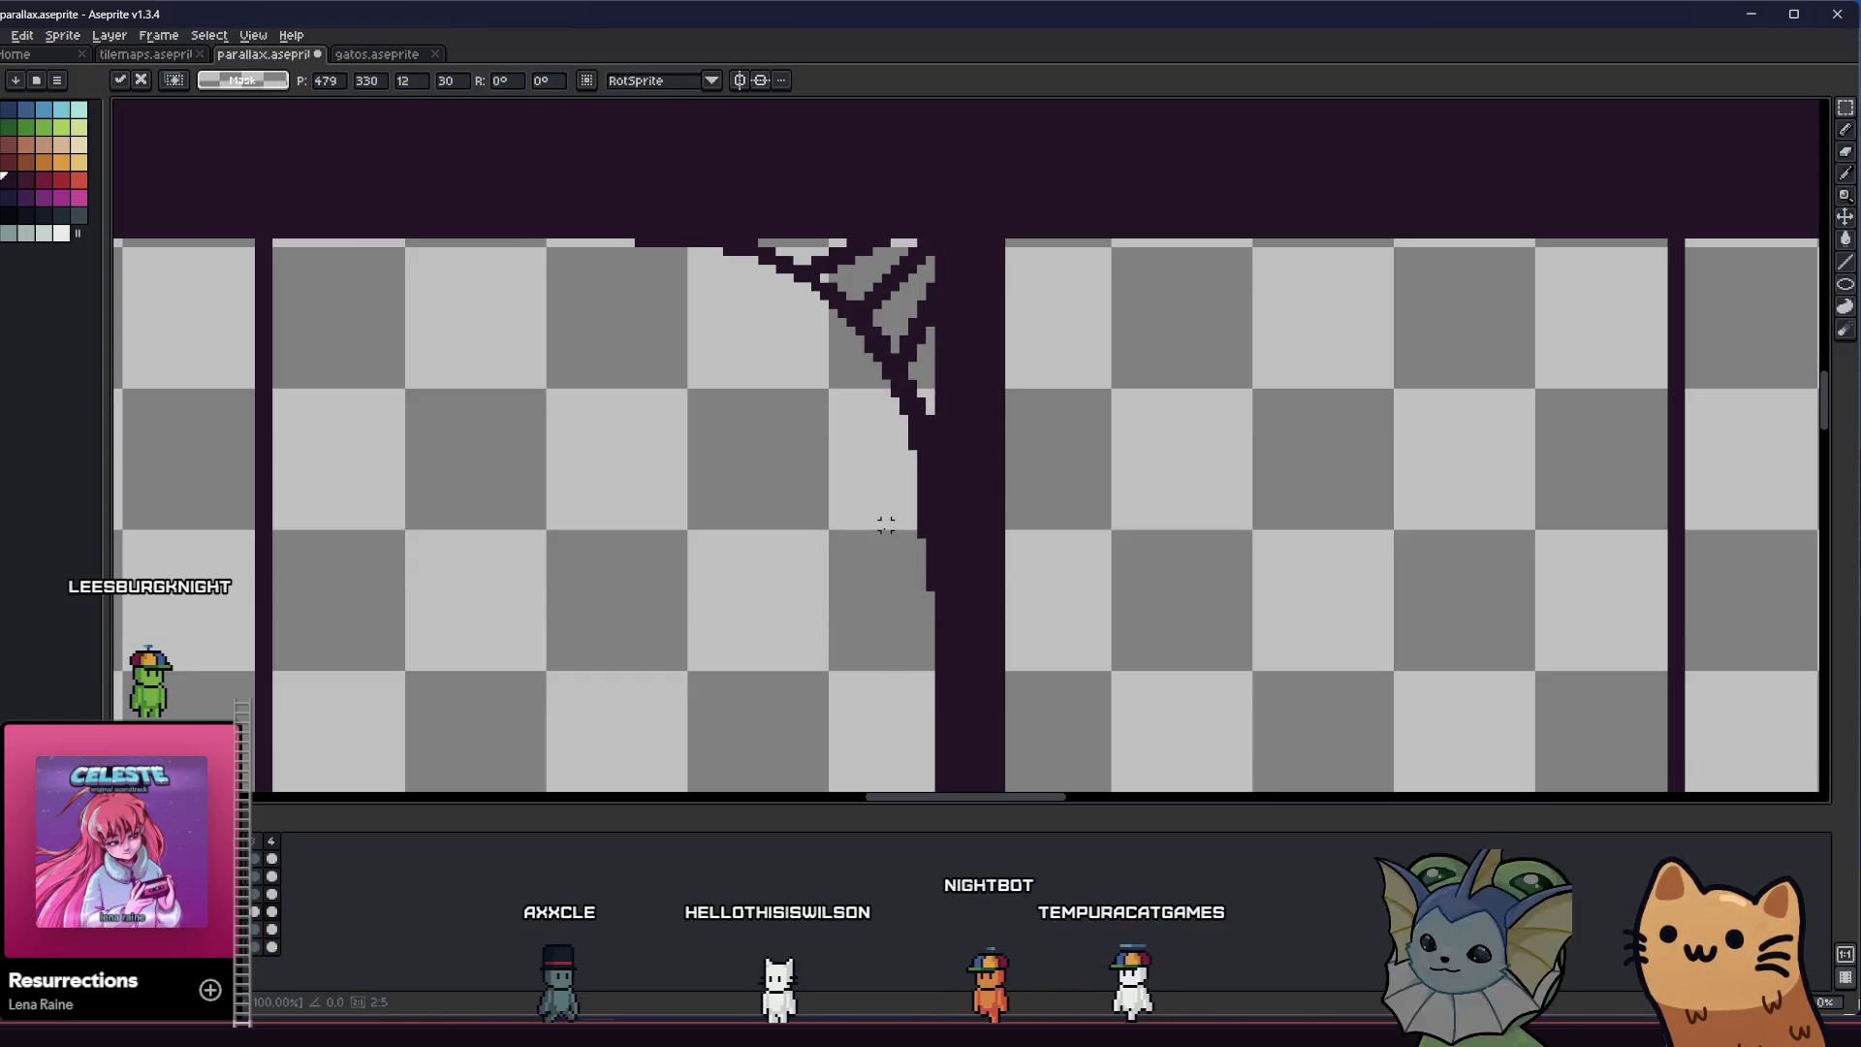
pyautogui.press('Return')
pyautogui.scroll(-1, 884, 491)
pyautogui.scroll(-1, 889, 480)
pyautogui.scroll(-1, 859, 491)
pyautogui.scroll(3, 886, 480)
pyautogui.scroll(1, 1047, 386)
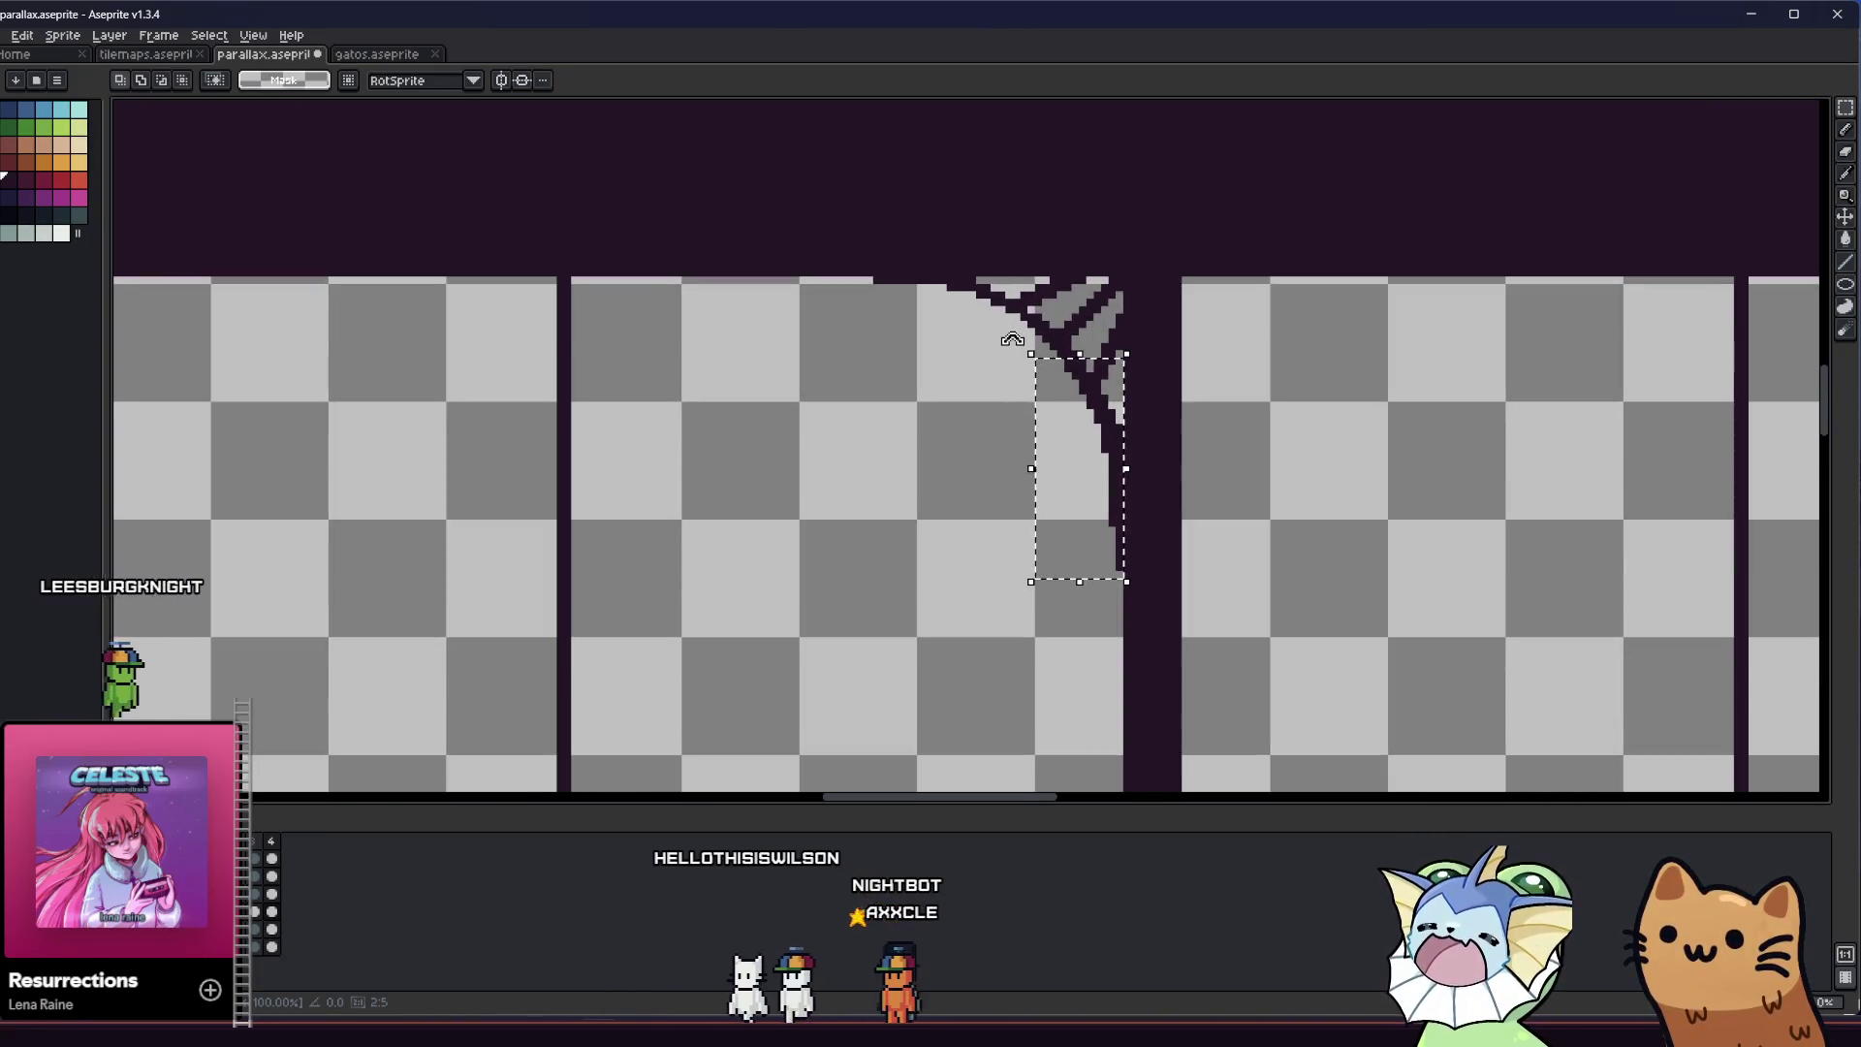
pyautogui.click(1012, 340)
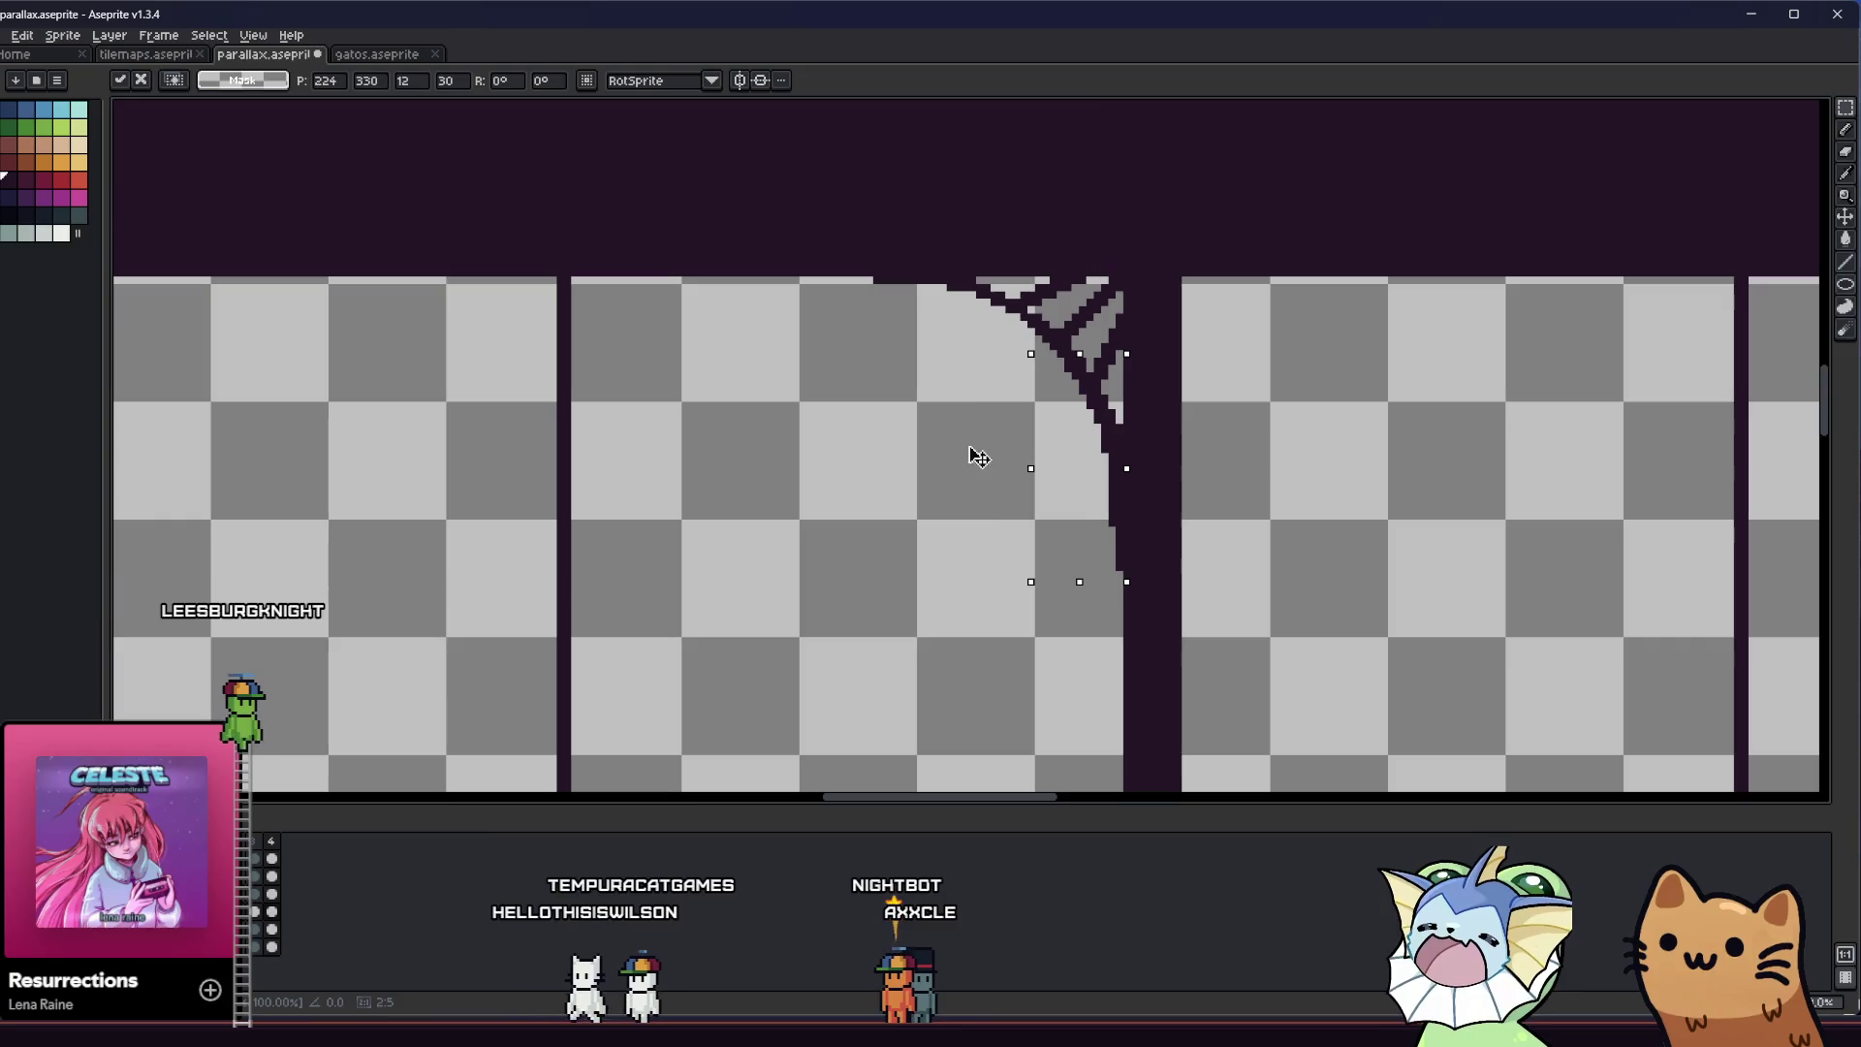
pyautogui.moveTo(989, 366); pyautogui.dragTo(922, 804)
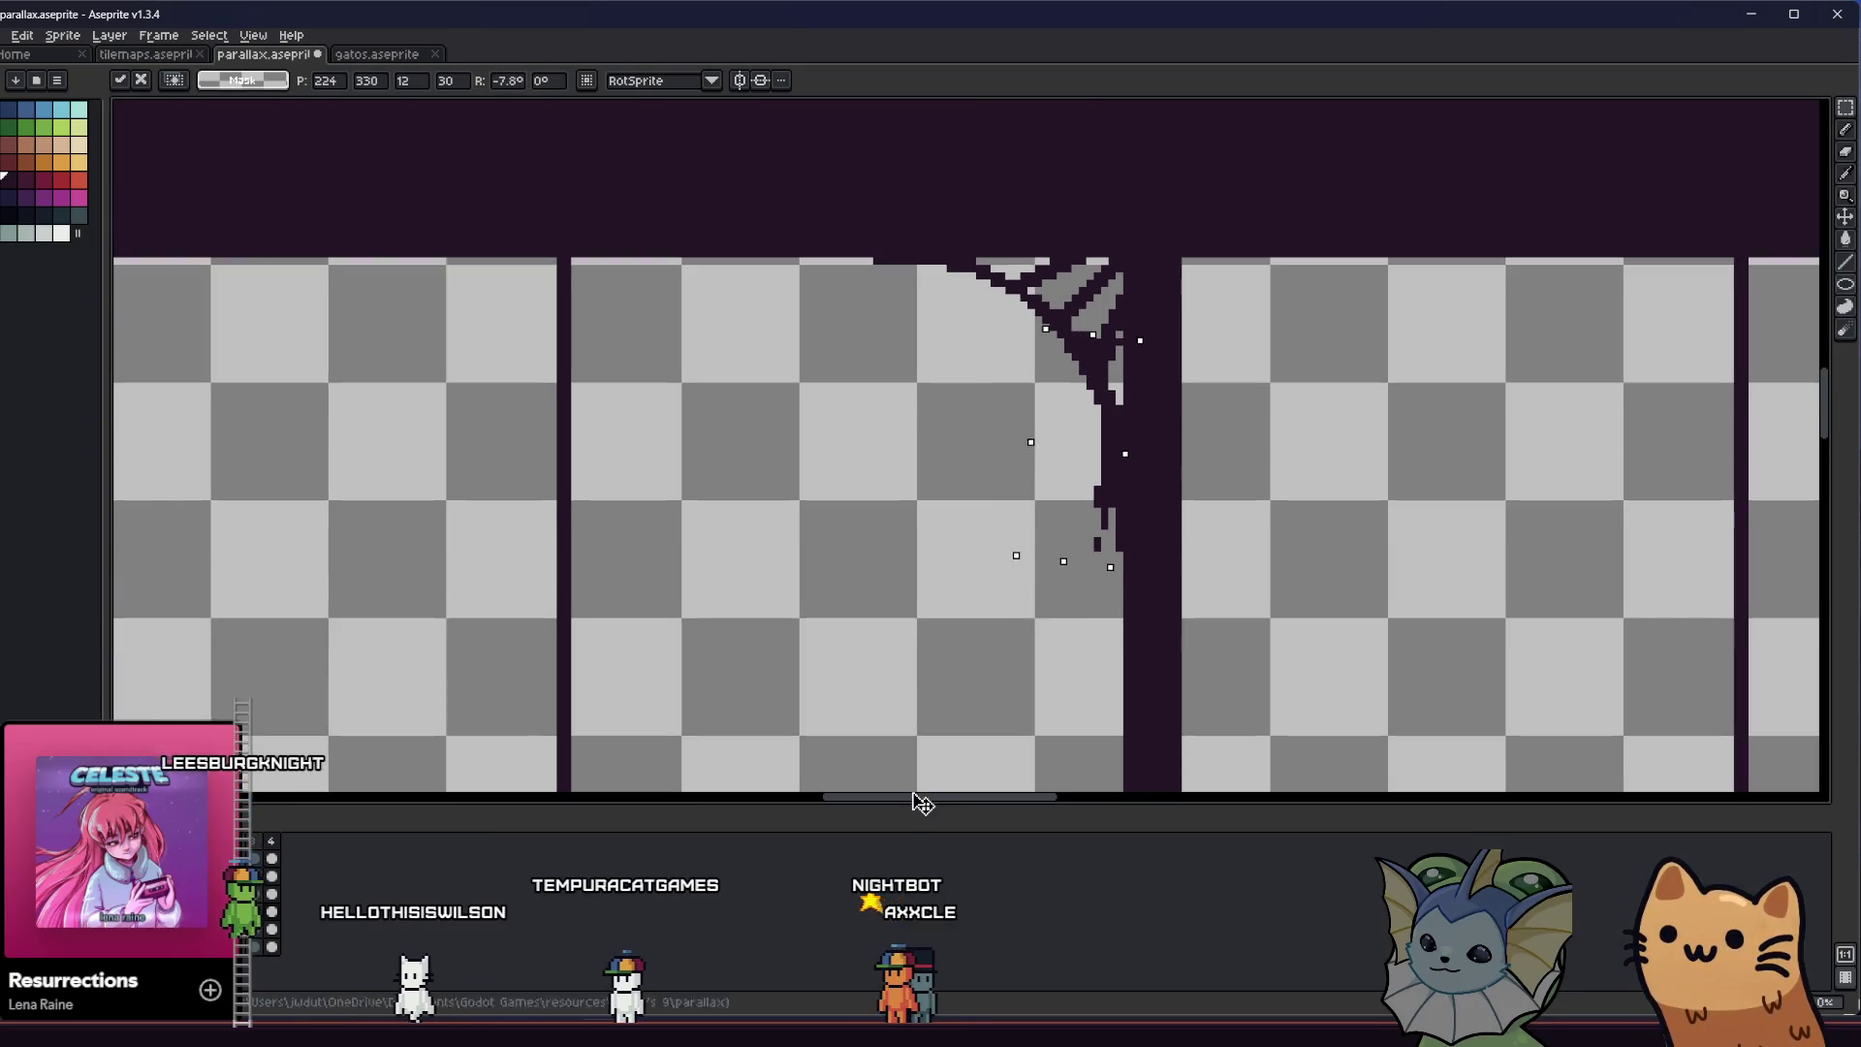
pyautogui.click(1017, 575)
pyautogui.scroll(-3, 1044, 433)
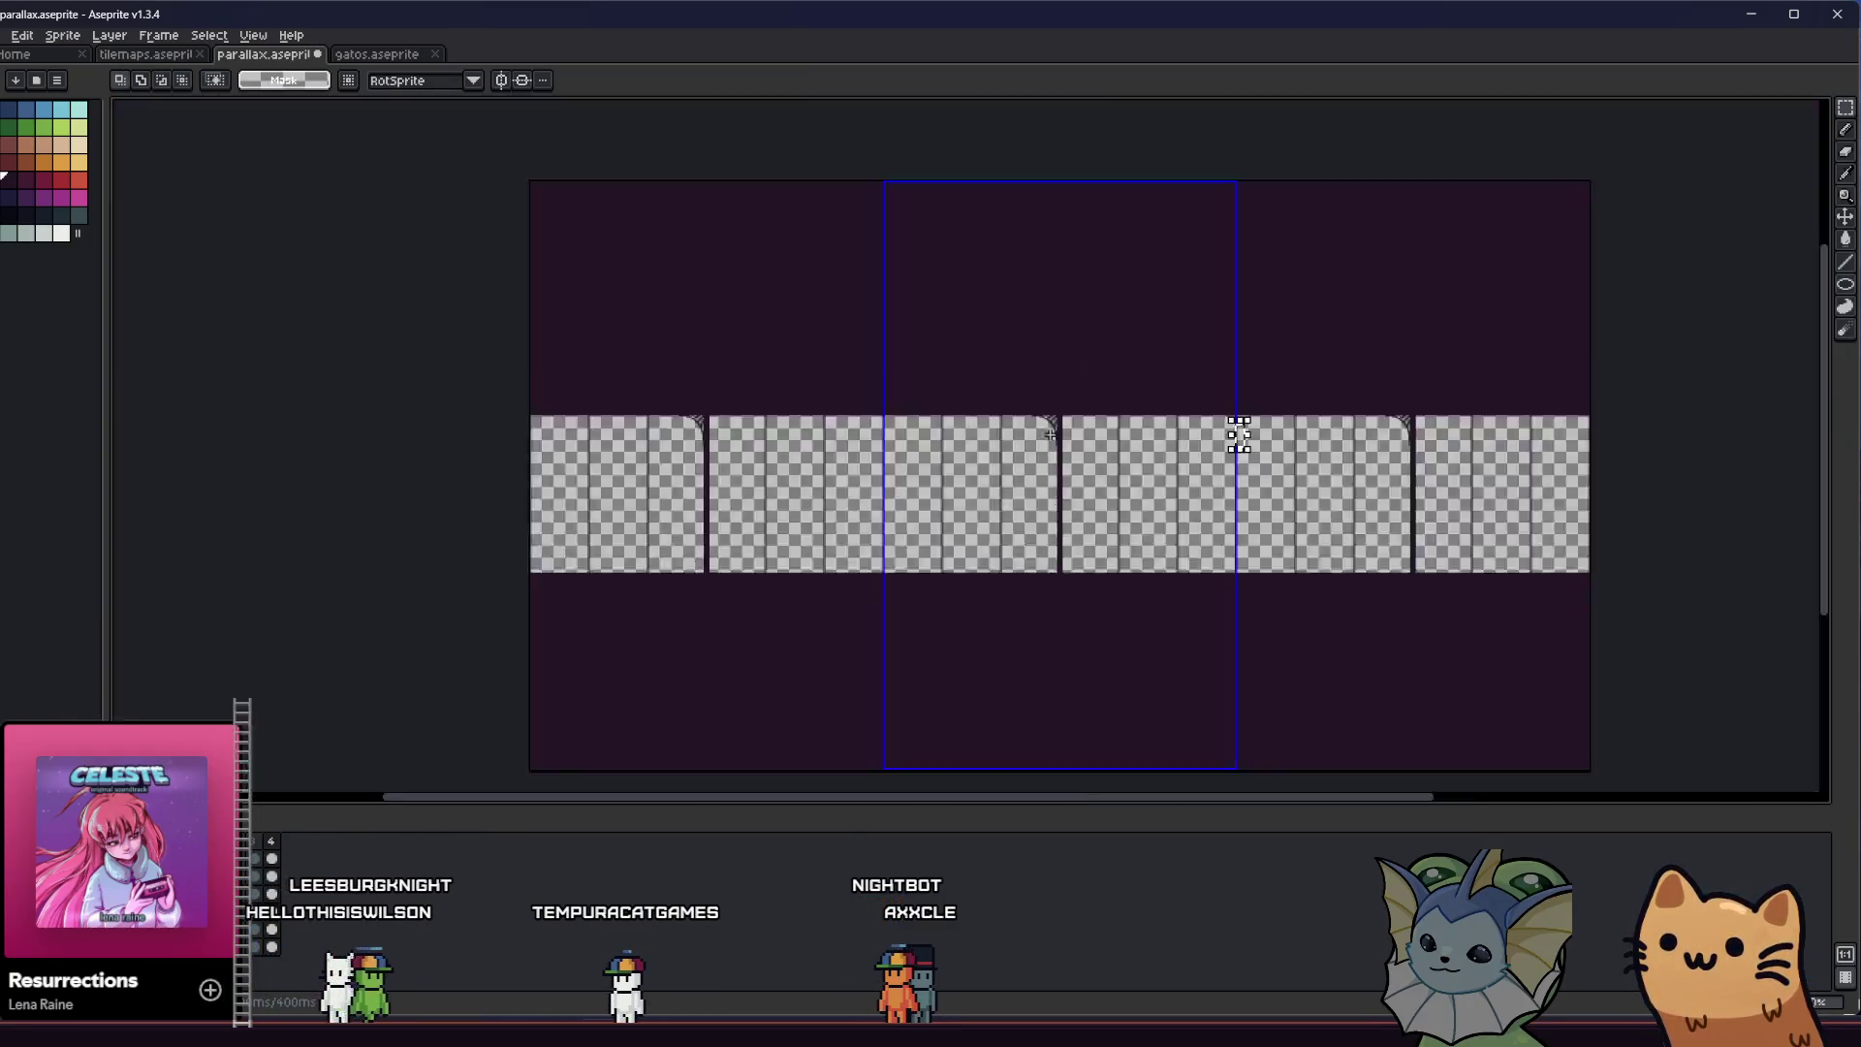
pyautogui.scroll(-2, 1048, 428)
pyautogui.scroll(3, 1047, 429)
pyautogui.hotkey('ctrl', 'z')
pyautogui.scroll(1, 1039, 442)
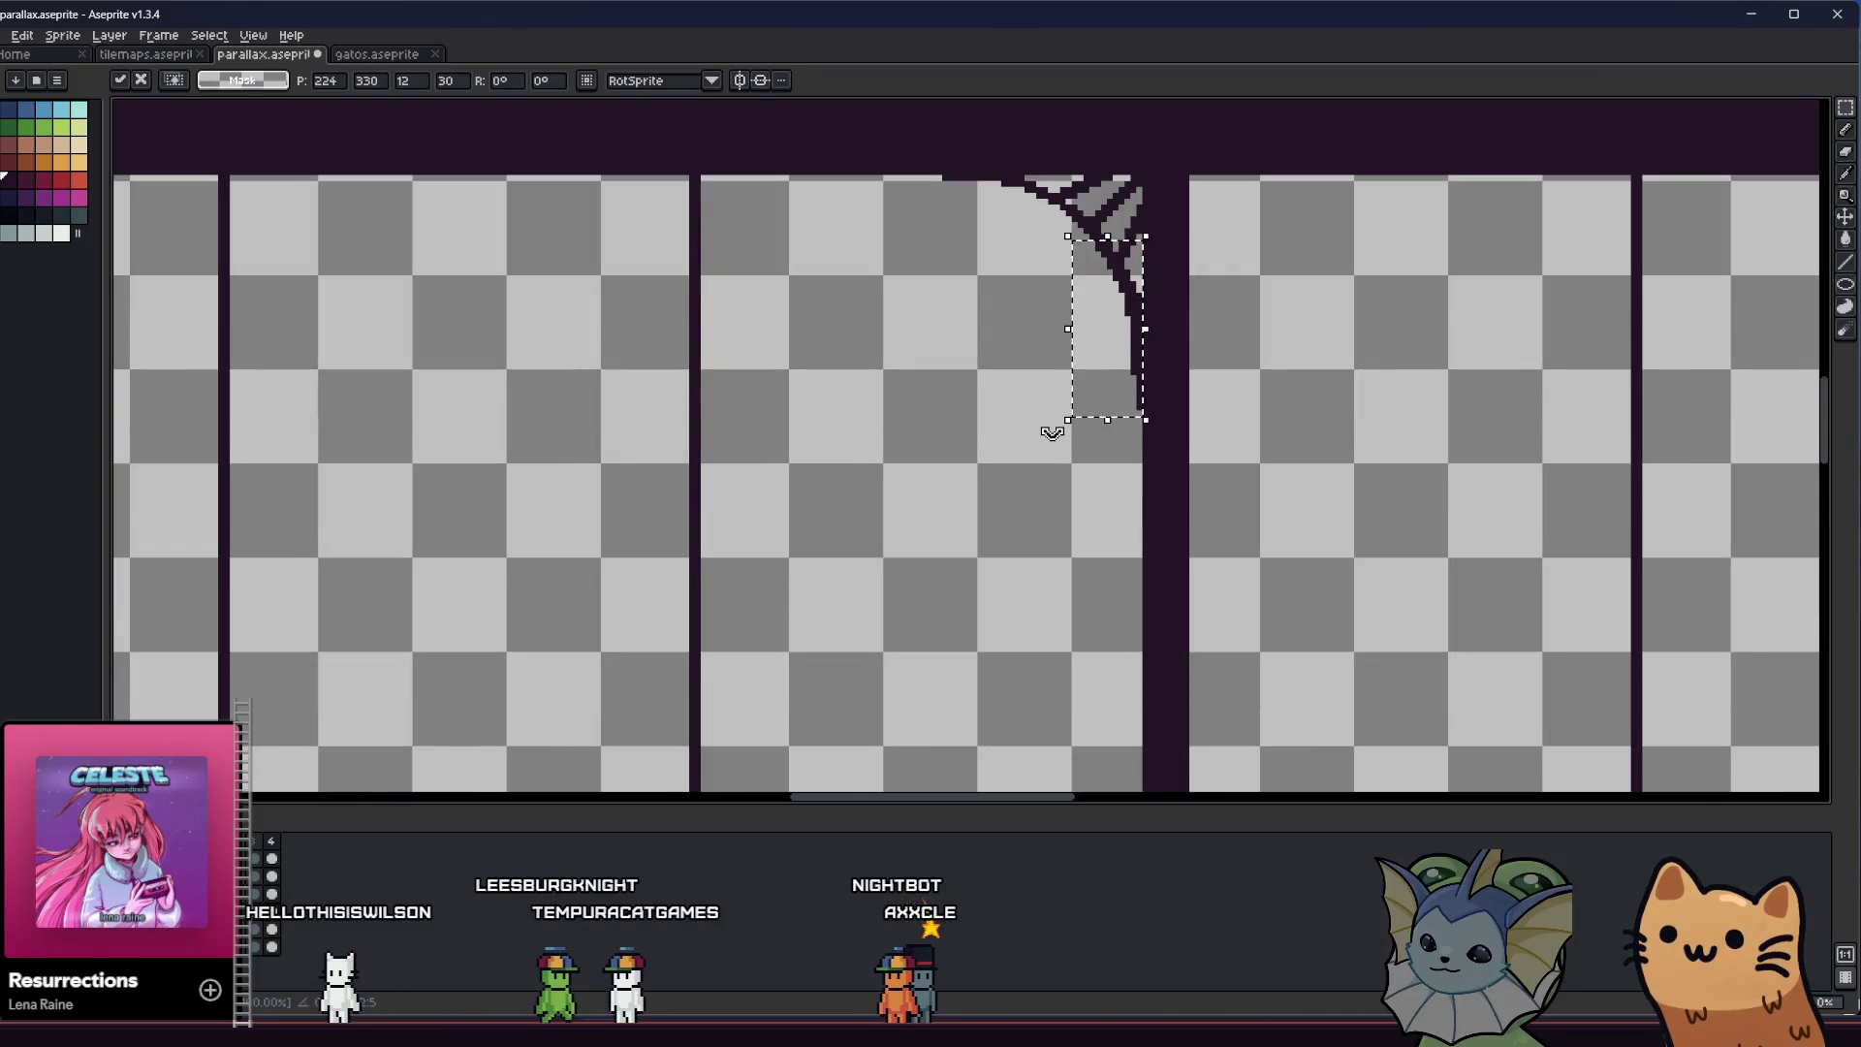
# Rotate the lattice corner piece through upright and a quarter turn to a steeper angle
pyautogui.moveTo(1024, 379); pyautogui.dragTo(1236, 359)
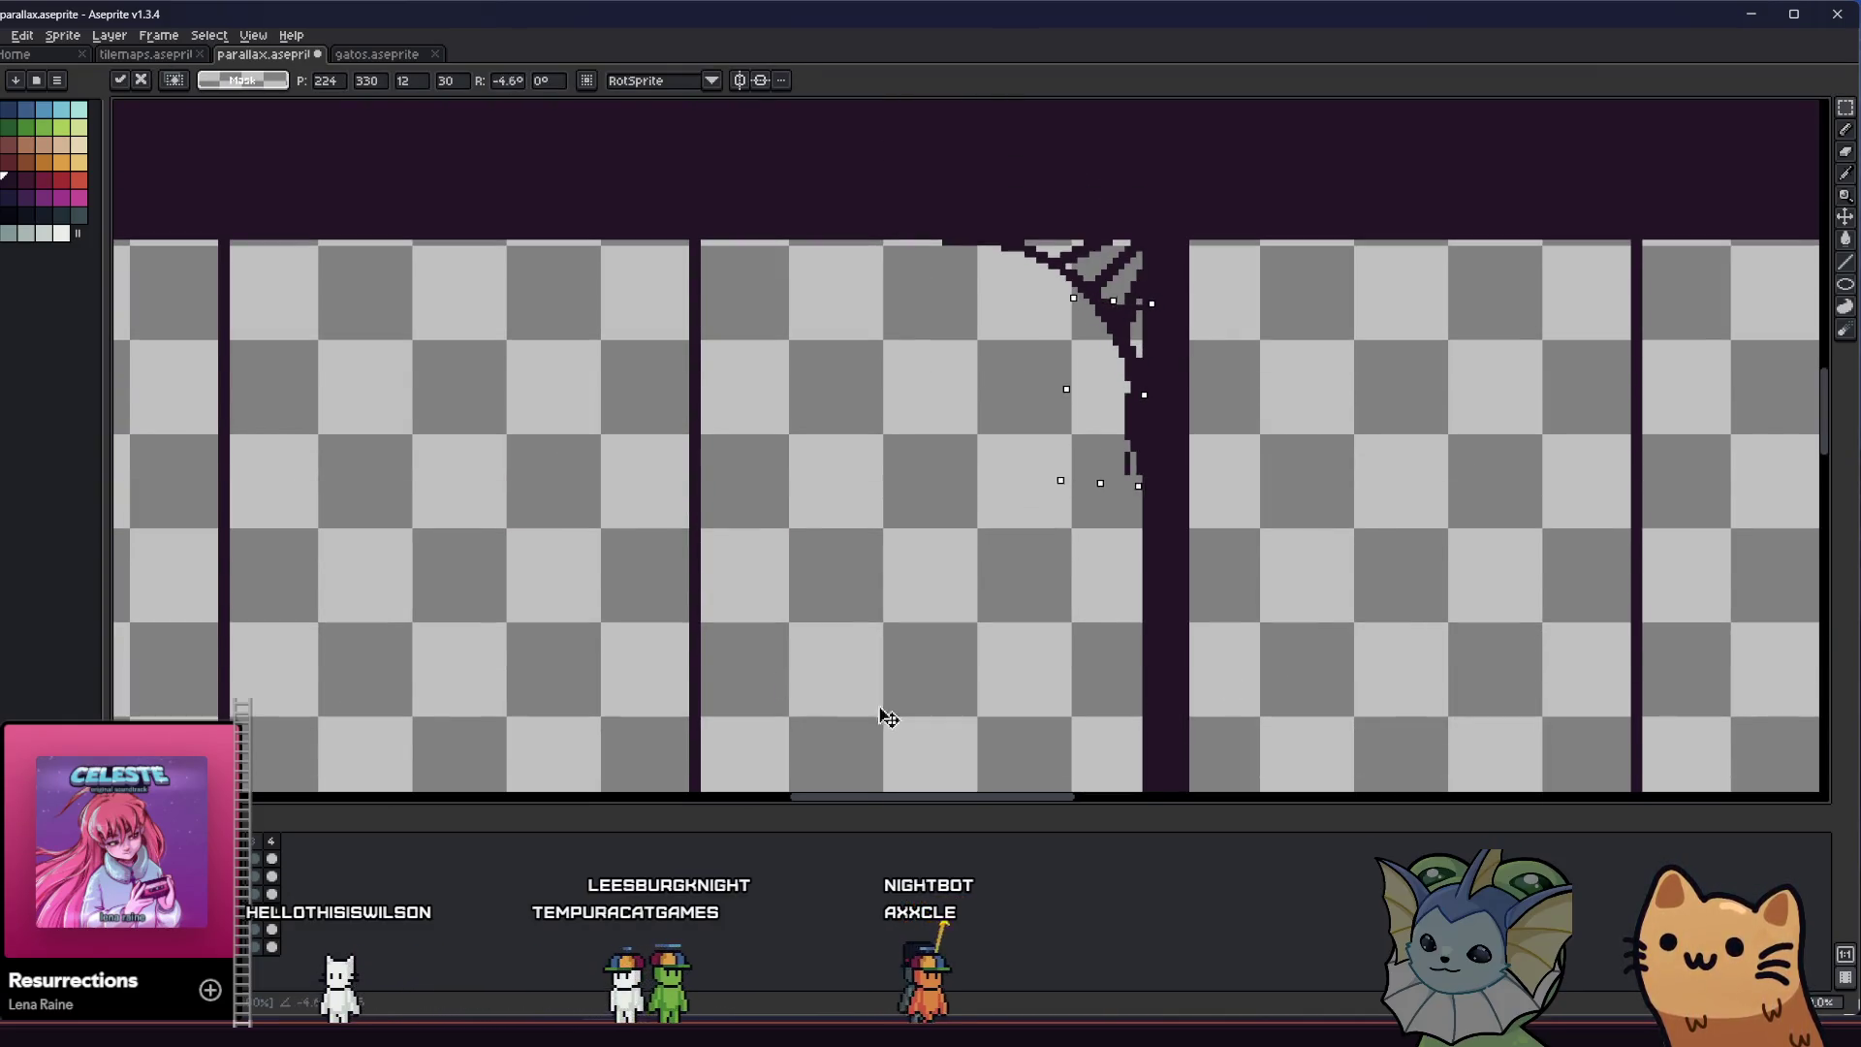
pyautogui.moveTo(887, 716); pyautogui.dragTo(1031, 471)
pyautogui.scroll(-1, 1030, 469)
pyautogui.scroll(-1, 1060, 112)
pyautogui.scroll(-1, 1061, 283)
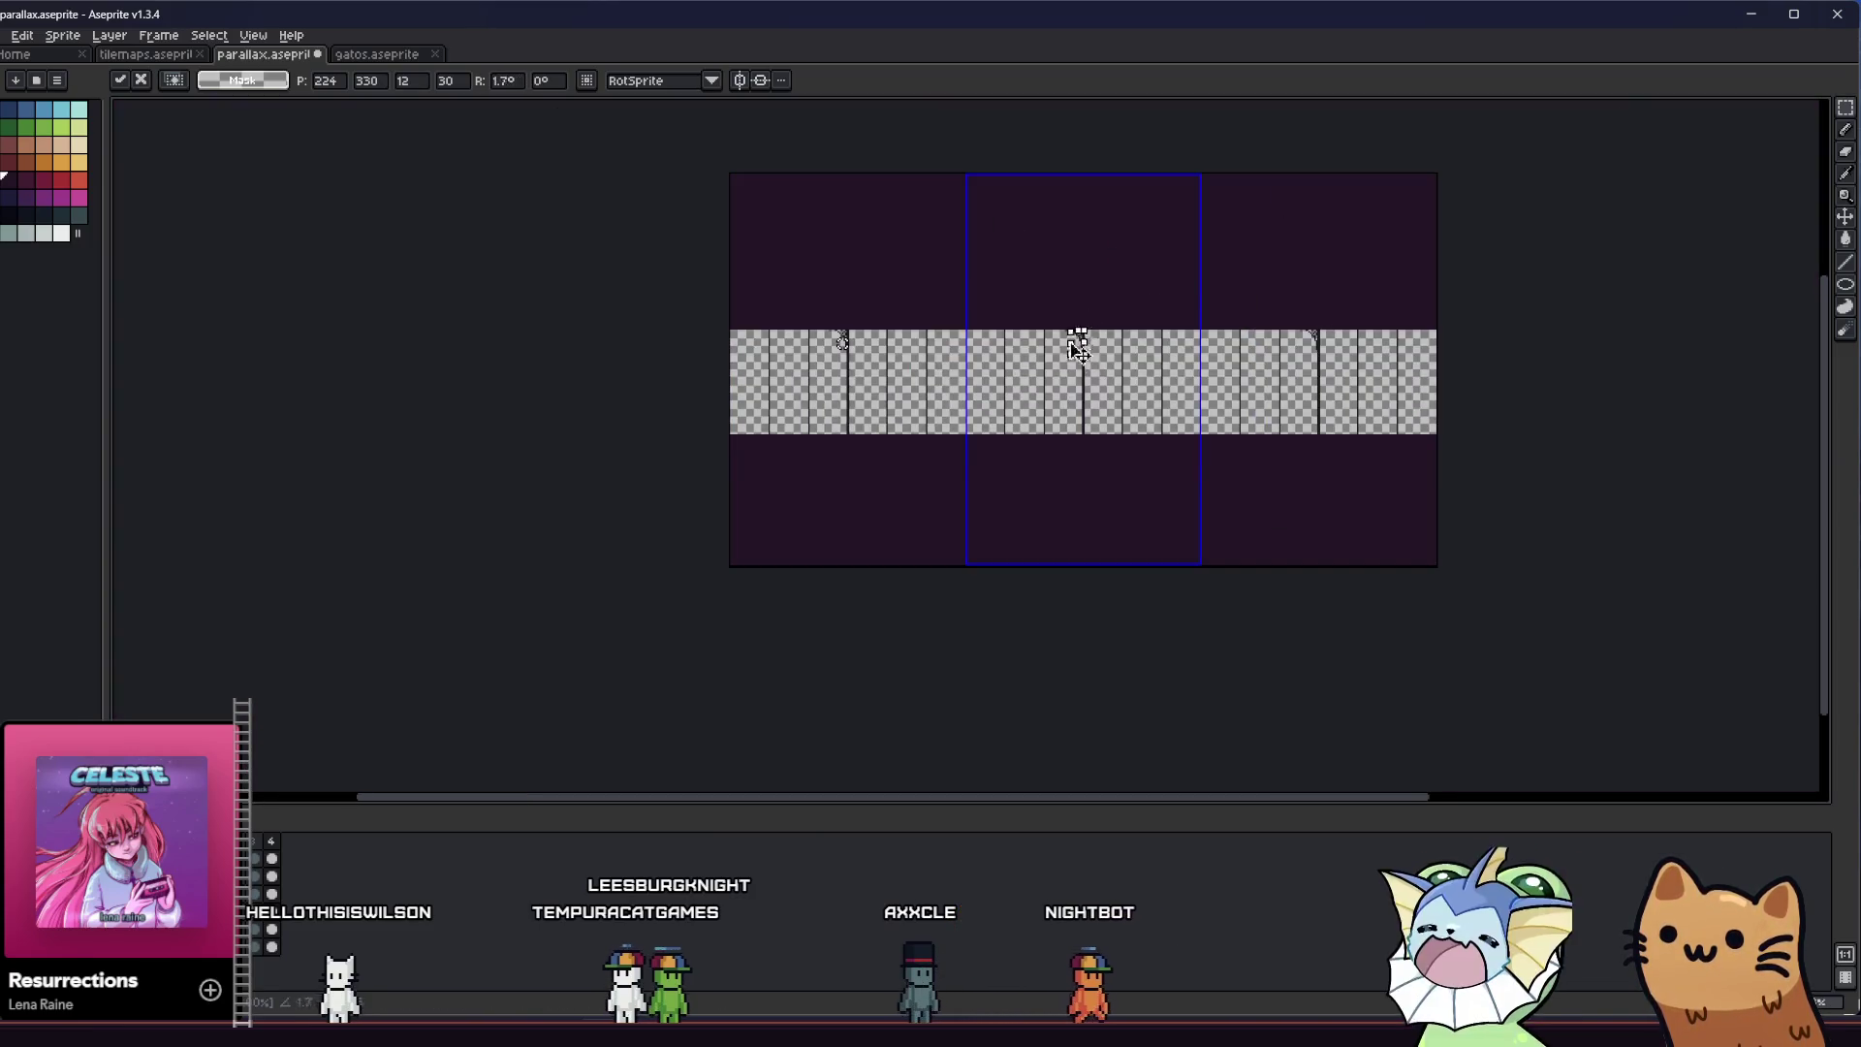
pyautogui.scroll(1, 1059, 370)
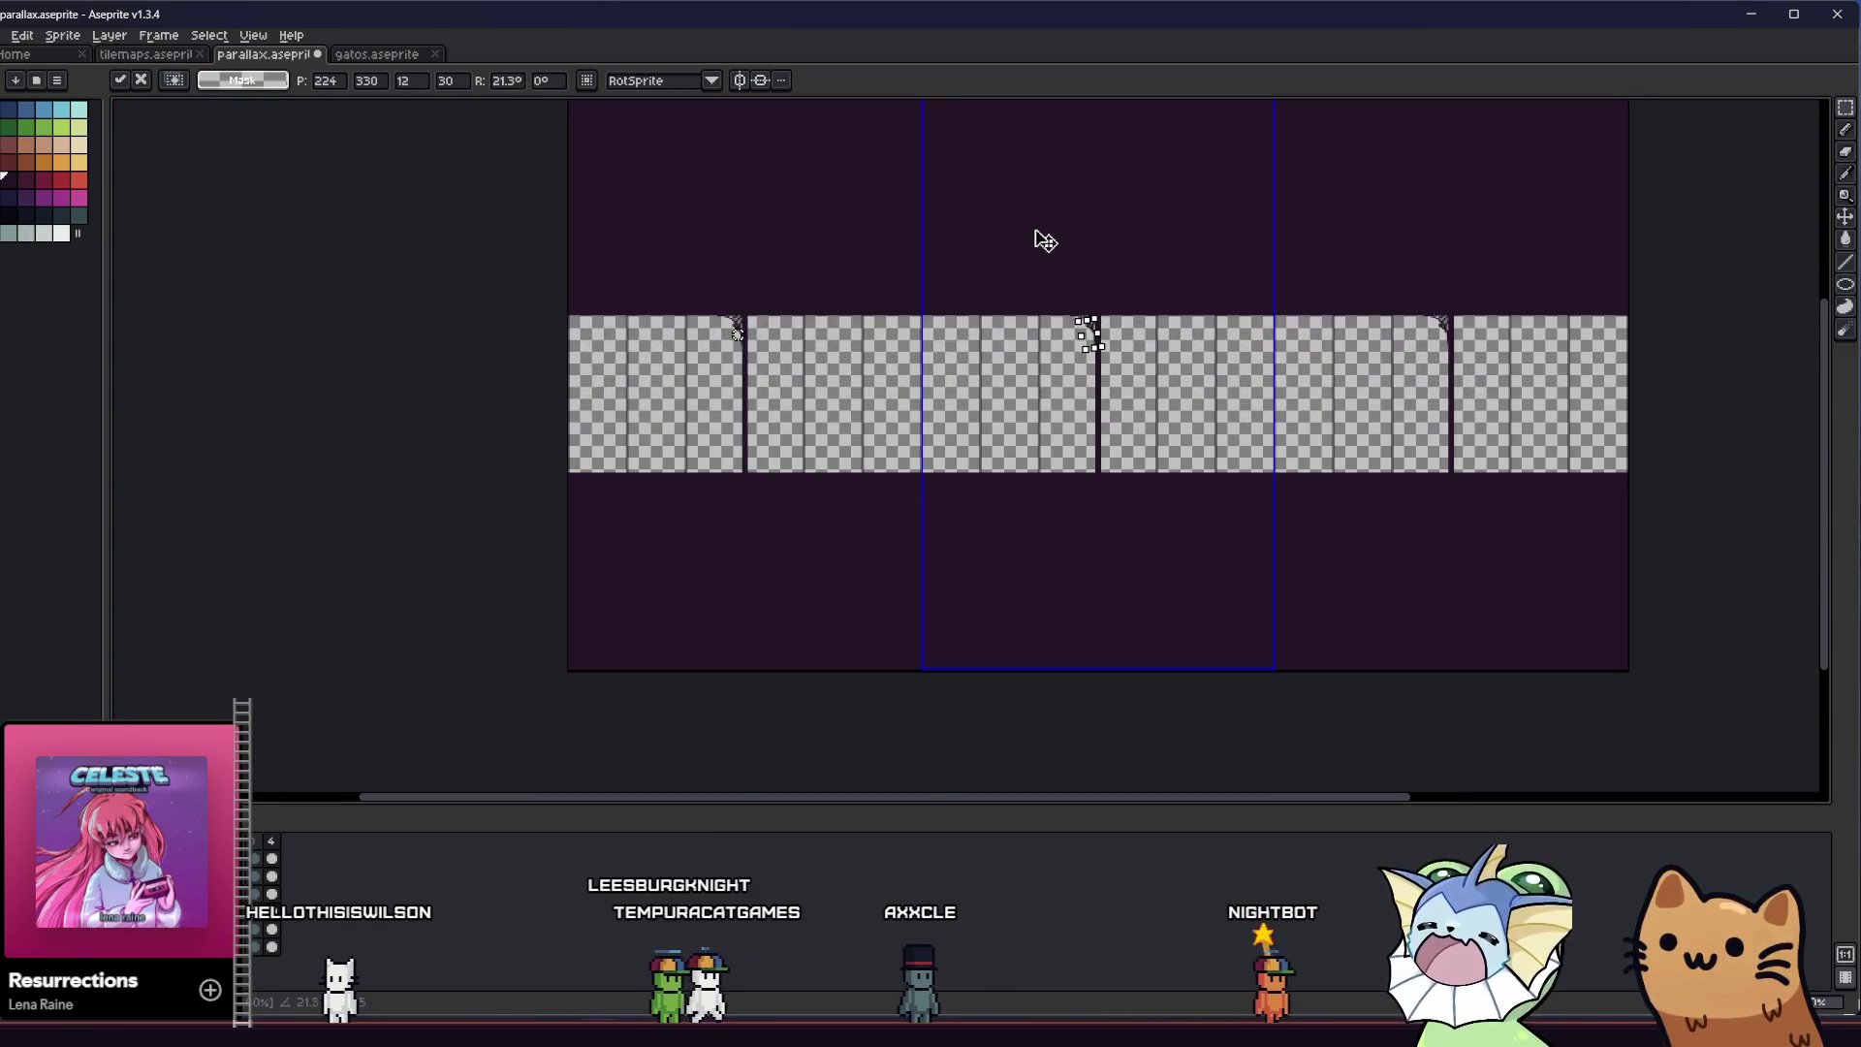
pyautogui.scroll(1, 1085, 304)
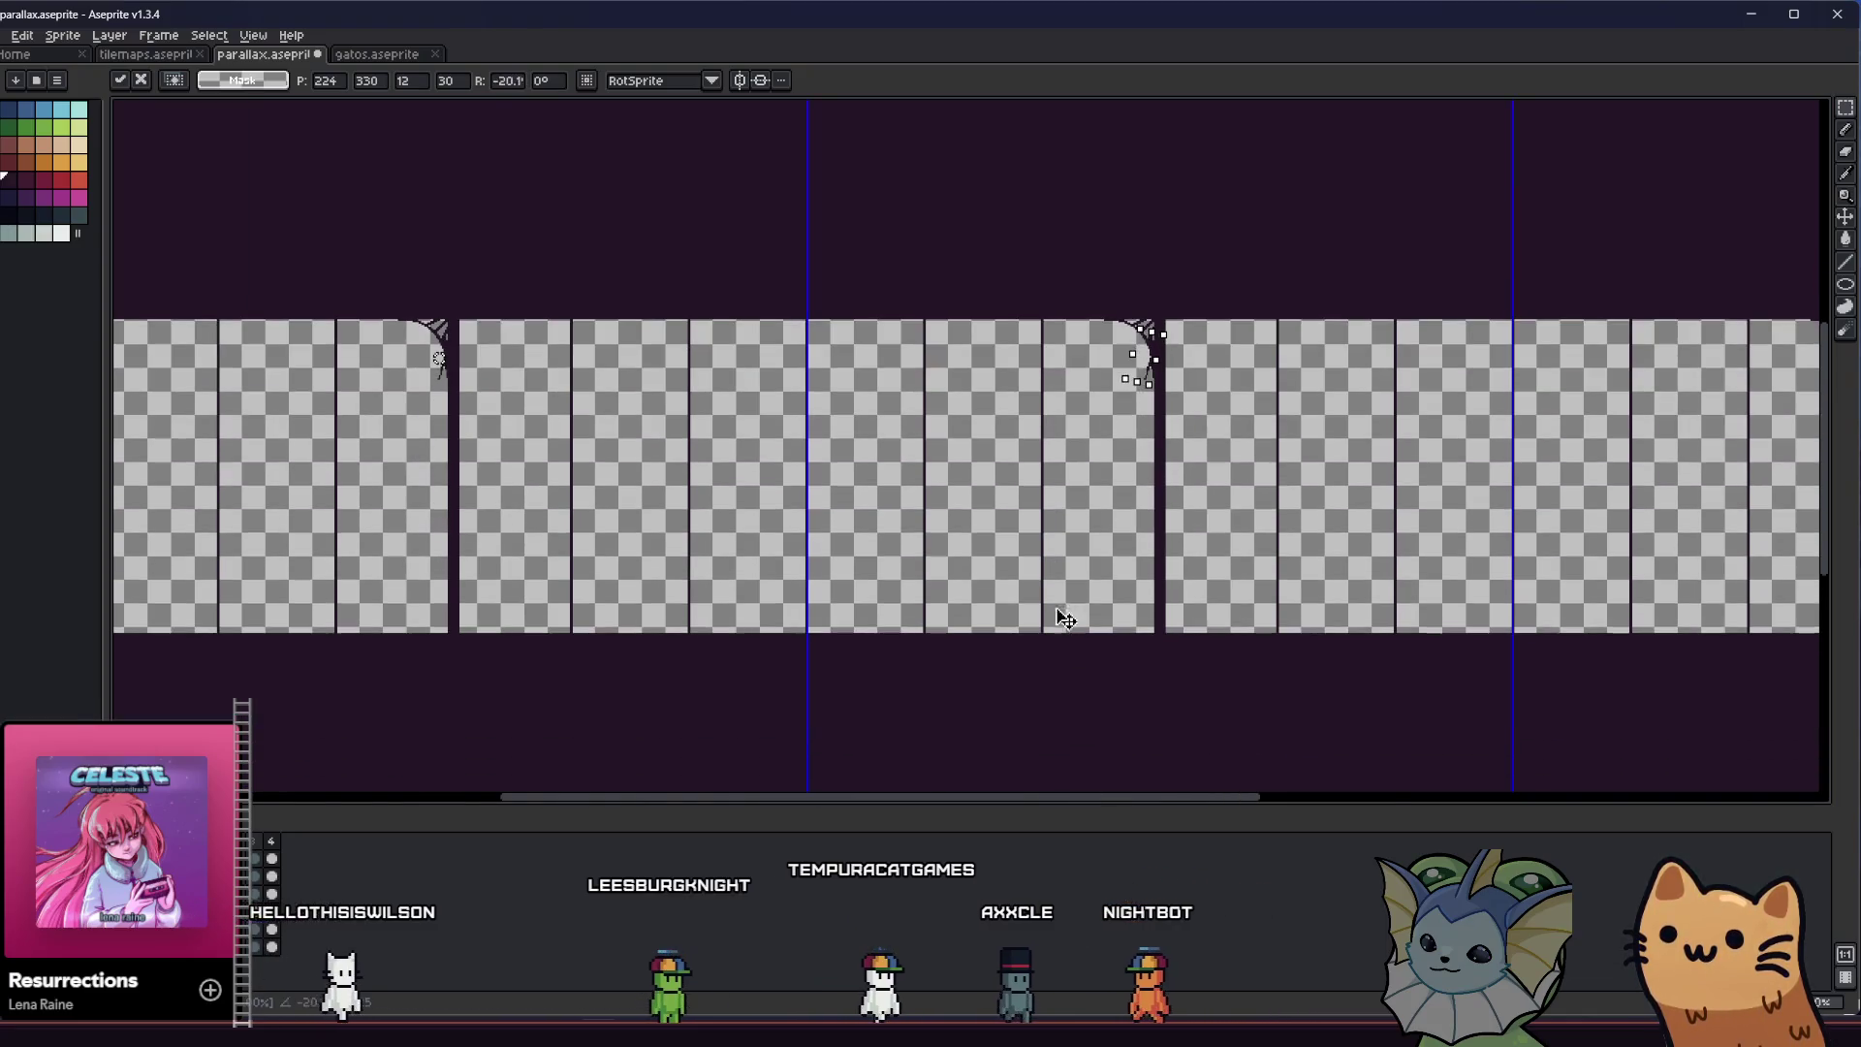
pyautogui.moveTo(1063, 619); pyautogui.dragTo(1068, 249)
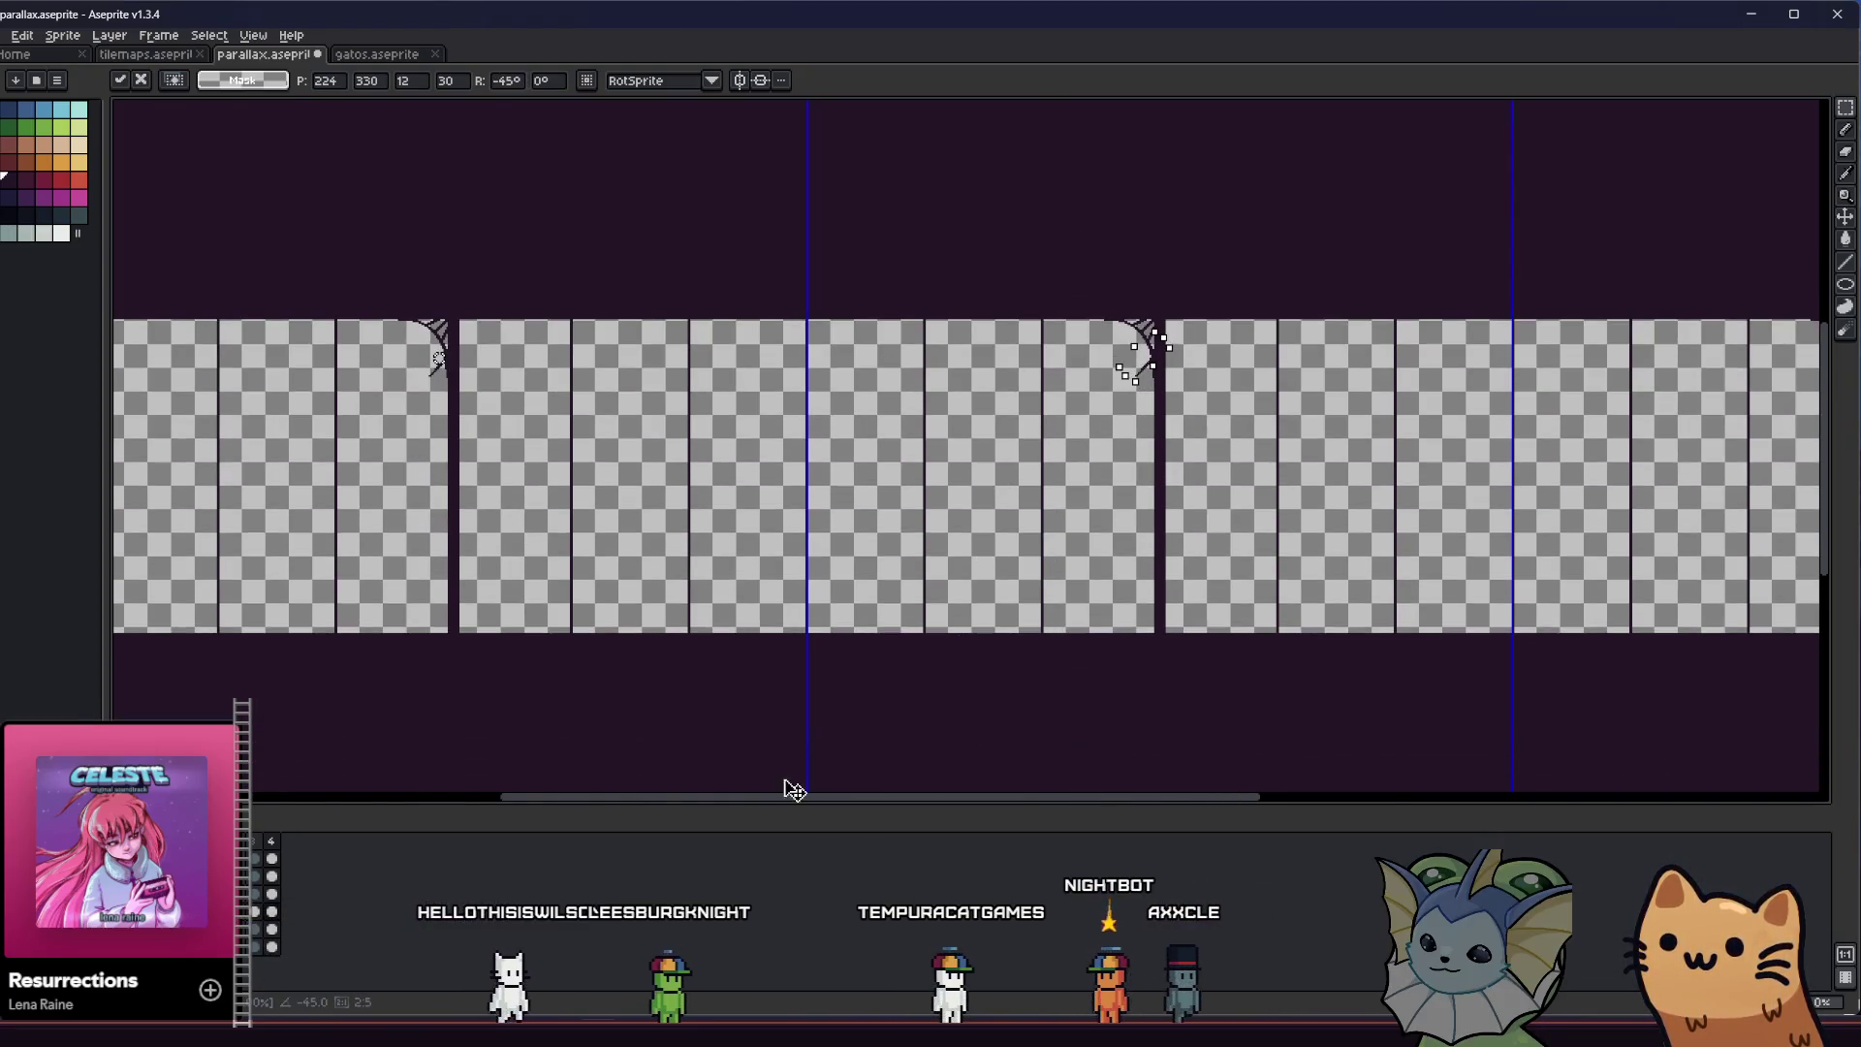
pyautogui.moveTo(1009, 328); pyautogui.dragTo(378, 800)
pyautogui.moveTo(931, 283)
pyautogui.mouseDown()
pyautogui.moveTo(1272, 111)
pyautogui.moveTo(1069, 310)
pyautogui.mouseUp()
pyautogui.moveTo(1219, 195); pyautogui.dragTo(1287, 111)
pyautogui.scroll(-3, 1023, 175)
pyautogui.scroll(2, 994, 573)
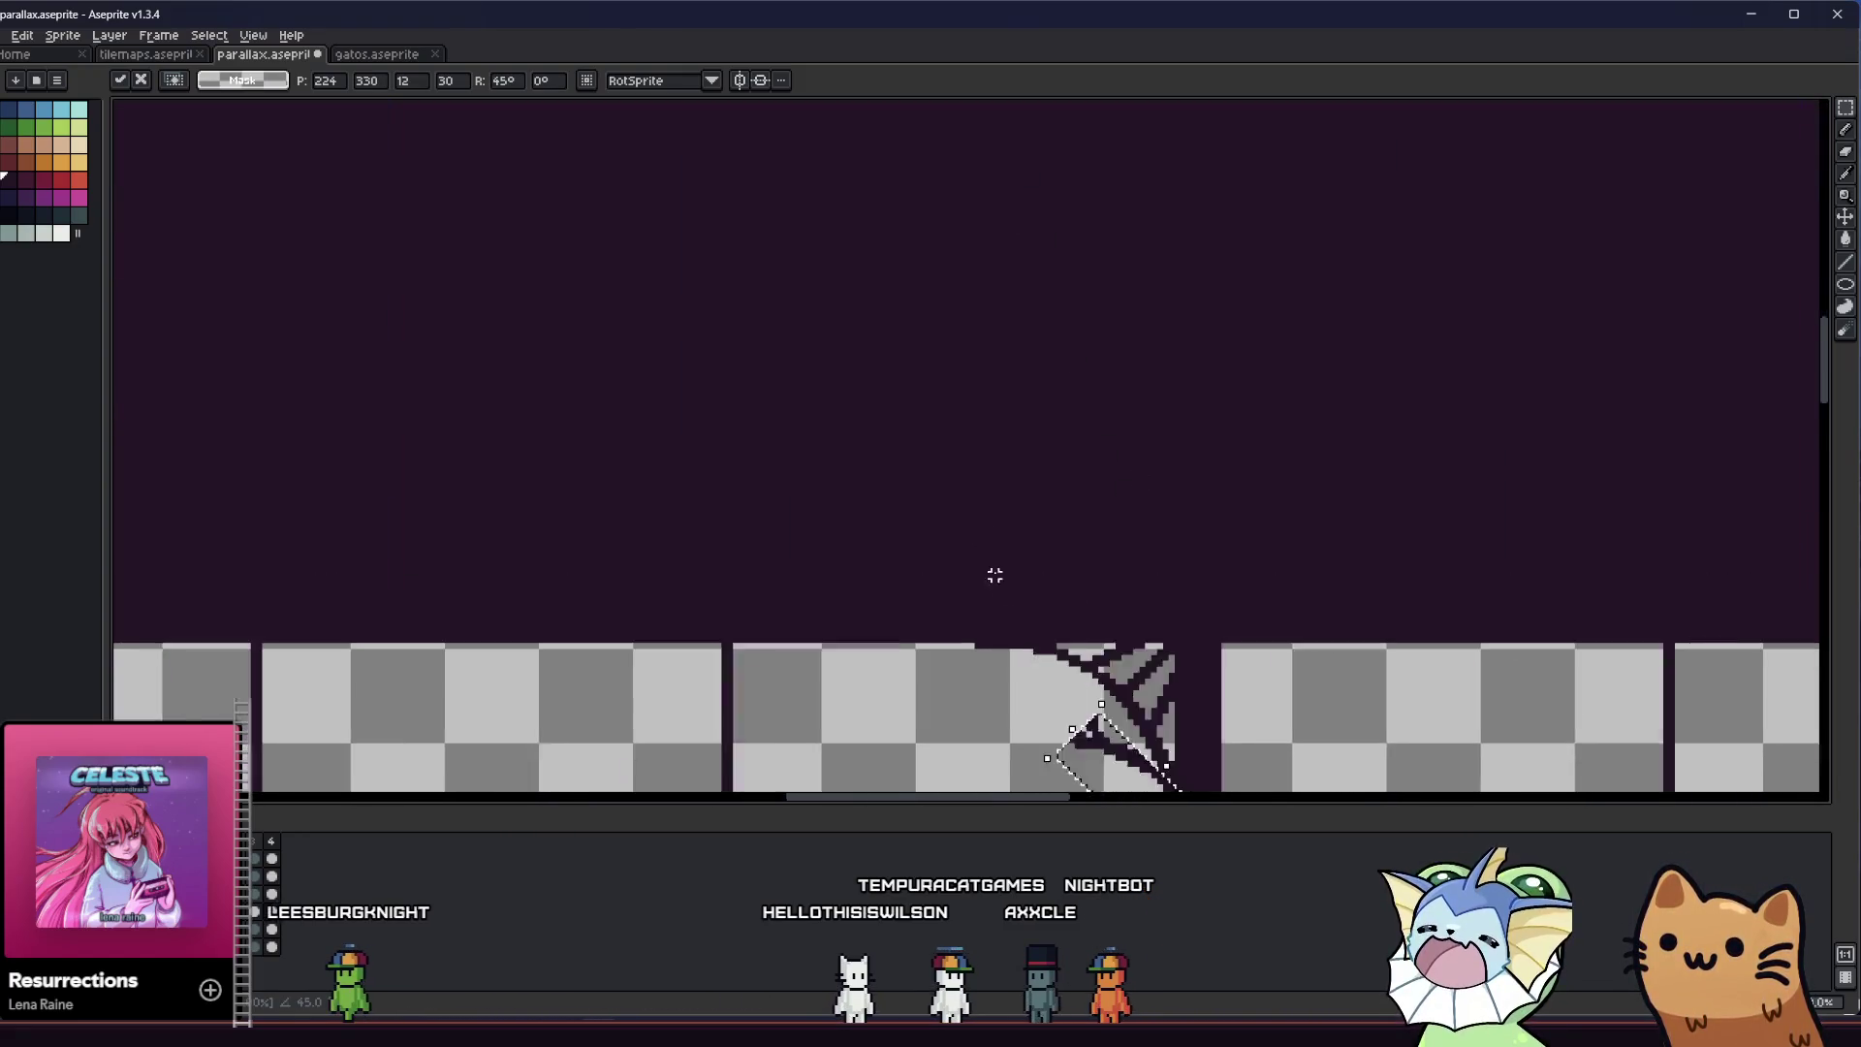
pyautogui.scroll(1, 1061, 698)
pyautogui.scroll(-2, 982, 556)
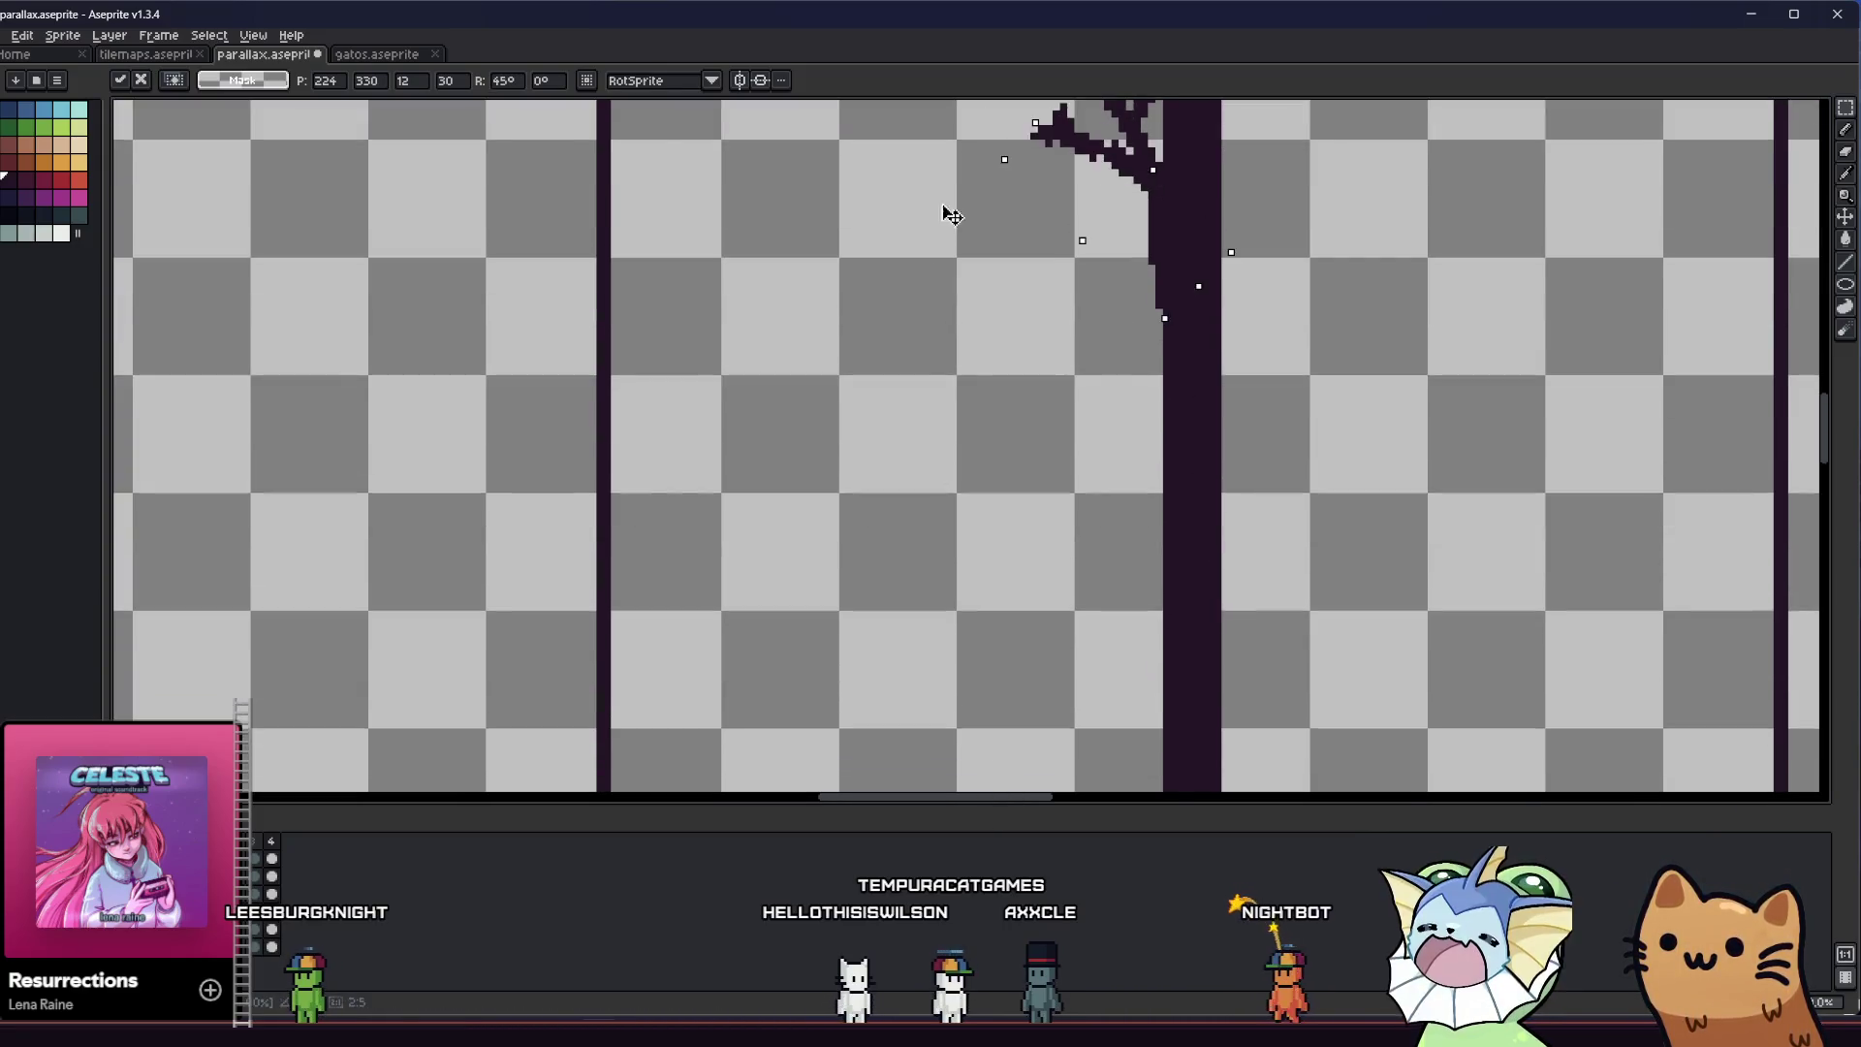
pyautogui.moveTo(1076, 629); pyautogui.dragTo(1106, 582)
pyautogui.scroll(-2, 1183, 408)
pyautogui.scroll(-1, 1135, 446)
pyautogui.scroll(-1, 1136, 447)
pyautogui.moveTo(1135, 447); pyautogui.dragTo(1176, 212)
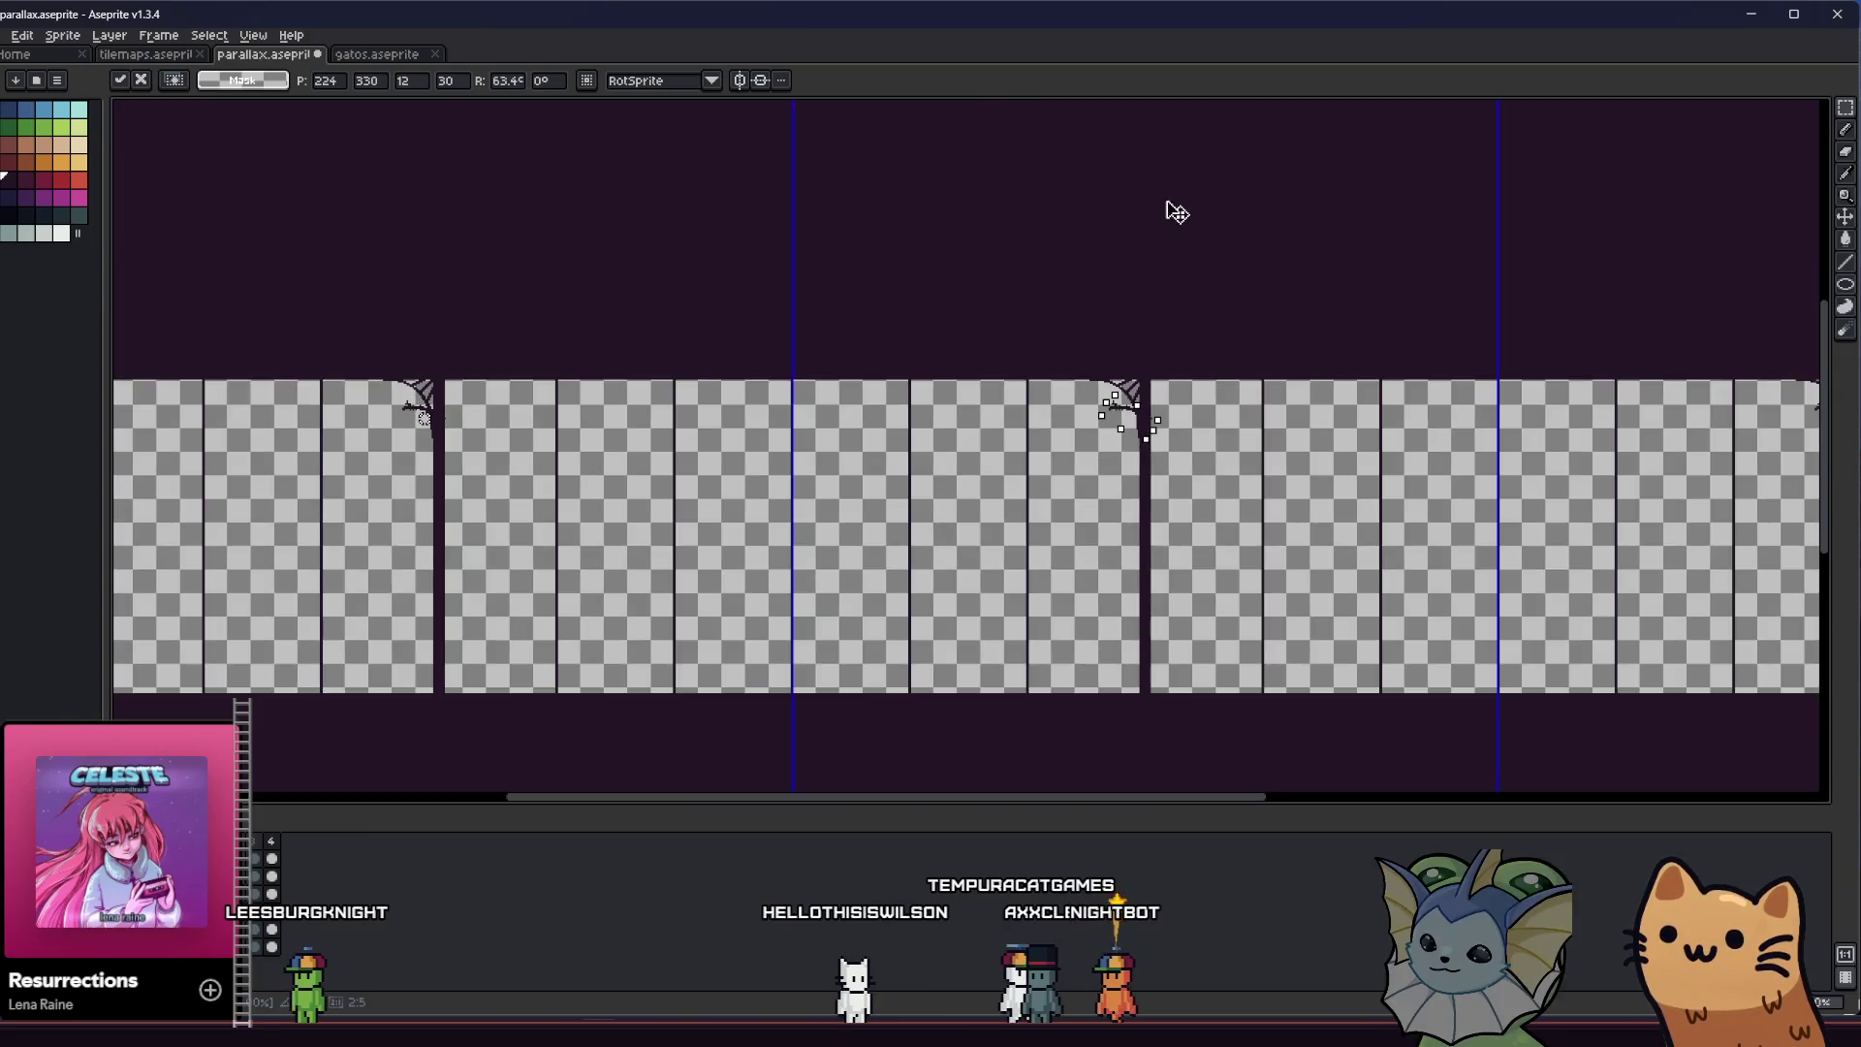
pyautogui.scroll(2, 1060, 129)
# Commit the rotated piece and paste a fresh copy of the lattice corner
pyautogui.press('Return')
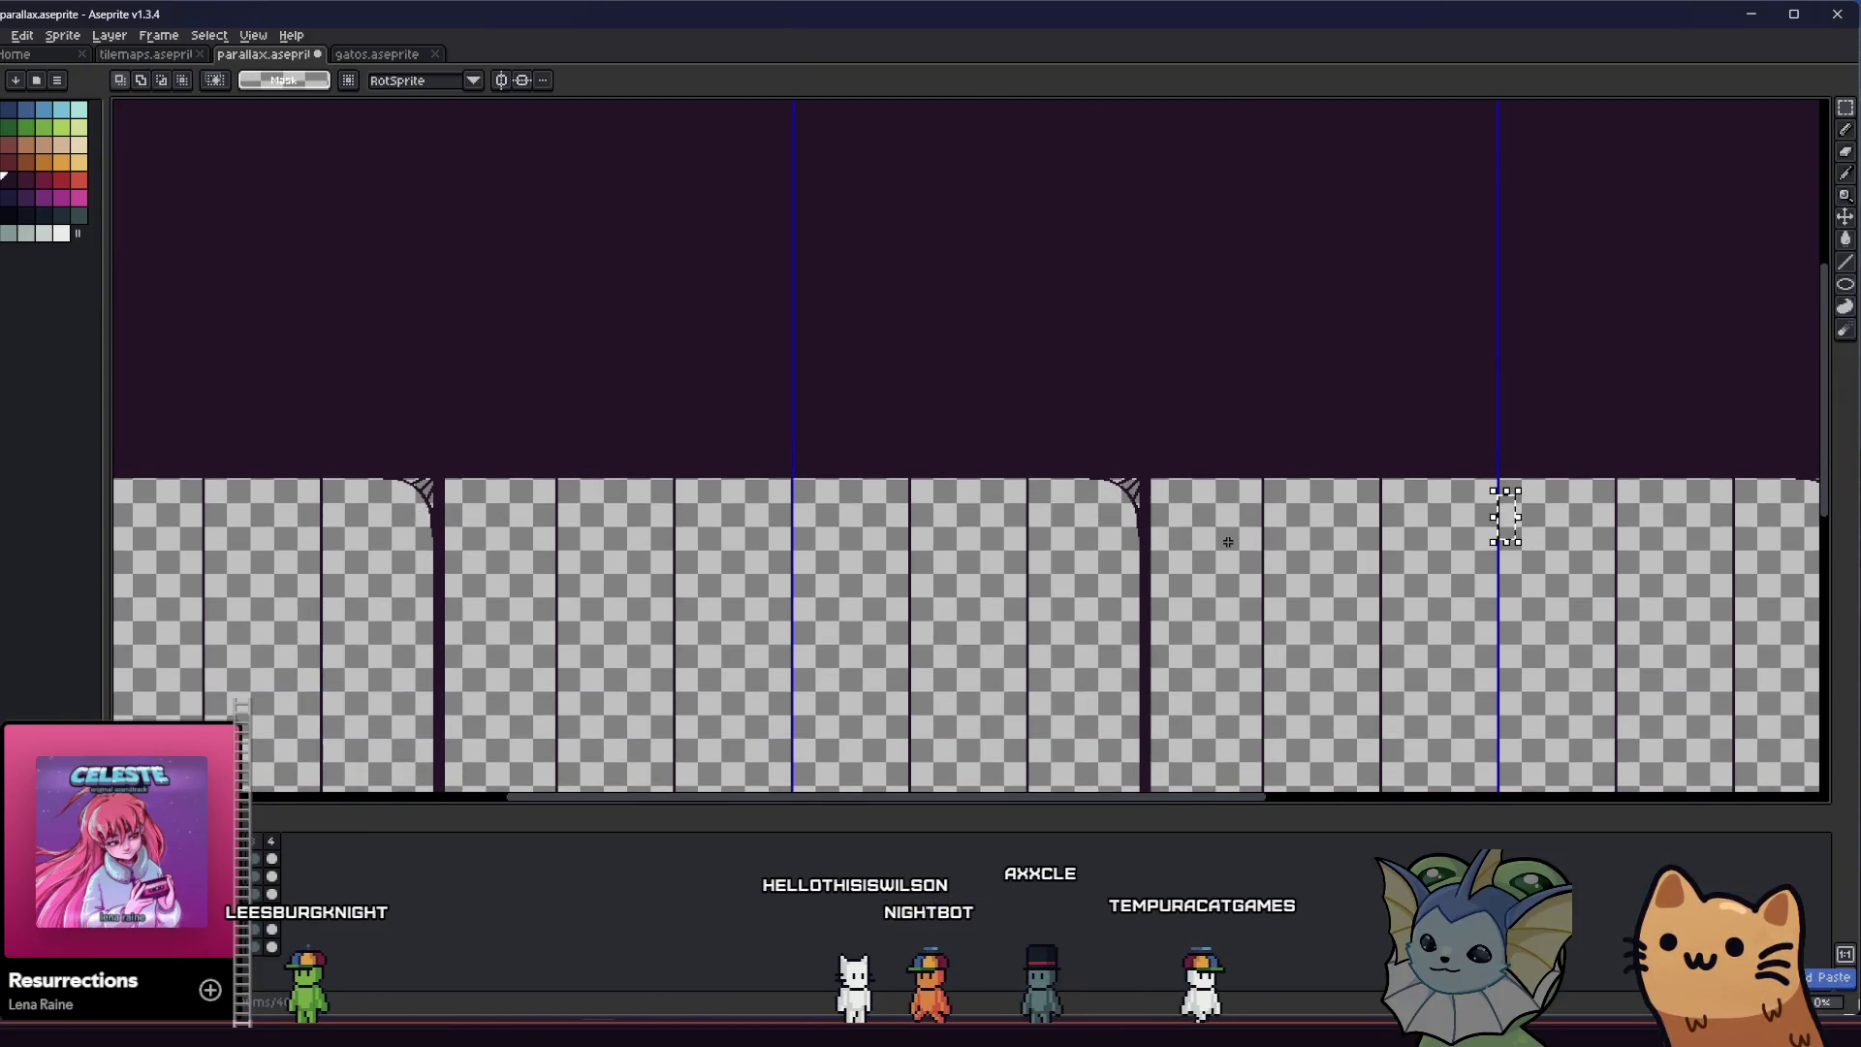
pyautogui.hotkey('ctrl', 'v')
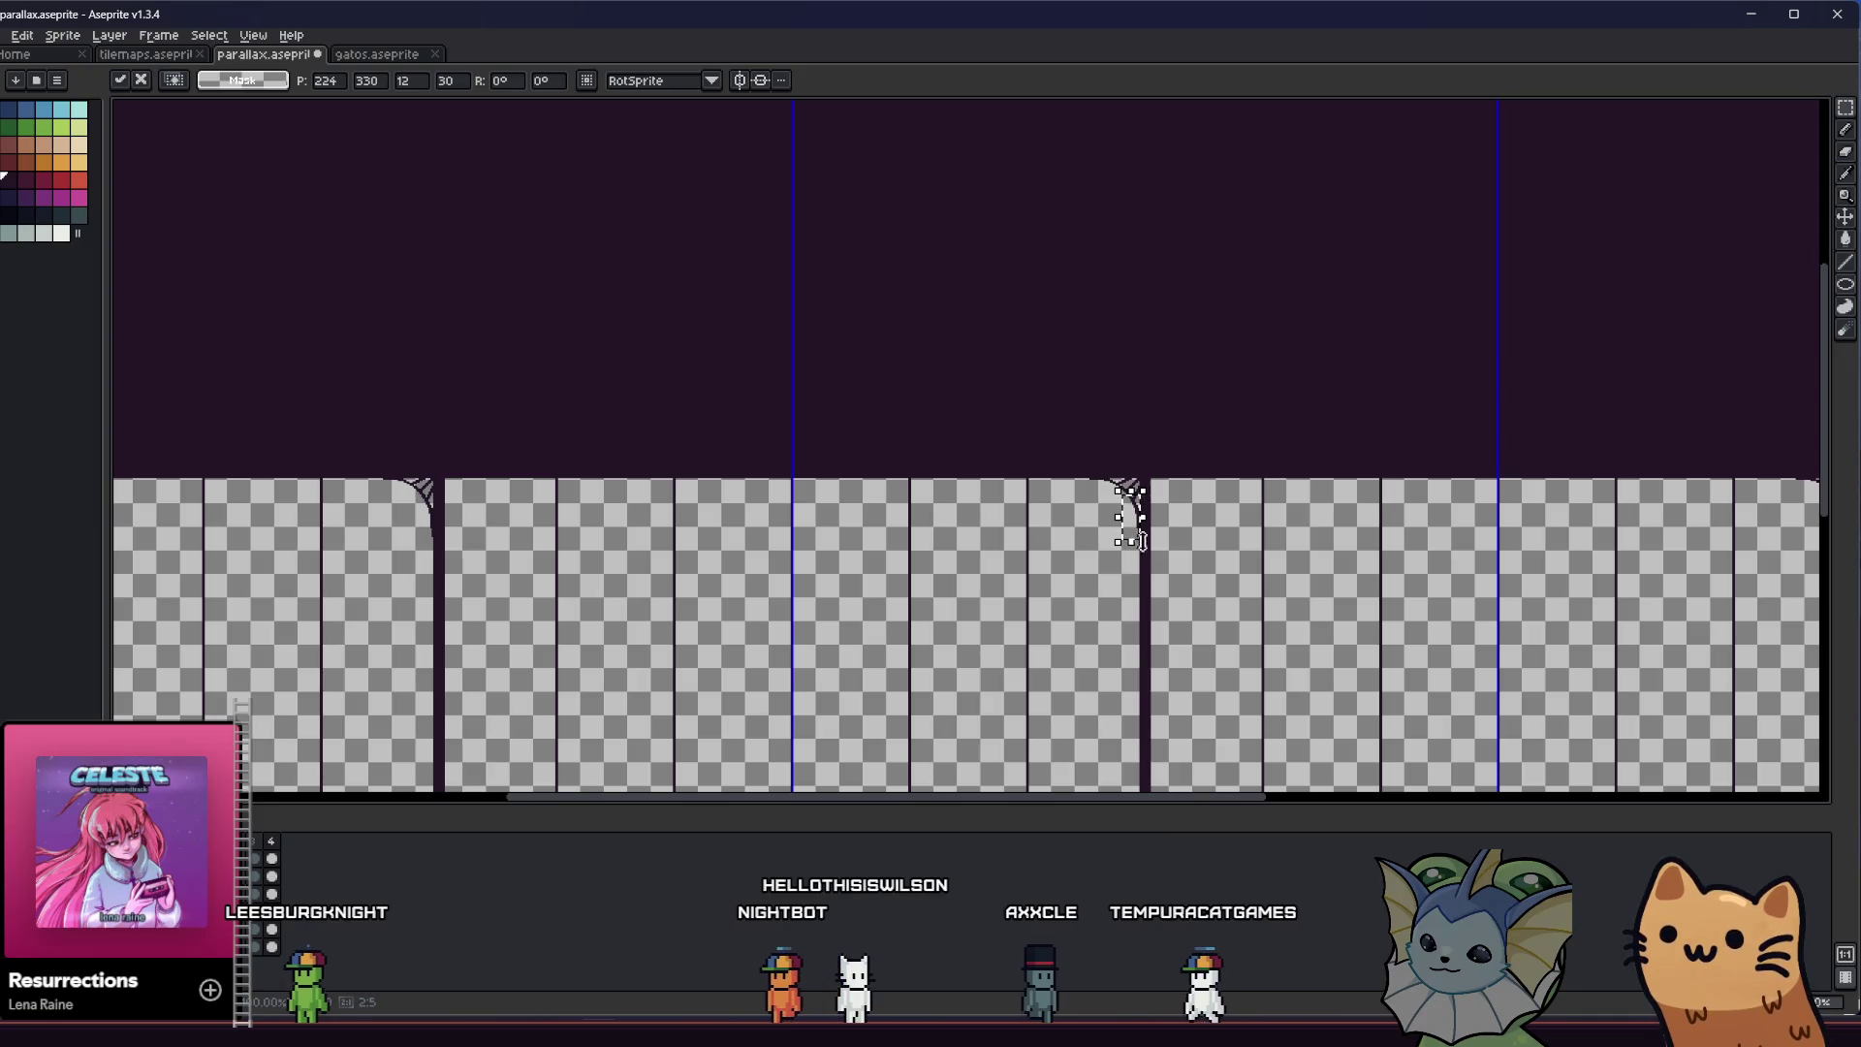
pyautogui.hotkey('ctrl', 'z')
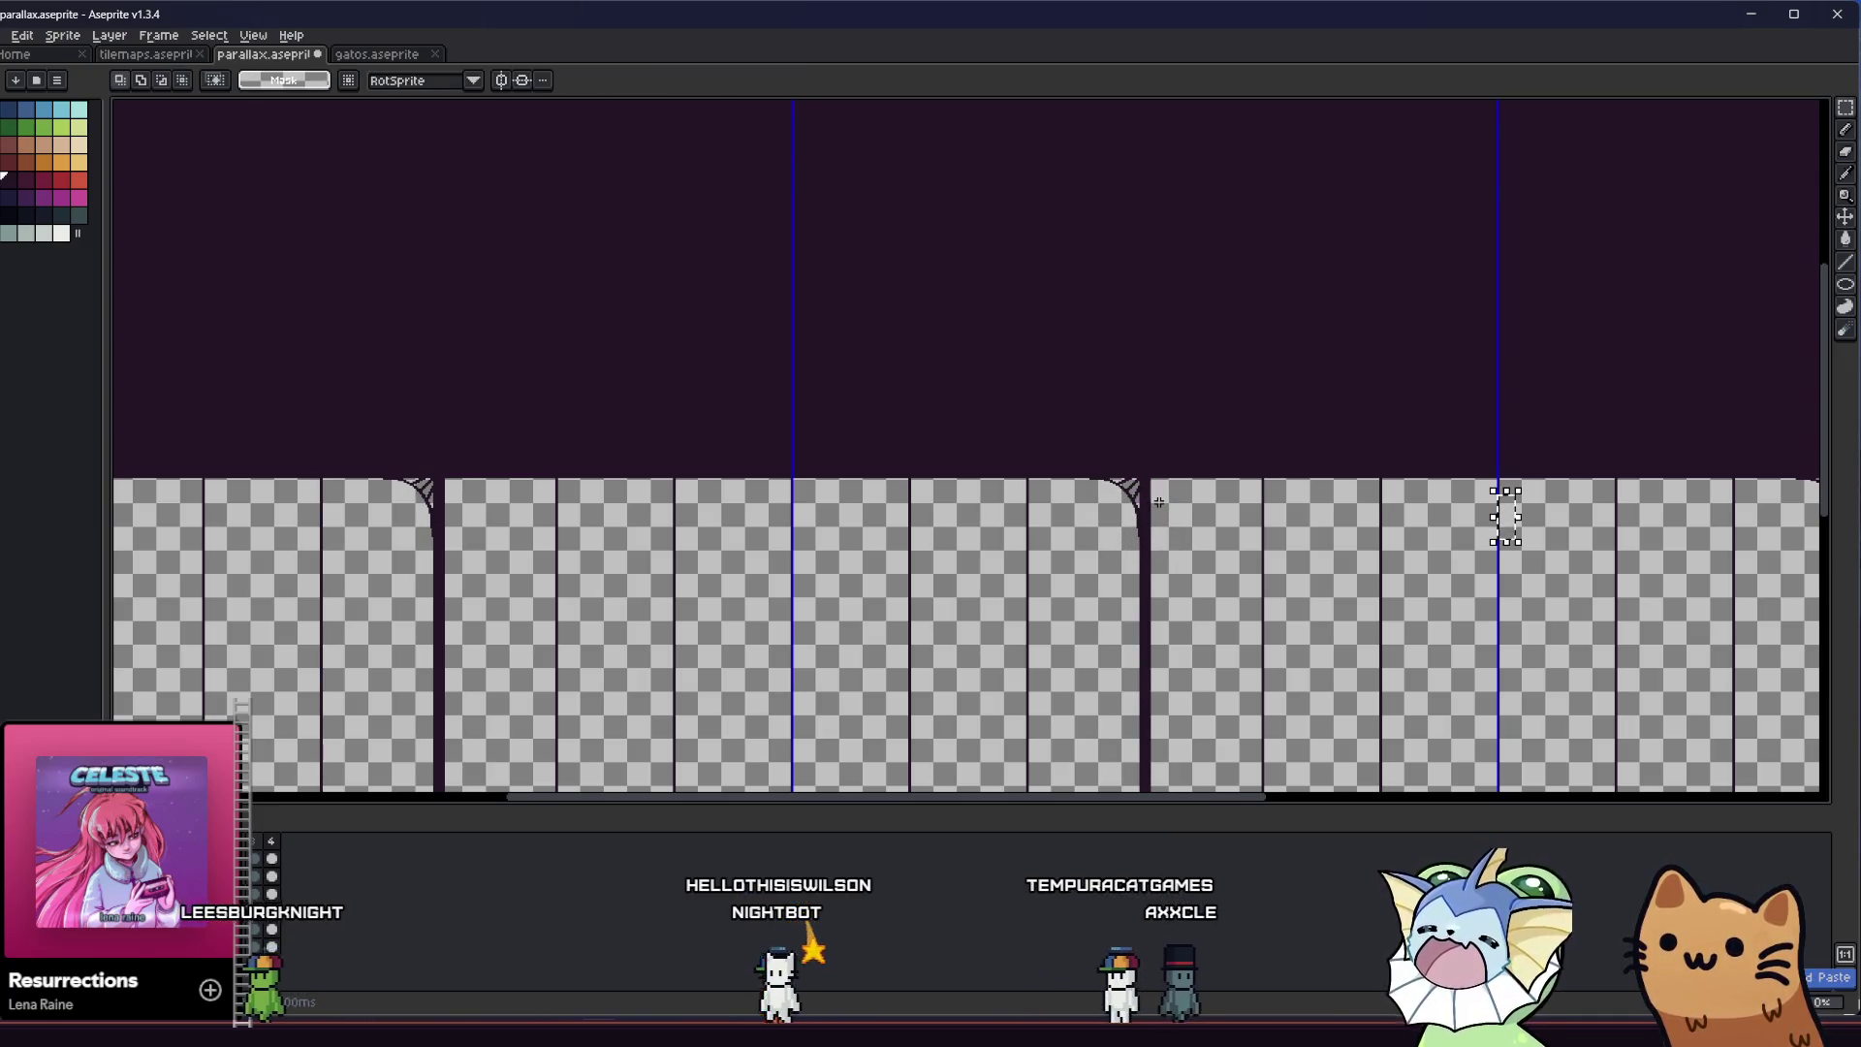
pyautogui.hotkey('ctrl', 'v')
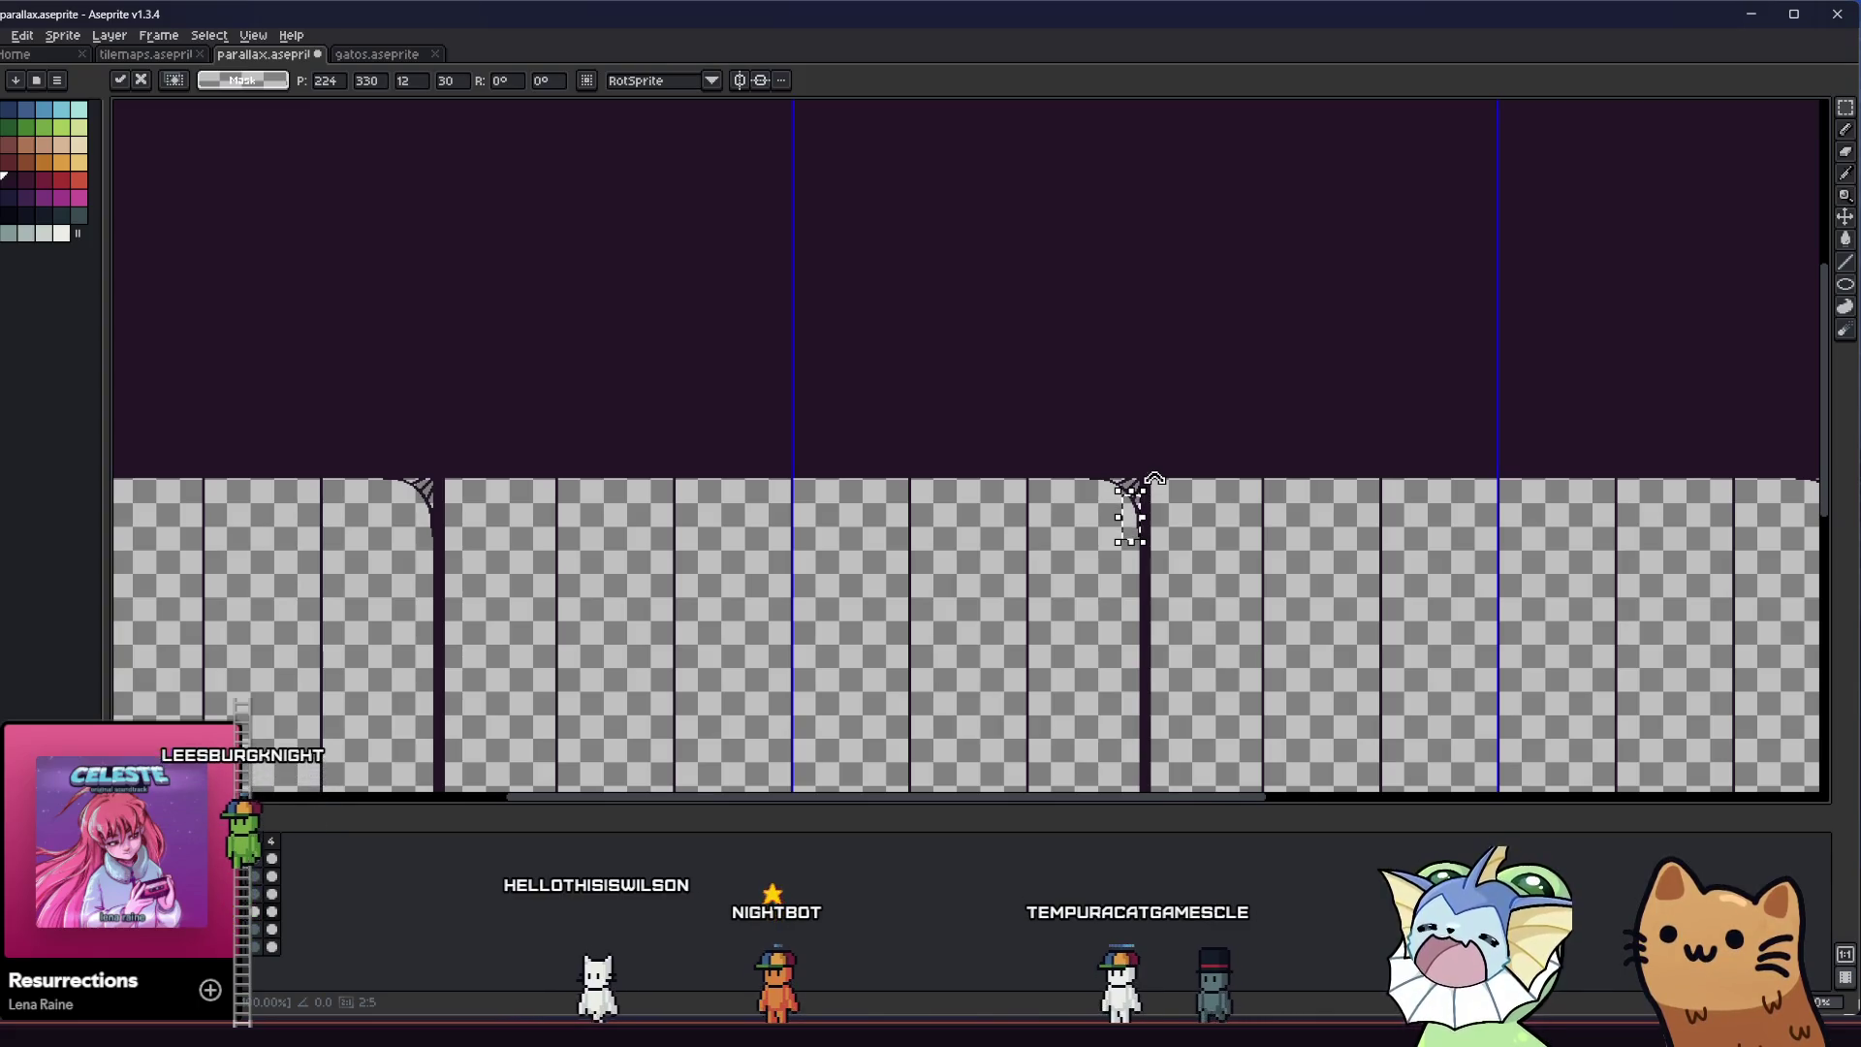
# Angle the pasted lattice corner along the pillar's curve and commit its final position
pyautogui.moveTo(1229, 383); pyautogui.dragTo(1297, 191)
pyautogui.hotkey('ctrl', 'z')
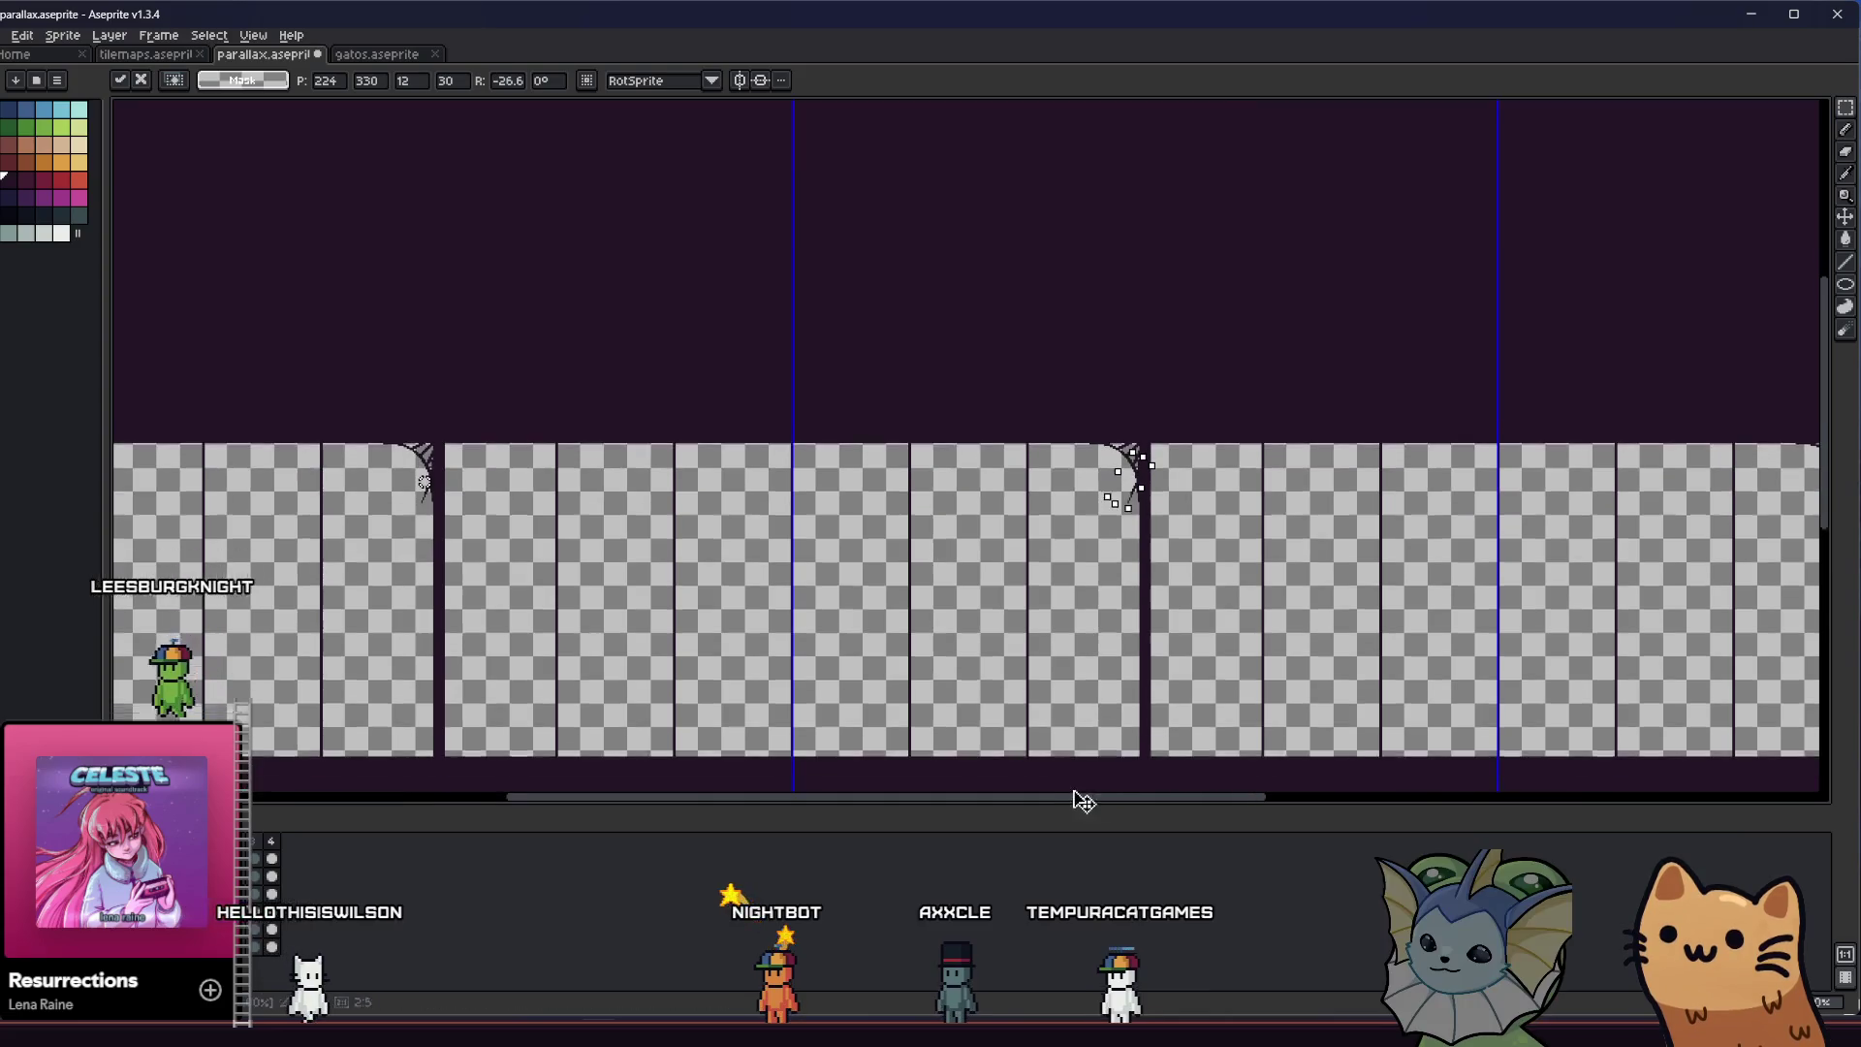
pyautogui.scroll(-3, 1072, 756)
pyautogui.hscroll(3, 1064, 614)
pyautogui.hscroll(-2, 479, 529)
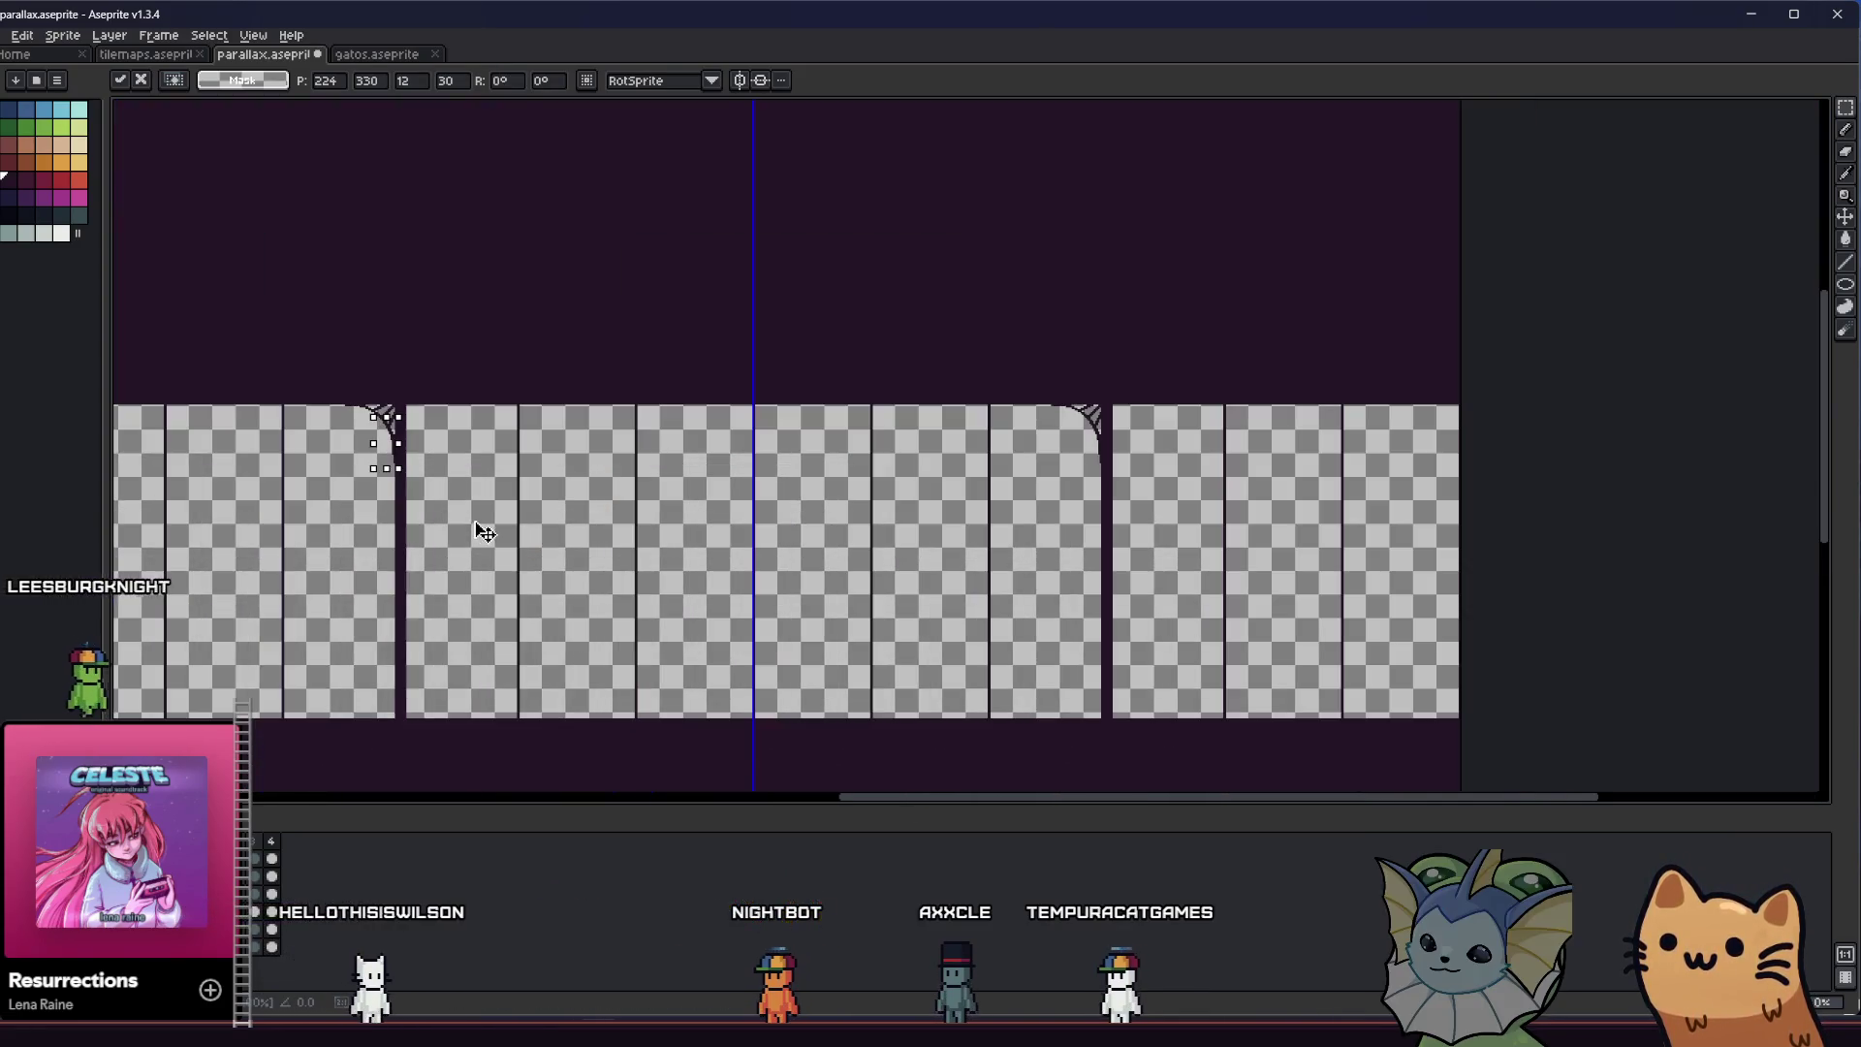
pyautogui.scroll(-1, 444, 545)
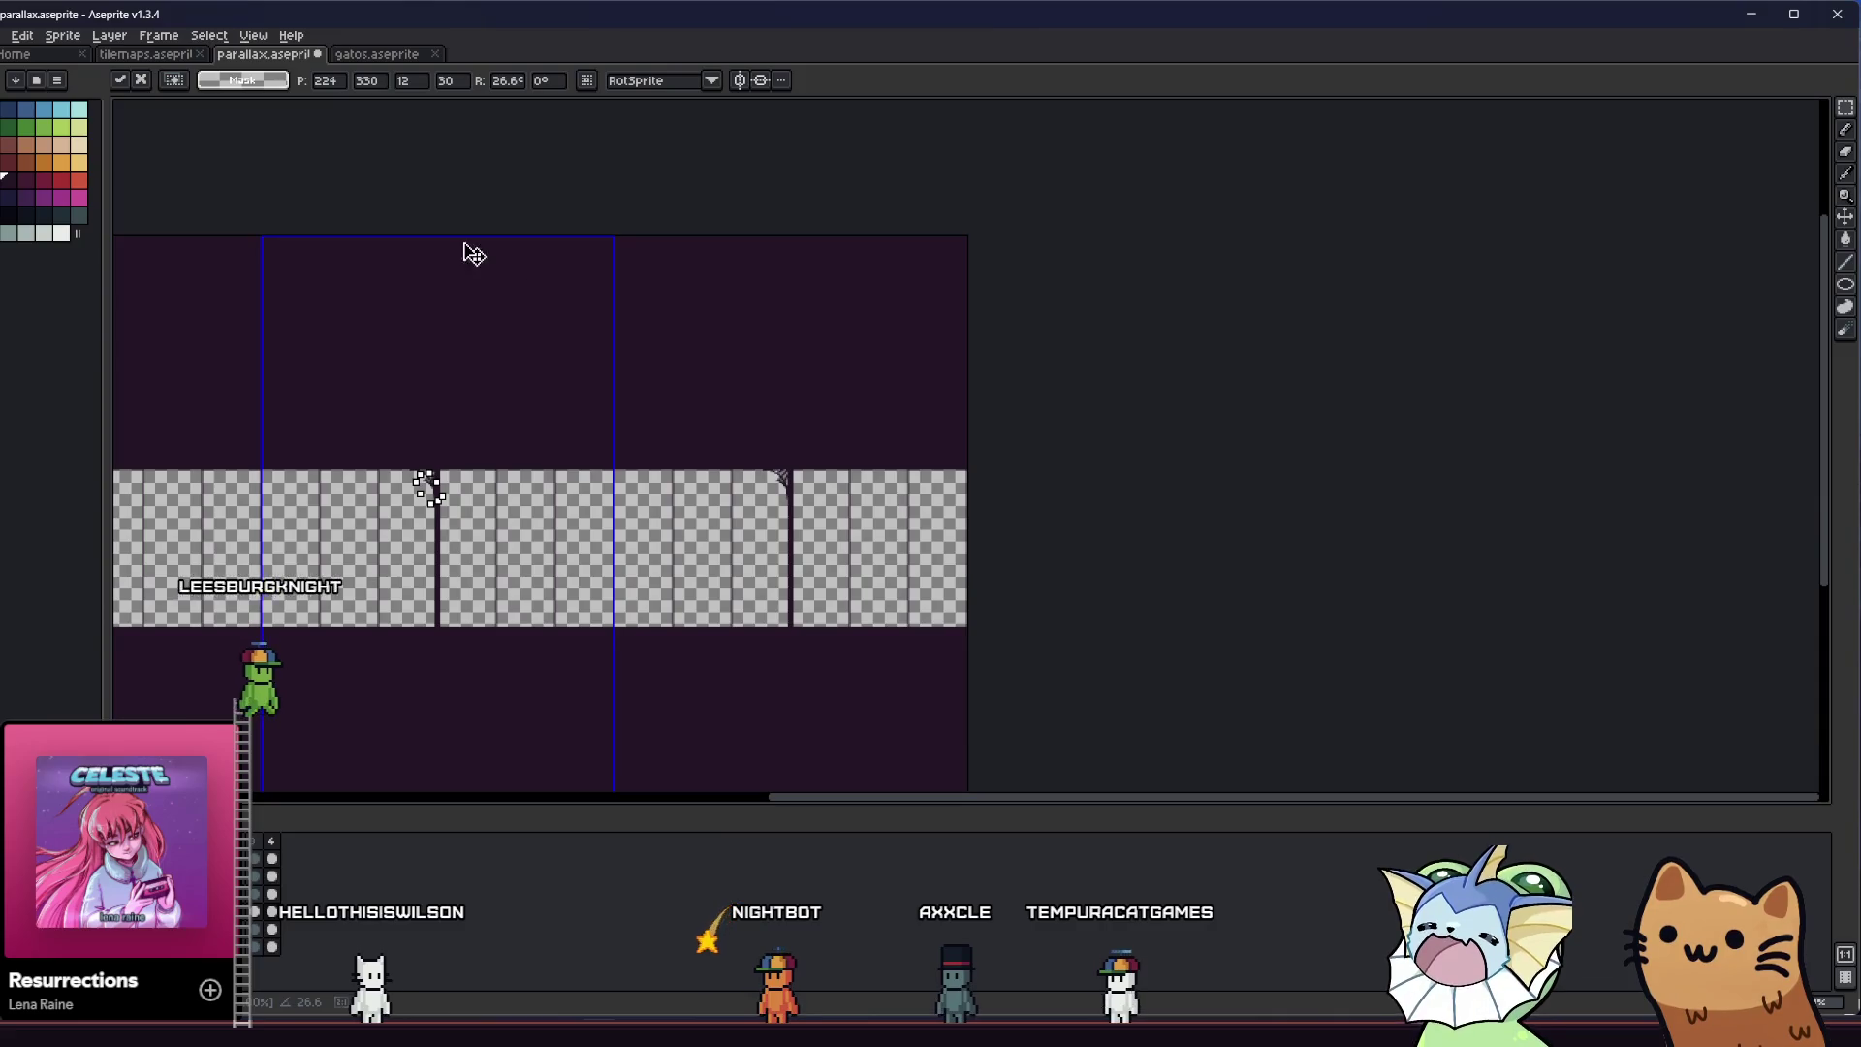
pyautogui.scroll(2, 421, 167)
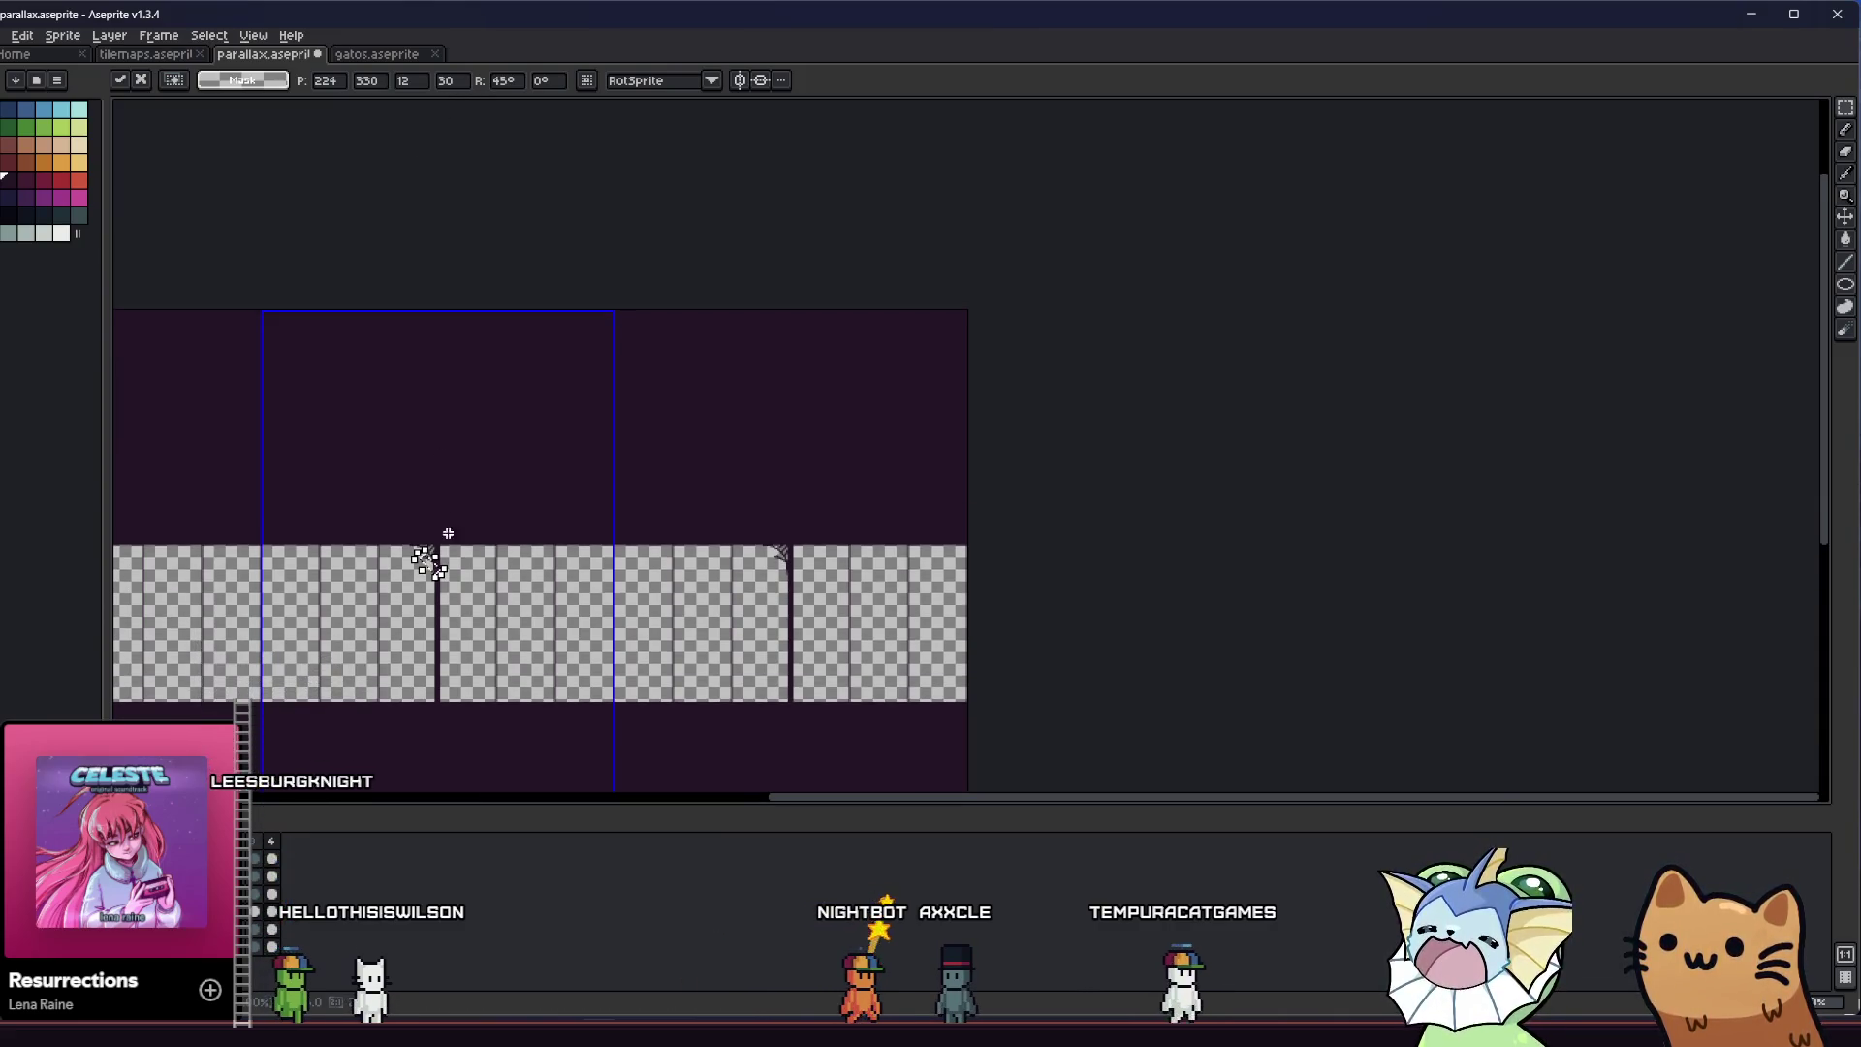
pyautogui.scroll(2, 450, 532)
pyautogui.hscroll(-2, 1401, 498)
pyautogui.scroll(-3, 865, 554)
pyautogui.hotkey('ctrl', 'v')
pyautogui.scroll(1, 797, 545)
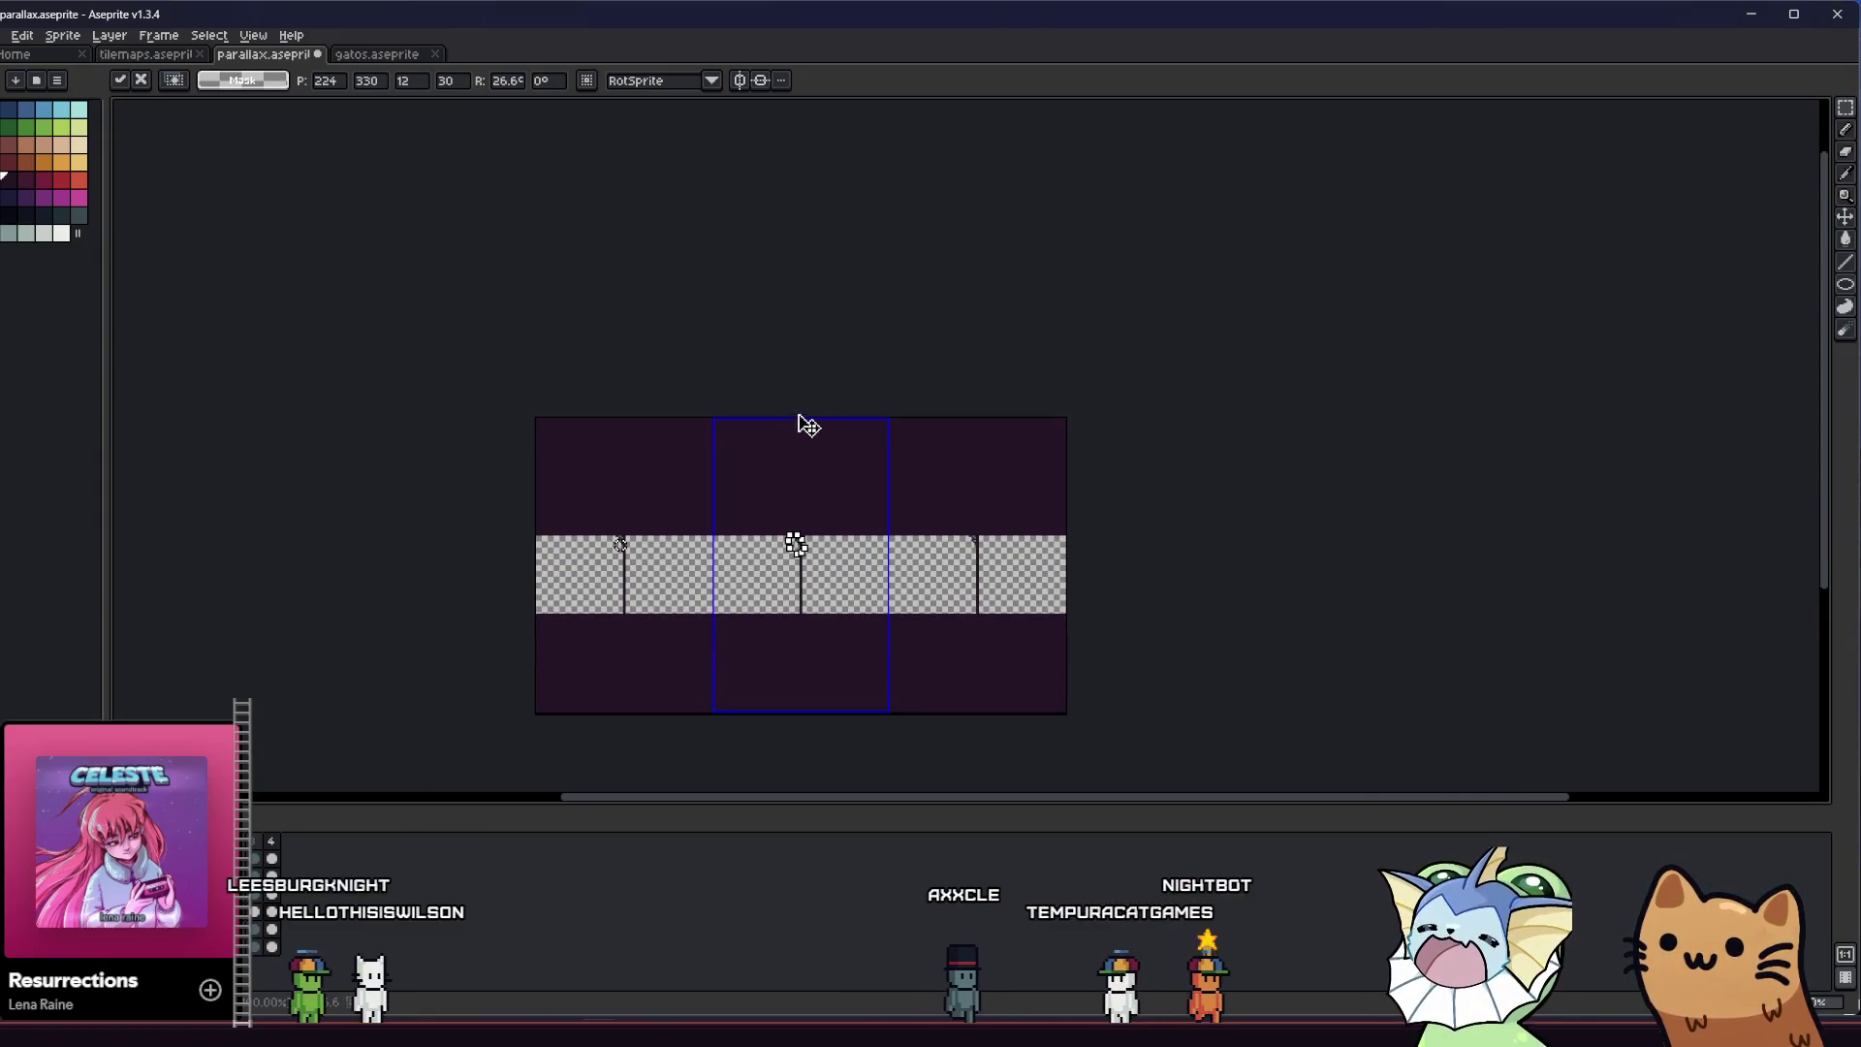
pyautogui.scroll(2, 873, 131)
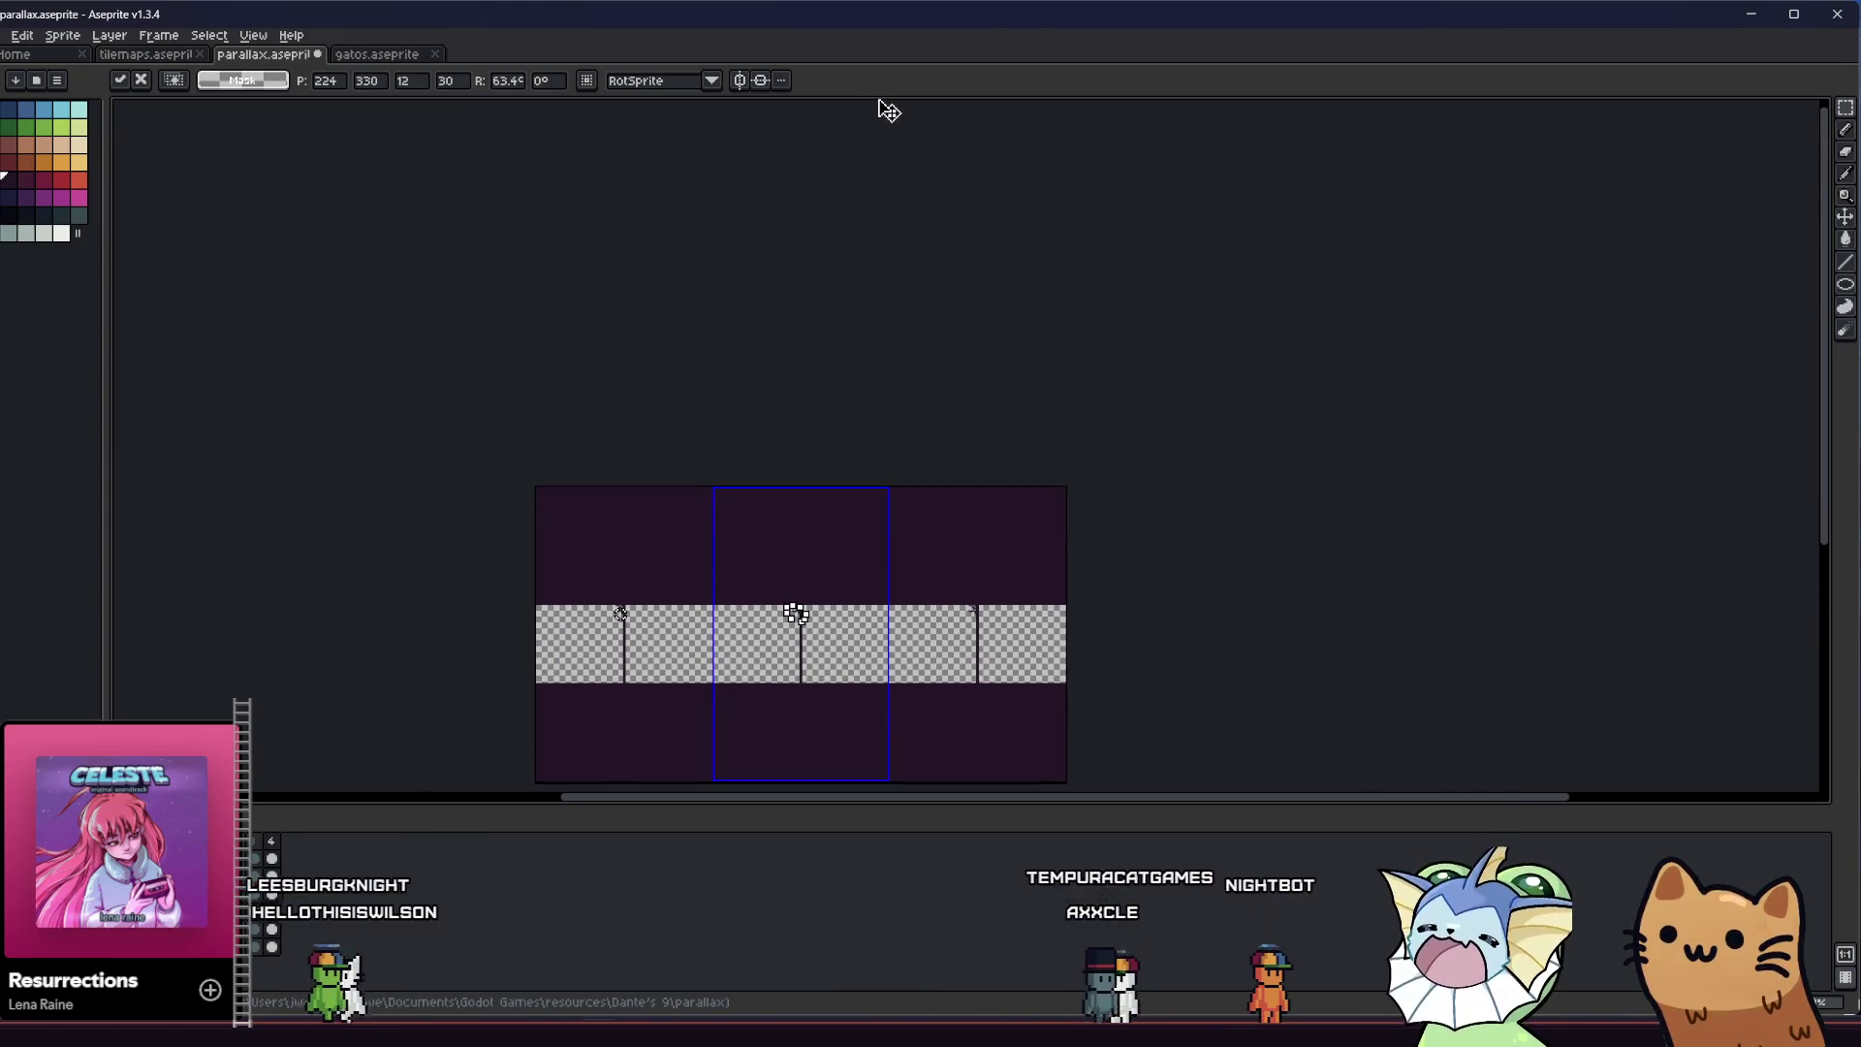
pyautogui.scroll(2, 885, 611)
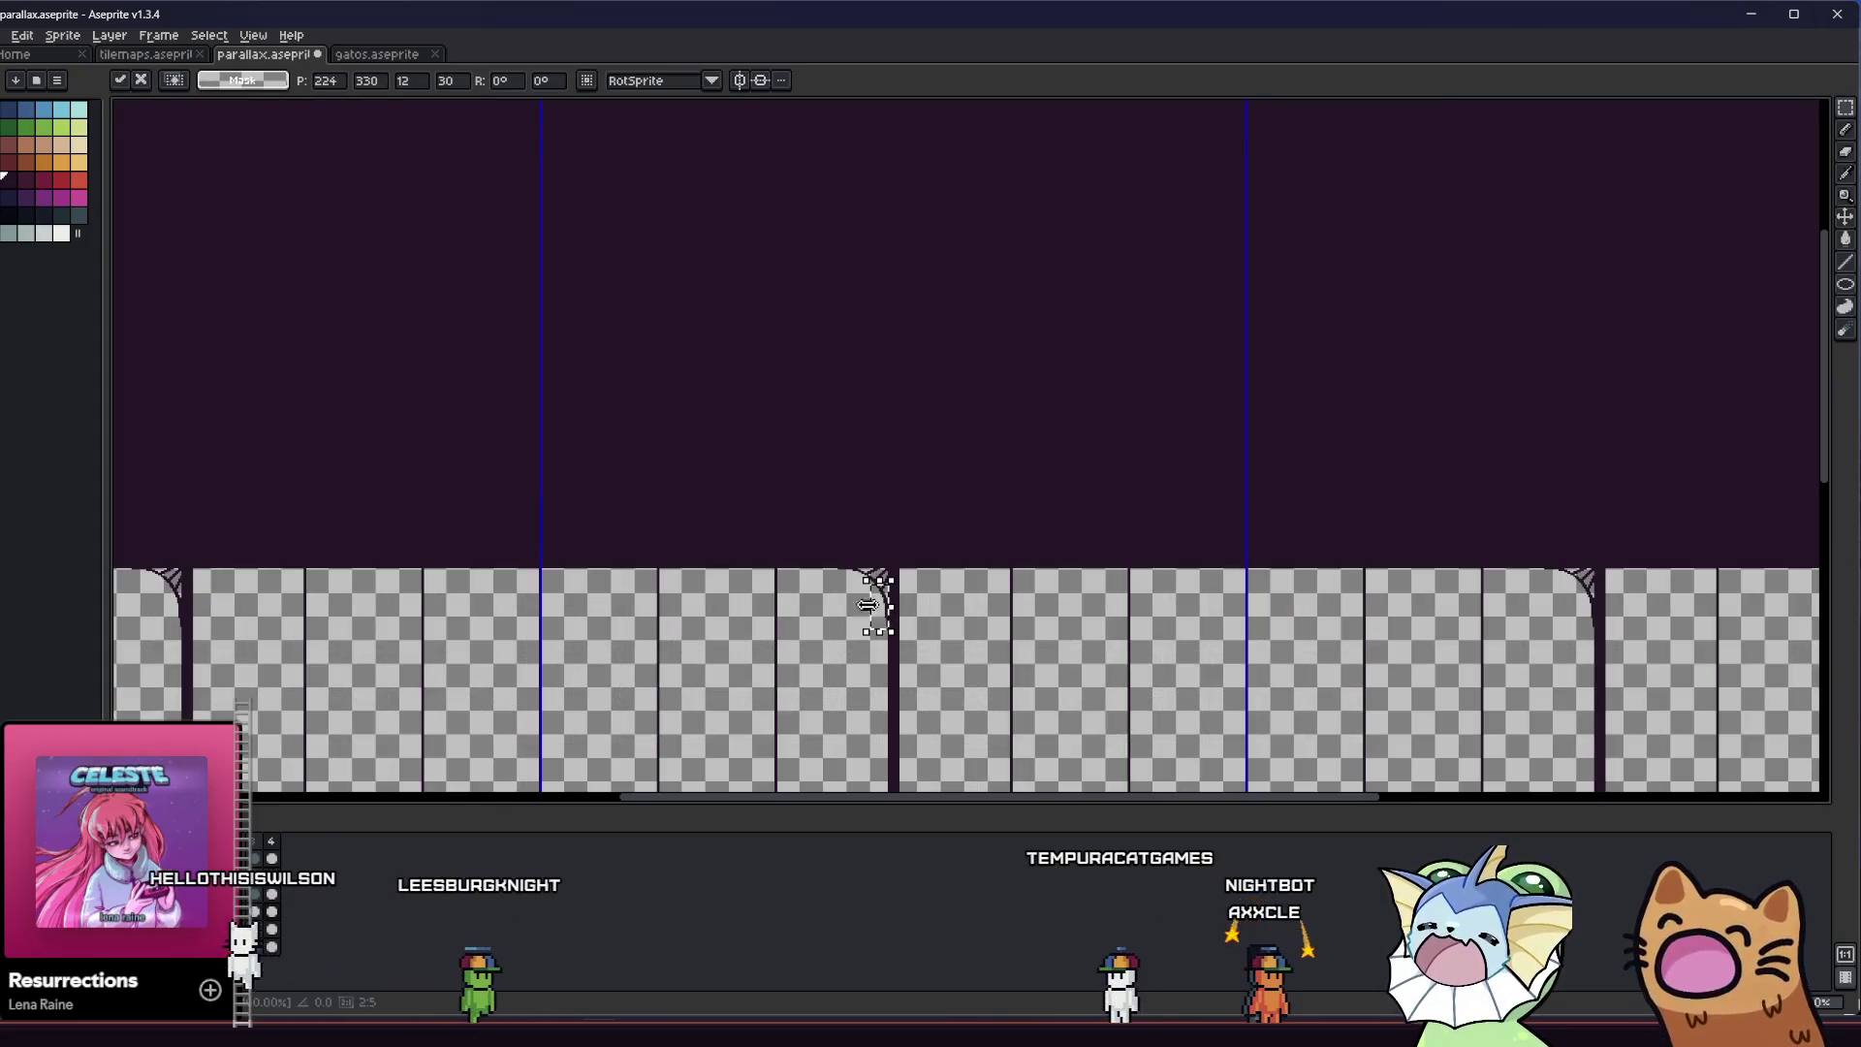
pyautogui.scroll(1, 855, 567)
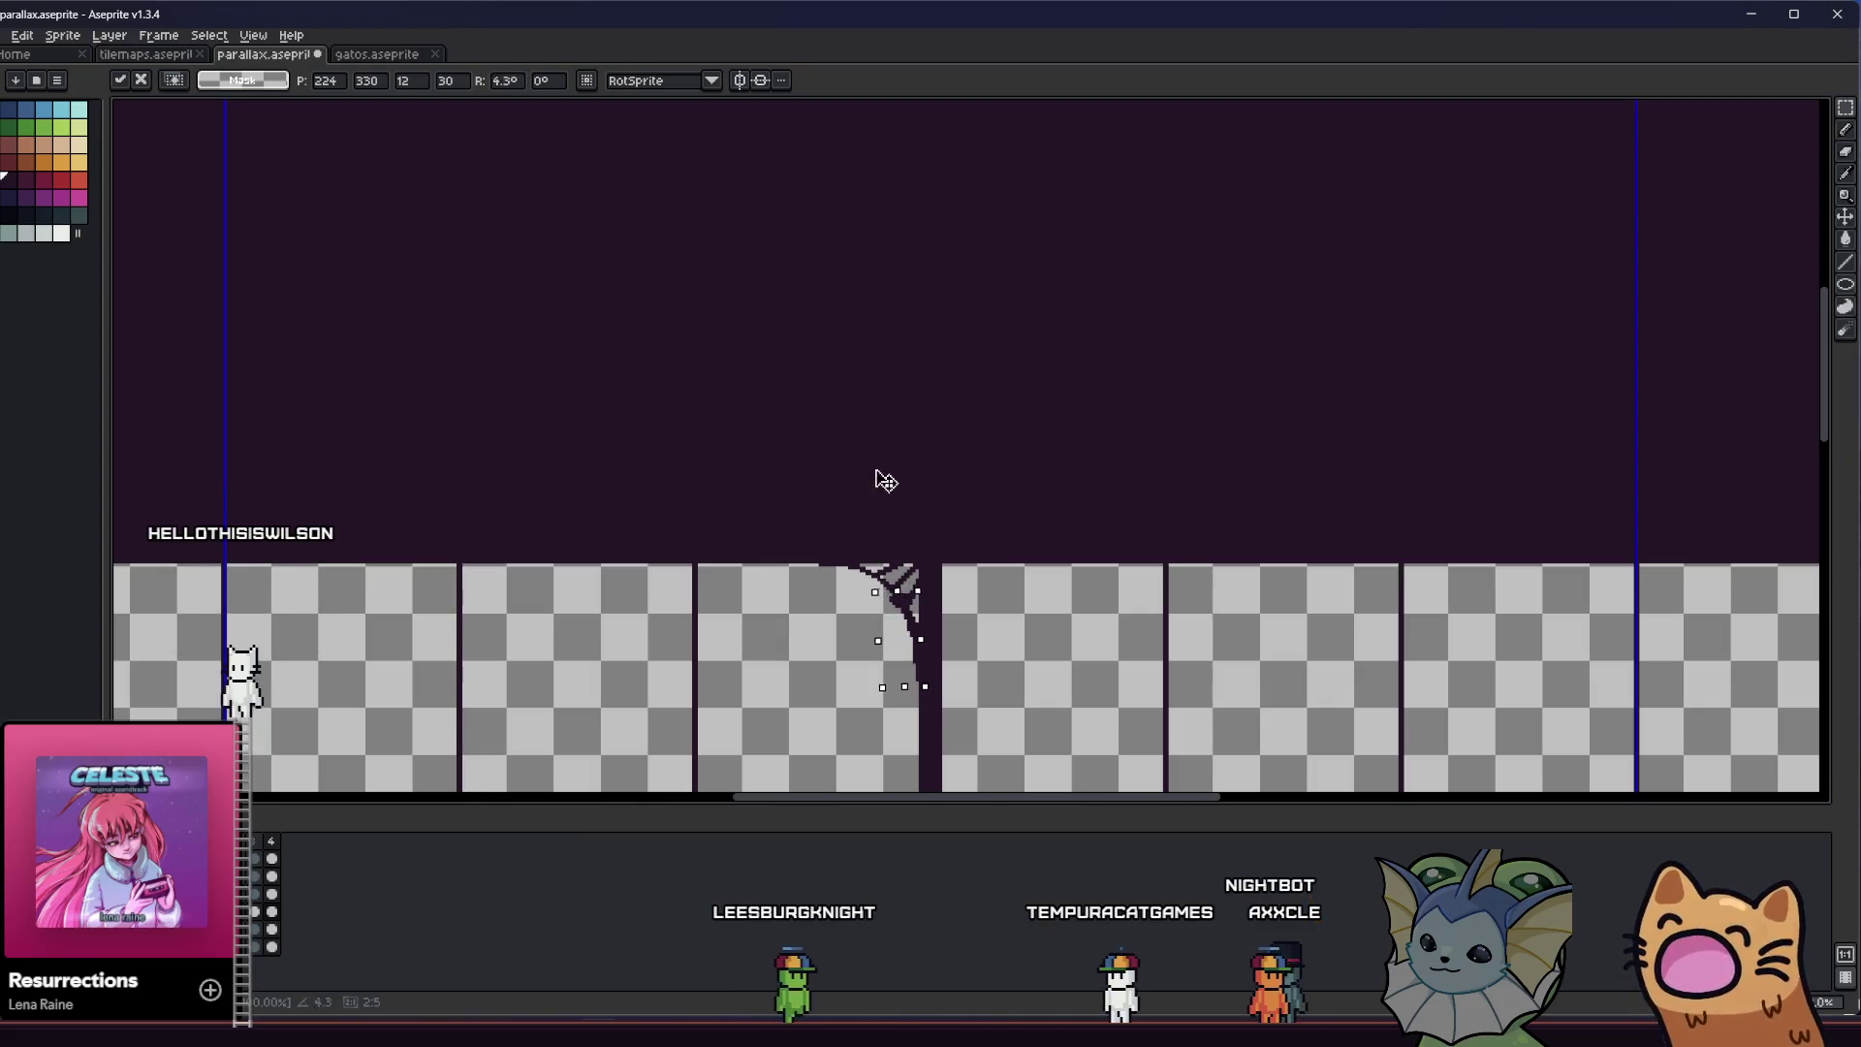
pyautogui.scroll(-3, 901, 714)
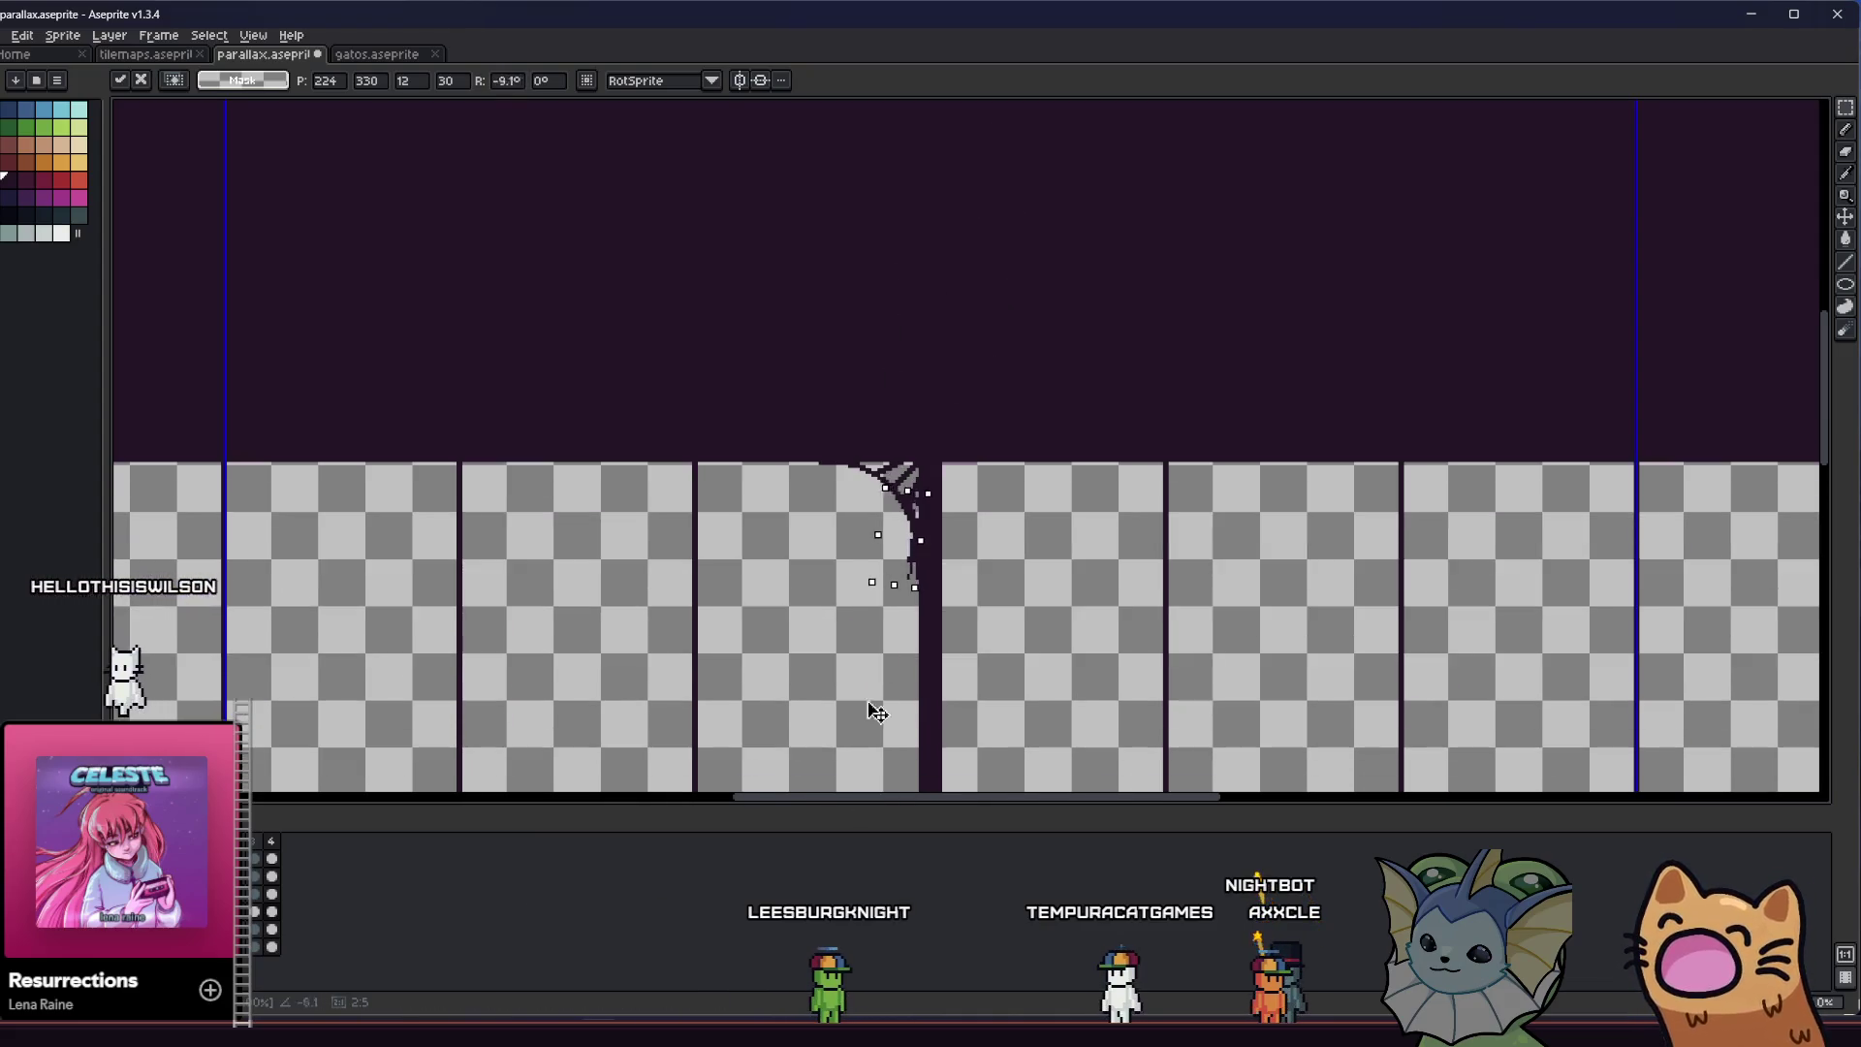
pyautogui.scroll(-5, 919, 313)
pyautogui.scroll(5, 922, 798)
pyautogui.scroll(-1, 911, 108)
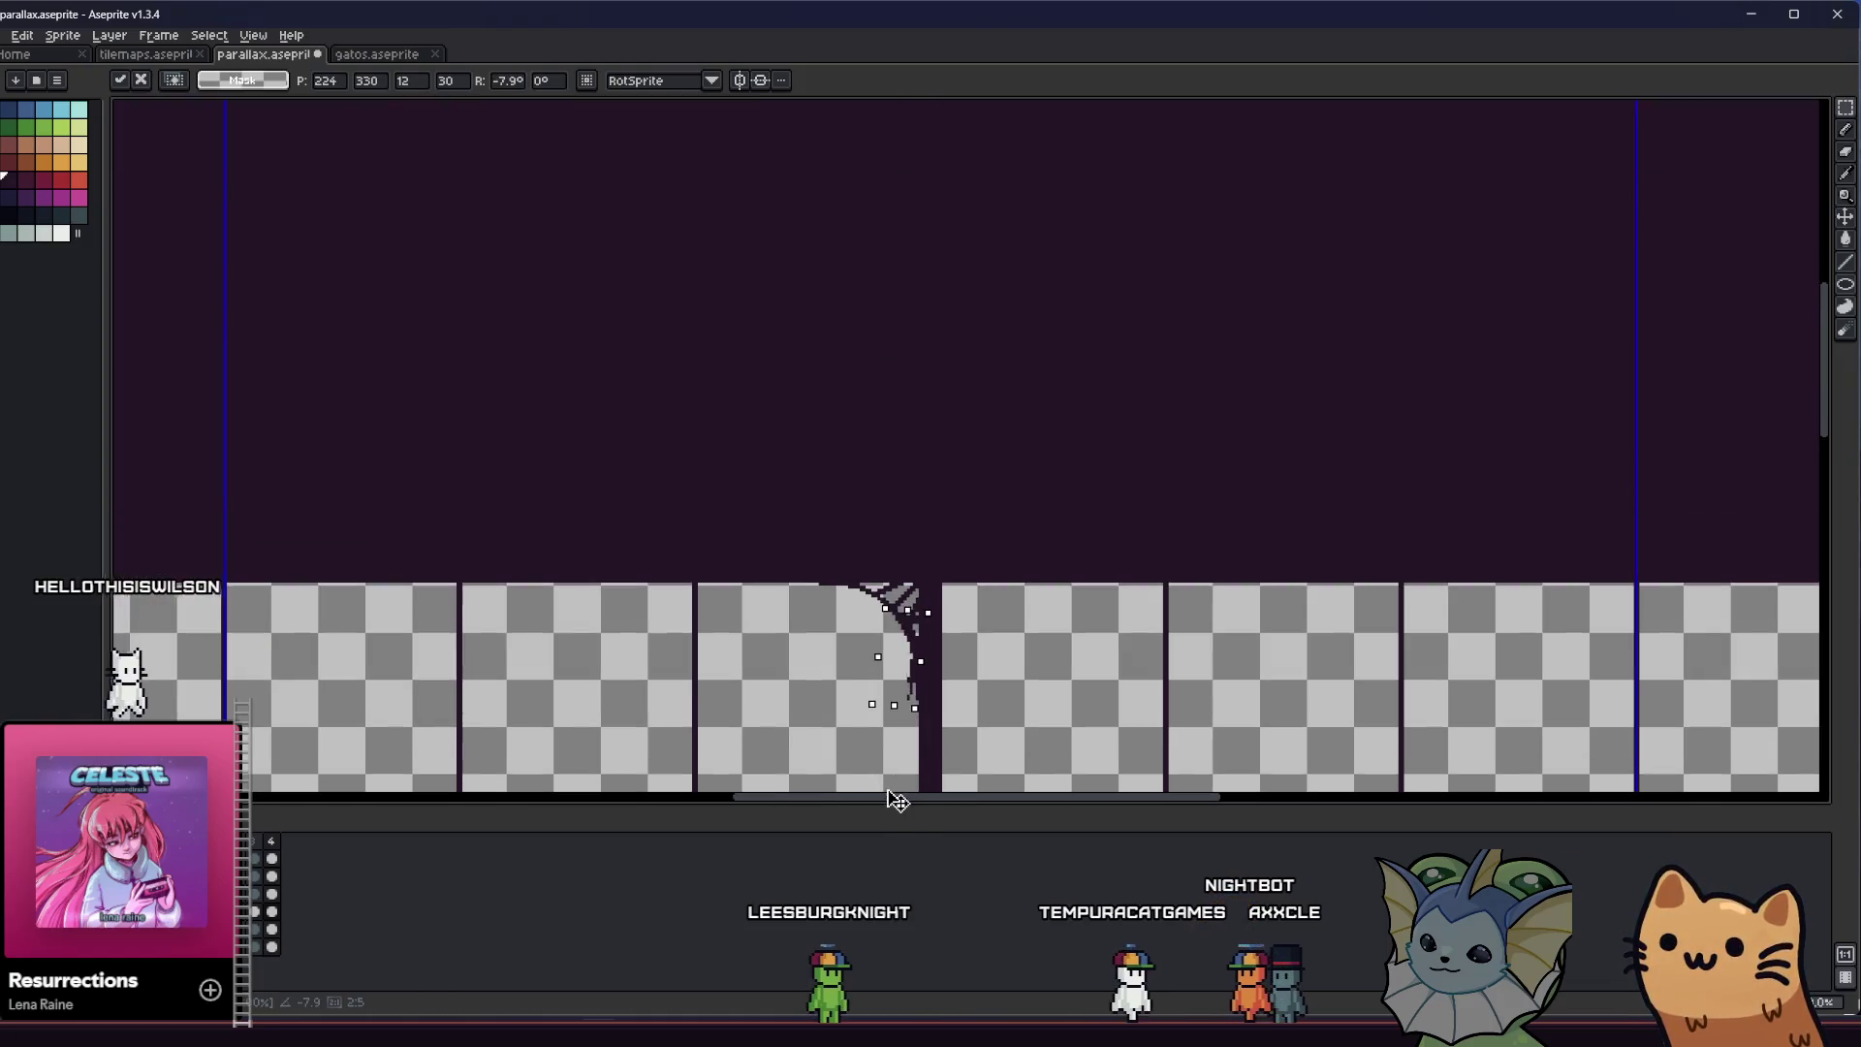
pyautogui.scroll(-5, 898, 739)
pyautogui.scroll(1, 863, 456)
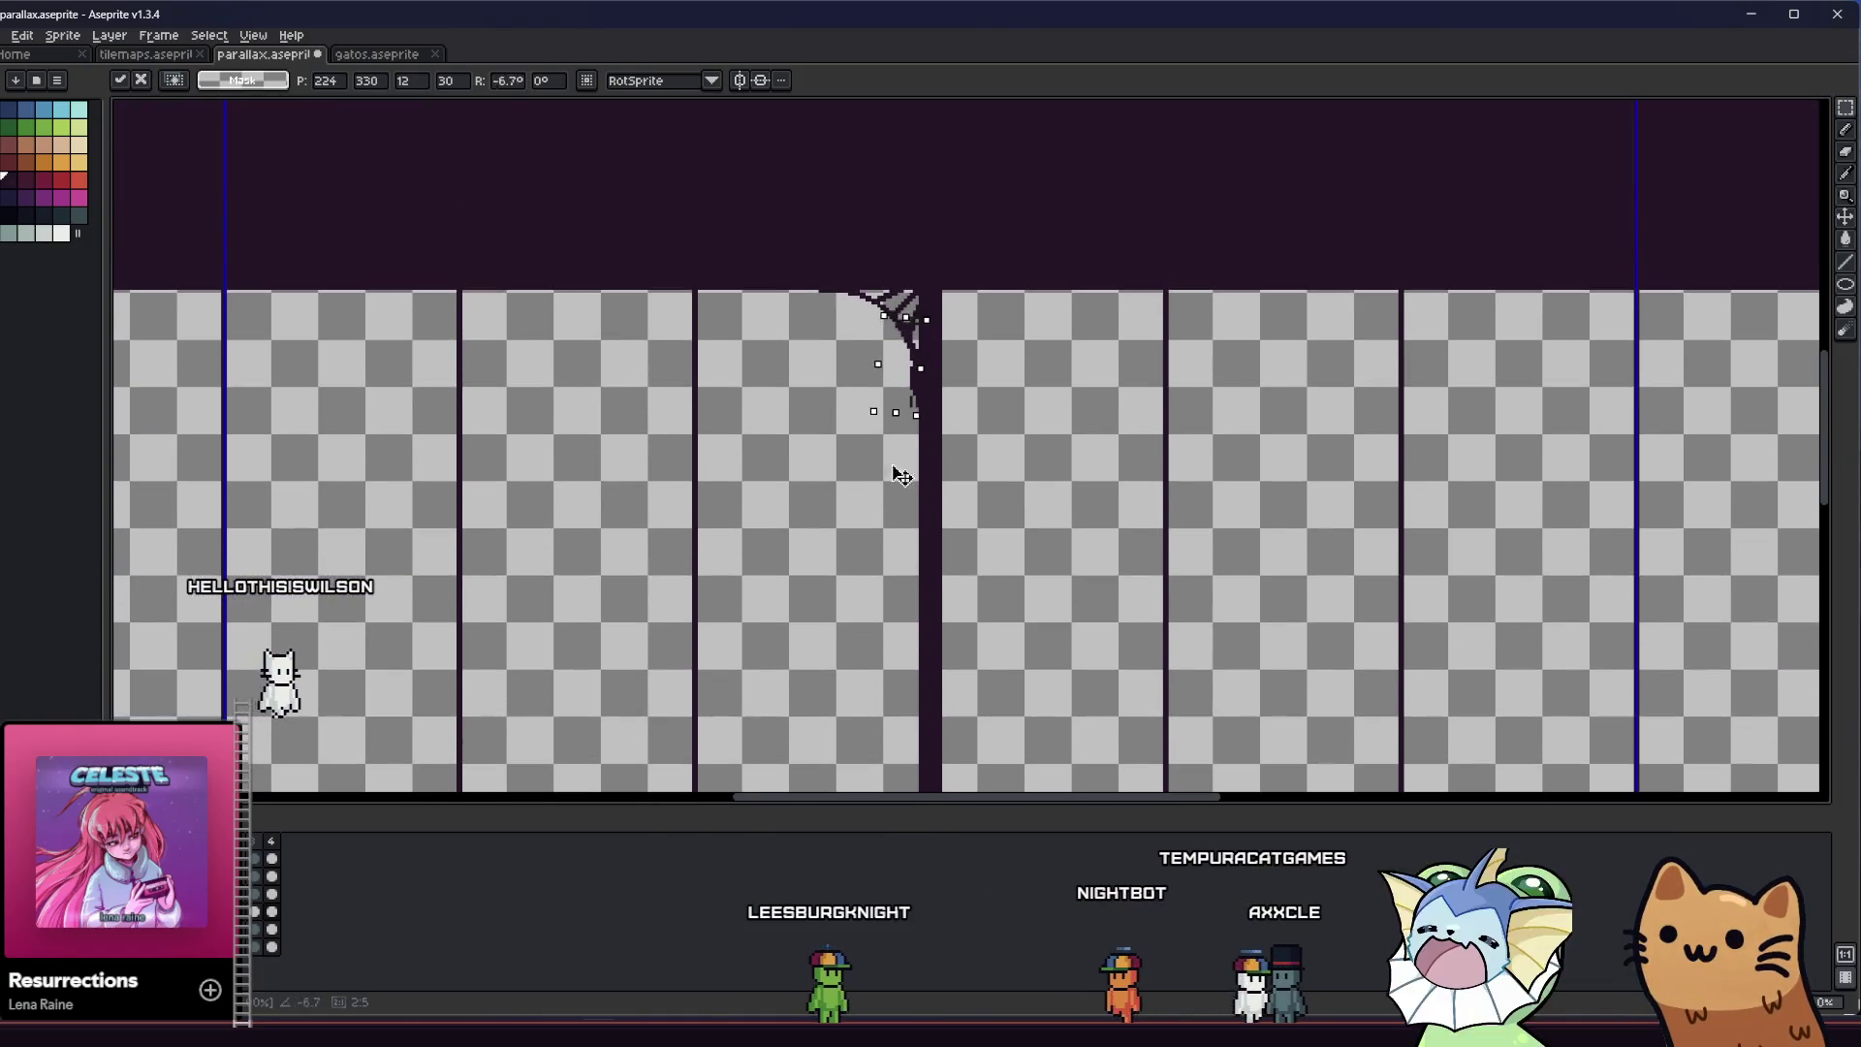
pyautogui.scroll(-1, 858, 262)
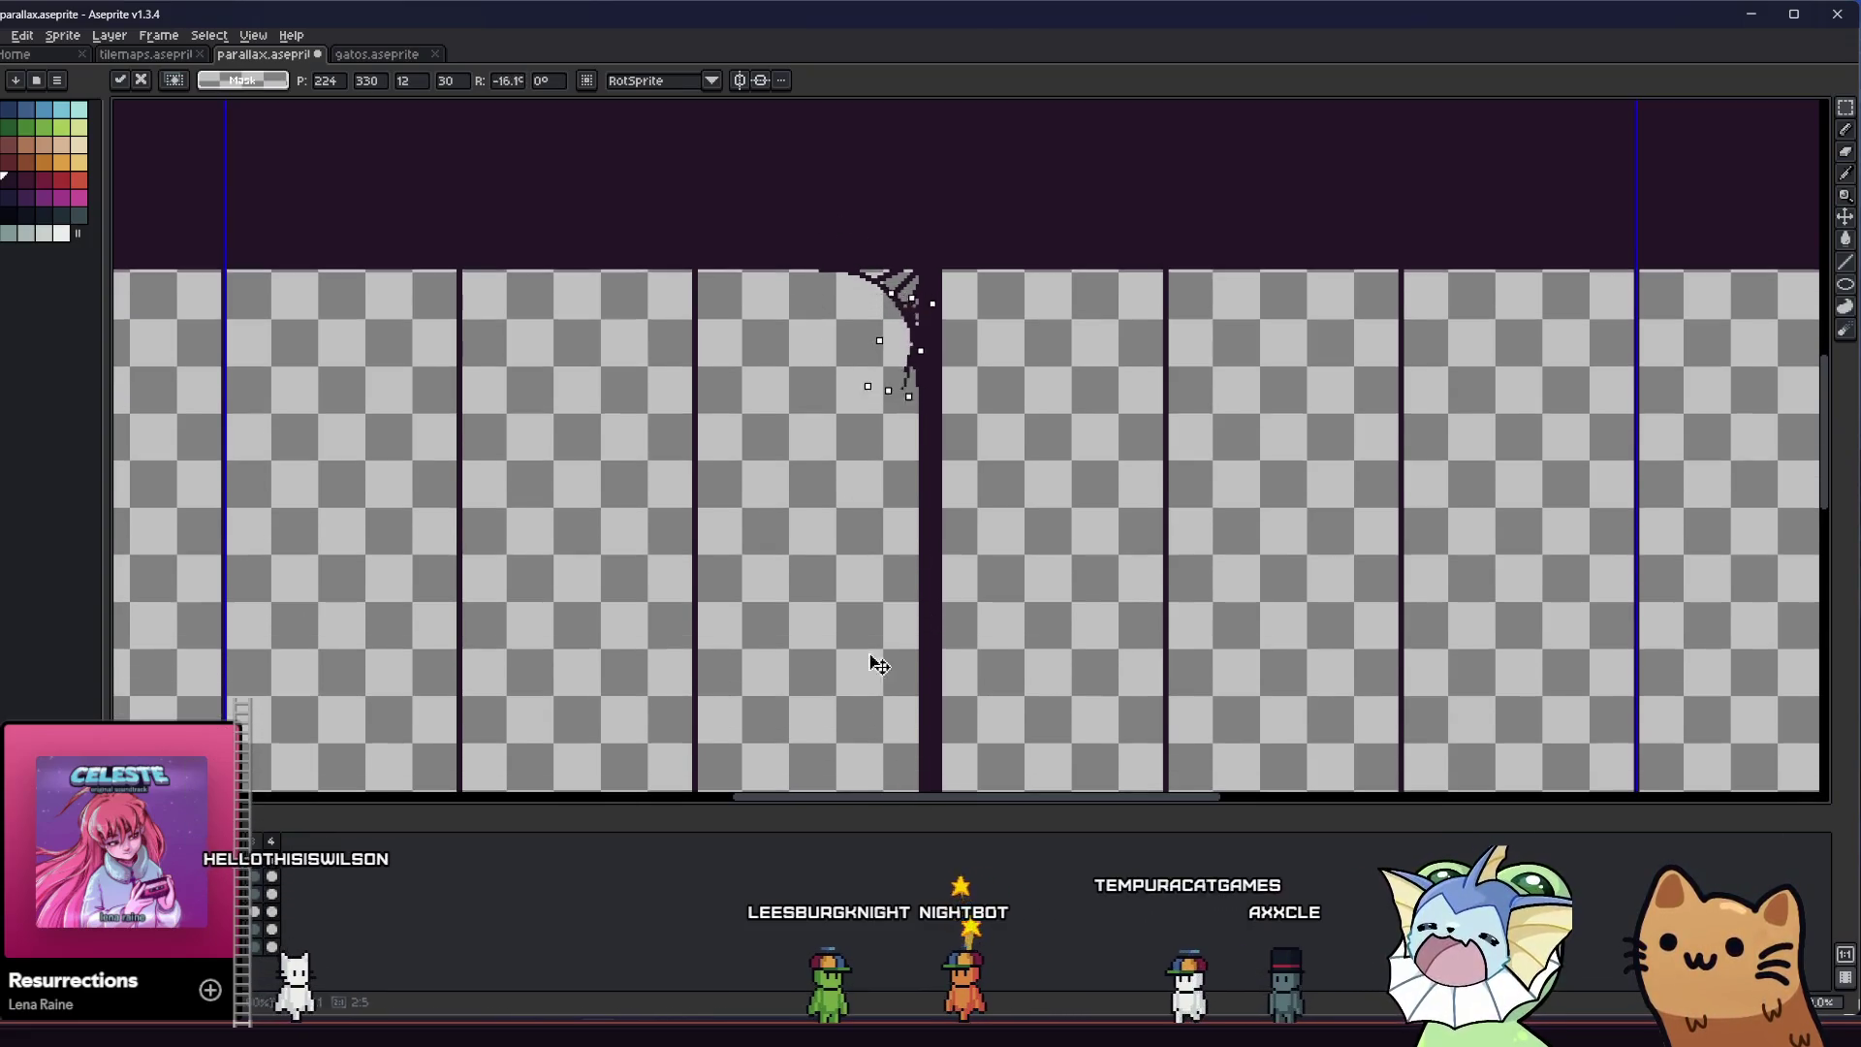
pyautogui.scroll(-5, 878, 666)
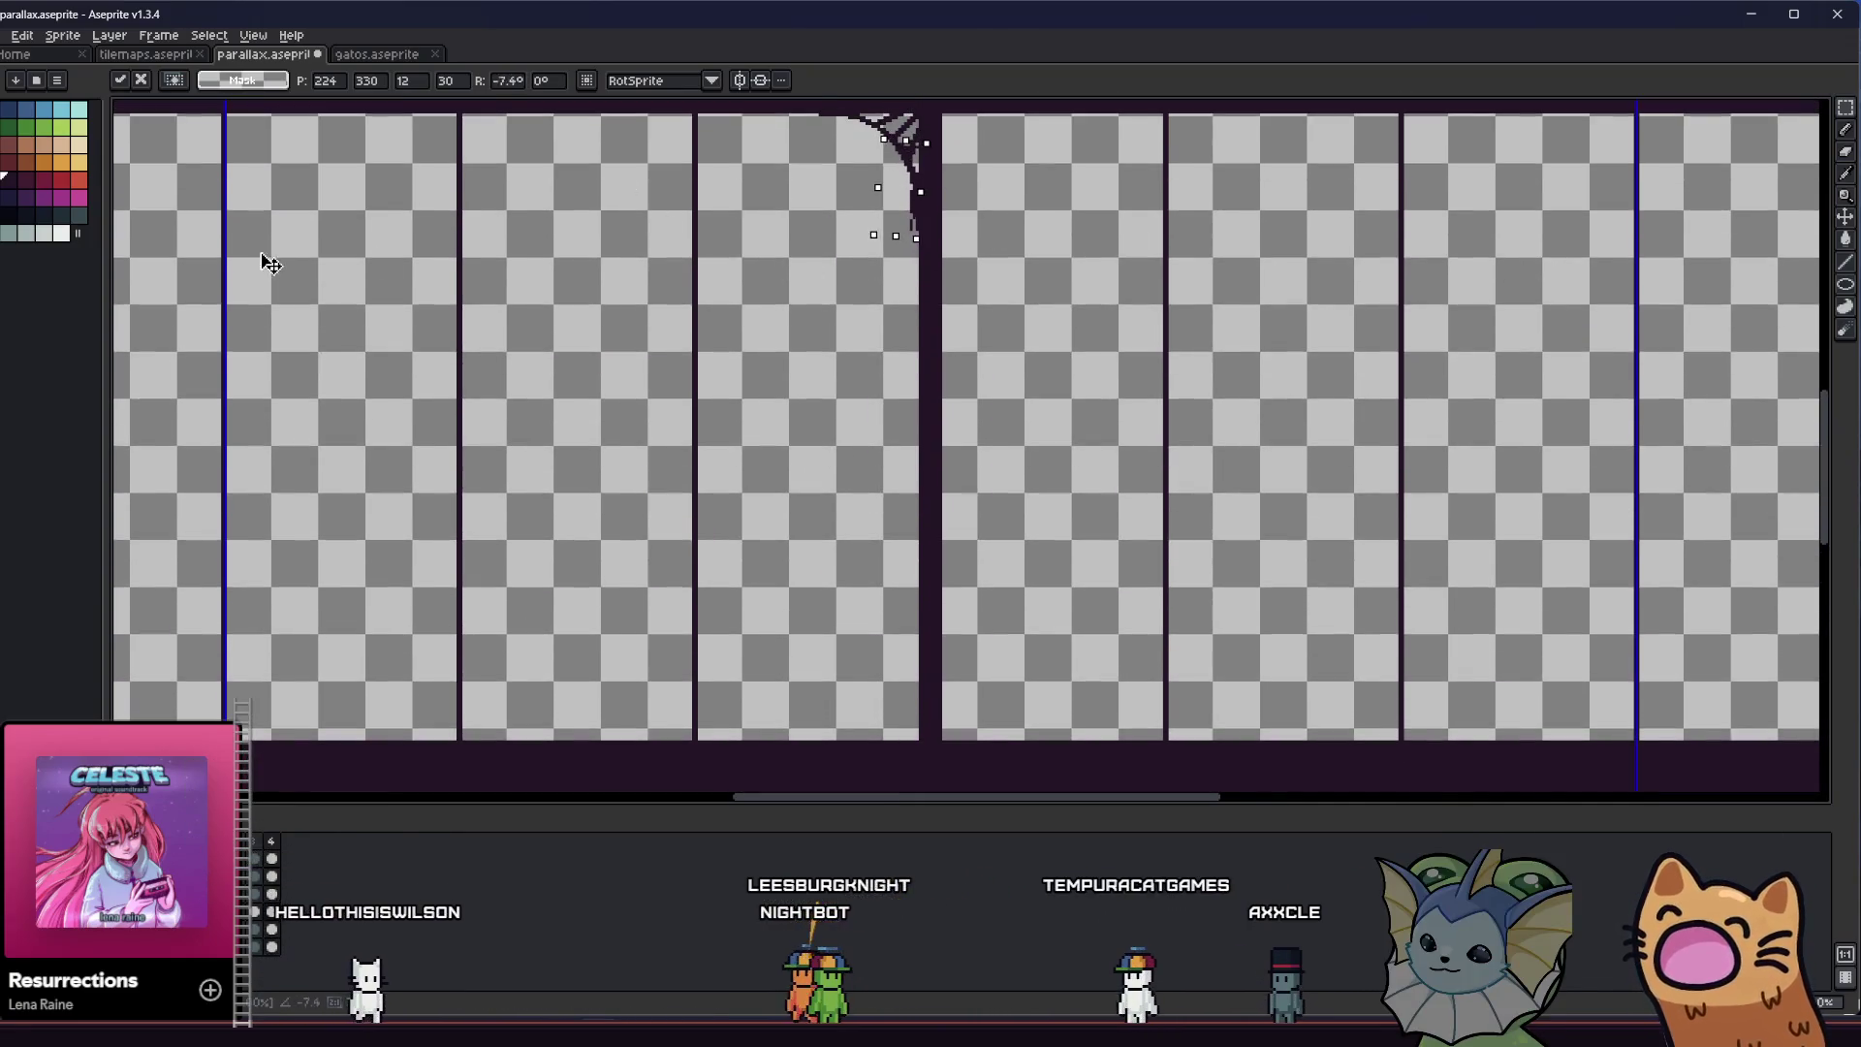
pyautogui.hscroll(2, 394, 350)
pyautogui.hscroll(-5, 333, 345)
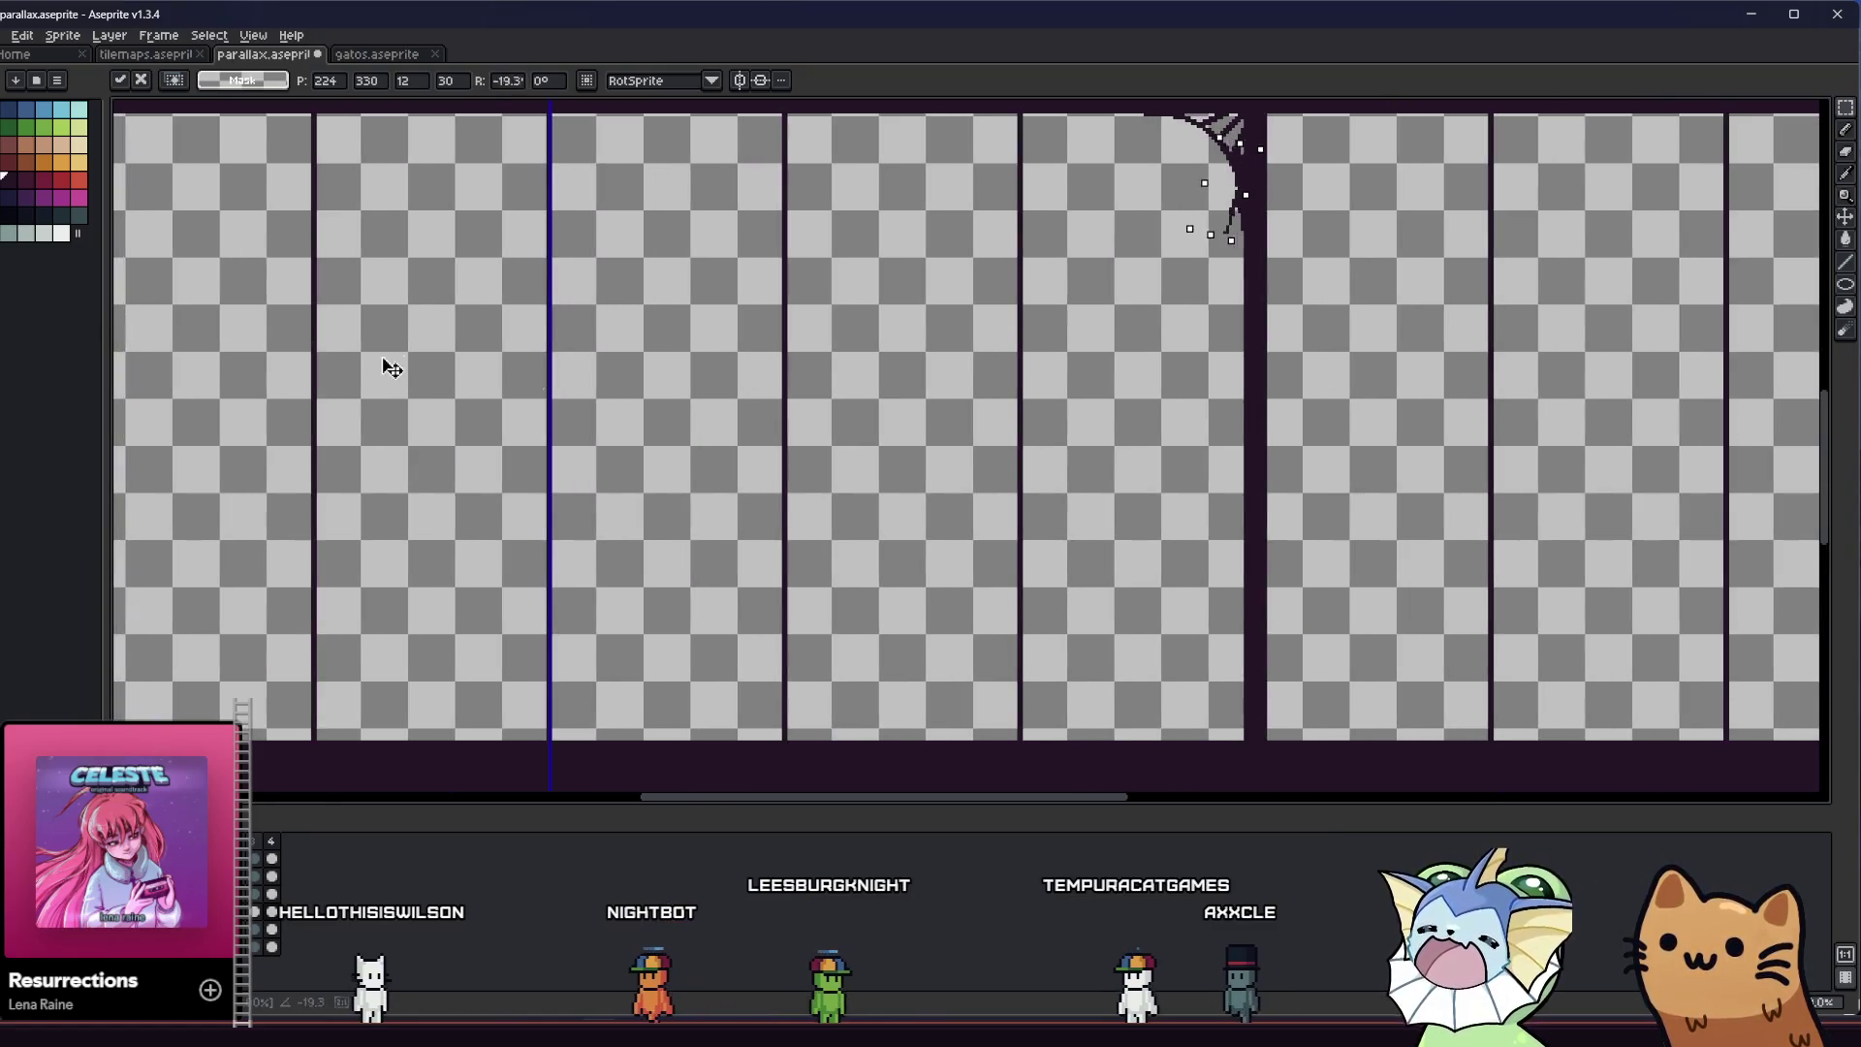
pyautogui.scroll(-3, 1018, 742)
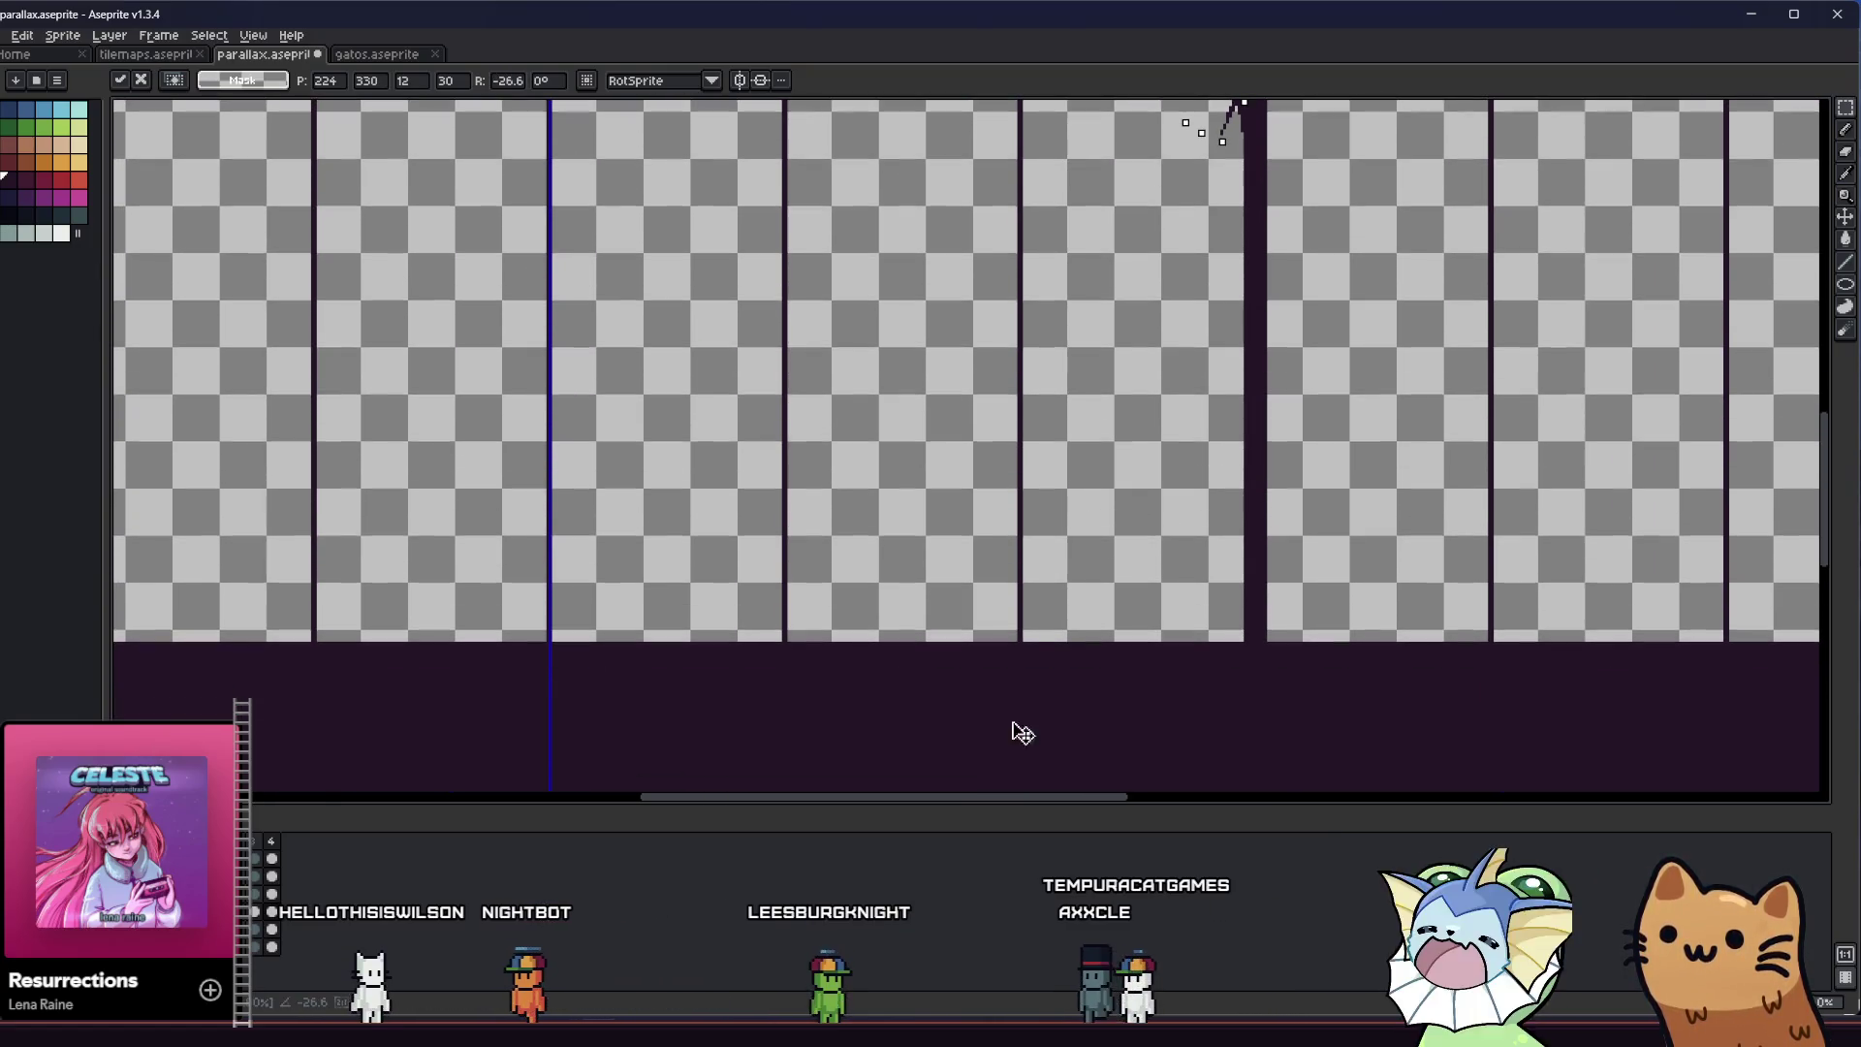
pyautogui.scroll(3, 1205, 393)
pyautogui.scroll(2, 1143, 450)
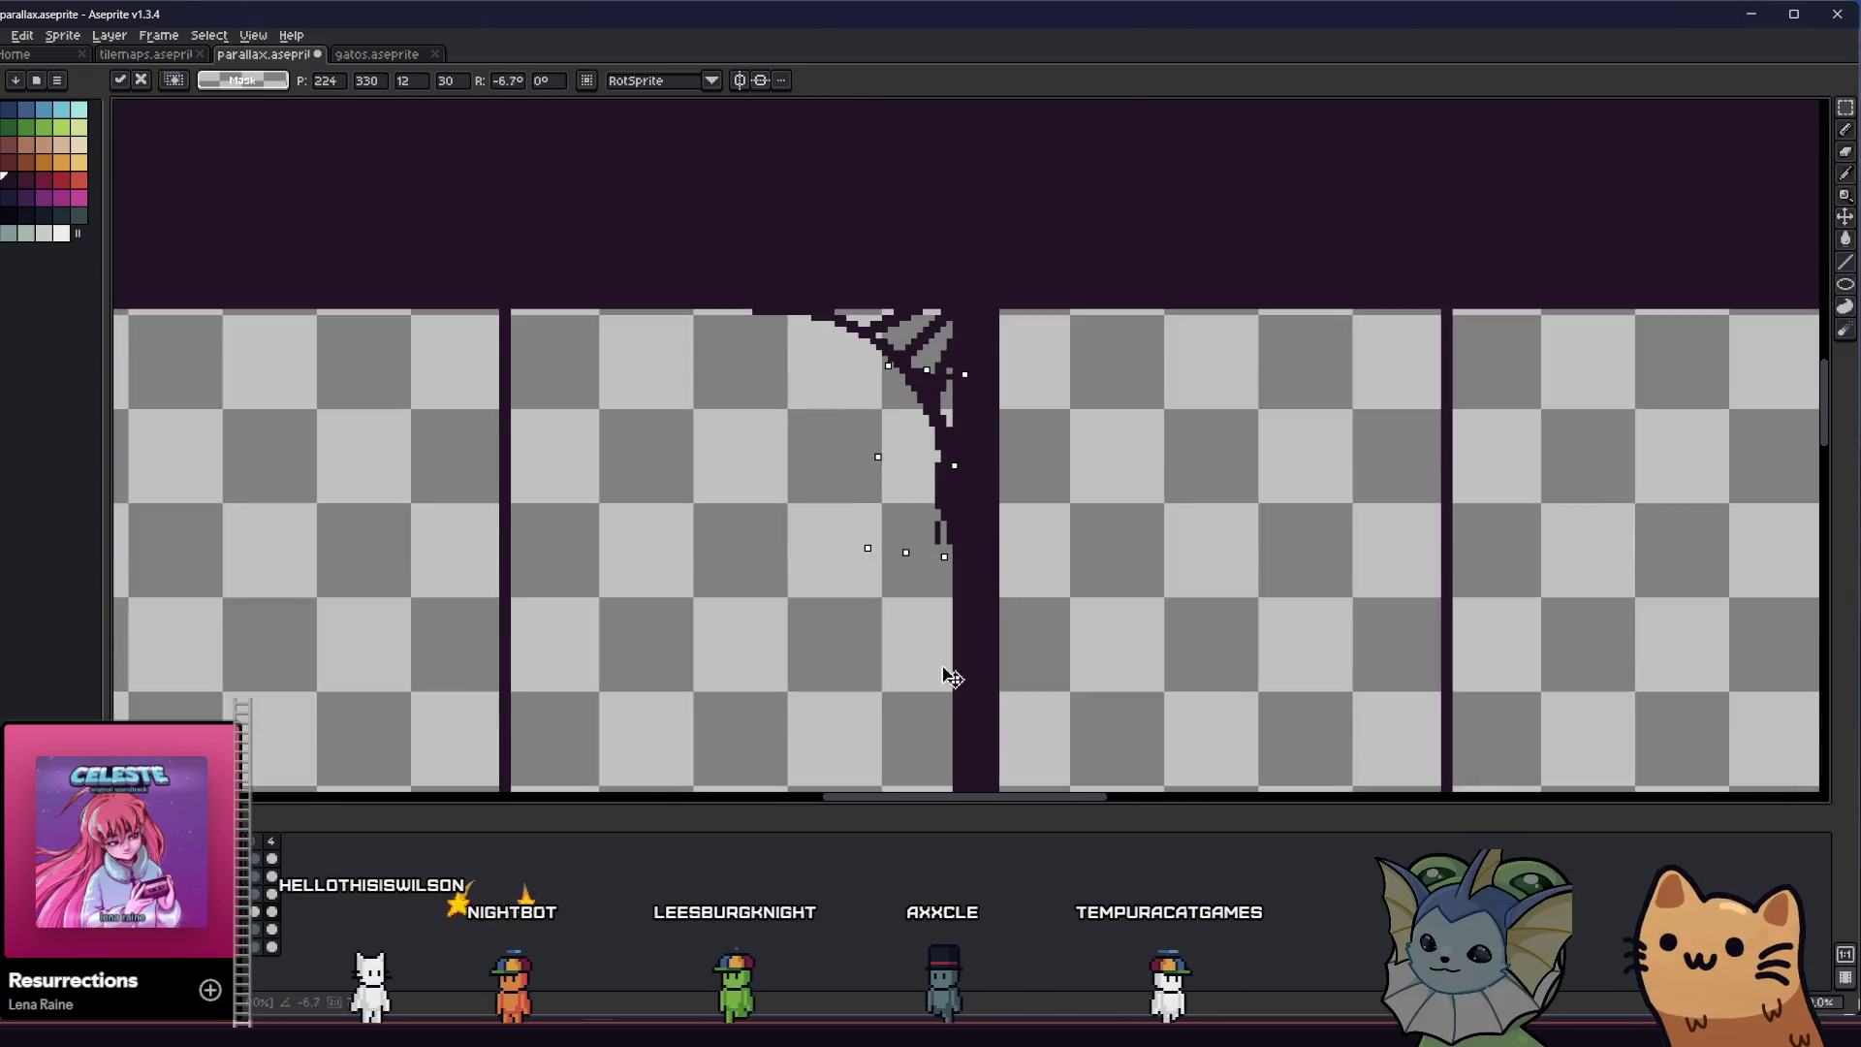
pyautogui.scroll(1, 874, 349)
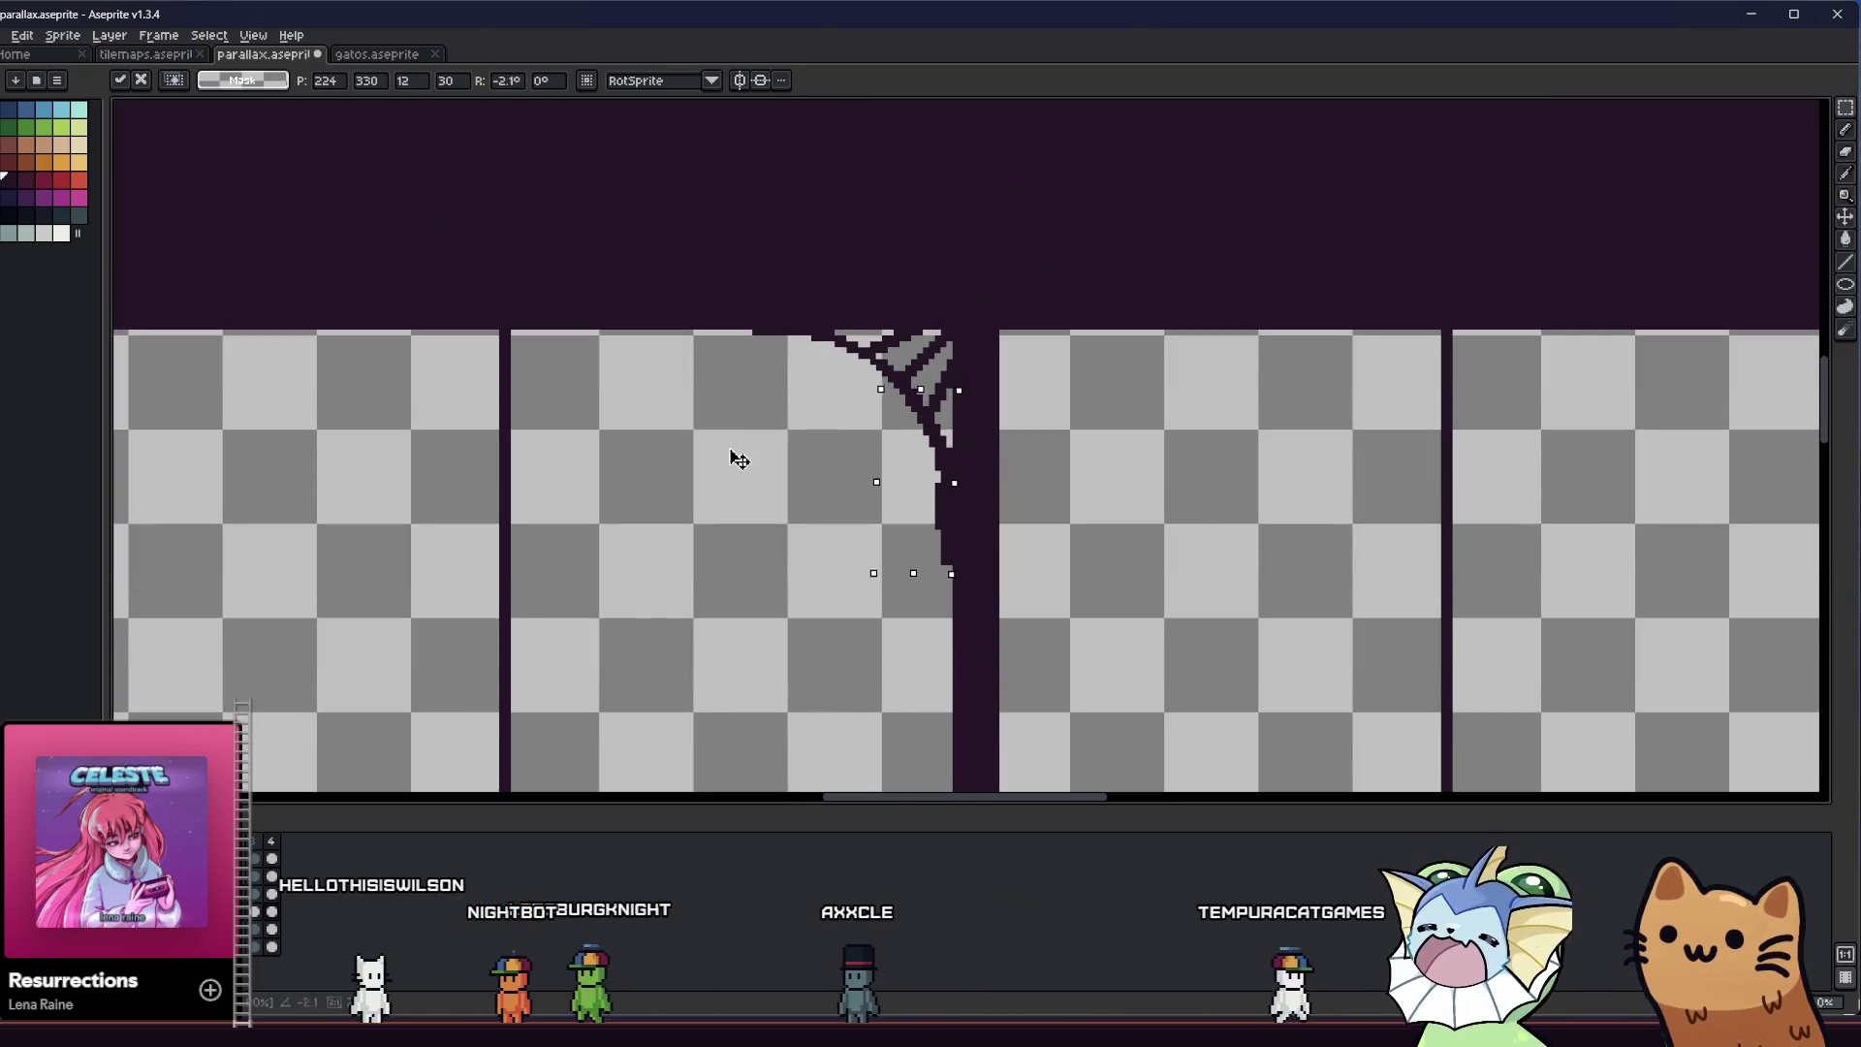
pyautogui.press('Return')
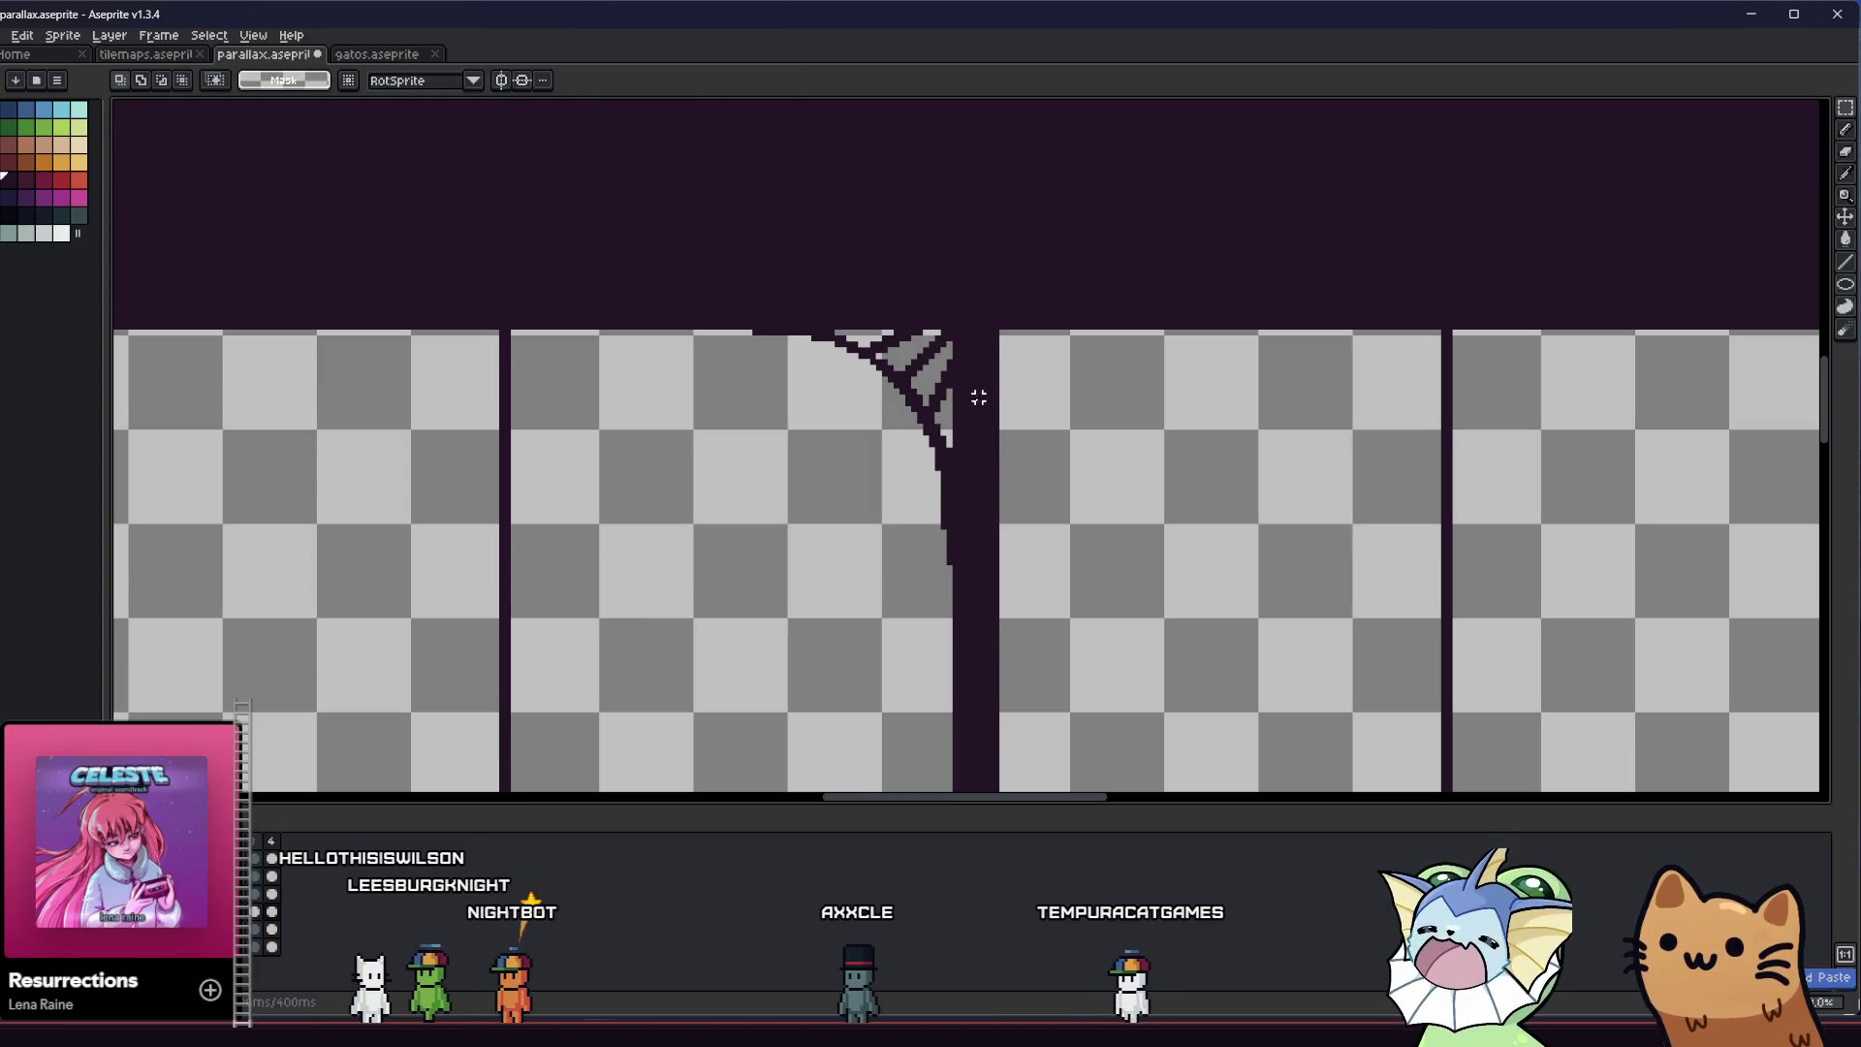
pyautogui.scroll(-3, 947, 403)
pyautogui.scroll(-2, 948, 450)
pyautogui.scroll(4, 949, 325)
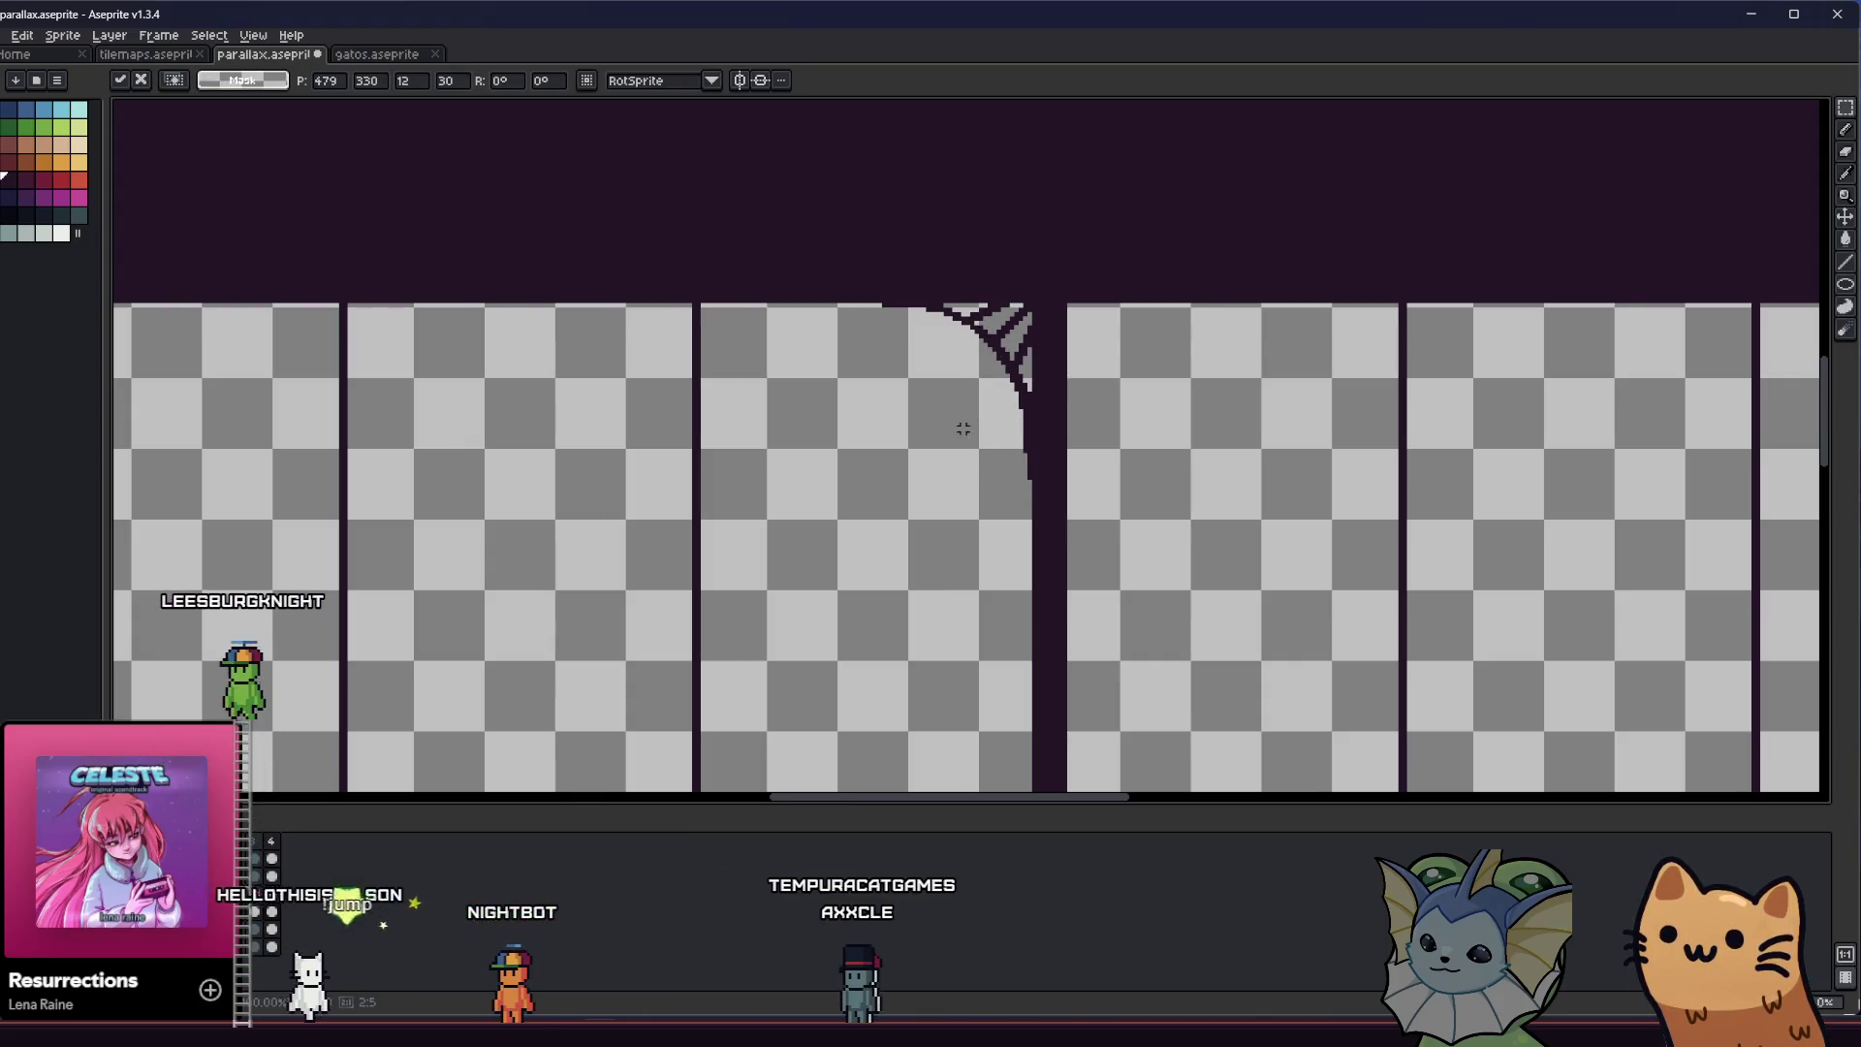
pyautogui.scroll(-2, 960, 421)
pyautogui.scroll(3, 960, 414)
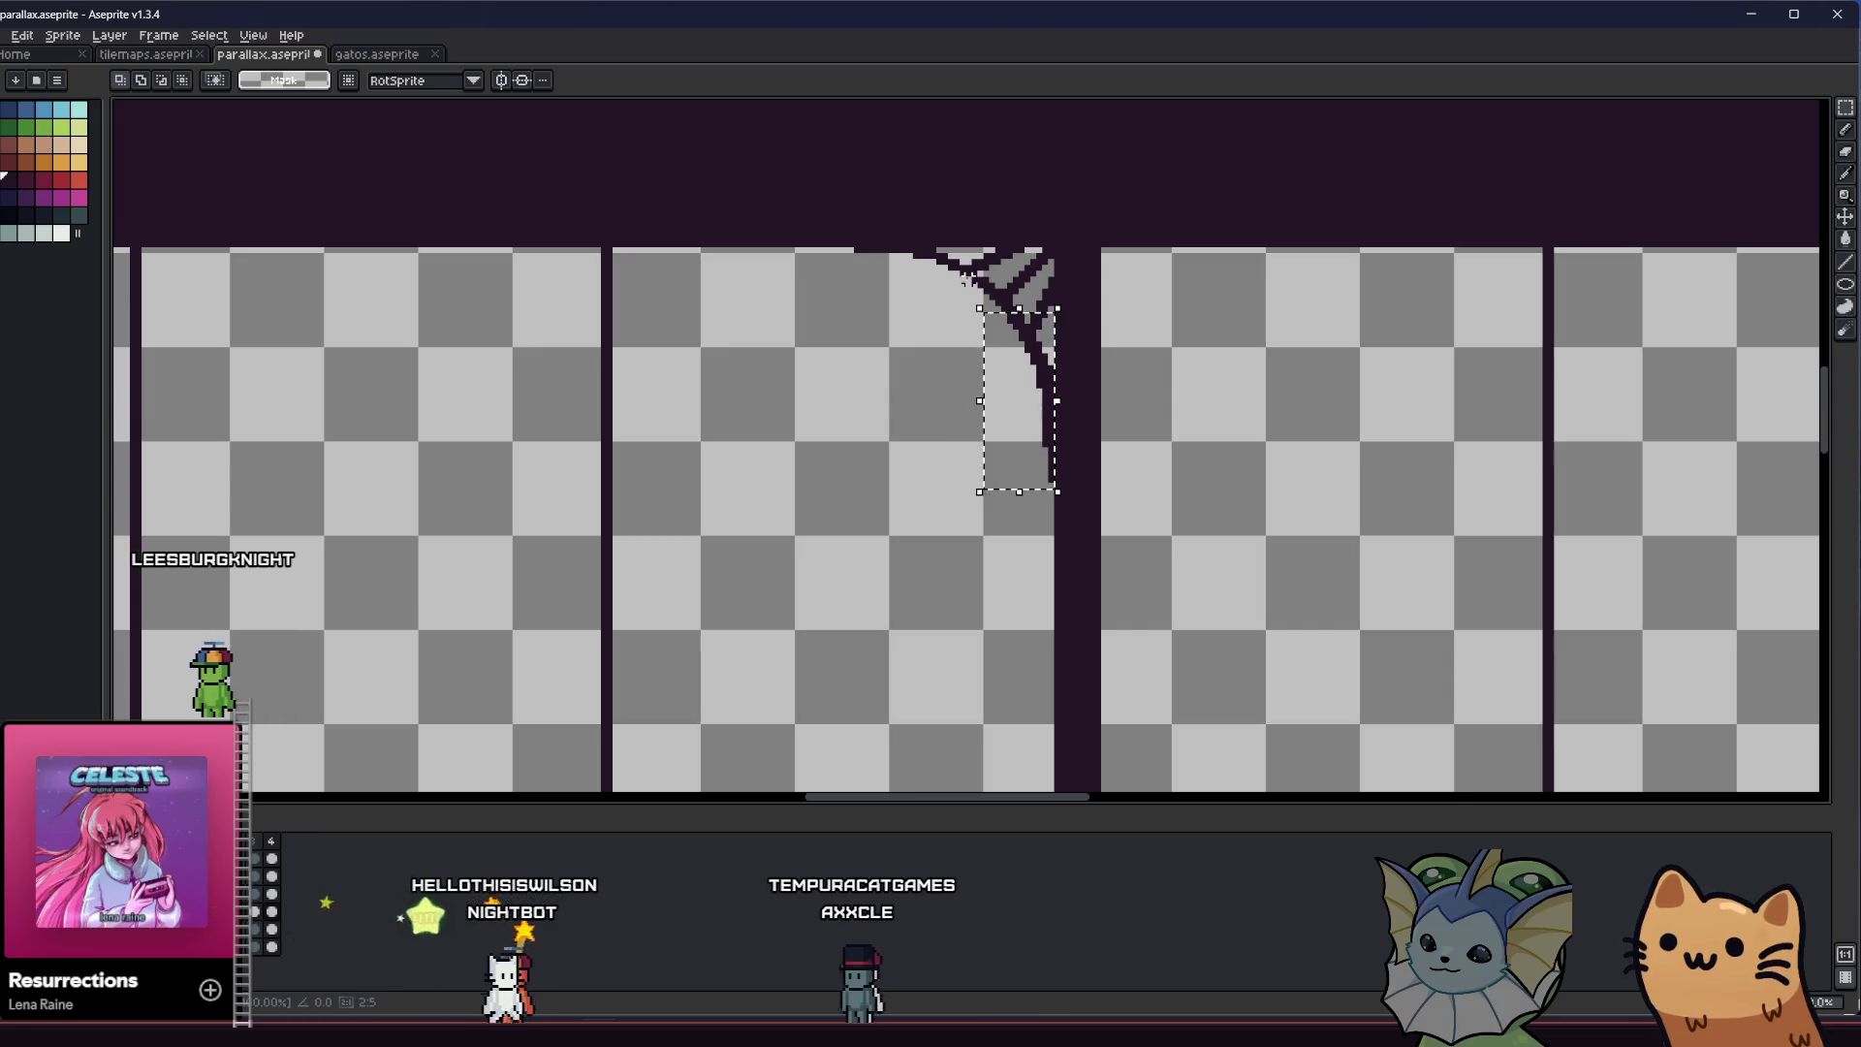
pyautogui.moveTo(960, 308)
pyautogui.mouseDown()
pyautogui.moveTo(983, 420)
pyautogui.moveTo(921, 158)
pyautogui.moveTo(785, 704)
pyautogui.moveTo(830, 549)
pyautogui.mouseUp()
pyautogui.scroll(-1, 1276, 528)
pyautogui.scroll(-1, 1072, 528)
pyautogui.scroll(1, 868, 546)
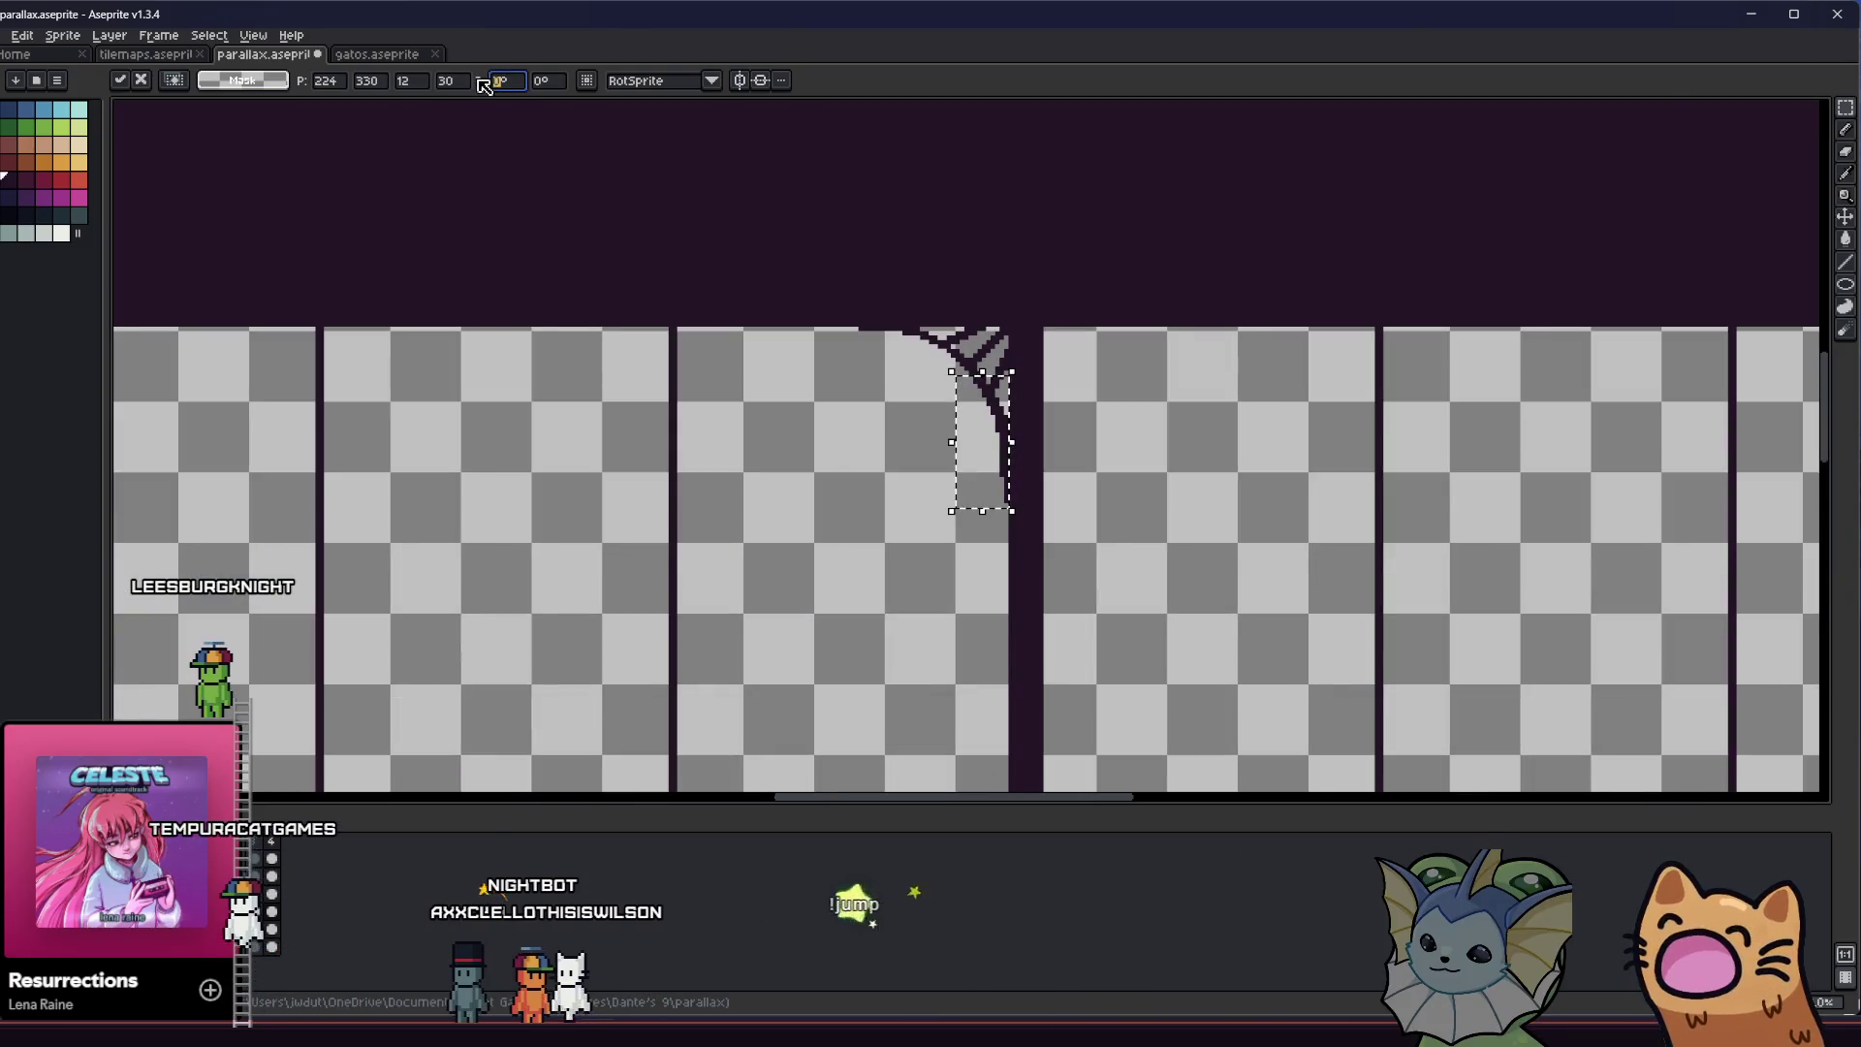
pyautogui.scroll(1, 918, 509)
pyautogui.write('90')
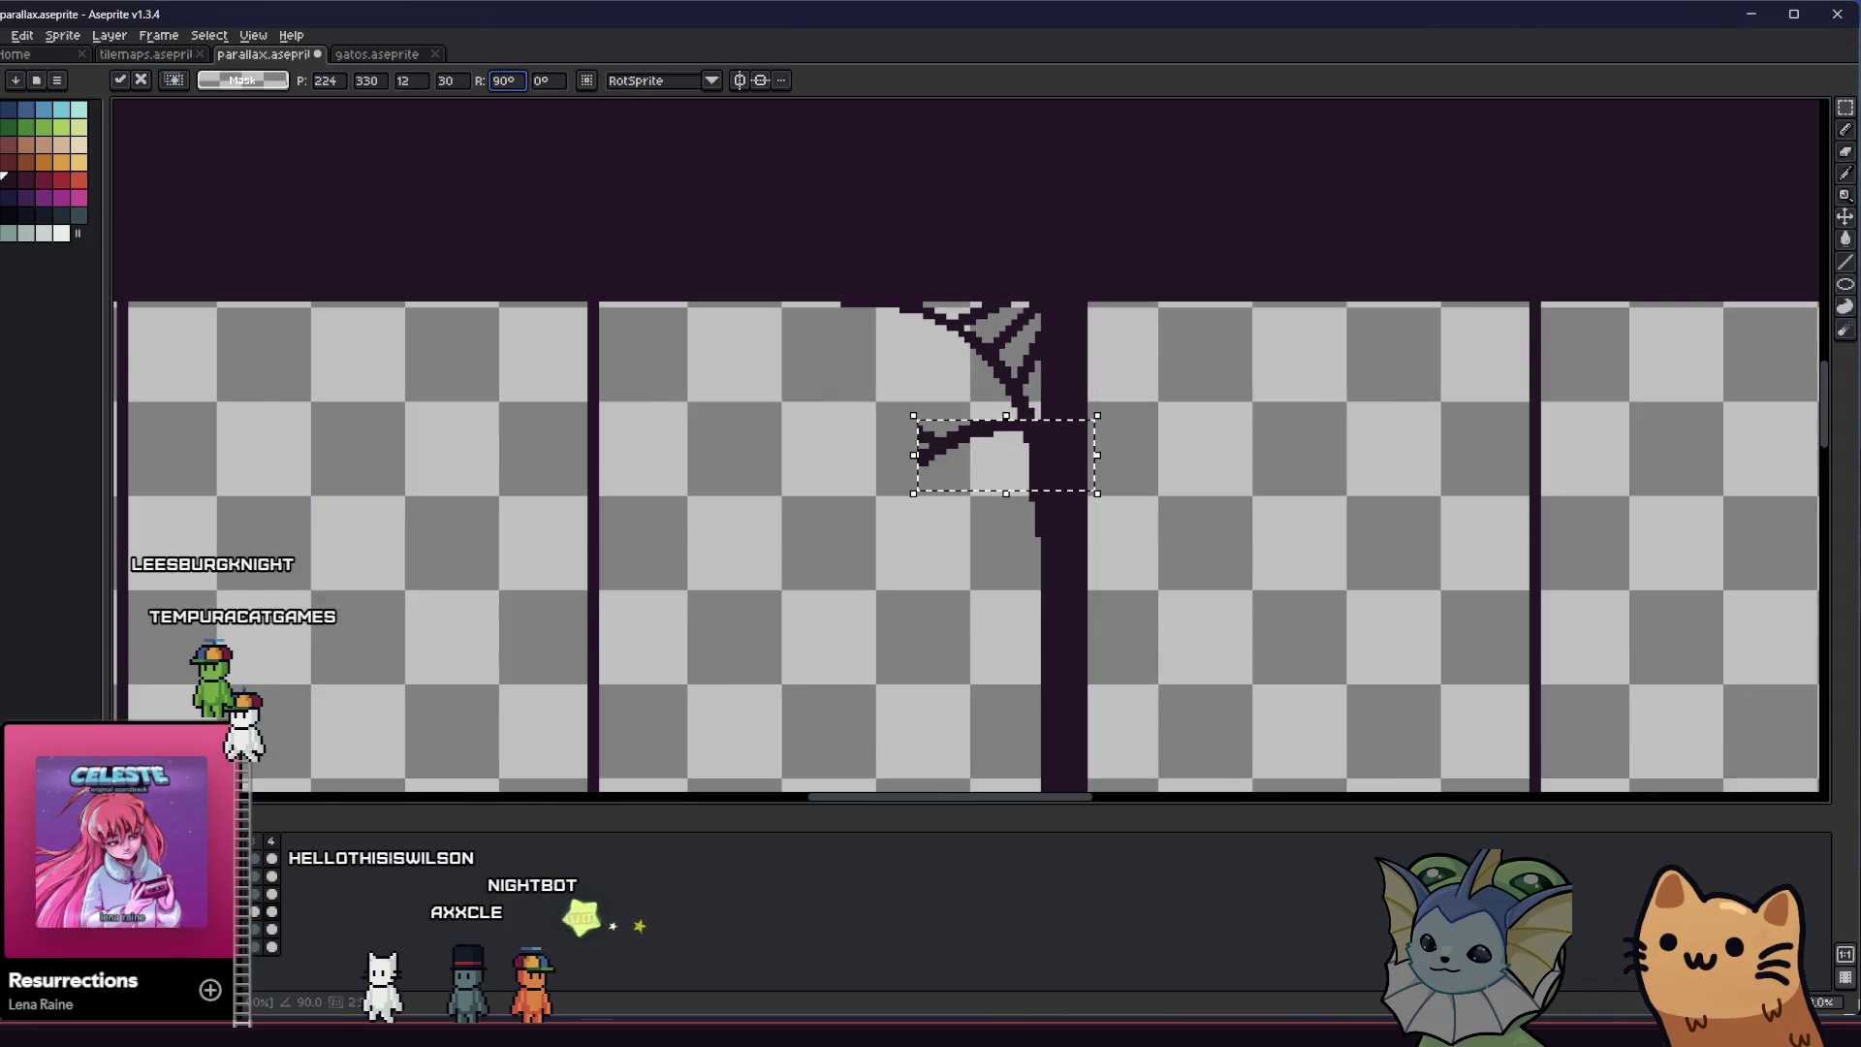
pyautogui.moveTo(879, 422); pyautogui.dragTo(862, 410)
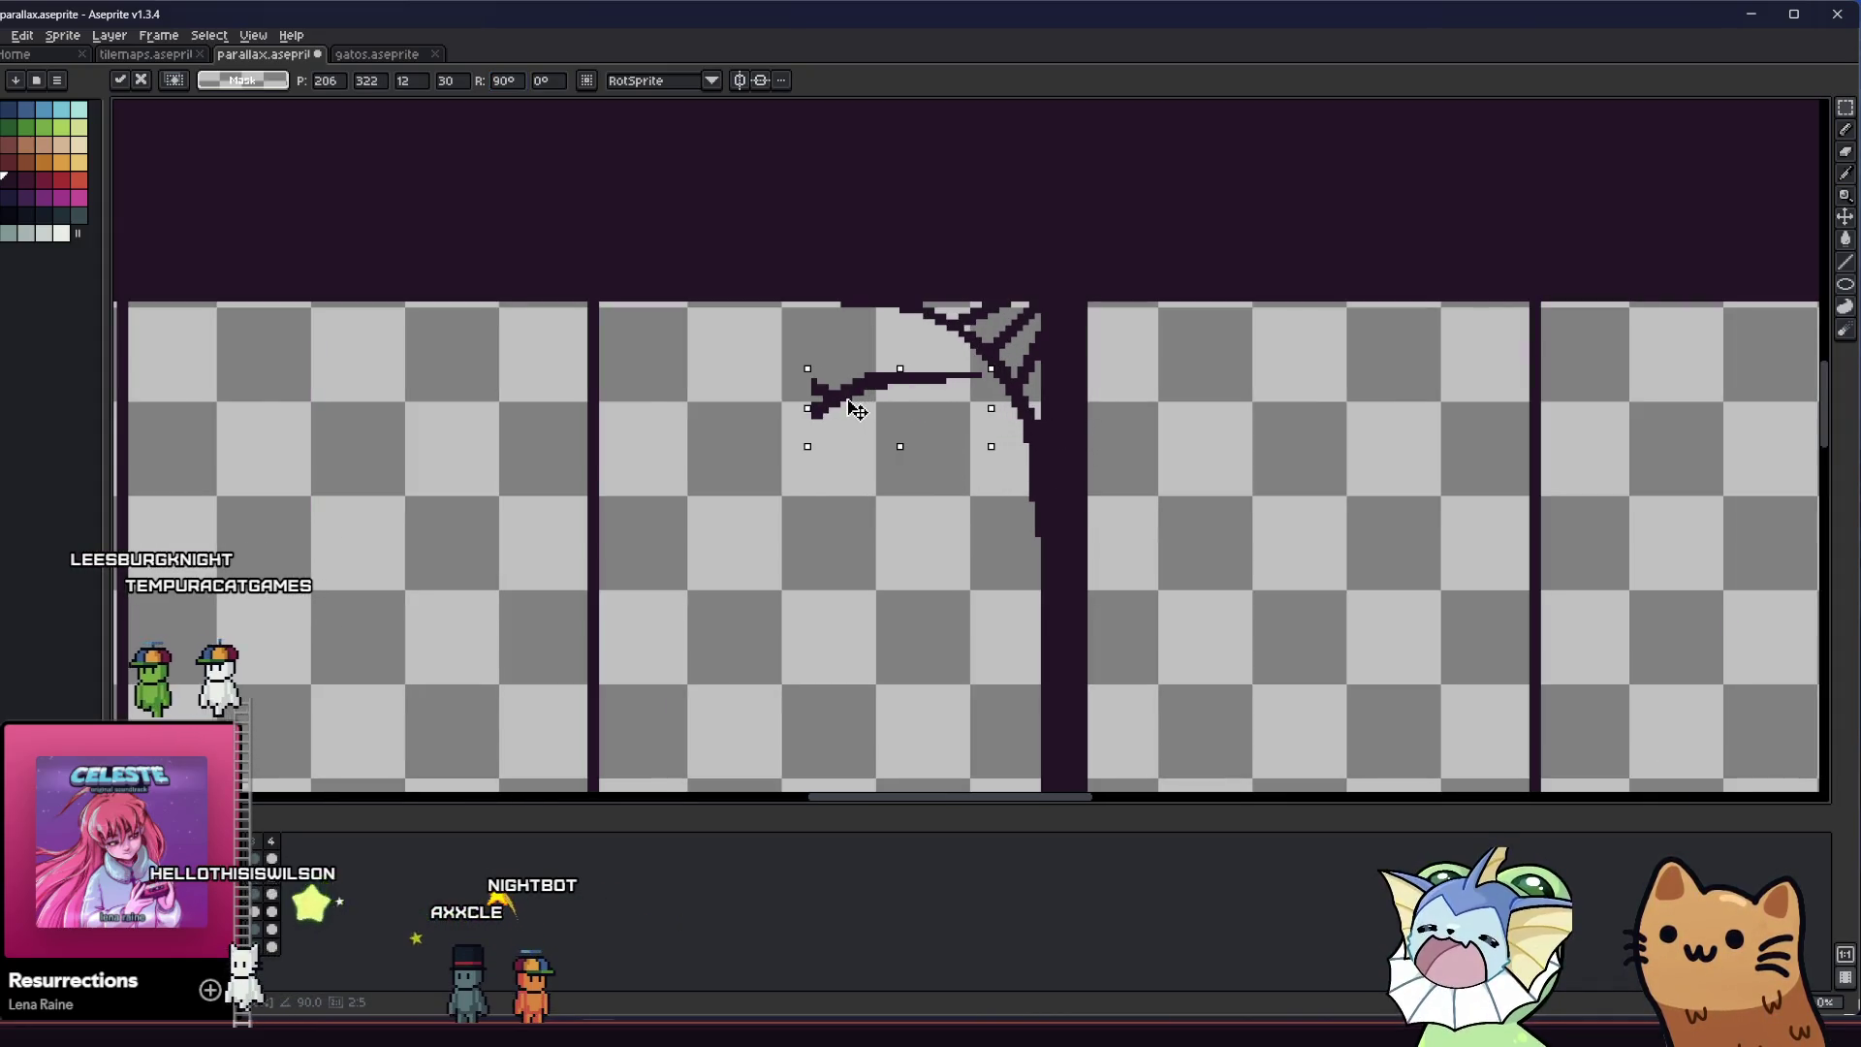
pyautogui.hotkey('ctrl', 'z')
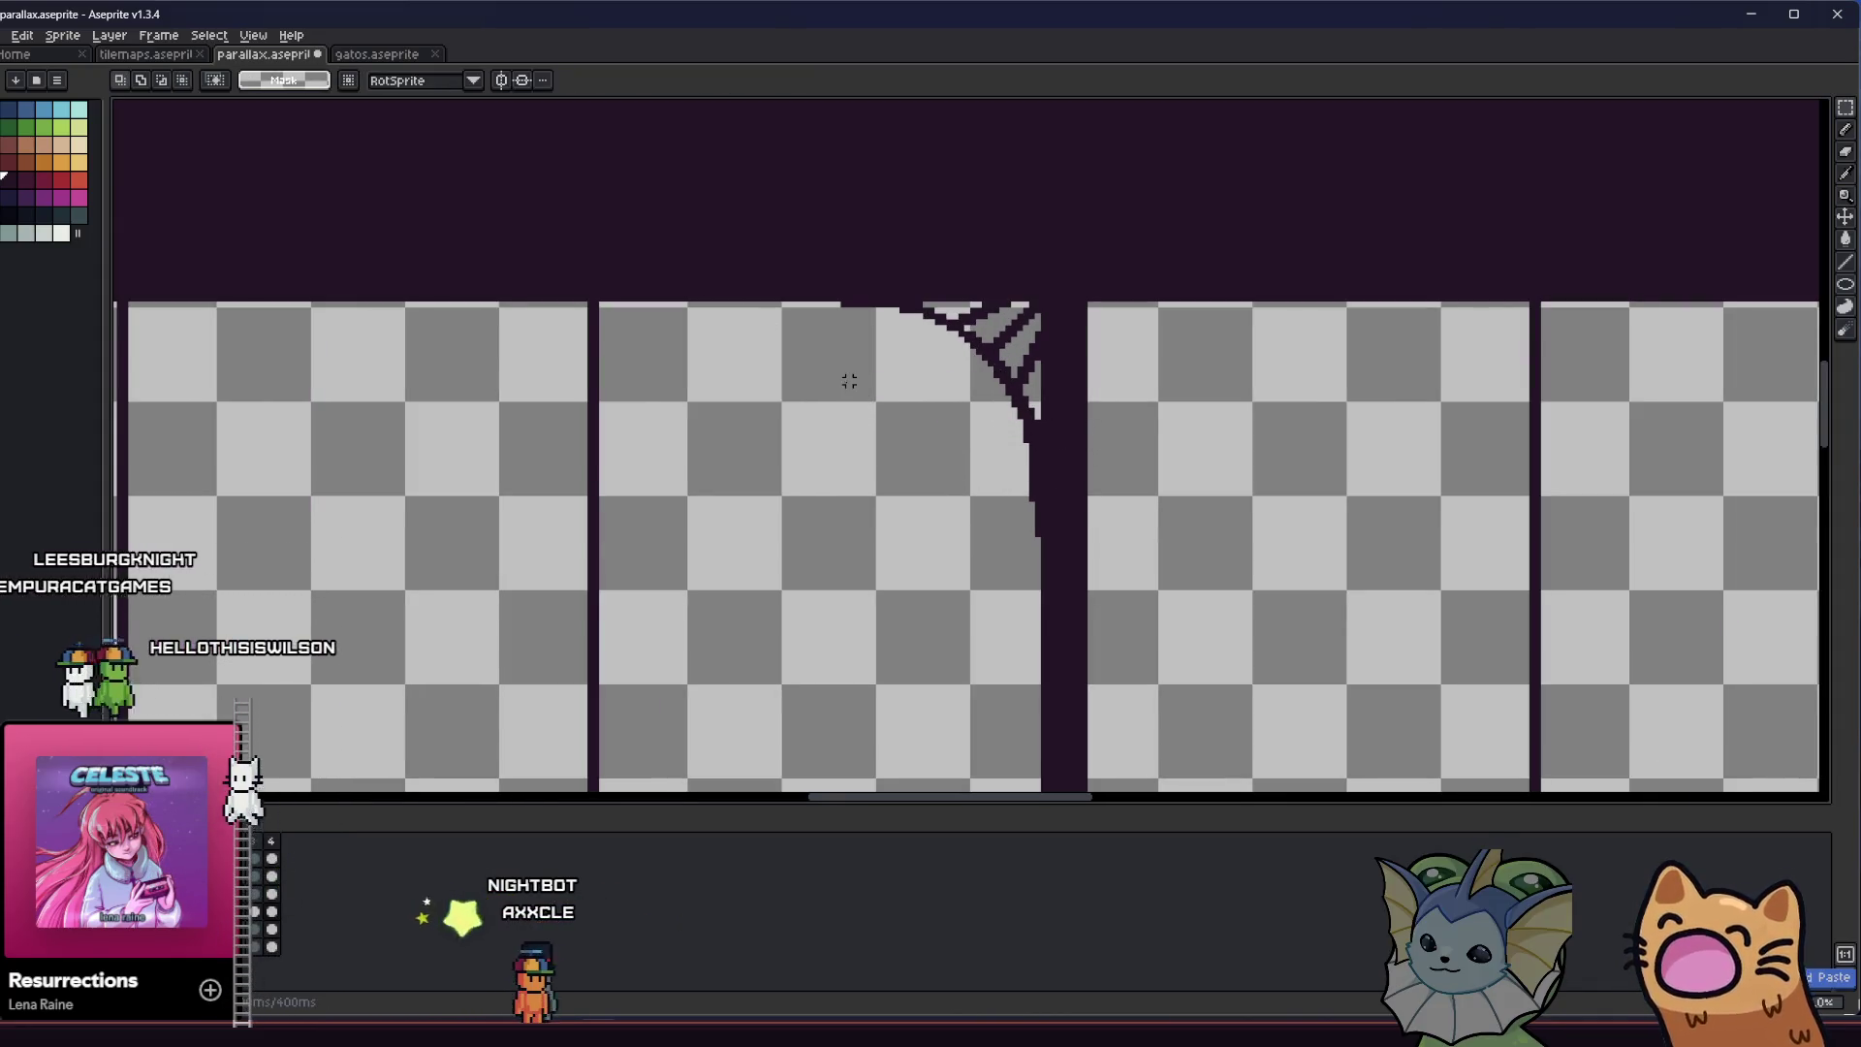
pyautogui.scroll(-3, 858, 430)
pyautogui.scroll(1, 877, 404)
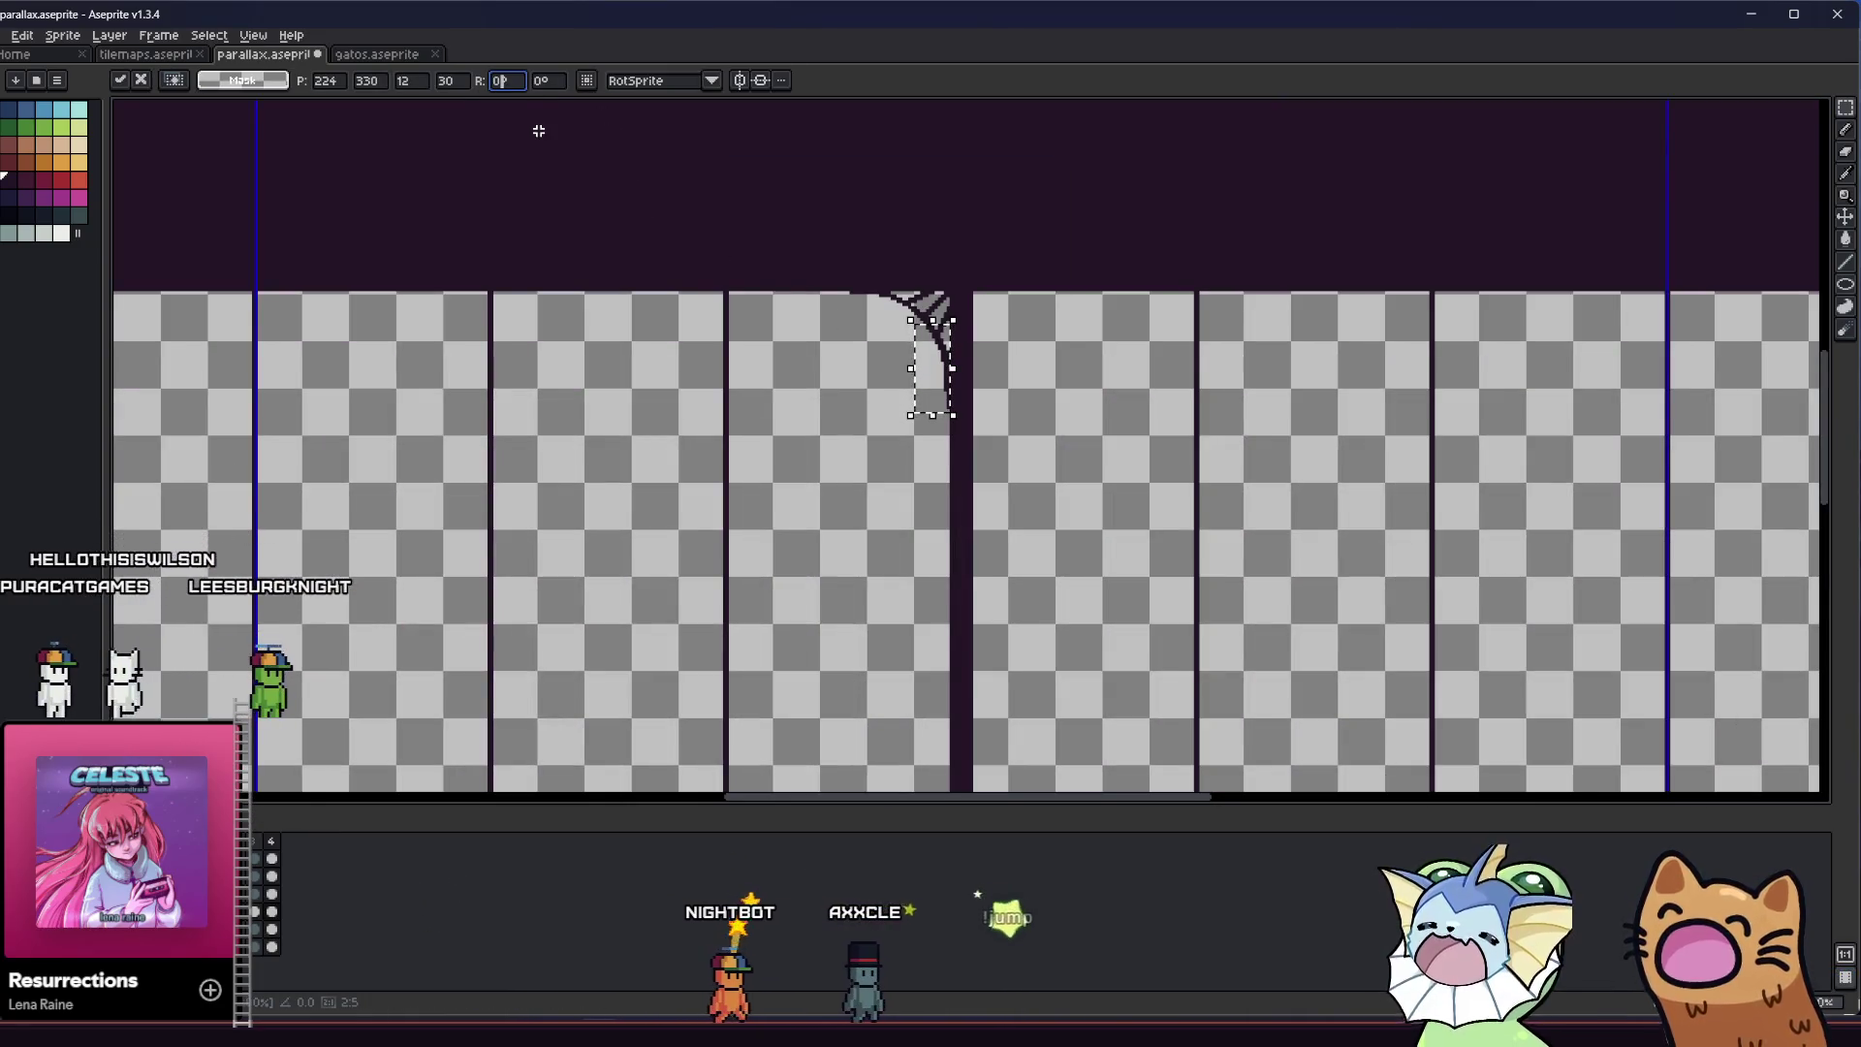
pyautogui.hotkey('ctrl', 'z')
pyautogui.scroll(1, 724, 298)
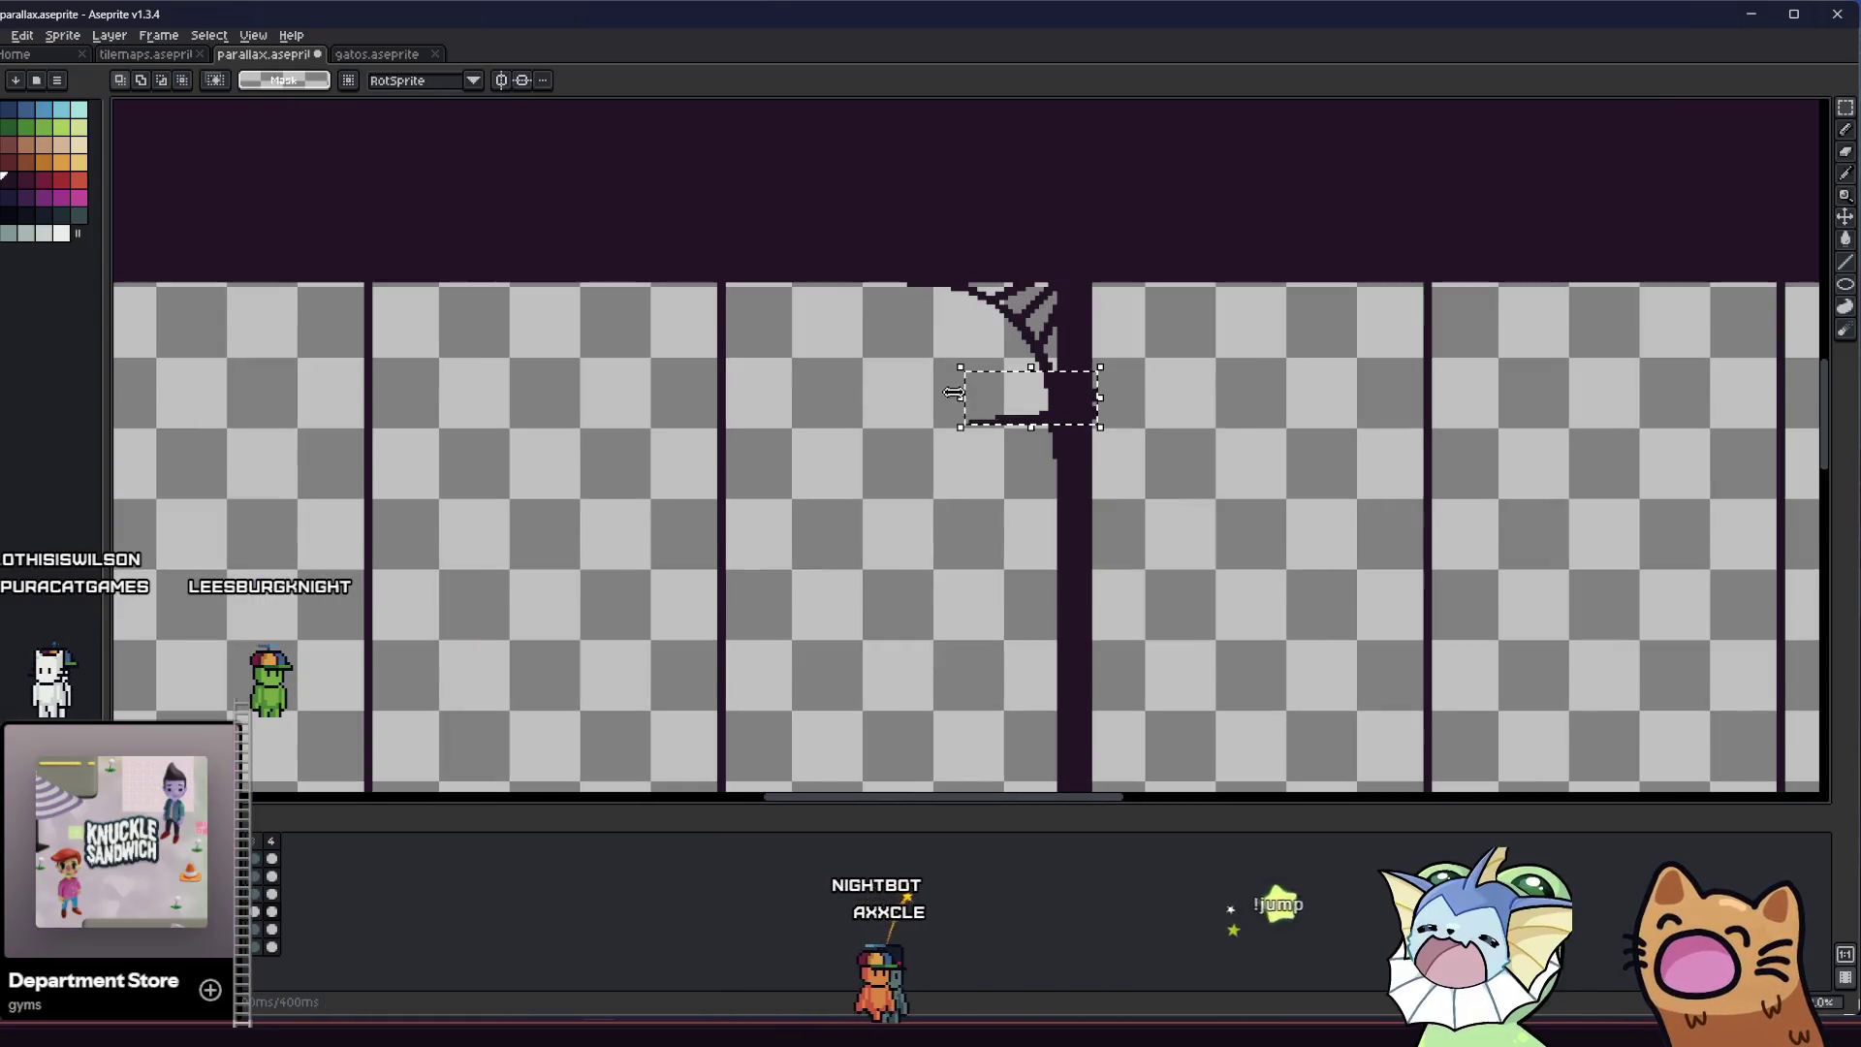
pyautogui.moveTo(1045, 425); pyautogui.dragTo(913, 432)
pyautogui.press('Escape')
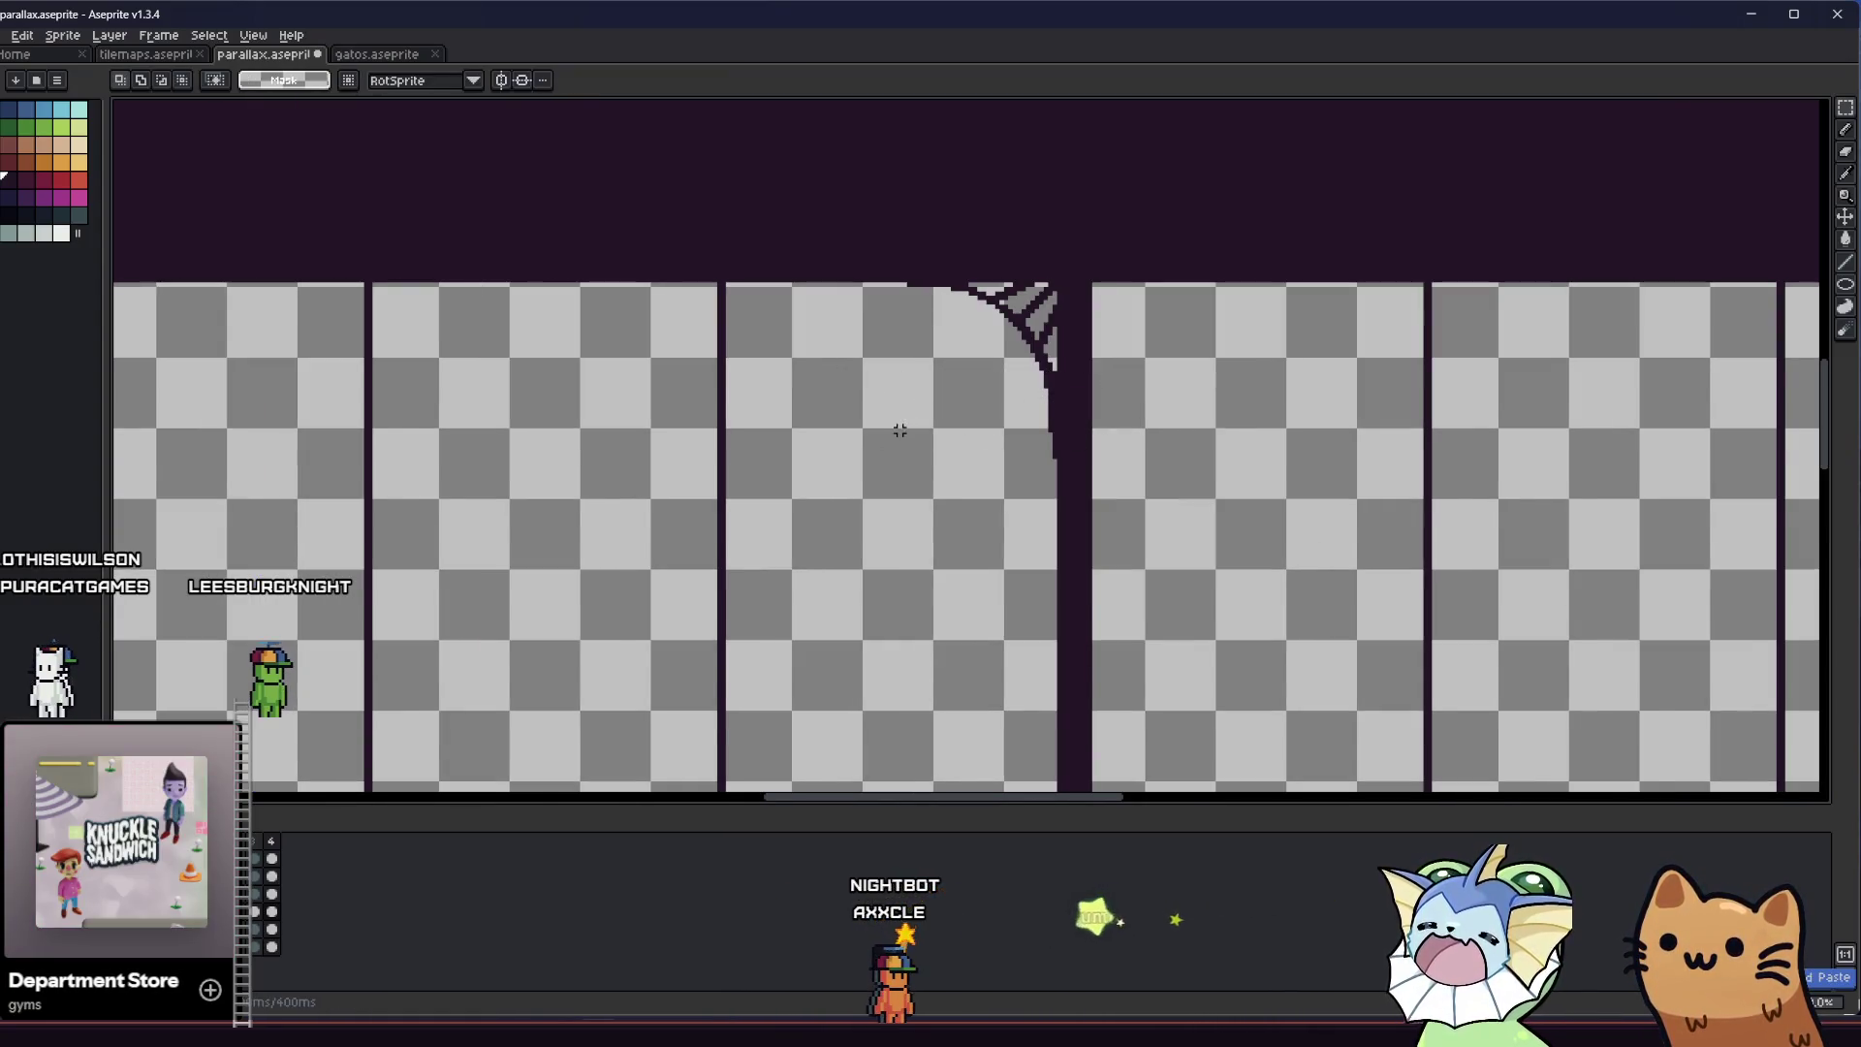
pyautogui.scroll(-3, 896, 437)
pyautogui.hotkey('ctrl', 'v')
pyautogui.scroll(-1, 922, 427)
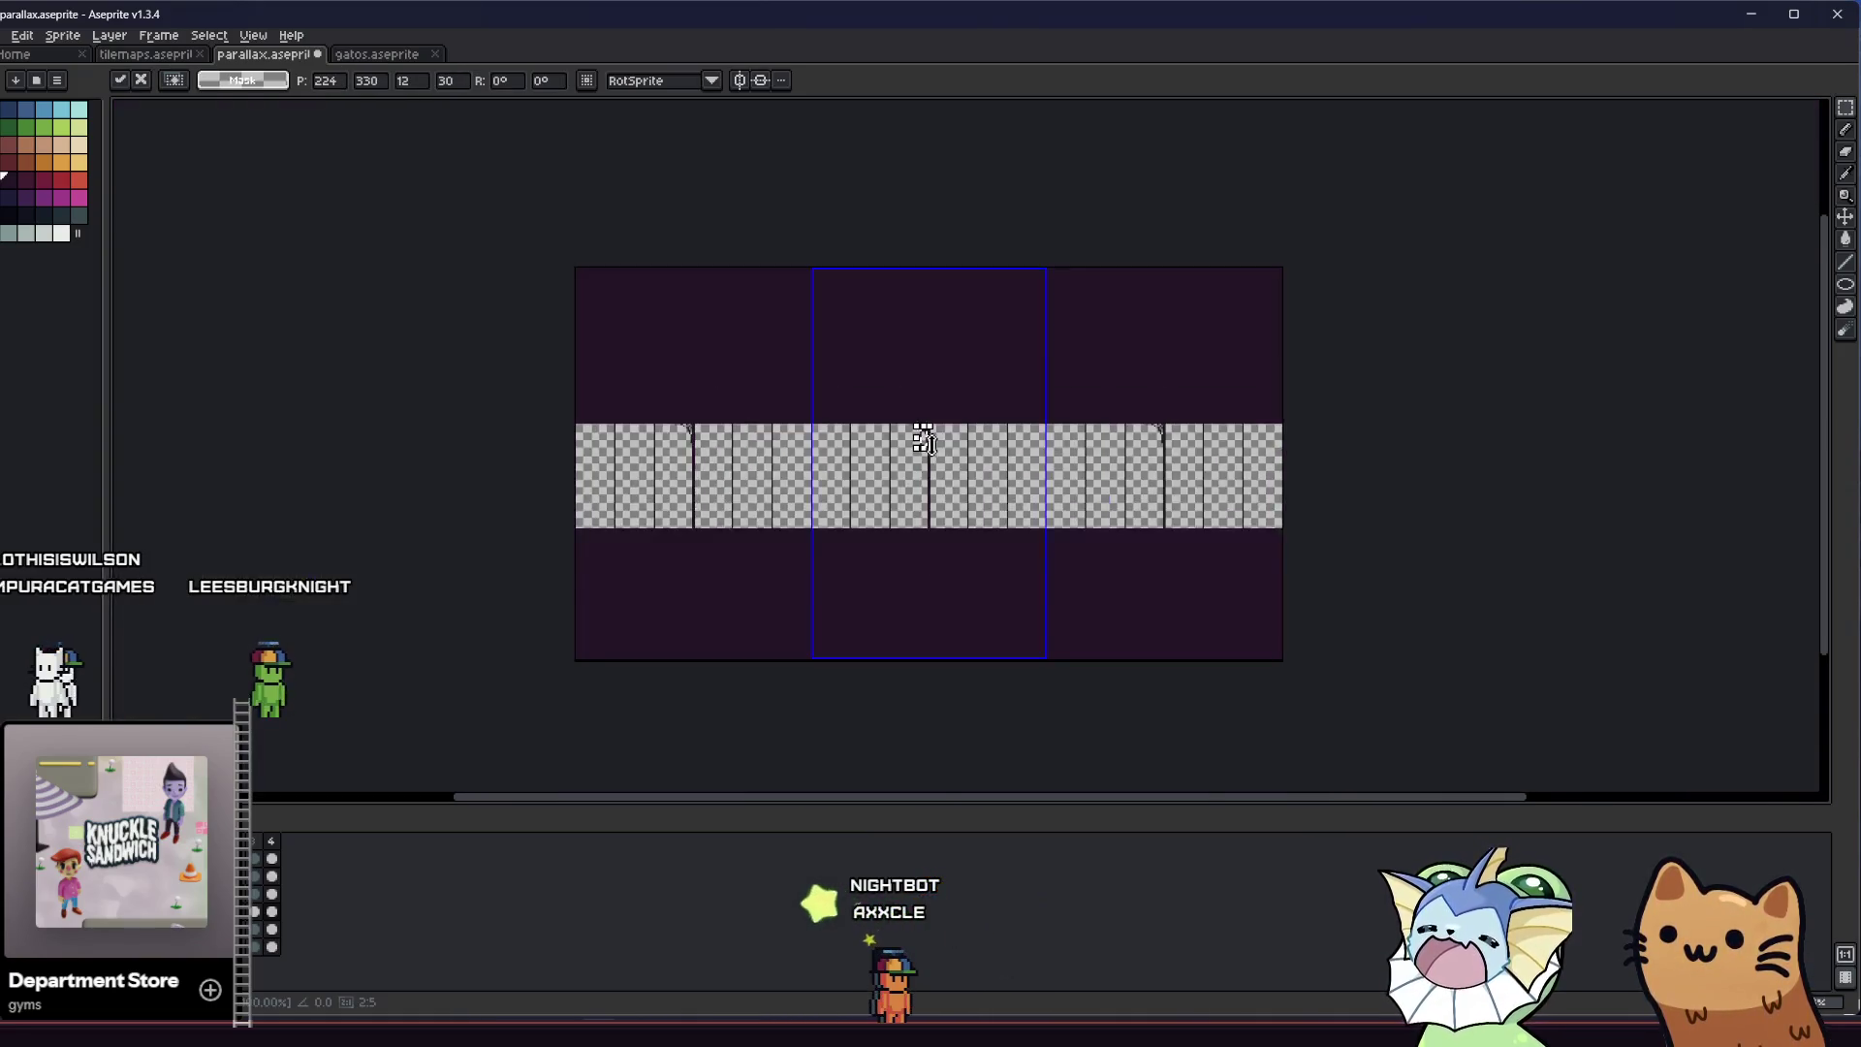
pyautogui.scroll(3, 923, 429)
pyautogui.click(501, 80)
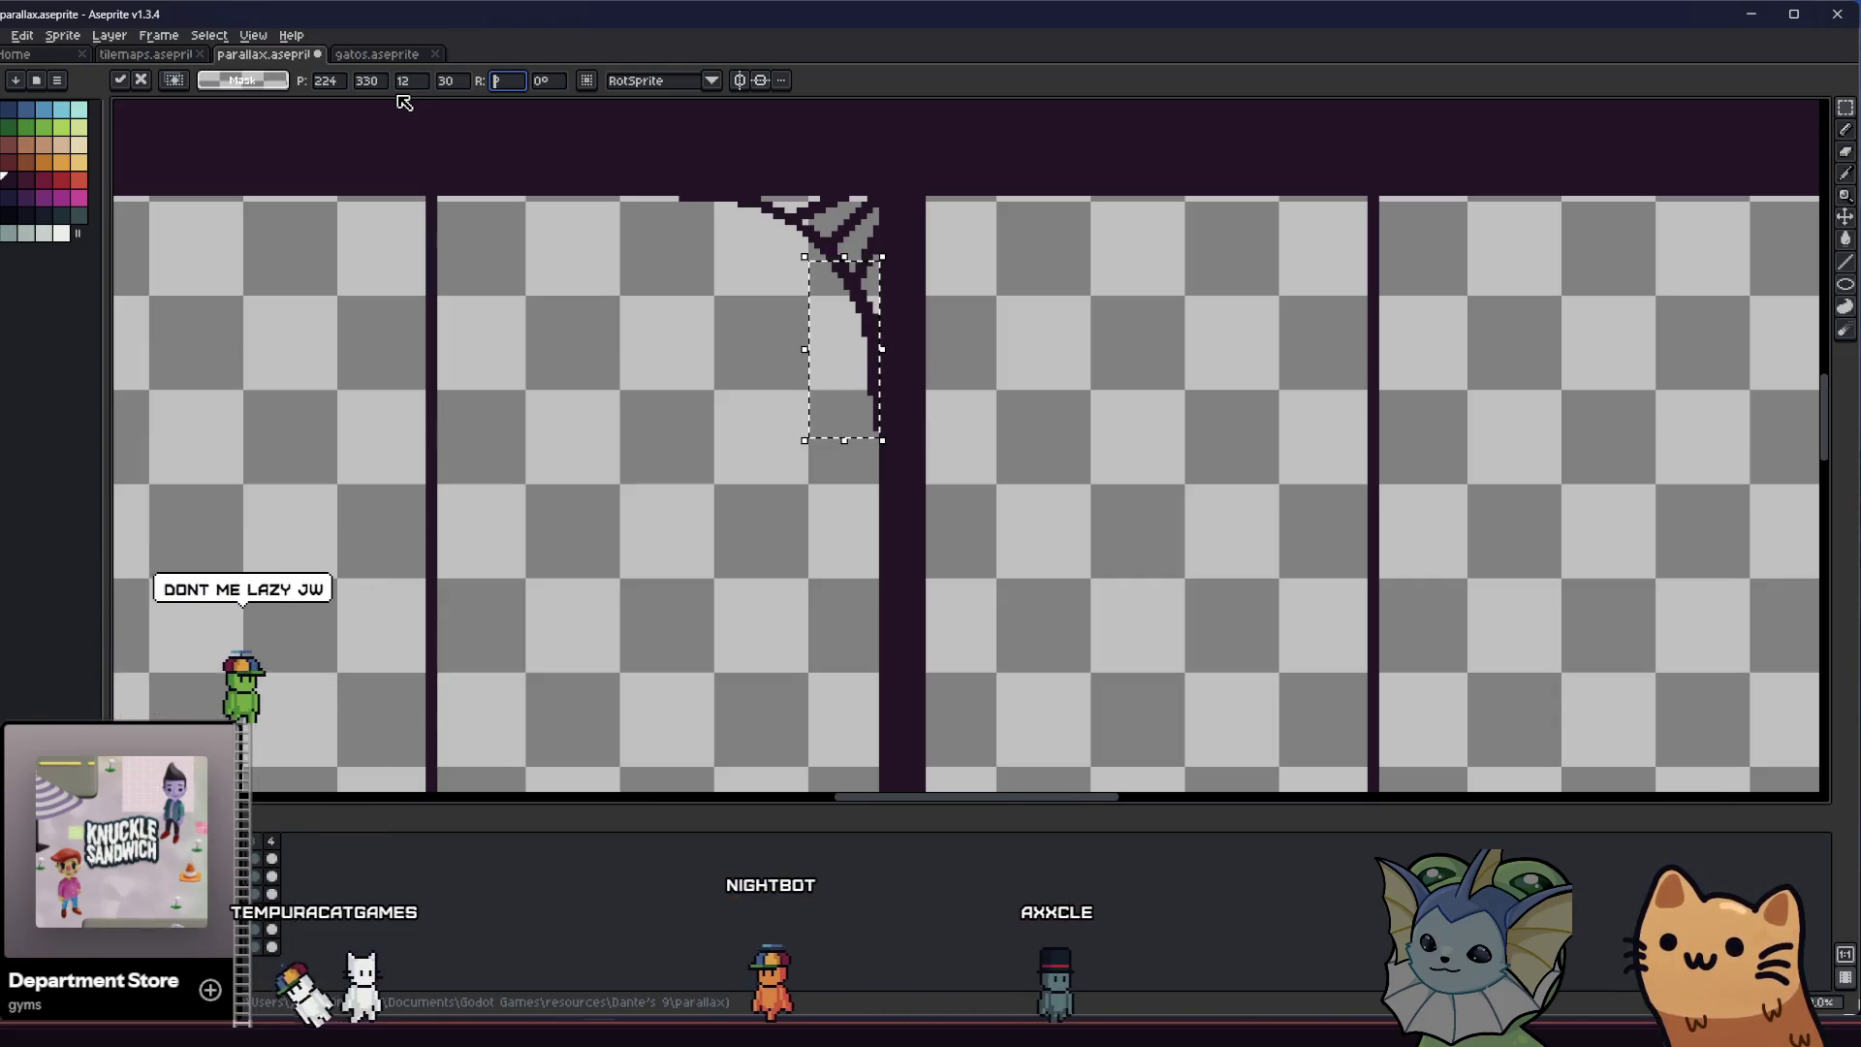
pyautogui.write('90')
# Rotate the curved branch piece to 270°, drop it left of the pillar, and reselect it to lift
pyautogui.press('BackSpace')
pyautogui.write('0')
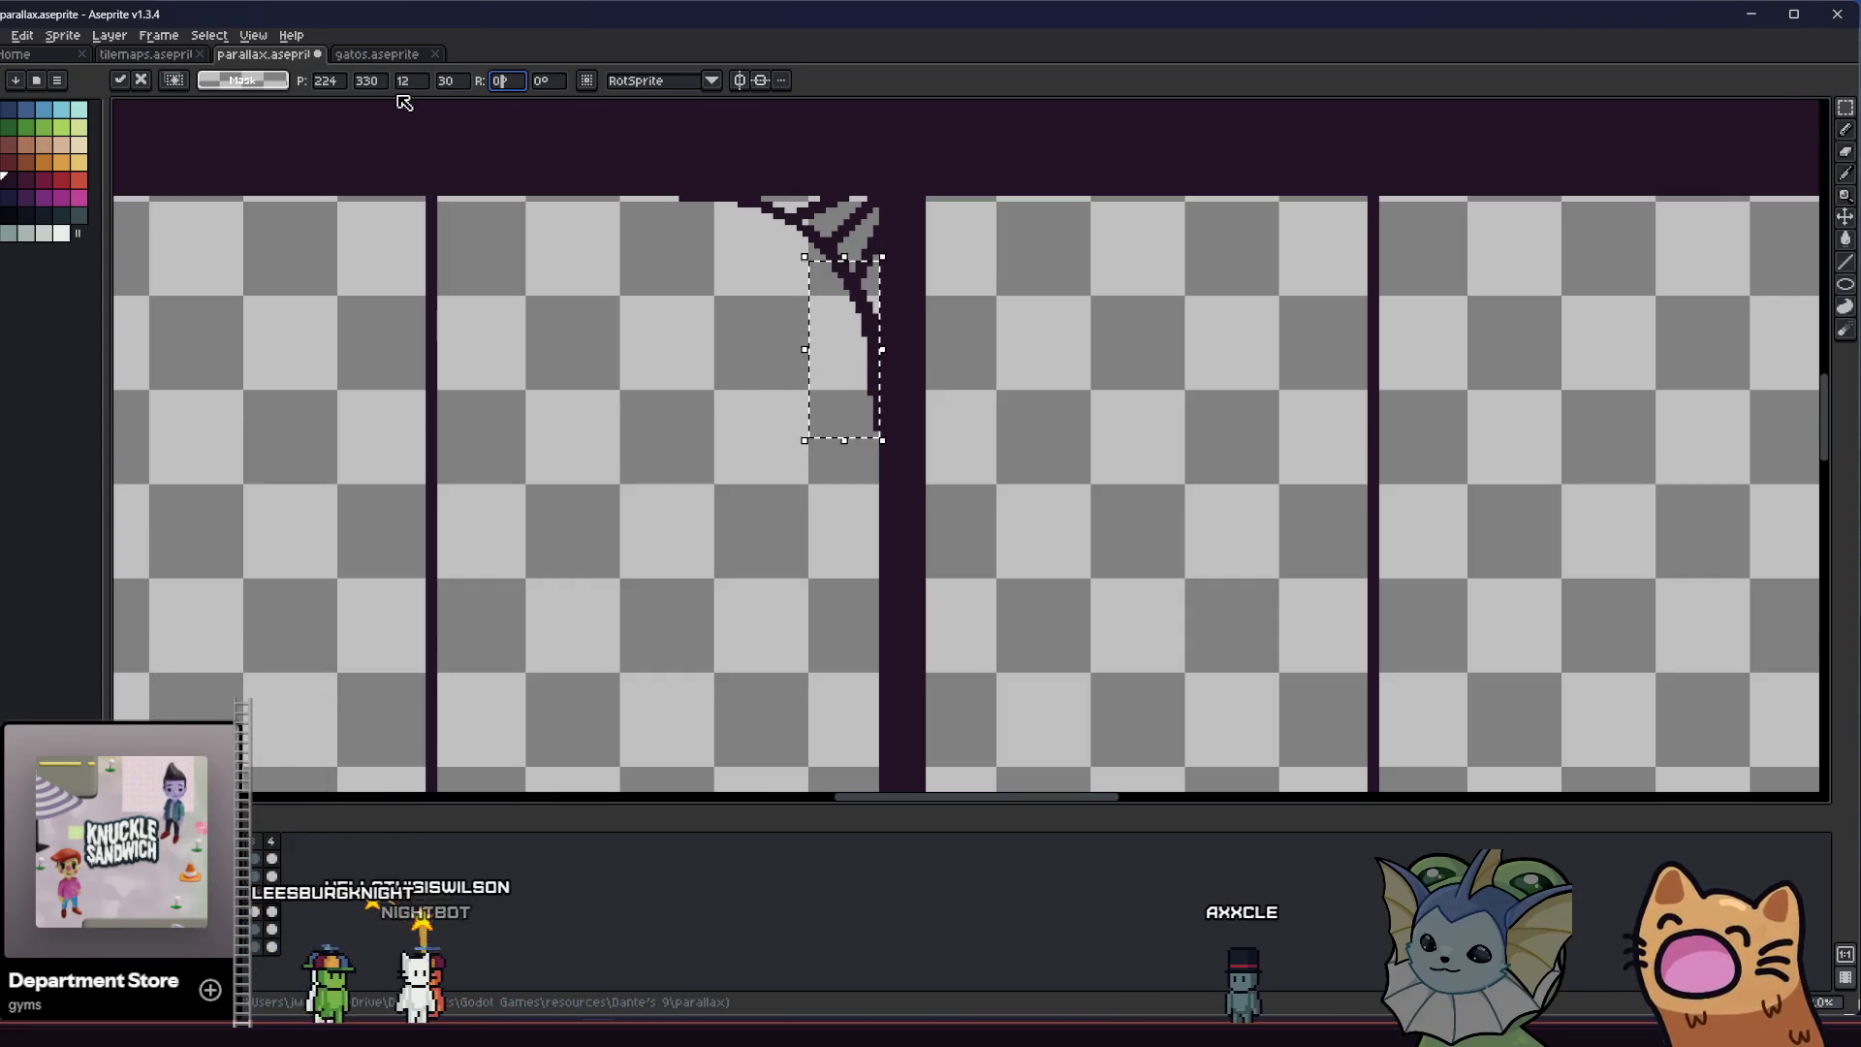
pyautogui.press('BackSpace')
pyautogui.press('BackSpace')
pyautogui.write('27')
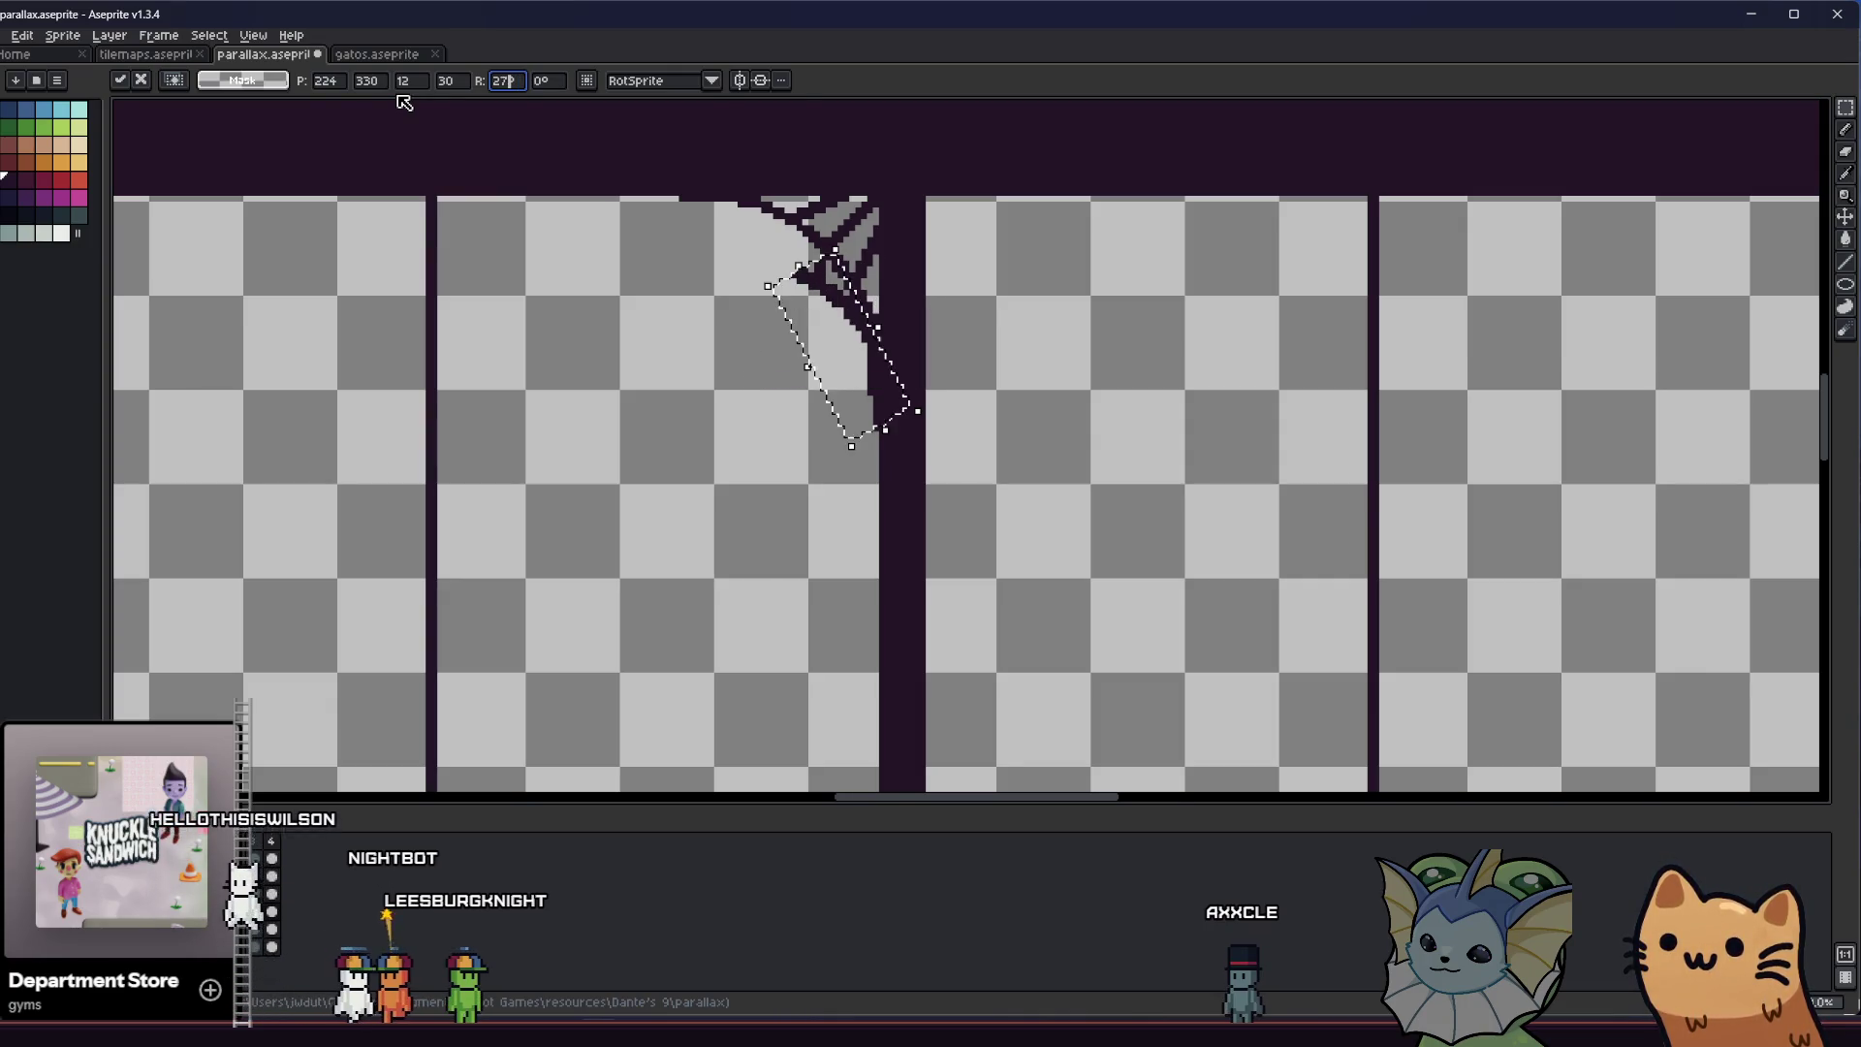
pyautogui.write('0')
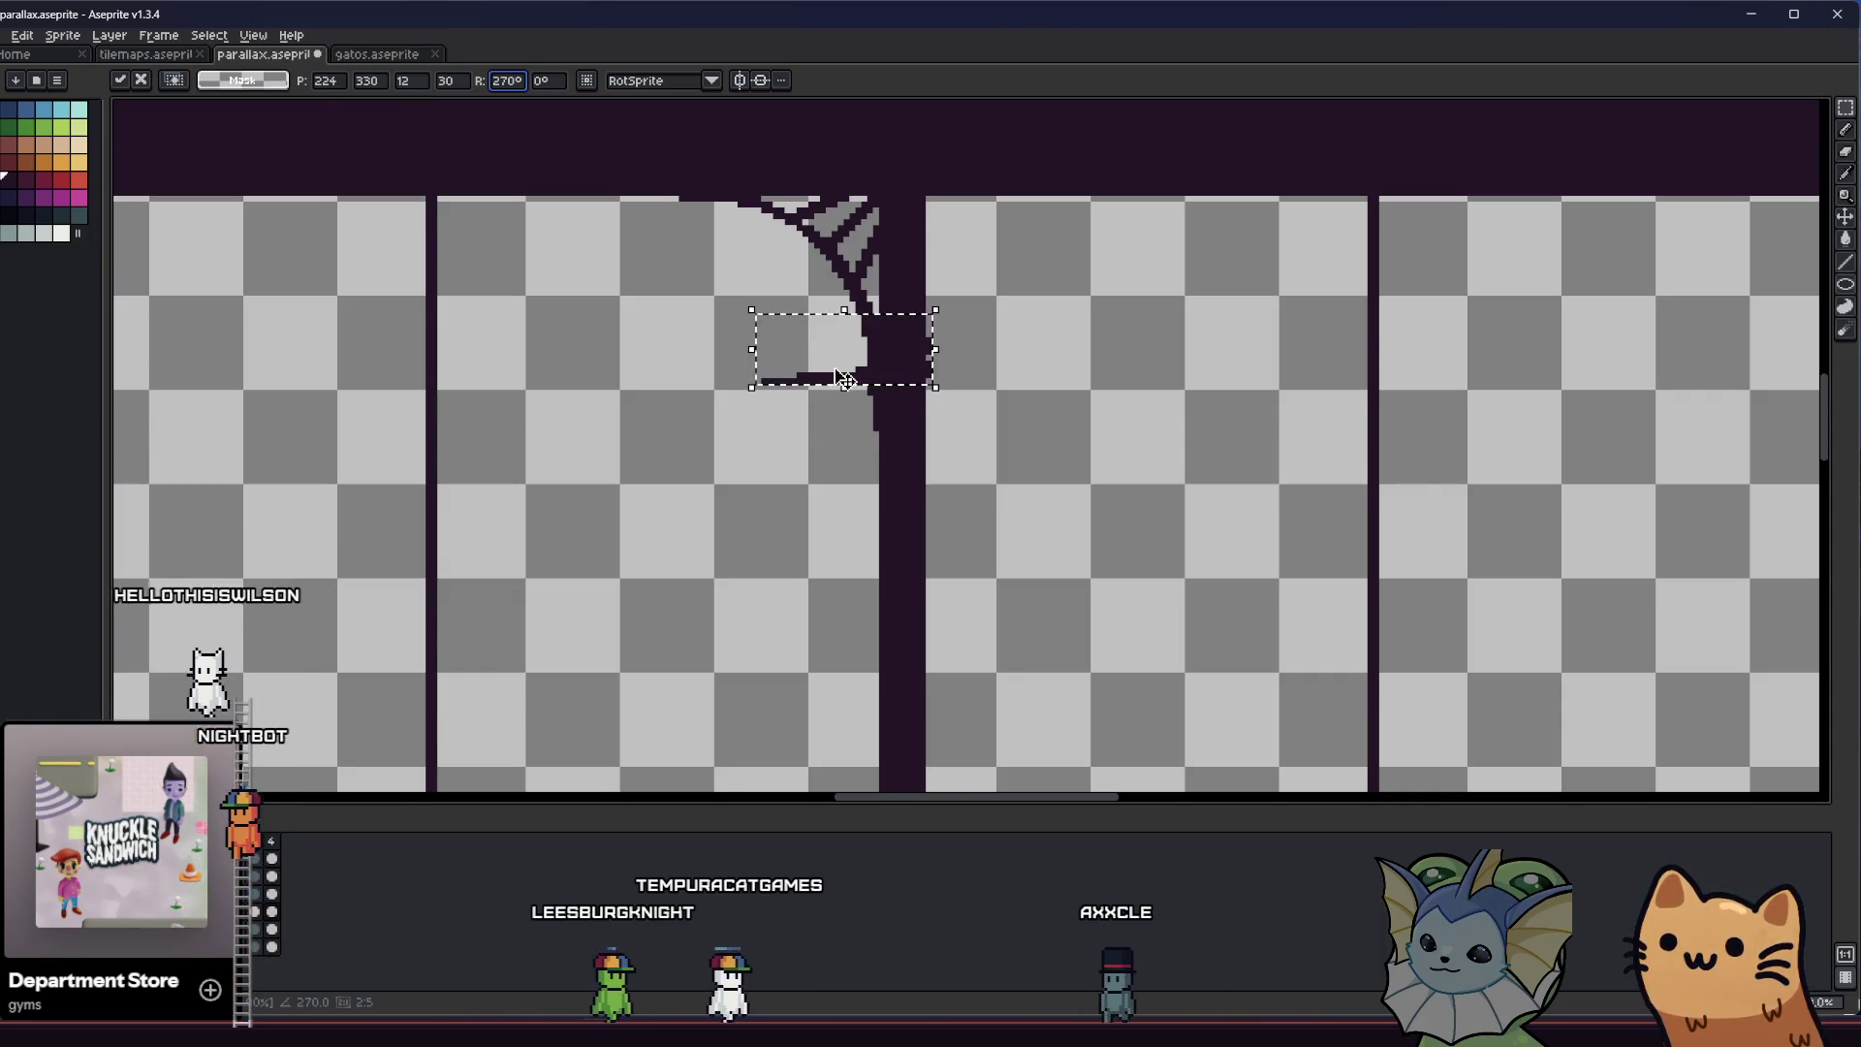
pyautogui.moveTo(844, 349); pyautogui.dragTo(695, 358)
pyautogui.click(705, 445)
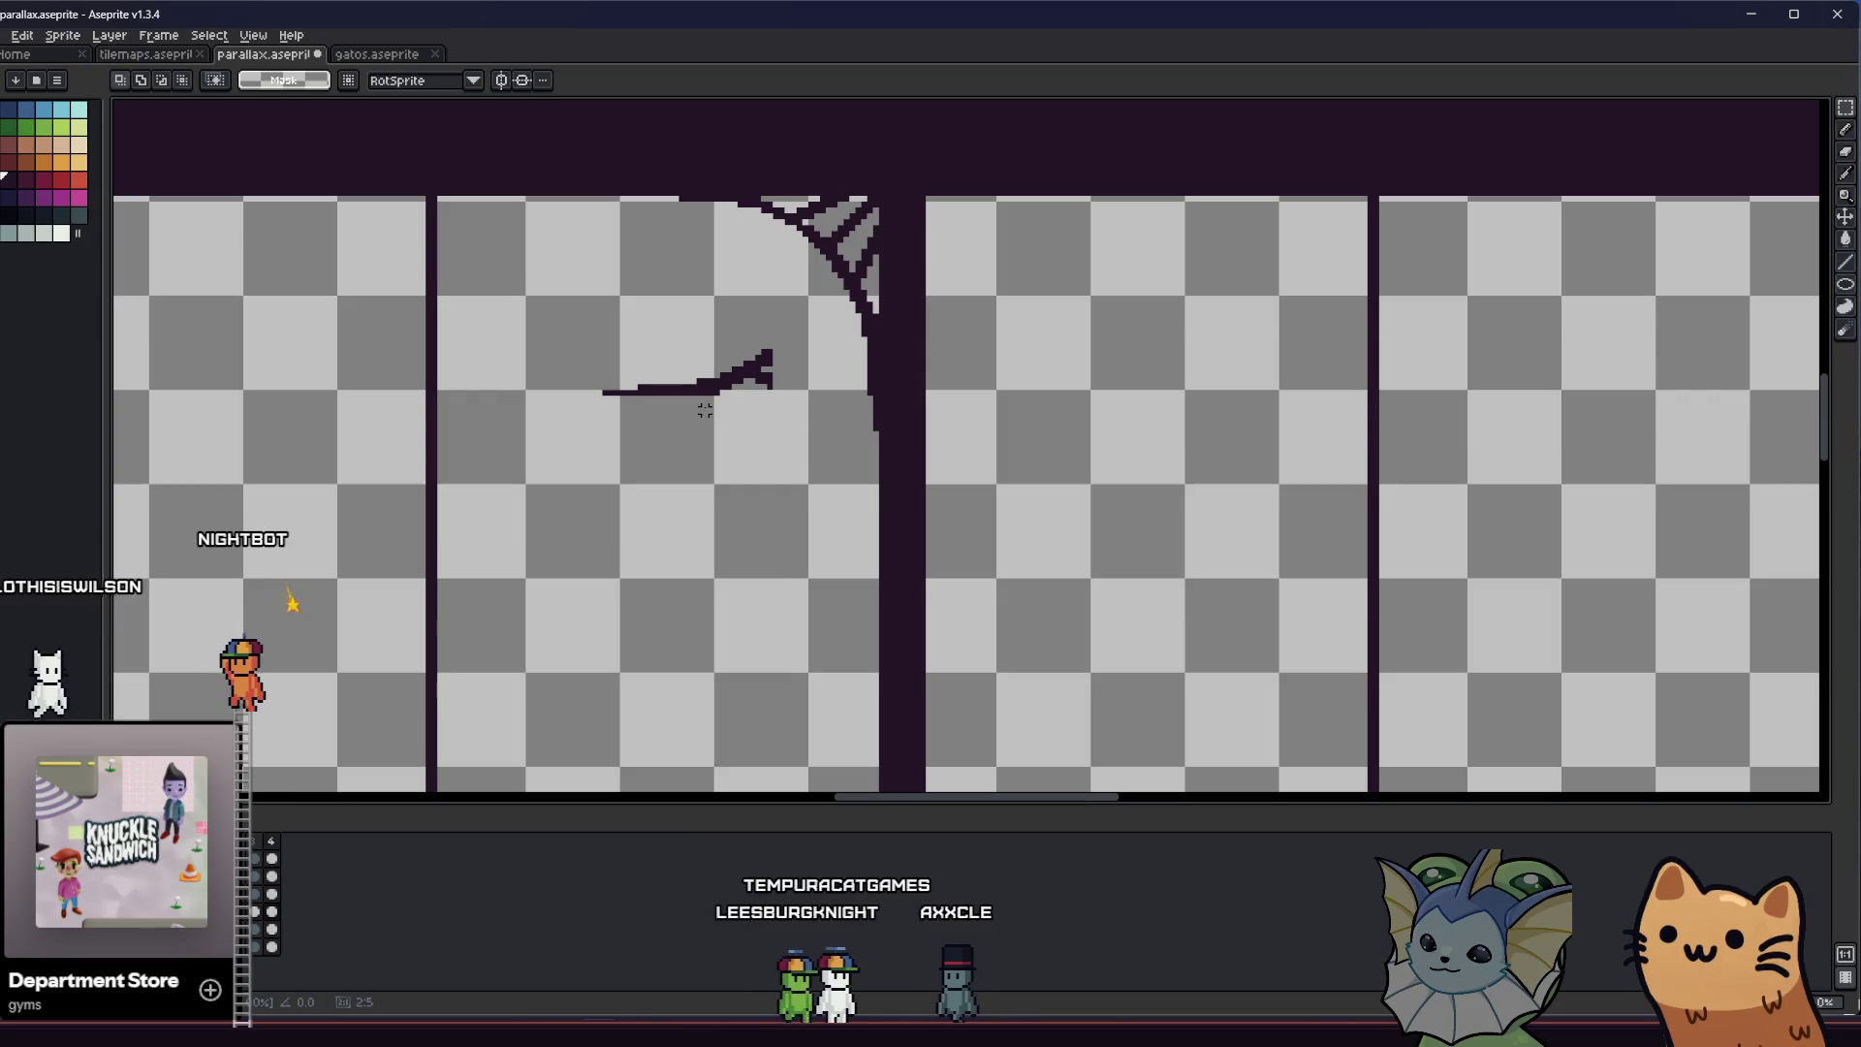
pyautogui.moveTo(587, 332)
pyautogui.mouseDown()
pyautogui.moveTo(793, 447)
pyautogui.moveTo(759, 377)
pyautogui.mouseUp()
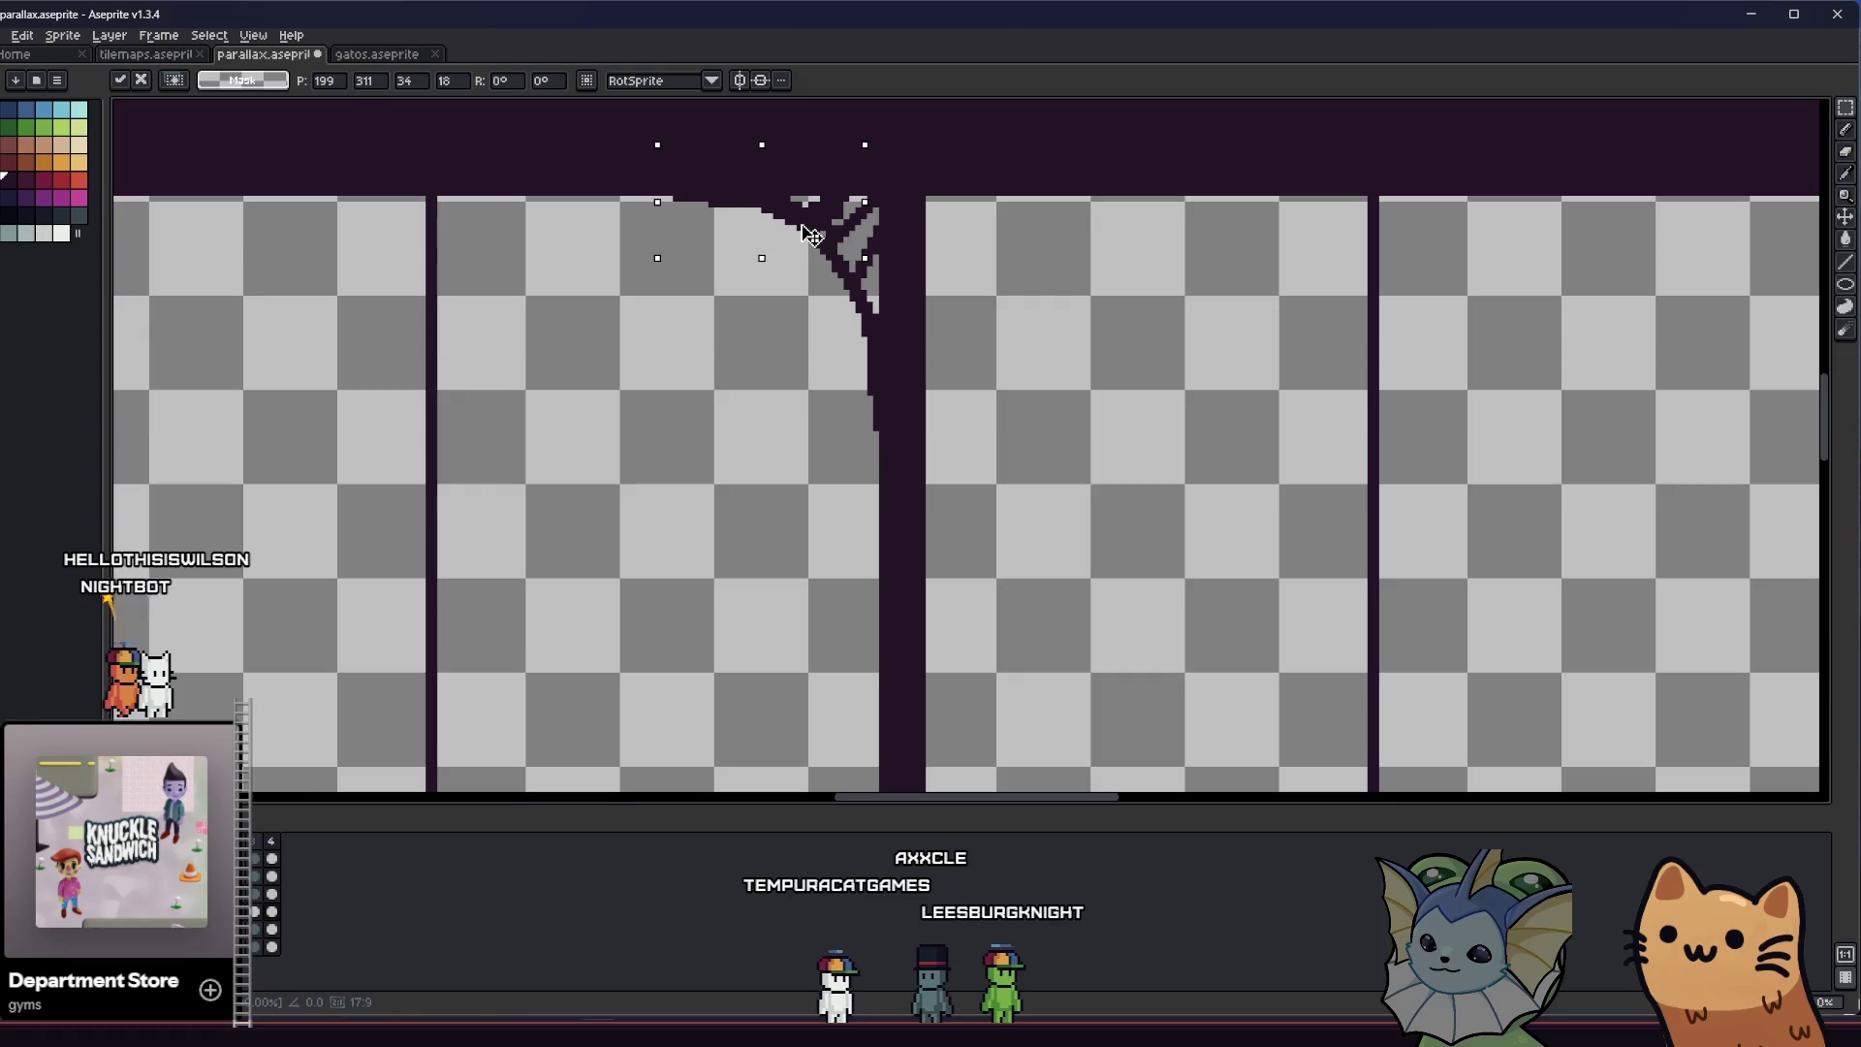
# Nudge the sideways curve left and into place under the top band, then drop it
pyautogui.moveTo(819, 237)
pyautogui.mouseDown()
pyautogui.moveTo(758, 236)
pyautogui.moveTo(776, 229)
pyautogui.mouseUp()
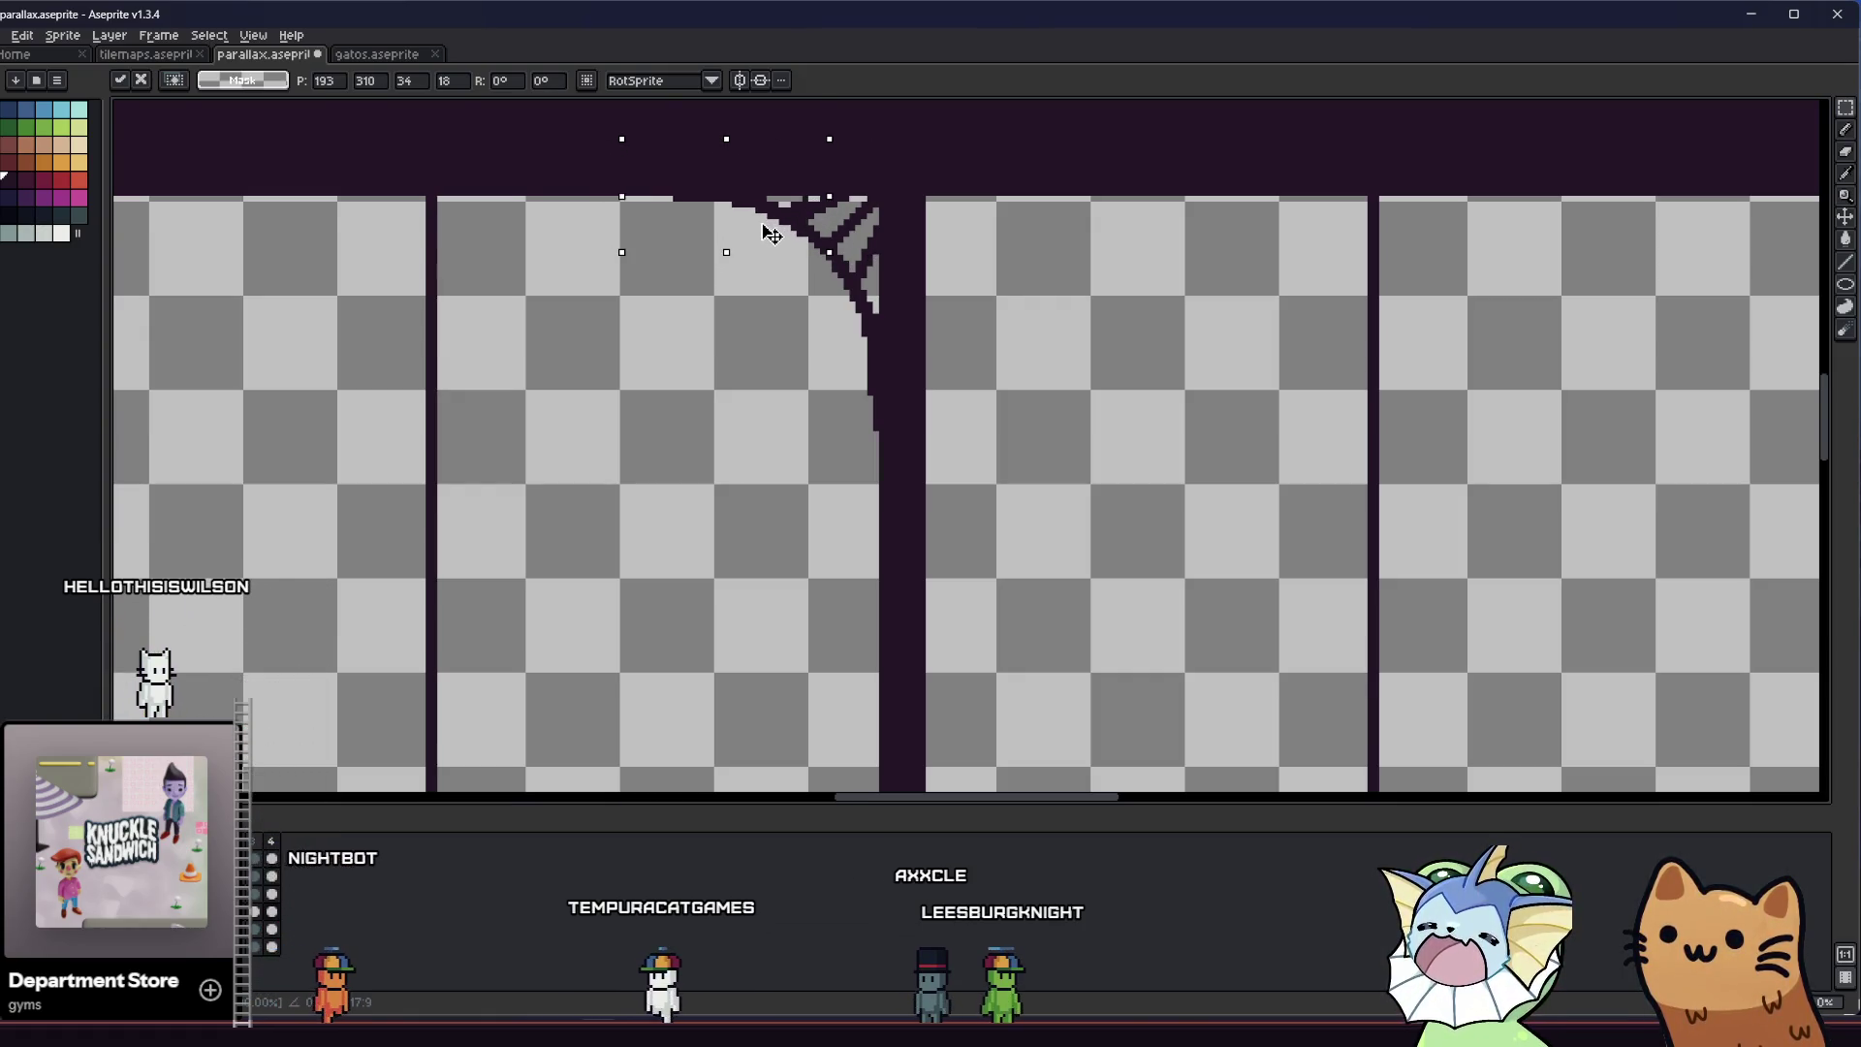
pyautogui.press('Down')
pyautogui.press('Down')
pyautogui.press('Down')
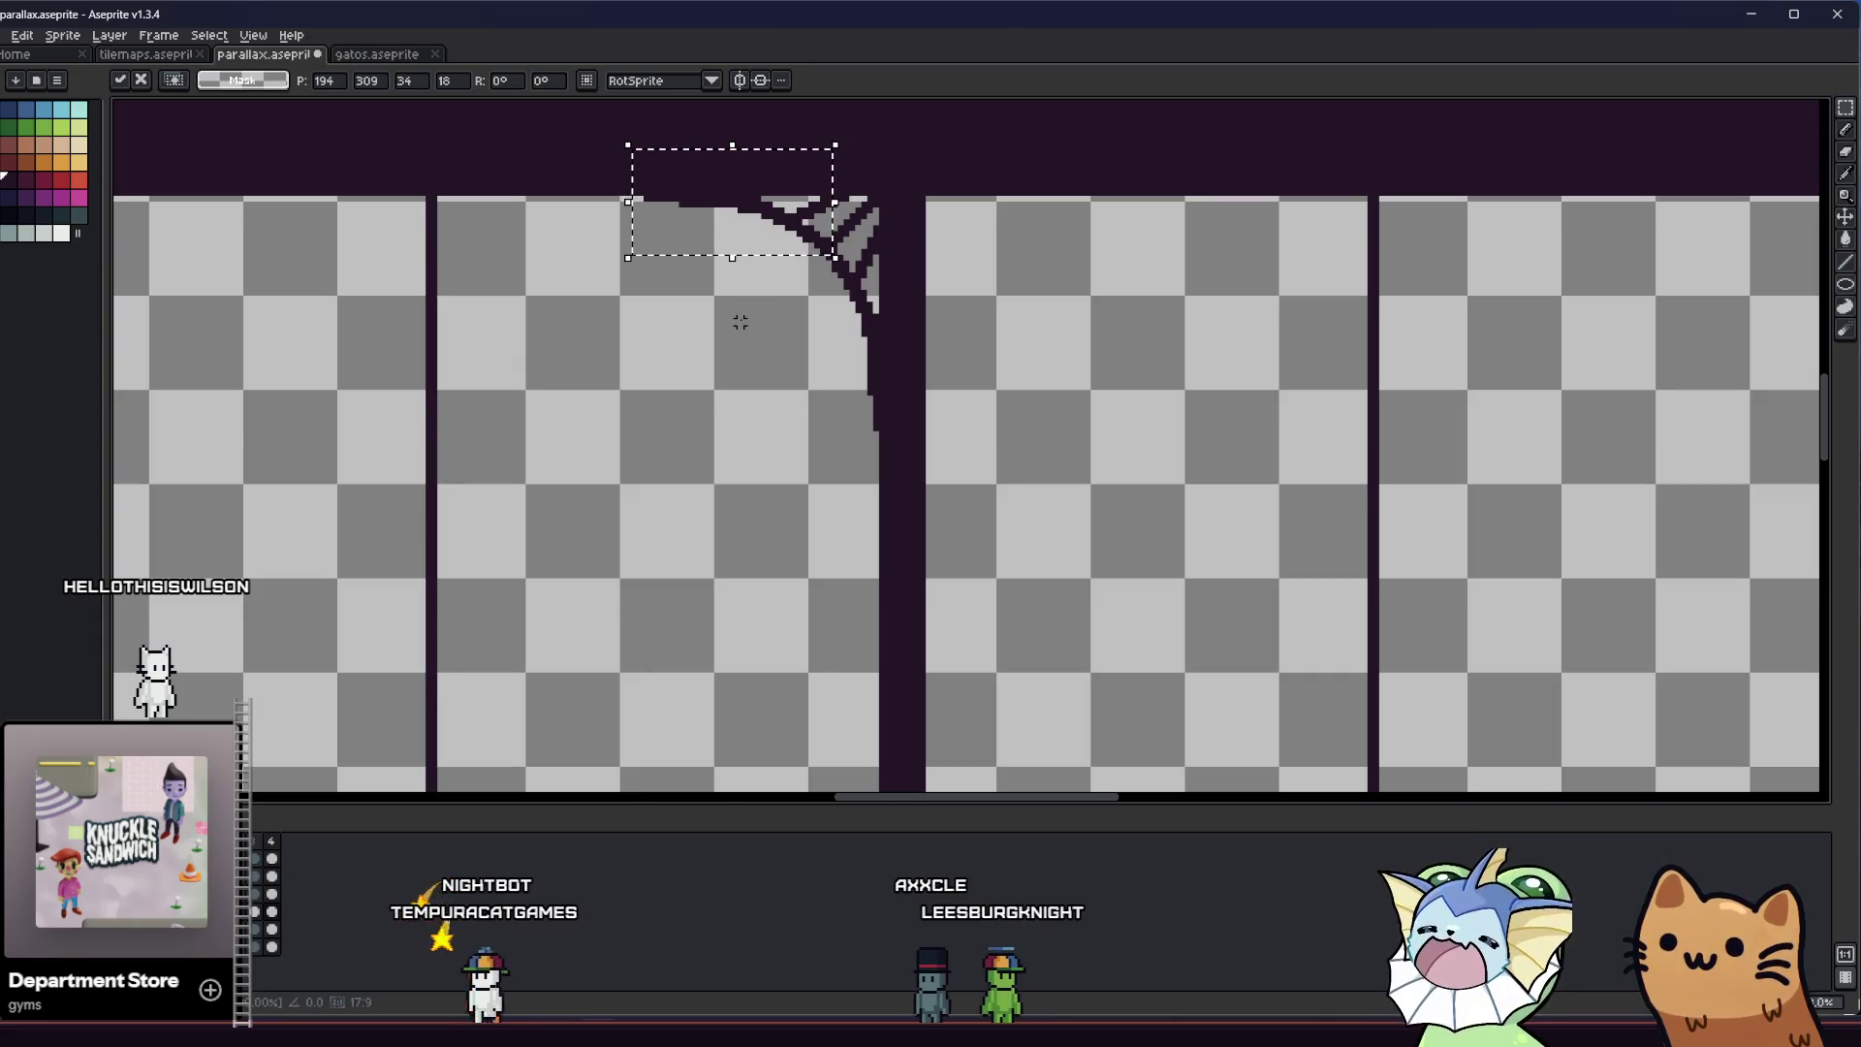
pyautogui.press('Up')
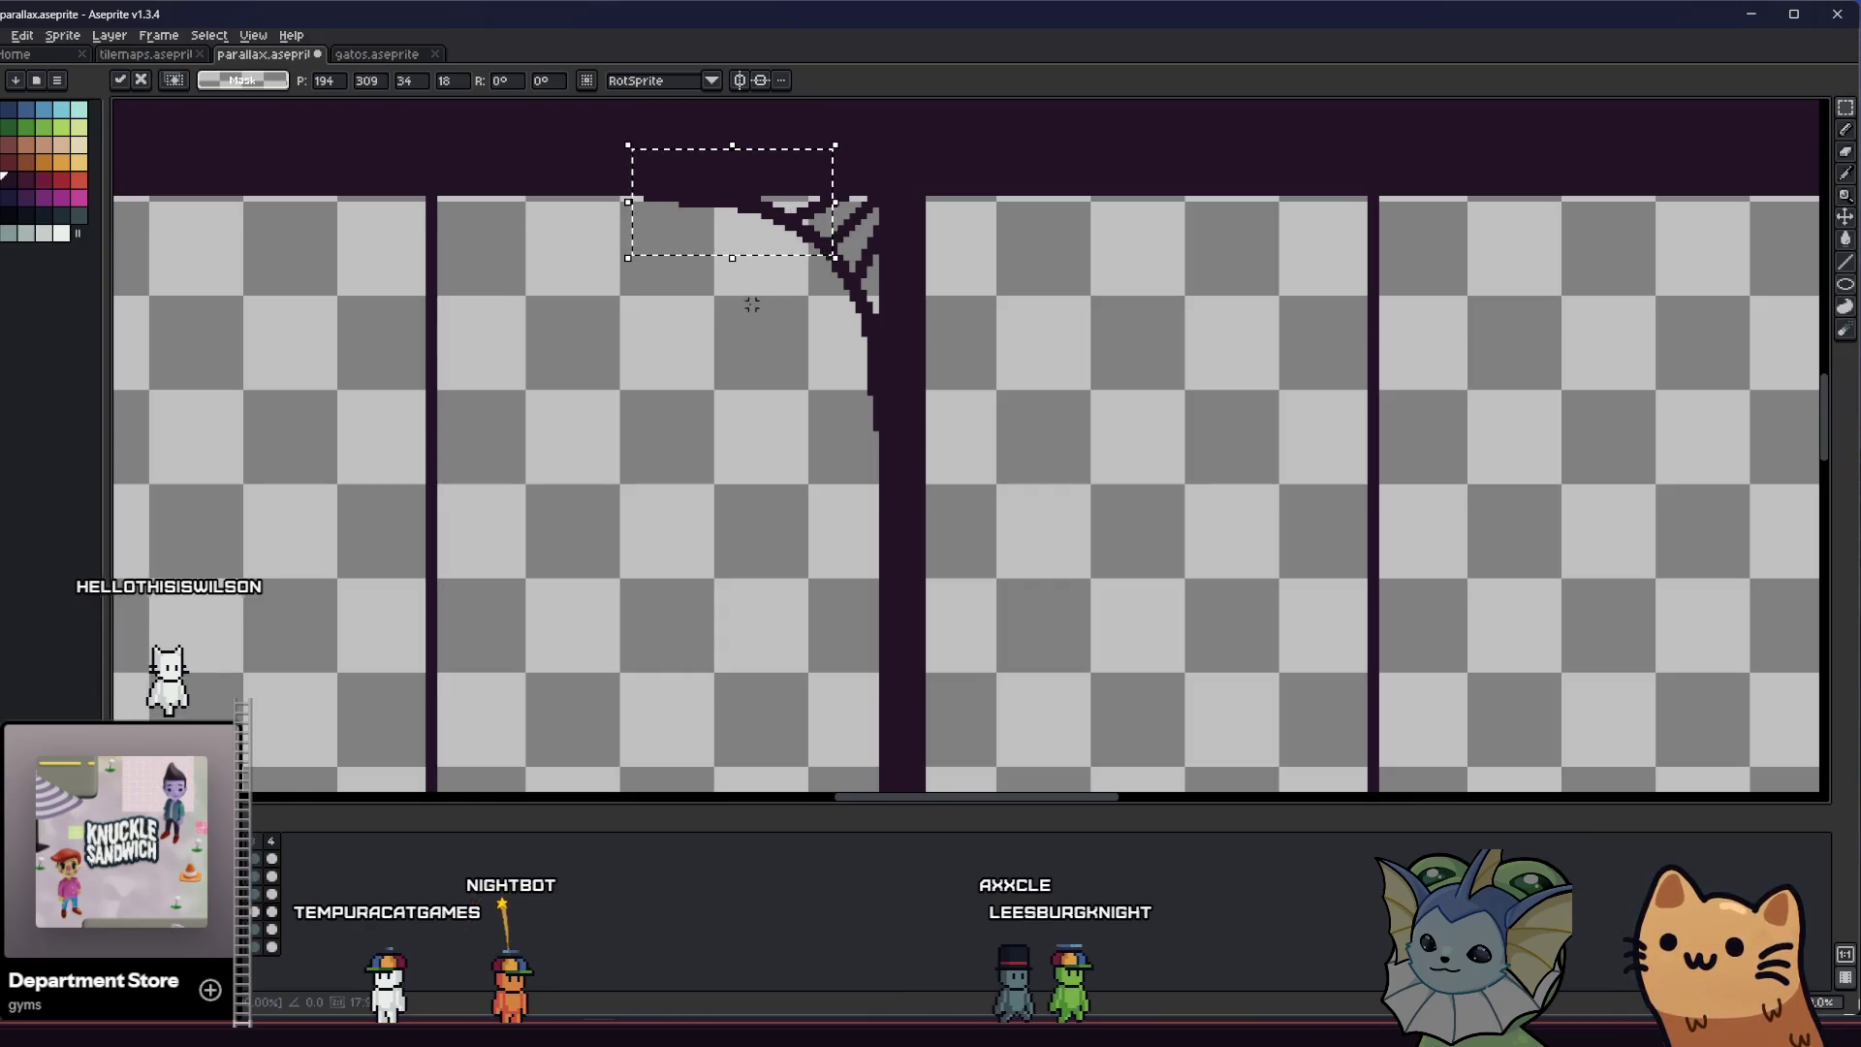
pyautogui.press('Return')
pyautogui.moveTo(682, 320); pyautogui.dragTo(710, 446)
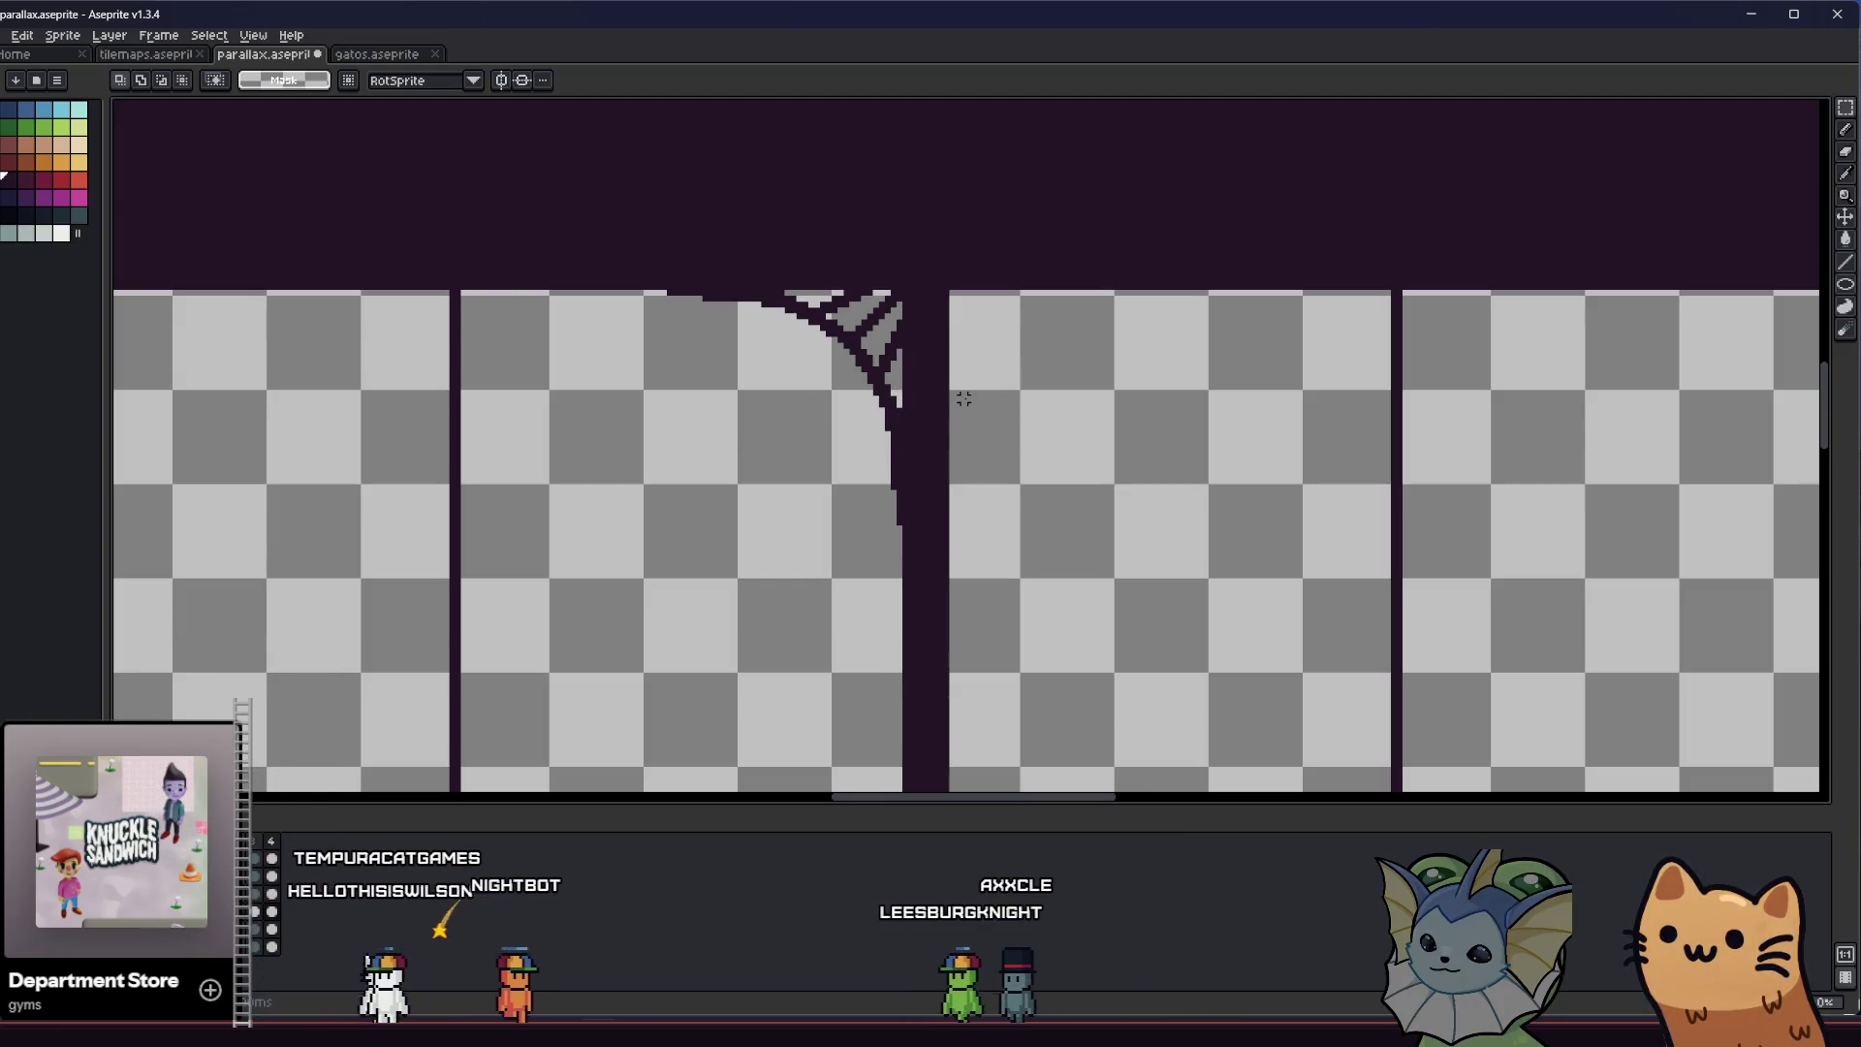
pyautogui.scroll(-1, 975, 401)
pyautogui.scroll(-1, 982, 415)
pyautogui.scroll(-1, 1005, 457)
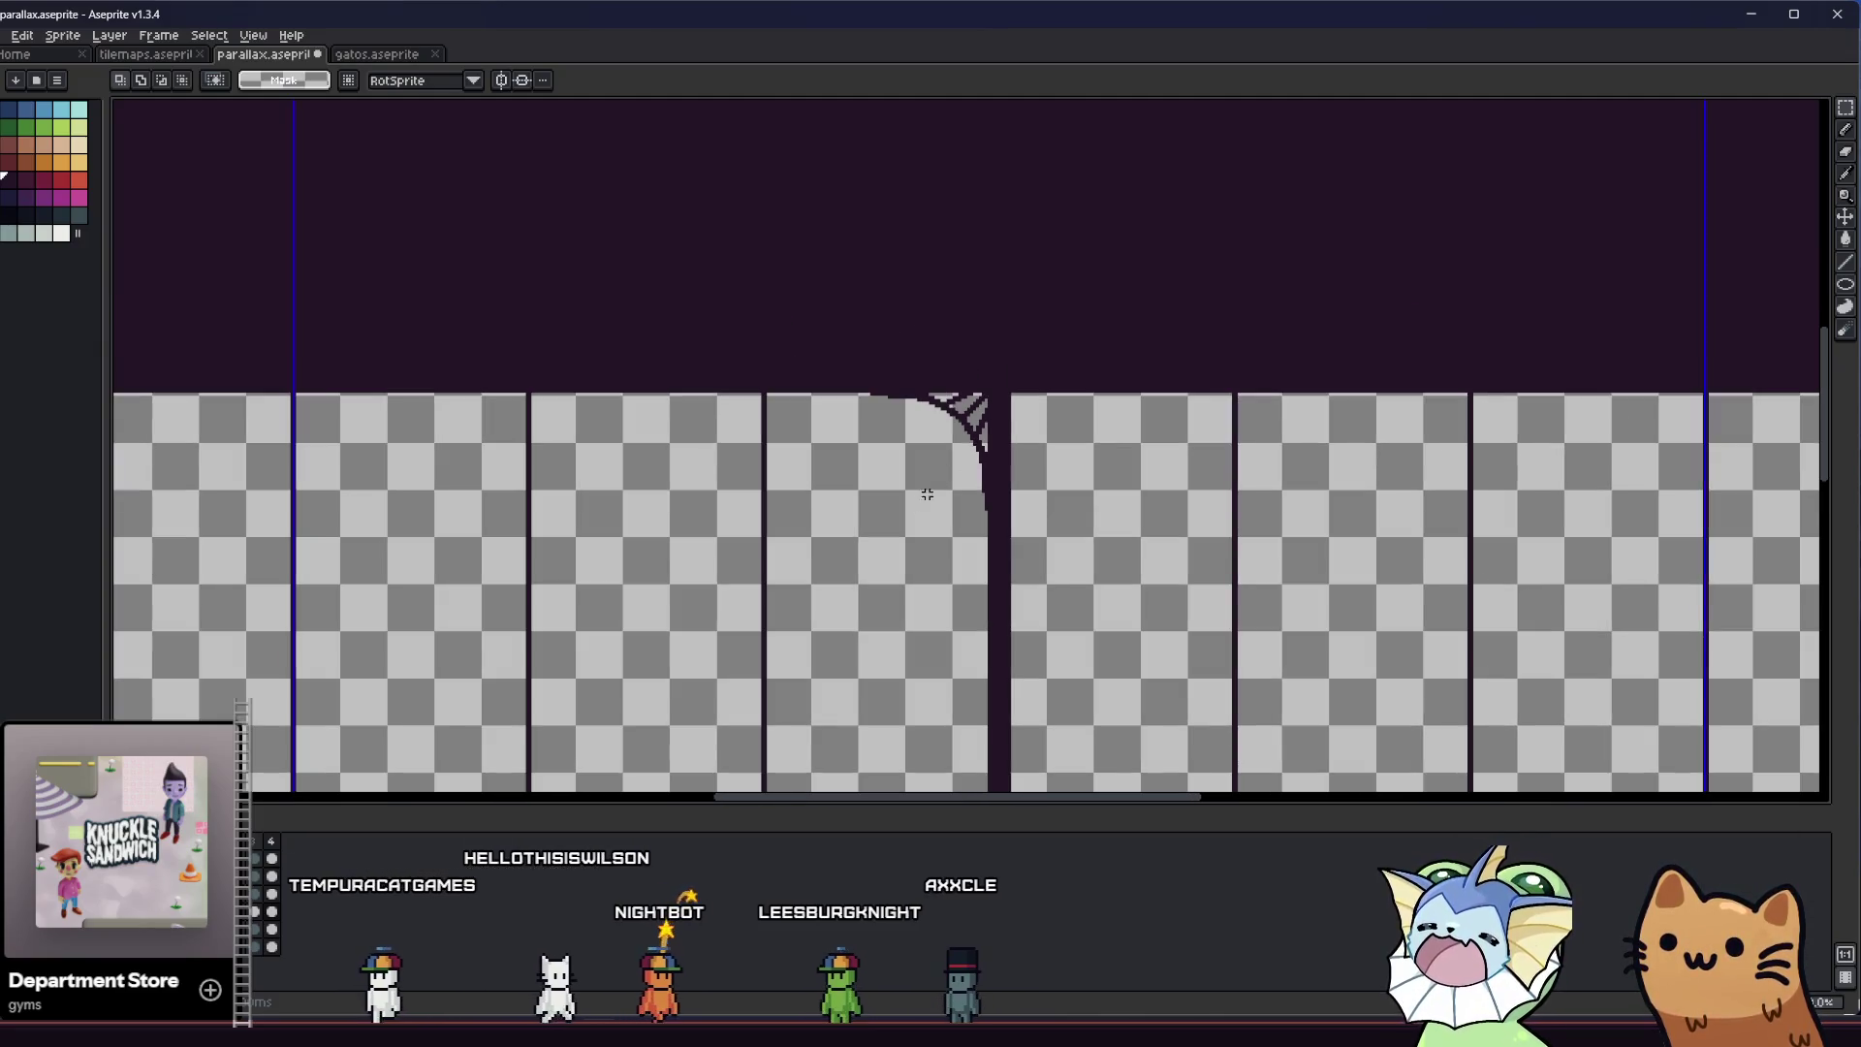
pyautogui.moveTo(926, 496); pyautogui.dragTo(755, 488)
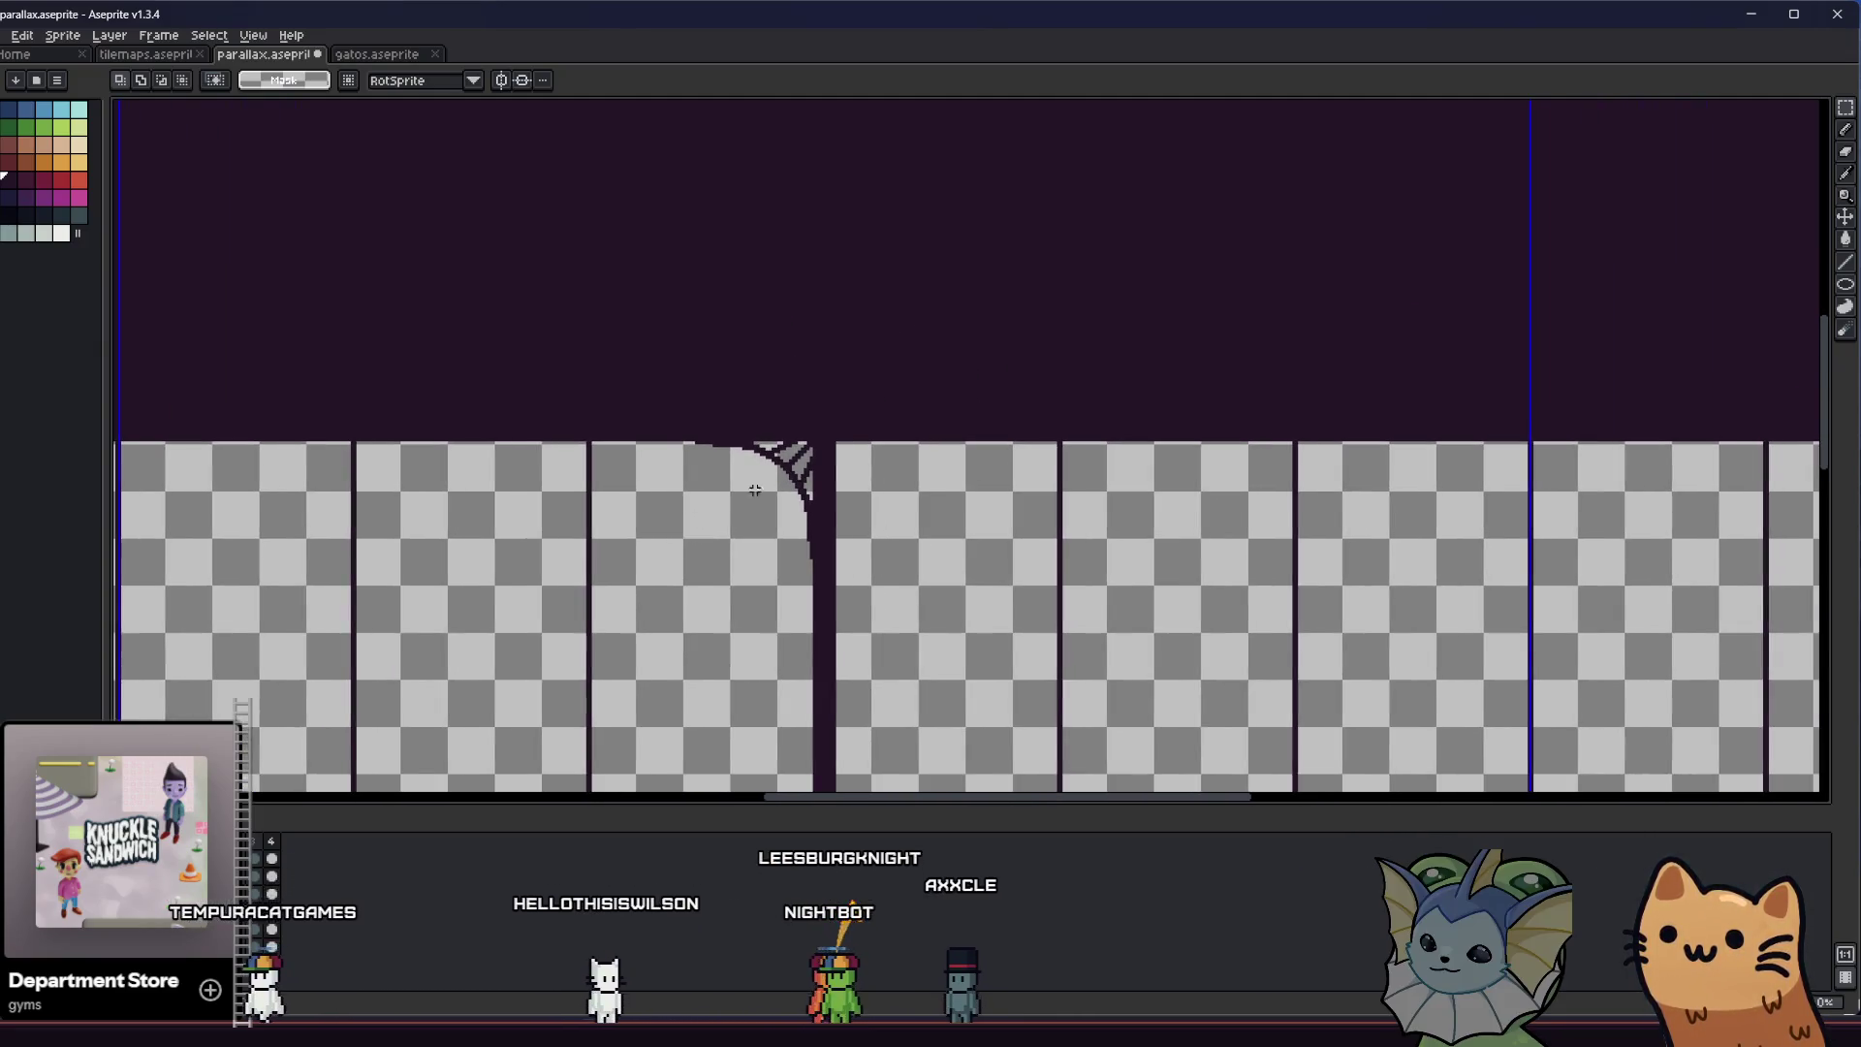
pyautogui.scroll(2, 755, 488)
pyautogui.scroll(1, 759, 484)
pyautogui.scroll(1, 764, 476)
pyautogui.press('b')
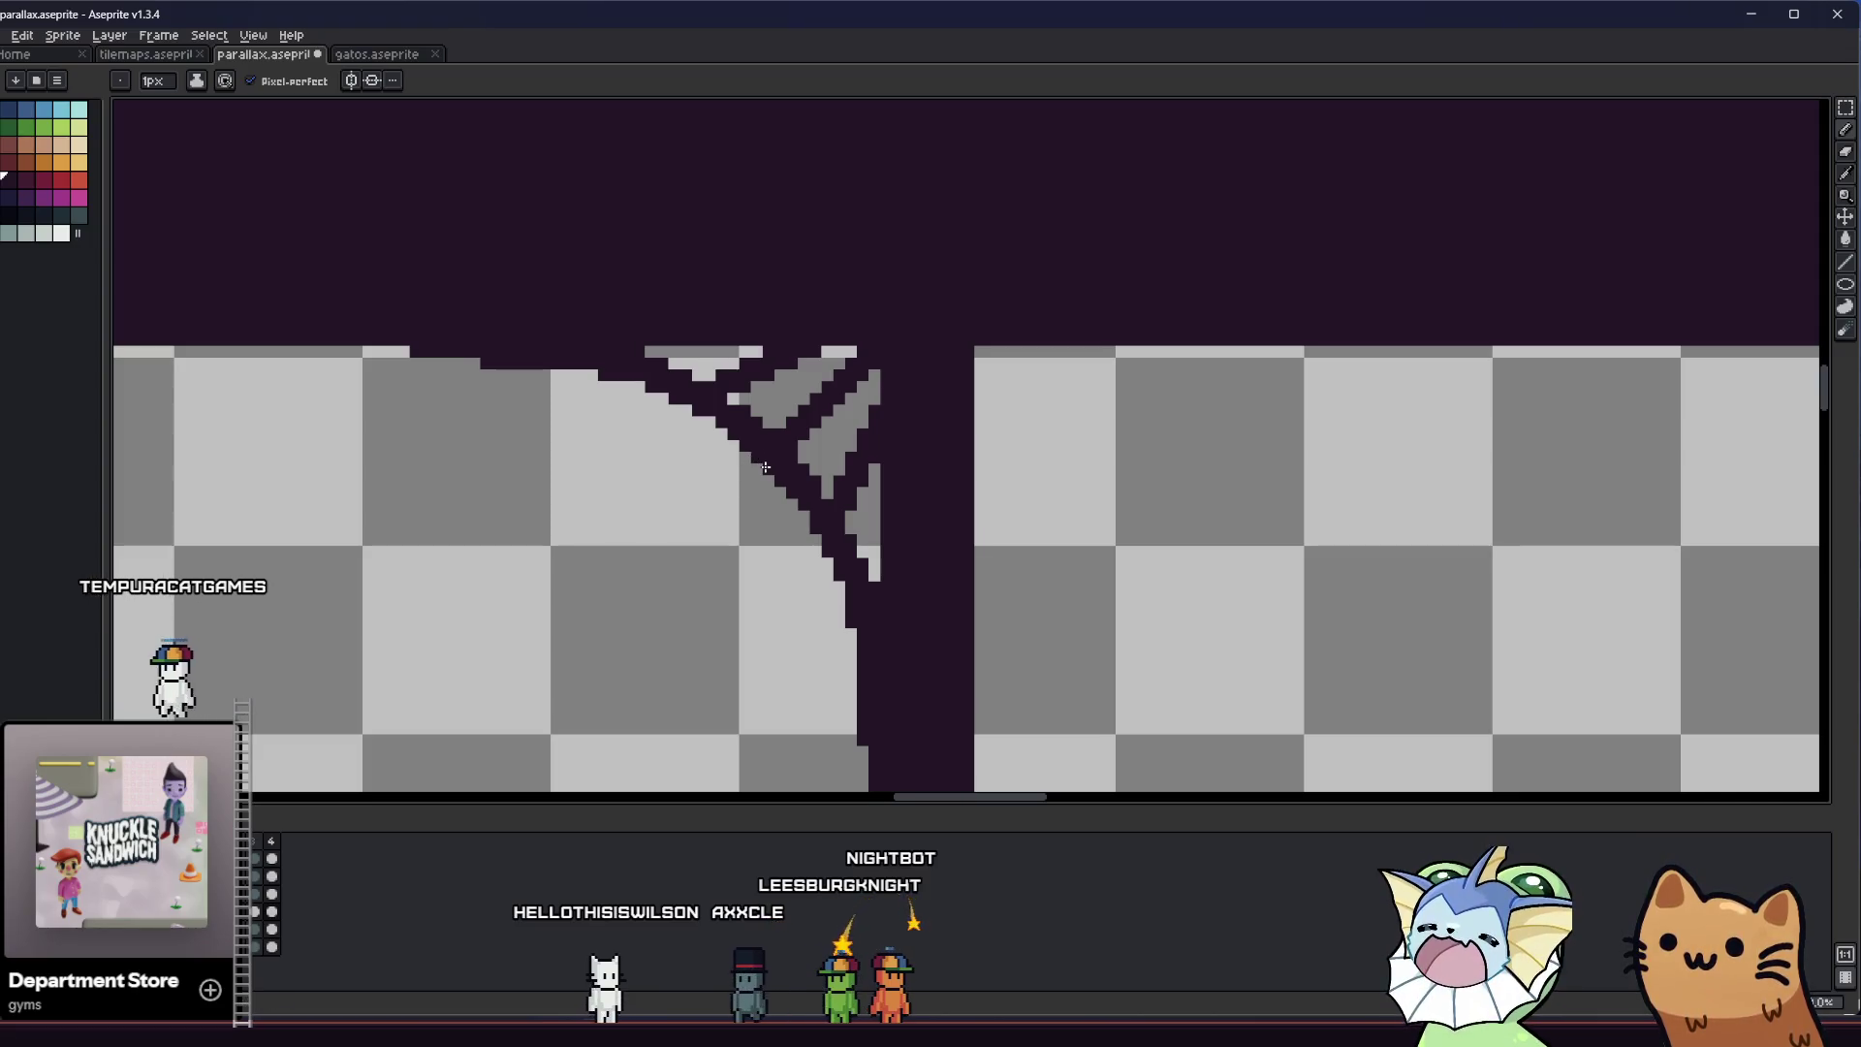
pyautogui.scroll(-3, 649, 492)
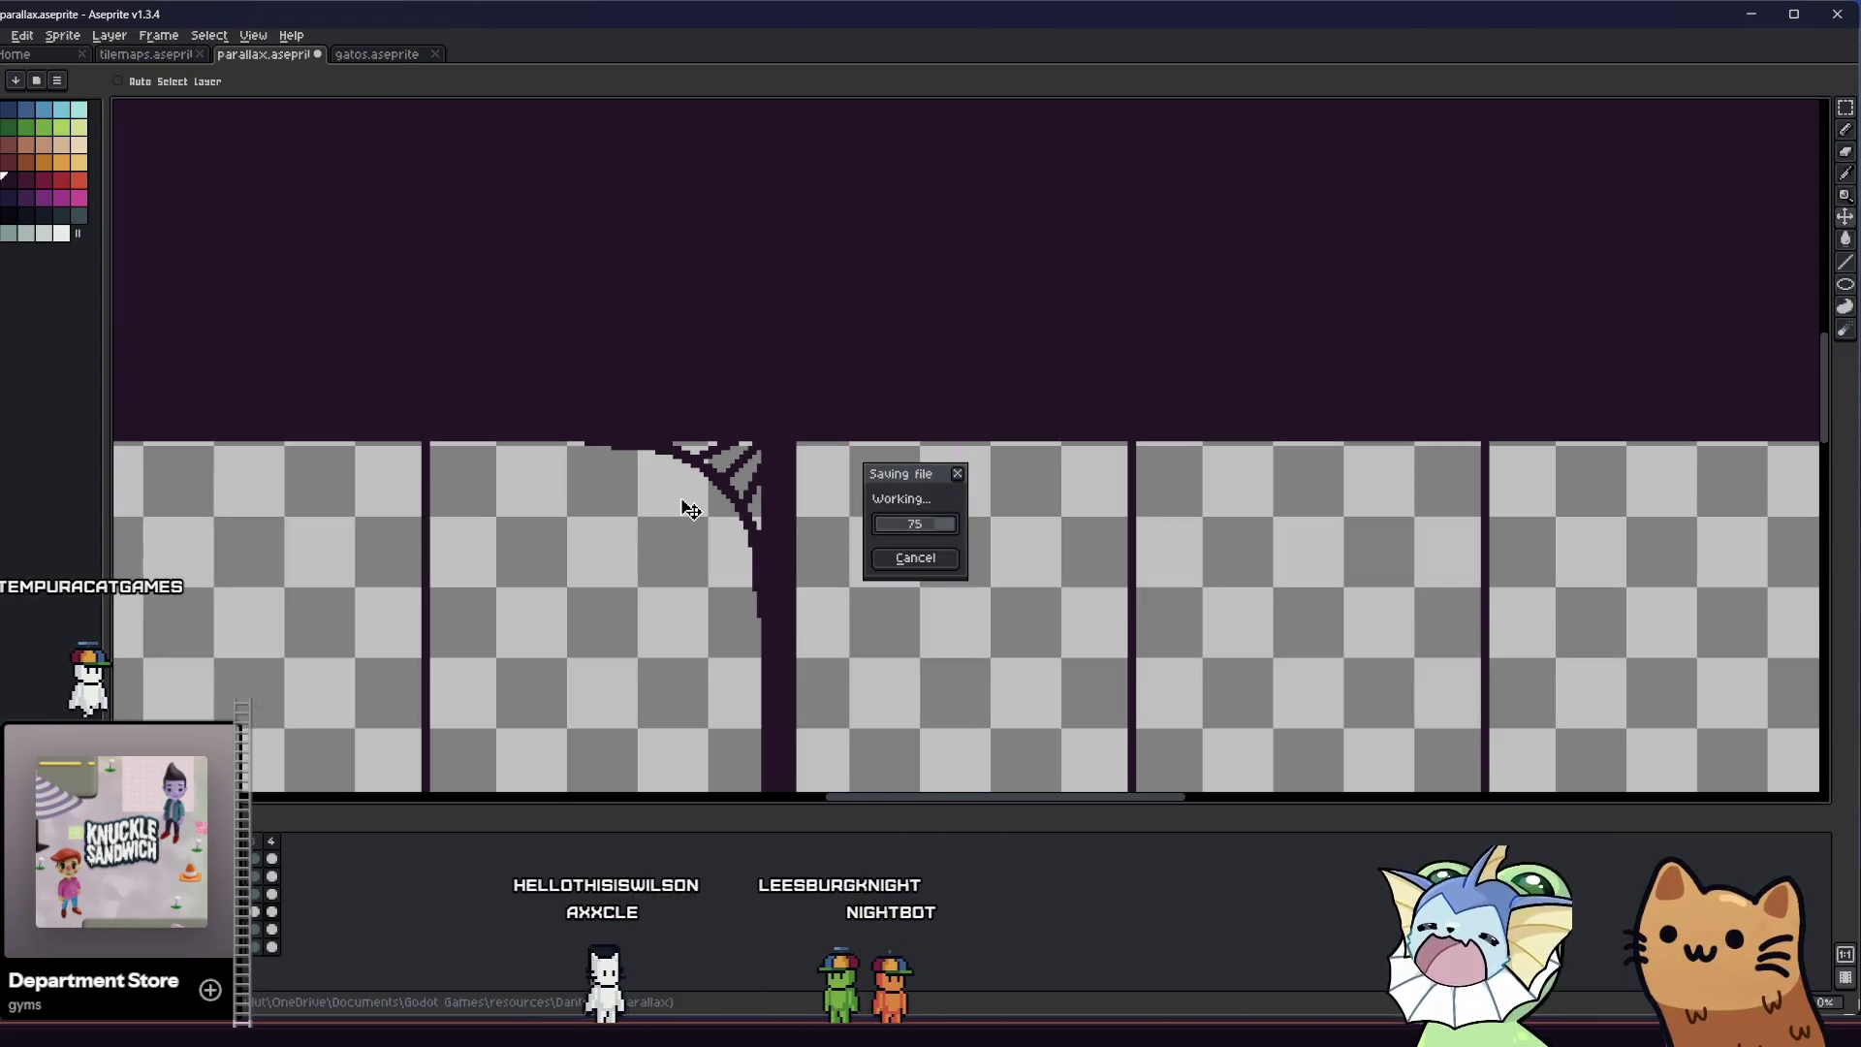
pyautogui.scroll(-1, 629, 531)
pyautogui.scroll(-1, 629, 525)
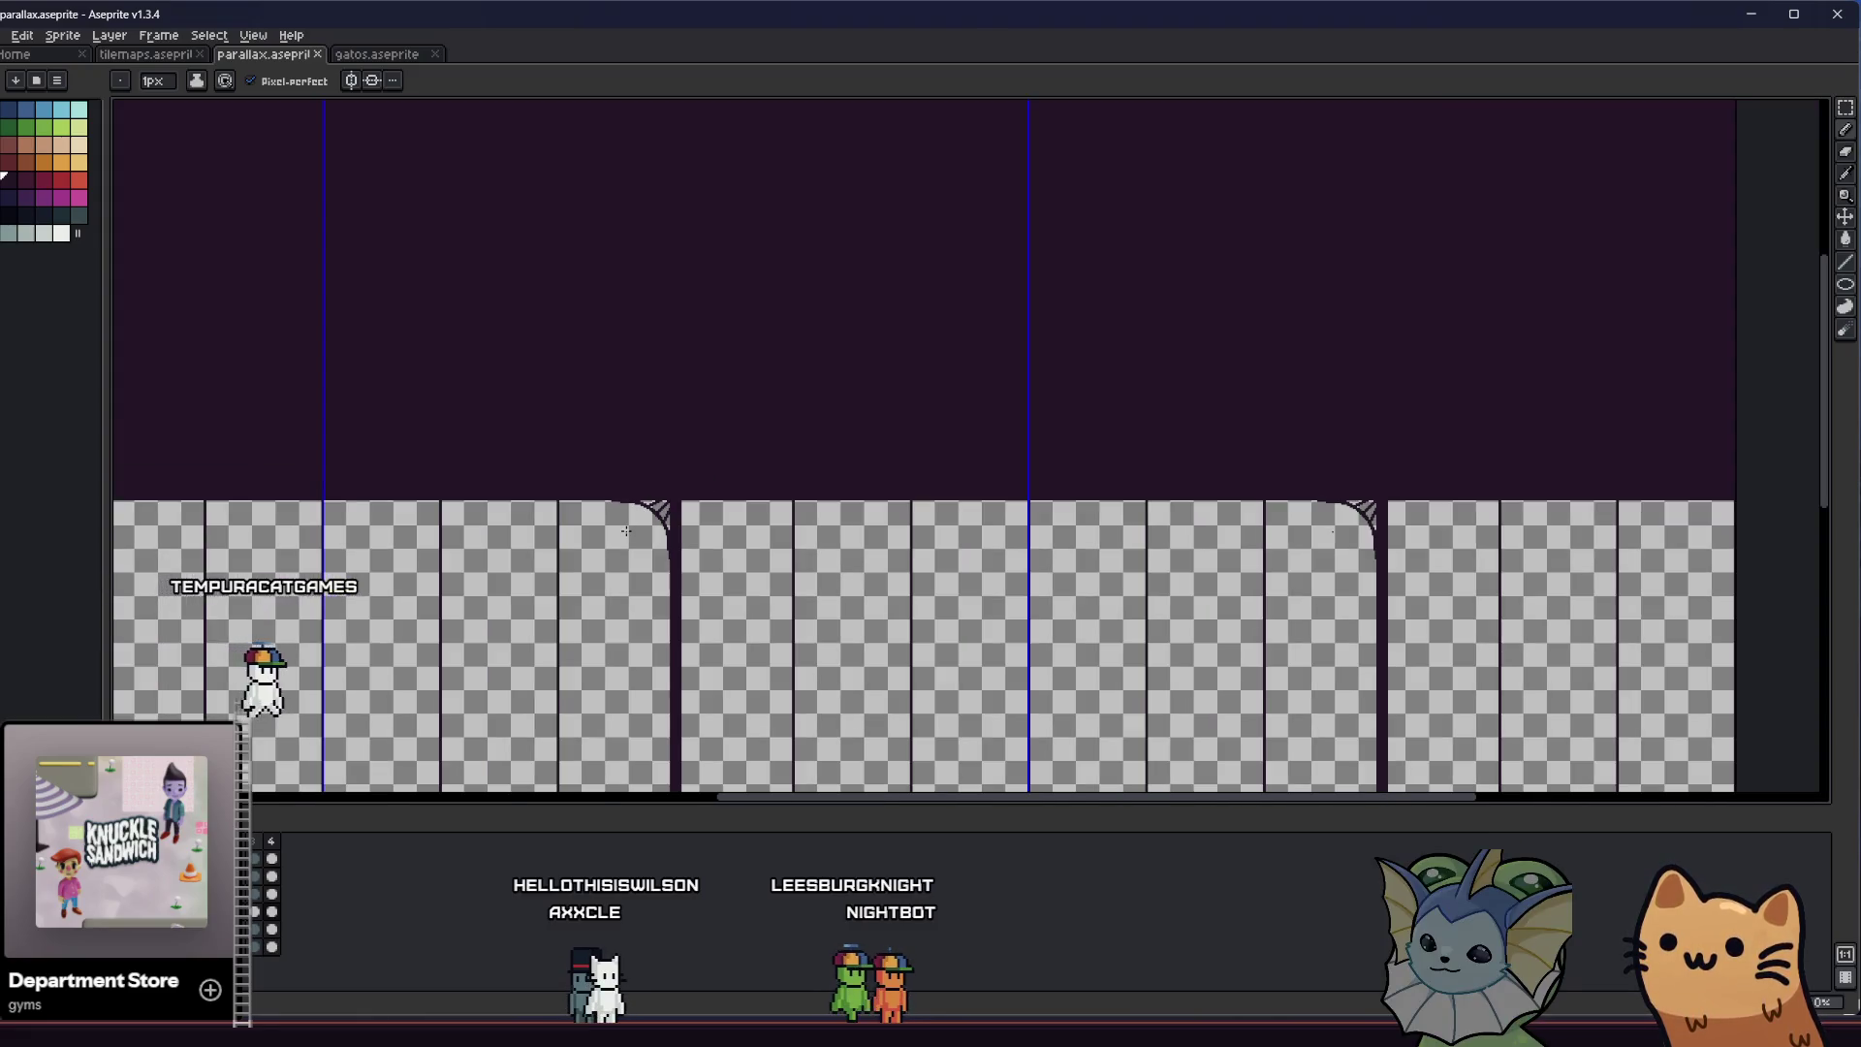
pyautogui.scroll(2, 632, 520)
pyautogui.scroll(1, 748, 460)
# Pencil in a stray pixel on the arch curve and save the parallax sprite with Ctrl+S
pyautogui.press('b')
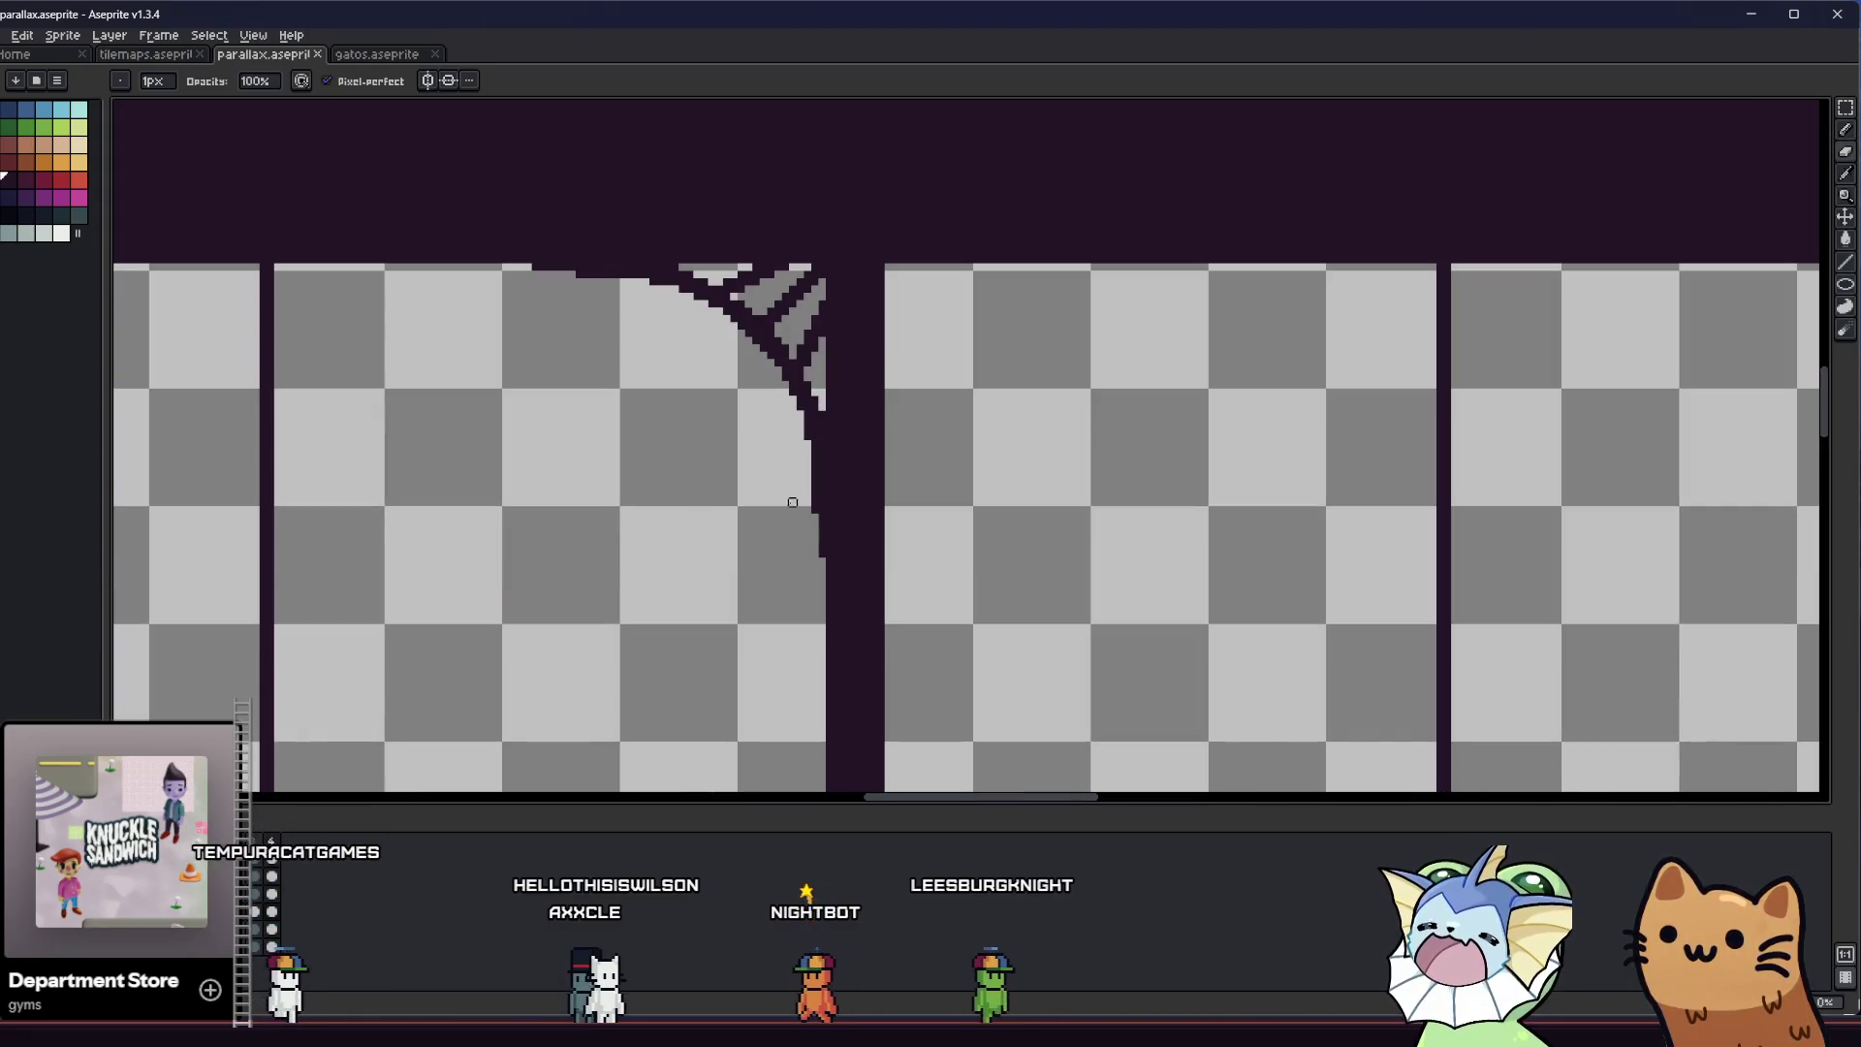
pyautogui.click(814, 510)
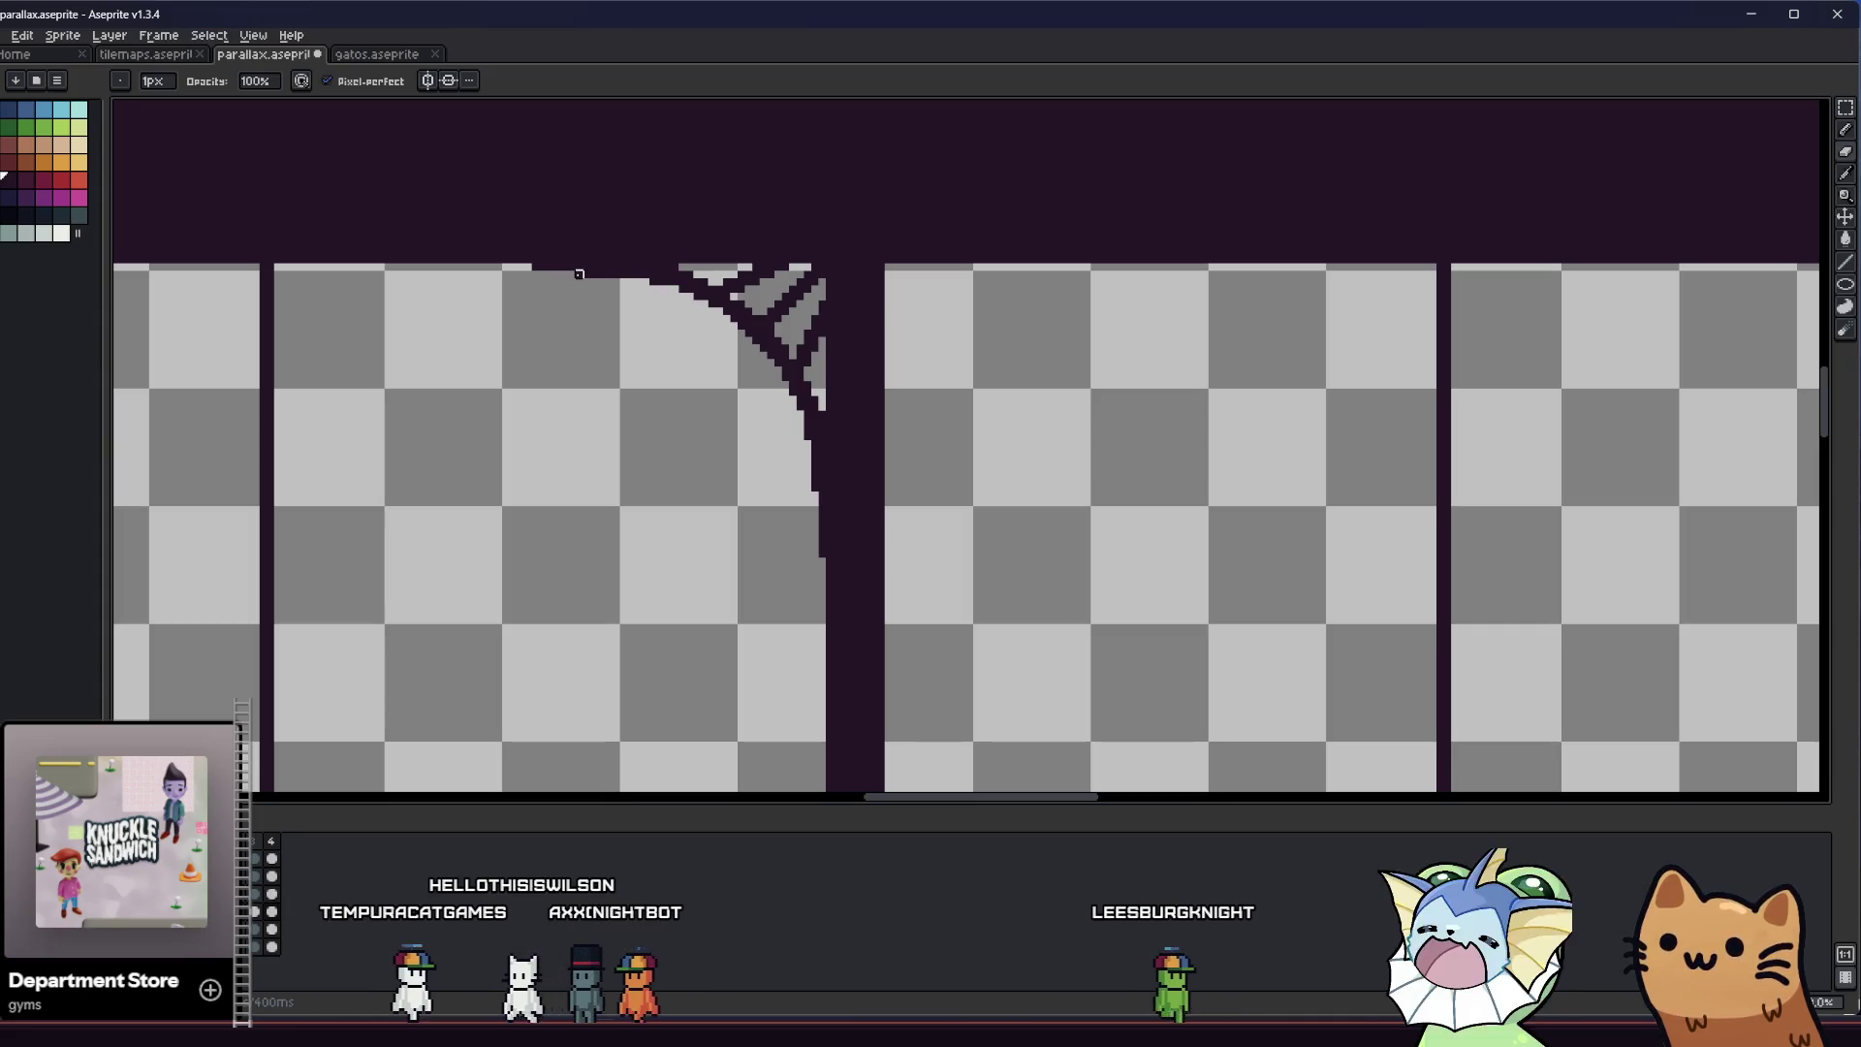
pyautogui.scroll(-2, 654, 544)
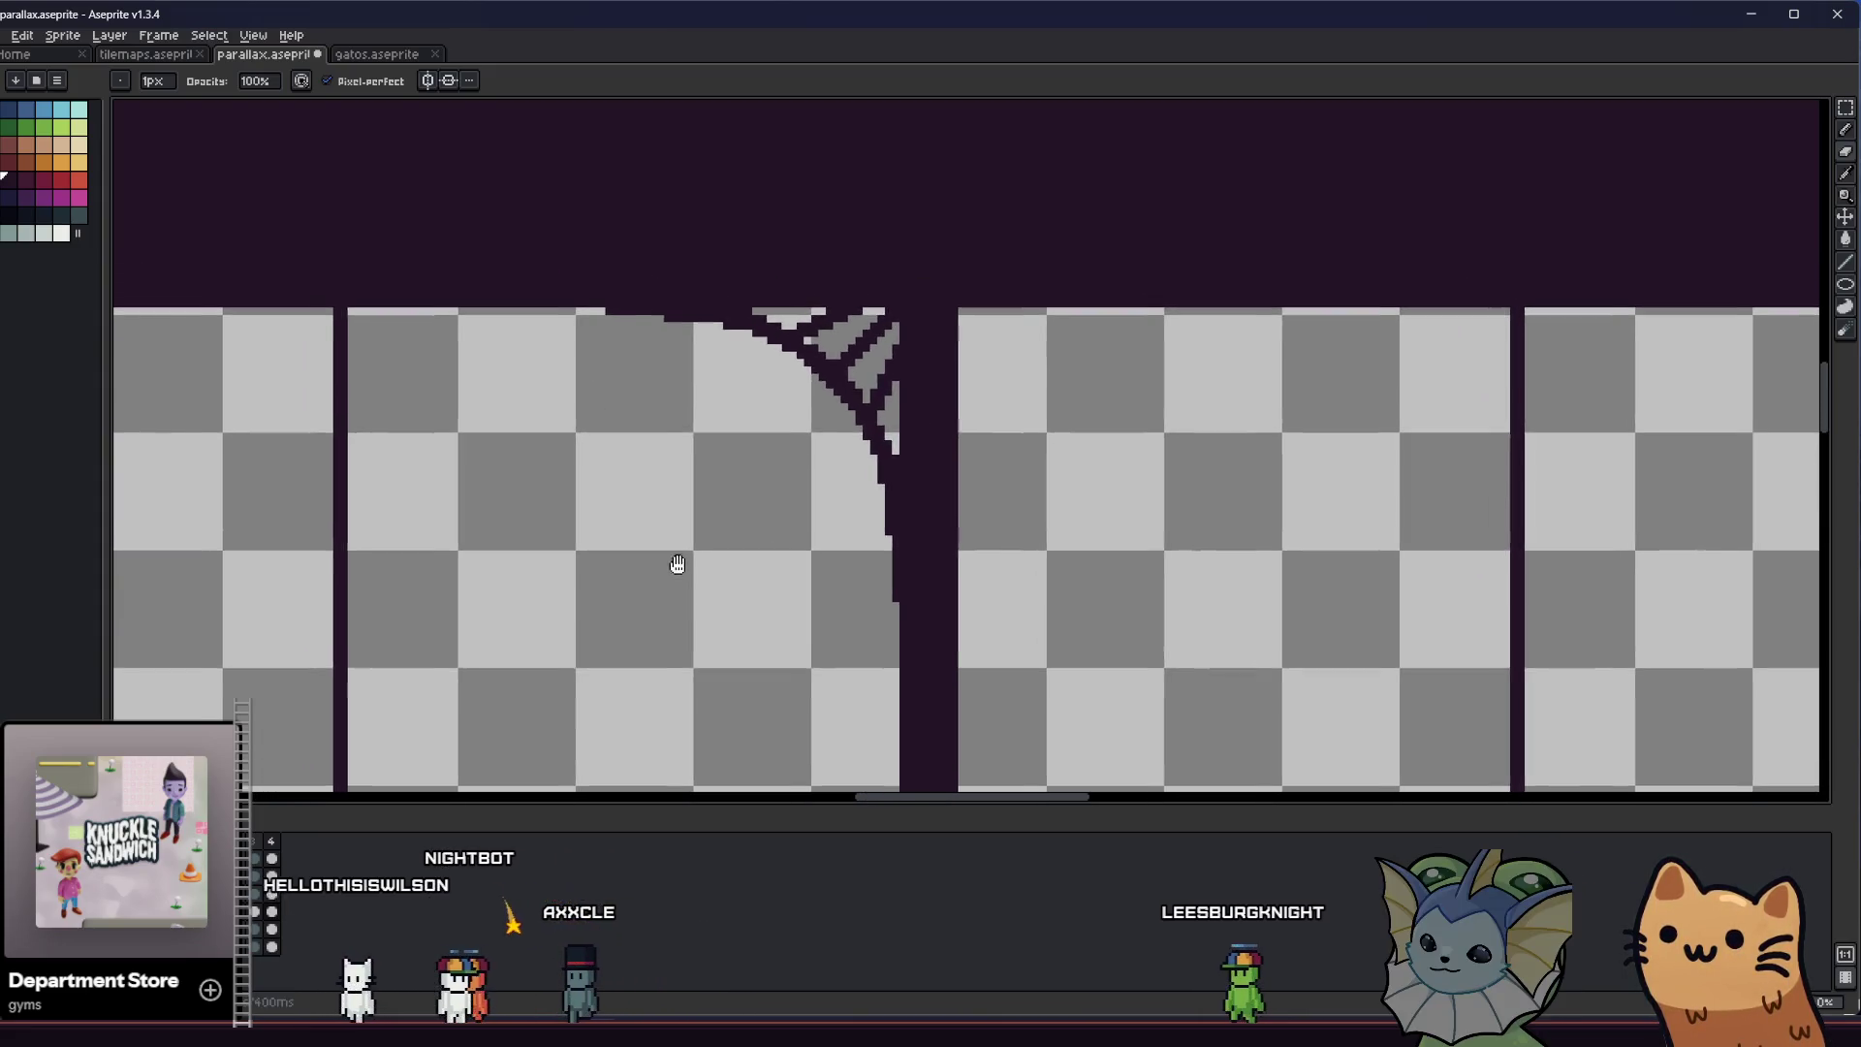
pyautogui.press('m')
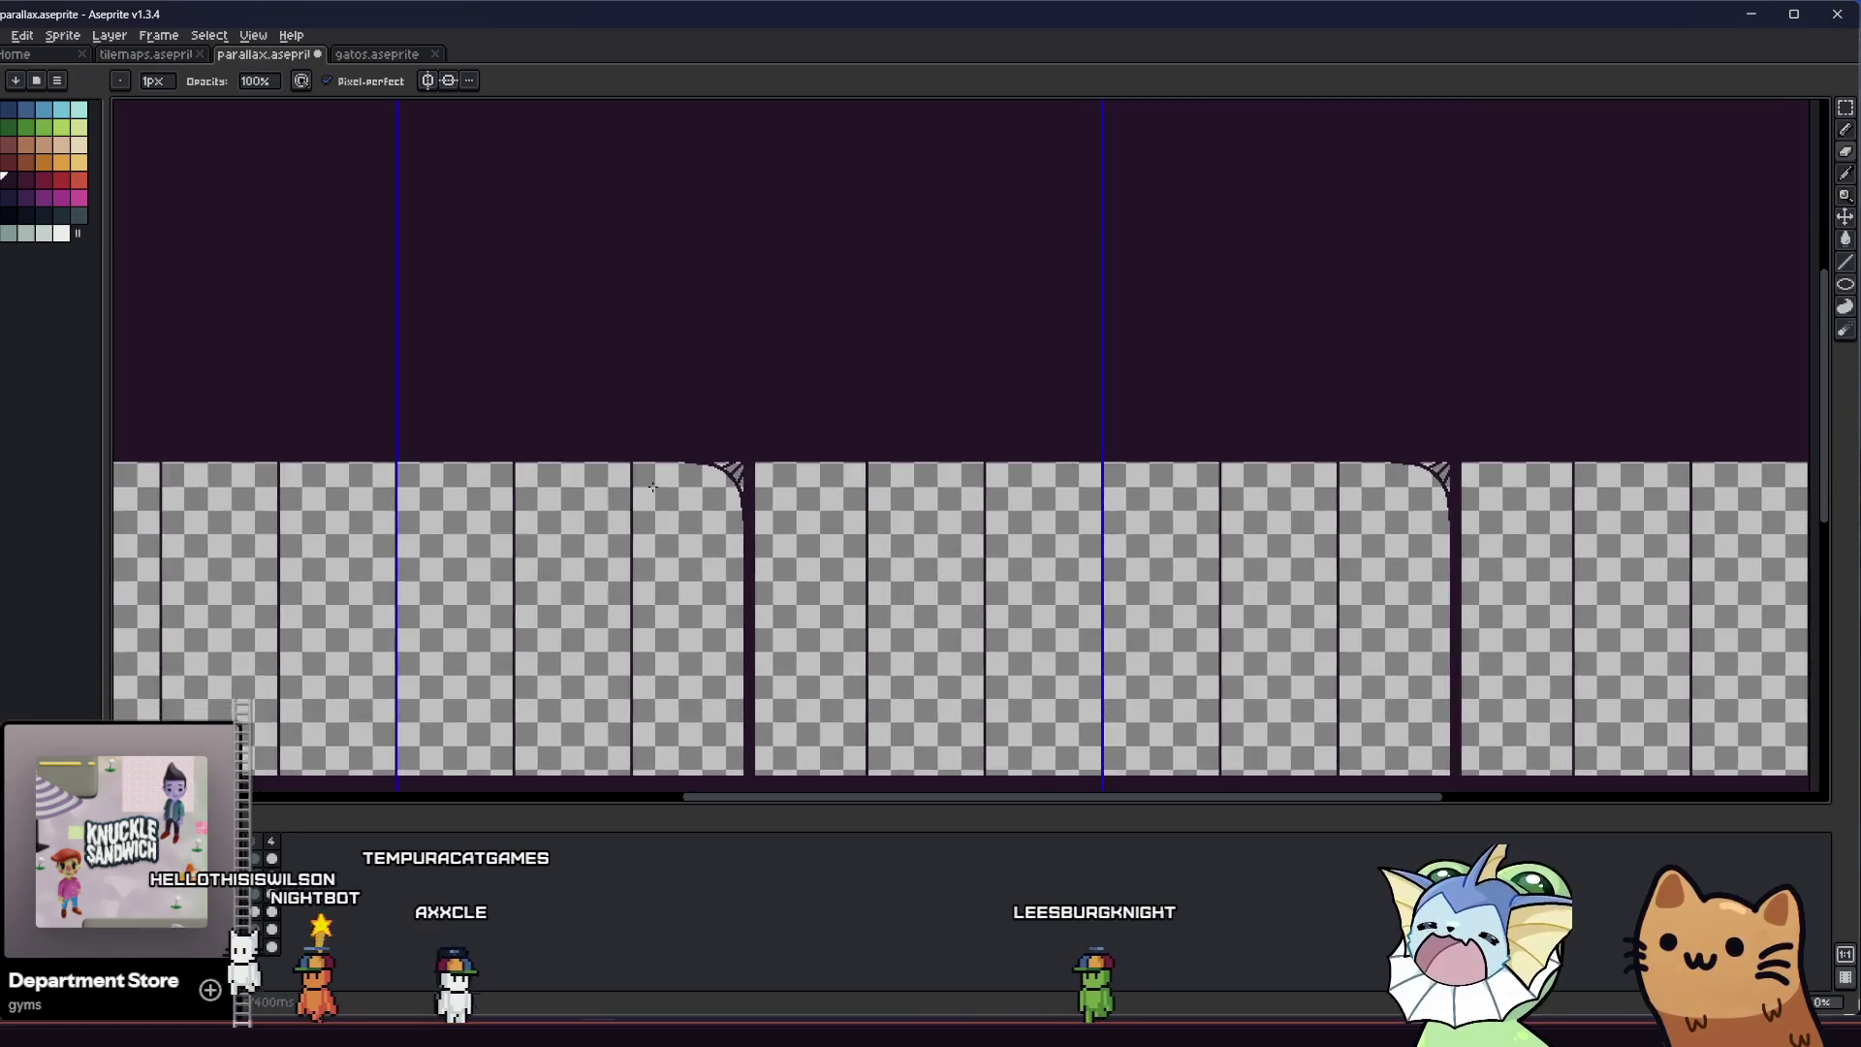
pyautogui.scroll(1, 751, 478)
pyautogui.scroll(1, 902, 422)
pyautogui.press('b')
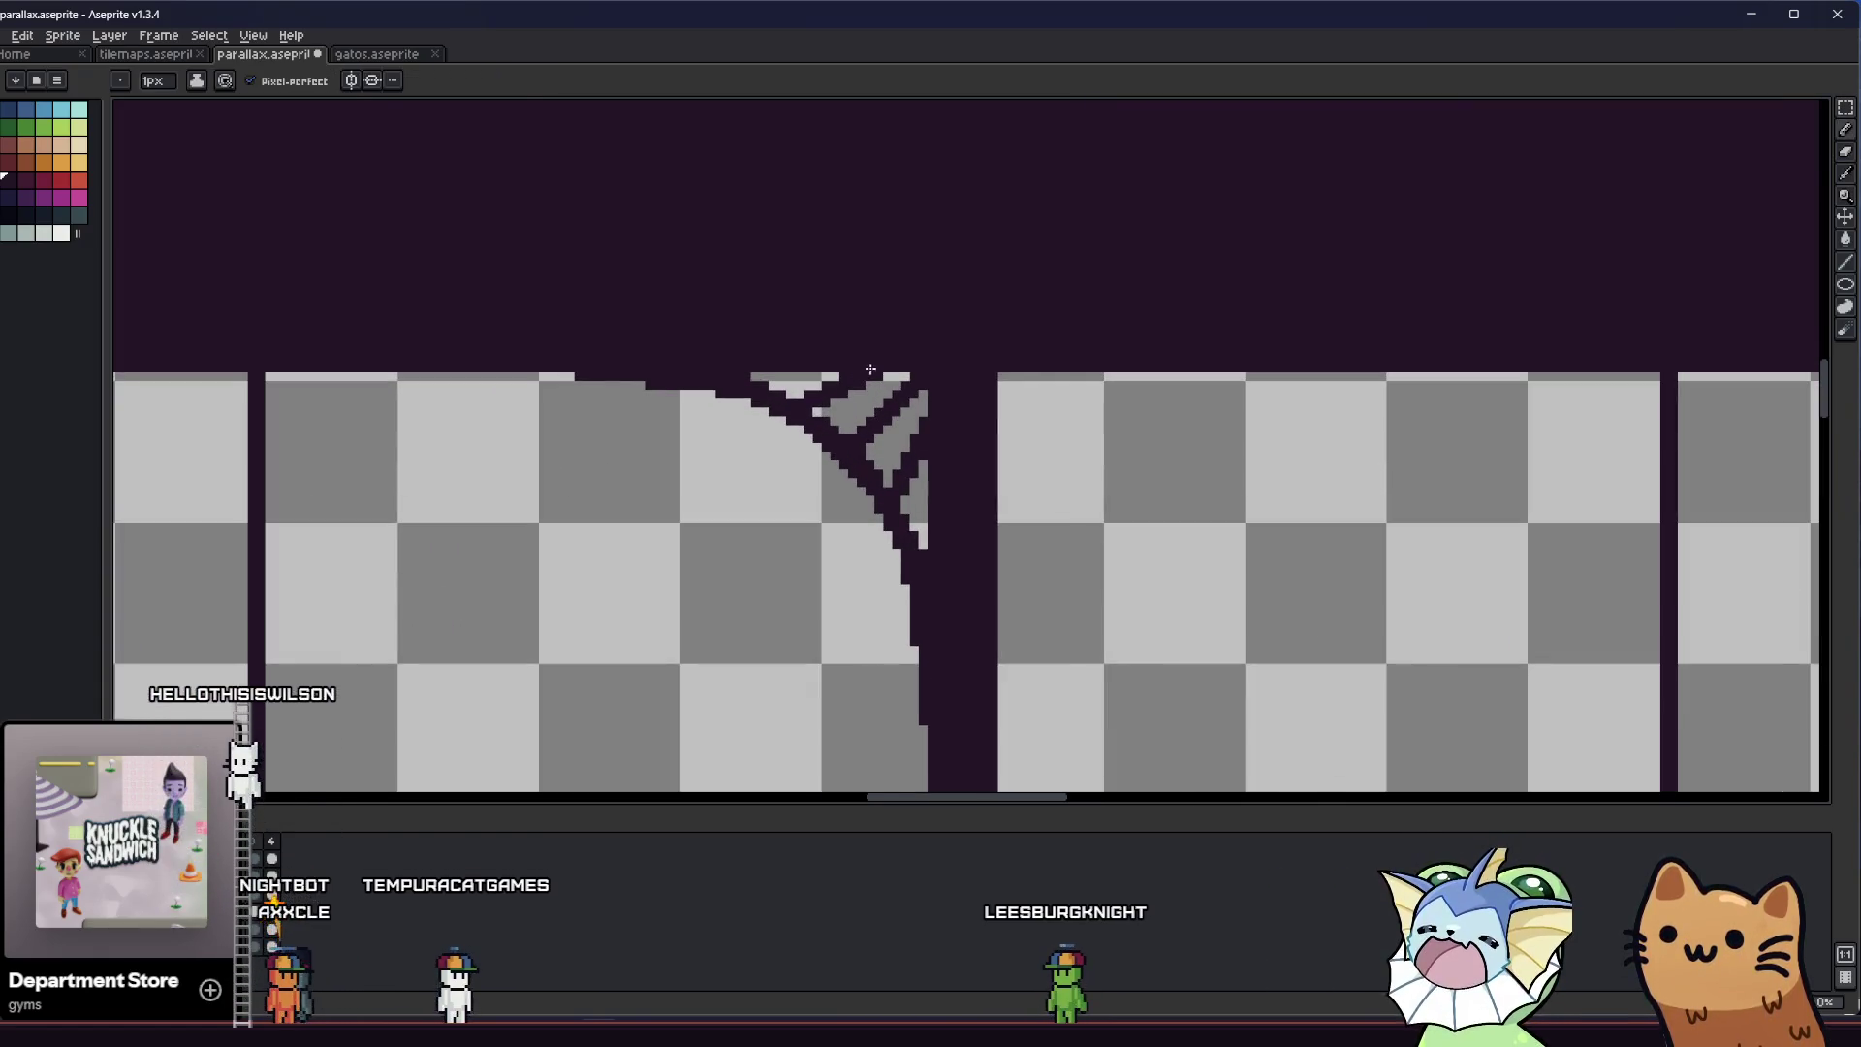
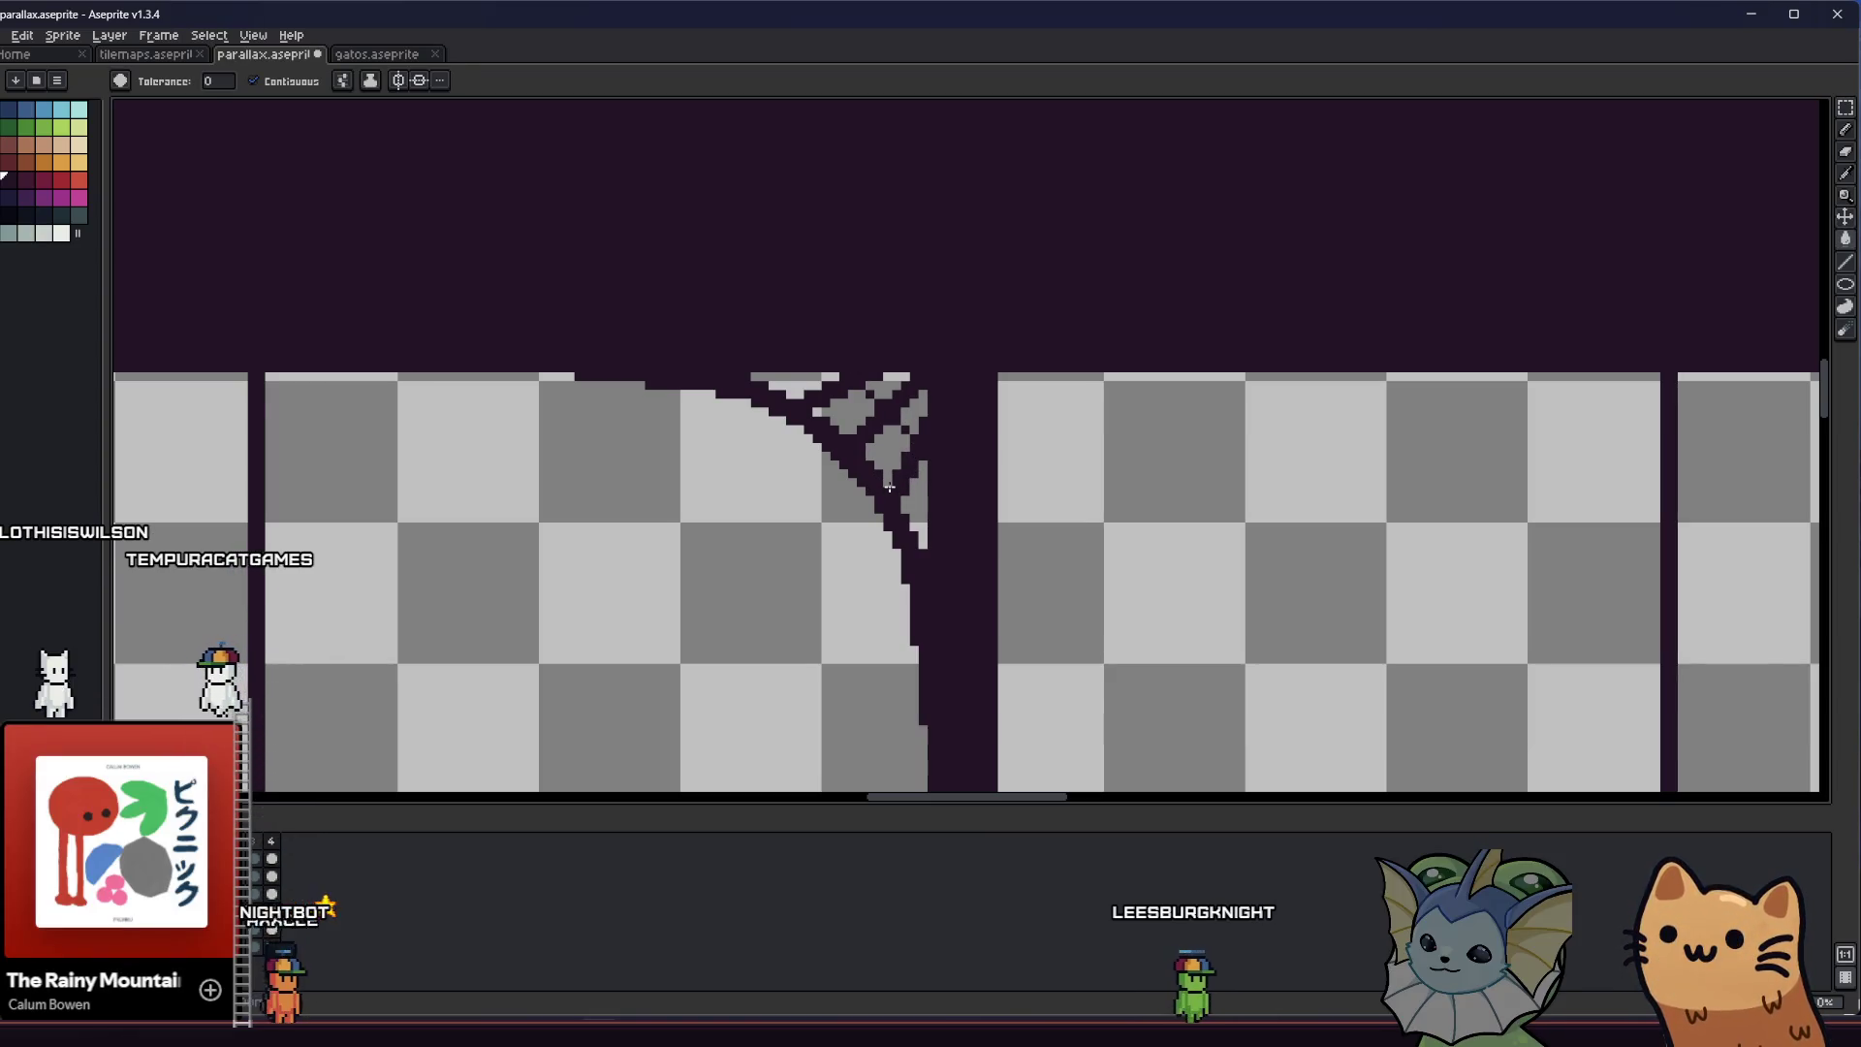
pyautogui.scroll(2, 873, 496)
pyautogui.scroll(-3, 853, 509)
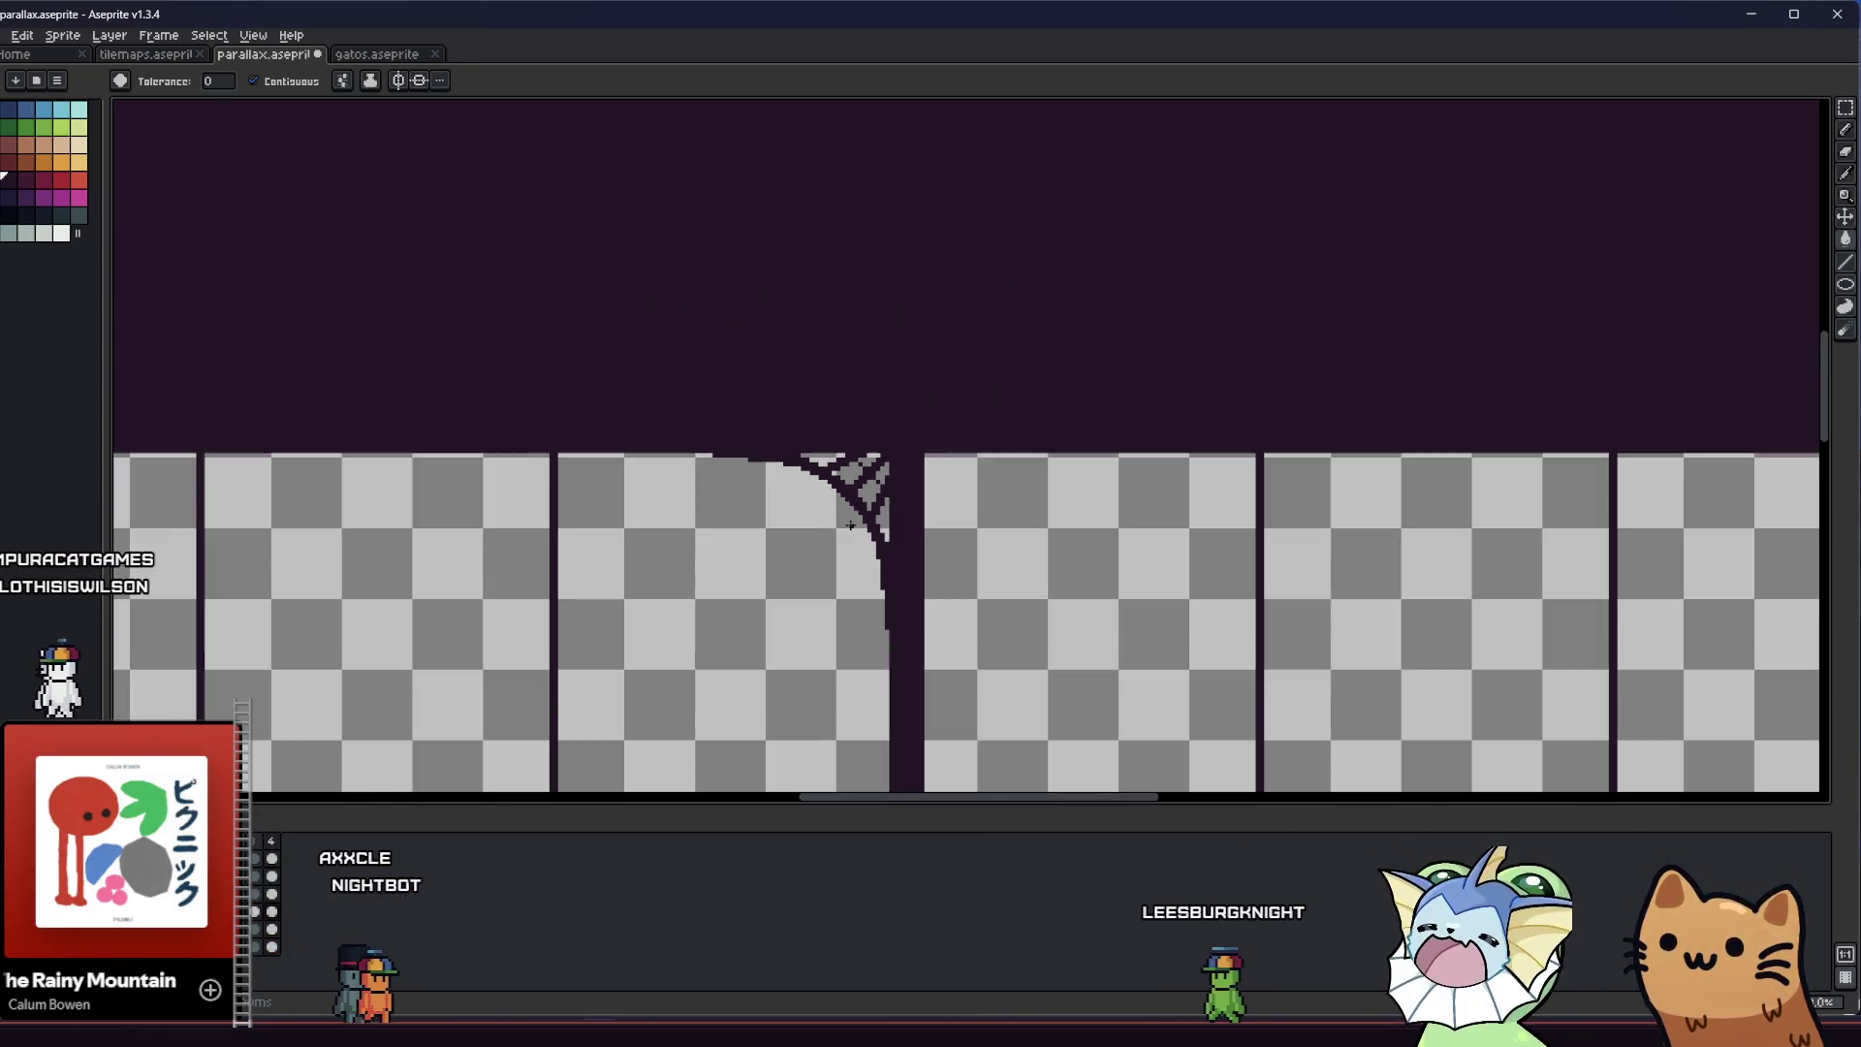
pyautogui.scroll(1, 818, 562)
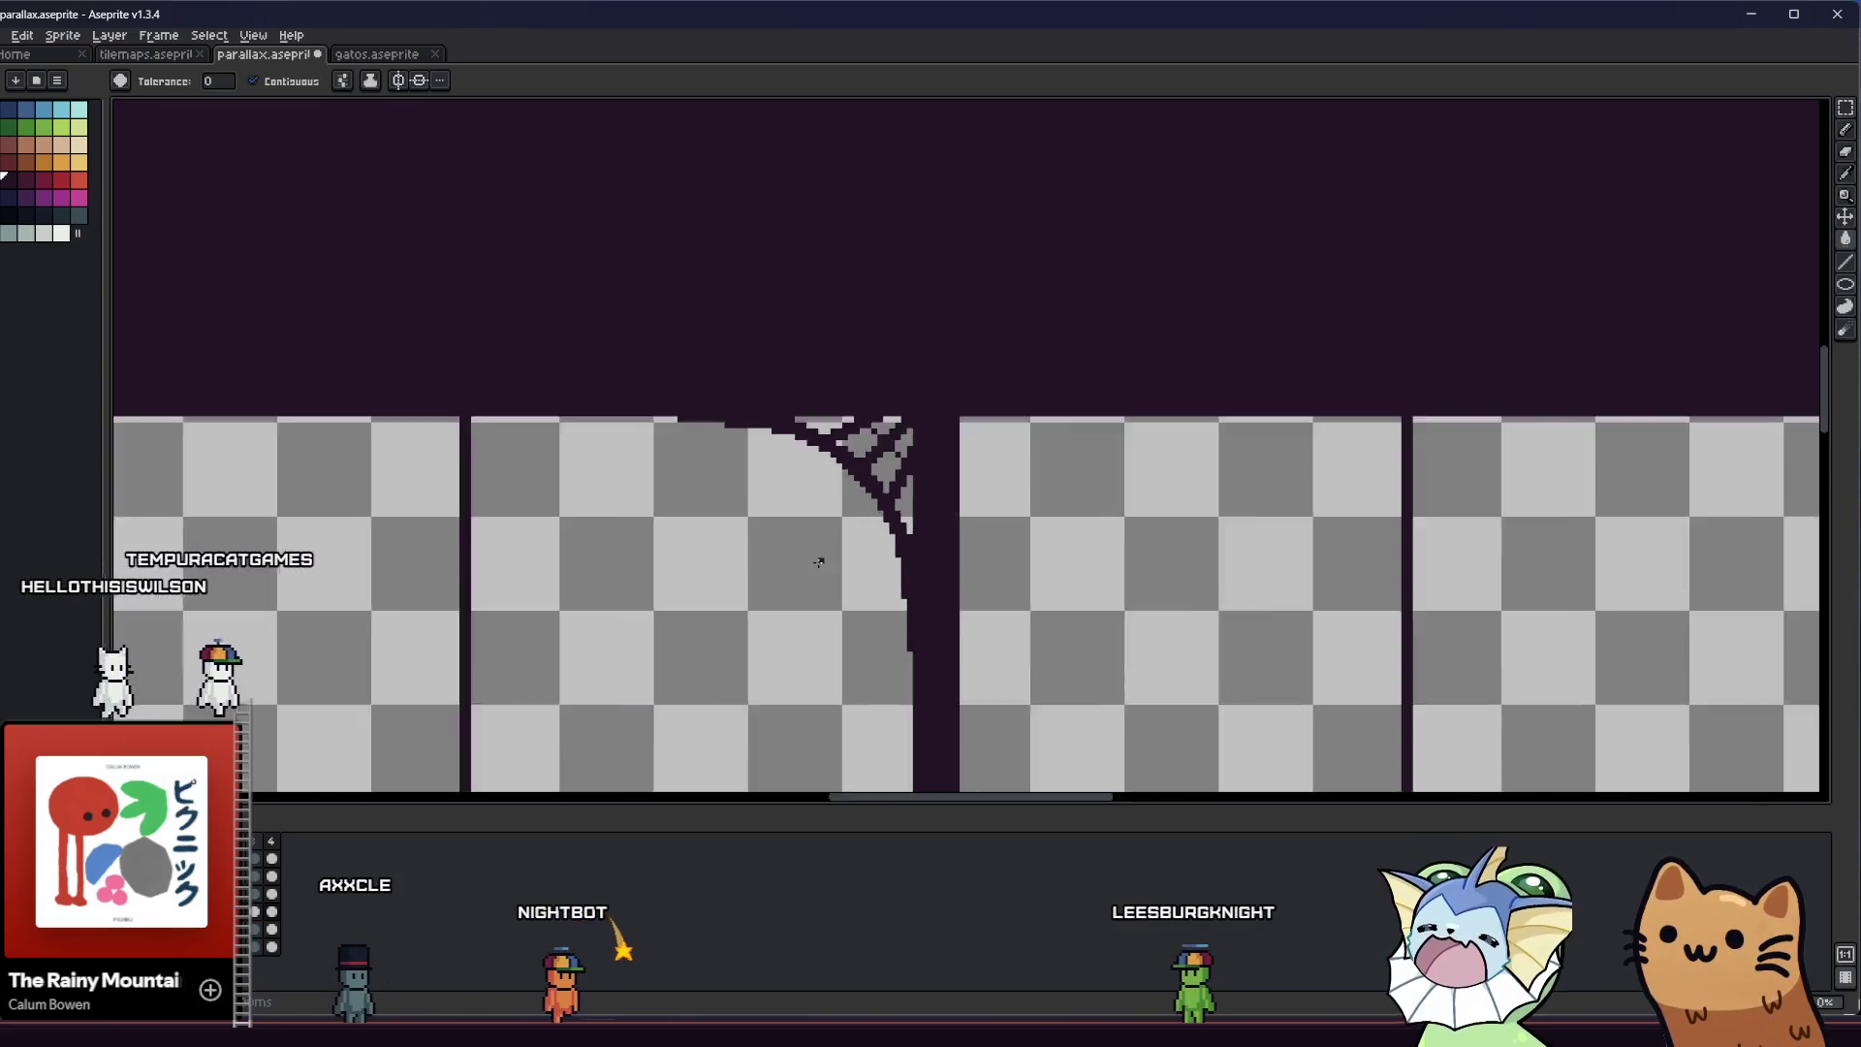
pyautogui.scroll(2, 822, 562)
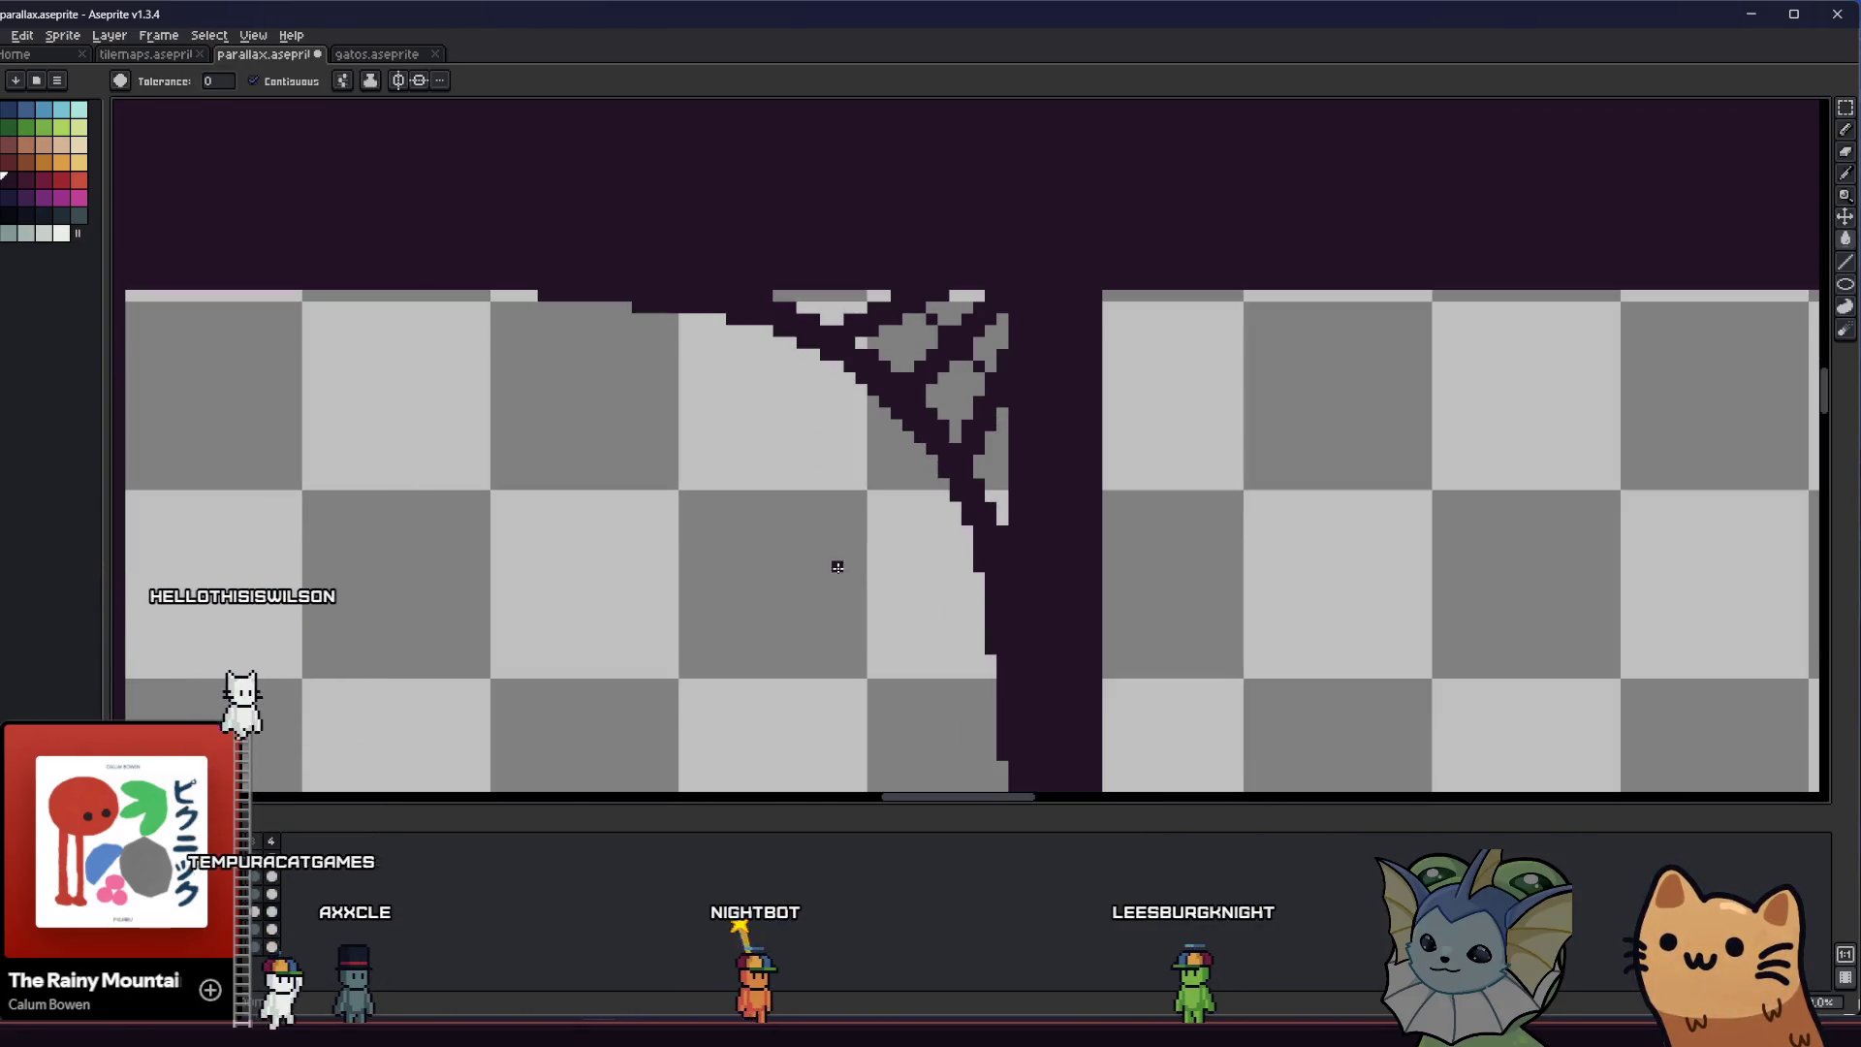
pyautogui.scroll(-1, 838, 567)
pyautogui.scroll(-1, 839, 575)
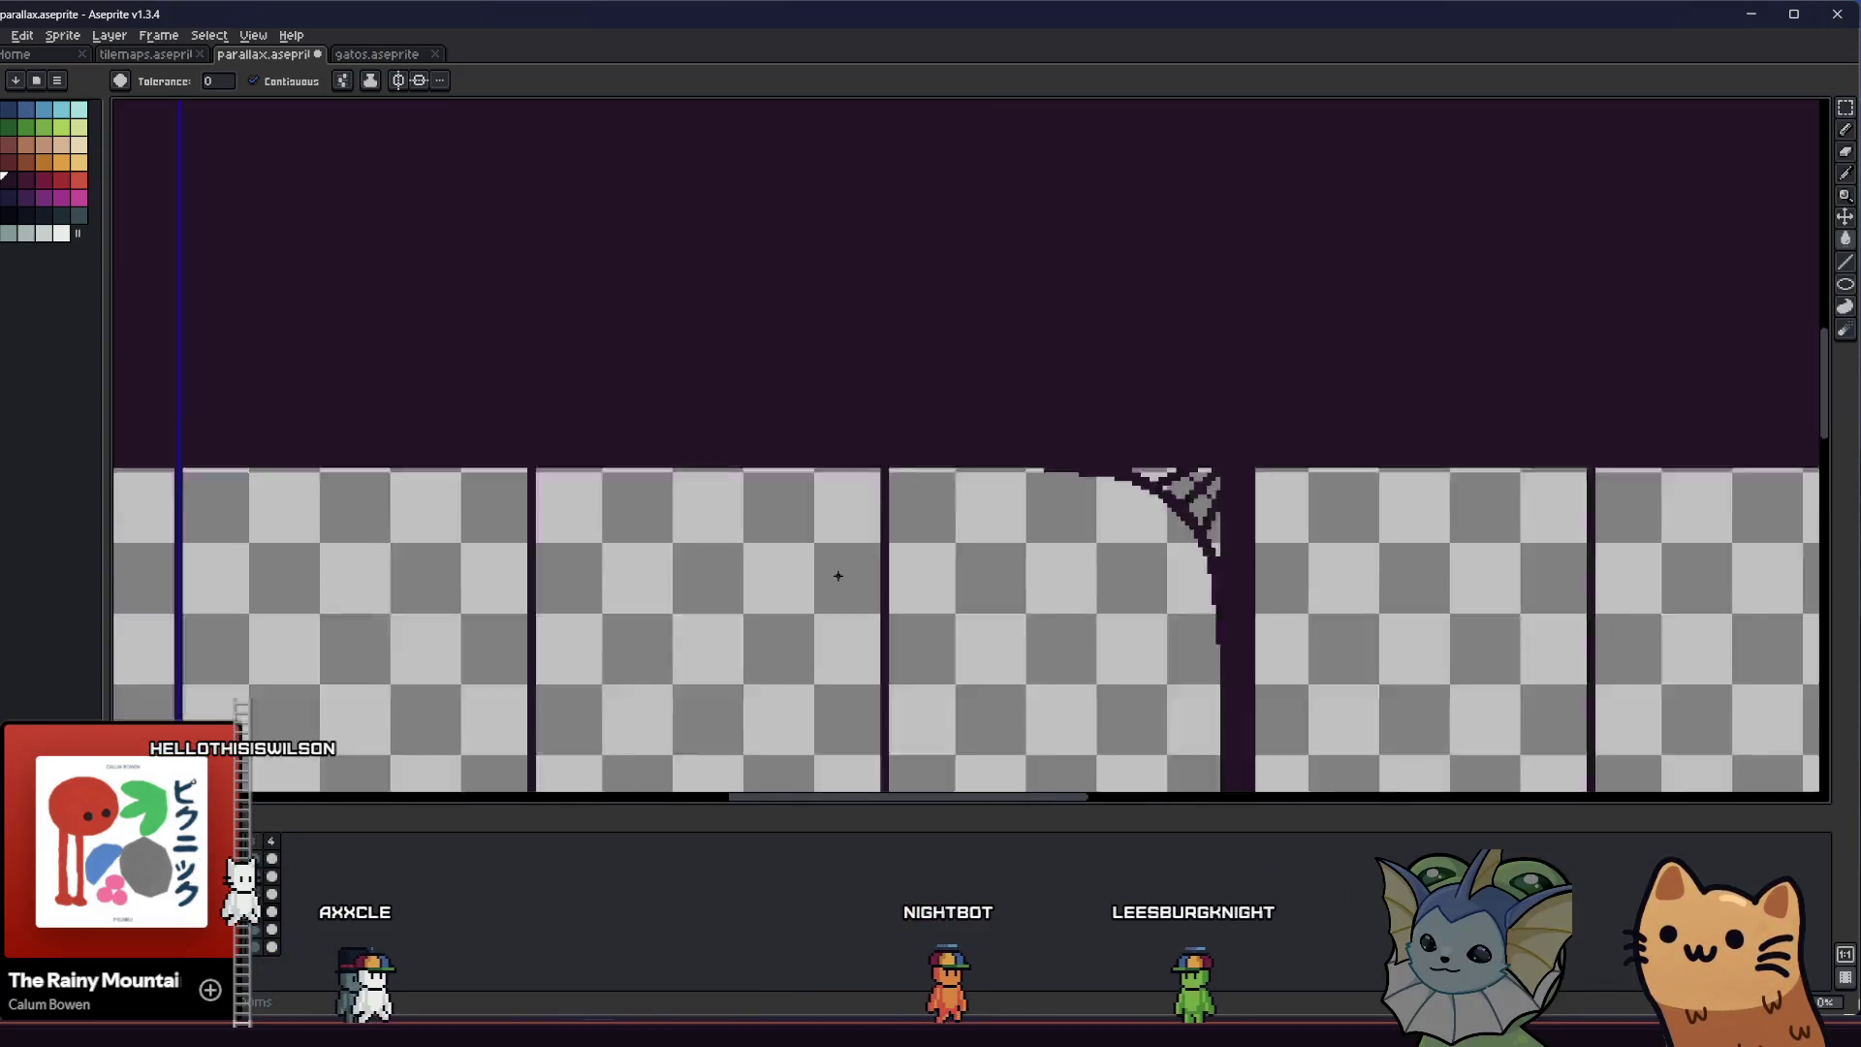
pyautogui.scroll(-3, 837, 577)
pyautogui.scroll(-1, 860, 579)
pyautogui.scroll(2, 864, 568)
pyautogui.scroll(2, 868, 552)
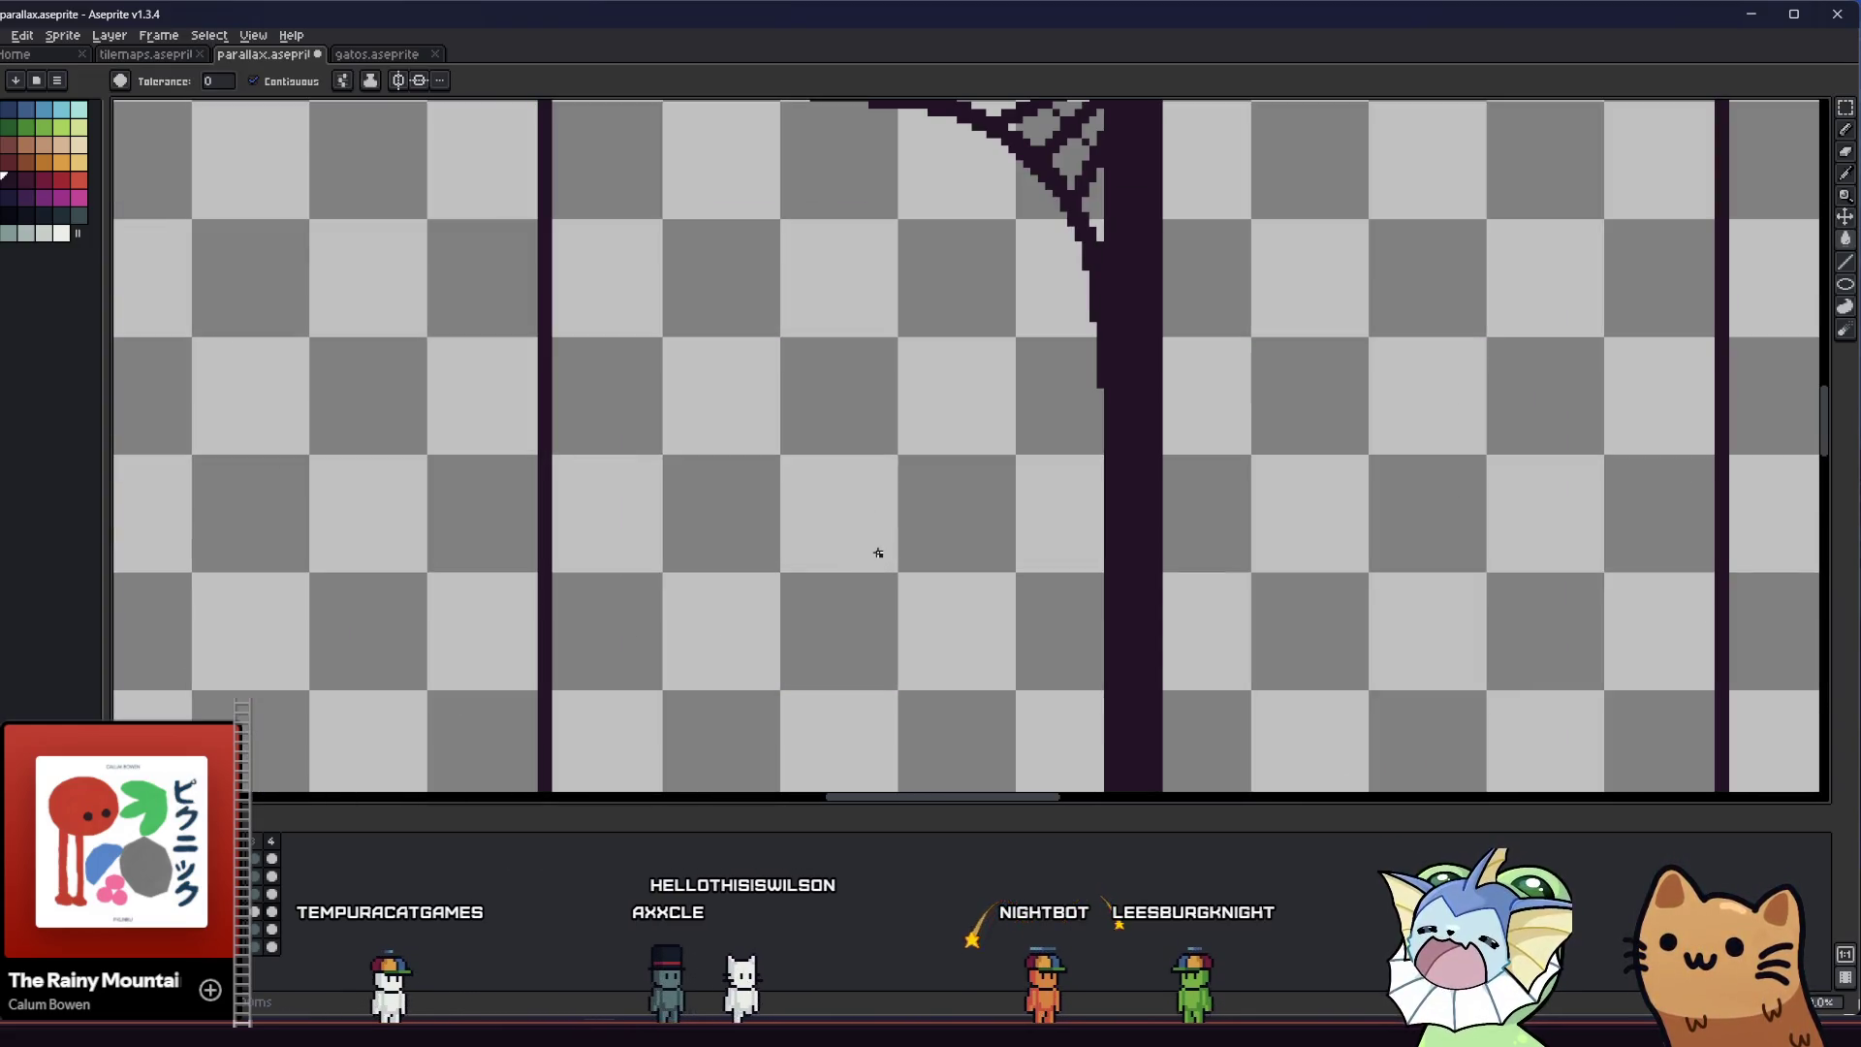
pyautogui.scroll(-2, 877, 552)
pyautogui.scroll(1, 802, 471)
pyautogui.scroll(1, 771, 502)
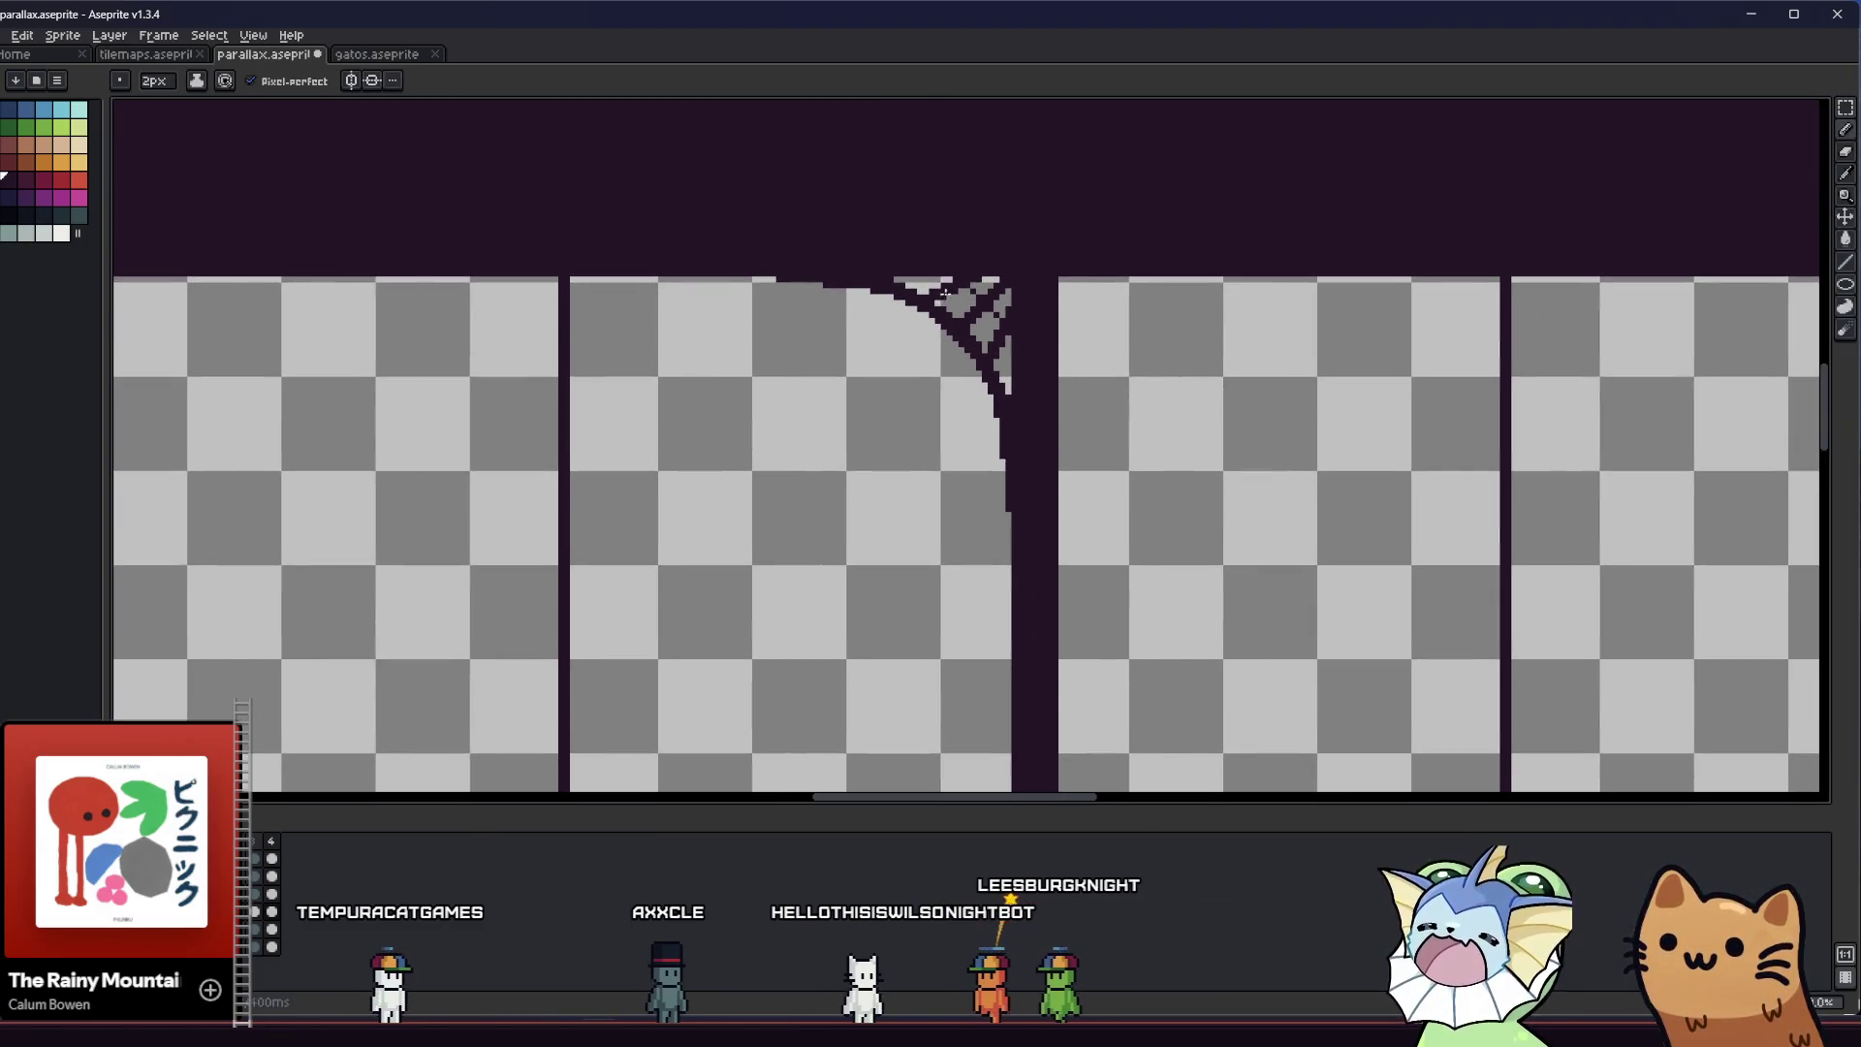
pyautogui.scroll(1, 944, 295)
# Try moving the layer and painting dark pixels into the web, undoing each attempt
pyautogui.press('+')
pyautogui.press('+')
pyautogui.press('+')
pyautogui.press('-')
pyautogui.press('-')
pyautogui.press('-')
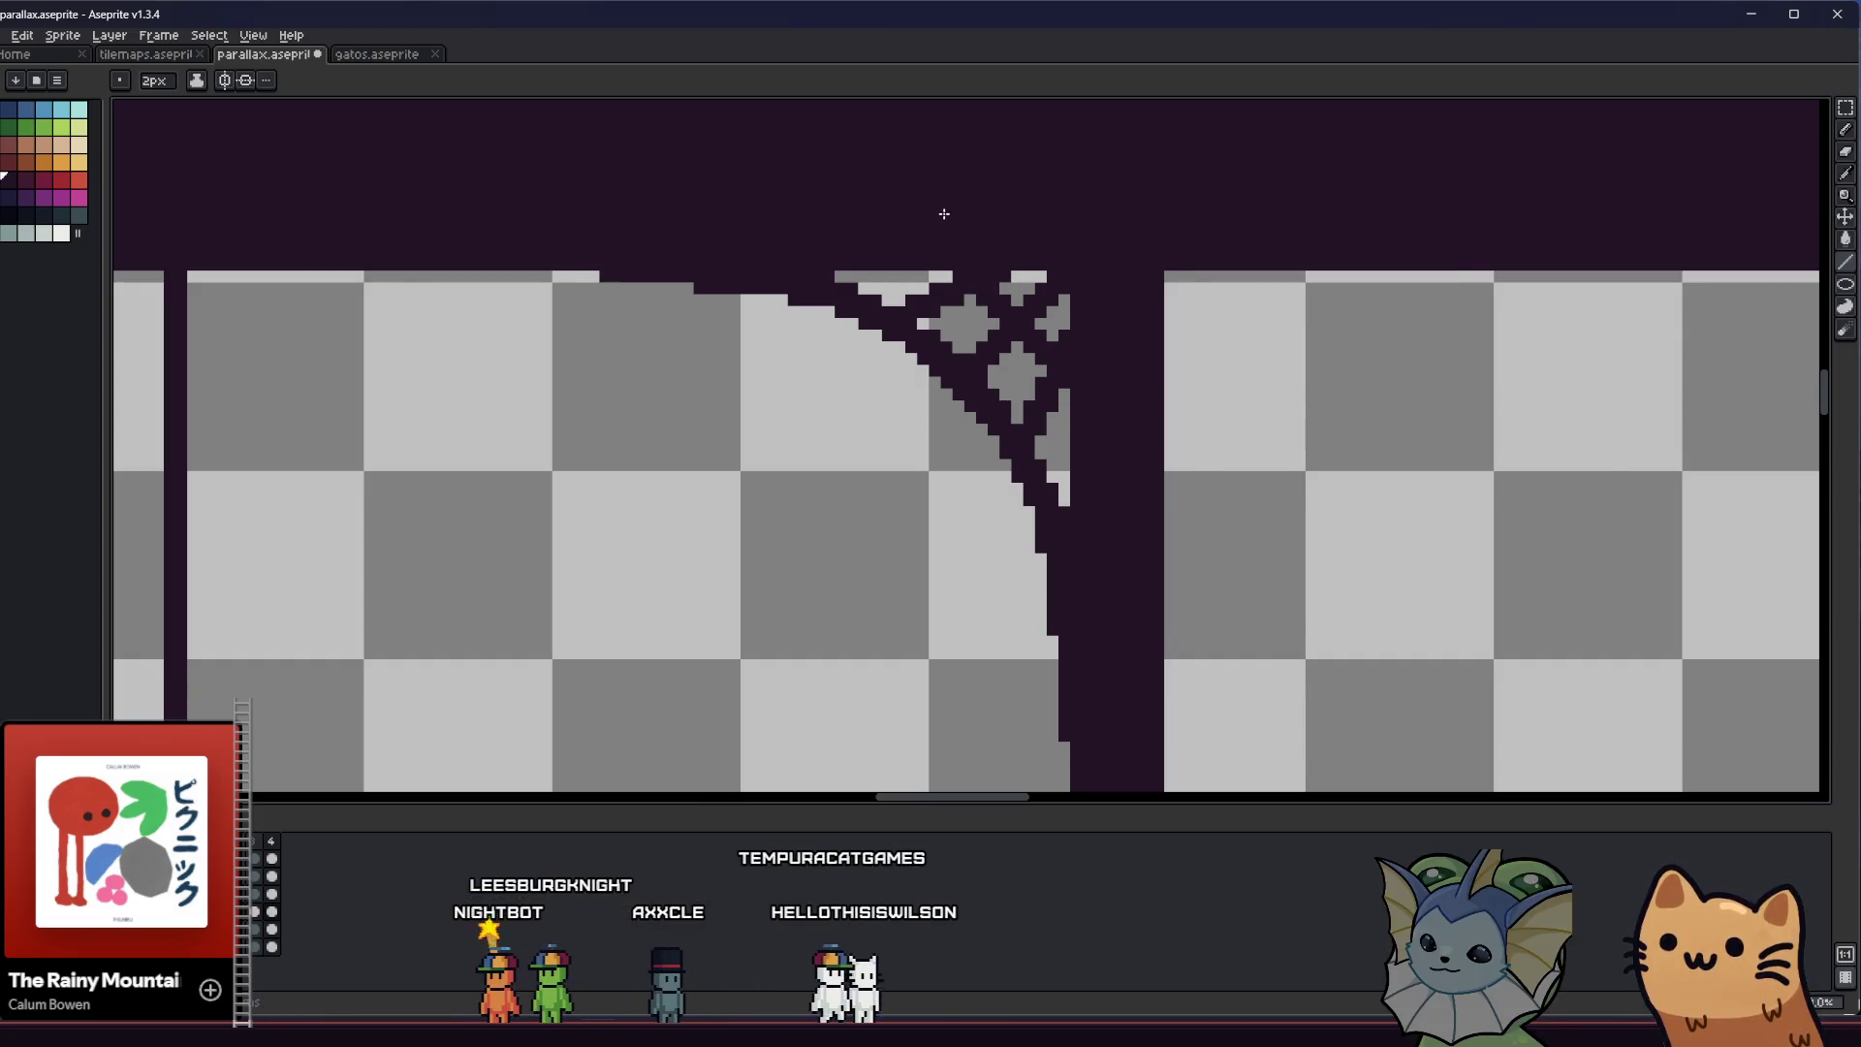
pyautogui.scroll(-2, 916, 363)
pyautogui.rightClick(872, 436)
pyautogui.press('Escape')
pyautogui.moveTo(761, 486); pyautogui.dragTo(639, 519)
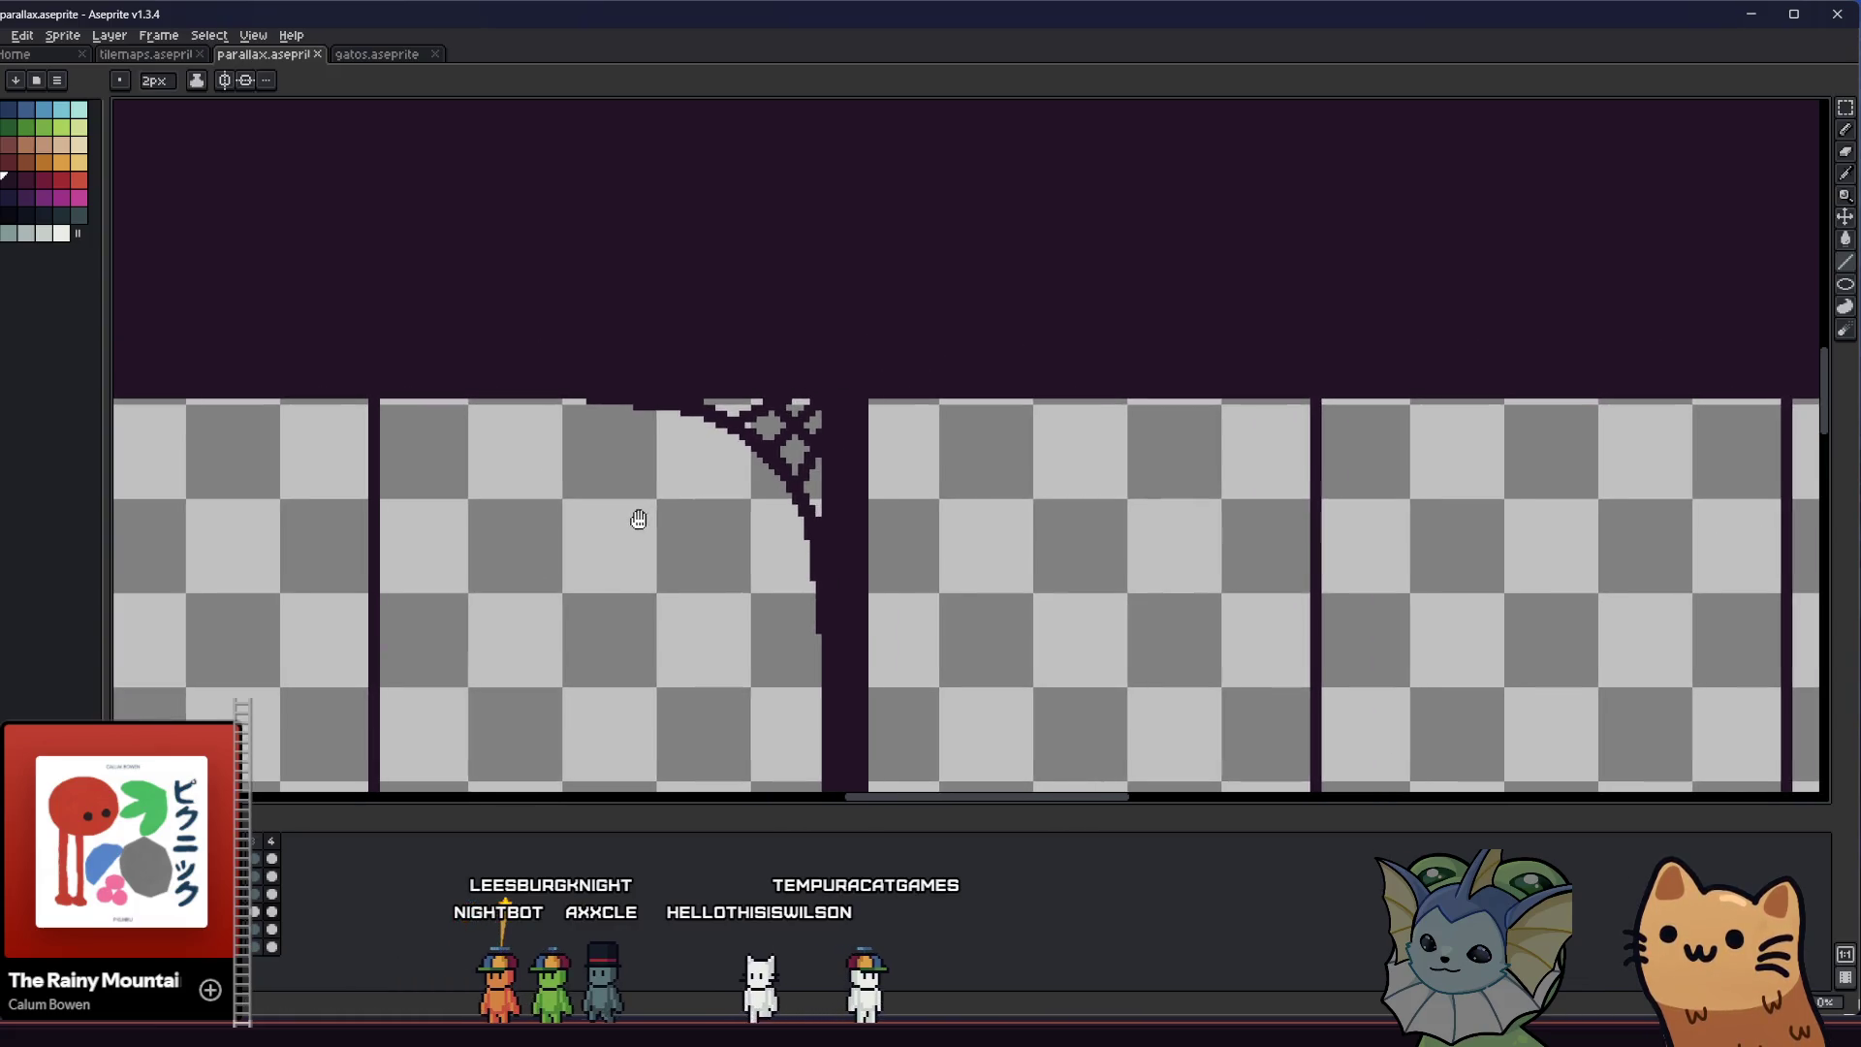
pyautogui.scroll(2, 814, 465)
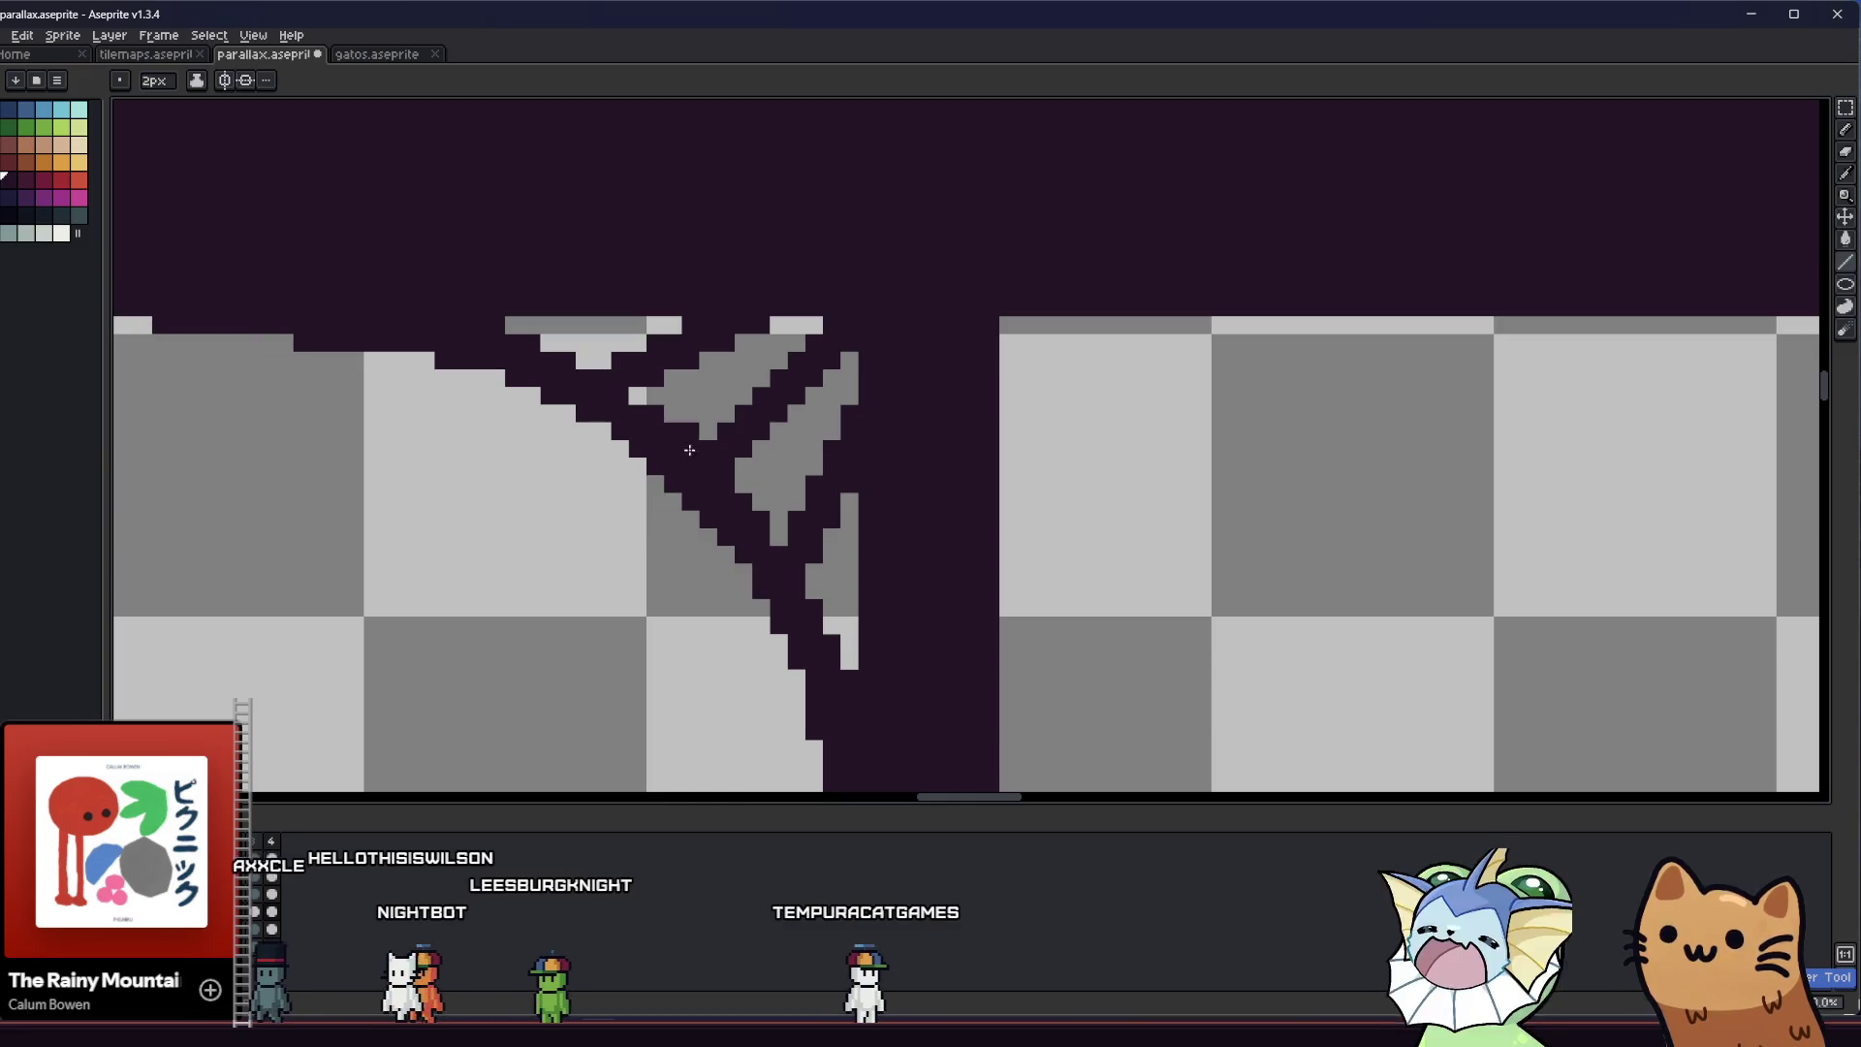
pyautogui.press('v')
pyautogui.moveTo(696, 435); pyautogui.dragTo(787, 290)
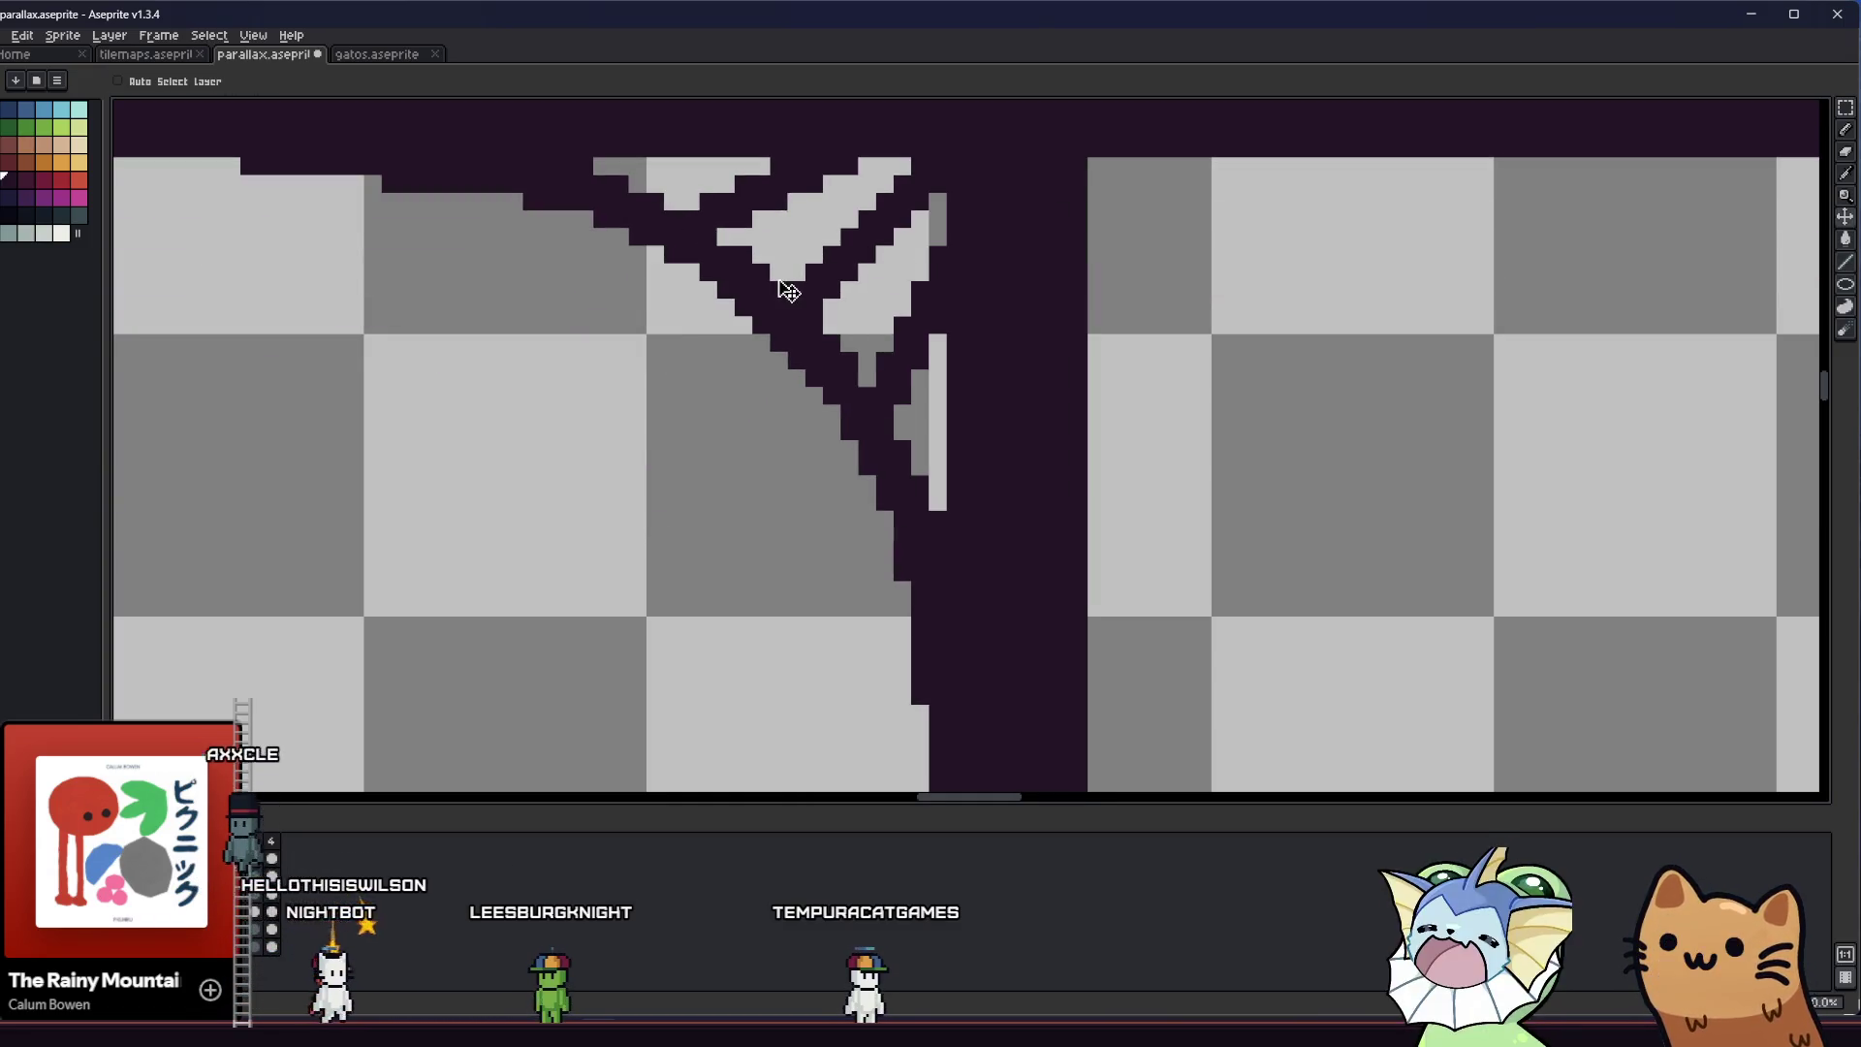
pyautogui.hotkey('ctrl', 'z')
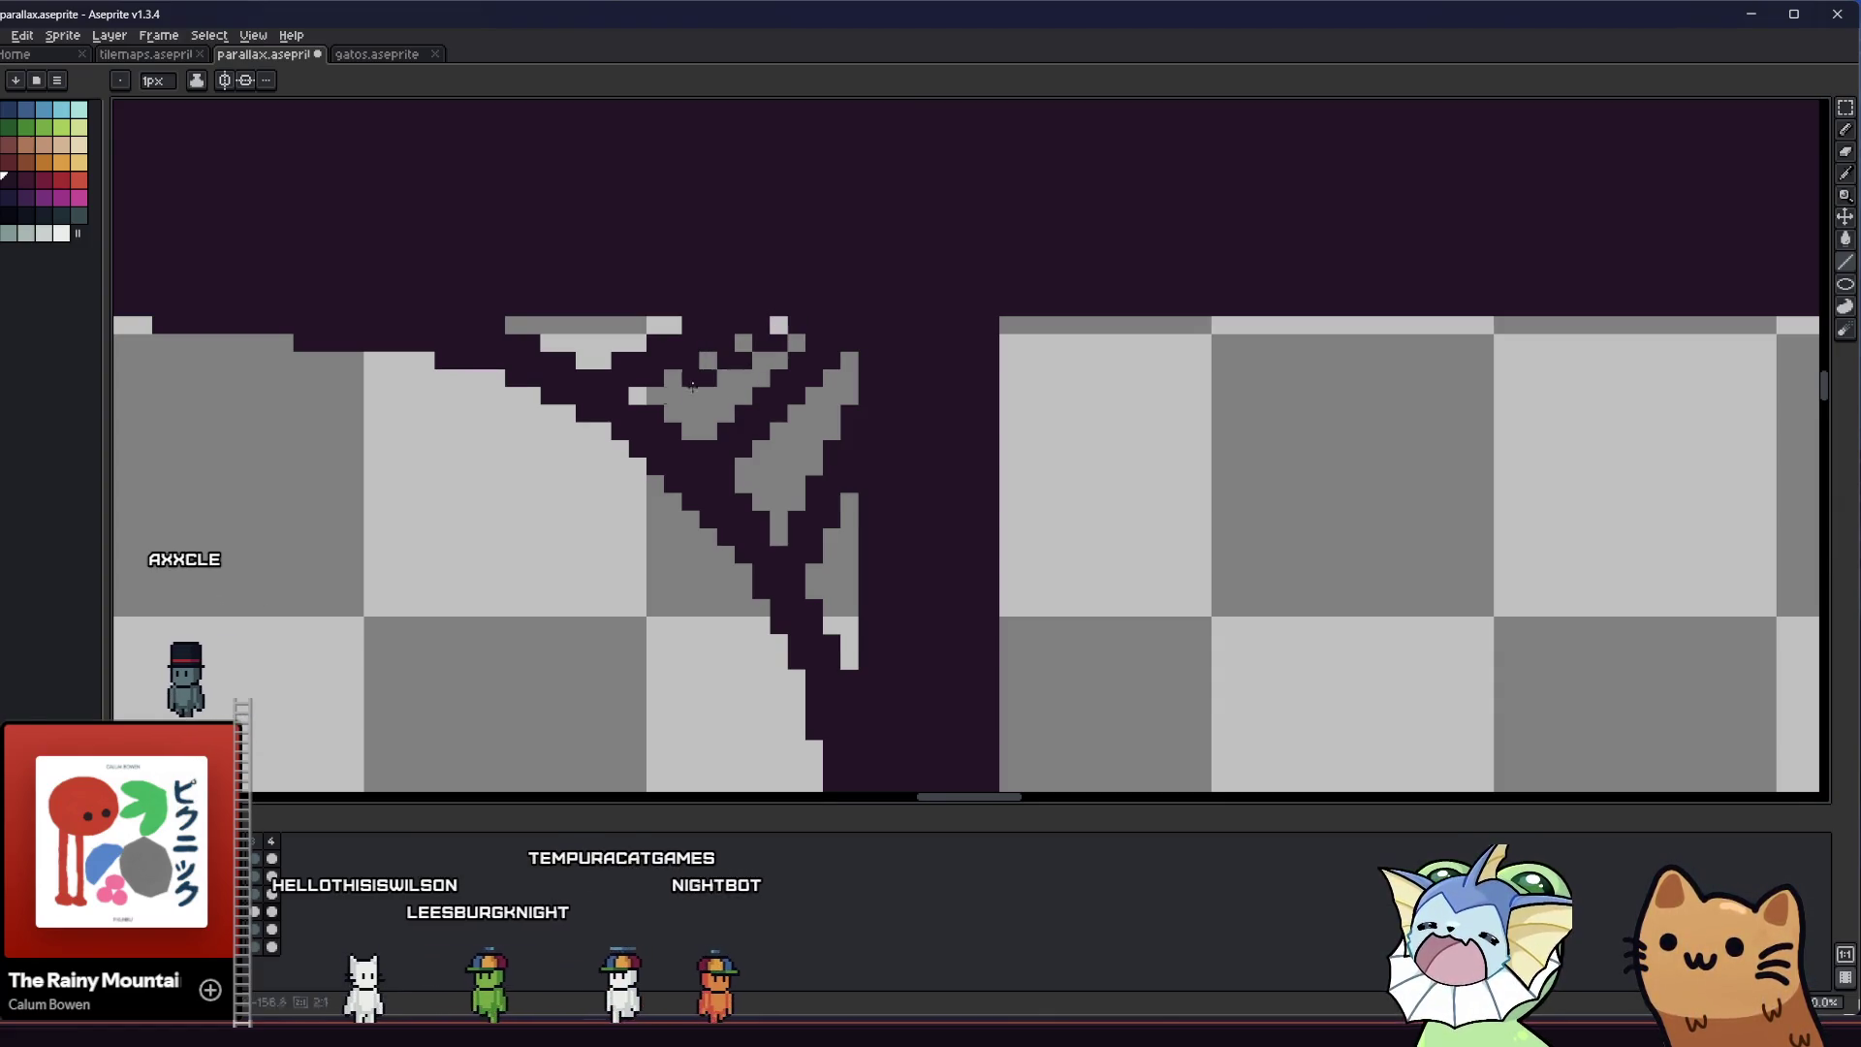
pyautogui.moveTo(755, 373); pyautogui.dragTo(655, 381)
pyautogui.press('v')
pyautogui.hotkey('ctrl', 'z')
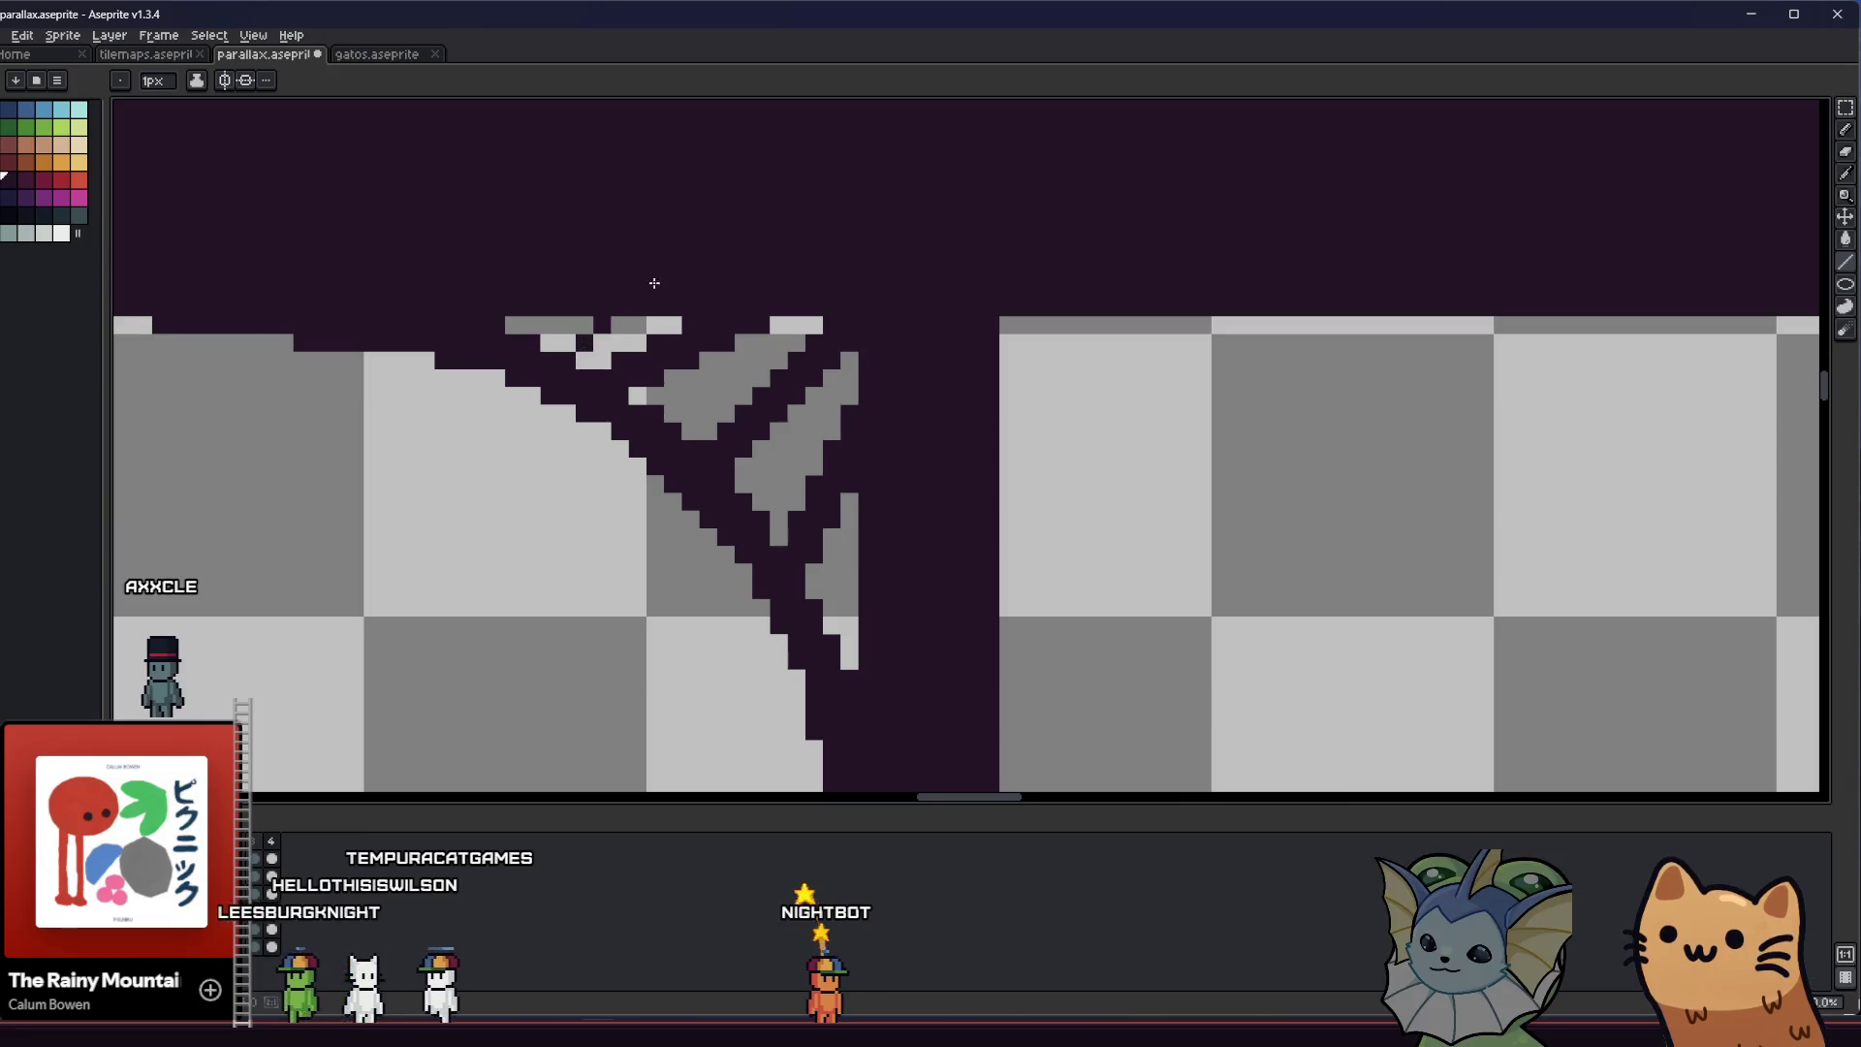
pyautogui.scroll(1, 552, 421)
pyautogui.press('b')
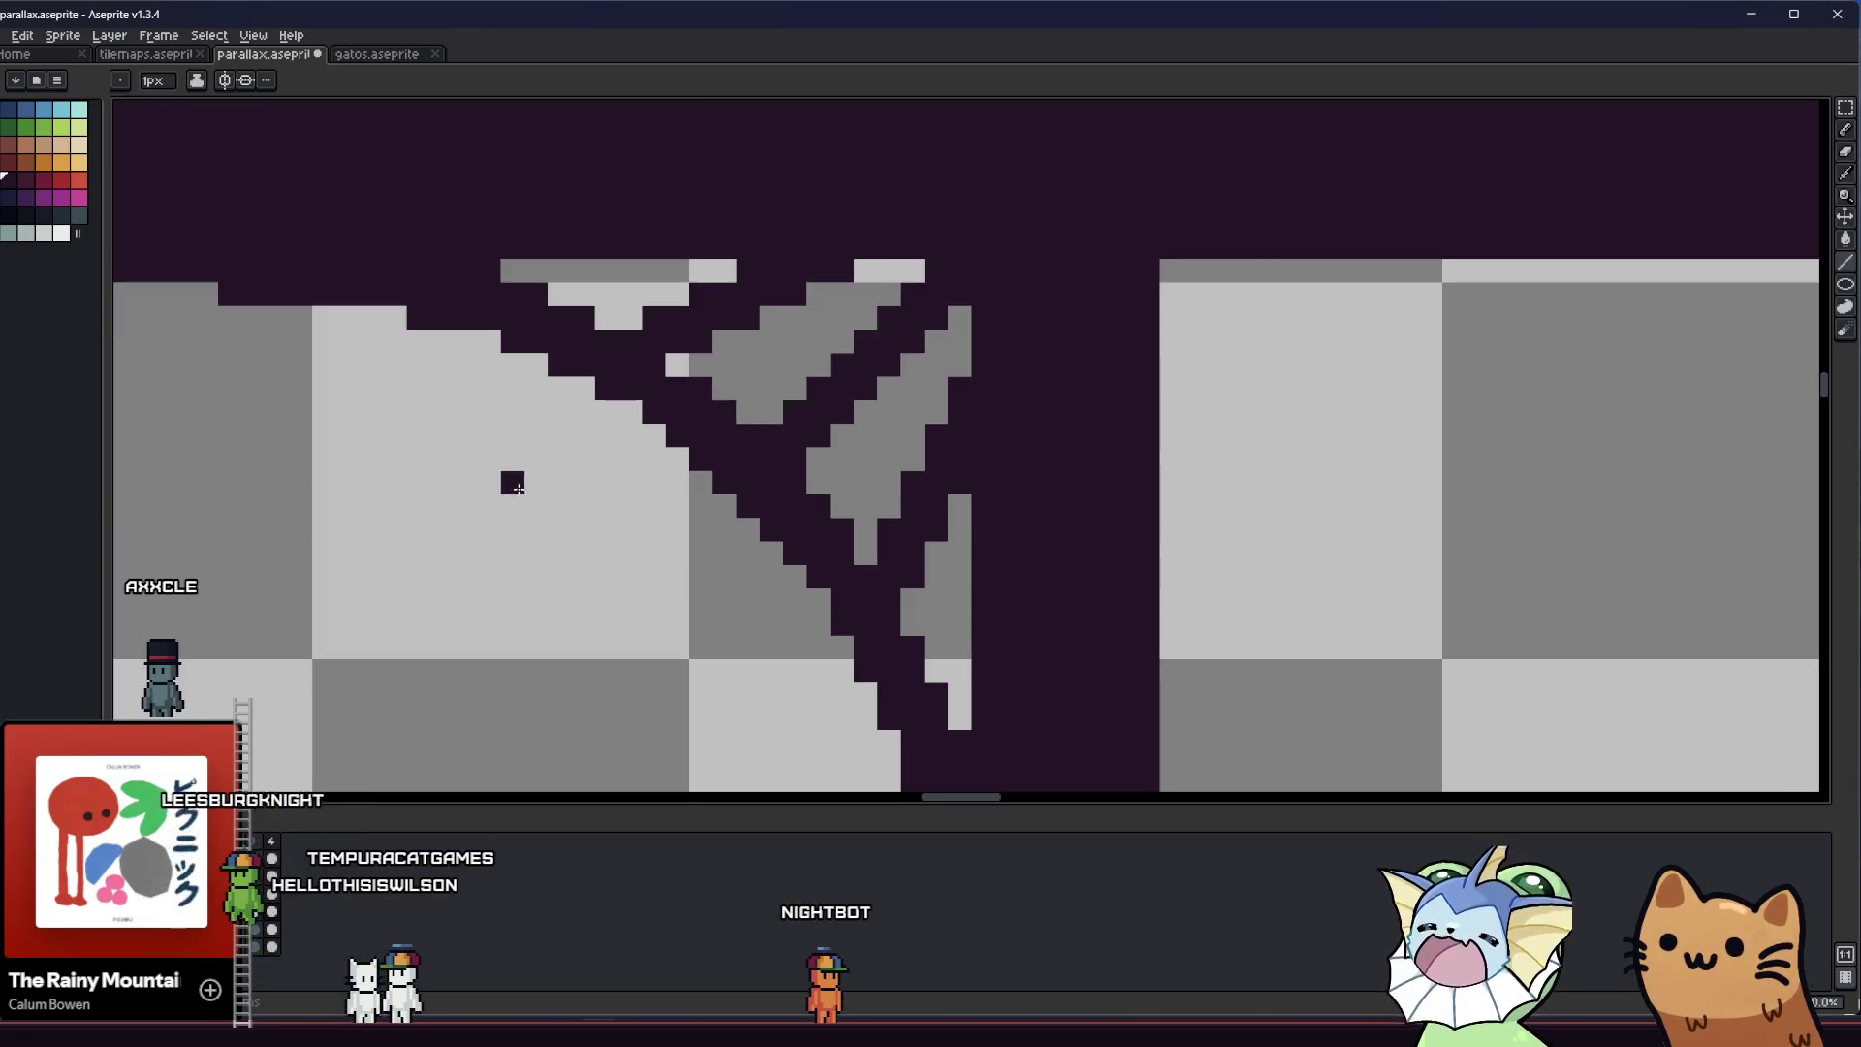
pyautogui.moveTo(726, 240); pyautogui.dragTo(993, 578)
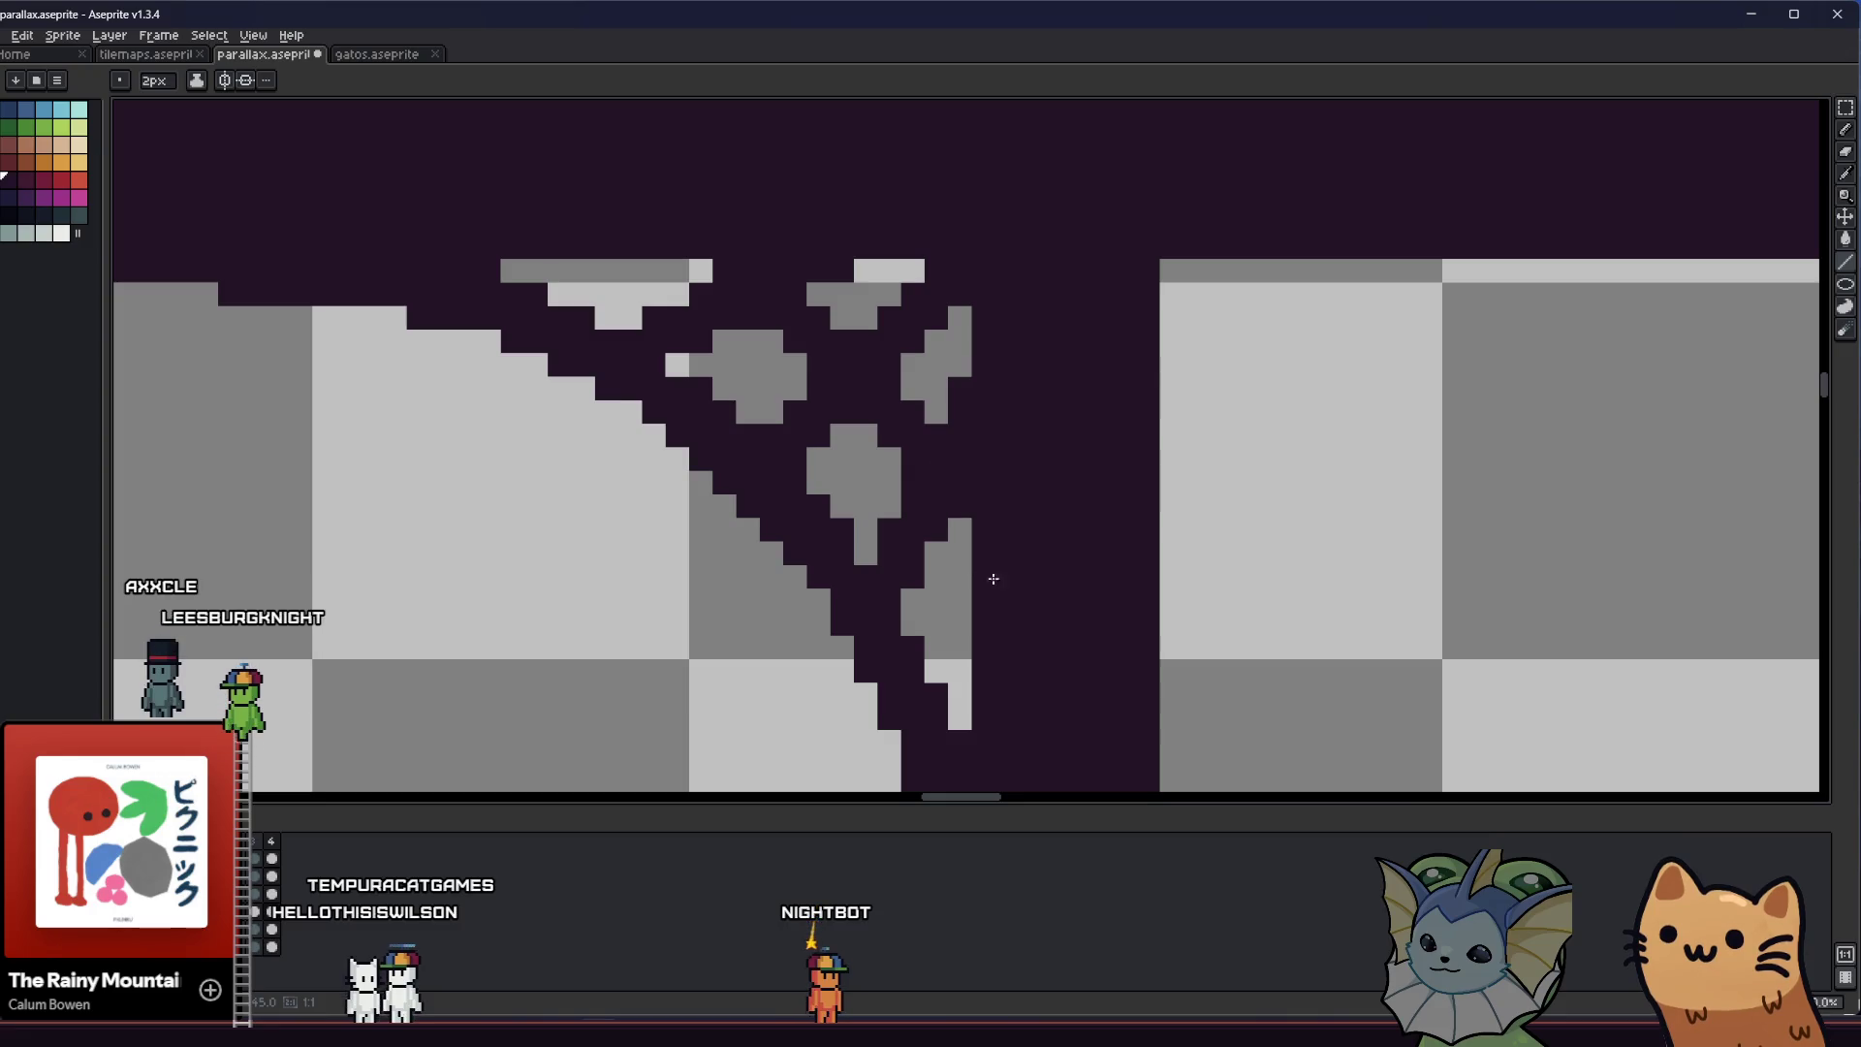
pyautogui.hotkey('ctrl', 'z')
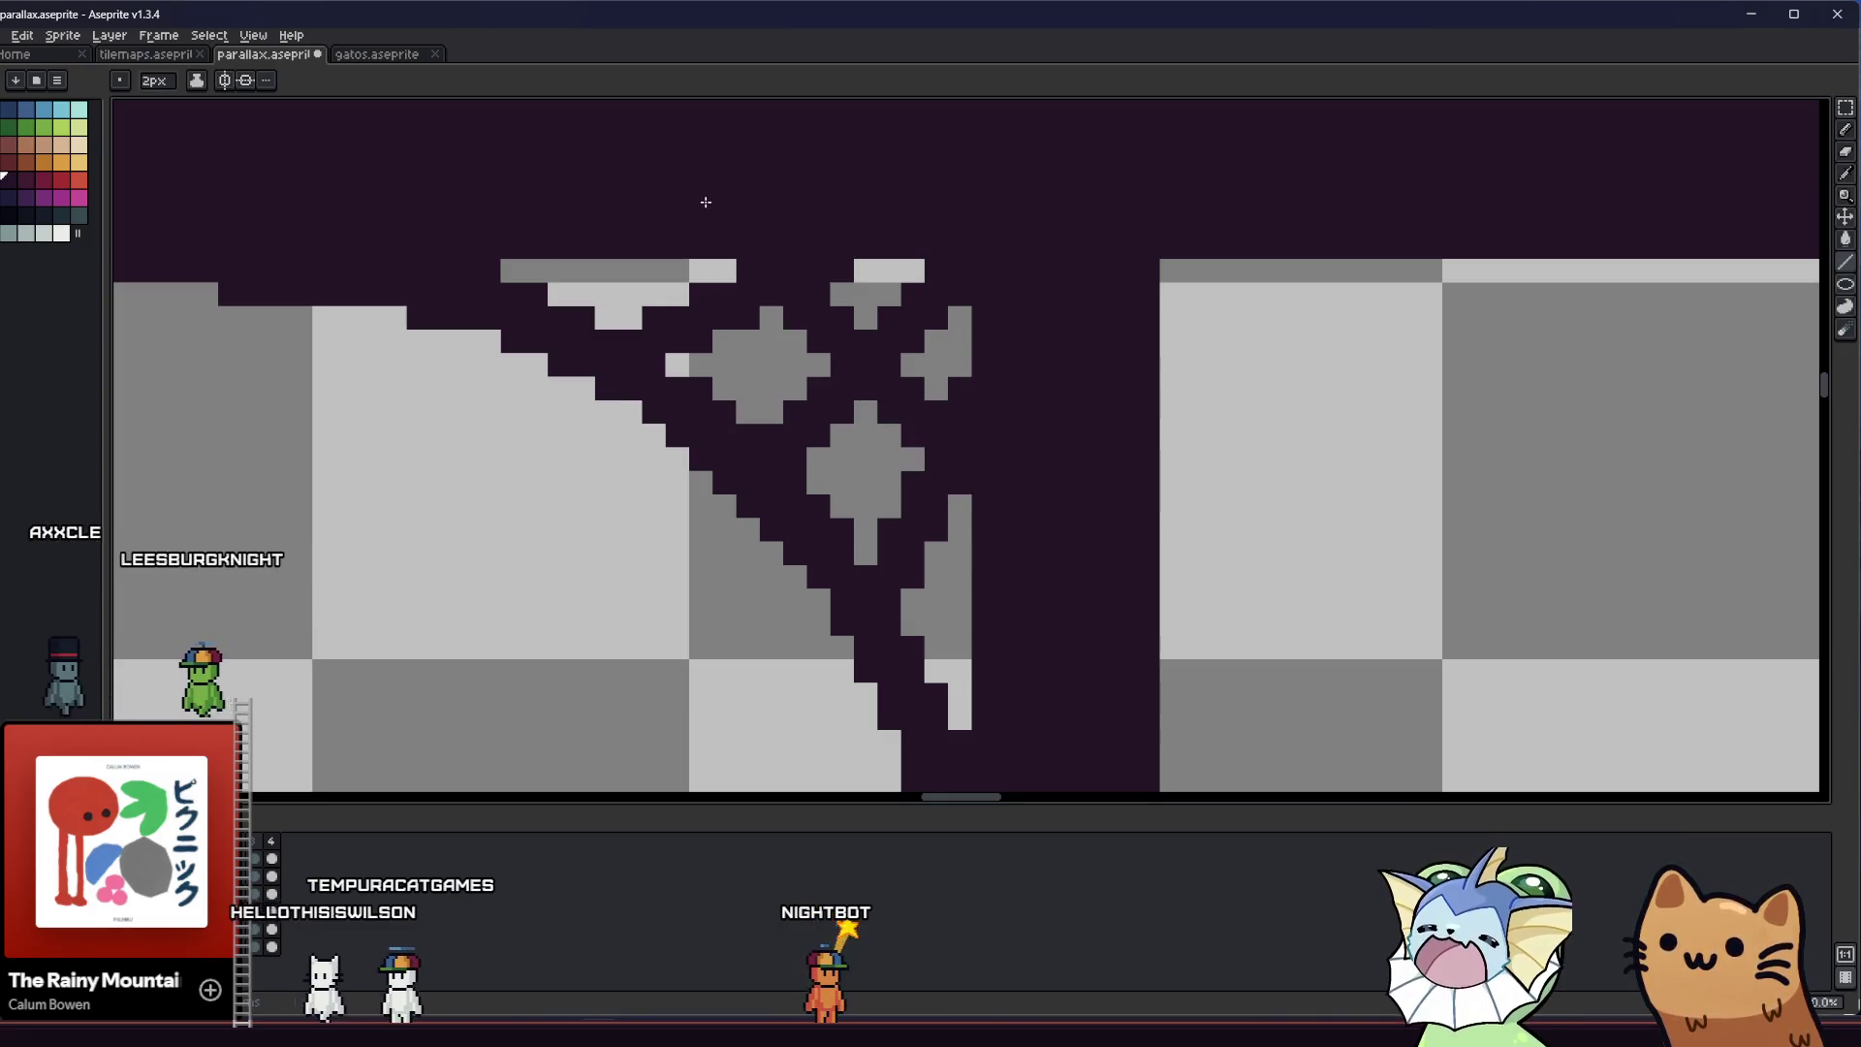
pyautogui.scroll(-1, 705, 202)
pyautogui.scroll(-1, 699, 487)
# Marquee the cobweb arch corner and place it beside the trunk so the arch branches both ways
pyautogui.press('v')
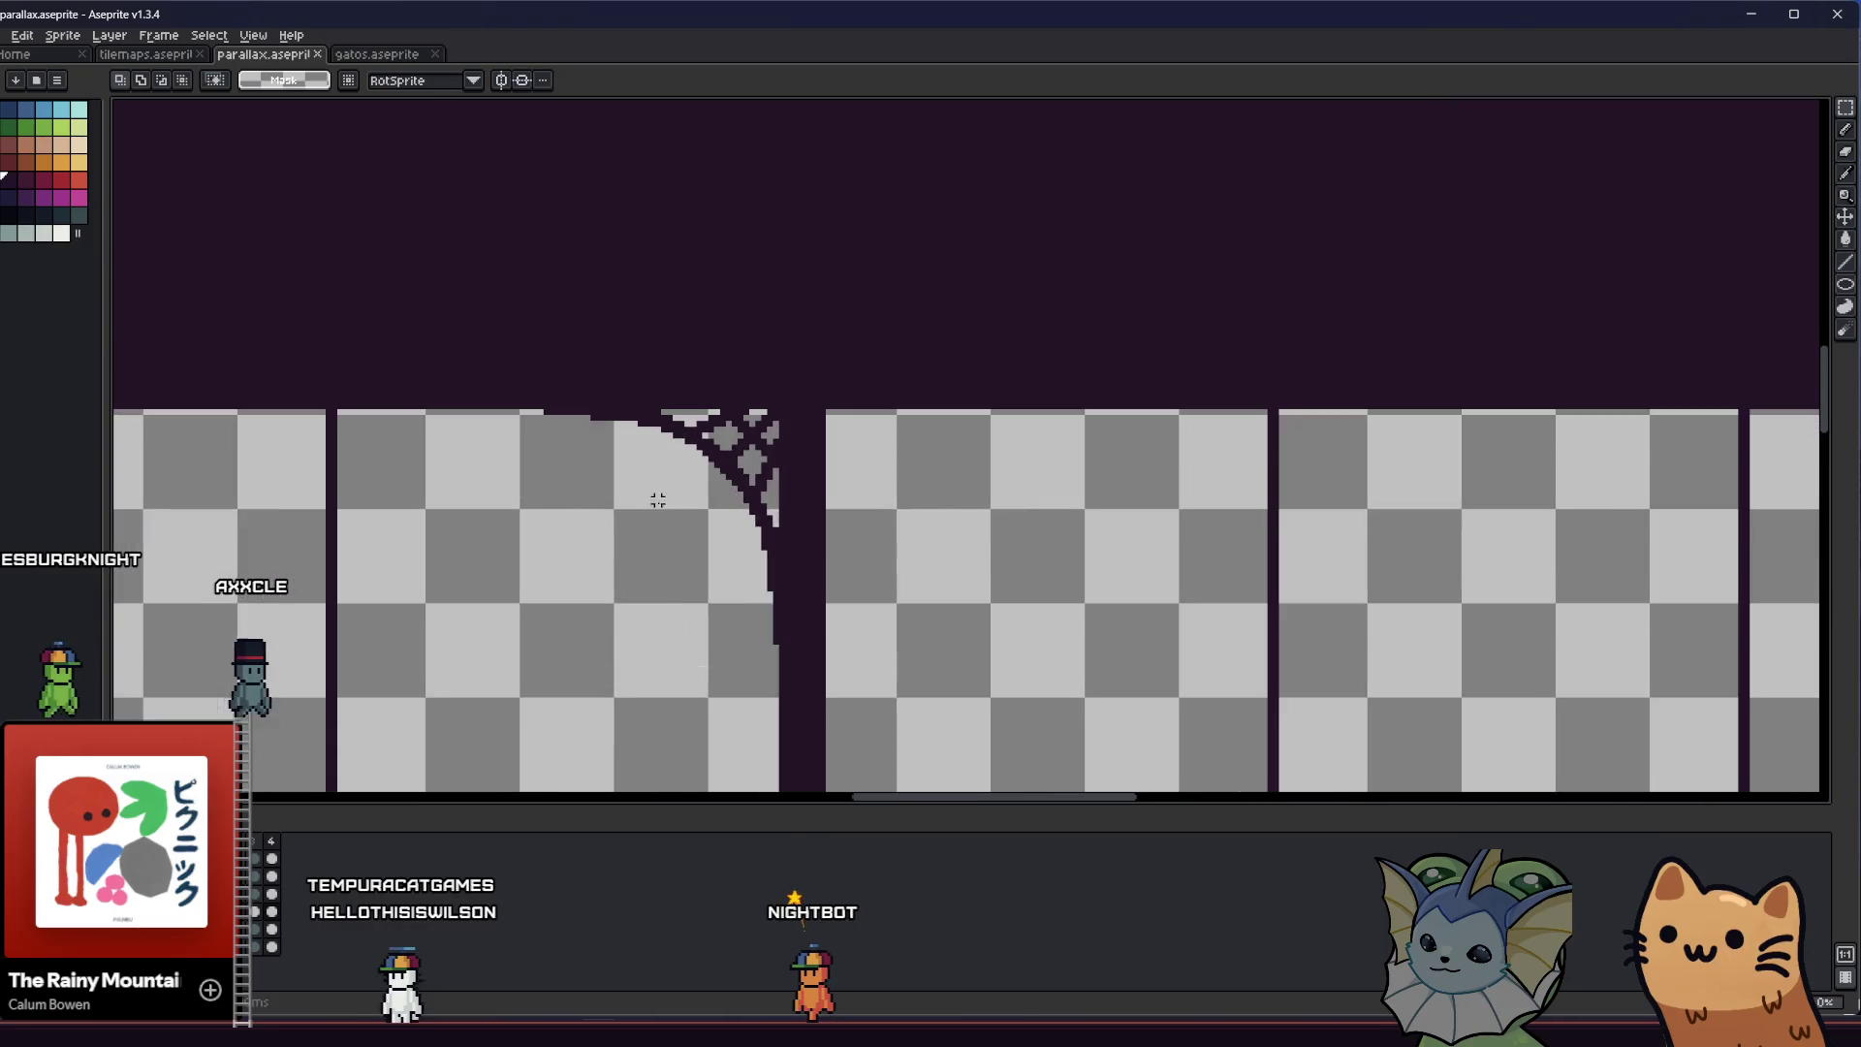
pyautogui.moveTo(539, 411); pyautogui.dragTo(798, 694)
pyautogui.moveTo(917, 742); pyautogui.dragTo(935, 736)
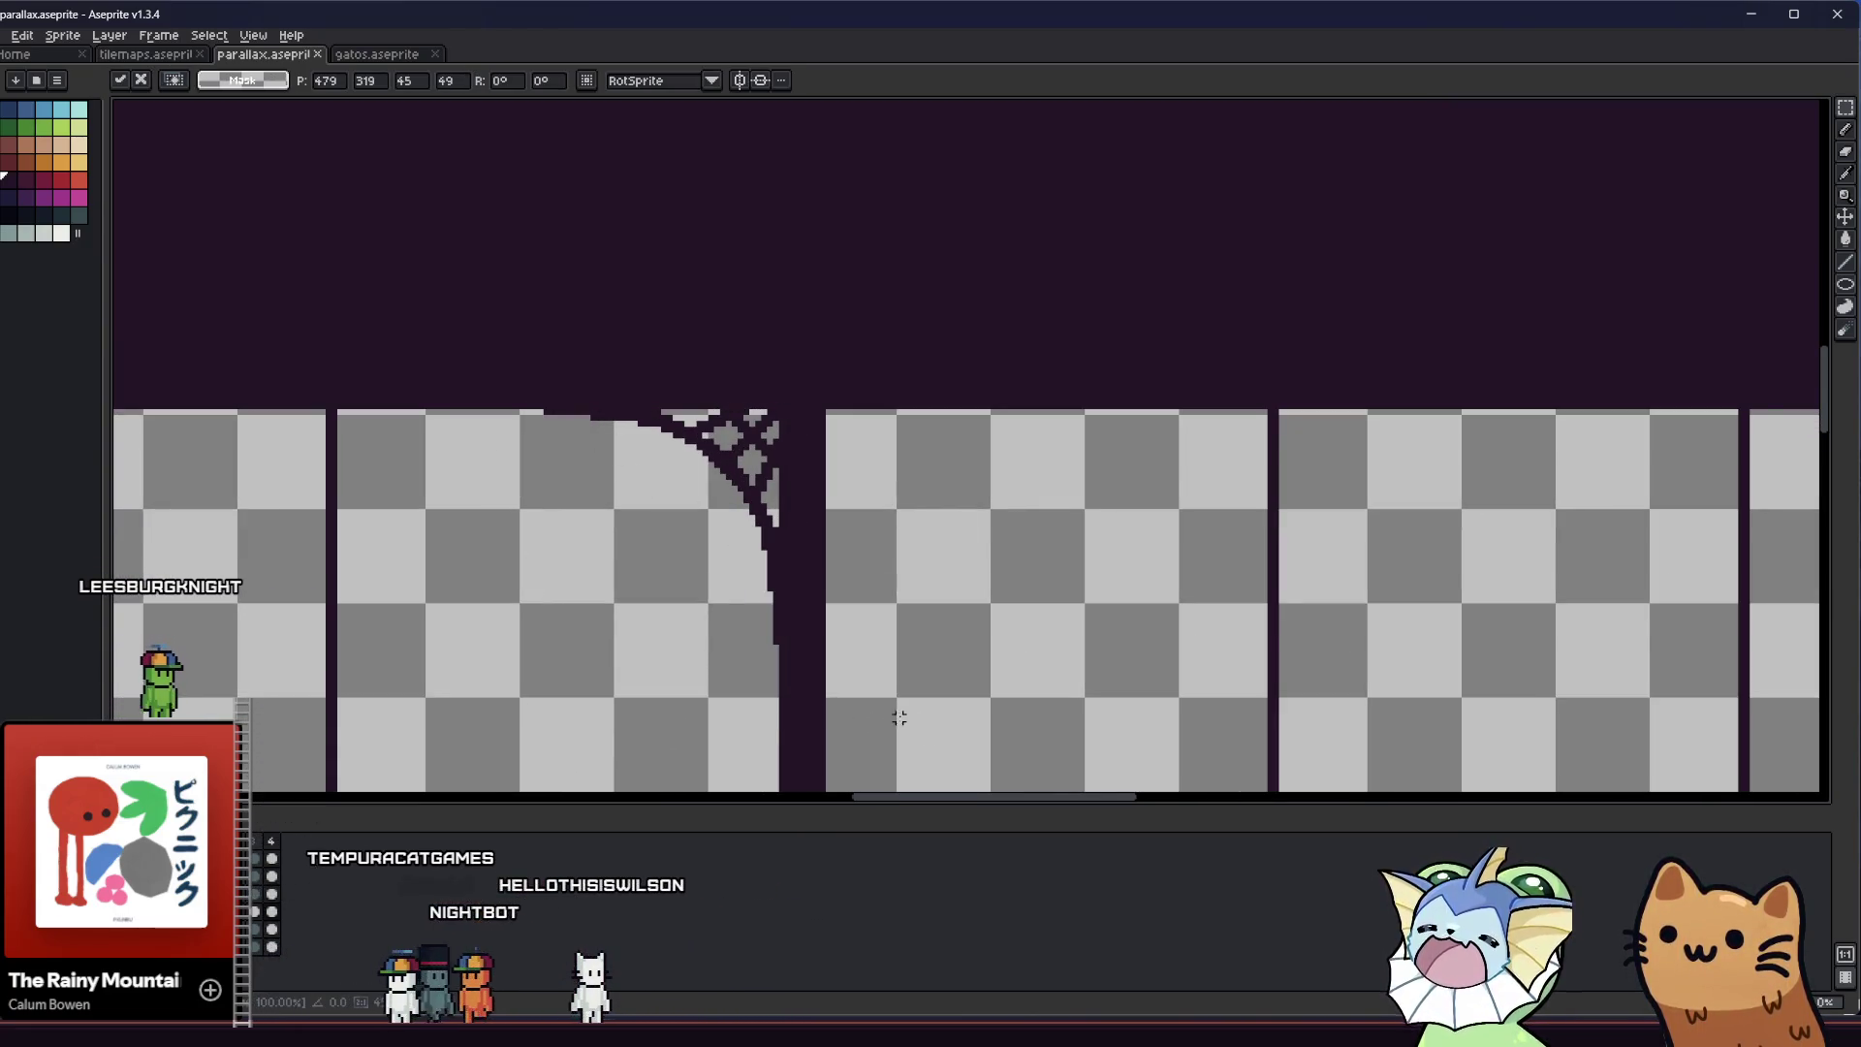
pyautogui.scroll(-1, 770, 595)
pyautogui.scroll(-1, 771, 594)
pyautogui.press('Return')
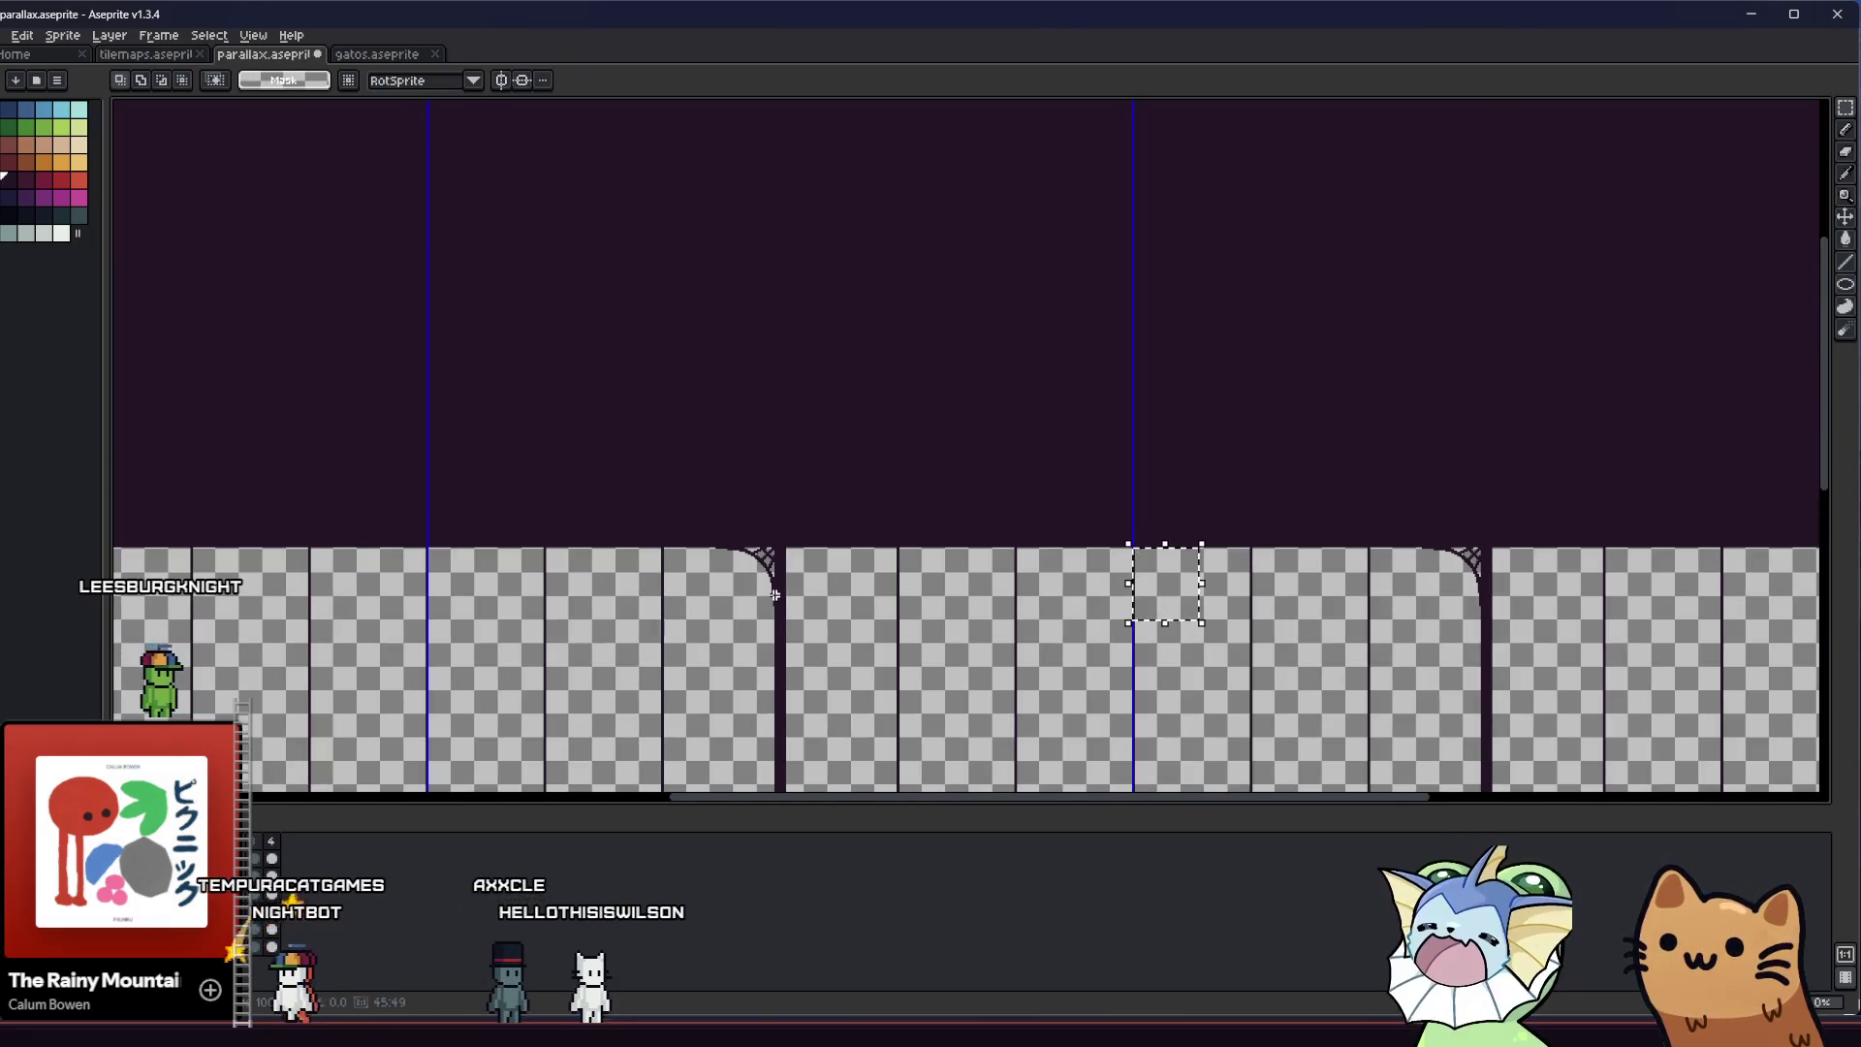
pyautogui.scroll(-1, 778, 596)
pyautogui.scroll(1, 778, 596)
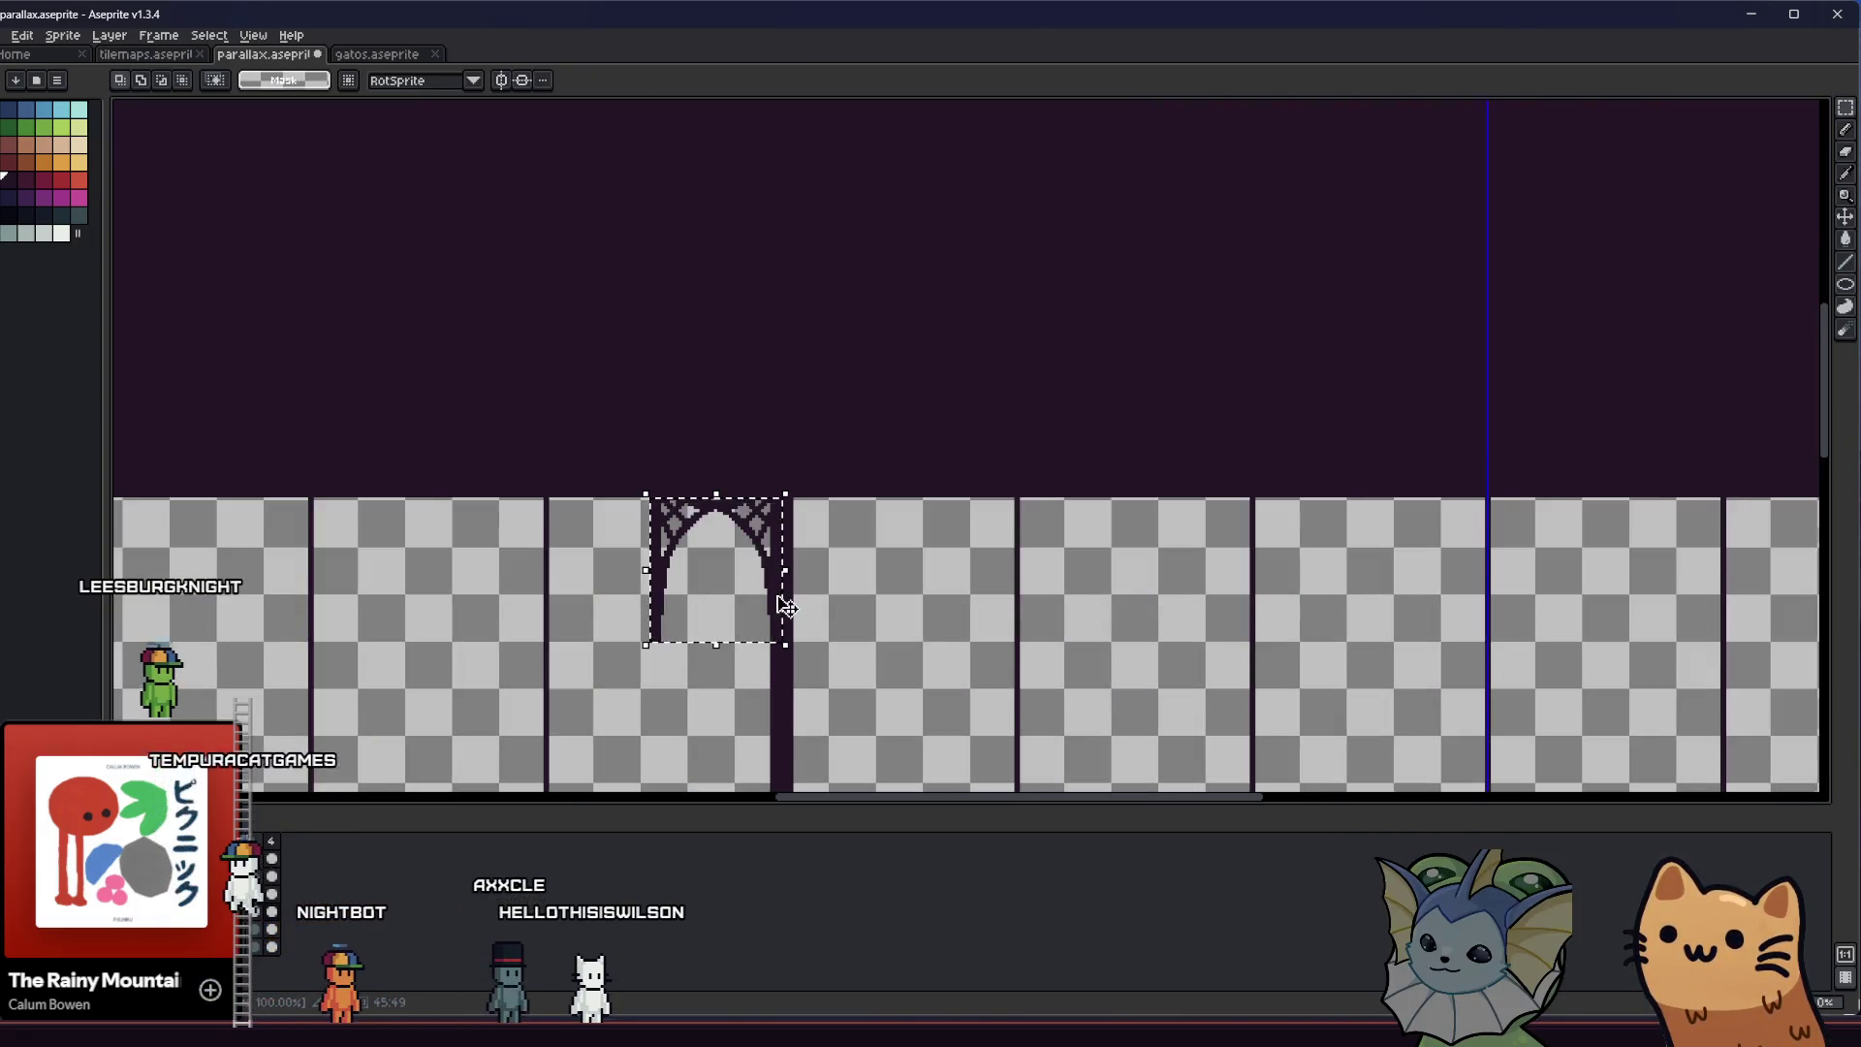
pyautogui.scroll(1, 780, 604)
pyautogui.moveTo(780, 604); pyautogui.dragTo(818, 587)
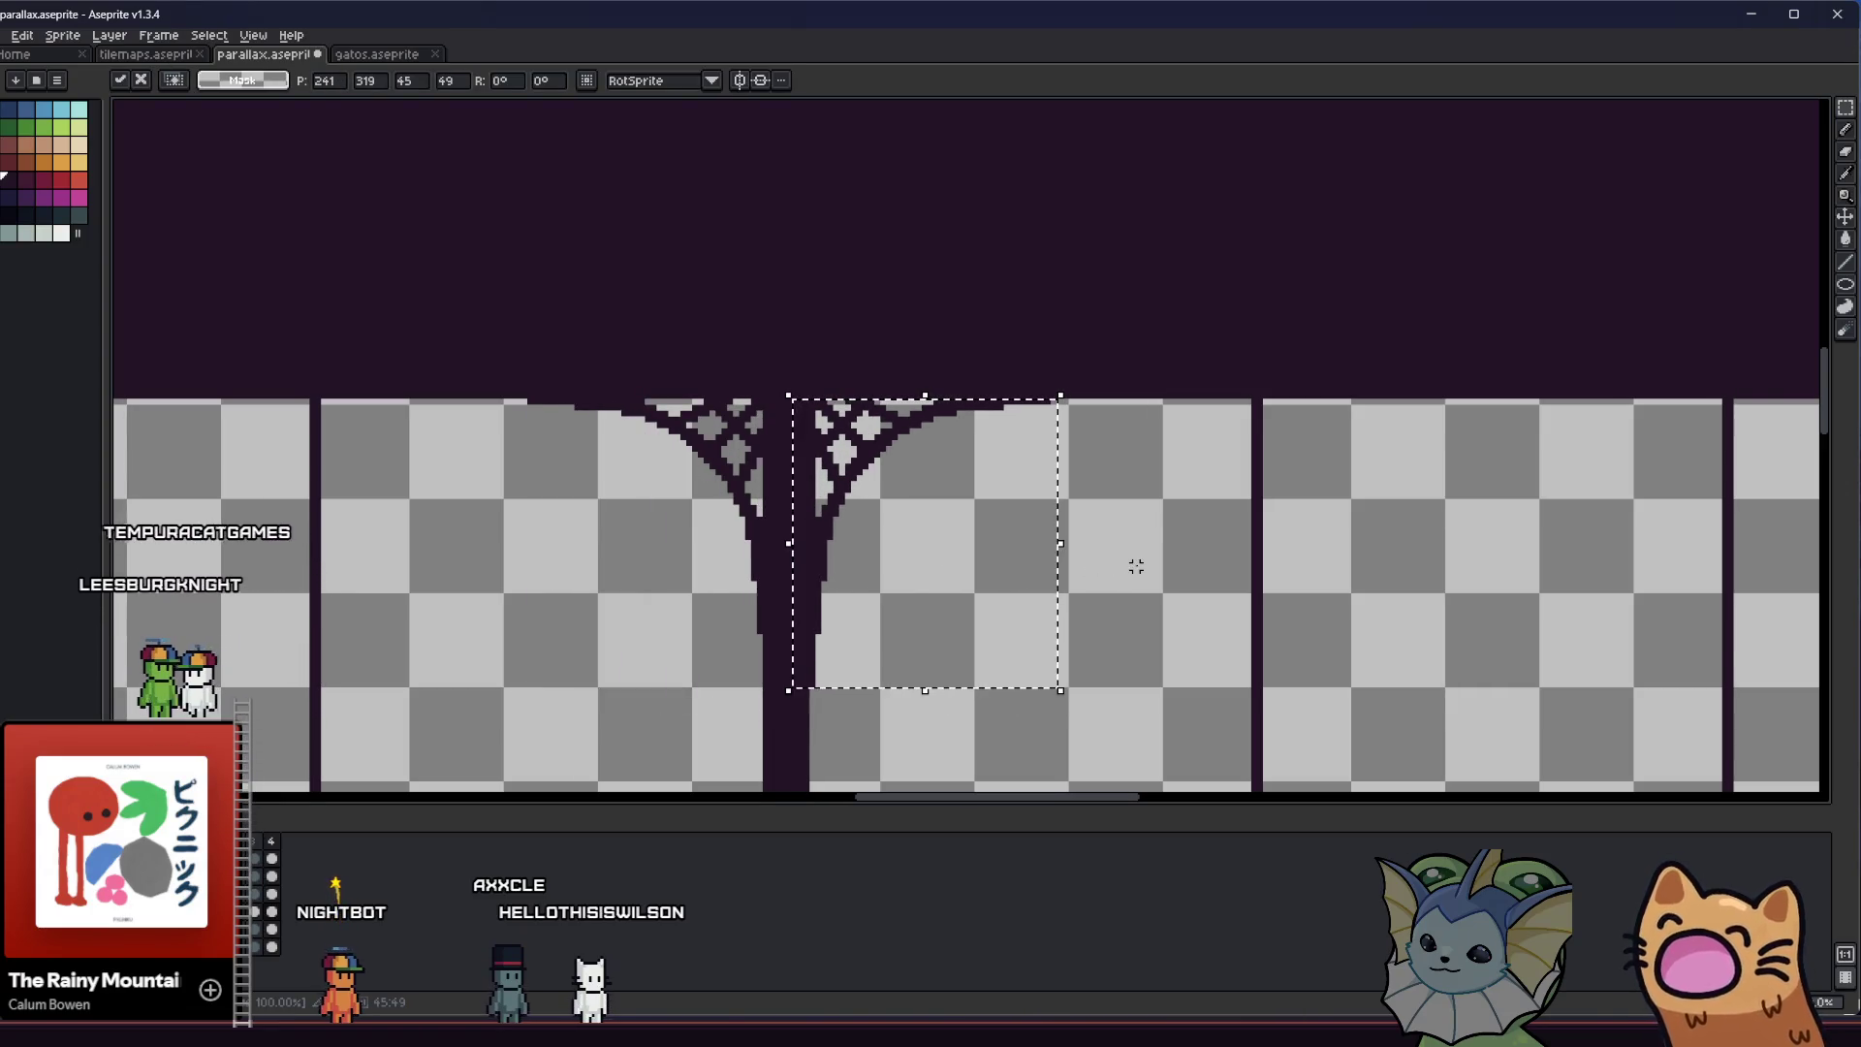
pyautogui.press('Return')
pyautogui.scroll(-1, 887, 598)
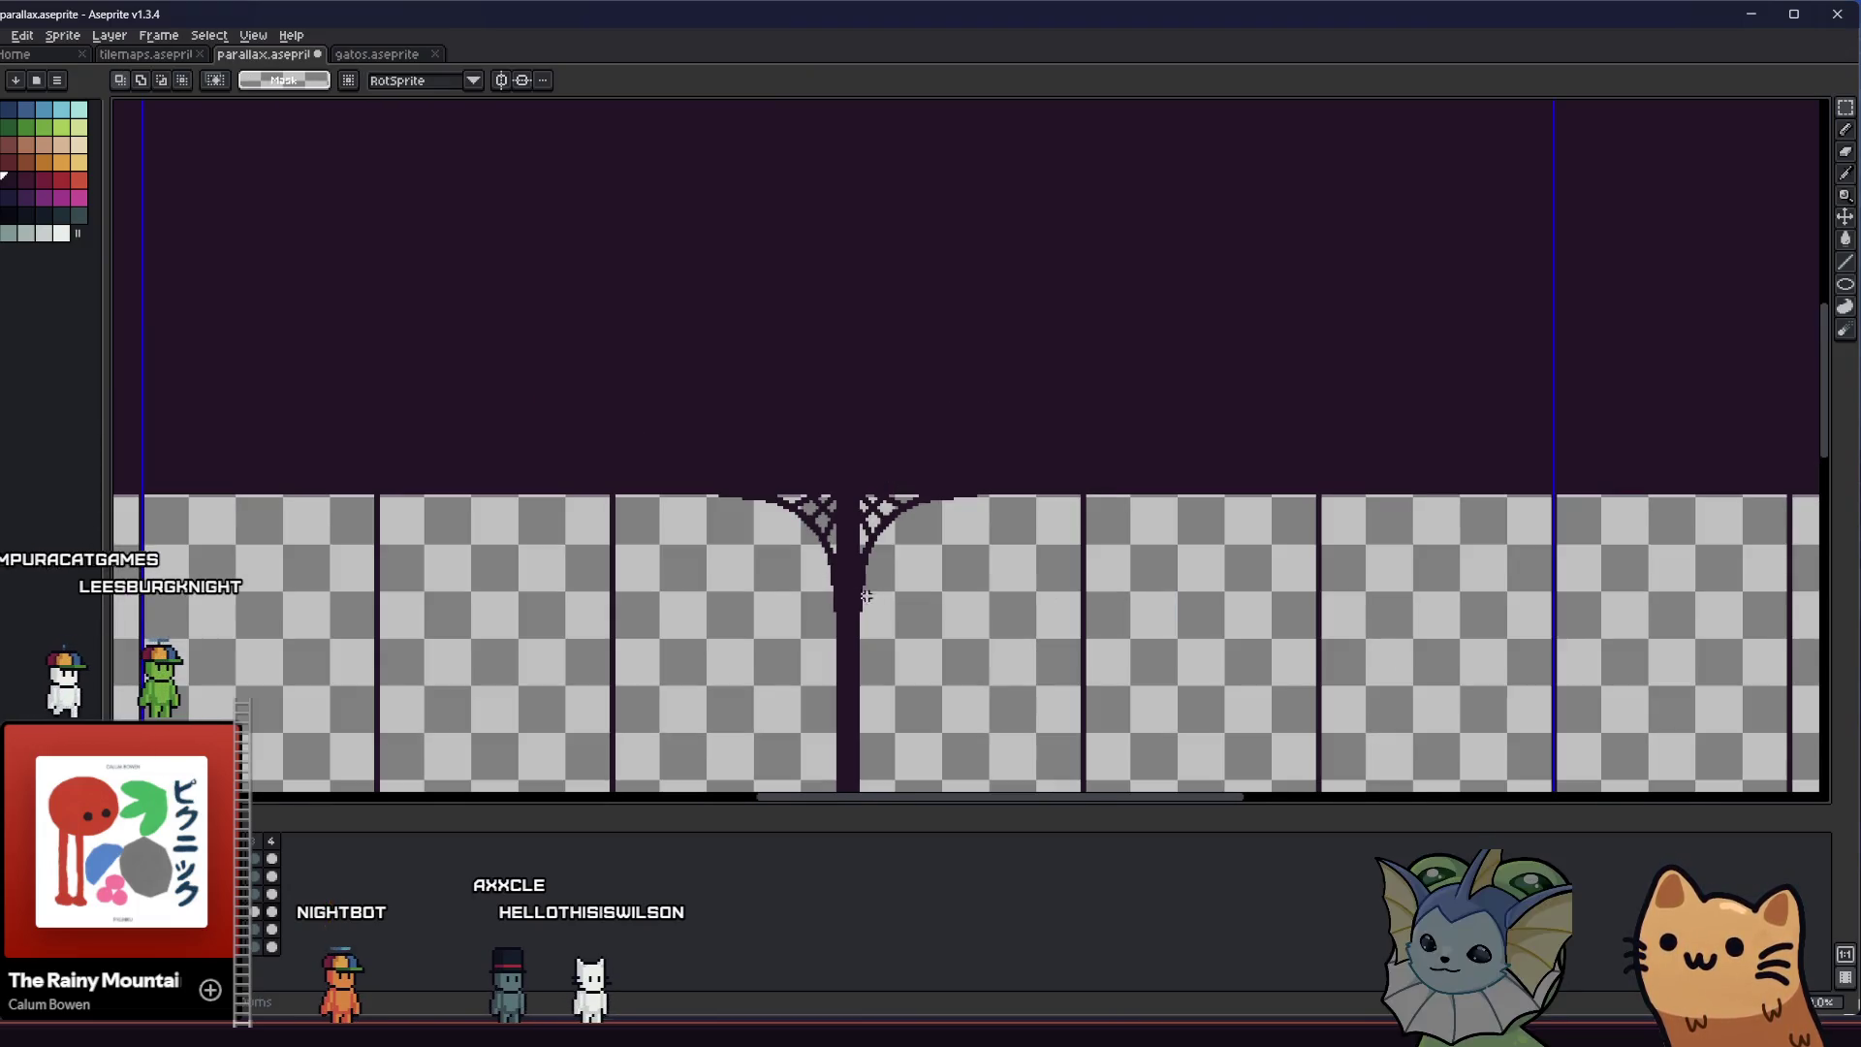
pyautogui.scroll(1, 705, 504)
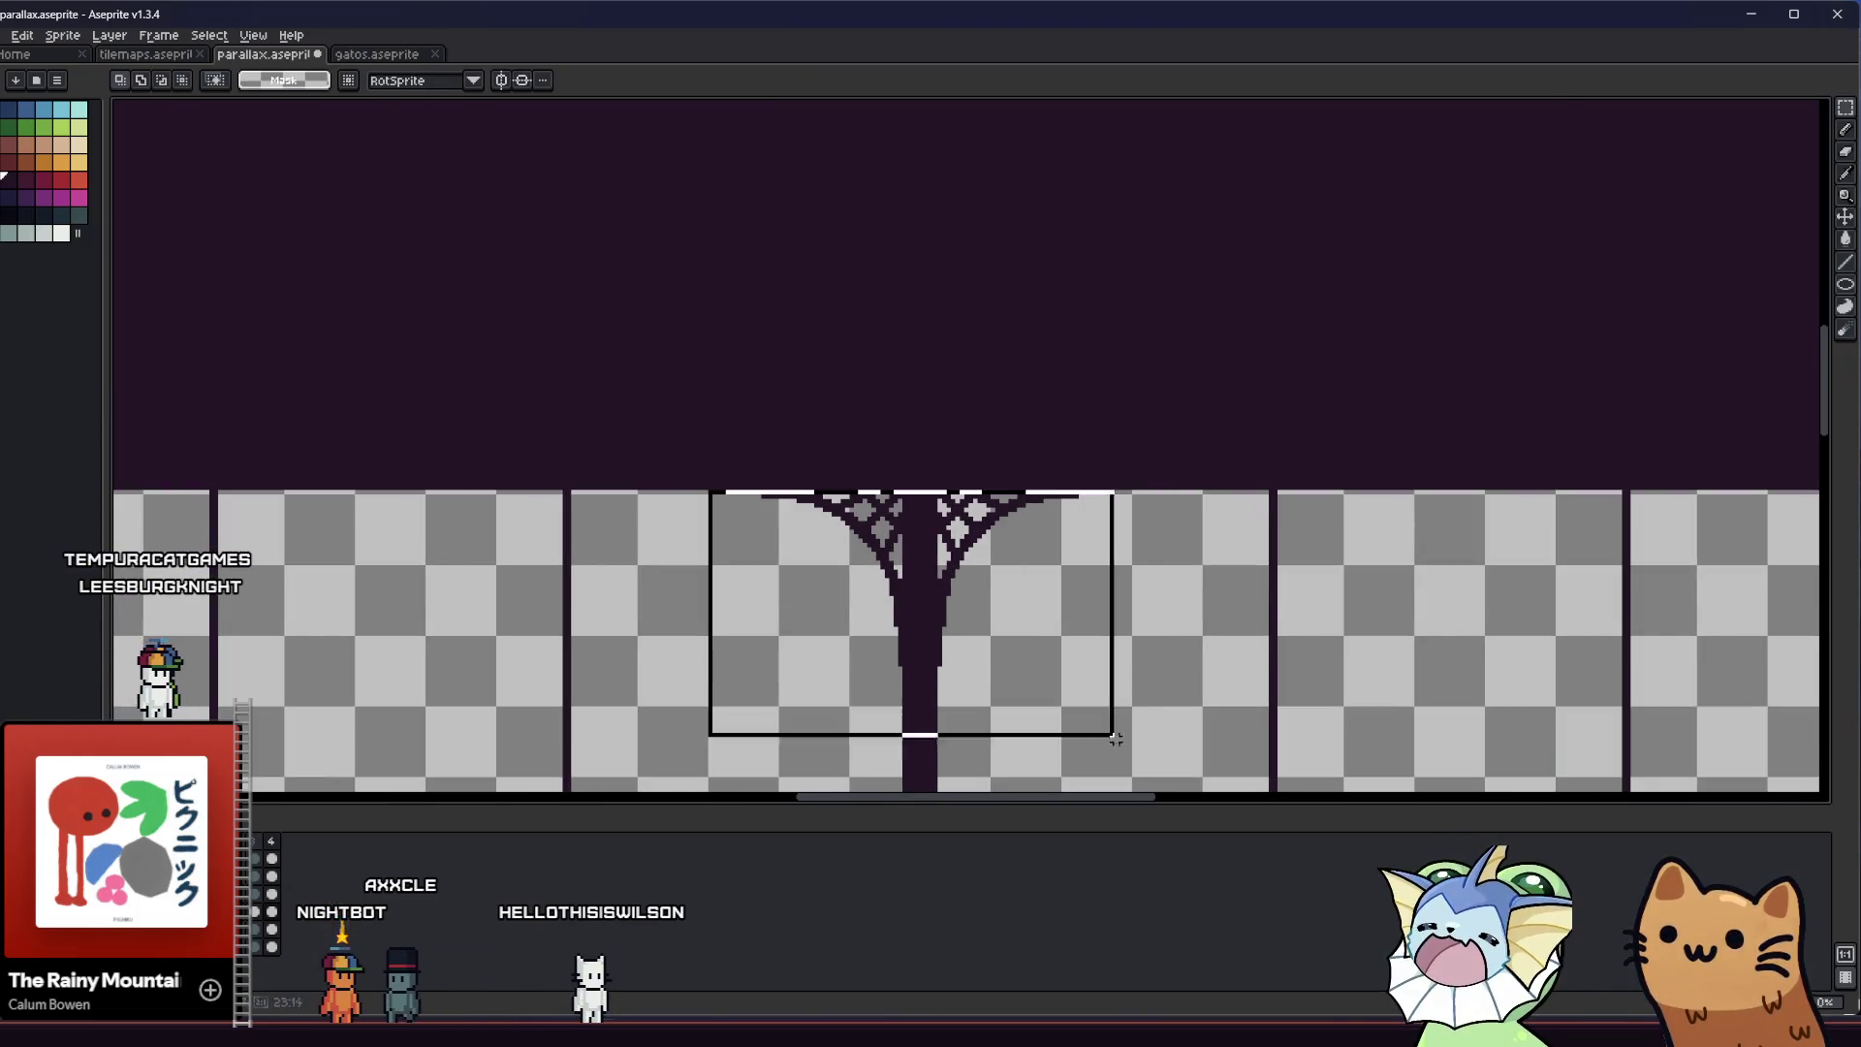
pyautogui.hotkey('ctrl', 'd')
pyautogui.moveTo(983, 722); pyautogui.dragTo(770, 637)
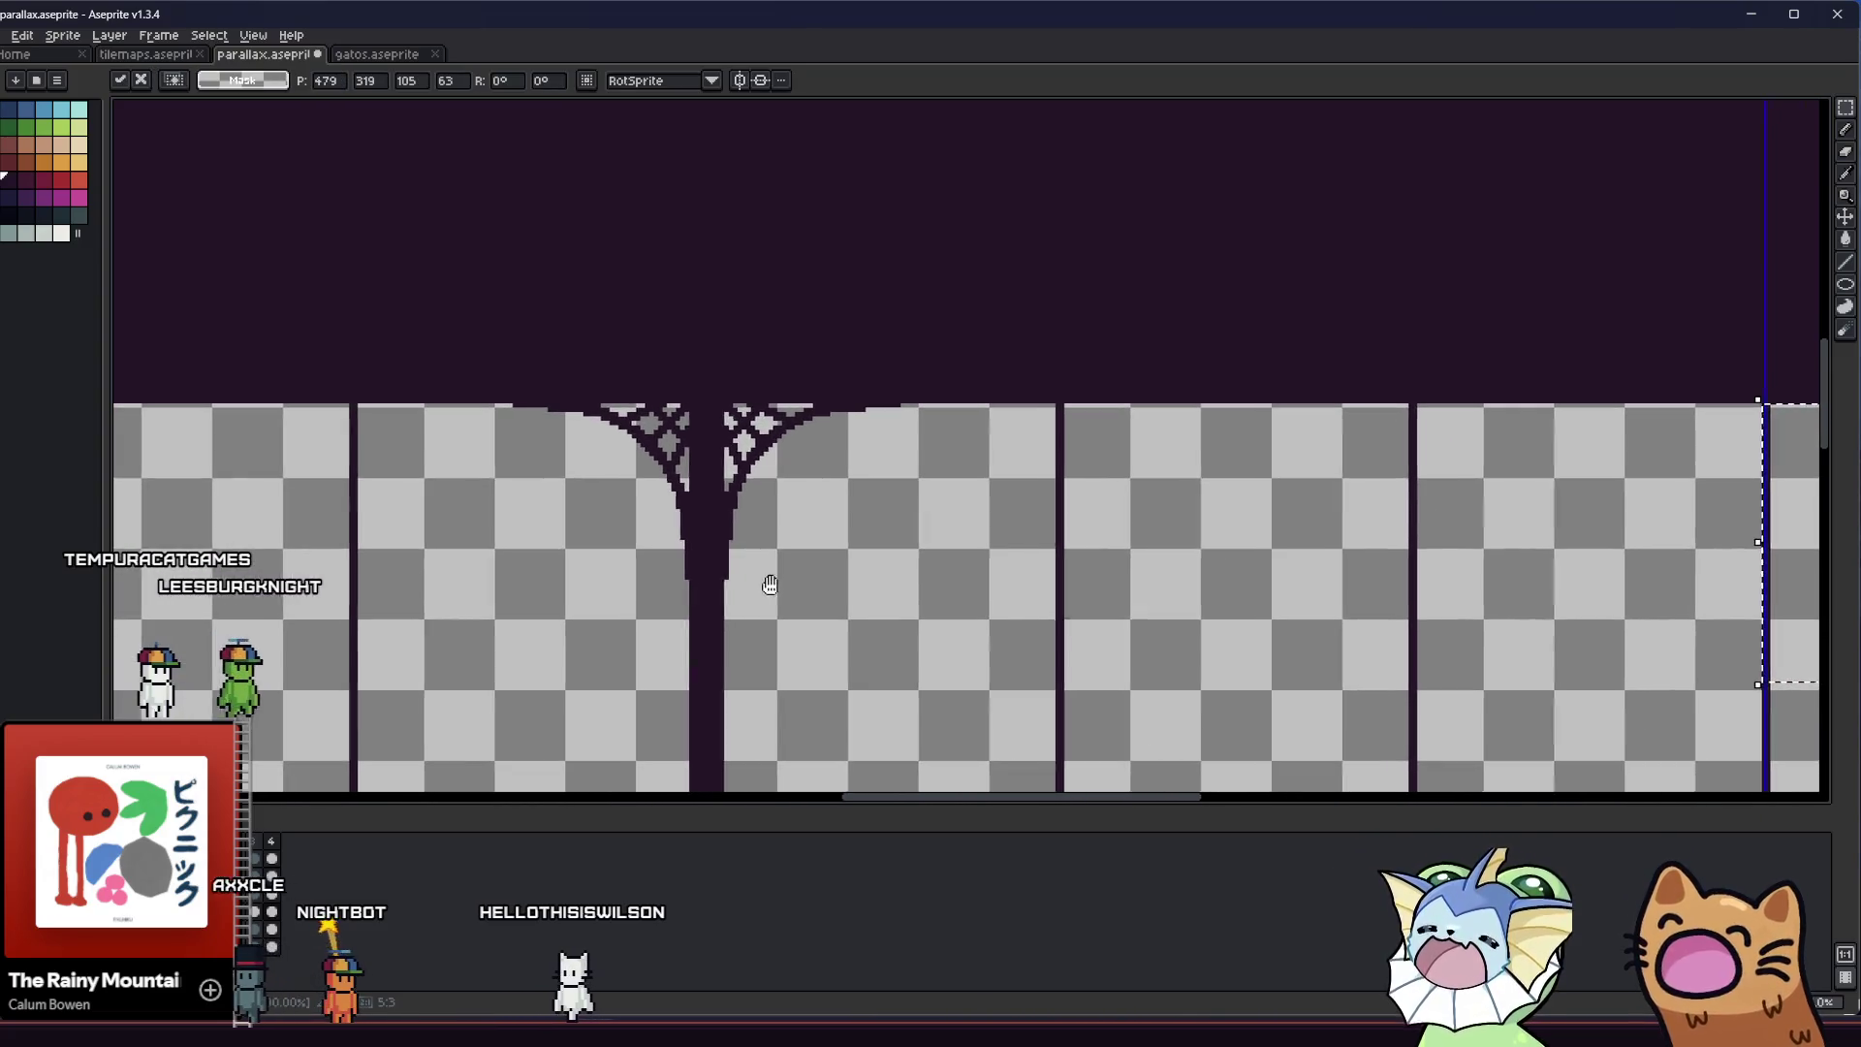
pyautogui.scroll(-1, 809, 584)
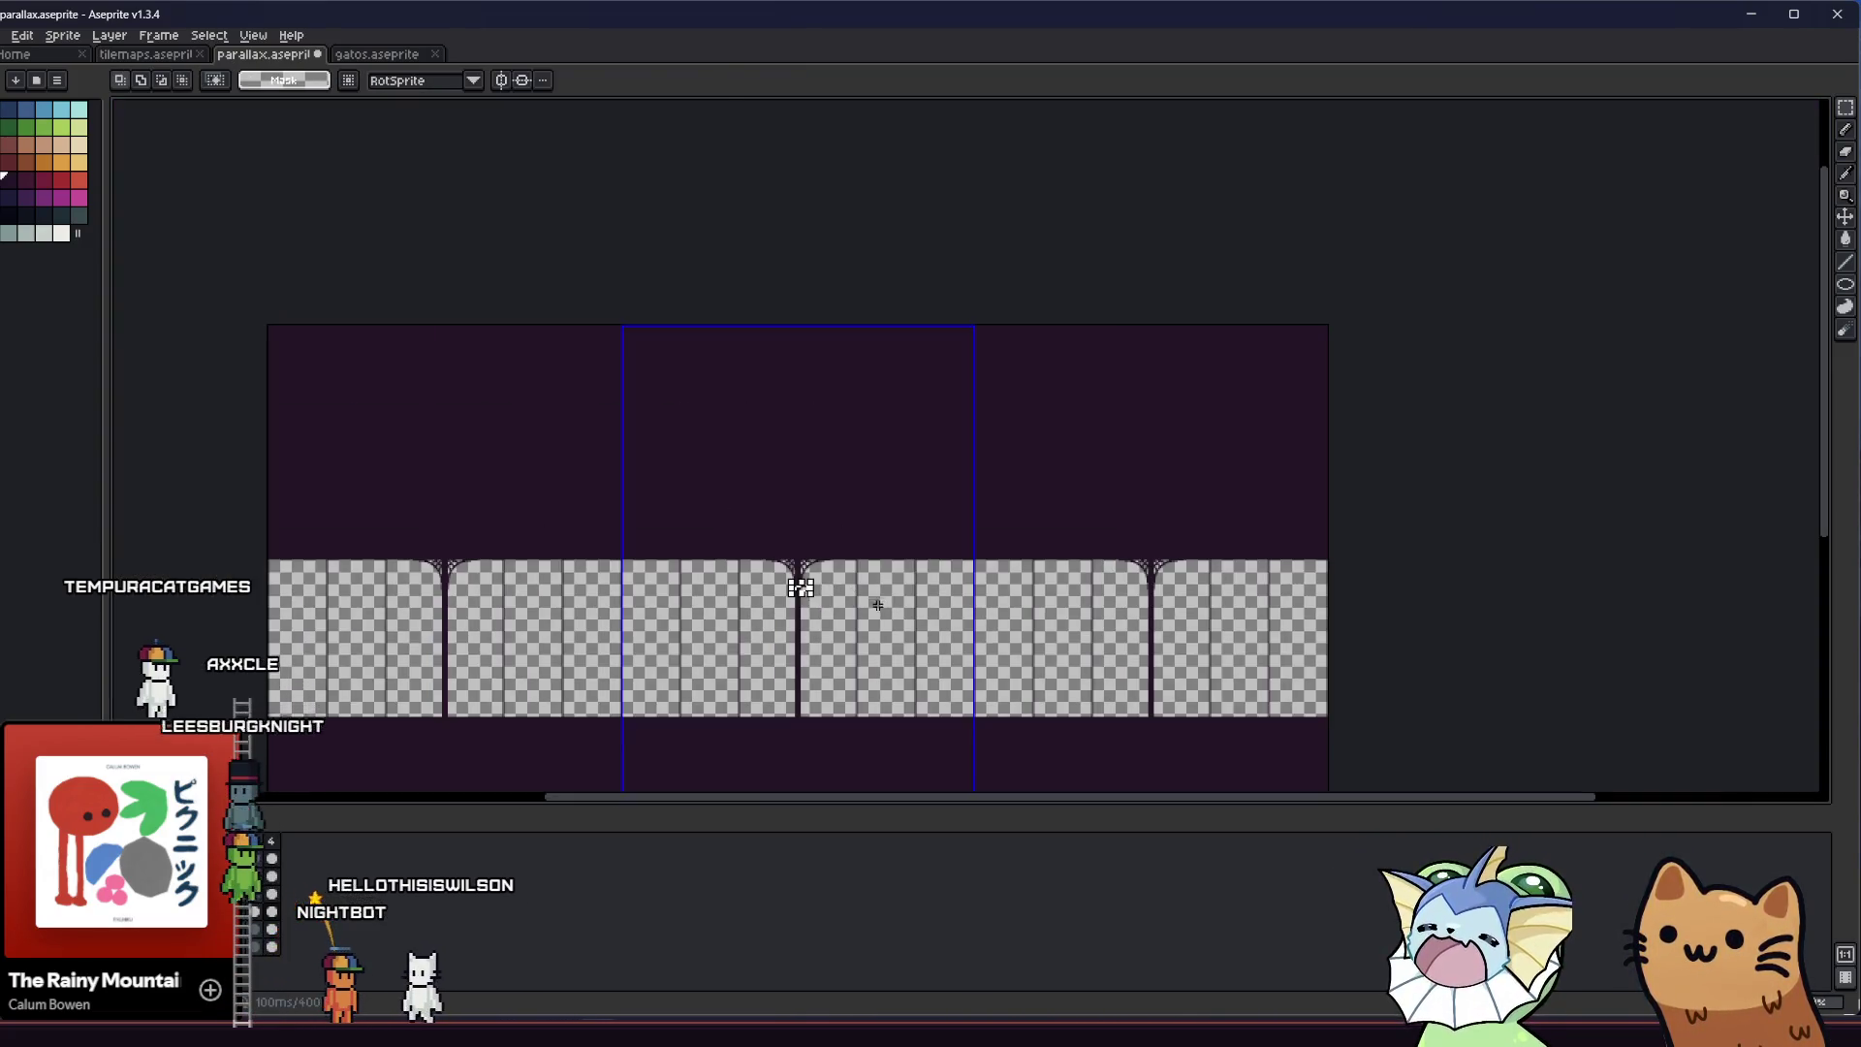
pyautogui.scroll(1, 808, 584)
# Move the selected arch top right beside the pillar, nudged two pixels up, and commit it
pyautogui.moveTo(267, 258); pyautogui.dragTo(728, 540)
pyautogui.moveTo(480, 407); pyautogui.dragTo(815, 425)
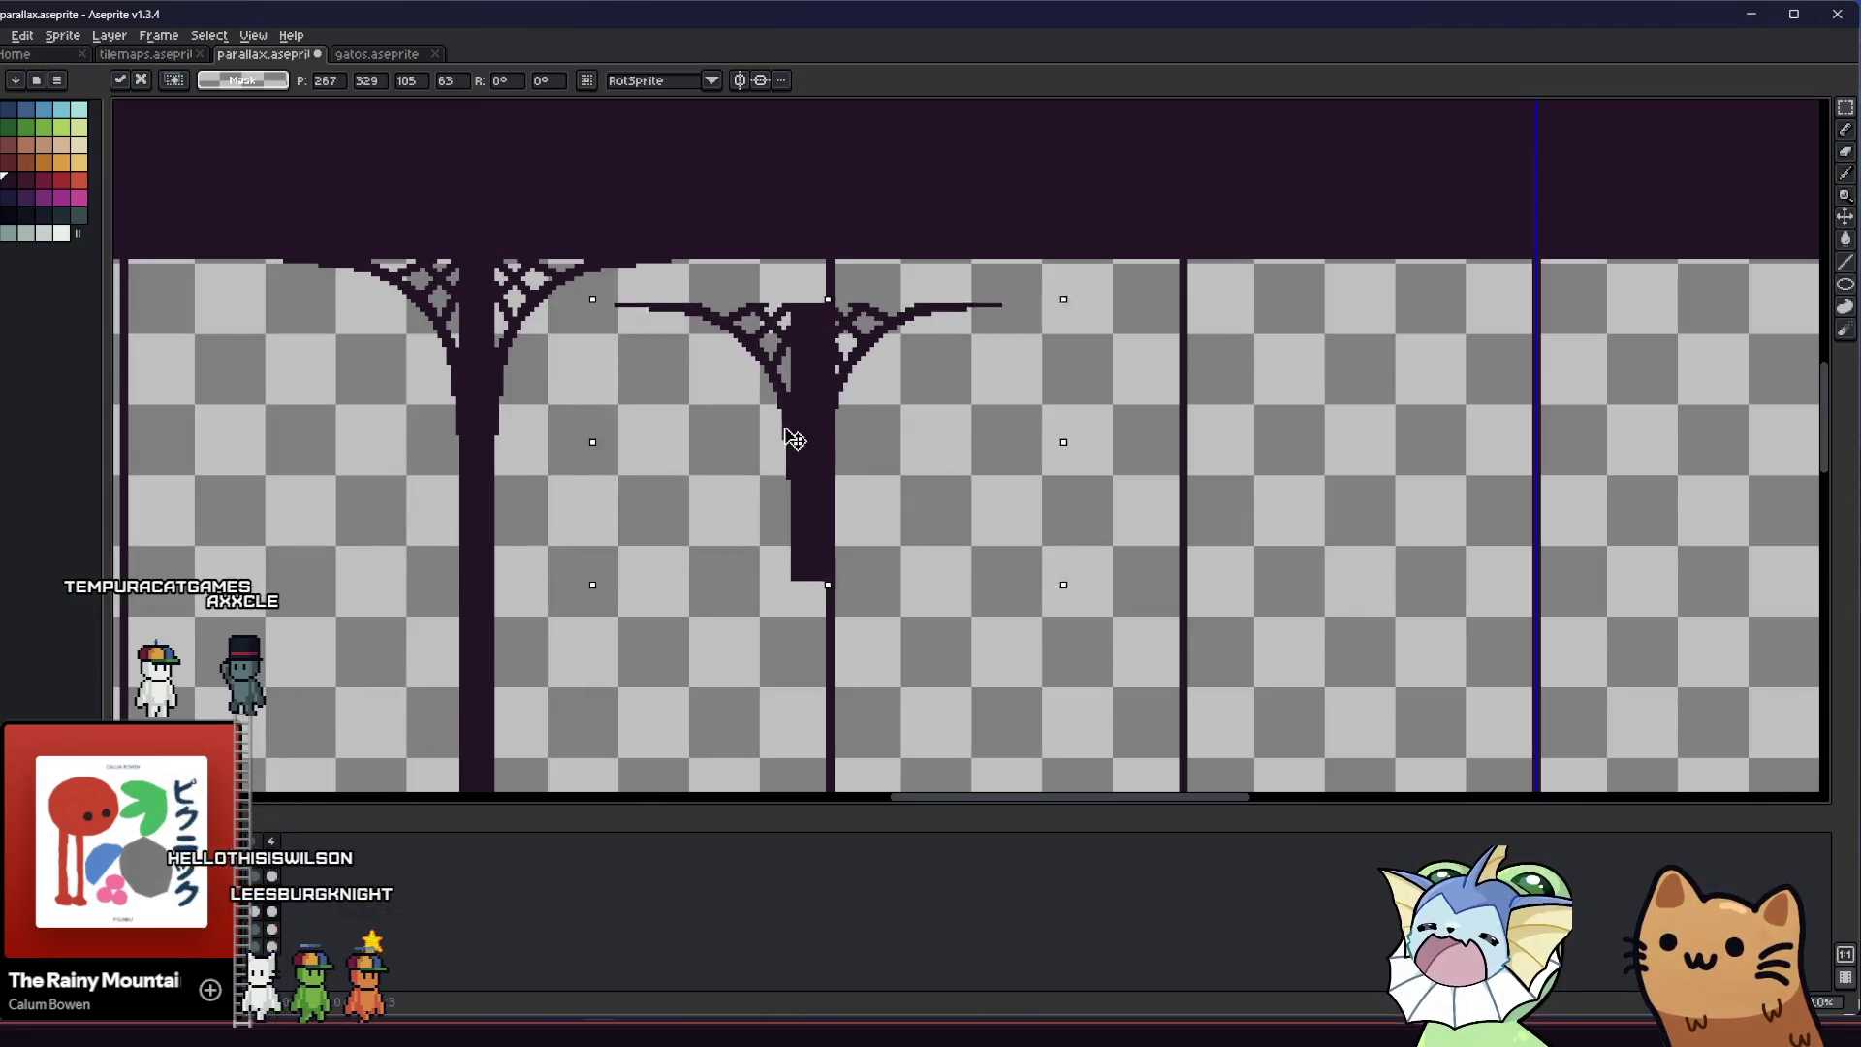
pyautogui.press('Up')
pyautogui.press('Up')
pyautogui.press('Up')
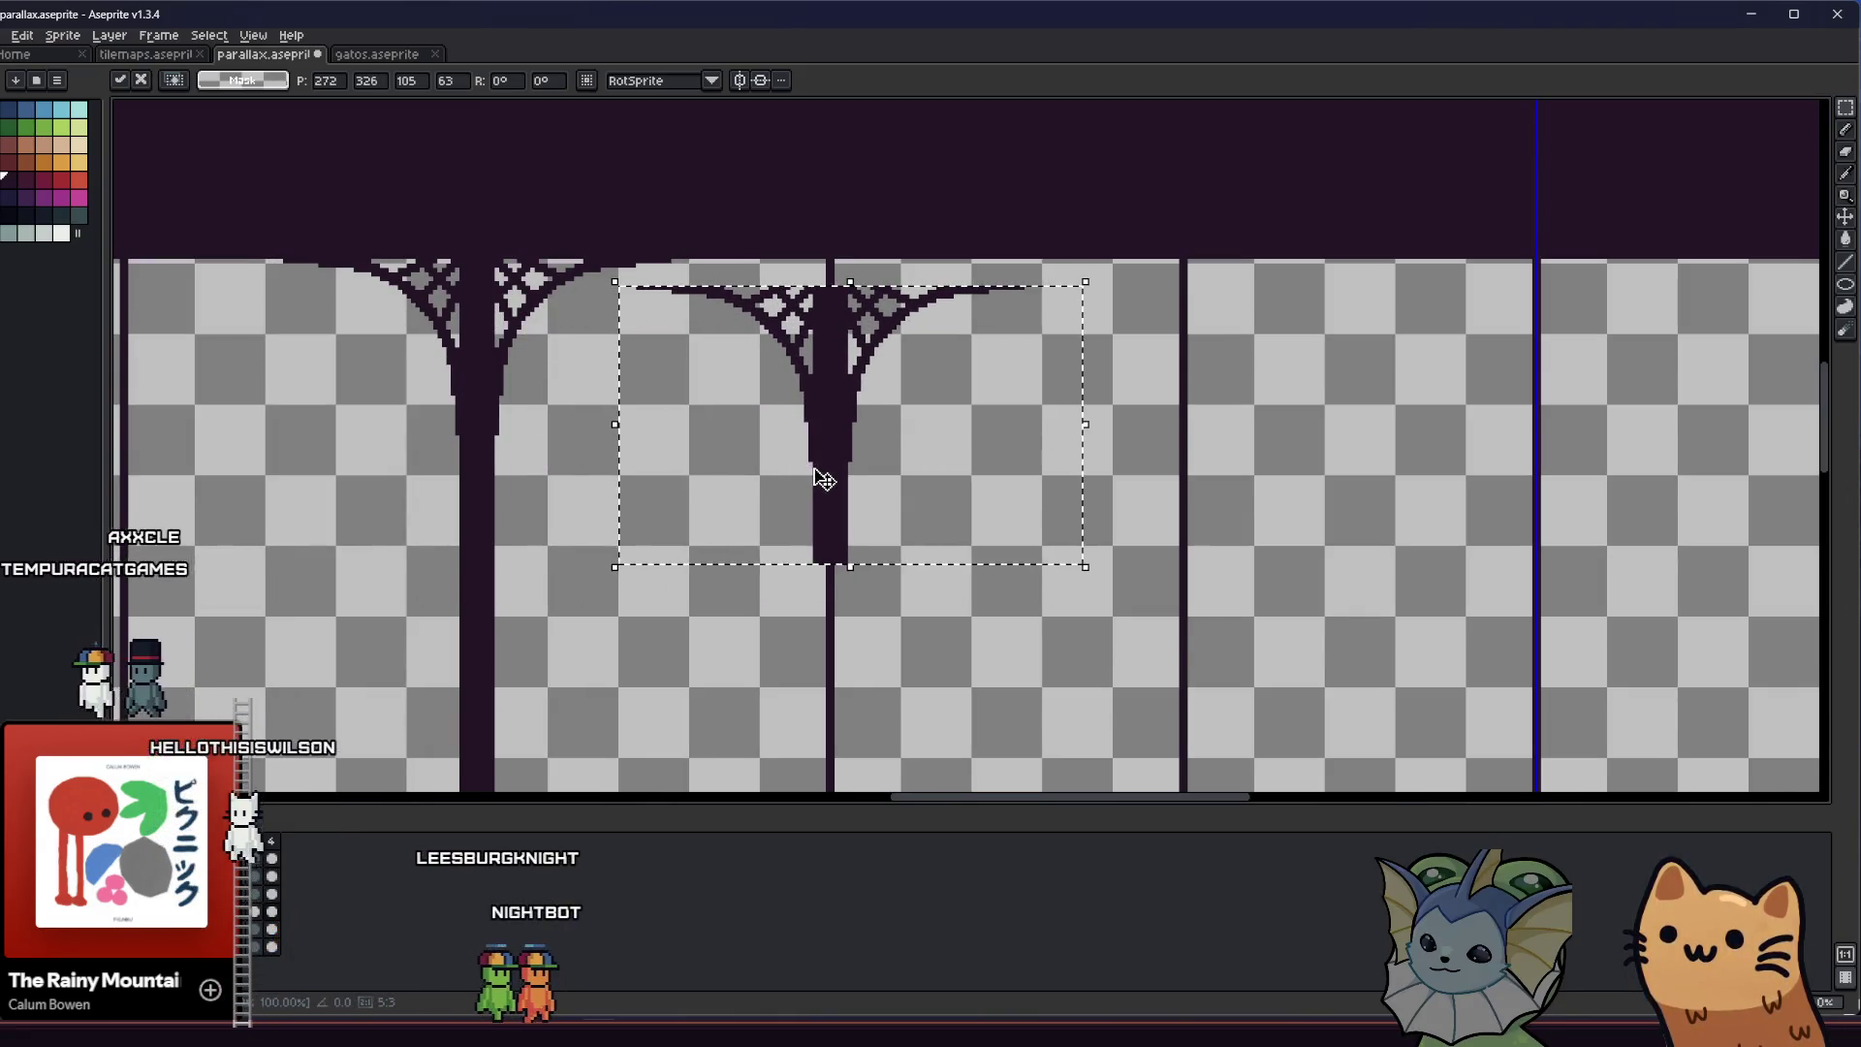
pyautogui.press('Up')
pyautogui.press('Up')
pyautogui.press('Up')
pyautogui.press('Up')
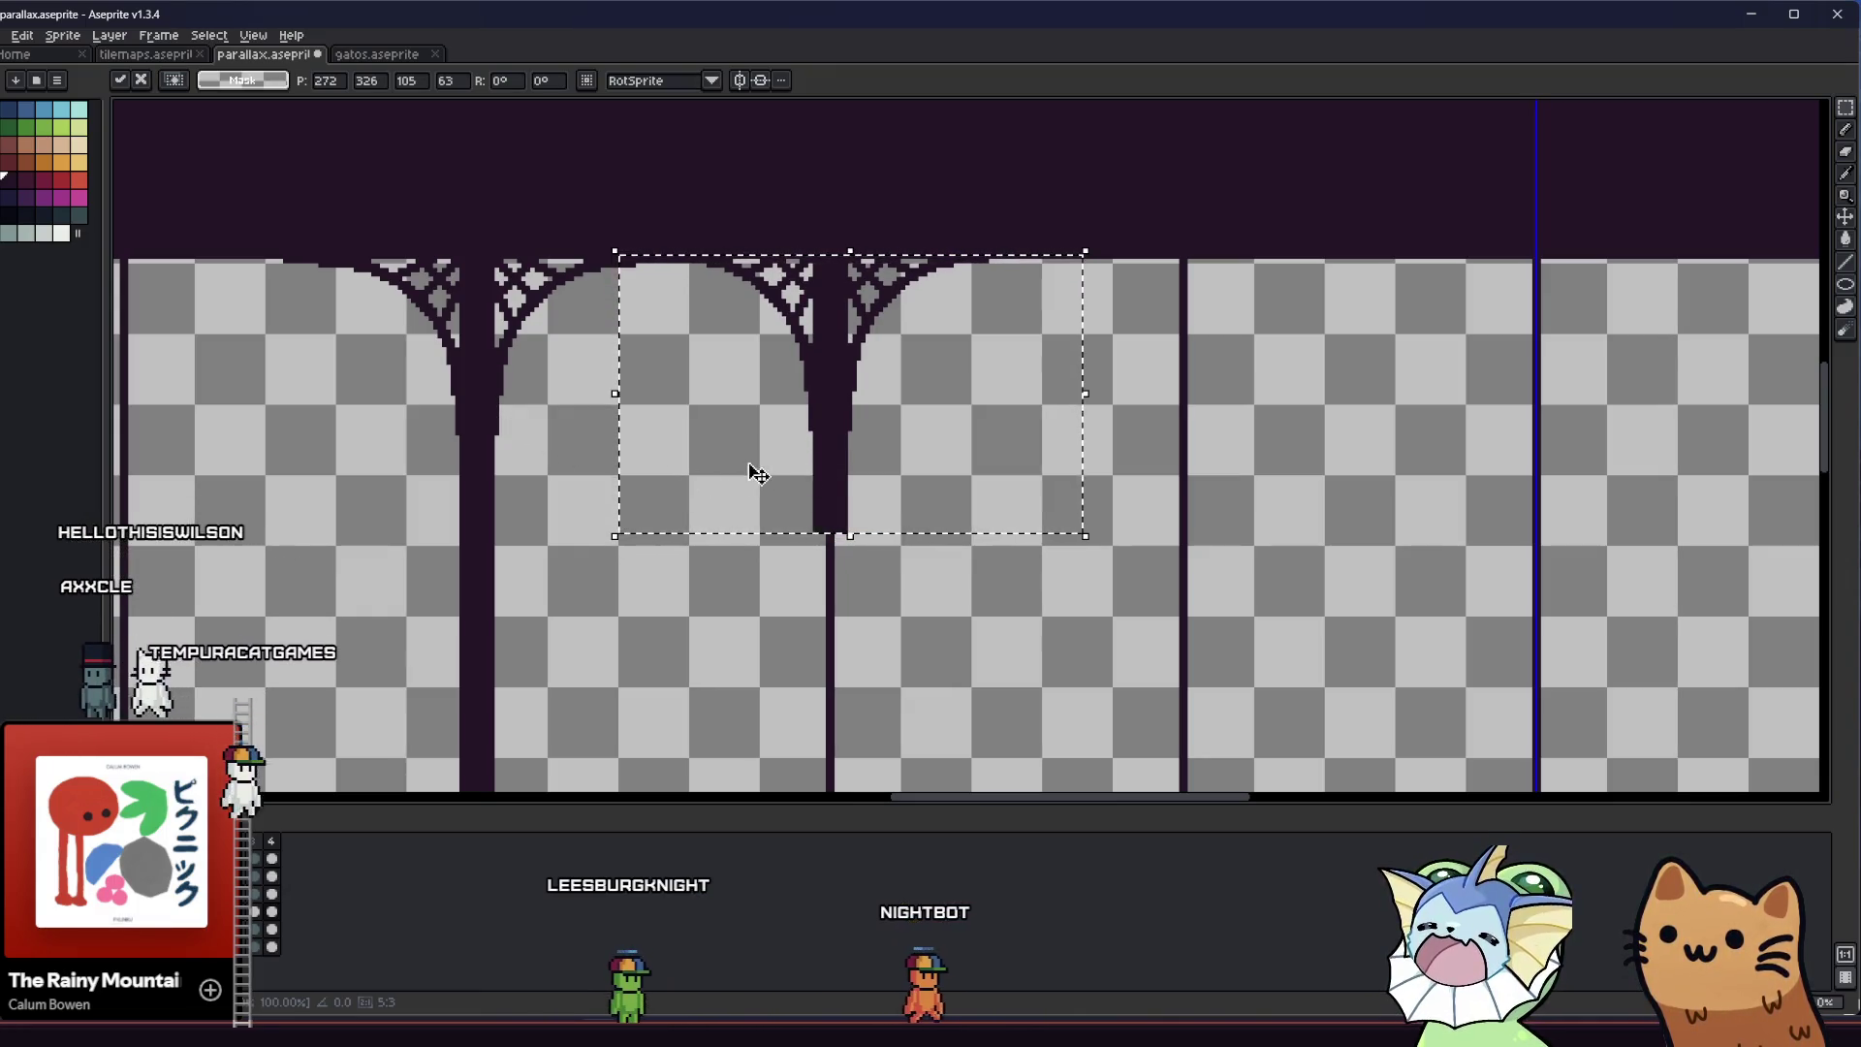
pyautogui.press('Return')
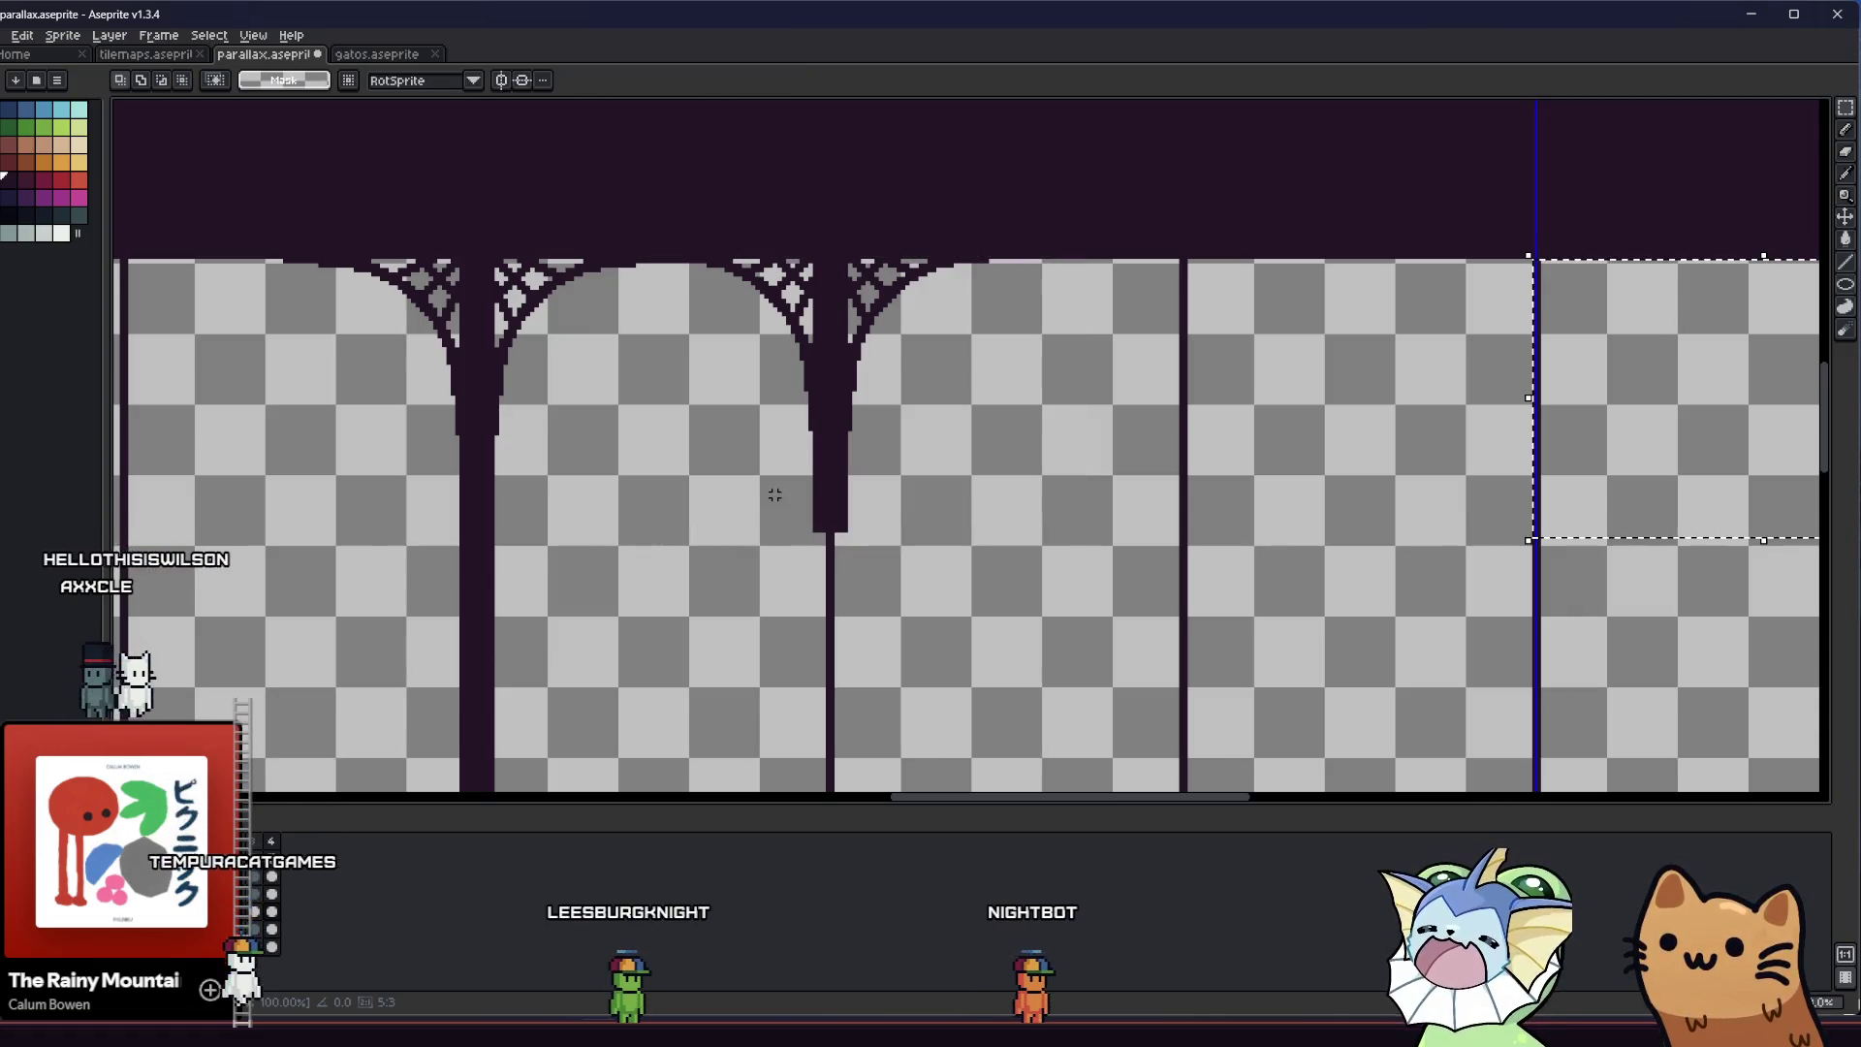
pyautogui.scroll(-1, 1123, 472)
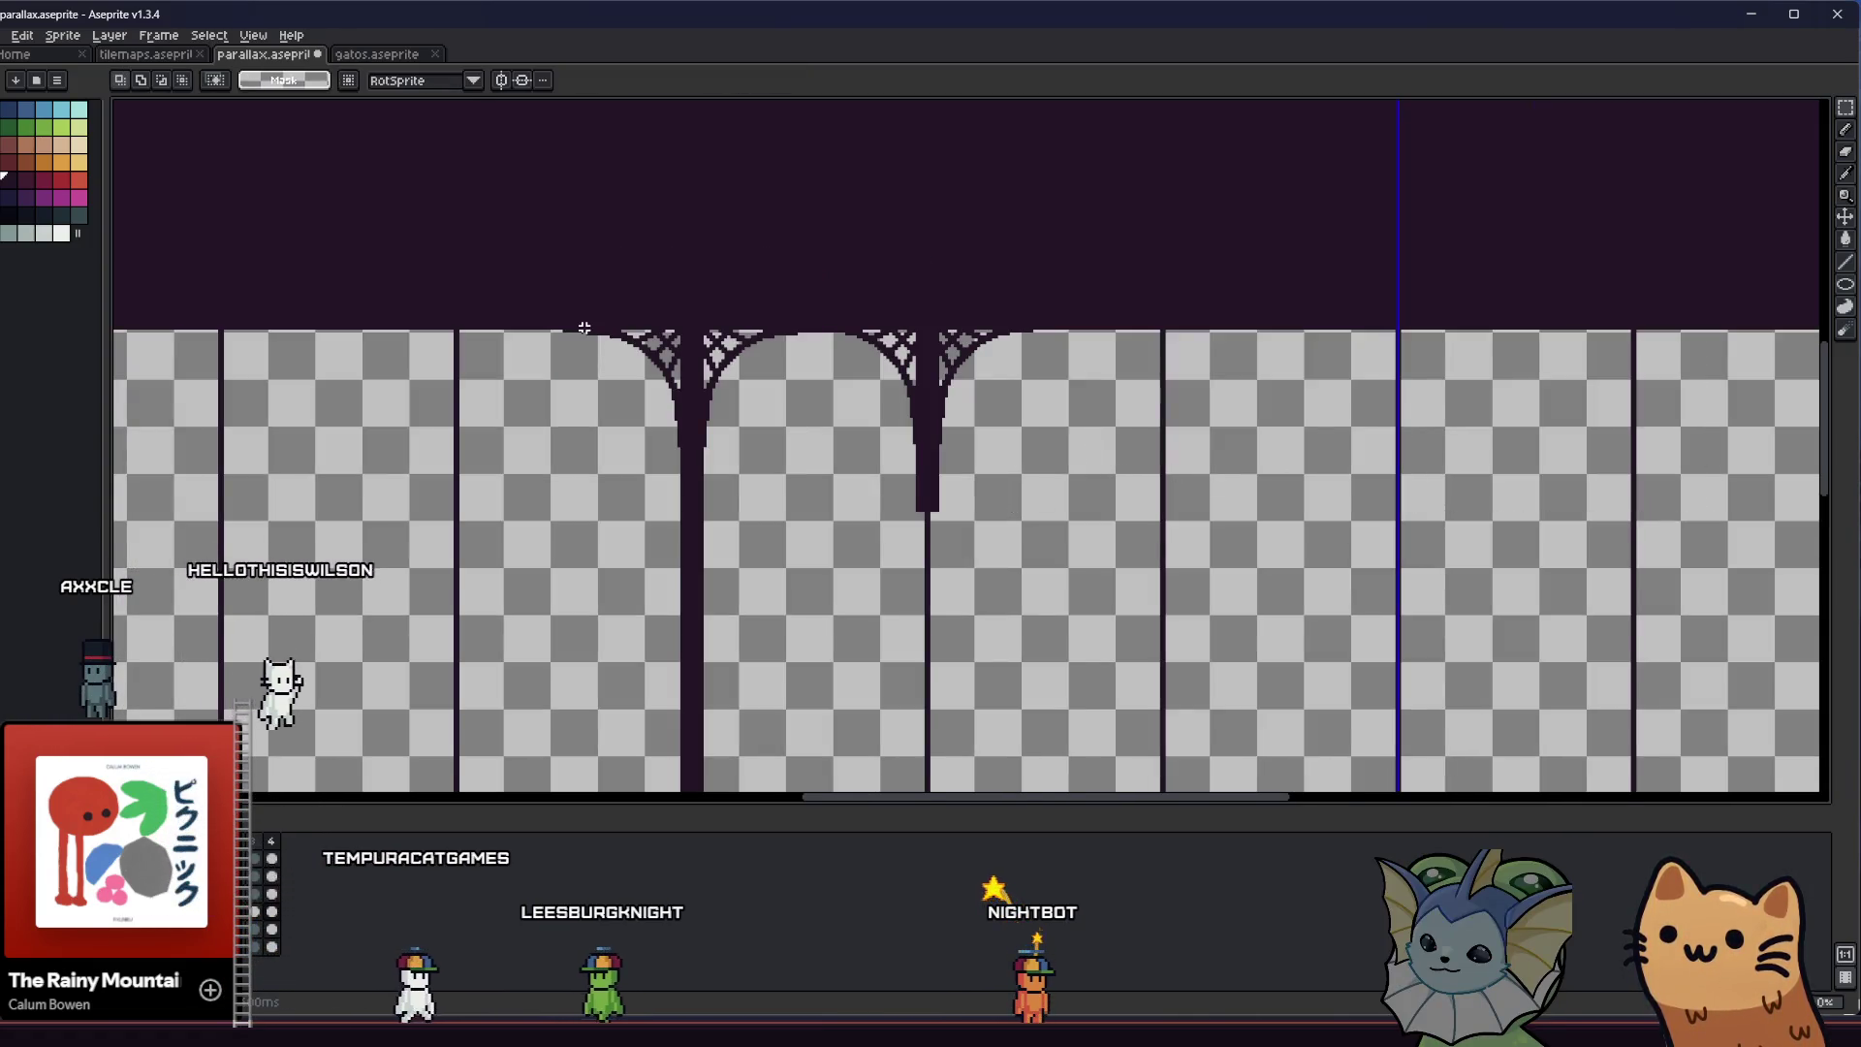
# Reposition the selection onto the left pillar and begin selecting it with its arch top
pyautogui.hotkey('ctrl', 't')
pyautogui.scroll(-2, 907, 410)
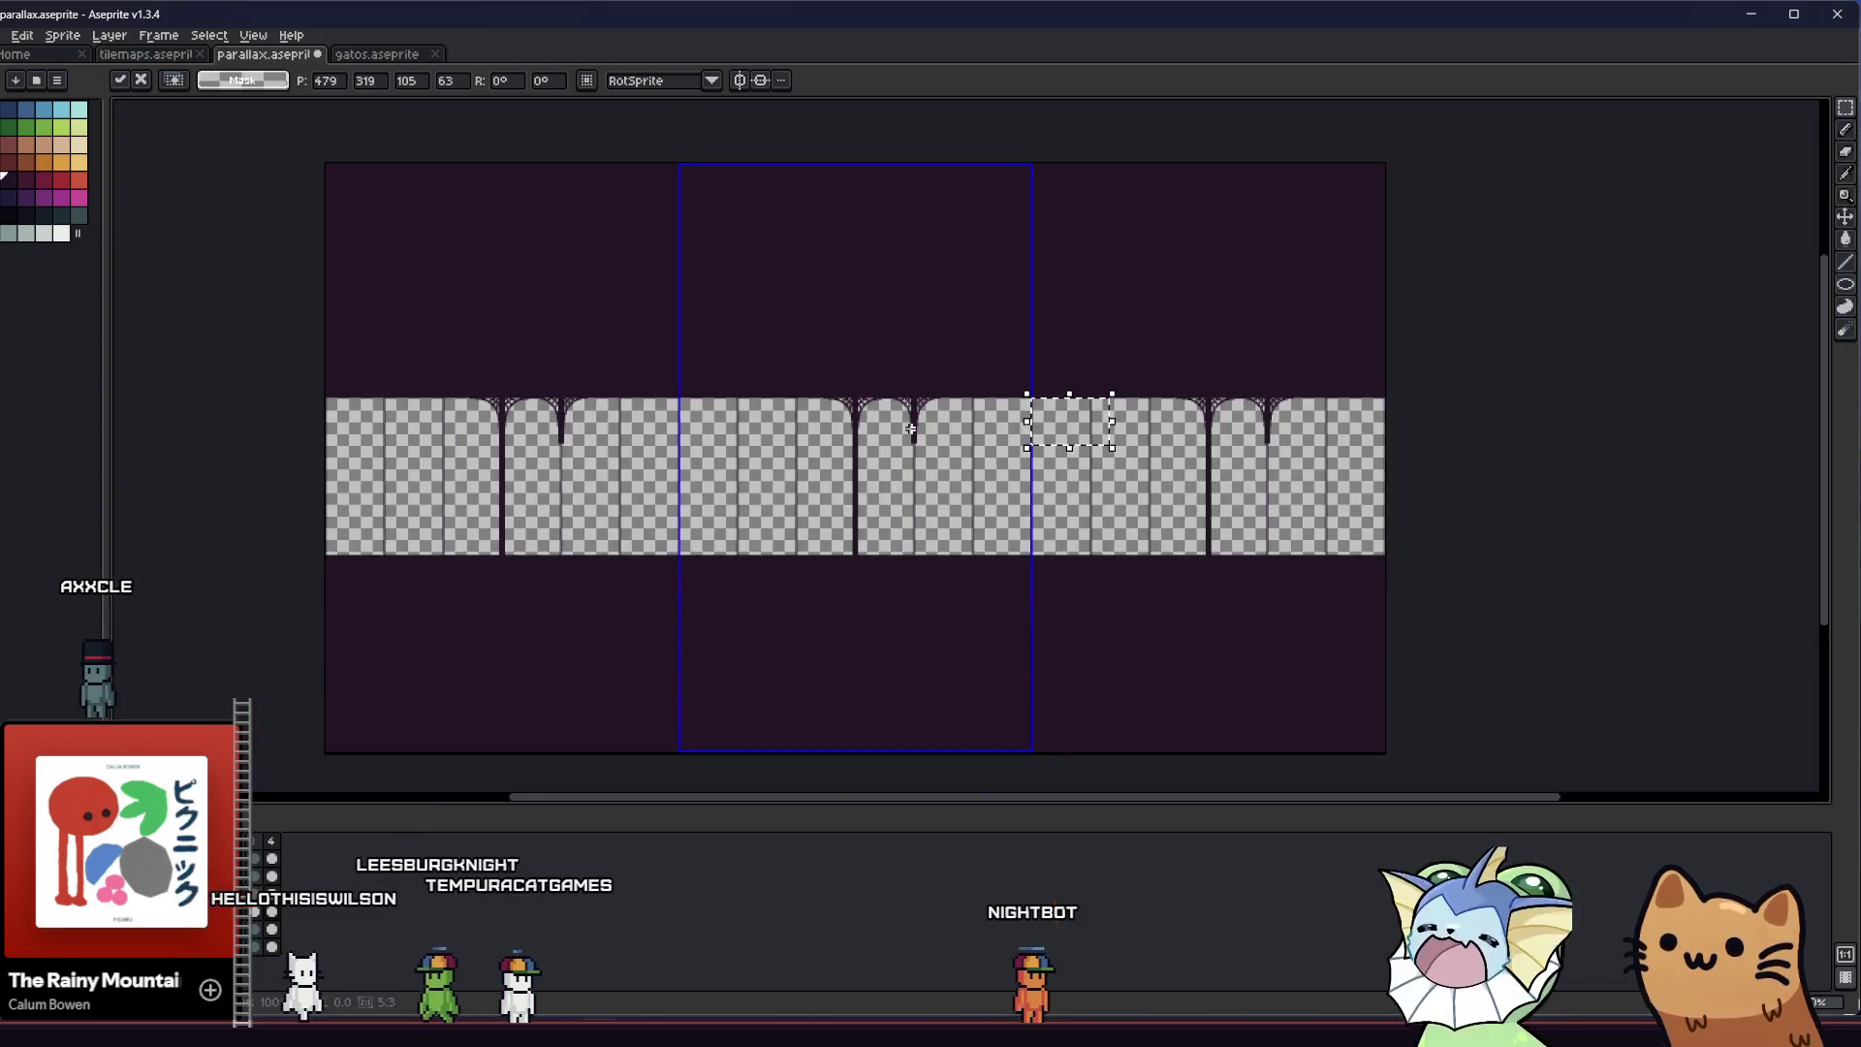
pyautogui.moveTo(1081, 441); pyautogui.dragTo(863, 440)
pyautogui.scroll(3, 843, 421)
pyautogui.scroll(-2, 789, 427)
pyautogui.scroll(3, 616, 277)
pyautogui.moveTo(615, 266); pyautogui.dragTo(740, 366)
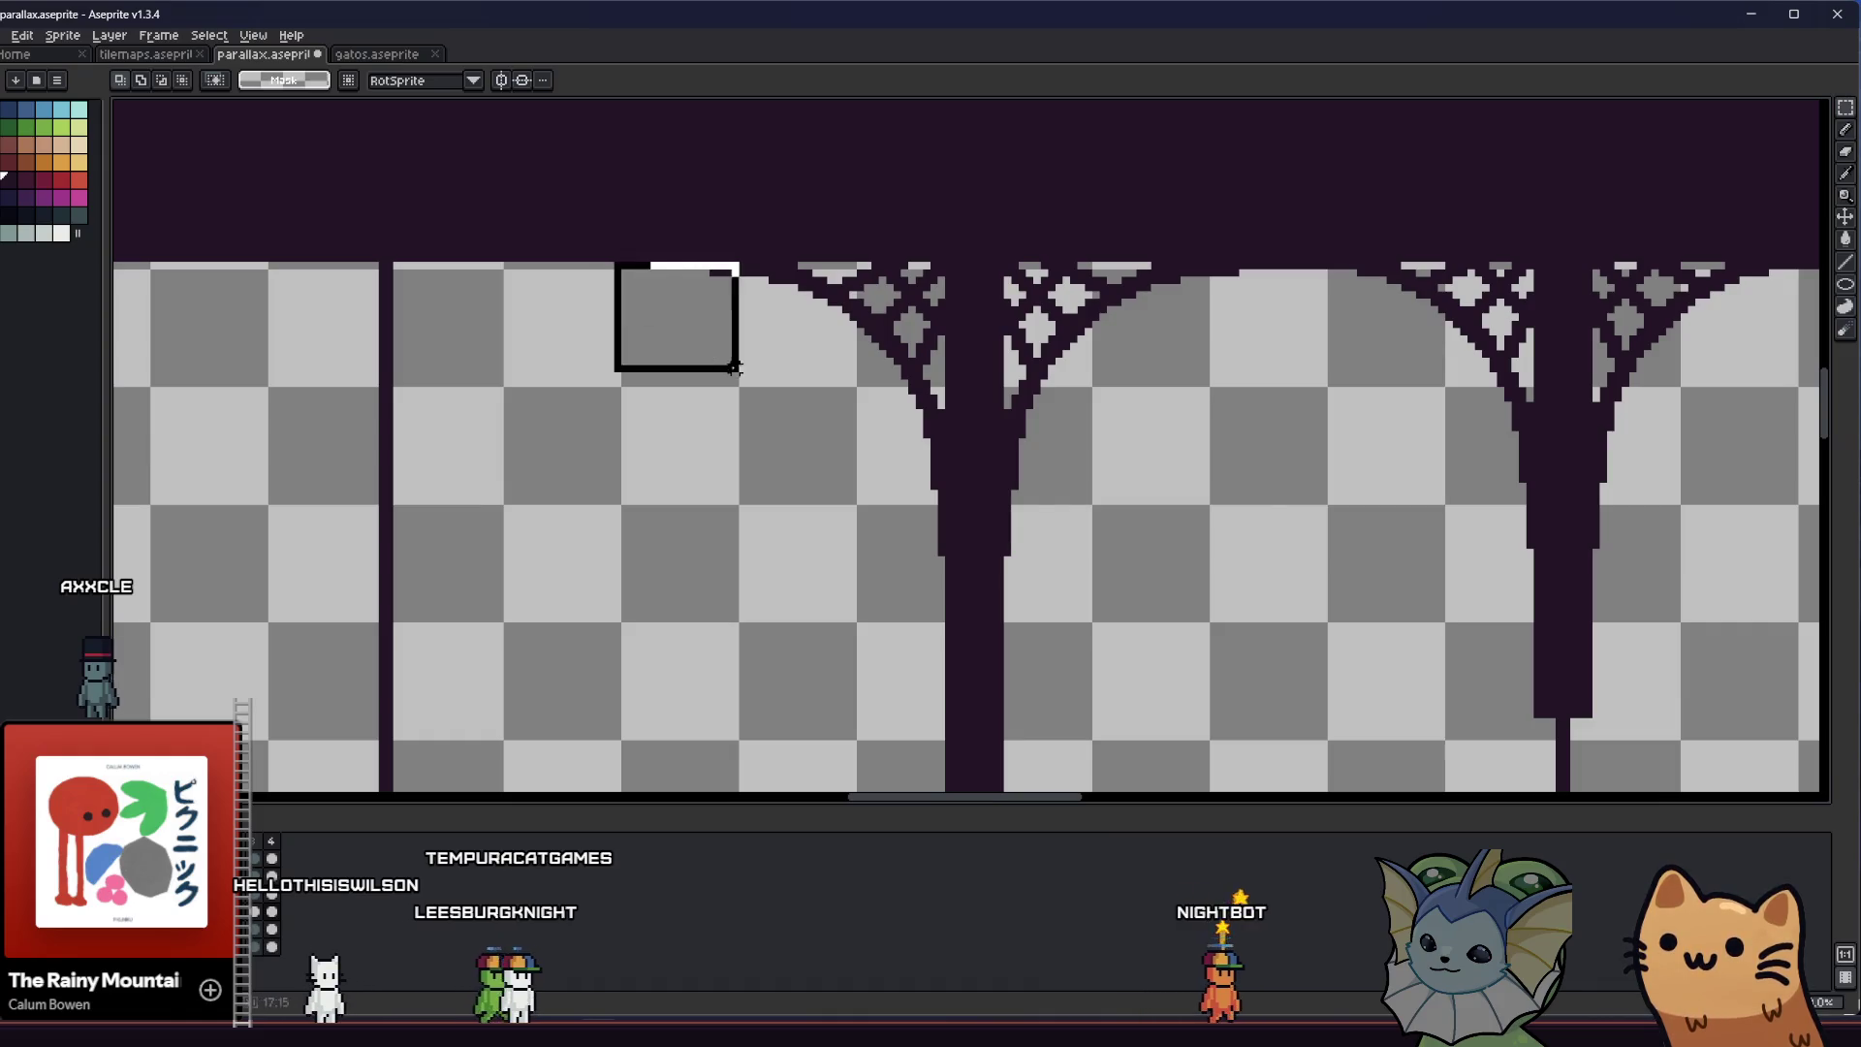
pyautogui.scroll(-2, 741, 365)
pyautogui.scroll(3, 756, 509)
# Paste a copy of the whole pillar and place it in the gap on the right
pyautogui.moveTo(761, 519); pyautogui.dragTo(747, 611)
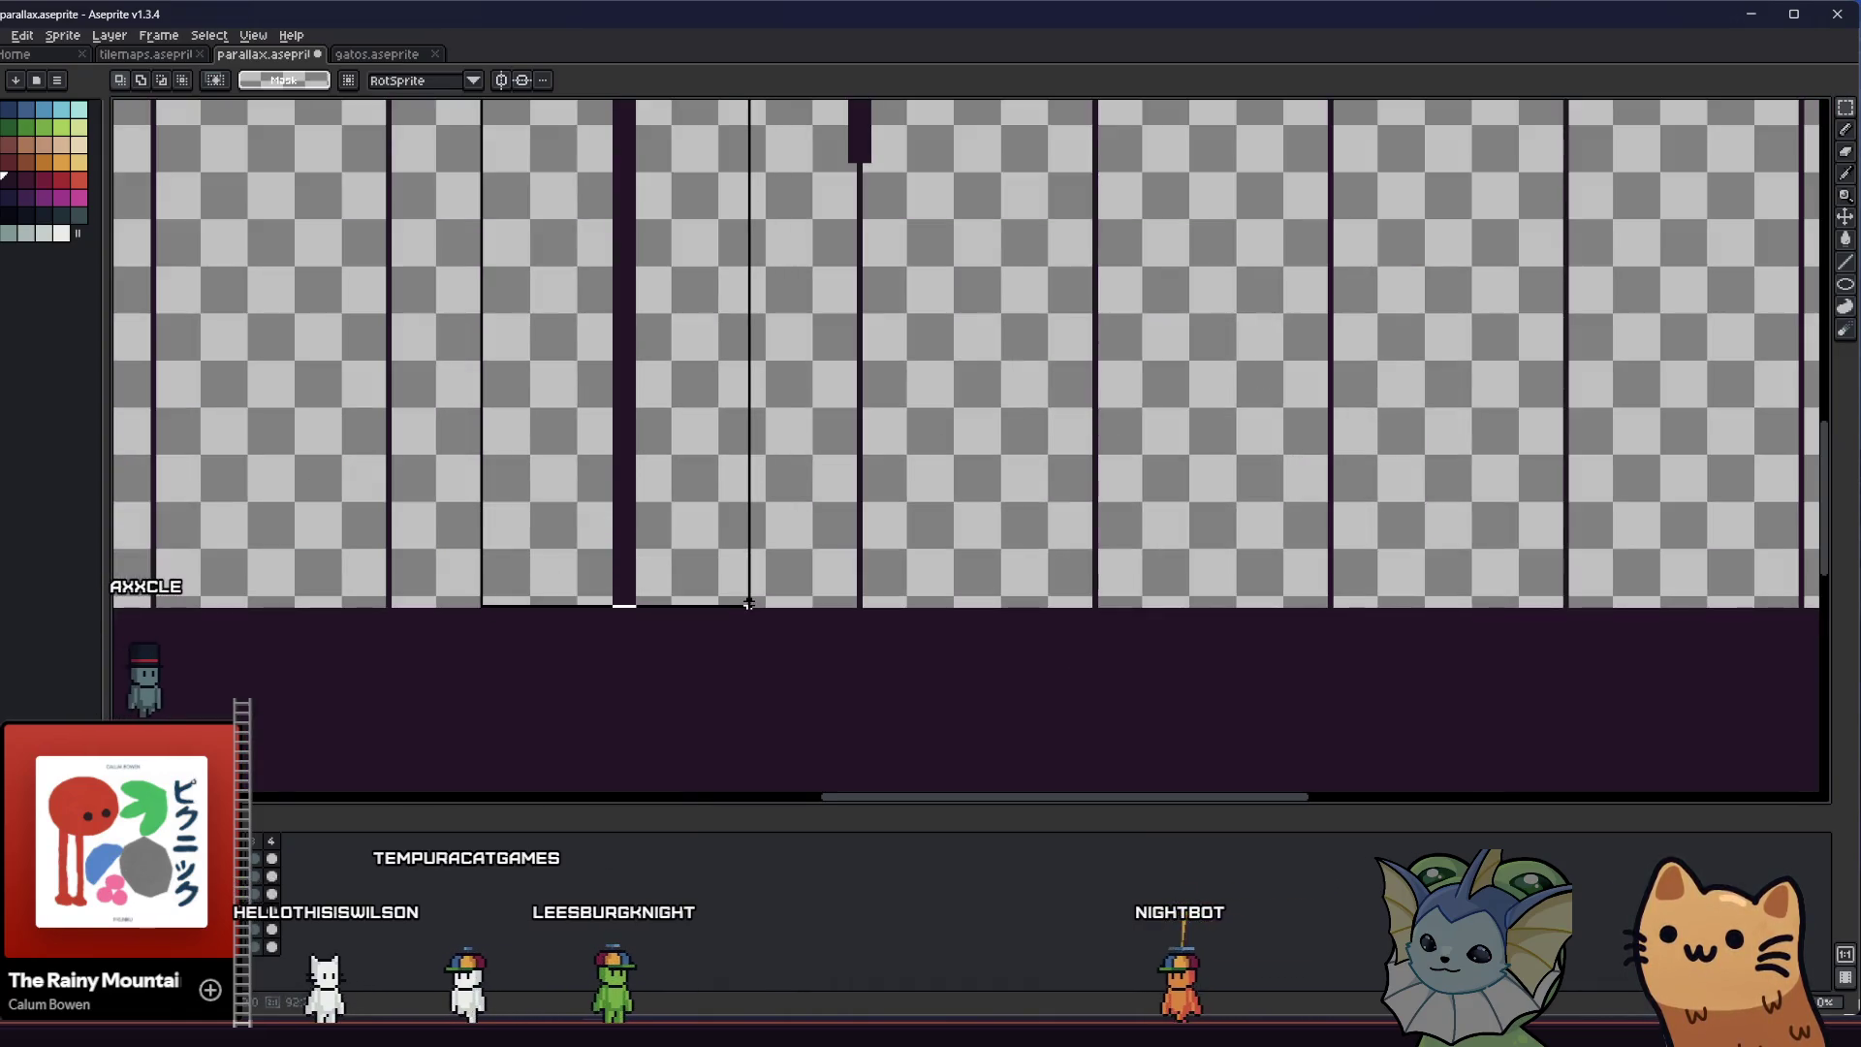
pyautogui.scroll(-2, 753, 615)
pyautogui.scroll(2, 678, 490)
pyautogui.hotkey('ctrl', 'v')
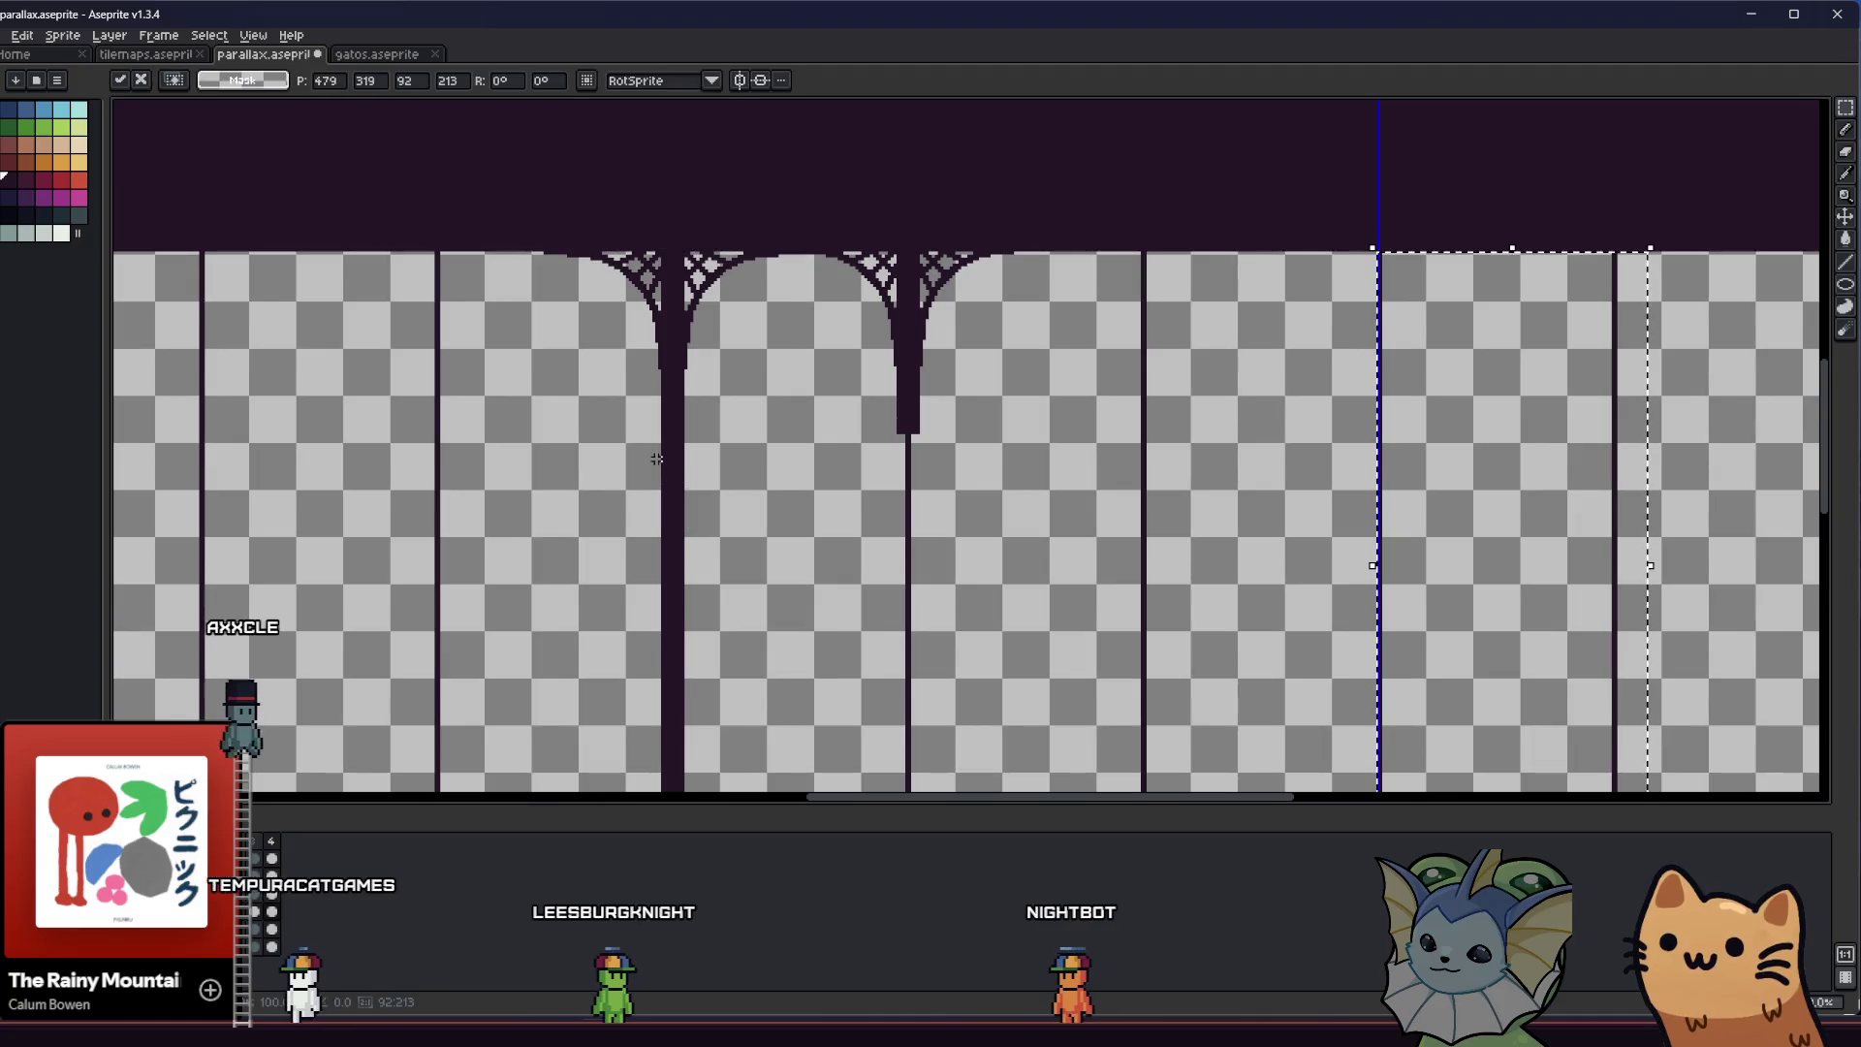
pyautogui.scroll(-3, 1127, 465)
pyautogui.scroll(3, 1135, 449)
pyautogui.scroll(1, 956, 365)
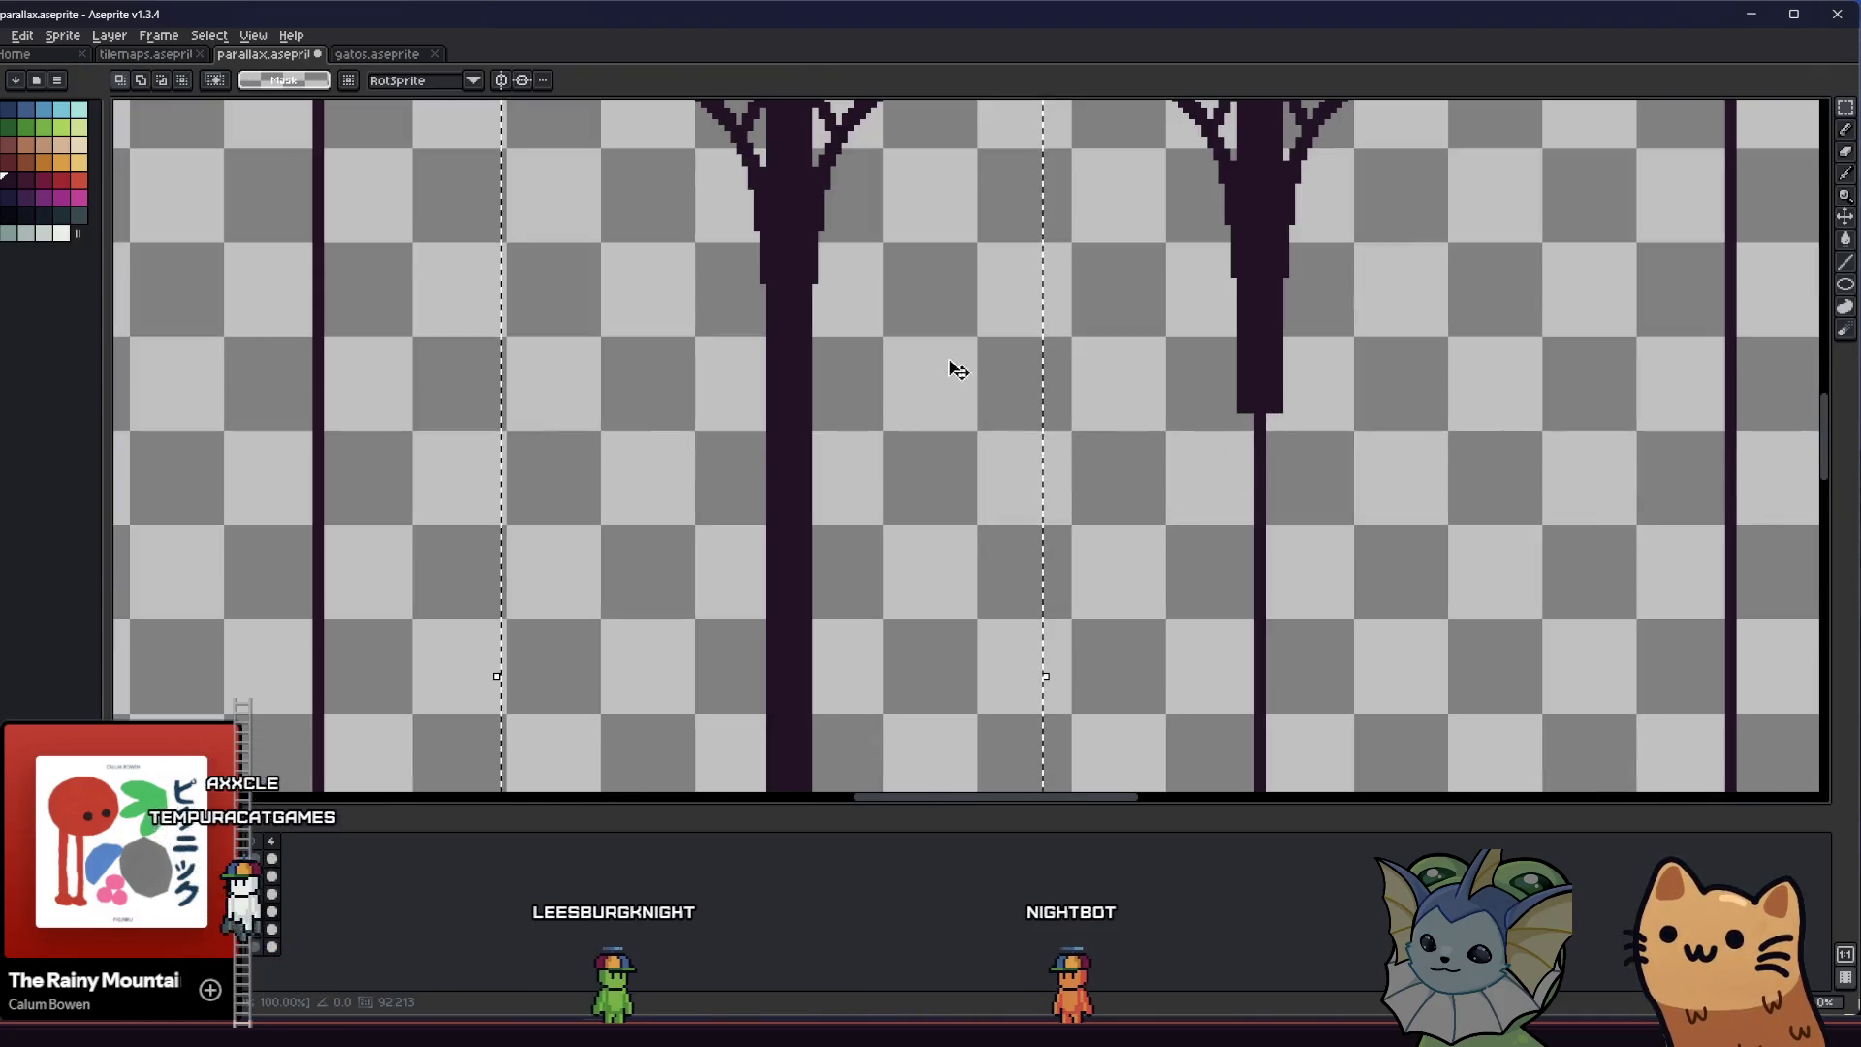
pyautogui.scroll(1, 809, 471)
pyautogui.scroll(-1, 809, 470)
pyautogui.scroll(-1, 699, 374)
pyautogui.moveTo(698, 375); pyautogui.dragTo(1406, 382)
pyautogui.scroll(1, 1407, 376)
pyautogui.scroll(1, 1368, 385)
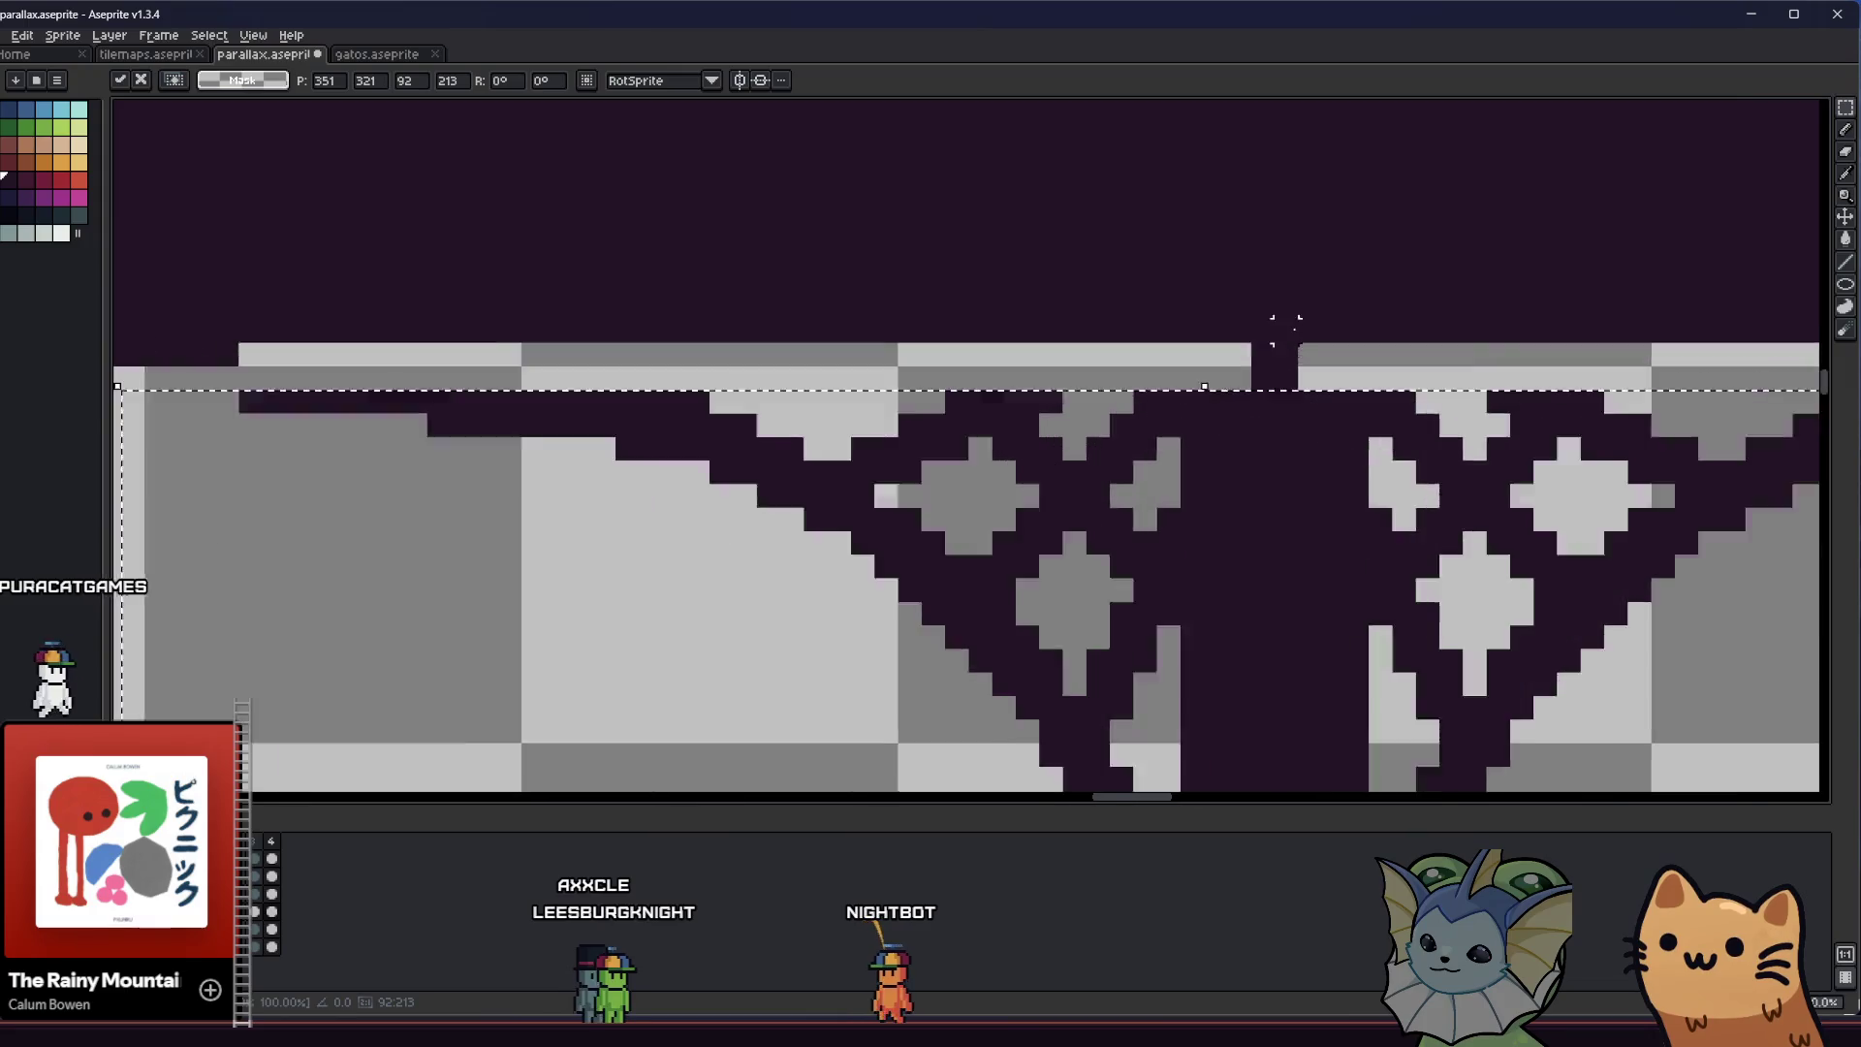
pyautogui.scroll(1, 1309, 396)
pyautogui.scroll(-1, 1280, 407)
pyautogui.scroll(-1, 1267, 417)
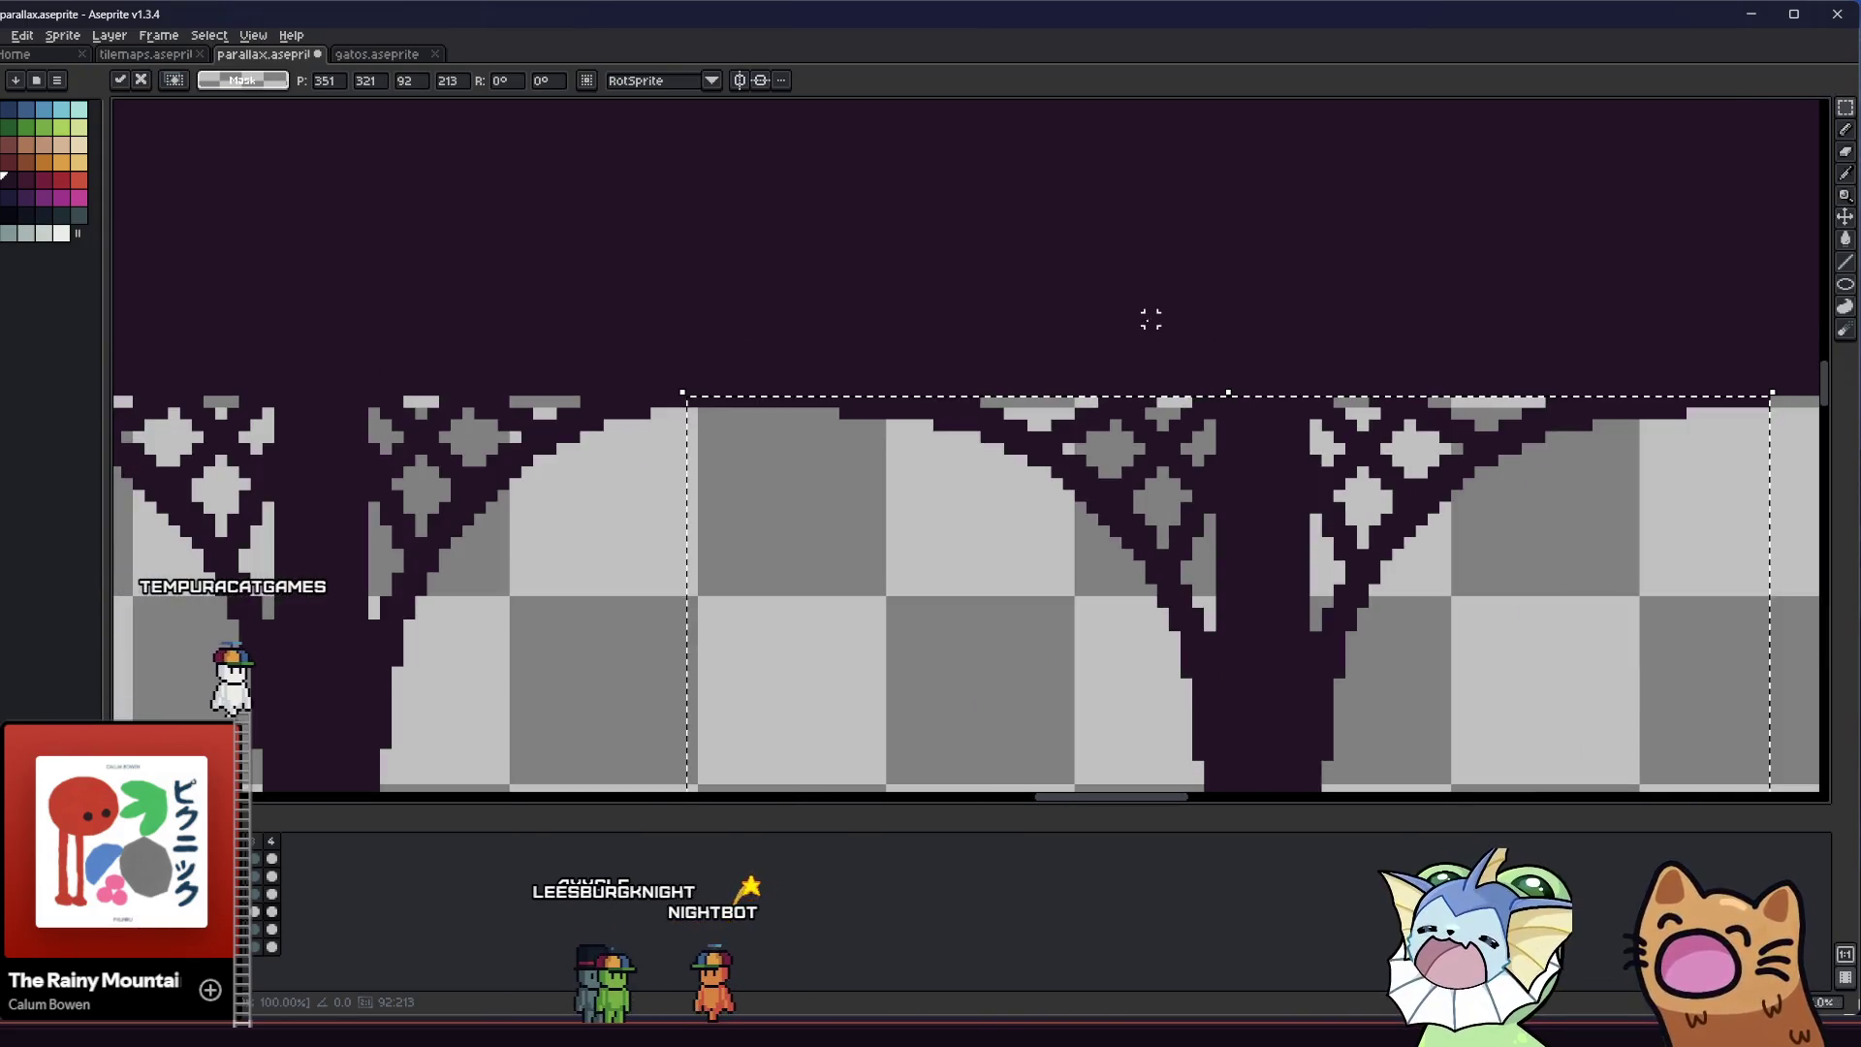
pyautogui.scroll(-1, 1150, 320)
pyautogui.hotkey('ctrl', 'd')
pyautogui.scroll(1, 1150, 395)
pyautogui.scroll(-1, 985, 486)
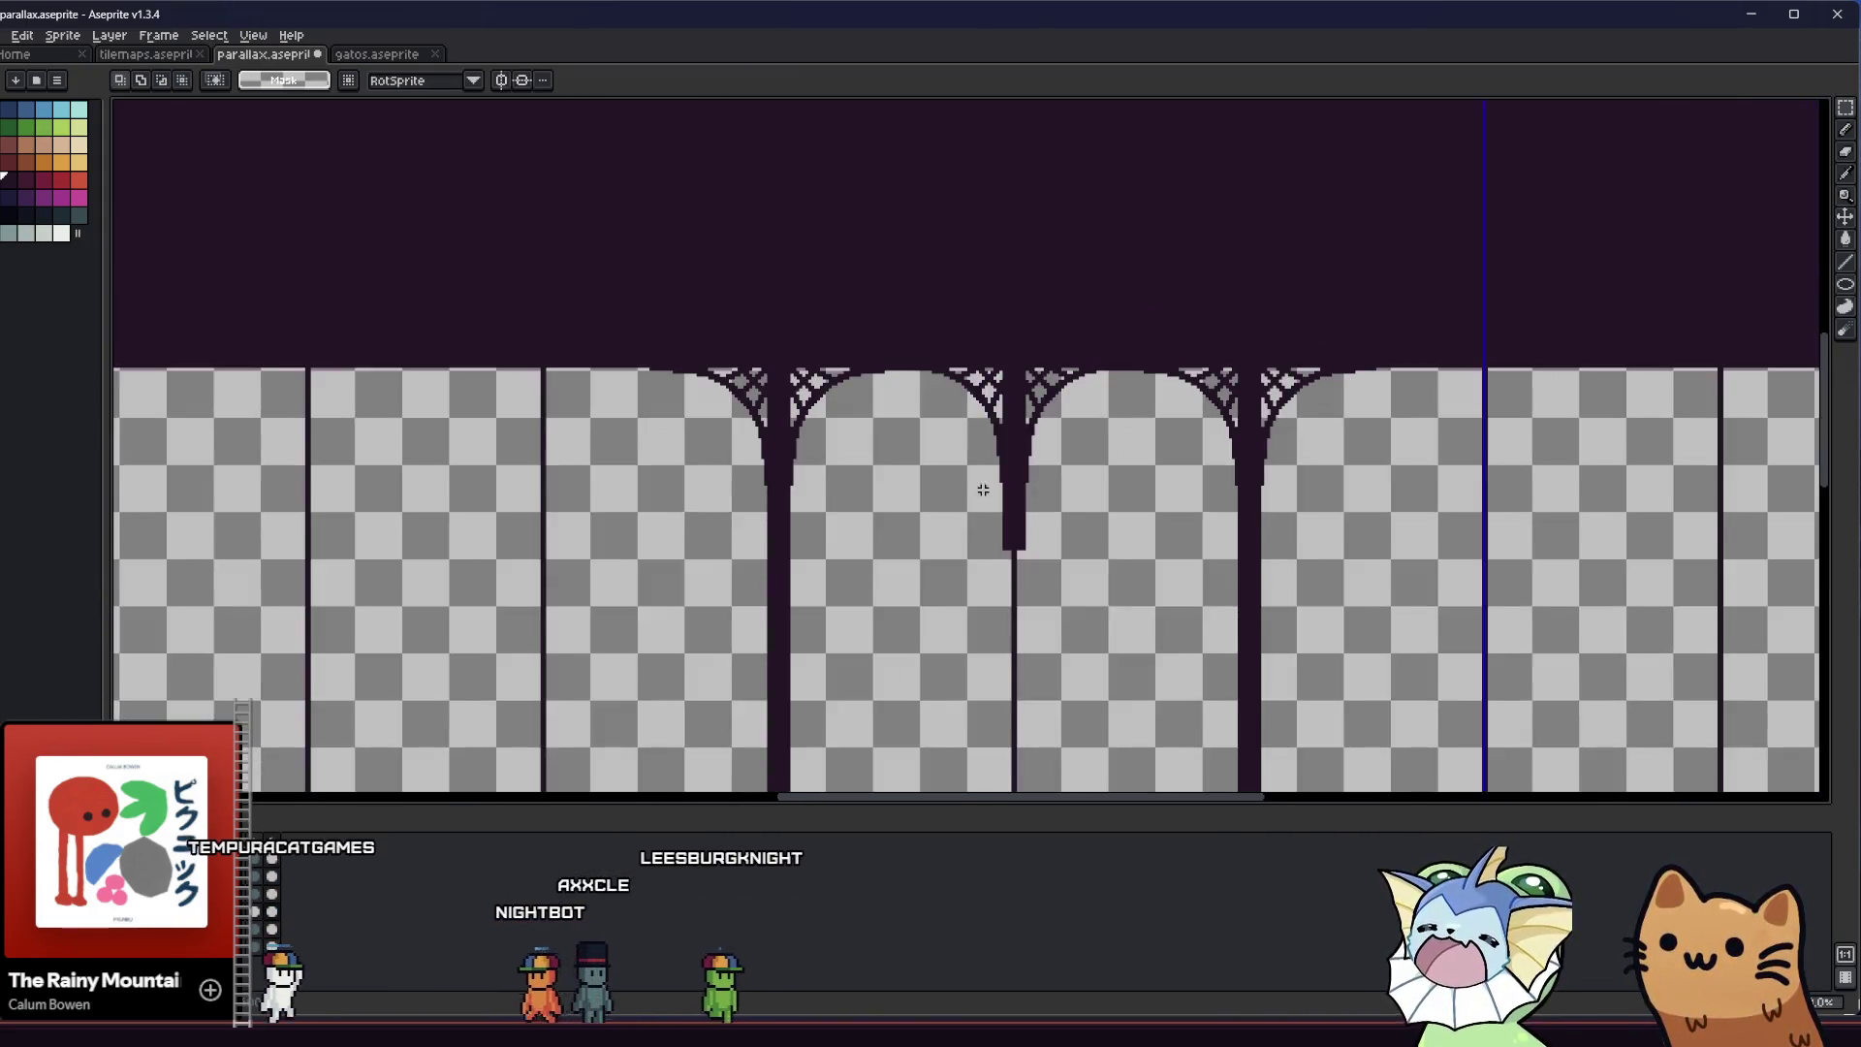
pyautogui.scroll(-1, 1237, 437)
# Place another pillar copy into the next gap, aligned pixel-exact with the arches
pyautogui.hotkey('ctrl', 'z')
pyautogui.scroll(-3, 1484, 423)
pyautogui.scroll(2, 1281, 408)
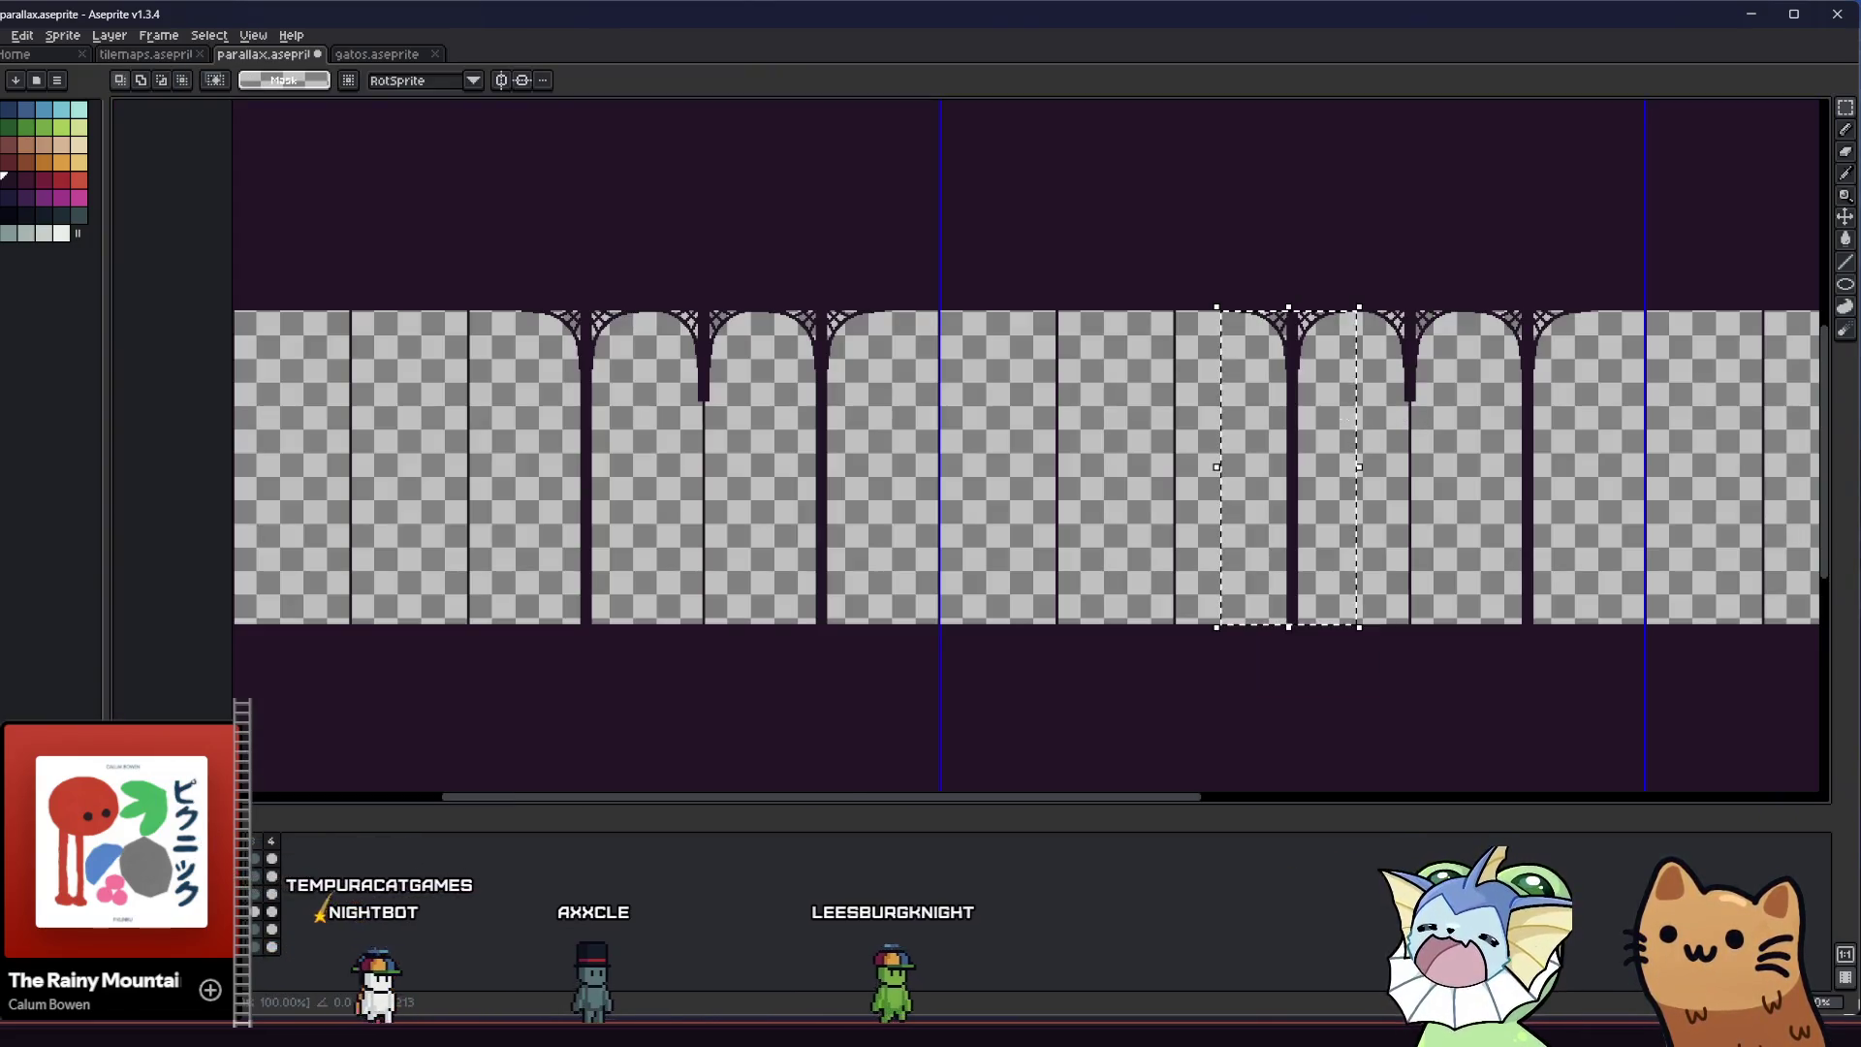
pyautogui.moveTo(1279, 393)
pyautogui.mouseDown()
pyautogui.moveTo(1067, 374)
pyautogui.moveTo(1083, 290)
pyautogui.mouseUp()
pyautogui.scroll(1, 1060, 334)
pyautogui.scroll(1, 1059, 334)
pyautogui.scroll(1, 1069, 320)
pyautogui.scroll(1, 1095, 286)
pyautogui.scroll(-1, 1094, 287)
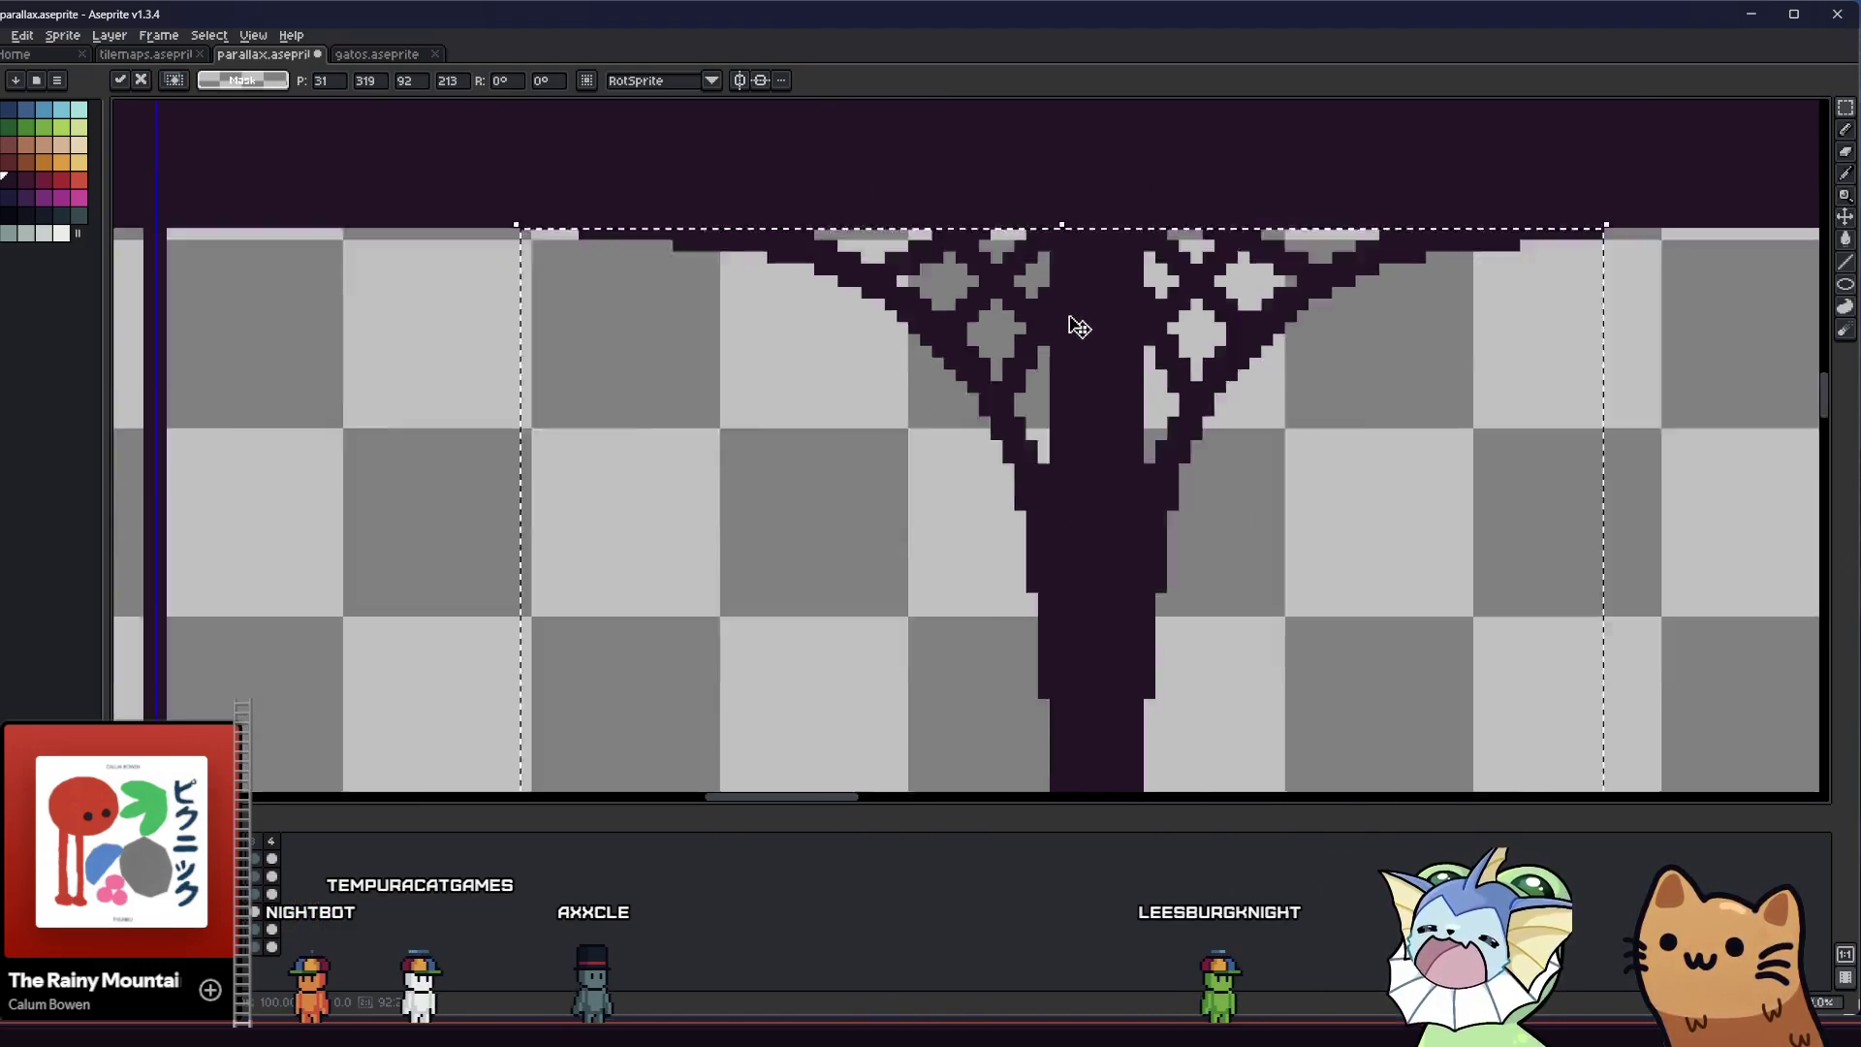
pyautogui.scroll(-1, 1080, 299)
pyautogui.scroll(-2, 1077, 328)
pyautogui.moveTo(1069, 354)
pyautogui.mouseDown()
pyautogui.moveTo(1094, 353)
pyautogui.moveTo(999, 338)
pyautogui.mouseUp()
pyautogui.scroll(2, 1095, 353)
pyautogui.scroll(2, 1149, 349)
pyautogui.scroll(-1, 998, 311)
pyautogui.scroll(1, 997, 312)
pyautogui.scroll(3, 1005, 292)
pyautogui.scroll(-1, 999, 277)
pyautogui.scroll(-1, 997, 291)
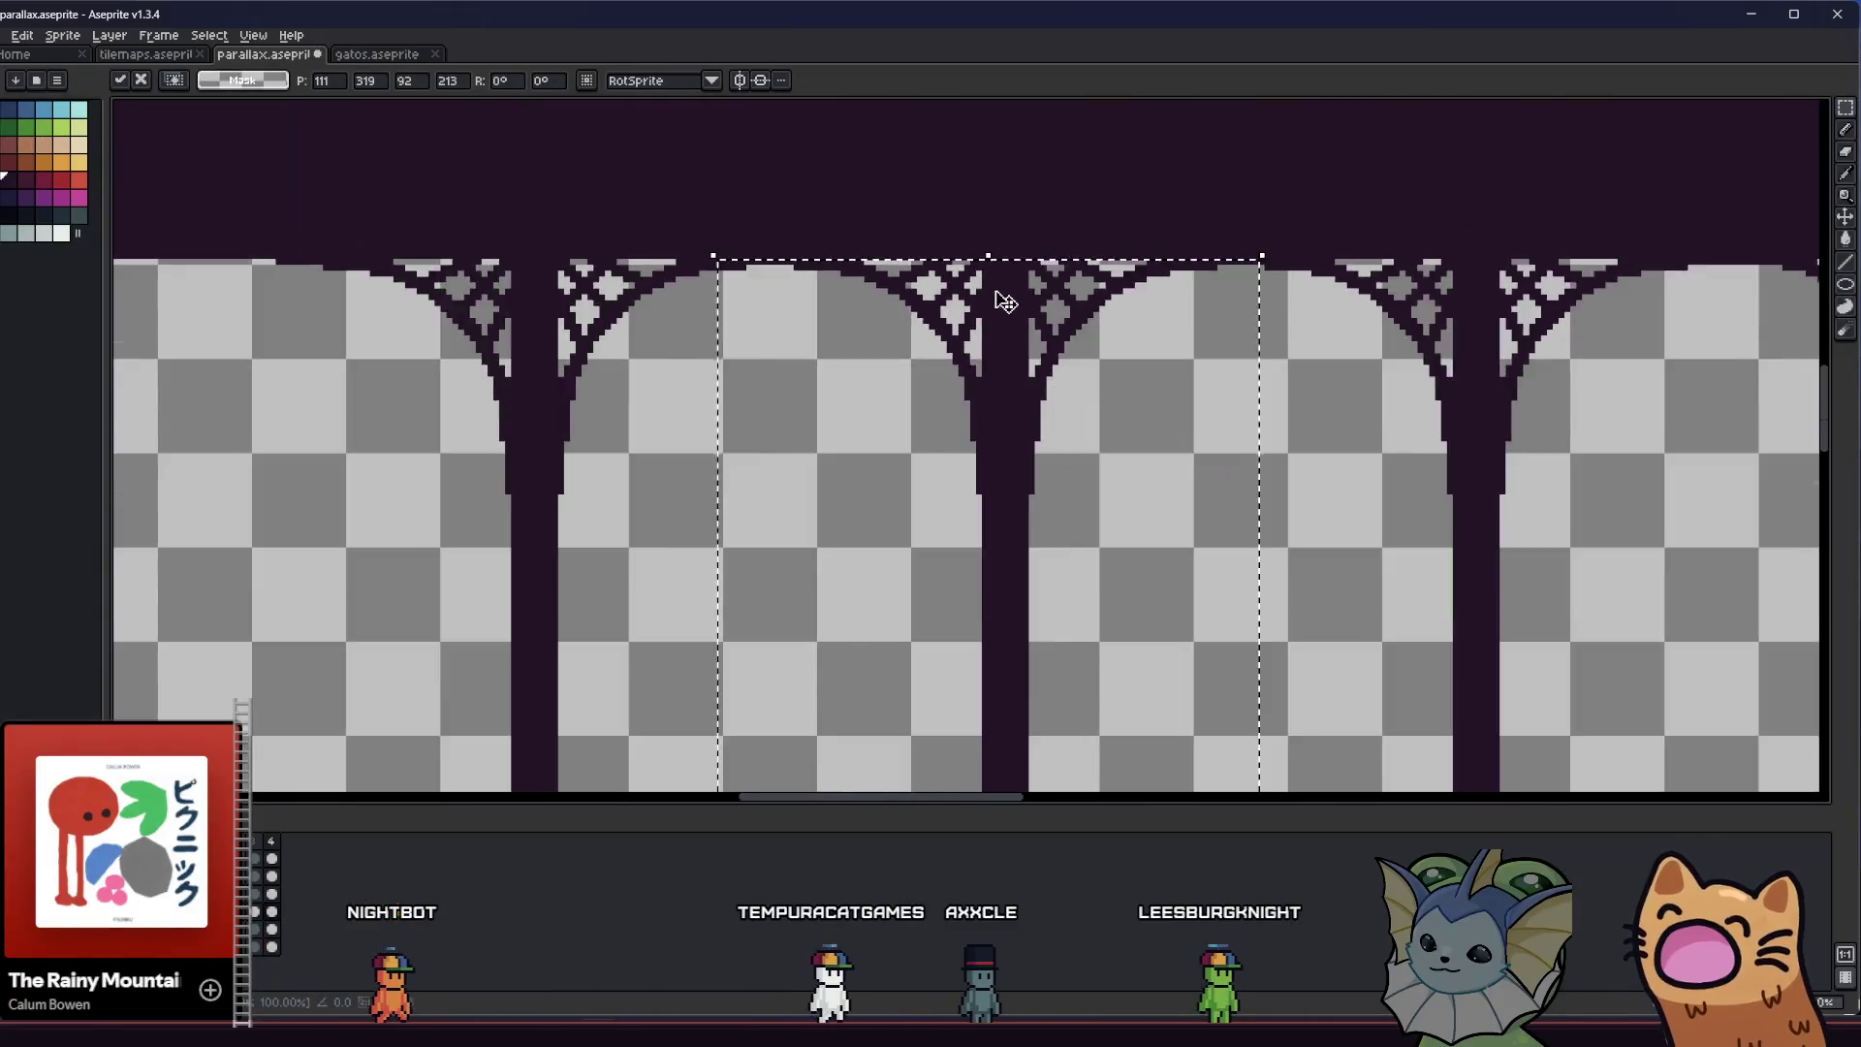
pyautogui.scroll(-1, 1002, 317)
pyautogui.scroll(-2, 993, 308)
pyautogui.scroll(1, 1247, 305)
pyautogui.moveTo(1269, 314); pyautogui.dragTo(1378, 326)
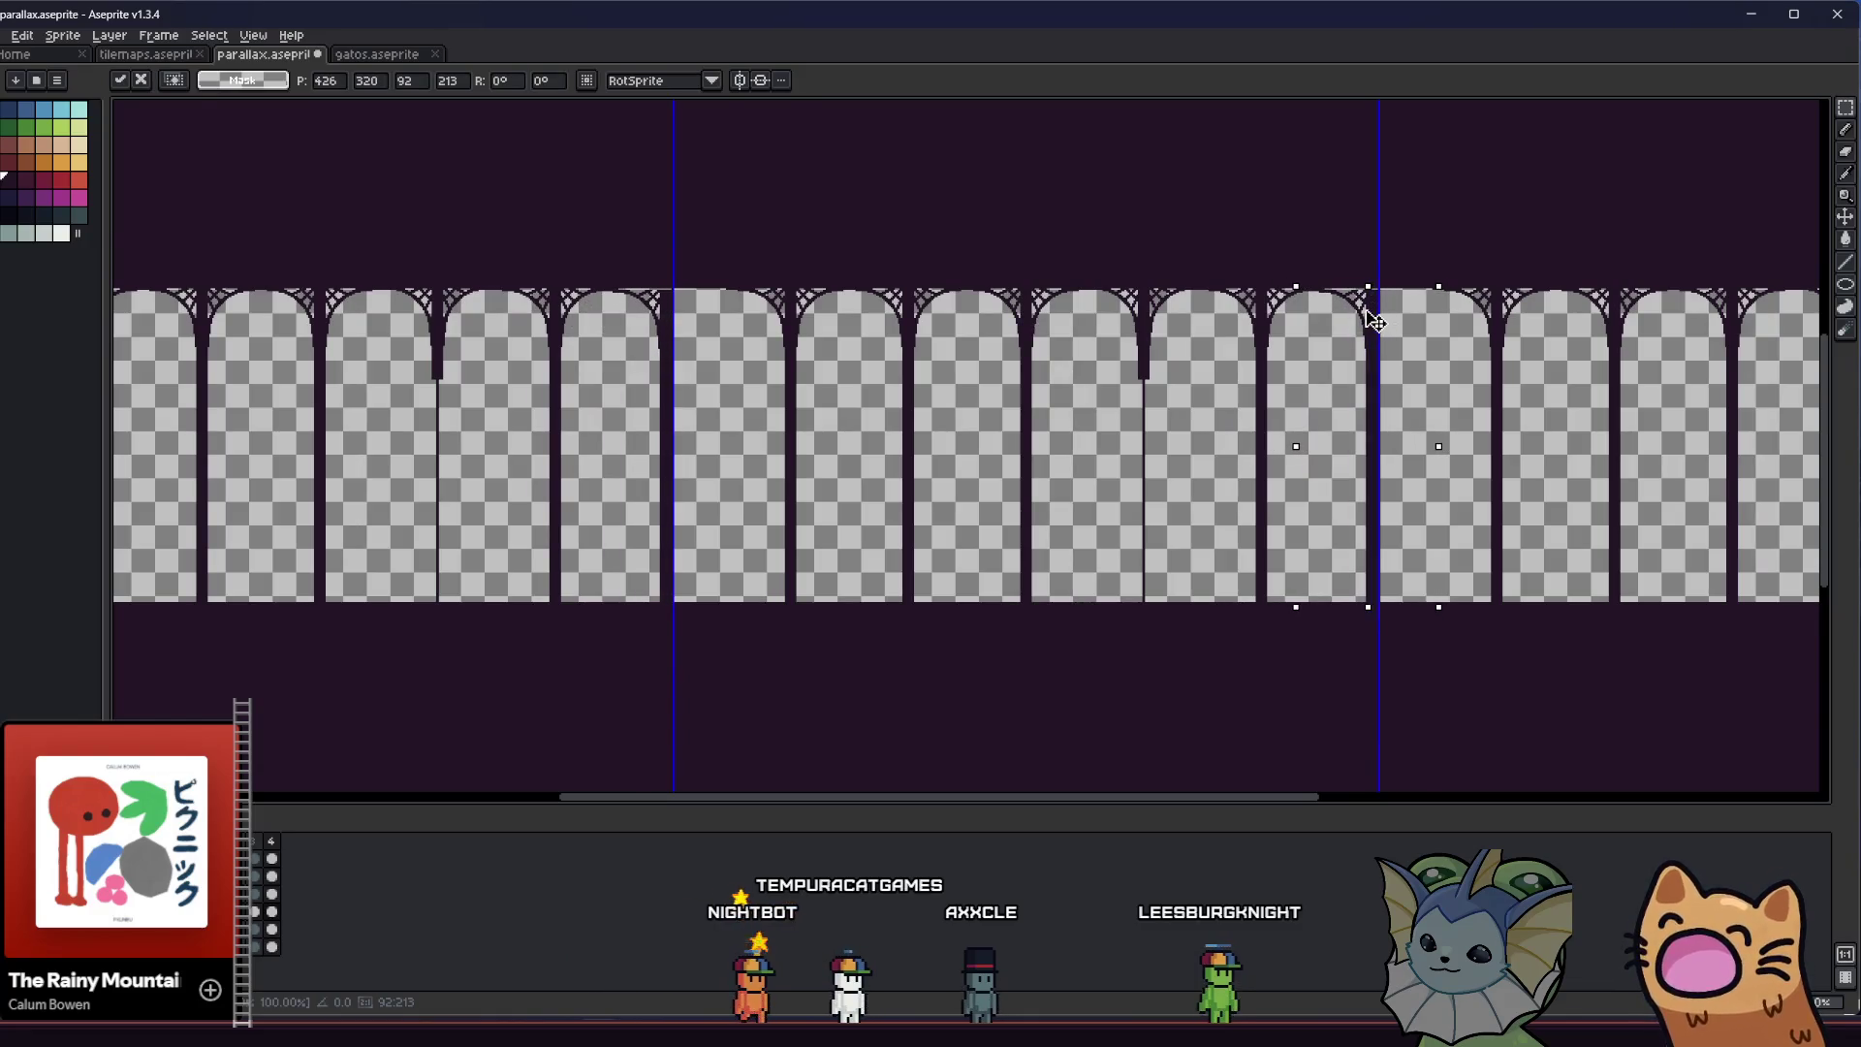
pyautogui.scroll(2, 1329, 311)
pyautogui.scroll(1, 1090, 387)
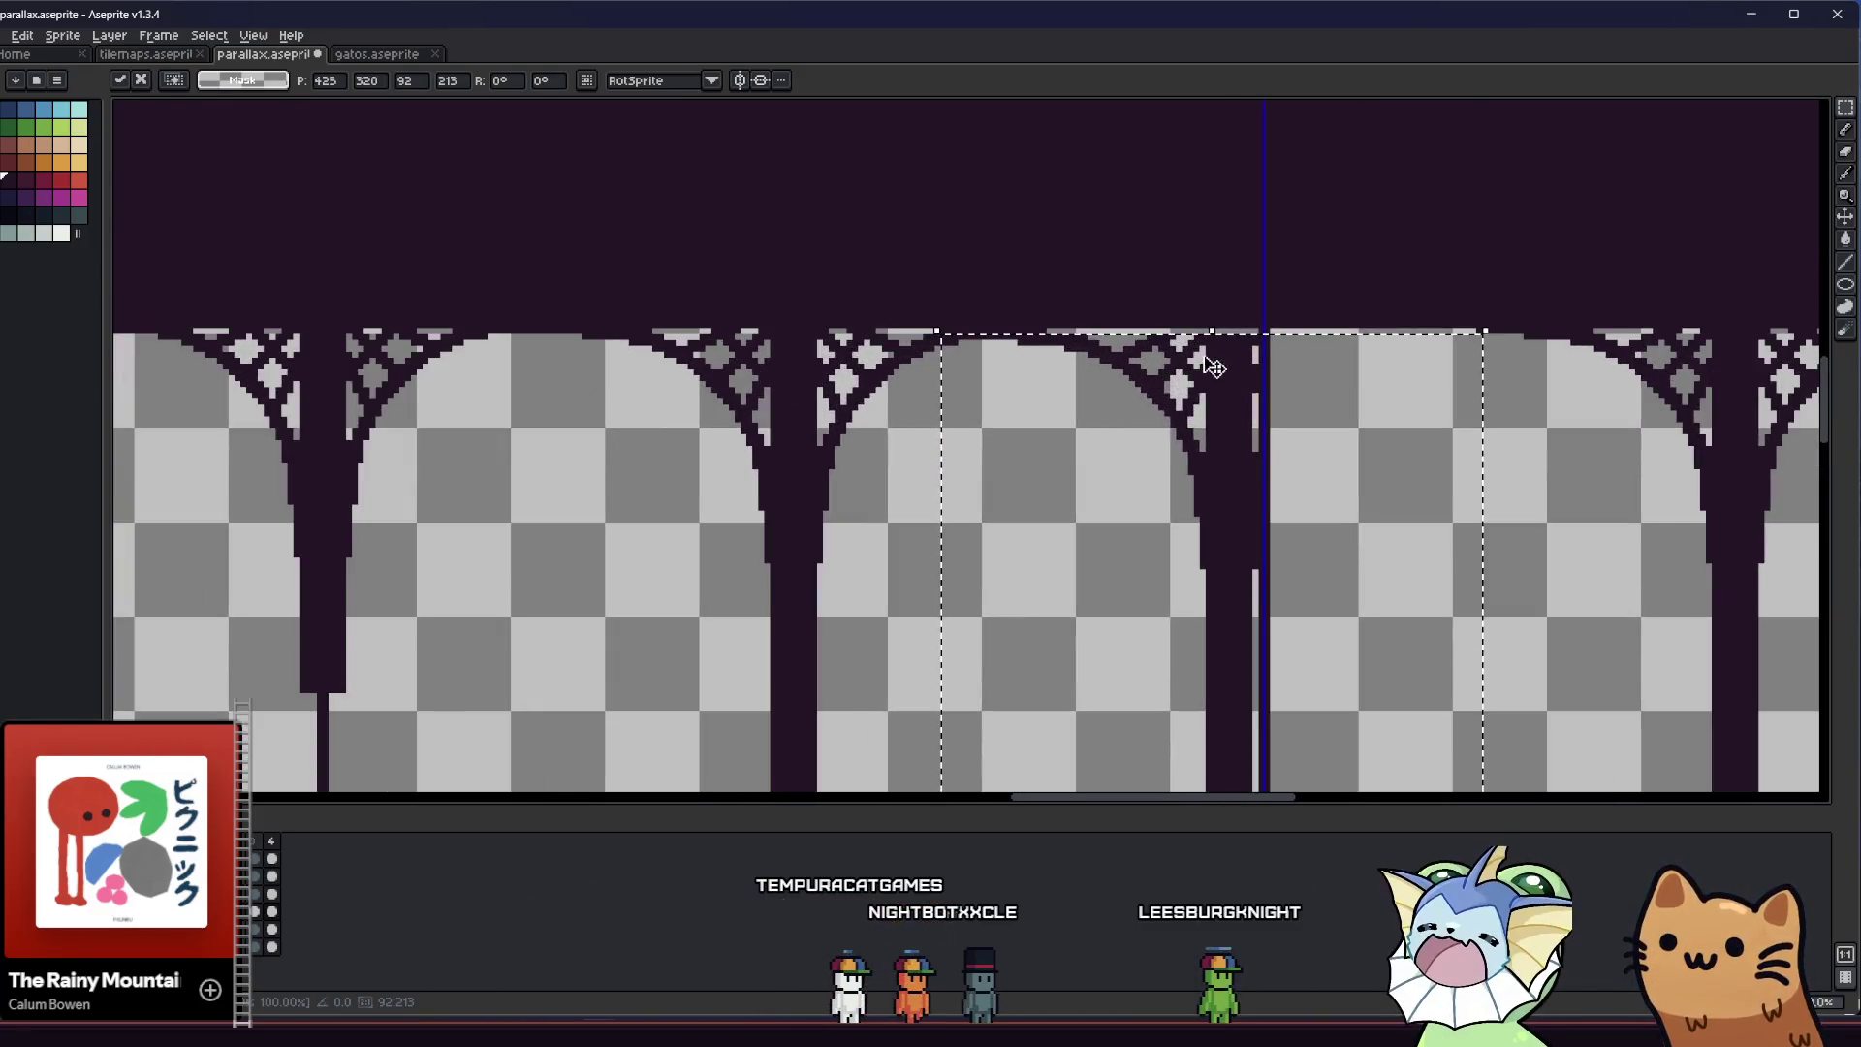
pyautogui.moveTo(1224, 374); pyautogui.dragTo(1232, 374)
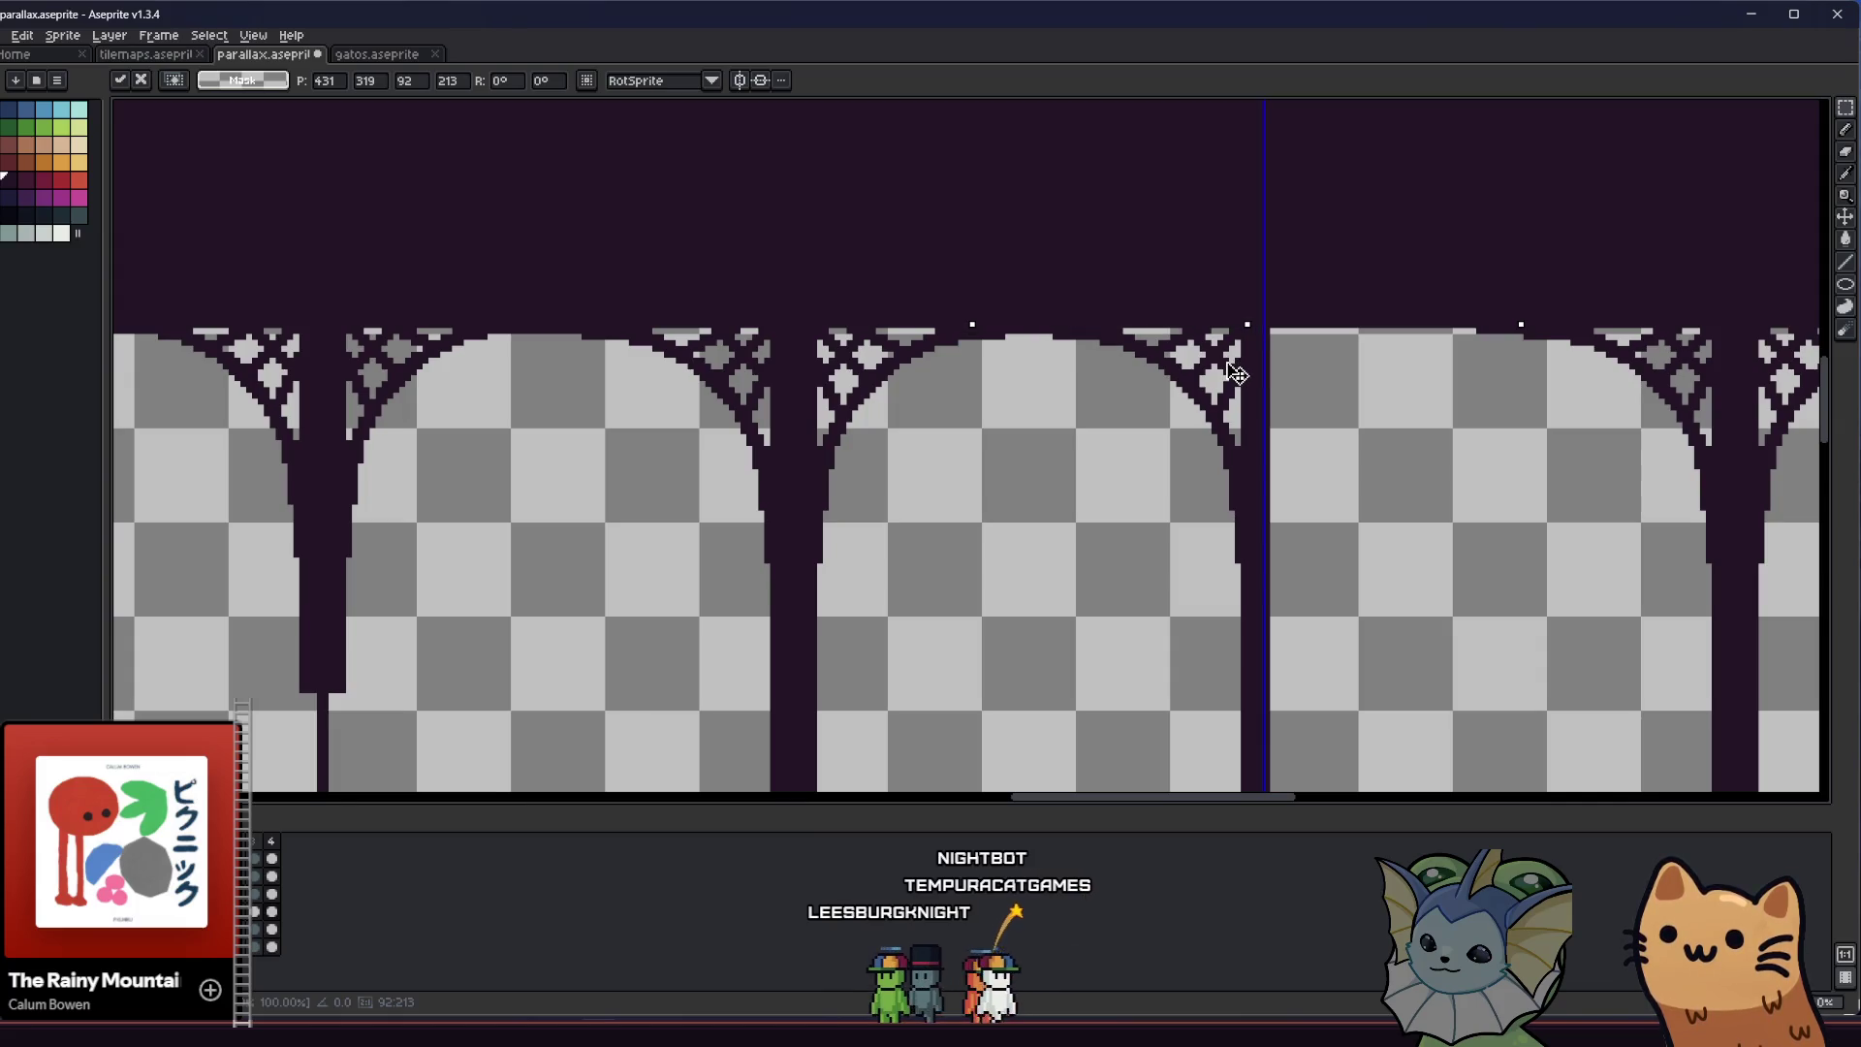
pyautogui.moveTo(1233, 374)
pyautogui.mouseDown()
pyautogui.moveTo(1252, 375)
pyautogui.moveTo(1208, 374)
pyautogui.mouseUp()
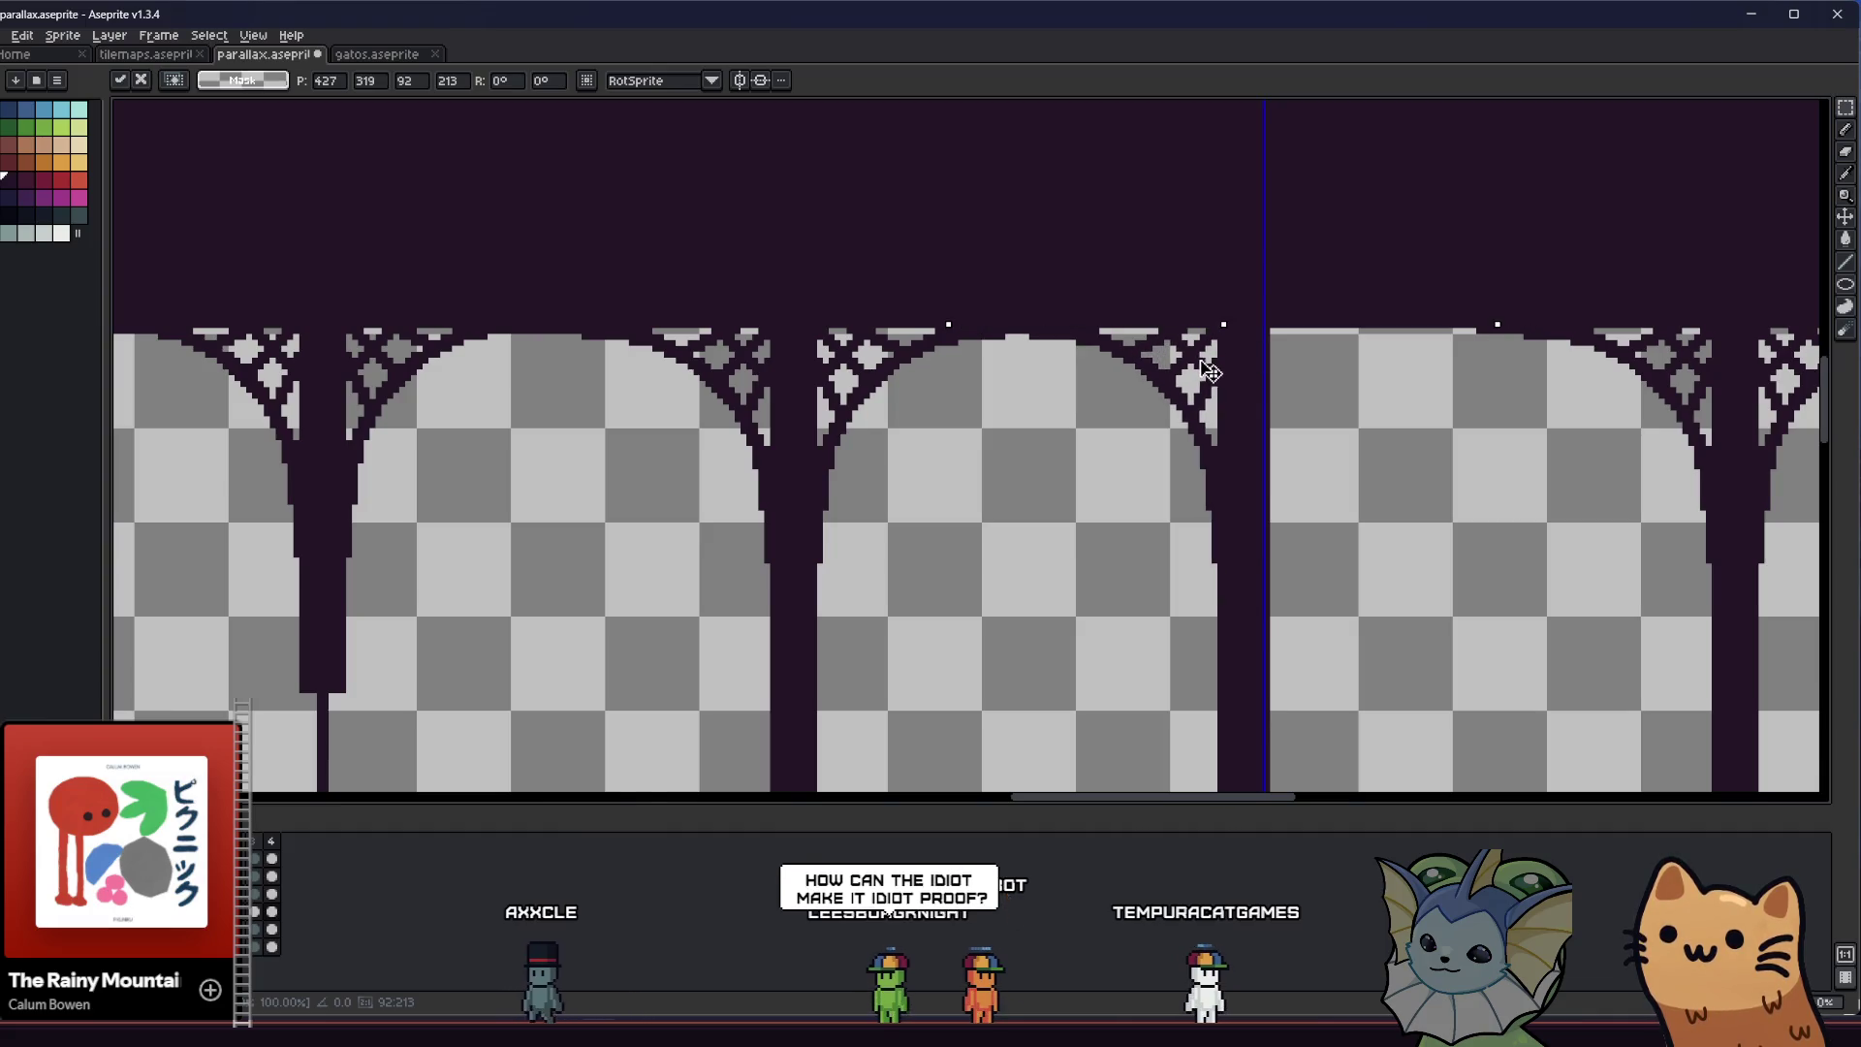
pyautogui.press('Return')
pyautogui.scroll(-1, 1178, 393)
pyautogui.scroll(-1, 1120, 432)
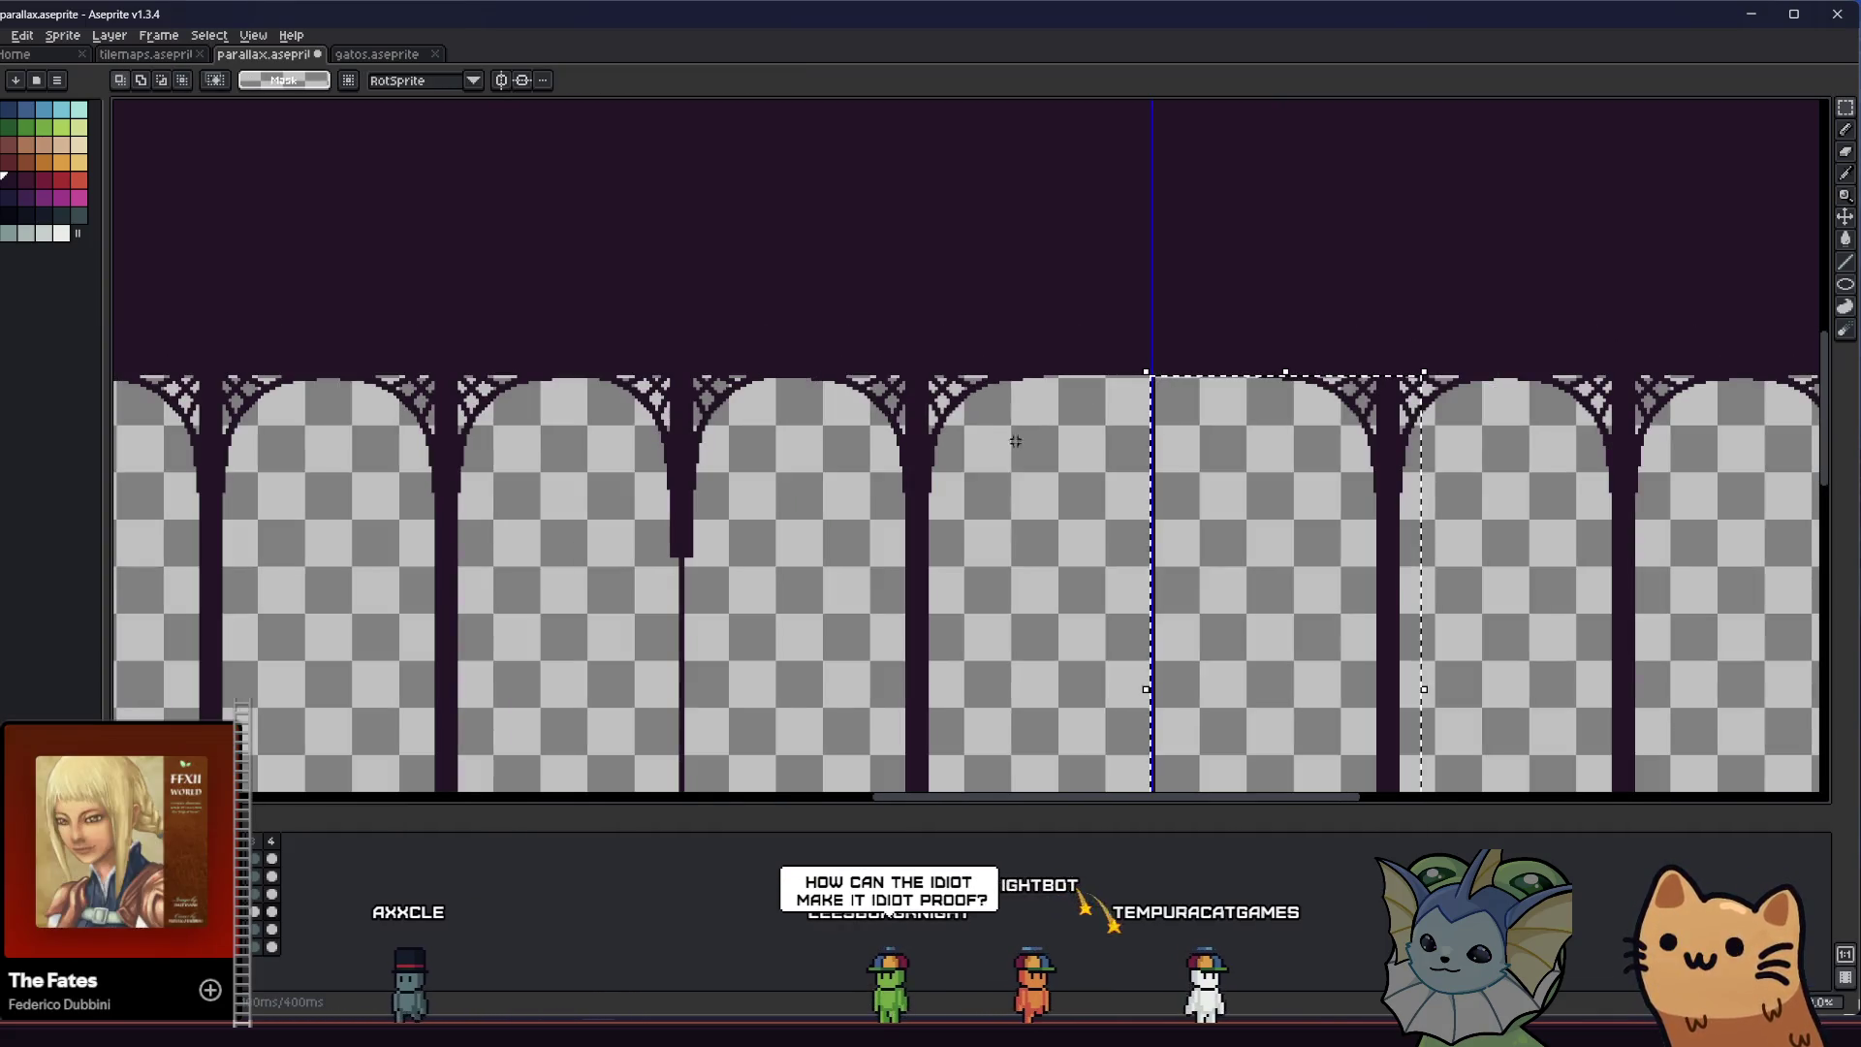
pyautogui.hscroll(-2, 1120, 432)
# Select another pillar with its arch top and set a copy right of it, one pixel higher
pyautogui.moveTo(907, 467); pyautogui.dragTo(1026, 458)
pyautogui.hscroll(-1, 1025, 458)
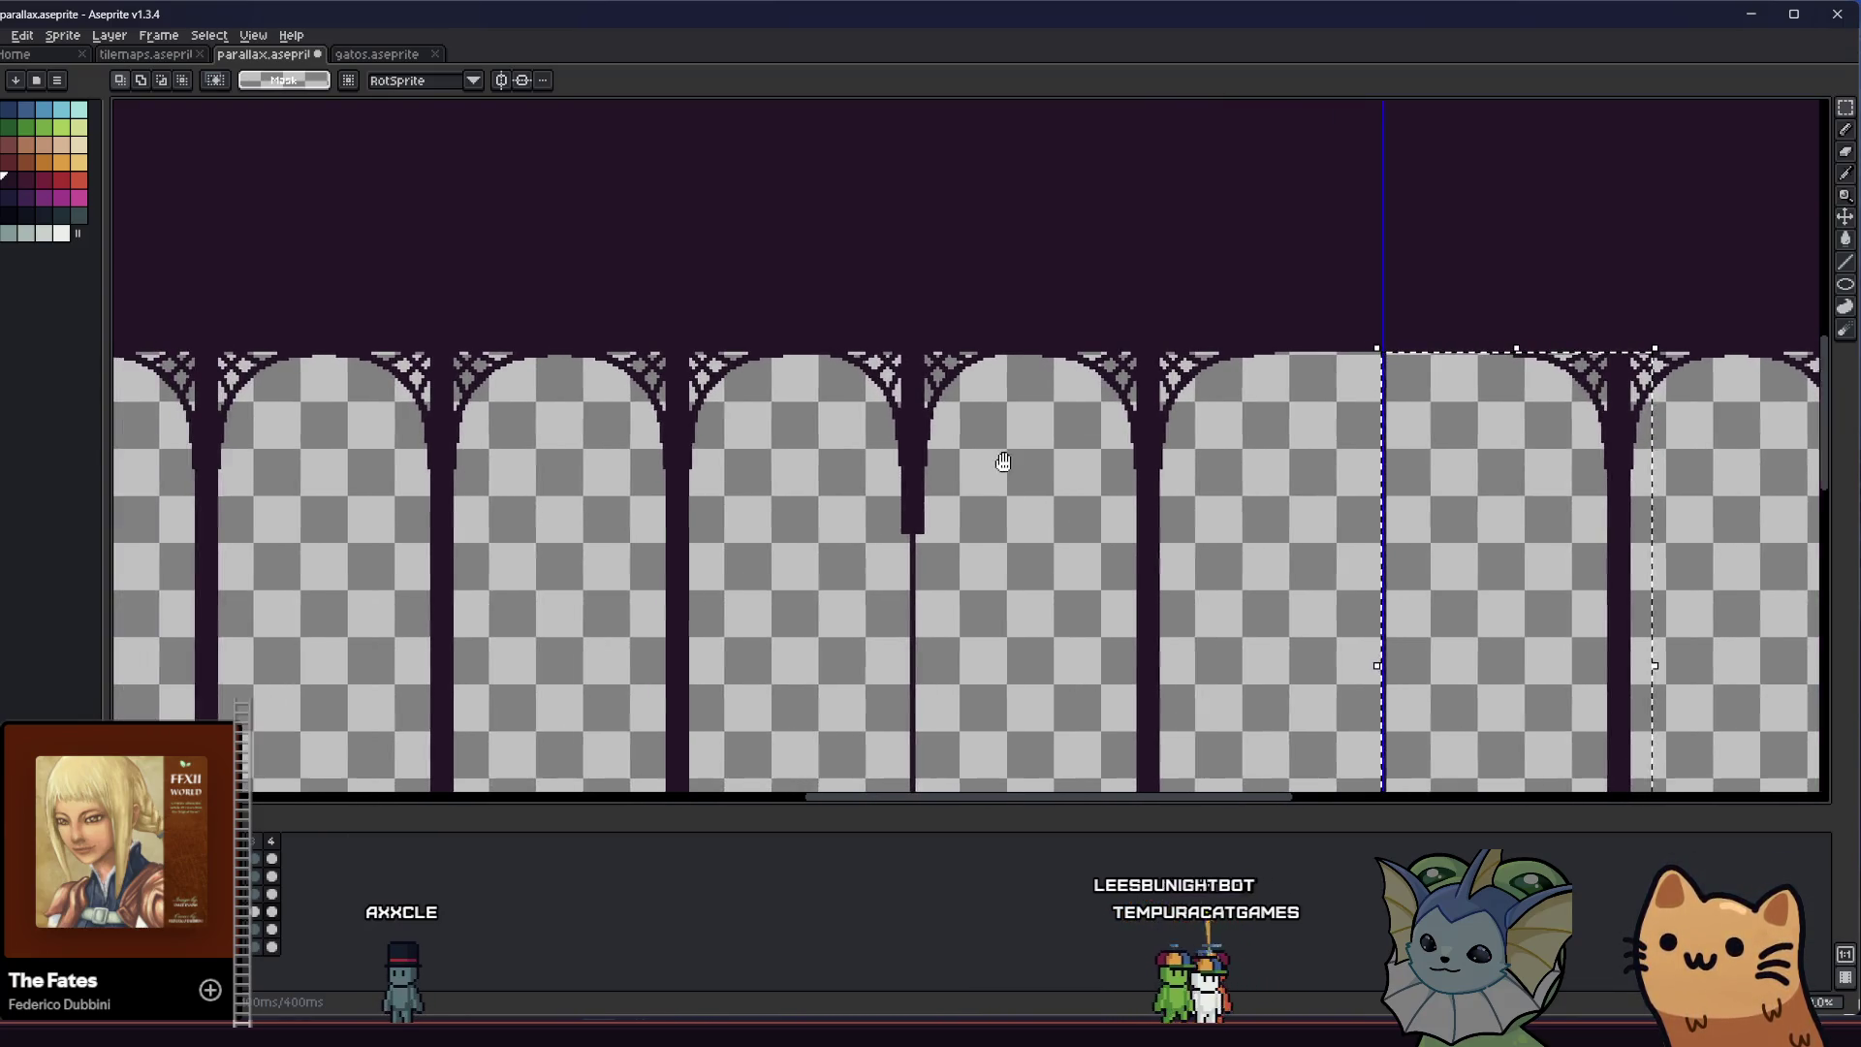
pyautogui.hscroll(-1, 1027, 461)
pyautogui.scroll(-1, 1048, 461)
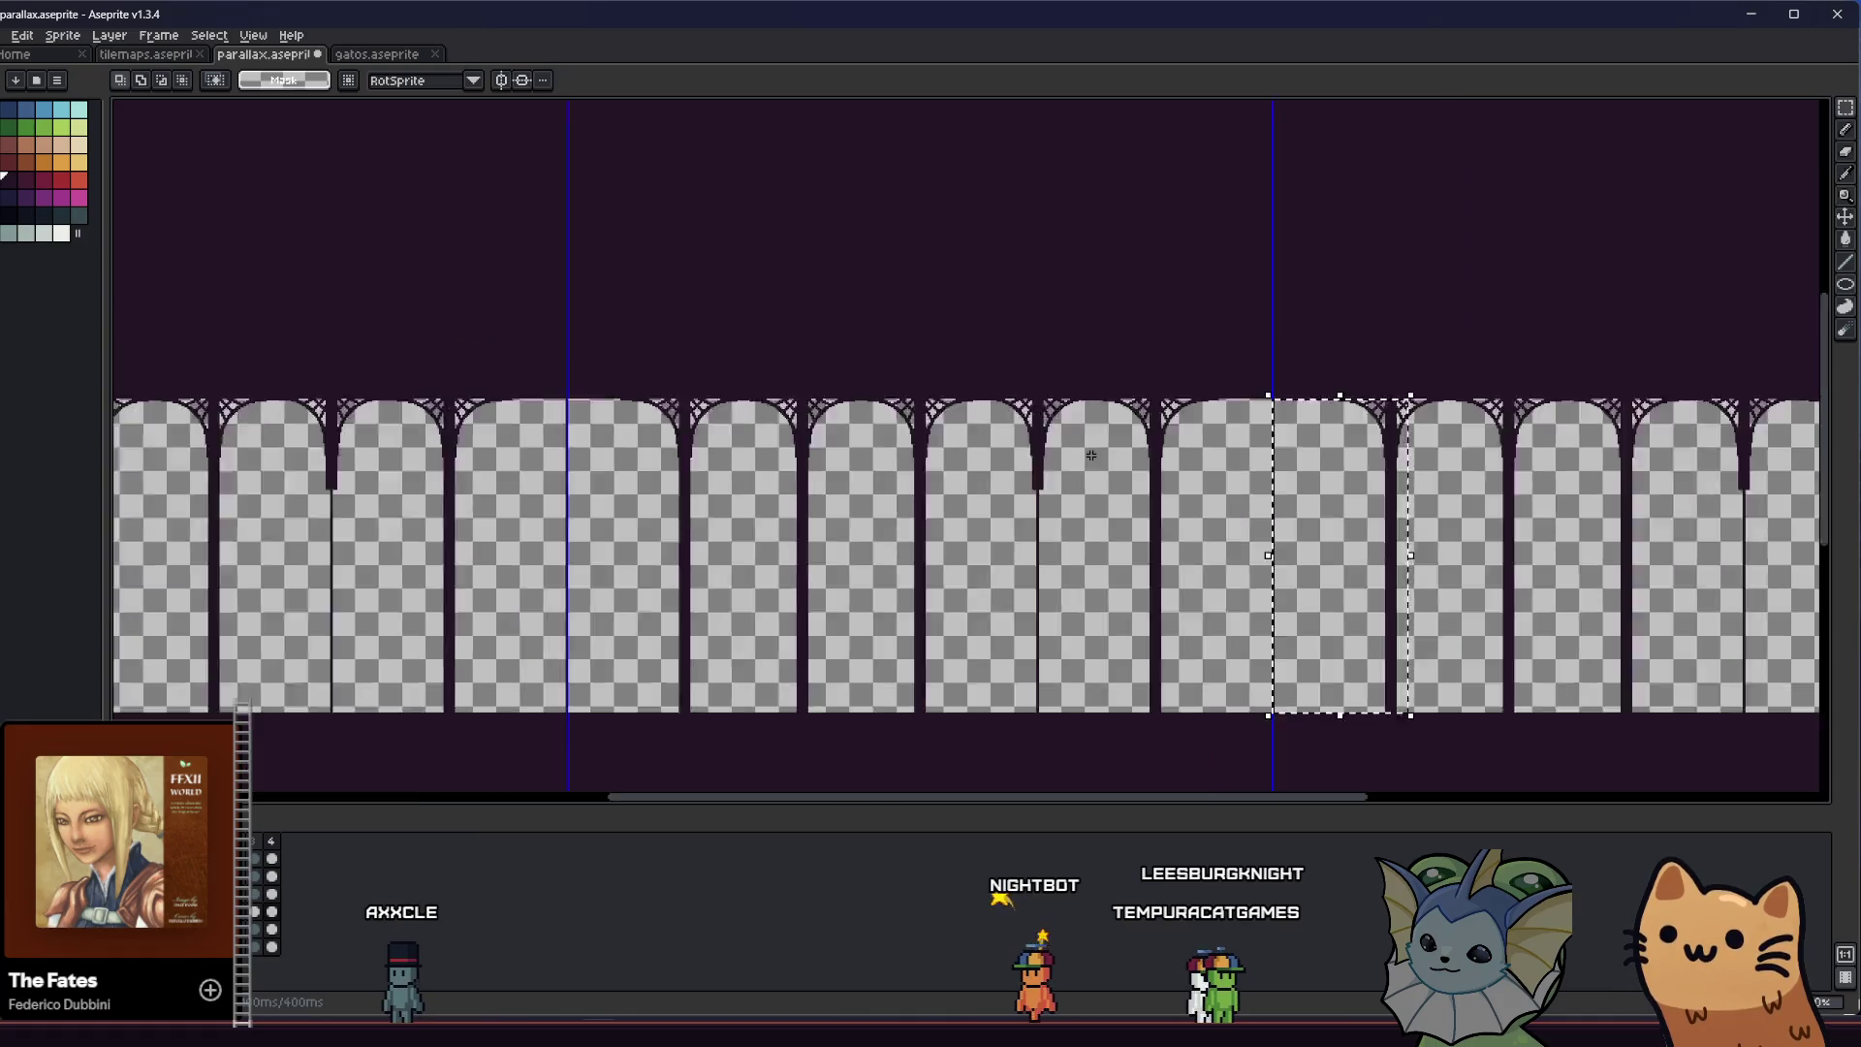
pyautogui.scroll(-1, 1081, 463)
pyautogui.scroll(3, 1067, 466)
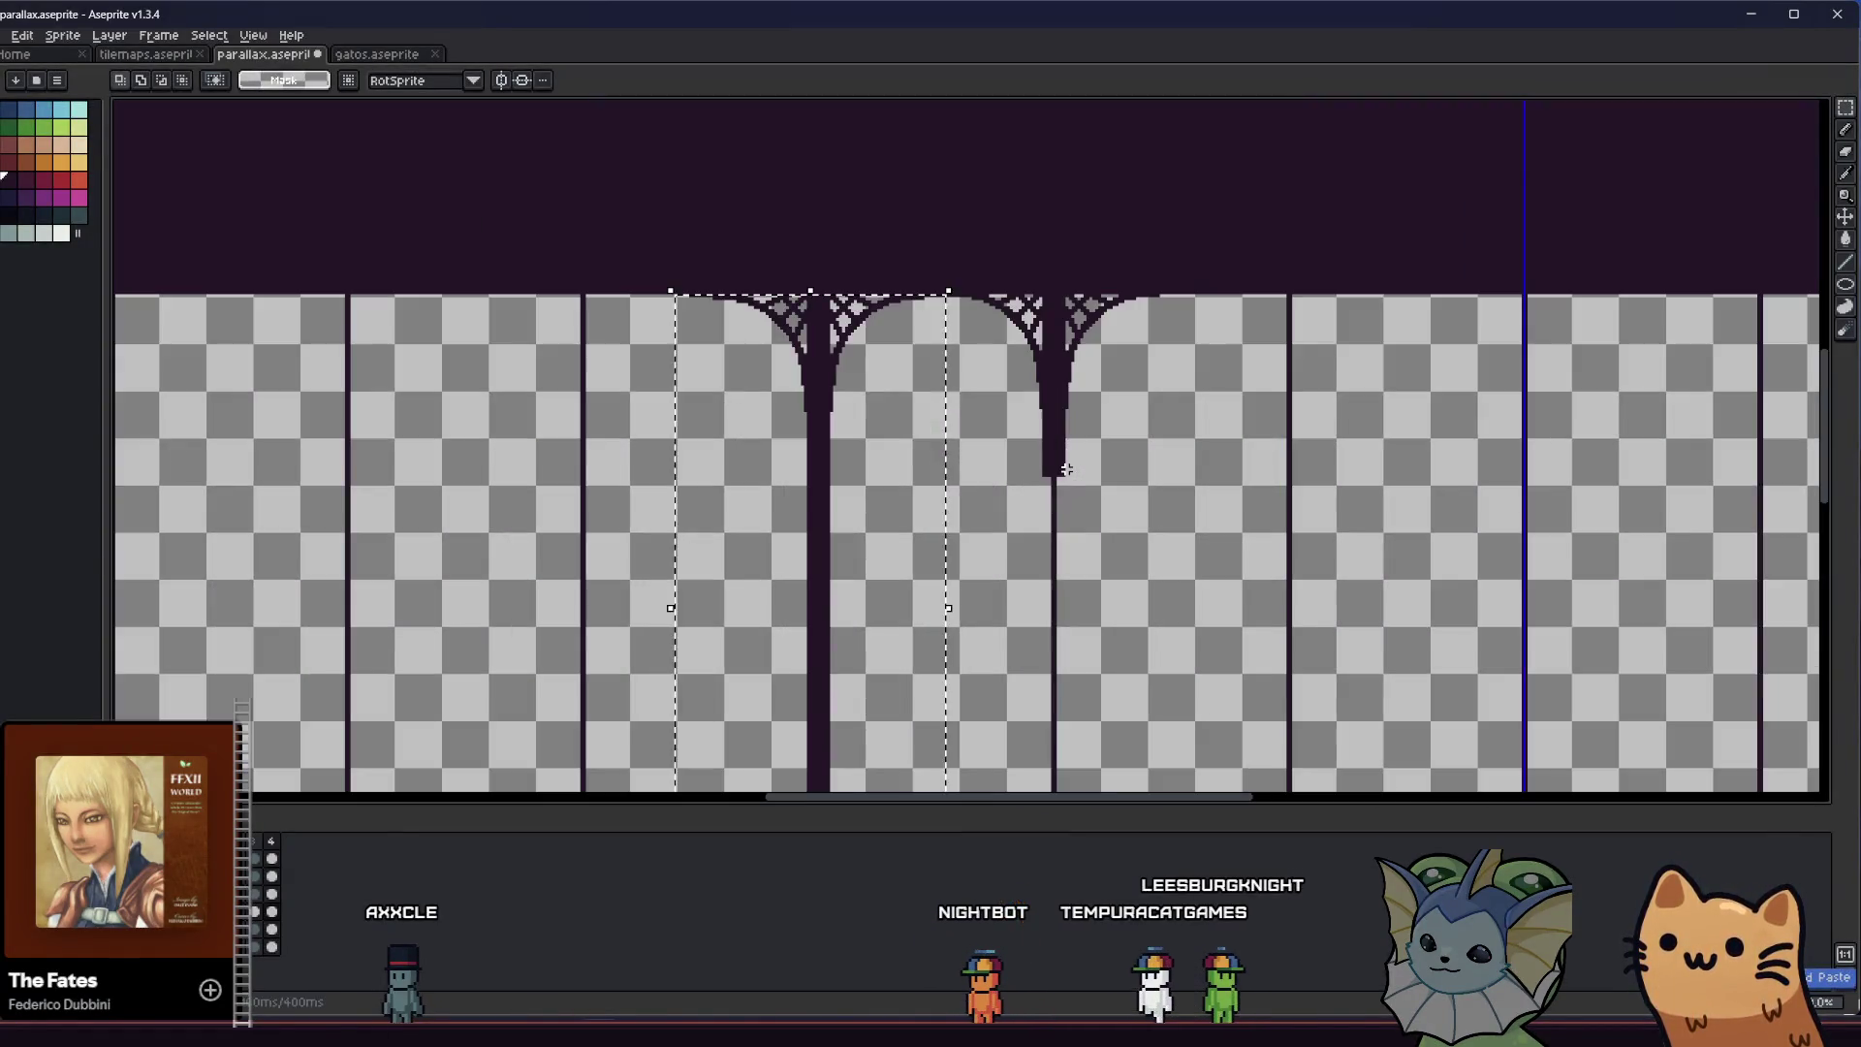
pyautogui.press('Escape')
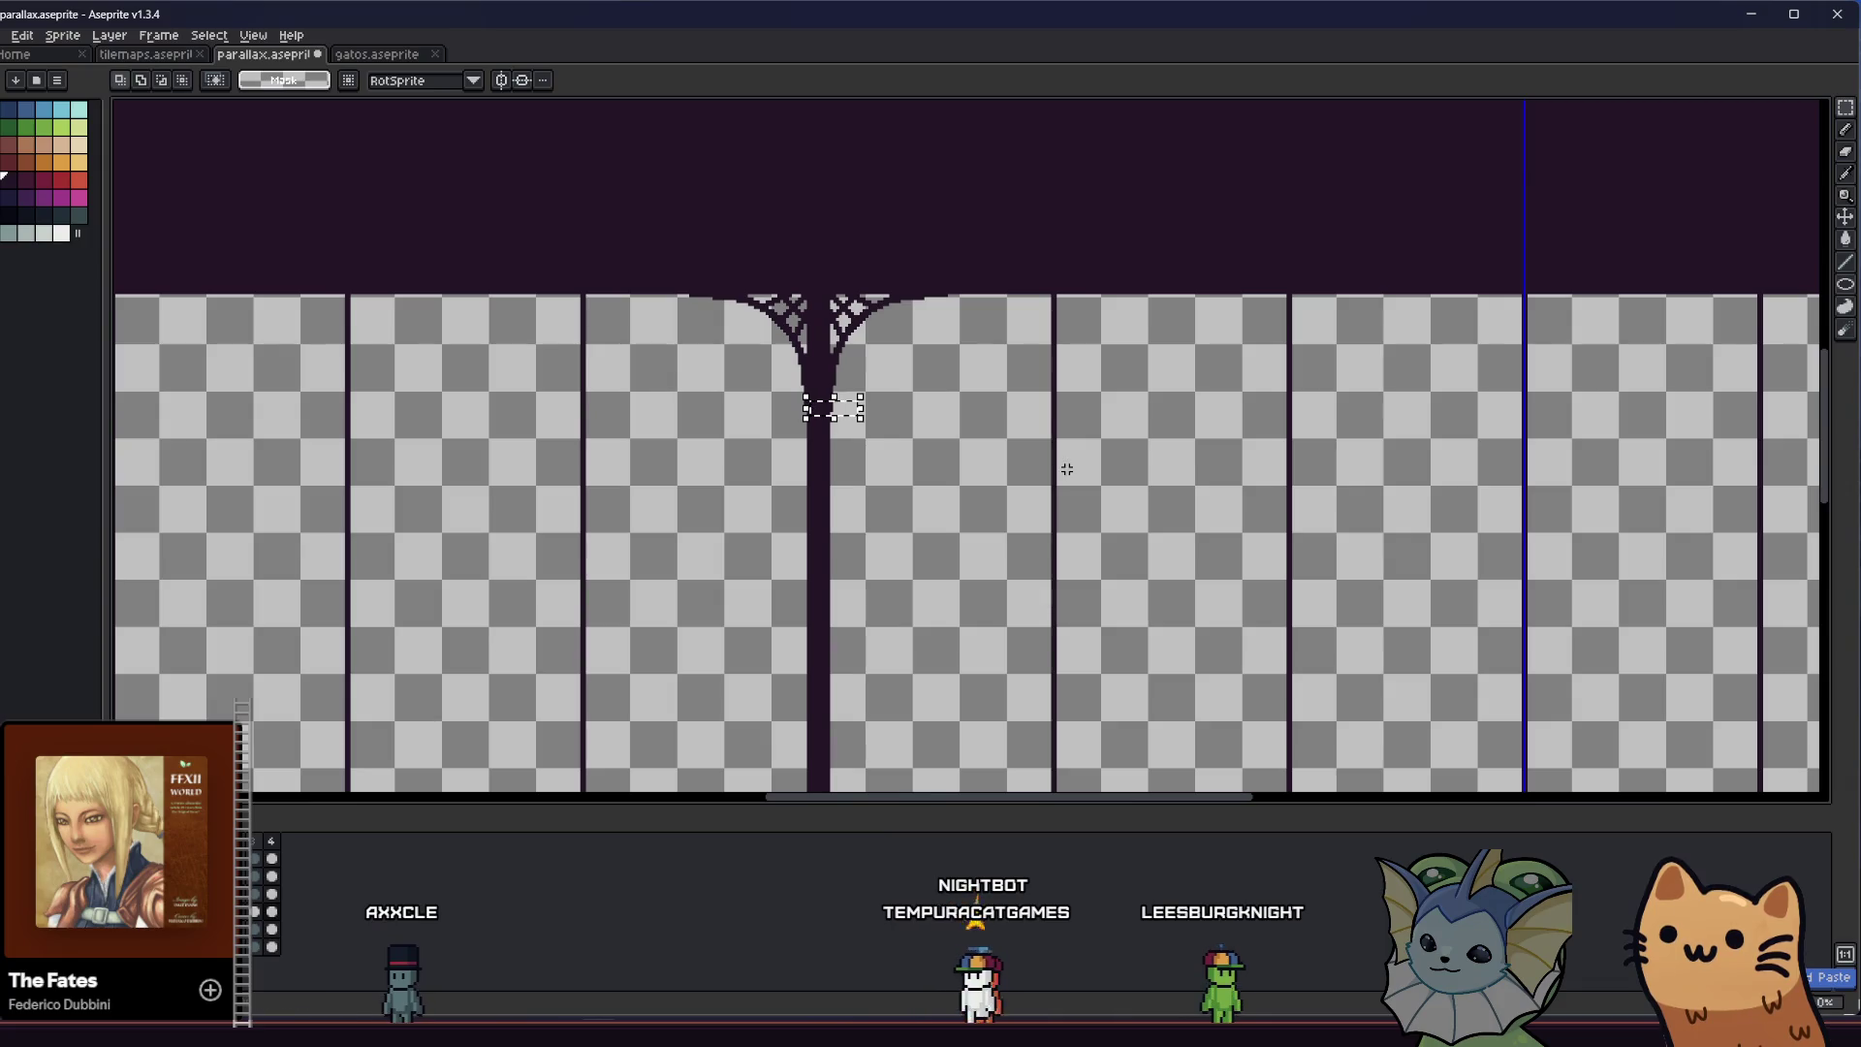
pyautogui.scroll(2, 693, 304)
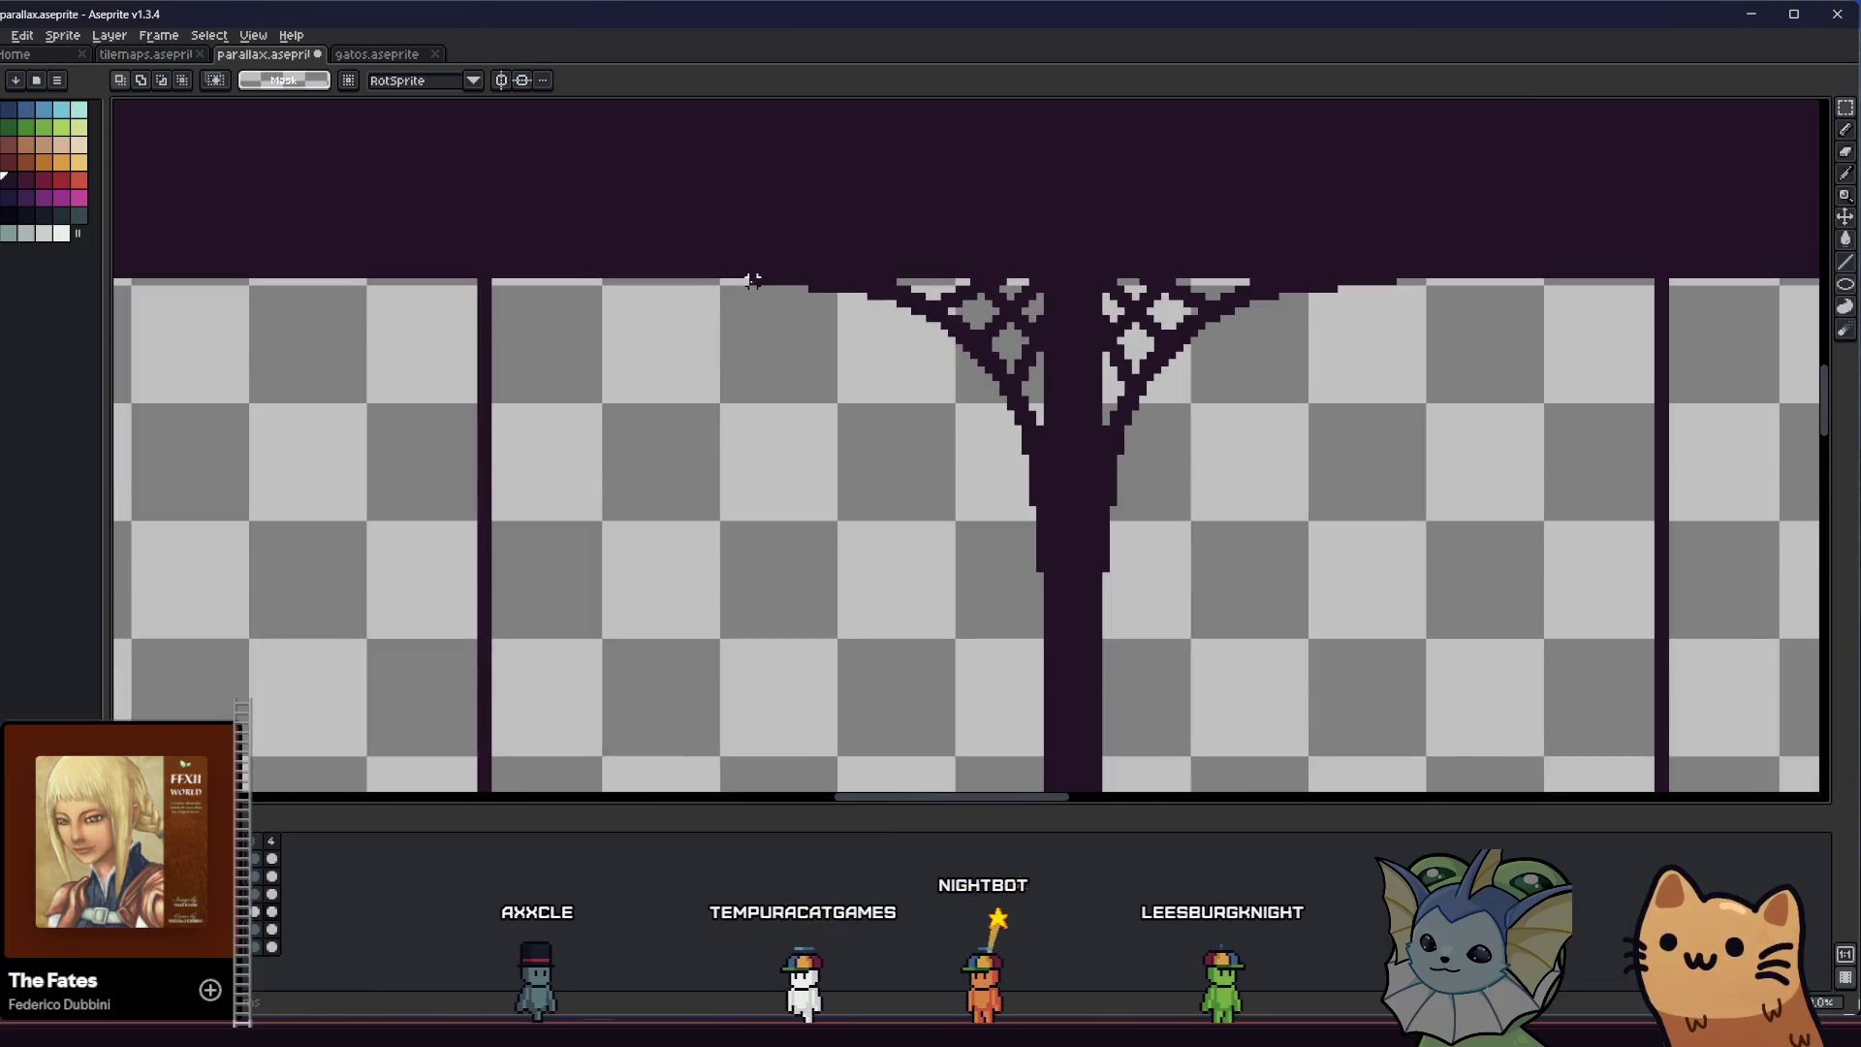
pyautogui.scroll(-4, 752, 279)
pyautogui.scroll(3, 857, 513)
pyautogui.scroll(1, 856, 512)
pyautogui.moveTo(953, 508); pyautogui.dragTo(947, 517)
pyautogui.scroll(-2, 916, 468)
pyautogui.scroll(-1, 874, 437)
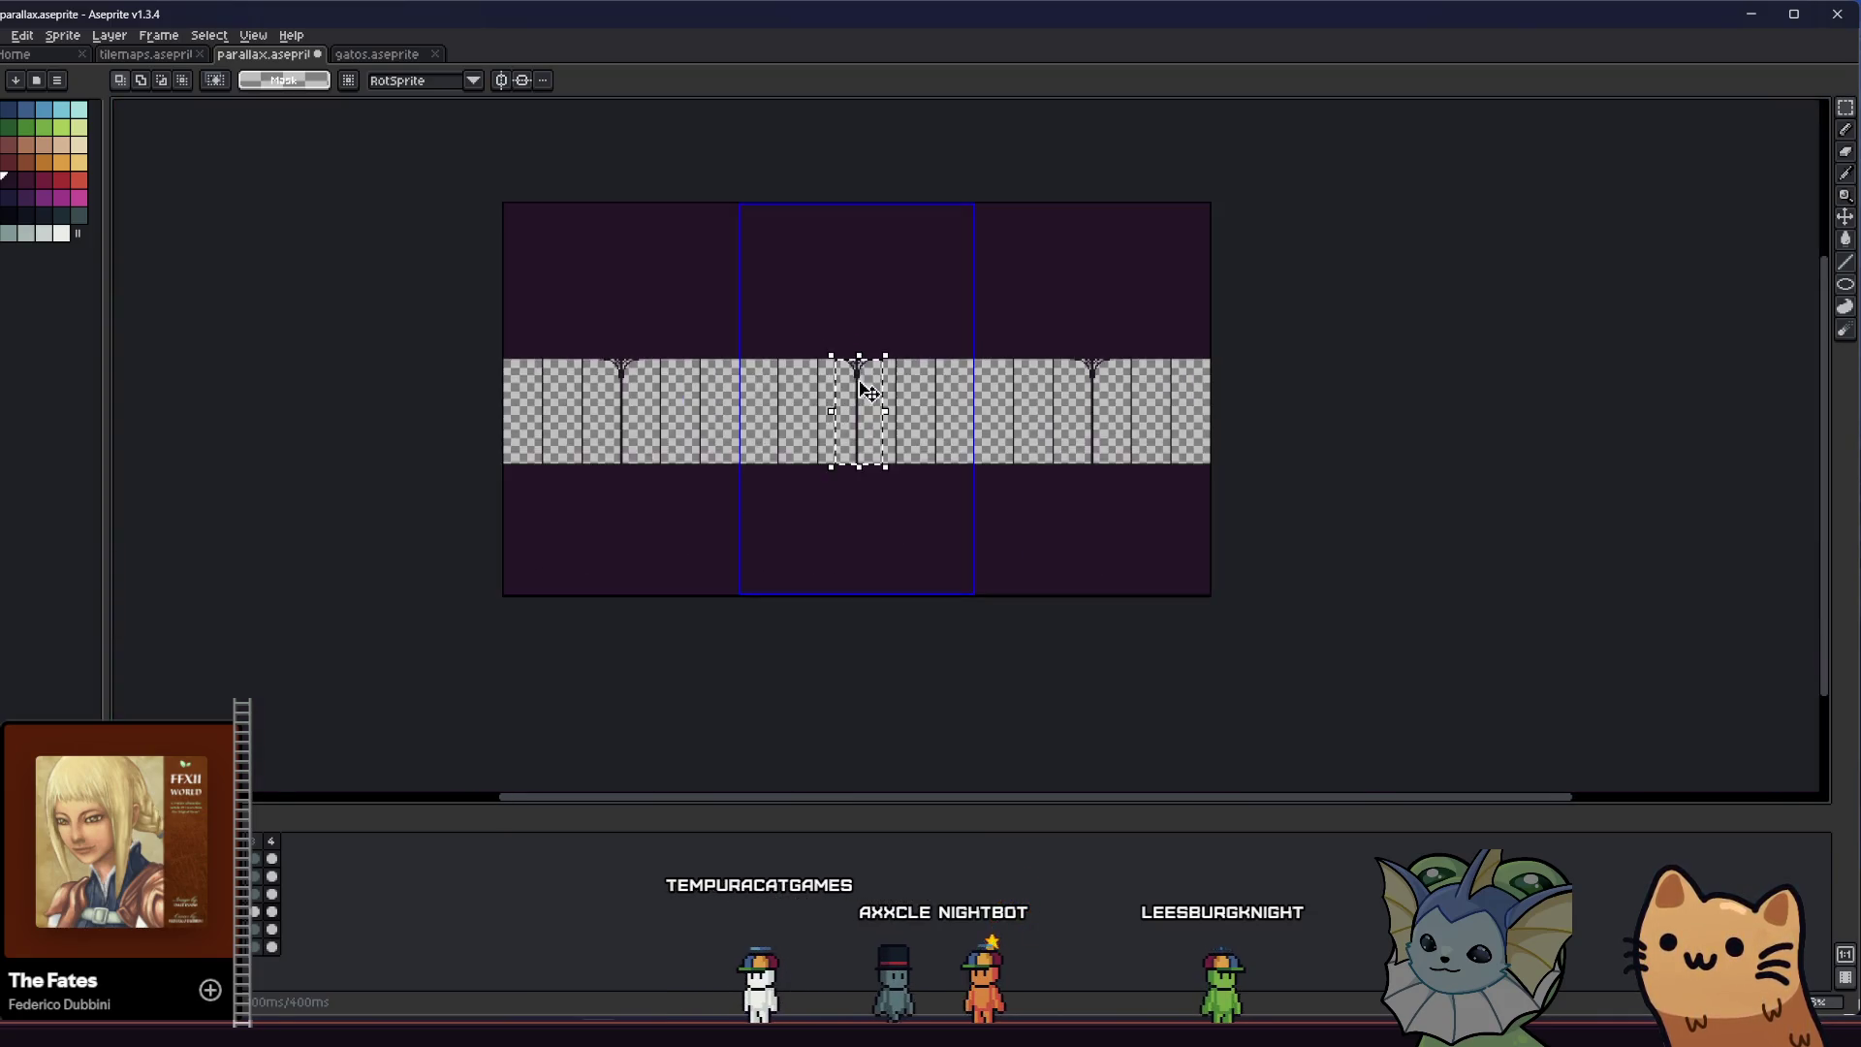
pyautogui.scroll(4, 881, 377)
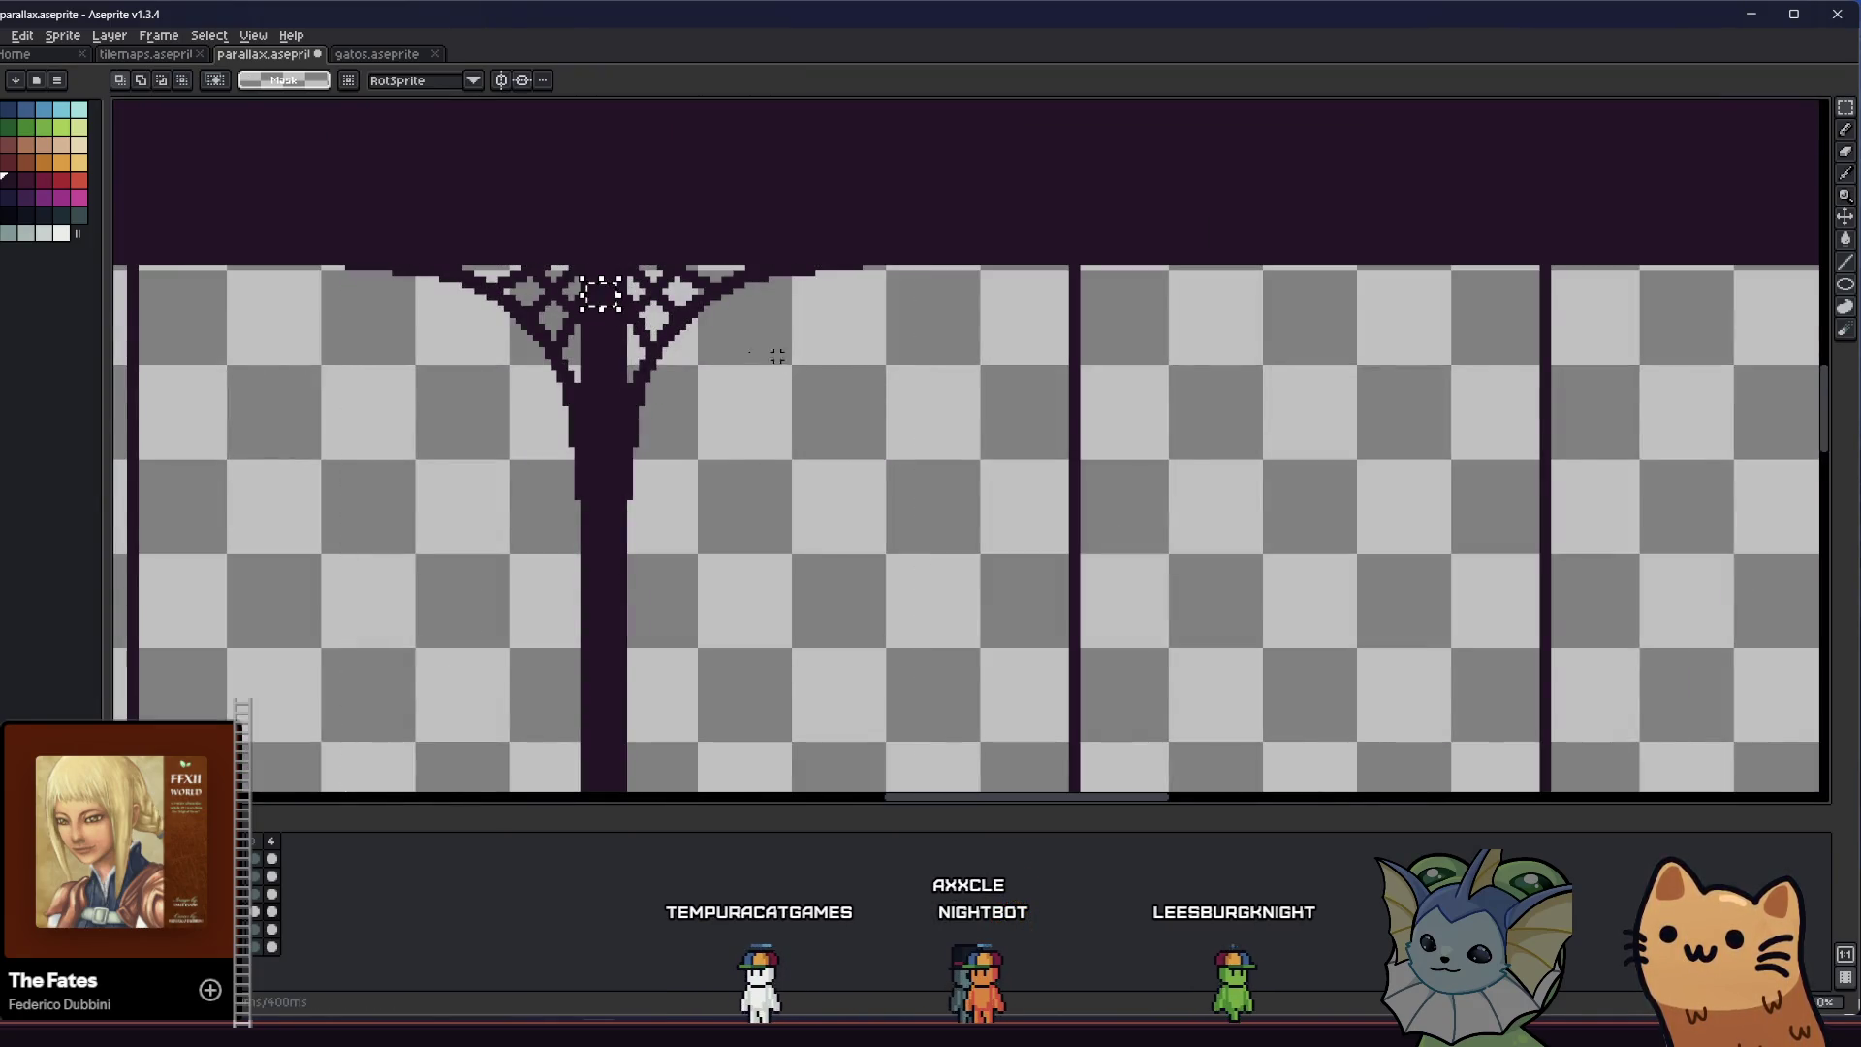
pyautogui.scroll(-3, 777, 356)
pyautogui.scroll(3, 809, 436)
pyautogui.moveTo(782, 398)
pyautogui.mouseDown()
pyautogui.moveTo(898, 398)
pyautogui.moveTo(839, 362)
pyautogui.mouseUp()
pyautogui.scroll(1, 898, 398)
pyautogui.scroll(1, 887, 393)
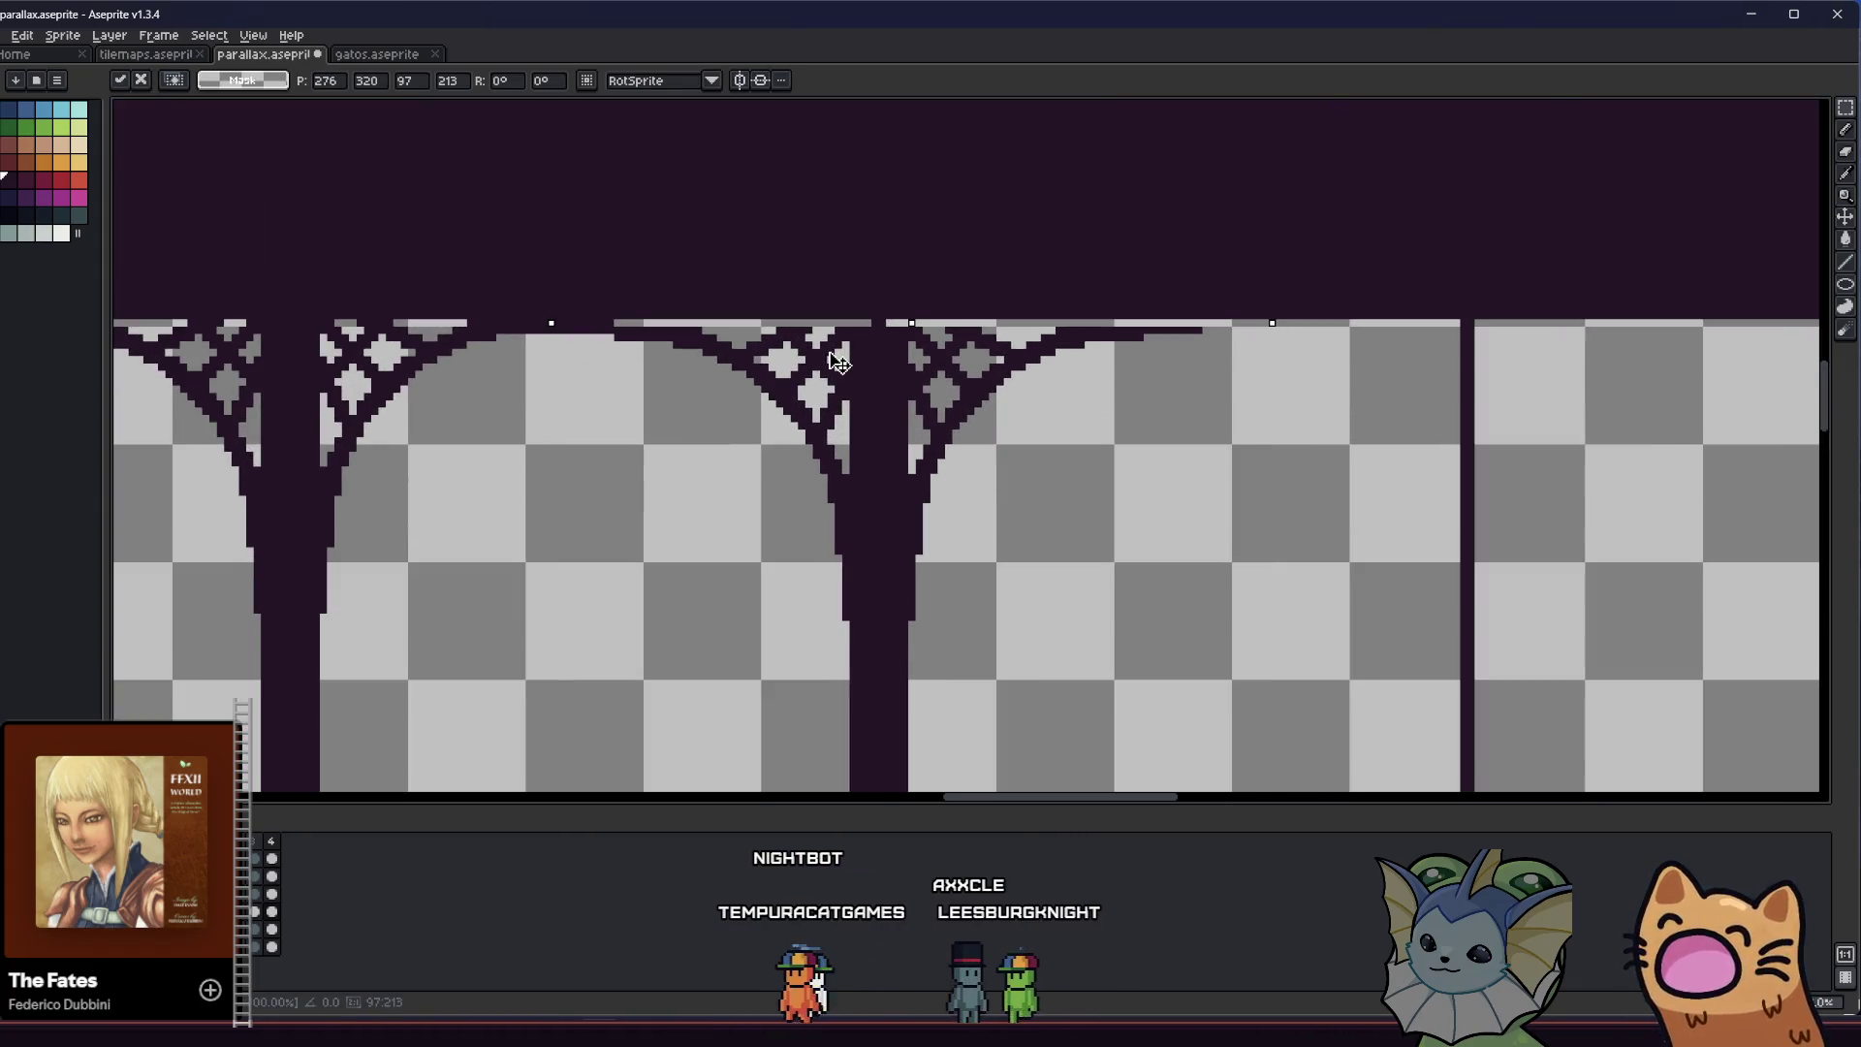
pyautogui.scroll(2, 839, 359)
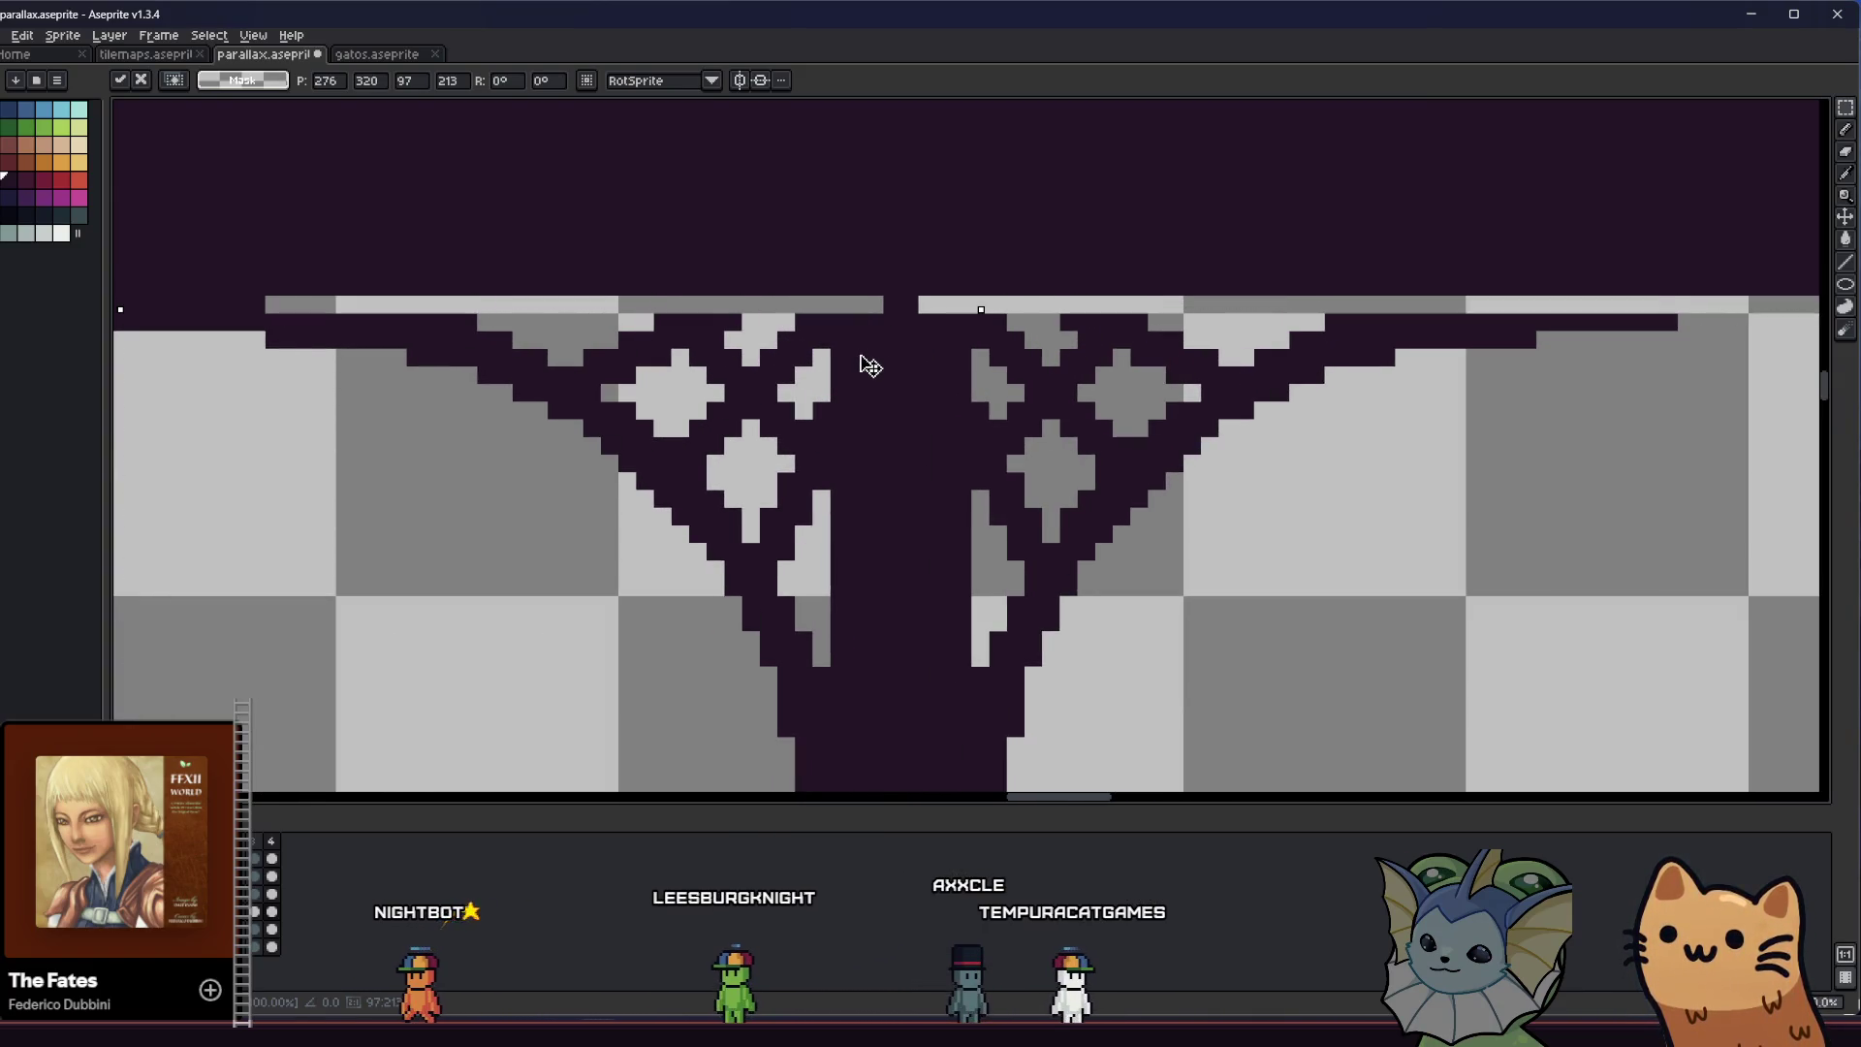
pyautogui.press('Up')
pyautogui.scroll(-1, 868, 360)
pyautogui.scroll(-1, 859, 387)
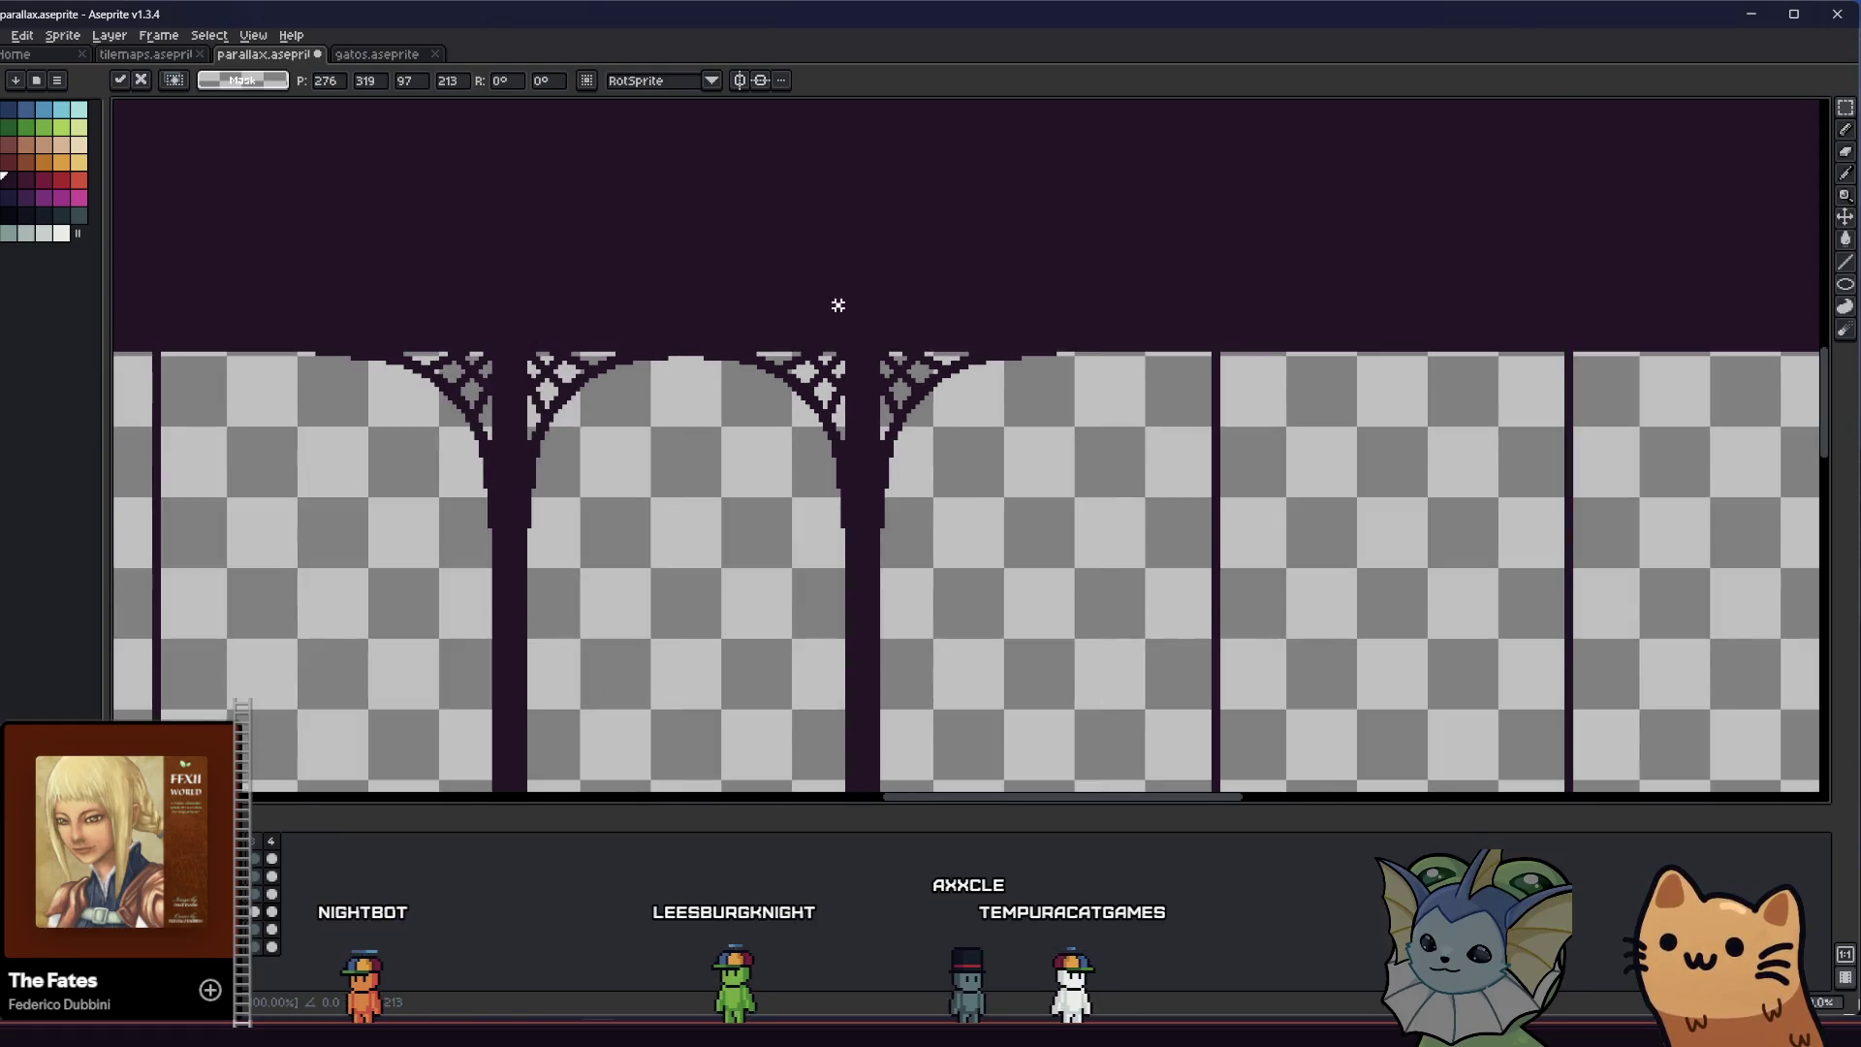
pyautogui.hotkey('ctrl', 'd')
pyautogui.scroll(-1, 814, 381)
pyautogui.scroll(-1, 772, 378)
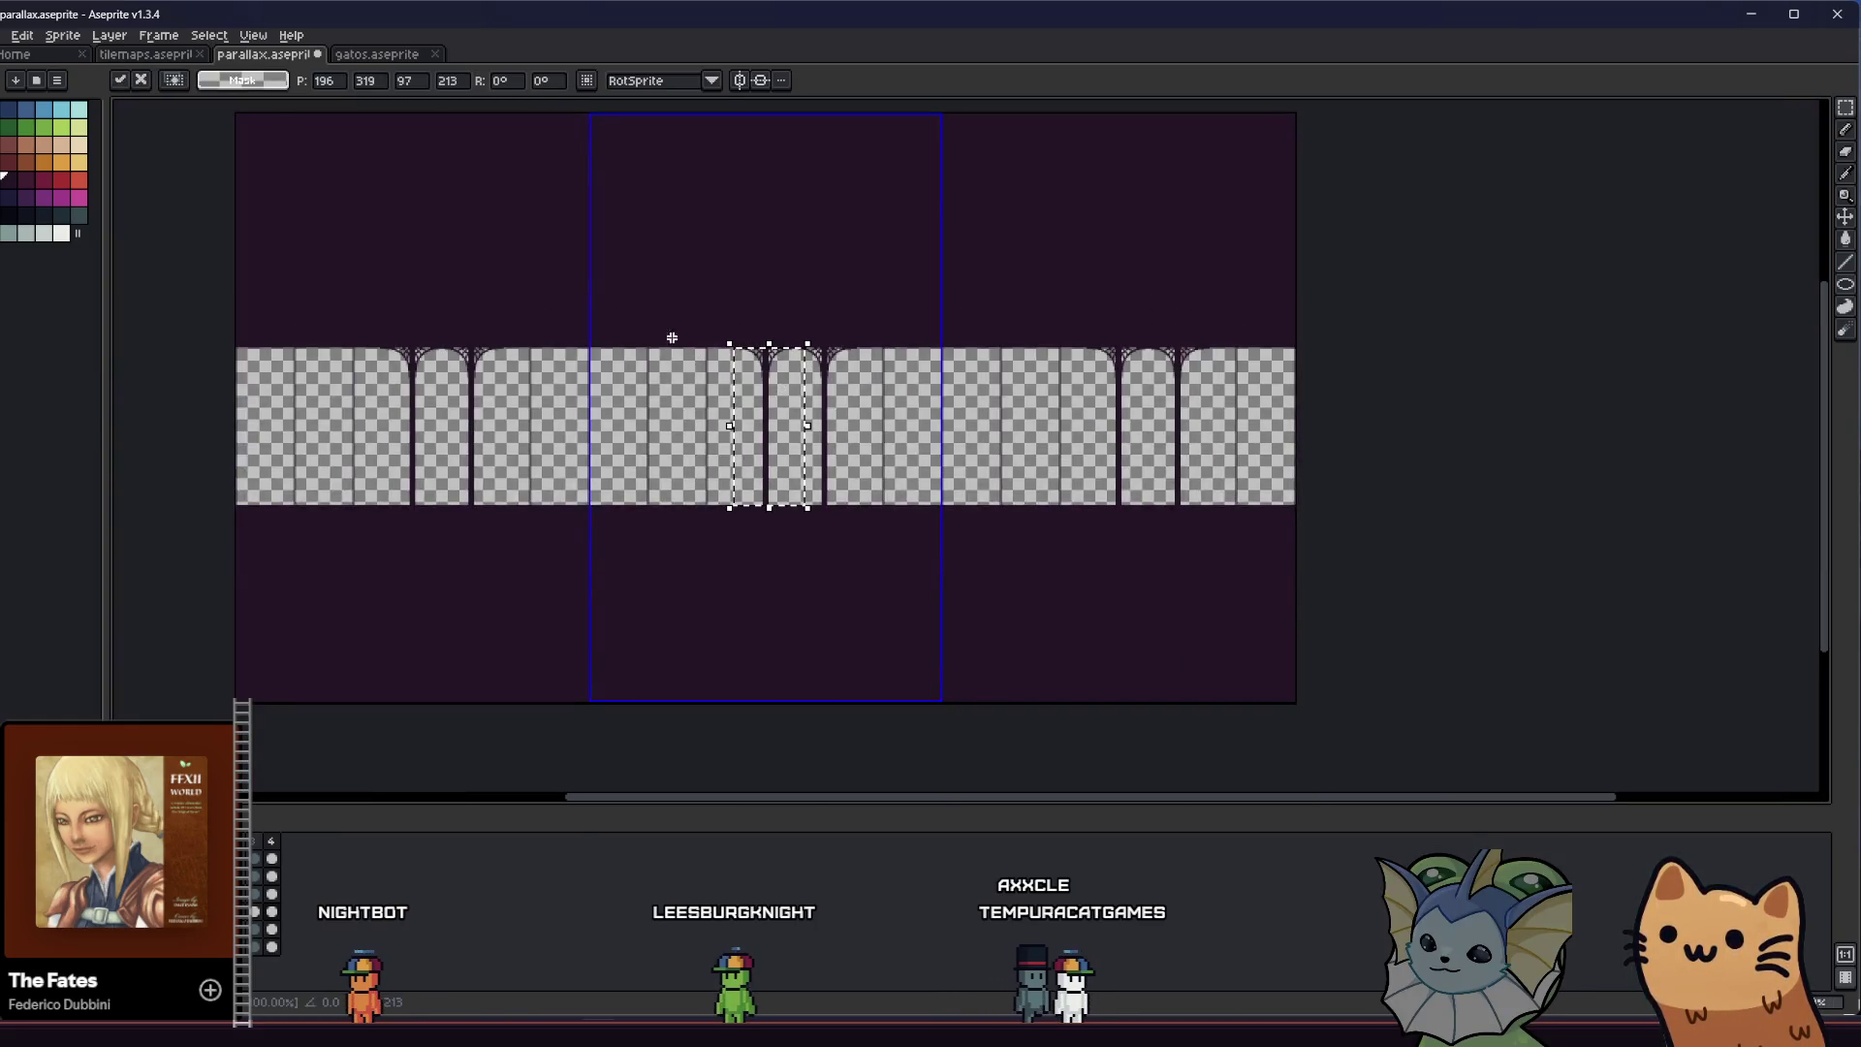
pyautogui.scroll(3, 776, 307)
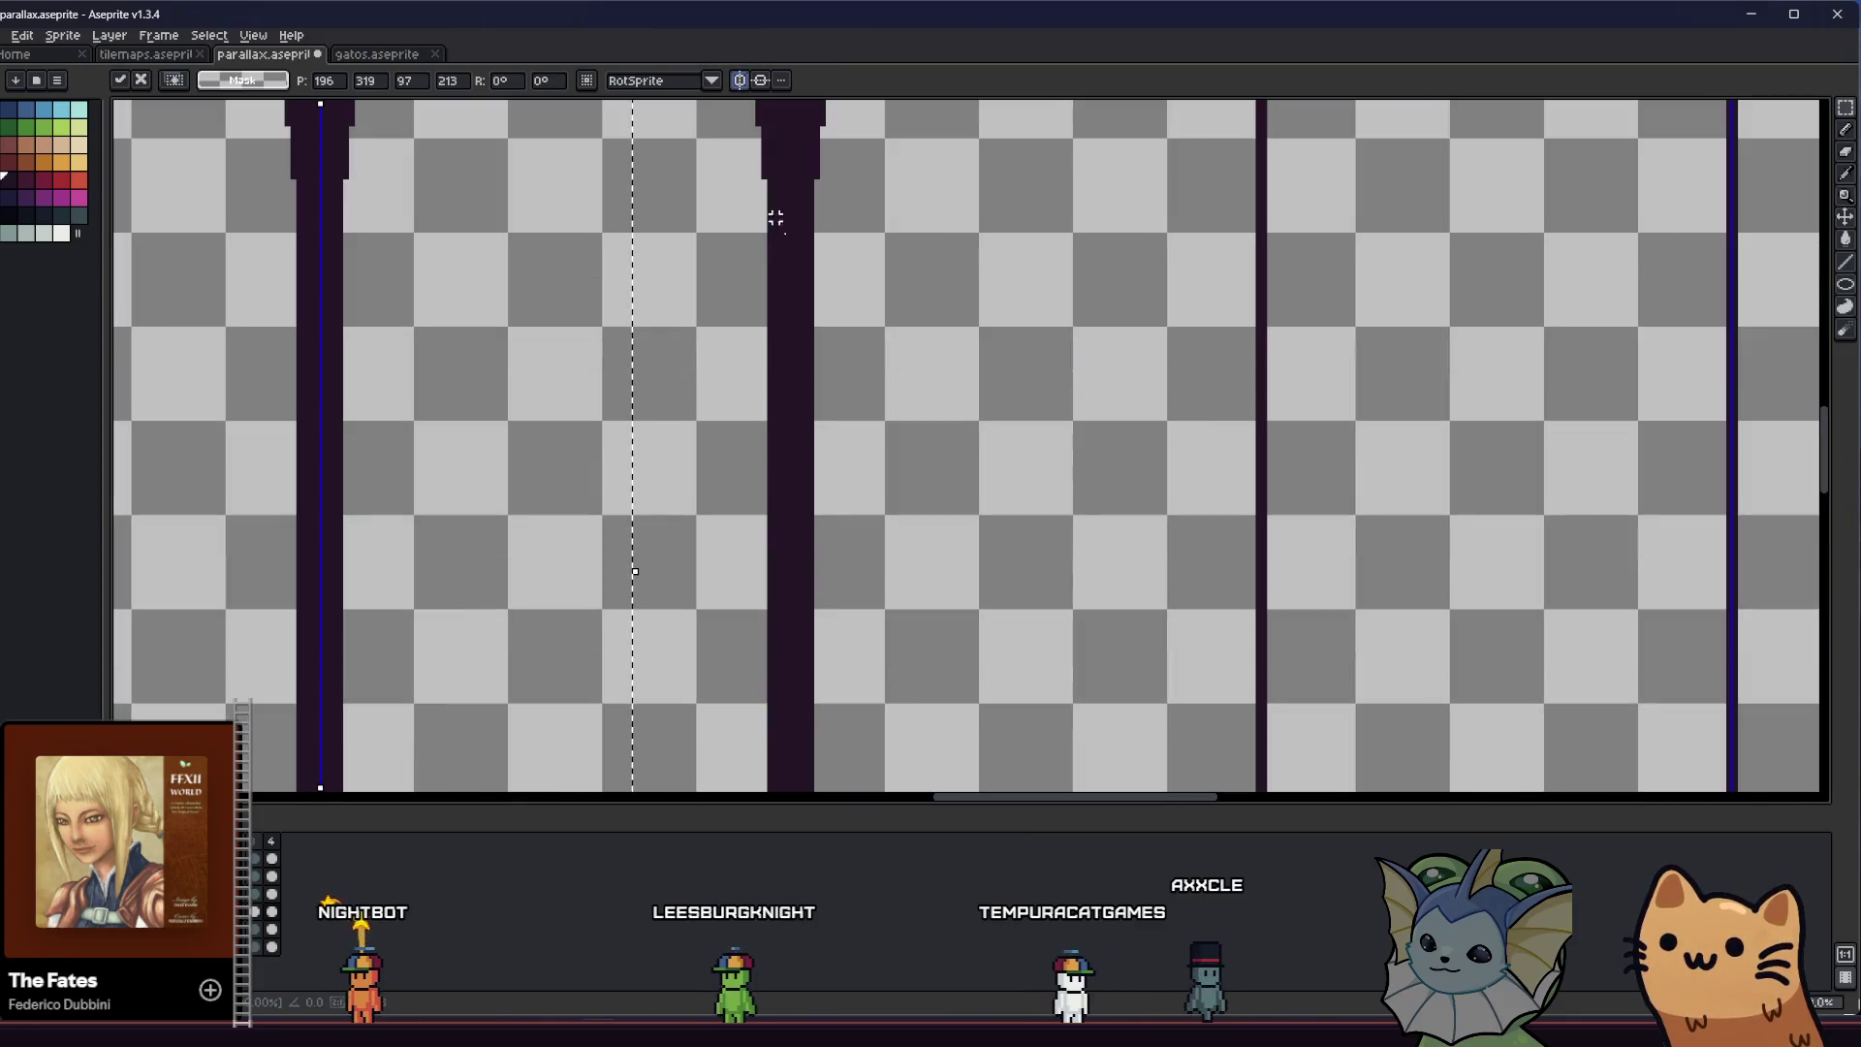
pyautogui.scroll(-3, 1021, 518)
pyautogui.scroll(3, 915, 499)
# Move the selected arch piece left into the empty gap and commit it
pyautogui.moveTo(1019, 545); pyautogui.dragTo(682, 496)
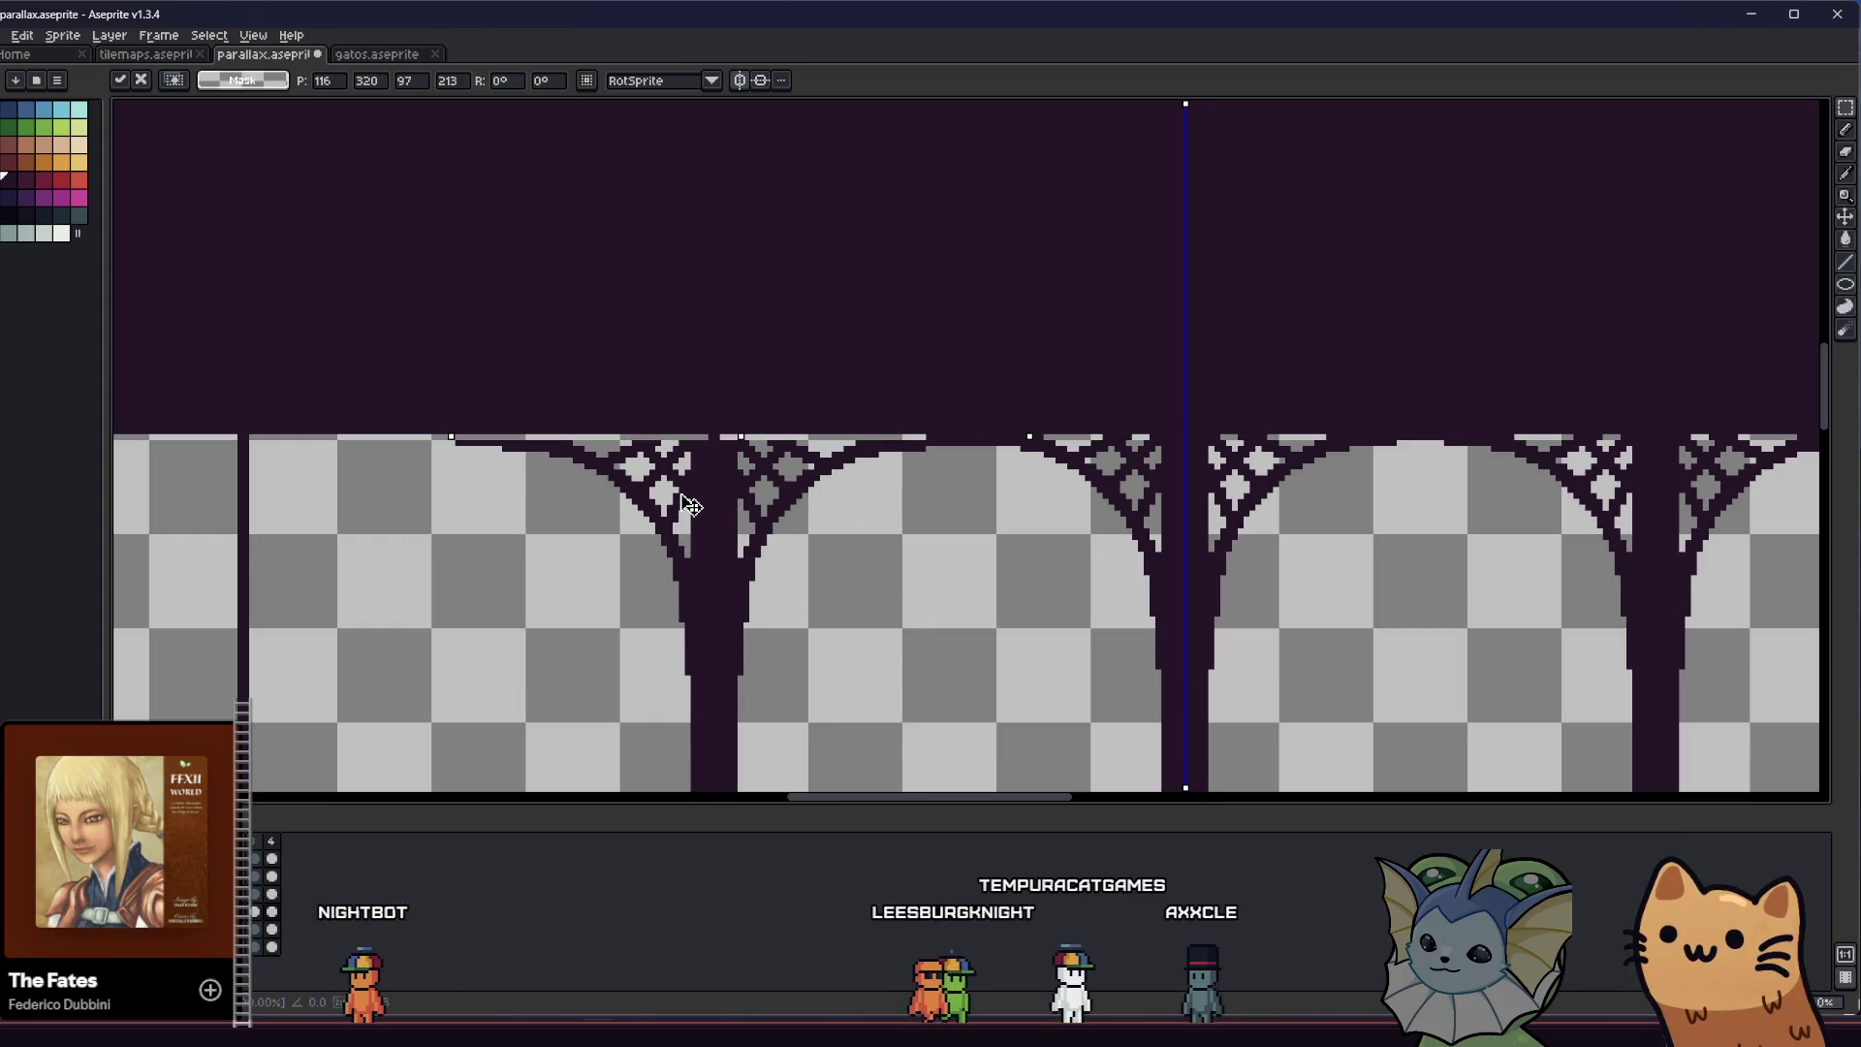
pyautogui.scroll(-3, 436, 509)
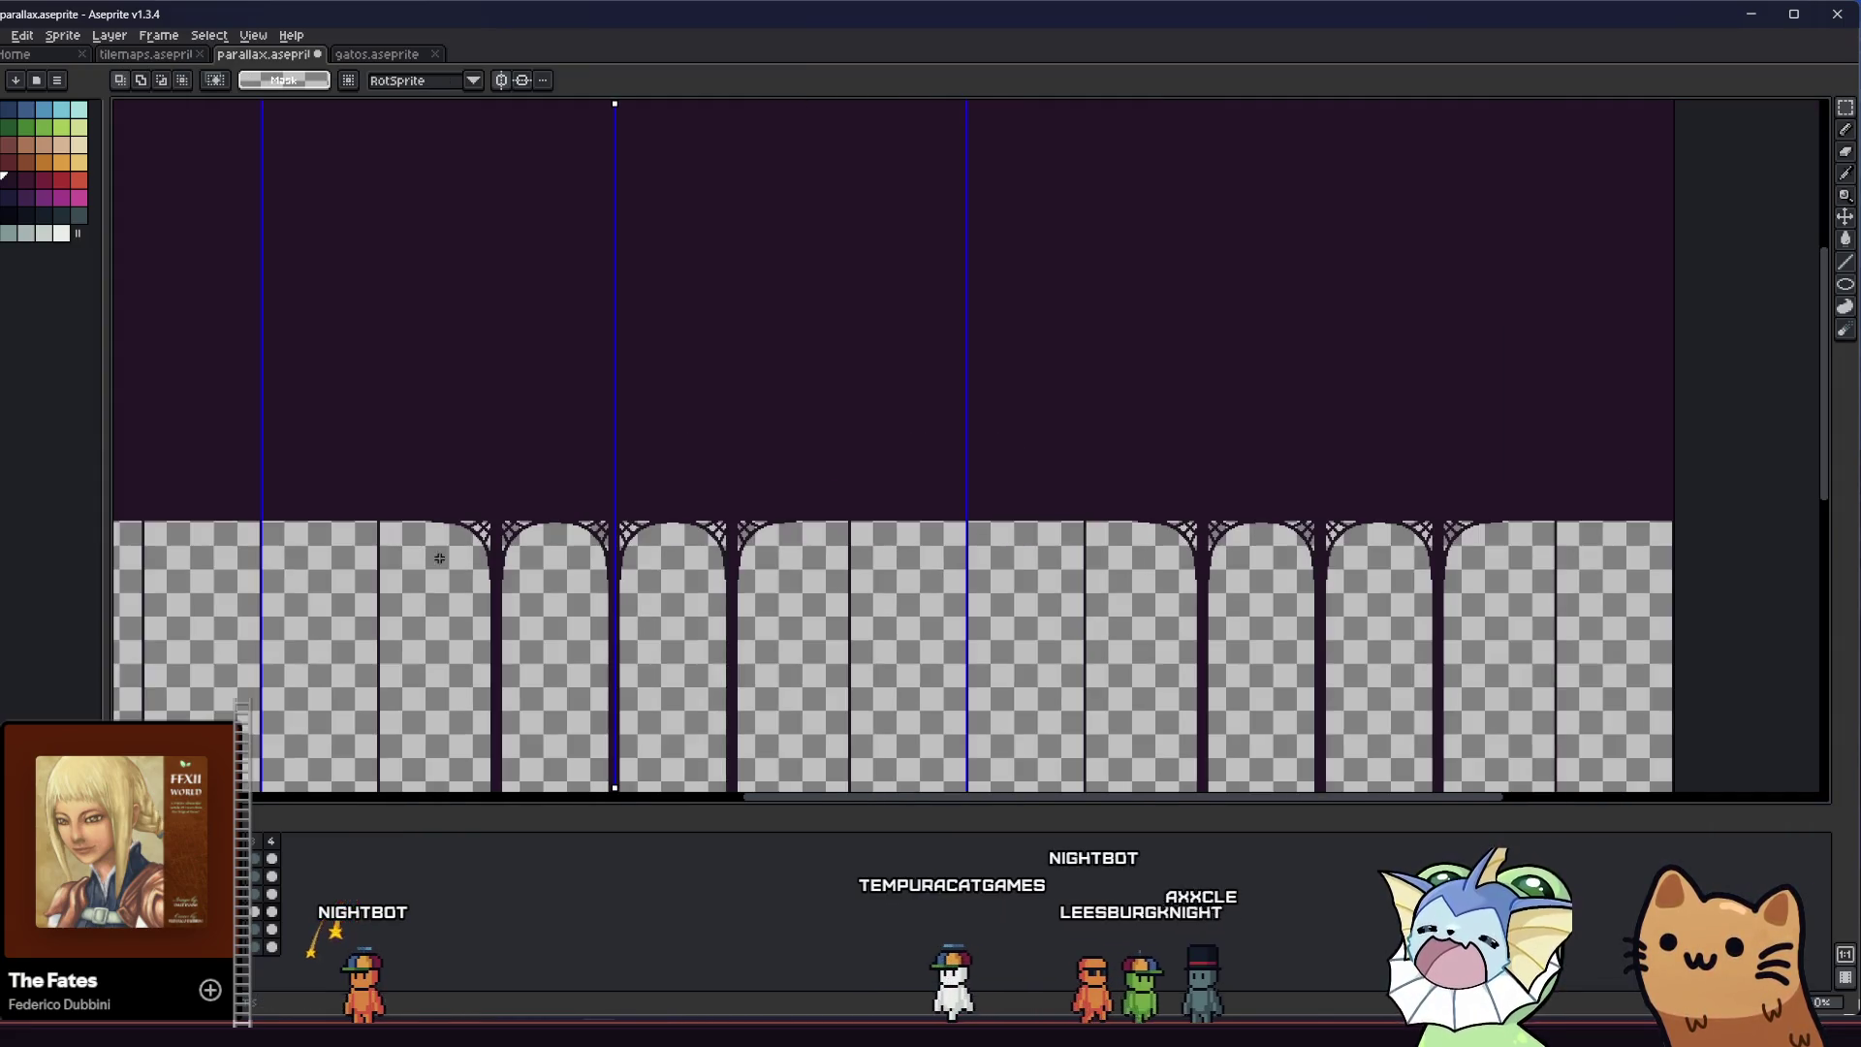
pyautogui.moveTo(997, 553)
pyautogui.mouseDown()
pyautogui.moveTo(849, 543)
pyautogui.moveTo(846, 504)
pyautogui.mouseUp()
pyautogui.scroll(3, 850, 543)
pyautogui.scroll(2, 849, 543)
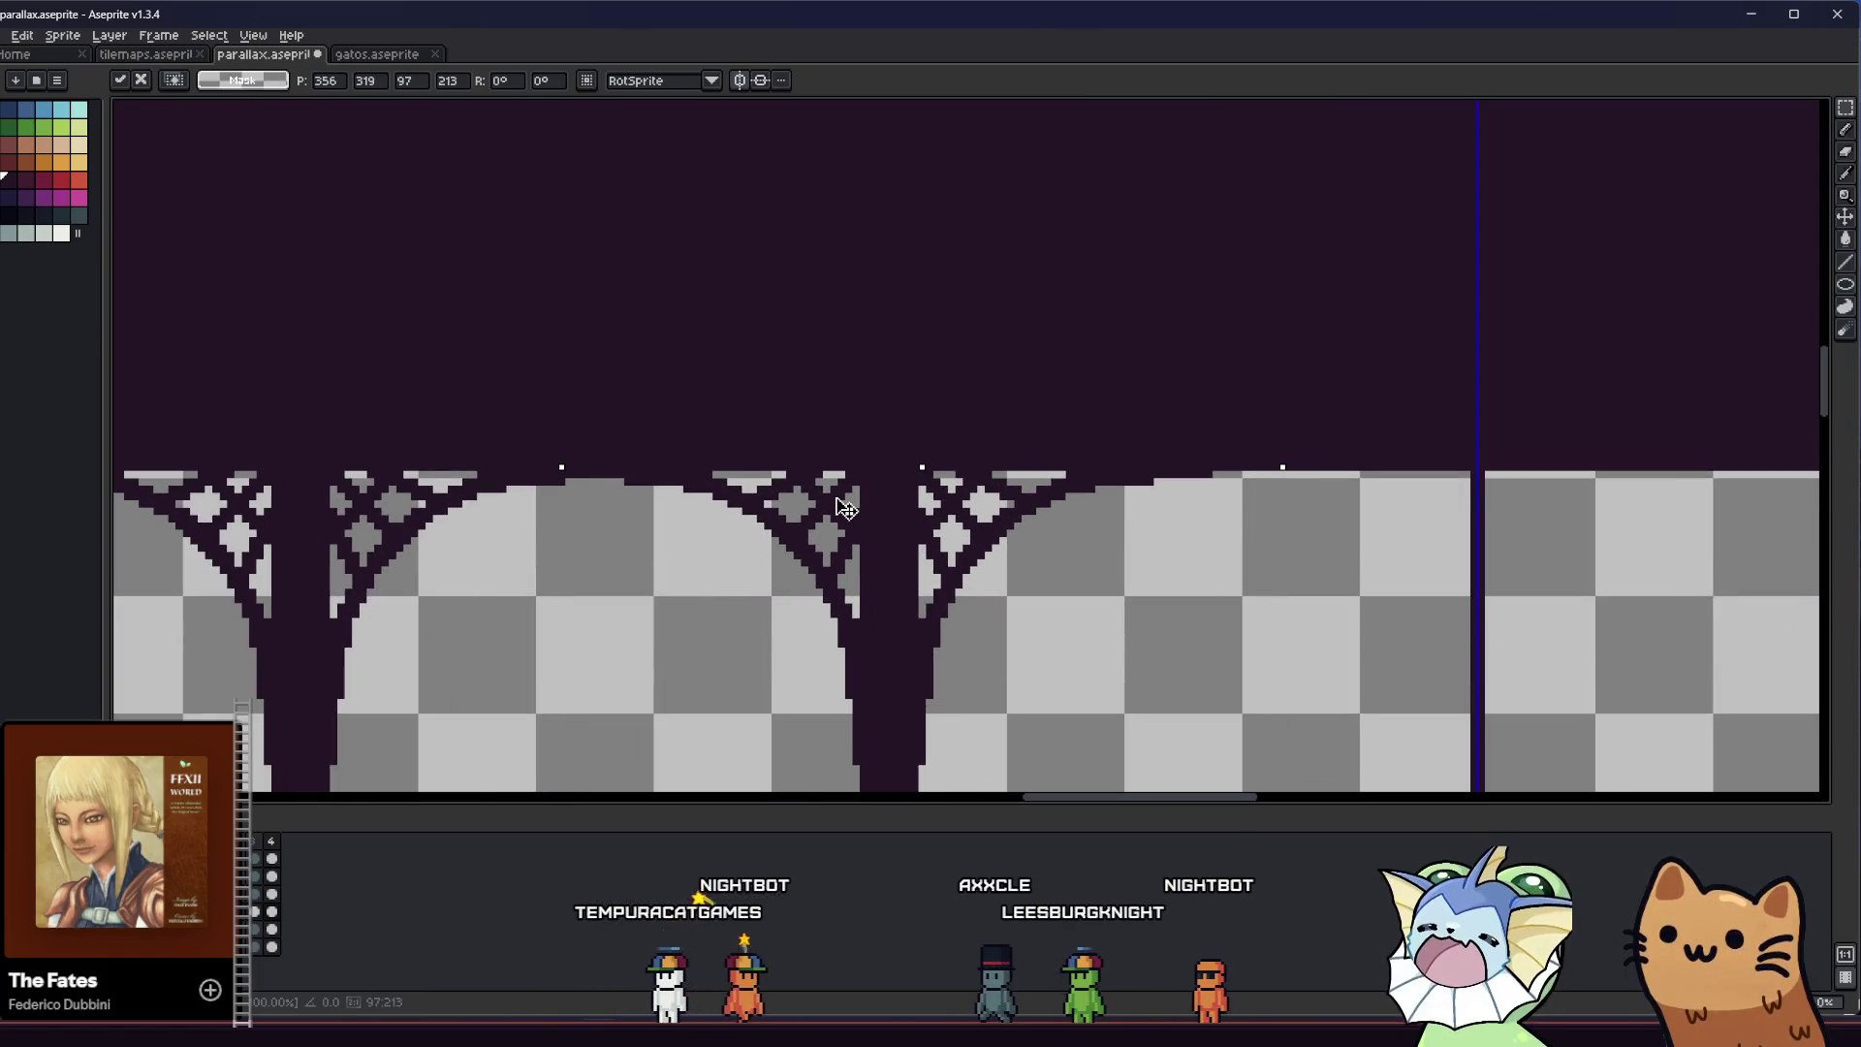
pyautogui.scroll(-2, 852, 421)
pyautogui.press('Return')
pyautogui.scroll(-1, 853, 421)
pyautogui.scroll(-1, 848, 436)
pyautogui.scroll(-1, 848, 449)
pyautogui.scroll(-1, 821, 502)
pyautogui.scroll(1, 820, 502)
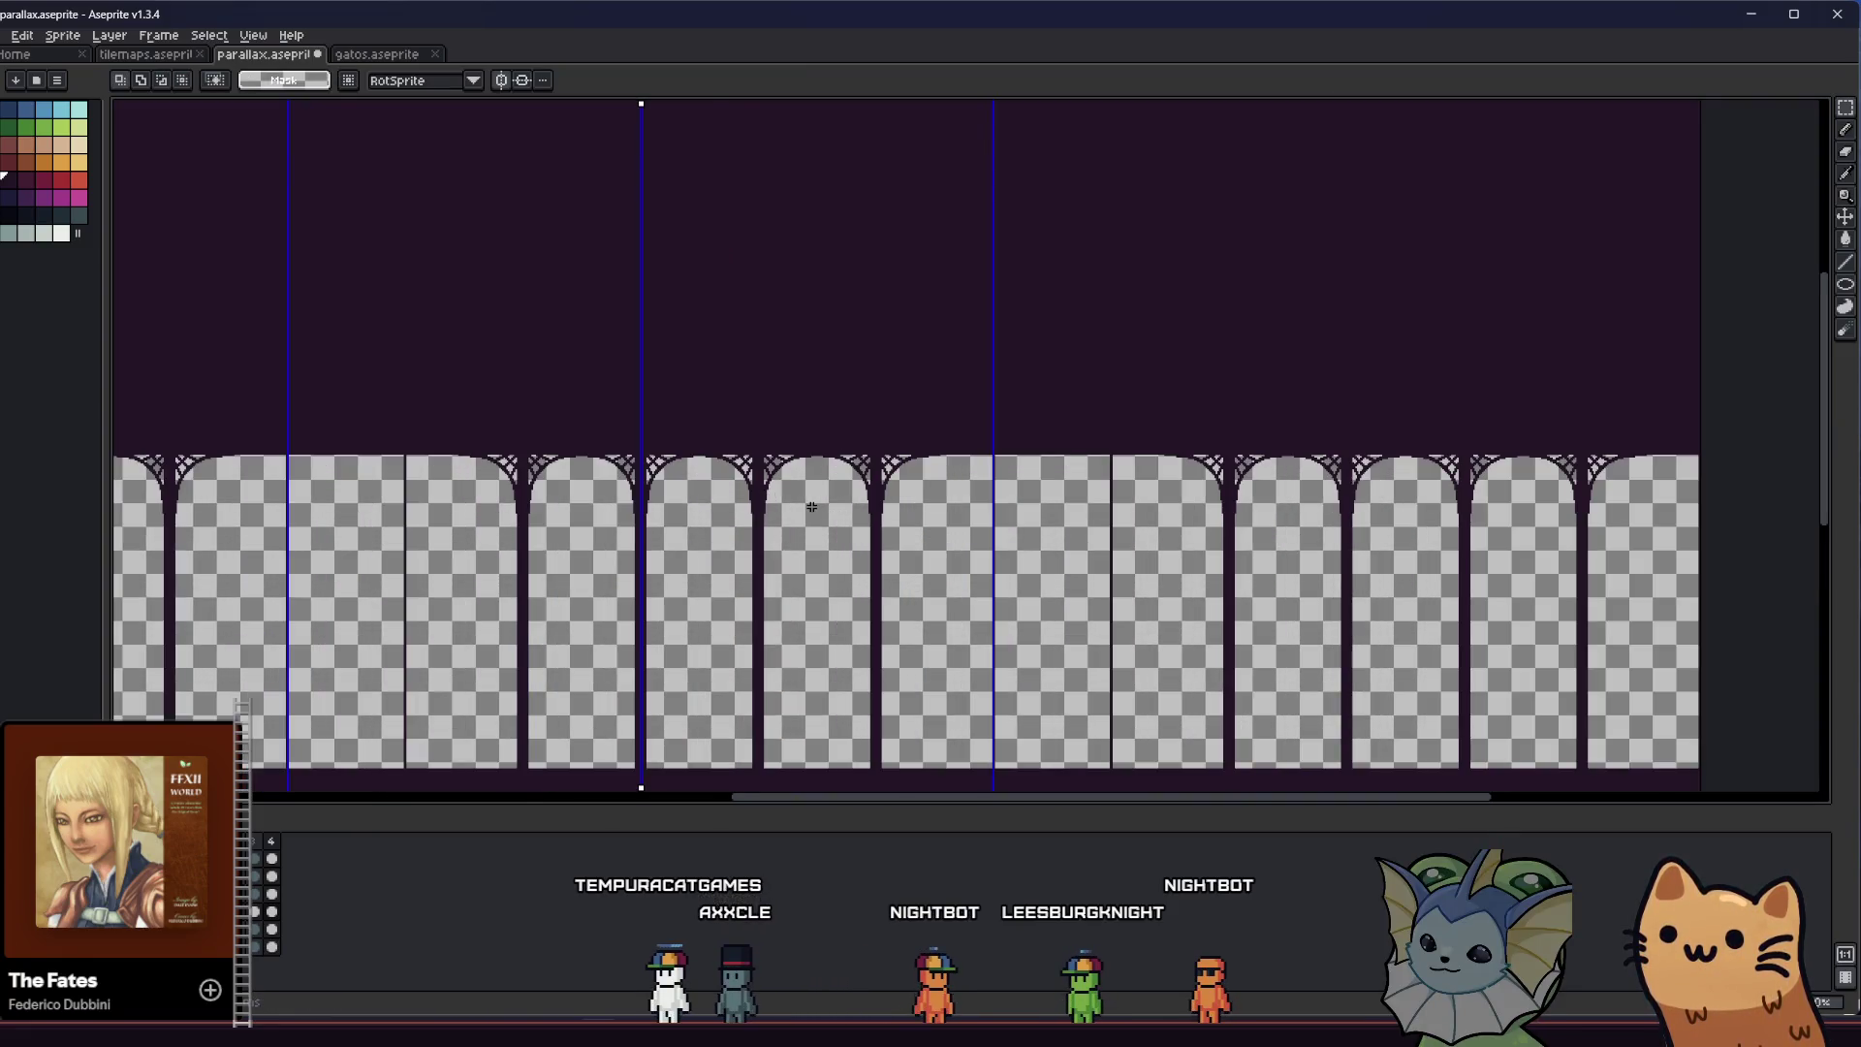
# Align an arch copy with its neighbours at the row's top, commit, and step to the lower arches cel
pyautogui.moveTo(1058, 491); pyautogui.dragTo(401, 497)
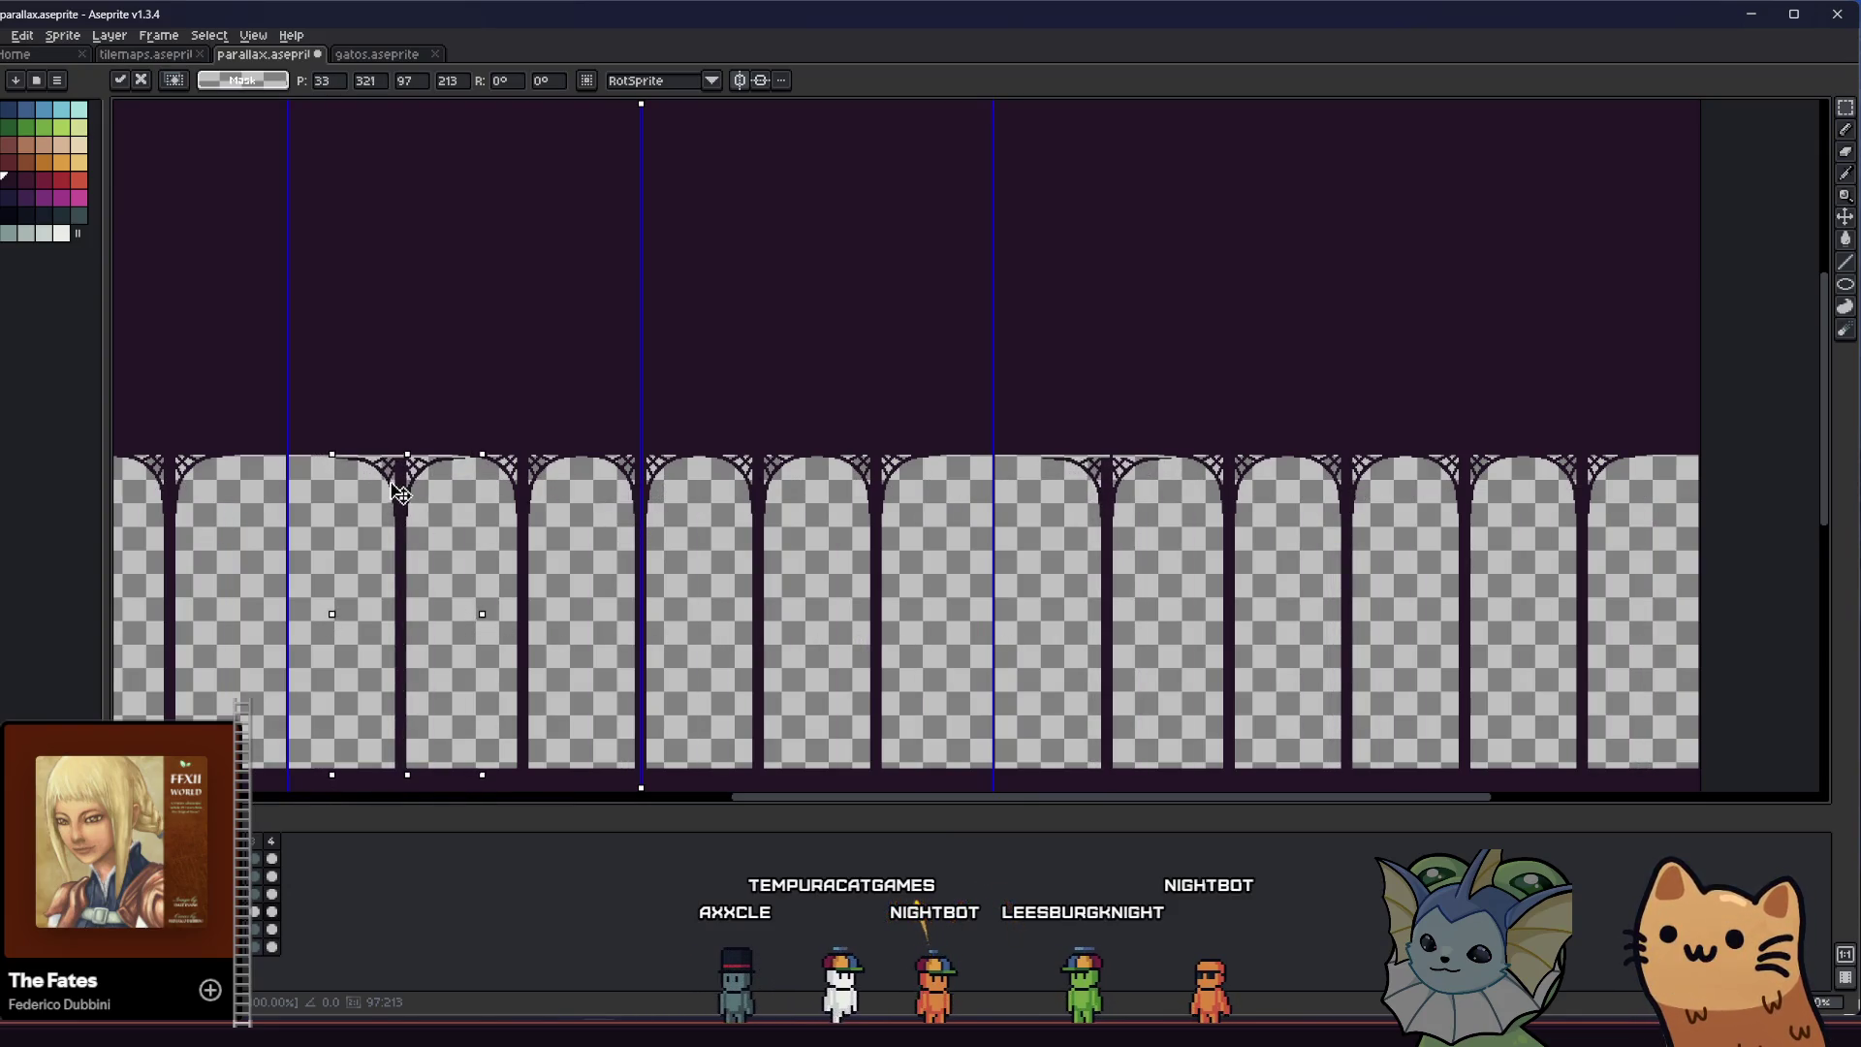
pyautogui.moveTo(401, 496); pyautogui.dragTo(404, 499)
pyautogui.scroll(2, 408, 466)
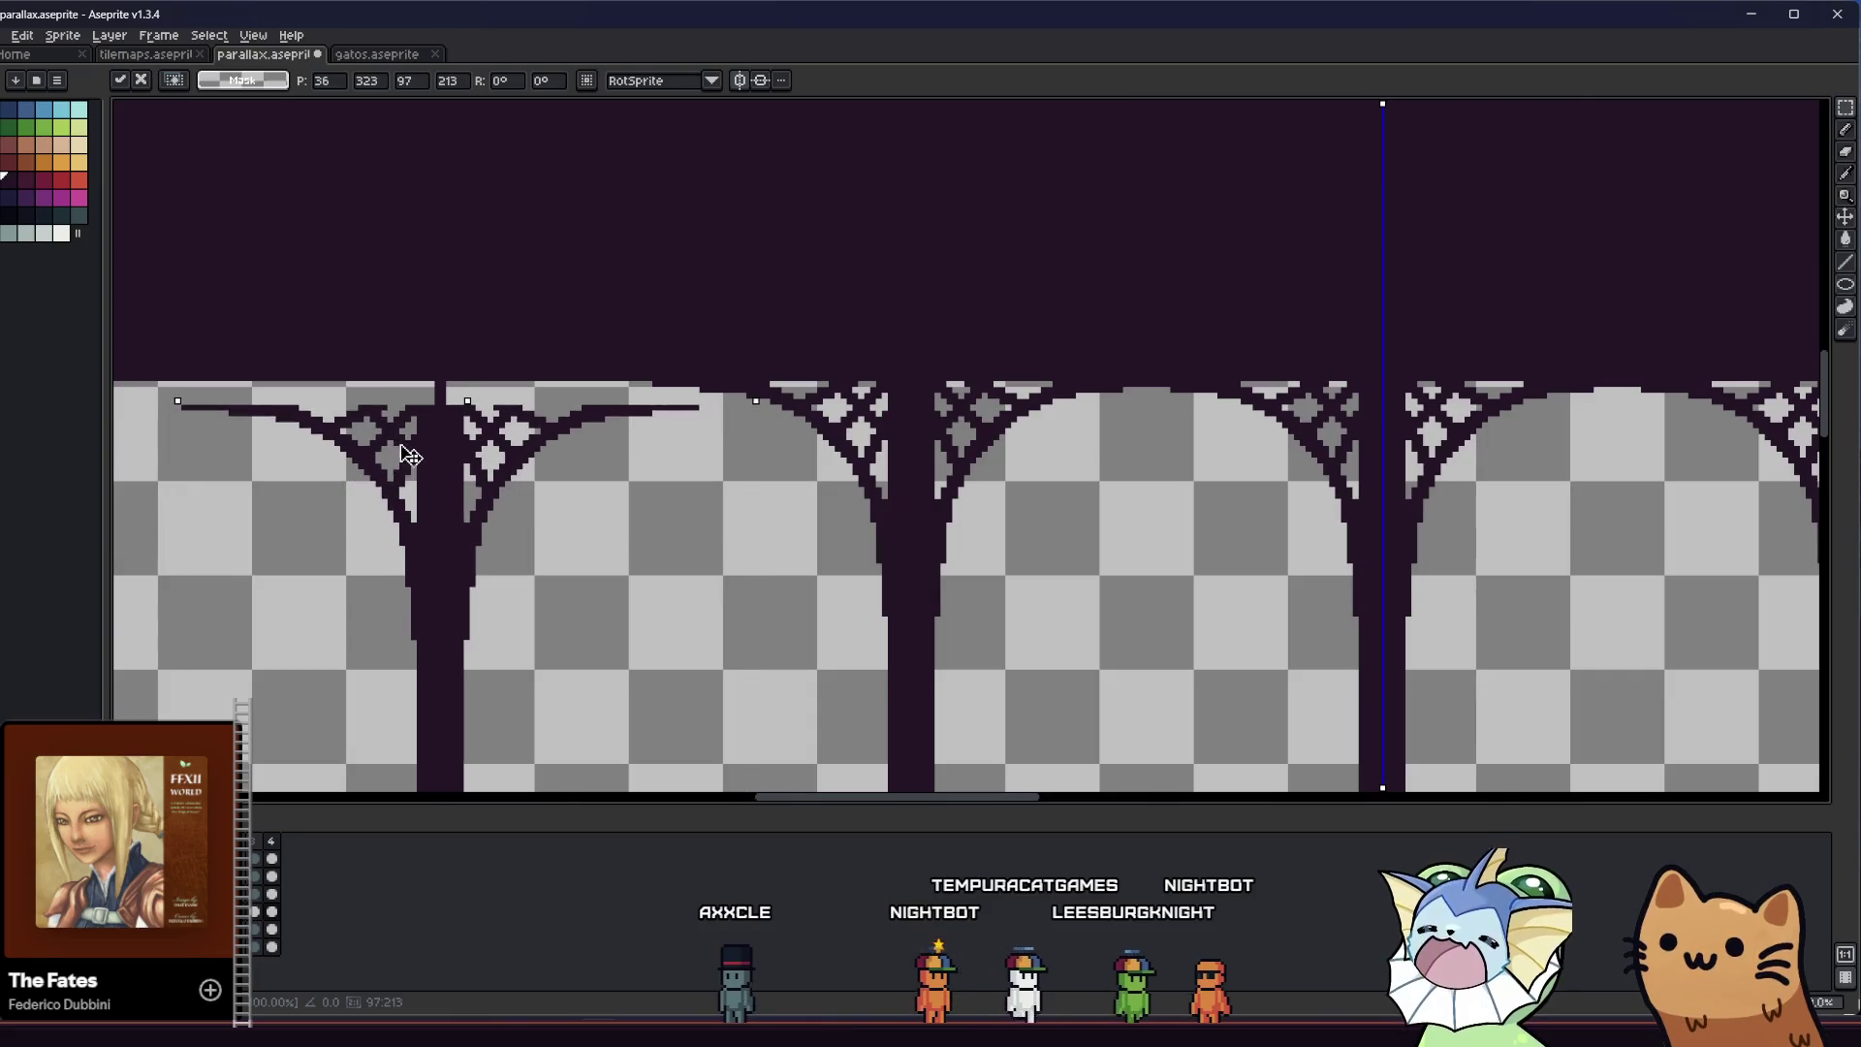
pyautogui.moveTo(411, 458); pyautogui.dragTo(413, 431)
pyautogui.scroll(-3, 437, 458)
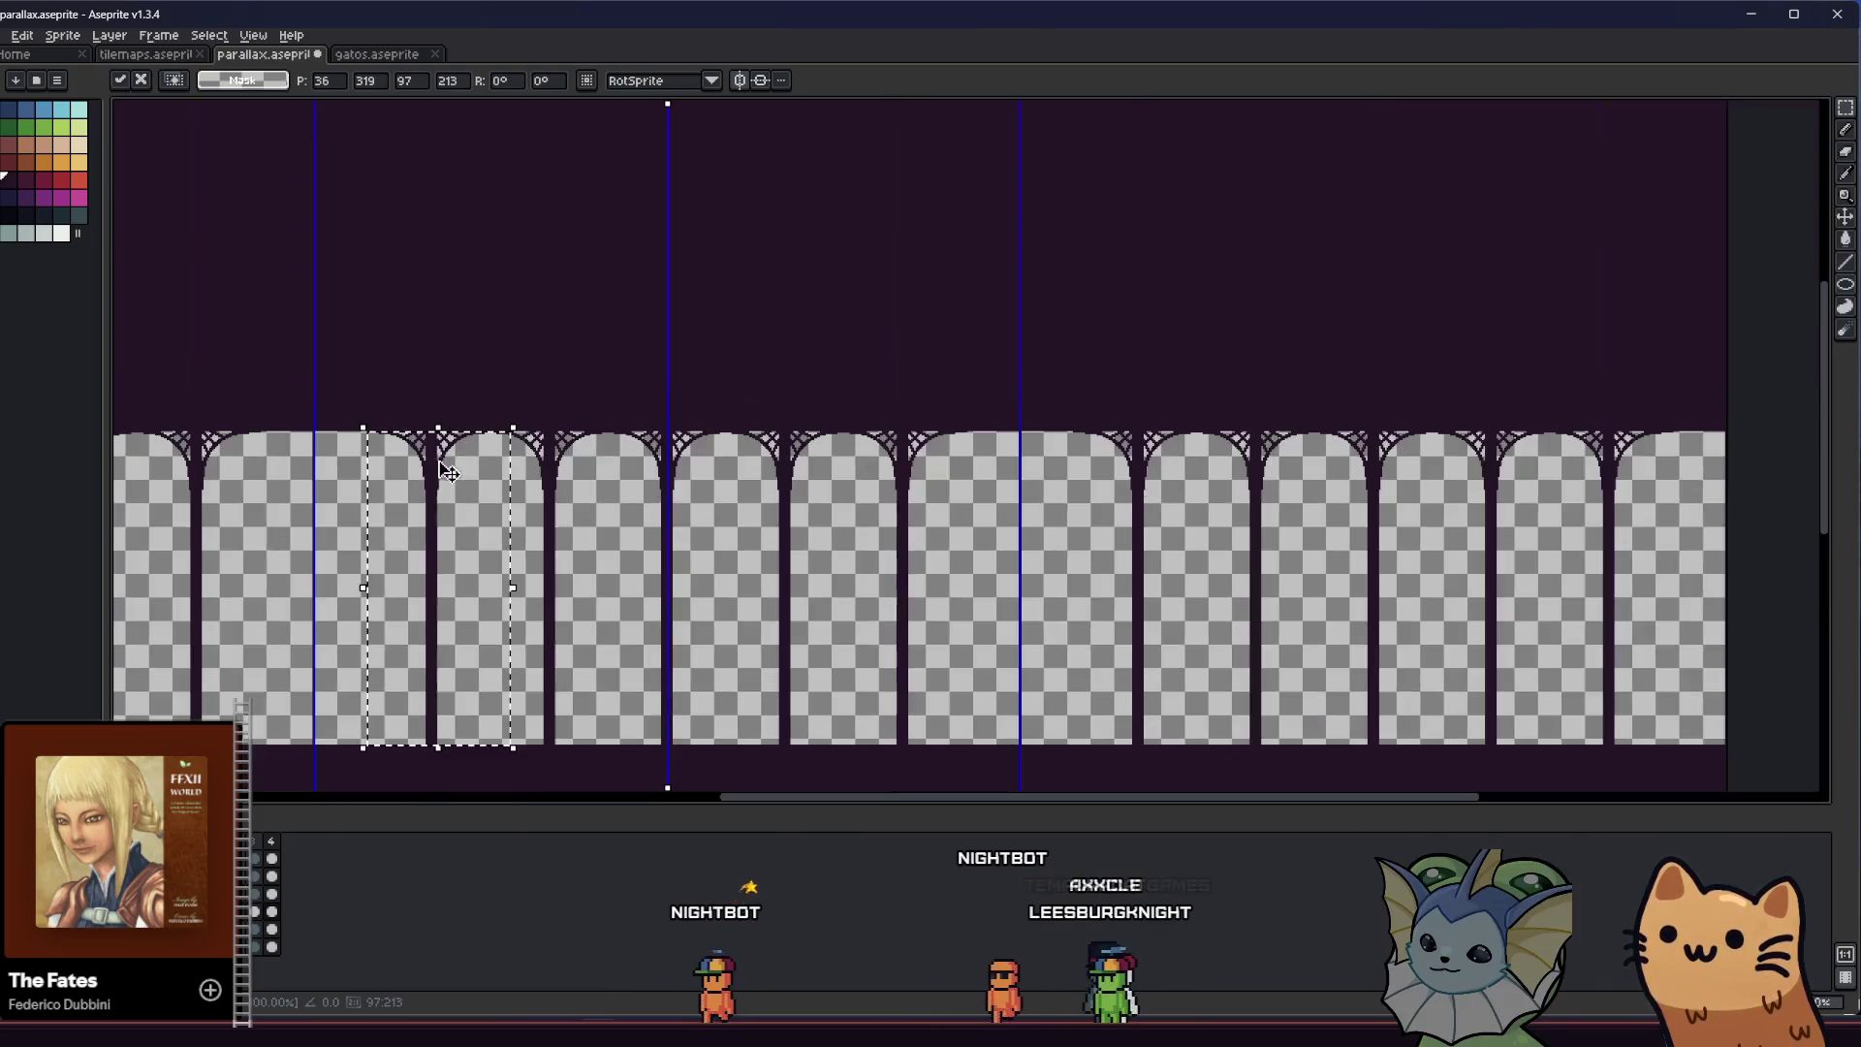
pyautogui.moveTo(512, 497)
pyautogui.mouseDown()
pyautogui.moveTo(1051, 488)
pyautogui.moveTo(1013, 493)
pyautogui.mouseUp()
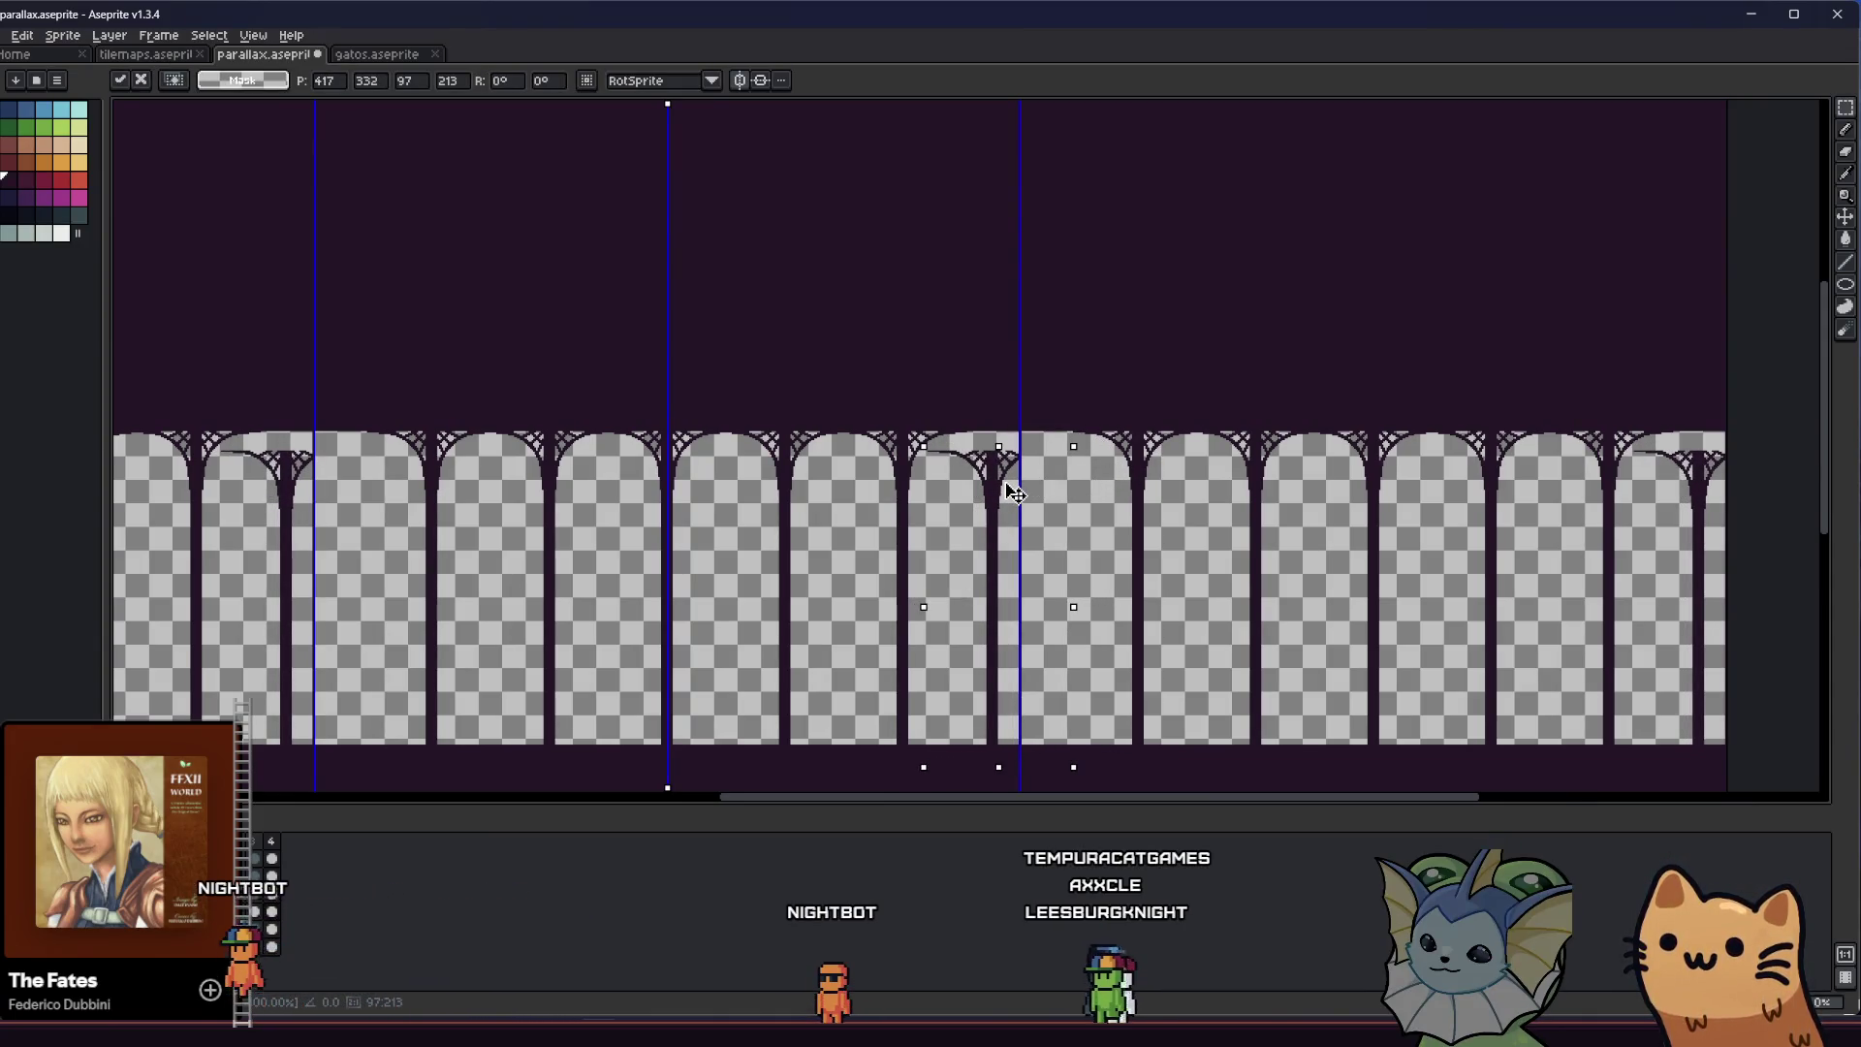
pyautogui.moveTo(1013, 491); pyautogui.dragTo(1037, 472)
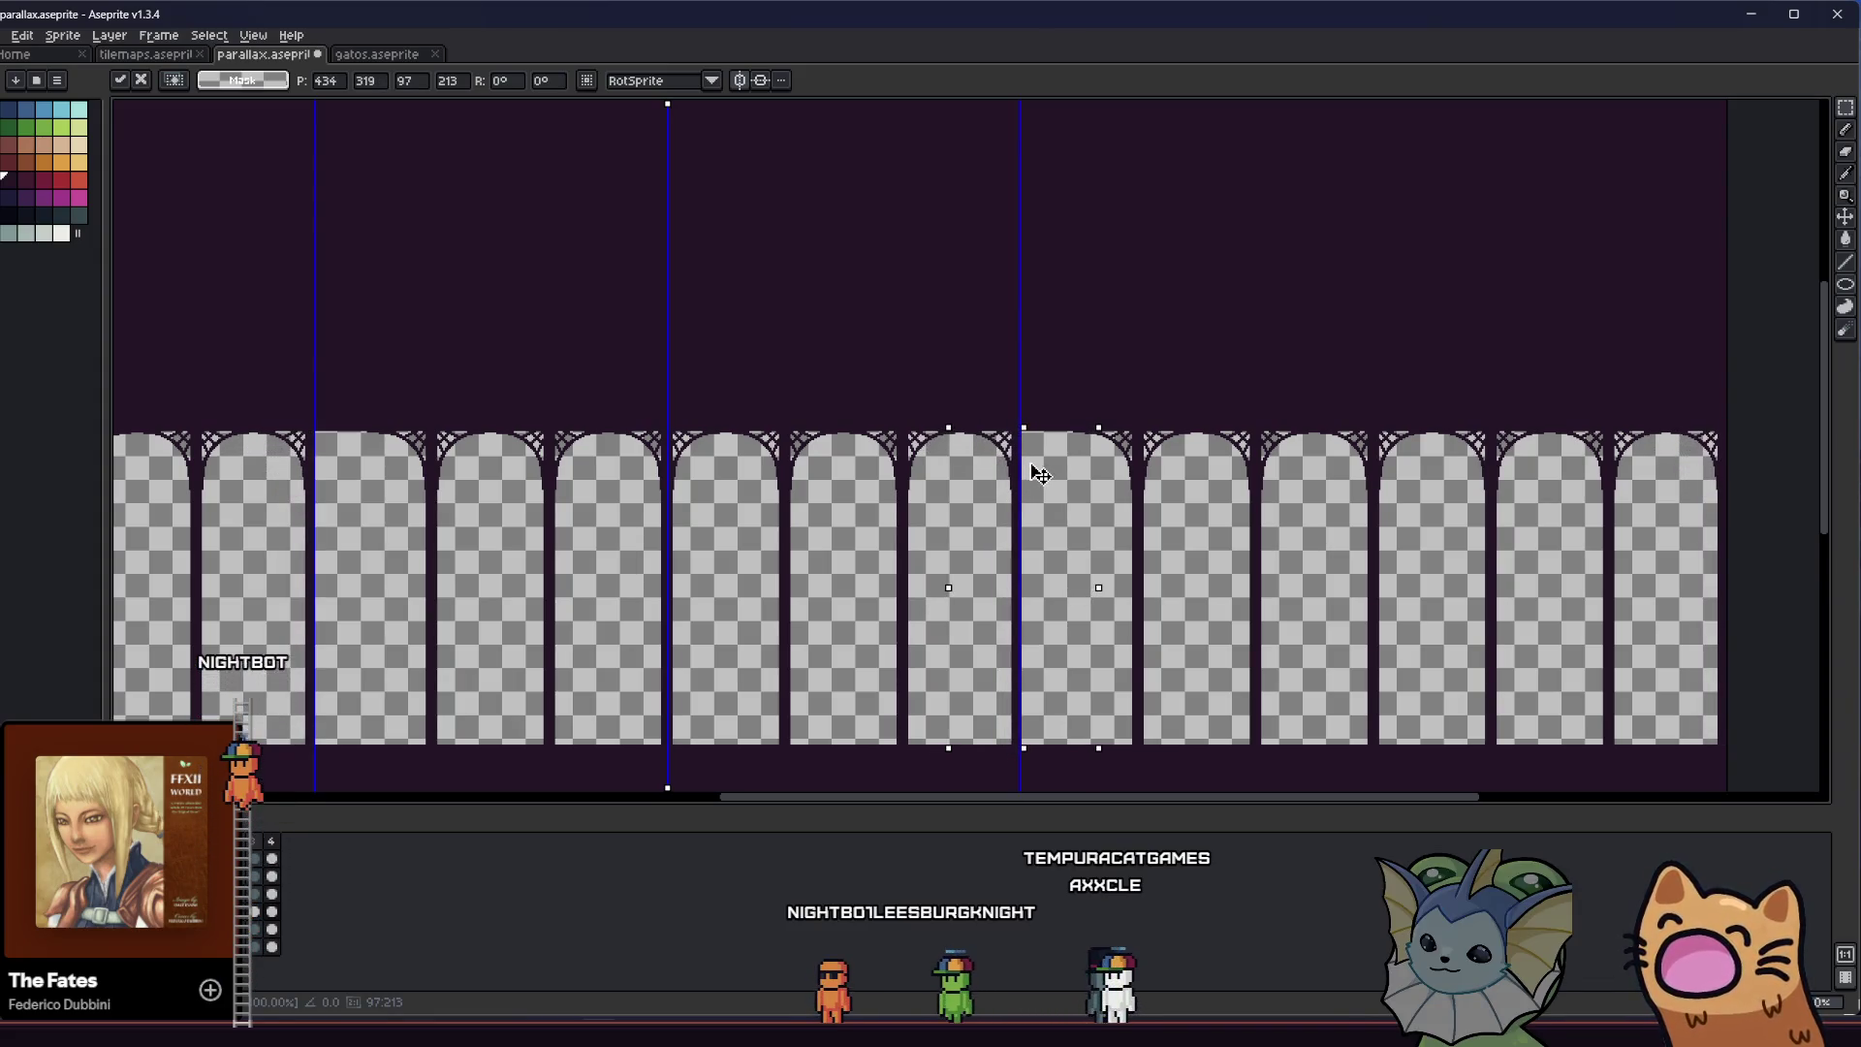
pyautogui.scroll(3, 1037, 473)
pyautogui.moveTo(1041, 456); pyautogui.dragTo(1066, 462)
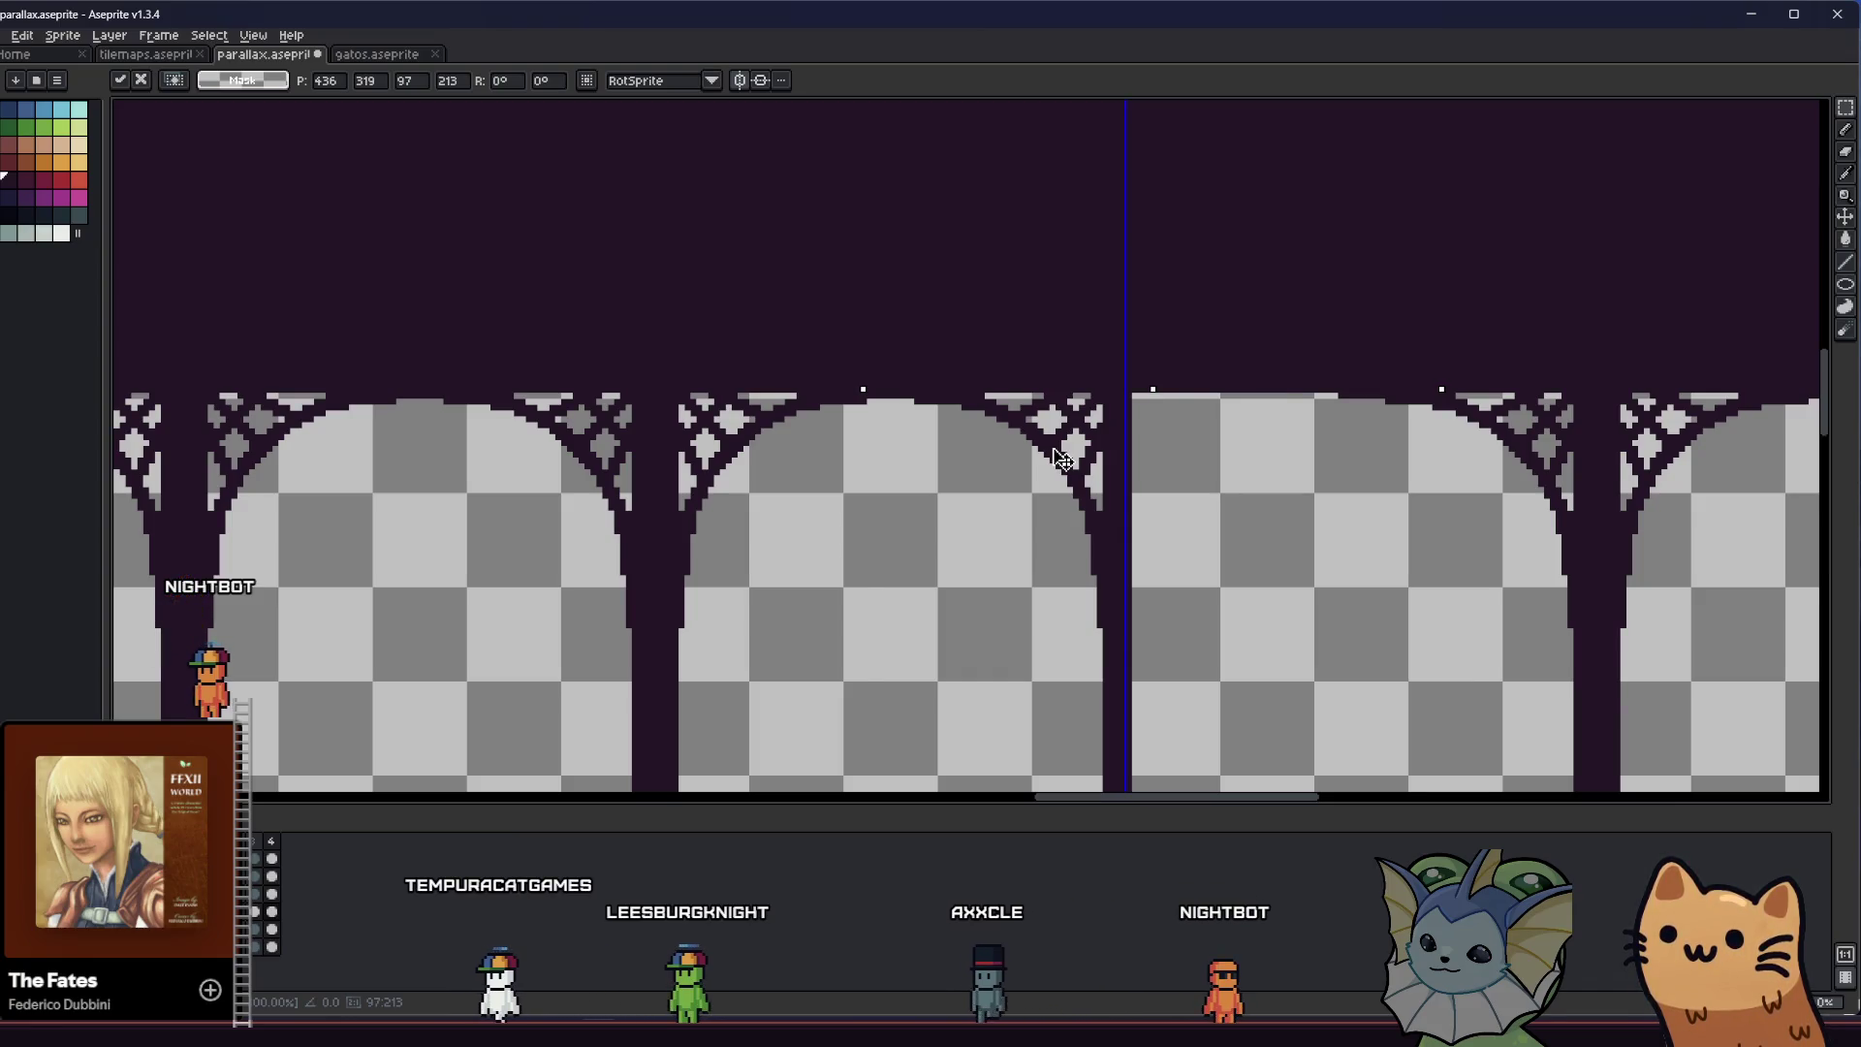
pyautogui.scroll(-2, 781, 548)
pyautogui.moveTo(782, 549); pyautogui.dragTo(1099, 479)
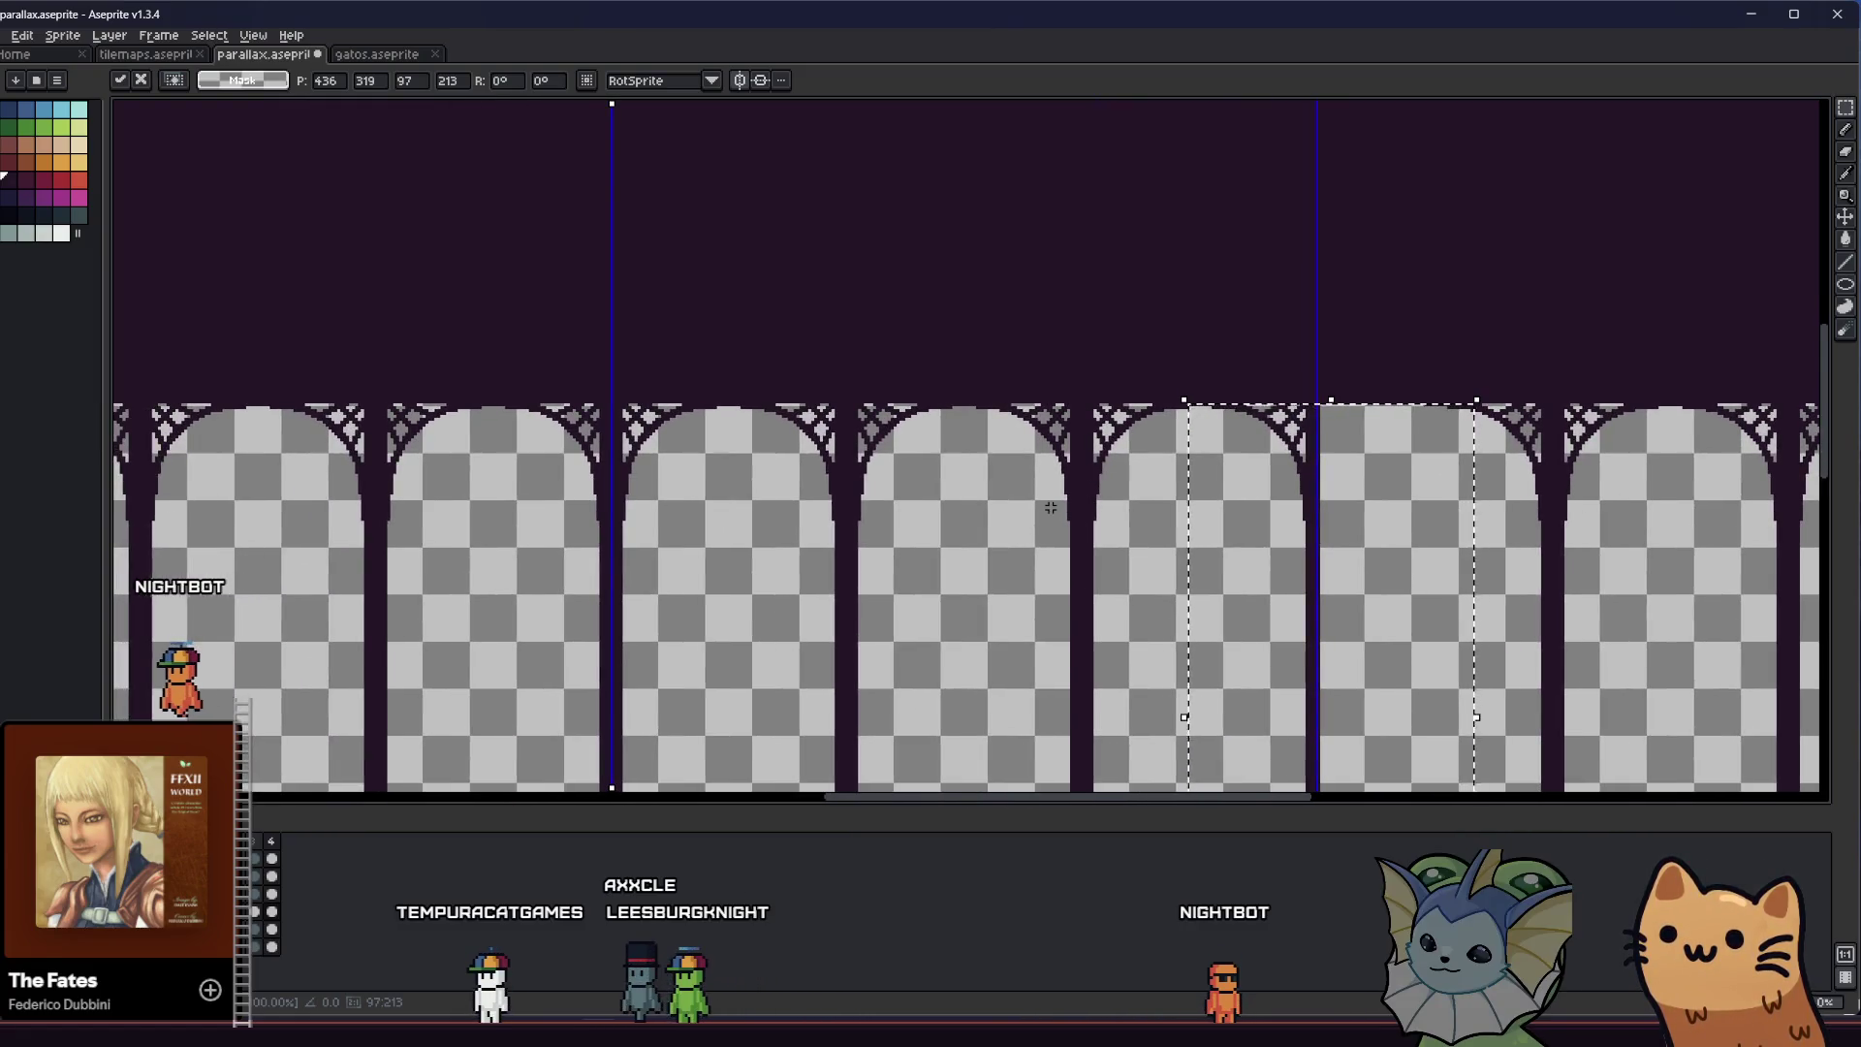
pyautogui.scroll(-1, 1051, 506)
pyautogui.scroll(3, 807, 588)
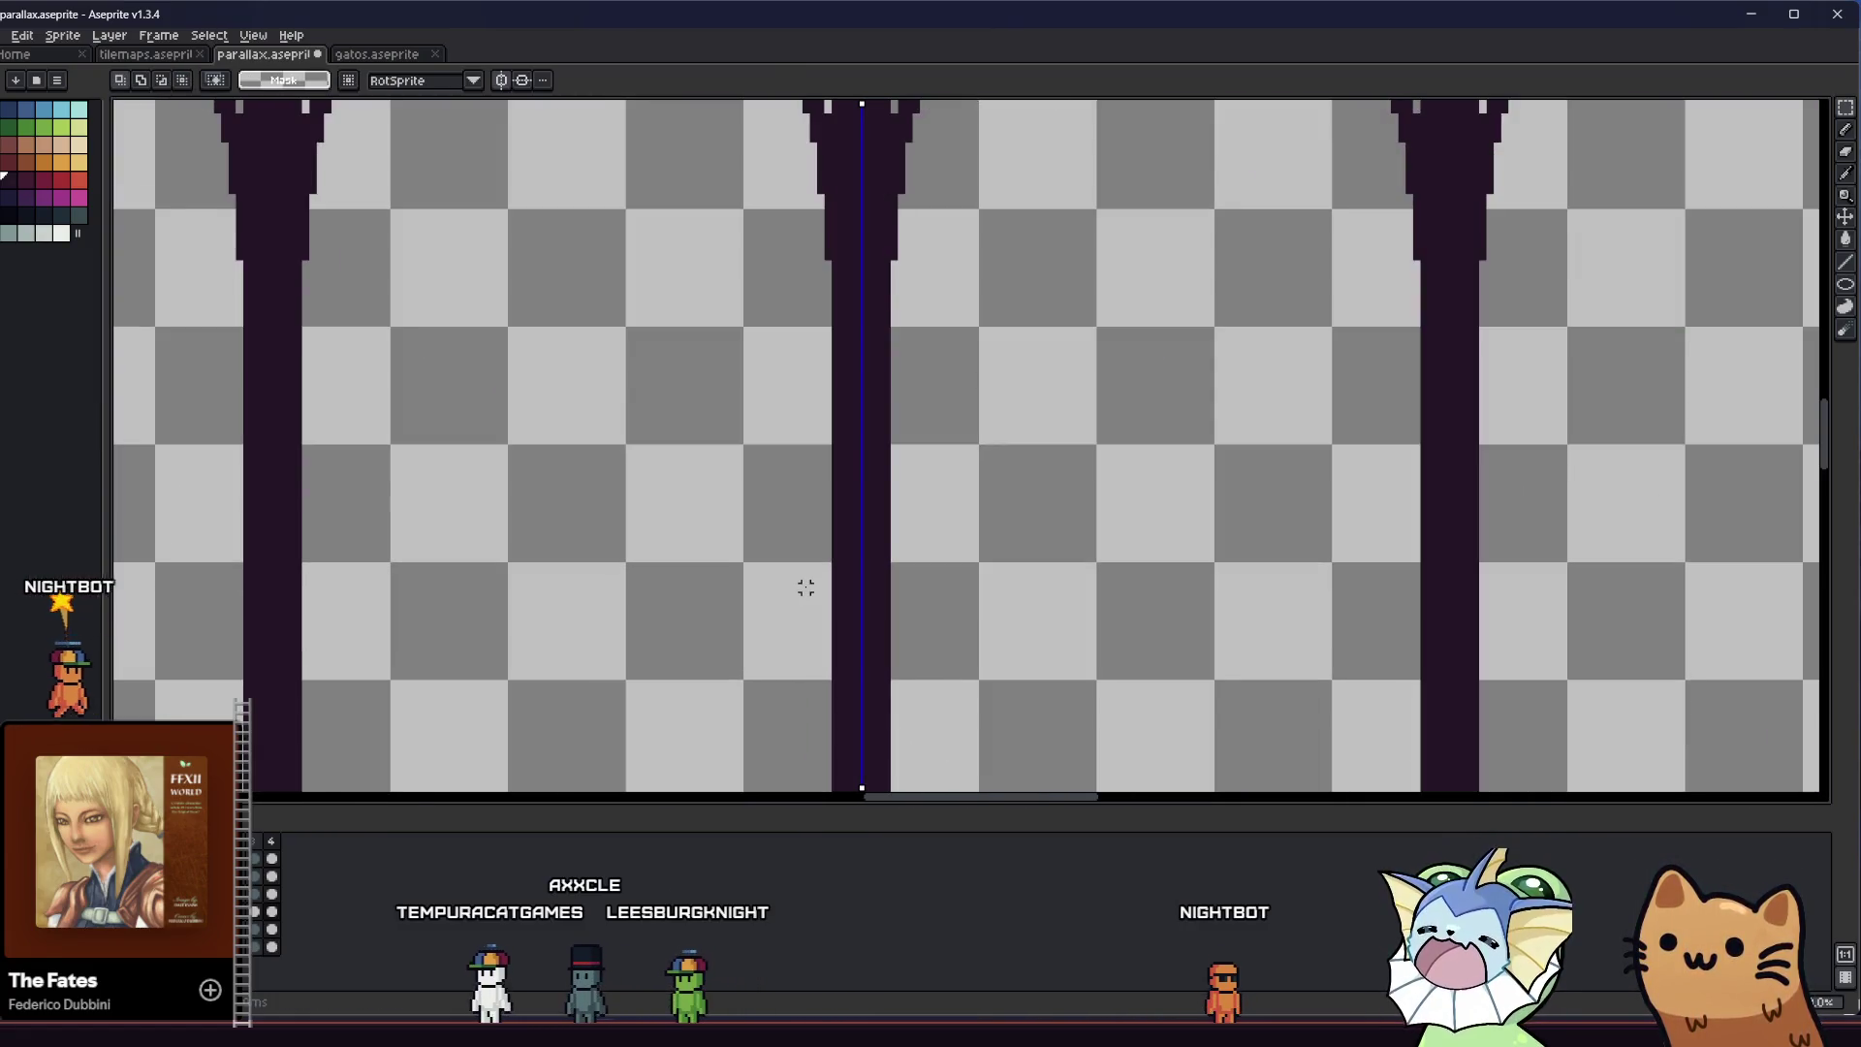
pyautogui.scroll(-2, 806, 588)
pyautogui.scroll(-1, 809, 559)
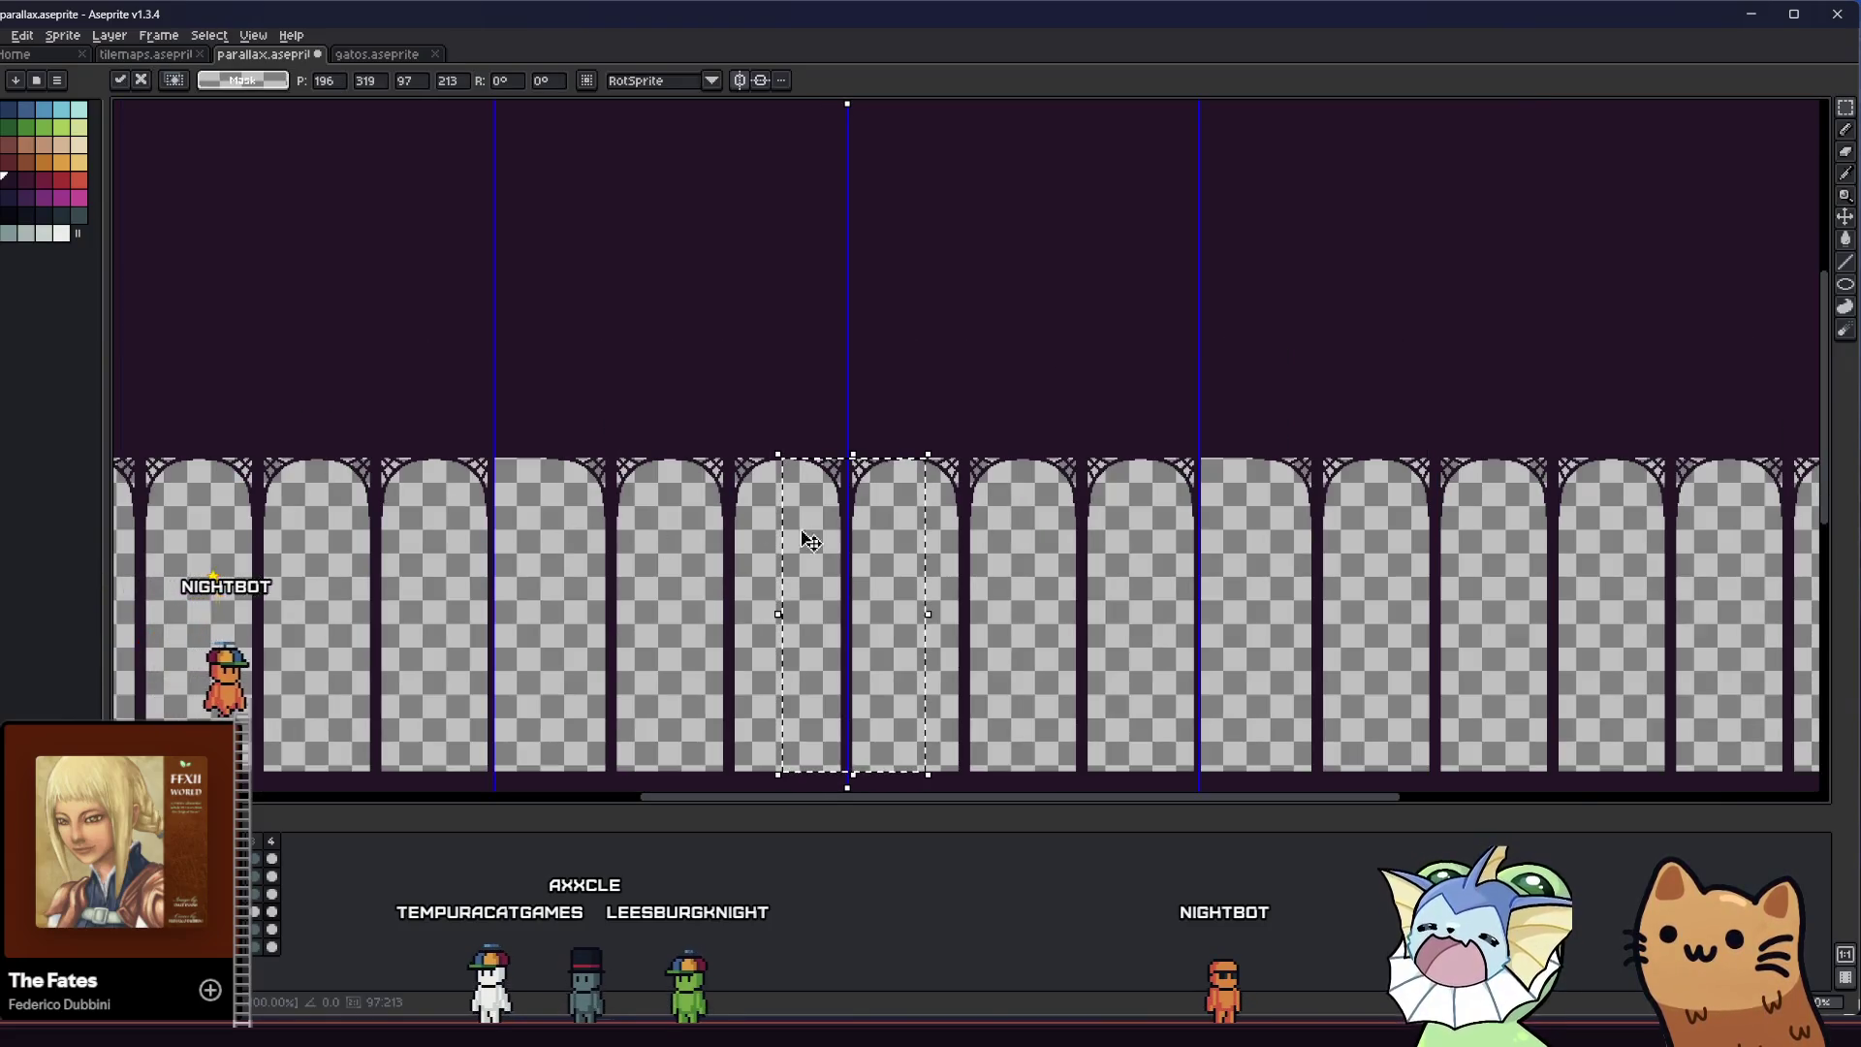
pyautogui.scroll(2, 527, 470)
pyautogui.scroll(-2, 486, 402)
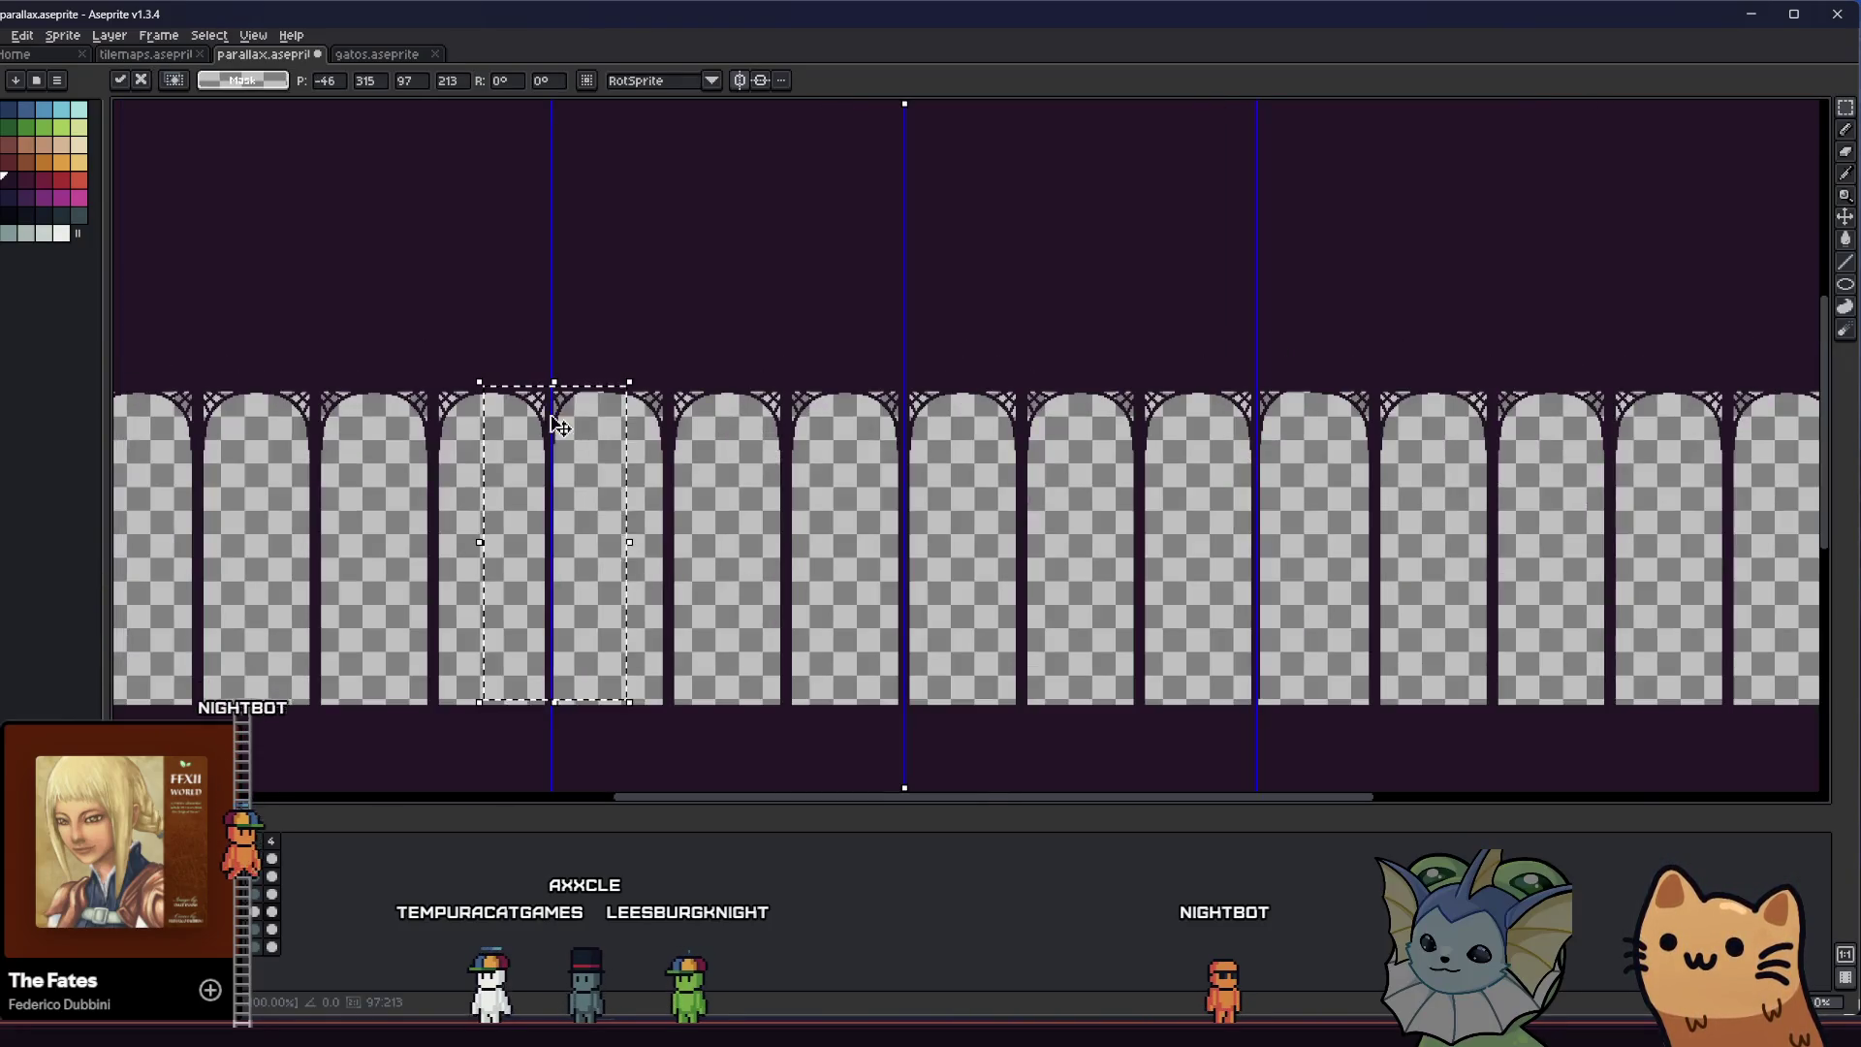
pyautogui.scroll(2, 482, 401)
pyautogui.scroll(-1, 482, 402)
pyautogui.scroll(1, 487, 402)
pyautogui.scroll(1, 502, 401)
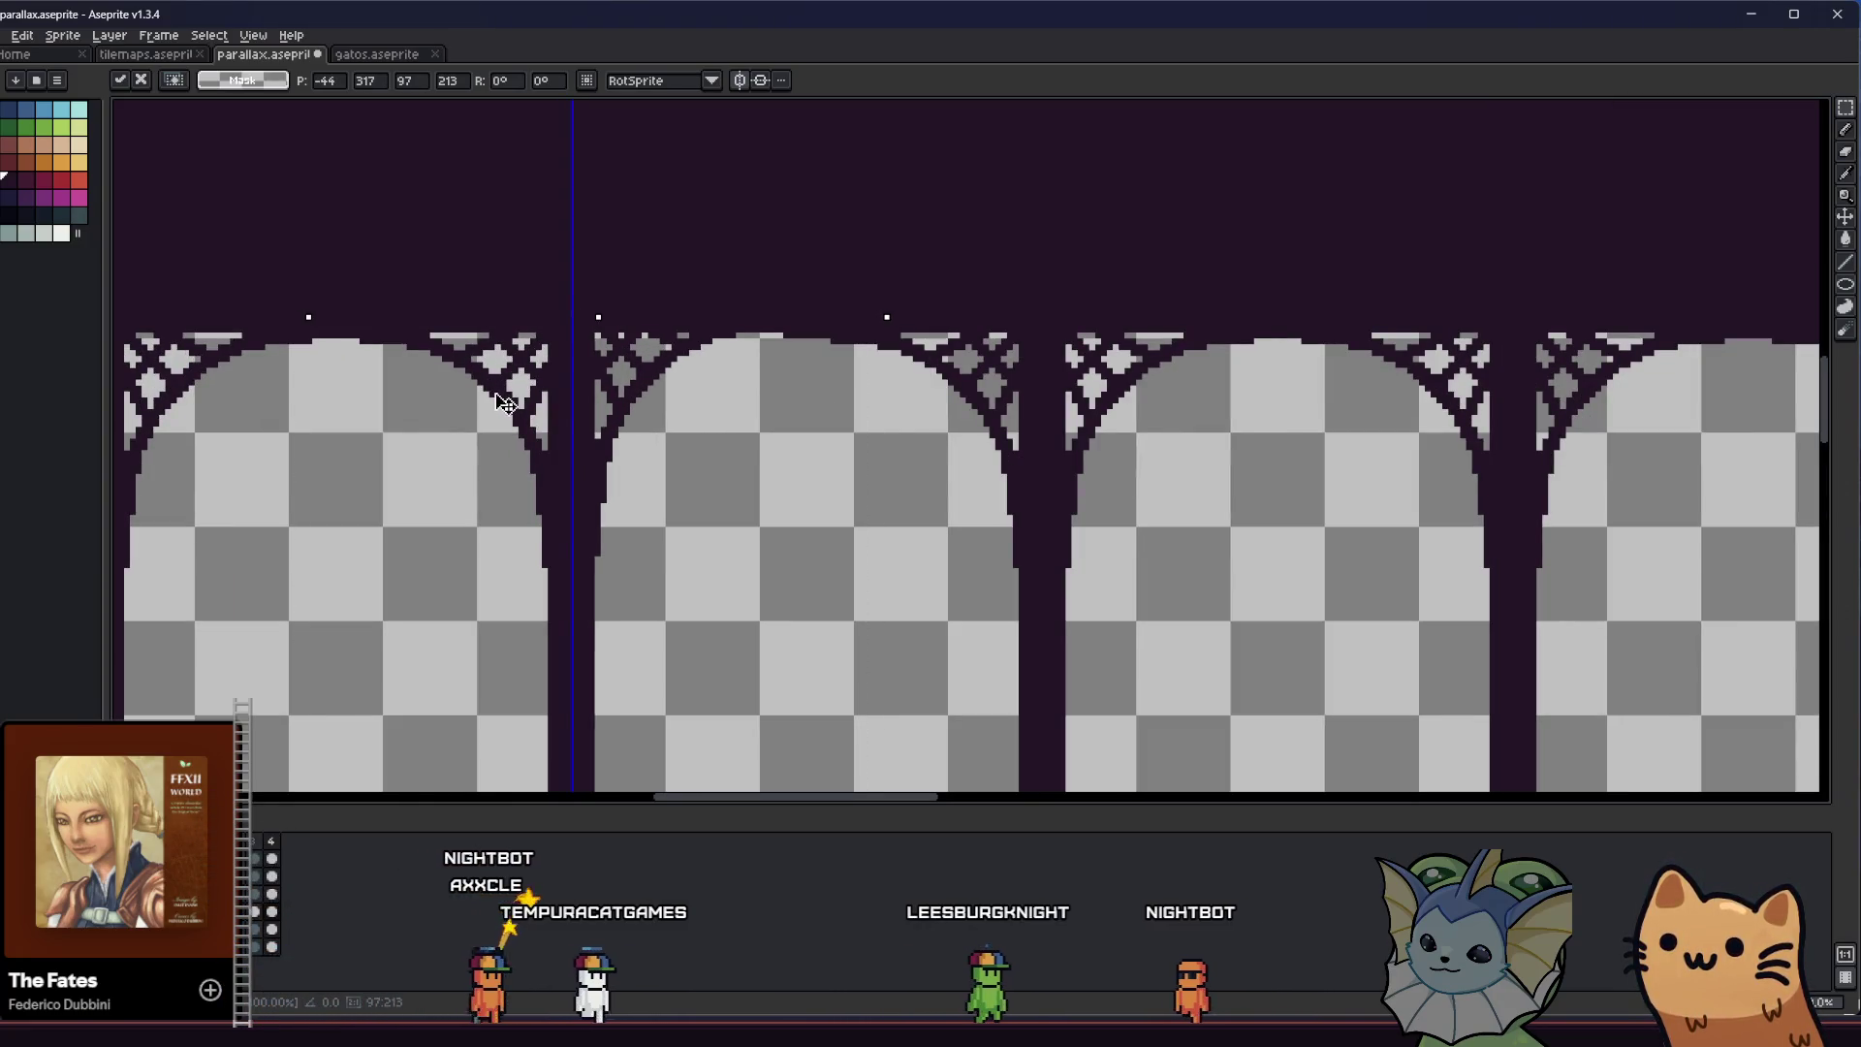
pyautogui.scroll(-2, 502, 403)
pyautogui.press('Return')
pyautogui.scroll(2, 198, 423)
pyautogui.scroll(-1, 198, 422)
pyautogui.scroll(-2, 266, 445)
pyautogui.scroll(1, 429, 540)
pyautogui.scroll(1, 511, 580)
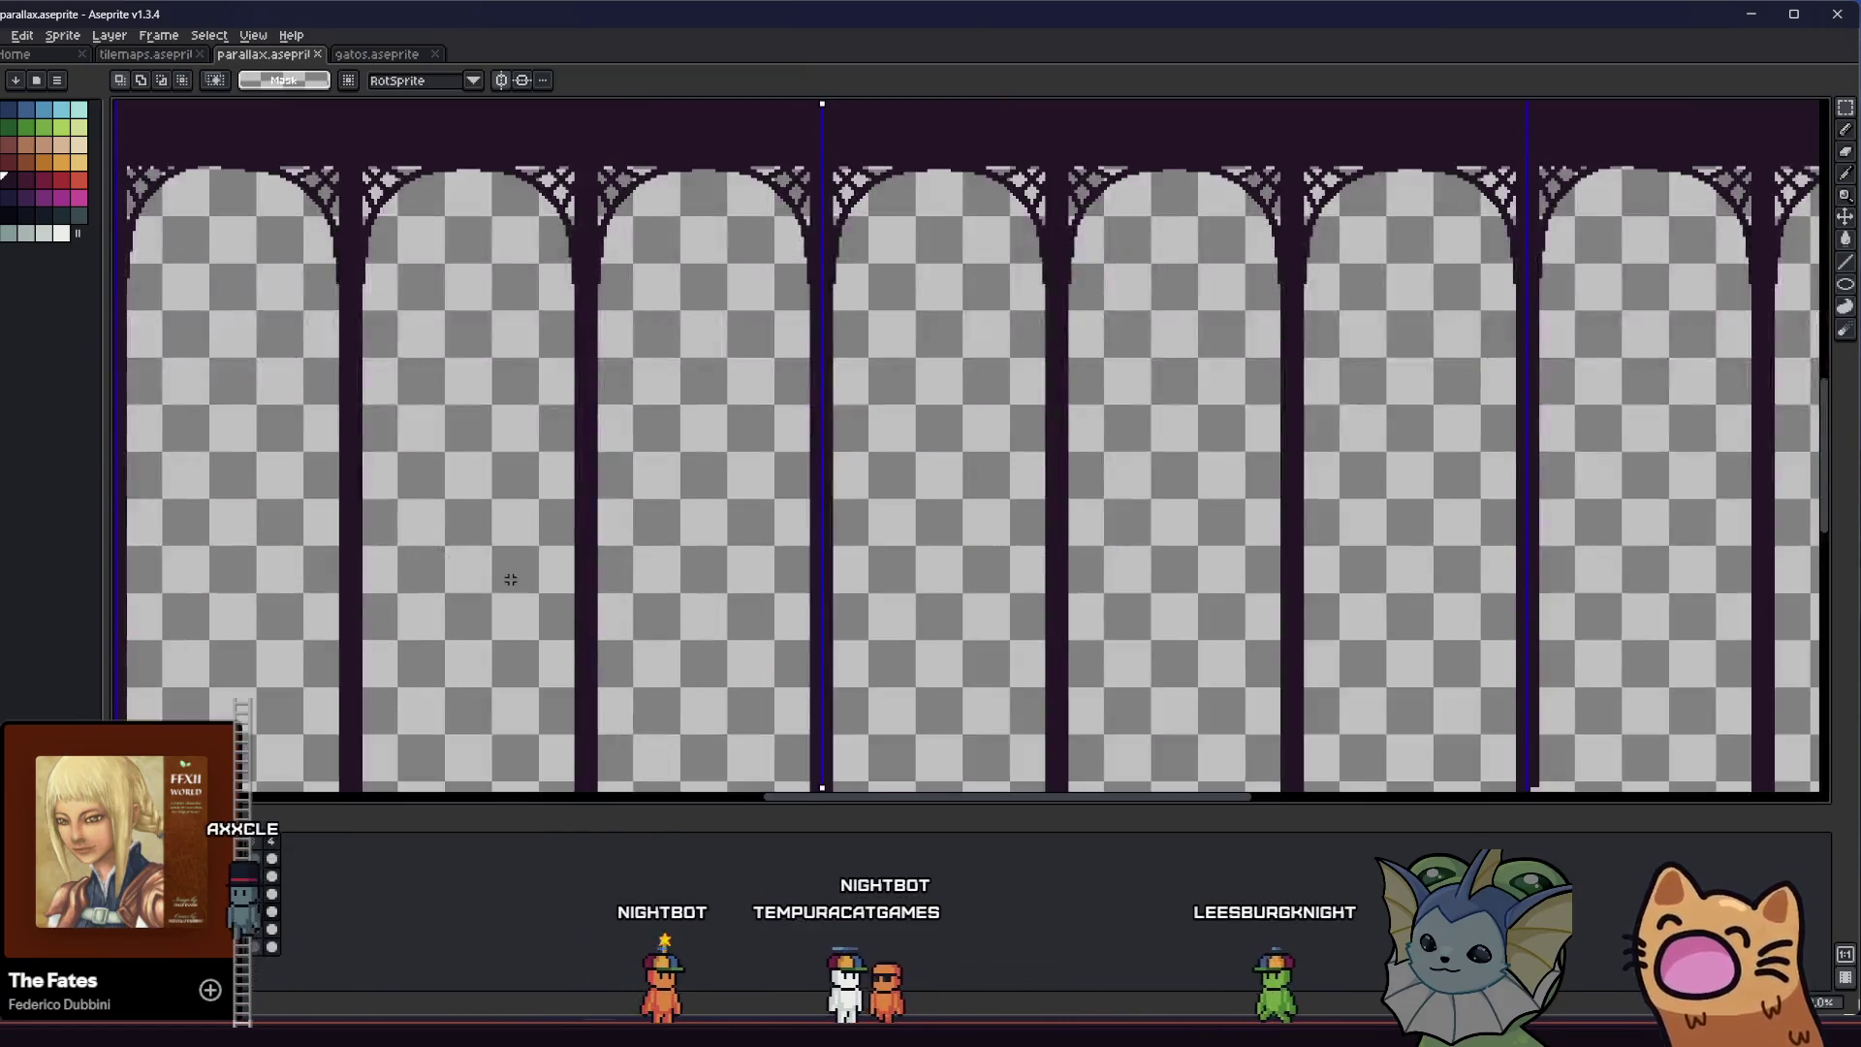
pyautogui.scroll(-2, 511, 580)
pyautogui.scroll(-1, 744, 613)
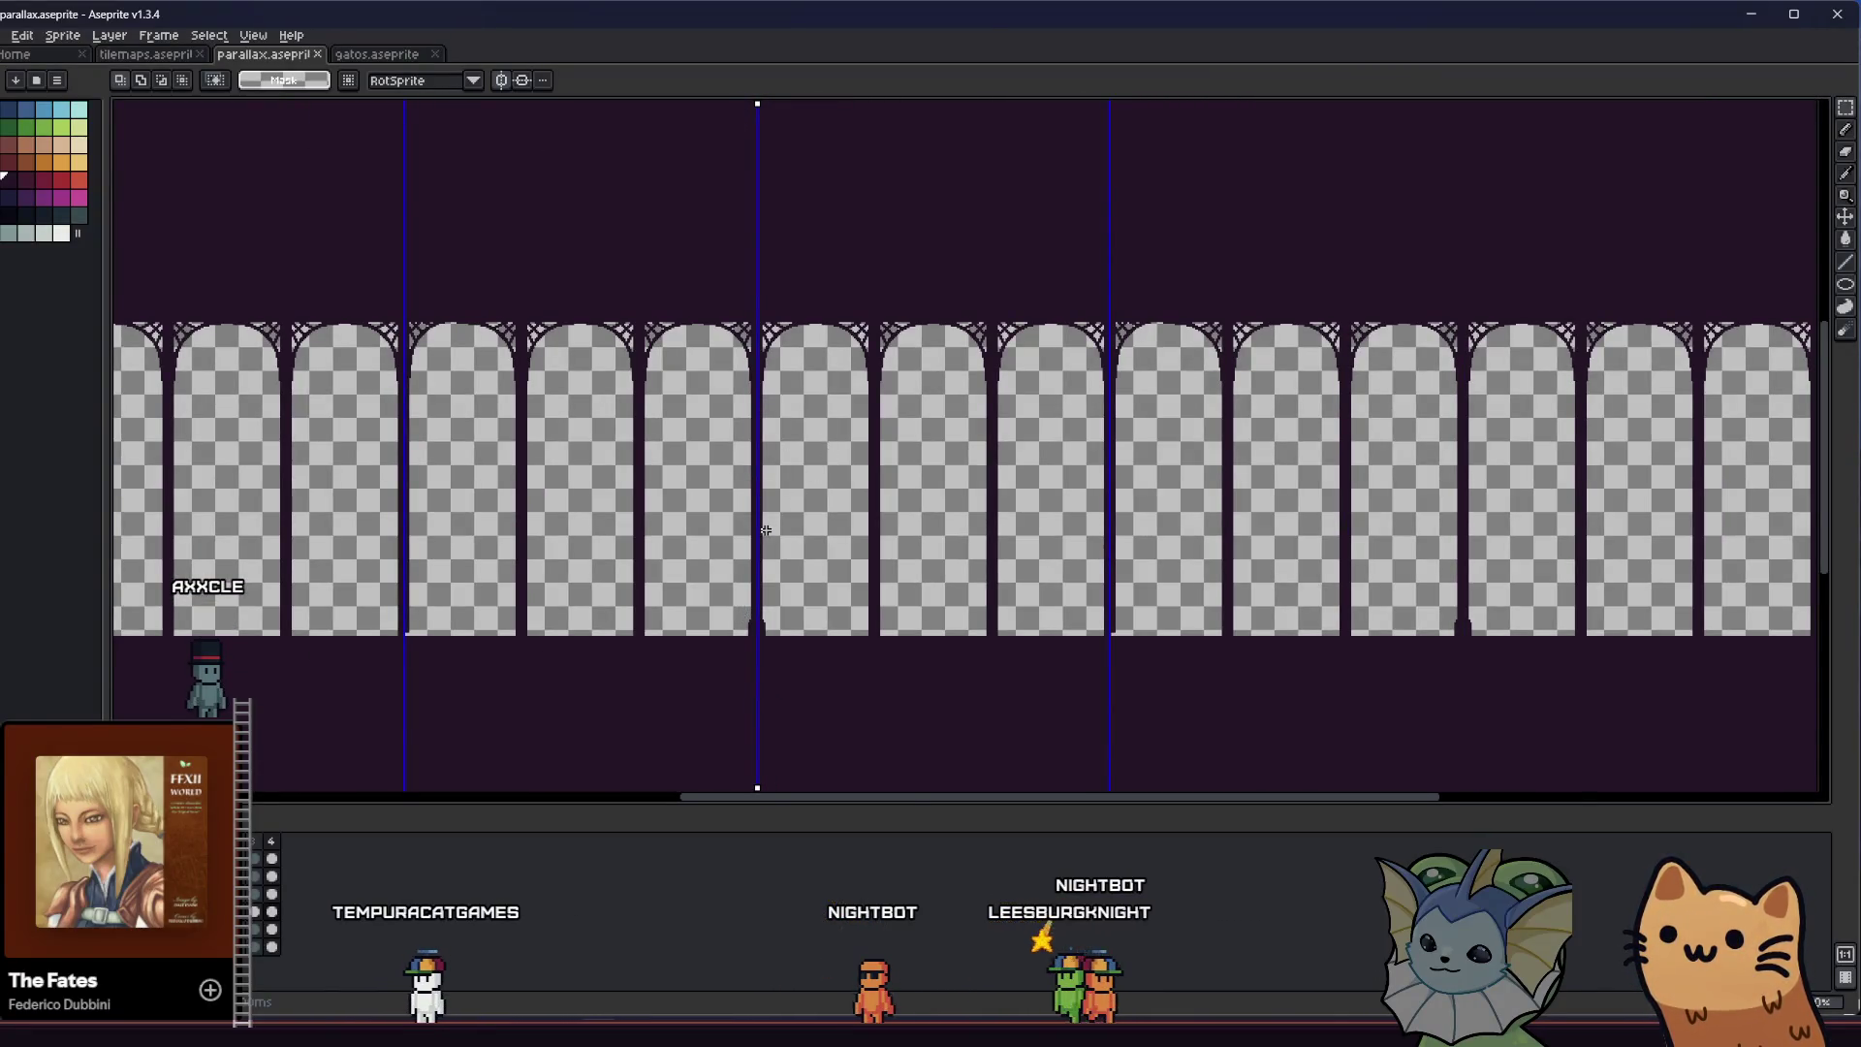
pyautogui.press('Right')
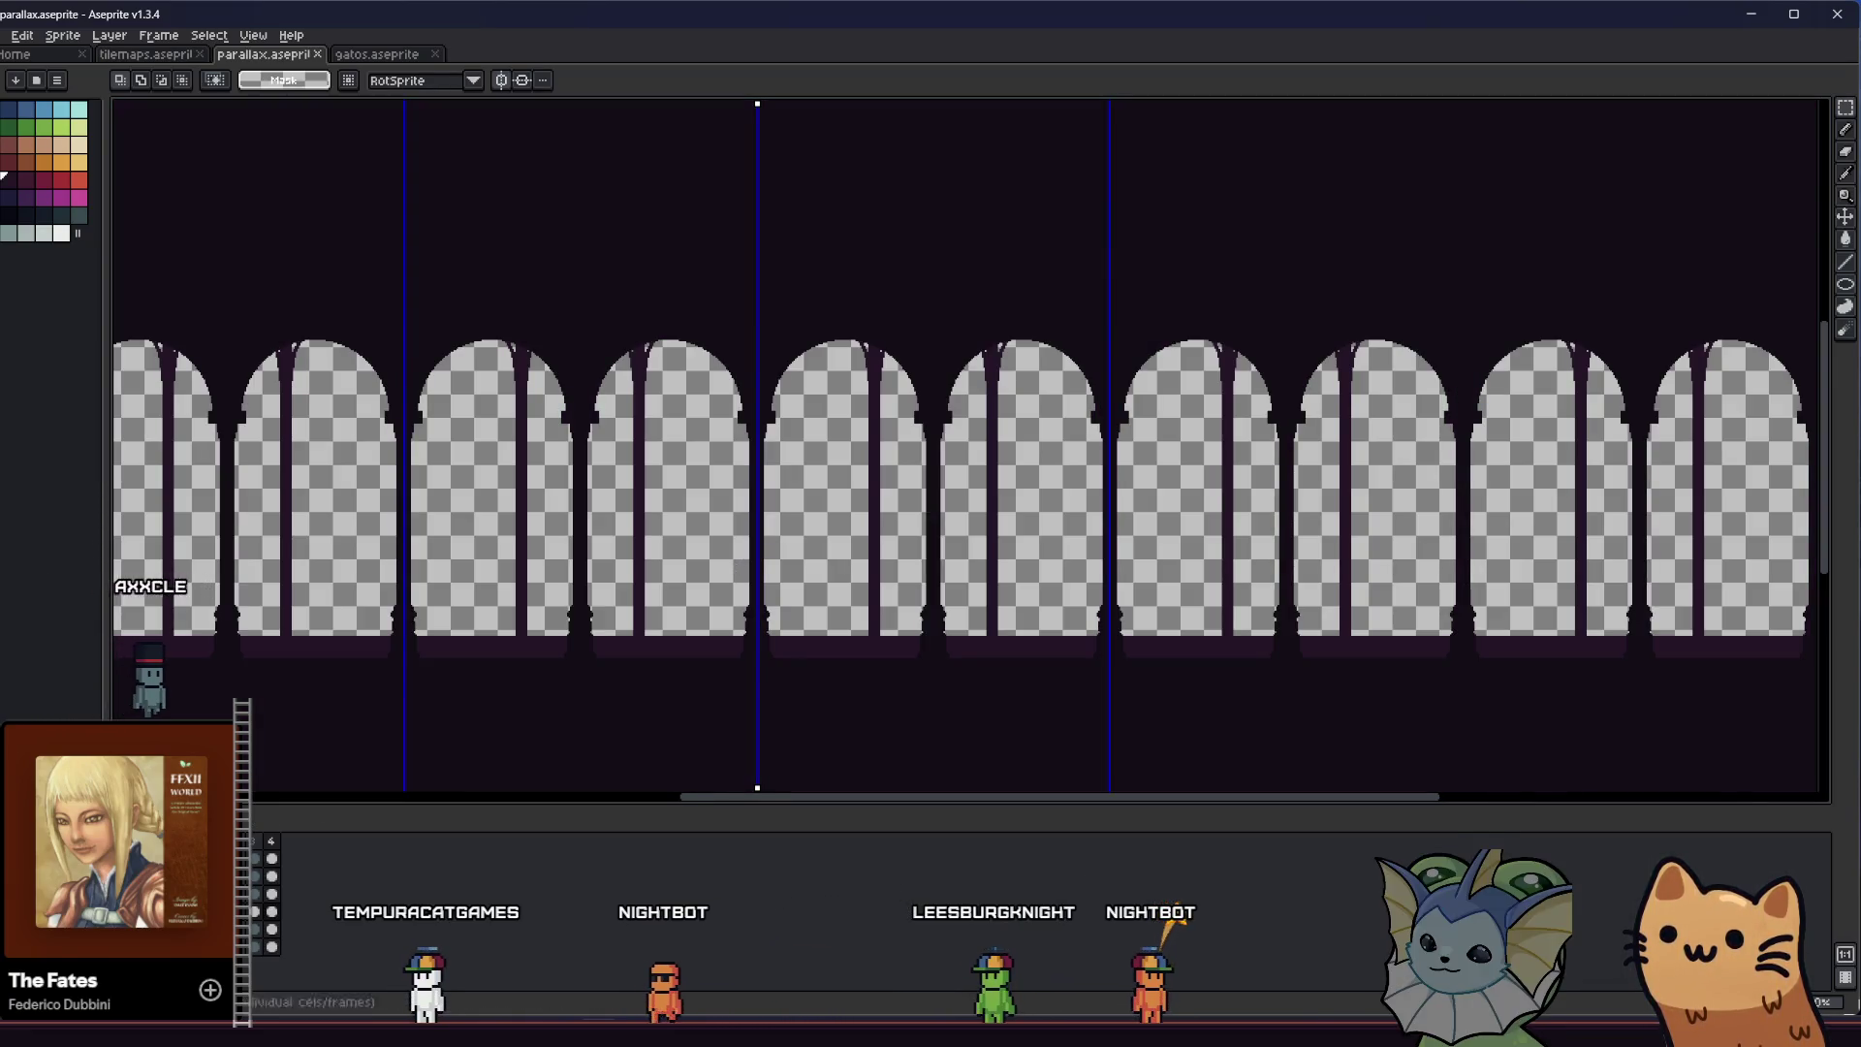
# Bucket-fill the lower arch silhouette and vaults with translucent dark purple and save the file
pyautogui.press('Right')
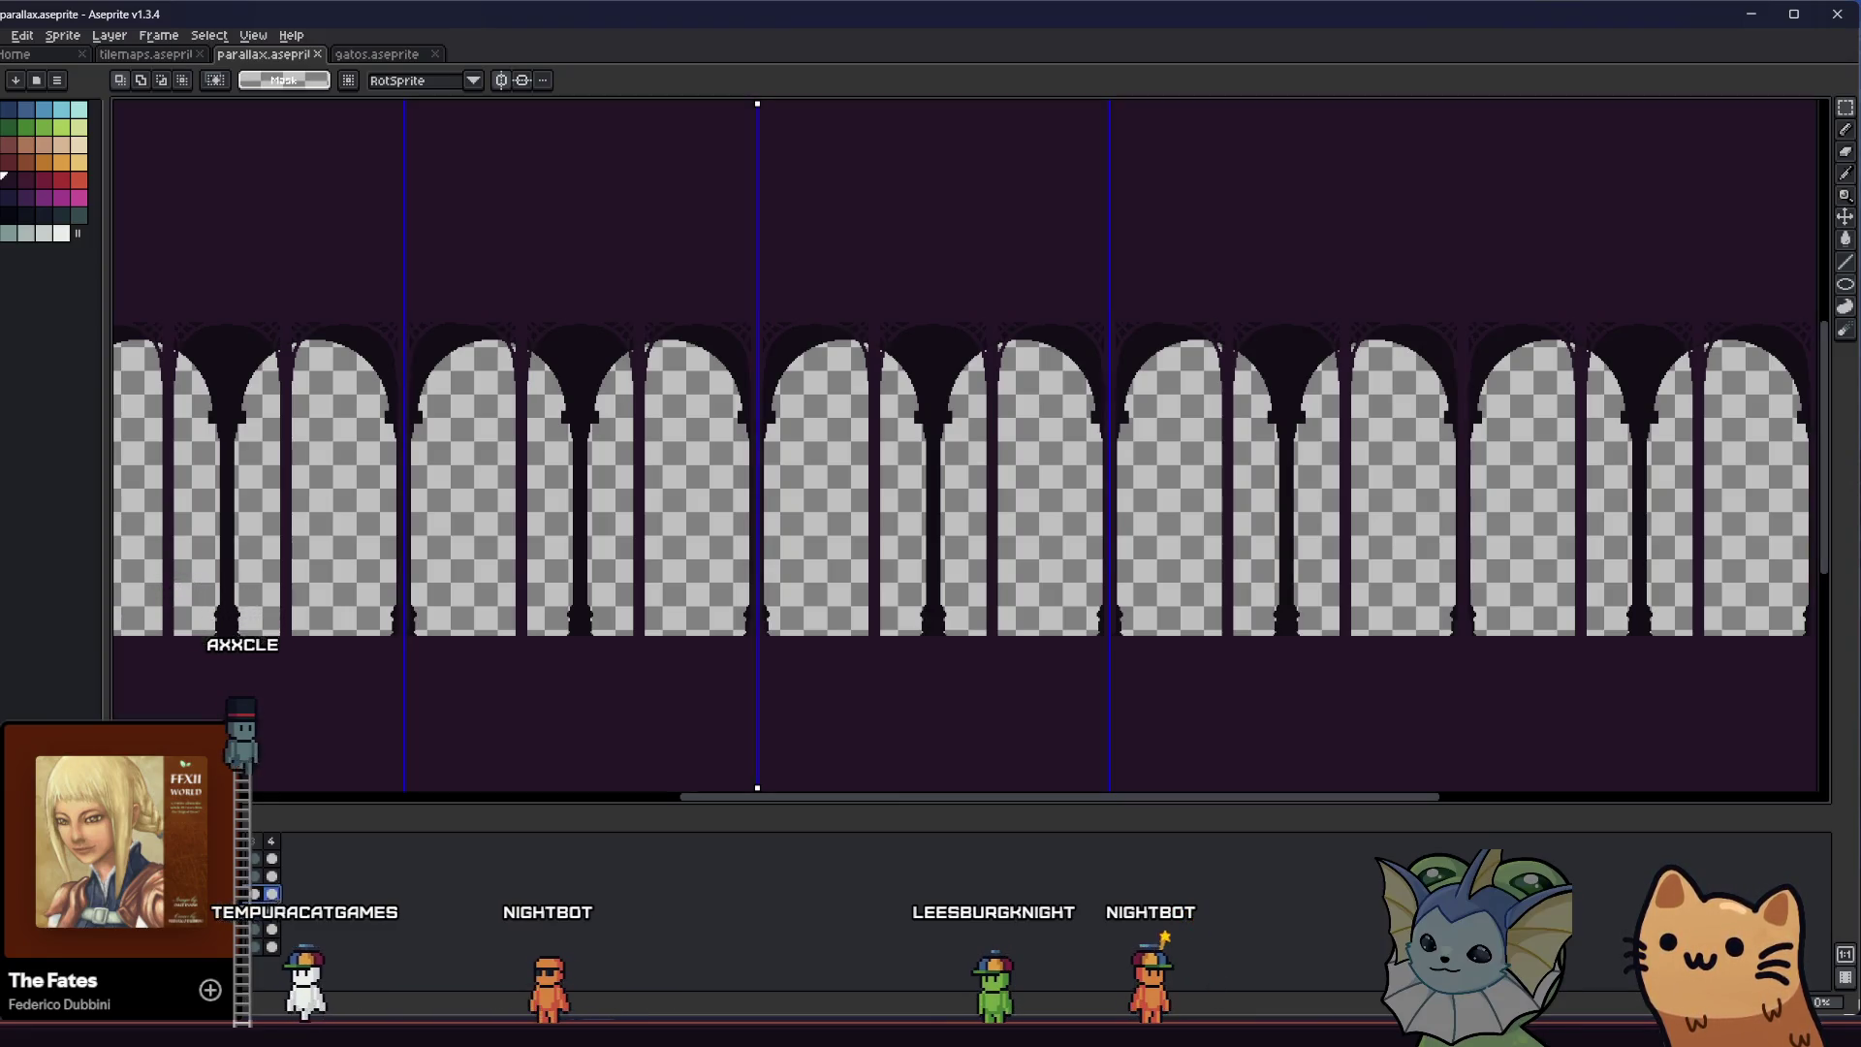
pyautogui.press('g')
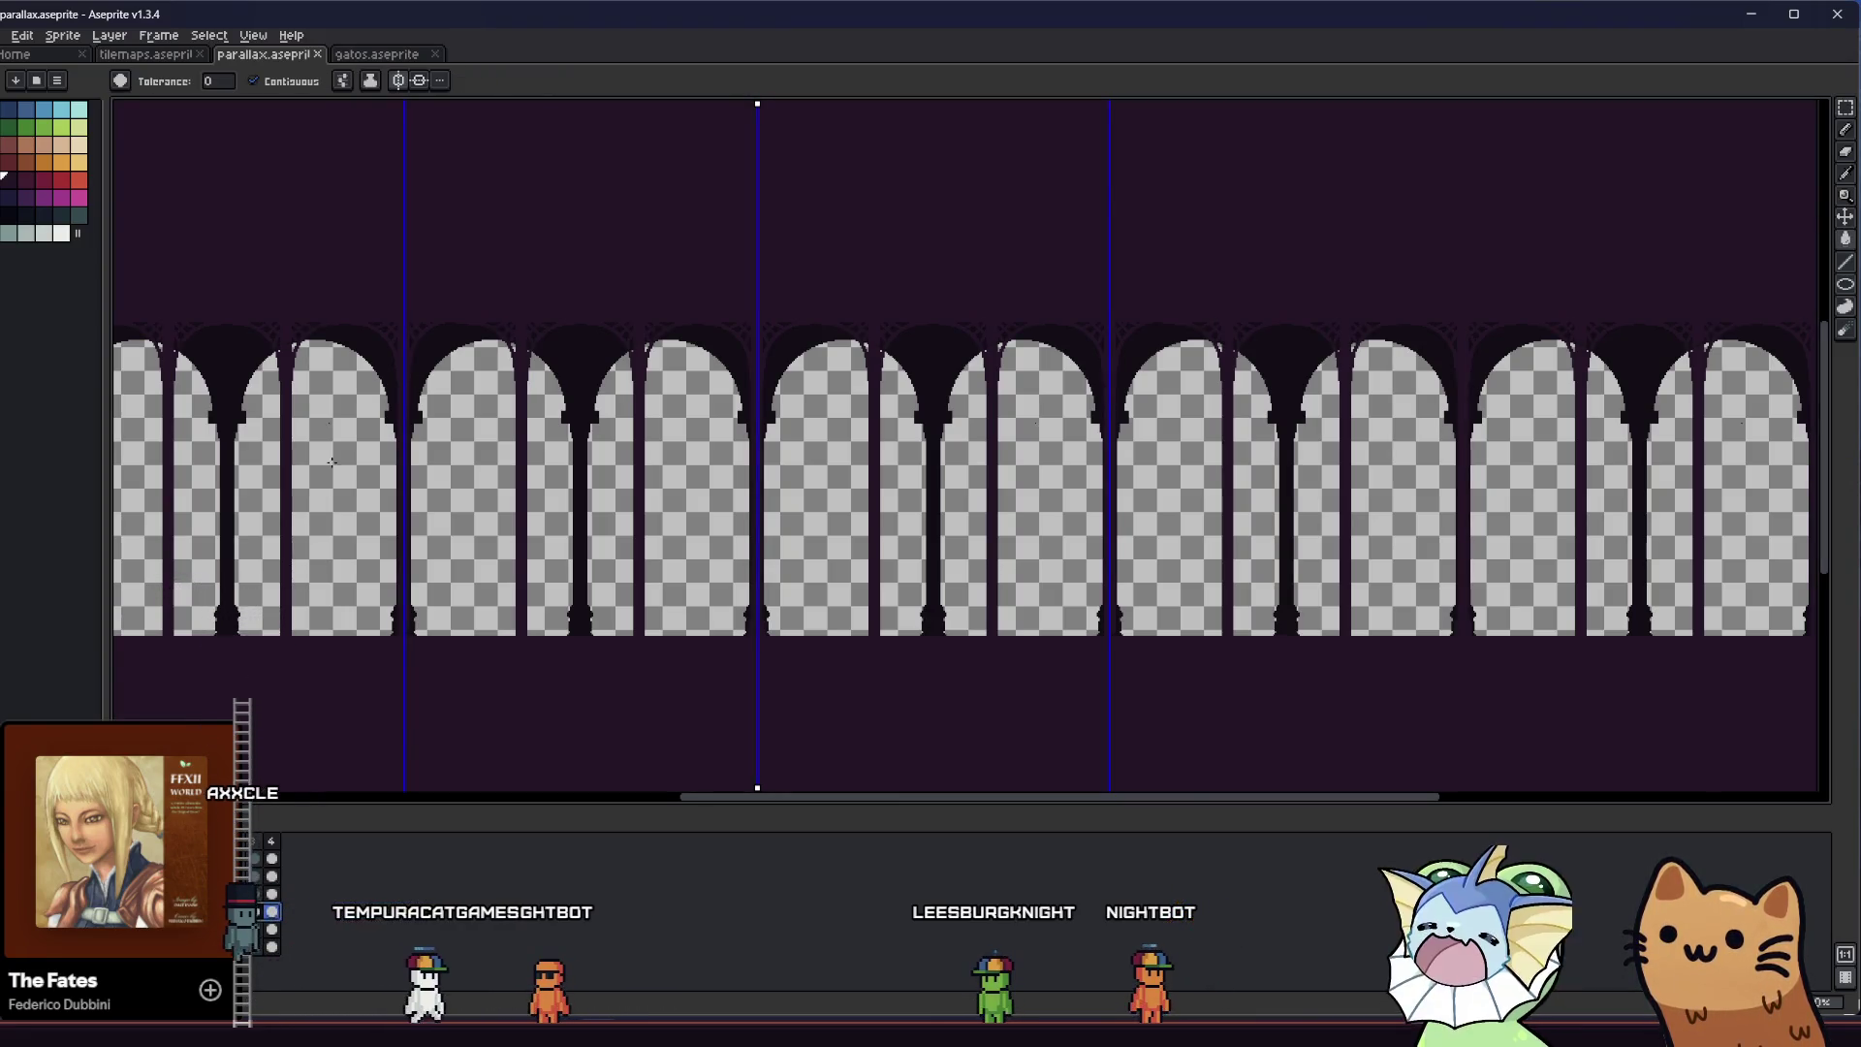
pyautogui.click(219, 356)
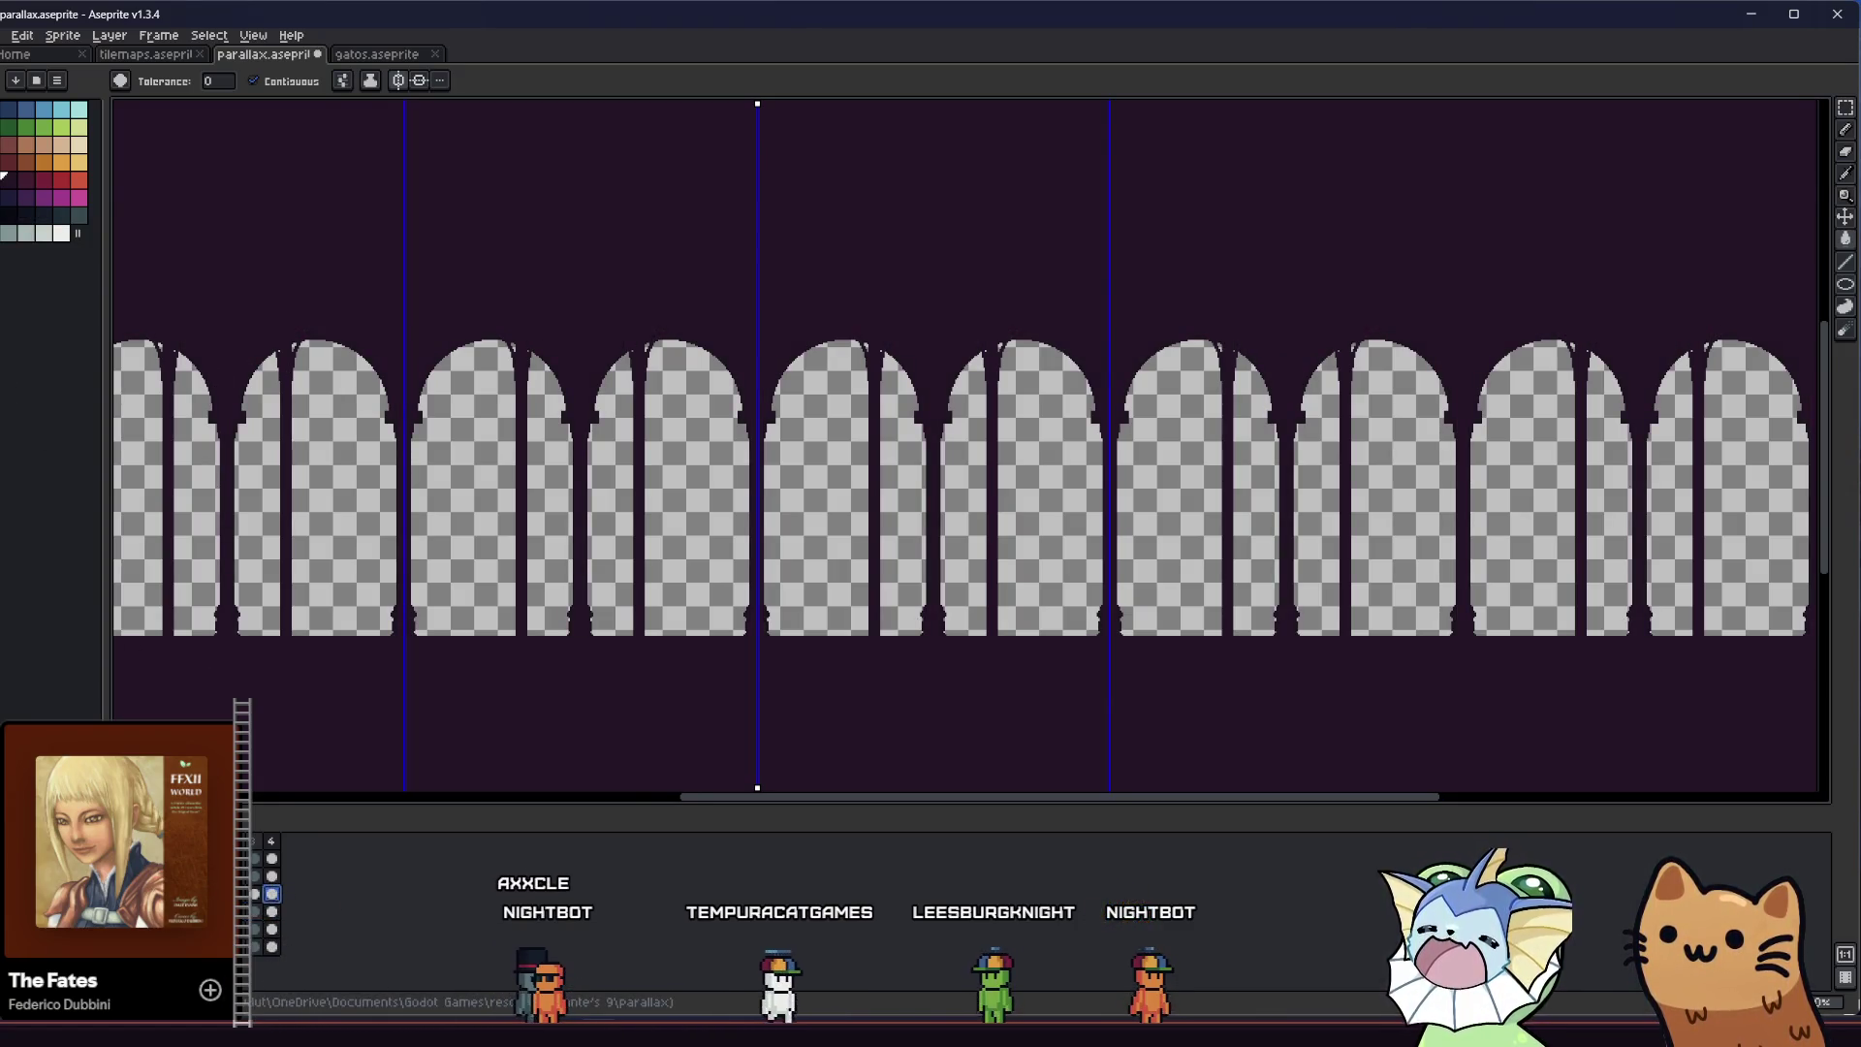
pyautogui.click(211, 314)
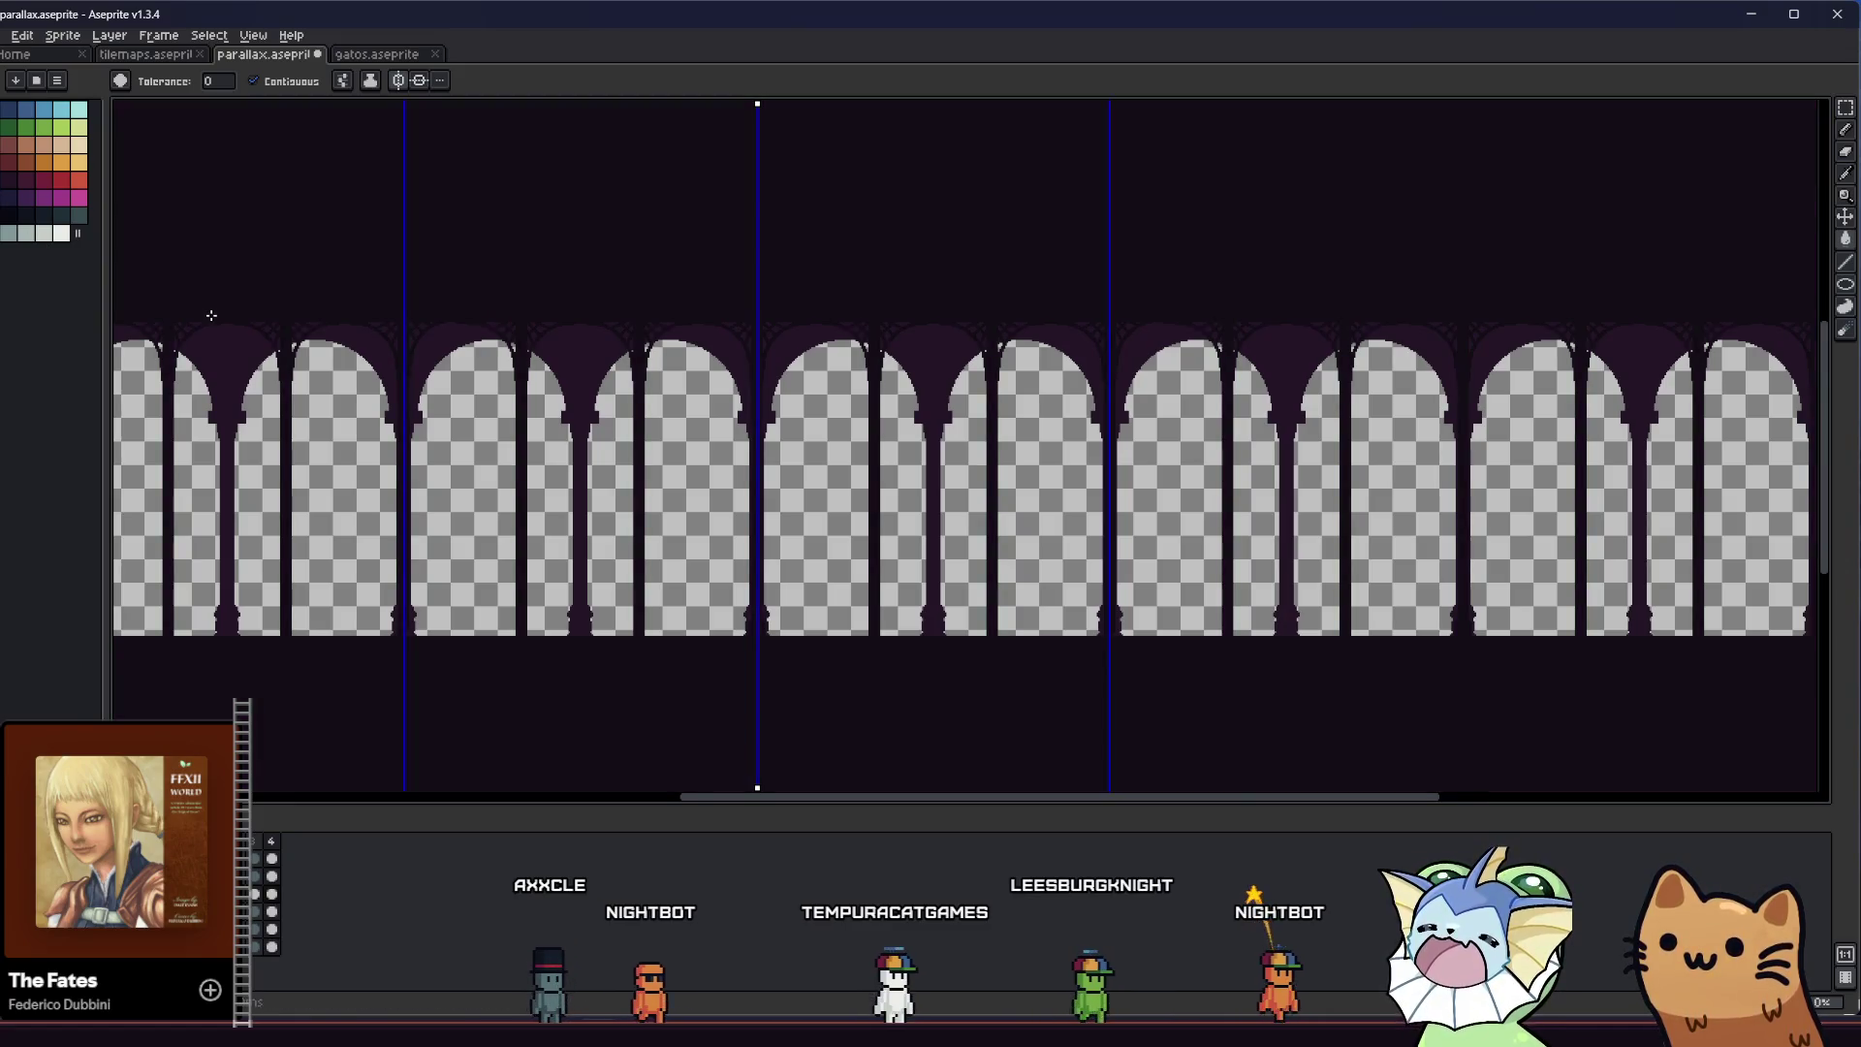
pyautogui.moveTo(212, 350); pyautogui.dragTo(285, 356)
pyautogui.hotkey('ctrl', 's')
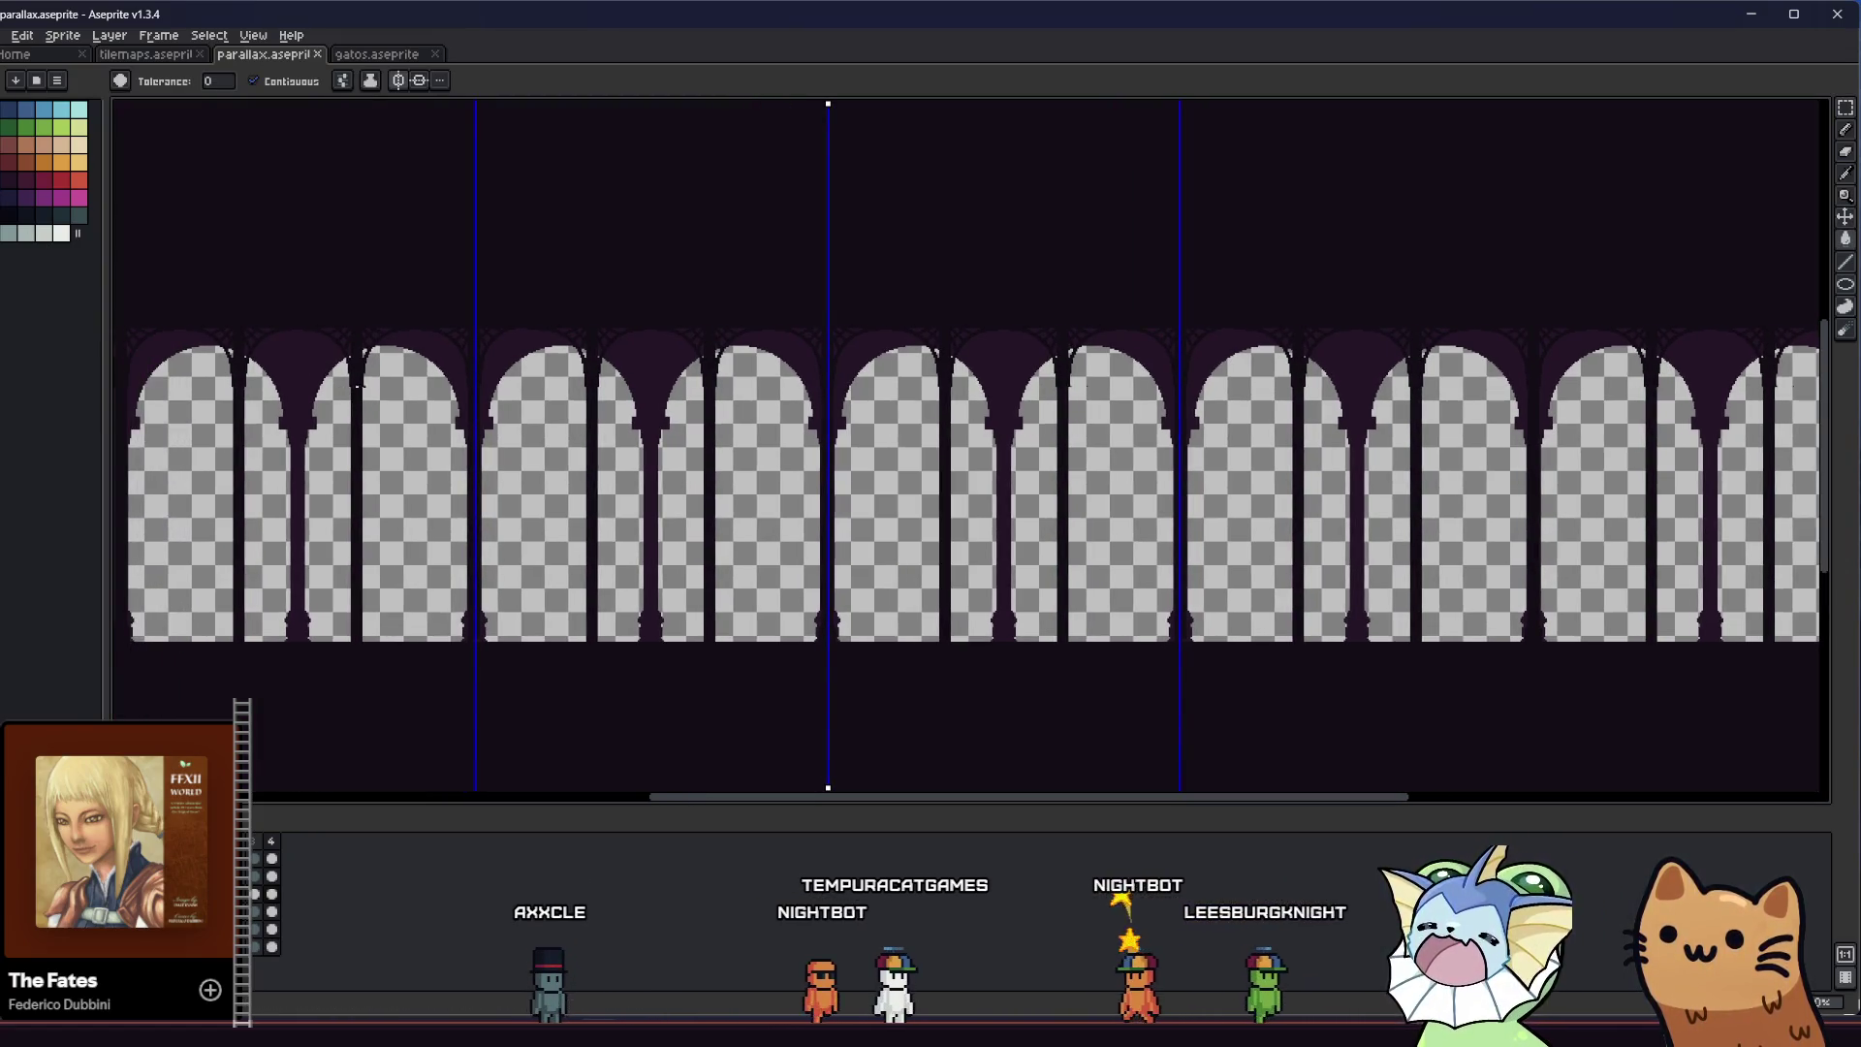
pyautogui.scroll(1, 582, 363)
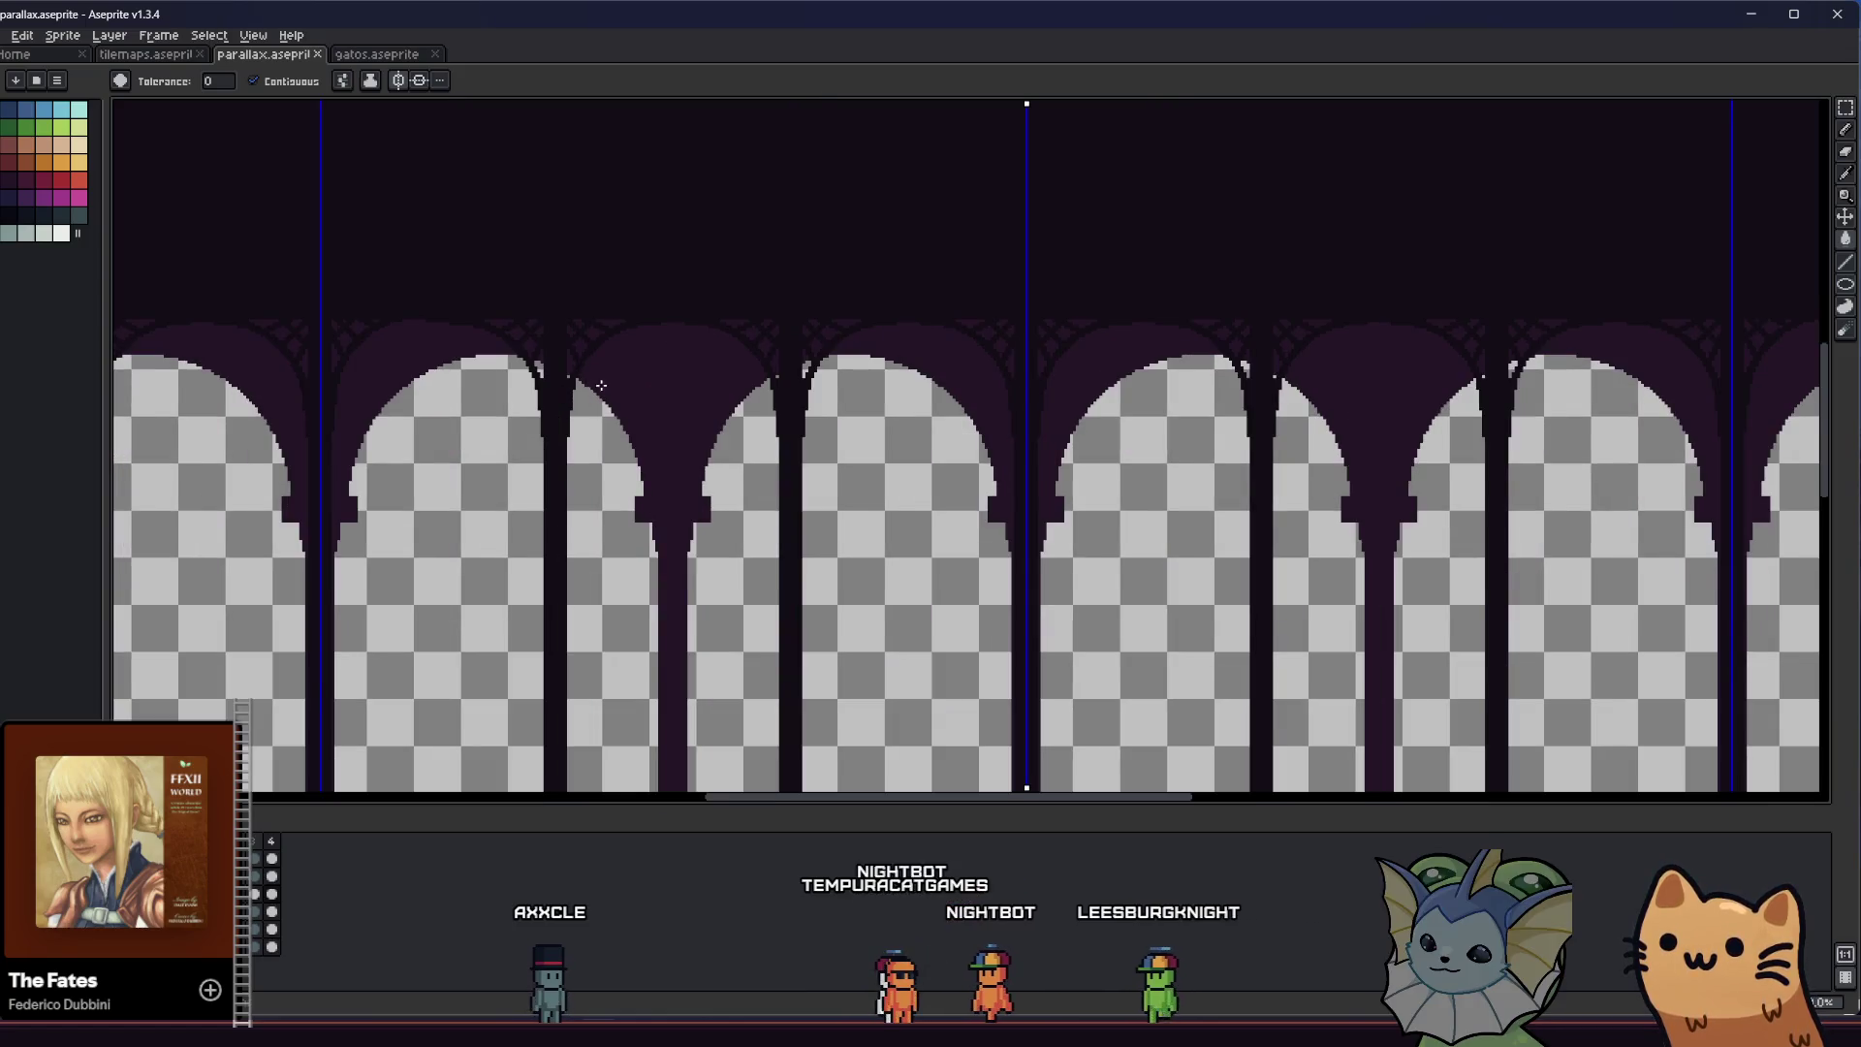
pyautogui.scroll(-1, 599, 384)
pyautogui.press('w')
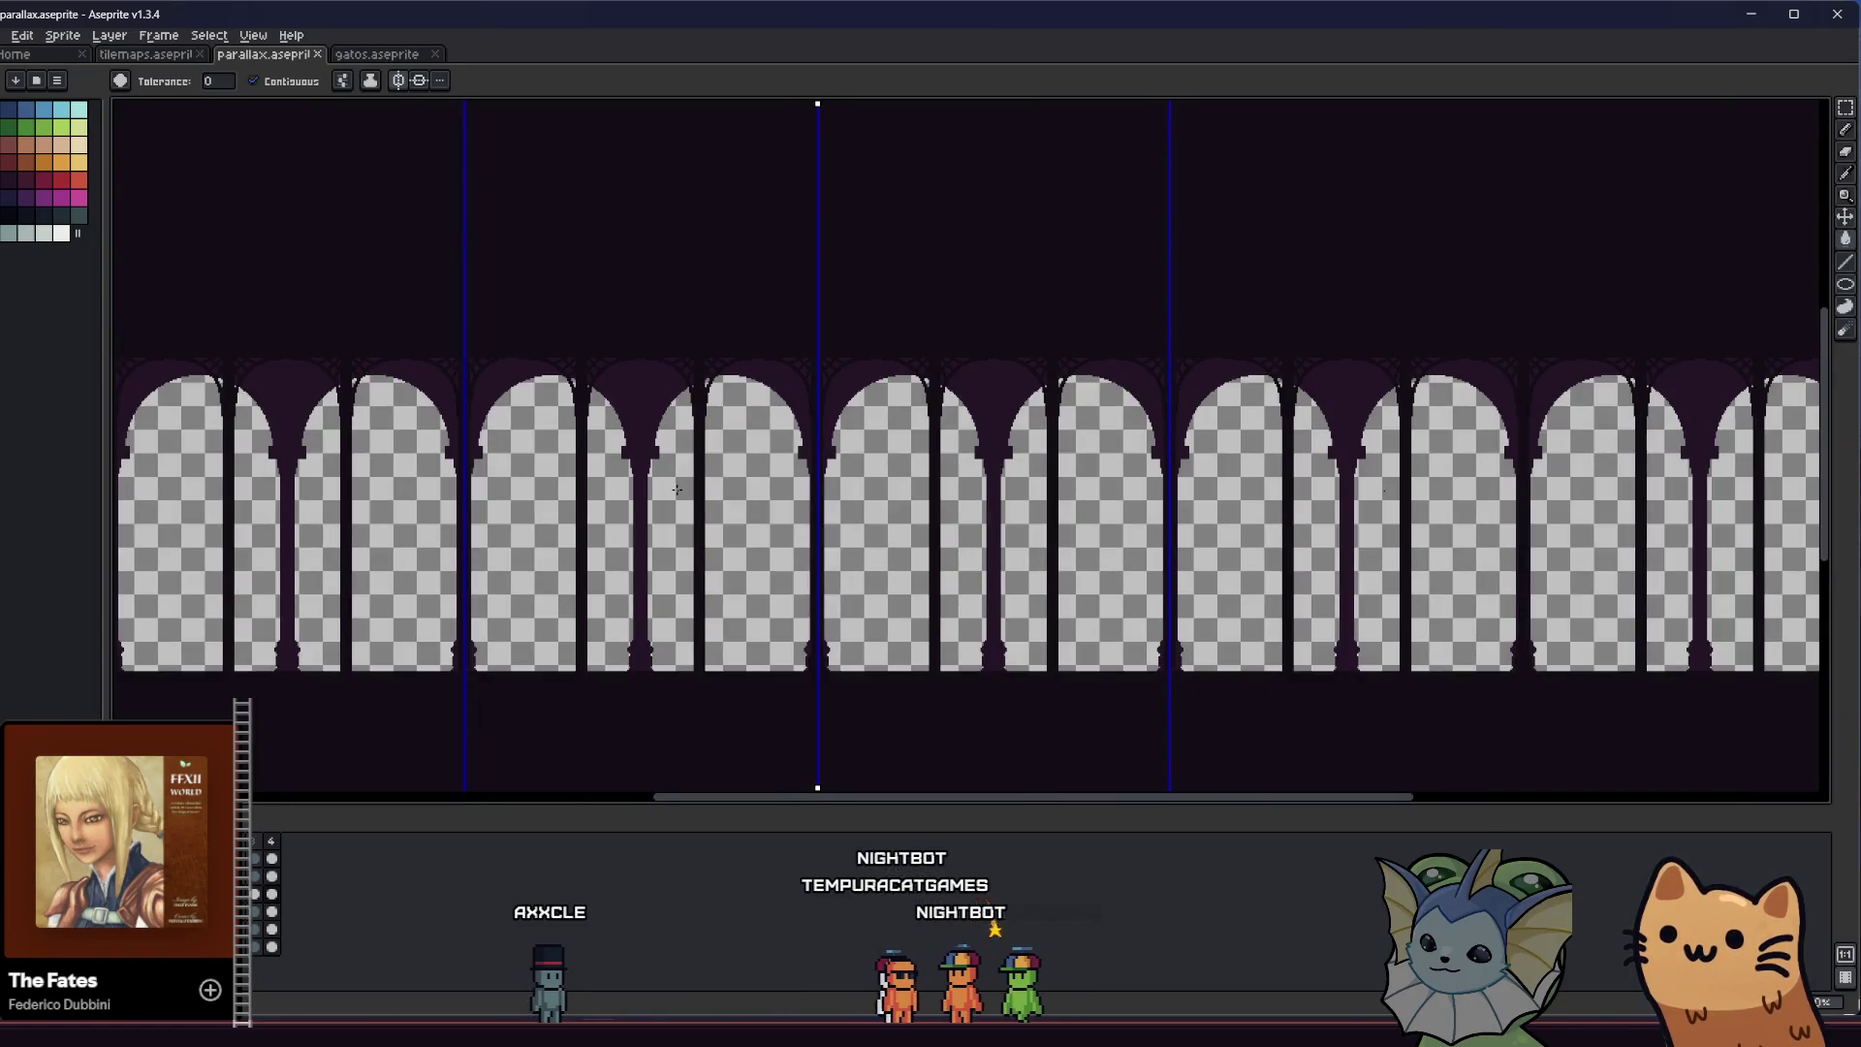
pyautogui.scroll(1, 699, 484)
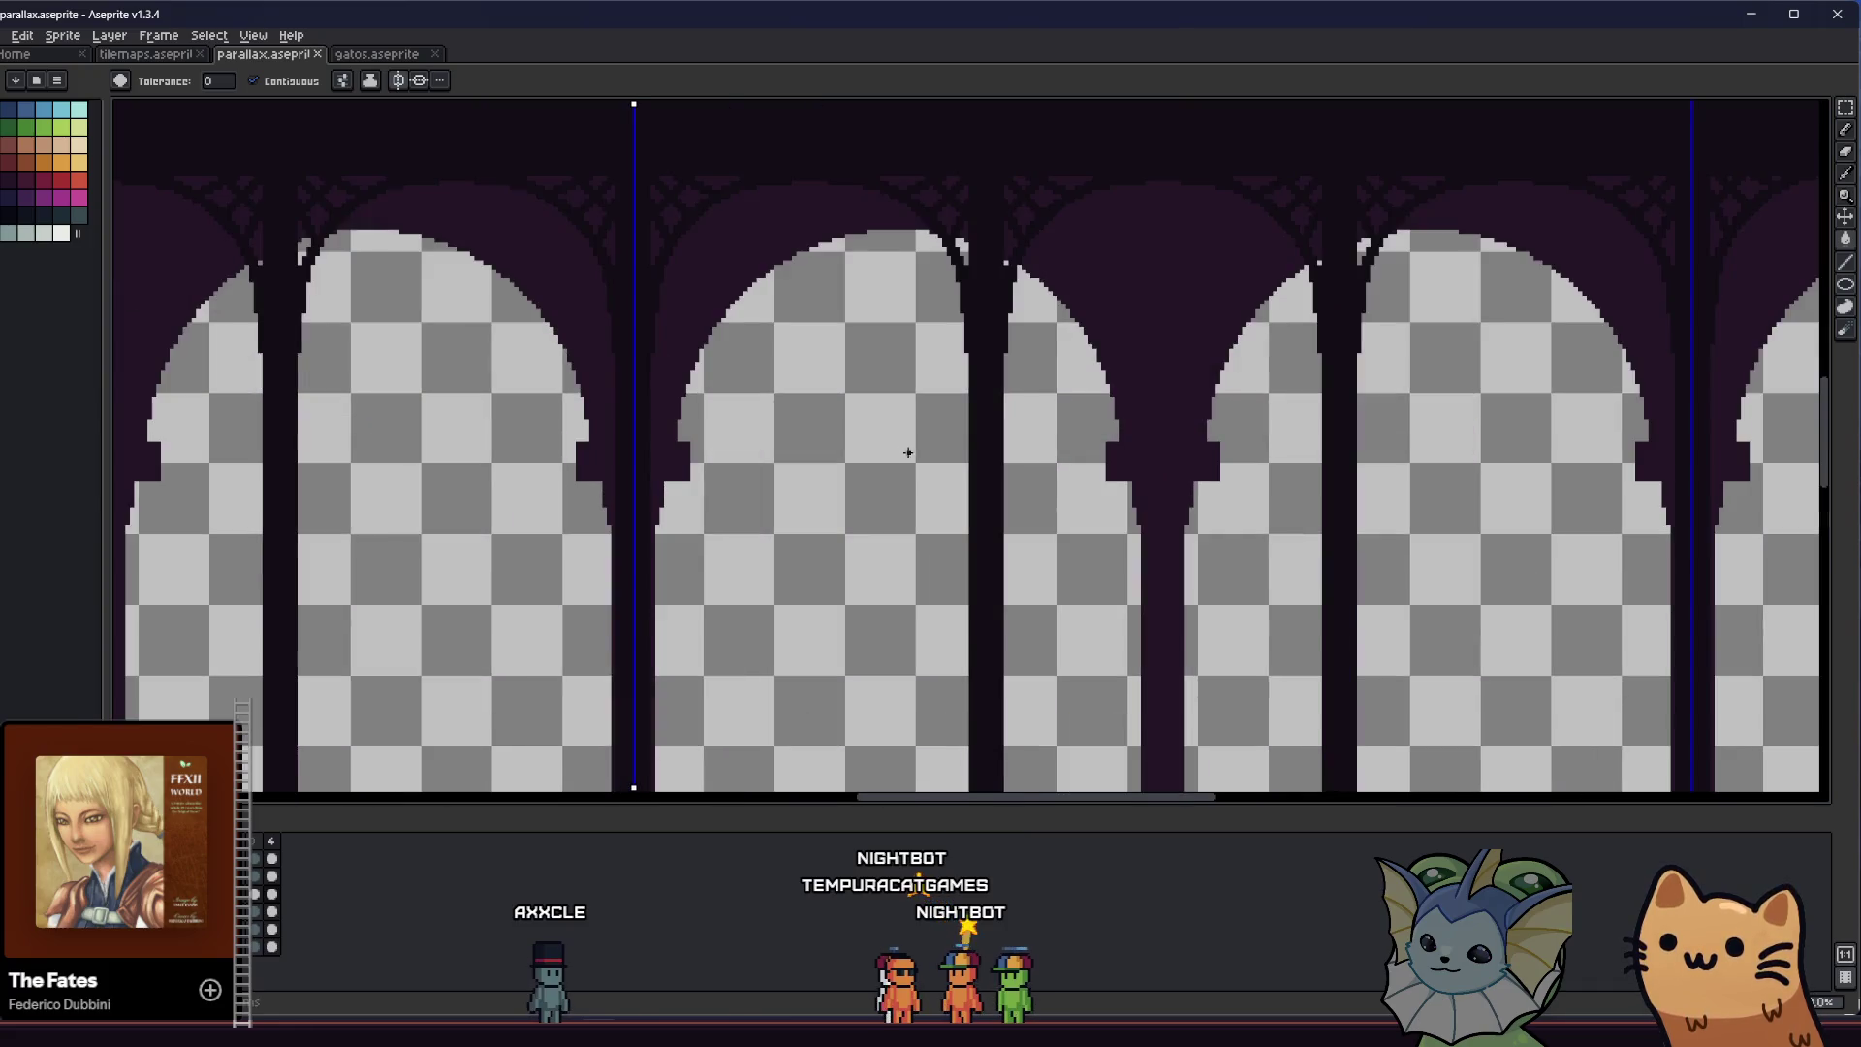
pyautogui.scroll(-1, 881, 508)
pyautogui.scroll(1, 827, 458)
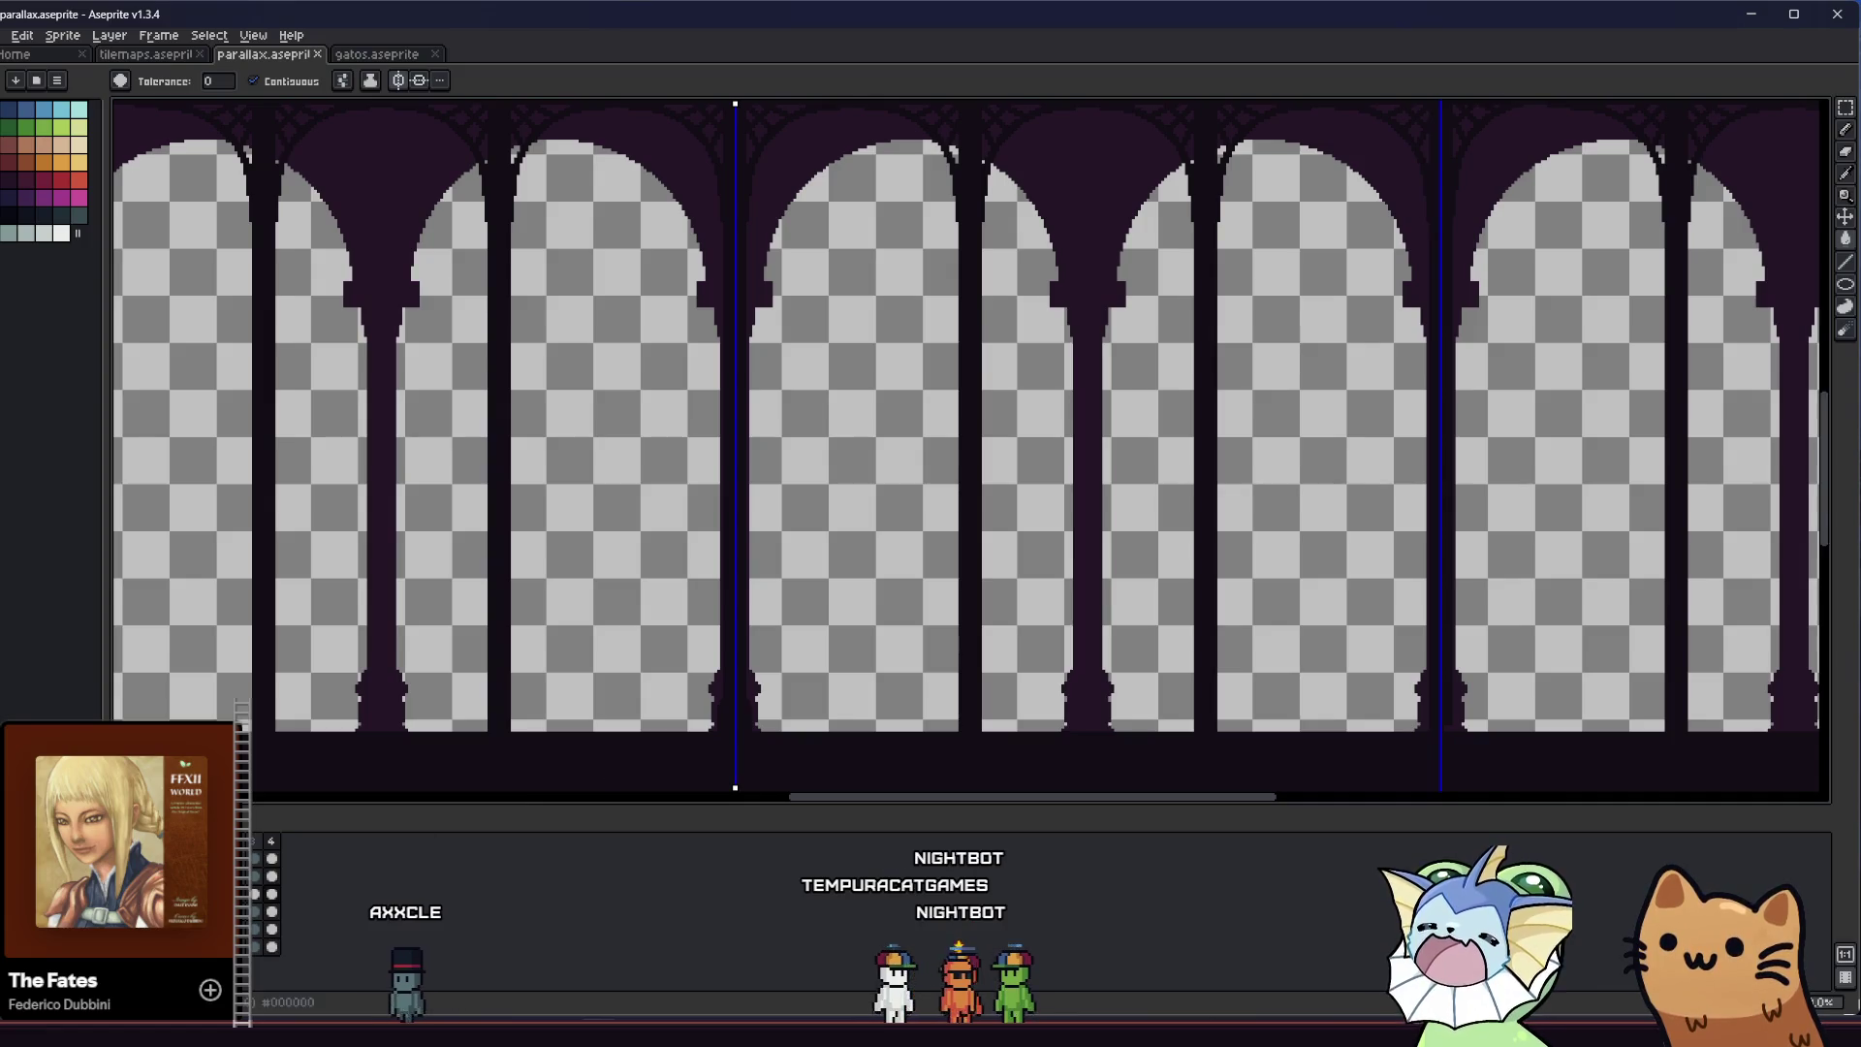
# Select a thin strip along the pillar bases and shift it left into line, committing the move
pyautogui.hotkey('ctrl', 'z')
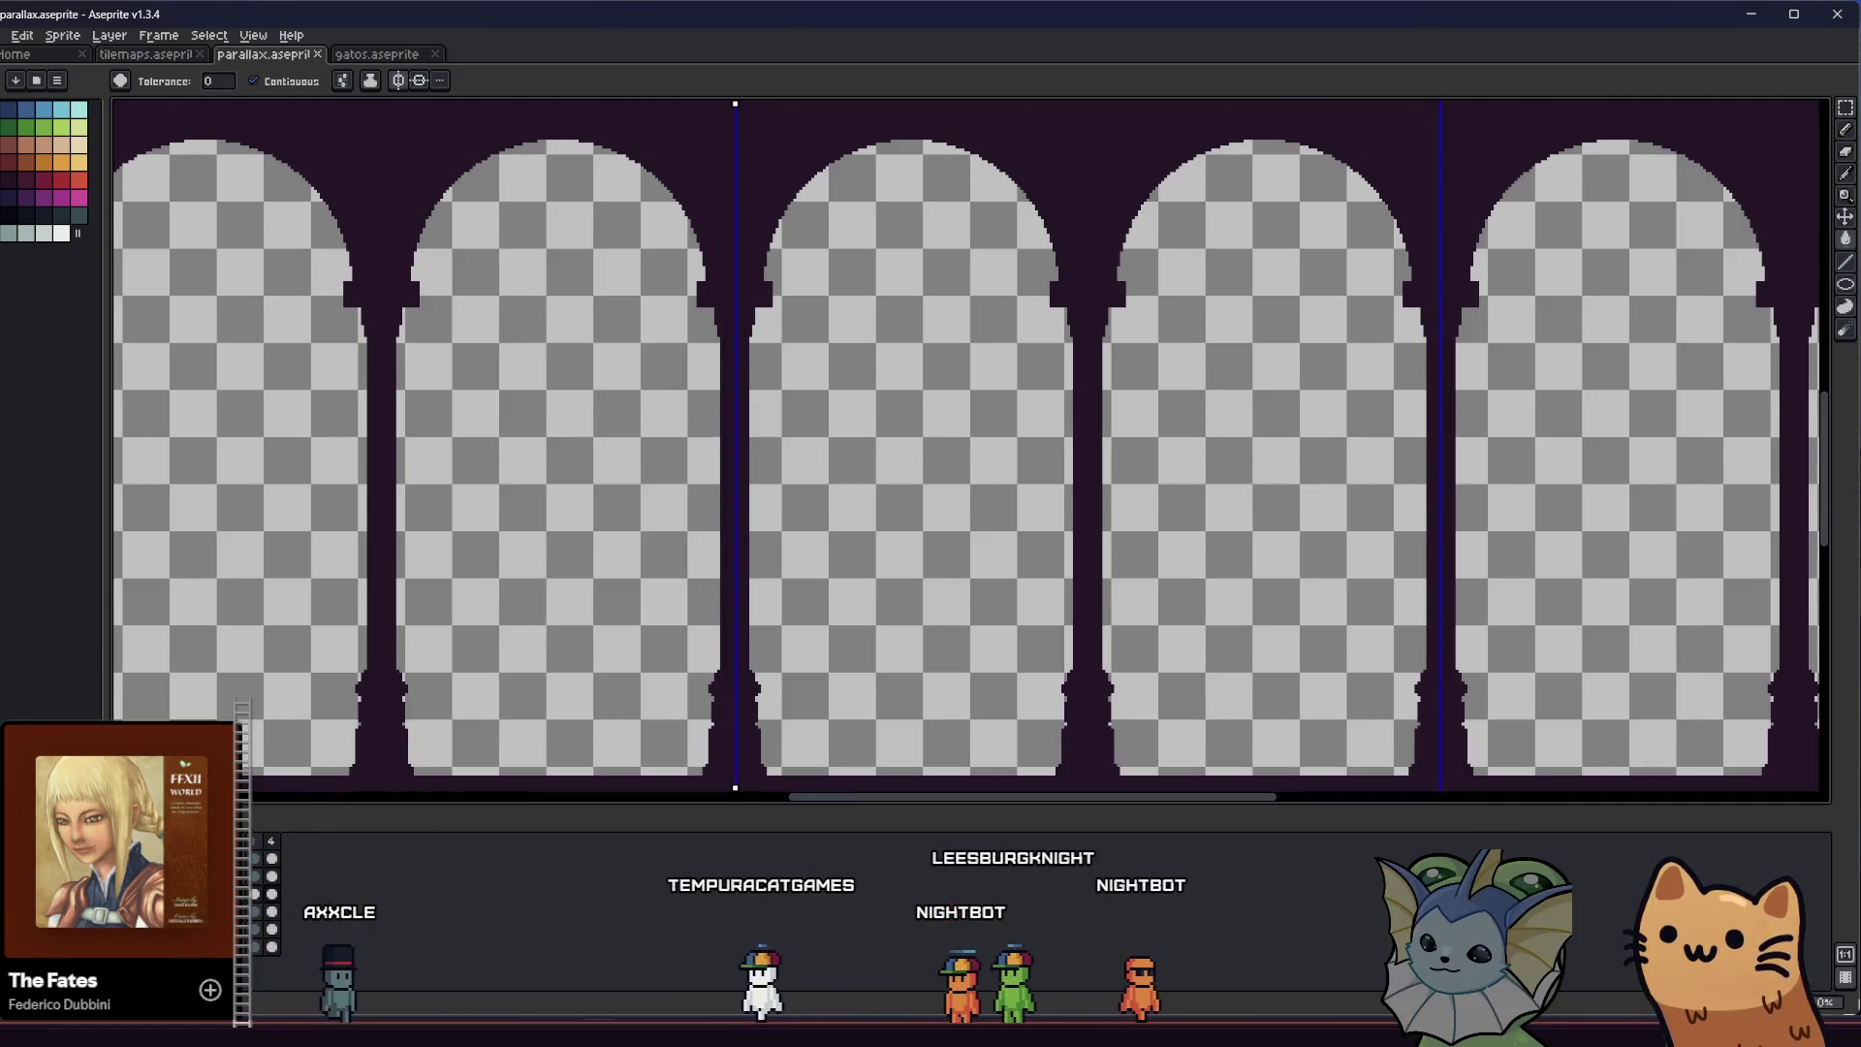
pyautogui.hotkey('ctrl', 'y')
pyautogui.scroll(-1, 728, 583)
pyautogui.press('m')
pyautogui.scroll(2, 689, 665)
pyautogui.scroll(1, 571, 492)
pyautogui.moveTo(570, 492); pyautogui.dragTo(727, 635)
pyautogui.moveTo(152, 589); pyautogui.dragTo(1173, 622)
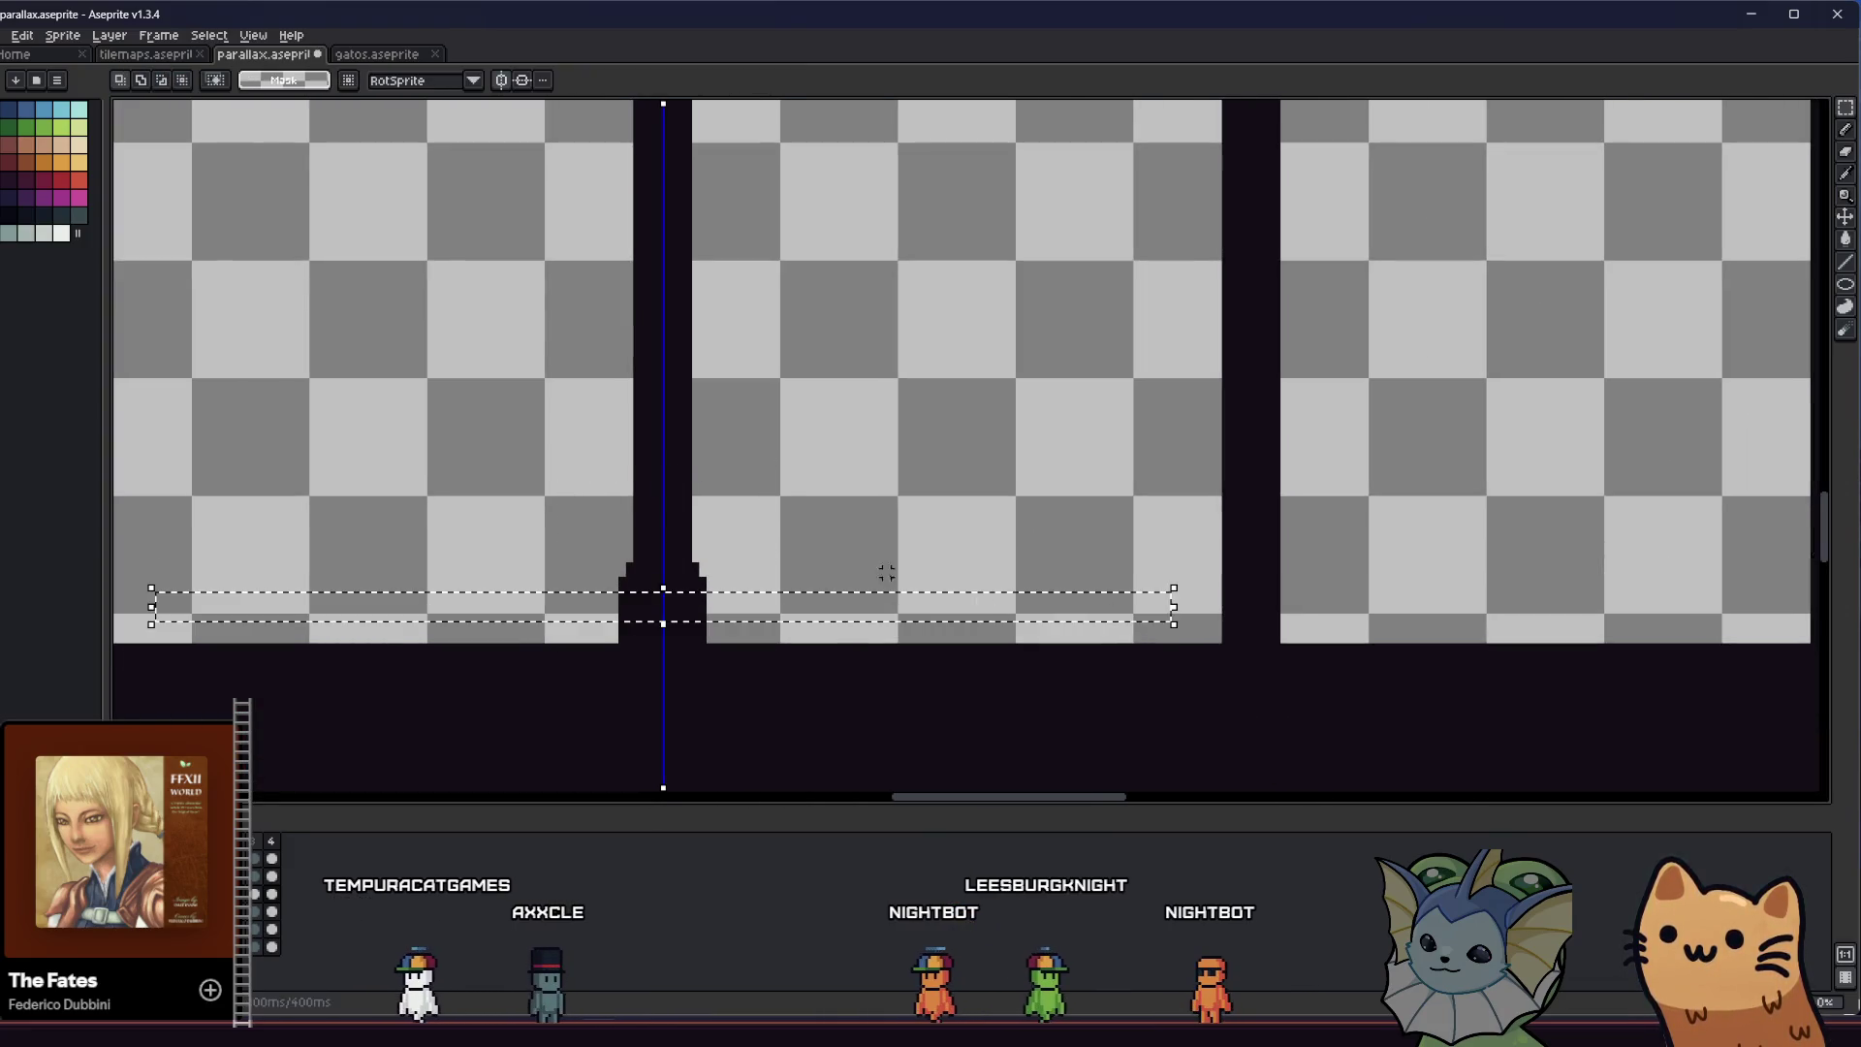
pyautogui.scroll(-2, 885, 573)
pyautogui.scroll(-1, 891, 561)
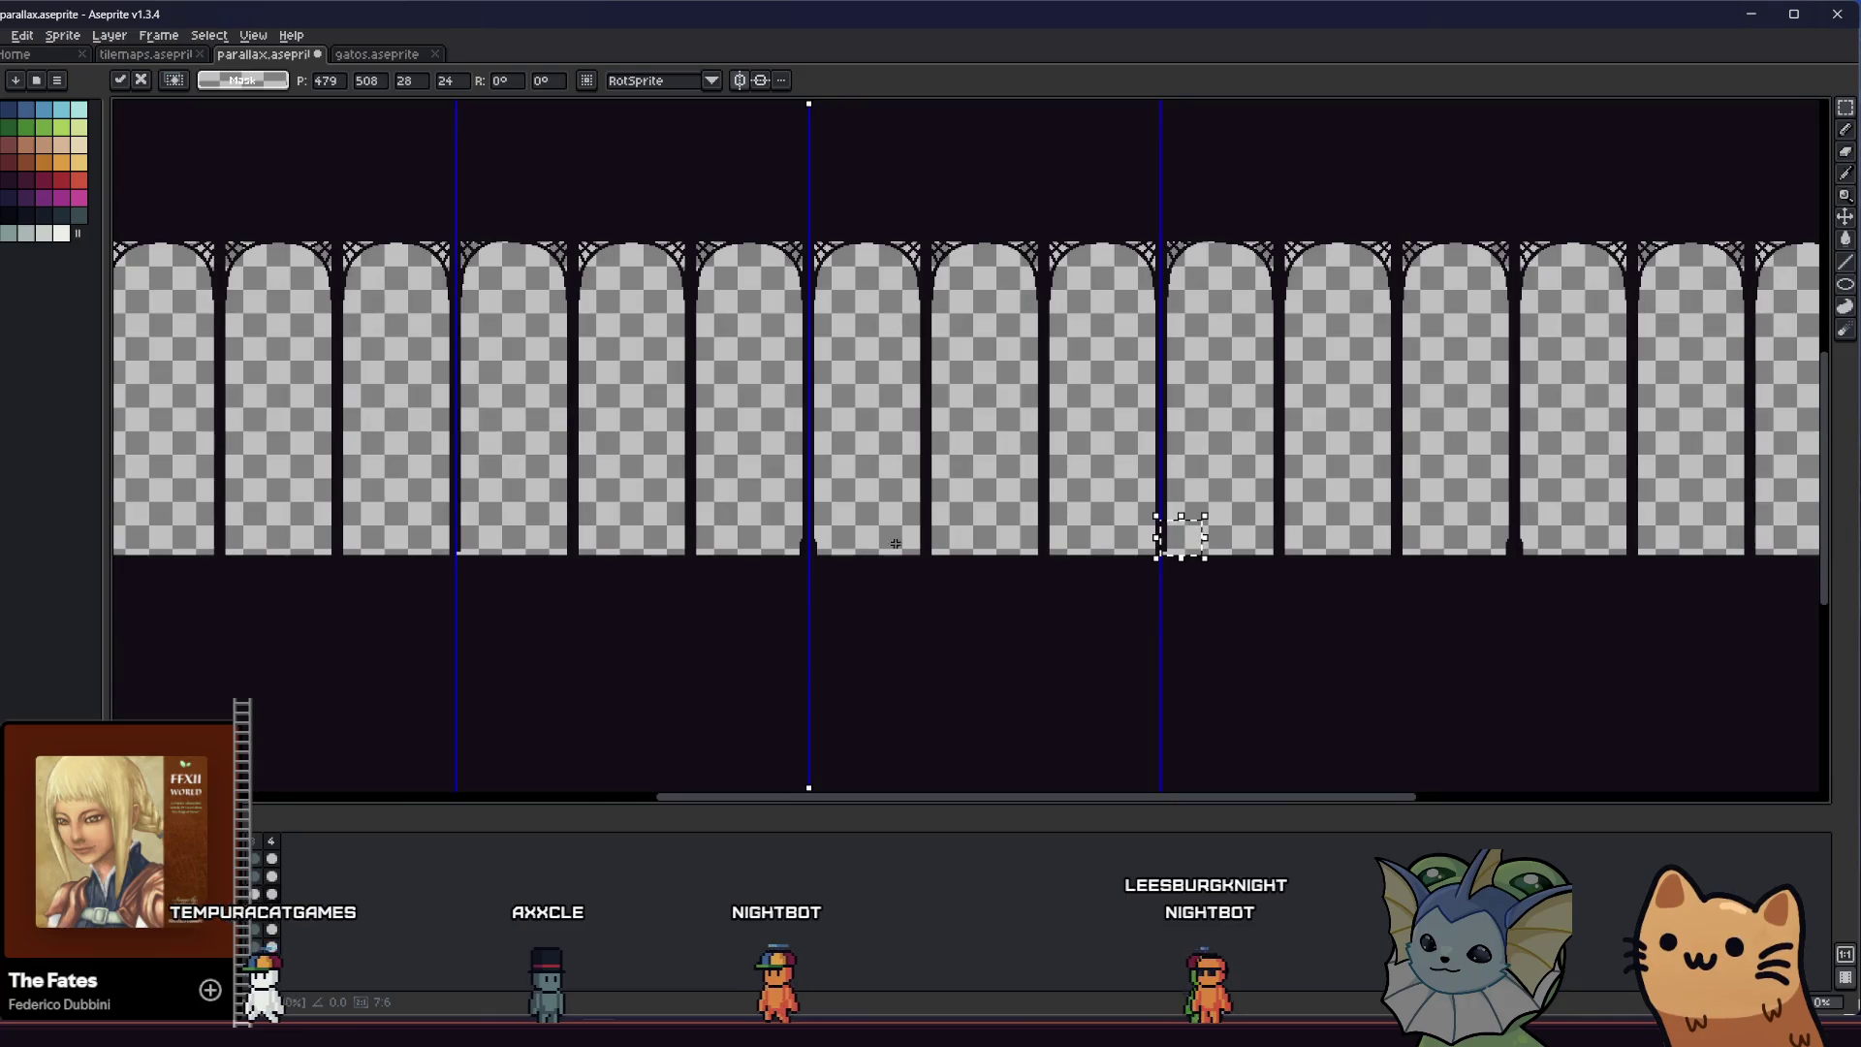
pyautogui.moveTo(1178, 535)
pyautogui.mouseDown()
pyautogui.moveTo(931, 560)
pyautogui.moveTo(930, 514)
pyautogui.mouseUp()
pyautogui.scroll(2, 936, 547)
pyautogui.scroll(-1, 932, 517)
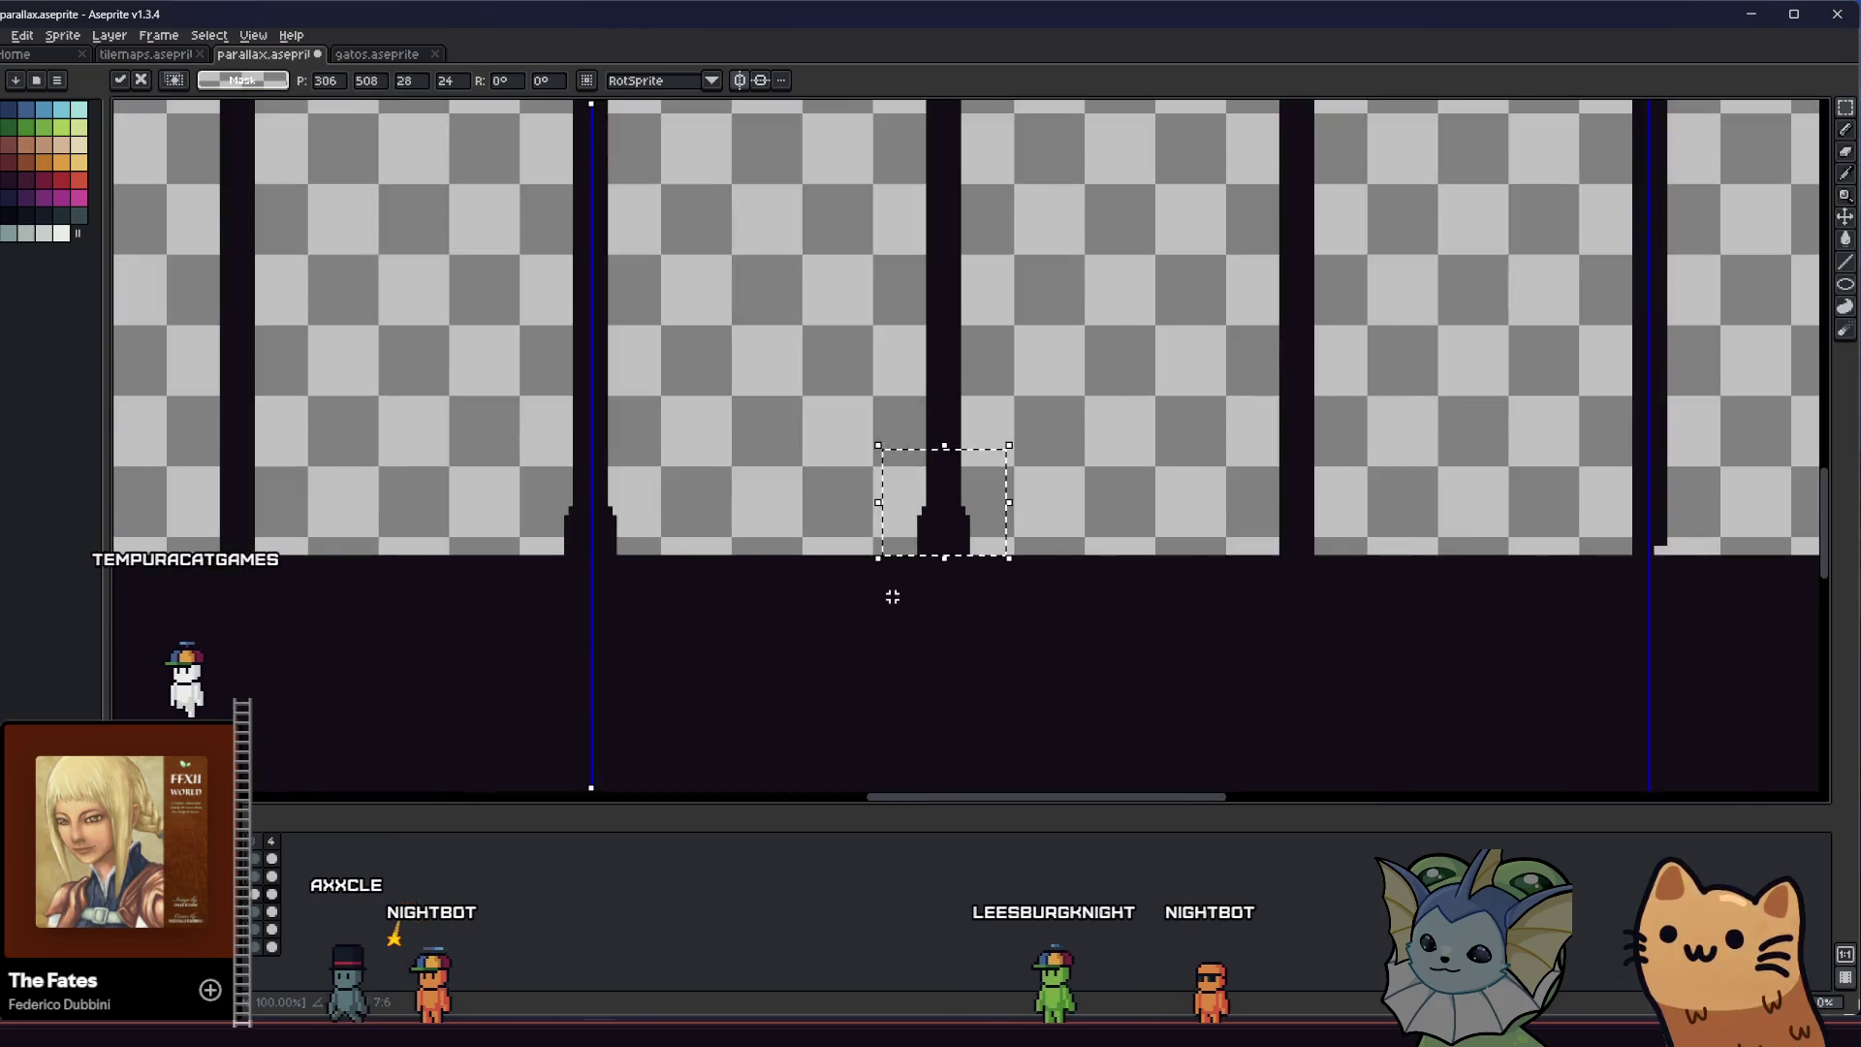
pyautogui.scroll(-2, 891, 596)
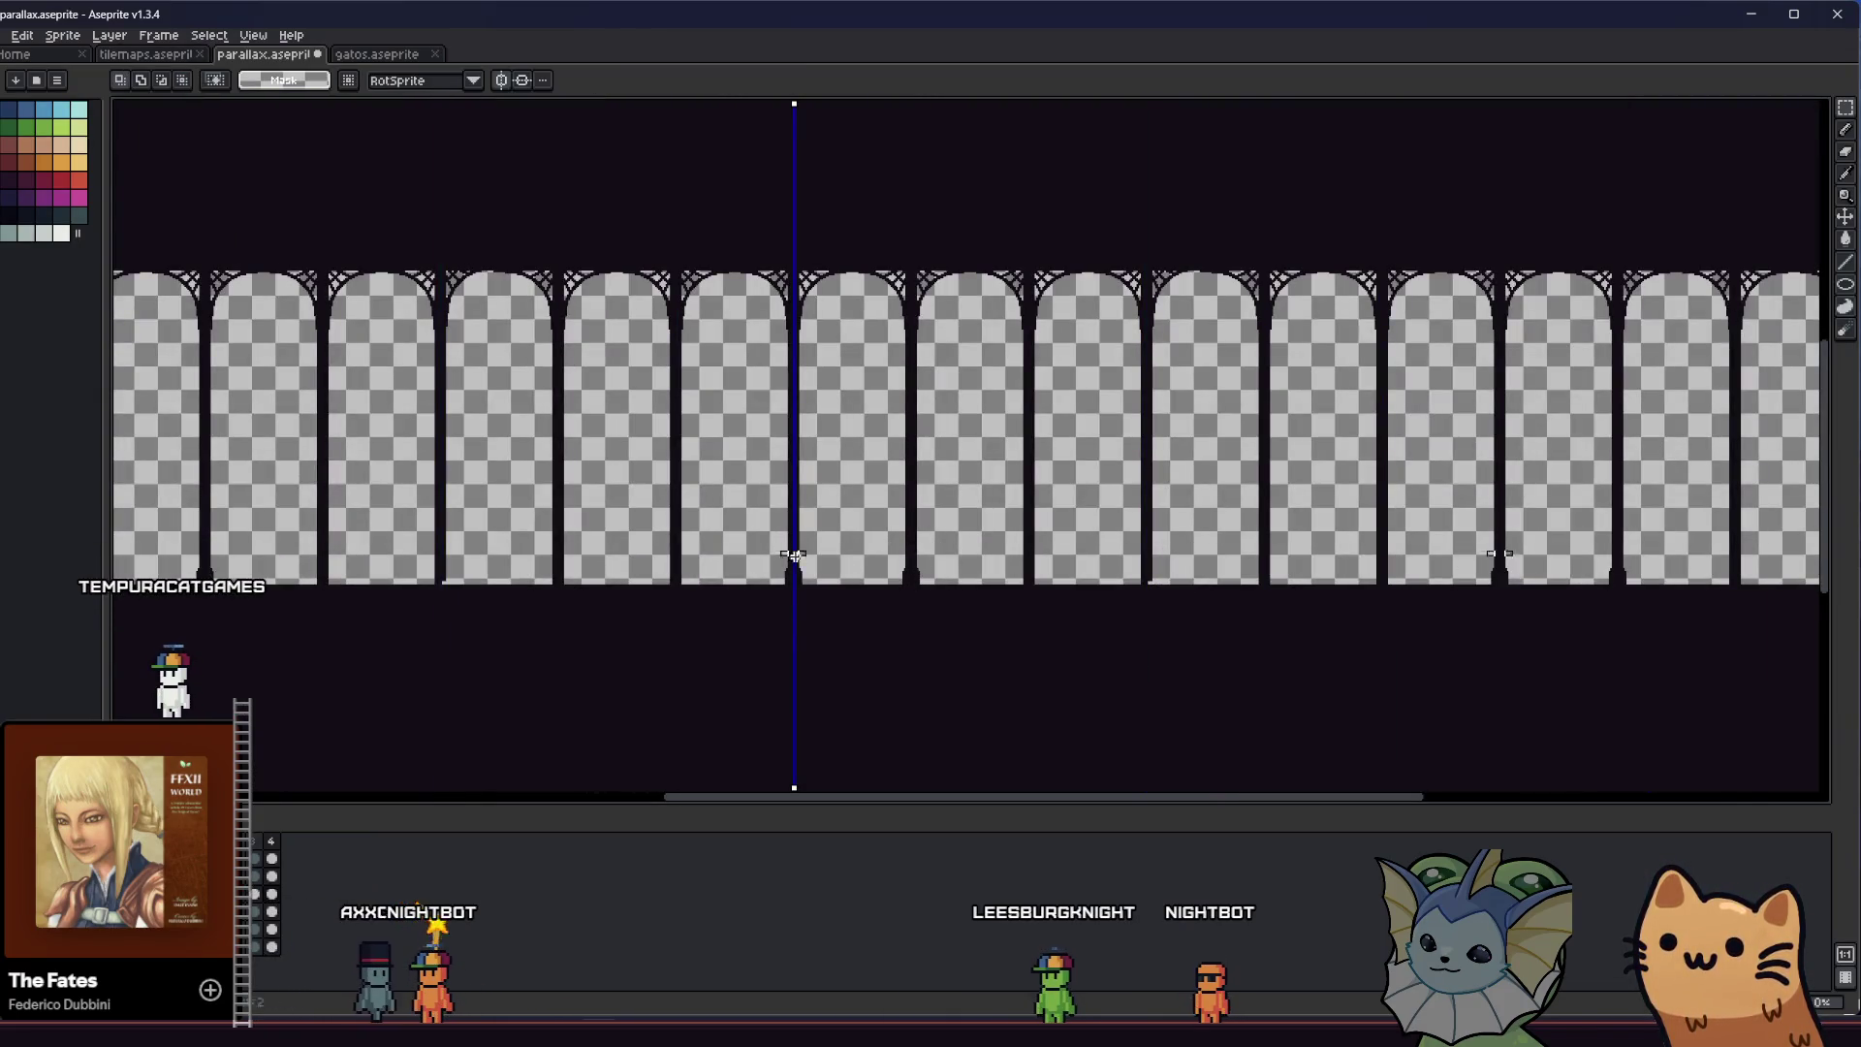
pyautogui.scroll(1, 941, 582)
pyautogui.scroll(1, 900, 588)
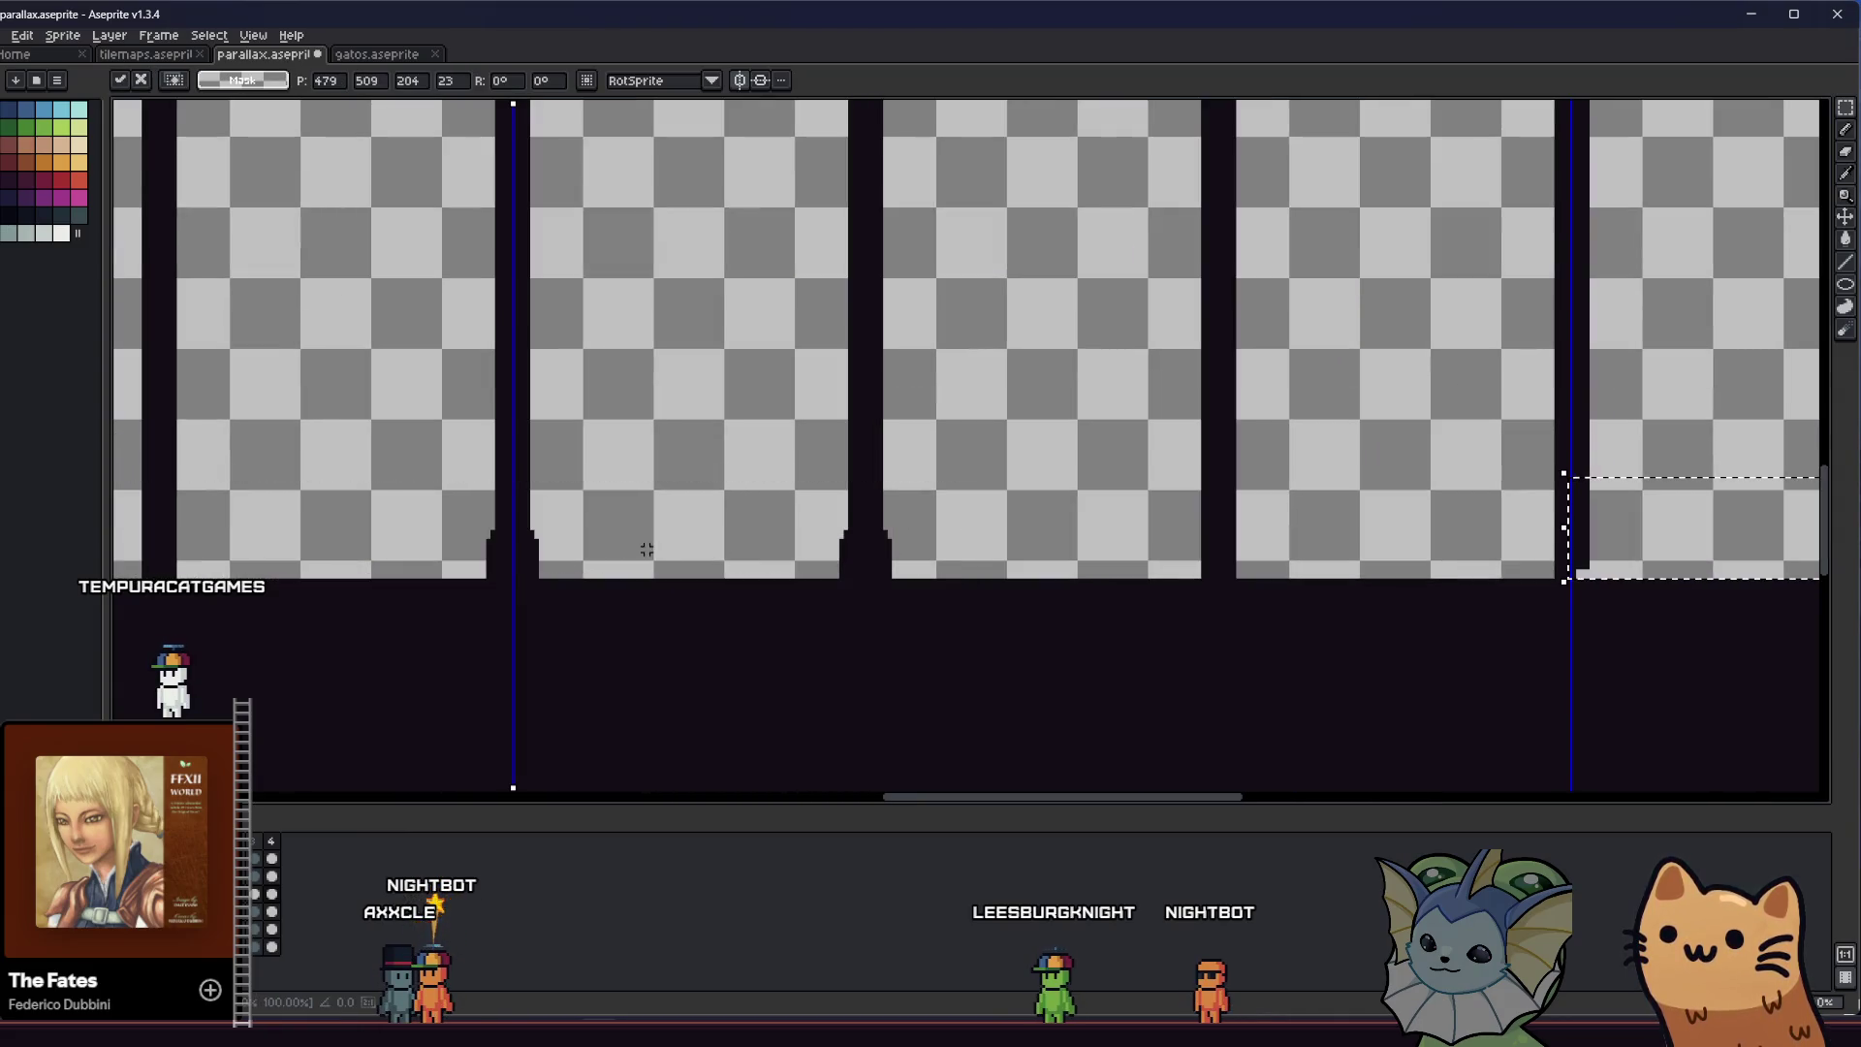
pyautogui.scroll(-1, 854, 557)
pyautogui.scroll(-2, 1018, 560)
pyautogui.scroll(2, 792, 560)
pyautogui.moveTo(1055, 560)
pyautogui.mouseDown()
pyautogui.moveTo(793, 559)
pyautogui.moveTo(1148, 545)
pyautogui.moveTo(1258, 563)
pyautogui.mouseUp()
pyautogui.press('Return')
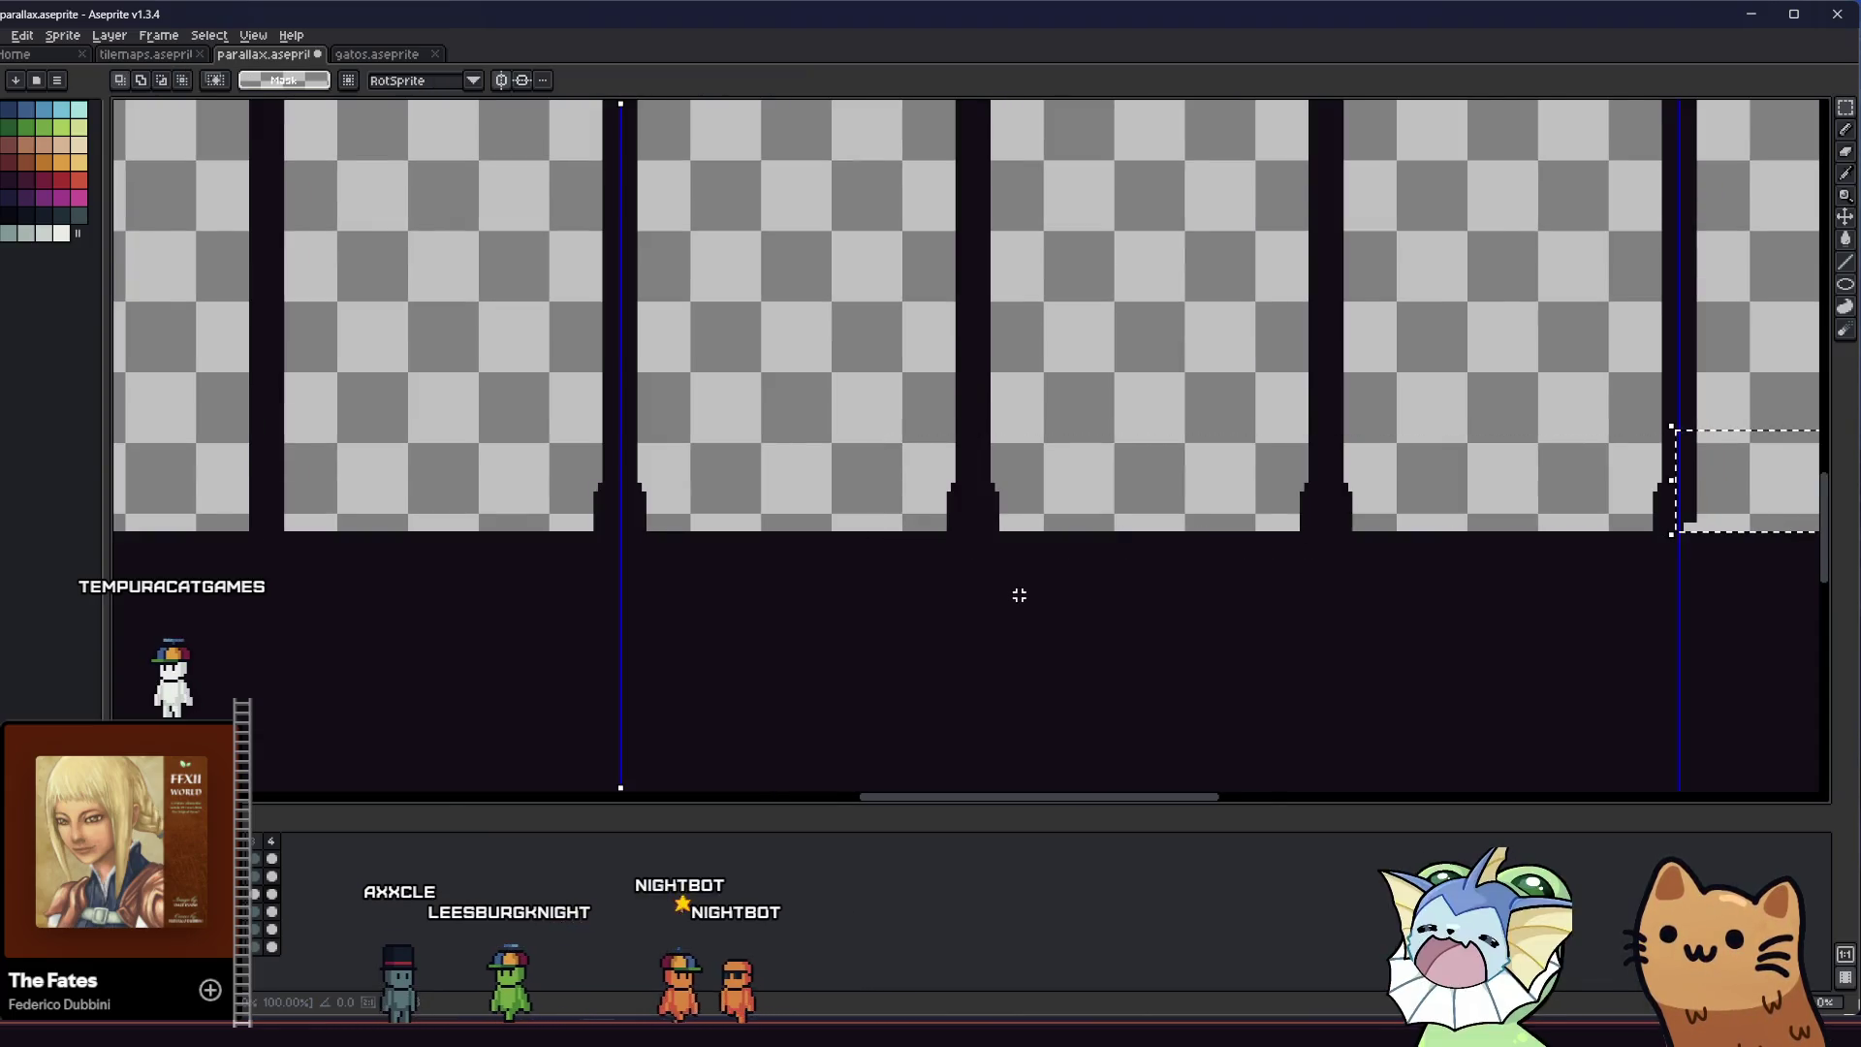
pyautogui.scroll(-2, 1018, 595)
pyautogui.scroll(-1, 1214, 586)
# Move the remaining base strip left and slightly up so the stepped bases match, then commit
pyautogui.moveTo(1214, 586)
pyautogui.mouseDown()
pyautogui.moveTo(948, 594)
pyautogui.moveTo(1058, 552)
pyautogui.moveTo(609, 545)
pyautogui.moveTo(611, 527)
pyautogui.mouseUp()
pyautogui.scroll(4, 946, 594)
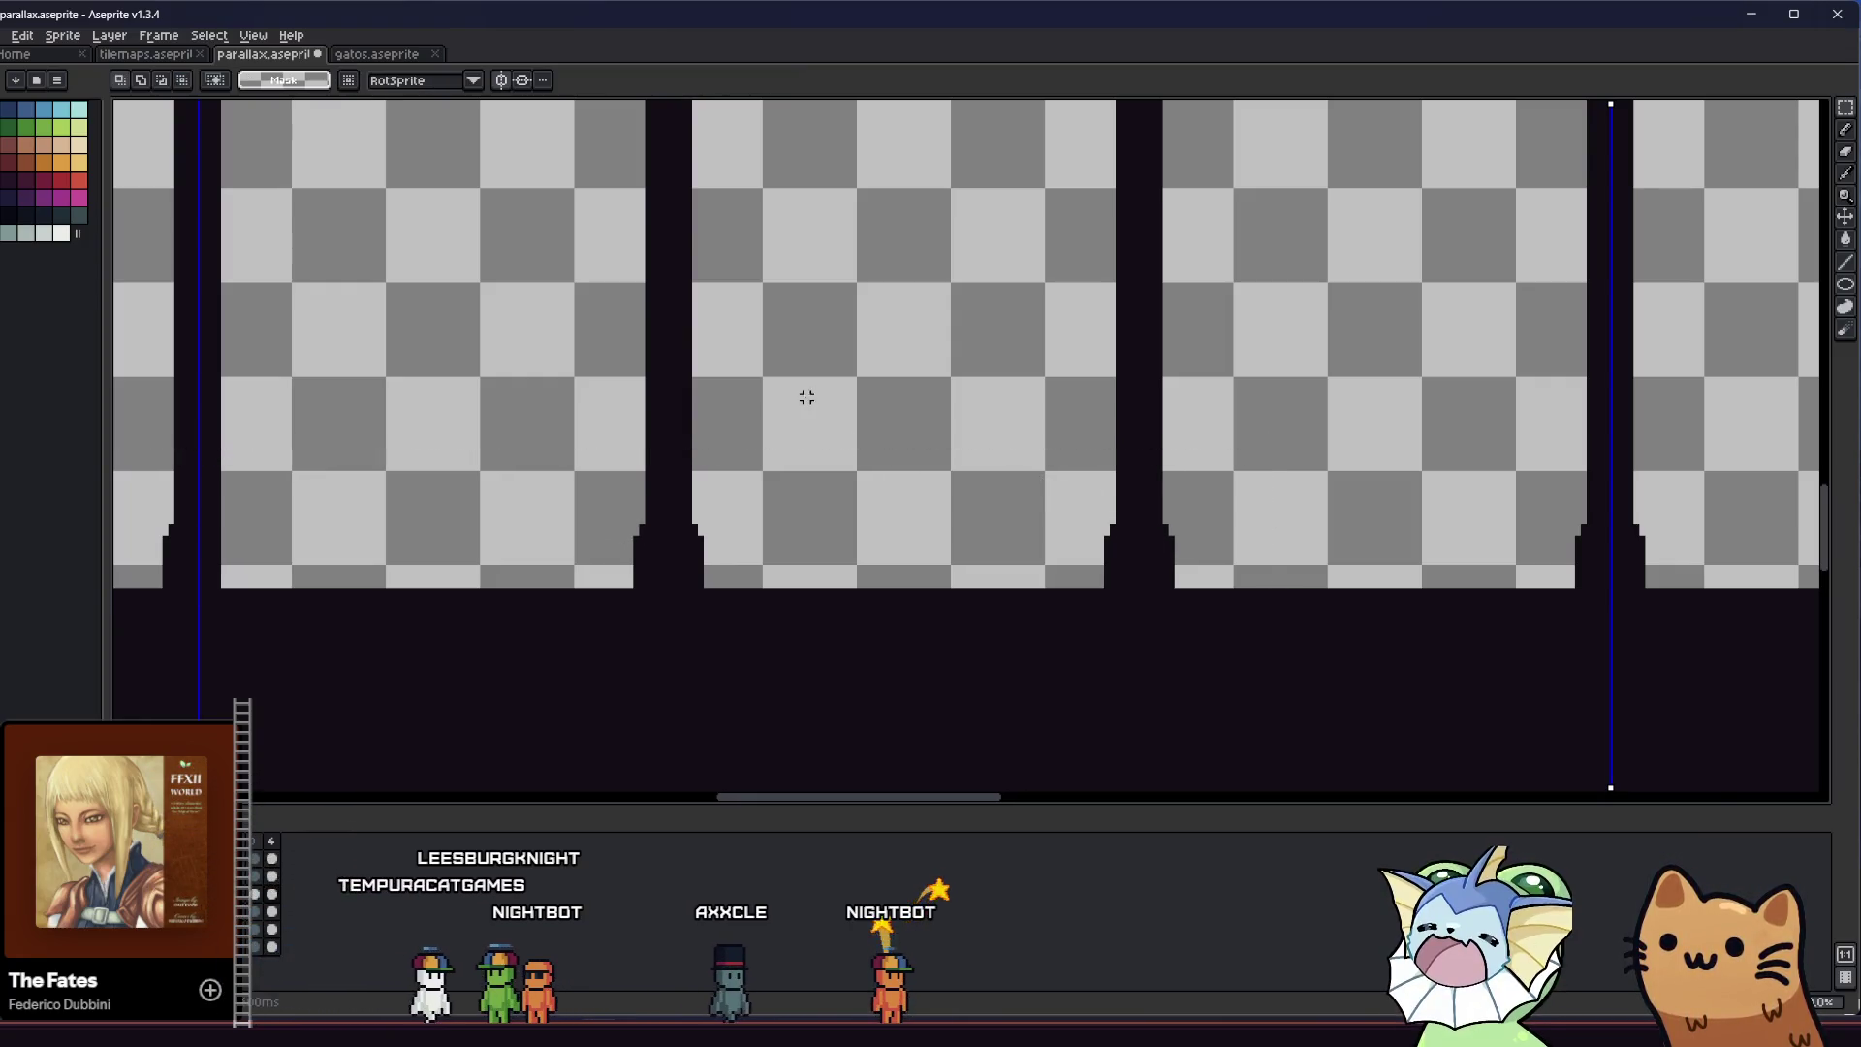
pyautogui.scroll(-5, 803, 540)
pyautogui.scroll(1, 1416, 545)
pyautogui.scroll(3, 545, 554)
pyautogui.moveTo(672, 549); pyautogui.dragTo(697, 538)
pyautogui.hotkey('ctrl', 'd')
pyautogui.scroll(-1, 1039, 374)
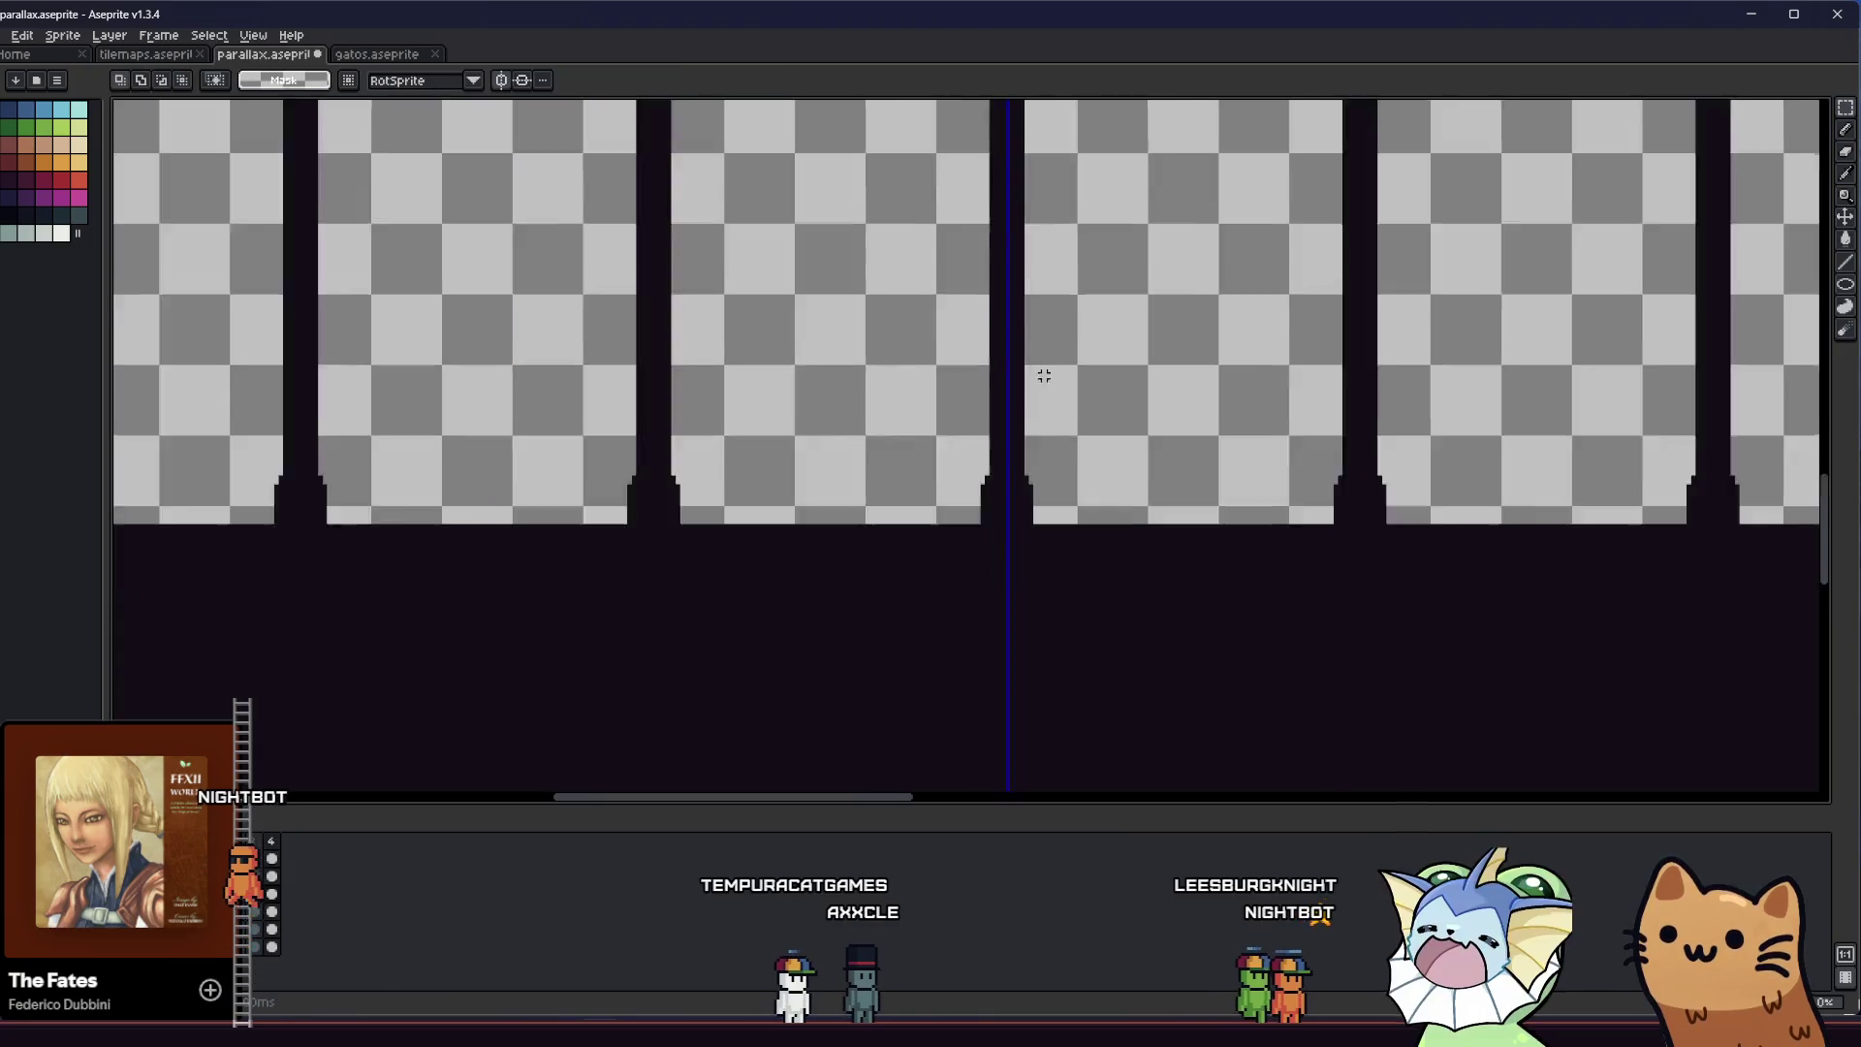
pyautogui.scroll(-4, 542, 510)
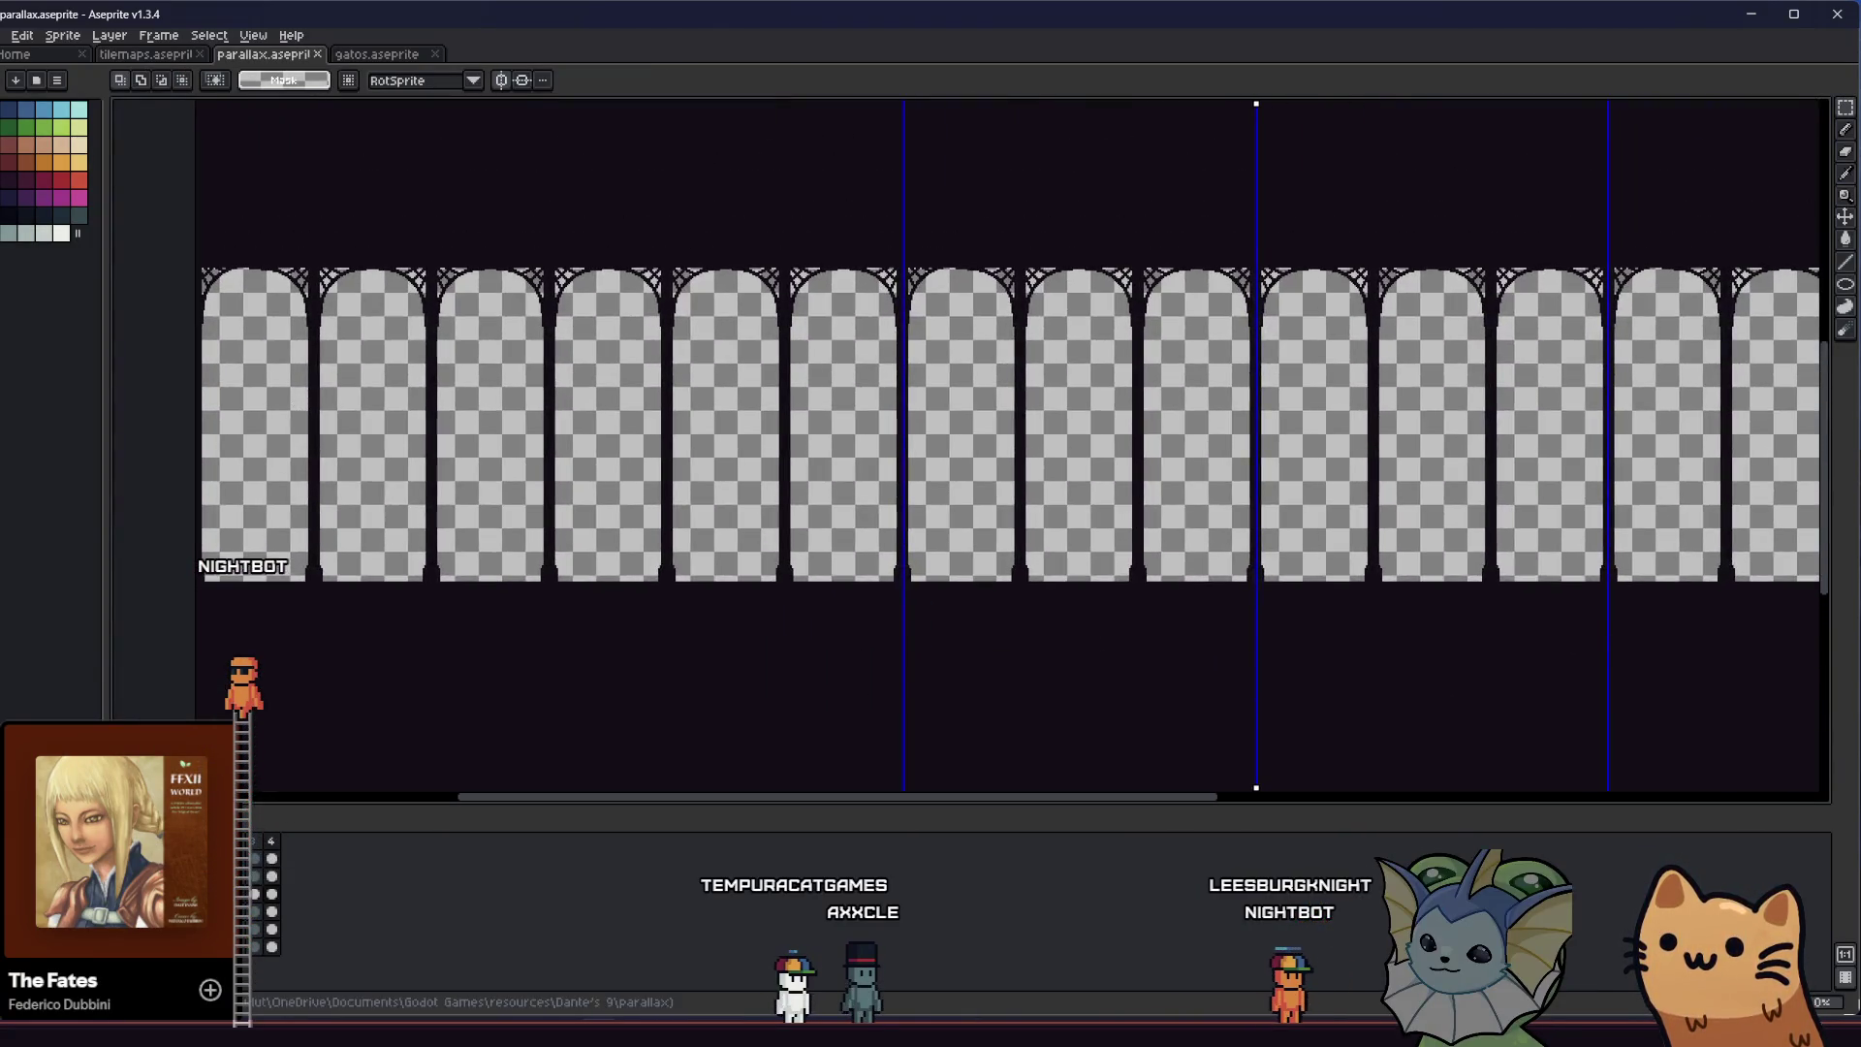
# Export the dark pillar layer as hub_parallax_layer_3.png, overwriting the existing file
pyautogui.click(21, 33)
pyautogui.click(196, 185)
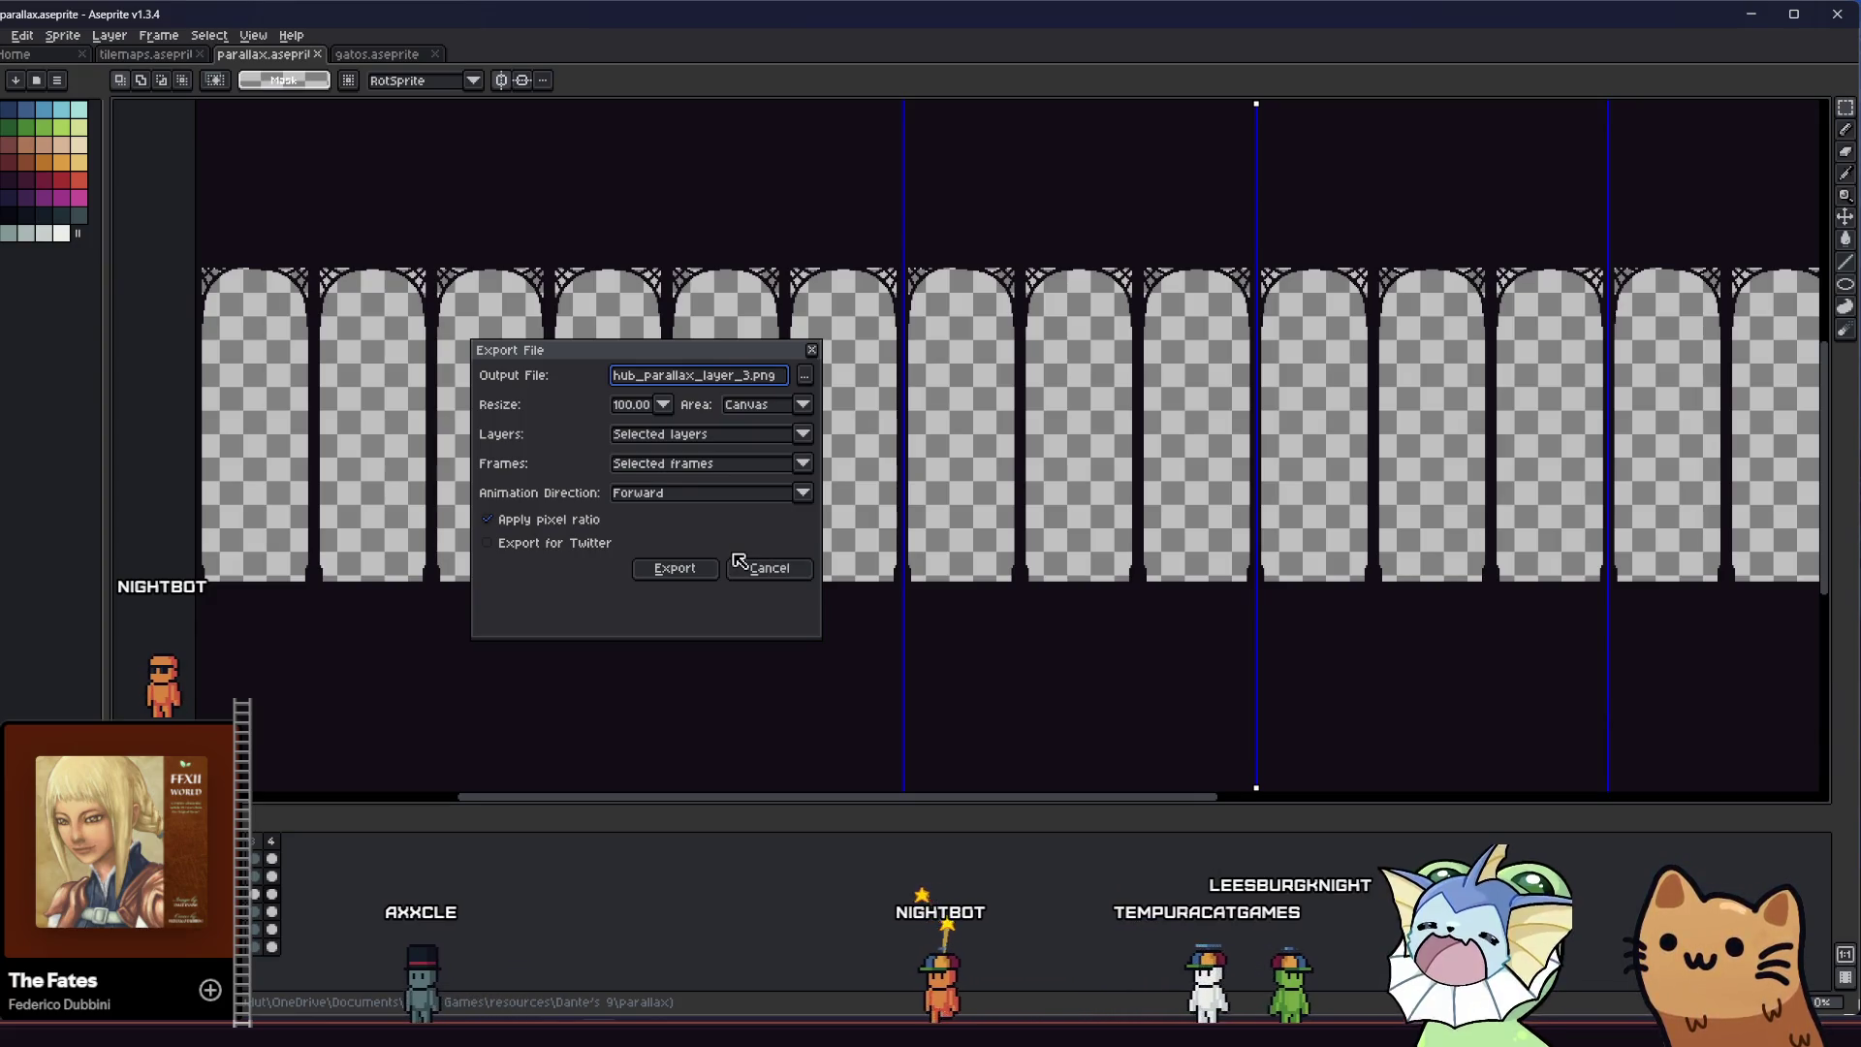
pyautogui.click(676, 568)
pyautogui.click(869, 565)
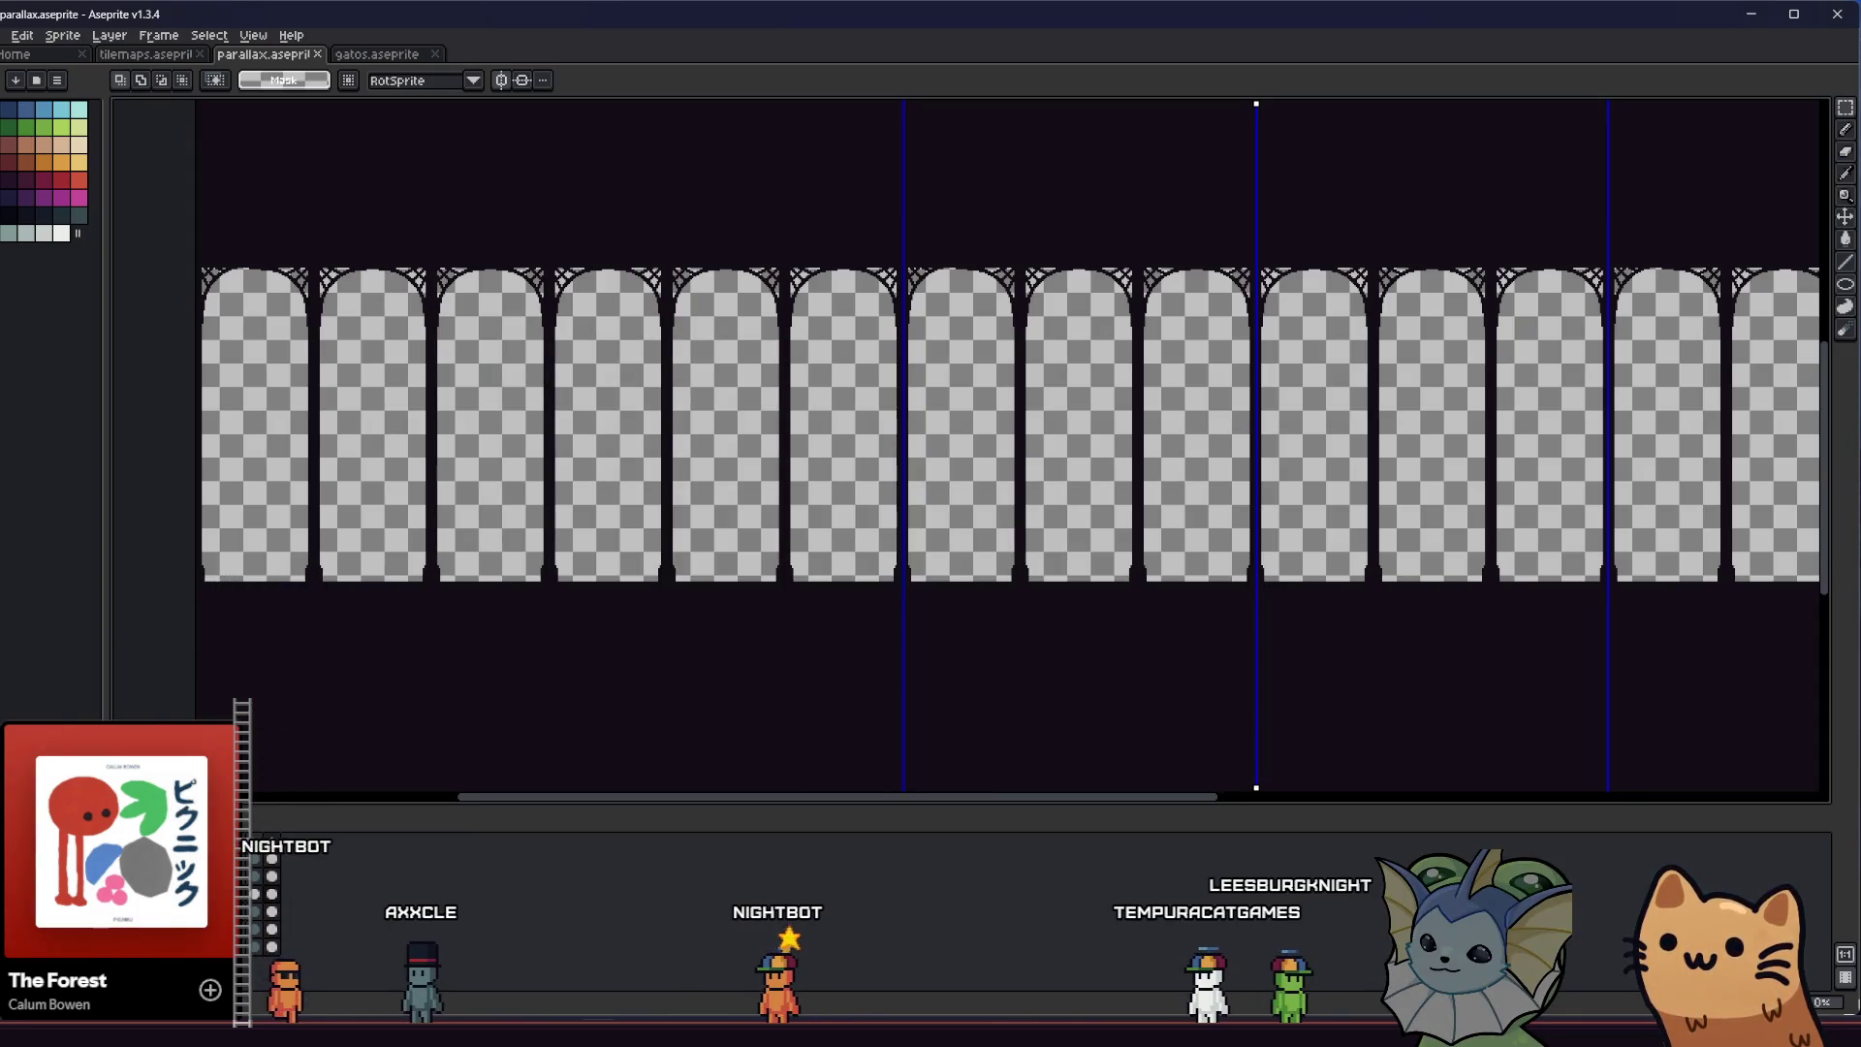
# Export the next arch layer over its existing PNG and switch to Godot Engine
pyautogui.click(5, 35)
pyautogui.moveTo(18, 180)
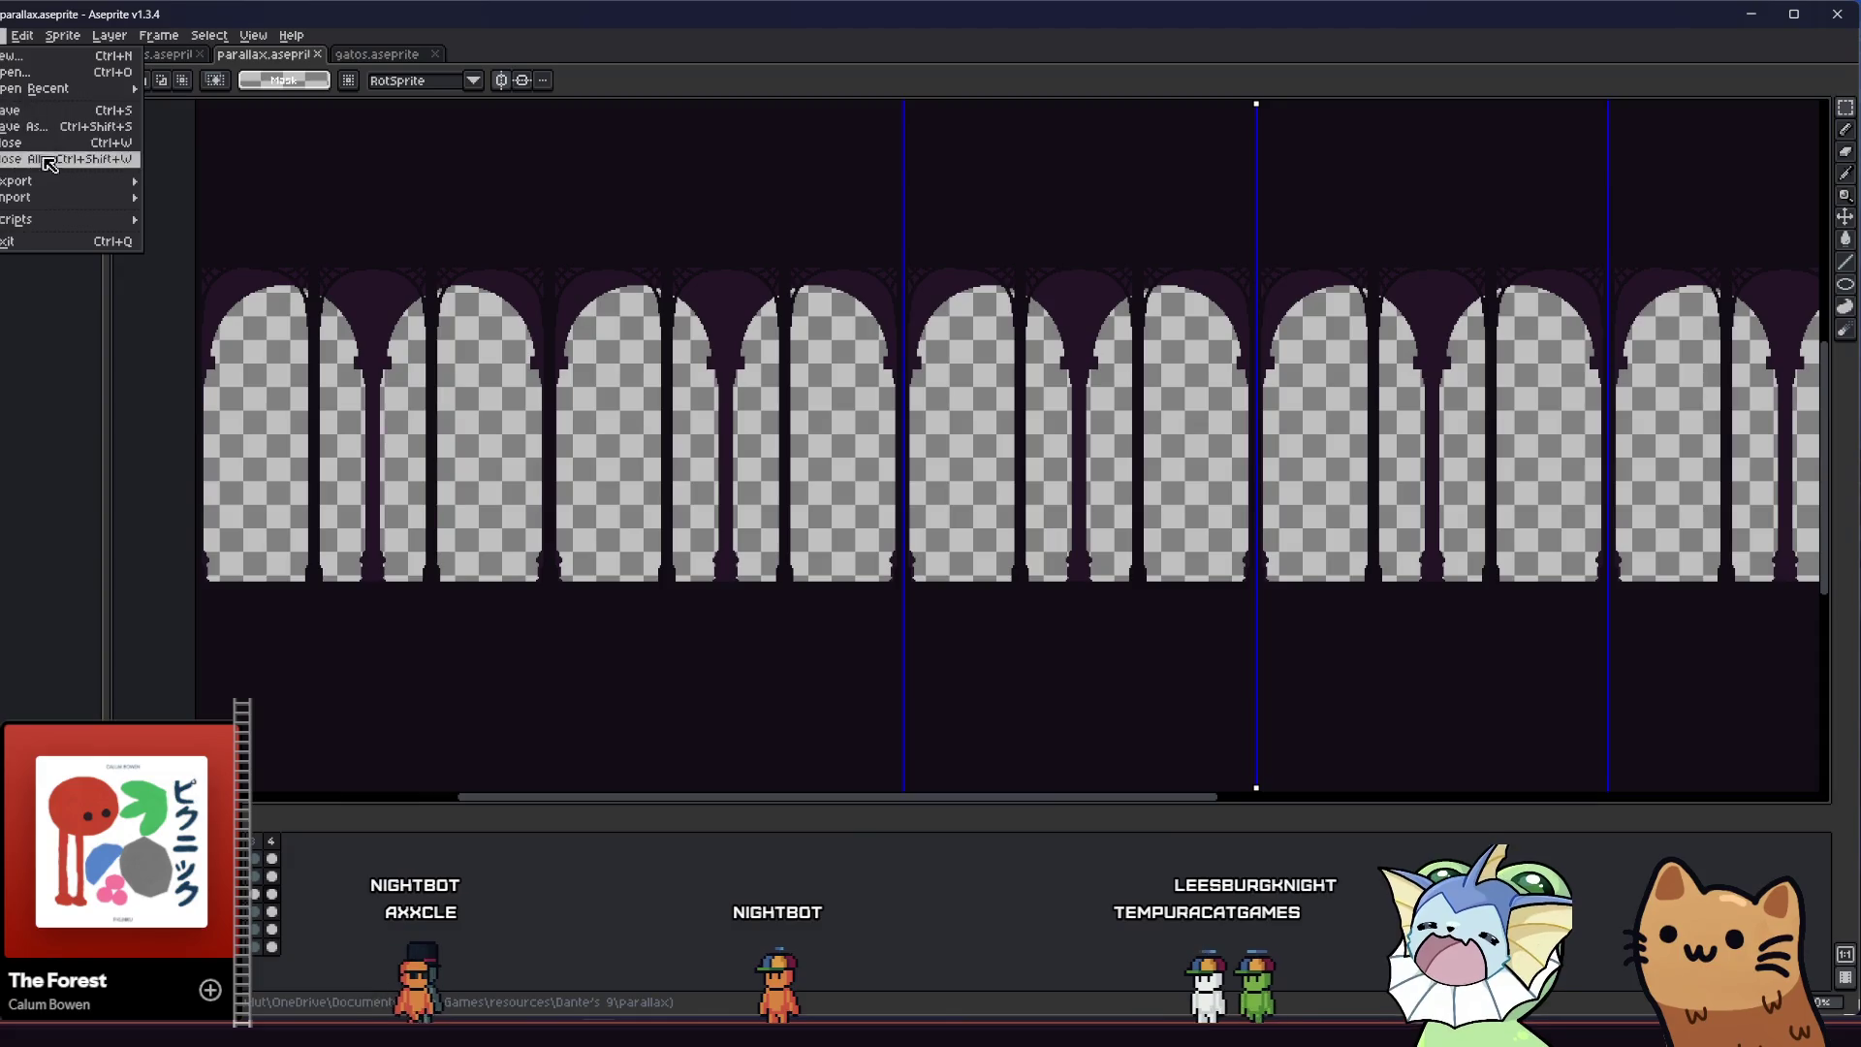
pyautogui.click(196, 179)
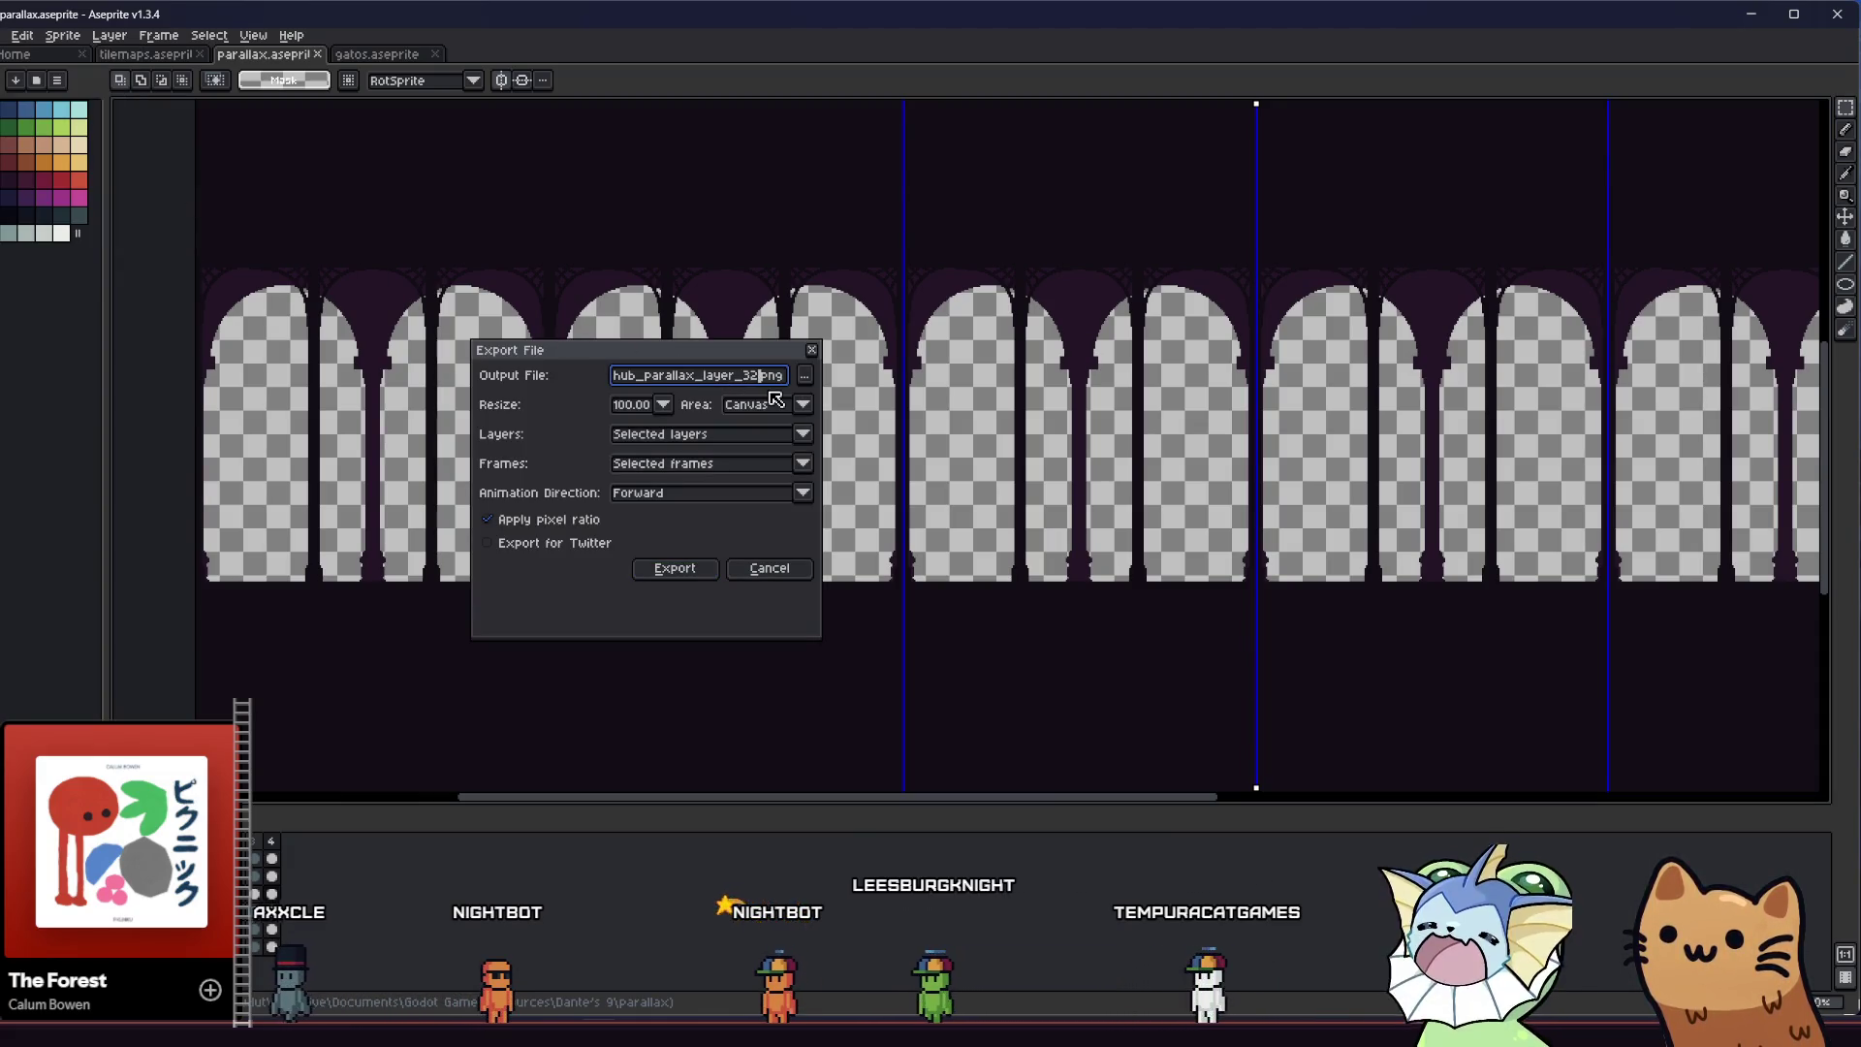
pyautogui.press('Return')
pyautogui.press('Return')
pyautogui.press('Return')
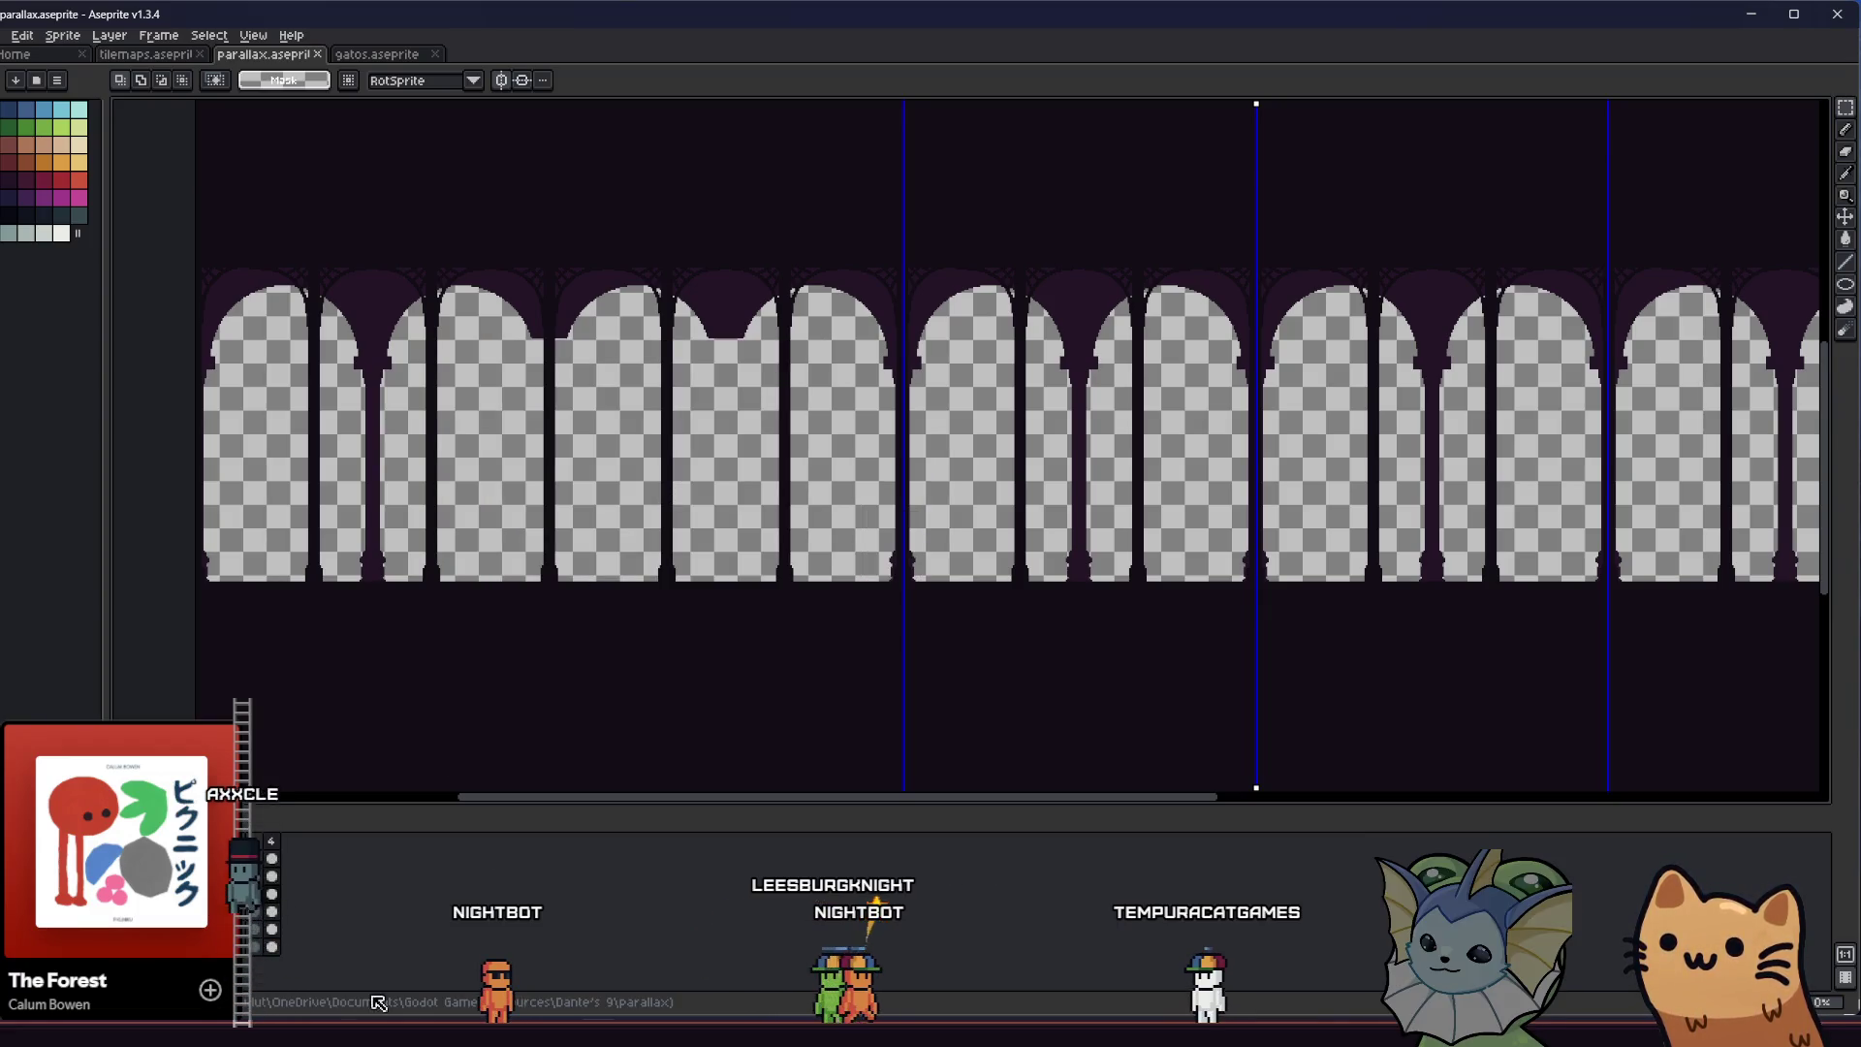
pyautogui.hotkey('alt', 'Tab')
pyautogui.hotkey('alt', 'Tab')
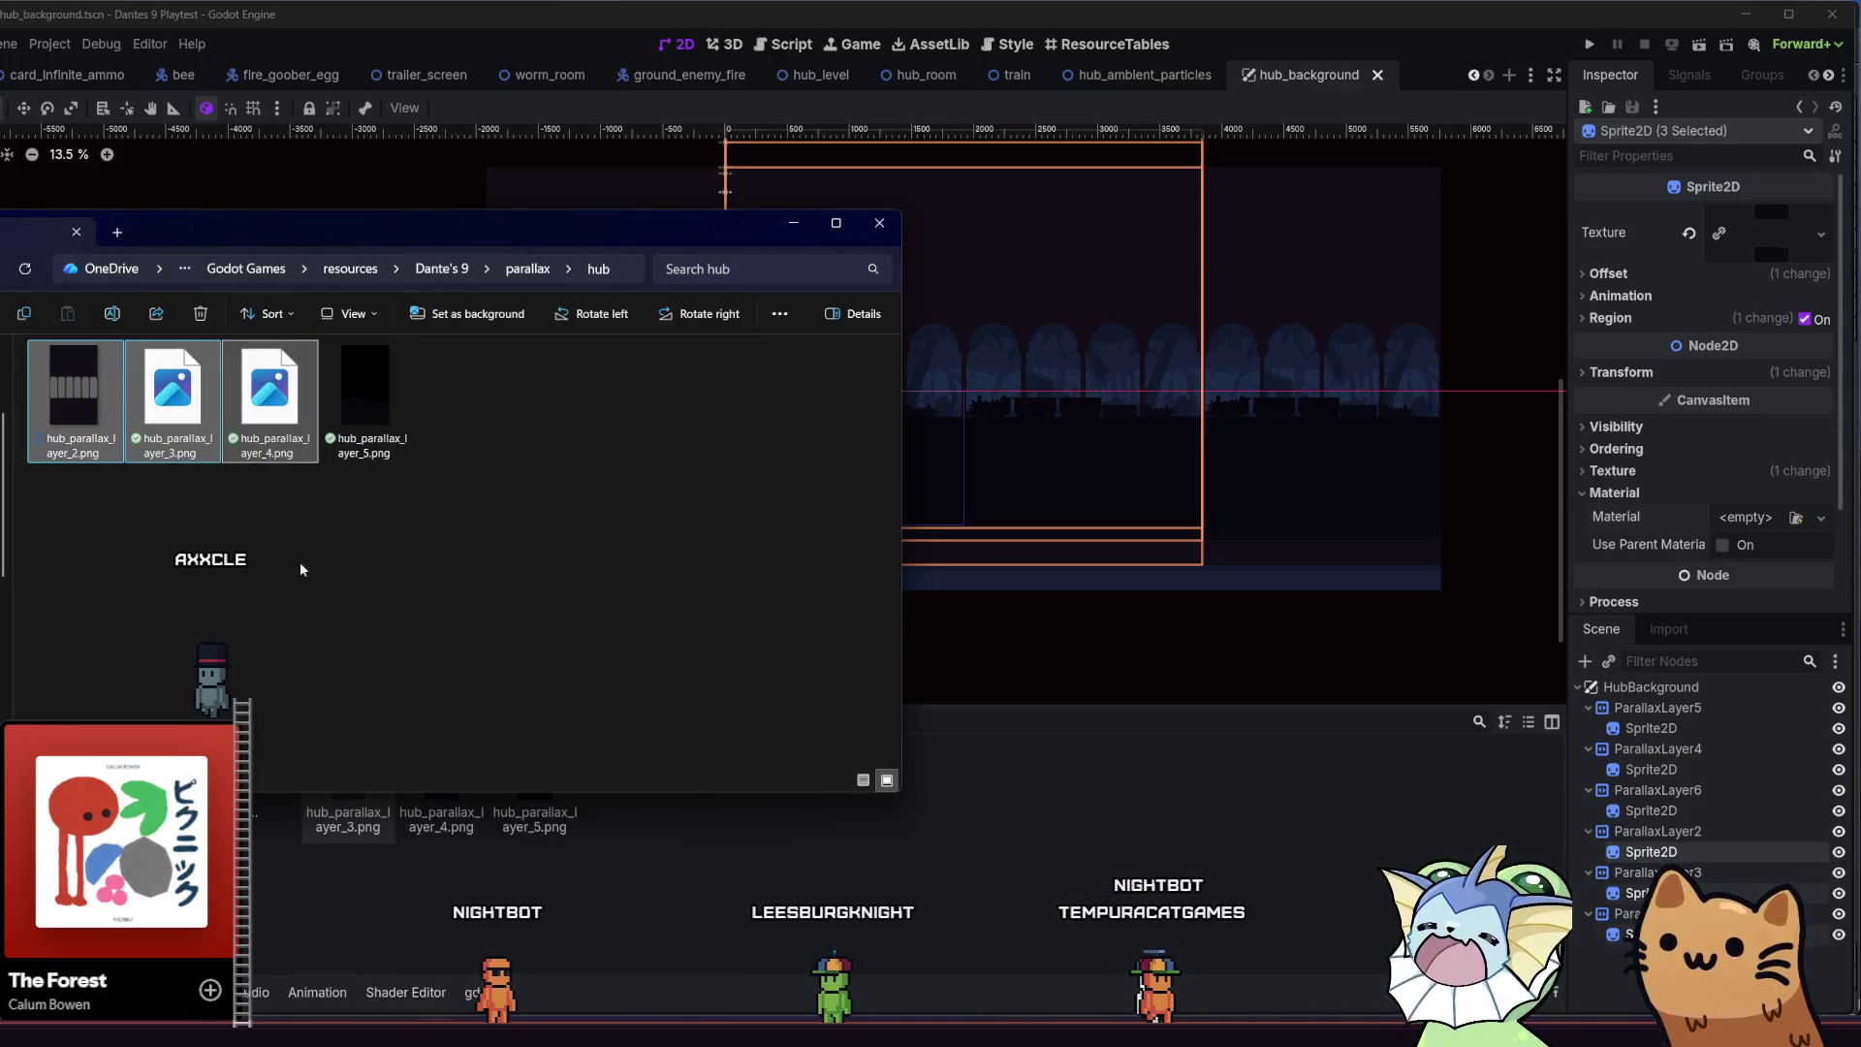
# Have Godot reimport the four hub parallax PNGs and select ParallaxLayer6's Sprite2D
pyautogui.moveTo(439, 568); pyautogui.dragTo(28, 417)
pyautogui.click(1122, 852)
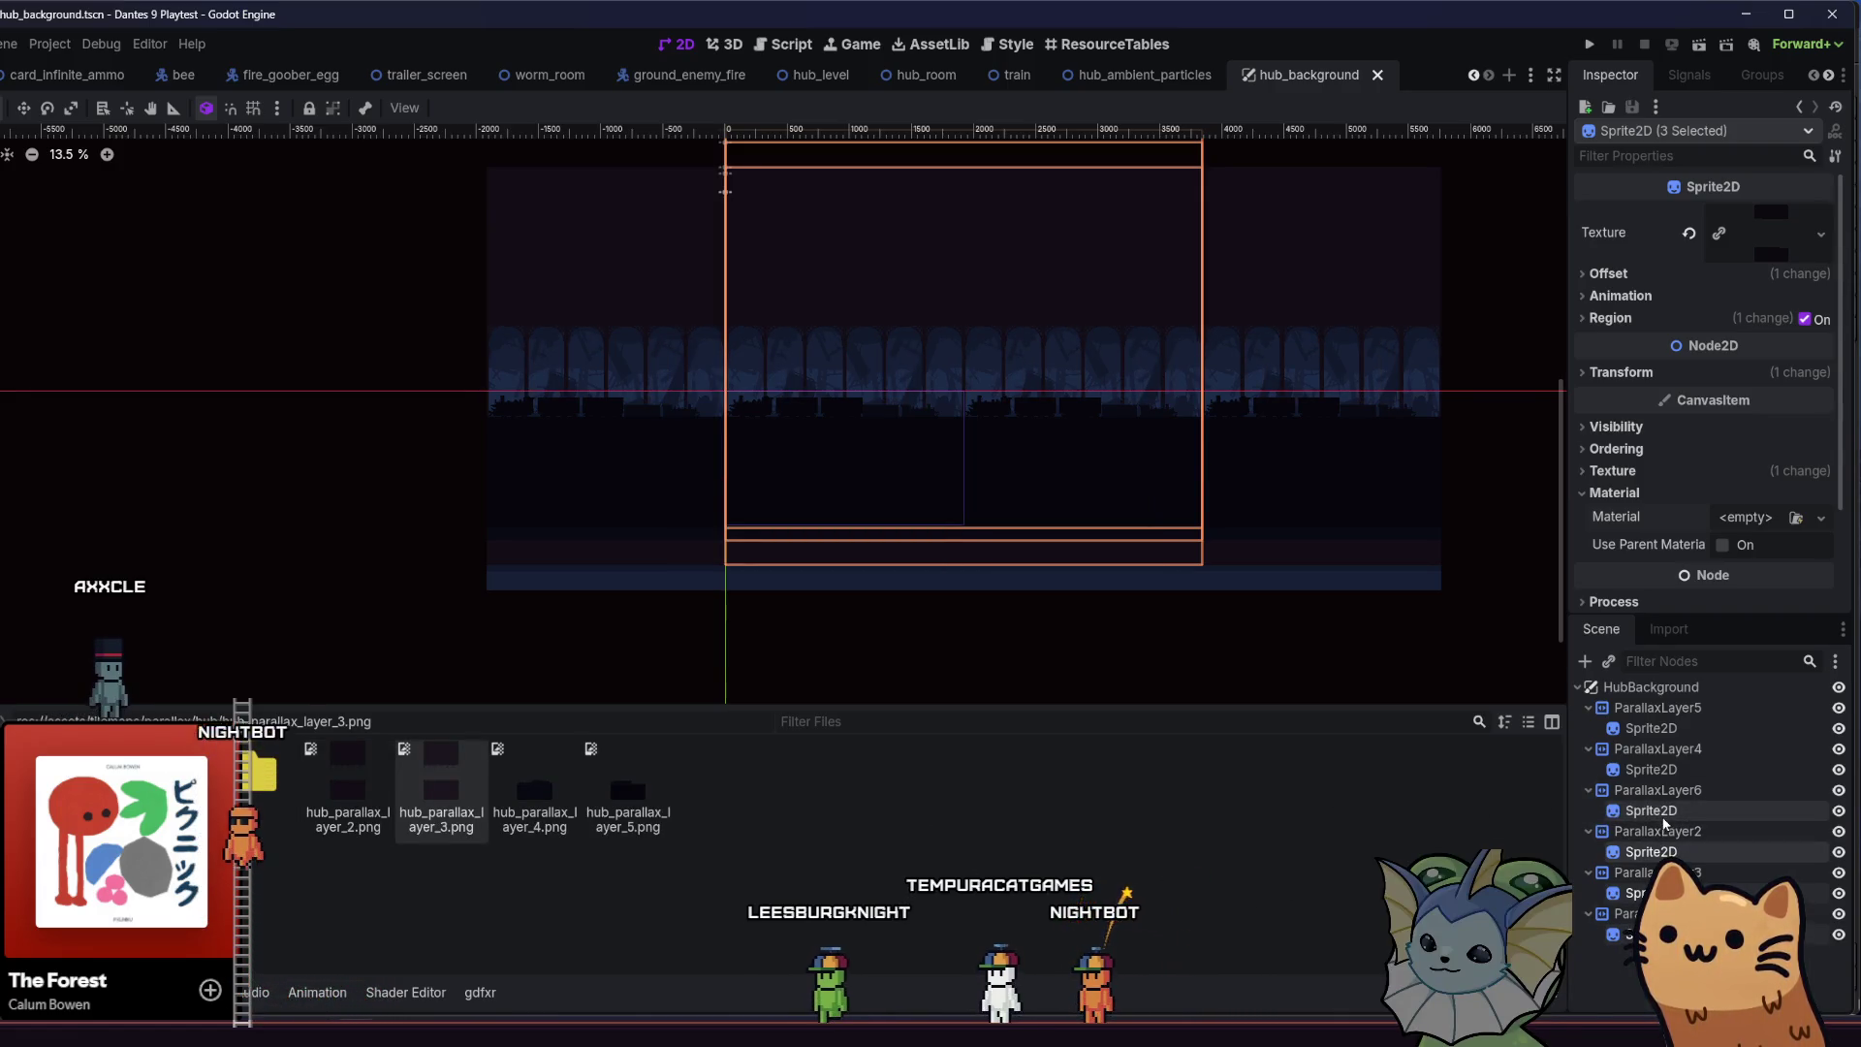
pyautogui.click(1651, 810)
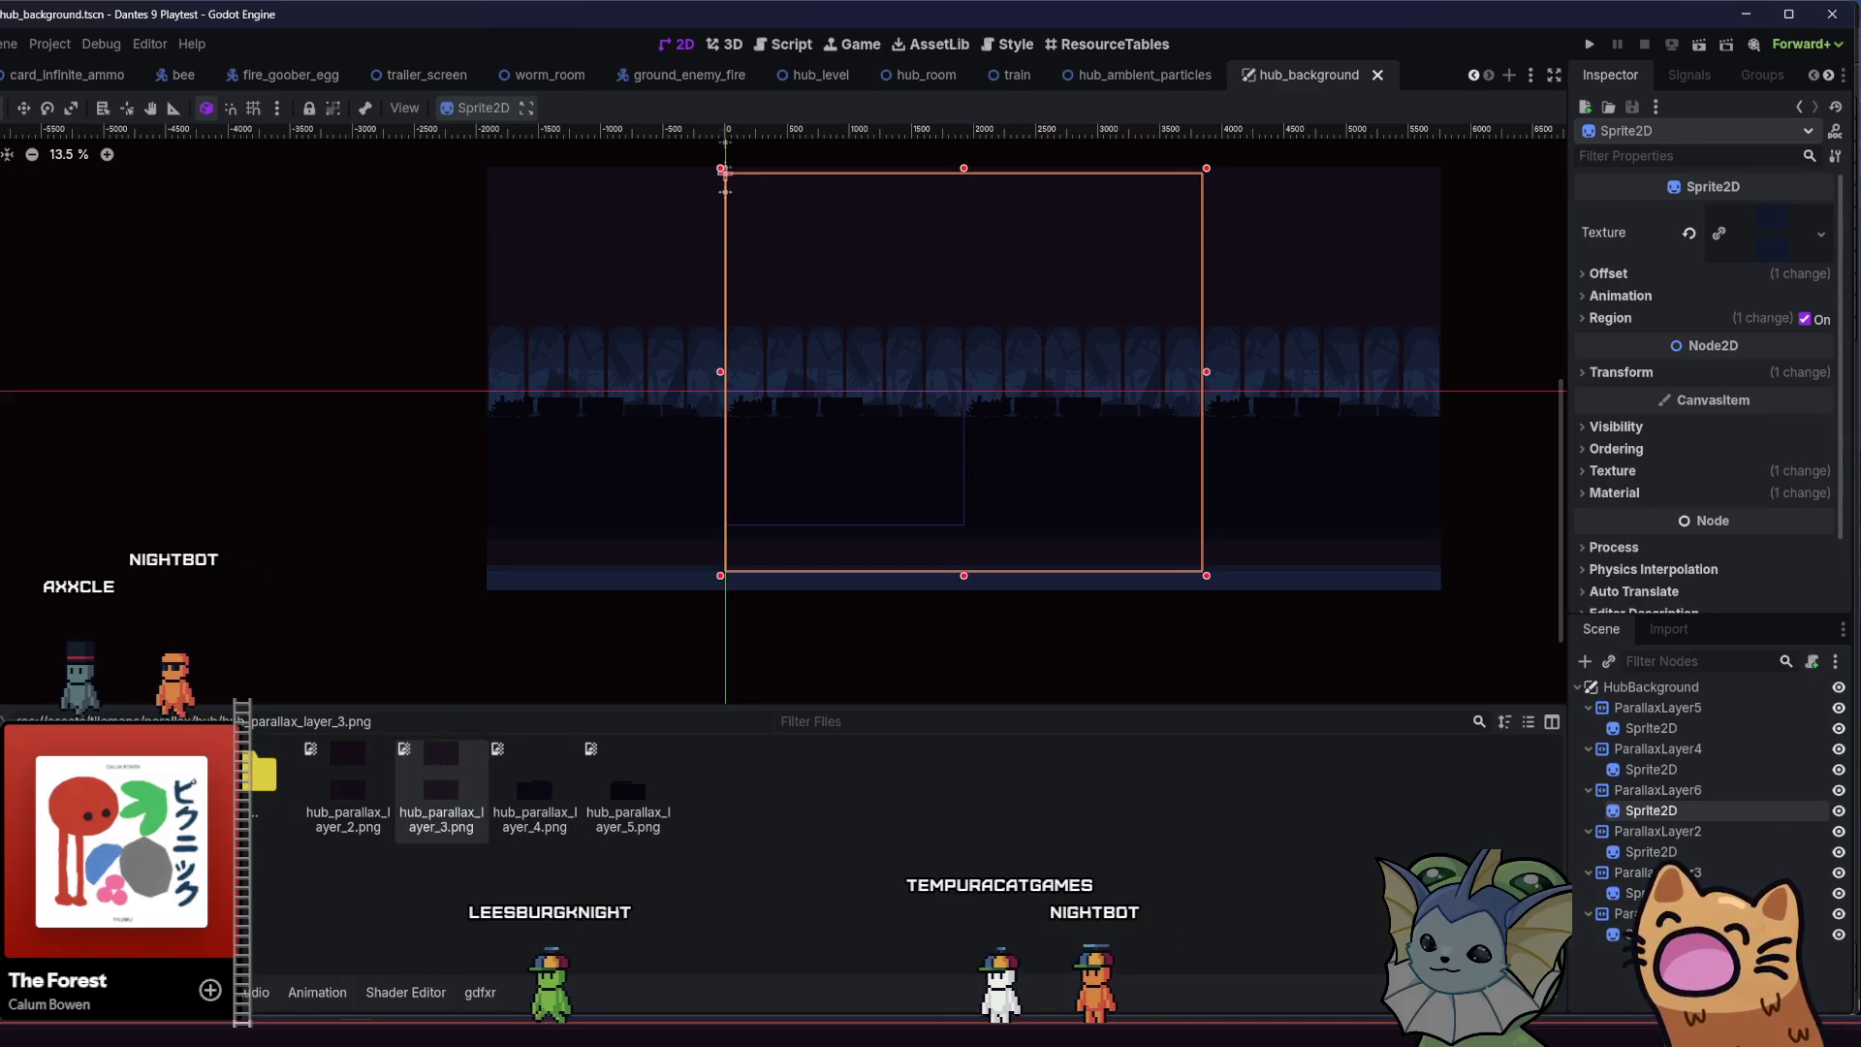
pyautogui.hotkey('alt', 'Tab')
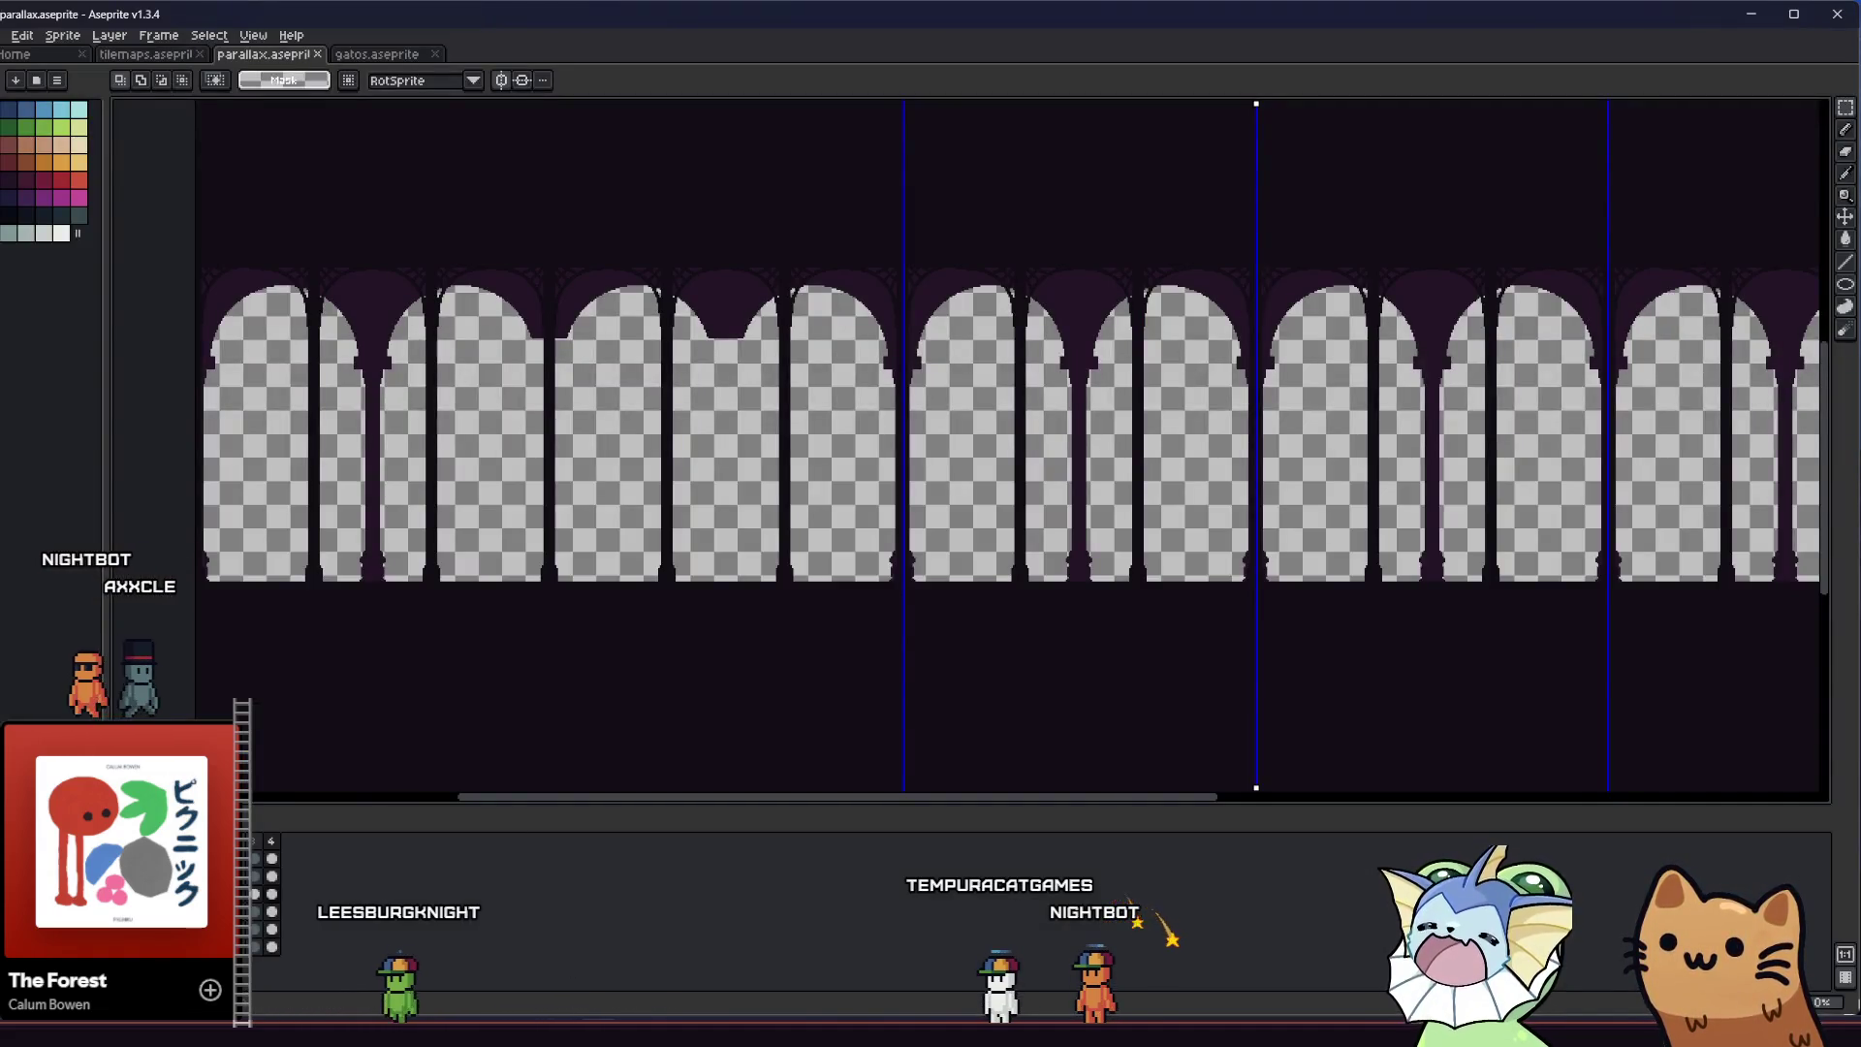
# Back in Aseprite, export a layer as hub_parallax_layer_2.png with overwrite, then return to the hub images folder
pyautogui.click(9, 36)
pyautogui.click(189, 182)
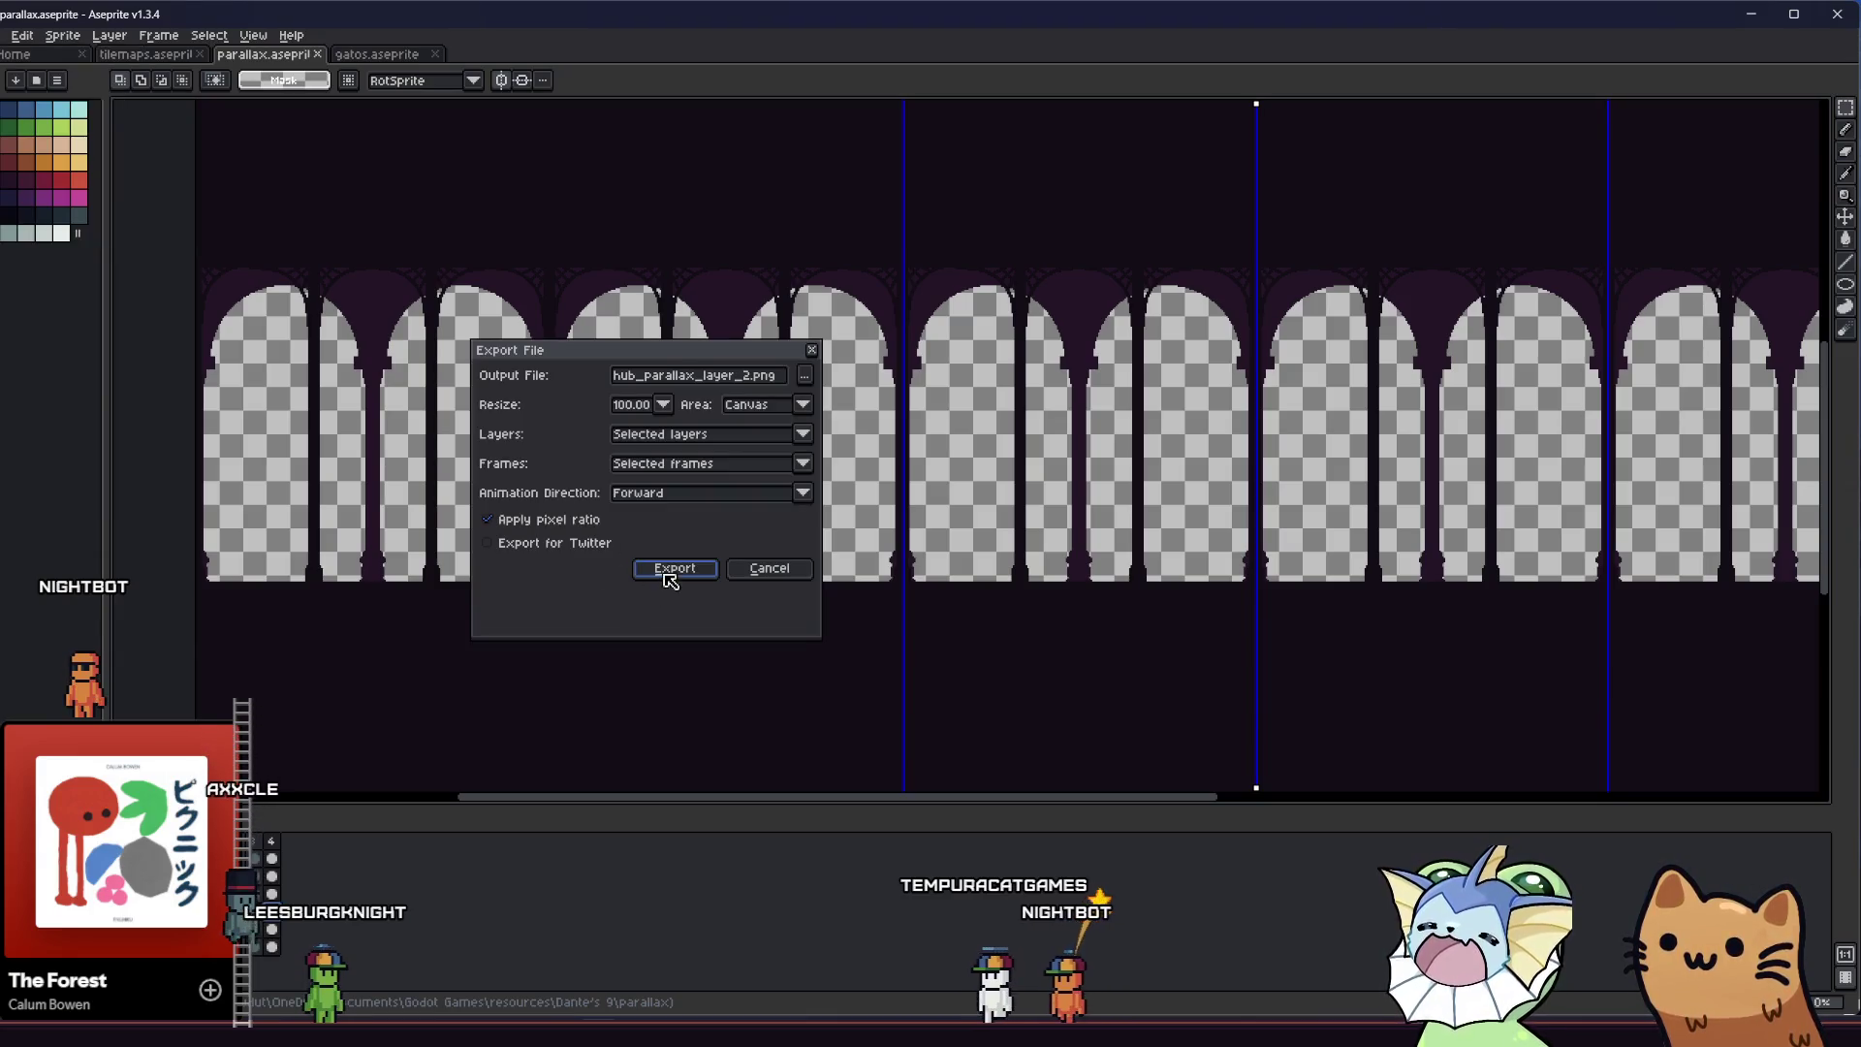
pyautogui.click(670, 569)
pyautogui.press('Return')
pyautogui.hotkey('alt', 'Tab')
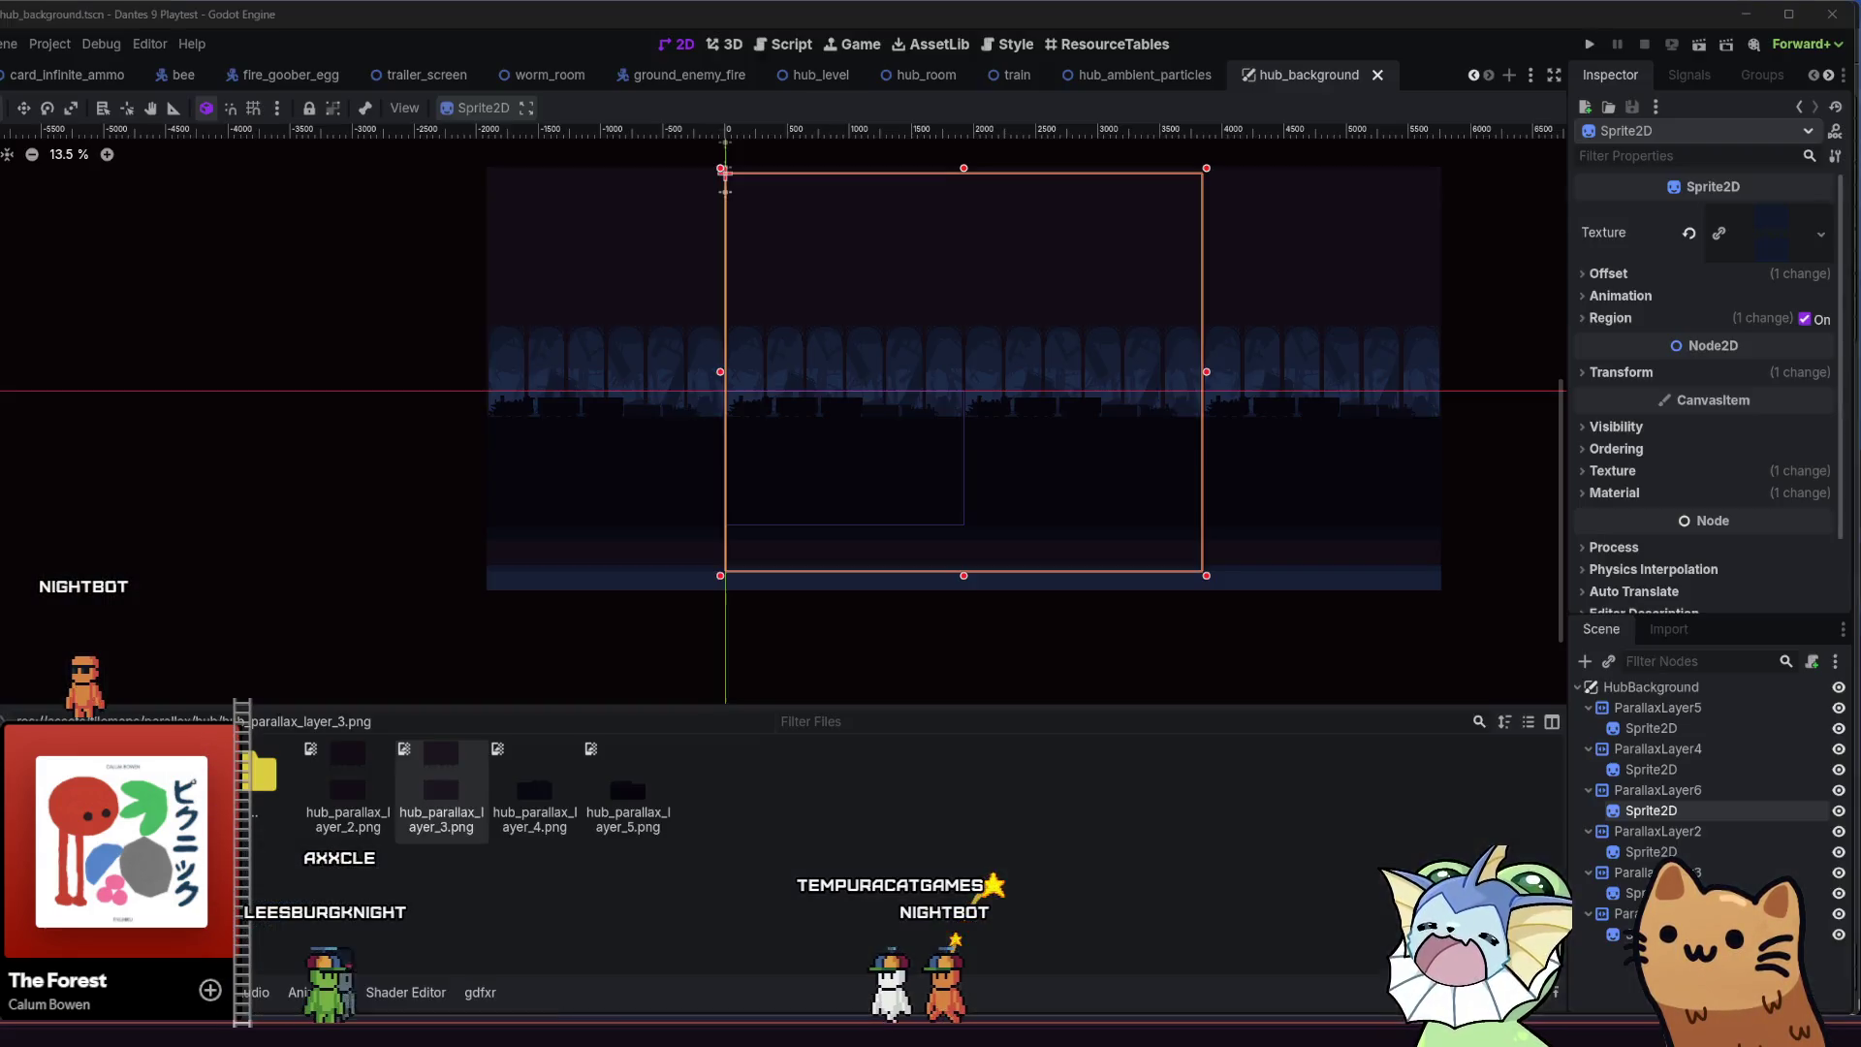
pyautogui.hotkey('alt', 'Tab')
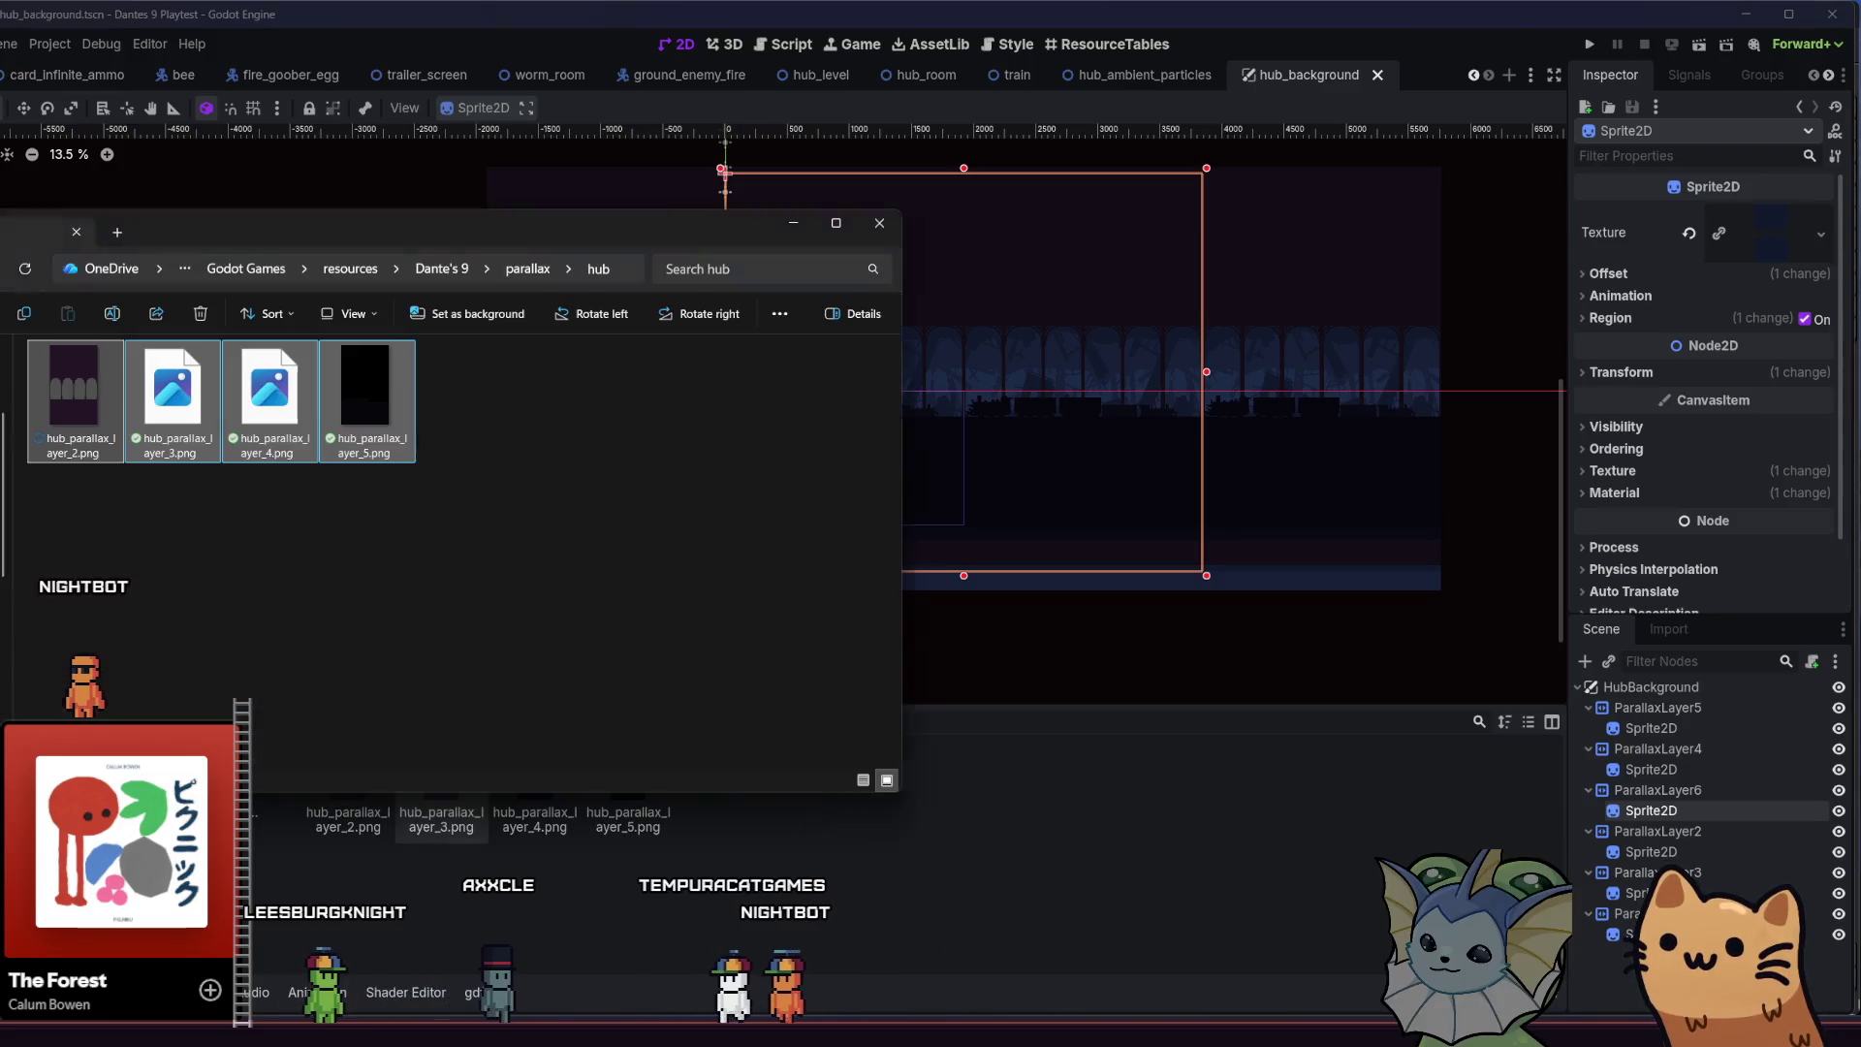
# Assign hub_parallax_layer_2.png as ParallaxLayer4's Sprite2D texture, save hub_background, and run the game
pyautogui.click(71, 424)
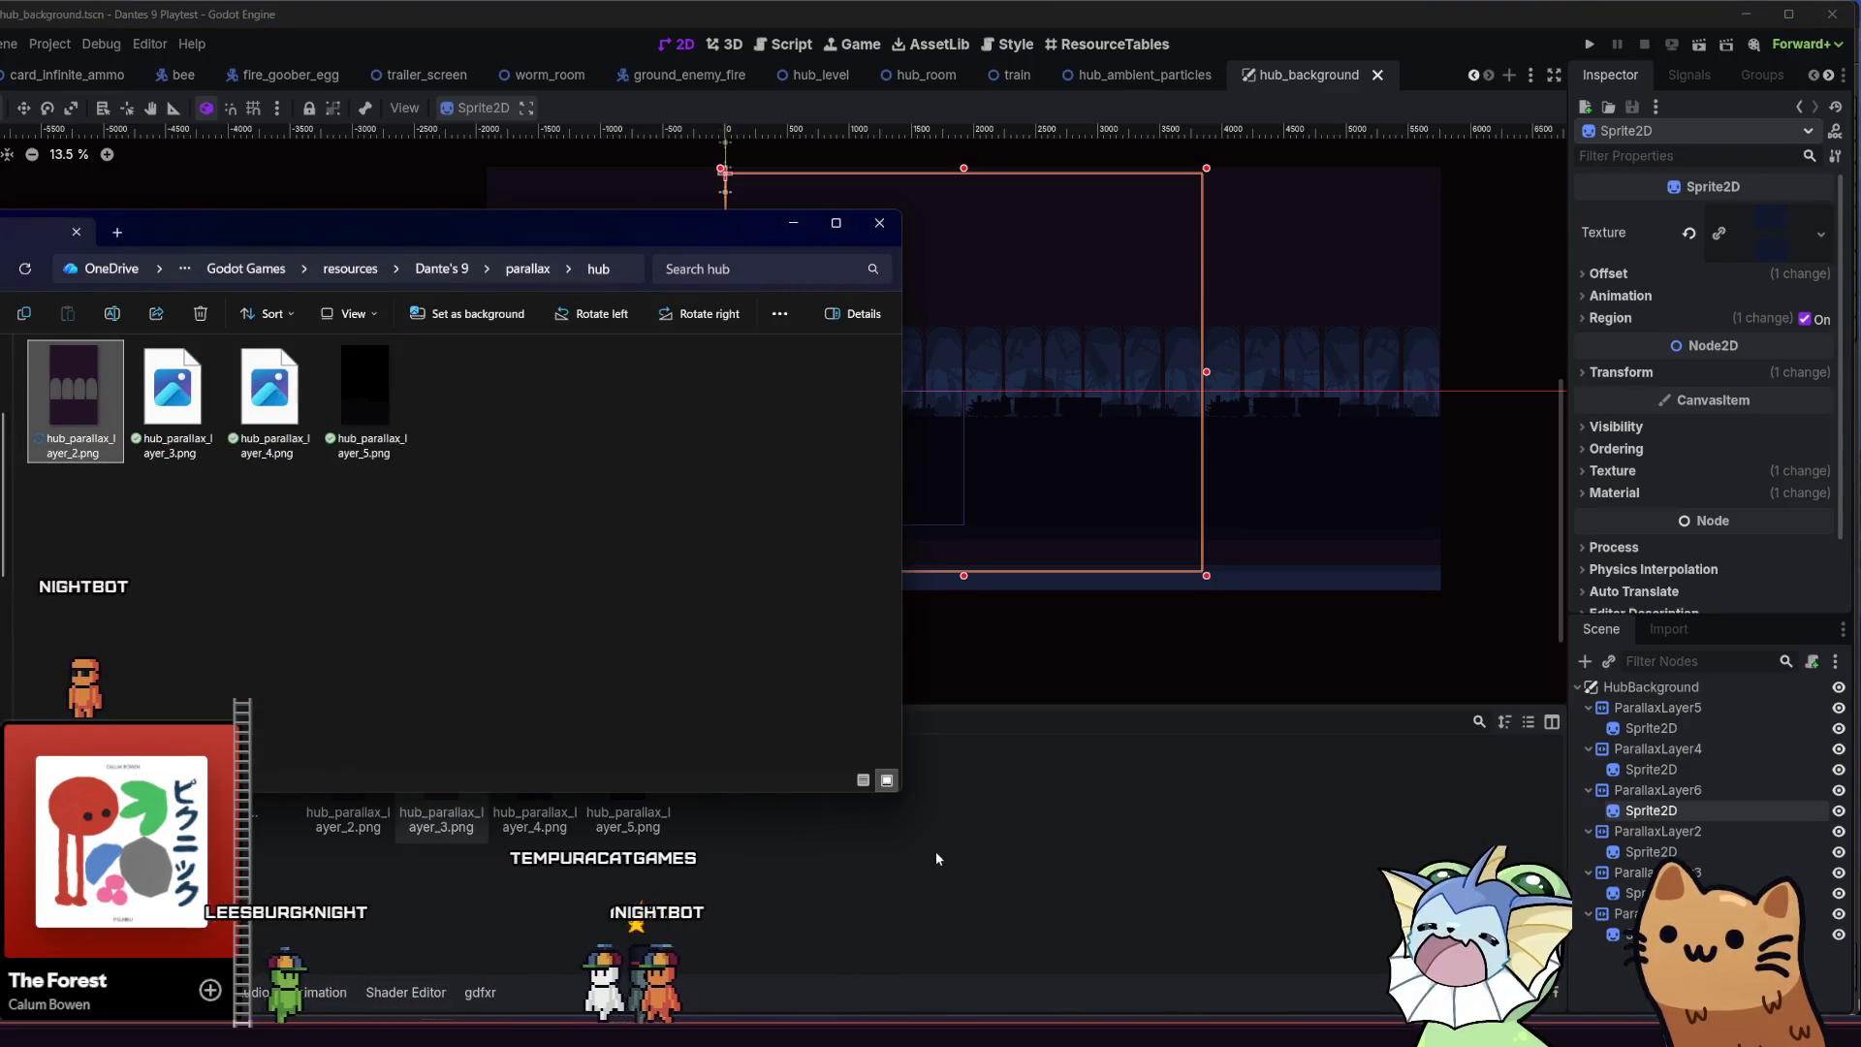
pyautogui.click(913, 852)
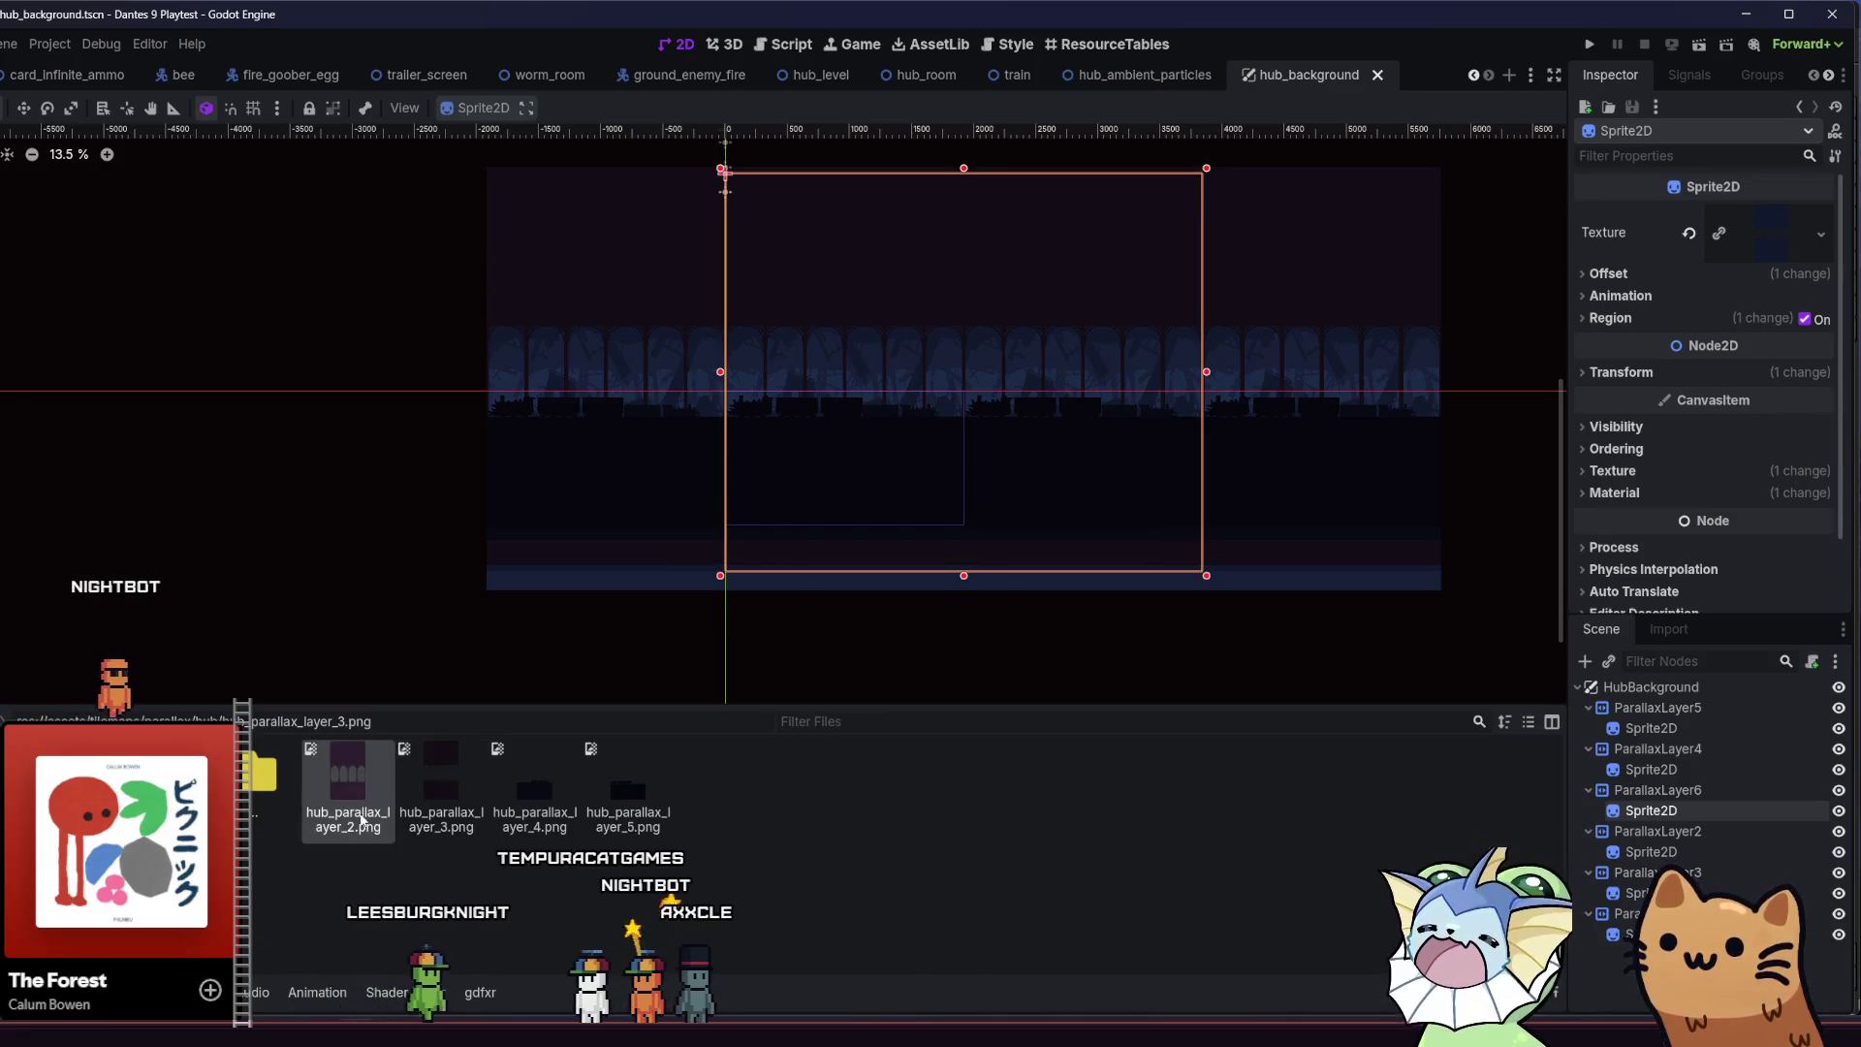
pyautogui.click(1632, 772)
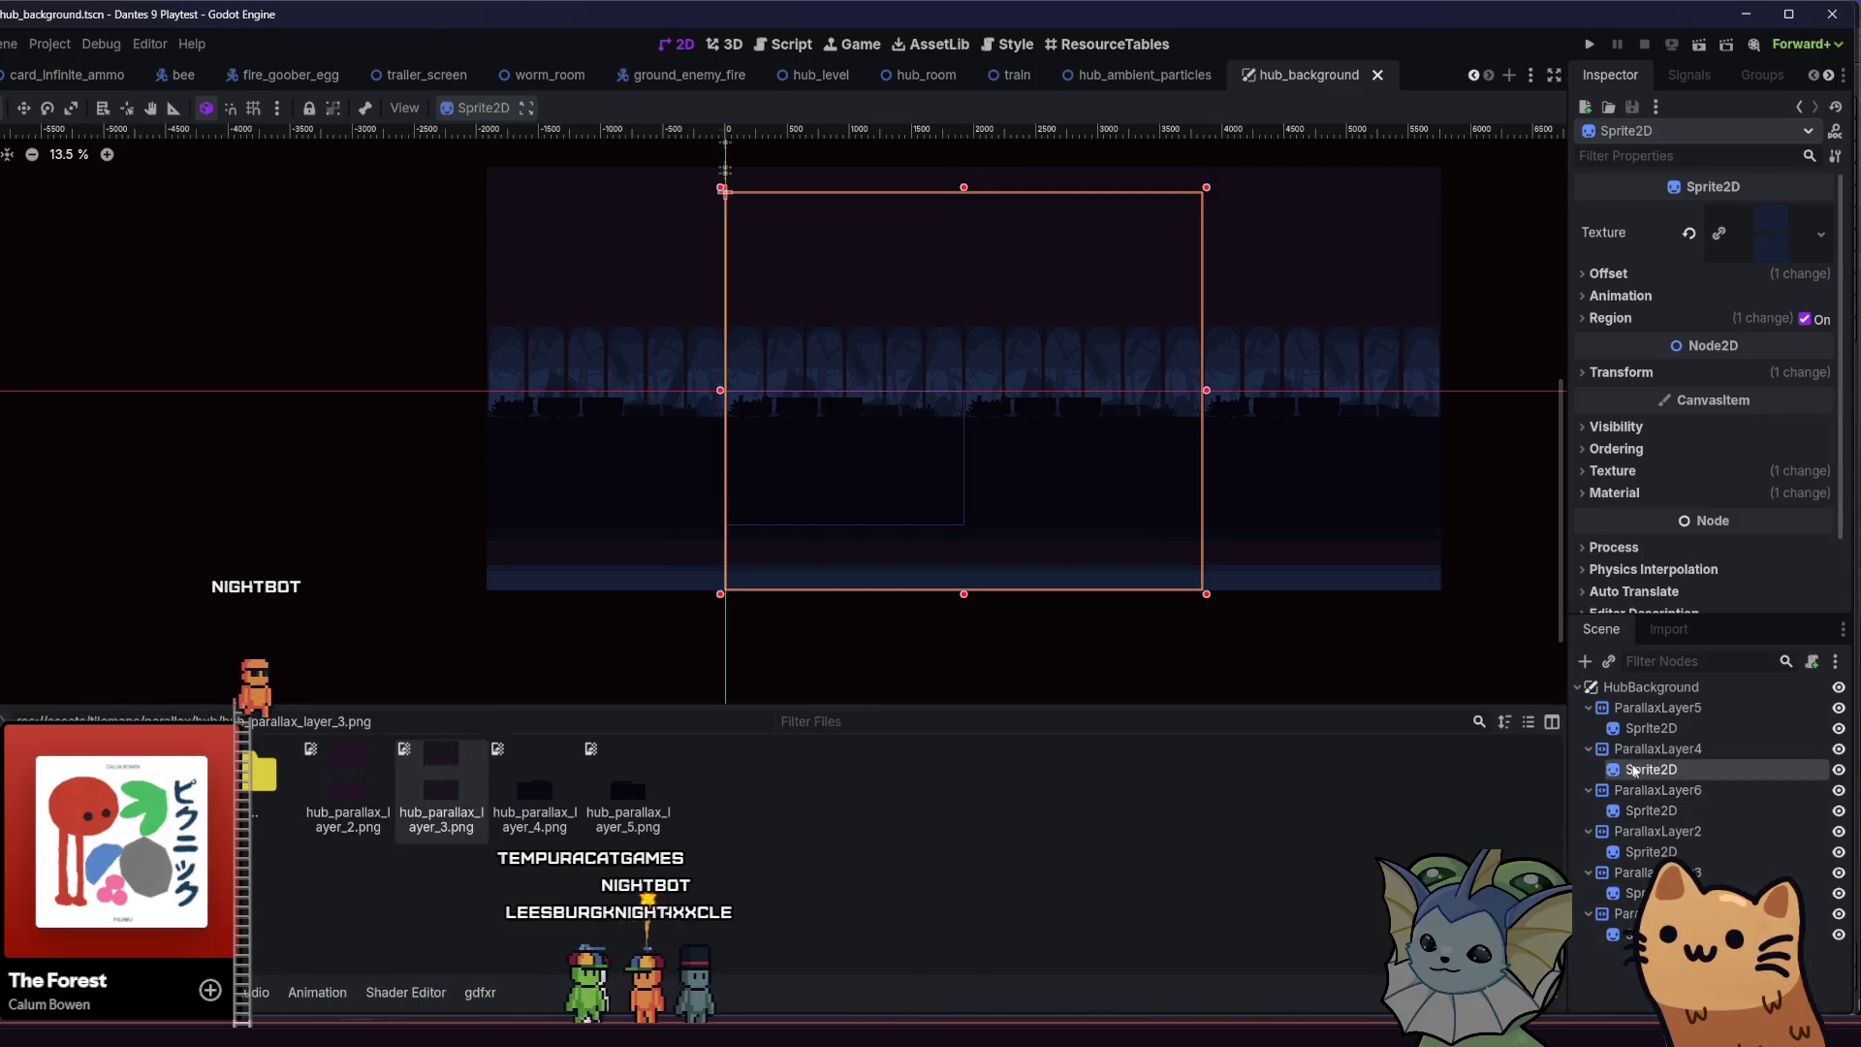
pyautogui.moveTo(346, 809); pyautogui.dragTo(1704, 248)
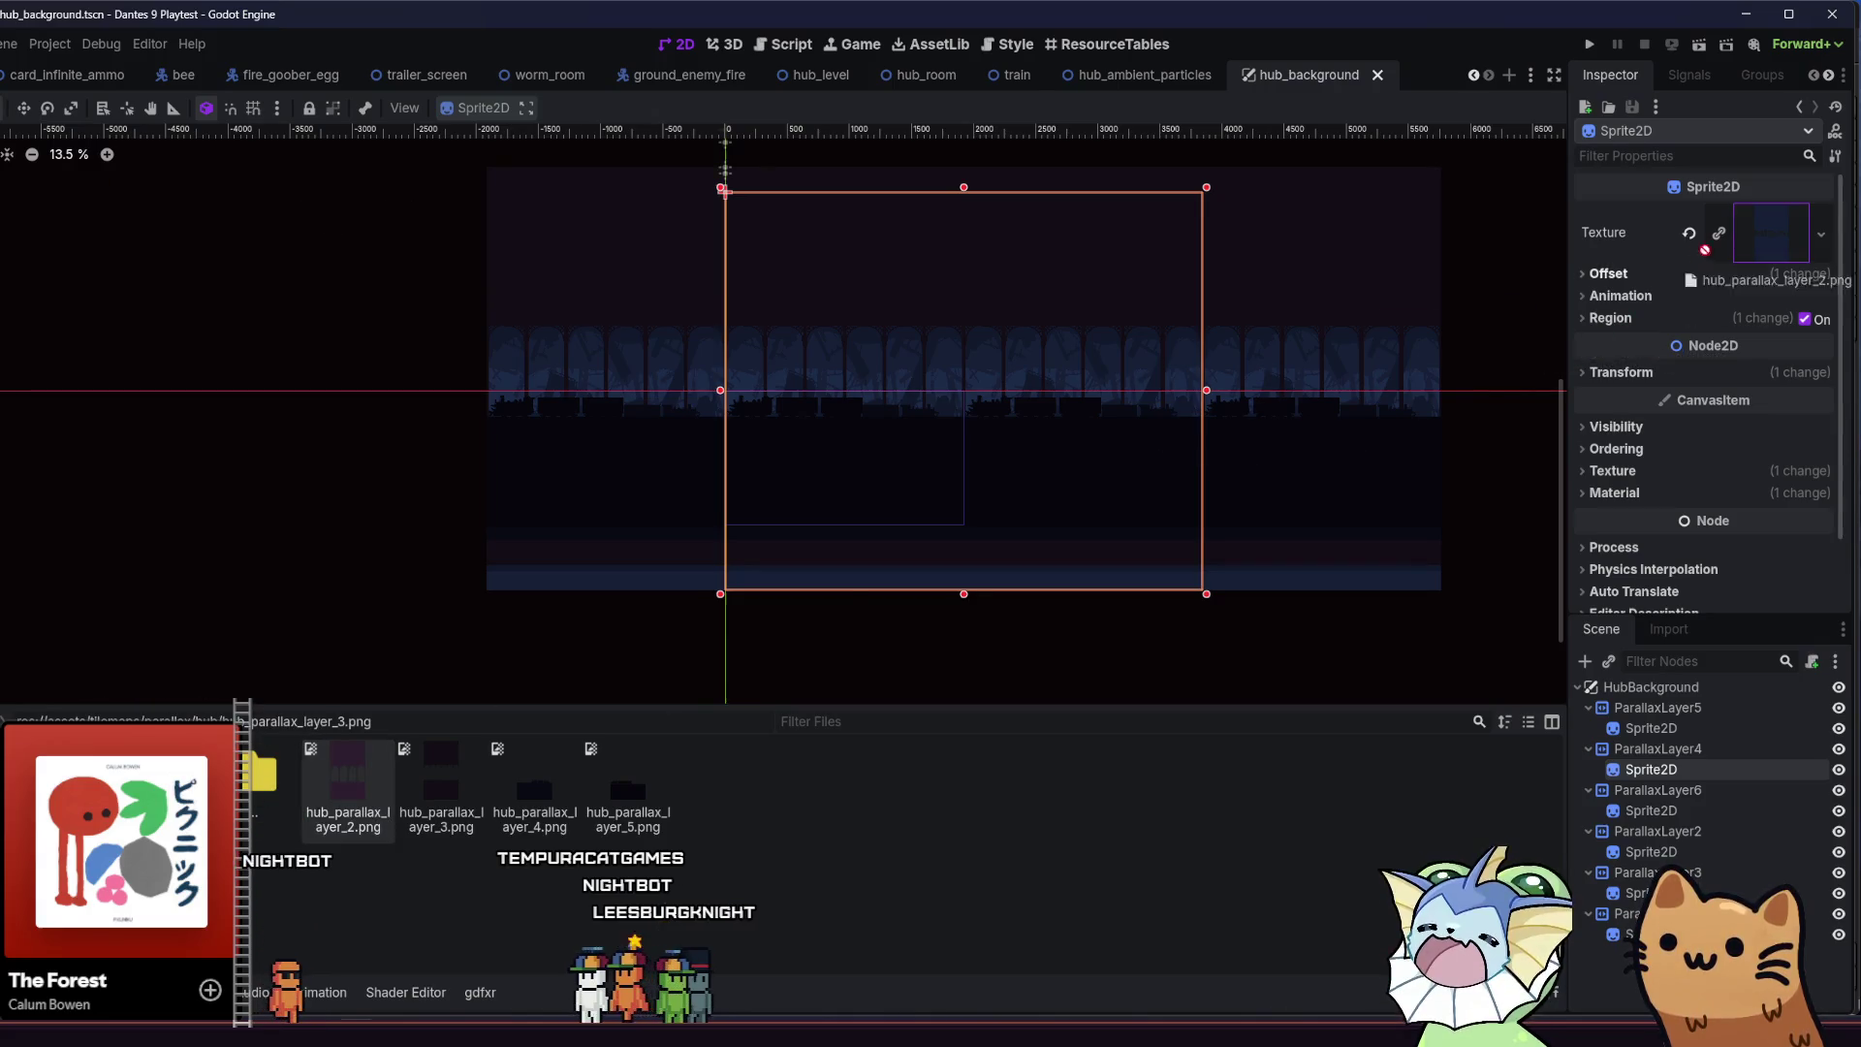
pyautogui.hotkey('ctrl', 's')
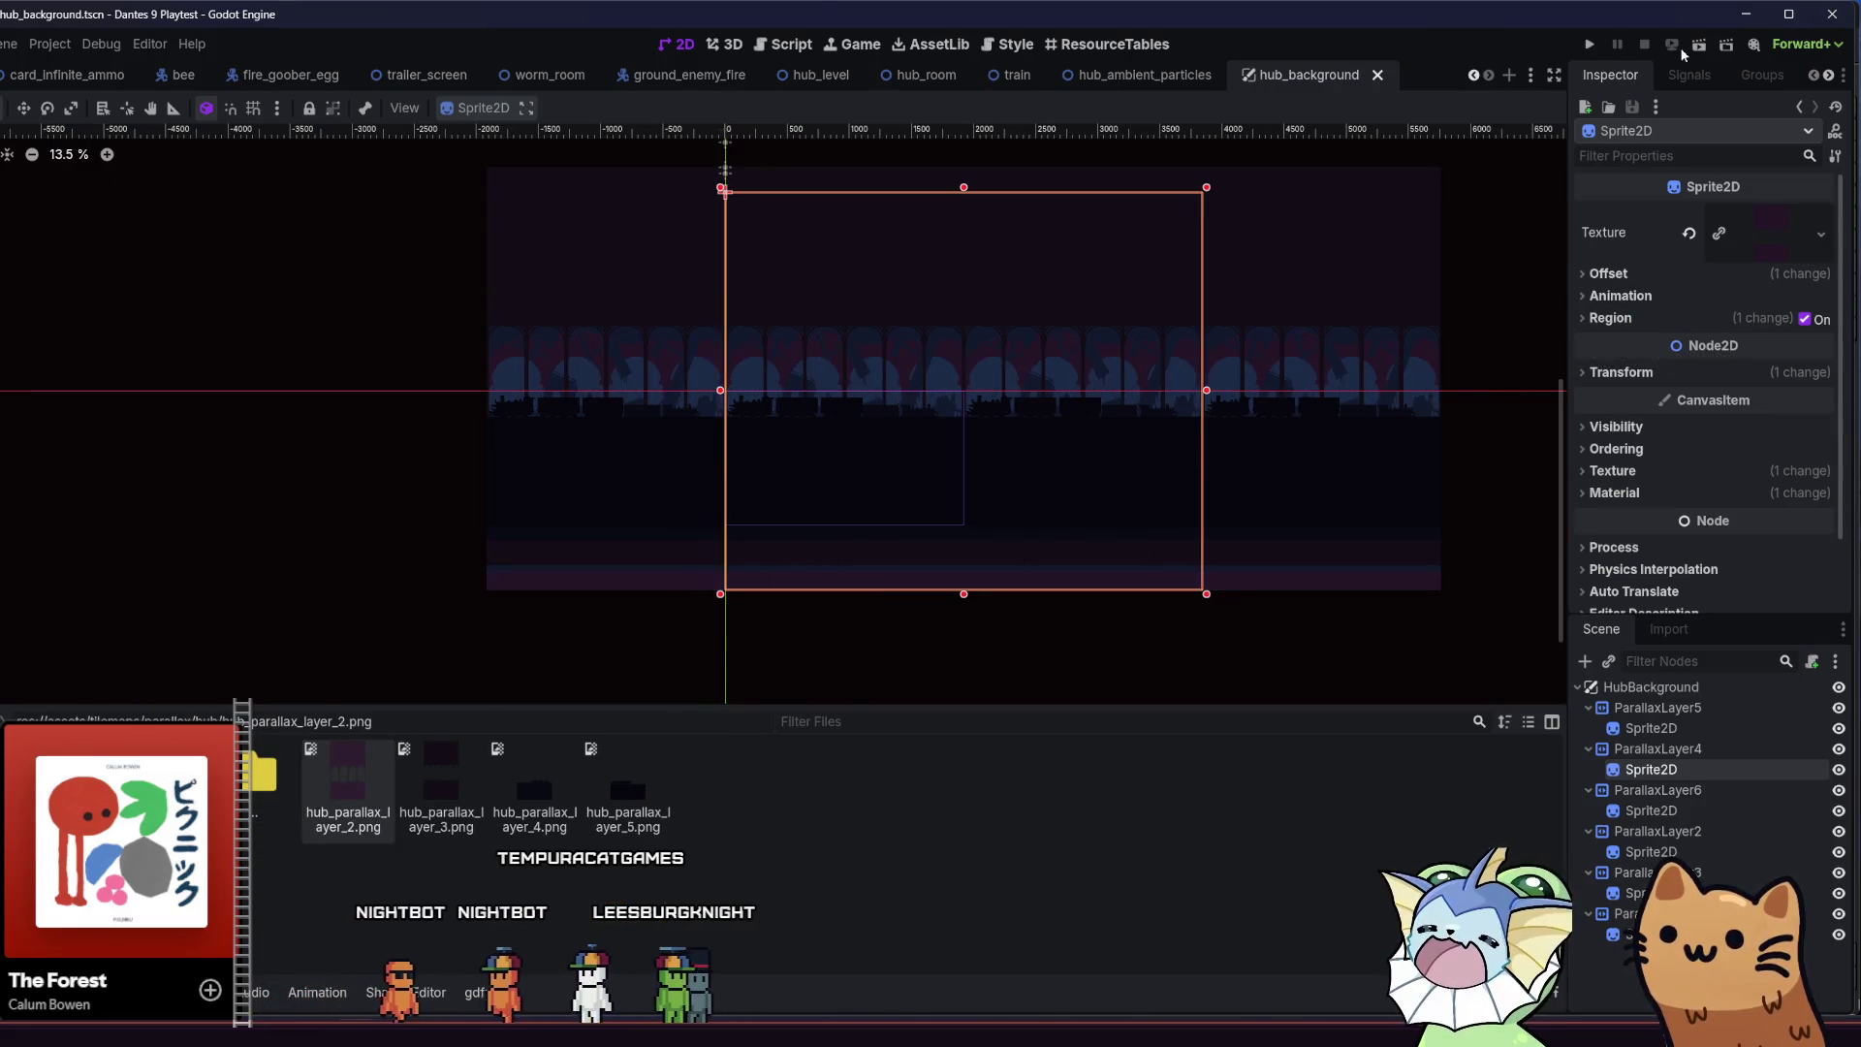
pyautogui.click(1590, 45)
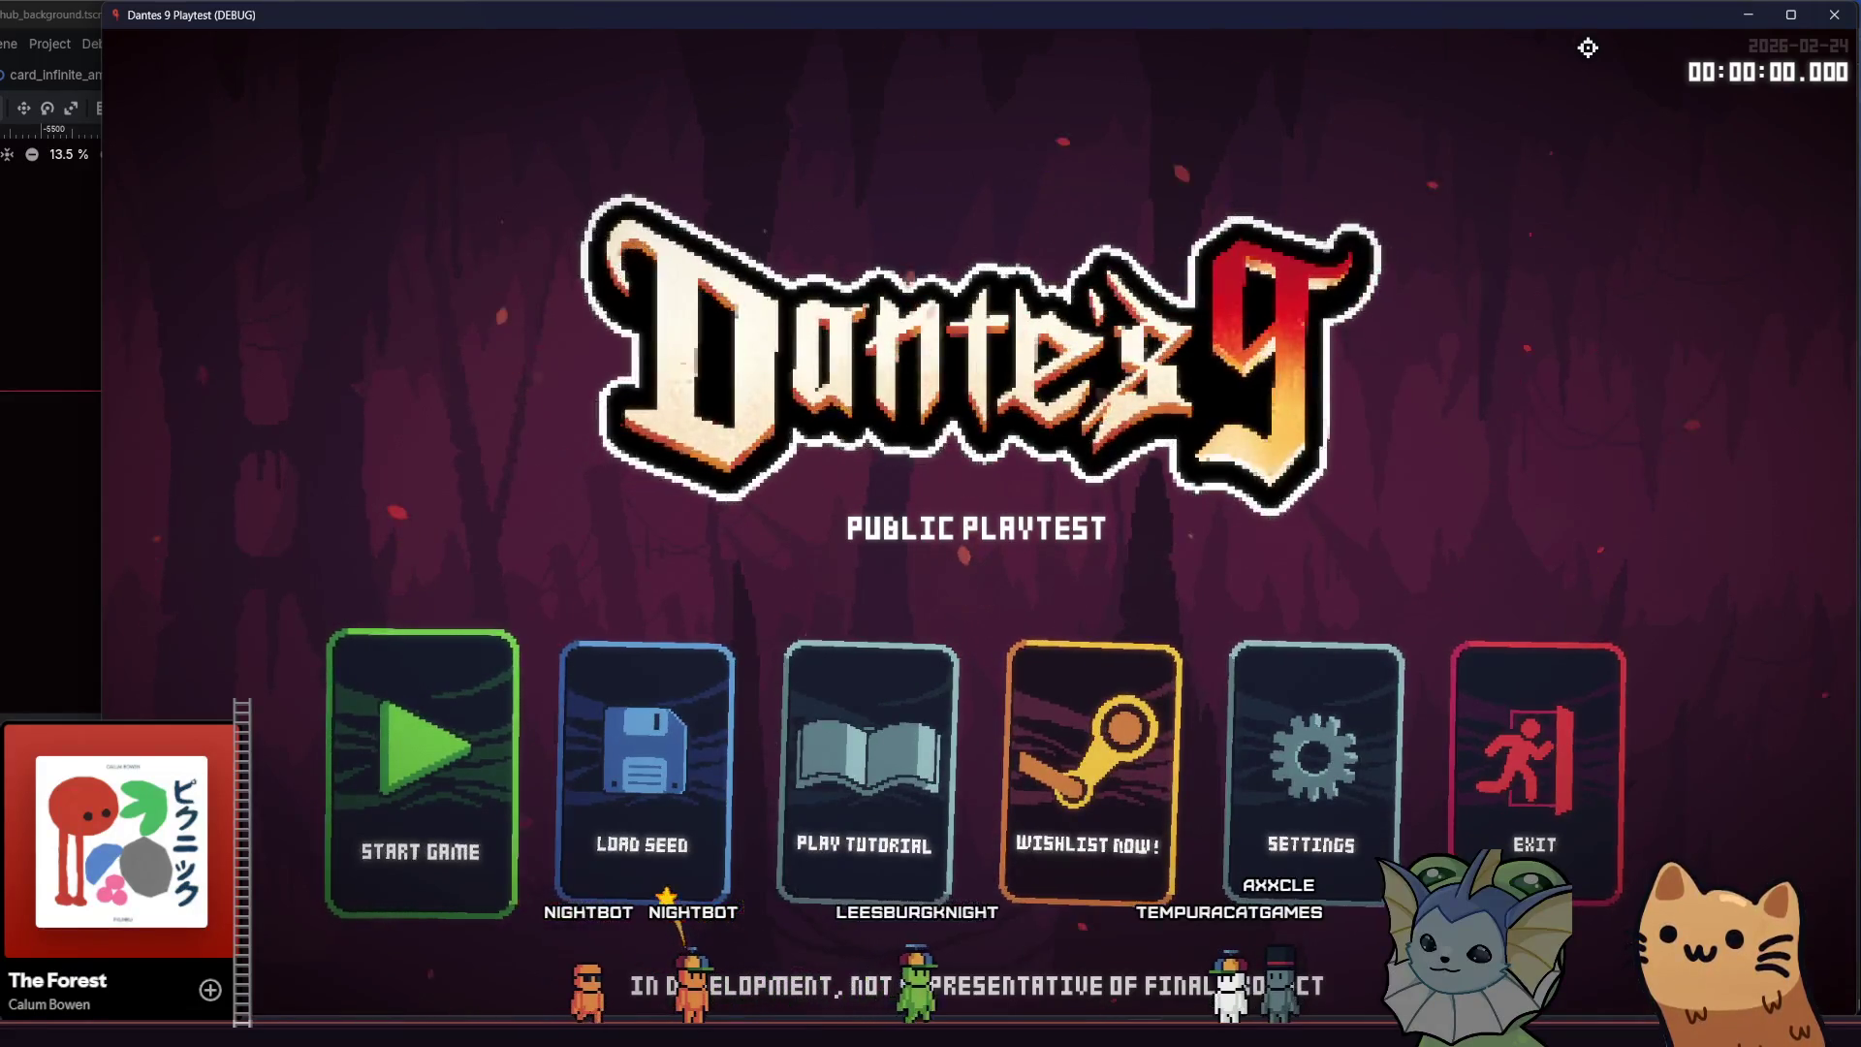
# Start a game, walk the cat across the hub platforms past the train, then quit to the editor
pyautogui.click(424, 896)
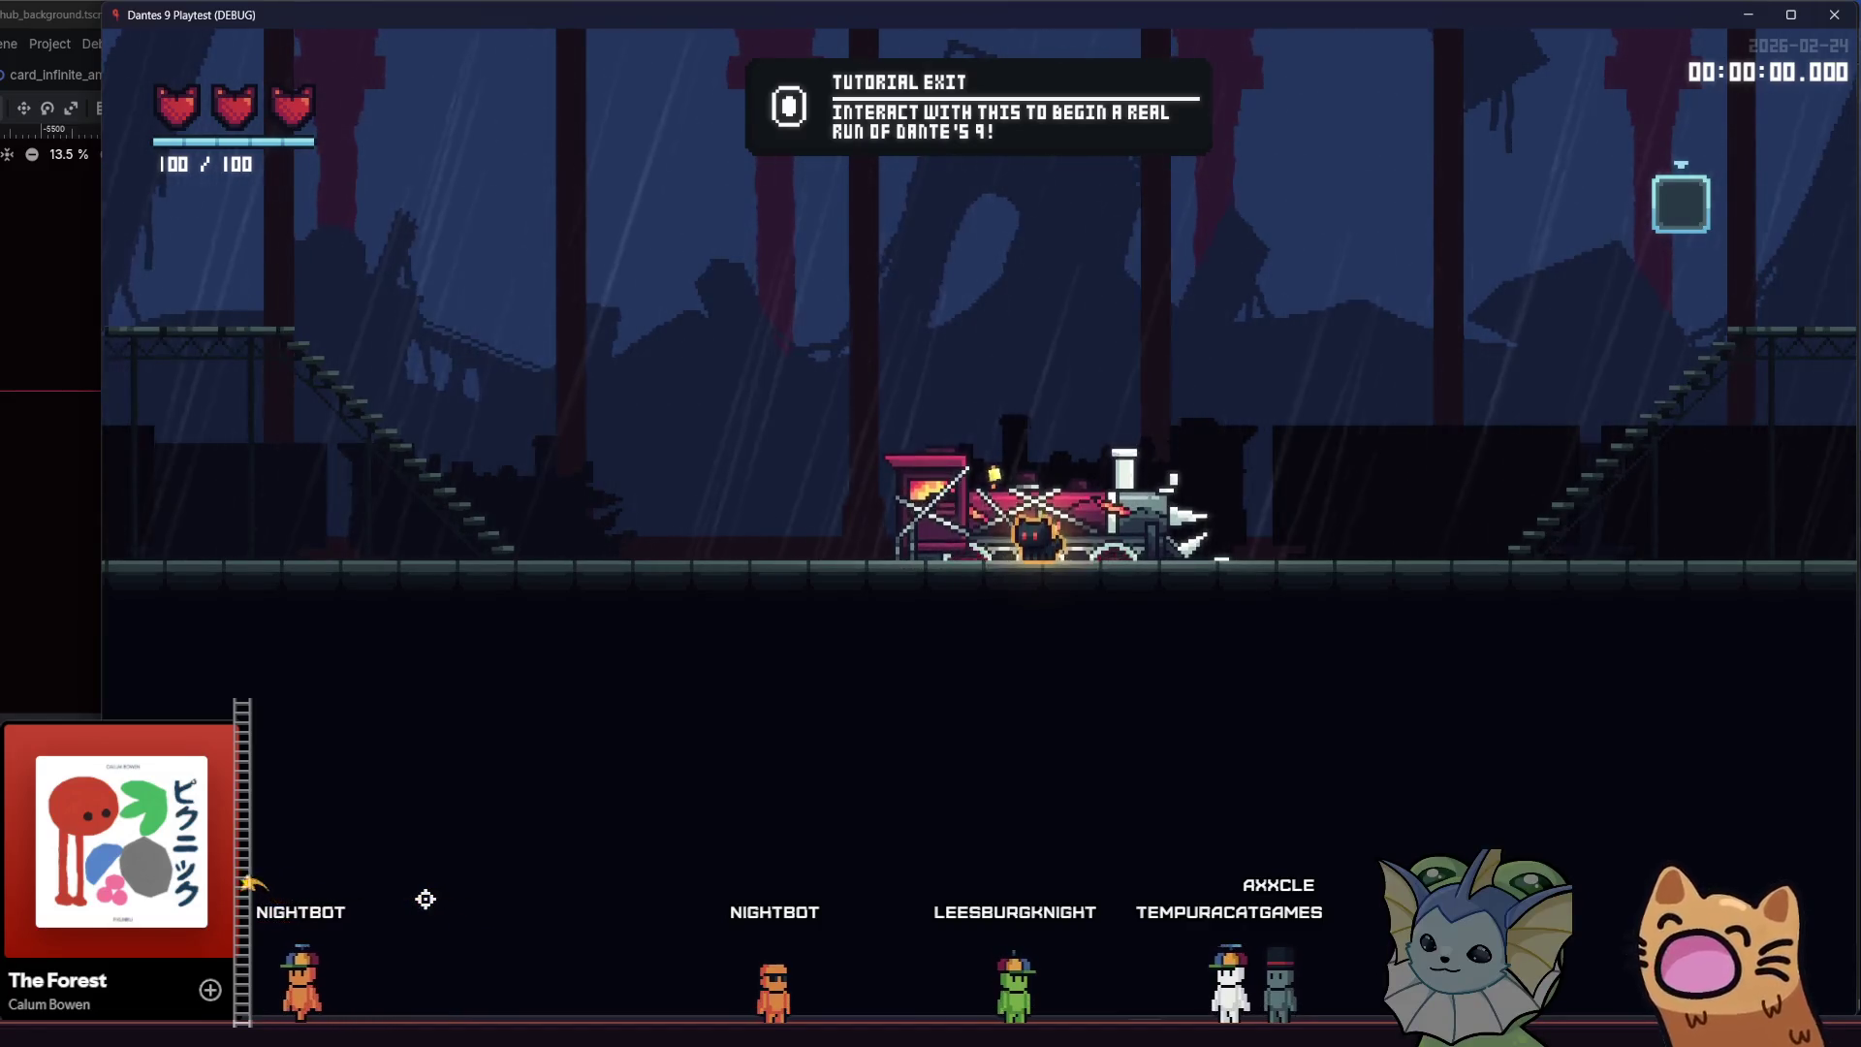
pyautogui.press('d')
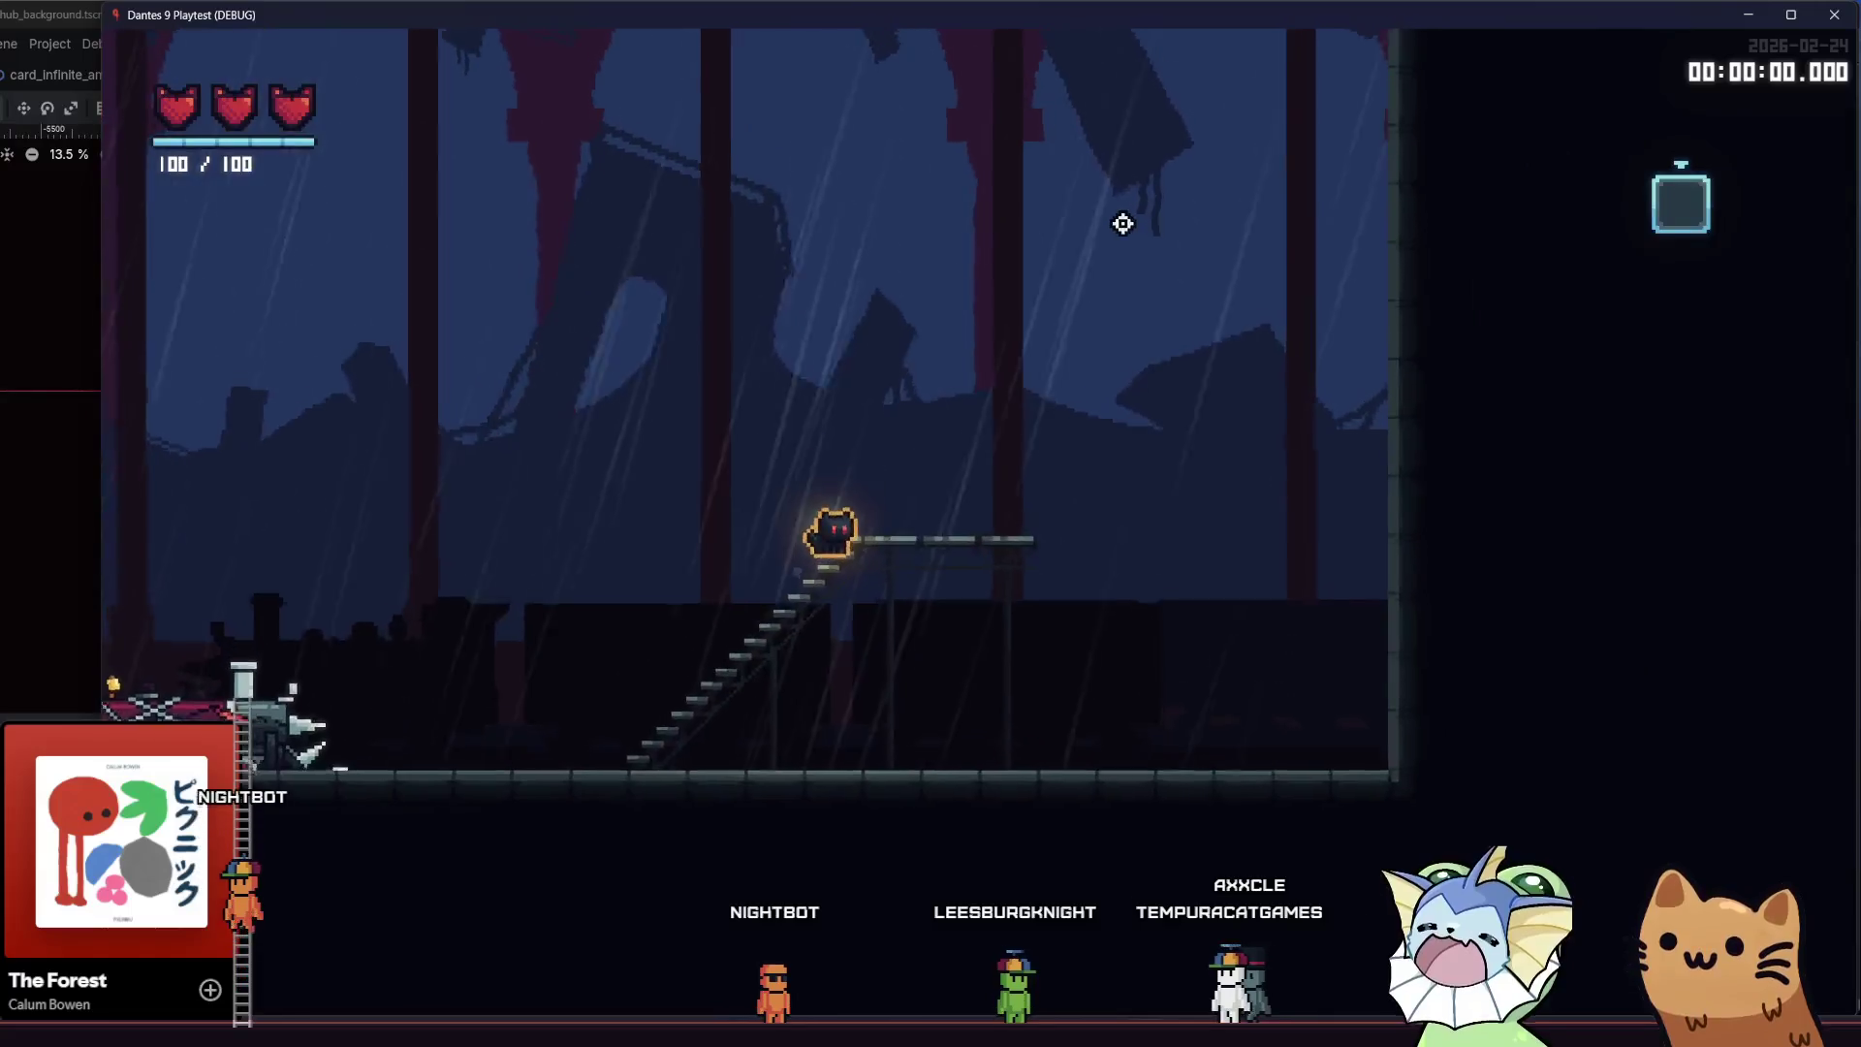
pyautogui.press('d')
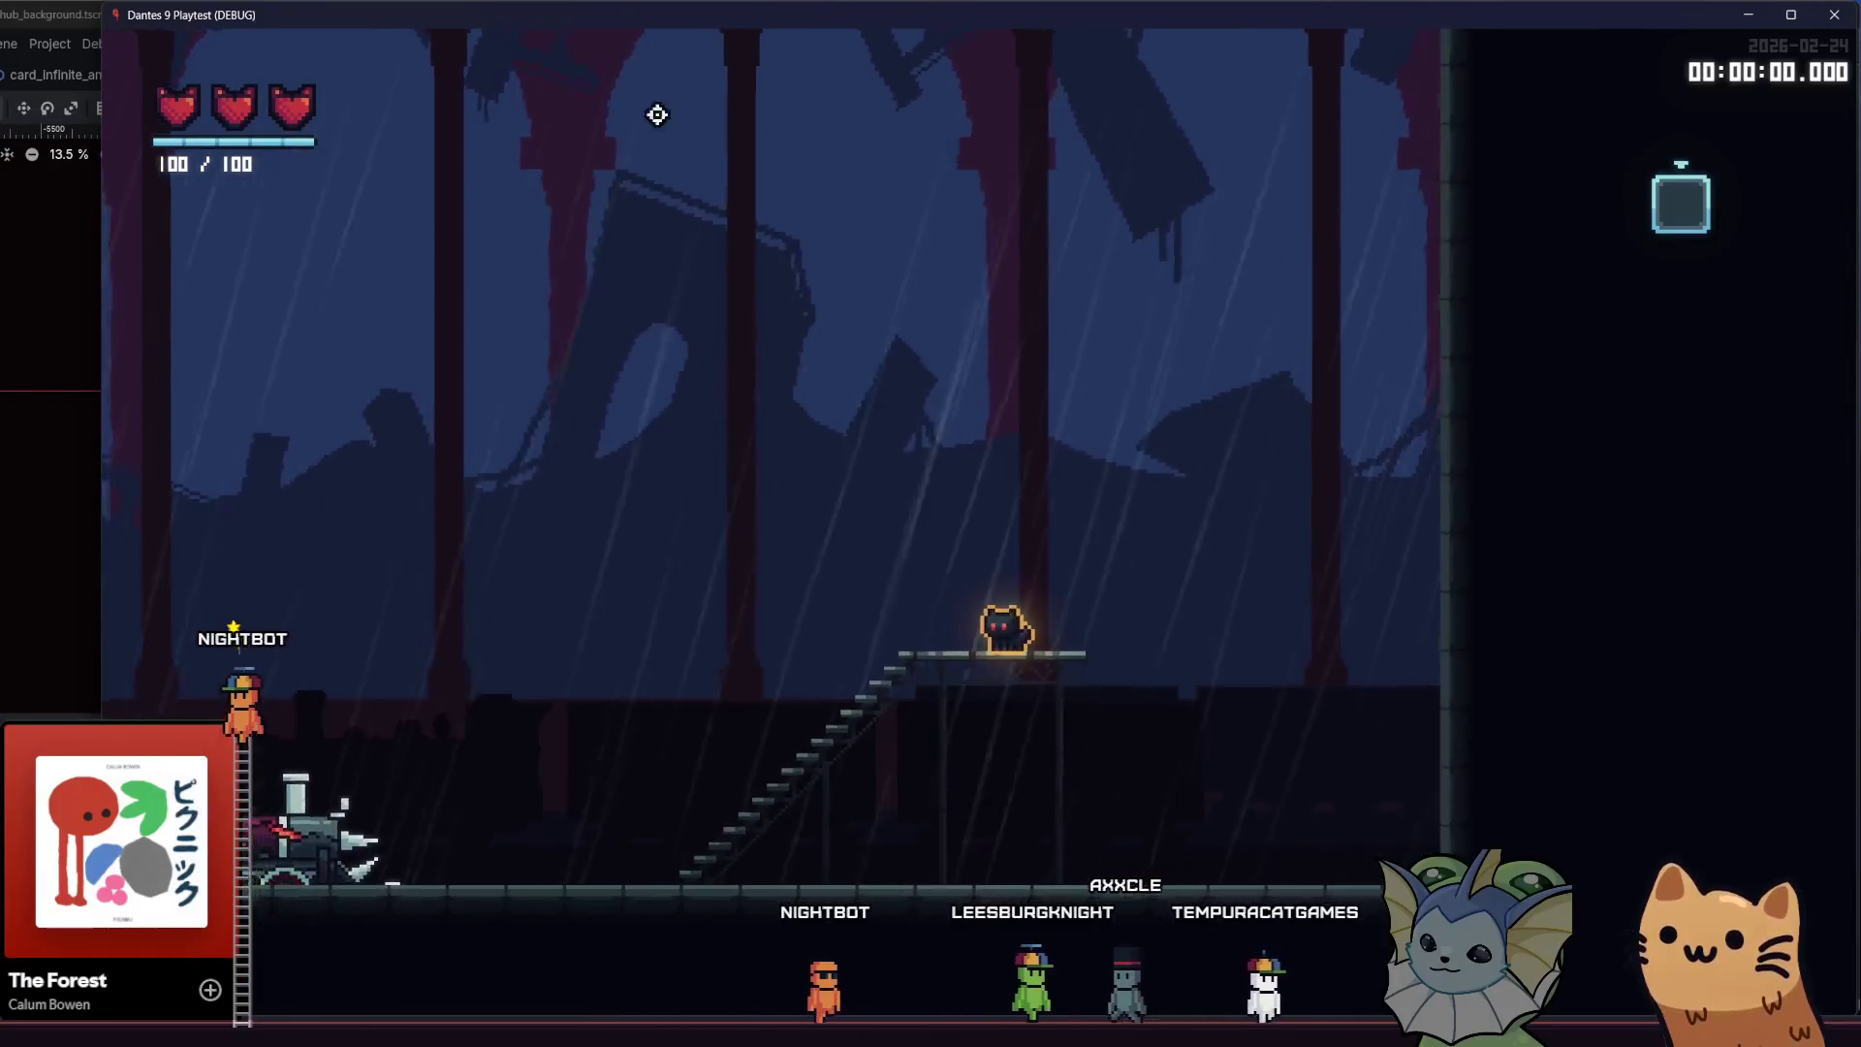
pyautogui.press('a')
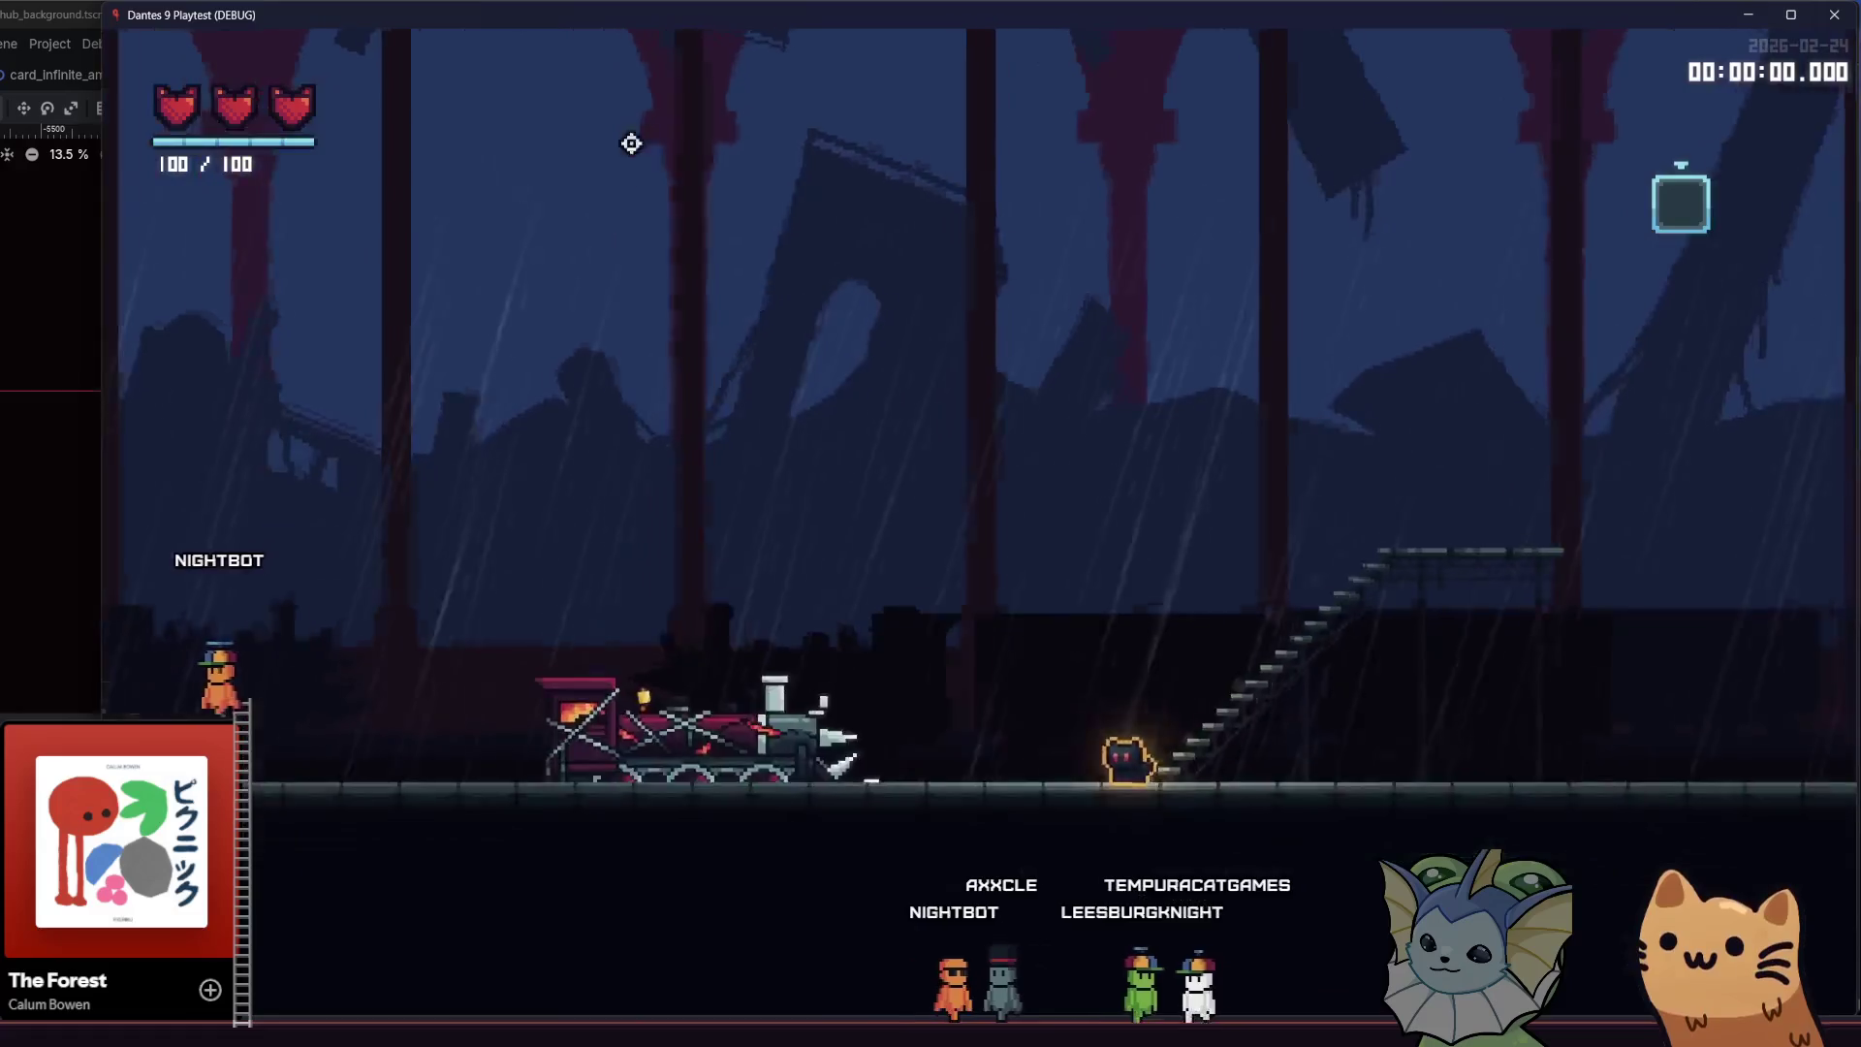
pyautogui.press('a')
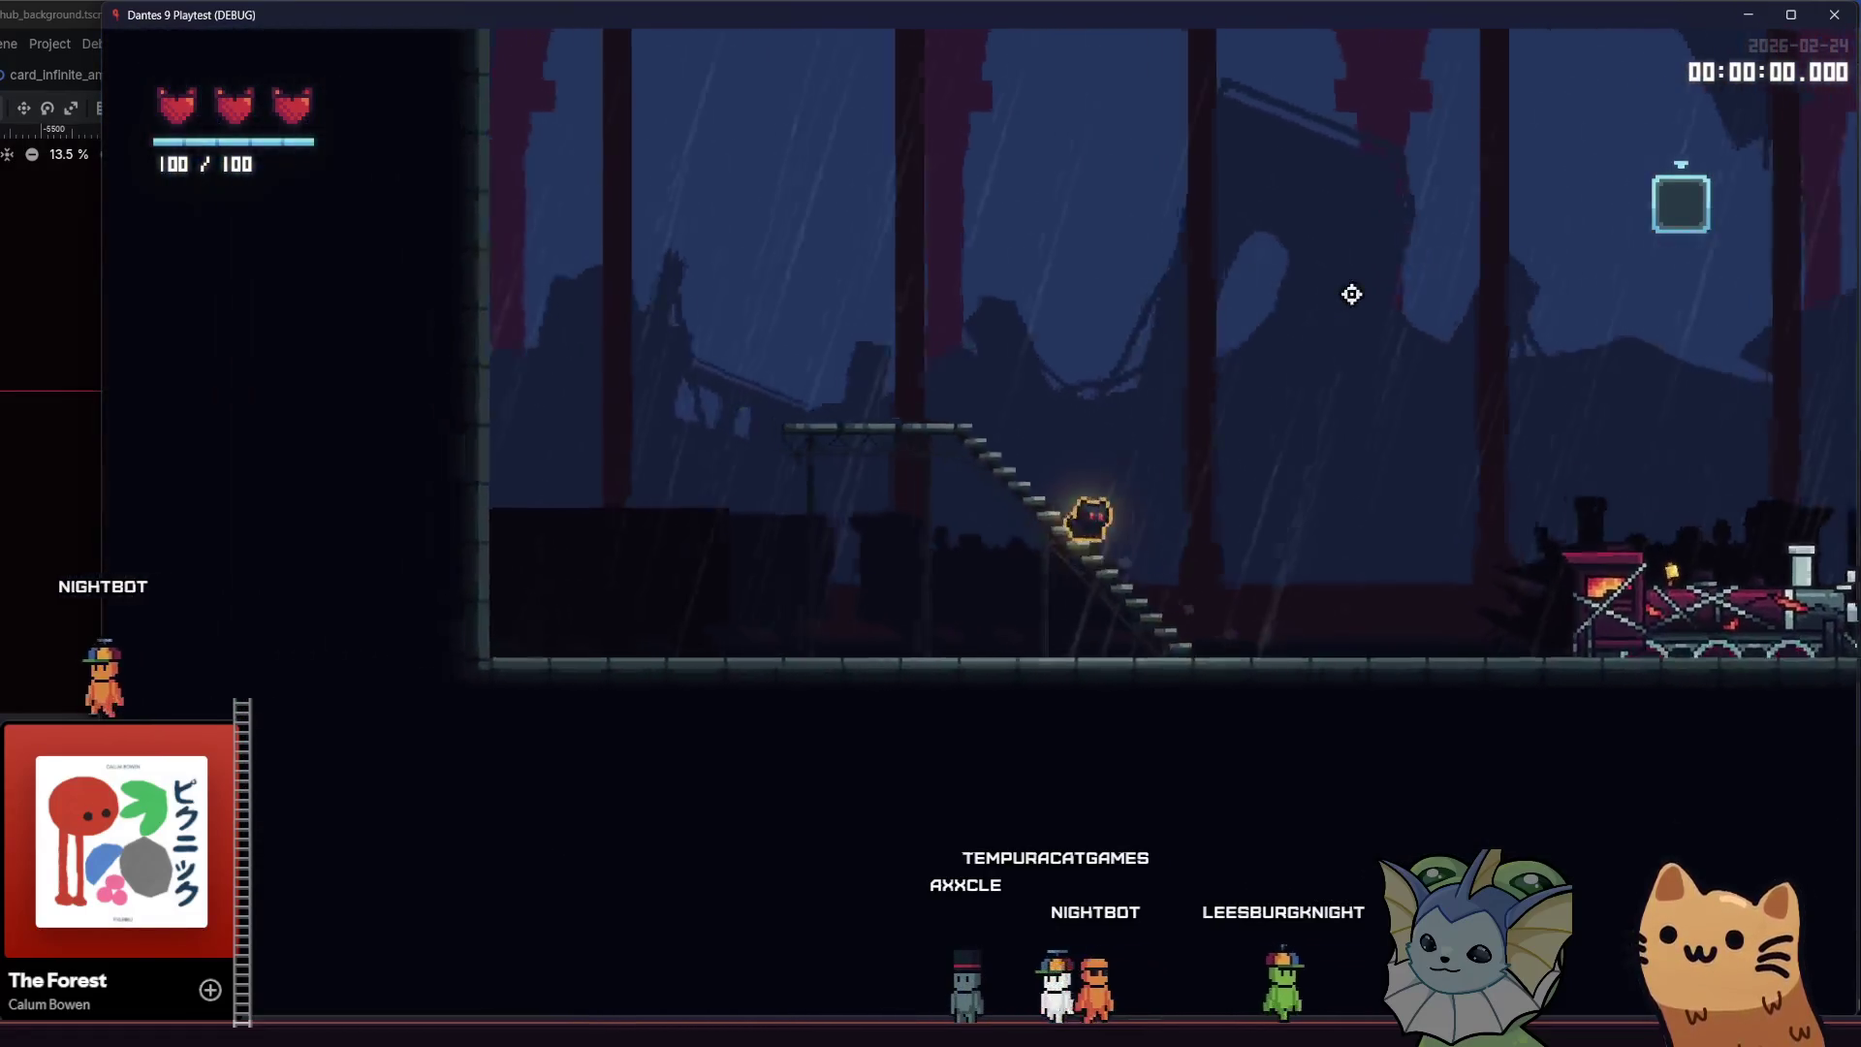
pyautogui.press('a')
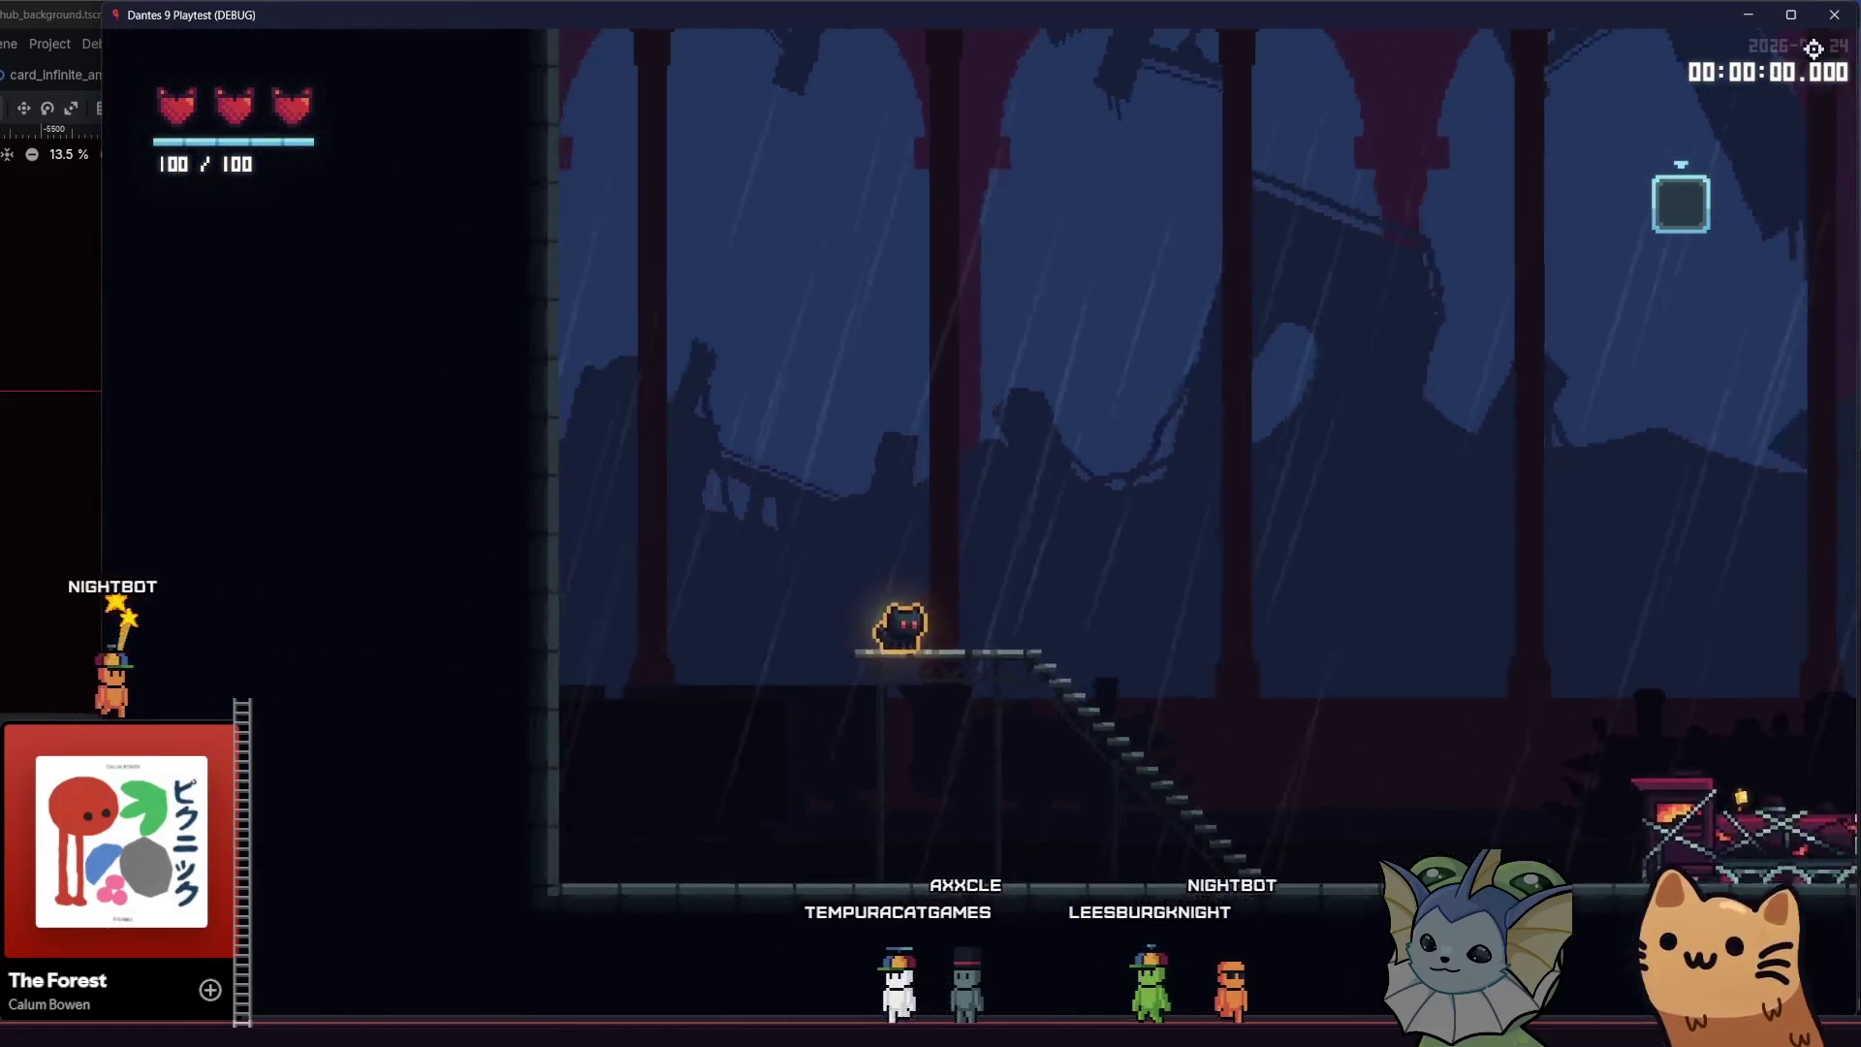
pyautogui.press('F8')
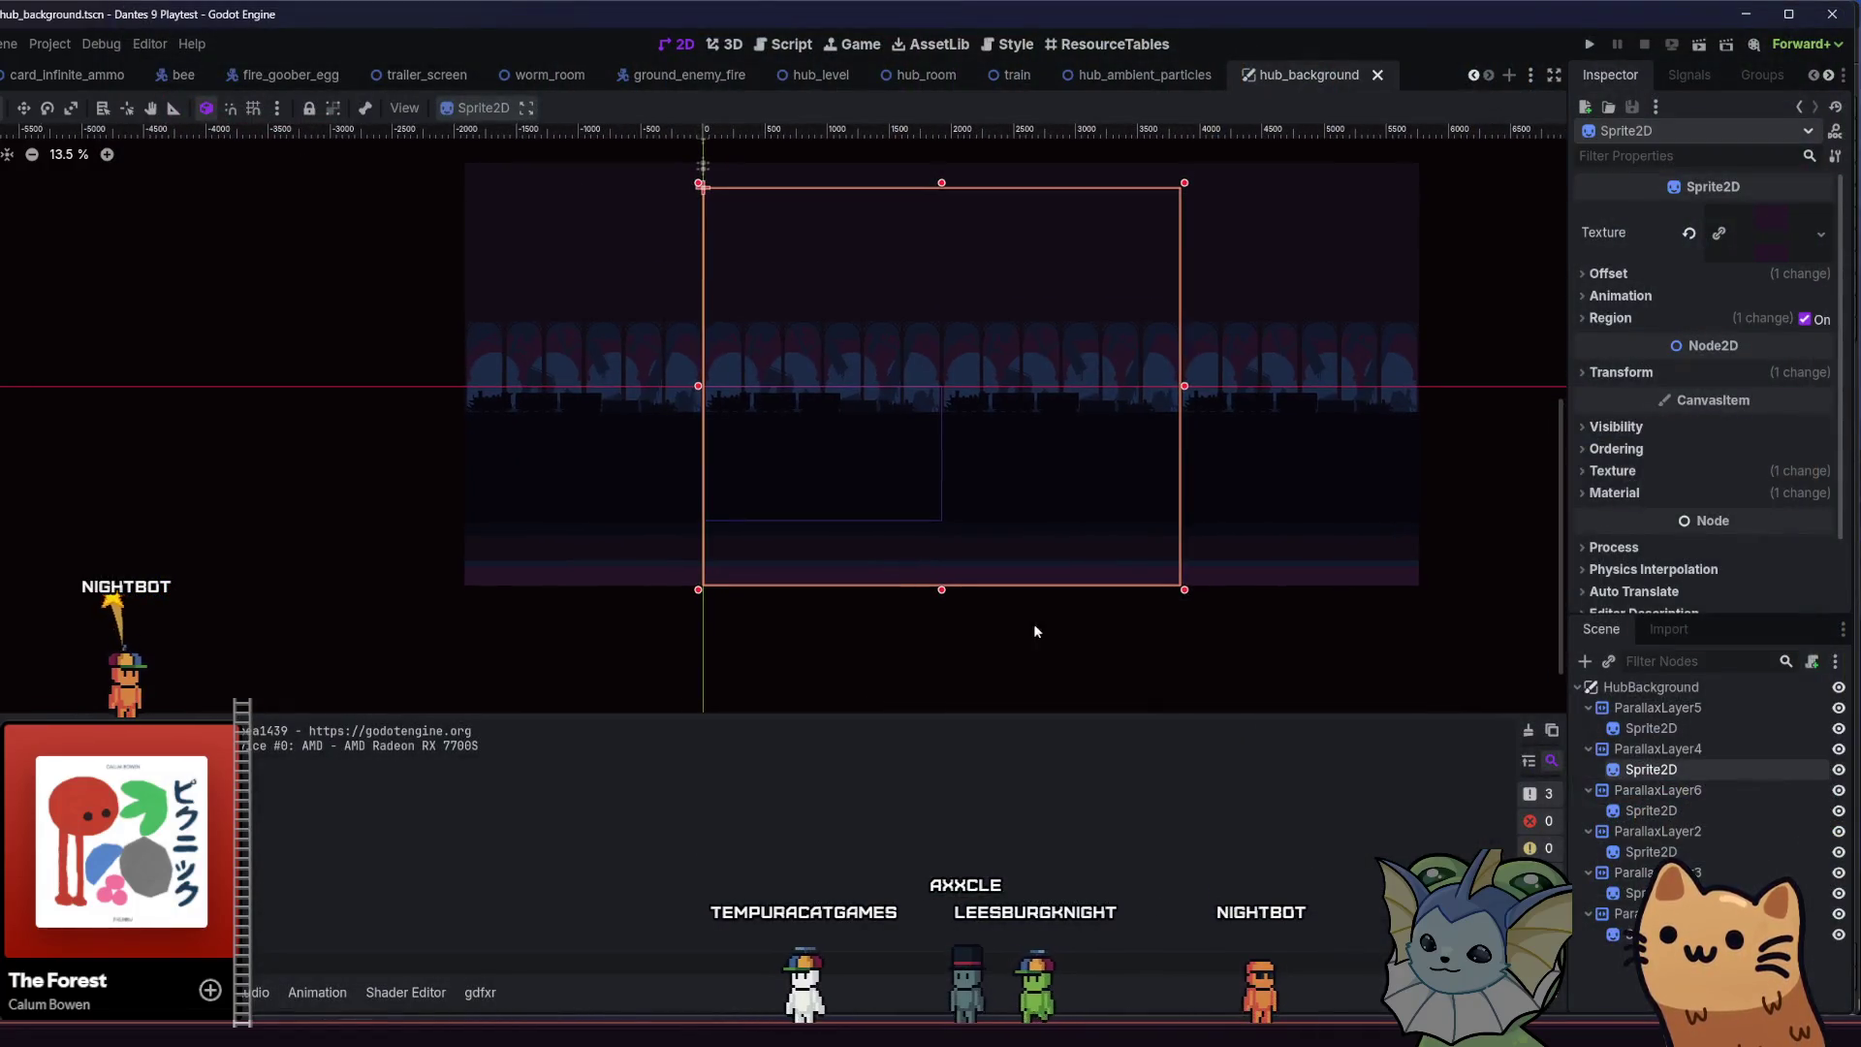
# Assign hub_parallax_layer_2.png as the texture of ParallaxLayer6's Sprite2D and save hub_background
pyautogui.click(1651, 811)
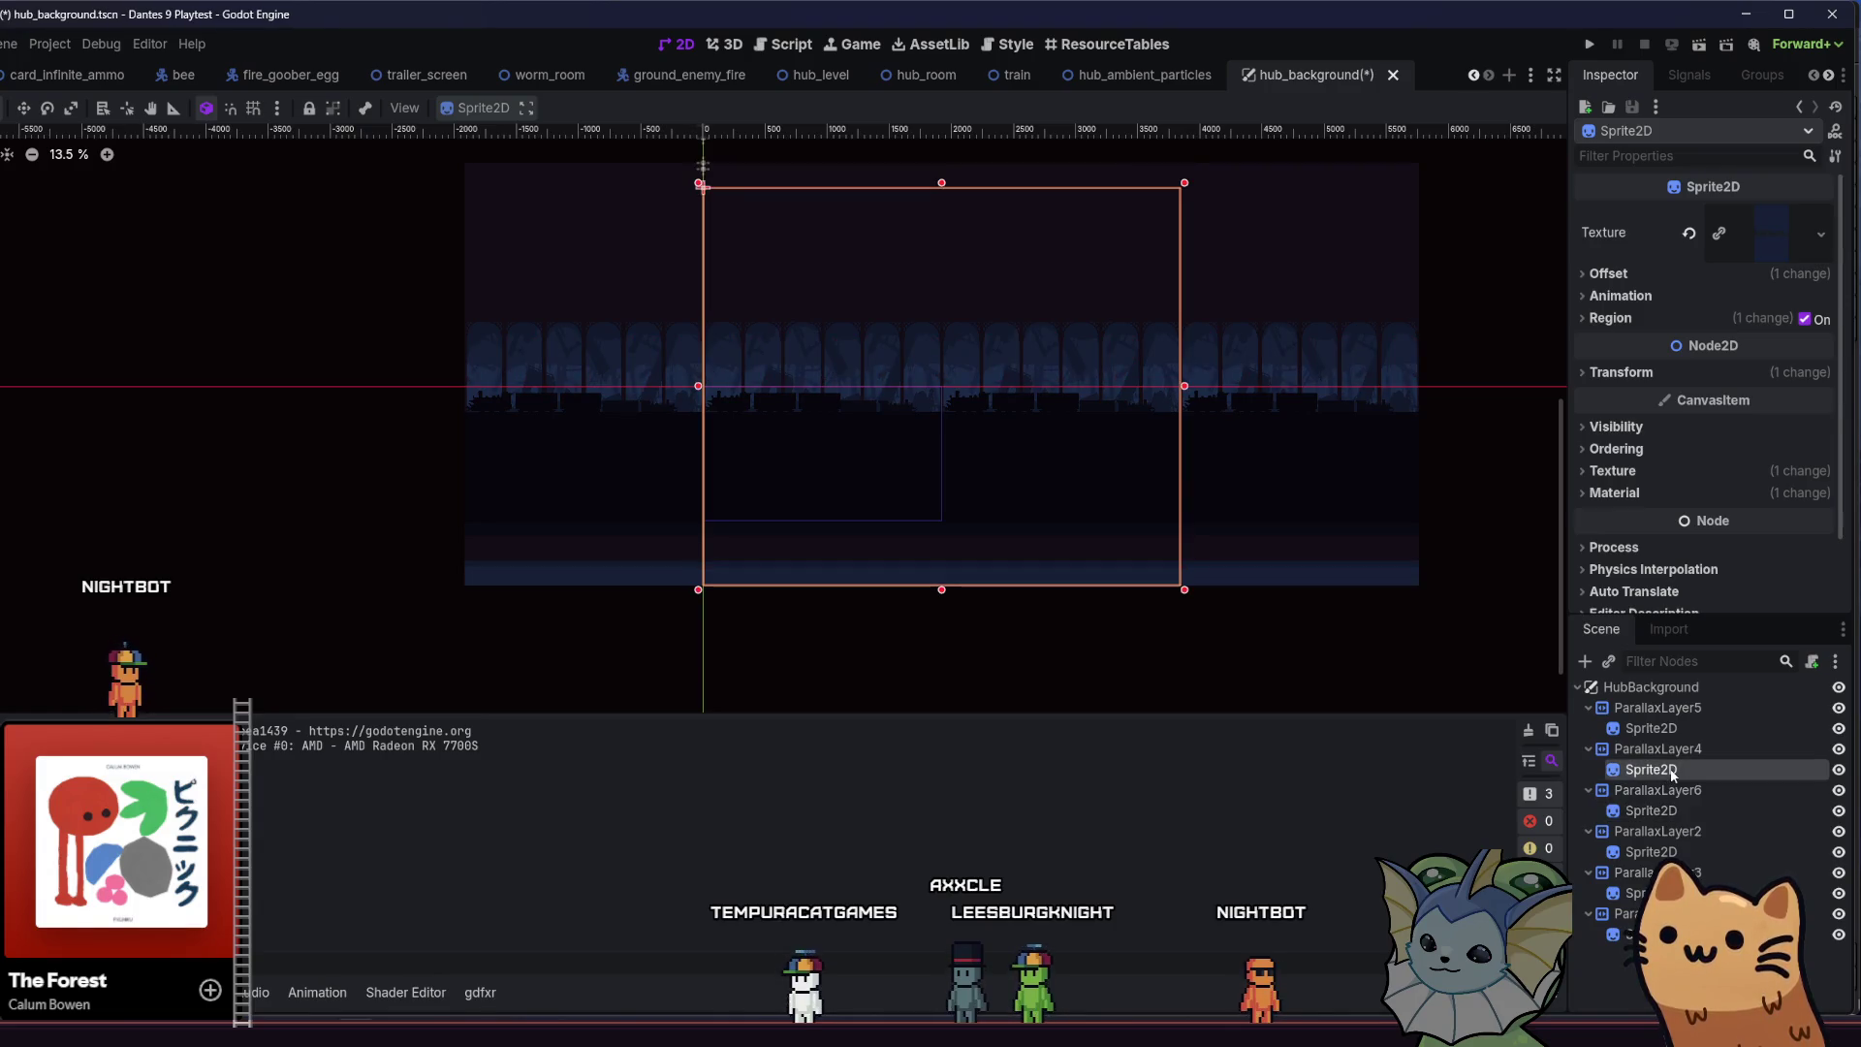
pyautogui.hotkey('alt', 'f')
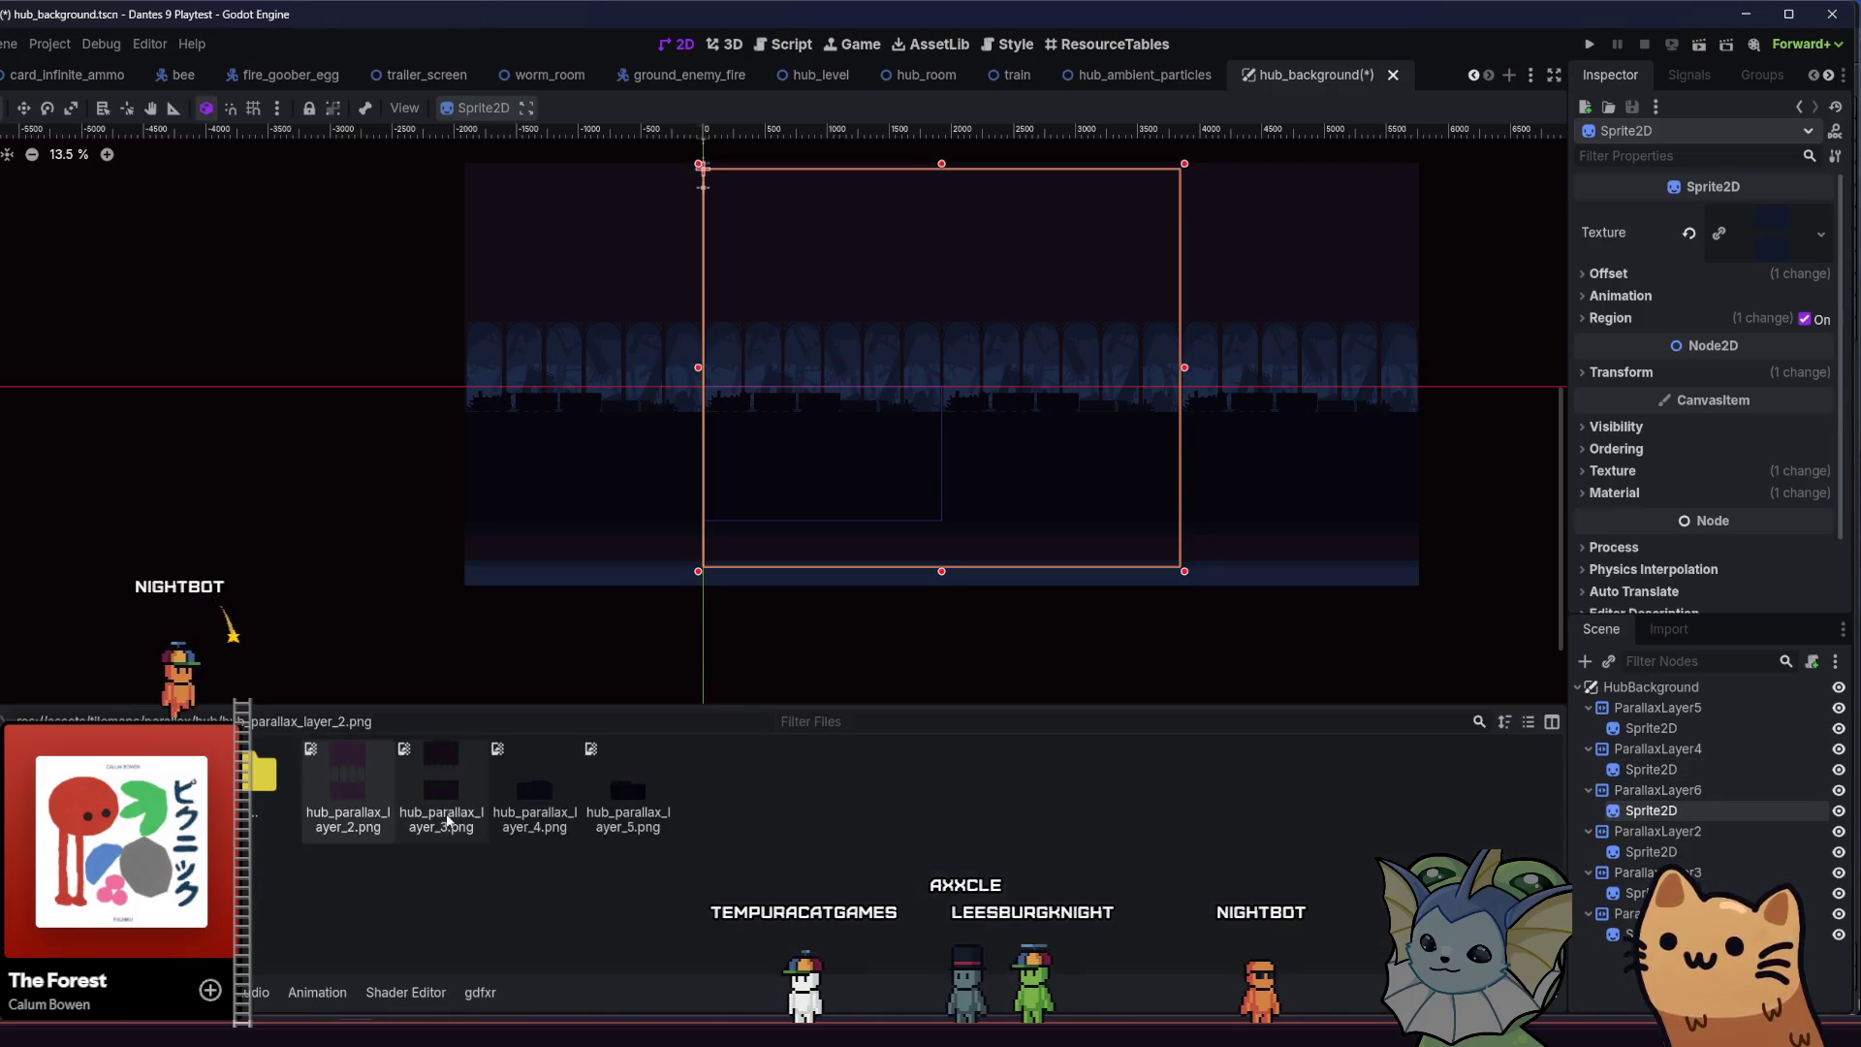
pyautogui.moveTo(388, 814); pyautogui.dragTo(1788, 235)
pyautogui.hotkey('ctrl', 's')
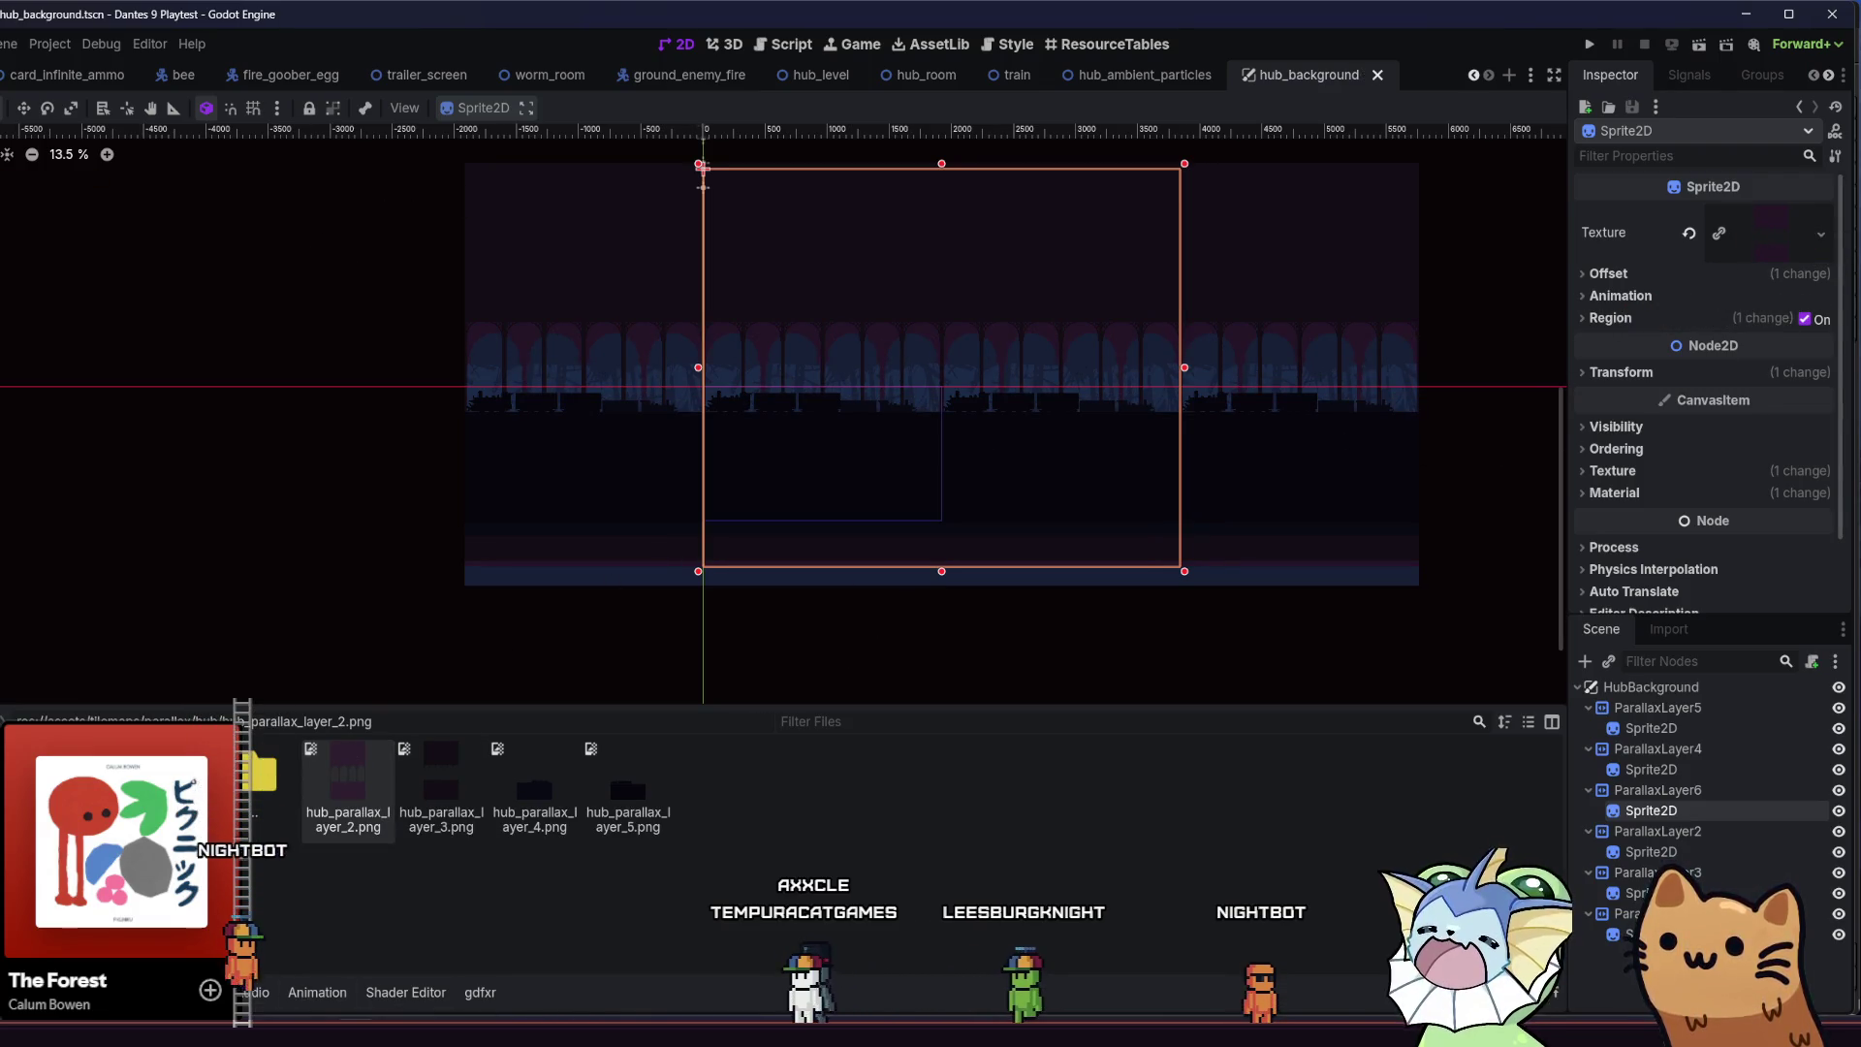
pyautogui.hotkey('alt', 'Tab')
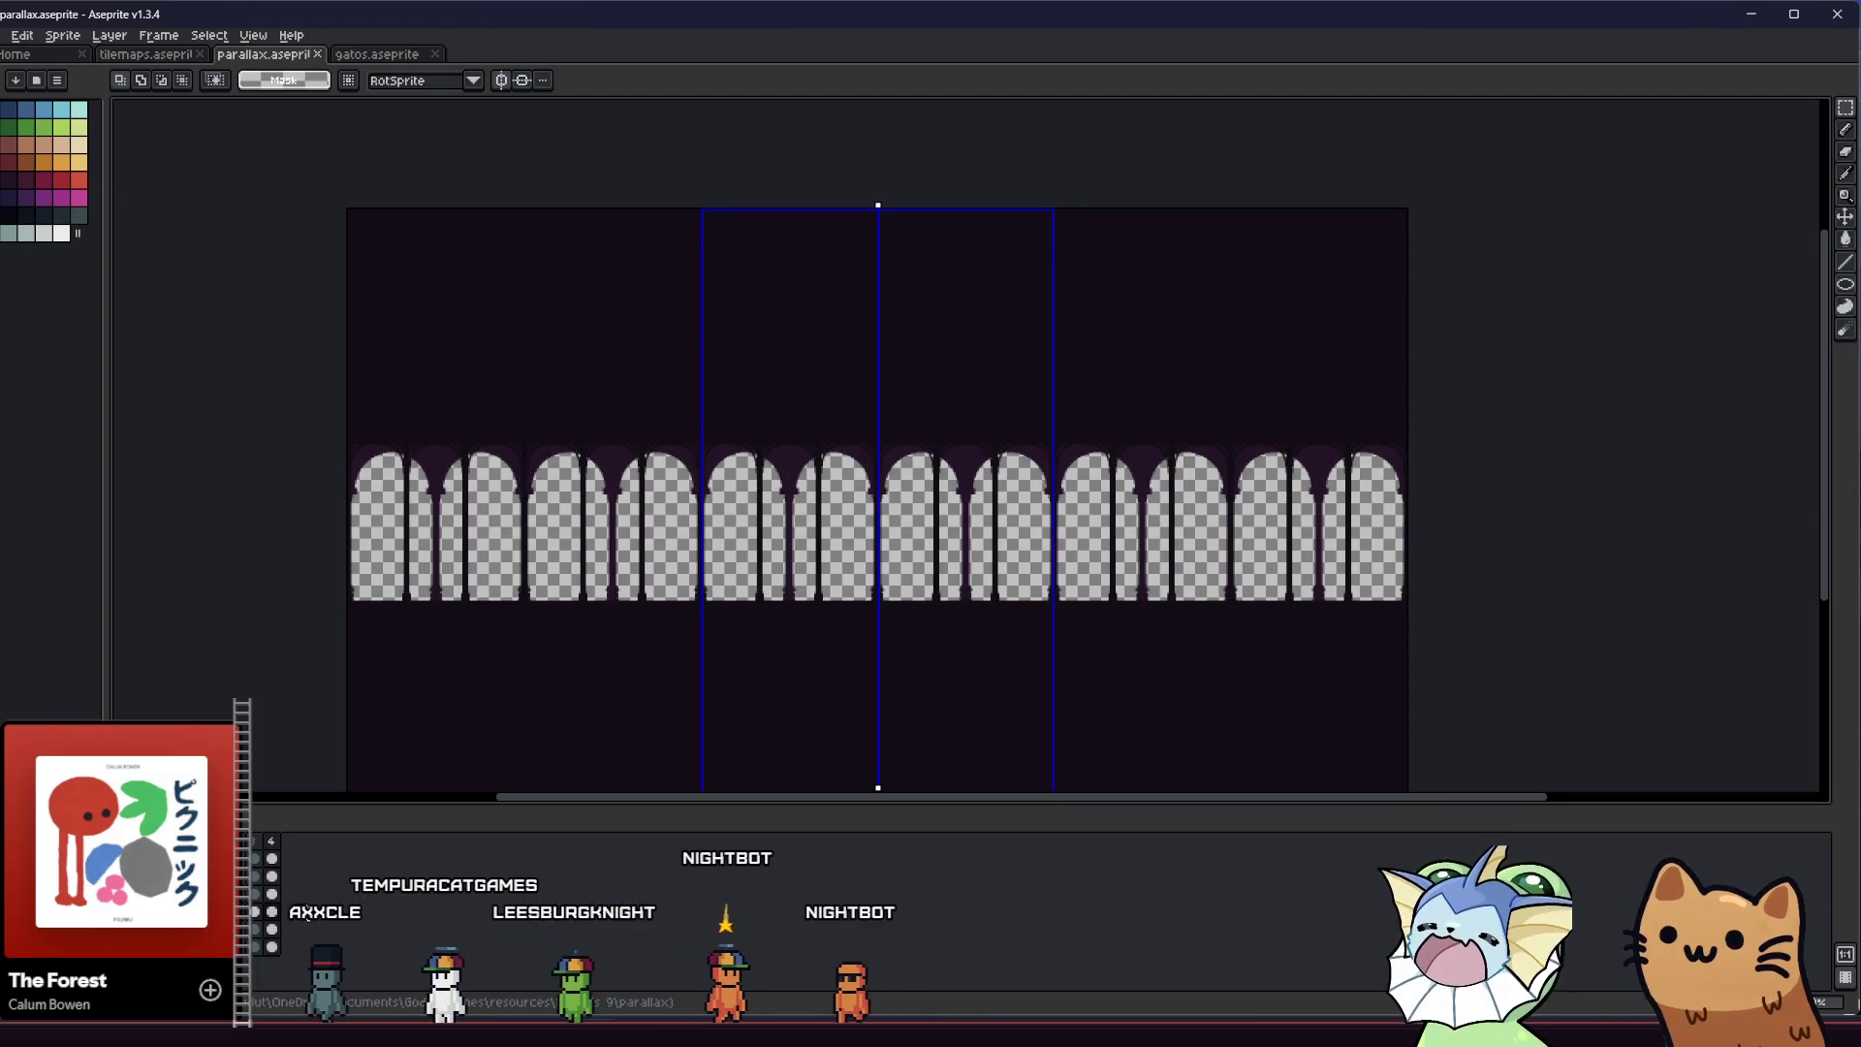
# Marquee the middle column region of the arch art and try moving it on the plain arch layer
pyautogui.moveTo(320, 387); pyautogui.dragTo(1313, 765)
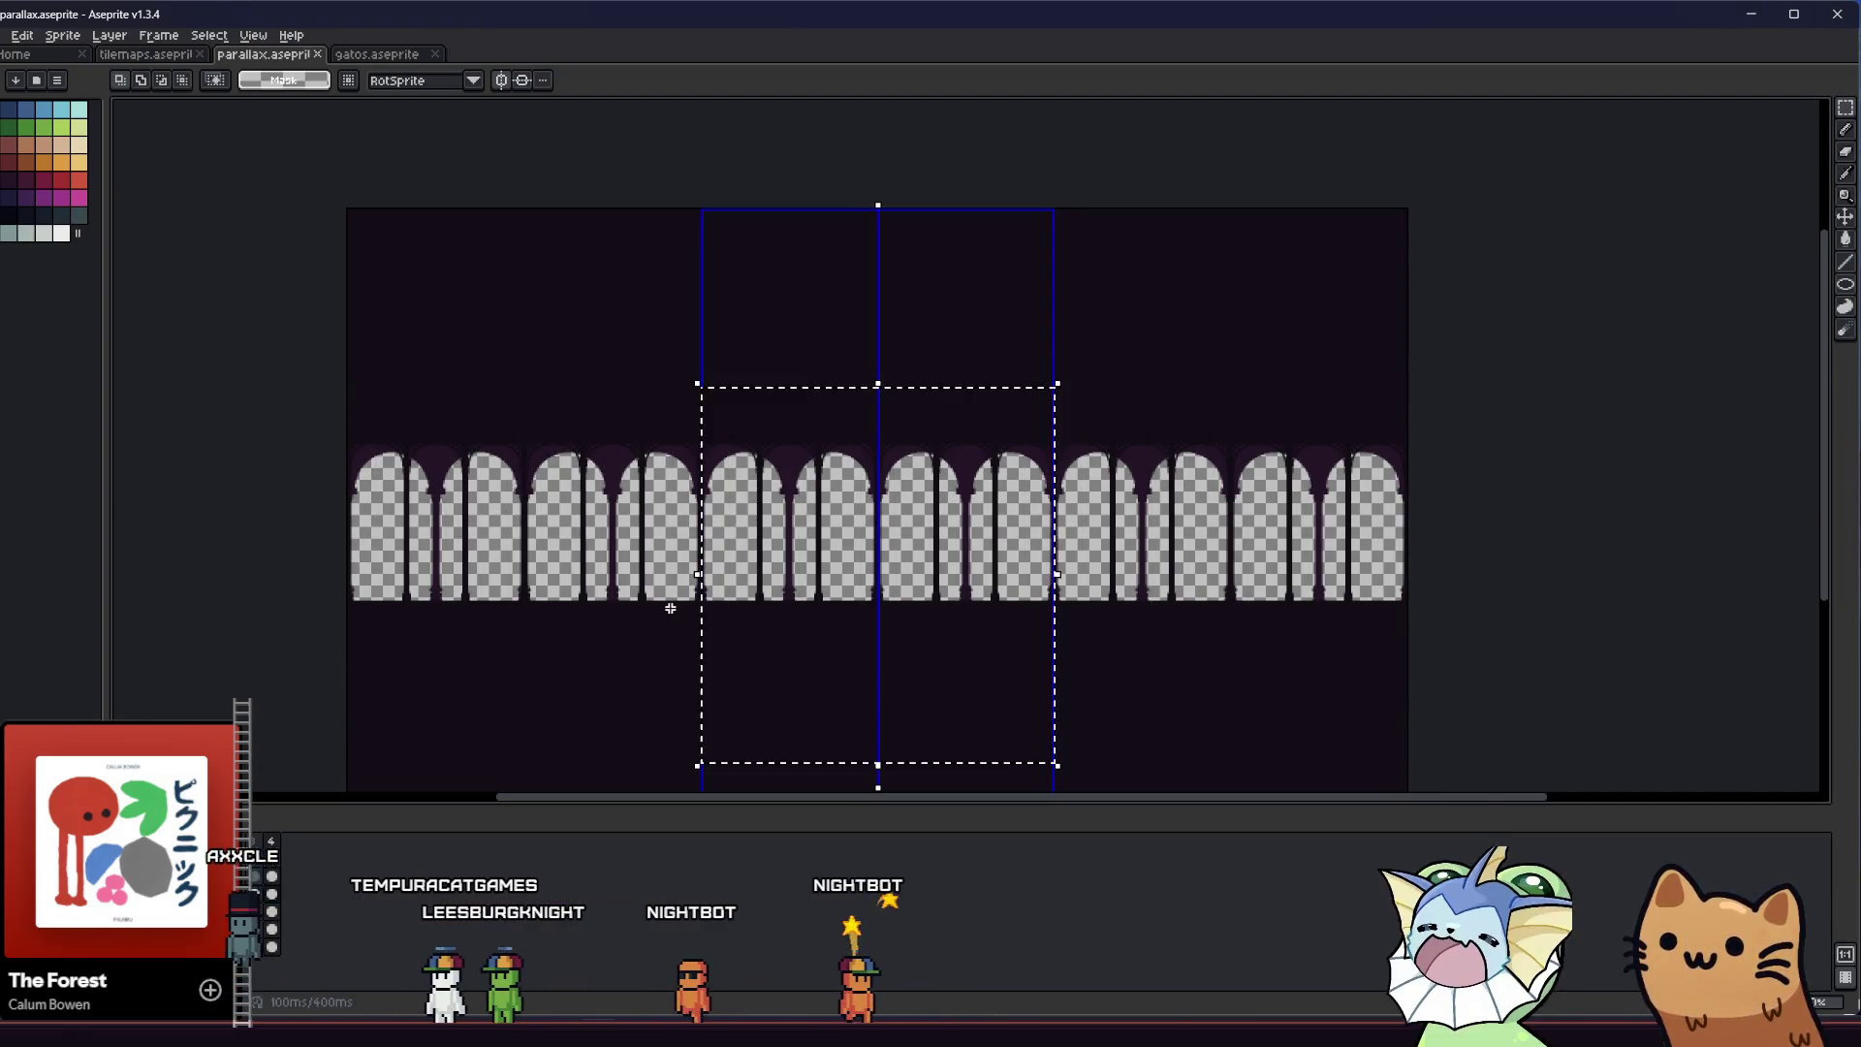
pyautogui.scroll(2, 673, 608)
pyautogui.click(662, 601)
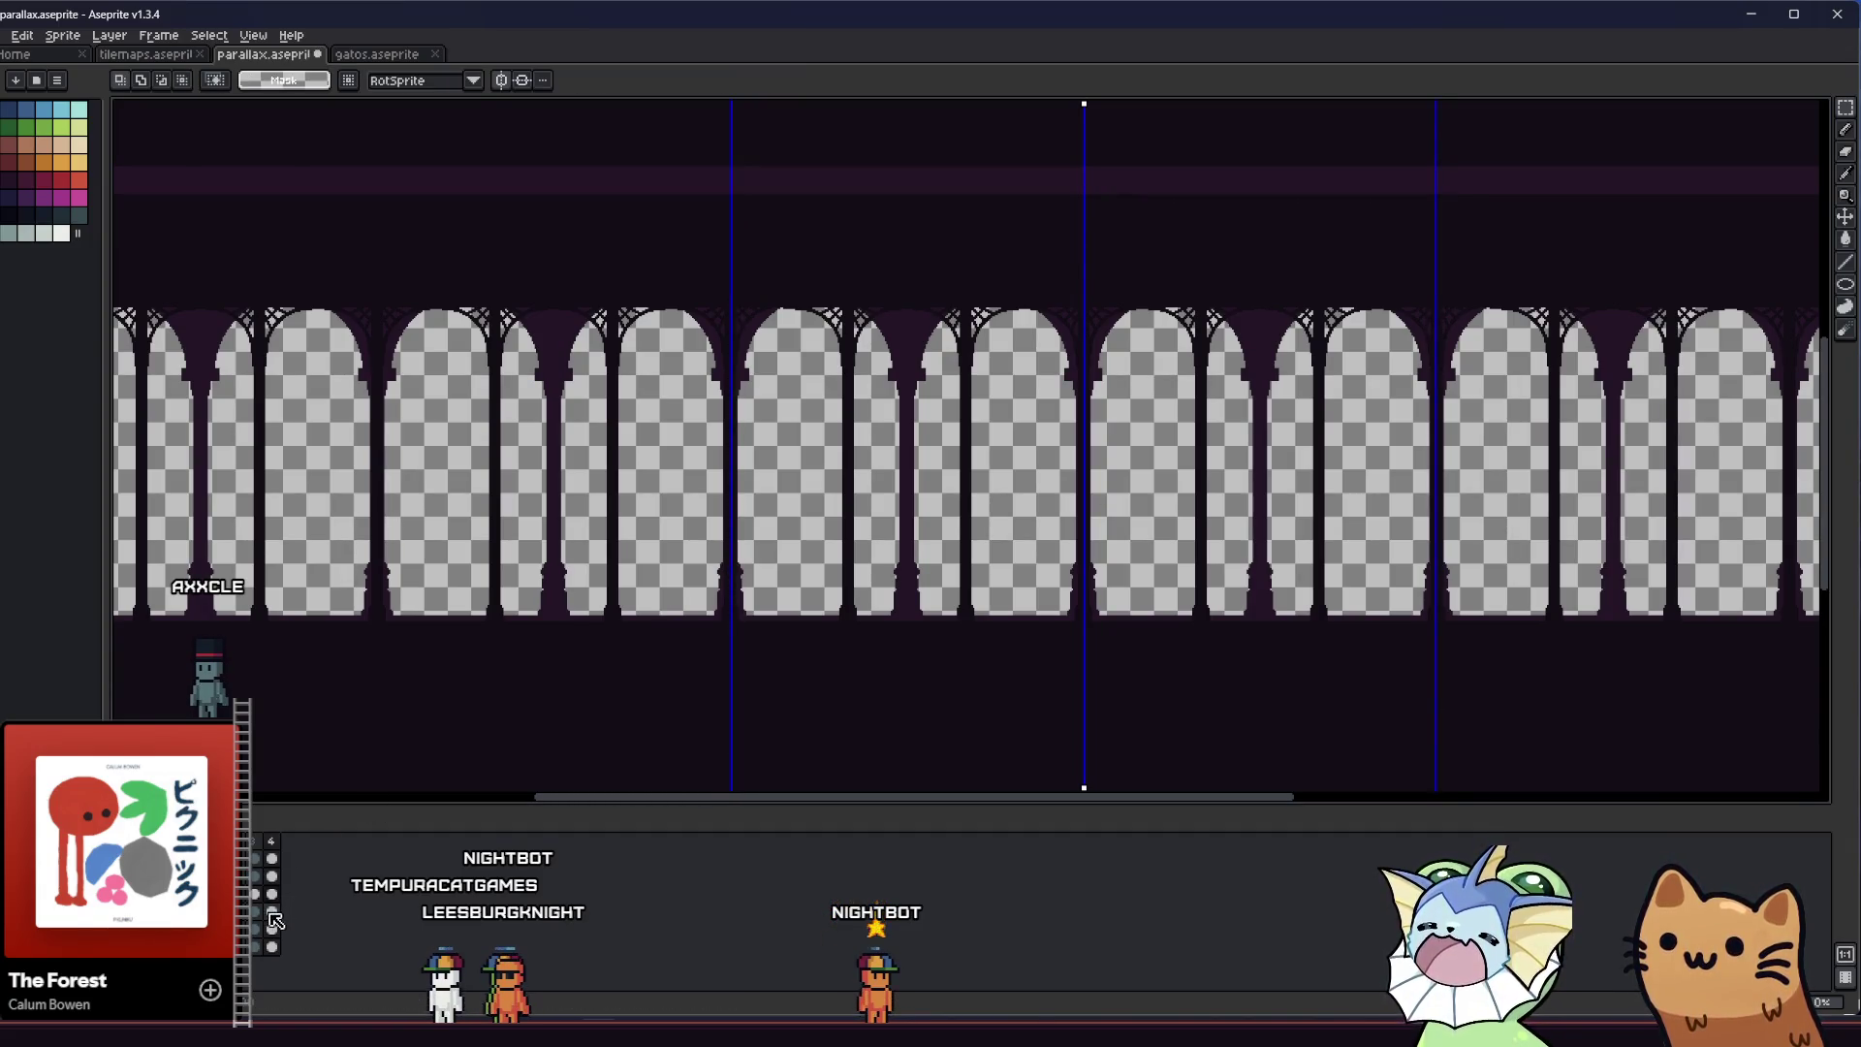
pyautogui.scroll(-2, 397, 689)
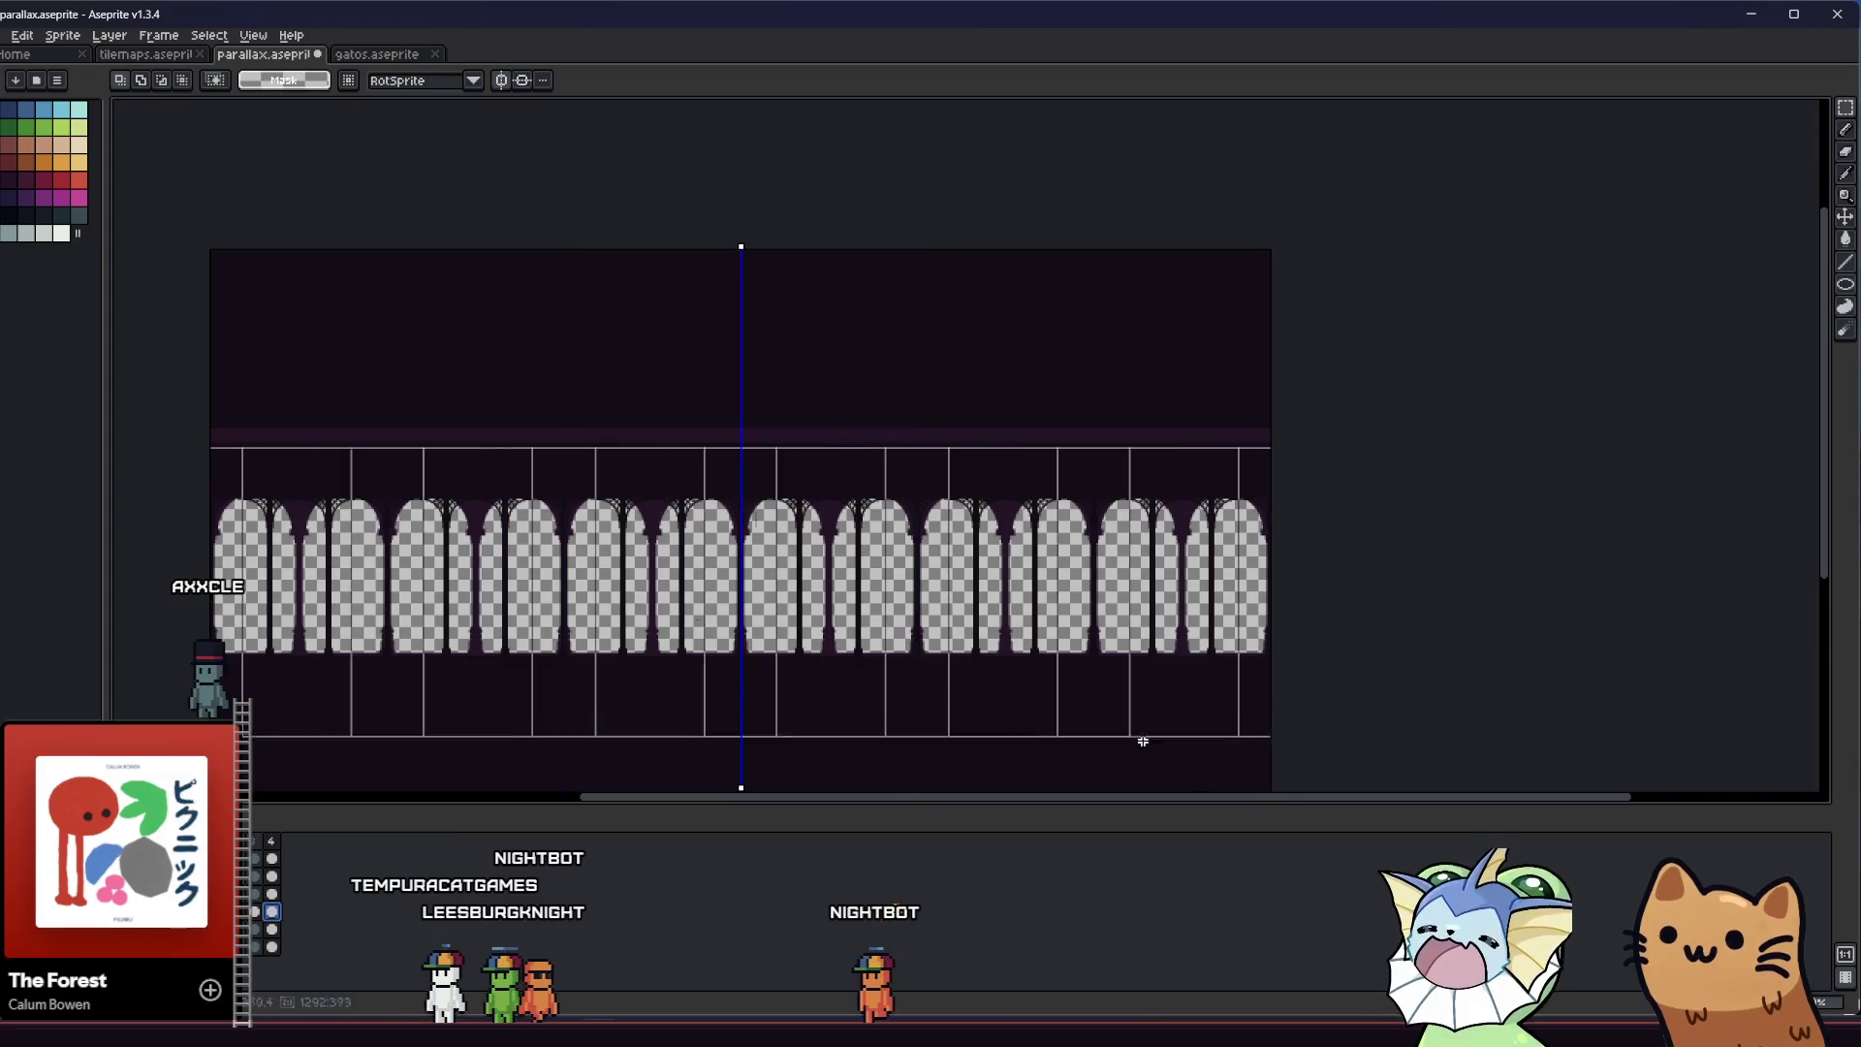
pyautogui.moveTo(178, 445); pyautogui.dragTo(1203, 772)
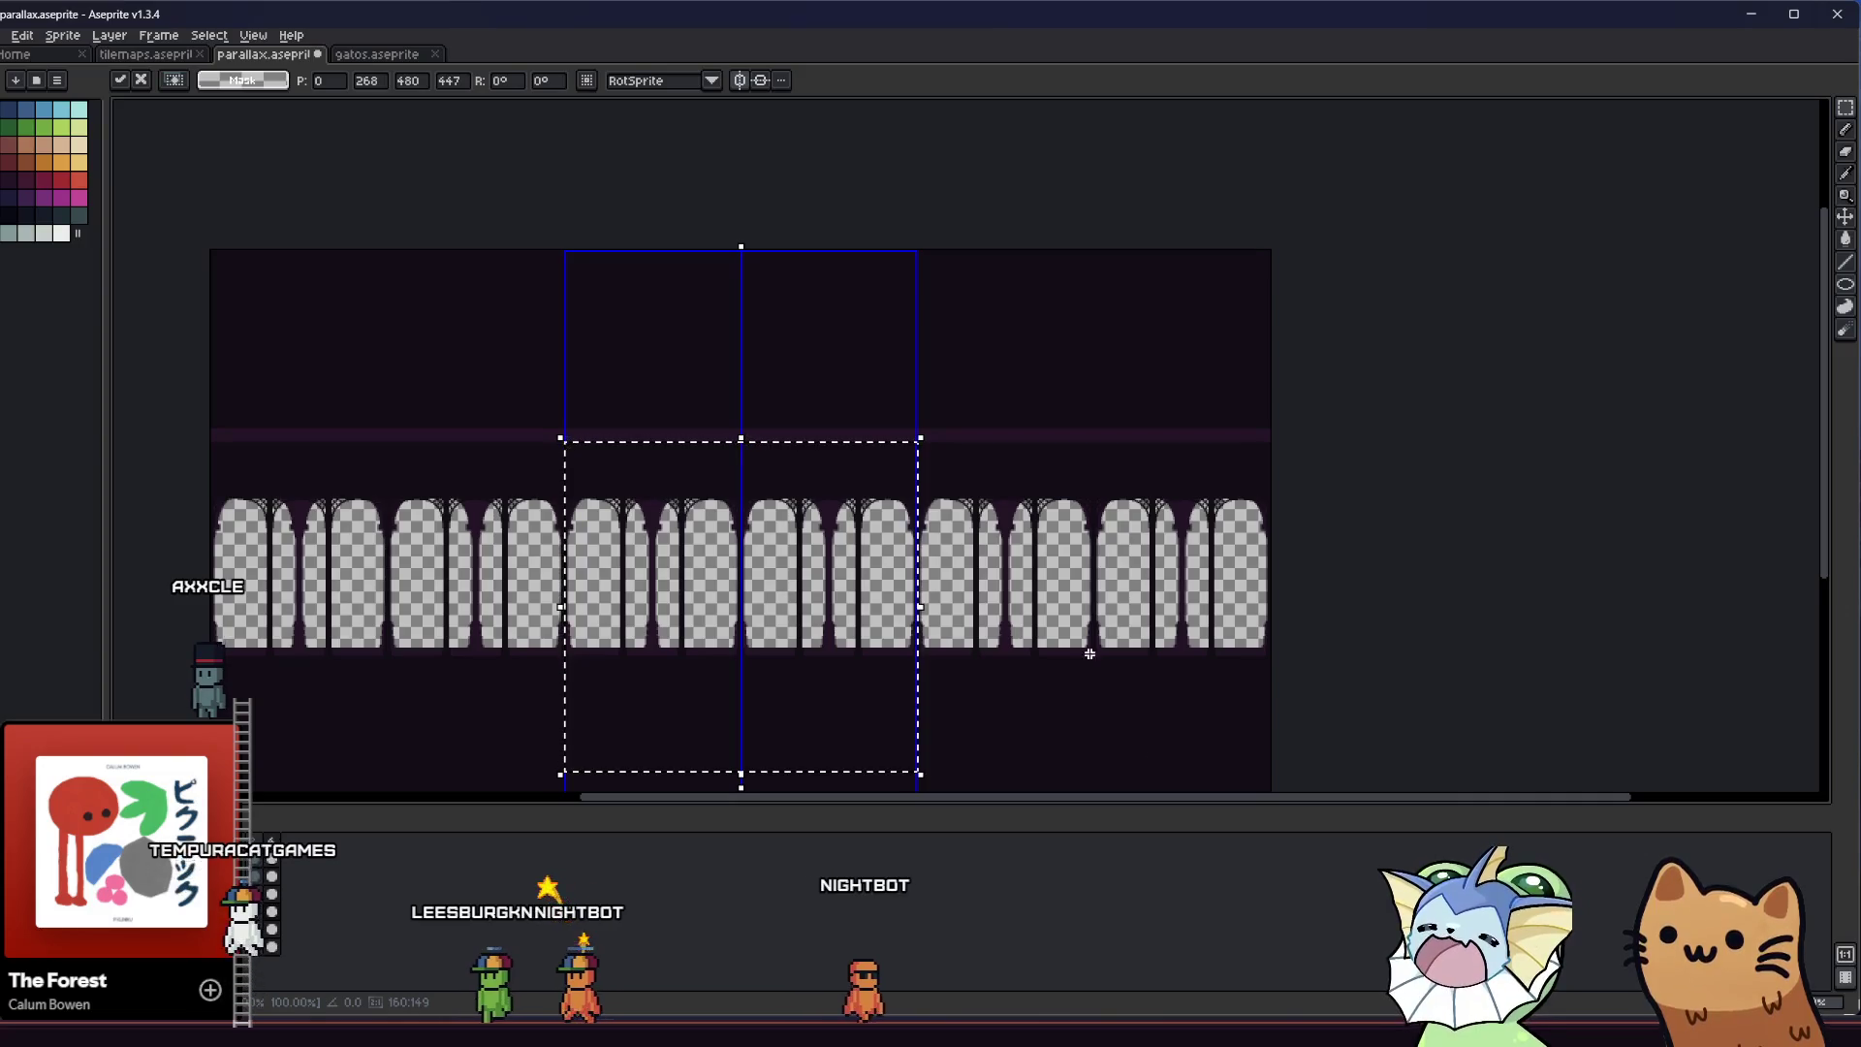
pyautogui.hotkey('ctrl', 'd')
pyautogui.hotkey('ctrl', 'shift', 'd')
pyautogui.press('Right')
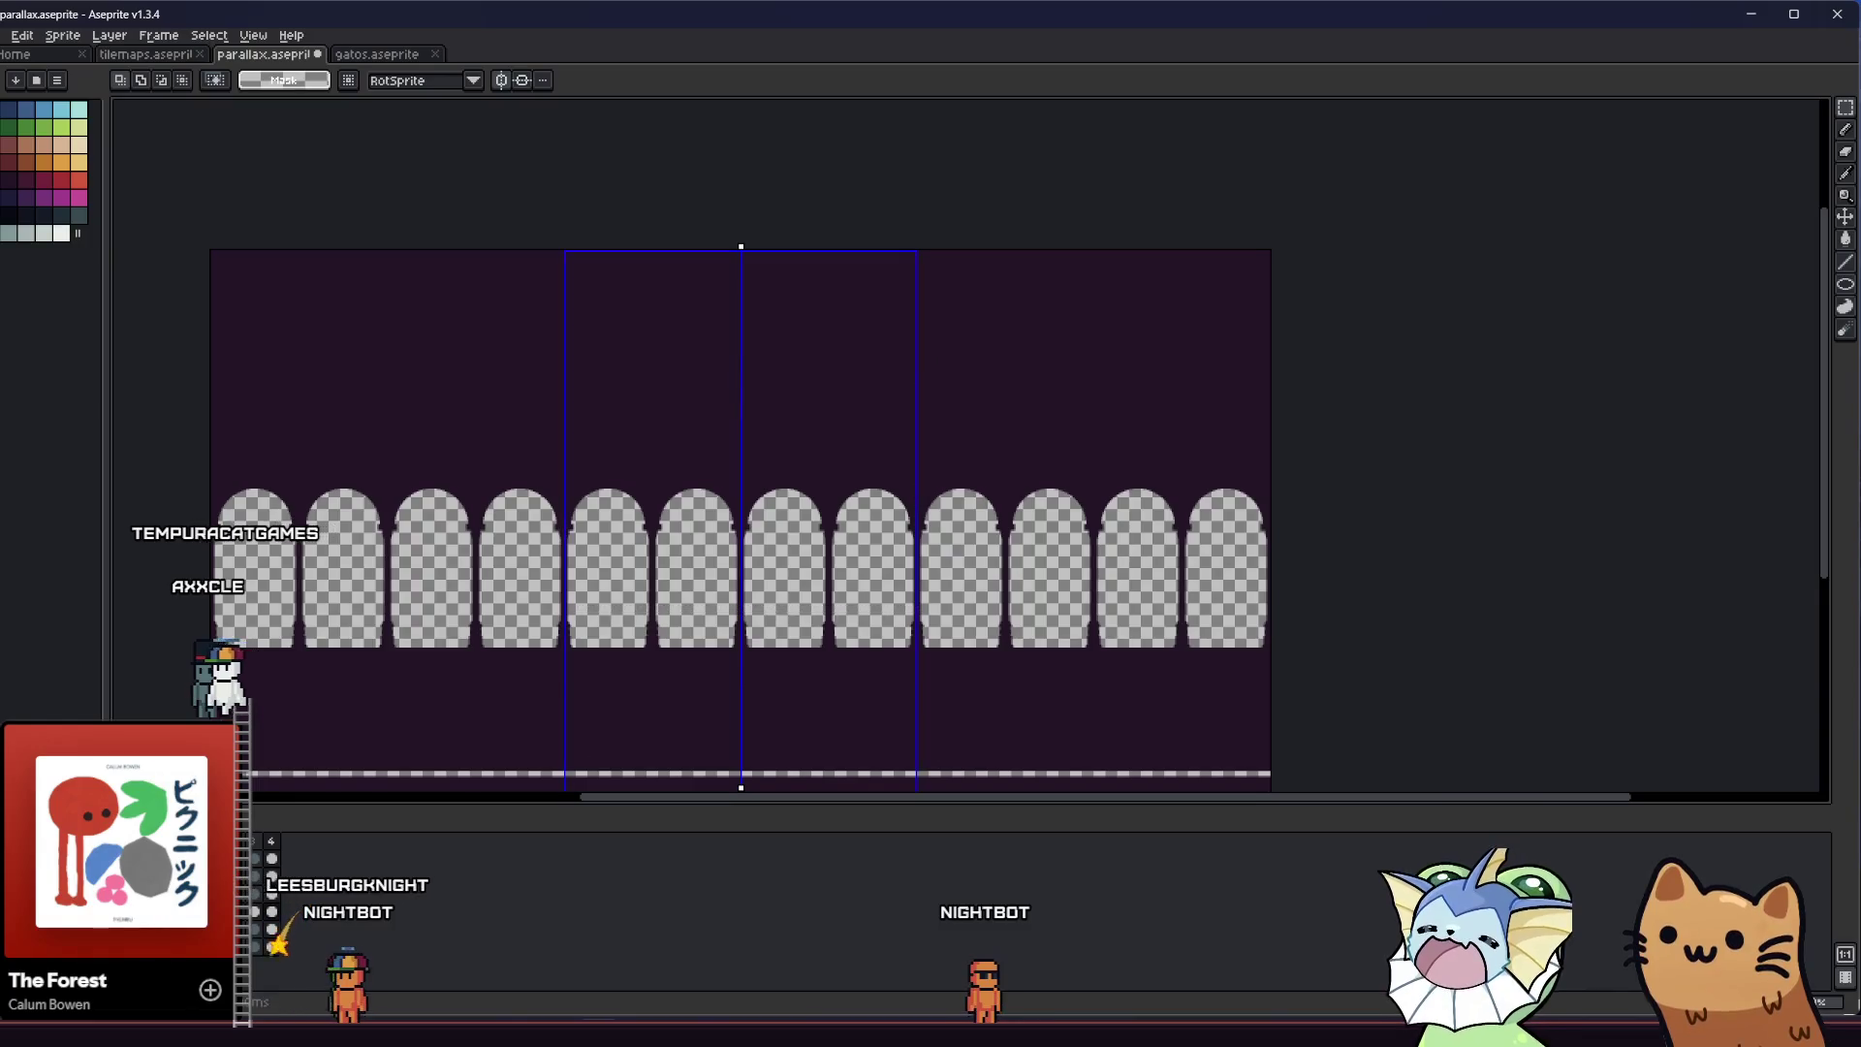
pyautogui.hotkey('ctrl', 'z')
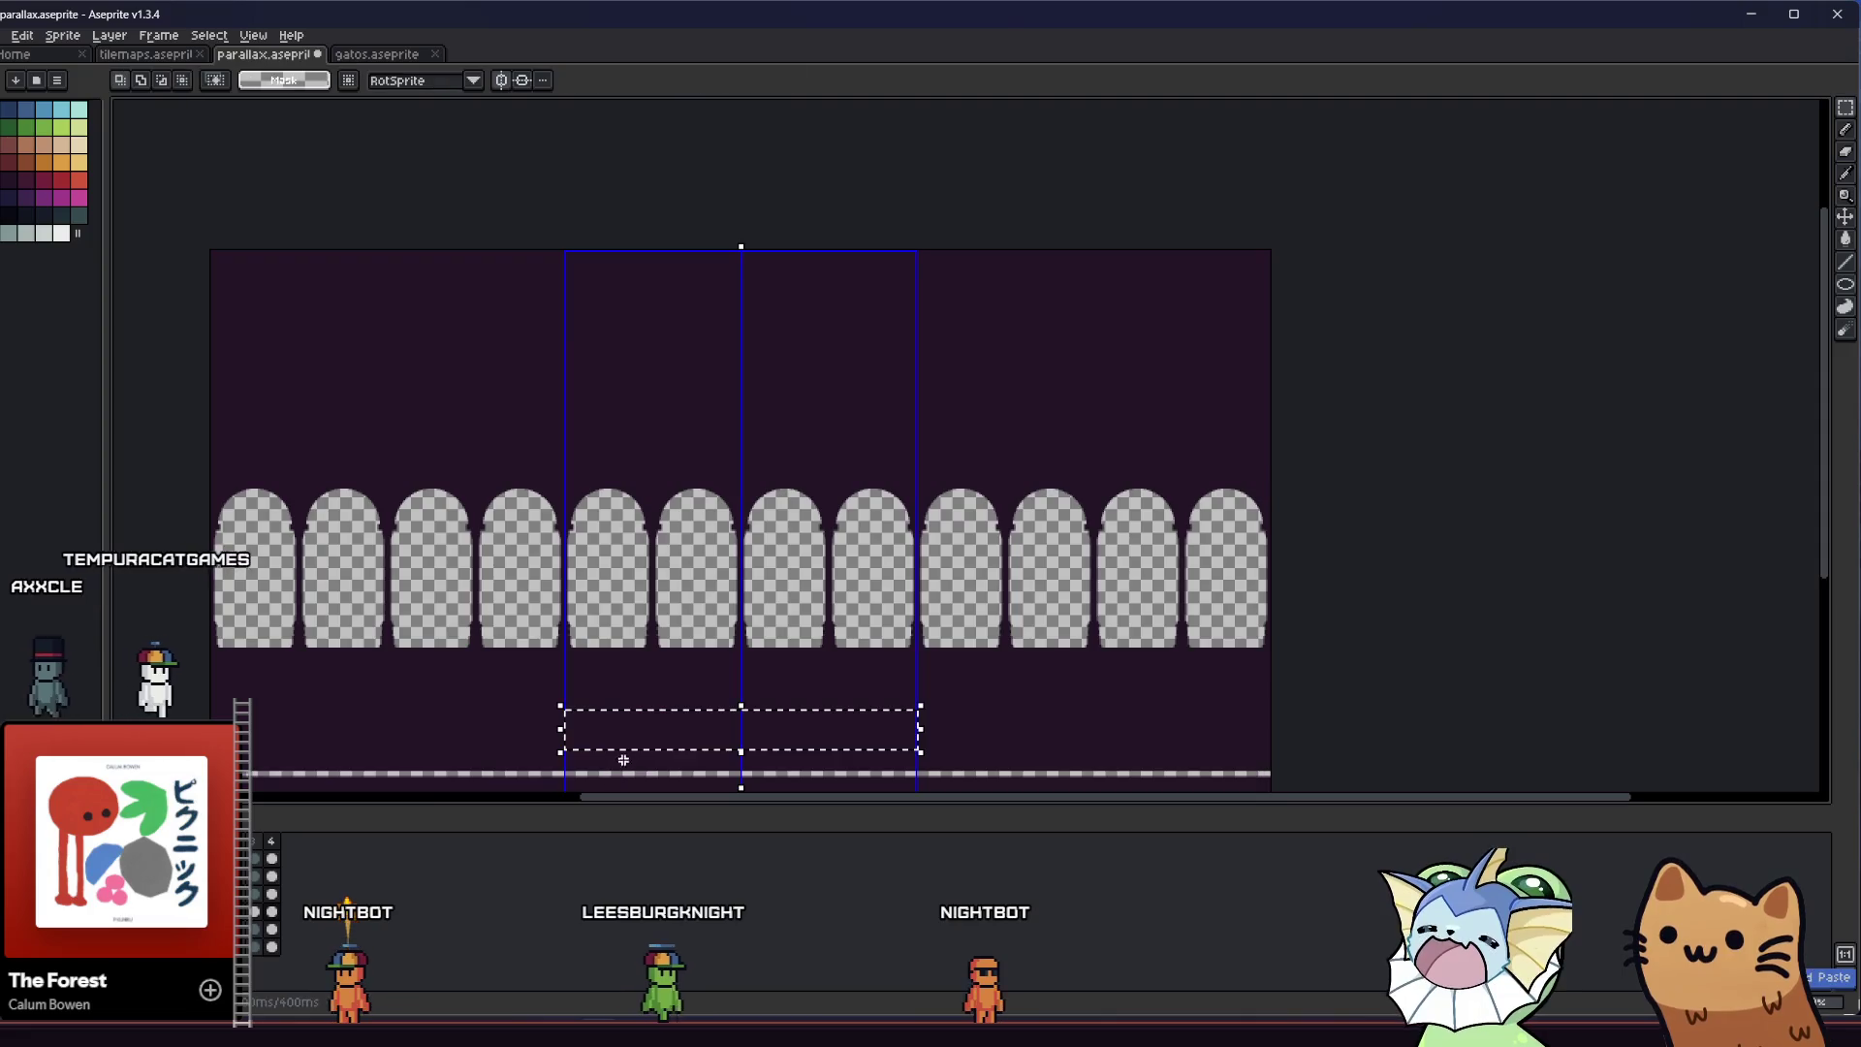
# Abandon the strip move, then select the arch area and nudge it down one pixel
pyautogui.moveTo(617, 778)
pyautogui.mouseDown()
pyautogui.moveTo(677, 732)
pyautogui.moveTo(641, 767)
pyautogui.mouseUp()
pyautogui.press('Delete')
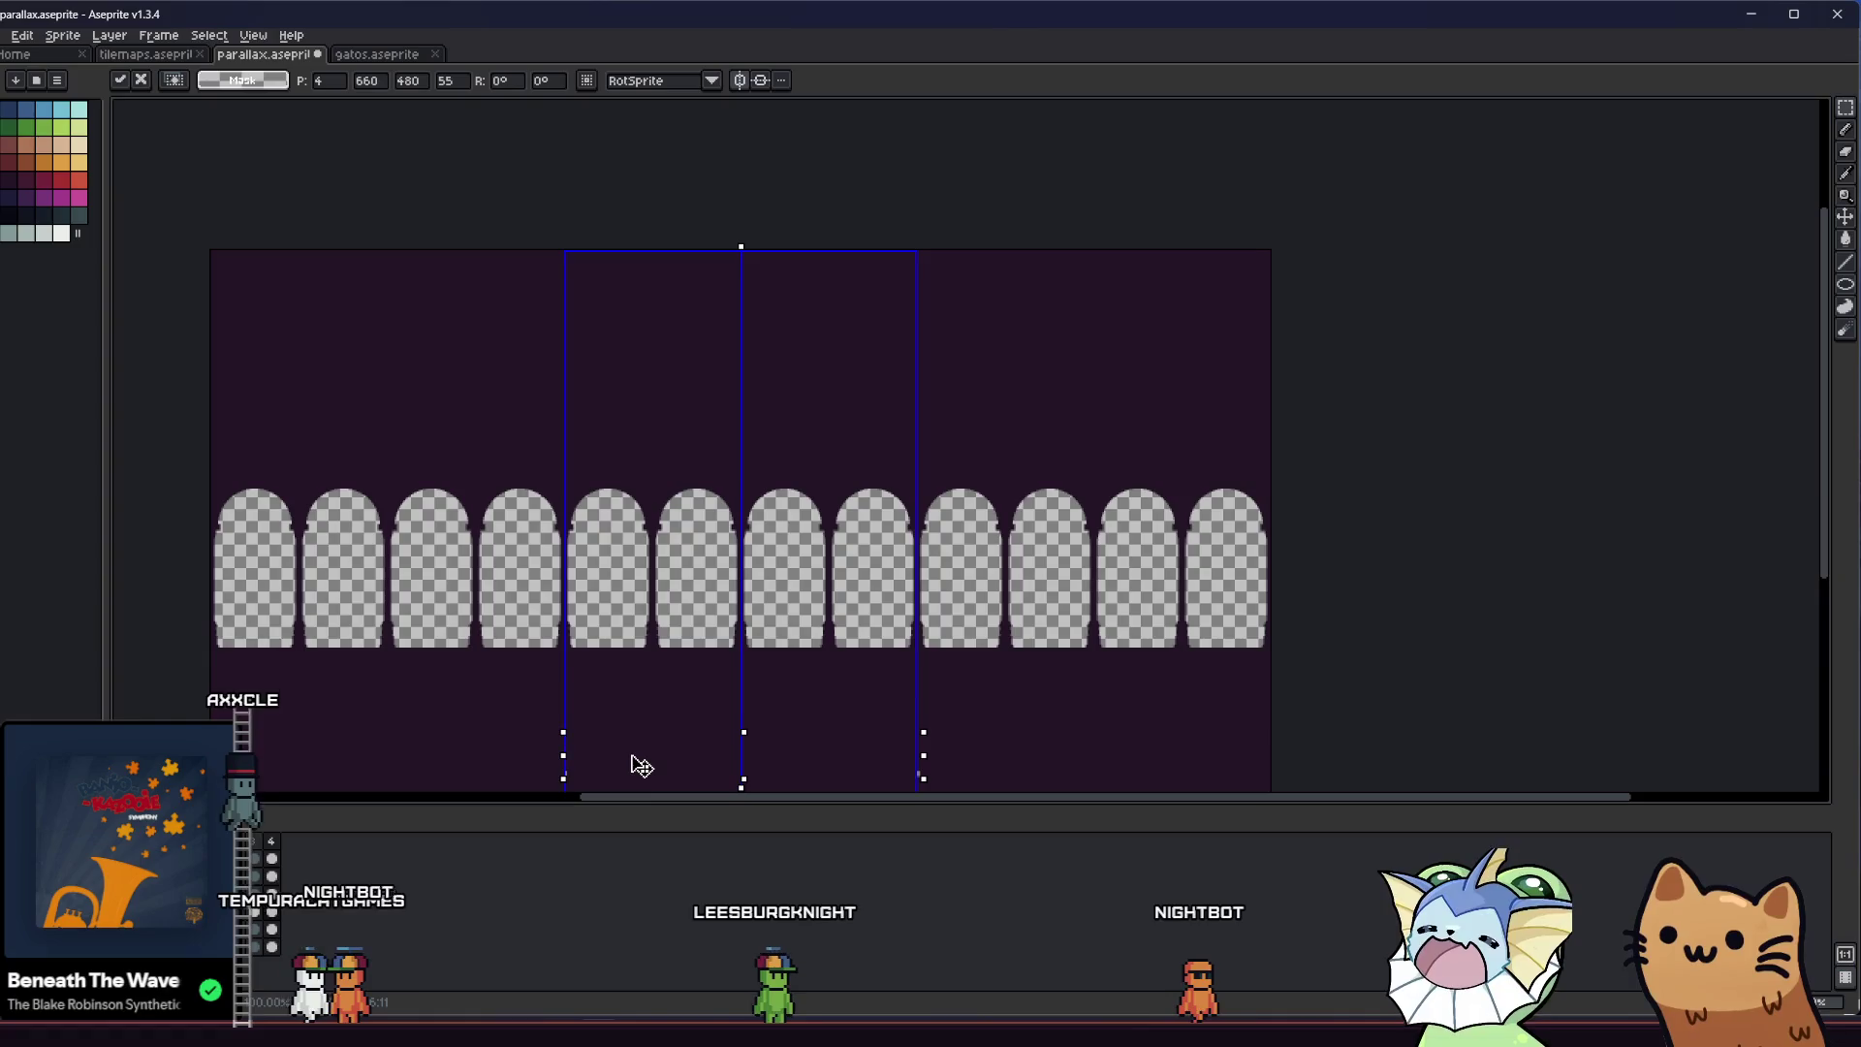
pyautogui.click(553, 674)
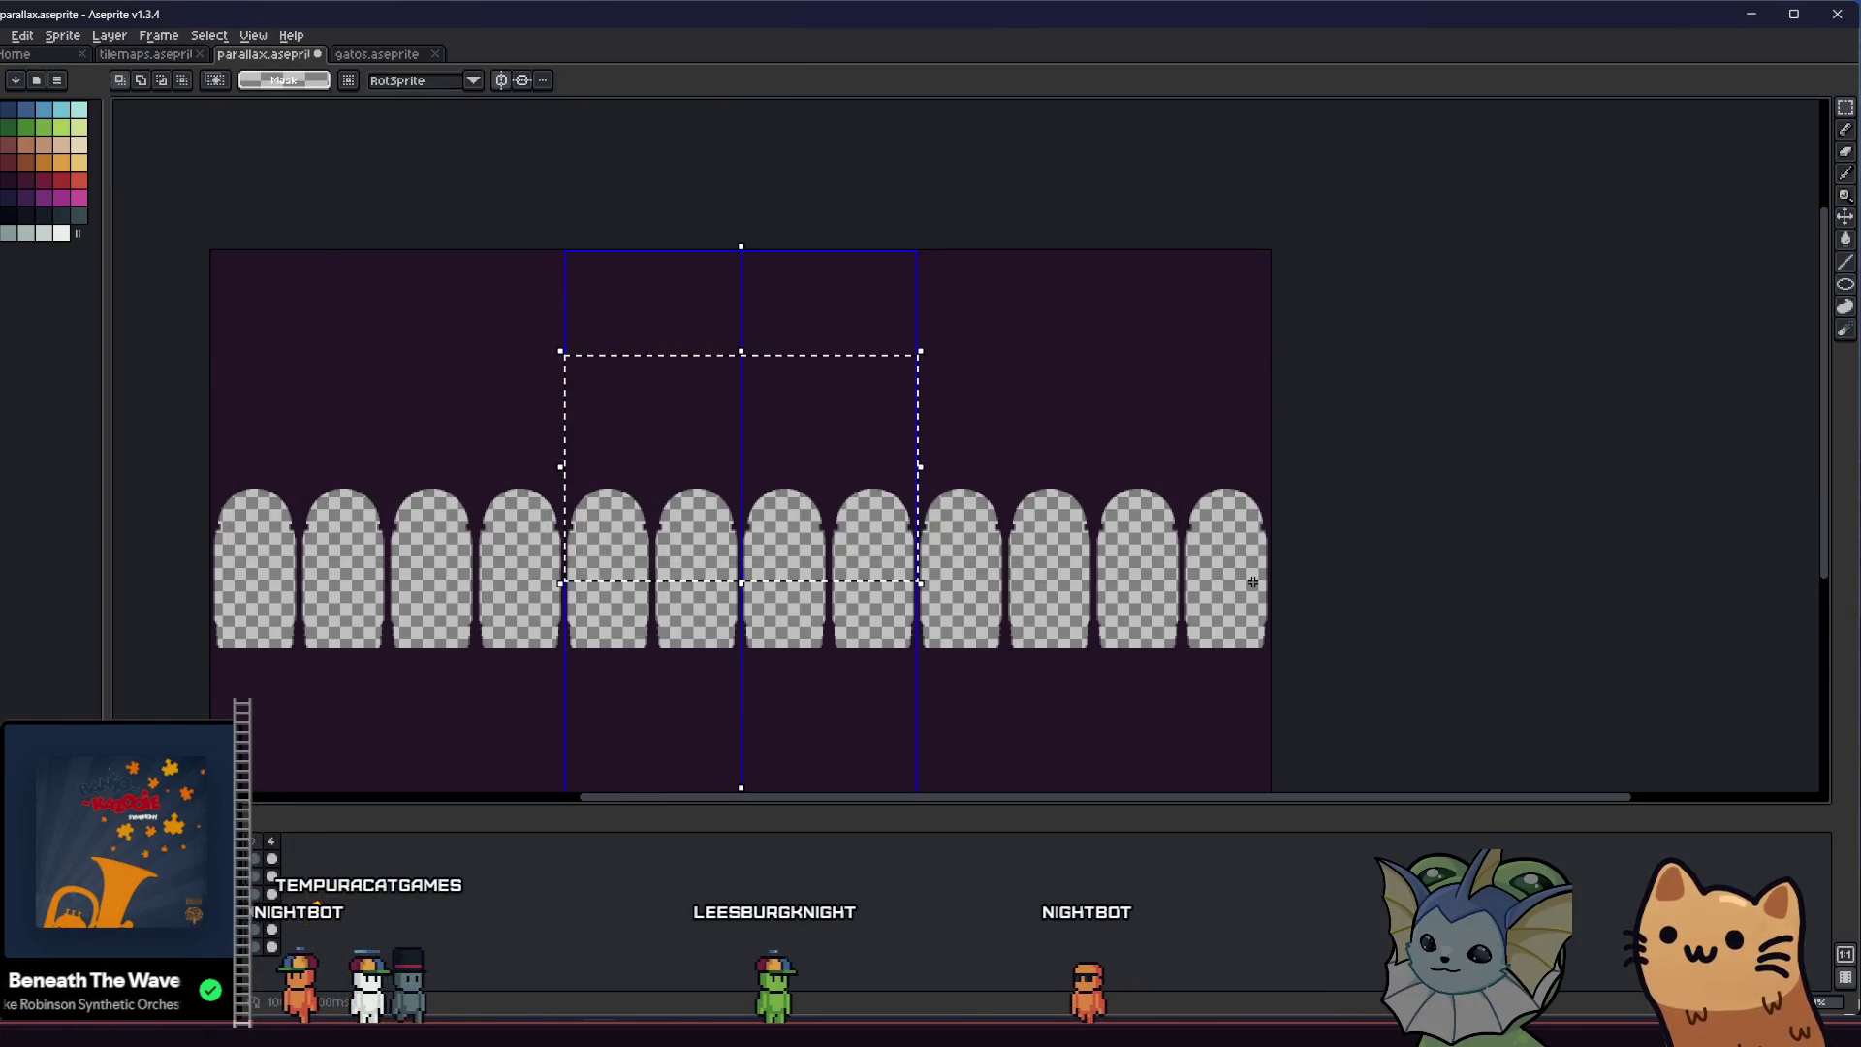
pyautogui.moveTo(206, 354); pyautogui.dragTo(1254, 582)
pyautogui.press('Down')
pyautogui.press('Down')
pyautogui.press('Down')
pyautogui.press('Down')
pyautogui.press('Down')
pyautogui.press('Down')
pyautogui.press('Down')
pyautogui.press('Down')
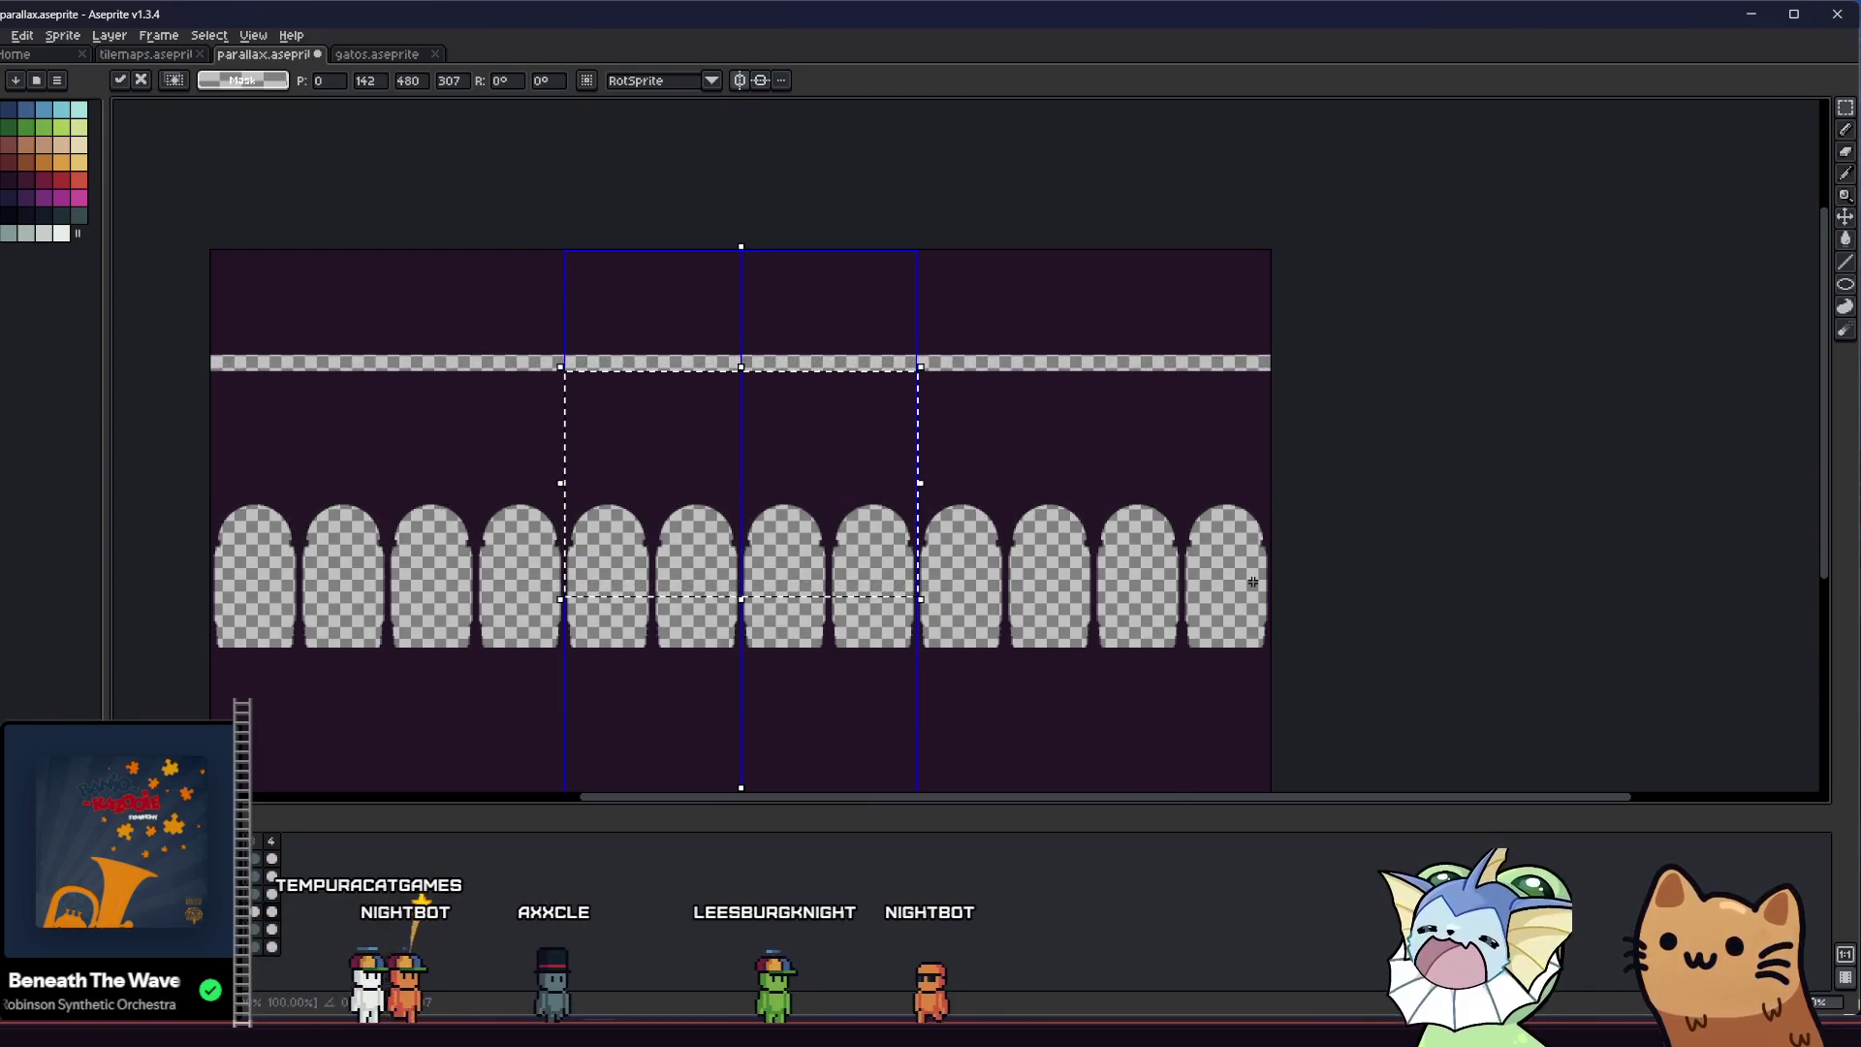
pyautogui.click(1002, 443)
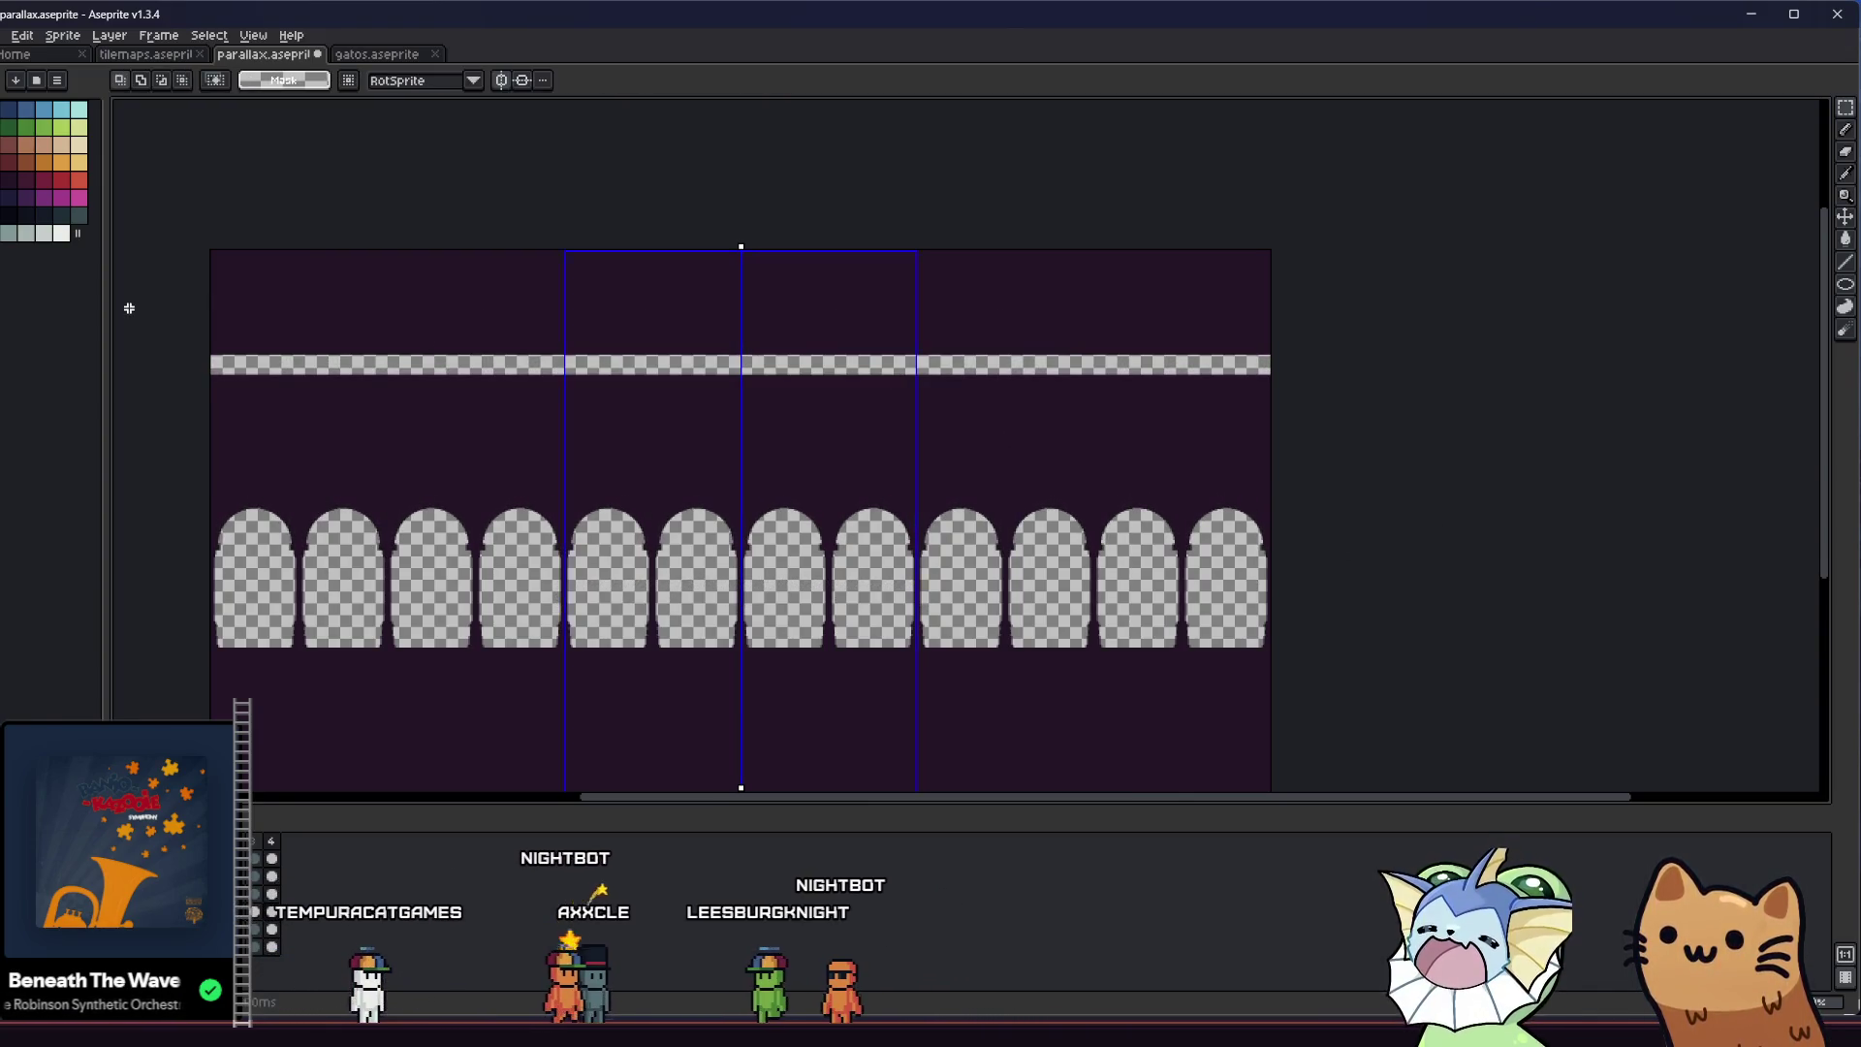
# Nudge the band above the arches down, then bring up the railing band on the next layer
pyautogui.moveTo(564, 292); pyautogui.dragTo(763, 364)
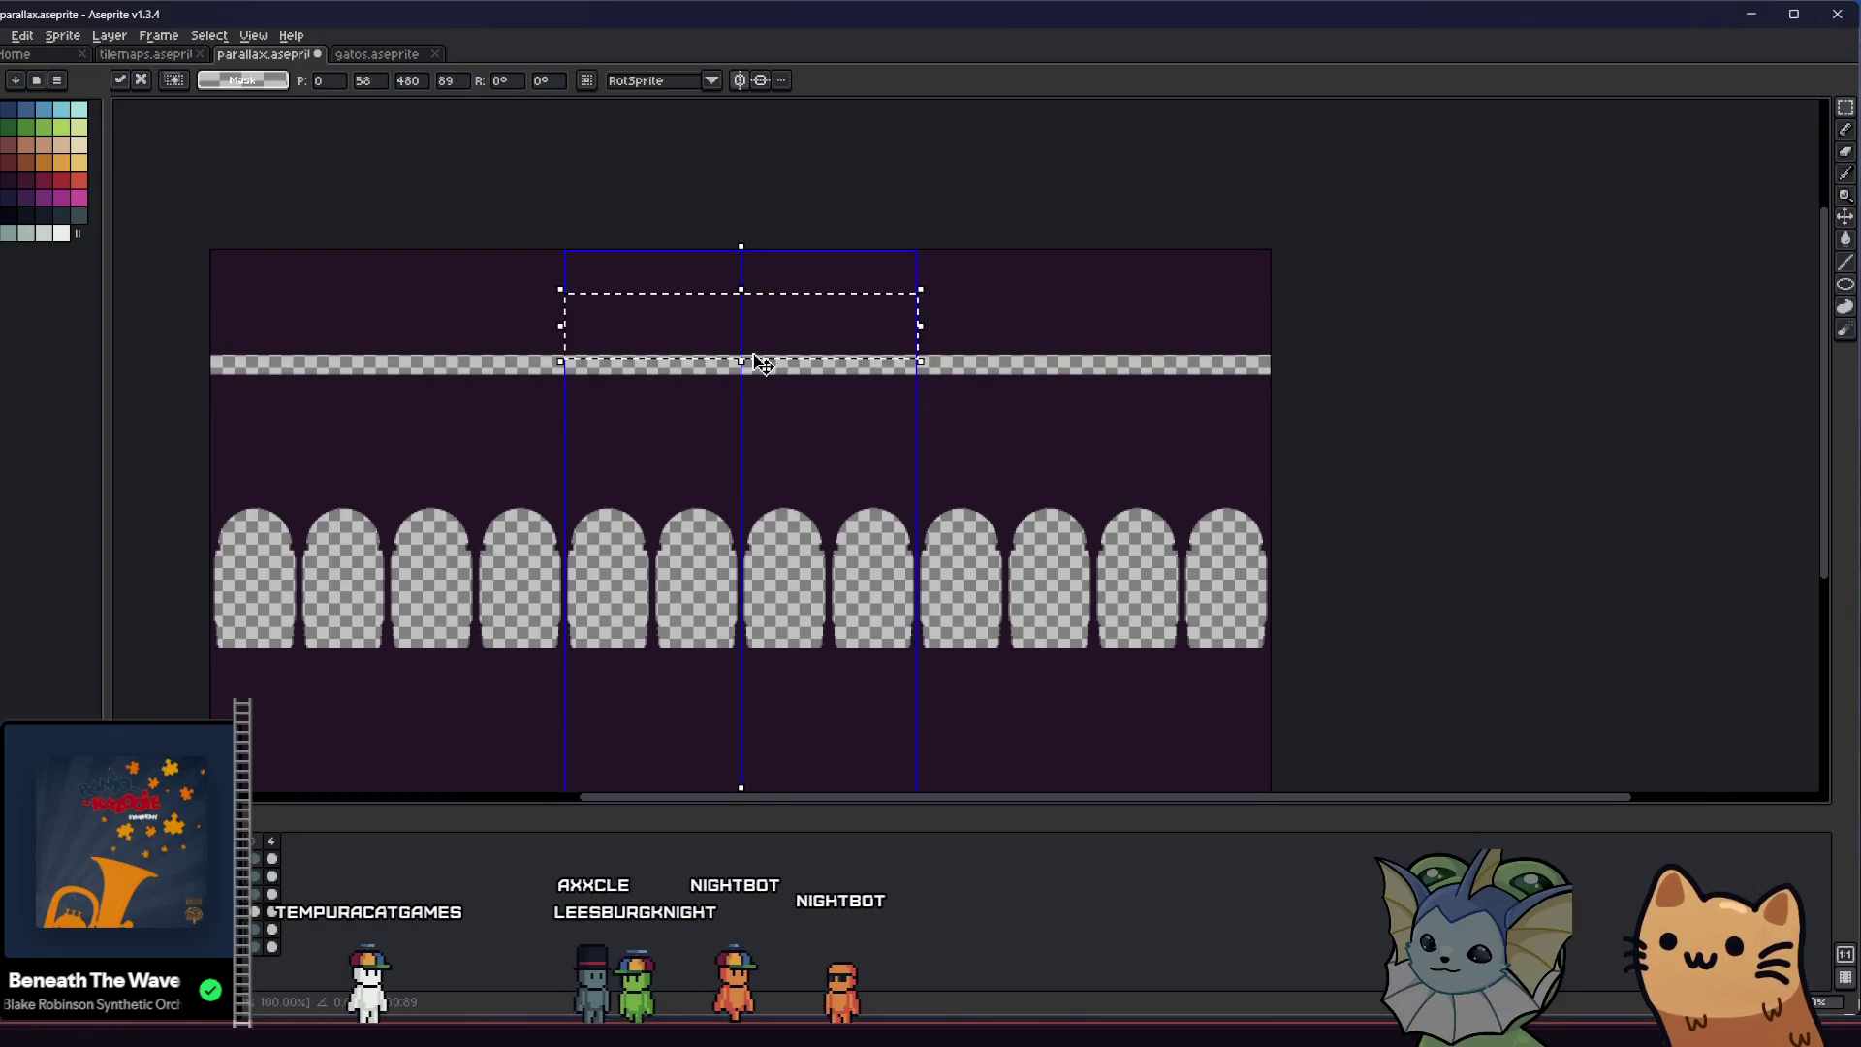
pyautogui.press('Down')
pyautogui.press('Down')
pyautogui.press('Down')
pyautogui.click(433, 421)
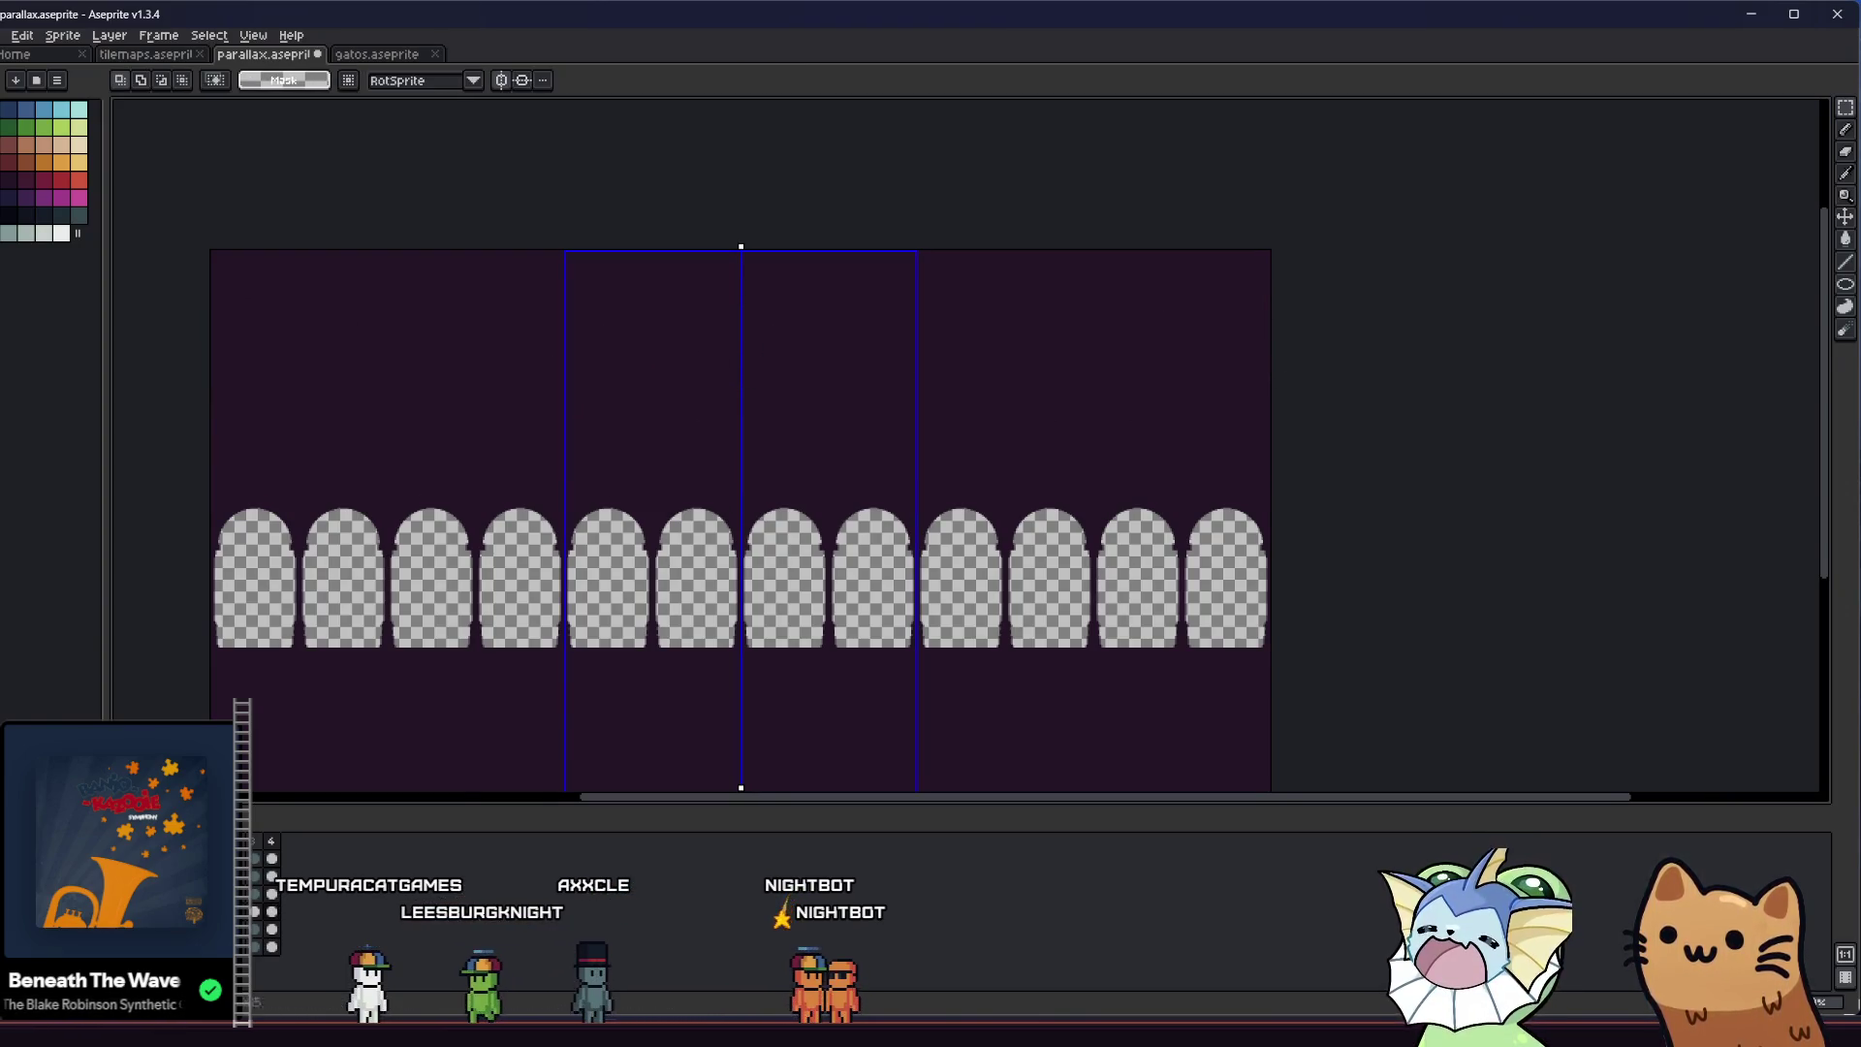
pyautogui.hotkey('ctrl', 'z')
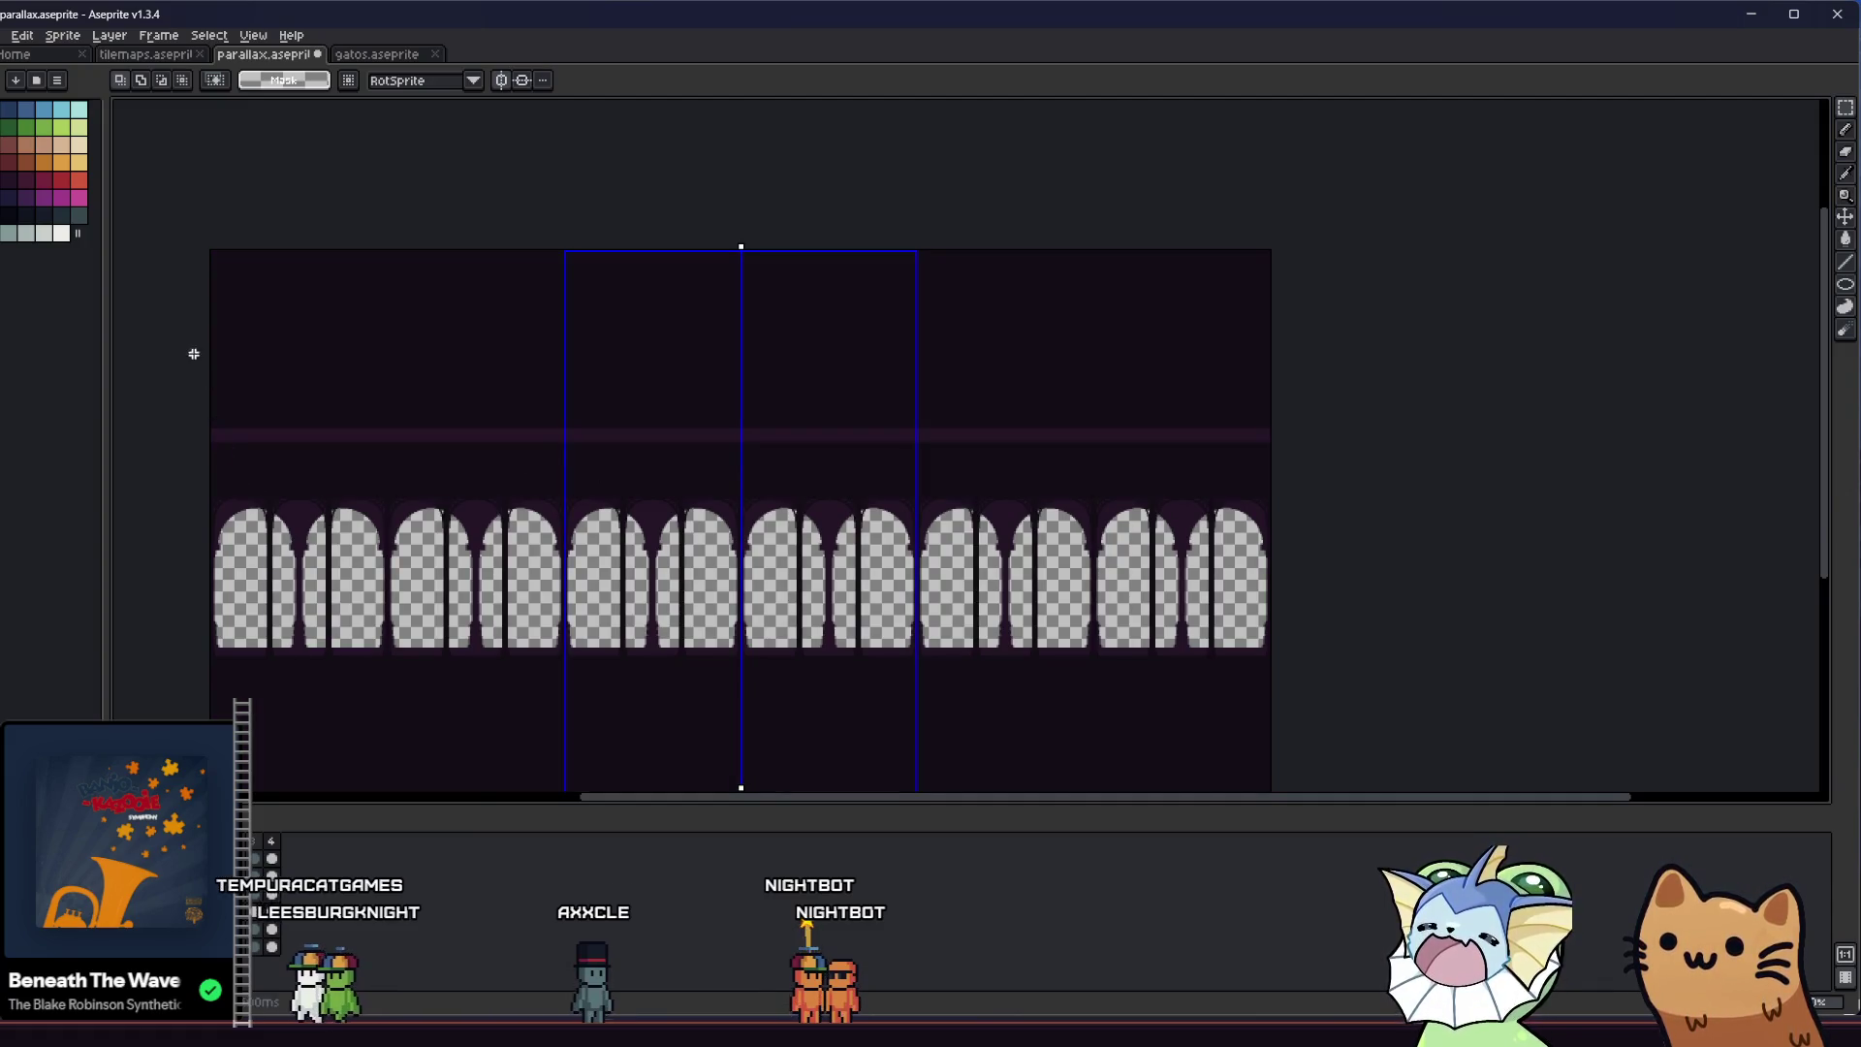
pyautogui.hotkey('ctrl', 'z')
pyautogui.click(878, 406)
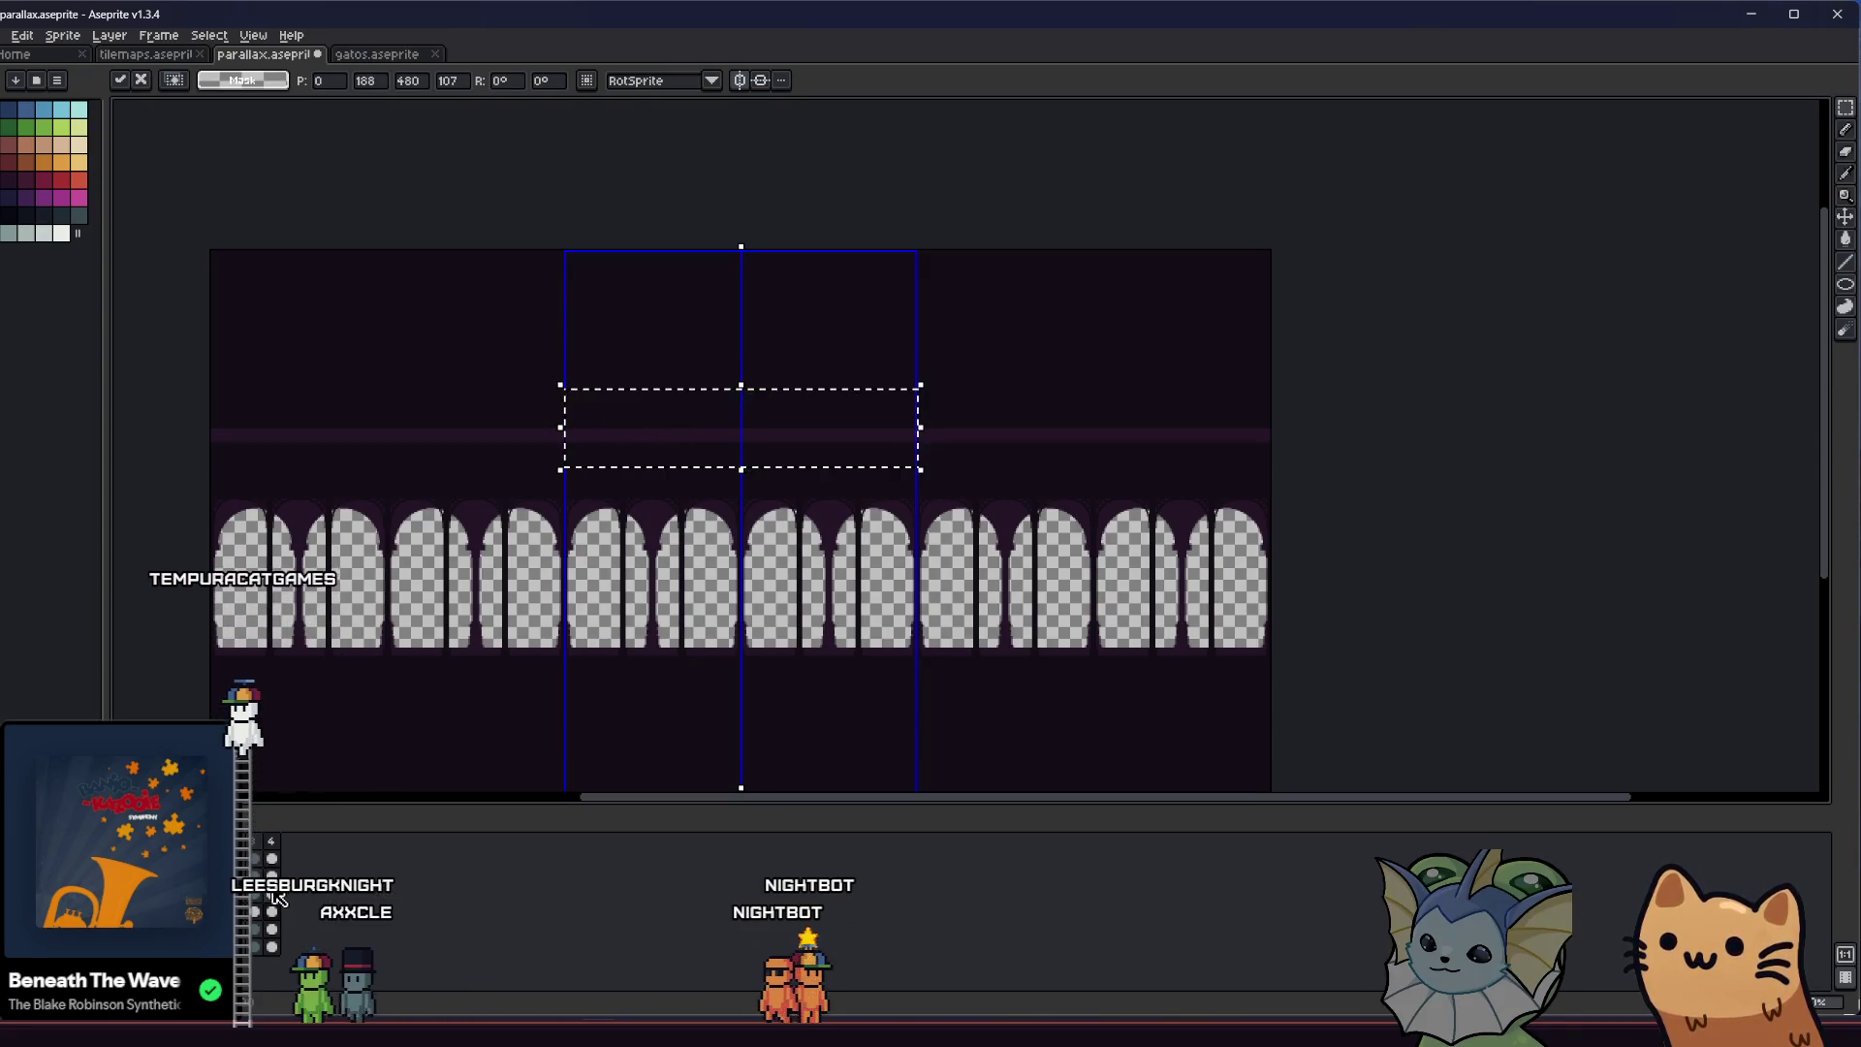
# Shift the railing band on this layer to its new height and commit the position
pyautogui.press('Escape')
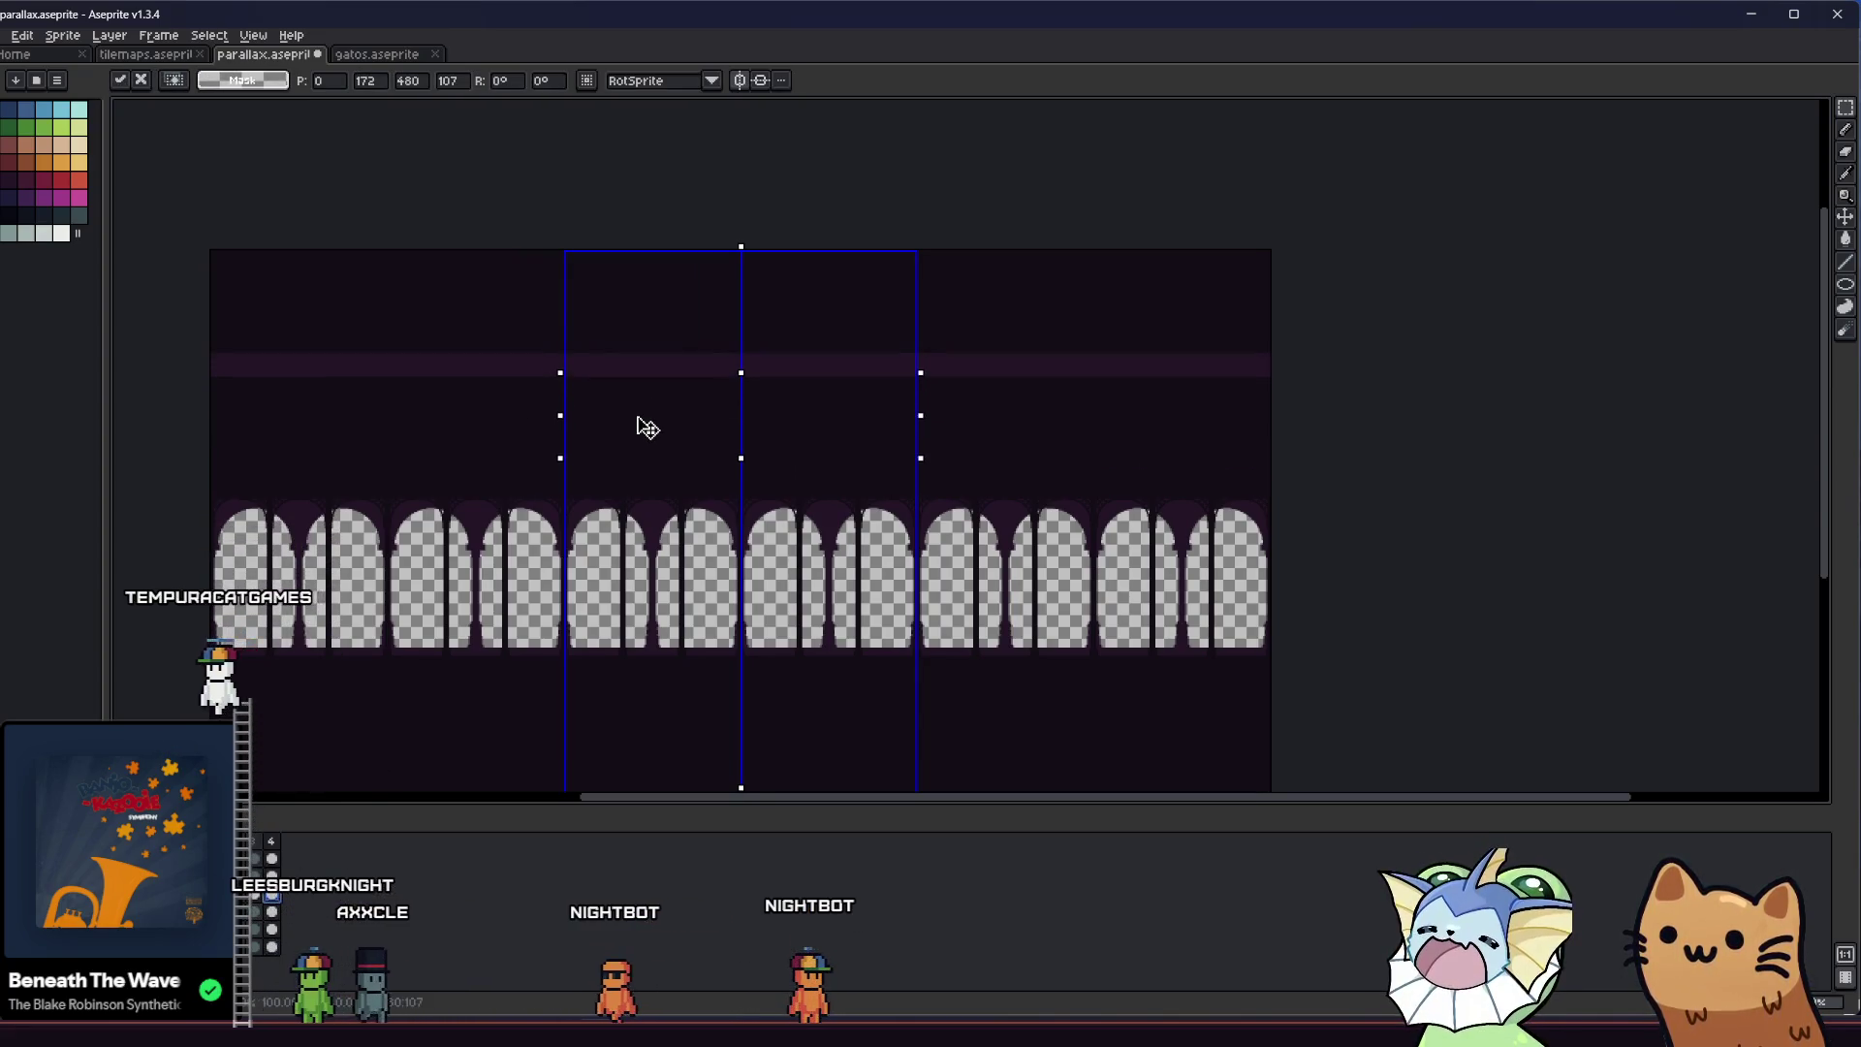
pyautogui.click(651, 408)
pyautogui.press('Return')
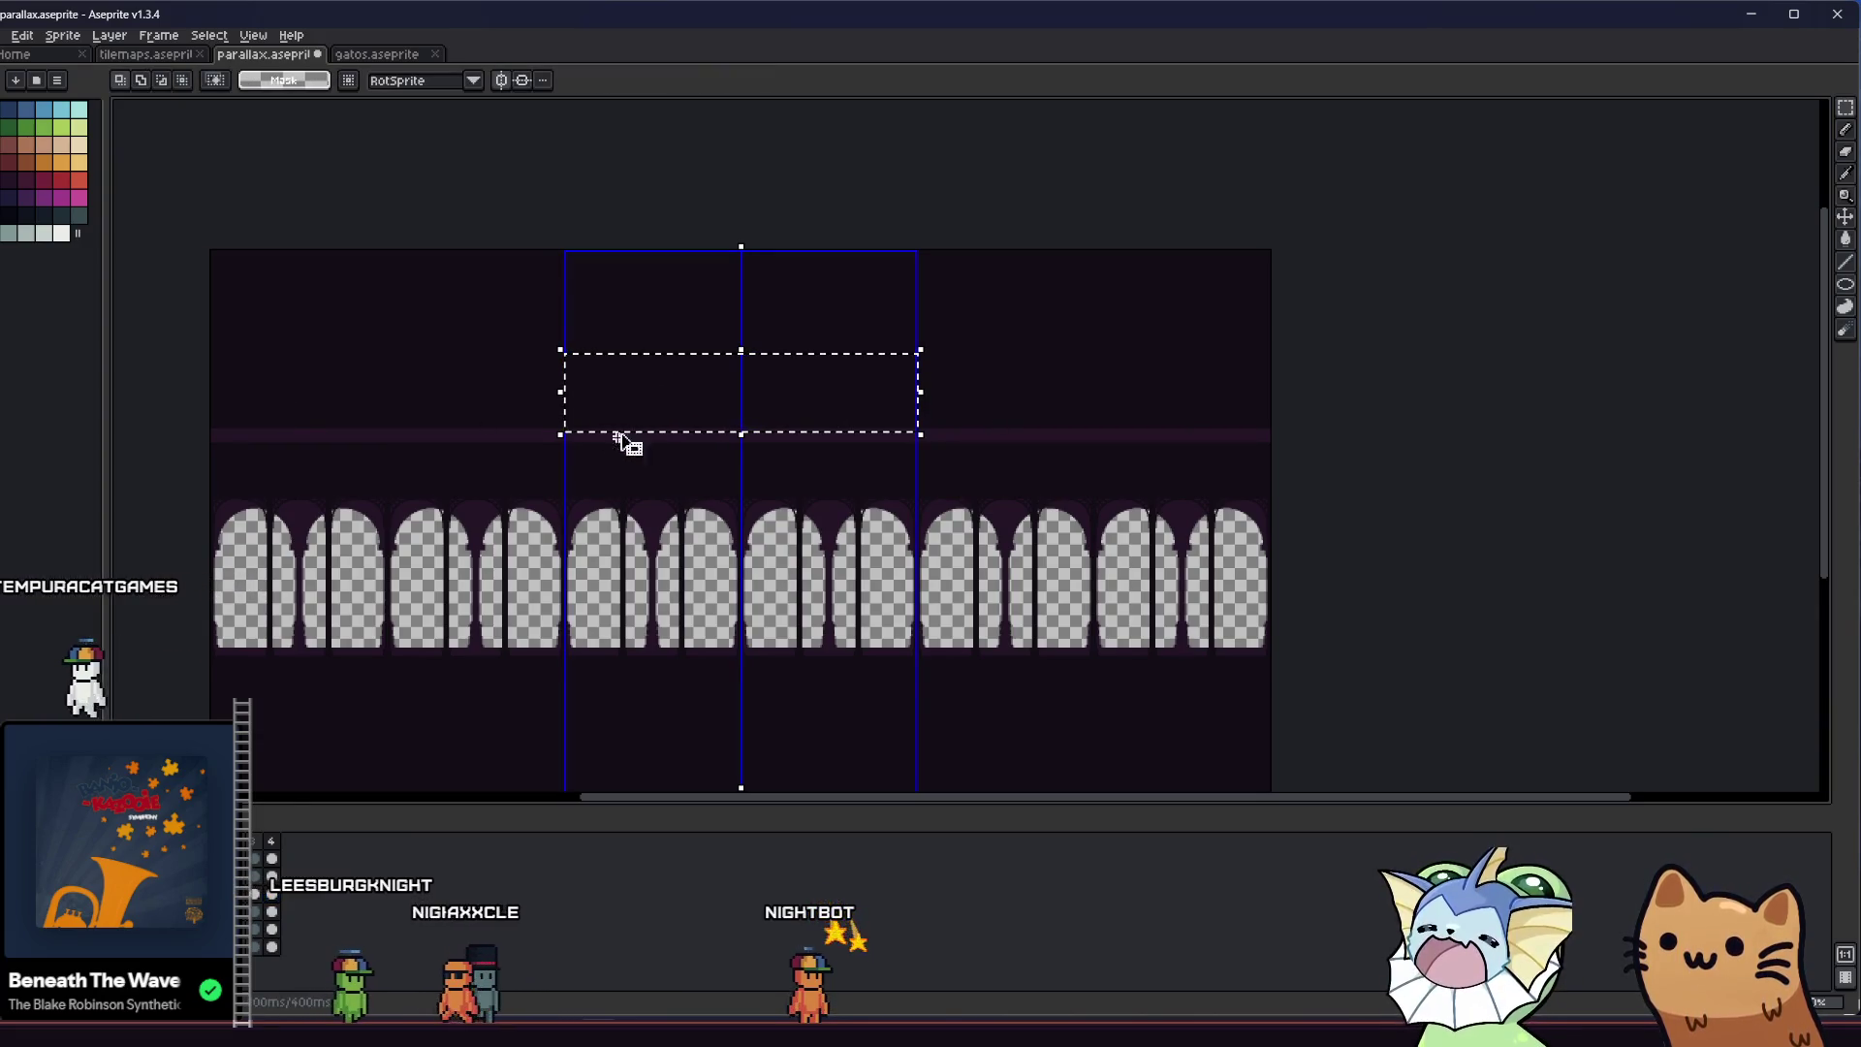
pyautogui.click(653, 412)
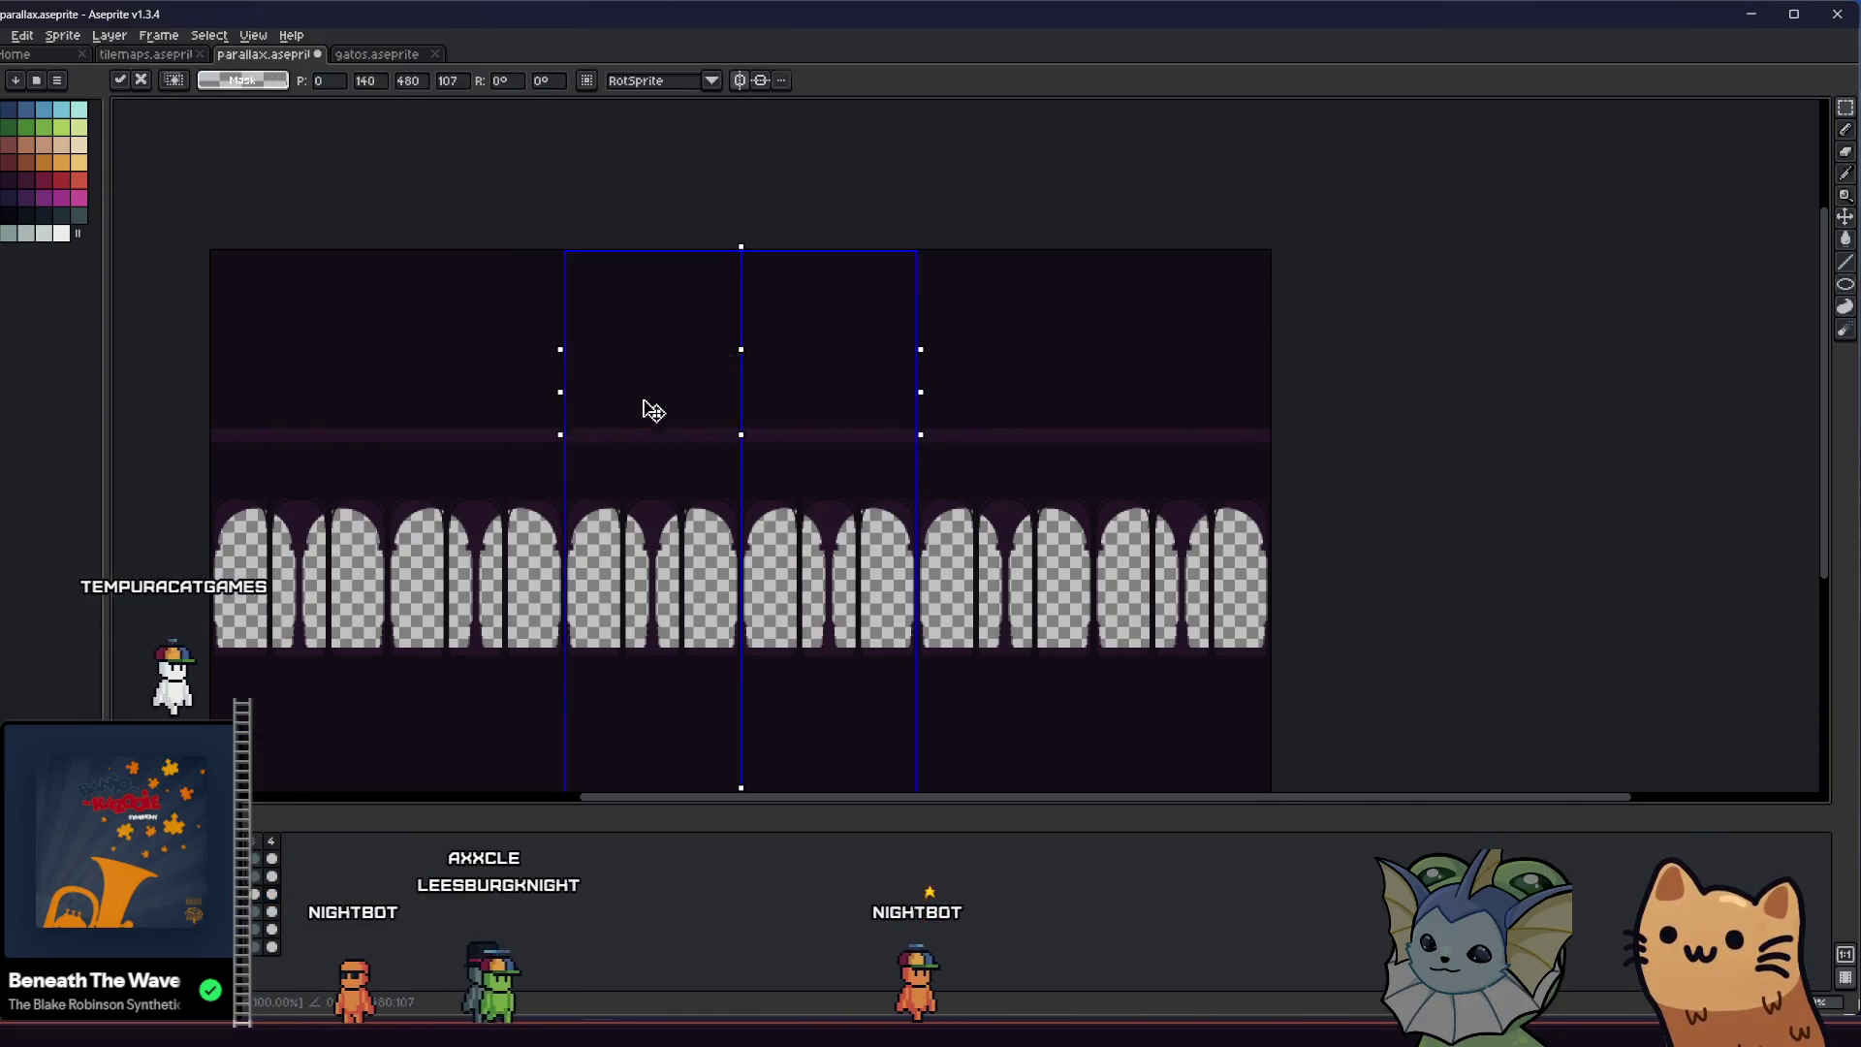
pyautogui.moveTo(653, 412); pyautogui.dragTo(662, 442)
pyautogui.click(264, 426)
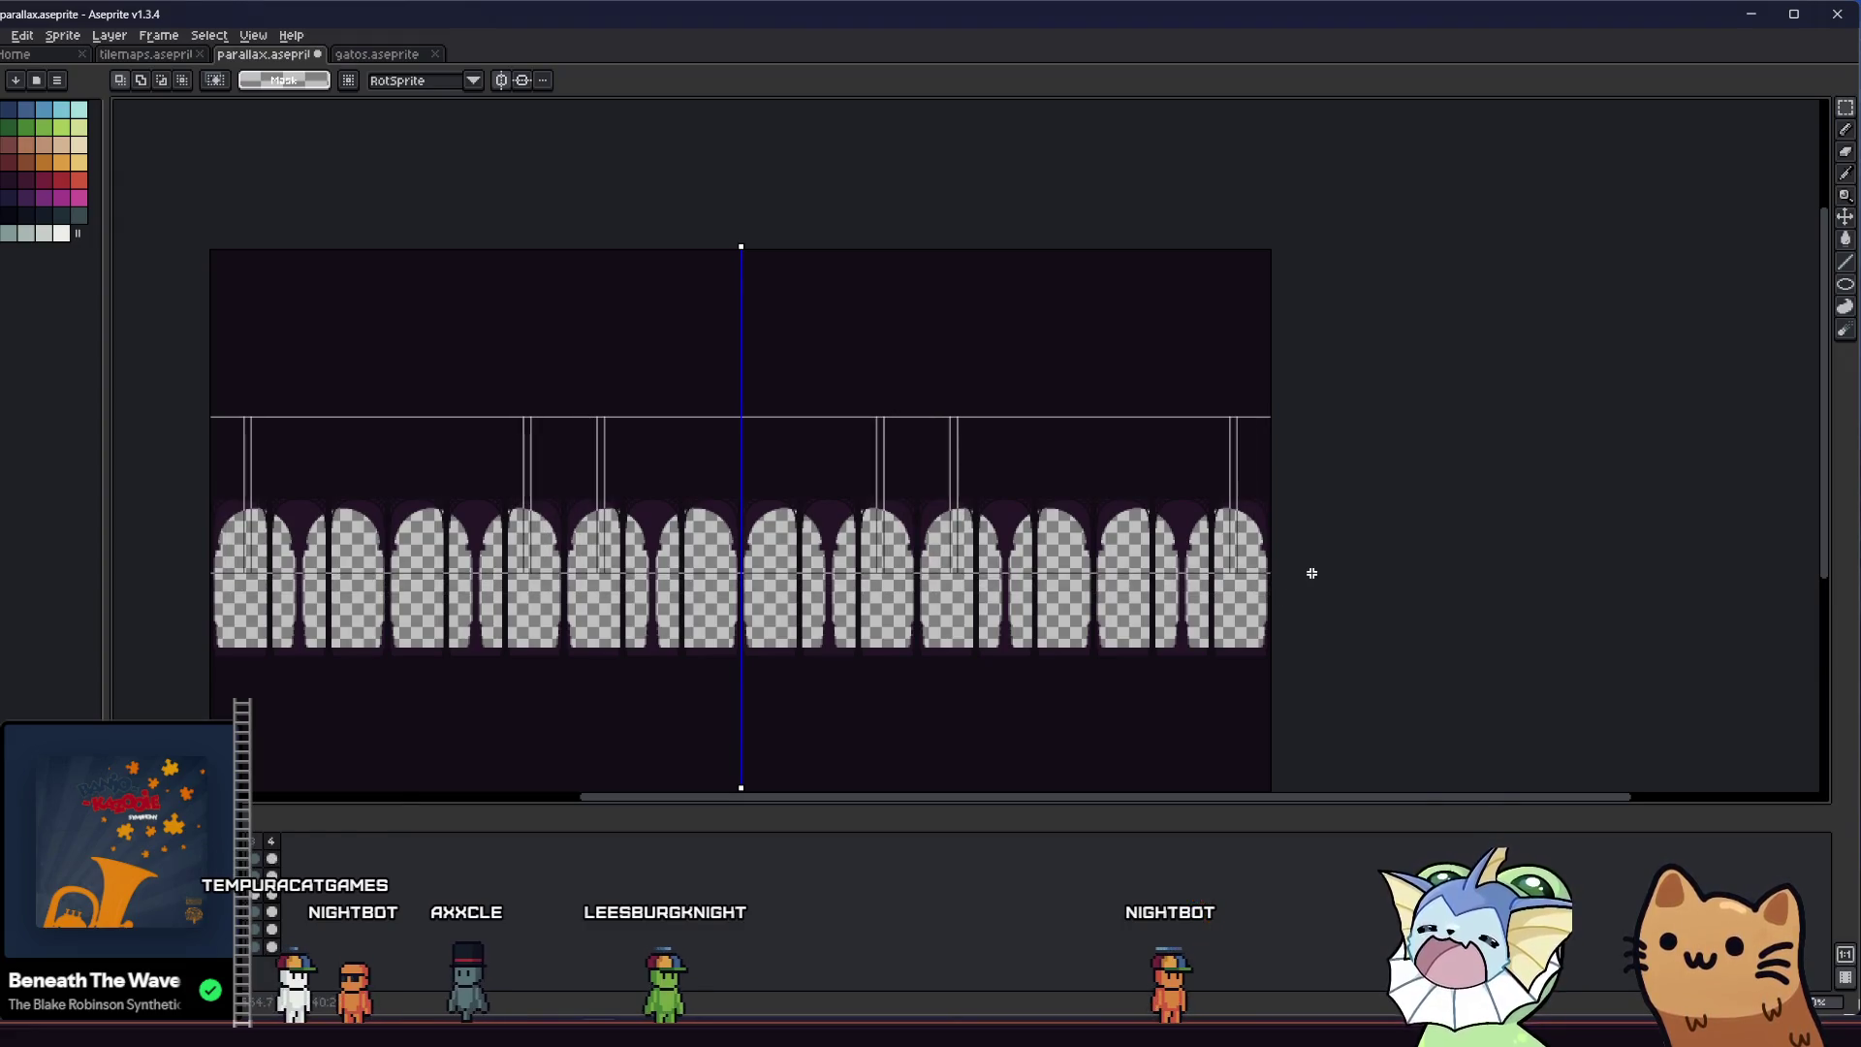
pyautogui.hotkey('ctrl', 'v')
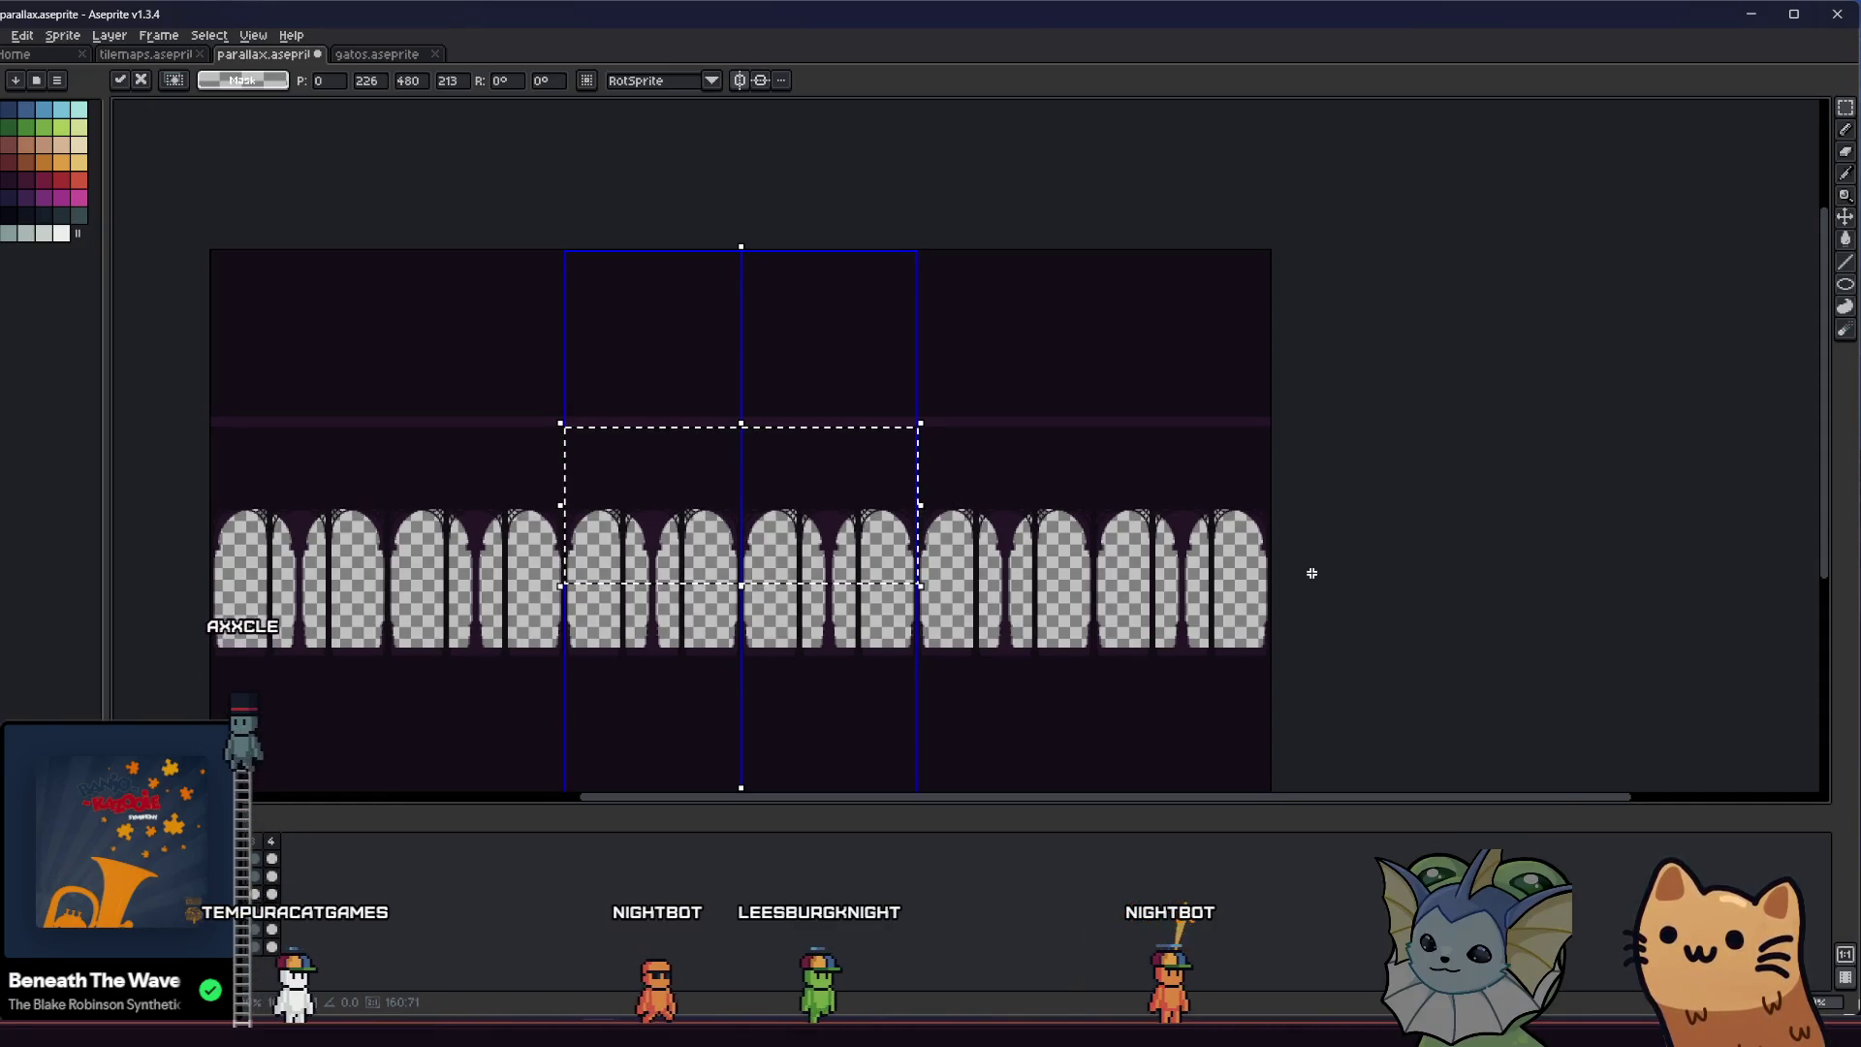
pyautogui.click(320, 465)
# Move the railing band down on the other layer and commit it
pyautogui.hotkey('ctrl', 'y')
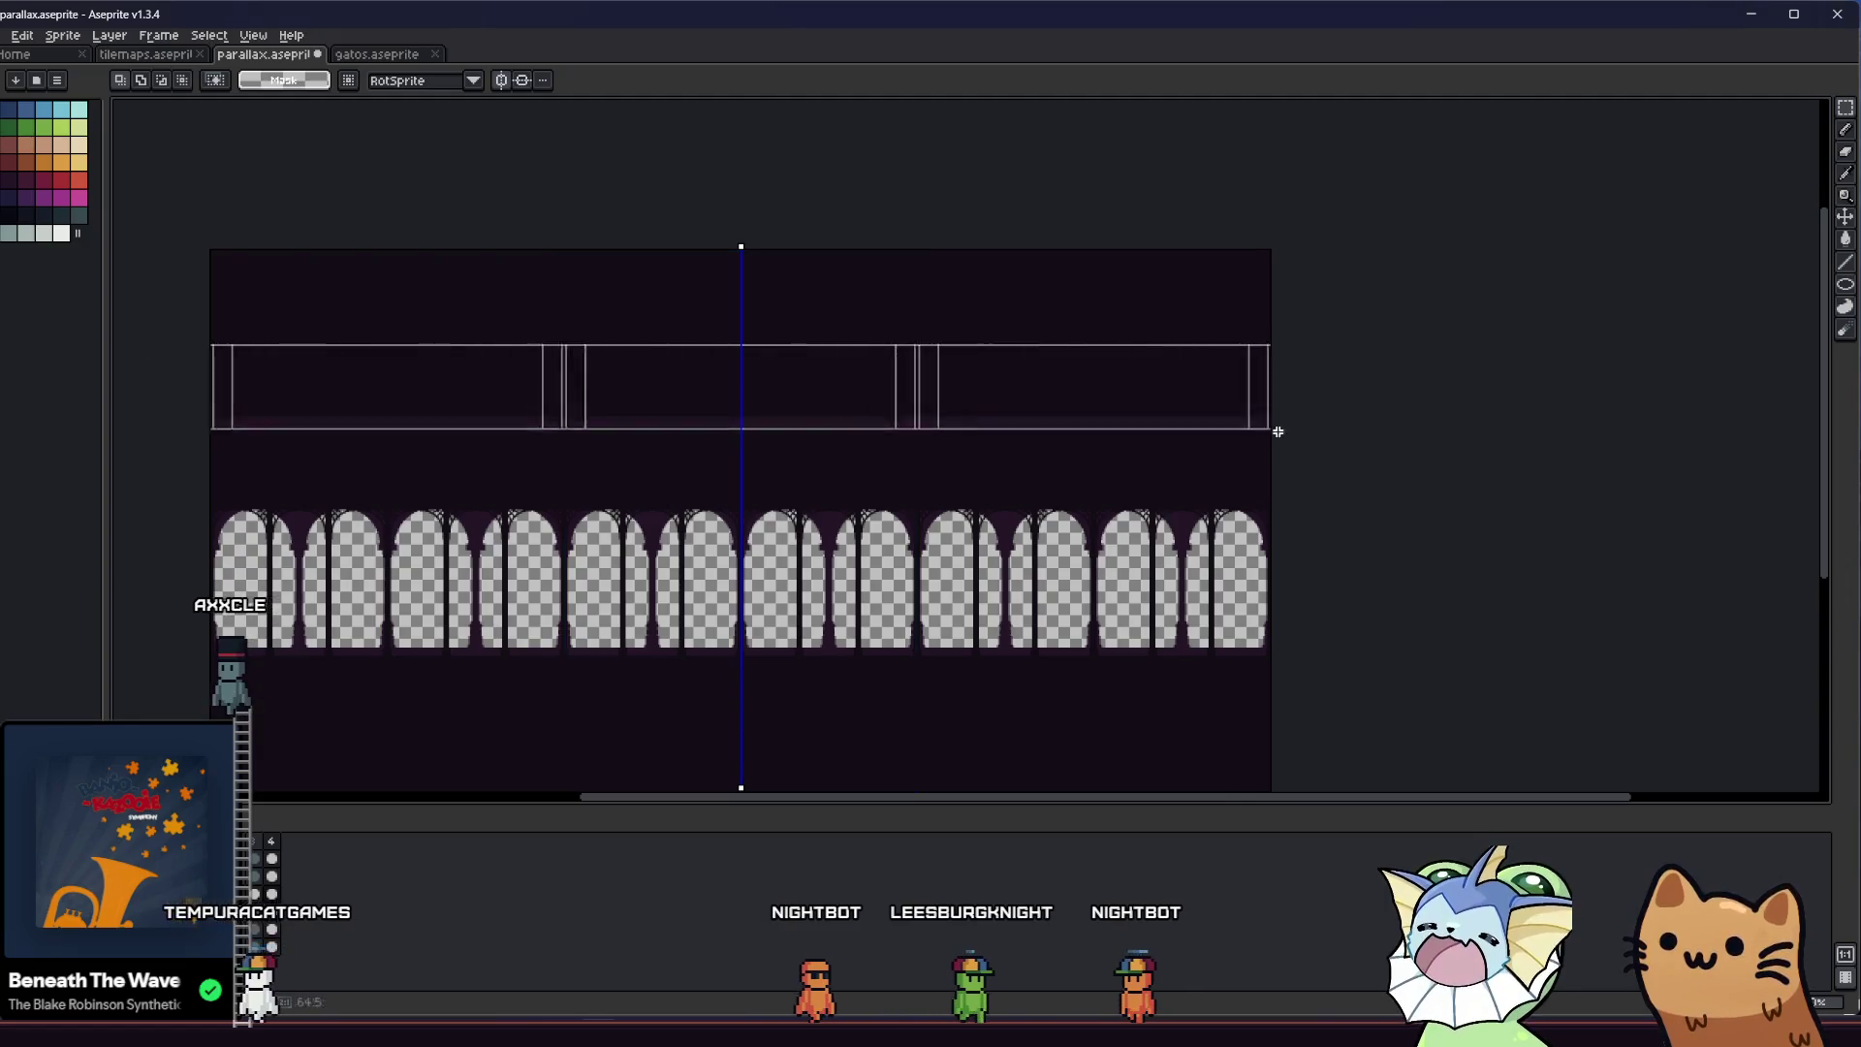
pyautogui.hotkey('ctrl', 'z')
pyautogui.moveTo(744, 393); pyautogui.dragTo(672, 436)
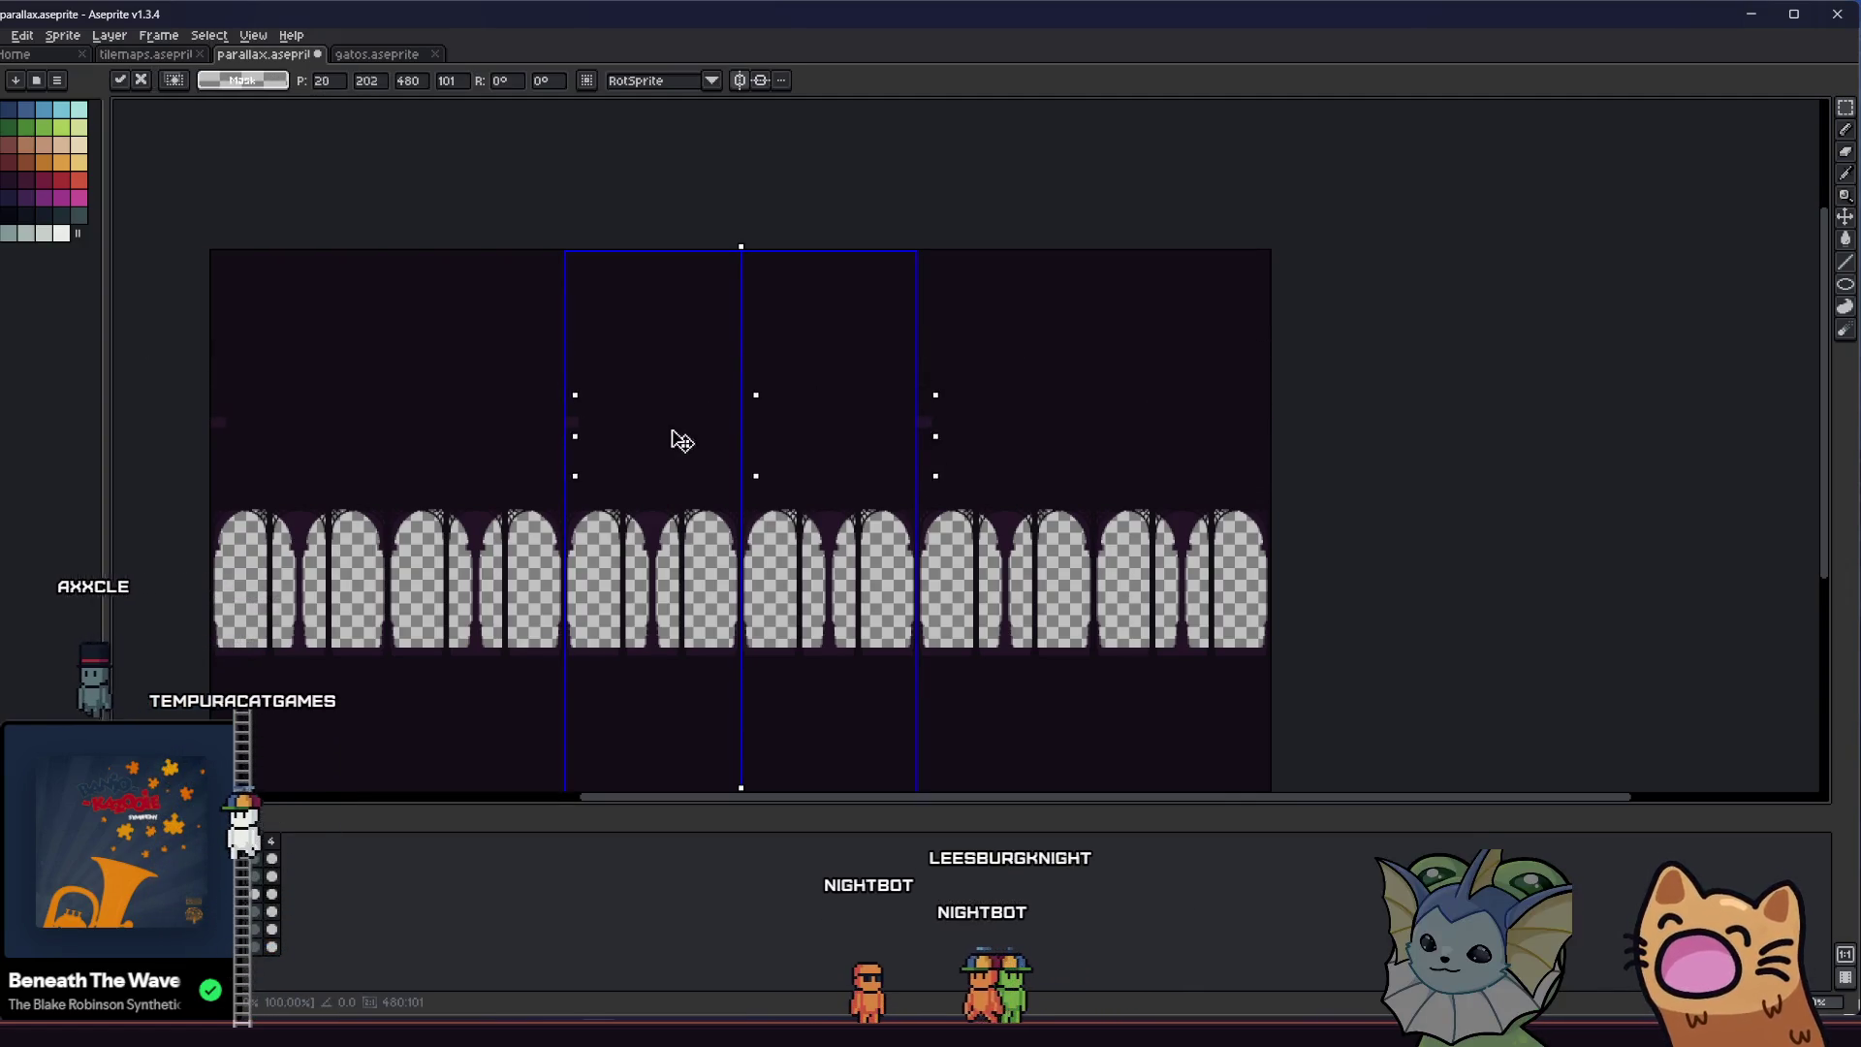
pyautogui.click(387, 485)
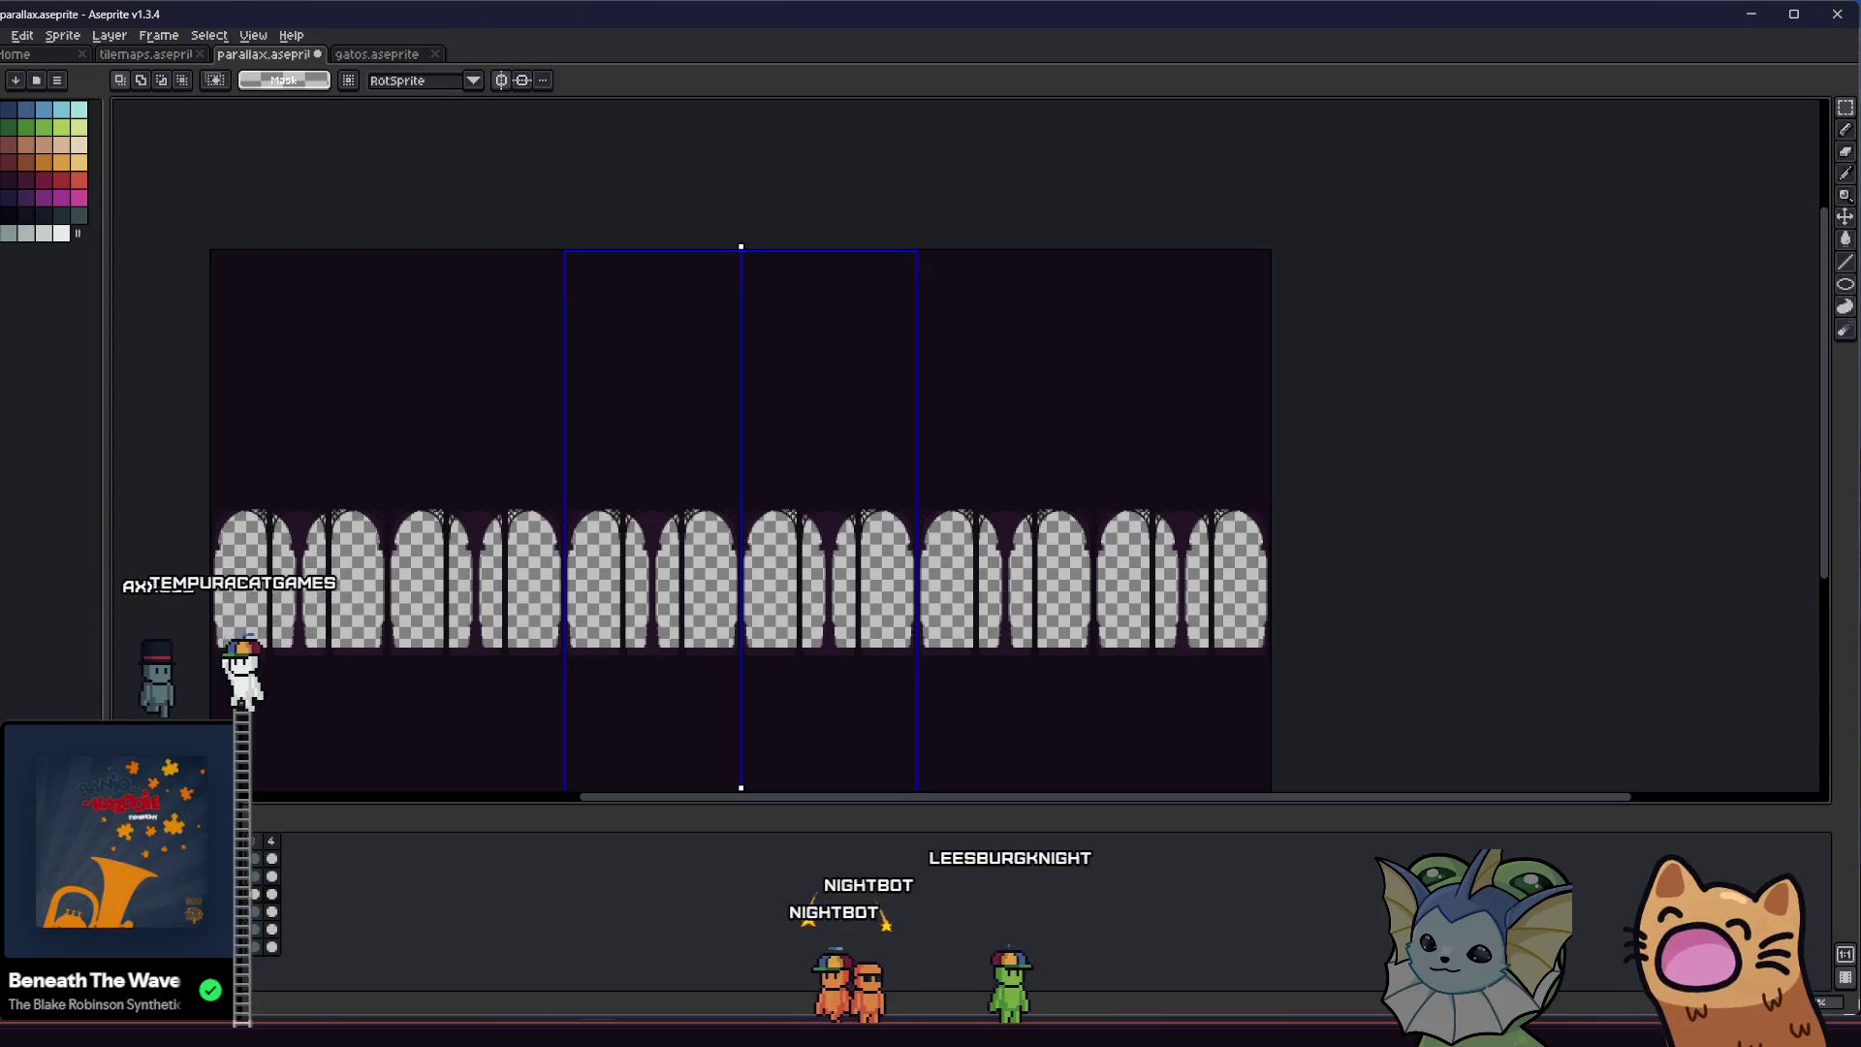
# Select the arch strip, nudge it down one pixel, and clear the selection
pyautogui.moveTo(162, 423); pyautogui.dragTo(1252, 588)
pyautogui.press('Down')
pyautogui.press('Down')
pyautogui.press('Down')
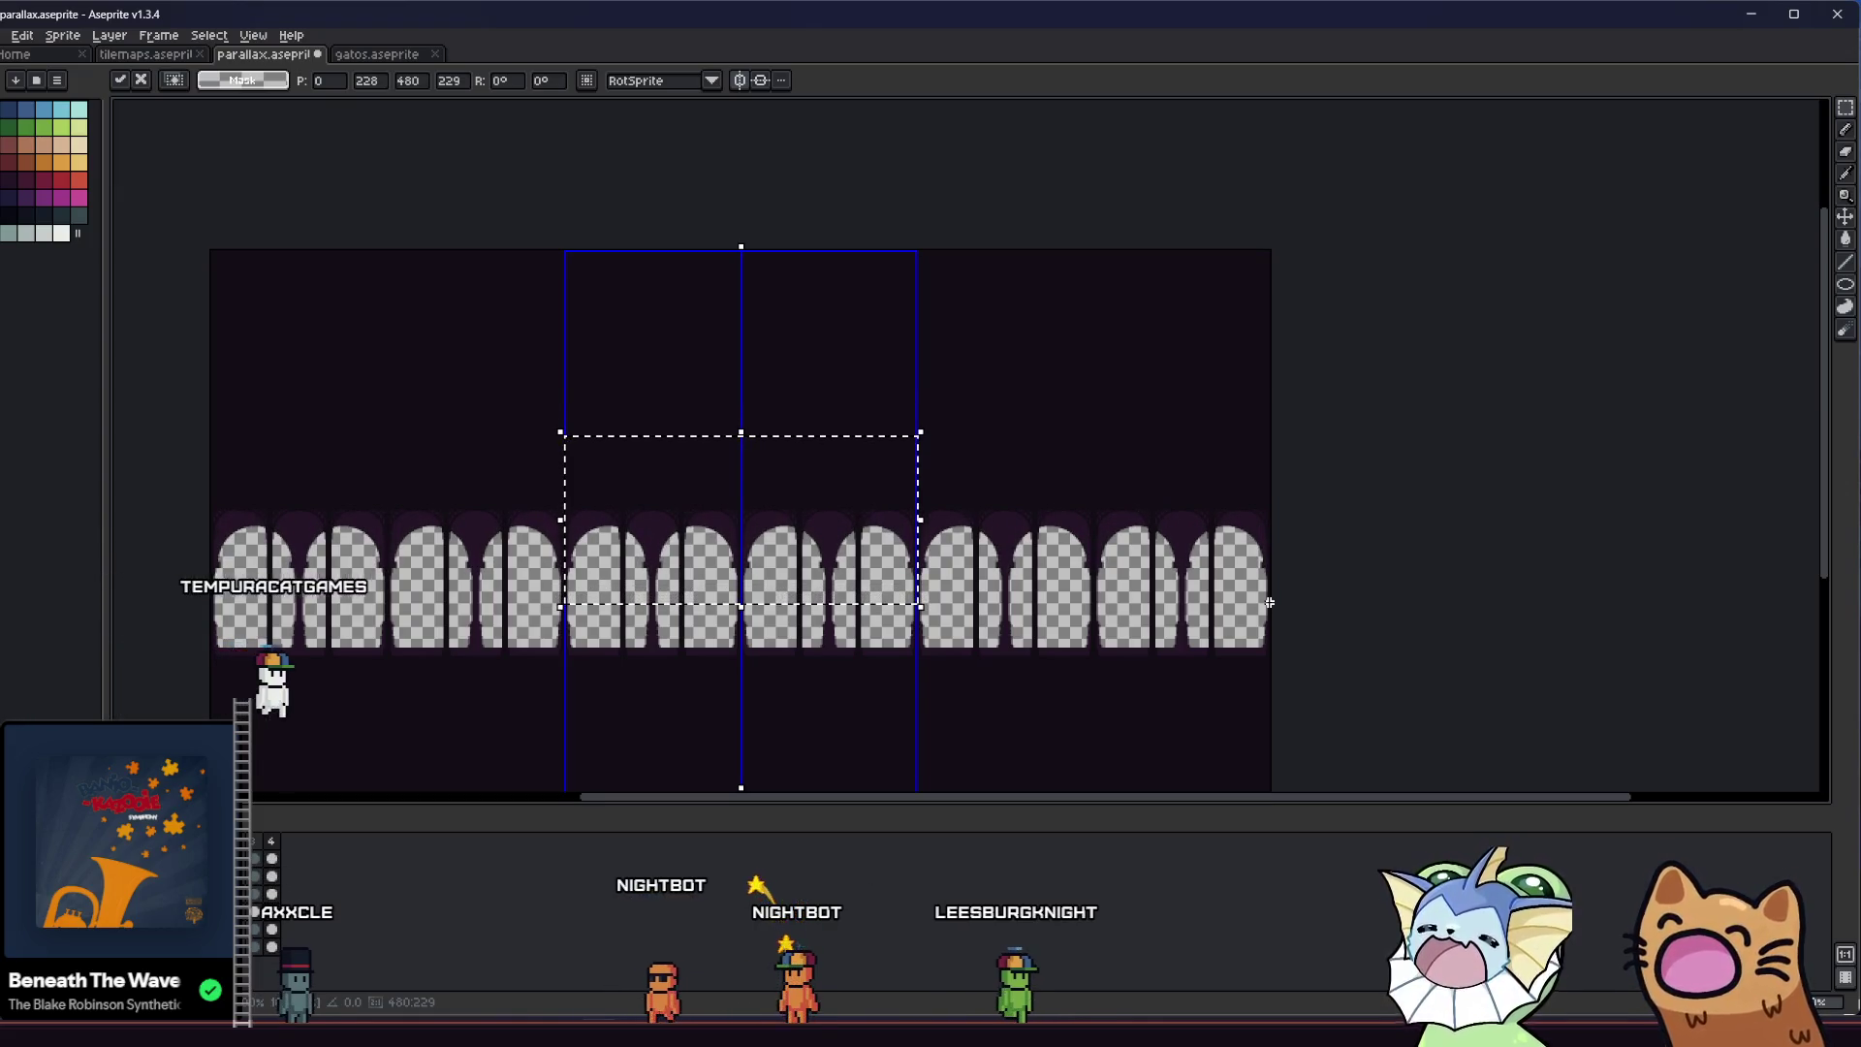
pyautogui.hotkey('ctrl', 'd')
pyautogui.press('Delete')
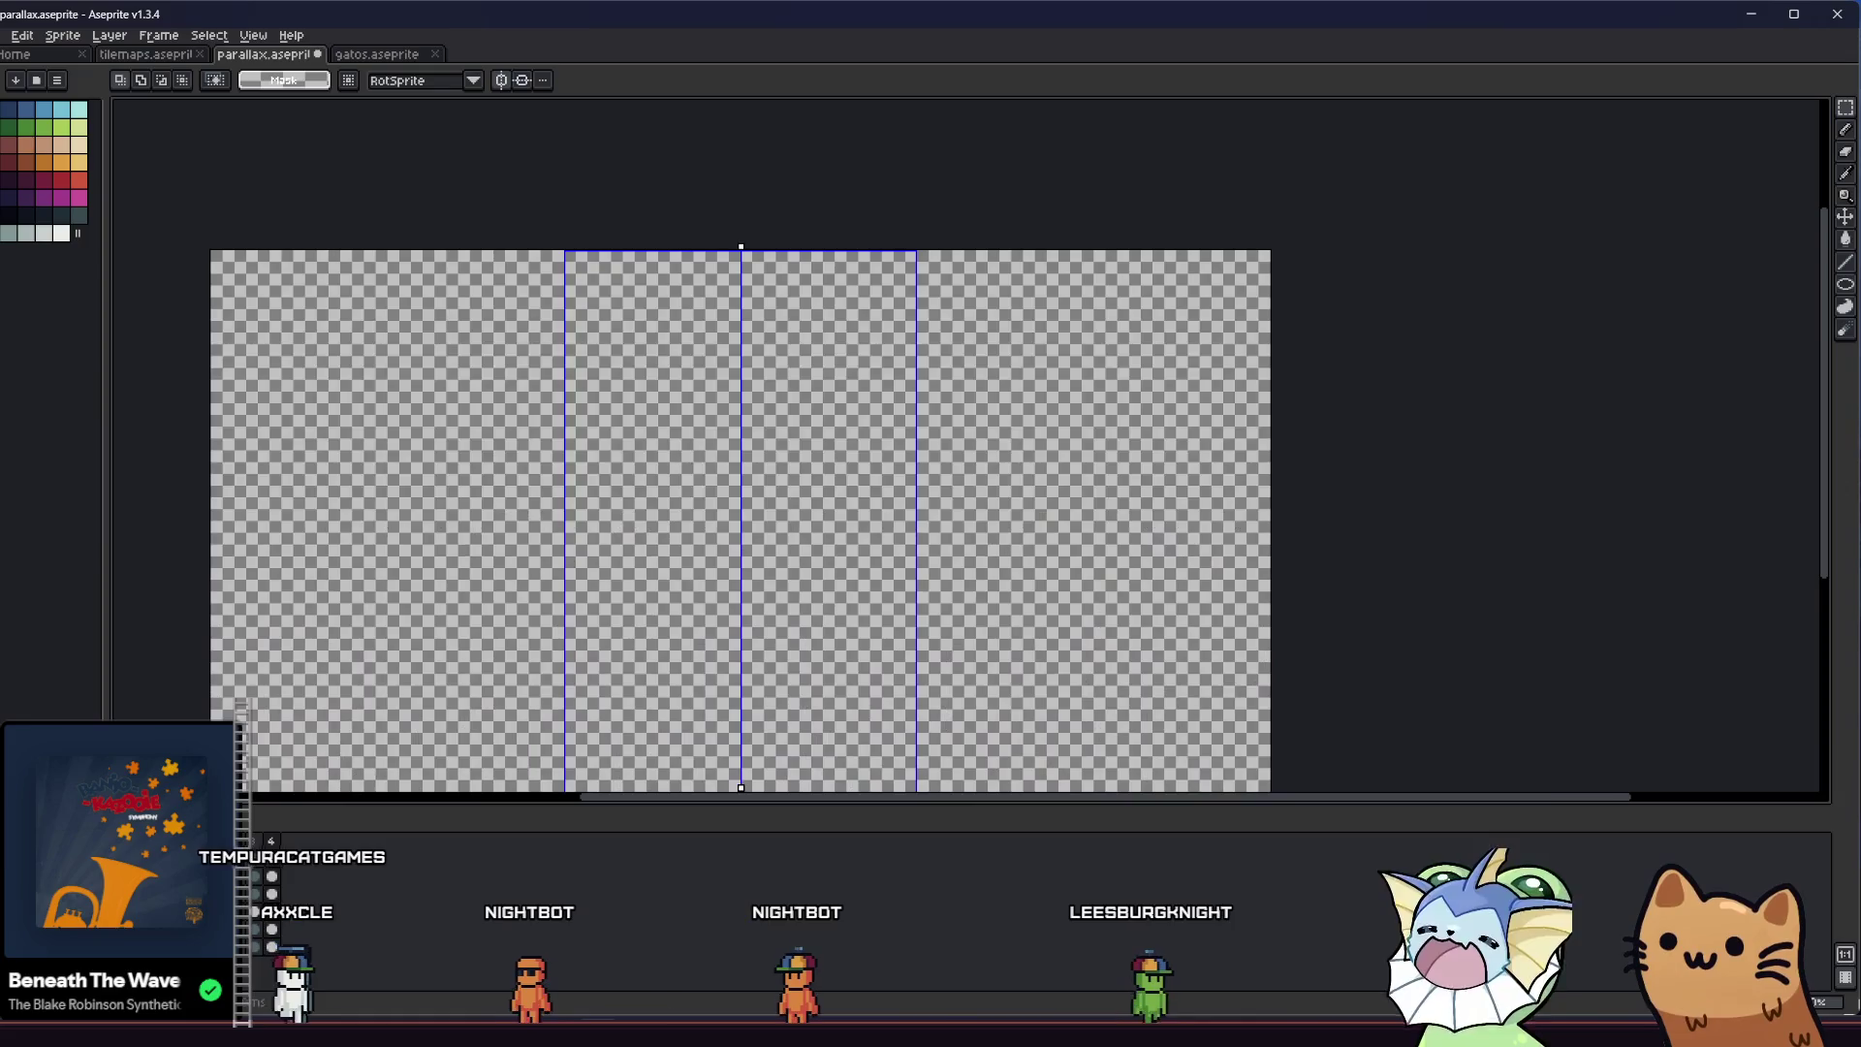
# Fill the transparent strip under the arches with the dark shade using the bucket tool
pyautogui.hotkey('ctrl', 'z')
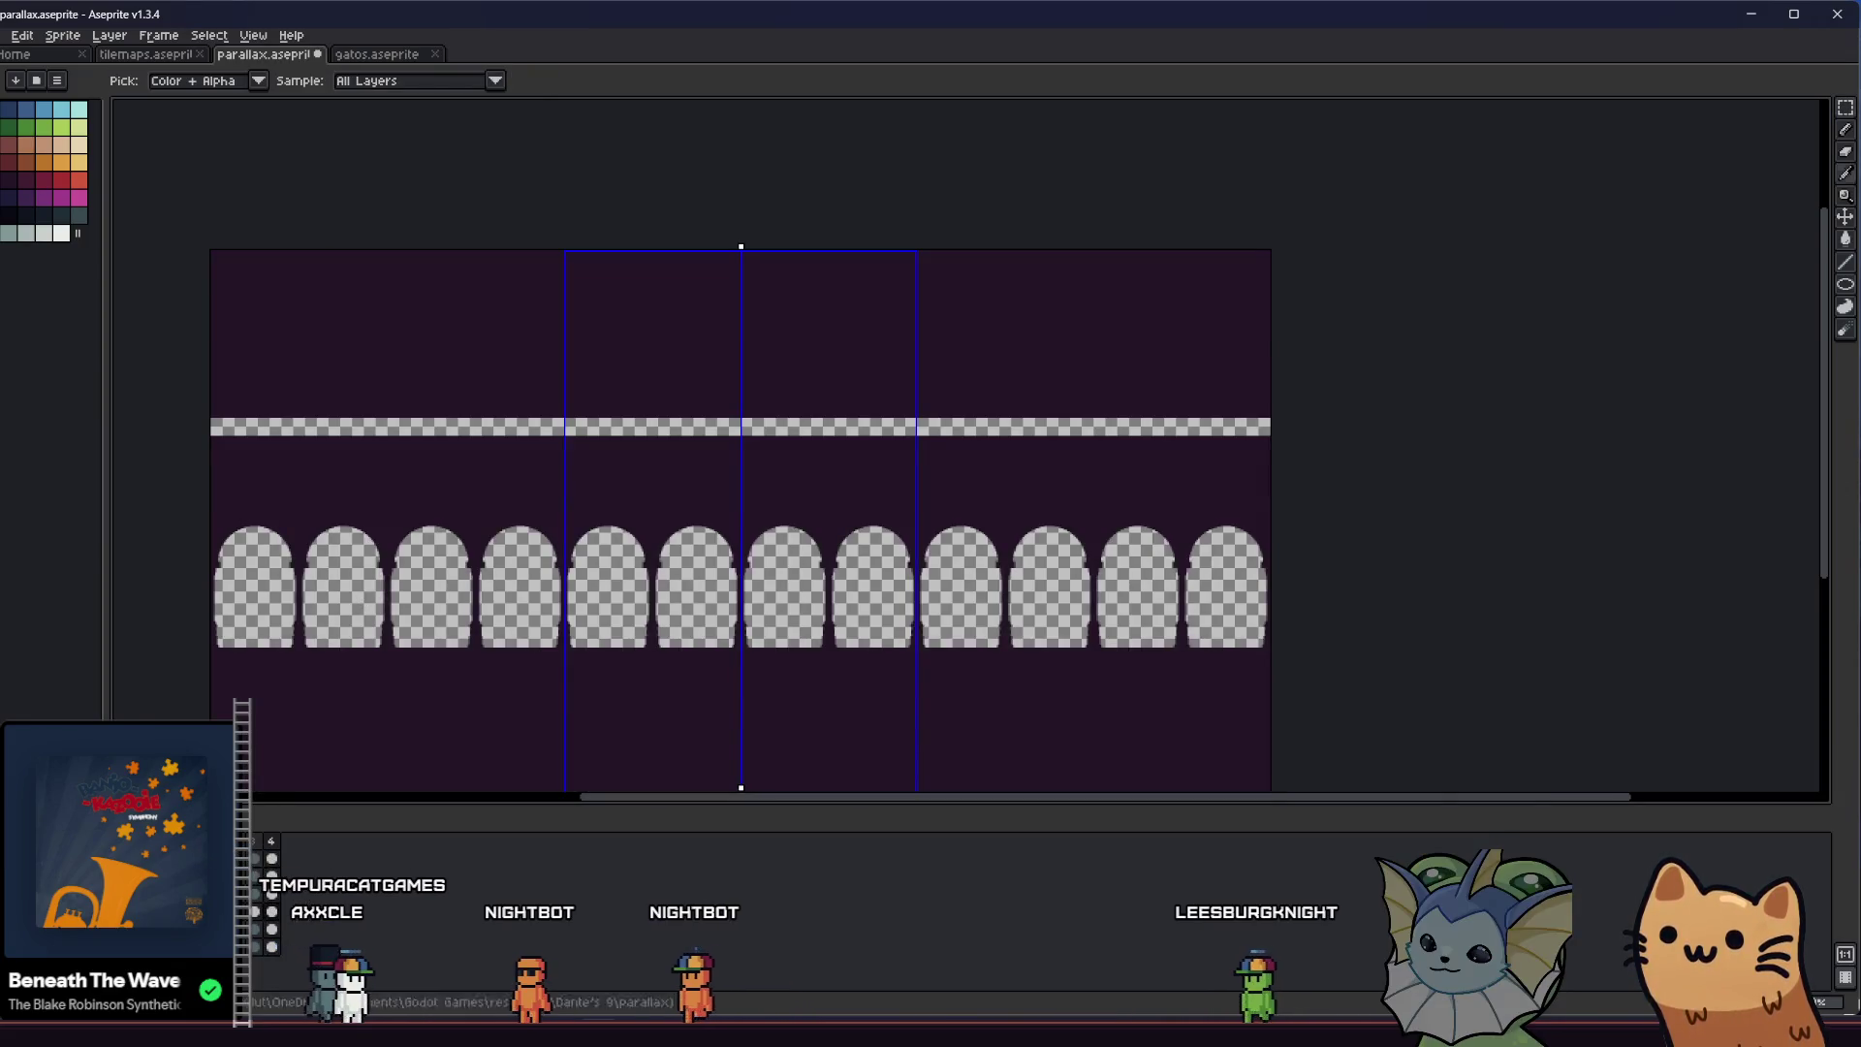
pyautogui.press('g')
pyautogui.click(390, 426)
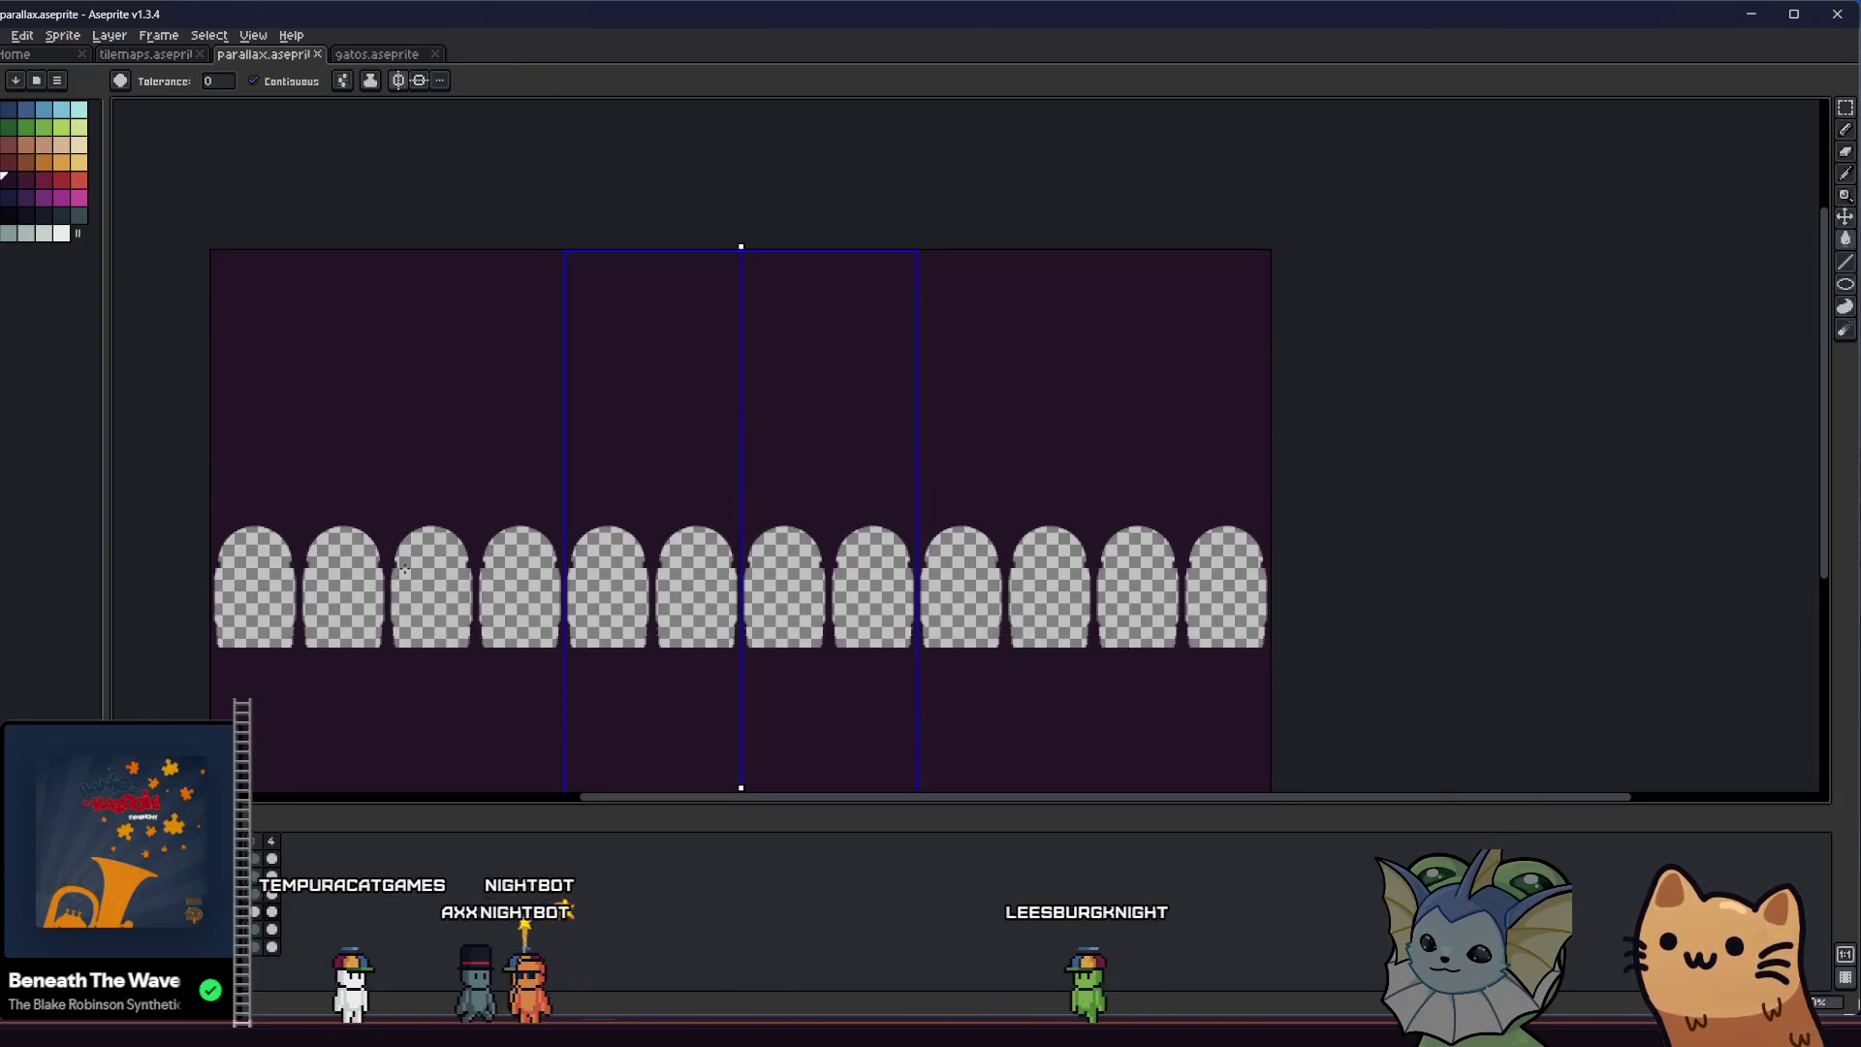
pyautogui.click(24, 36)
pyautogui.click(139, 180)
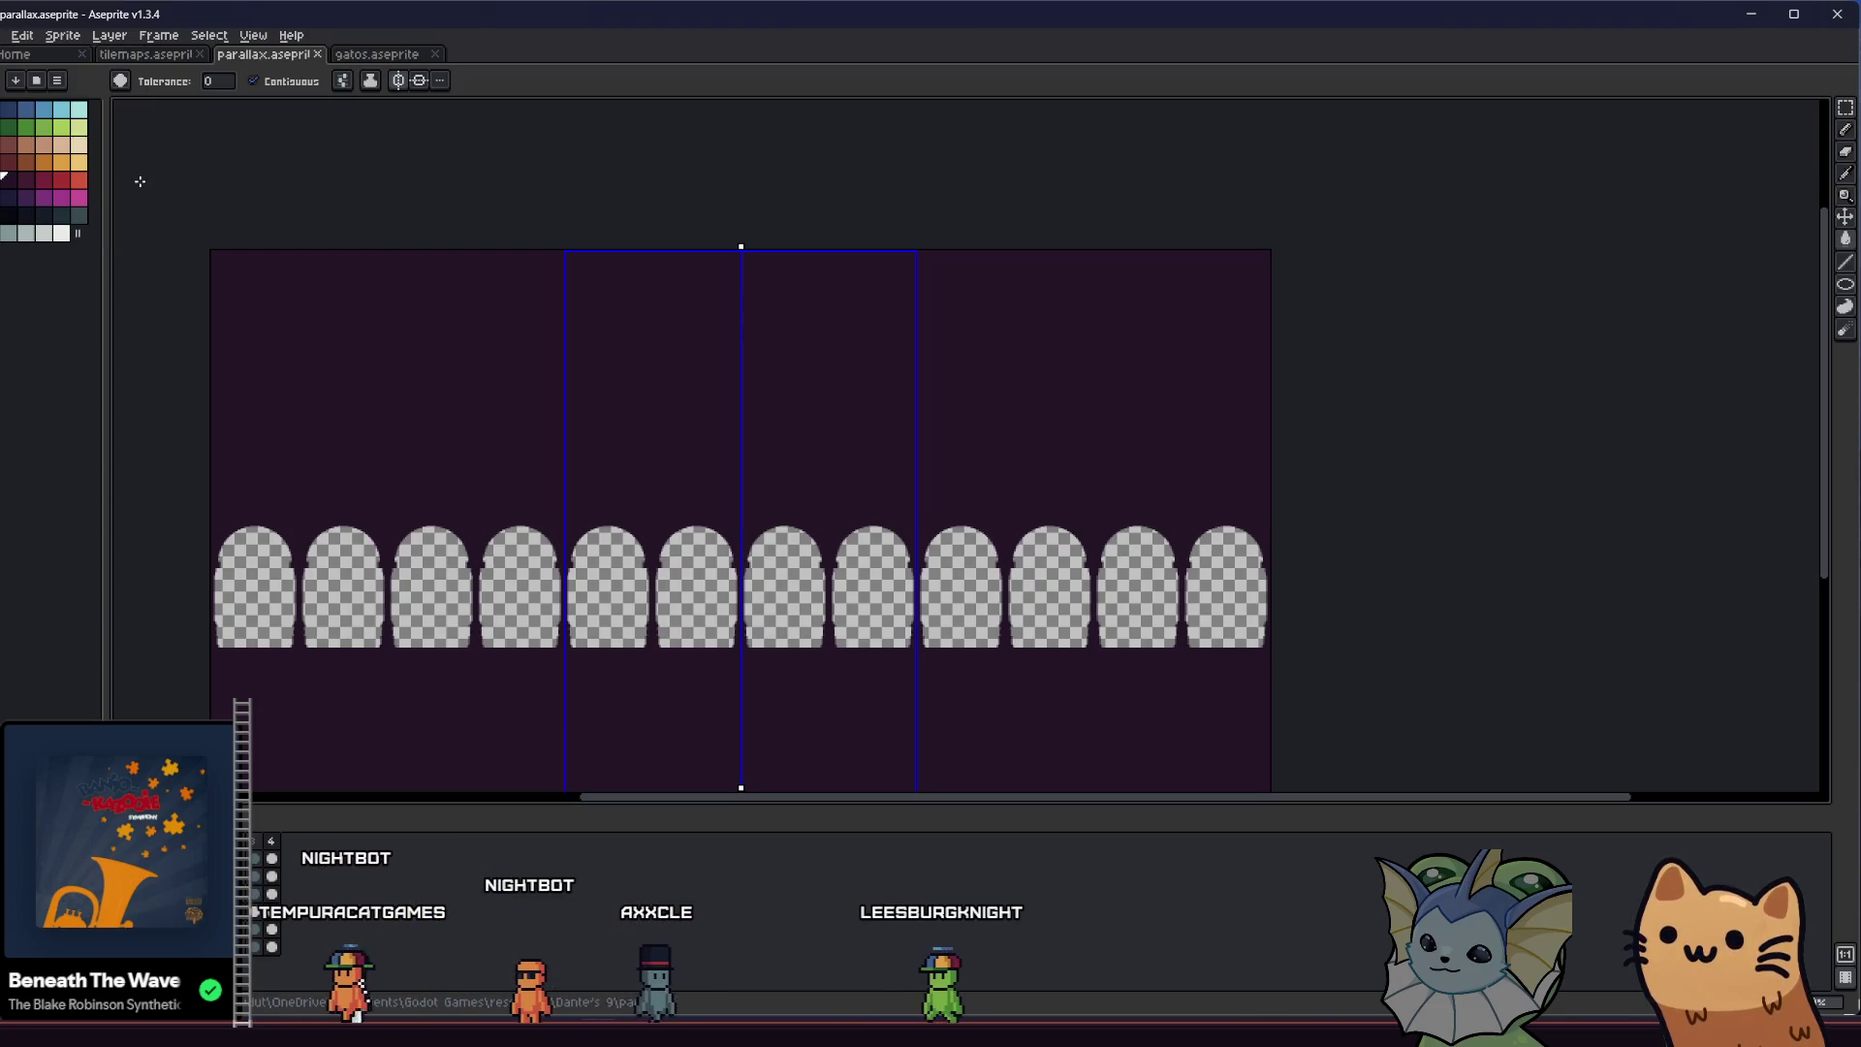
# Export the short arch layer as hub_parallax_layer_2.png, overwriting the existing PNG
pyautogui.click(5, 35)
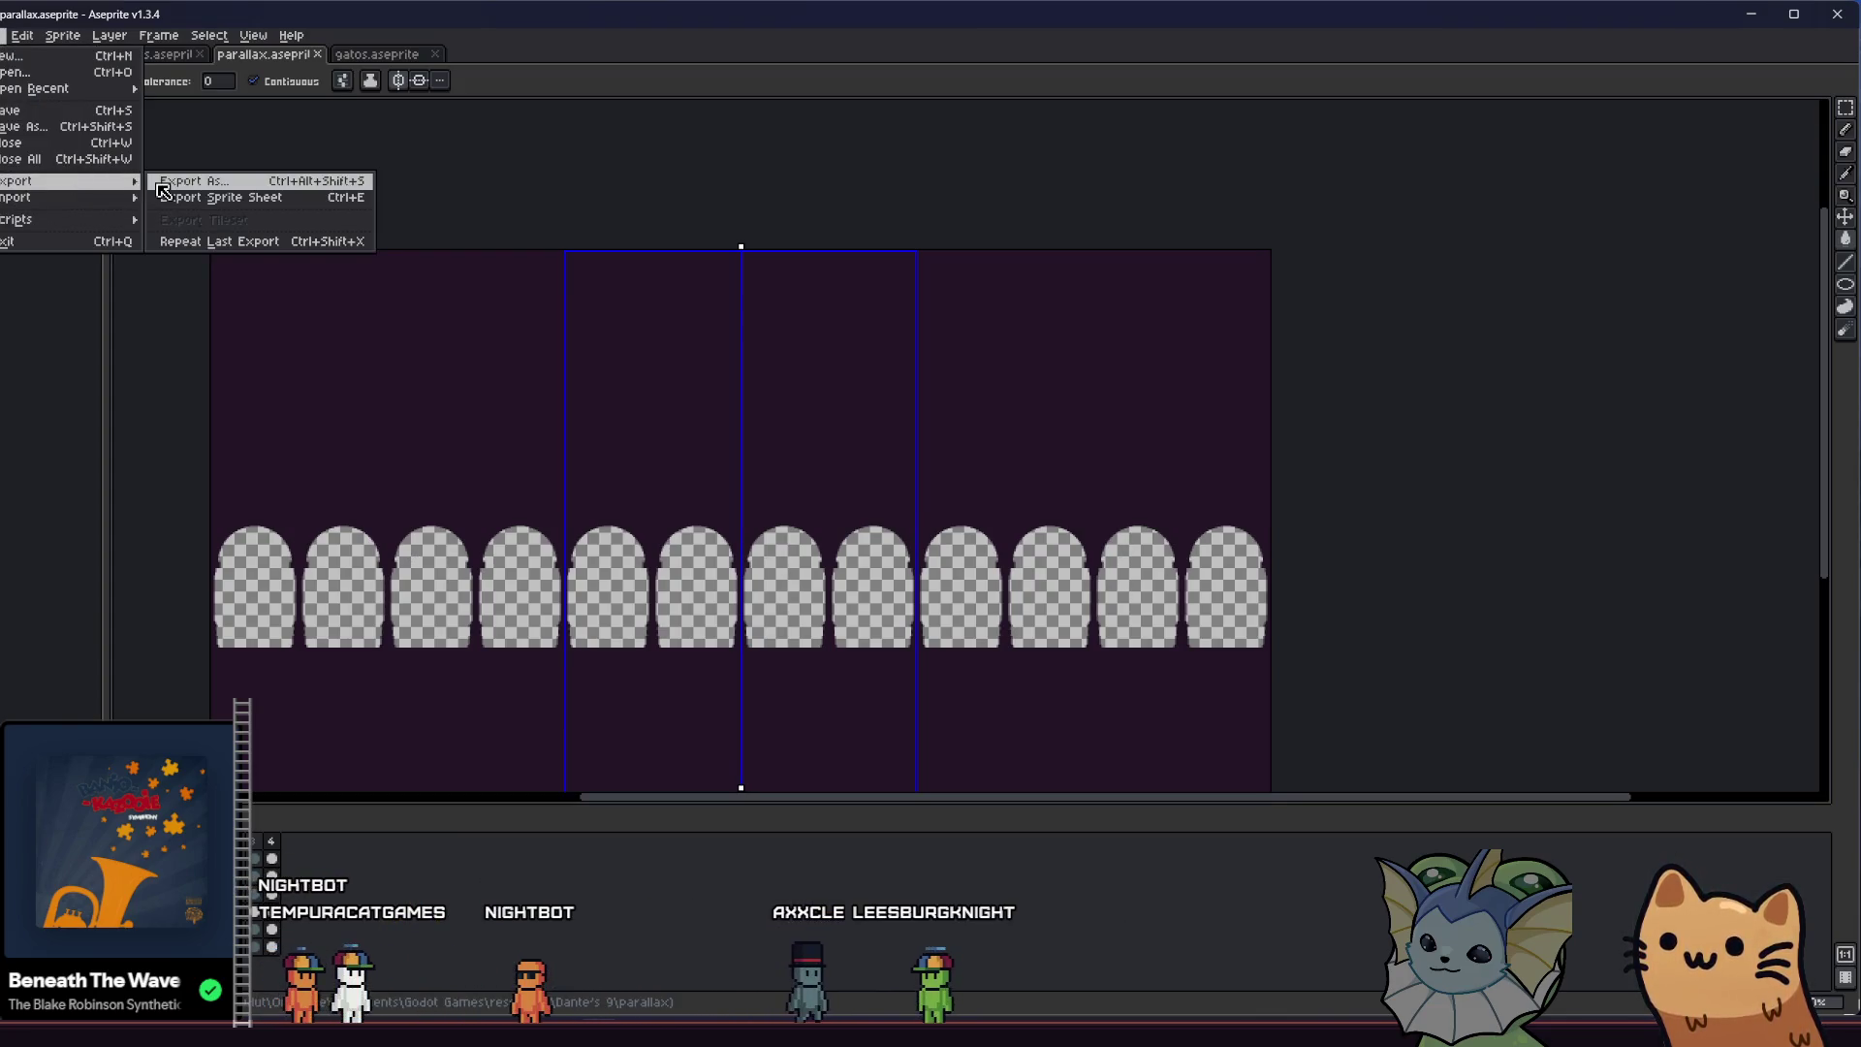
pyautogui.moveTo(44, 181)
pyautogui.click(203, 180)
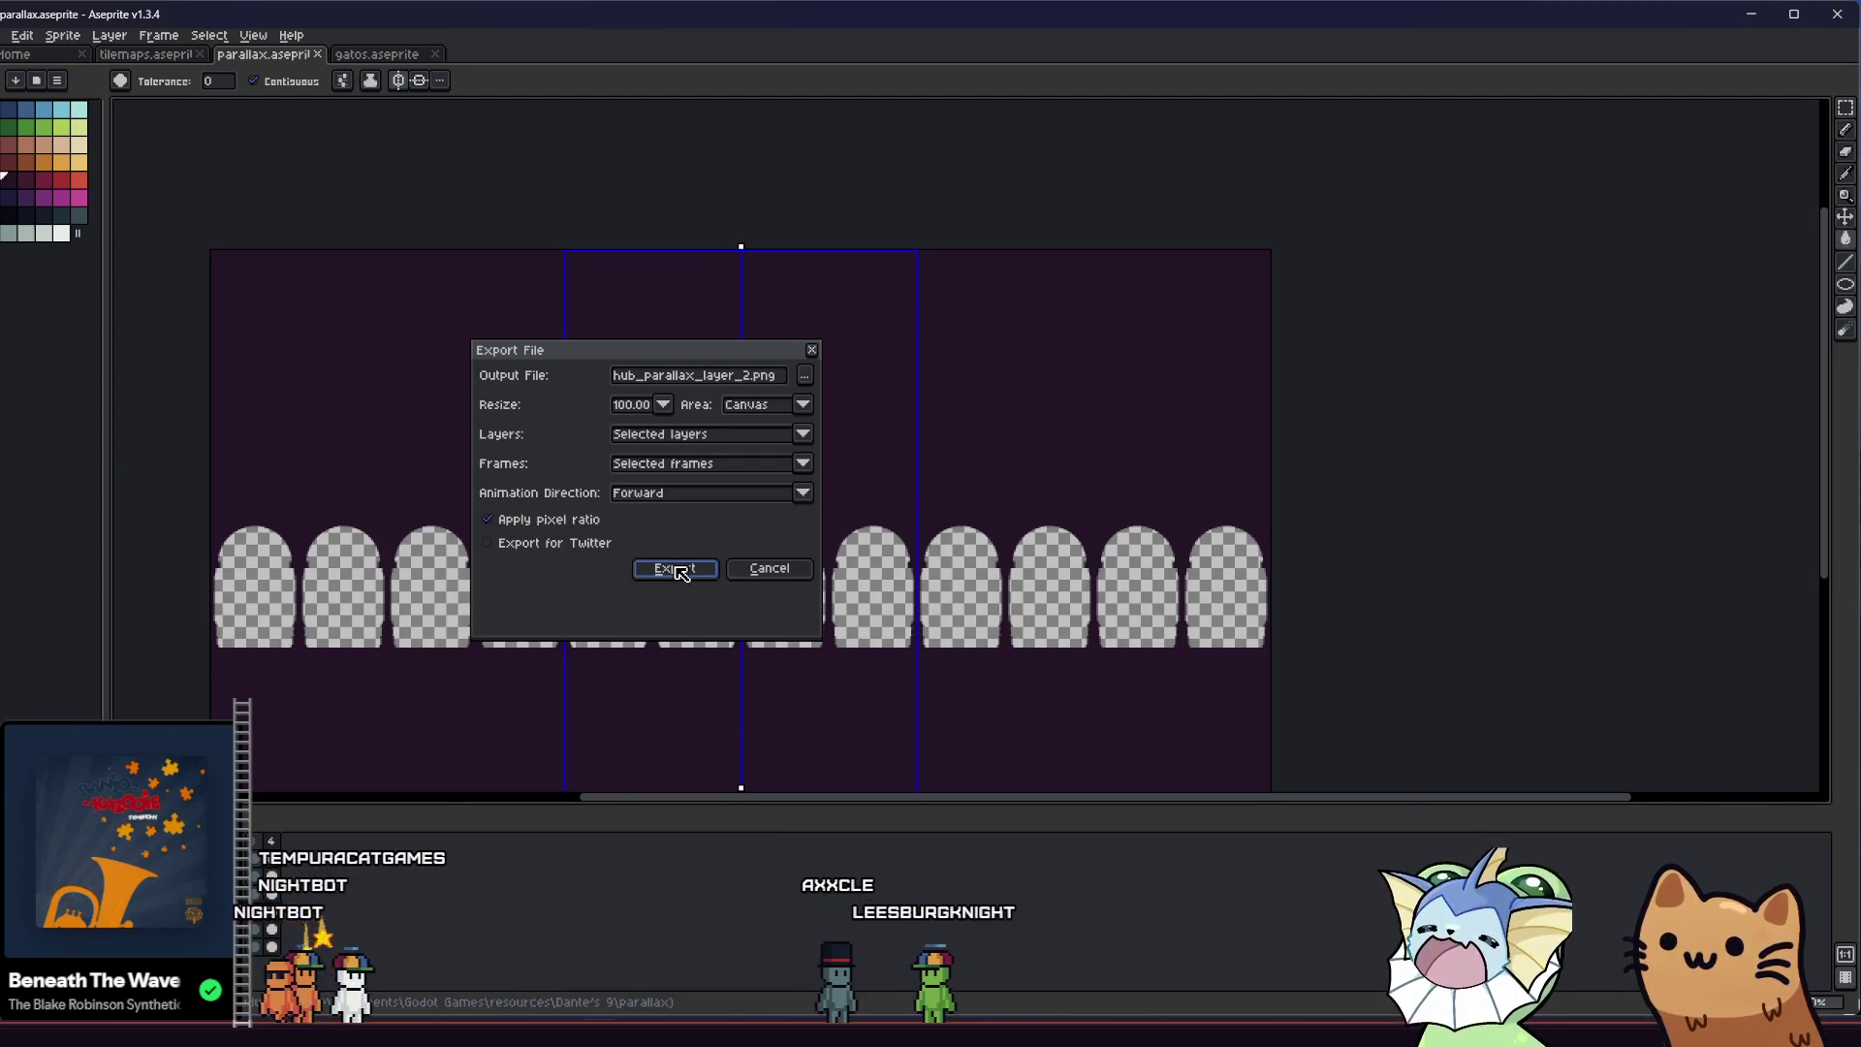
pyautogui.click(680, 572)
pyautogui.click(871, 567)
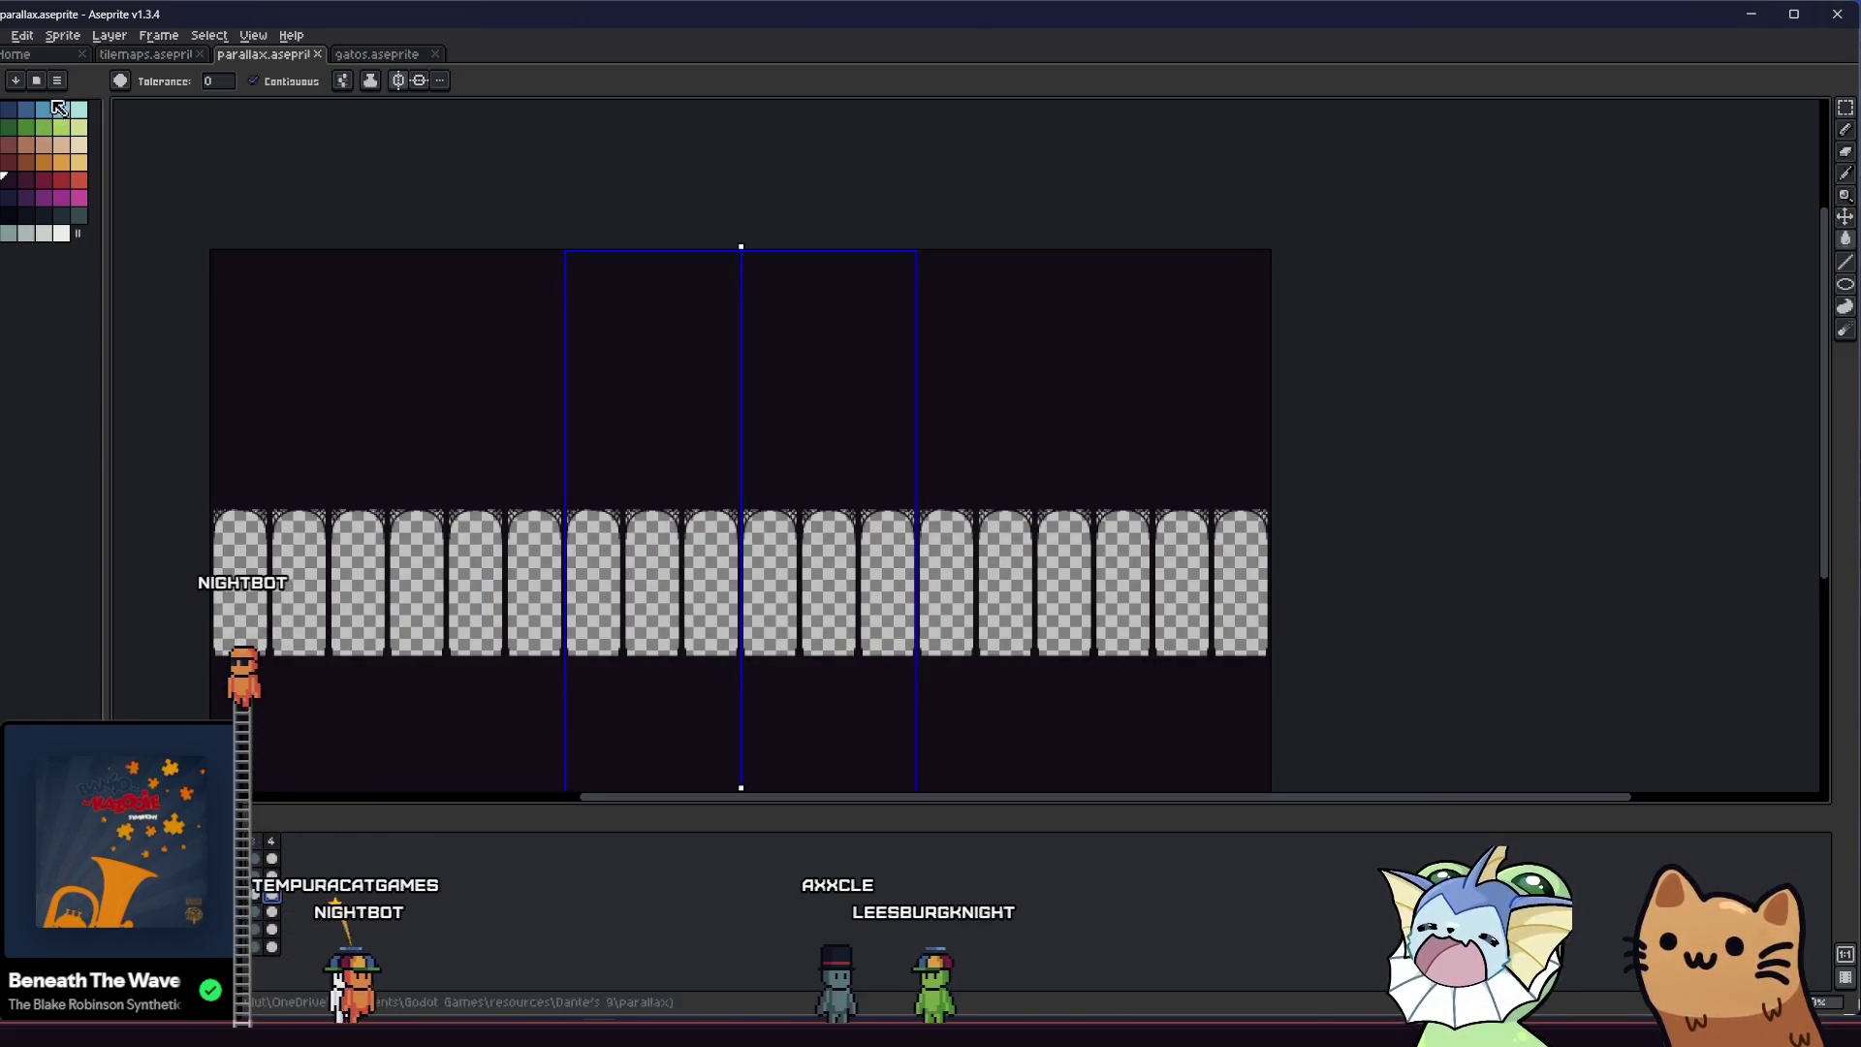
# Export the taller arch layer as hub_parallax_layer_3.png and switch to Godot
pyautogui.click(8, 34)
pyautogui.click(189, 179)
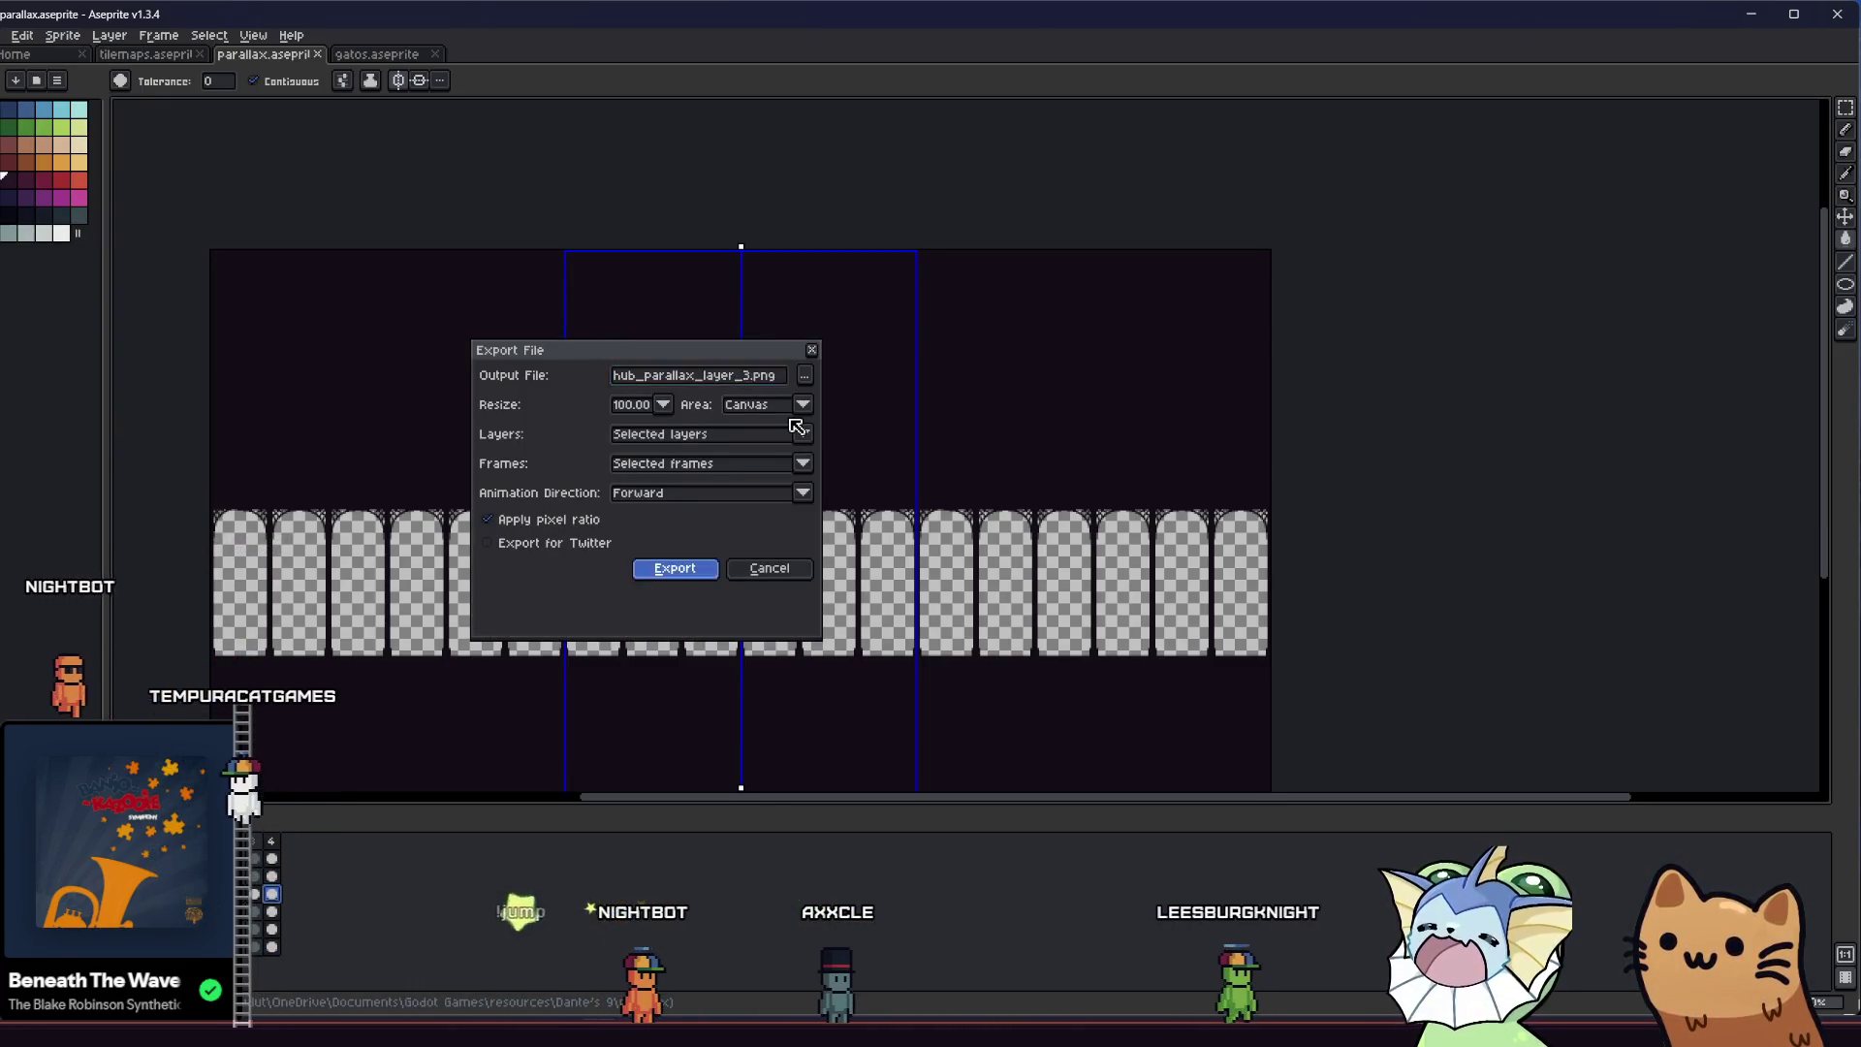
pyautogui.press('Return')
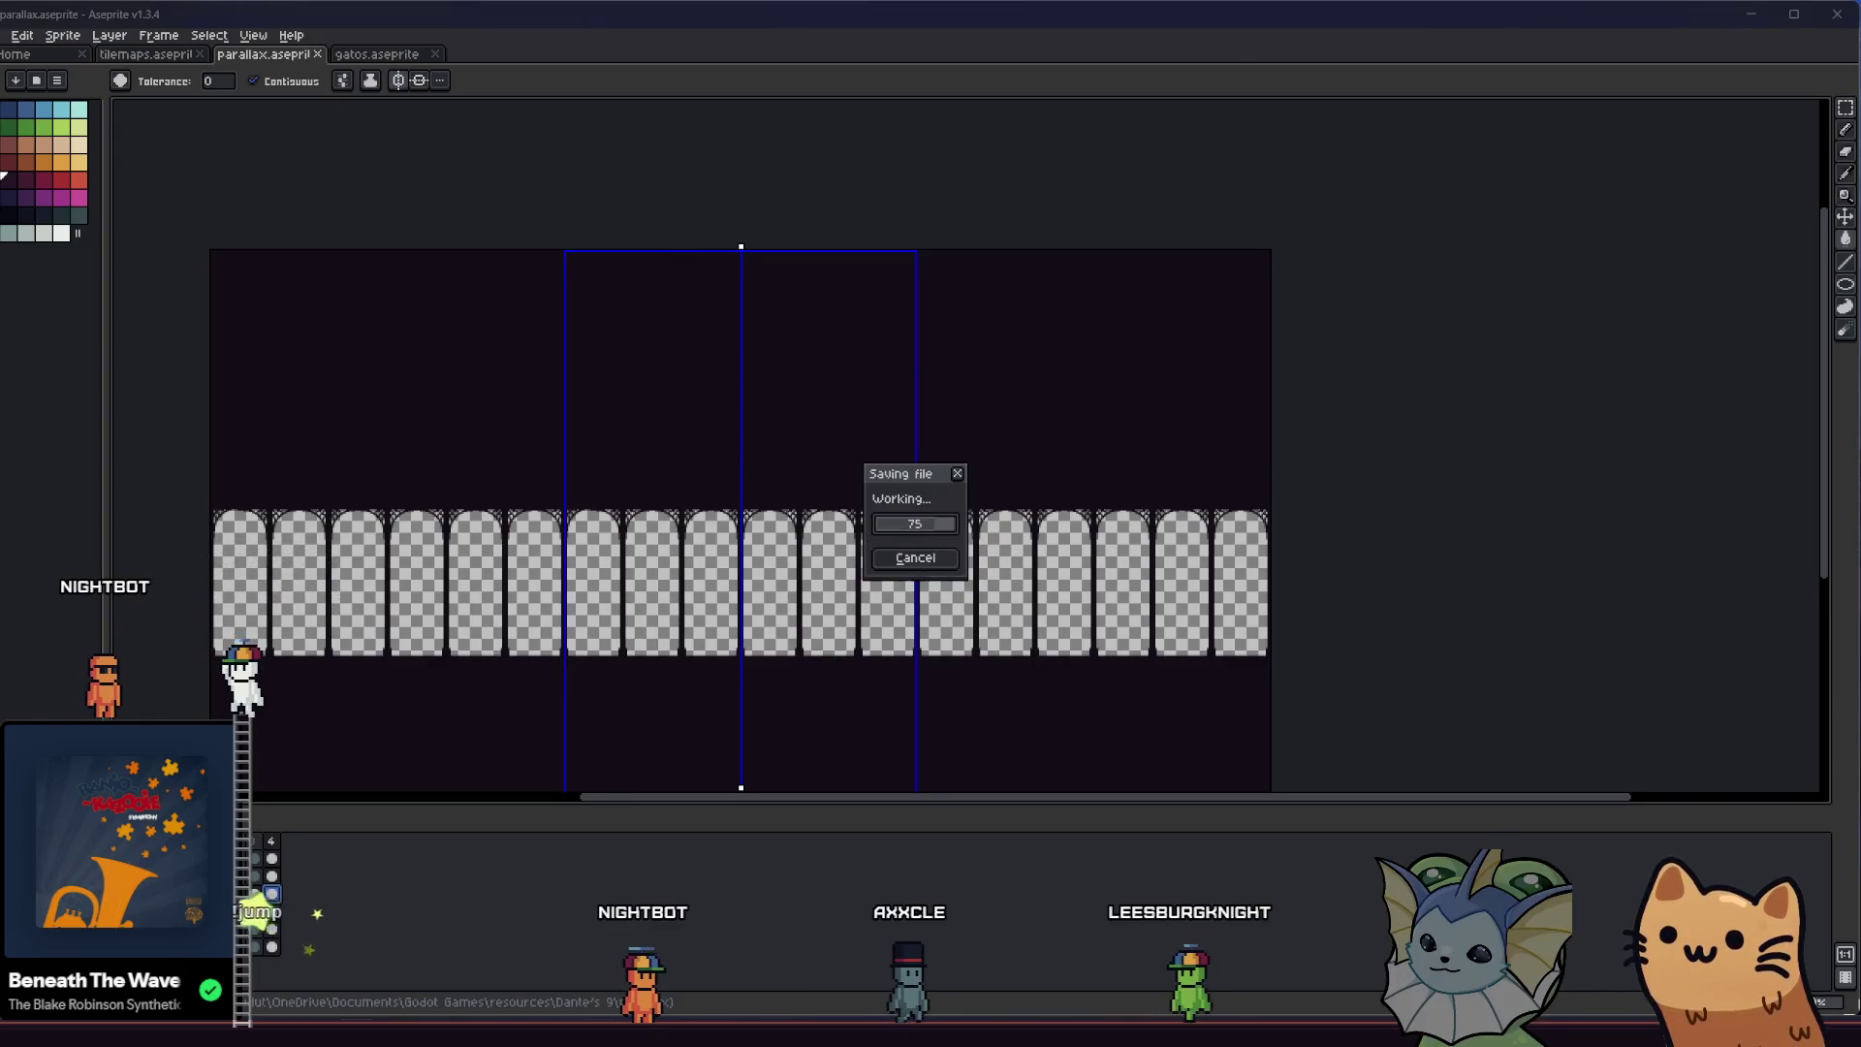
pyautogui.hotkey('alt', 'Tab')
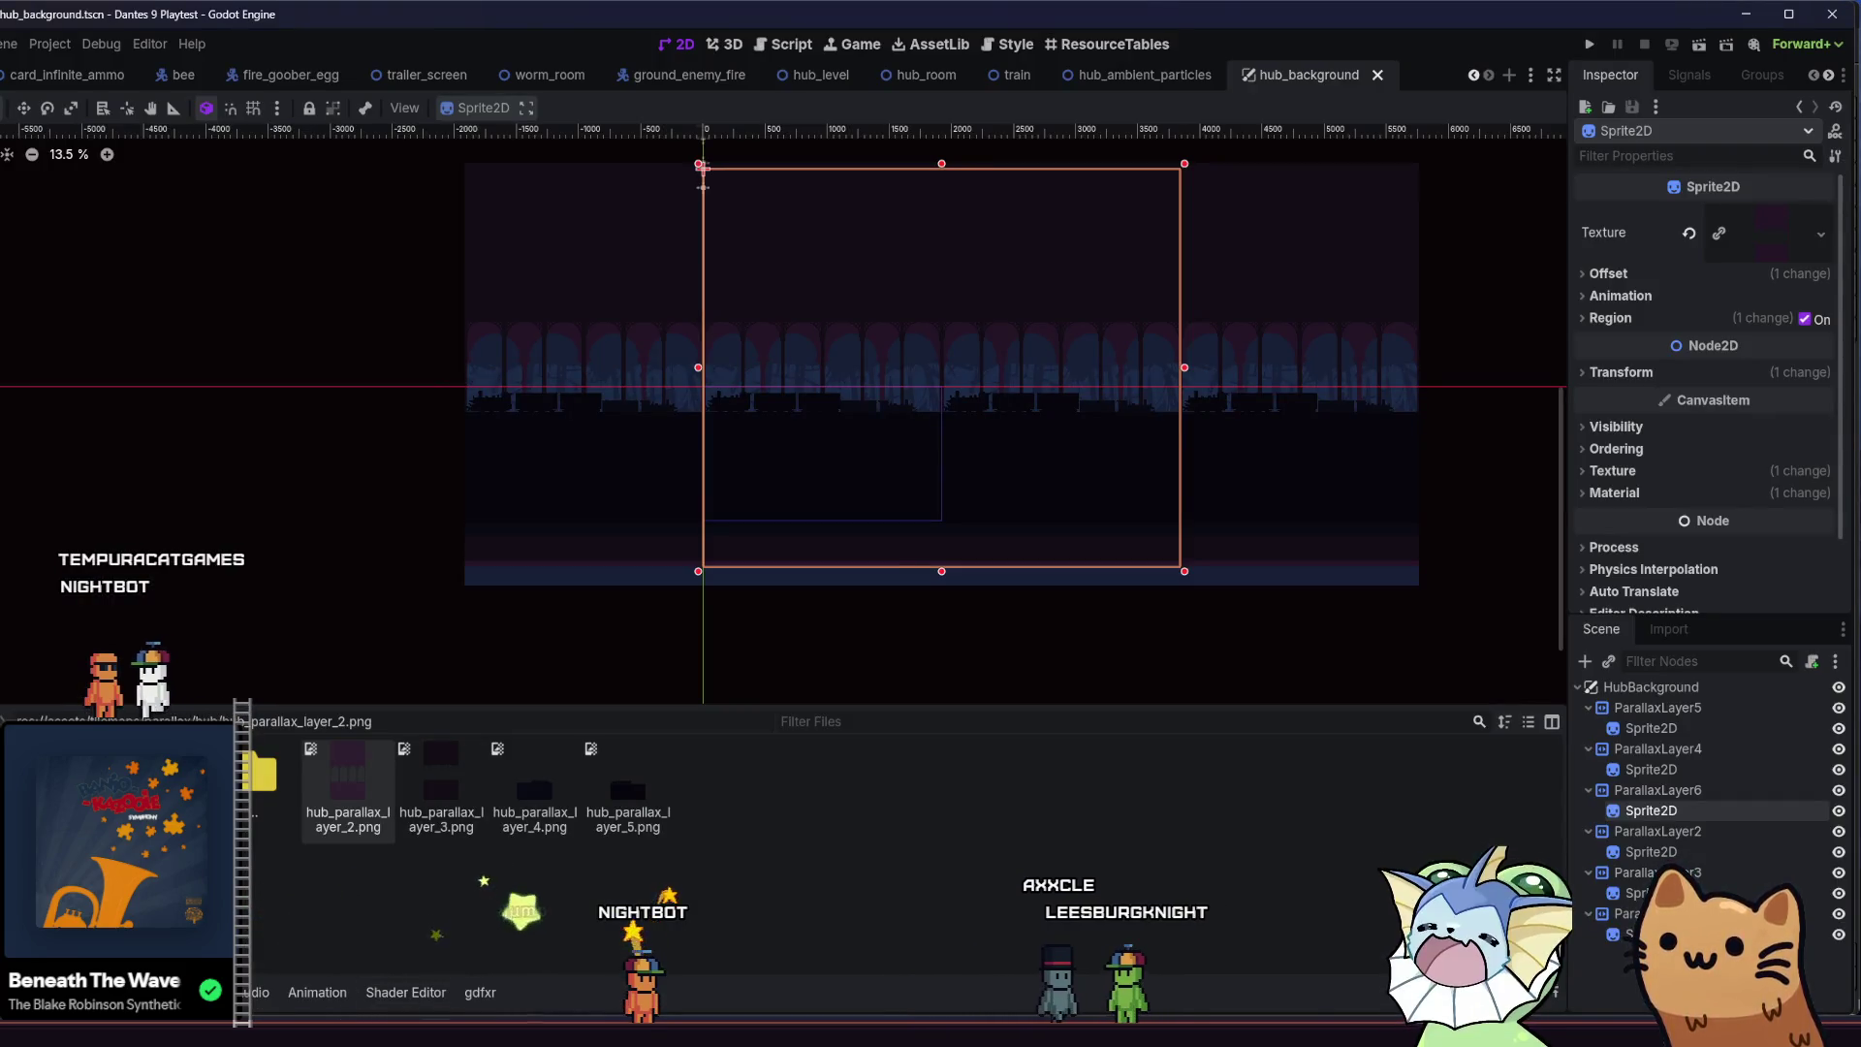
# Select the four hub_parallax PNGs in Explorer so Godot reimports them, save, and run the project
pyautogui.hotkey('alt', 'Tab')
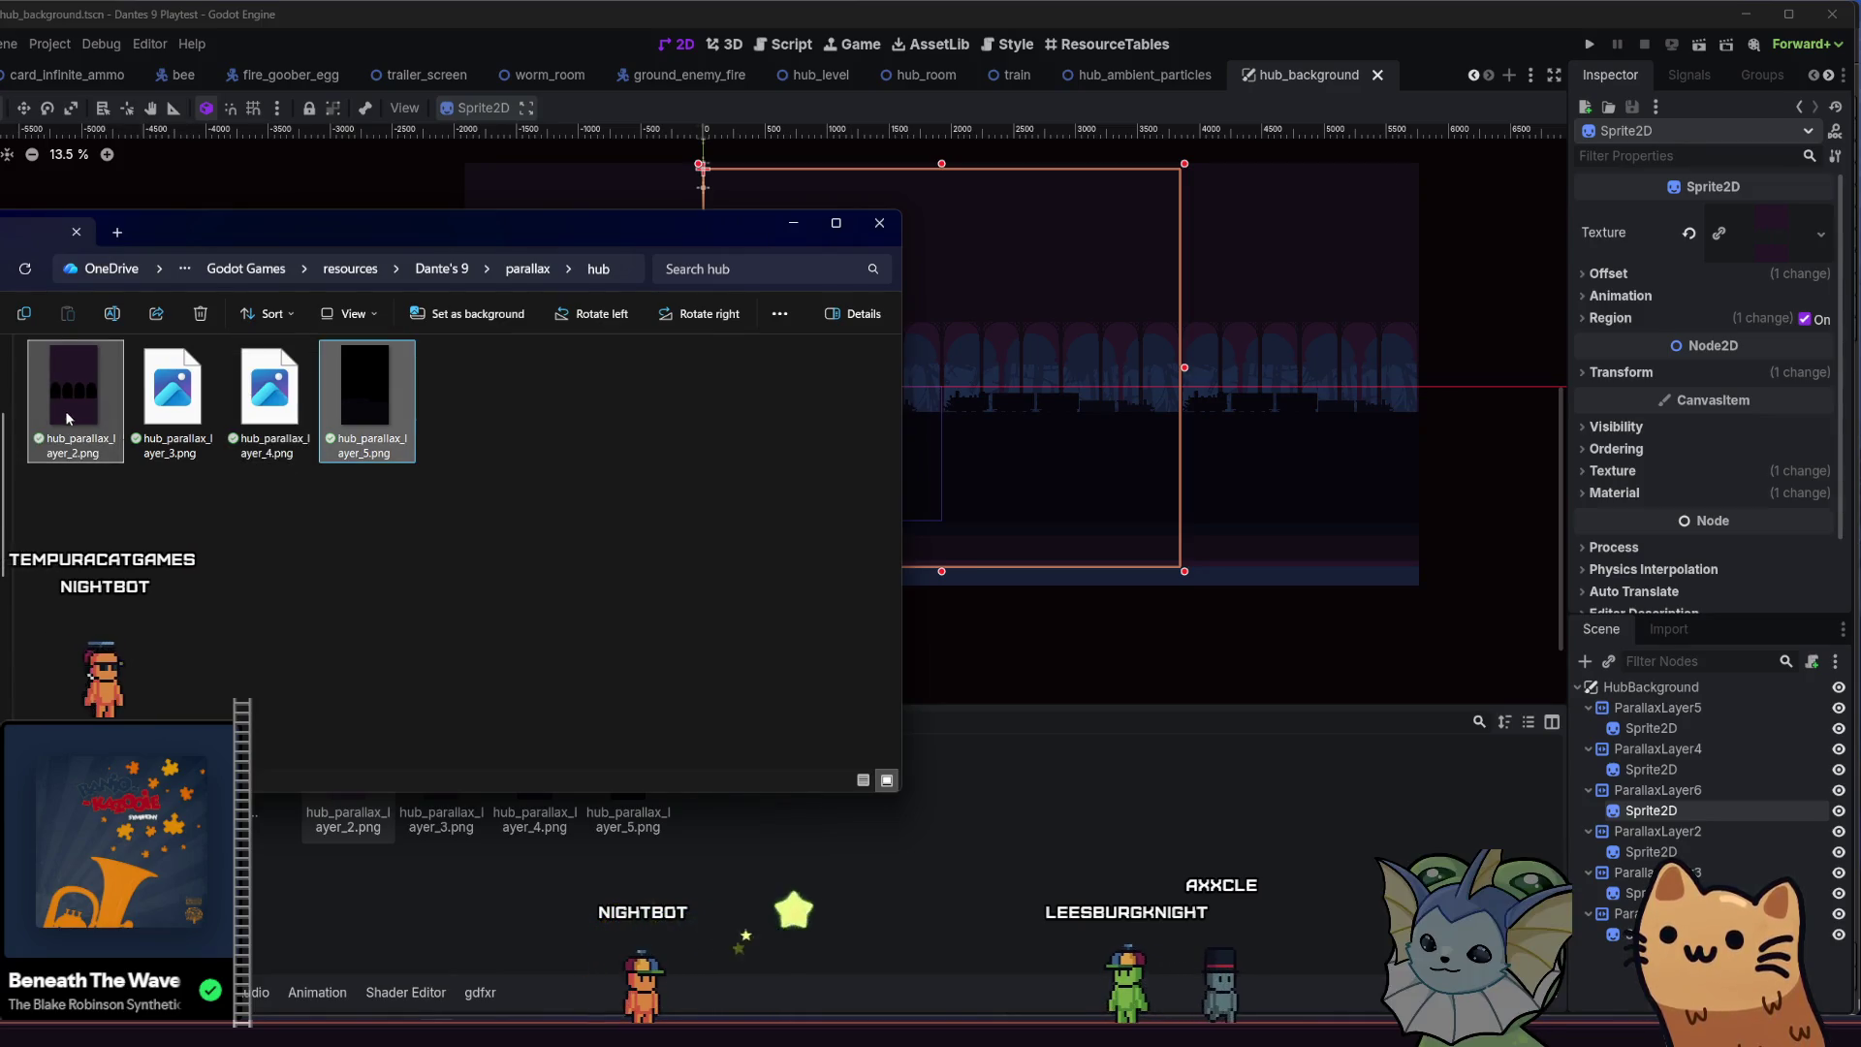
pyautogui.moveTo(425, 611); pyautogui.dragTo(109, 418)
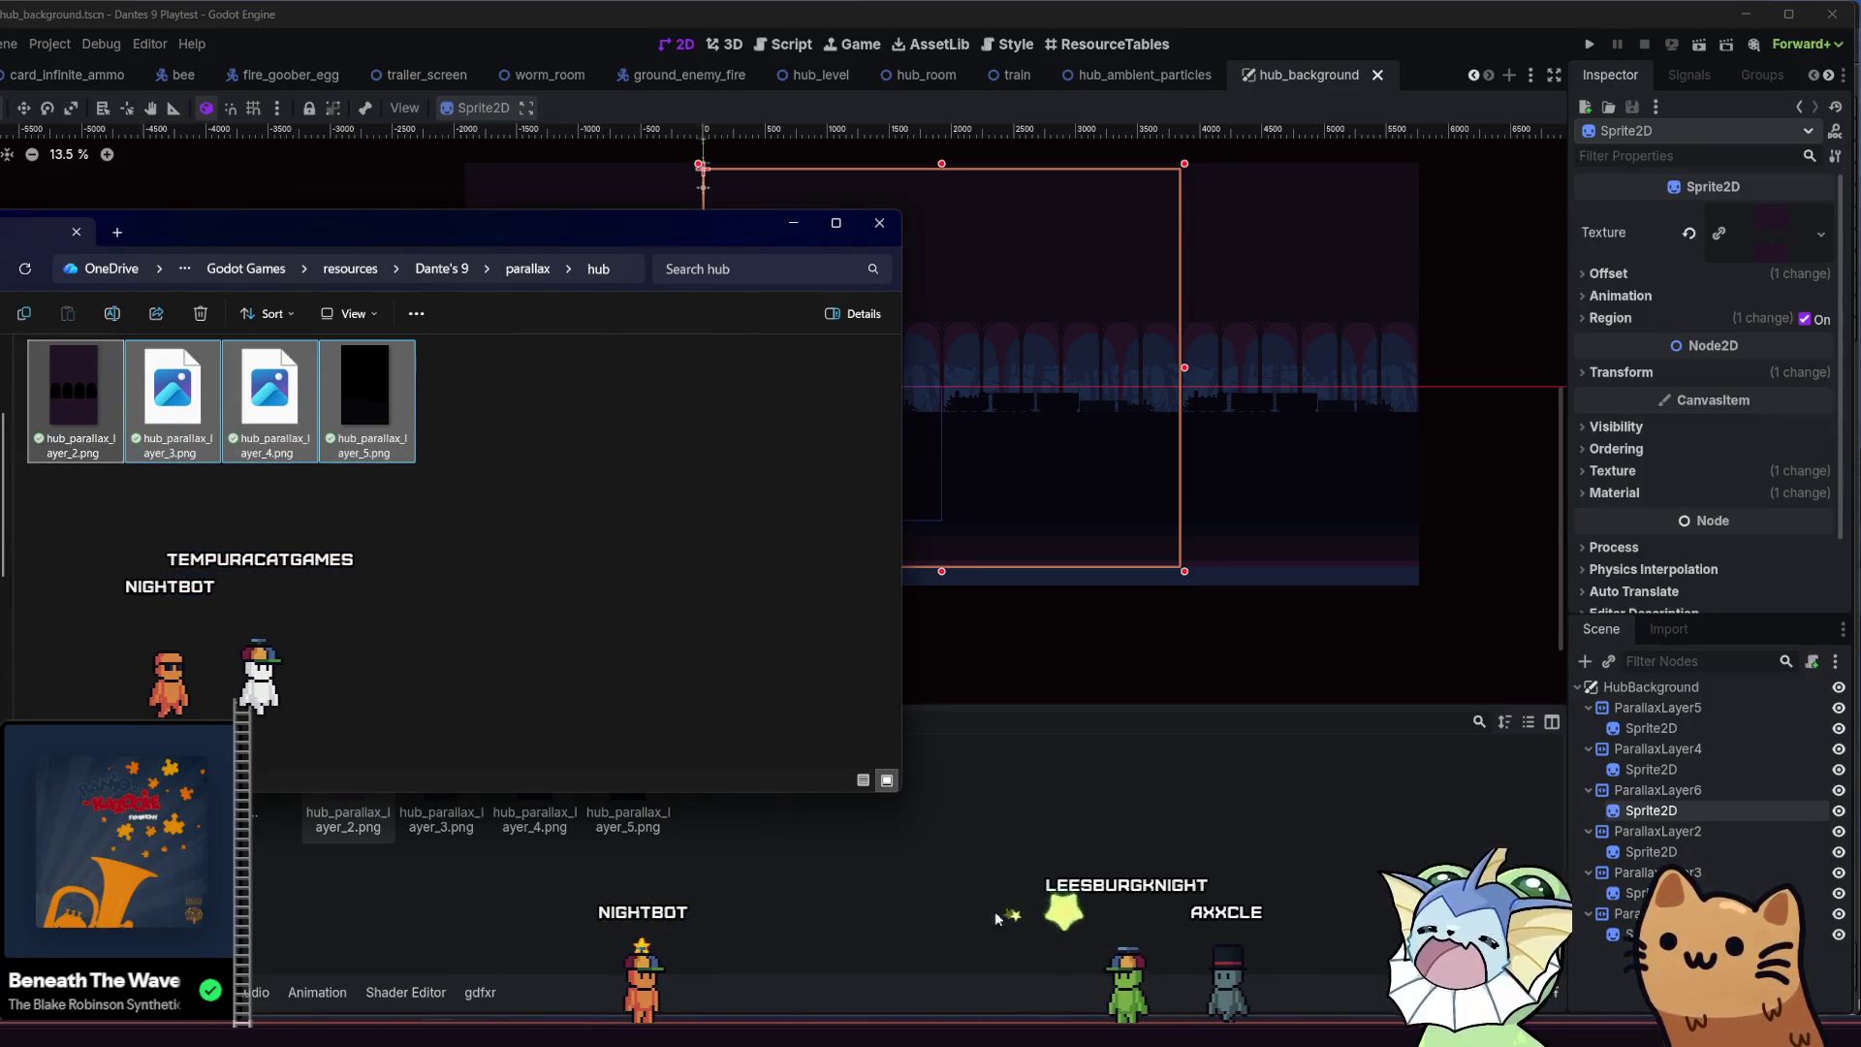
pyautogui.click(997, 916)
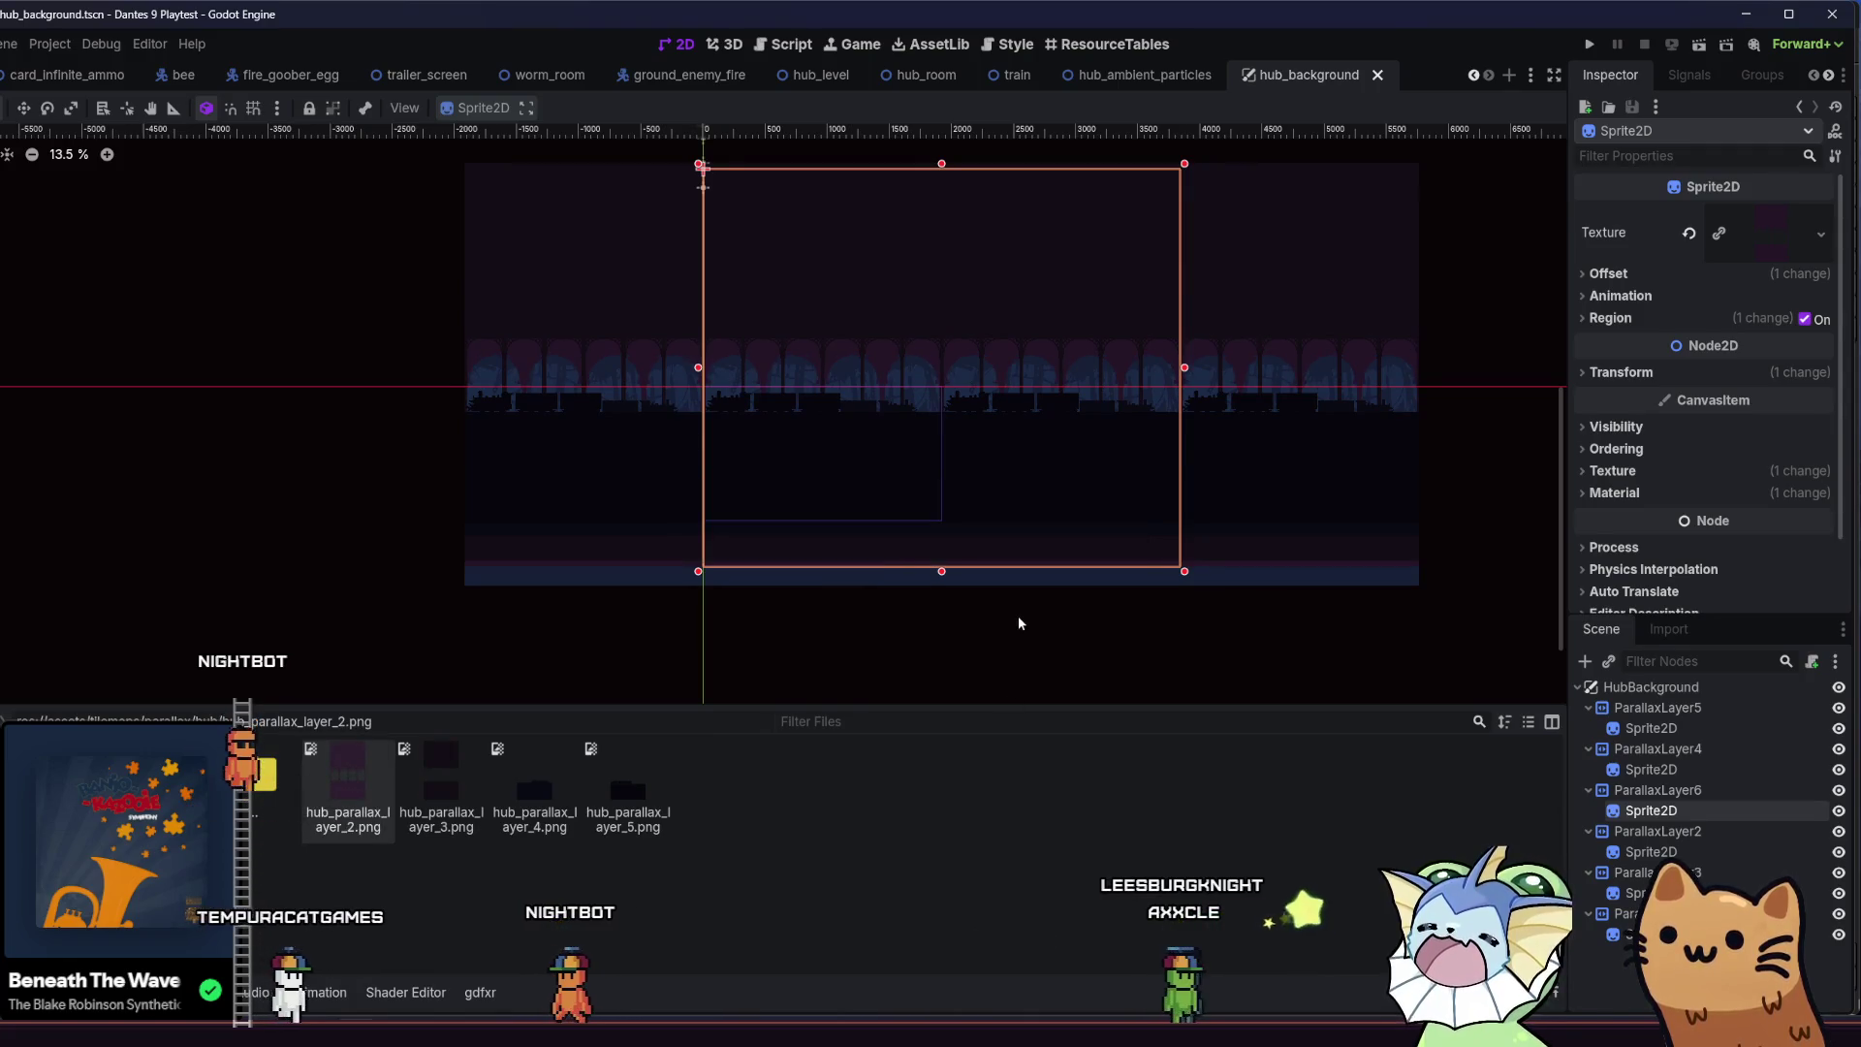
pyautogui.hotkey('ctrl', 's')
pyautogui.click(1590, 44)
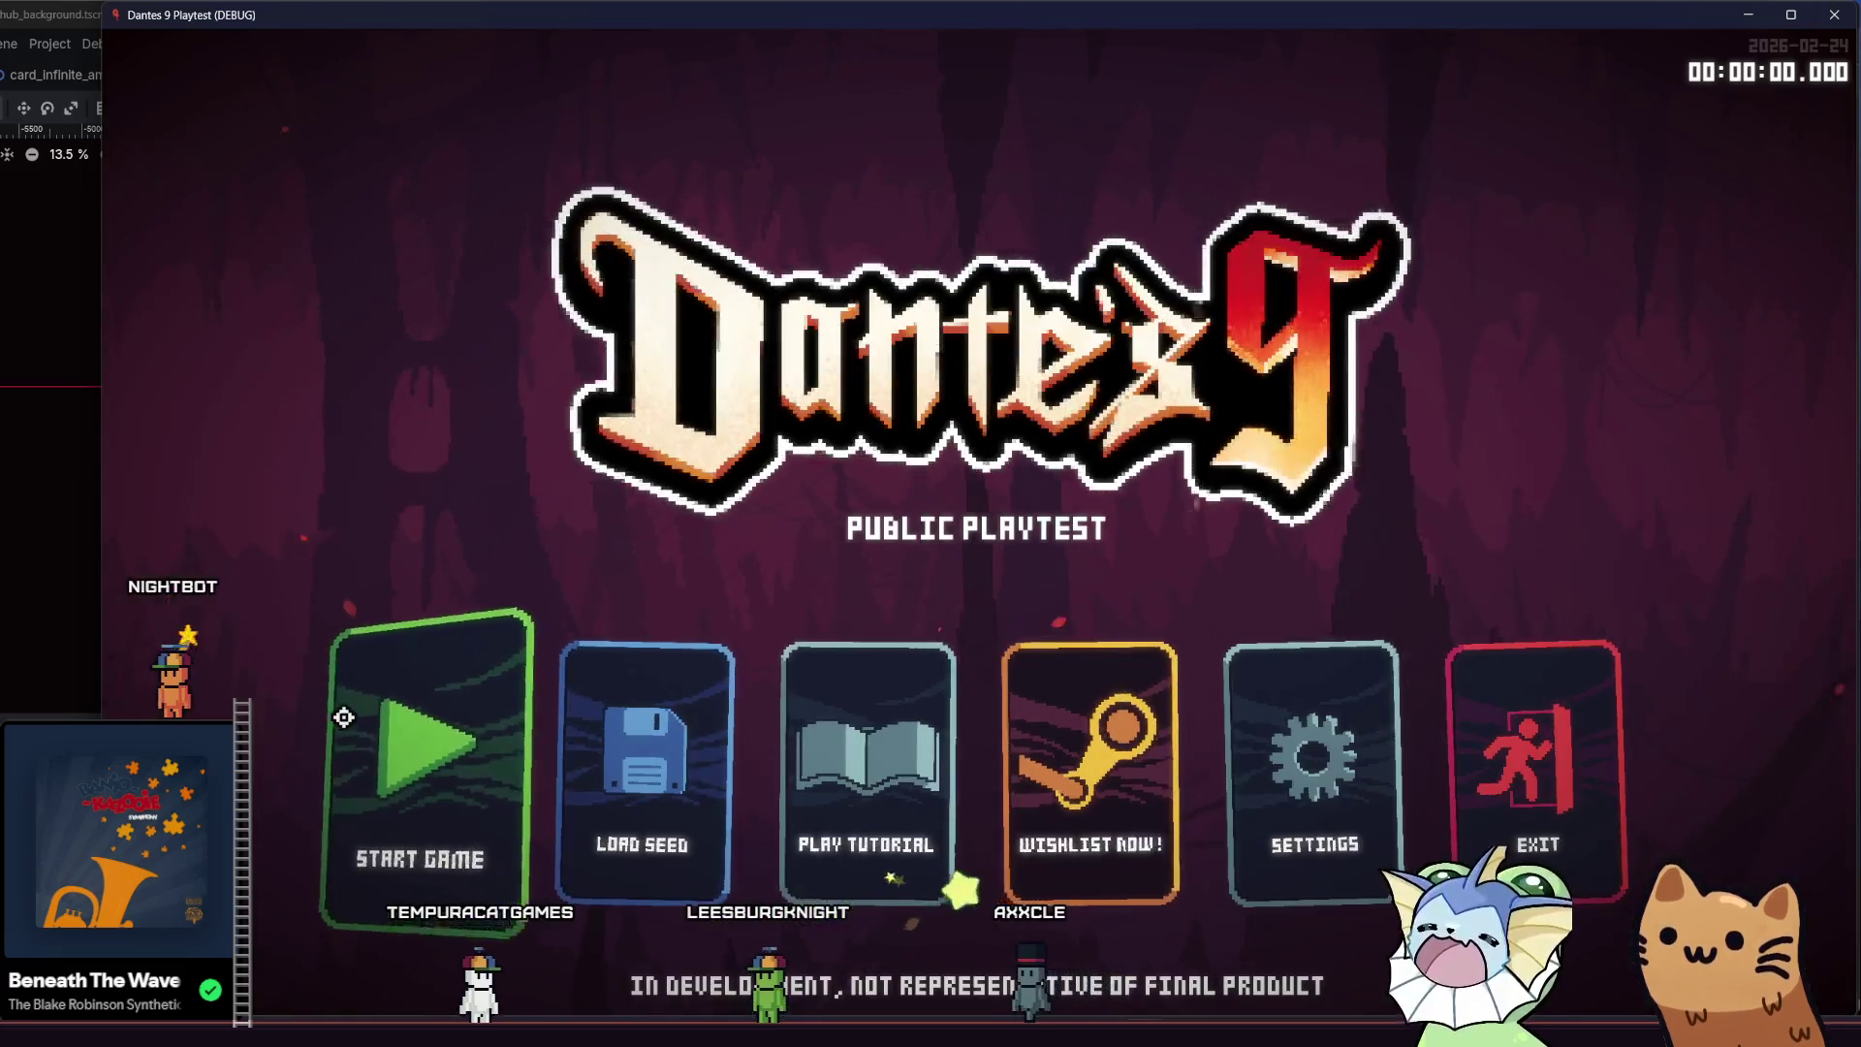
# Start a game, walk the character around the rainy hub past the train, then close the playtest
pyautogui.click(342, 716)
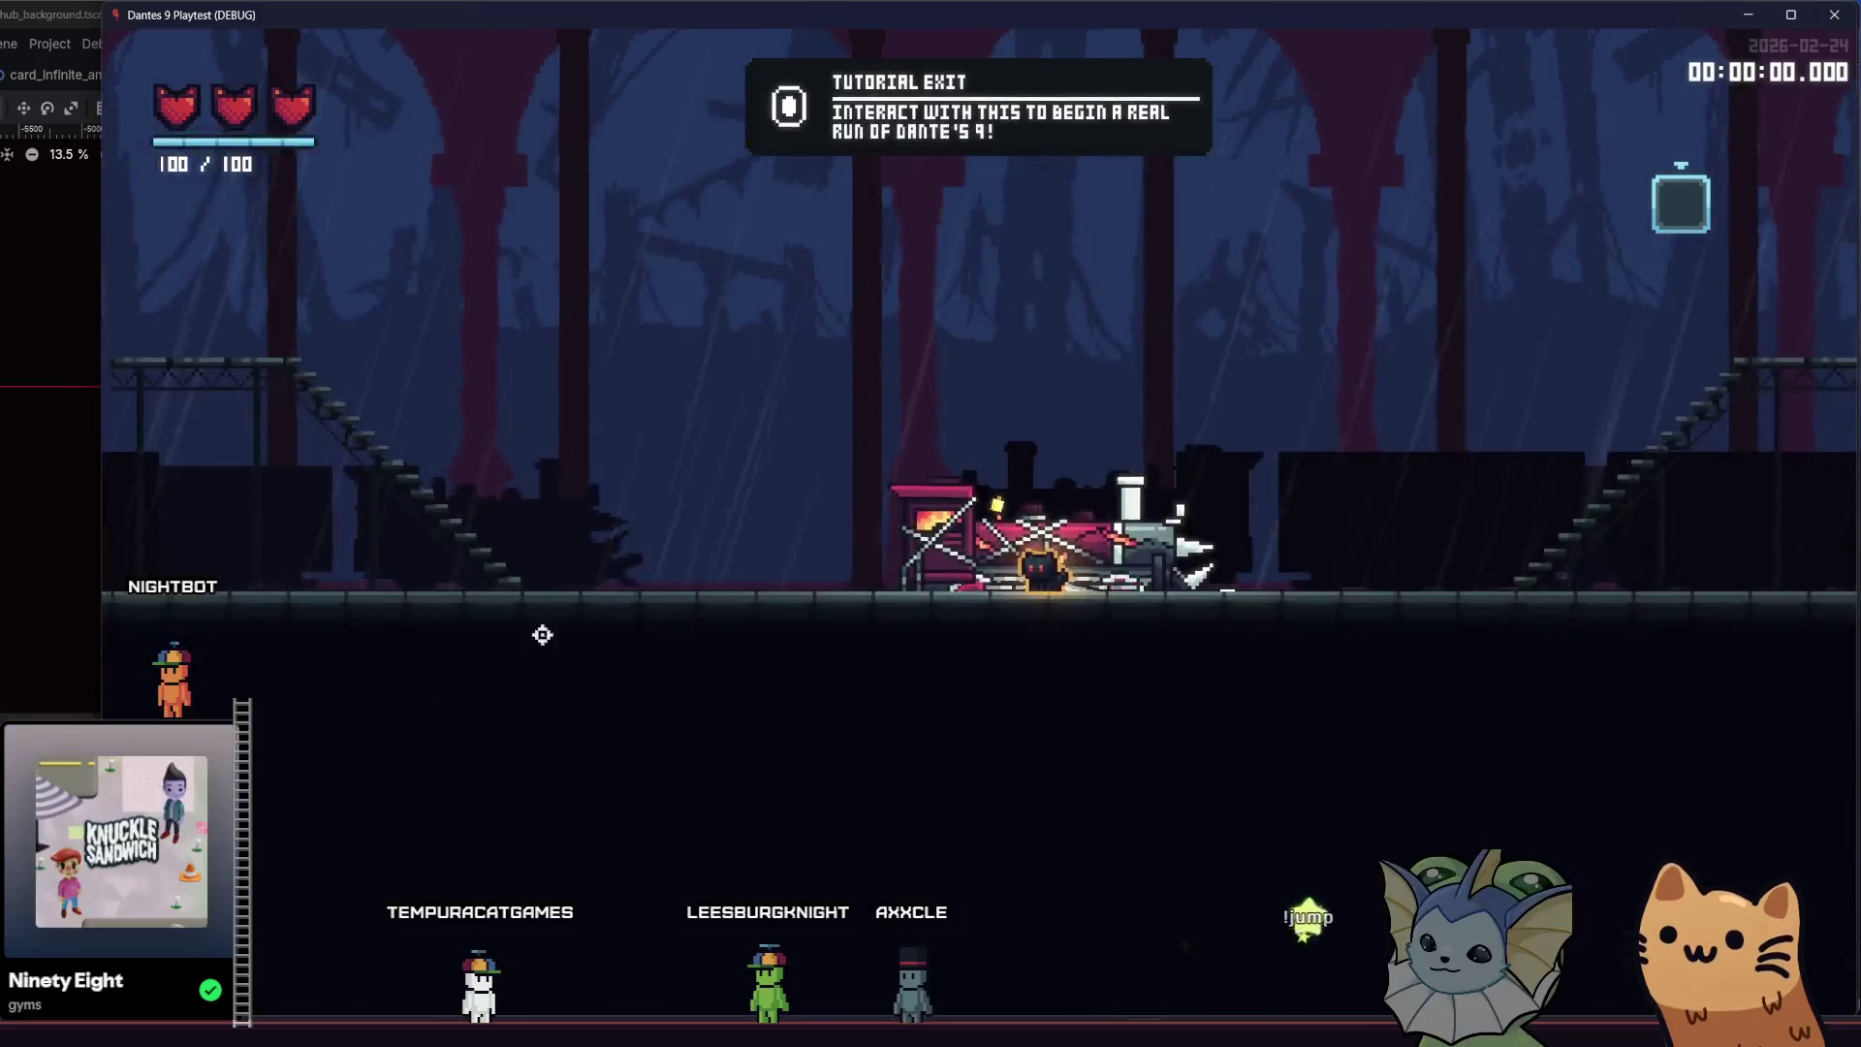
pyautogui.press('d')
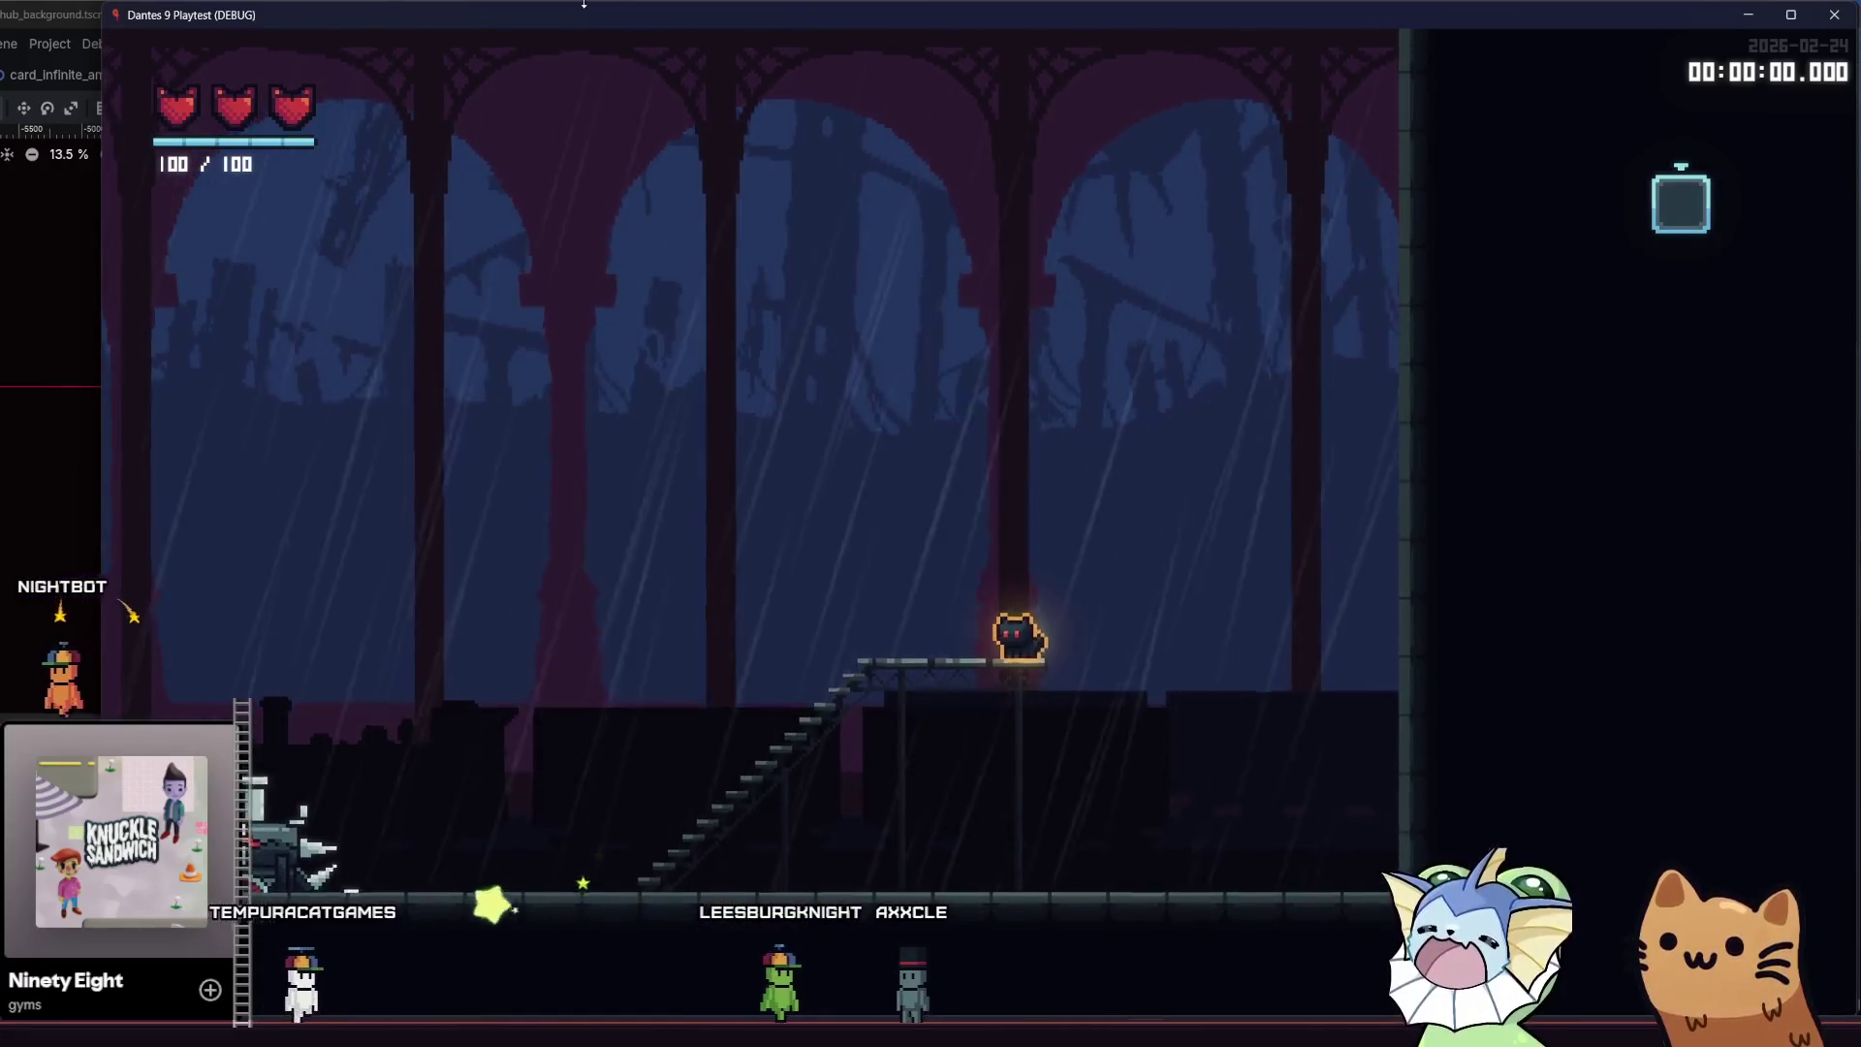
pyautogui.press('a')
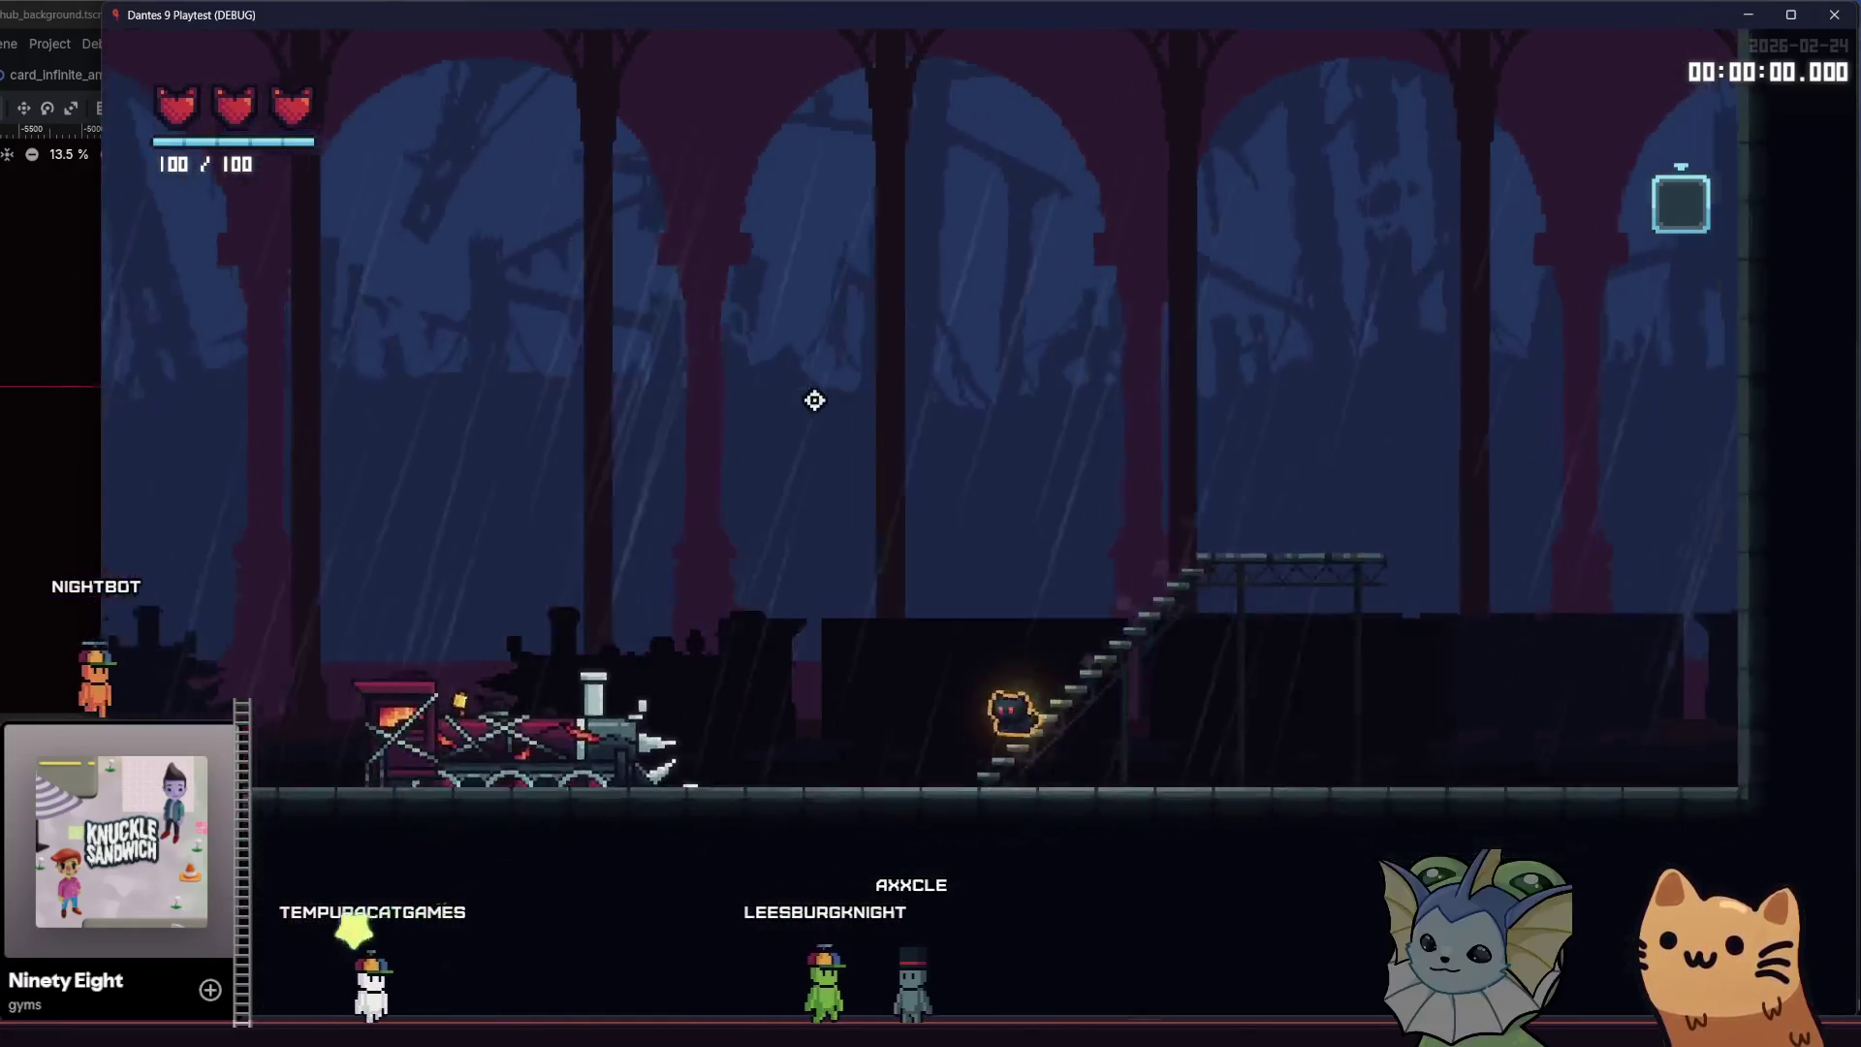
pyautogui.press('a')
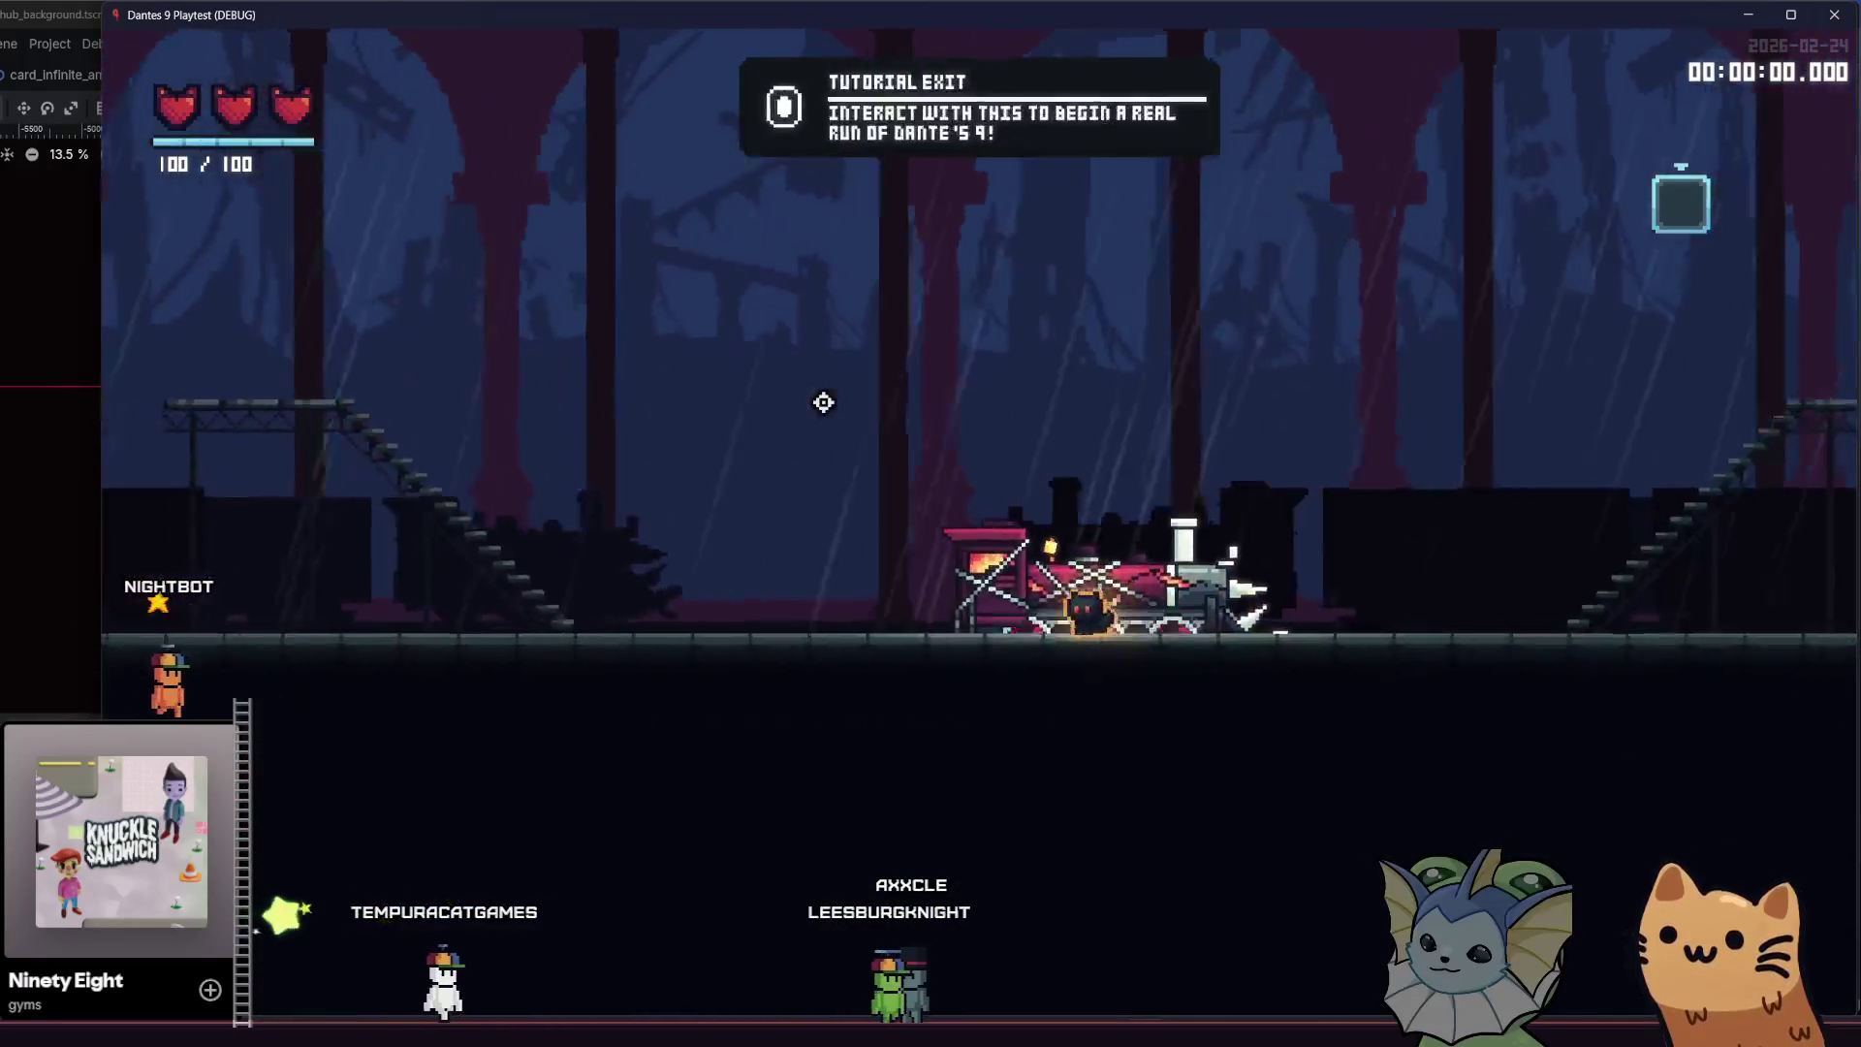
pyautogui.press('a')
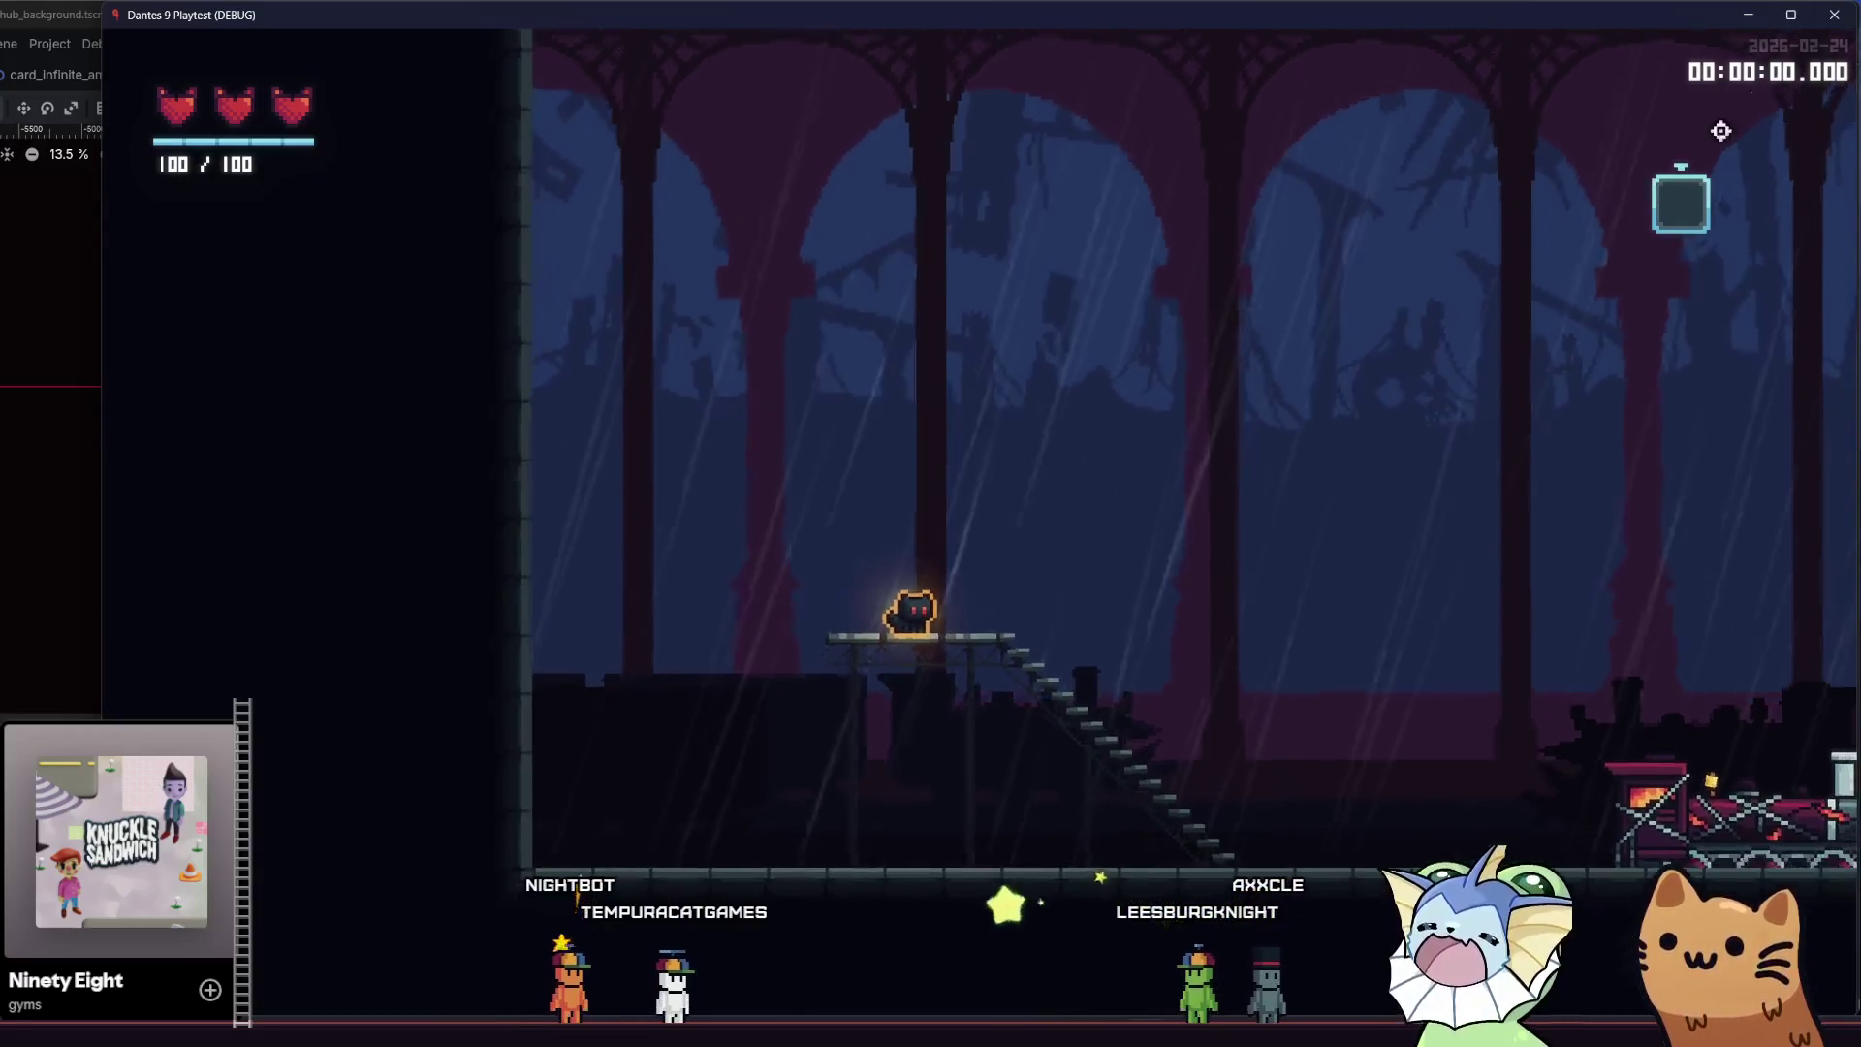
pyautogui.click(1839, 14)
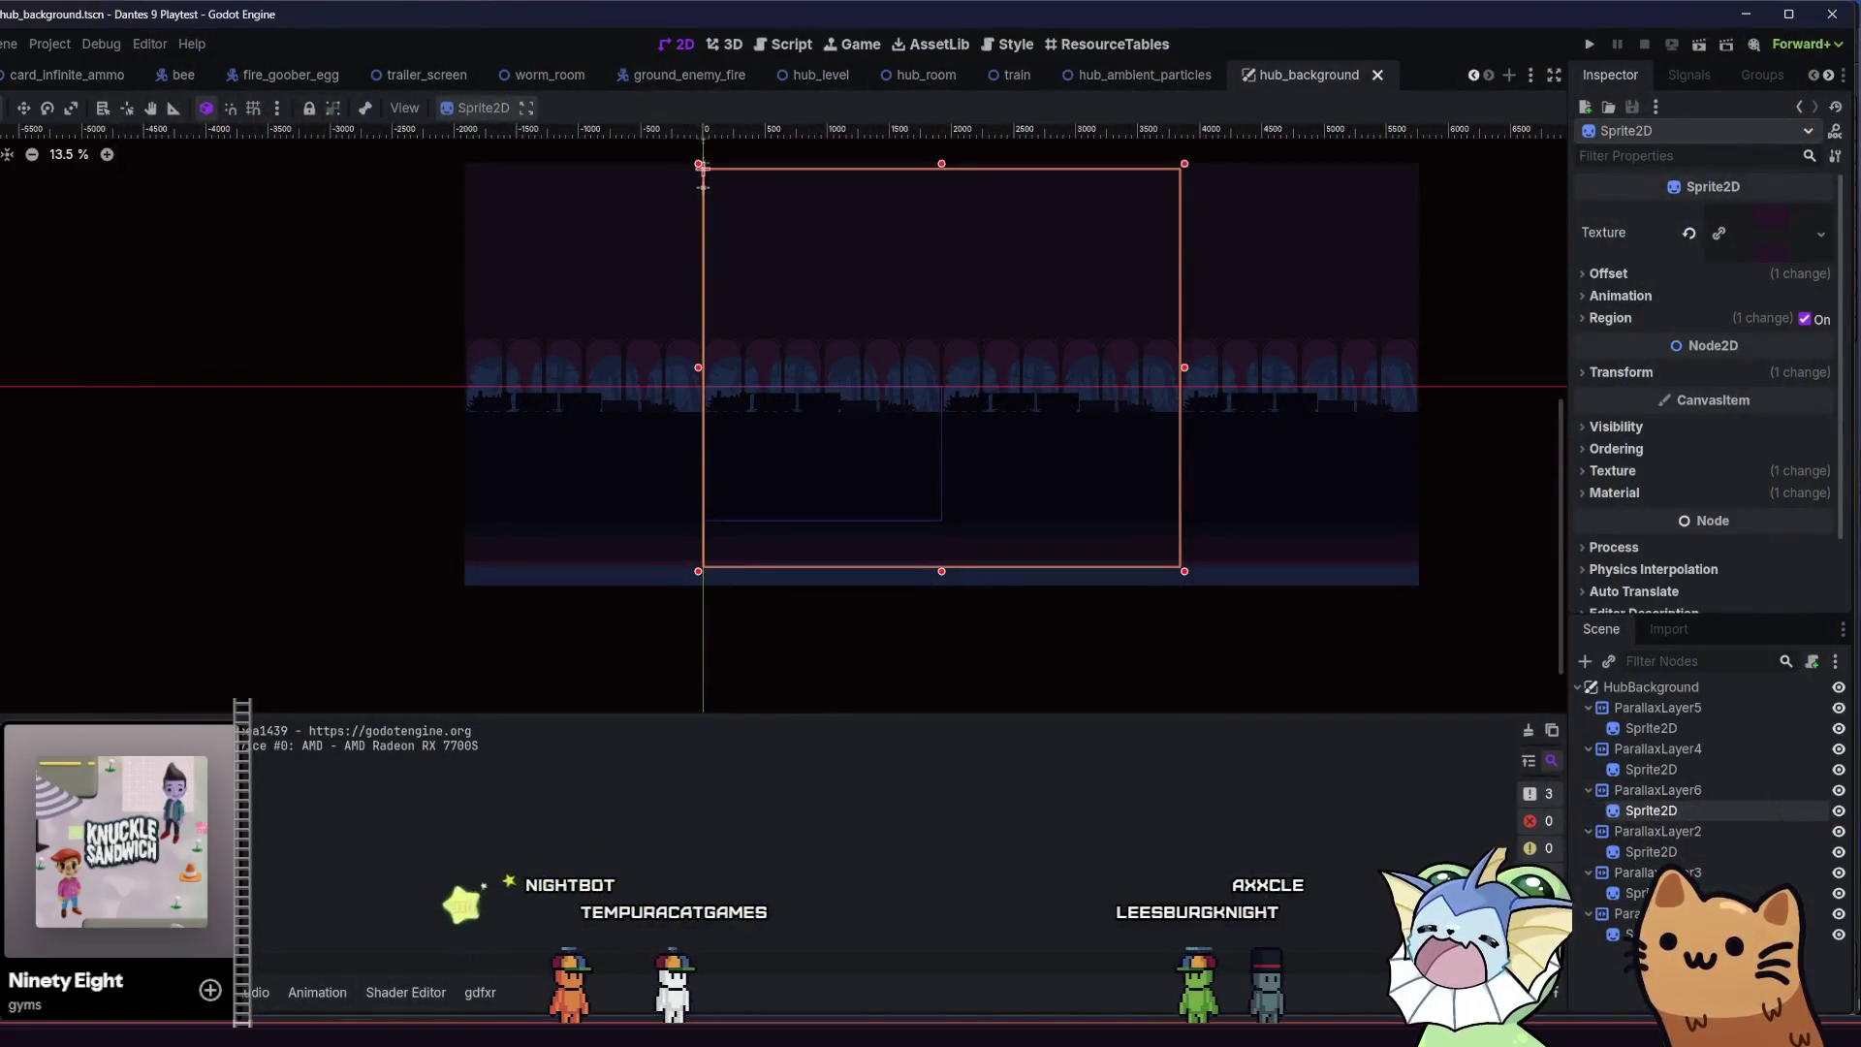
pyautogui.hotkey('alt', 'Tab')
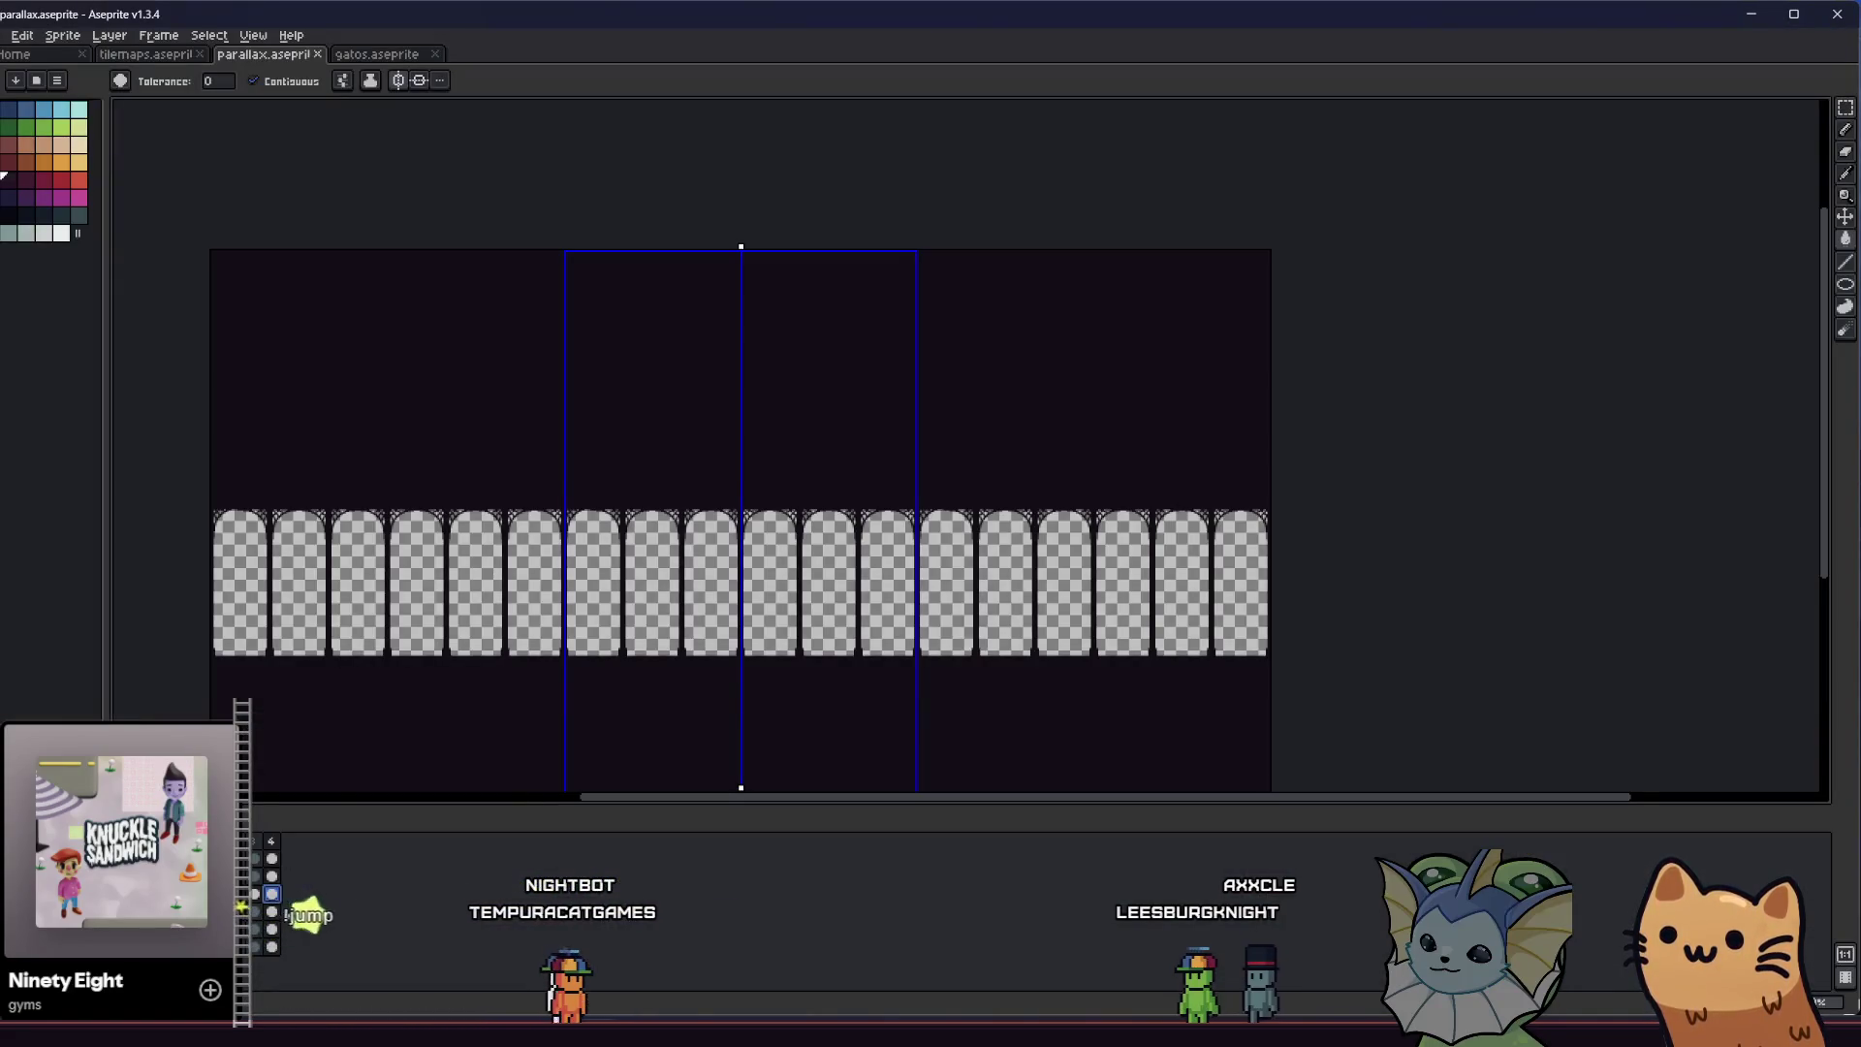
# Nudge the selected lower arches down four pixels and commit the move
pyautogui.hotkey('ctrl', 'z')
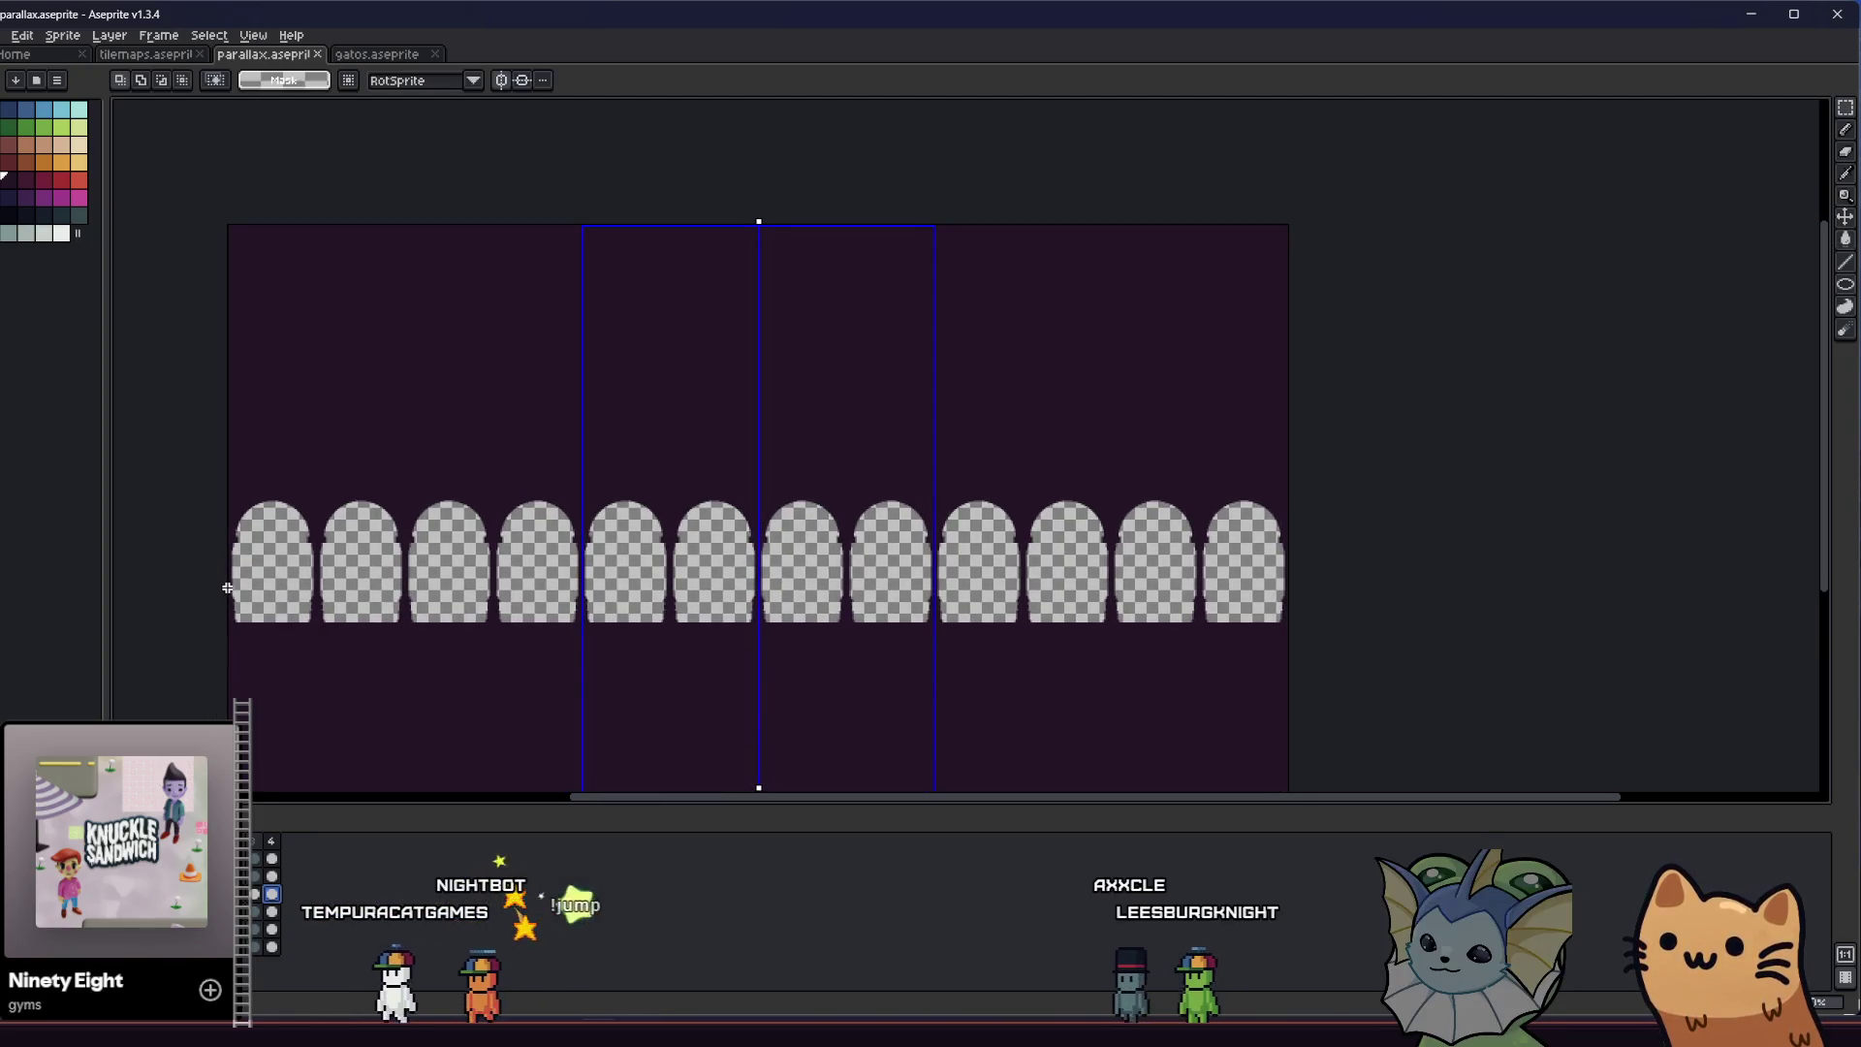
pyautogui.scroll(-1, 228, 588)
pyautogui.scroll(1, 528, 638)
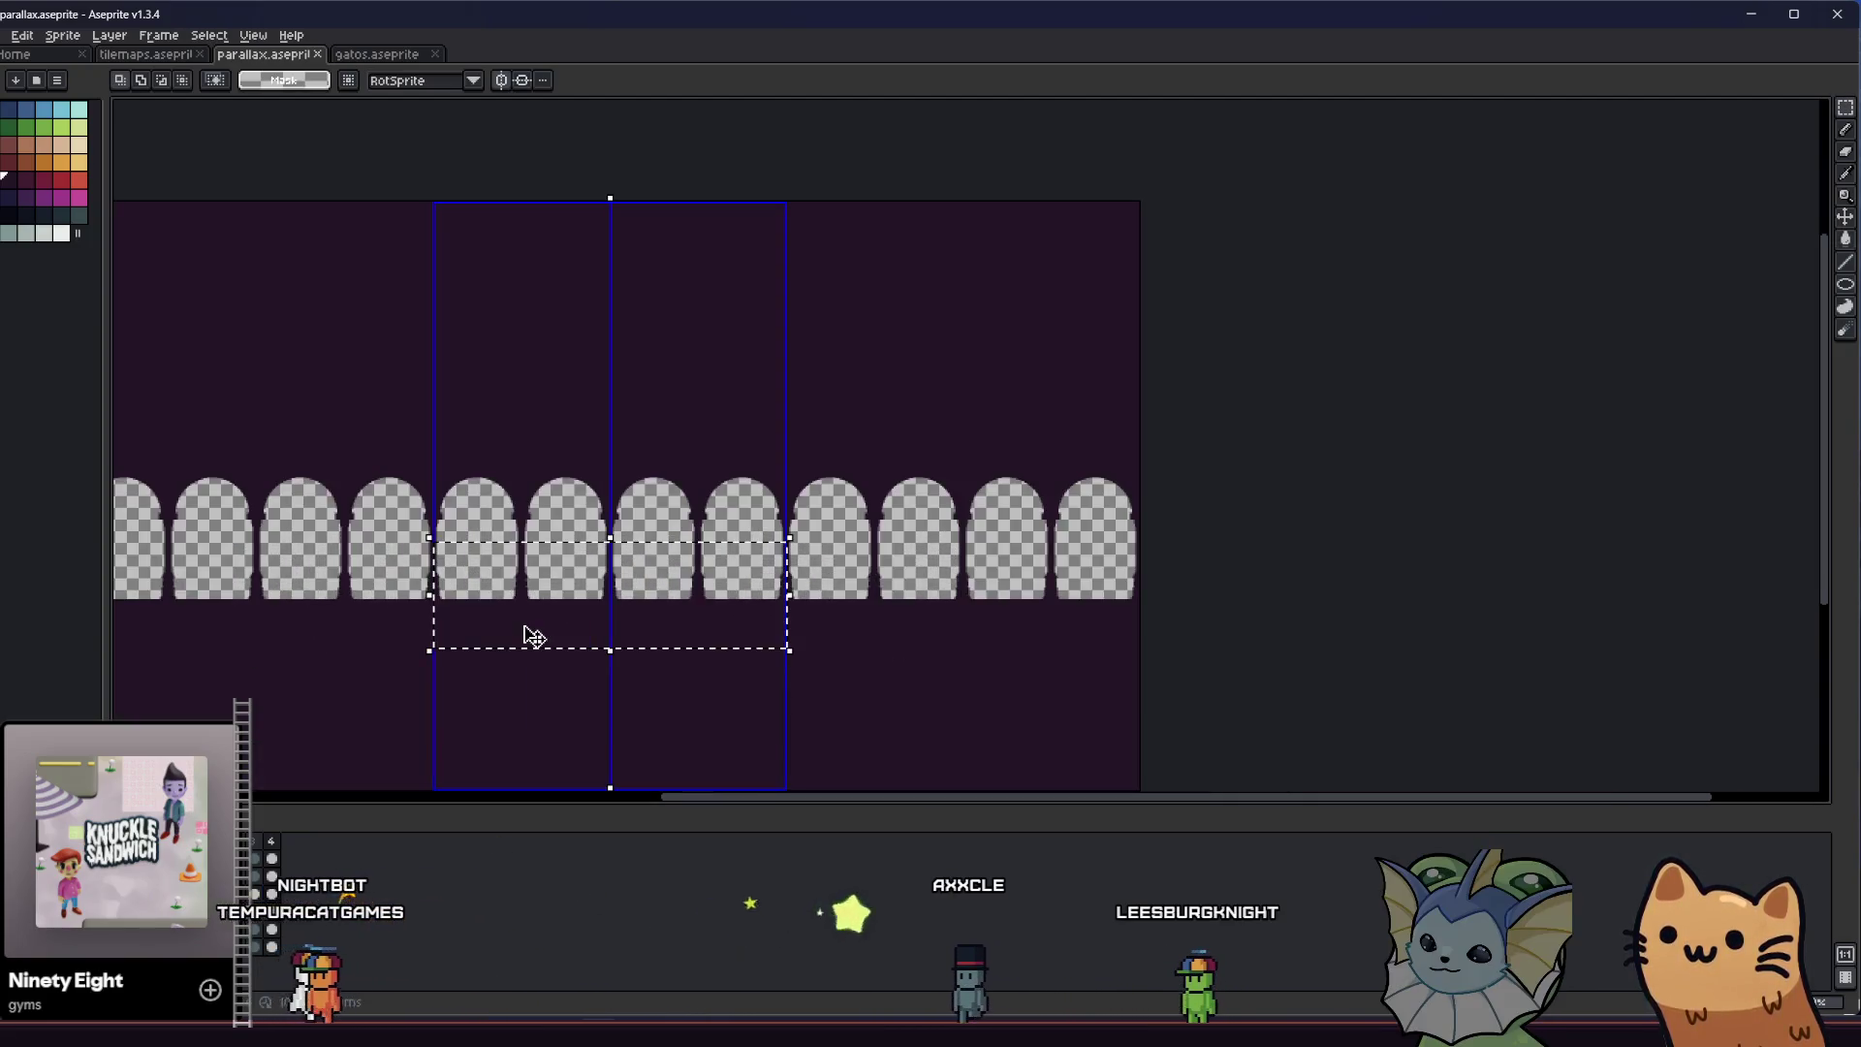
pyautogui.scroll(2, 523, 644)
pyautogui.press('Return')
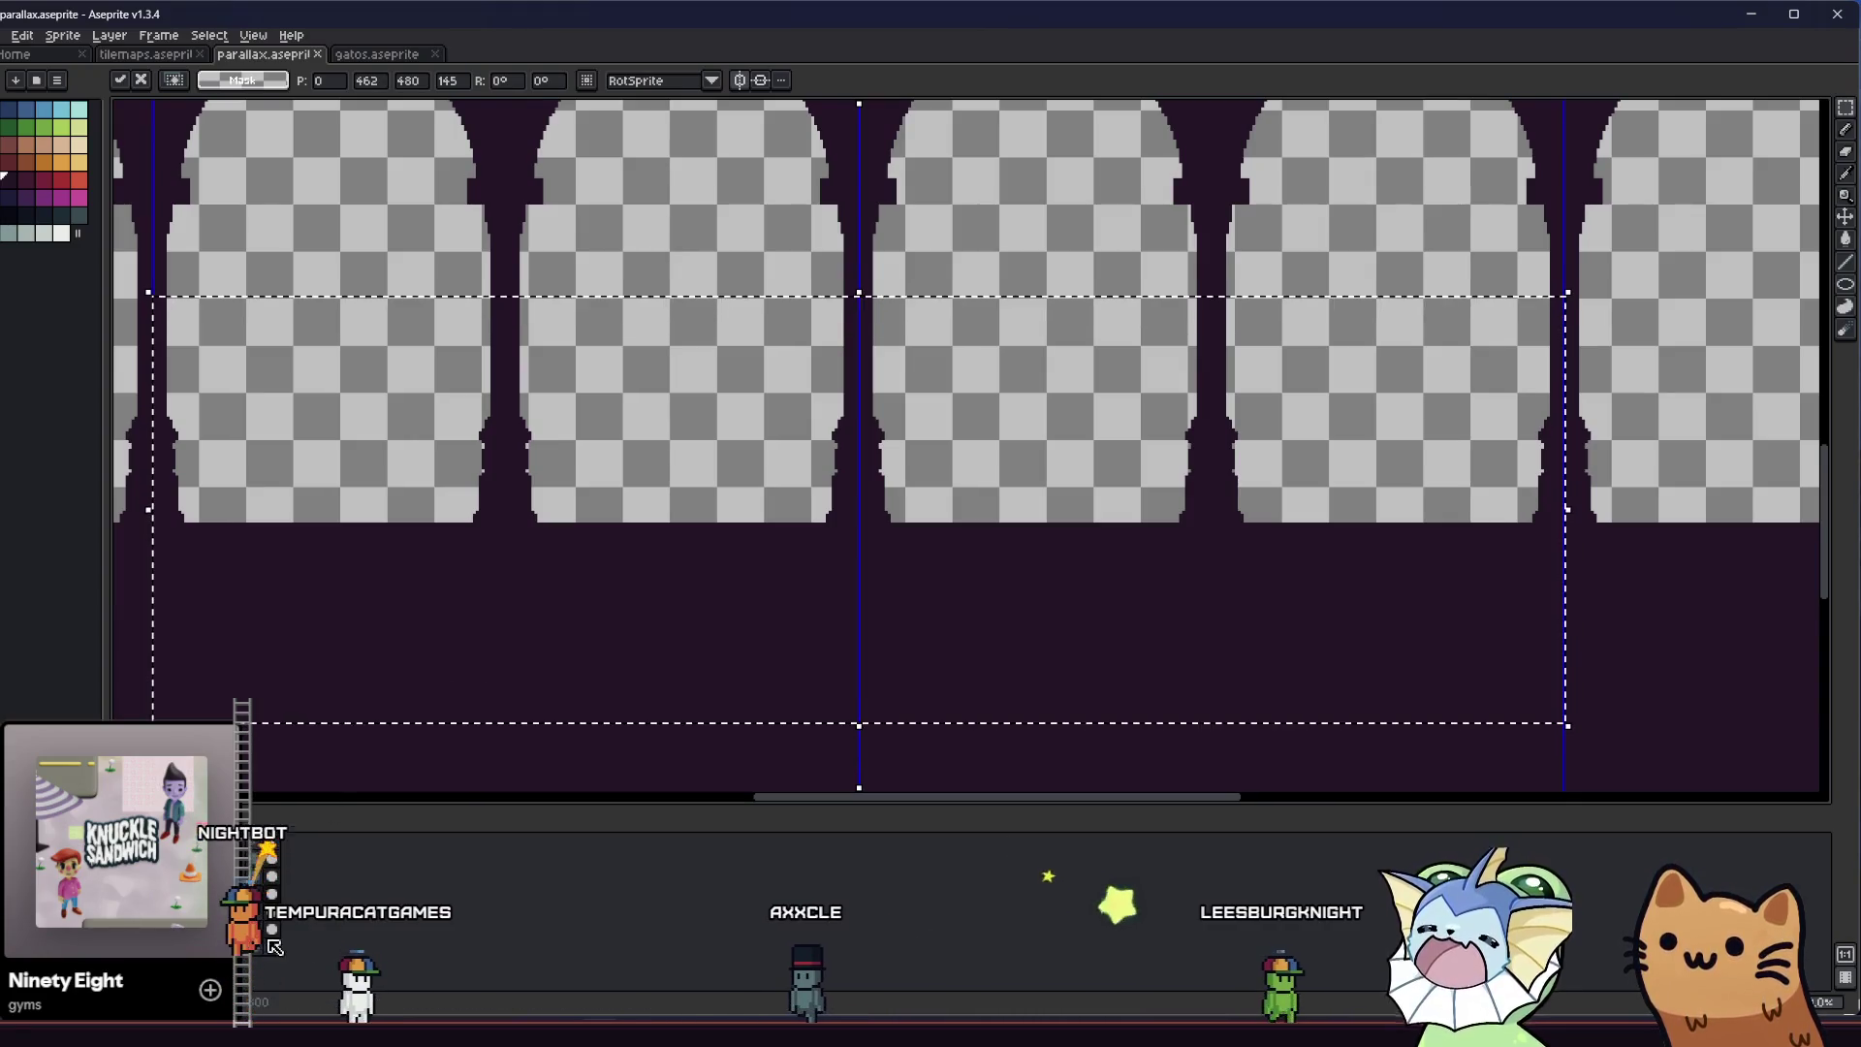
pyautogui.press('Down')
pyautogui.press('Down')
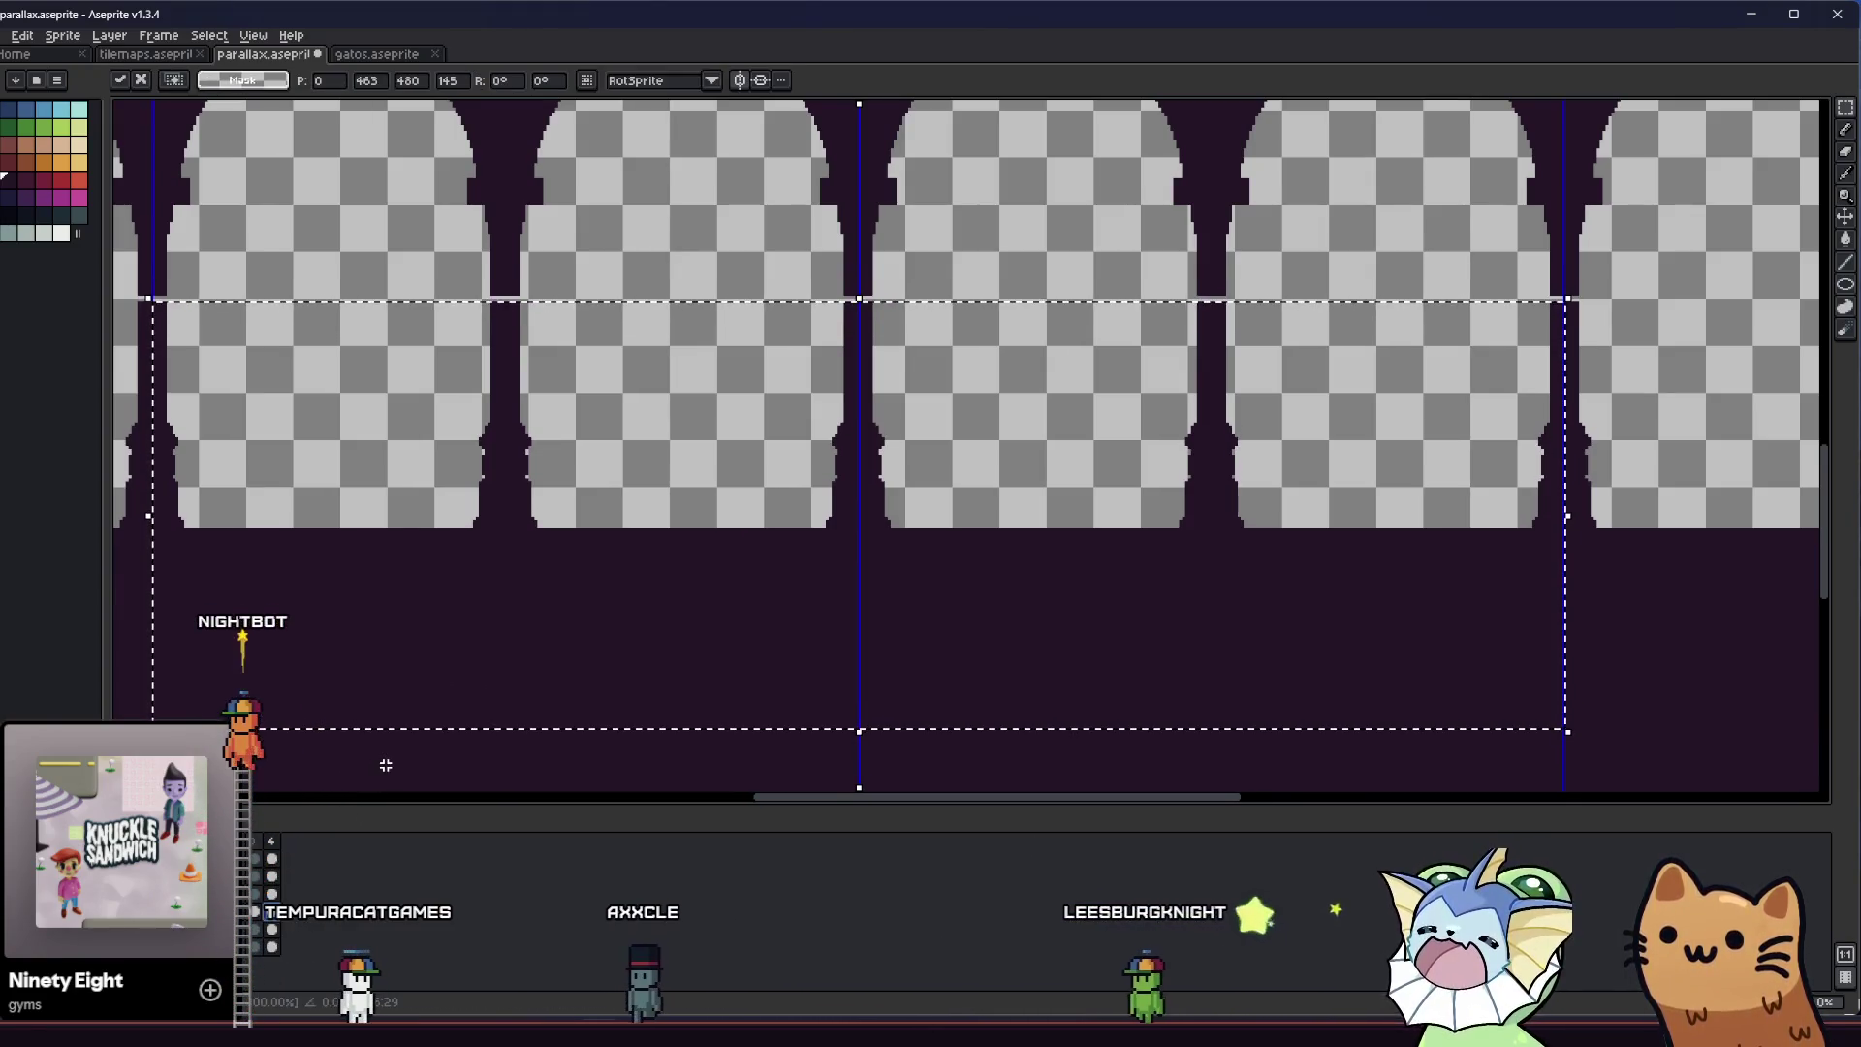
pyautogui.press('Down')
pyautogui.press('Down')
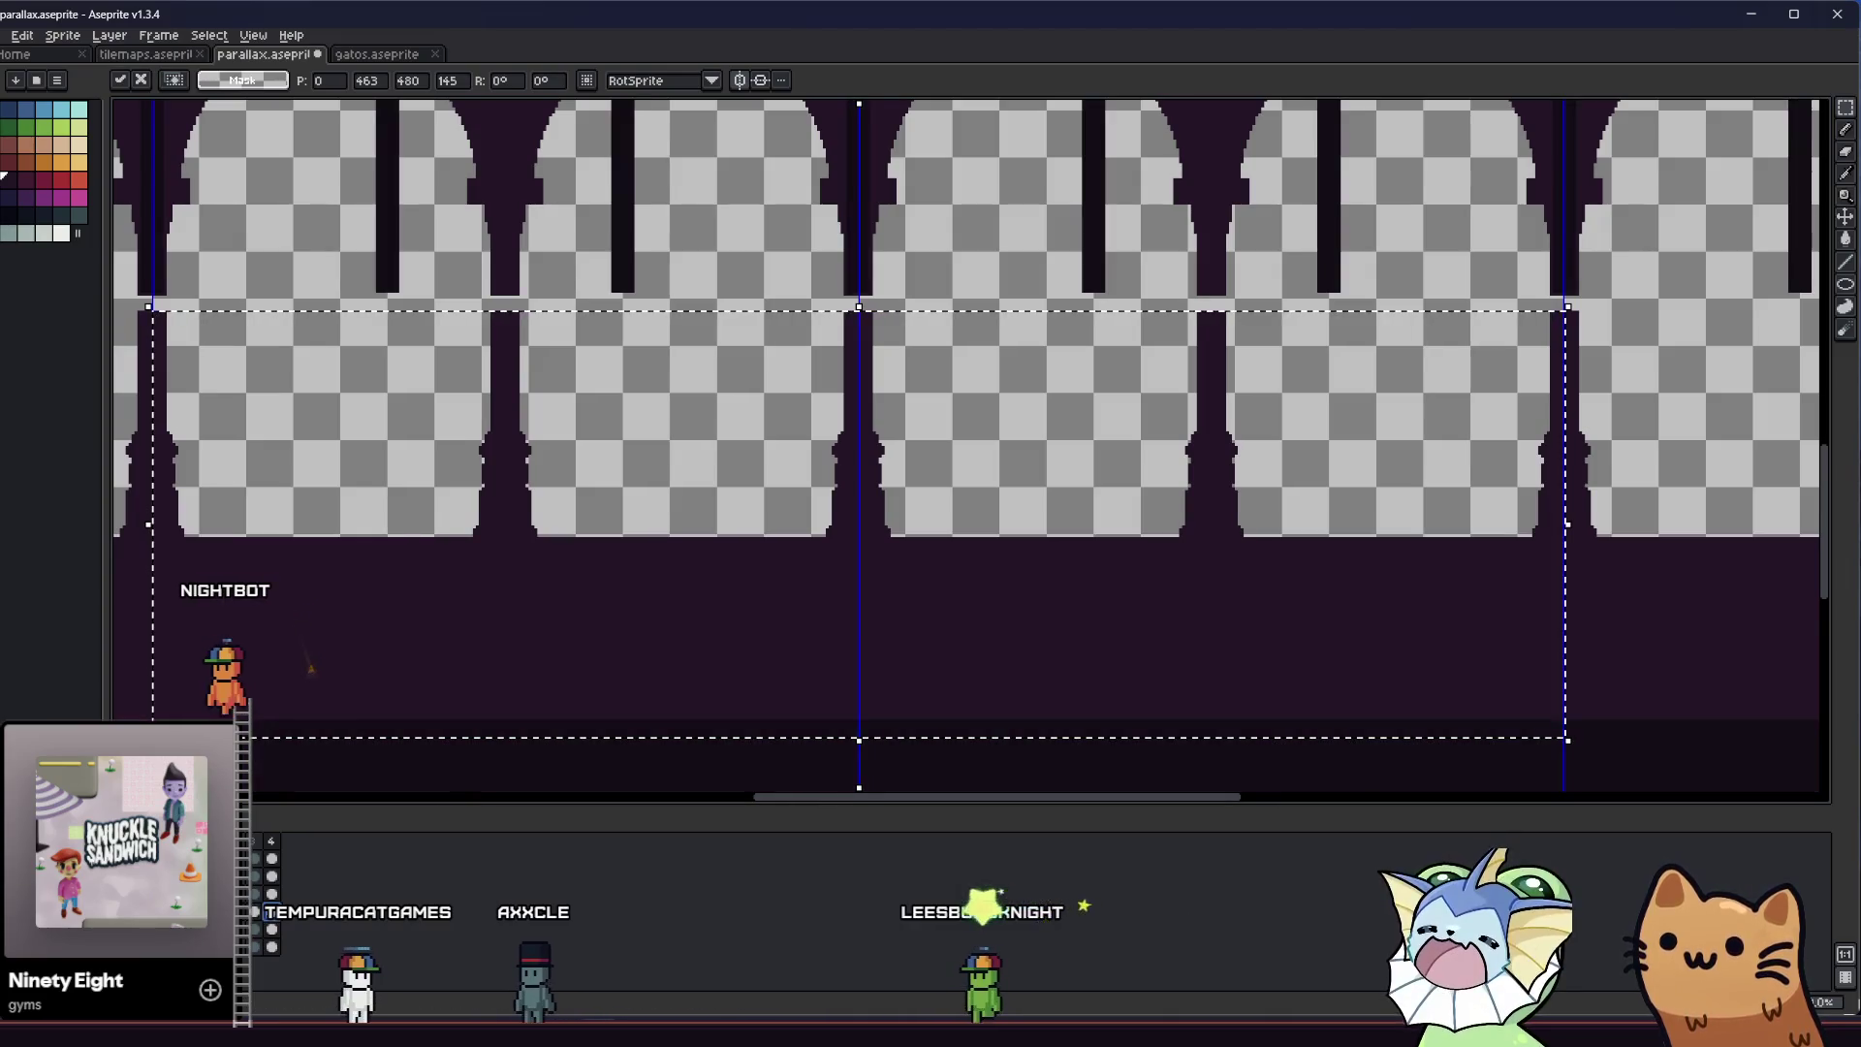
pyautogui.press('Down')
pyautogui.press('Down')
pyautogui.press('Down')
pyautogui.press('Down')
pyautogui.press('Down')
pyautogui.press('Down')
pyautogui.scroll(-3, 452, 600)
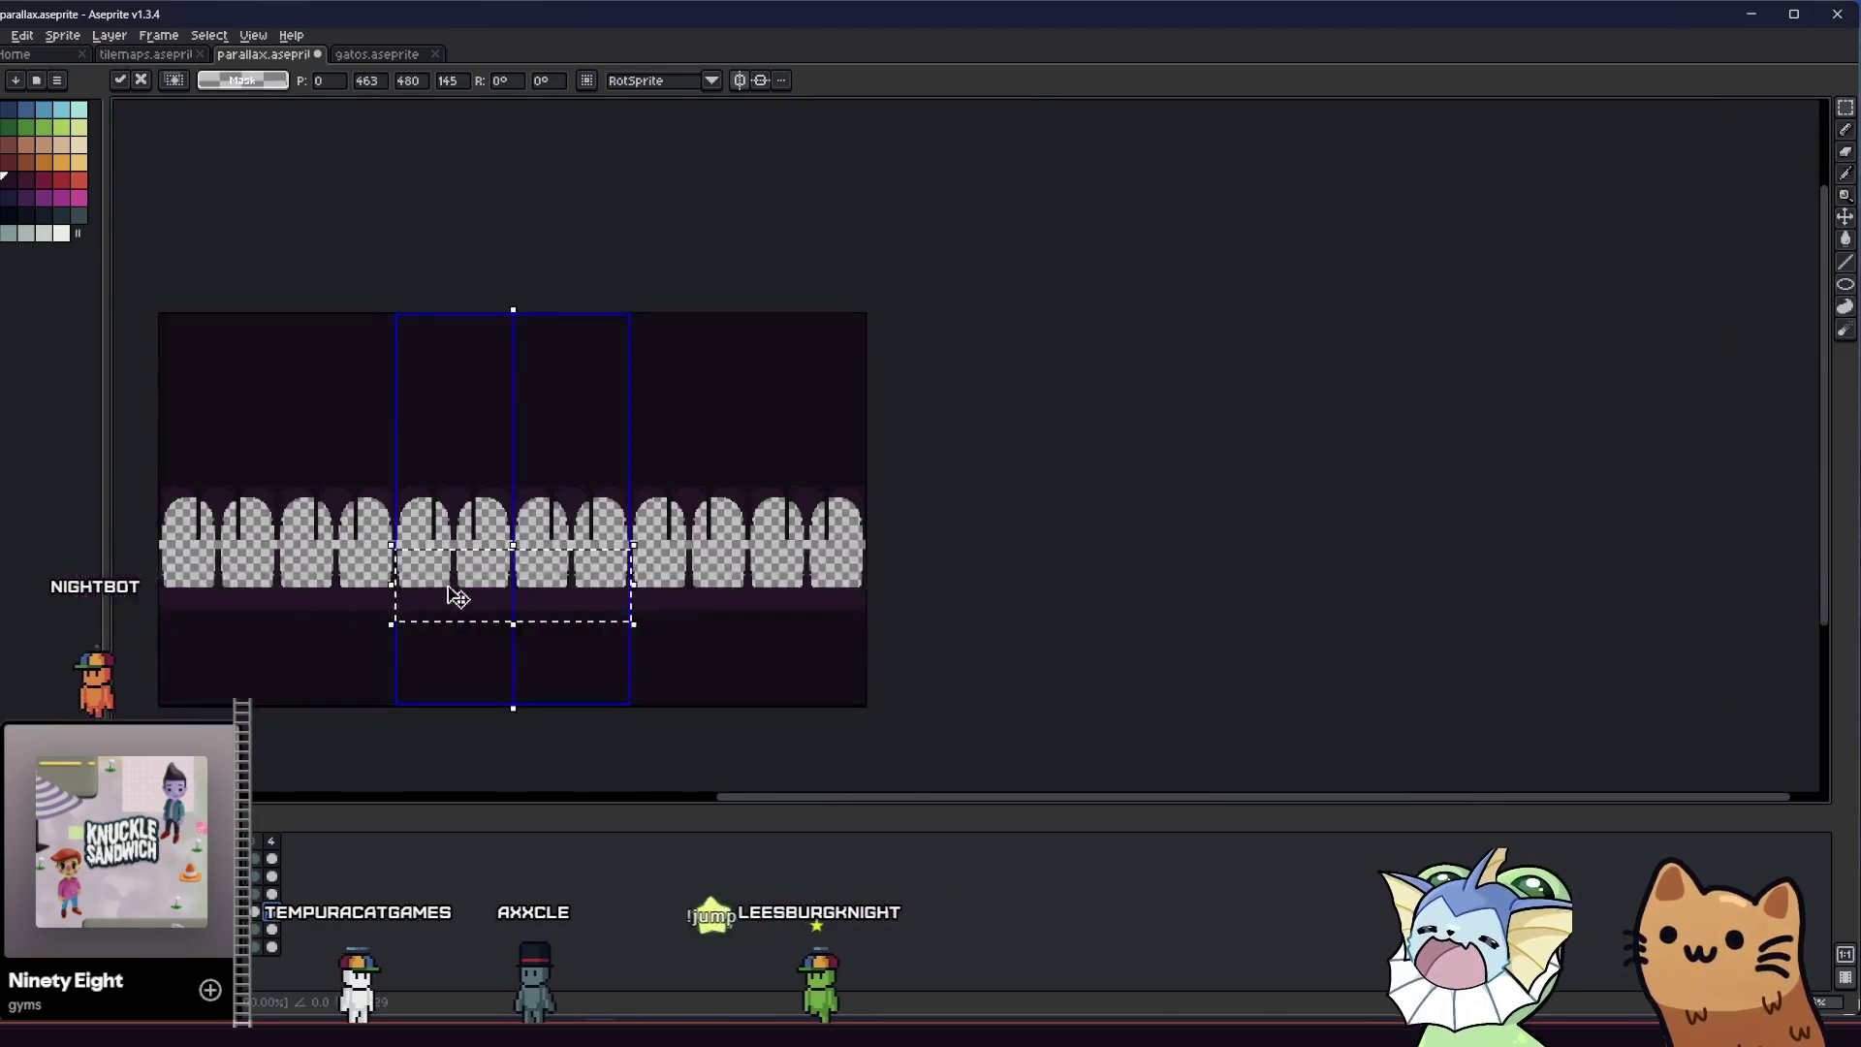
pyautogui.scroll(2, 457, 594)
pyautogui.press('Down')
pyautogui.press('Down')
pyautogui.press('Down')
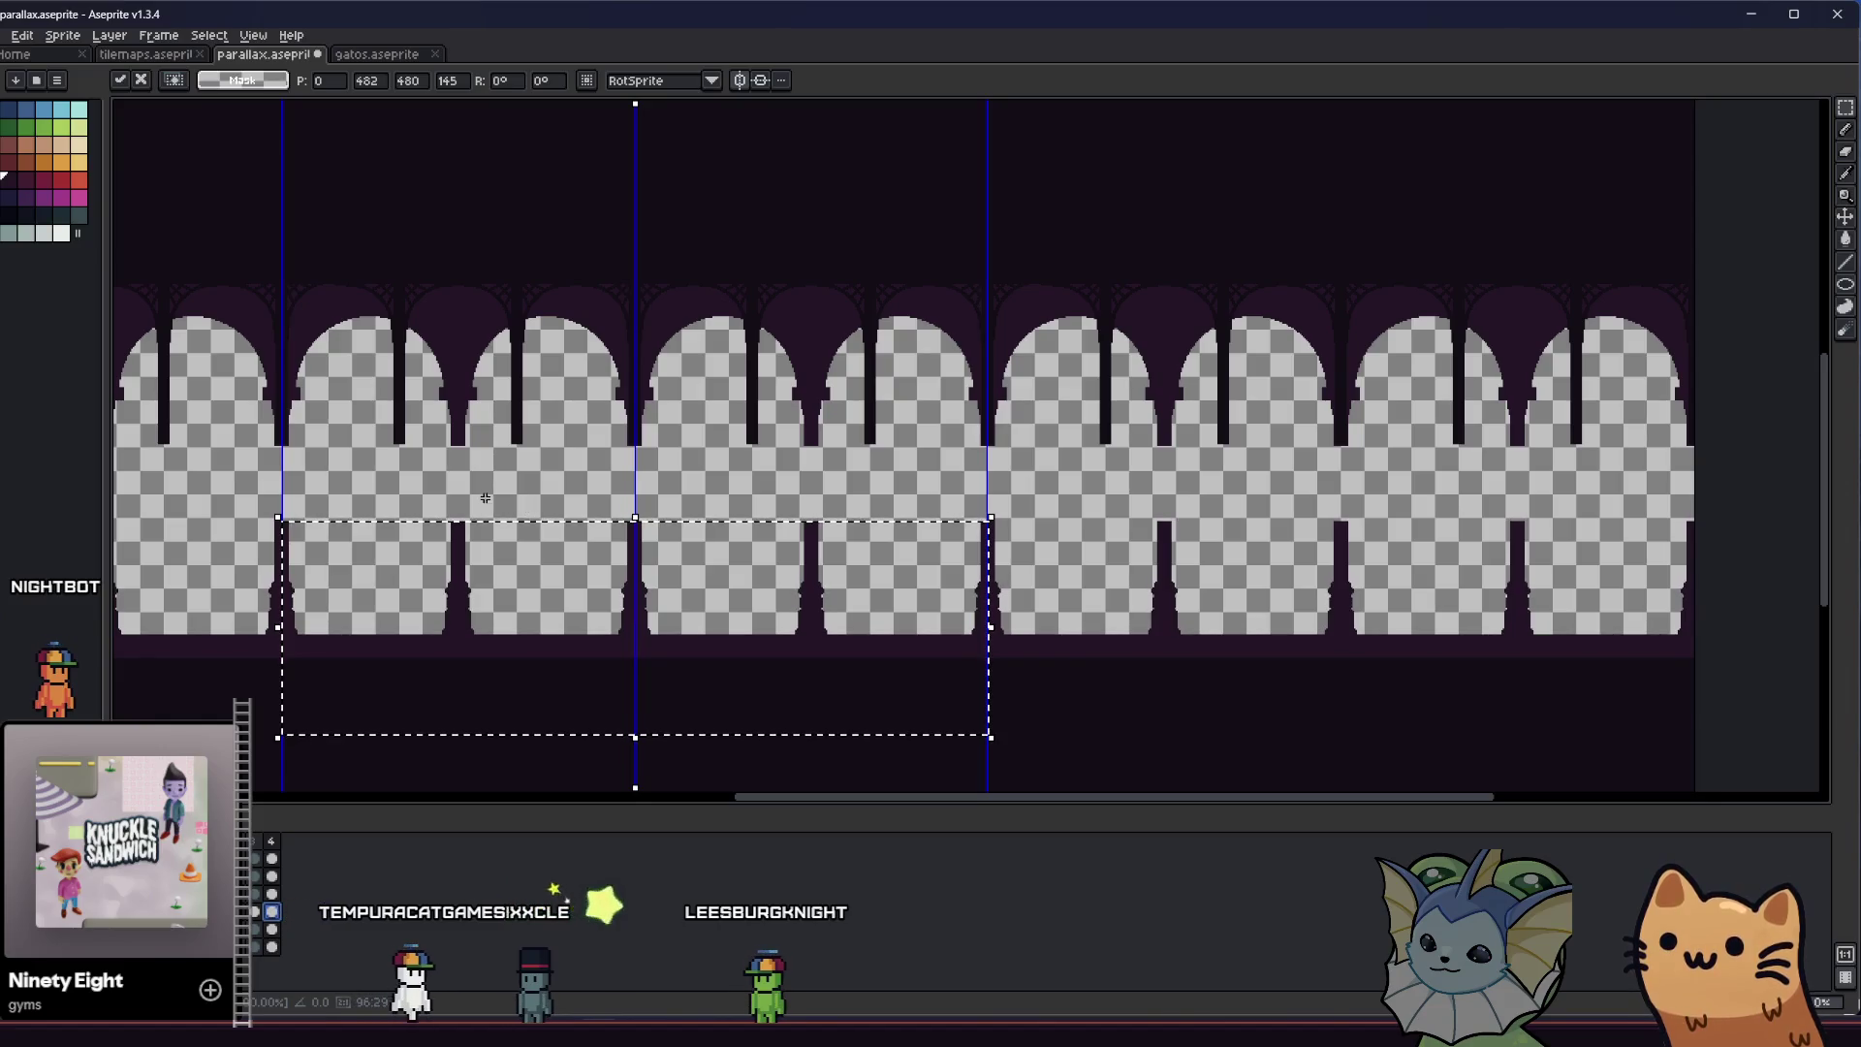
pyautogui.hotkey('ctrl', 'd')
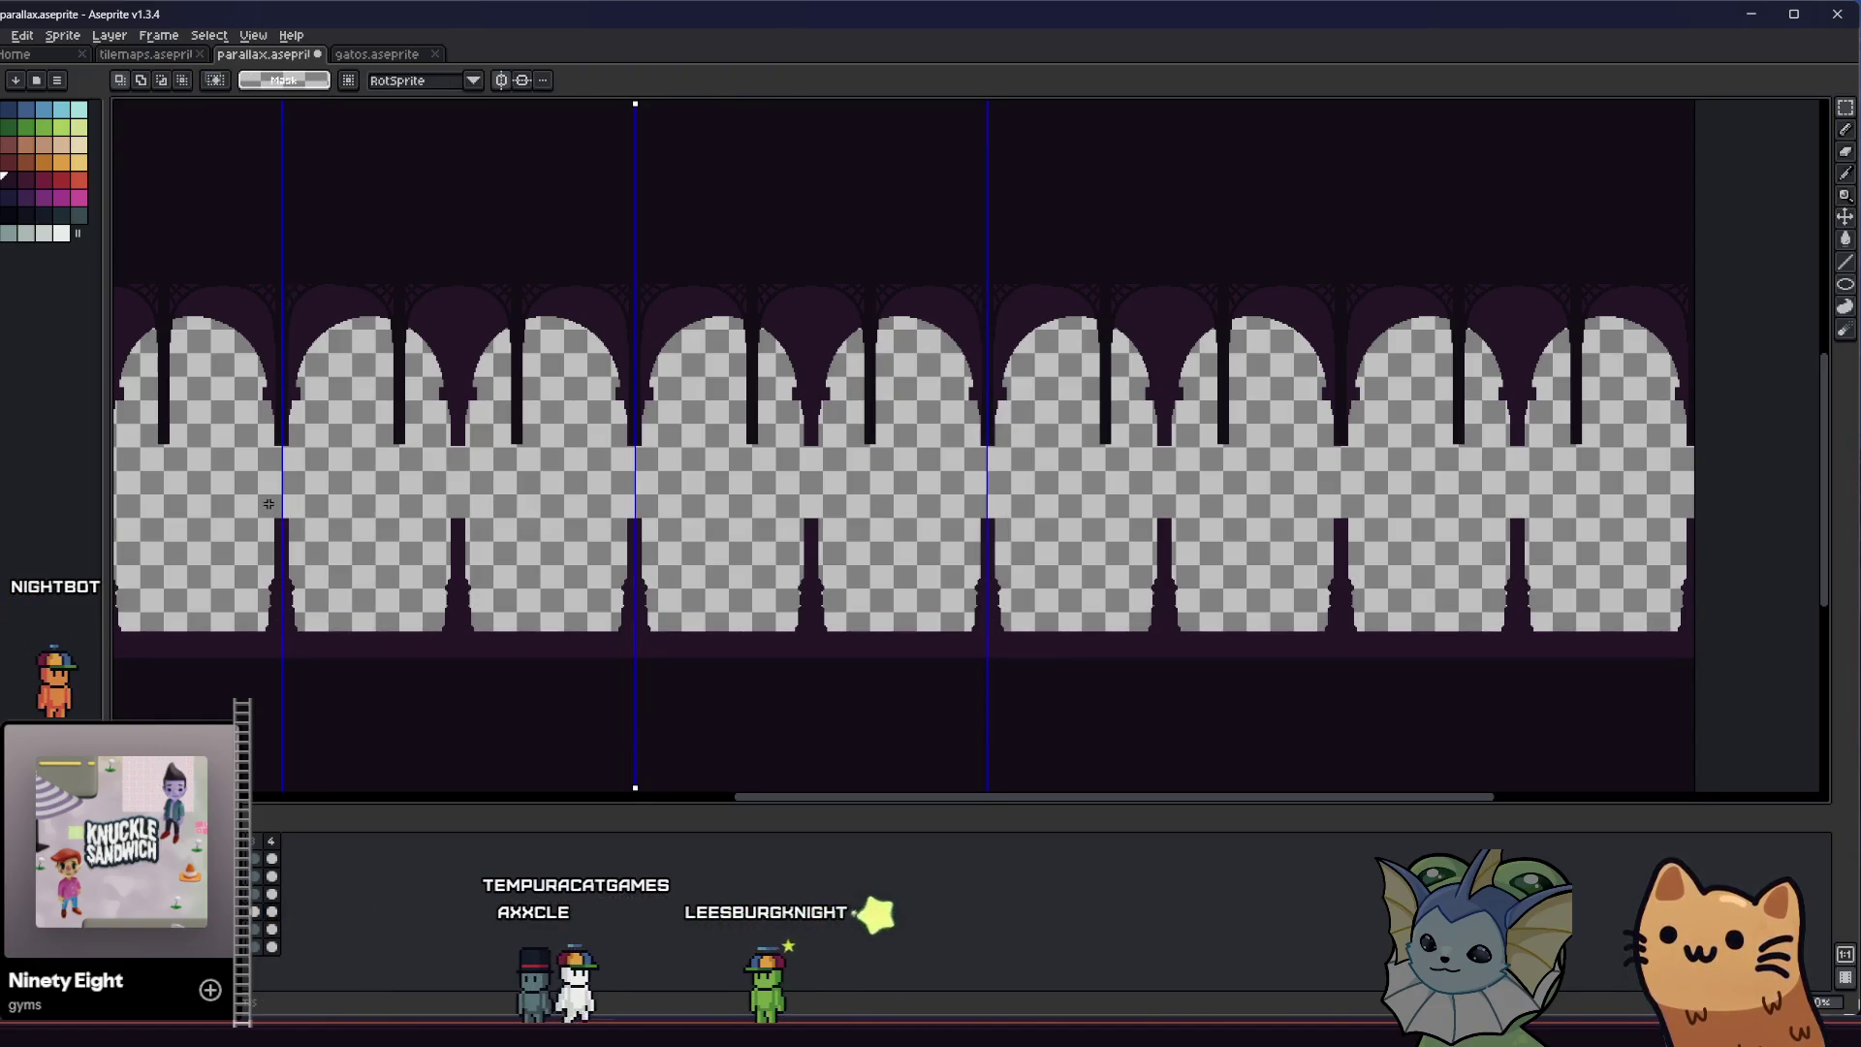
# Marquee a thin strip across the arch columns, drag it into place, and commit its new position
pyautogui.moveTo(269, 504); pyautogui.dragTo(990, 559)
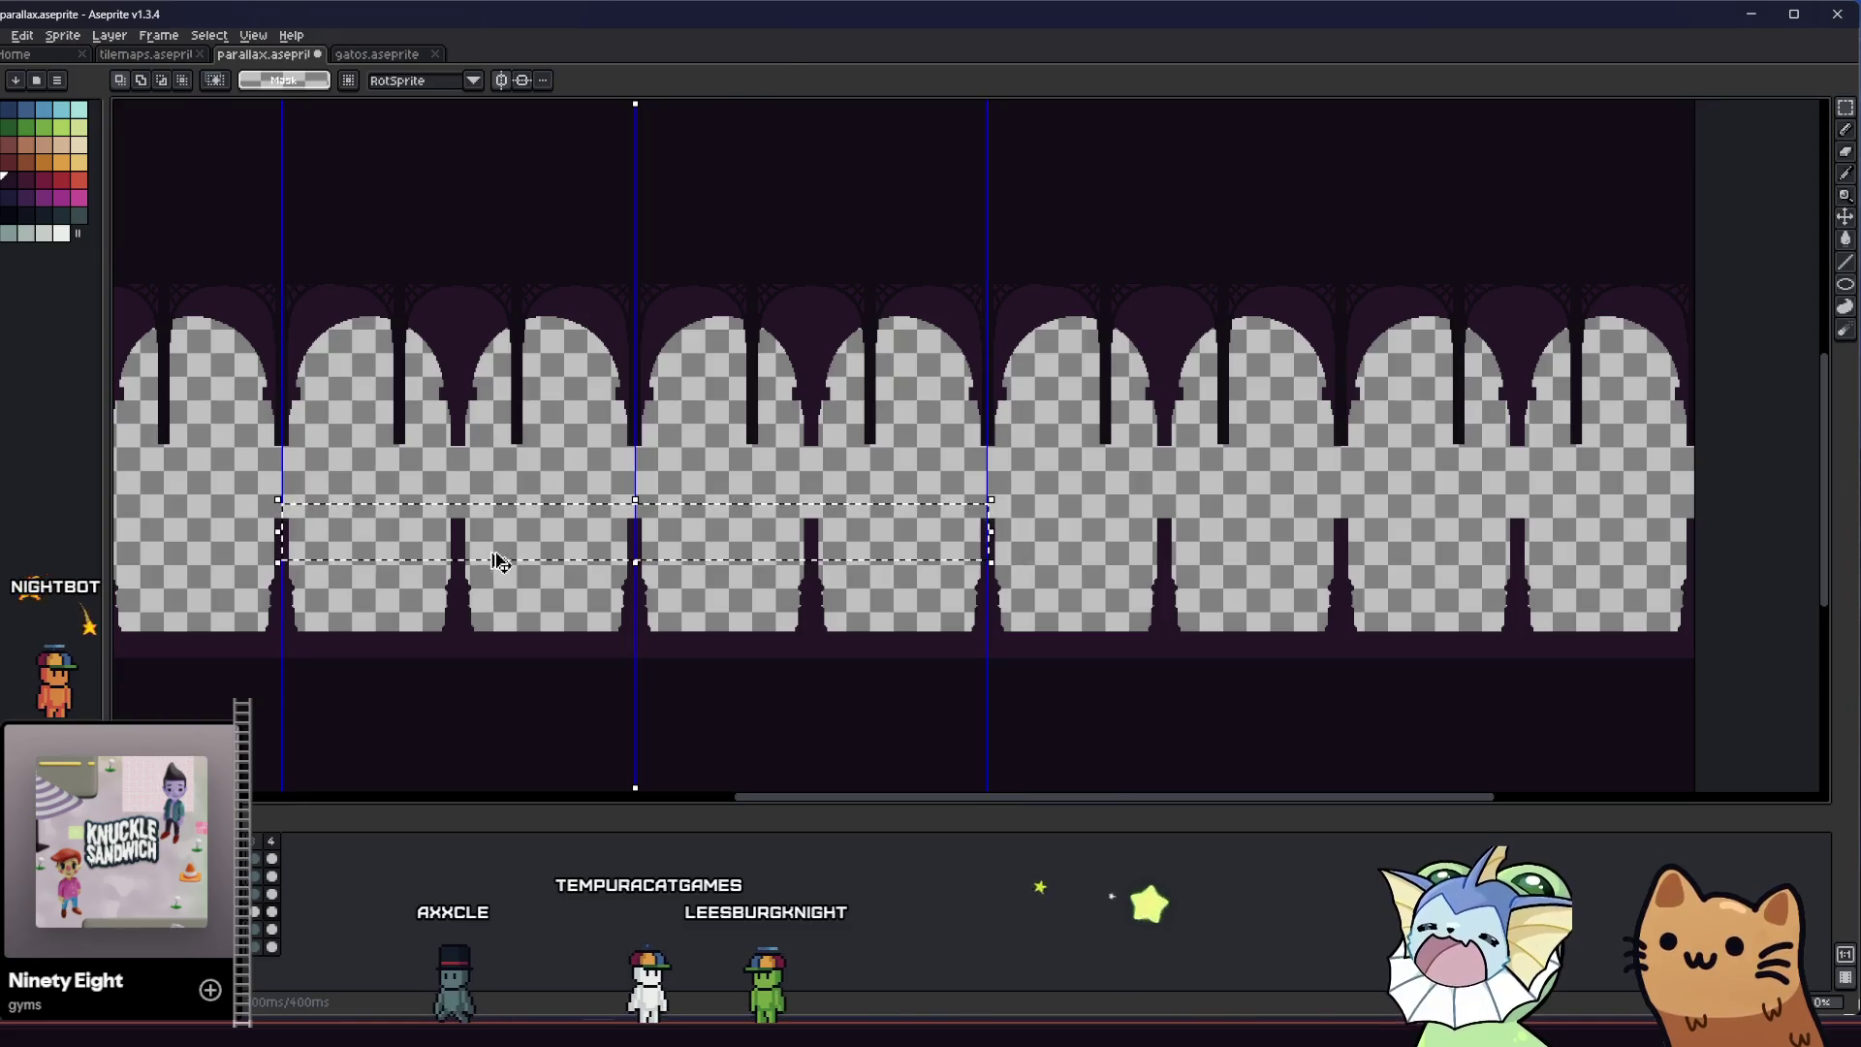
pyautogui.click(453, 548)
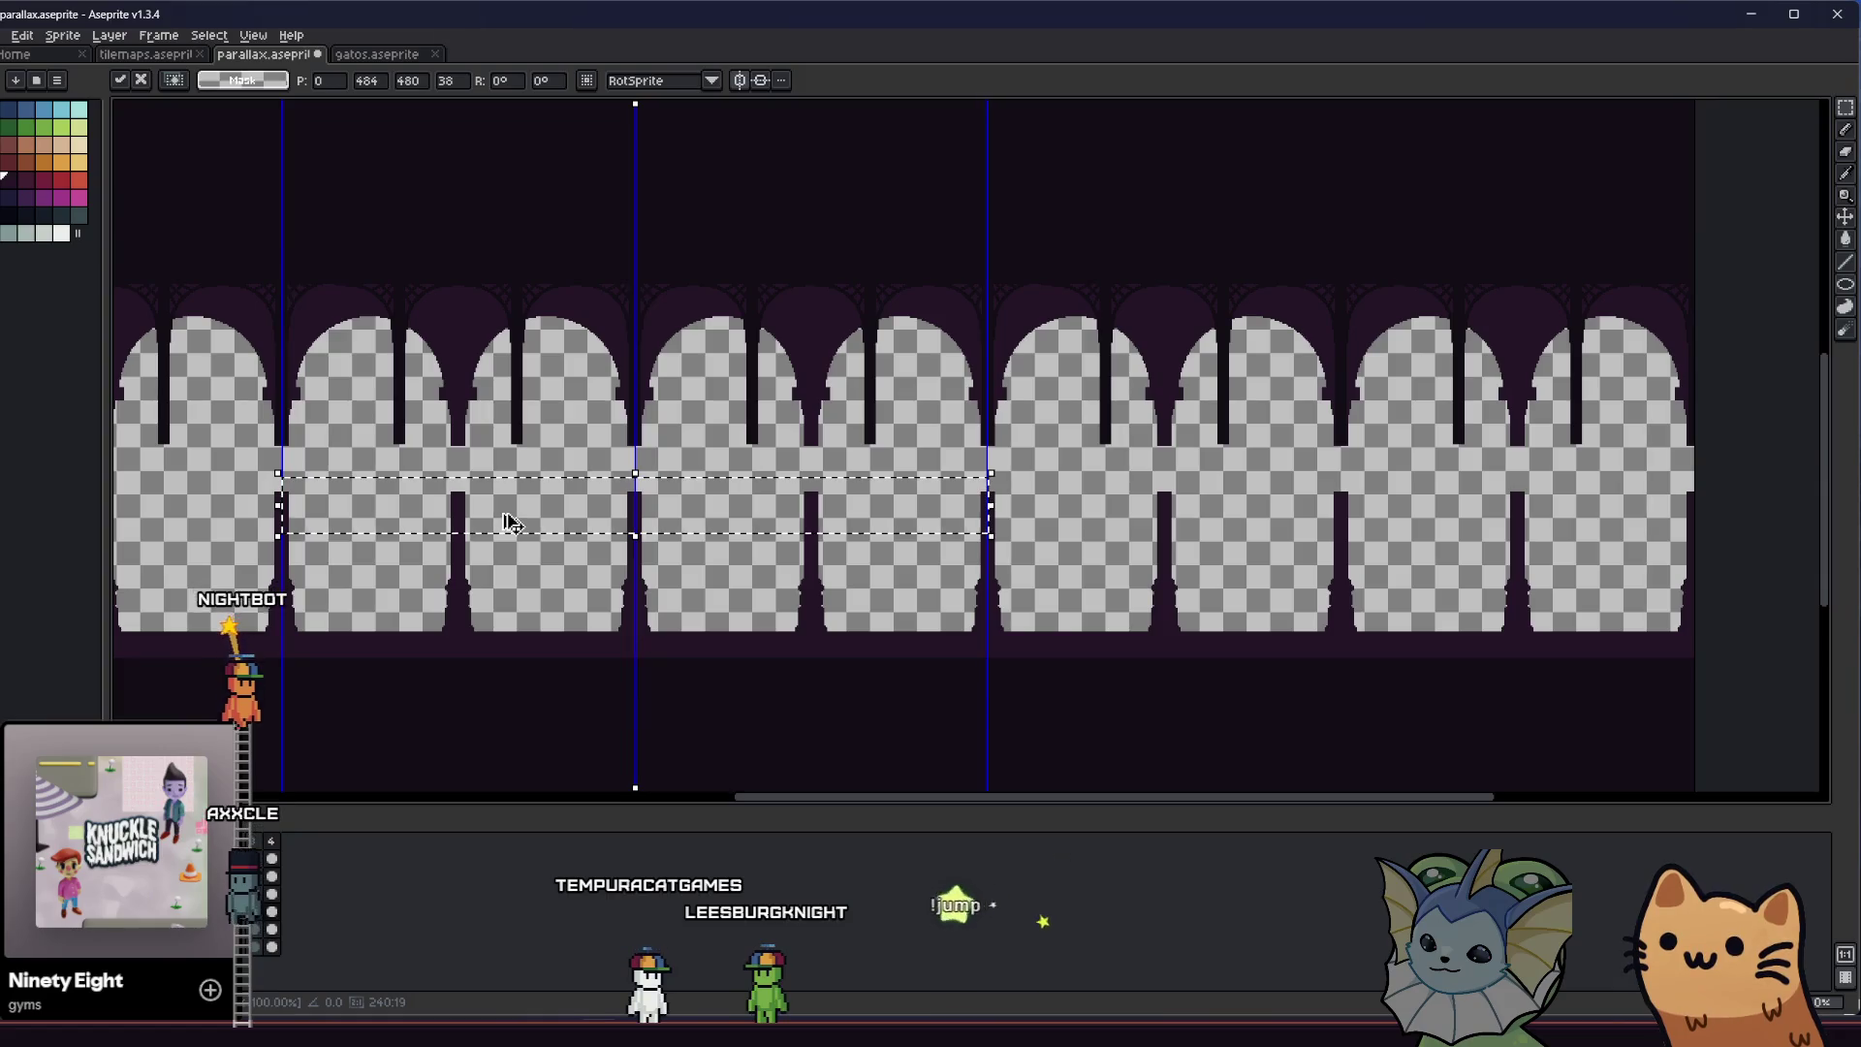
pyautogui.press('Return')
pyautogui.moveTo(511, 517); pyautogui.dragTo(519, 536)
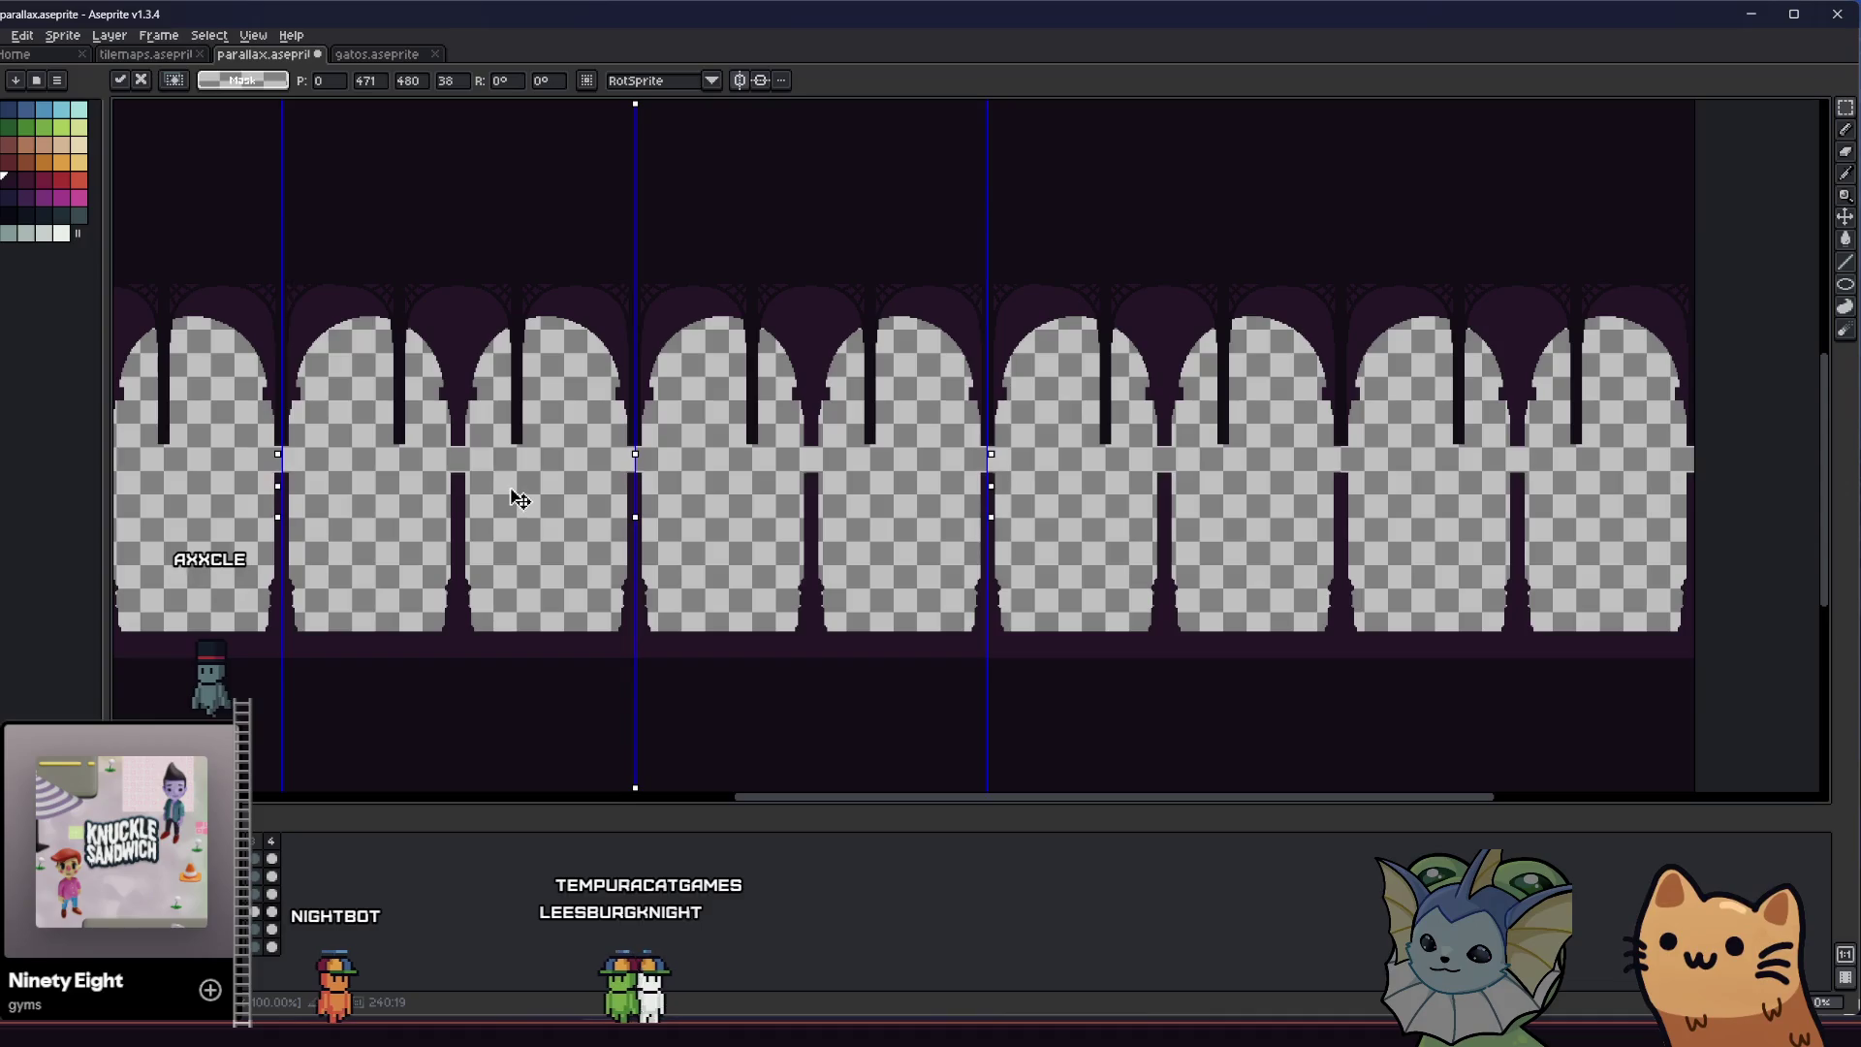
pyautogui.moveTo(520, 498); pyautogui.dragTo(531, 470)
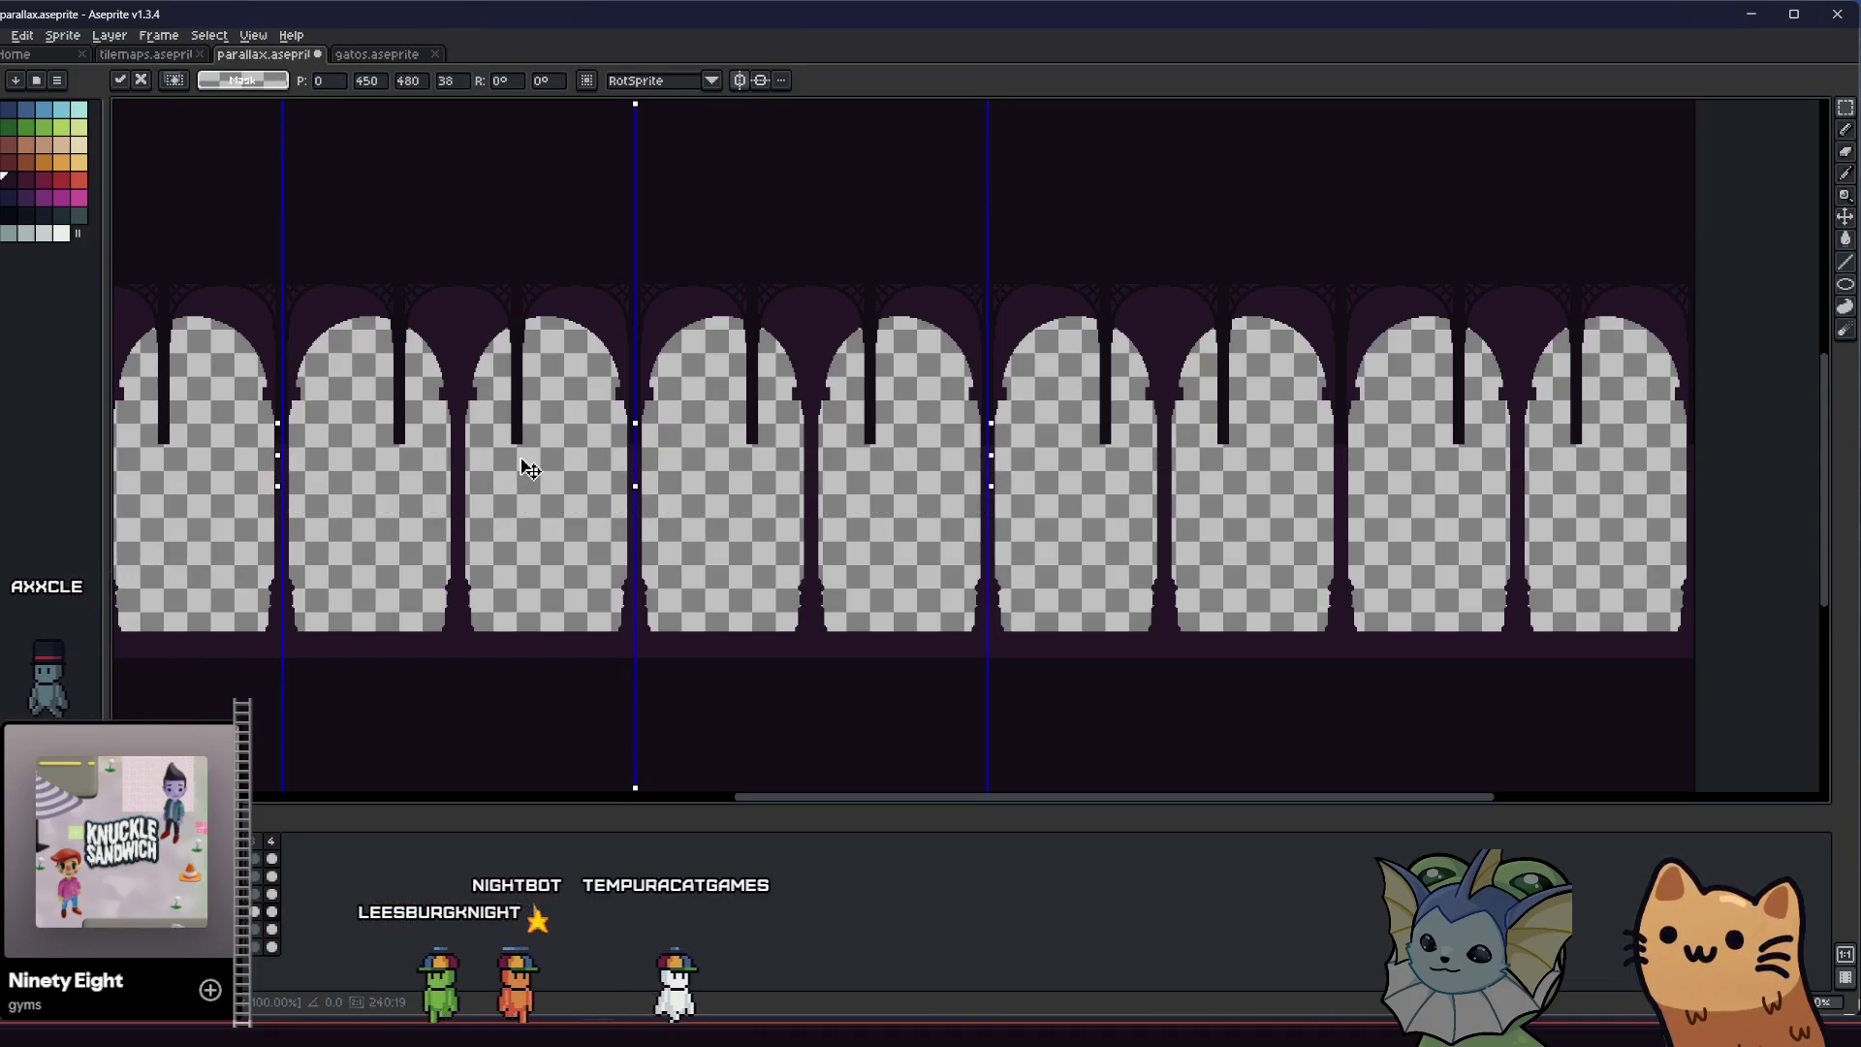
pyautogui.hotkey('ctrl', 'd')
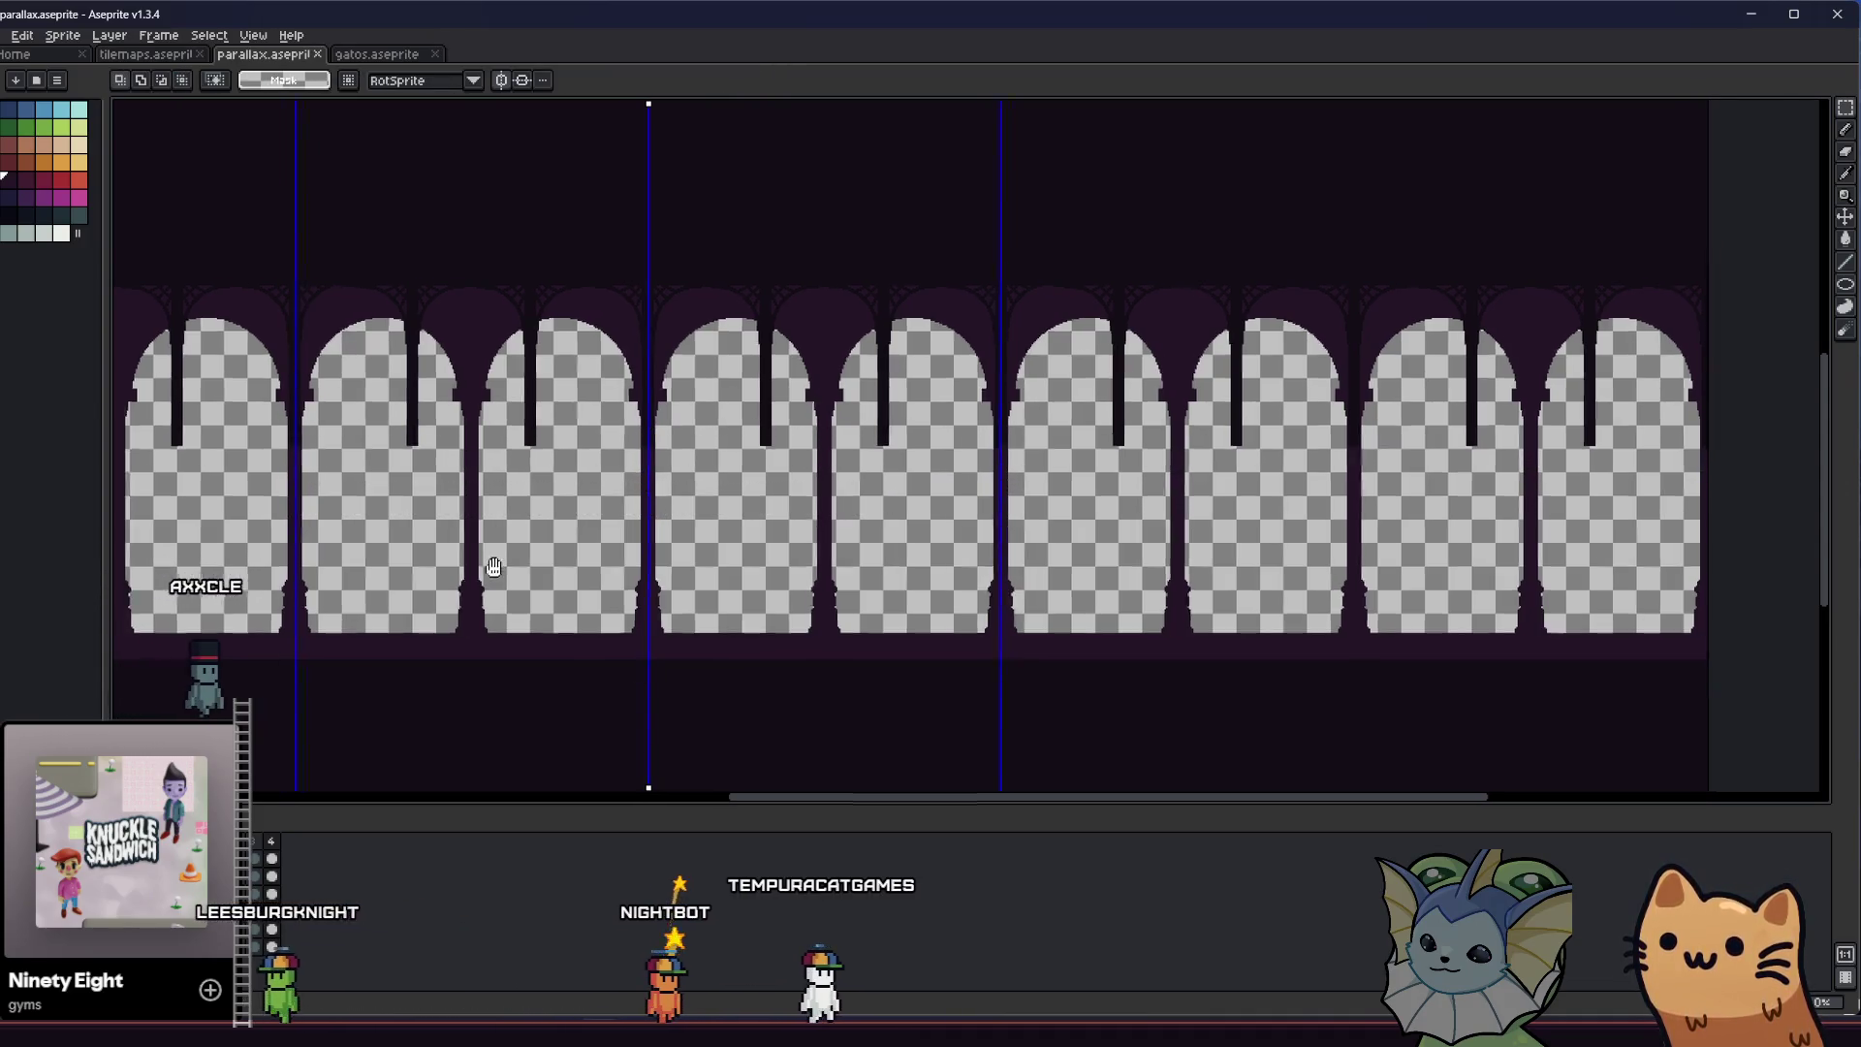
pyautogui.hscroll(-2, 580, 578)
# Undo to raise the arches back up, then switch to the Godot editor
pyautogui.hotkey('ctrl', 'z')
pyautogui.hotkey('ctrl', 'z')
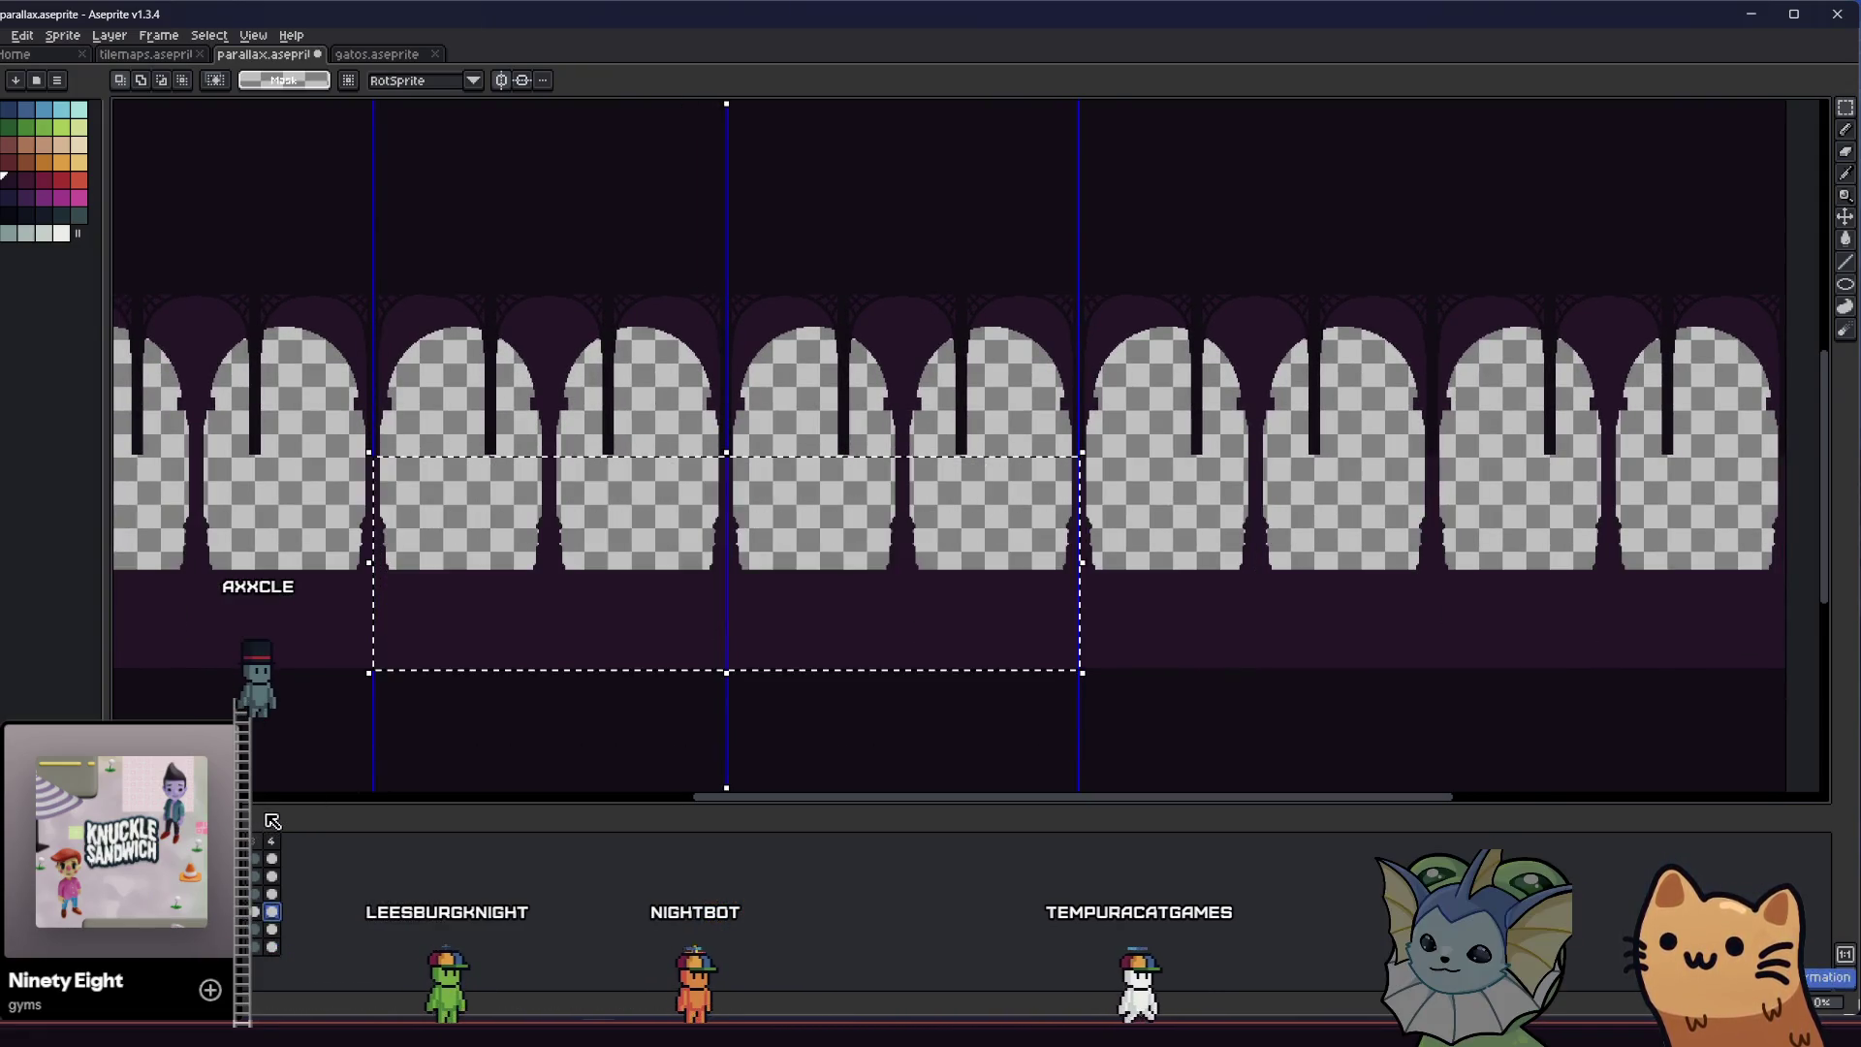
pyautogui.hotkey('ctrl', 'z')
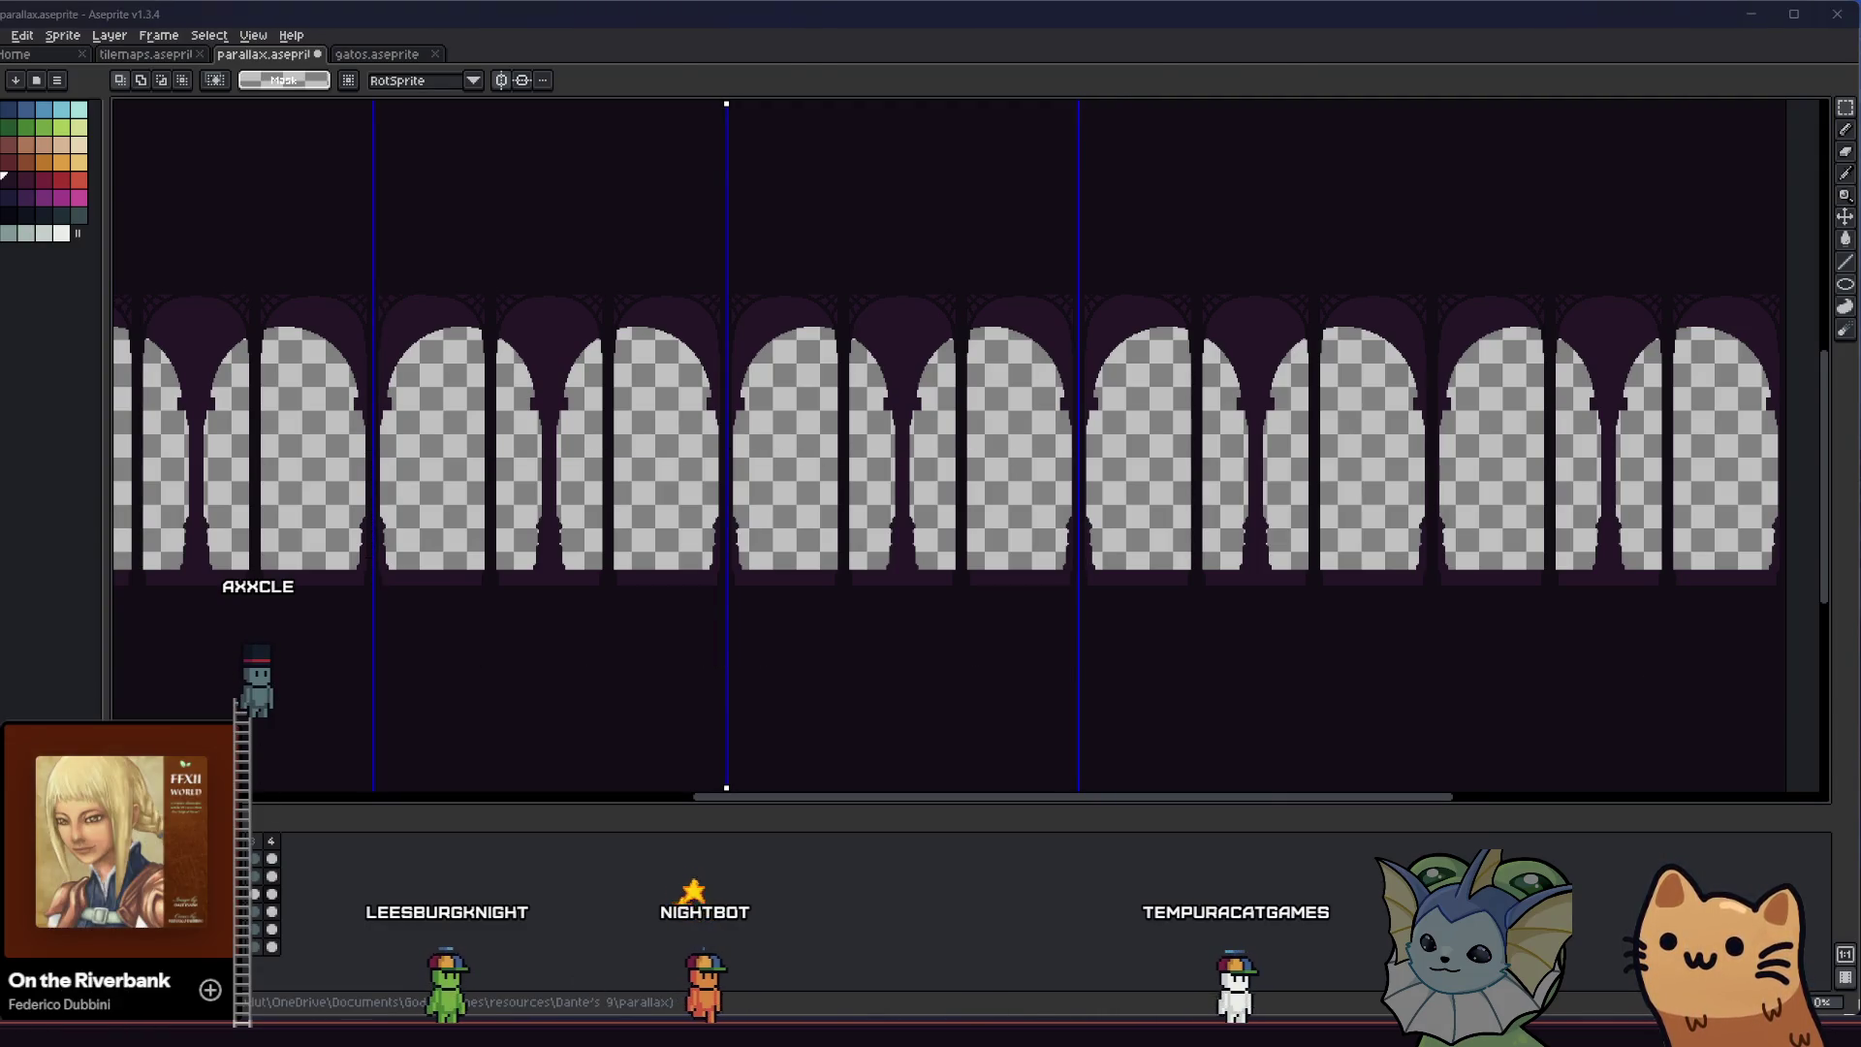
pyautogui.hotkey('alt', 'Tab')
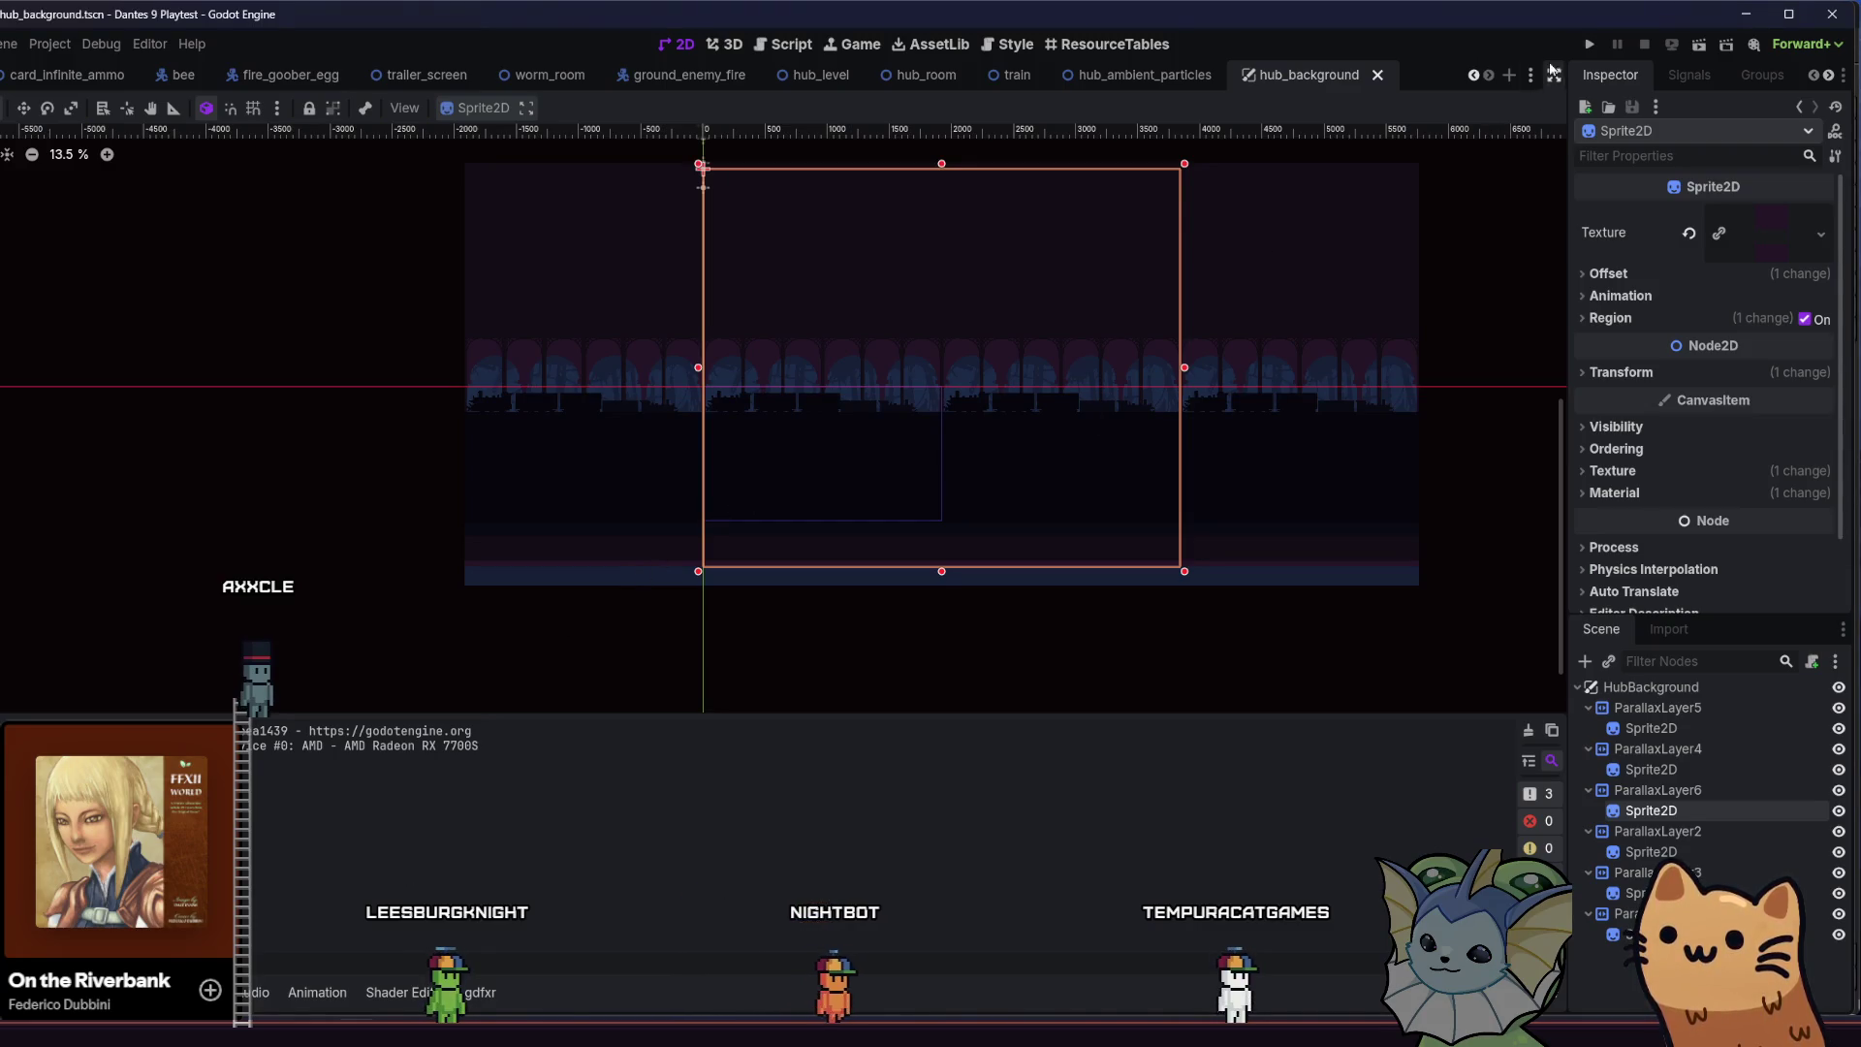
# Run the game, walk the cat across the rainy hub to check the raised arches, then return to Aseprite
pyautogui.click(1589, 44)
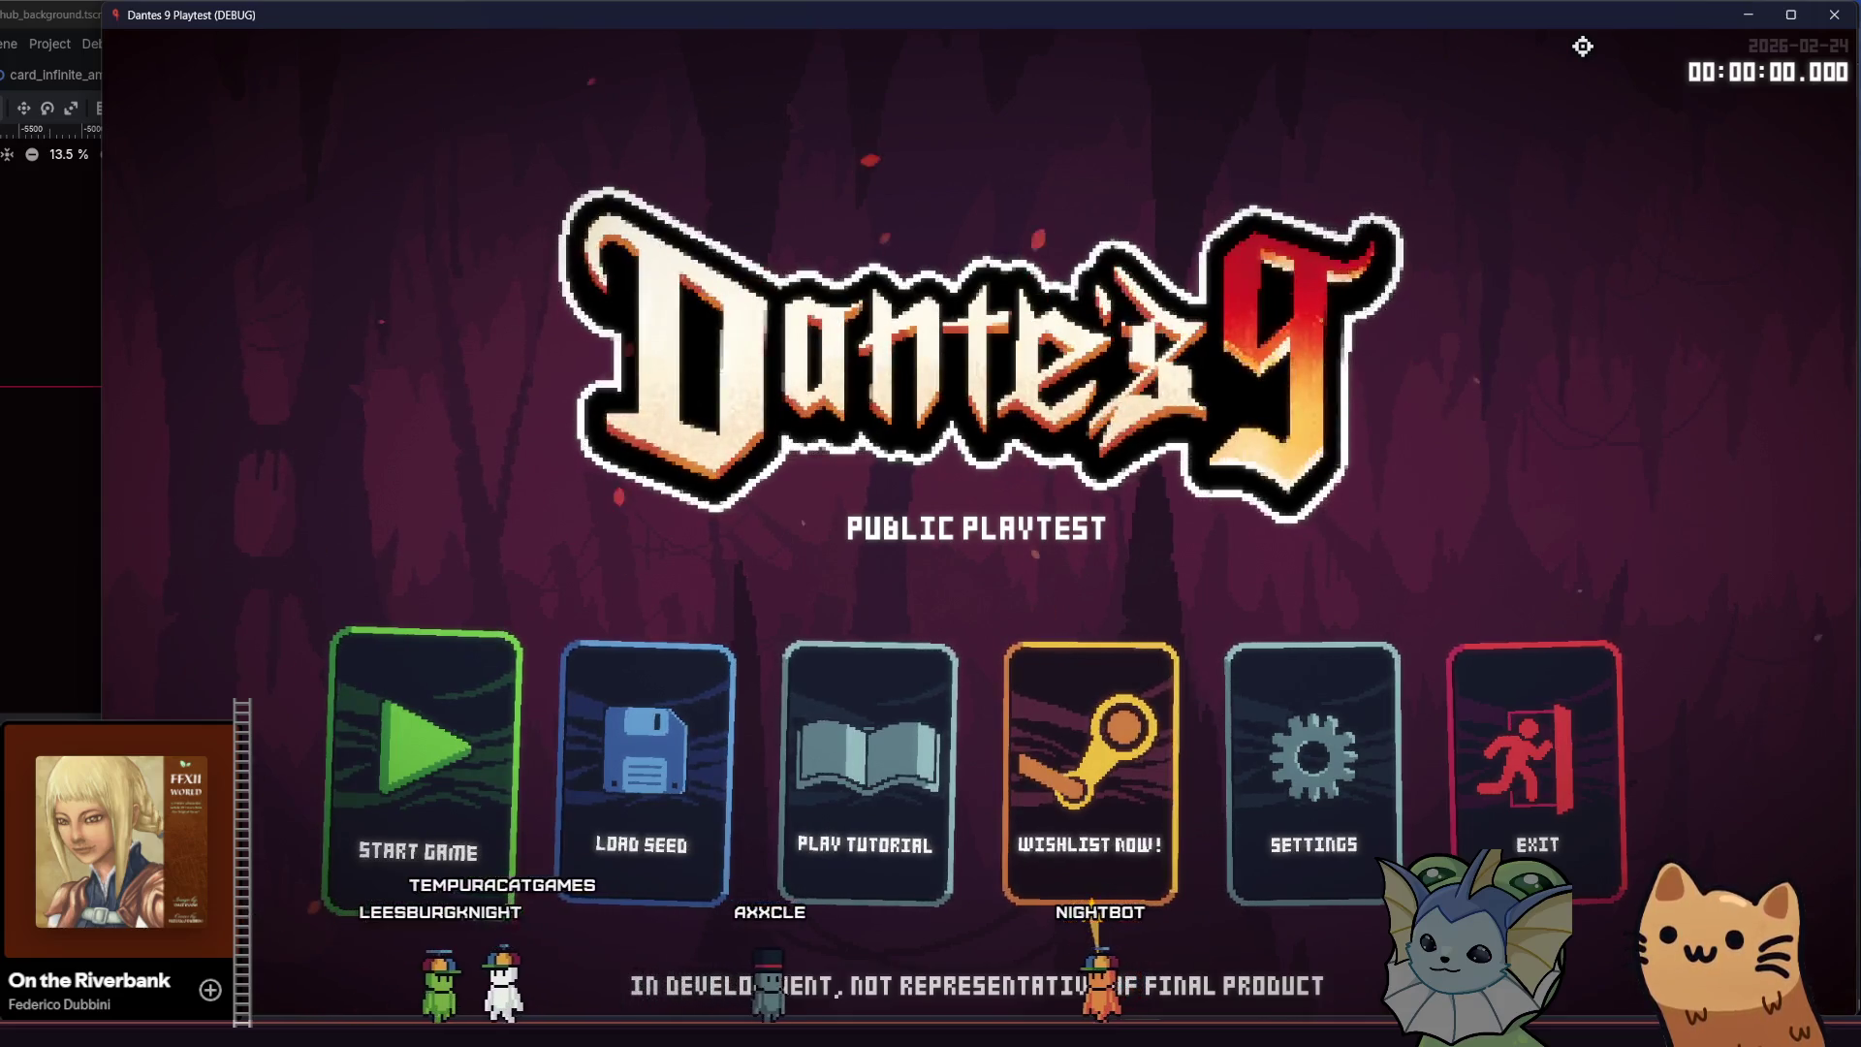
pyautogui.click(507, 728)
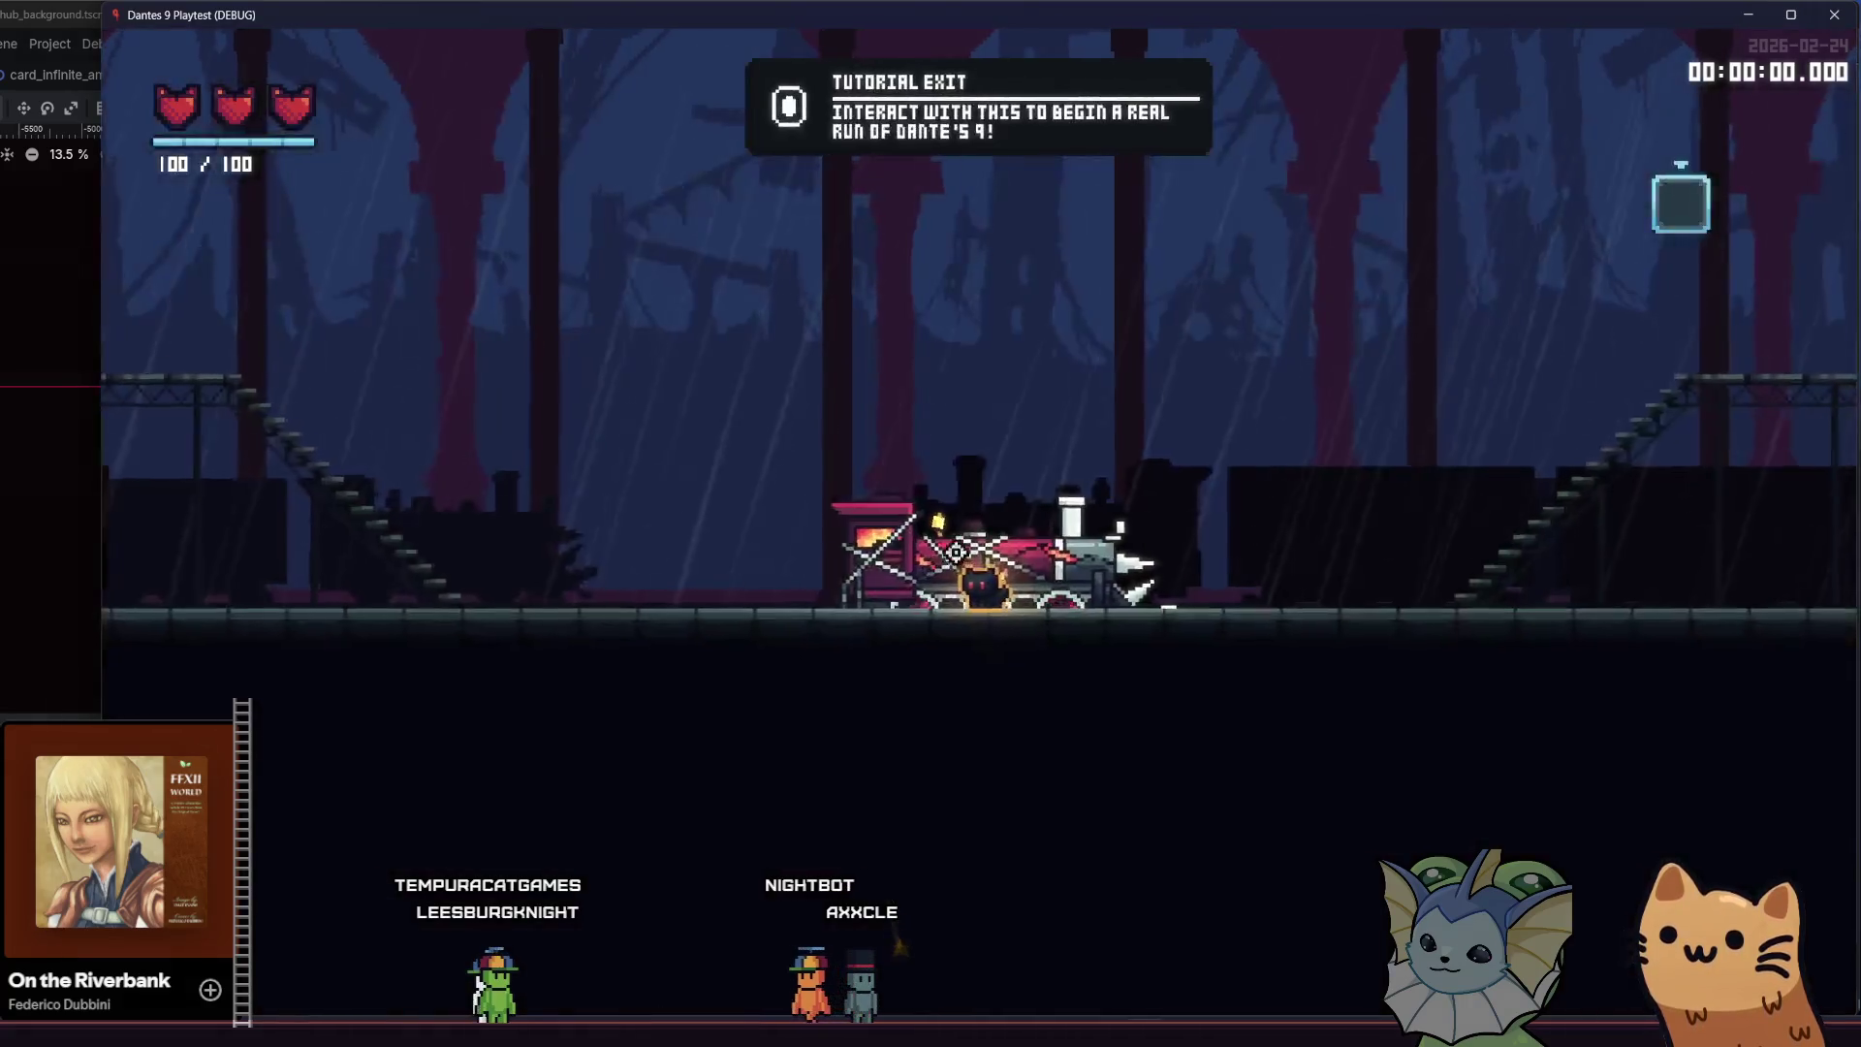
pyautogui.press('Left')
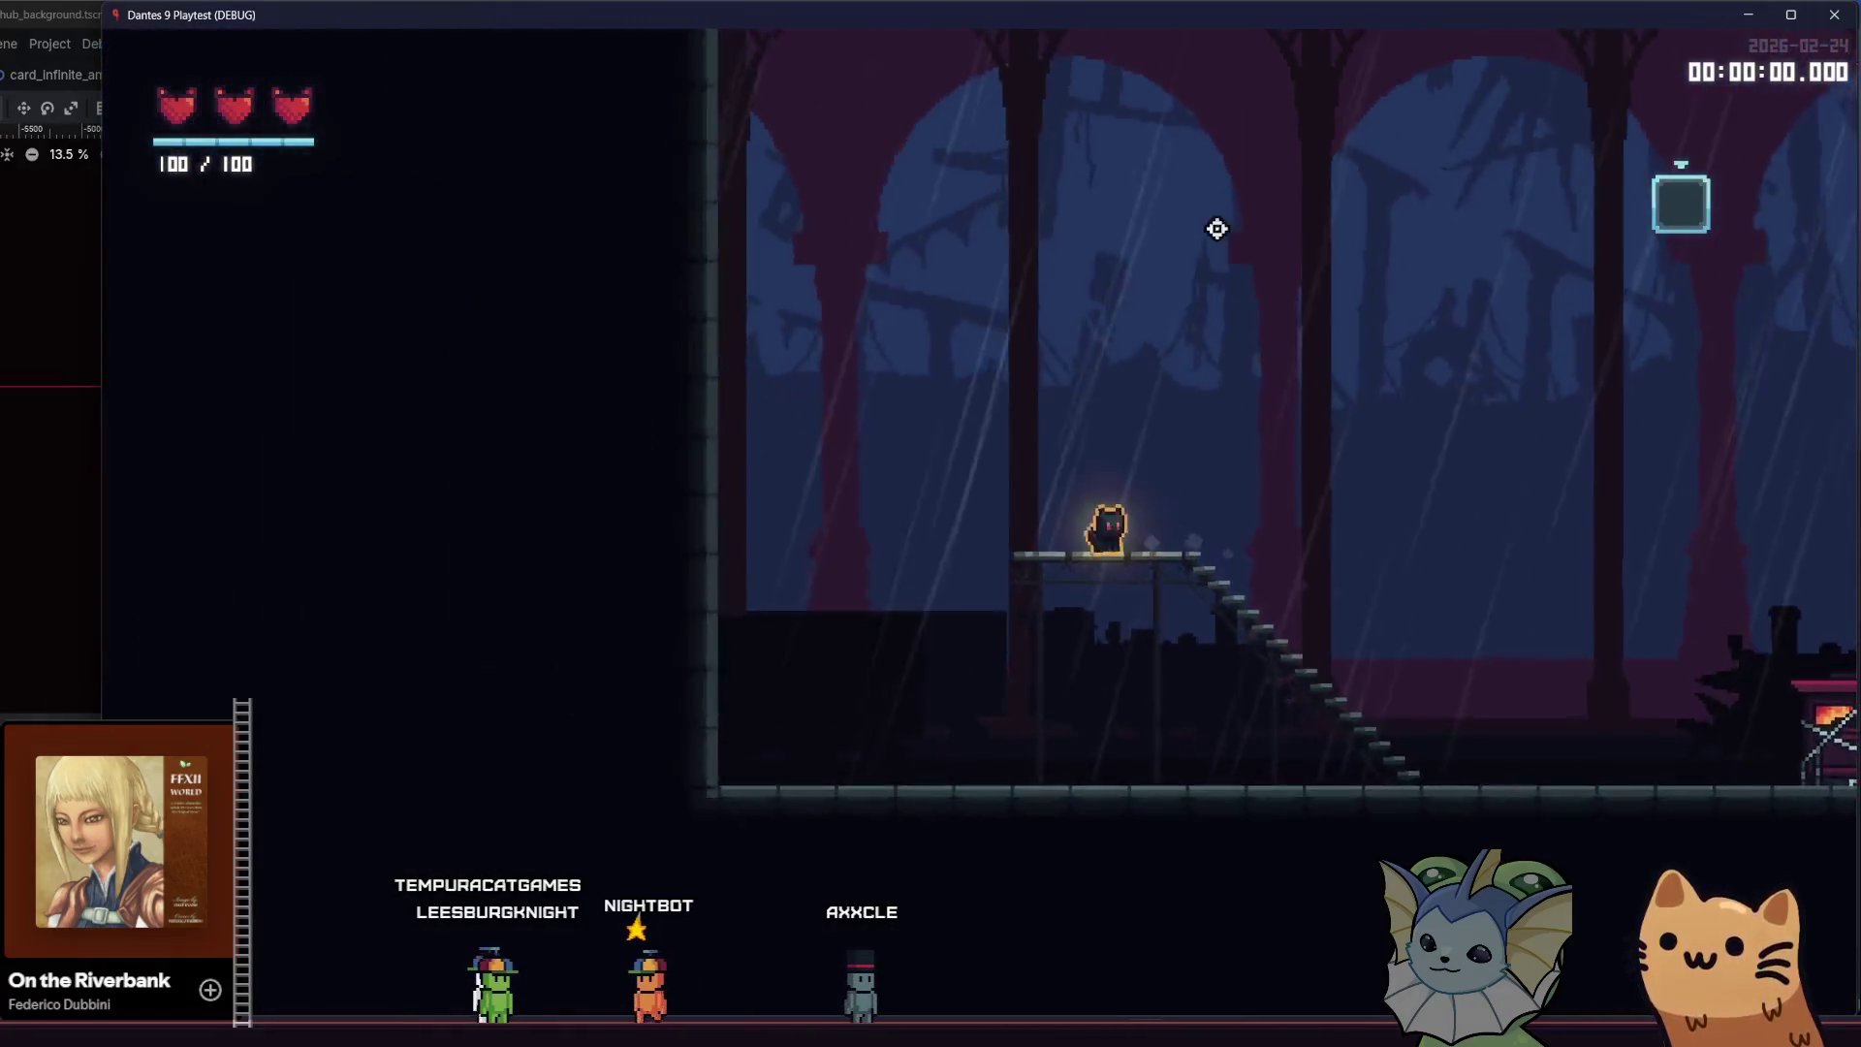
pyautogui.press('Right')
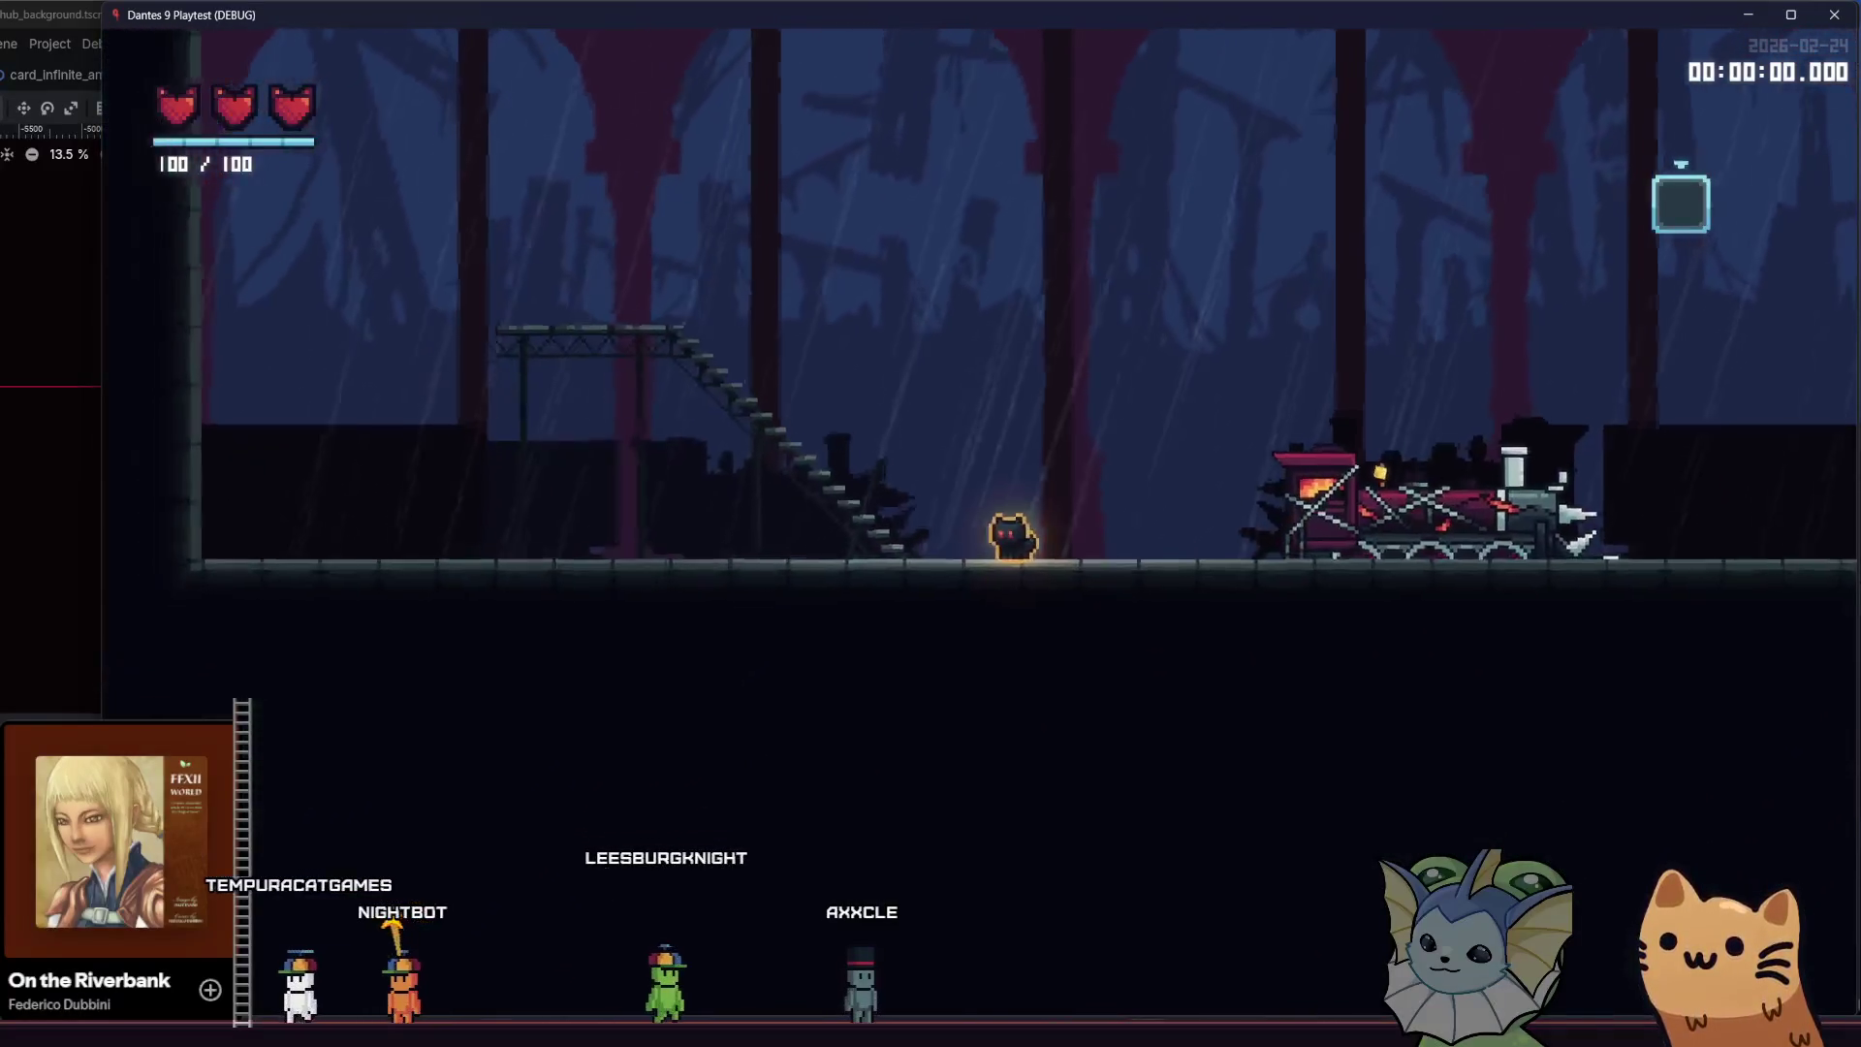
pyautogui.hotkey('alt', 'Tab')
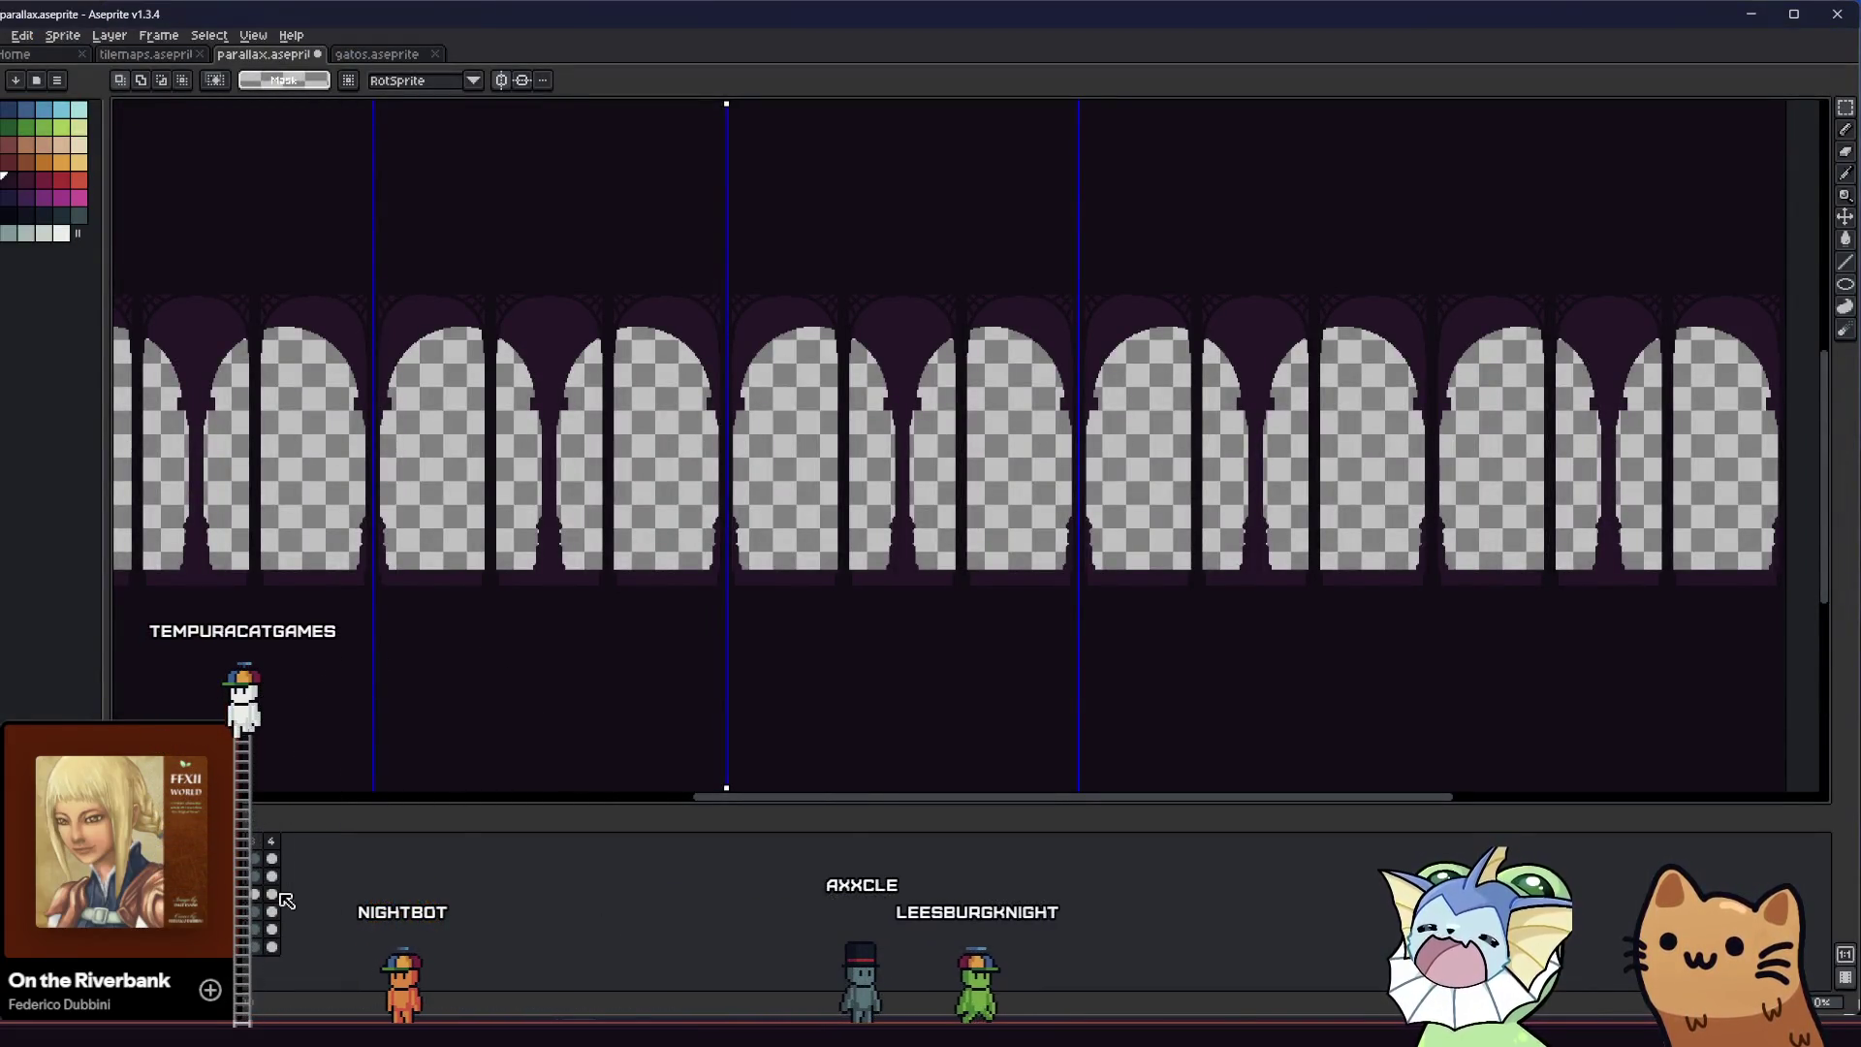
pyautogui.scroll(-1, 324, 715)
pyautogui.scroll(-1, 232, 625)
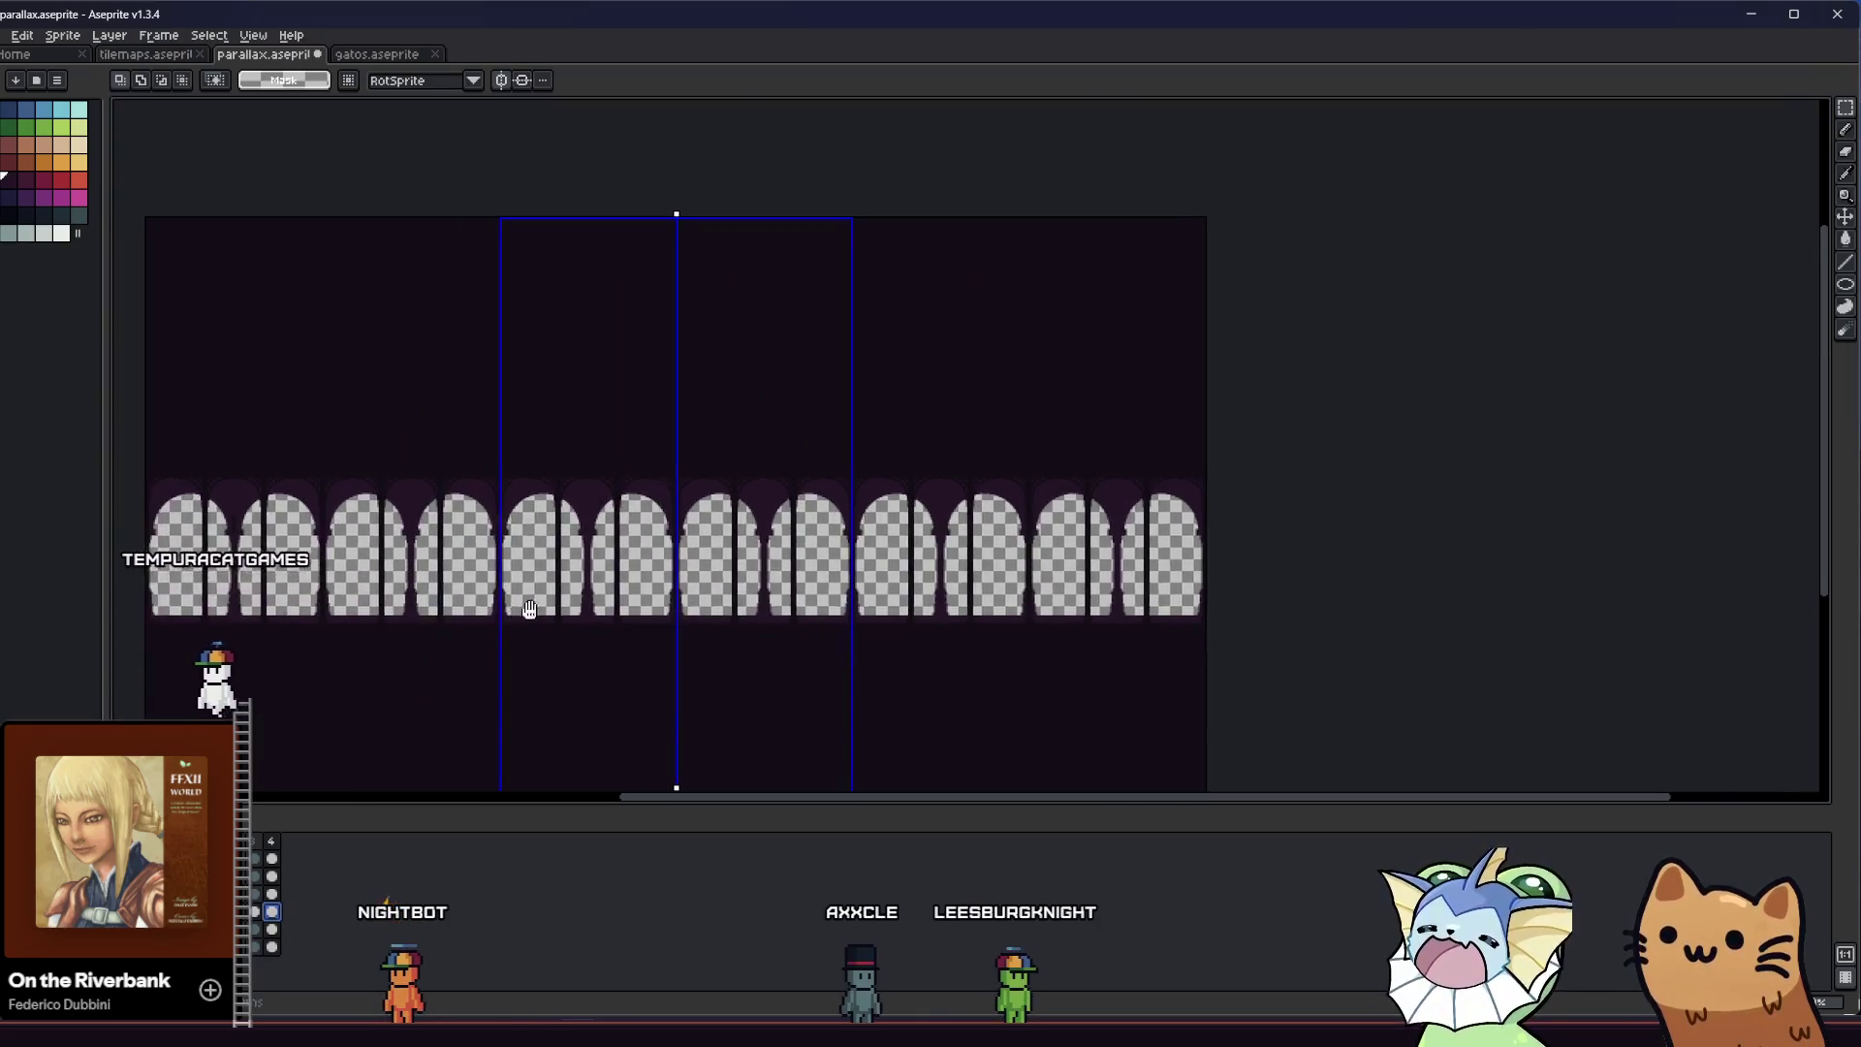
pyautogui.scroll(3, 636, 619)
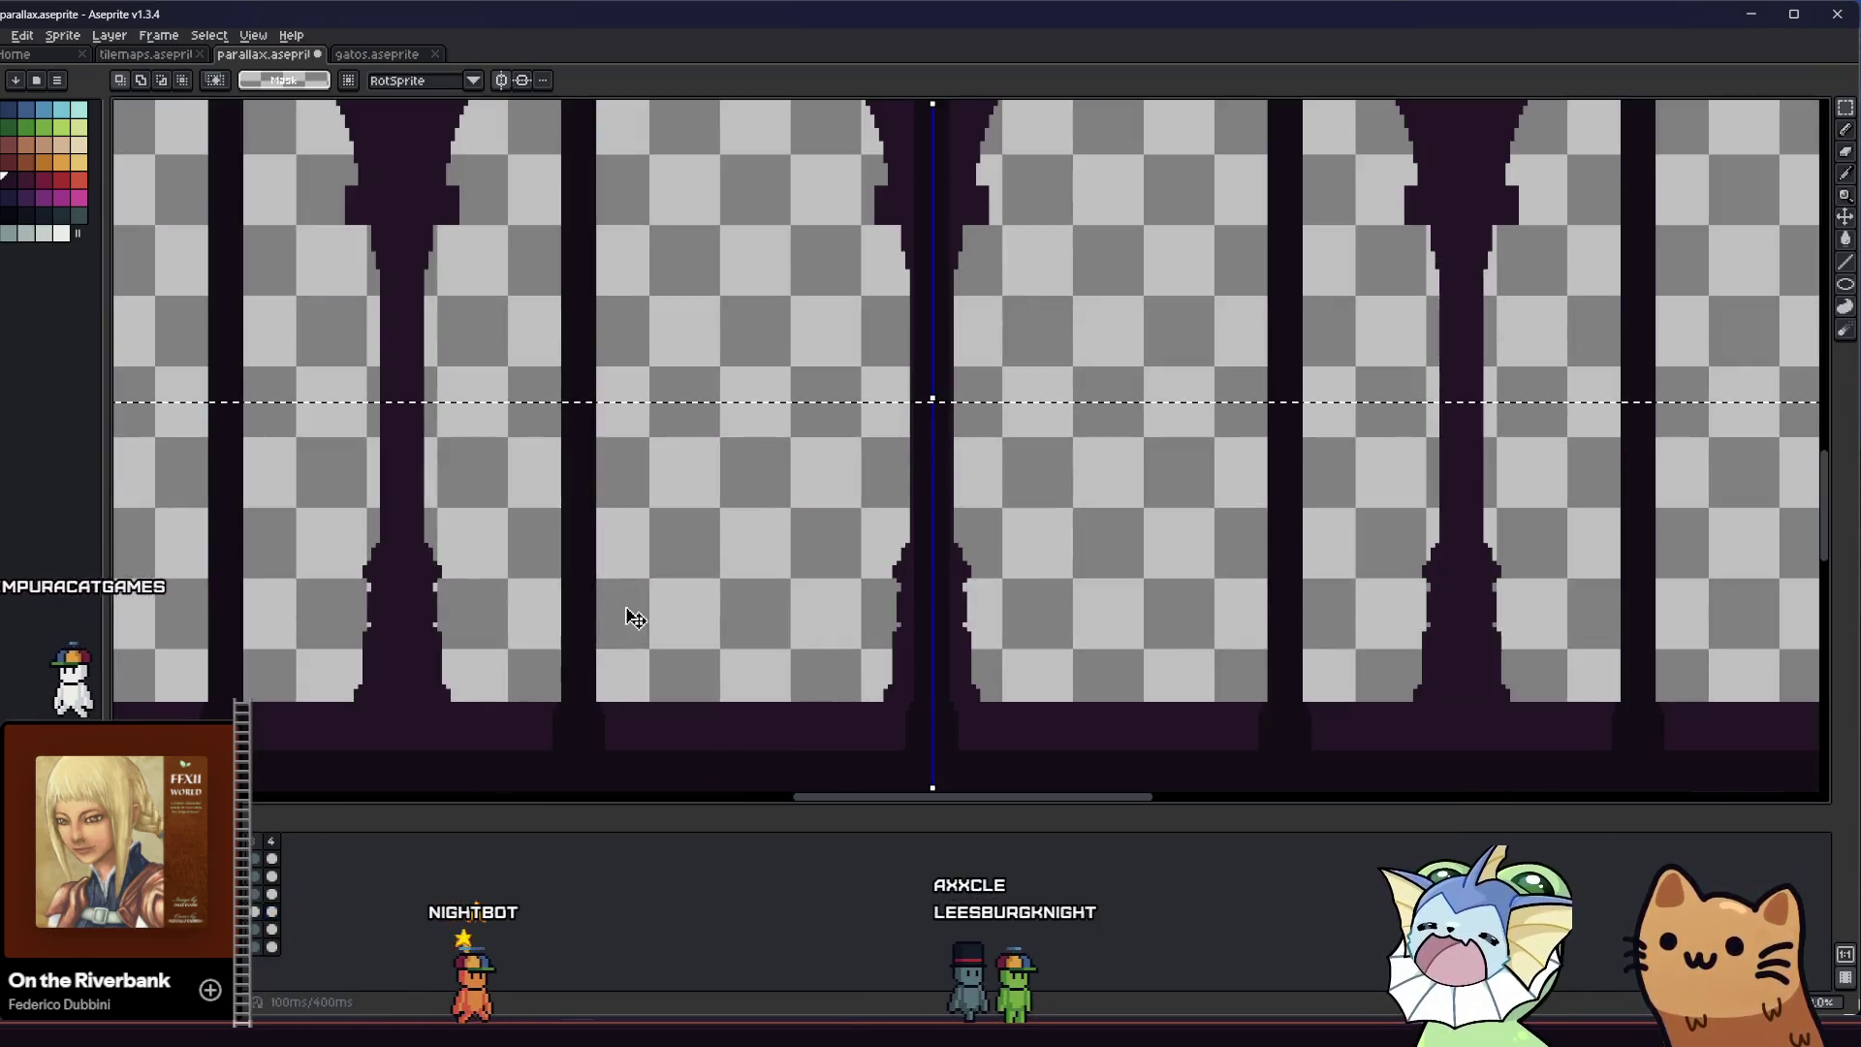
# Nudge the selected lower arches down two pixels and commit the shift
pyautogui.press('Down')
pyautogui.press('Down')
pyautogui.press('Down')
pyautogui.press('Down')
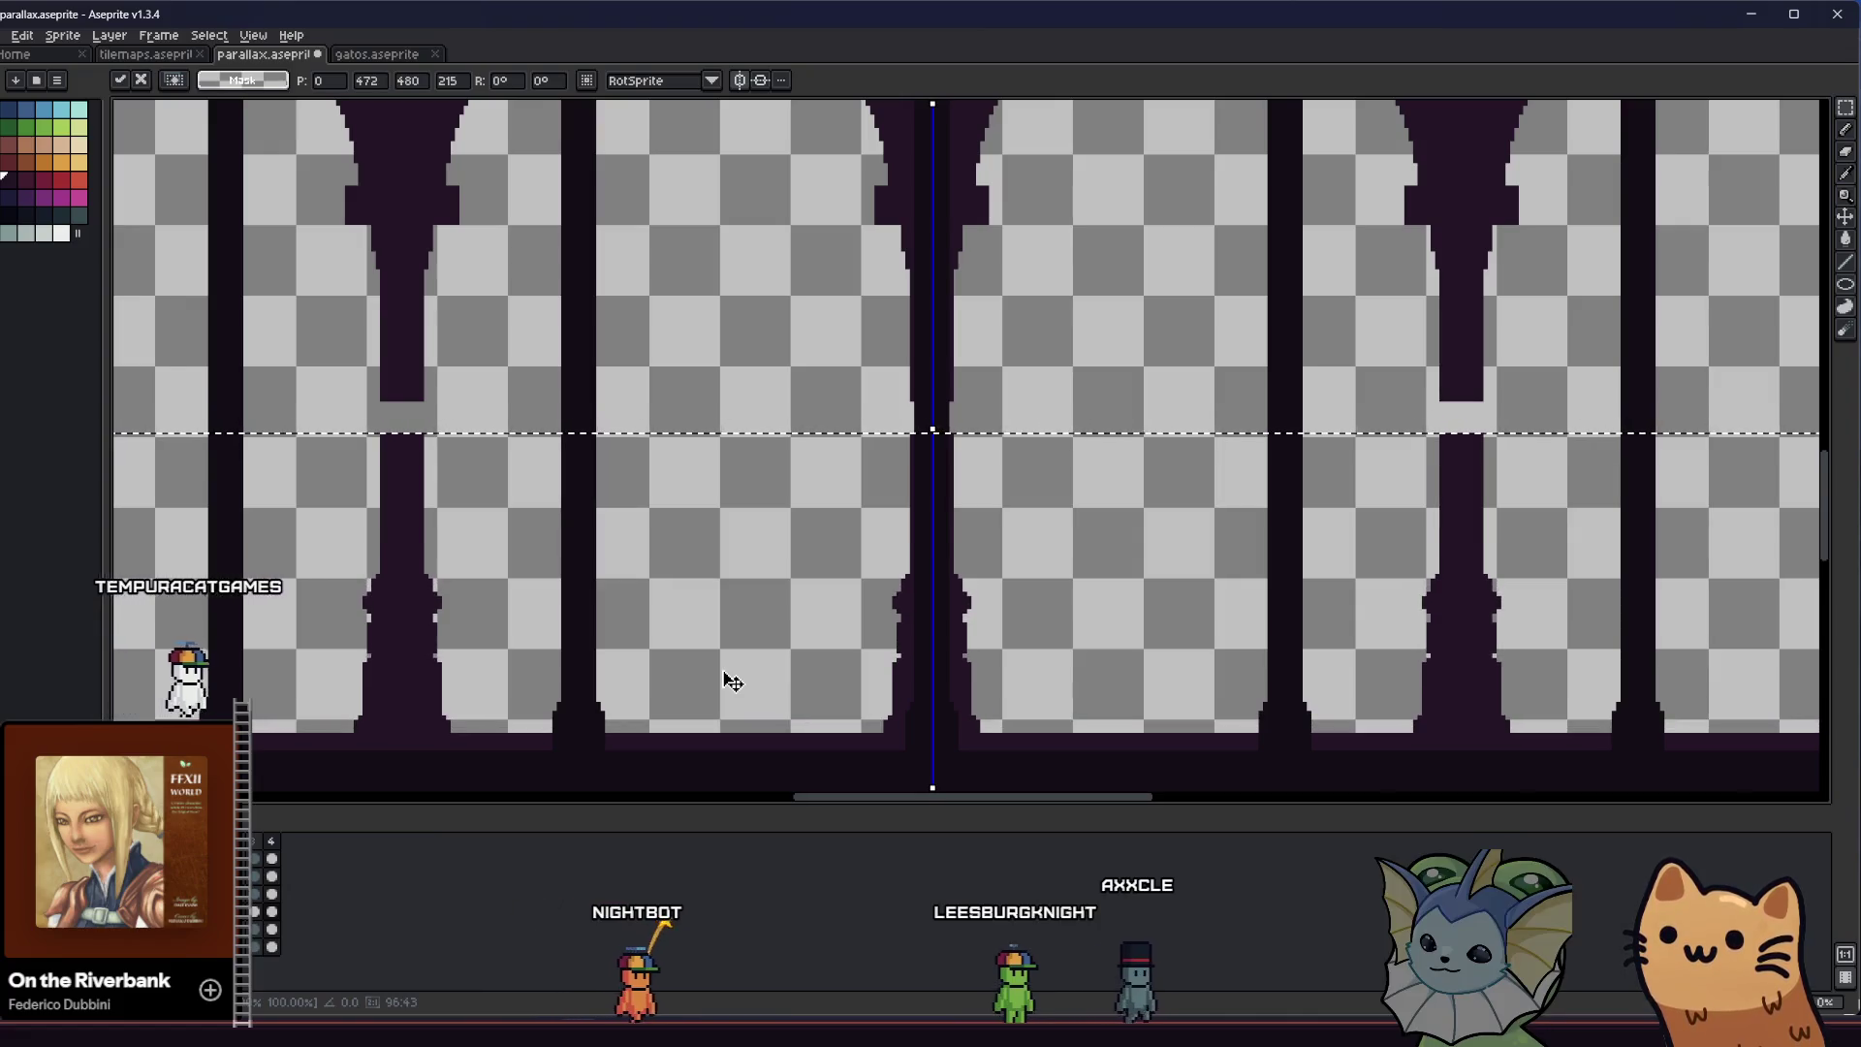
pyautogui.press('Down')
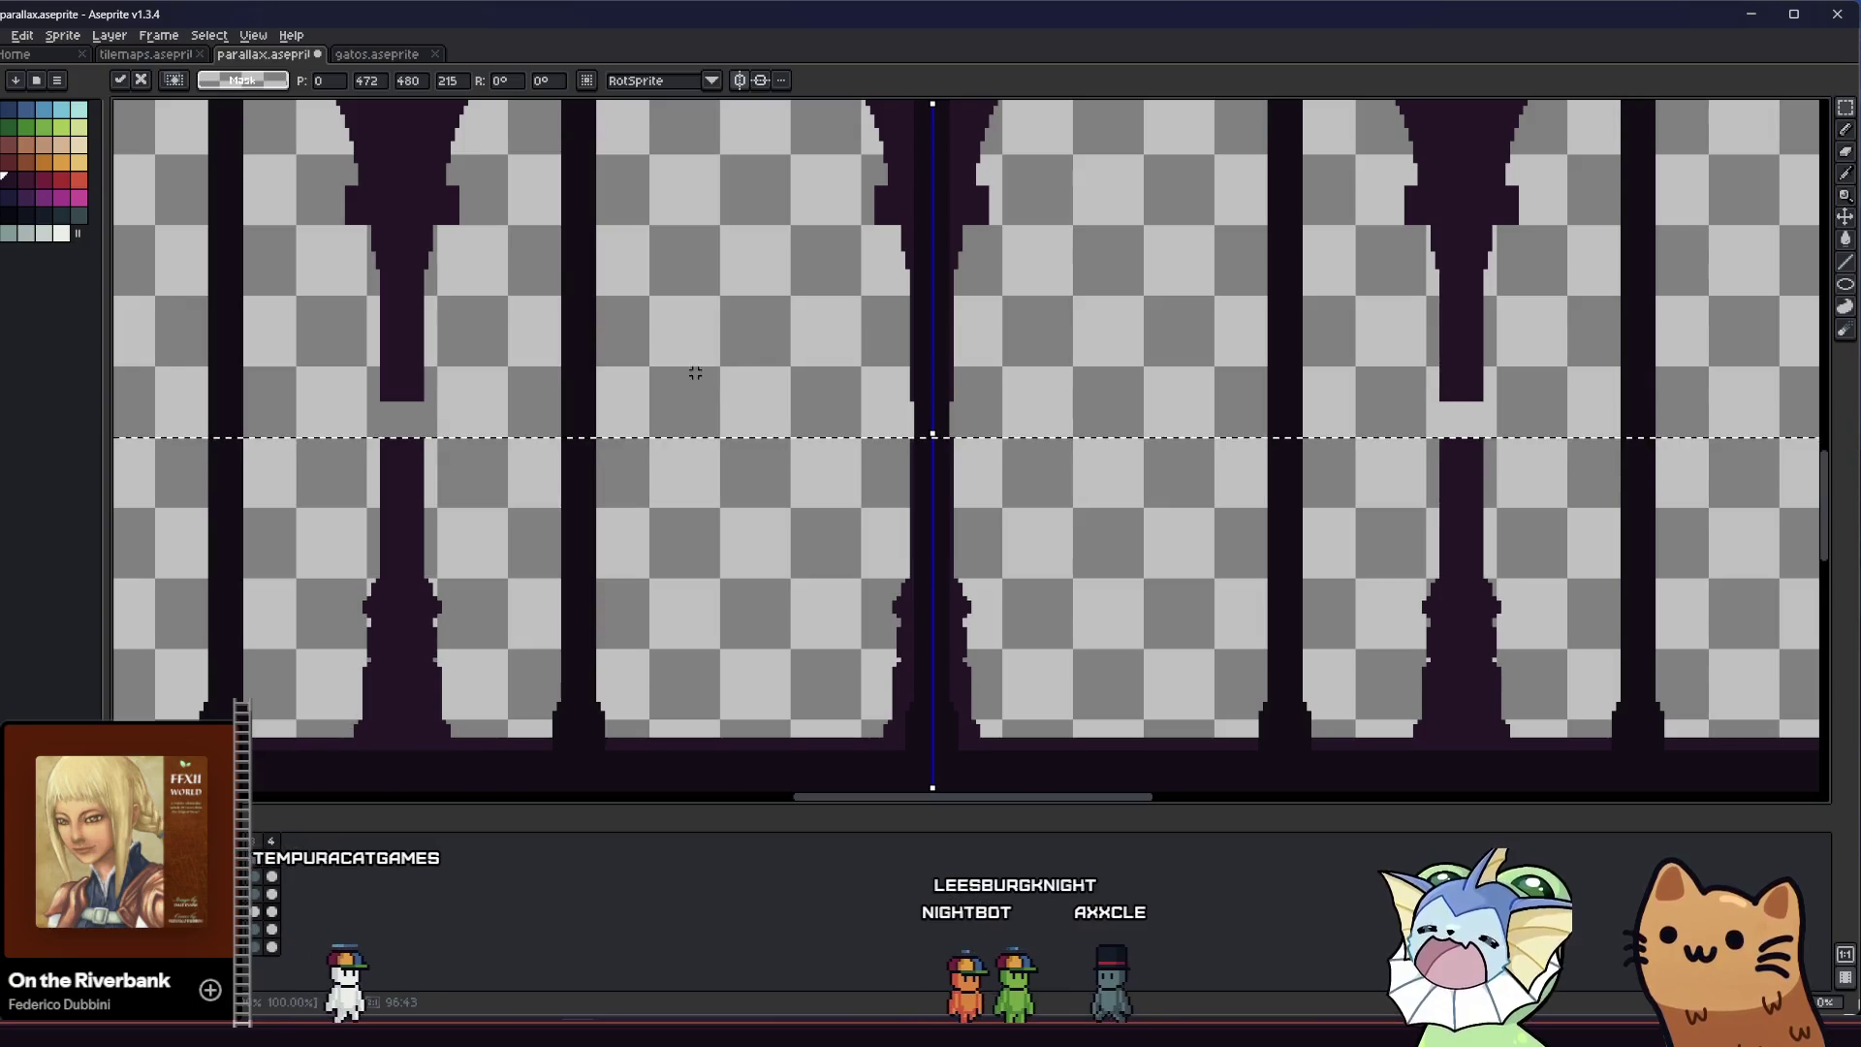
pyautogui.hotkey('ctrl', 'd')
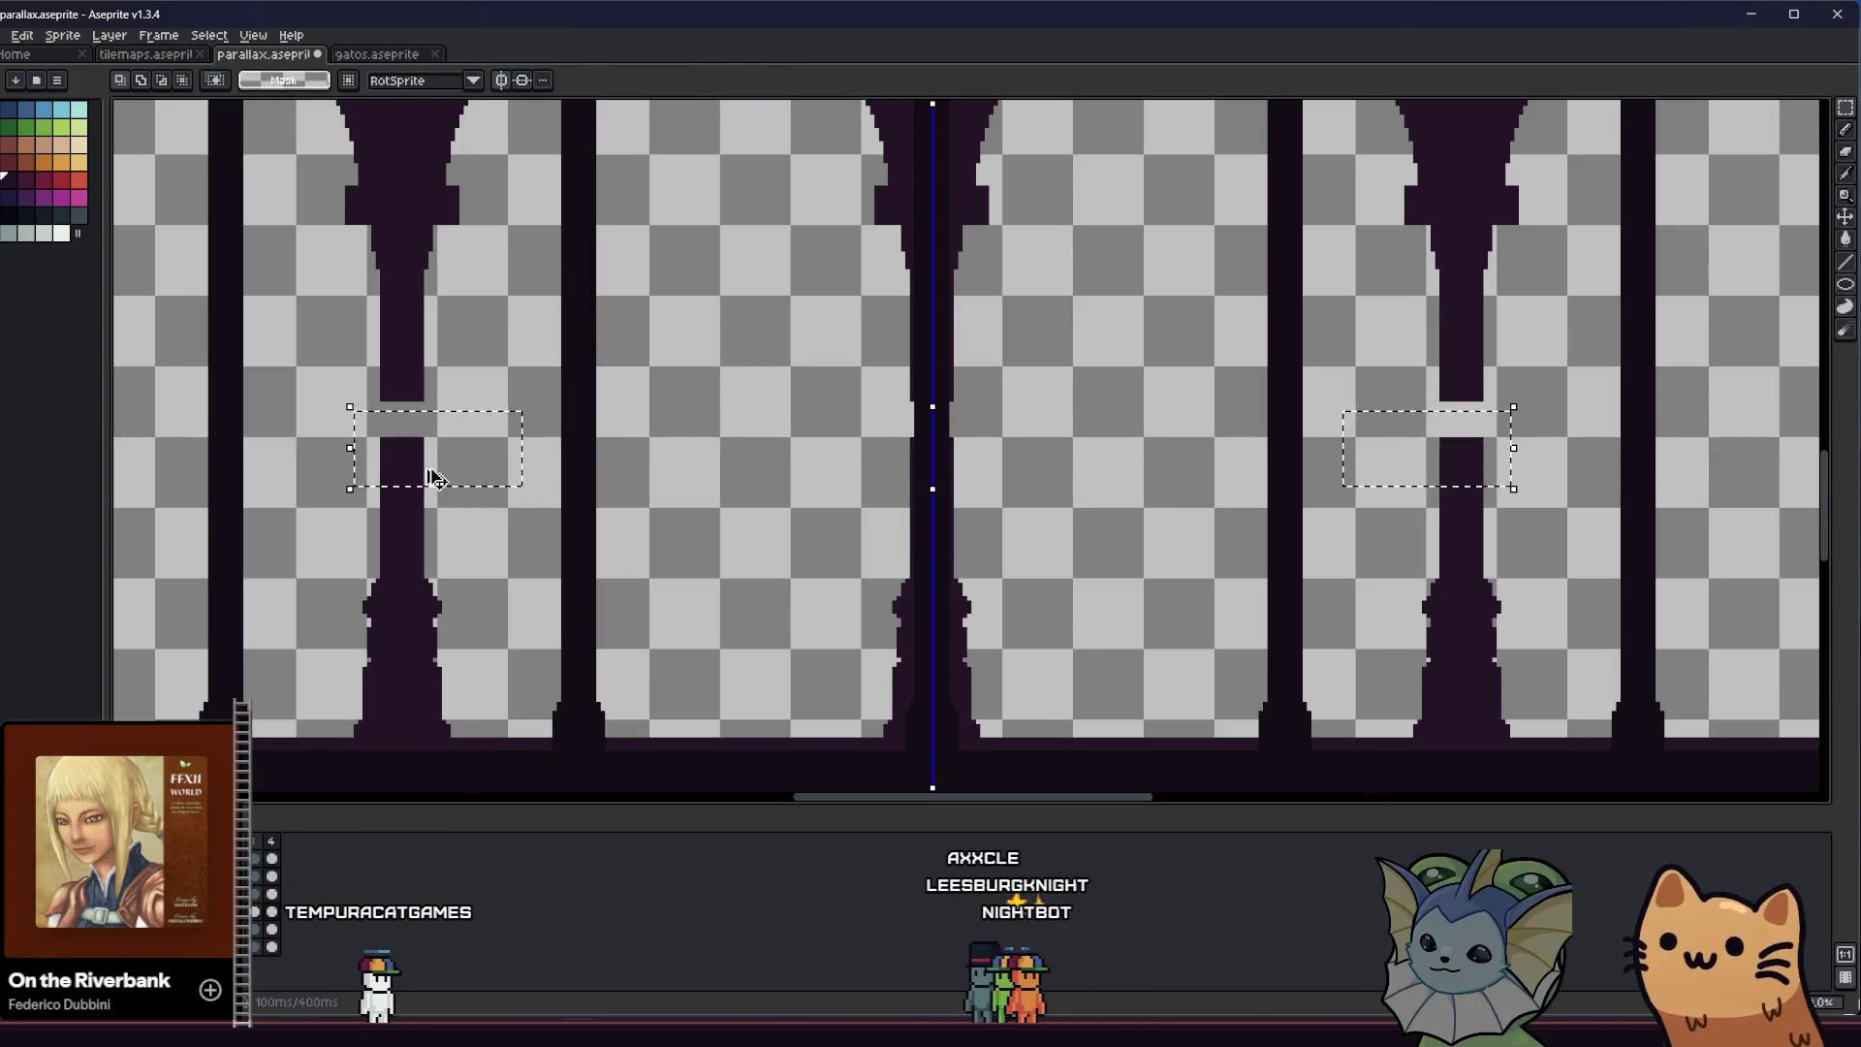
# Select the band across the pillar gaps and drag the pillar pieces into place to close them
pyautogui.moveTo(752, 406); pyautogui.dragTo(1705, 552)
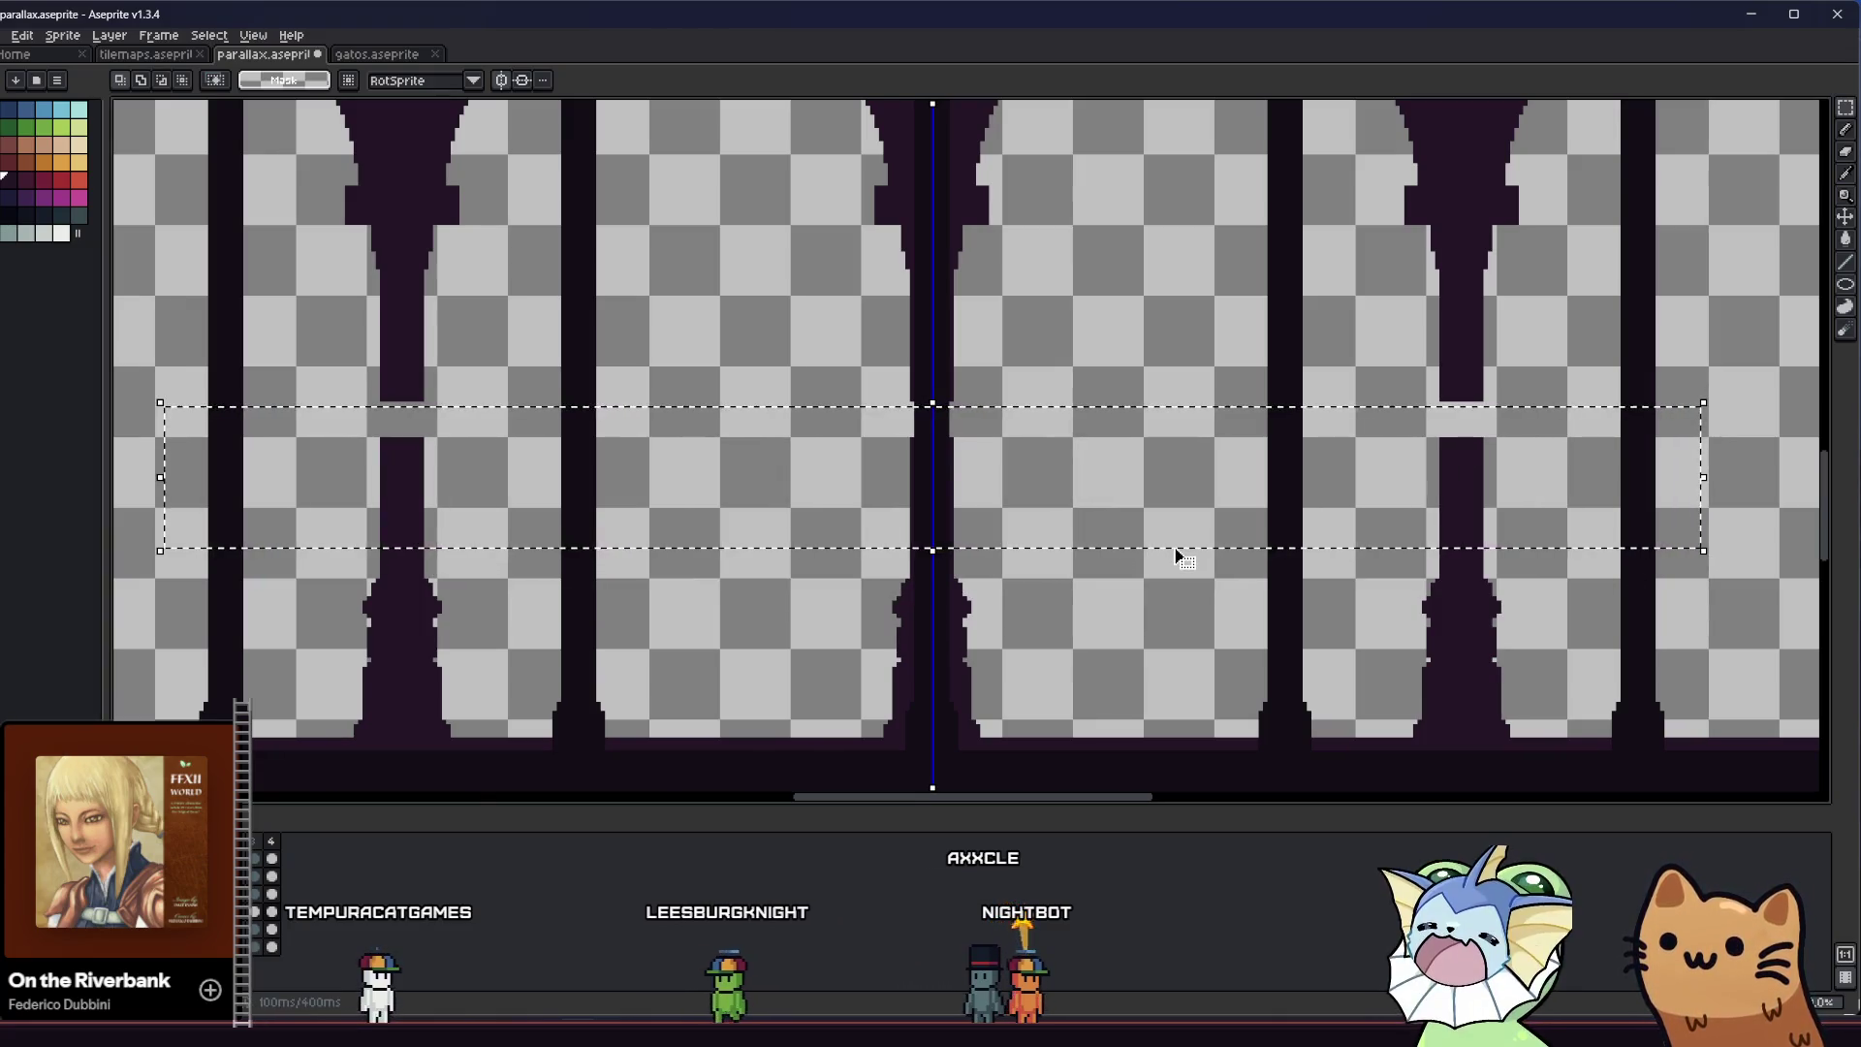
pyautogui.moveTo(1178, 557); pyautogui.dragTo(1084, 506)
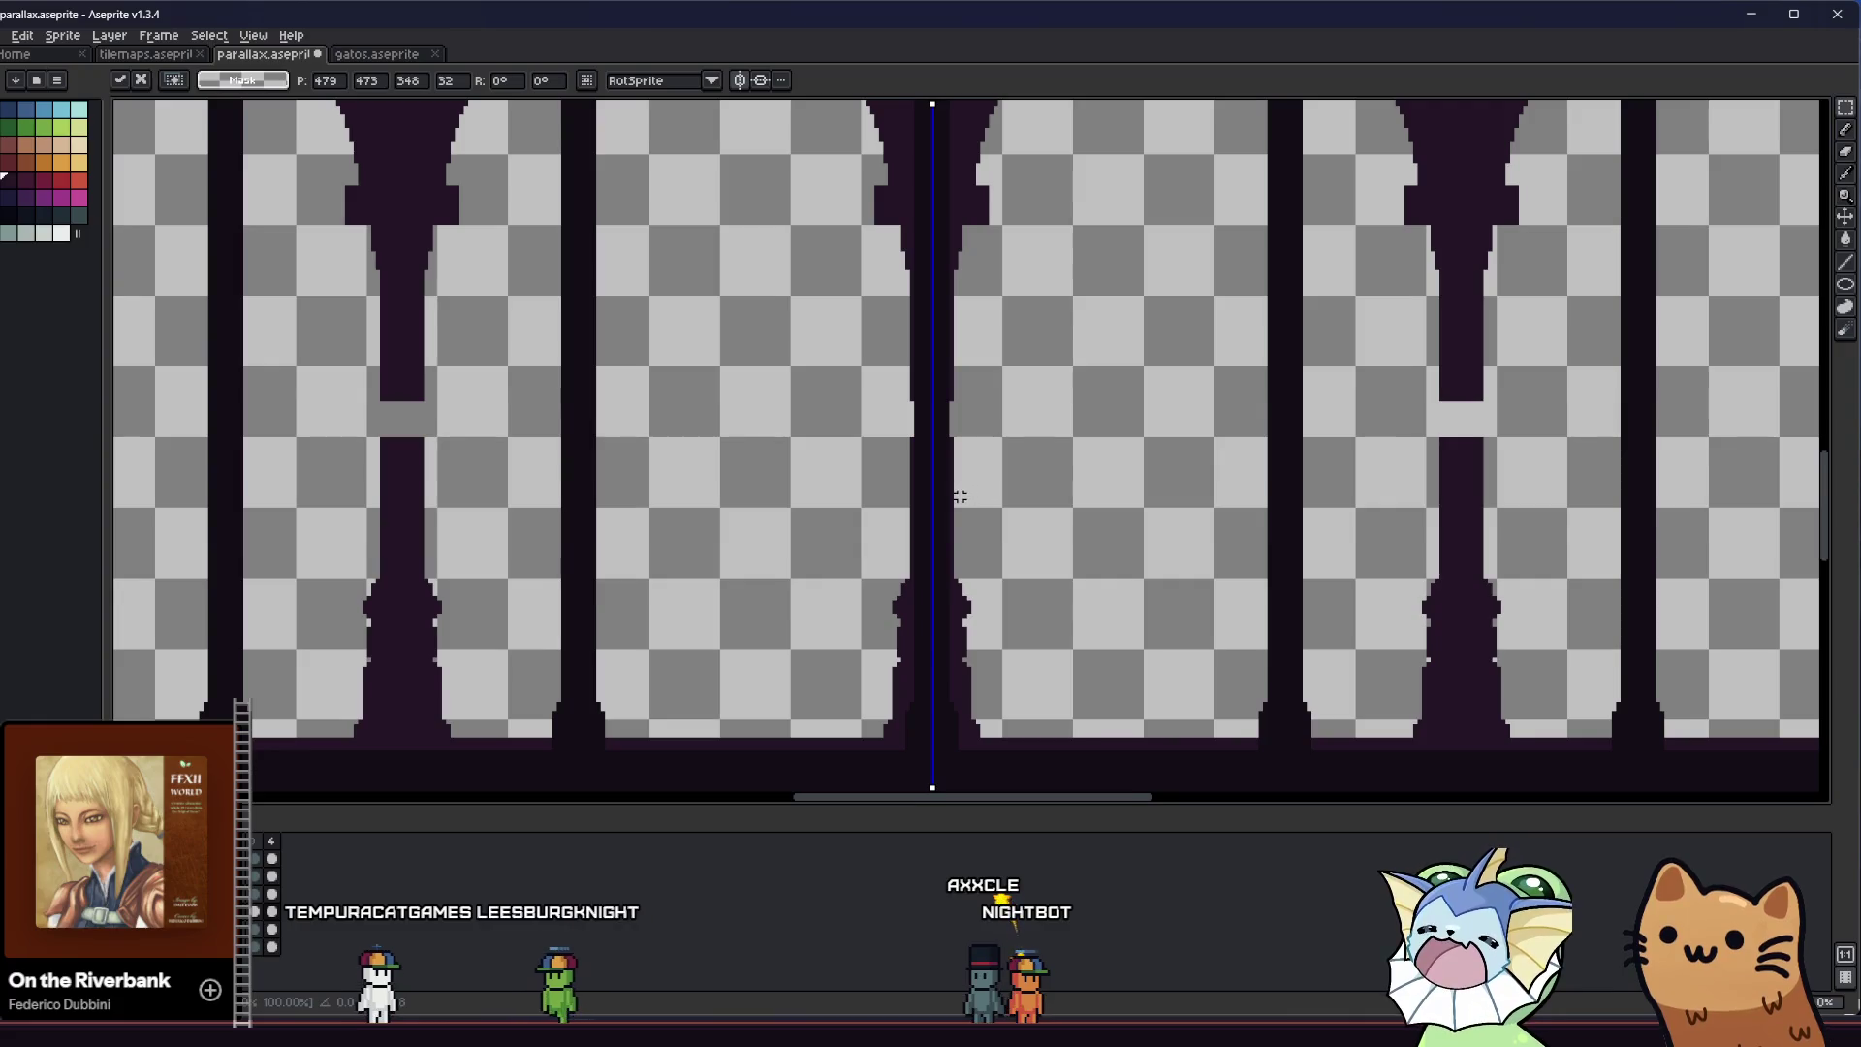
pyautogui.click(961, 497)
pyautogui.scroll(-2, 1167, 504)
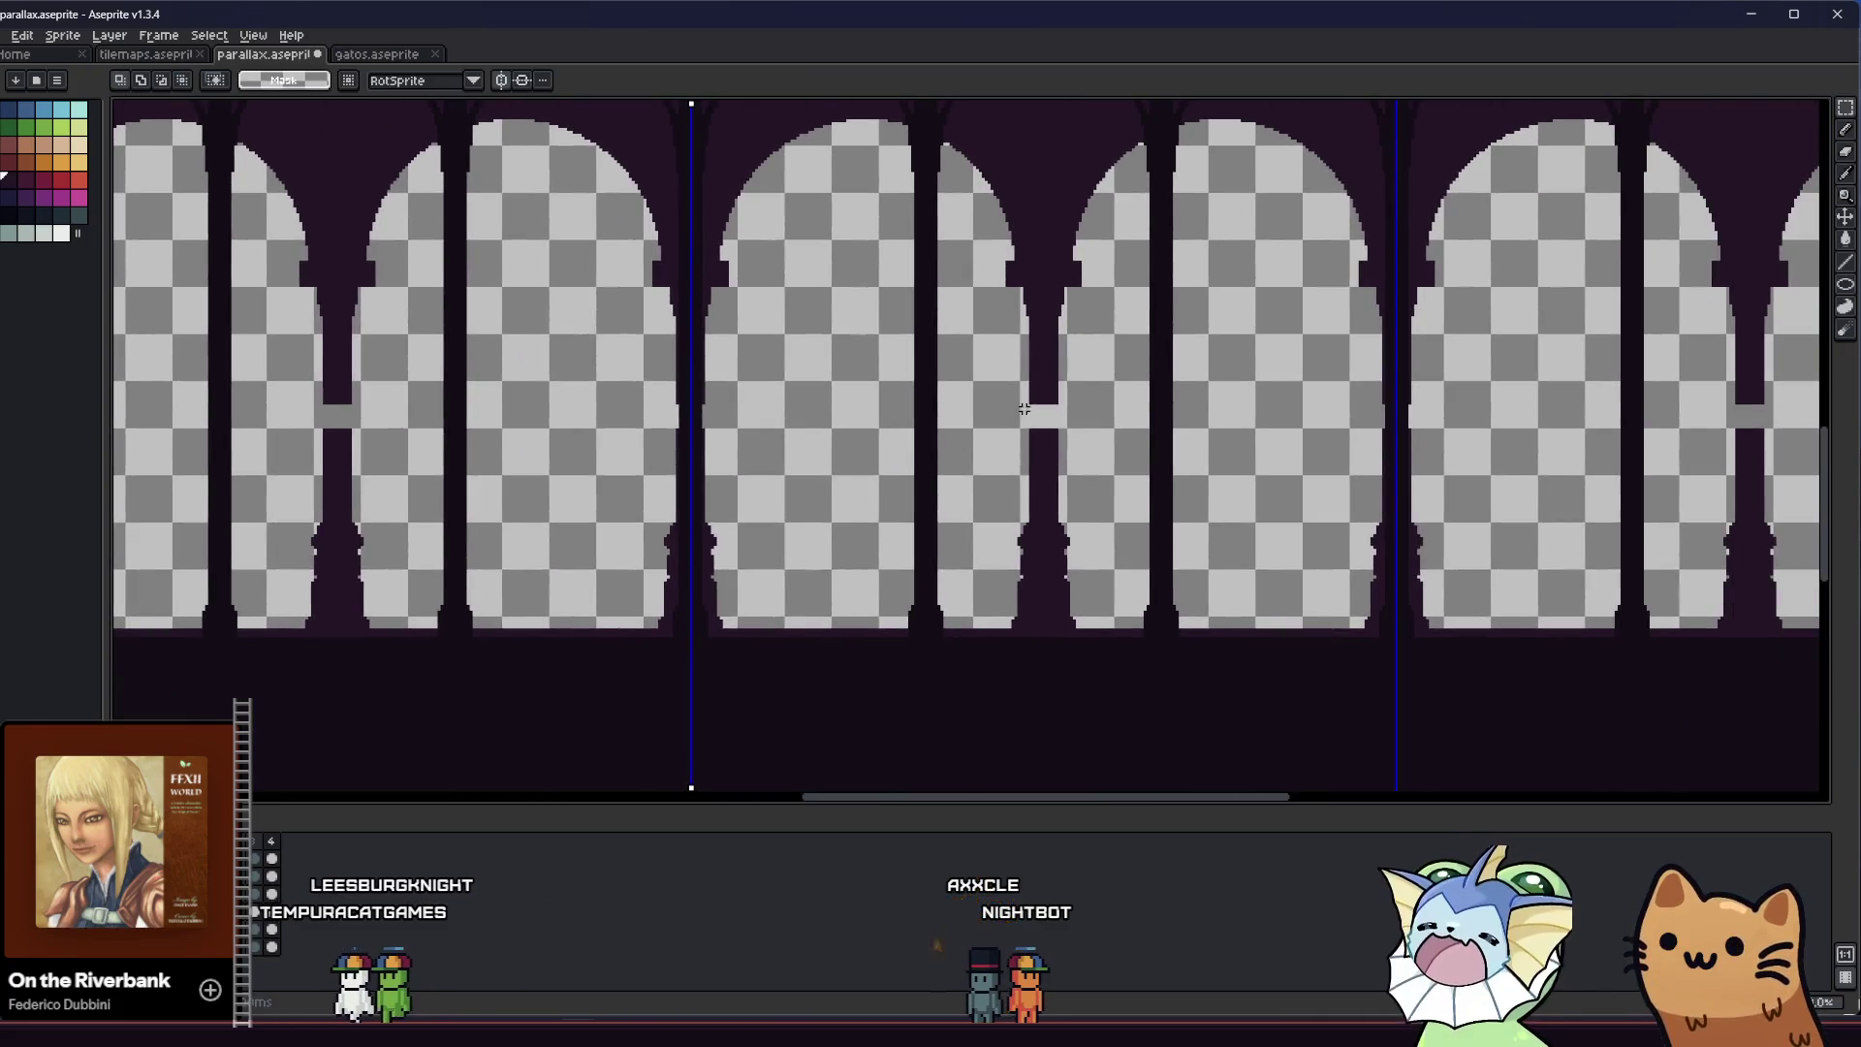
pyautogui.scroll(-2, 902, 553)
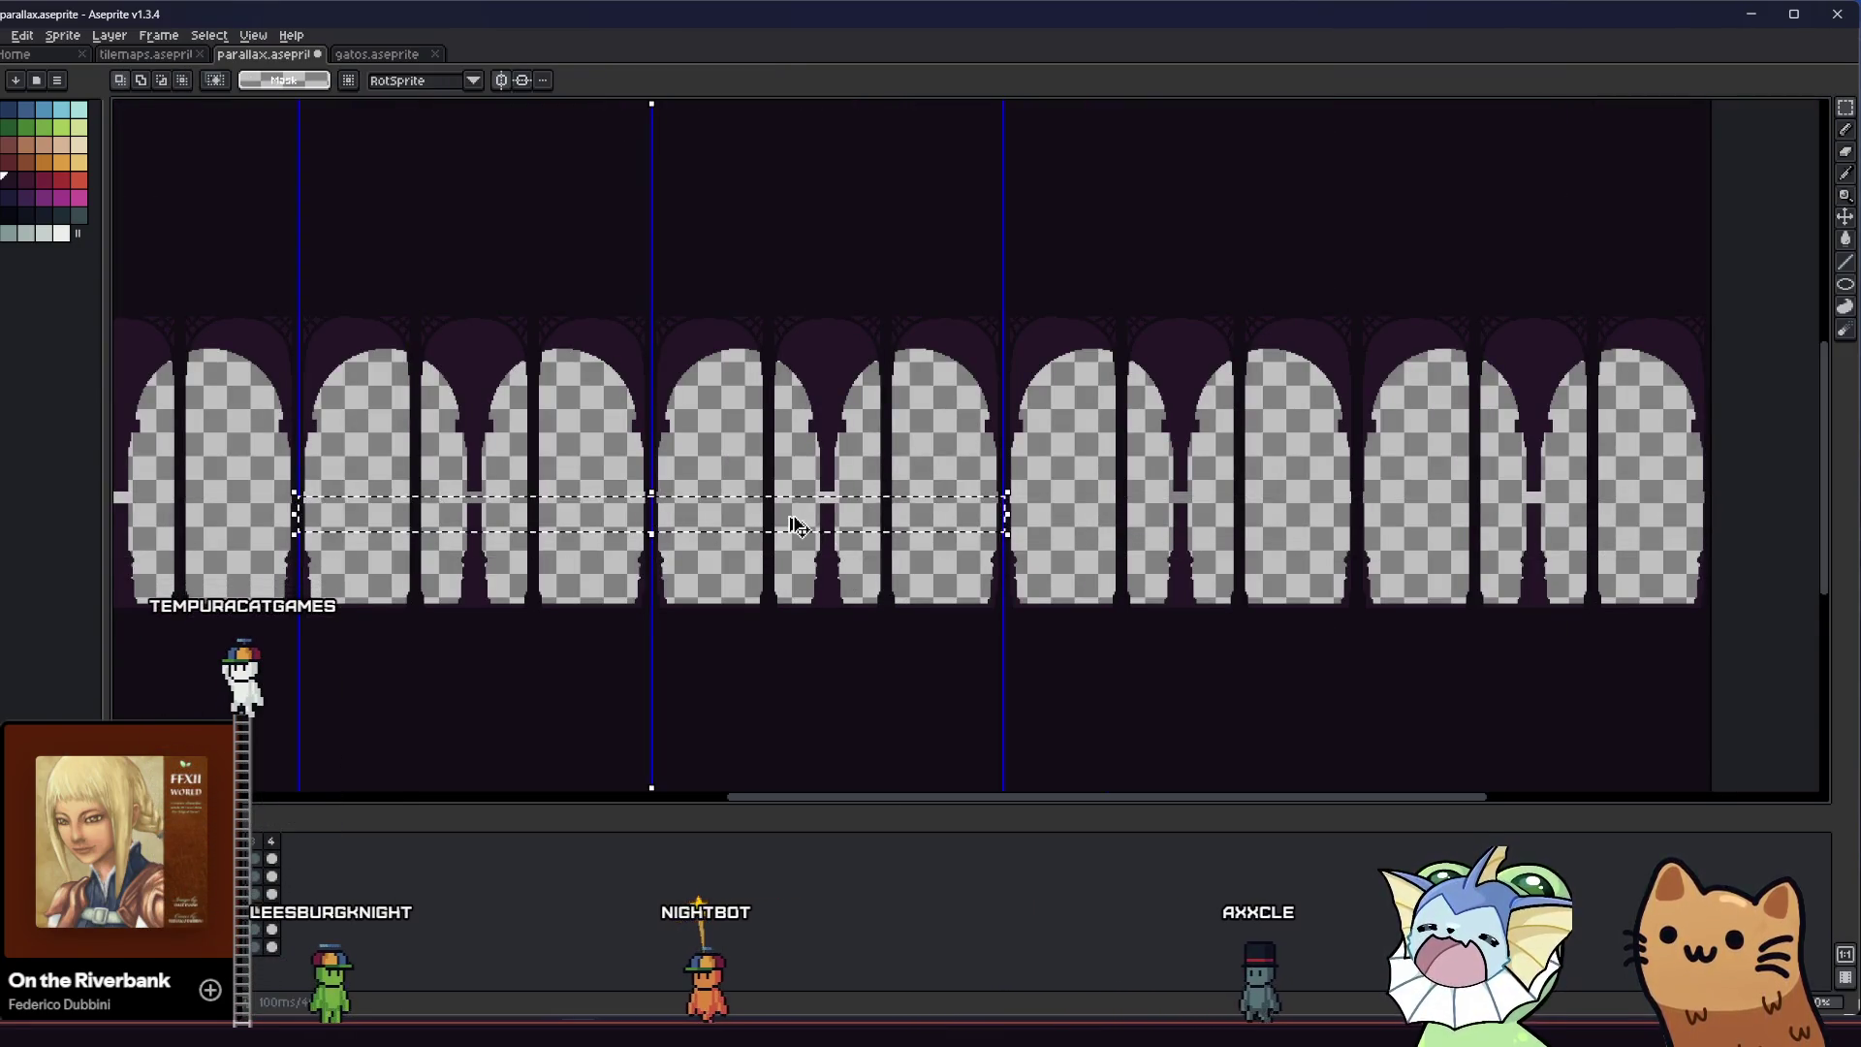
pyautogui.scroll(3, 785, 509)
pyautogui.moveTo(946, 490); pyautogui.dragTo(939, 476)
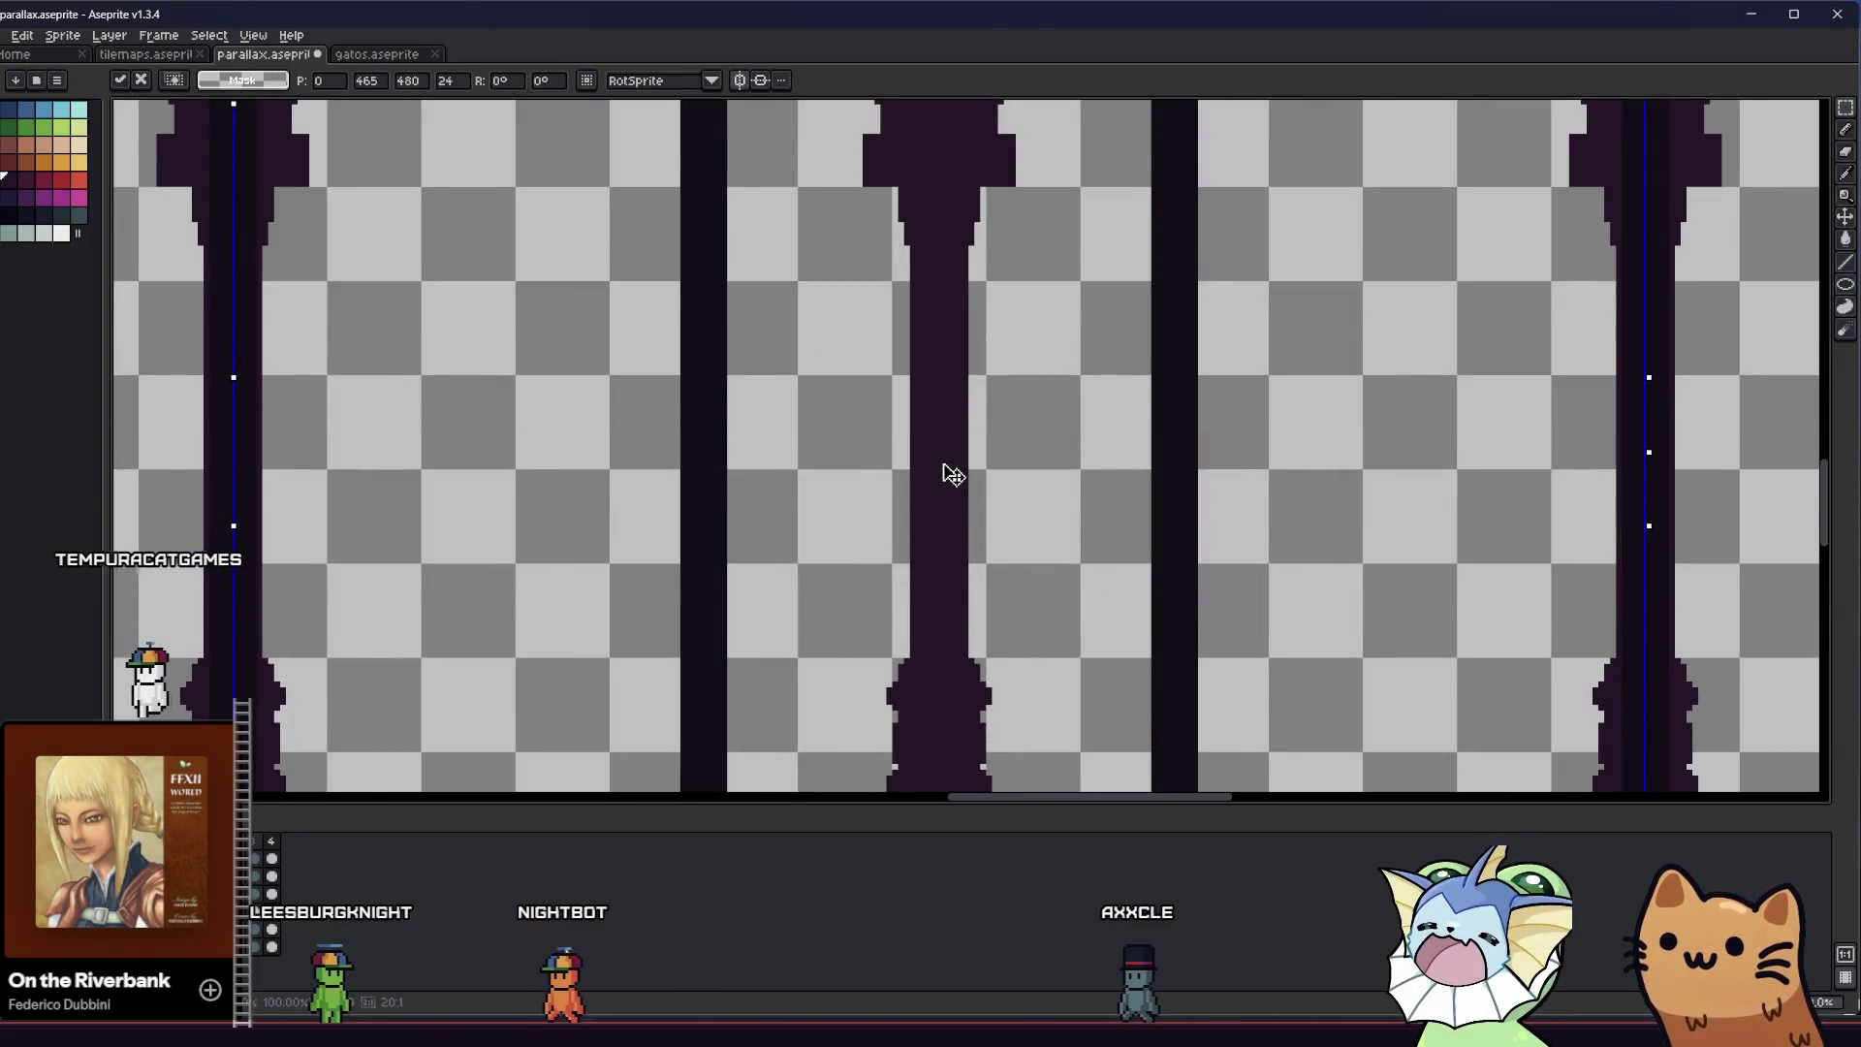
pyautogui.scroll(-3, 953, 475)
pyautogui.rightClick(865, 460)
pyautogui.click(902, 554)
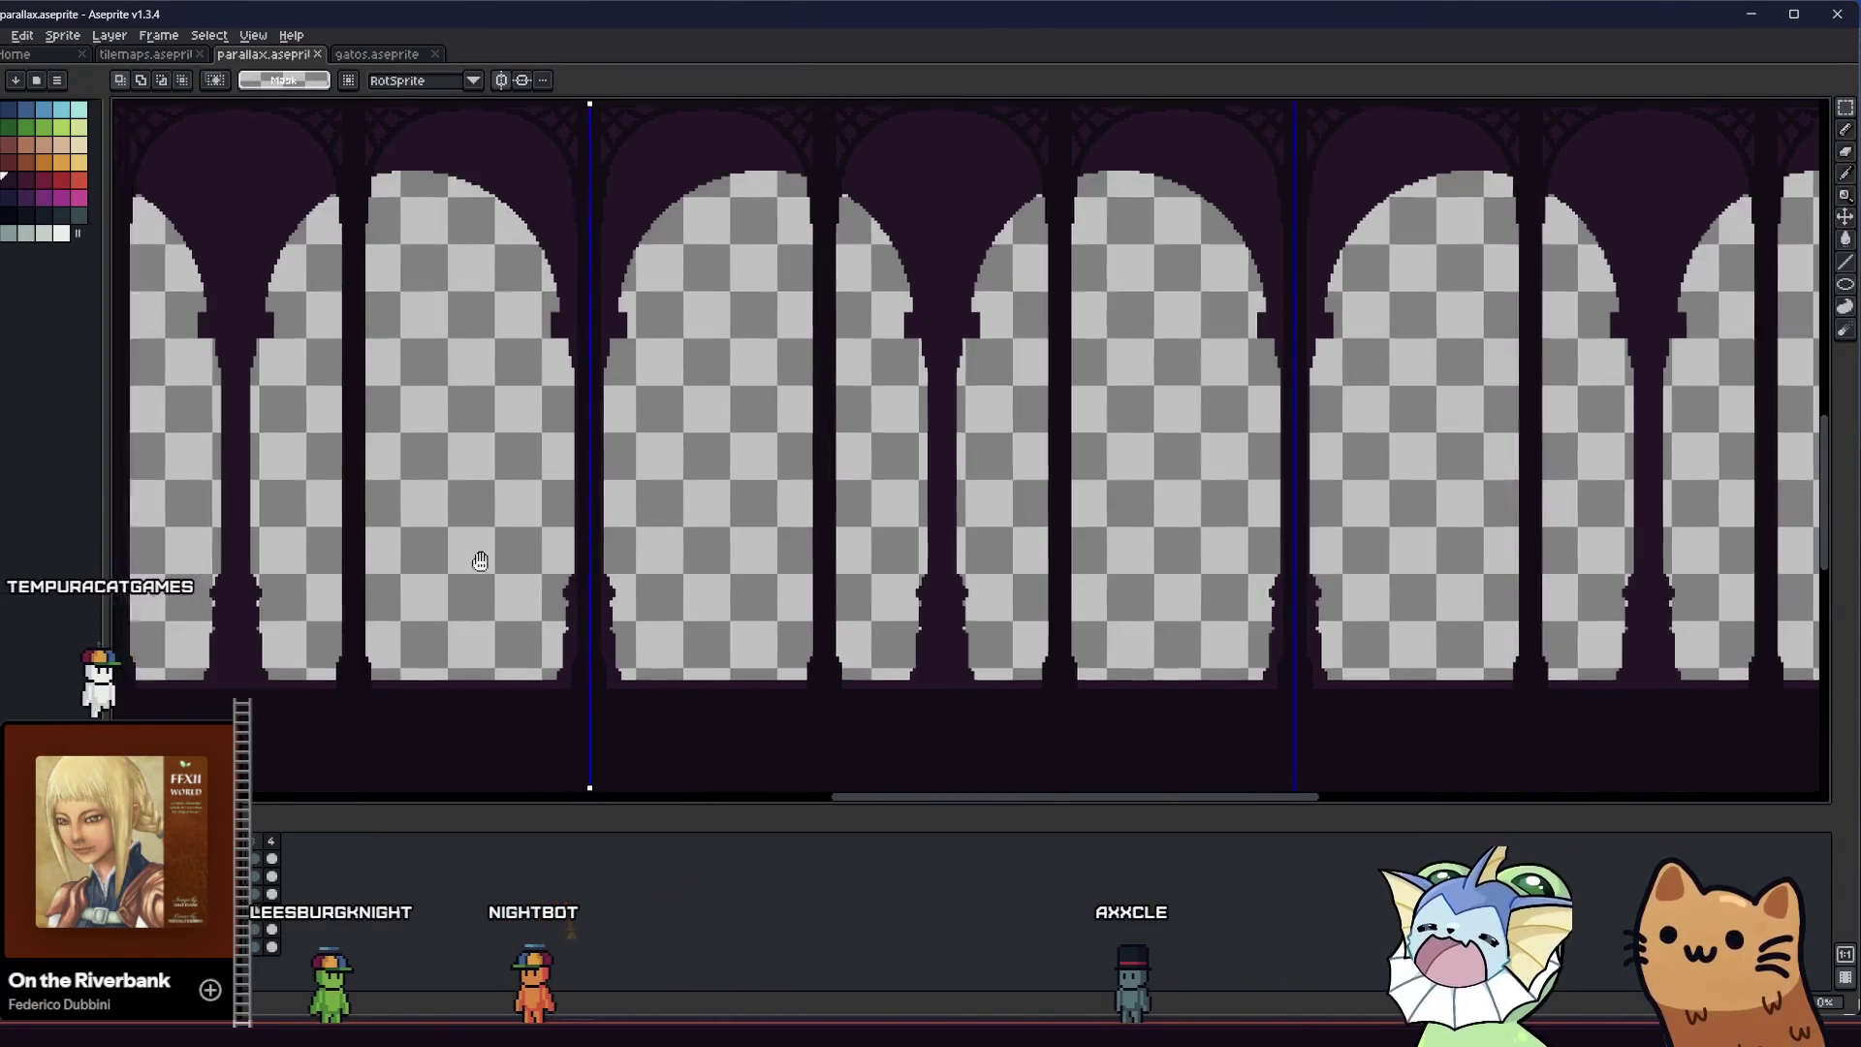
pyautogui.moveTo(480, 562); pyautogui.dragTo(712, 527)
# Re-export the arch layer over the existing hub_parallax_layer_2.png, confirming the overwrite
pyautogui.click(8, 35)
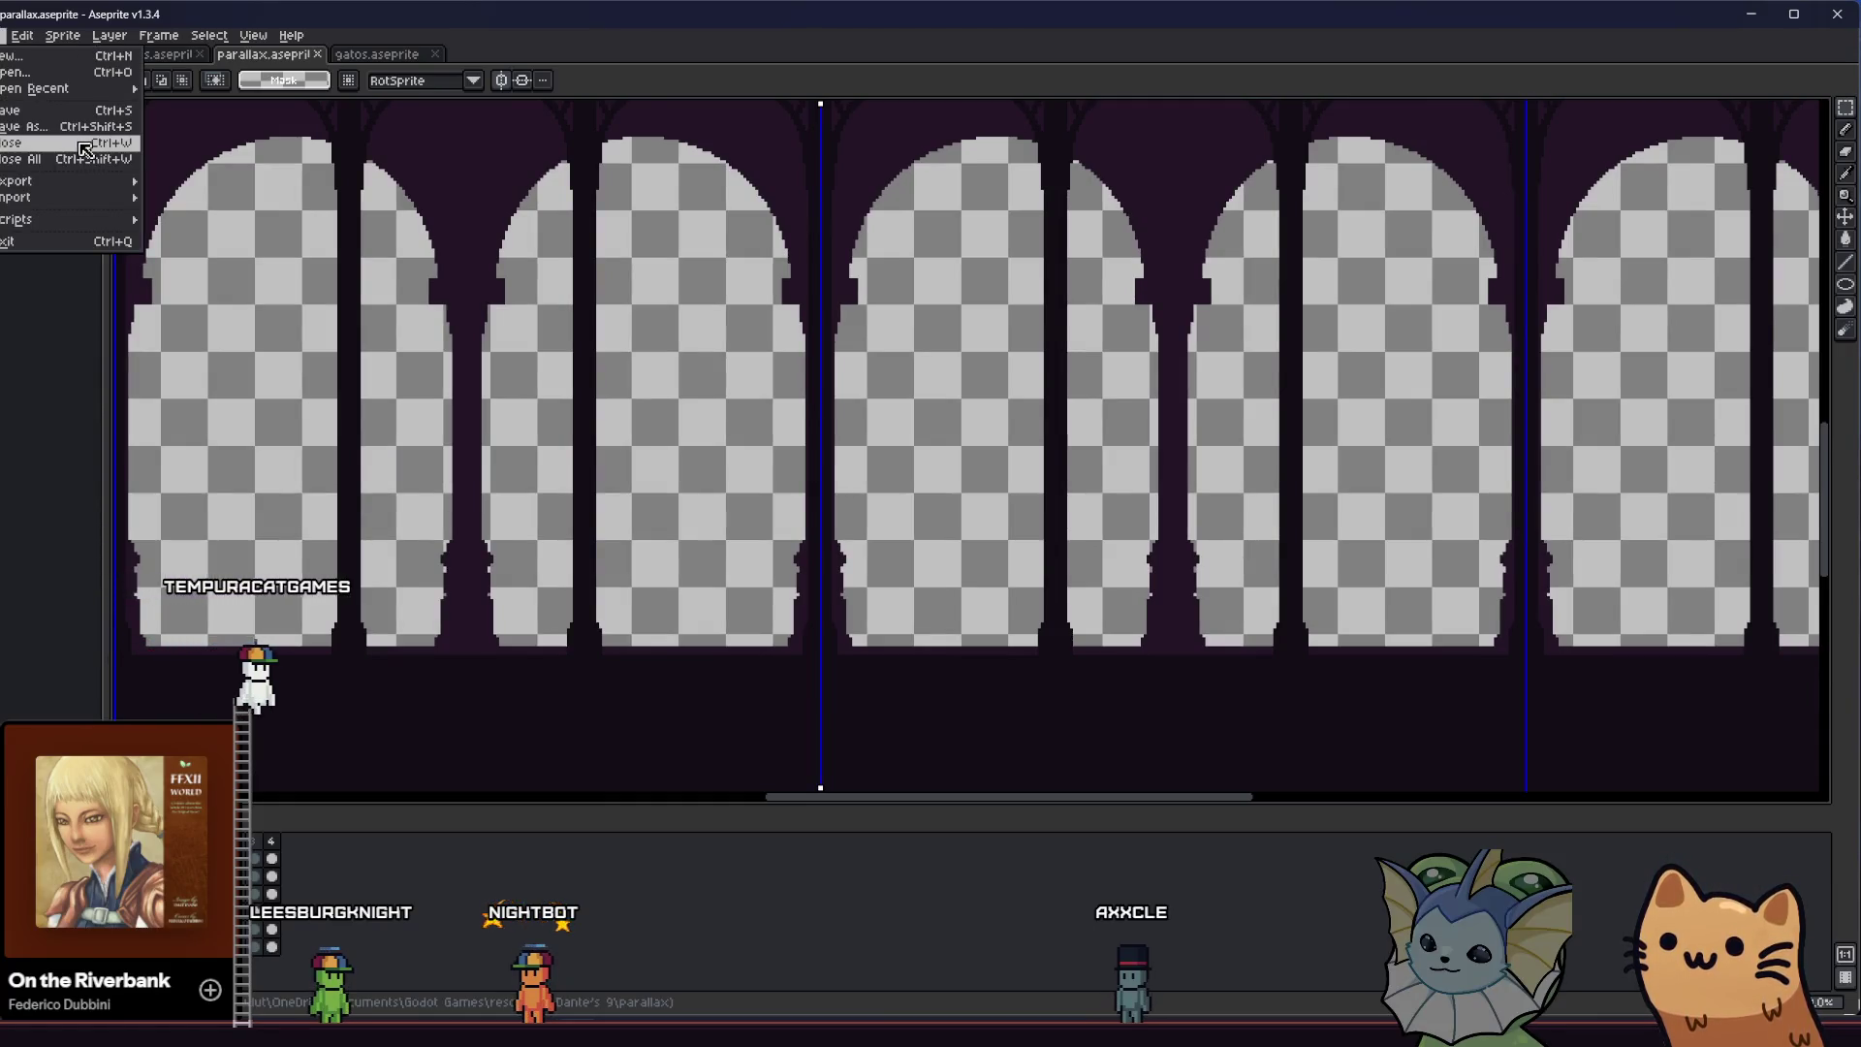
pyautogui.click(189, 183)
pyautogui.click(739, 375)
pyautogui.press('Return')
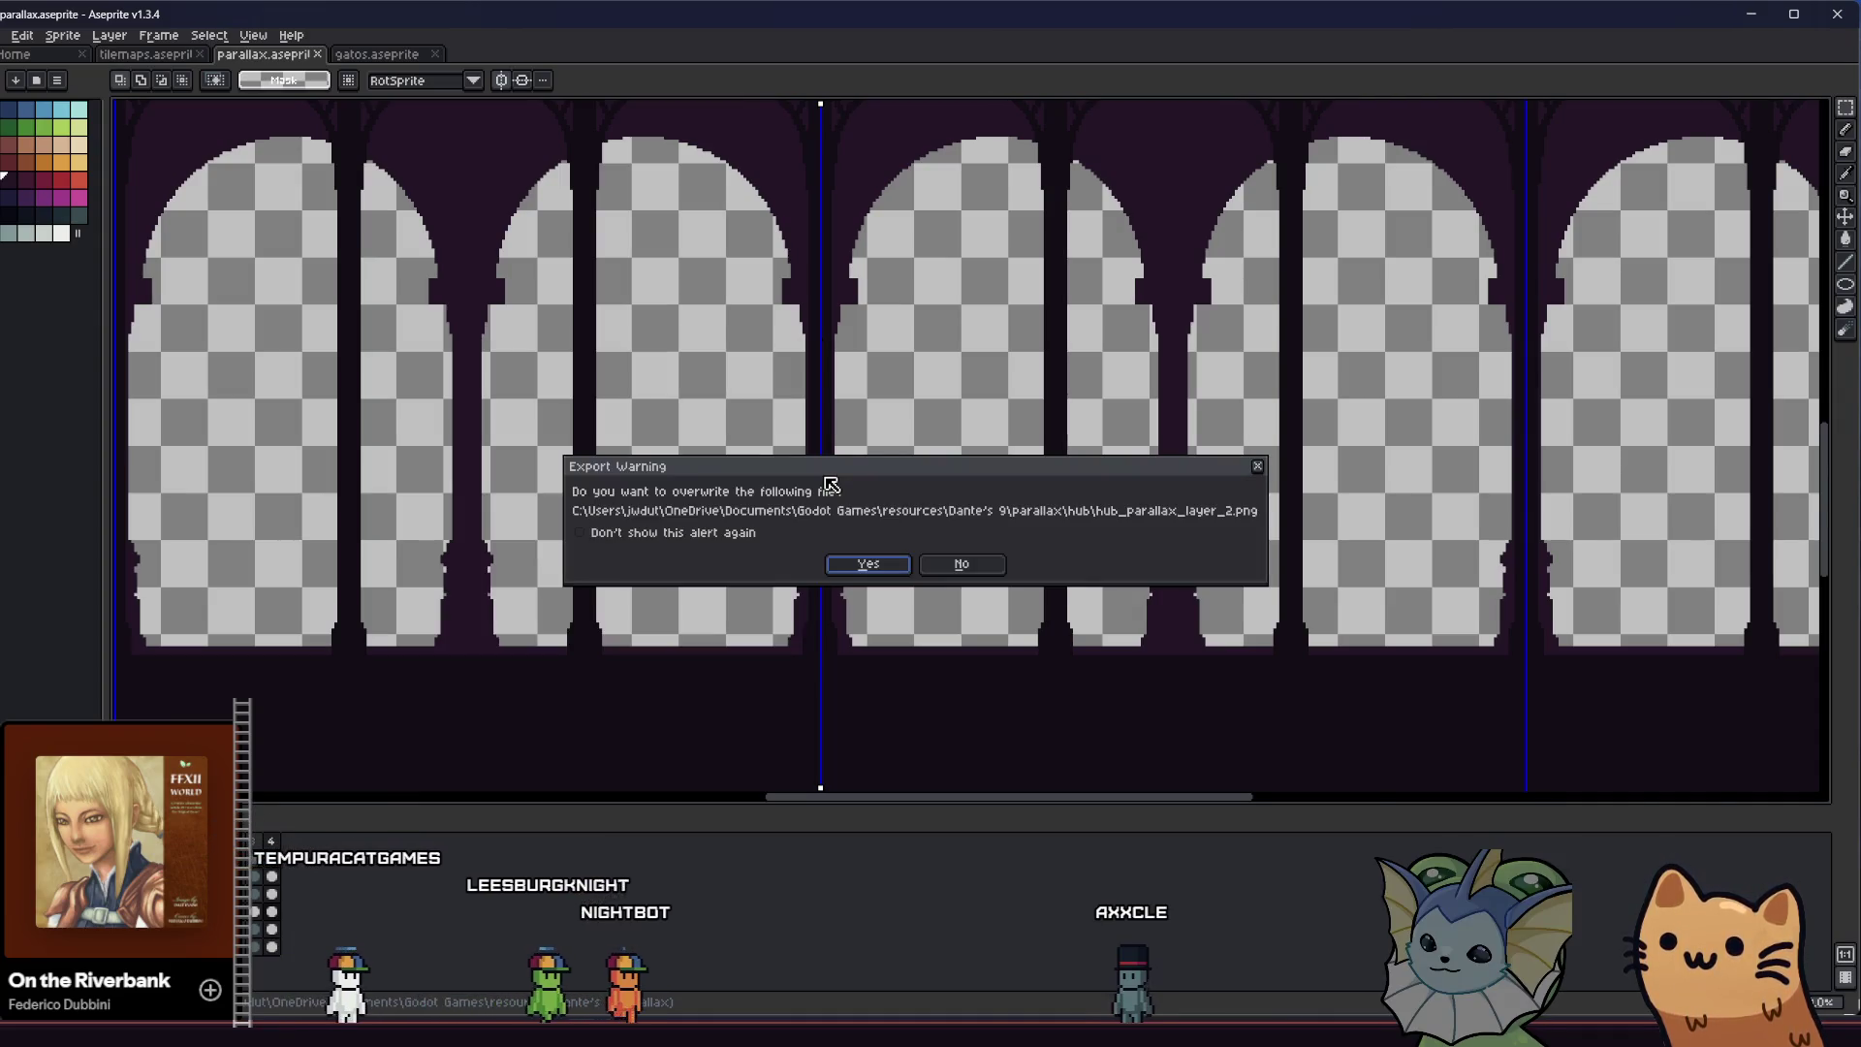
pyautogui.press('Return')
# Check the refreshed PNG in the hub folder and save the hub_background scene in Godot
pyautogui.hotkey('alt', 'Tab')
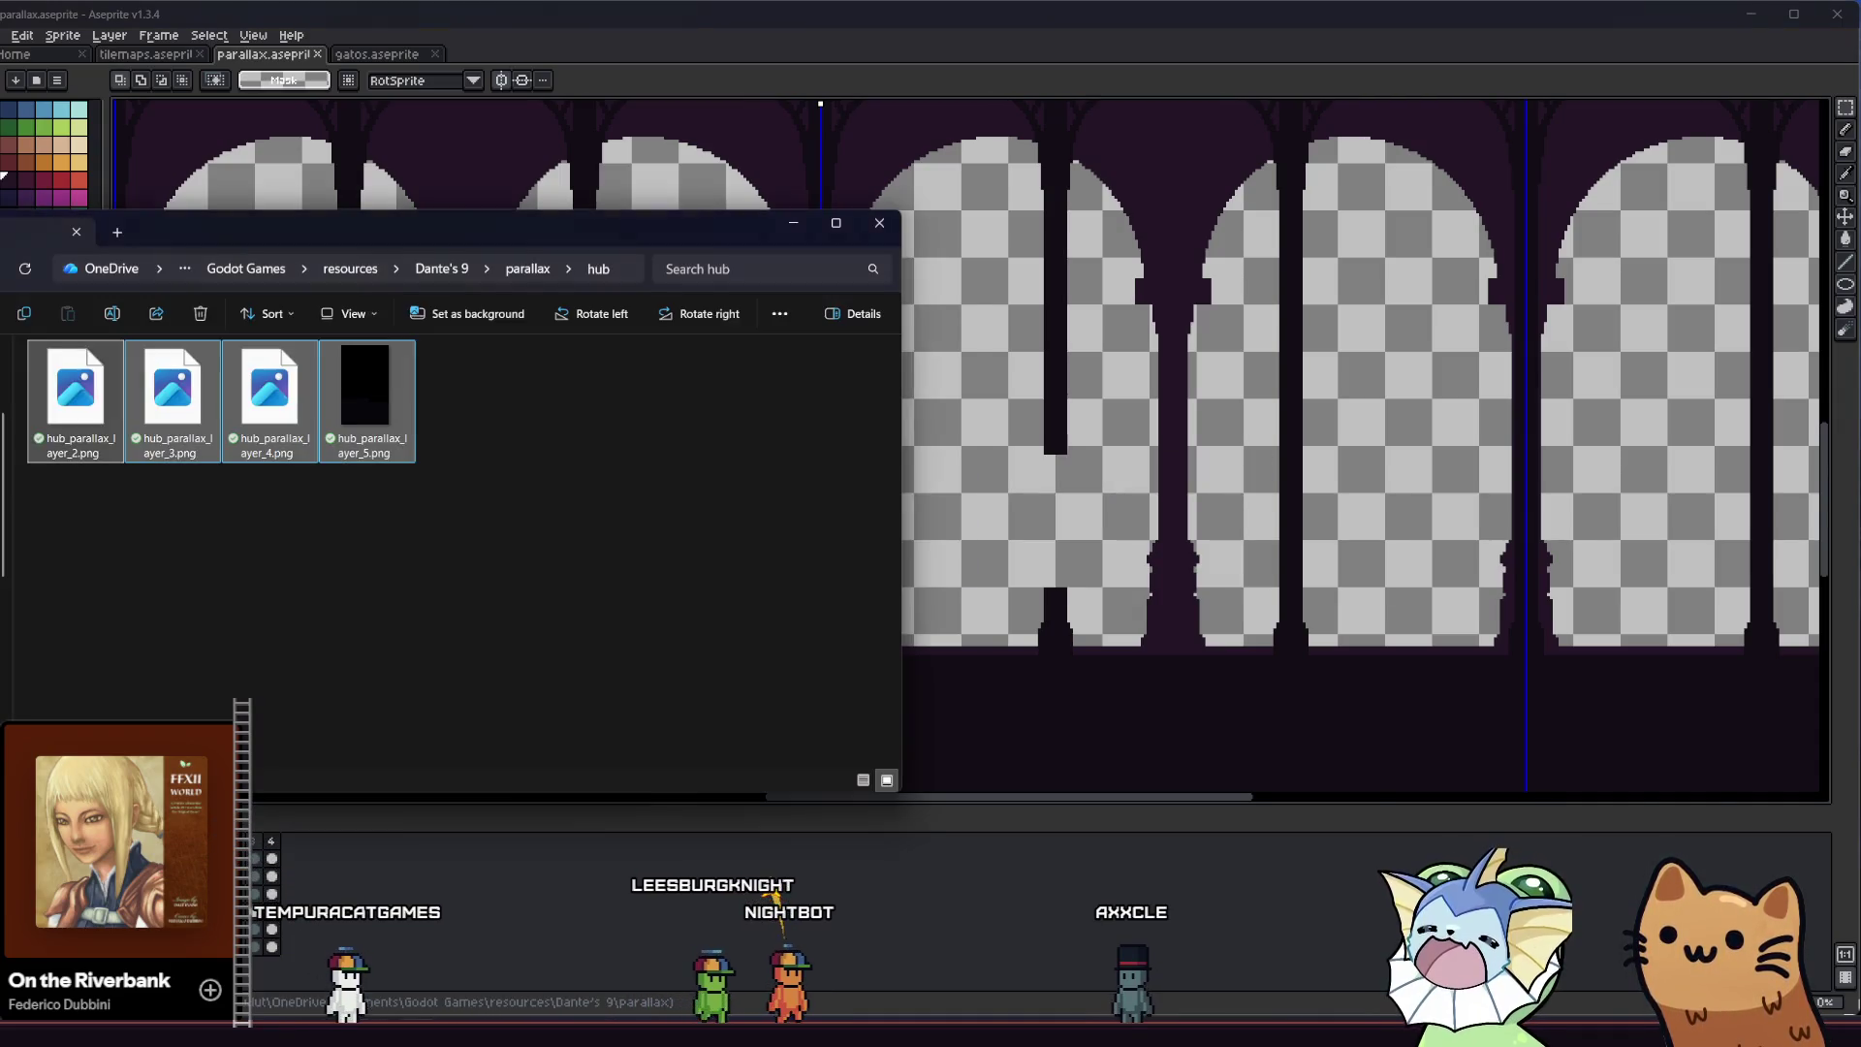
pyautogui.hotkey('alt', 'Tab')
pyautogui.hotkey('alt', 'Tab')
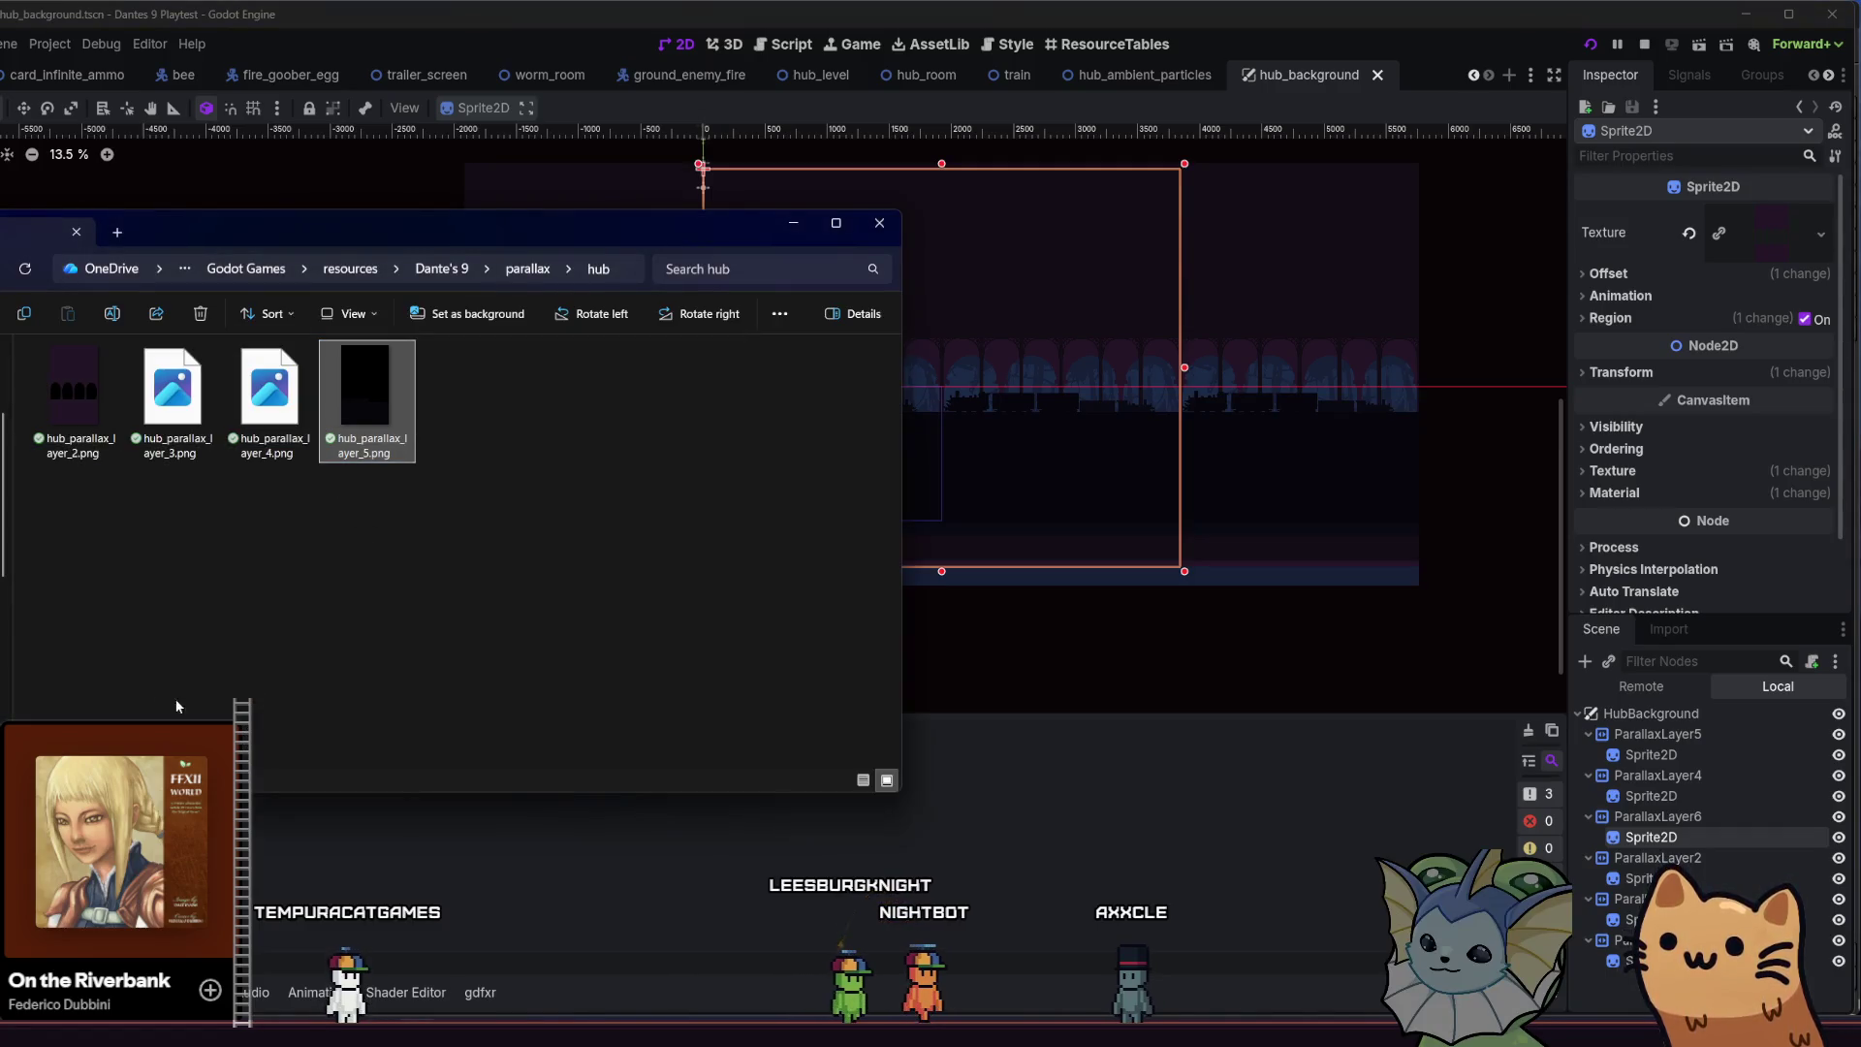
pyautogui.hotkey('alt', 'Tab')
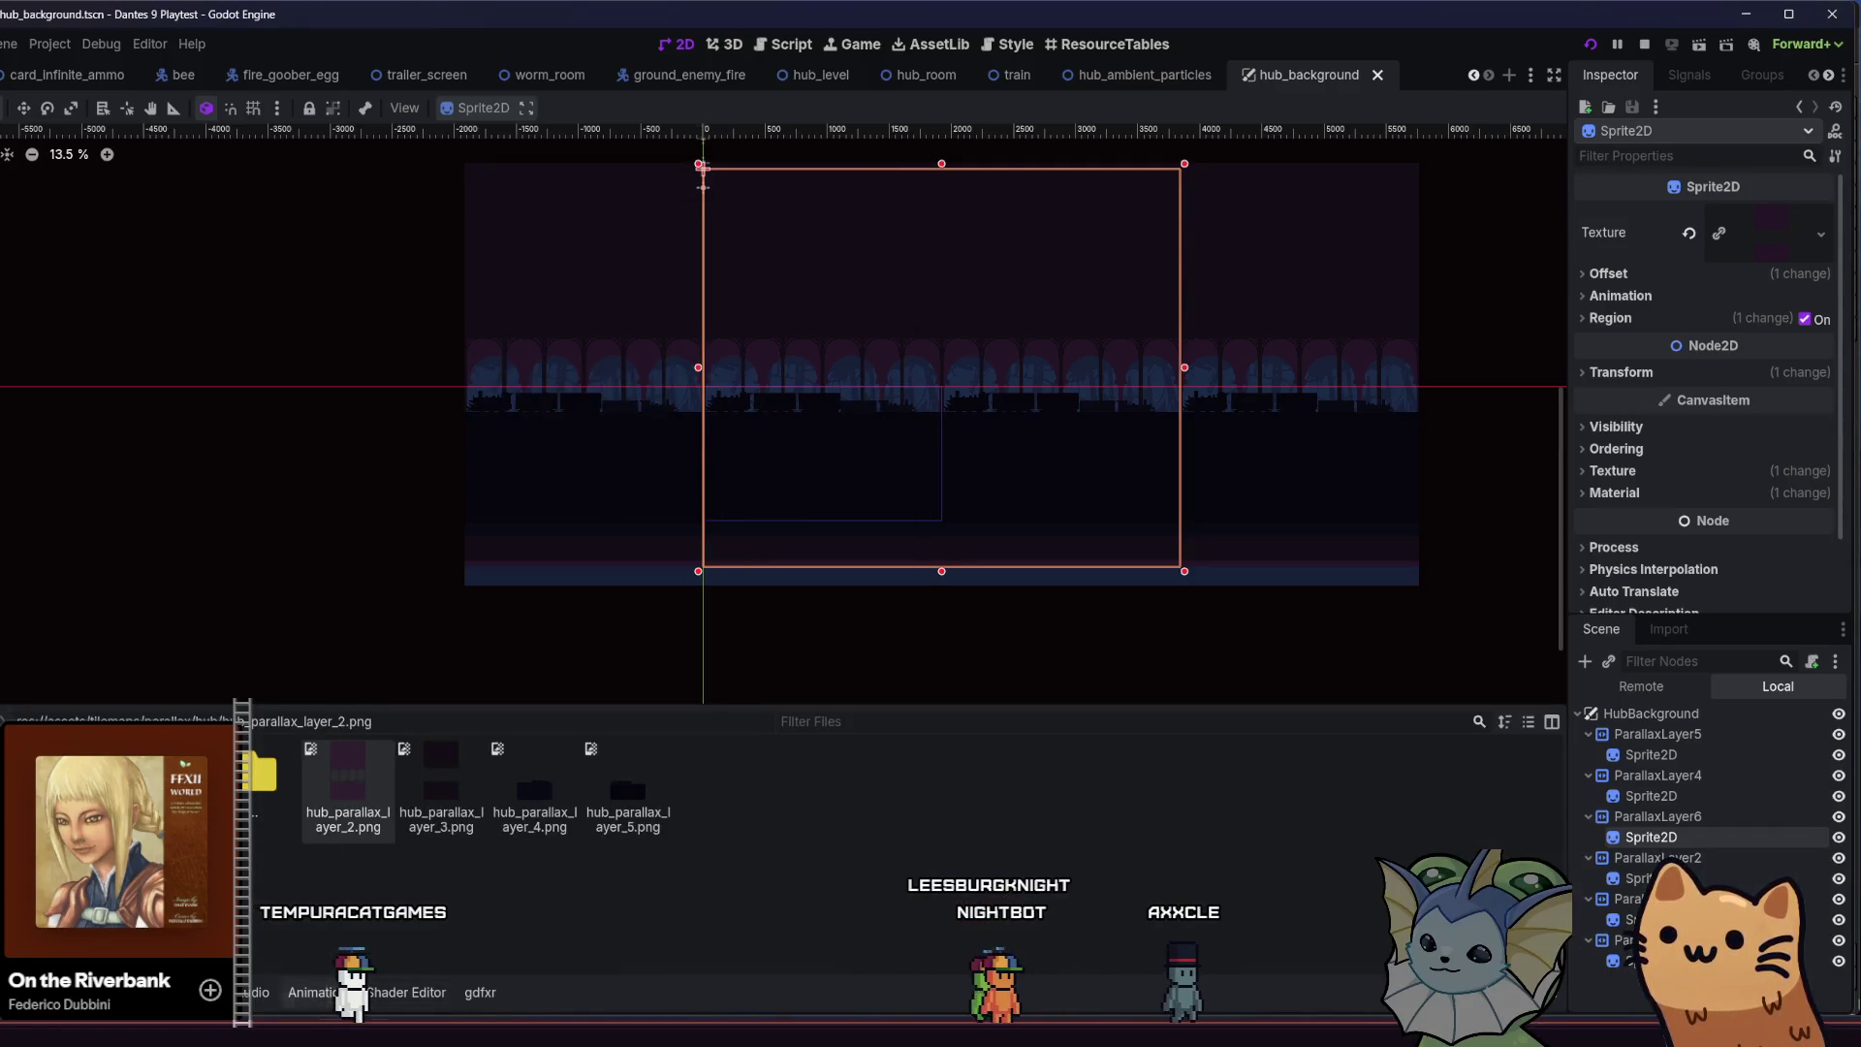
pyautogui.hotkey('alt', 'Tab')
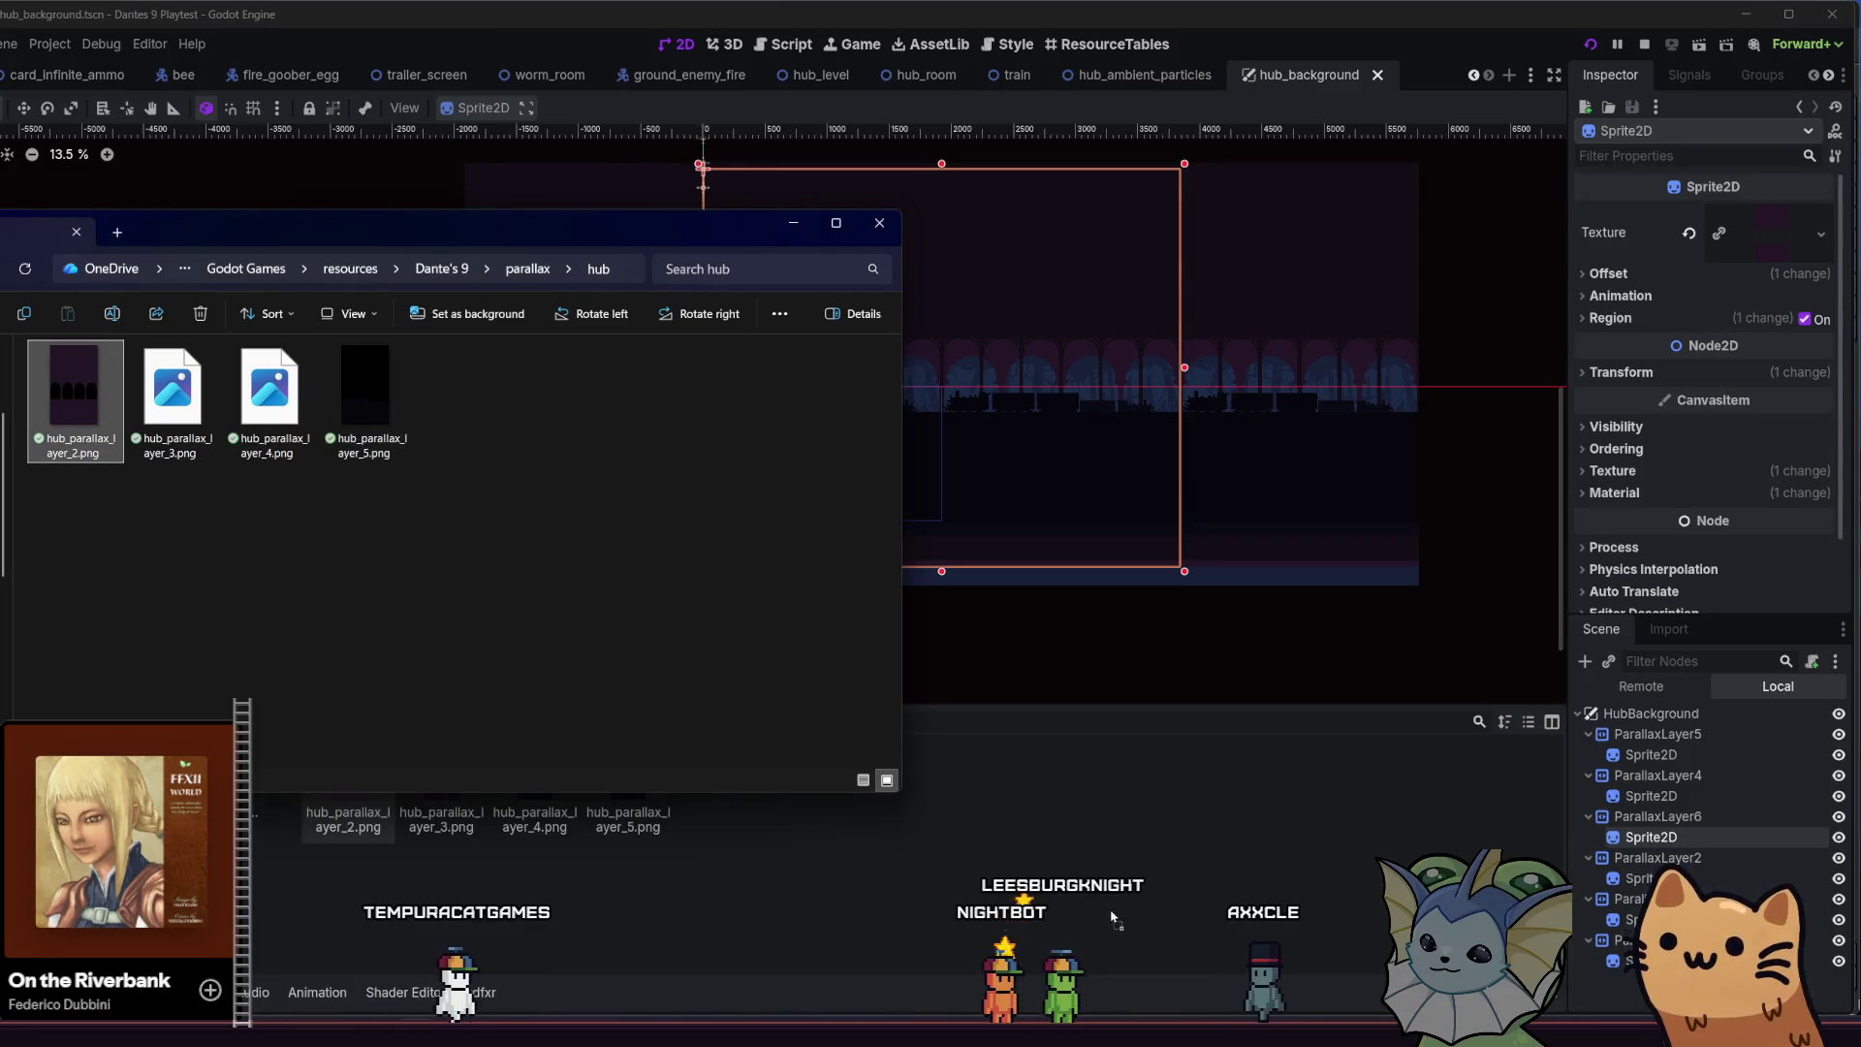
pyautogui.hotkey('alt', 'Tab')
pyautogui.hotkey('ctrl', 's')
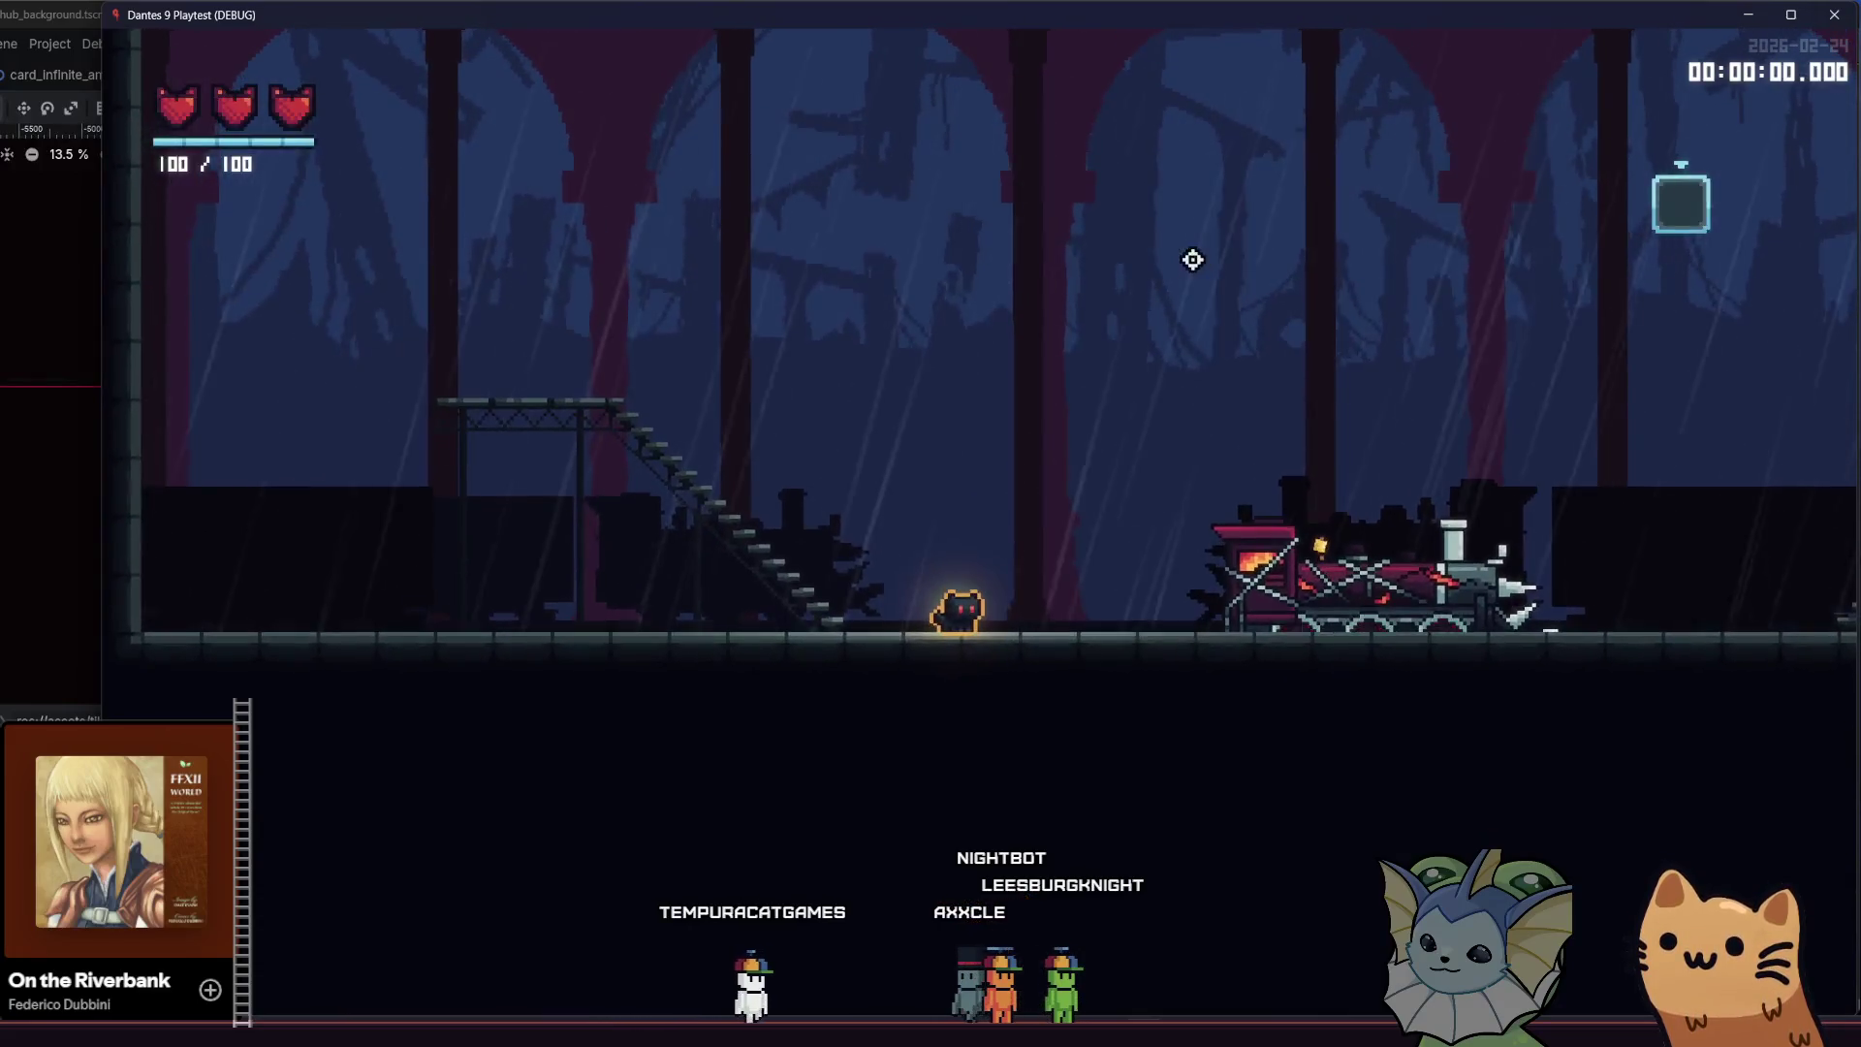
# Walk and jump the cat around the left stairs and raised platform in the running hub
pyautogui.press('Left')
pyautogui.press('space')
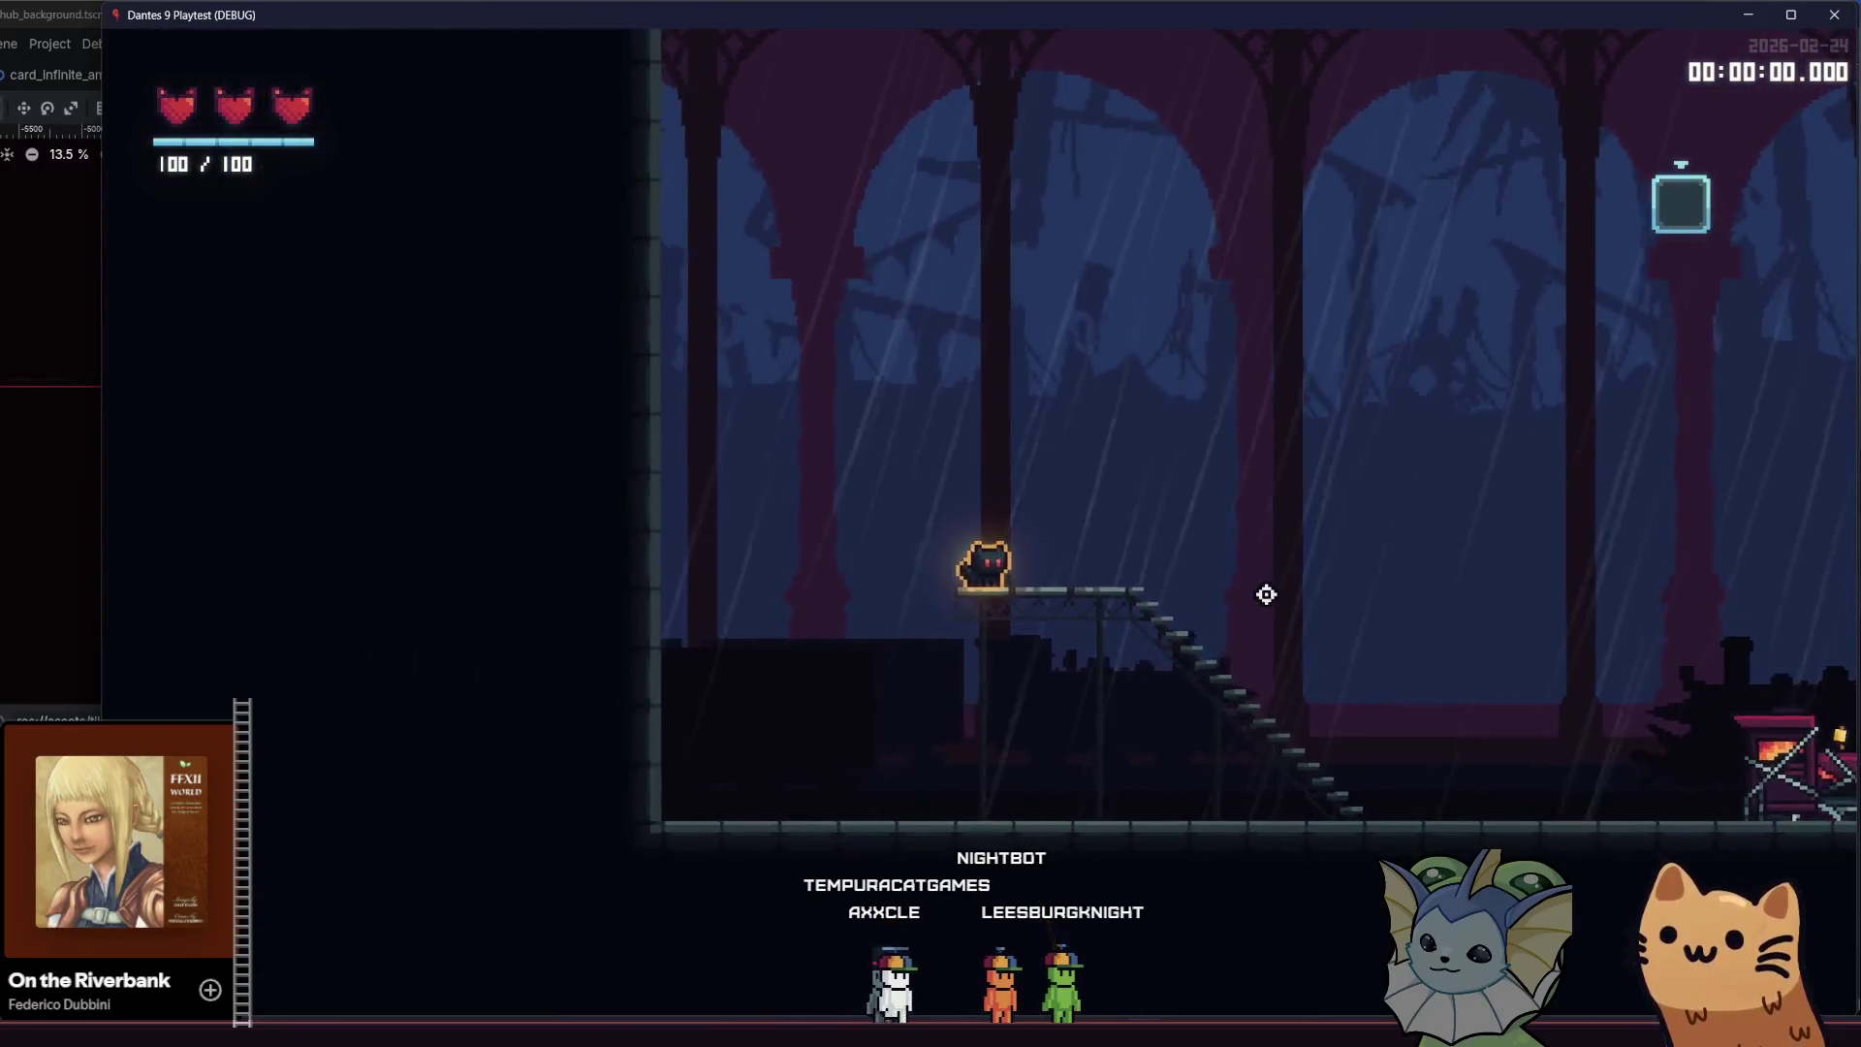
pyautogui.press('Right')
pyautogui.press('Left')
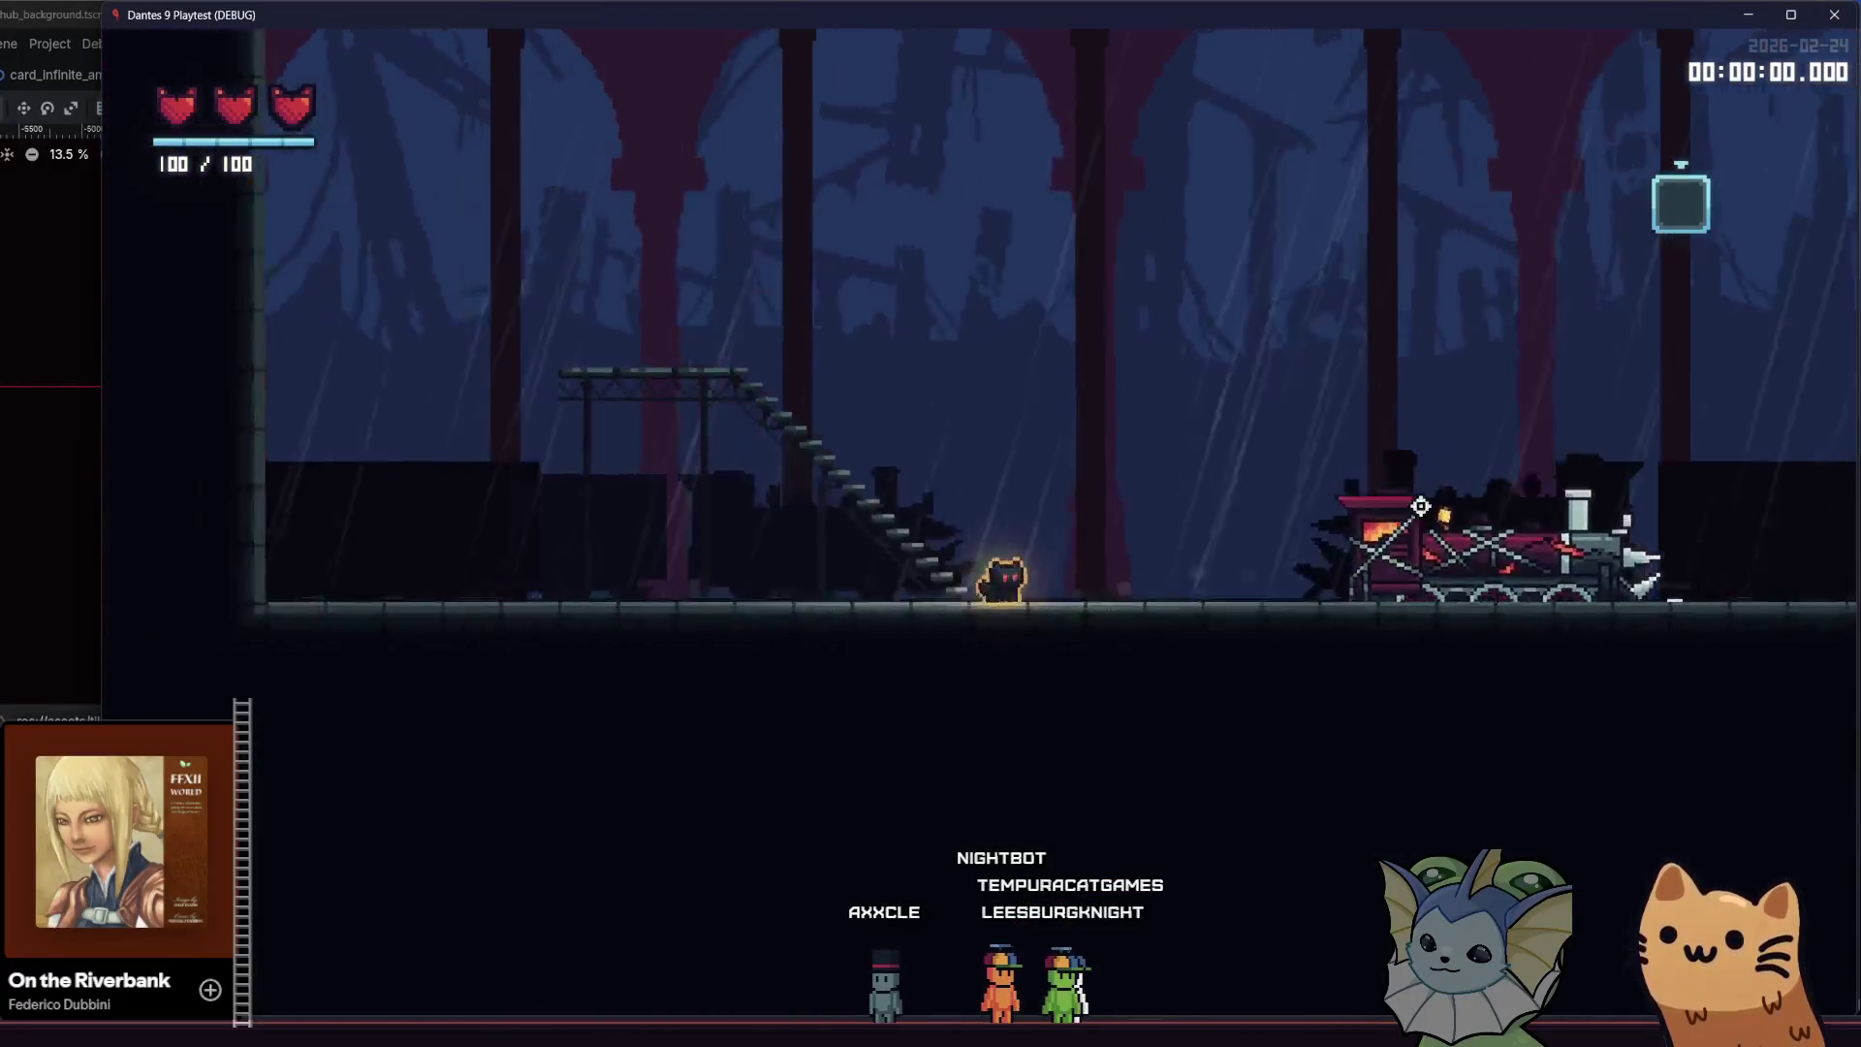
pyautogui.press('Left')
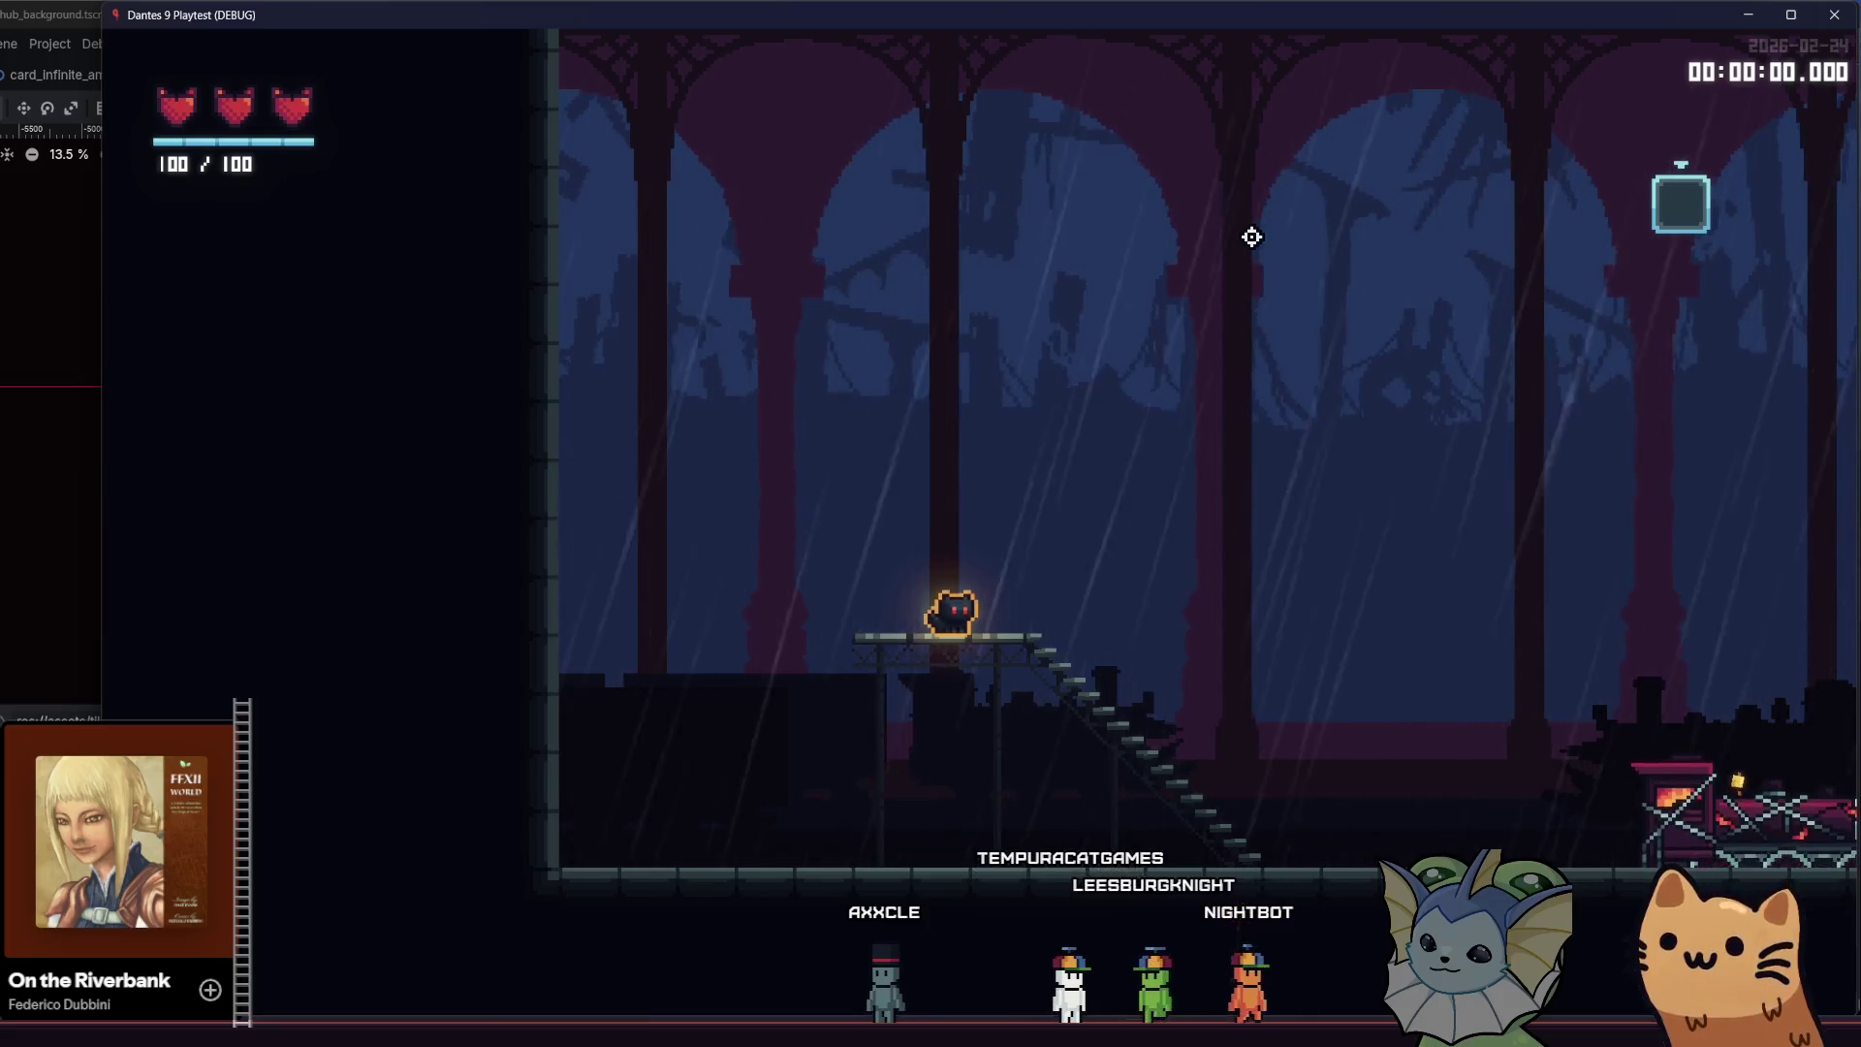
# Walk the cat past the train onto the right platform and back, then close the game and return to parallax.aseprite
pyautogui.press('Right')
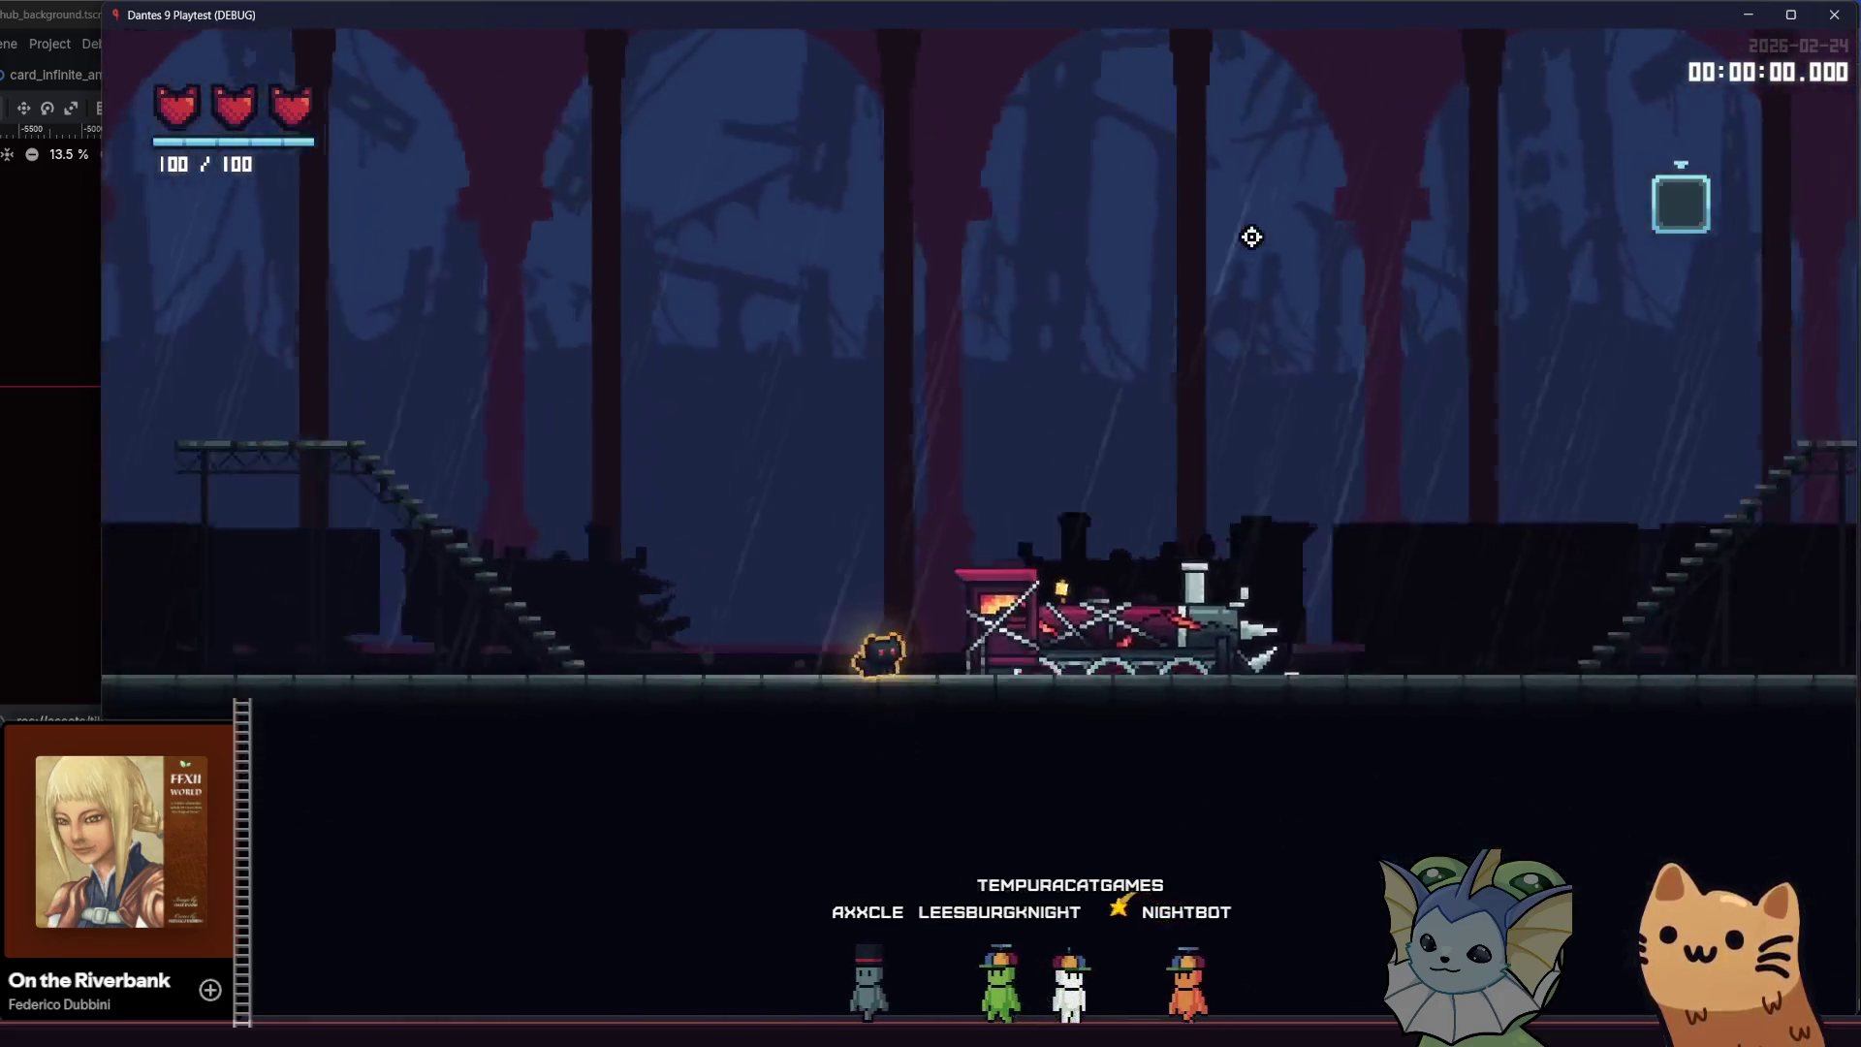
pyautogui.press('Right')
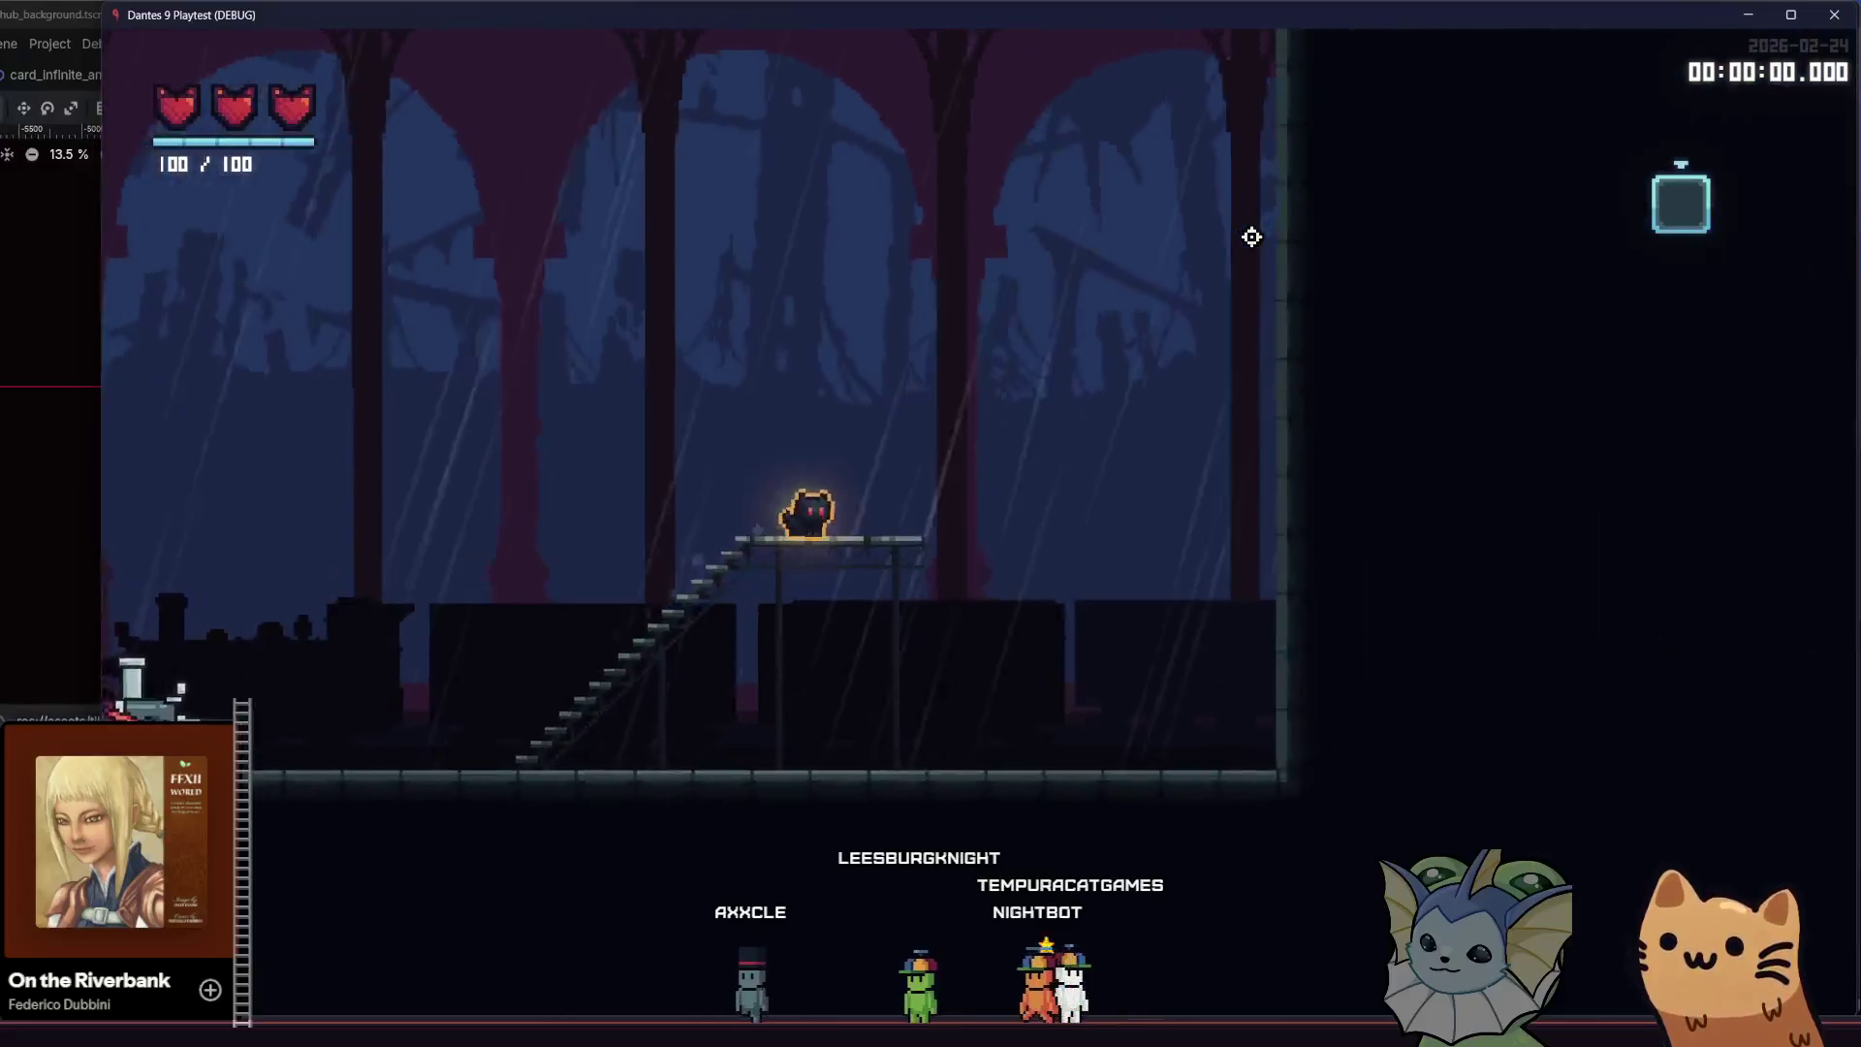
pyautogui.press('Left')
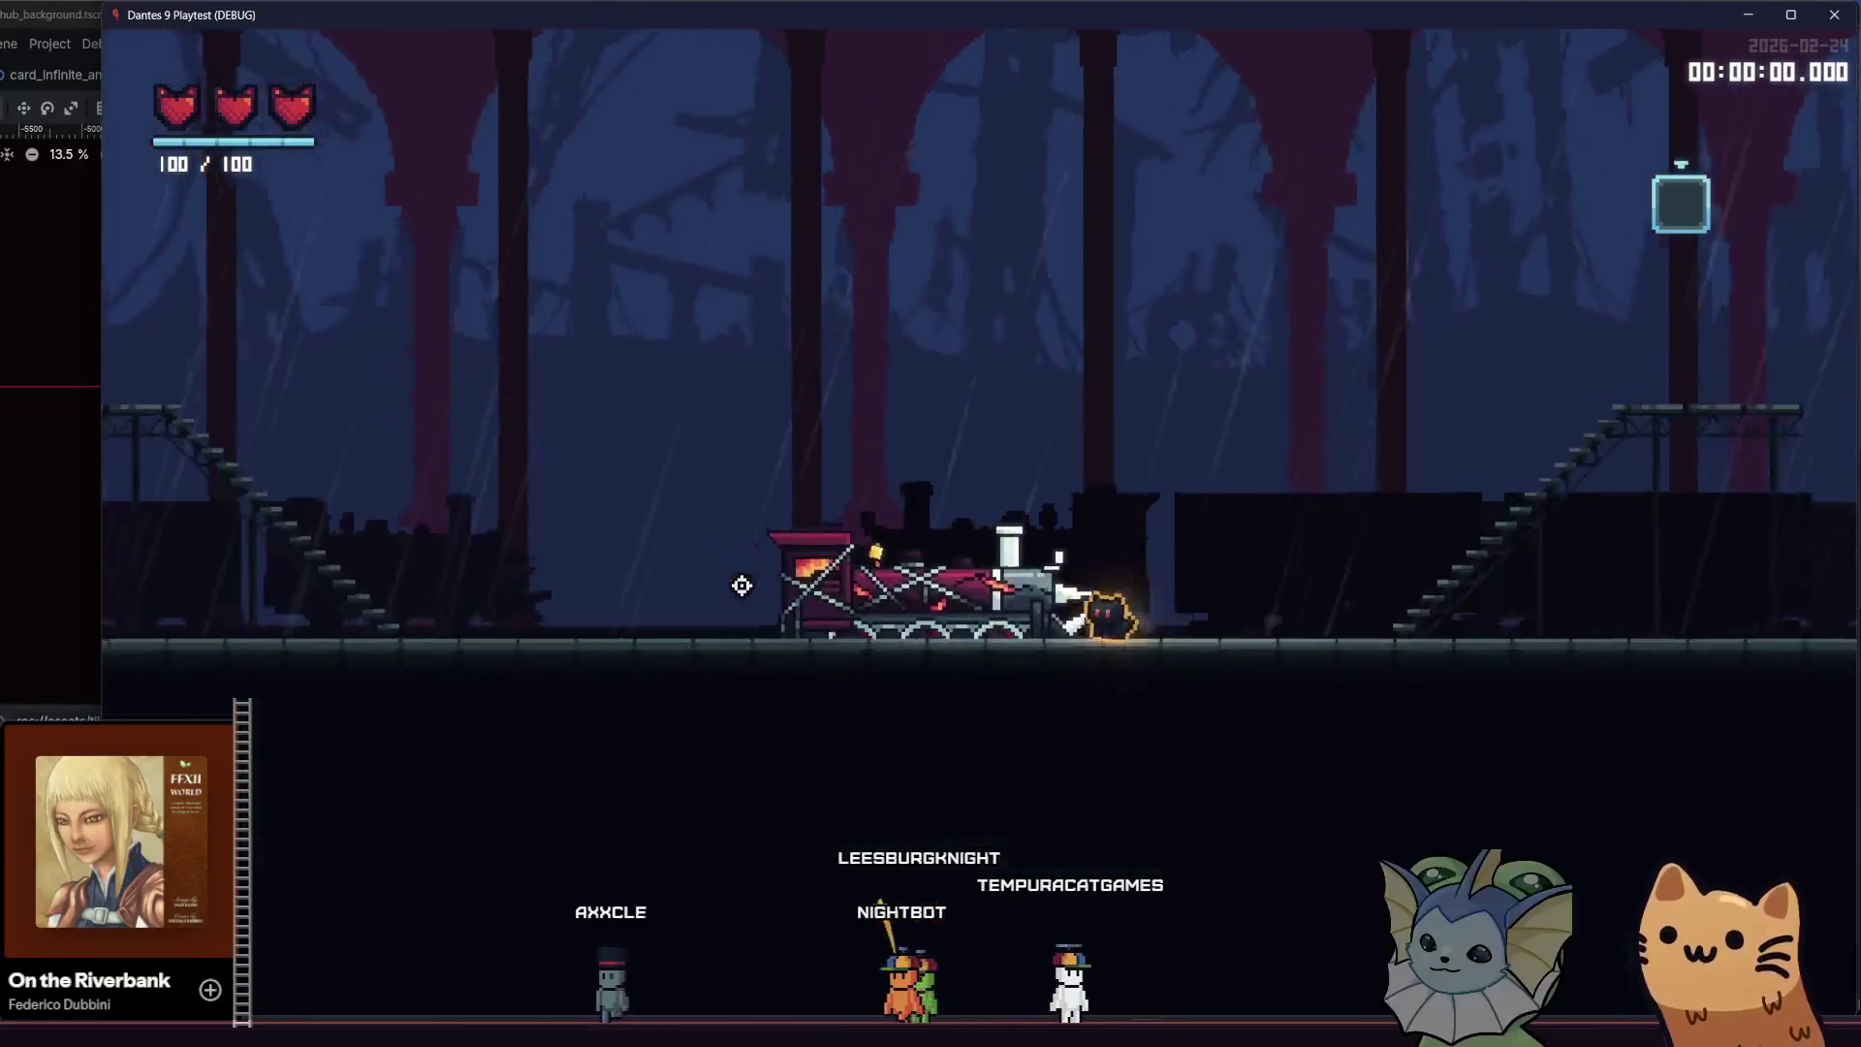
pyautogui.press('Right')
pyautogui.press('F8')
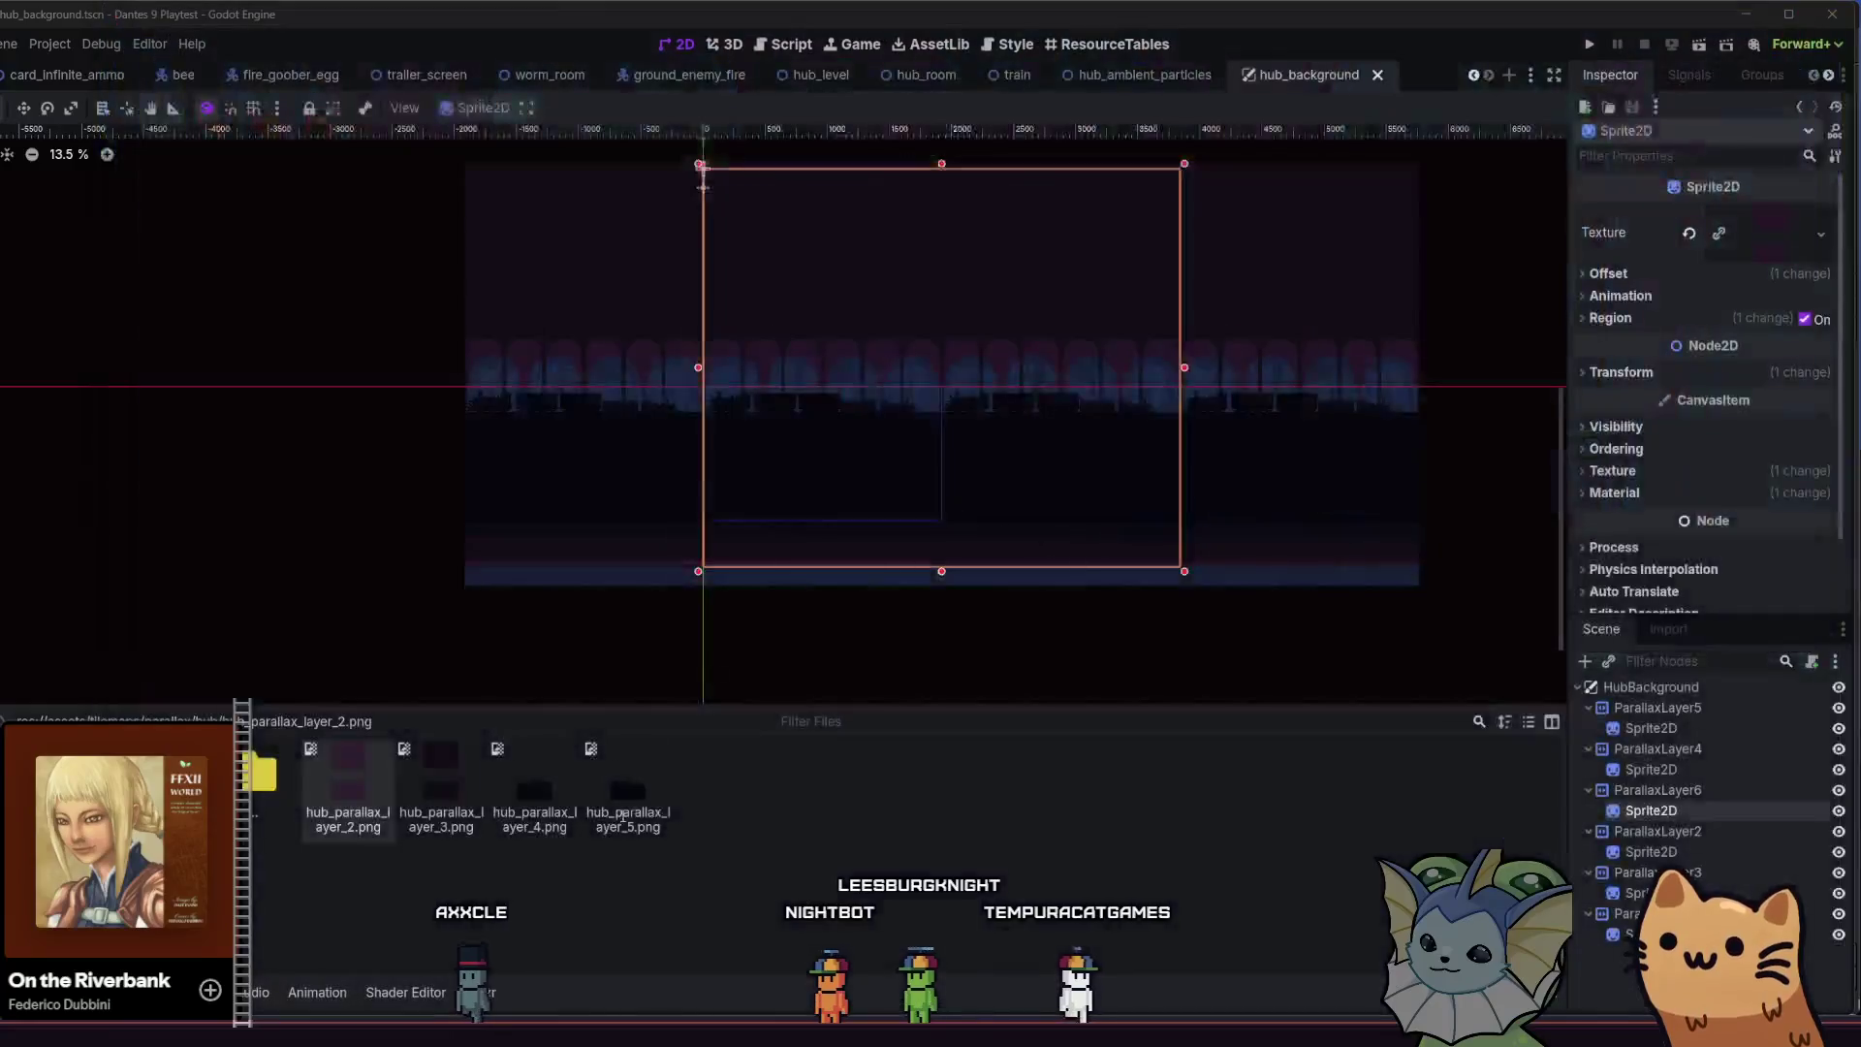
pyautogui.hotkey('alt', 'Tab')
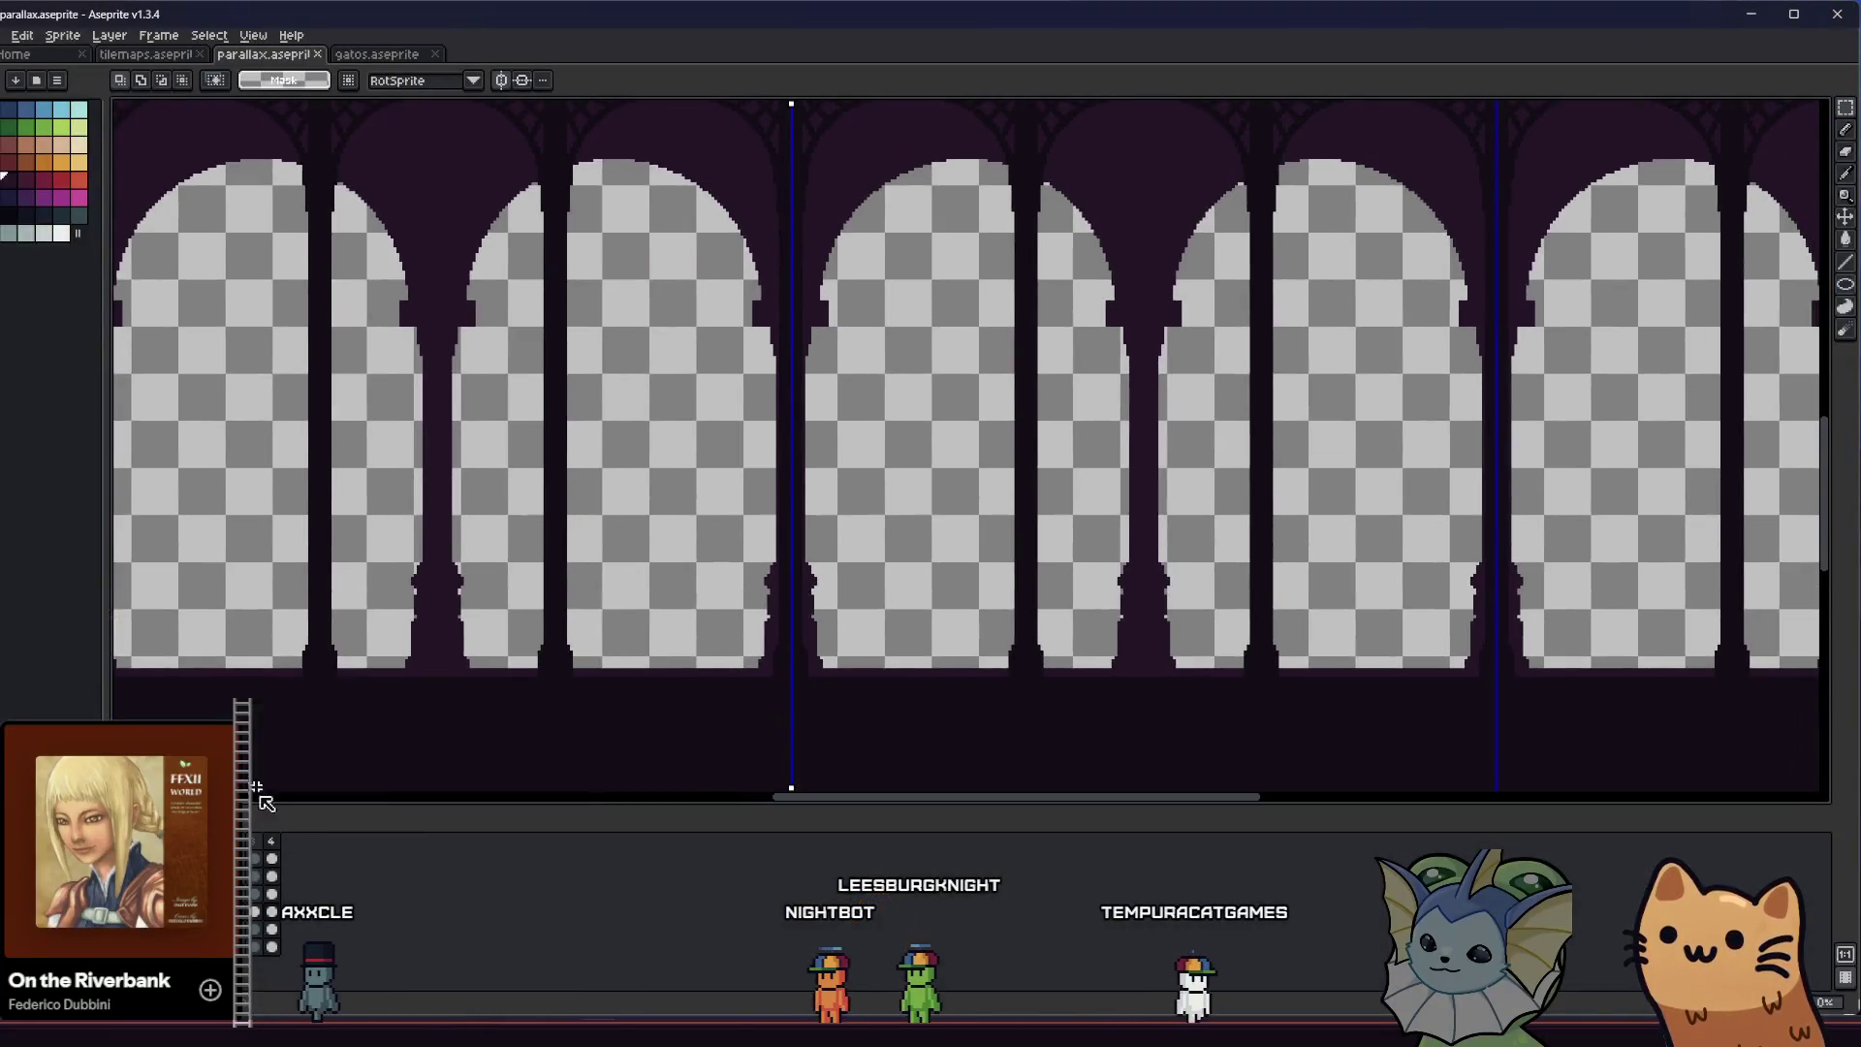
# Try opaque dark red fills in the arch openings and behind the arches, undoing each
pyautogui.press('g')
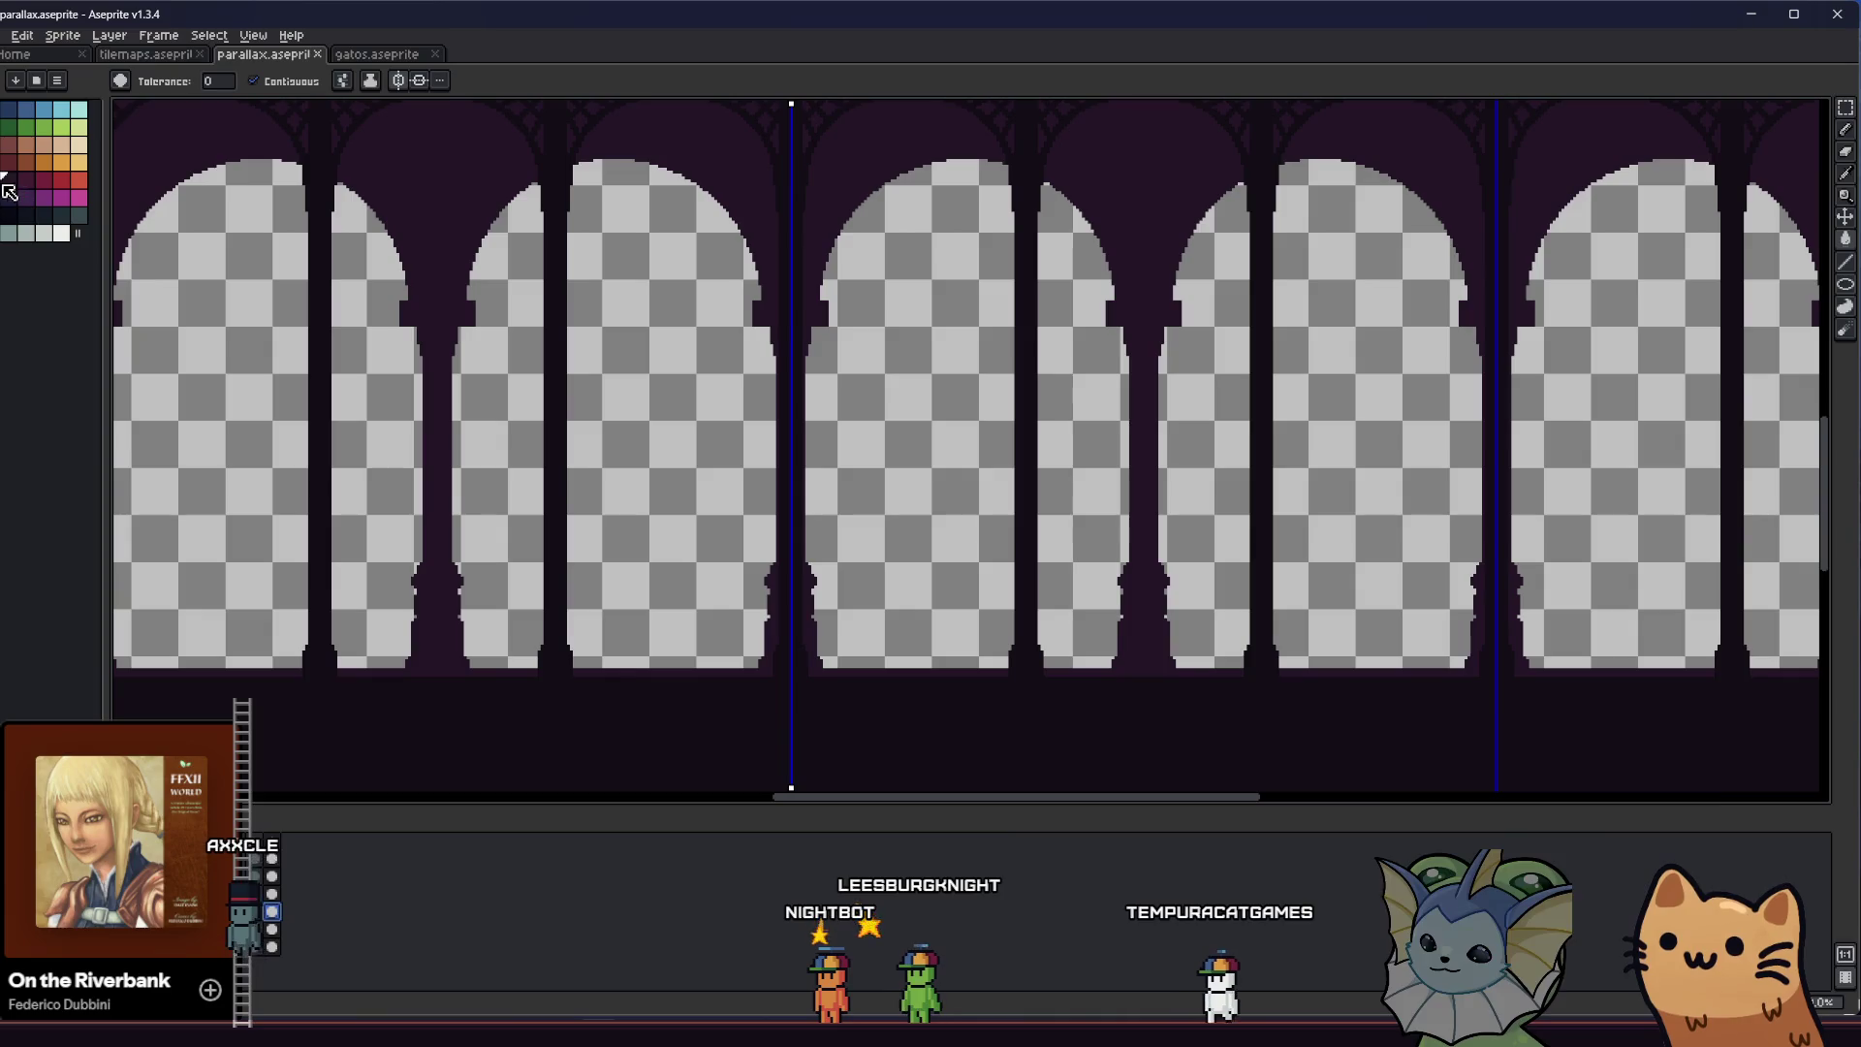
pyautogui.press('v')
pyautogui.moveTo(509, 312); pyautogui.dragTo(567, 460)
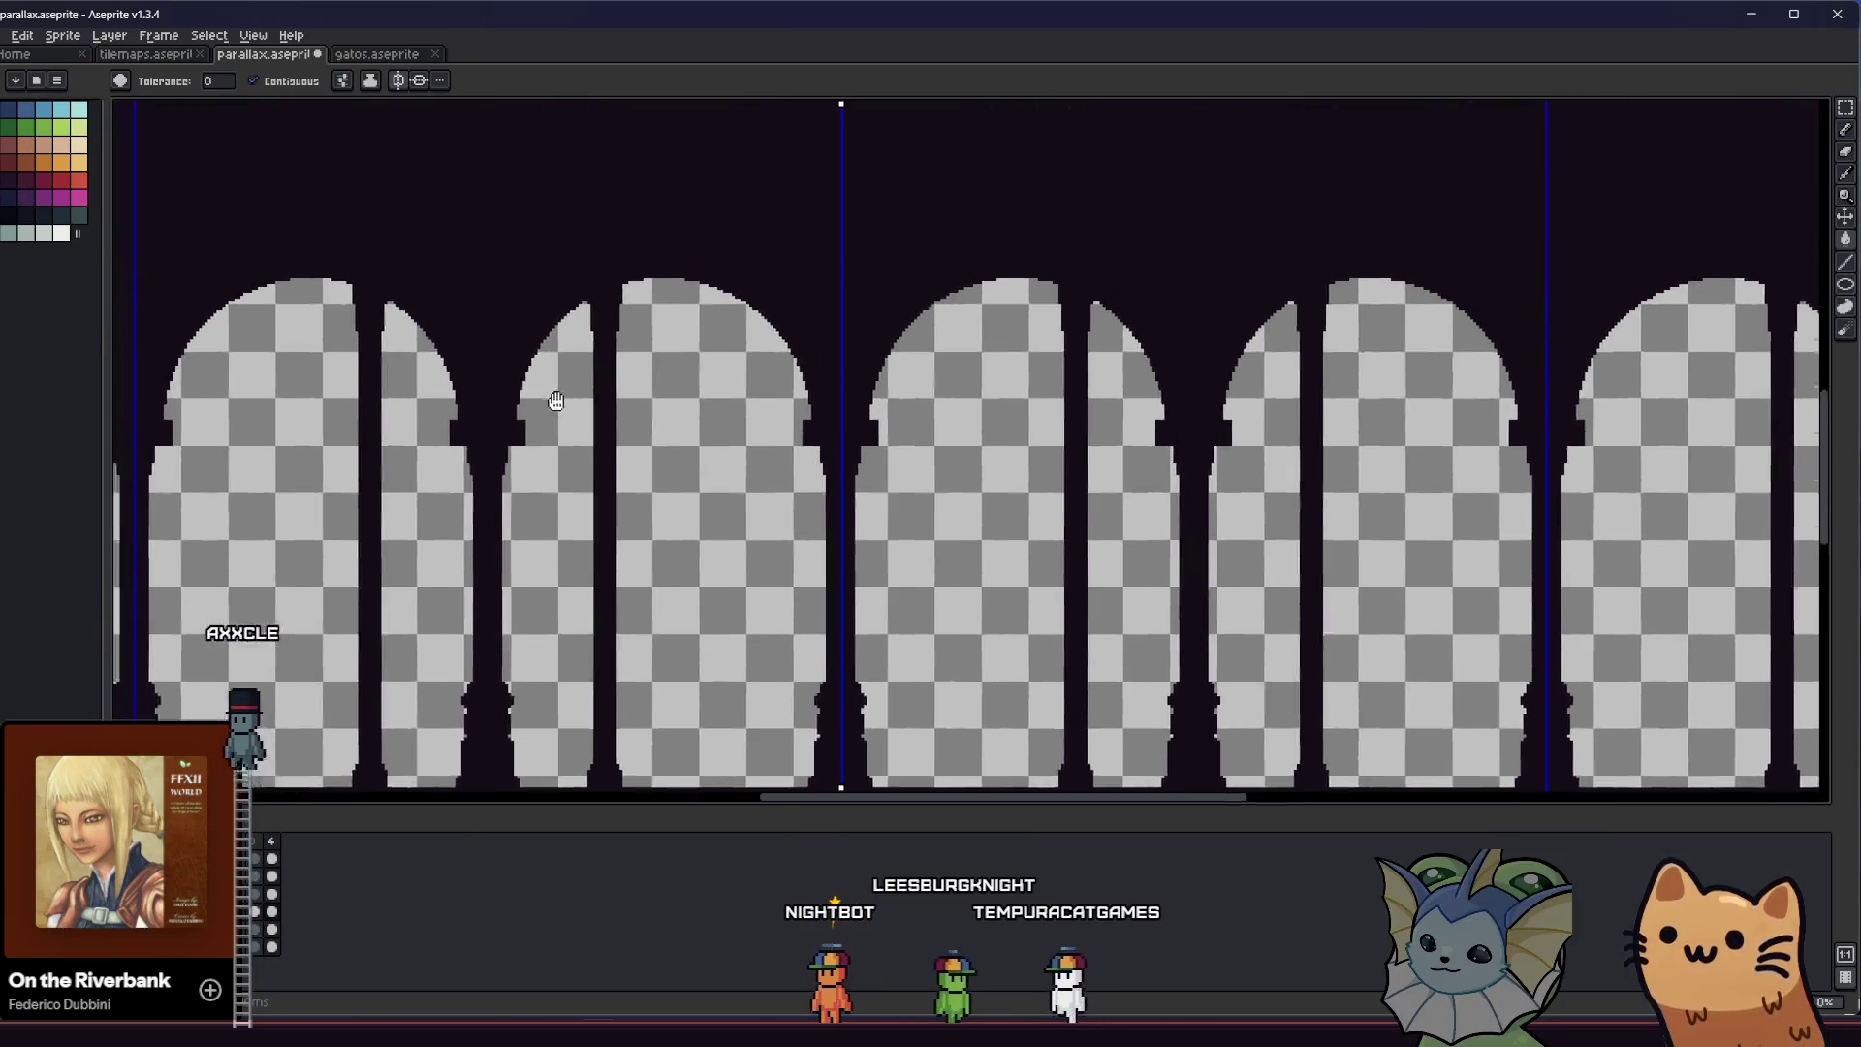
pyautogui.hotkey('ctrl', 'z')
pyautogui.scroll(-1, 568, 459)
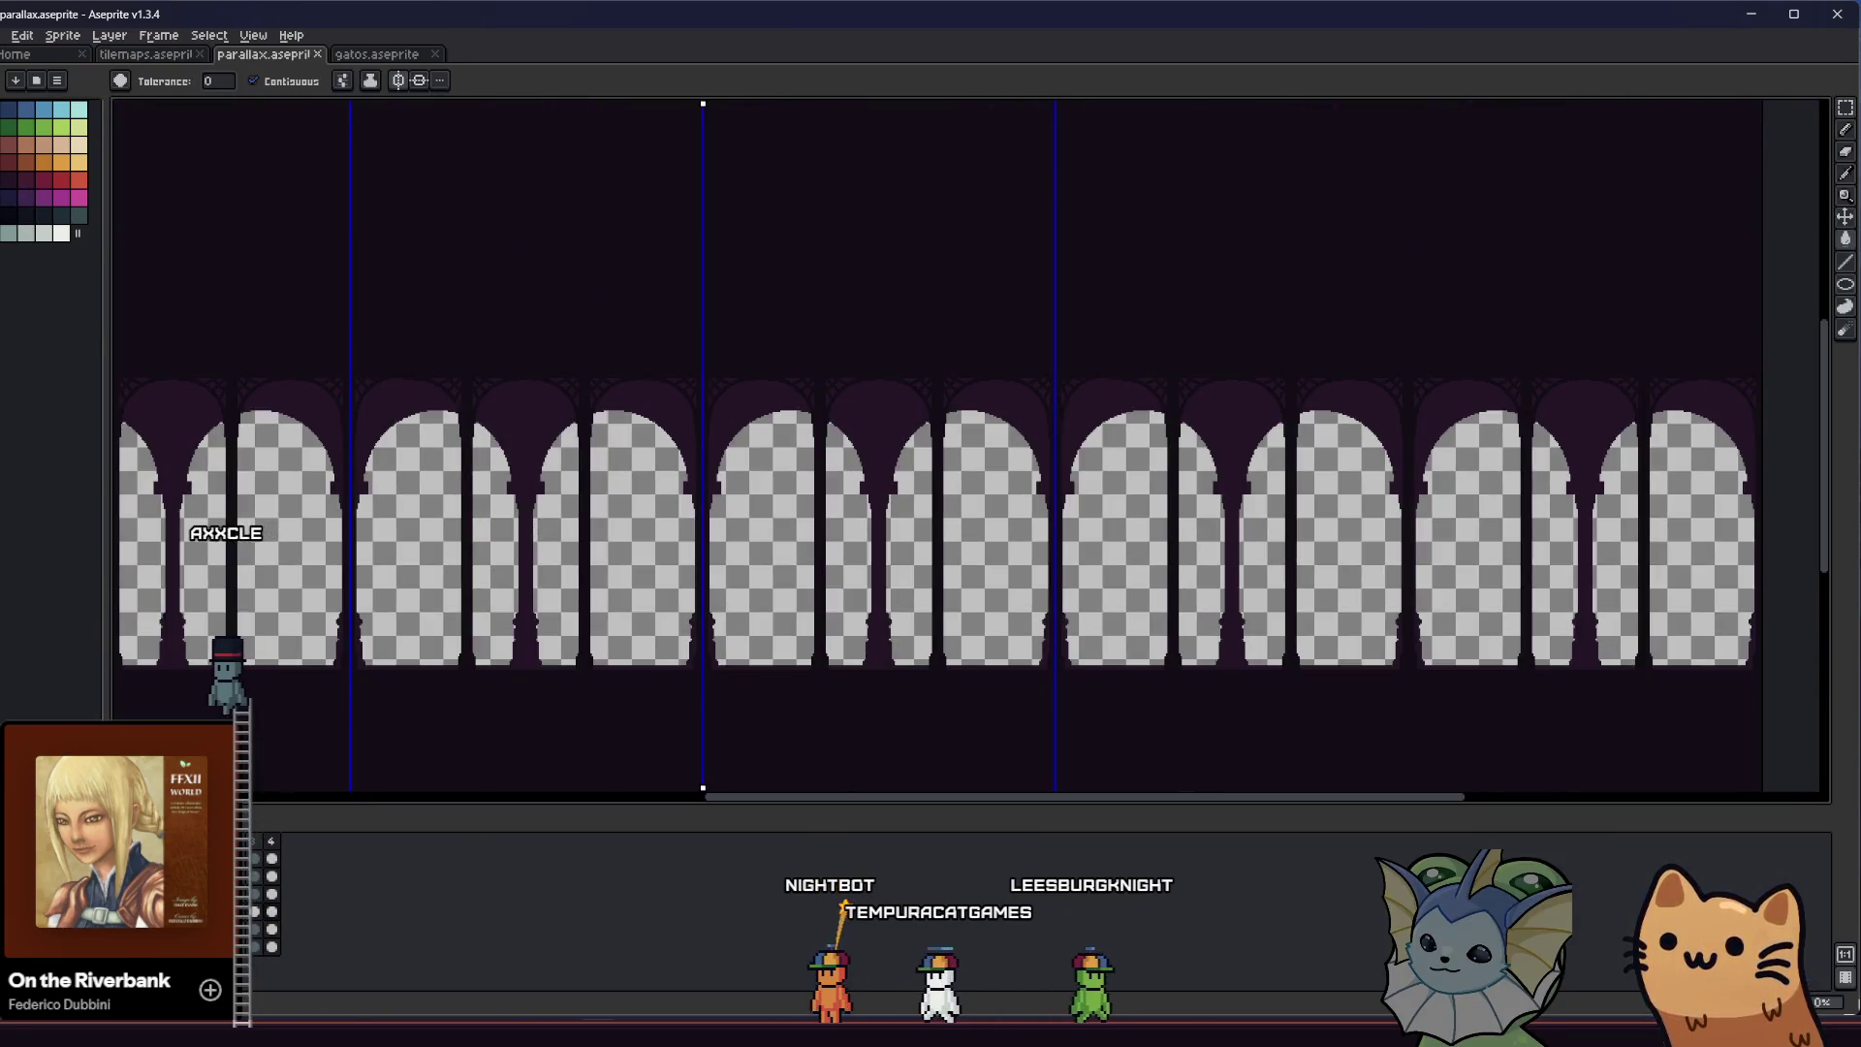
pyautogui.click(567, 461)
pyautogui.hotkey('ctrl', 'z')
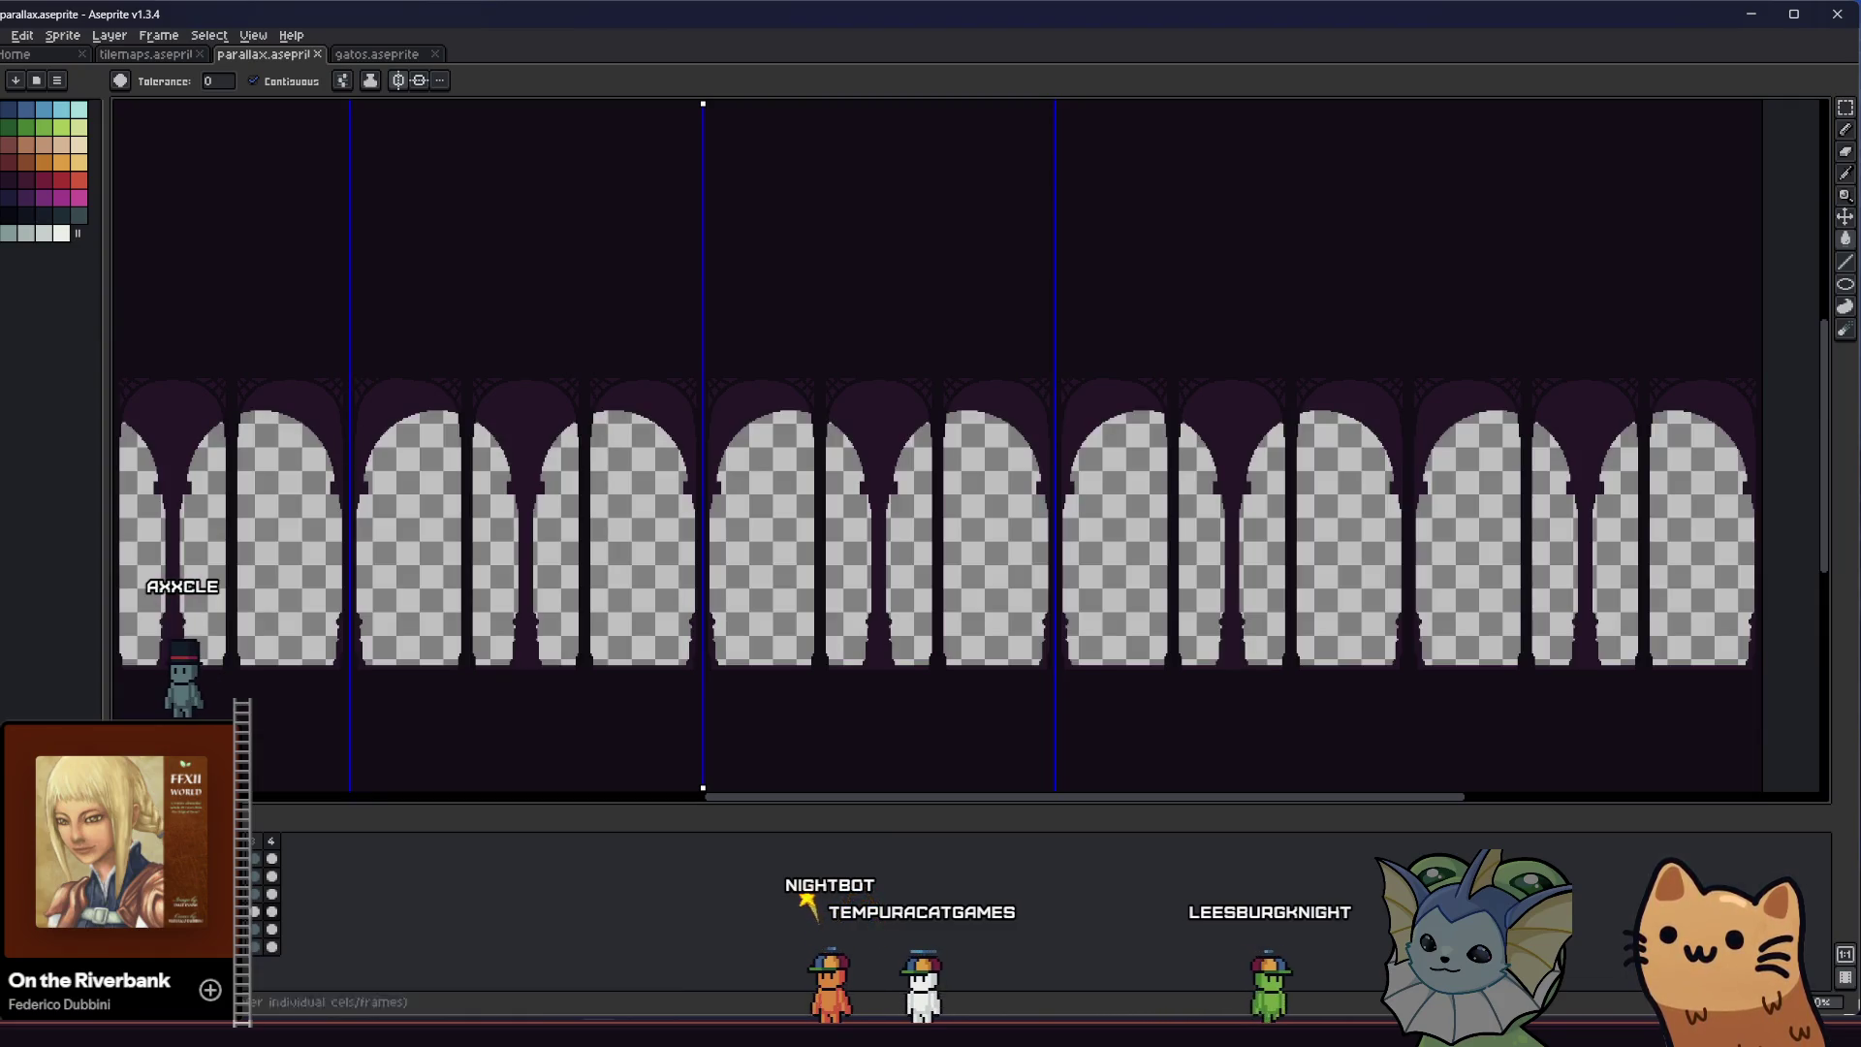
pyautogui.click(873, 219)
pyautogui.hotkey('ctrl', 'z')
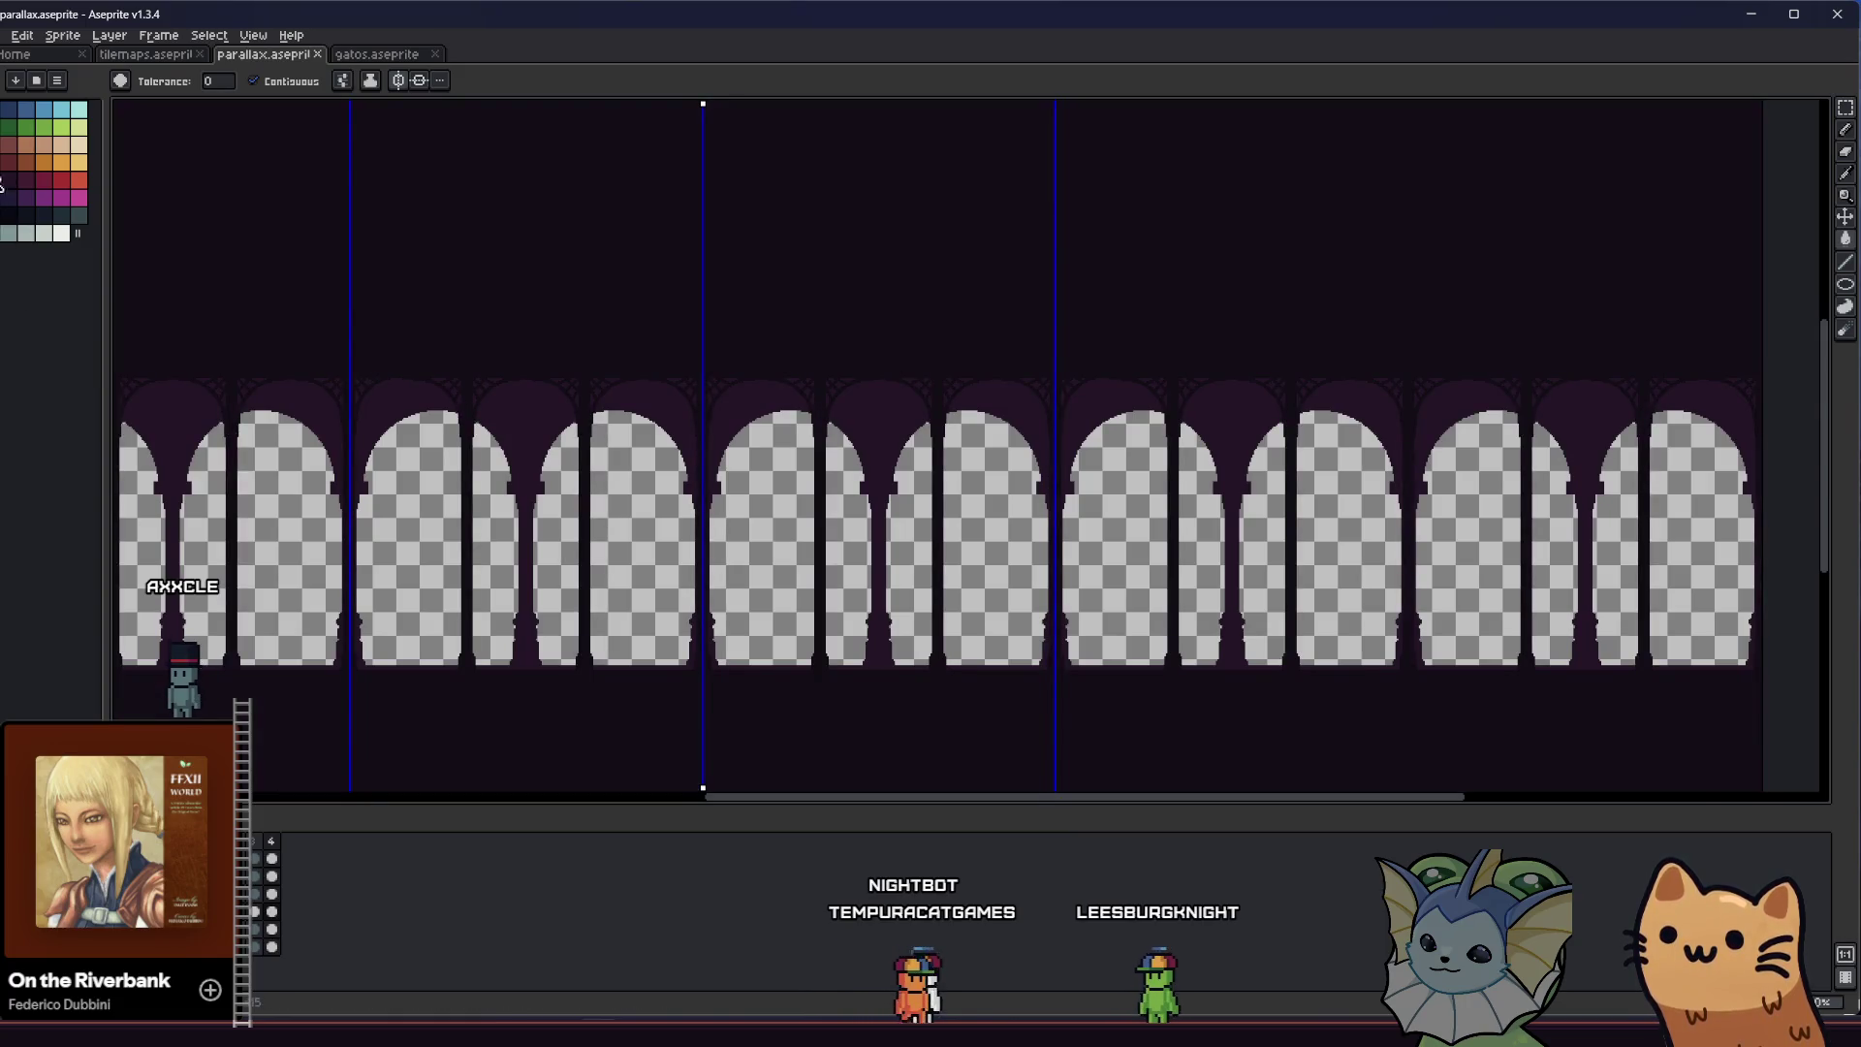
# Fill the lower arch openings with translucent dark purple using Alpha Compositing ink at 50% opacity
pyautogui.click(371, 82)
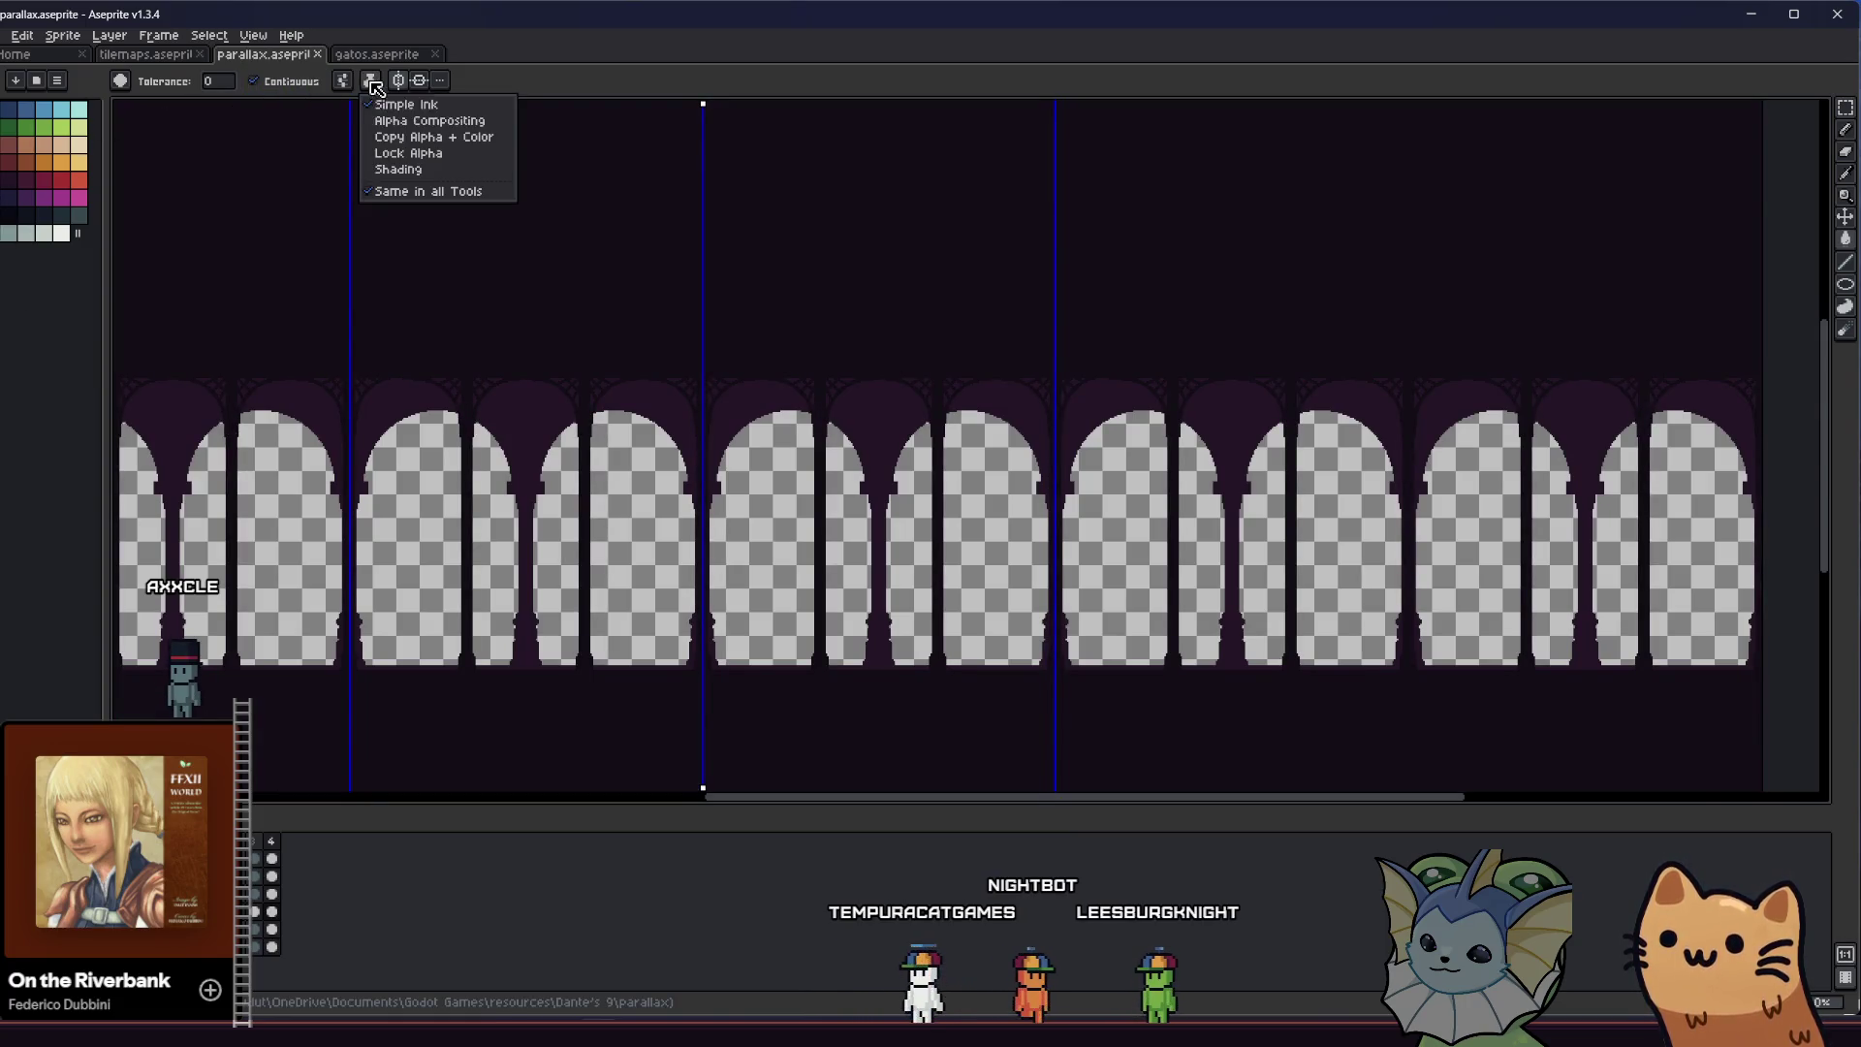
pyautogui.click(395, 127)
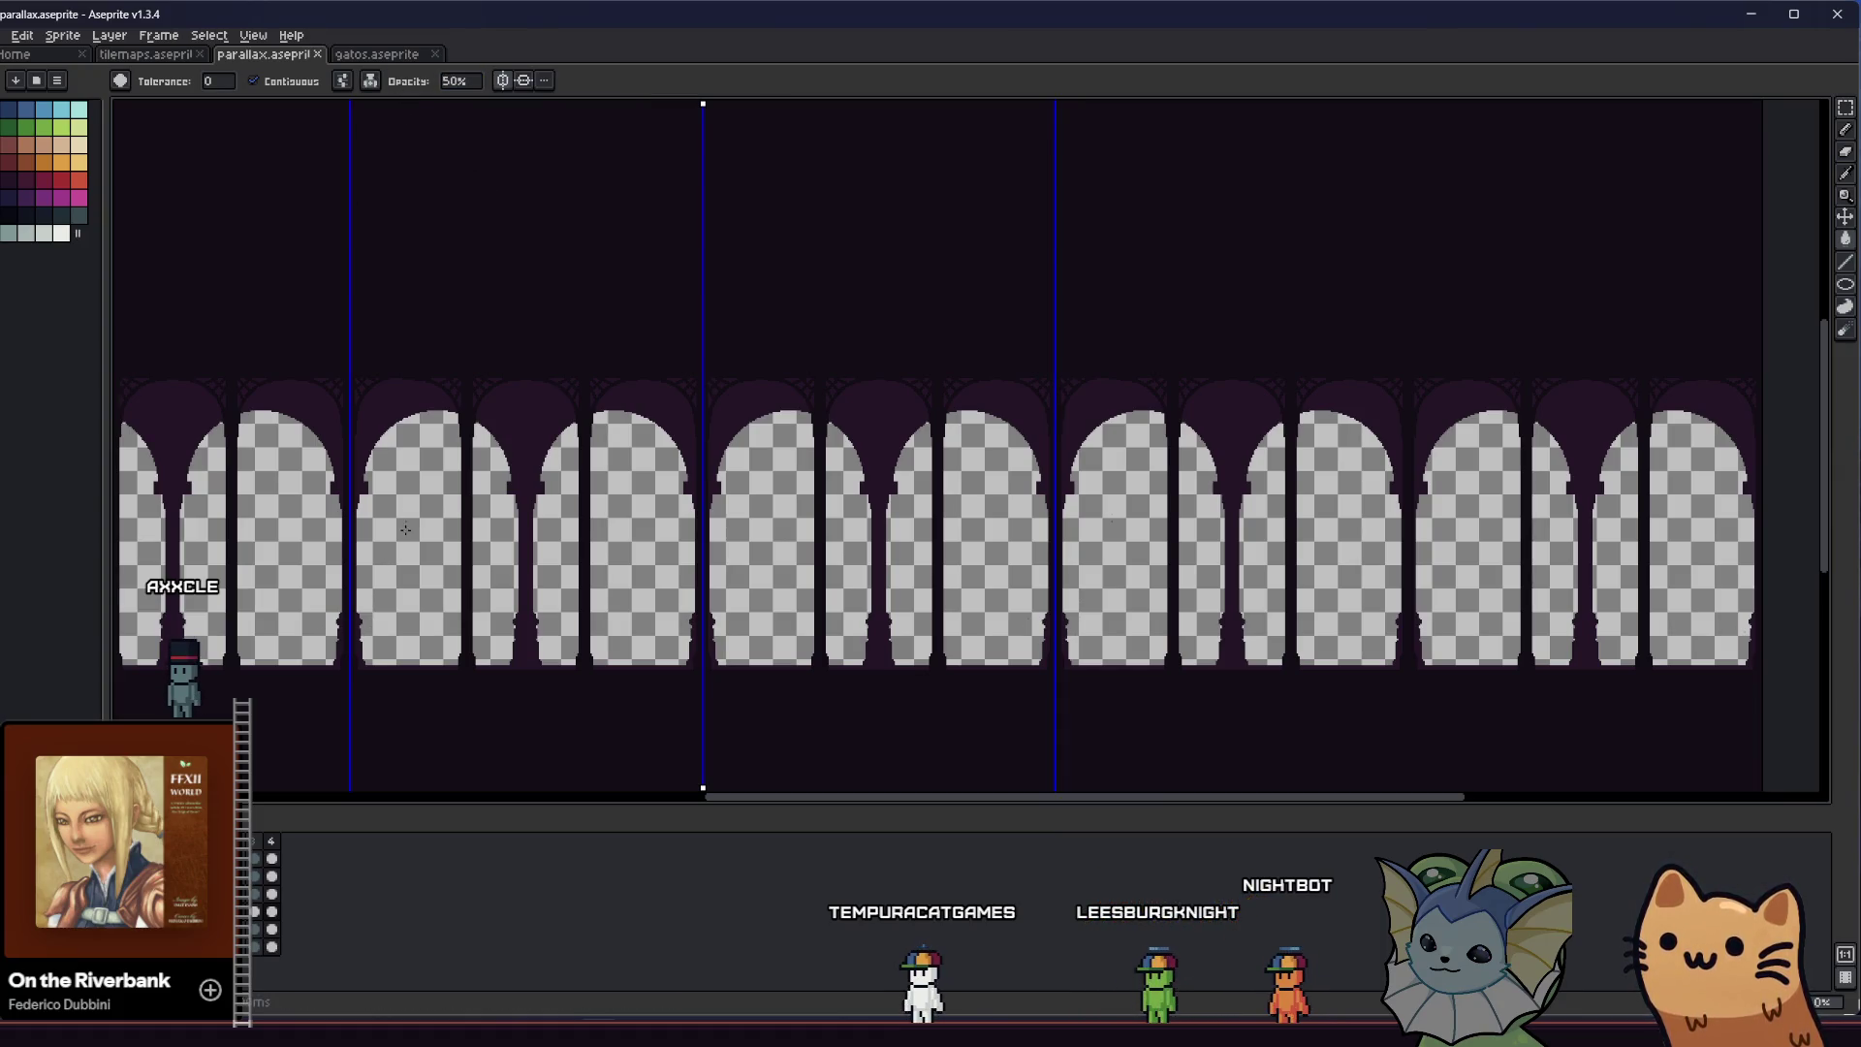
pyautogui.hscroll(-2, 526, 418)
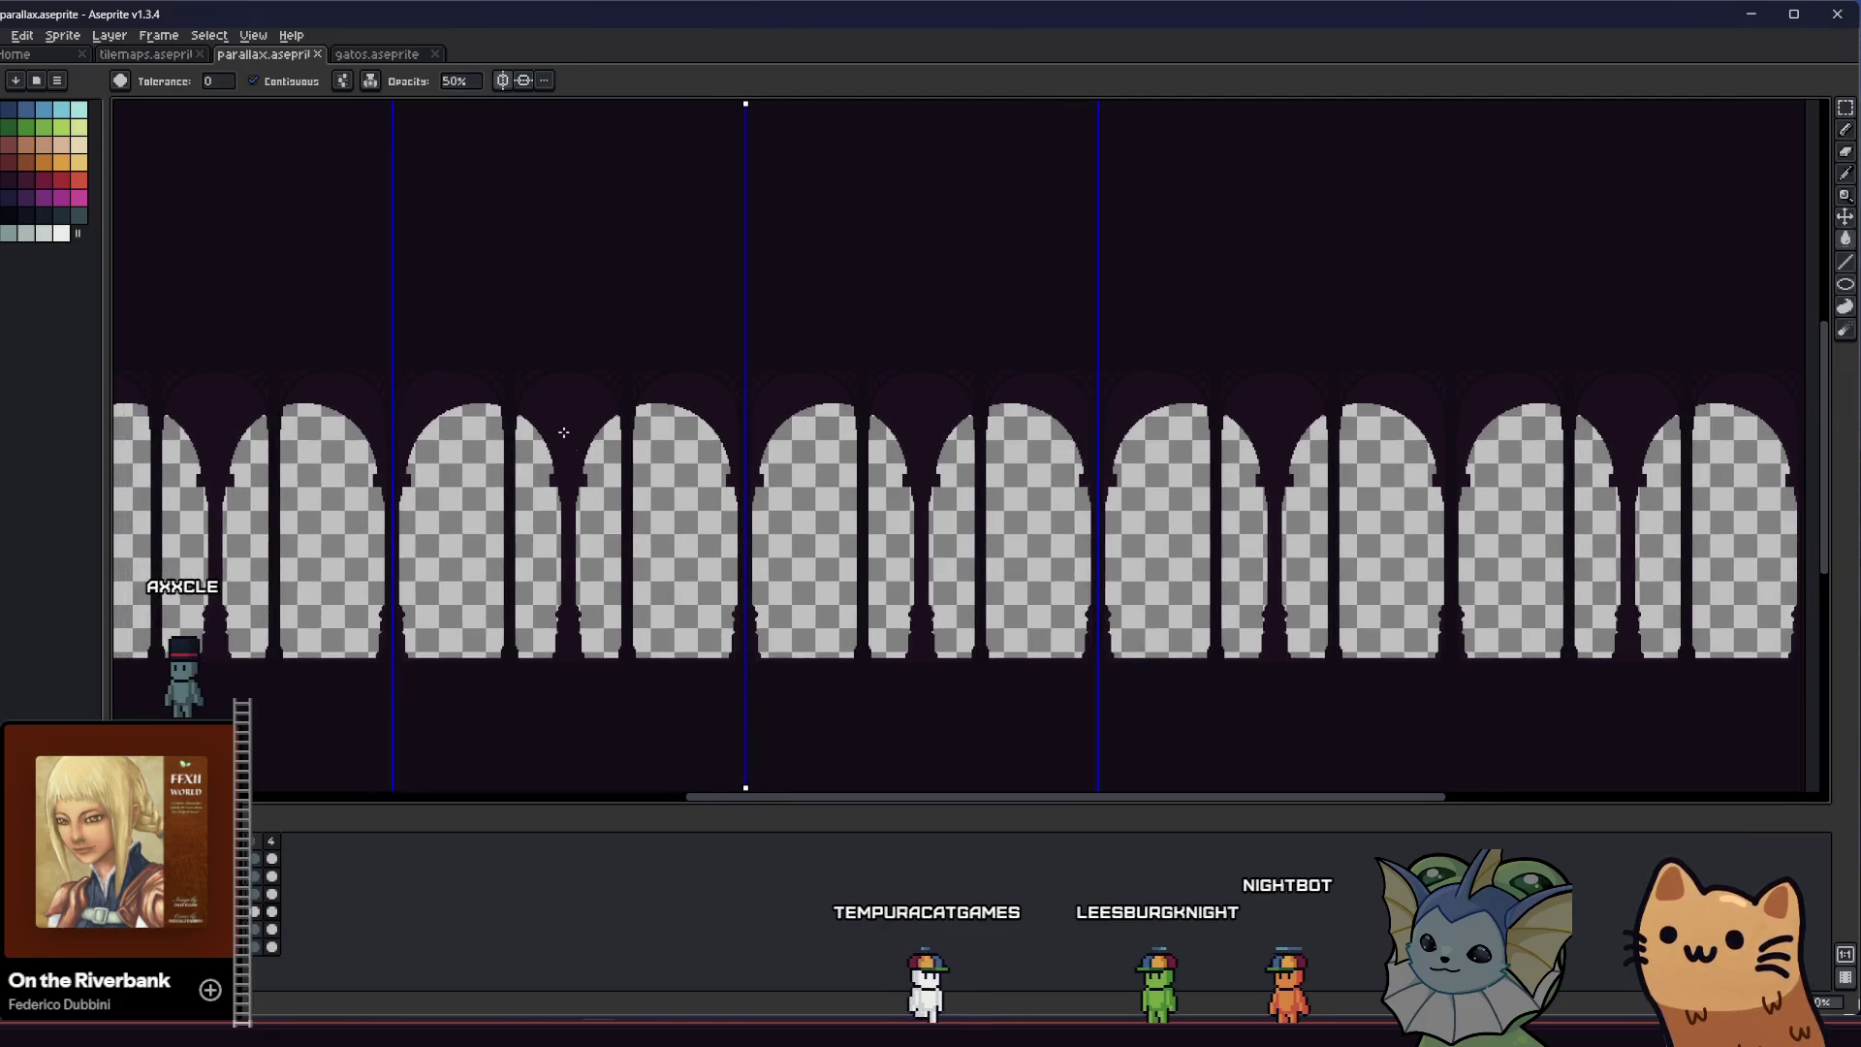
pyautogui.hscroll(-3, 423, 635)
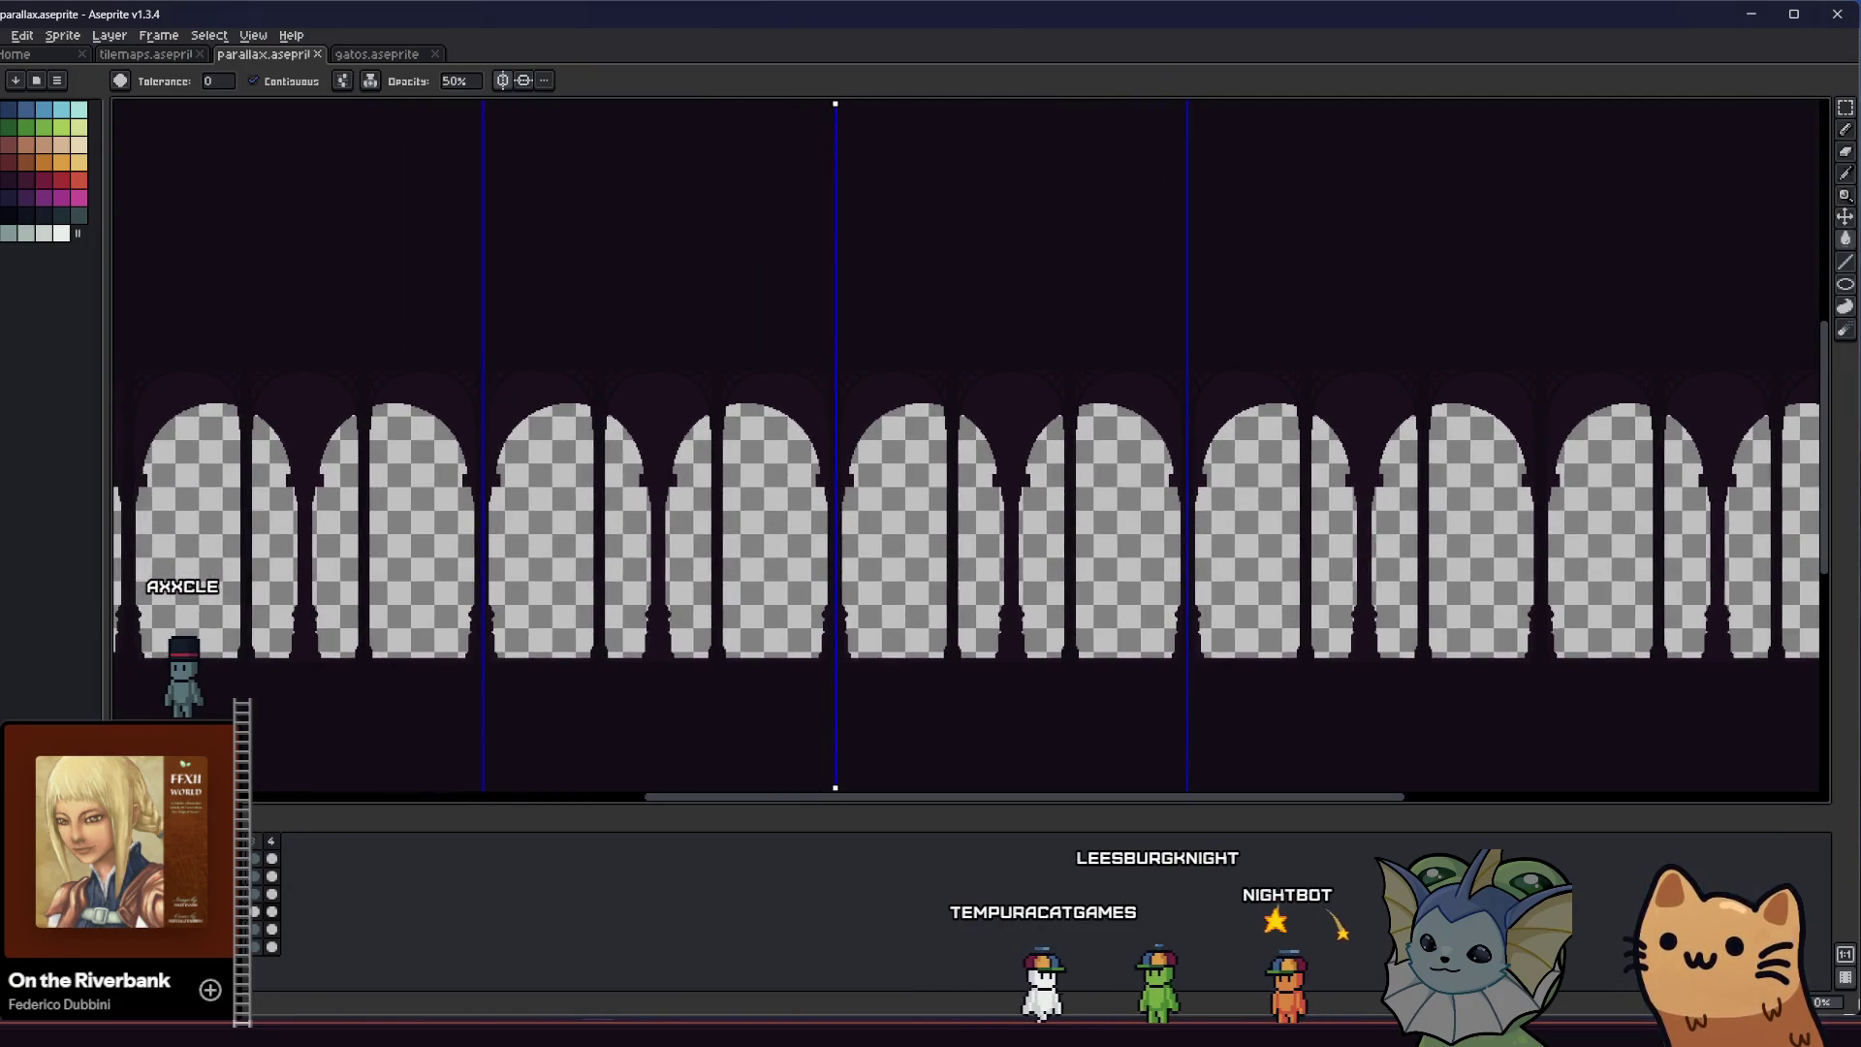
pyautogui.press('f')
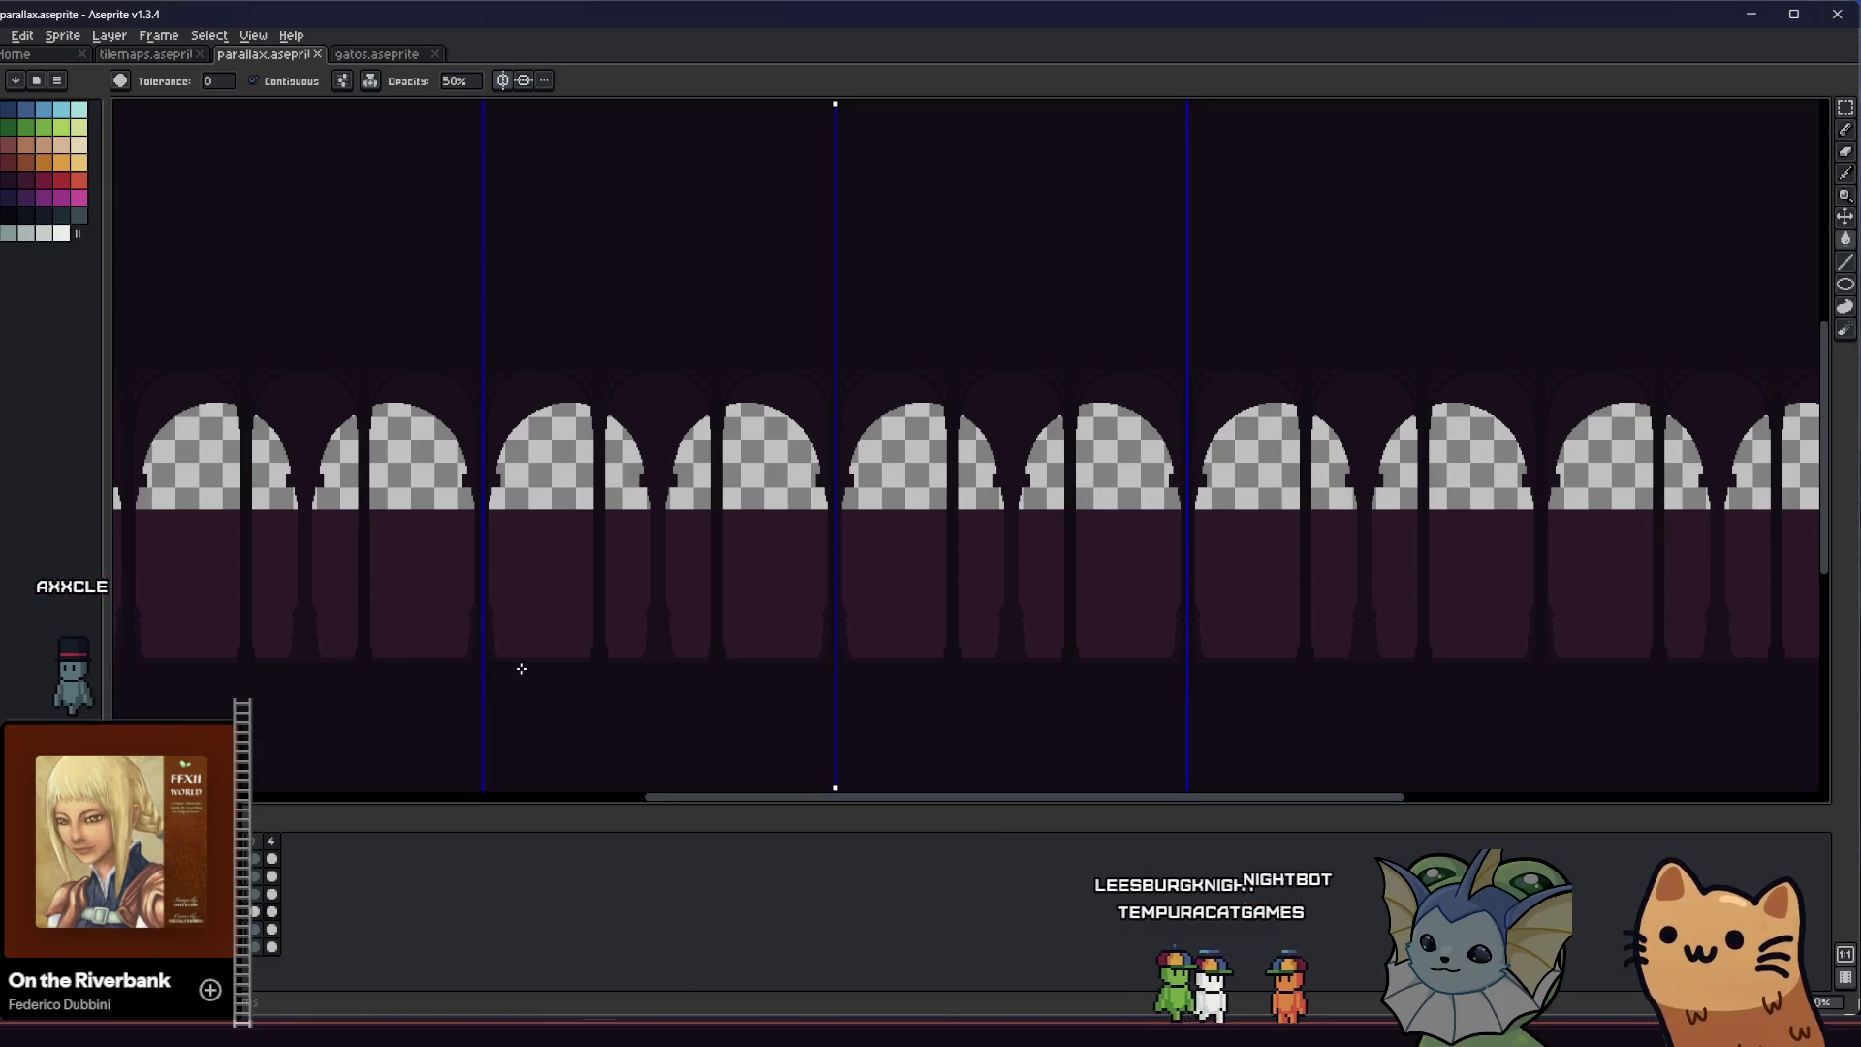
pyautogui.scroll(-1, 526, 662)
pyautogui.moveTo(528, 653); pyautogui.dragTo(608, 587)
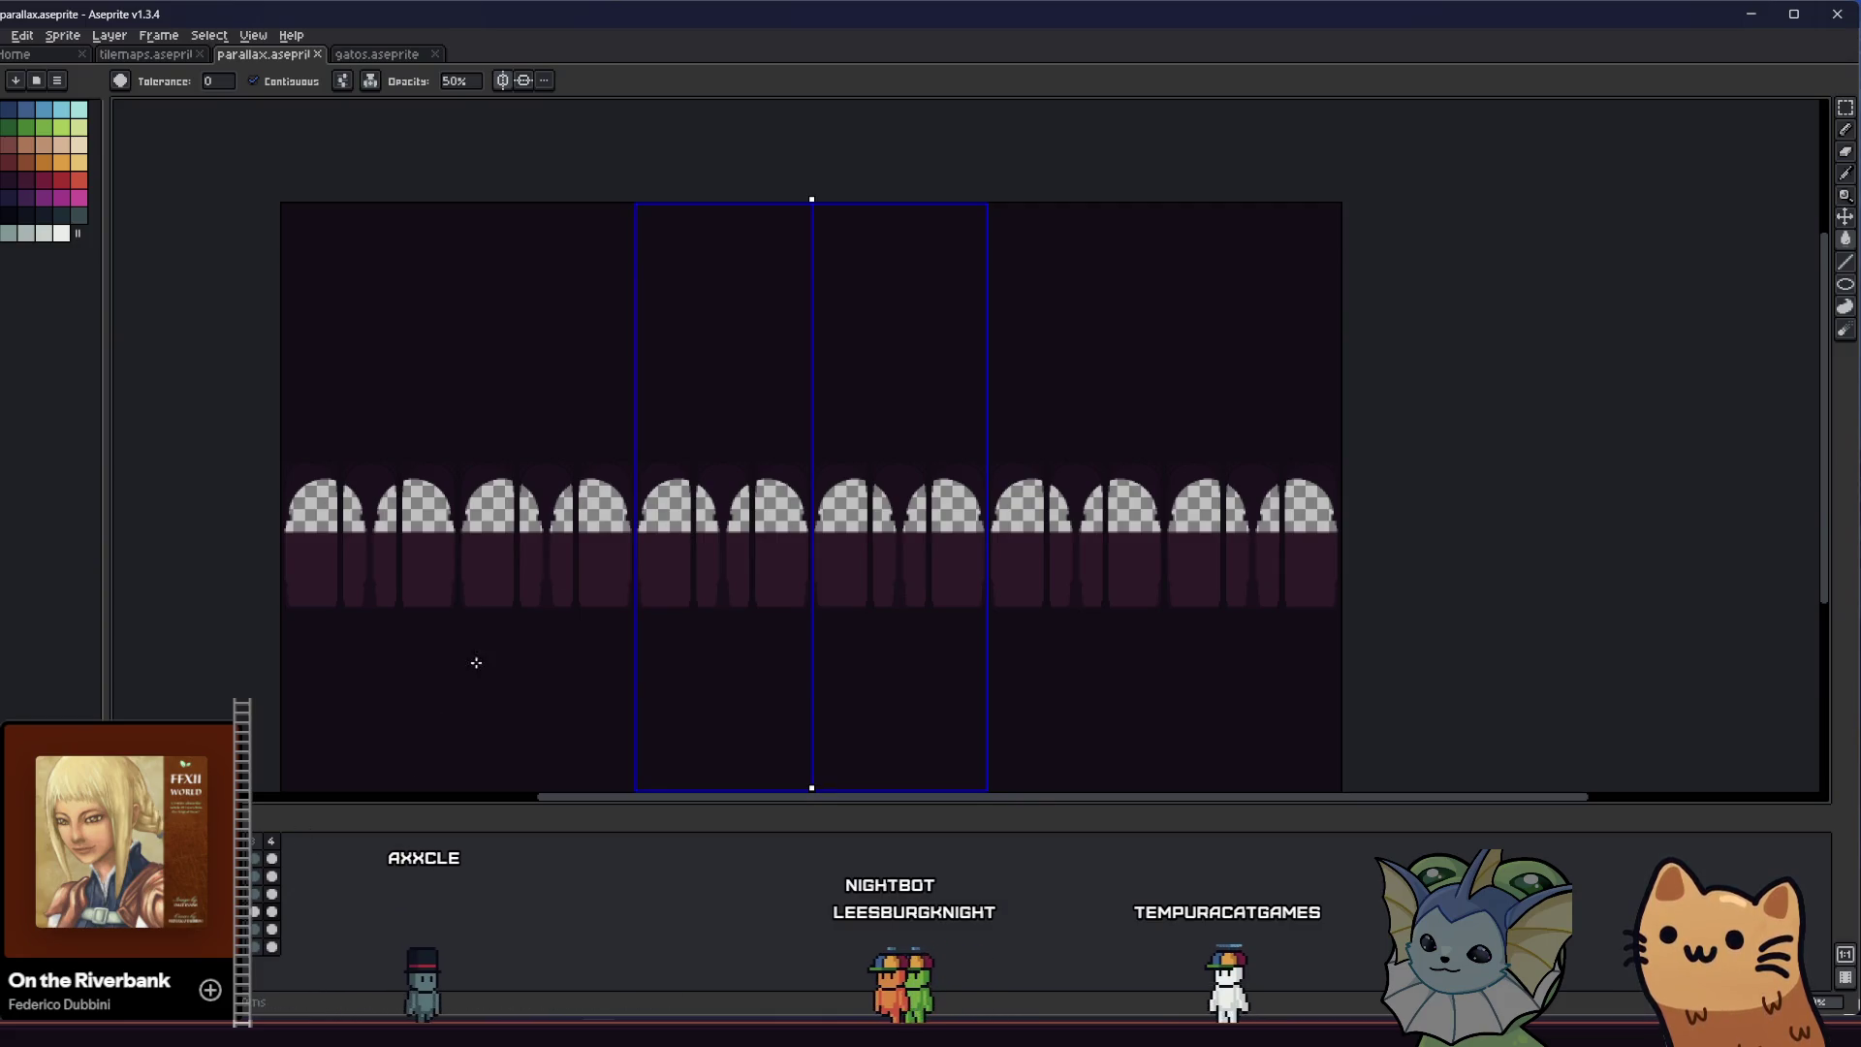
pyautogui.scroll(1, 852, 514)
pyautogui.rightClick(924, 589)
pyautogui.press('Escape')
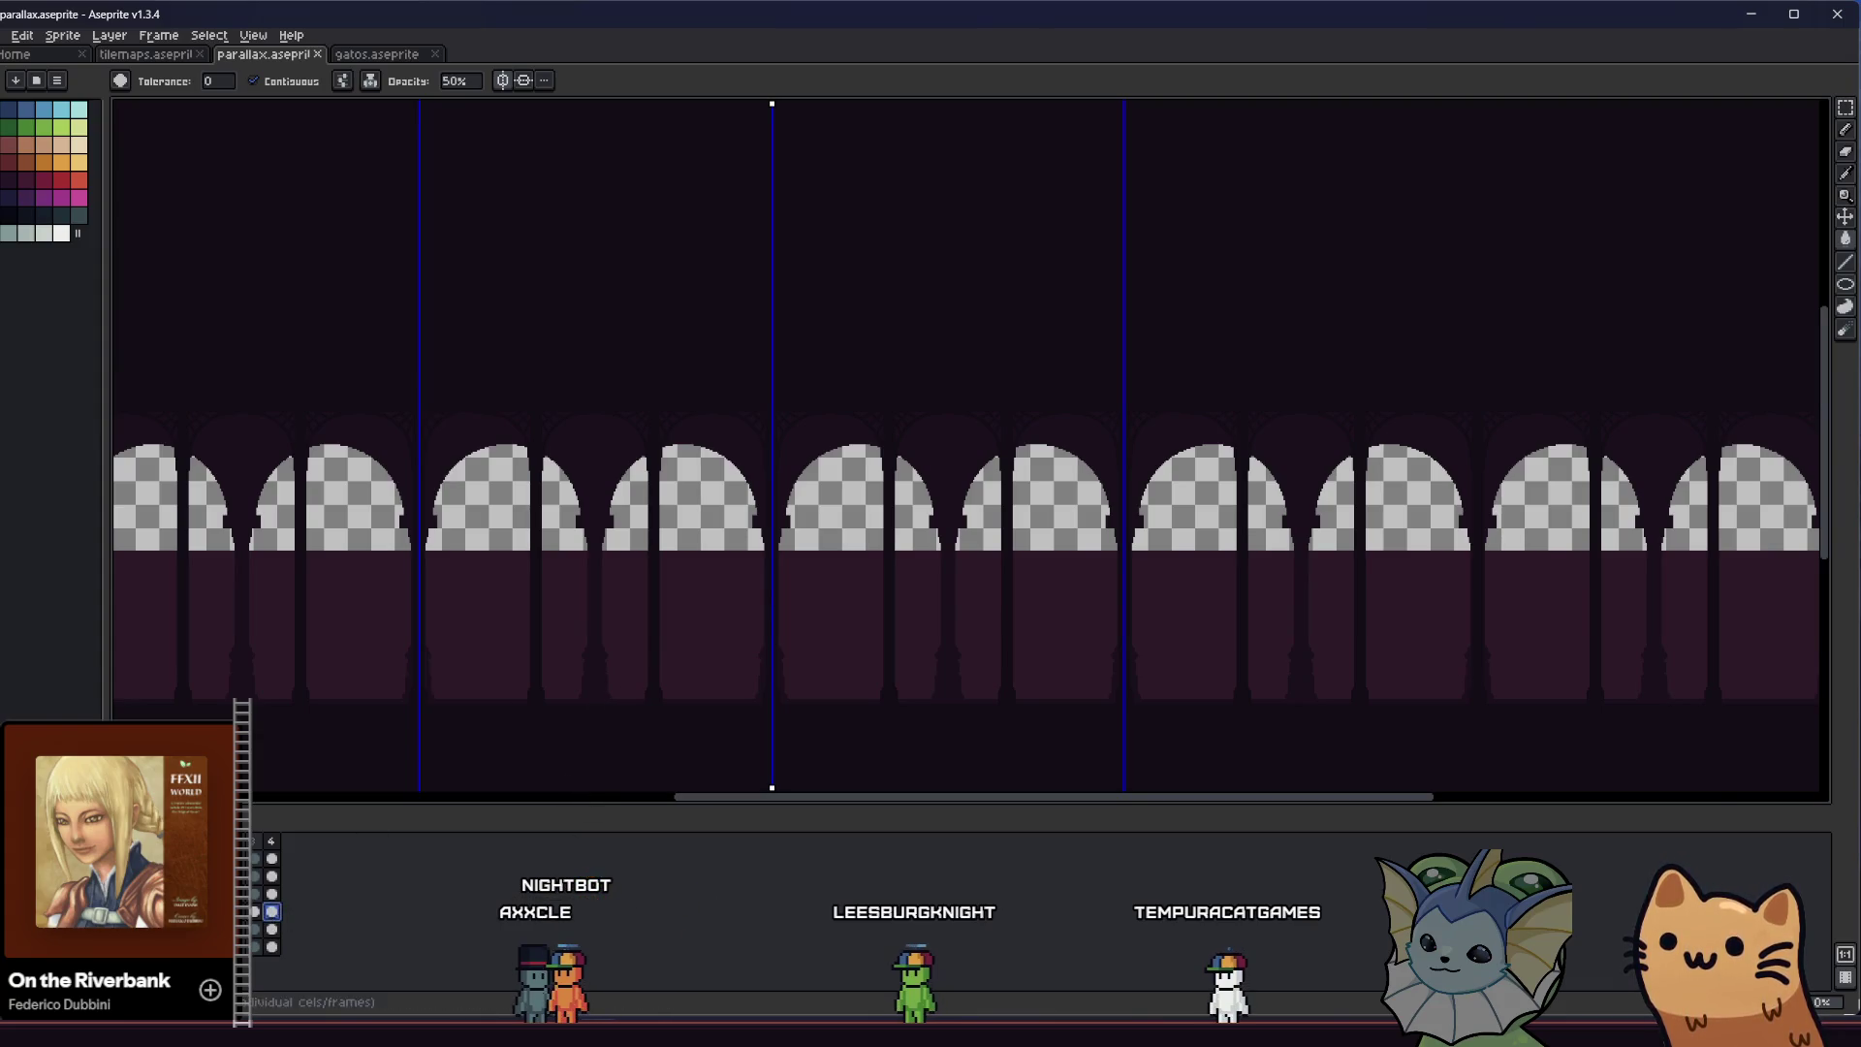
pyautogui.press('Delete')
# Export the arch layer as hub_parallax_layer_2.png, overwriting the existing file
pyautogui.click(7, 36)
pyautogui.moveTo(45, 181)
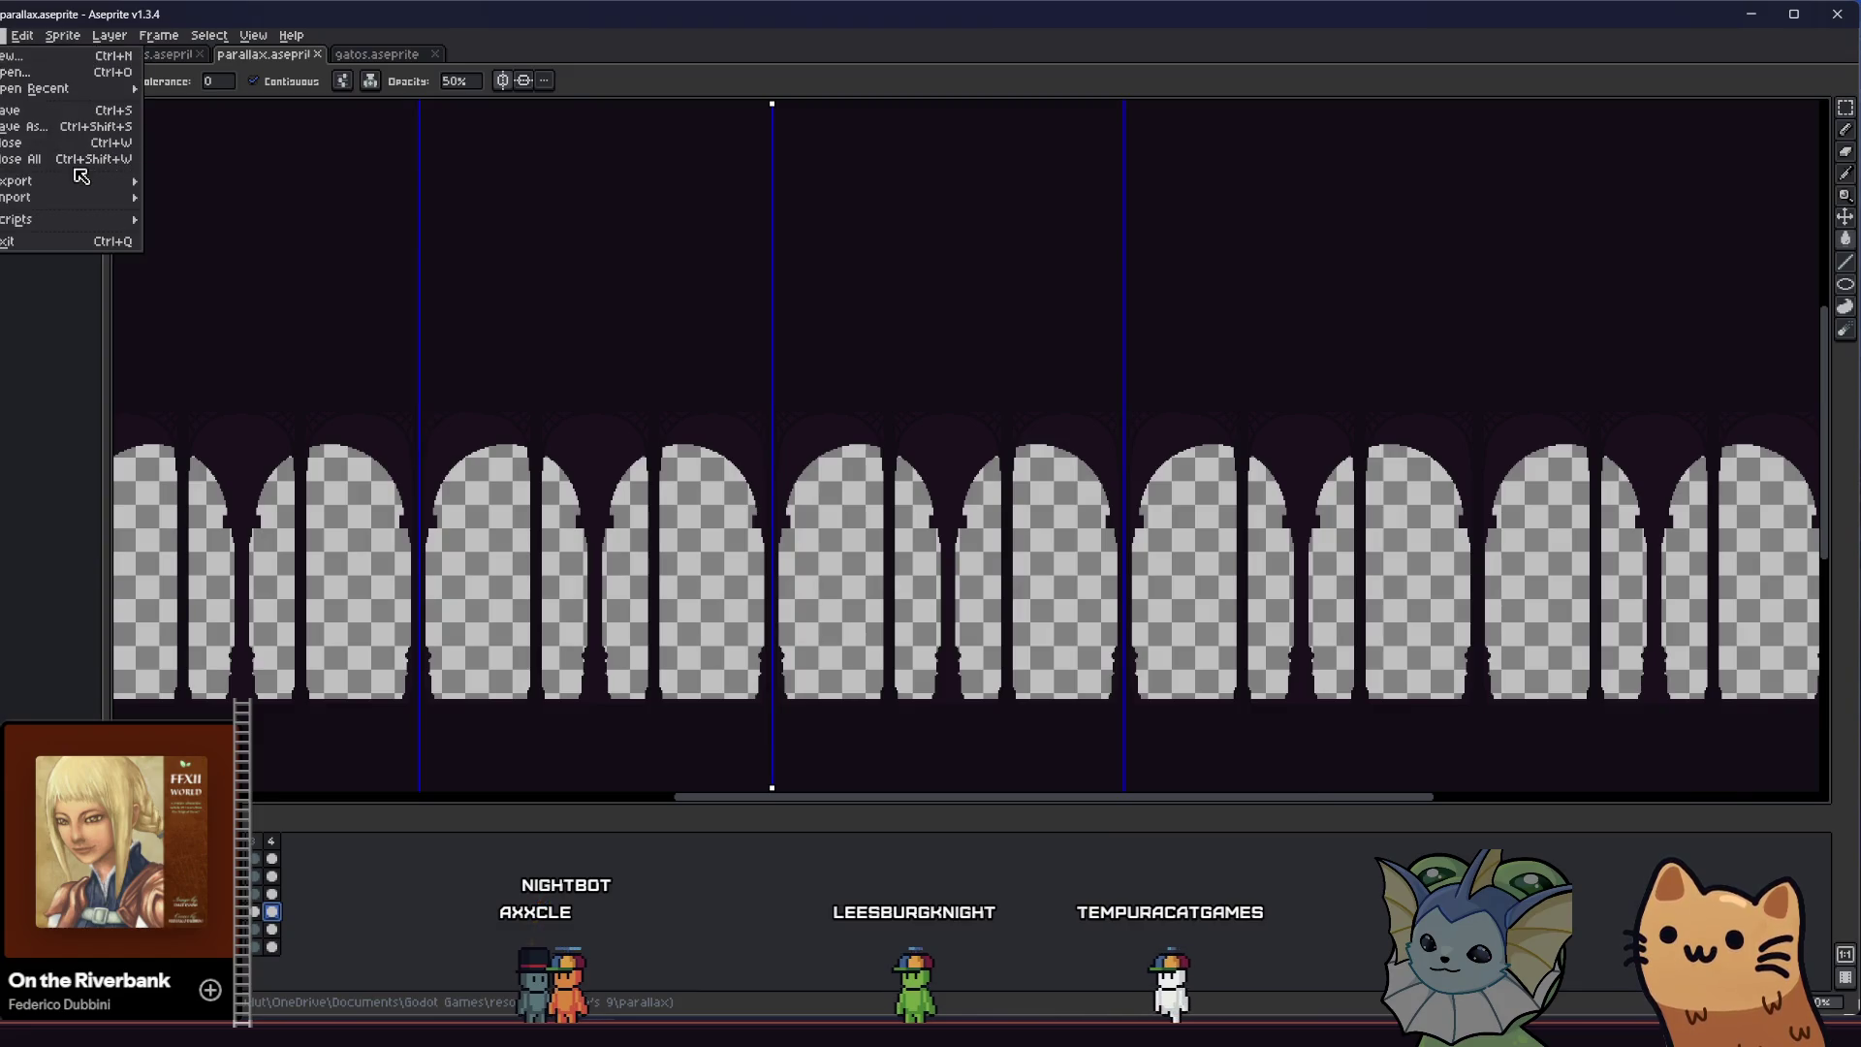
pyautogui.click(181, 187)
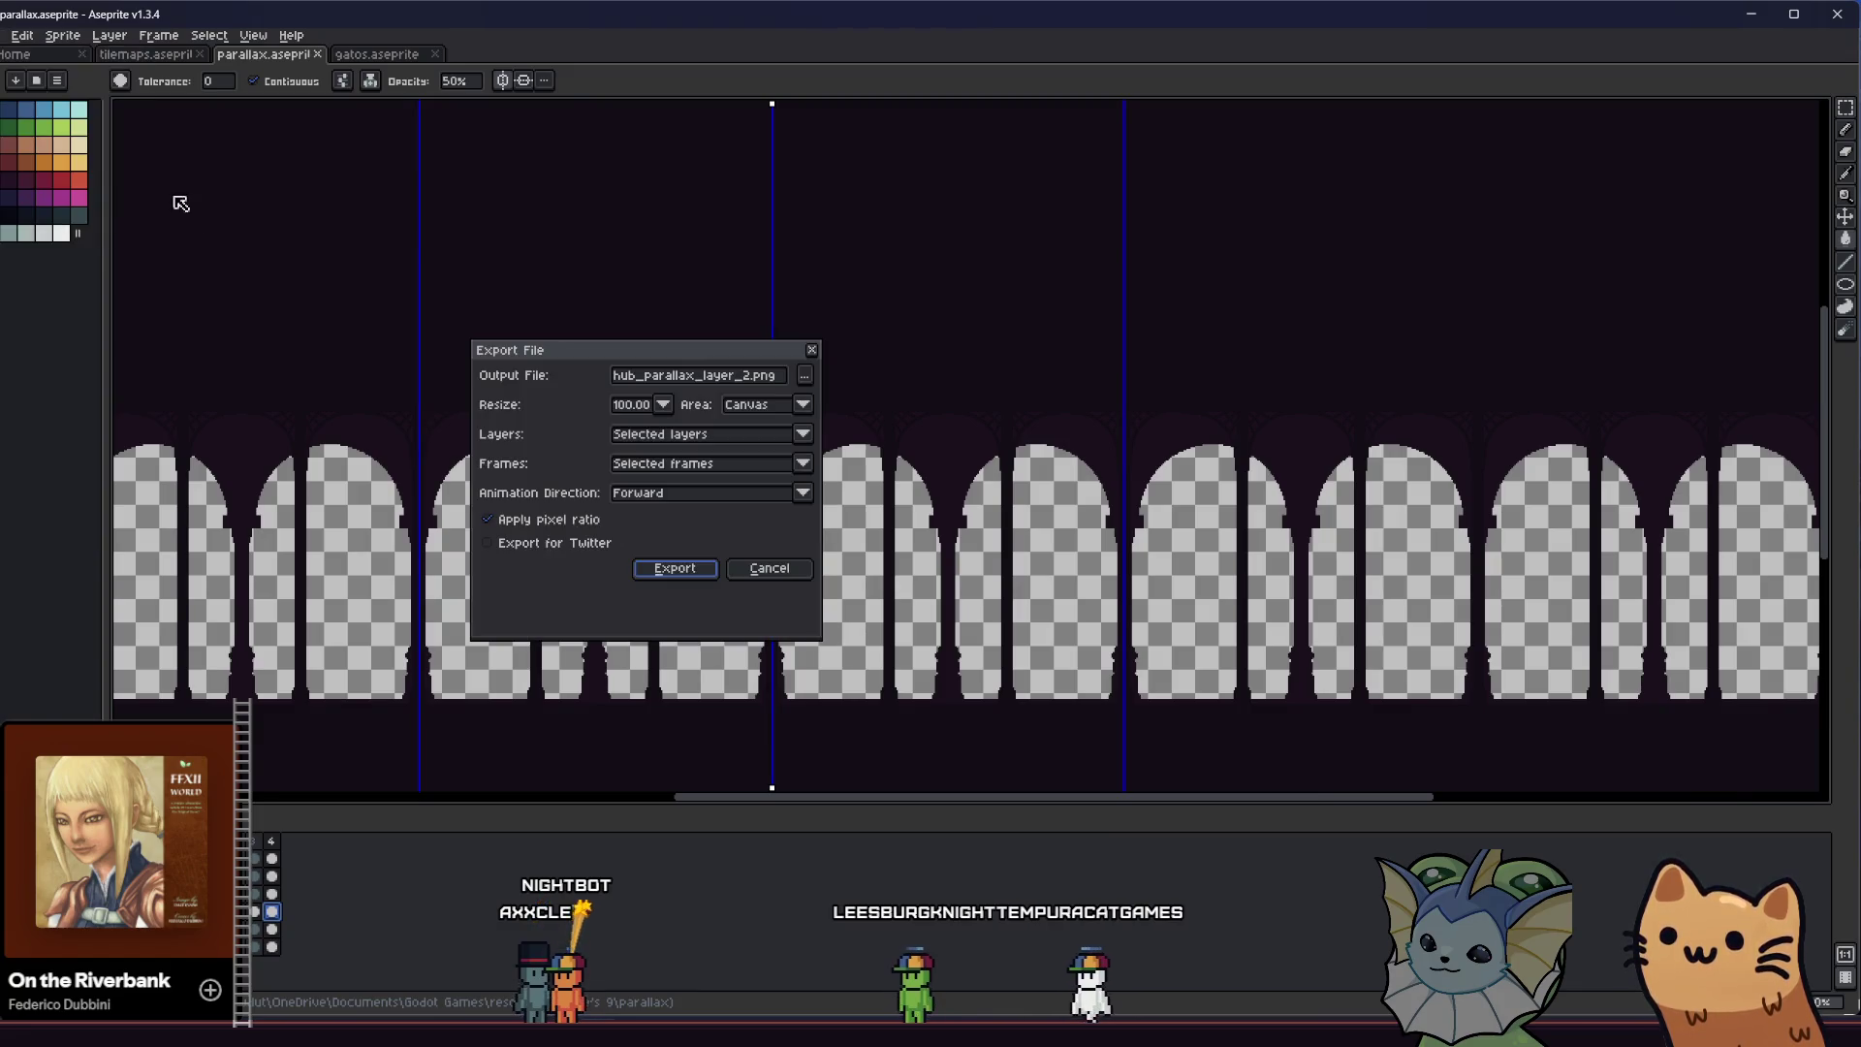
pyautogui.click(665, 569)
pyautogui.press('Return')
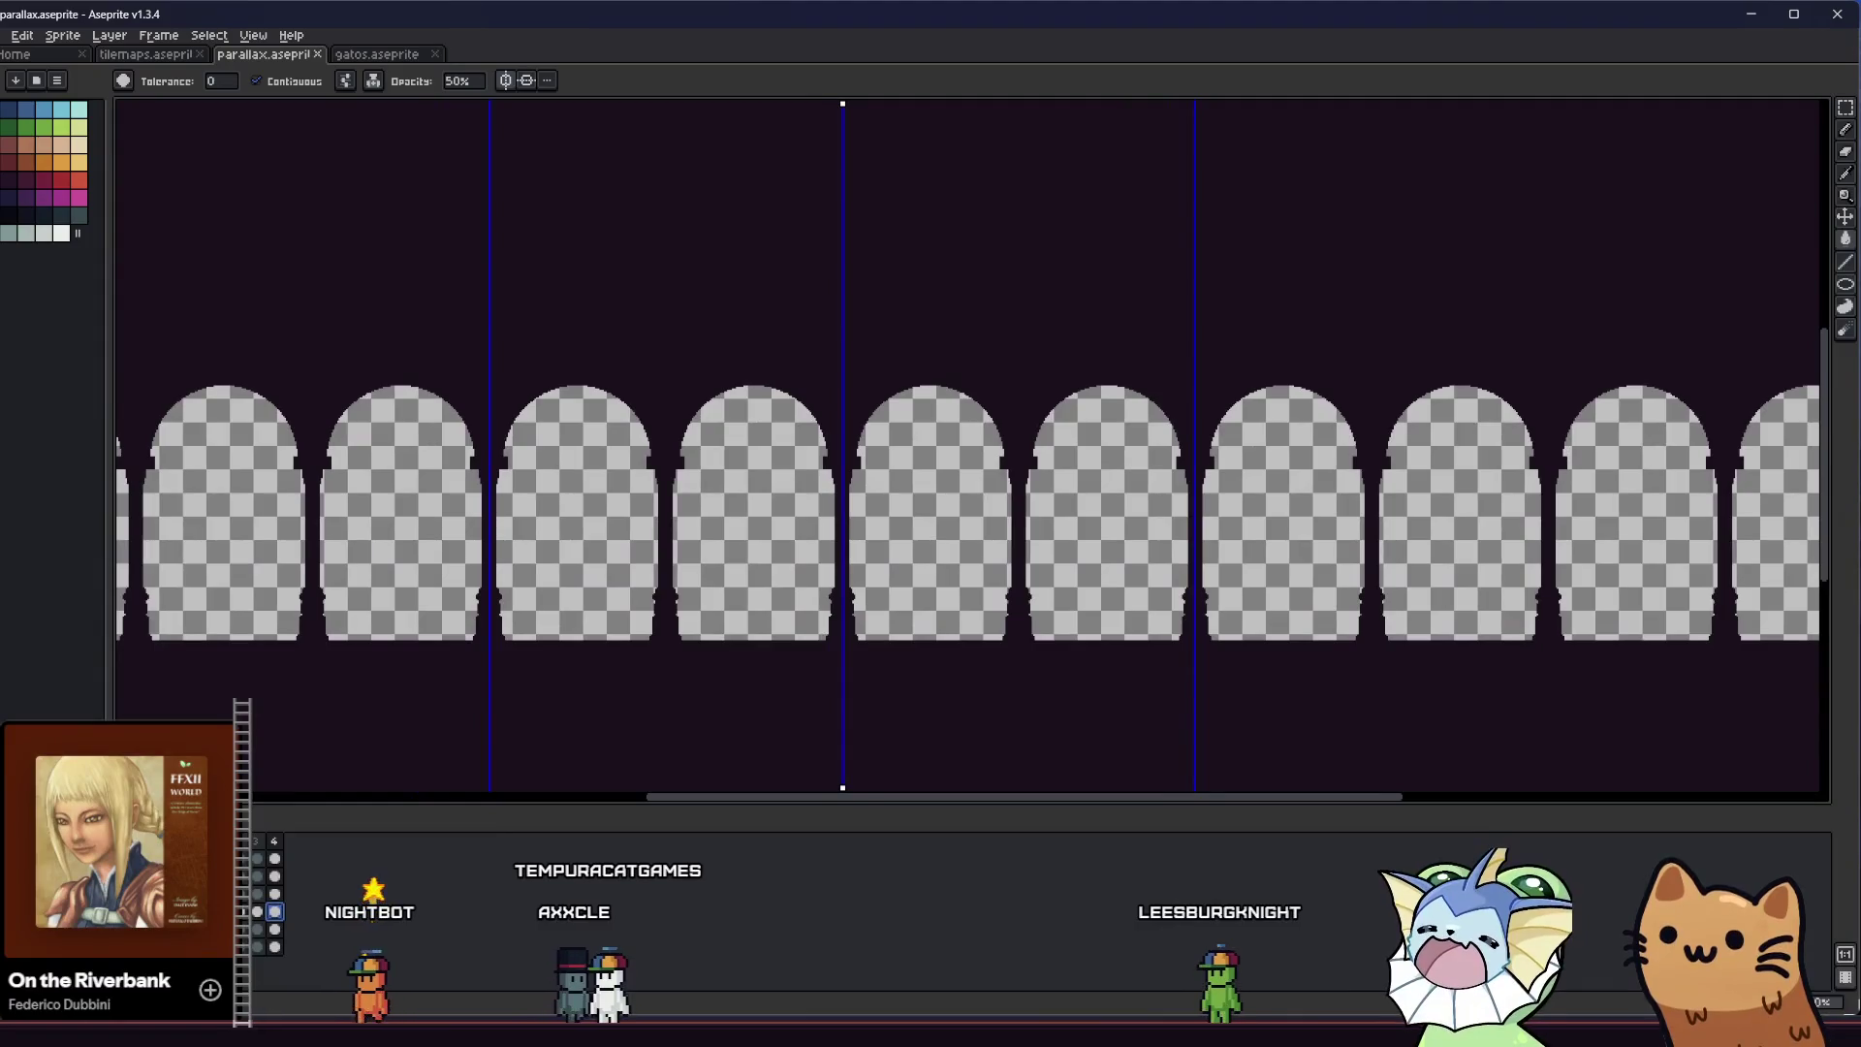
pyautogui.scroll(-1, 408, 642)
# Marquee-select the band of column capitals and move it up one pixel
pyautogui.moveTo(410, 641); pyautogui.dragTo(678, 598)
pyautogui.press('m')
pyautogui.moveTo(274, 502)
pyautogui.mouseDown()
pyautogui.moveTo(1379, 551)
pyautogui.moveTo(794, 523)
pyautogui.mouseUp()
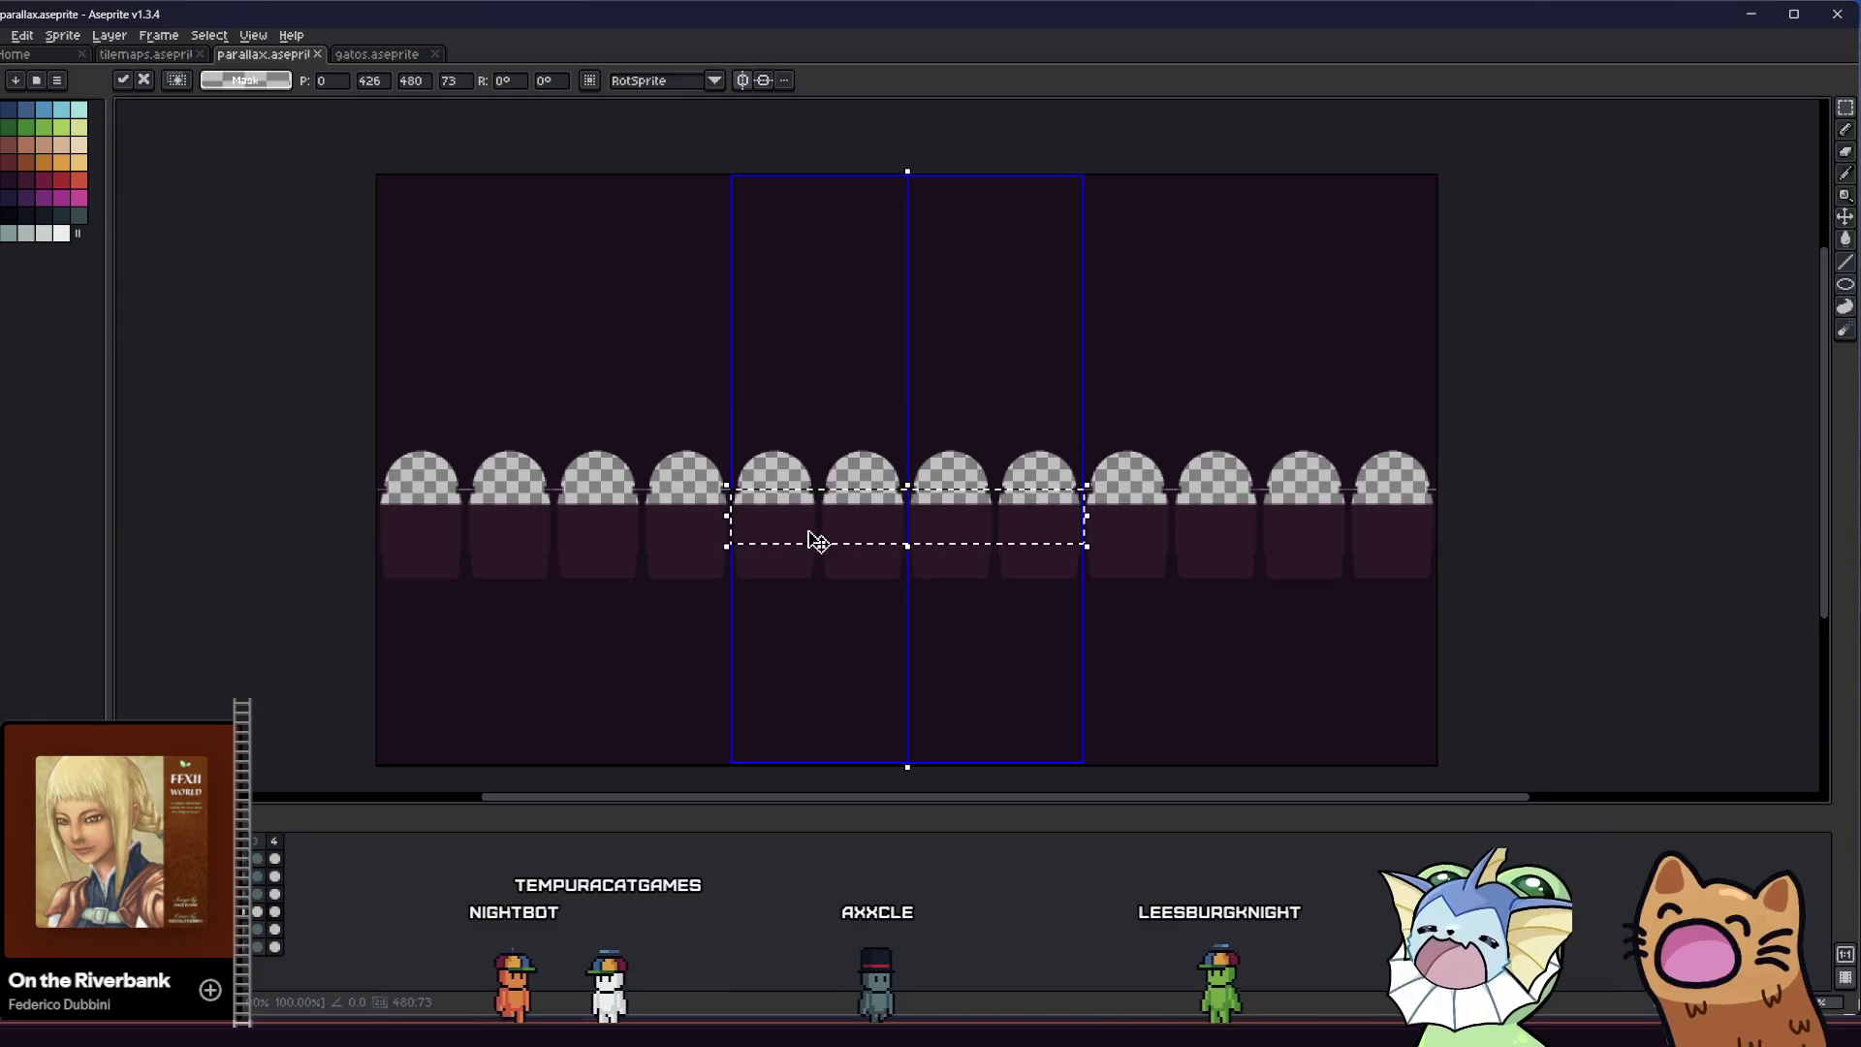
pyautogui.scroll(4, 815, 540)
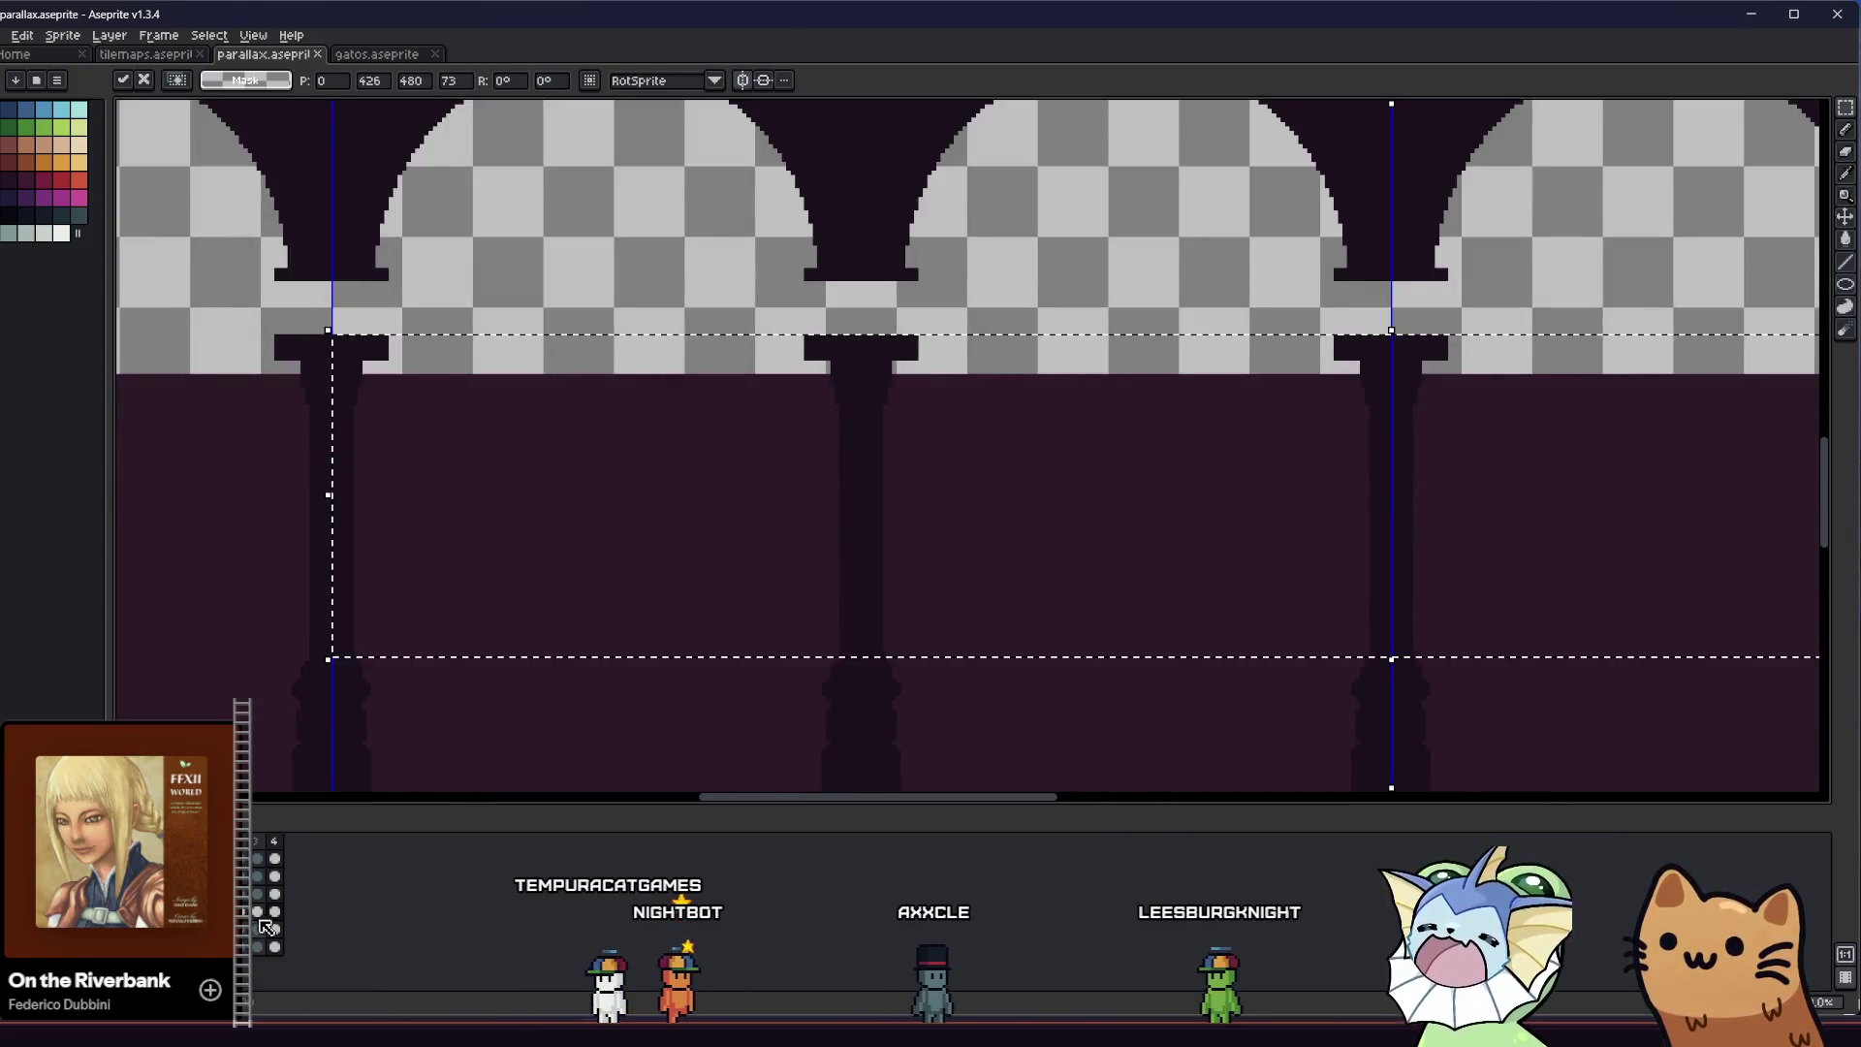
pyautogui.press('Up')
pyautogui.press('Up')
pyautogui.press('Up')
pyautogui.press('Return')
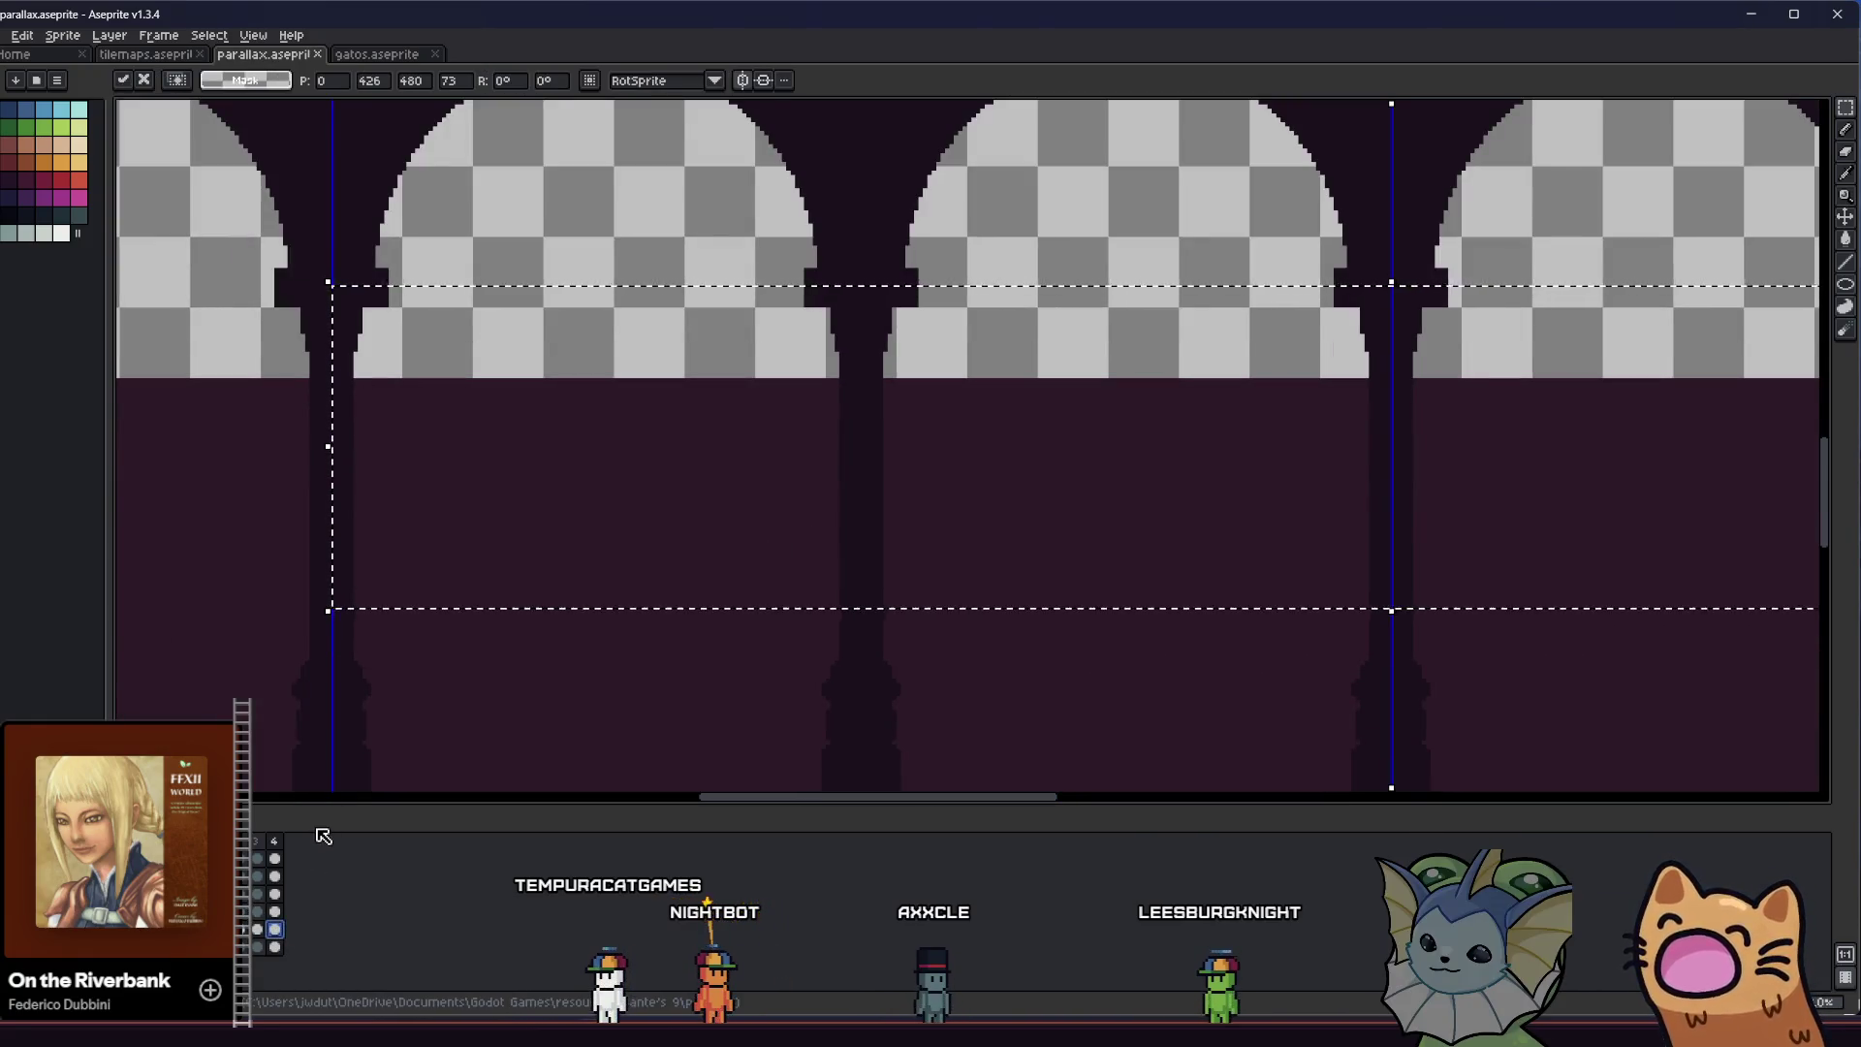
# Nudge the column band to its new height, shorten the selection from the bottom and commit it
pyautogui.press('Down')
pyautogui.press('Down')
pyautogui.press('Down')
pyautogui.press('Down')
pyautogui.press('Down')
pyautogui.press('Down')
pyautogui.press('Down')
pyautogui.press('Down')
pyautogui.press('Down')
pyautogui.press('Down')
pyautogui.press('Down')
pyautogui.press('Down')
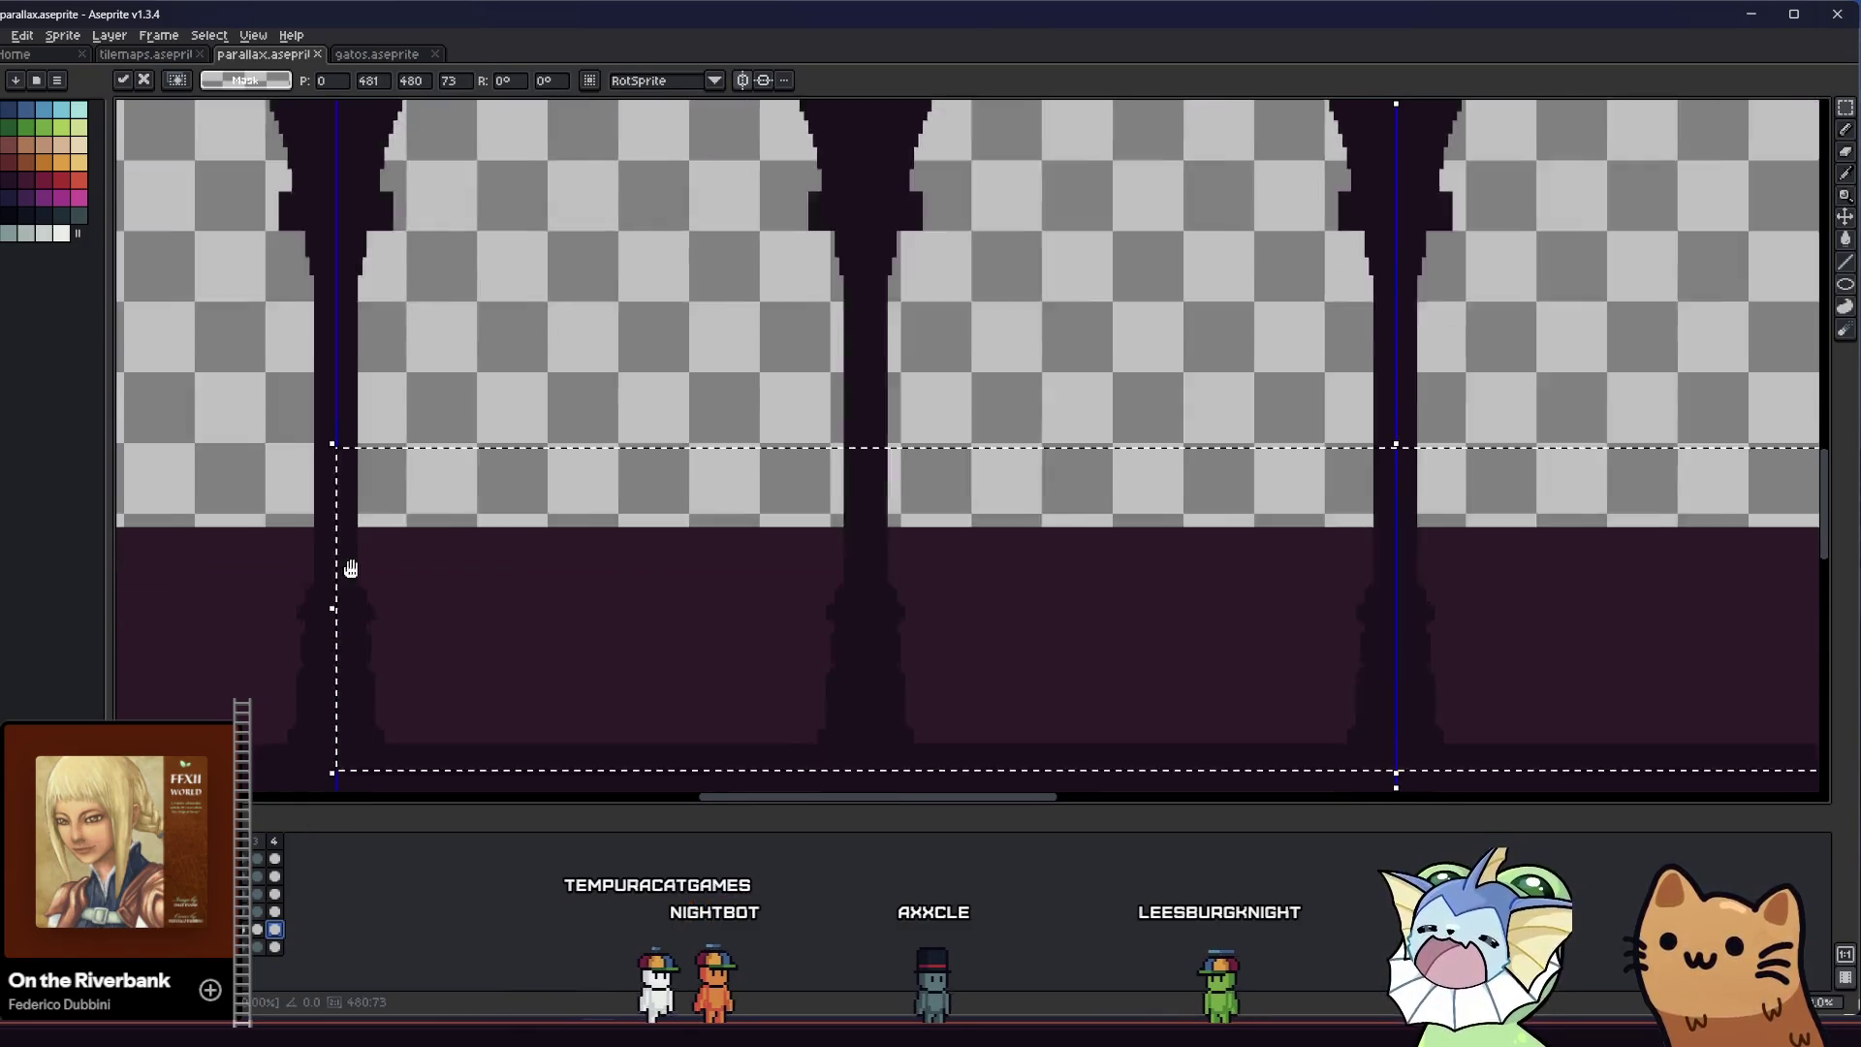
pyautogui.scroll(-1, 387, 570)
pyautogui.press('Up')
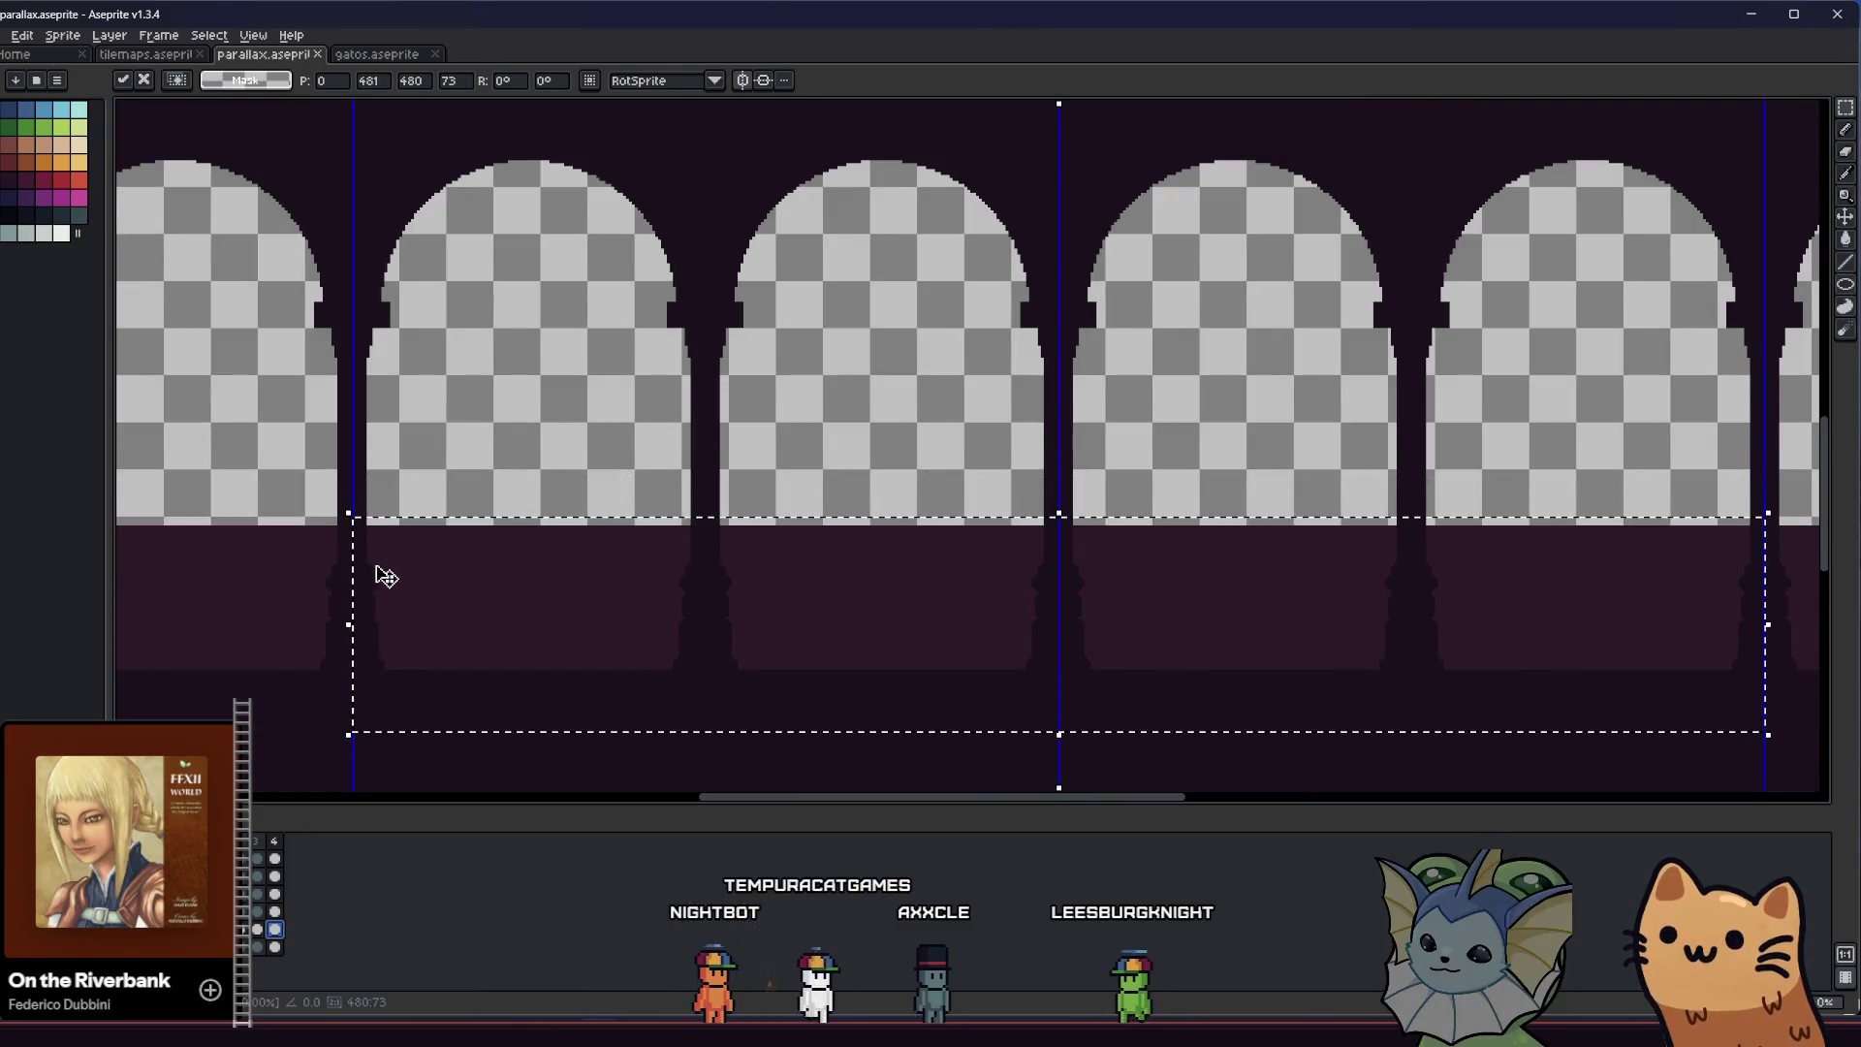
pyautogui.press('Up')
pyautogui.press('Up')
pyautogui.press('Up')
pyautogui.press('Up')
pyautogui.press('Down')
pyautogui.press('Down')
pyautogui.press('Down')
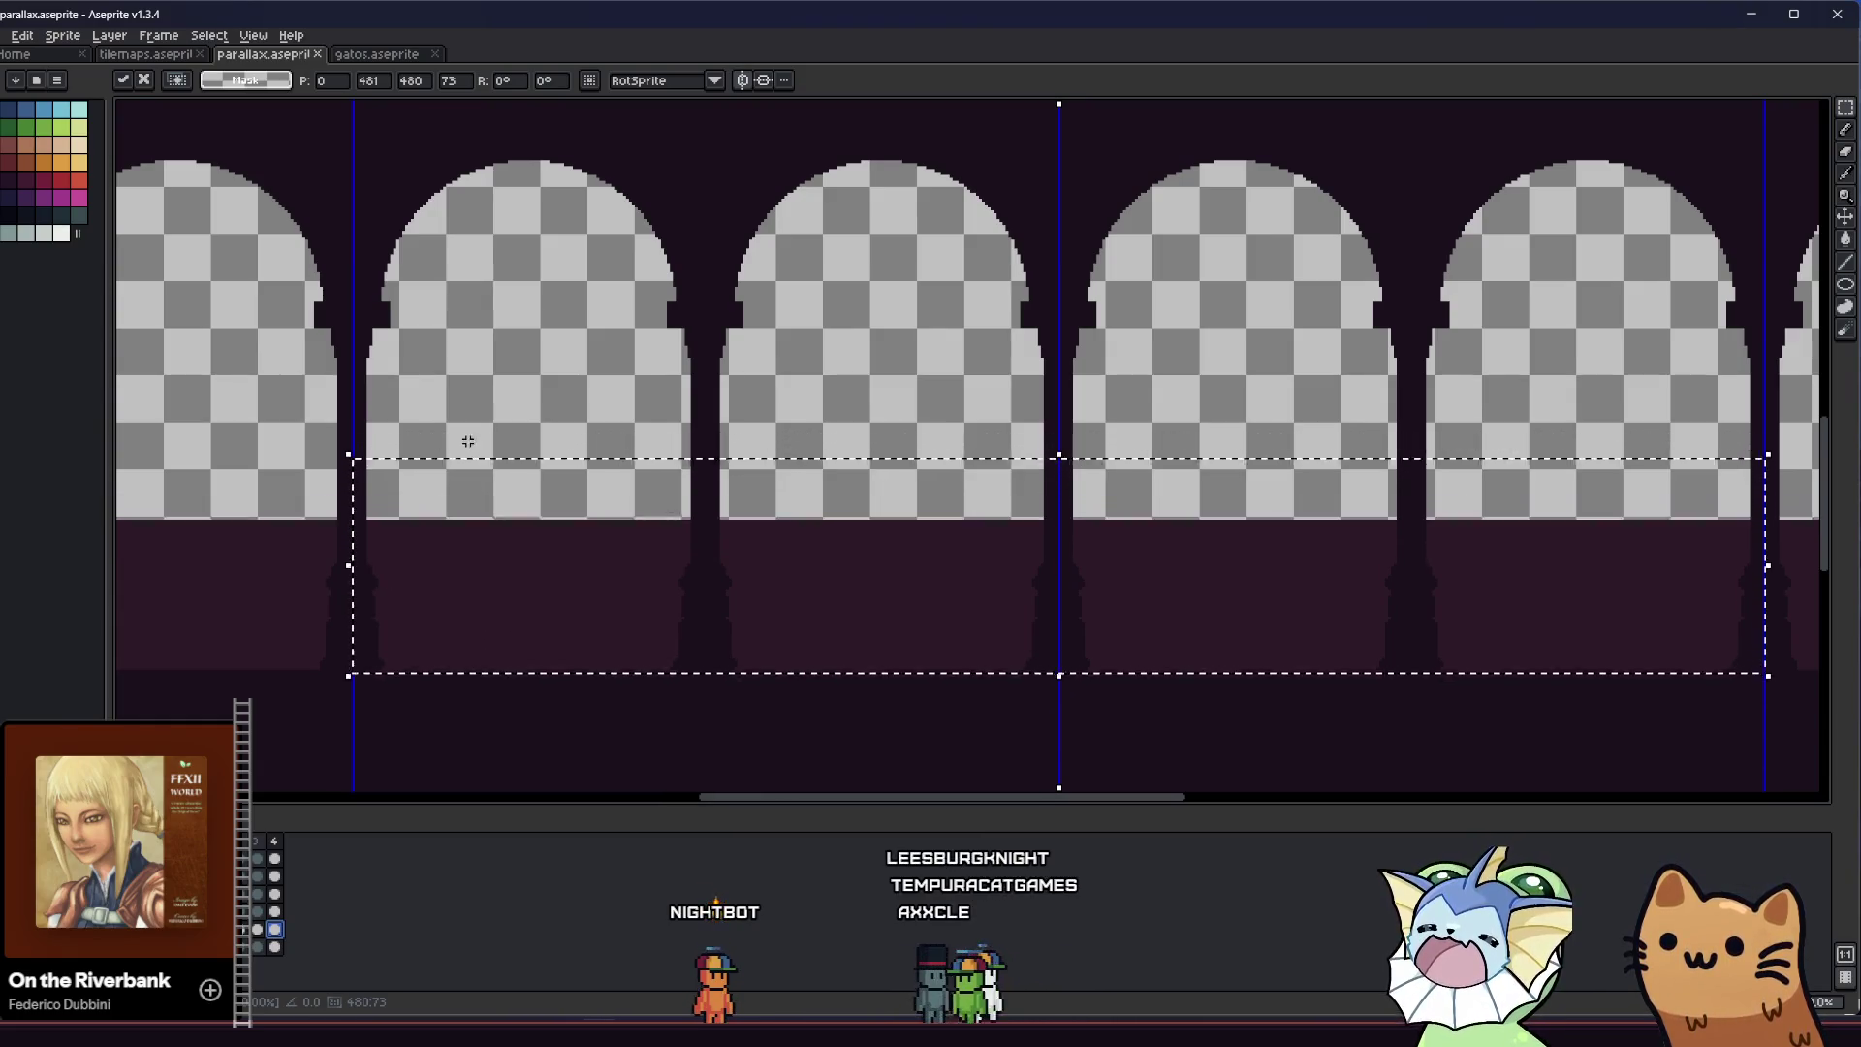
pyautogui.moveTo(1236, 678); pyautogui.dragTo(1232, 629)
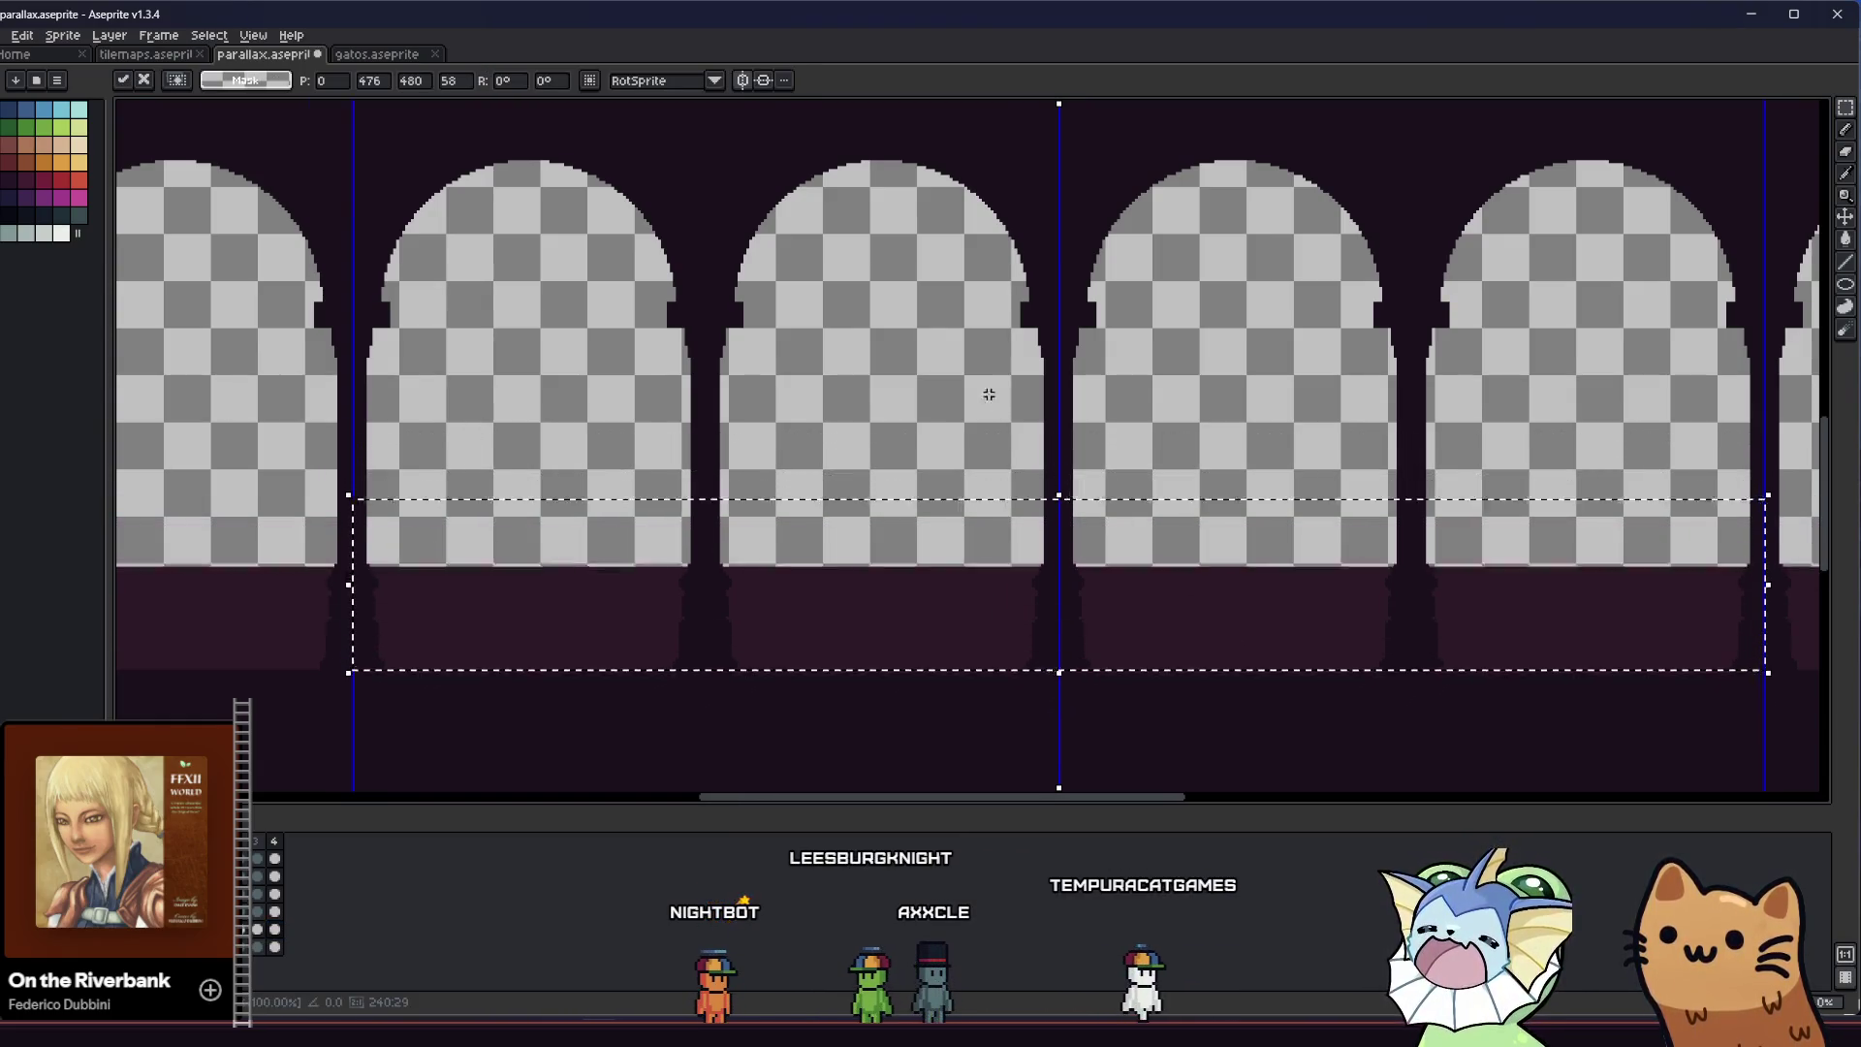
pyautogui.hotkey('ctrl', 'd')
pyautogui.scroll(-2, 879, 446)
pyautogui.hotkey('ctrl', 'z')
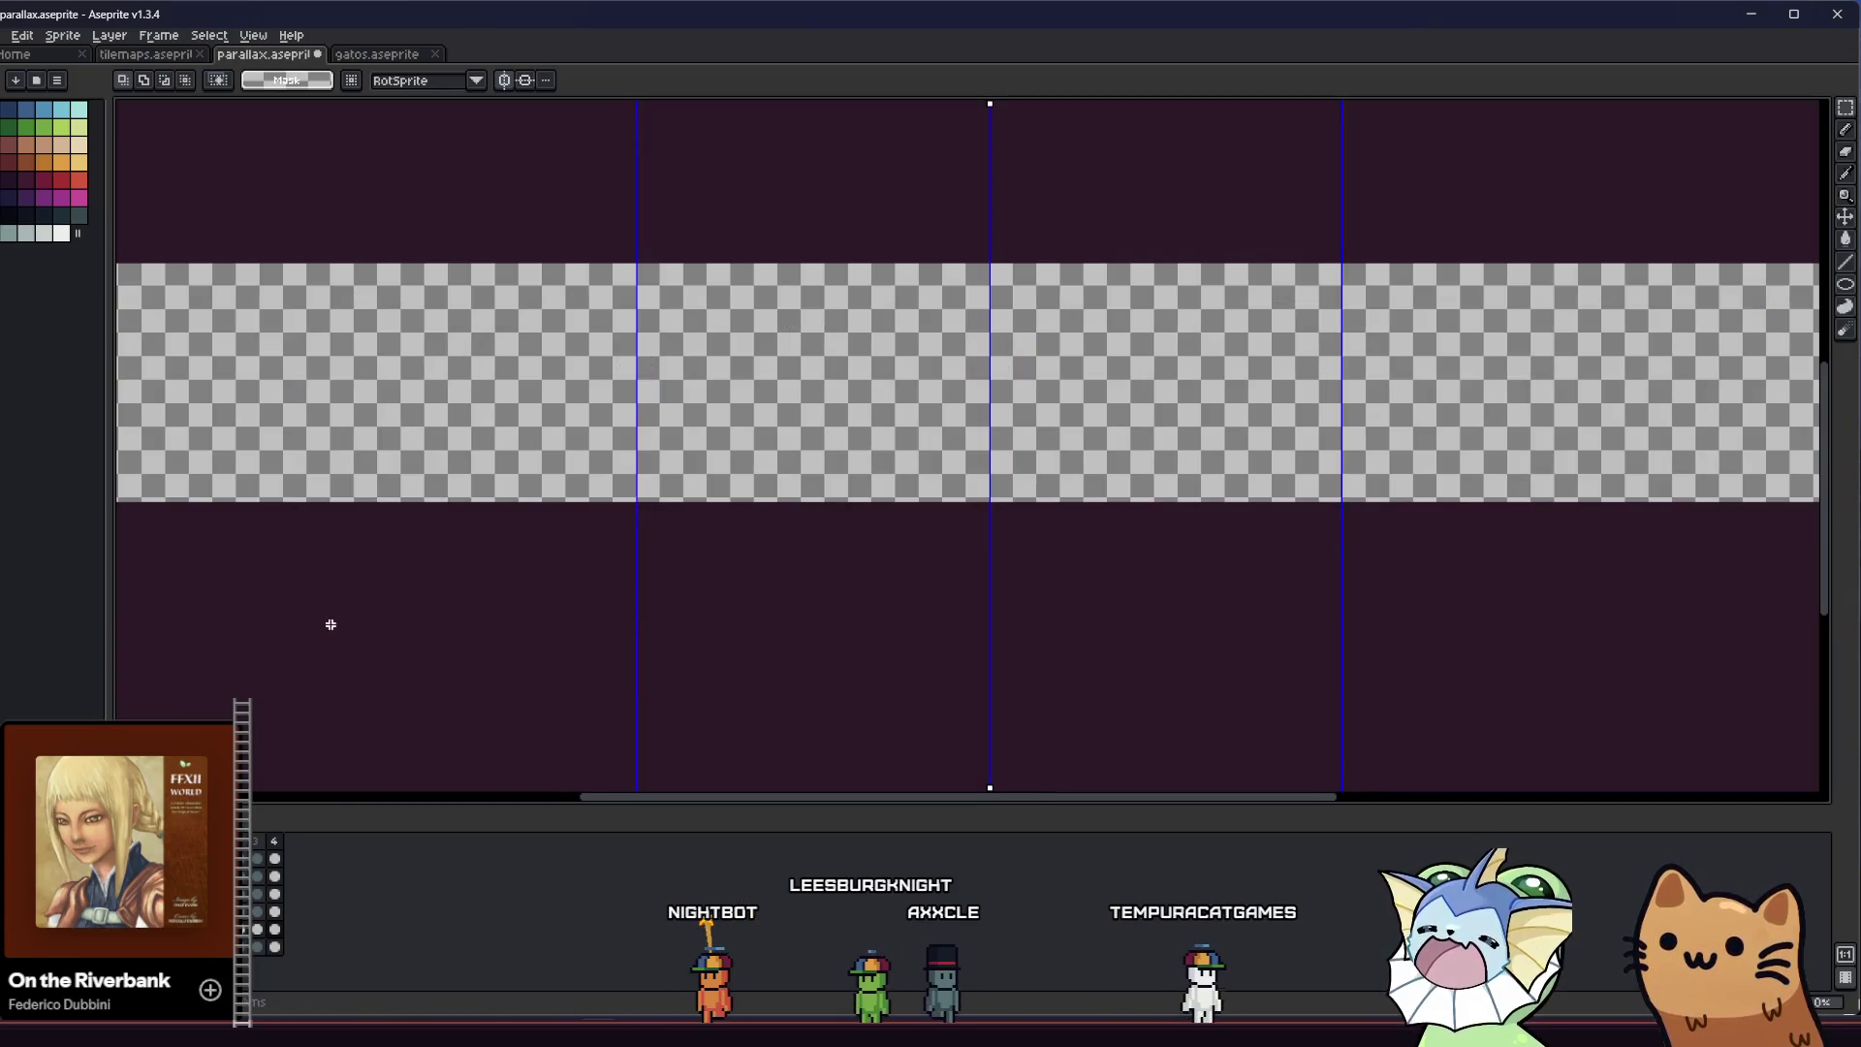
pyautogui.scroll(-1, 479, 511)
# Move the whole transparent band layer down about 20 pixels to line up with the arch openings
pyautogui.hotkey('ctrl', 'z')
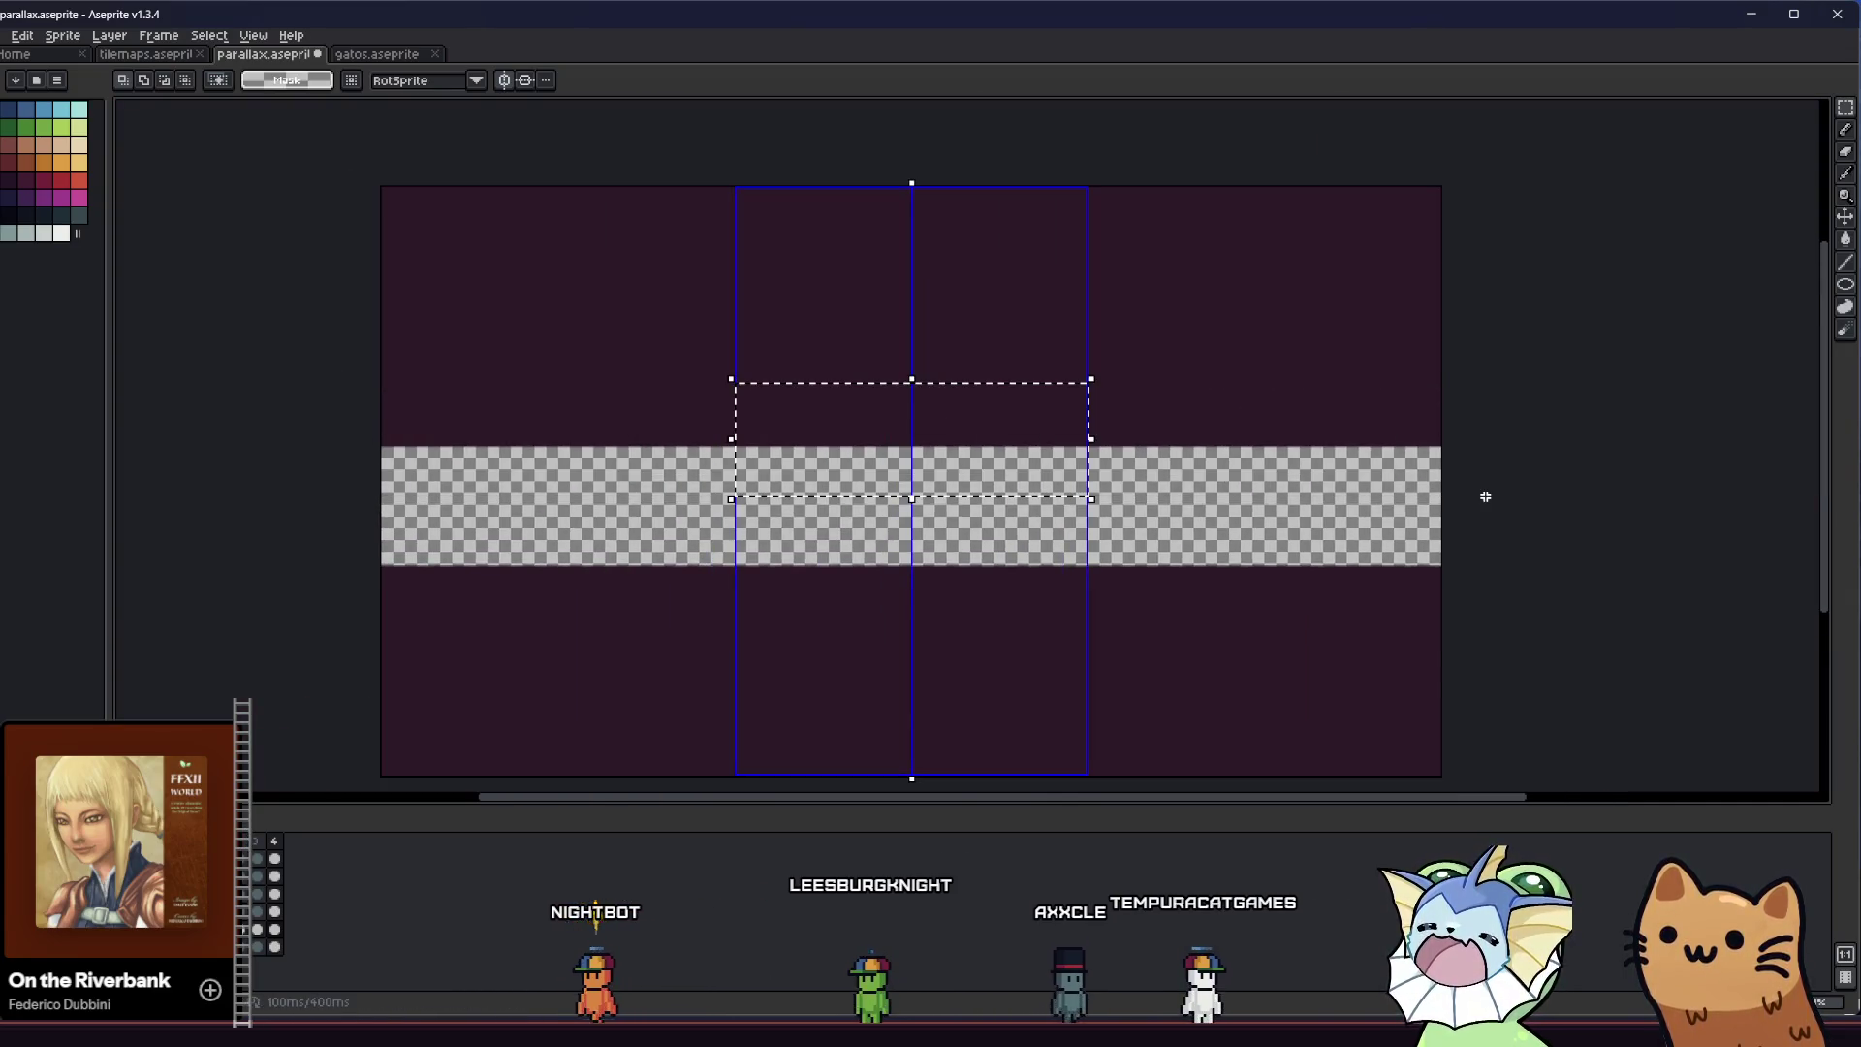
pyautogui.press('Down')
pyautogui.press('Down')
pyautogui.press('Down')
pyautogui.press('Down')
pyautogui.press('Down')
pyautogui.press('Down')
pyautogui.press('Down')
pyautogui.press('Down')
pyautogui.press('Down')
pyautogui.press('Down')
pyautogui.press('Down')
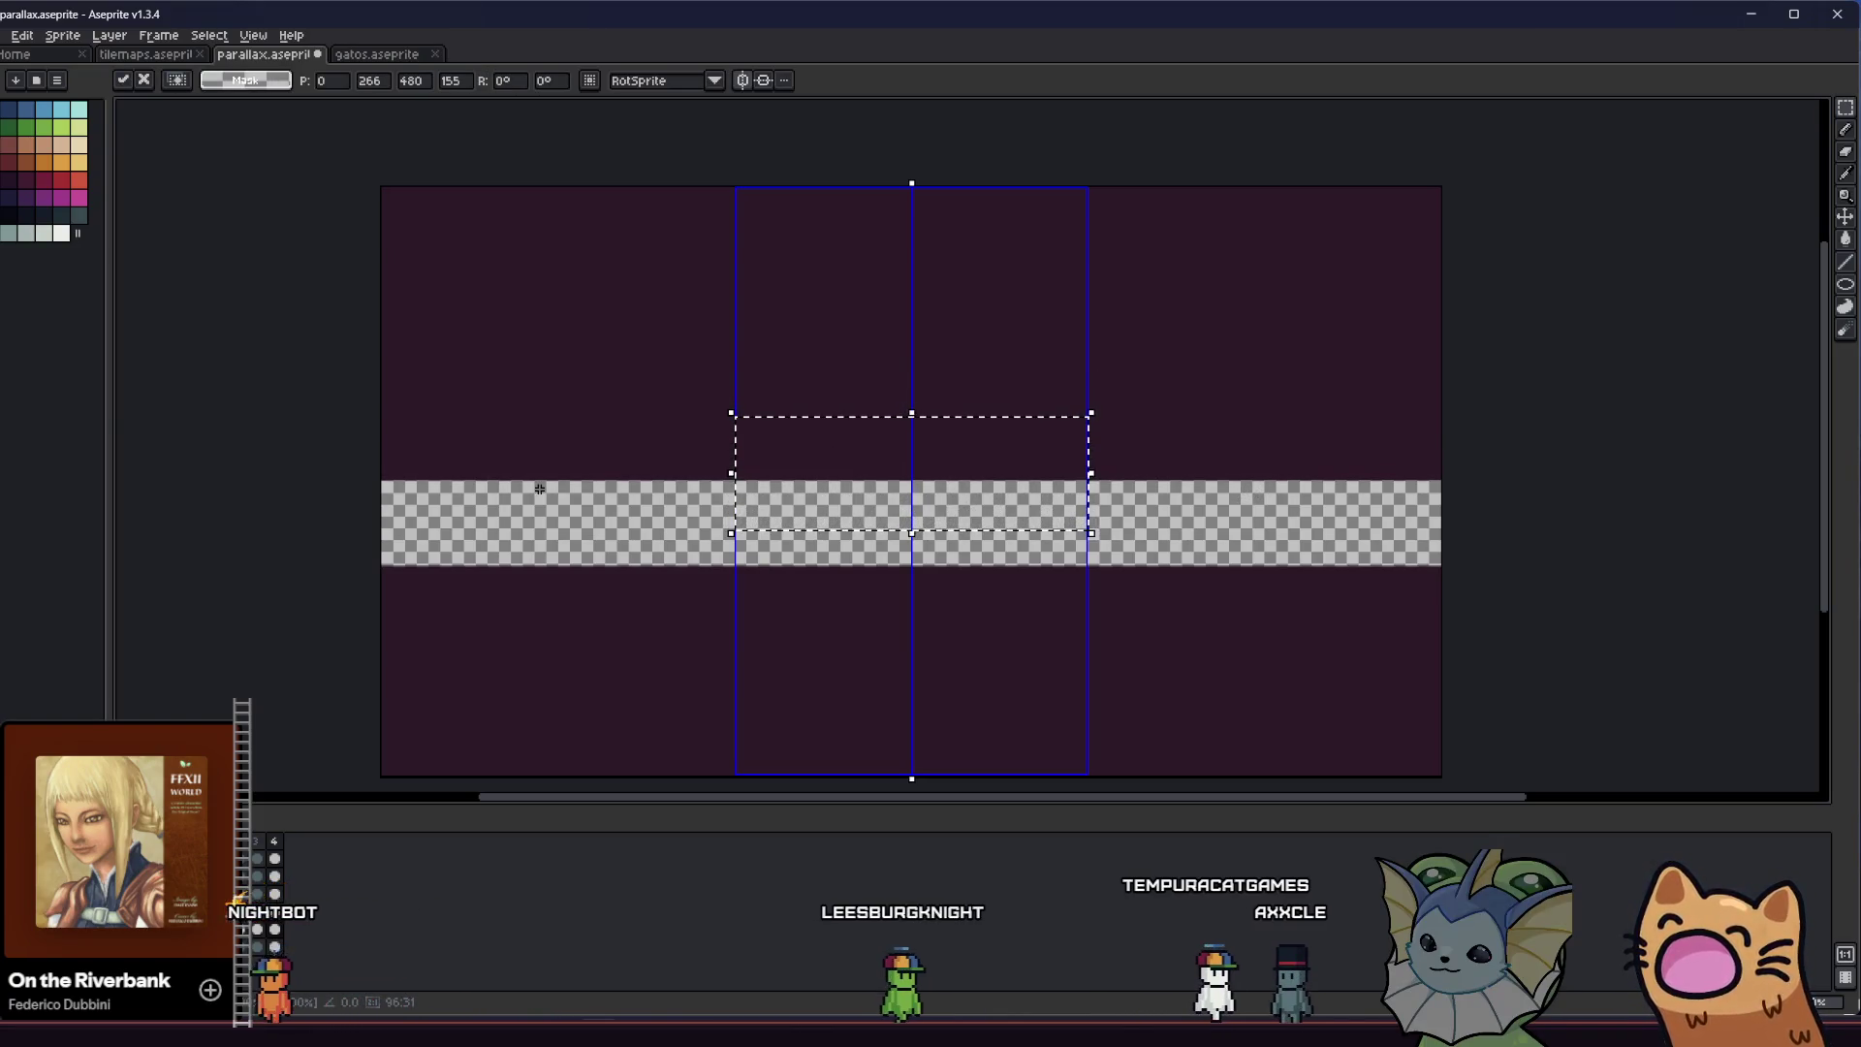
pyautogui.hotkey('ctrl', 'z')
pyautogui.hotkey('ctrl', 'z')
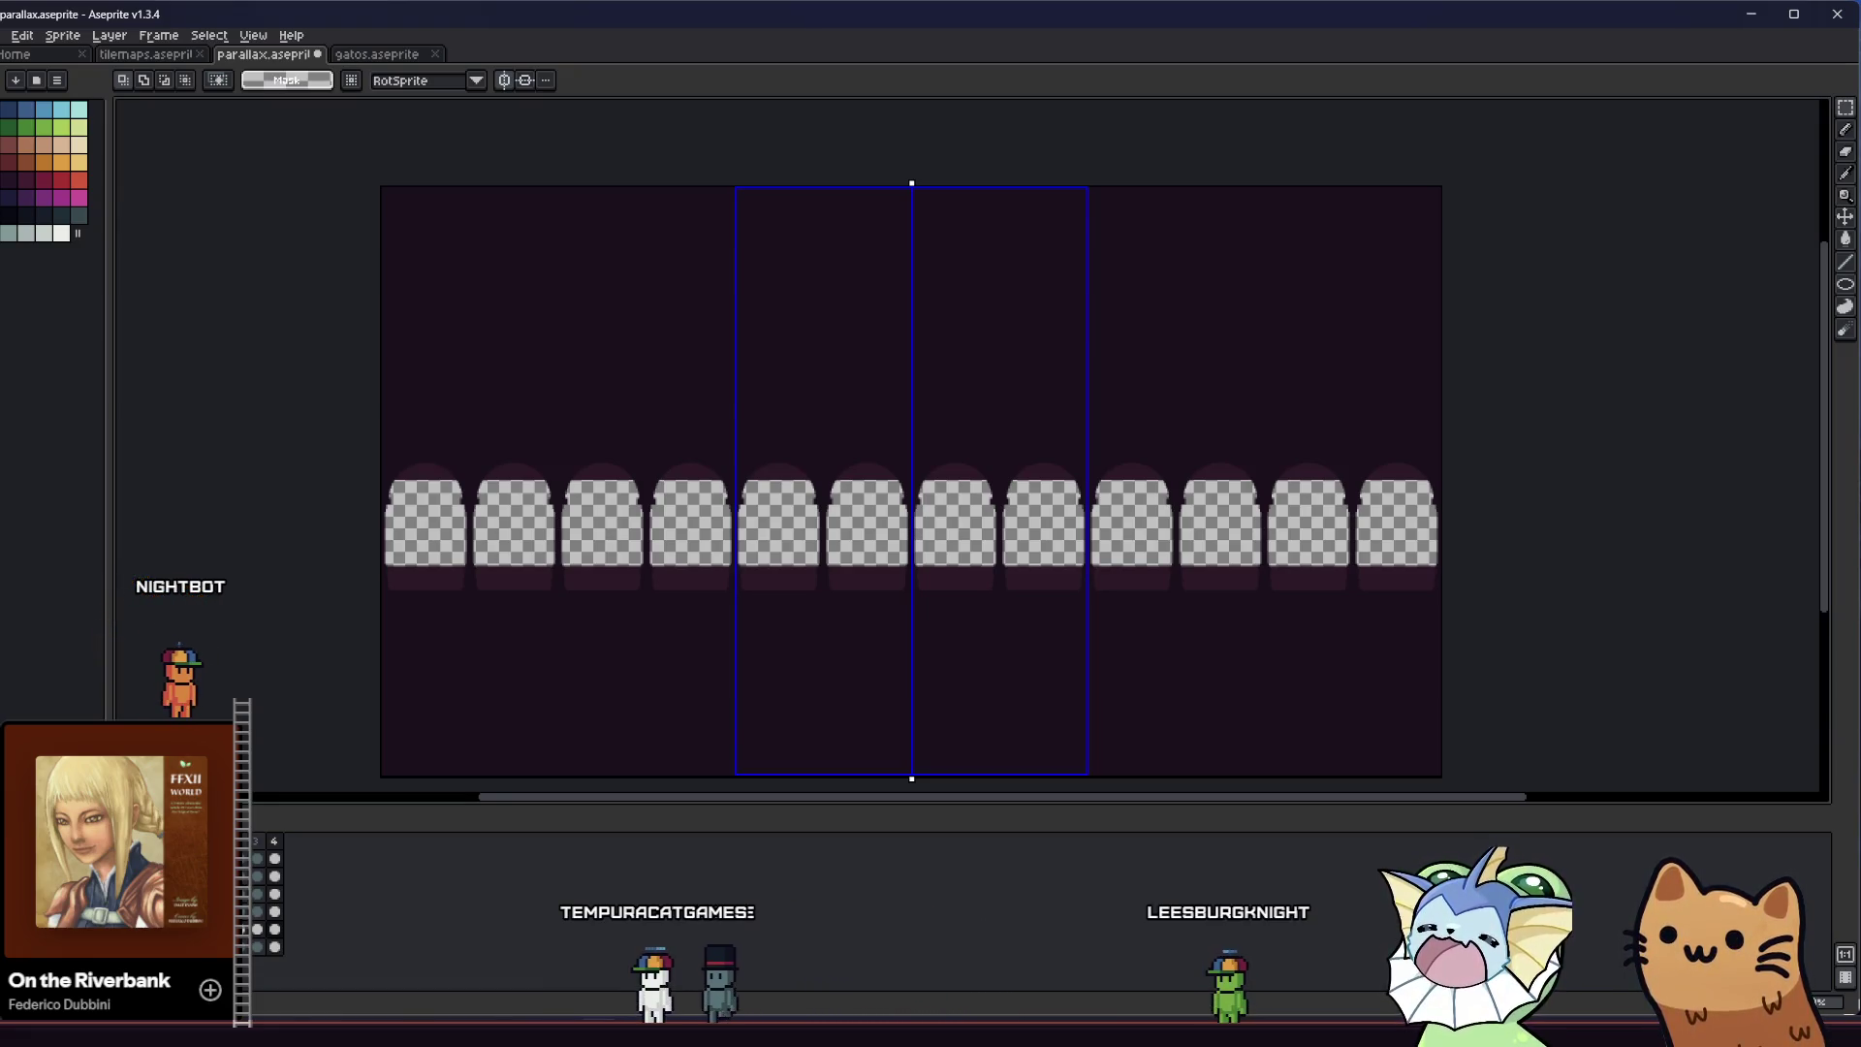
pyautogui.moveTo(765, 529); pyautogui.dragTo(780, 566)
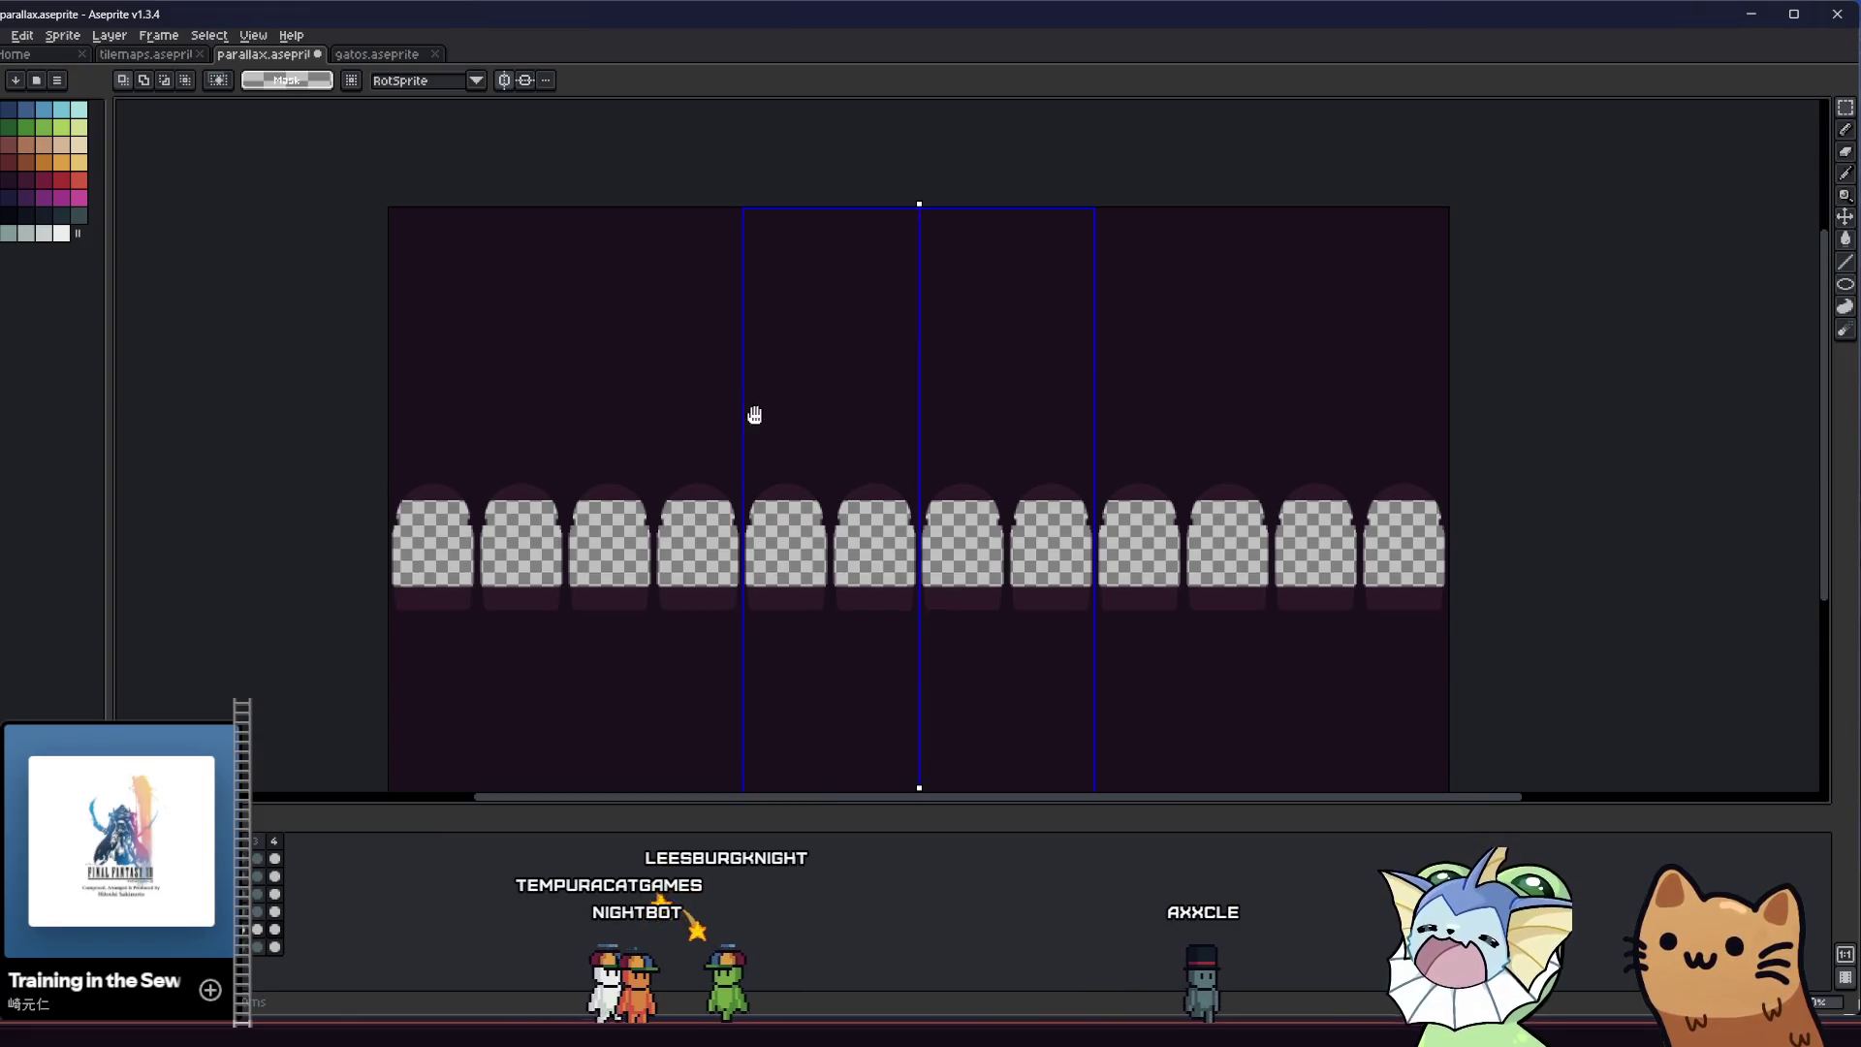
pyautogui.scroll(2, 755, 433)
pyautogui.scroll(2, 755, 433)
pyautogui.scroll(-4, 727, 436)
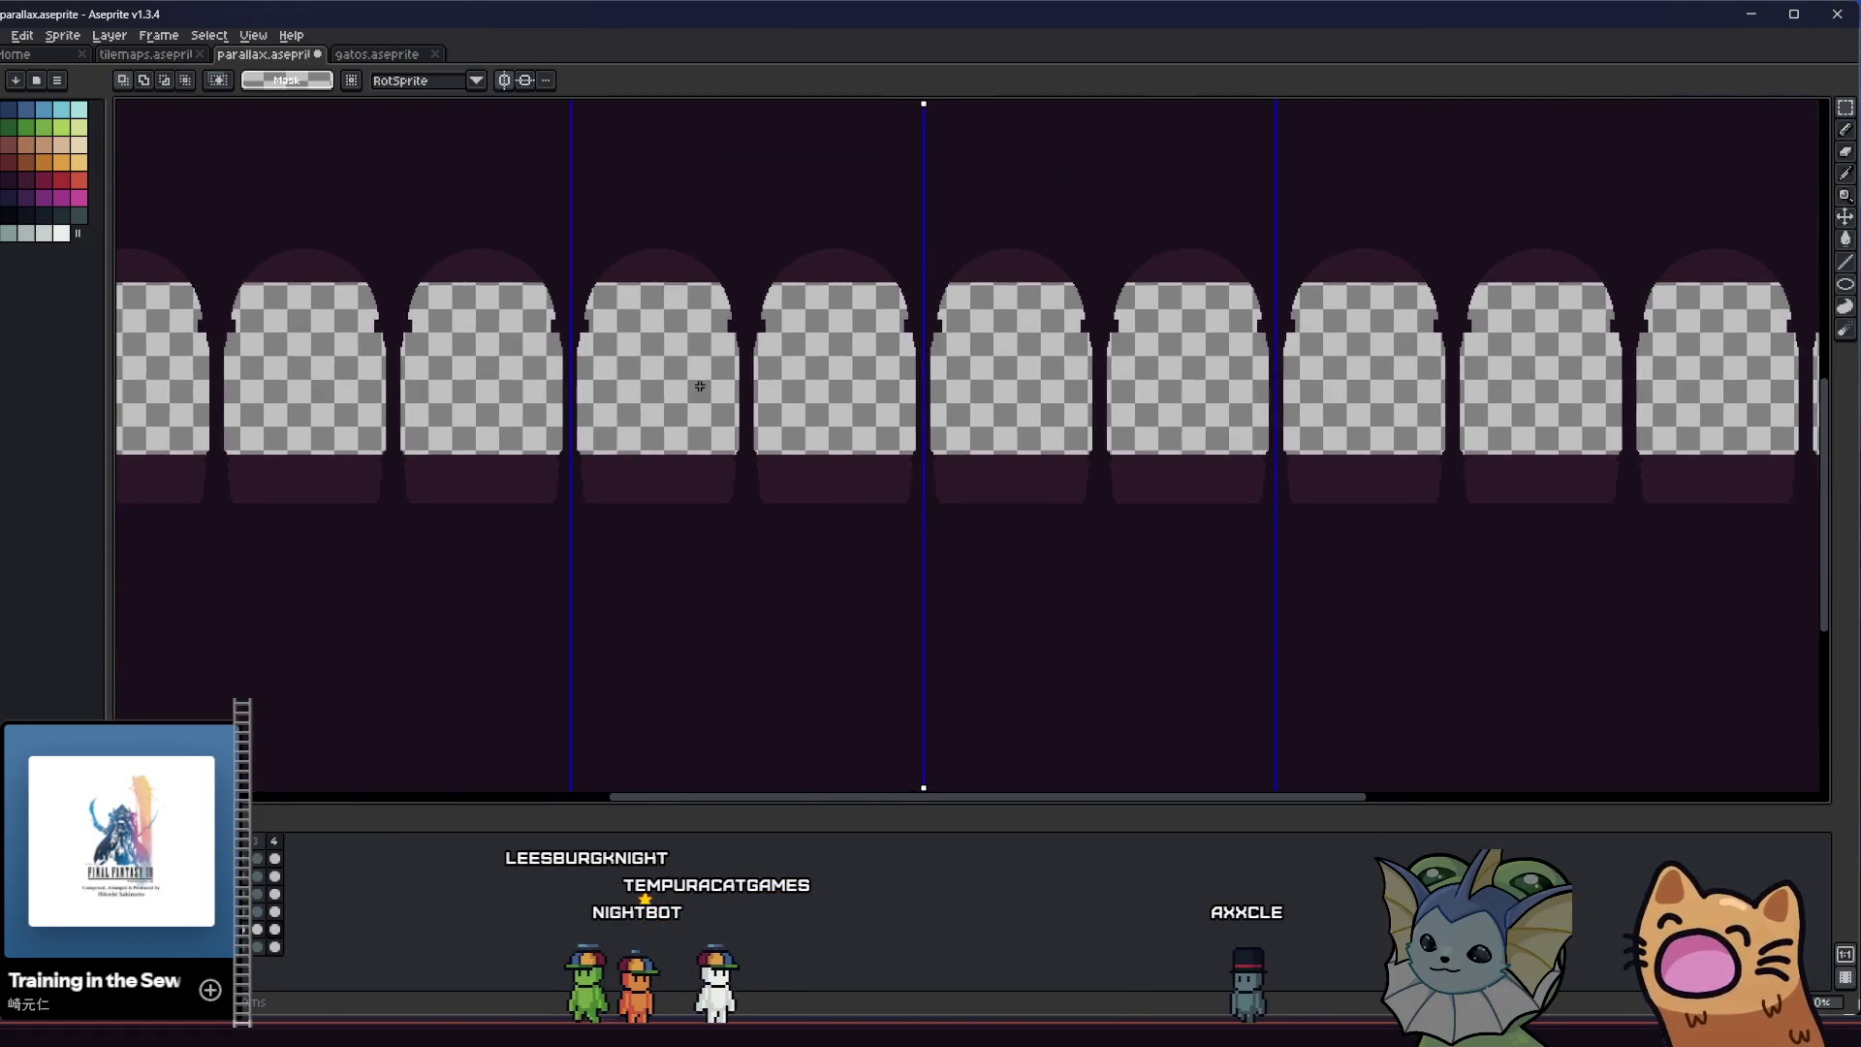